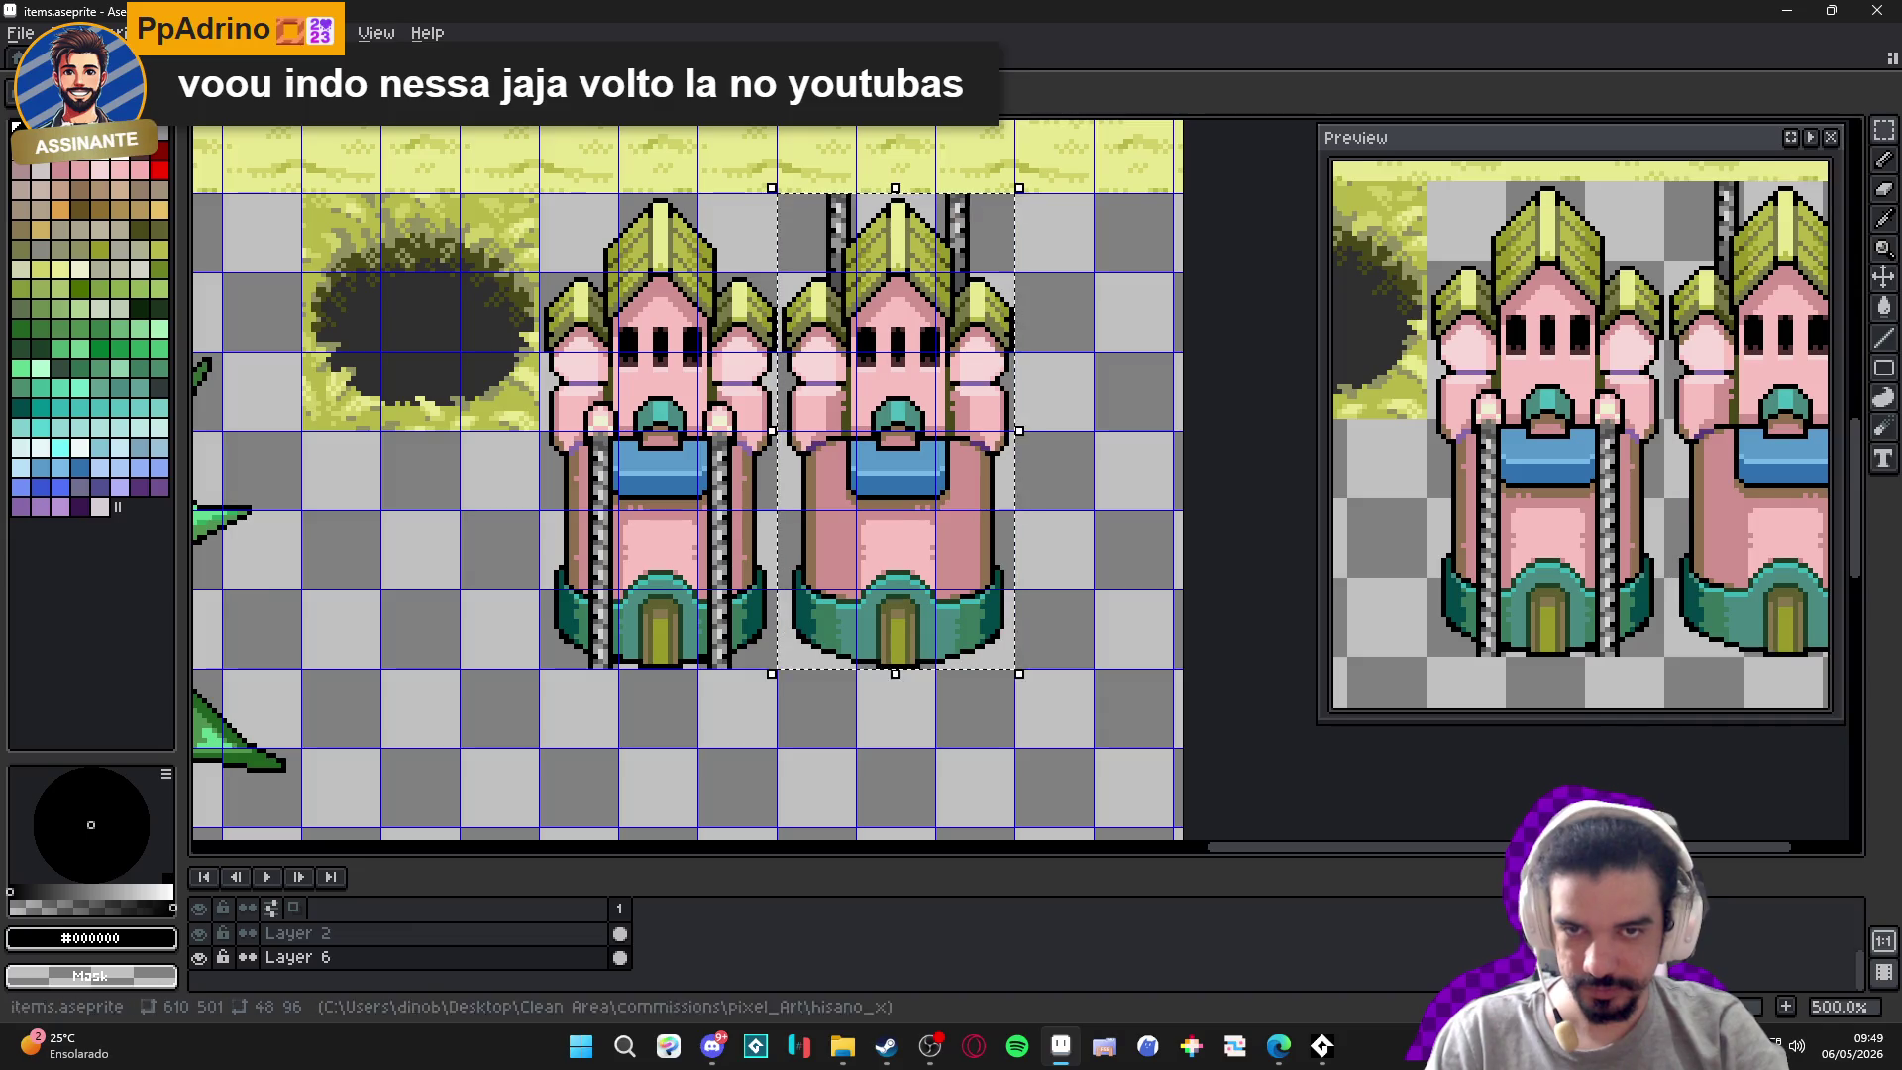
# On second_area, replace the plain tower with the pasted pillared tower, nudged one pixel left.
pyautogui.click(693, 57)
pyautogui.click(575, 62)
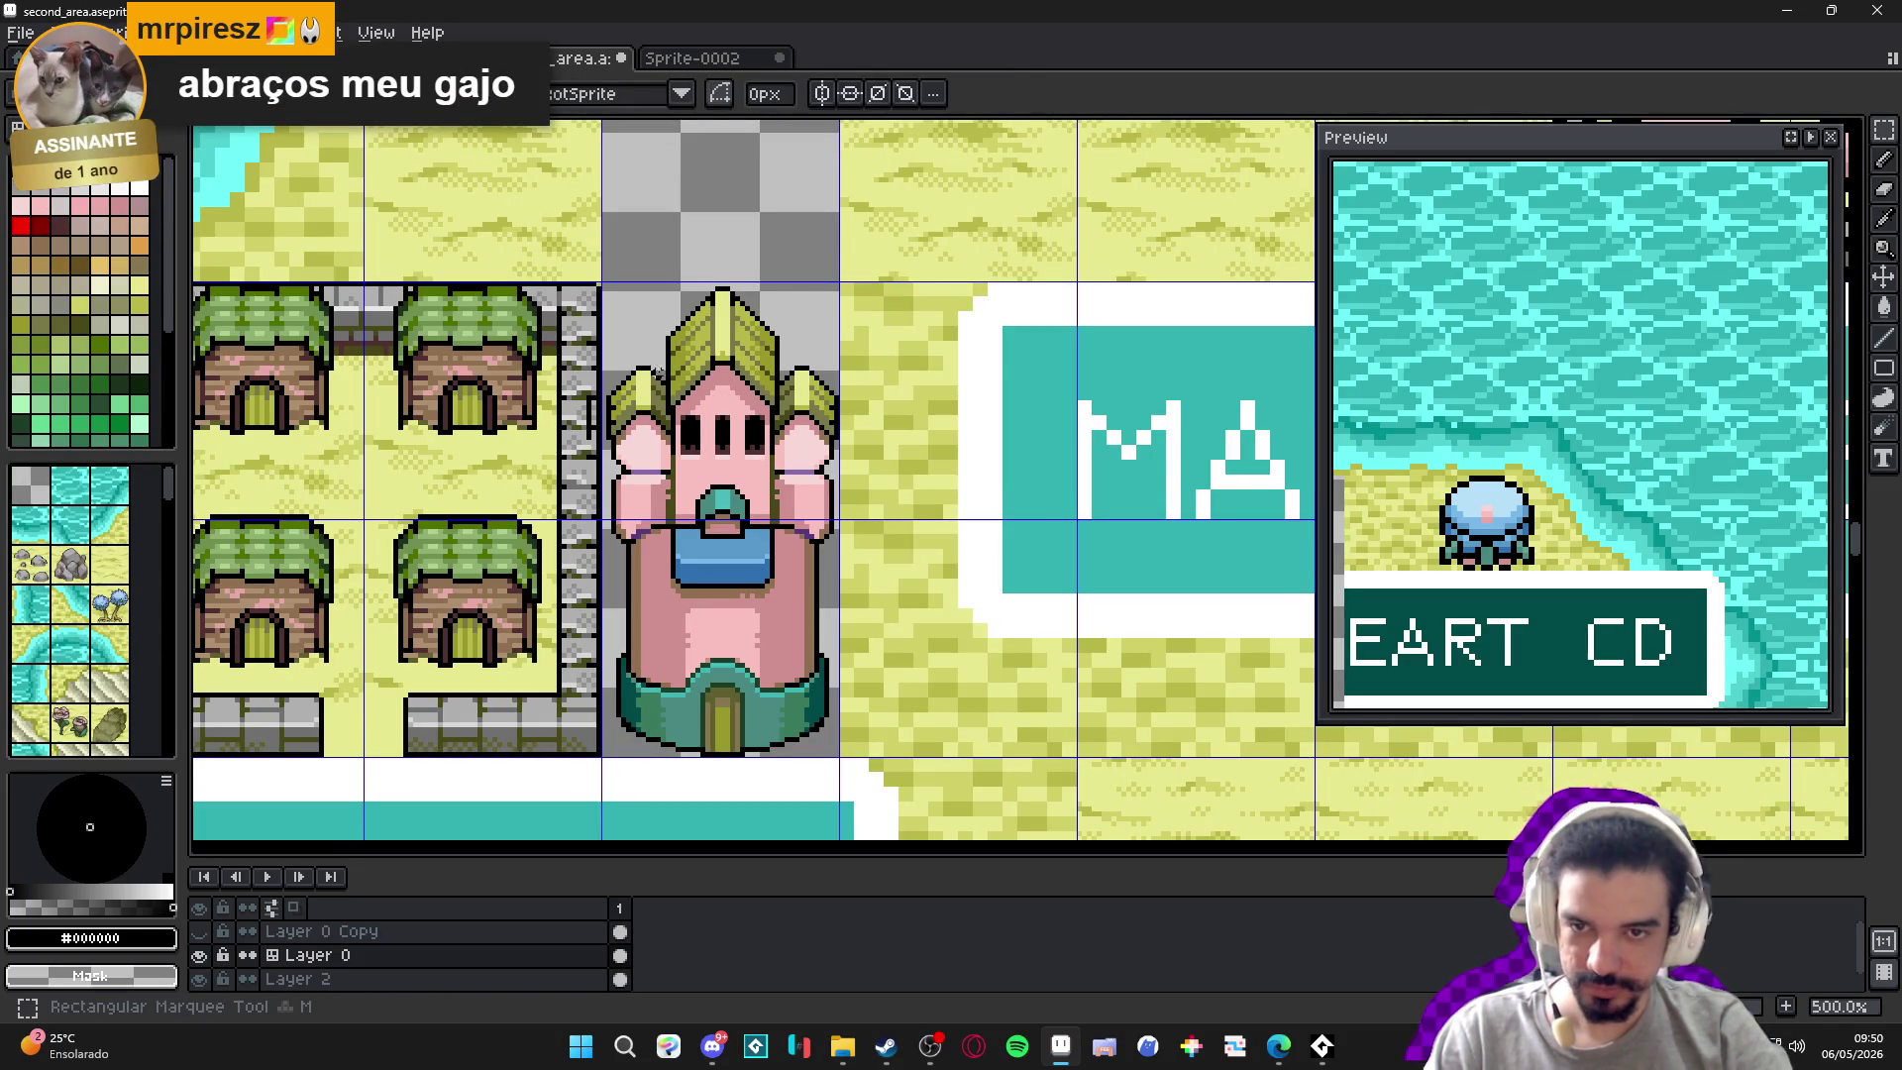
pyautogui.click(662, 615)
pyautogui.press('Delete')
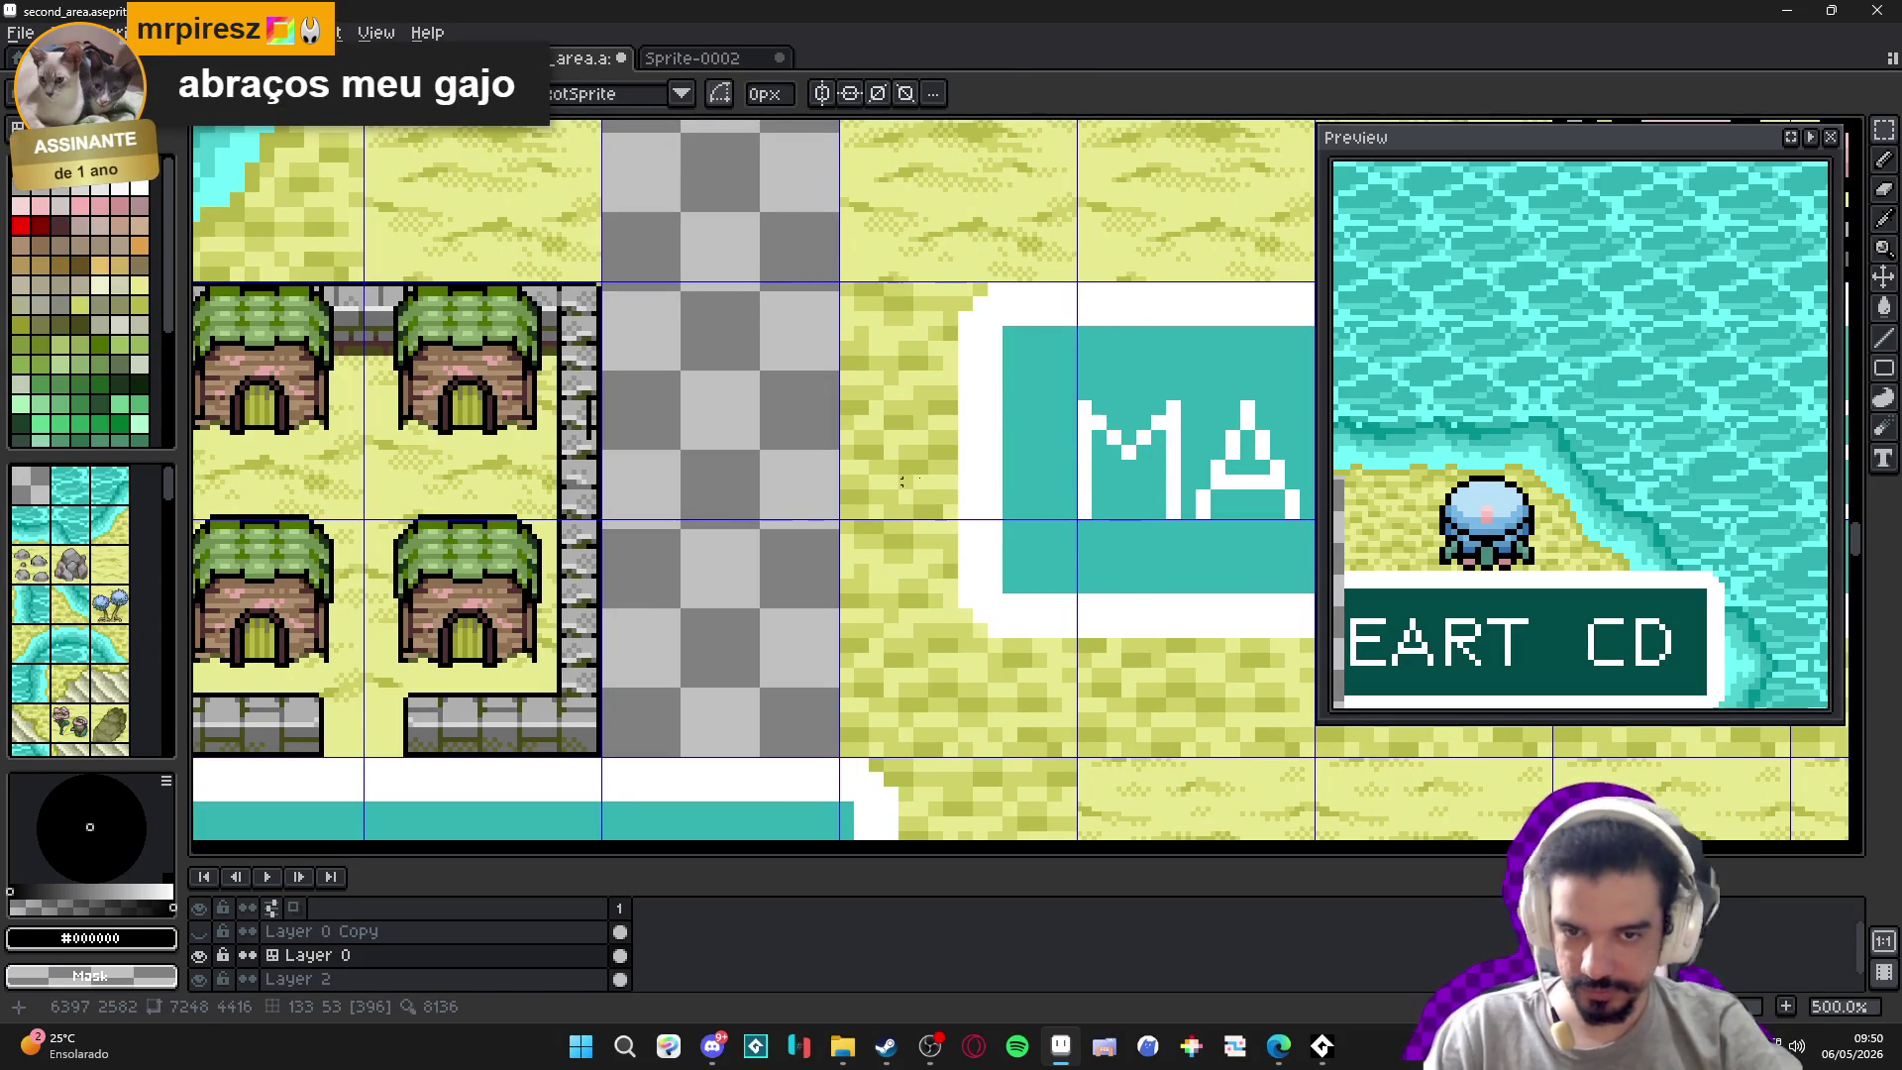
pyautogui.hotkey('ctrl', 'v')
pyautogui.moveTo(1045, 561); pyautogui.dragTo(743, 608)
pyautogui.press('Left')
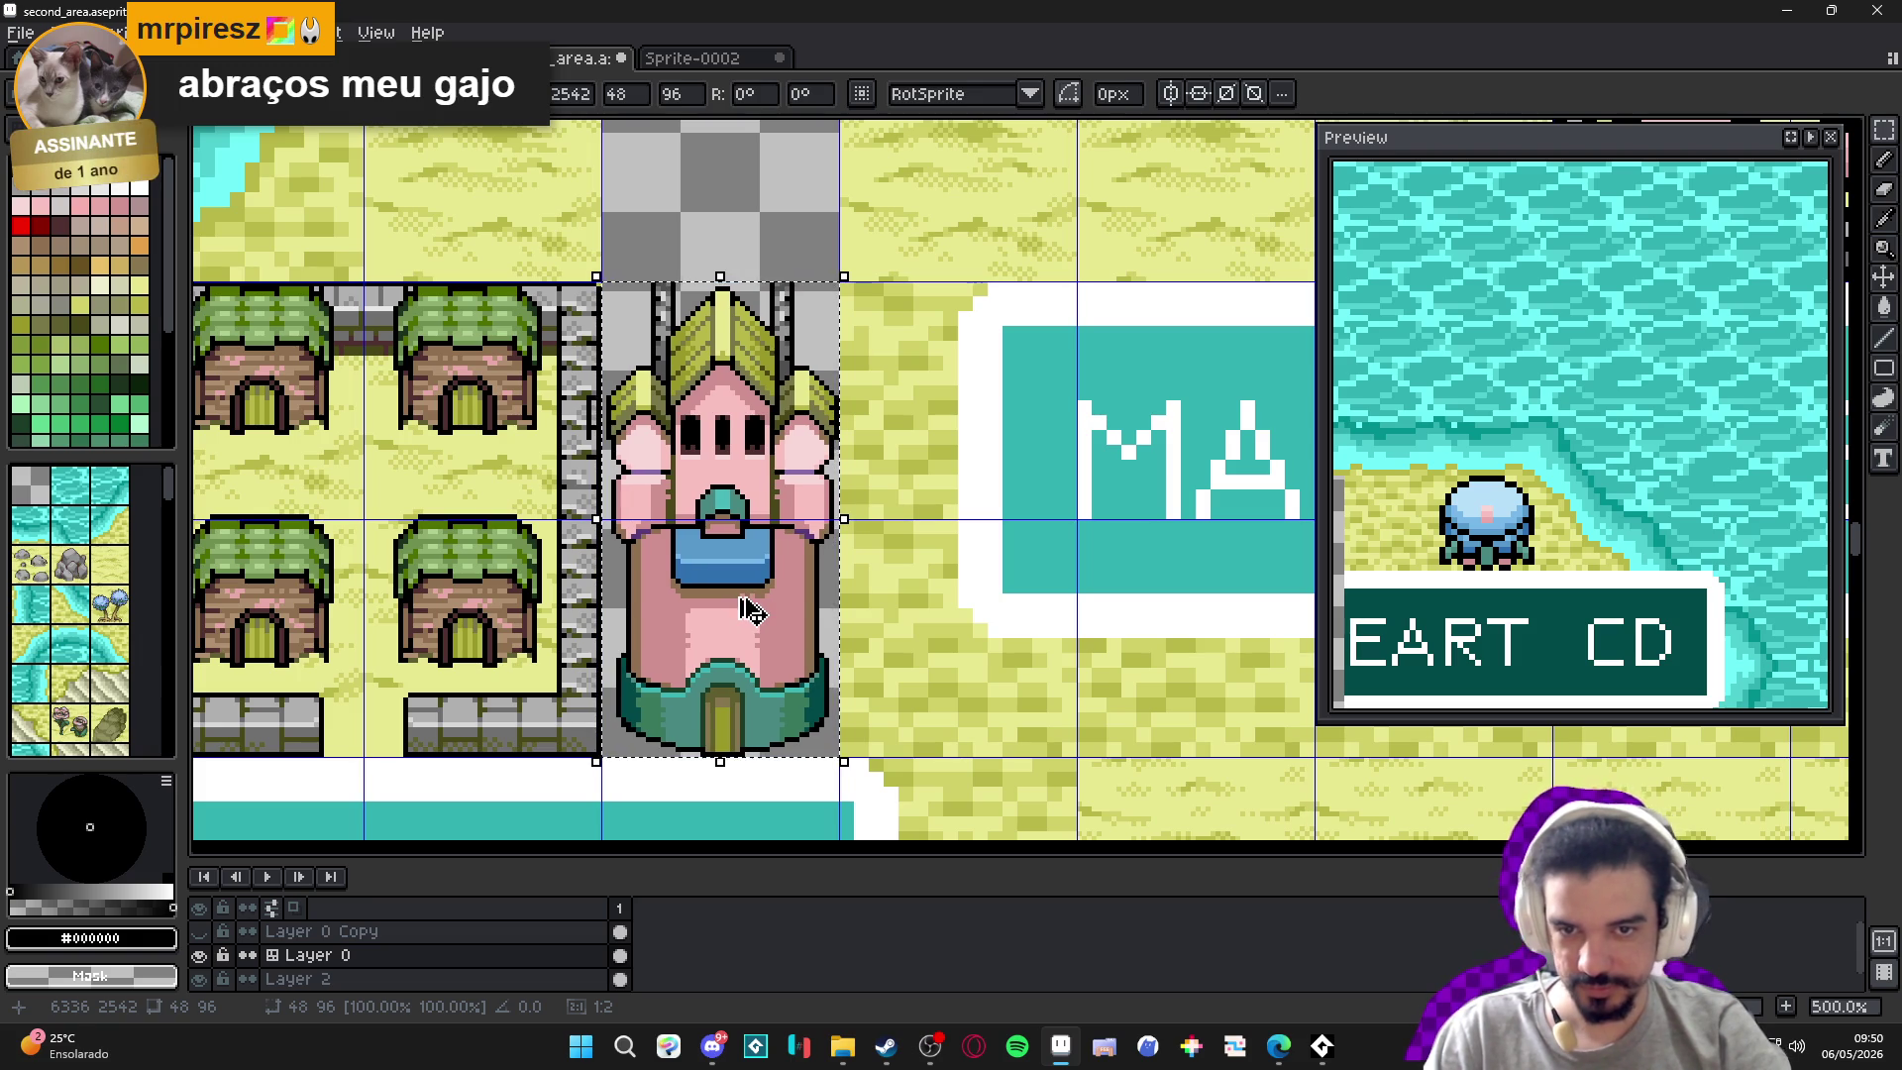
pyautogui.click(691, 216)
# Grab the middle section of the pillar from the pillar sprite for the map.
pyautogui.click(649, 59)
pyautogui.click(610, 59)
pyautogui.click(672, 59)
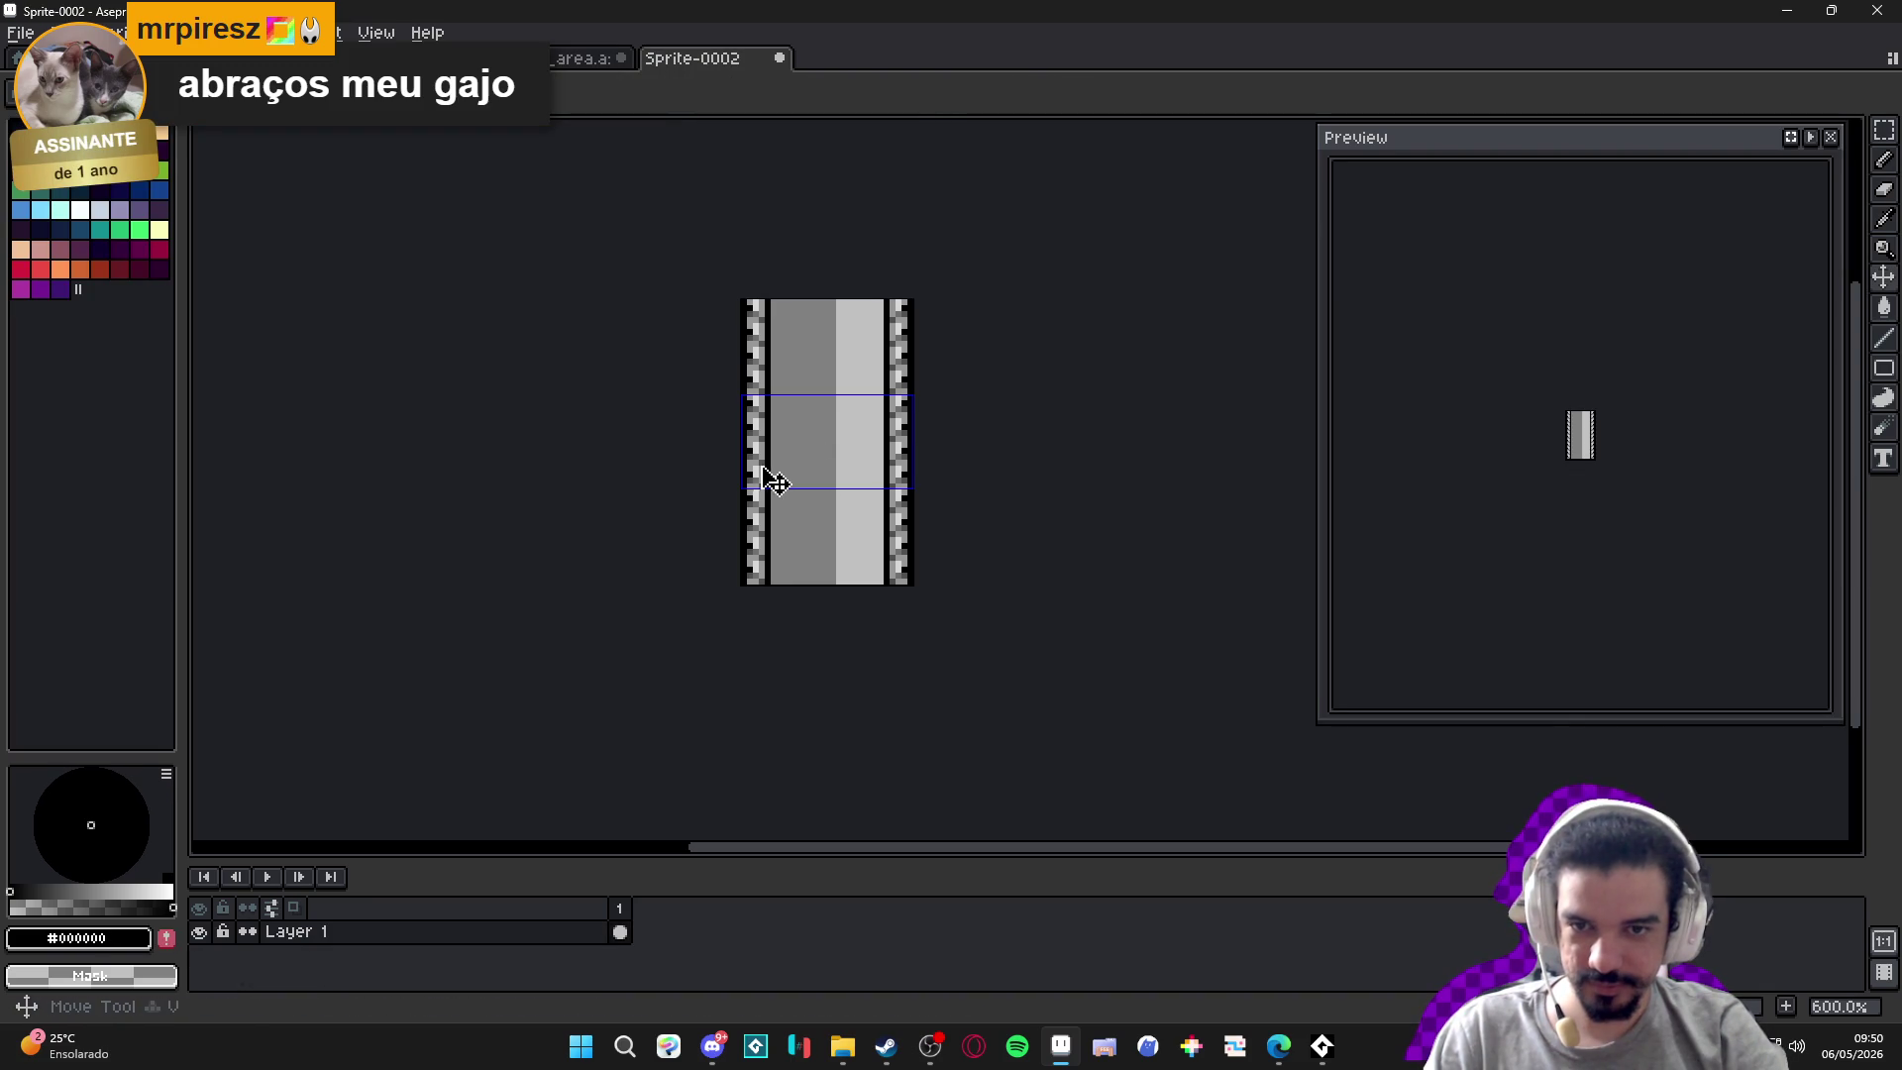
pyautogui.hotkey('ctrl', 'v')
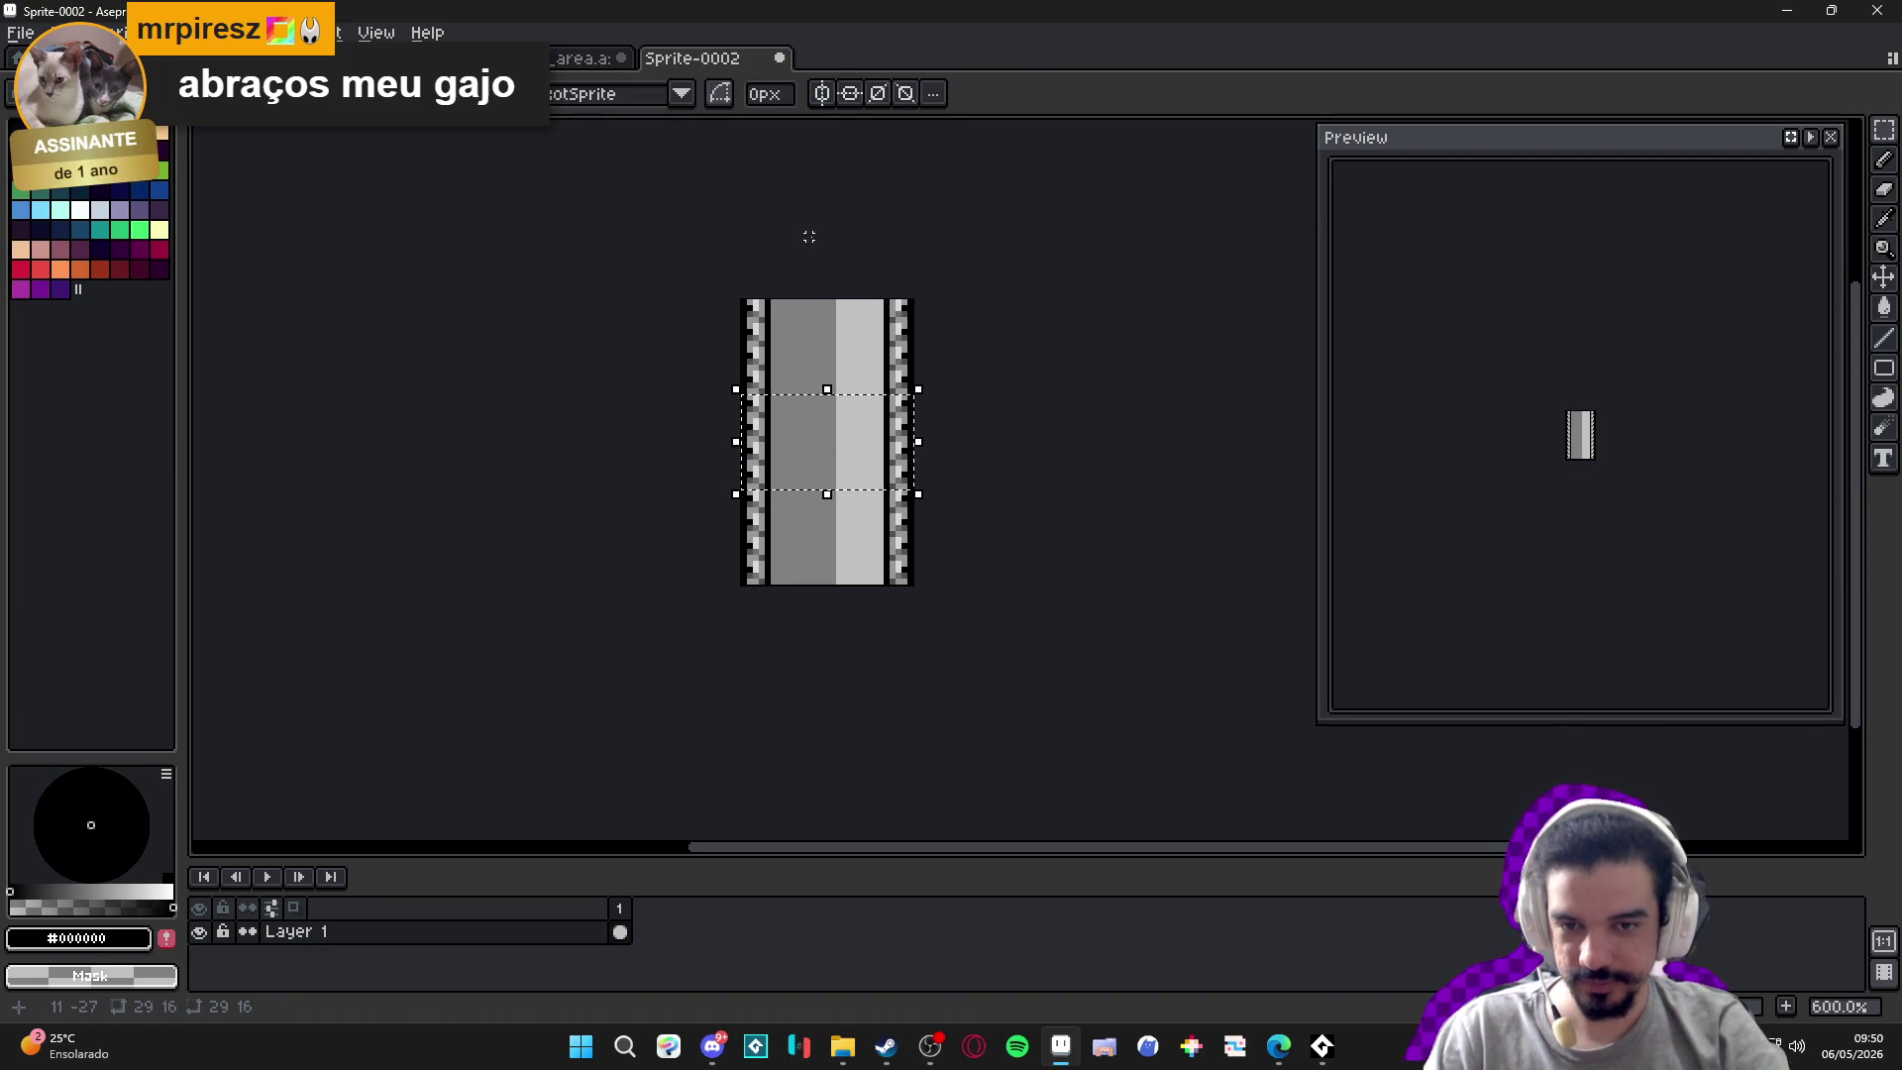
pyautogui.click(572, 59)
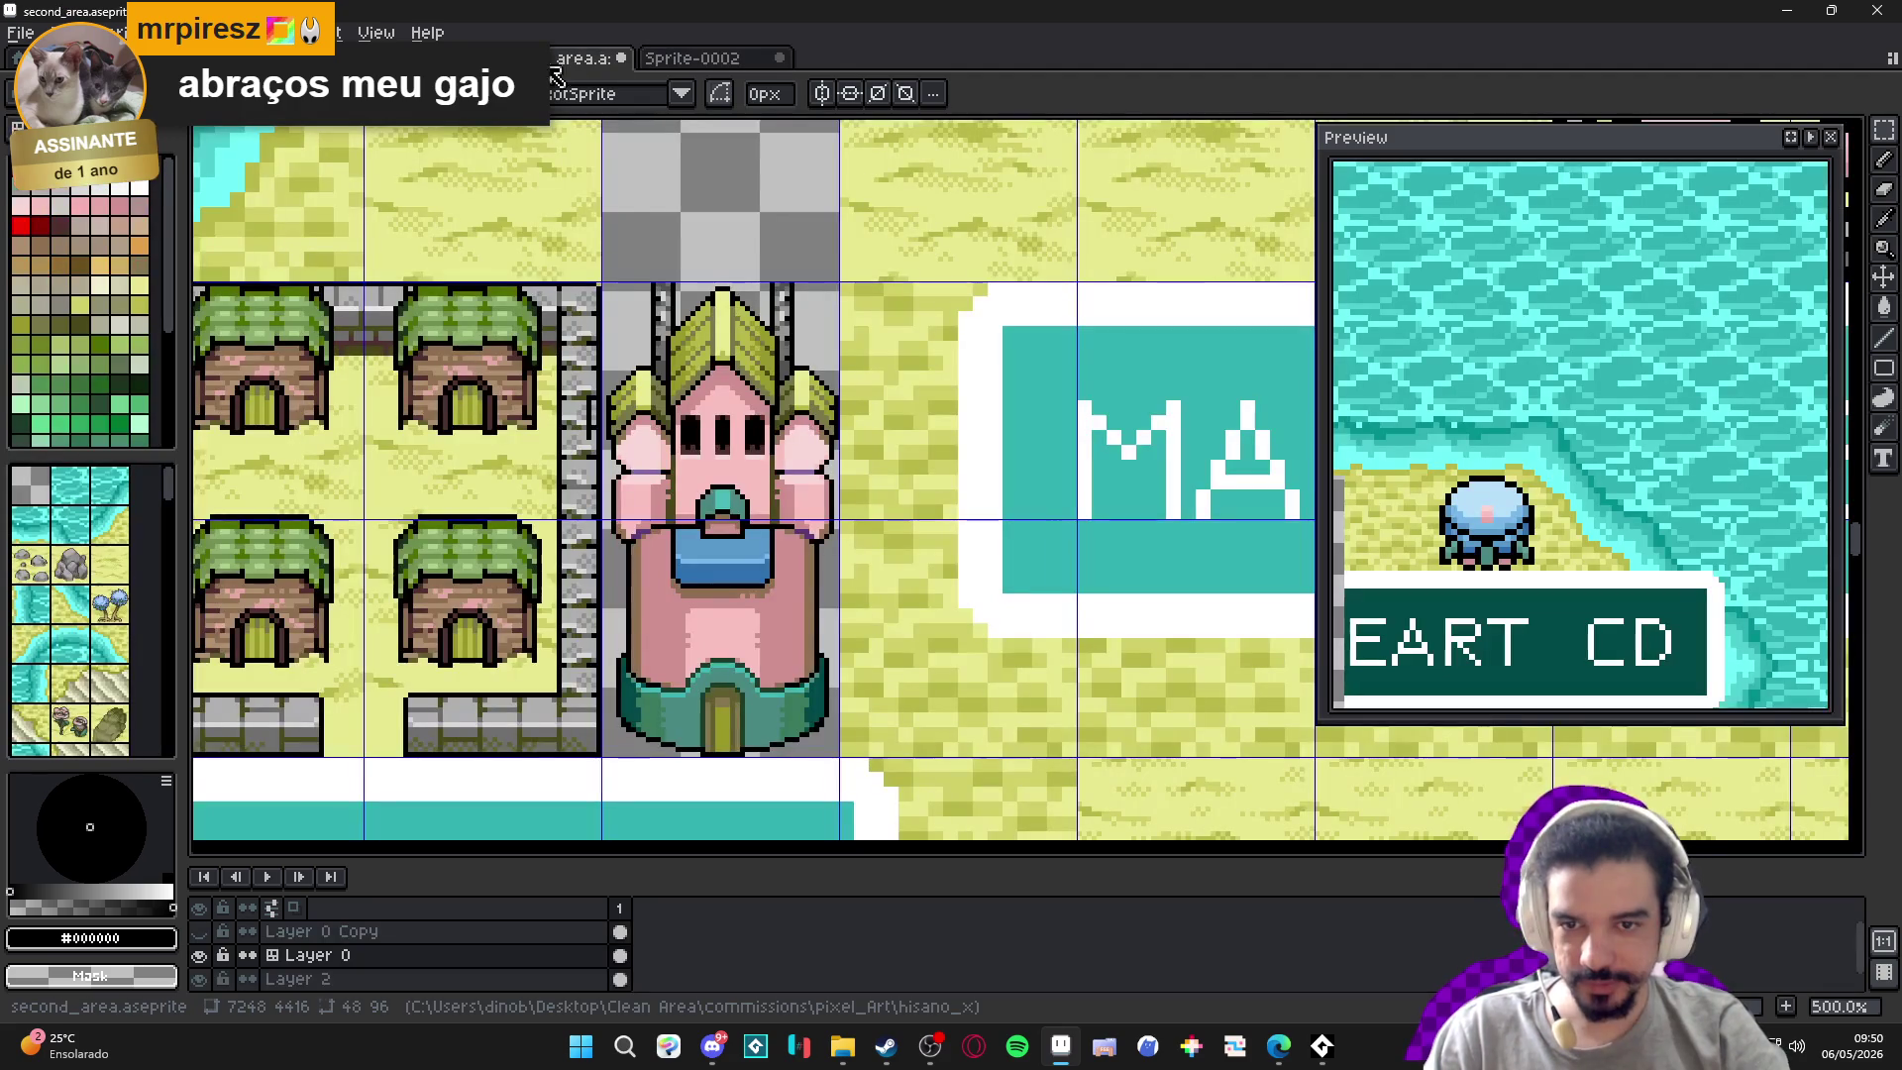
# Paste the pillar pieces above the tower and move them up the column.
pyautogui.scroll(2, 653, 476)
pyautogui.scroll(1, 636, 647)
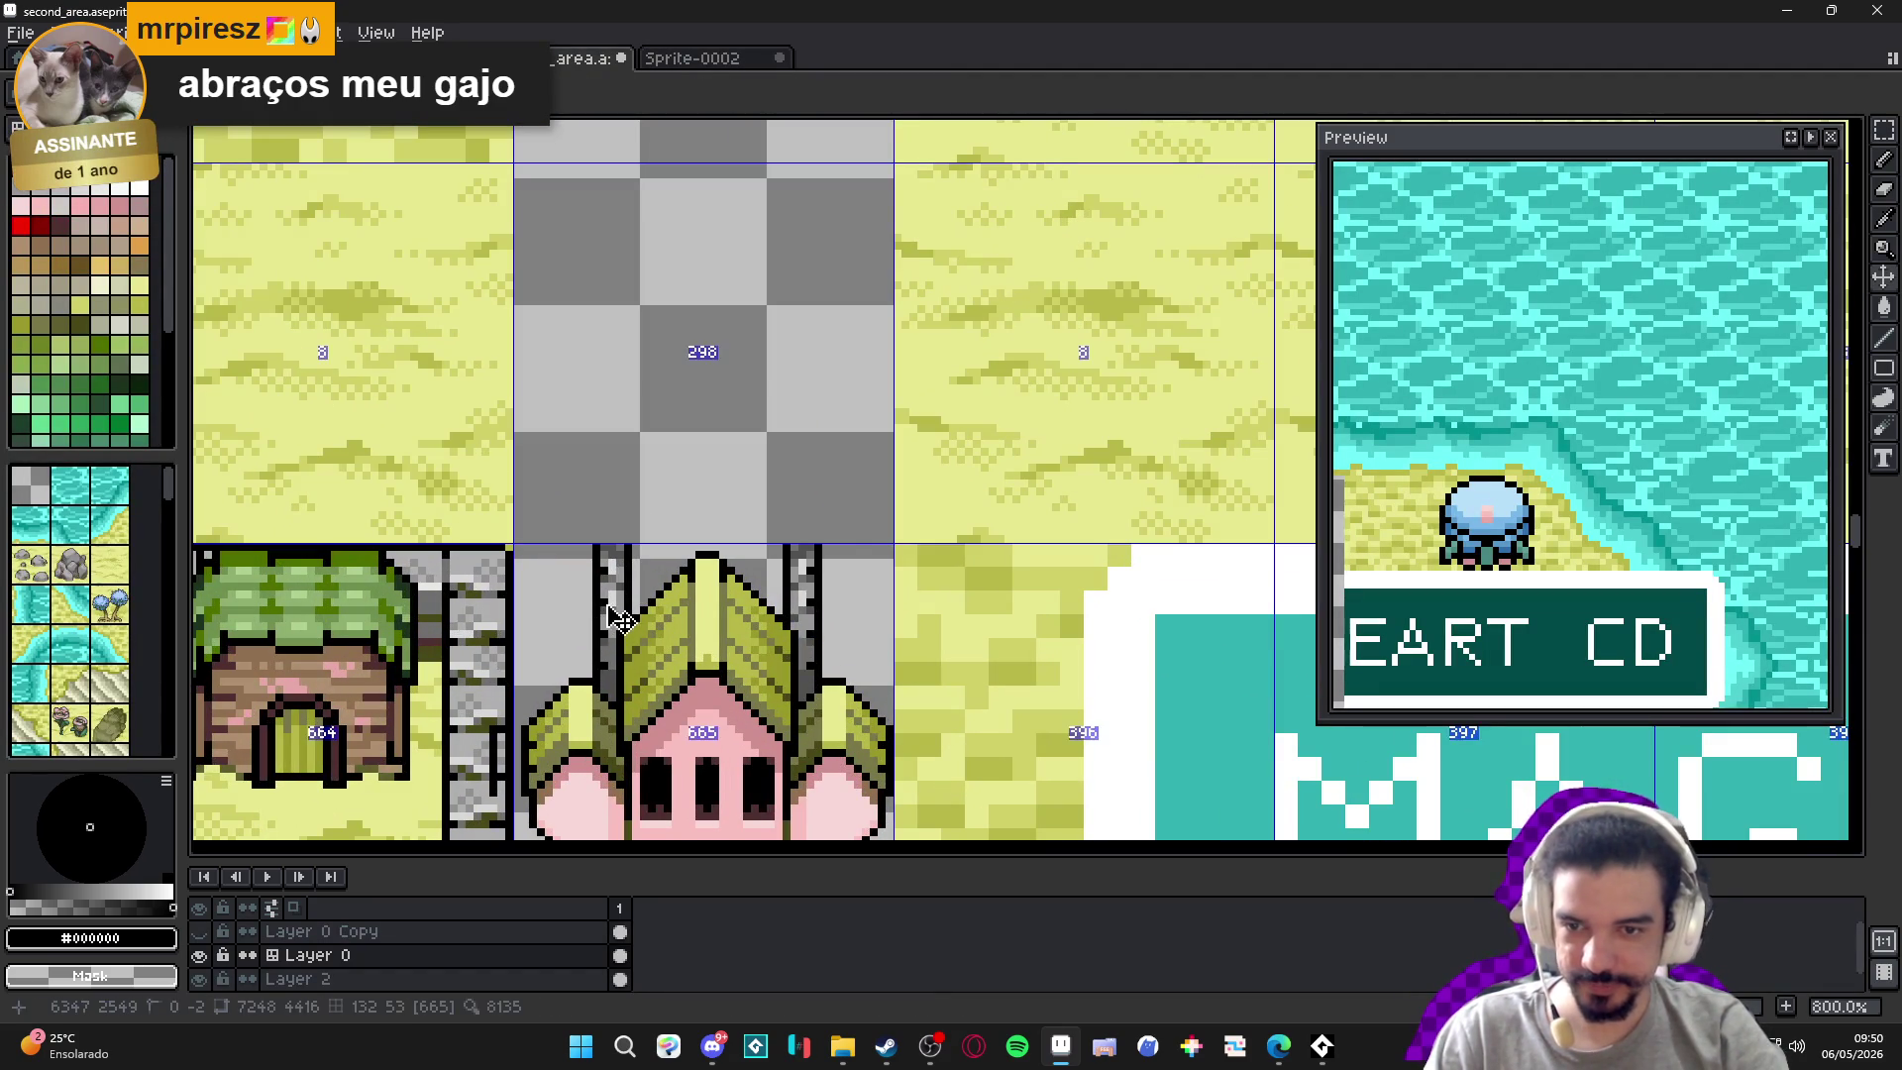
pyautogui.hotkey('ctrl', 'v')
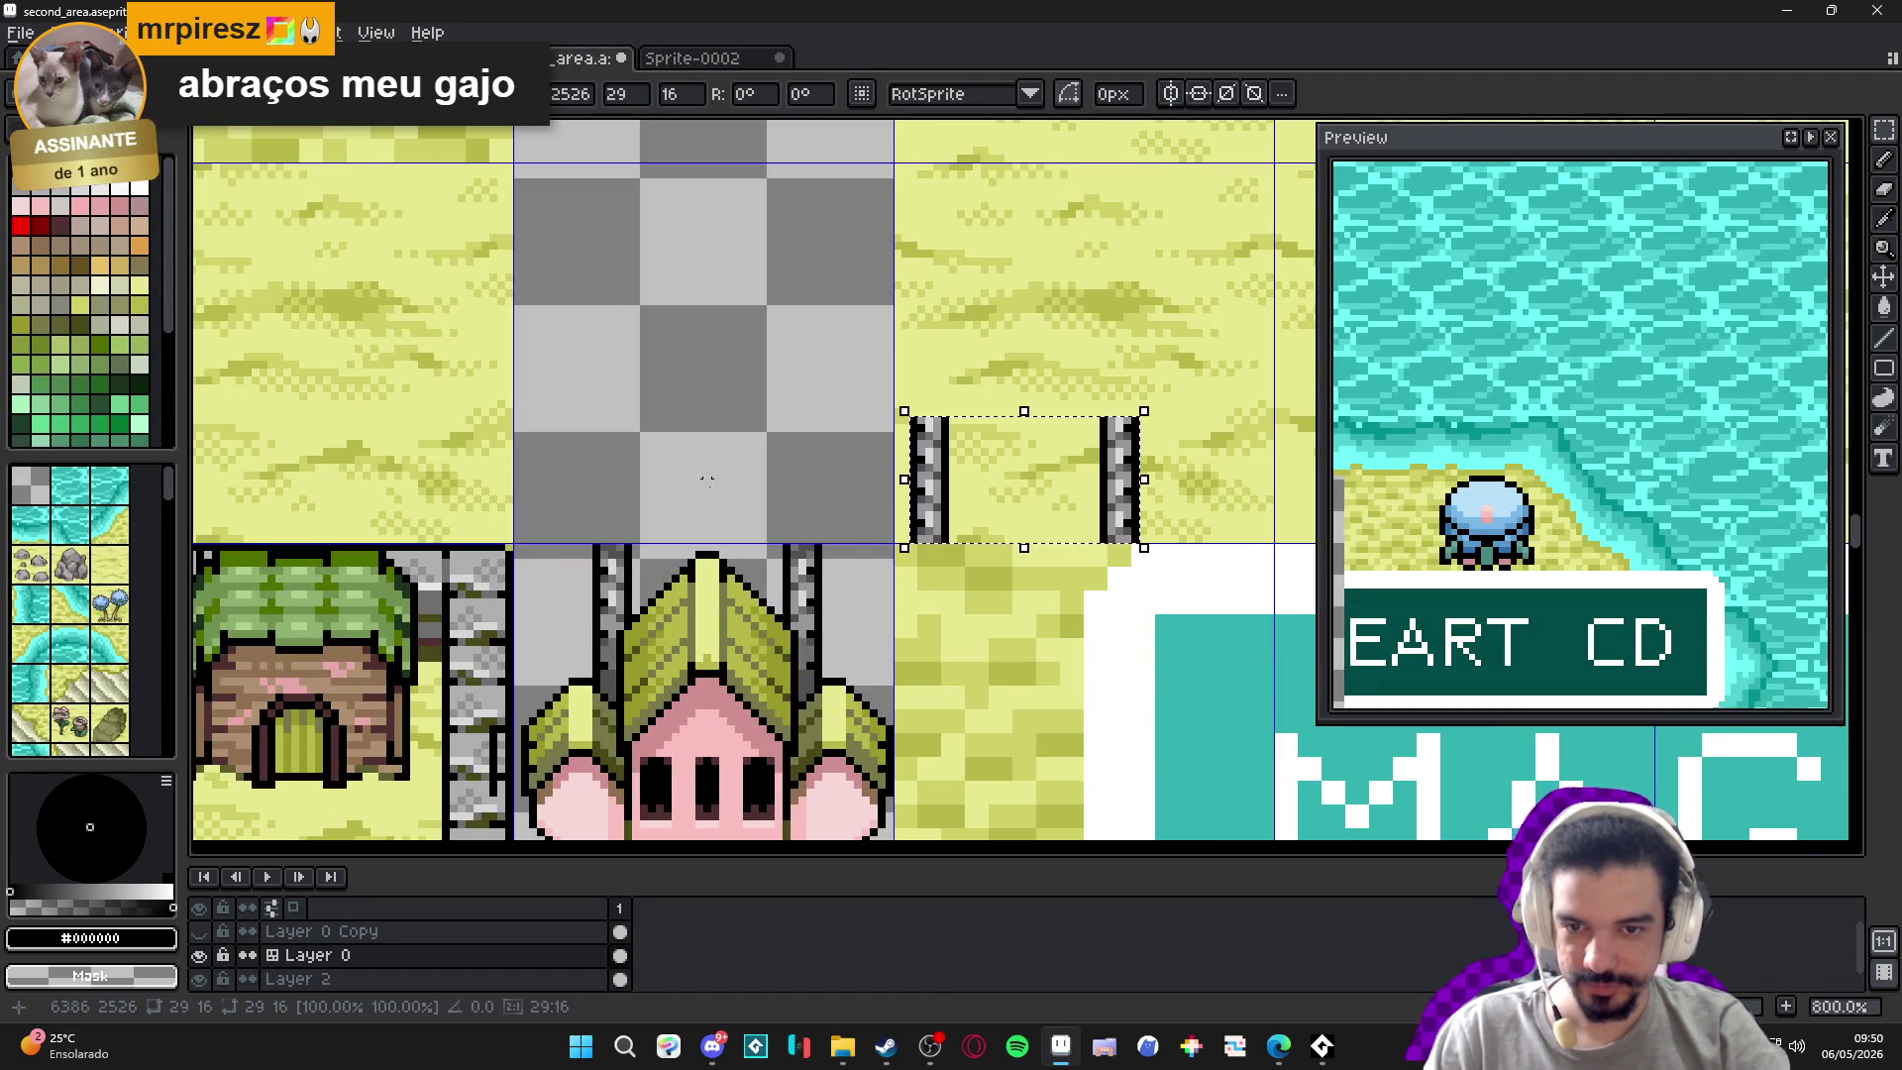
pyautogui.moveTo(933, 515)
pyautogui.mouseDown()
pyautogui.moveTo(631, 473)
pyautogui.moveTo(616, 500)
pyautogui.moveTo(634, 514)
pyautogui.mouseUp()
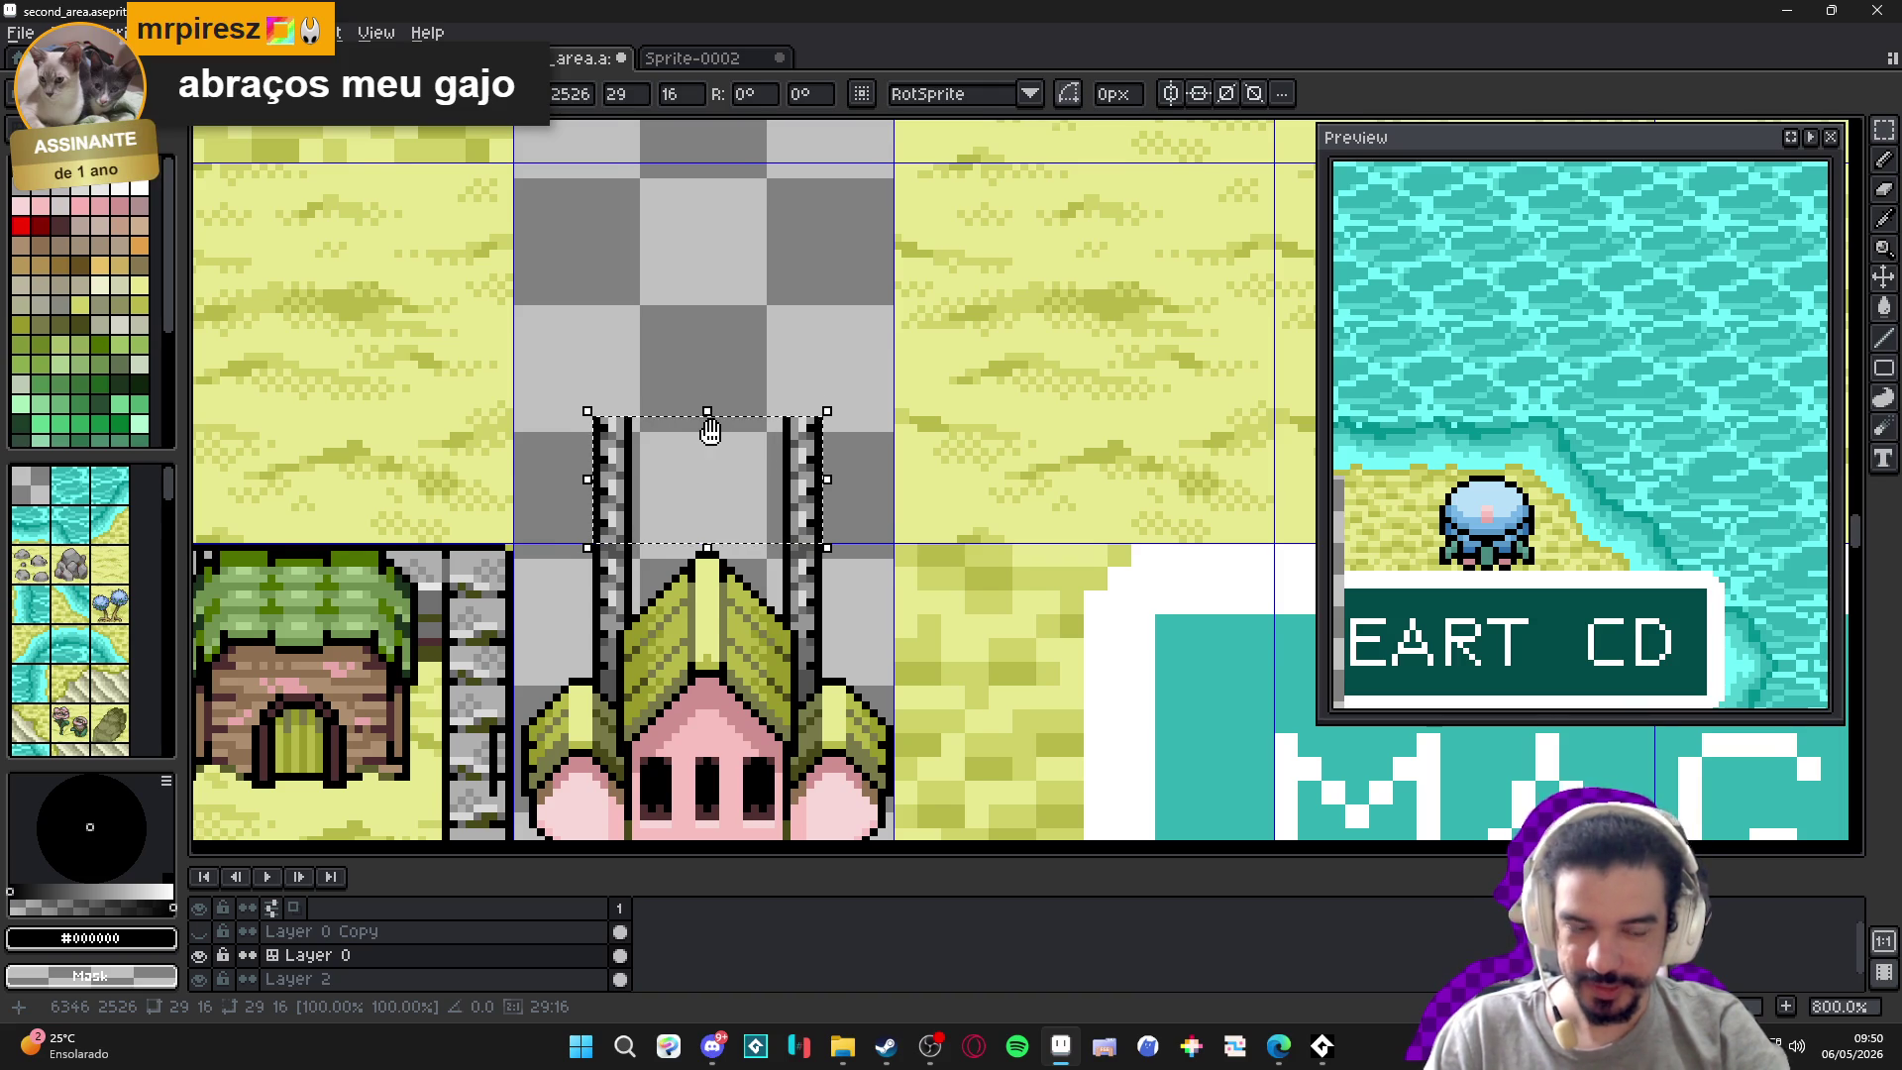
pyautogui.moveTo(710, 431); pyautogui.dragTo(724, 484)
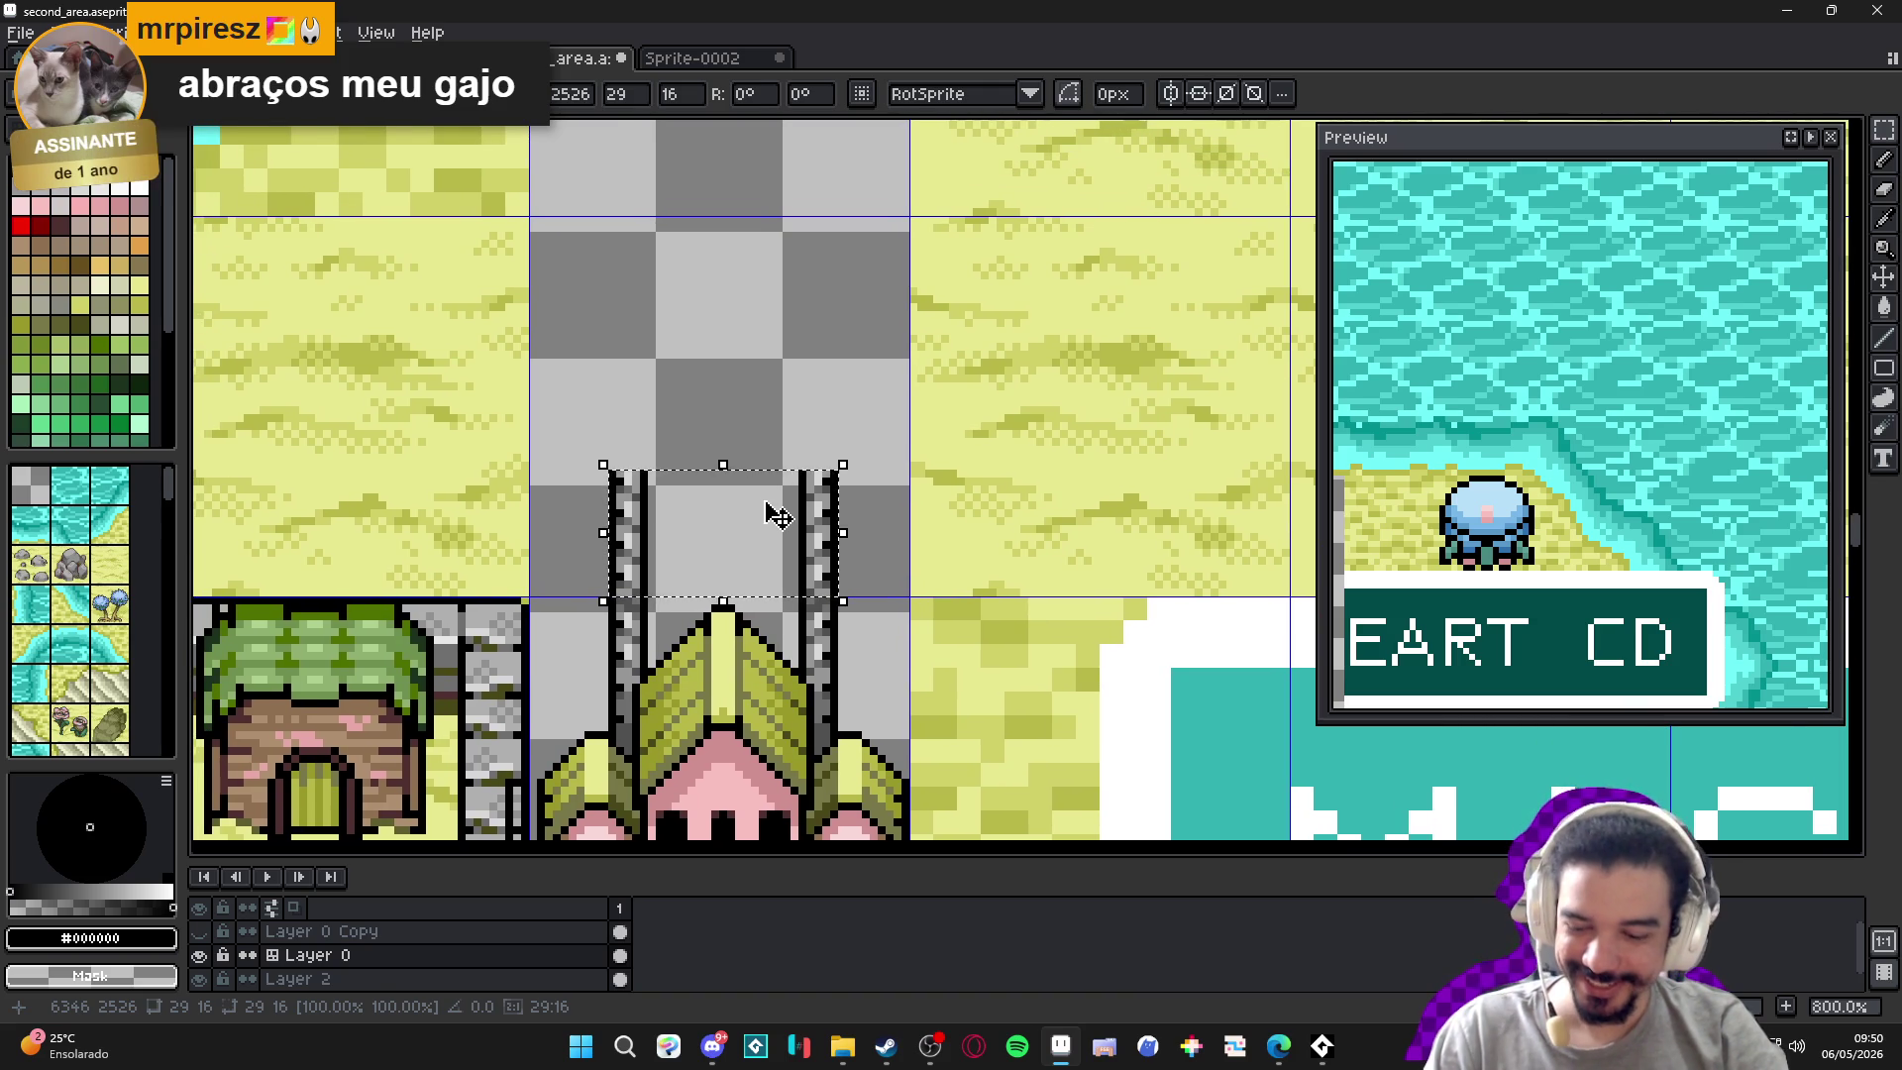
pyautogui.click(837, 568)
pyautogui.moveTo(837, 568)
pyautogui.mouseDown()
pyautogui.moveTo(833, 396)
pyautogui.moveTo(827, 448)
pyautogui.mouseUp()
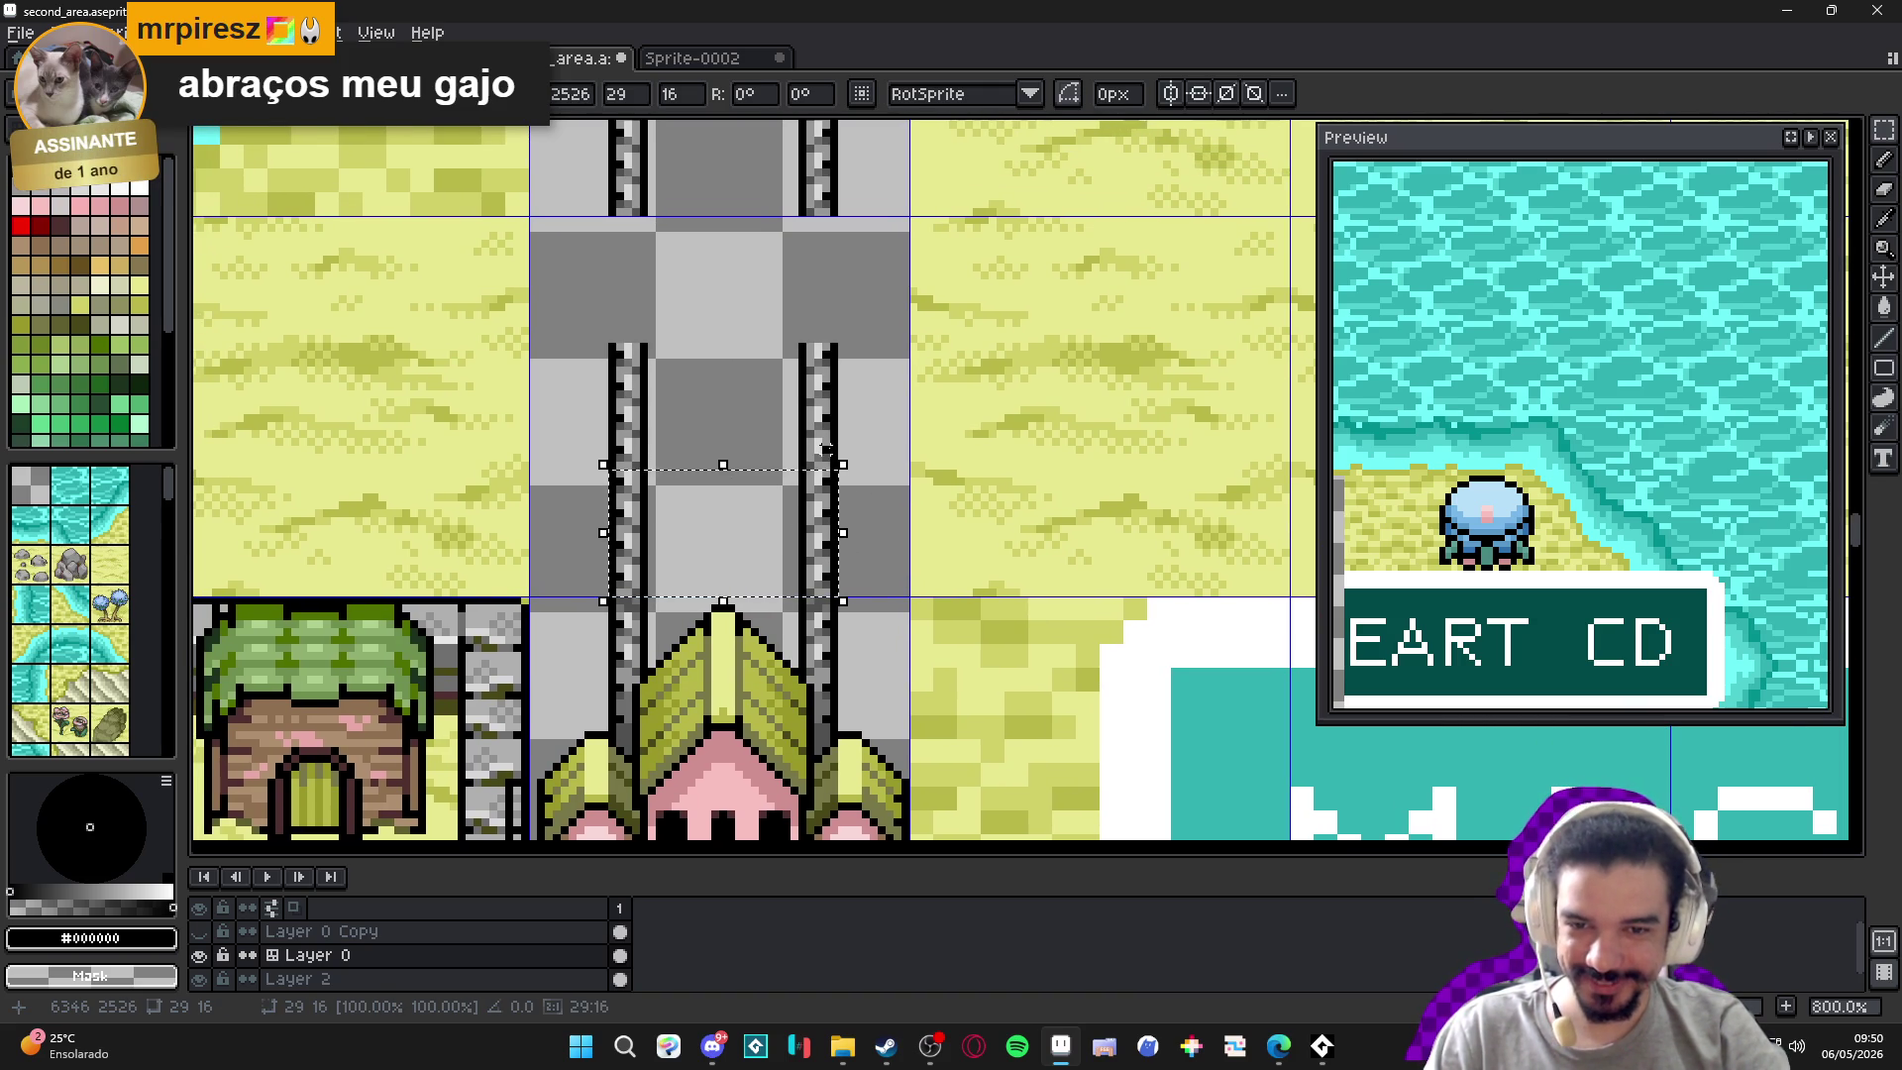
pyautogui.moveTo(836, 528)
pyautogui.mouseDown()
pyautogui.moveTo(838, 269)
pyautogui.moveTo(862, 278)
pyautogui.mouseUp()
# Copy 48x48 pillar cells one and two grid cells higher to extend the lane.
pyautogui.scroll(-5, 850, 259)
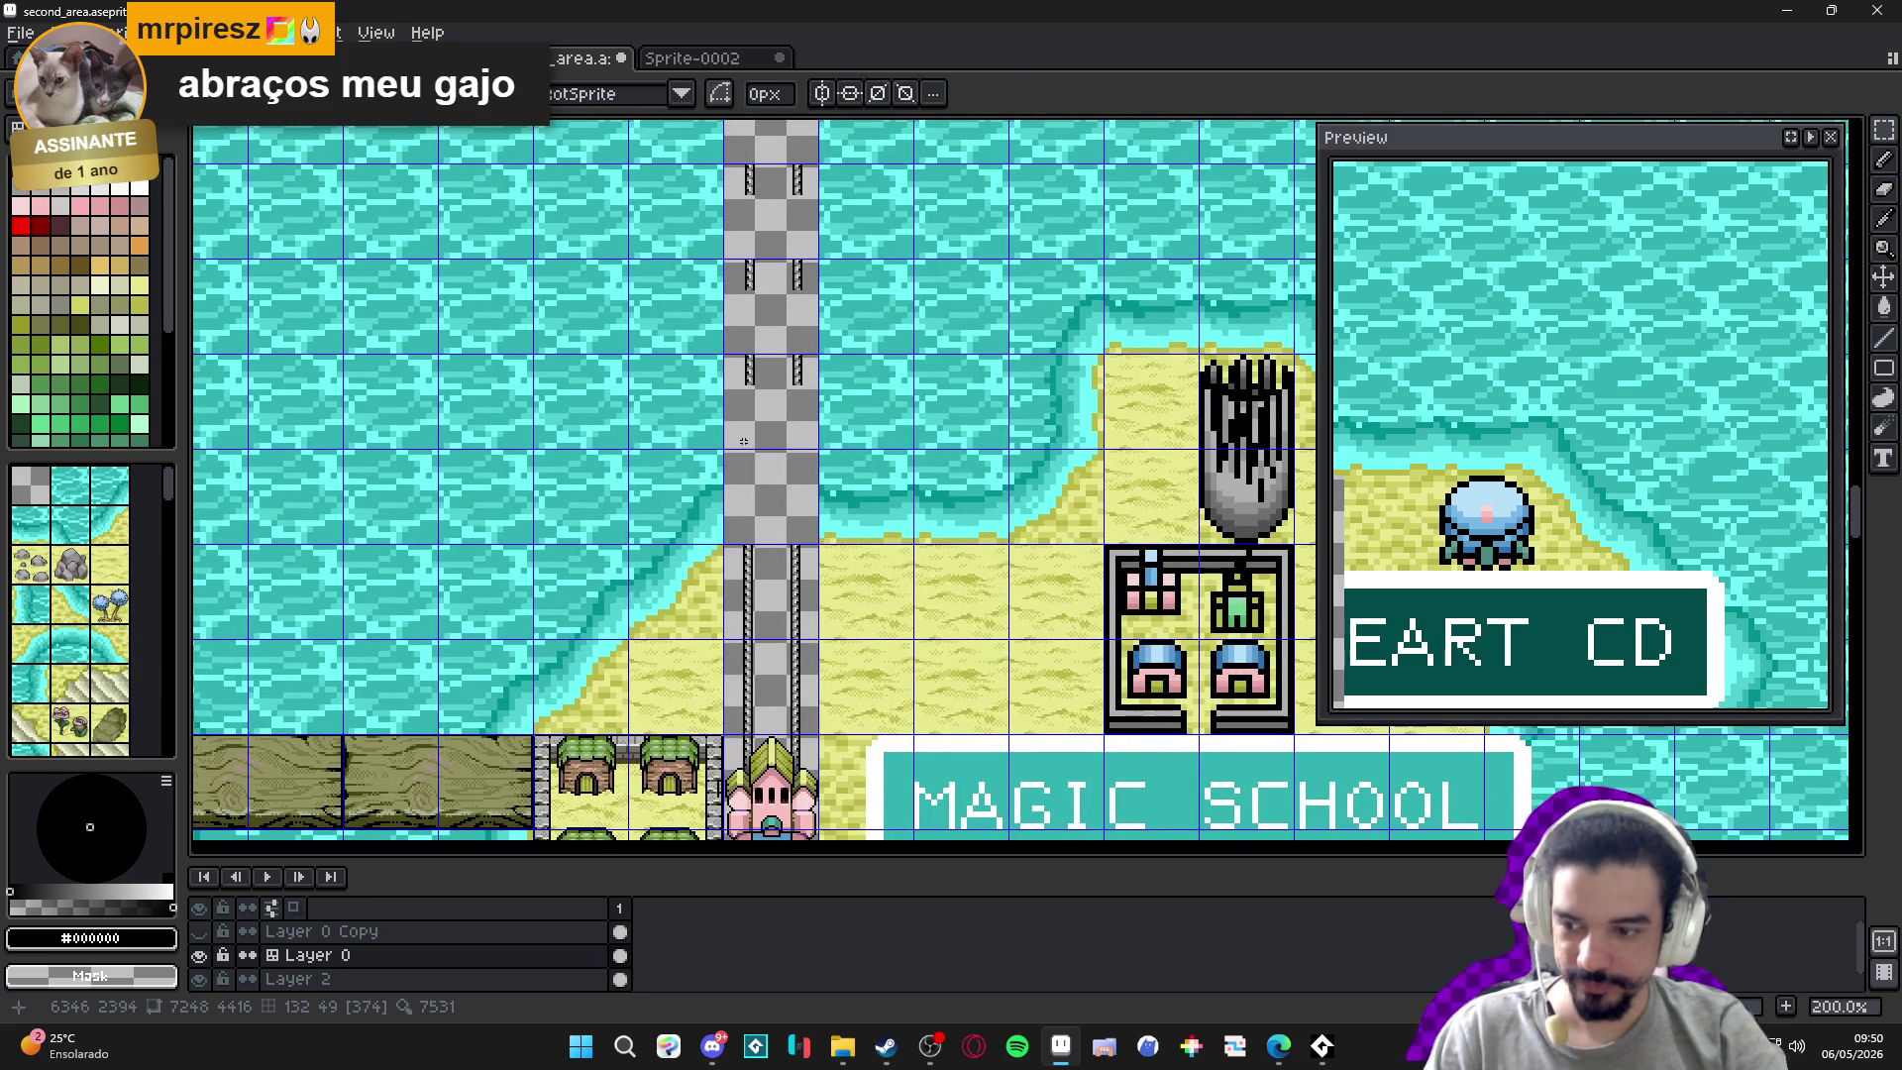
pyautogui.scroll(1, 788, 626)
pyautogui.click(798, 605)
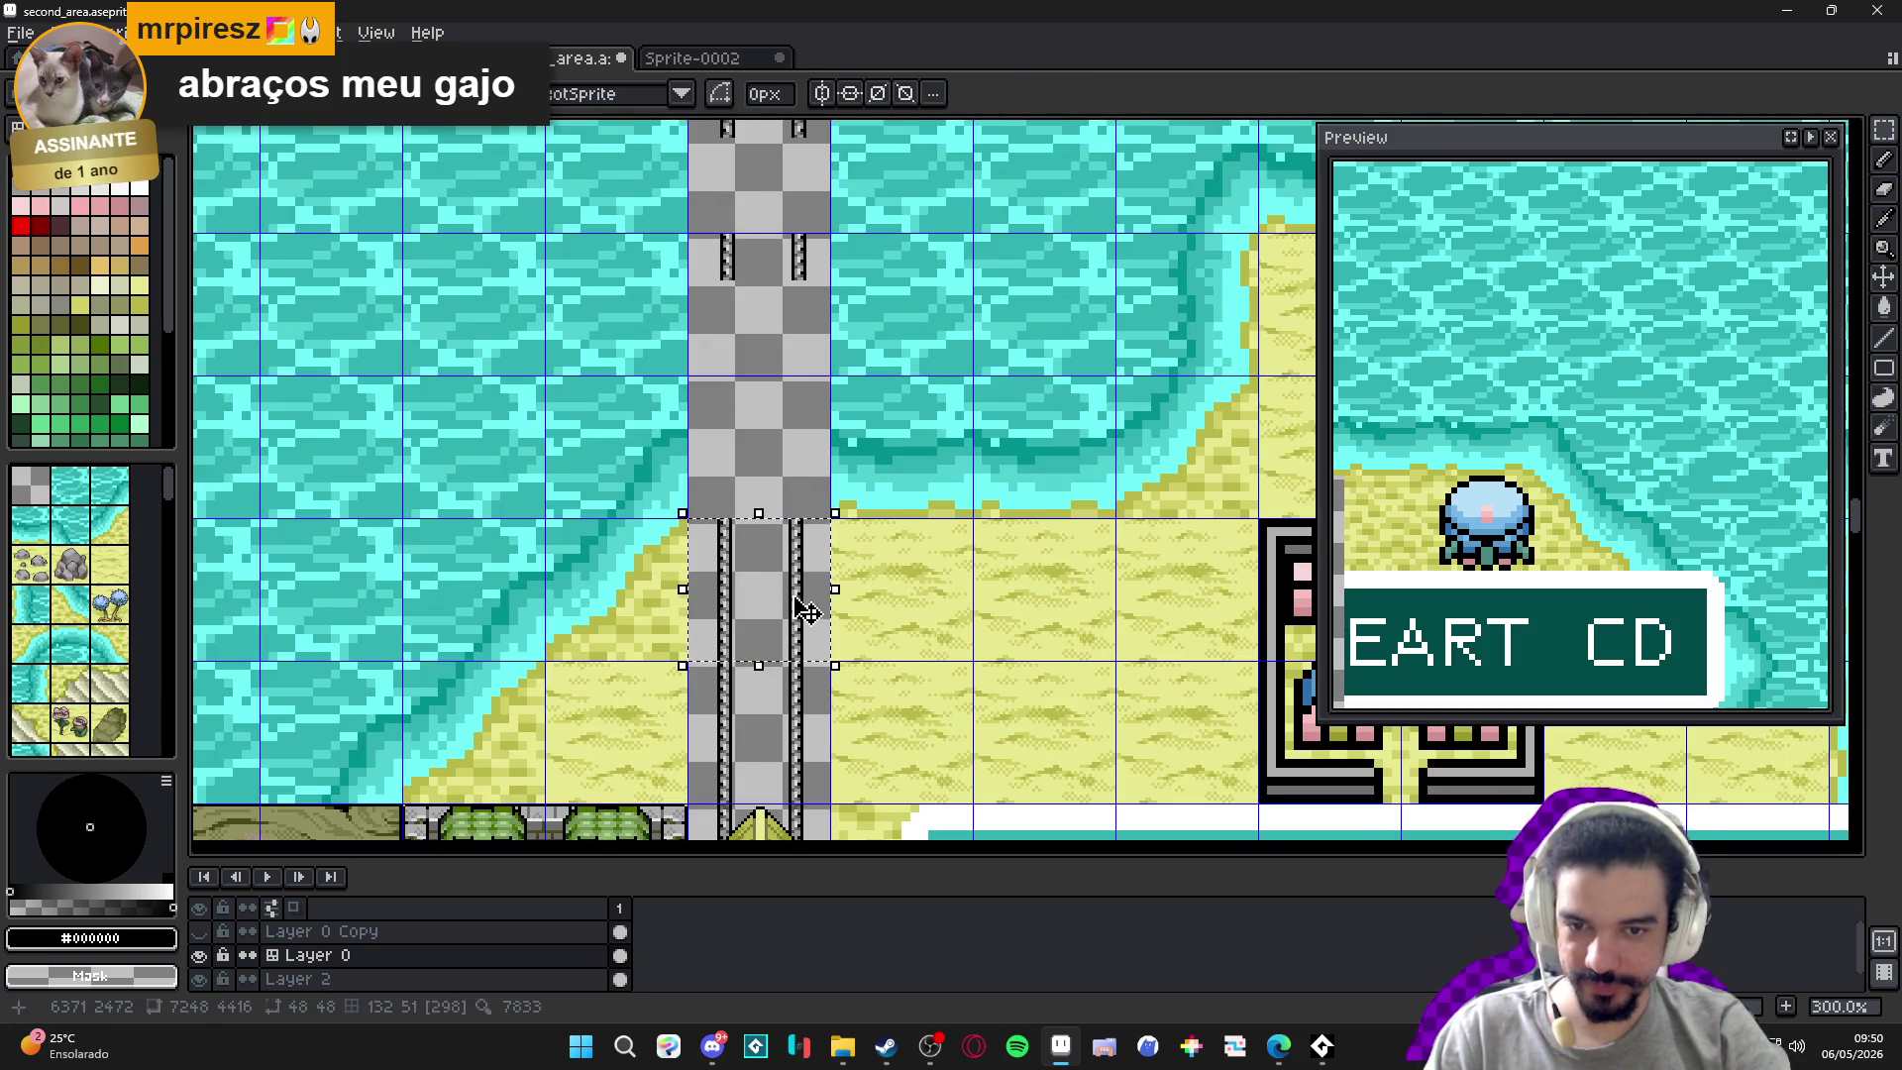
pyautogui.moveTo(798, 588); pyautogui.dragTo(799, 446)
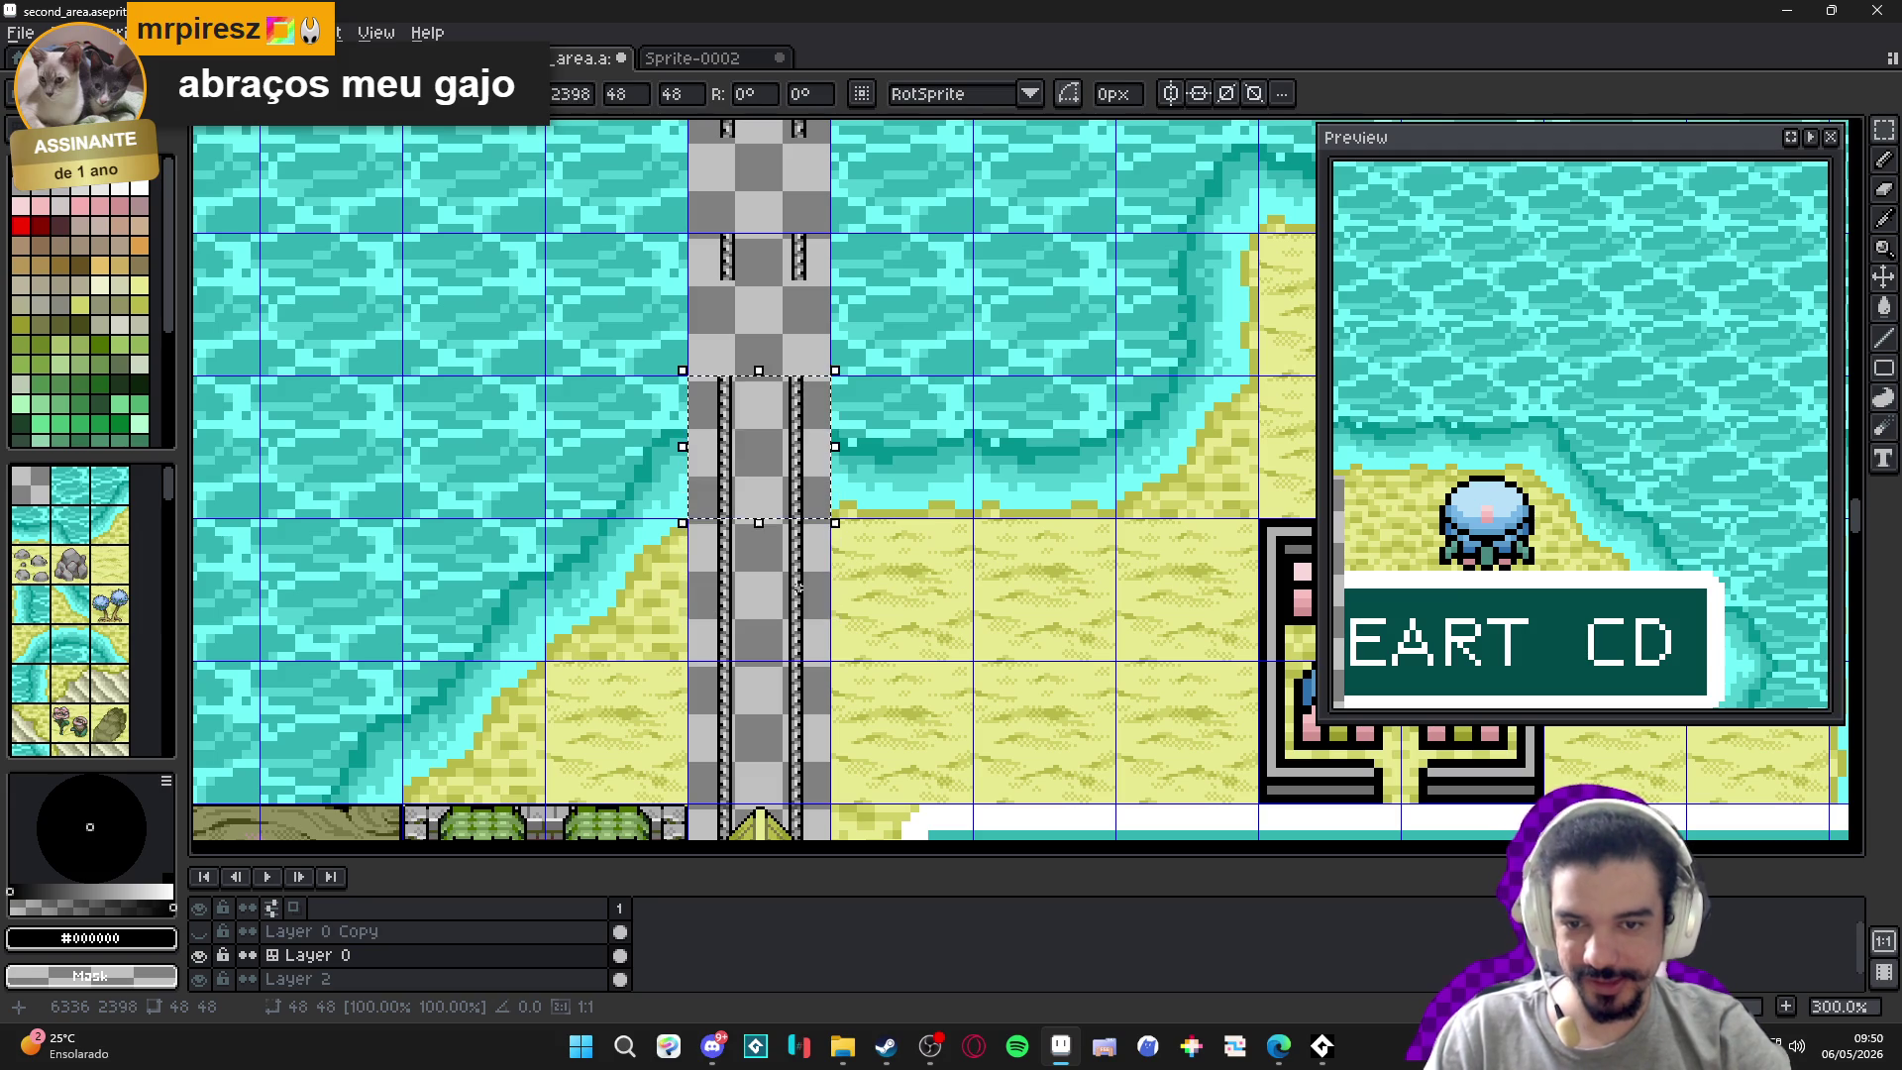
pyautogui.press('Return')
pyautogui.click(808, 599)
pyautogui.moveTo(807, 599); pyautogui.dragTo(807, 314)
pyautogui.press('Return')
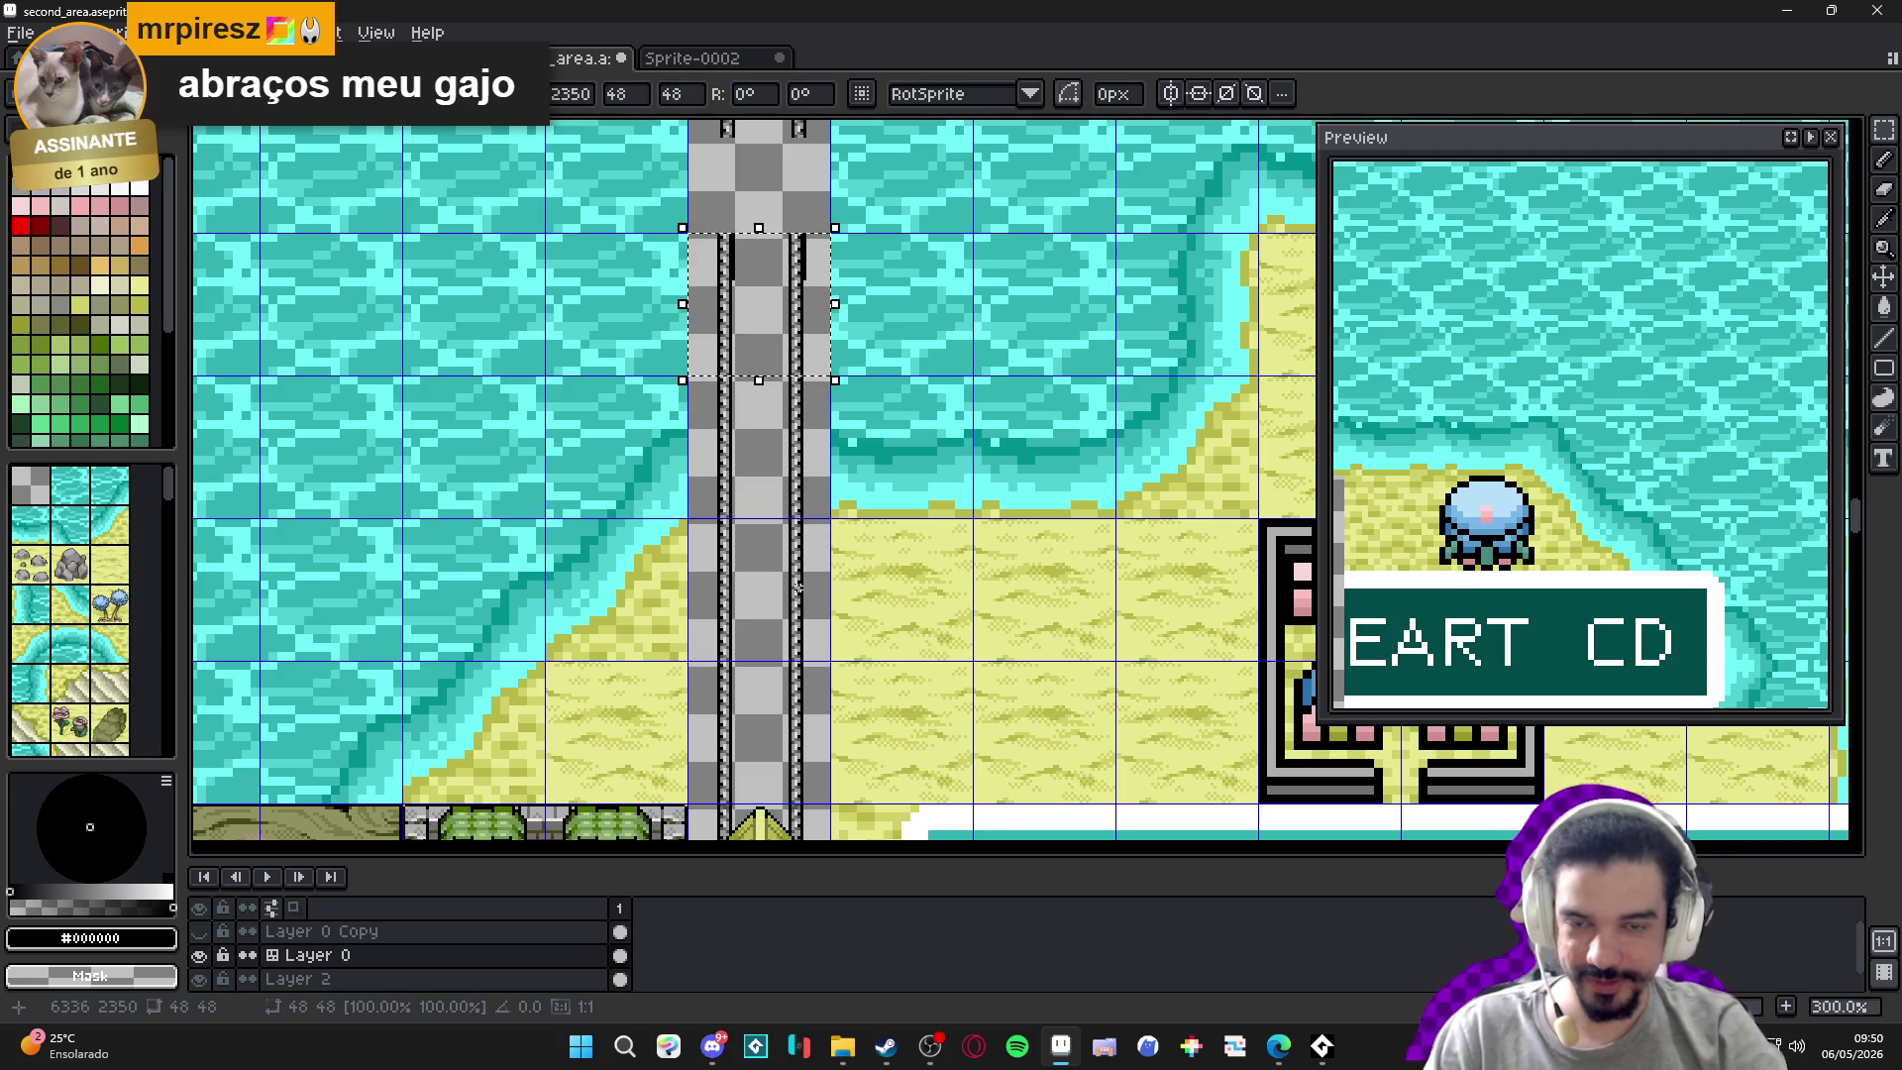
pyautogui.click(799, 587)
pyautogui.scroll(4, 802, 257)
# Erase the stray black strokes beside the right pillar.
pyautogui.press('b')
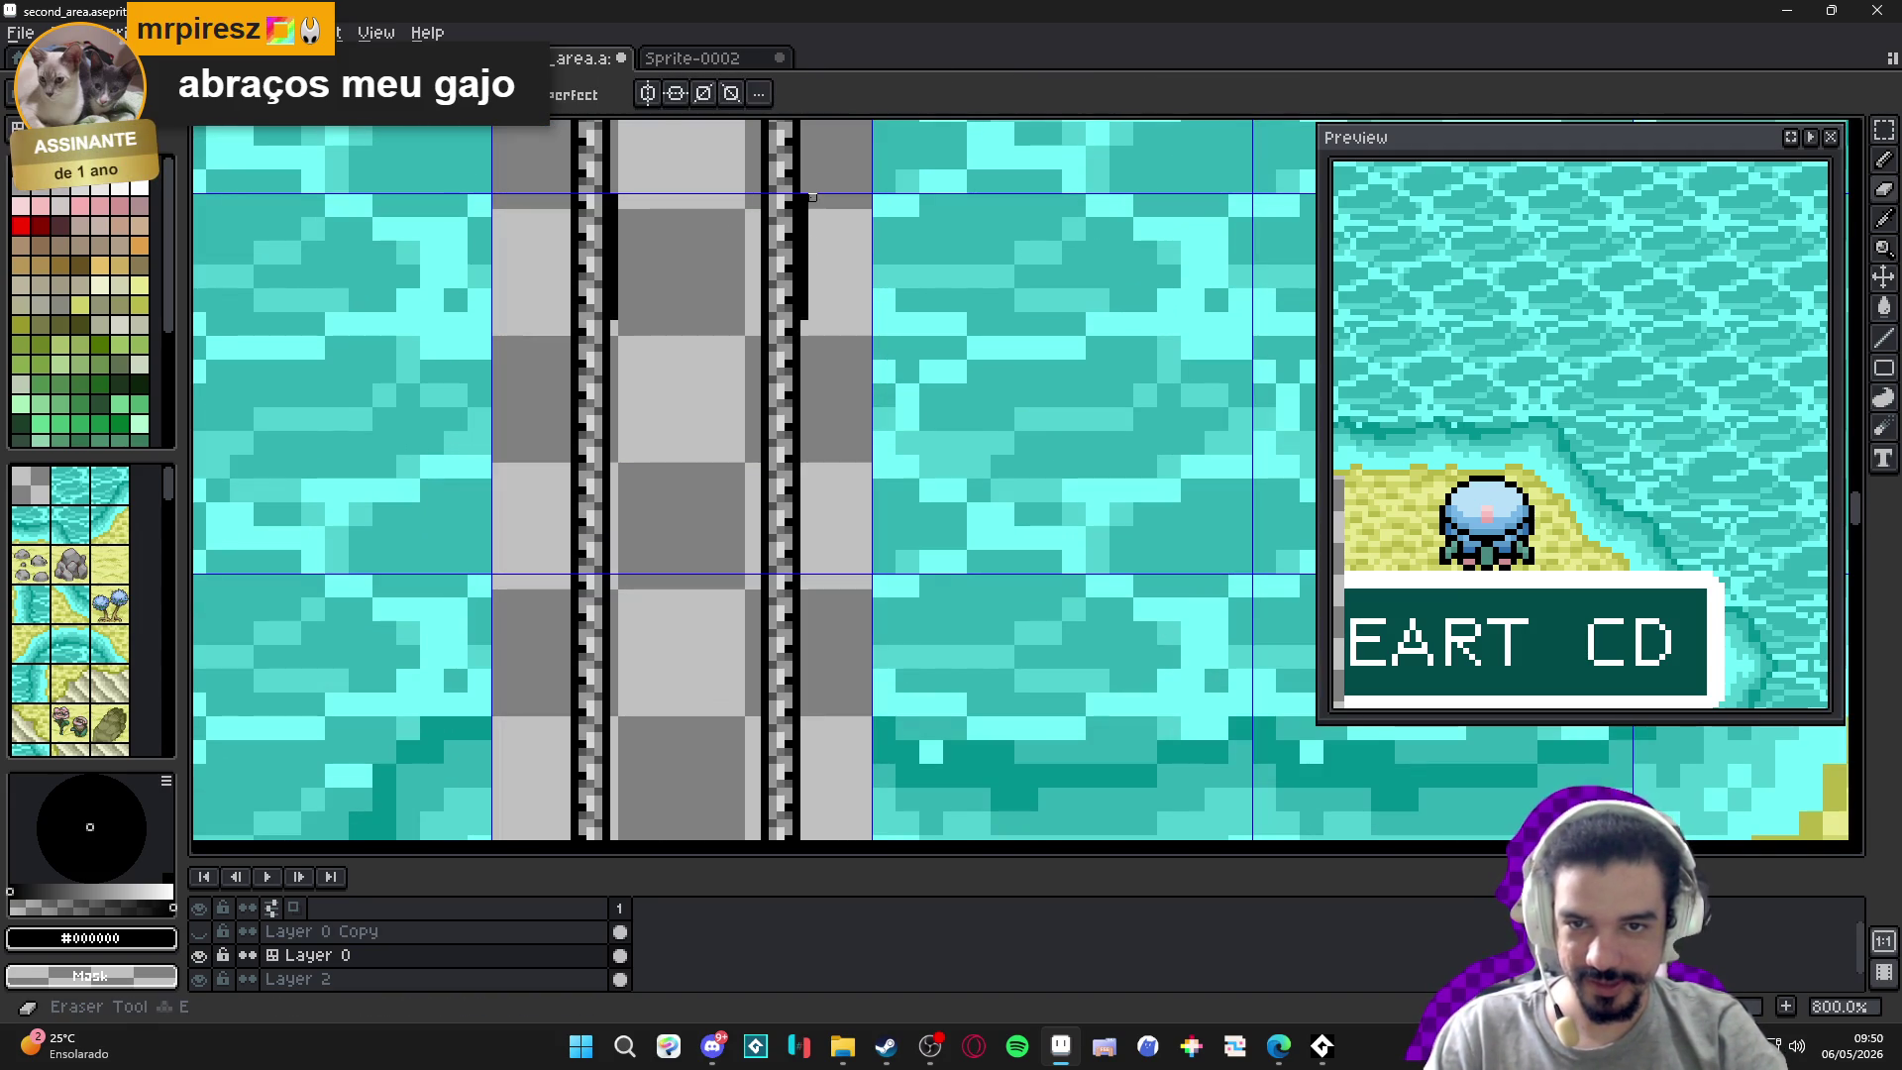
pyautogui.hotkey('ctrl', 'z')
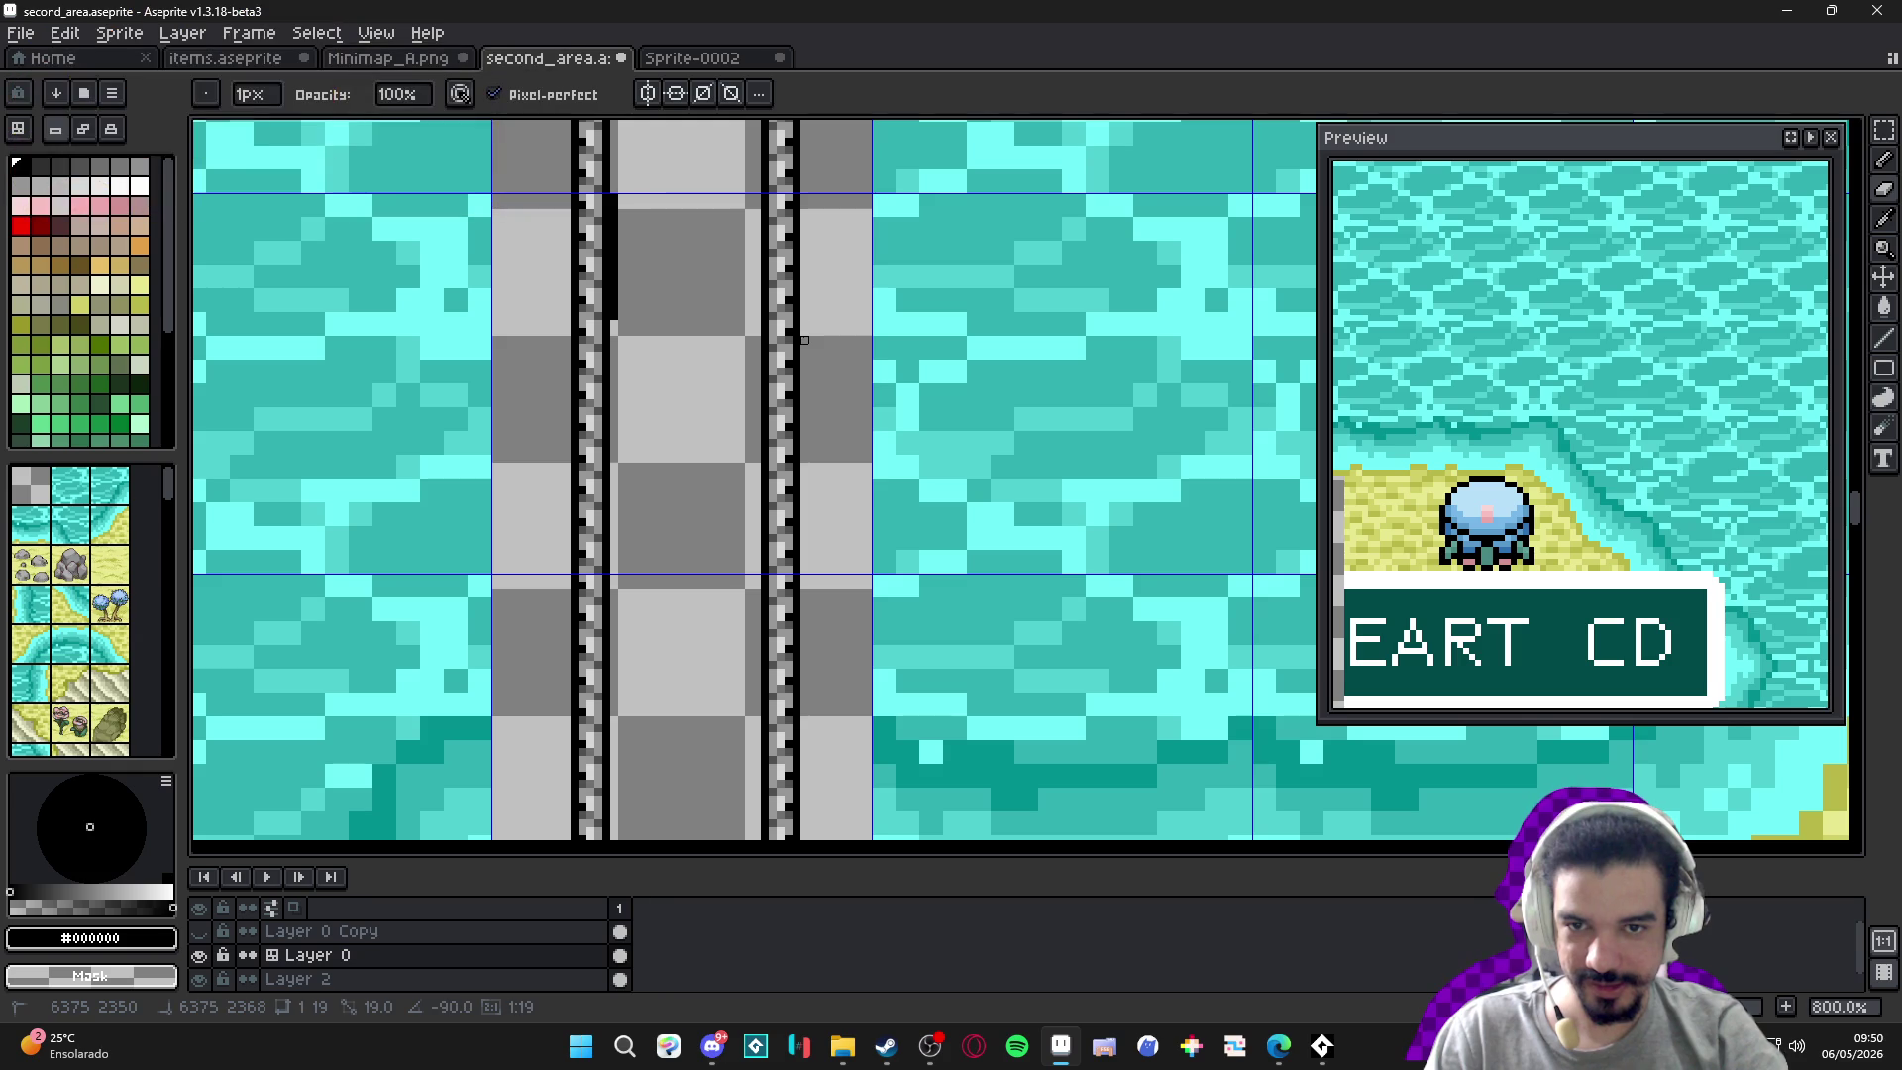
pyautogui.moveTo(680, 327); pyautogui.dragTo(791, 416)
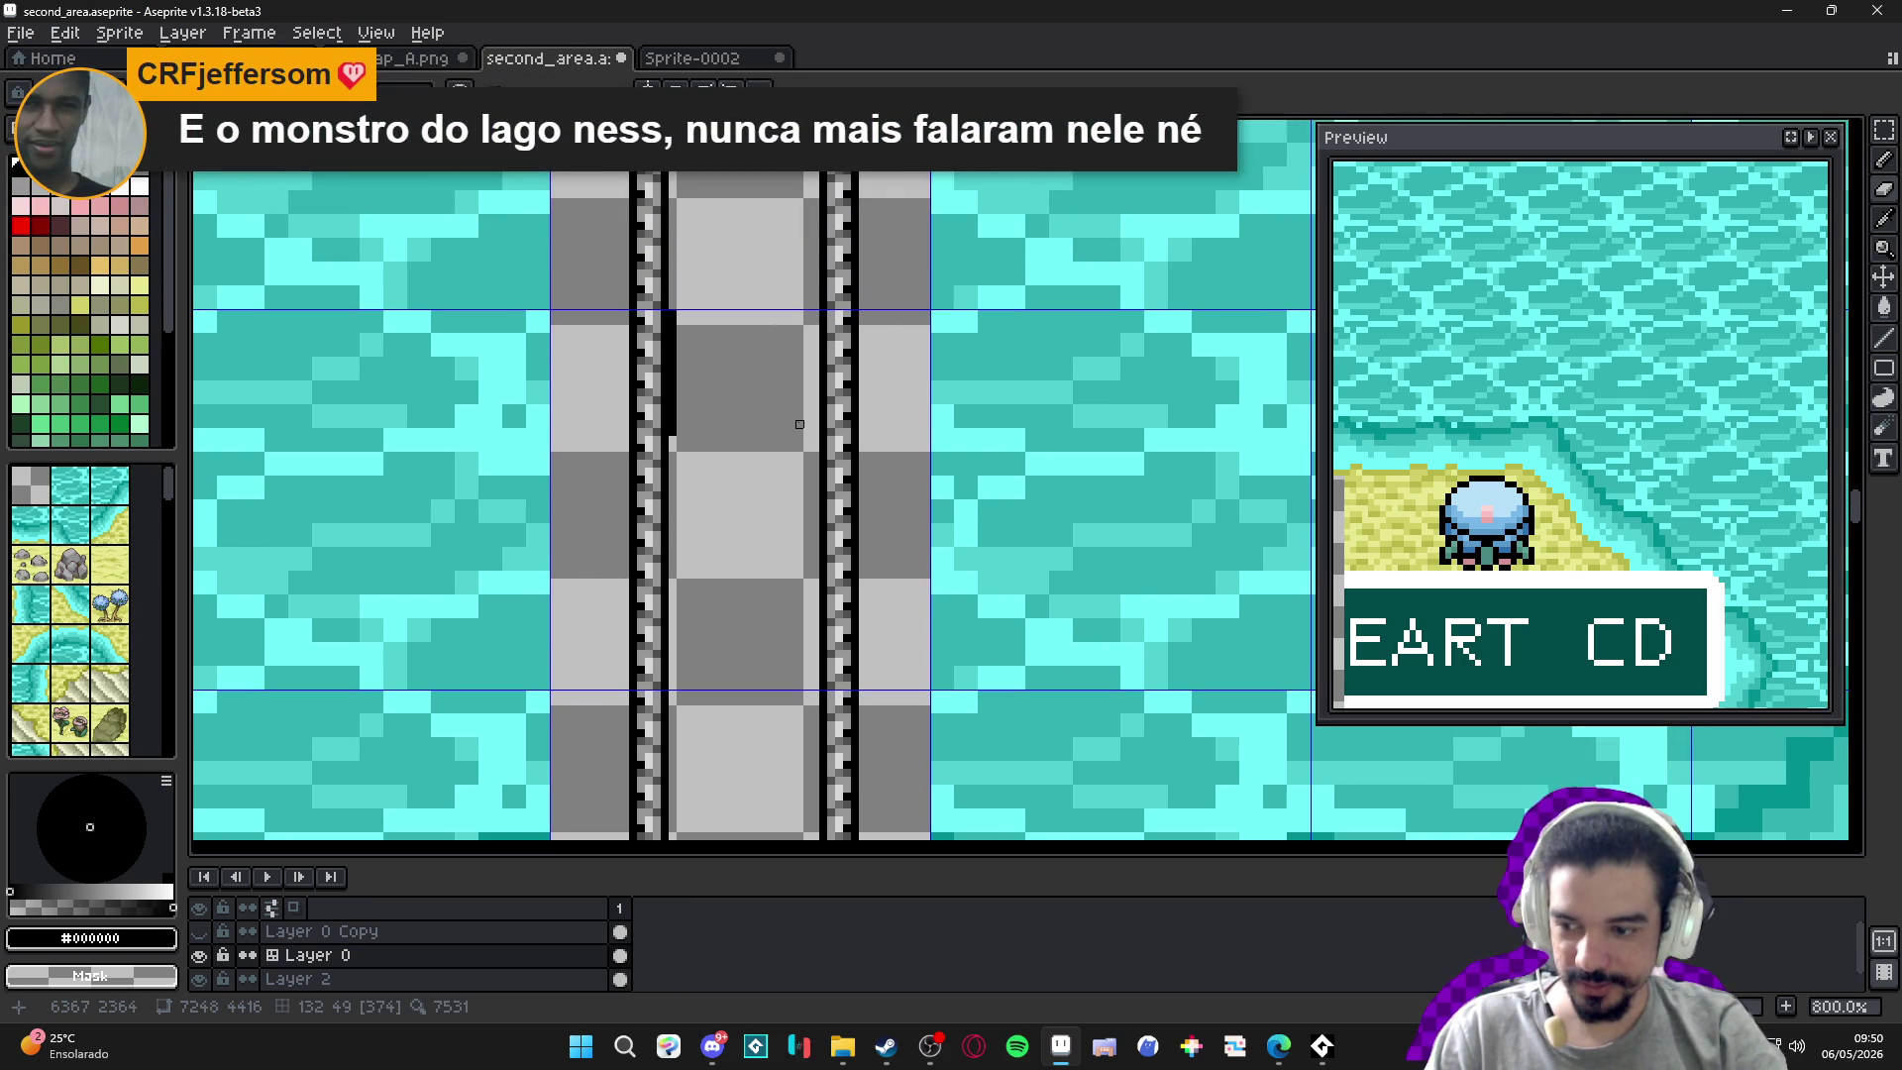
pyautogui.moveTo(672, 432); pyautogui.dragTo(673, 313)
pyautogui.scroll(-7, 673, 307)
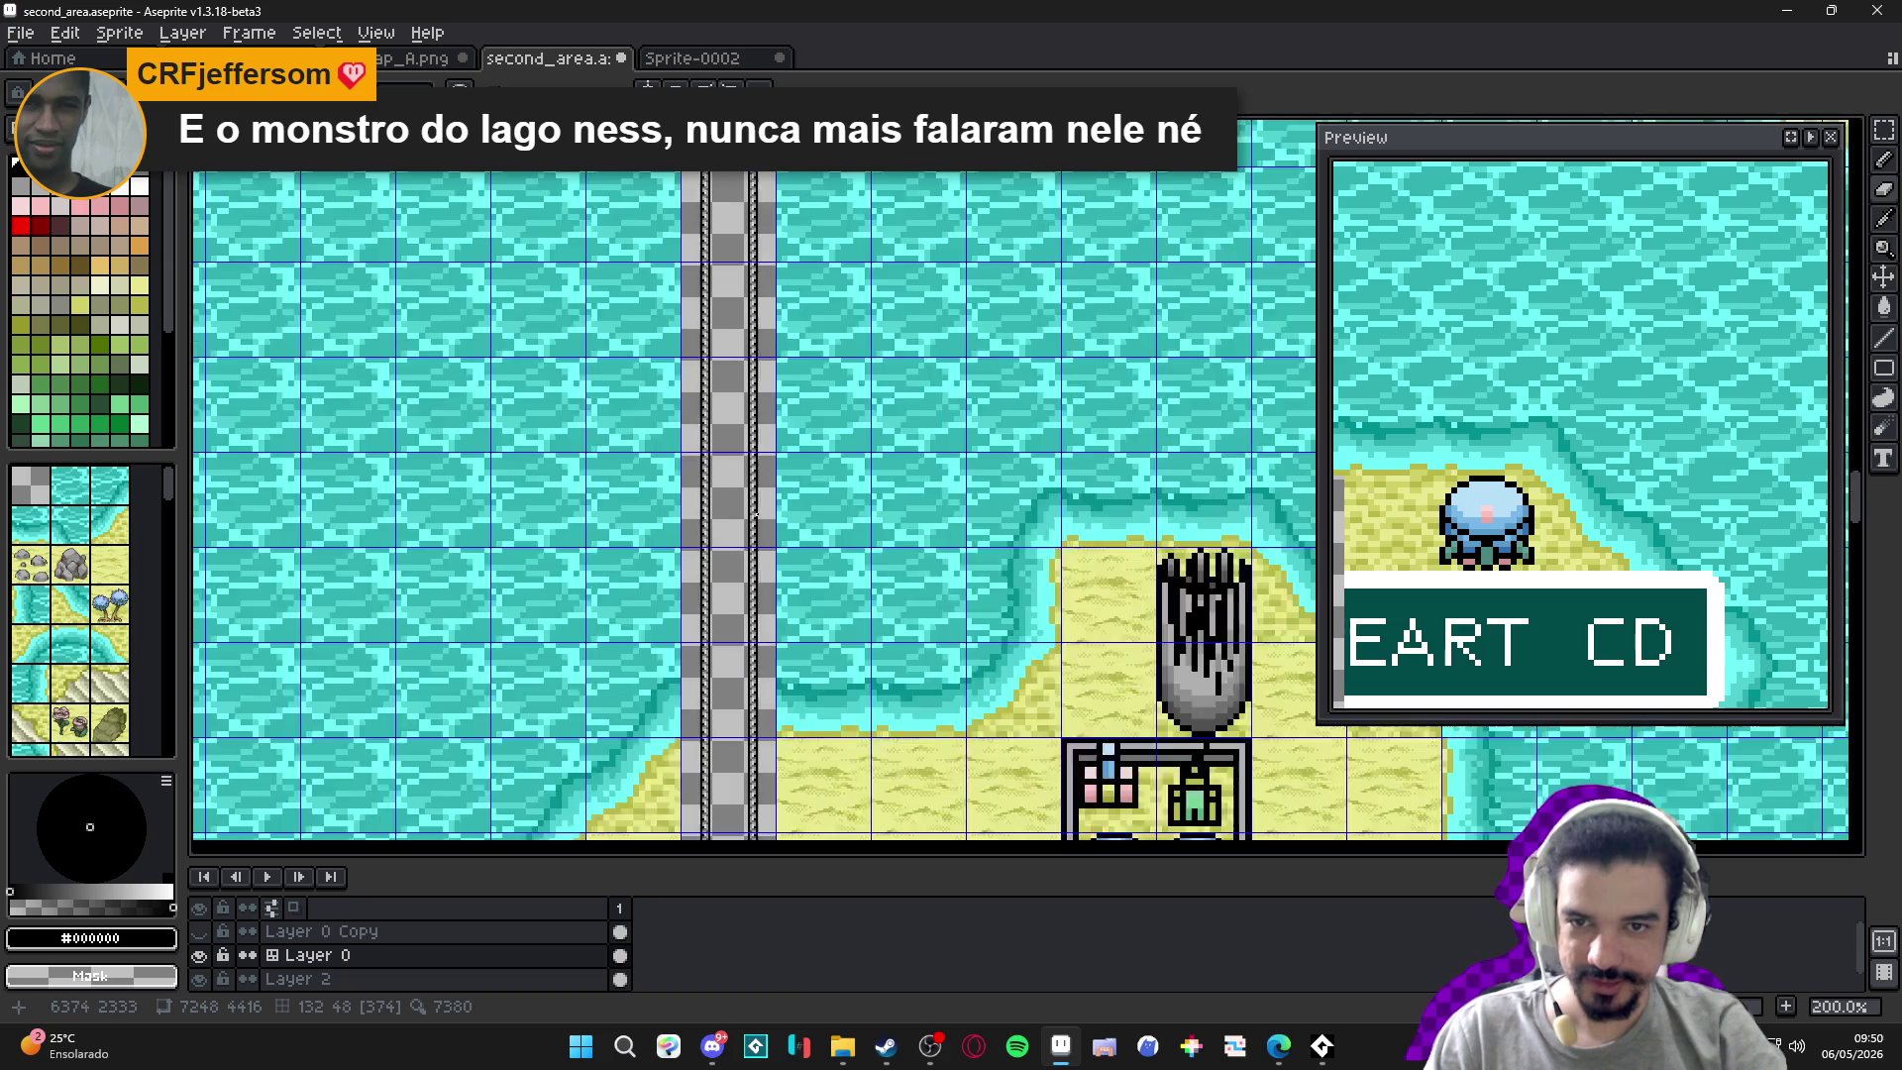
pyautogui.scroll(3, 755, 327)
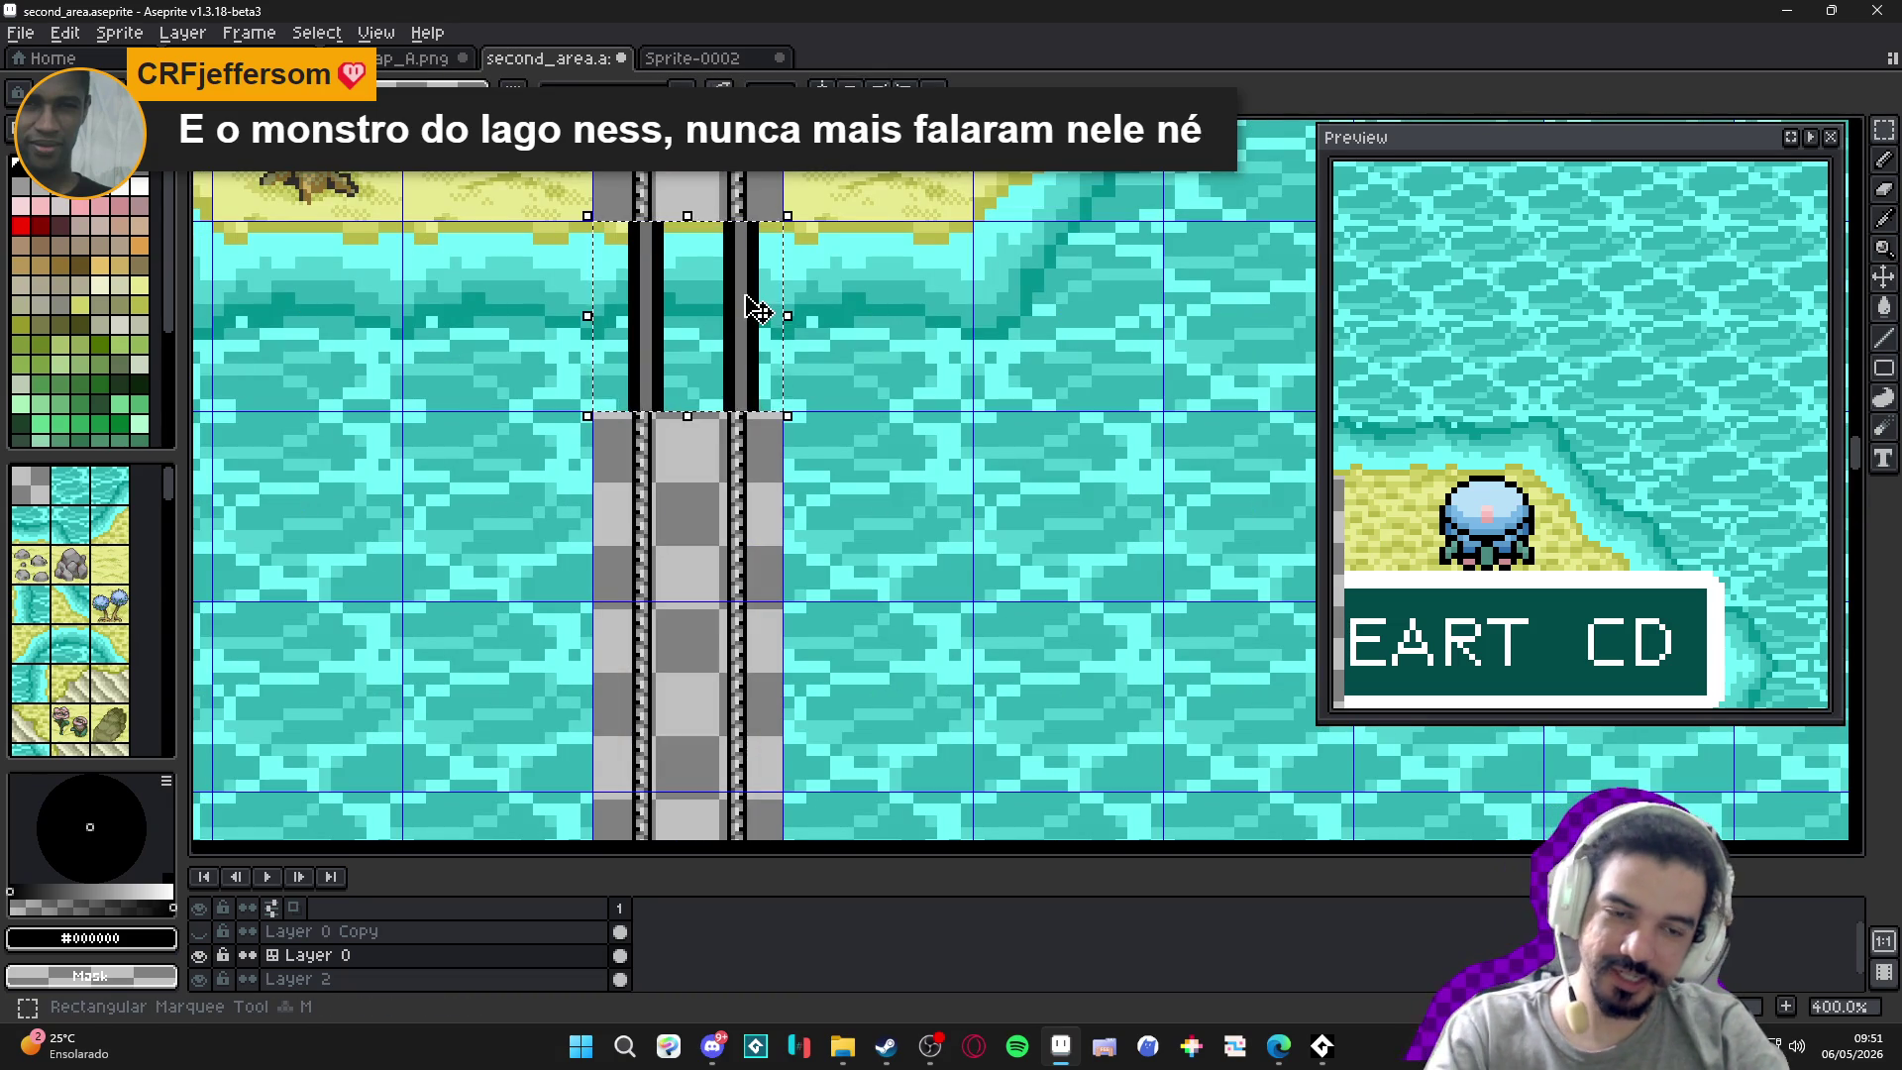
# Clear the lane's top tile and commit a freshly pasted tile lowered three pixels into place.
pyautogui.click(758, 310)
pyautogui.scroll(1, 714, 254)
pyautogui.hotkey('ctrl', 'v')
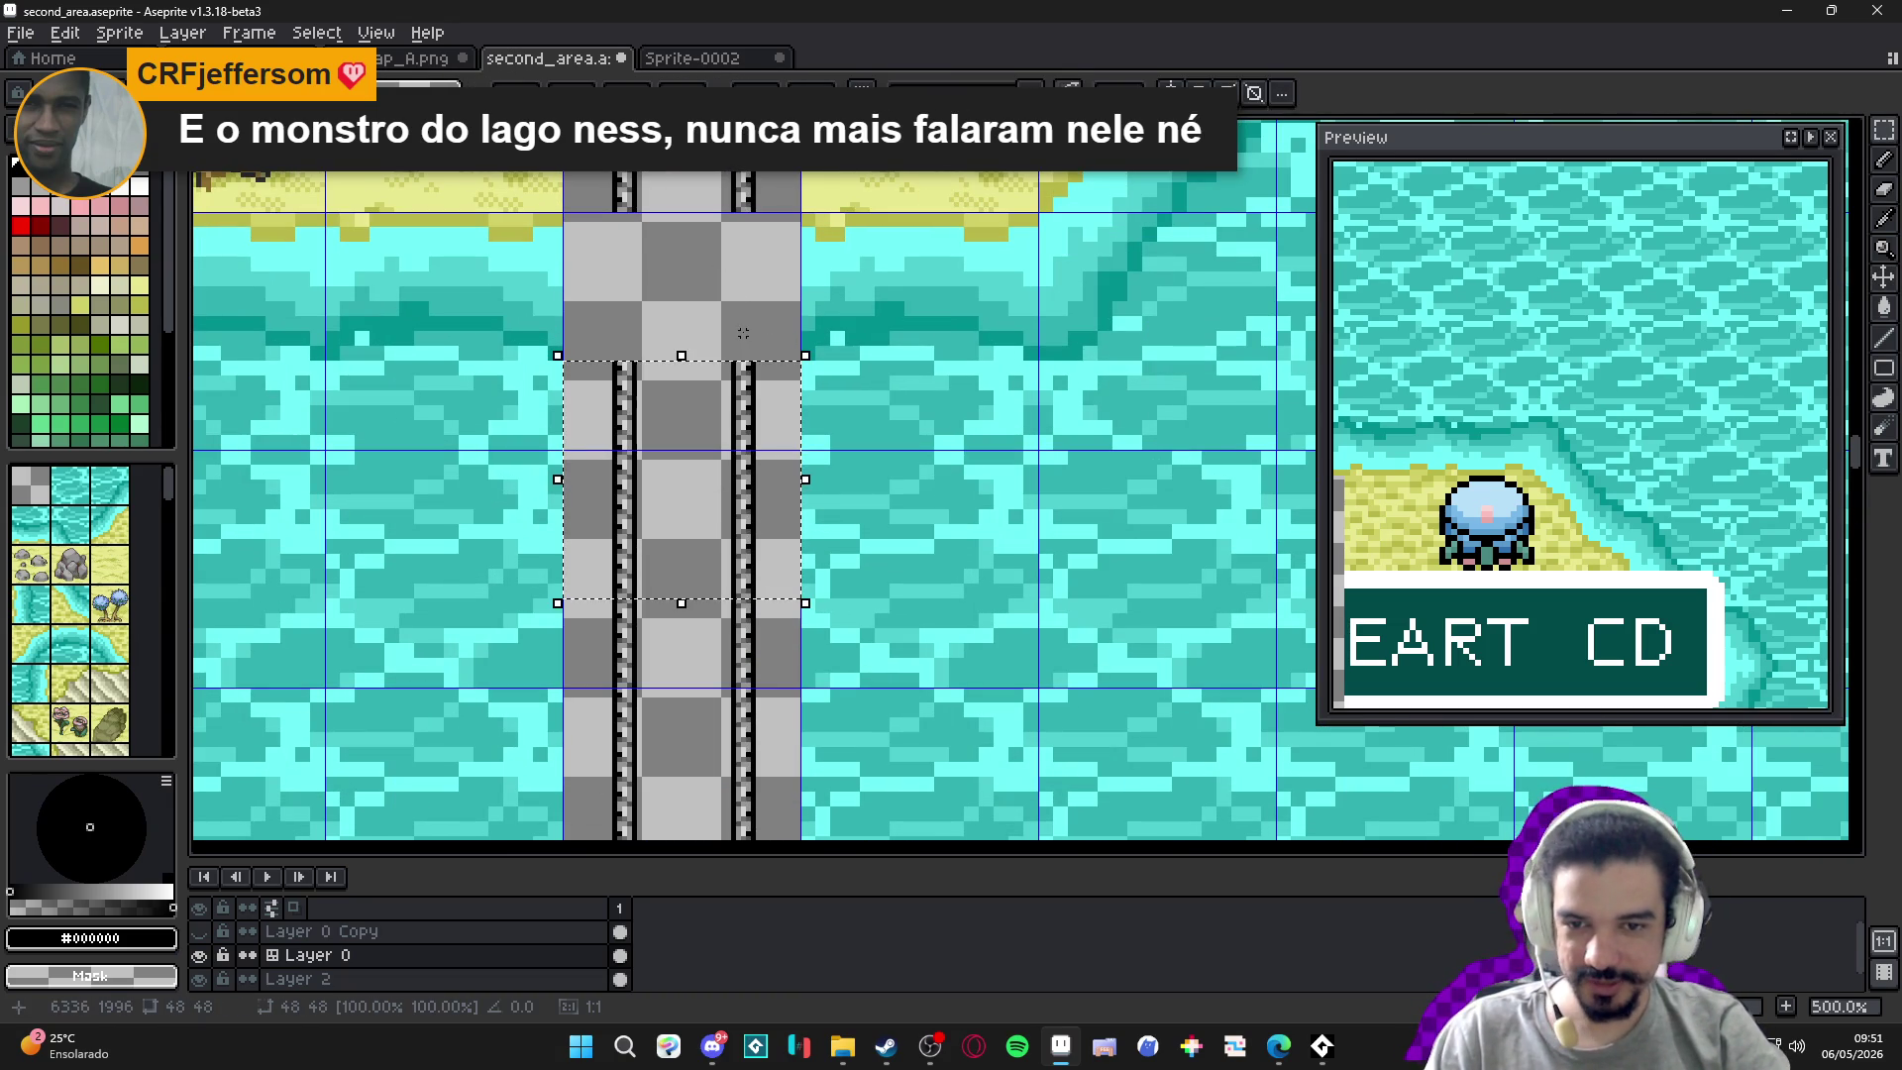
pyautogui.hotkey('shift', 'Up')
pyautogui.hotkey('shift', 'Up')
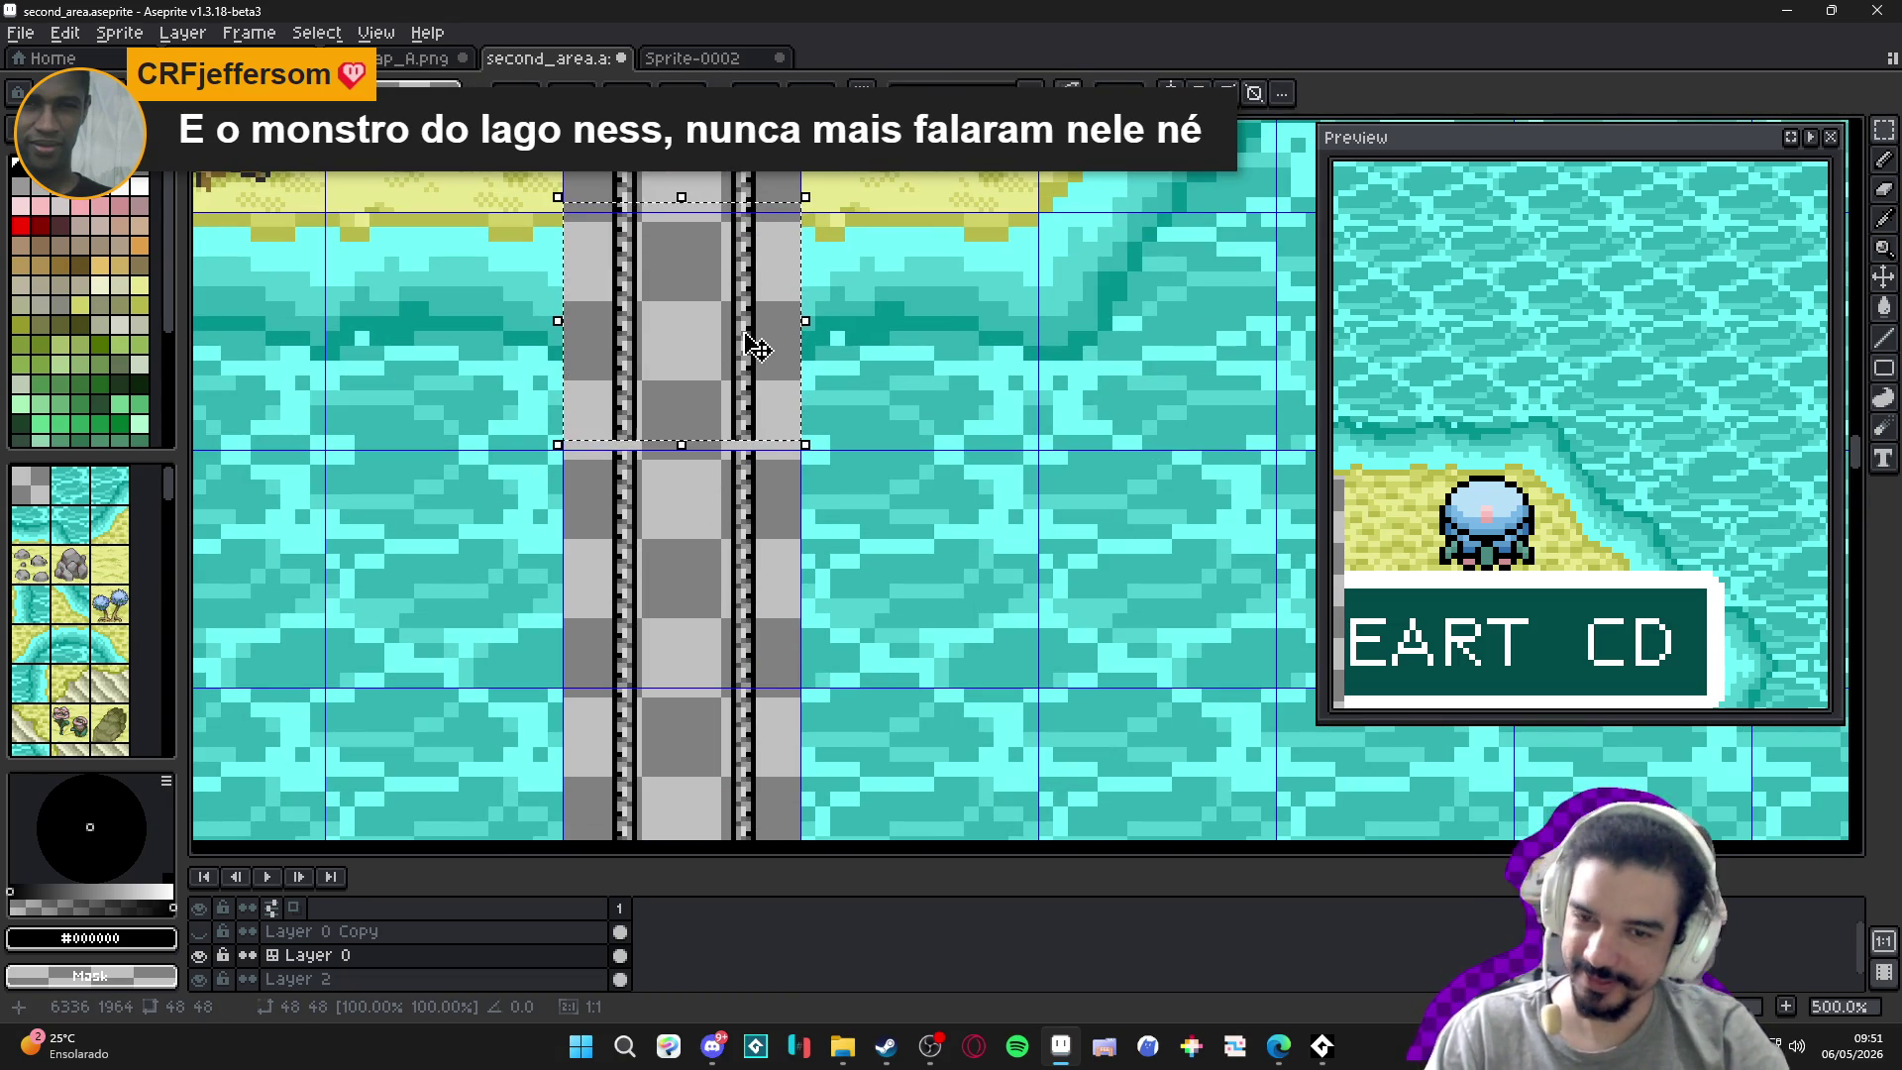
pyautogui.moveTo(744, 332); pyautogui.dragTo(756, 346)
pyautogui.press('Return')
pyautogui.scroll(-4, 811, 382)
pyautogui.scroll(-2, 787, 510)
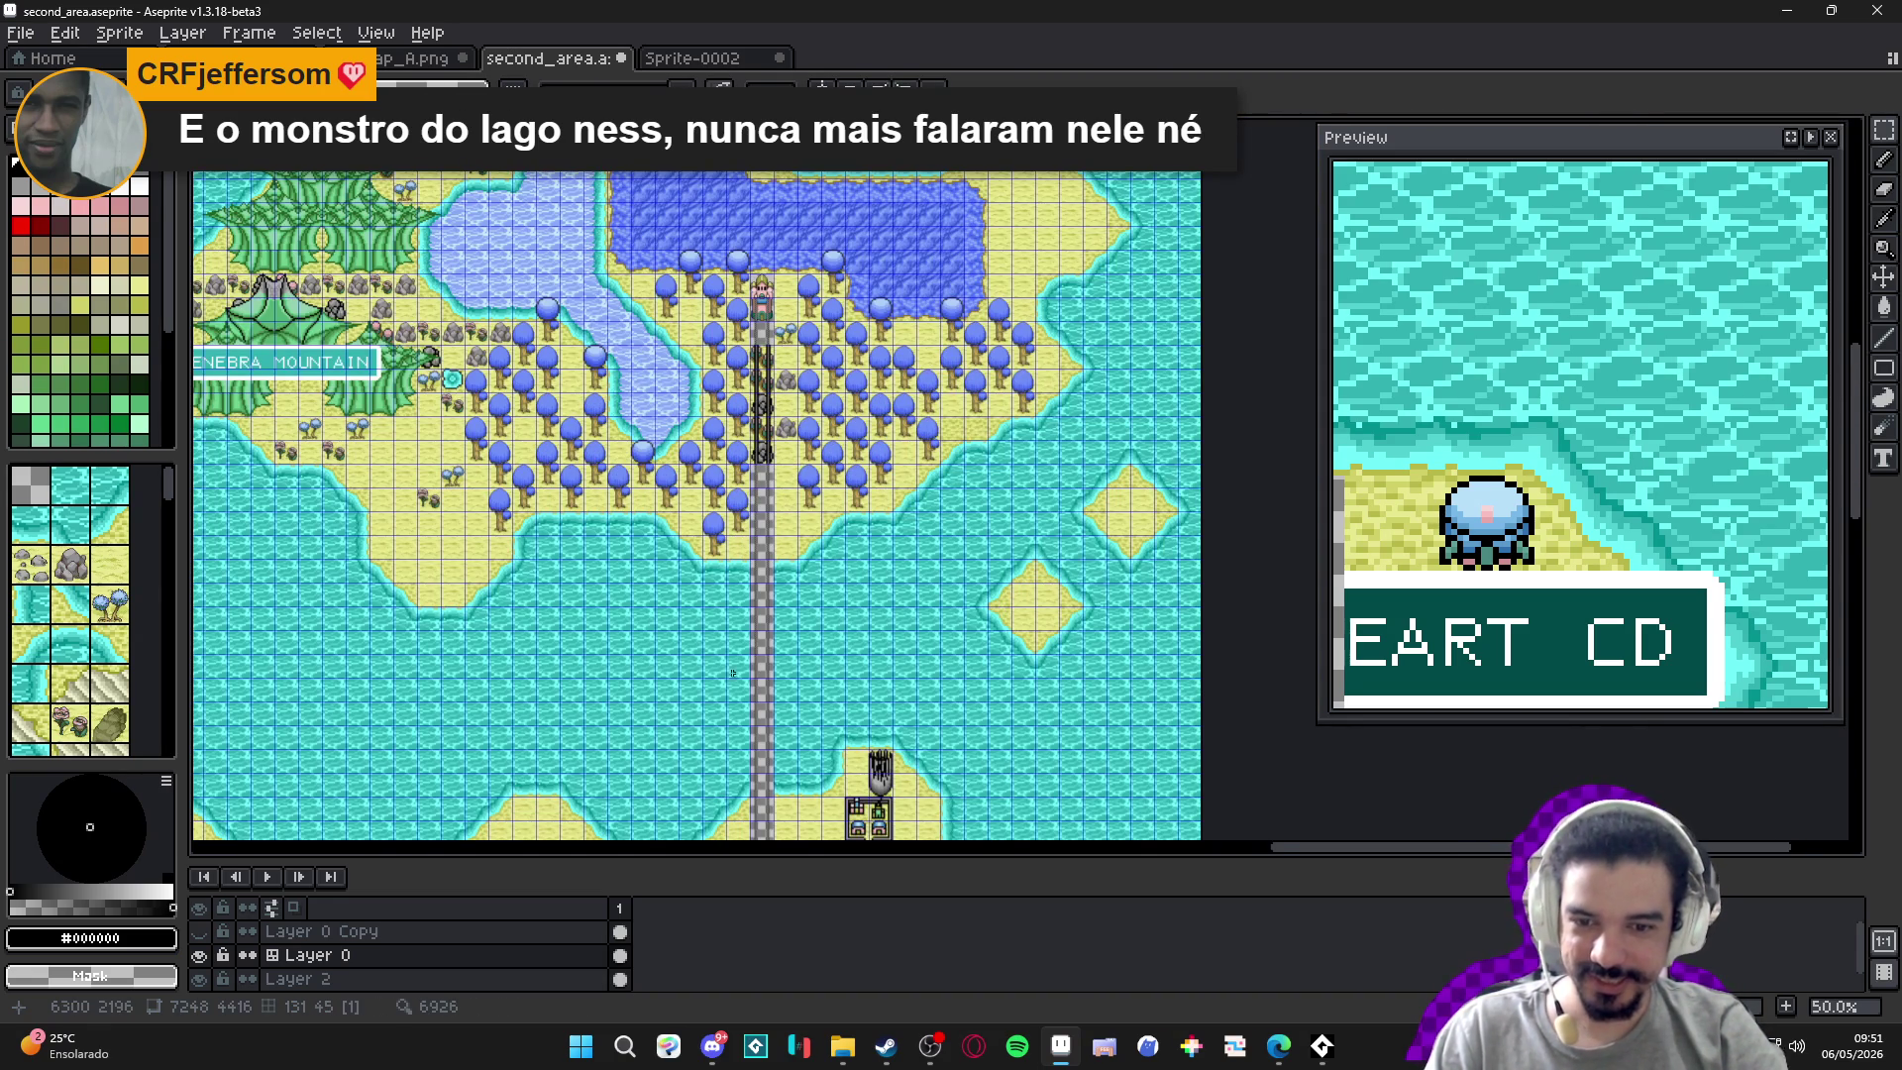
# Save the map, then view items.aseprite with the pixel grid hidden.
pyautogui.scroll(4, 748, 672)
pyautogui.hotkey('ctrl', 's')
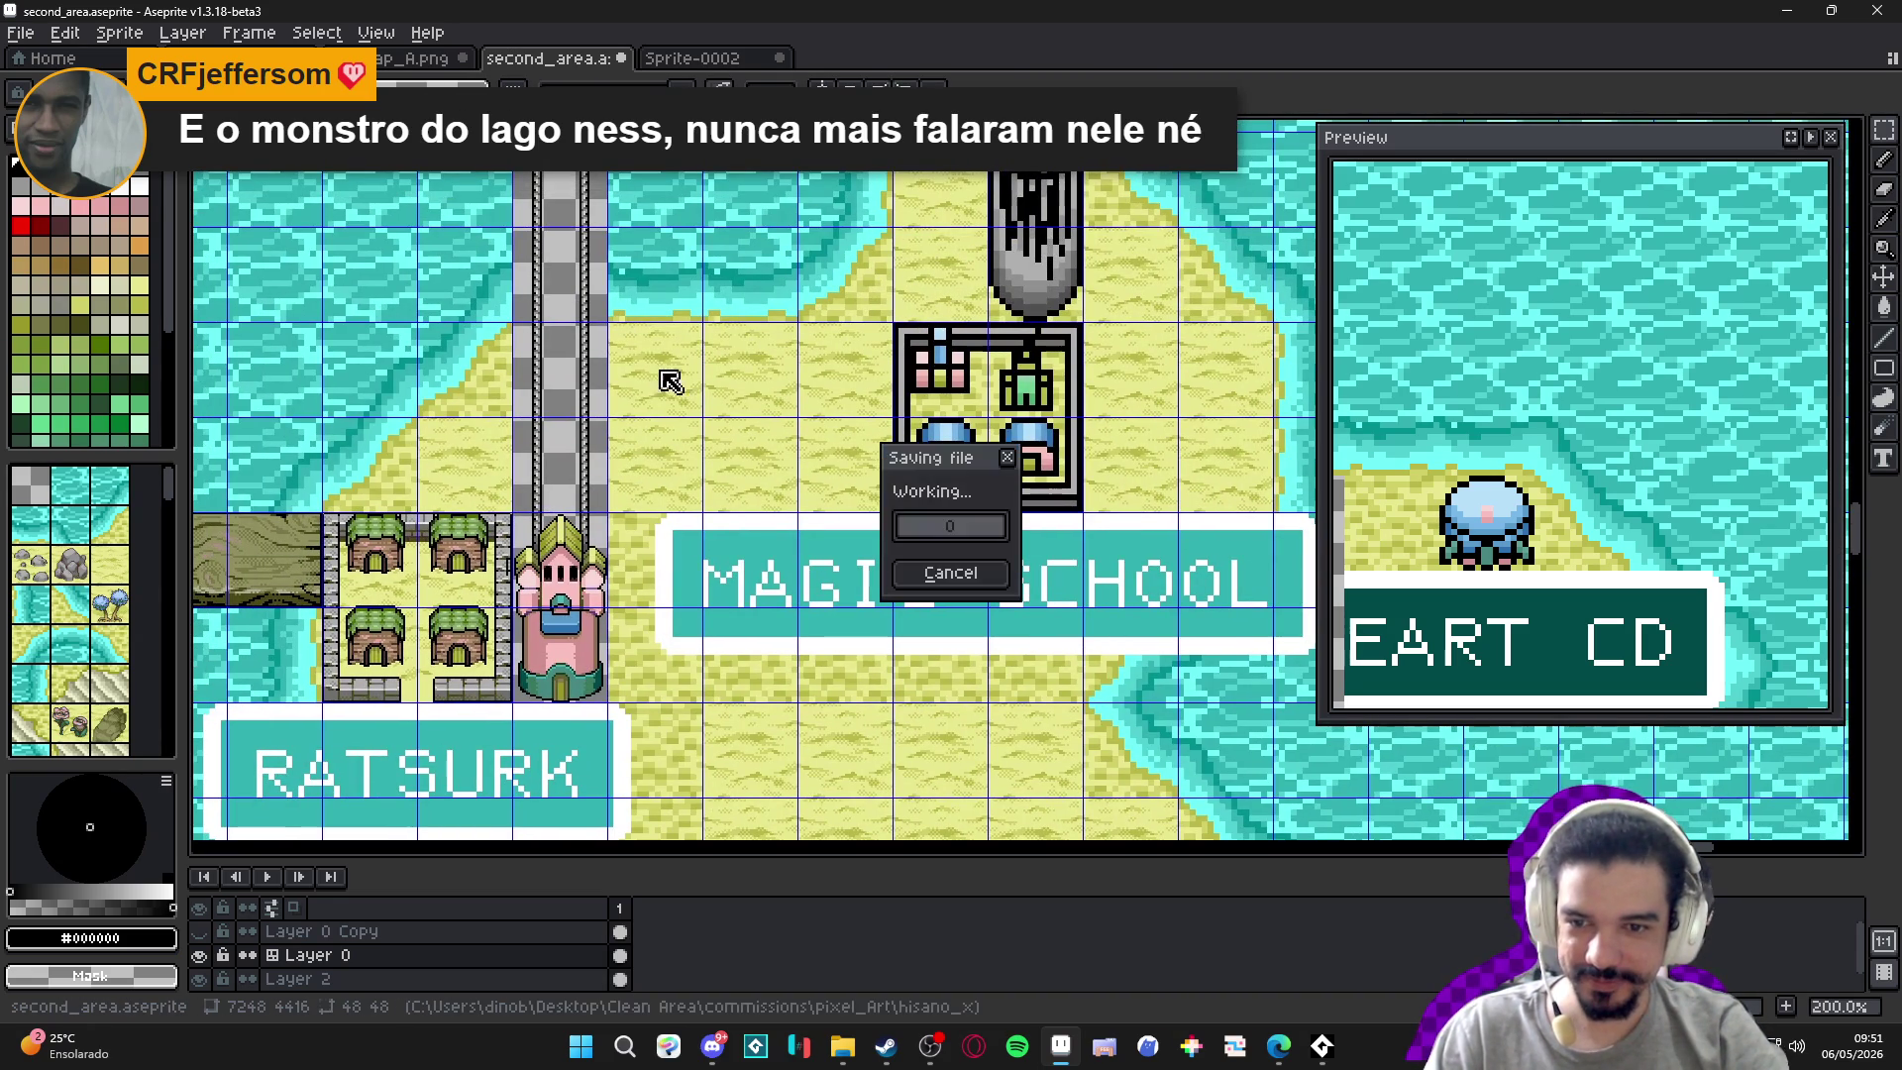
pyautogui.hotkey('ctrl', 'Tab')
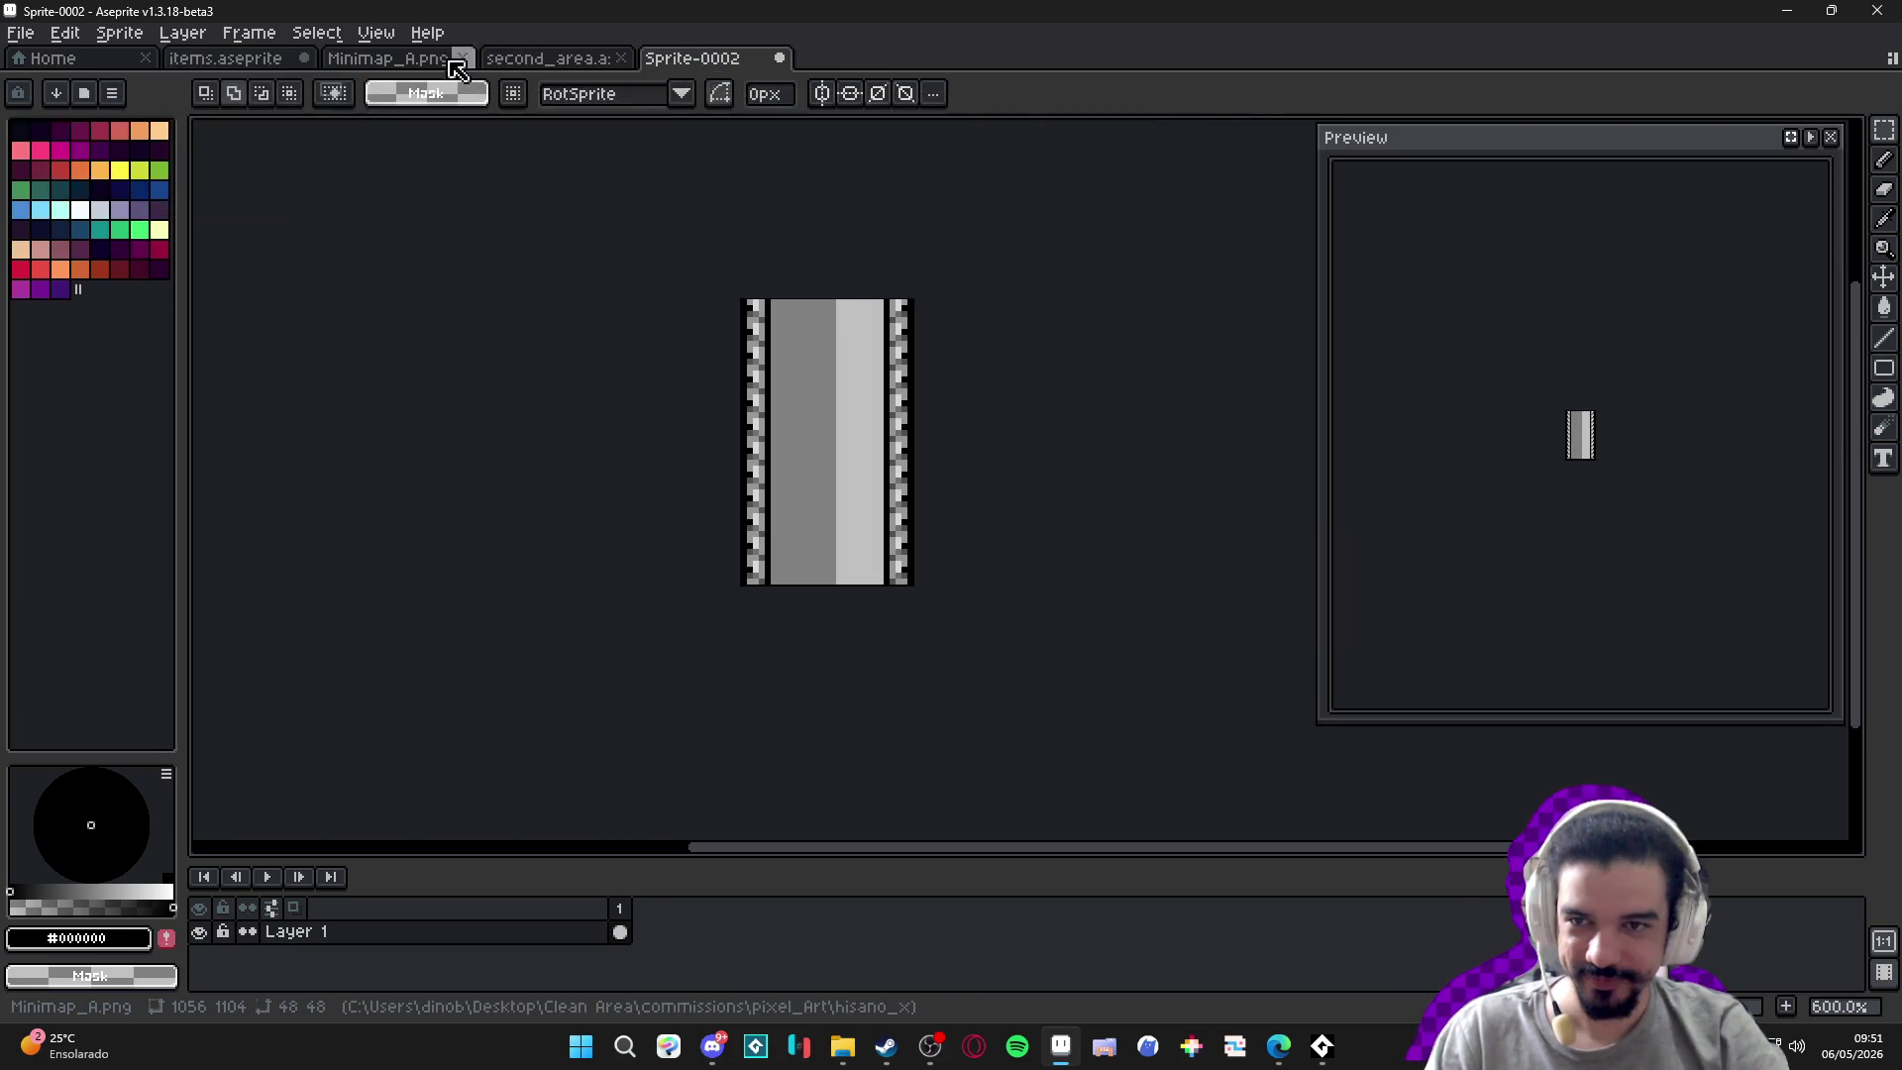
pyautogui.hotkey('ctrl', 'Tab')
pyautogui.hotkey('ctrl', 'Tab')
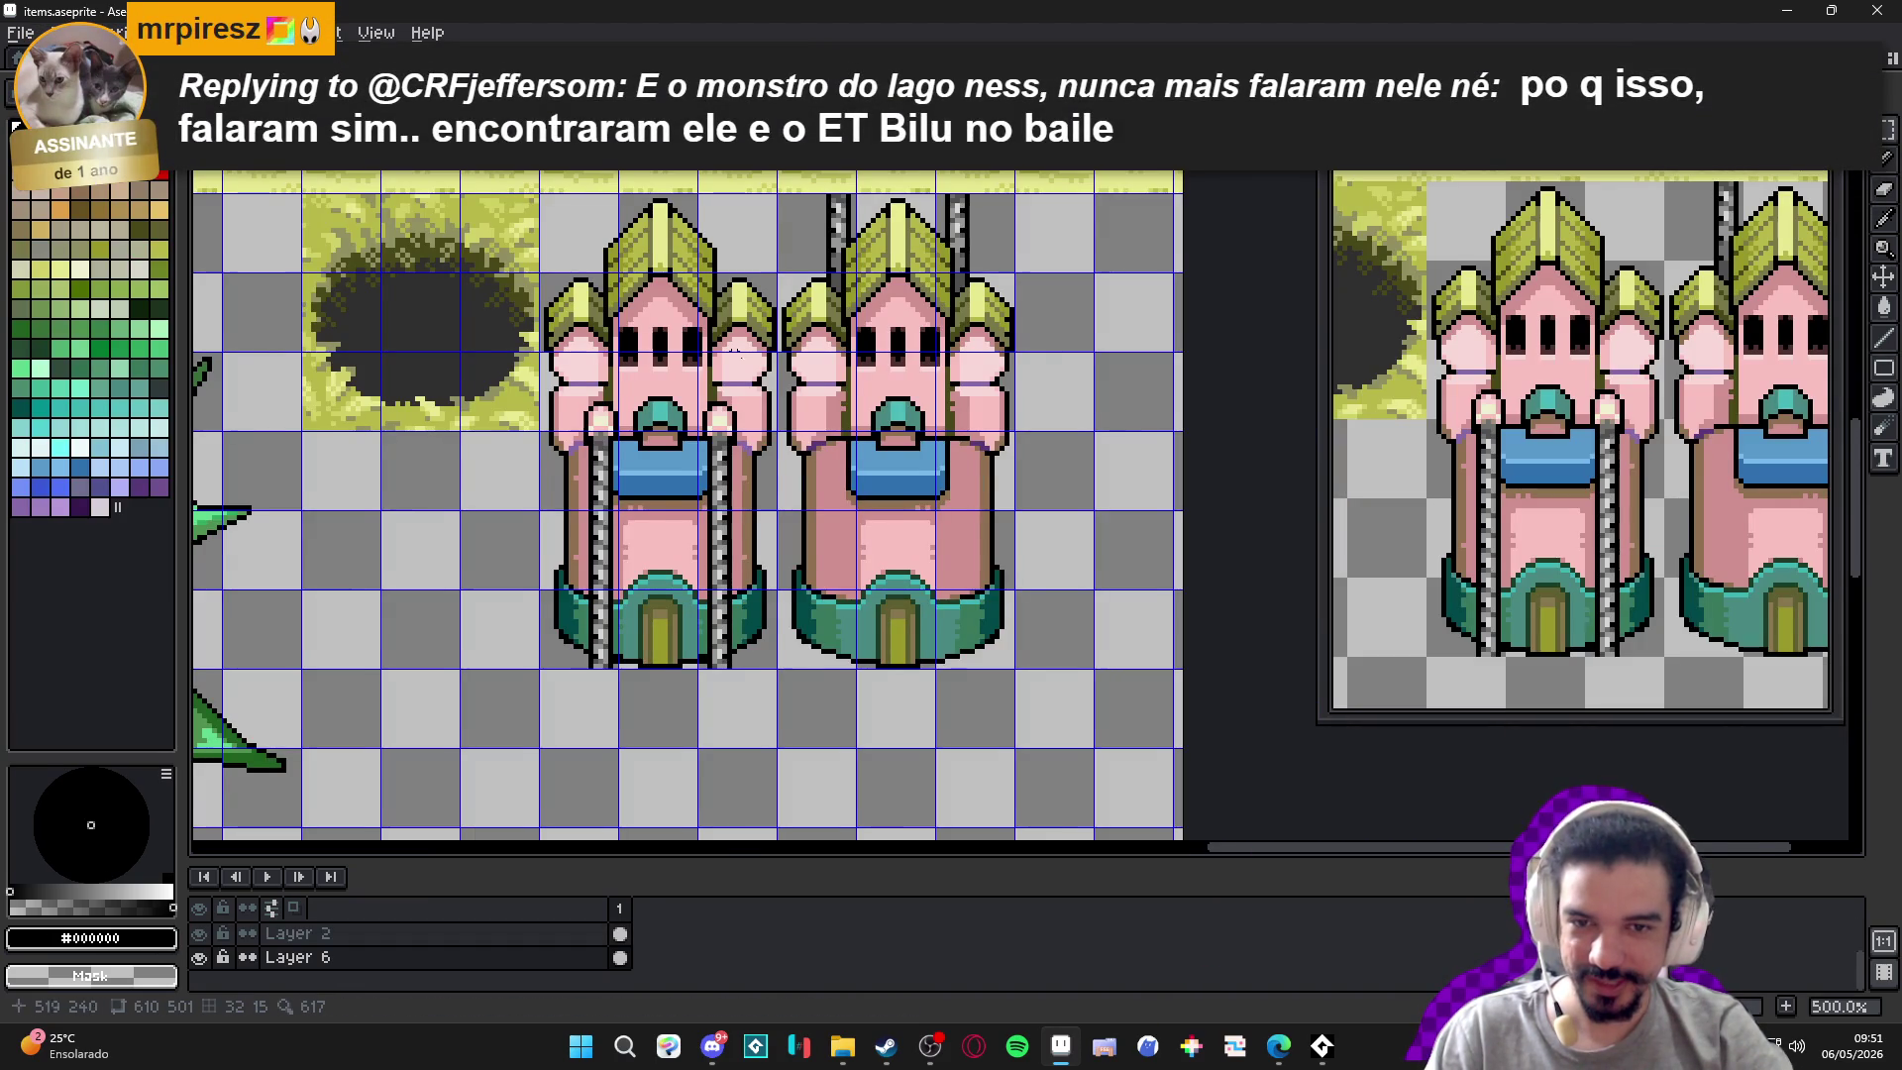
pyautogui.hotkey('ctrl', "'")
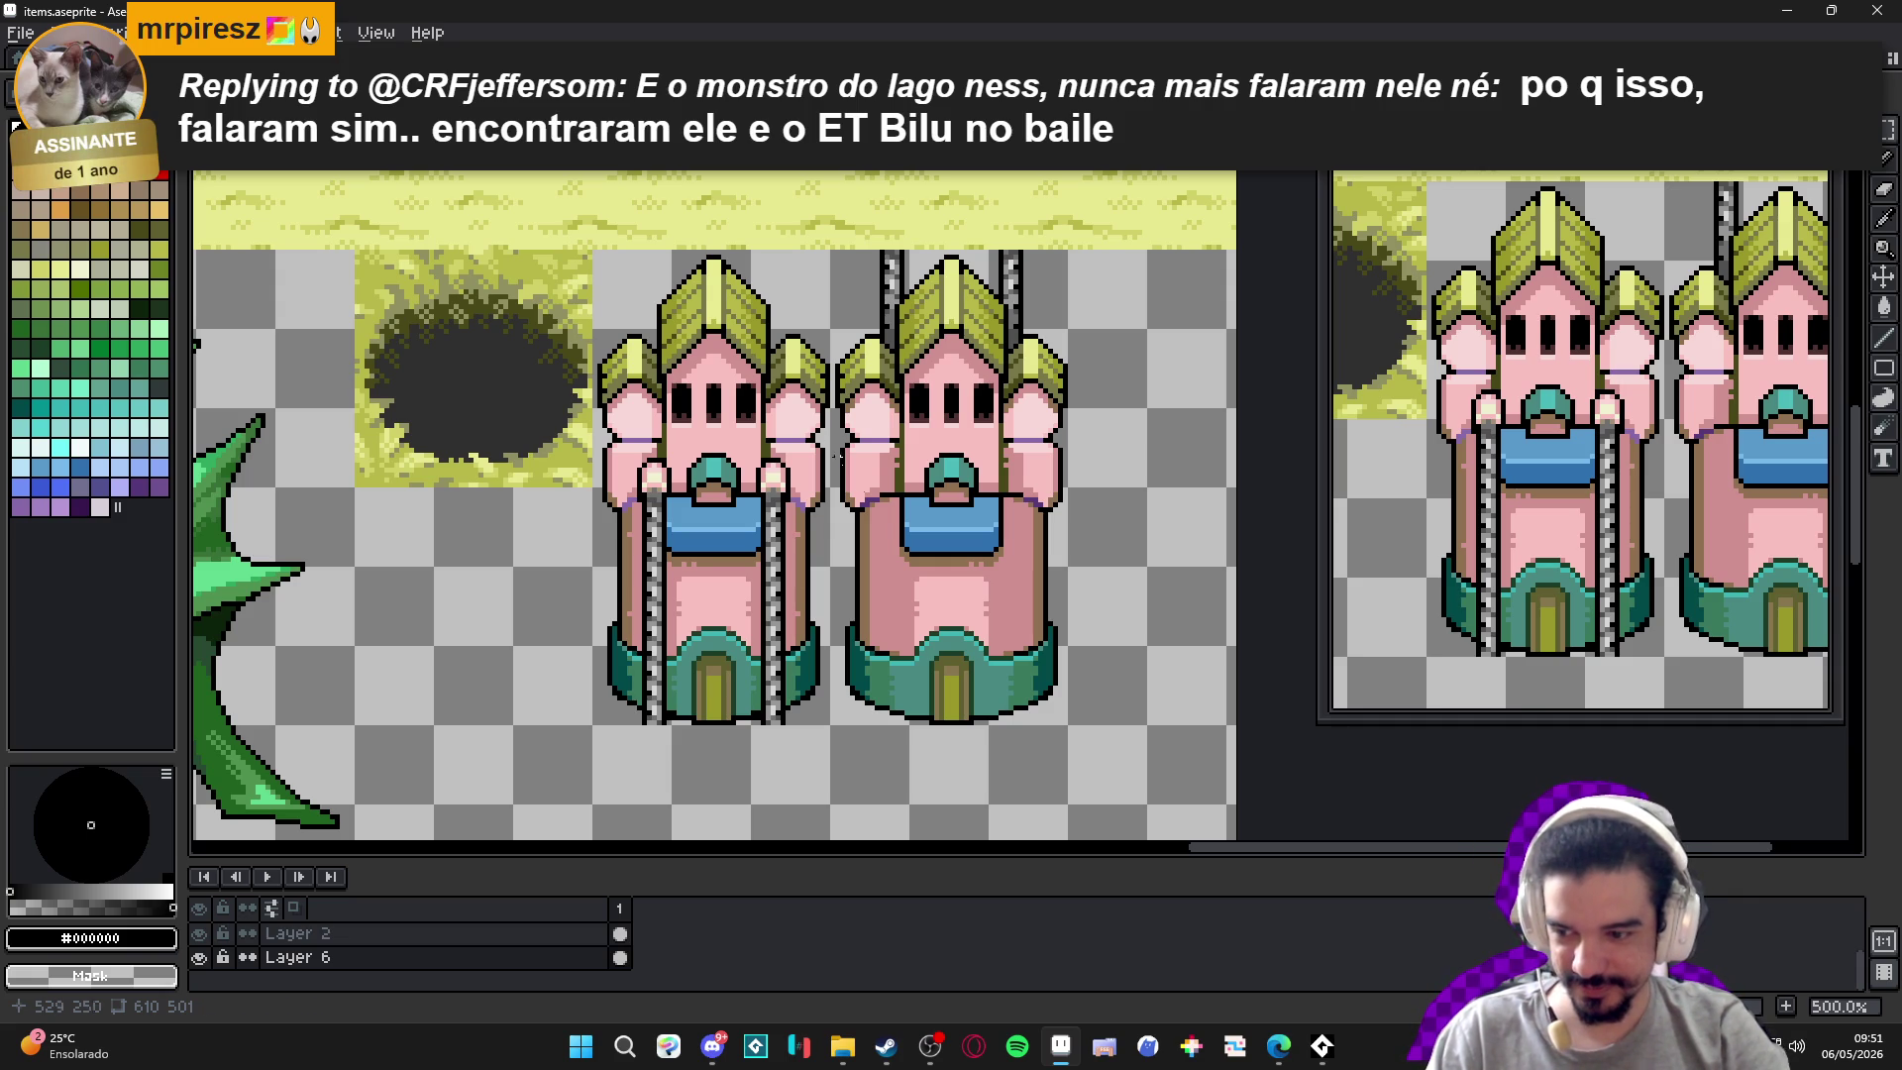
pyautogui.scroll(-3, 836, 543)
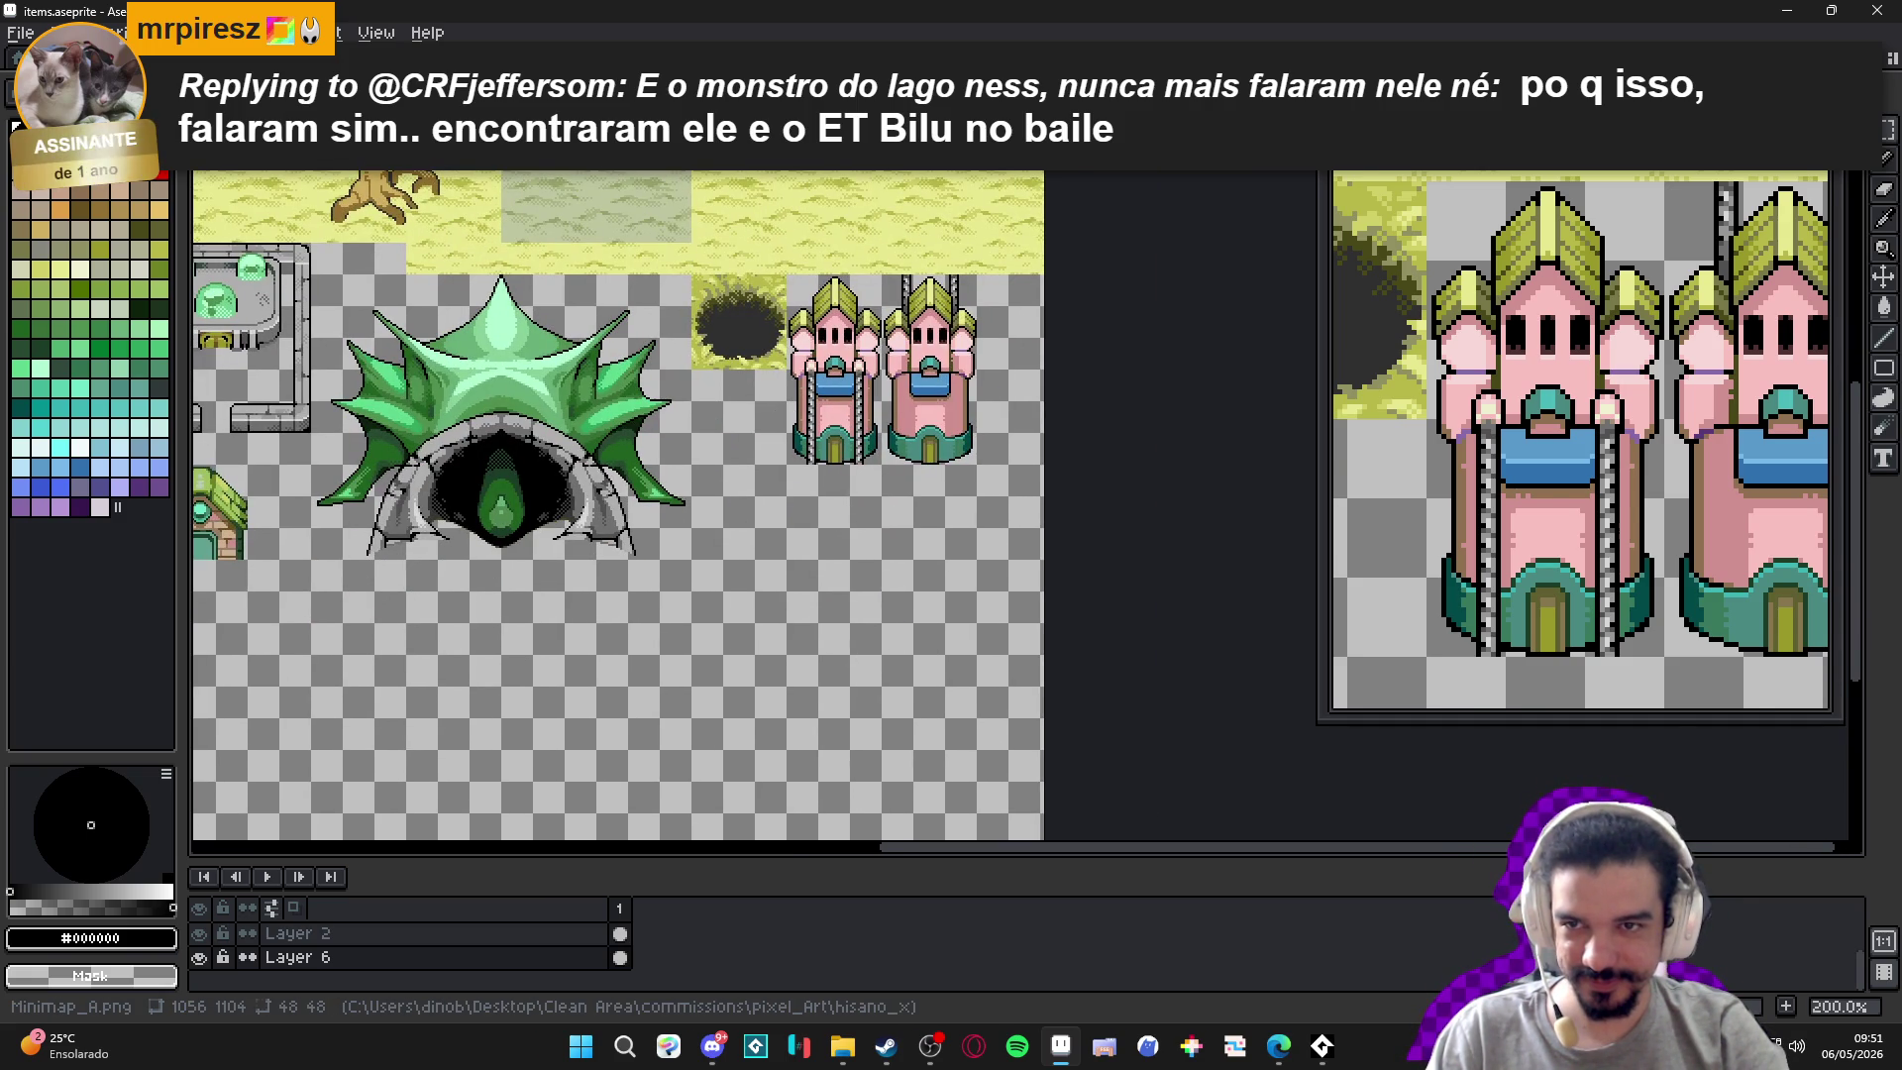
pyautogui.hotkey('ctrl', 'Tab')
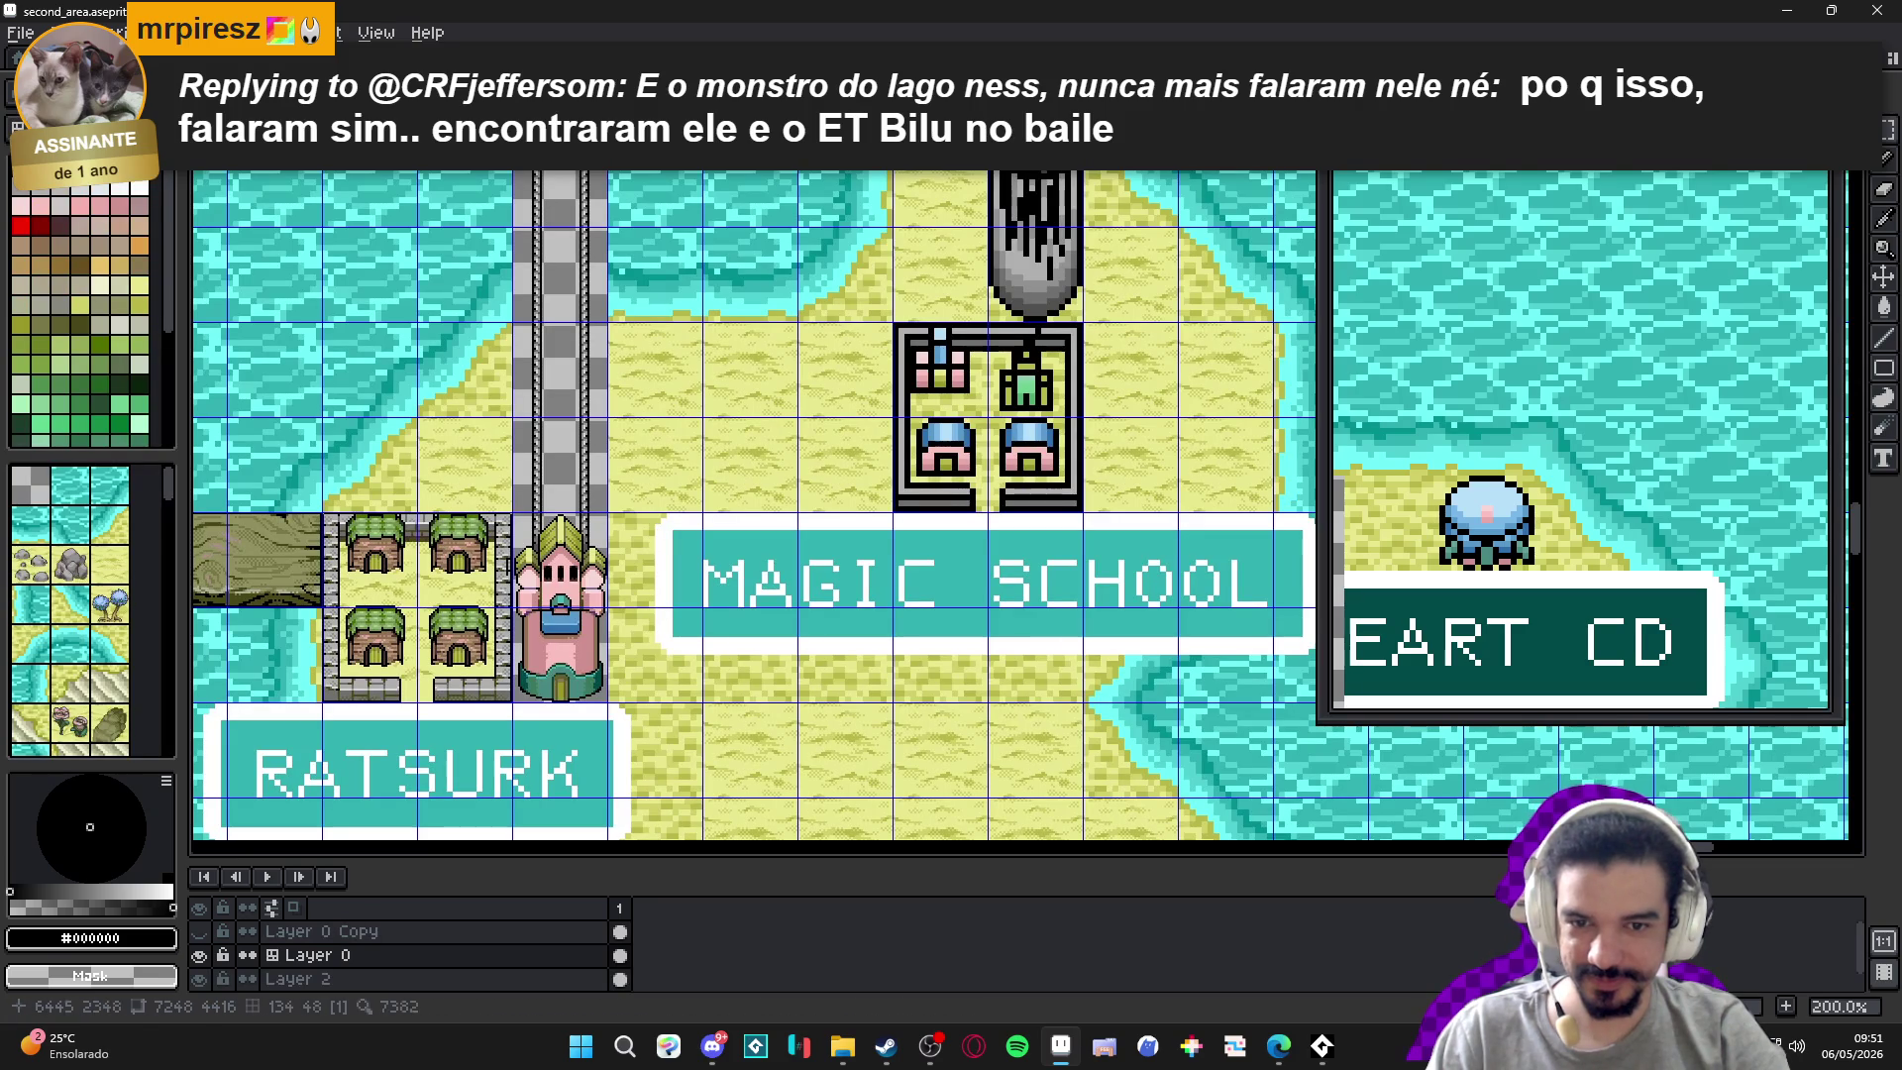
# Marquee-select the 96×96 walled school-and-houses block on the map and copy it.
pyautogui.scroll(3, 999, 572)
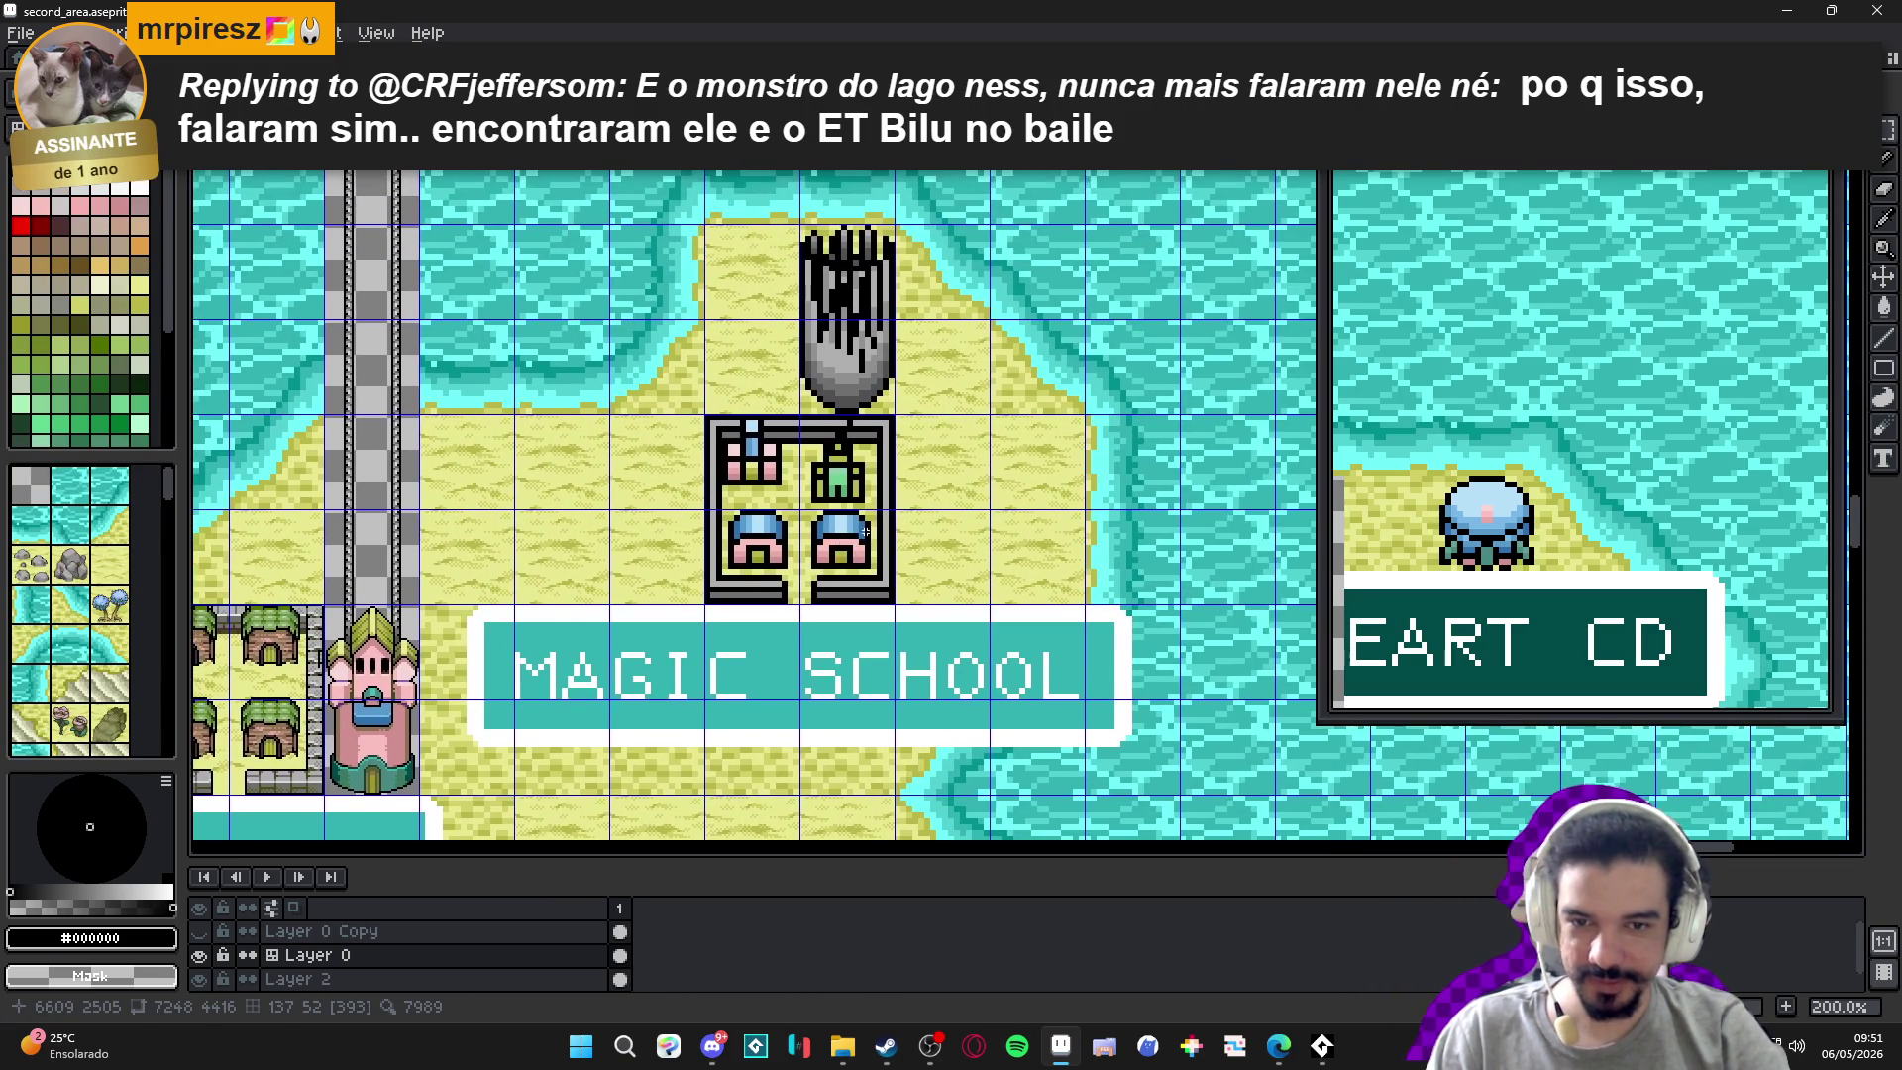
pyautogui.scroll(-1, 868, 528)
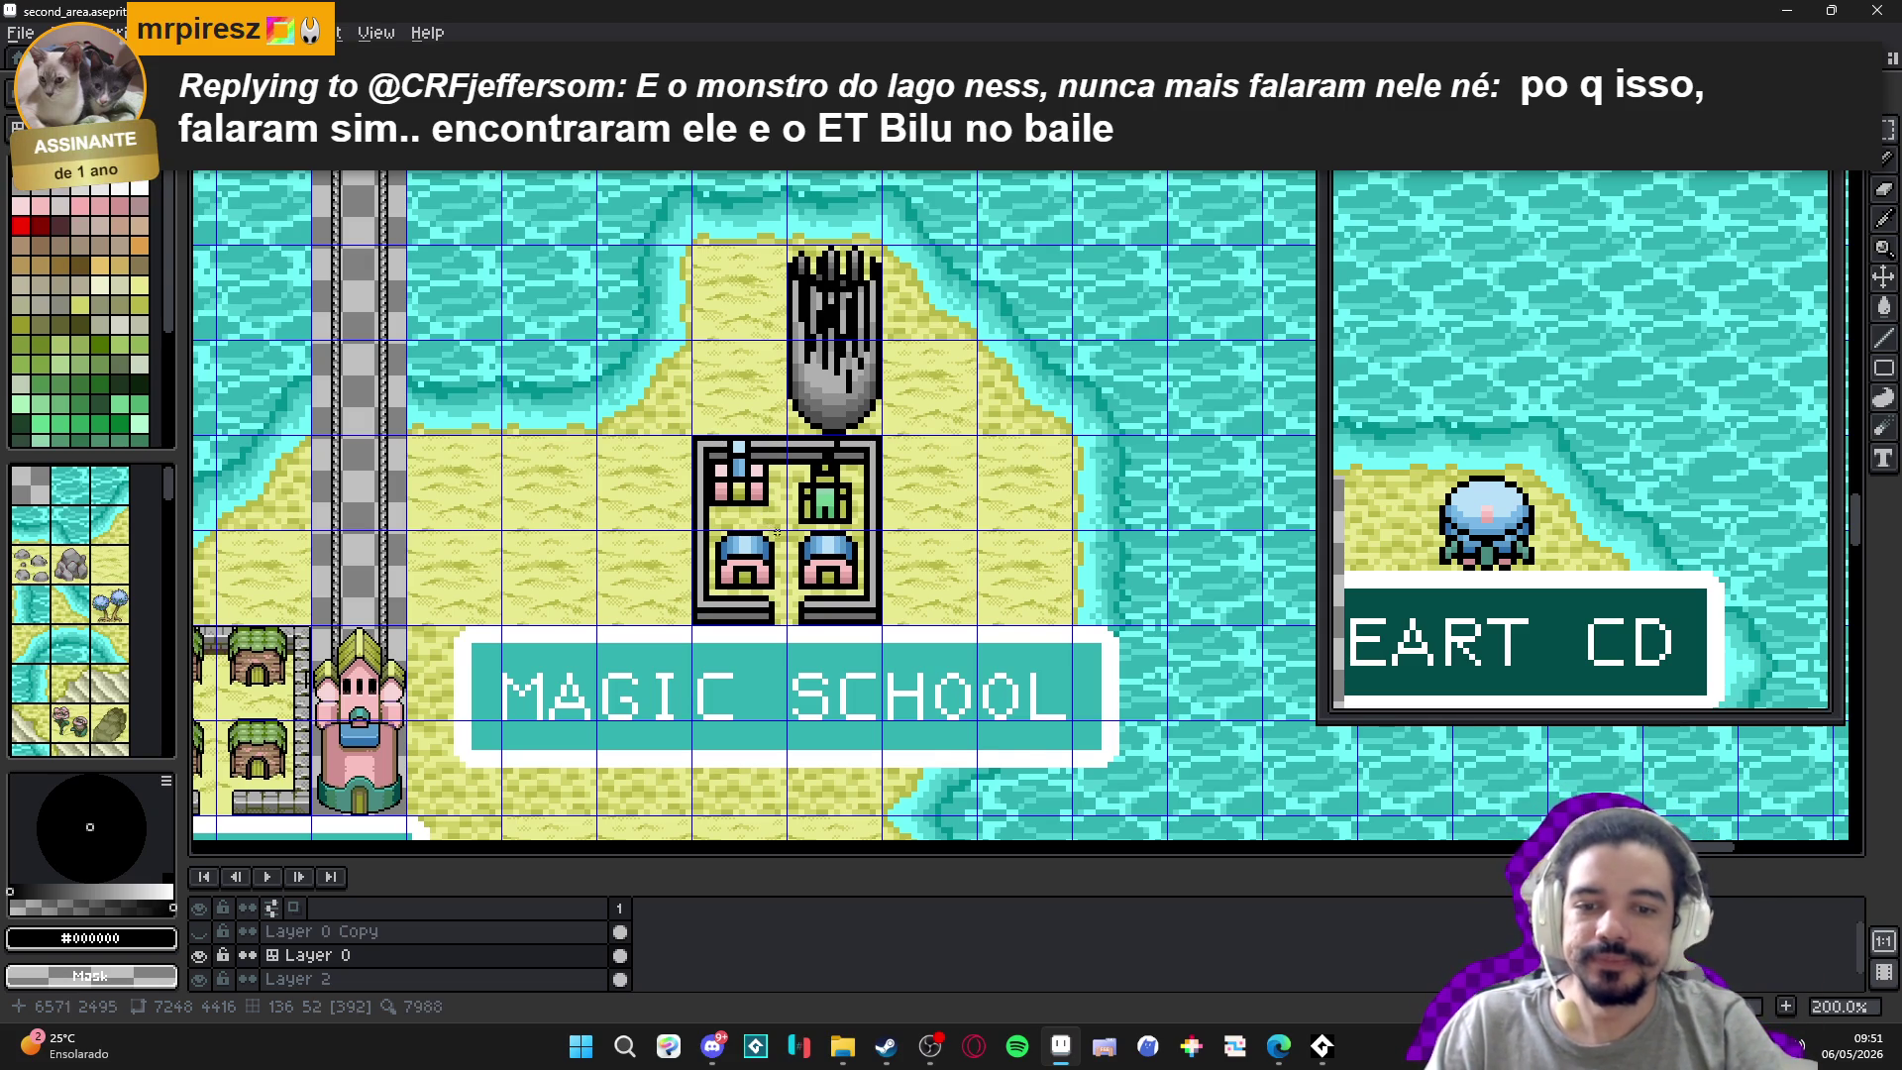
pyautogui.scroll(1, 837, 565)
pyautogui.press('m')
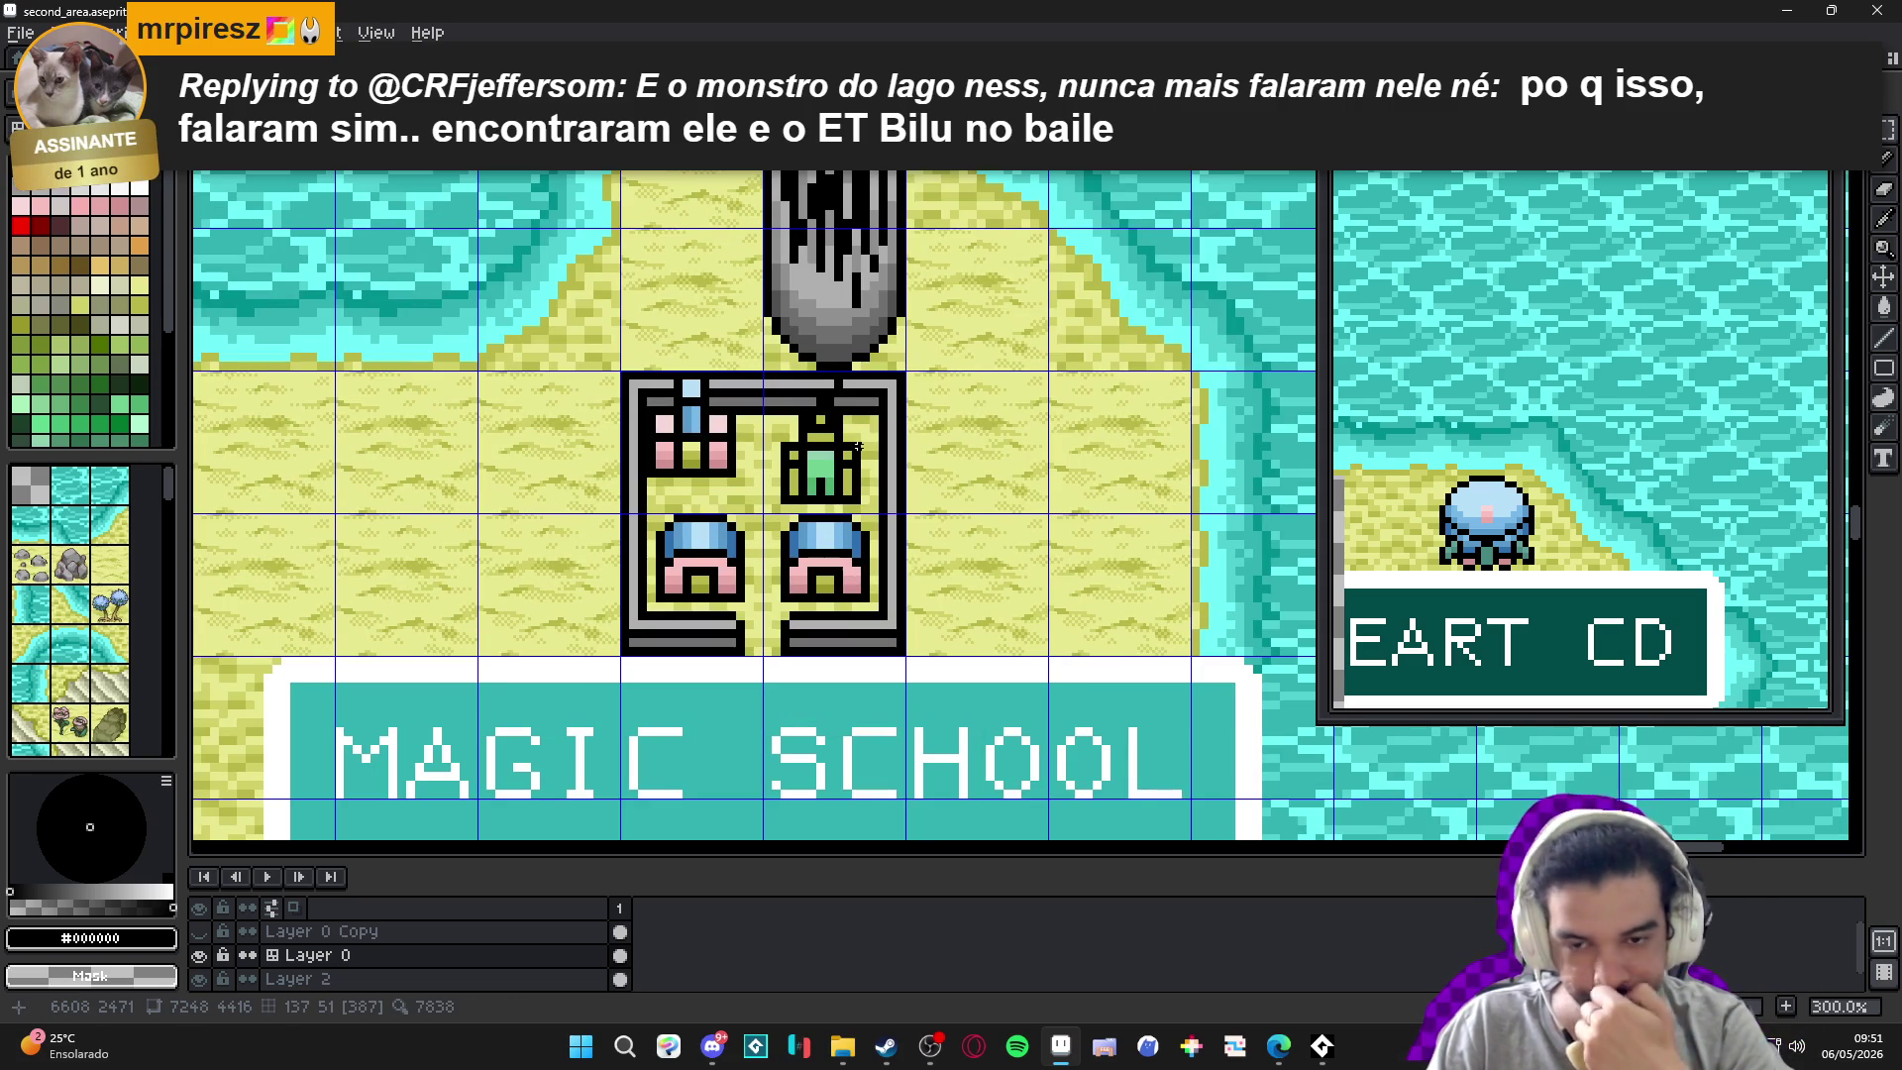
pyautogui.moveTo(857, 447)
pyautogui.mouseDown()
pyautogui.moveTo(768, 555)
pyautogui.moveTo(707, 586)
pyautogui.mouseUp()
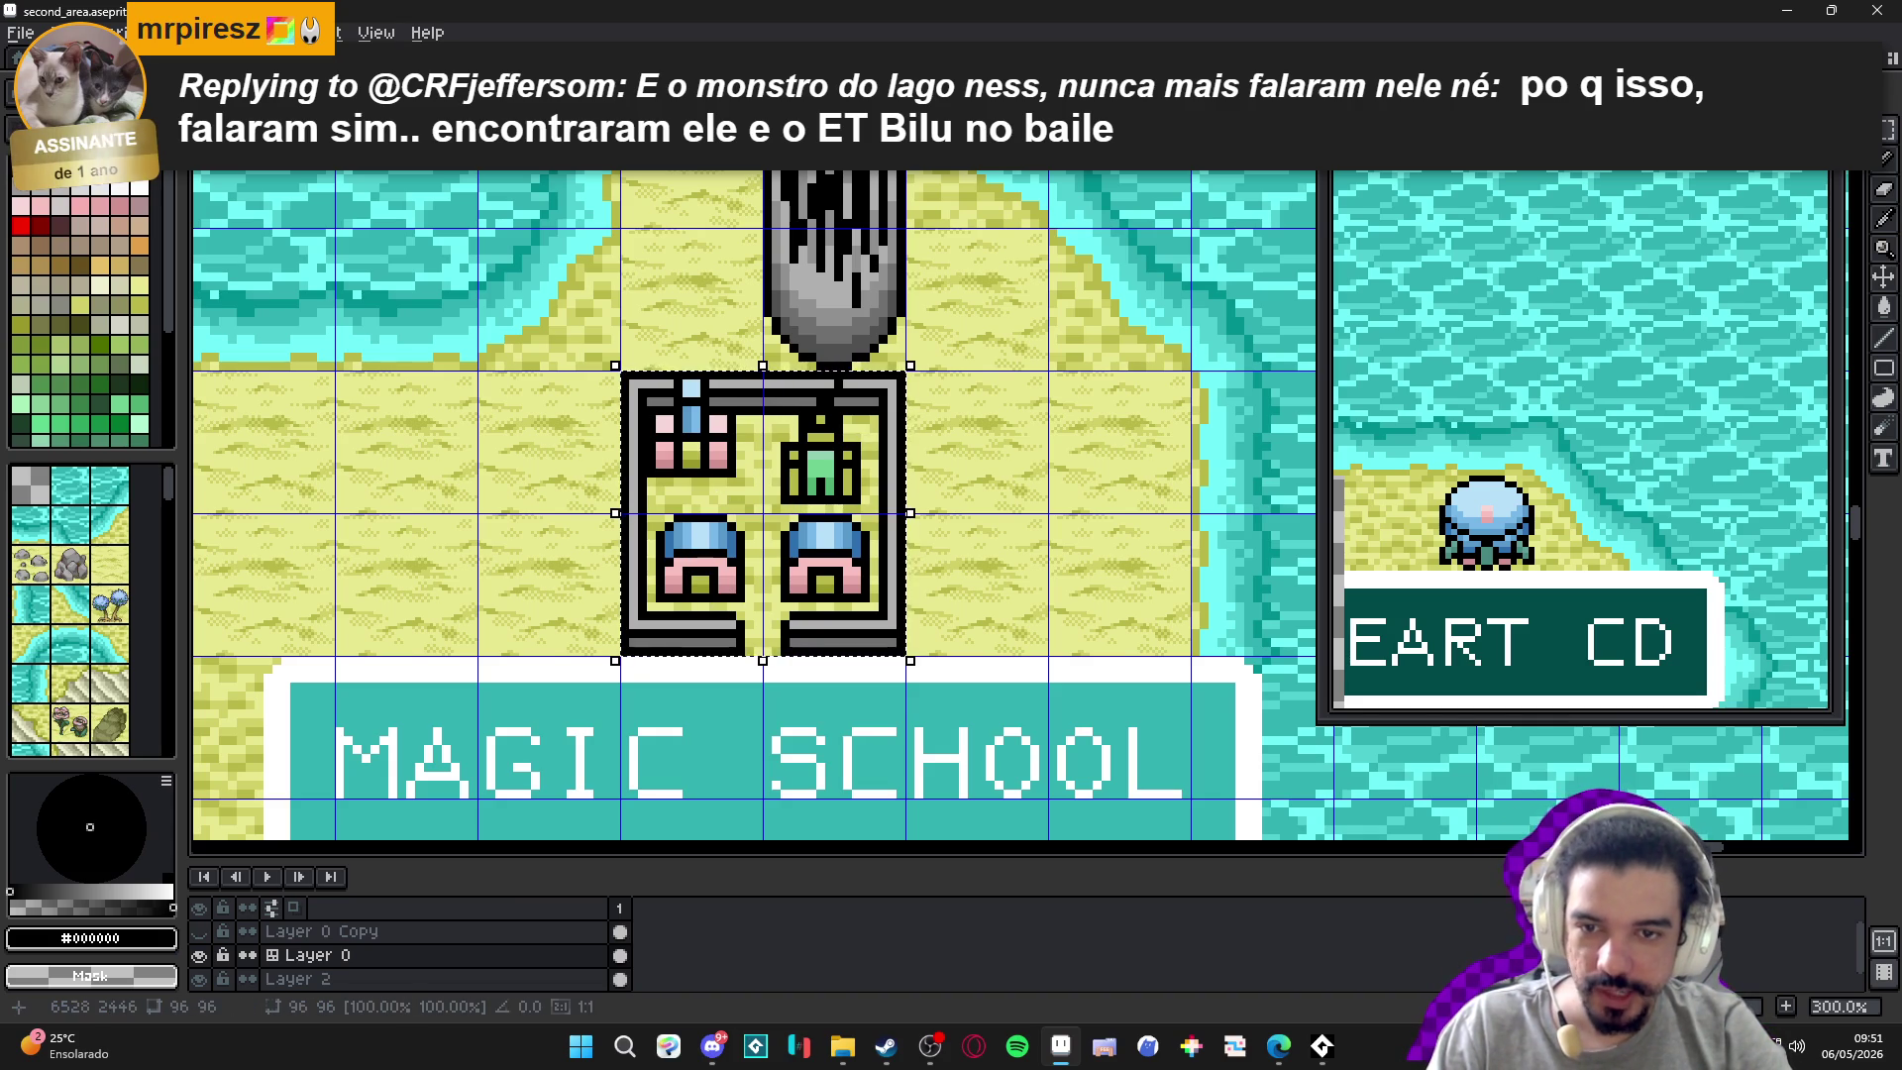
pyautogui.hotkey('ctrl', 'Tab')
pyautogui.hotkey('ctrl', 'Tab')
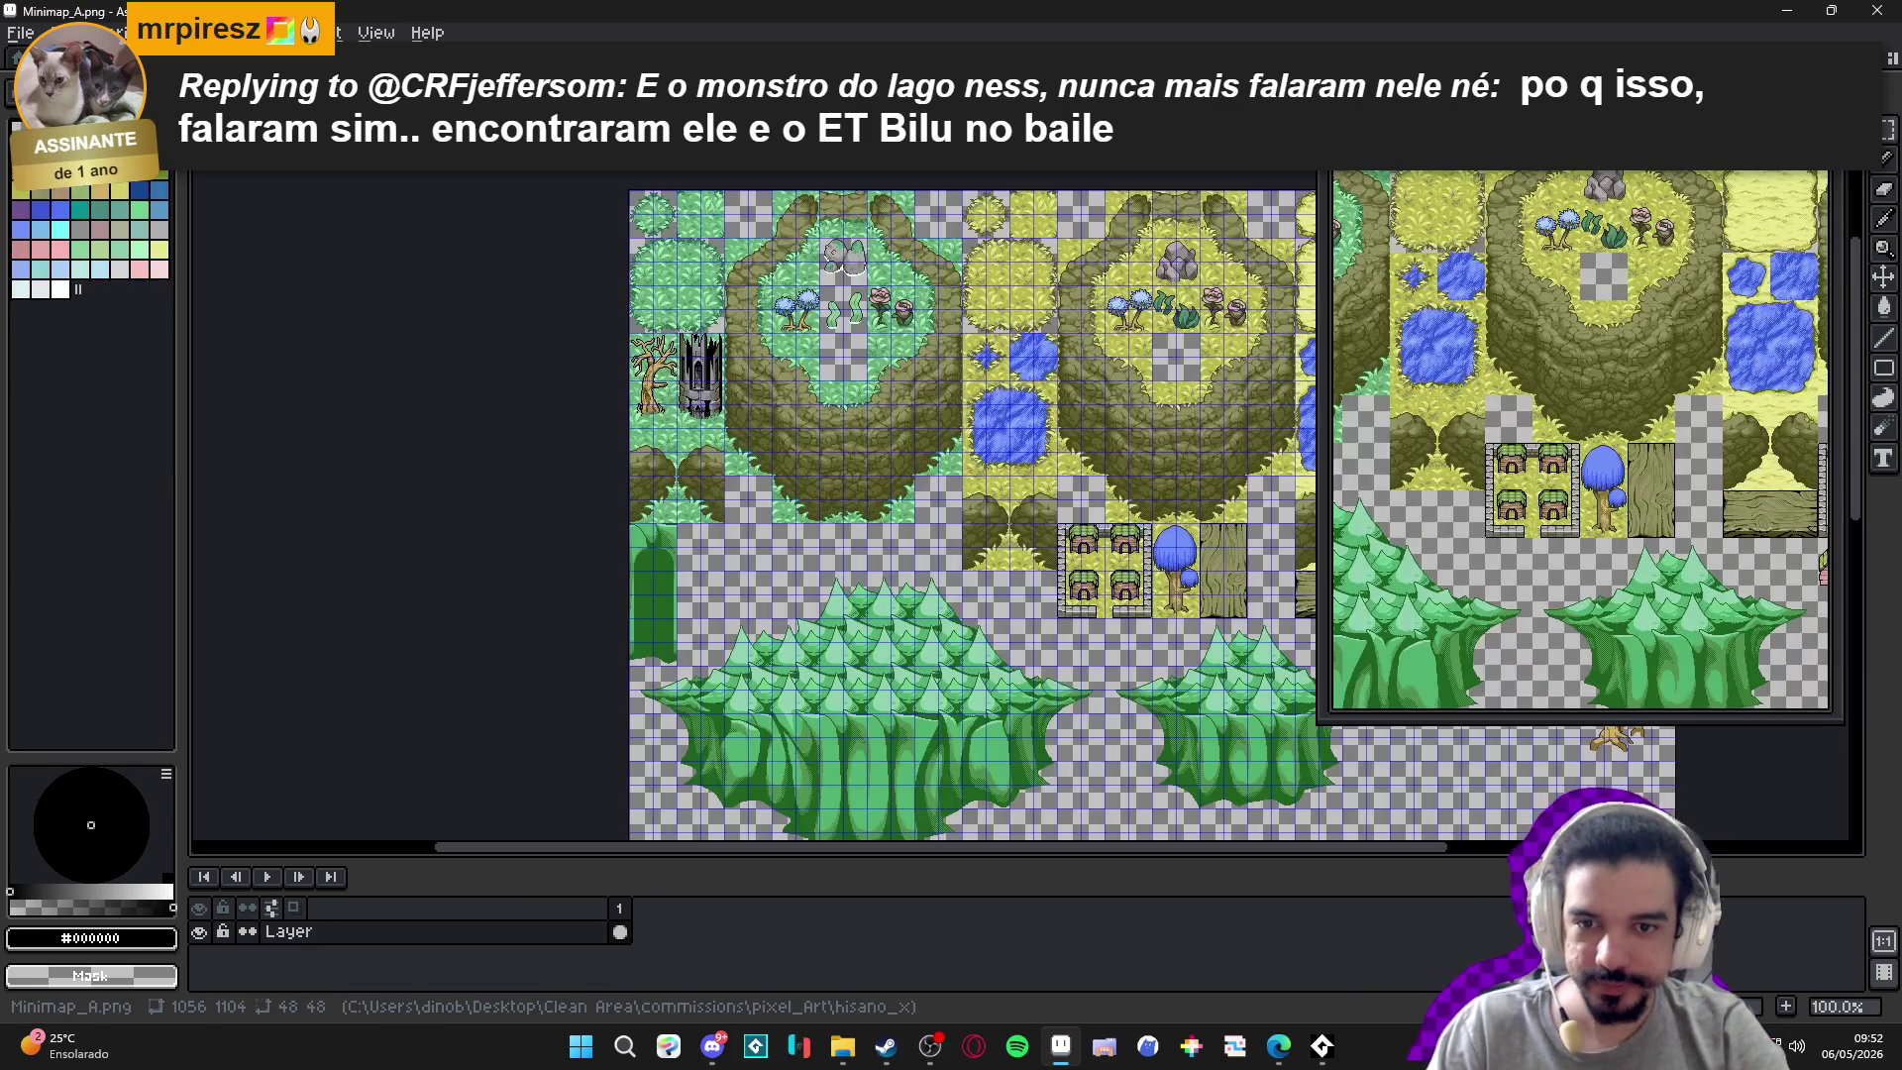
pyautogui.hotkey('ctrl', 'Tab')
pyautogui.hotkey('ctrl', 'Tab')
# Paste the block into items.aseprite below the towers, nudged one pixel left and up.
pyautogui.moveTo(697, 382)
pyautogui.mouseDown()
pyautogui.moveTo(1112, 322)
pyautogui.moveTo(754, 671)
pyautogui.moveTo(799, 771)
pyautogui.moveTo(834, 408)
pyautogui.moveTo(963, 692)
pyautogui.moveTo(979, 540)
pyautogui.moveTo(964, 297)
pyautogui.moveTo(689, 424)
pyautogui.mouseUp()
pyautogui.hotkey('ctrl', "'")
pyautogui.scroll(2, 862, 431)
pyautogui.hotkey('ctrl', 'v')
pyautogui.moveTo(1058, 487)
pyautogui.mouseDown()
pyautogui.moveTo(803, 740)
pyautogui.moveTo(838, 665)
pyautogui.mouseUp()
pyautogui.press('Left')
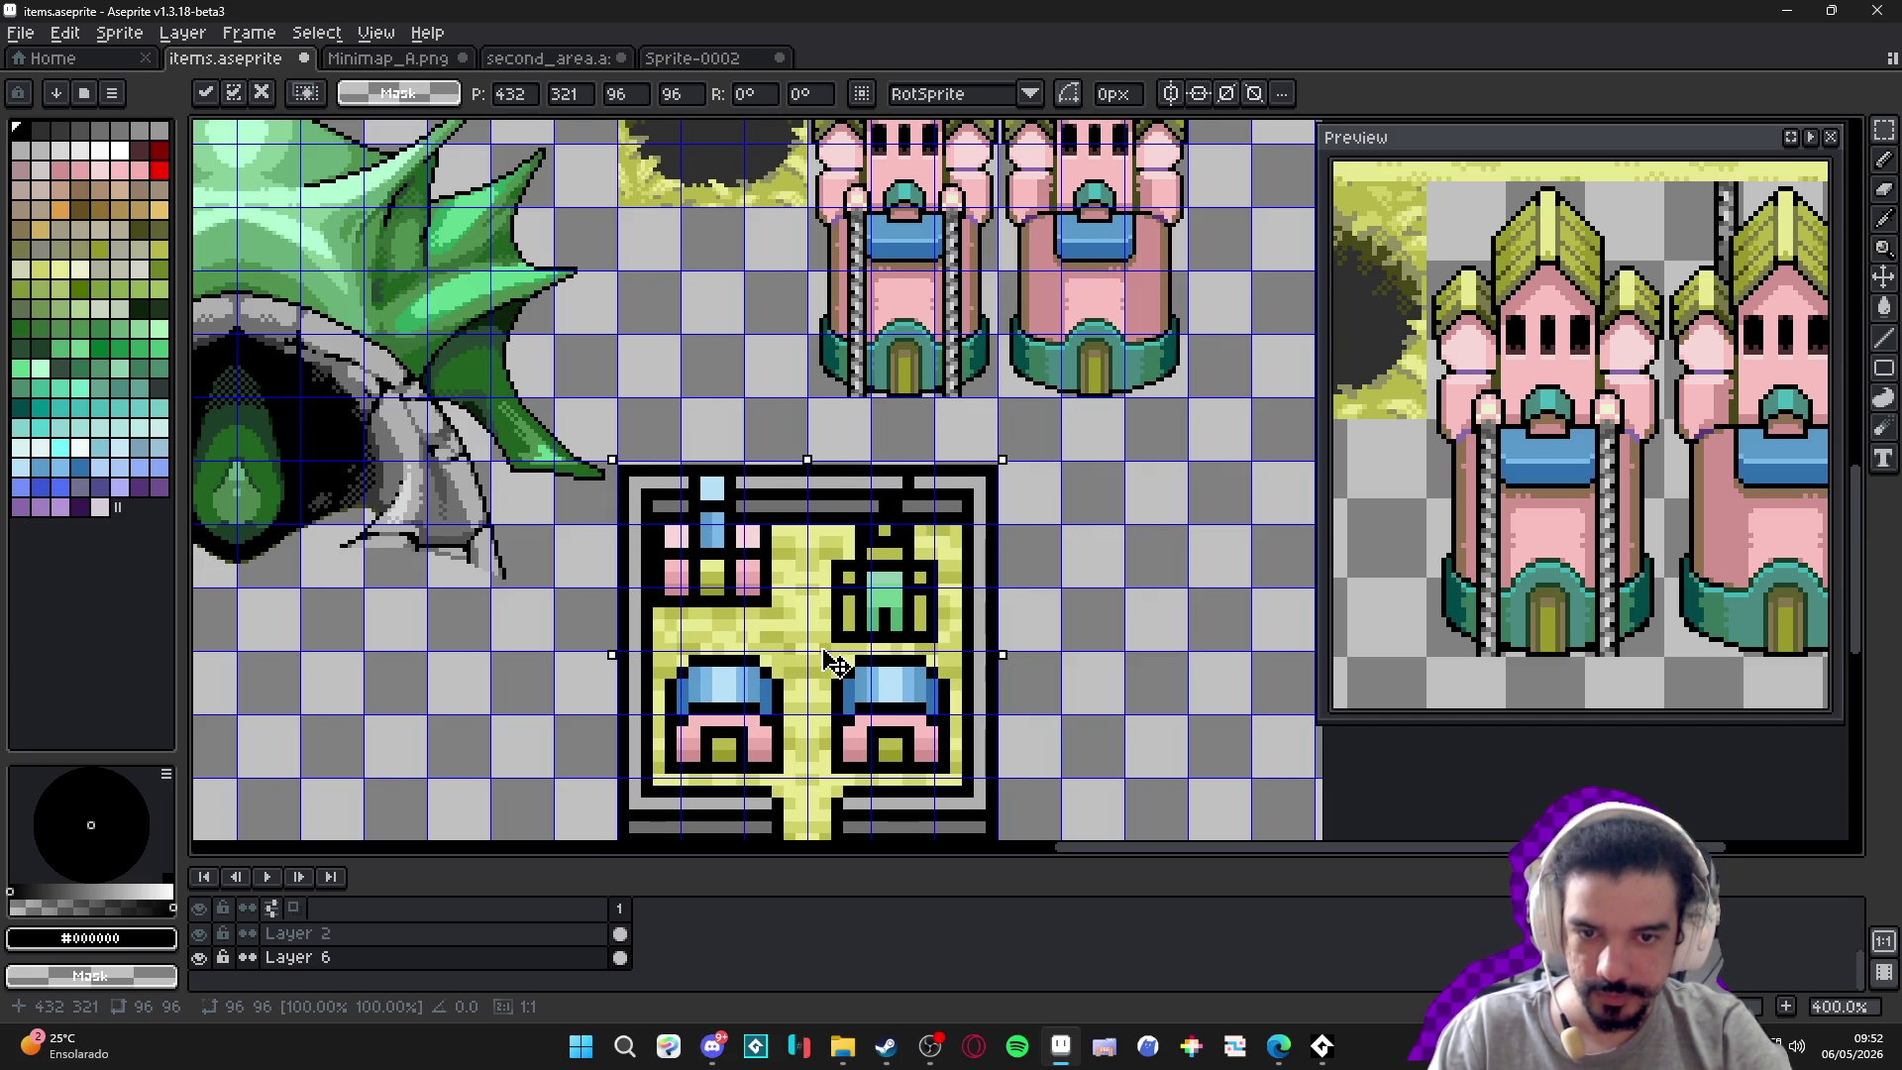
pyautogui.moveTo(836, 663); pyautogui.dragTo(836, 659)
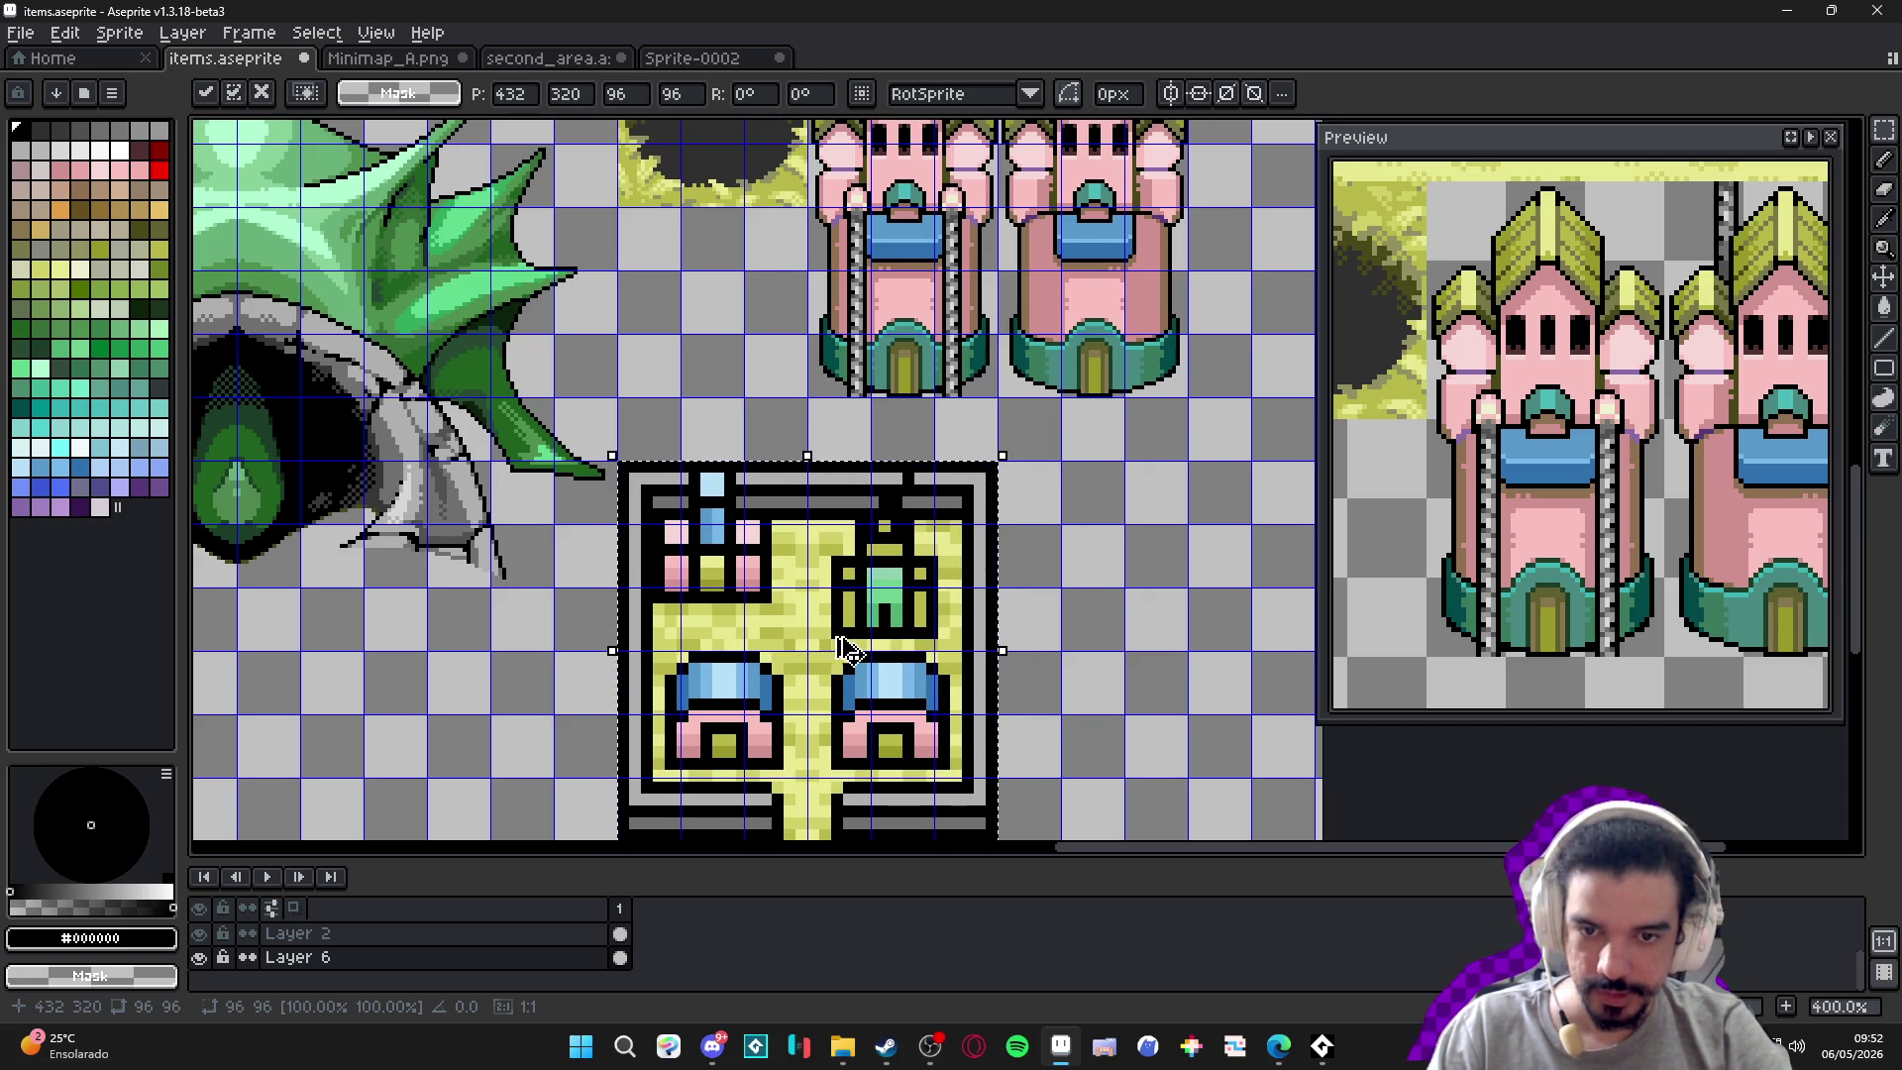
pyautogui.press('Return')
# Bring the pasted block into view and marquee-select the whole block.
pyautogui.scroll(-3, 842, 653)
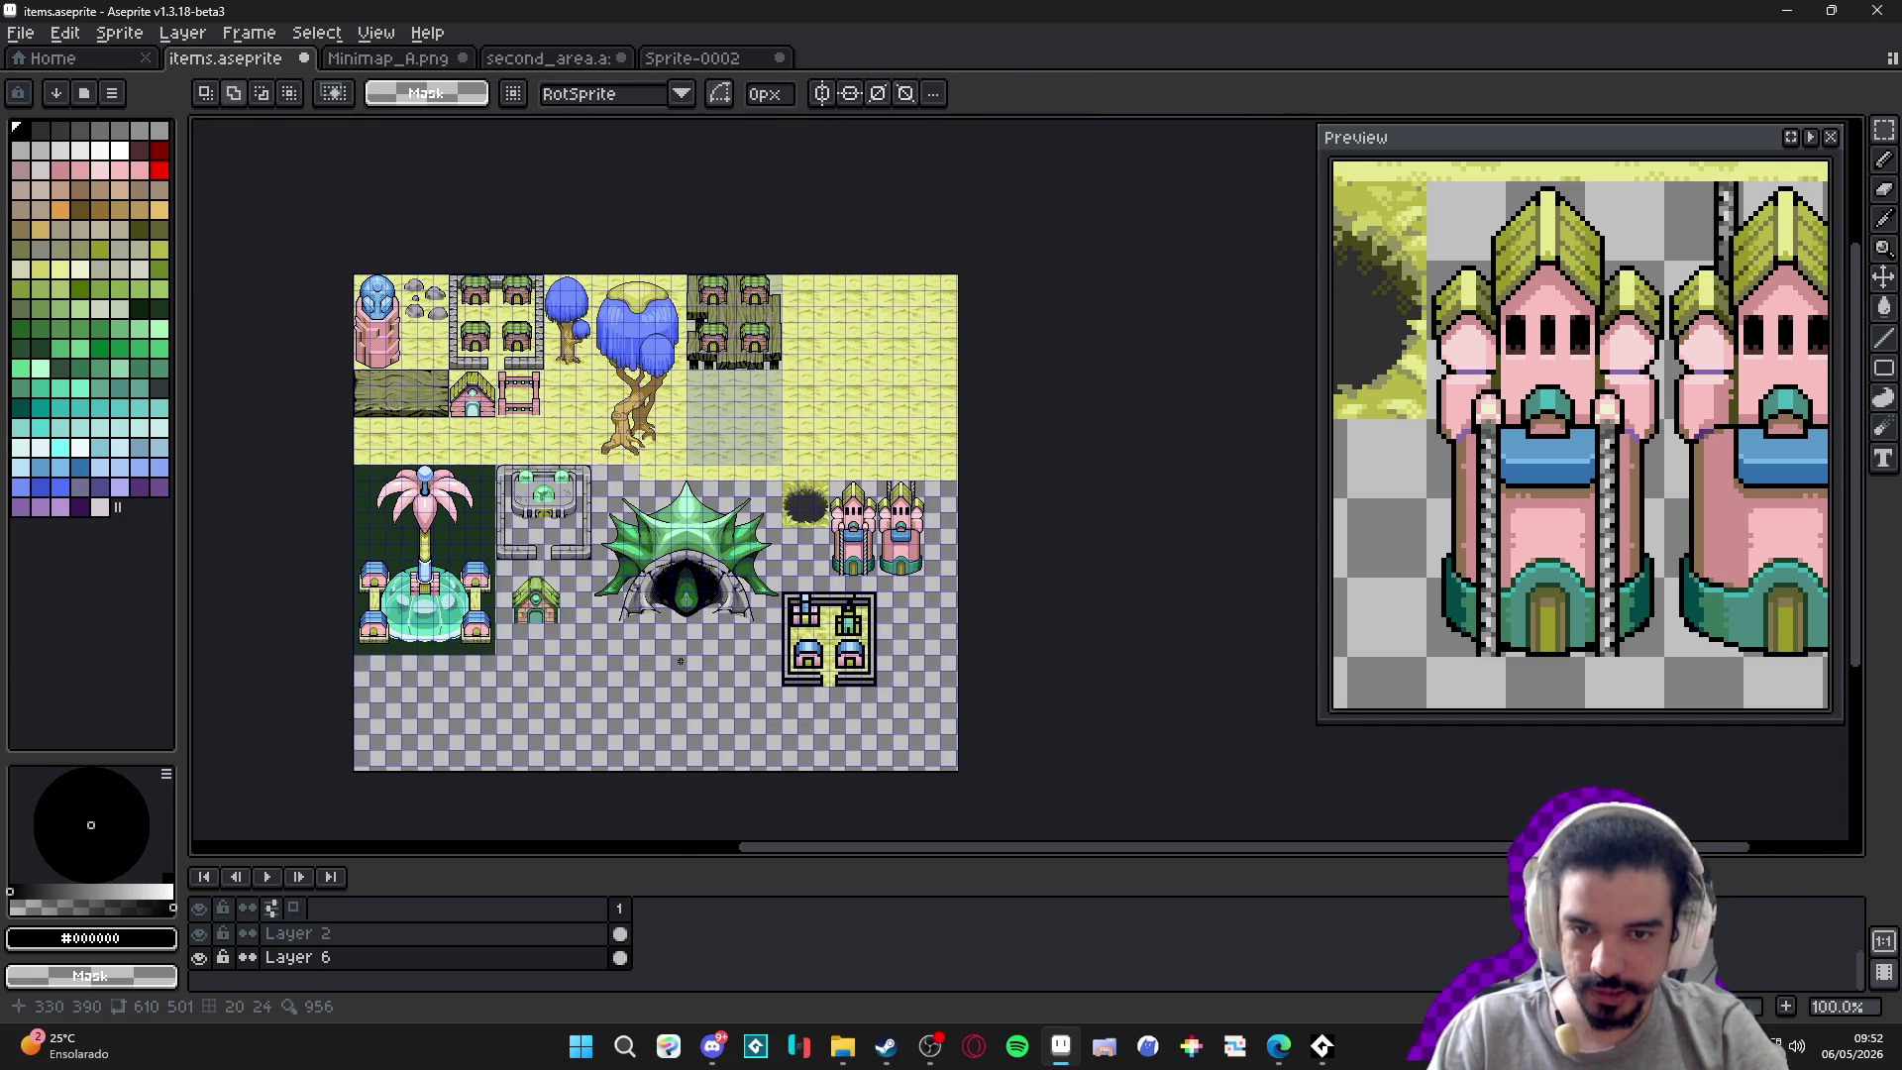
pyautogui.scroll(2, 419, 629)
pyautogui.scroll(-1, 485, 636)
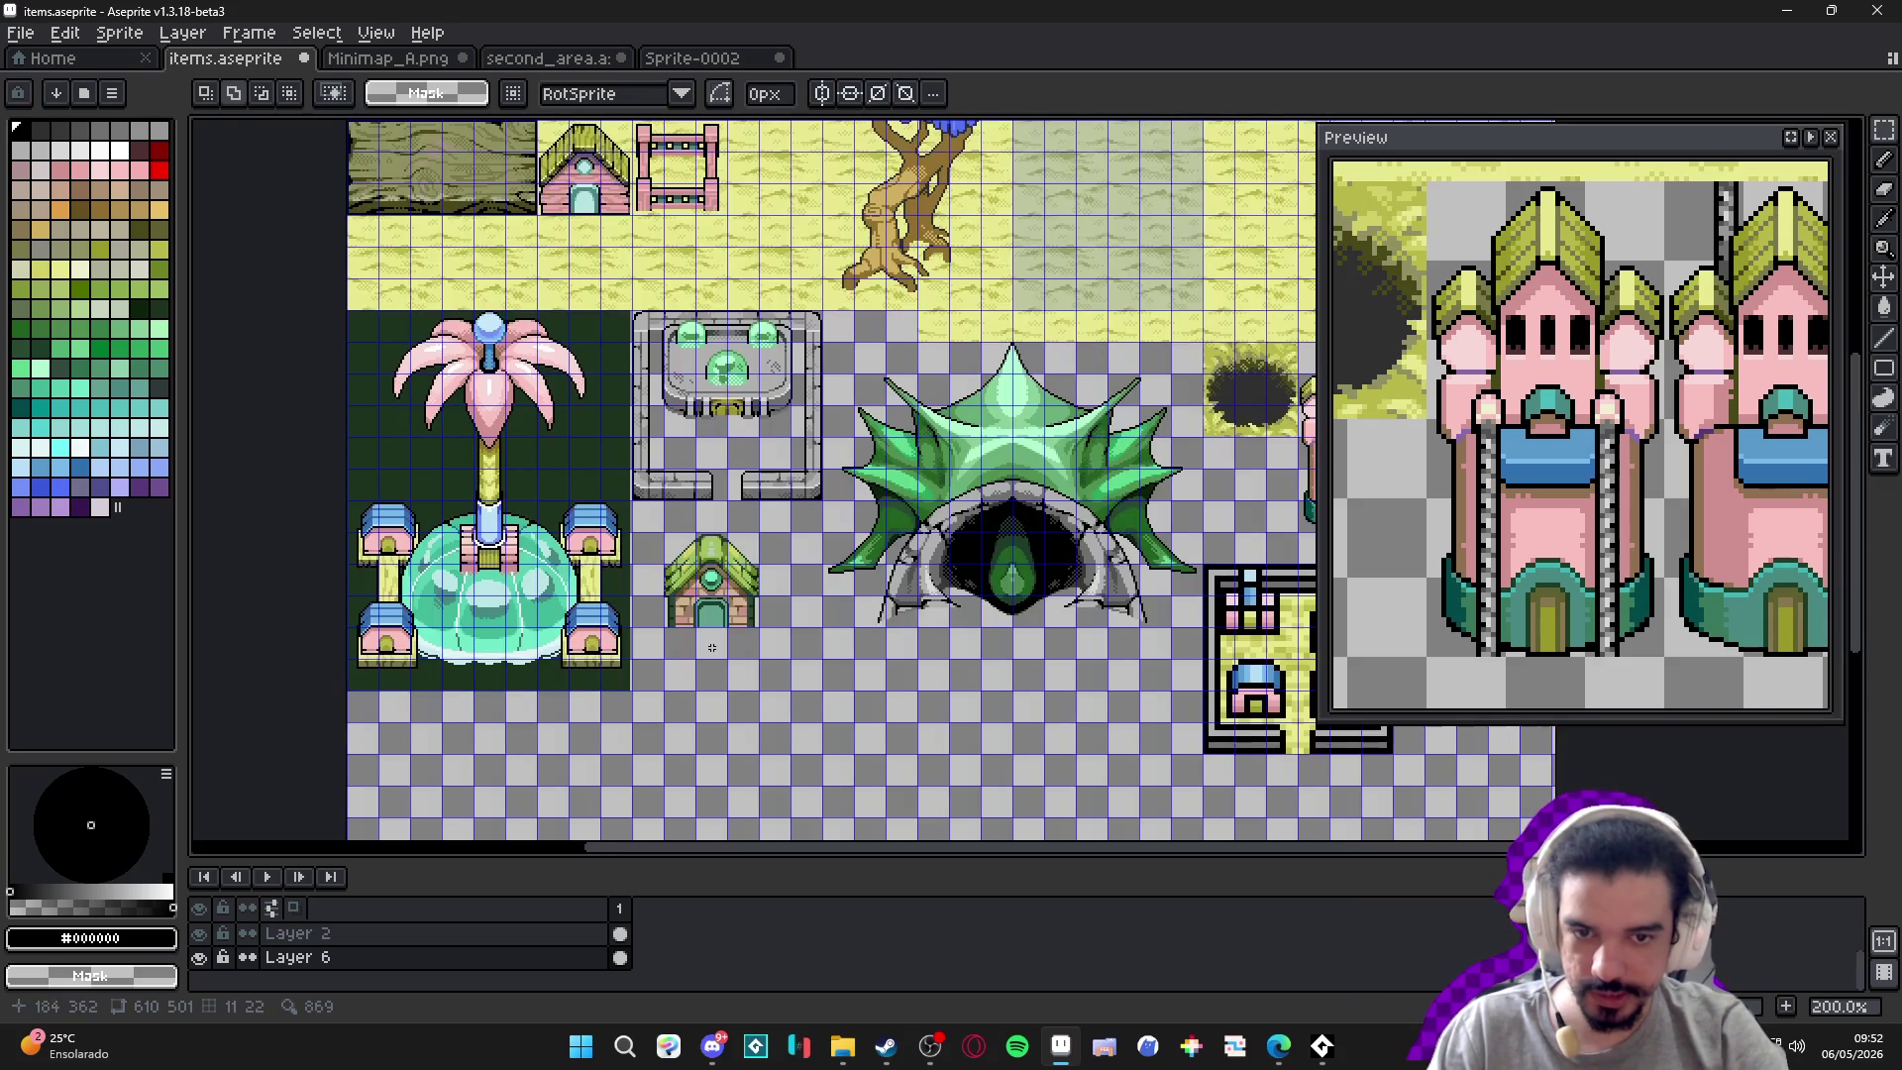
pyautogui.scroll(1, 642, 616)
pyautogui.scroll(2, 642, 615)
pyautogui.scroll(-2, 642, 615)
pyautogui.moveTo(946, 641); pyautogui.dragTo(332, 607)
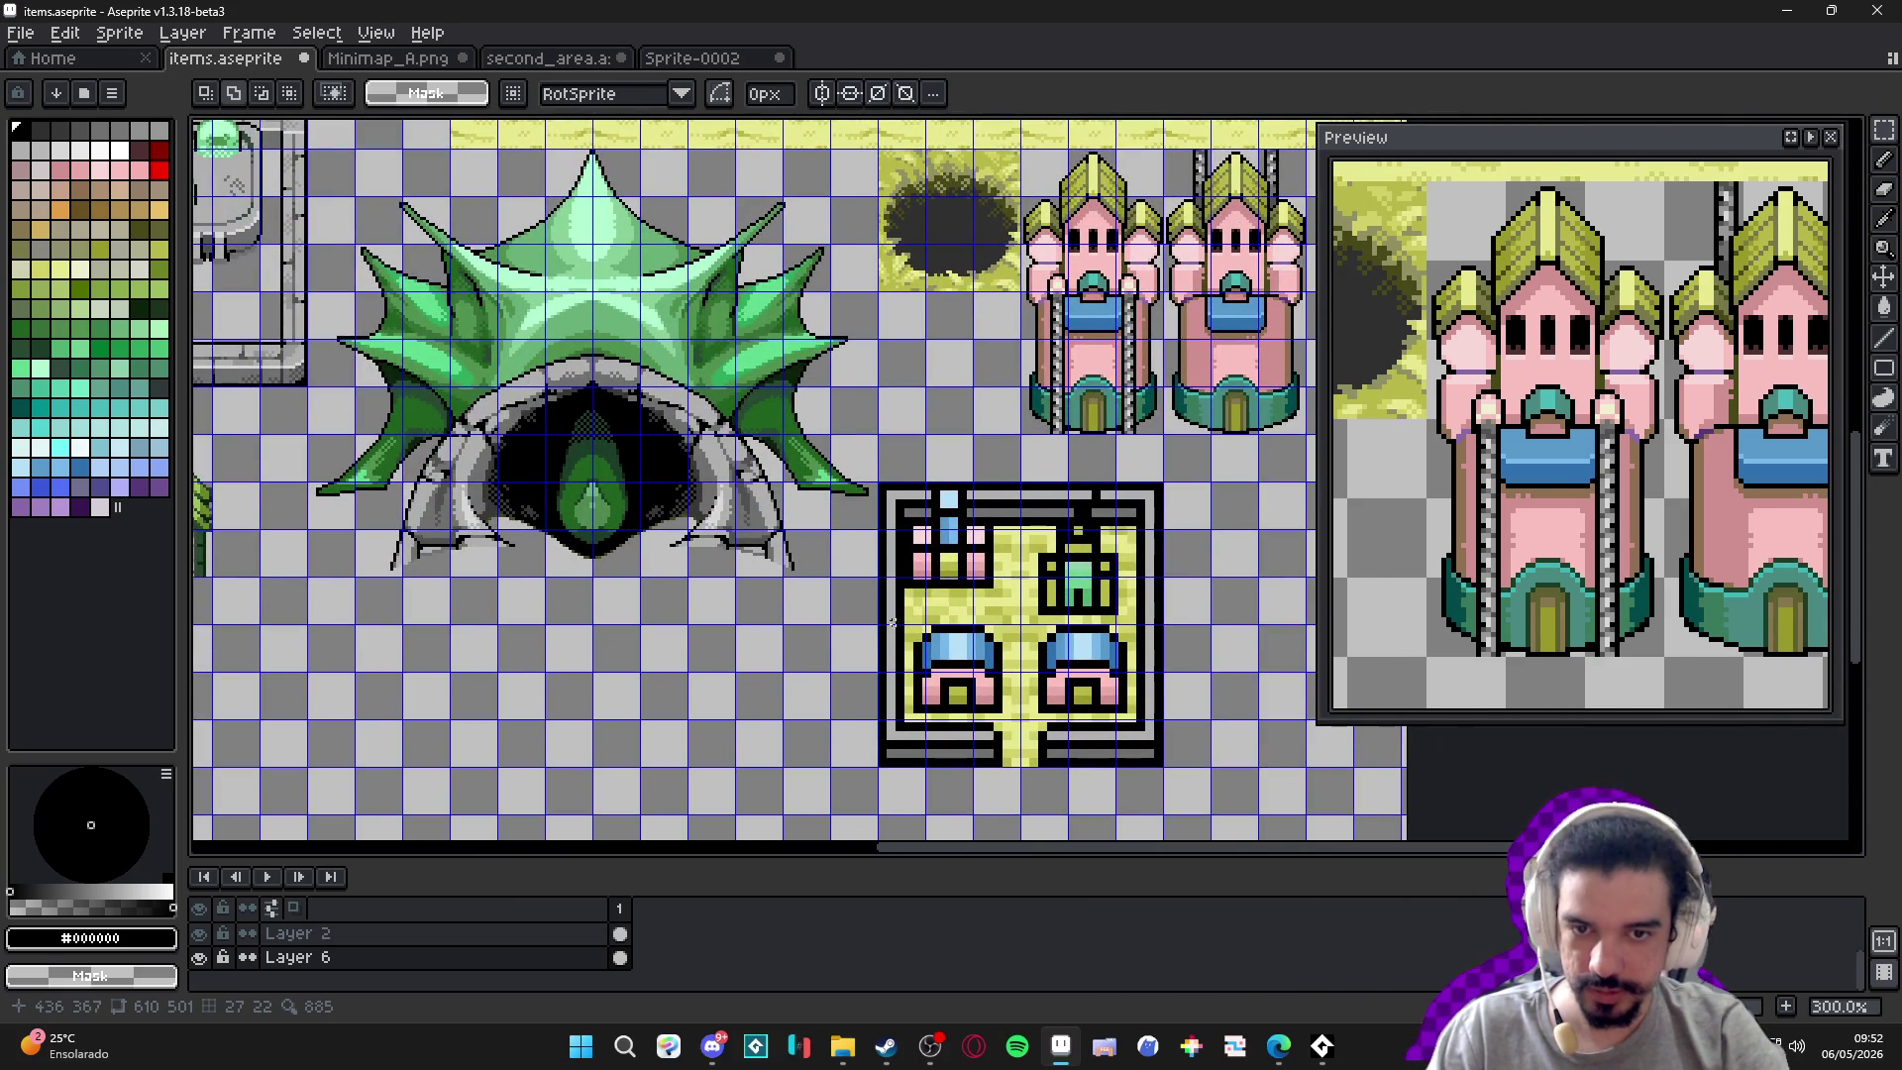
pyautogui.scroll(1, 932, 601)
pyautogui.press('v')
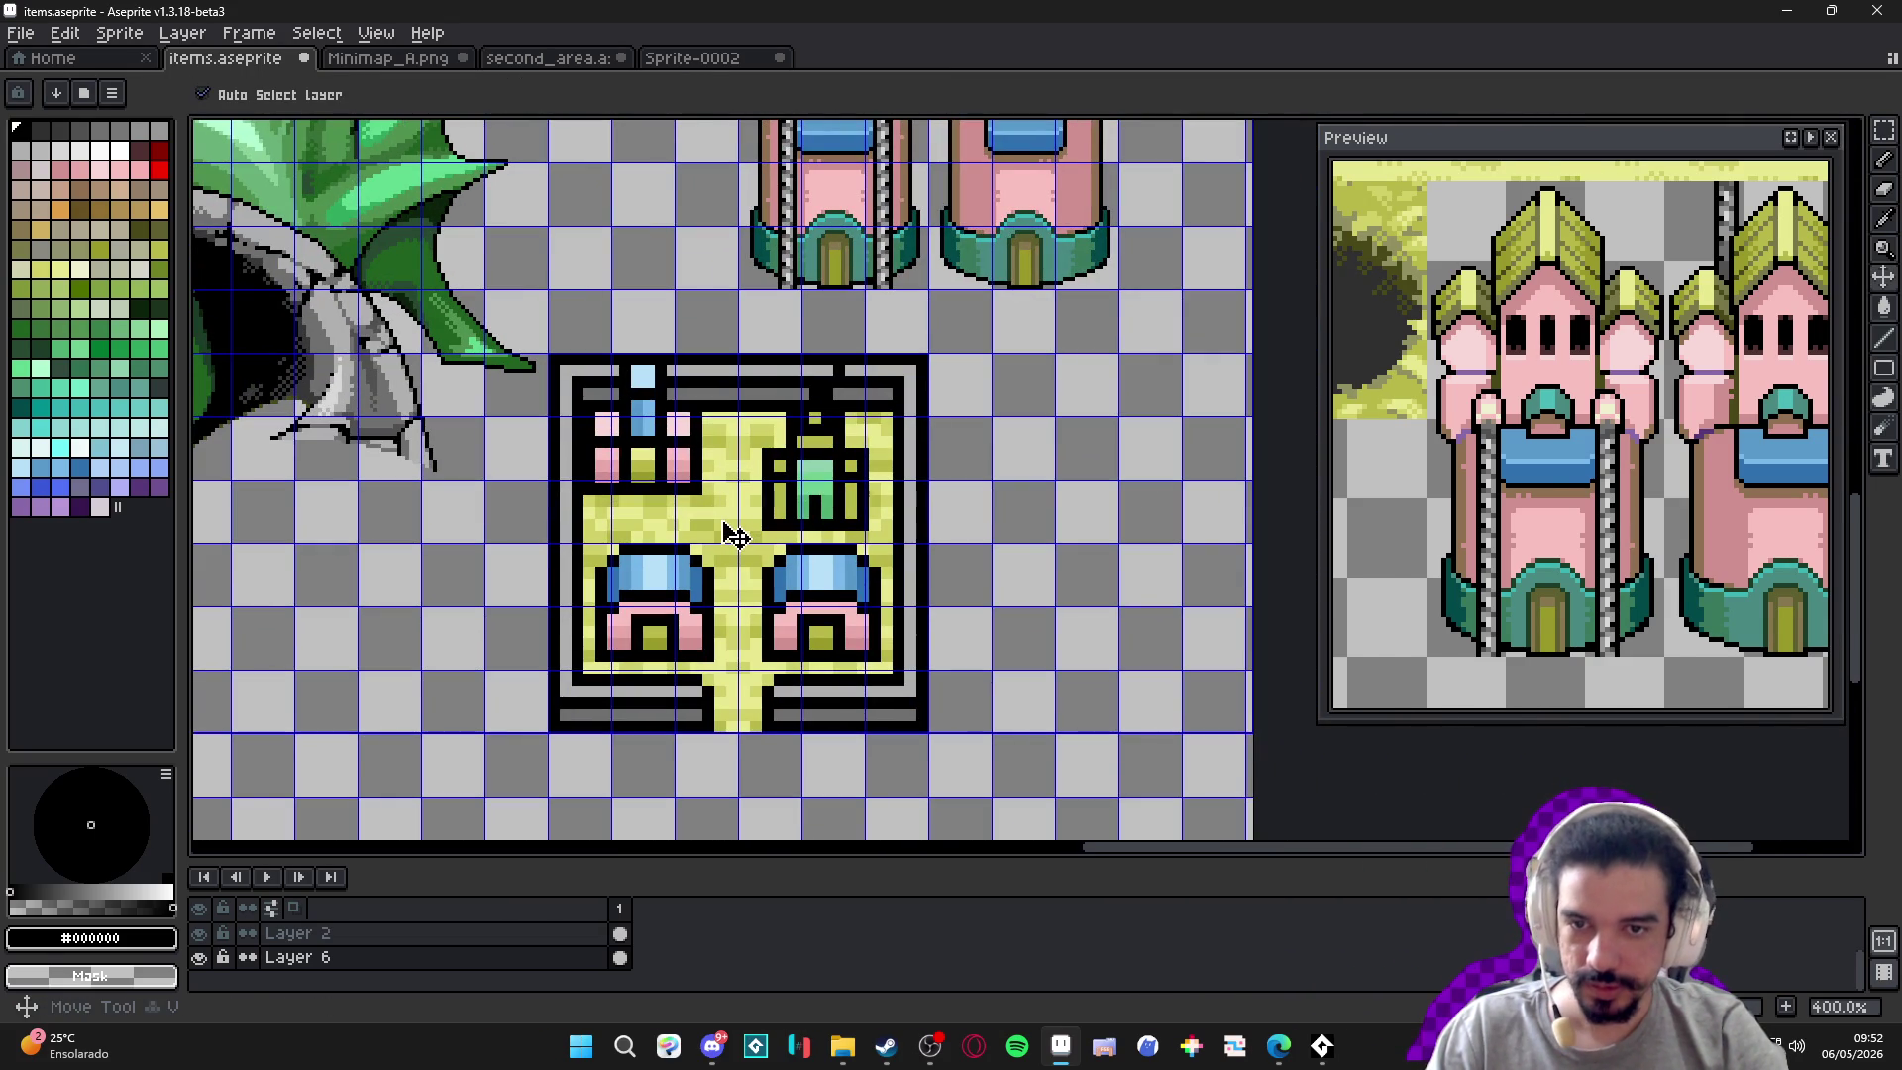
pyautogui.press('m')
pyautogui.scroll(2, 563, 361)
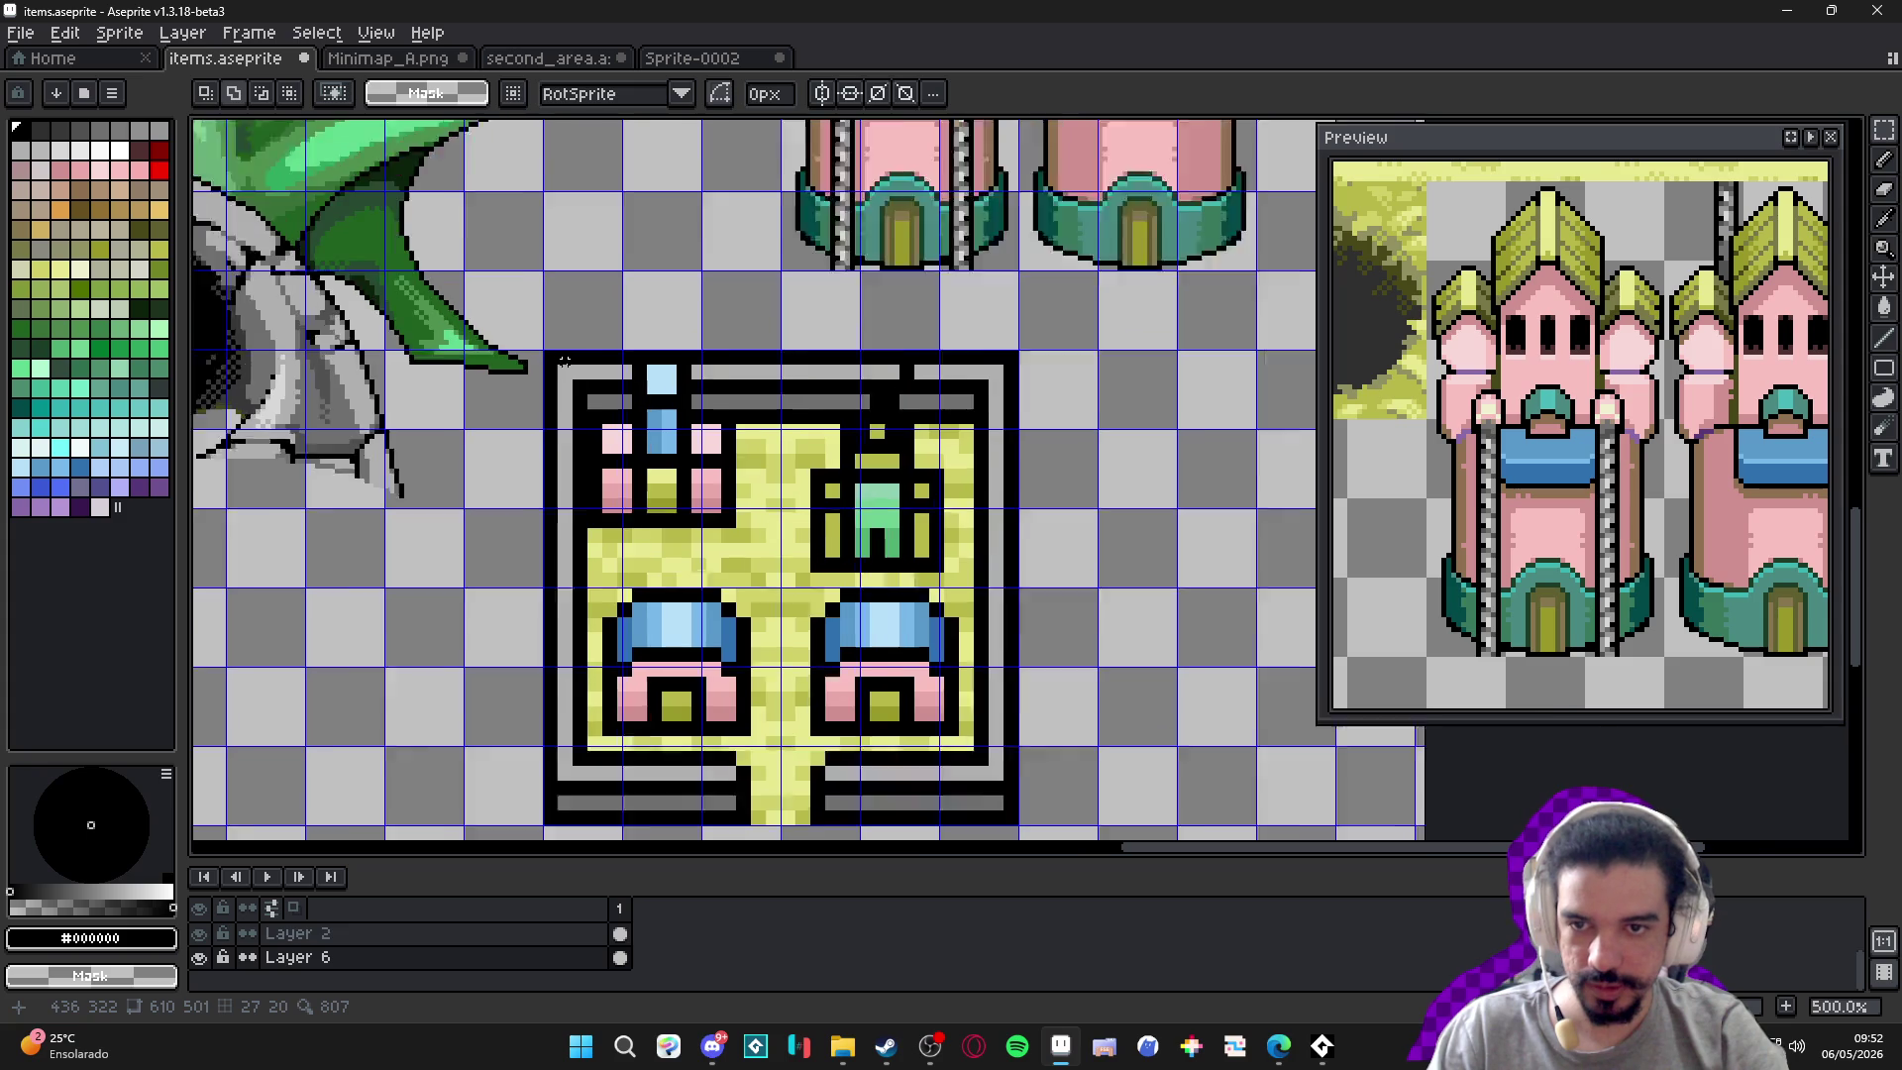
pyautogui.scroll(-1, 563, 361)
pyautogui.moveTo(564, 360); pyautogui.dragTo(599, 401)
# Turn the sand yellows #e8e890 and #d0d068 transparent with Replace Color.
pyautogui.press('i')
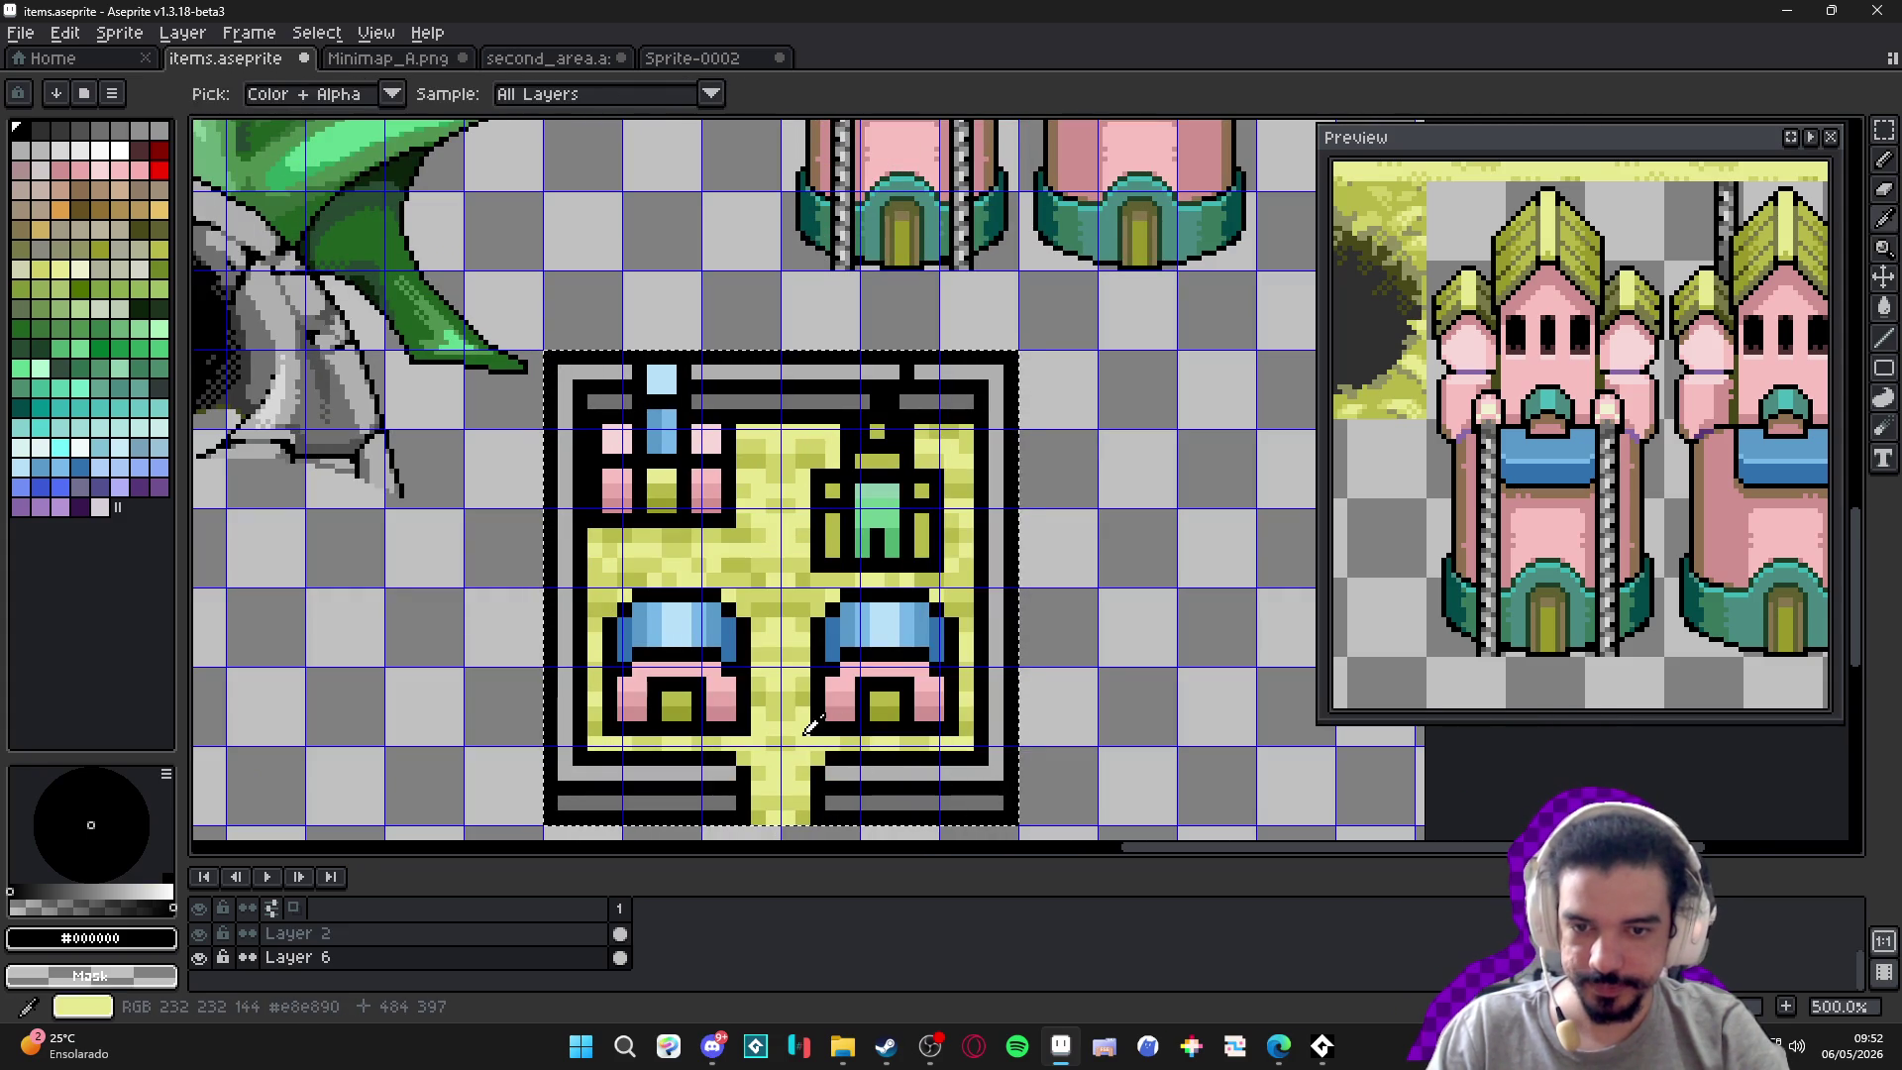
pyautogui.click(790, 723)
pyautogui.hotkey('shift', 'r')
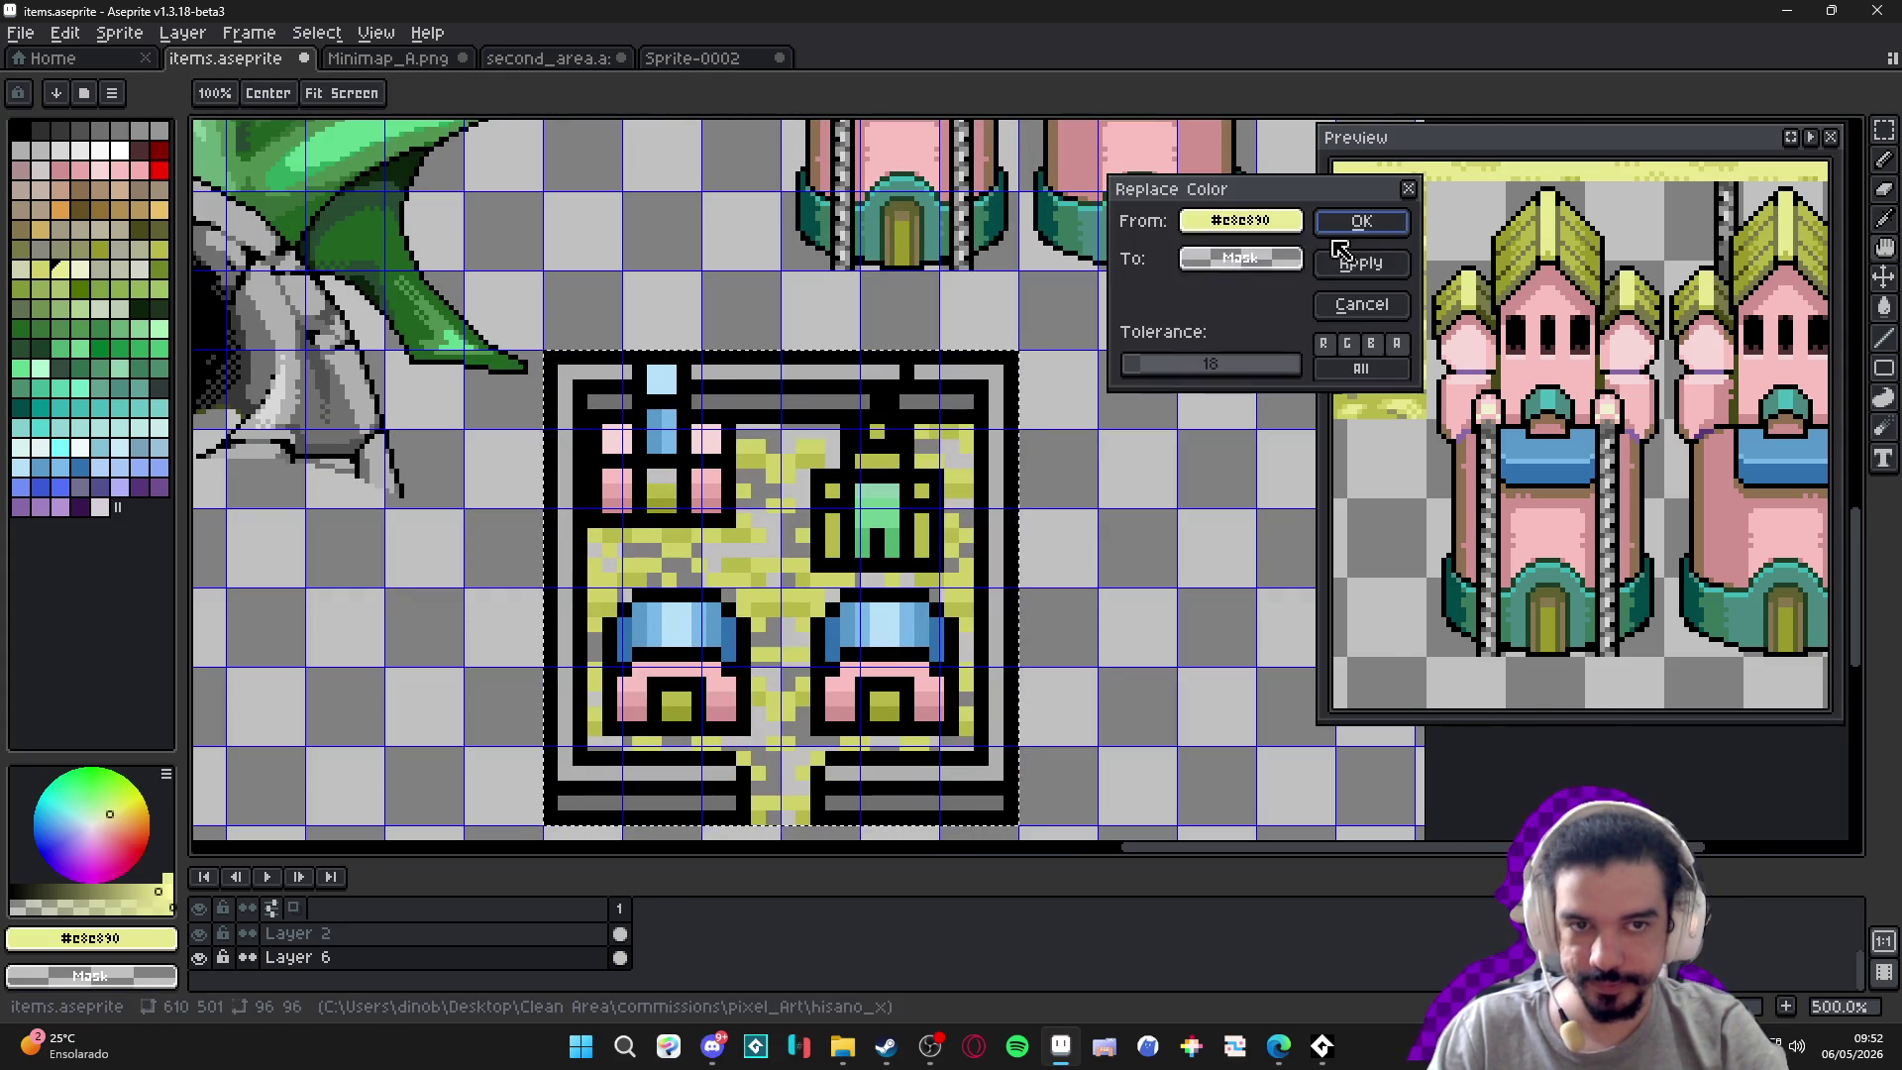
pyautogui.press('Return')
pyautogui.click(793, 461)
pyautogui.hotkey('shift', 'r')
pyautogui.press('Return')
pyautogui.press('m')
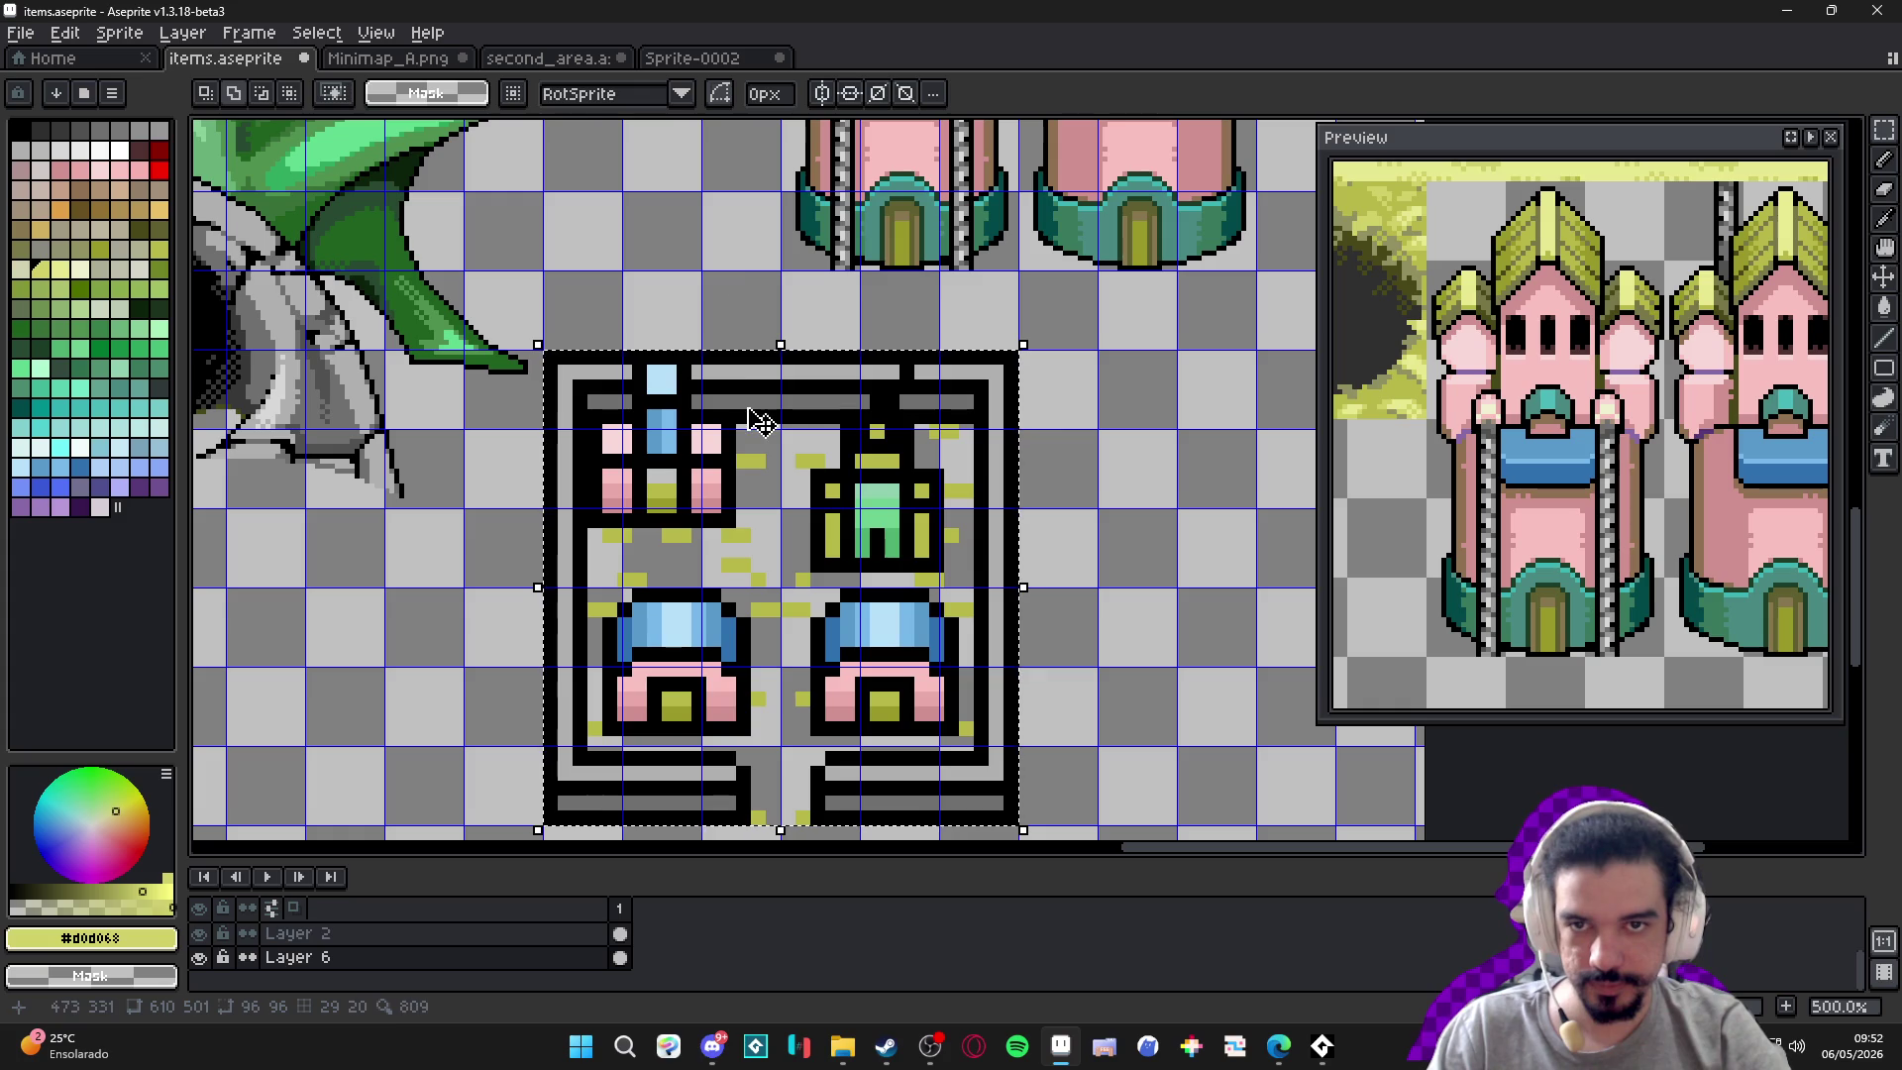
pyautogui.press('g')
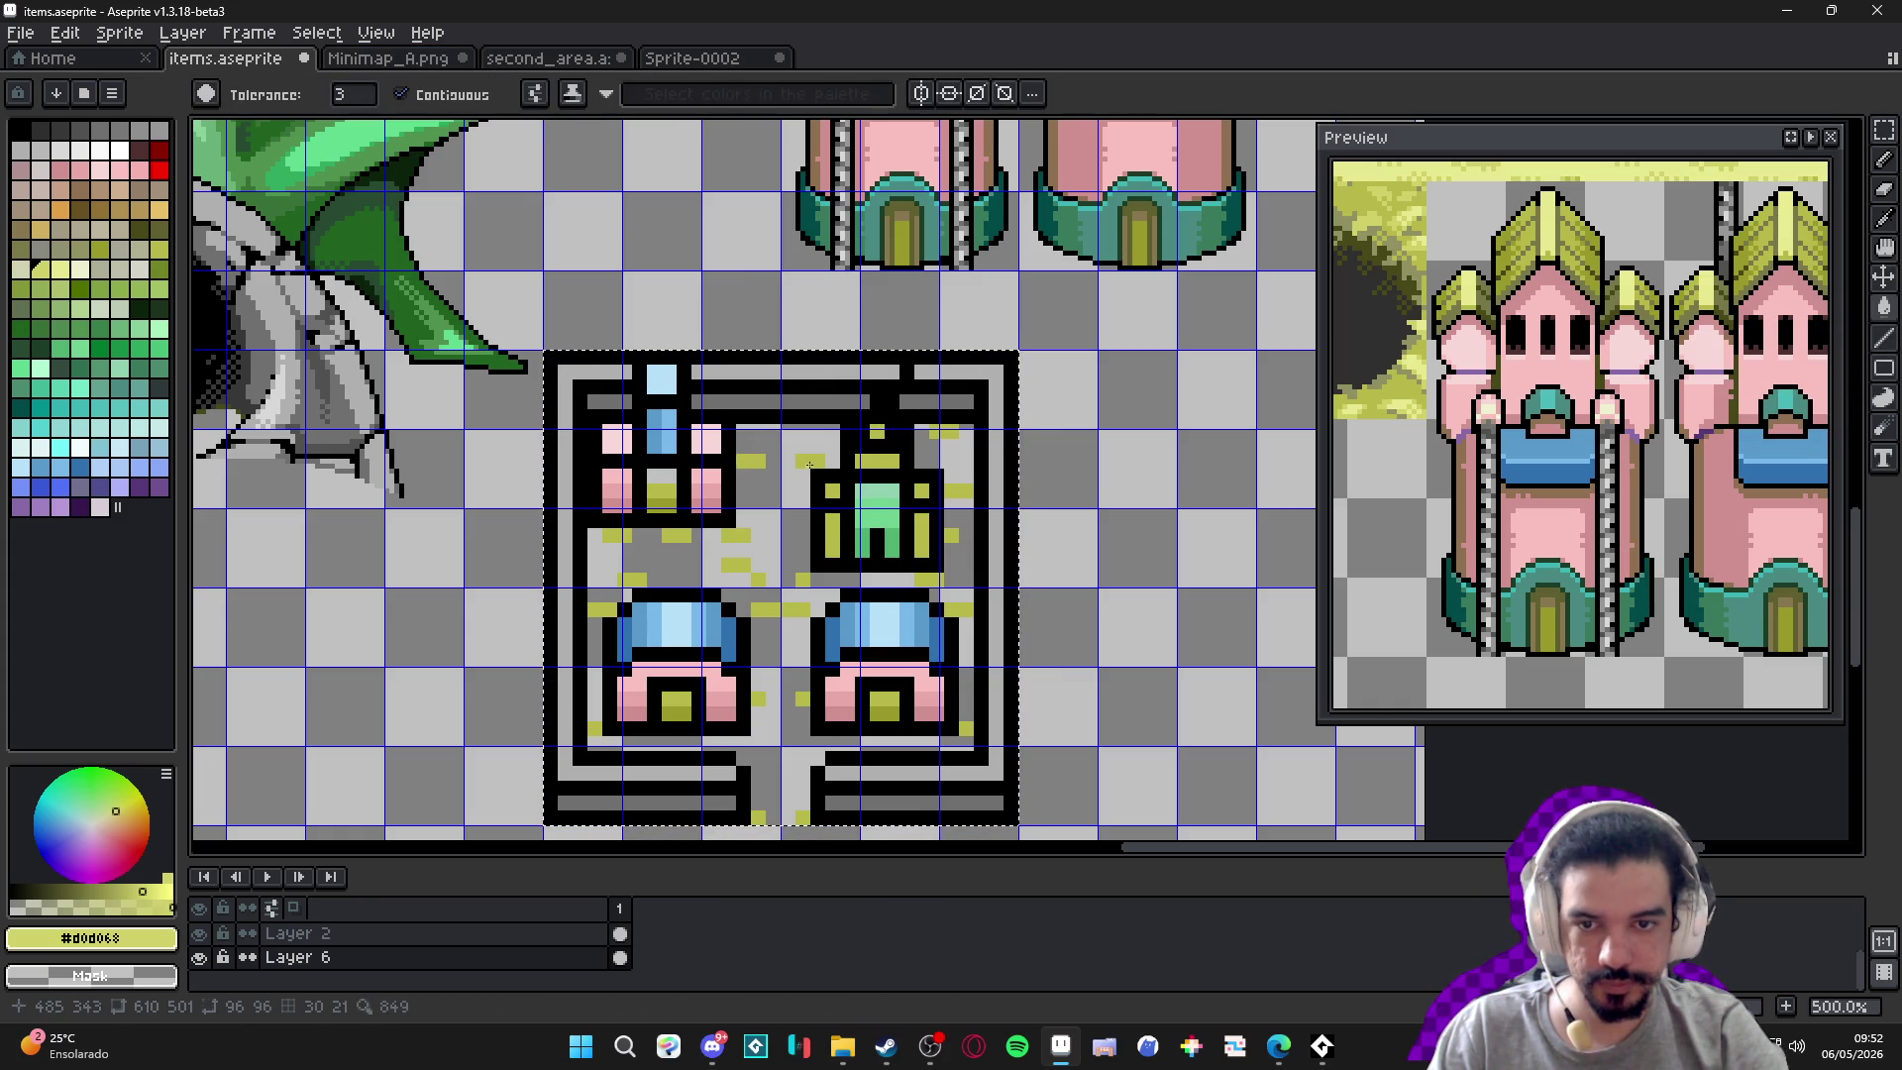
# Deselect the block and erase leftover yellow specks near the green icon.
pyautogui.hotkey('ctrl', 'd')
pyautogui.press('g')
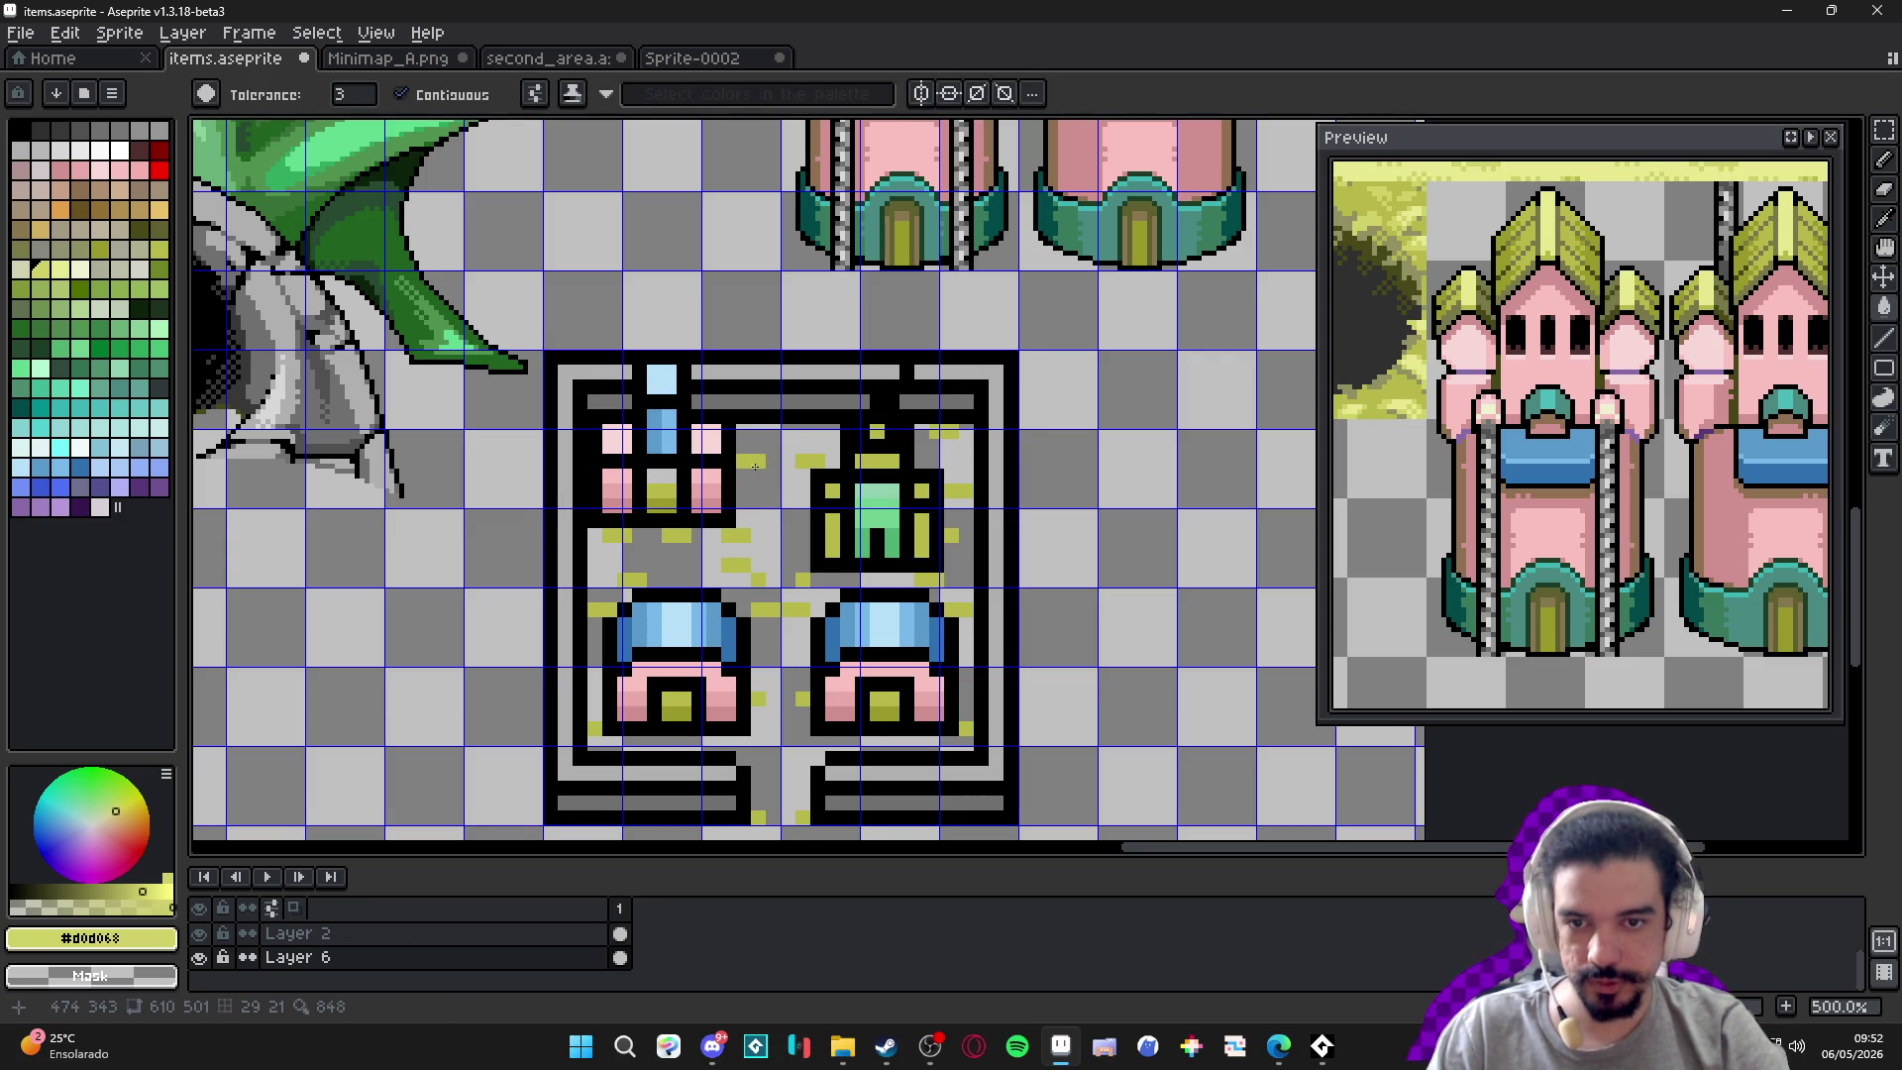
pyautogui.press('w')
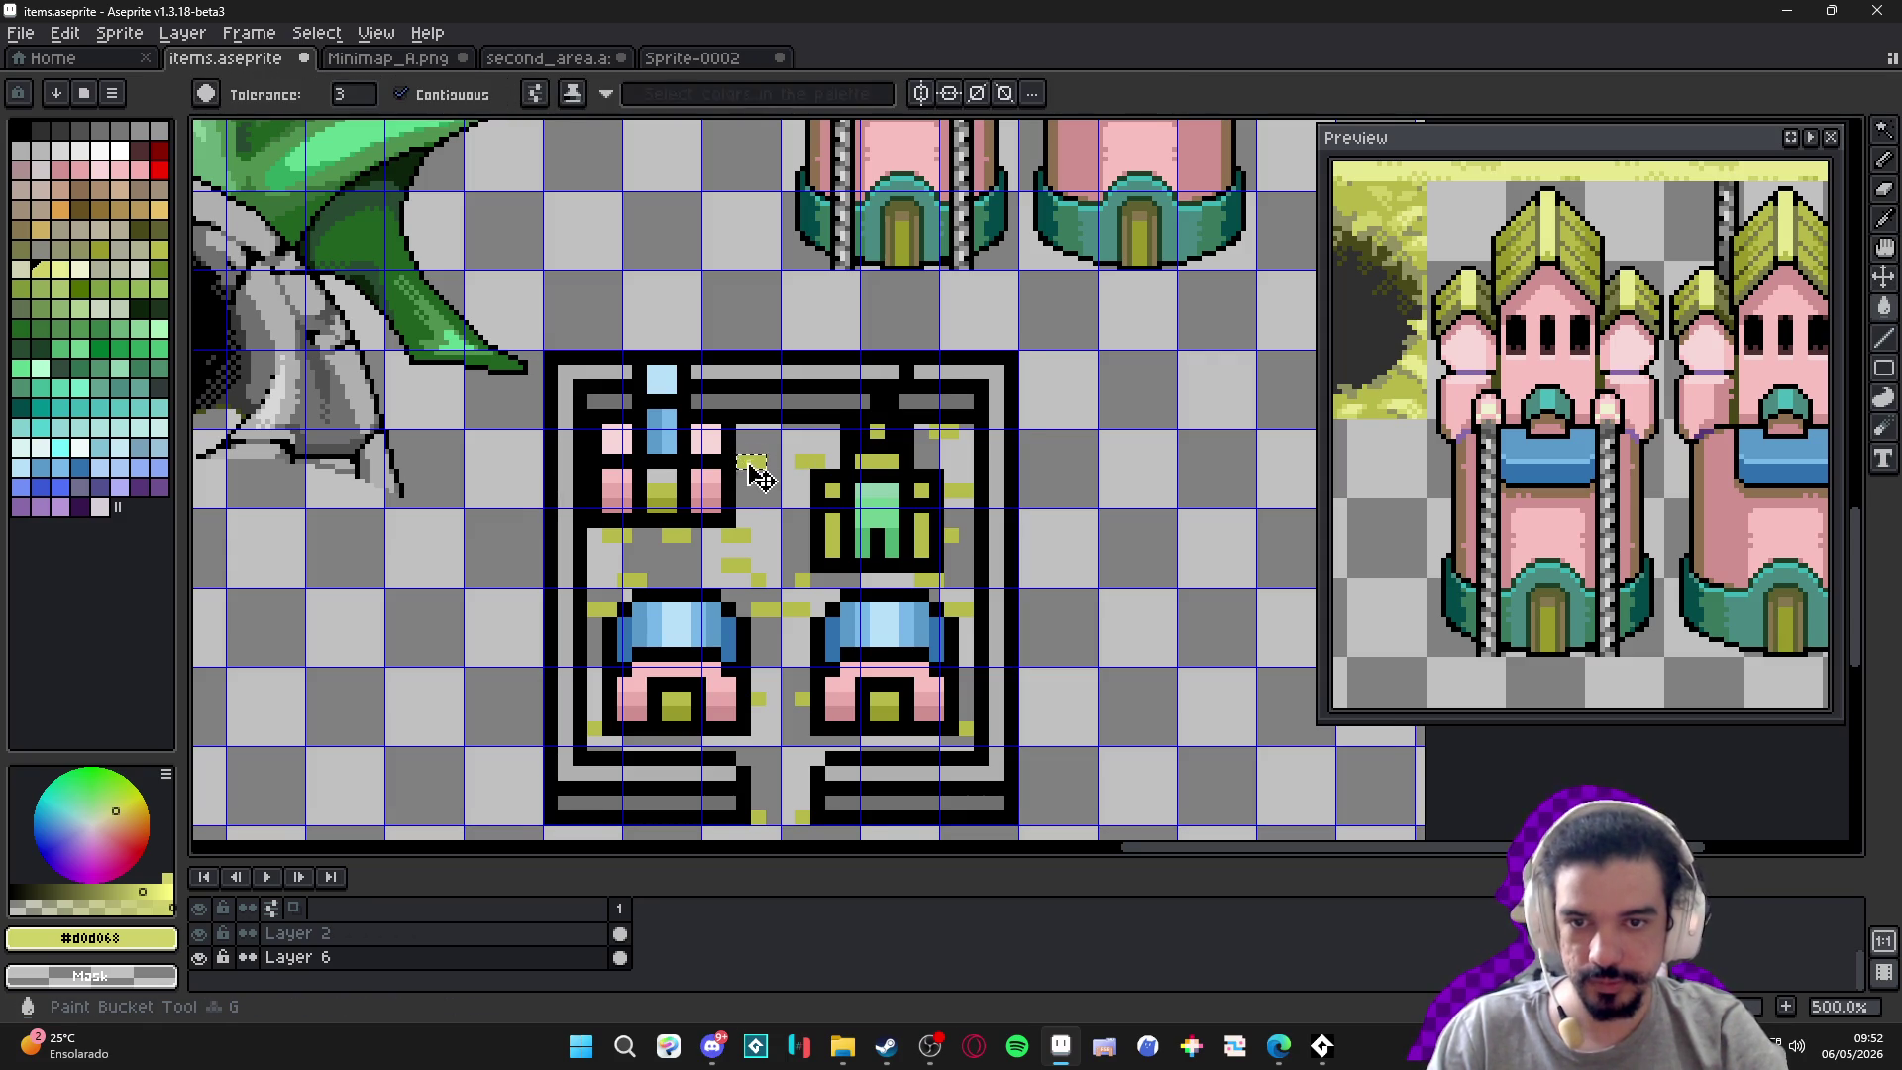
pyautogui.hotkey('ctrl', 'd')
pyautogui.press('g')
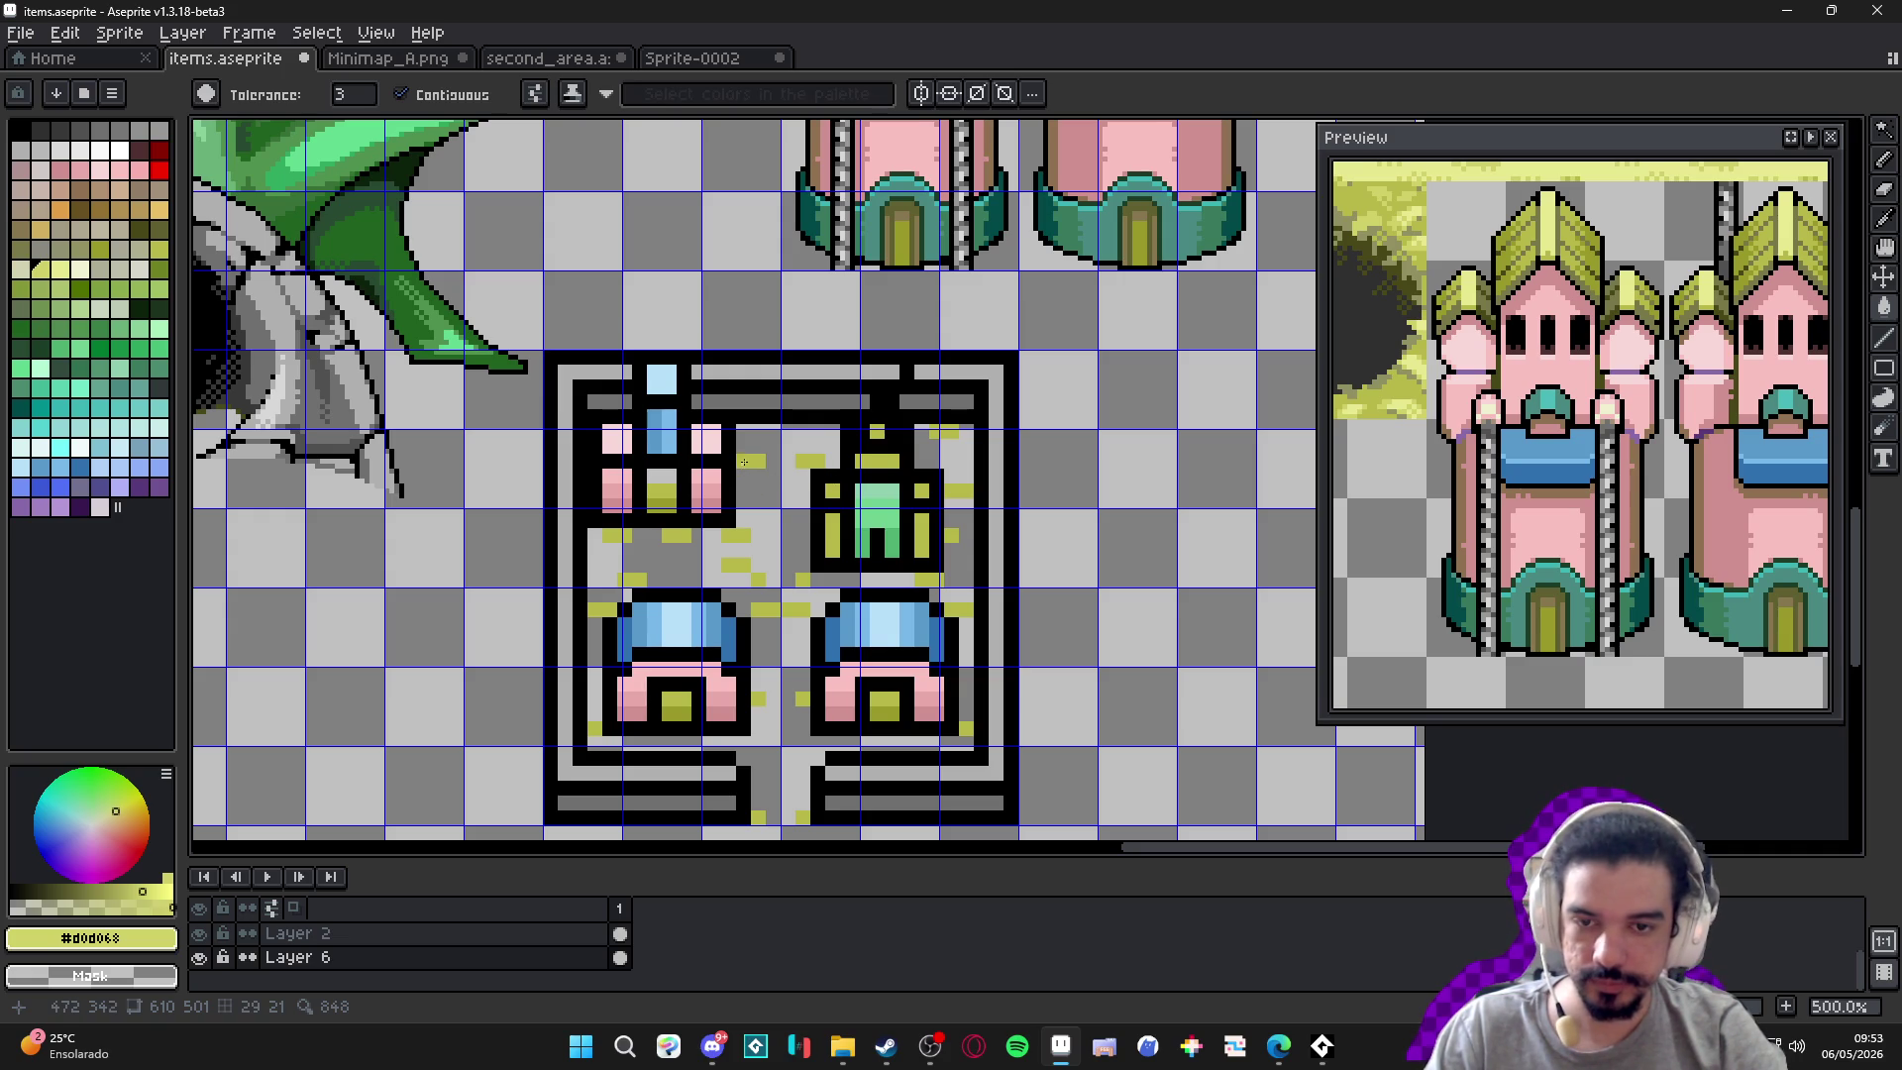
pyautogui.scroll(2, 748, 466)
pyautogui.press('e')
pyautogui.moveTo(763, 471); pyautogui.dragTo(860, 473)
pyautogui.moveTo(1043, 426); pyautogui.dragTo(1082, 434)
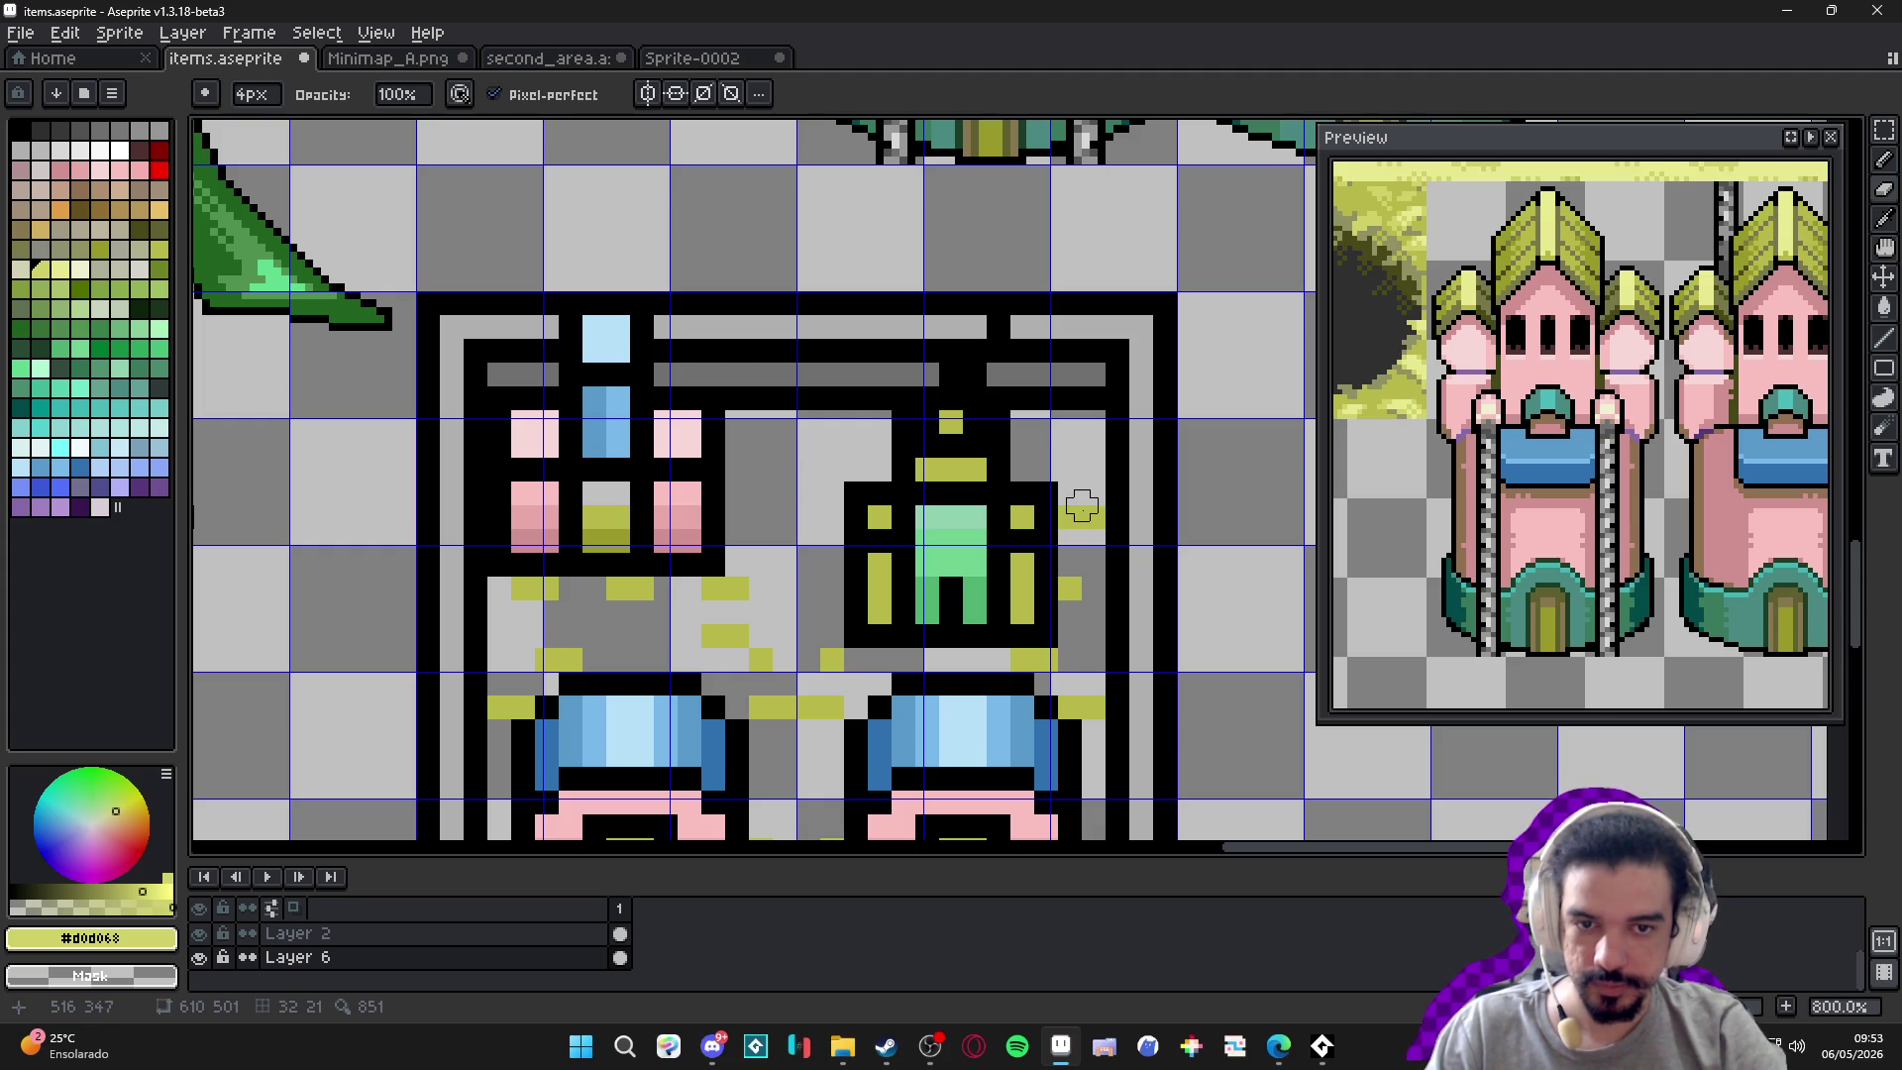
# Delete the stray yellow and black-and-yellow pixels on the block's right side.
pyautogui.press('m')
pyautogui.moveTo(1105, 481)
pyautogui.mouseDown()
pyautogui.moveTo(1058, 625)
pyautogui.moveTo(1094, 684)
pyautogui.mouseUp()
pyautogui.press('Delete')
pyautogui.press('l')
pyautogui.press('m')
pyautogui.moveTo(1075, 666)
pyautogui.mouseDown()
pyautogui.moveTo(991, 651)
pyautogui.moveTo(1061, 680)
pyautogui.mouseUp()
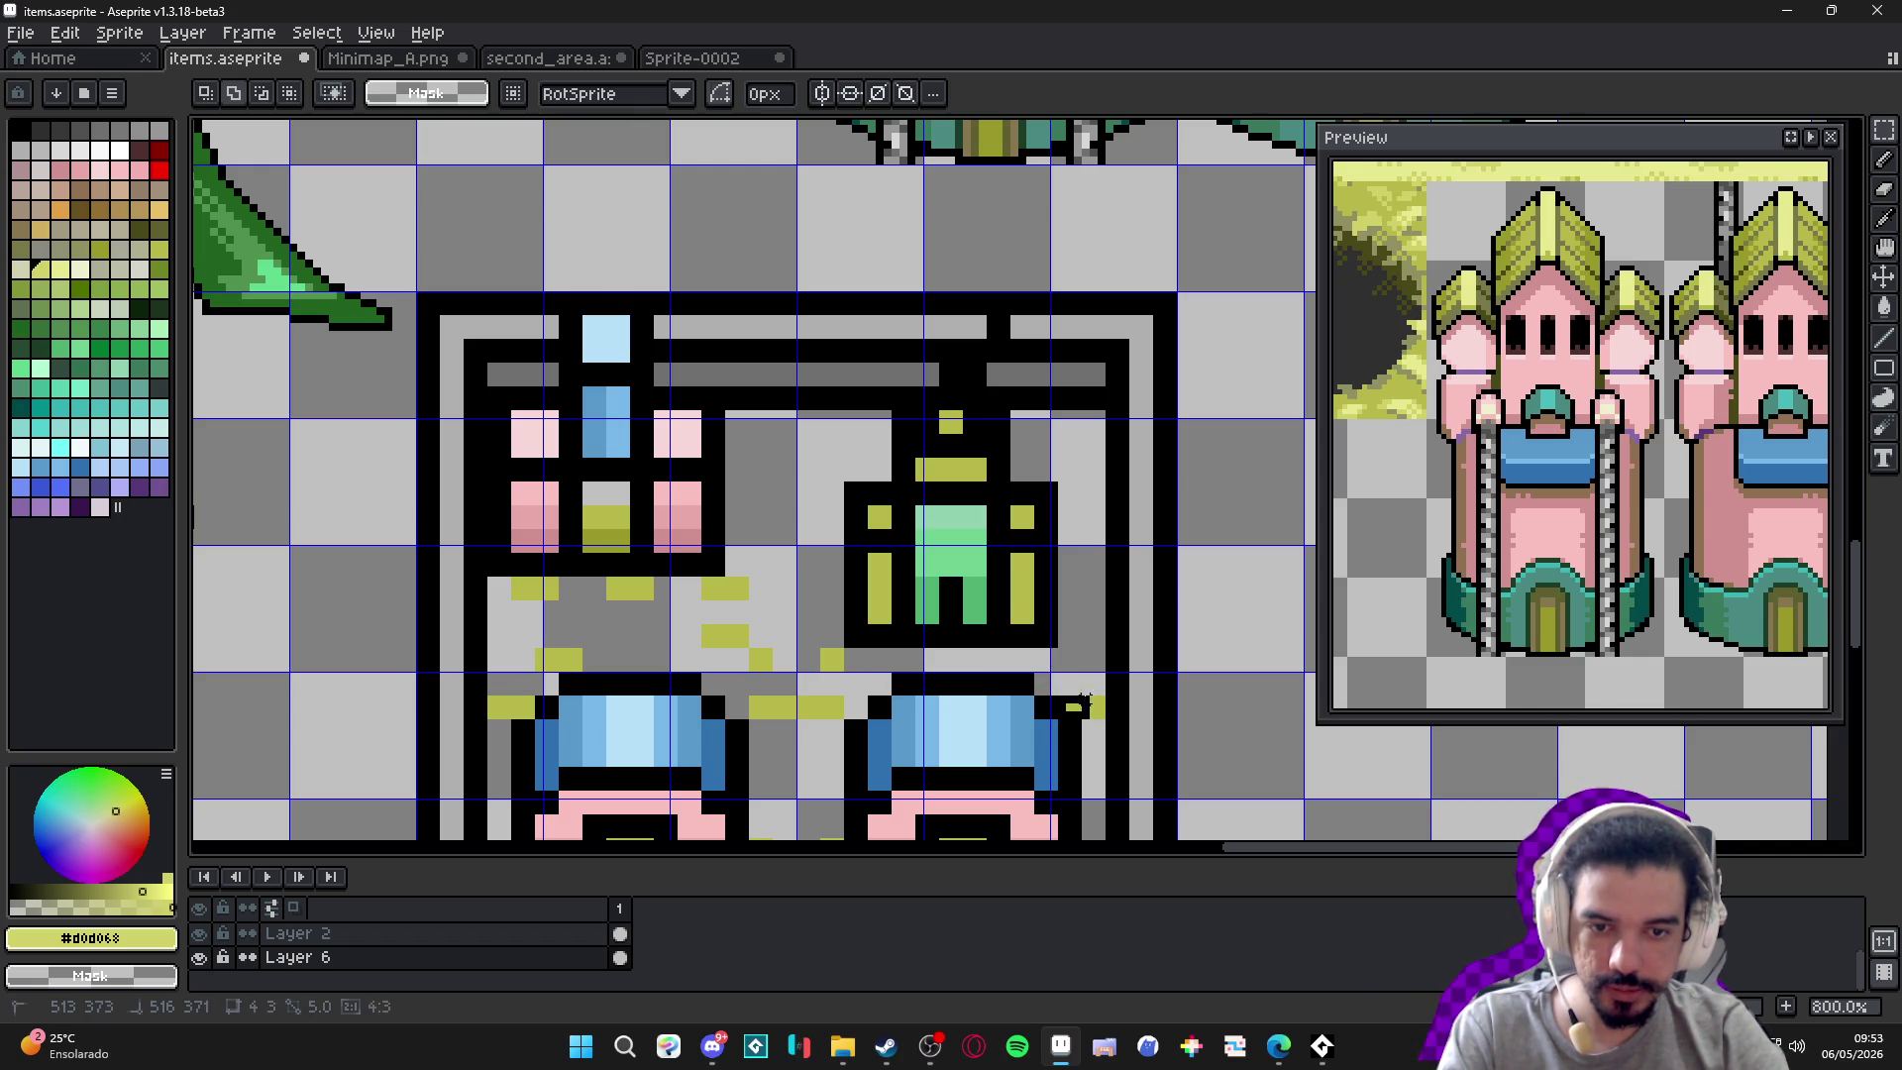
pyautogui.press('Delete')
# Delete the small floating piece and yellow specks left of and between the two houses.
pyautogui.moveTo(855, 653); pyautogui.dragTo(793, 713)
pyautogui.press('Delete')
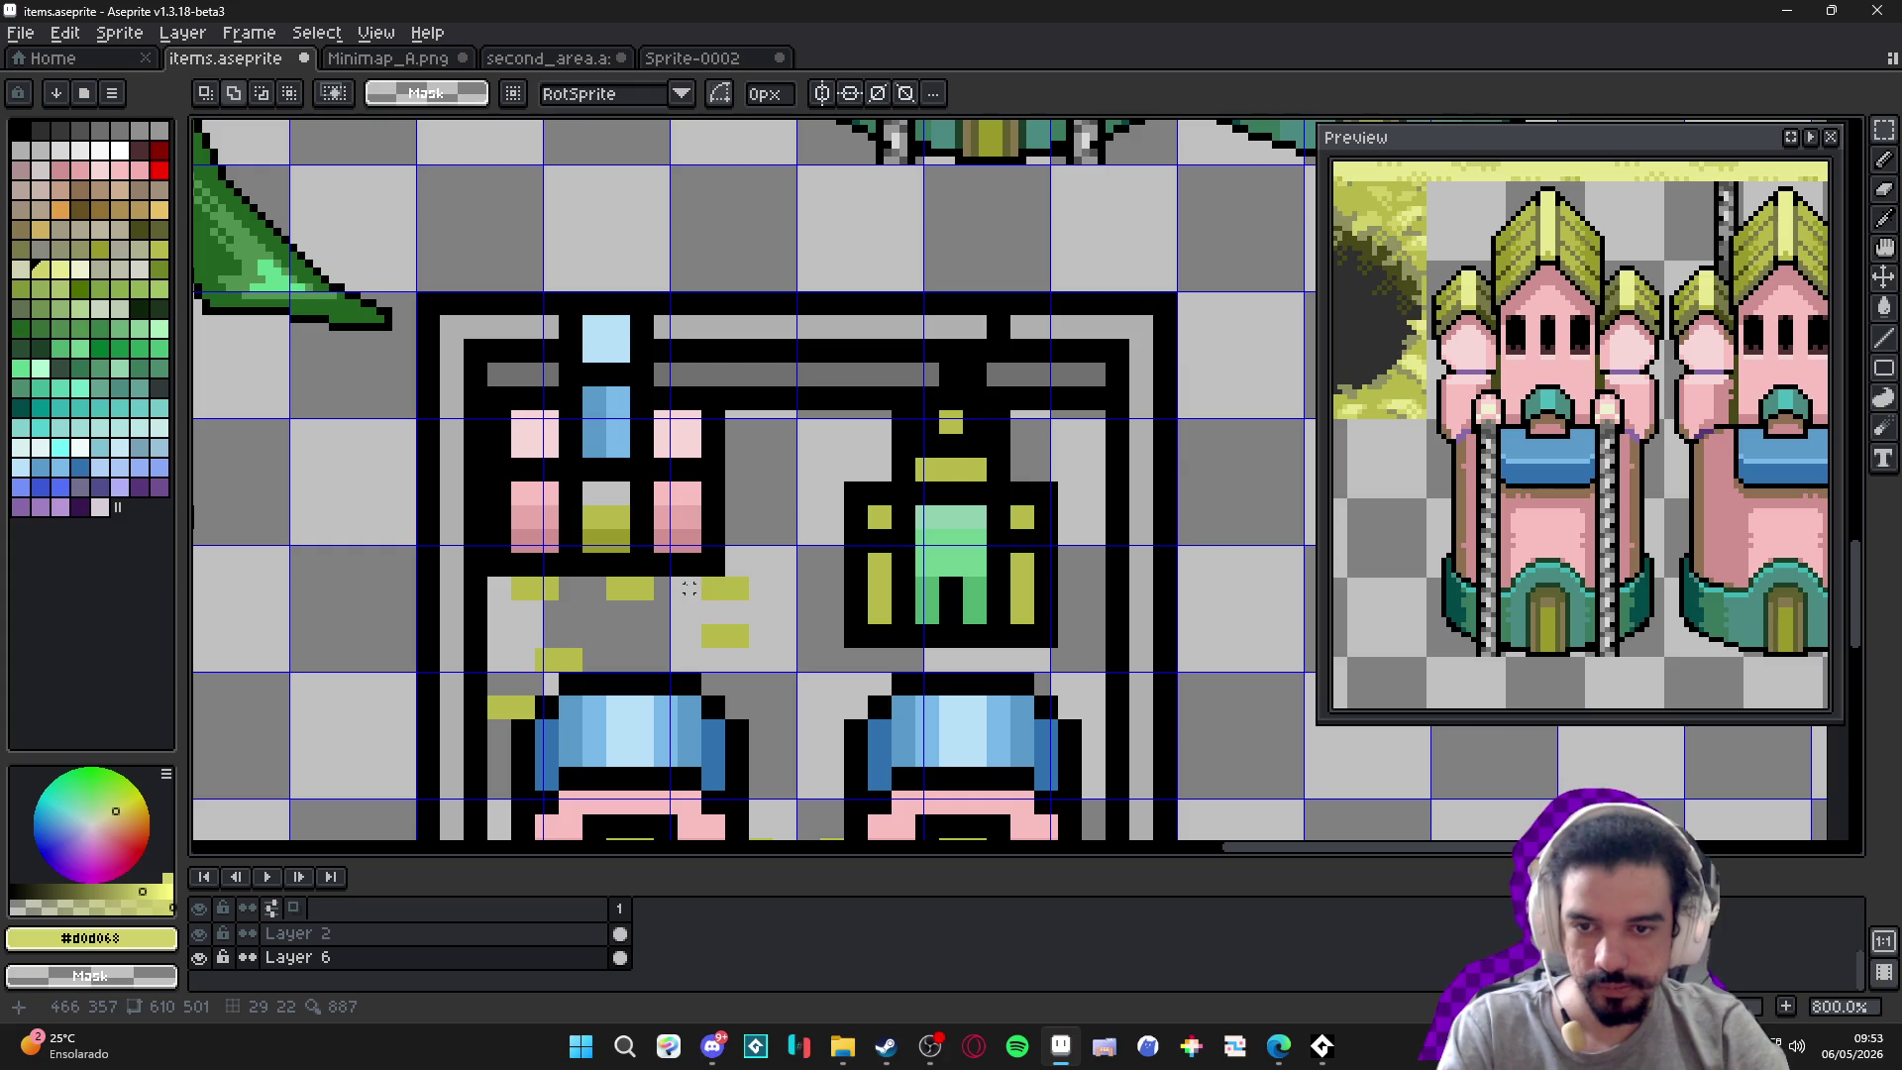
pyautogui.moveTo(773, 568); pyautogui.dragTo(491, 682)
pyautogui.press('Delete')
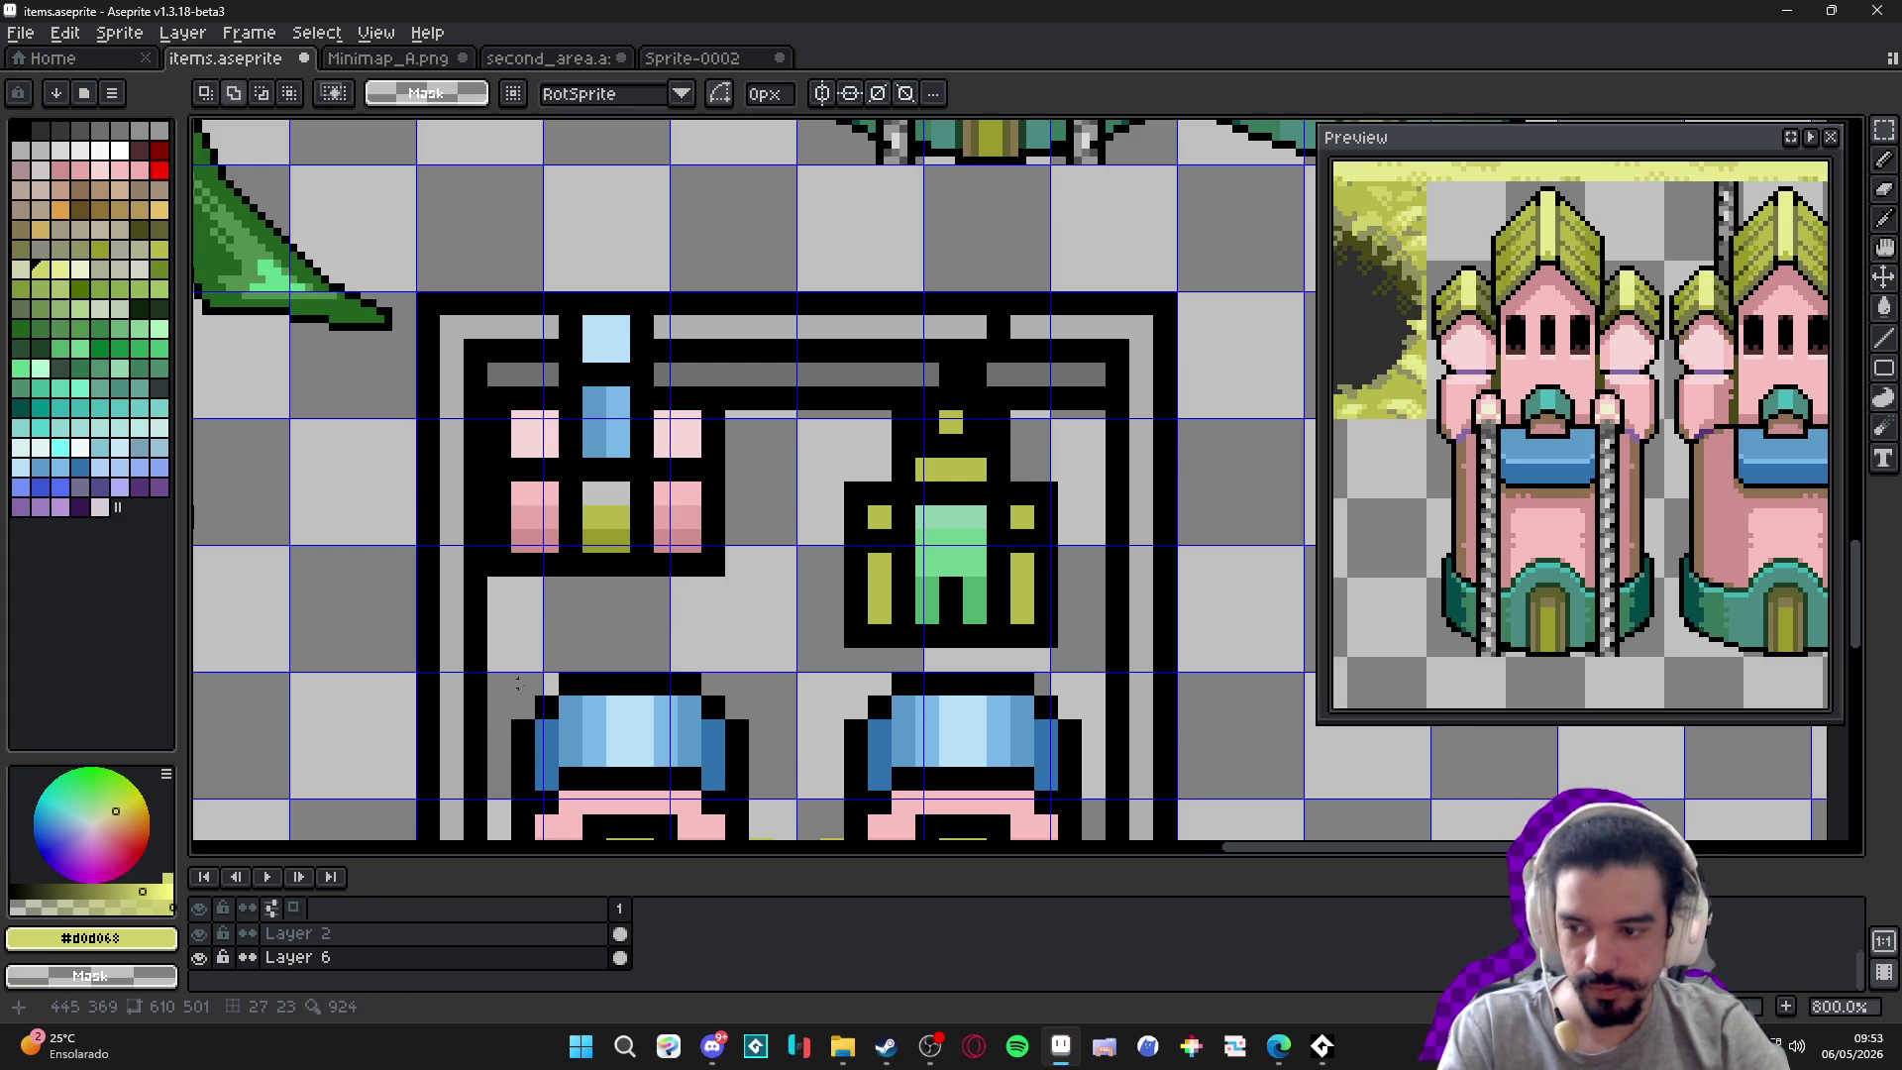
pyautogui.scroll(-3, 516, 644)
pyautogui.scroll(2, 561, 577)
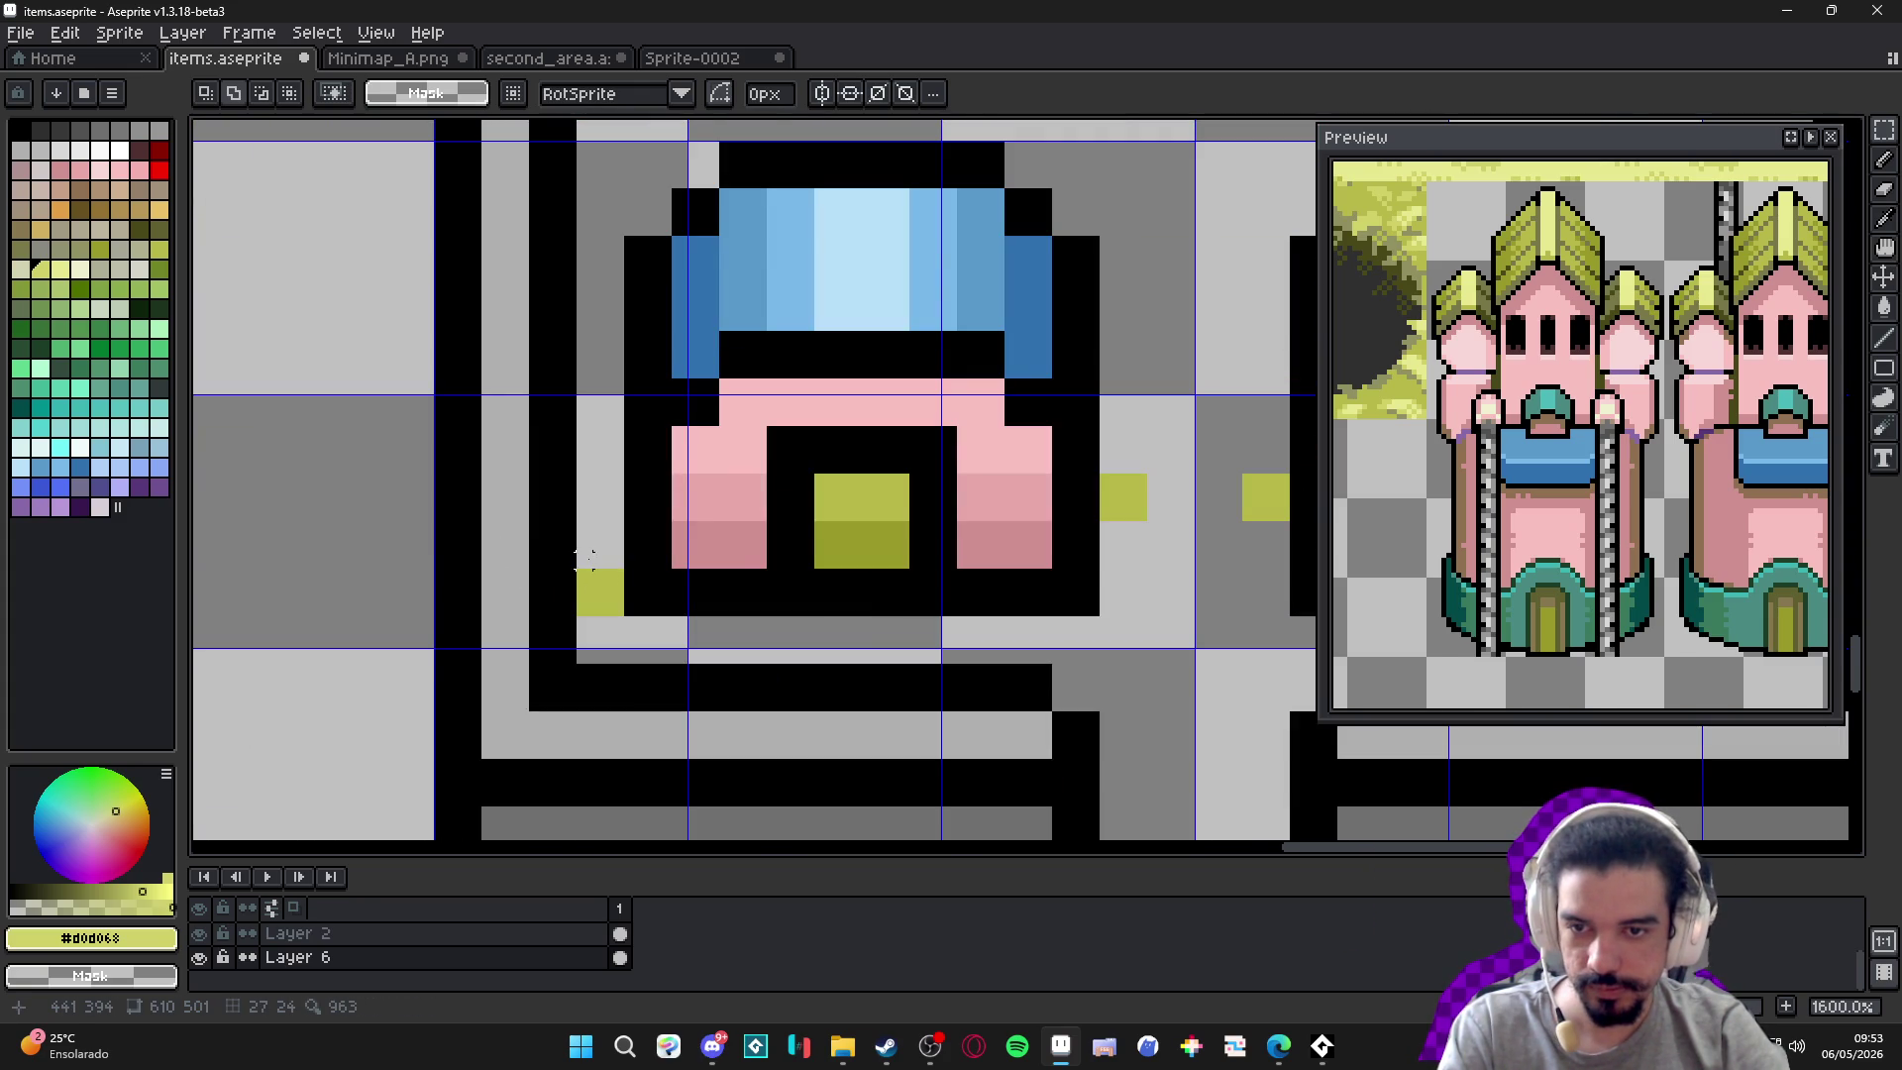
pyautogui.hscroll(5, 512, 587)
pyautogui.moveTo(663, 525)
pyautogui.mouseDown()
pyautogui.moveTo(783, 646)
pyautogui.moveTo(838, 666)
pyautogui.mouseUp()
pyautogui.press('Delete')
# Select the last remaining yellow pixels and pan so the towers sit above the block.
pyautogui.scroll(-3, 964, 639)
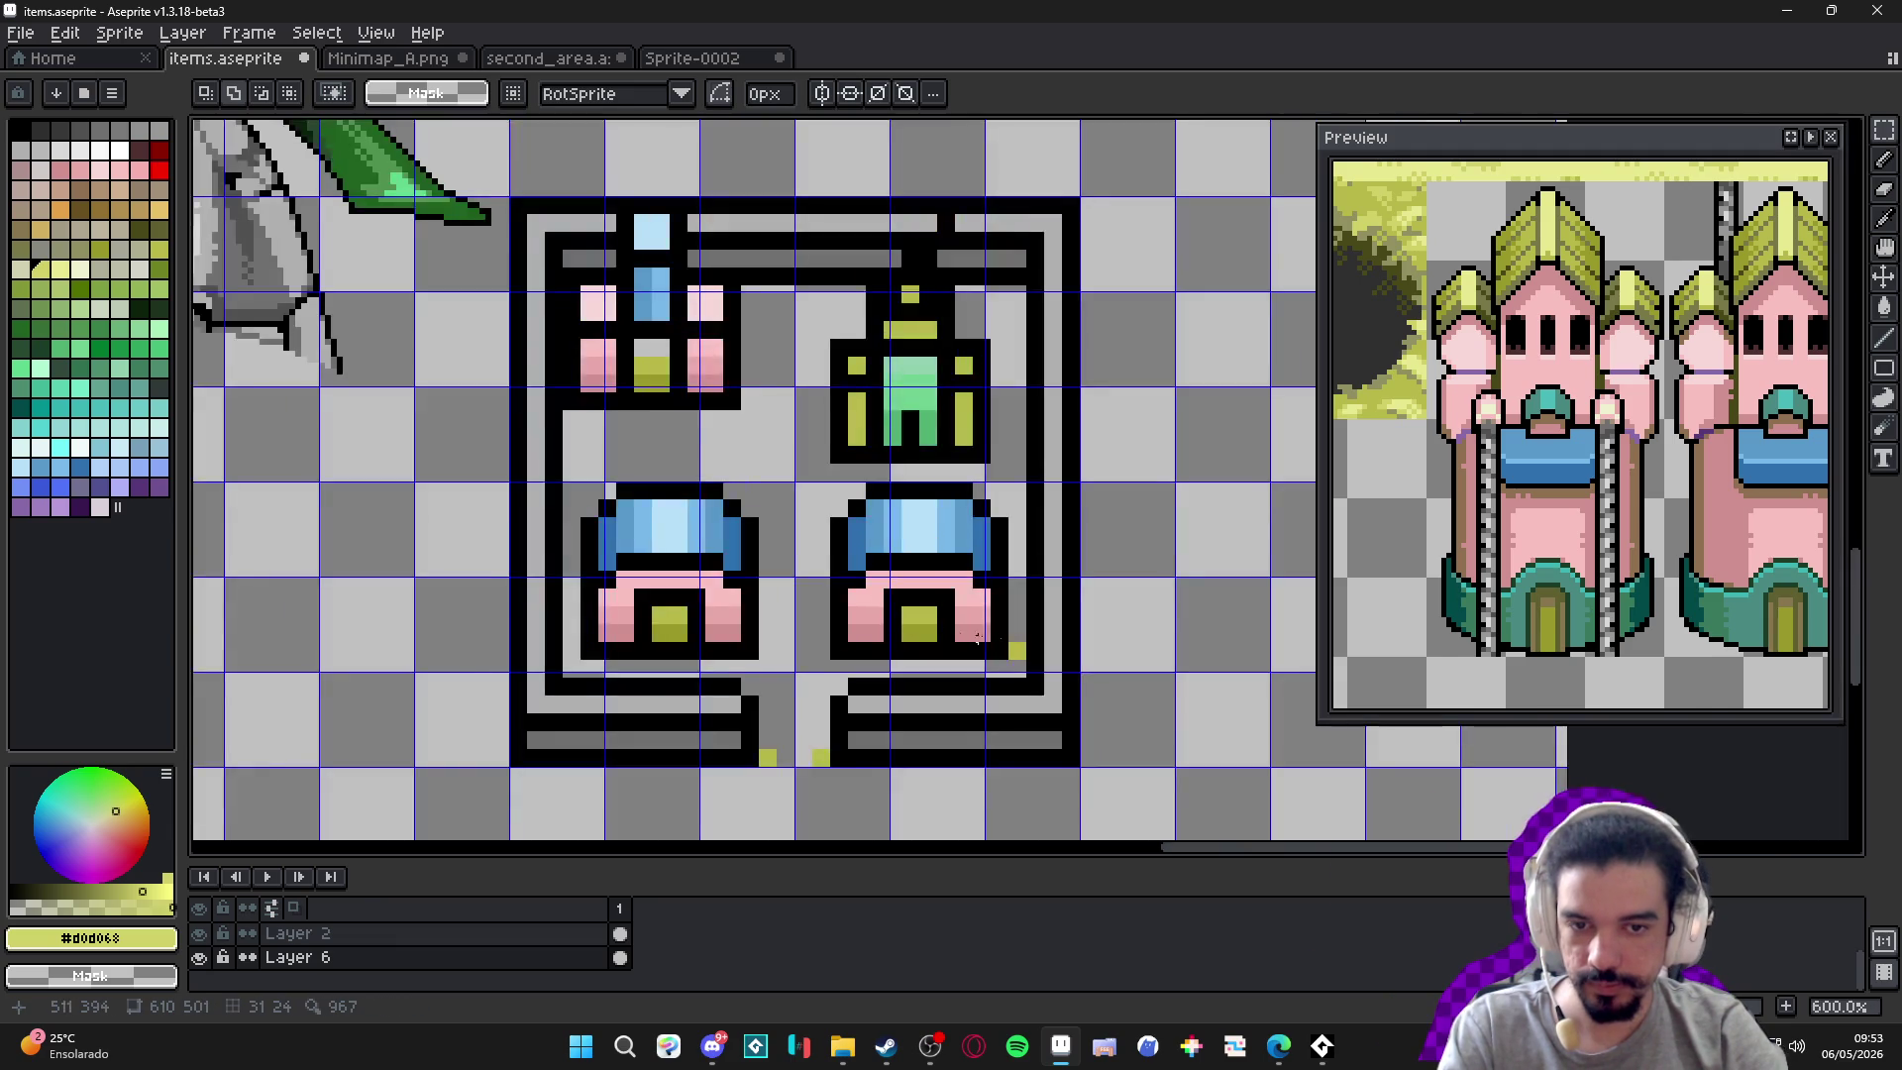
pyautogui.scroll(3, 964, 639)
pyautogui.moveTo(1026, 635); pyautogui.dragTo(1019, 666)
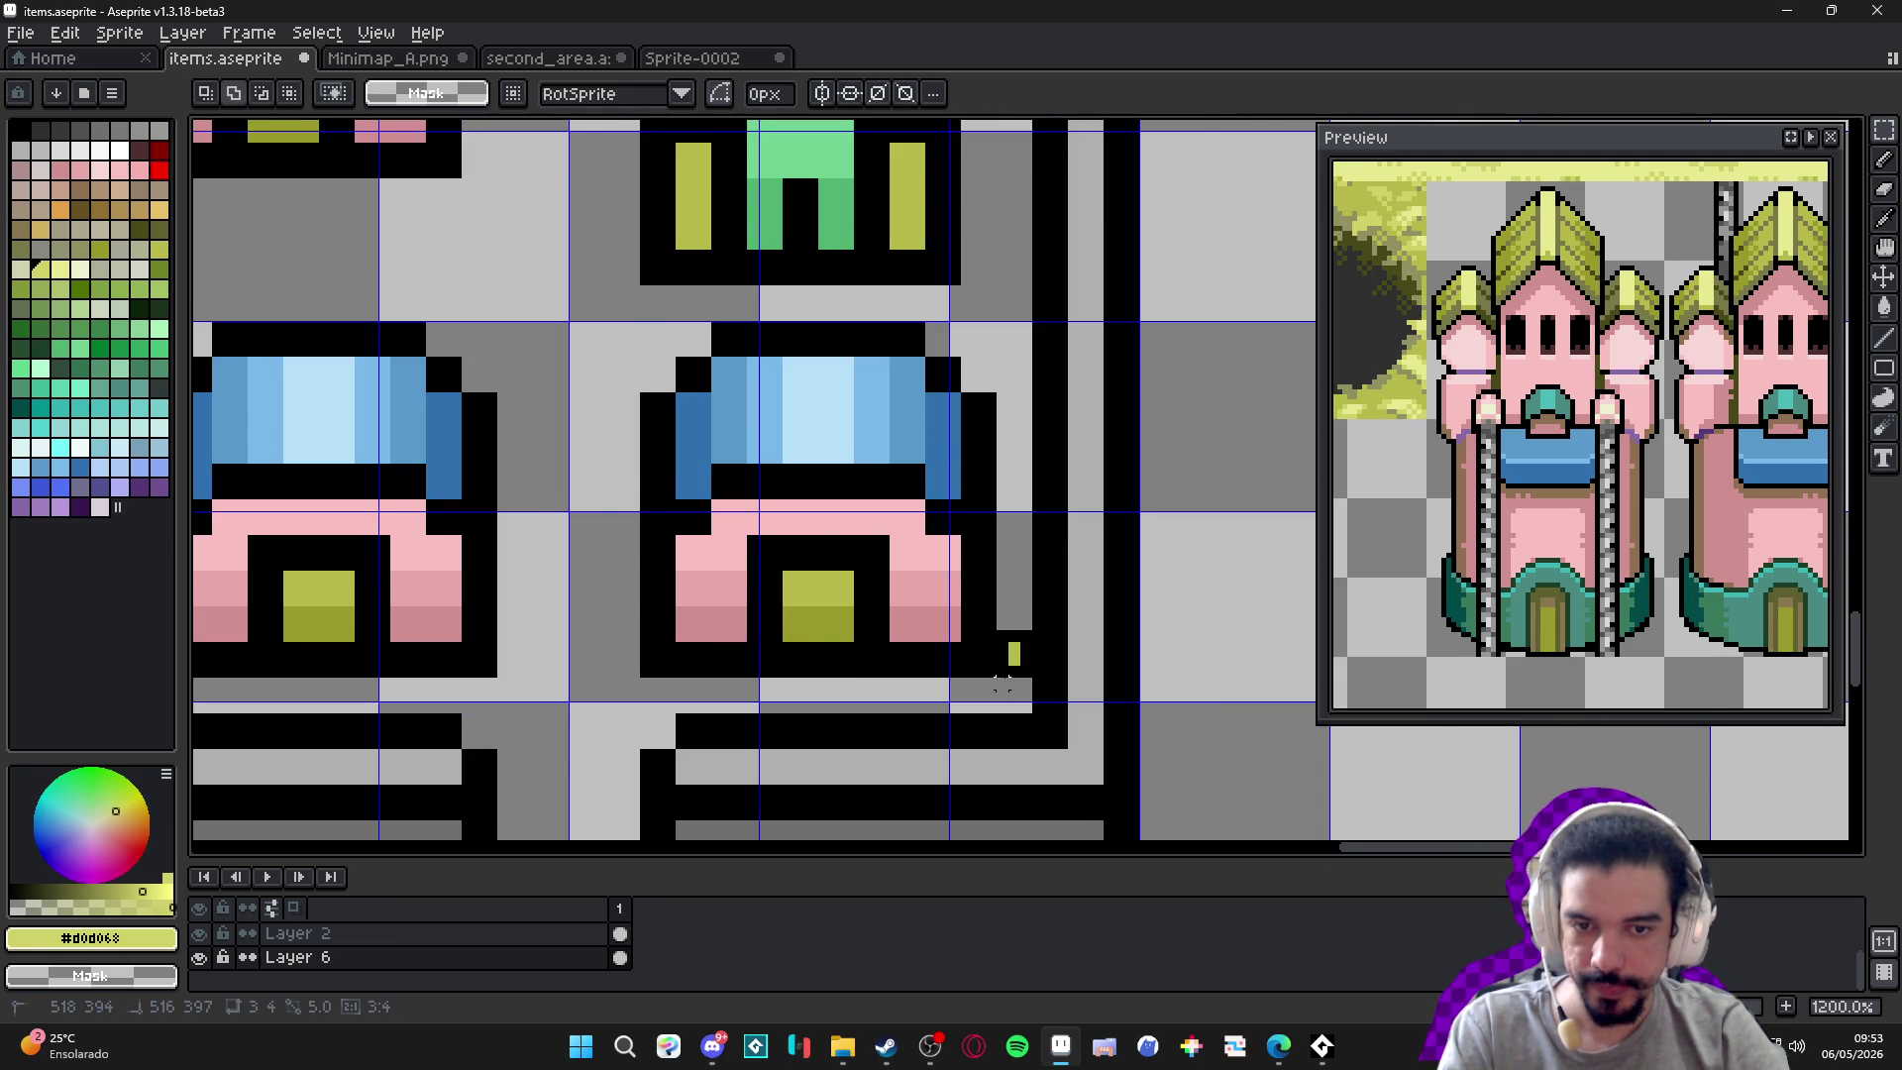
pyautogui.scroll(-2, 1003, 681)
pyautogui.scroll(3, 684, 575)
pyautogui.moveTo(844, 508); pyautogui.dragTo(666, 667)
pyautogui.scroll(-5, 667, 657)
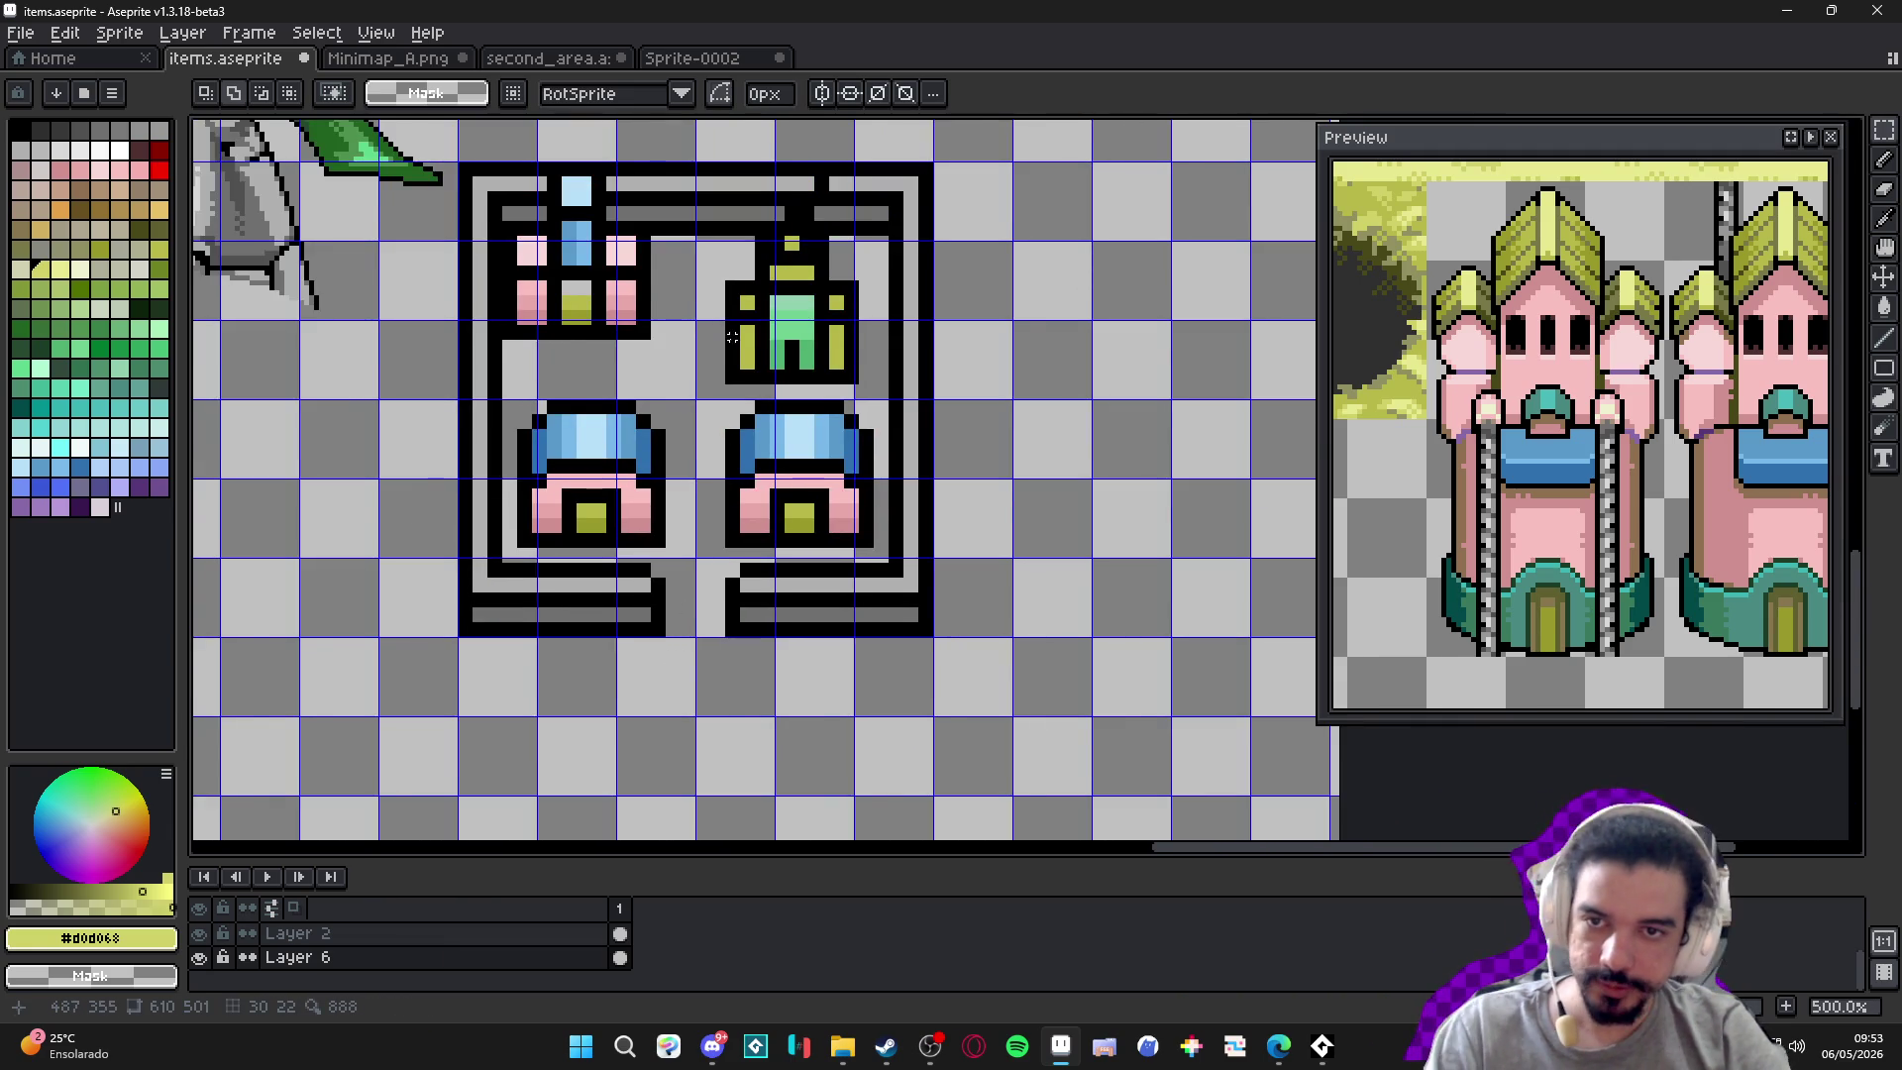
pyautogui.scroll(-1, 733, 337)
pyautogui.moveTo(732, 337); pyautogui.dragTo(759, 504)
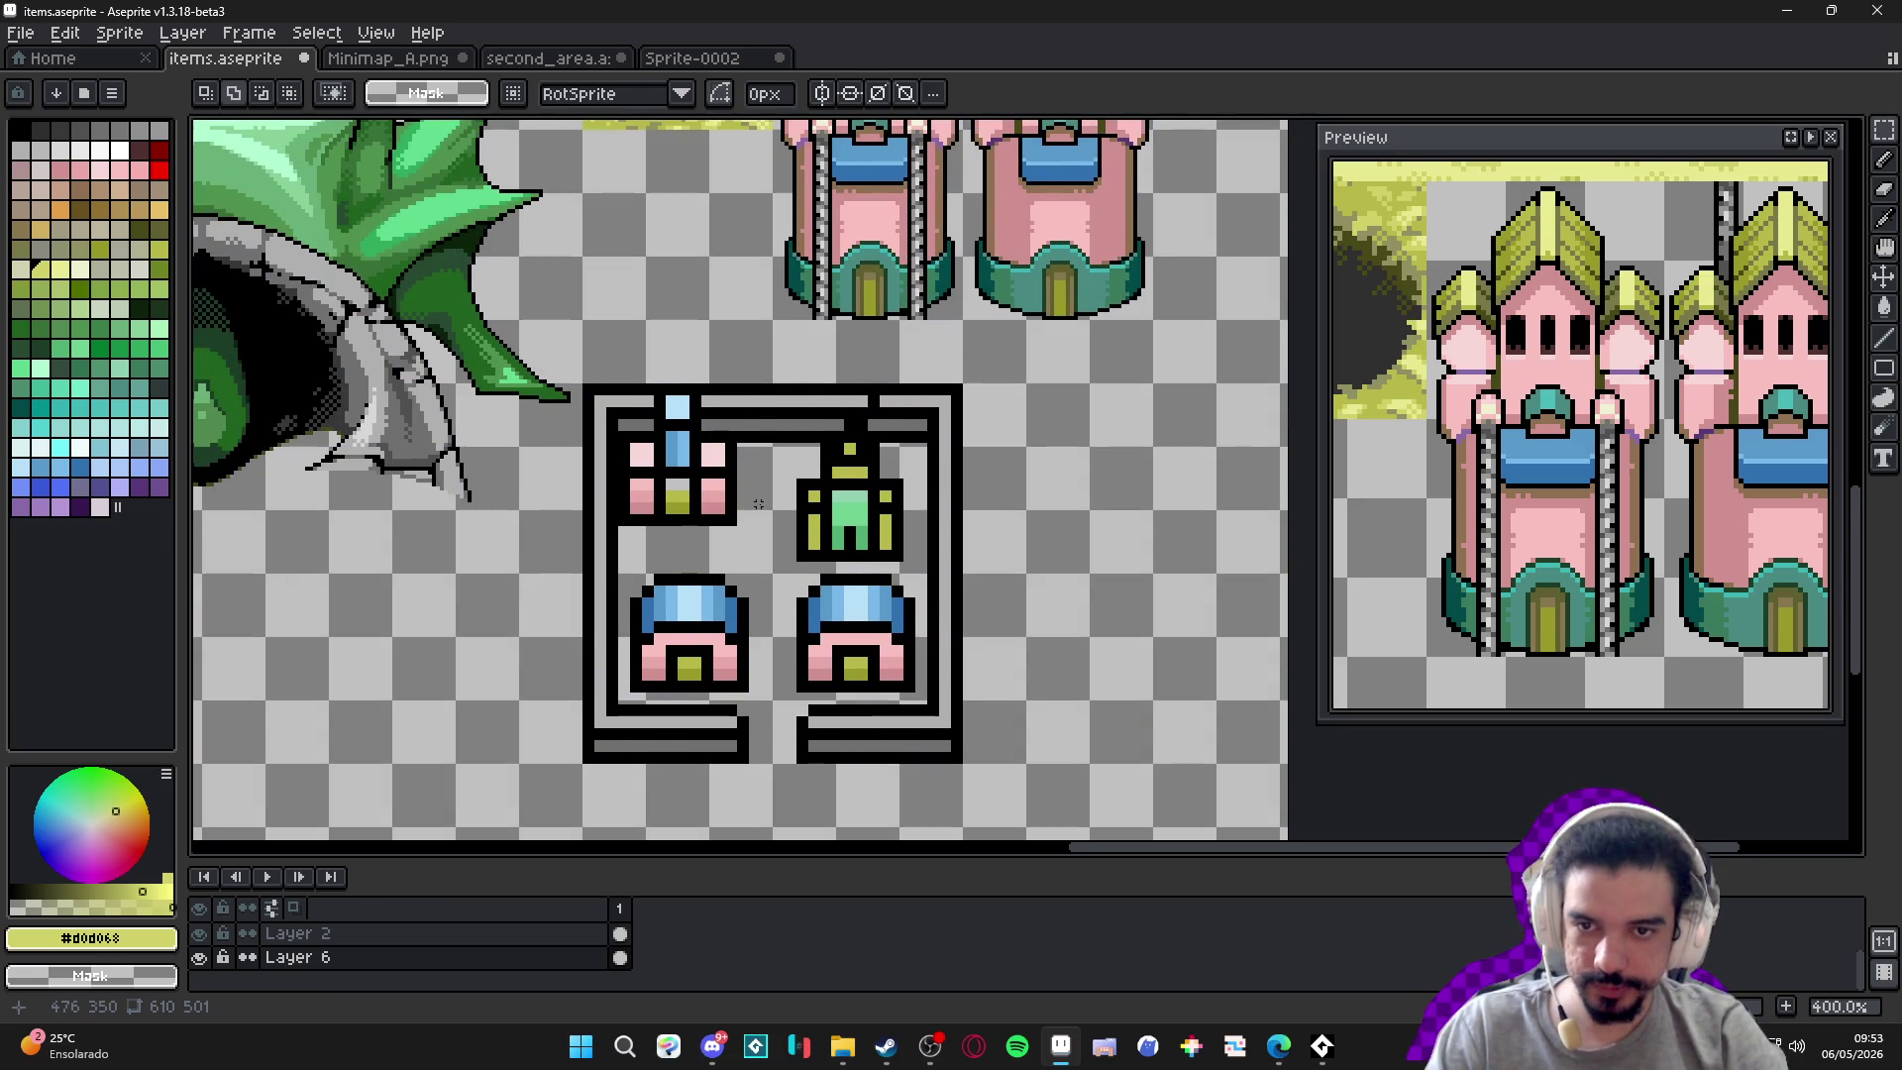
pyautogui.scroll(-2, 759, 504)
pyautogui.moveTo(651, 483)
pyautogui.mouseDown()
pyautogui.moveTo(683, 469)
pyautogui.moveTo(699, 416)
pyautogui.mouseUp()
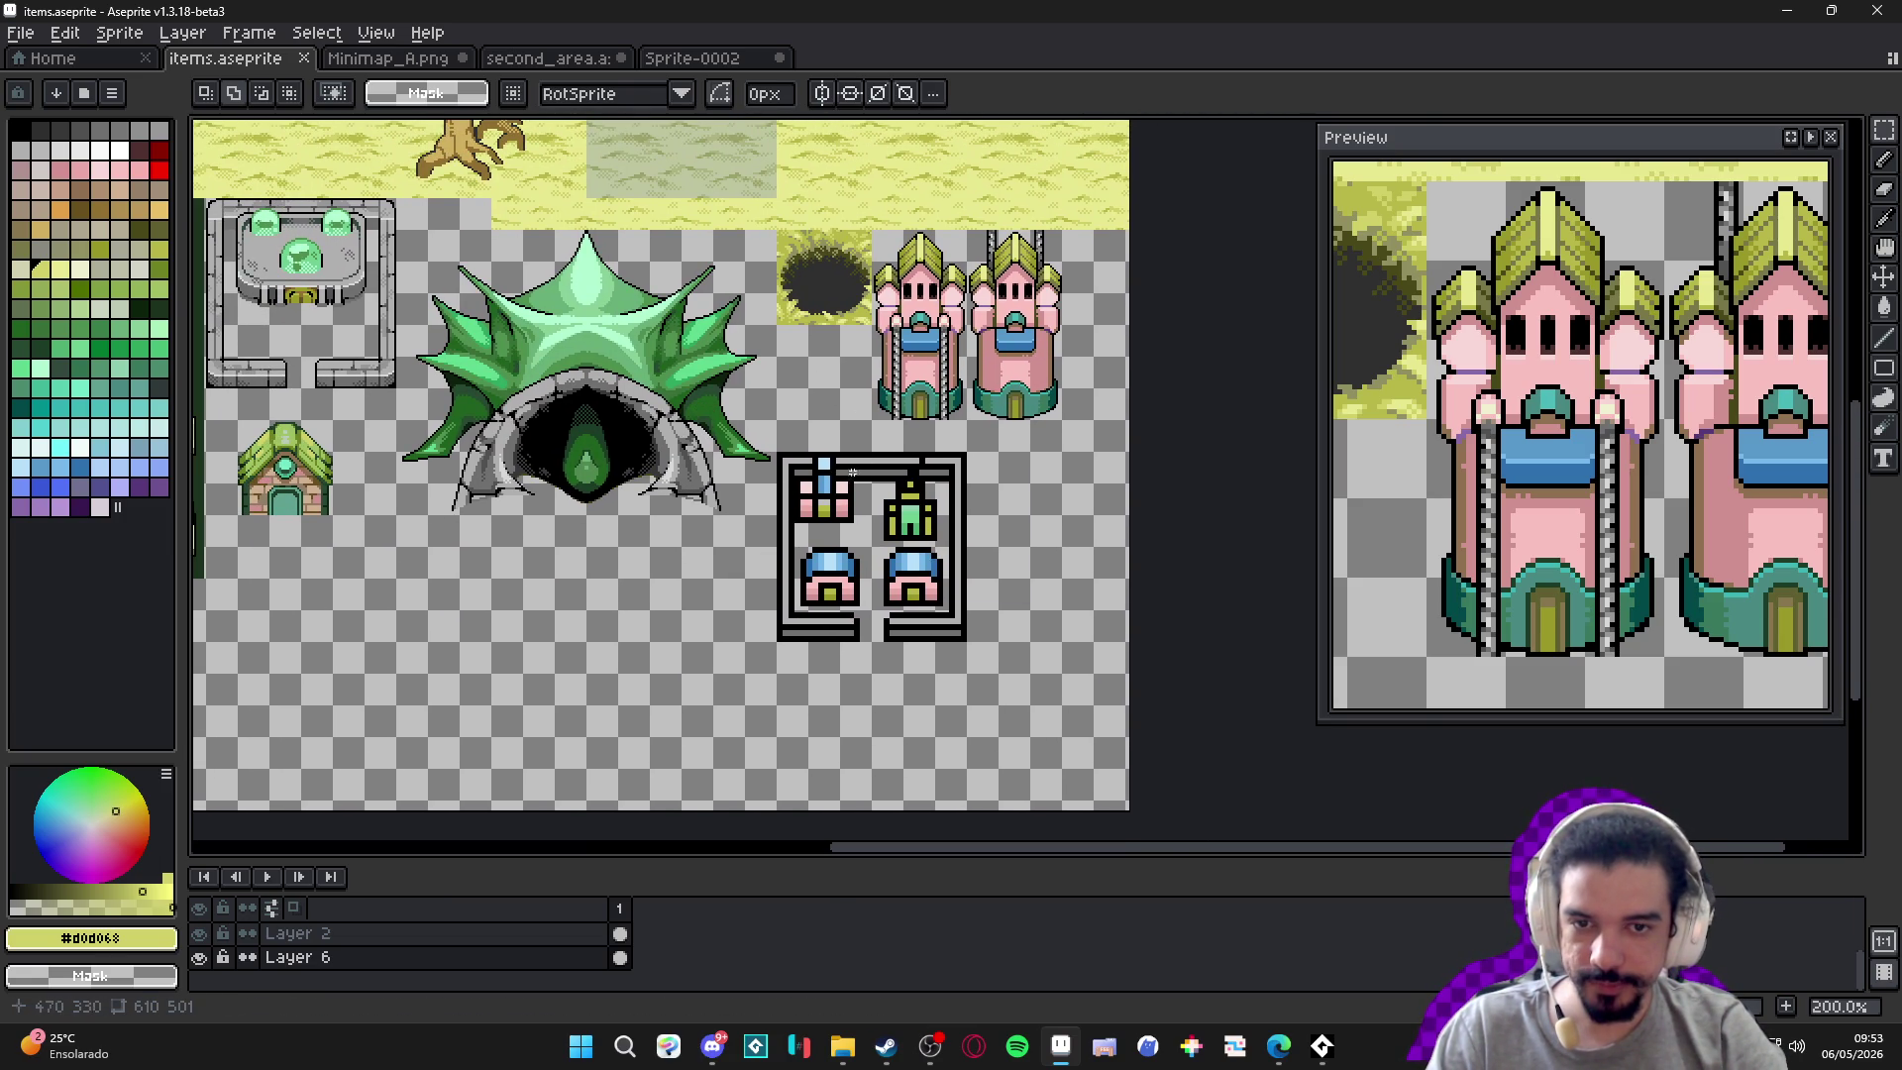
pyautogui.scroll(4, 850, 471)
# Paint the black notch in the frame's top bar with the bar's grey.
pyautogui.press('b')
pyautogui.keyDown('alt'); pyautogui.click(908, 487); pyautogui.keyUp('alt')
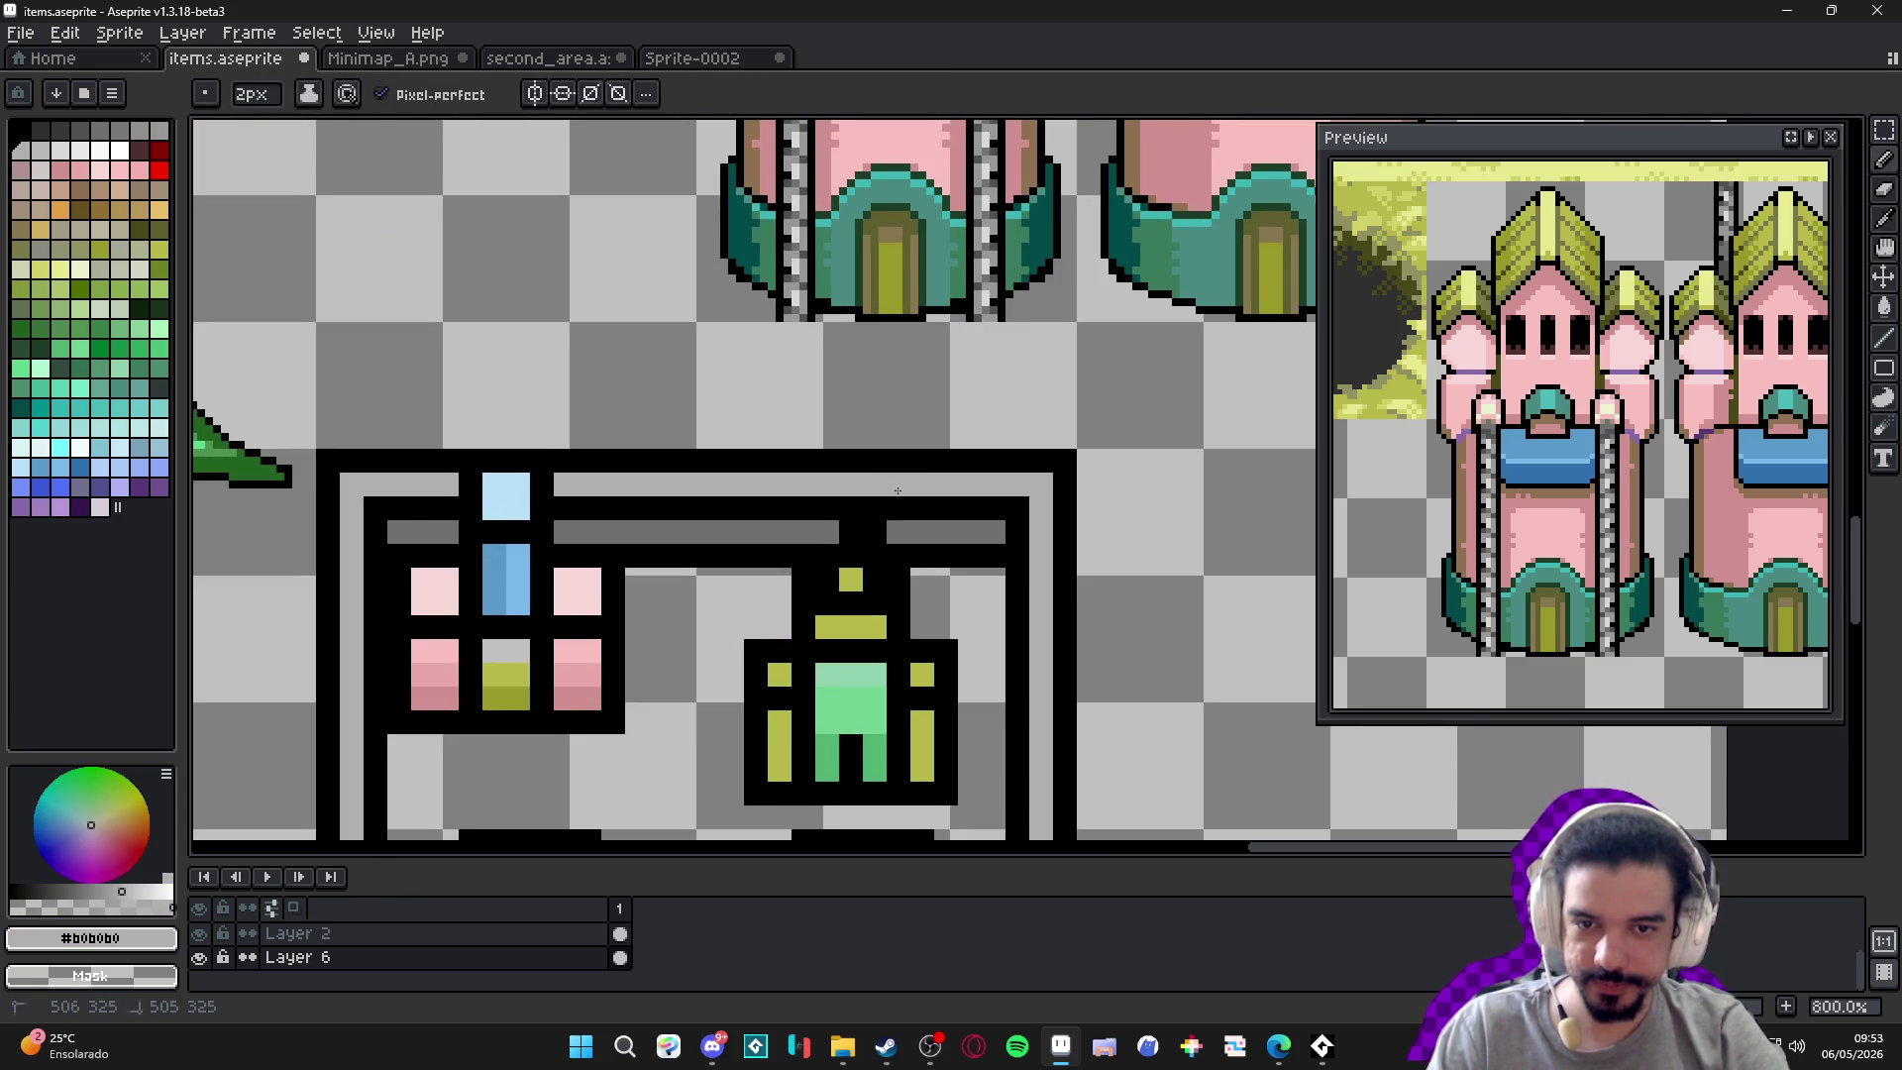
pyautogui.keyDown('alt'); pyautogui.click(904, 531); pyautogui.keyUp('alt')
pyautogui.click(850, 533)
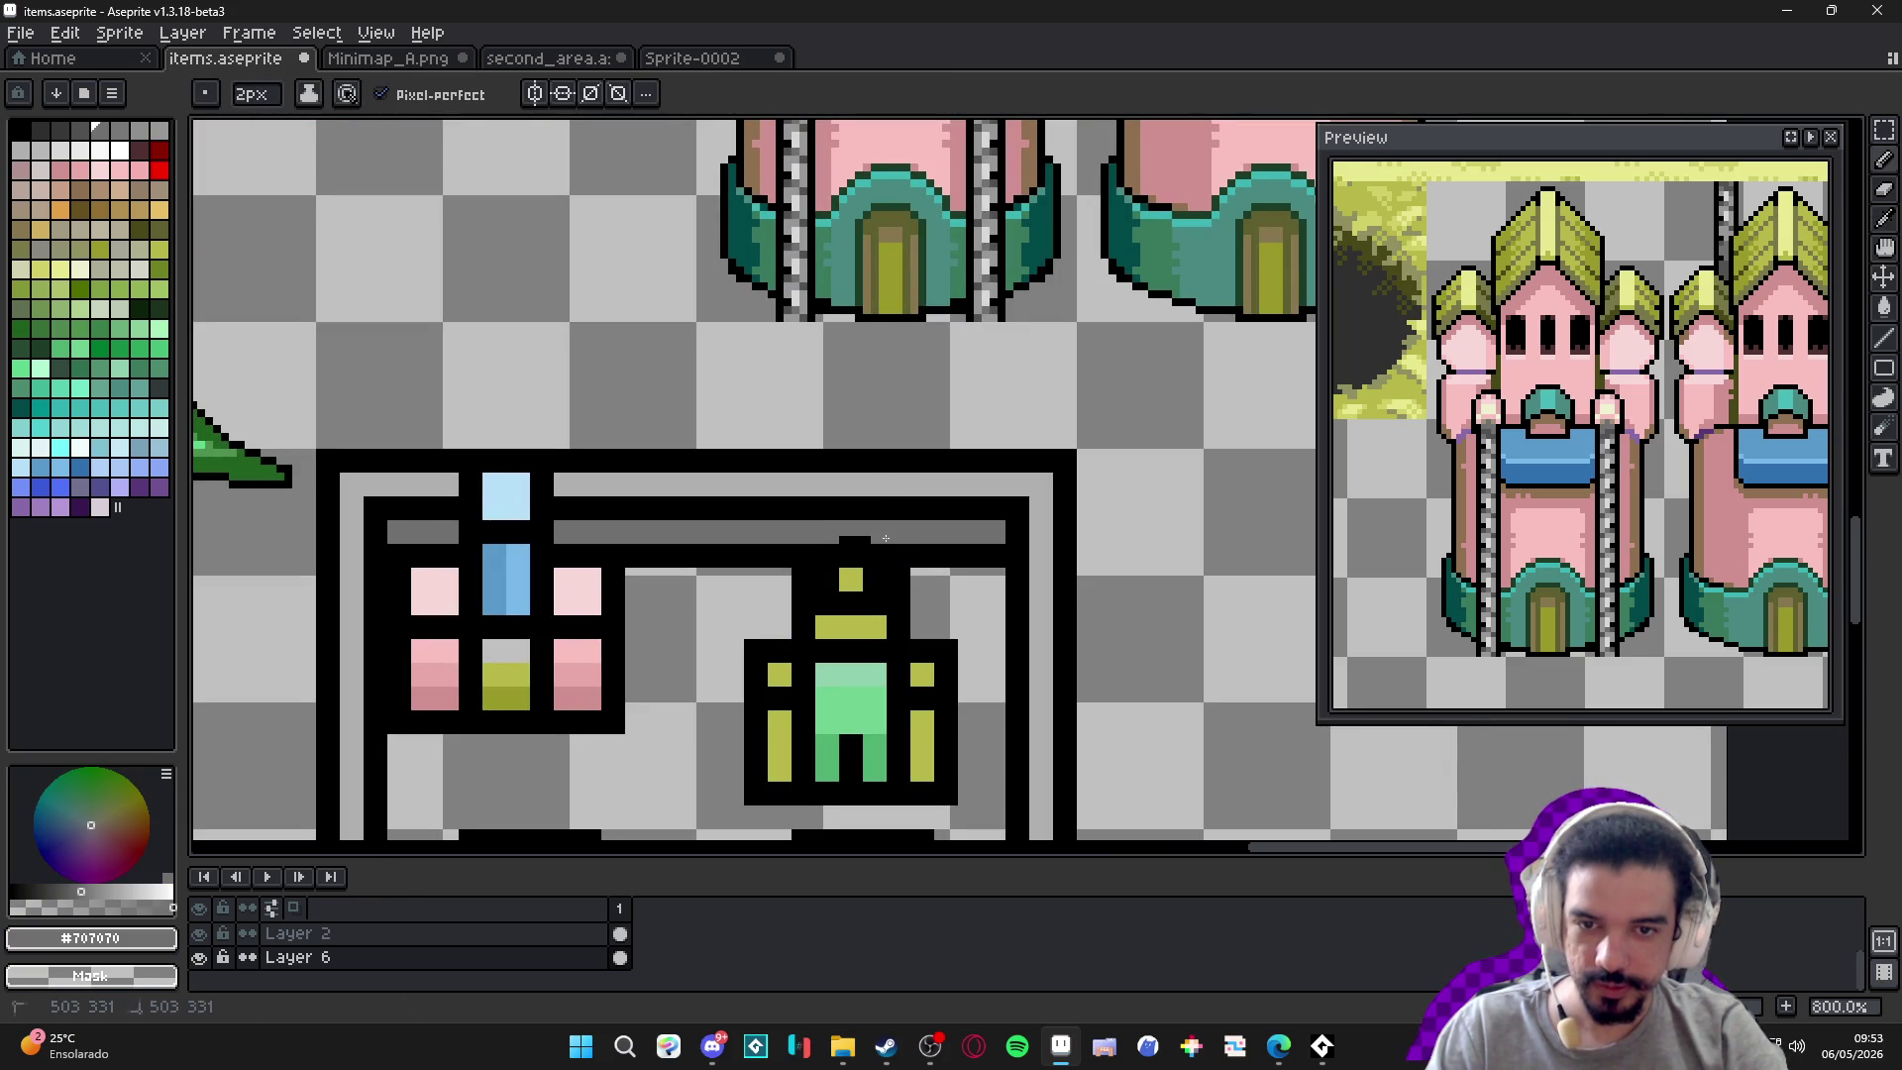
# Save the items sheet.
pyautogui.scroll(-4, 583, 561)
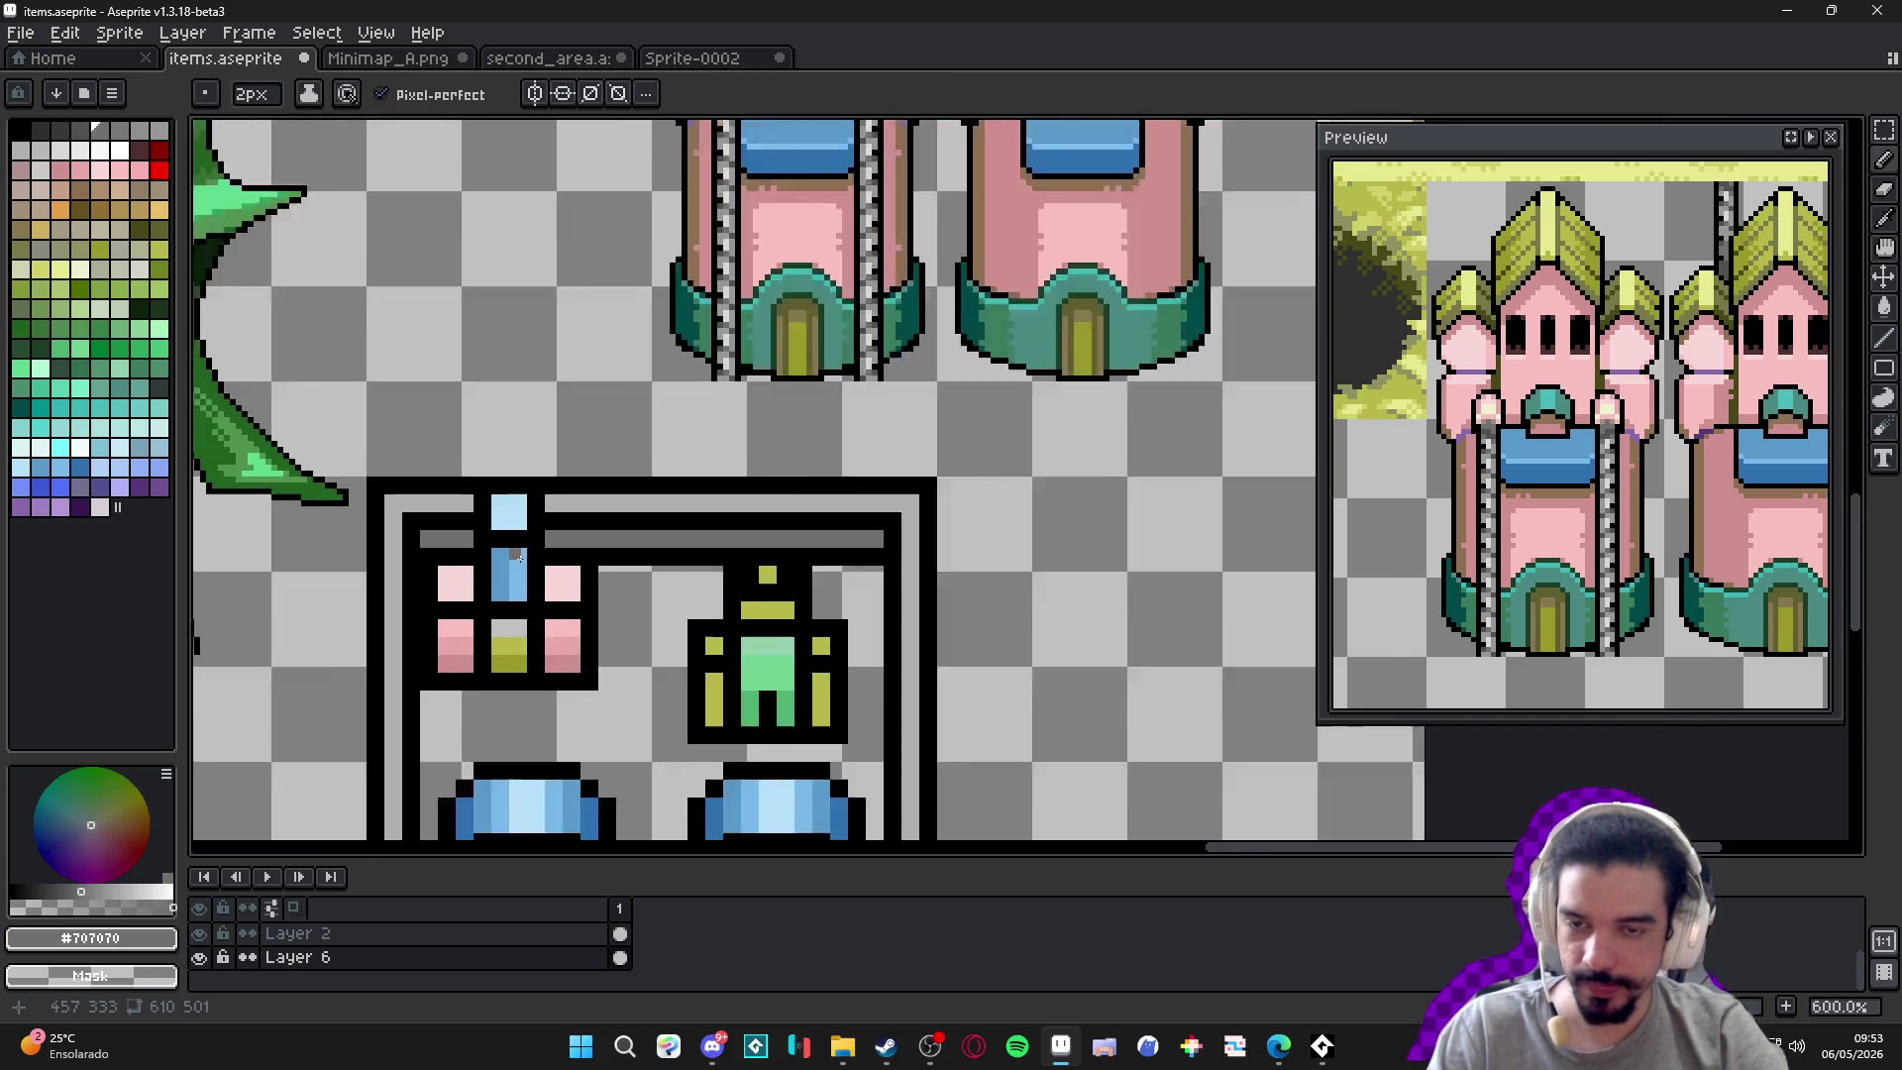
pyautogui.scroll(-1, 530, 498)
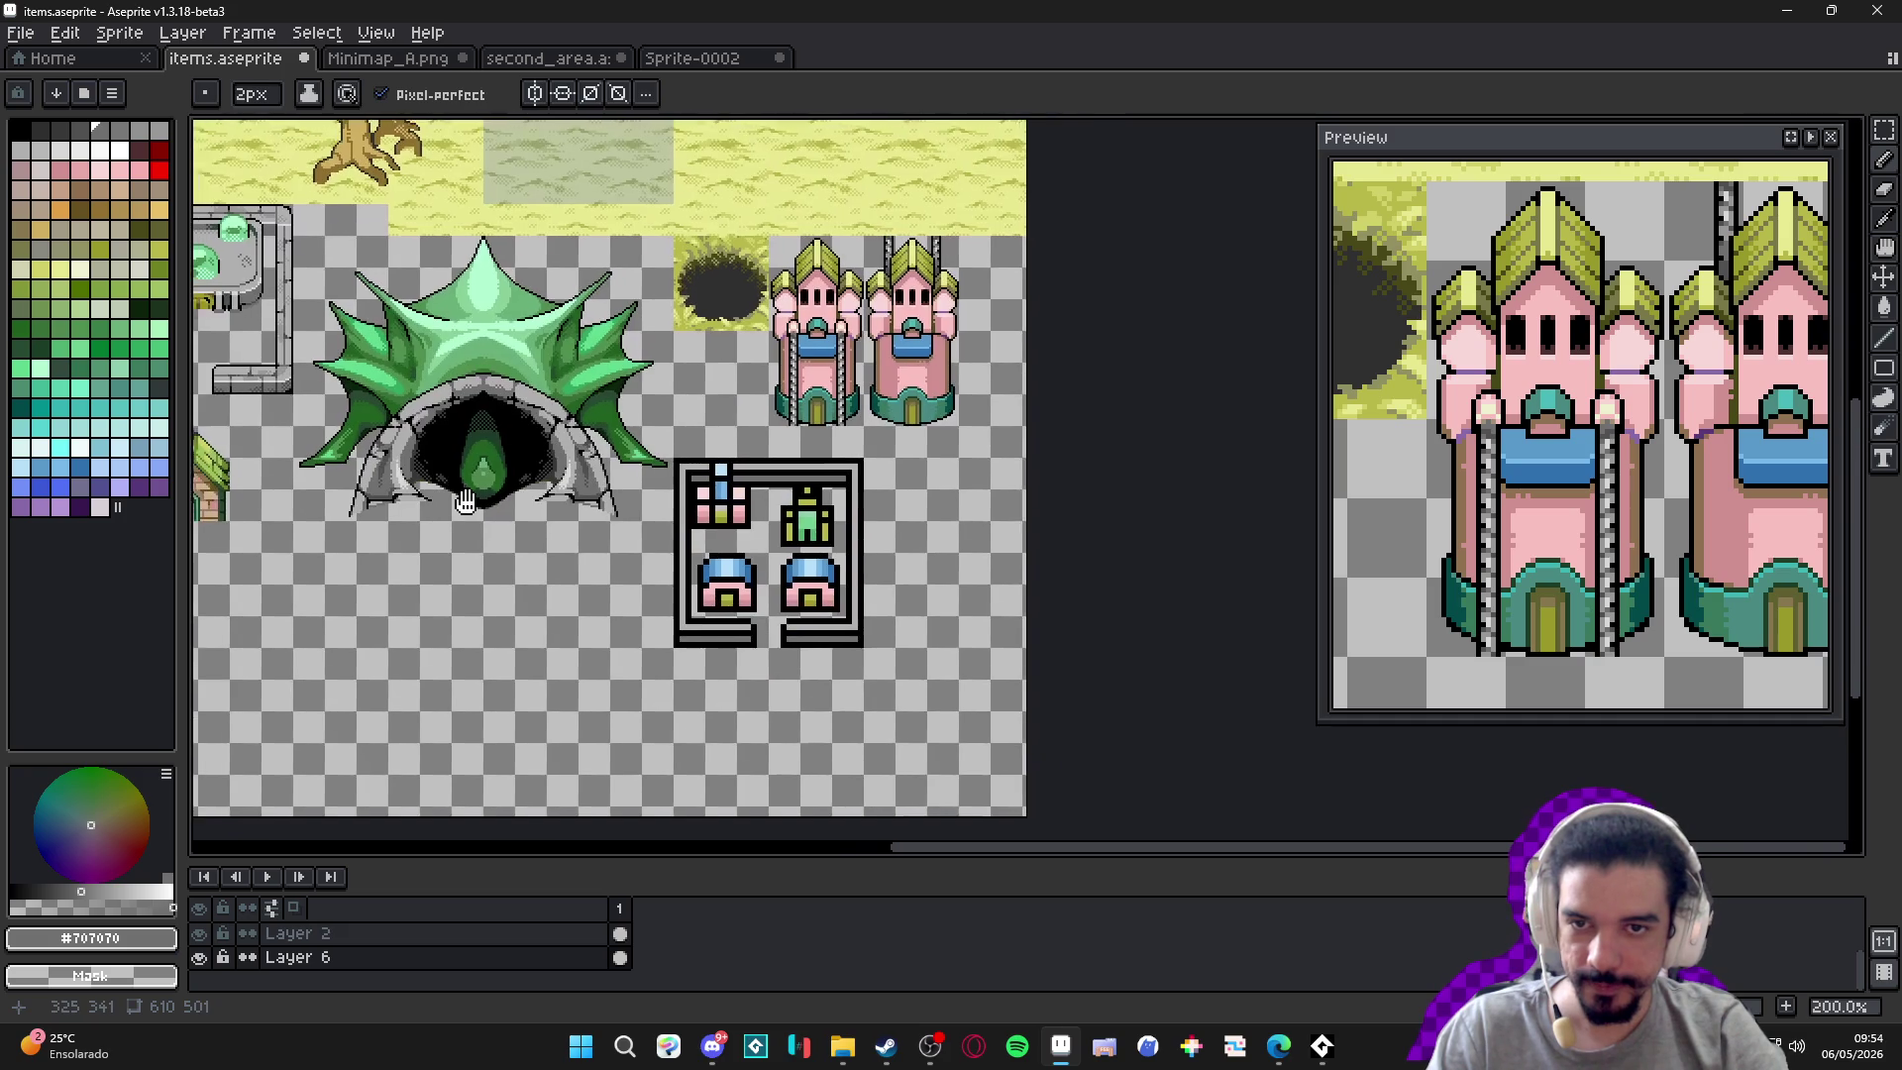
pyautogui.hotkey('ctrl', 's')
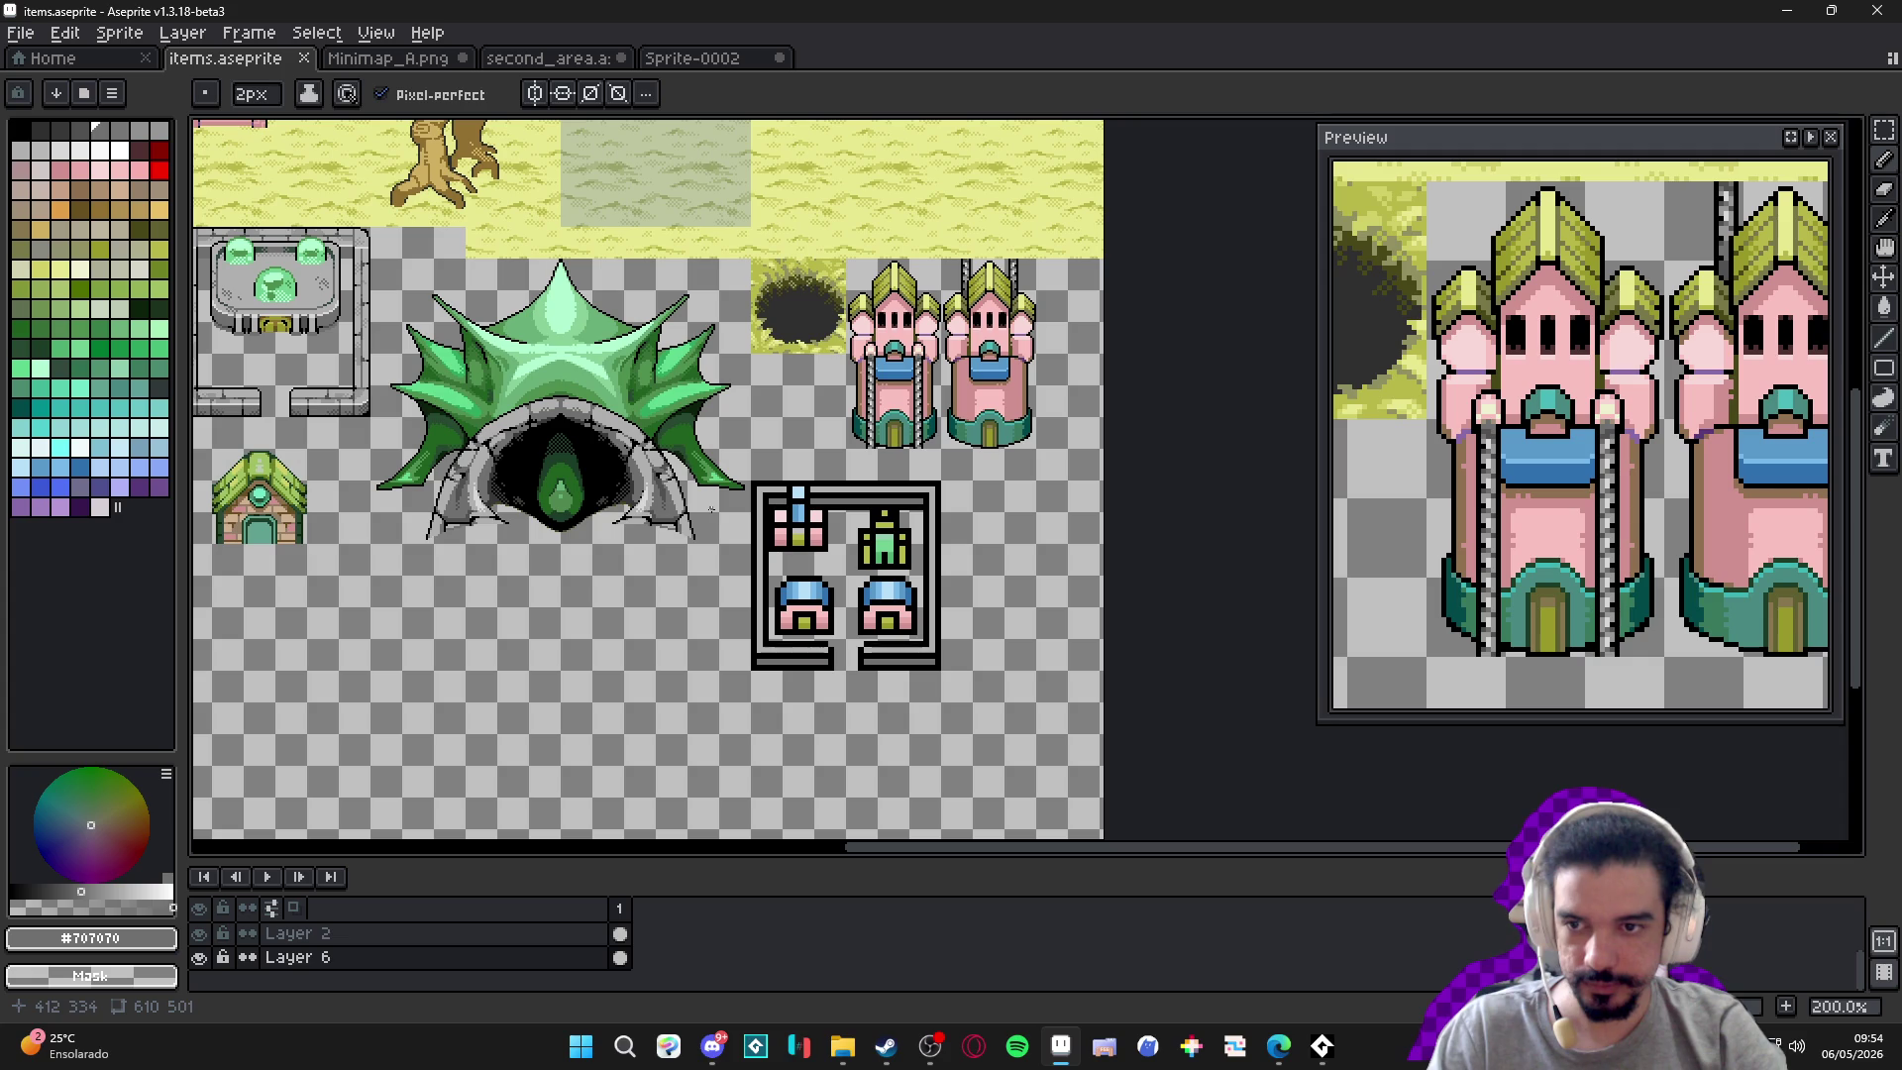
pyautogui.scroll(-2, 762, 540)
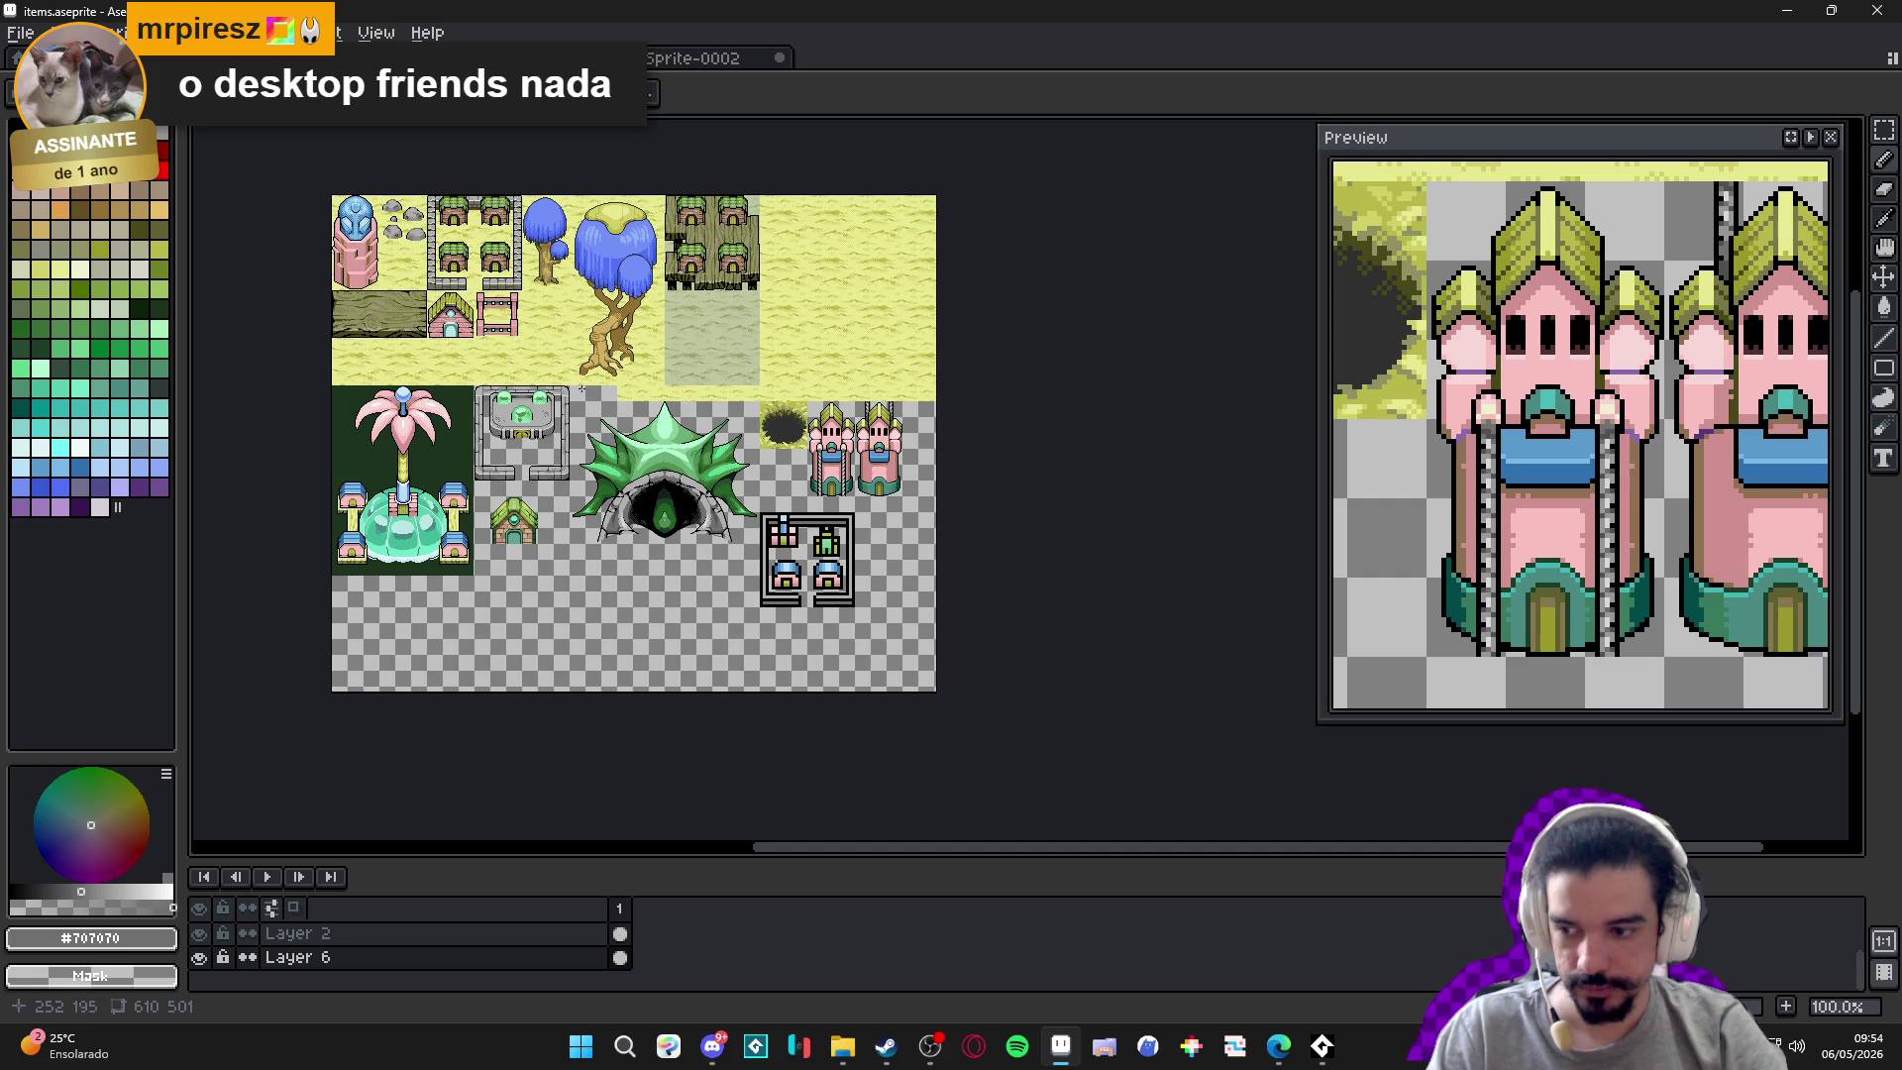
# With the rectangular marquee and tile grid on, select the right wall column and lower wall.
pyautogui.scroll(3, 466, 193)
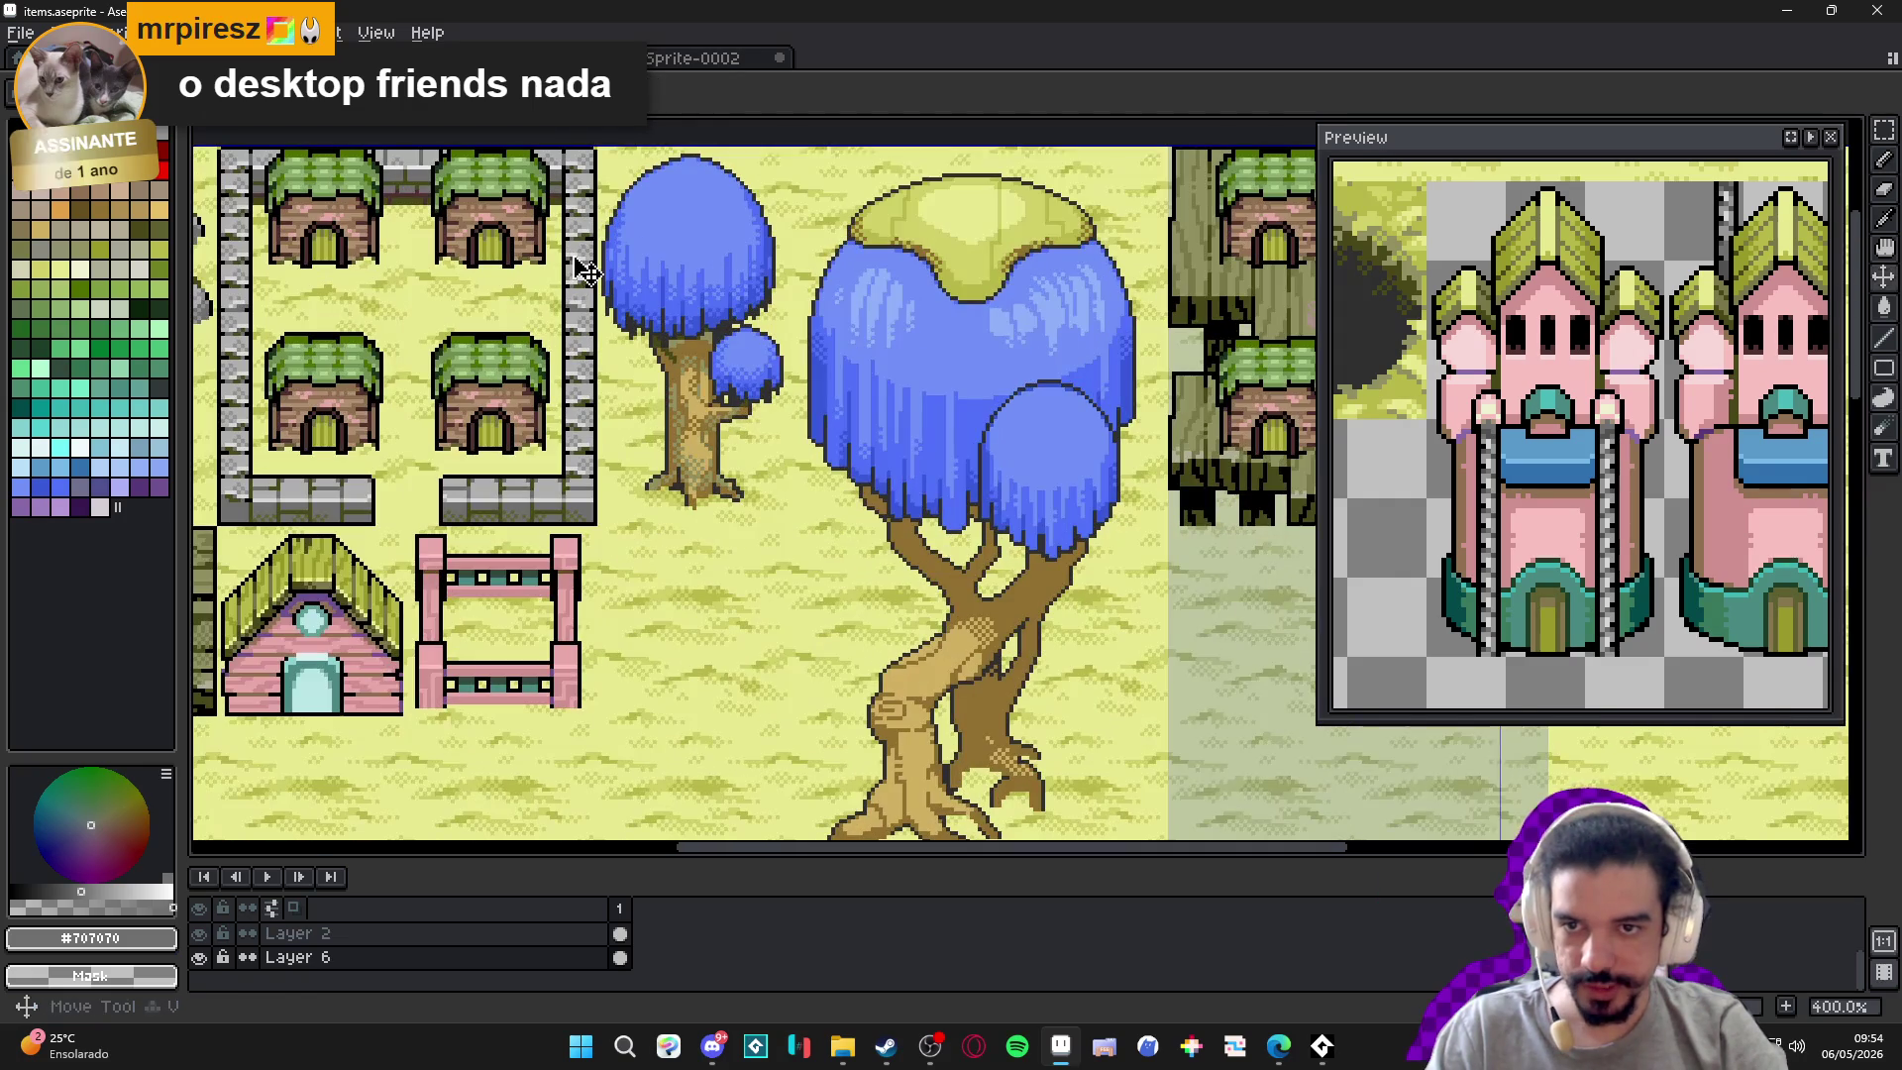
pyautogui.press('m')
pyautogui.hotkey('ctrl', "'")
pyautogui.scroll(3, 594, 153)
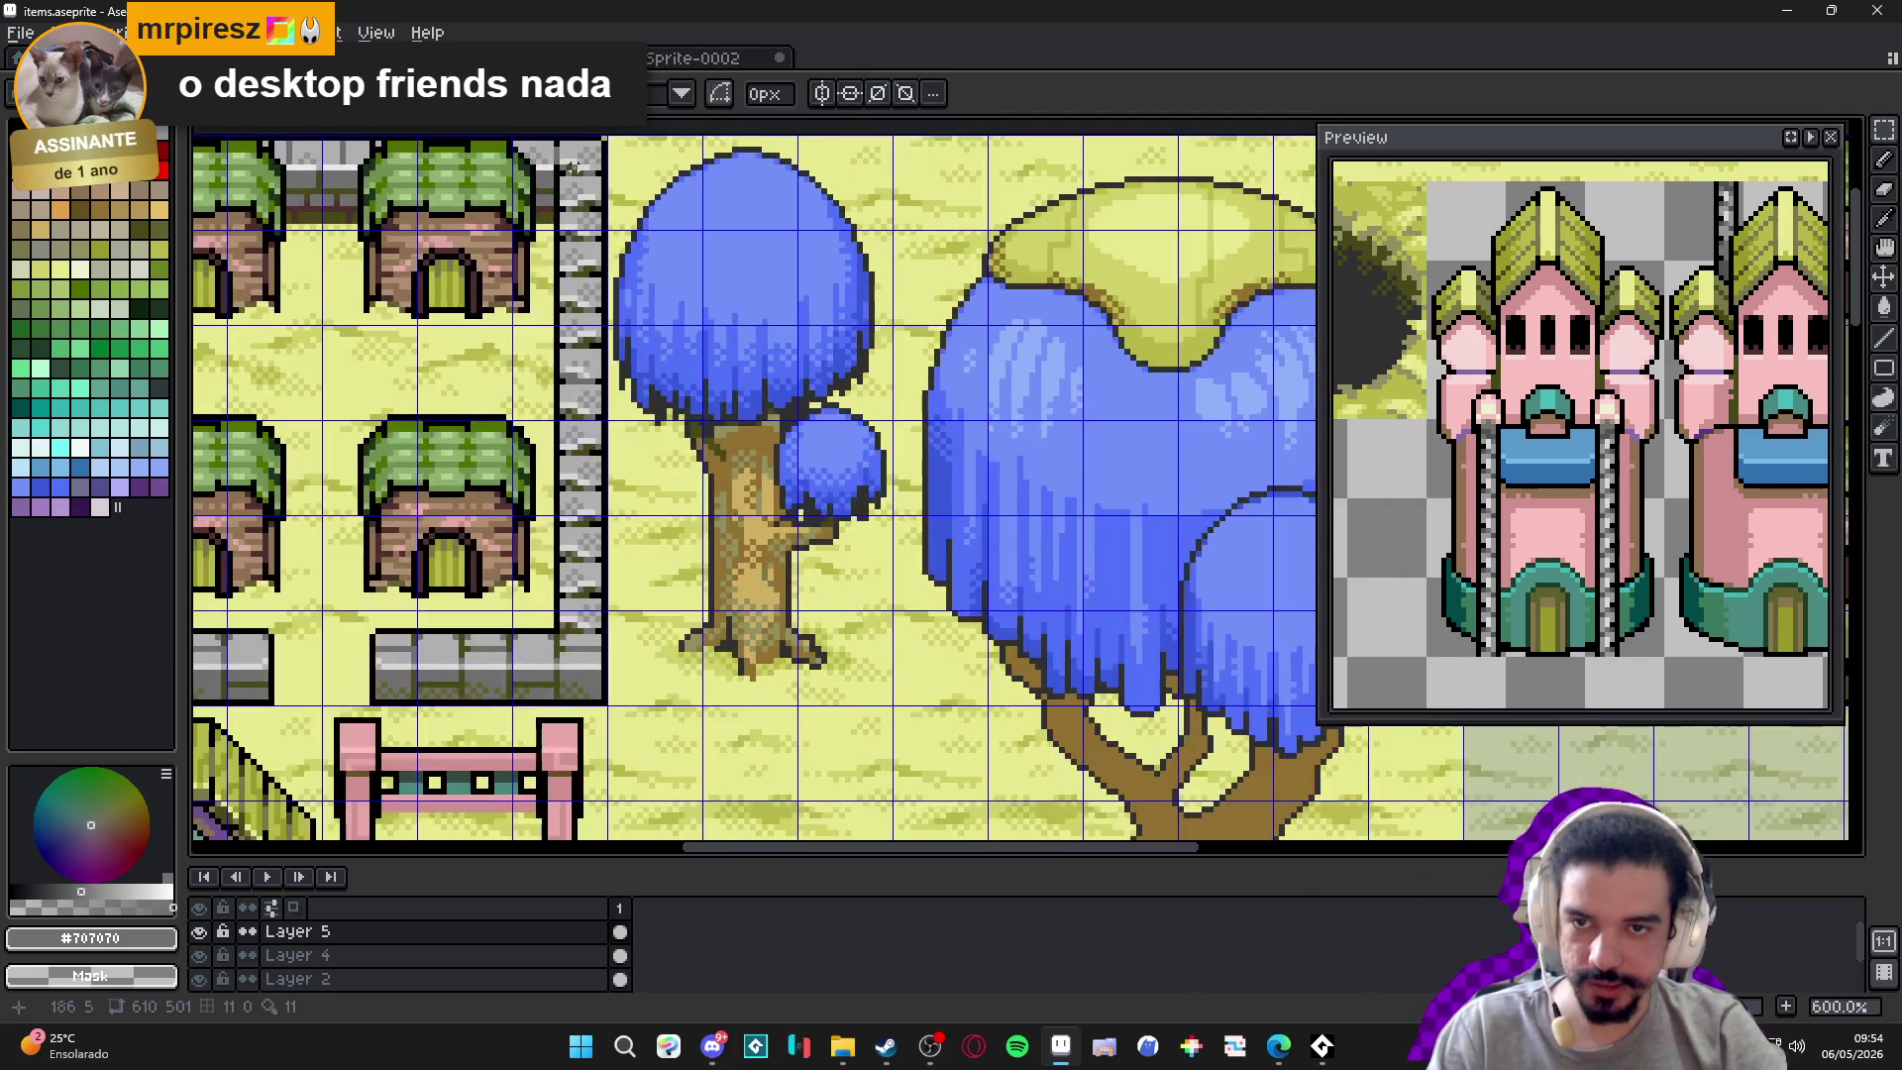
pyautogui.scroll(-1, 612, 139)
pyautogui.moveTo(608, 130); pyautogui.dragTo(558, 697)
pyautogui.scroll(3, 380, 624)
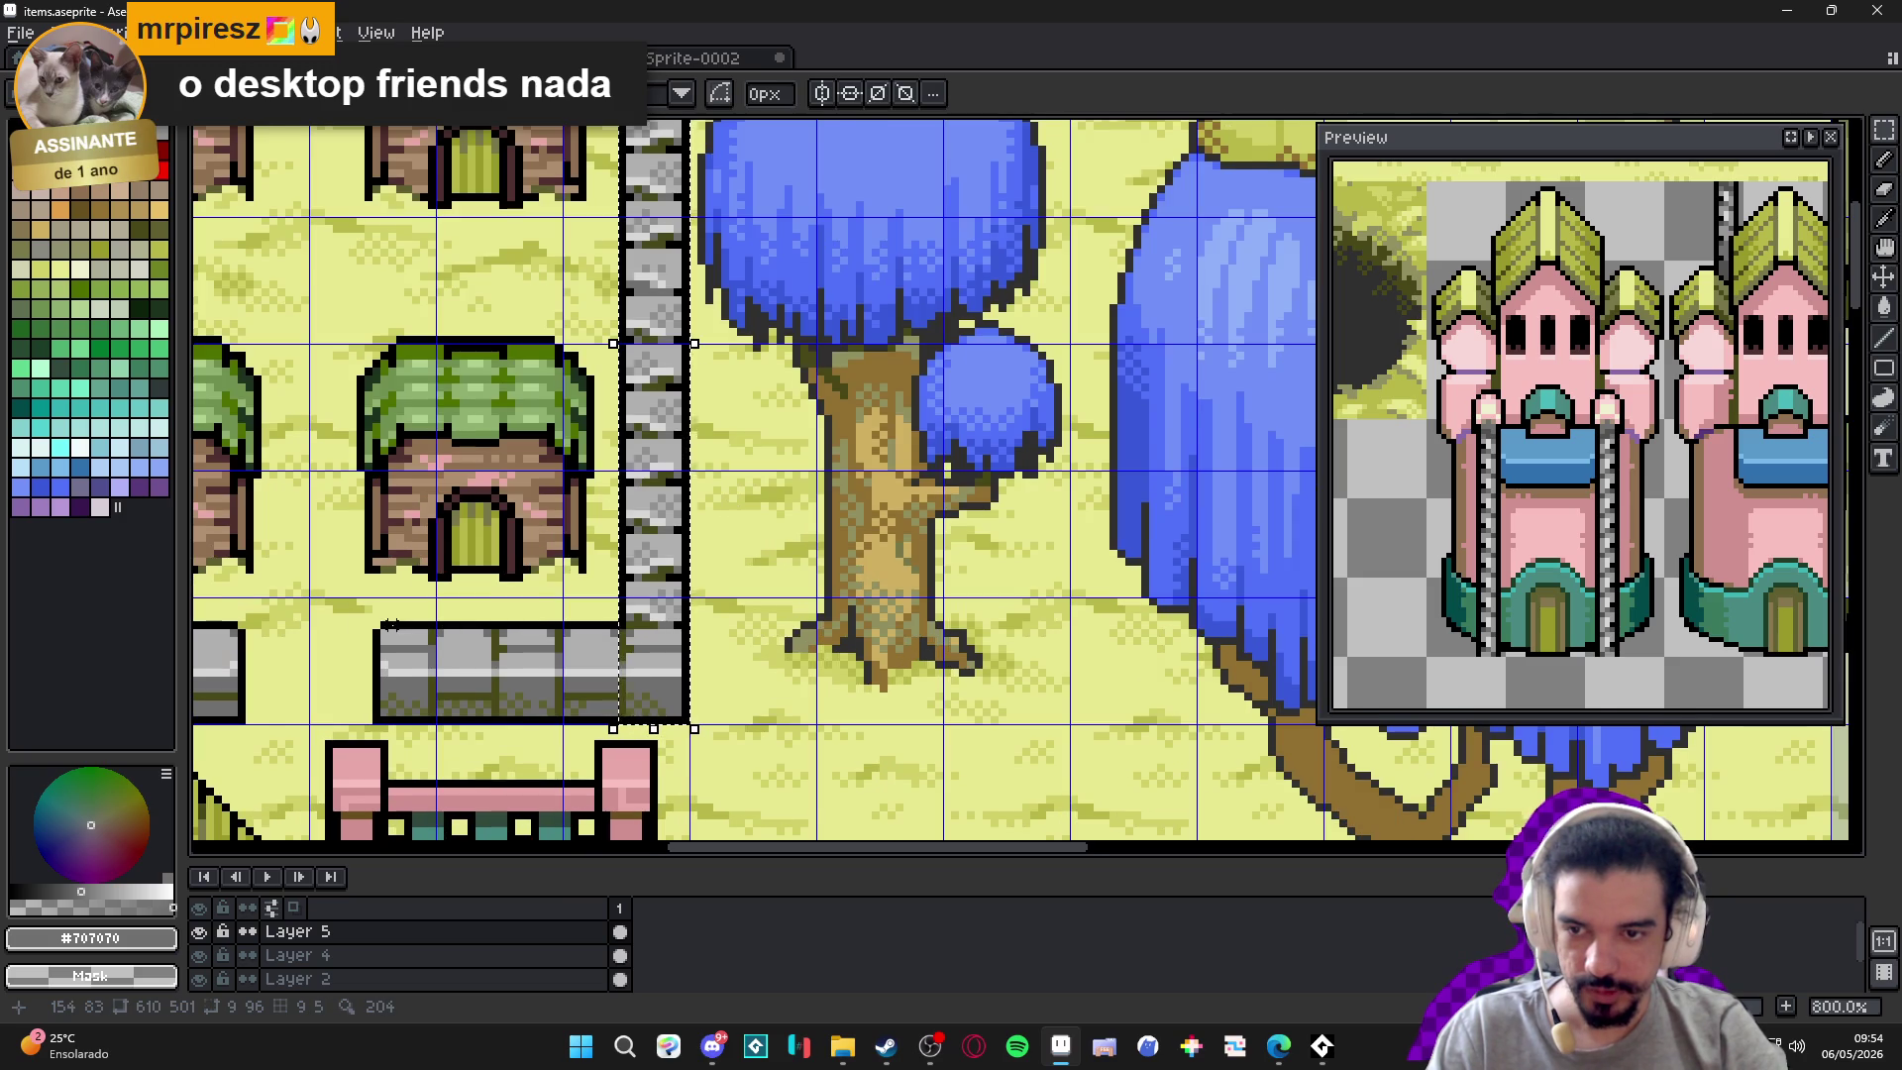
pyautogui.moveTo(380, 625); pyautogui.dragTo(755, 773)
pyautogui.moveTo(363, 630)
pyautogui.mouseDown()
pyautogui.moveTo(476, 776)
pyautogui.moveTo(515, 777)
pyautogui.mouseUp()
# Add the upper stone column, the wall's top edge and the column beside the house.
pyautogui.scroll(-5, 518, 780)
pyautogui.scroll(6, 809, 478)
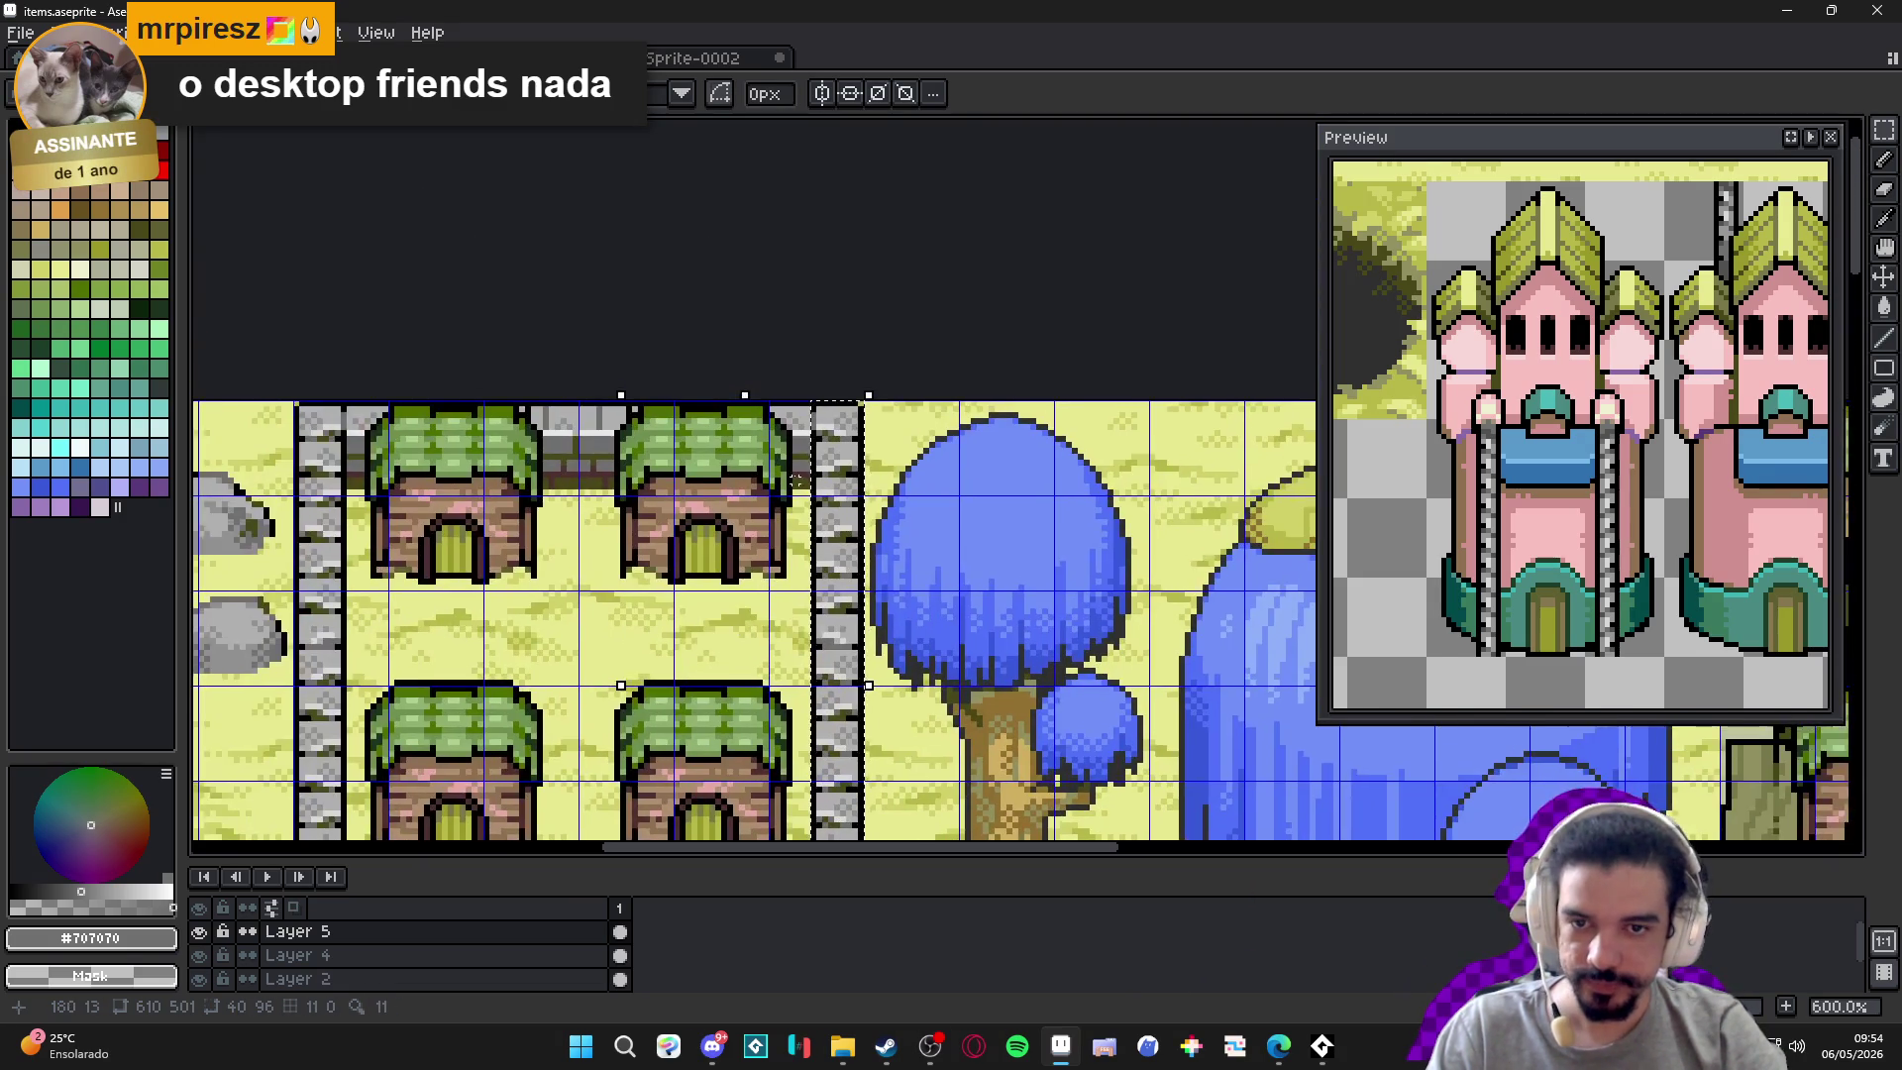
pyautogui.moveTo(808, 478)
pyautogui.mouseDown()
pyautogui.moveTo(716, 298)
pyautogui.moveTo(747, 337)
pyautogui.mouseUp()
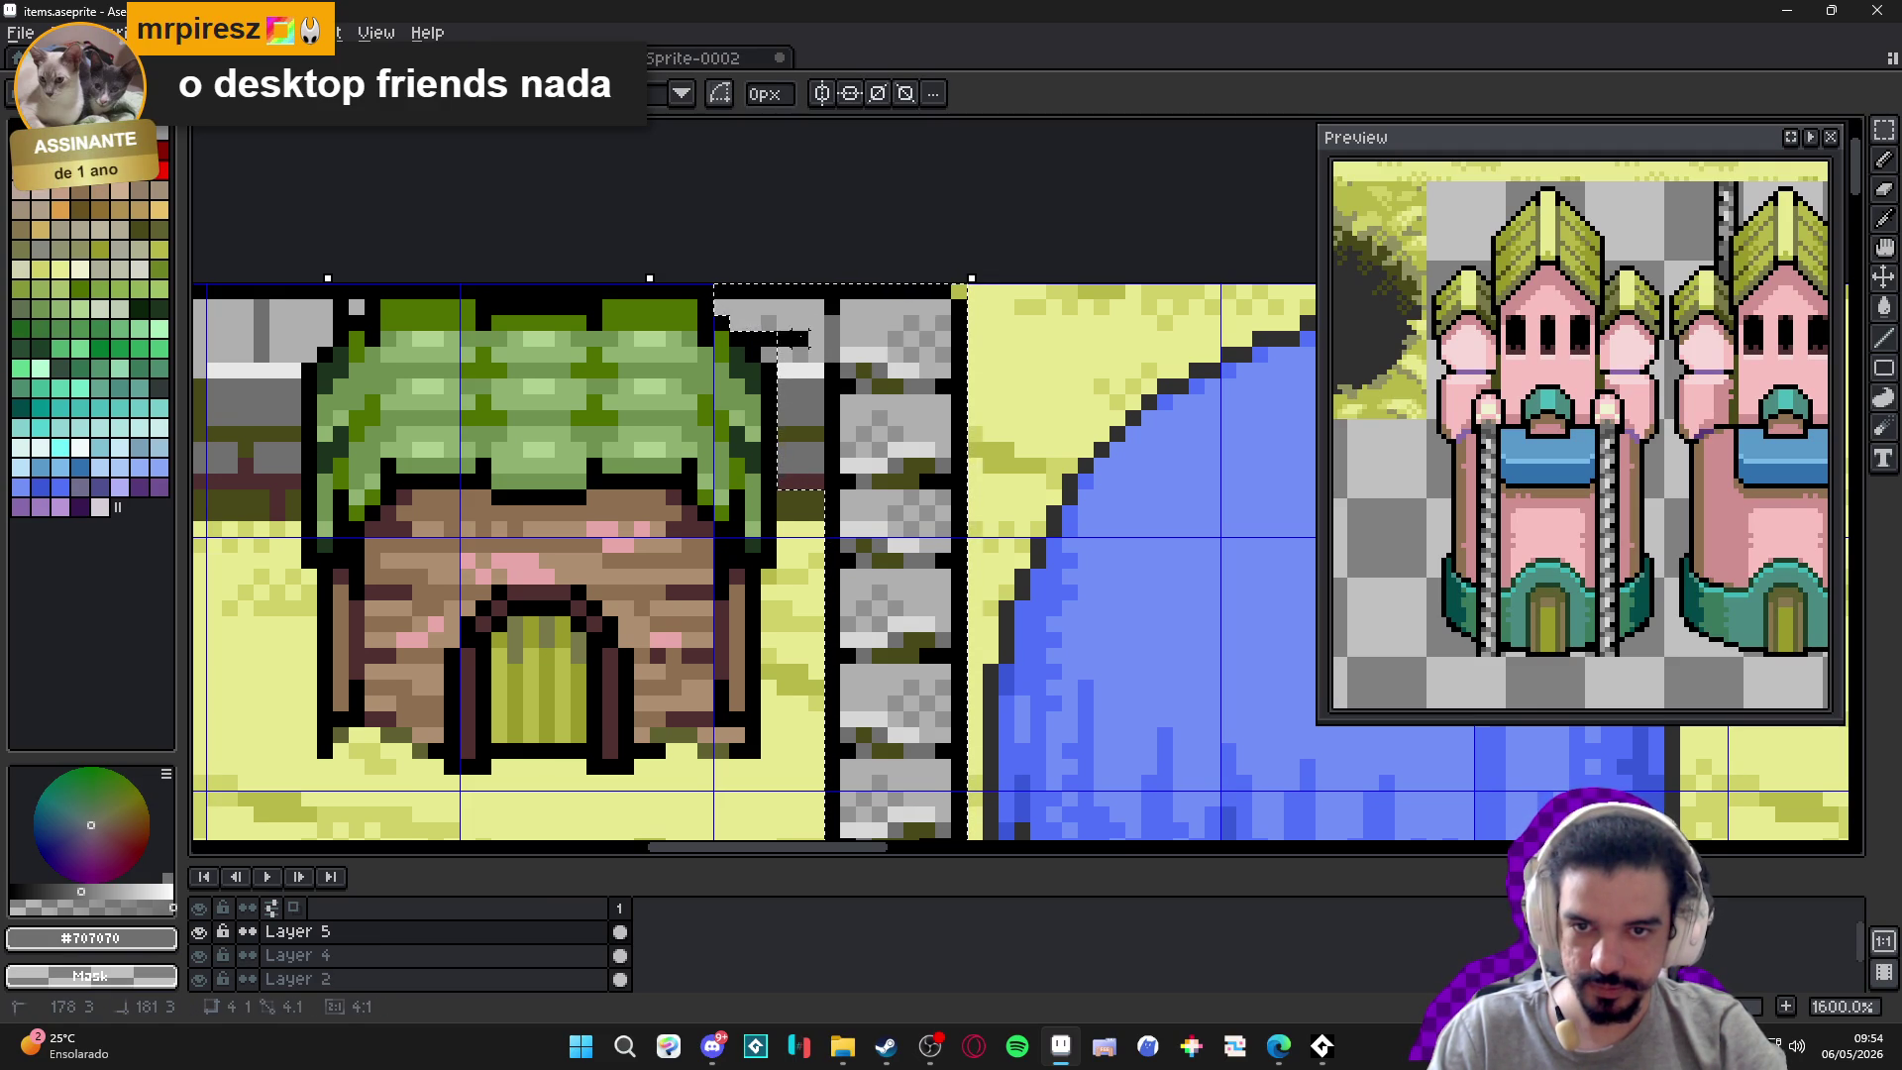
pyautogui.scroll(-3, 776, 370)
pyautogui.scroll(5, 595, 368)
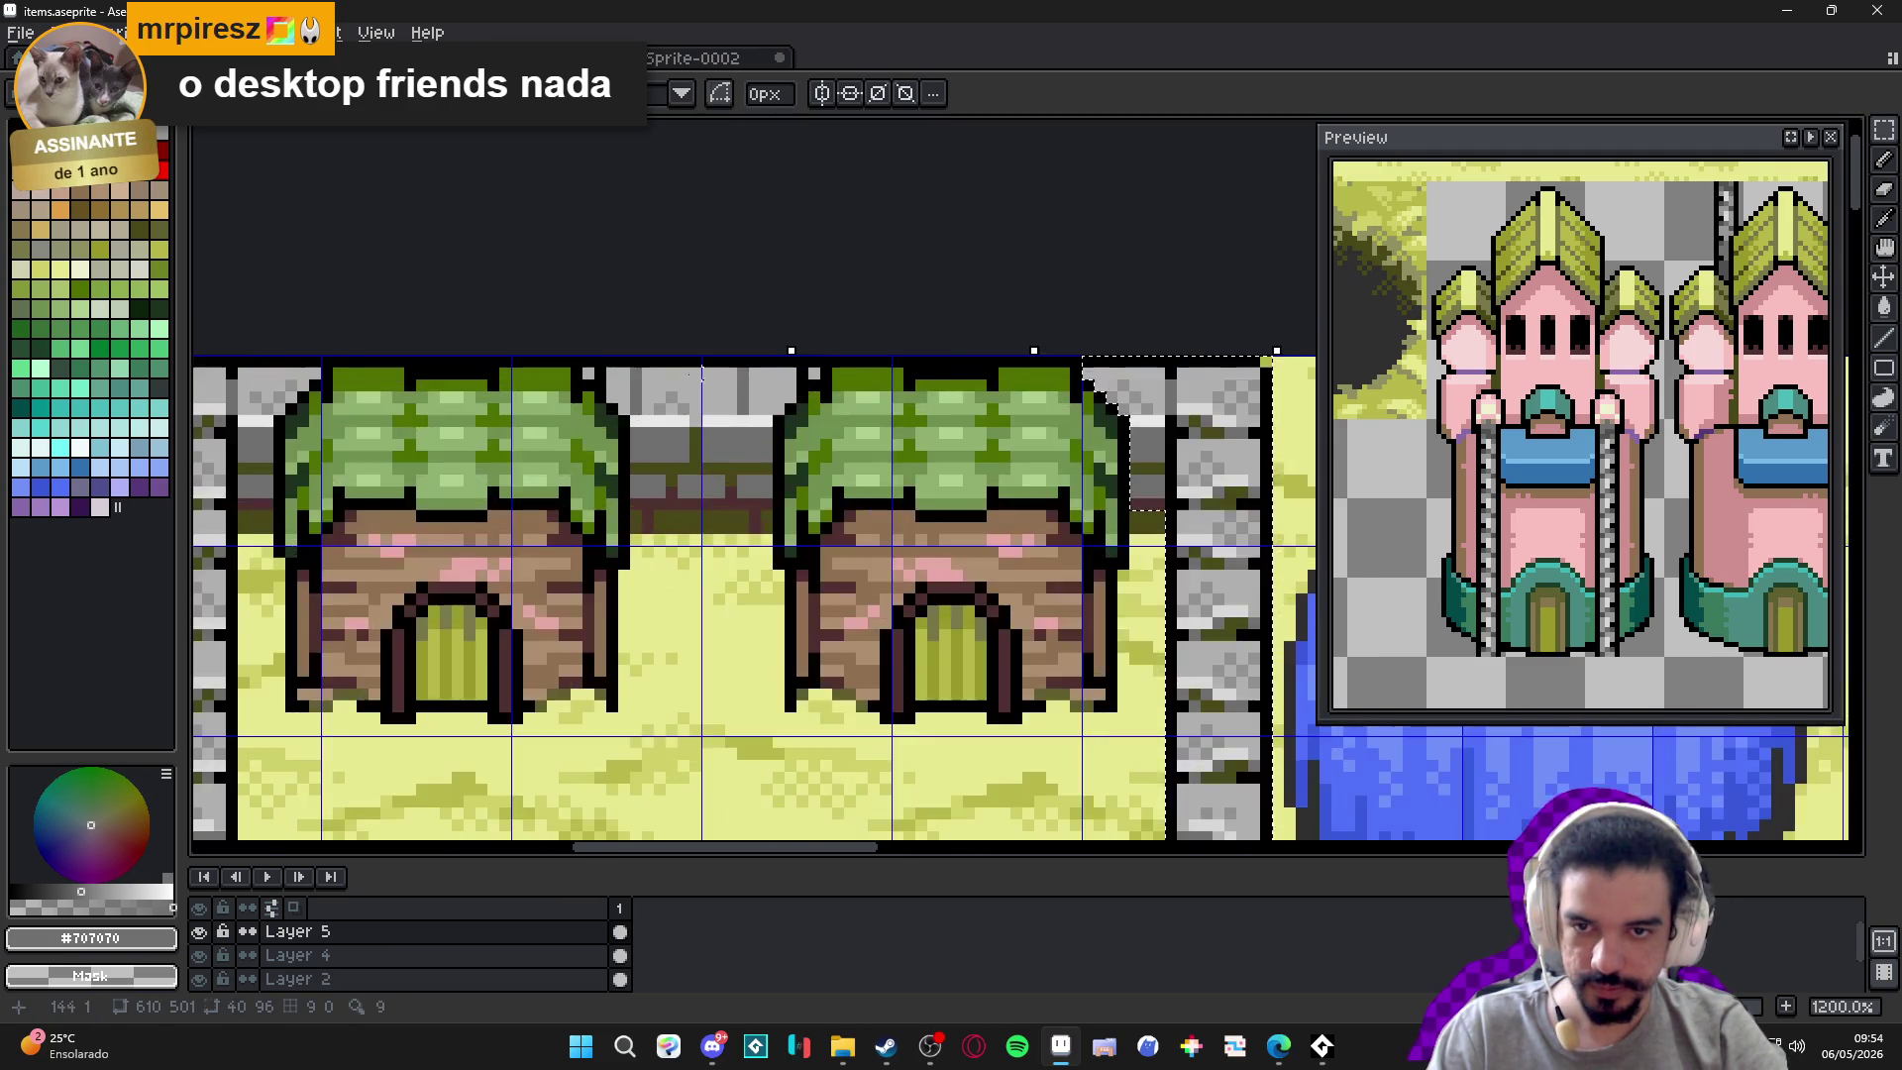
pyautogui.moveTo(561, 371)
pyautogui.mouseDown()
pyautogui.moveTo(1014, 370)
pyautogui.moveTo(944, 419)
pyautogui.moveTo(639, 453)
pyautogui.mouseUp()
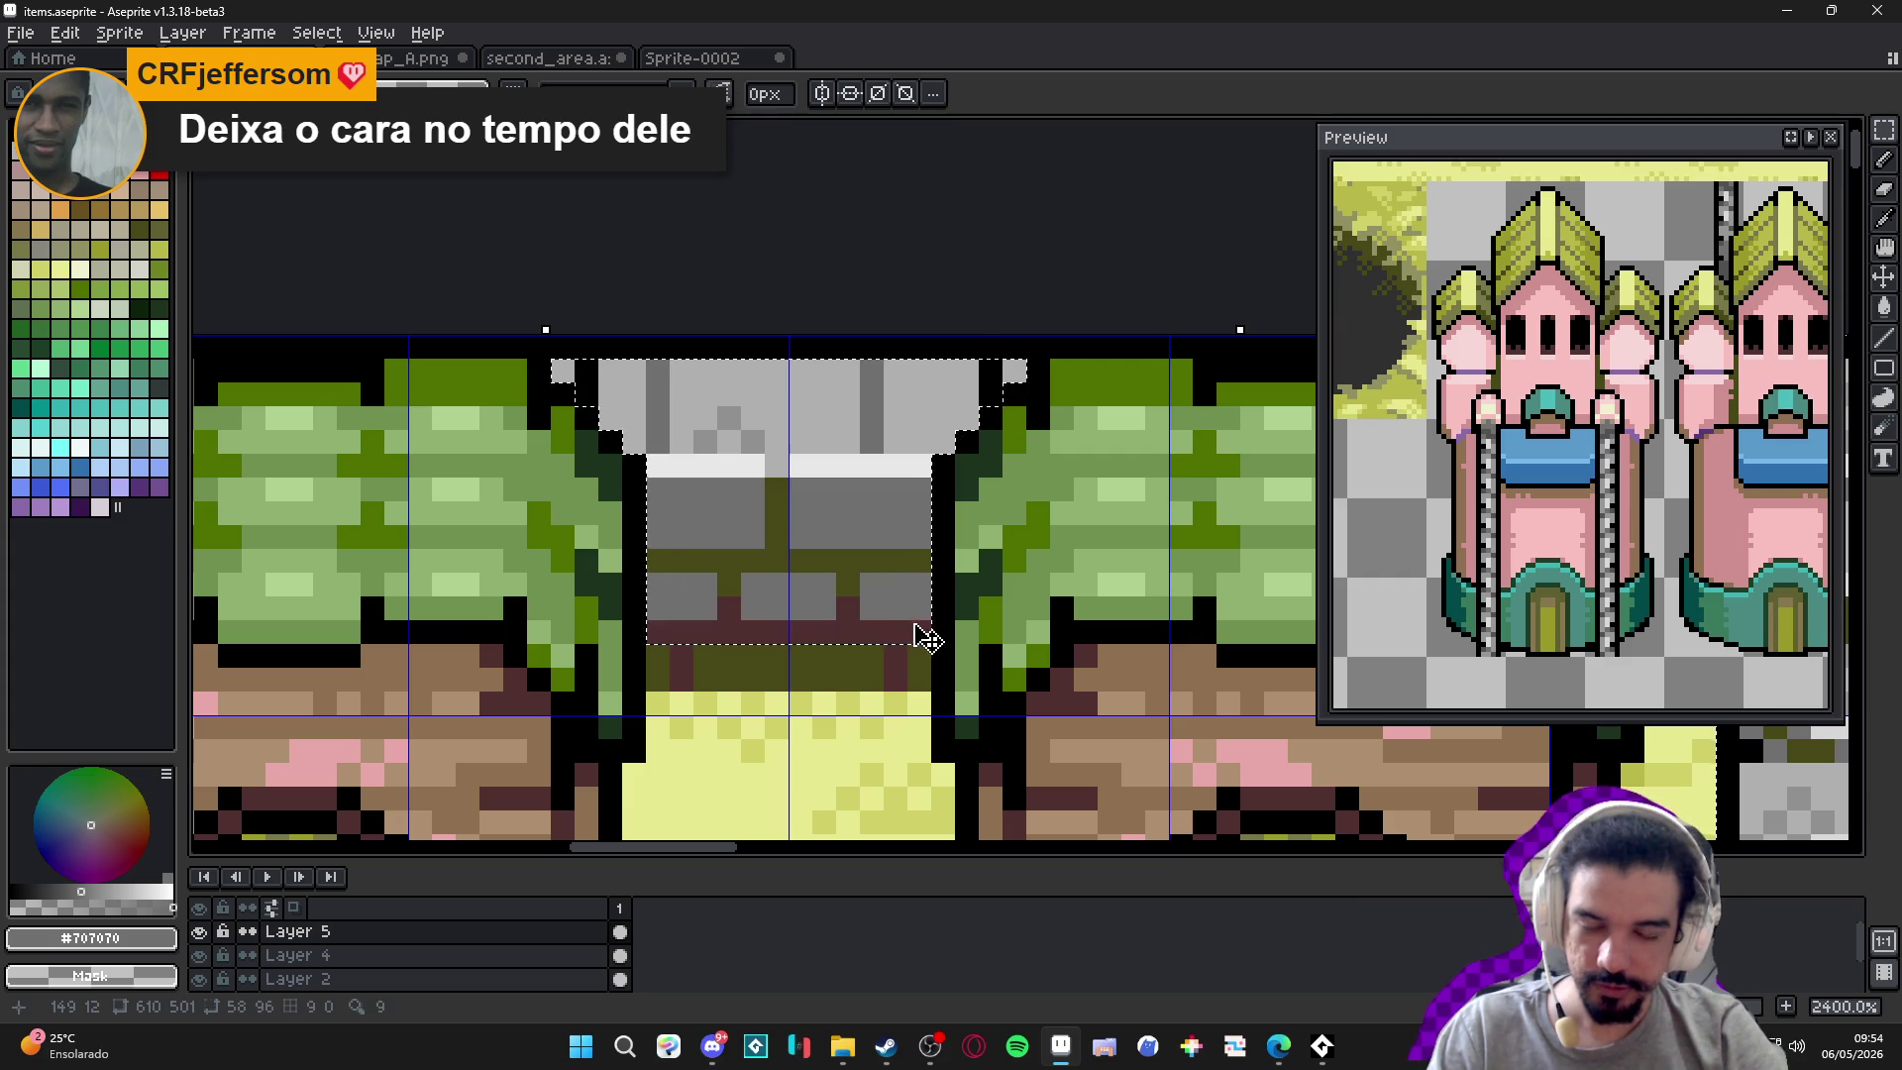
pyautogui.scroll(-6, 890, 625)
pyautogui.scroll(5, 606, 441)
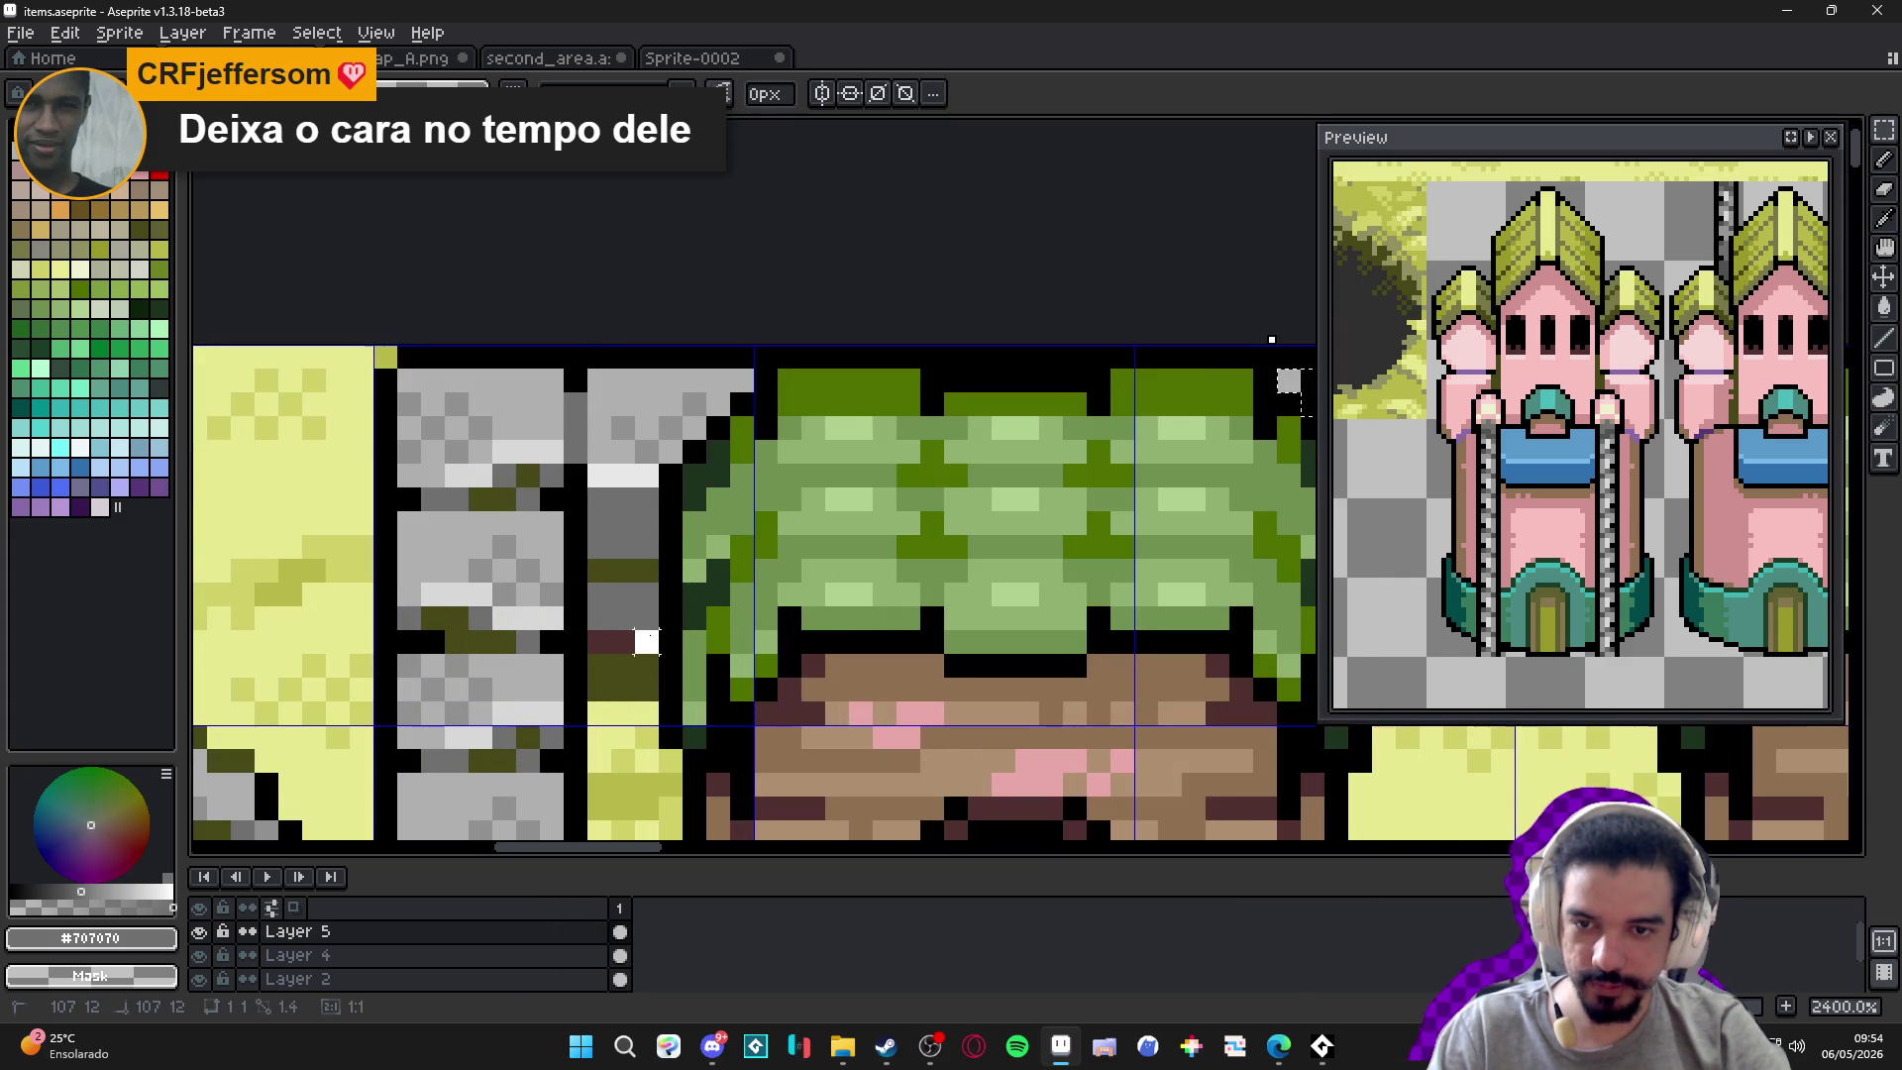
pyautogui.click(607, 441)
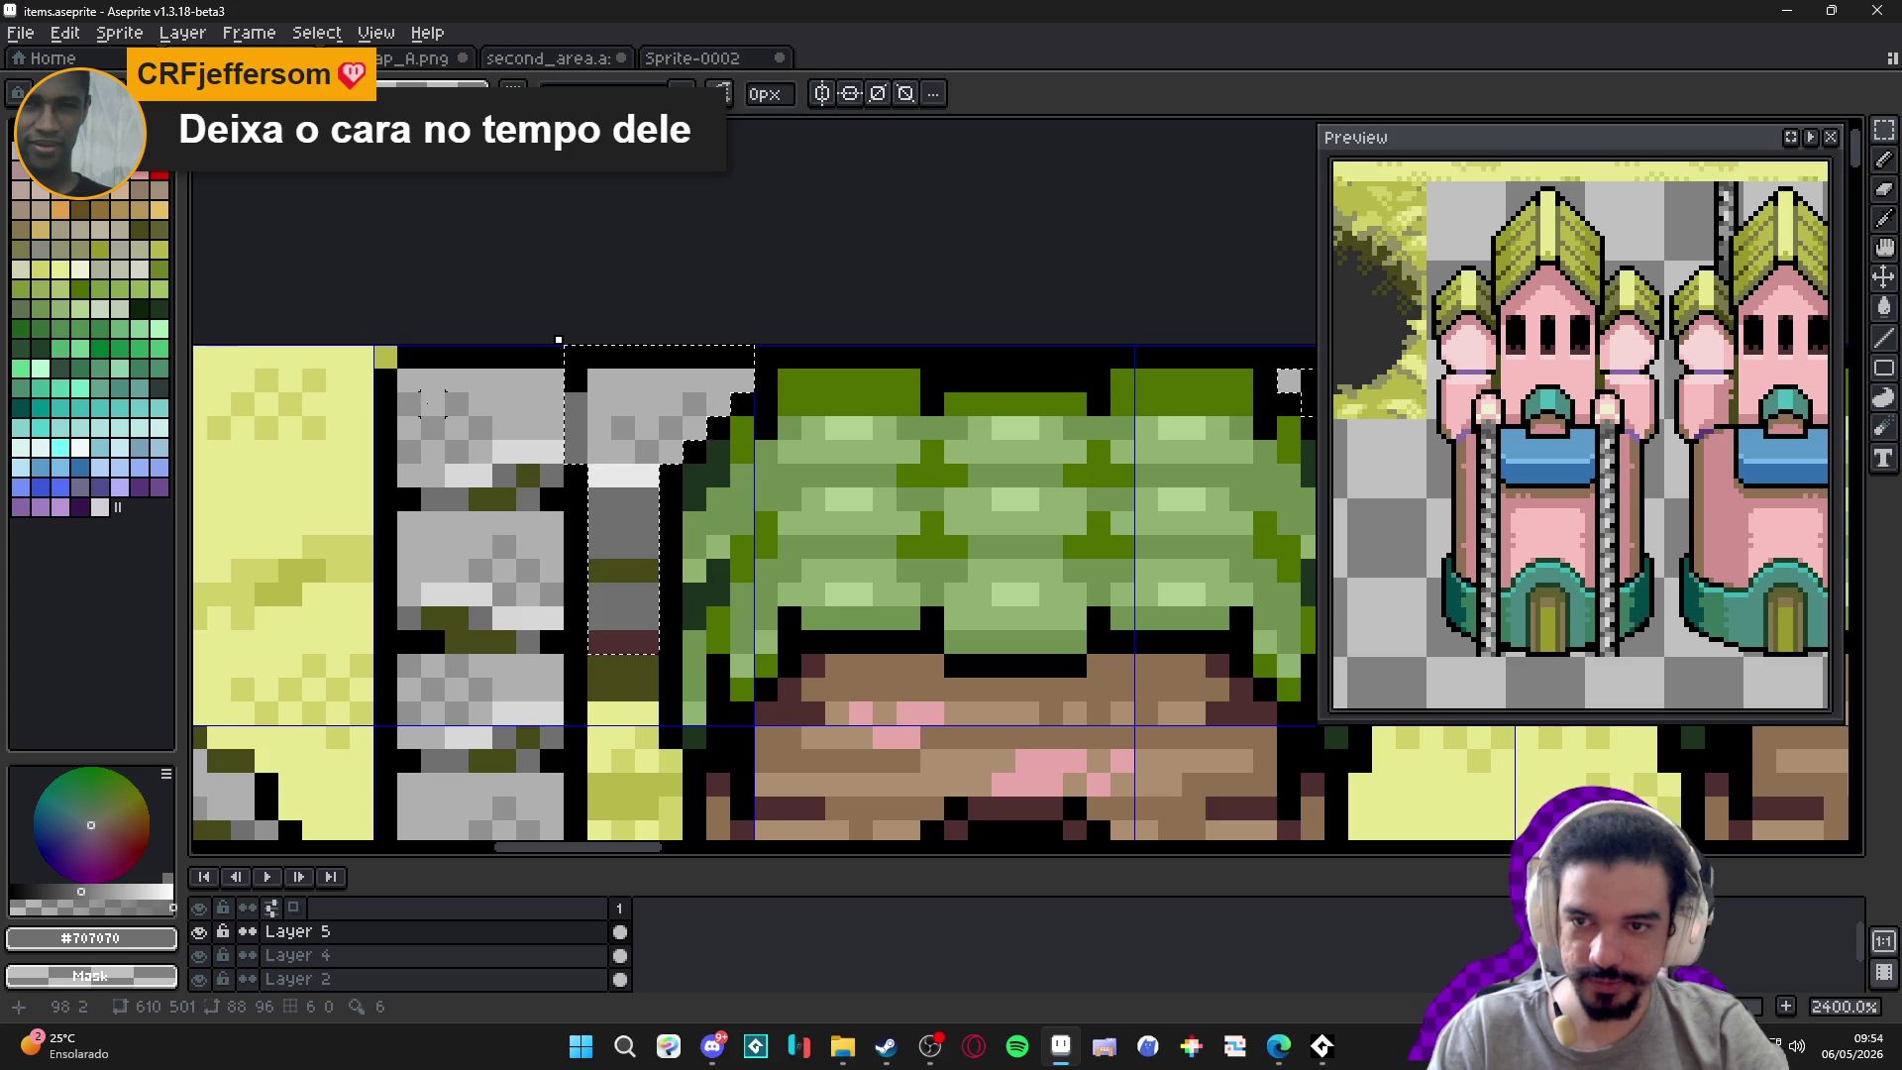
pyautogui.scroll(-2, 974, 824)
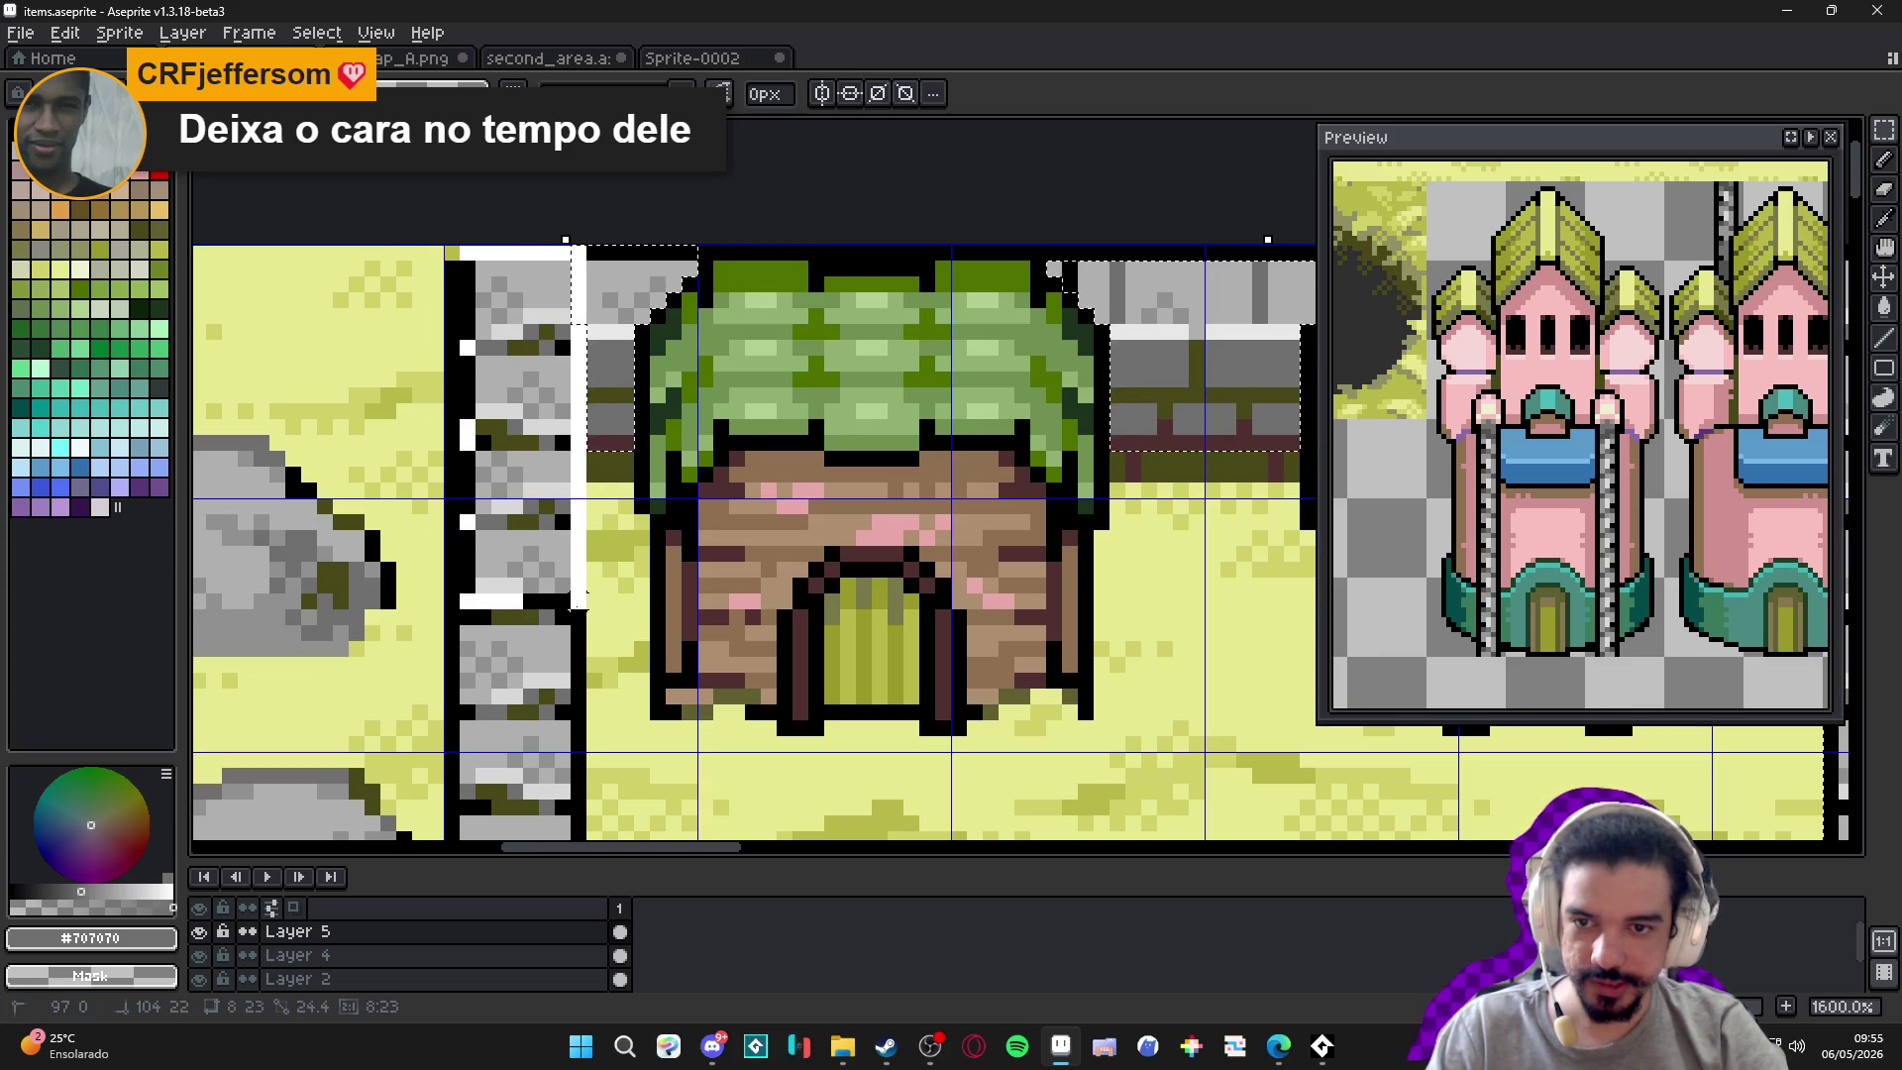
pyautogui.moveTo(575, 600); pyautogui.dragTo(579, 822)
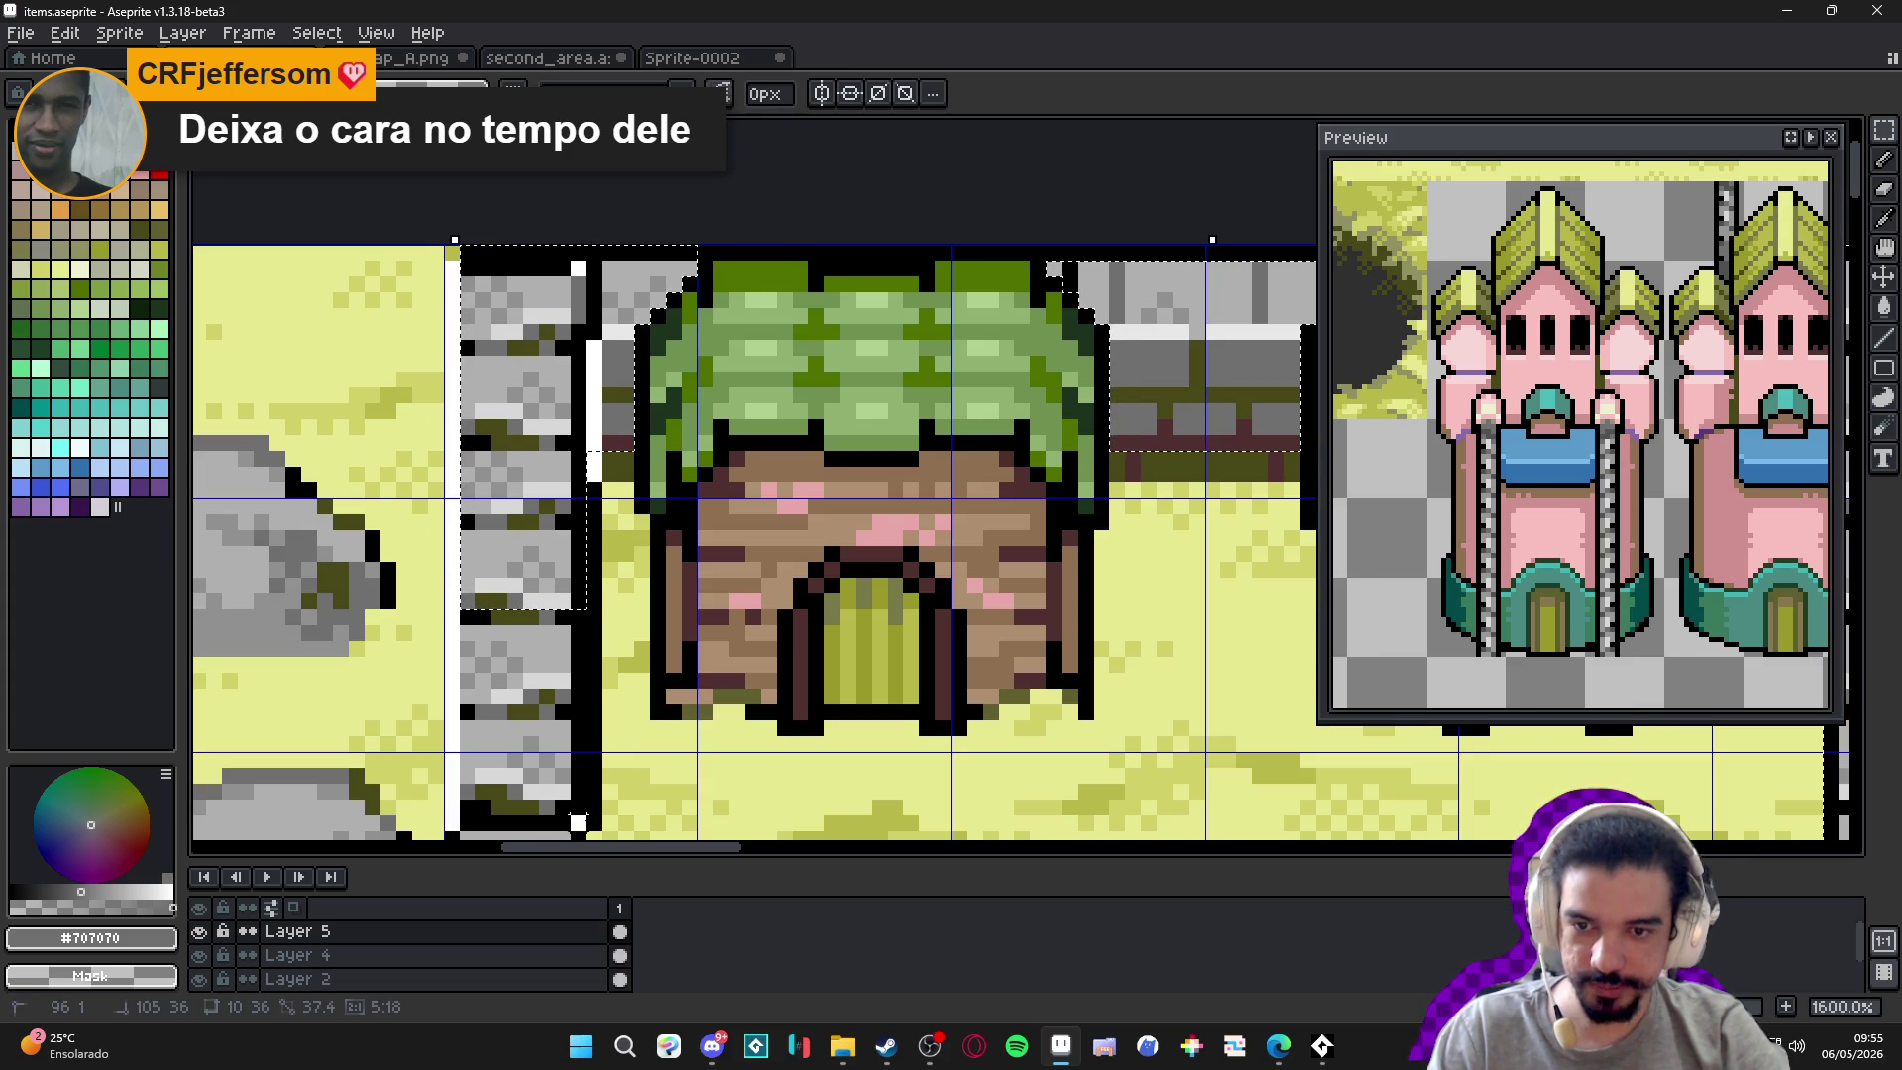
pyautogui.scroll(3, 615, 298)
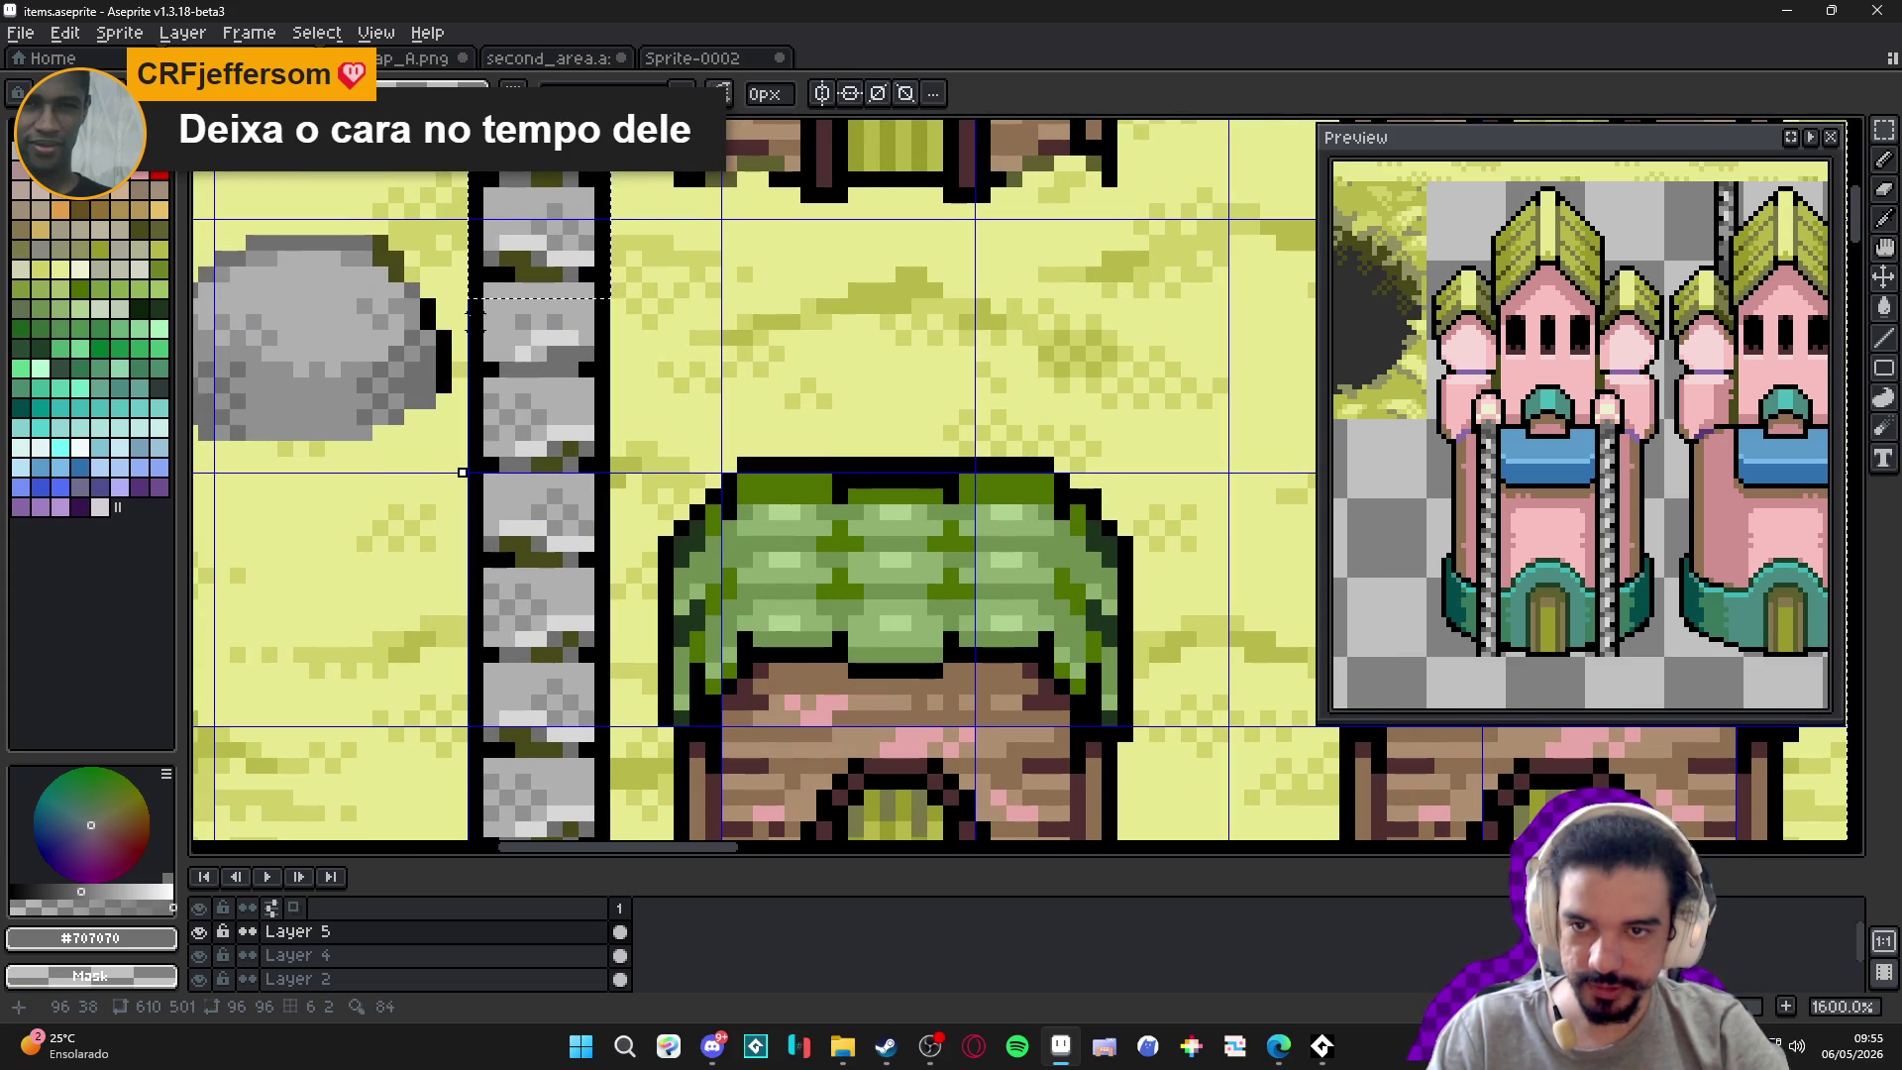
# Reselect the full stone column down to its base, then add and trim bottom-wall sections.
pyautogui.moveTo(474, 305)
pyautogui.mouseDown()
pyautogui.moveTo(589, 626)
pyautogui.moveTo(606, 784)
pyautogui.moveTo(658, 191)
pyautogui.mouseUp()
pyautogui.moveTo(534, 201)
pyautogui.mouseDown()
pyautogui.moveTo(649, 476)
pyautogui.moveTo(646, 642)
pyautogui.moveTo(671, 654)
pyautogui.mouseUp()
pyautogui.moveTo(1155, 644); pyautogui.dragTo(950, 495)
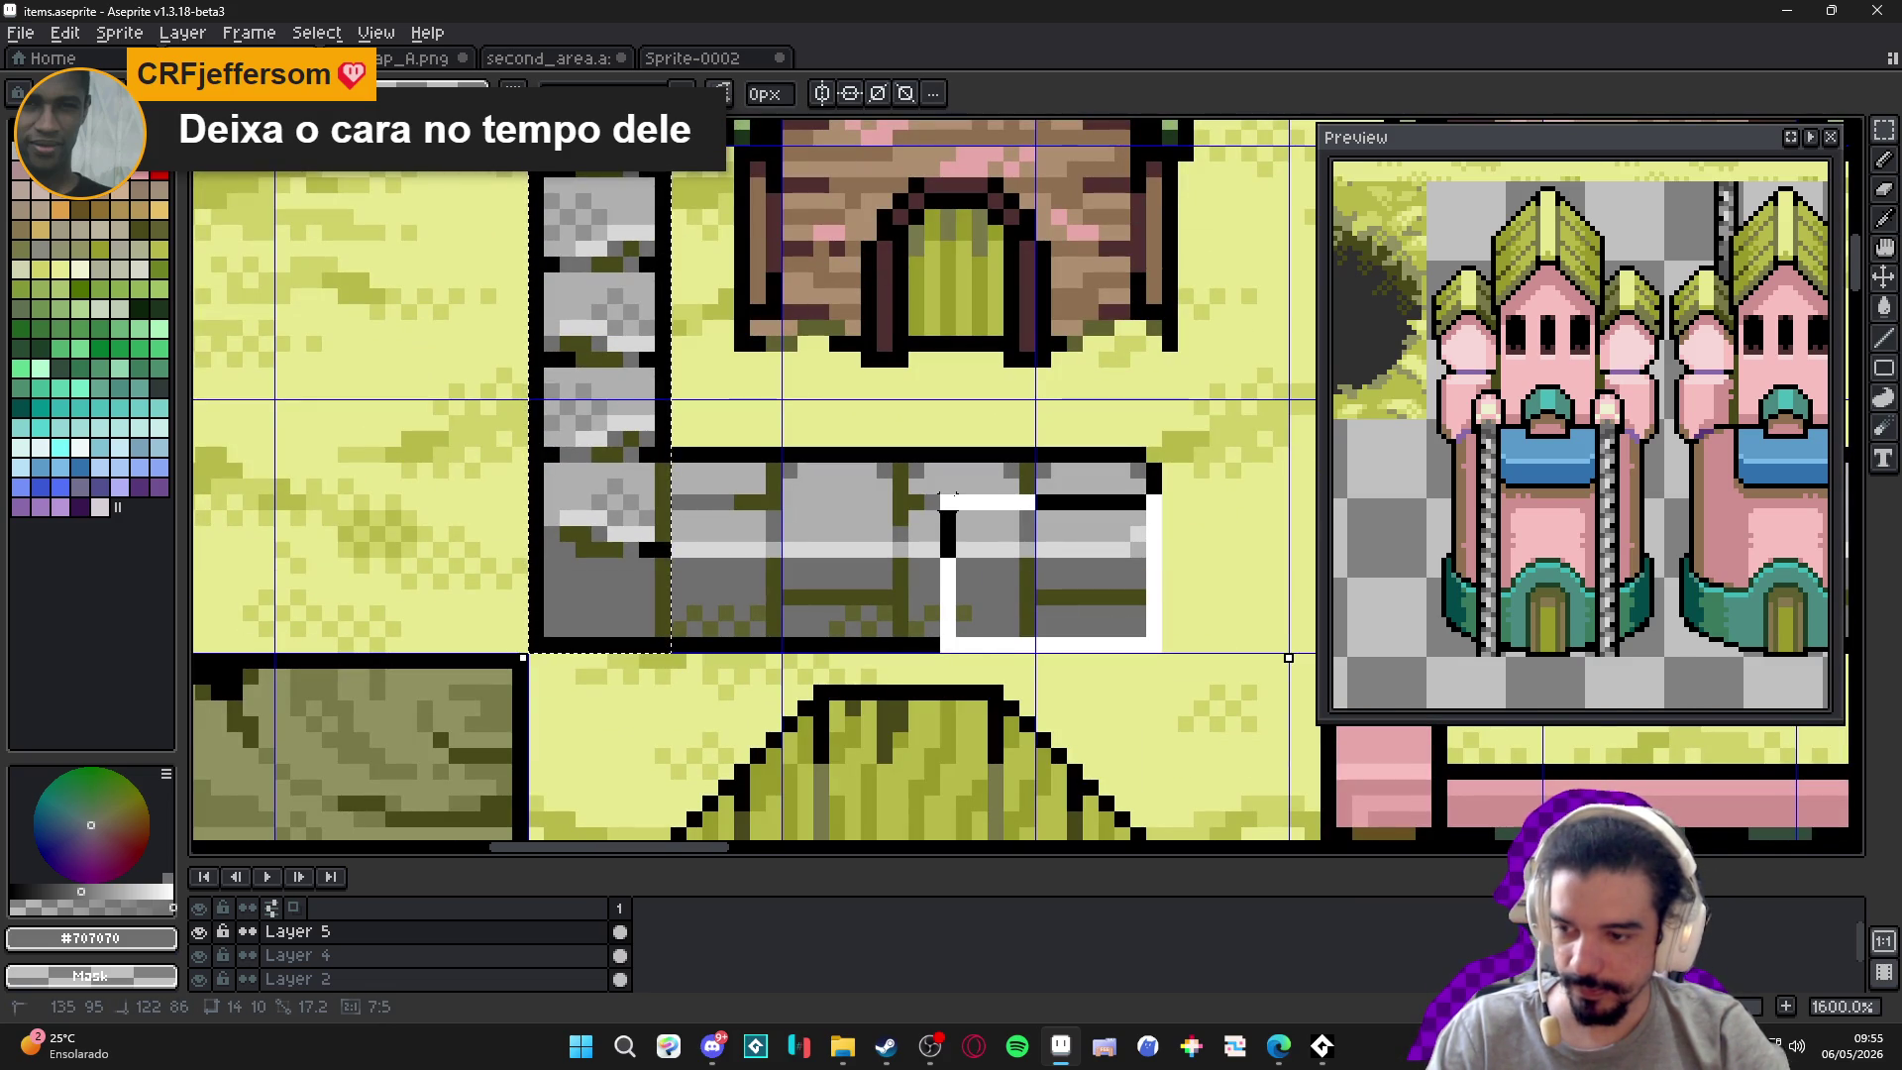
pyautogui.moveTo(943, 495); pyautogui.dragTo(604, 458)
pyautogui.moveTo(1134, 451)
pyautogui.mouseDown()
pyautogui.moveTo(509, 552)
pyautogui.moveTo(629, 551)
pyautogui.mouseUp()
pyautogui.scroll(-4, 808, 535)
pyautogui.moveTo(890, 532); pyautogui.dragTo(807, 535)
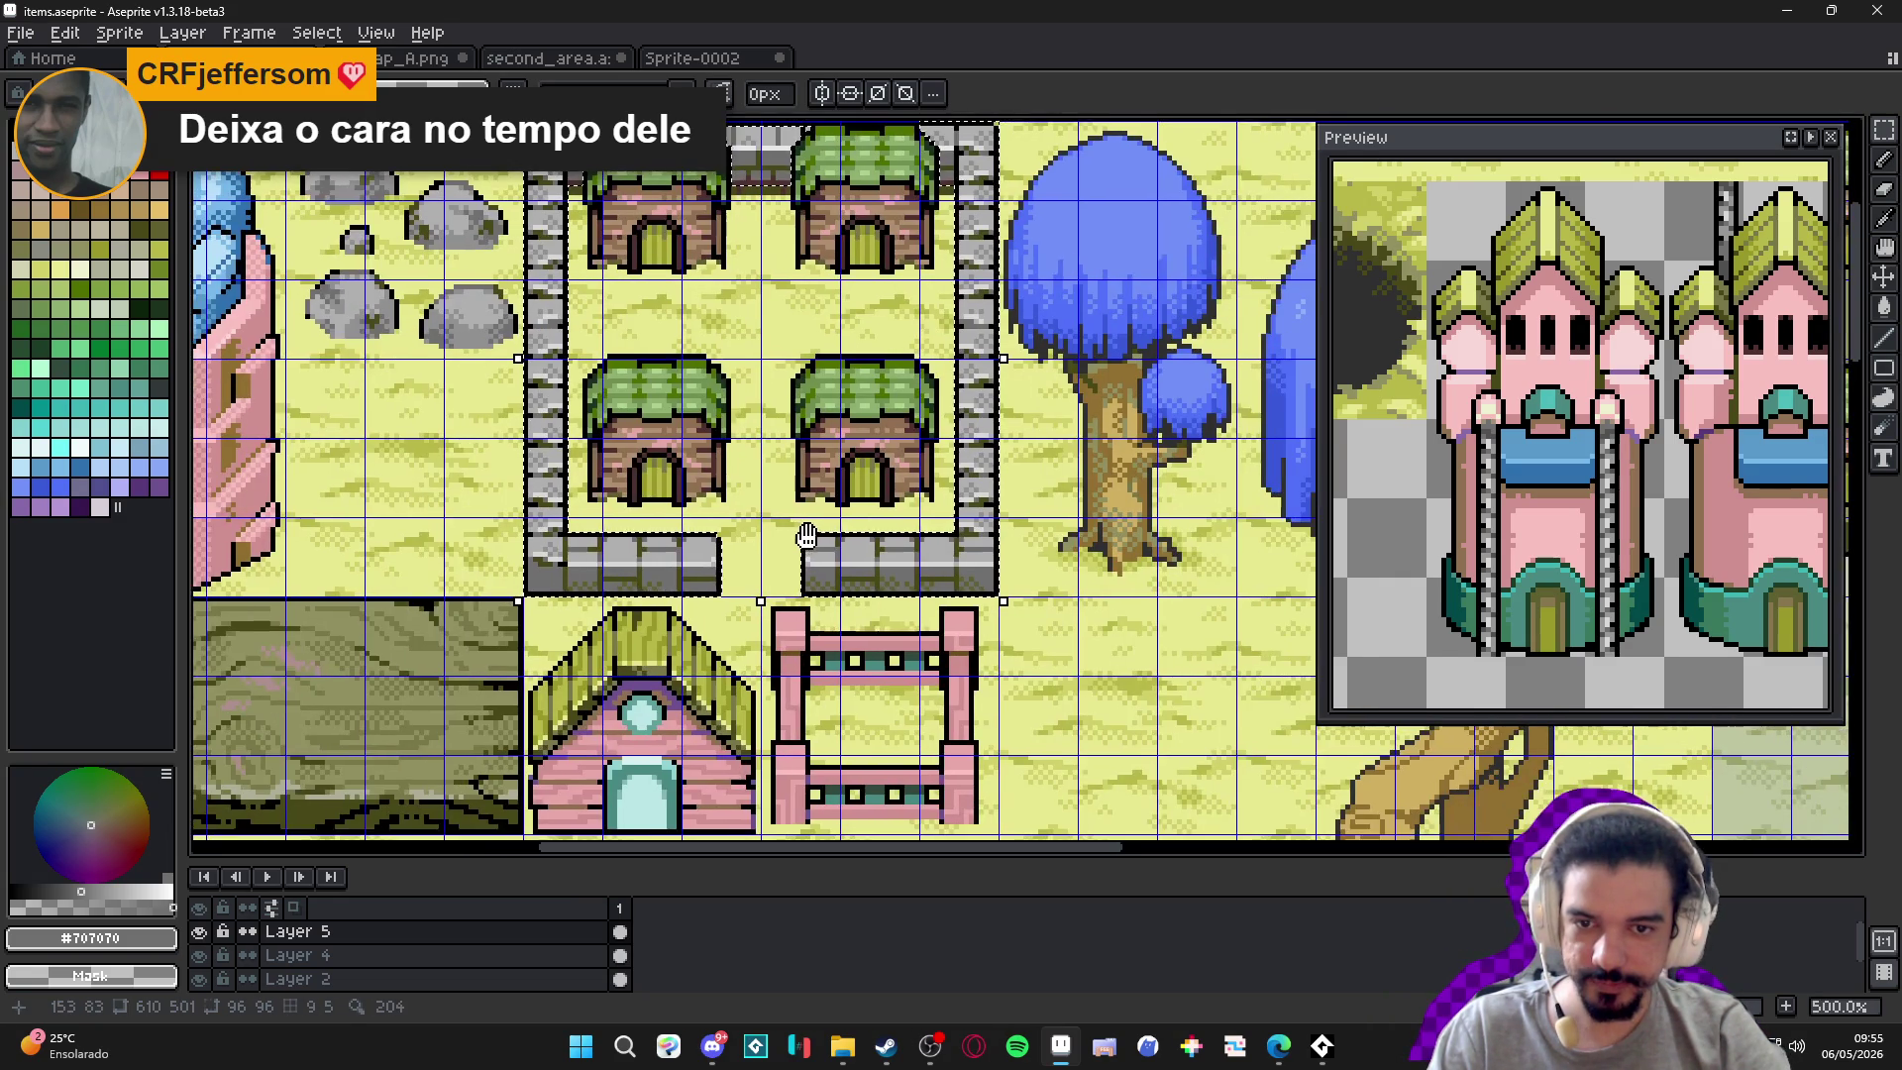
pyautogui.scroll(-1, 808, 535)
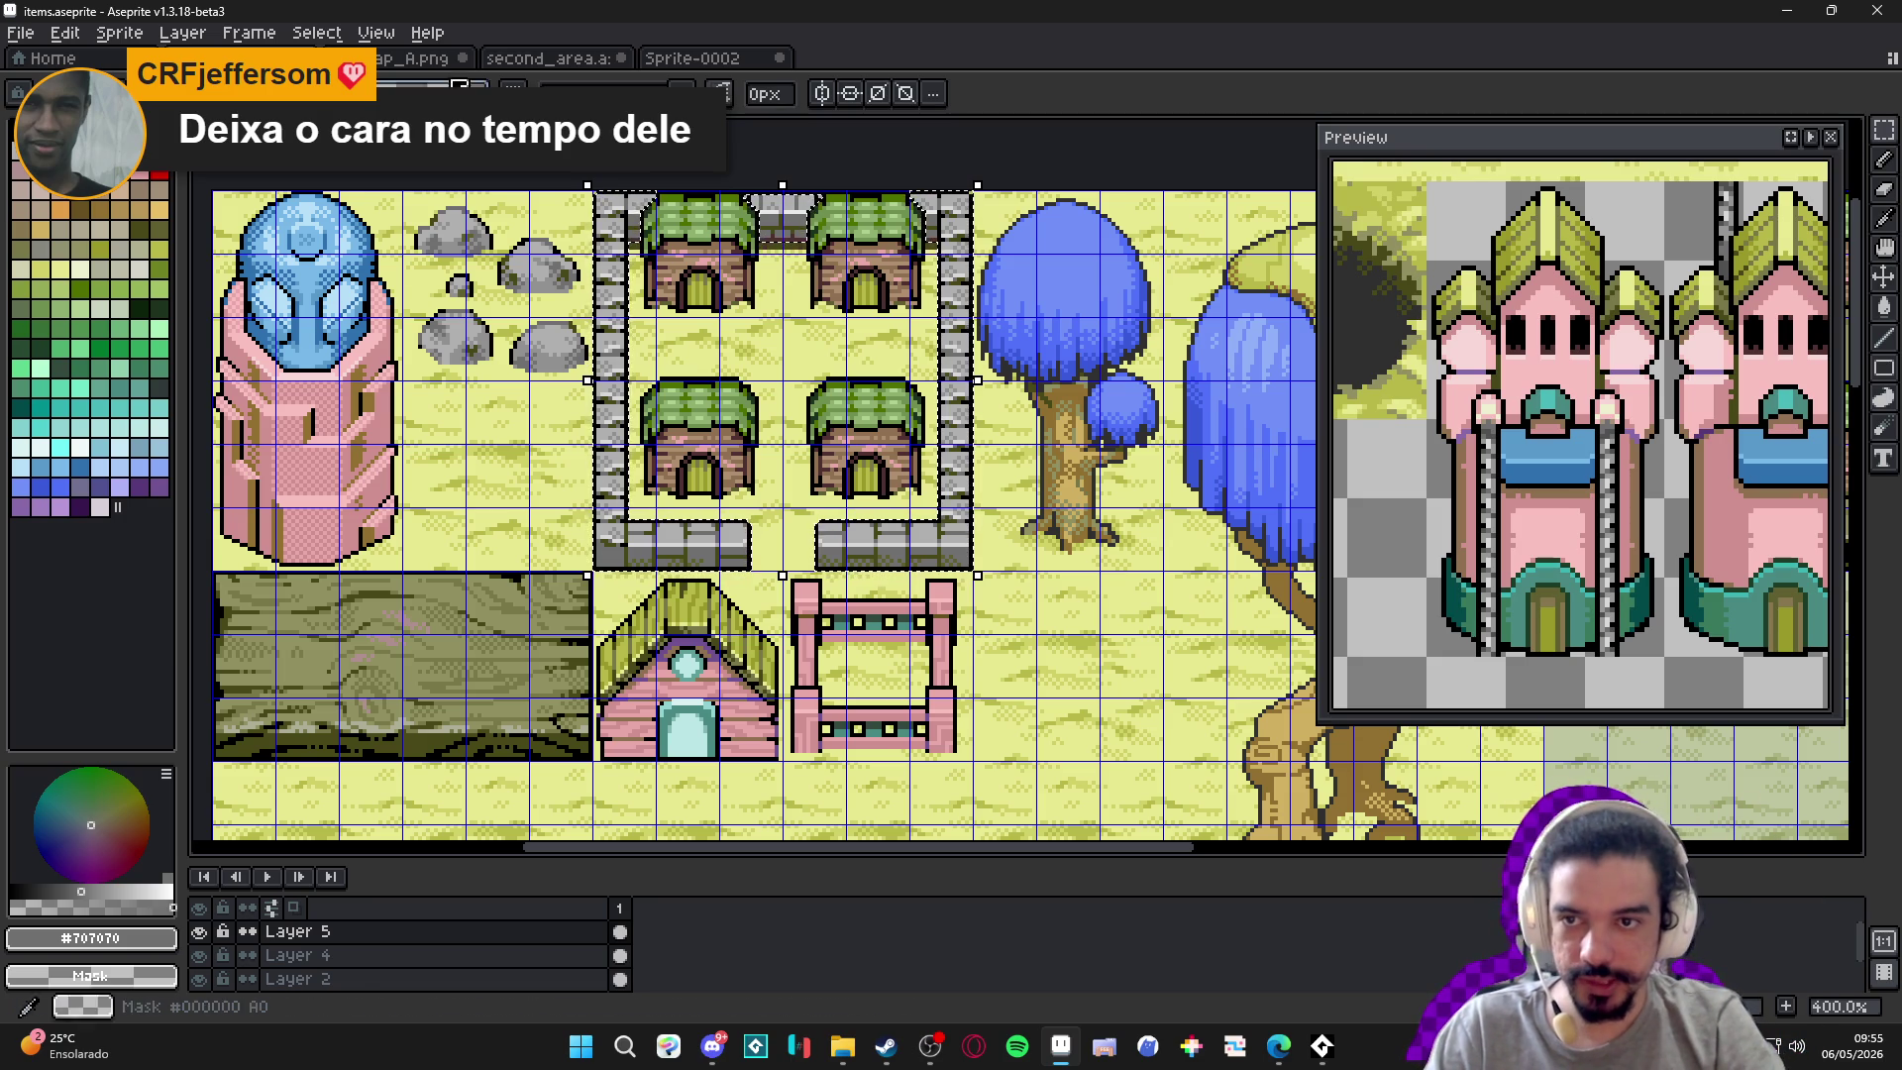
pyautogui.click(421, 59)
pyautogui.click(523, 62)
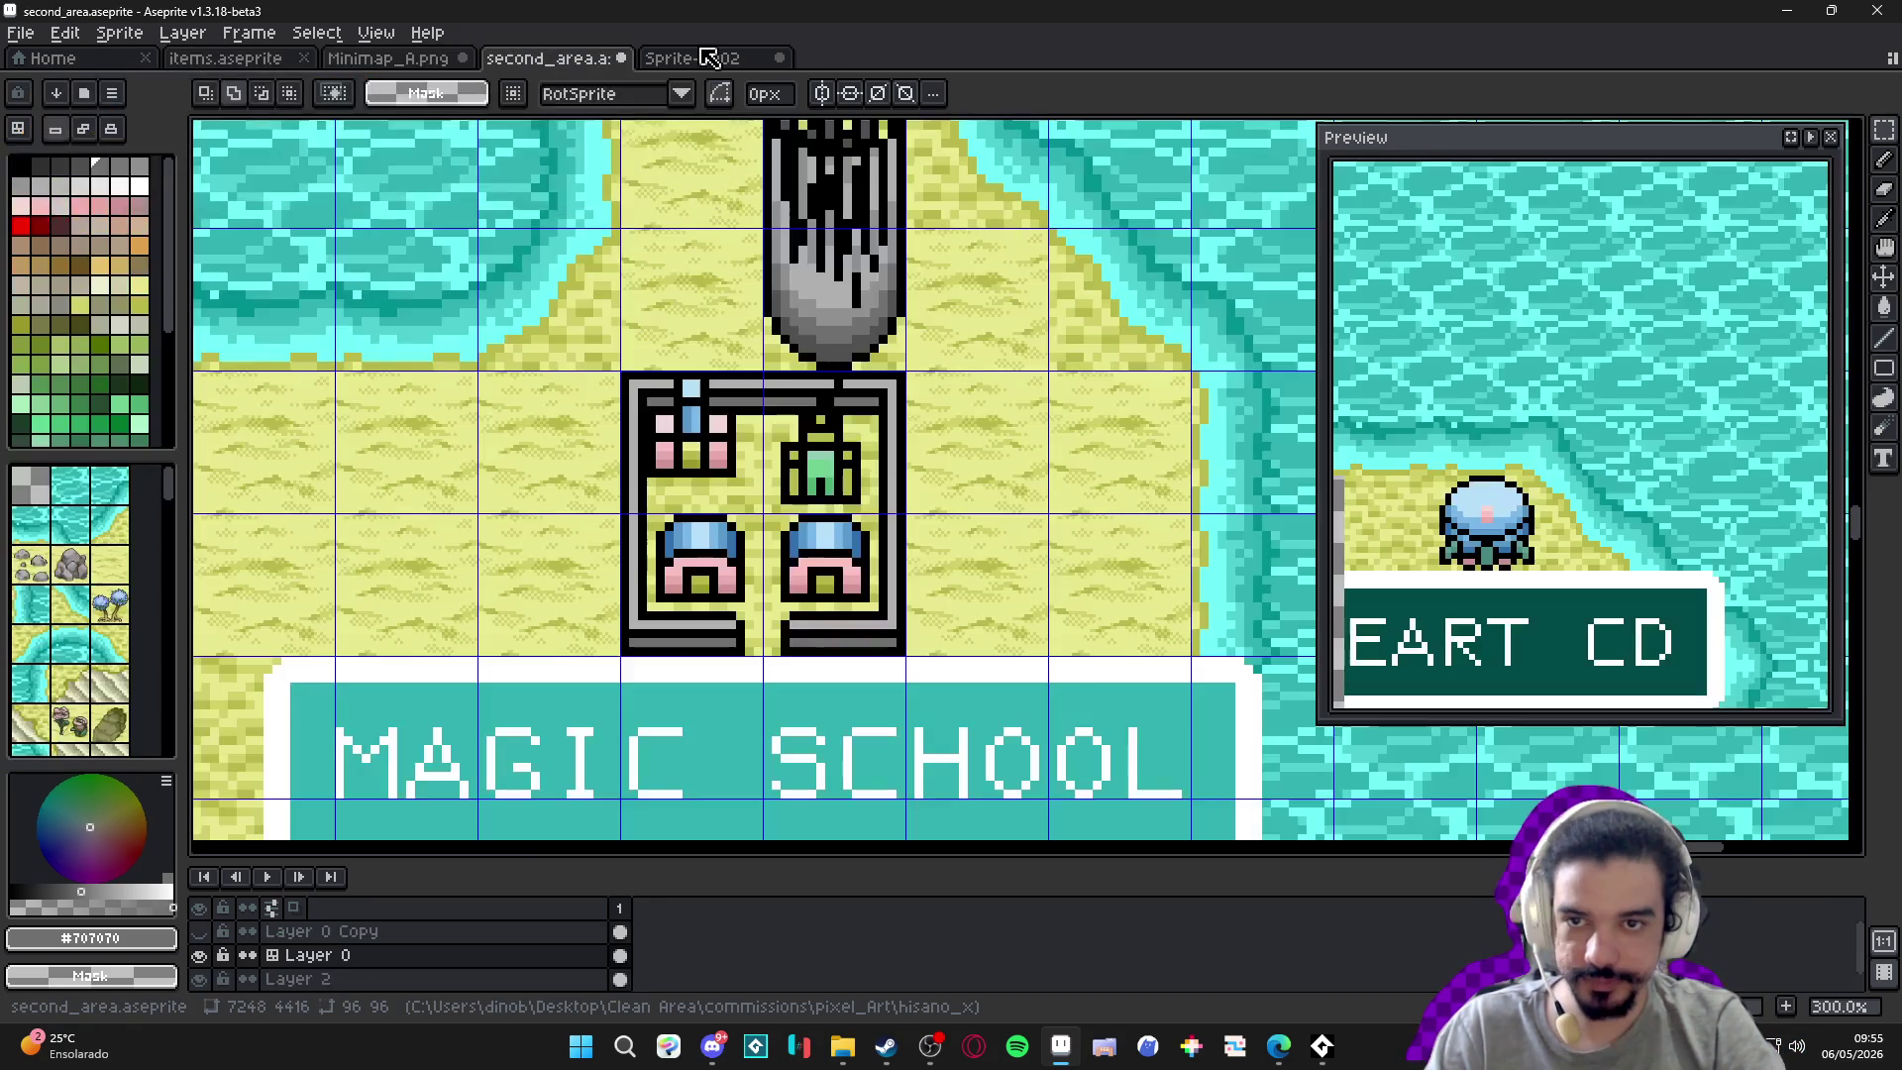
pyautogui.scroll(2, 936, 573)
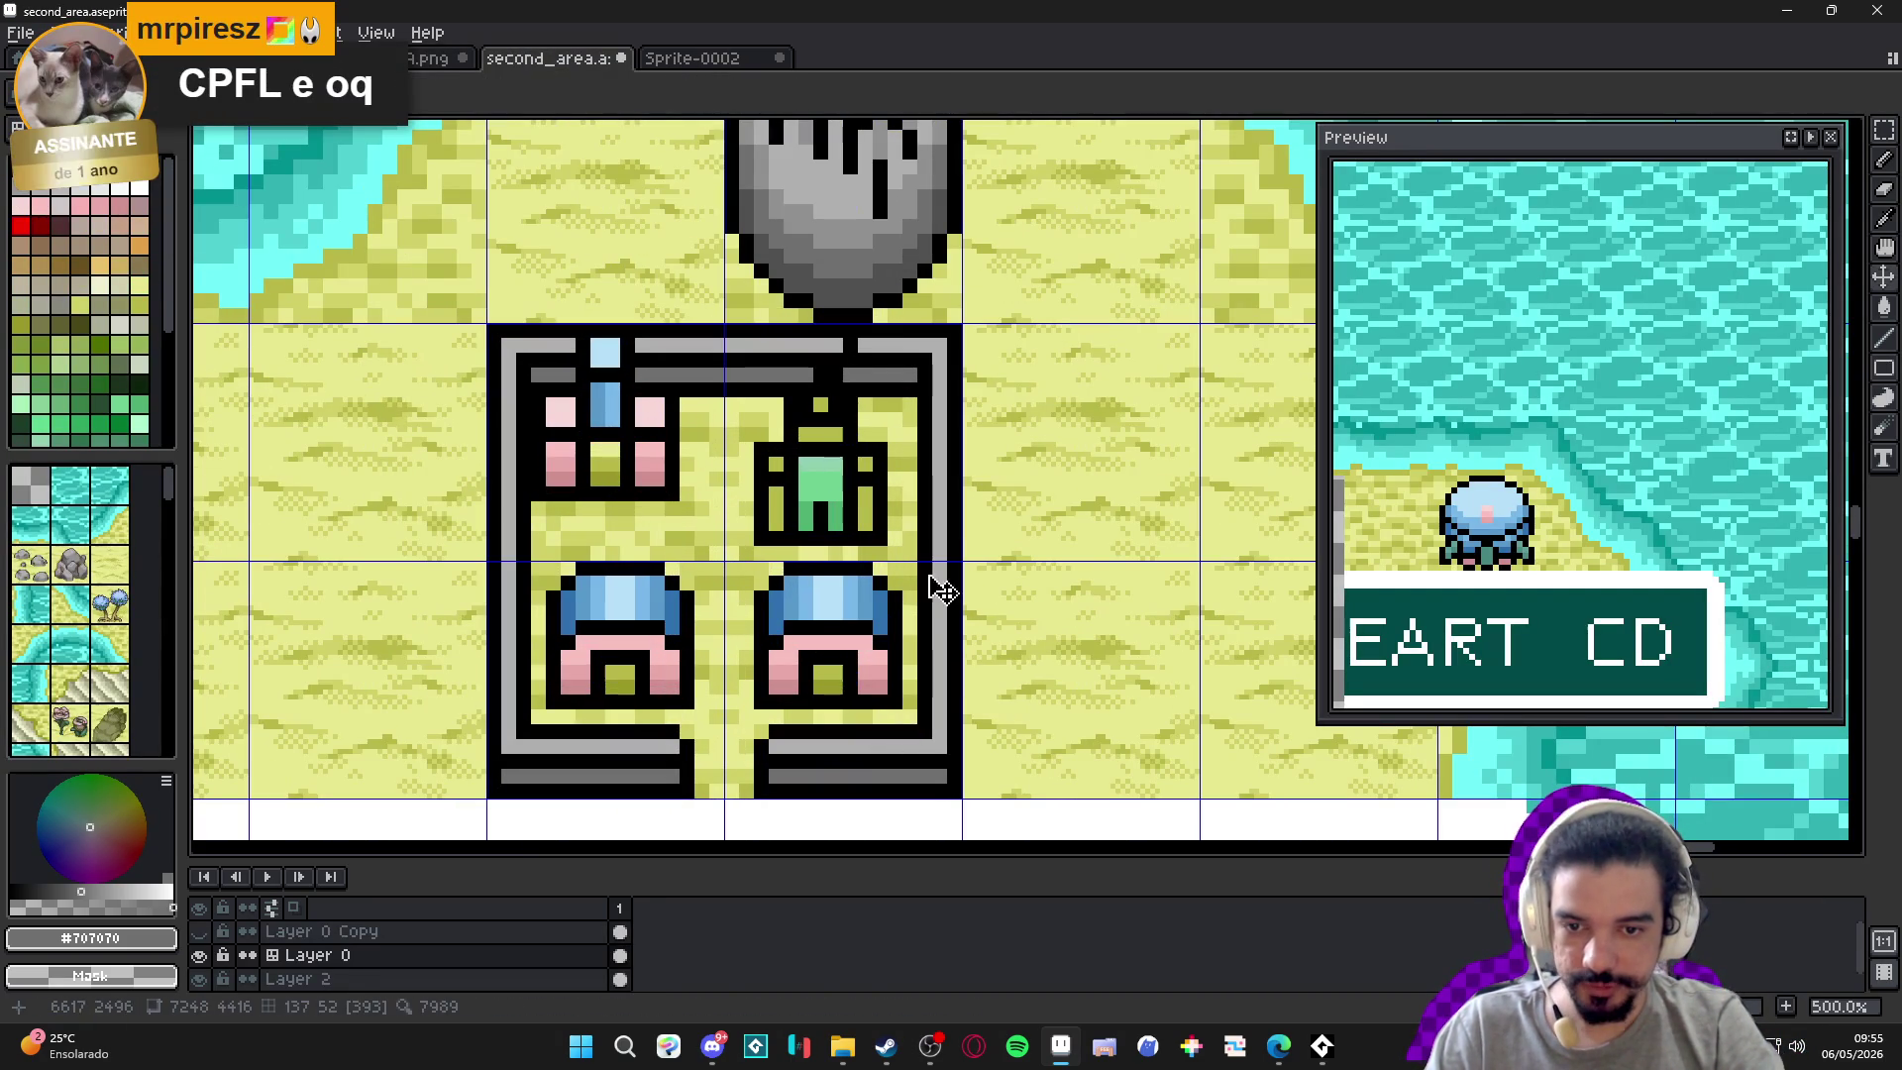
pyautogui.click(713, 60)
pyautogui.click(573, 61)
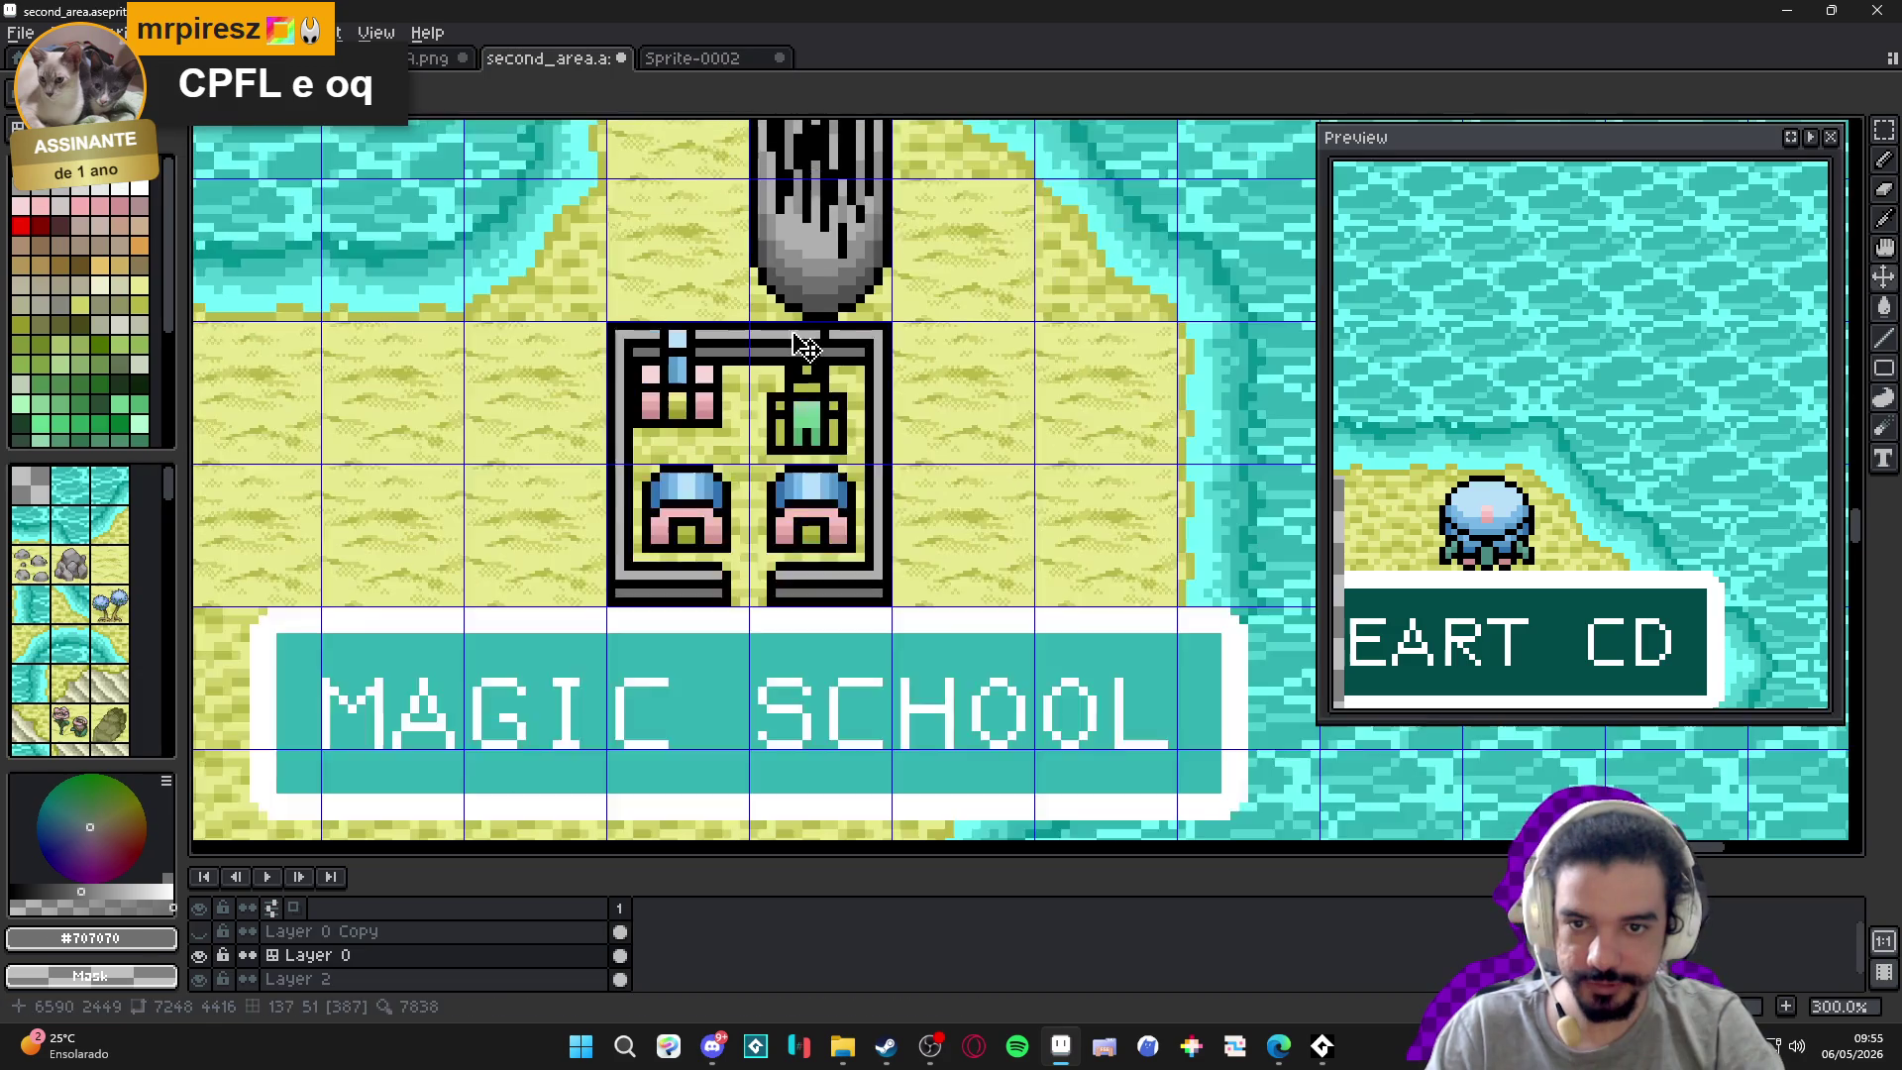
pyautogui.click(428, 62)
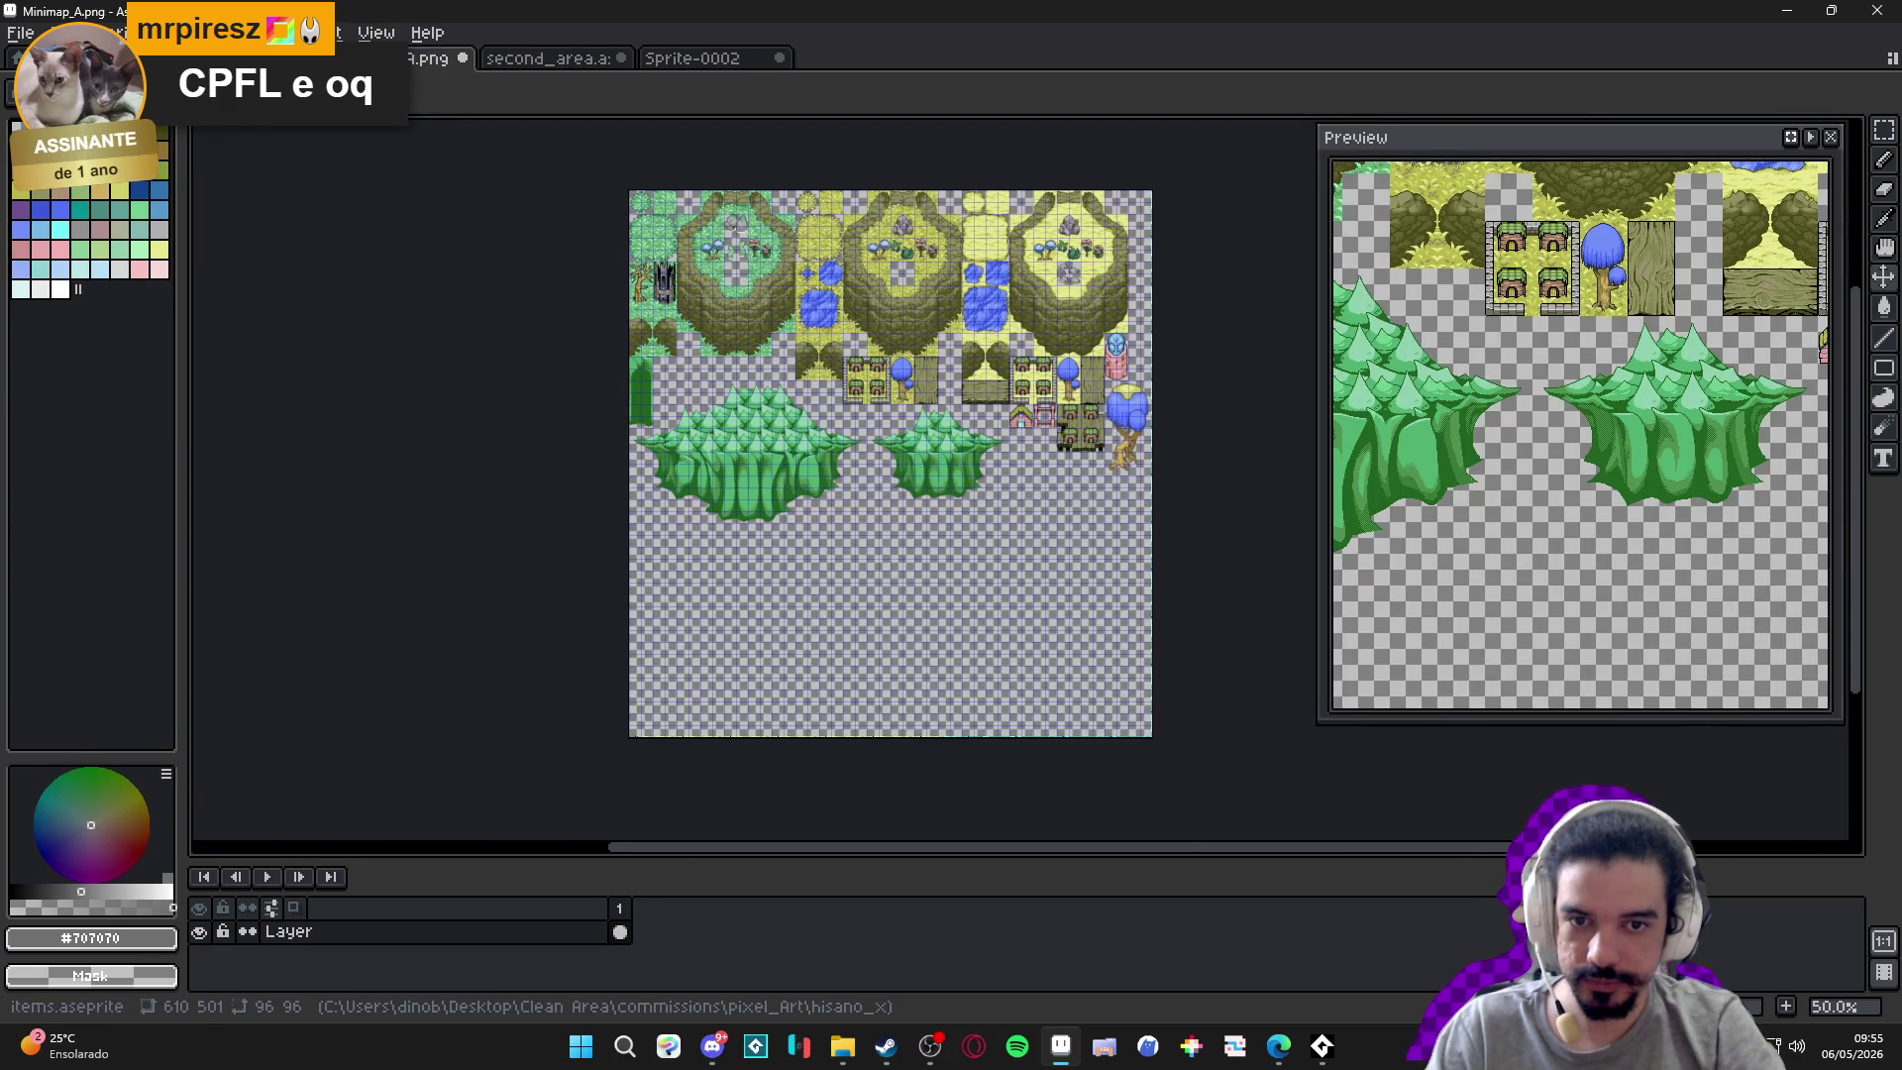
pyautogui.click(237, 58)
pyautogui.scroll(-2, 968, 563)
pyautogui.scroll(1, 777, 395)
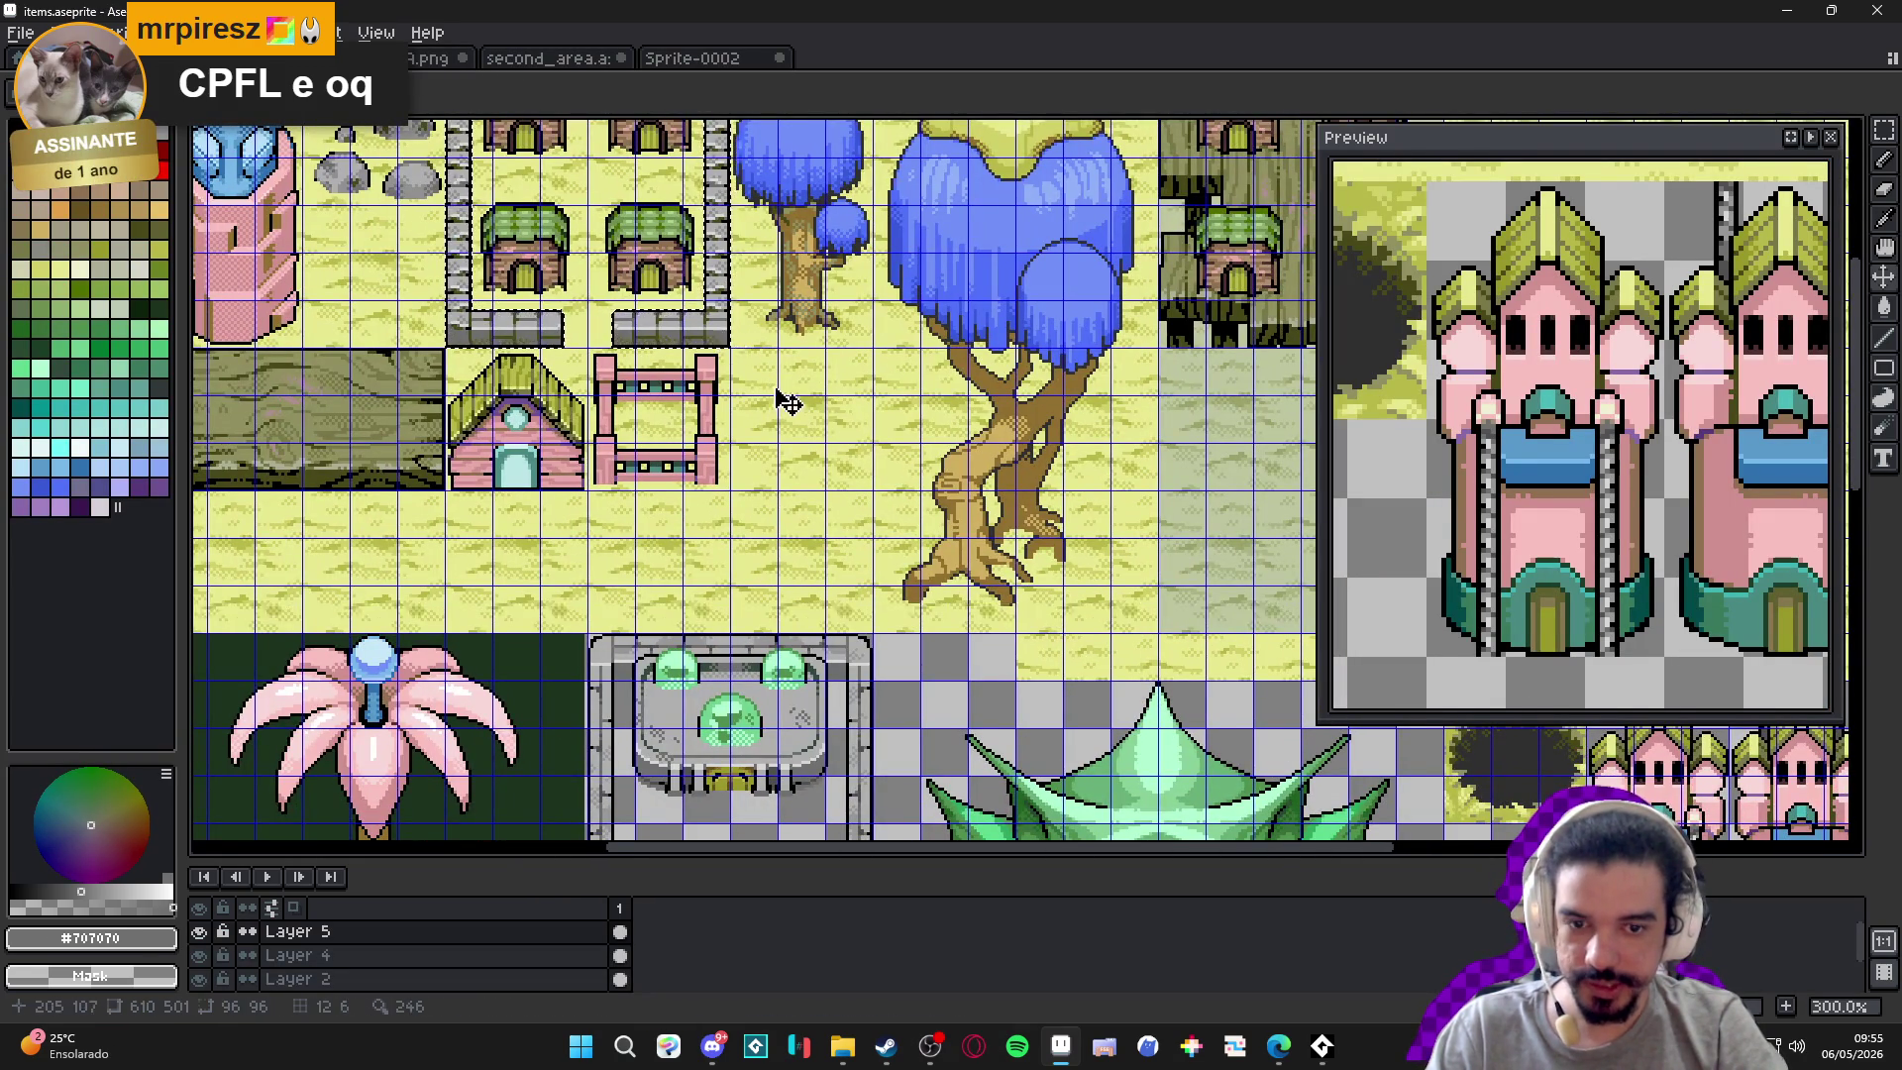
# Paste the stone walls onto a new layer, nudge them, and move them below the cave sprite.
pyautogui.scroll(-1, 763, 376)
pyautogui.scroll(1, 830, 666)
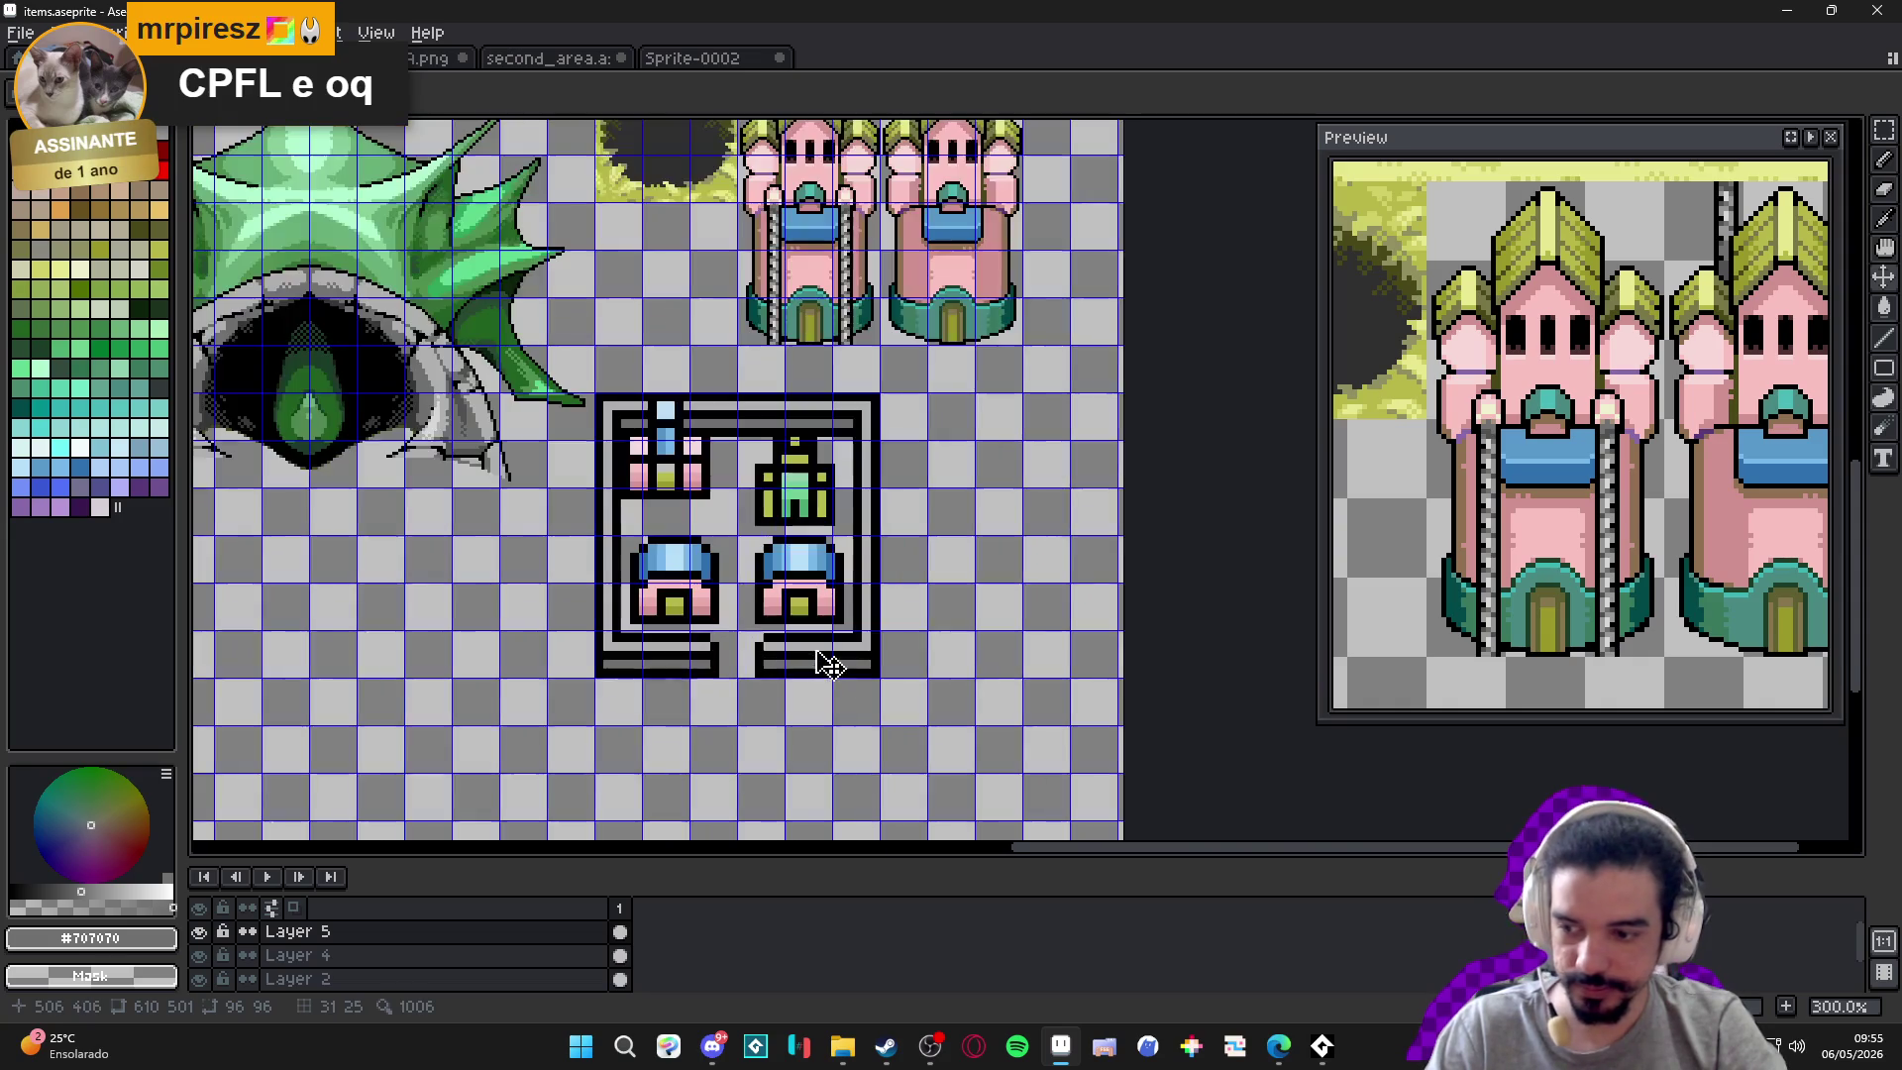
pyautogui.scroll(2, 832, 654)
pyautogui.hotkey('shift', 'n')
pyautogui.hotkey('ctrl', 'v')
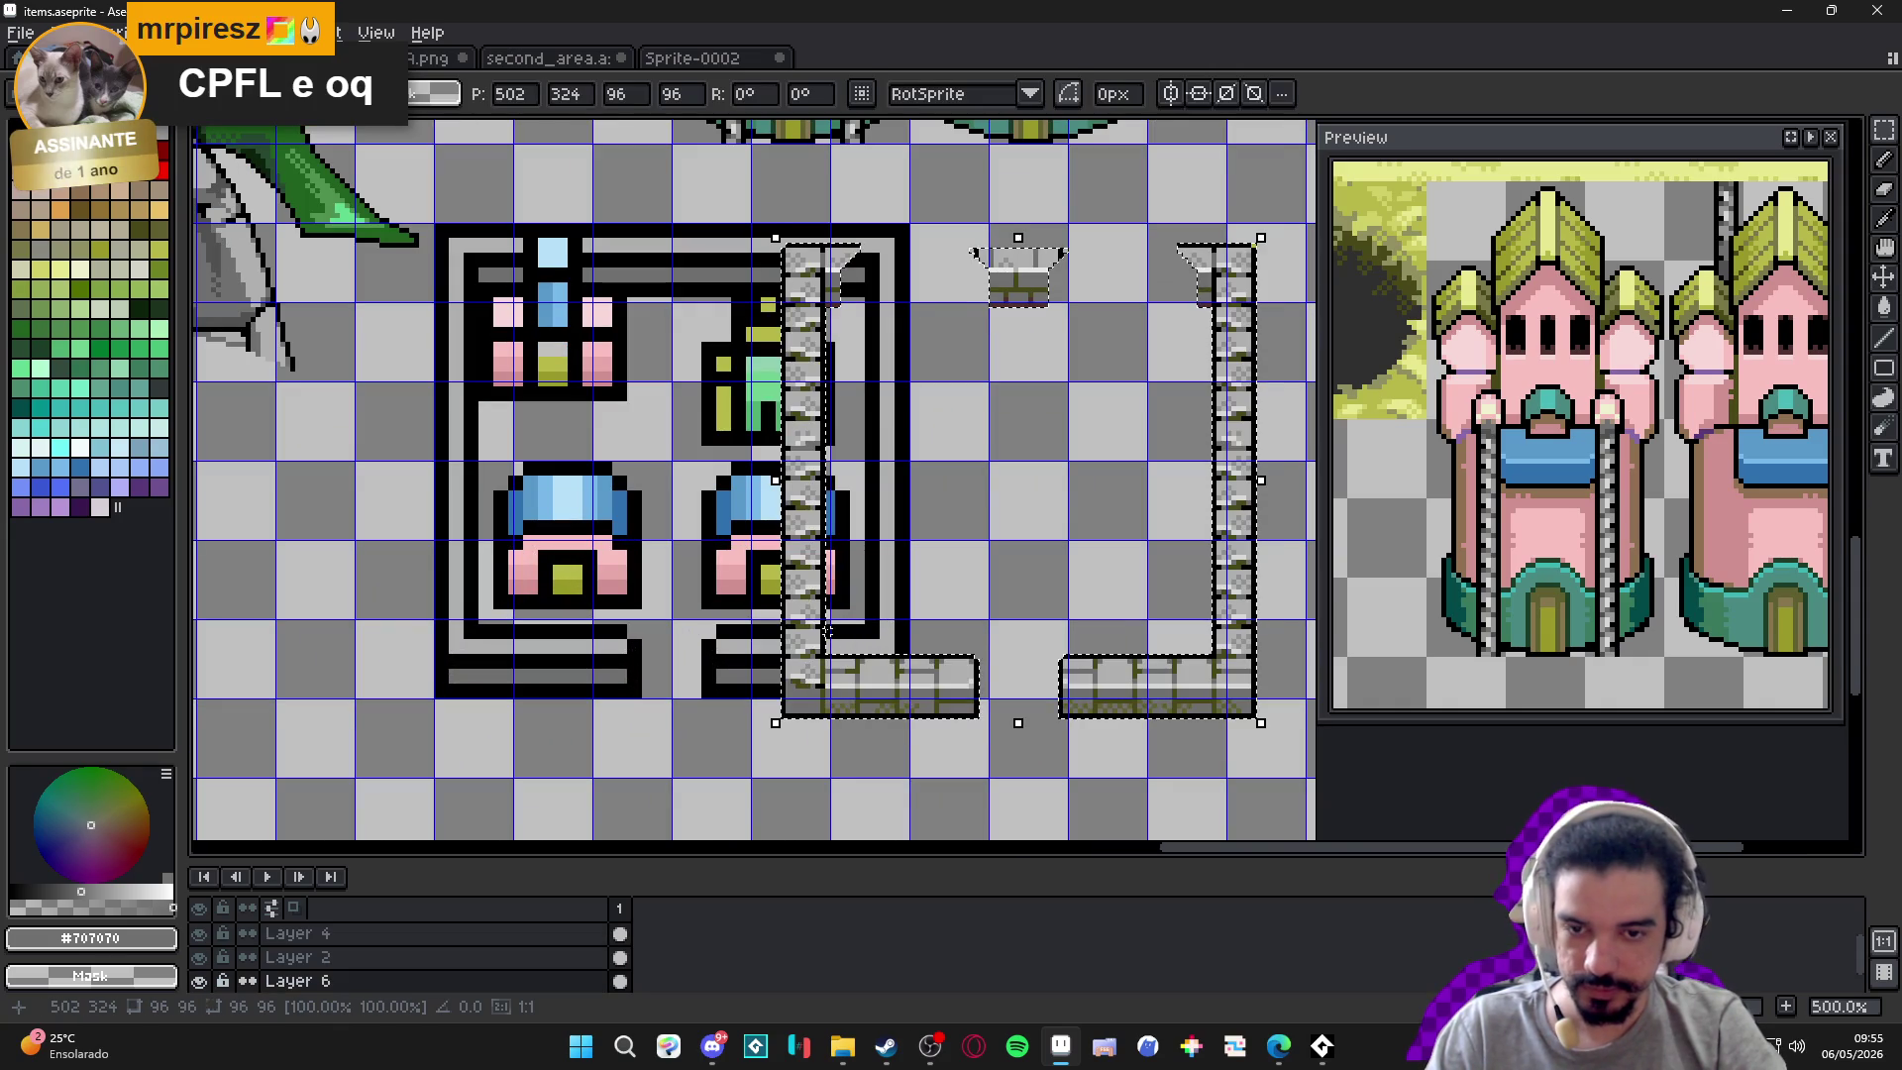
pyautogui.moveTo(909, 707); pyautogui.dragTo(560, 681)
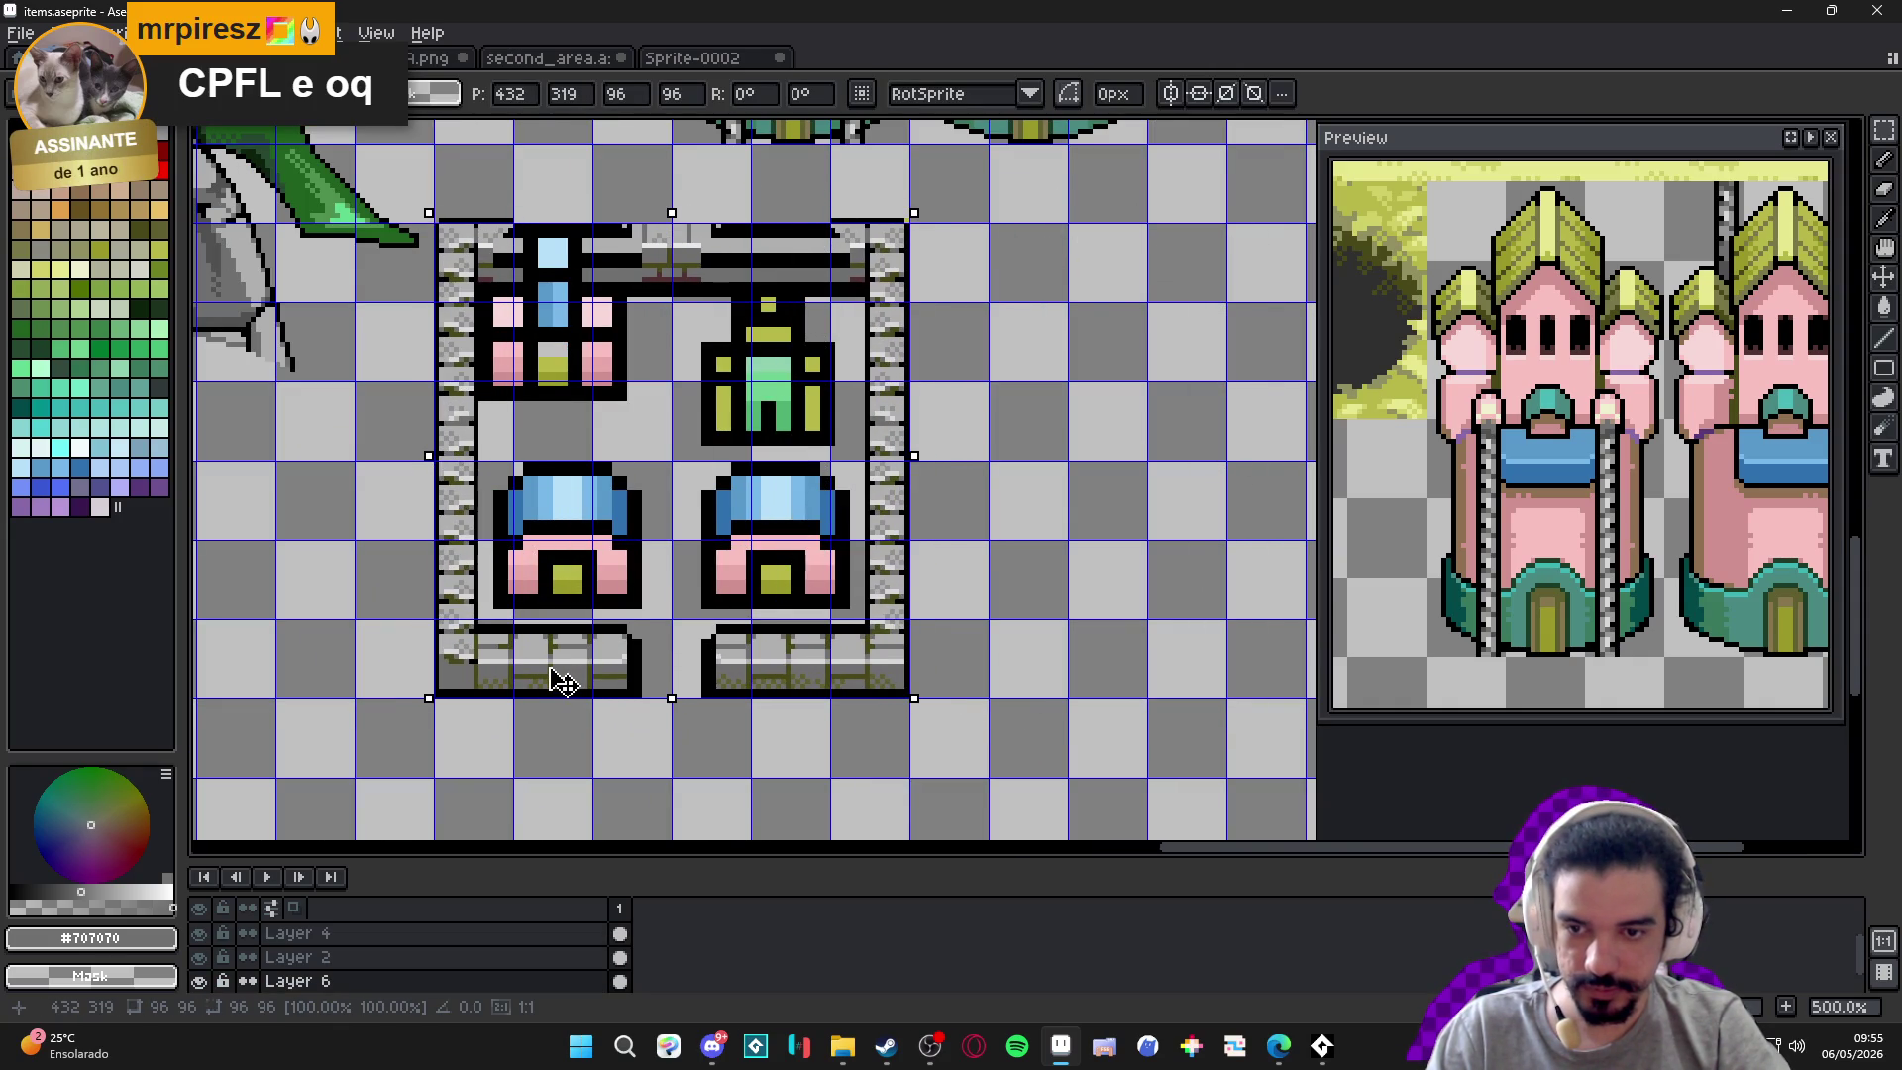
pyautogui.press('Down')
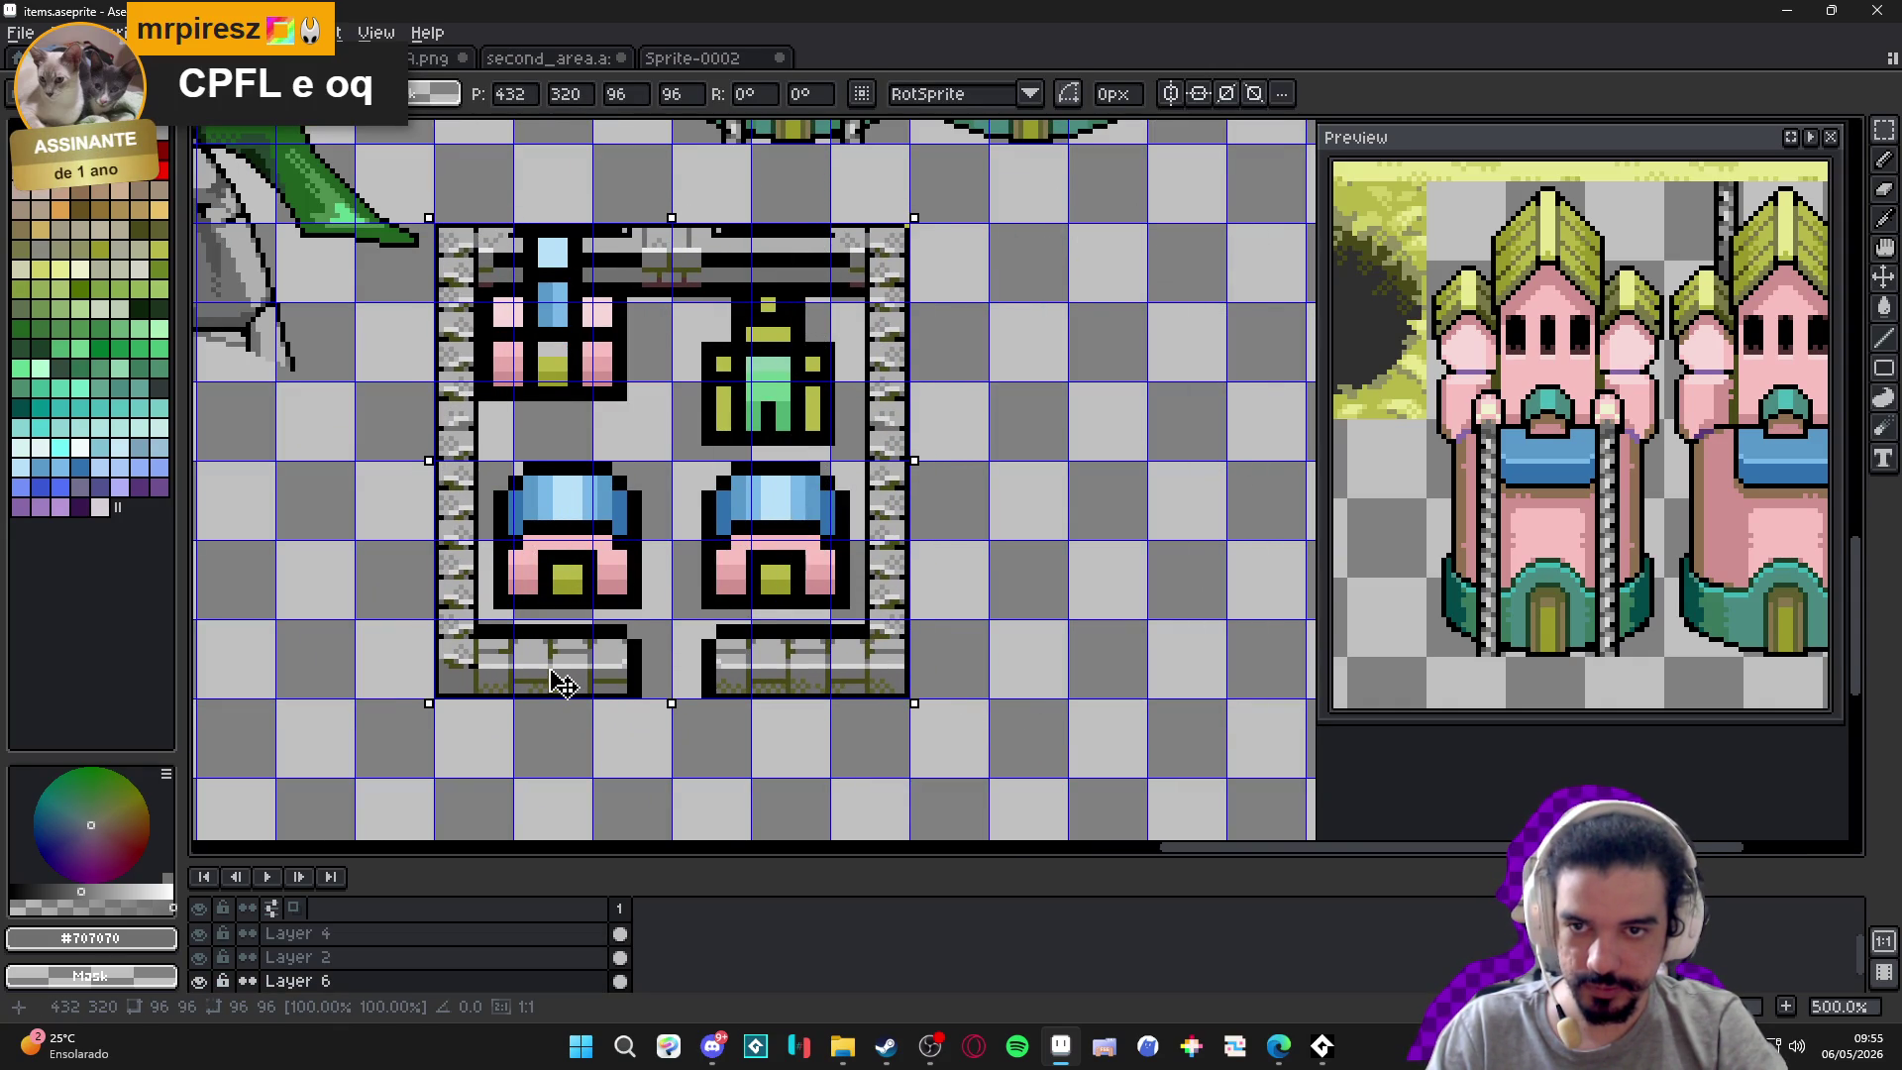
pyautogui.press('Right')
pyautogui.press('Right')
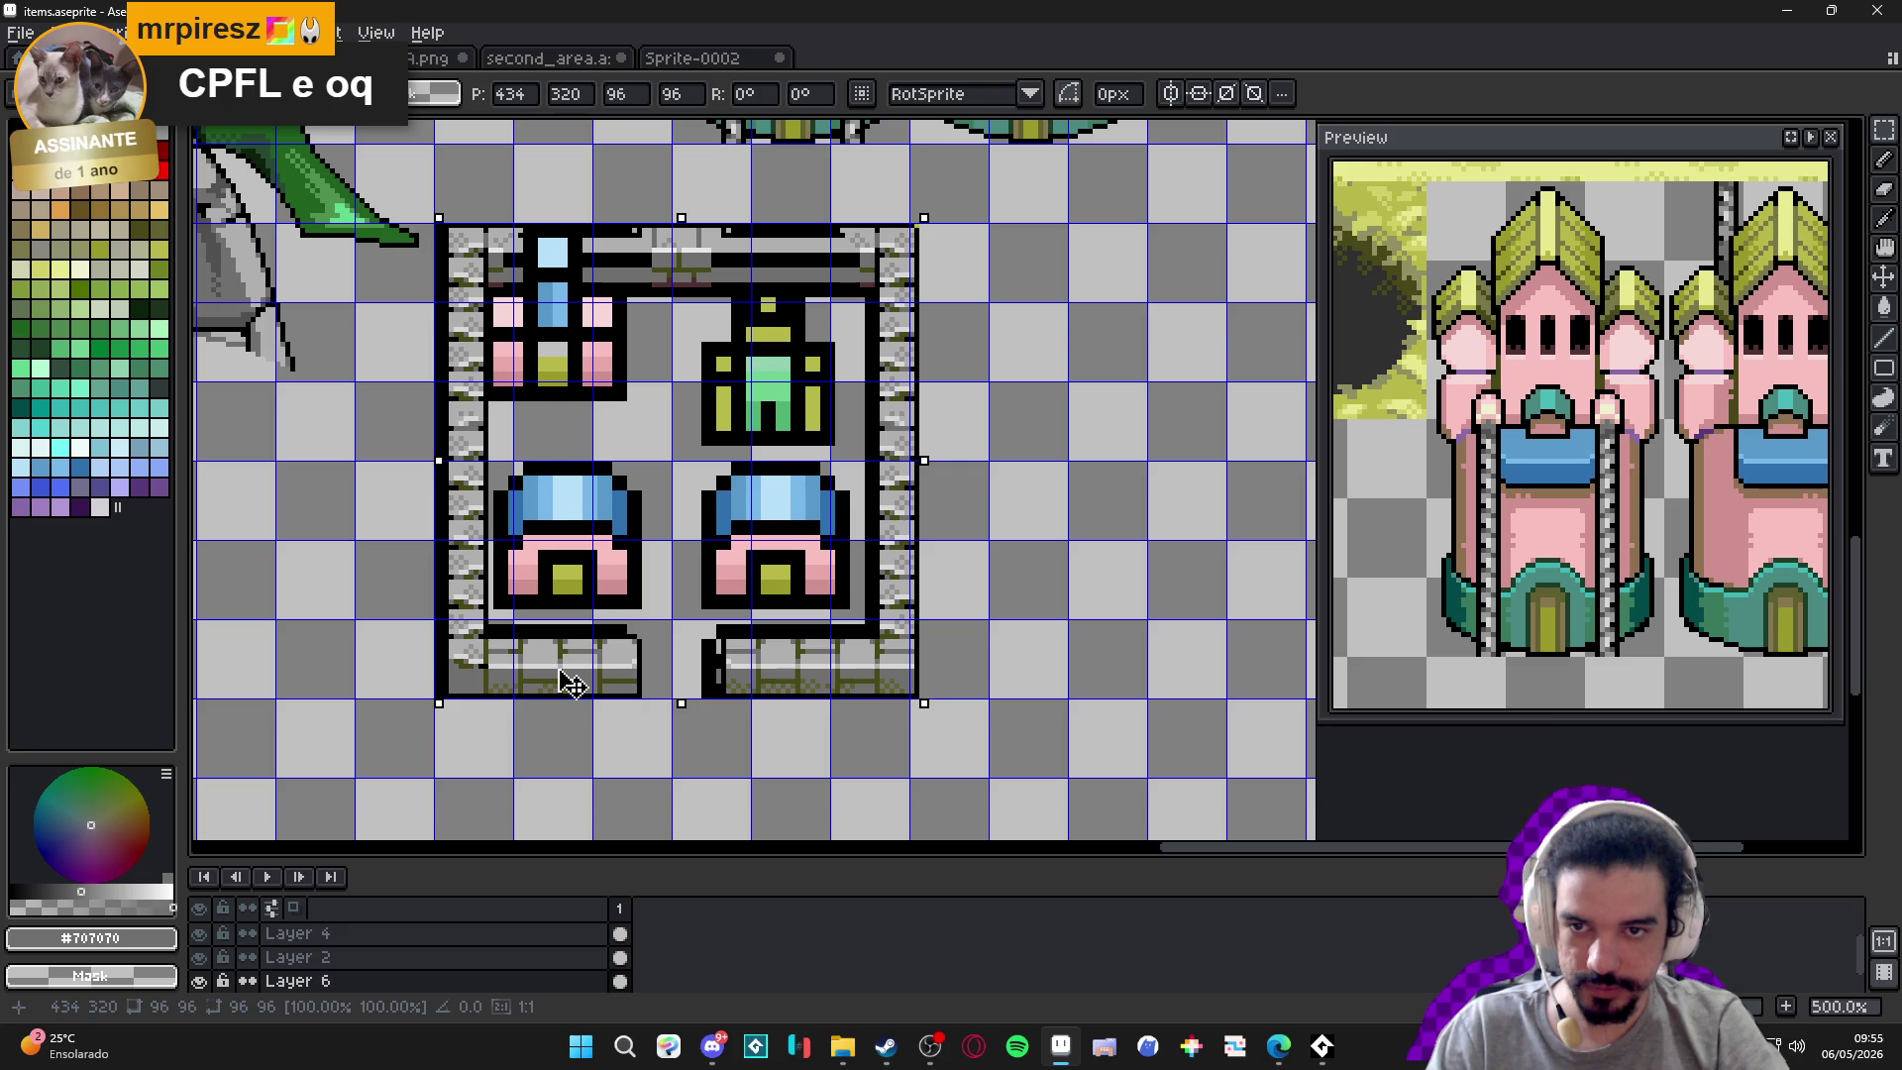
pyautogui.press('Left')
pyautogui.press('Left')
pyautogui.moveTo(562, 682)
pyautogui.mouseDown()
pyautogui.moveTo(1049, 684)
pyautogui.moveTo(726, 747)
pyautogui.moveTo(600, 710)
pyautogui.moveTo(1202, 510)
pyautogui.moveTo(543, 807)
pyautogui.moveTo(587, 800)
pyautogui.moveTo(578, 635)
pyautogui.mouseUp()
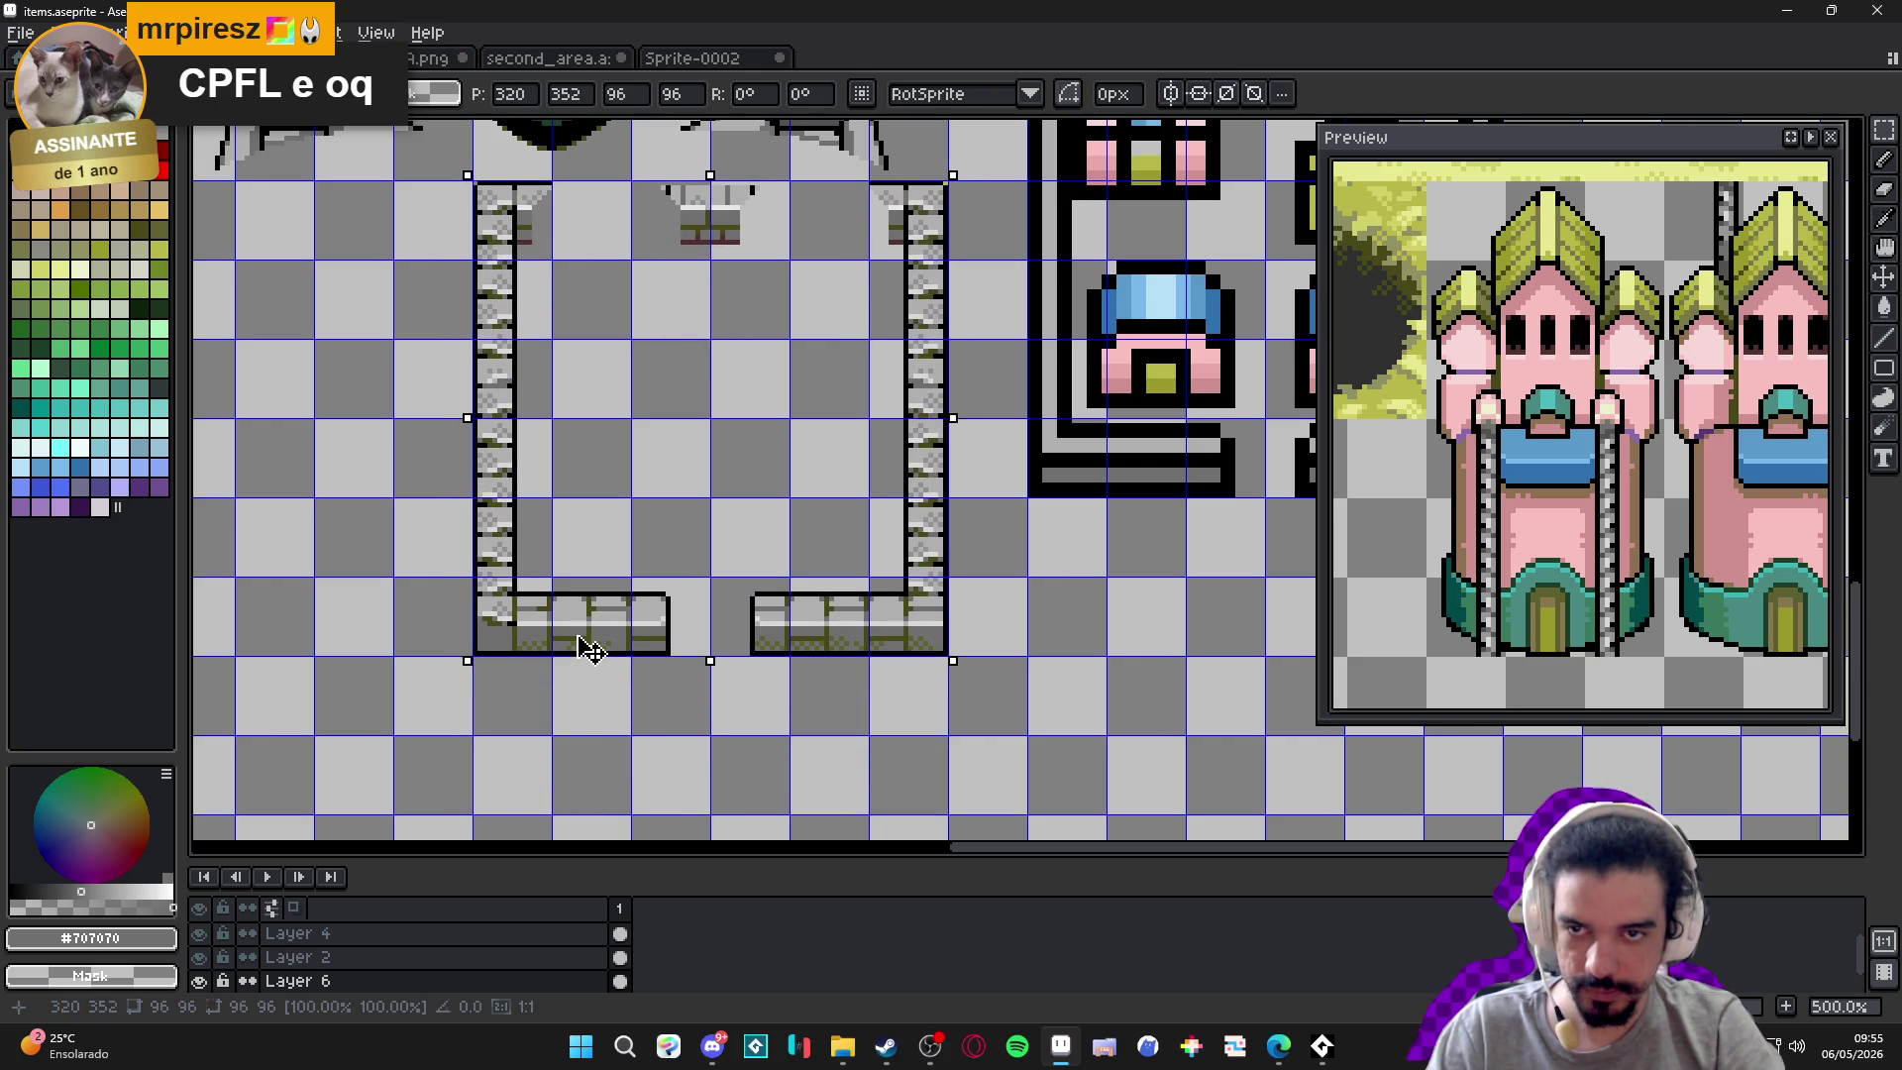
# Commit the pasted wall frame and delete the stray brick piece along its top.
pyautogui.scroll(2, 645, 637)
pyautogui.hscroll(2, 666, 747)
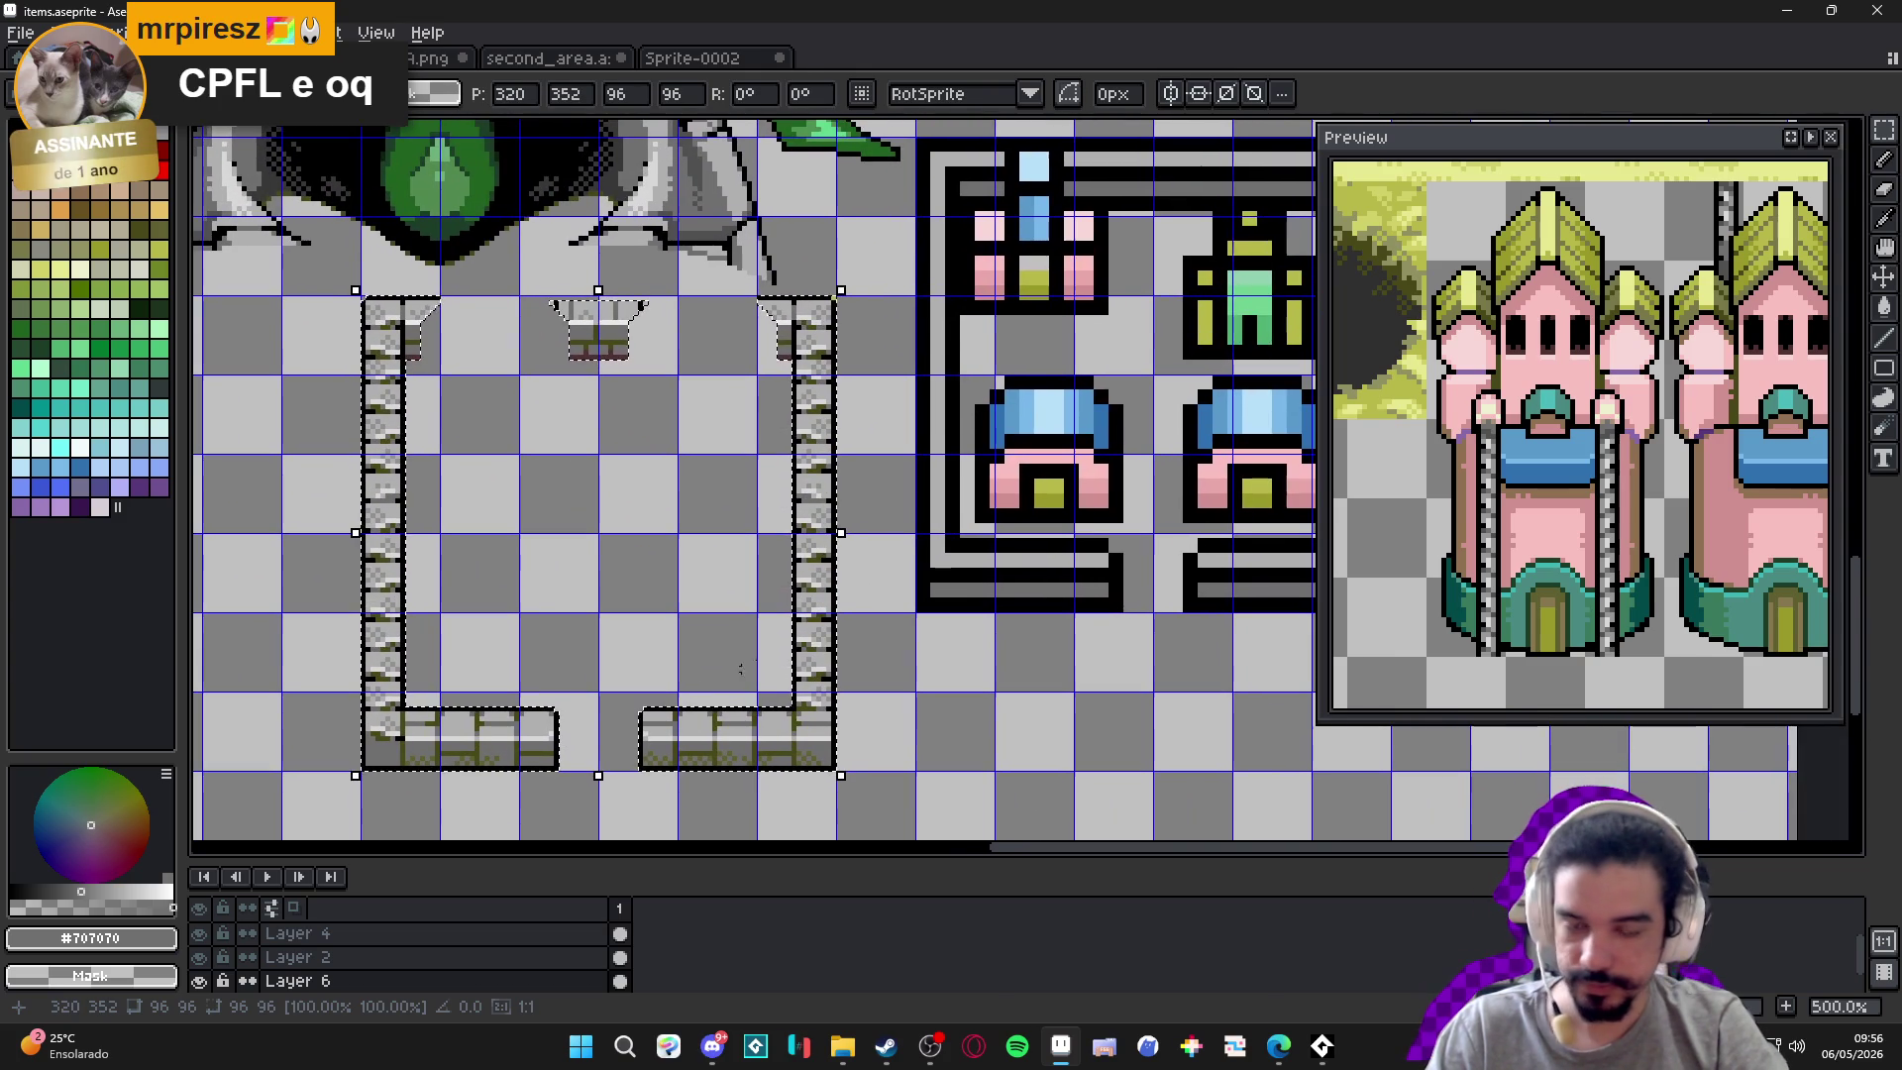
pyautogui.click(956, 347)
pyautogui.moveTo(956, 347); pyautogui.dragTo(852, 436)
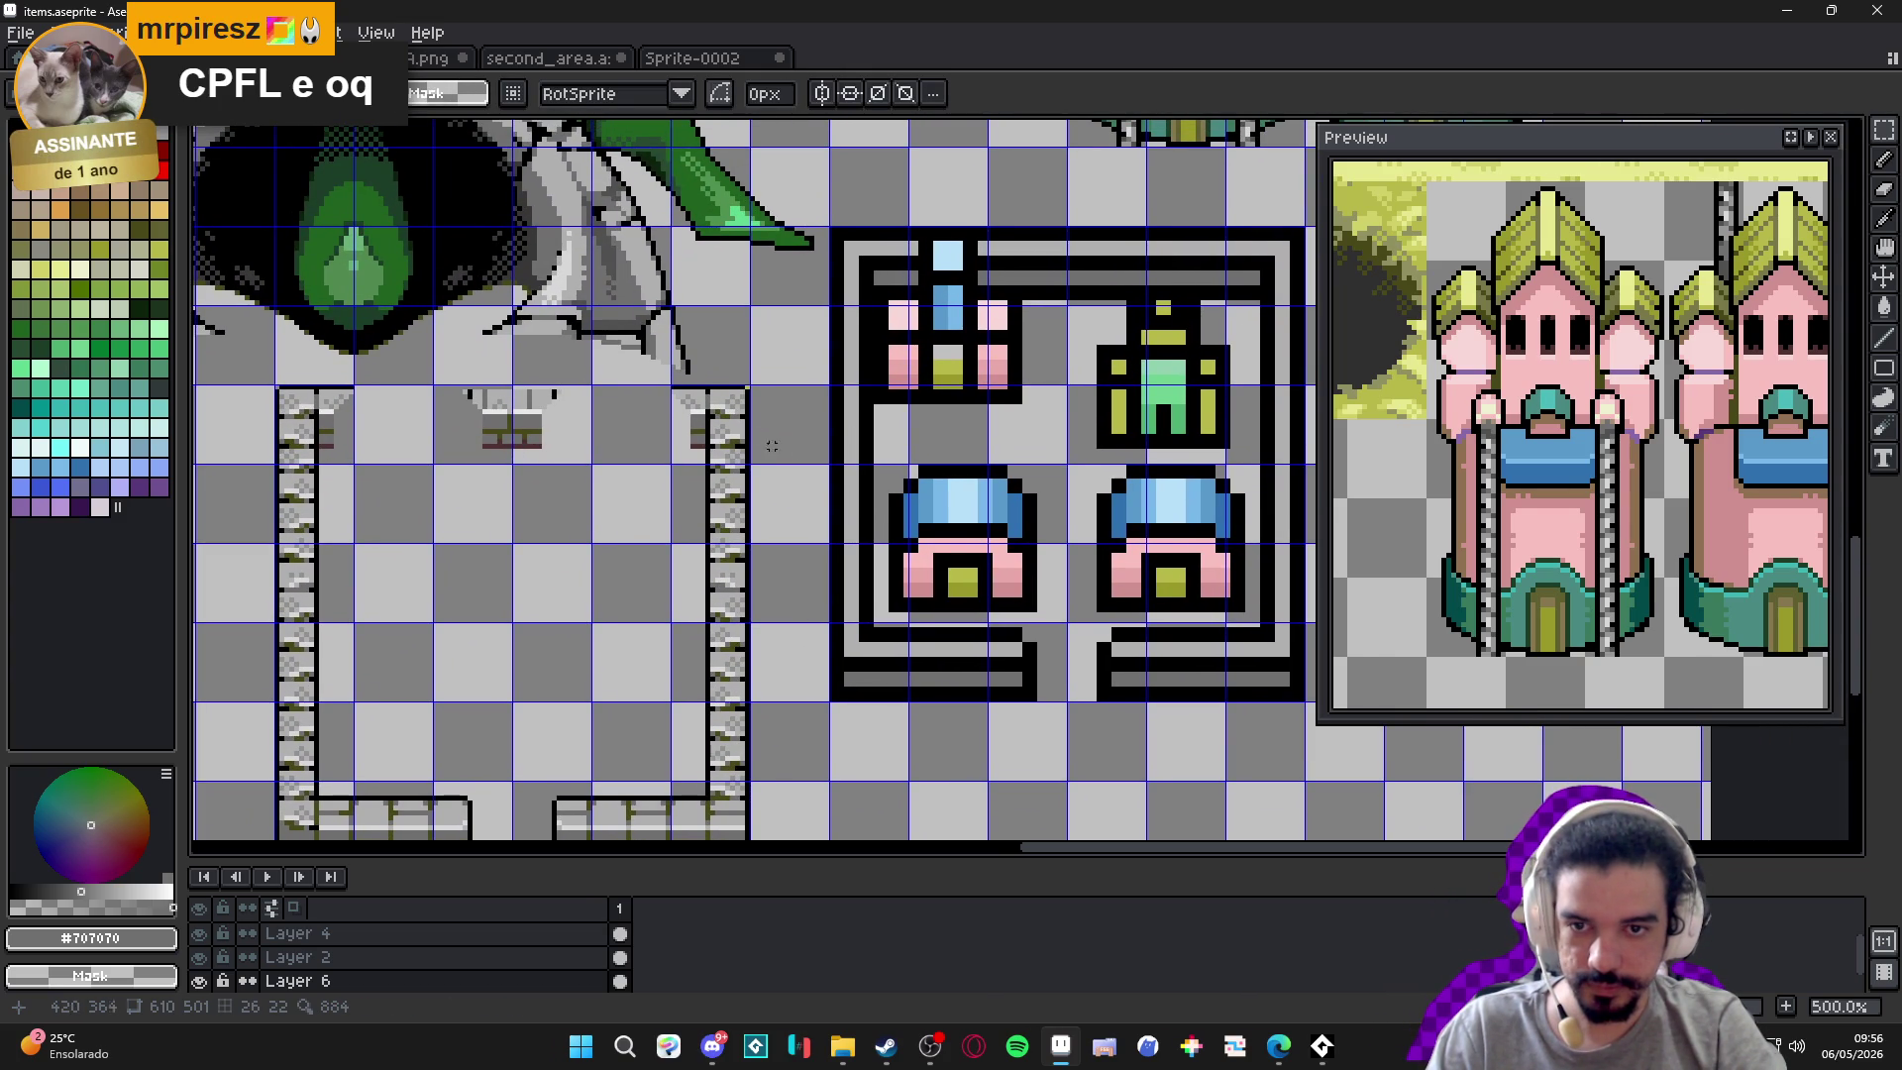
pyautogui.scroll(-1, 670, 434)
pyautogui.hscroll(1, 670, 434)
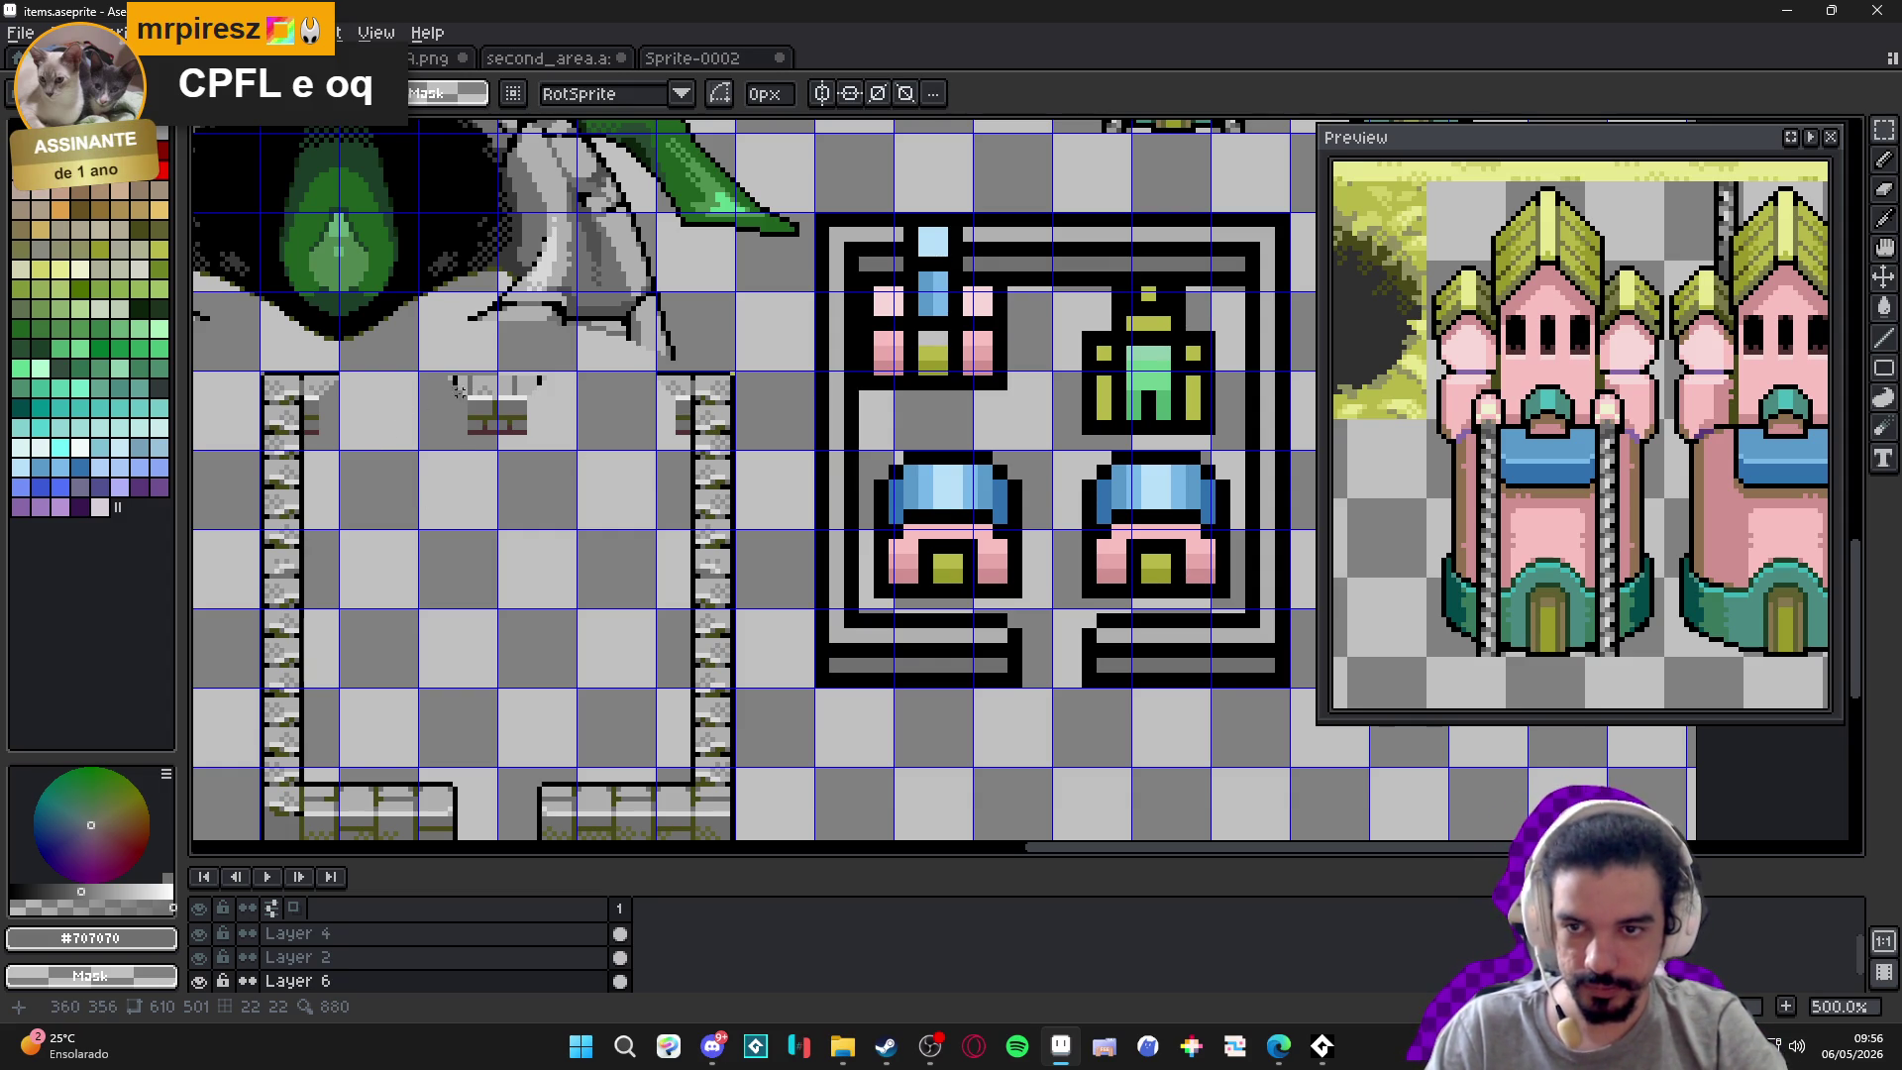
pyautogui.press('Delete')
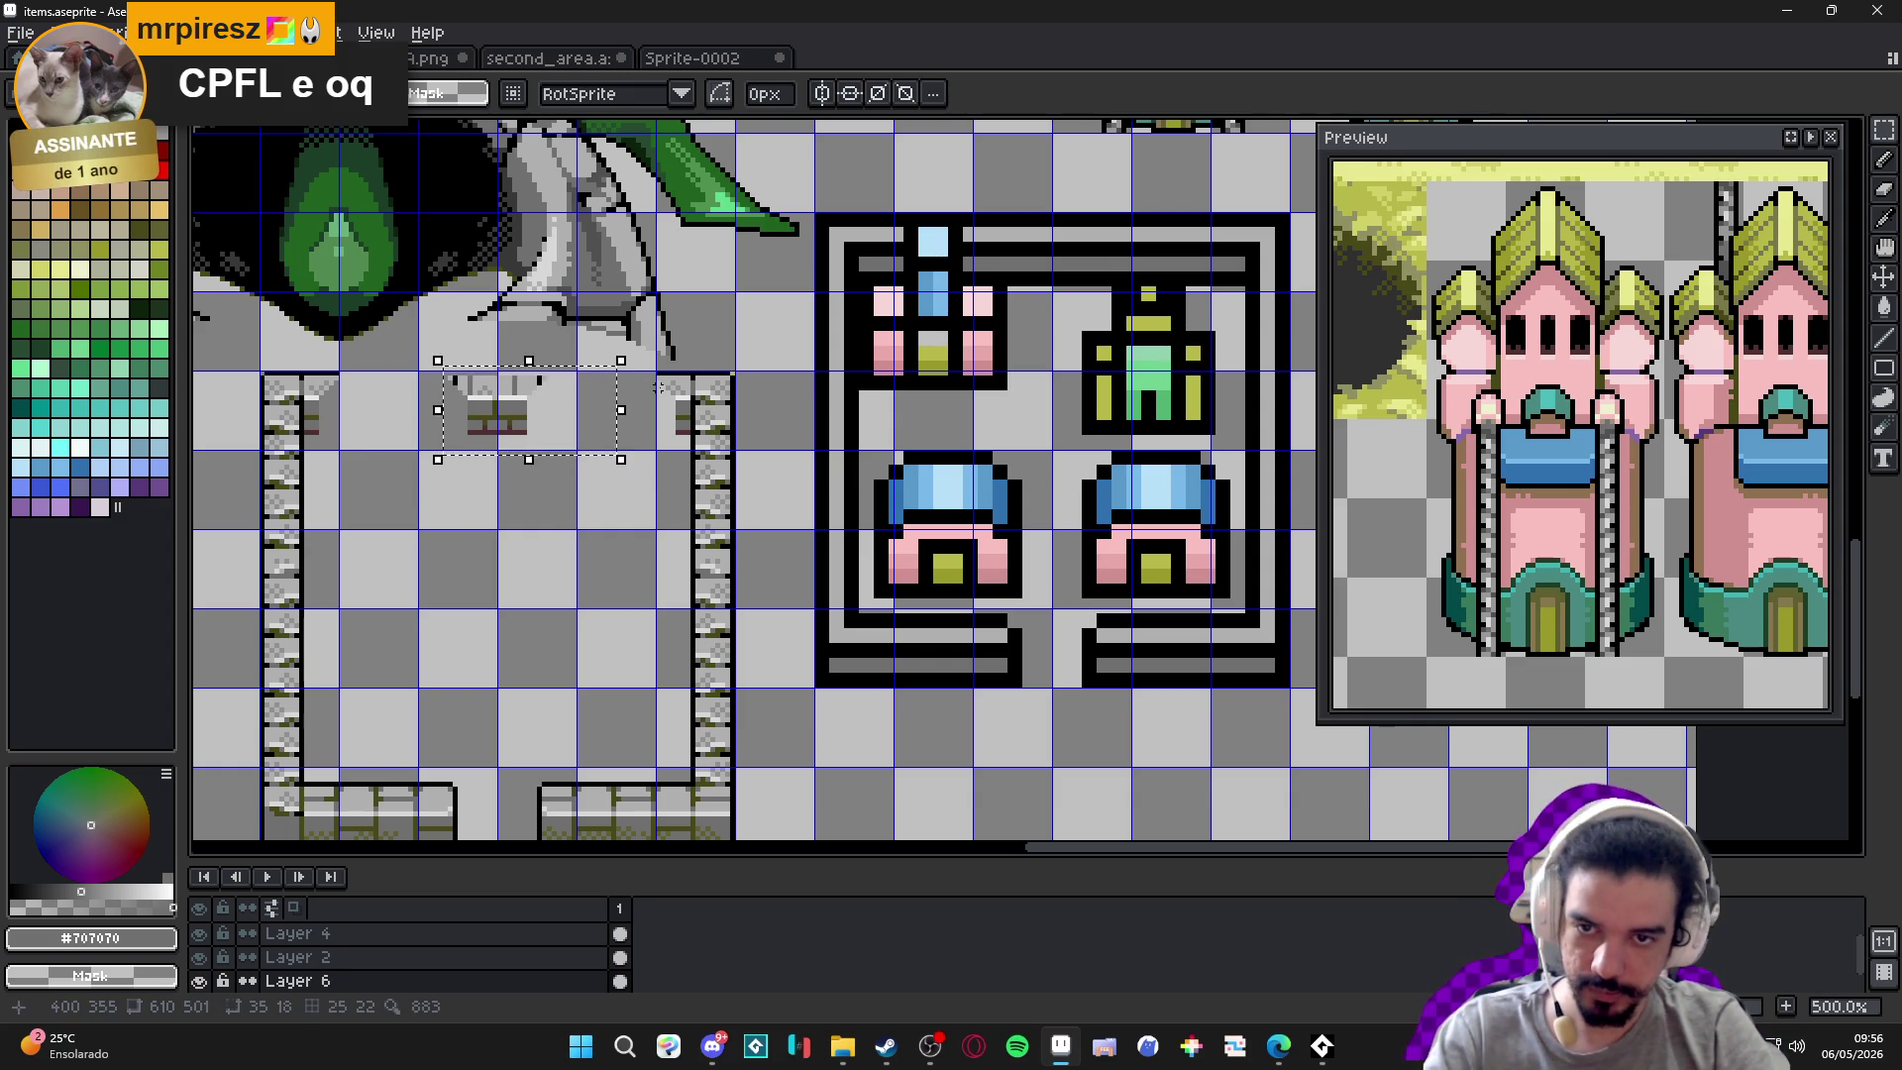
# Select a single 16x16 brick tile at the bottom of the frame.
pyautogui.scroll(5, 680, 394)
pyautogui.scroll(-1, 680, 369)
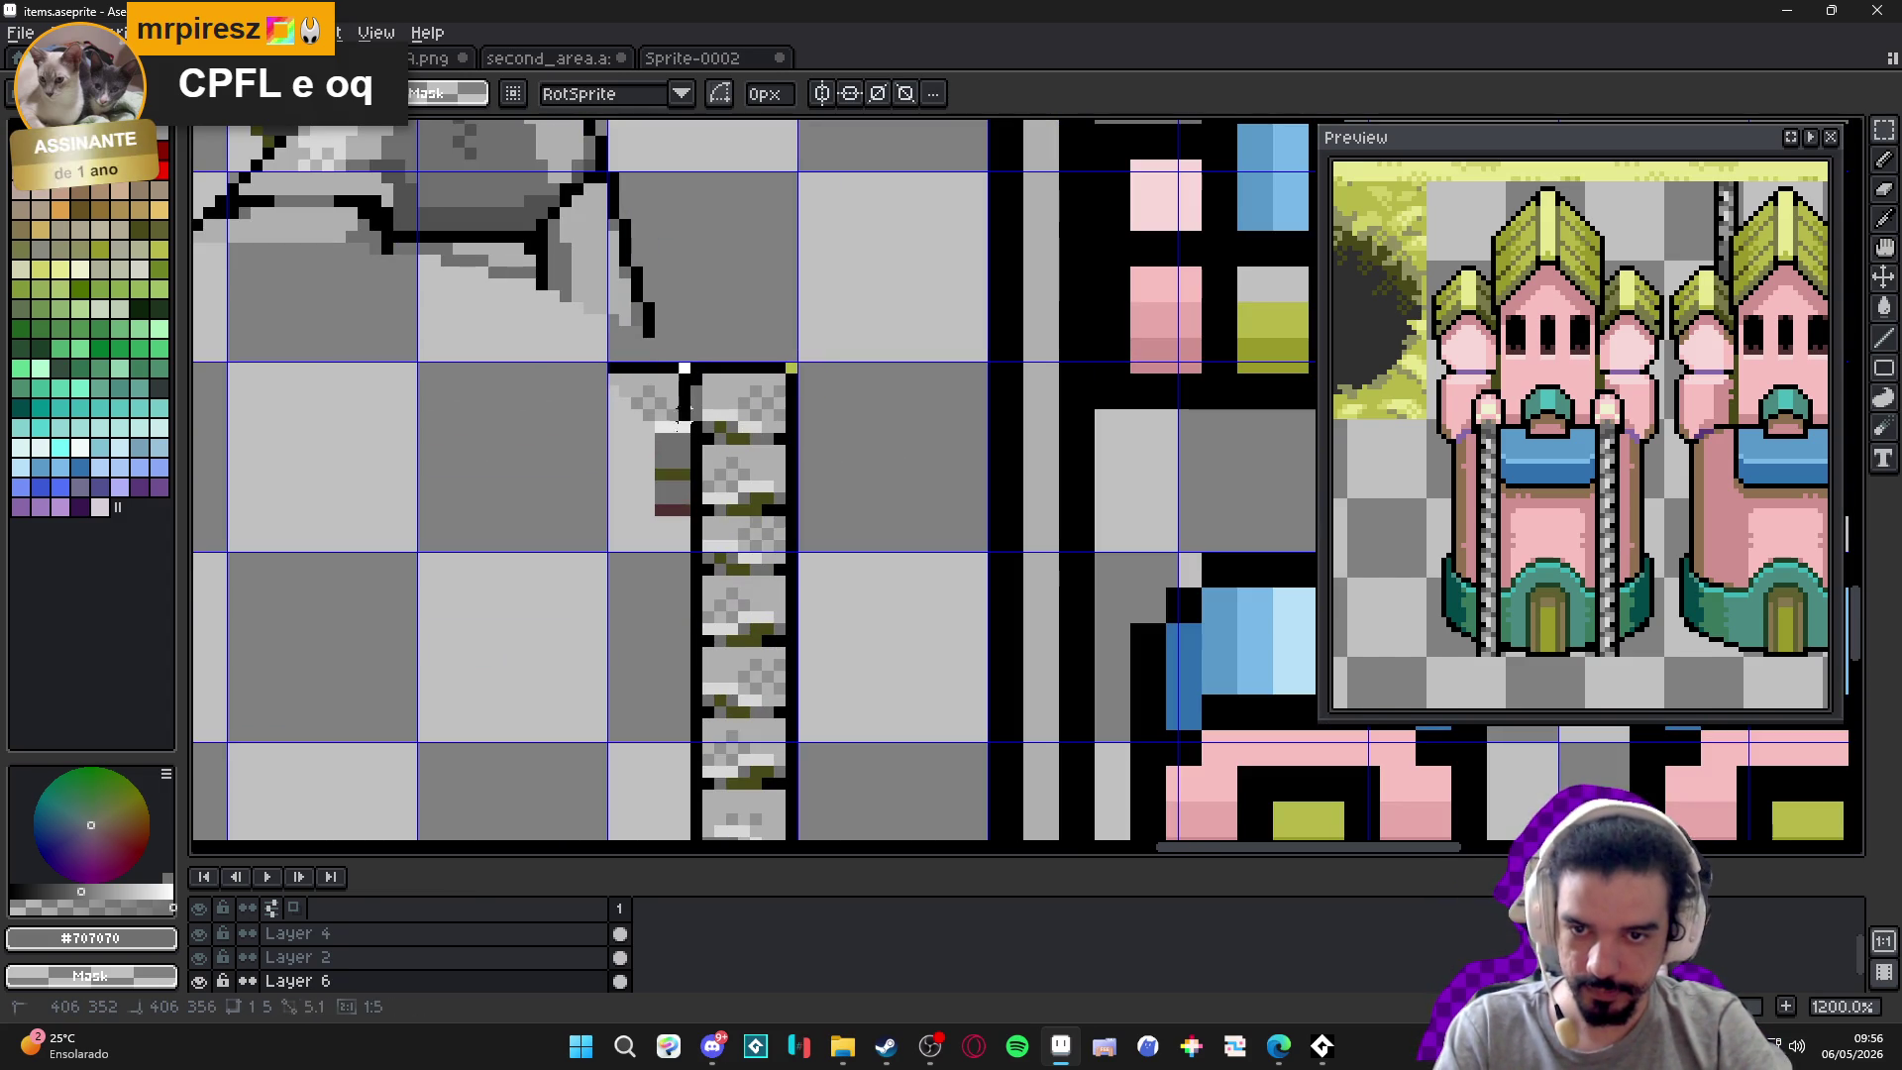
pyautogui.hscroll(-3, 680, 432)
pyautogui.moveTo(490, 391); pyautogui.dragTo(340, 637)
pyautogui.scroll(-1, 505, 408)
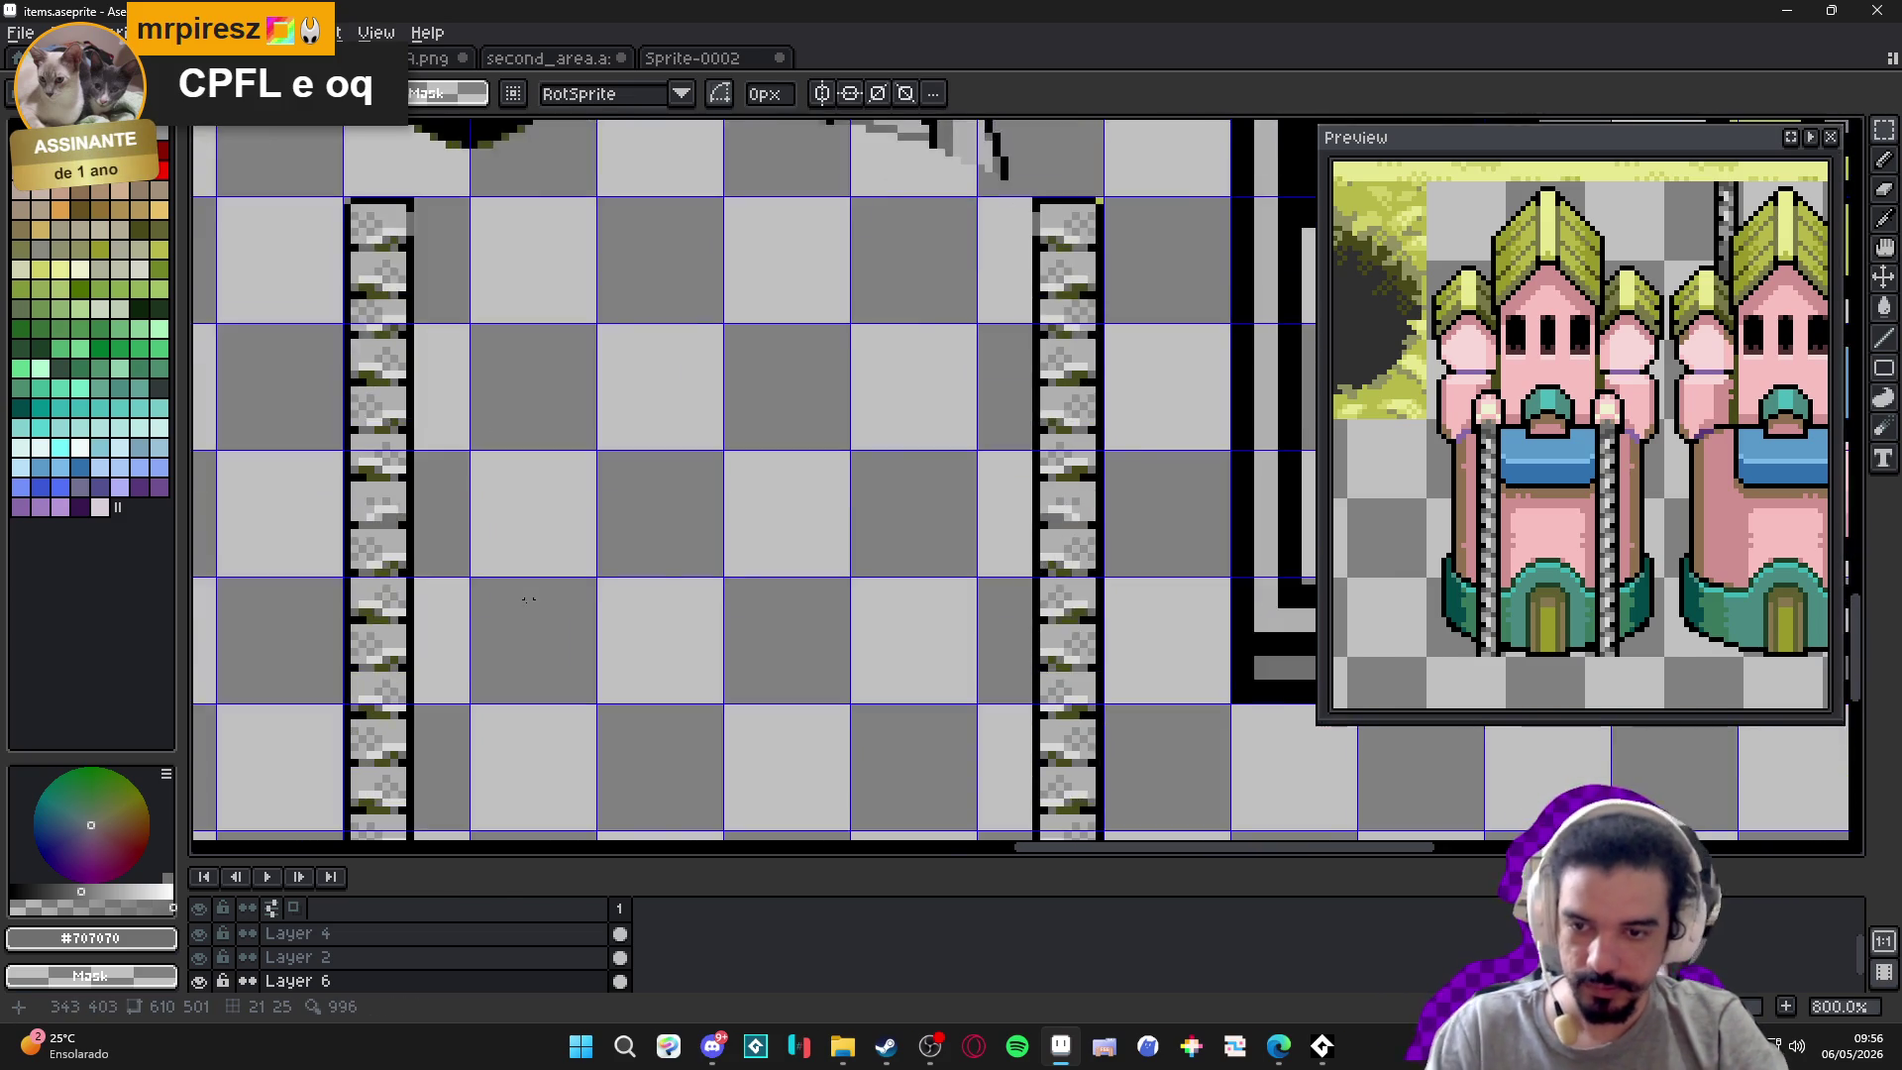
pyautogui.scroll(-3, 526, 572)
pyautogui.scroll(5, 506, 615)
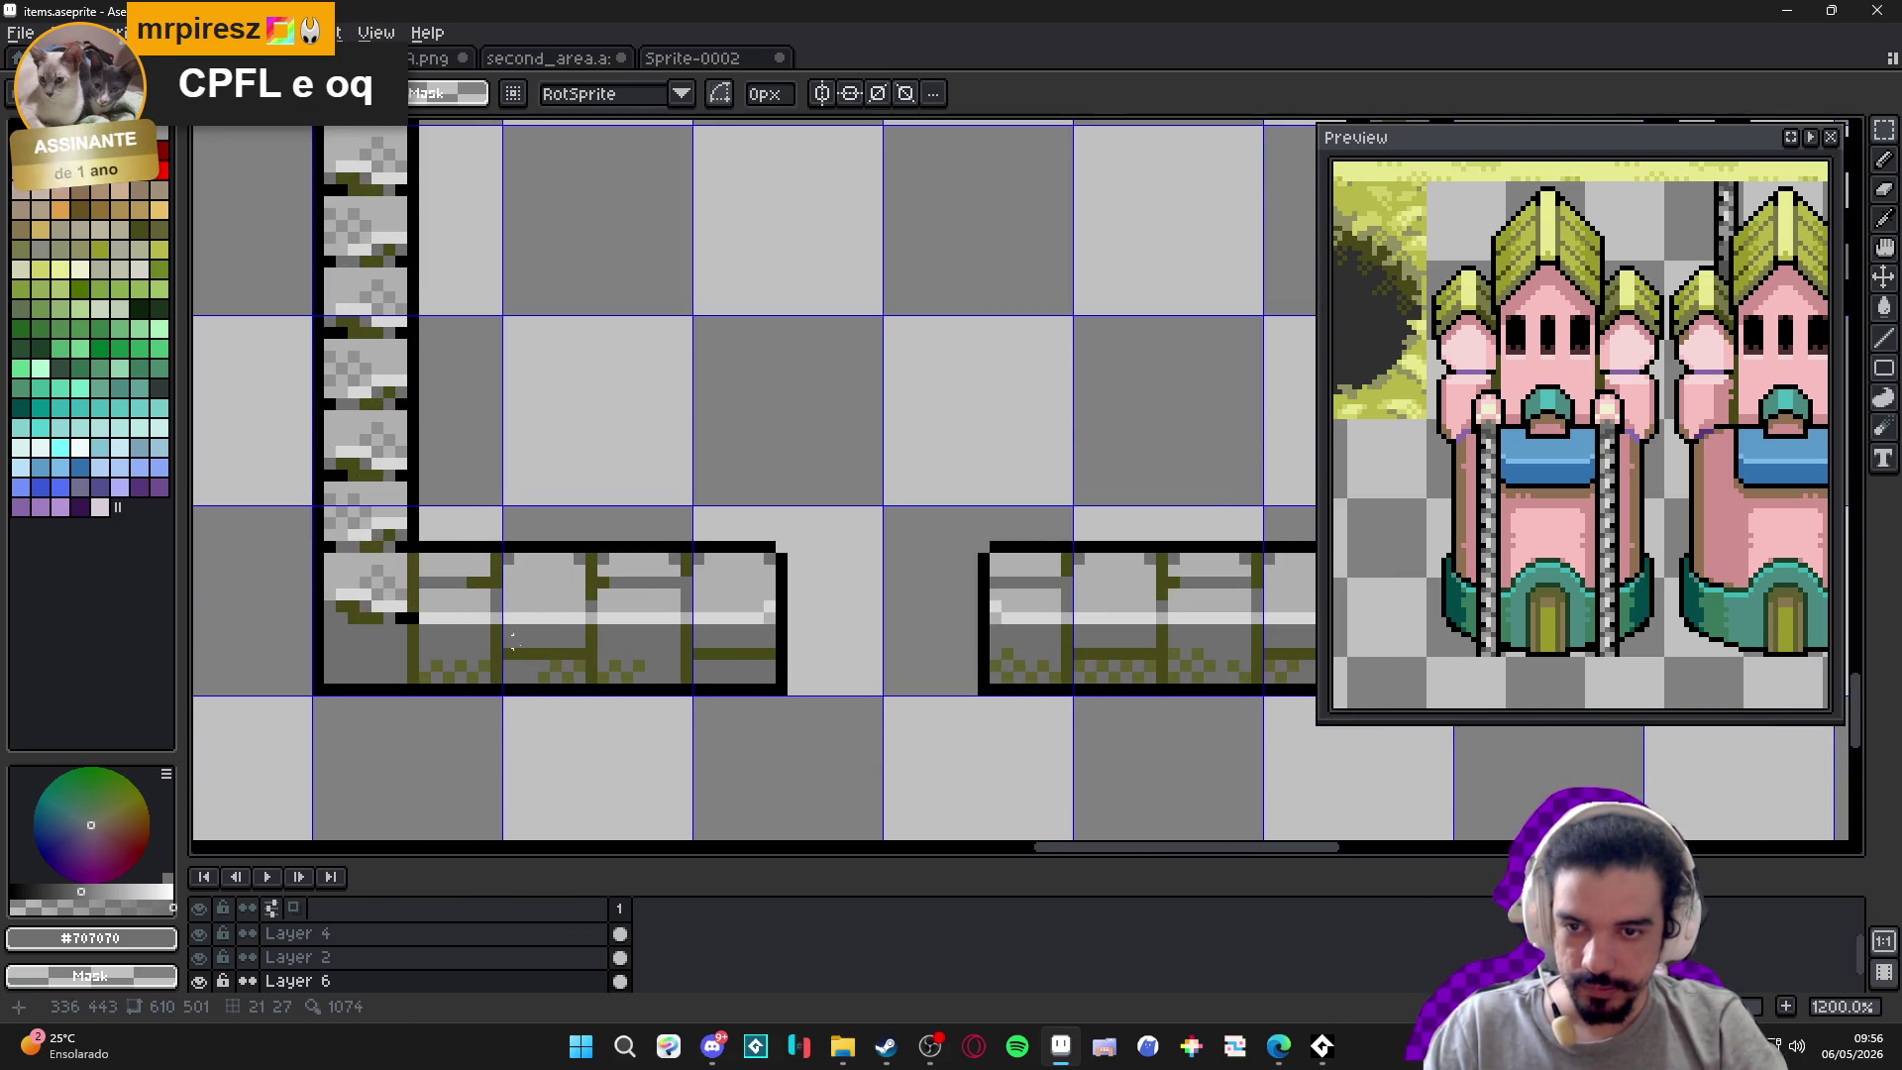
pyautogui.scroll(1, 501, 634)
pyautogui.moveTo(582, 631); pyautogui.dragTo(586, 634)
pyautogui.scroll(-4, 595, 634)
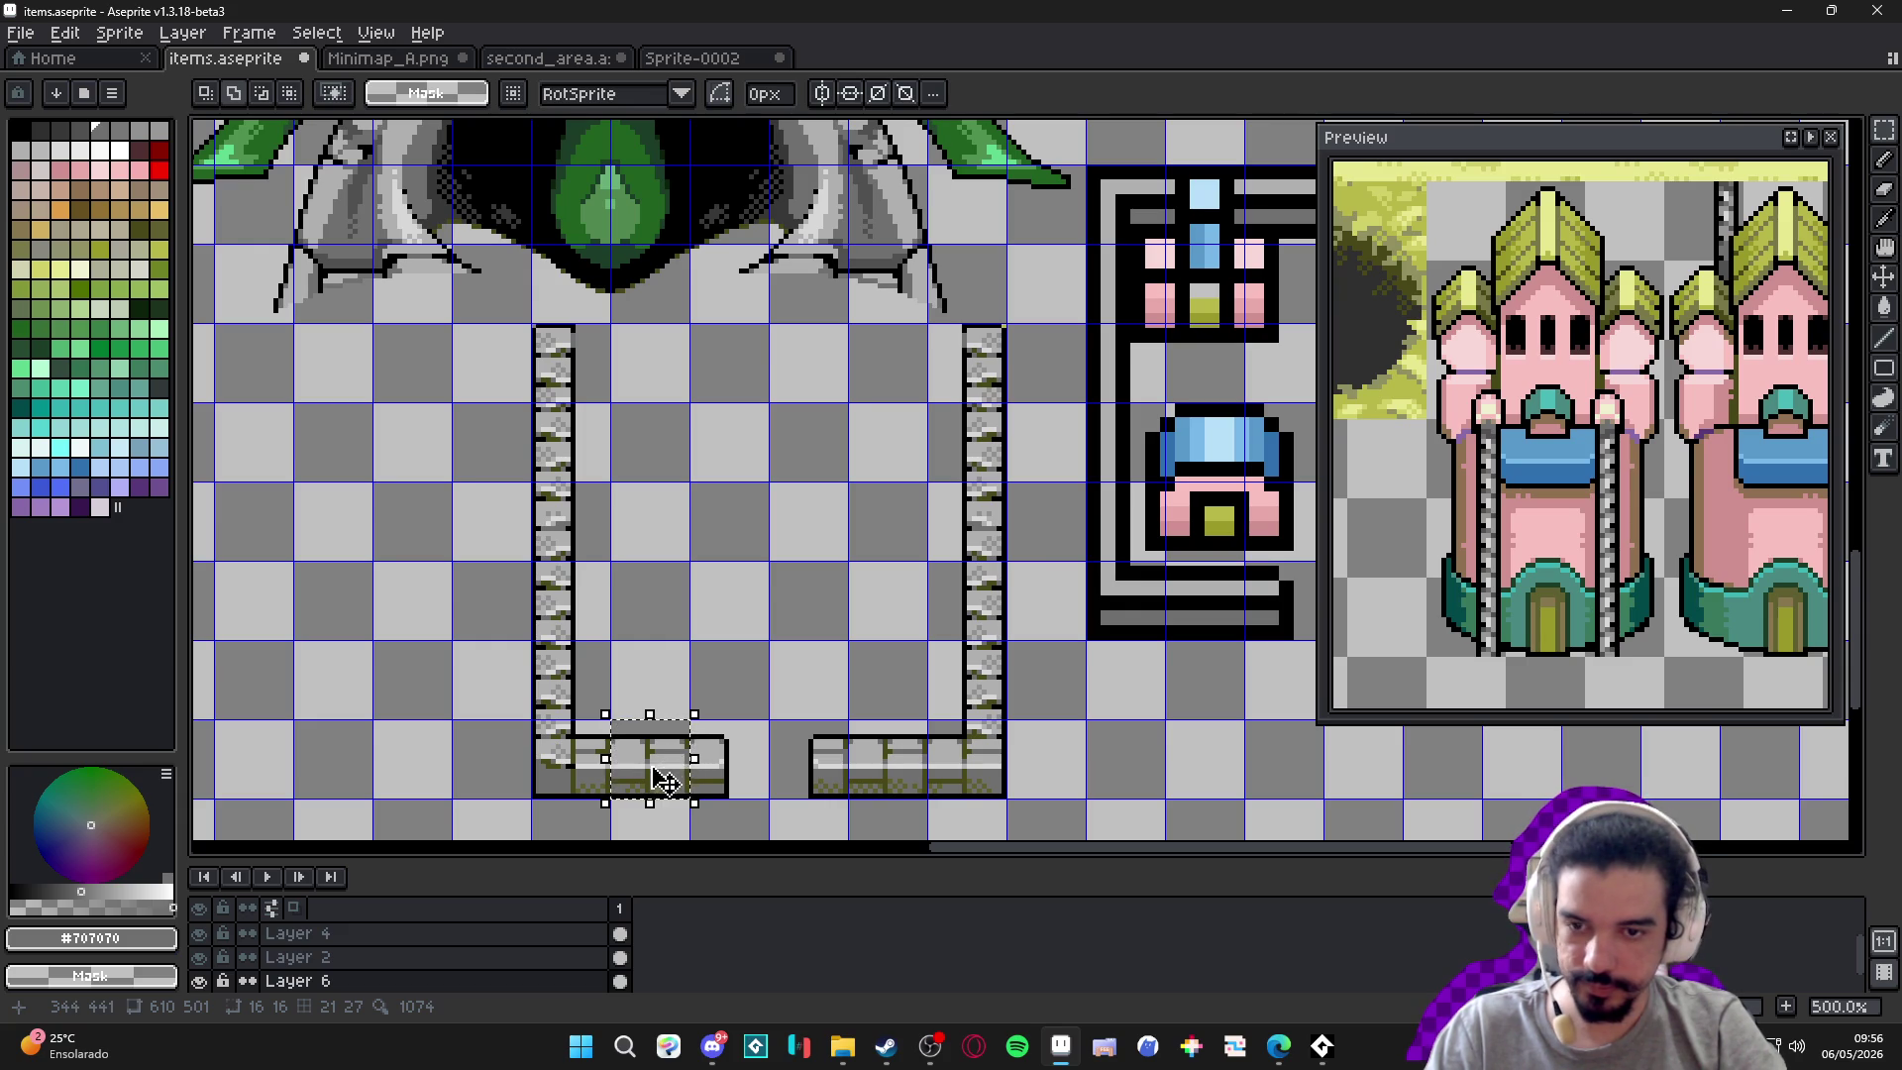
# Move the brick tile up to the top of the left column and duplicate it.
pyautogui.moveTo(662, 784)
pyautogui.mouseDown()
pyautogui.moveTo(667, 378)
pyautogui.moveTo(633, 377)
pyautogui.moveTo(742, 334)
pyautogui.moveTo(1115, 339)
pyautogui.moveTo(1061, 424)
pyautogui.moveTo(931, 525)
pyautogui.mouseUp()
pyautogui.scroll(2, 637, 373)
pyautogui.press('Return')
pyautogui.press('Delete')
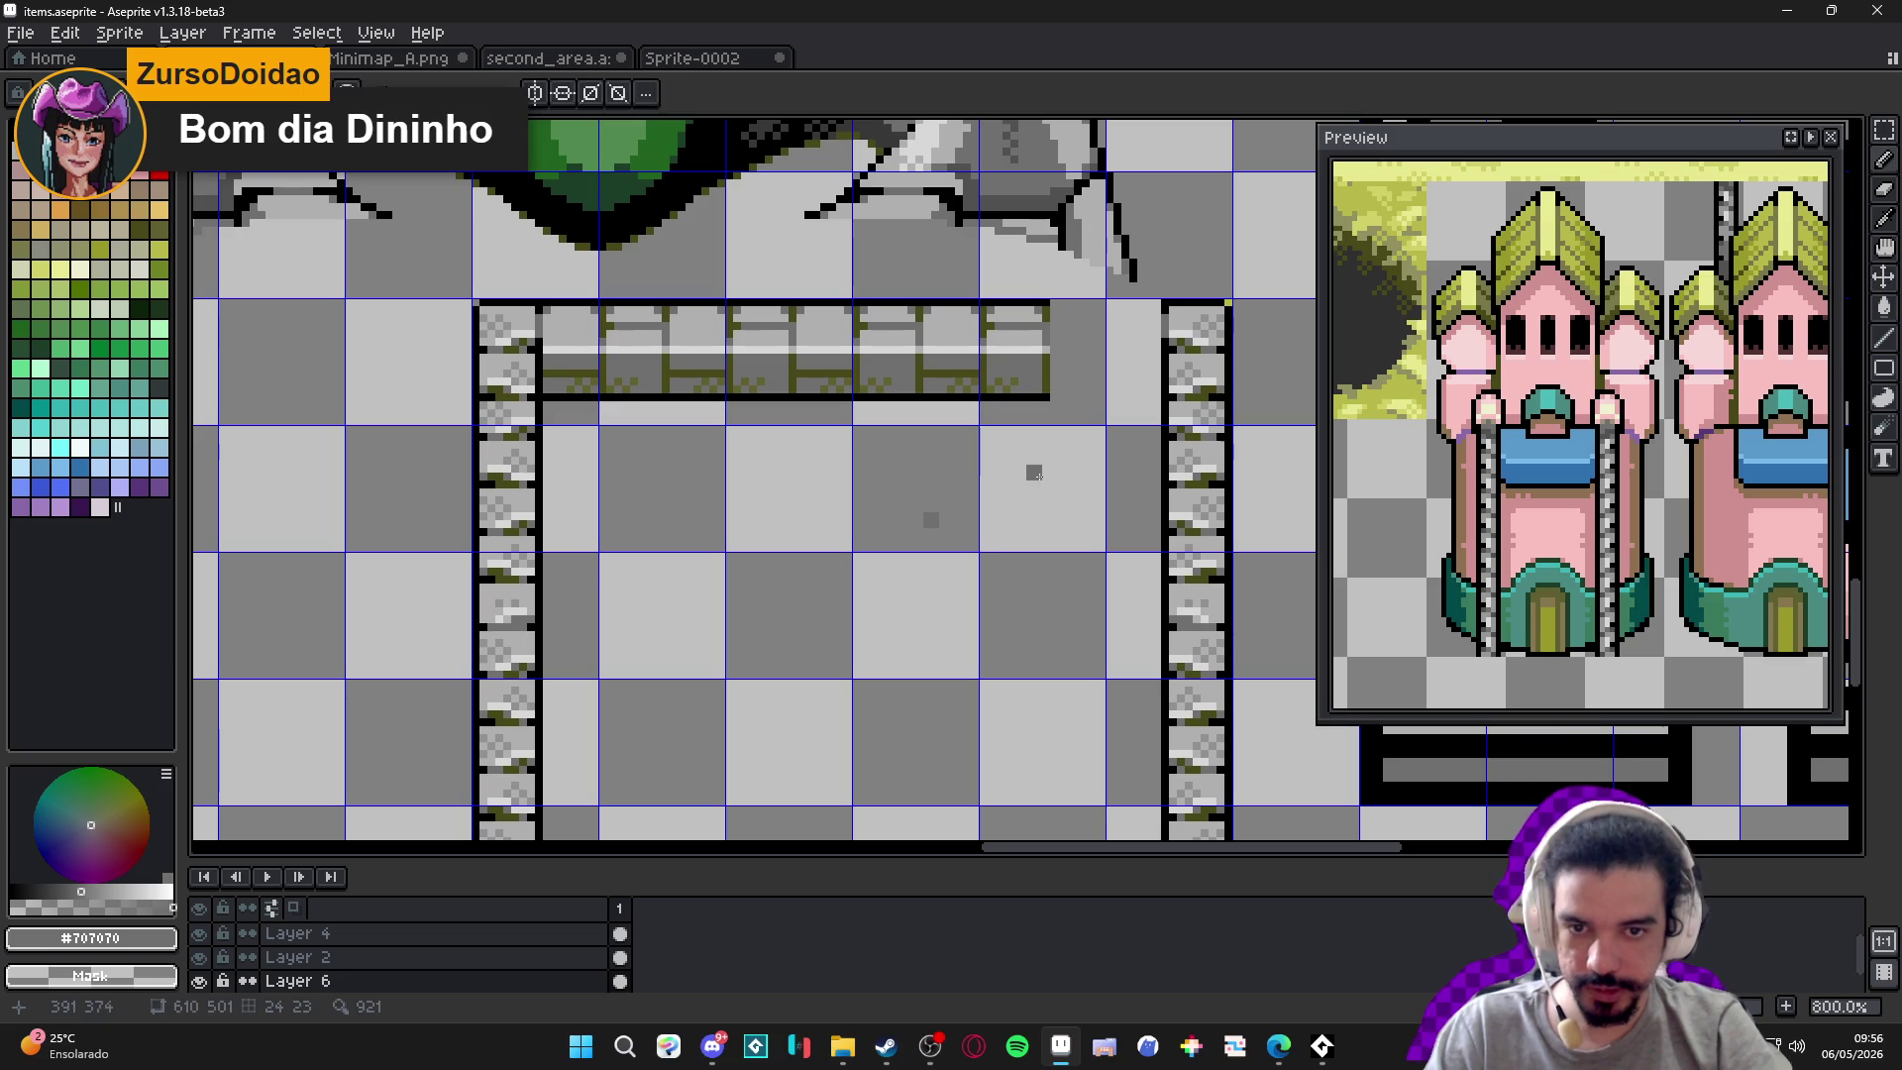
pyautogui.press('w')
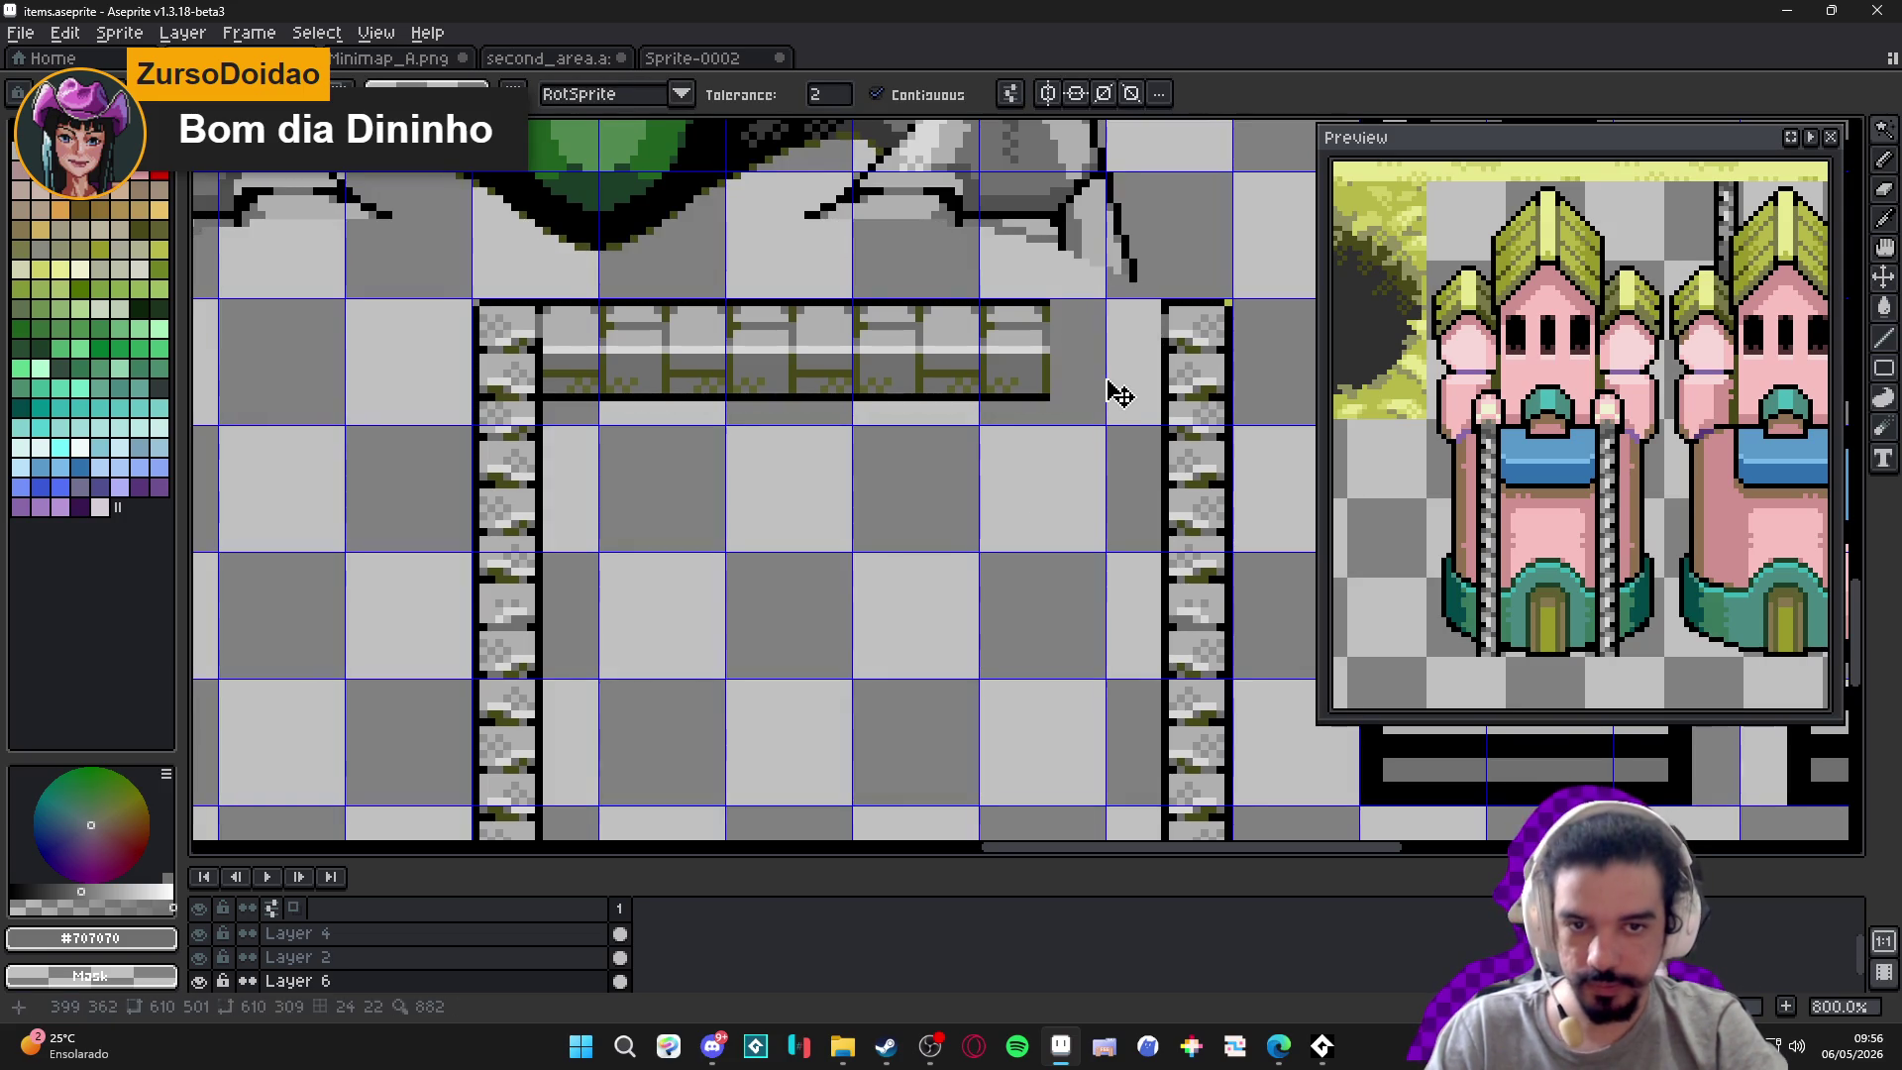
pyautogui.press('v')
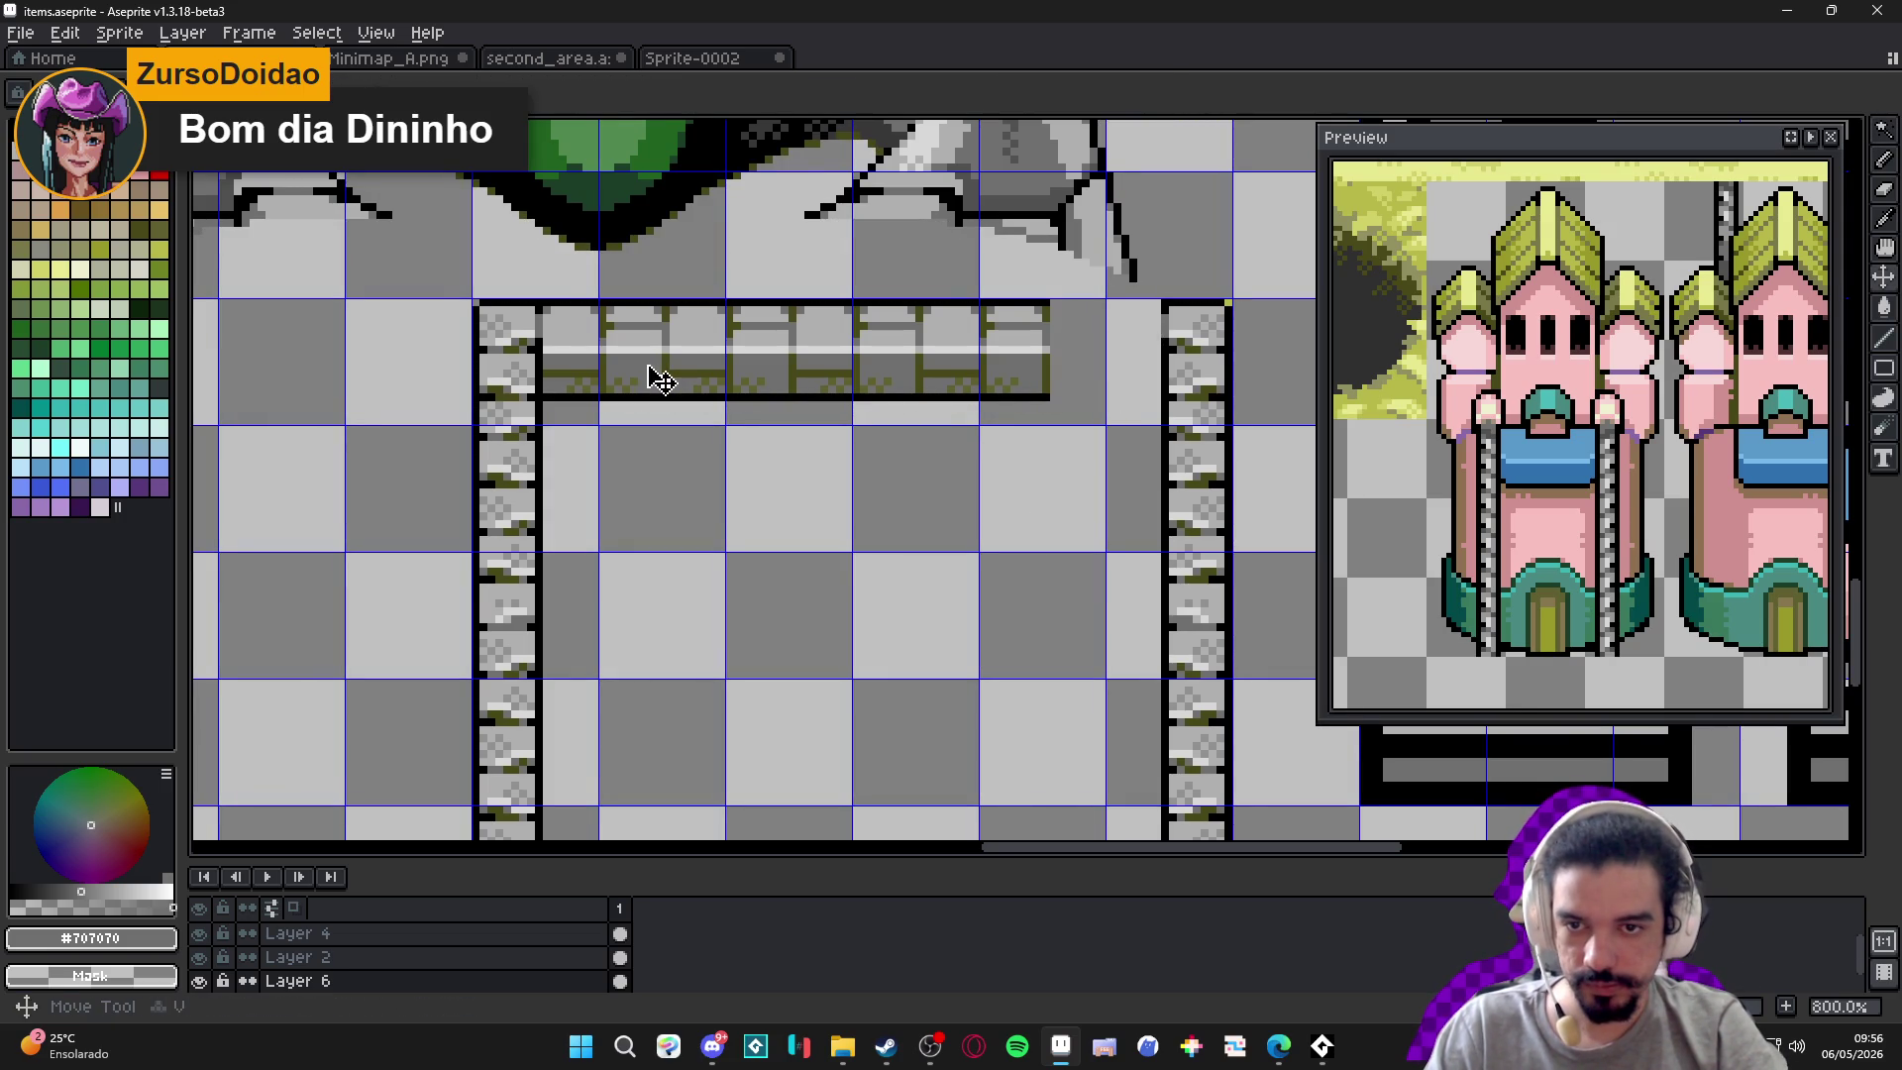
# Make a brush from a run of bricks and stamp the top wall across to the right column.
pyautogui.scroll(3, 648, 374)
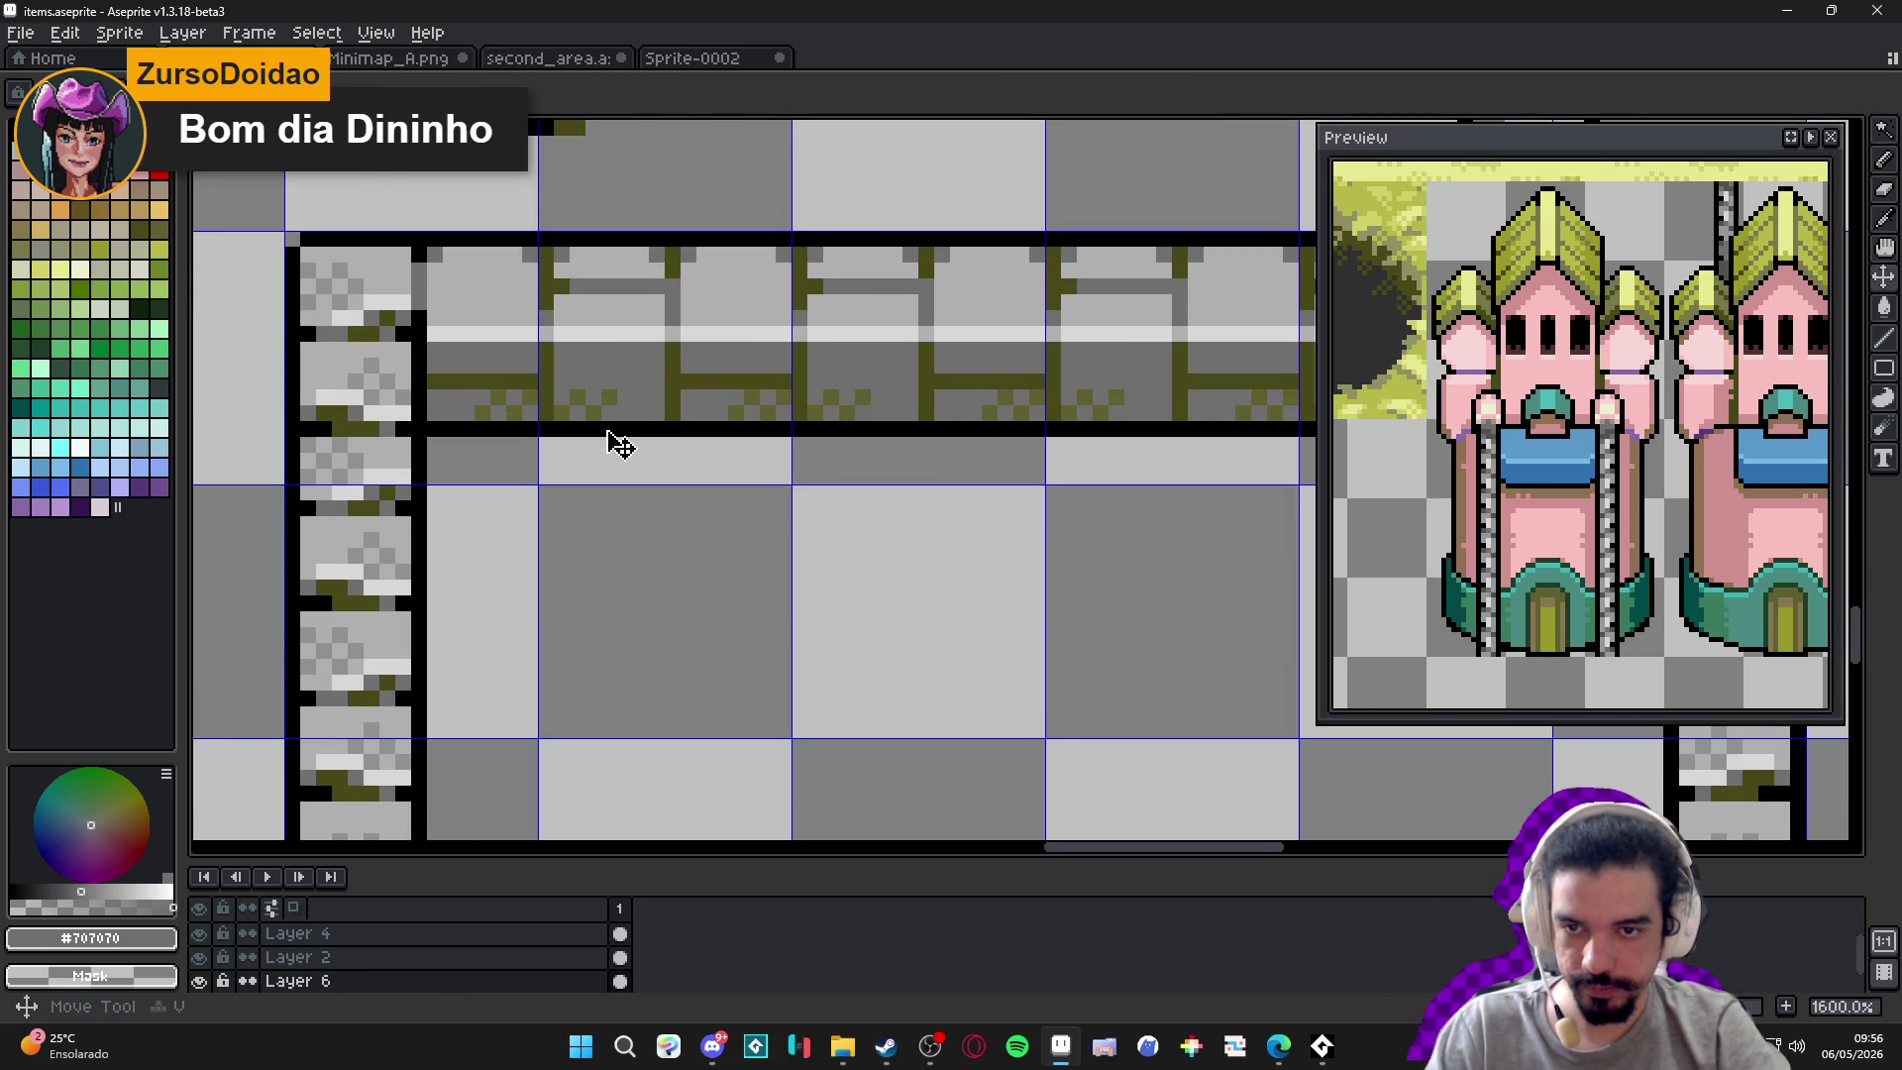
pyautogui.scroll(-5, 623, 446)
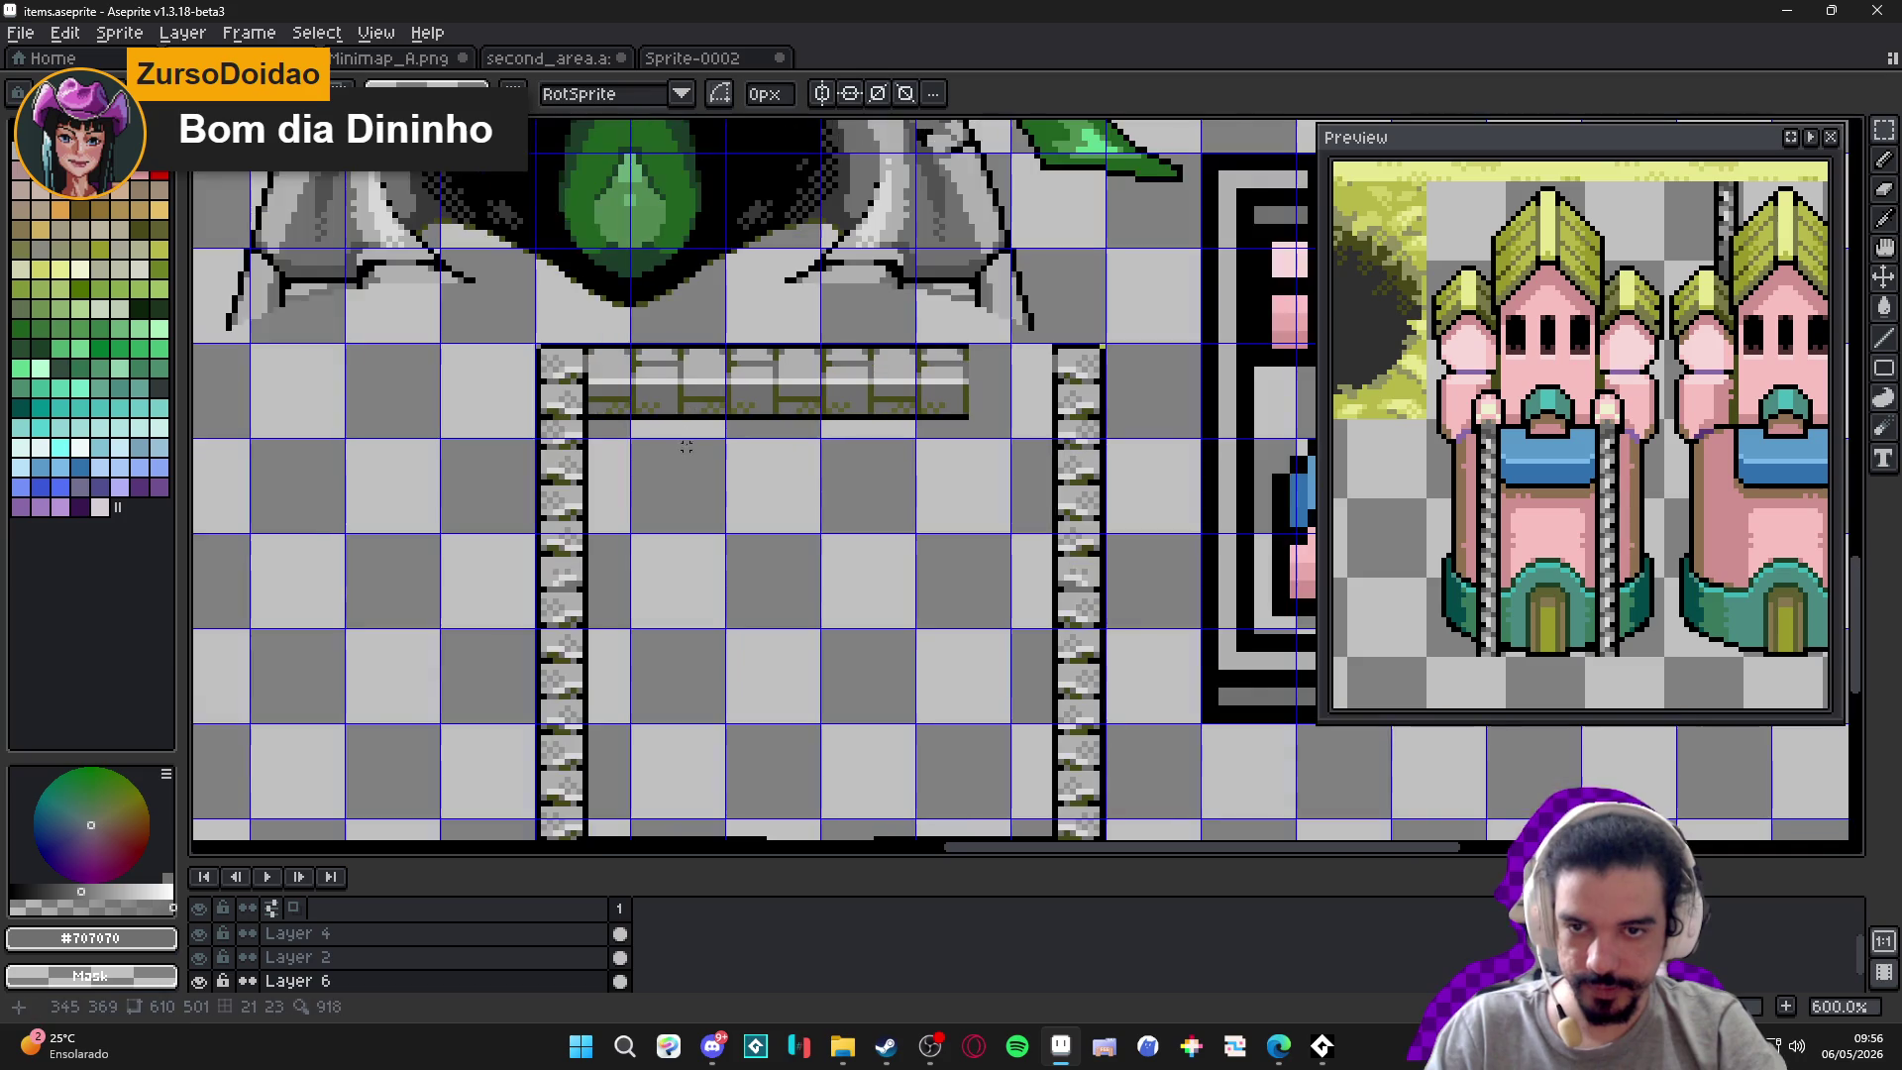
pyautogui.scroll(4, 684, 446)
pyautogui.scroll(1, 637, 634)
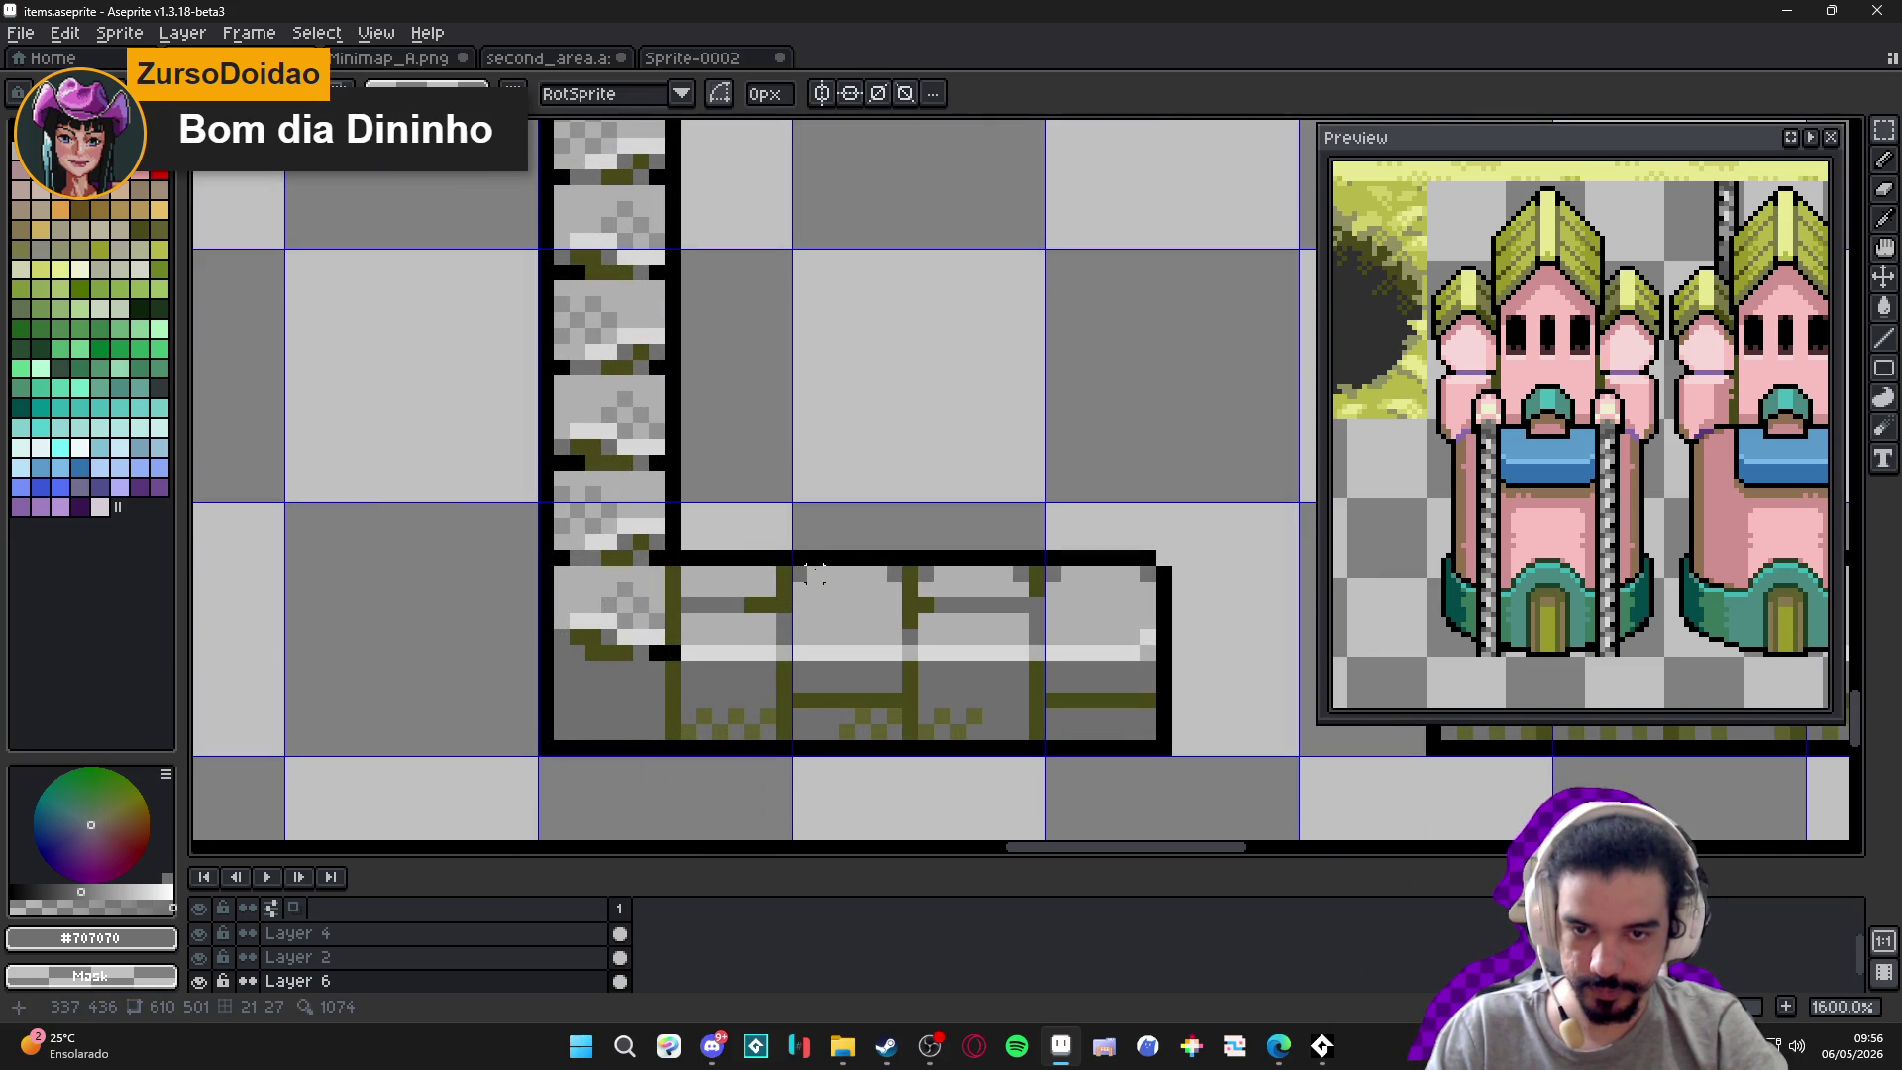
pyautogui.moveTo(805, 557)
pyautogui.mouseDown()
pyautogui.moveTo(981, 753)
pyautogui.moveTo(1167, 753)
pyautogui.mouseUp()
pyautogui.hotkey('ctrl', 'z')
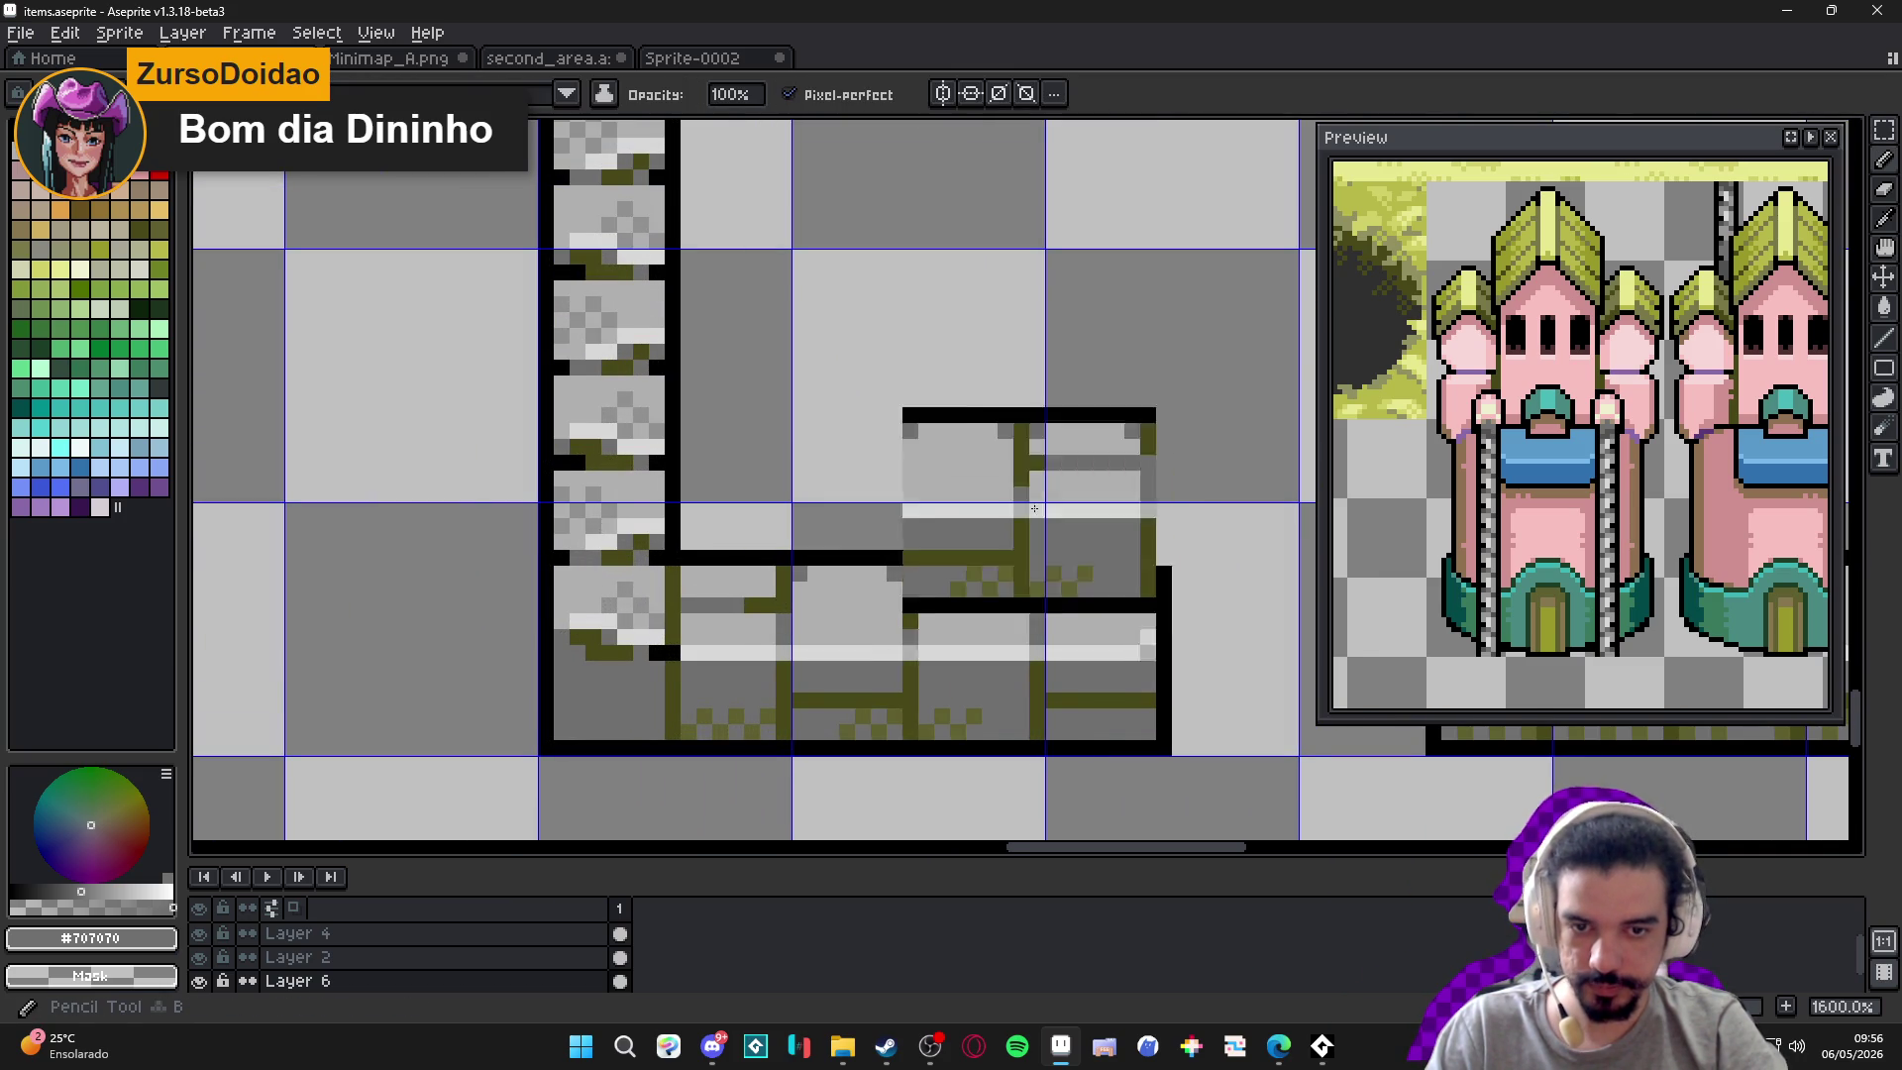
pyautogui.scroll(-2, 683, 670)
pyautogui.moveTo(682, 670); pyautogui.dragTo(559, 863)
pyautogui.scroll(3, 885, 461)
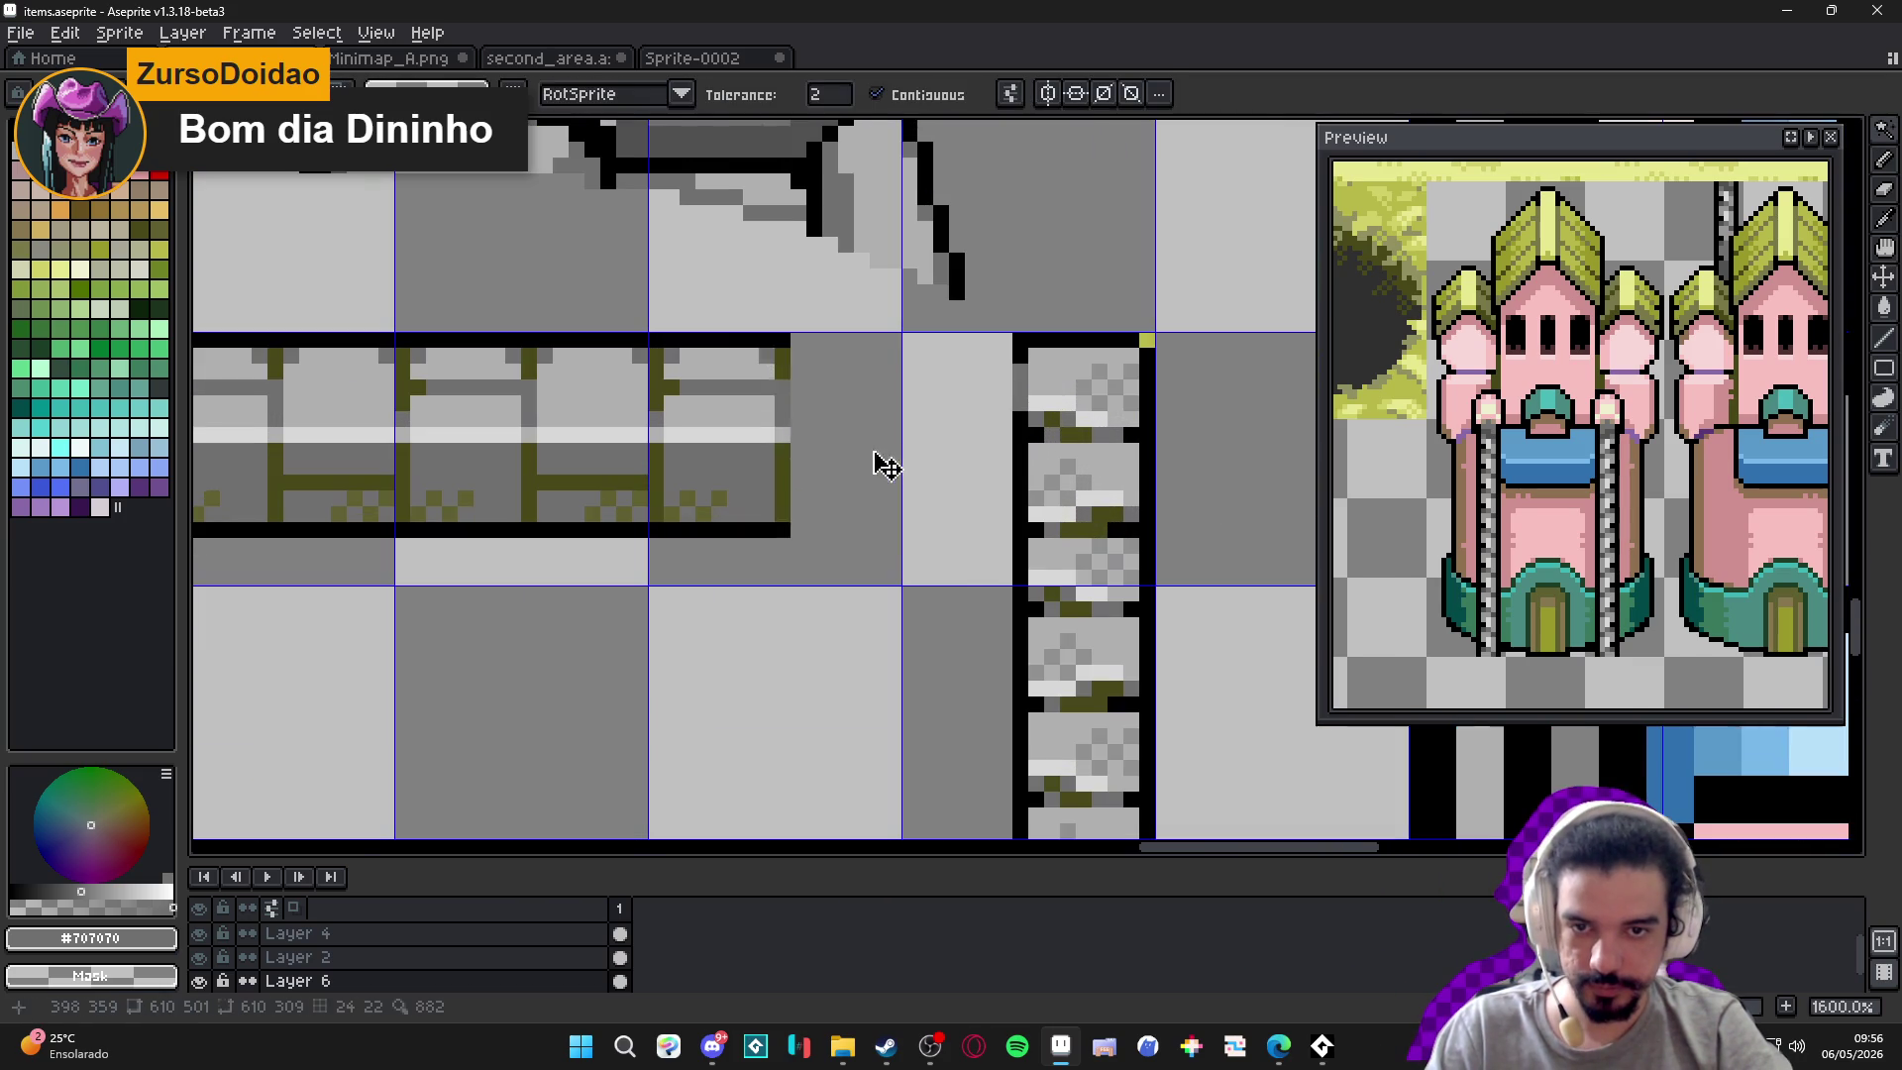
pyautogui.moveTo(884, 440); pyautogui.dragTo(928, 439)
pyautogui.scroll(-5, 929, 439)
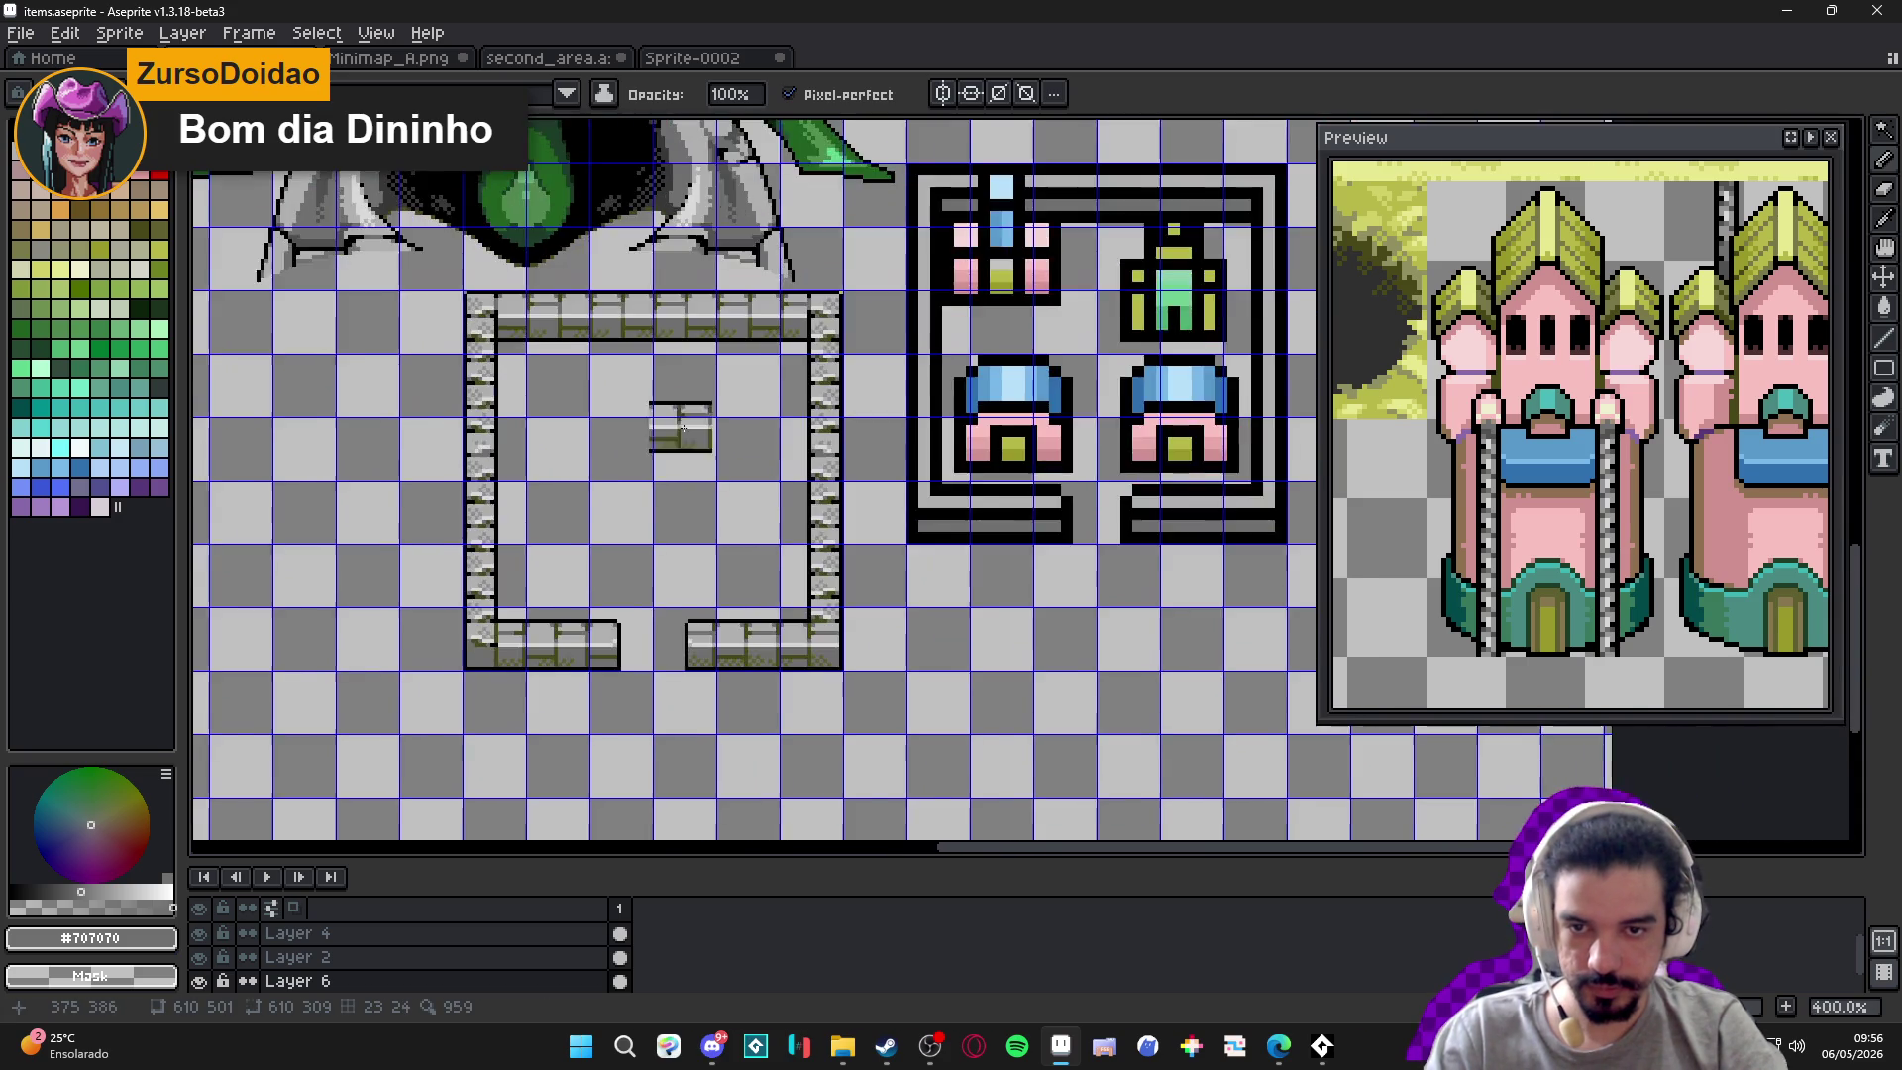
pyautogui.scroll(-1, 682, 427)
pyautogui.moveTo(683, 427); pyautogui.dragTo(606, 469)
pyautogui.moveTo(782, 407); pyautogui.dragTo(824, 422)
pyautogui.scroll(-1, 824, 464)
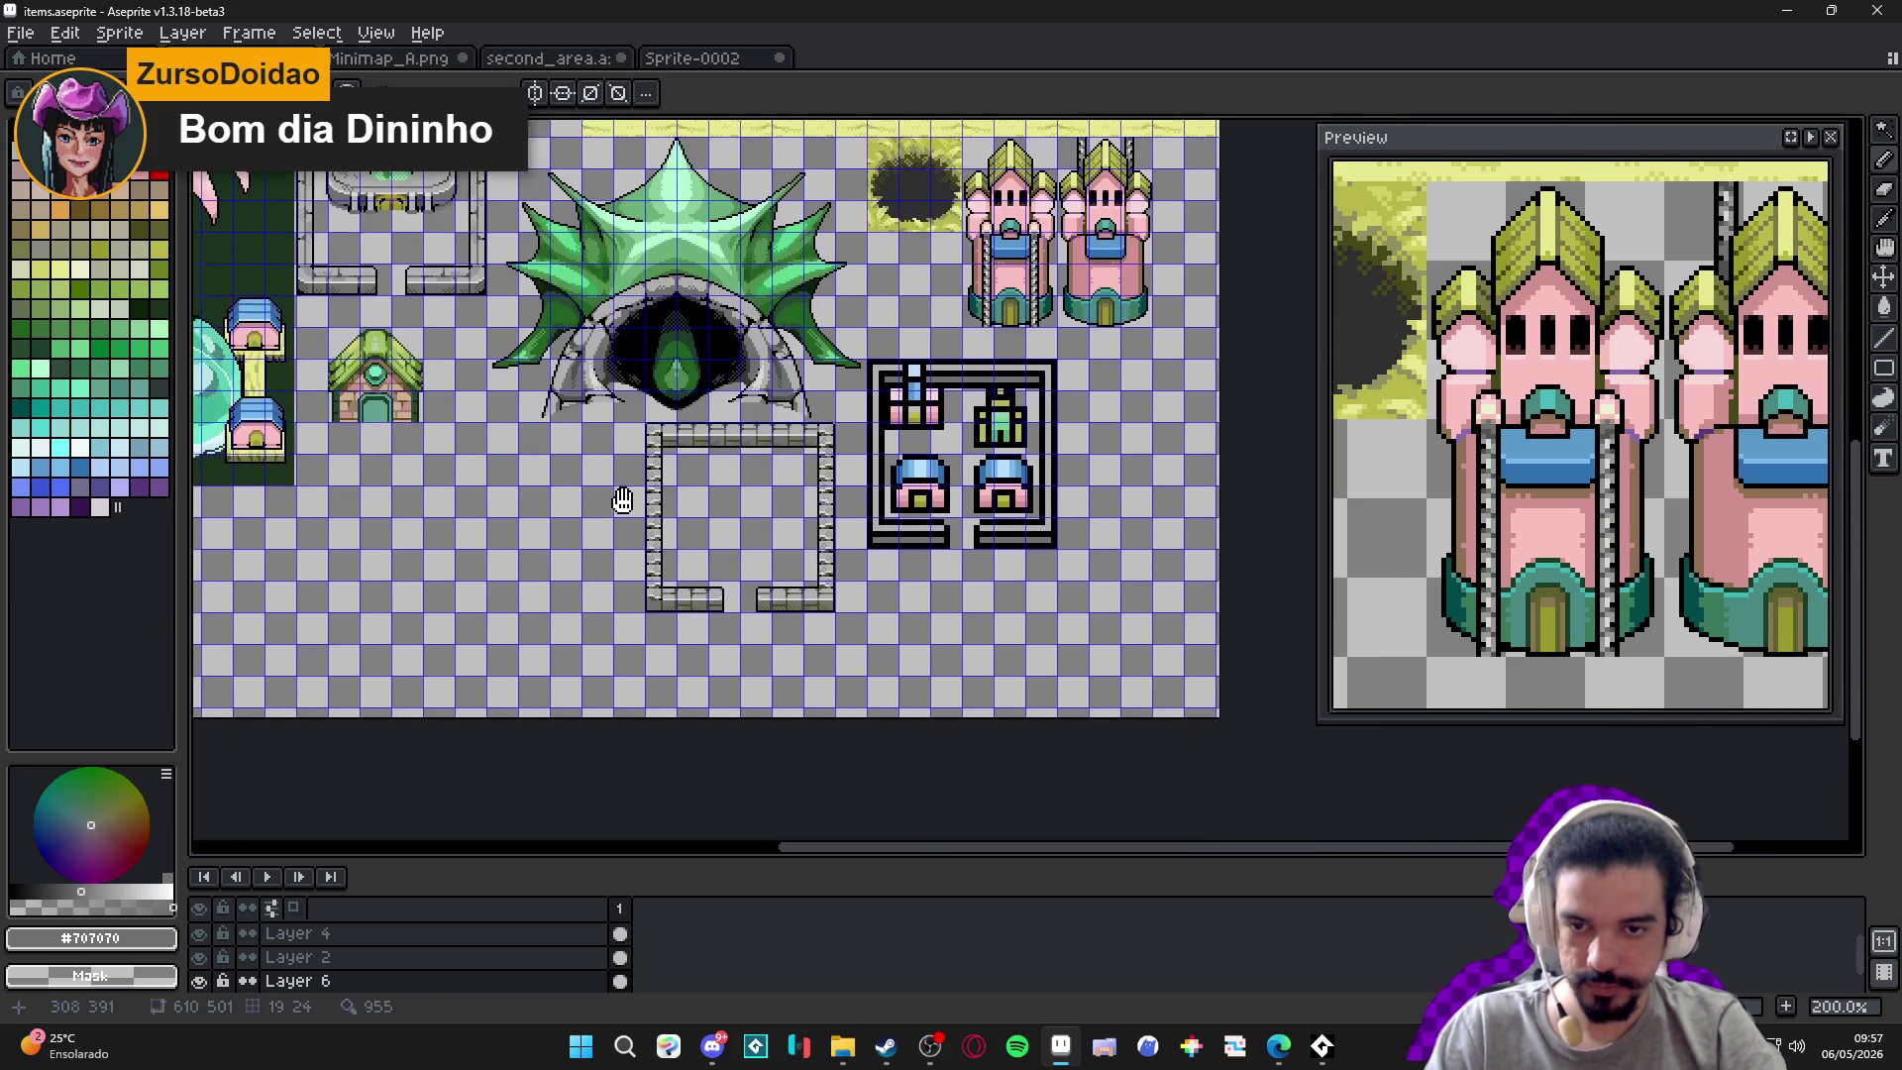
# Save items.aseprite with Ctrl+S and briefly switch to the web browser.
pyautogui.scroll(2, 1018, 420)
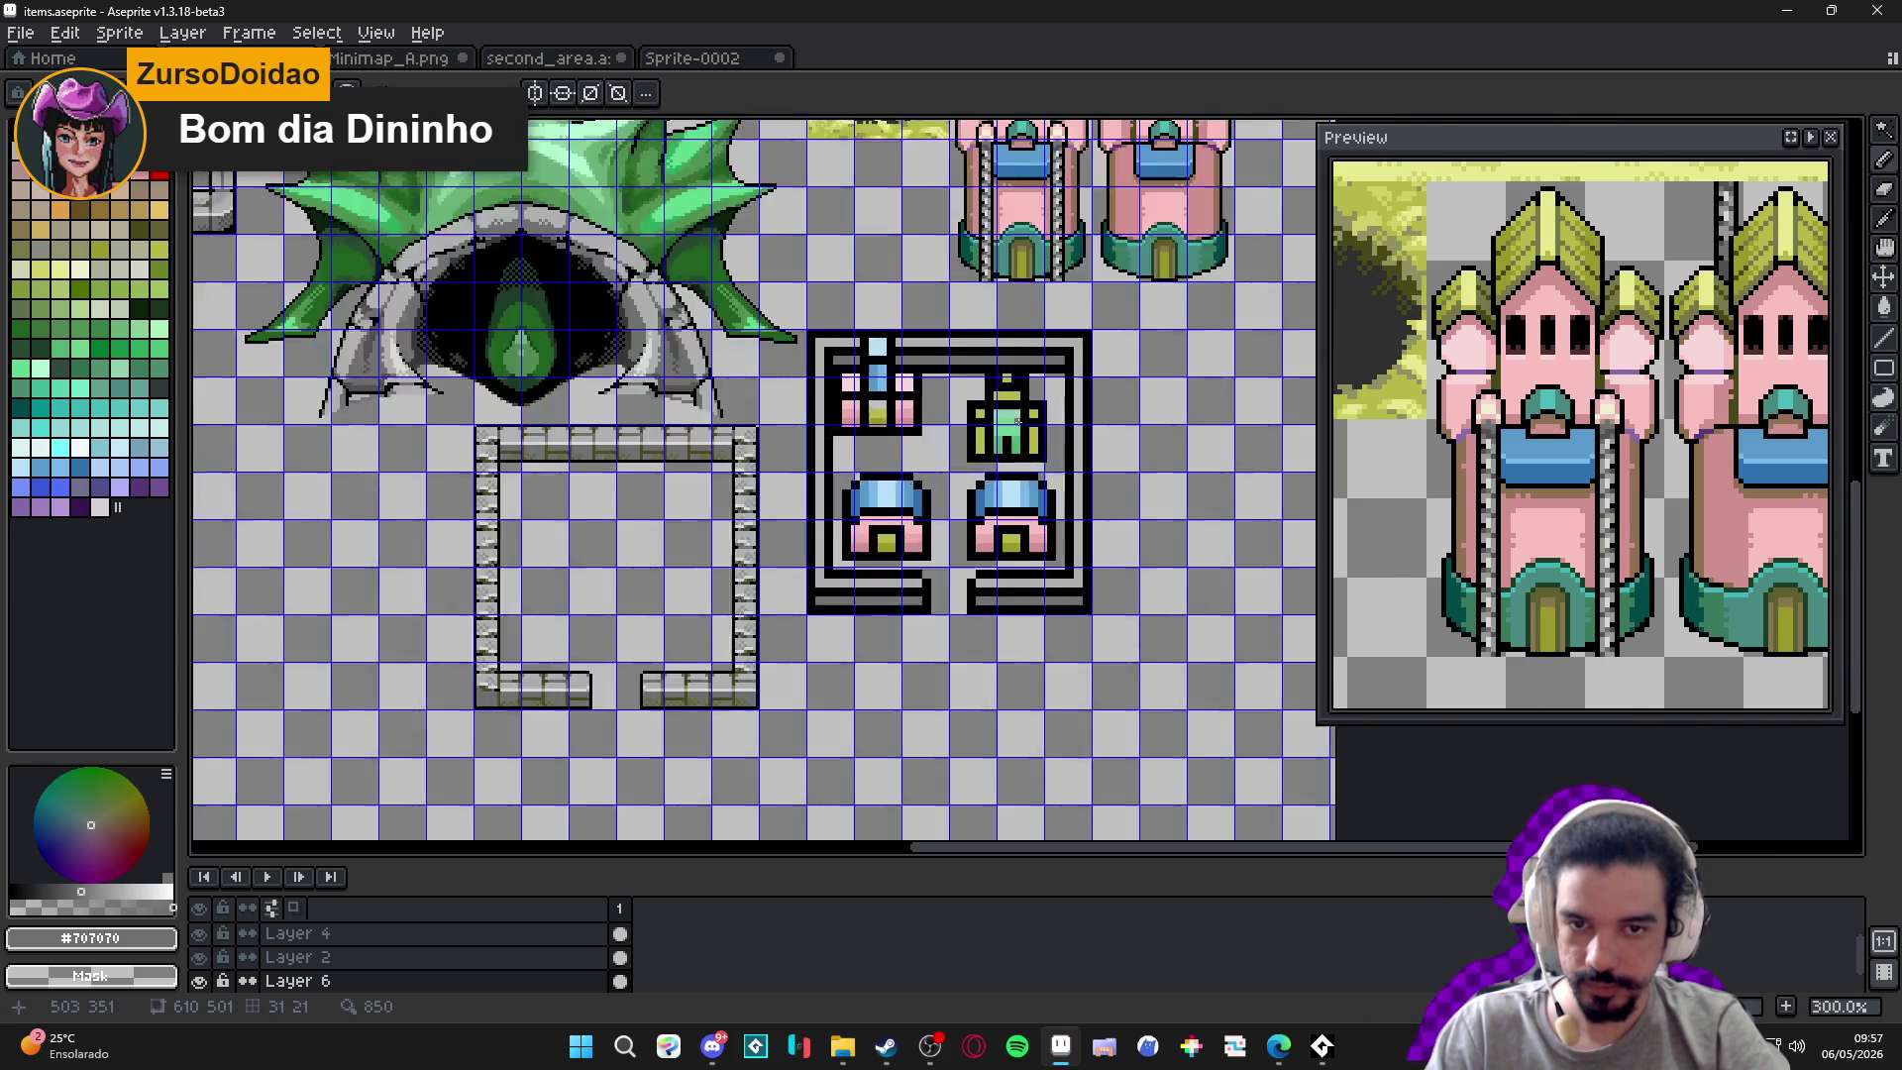
pyautogui.scroll(-2, 1019, 420)
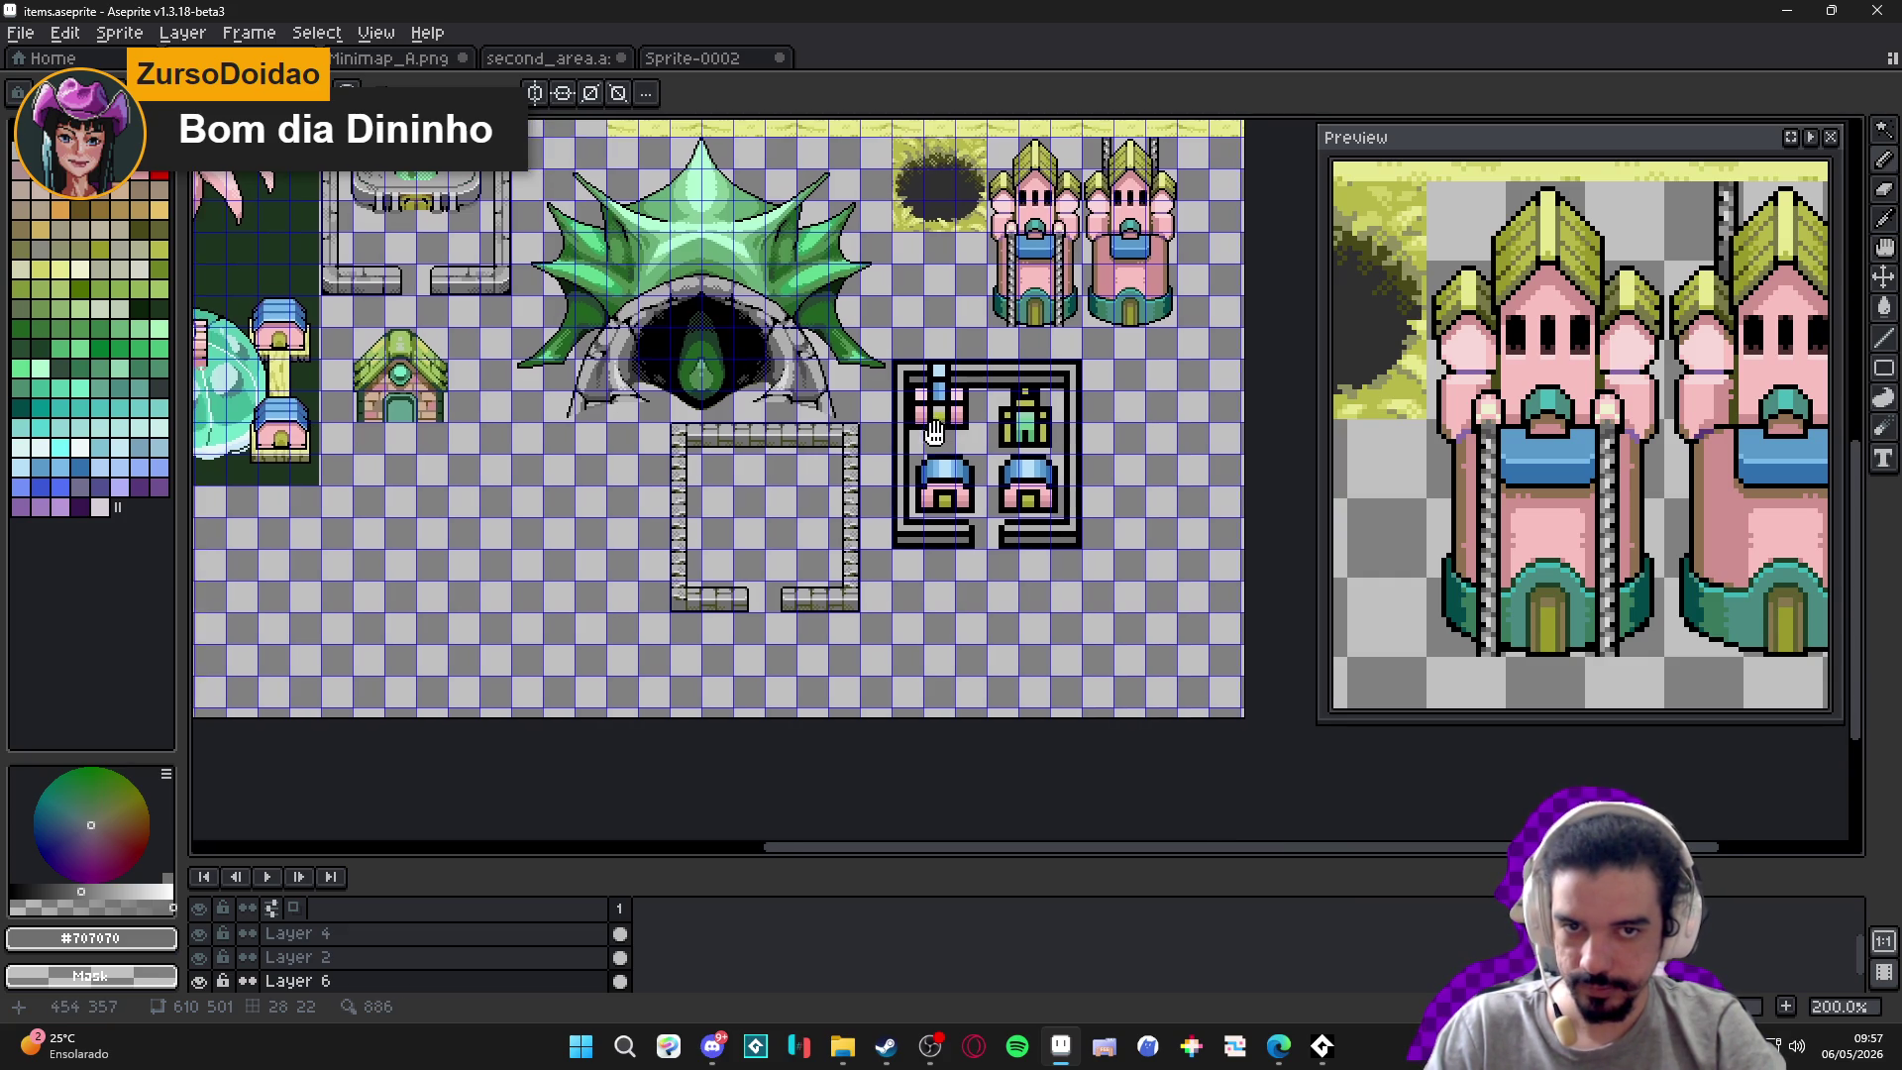
pyautogui.hotkey('ctrl', 's')
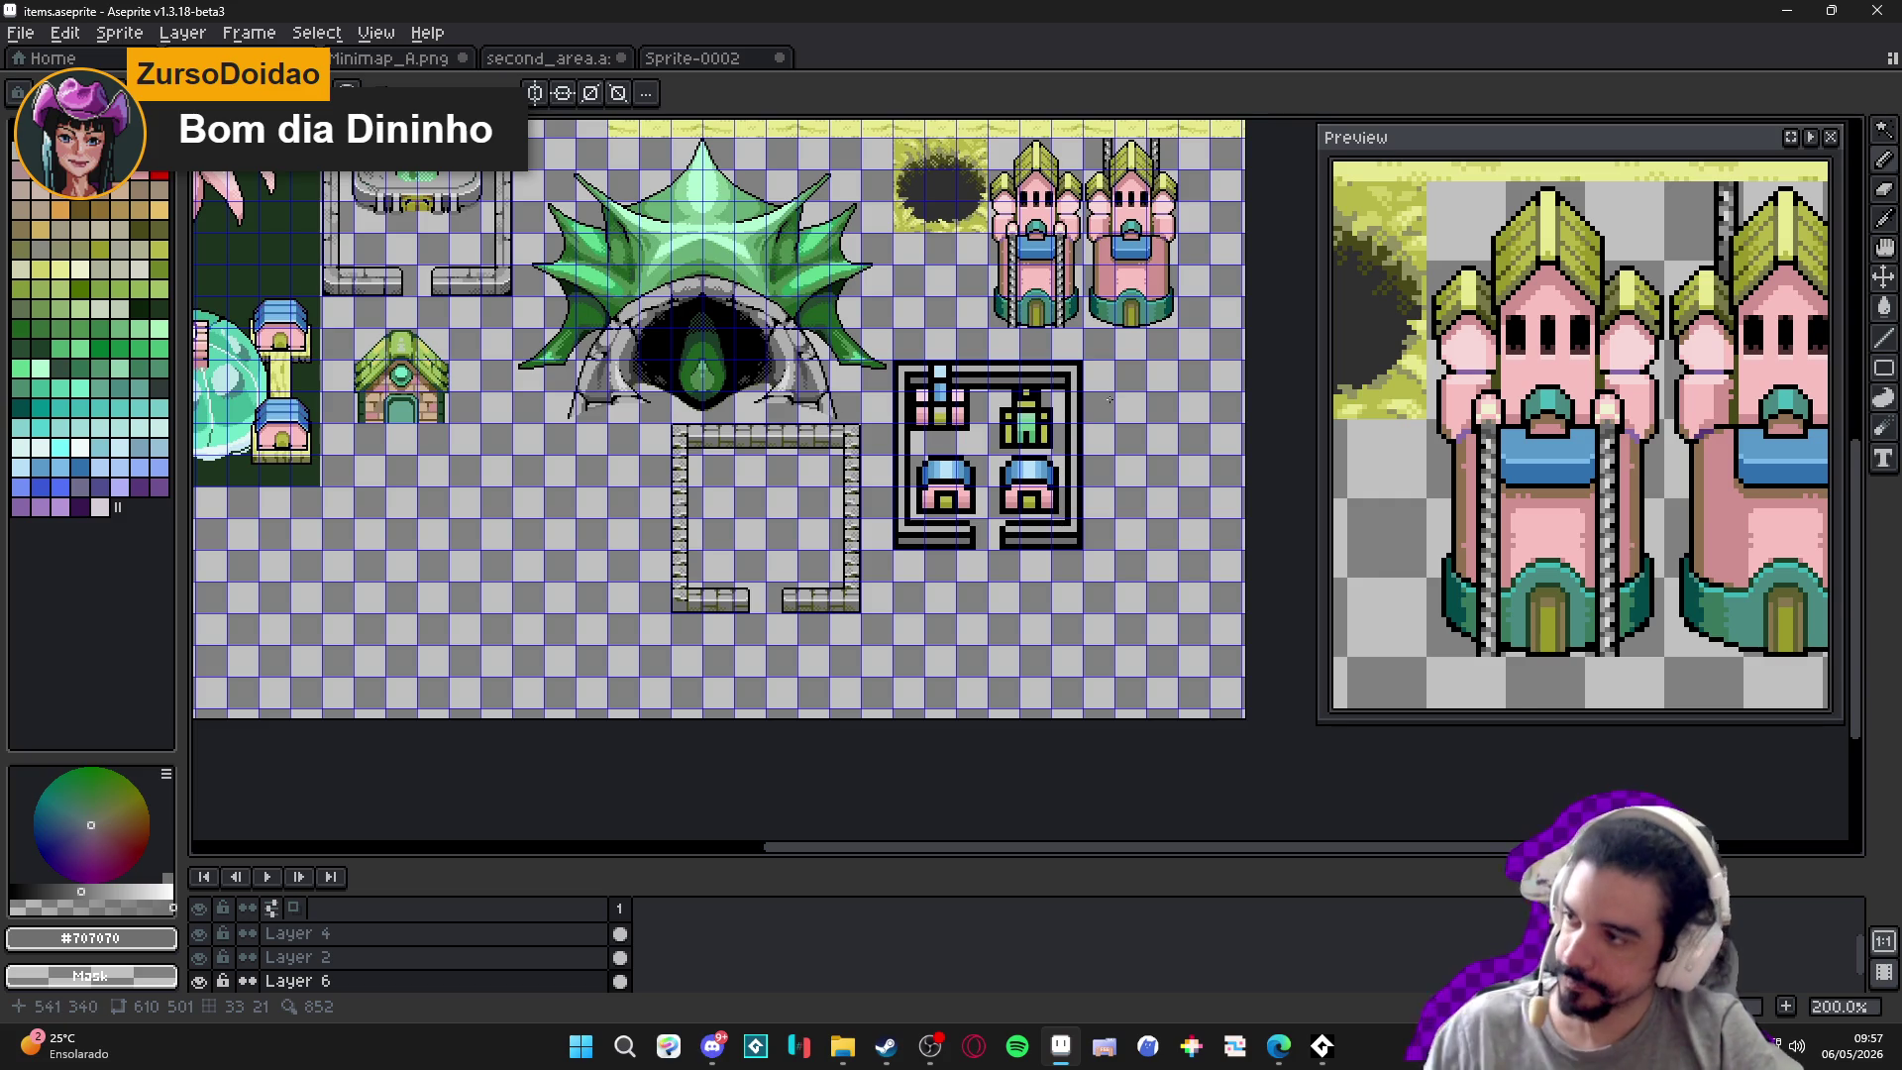
pyautogui.hotkey('alt', 'Tab')
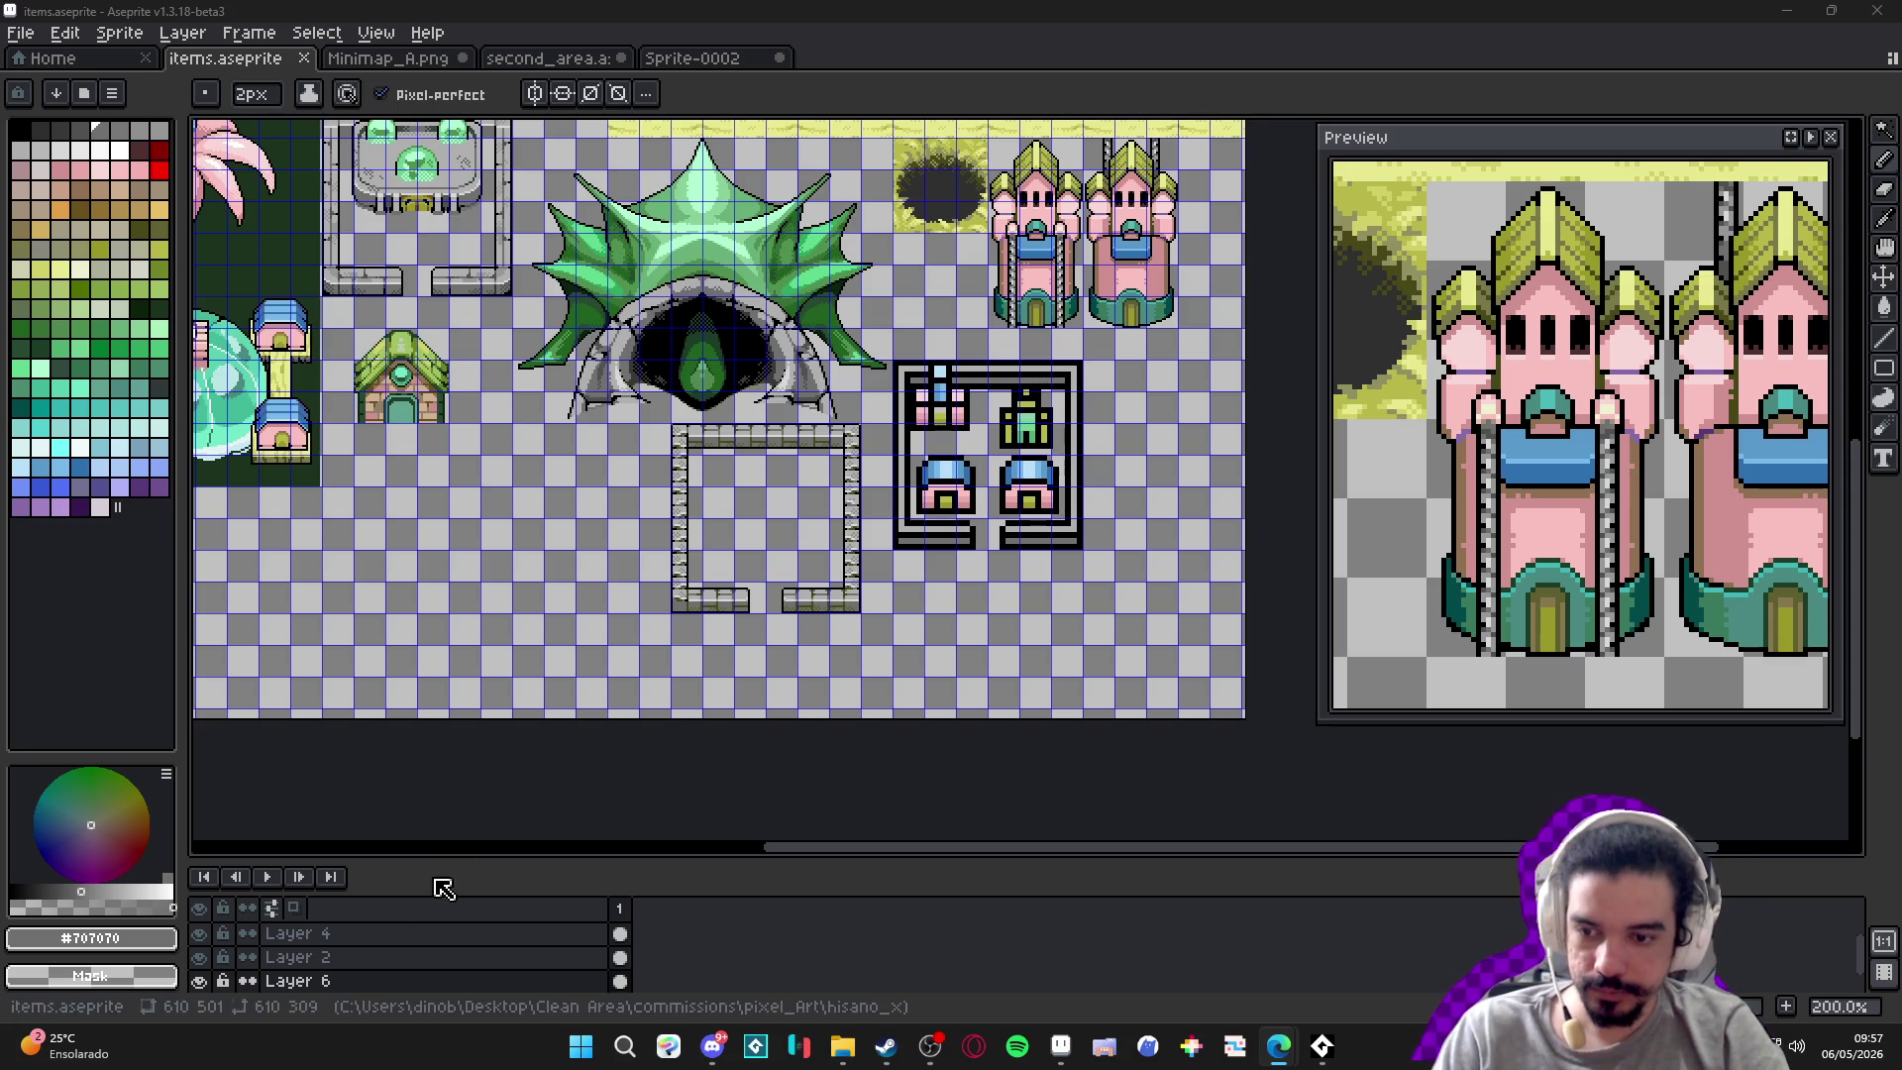
pyautogui.scroll(2, 951, 416)
# Marquee-select the school icon: its centre column, body, wide lower part and top blue window.
pyautogui.press('v')
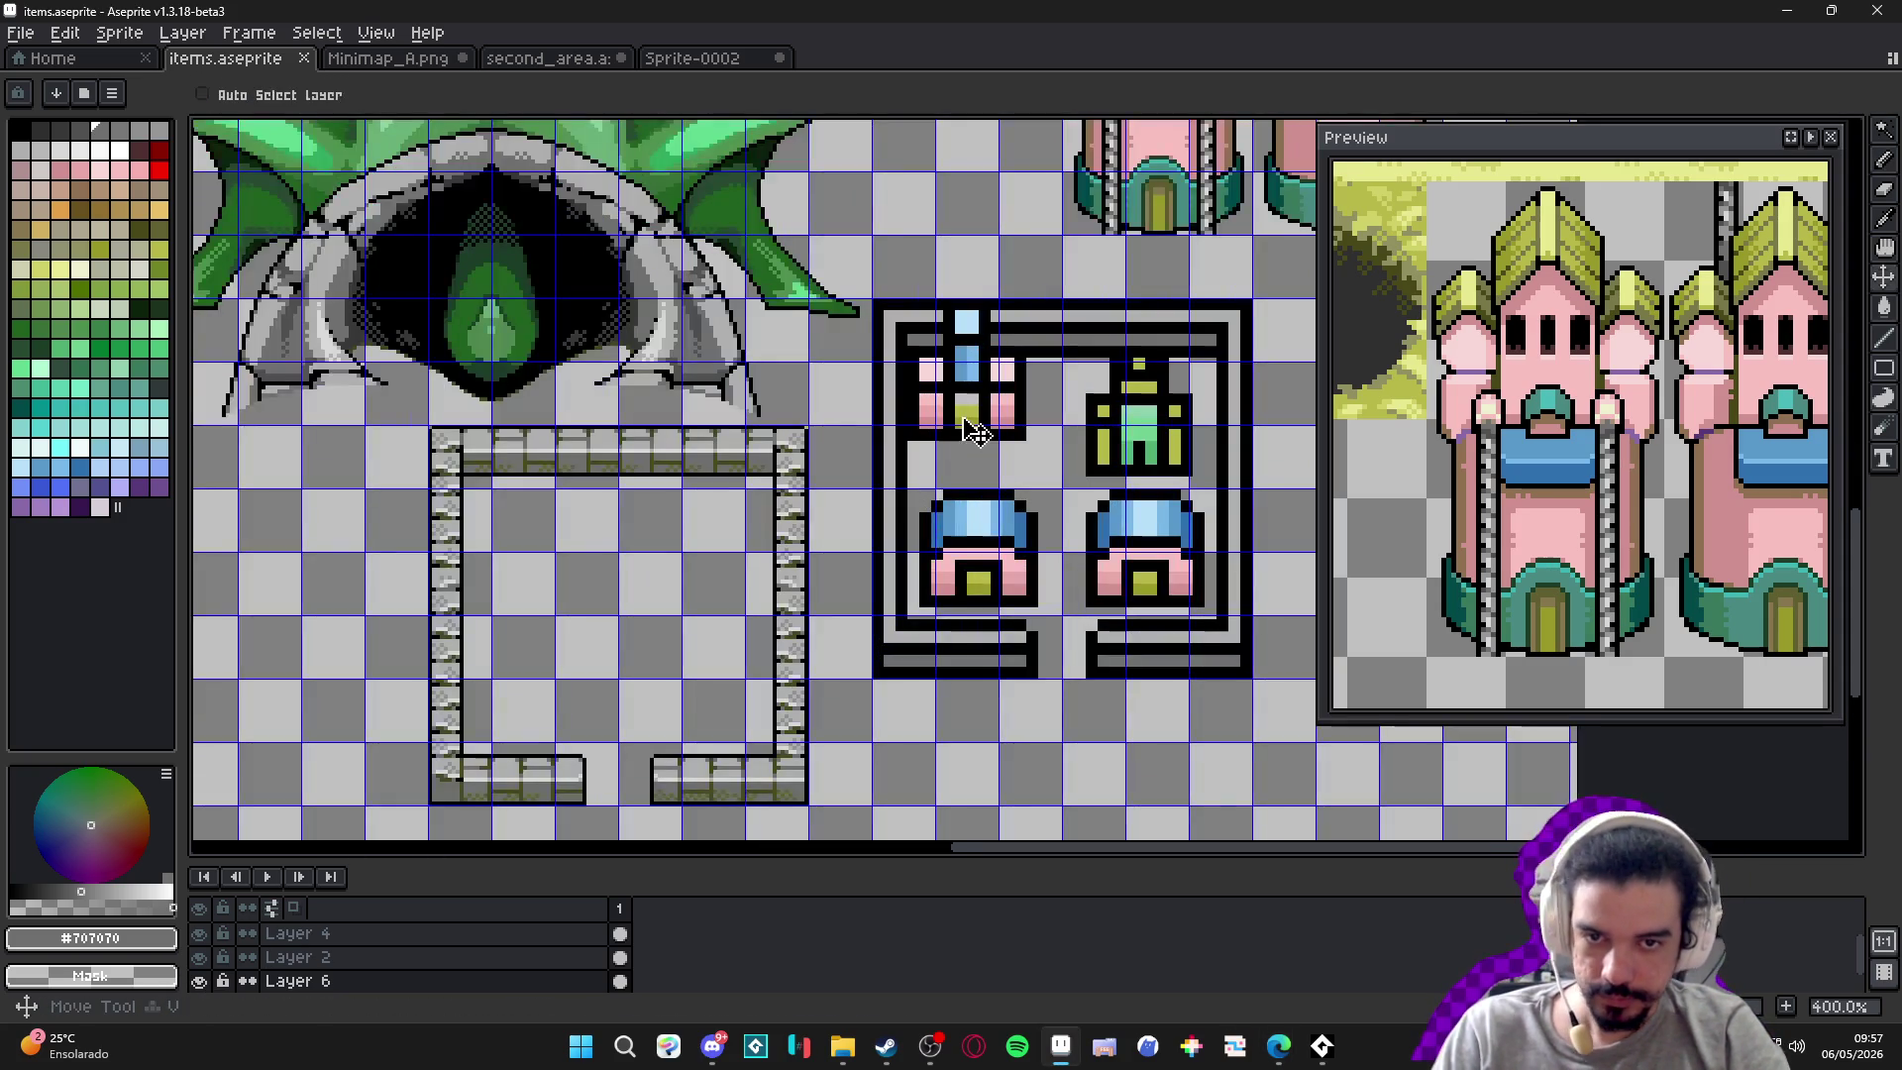
pyautogui.press('m')
pyautogui.scroll(3, 976, 429)
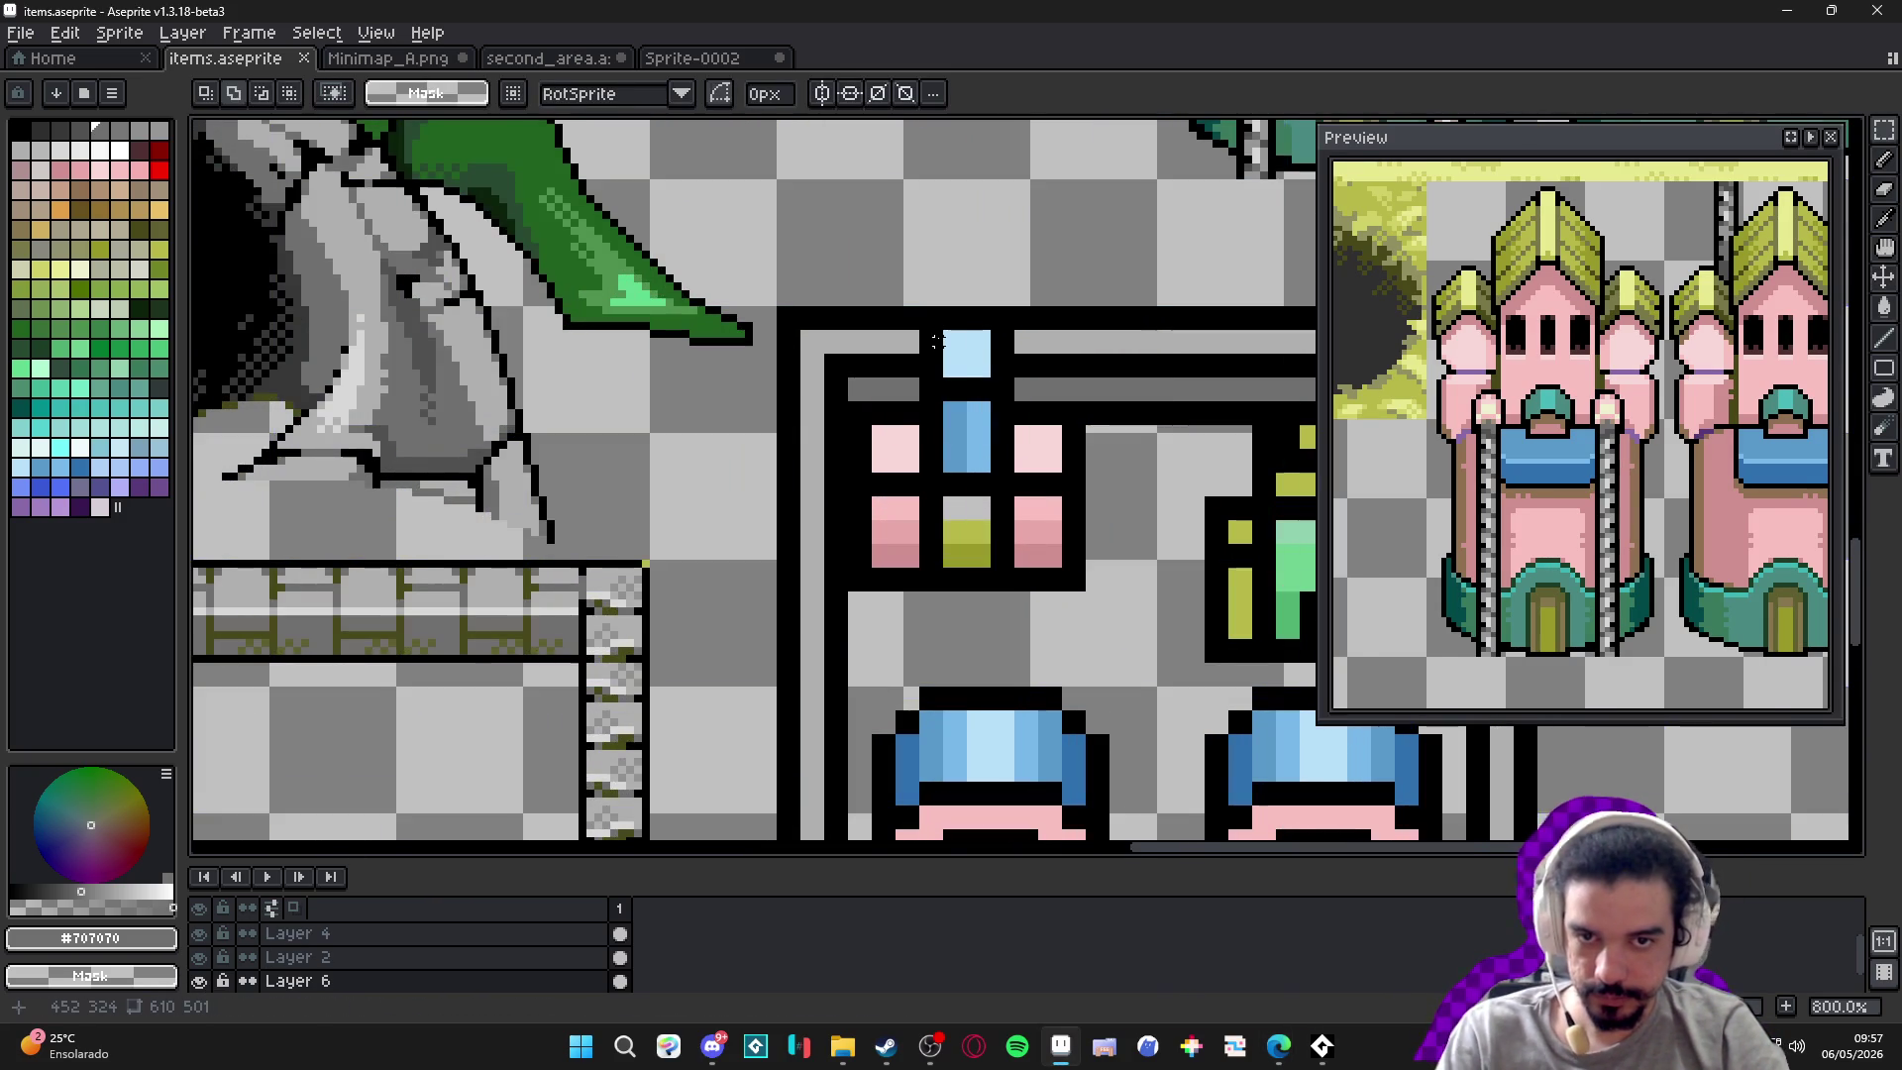
pyautogui.scroll(2, 938, 333)
pyautogui.moveTo(939, 319)
pyautogui.mouseDown()
pyautogui.moveTo(1034, 618)
pyautogui.moveTo(1045, 720)
pyautogui.mouseUp()
pyautogui.moveTo(1152, 464); pyautogui.dragTo(823, 698)
pyautogui.scroll(1, 819, 473)
pyautogui.moveTo(808, 442); pyautogui.dragTo(1274, 573)
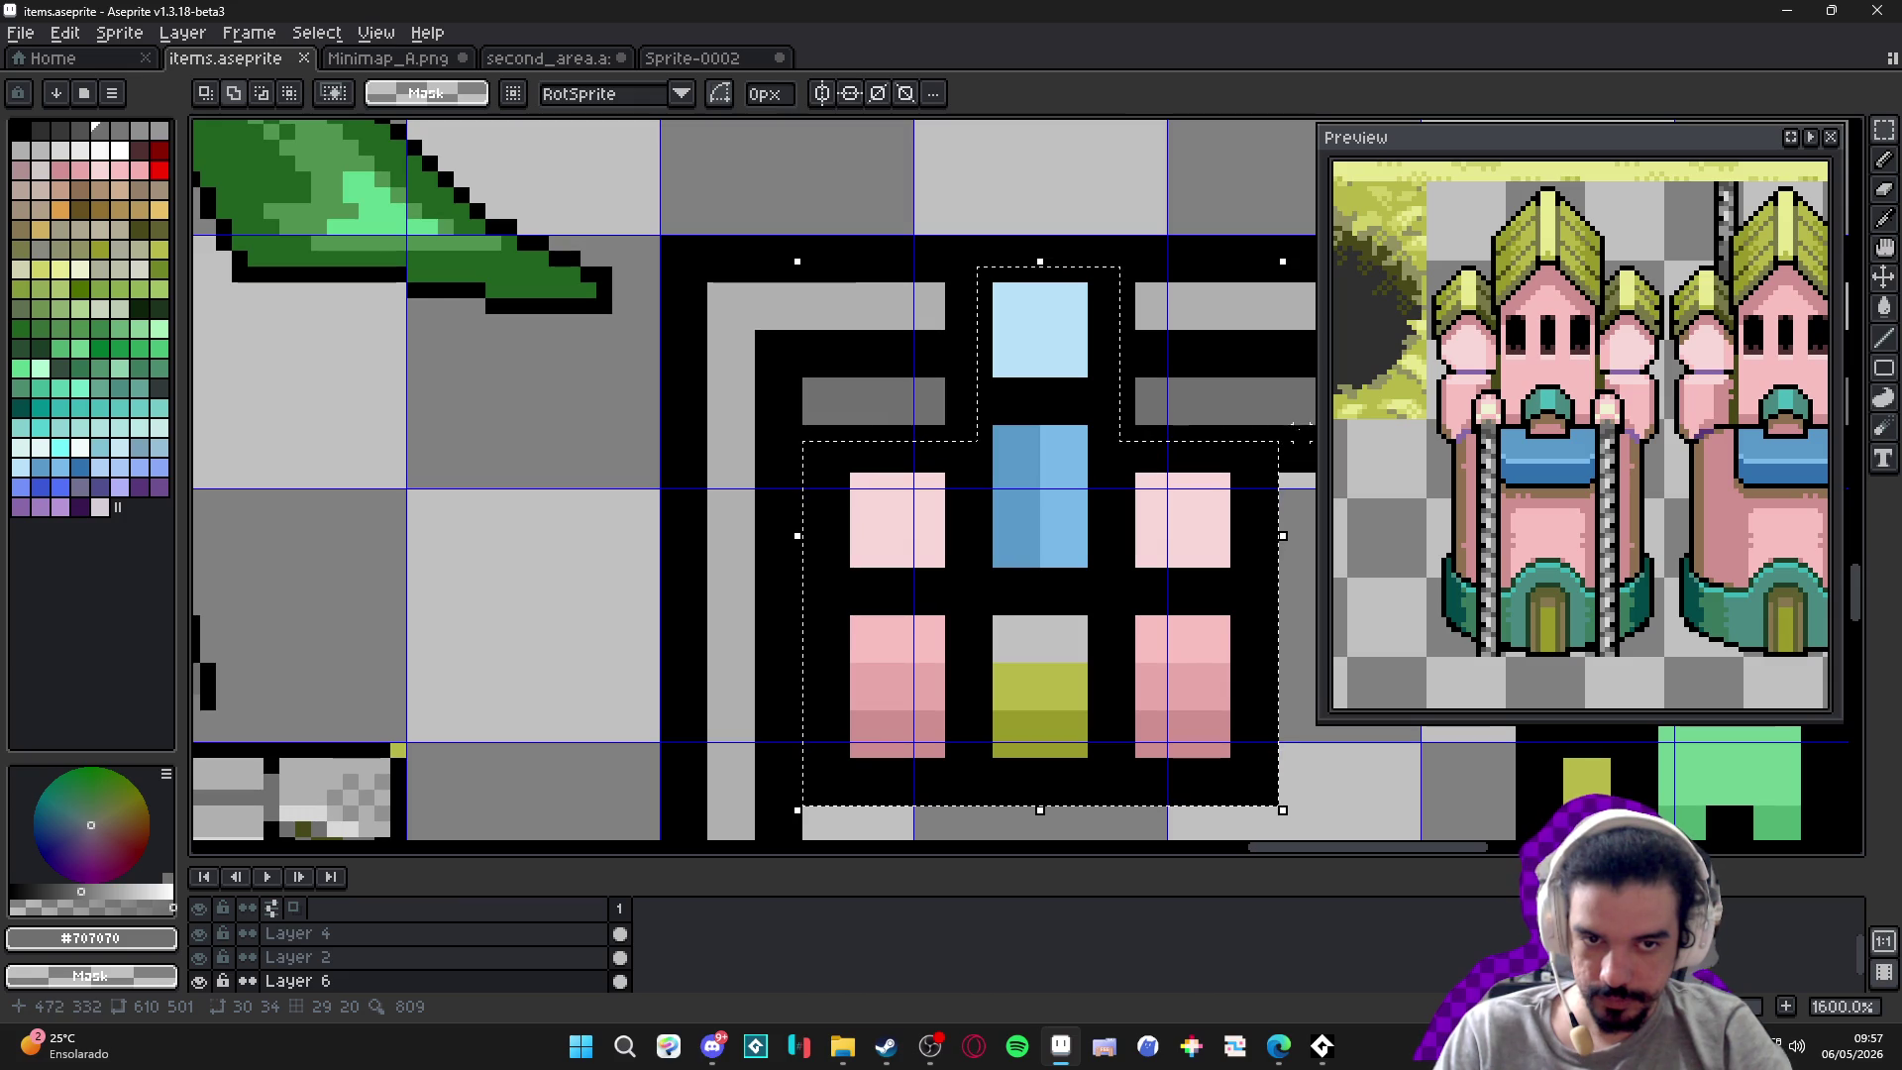
pyautogui.moveTo(1275, 433)
pyautogui.mouseDown()
pyautogui.moveTo(872, 550)
pyautogui.moveTo(802, 551)
pyautogui.mouseUp()
pyautogui.moveTo(950, 424); pyautogui.dragTo(1129, 256)
pyautogui.scroll(-3, 1149, 315)
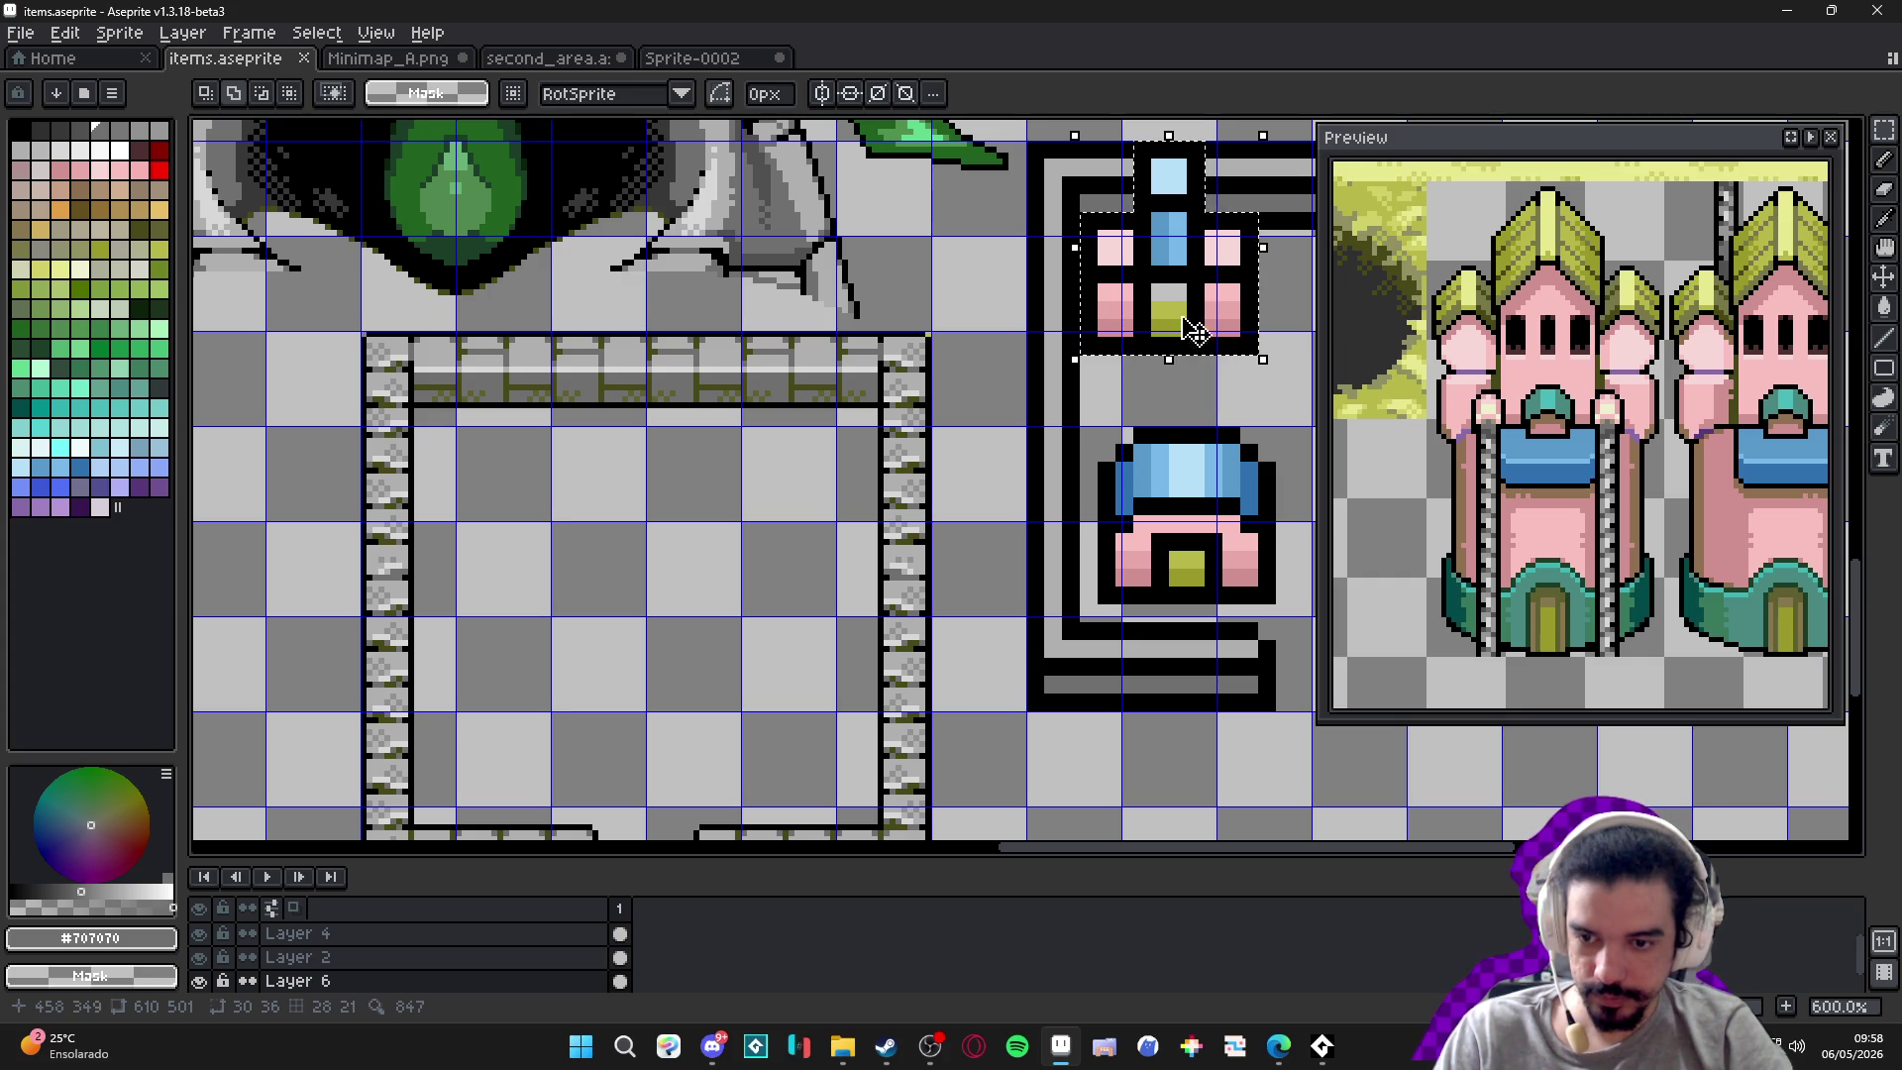
# Check Layer 6, try moving the building on Layer 2 and cancel, then add Layer 7.
pyautogui.click(200, 981)
pyautogui.click(200, 981)
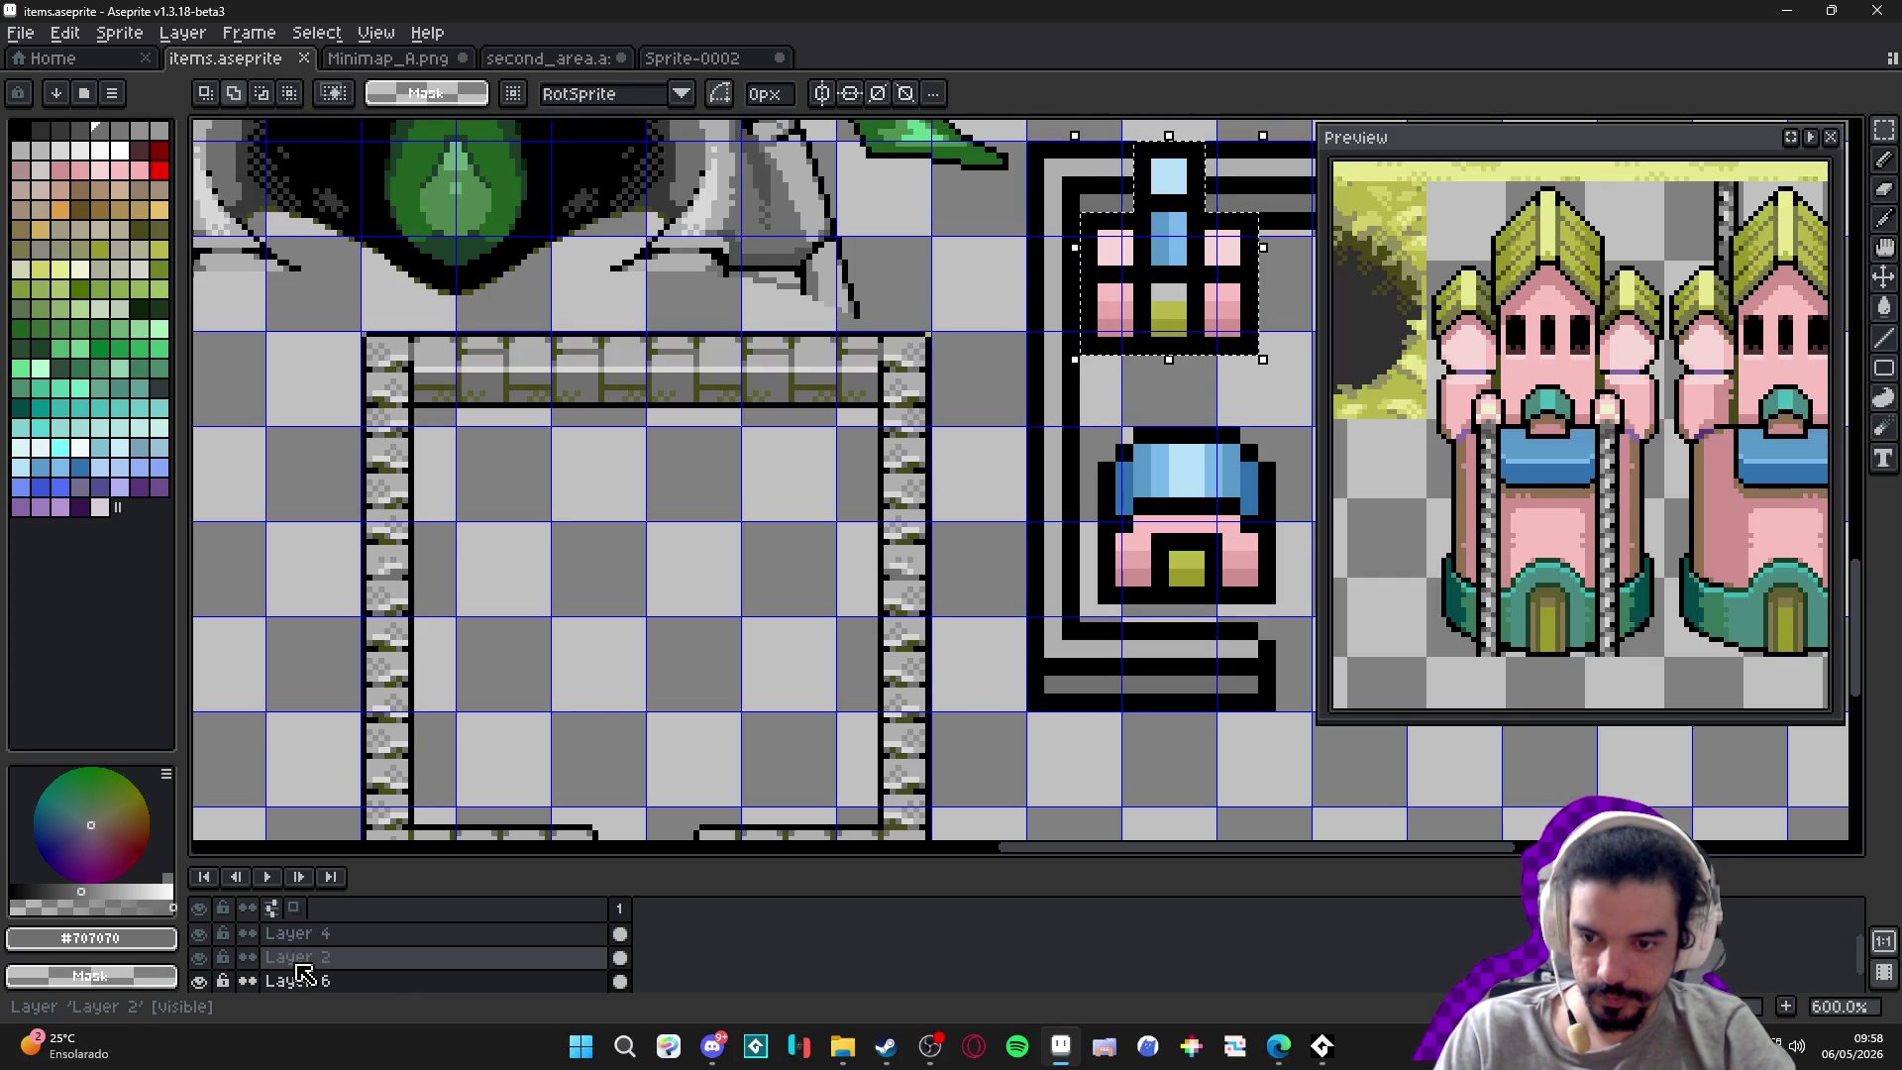
pyautogui.click(297, 959)
pyautogui.hotkey('ctrl', 't')
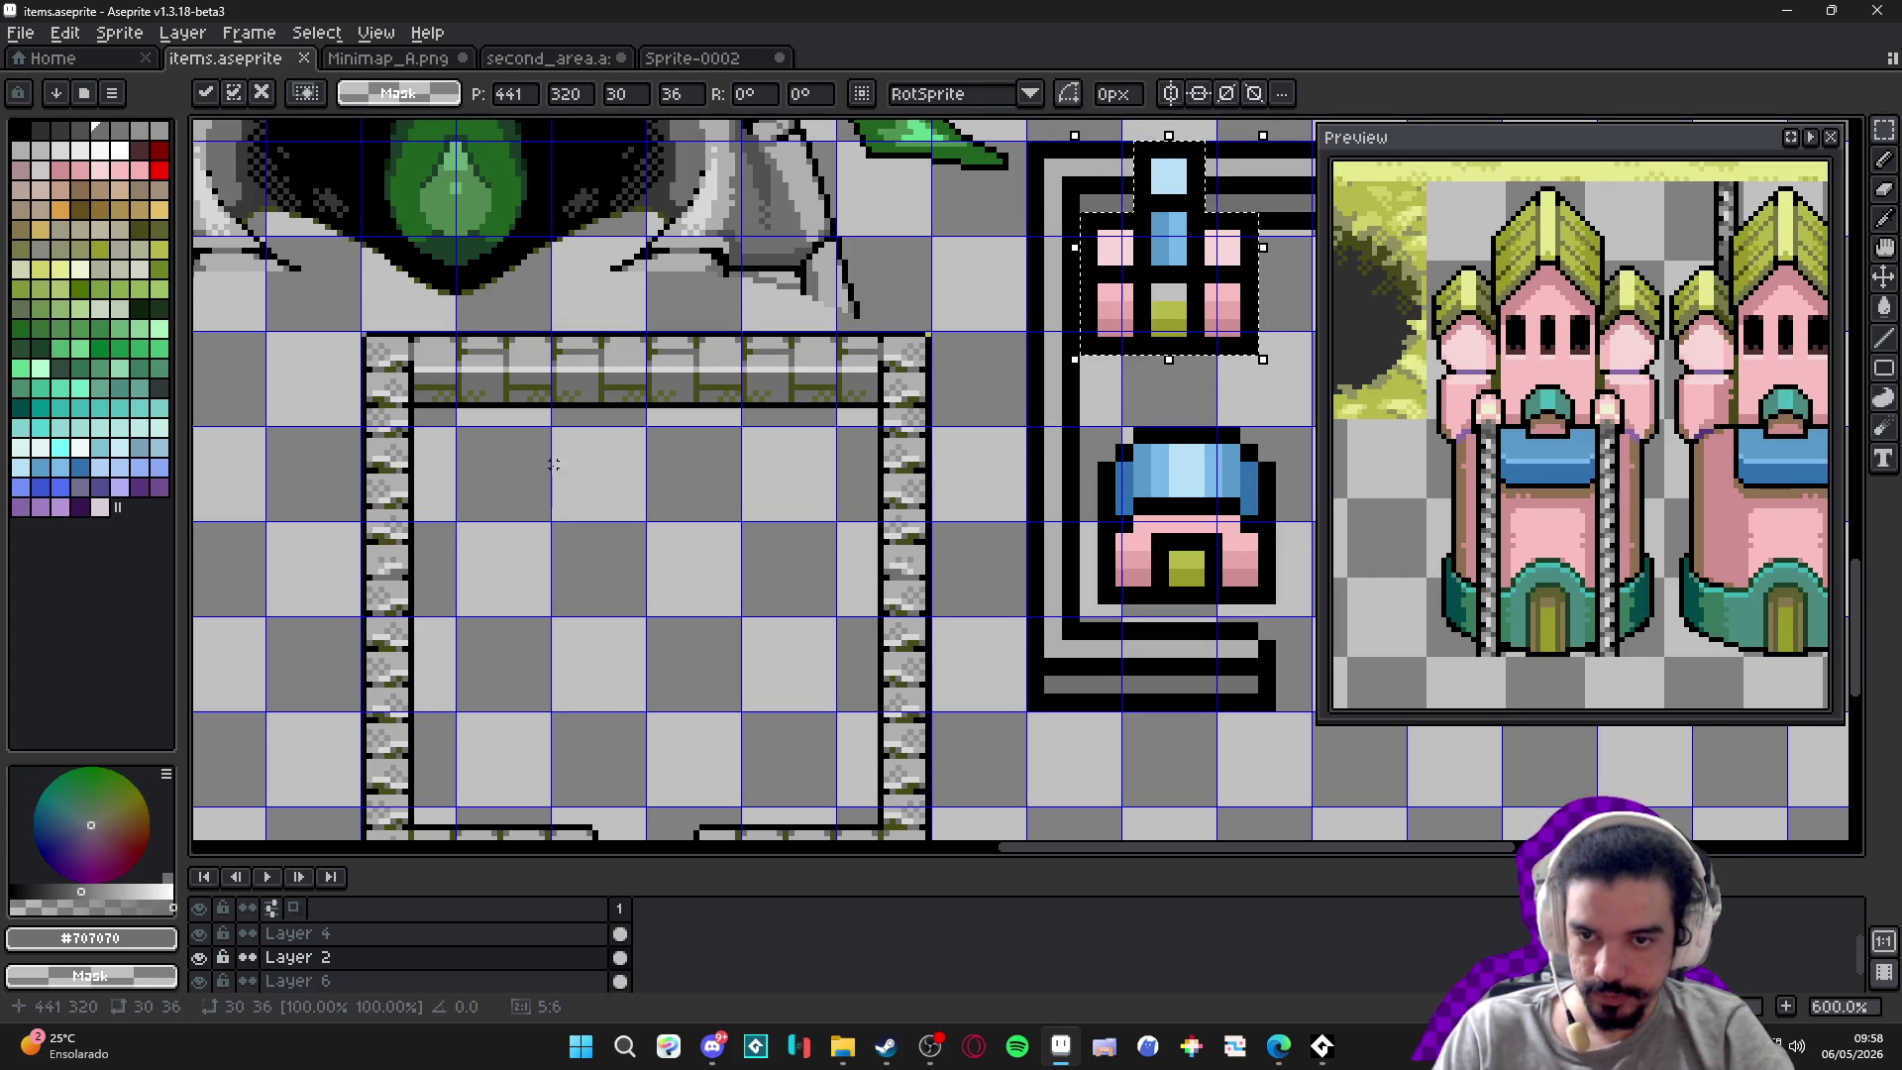
pyautogui.moveTo(1038, 334)
pyautogui.mouseDown()
pyautogui.moveTo(509, 544)
pyautogui.moveTo(573, 608)
pyautogui.mouseUp()
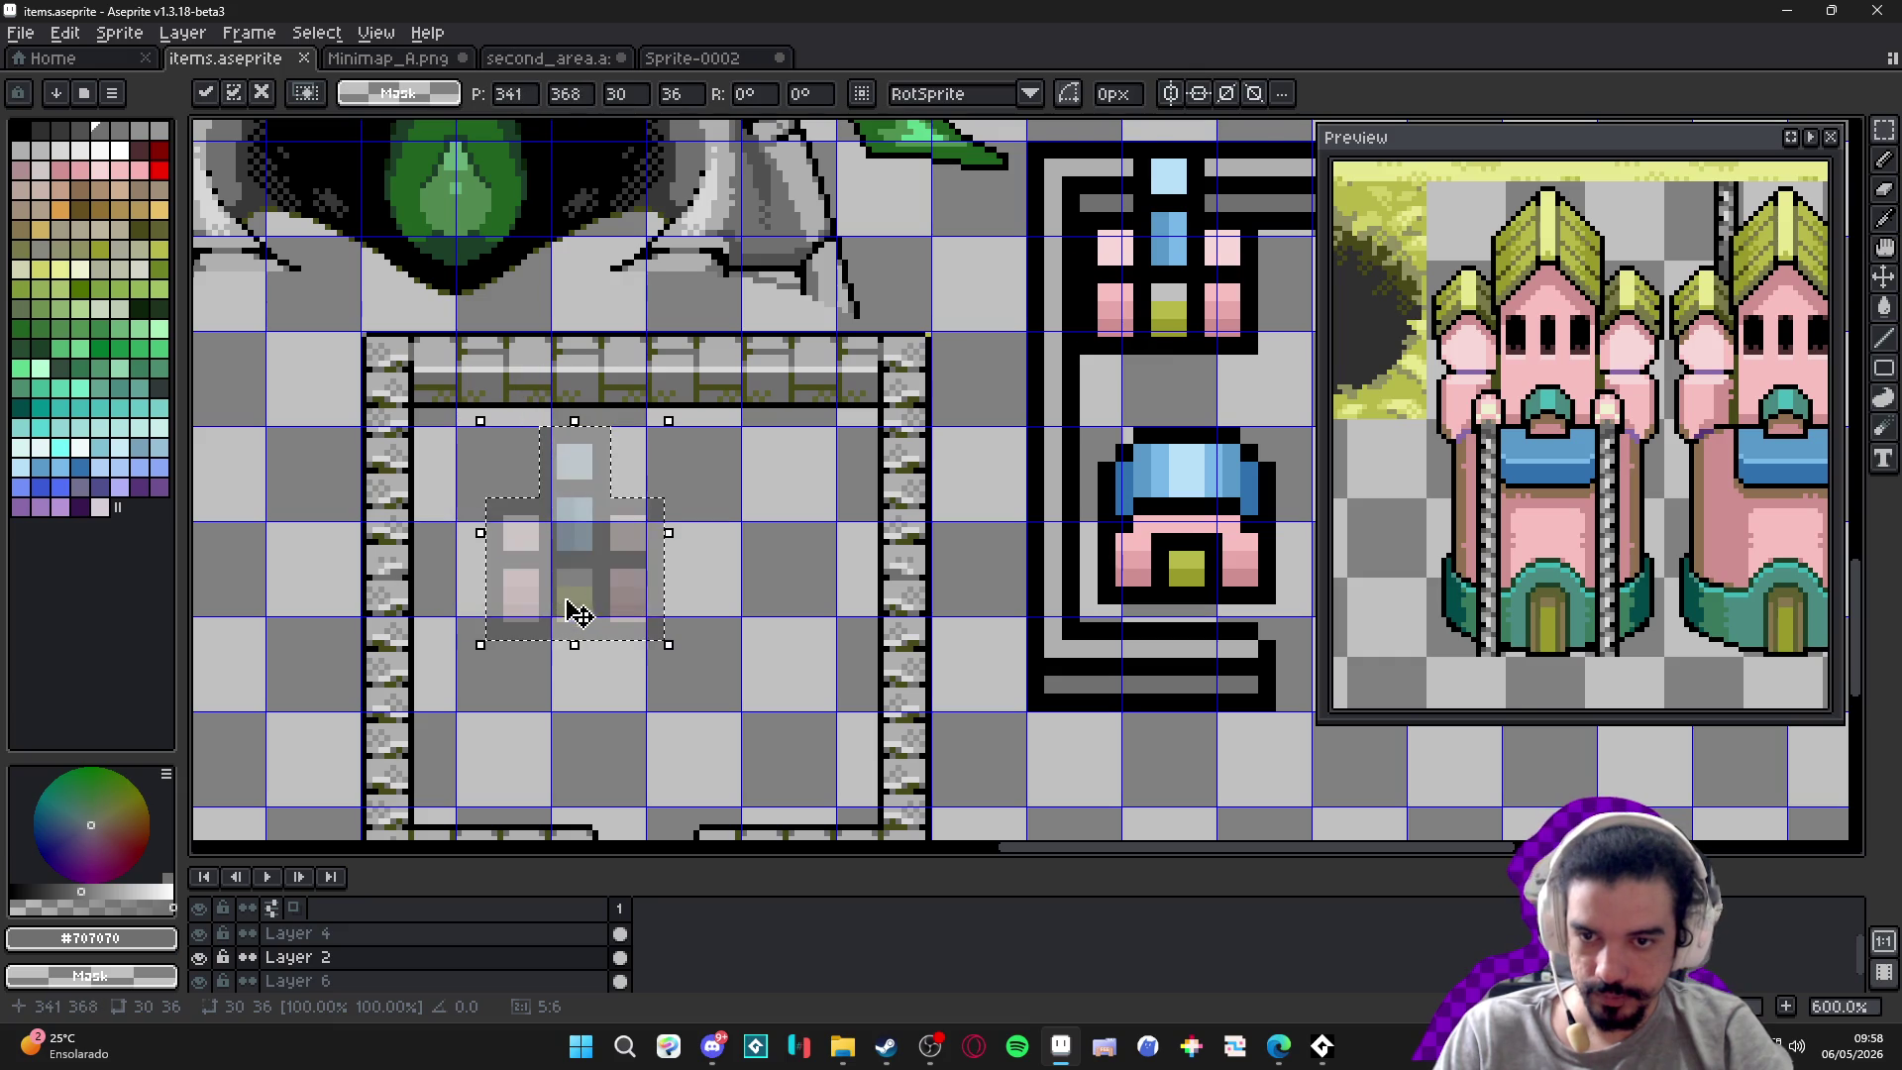
pyautogui.press('Escape')
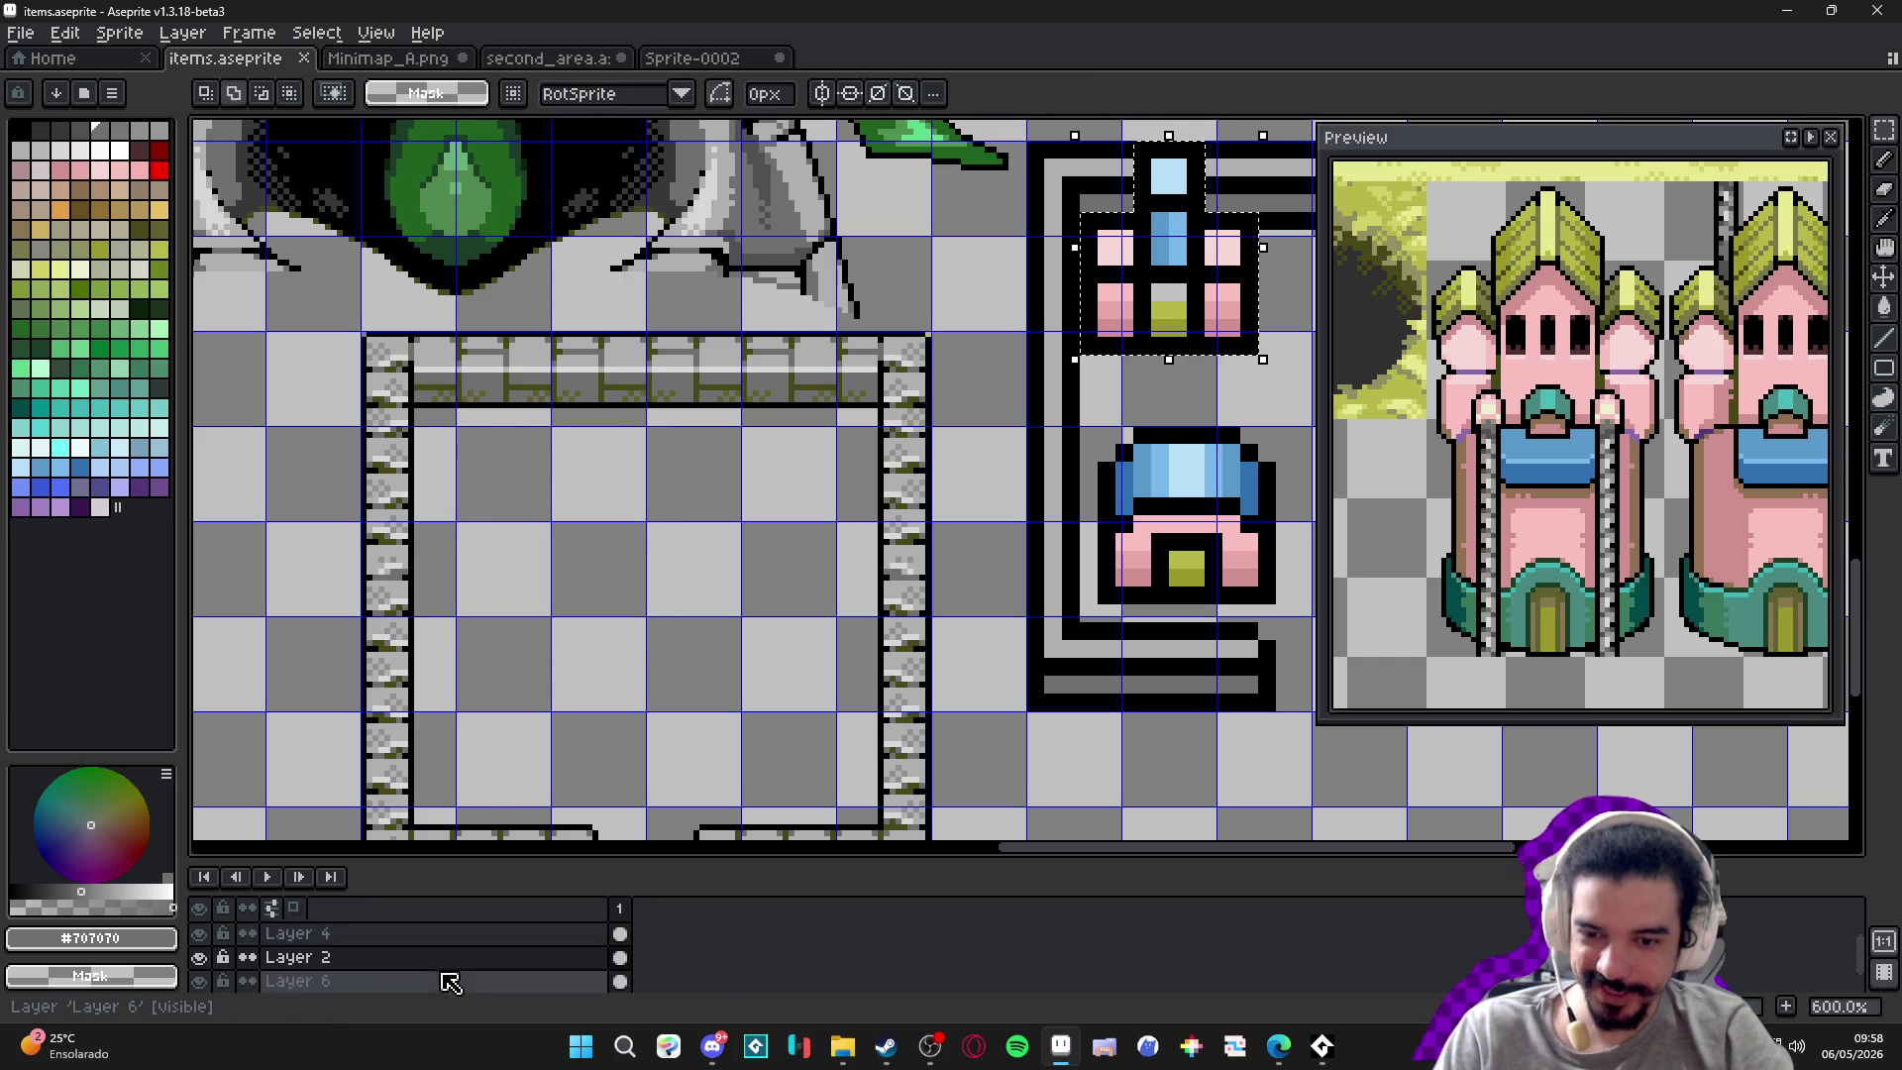
pyautogui.doubleClick(315, 958)
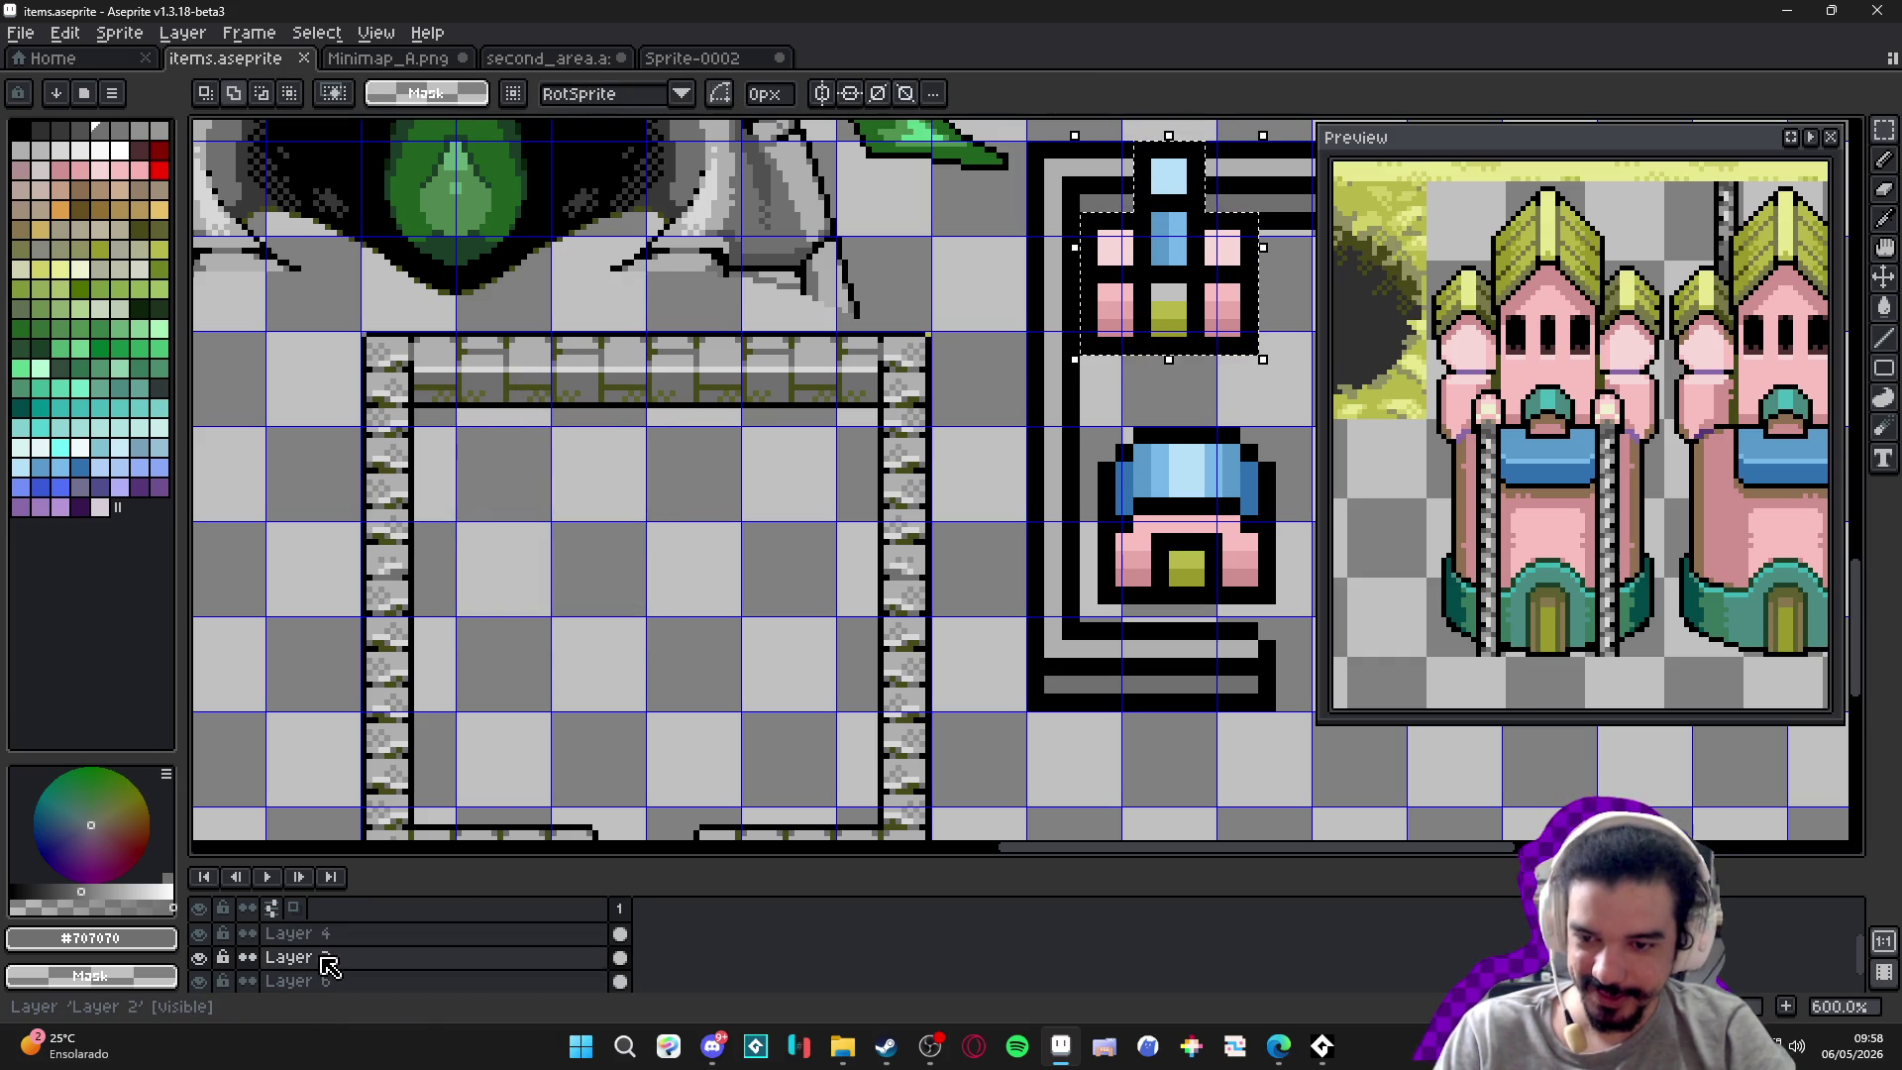
pyautogui.press('Return')
pyautogui.hotkey('shift', 'n')
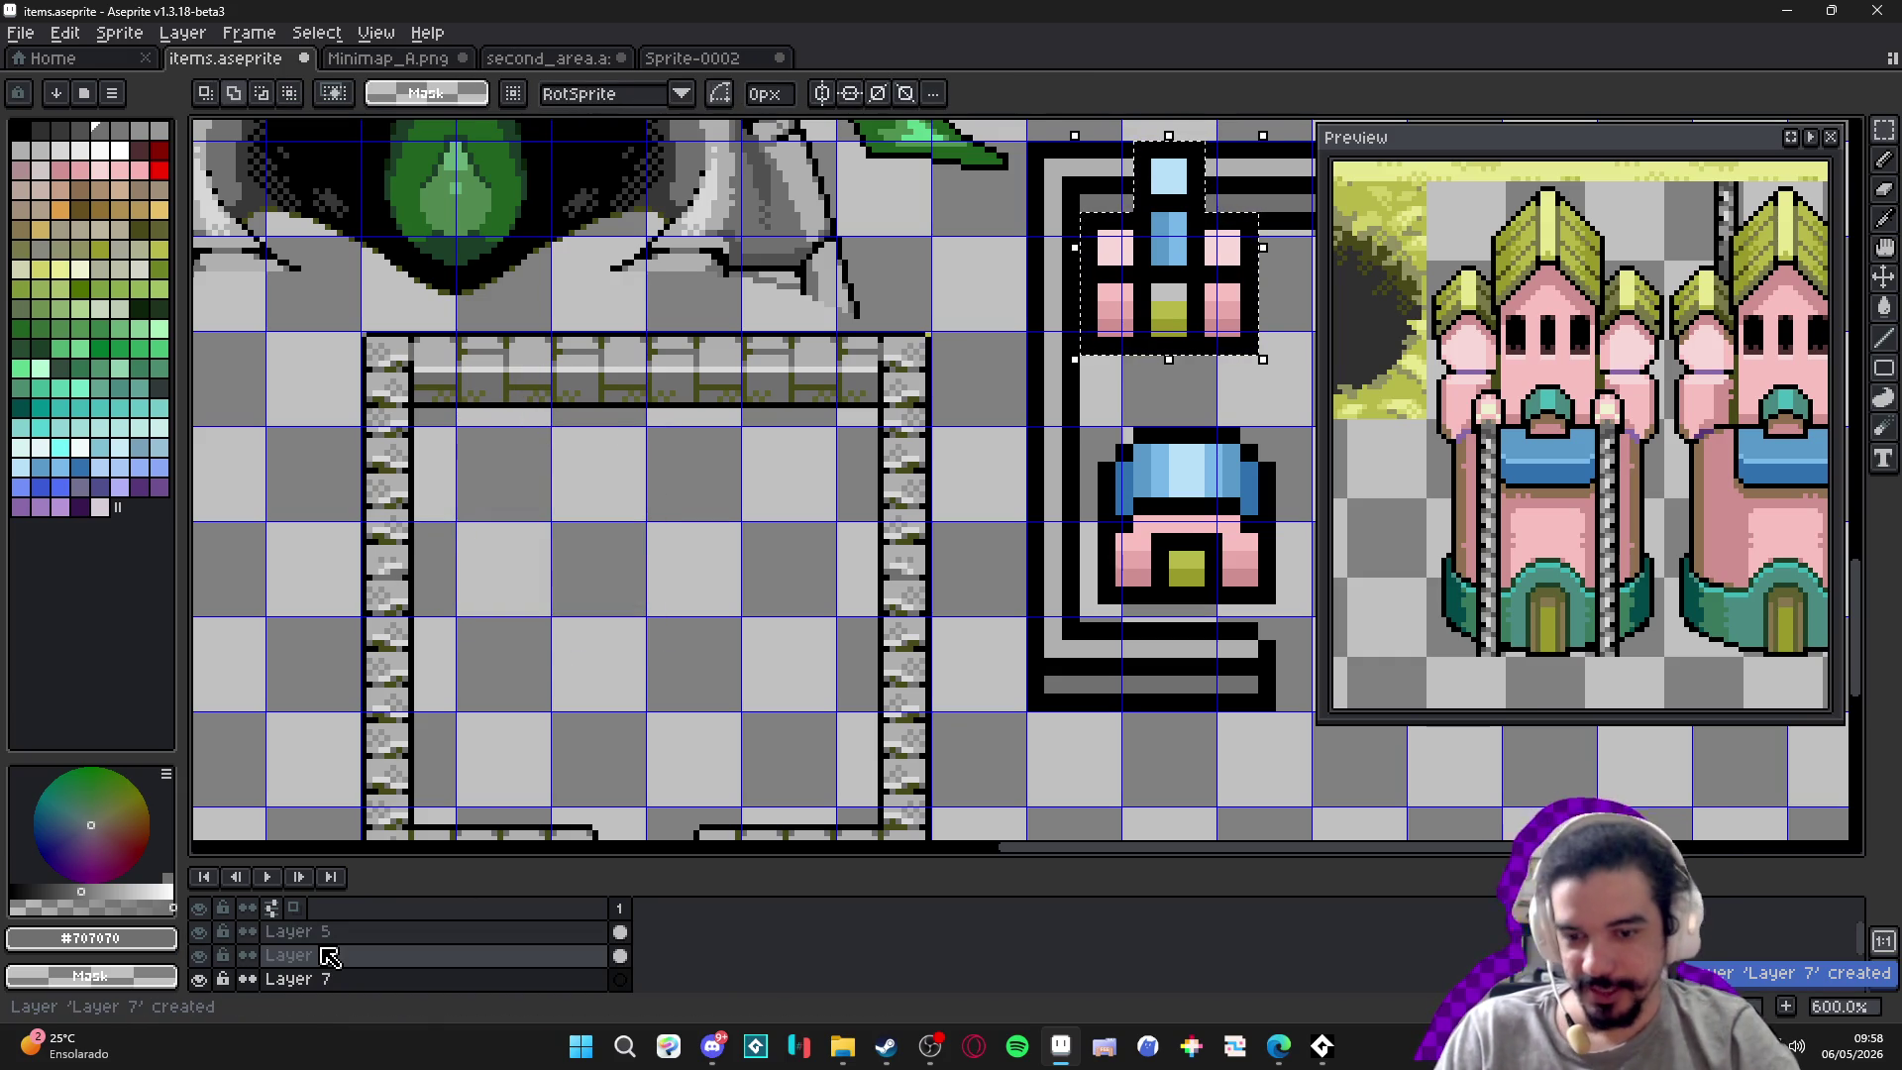
# Paste the pink spired building onto Layer 7 in the stone frame's upper-left corner.
pyautogui.hotkey('ctrl', 'v')
pyautogui.moveTo(1153, 315); pyautogui.dragTo(505, 506)
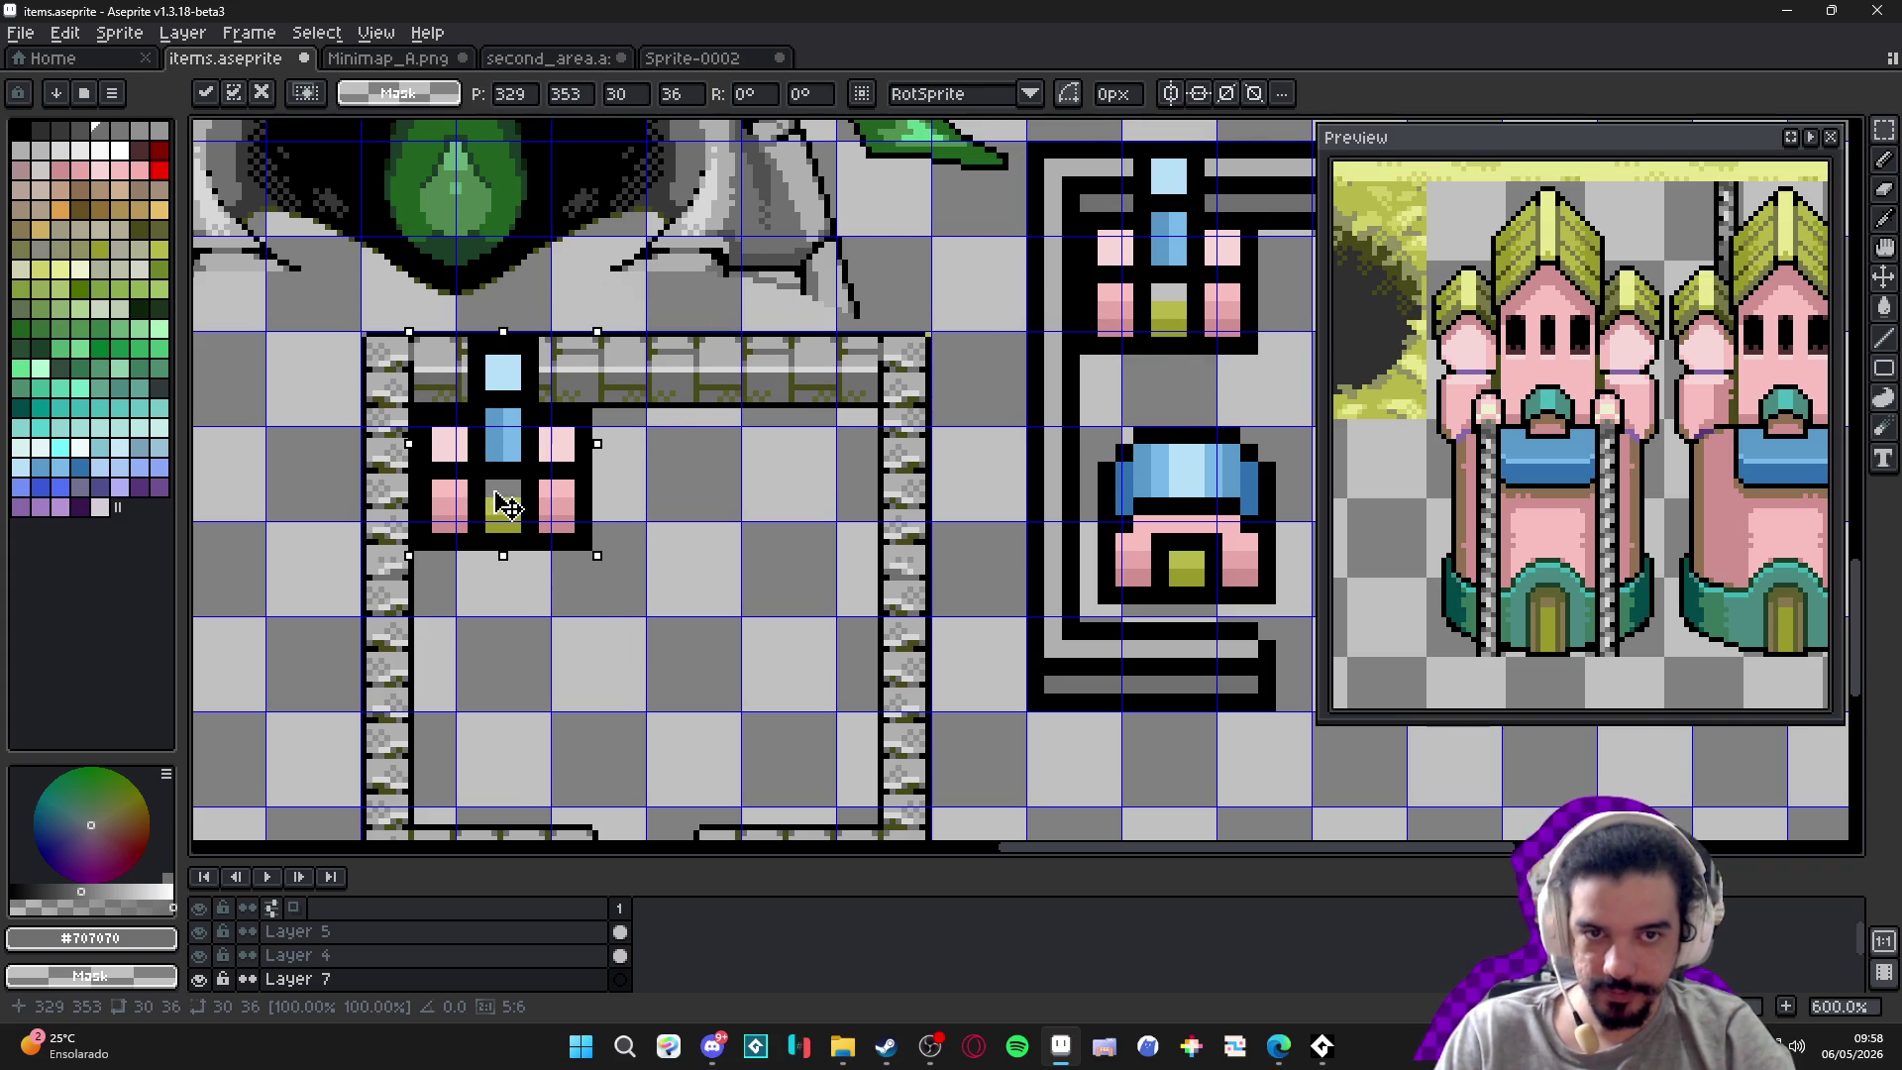
pyautogui.press('Return')
pyautogui.scroll(-2, 505, 506)
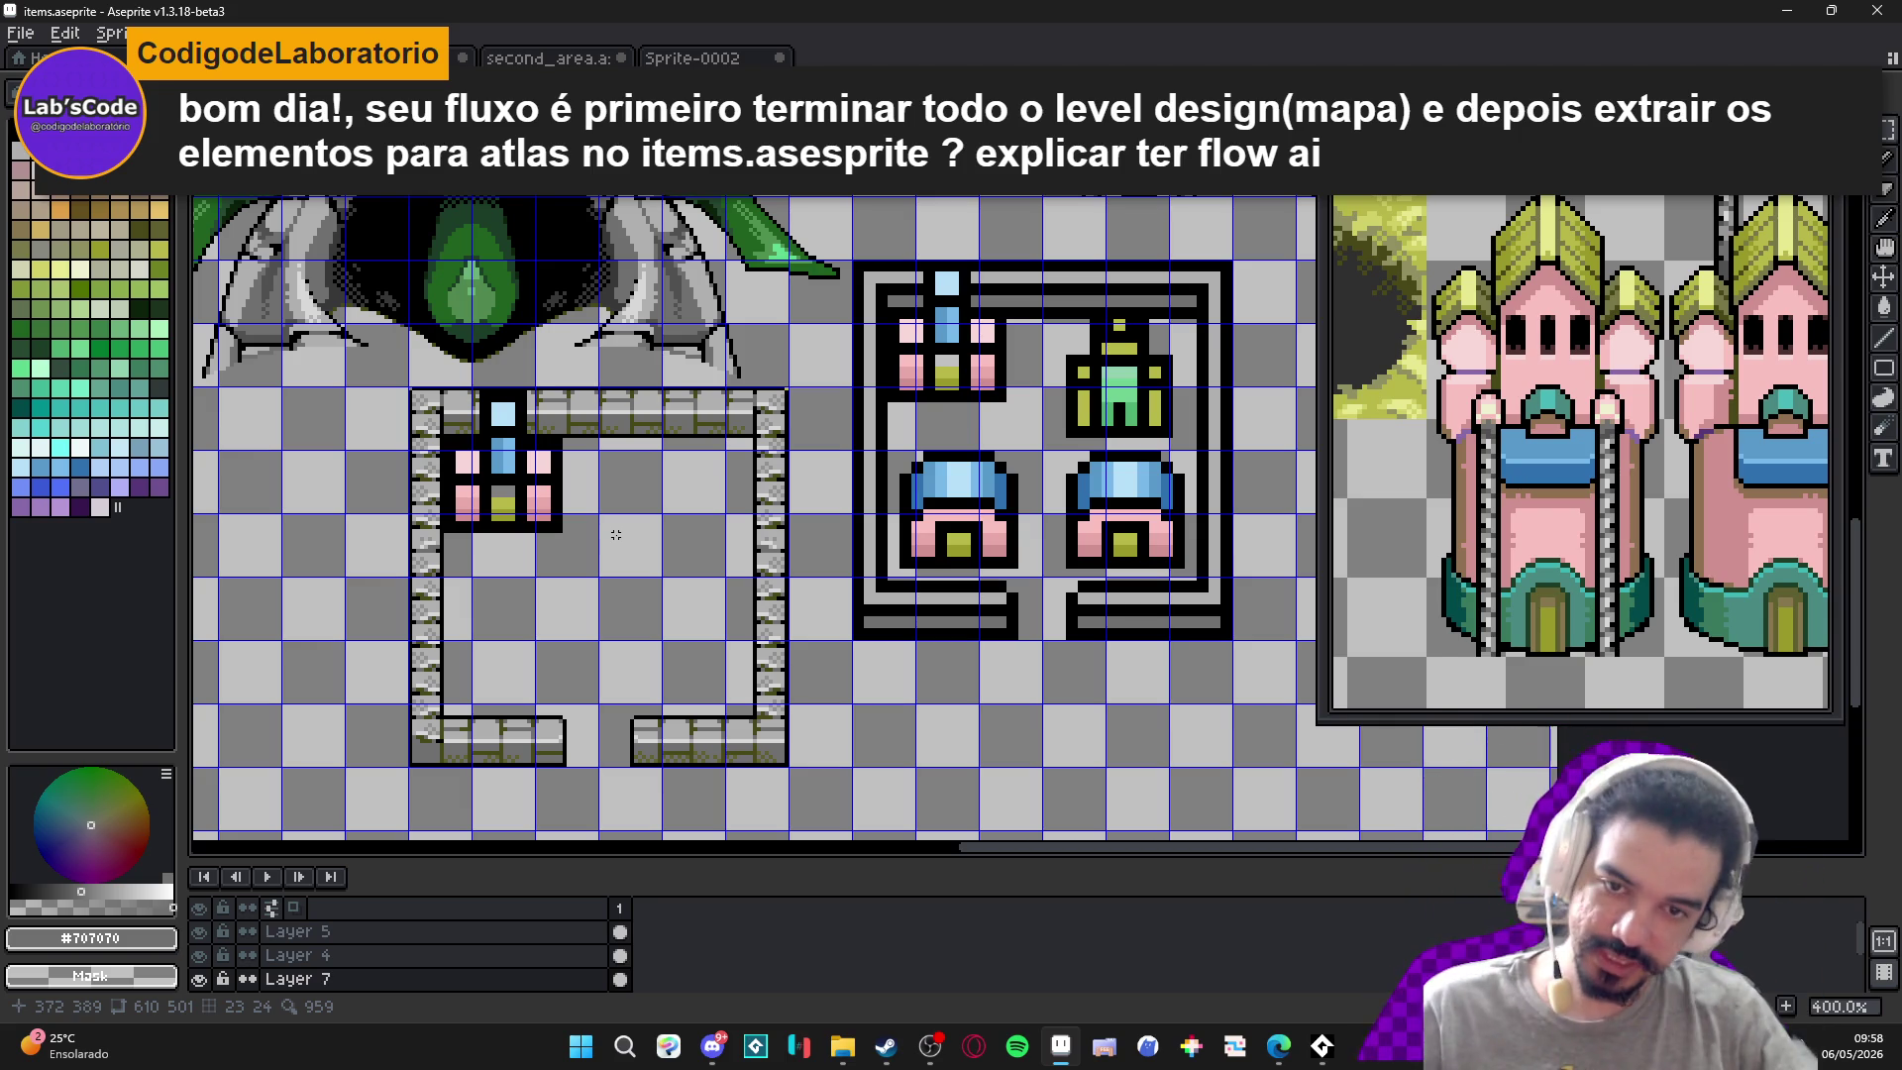
pyautogui.hotkey('alt', 'Down')
pyautogui.hotkey('alt', 'Down')
pyautogui.press('m')
pyautogui.hotkey('ctrl', "'")
pyautogui.hotkey('ctrl', "'")
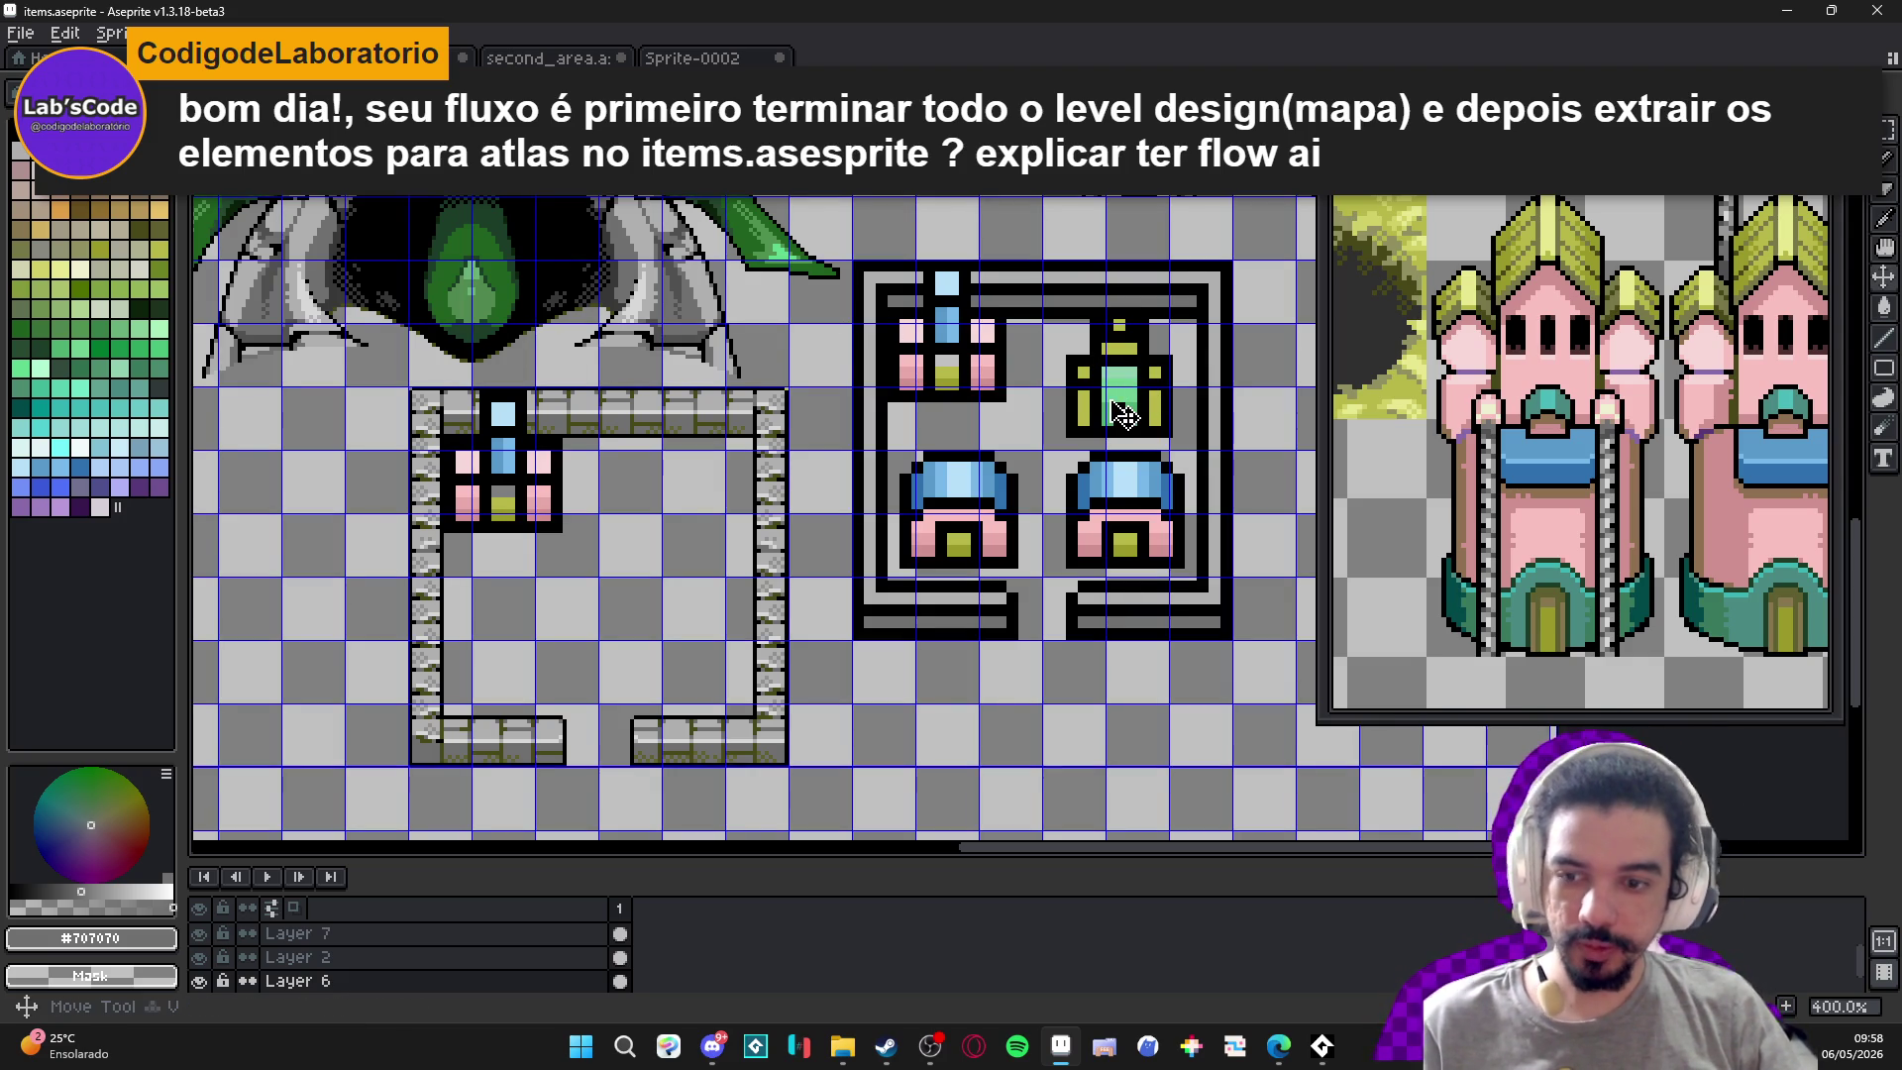
# Open the second_area map and look around the RATSURK, 50G river and cliffs area.
pyautogui.click(347, 58)
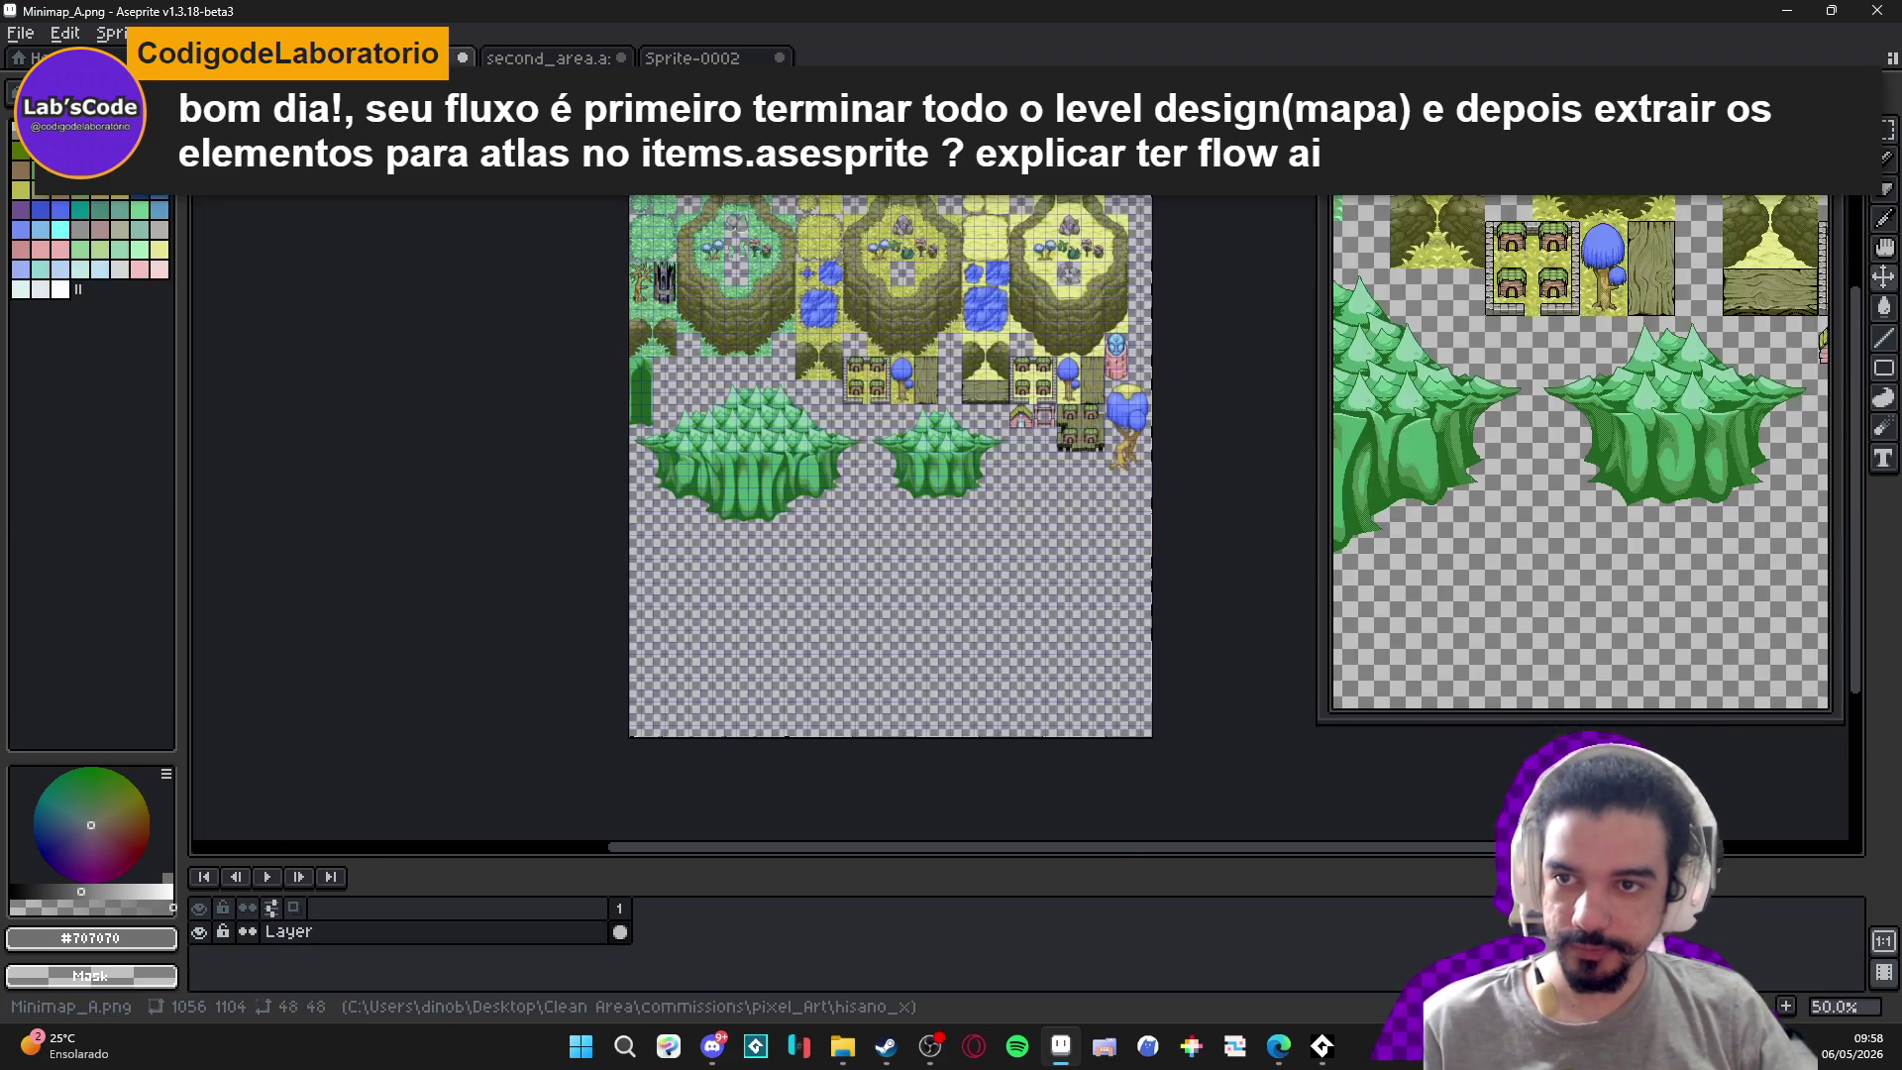
pyautogui.hotkey('ctrl', 'Tab')
pyautogui.scroll(-2, 701, 425)
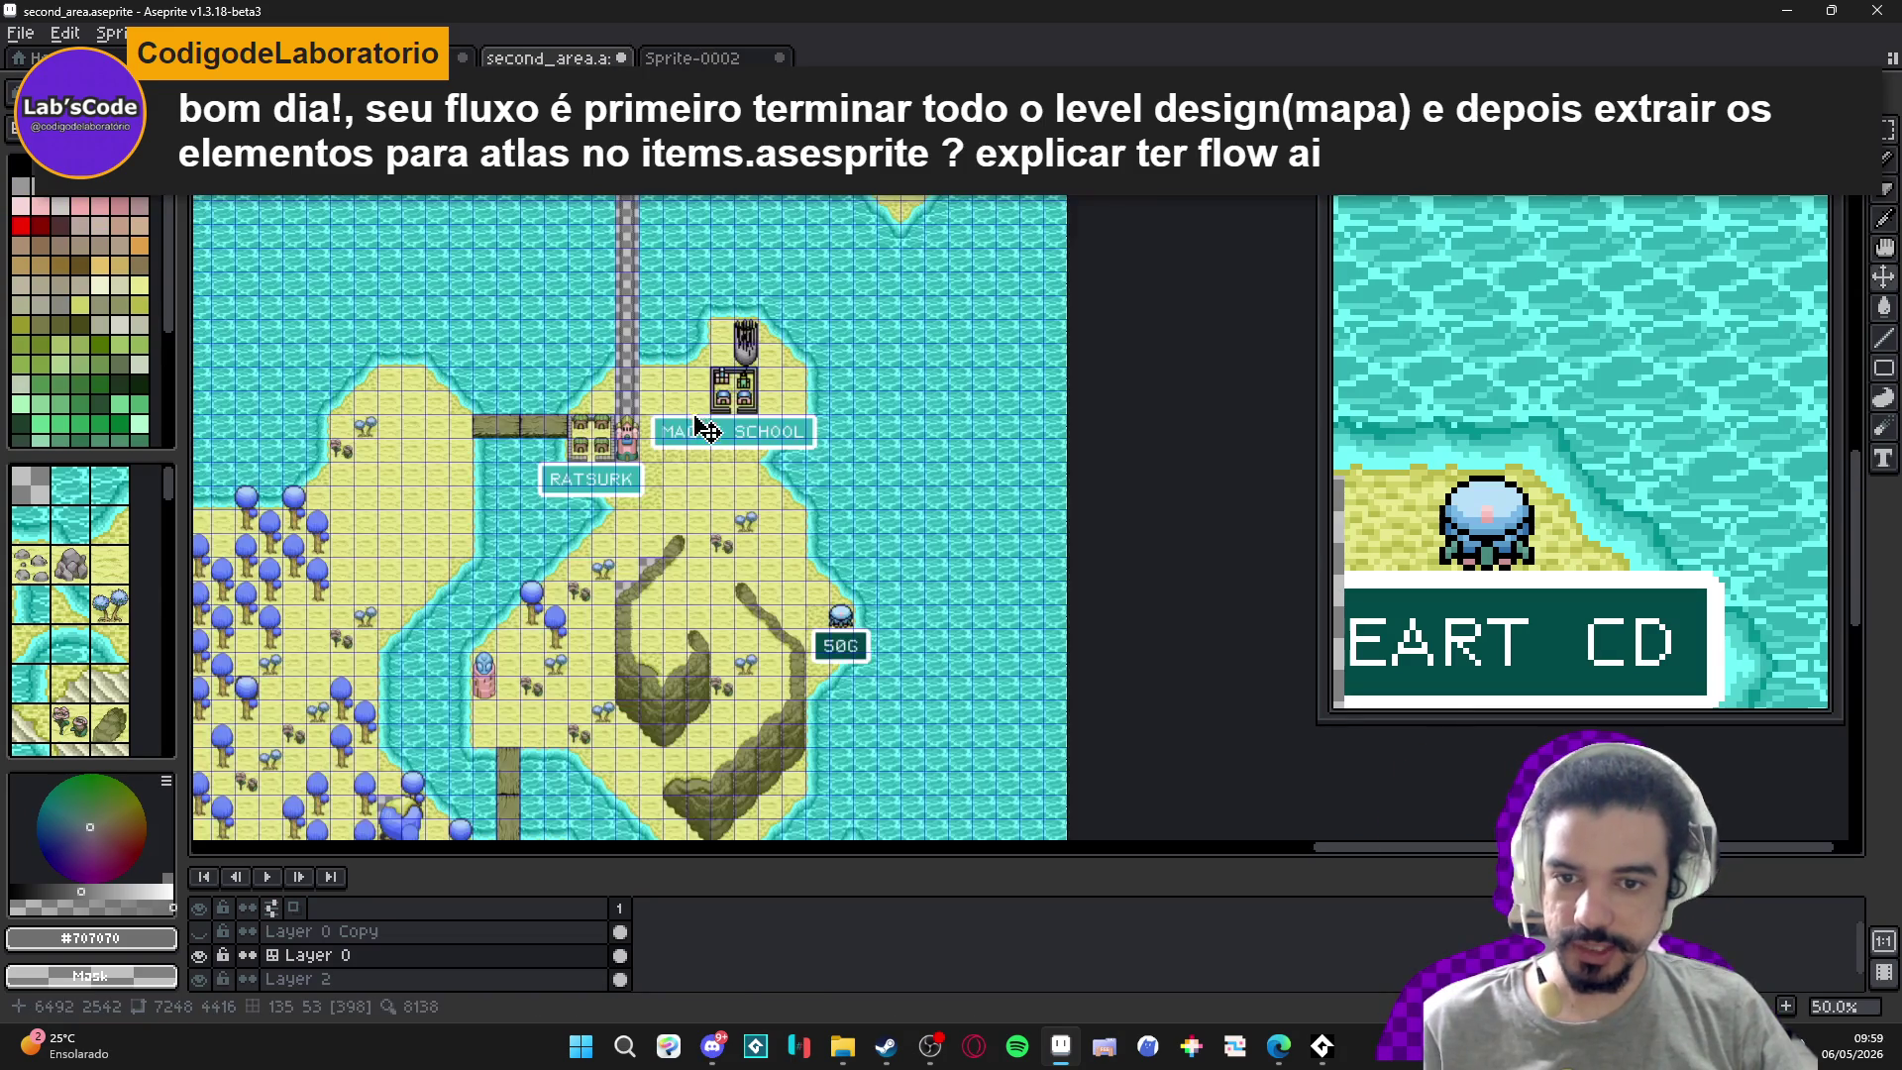
pyautogui.scroll(2, 845, 406)
pyautogui.scroll(-1, 845, 407)
pyautogui.scroll(1, 836, 395)
pyautogui.scroll(-1, 637, 446)
pyautogui.moveTo(637, 446); pyautogui.dragTo(926, 289)
pyautogui.scroll(-1, 892, 337)
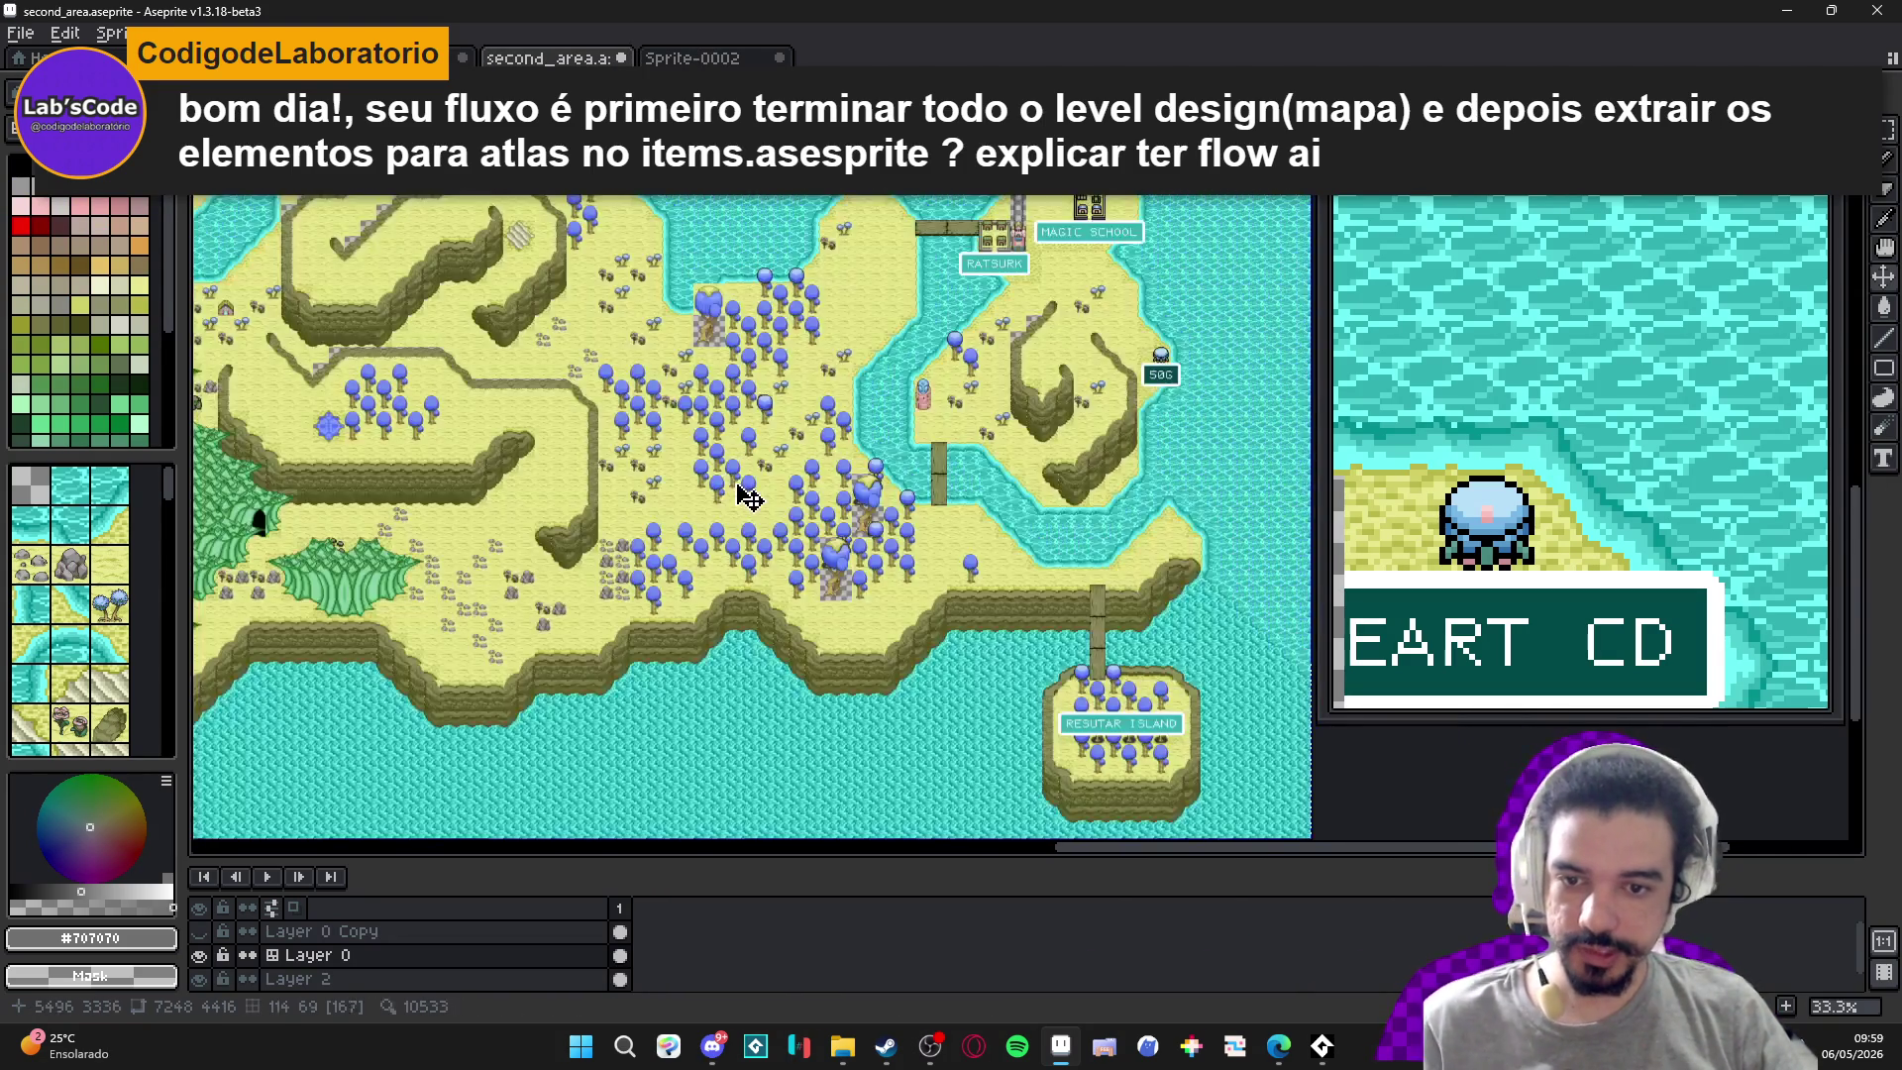
pyautogui.scroll(2, 738, 492)
pyautogui.moveTo(746, 495); pyautogui.dragTo(479, 709)
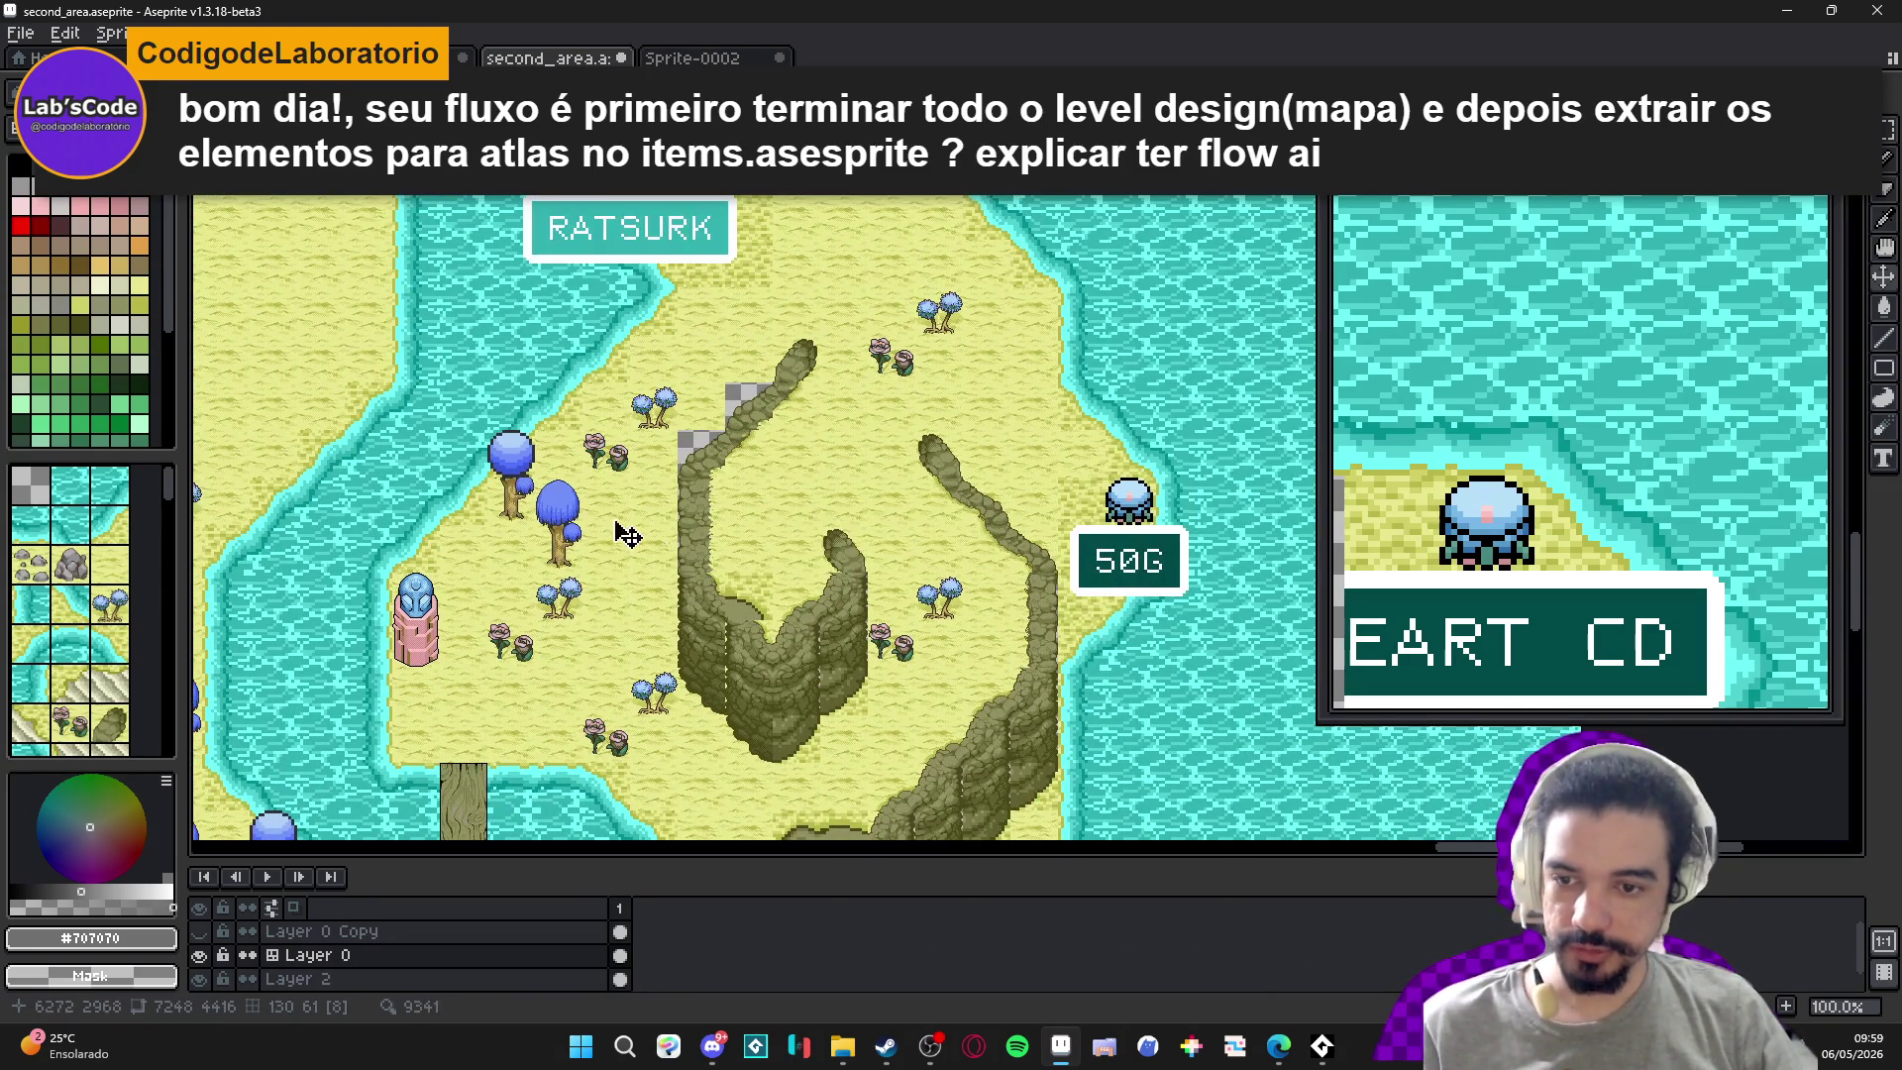
pyautogui.moveTo(535, 558)
pyautogui.mouseDown()
pyautogui.moveTo(700, 433)
pyautogui.moveTo(679, 430)
pyautogui.mouseUp()
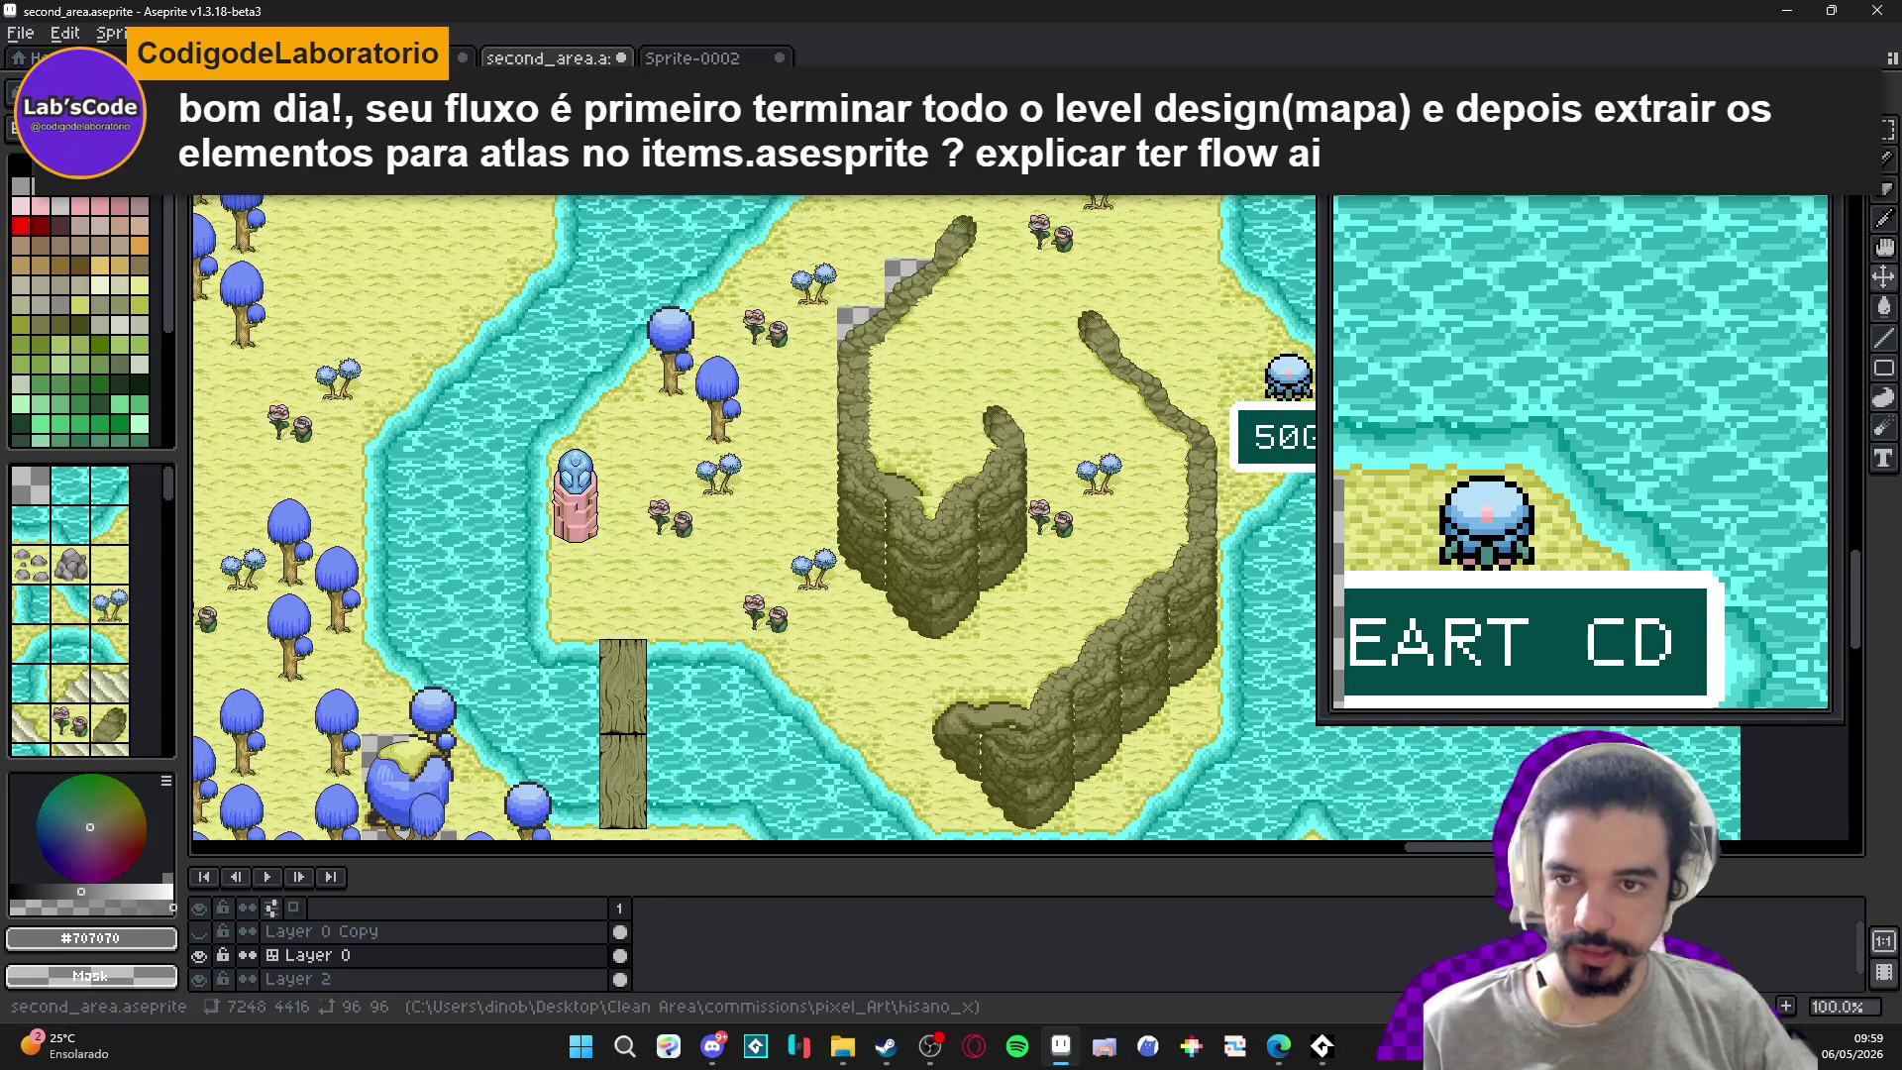
# Cycle through Minimap_A.png and Sprite-0002 back to items.aseprite, viewing the stone frame.
pyautogui.hotkey('ctrl', 'shift', 'Tab')
pyautogui.hotkey('ctrl', 'shift', 'Tab')
pyautogui.hotkey('ctrl', 'shift', 'Tab')
pyautogui.hotkey('ctrl', 'shift', 'Tab')
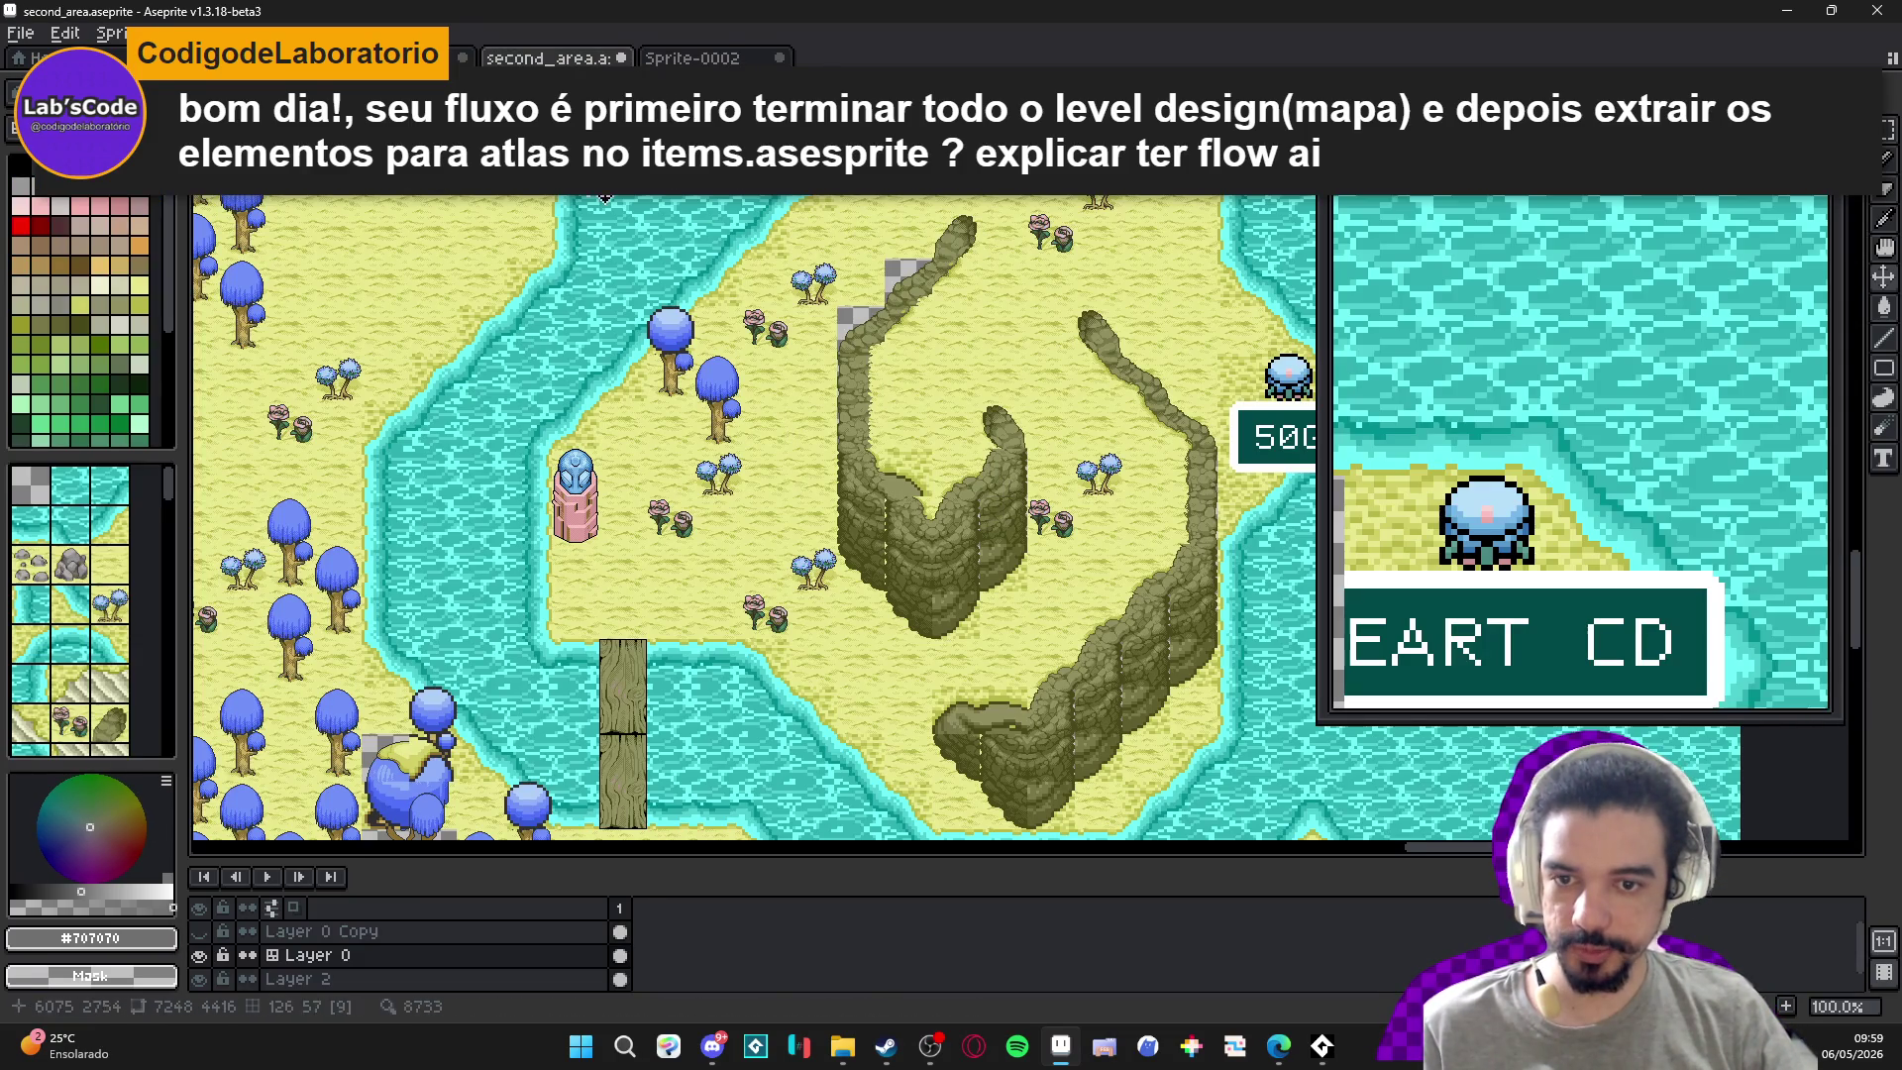
pyautogui.click(726, 60)
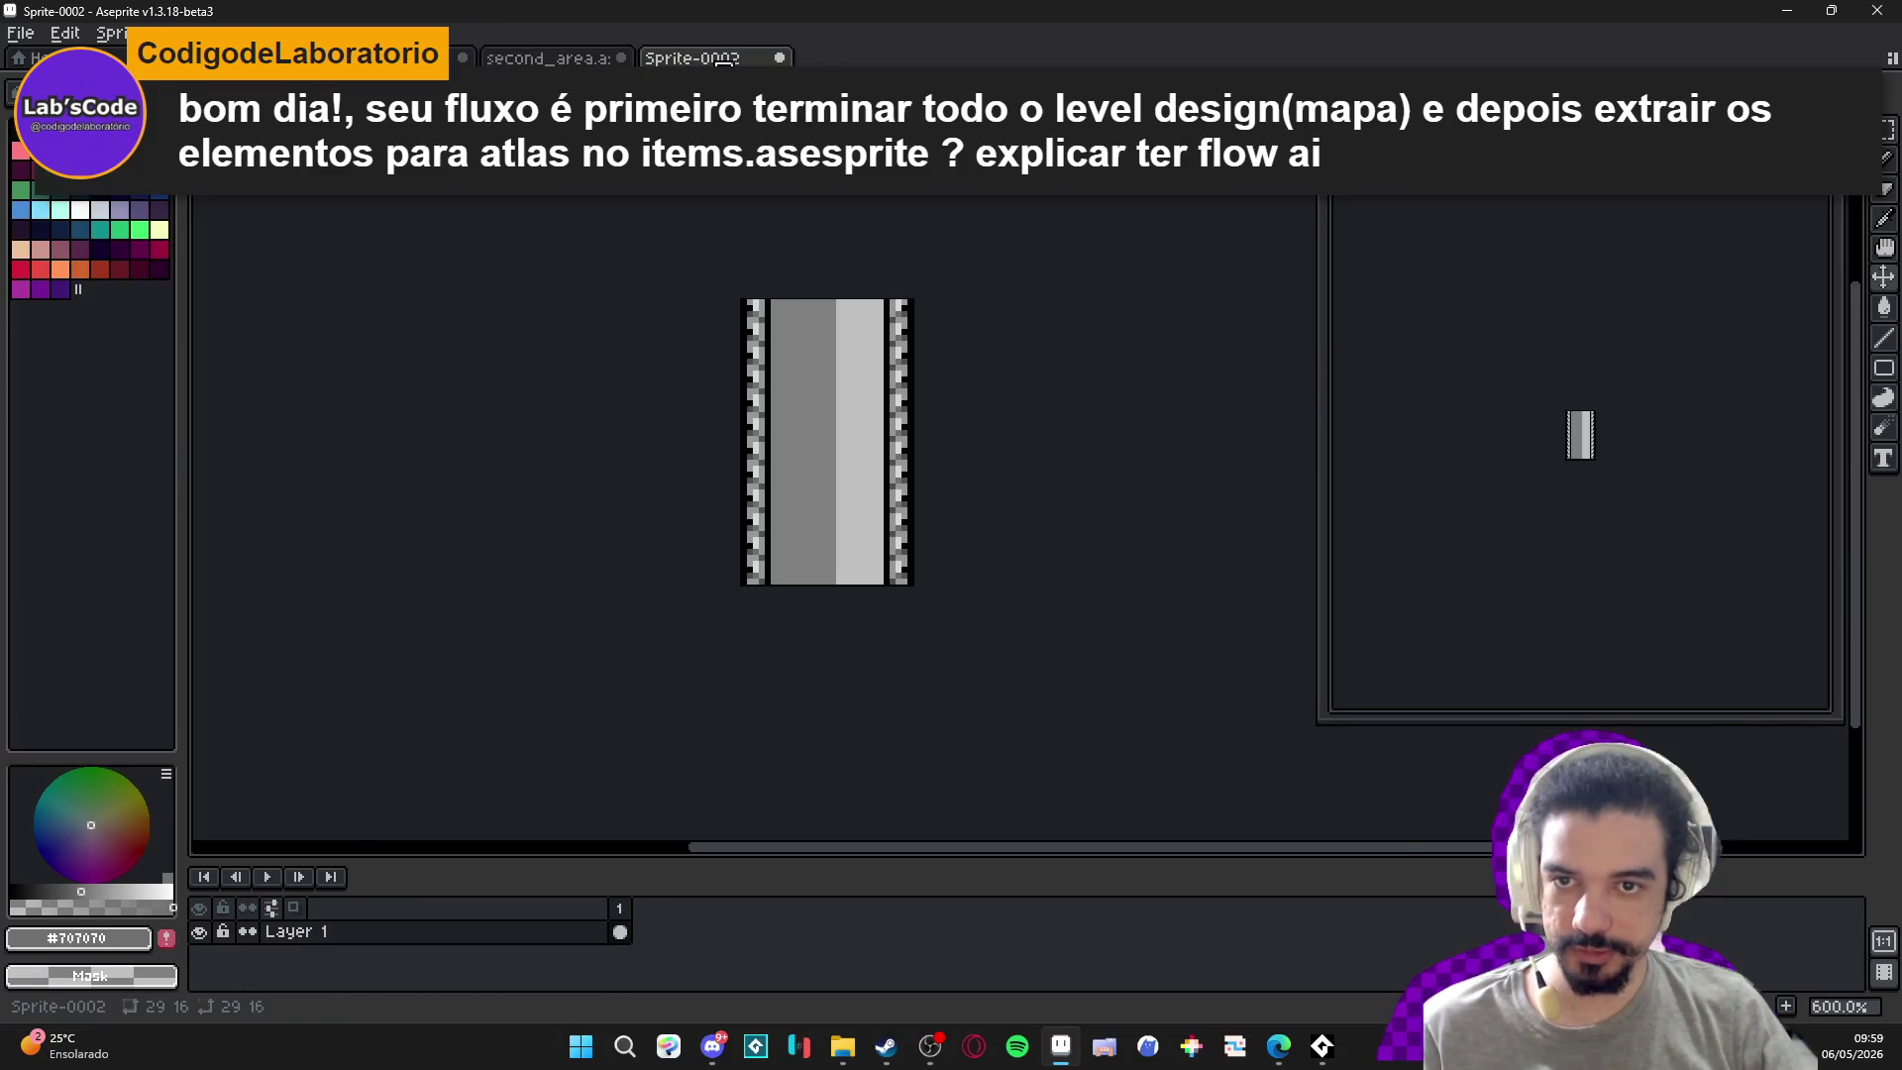
pyautogui.hotkey('ctrl', 'Tab')
pyautogui.scroll(-1, 772, 361)
pyautogui.moveTo(777, 489)
pyautogui.mouseDown()
pyautogui.moveTo(813, 436)
pyautogui.moveTo(790, 591)
pyautogui.mouseUp()
pyautogui.scroll(1, 753, 429)
pyautogui.scroll(-1, 786, 425)
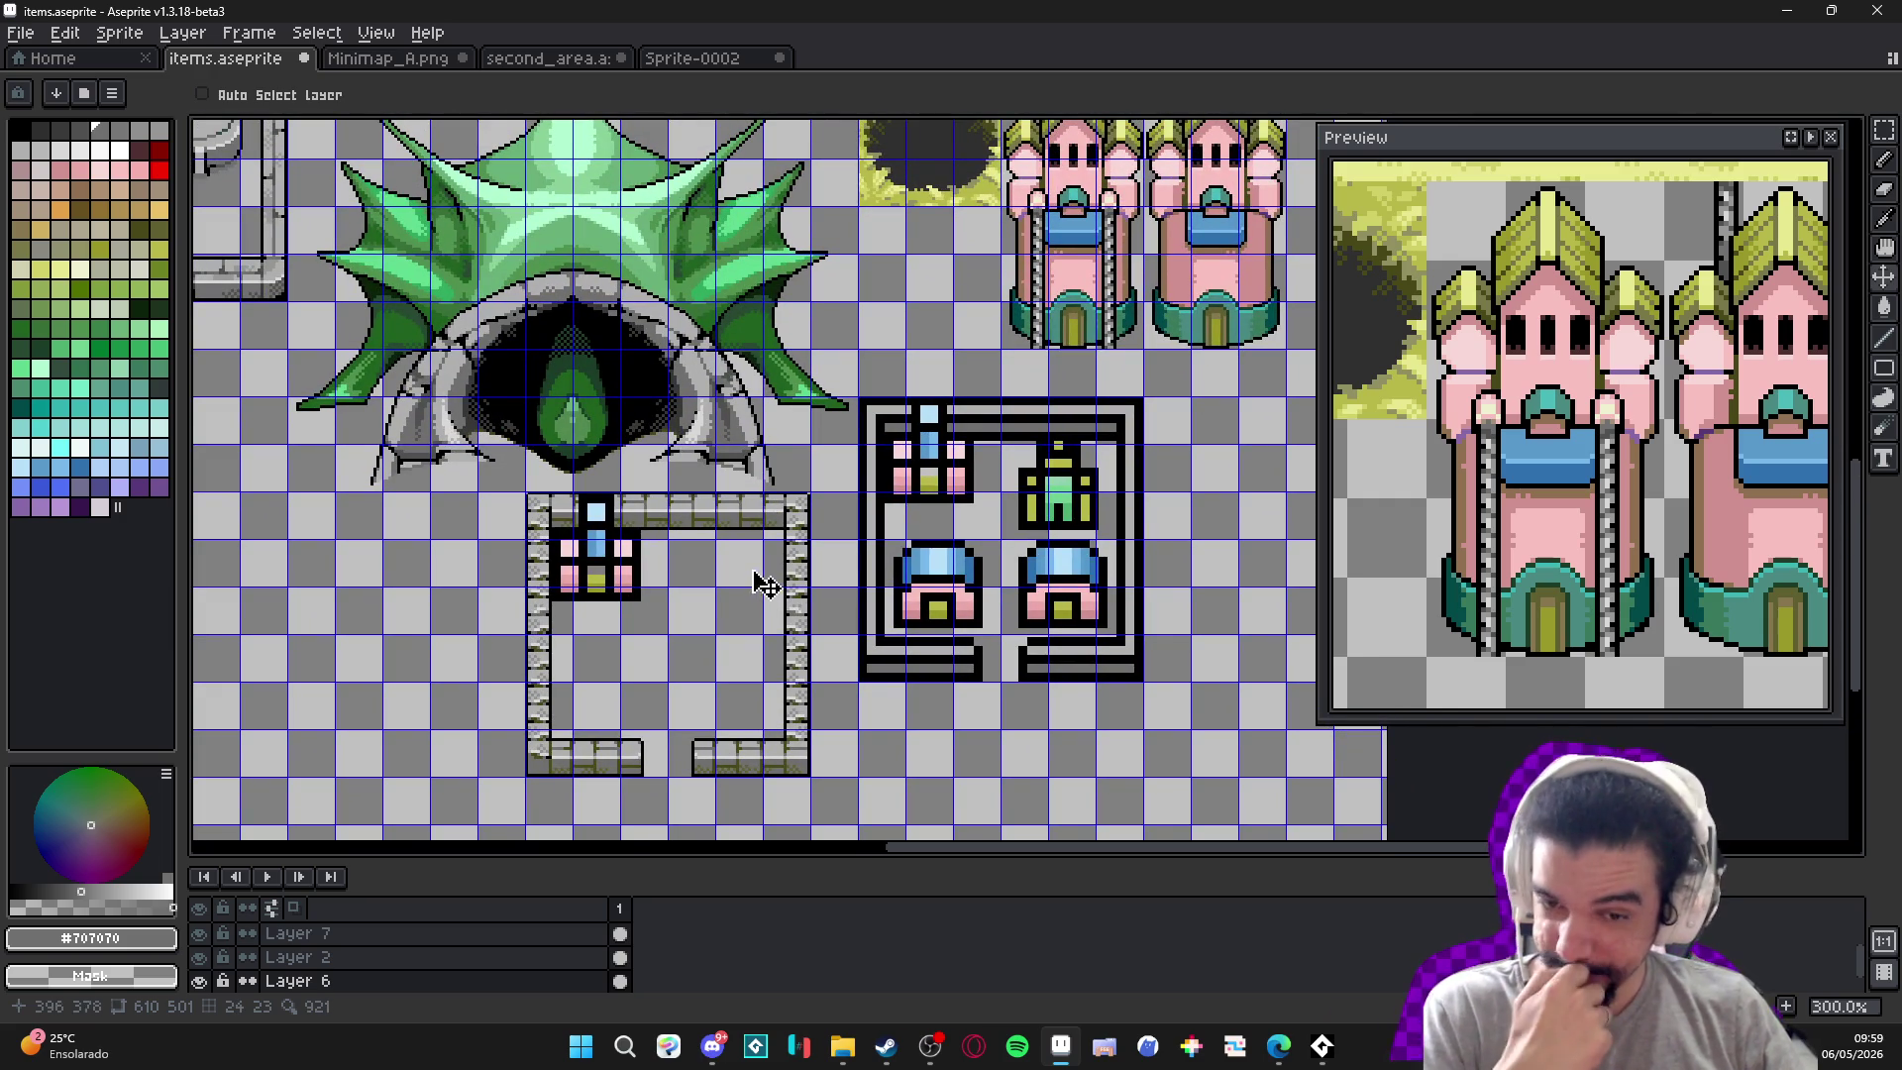
# Look over Minimap_A.png, then pan the second_area map to bring RATSURK near the top.
pyautogui.click(412, 59)
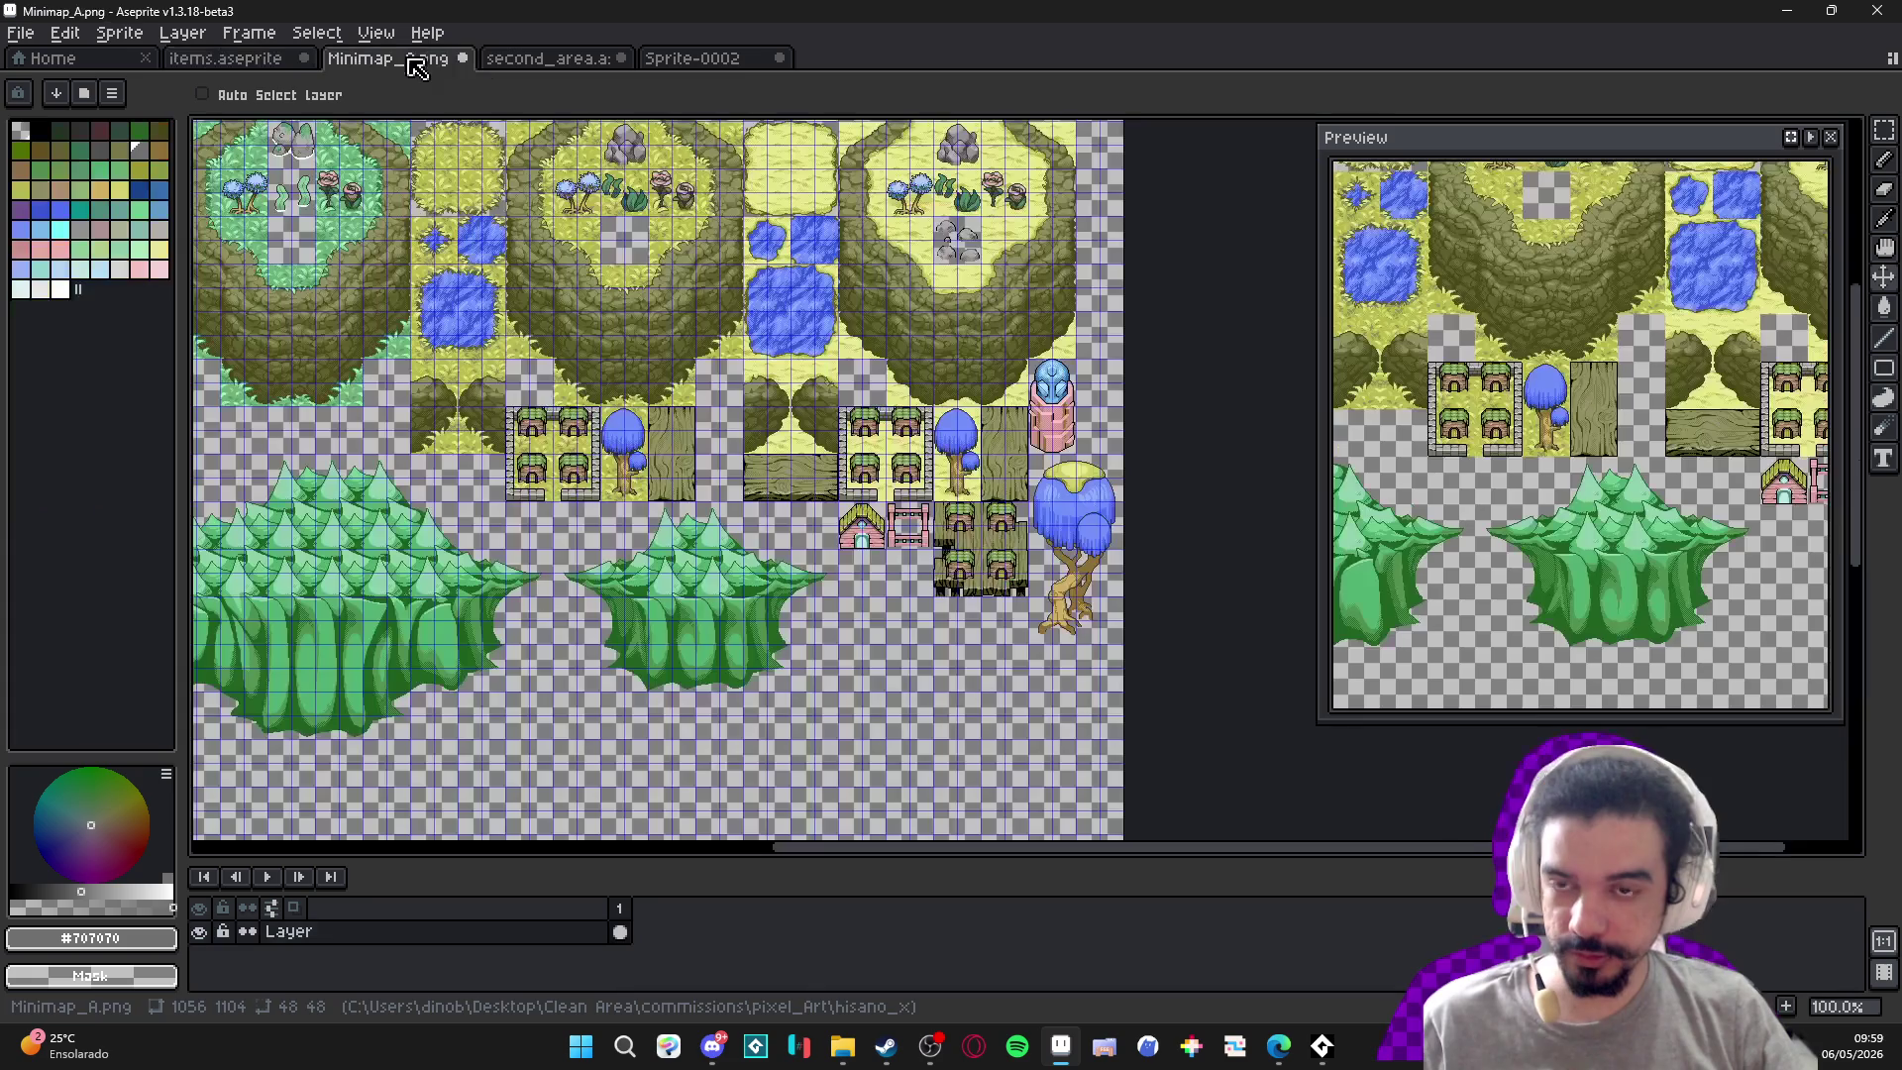
pyautogui.click(573, 57)
pyautogui.scroll(1, 446, 531)
pyautogui.scroll(-1, 870, 411)
pyautogui.moveTo(1020, 301); pyautogui.dragTo(782, 472)
pyautogui.scroll(3, 753, 446)
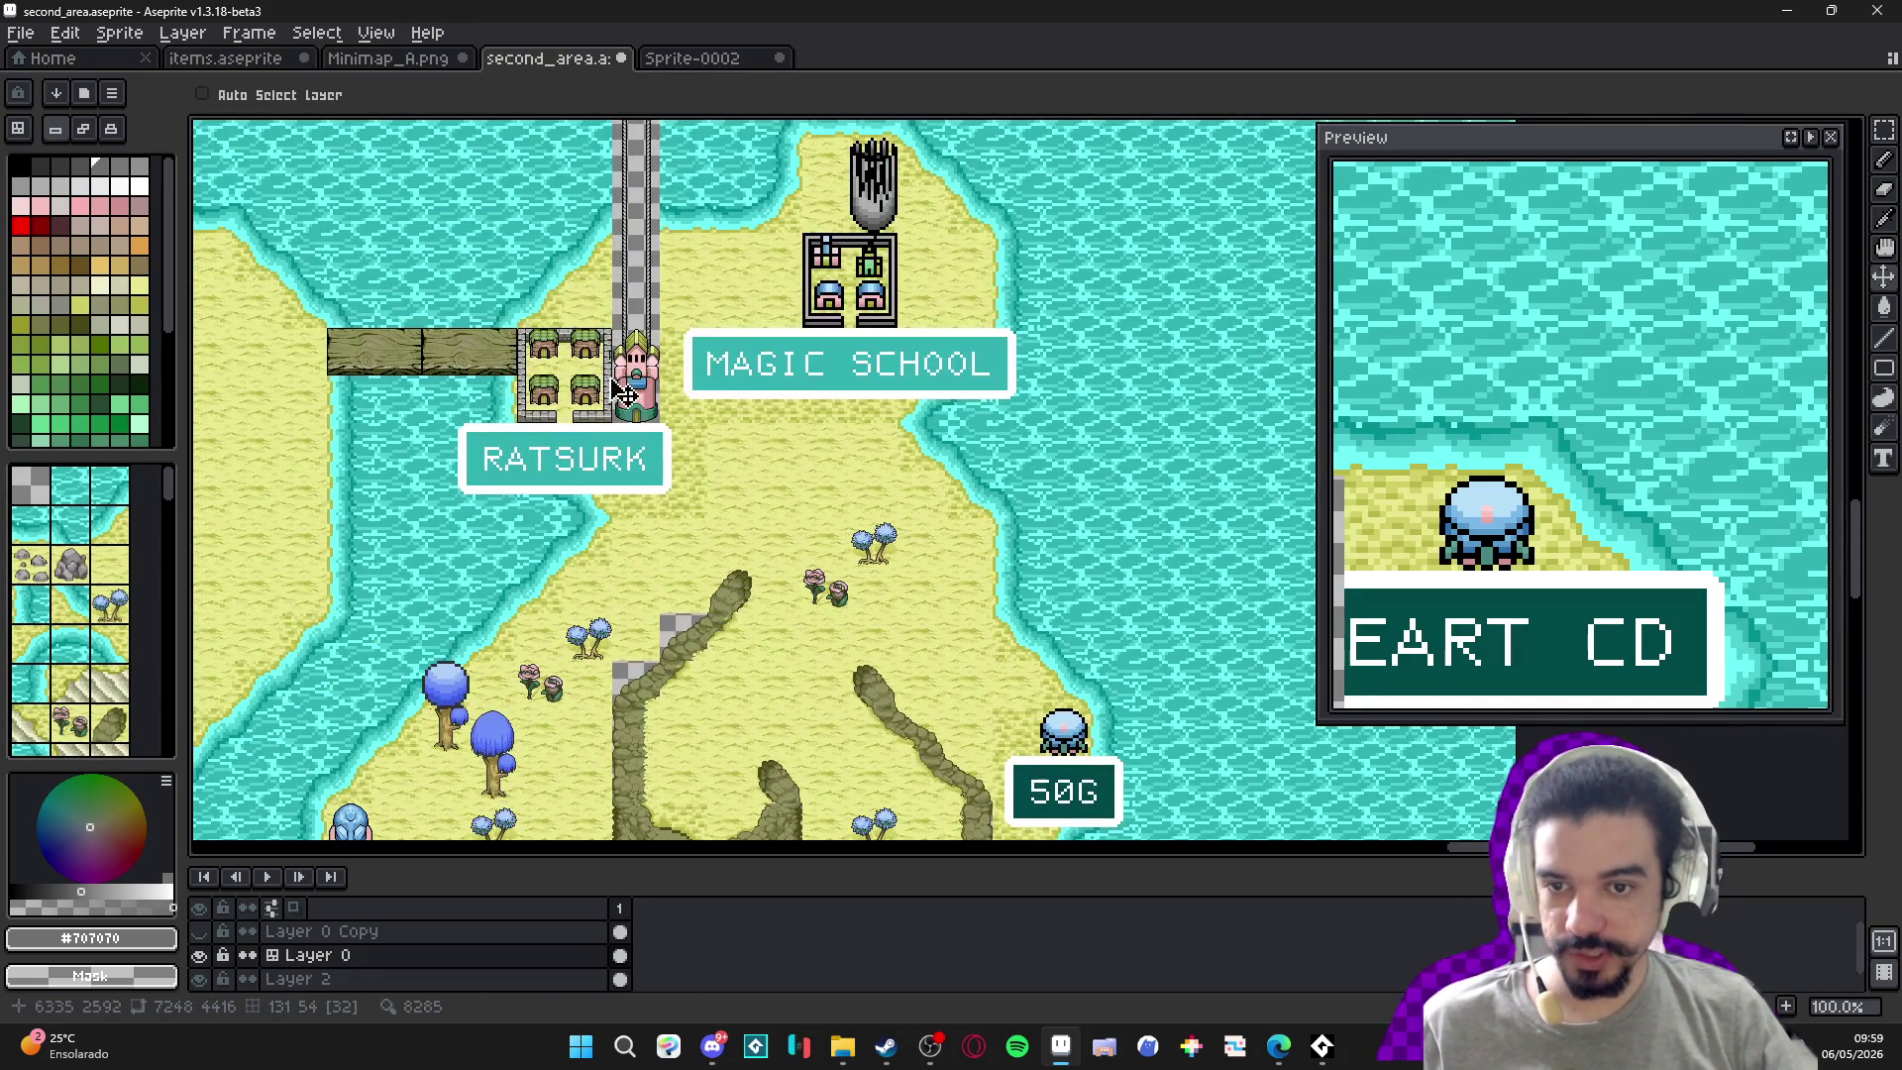
# Glance at Sprite-0002, then pan Minimap_A.png to show the pink tower and houses.
pyautogui.click(743, 61)
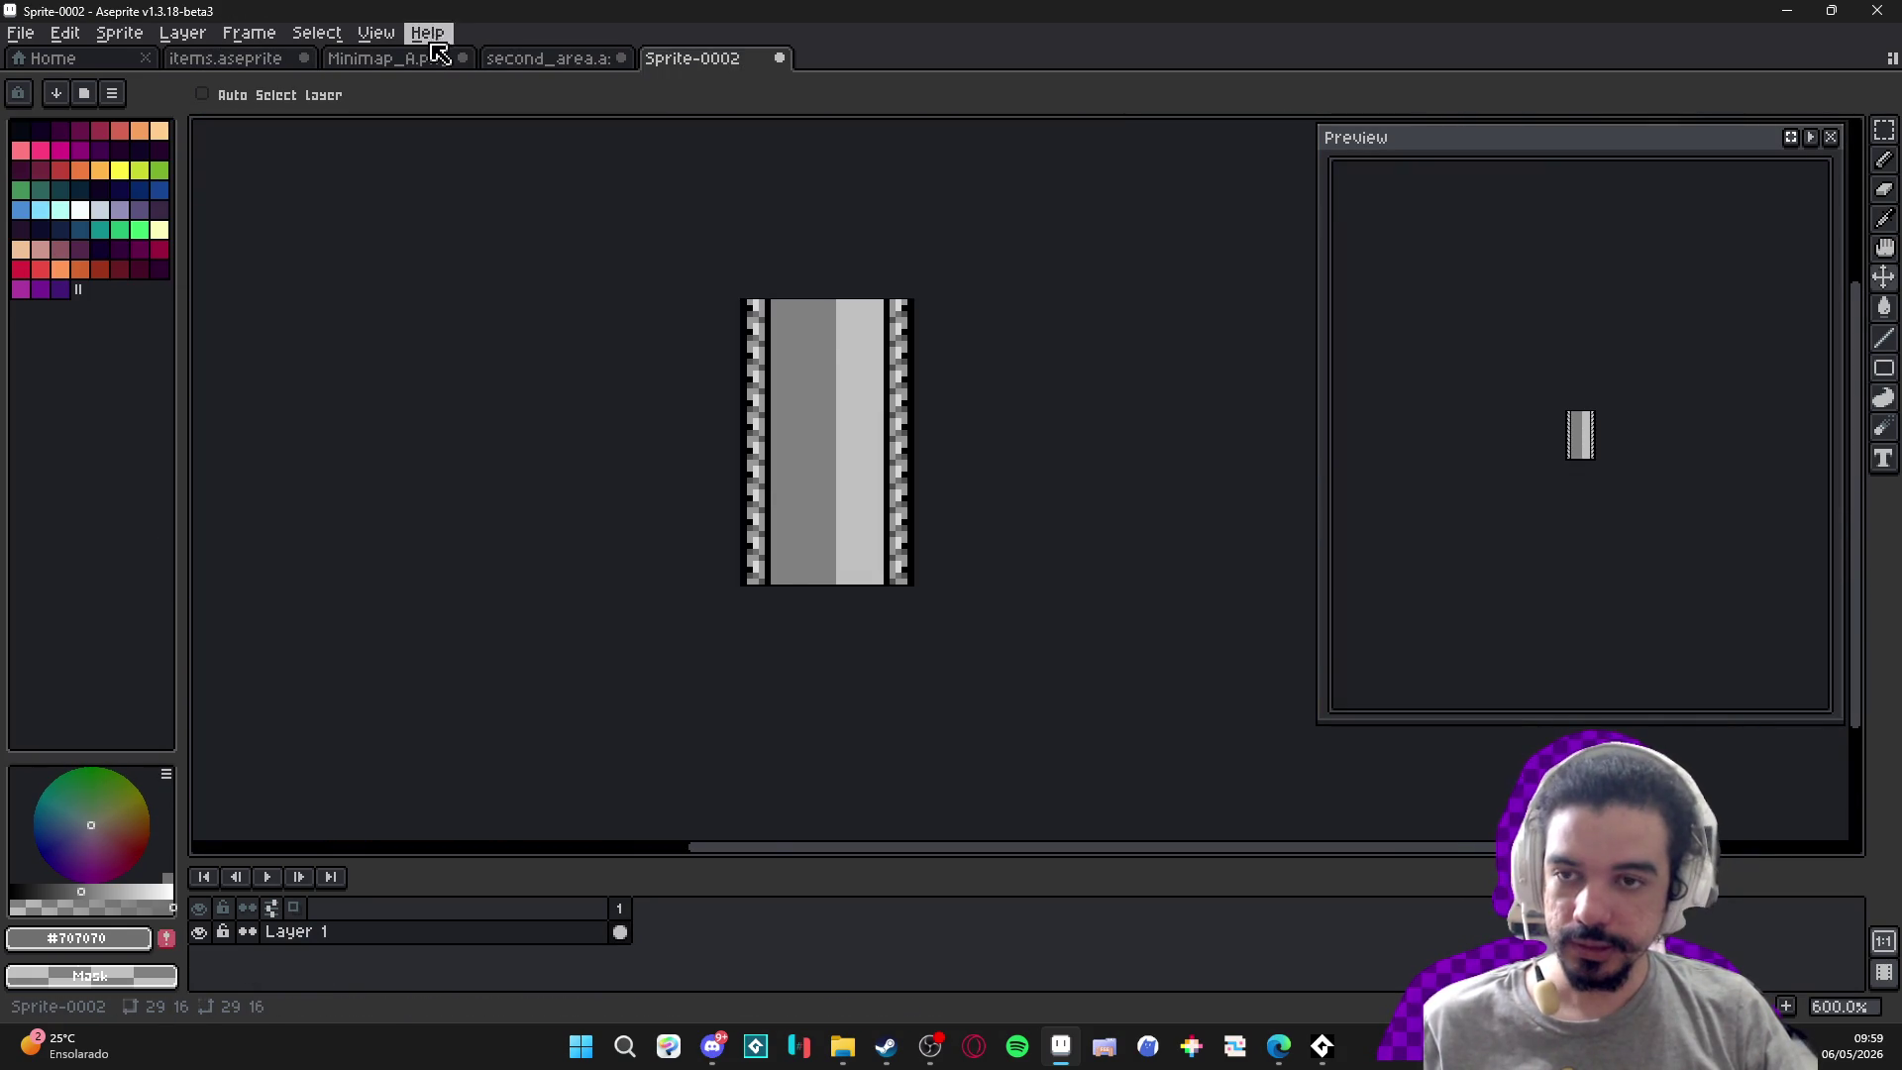
pyautogui.click(451, 61)
pyautogui.scroll(2, 837, 454)
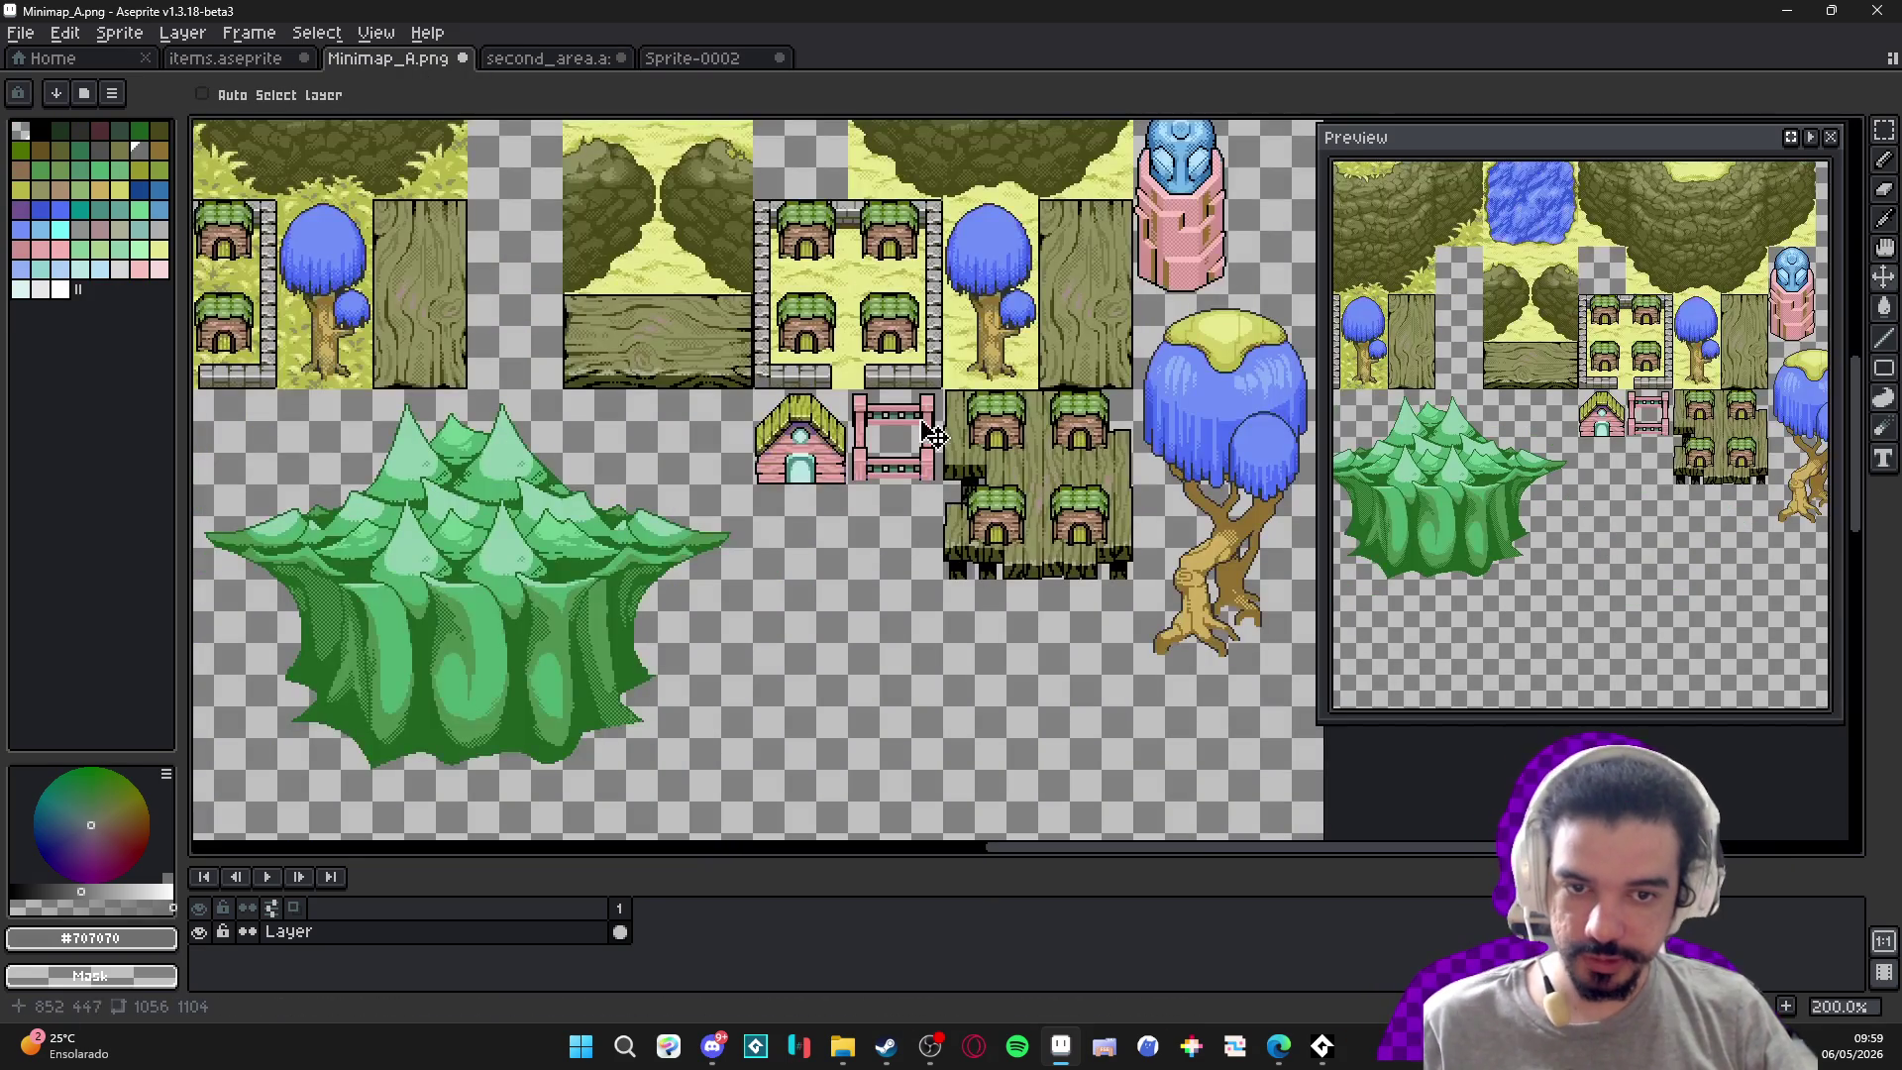
pyautogui.moveTo(928, 492)
pyautogui.mouseDown()
pyautogui.moveTo(790, 630)
pyautogui.moveTo(773, 575)
pyautogui.mouseUp()
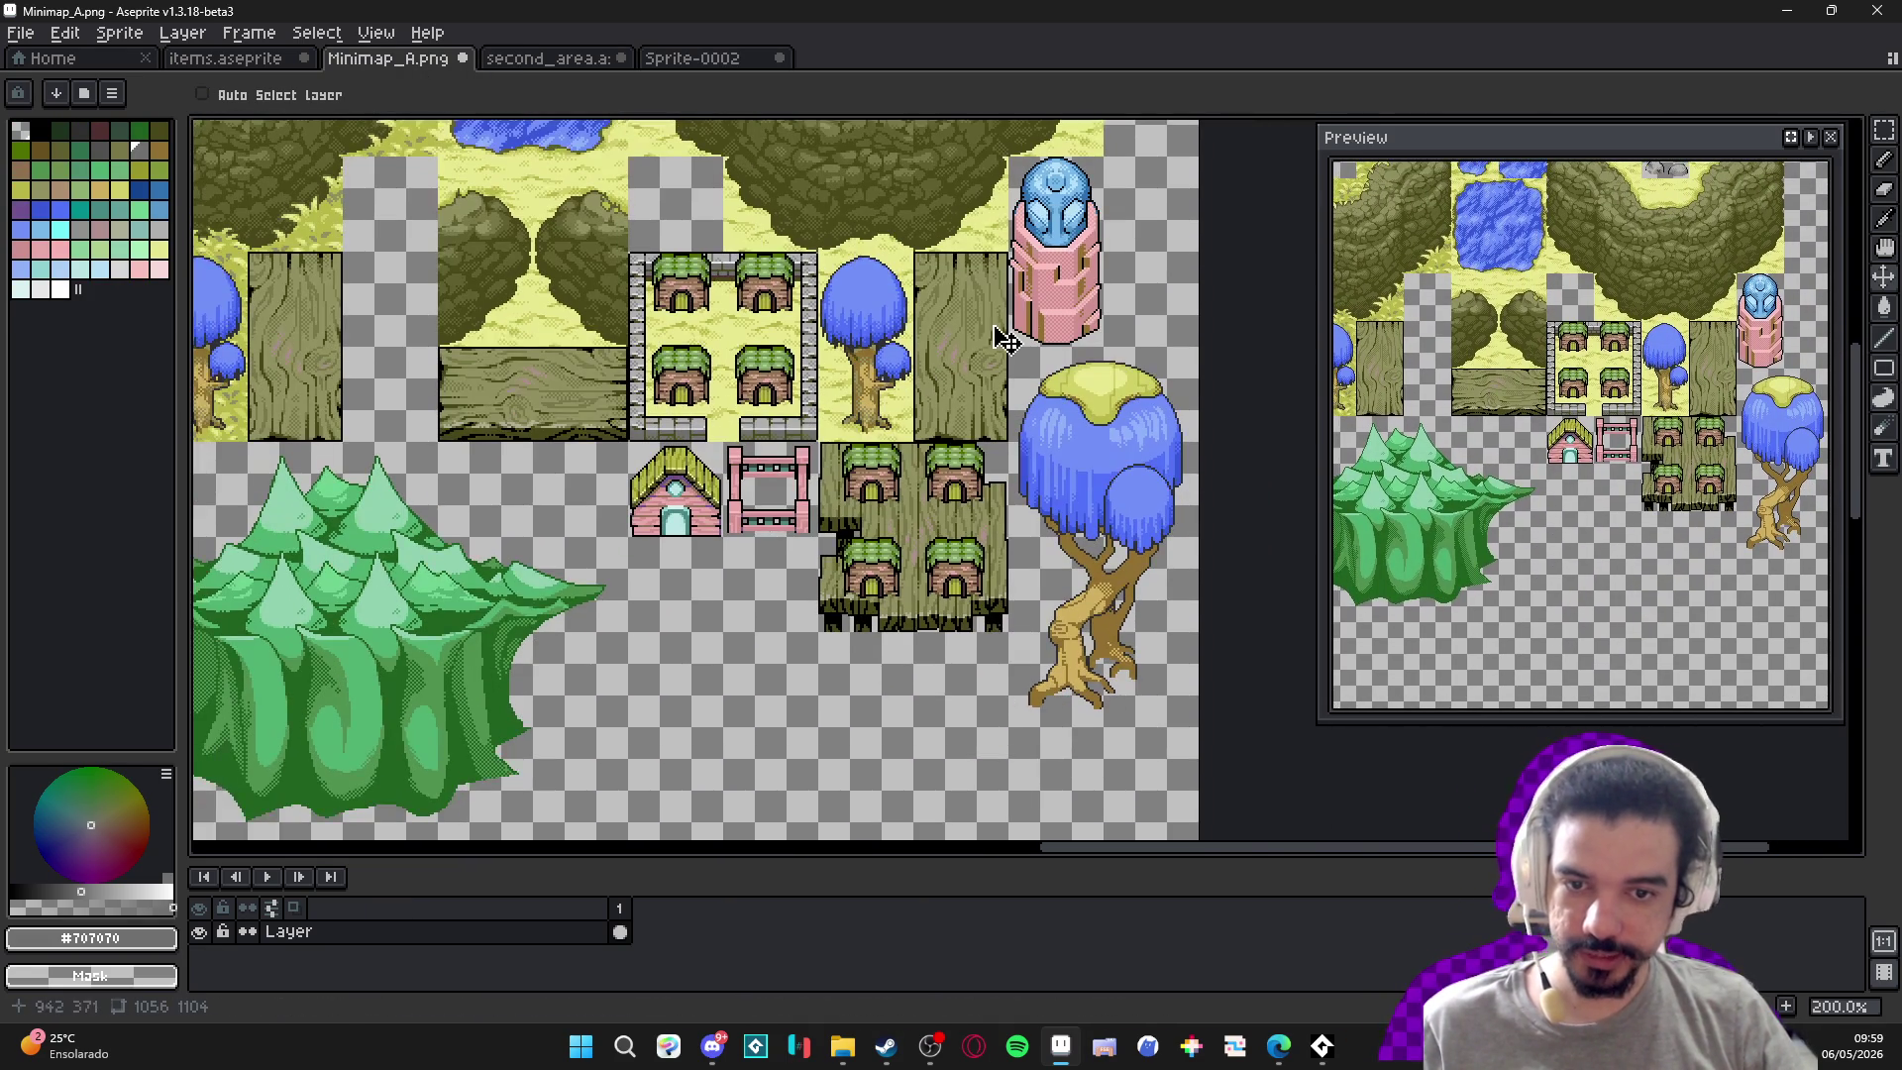
pyautogui.scroll(-2, 837, 519)
pyautogui.scroll(1, 805, 543)
pyautogui.scroll(-1, 738, 520)
pyautogui.scroll(2, 748, 463)
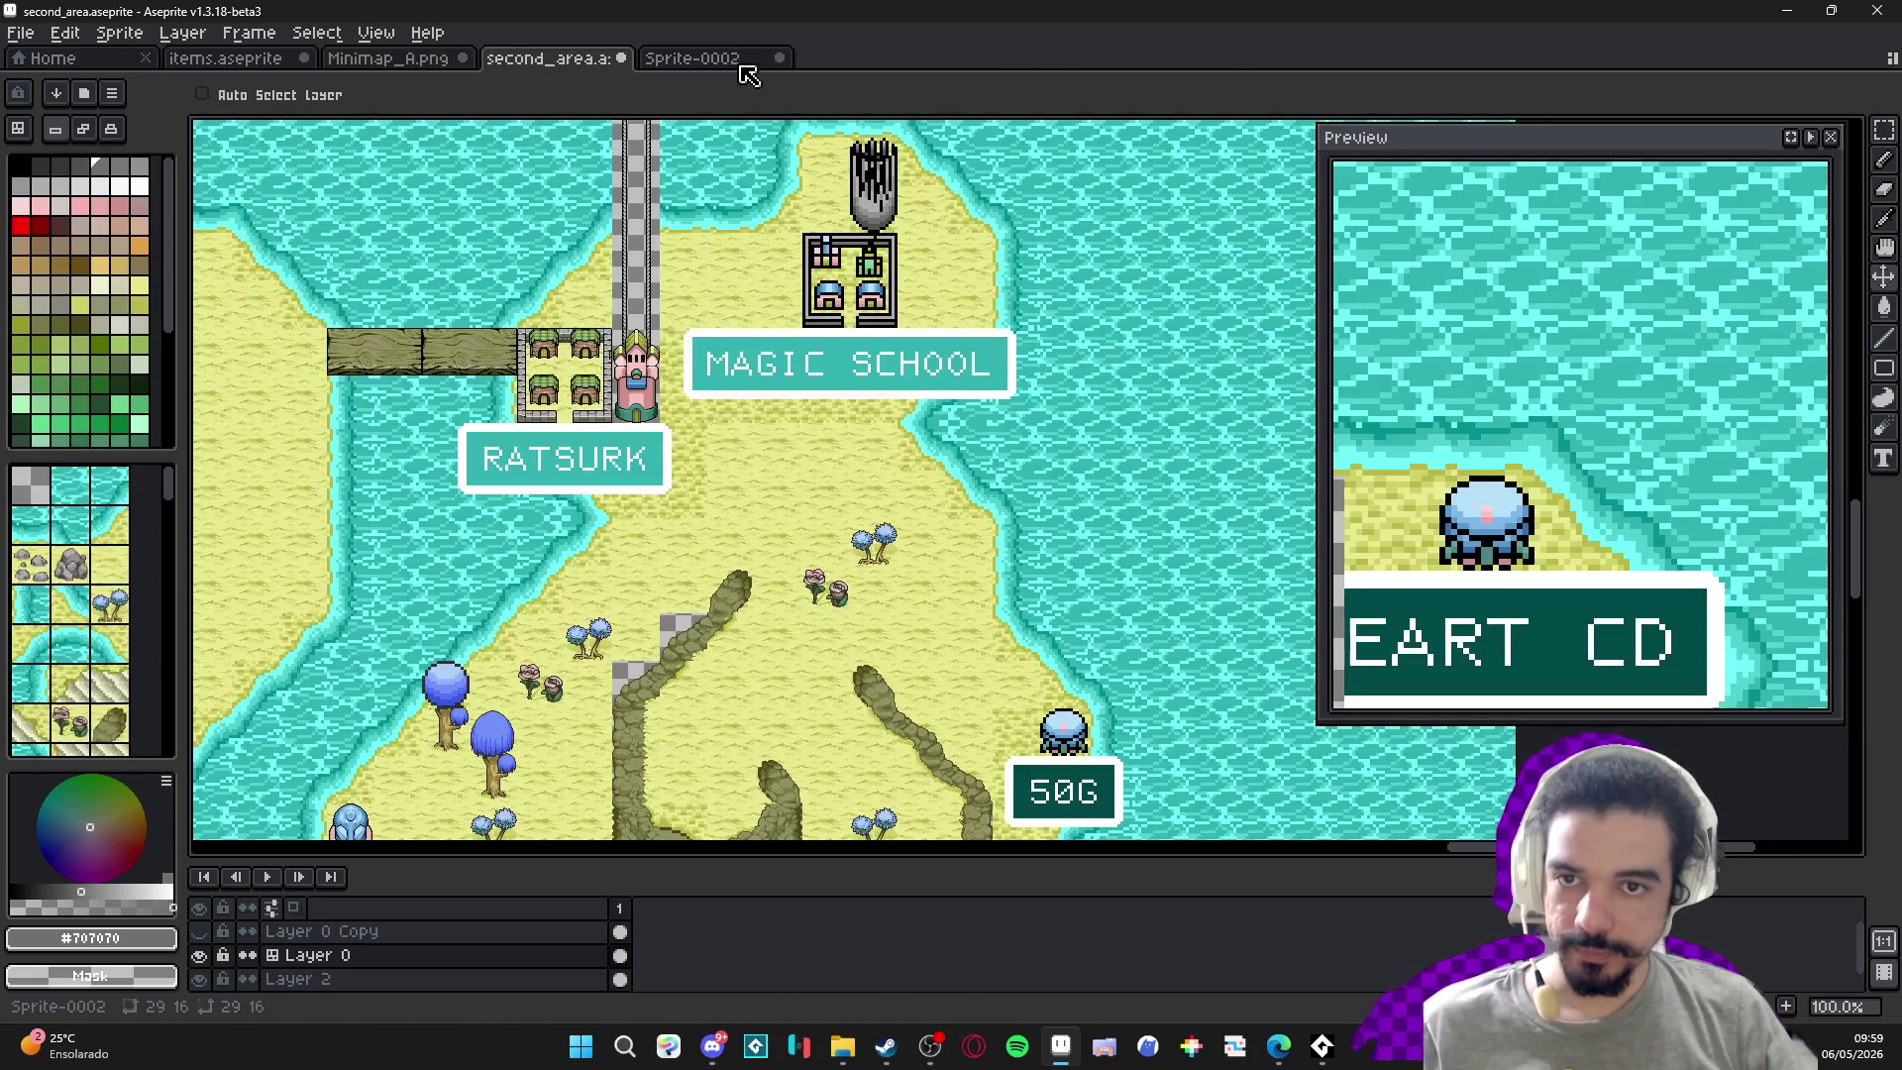
# Cycle through the Sprite-0002, Minimap_A.png, items and second_area tabs, ending on Sprite-0002.
pyautogui.click(735, 62)
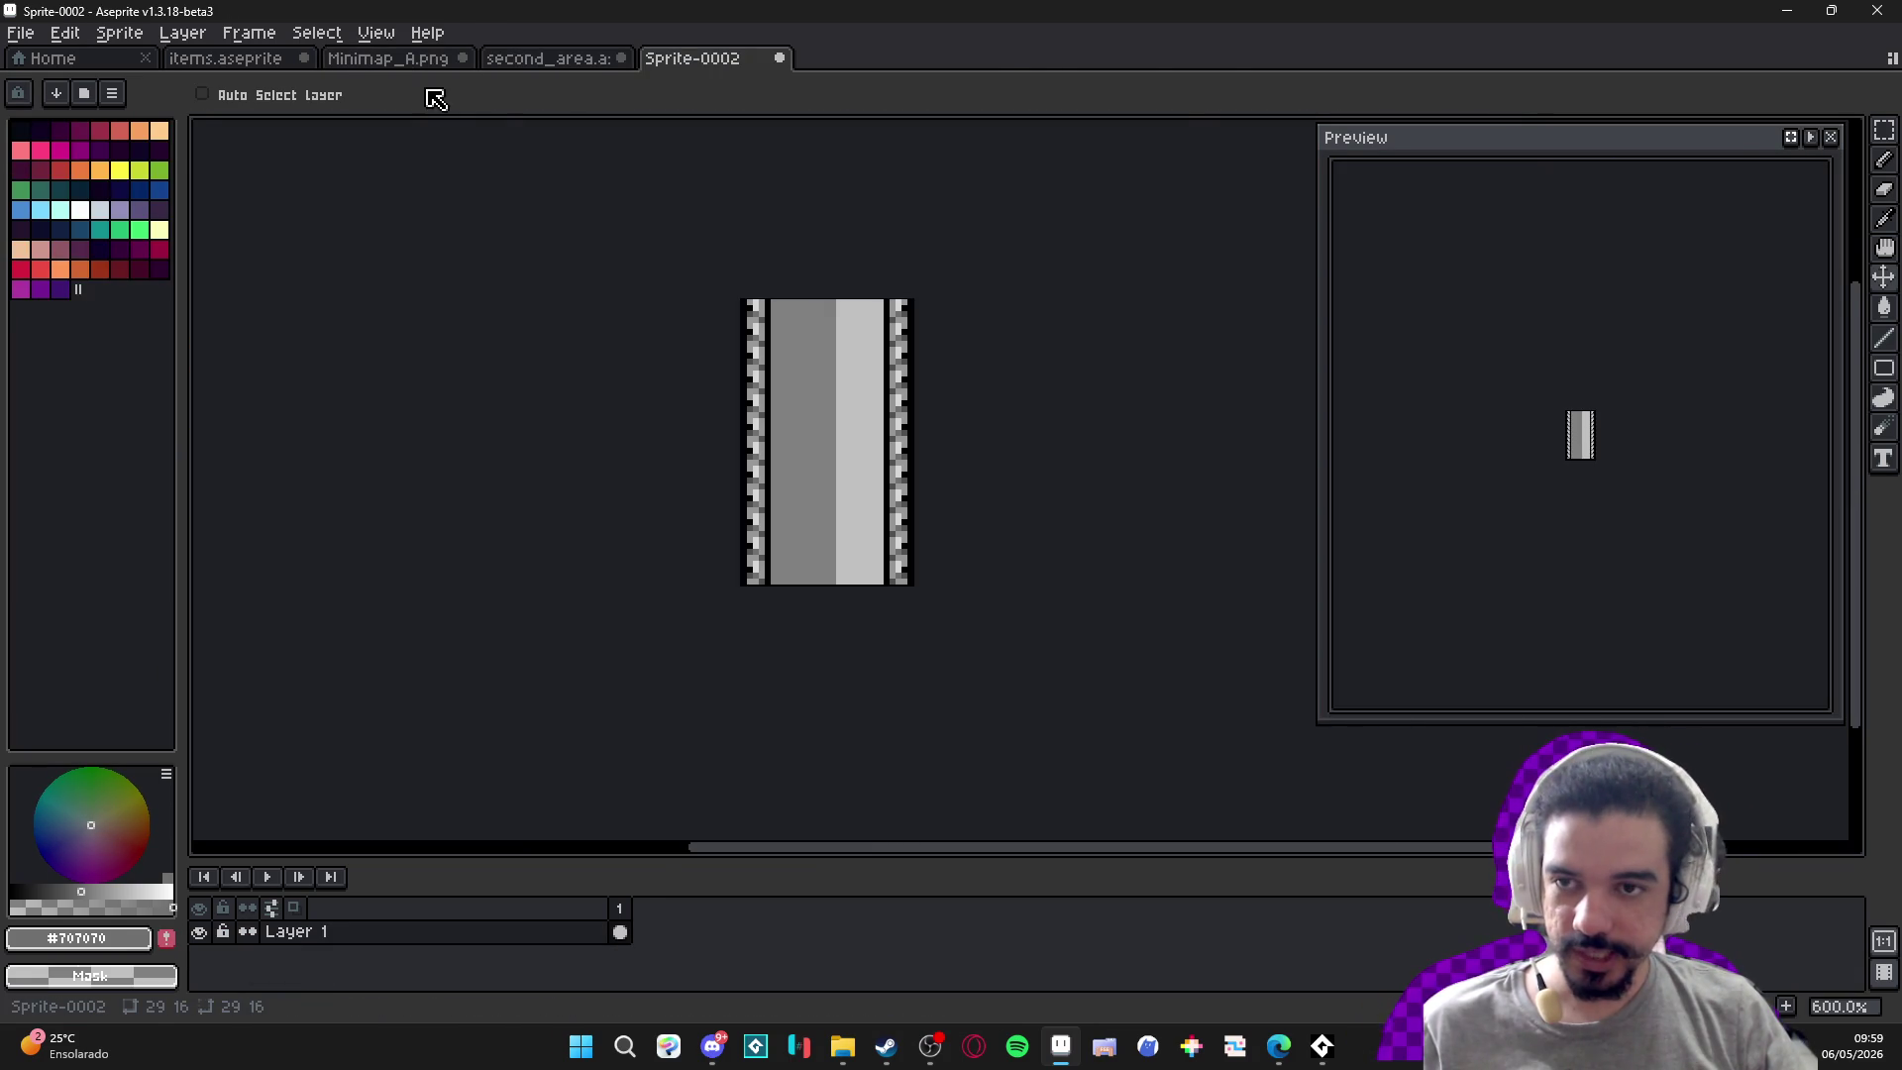
pyautogui.click(395, 62)
pyautogui.click(263, 61)
pyautogui.click(550, 59)
pyautogui.click(436, 61)
pyautogui.click(730, 60)
pyautogui.click(545, 60)
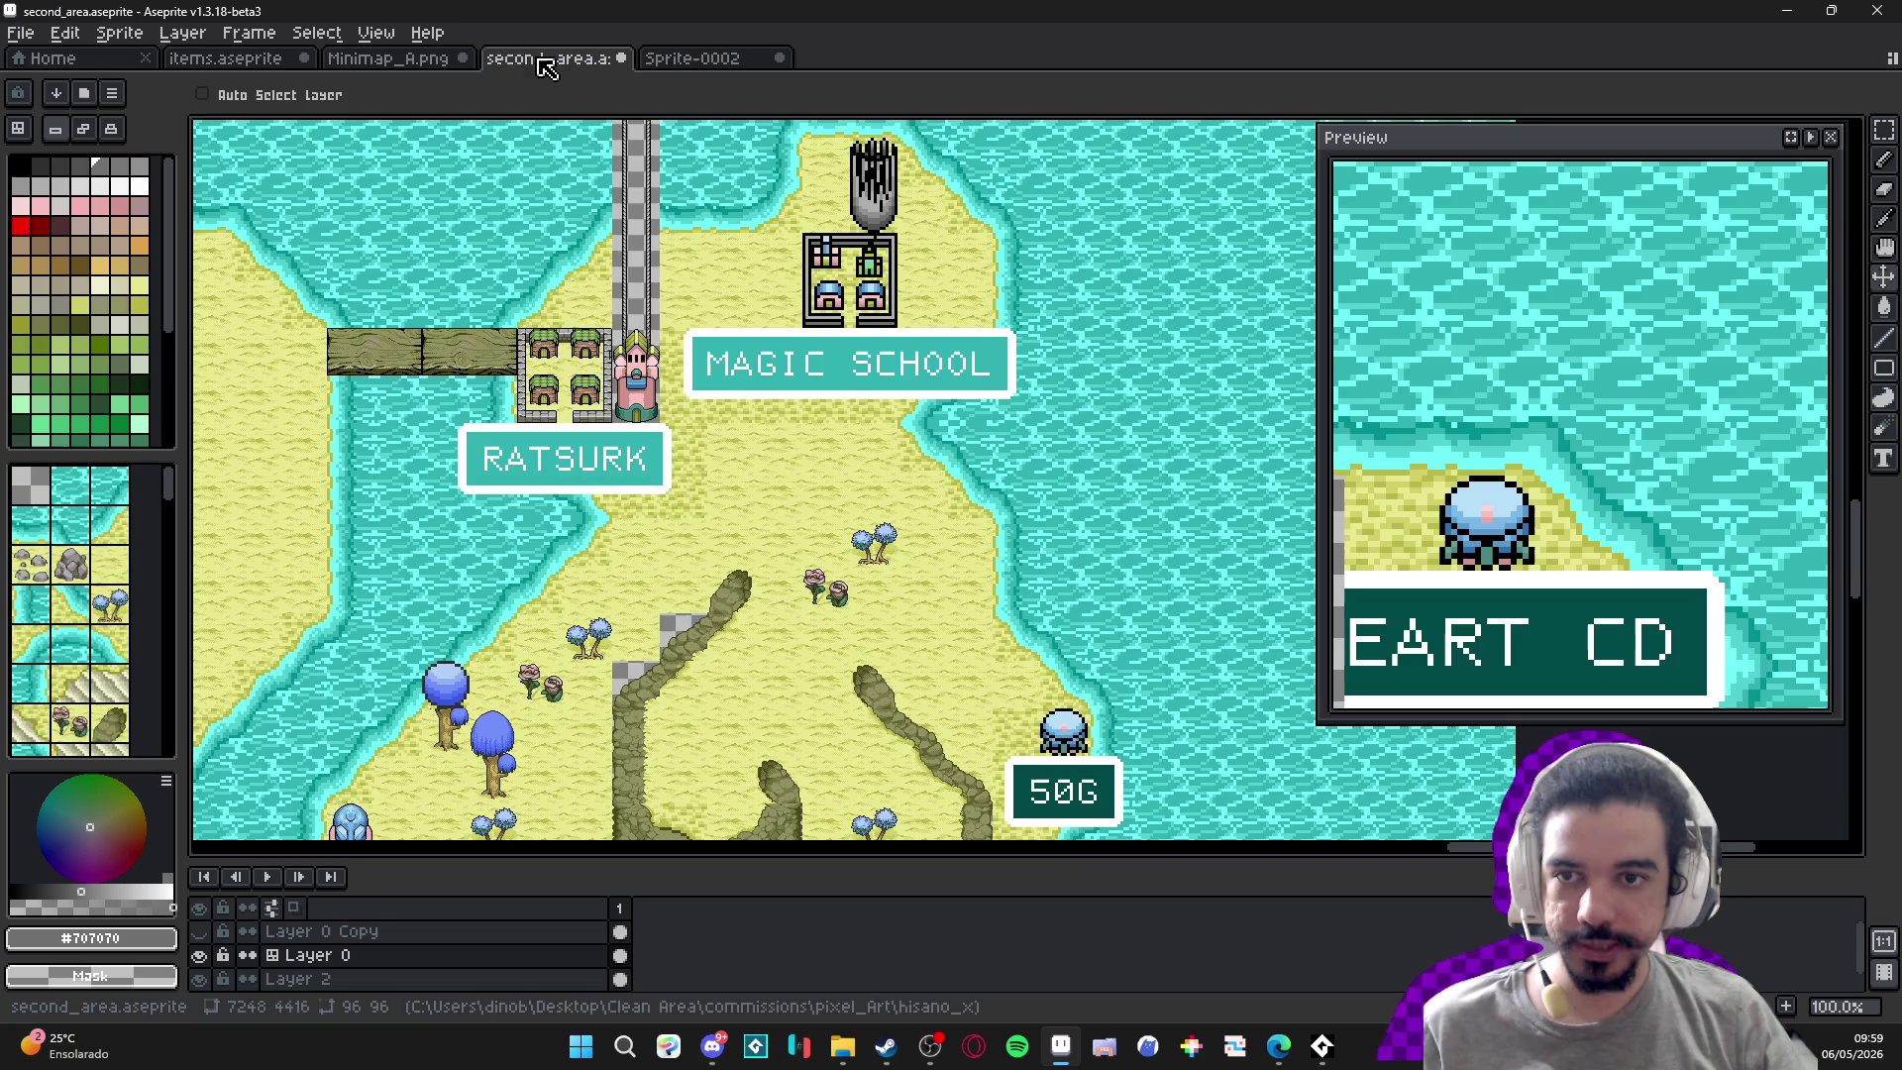
pyautogui.click(392, 60)
pyautogui.click(257, 59)
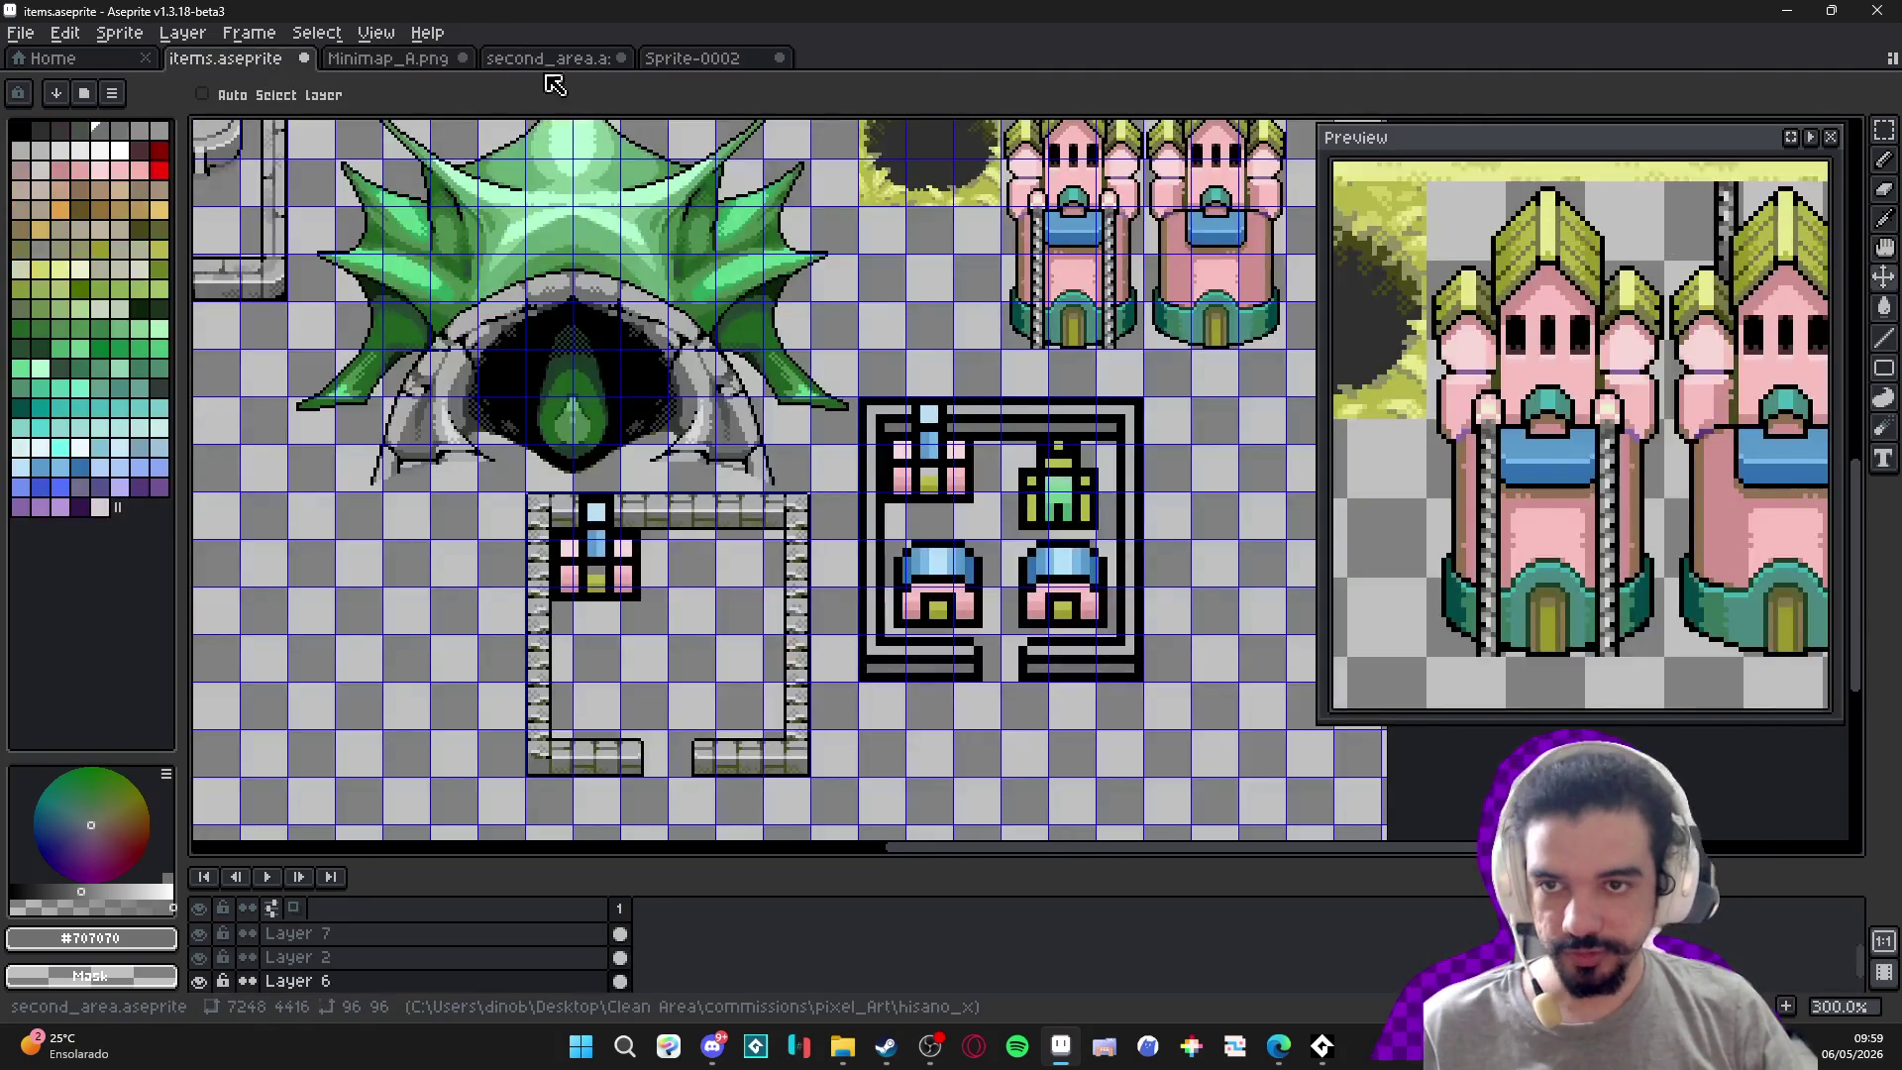
pyautogui.click(550, 59)
pyautogui.click(451, 59)
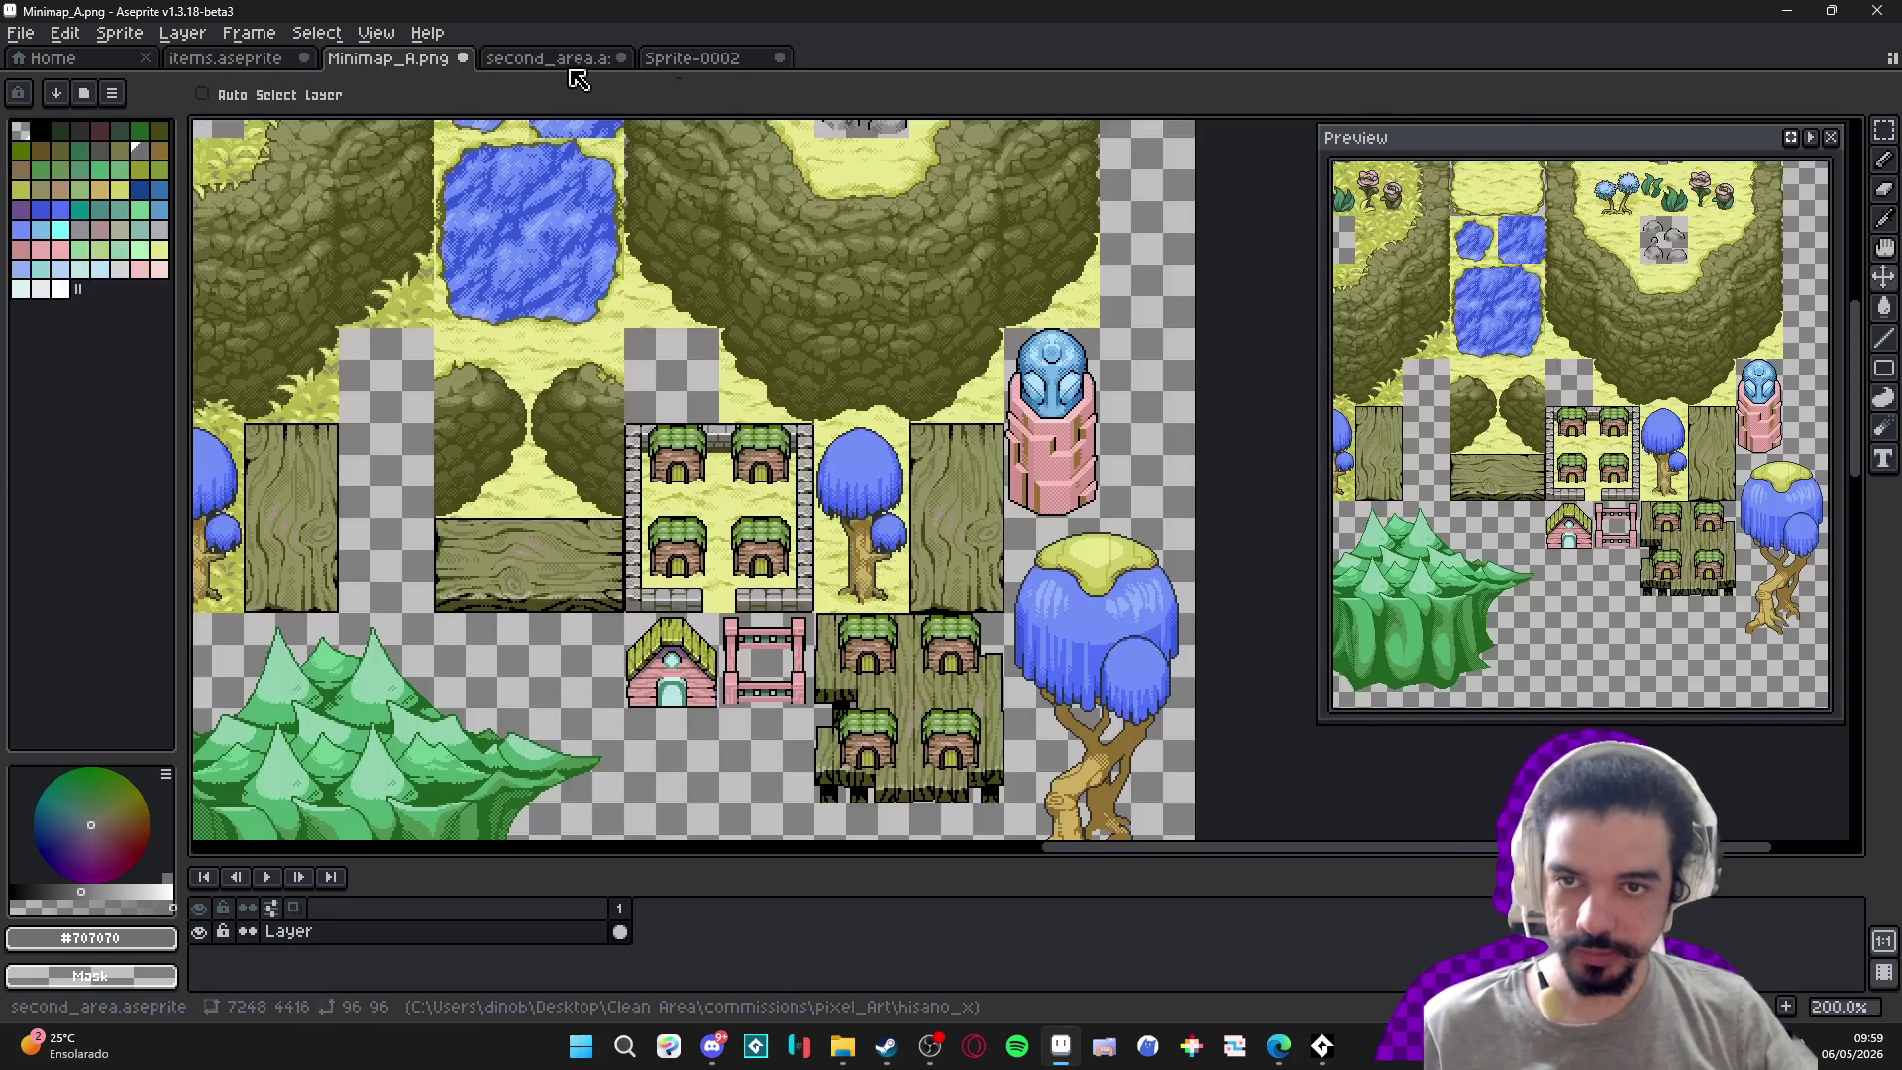
pyautogui.click(714, 62)
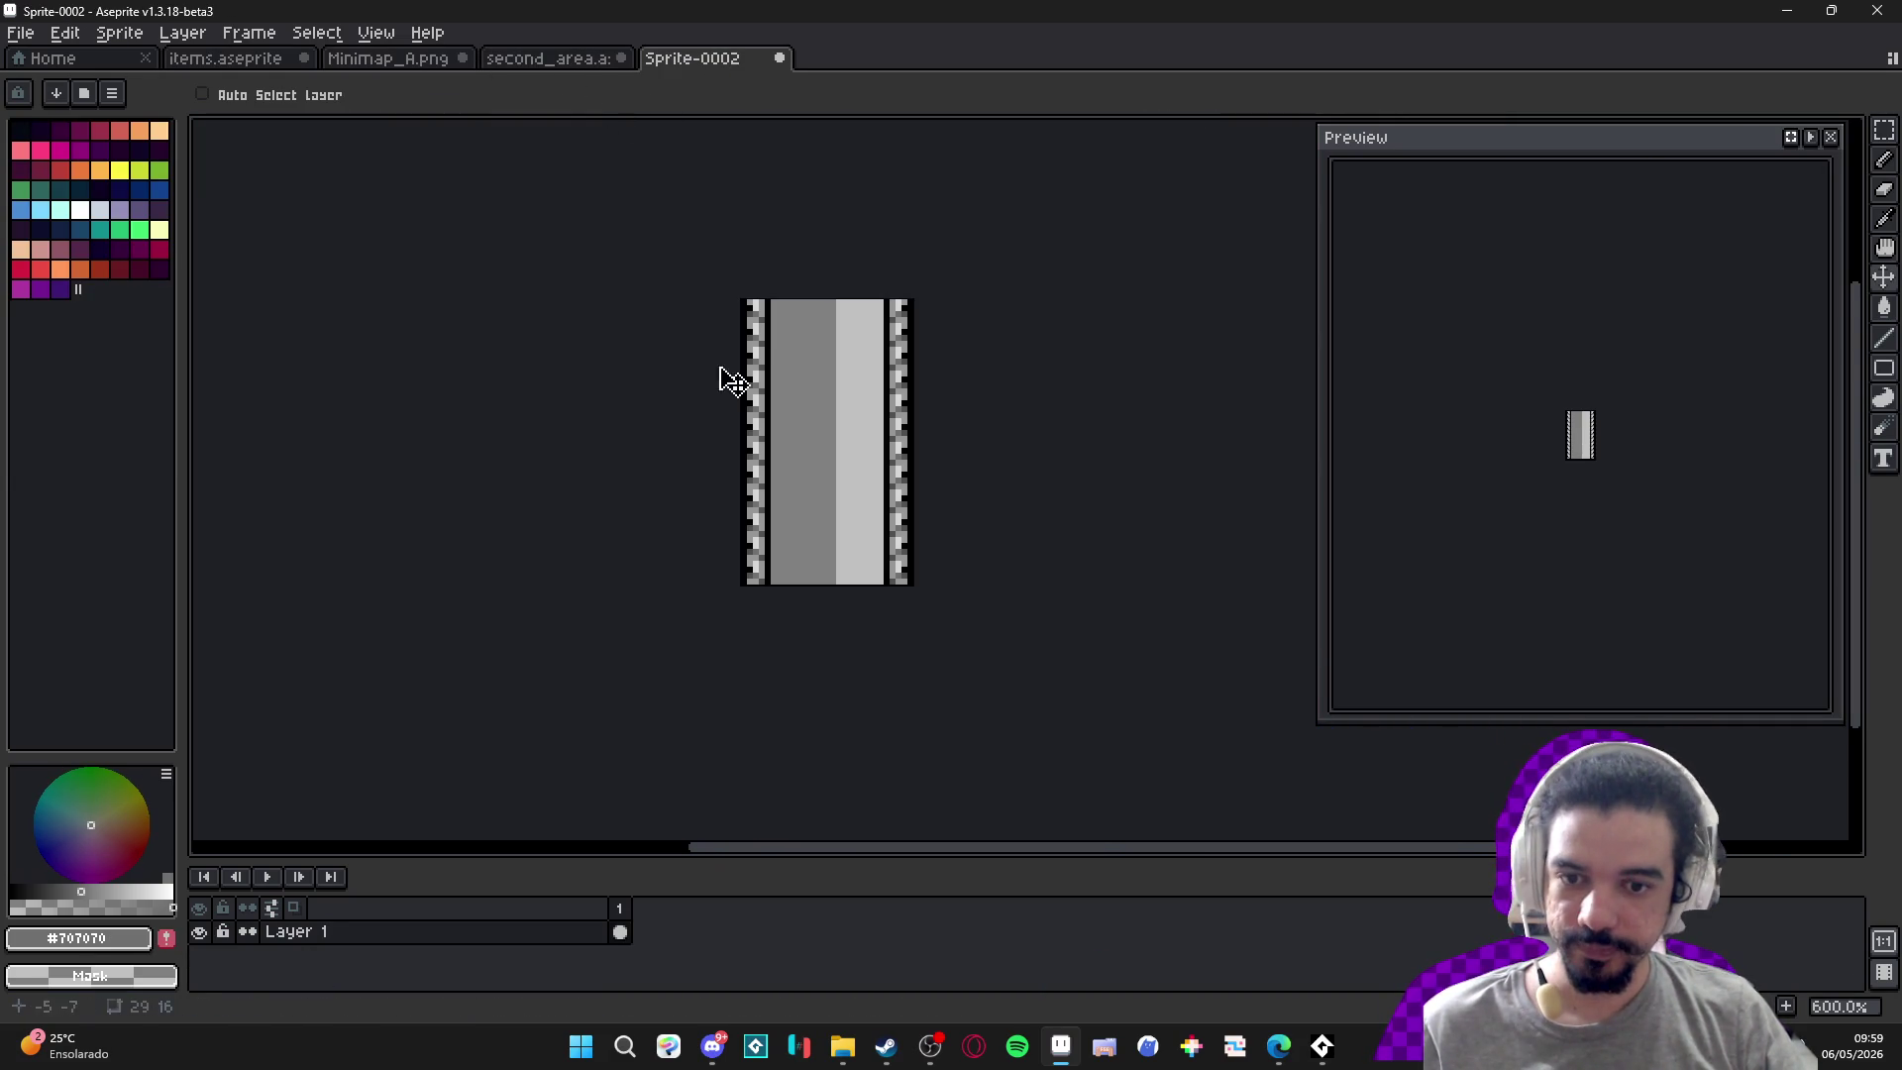
# Open site_lobby_layout.aseprite from File > Open Recent.
pyautogui.click(22, 44)
pyautogui.moveTo(45, 180)
pyautogui.click(288, 184)
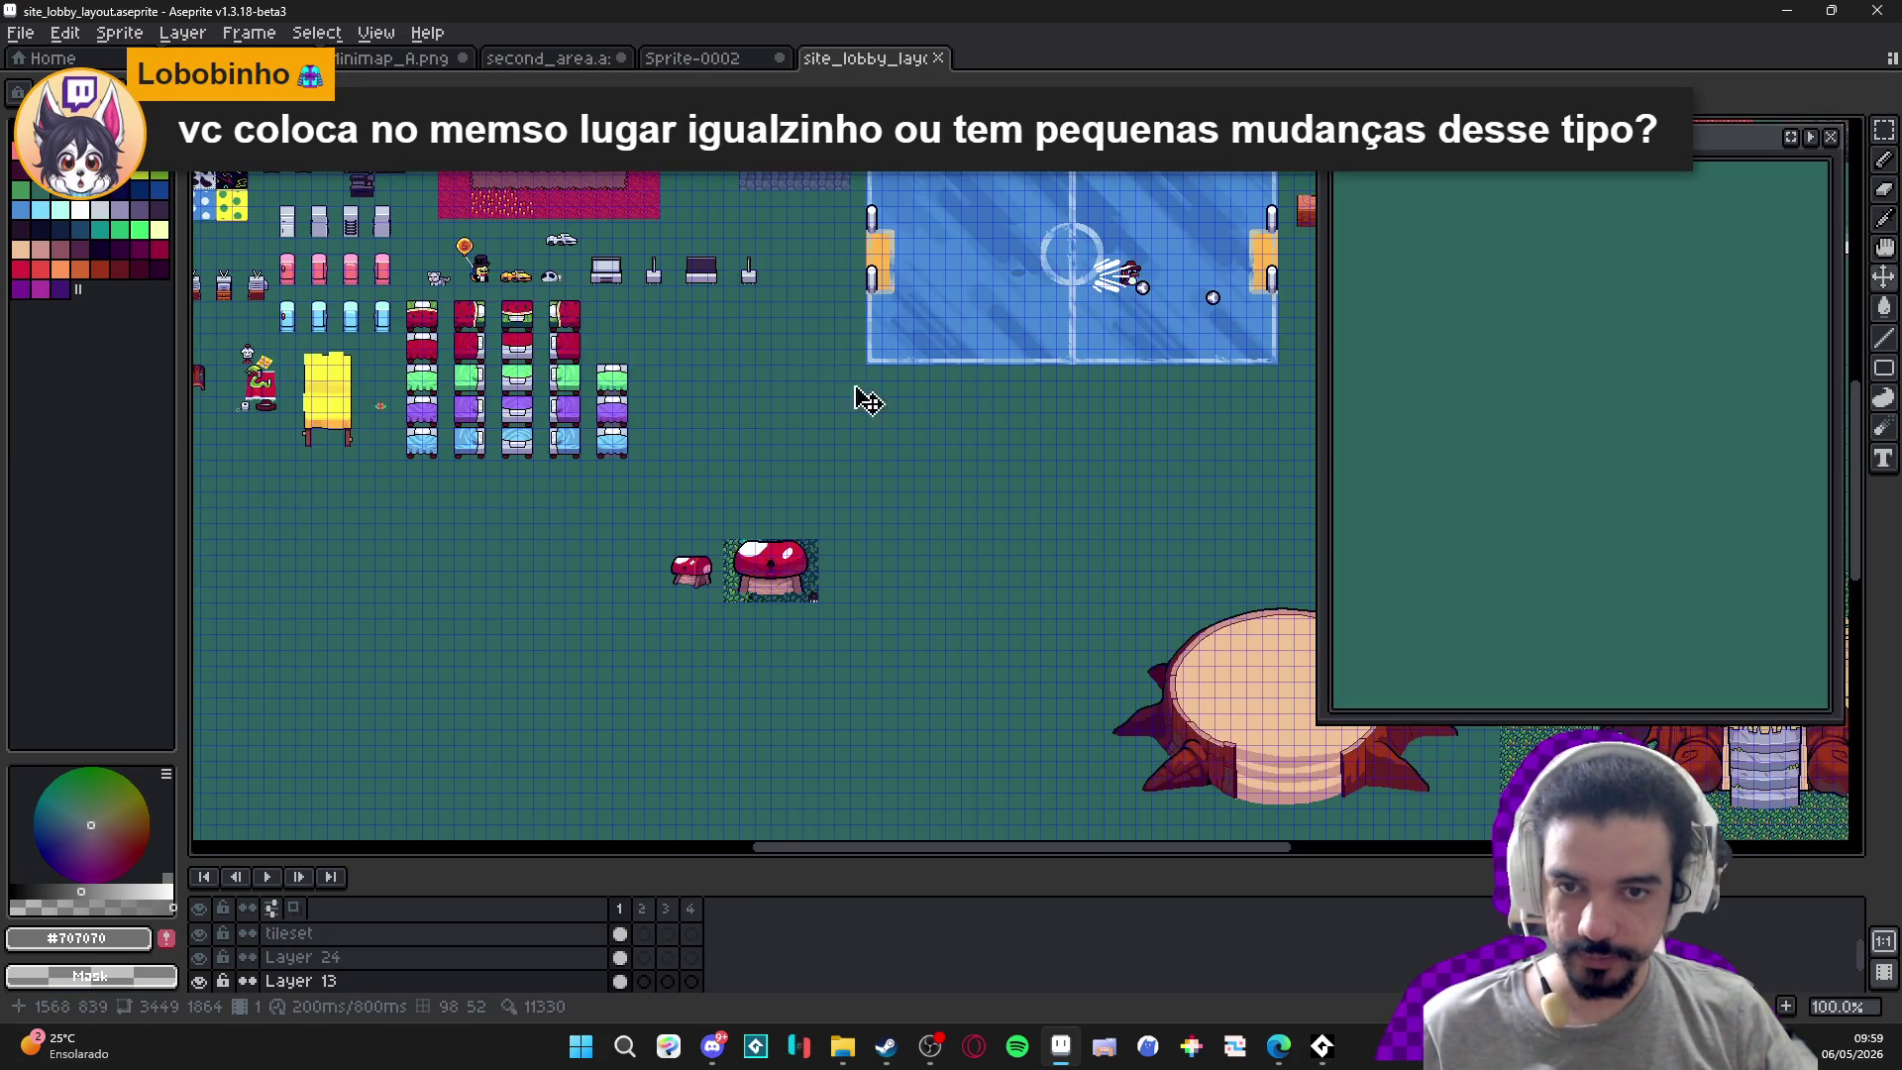
pyautogui.scroll(-2, 862, 394)
pyautogui.moveTo(1036, 605); pyautogui.dragTo(832, 460)
pyautogui.scroll(1, 815, 446)
pyautogui.moveTo(1017, 488); pyautogui.dragTo(577, 477)
pyautogui.scroll(-1, 729, 499)
pyautogui.moveTo(712, 458); pyautogui.dragTo(1001, 583)
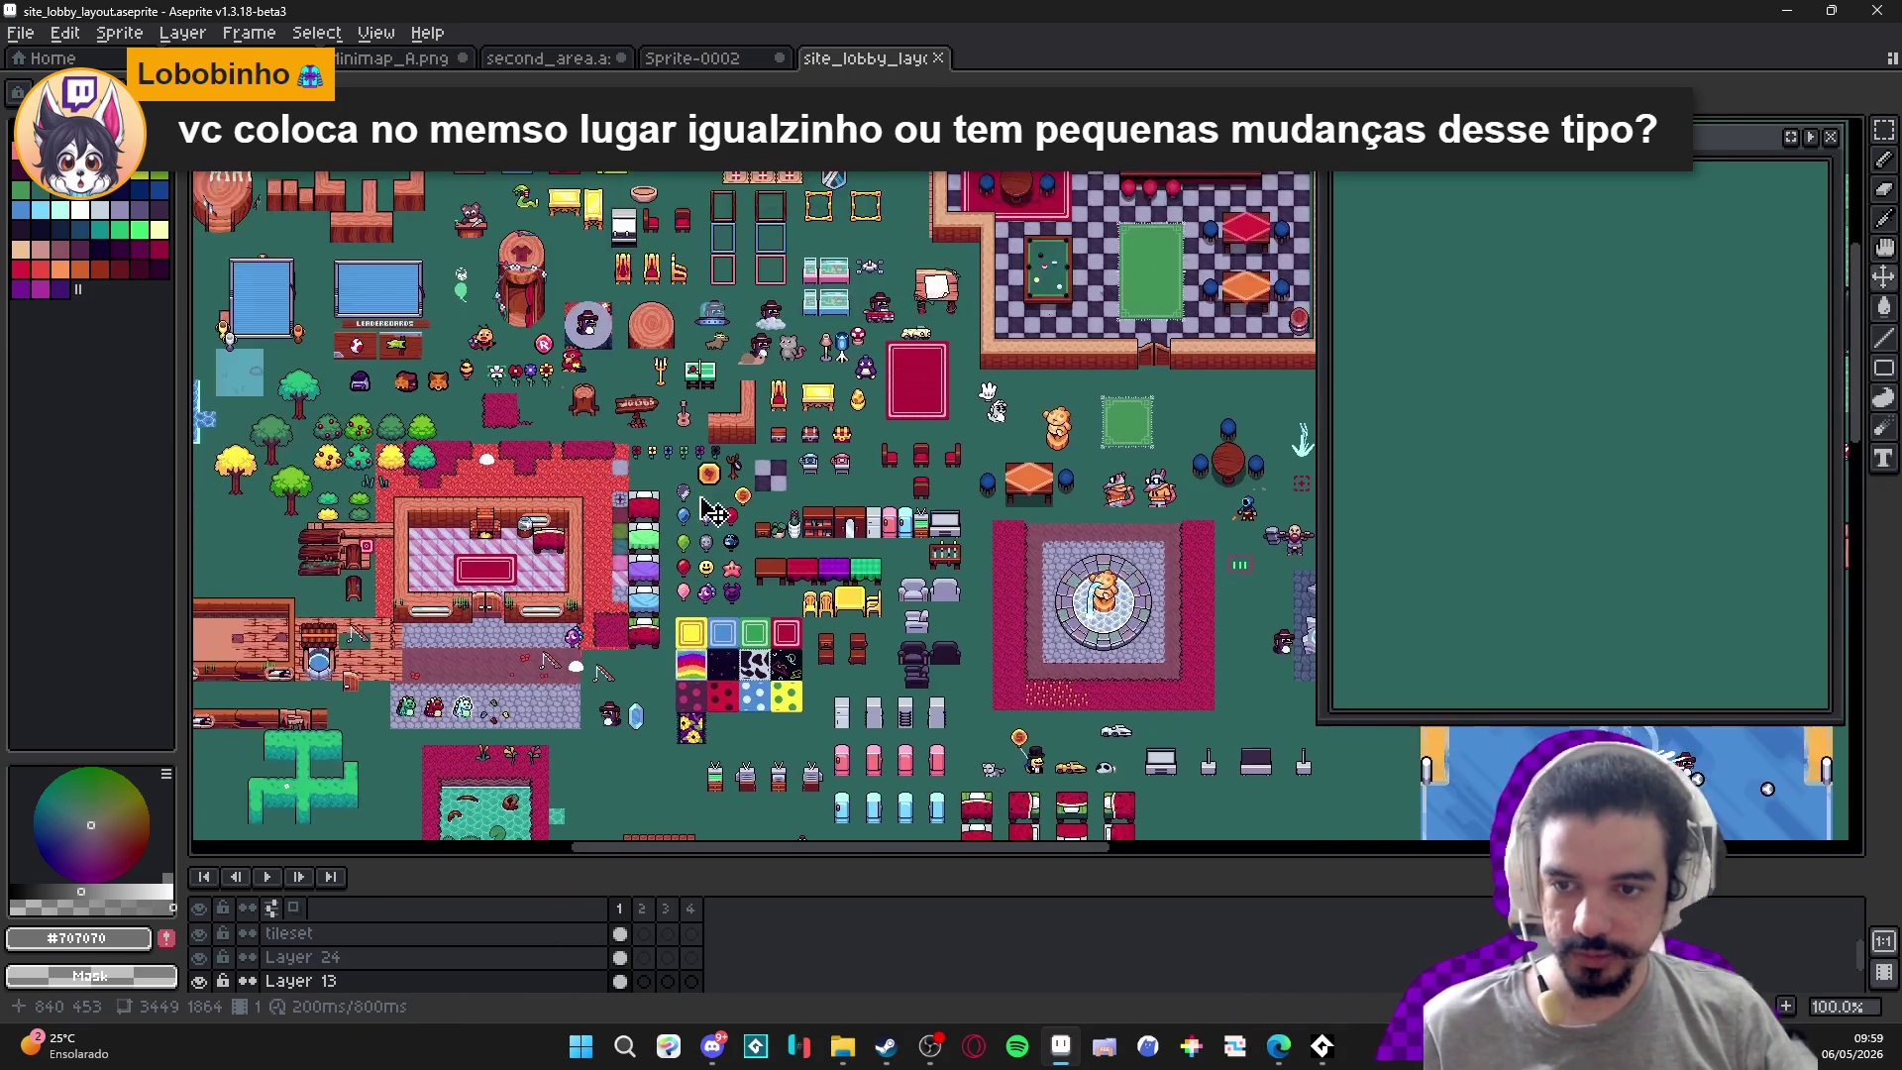
pyautogui.scroll(1, 758, 511)
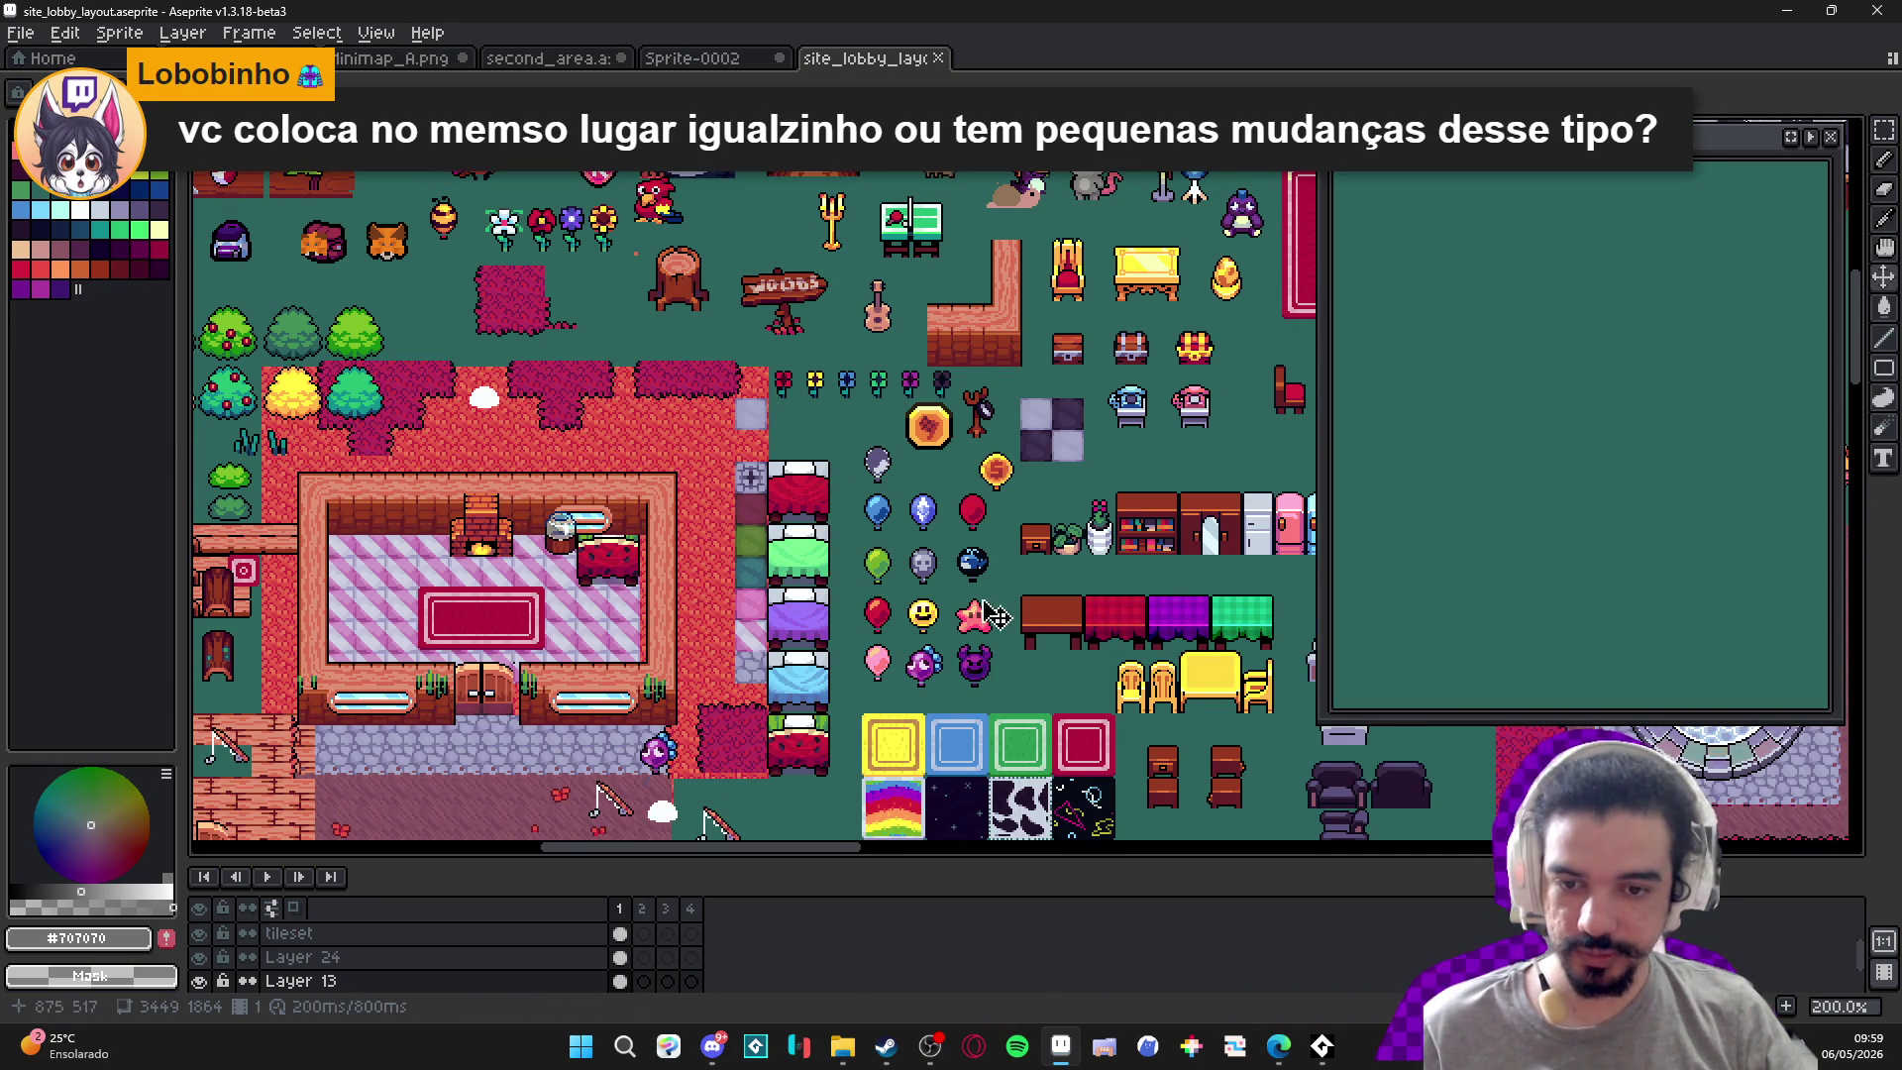
pyautogui.scroll(1, 961, 611)
pyautogui.scroll(-1, 758, 544)
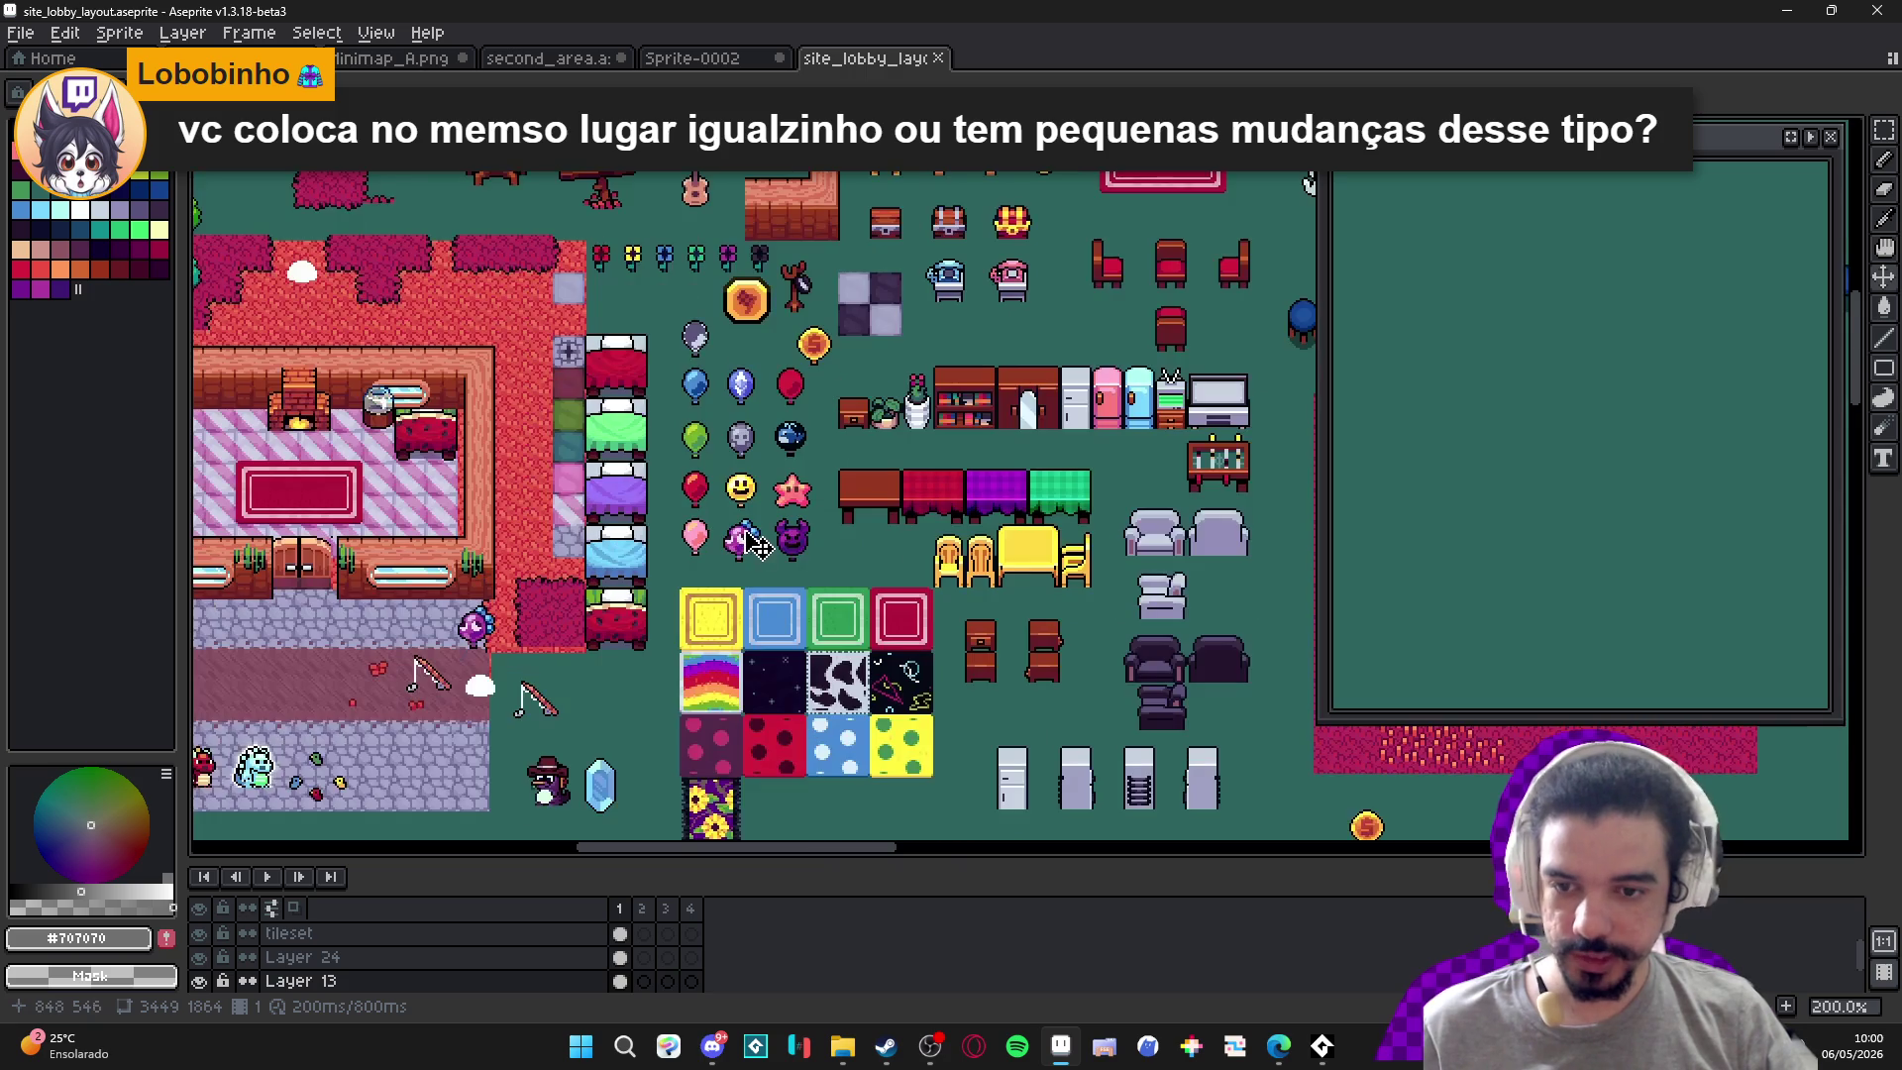
pyautogui.moveTo(697, 670); pyautogui.dragTo(830, 562)
pyautogui.scroll(-2, 838, 592)
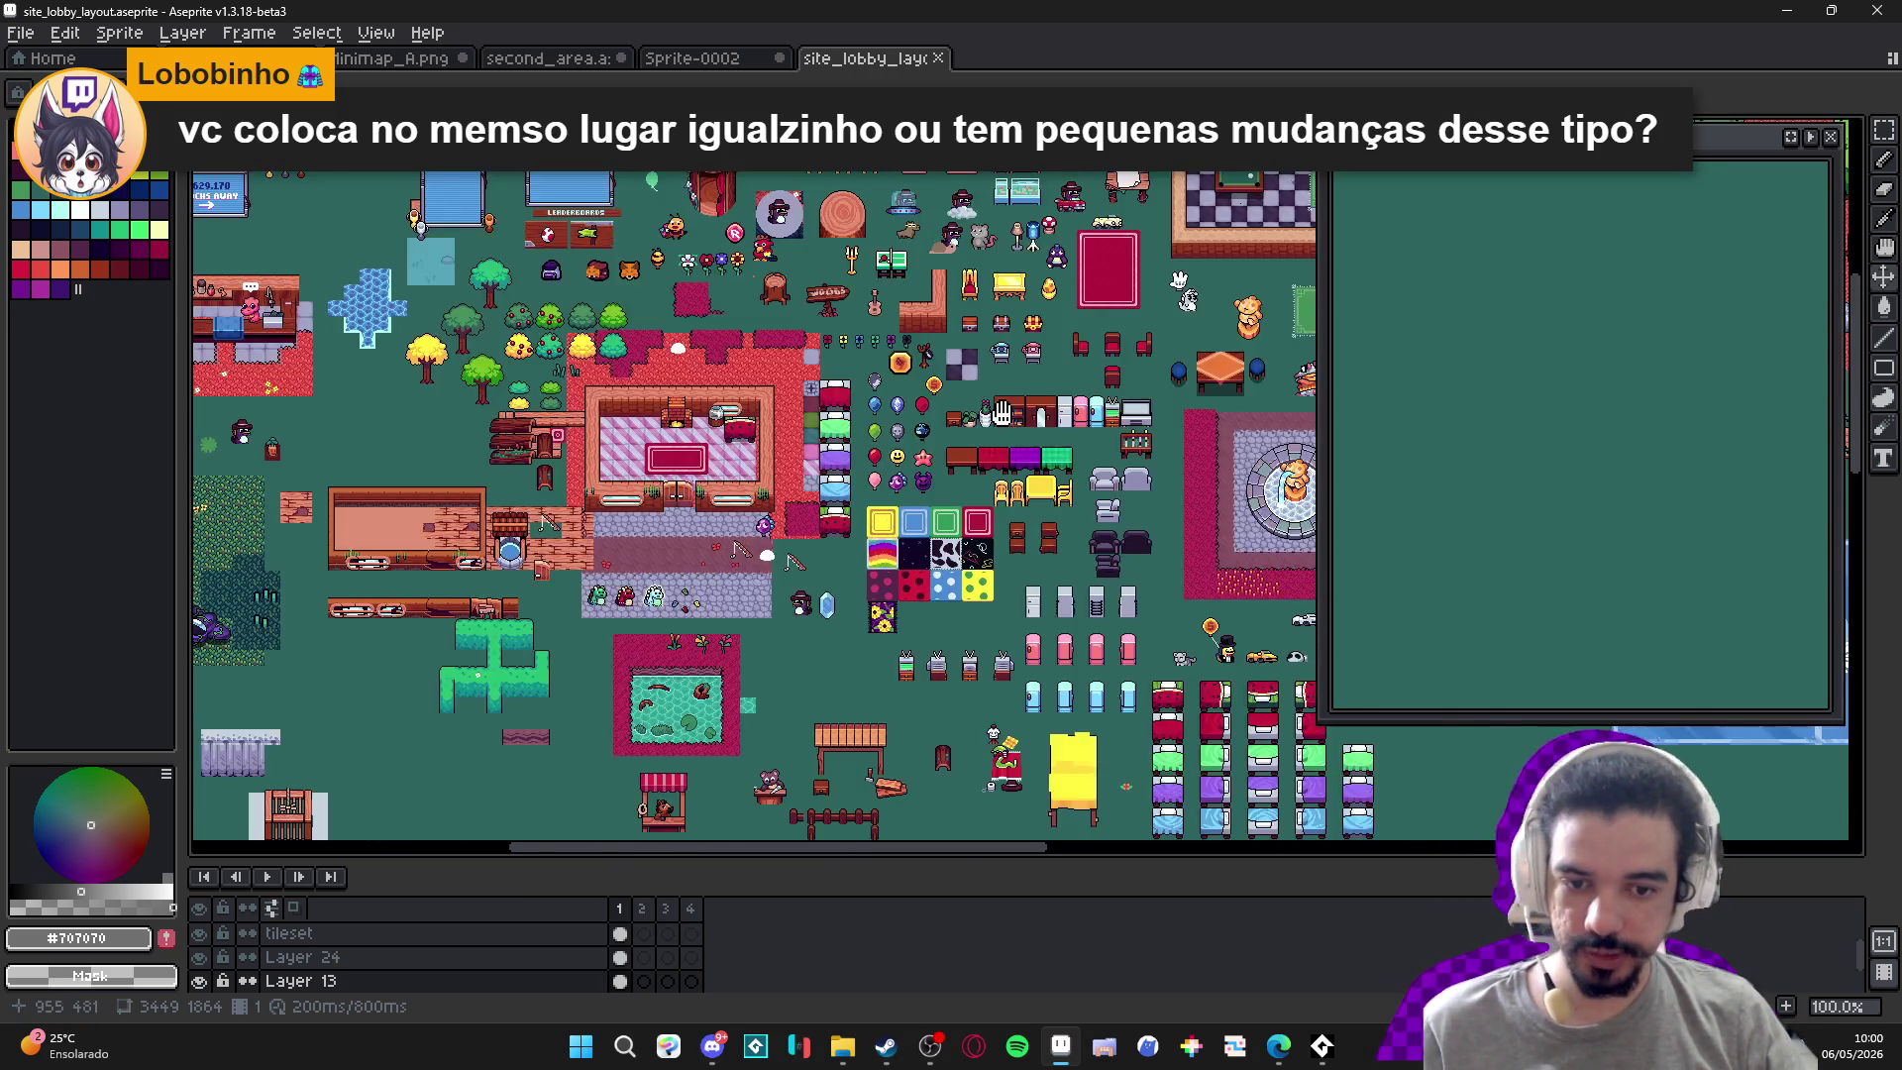
pyautogui.scroll(1, 773, 541)
pyautogui.moveTo(781, 273); pyautogui.dragTo(799, 487)
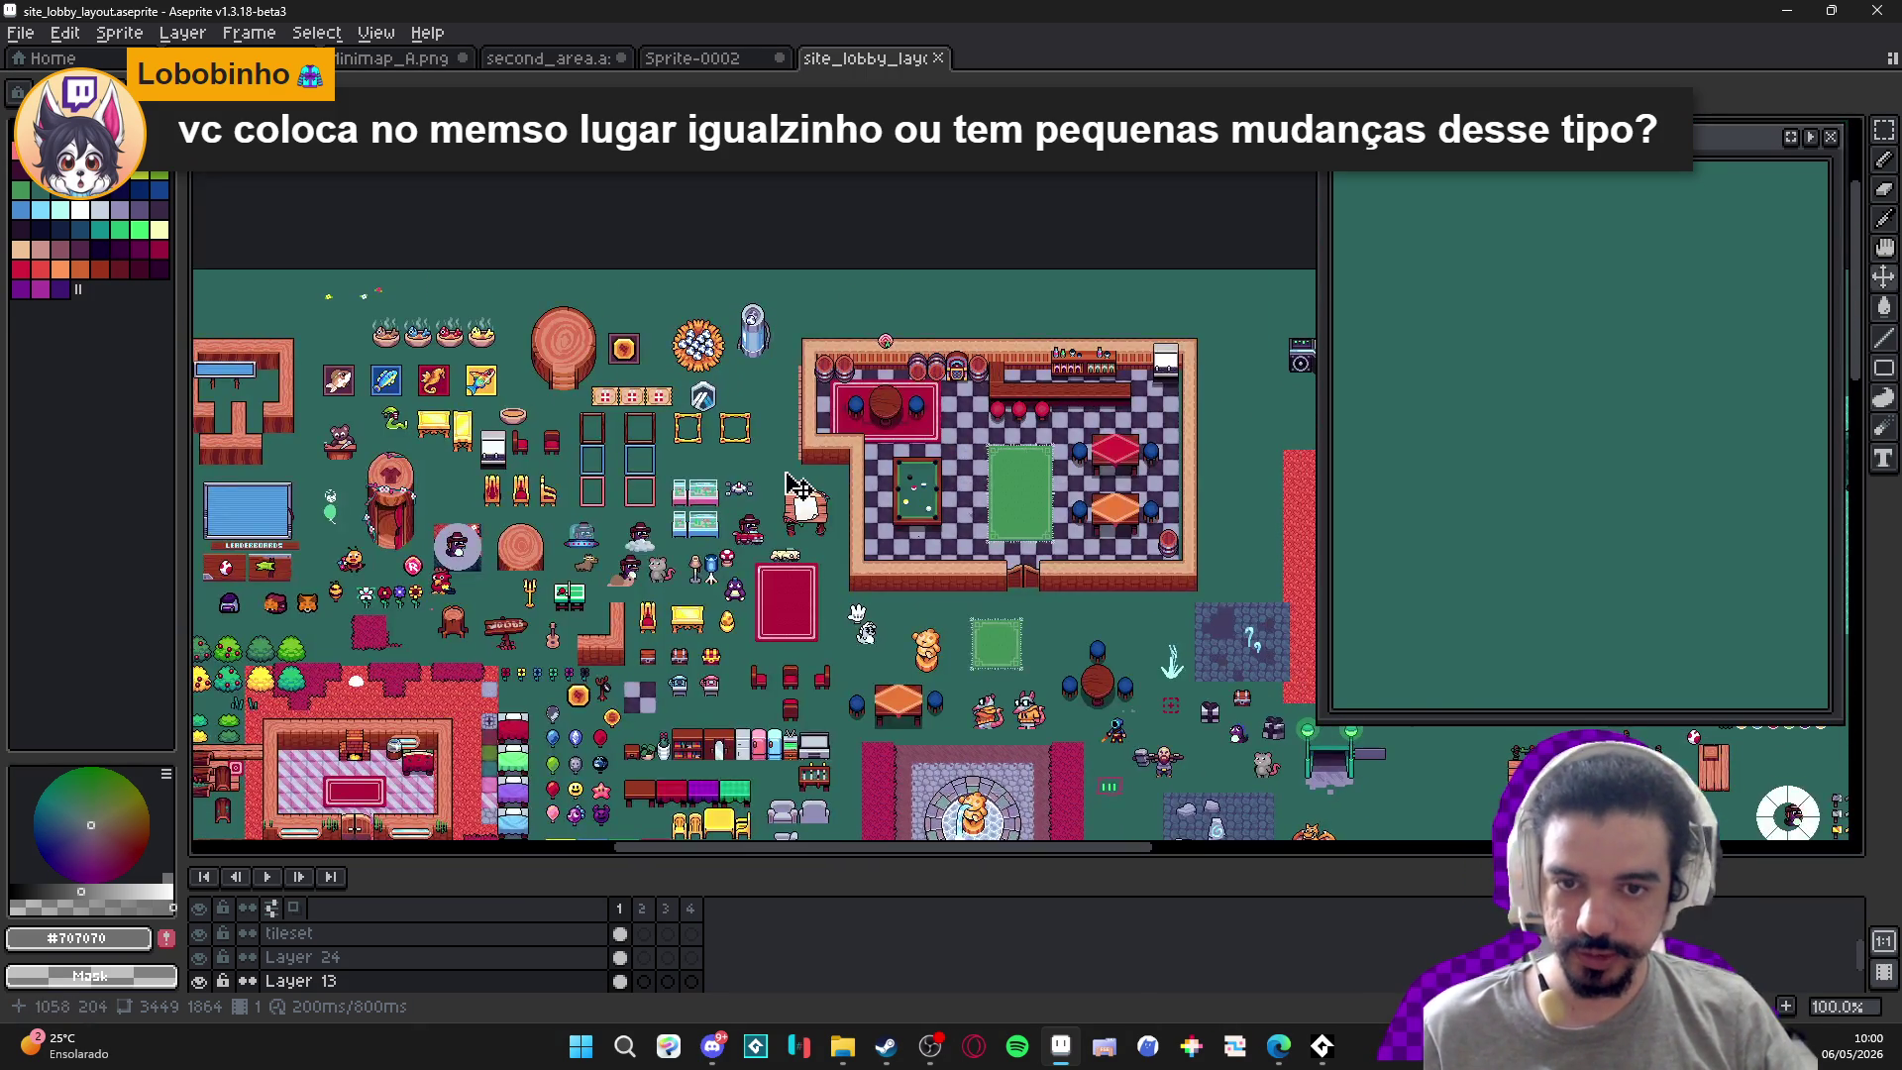
pyautogui.scroll(1, 698, 473)
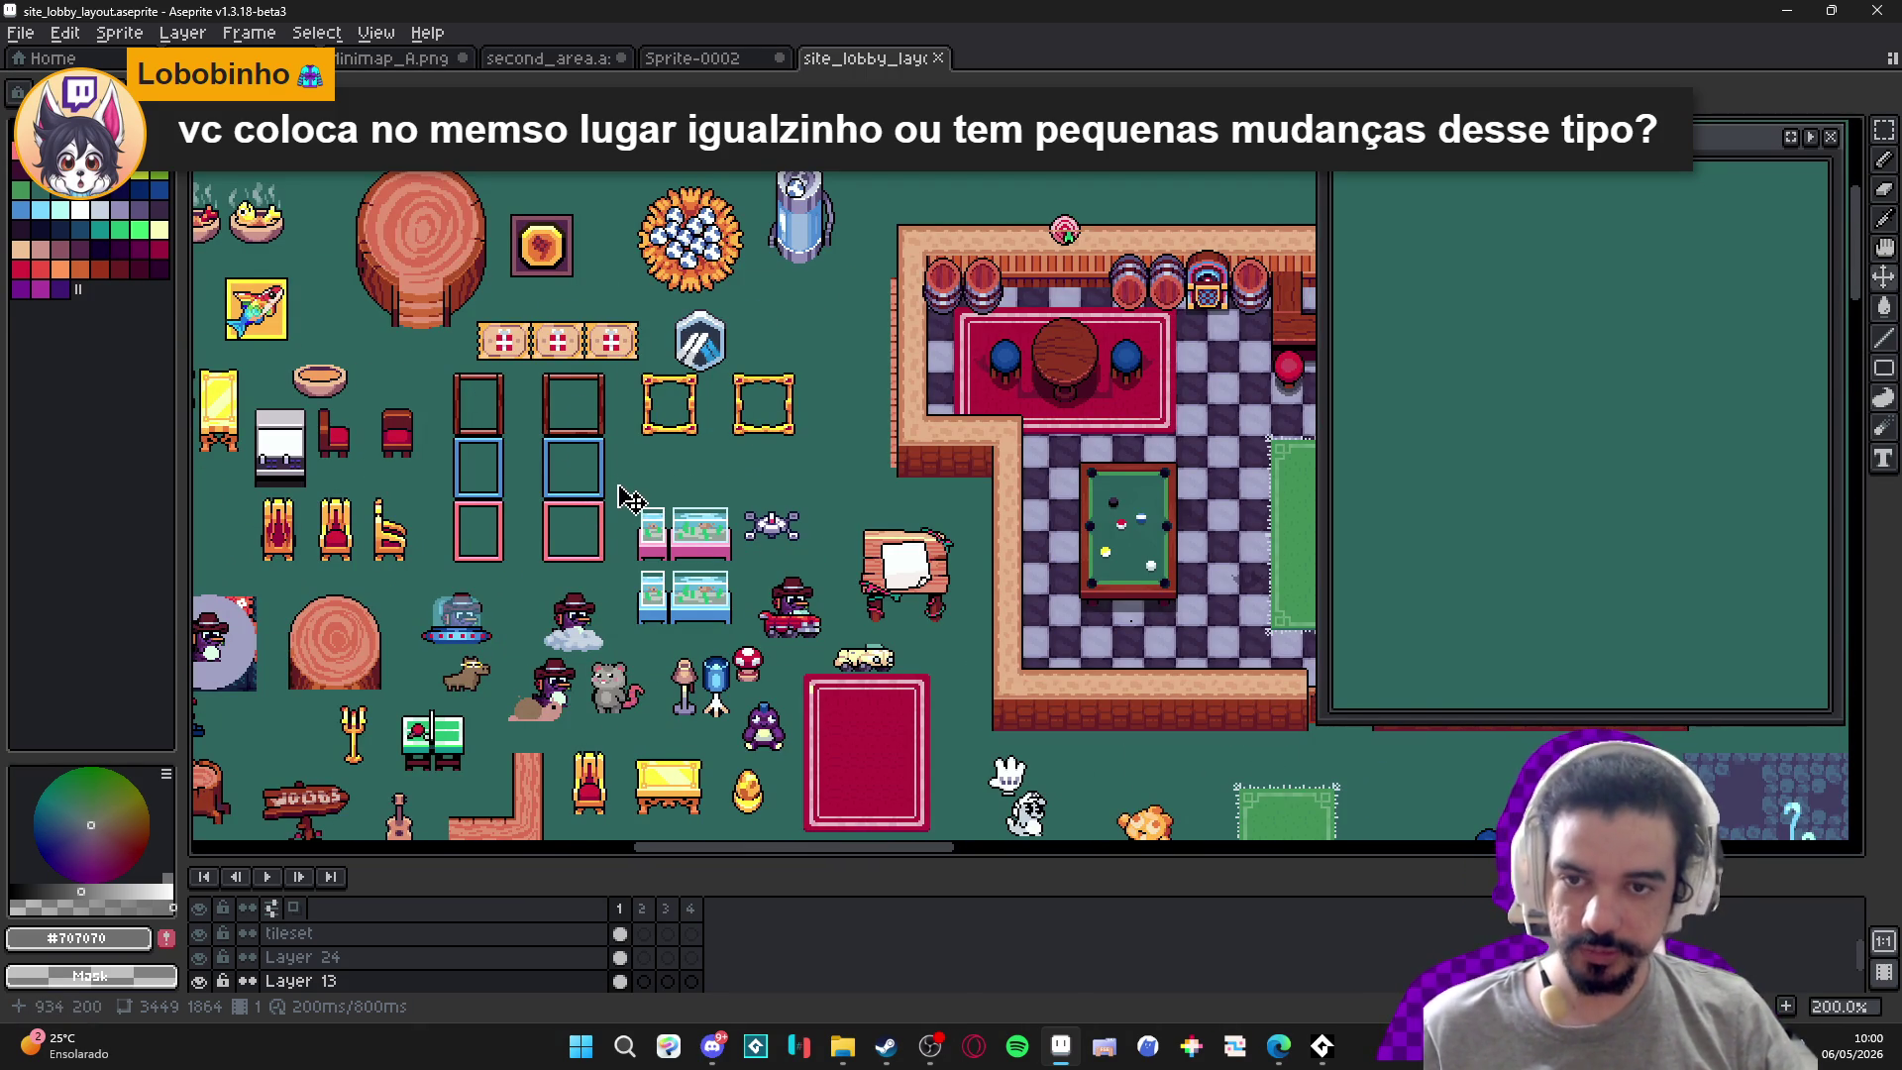
pyautogui.moveTo(573, 535); pyautogui.dragTo(725, 370)
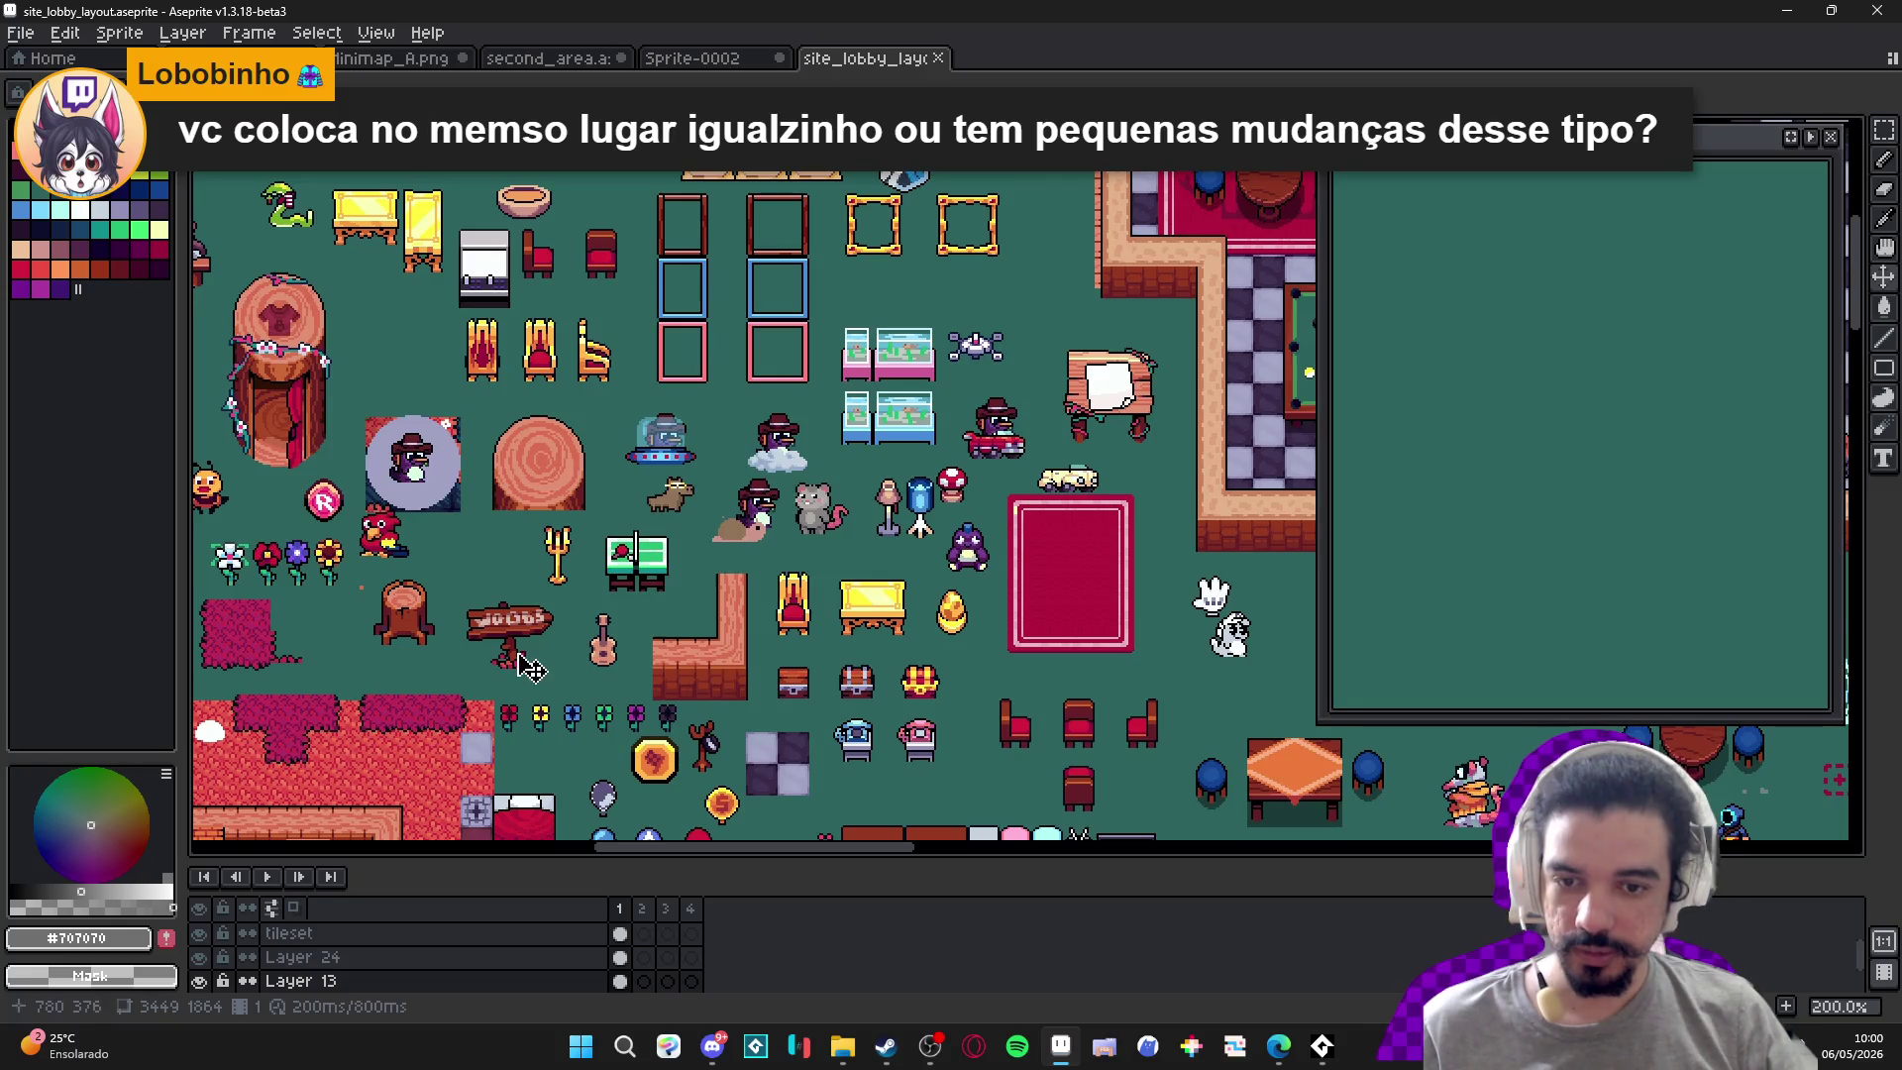
pyautogui.scroll(-1, 627, 616)
pyautogui.scroll(1, 591, 554)
pyautogui.moveTo(658, 595)
pyautogui.mouseDown()
pyautogui.moveTo(786, 615)
pyautogui.moveTo(536, 528)
pyautogui.mouseUp()
pyautogui.moveTo(859, 540); pyautogui.dragTo(661, 522)
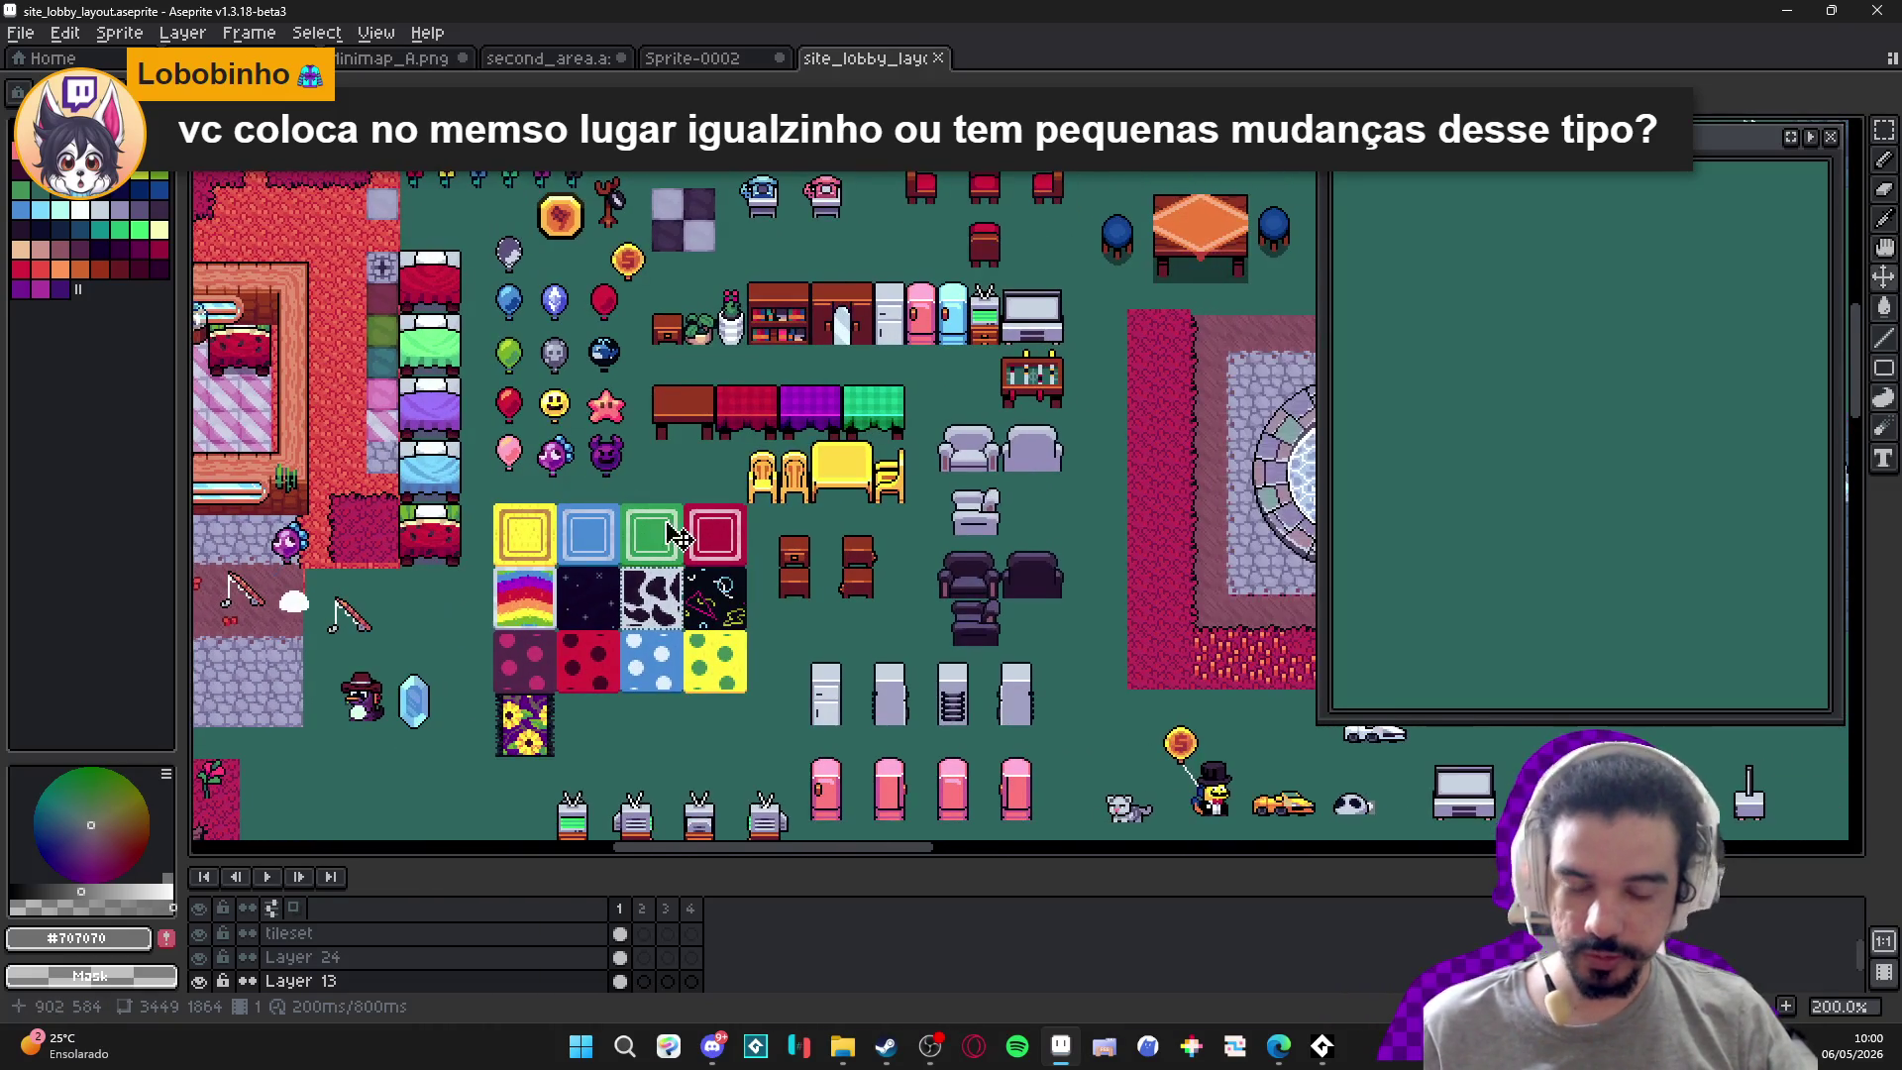
pyautogui.moveTo(862, 517); pyautogui.dragTo(670, 624)
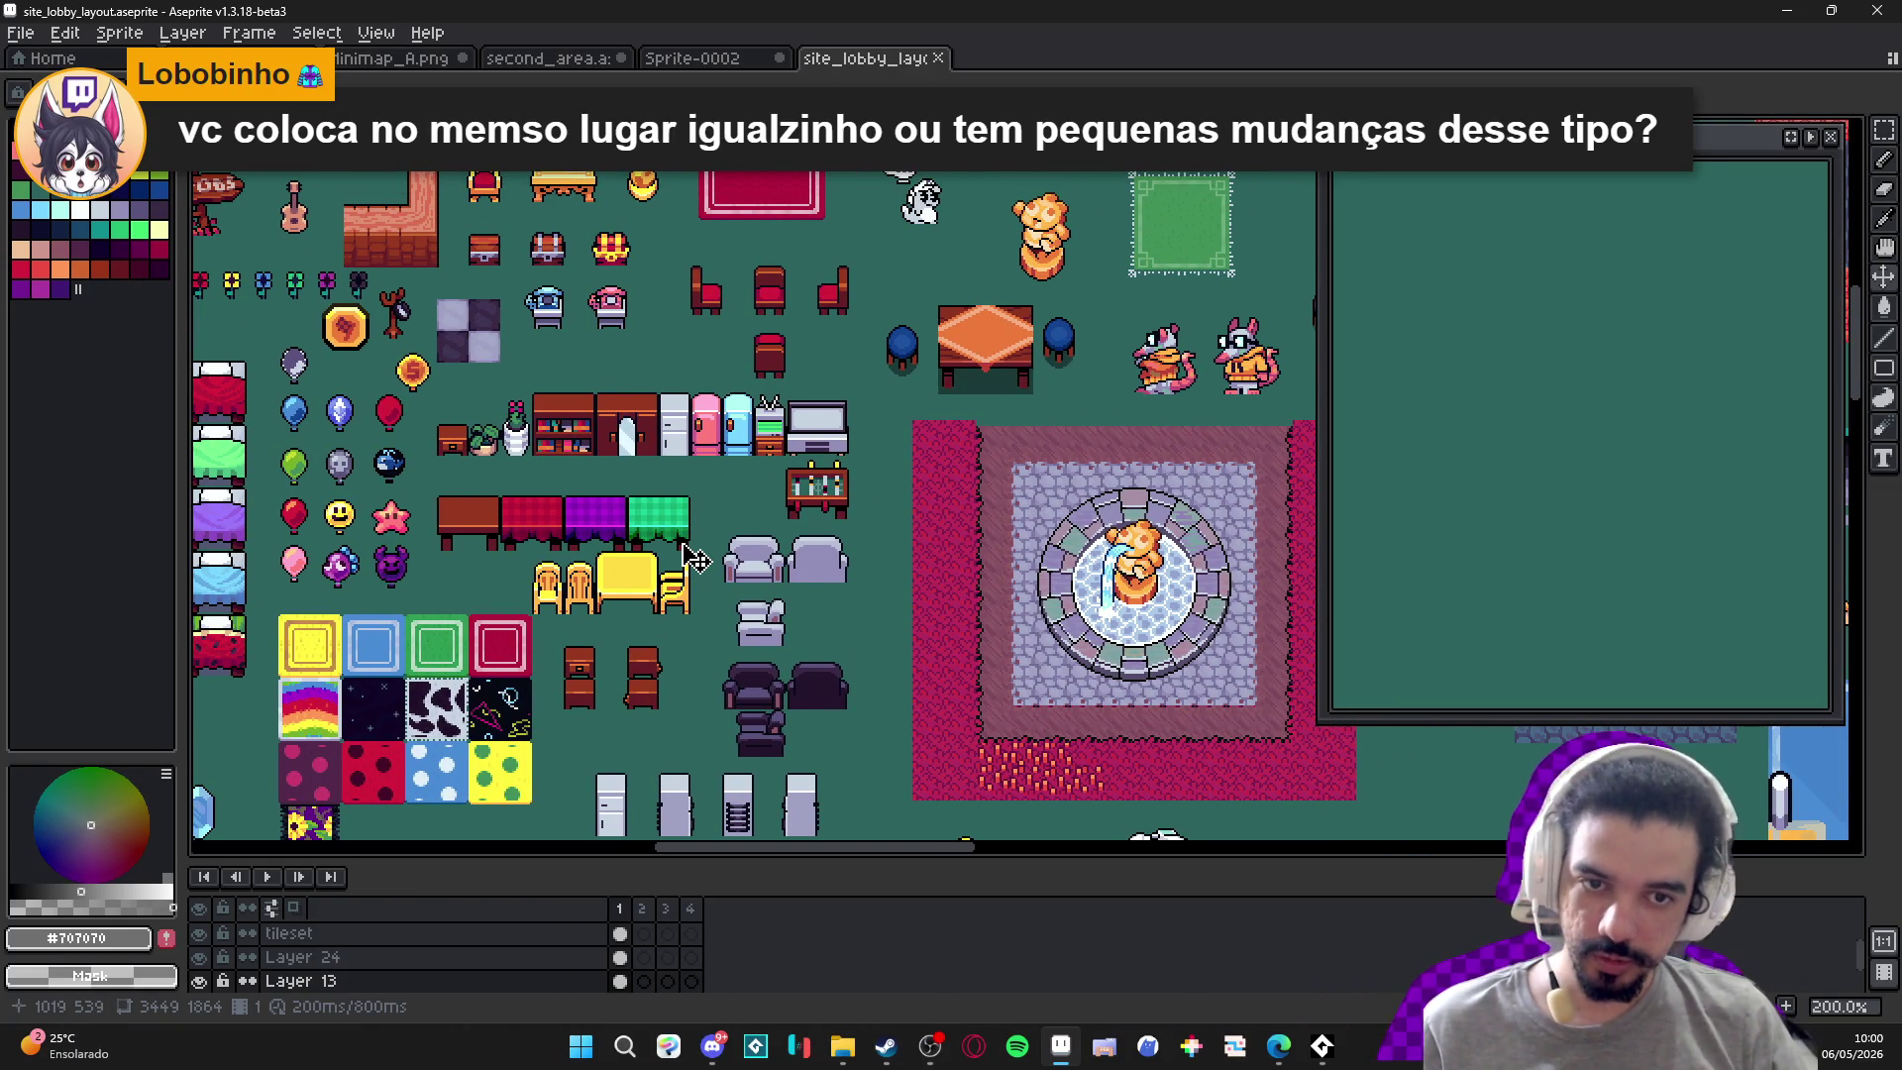
pyautogui.moveTo(852, 388)
pyautogui.mouseDown()
pyautogui.moveTo(852, 449)
pyautogui.moveTo(773, 595)
pyautogui.mouseUp()
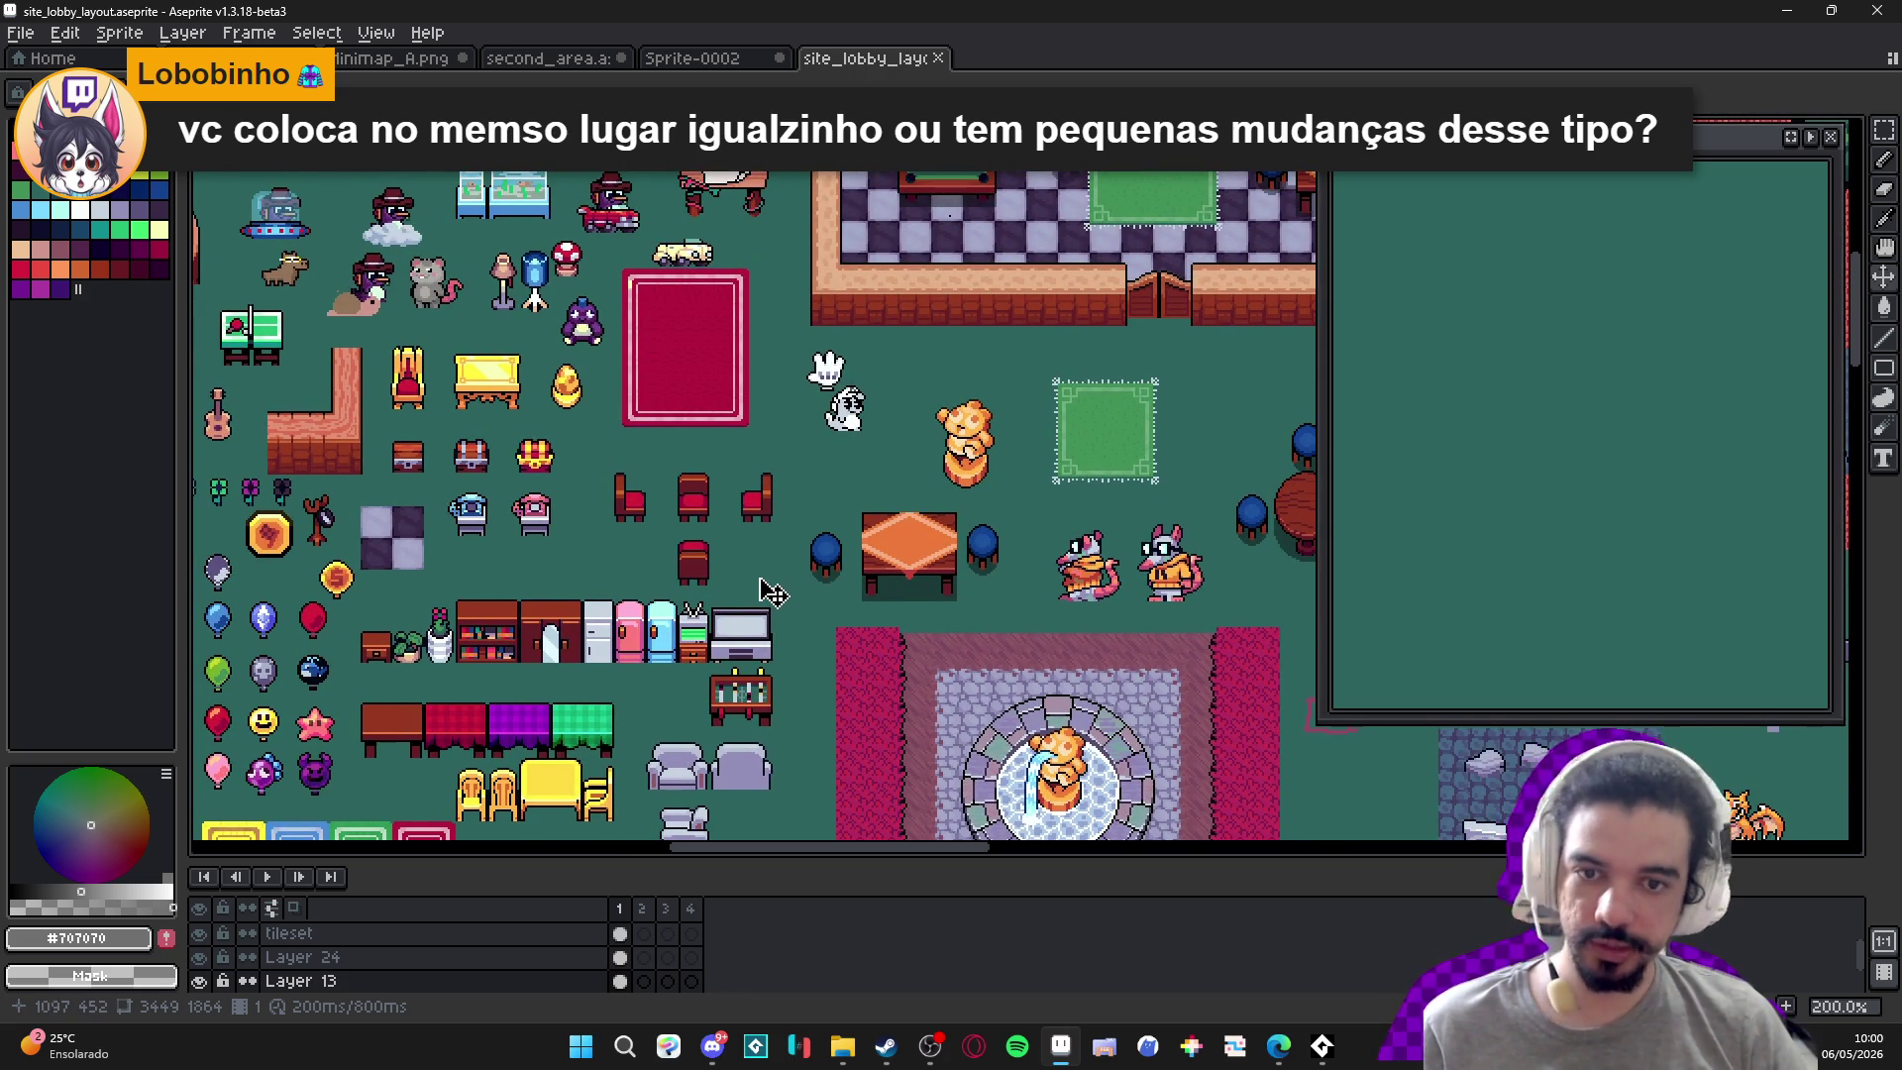
pyautogui.scroll(-2, 926, 507)
pyautogui.scroll(1, 700, 498)
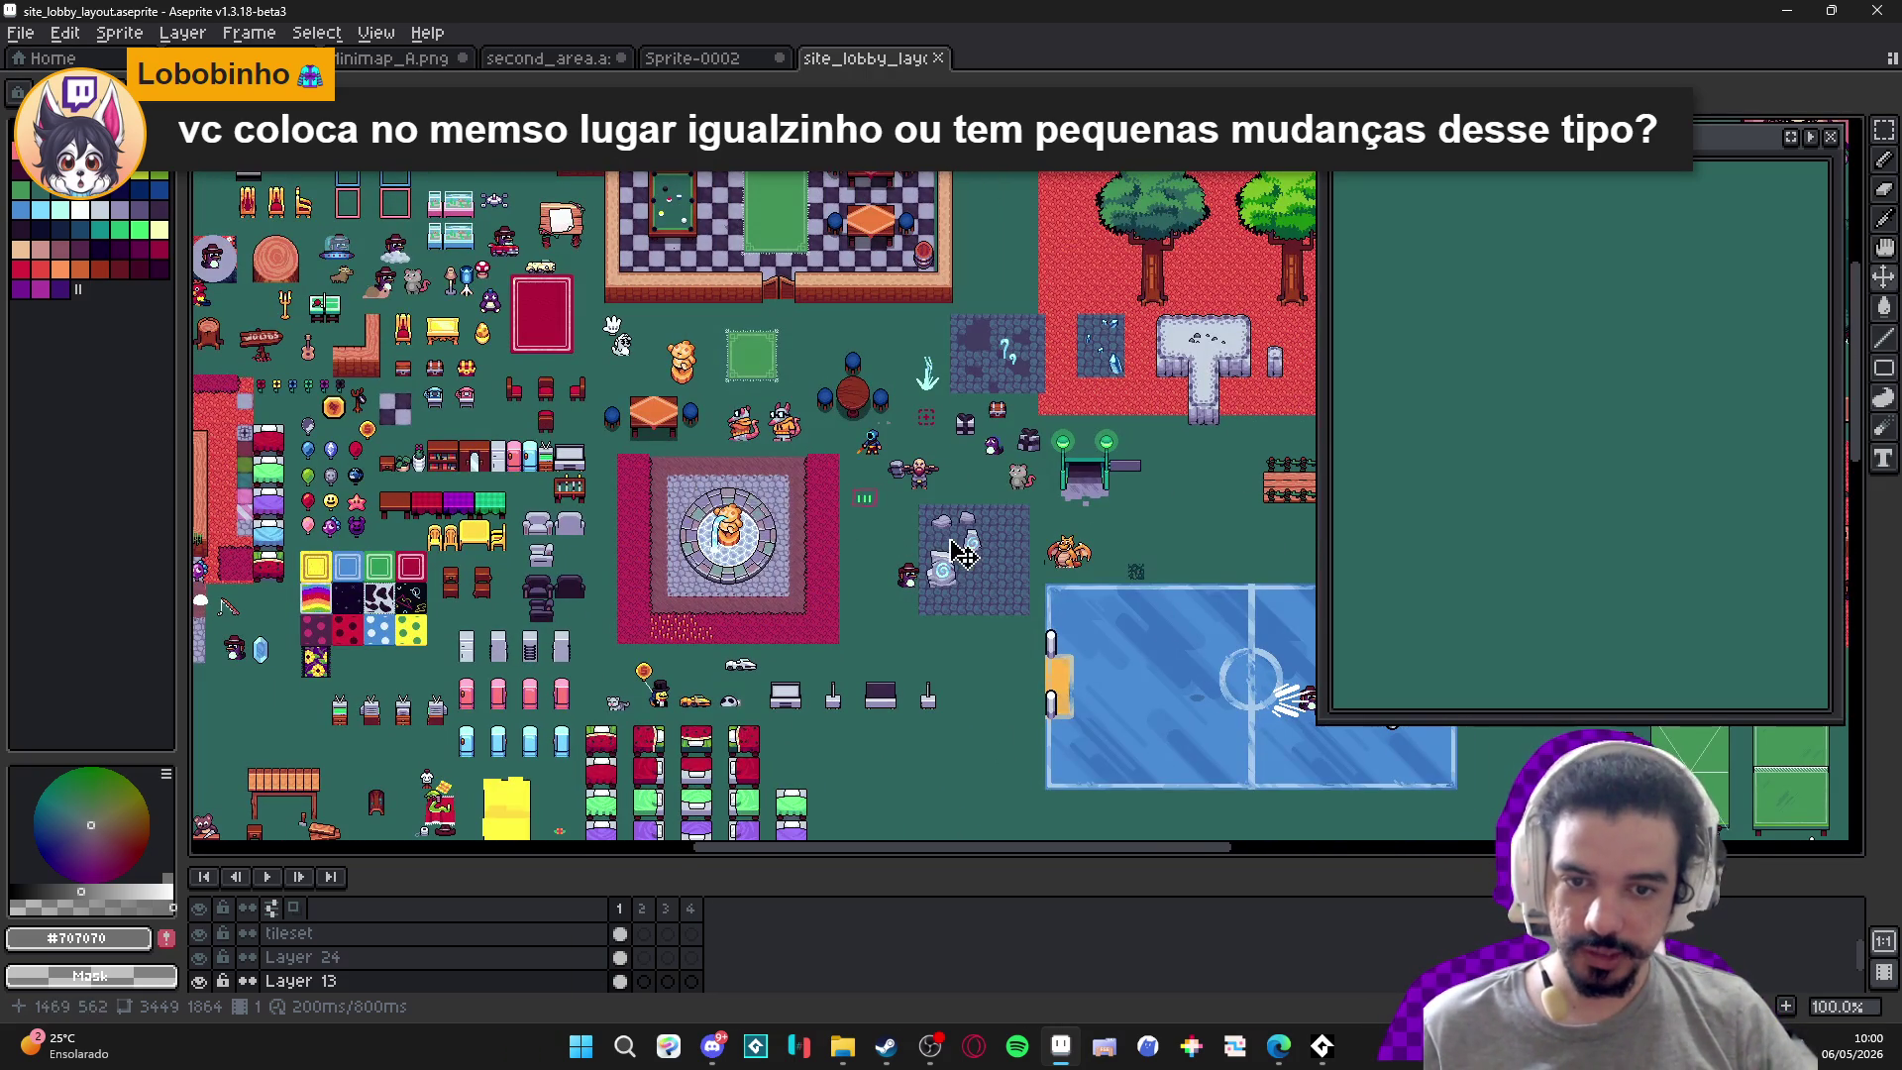
pyautogui.scroll(3, 956, 595)
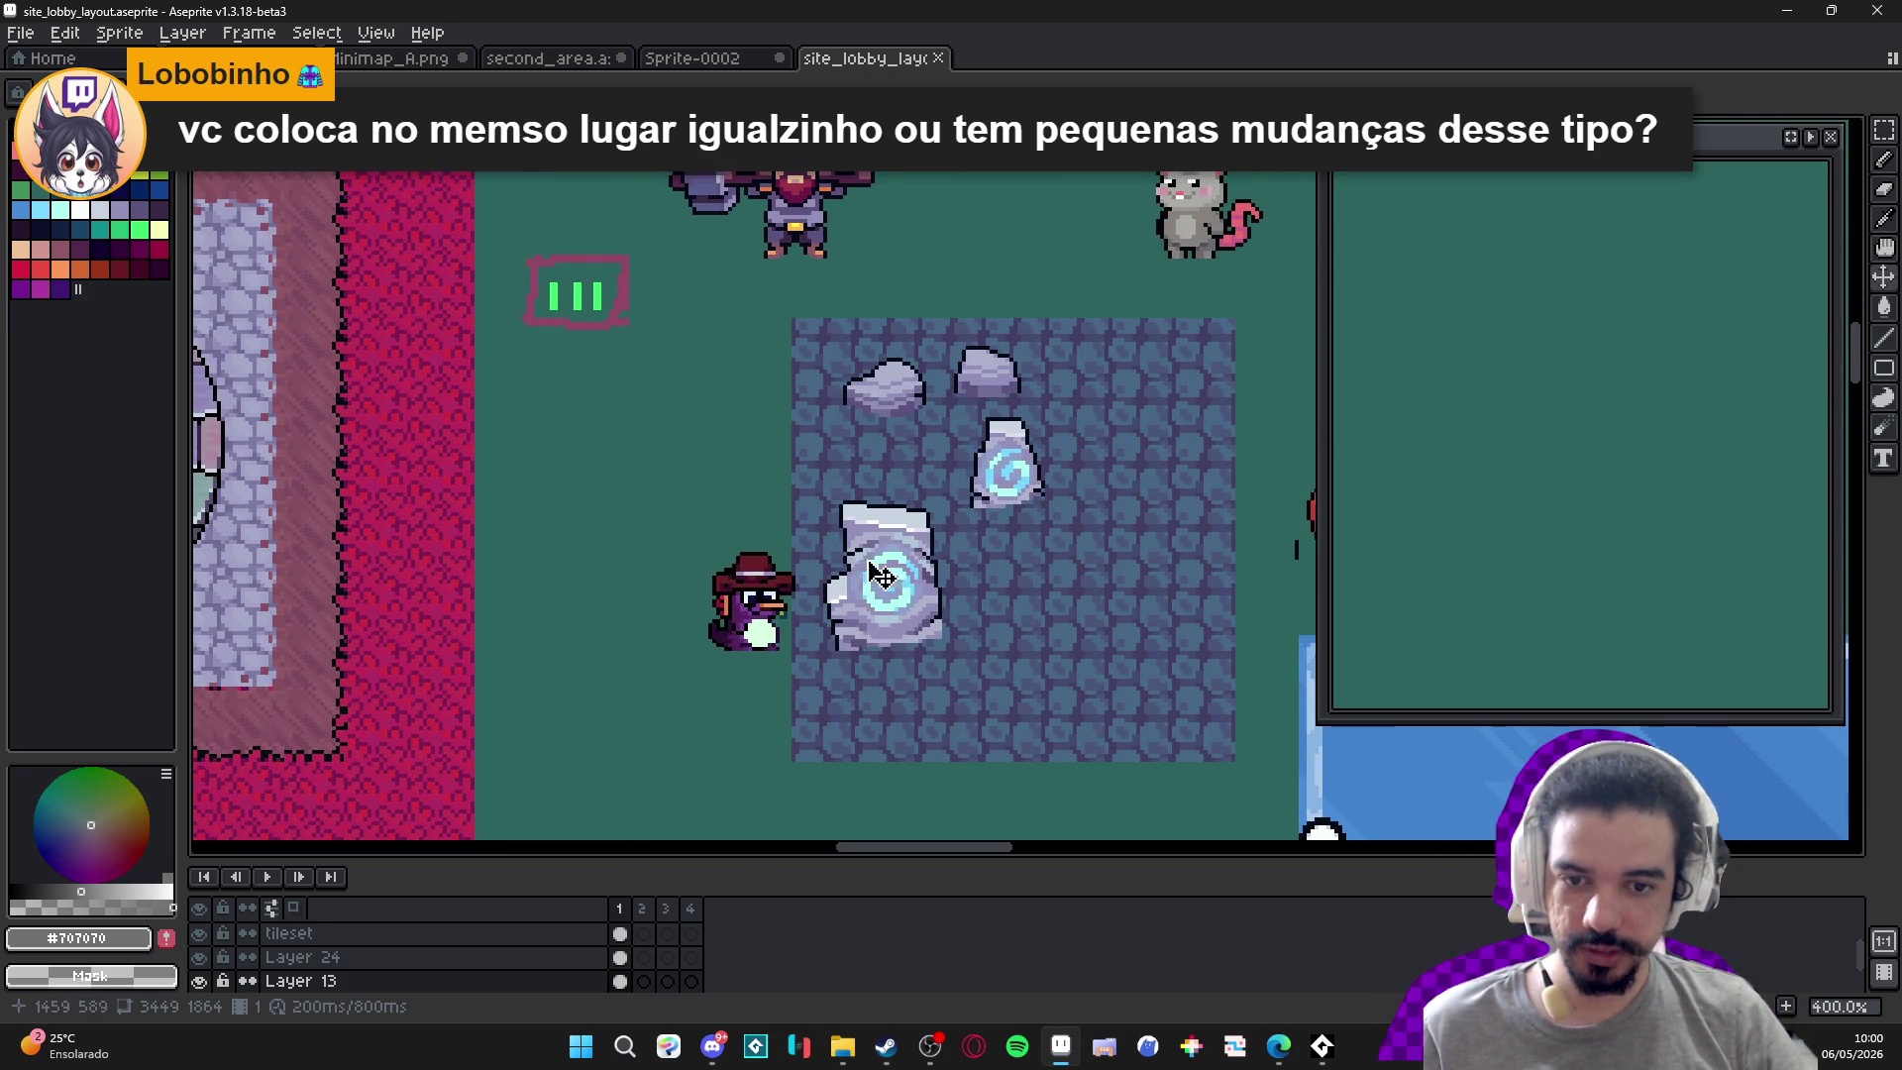
pyautogui.scroll(1, 812, 649)
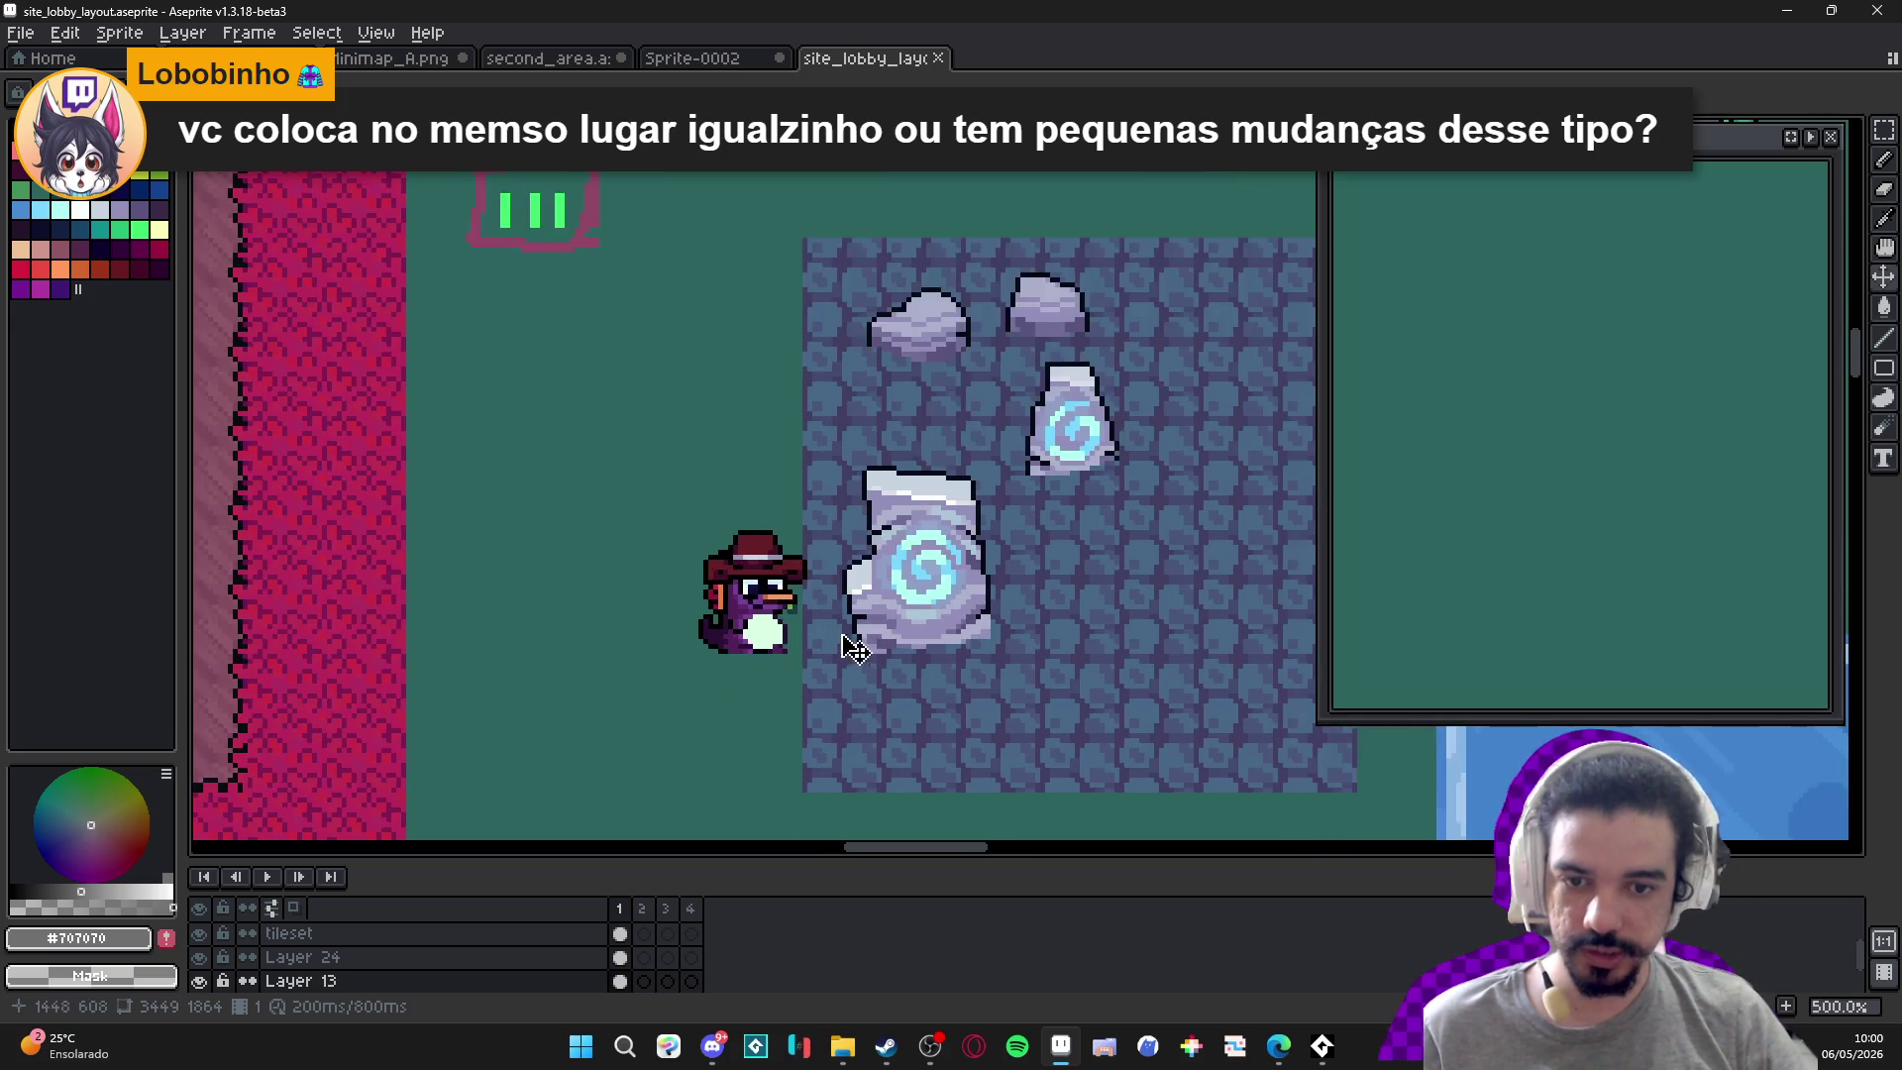
pyautogui.scroll(-2, 956, 561)
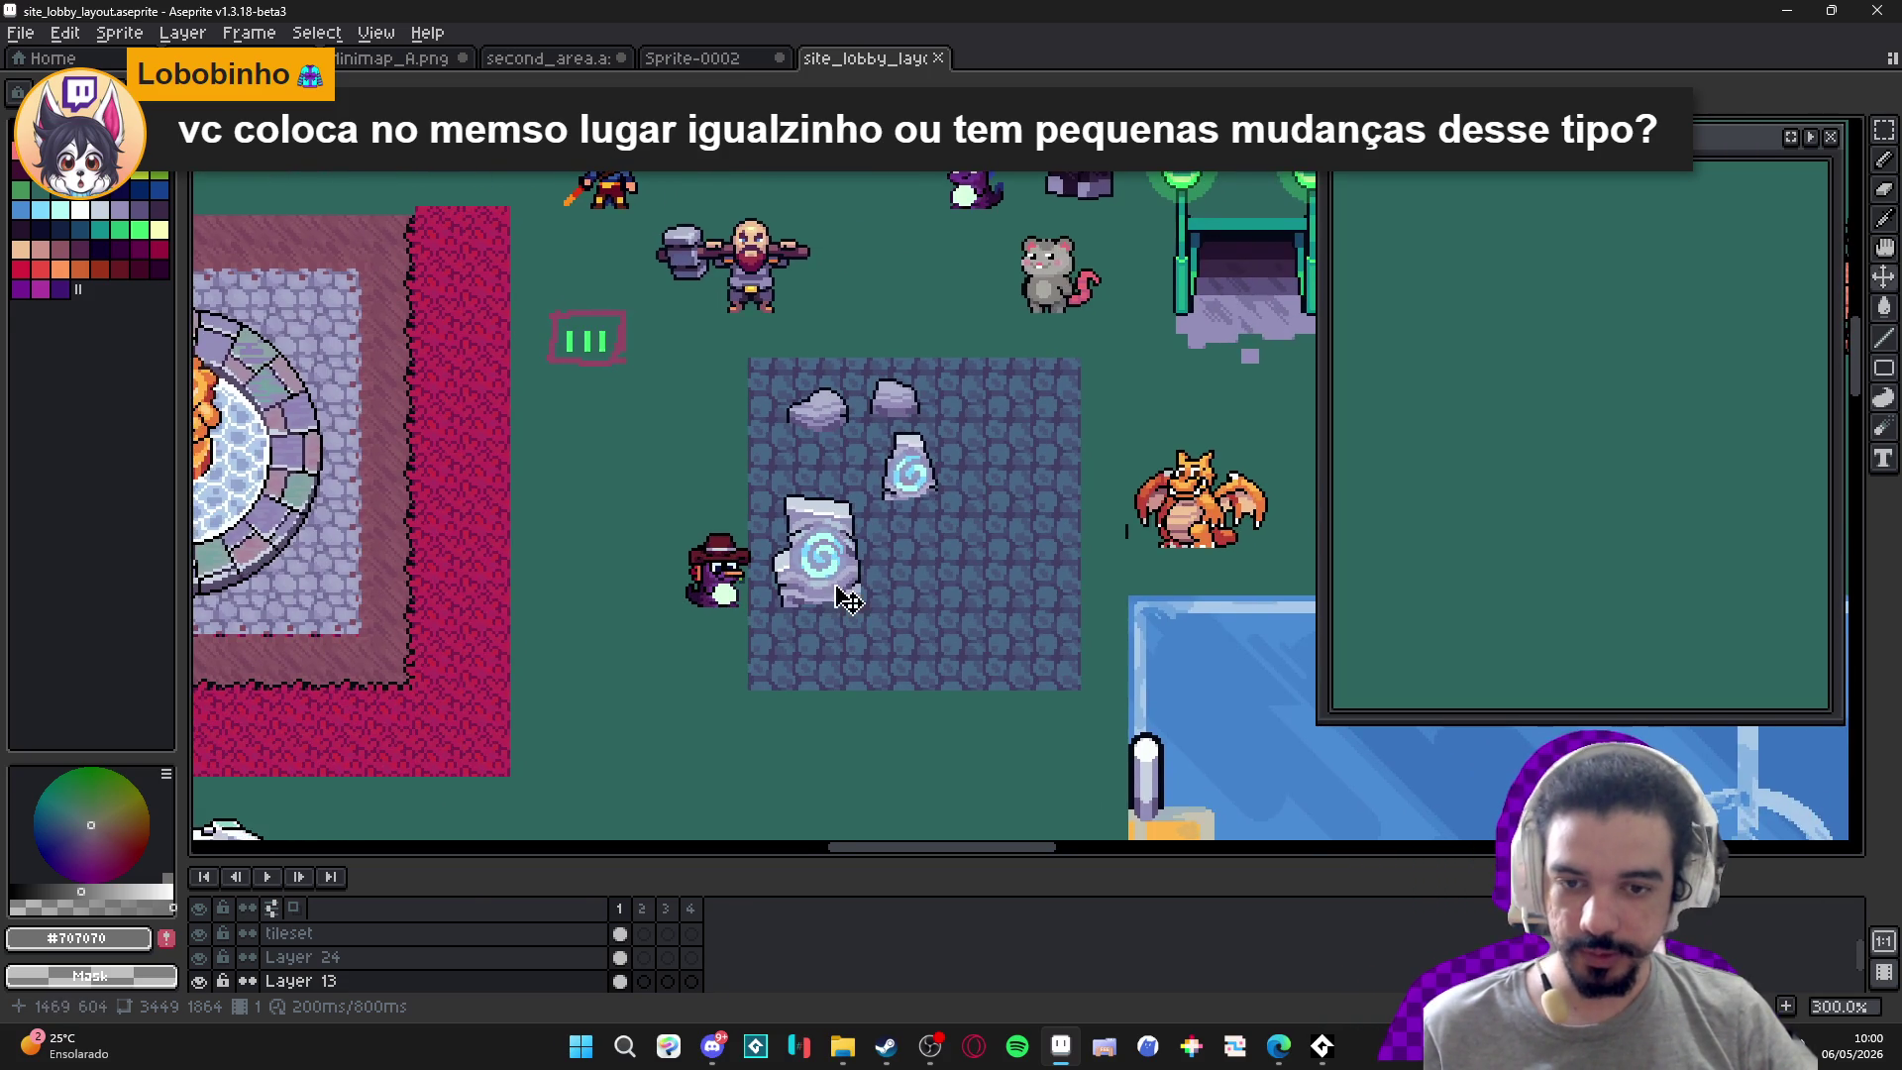
pyautogui.scroll(1, 828, 554)
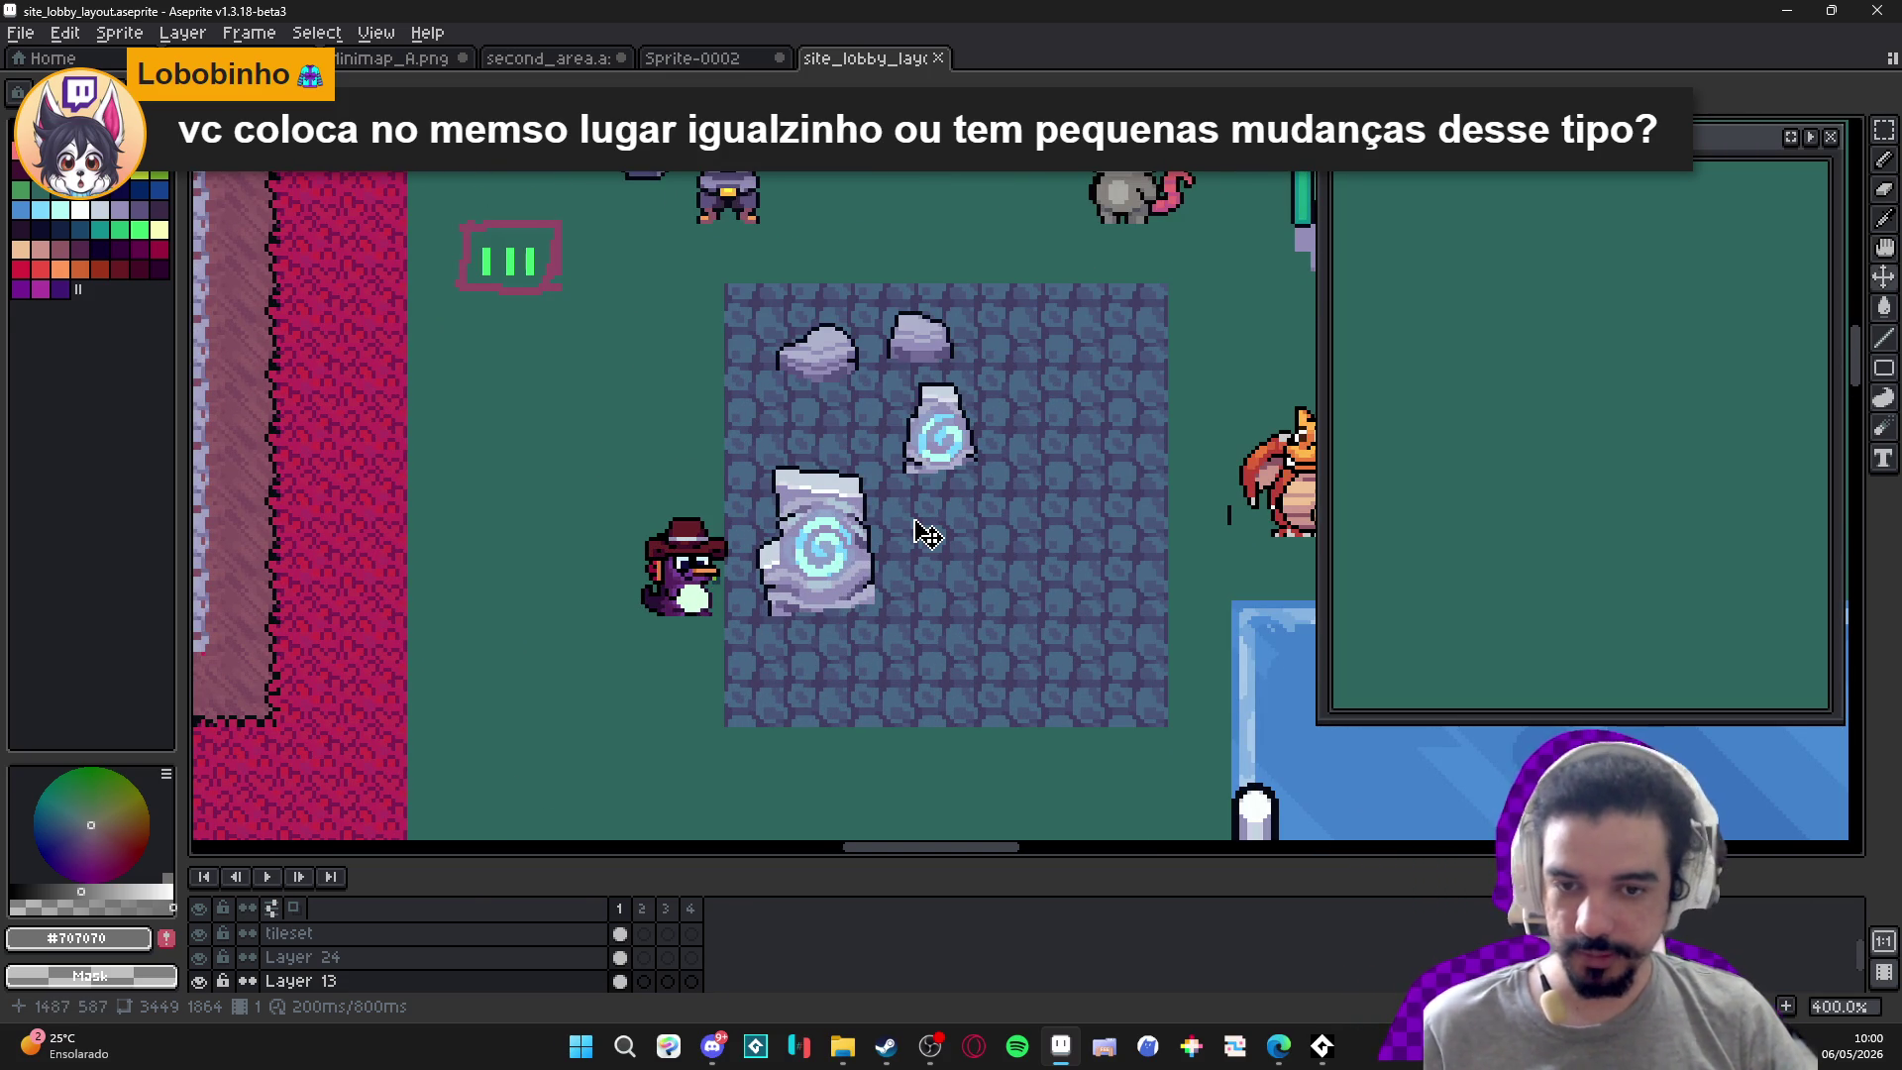
pyautogui.scroll(-1, 927, 560)
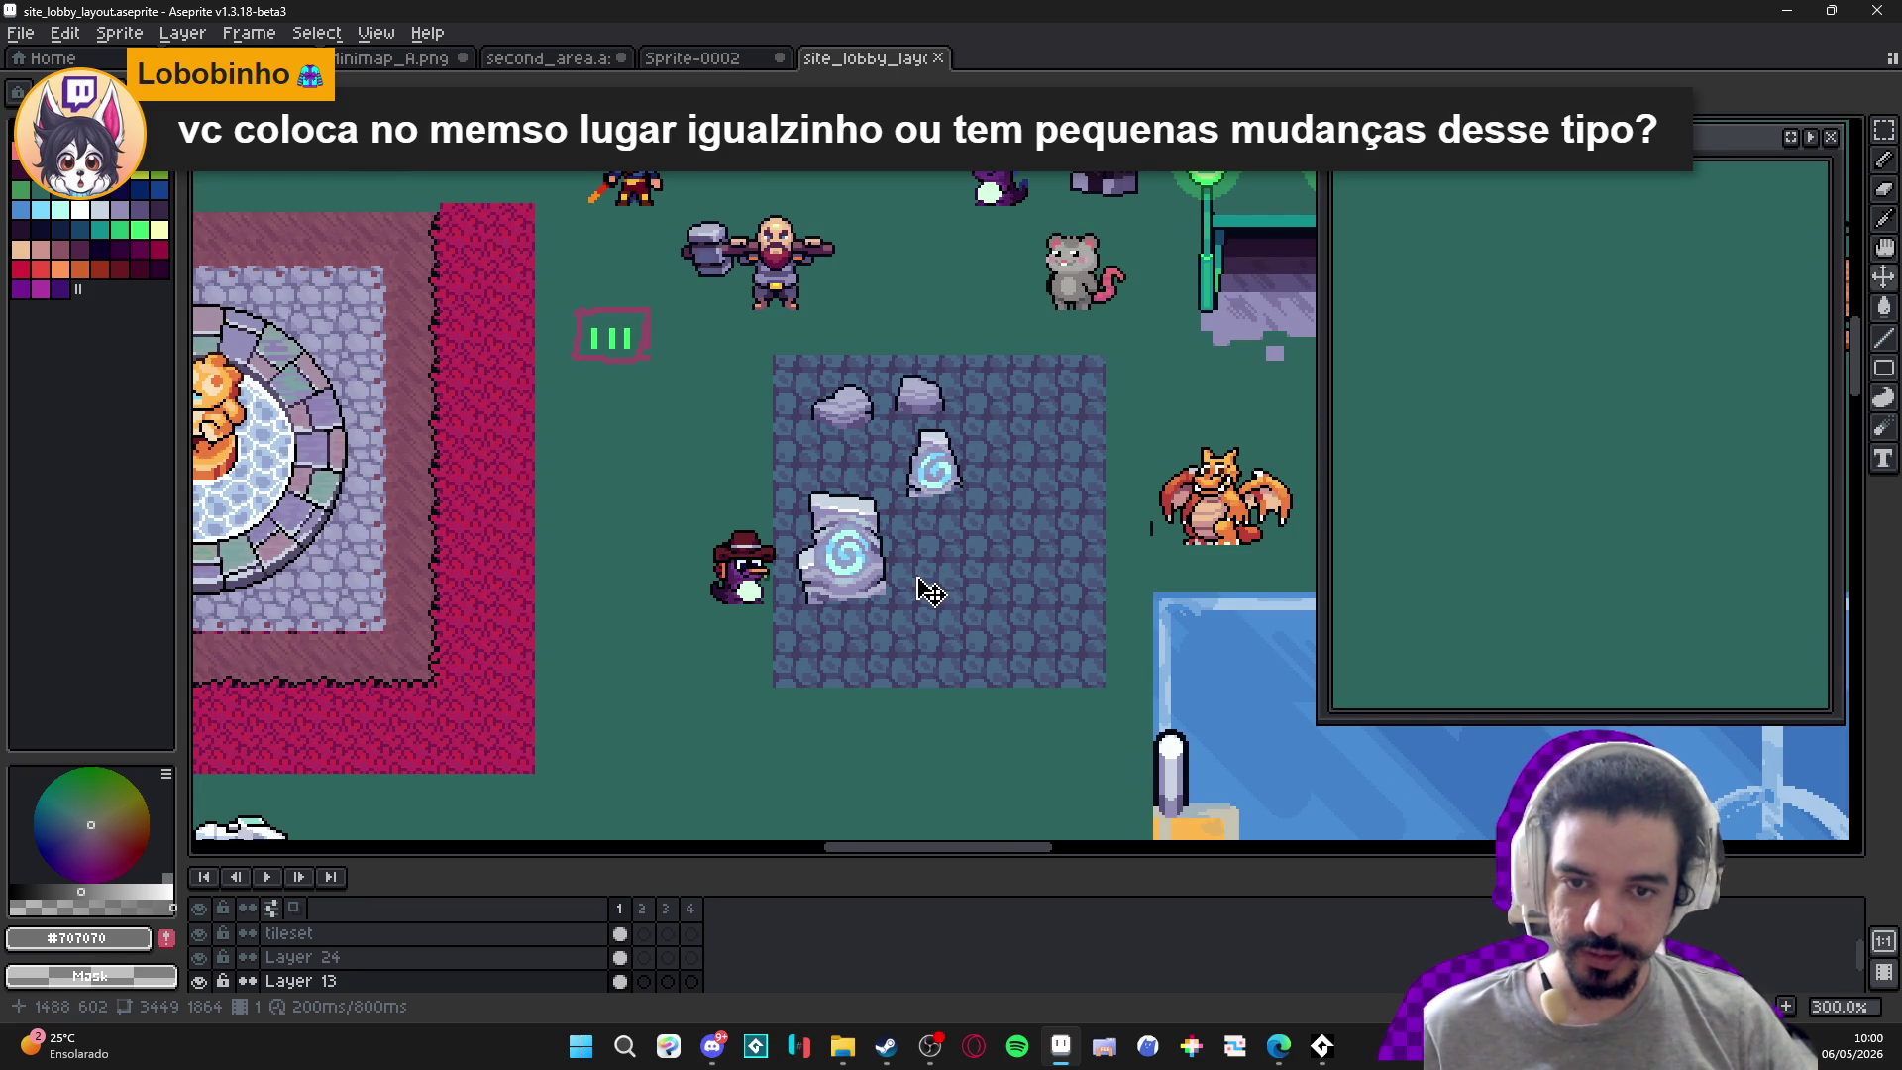
pyautogui.scroll(-2, 693, 565)
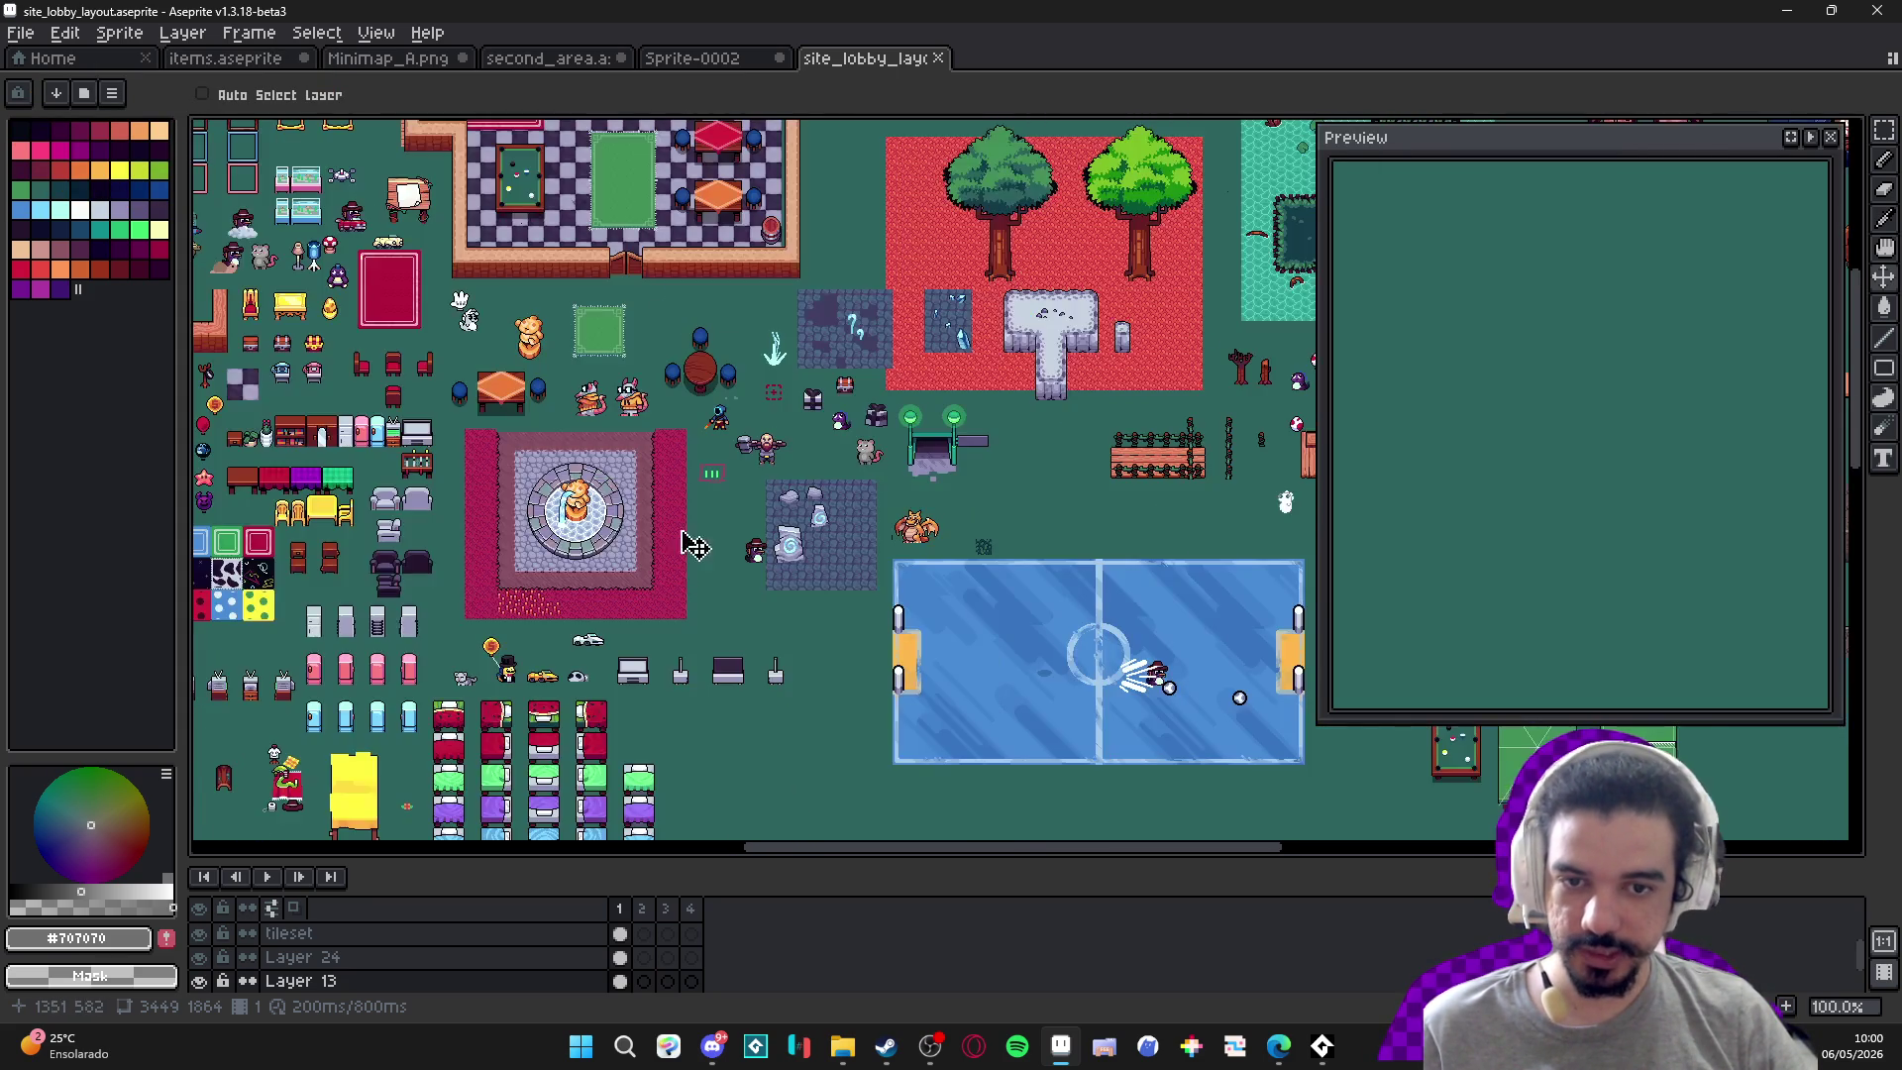
pyautogui.scroll(3, 667, 561)
pyautogui.scroll(-4, 666, 370)
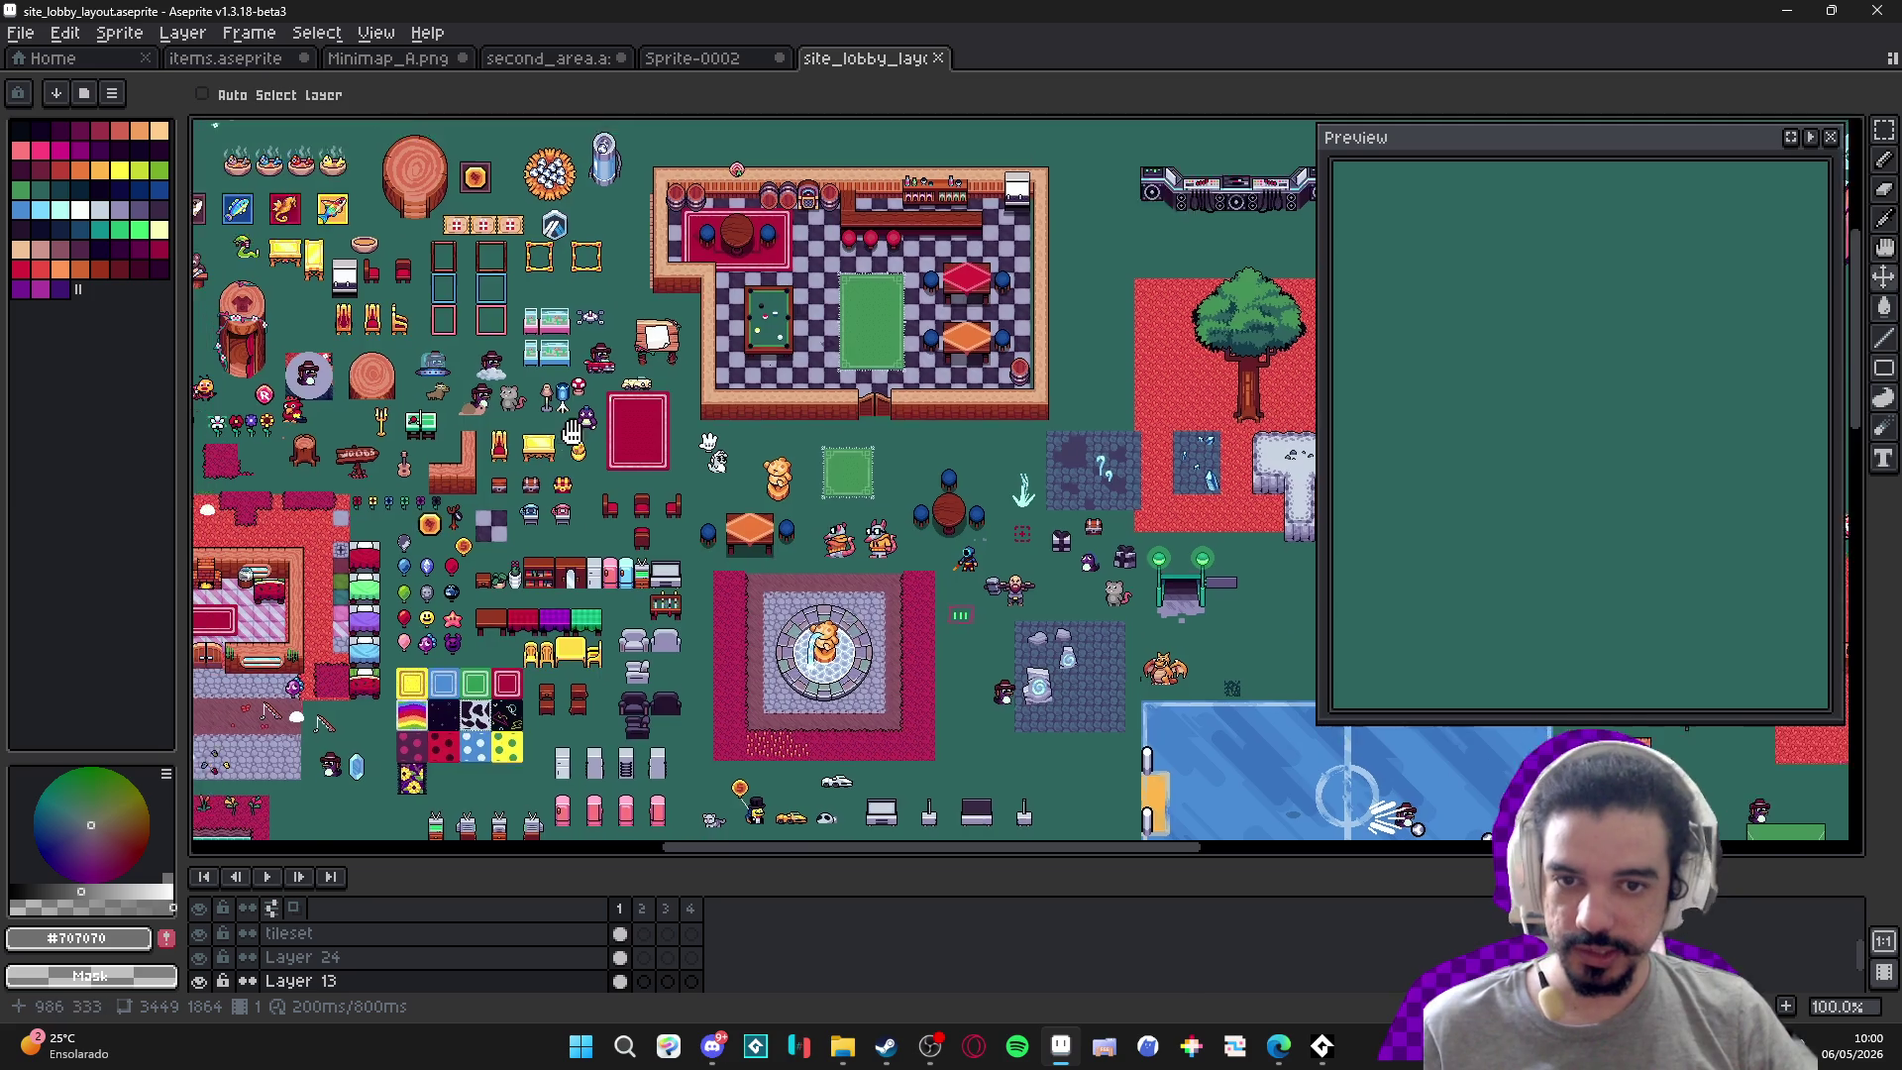
pyautogui.moveTo(572, 433)
pyautogui.mouseDown()
pyautogui.moveTo(705, 554)
pyautogui.moveTo(1010, 332)
pyautogui.moveTo(1266, 290)
pyautogui.moveTo(599, 365)
pyautogui.mouseUp()
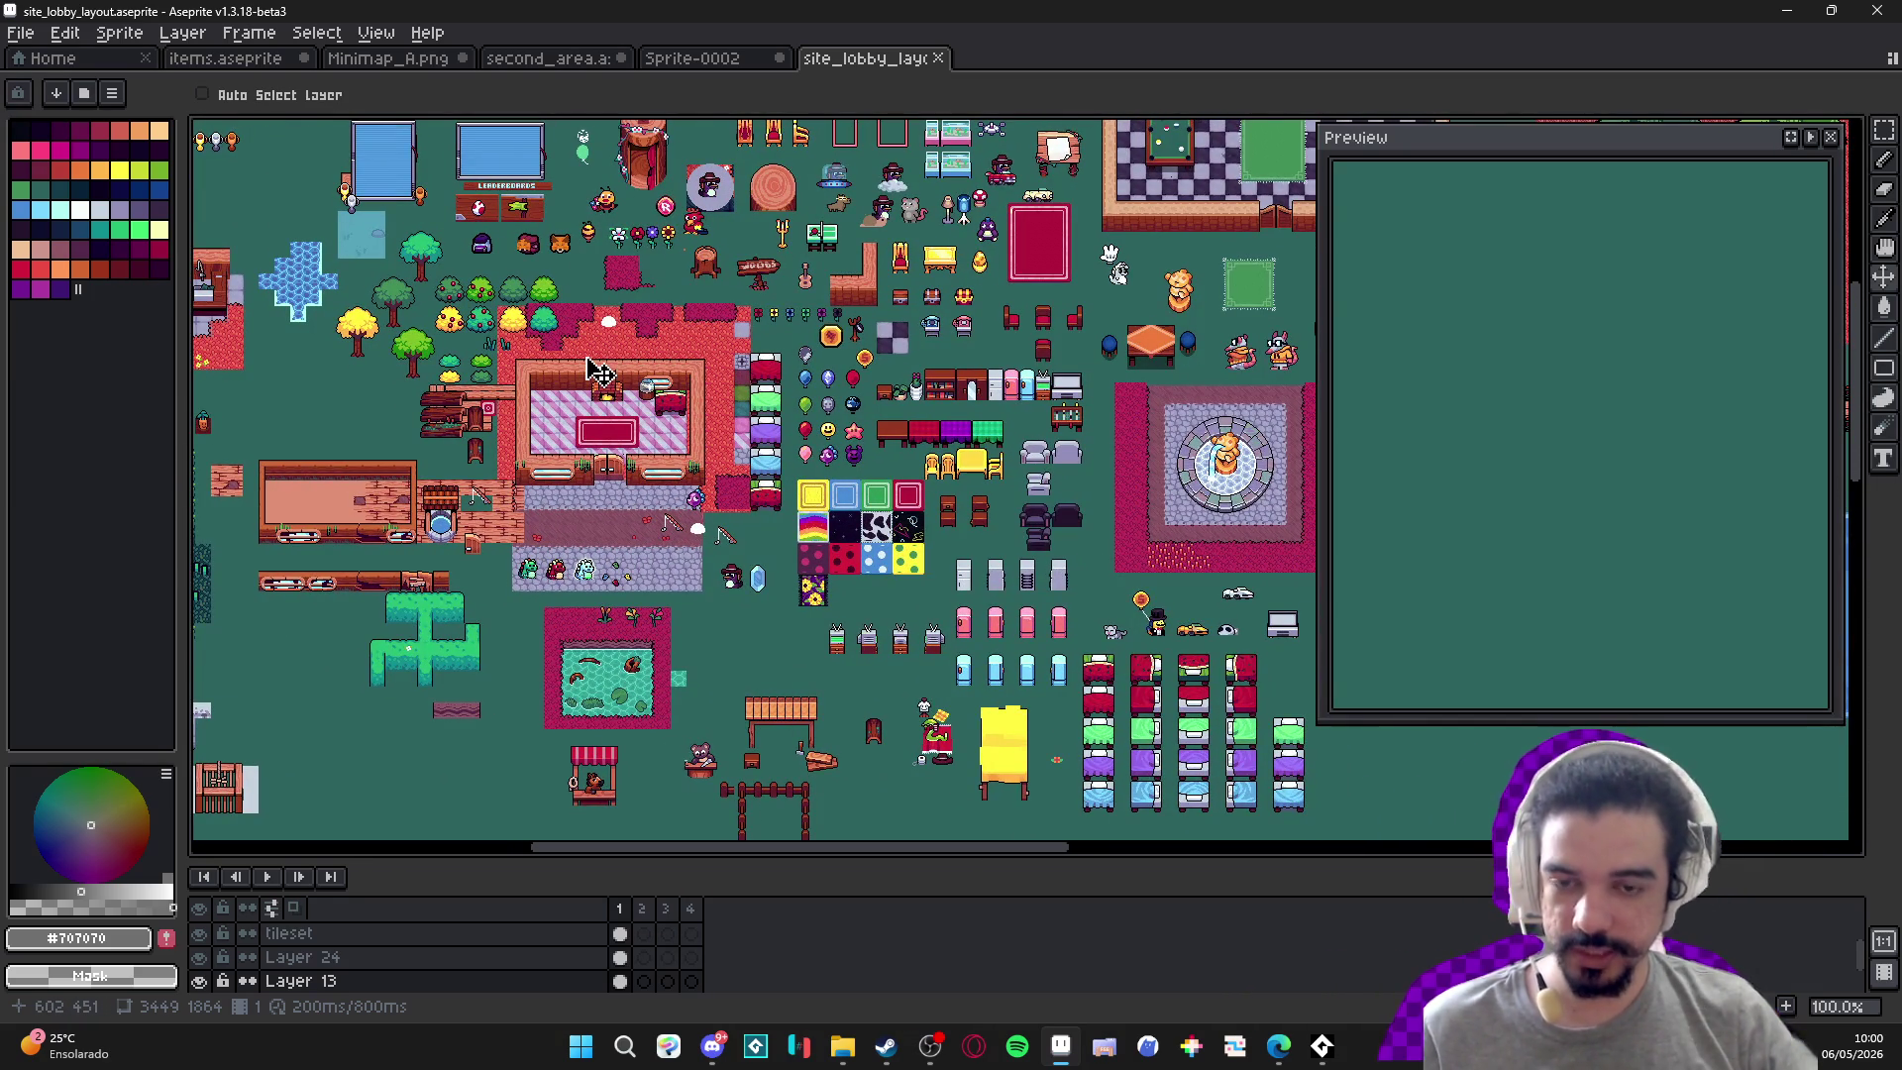
pyautogui.hscroll(3, 674, 363)
pyautogui.scroll(3, 782, 362)
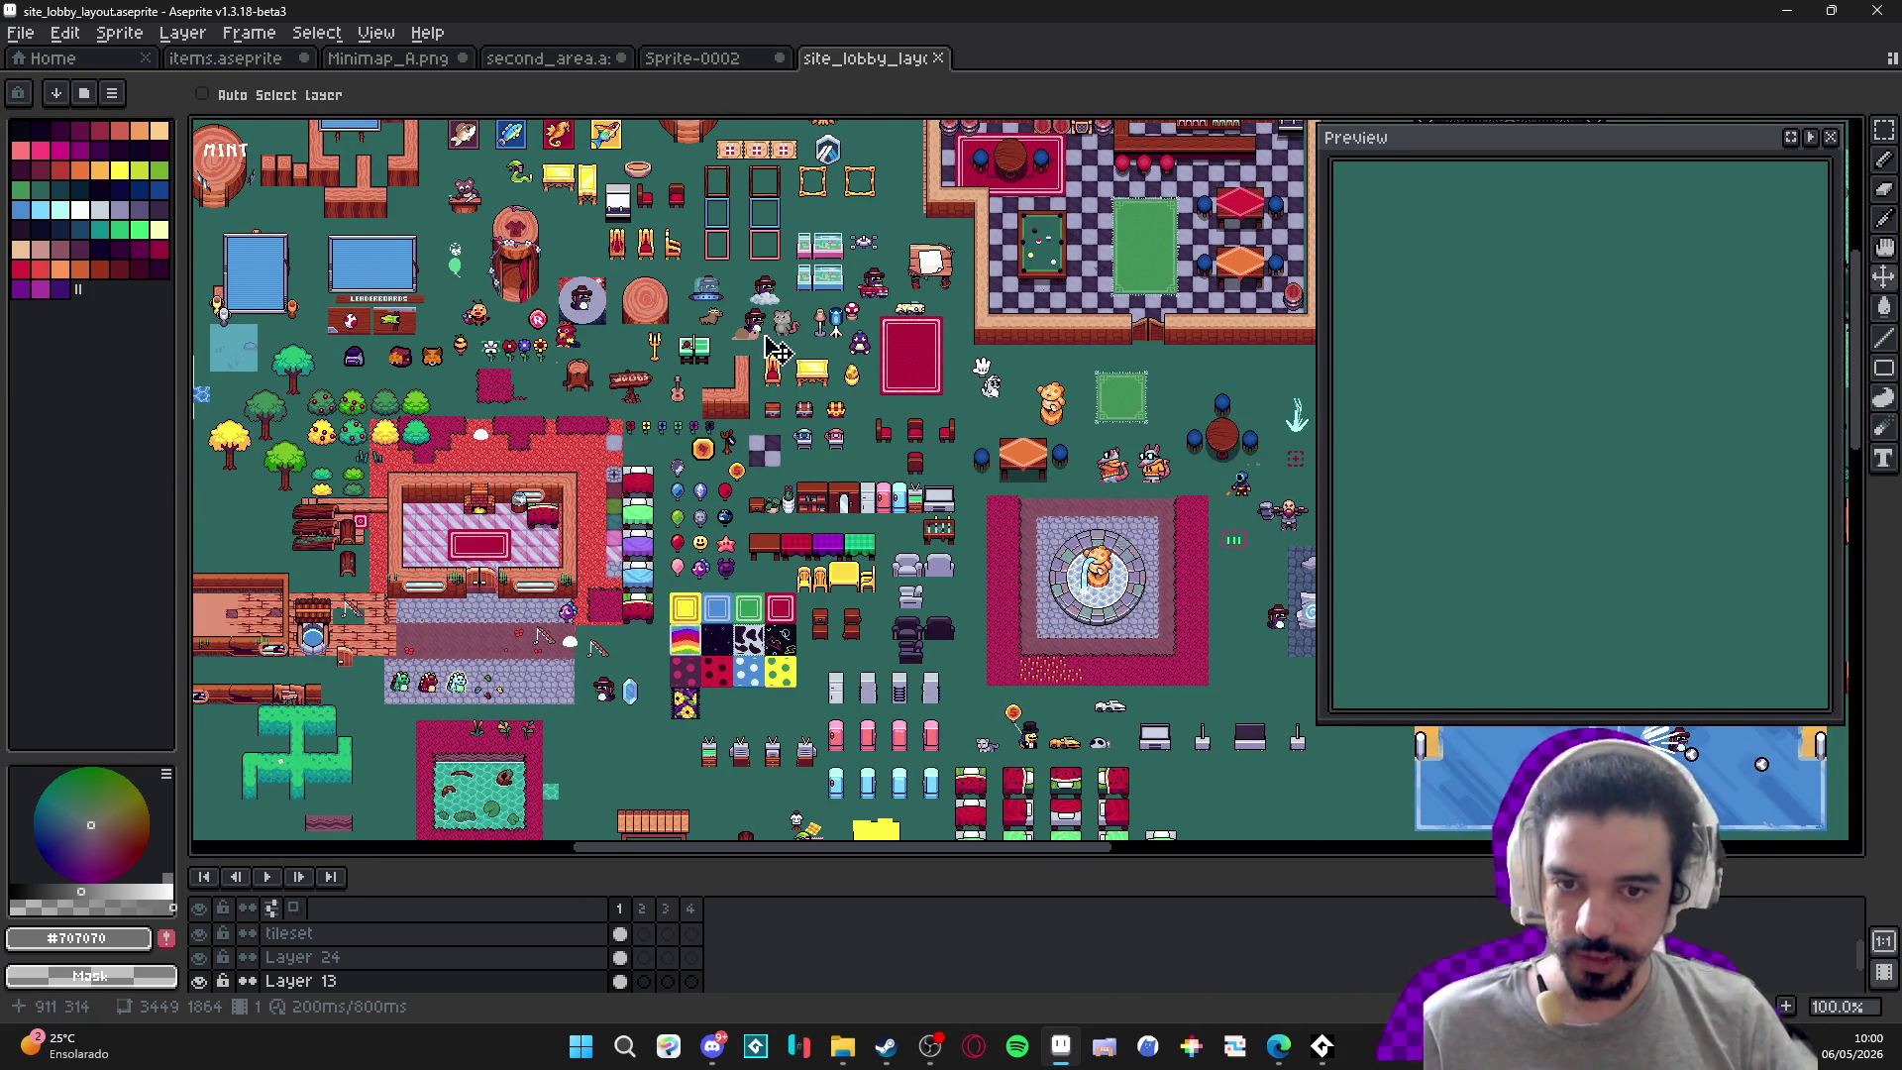
pyautogui.hscroll(3, 991, 466)
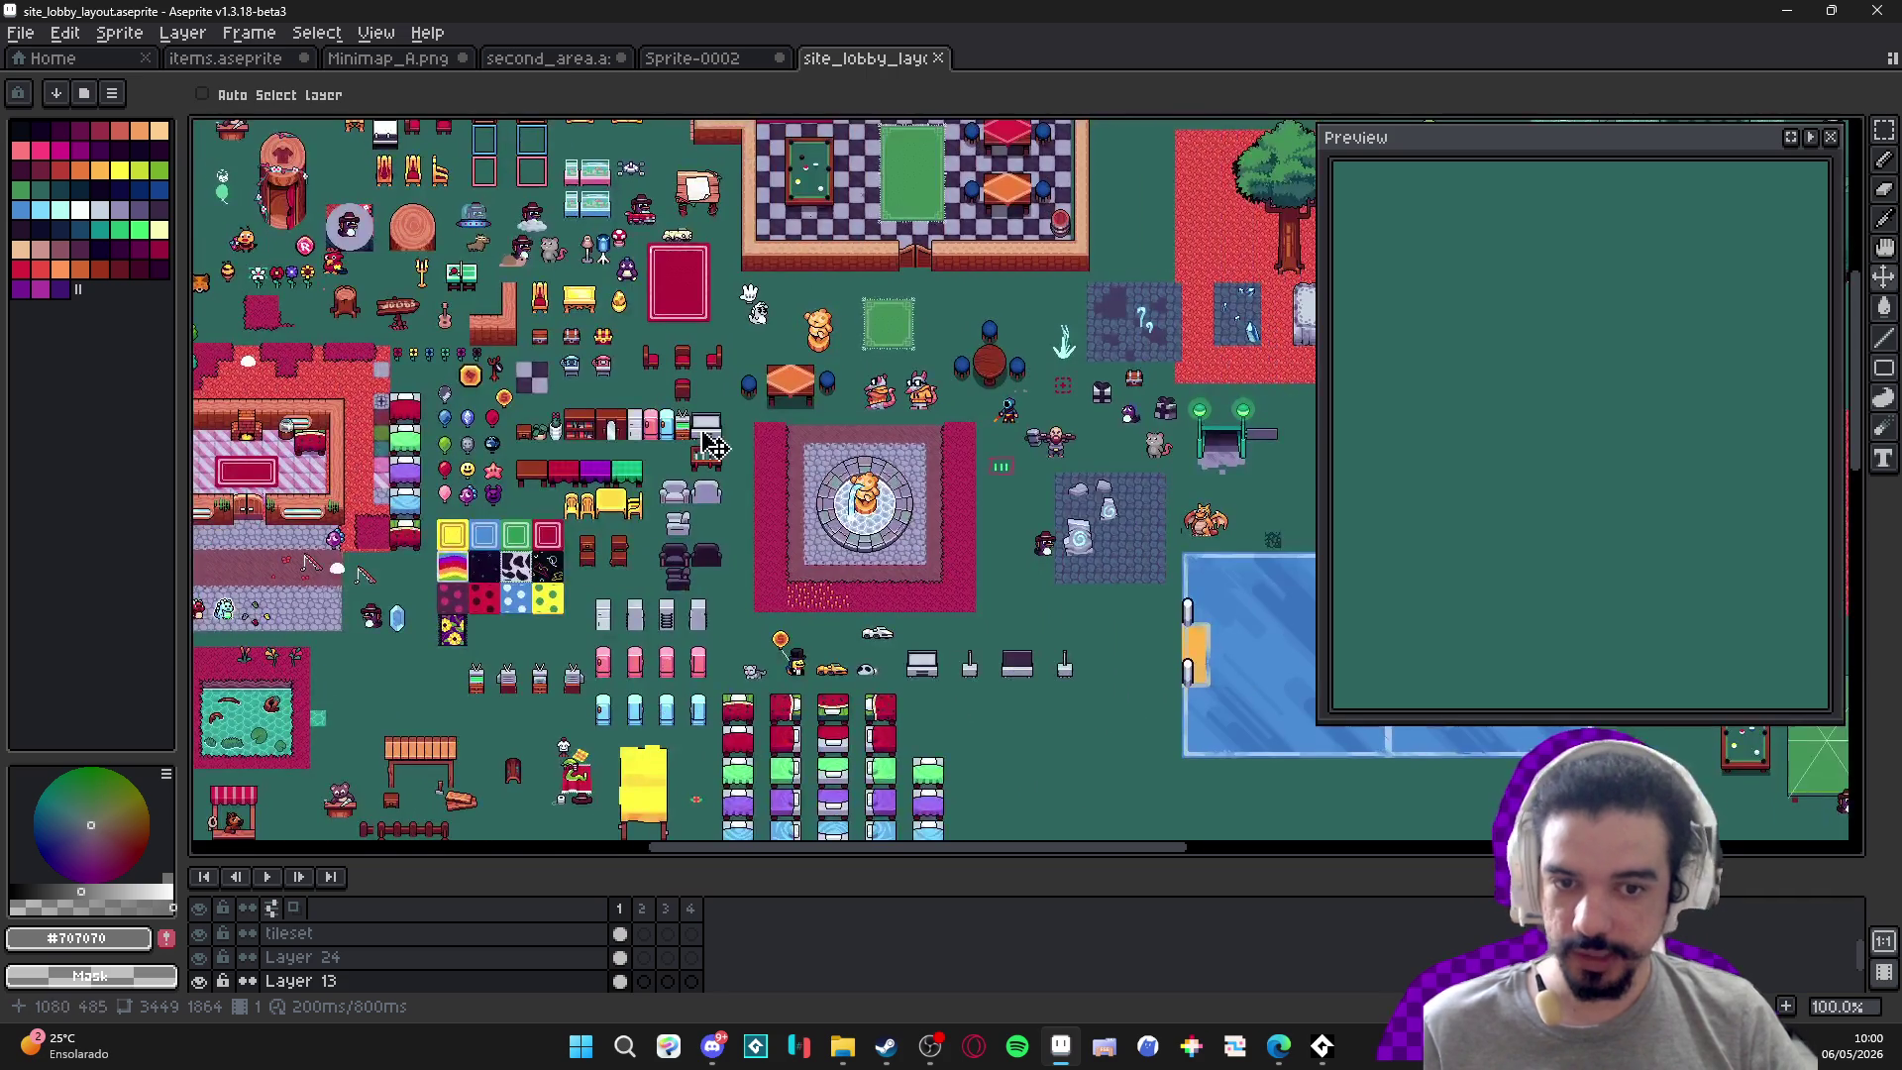
pyautogui.scroll(1, 1053, 463)
pyautogui.scroll(-1, 1030, 380)
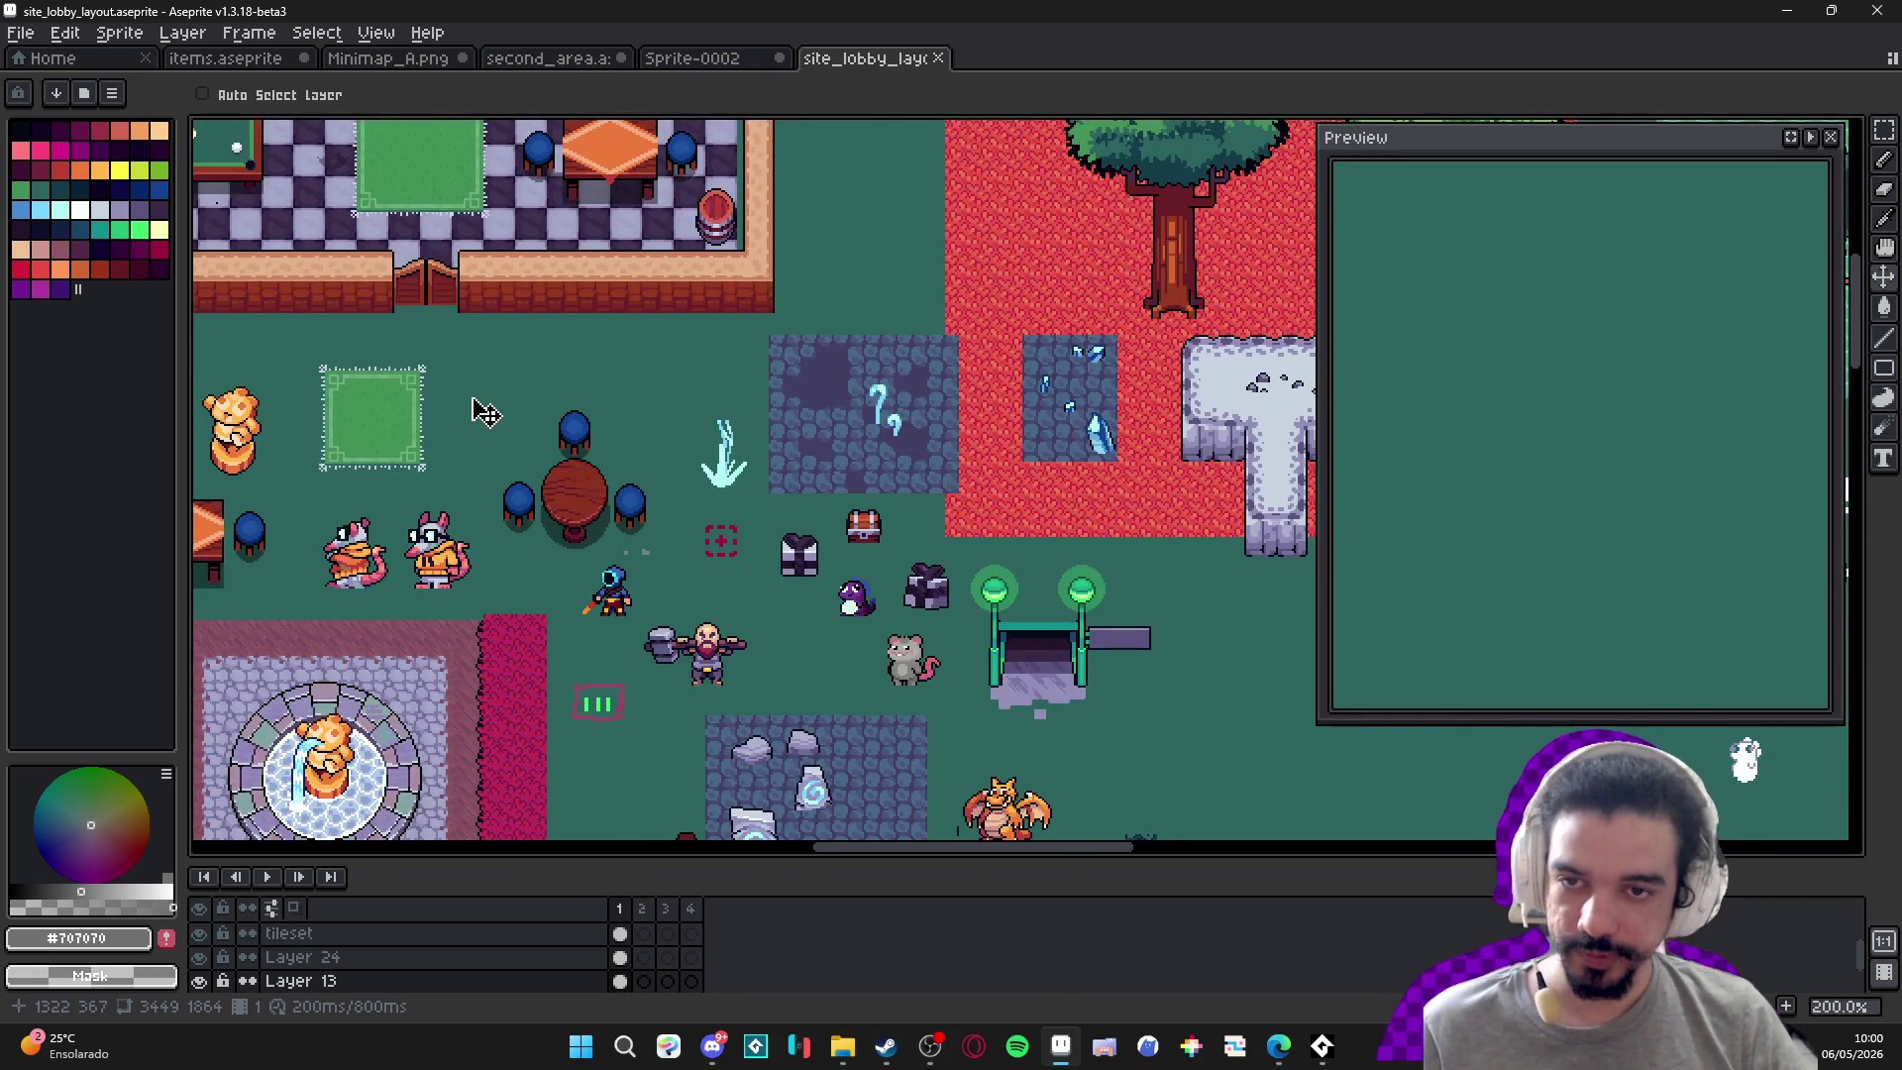
pyautogui.hscroll(-3, 594, 475)
pyautogui.scroll(2, 694, 554)
pyautogui.hscroll(-6, 834, 614)
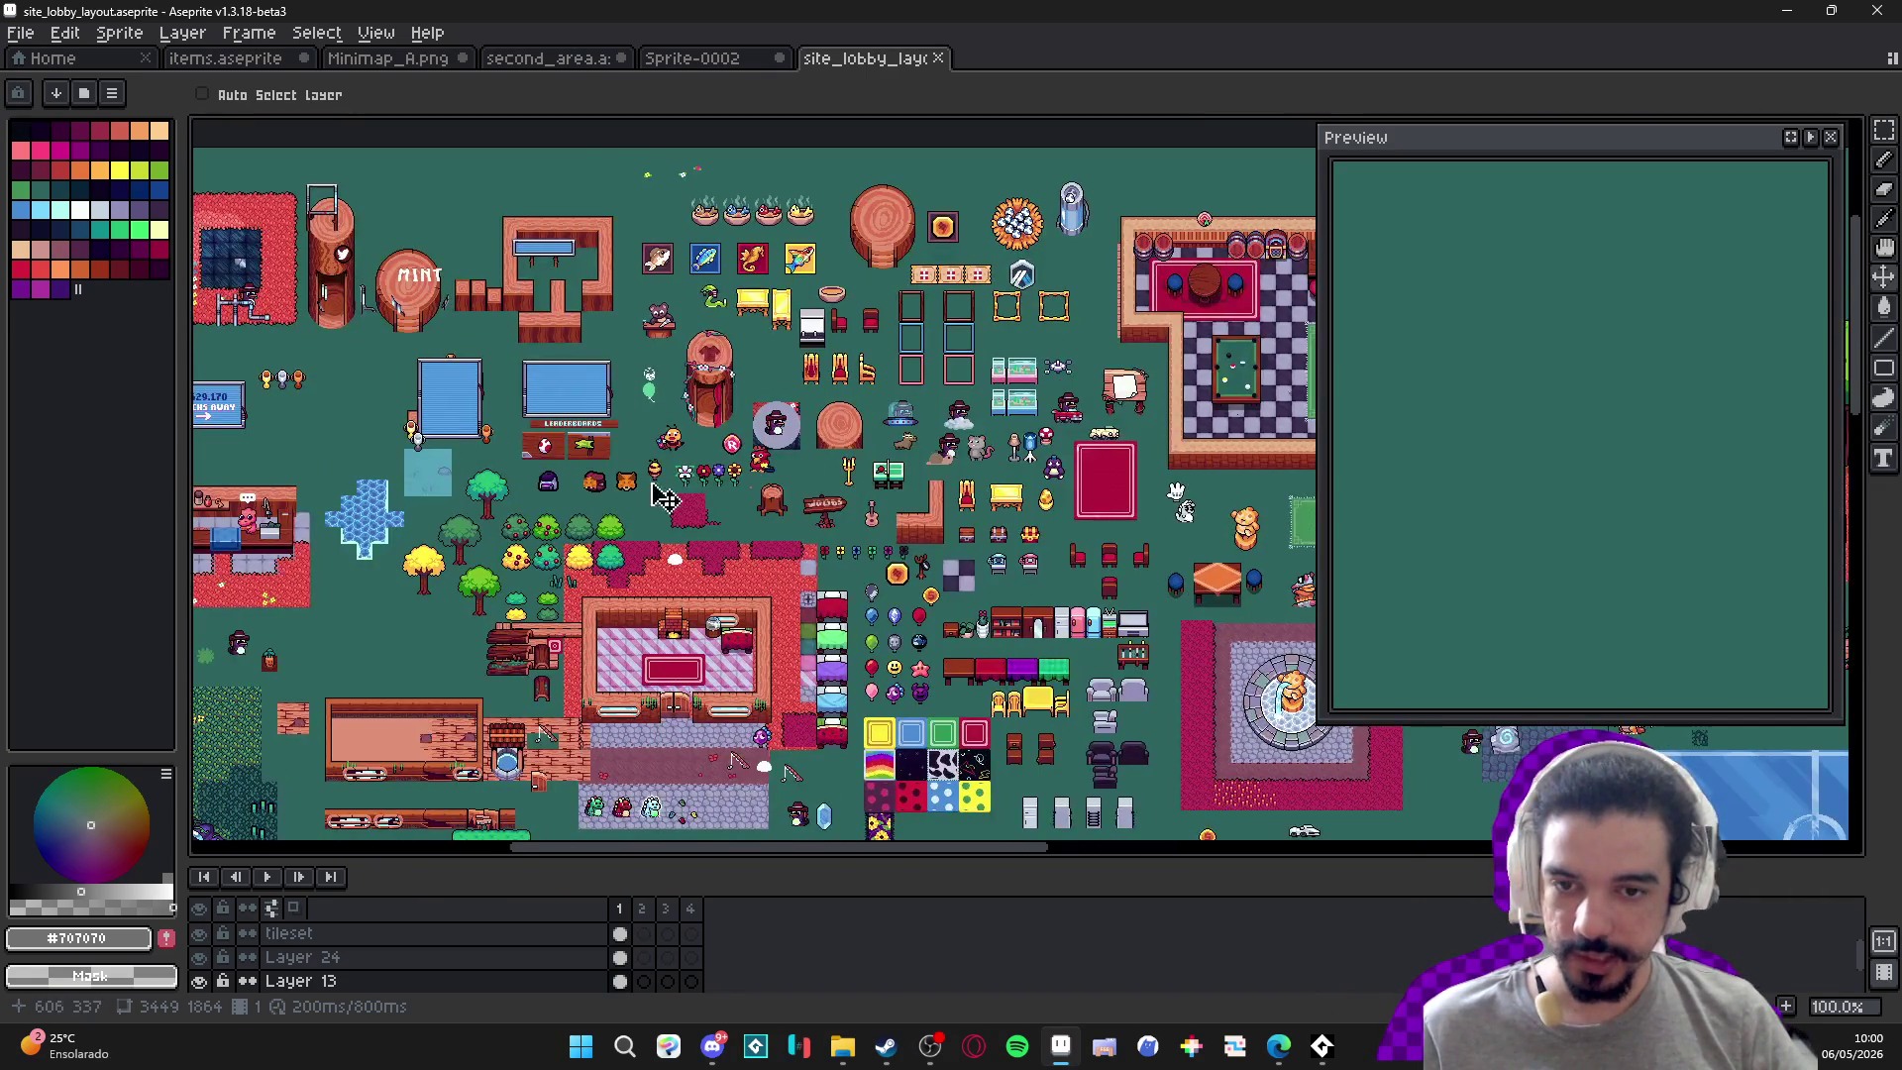
pyautogui.scroll(-2, 831, 446)
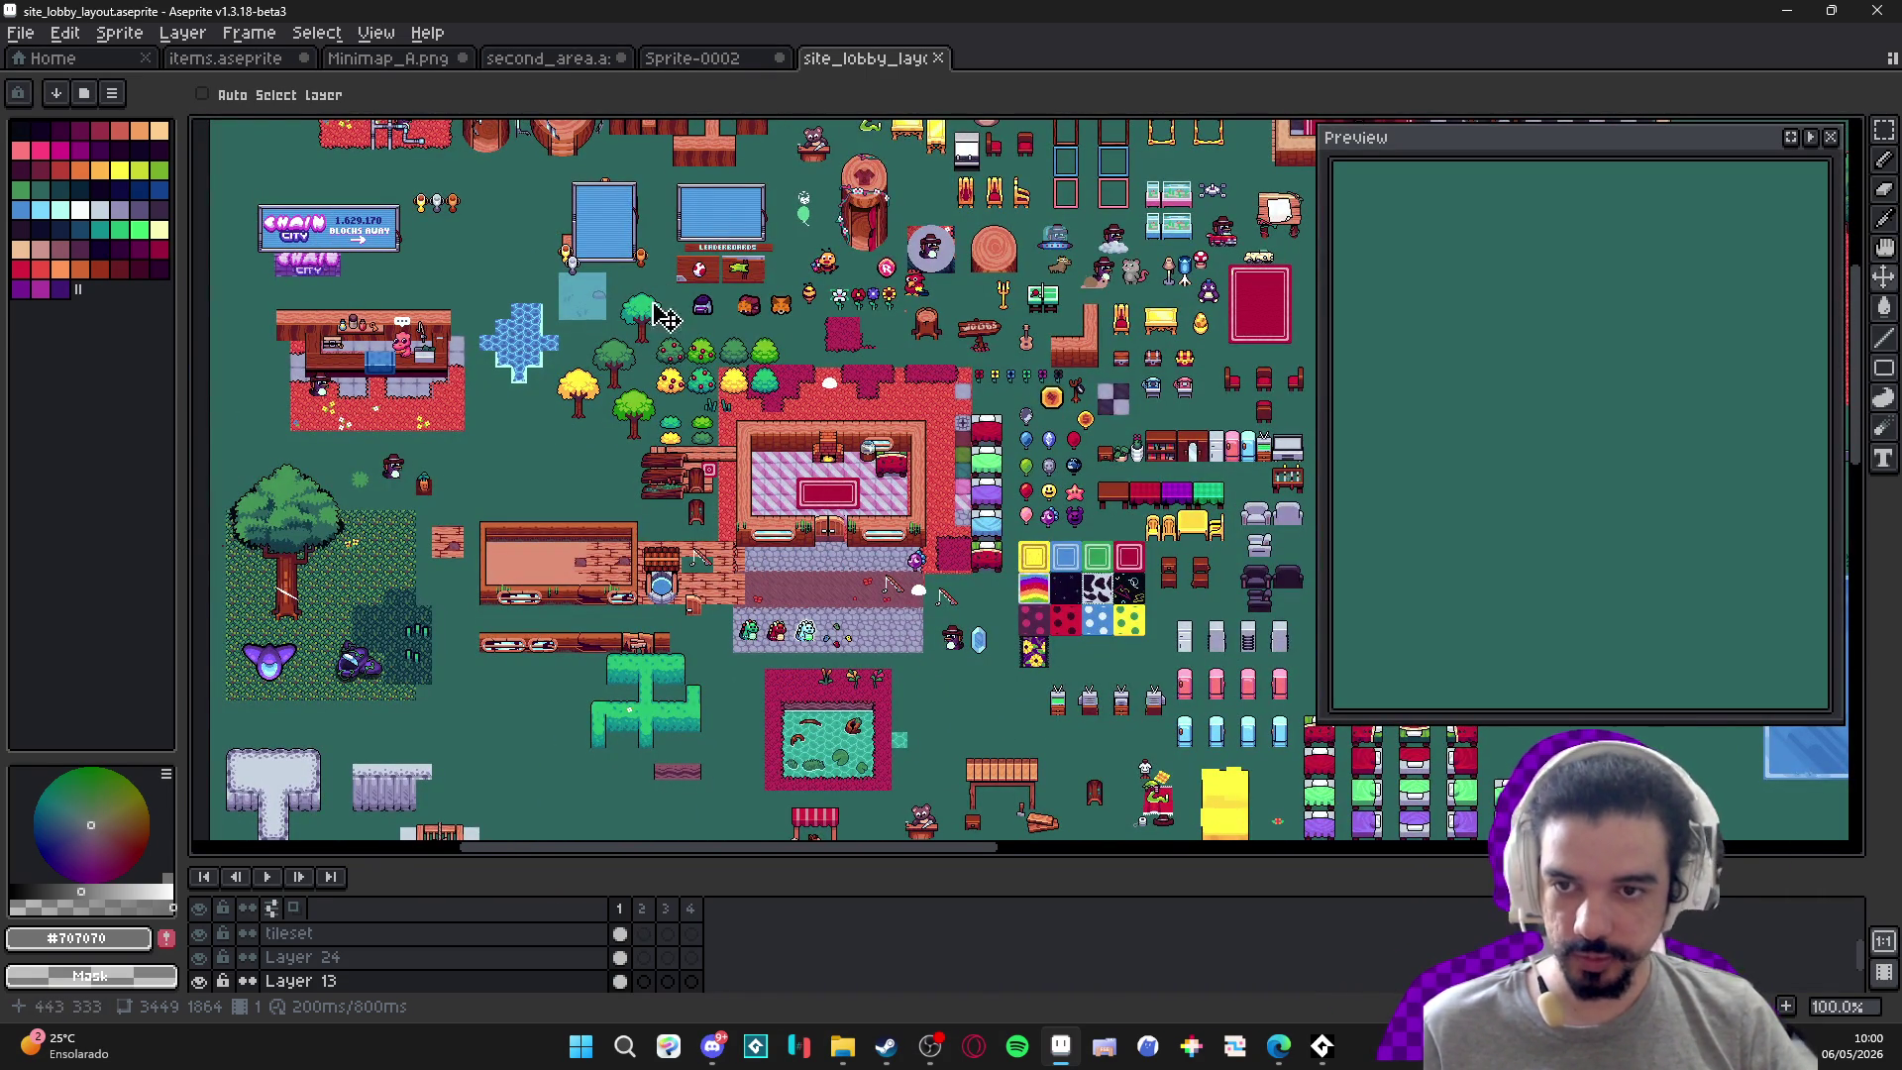
# Close the site_lobby_layout tab and return to the second_area map with RATSURK and MAGIC SCHOOL.
pyautogui.scroll(1, 828, 416)
pyautogui.hscroll(1, 828, 416)
pyautogui.click(941, 59)
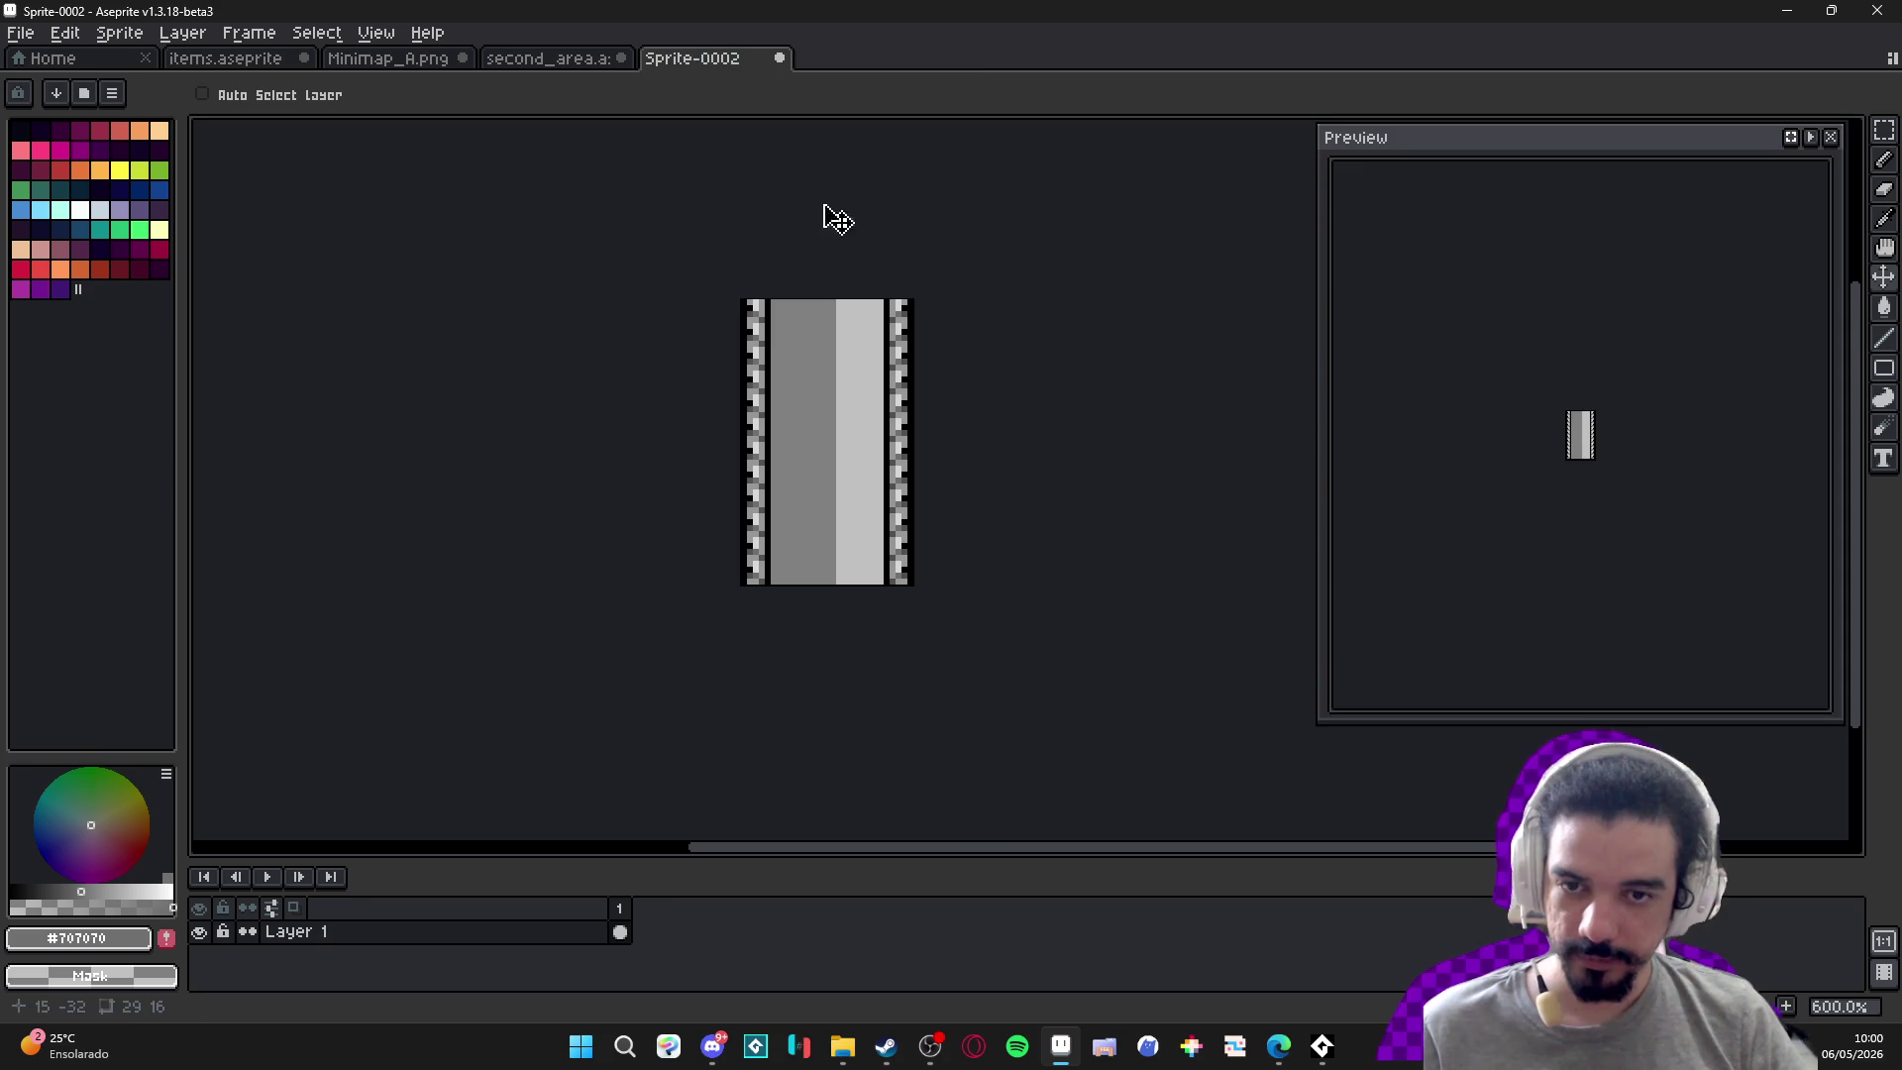
pyautogui.click(570, 61)
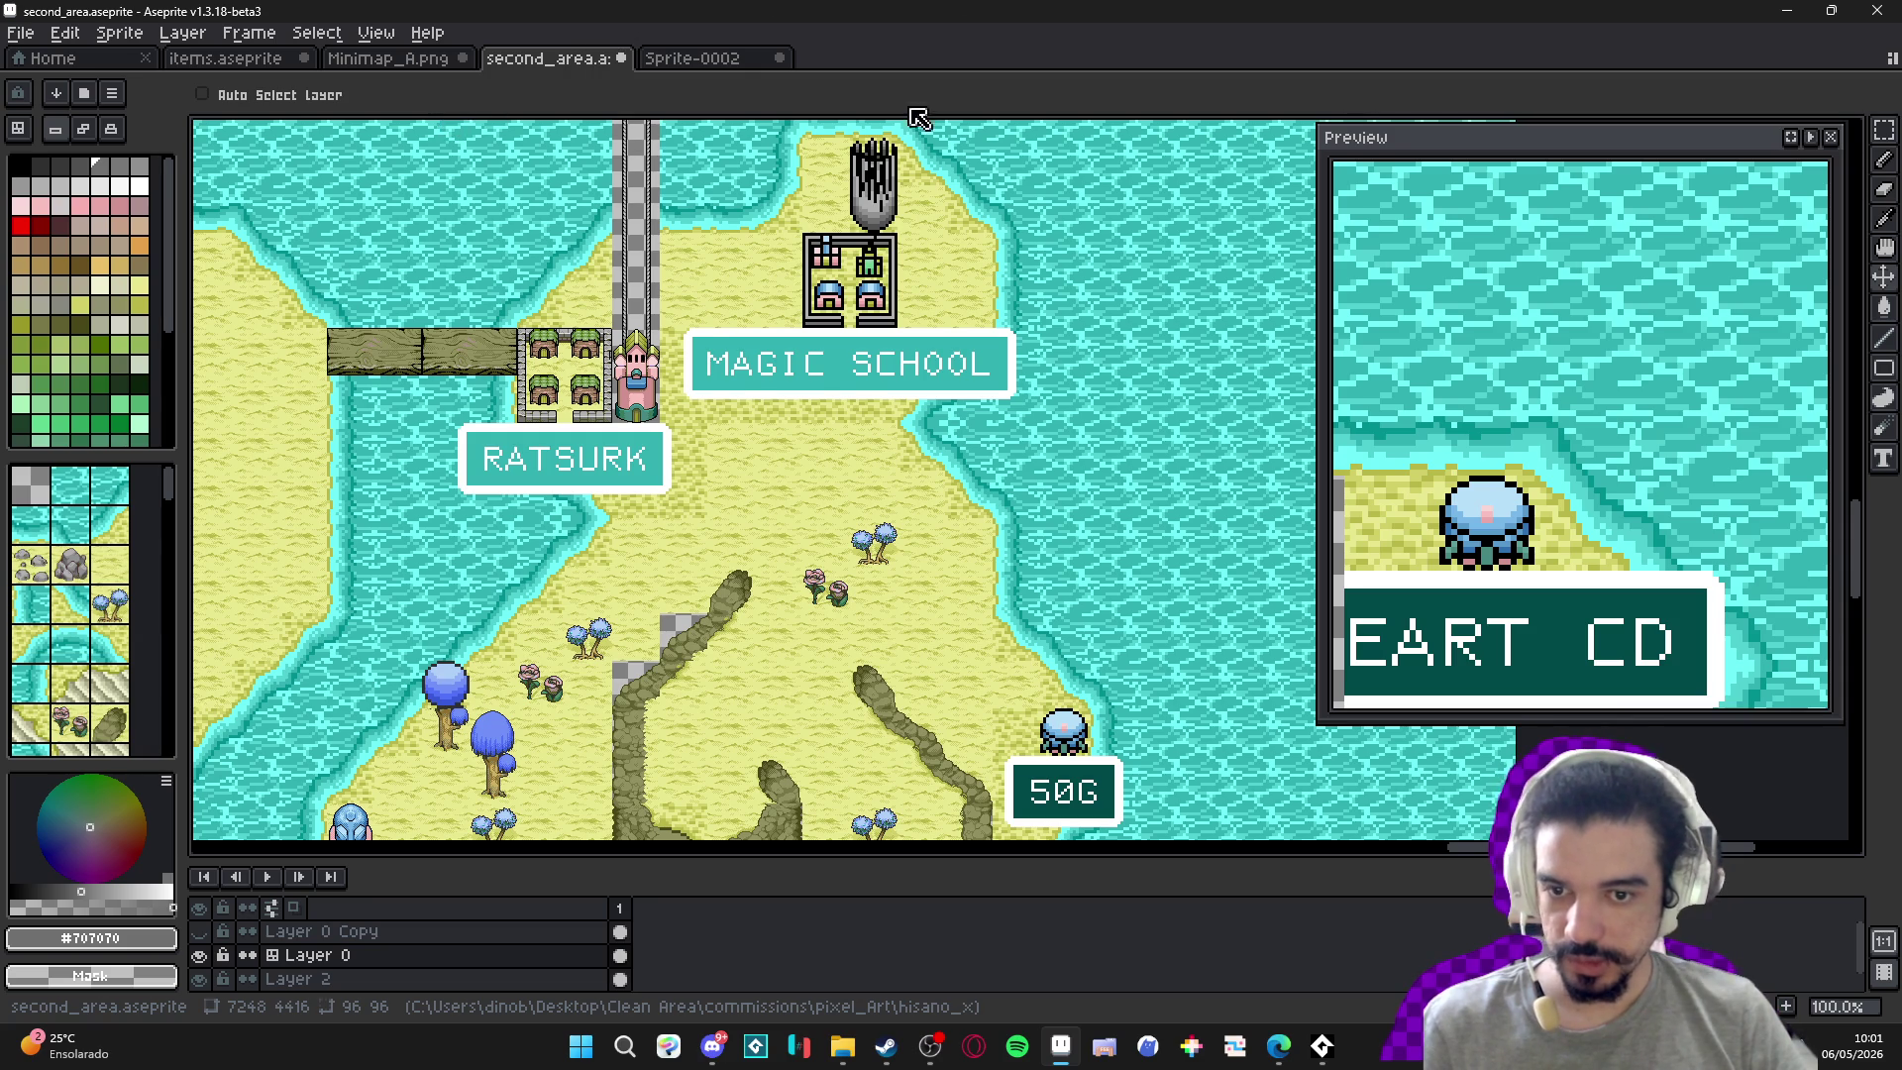
# Pan the second_area map left to the forest and cliffs beside RATSURK.
pyautogui.scroll(-2, 805, 437)
pyautogui.moveTo(804, 437)
pyautogui.mouseDown()
pyautogui.moveTo(658, 488)
pyautogui.moveTo(436, 474)
pyautogui.moveTo(349, 494)
pyautogui.mouseUp()
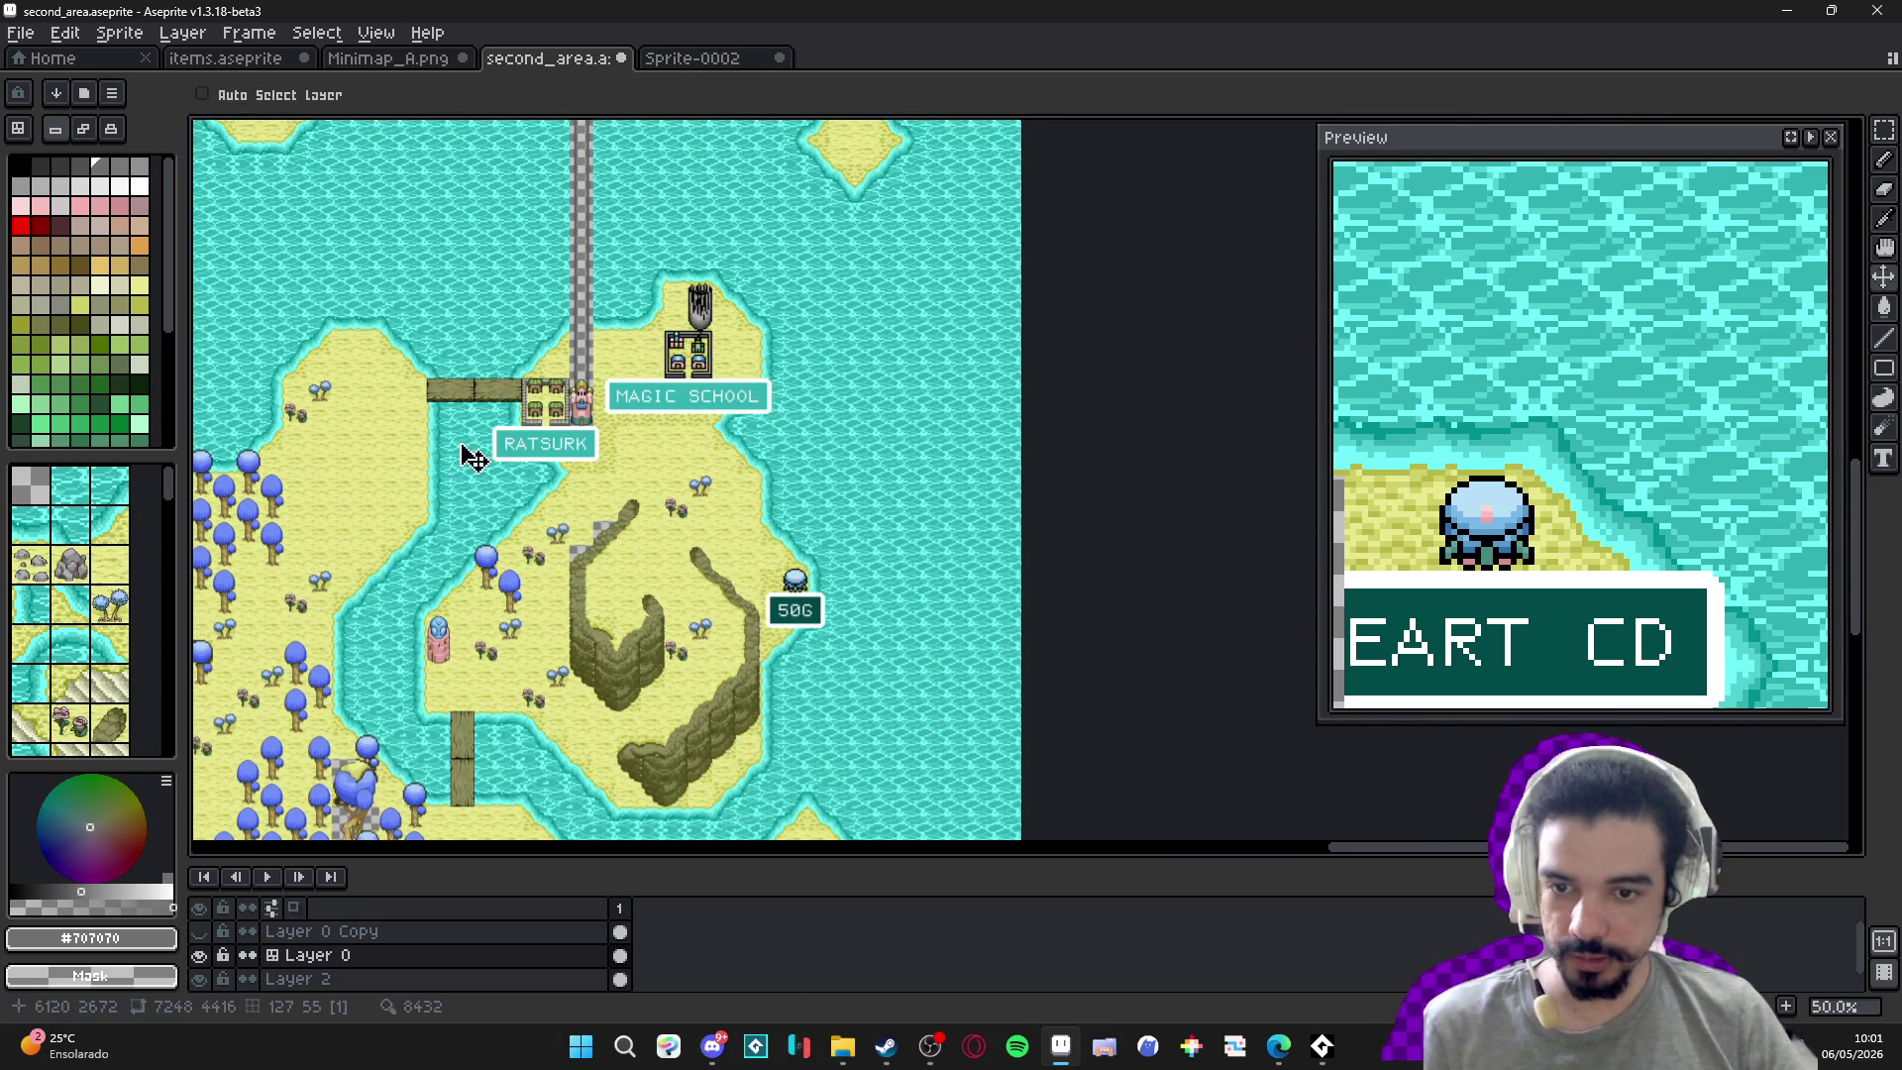
pyautogui.moveTo(512, 455); pyautogui.dragTo(785, 357)
pyautogui.moveTo(312, 446)
pyautogui.mouseDown()
pyautogui.moveTo(704, 429)
pyautogui.moveTo(759, 459)
pyautogui.mouseUp()
pyautogui.moveTo(500, 451); pyautogui.dragTo(582, 452)
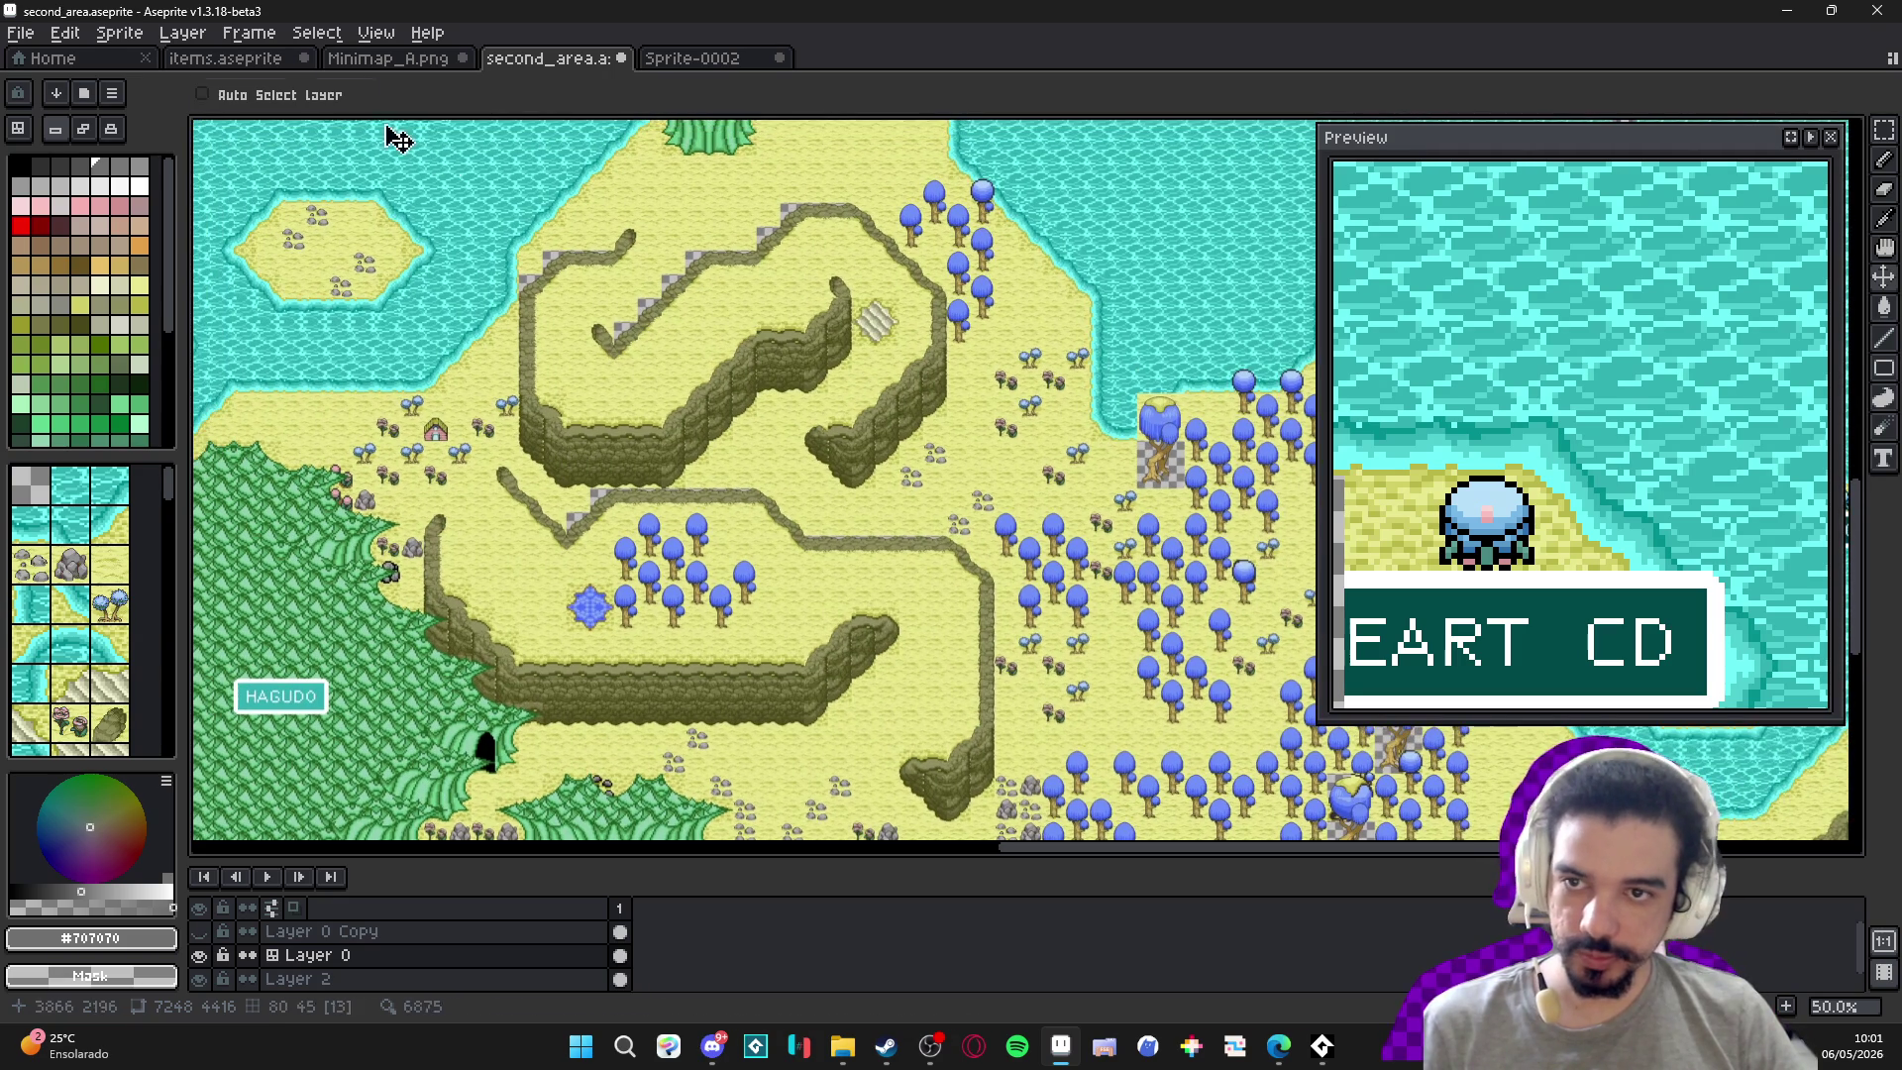
# Look over the Minimap_A tileset, then zoom in and out on the second_area map.
pyautogui.click(388, 58)
pyautogui.scroll(-2, 790, 384)
pyautogui.scroll(1, 561, 322)
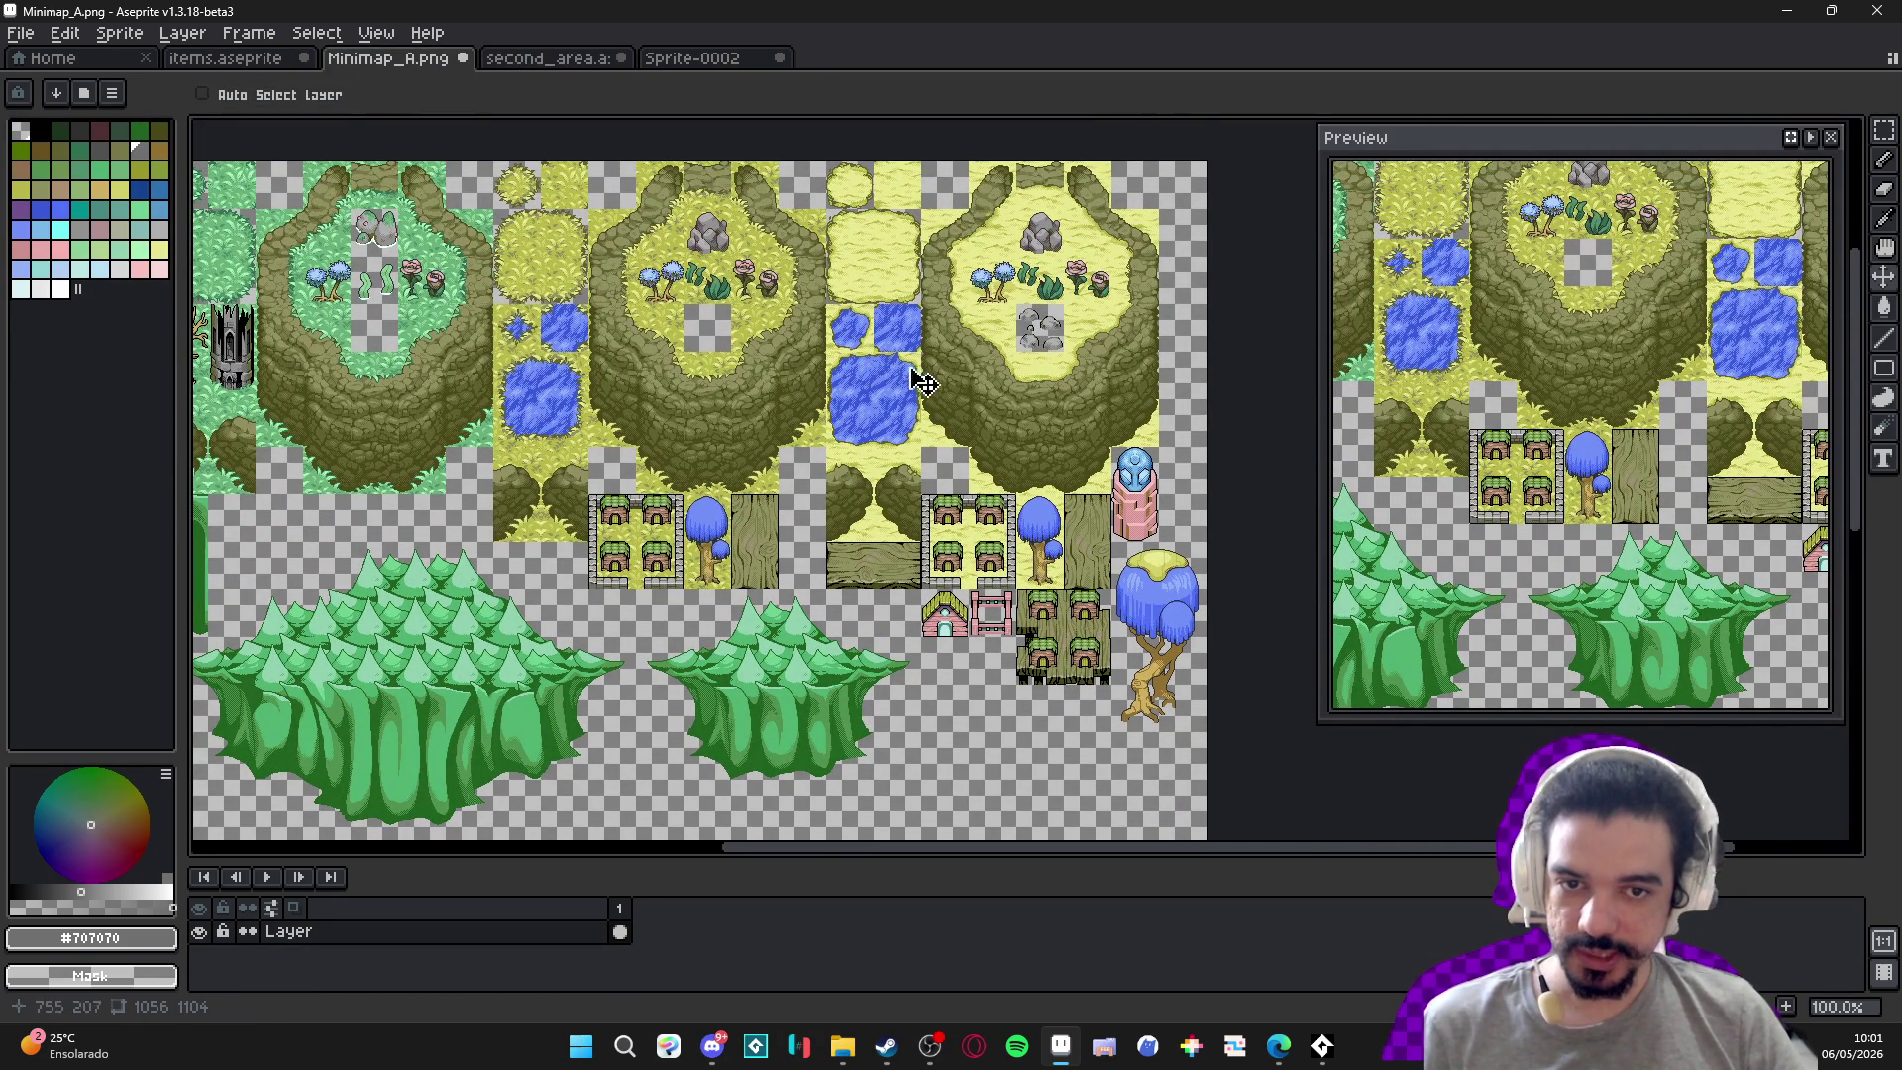
pyautogui.click(548, 58)
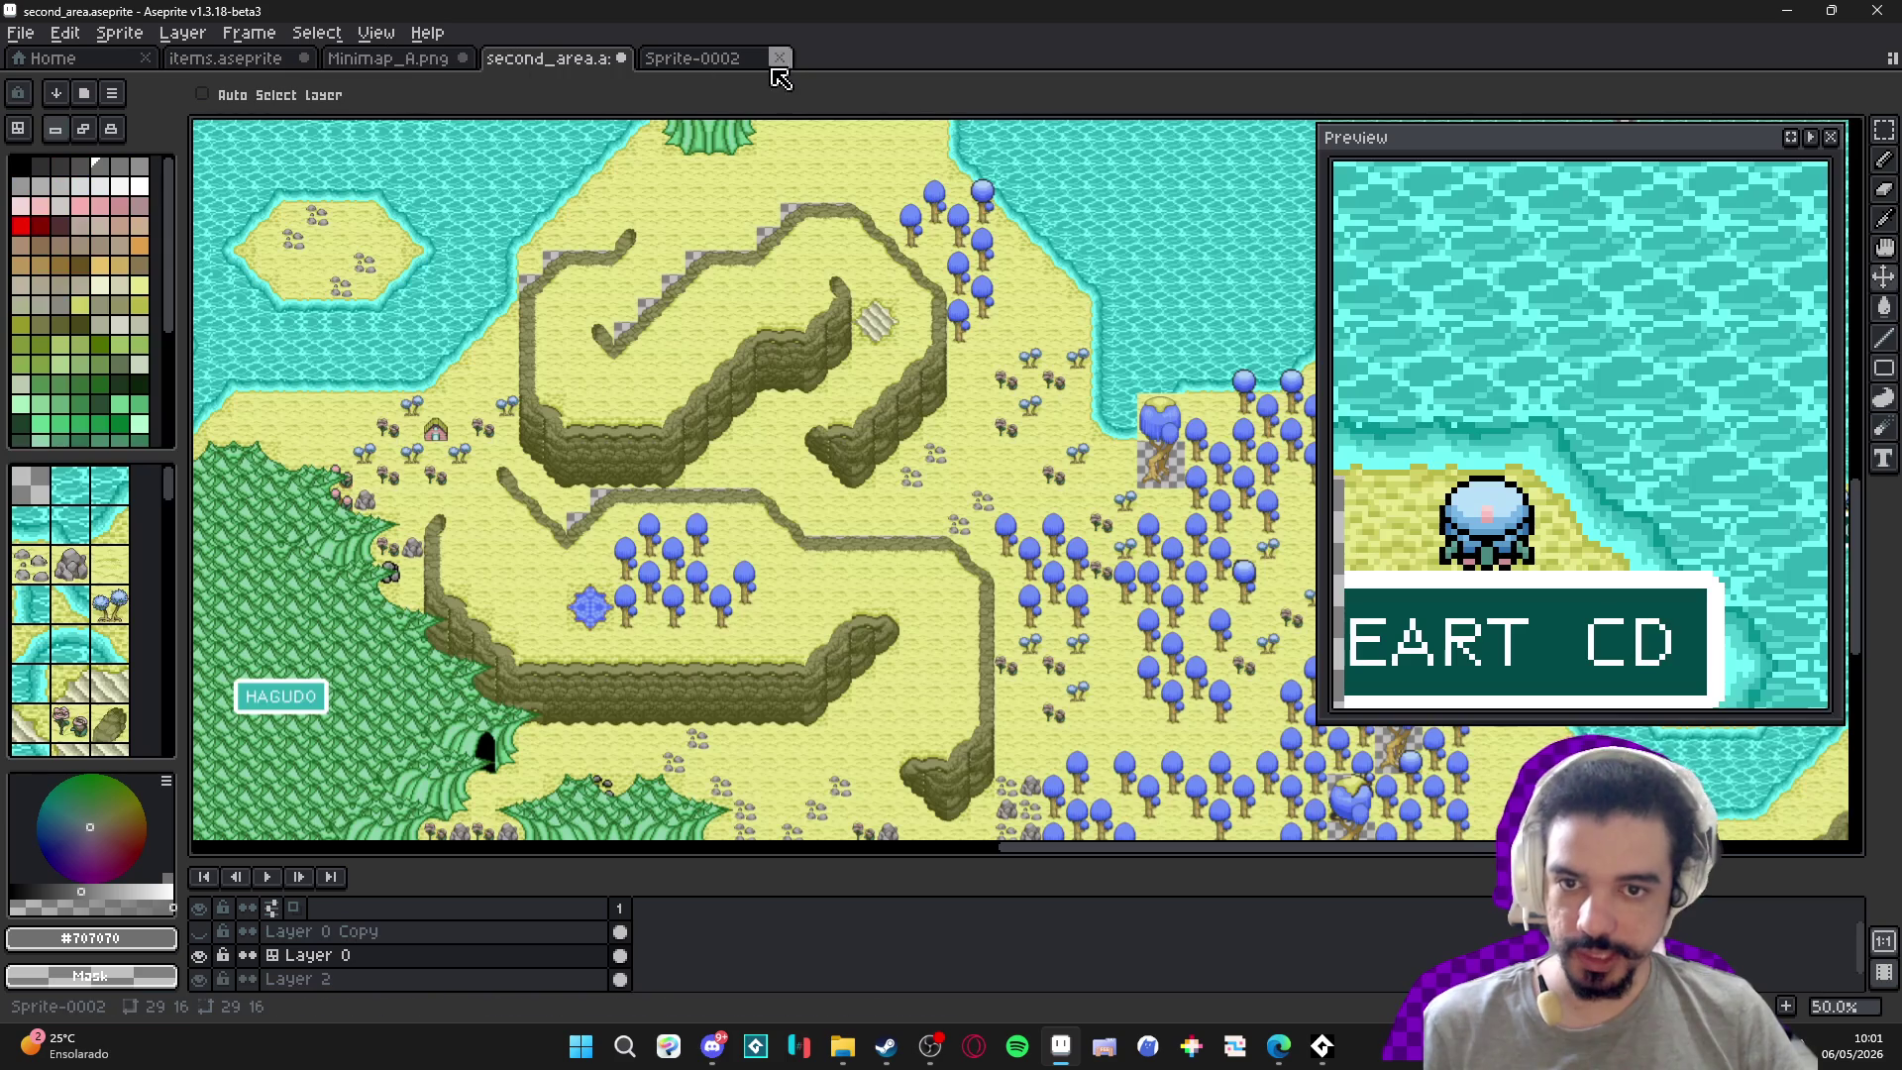
pyautogui.scroll(-1, 804, 365)
pyautogui.scroll(5, 810, 368)
pyautogui.scroll(-4, 808, 367)
pyautogui.scroll(2, 807, 366)
pyautogui.scroll(3, 810, 366)
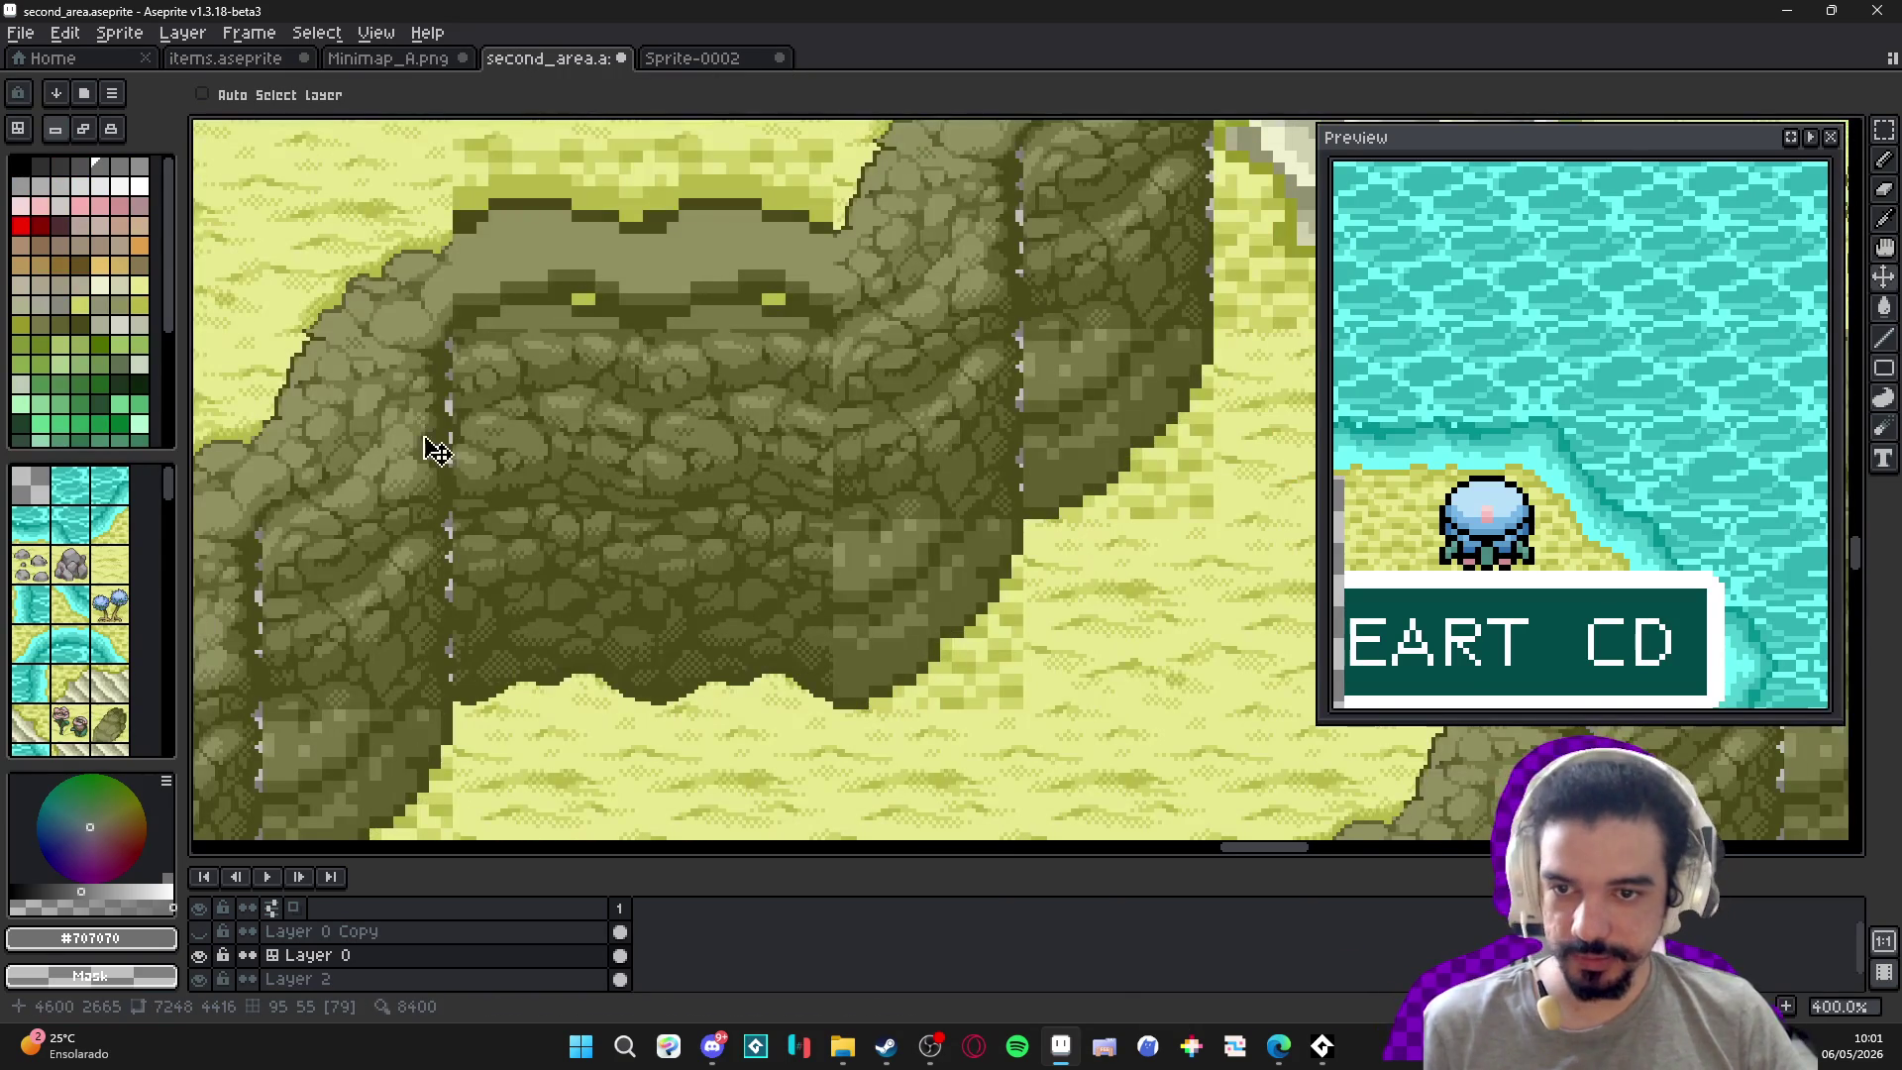
pyautogui.scroll(-2, 974, 439)
pyautogui.scroll(-2, 974, 439)
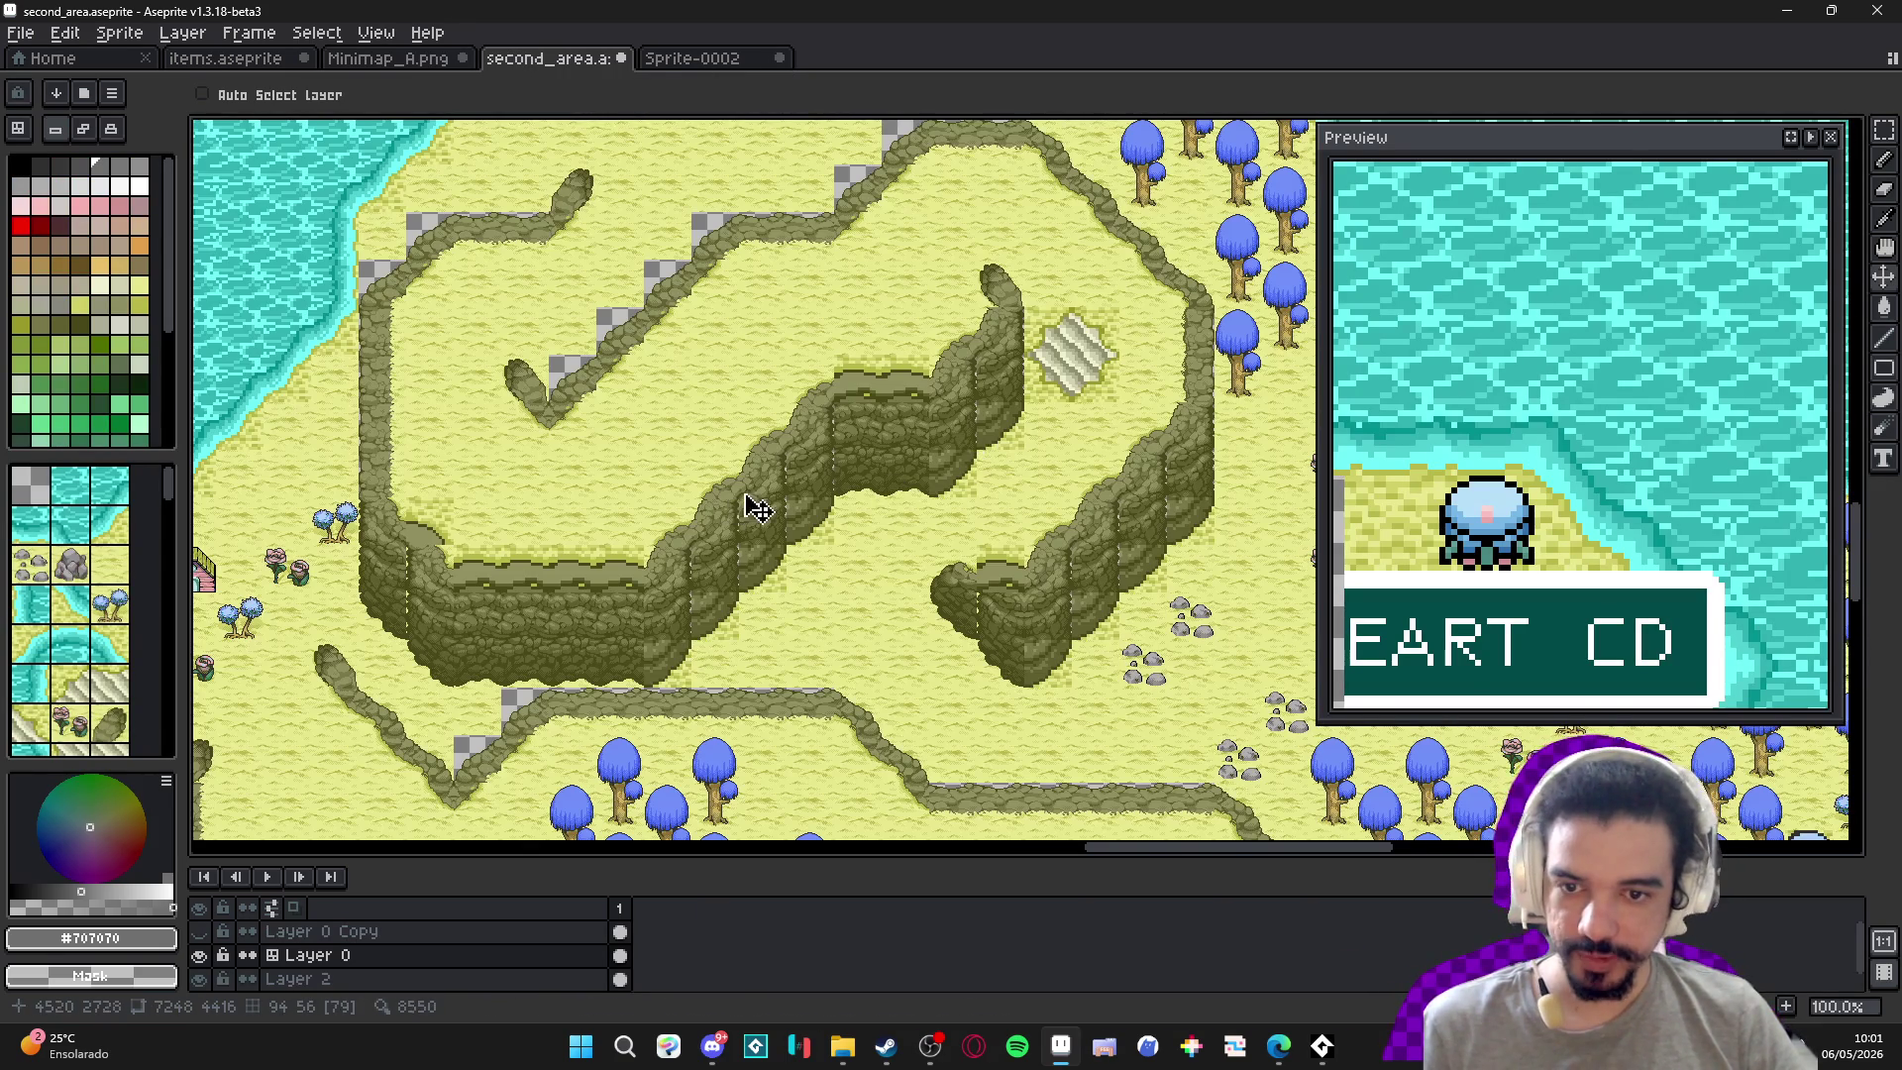
pyautogui.scroll(-1, 659, 574)
pyautogui.scroll(3, 909, 514)
pyautogui.scroll(-3, 909, 514)
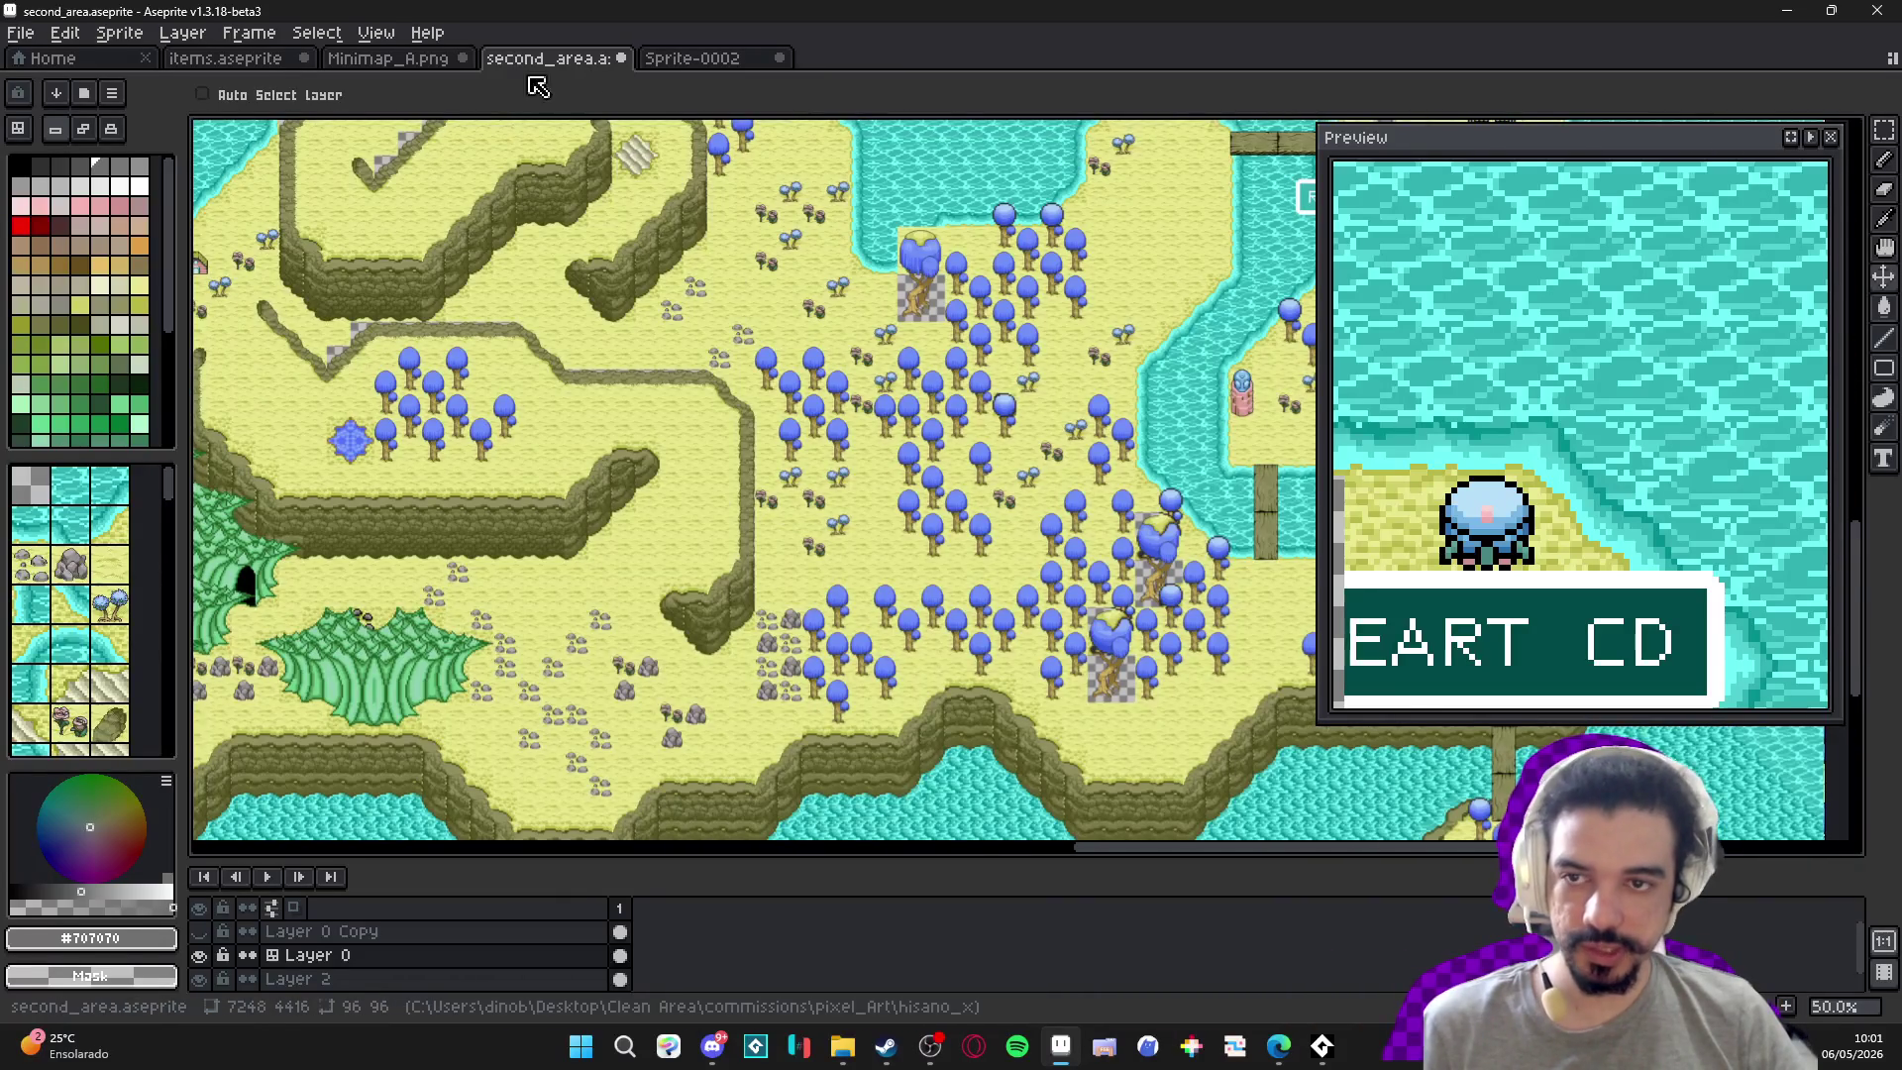
# Glance at Minimap_A, Sprite-0002 and second_area, then center the items sheet's frames.
pyautogui.click(429, 61)
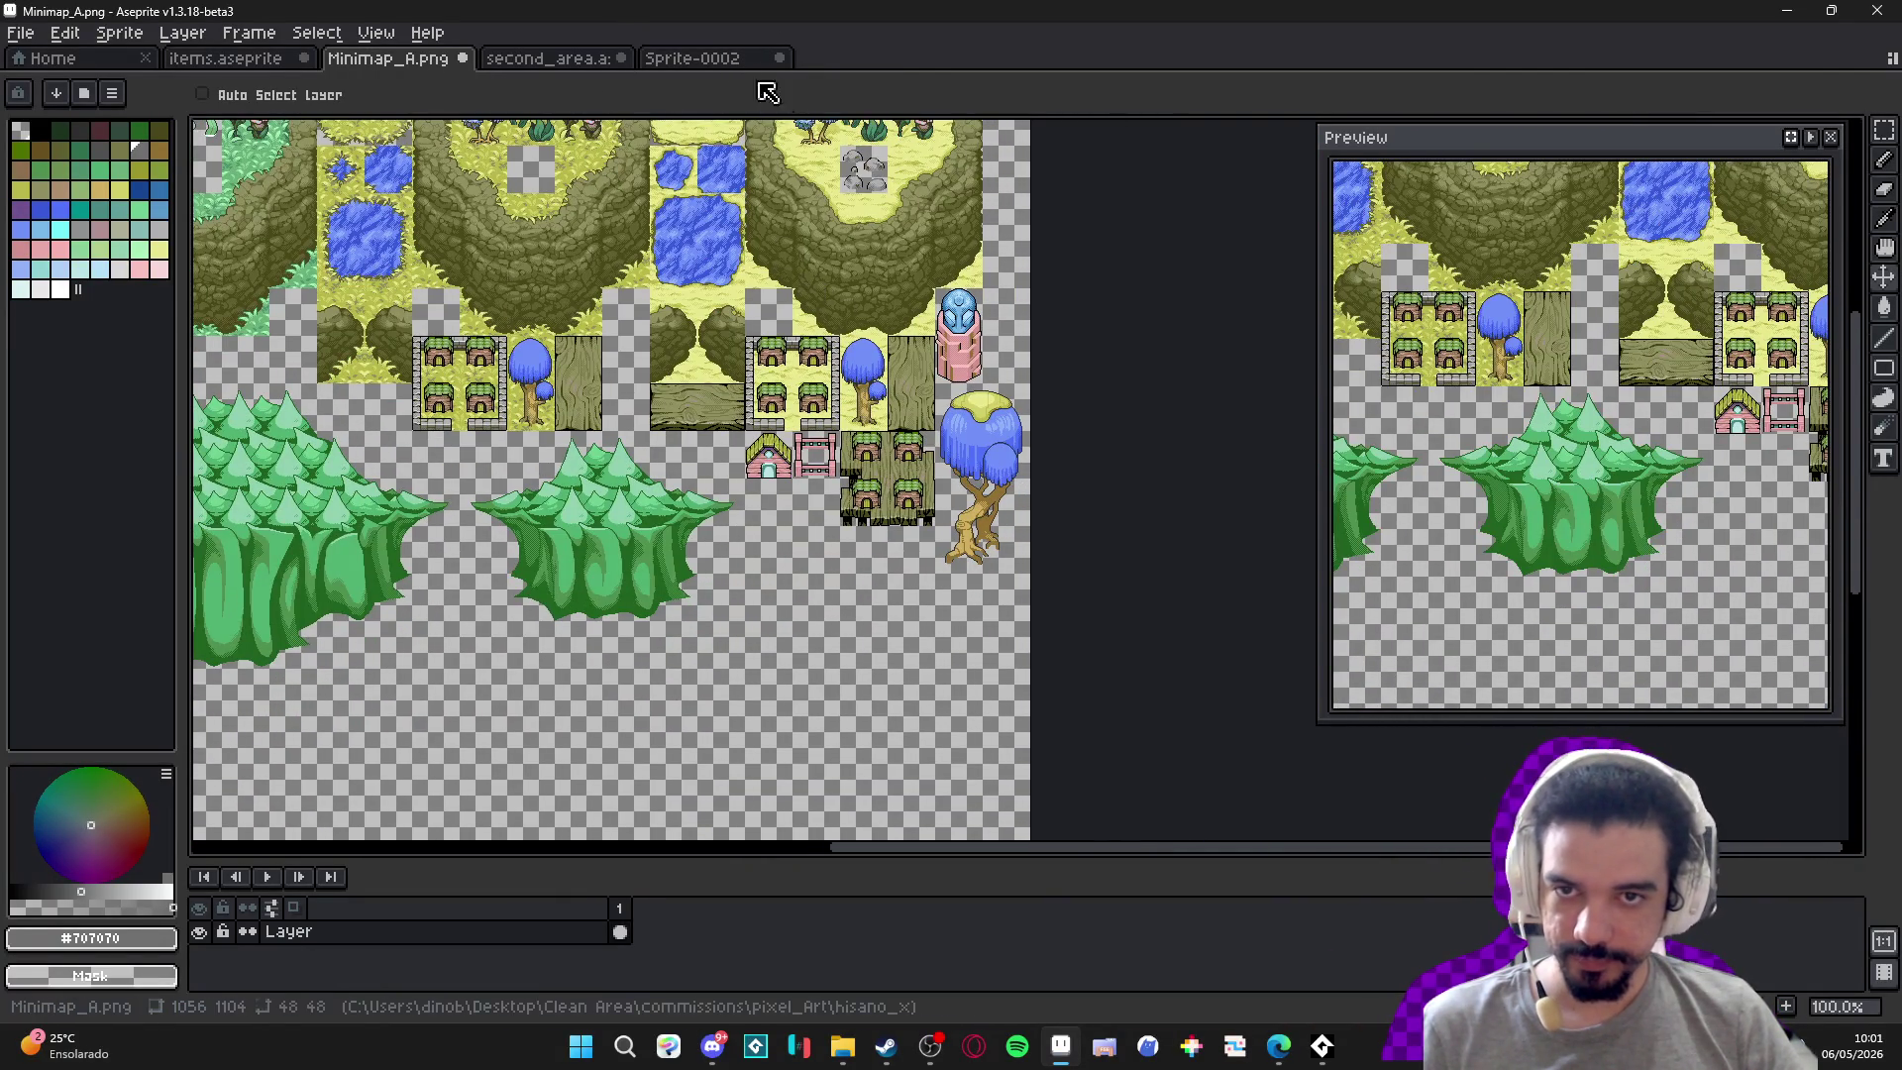
pyautogui.click(733, 61)
pyautogui.click(560, 56)
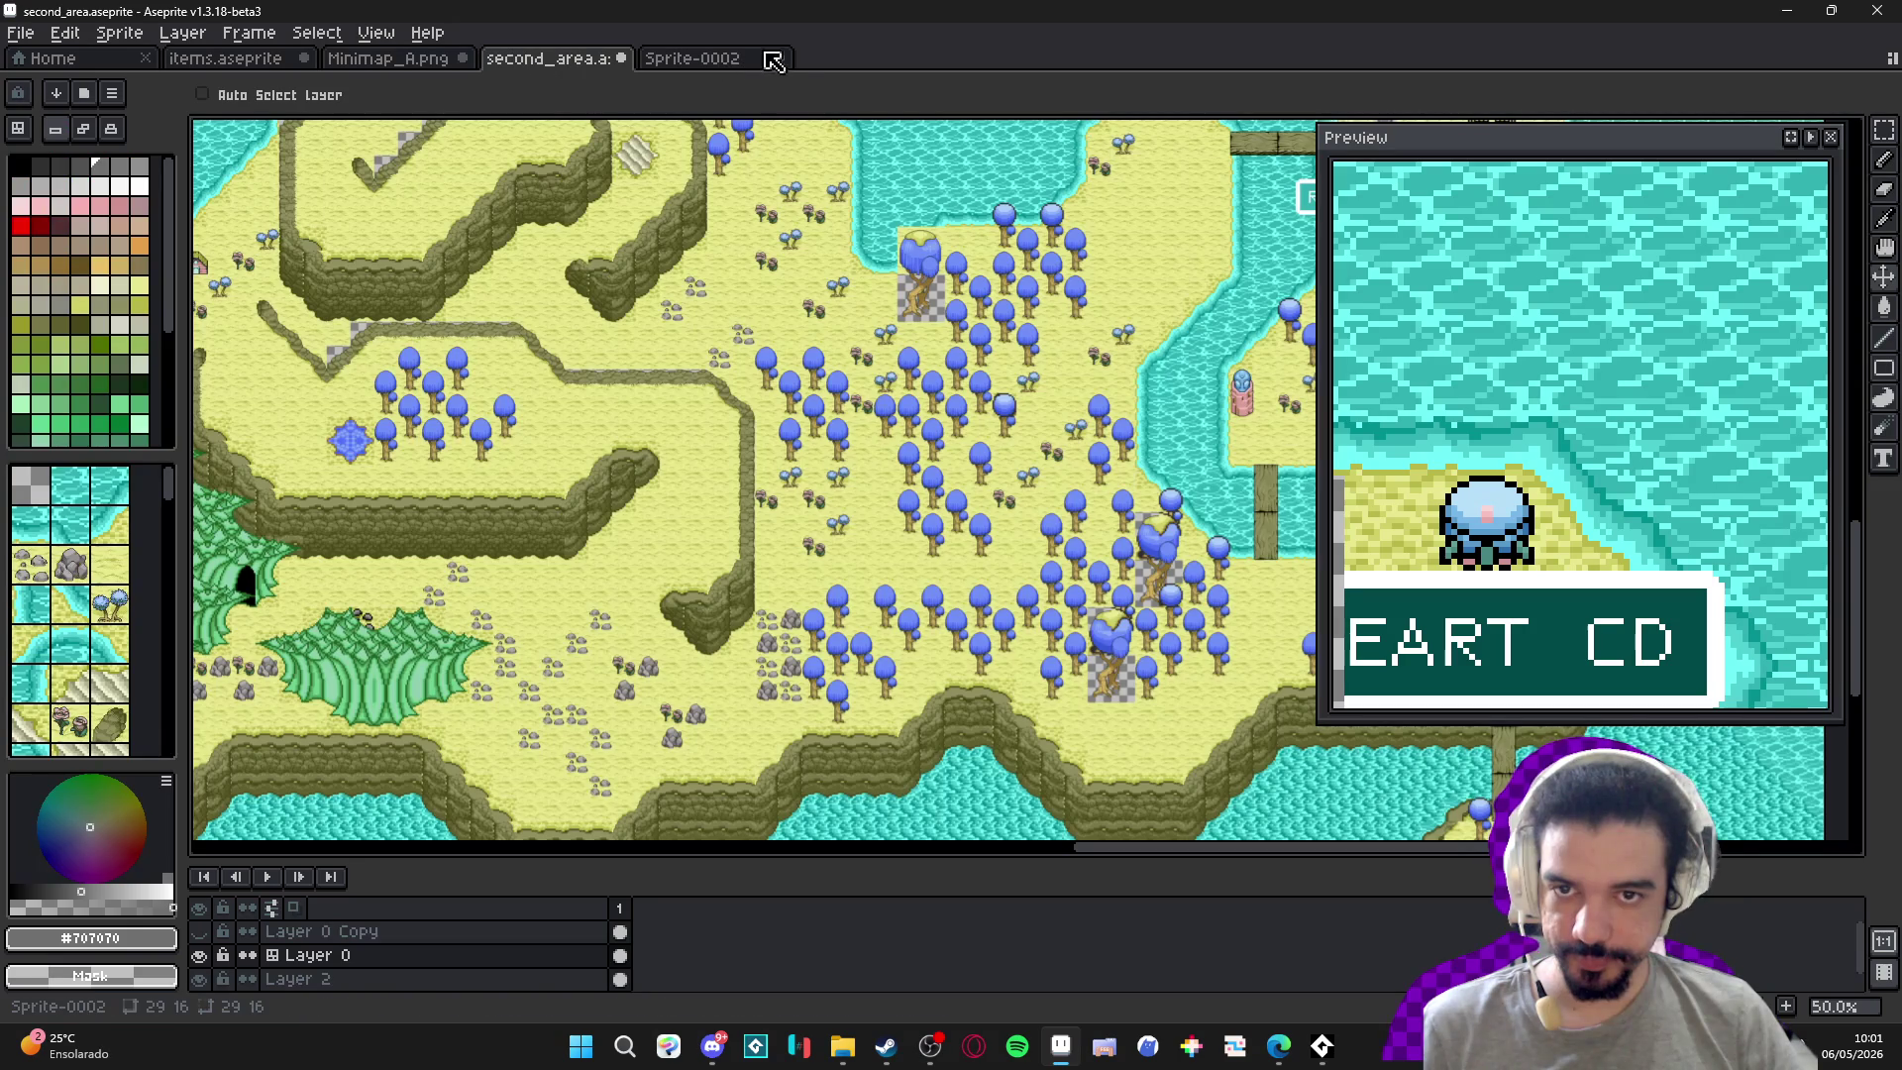
pyautogui.click(391, 60)
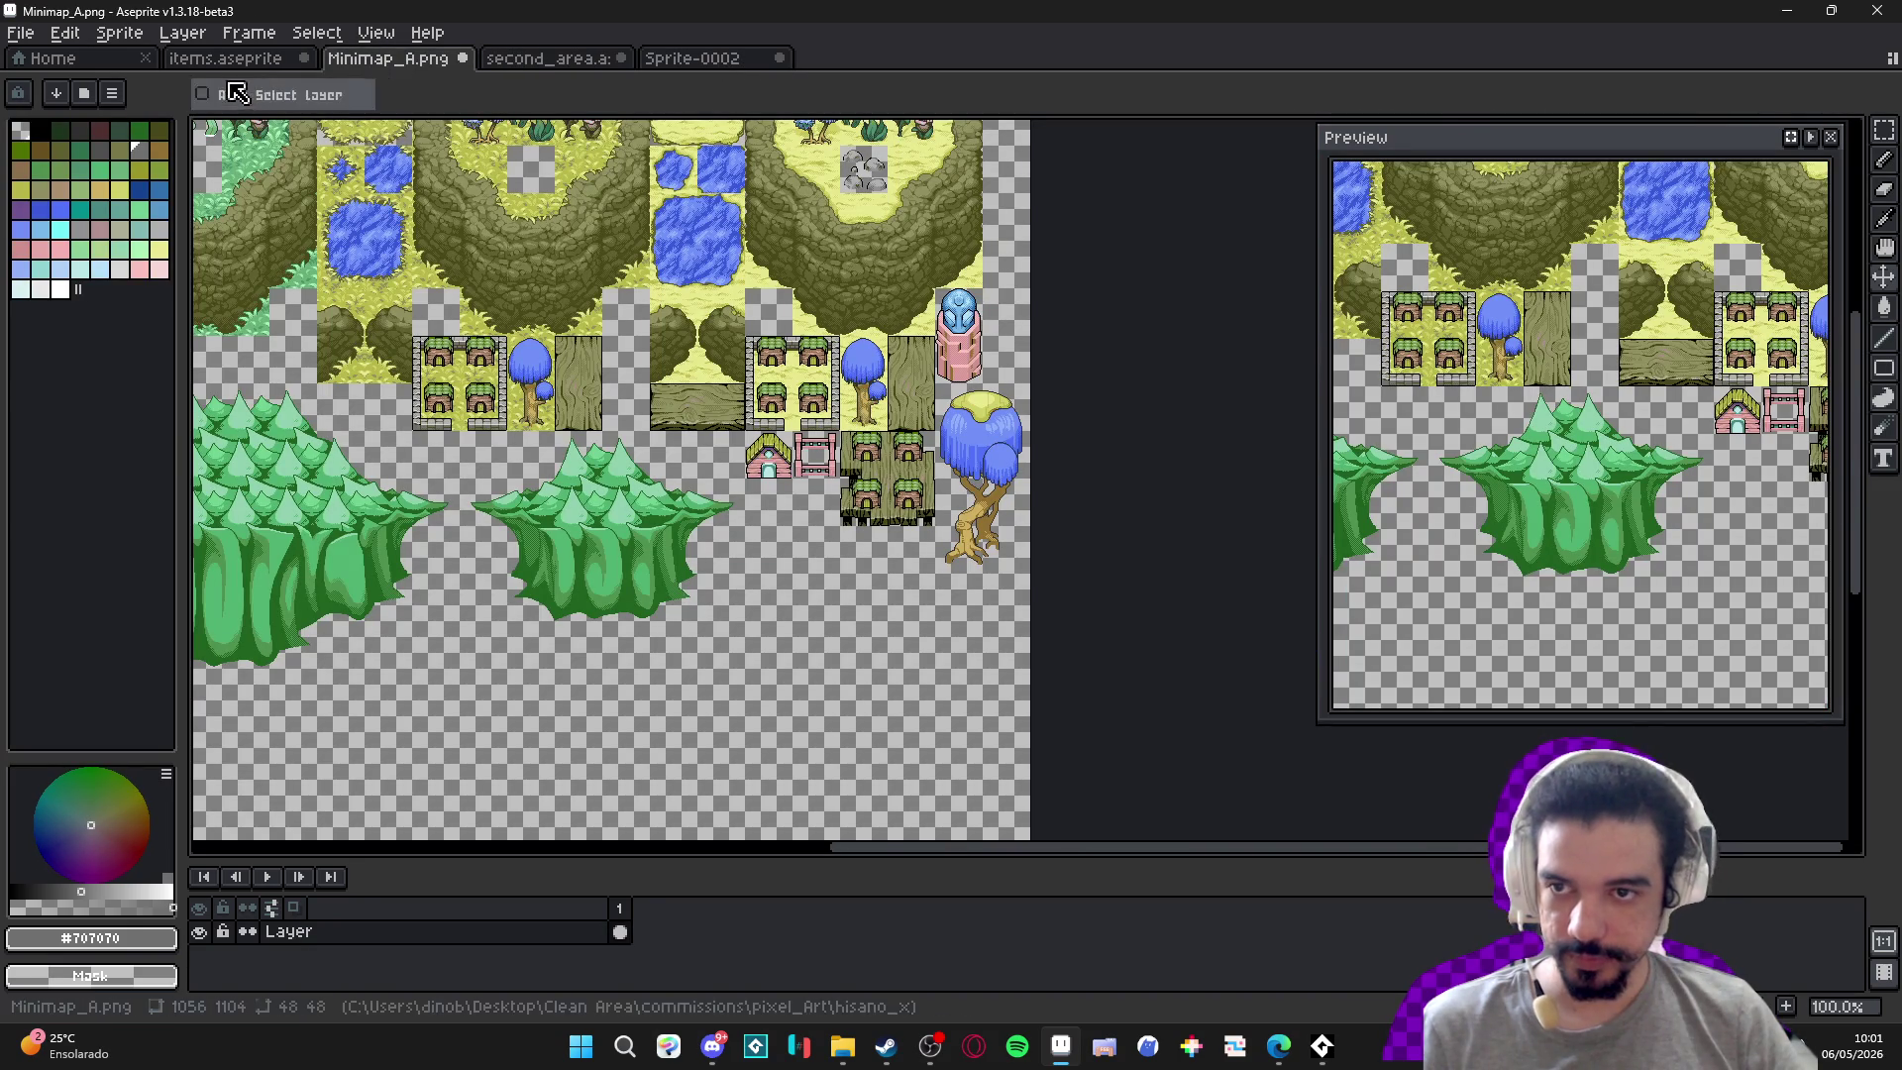
pyautogui.click(238, 65)
pyautogui.moveTo(1062, 539); pyautogui.dragTo(966, 485)
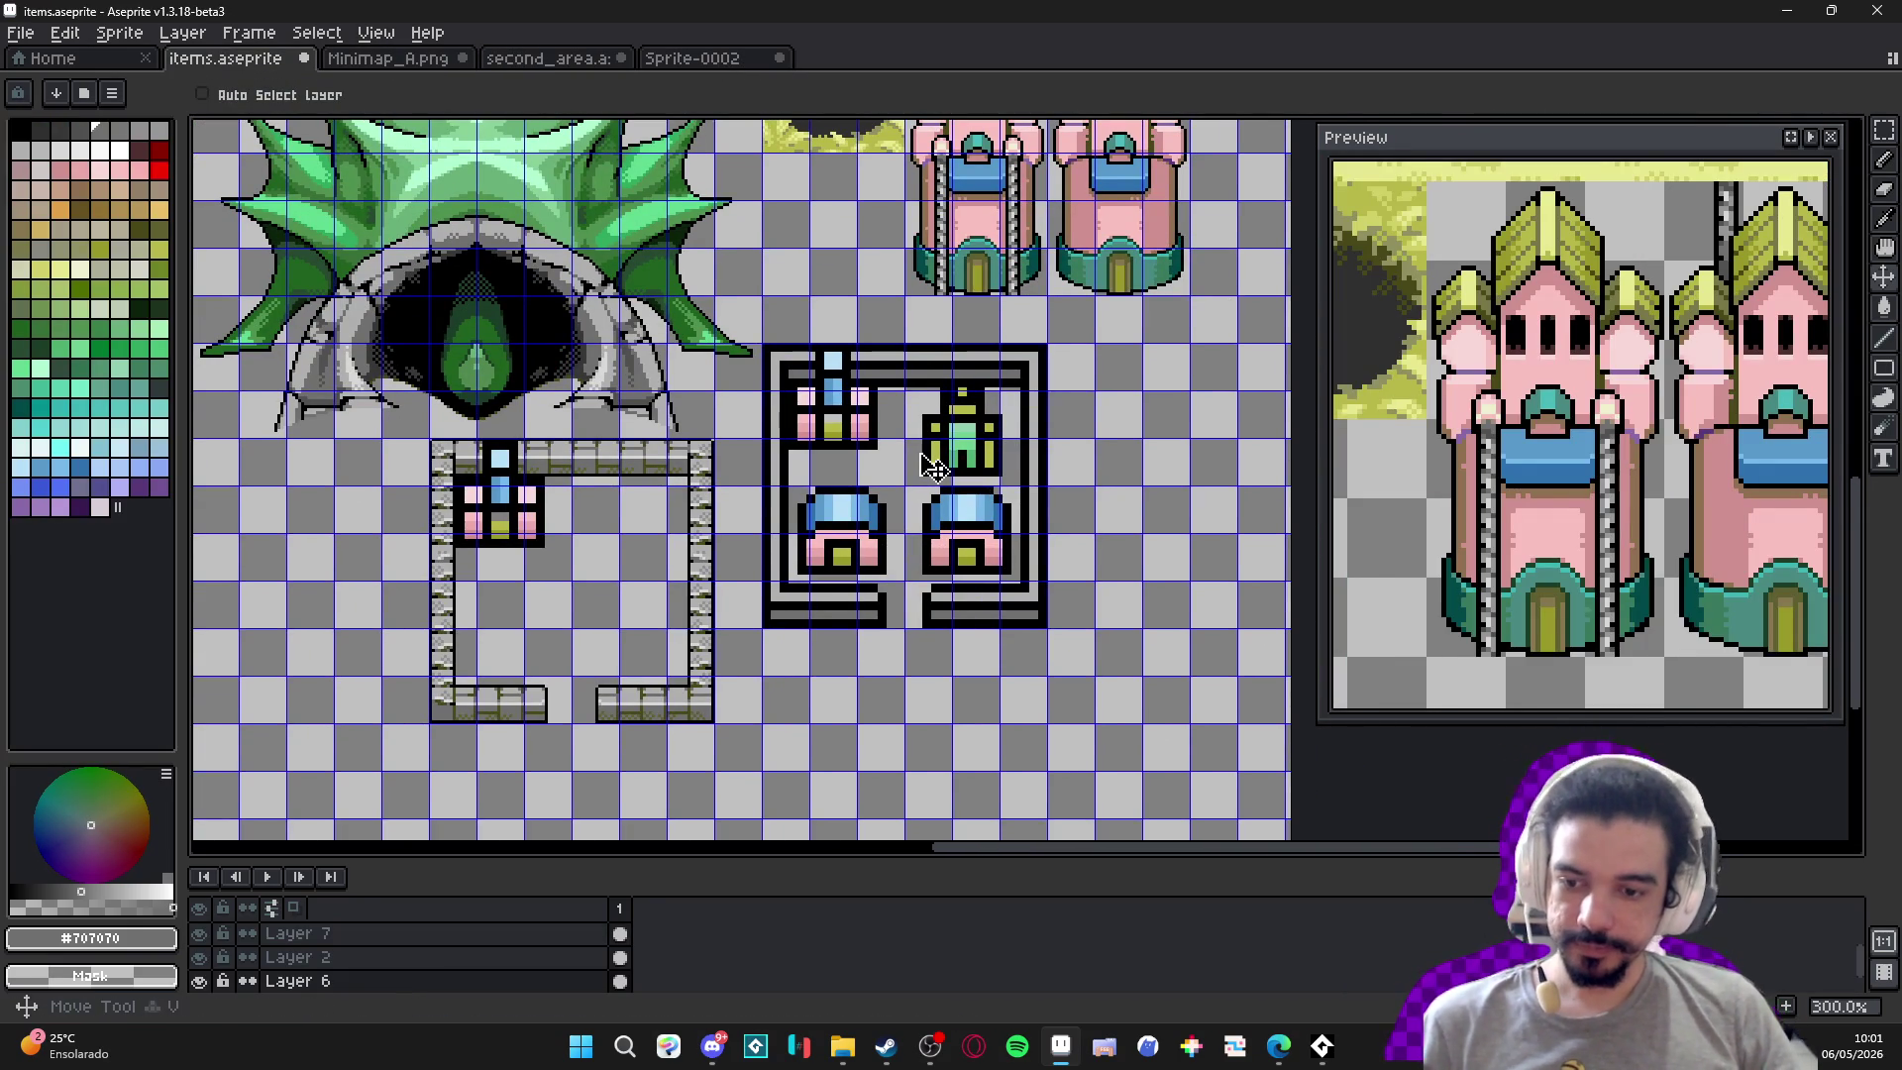
# Move Layer 7 below Layer 2, make Layer 6 active and turn off automatic layer picking.
pyautogui.click(201, 981)
pyautogui.click(201, 981)
pyautogui.click(199, 957)
pyautogui.click(199, 957)
pyautogui.click(199, 958)
pyautogui.click(199, 957)
pyautogui.moveTo(327, 942); pyautogui.dragTo(357, 960)
pyautogui.click(199, 958)
pyautogui.click(199, 957)
pyautogui.click(199, 981)
pyautogui.click(199, 981)
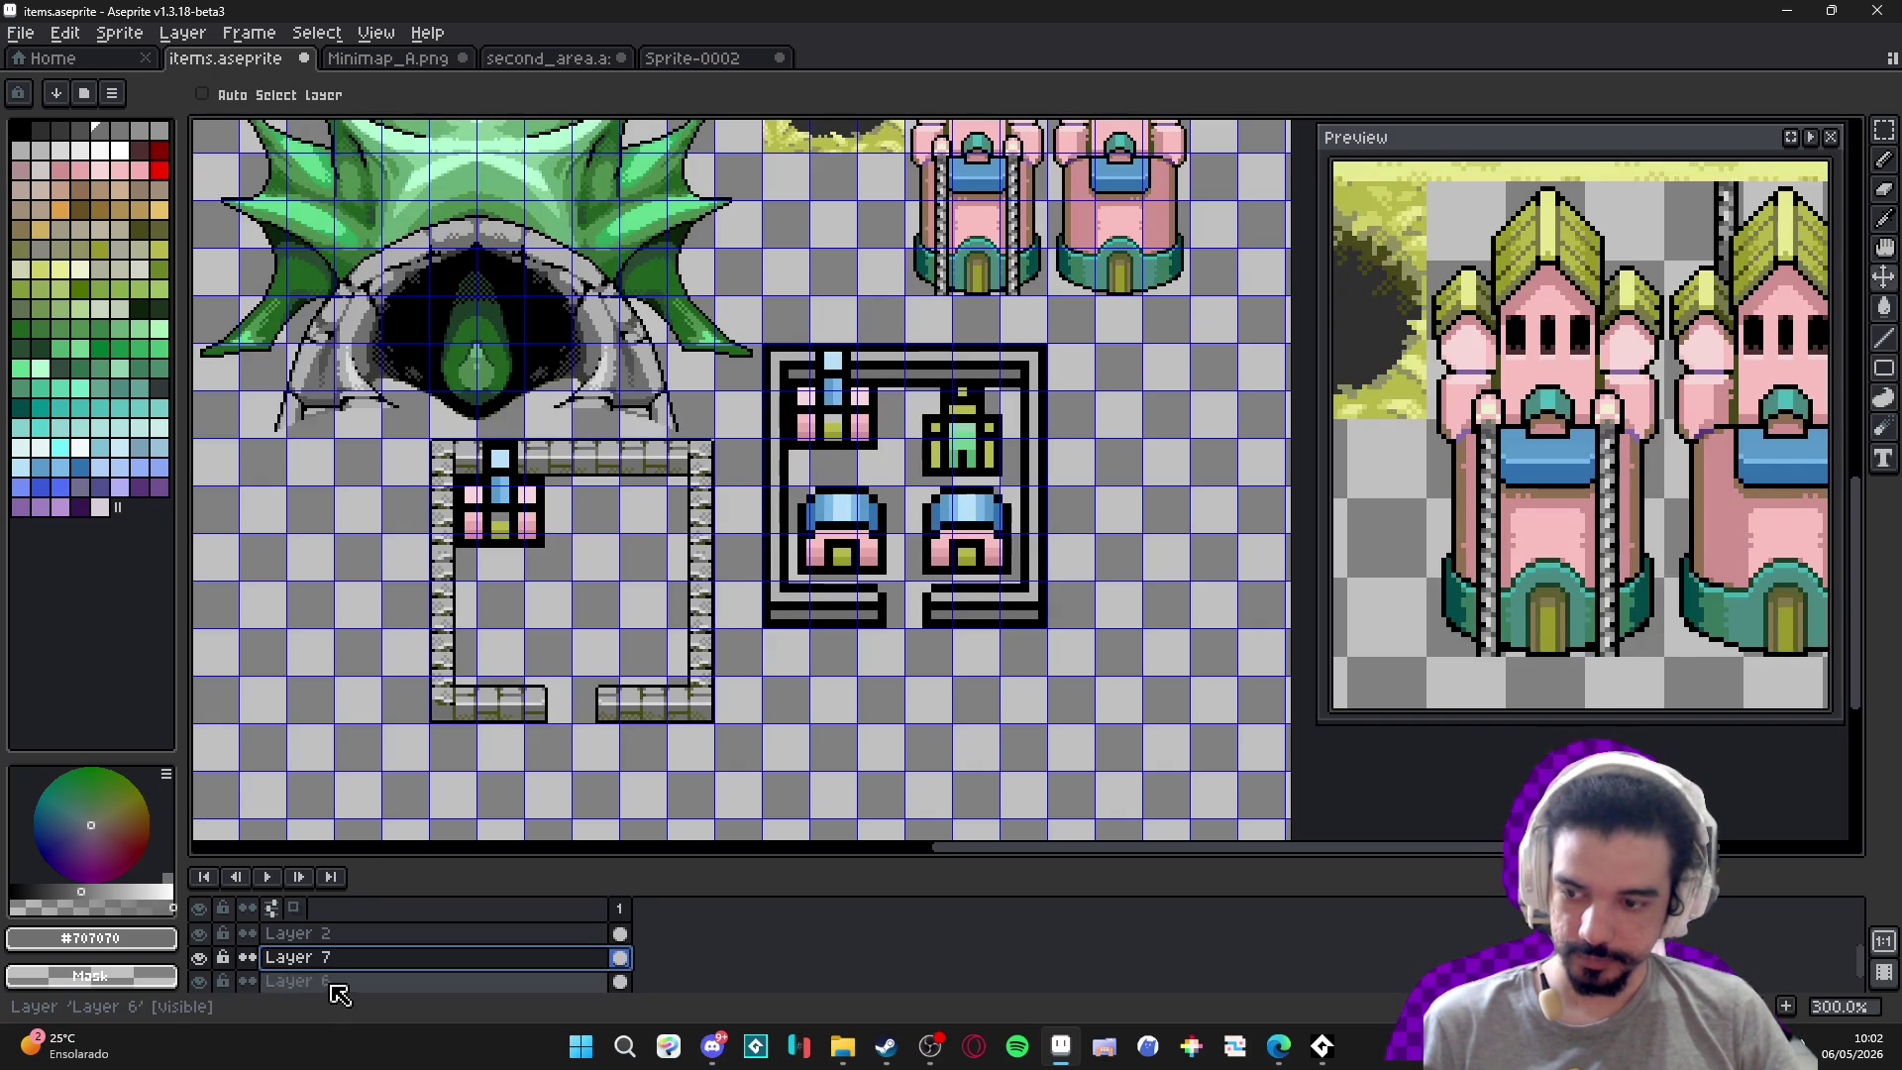
pyautogui.click(288, 981)
pyautogui.keyDown('ctrl'); pyautogui.click(987, 478); pyautogui.keyUp('ctrl')
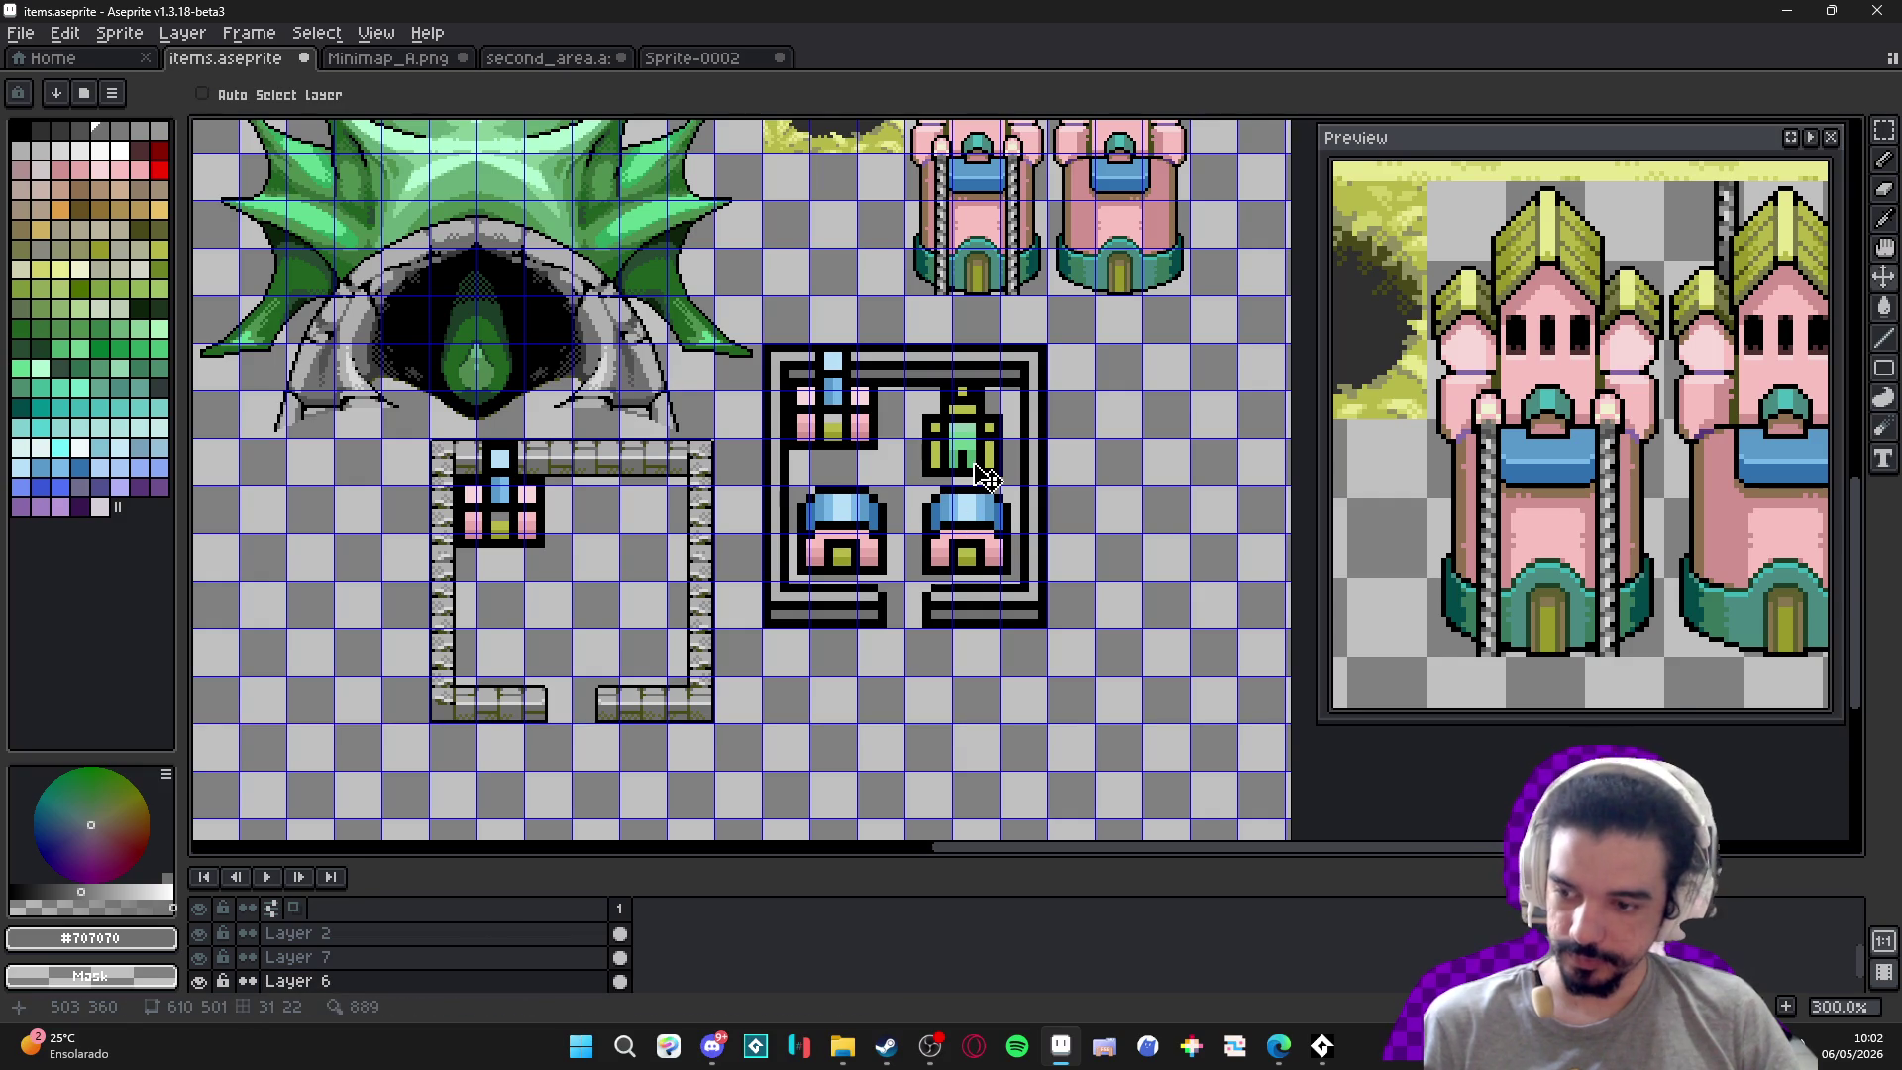
# Marquee-select the green school icon's body and spire.
pyautogui.scroll(4, 987, 478)
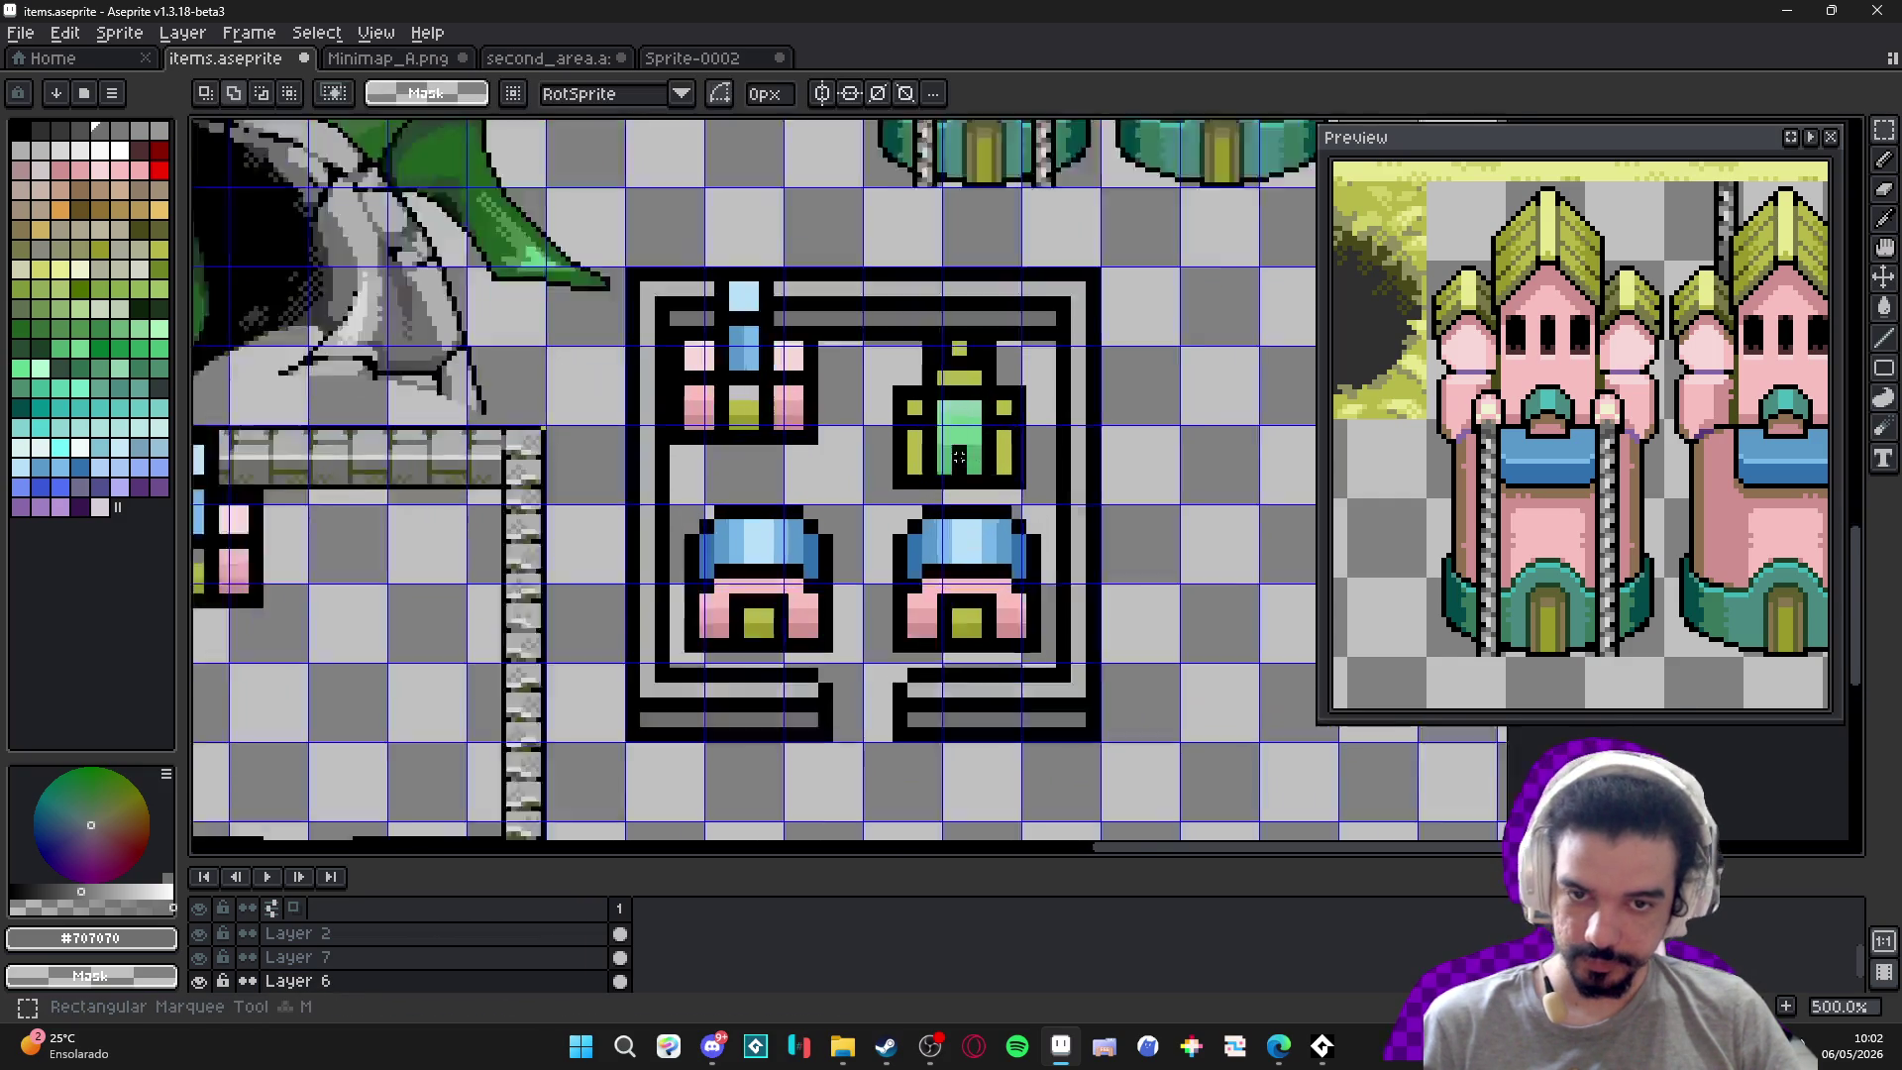
pyautogui.scroll(2, 672, 711)
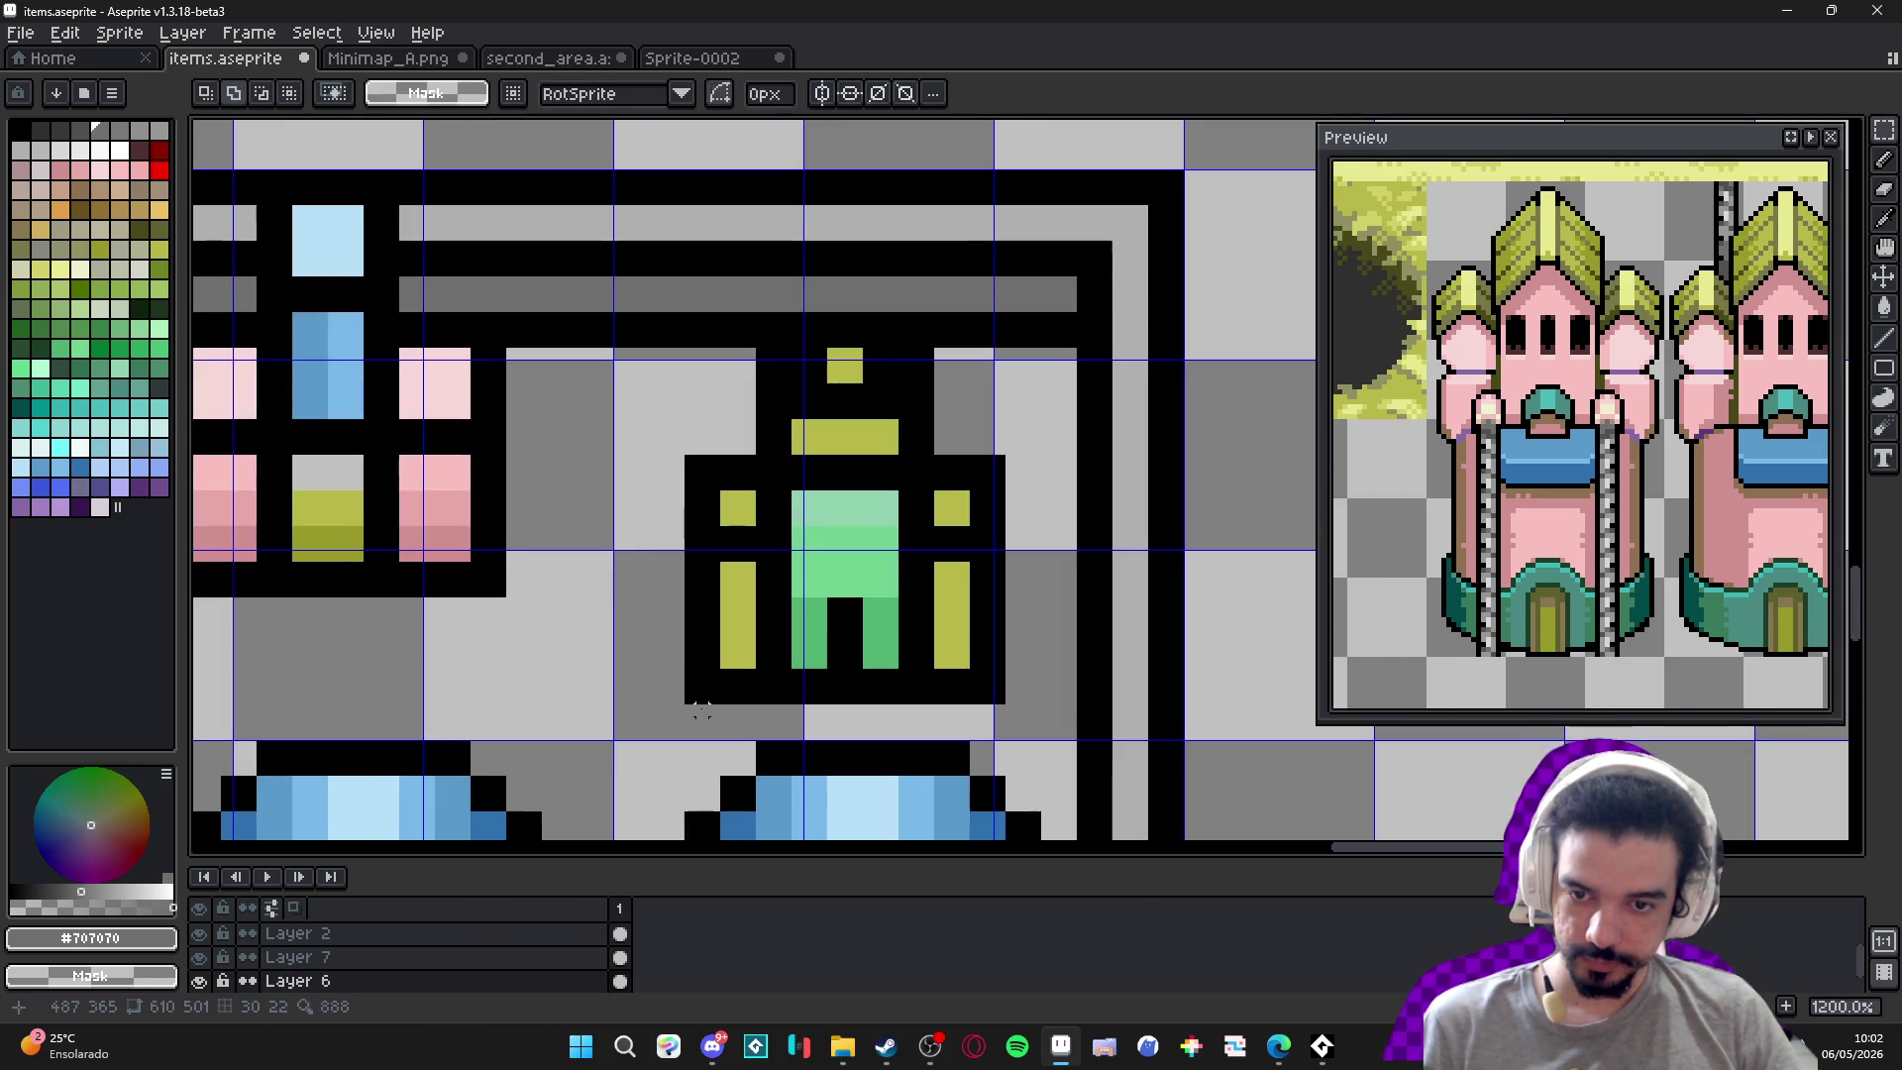
pyautogui.moveTo(690, 710); pyautogui.dragTo(1008, 454)
pyautogui.moveTo(774, 448); pyautogui.dragTo(940, 317)
pyautogui.scroll(-4, 940, 317)
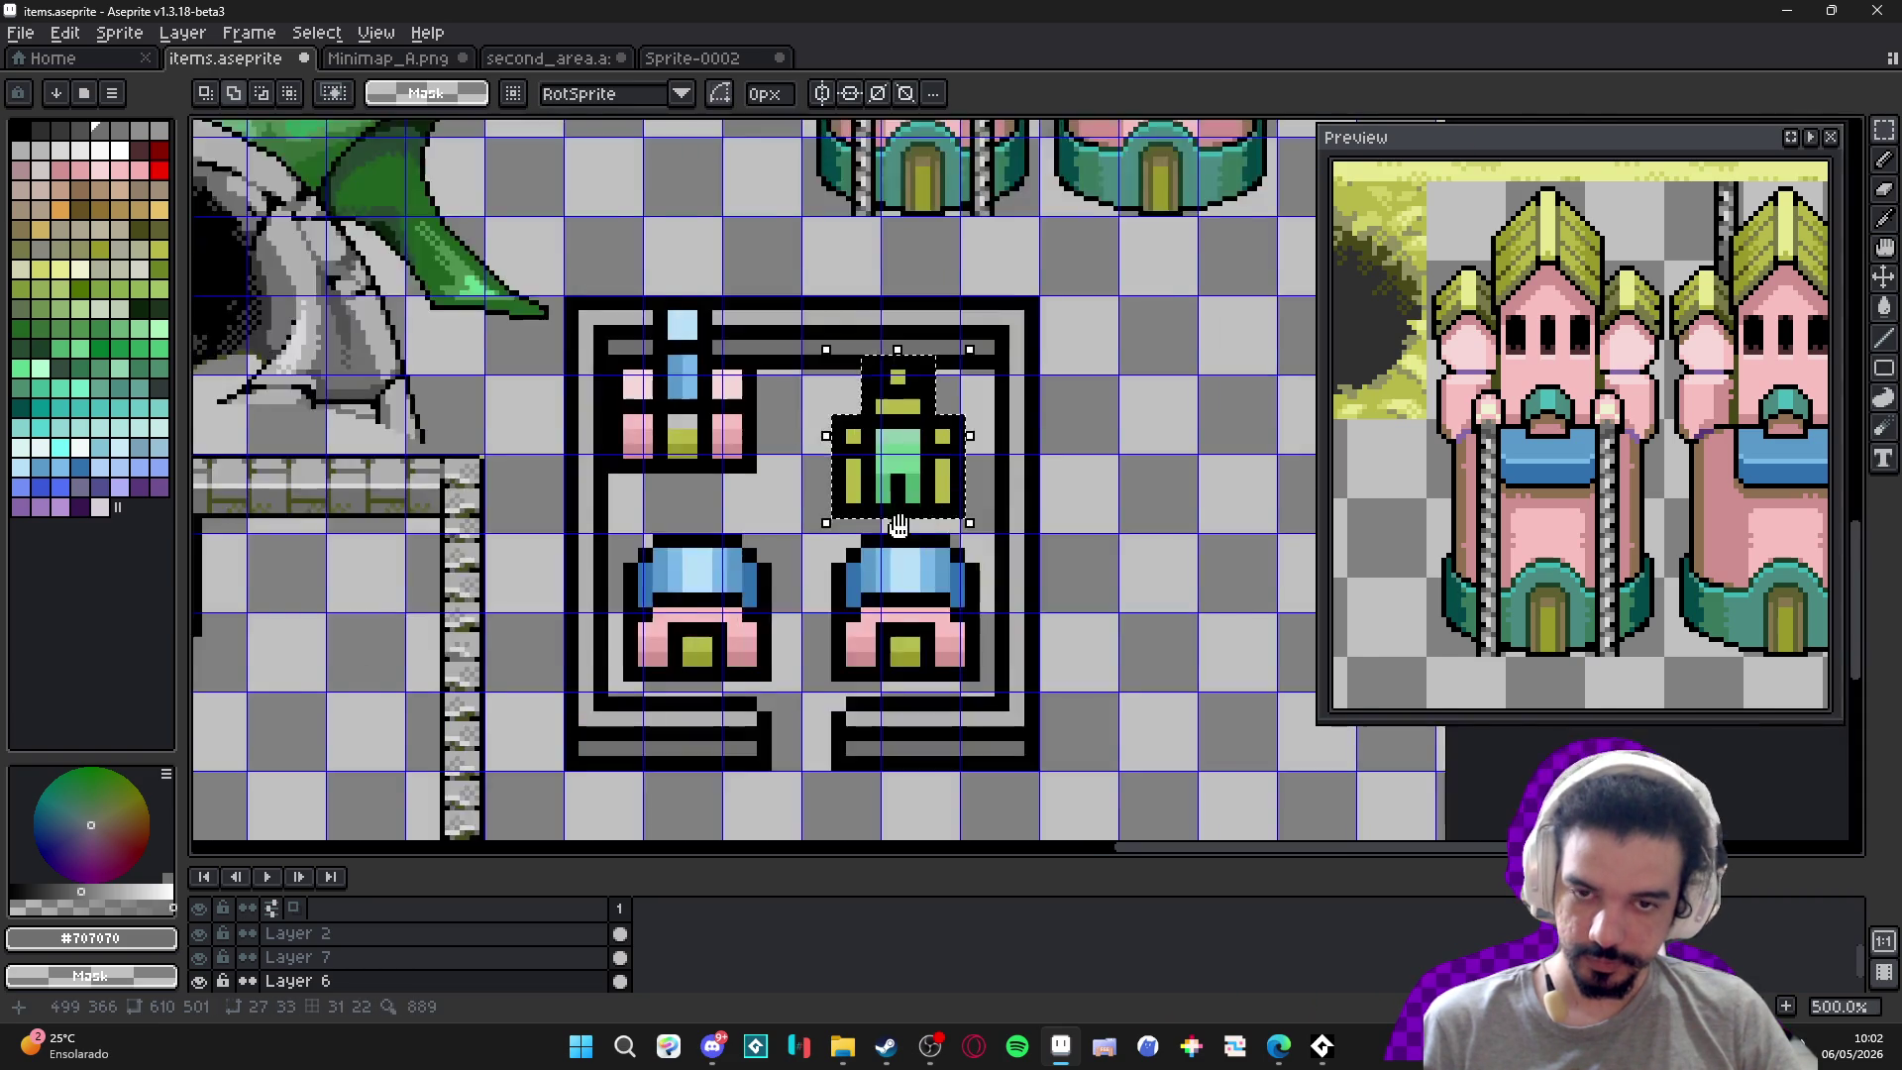
pyautogui.scroll(-1, 1043, 384)
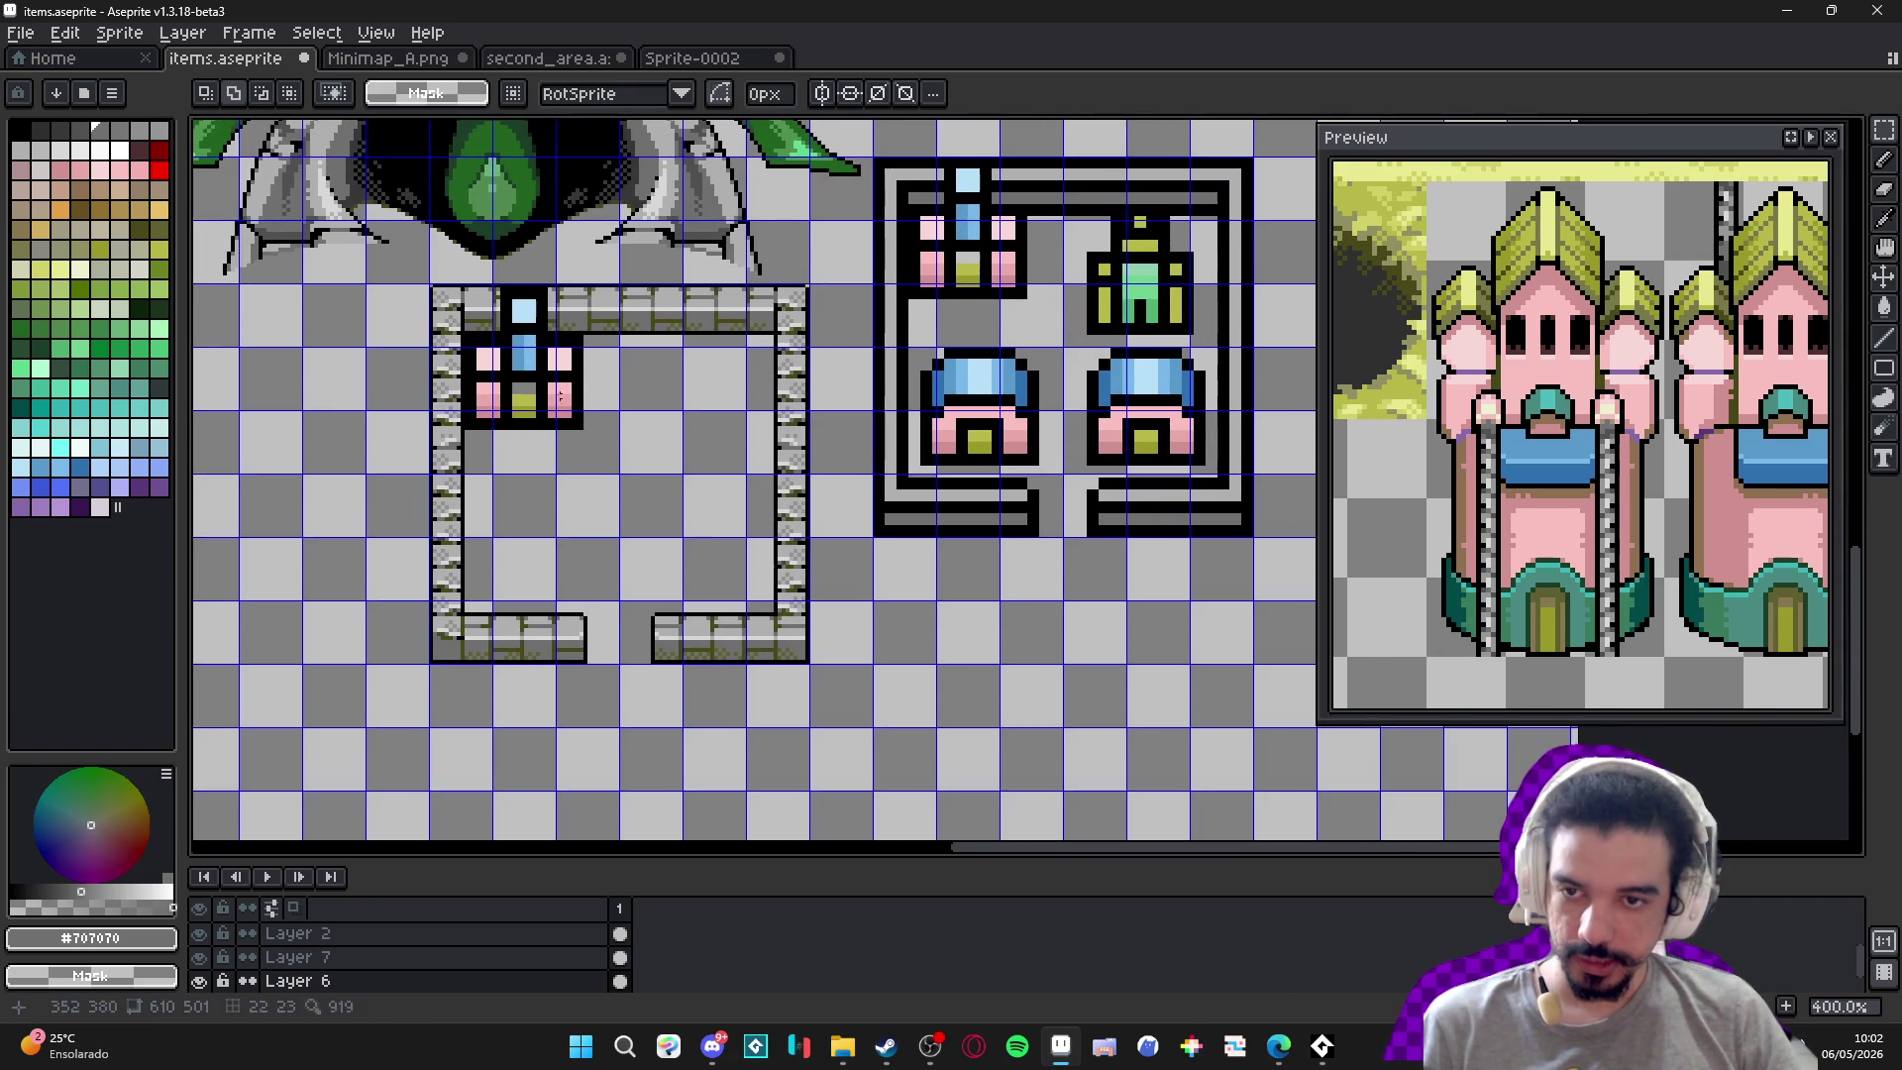
# Duplicate the school icon and position the copy inside the stone-walled frame beside the pink building.
pyautogui.press('v')
pyautogui.click(535, 380)
pyautogui.hotkey('ctrl', 'c')
pyautogui.hotkey('ctrl', 'v')
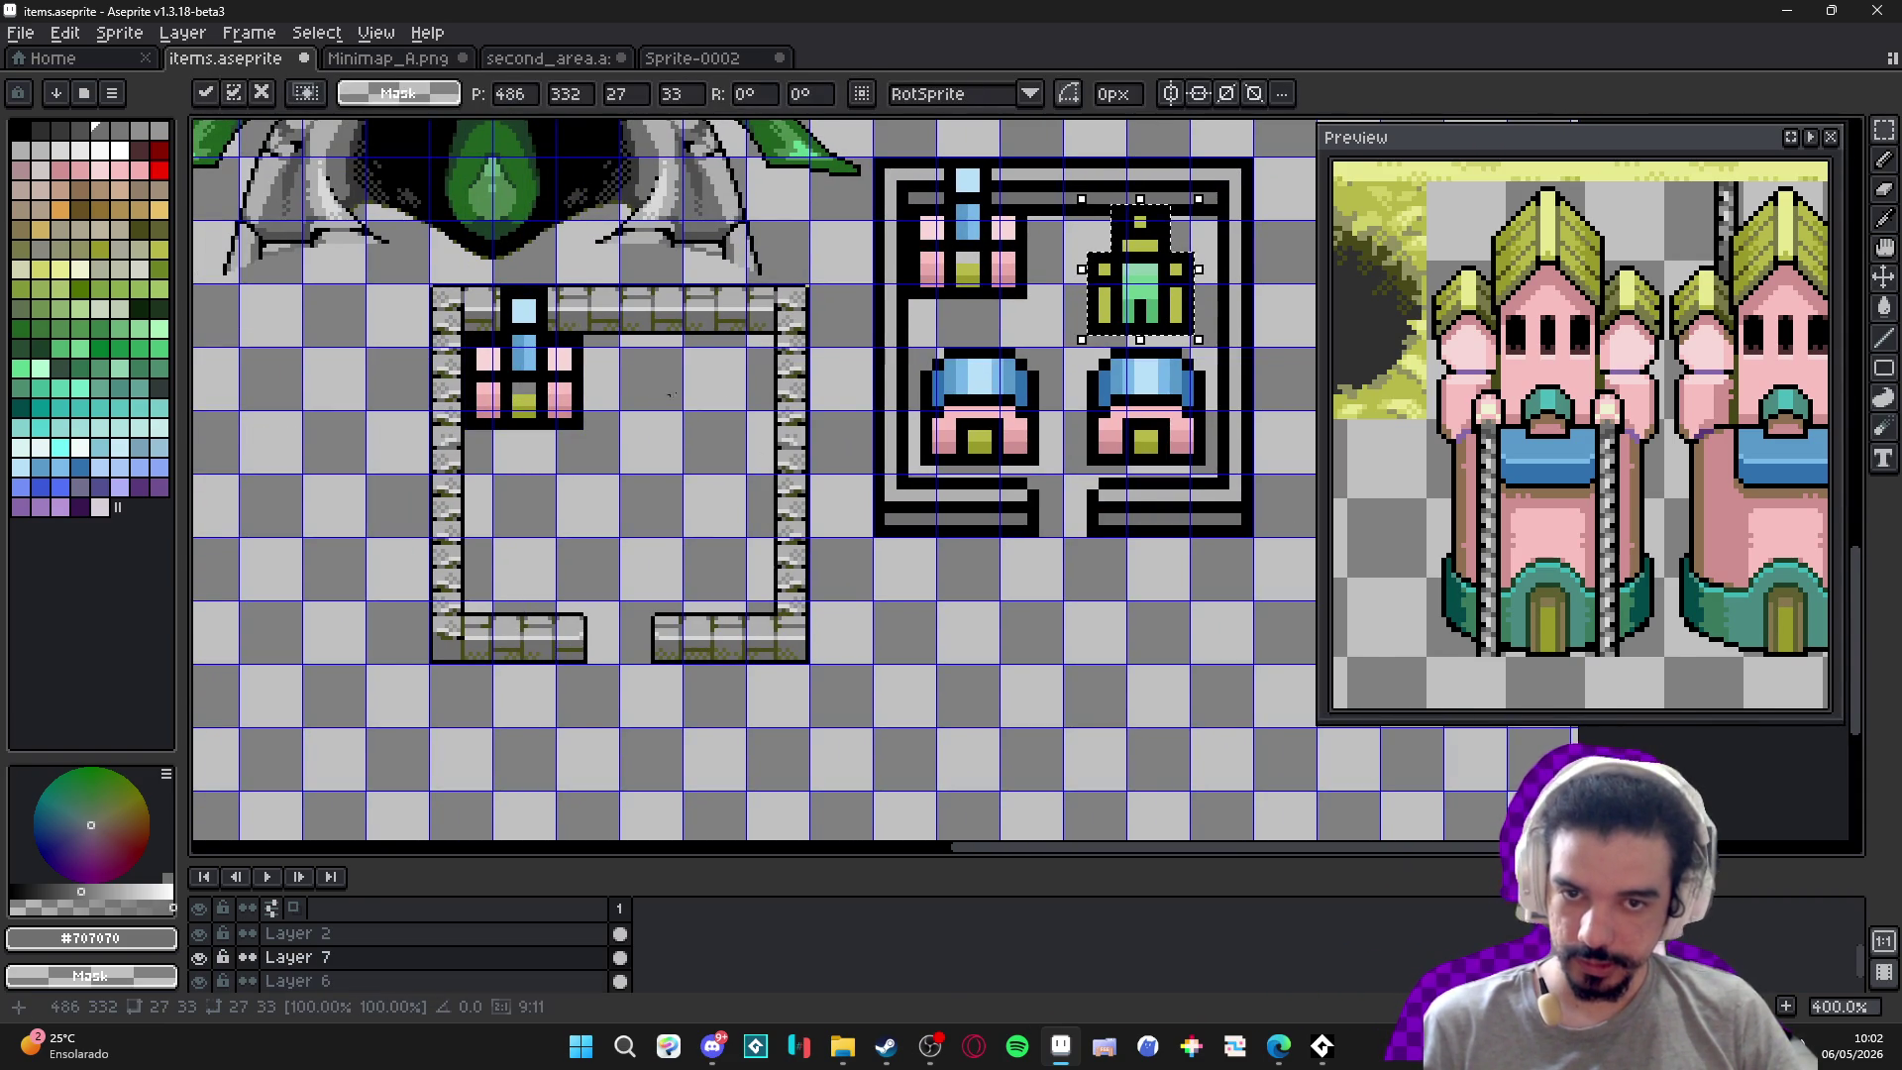
pyautogui.moveTo(1155, 307); pyautogui.dragTo(713, 390)
pyautogui.scroll(1, 713, 390)
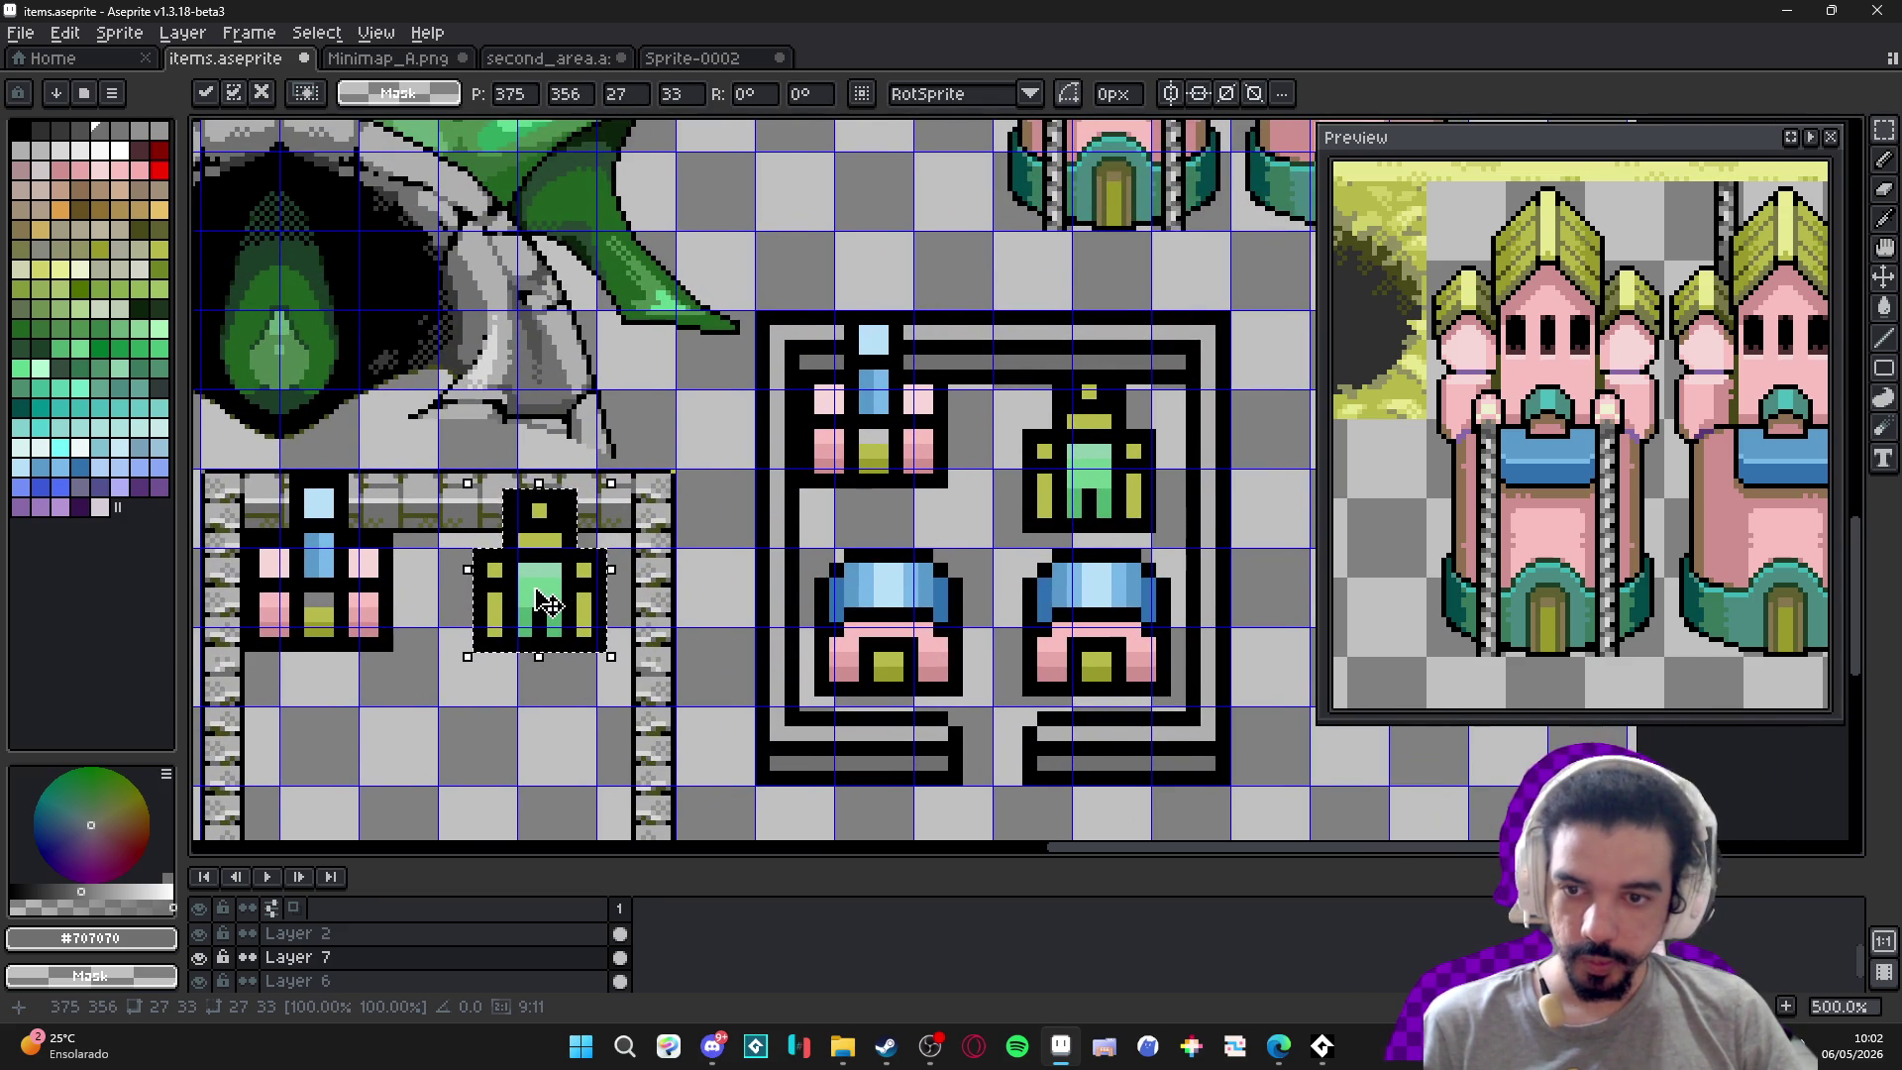
pyautogui.moveTo(565, 601); pyautogui.dragTo(549, 646)
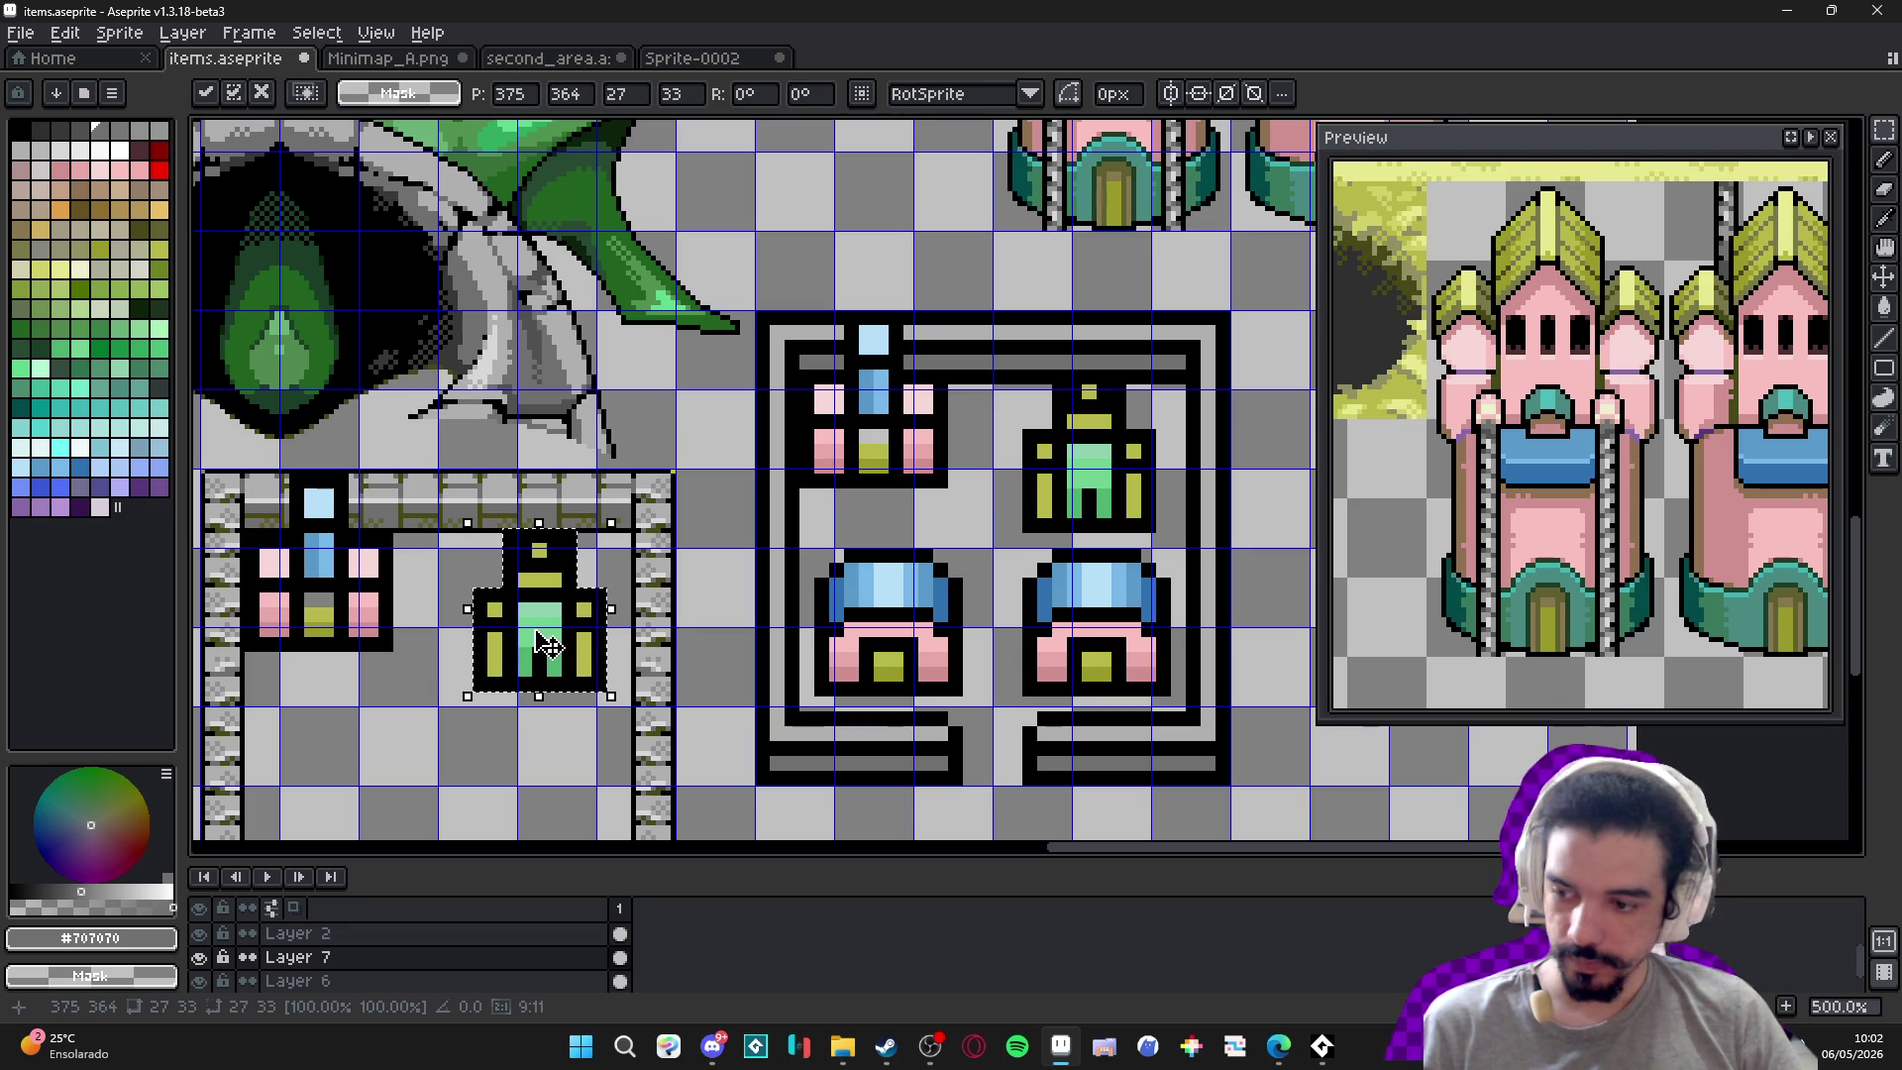
pyautogui.moveTo(536, 631); pyautogui.dragTo(532, 631)
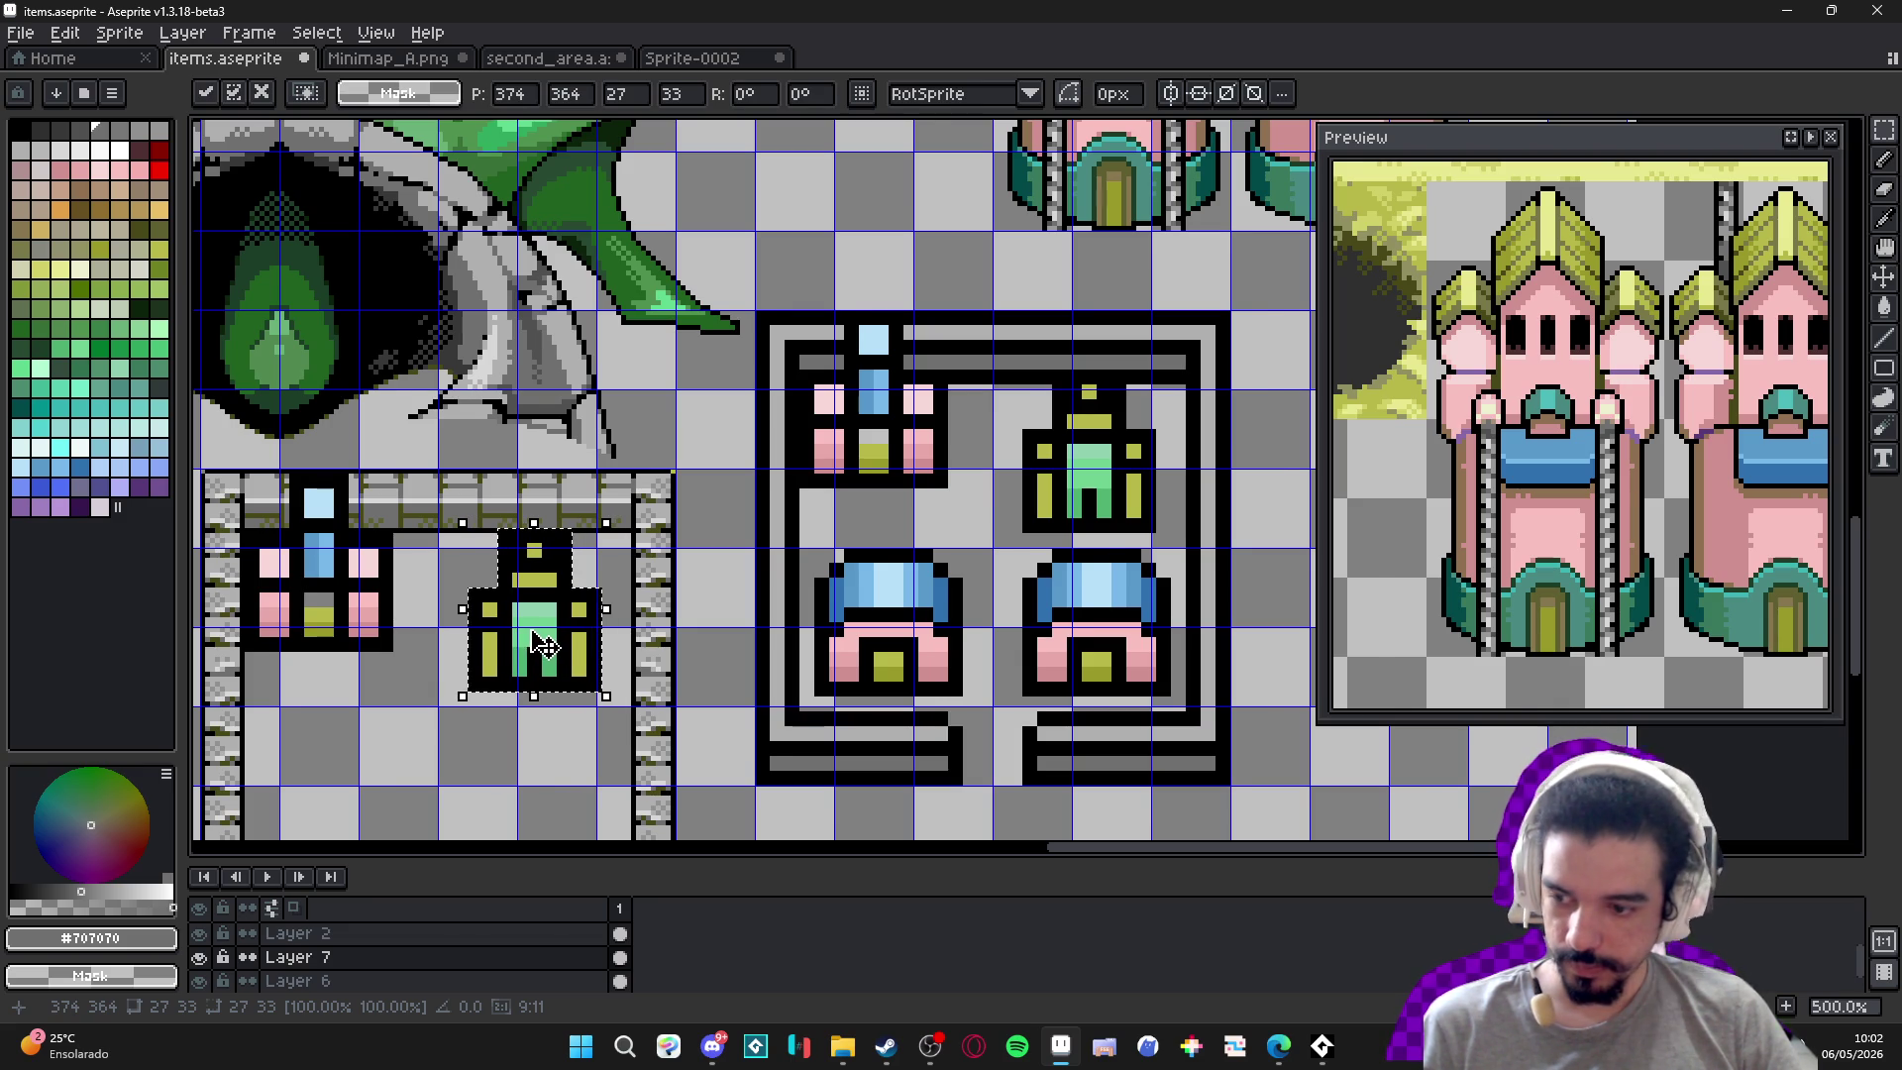
pyautogui.scroll(-1, 543, 644)
pyautogui.hscroll(-3, 694, 595)
pyautogui.press('Return')
pyautogui.scroll(-1, 891, 555)
pyautogui.hscroll(-3, 975, 522)
# On the pink house's layer, marquee the blue-roofed house's roof and front.
pyautogui.scroll(-1, 975, 522)
pyautogui.hscroll(-1, 792, 495)
pyautogui.scroll(2, 566, 438)
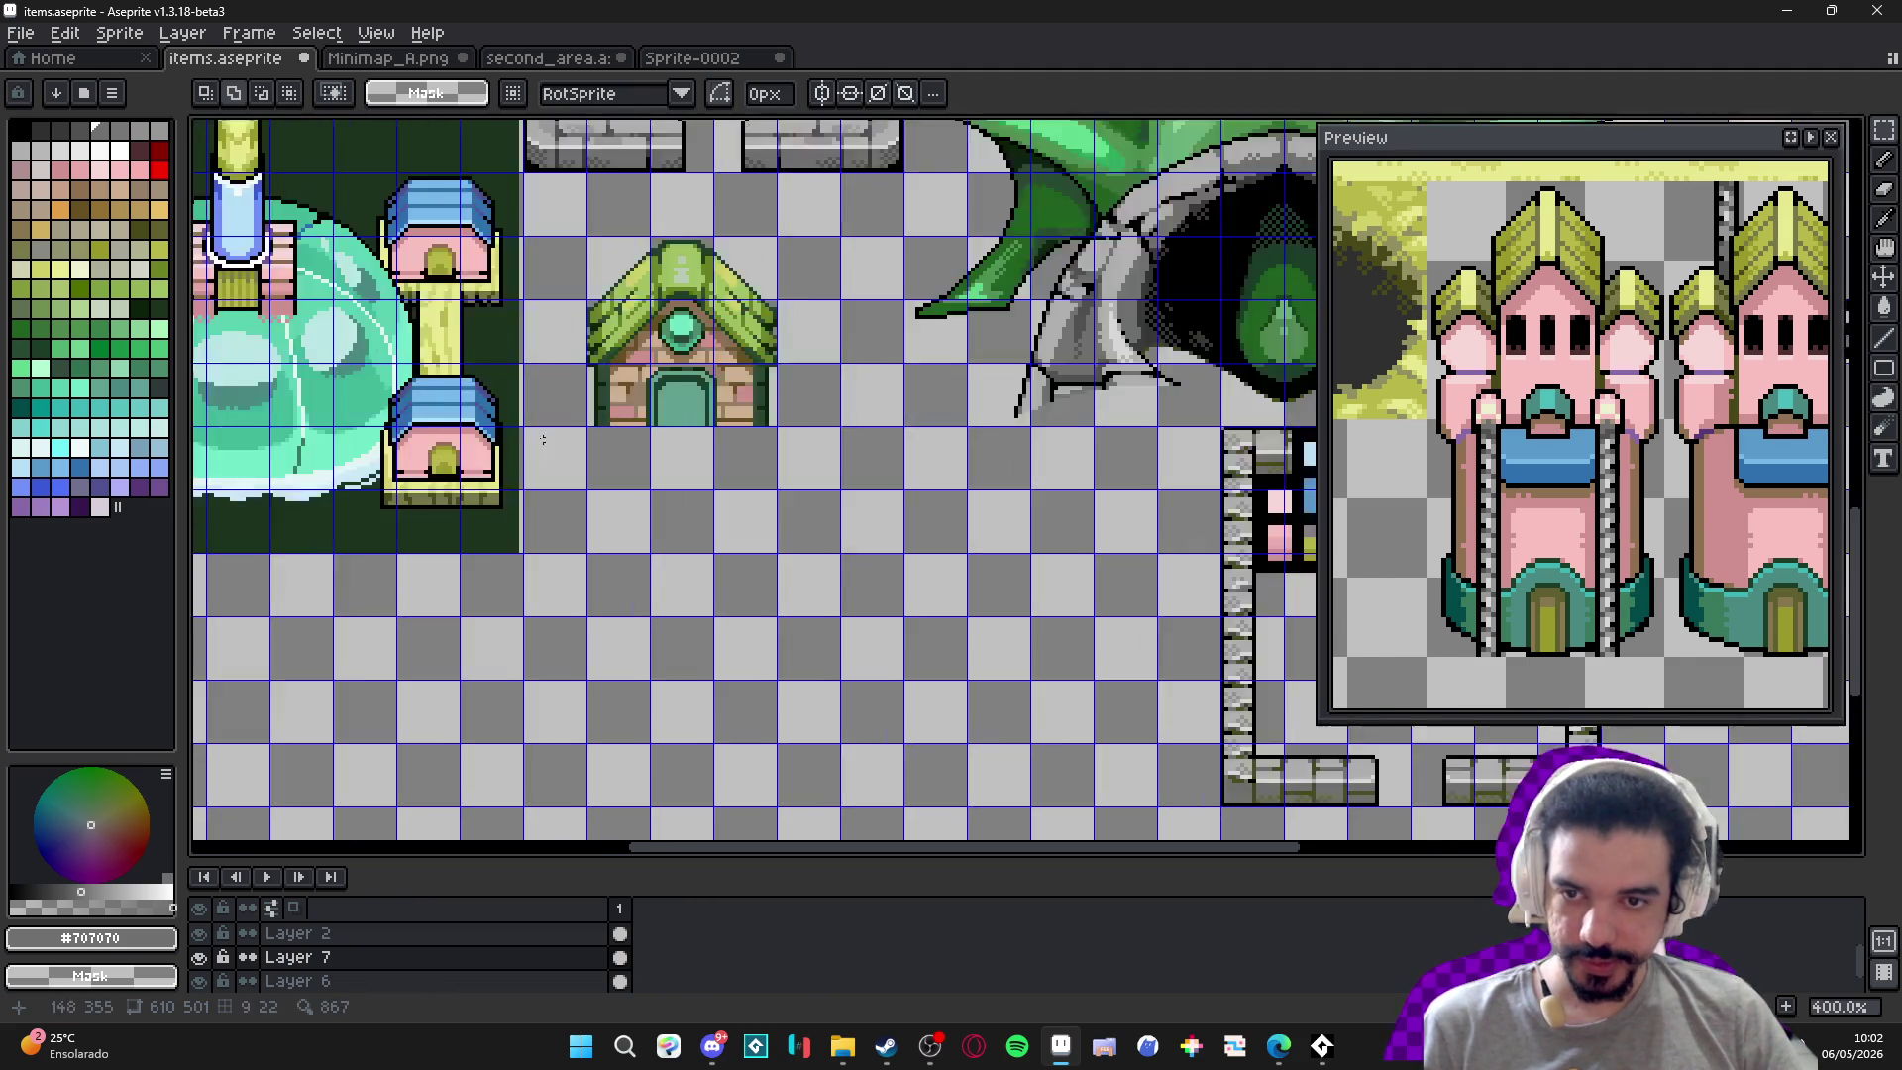
pyautogui.scroll(1, 567, 439)
pyautogui.keyDown('ctrl'); pyautogui.click(423, 428); pyautogui.keyUp('ctrl')
pyautogui.scroll(4, 408, 379)
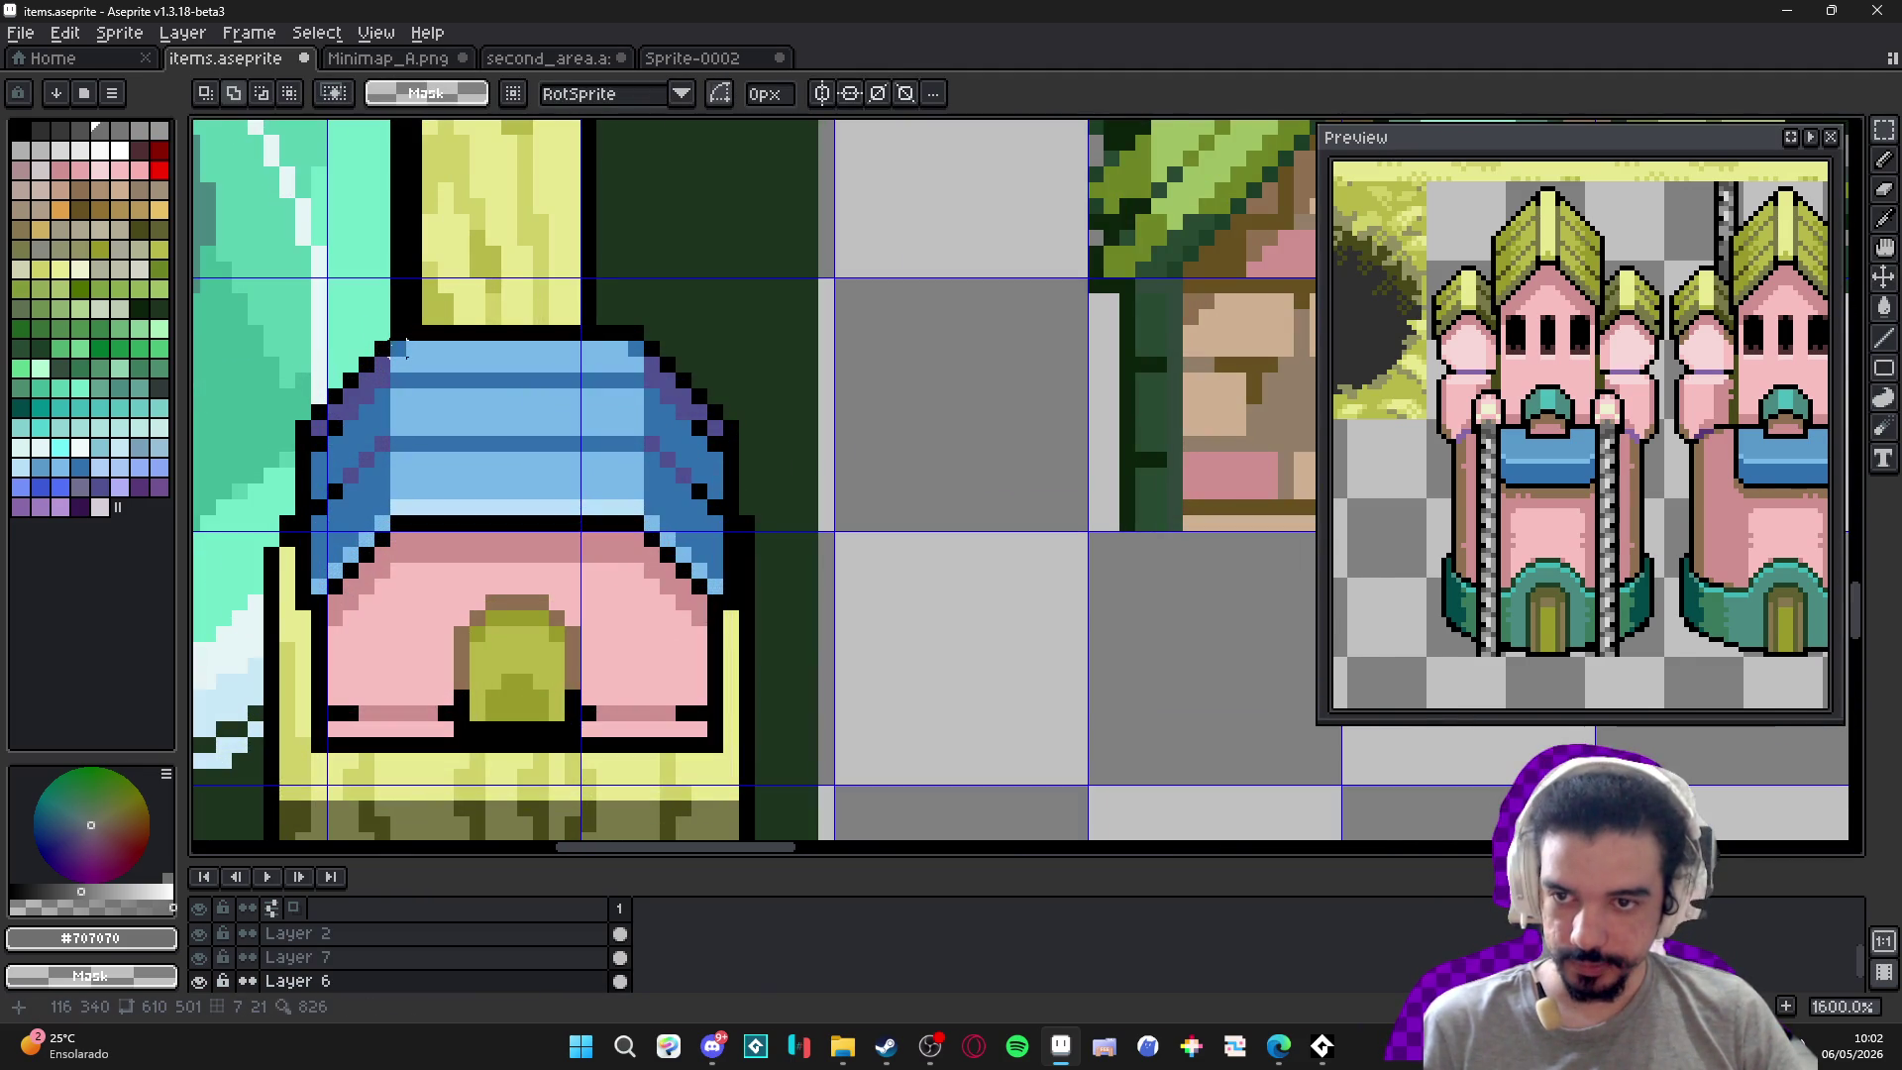
pyautogui.moveTo(400, 328)
pyautogui.mouseDown()
pyautogui.moveTo(571, 693)
pyautogui.moveTo(620, 743)
pyautogui.moveTo(717, 745)
pyautogui.moveTo(572, 444)
pyautogui.mouseUp()
# Adjust the selection along the roof's right side, then undo that change.
pyautogui.scroll(3, 723, 466)
pyautogui.moveTo(753, 607)
pyautogui.mouseDown()
pyautogui.moveTo(604, 275)
pyautogui.moveTo(784, 516)
pyautogui.mouseUp()
pyautogui.click(718, 414)
pyautogui.hotkey('ctrl', 'z')
pyautogui.hotkey('alt', 'Tab')
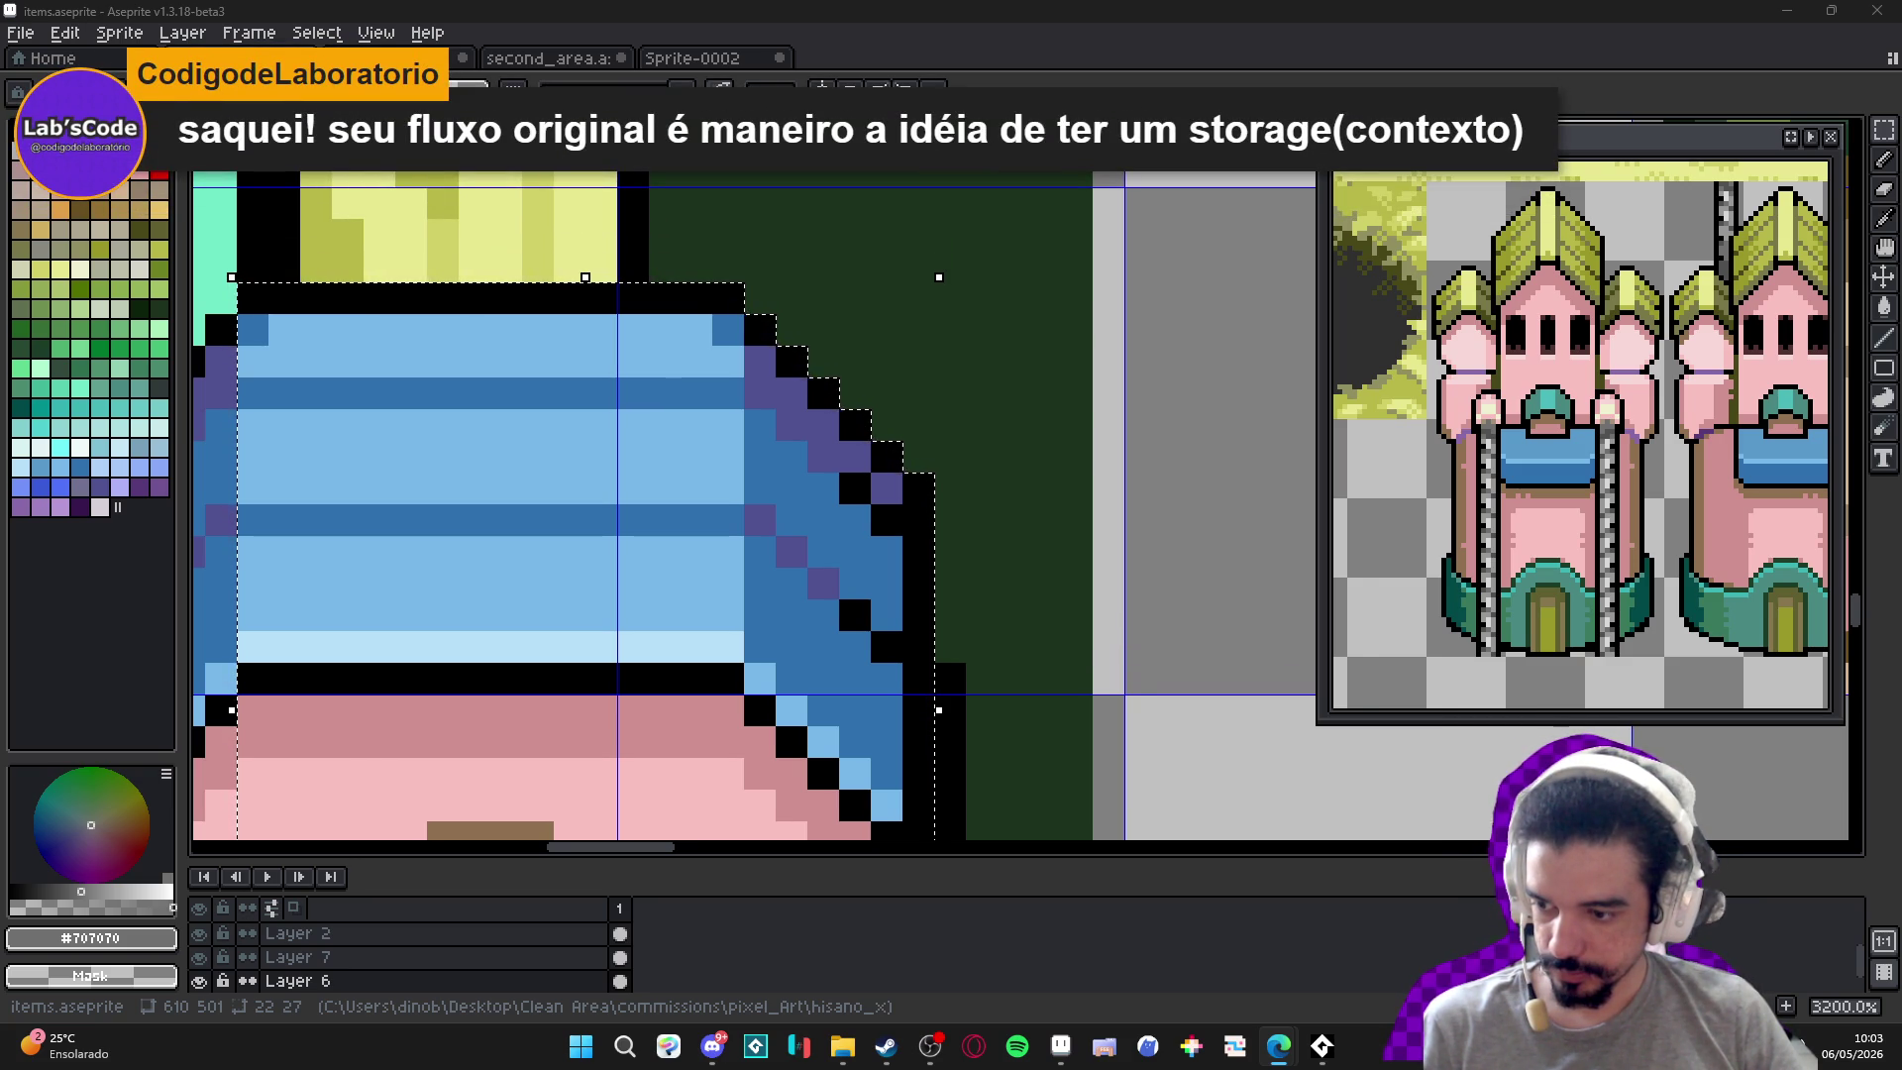
pyautogui.scroll(-1, 531, 544)
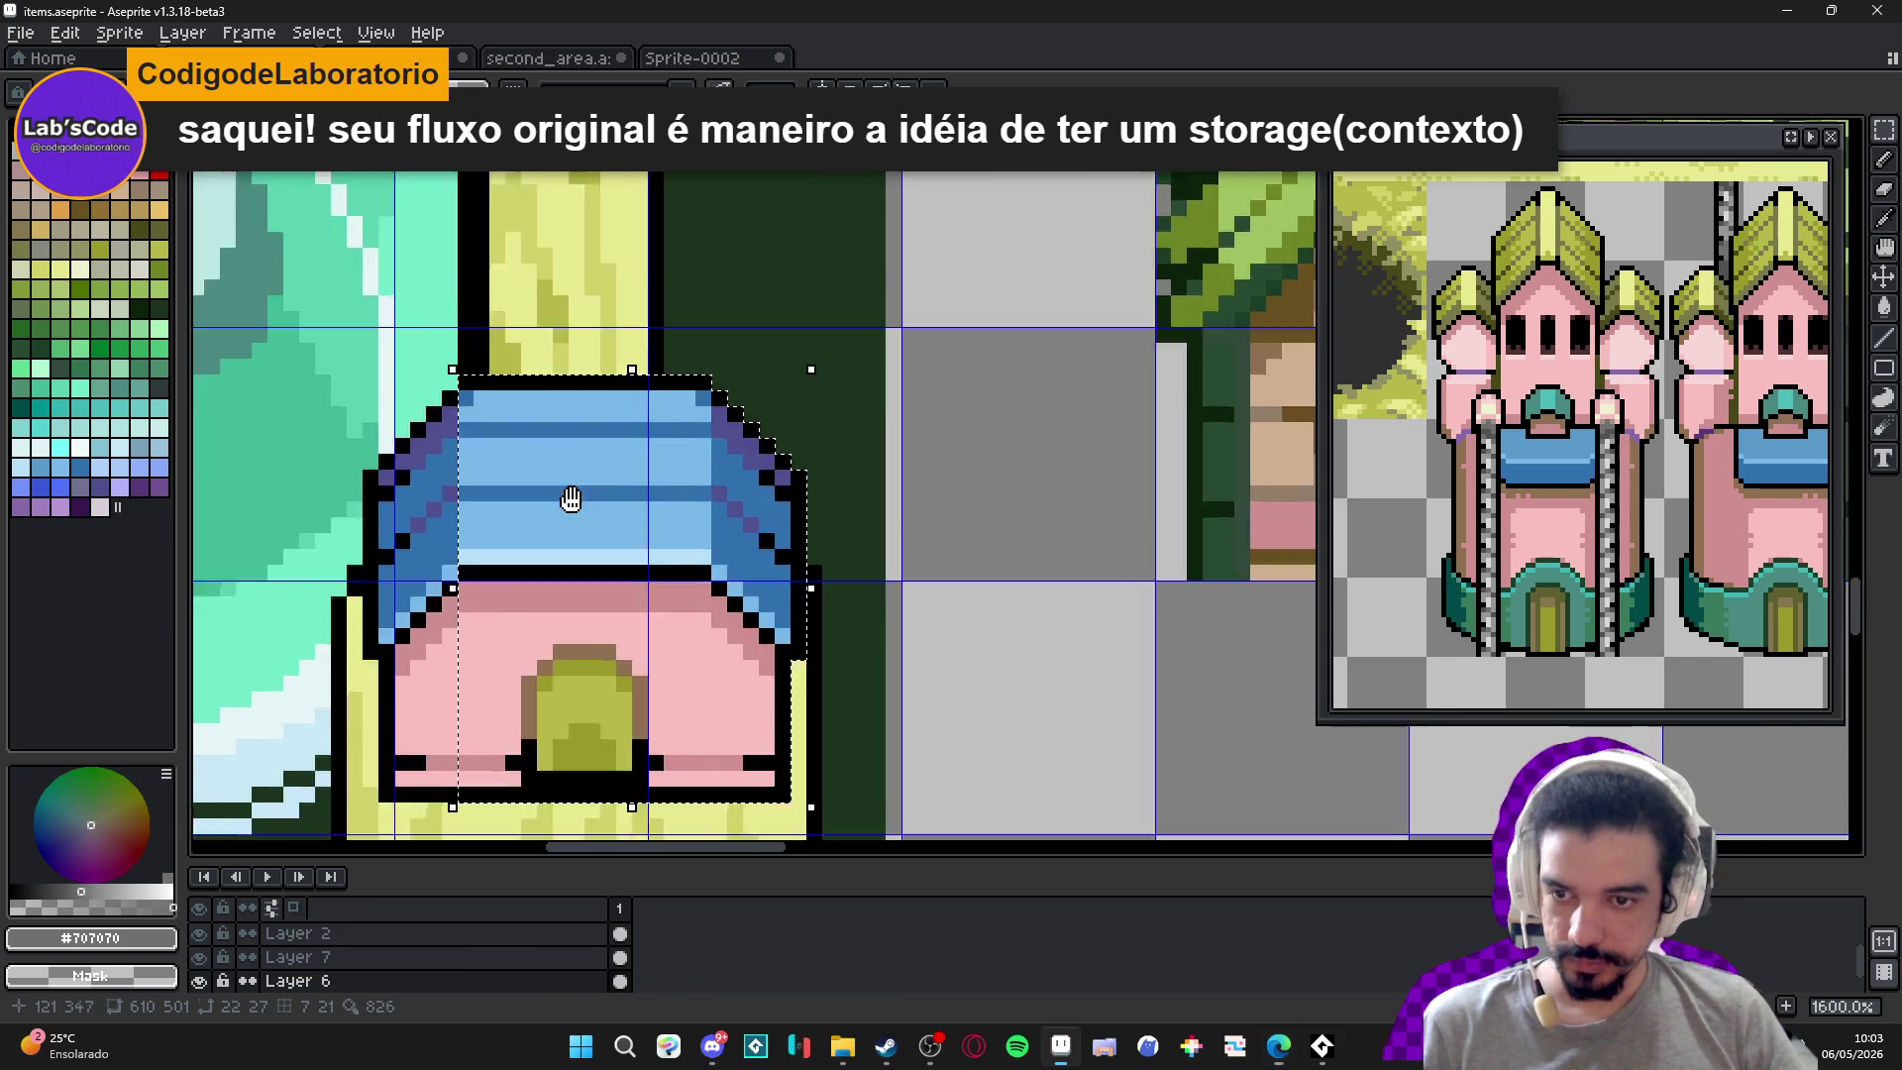
pyautogui.scroll(1, 718, 319)
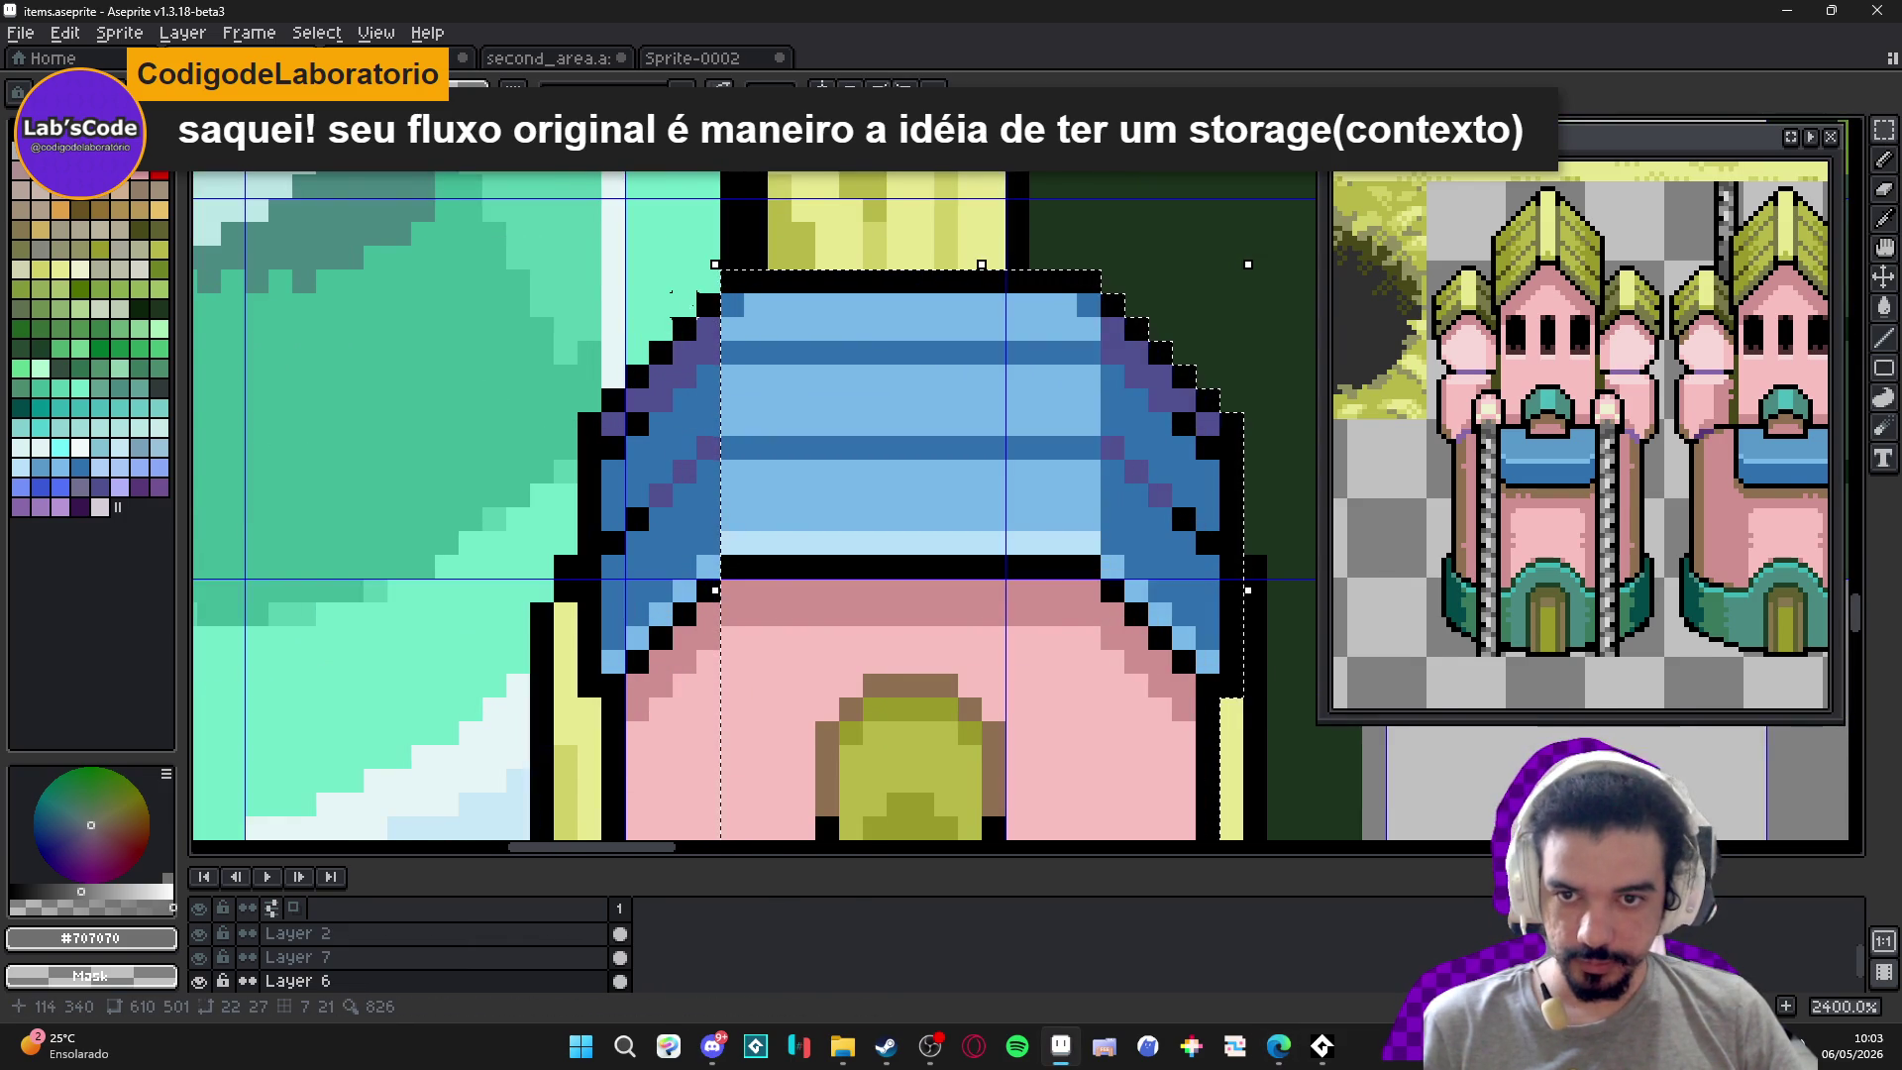
# Widen the selection two pixels left, then undo a trial notch cut from the roof.
pyautogui.moveTo(718, 319); pyautogui.dragTo(721, 488)
pyautogui.moveTo(650, 393)
pyautogui.mouseDown()
pyautogui.moveTo(721, 630)
pyautogui.moveTo(698, 678)
pyautogui.mouseUp()
pyautogui.moveTo(613, 398)
pyautogui.mouseDown()
pyautogui.moveTo(709, 637)
pyautogui.moveTo(756, 637)
pyautogui.mouseUp()
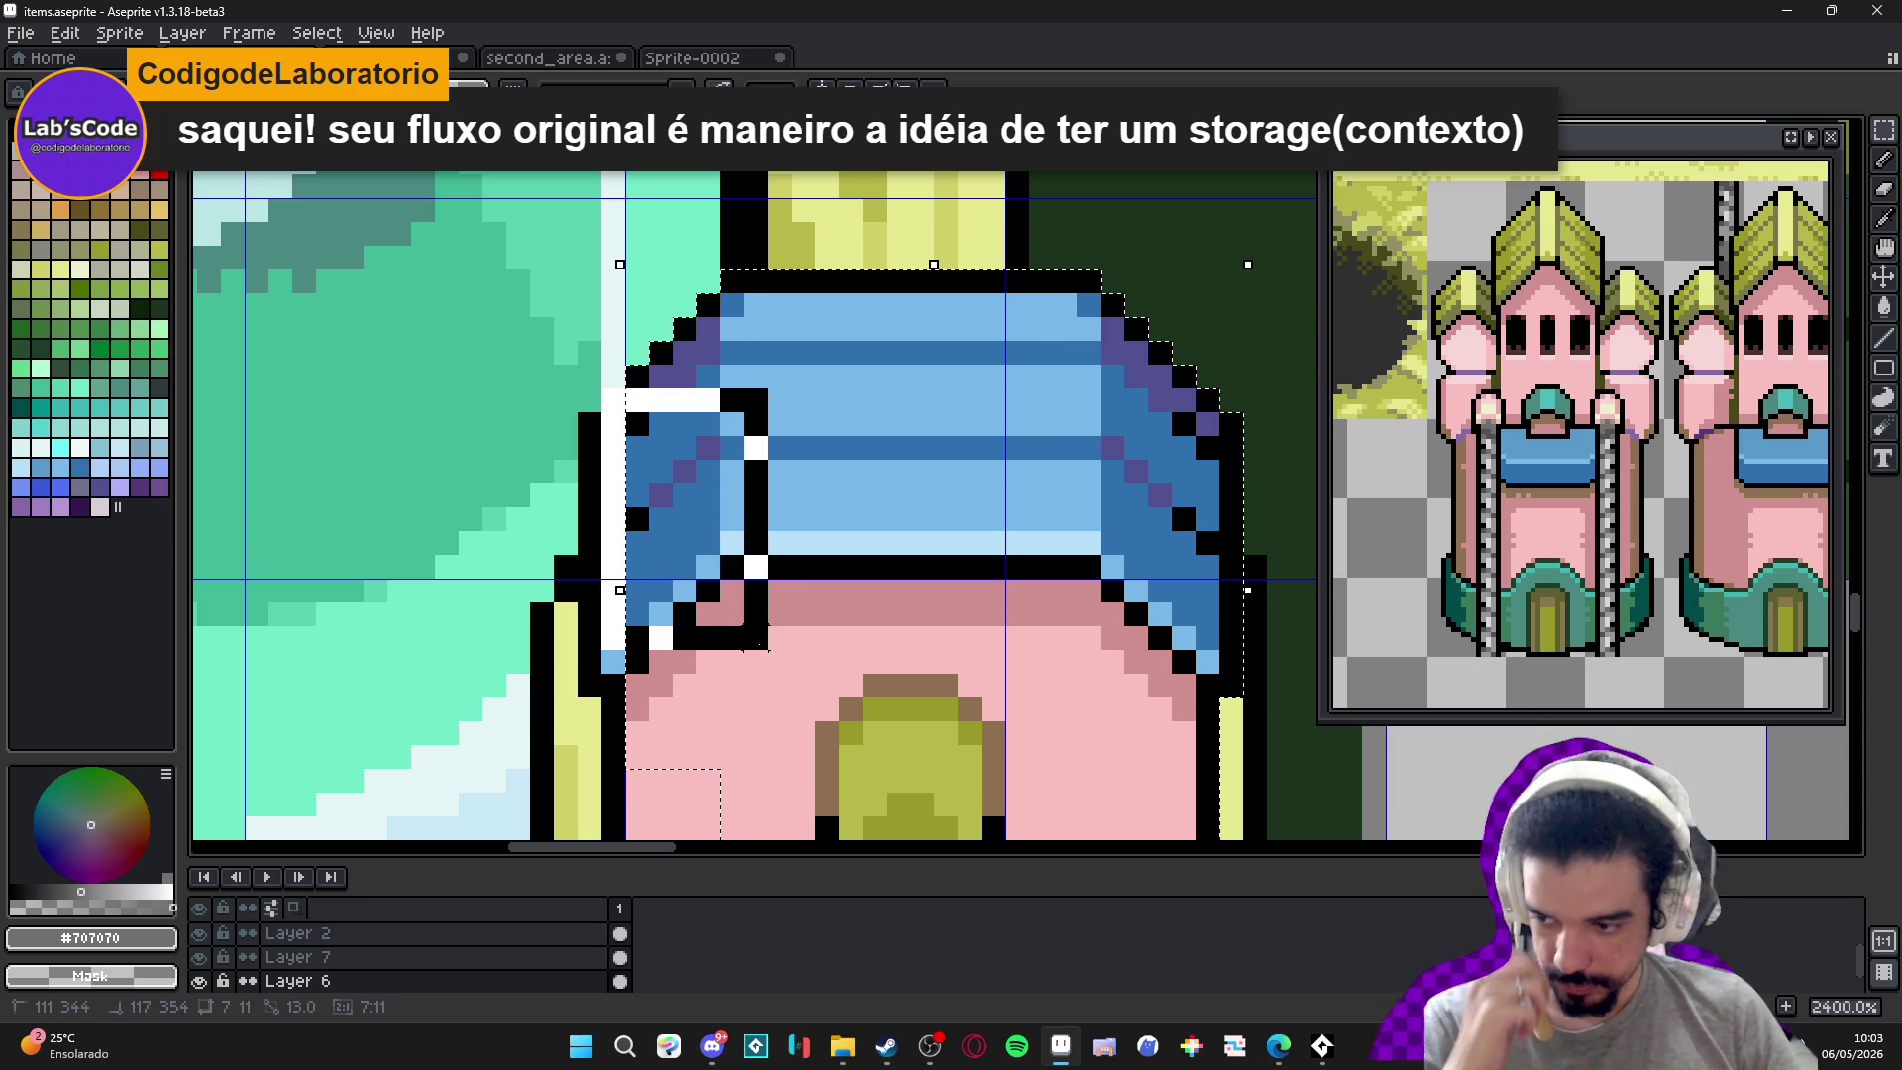
pyautogui.moveTo(756, 644)
pyautogui.mouseDown()
pyautogui.moveTo(802, 709)
pyautogui.moveTo(599, 659)
pyautogui.moveTo(756, 687)
pyautogui.moveTo(671, 420)
pyautogui.mouseUp()
pyautogui.hotkey('ctrl', 'z')
pyautogui.hotkey('ctrl', 'z')
pyautogui.hotkey('ctrl', 'z')
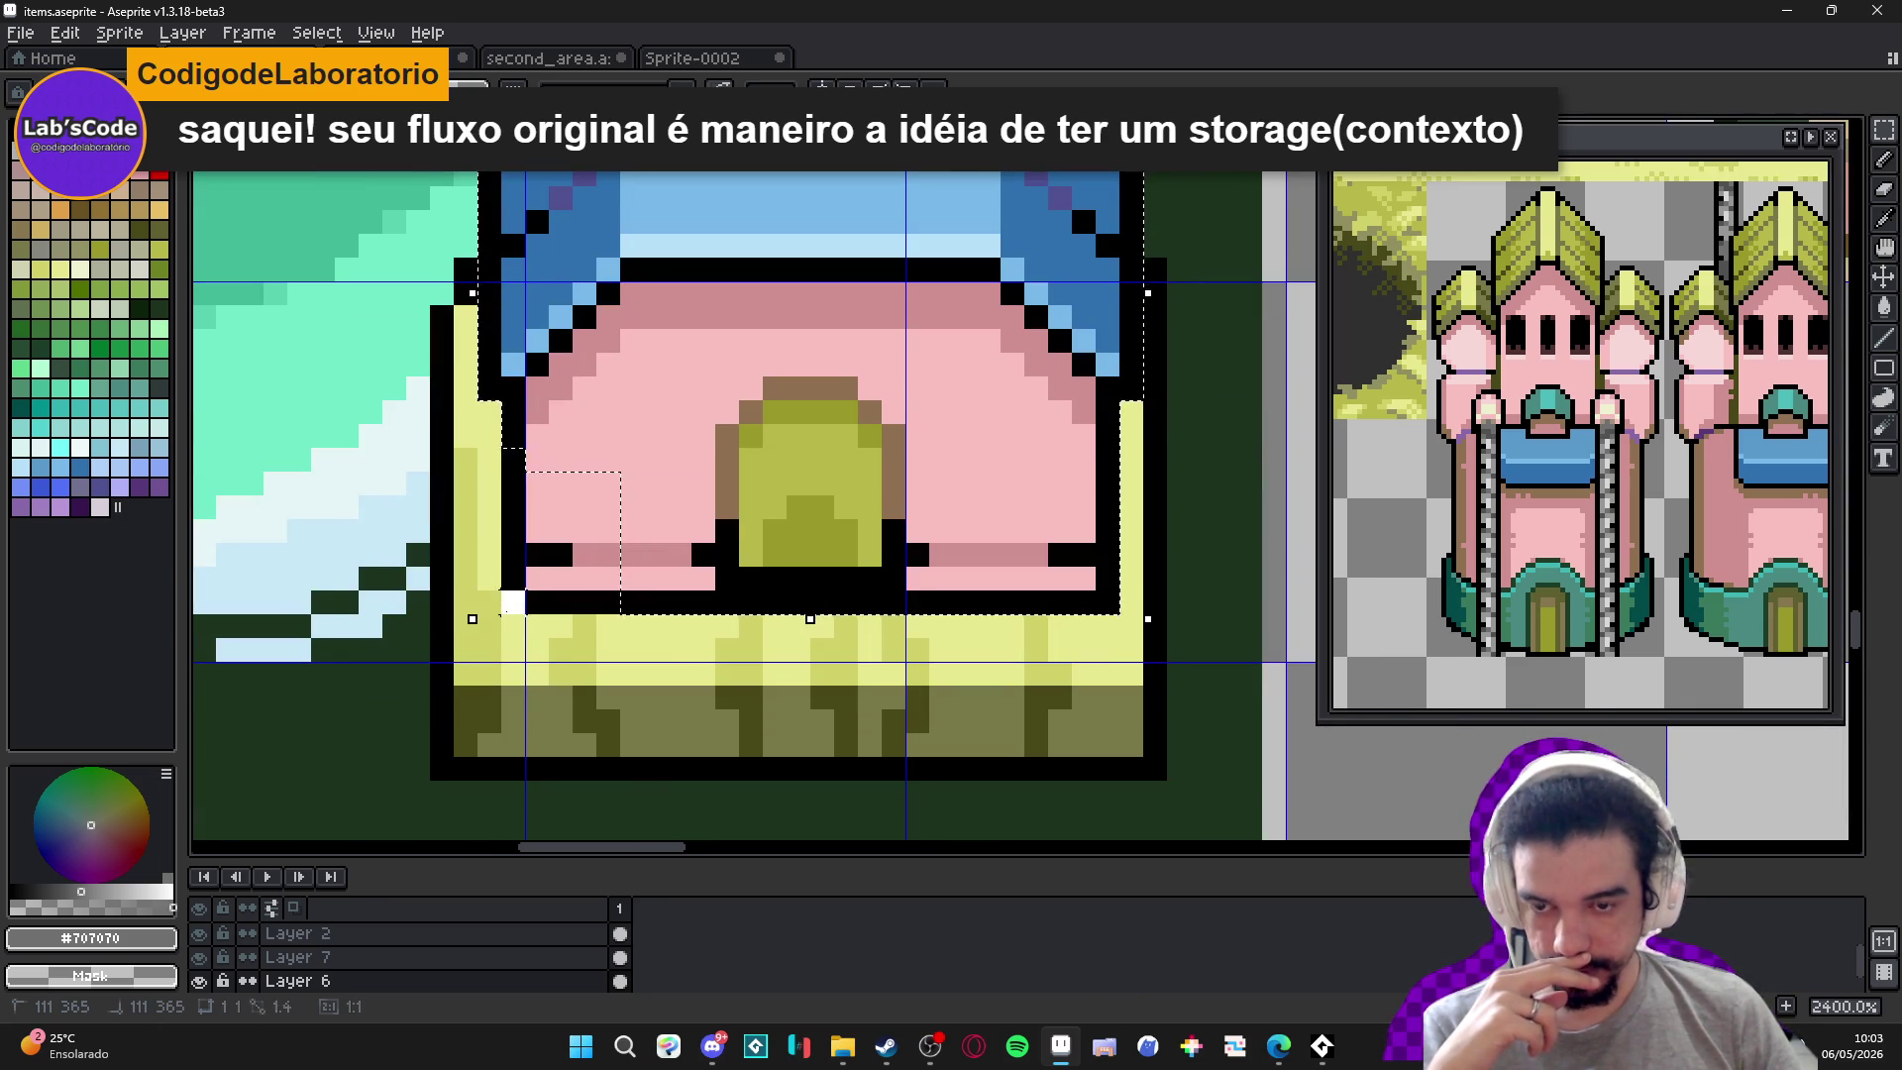
pyautogui.scroll(1, 850, 379)
pyautogui.scroll(-2, 837, 585)
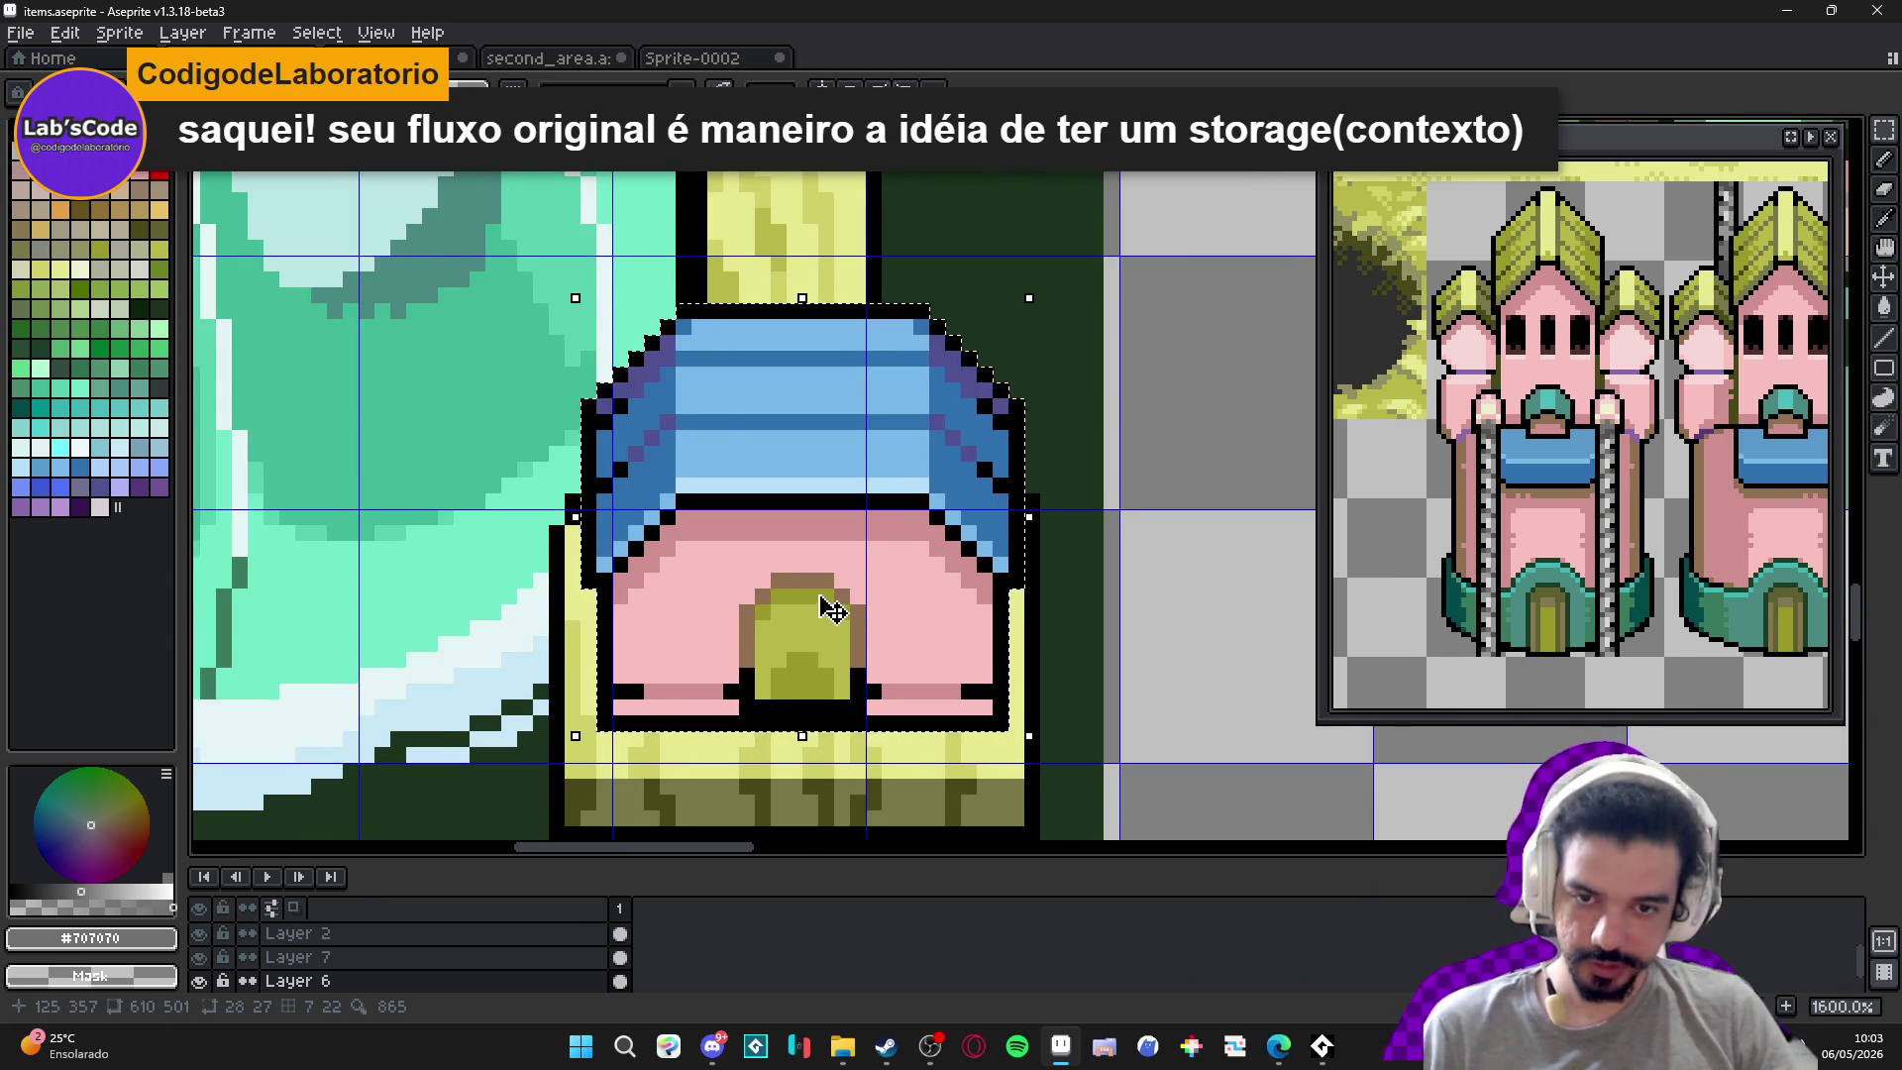
pyautogui.scroll(-1, 832, 589)
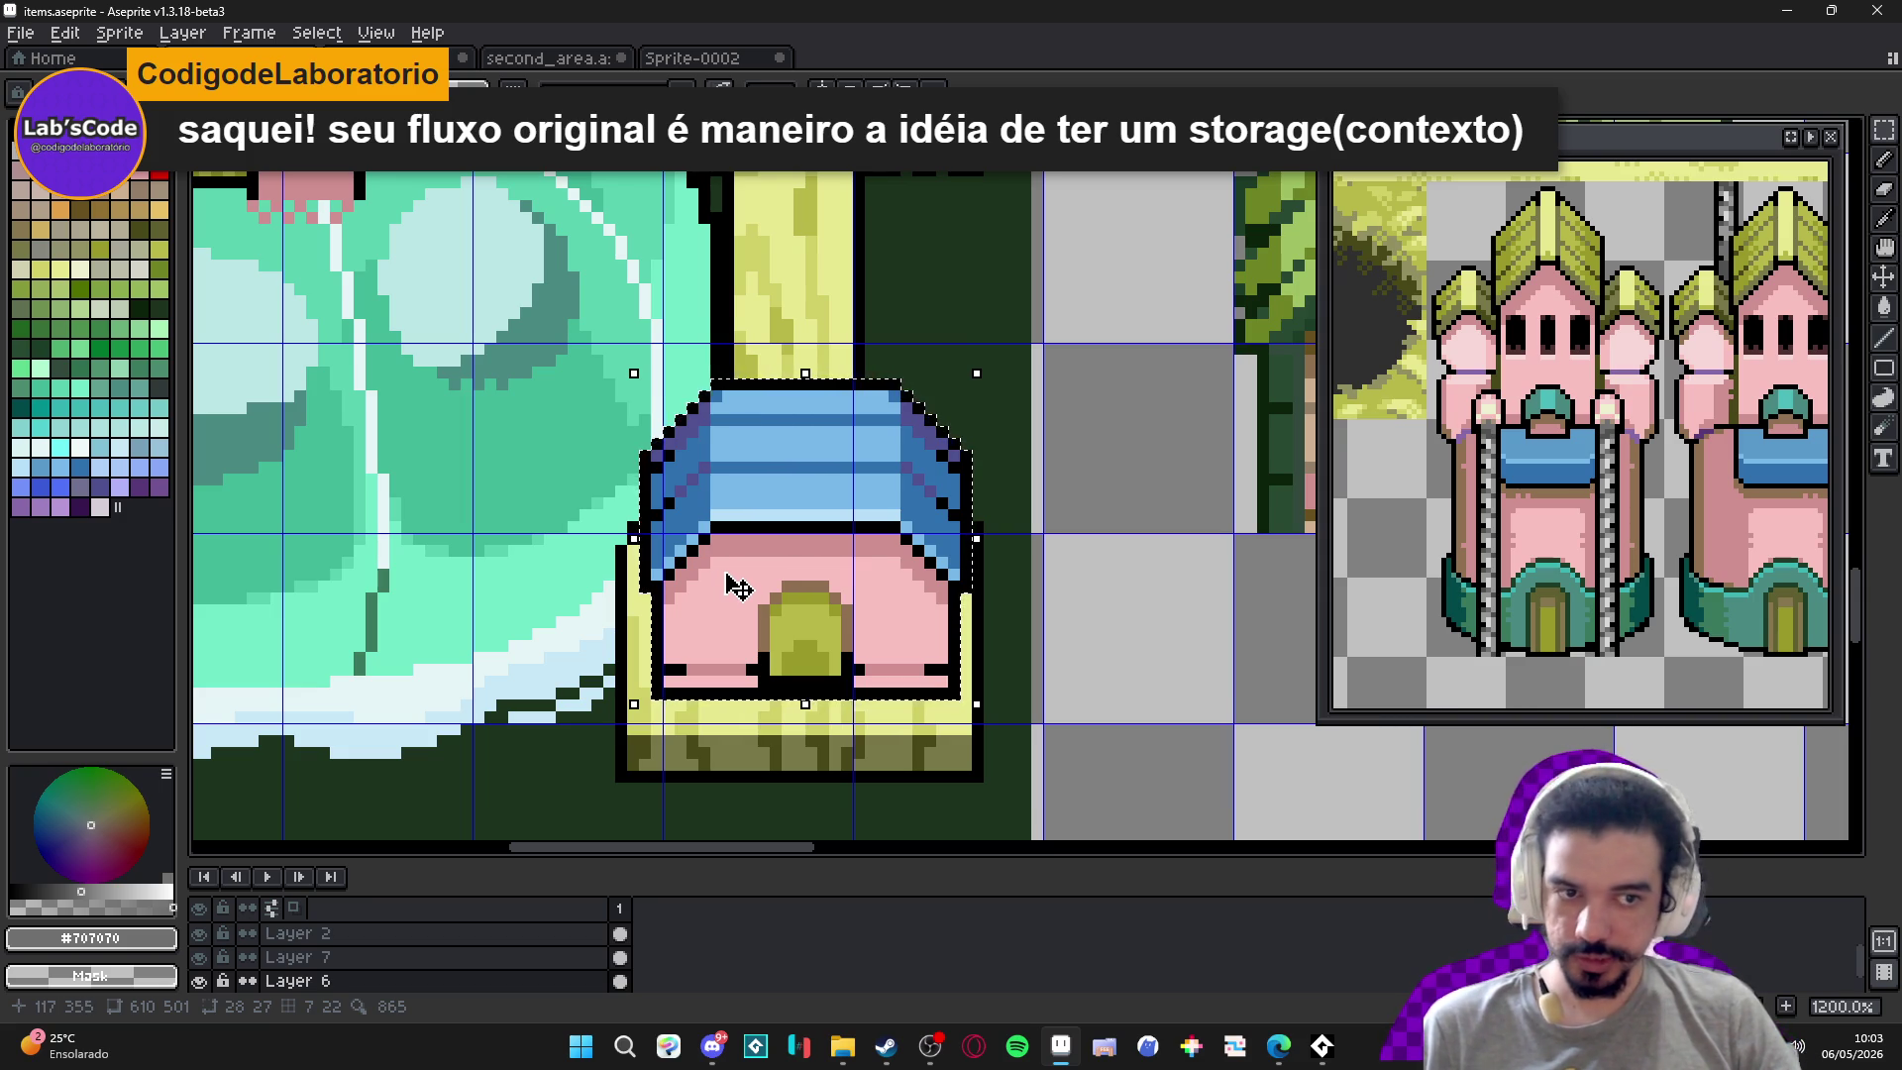
pyautogui.scroll(-1, 768, 567)
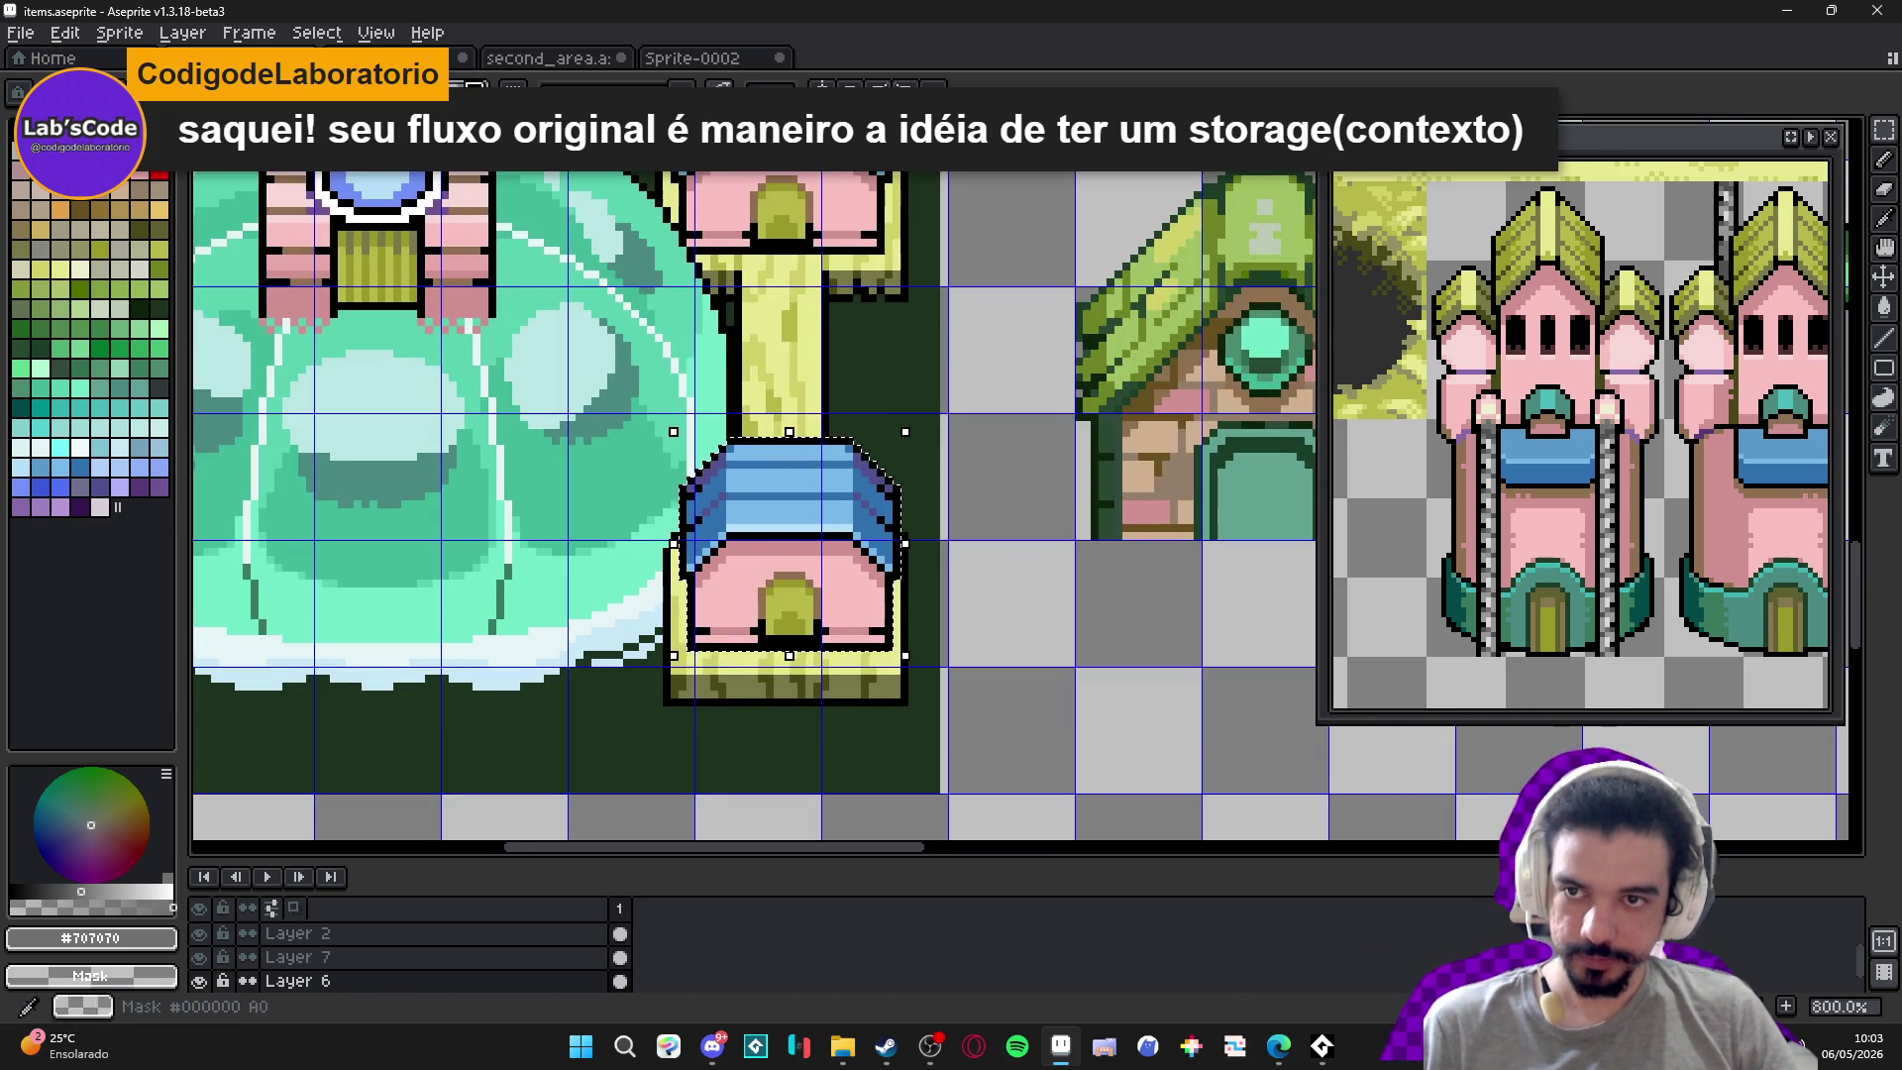
pyautogui.click(520, 58)
# Return to items.aseprite and bring the stone-walled frame into view.
pyautogui.click(698, 59)
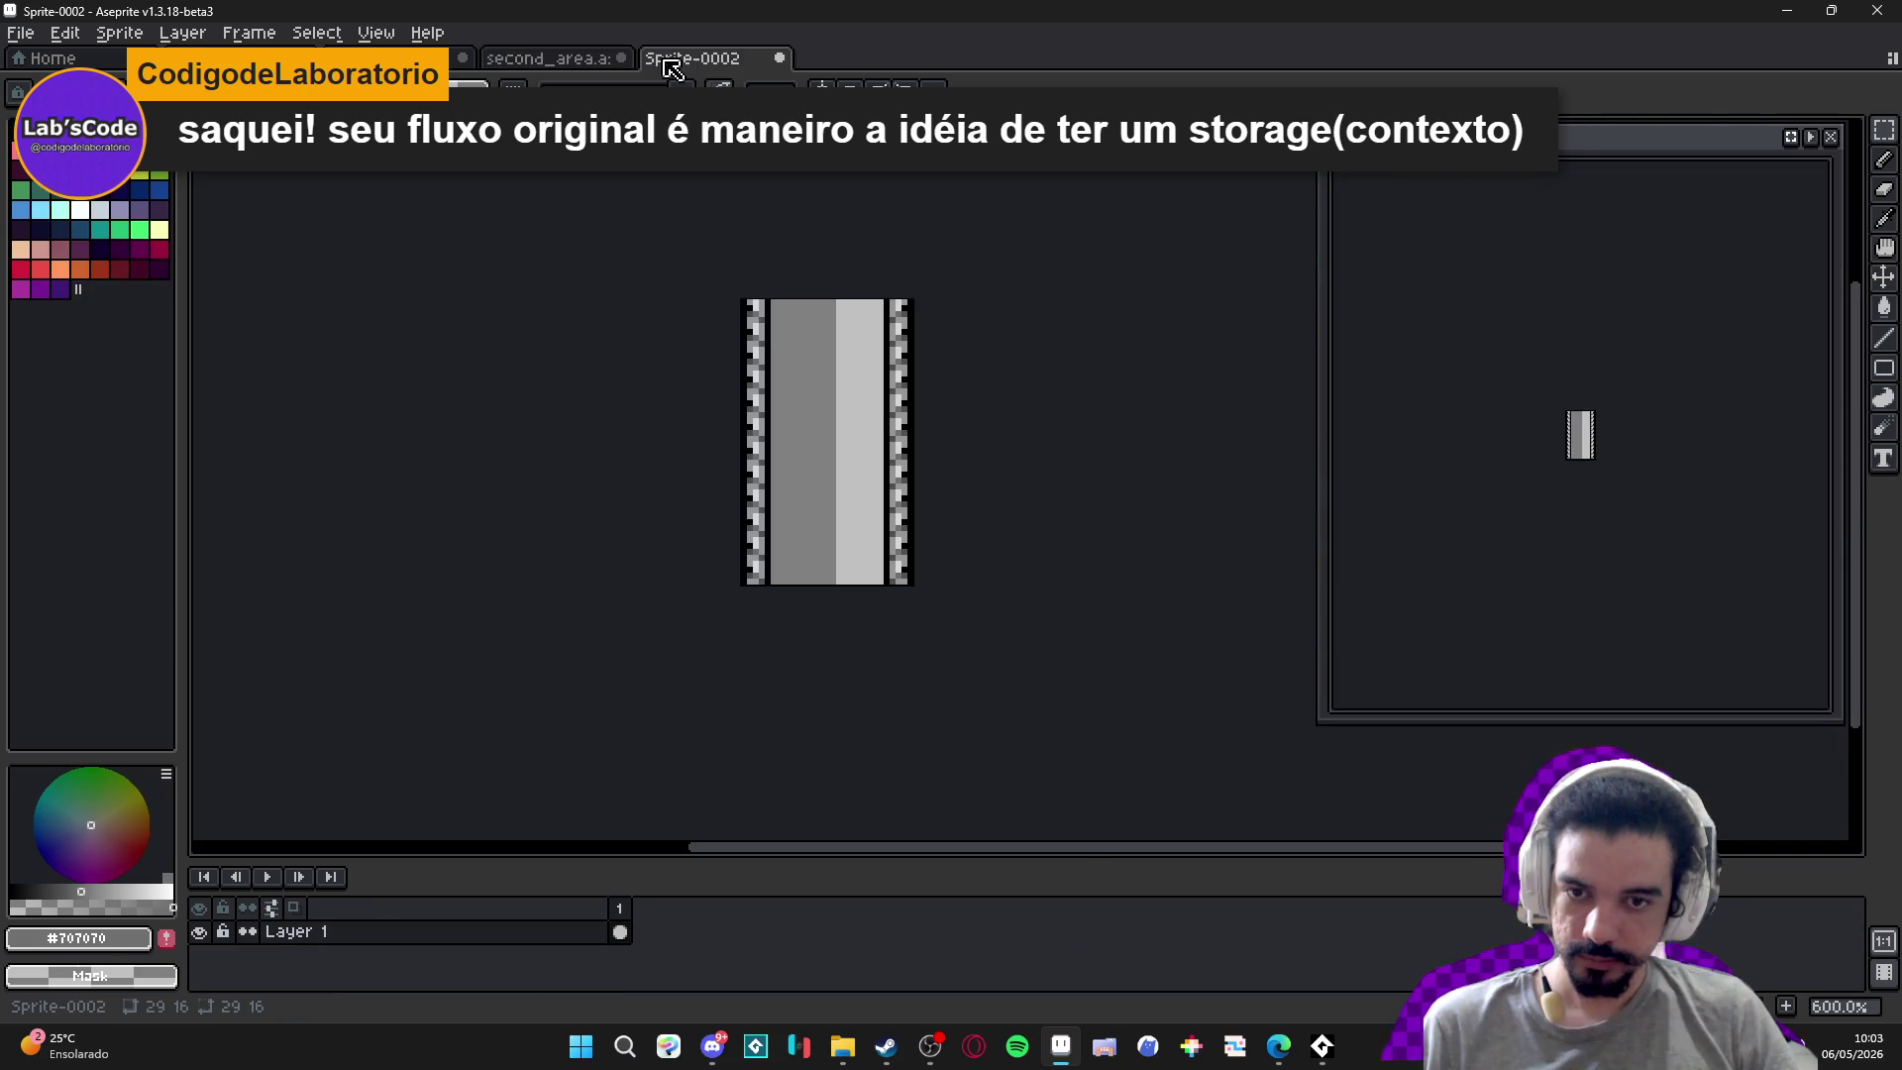
pyautogui.click(377, 58)
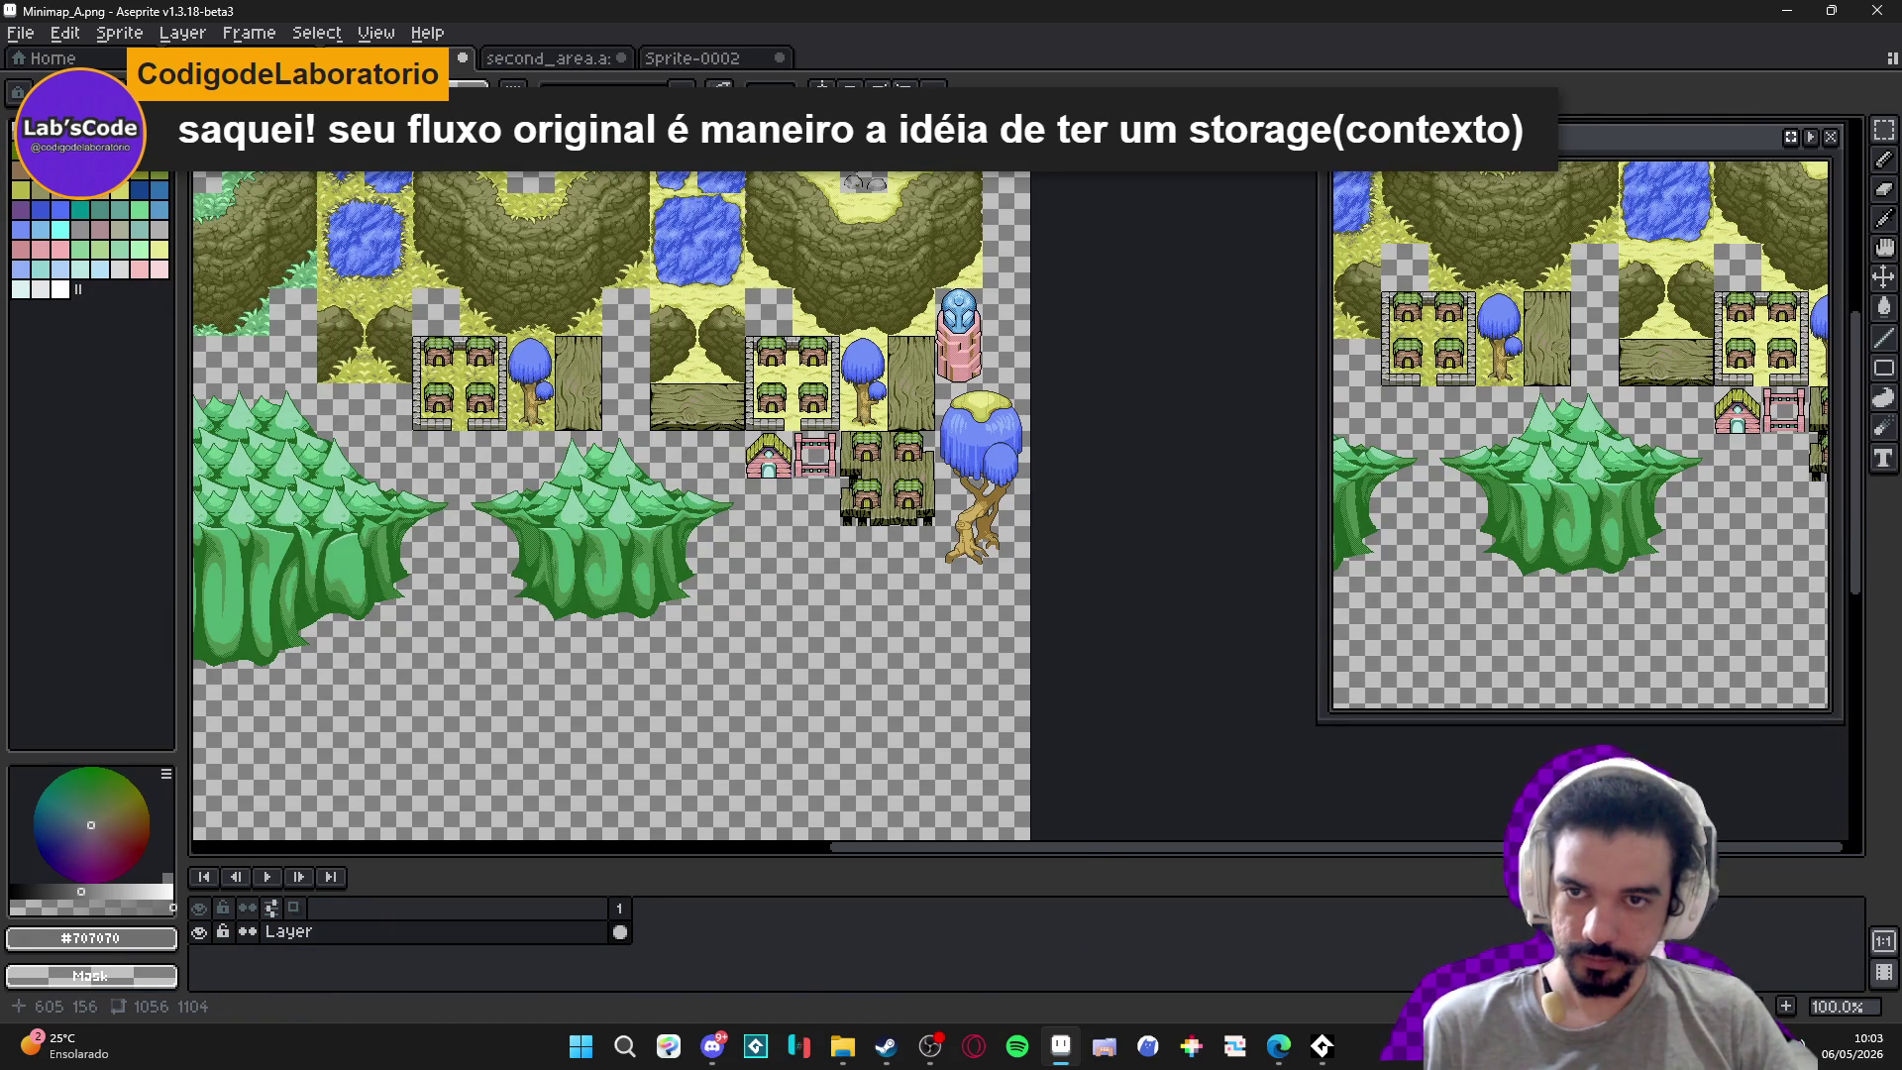
pyautogui.click(545, 58)
pyautogui.click(694, 58)
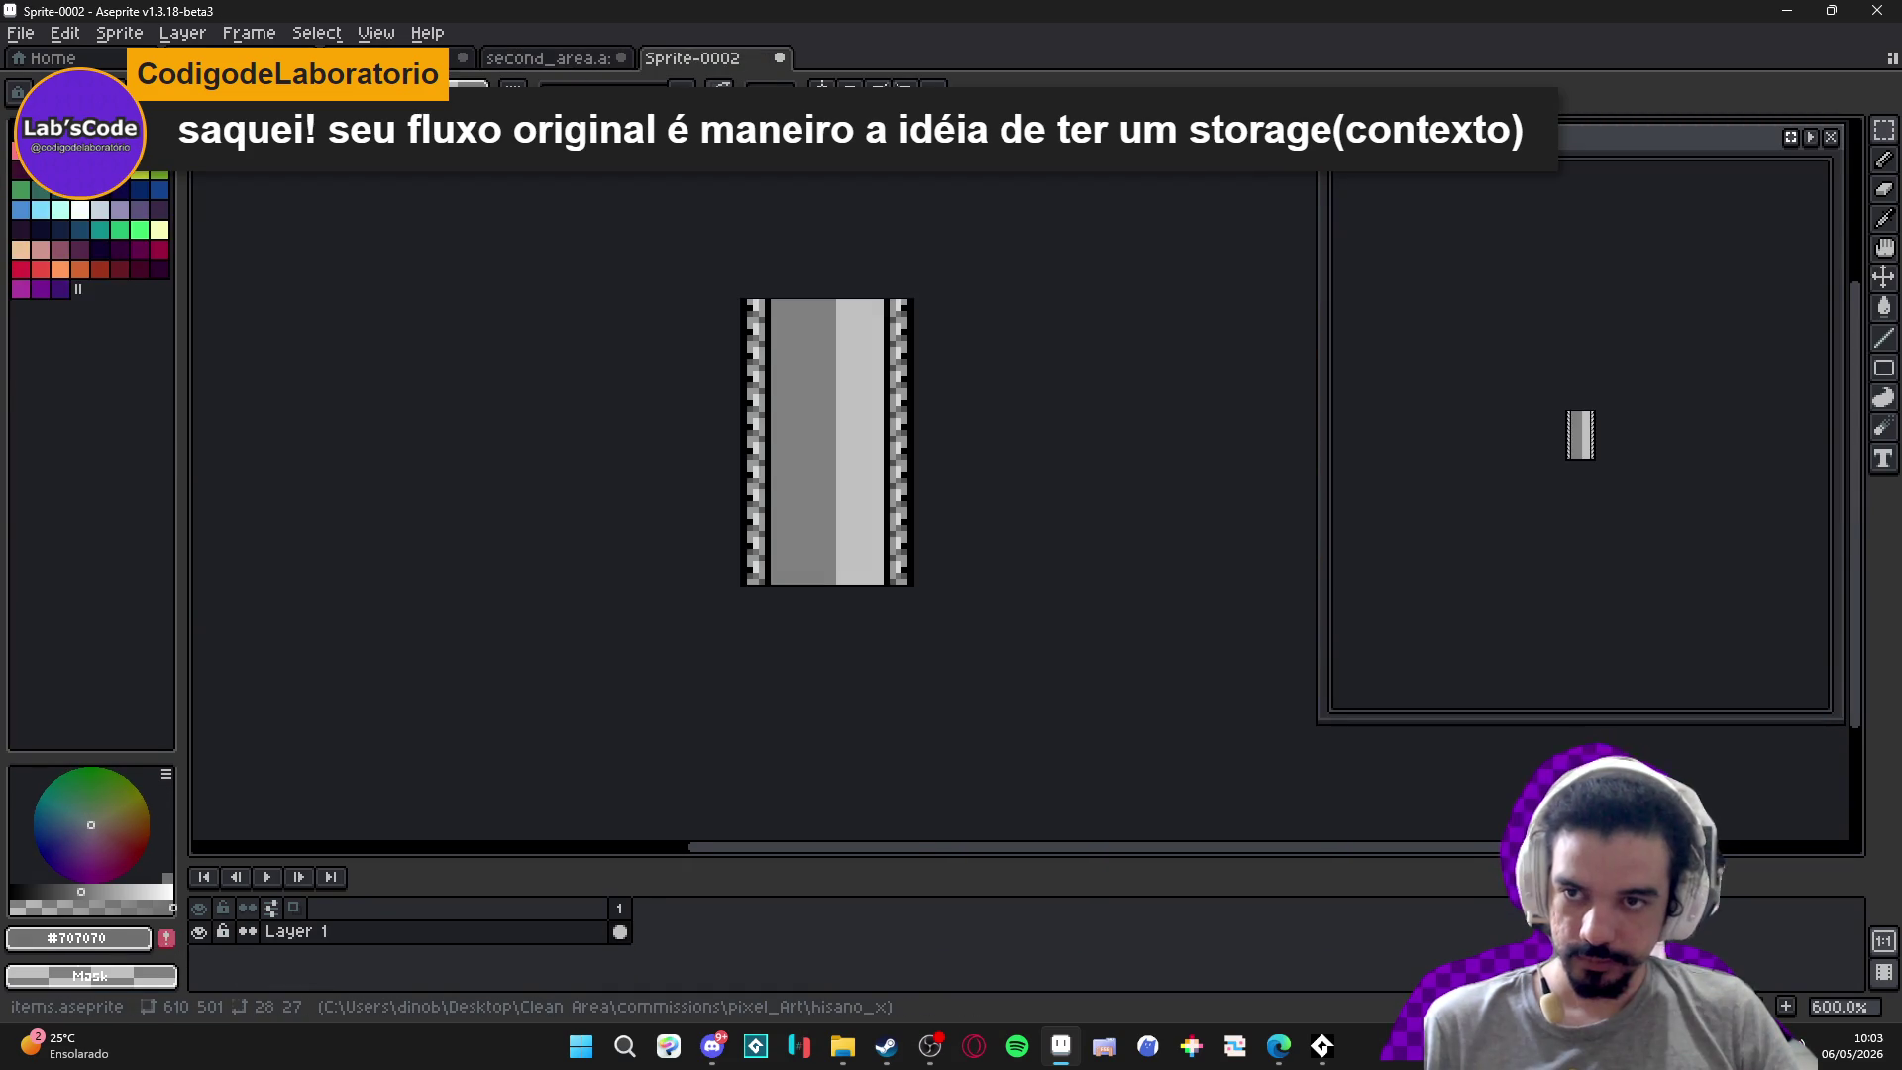
pyautogui.click(297, 59)
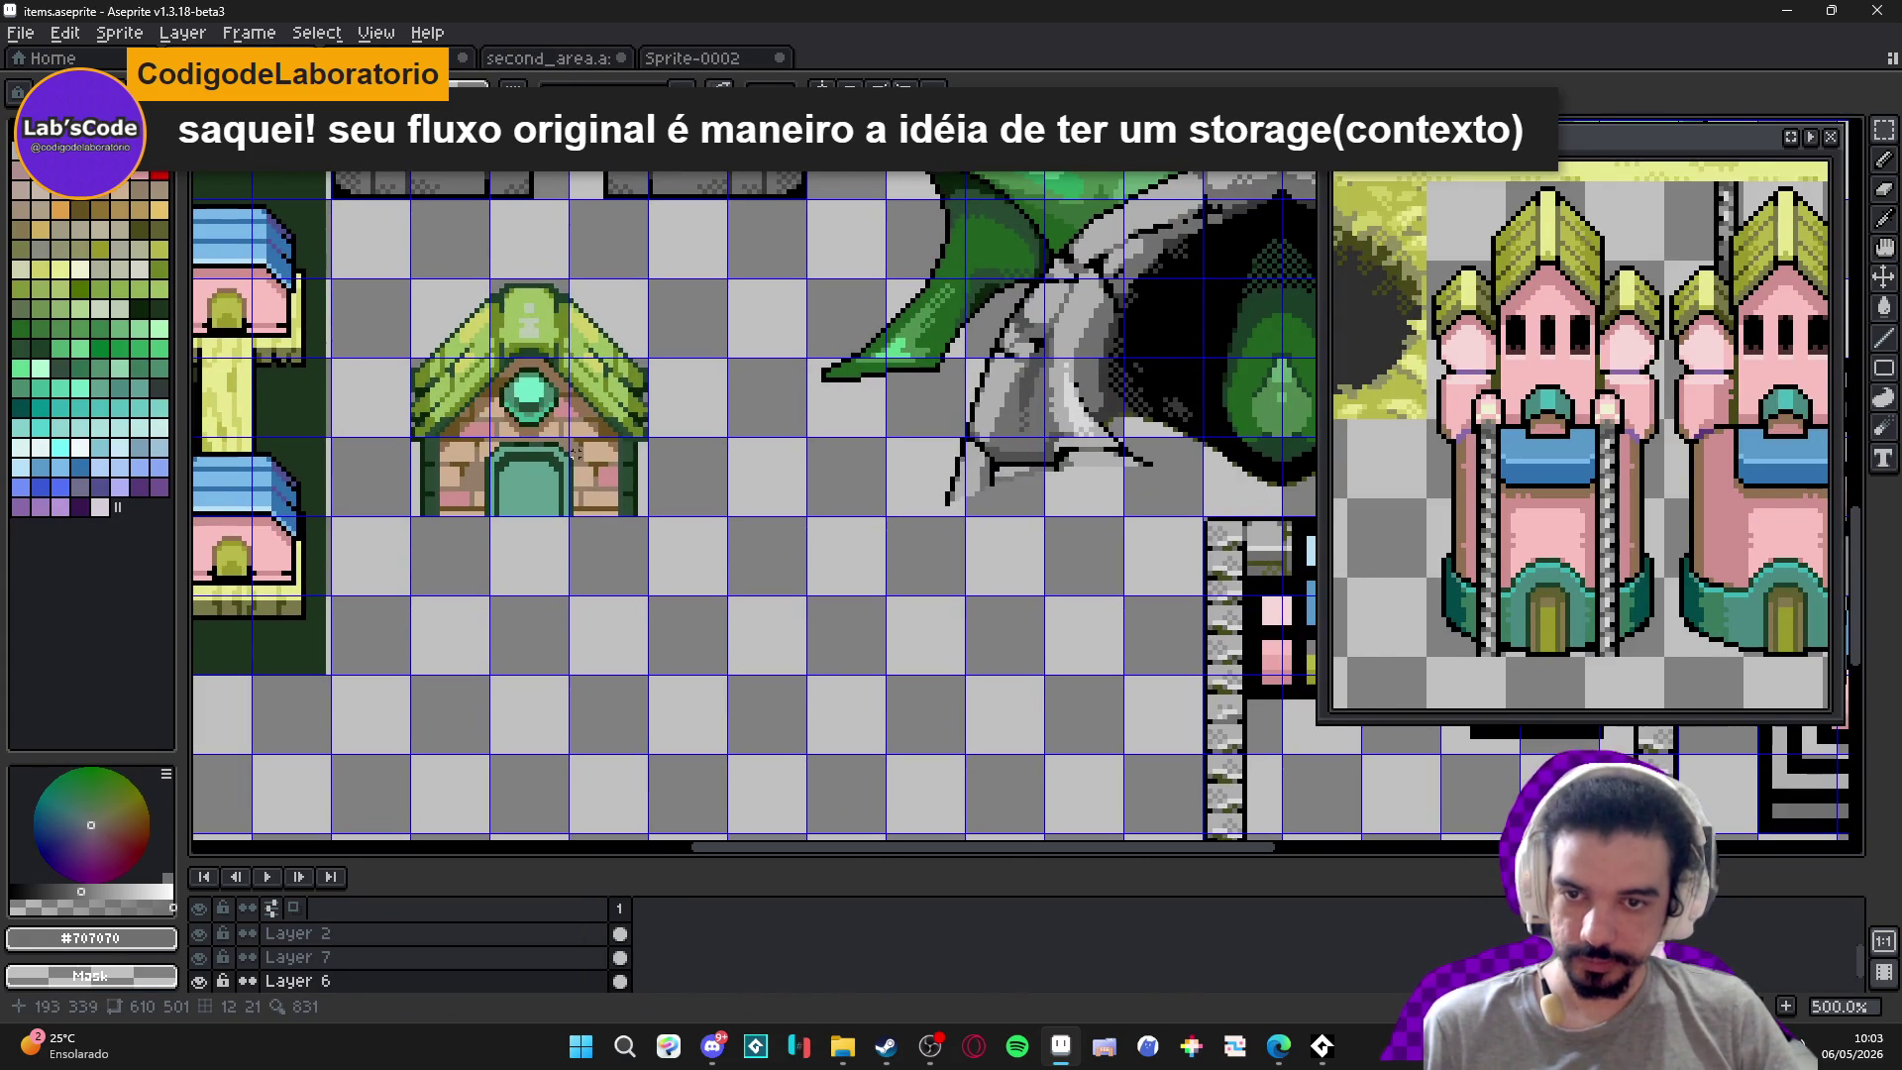
pyautogui.moveTo(1167, 535)
pyautogui.mouseDown()
pyautogui.moveTo(925, 538)
pyautogui.moveTo(395, 318)
pyautogui.mouseUp()
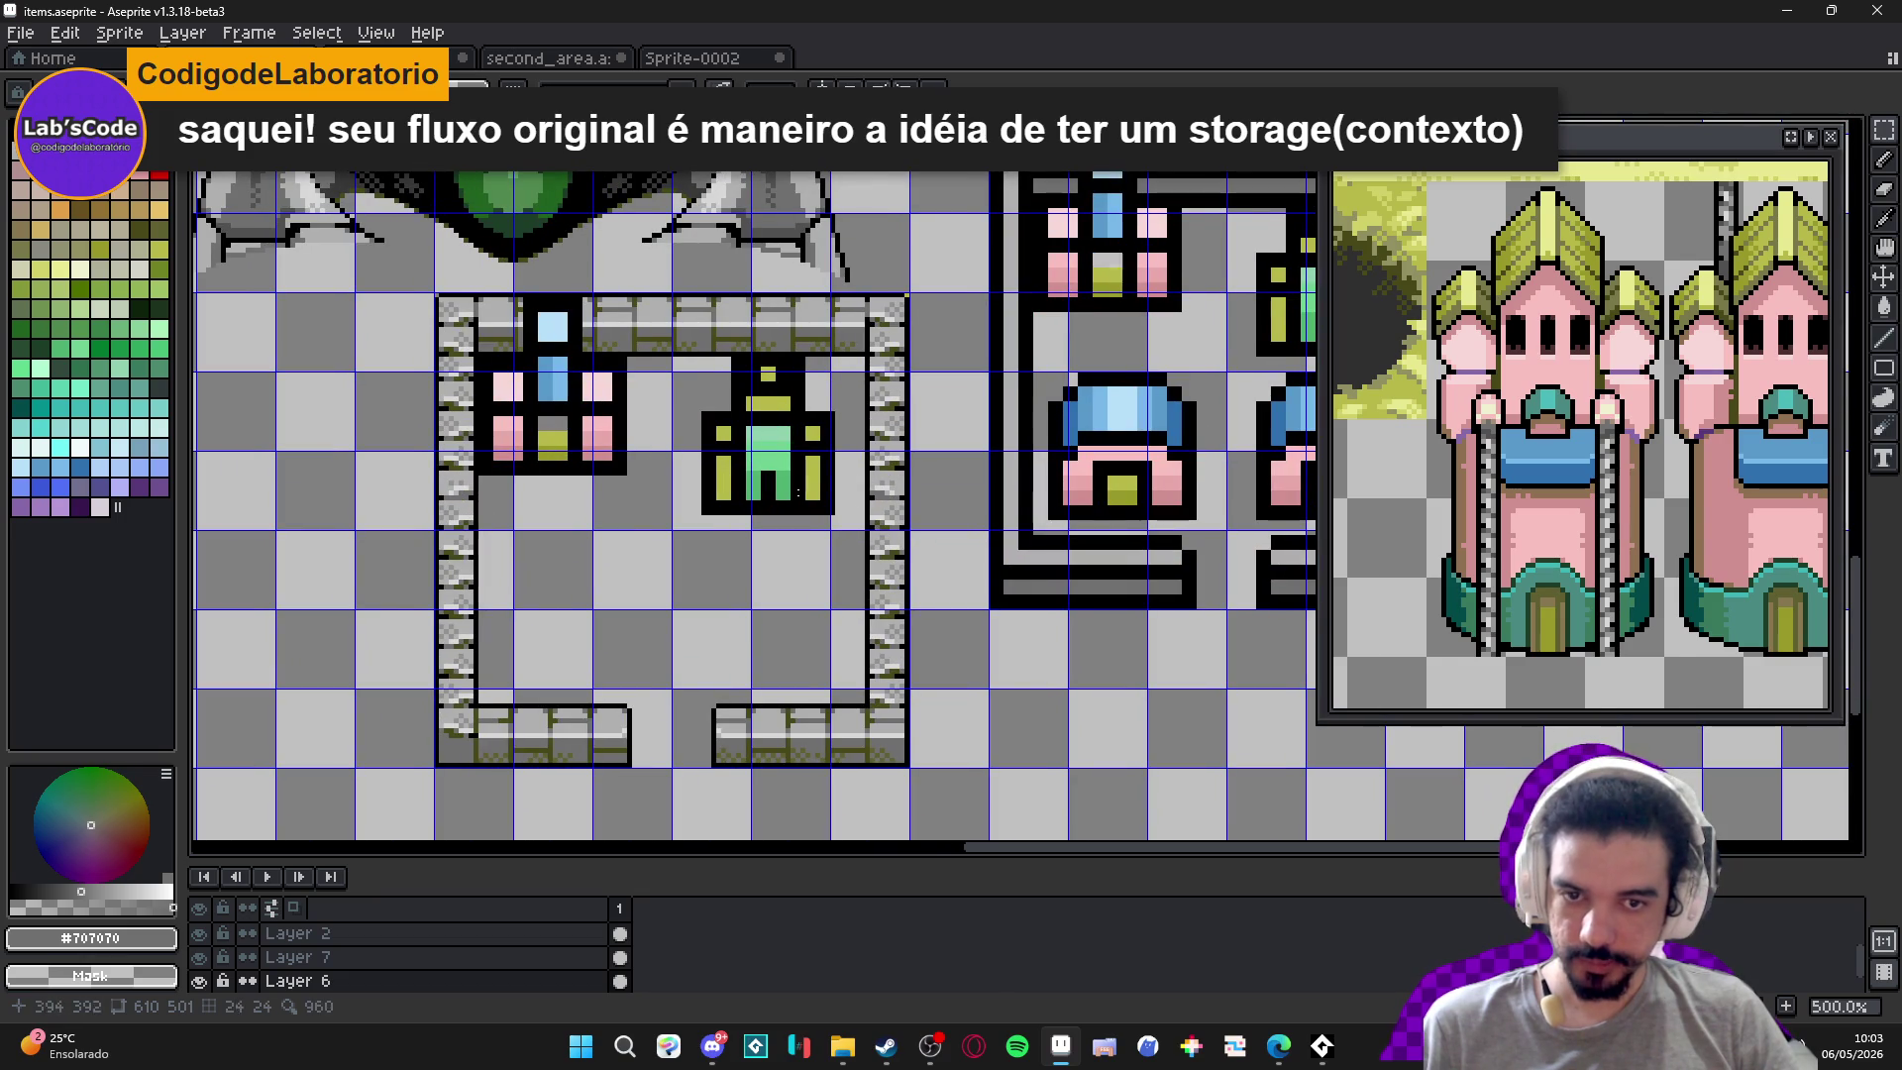
# Paste the blue-roofed house on Layer 7 and drop it inside the stone frame.
pyautogui.hotkey('ctrl', 'v')
pyautogui.moveTo(1010, 352); pyautogui.dragTo(573, 649)
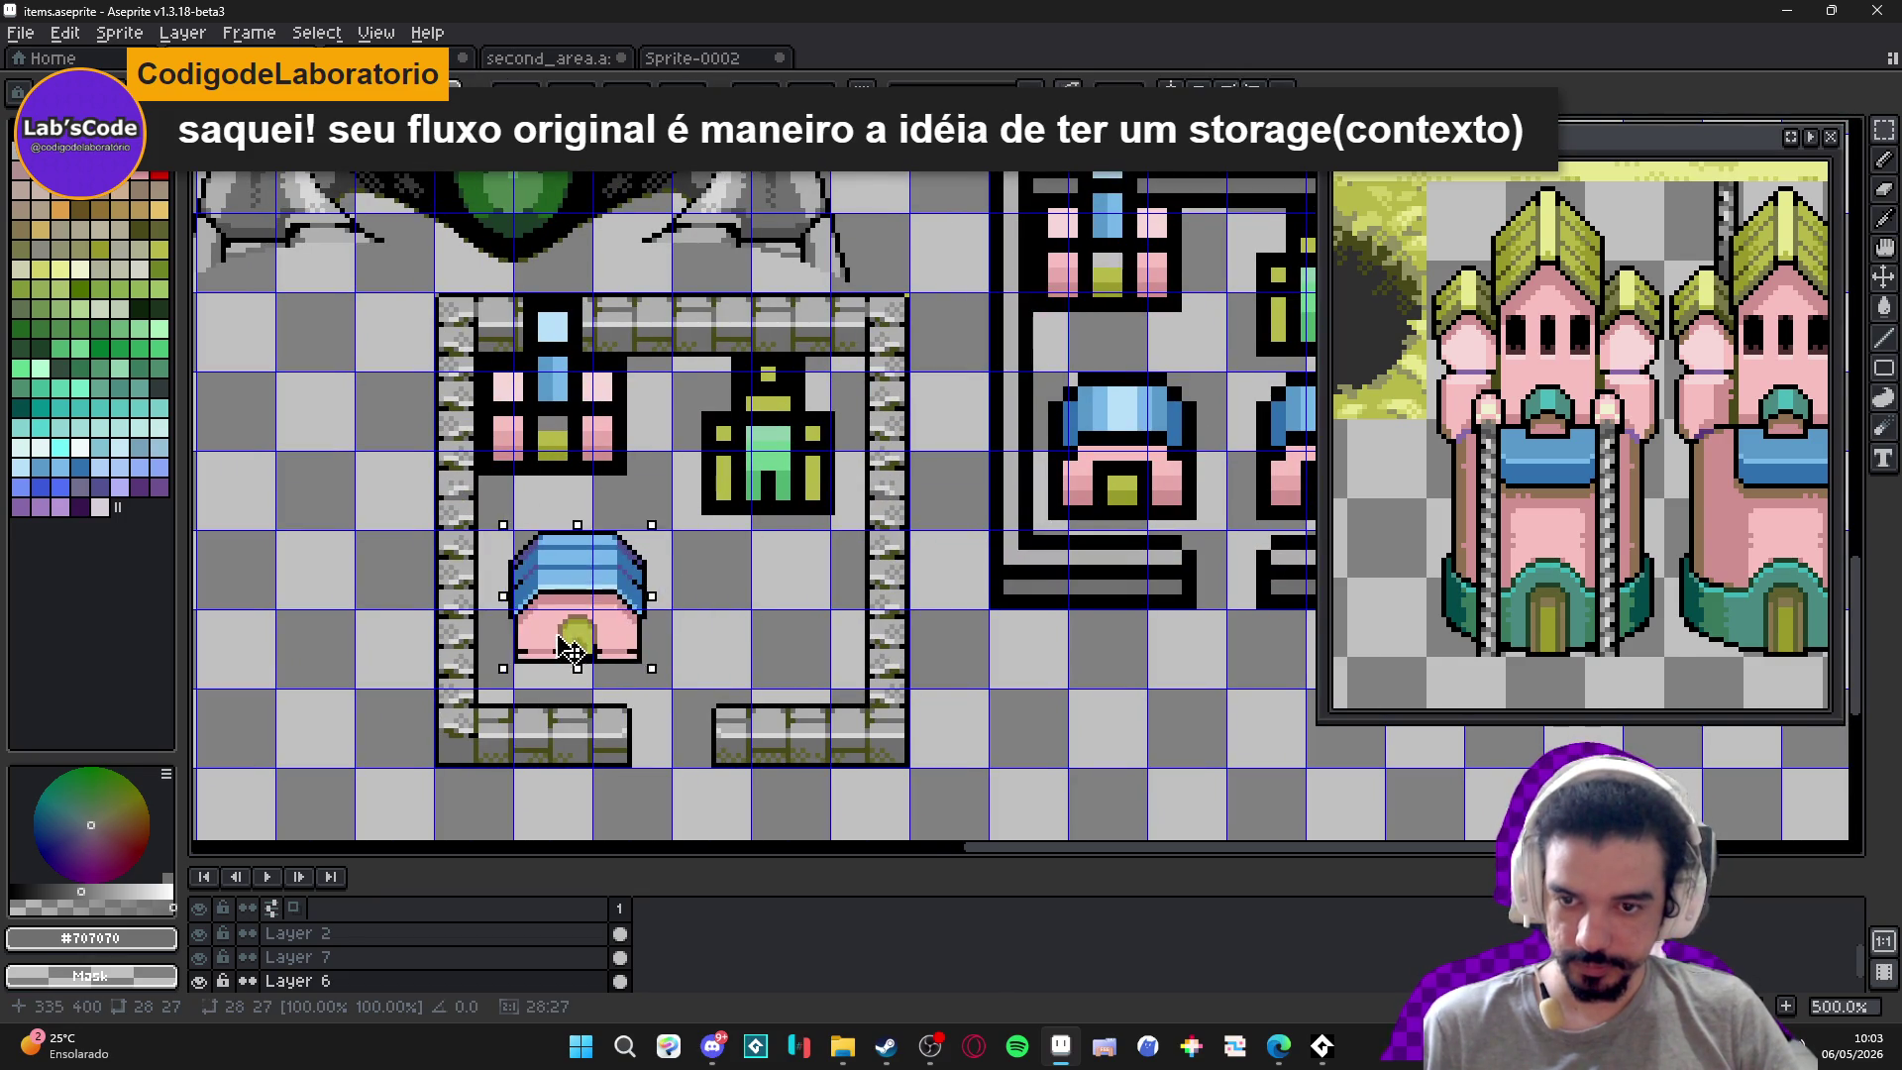
pyautogui.press('Escape')
pyautogui.click(614, 434)
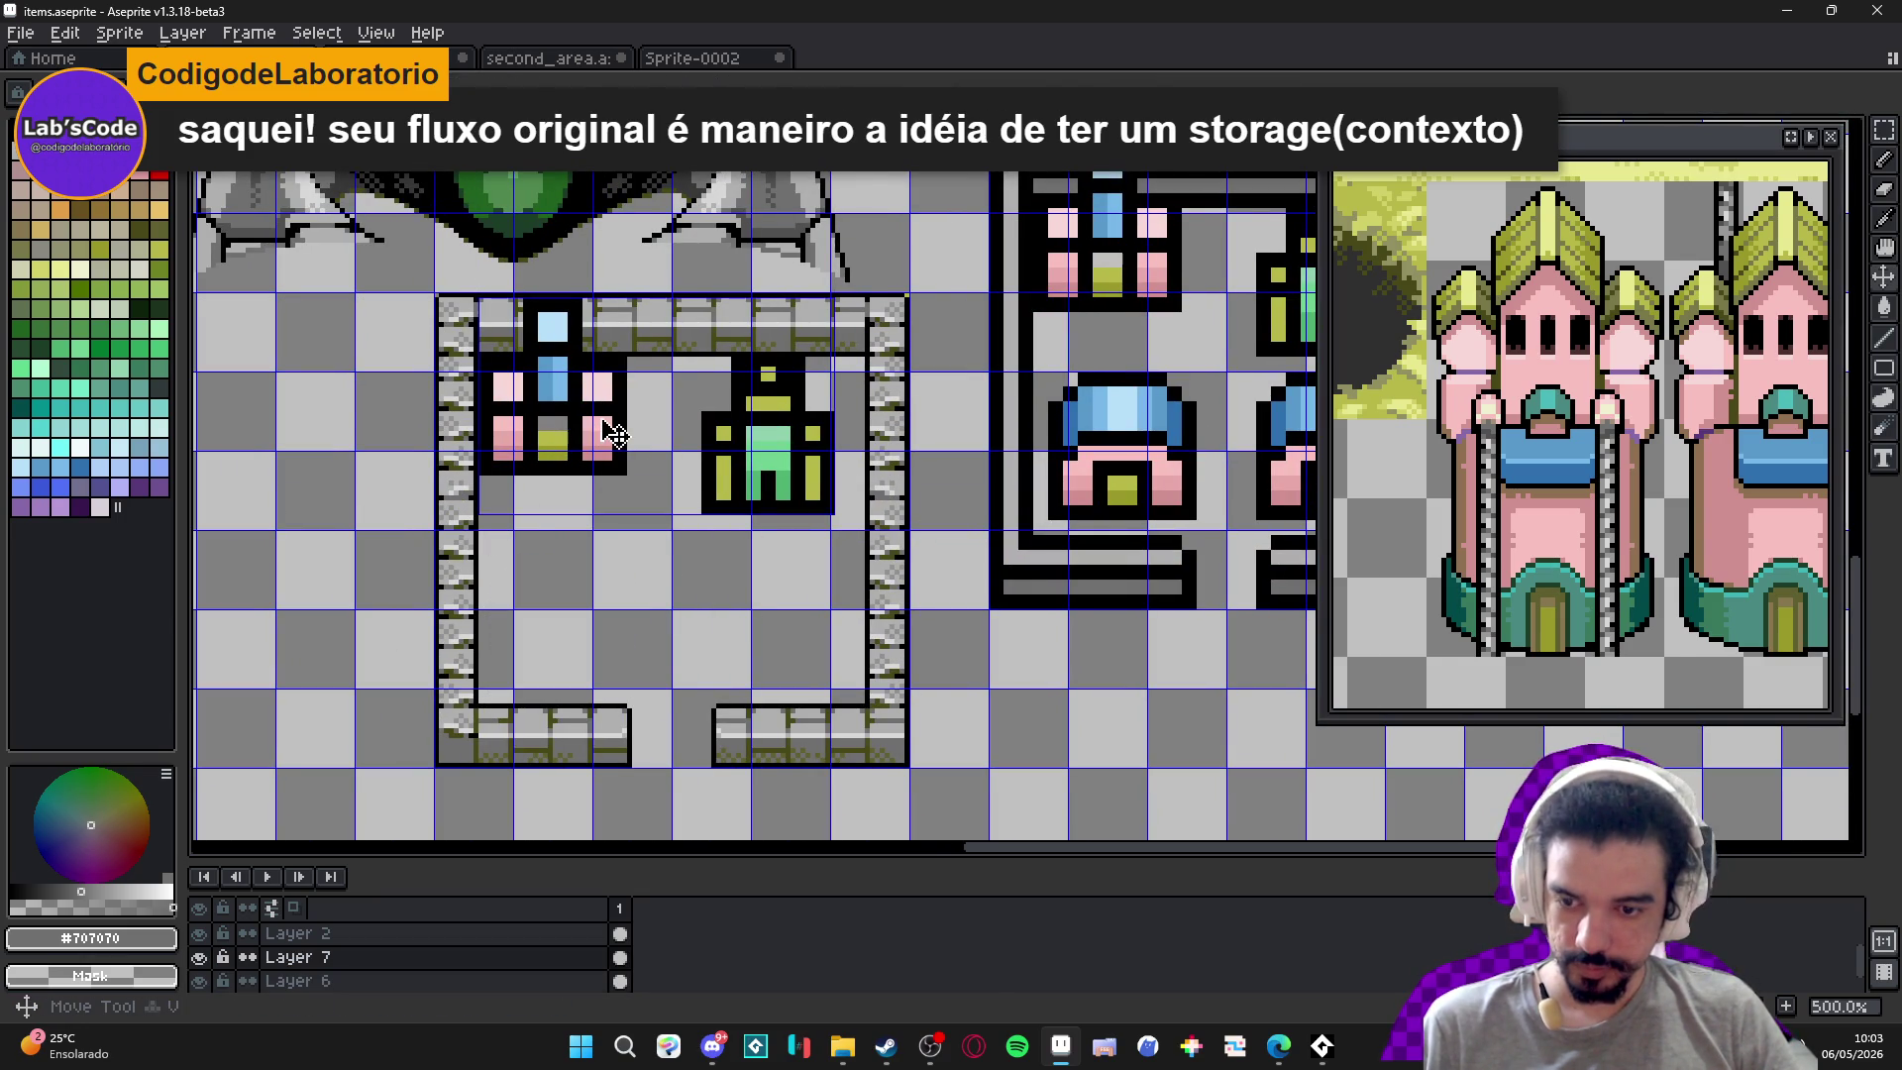
pyautogui.hotkey('ctrl', 'v')
pyautogui.moveTo(1016, 341)
pyautogui.mouseDown()
pyautogui.moveTo(590, 642)
pyautogui.moveTo(622, 646)
pyautogui.moveTo(594, 622)
pyautogui.moveTo(783, 634)
pyautogui.mouseUp()
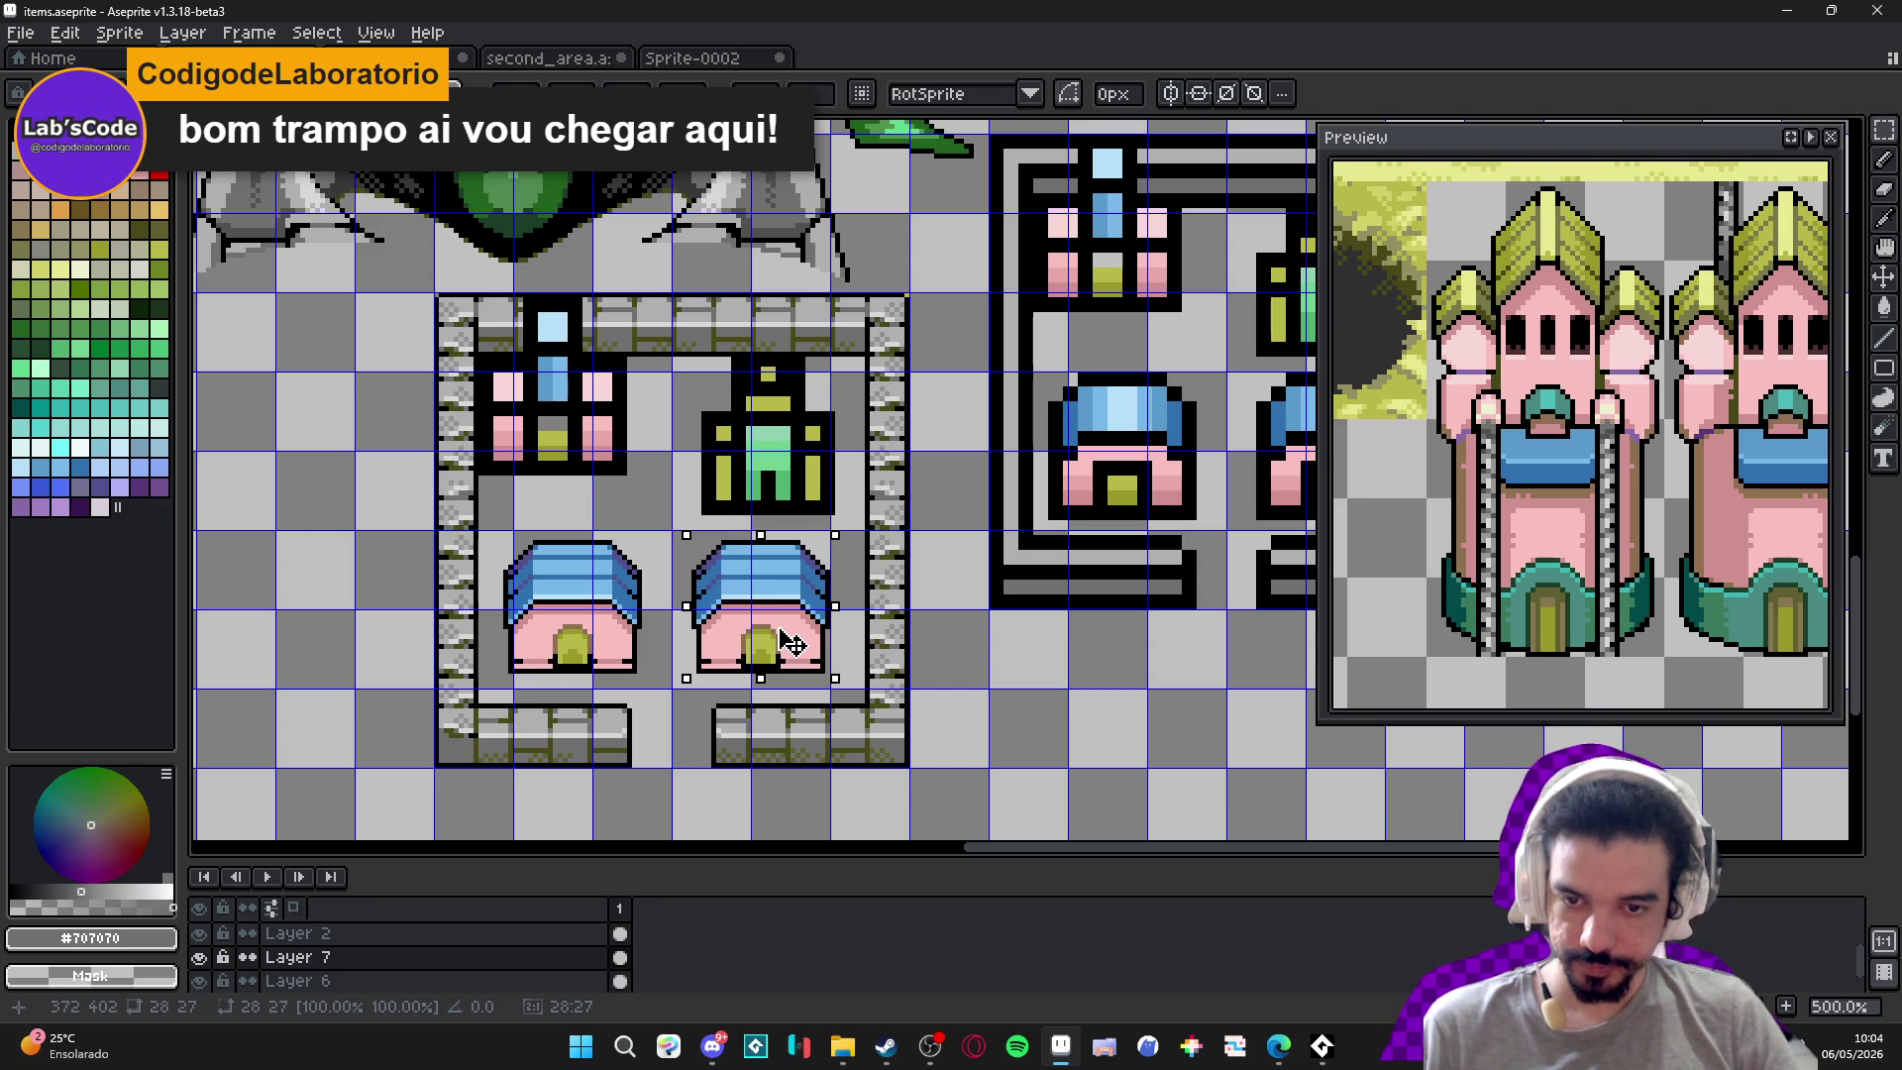
pyautogui.hotkey('ctrl', 'd')
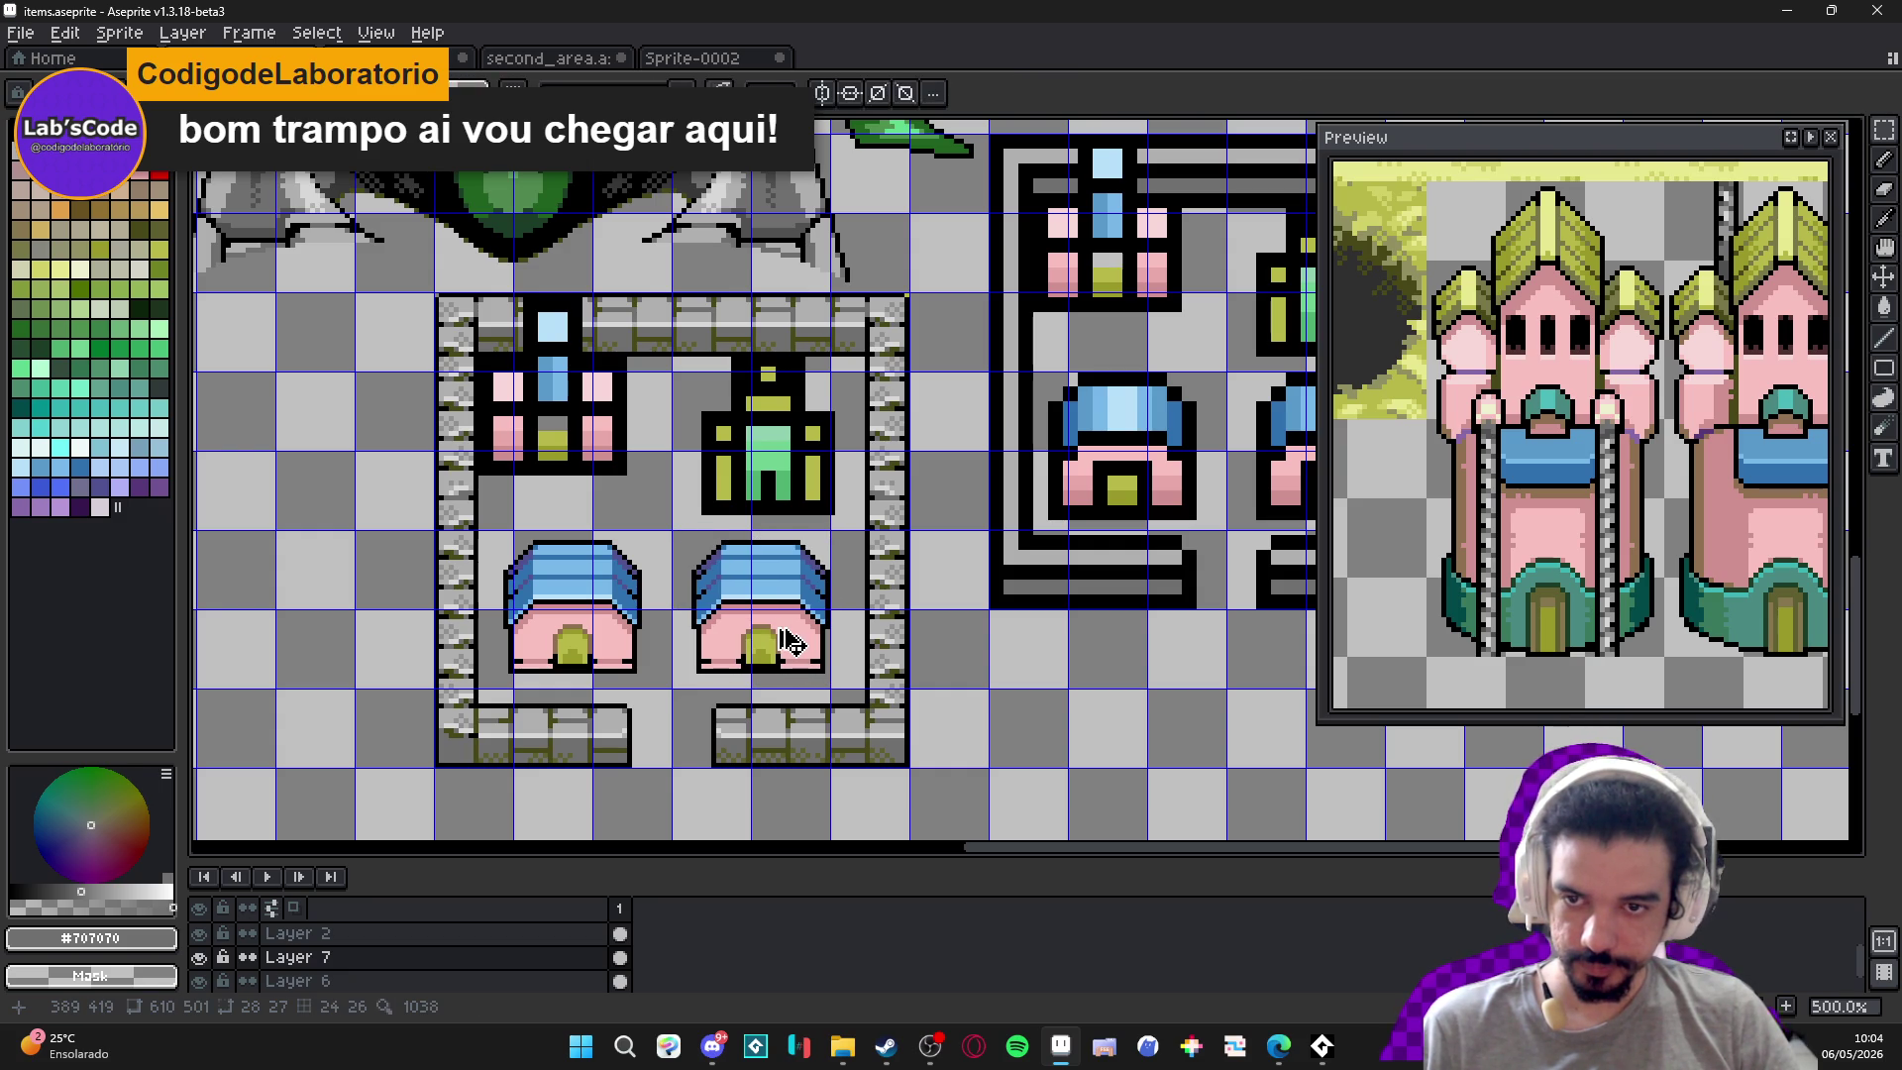
# Nudge the right-hand house one pixel right and save items.aseprite.
pyautogui.scroll(-1, 777, 626)
pyautogui.moveTo(777, 626); pyautogui.dragTo(671, 660)
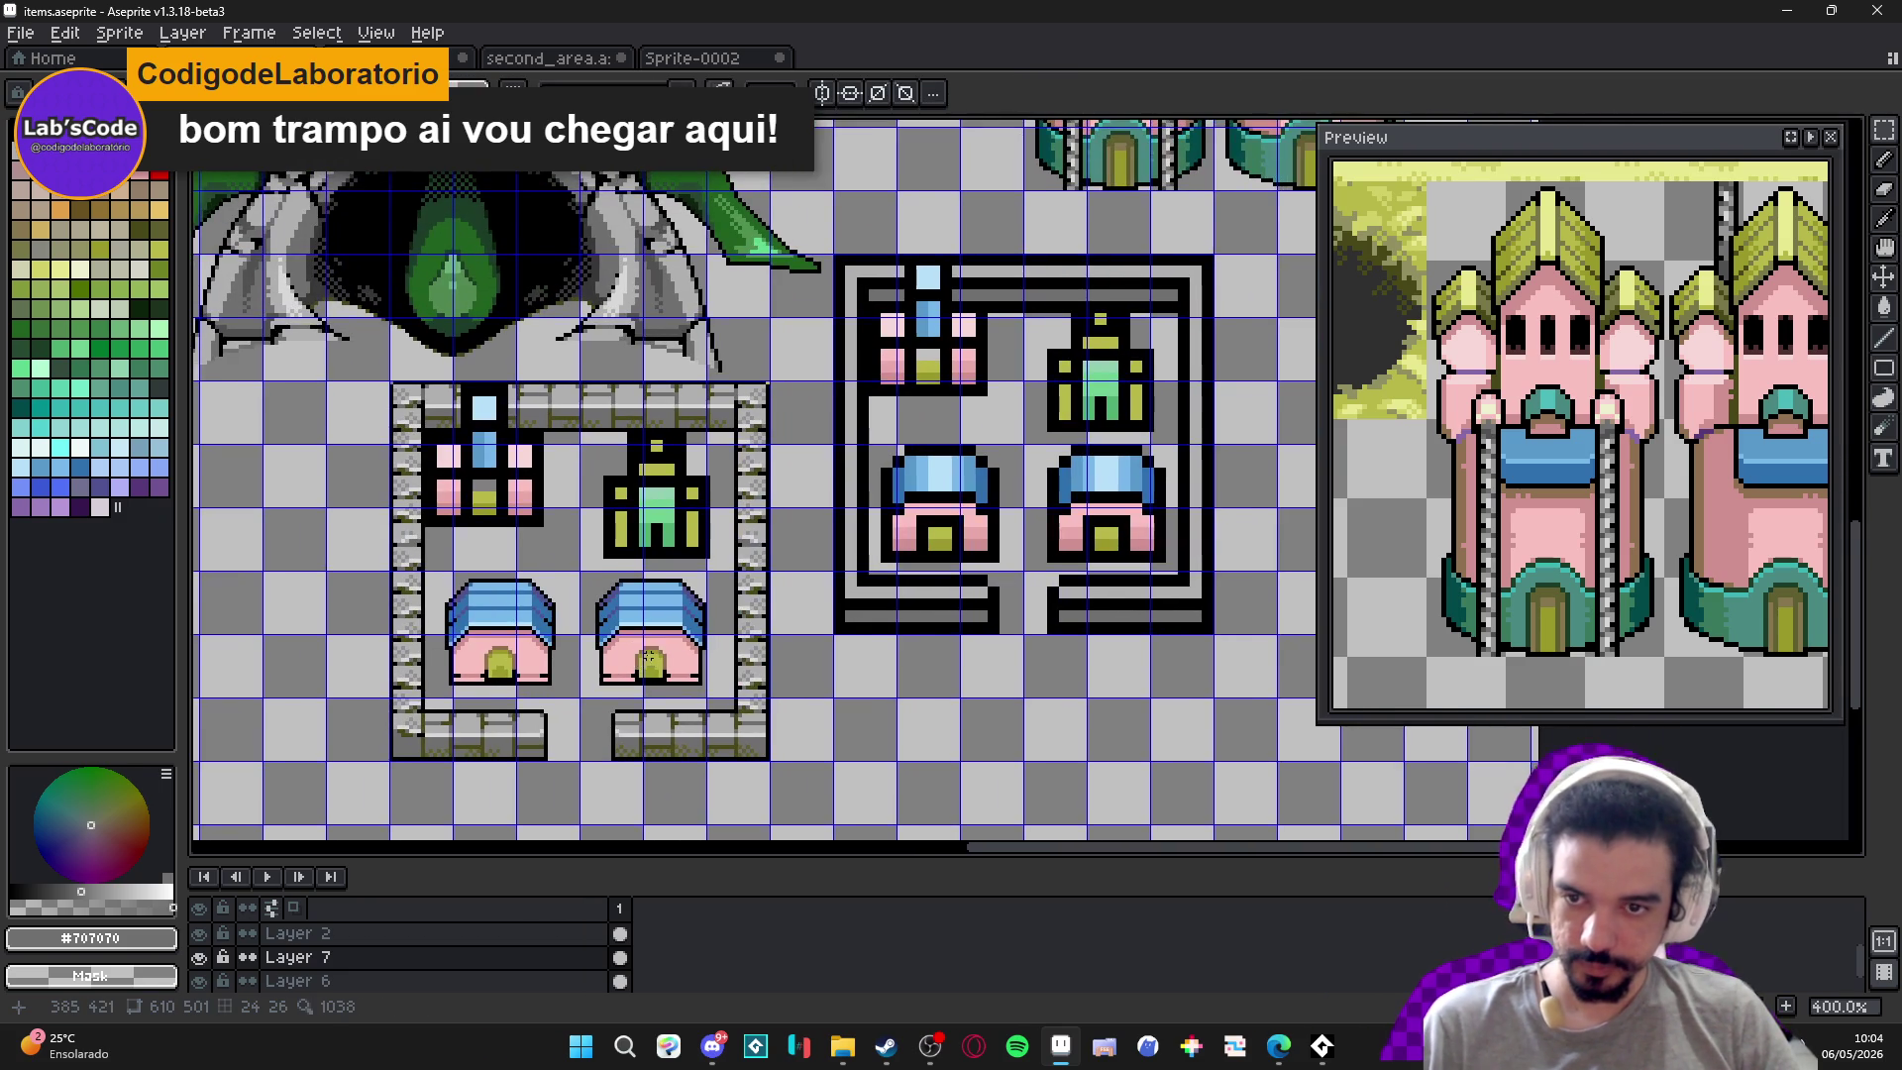
pyautogui.scroll(1, 671, 660)
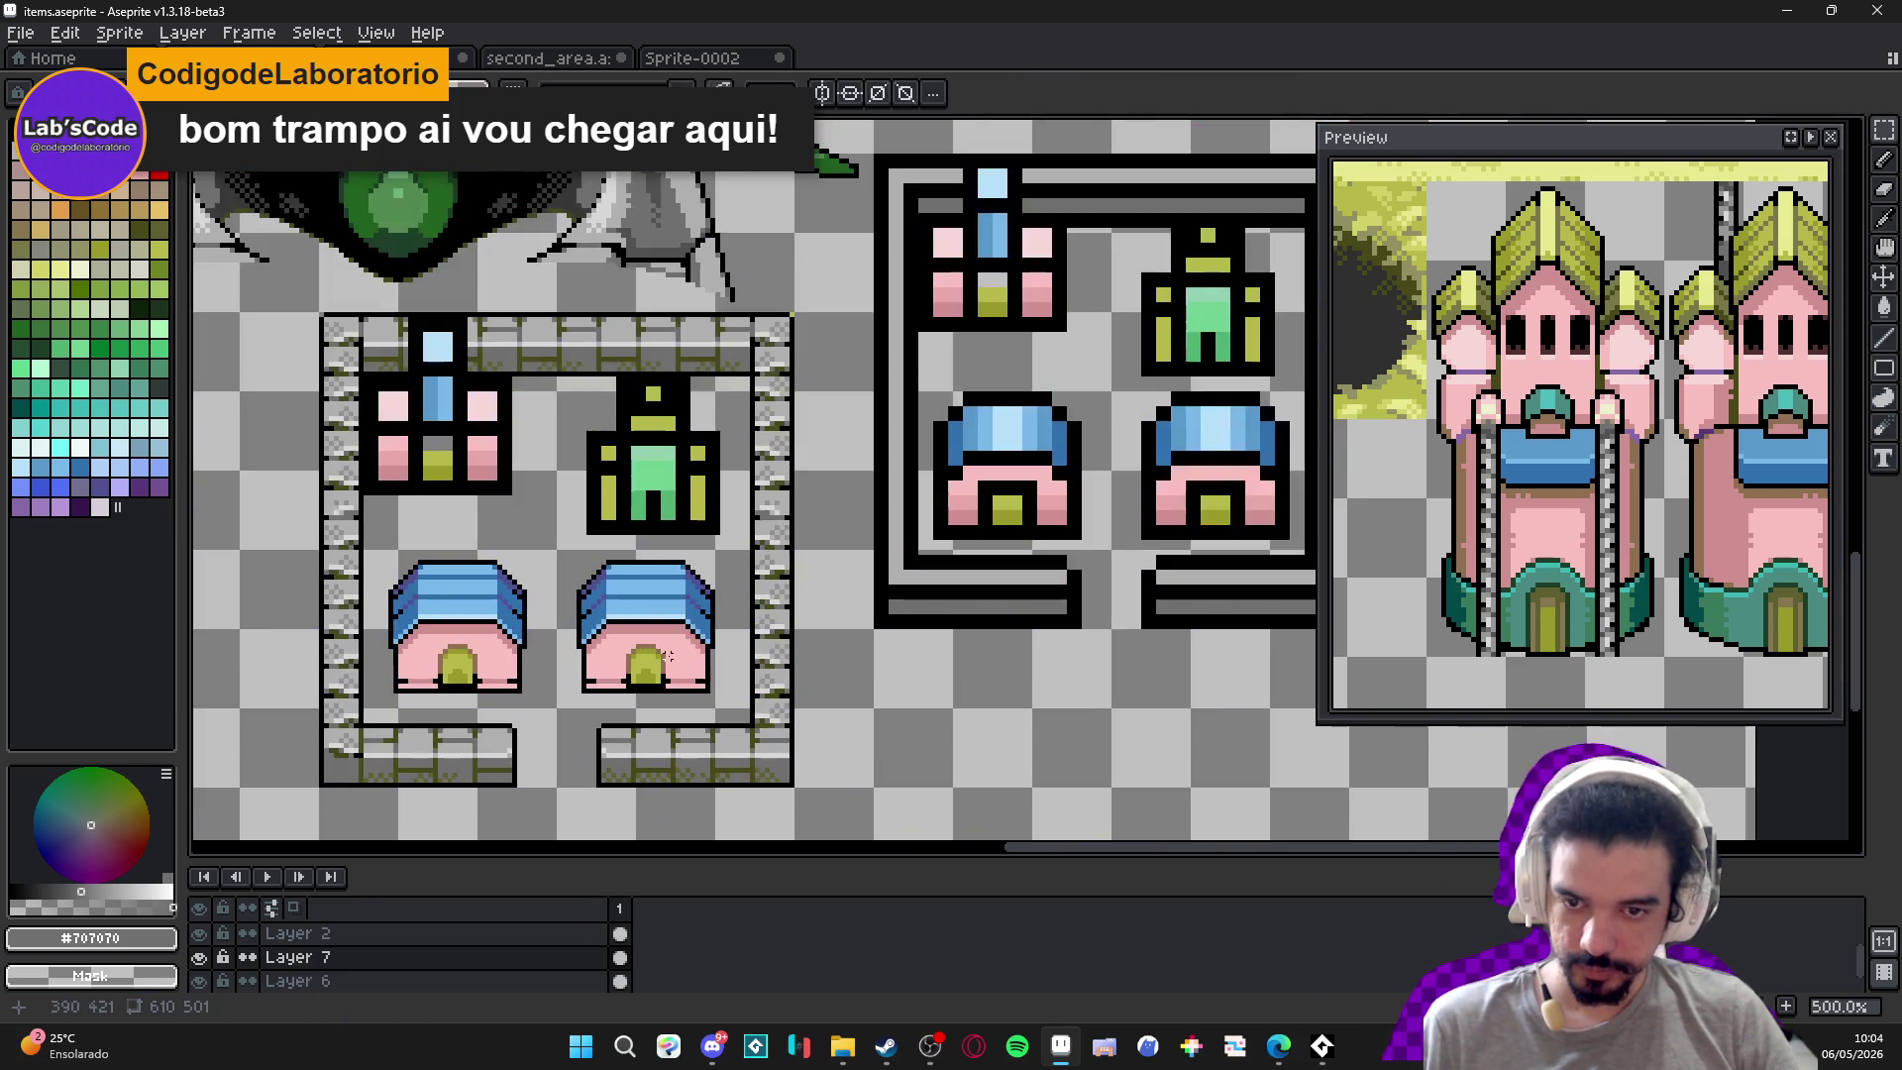
pyautogui.moveTo(579, 562); pyautogui.dragTo(693, 679)
pyautogui.press('Right')
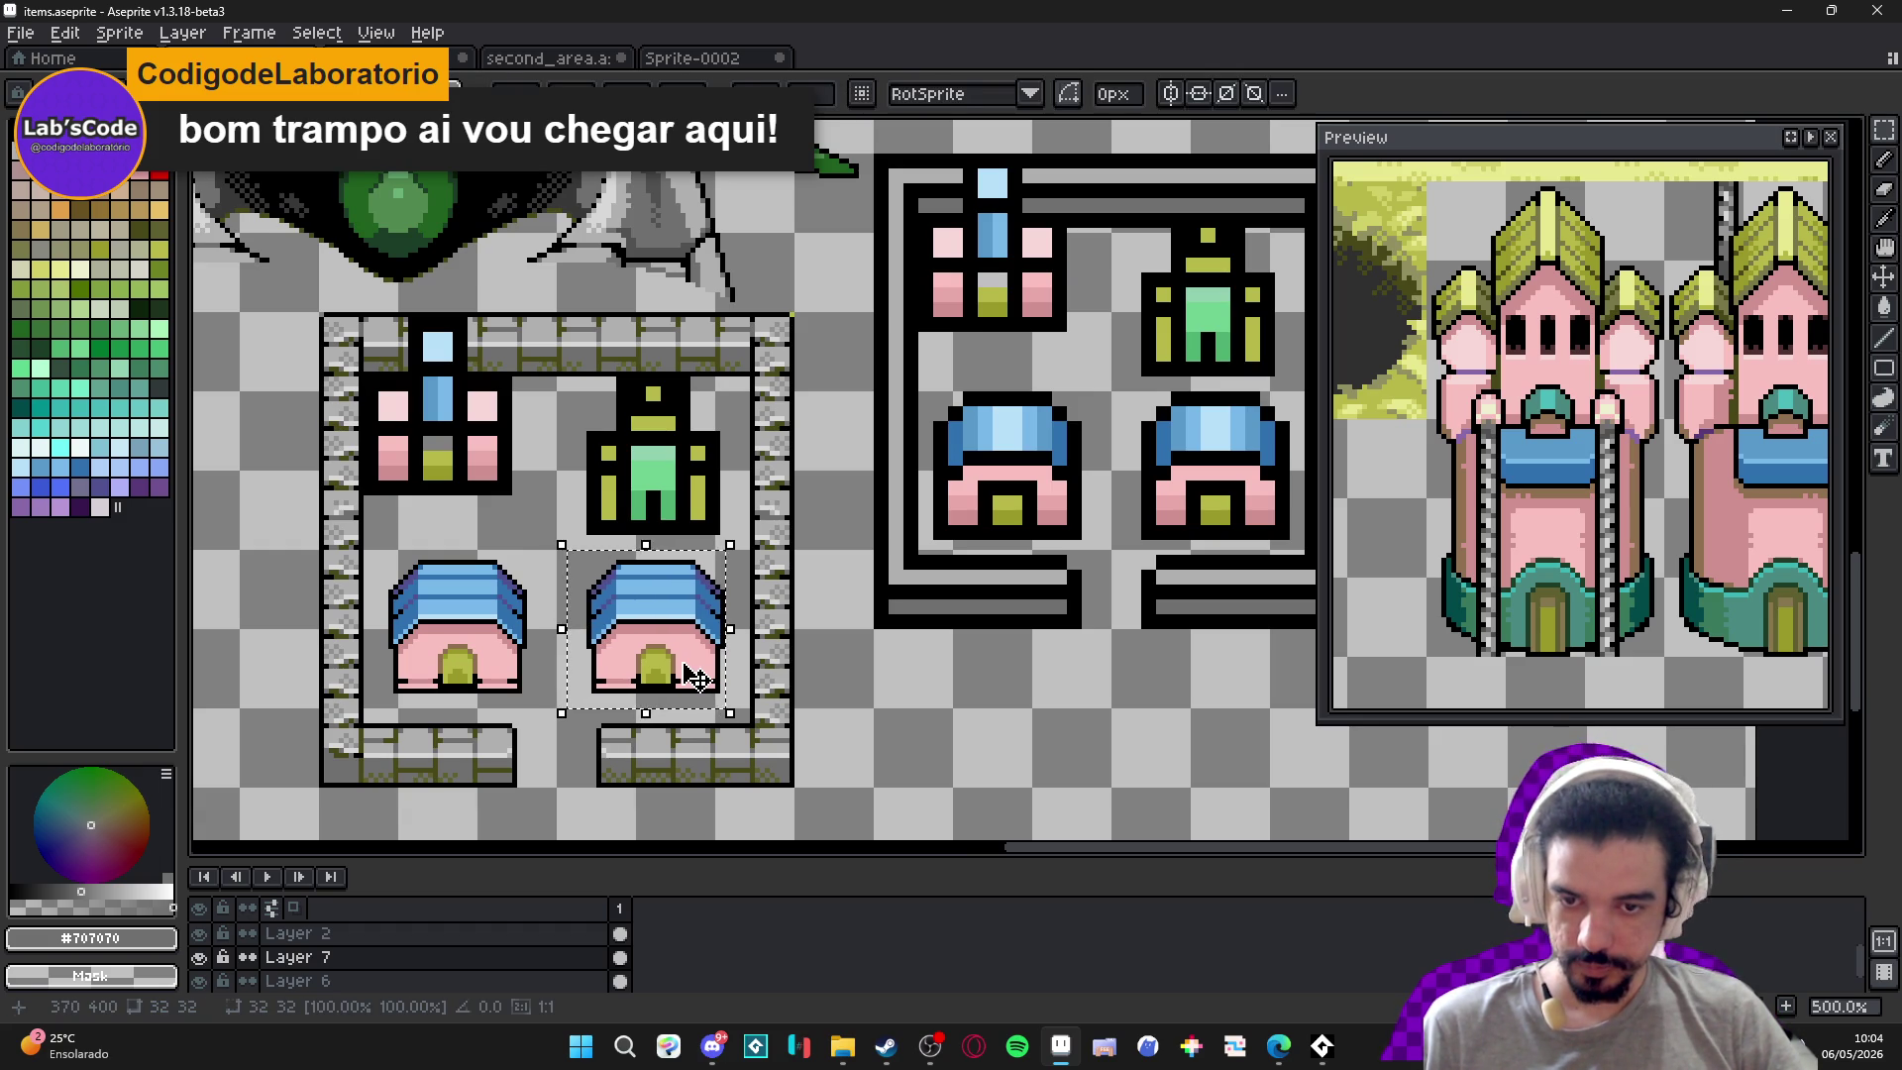
pyautogui.hotkey('ctrl', 'd')
pyautogui.scroll(-2, 683, 661)
pyautogui.hotkey('ctrl', 's')
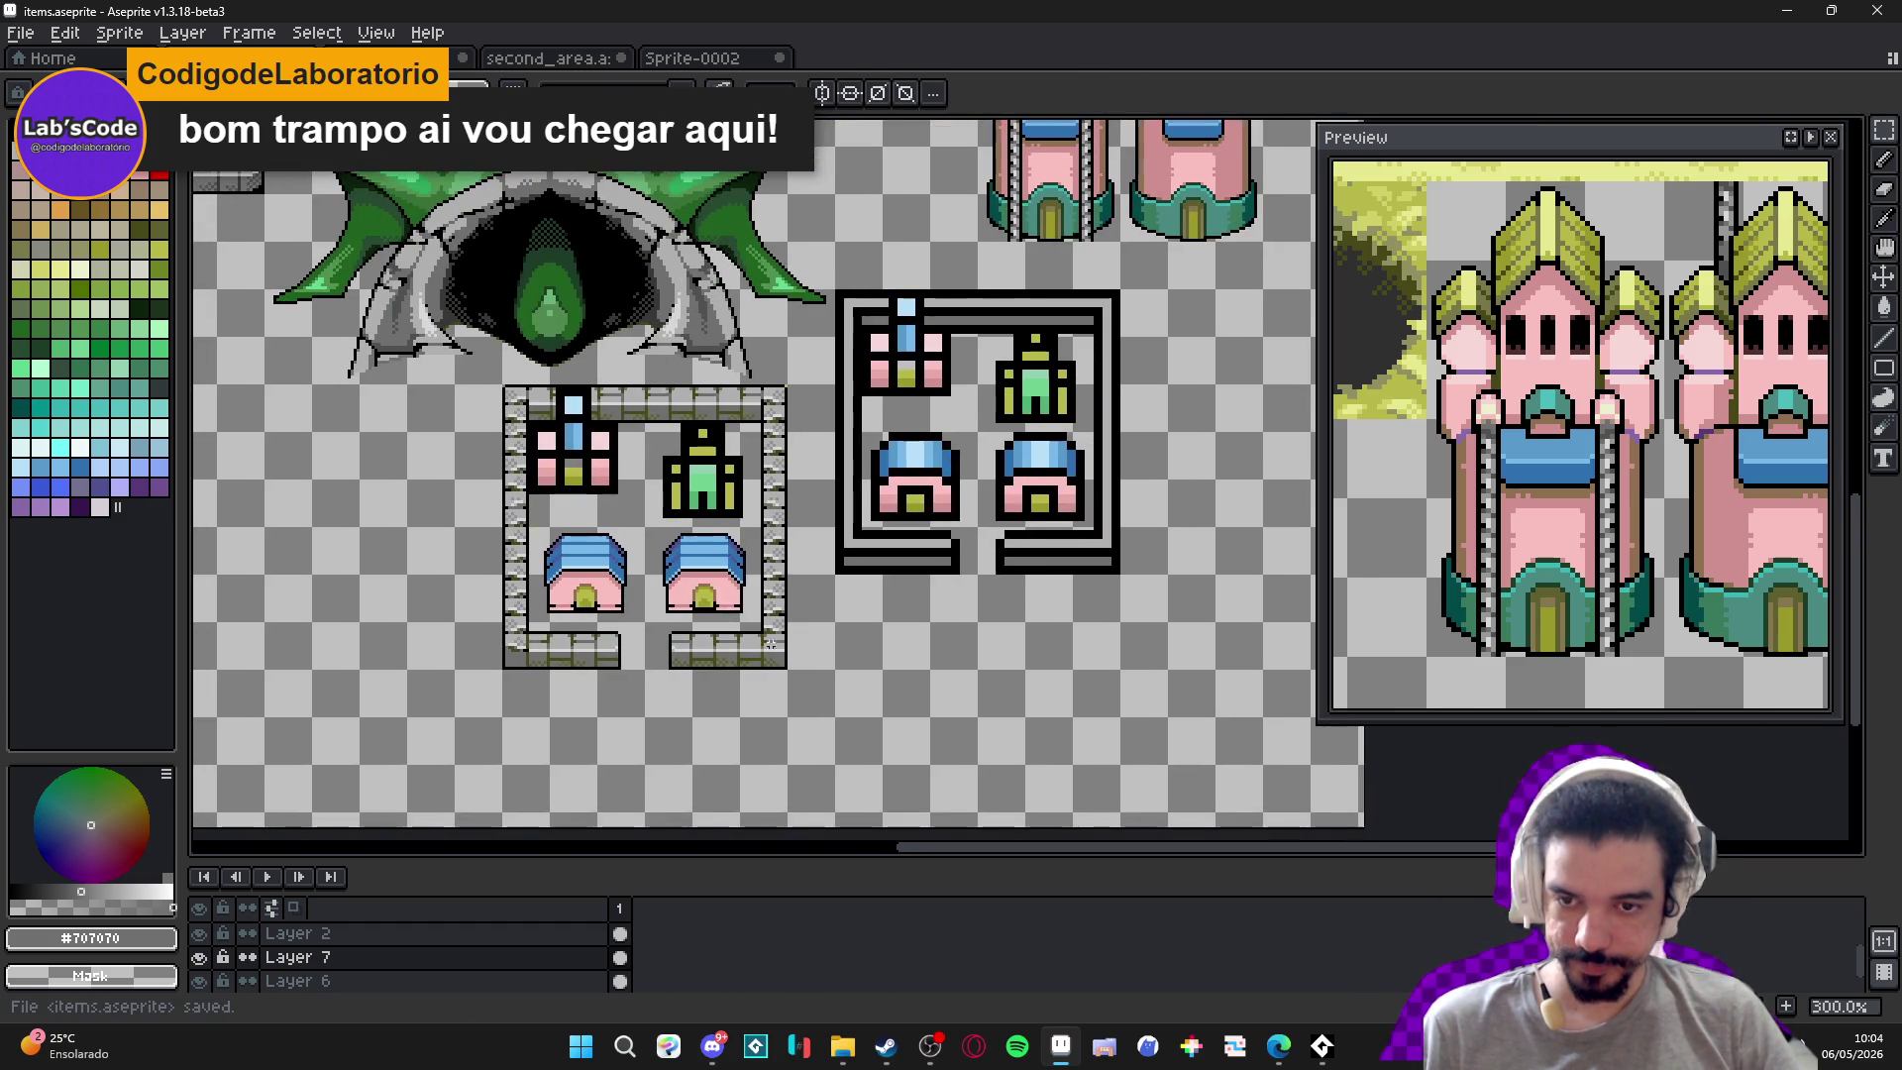
# Switch to the Pencil tool and zoom around the finished frame.
pyautogui.scroll(-1, 738, 621)
pyautogui.scroll(1, 624, 621)
pyautogui.scroll(-1, 753, 595)
pyautogui.scroll(1, 753, 595)
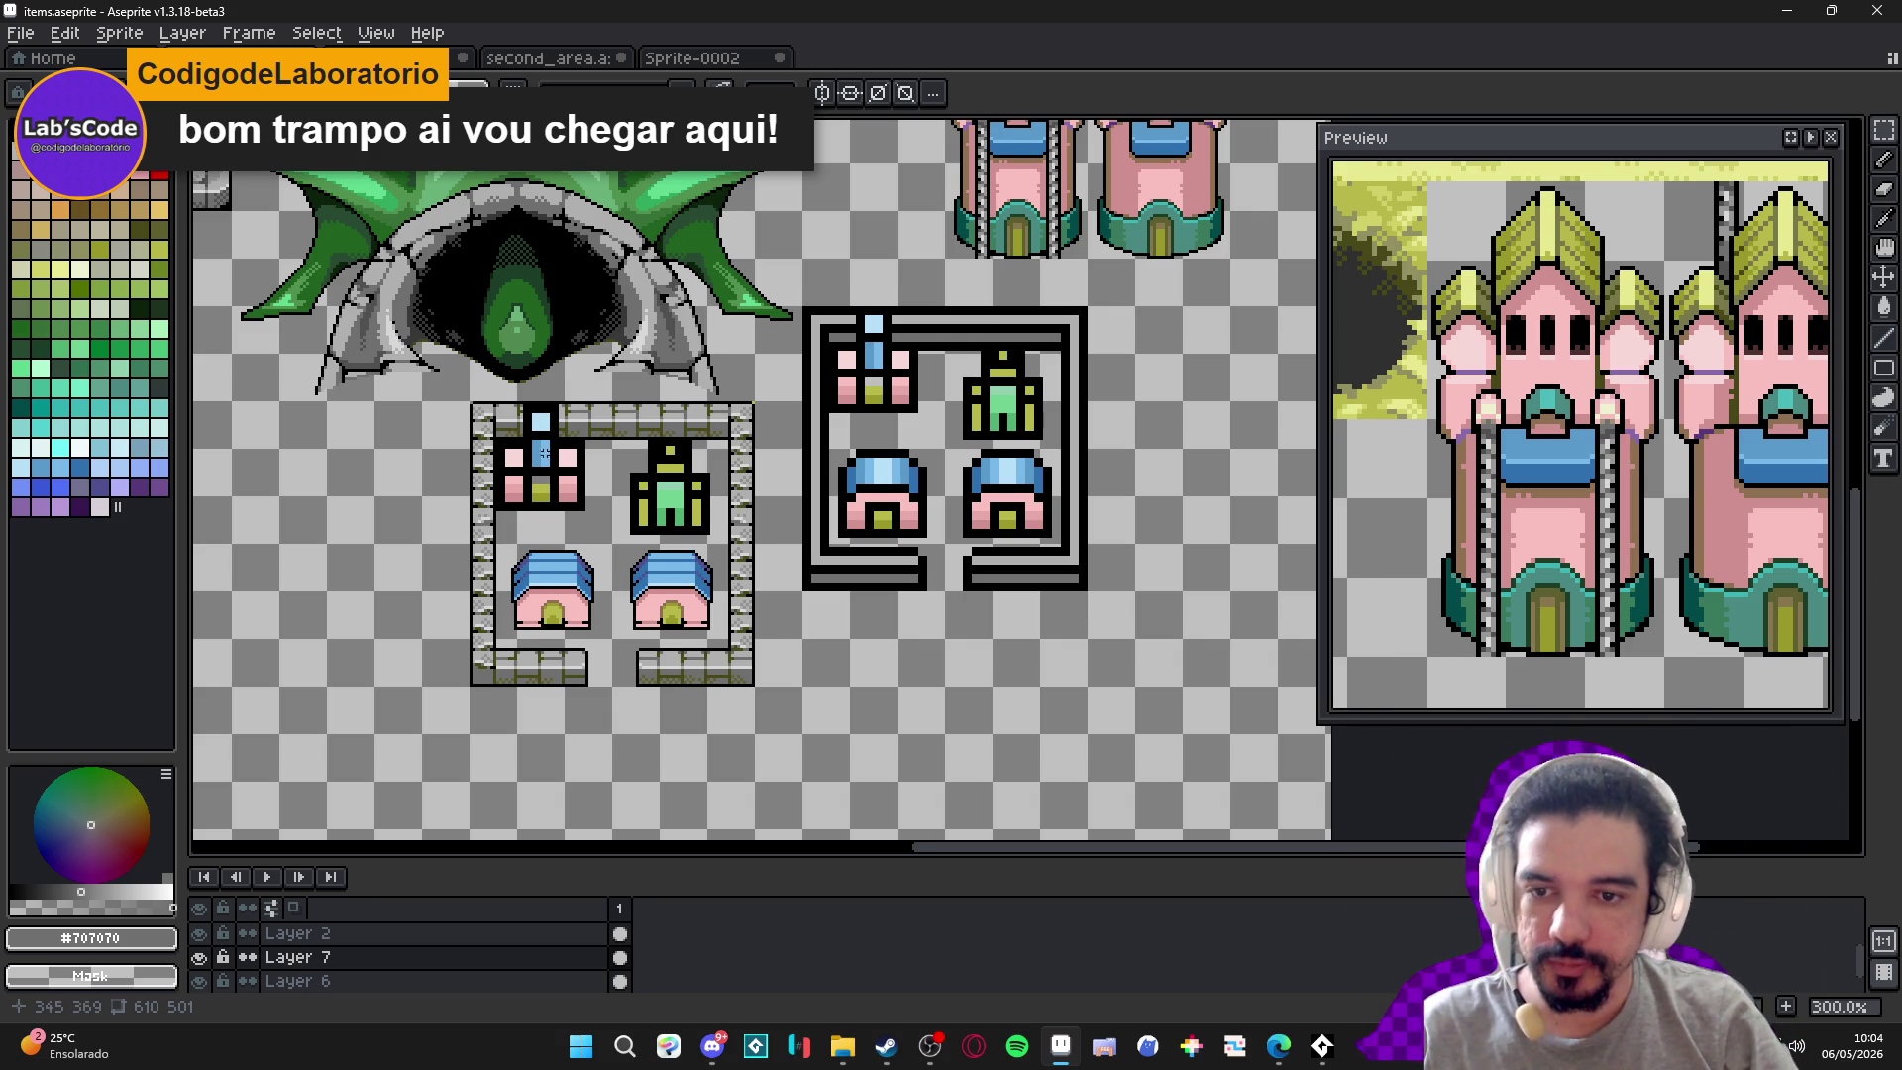
pyautogui.press('b')
pyautogui.scroll(5, 594, 446)
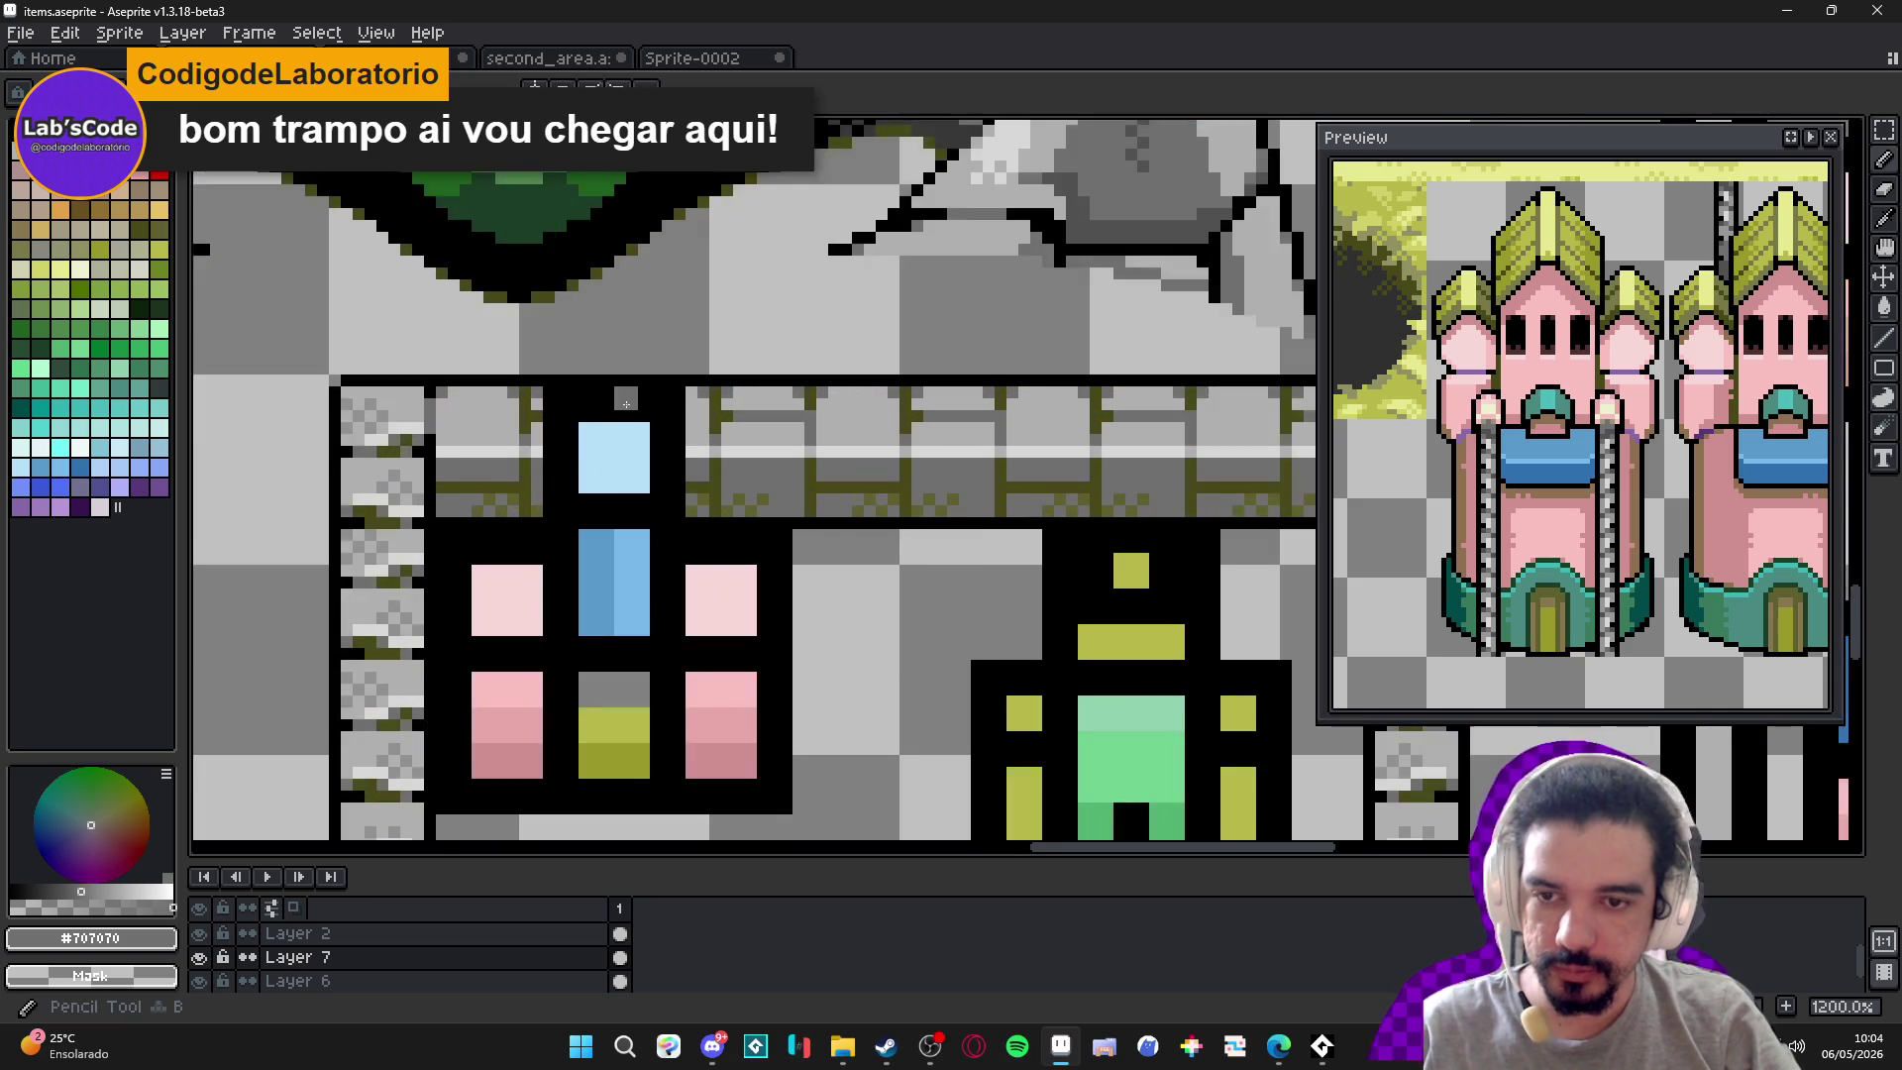
pyautogui.scroll(-3, 622, 422)
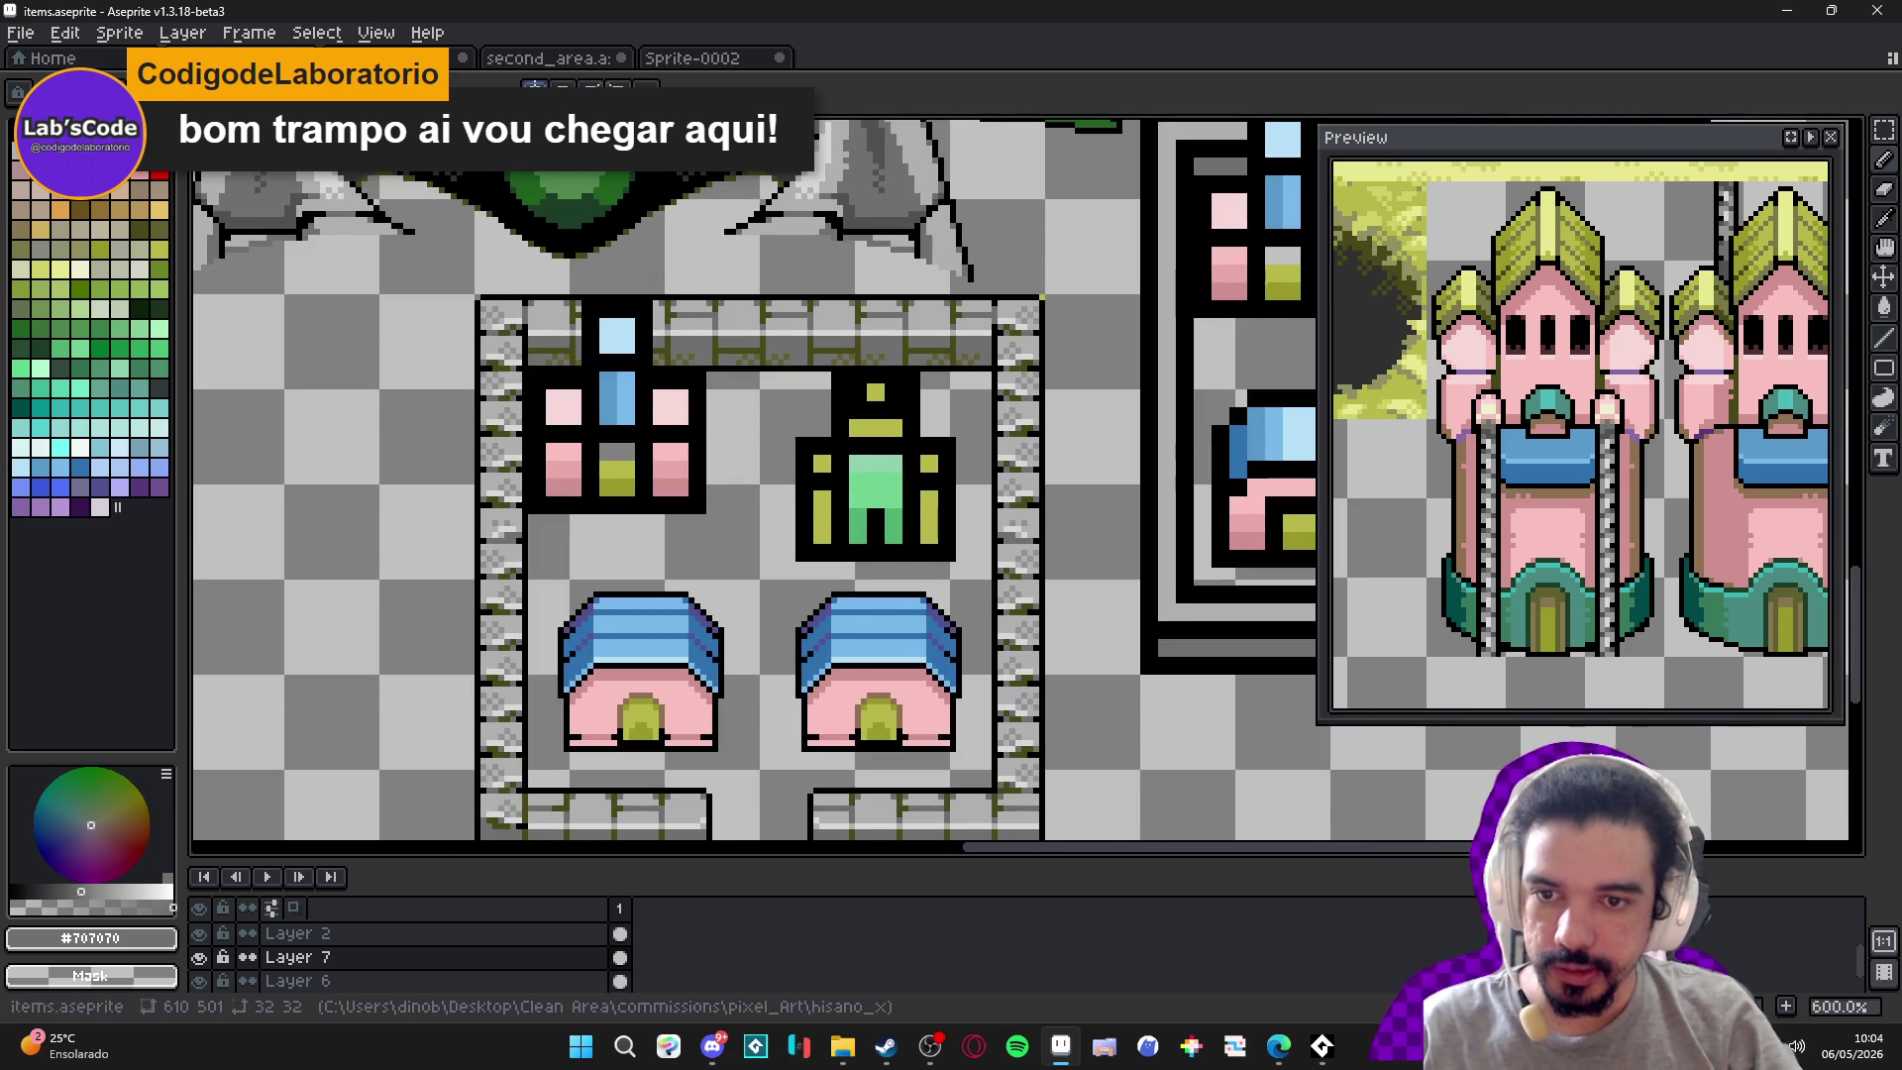
pyautogui.scroll(-3, 634, 475)
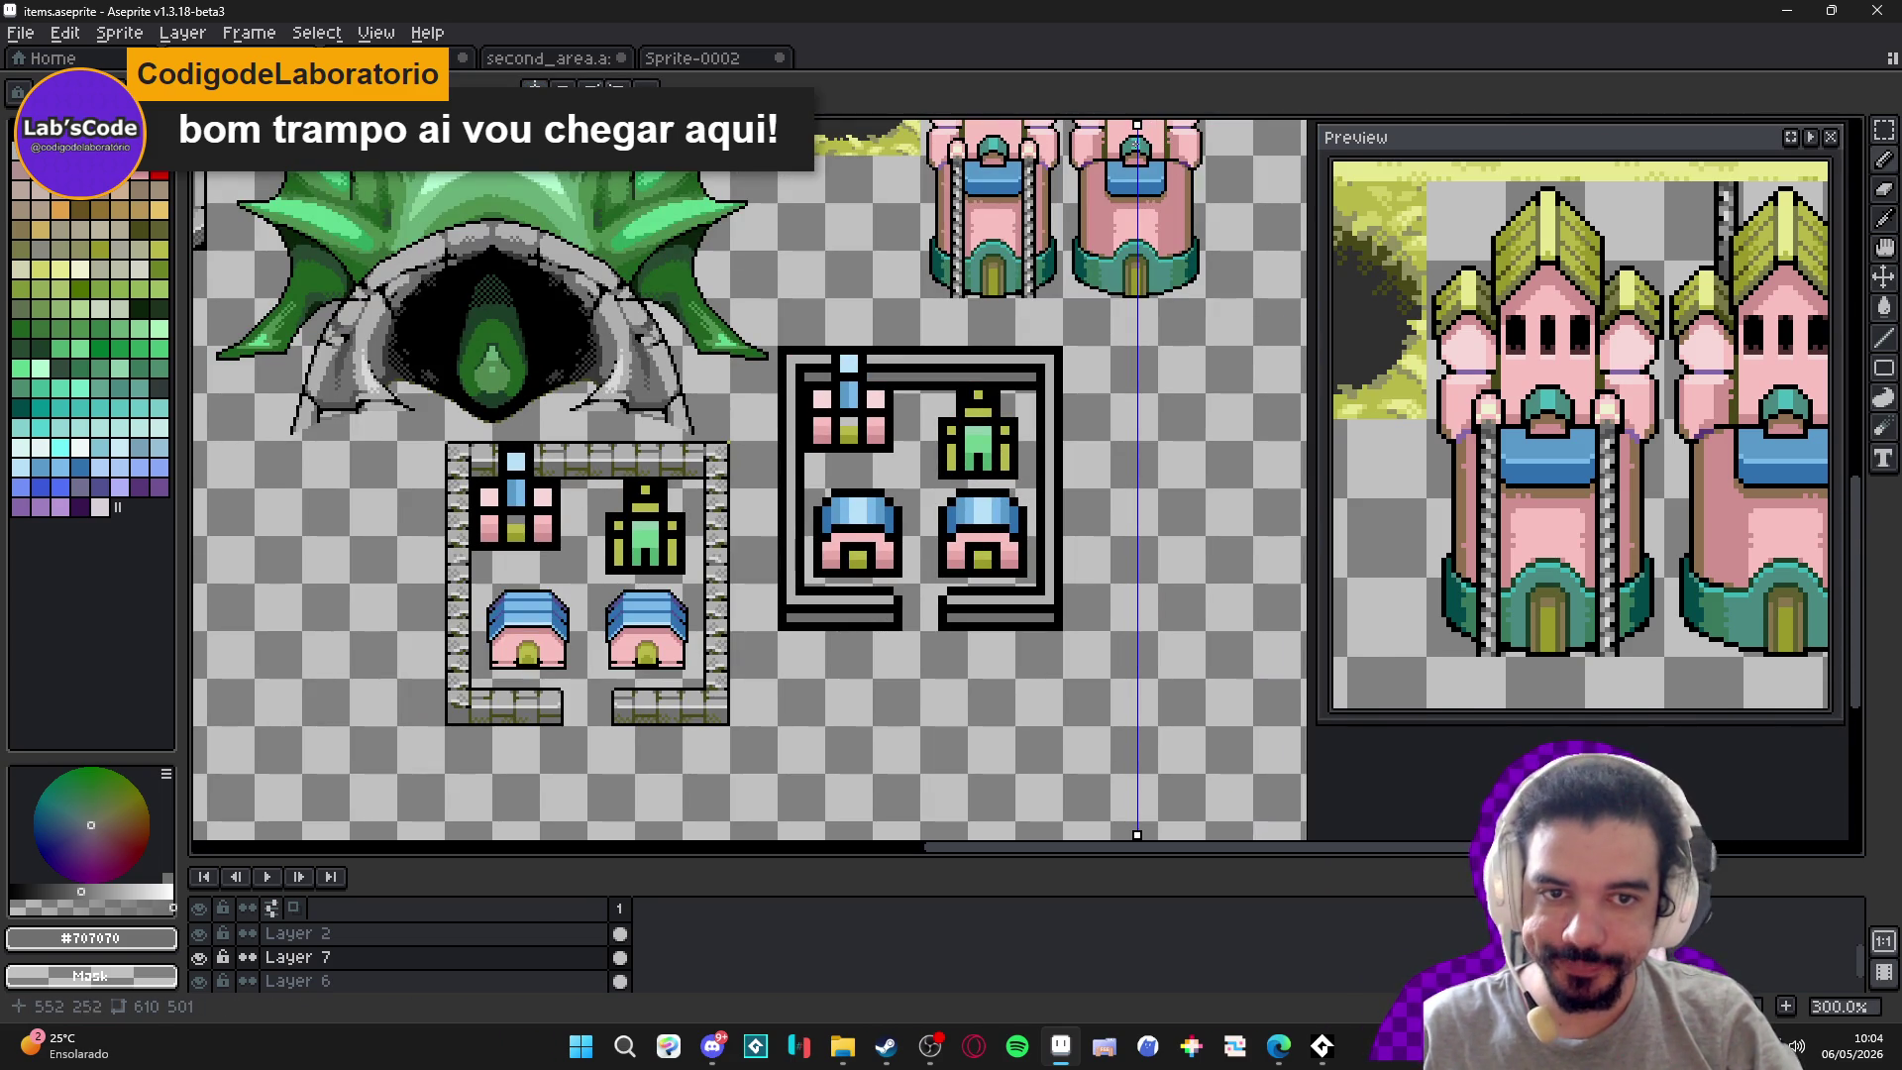
# Centre the symmetry axis on the school icon and give the light-blue window a pointed tip.
pyautogui.moveTo(1137, 126); pyautogui.dragTo(517, 126)
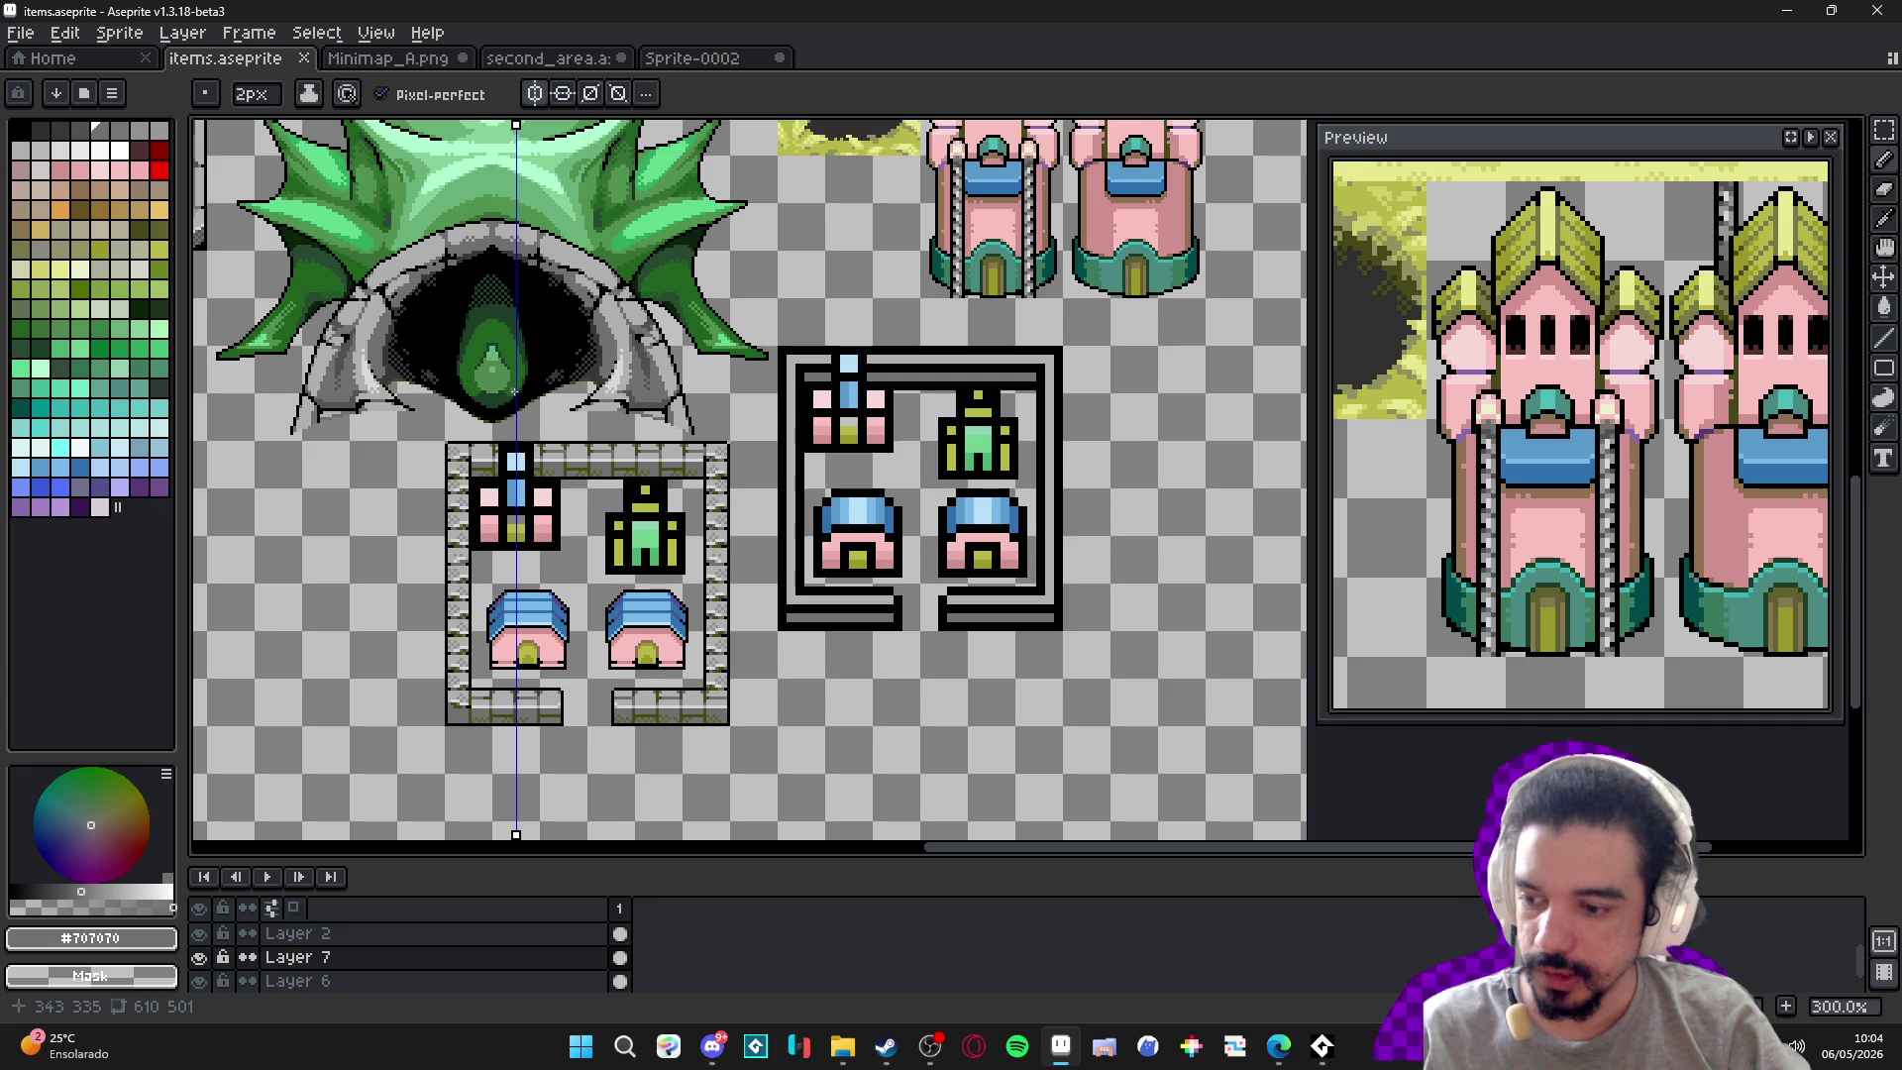
pyautogui.scroll(6, 515, 459)
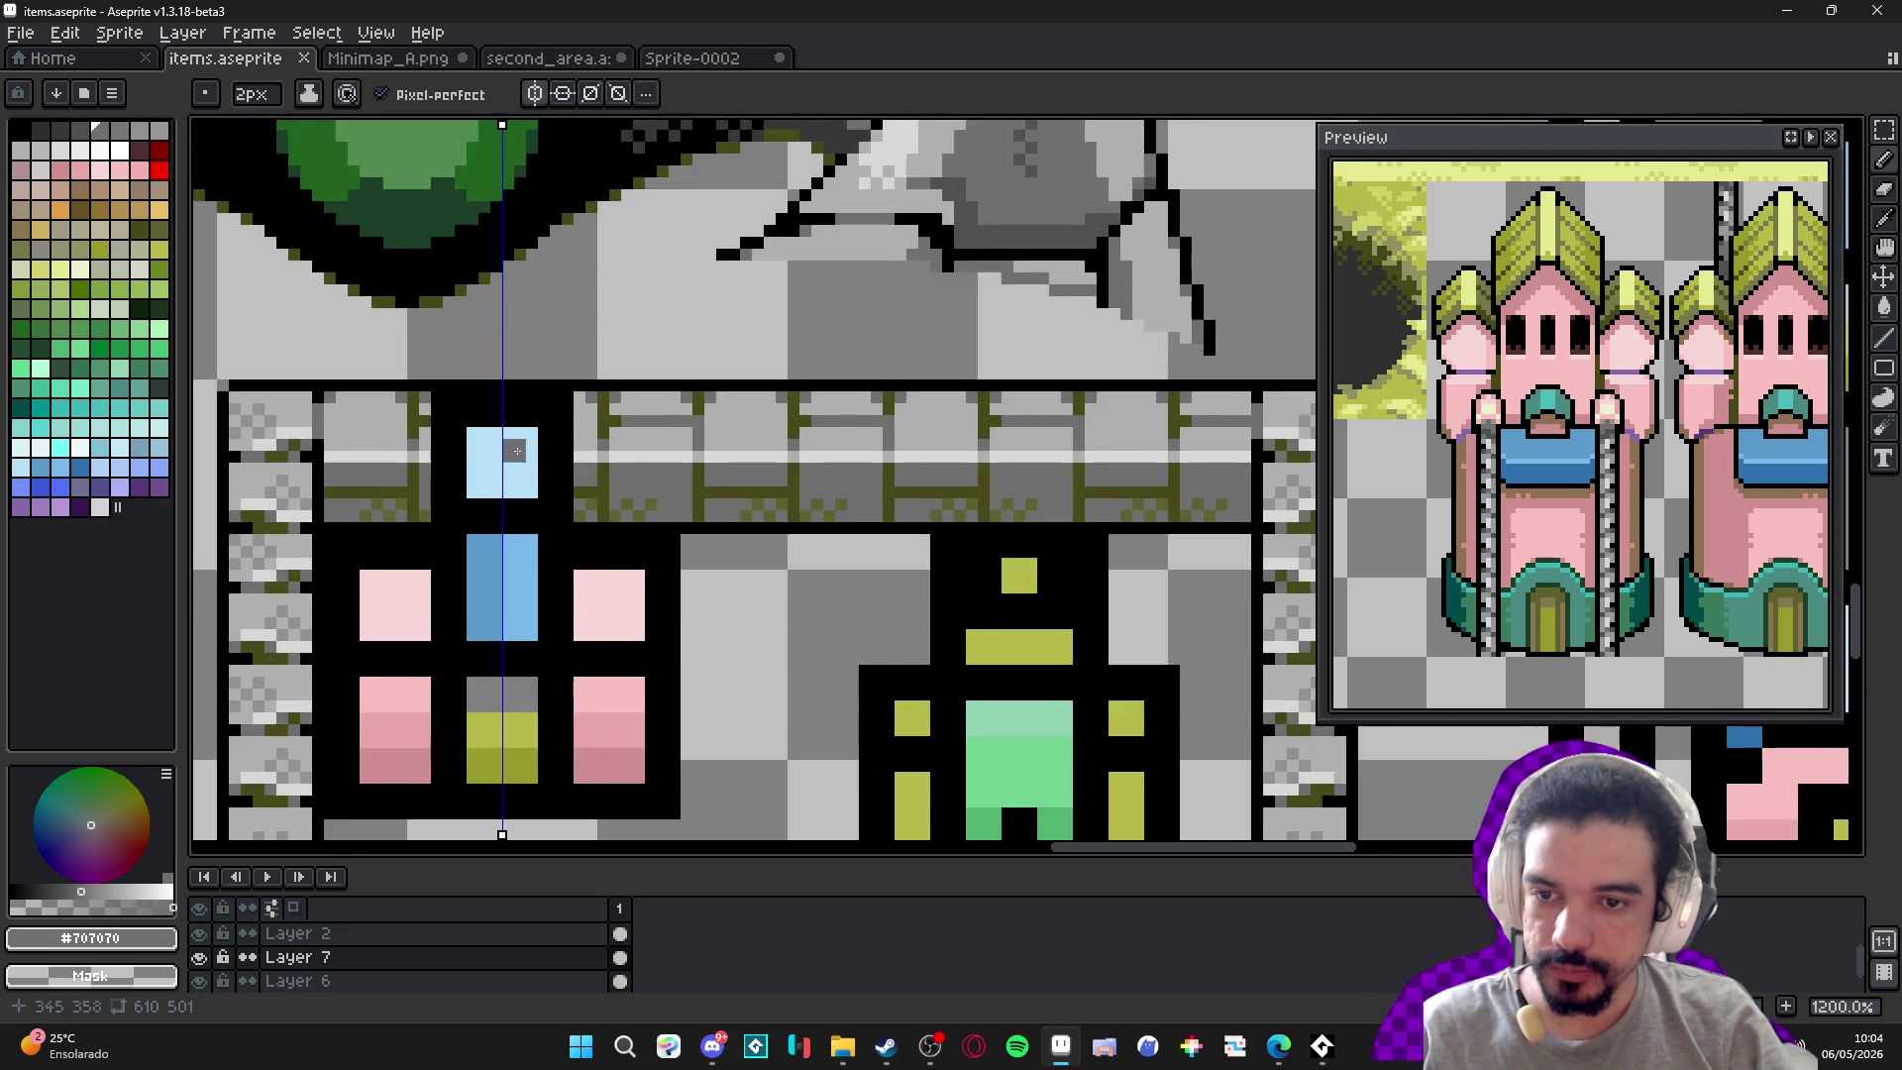
pyautogui.press('-')
pyautogui.keyDown('alt'); pyautogui.click(539, 381); pyautogui.keyUp('alt')
pyautogui.hotkey('ctrl', 'd')
pyautogui.click(526, 369)
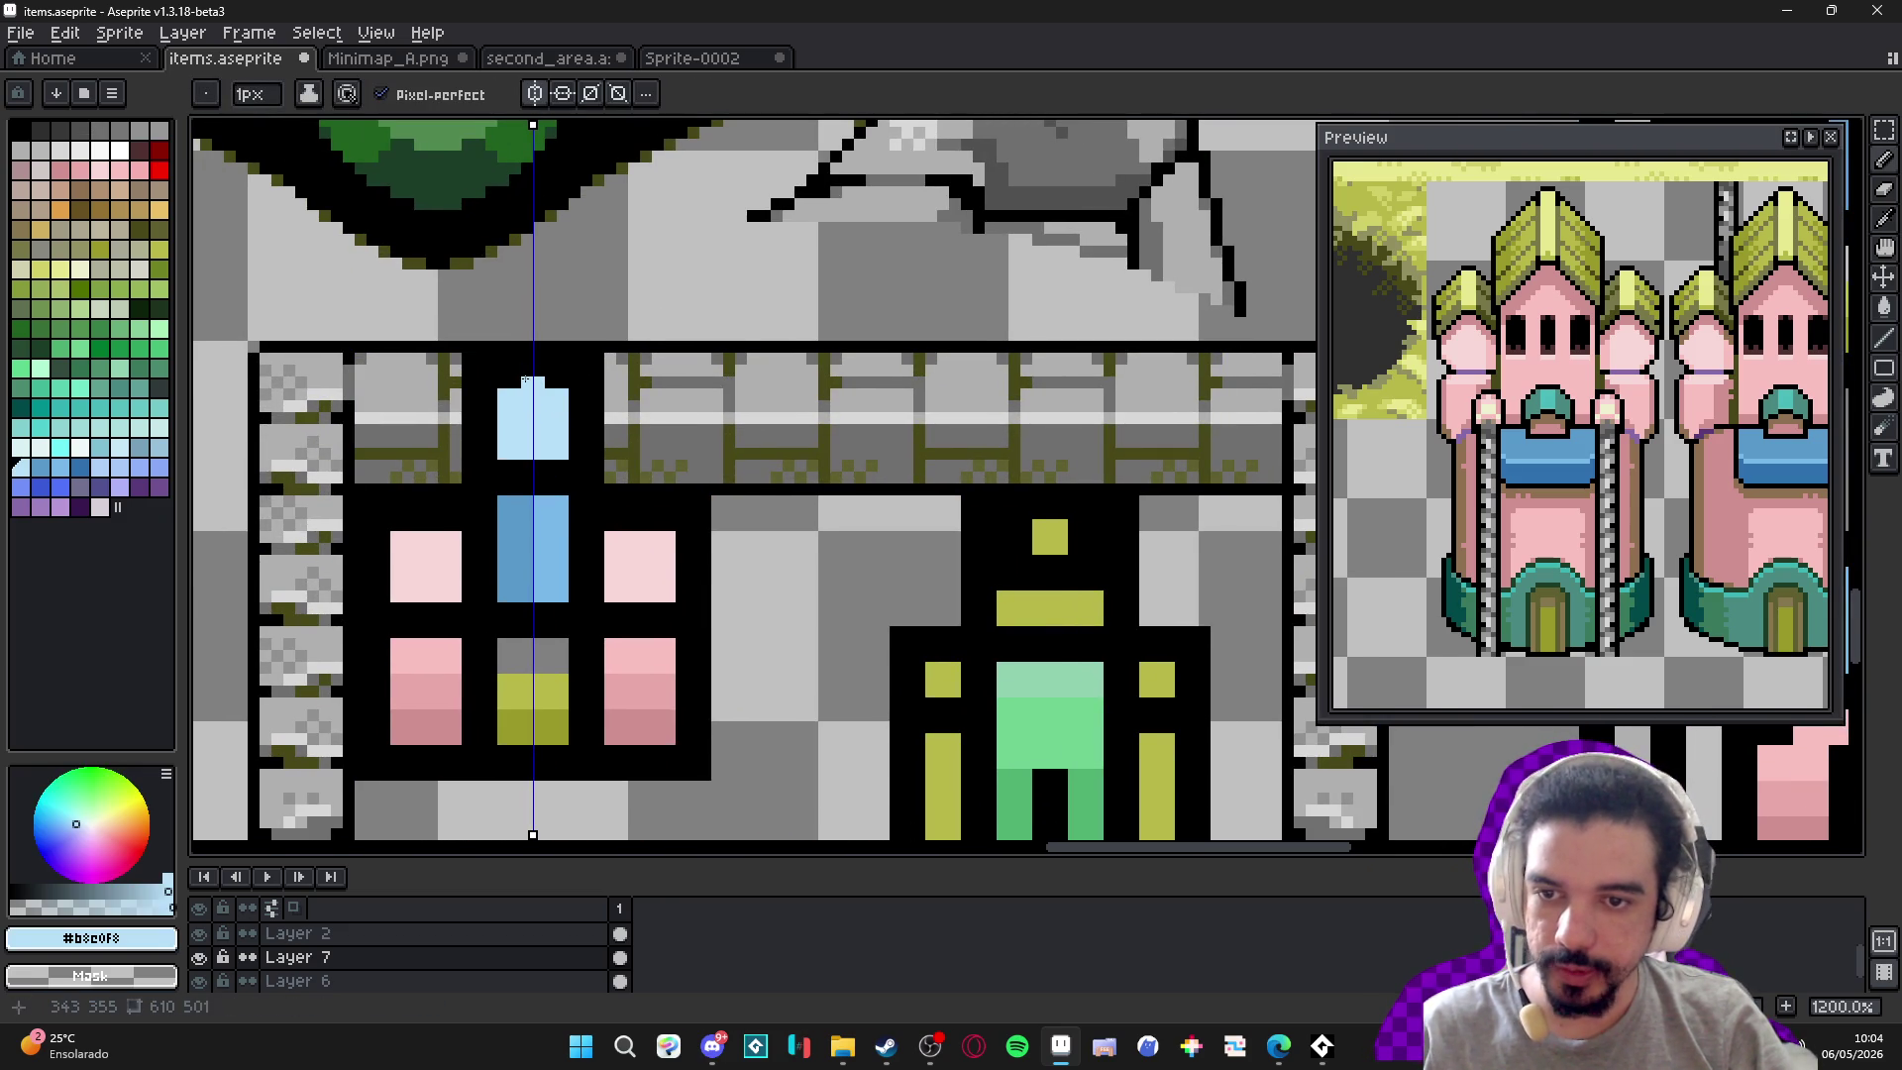
pyautogui.press('e')
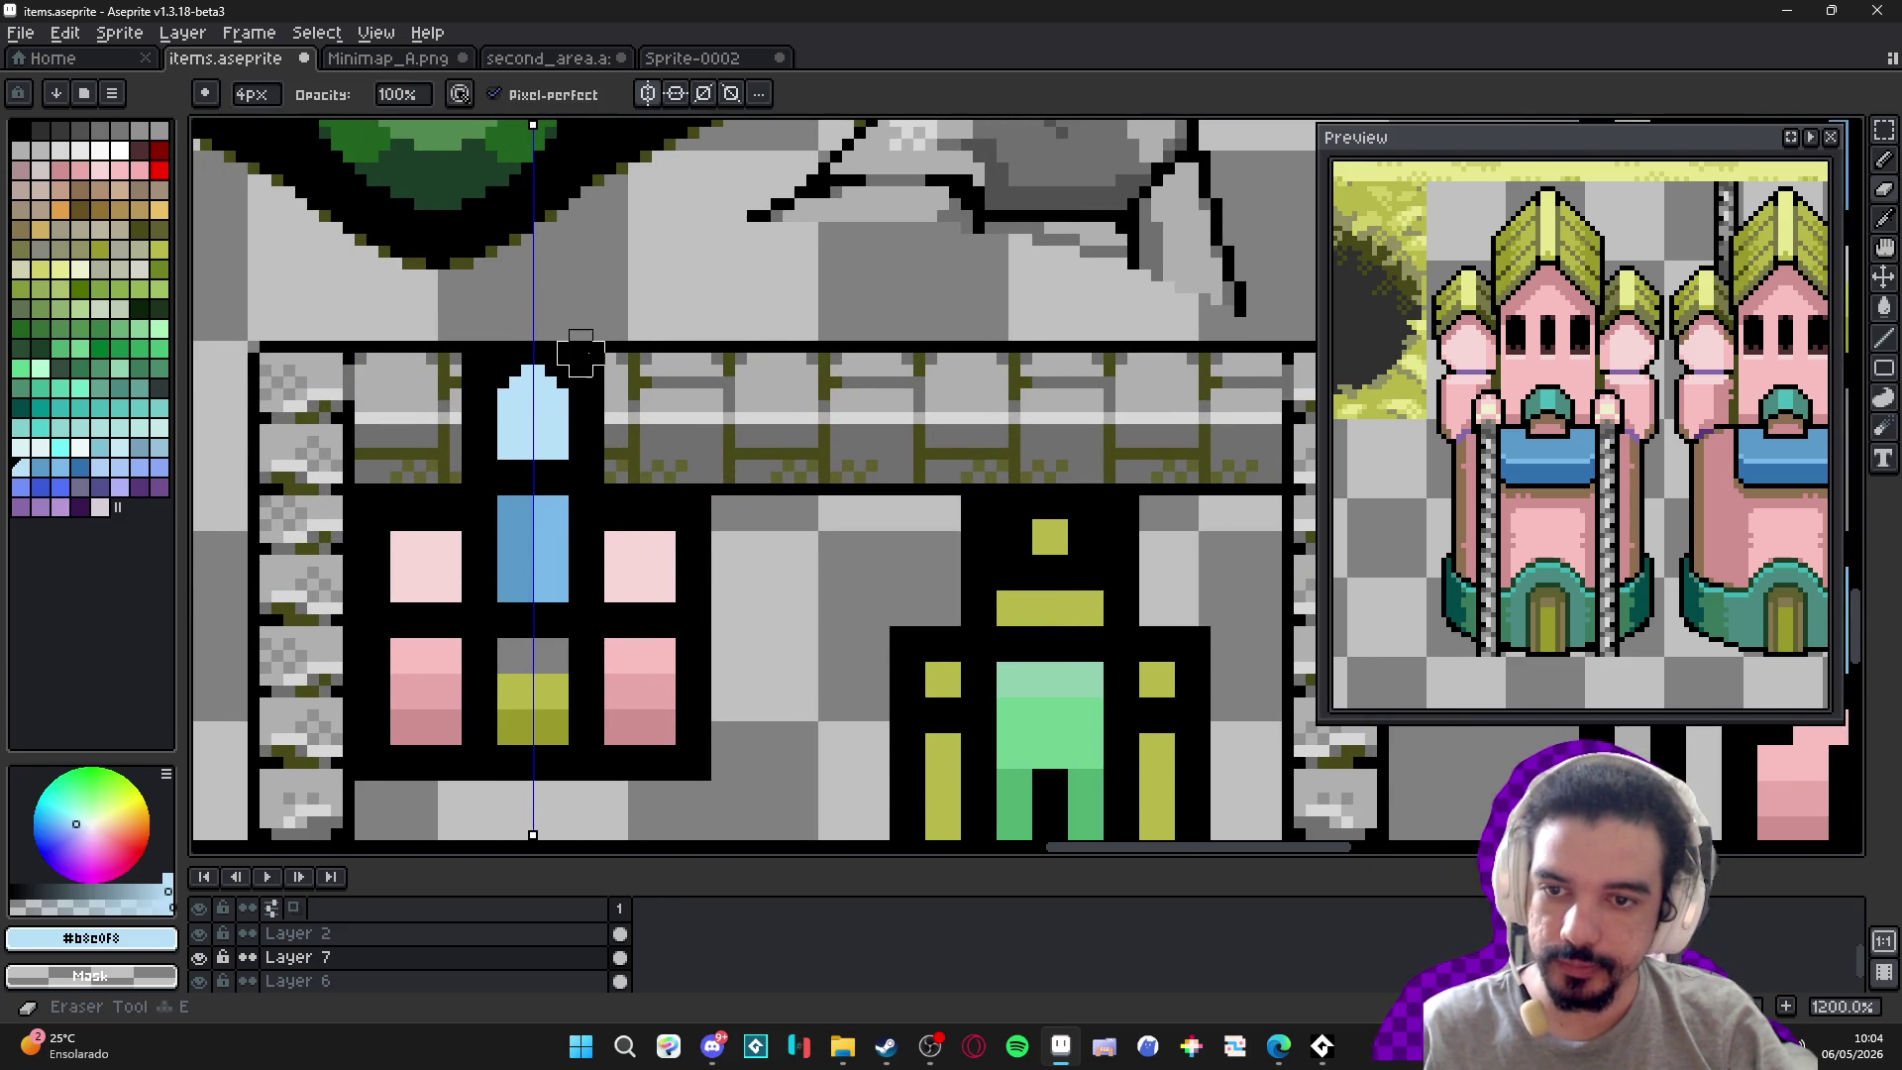
pyautogui.press('-')
pyautogui.press('-')
pyautogui.press('-')
pyautogui.moveTo(599, 389)
pyautogui.mouseDown()
pyautogui.moveTo(598, 525)
pyautogui.moveTo(670, 513)
pyautogui.mouseUp()
# Draw 1px black corner pixels on the tops of both pink wings.
pyautogui.press('b')
pyautogui.keyDown('alt'); pyautogui.click(683, 525); pyautogui.keyUp('alt')
pyautogui.click(657, 536)
pyautogui.click(669, 538)
pyautogui.click(669, 543)
pyautogui.click(657, 548)
# Erase the pixels below the wing corners and the grey roof slopes, keeping the slope outline.
pyautogui.press('e')
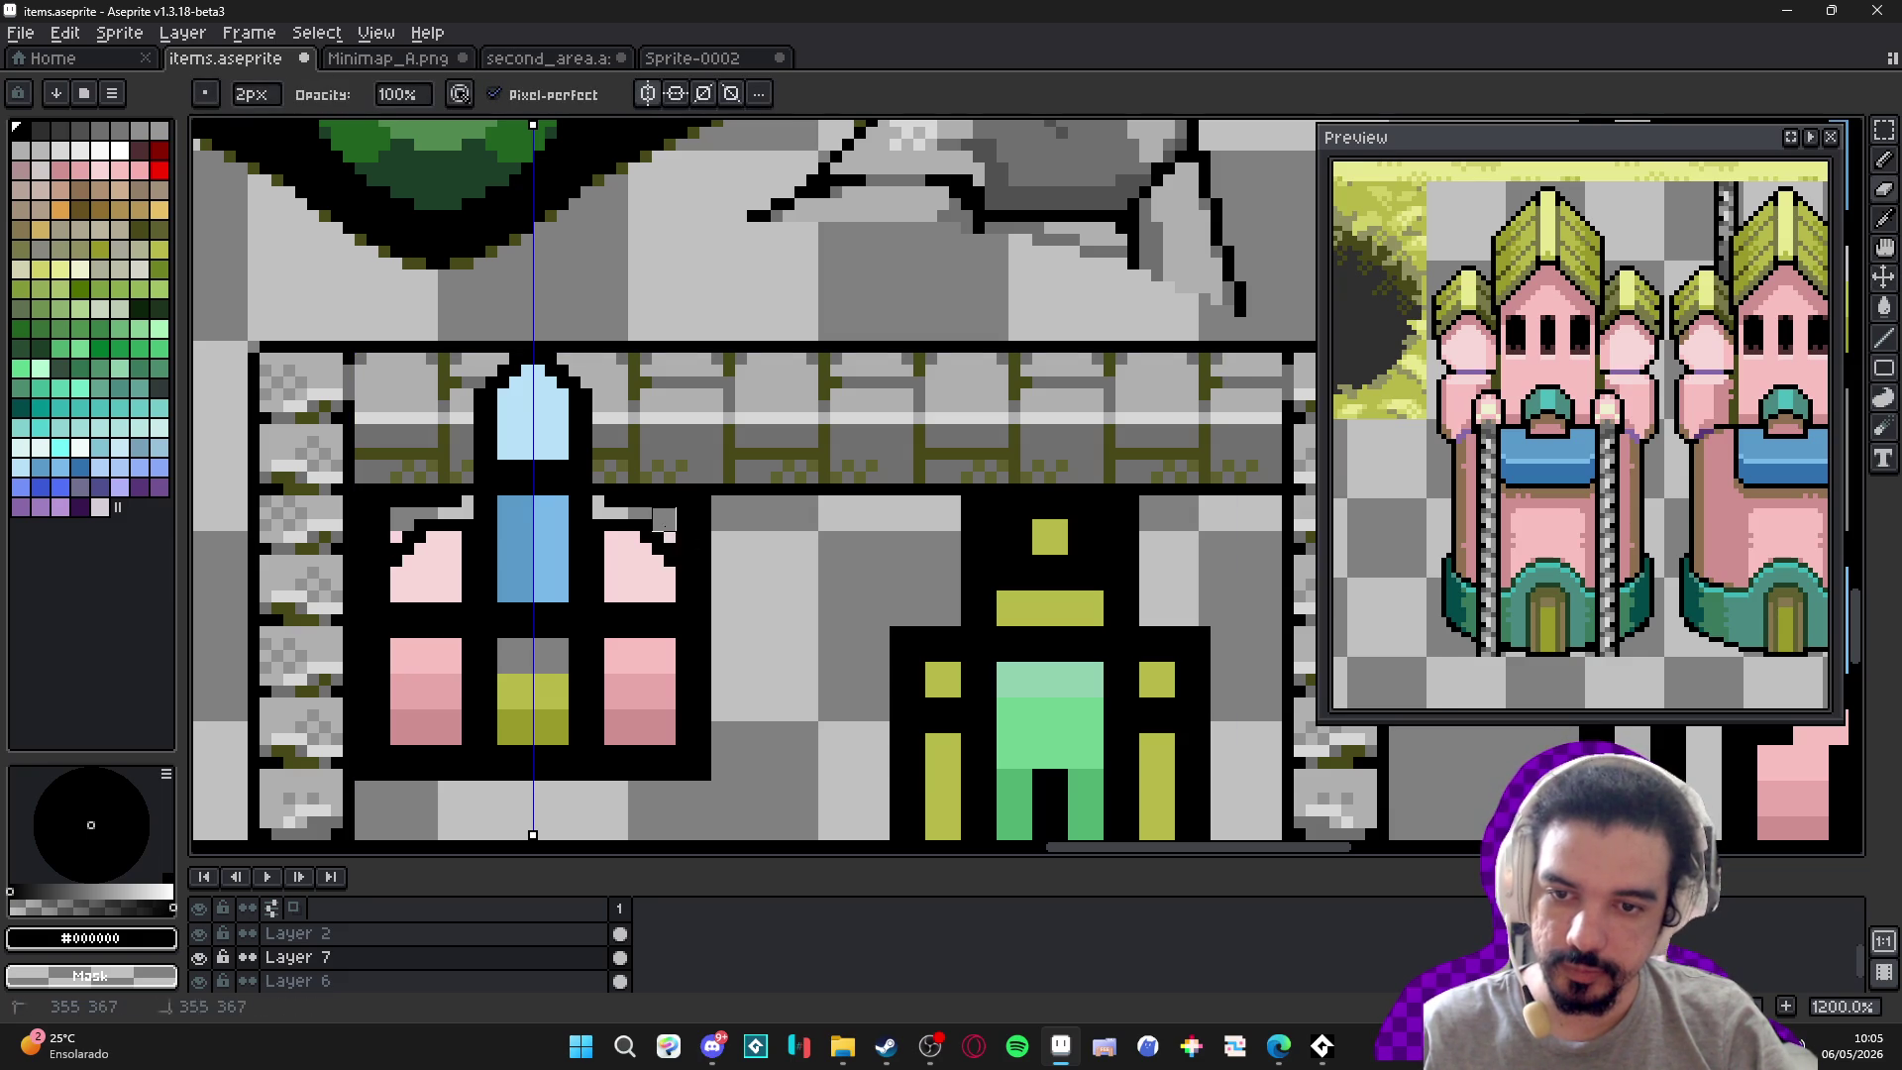
pyautogui.moveTo(675, 530); pyautogui.dragTo(700, 555)
pyautogui.moveTo(604, 485)
pyautogui.mouseDown()
pyautogui.moveTo(693, 501)
pyautogui.moveTo(710, 556)
pyautogui.mouseUp()
pyautogui.press('b')
pyautogui.scroll(3, 640, 491)
pyautogui.press('e')
pyautogui.moveTo(694, 436)
pyautogui.mouseDown()
pyautogui.moveTo(848, 510)
pyautogui.moveTo(829, 530)
pyautogui.mouseUp()
pyautogui.hotkey('ctrl', 'z')
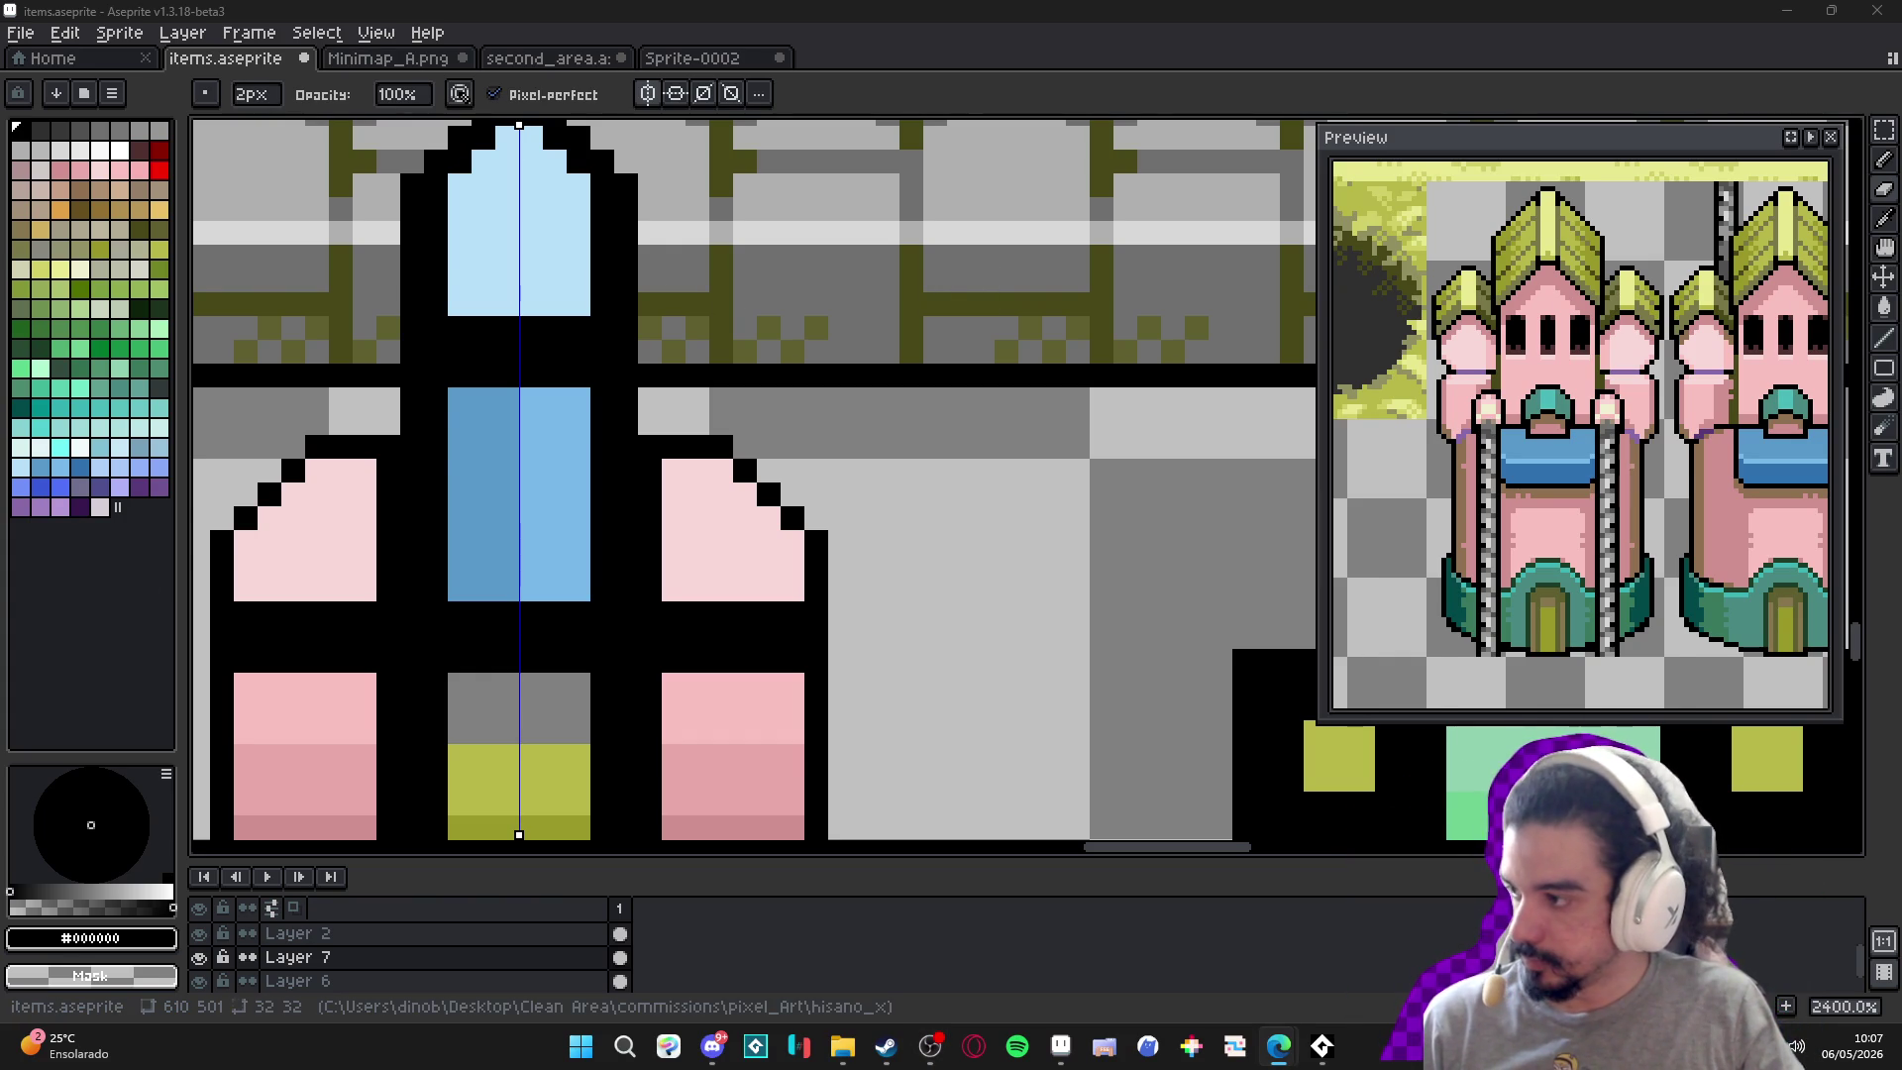
# Blacken the window's bottom-left pixel and paint a tapered 2px mid-blue block in the window.
pyautogui.scroll(-5, 793, 486)
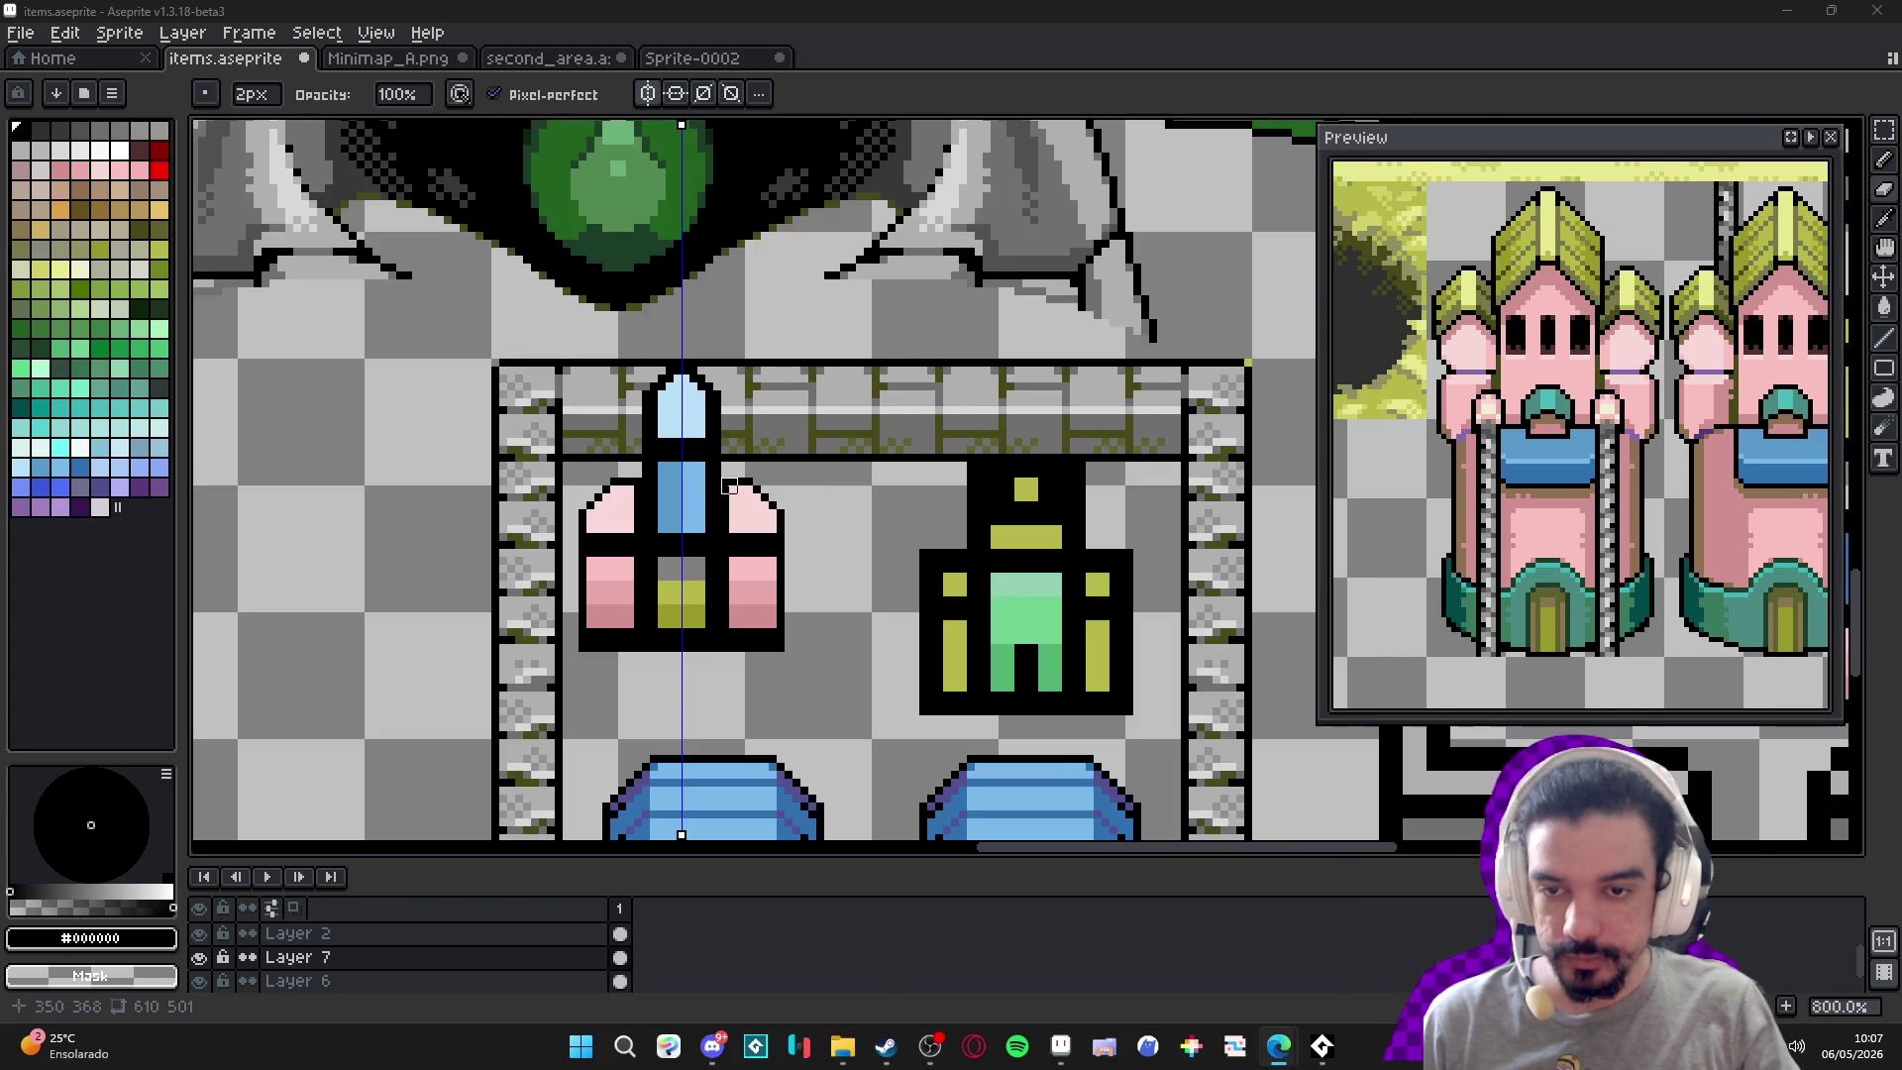
pyautogui.press('e')
pyautogui.scroll(2, 705, 462)
pyautogui.scroll(-3, 684, 416)
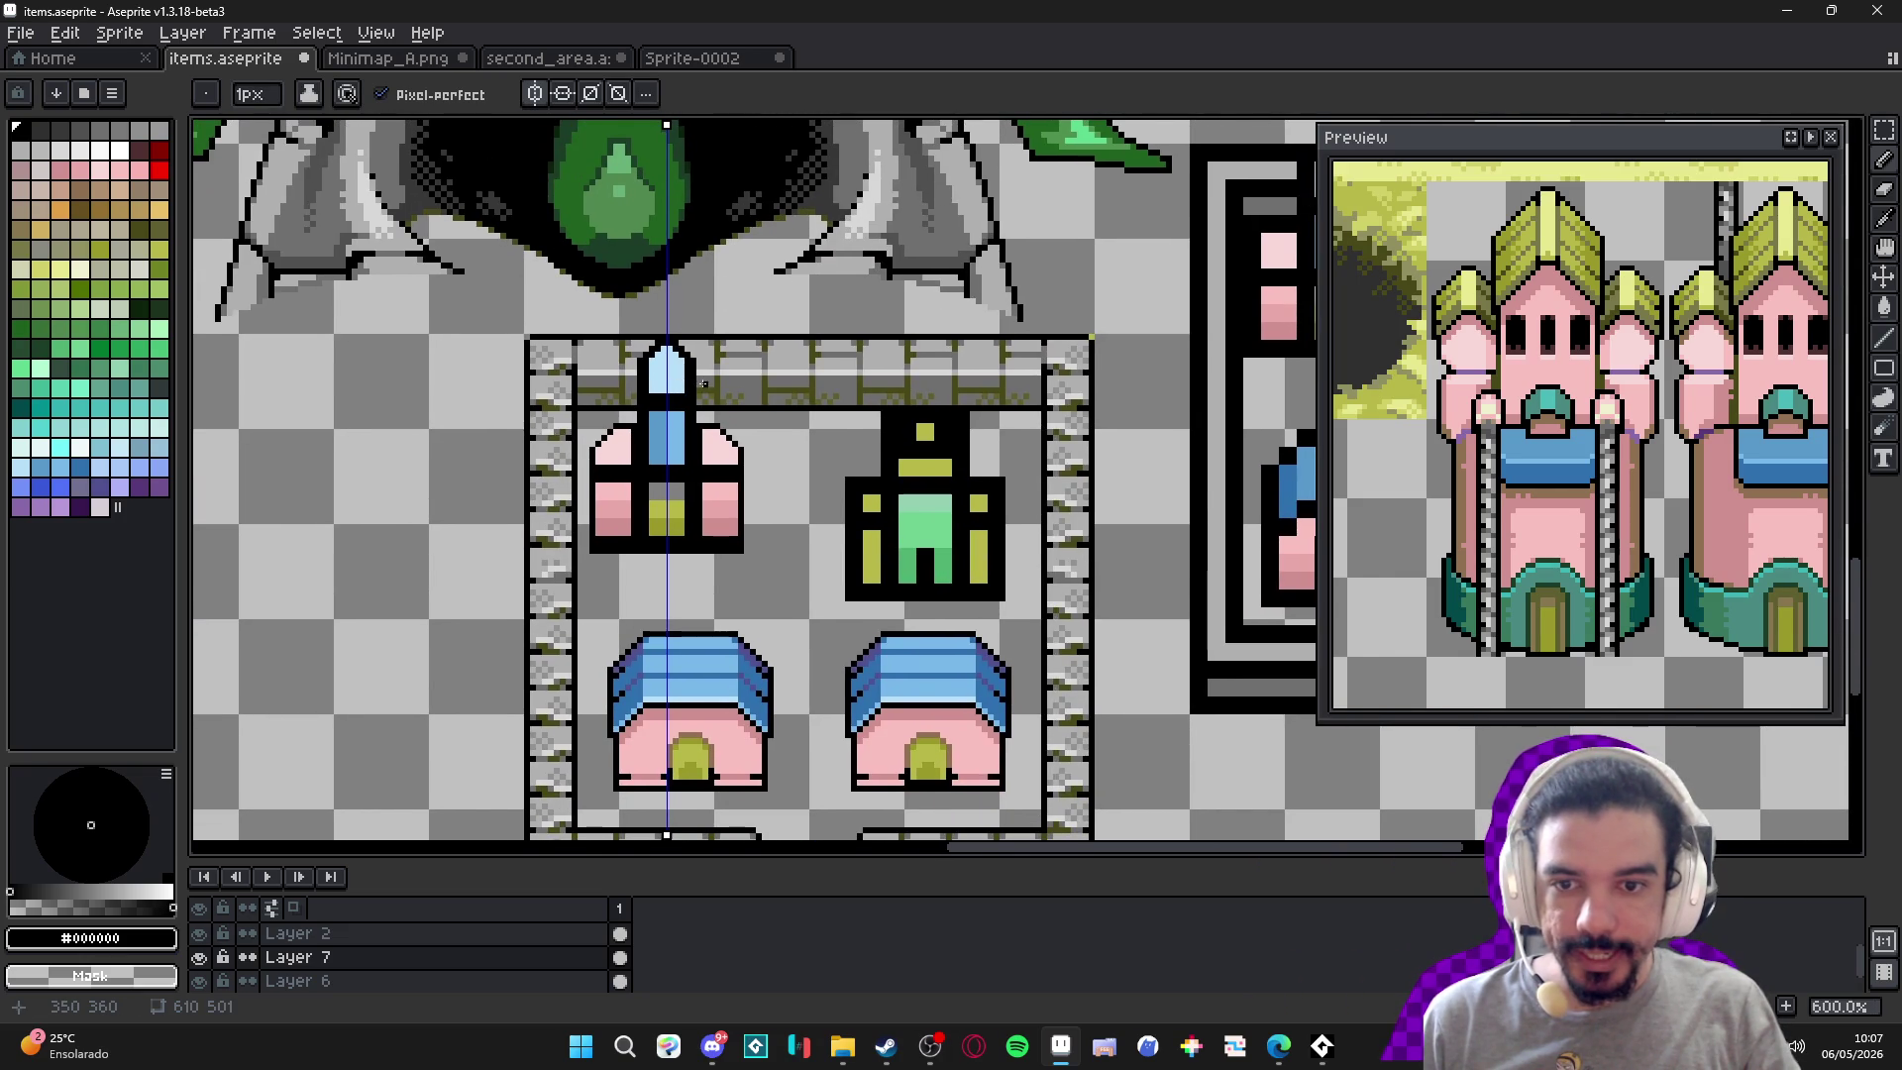
pyautogui.scroll(3, 698, 389)
pyautogui.scroll(-3, 683, 397)
pyautogui.scroll(4, 658, 414)
pyautogui.click(639, 398)
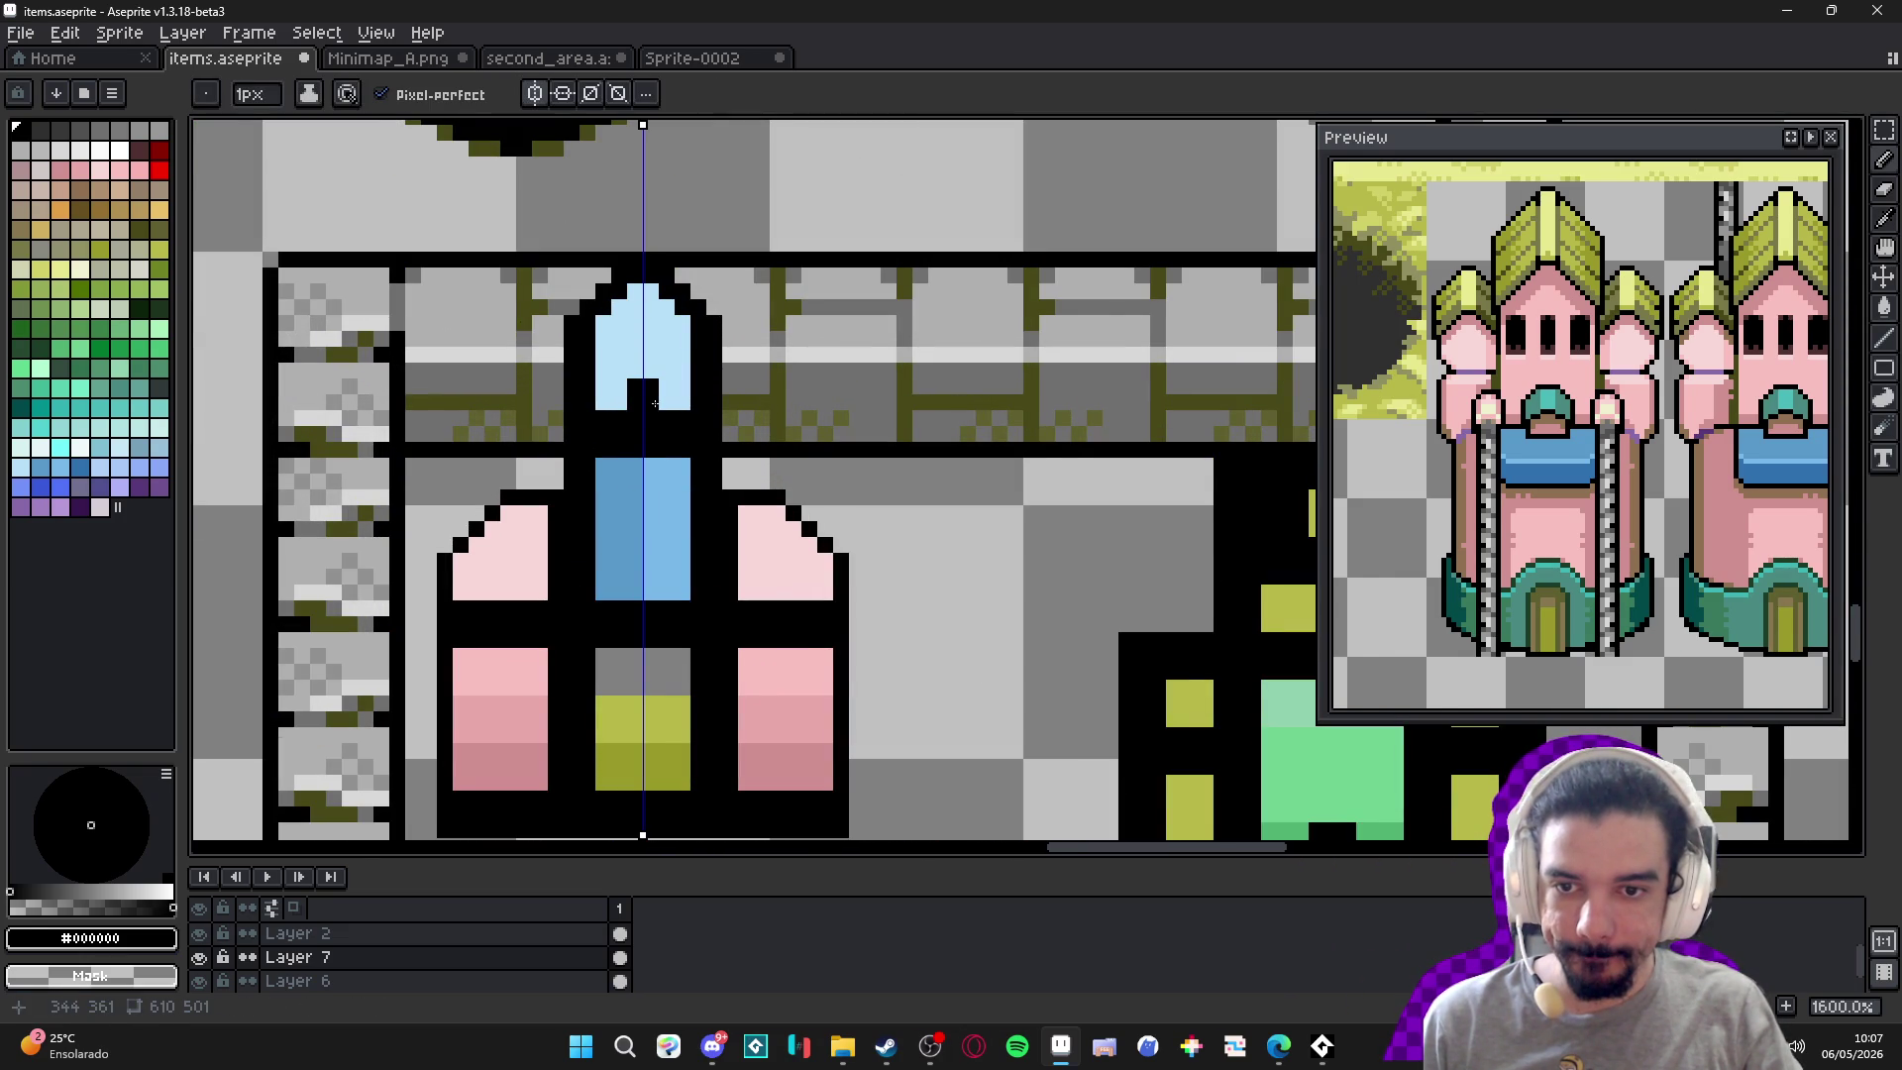
pyautogui.scroll(-1, 662, 401)
pyautogui.scroll(2, 664, 416)
pyautogui.keyDown('alt'); pyautogui.click(667, 436); pyautogui.keyUp('alt')
pyautogui.press('+')
pyautogui.click(651, 387)
pyautogui.keyDown('shift'); pyautogui.click(649, 446); pyautogui.keyUp('shift')
# Widen the upper window in light blue with diagonal edges and a black border beside it.
pyautogui.click(684, 427)
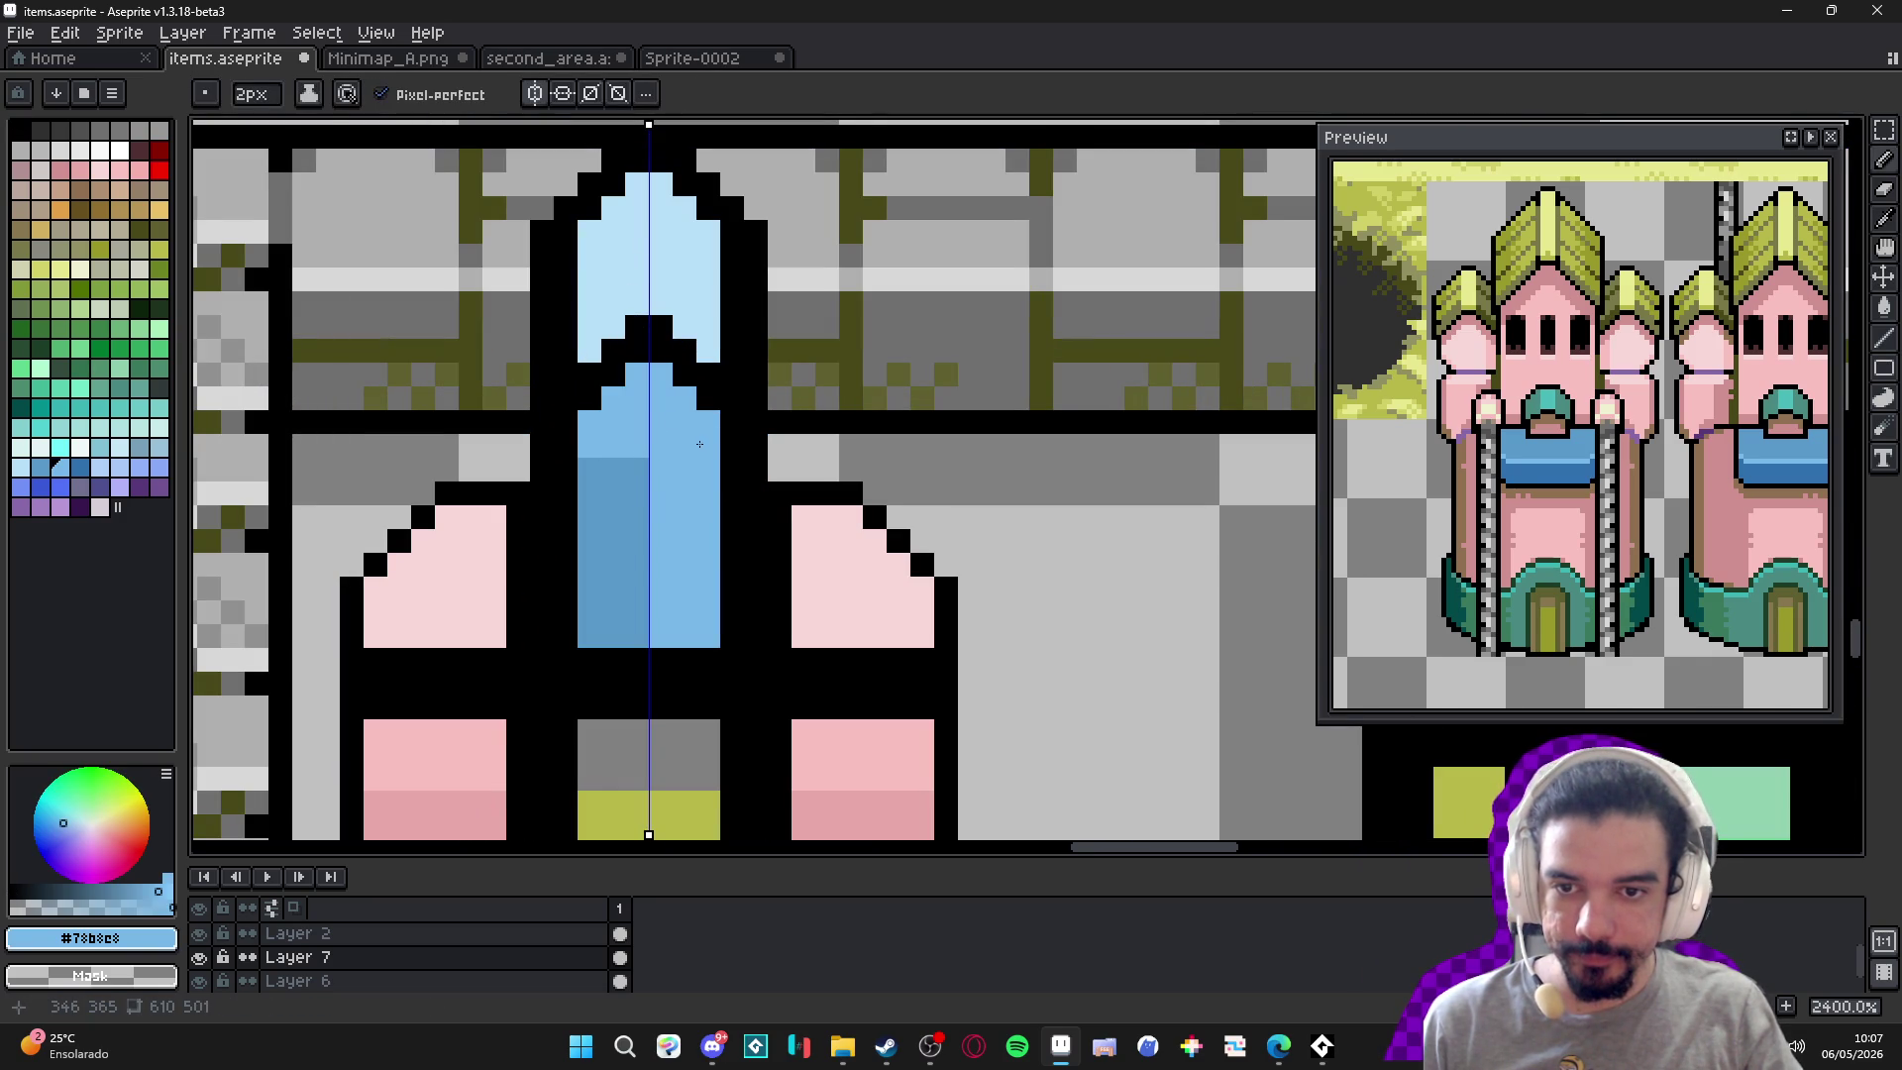
pyautogui.keyDown('alt'); pyautogui.click(718, 302); pyautogui.keyUp('alt')
pyautogui.press('-')
pyautogui.click(731, 256)
pyautogui.keyDown('shift'); pyautogui.click(730, 348); pyautogui.keyUp('shift')
pyautogui.click(734, 374)
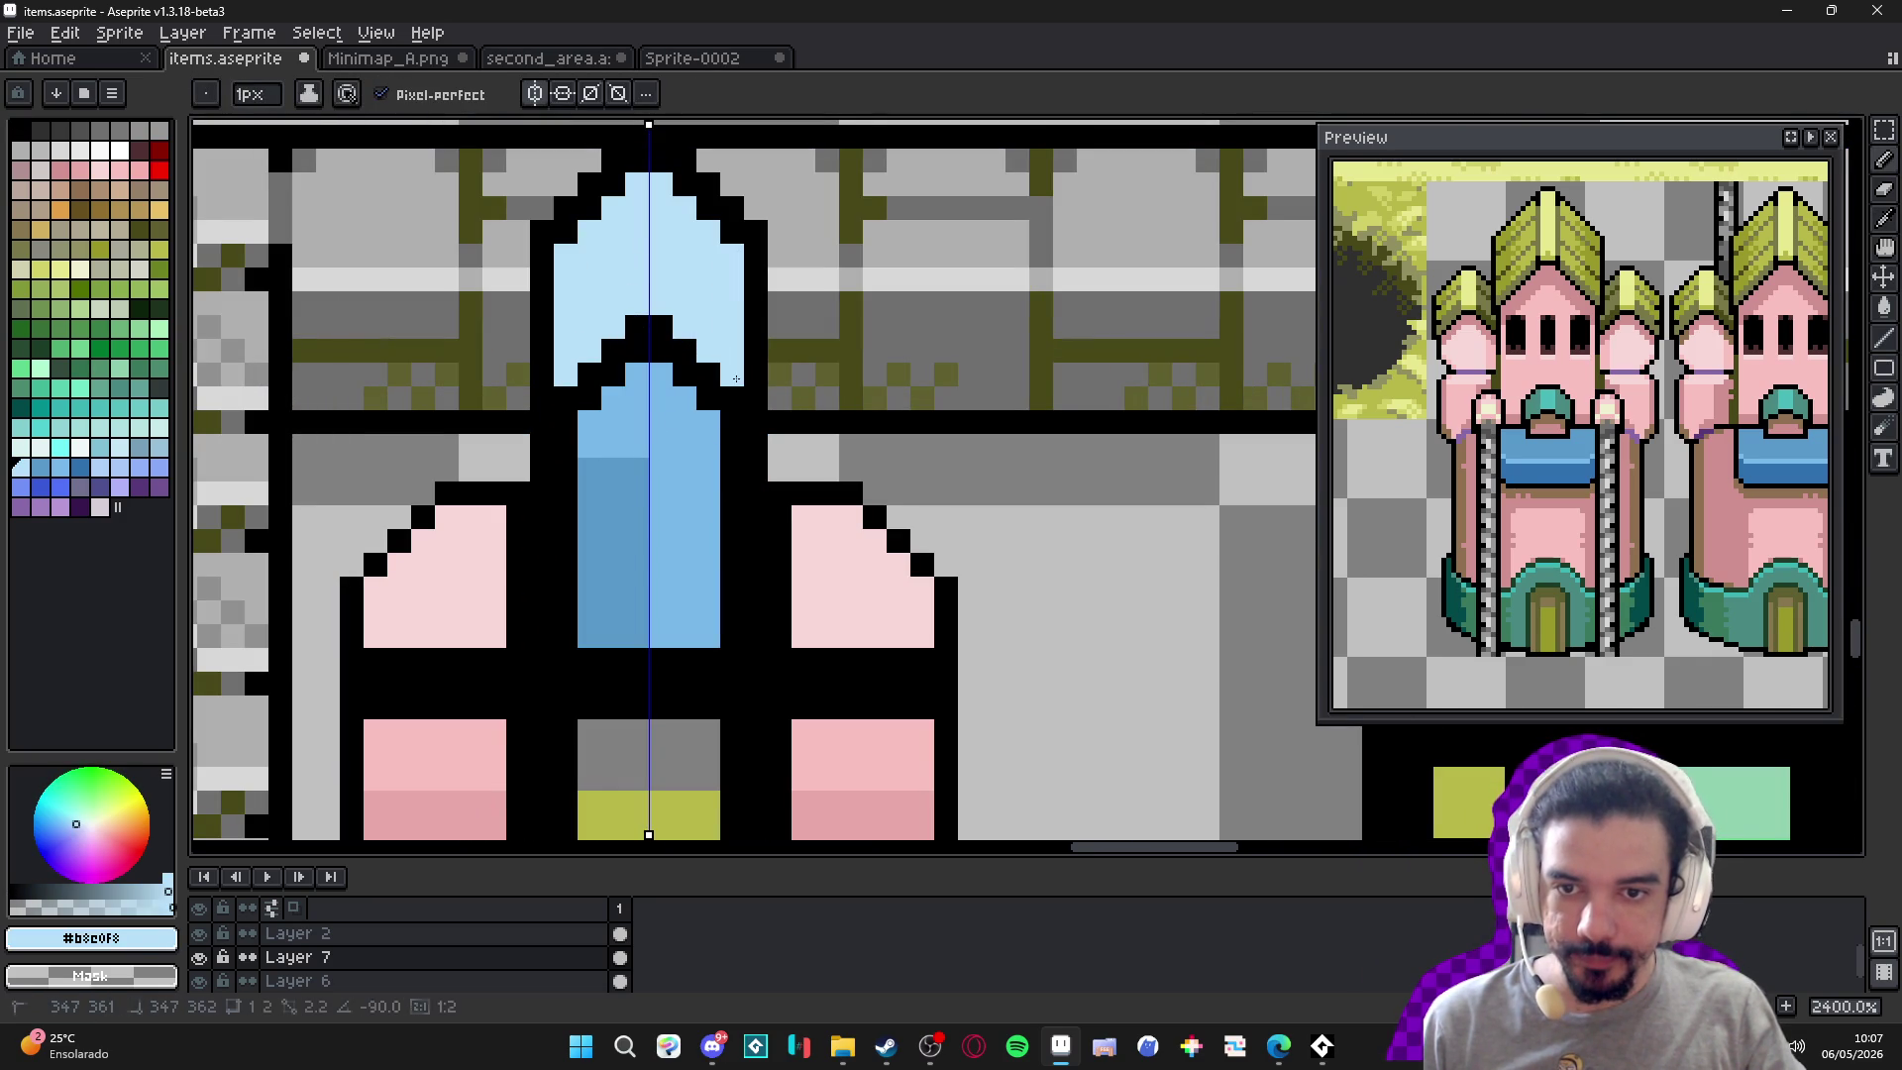
pyautogui.click(756, 398)
pyautogui.moveTo(758, 403); pyautogui.dragTo(756, 267)
pyautogui.keyDown('alt'); pyautogui.click(756, 255); pyautogui.keyUp('alt')
pyautogui.click(780, 279)
# Add black roof-corner pixels and paint pale pink along the wings' outer roof edges.
pyautogui.scroll(-6, 780, 437)
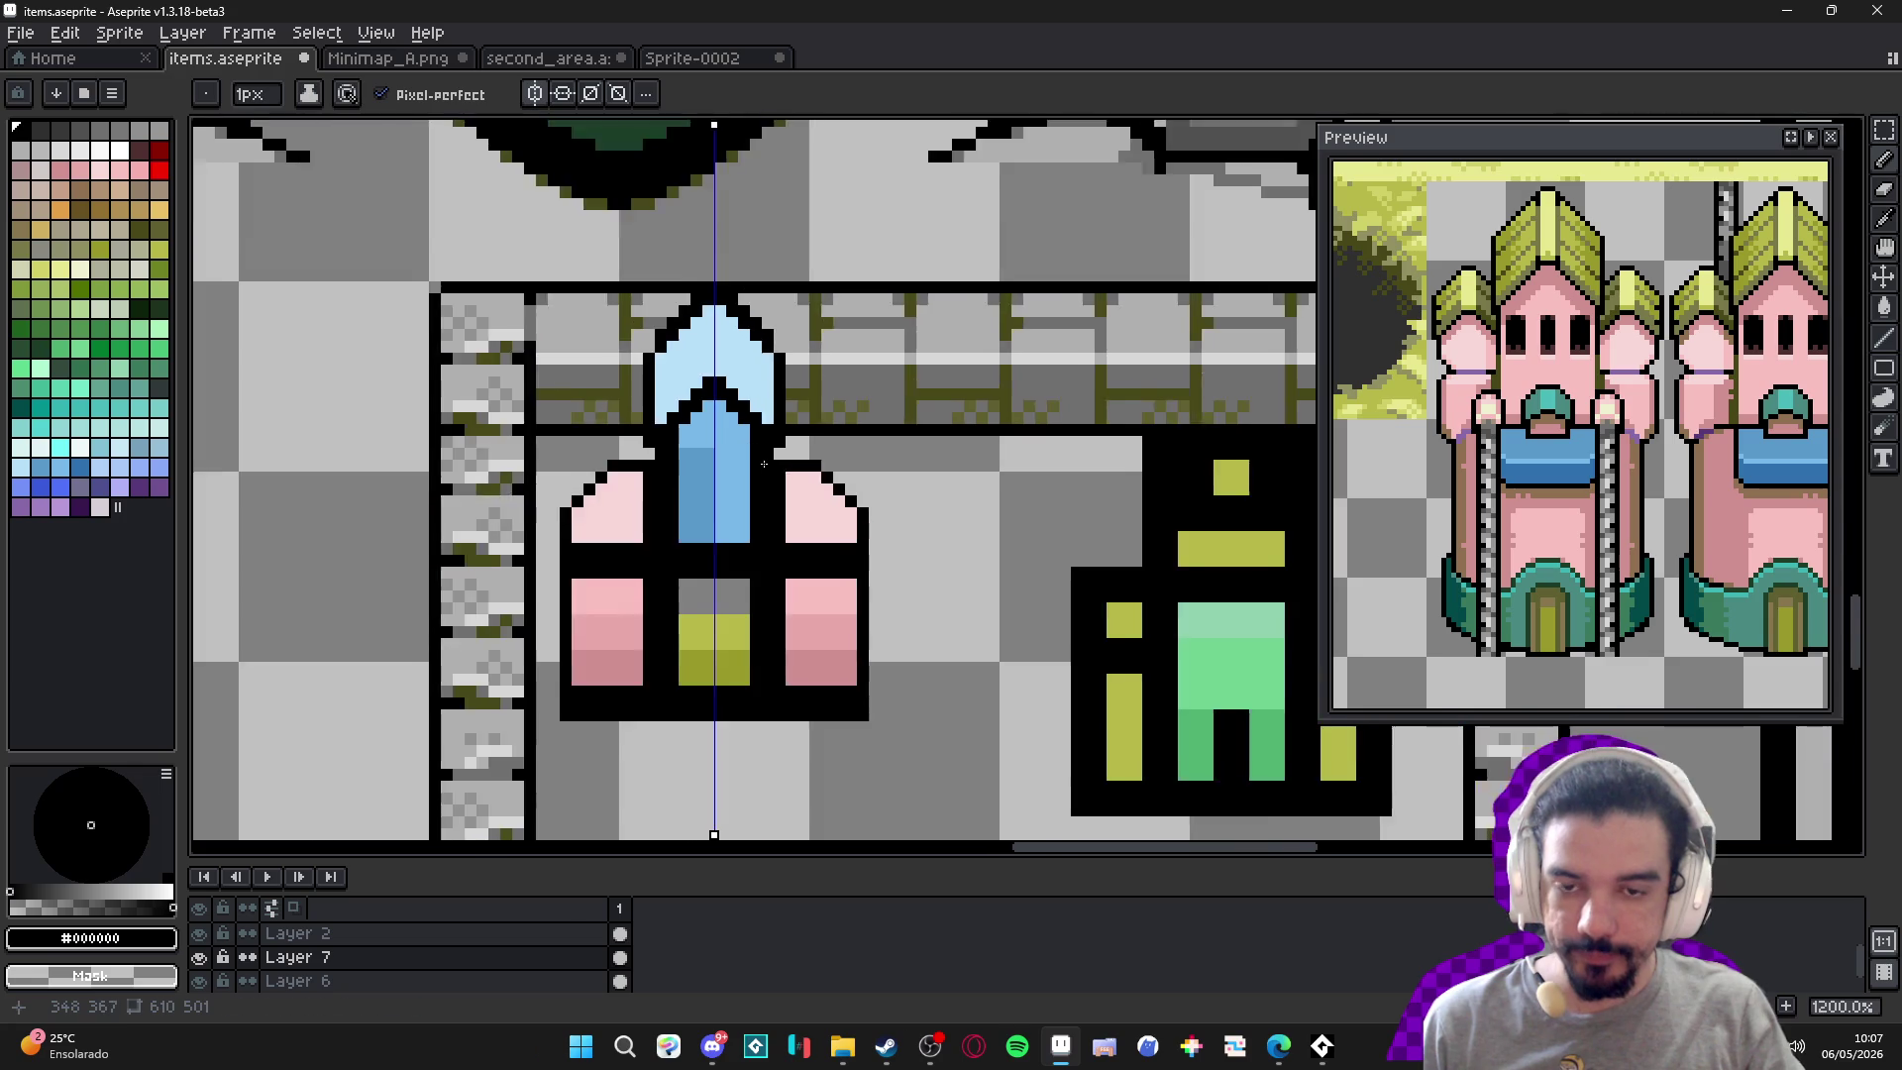
pyautogui.scroll(5, 753, 432)
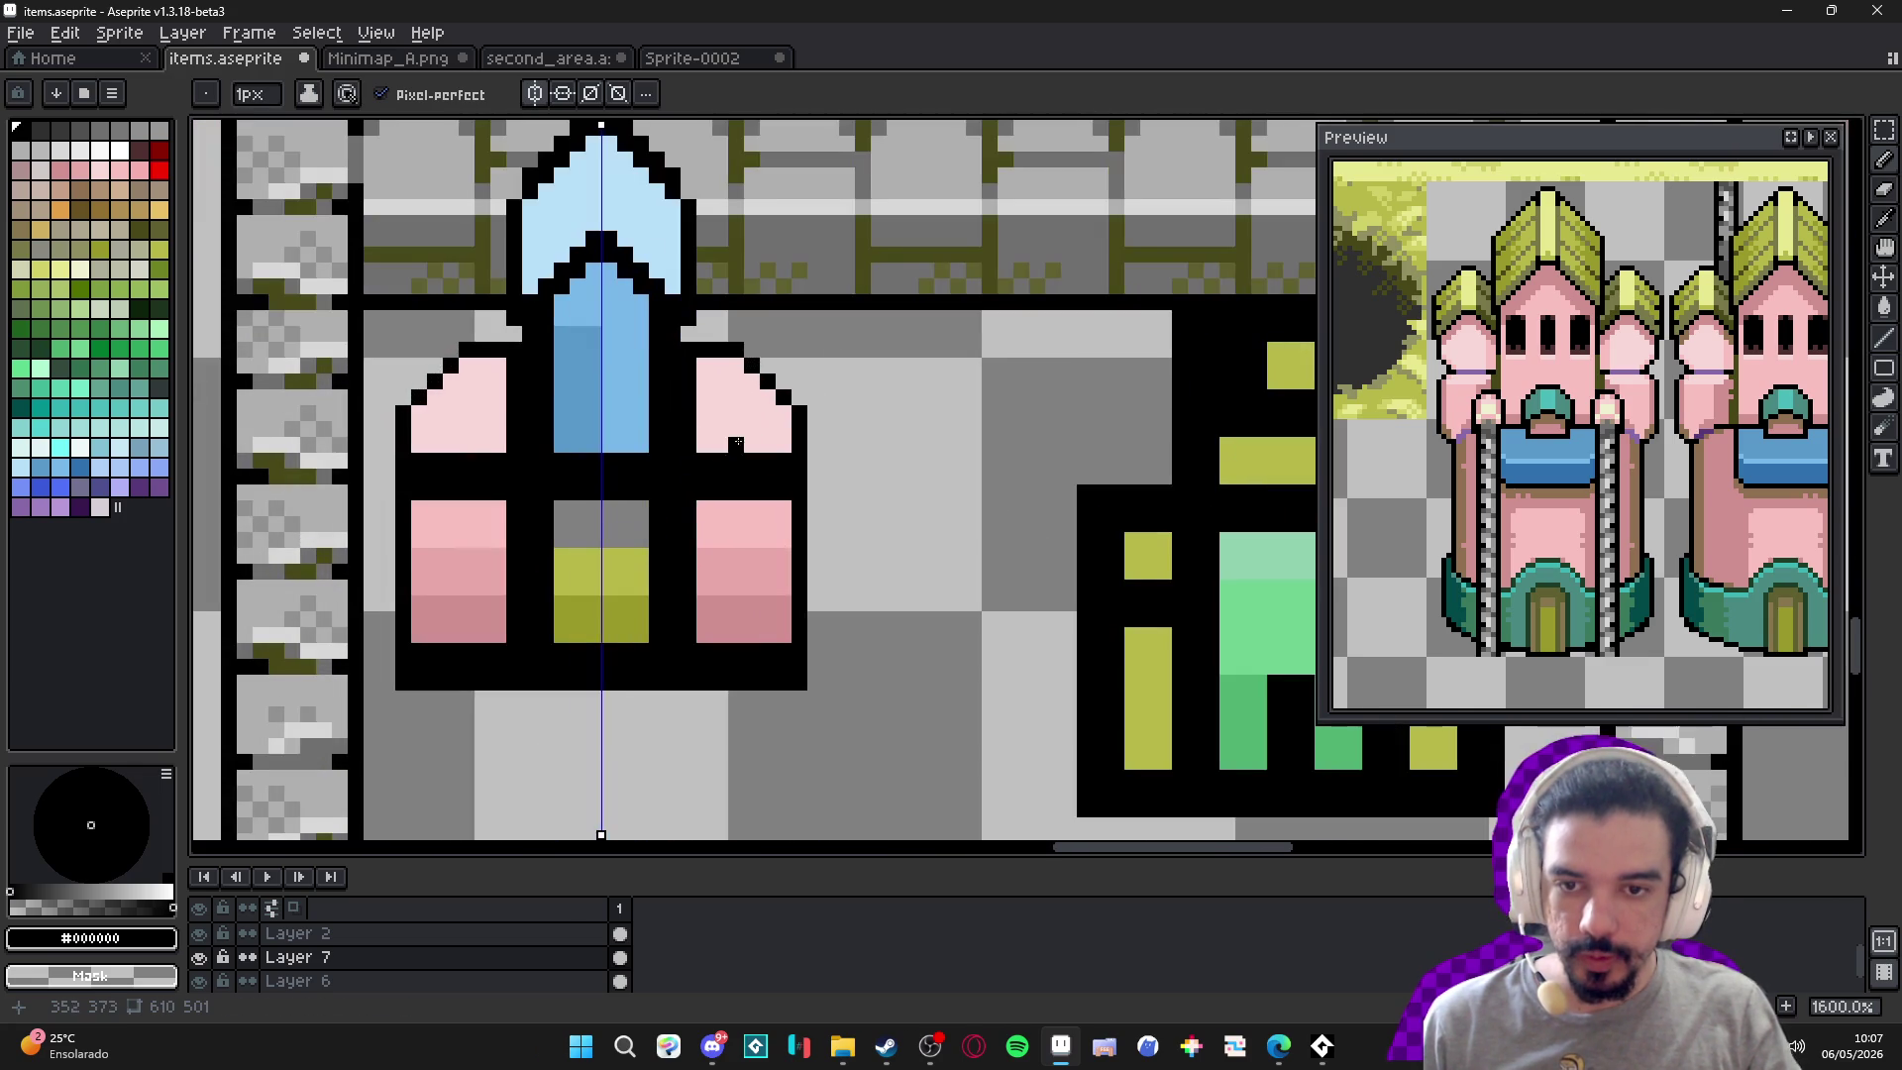
pyautogui.click(705, 429)
pyautogui.click(720, 446)
pyautogui.keyDown('alt'); pyautogui.click(764, 425); pyautogui.keyUp('alt')
pyautogui.moveTo(800, 429)
pyautogui.mouseDown()
pyautogui.moveTo(796, 457)
pyautogui.moveTo(817, 466)
pyautogui.moveTo(750, 463)
pyautogui.moveTo(802, 478)
pyautogui.moveTo(704, 445)
pyautogui.moveTo(738, 476)
pyautogui.mouseUp()
pyautogui.keyDown('alt'); pyautogui.click(803, 410); pyautogui.keyUp('alt')
pyautogui.keyDown('alt'); pyautogui.click(787, 451); pyautogui.keyUp('alt')
pyautogui.keyDown('alt'); pyautogui.click(821, 492); pyautogui.keyUp('alt')
pyautogui.keyDown('alt'); pyautogui.click(704, 510); pyautogui.keyUp('alt')
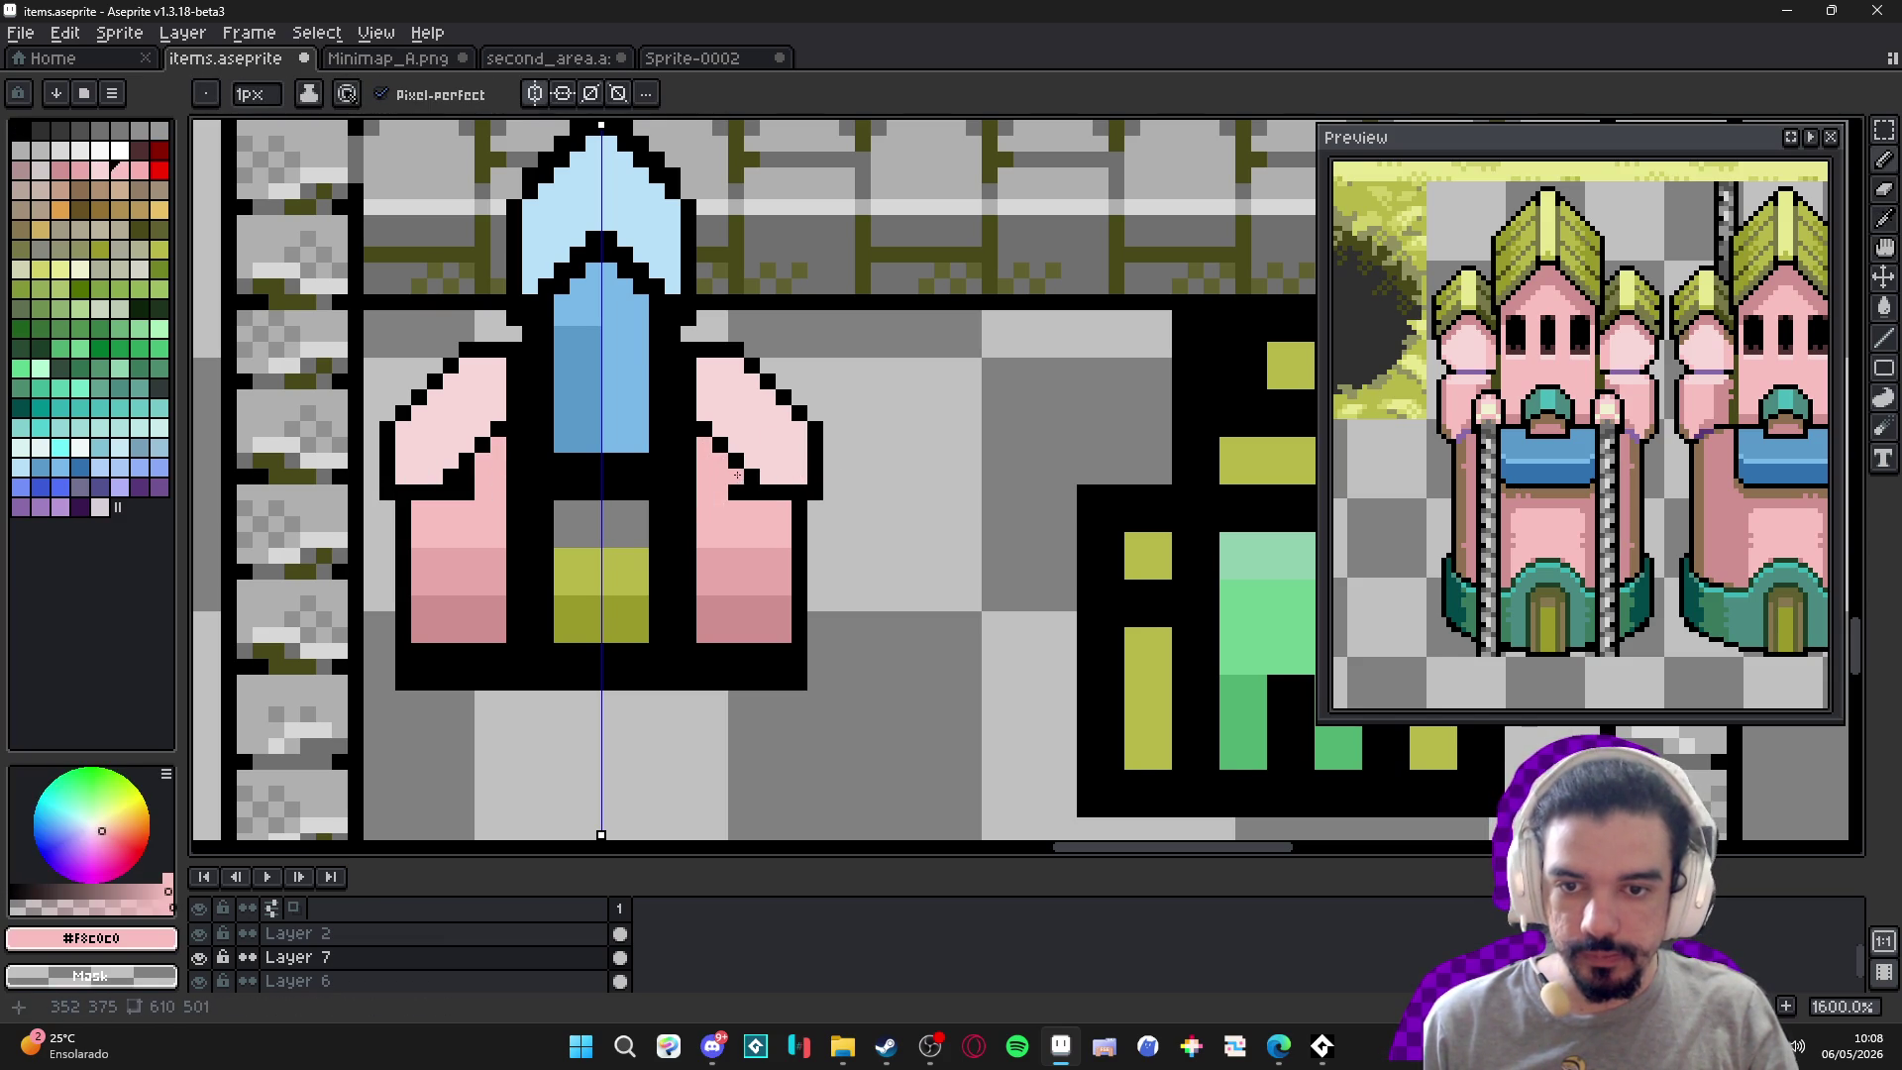
# Paint light-pink roof tops on both wings using the side roof's pink.
pyautogui.scroll(-2, 747, 492)
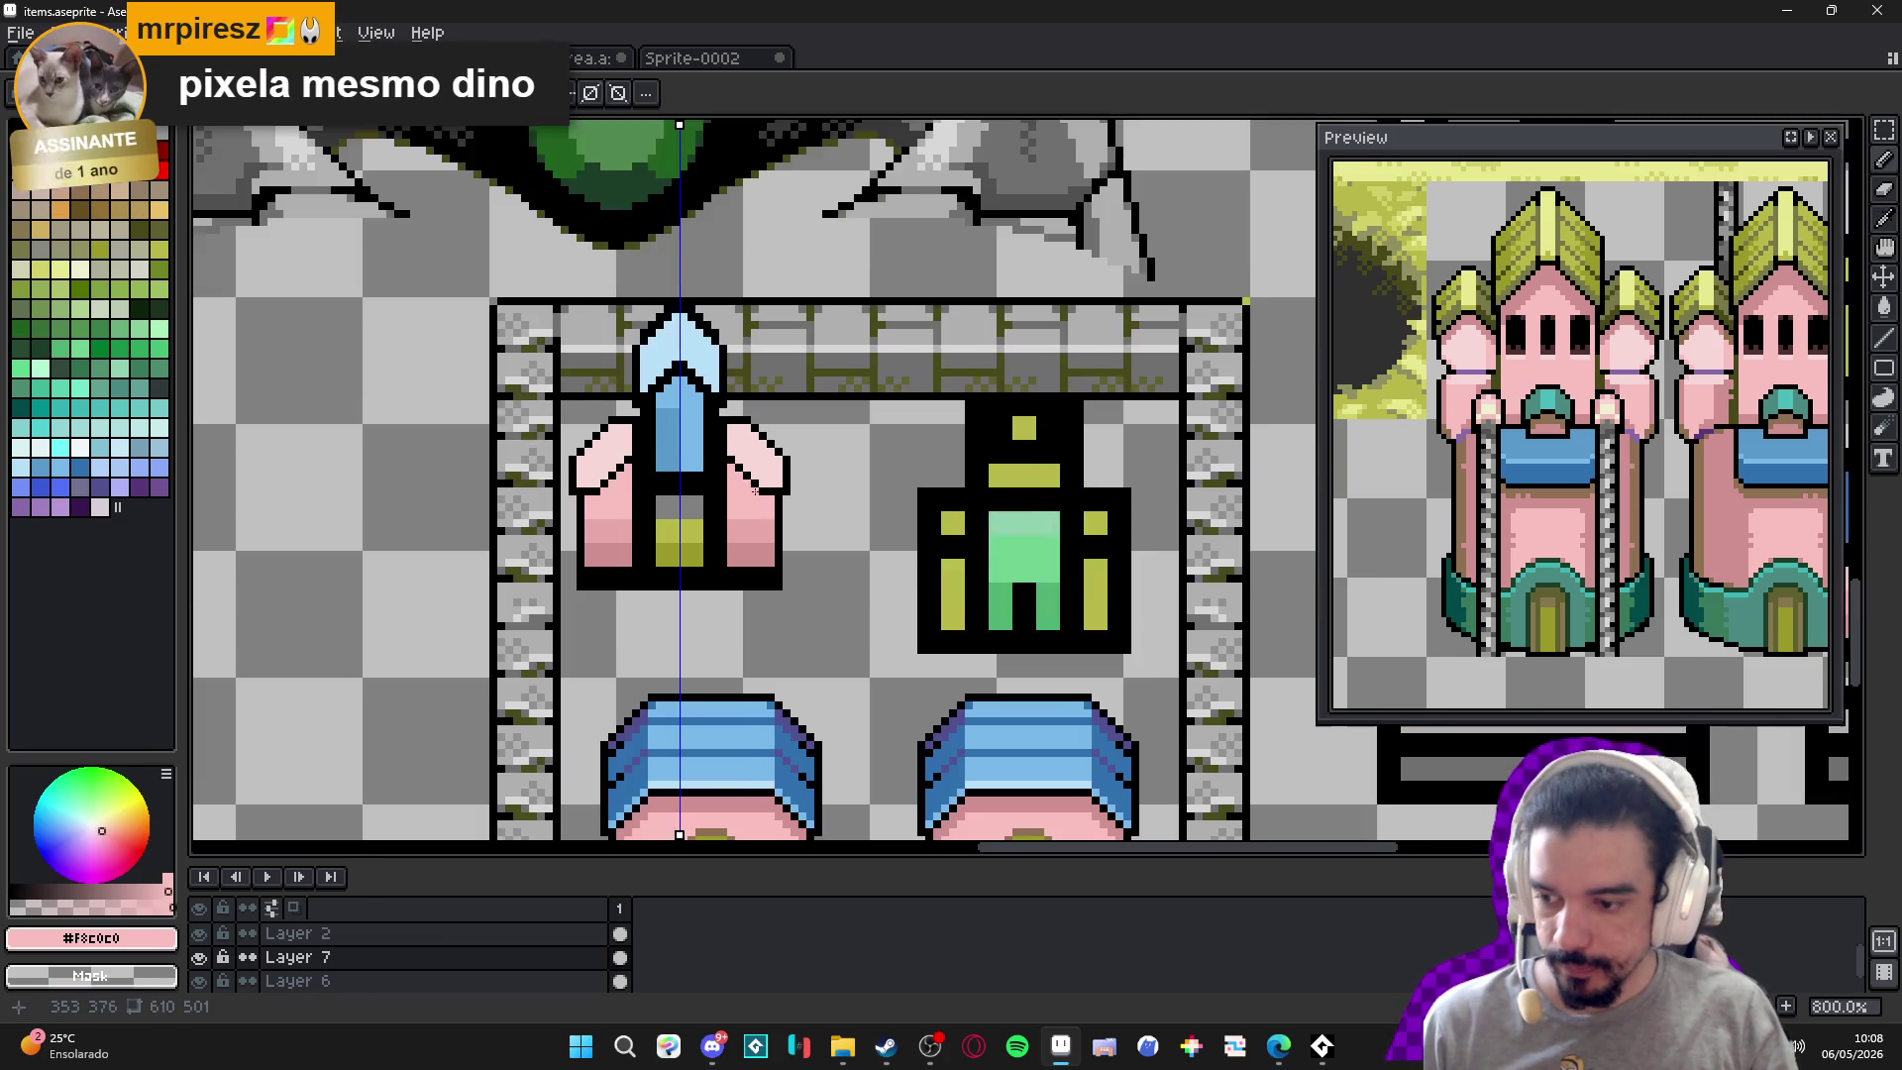
pyautogui.scroll(-1, 782, 473)
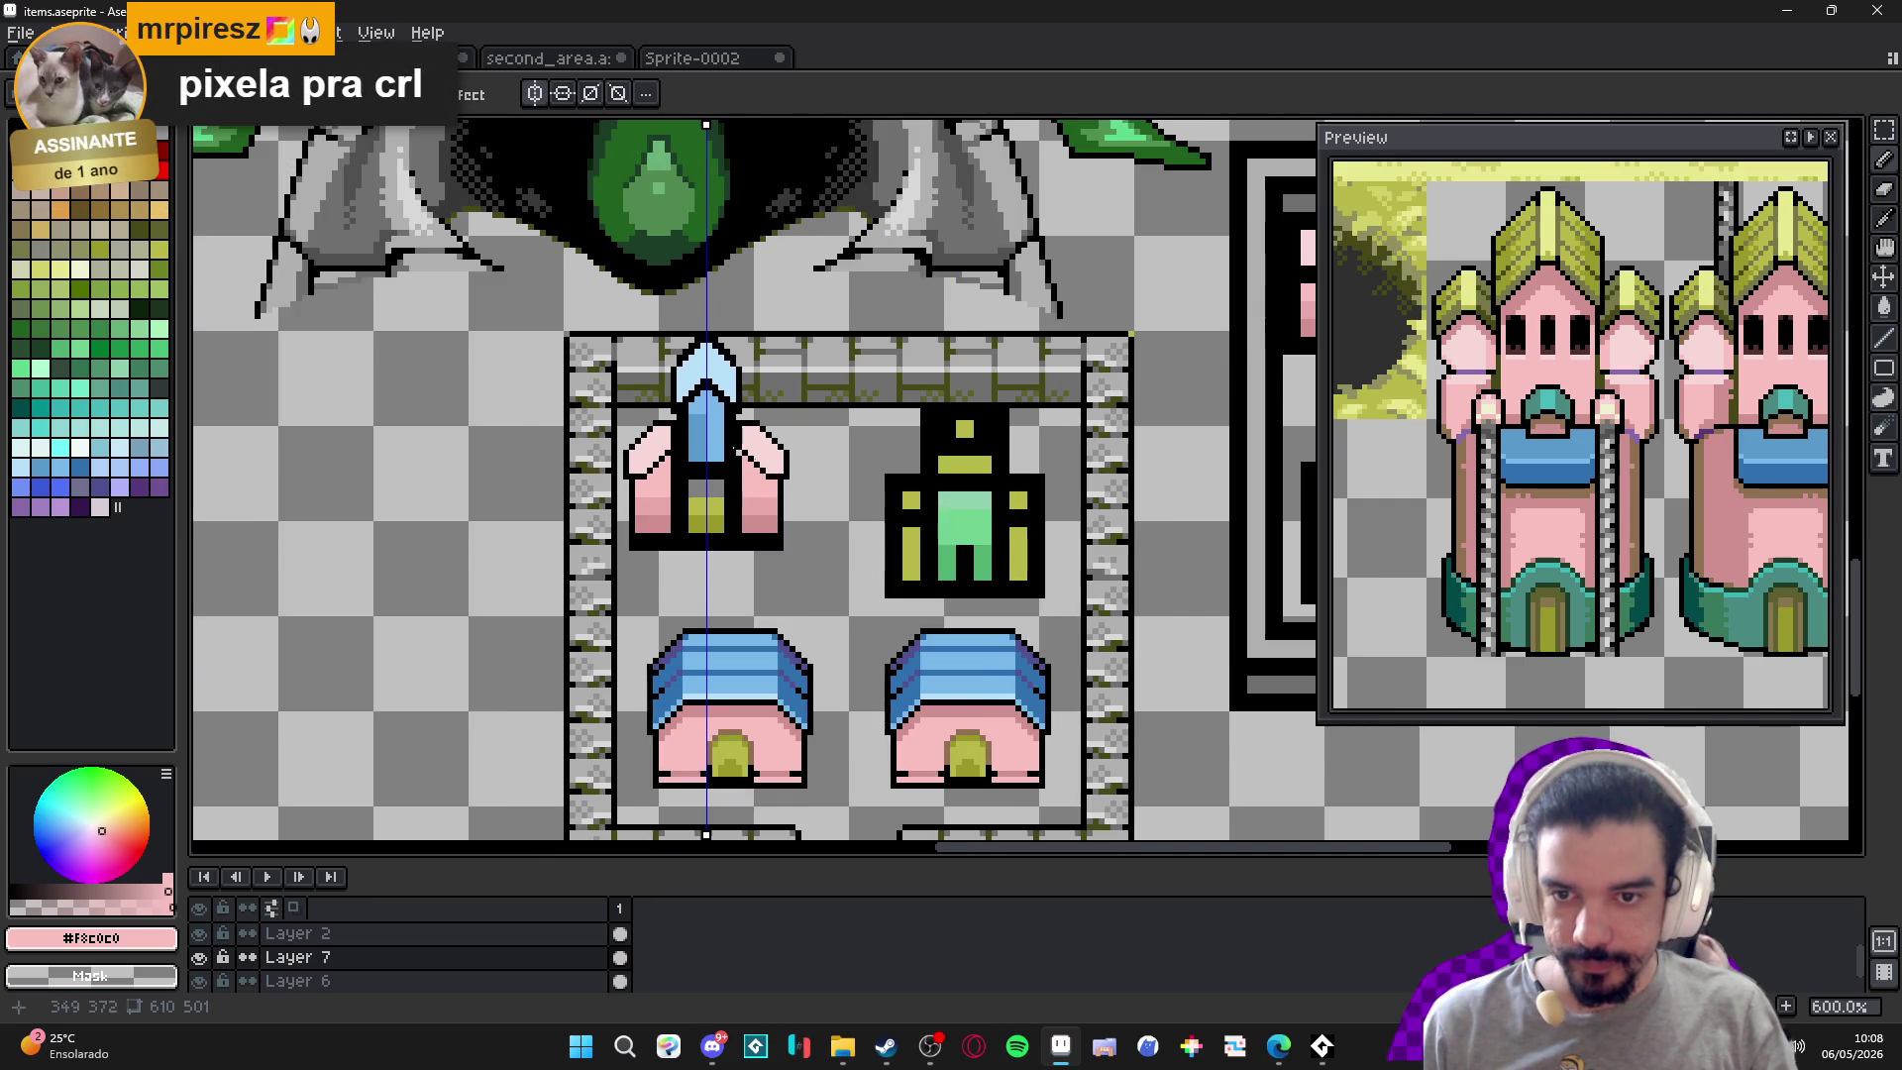
pyautogui.scroll(4, 746, 456)
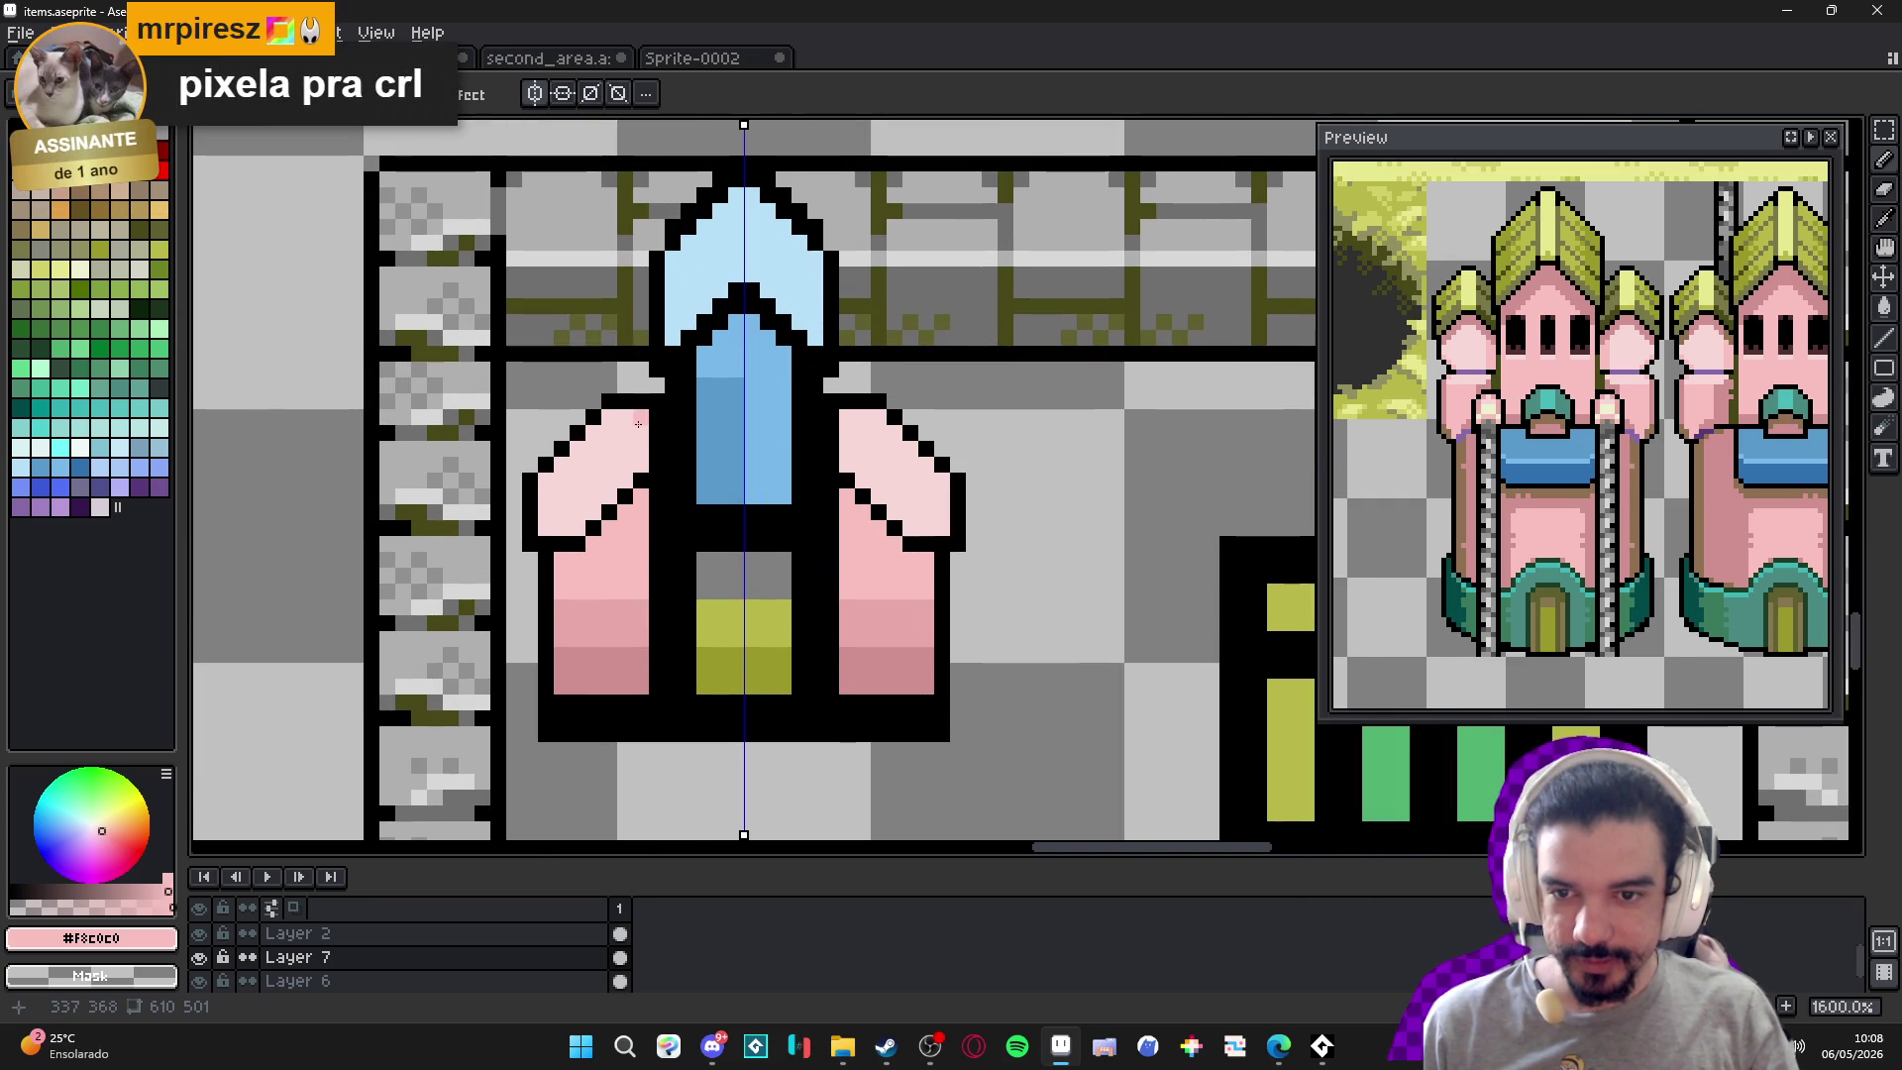
pyautogui.keyDown('alt'); pyautogui.click(656, 417); pyautogui.keyUp('alt')
pyautogui.moveTo(655, 418); pyautogui.dragTo(657, 451)
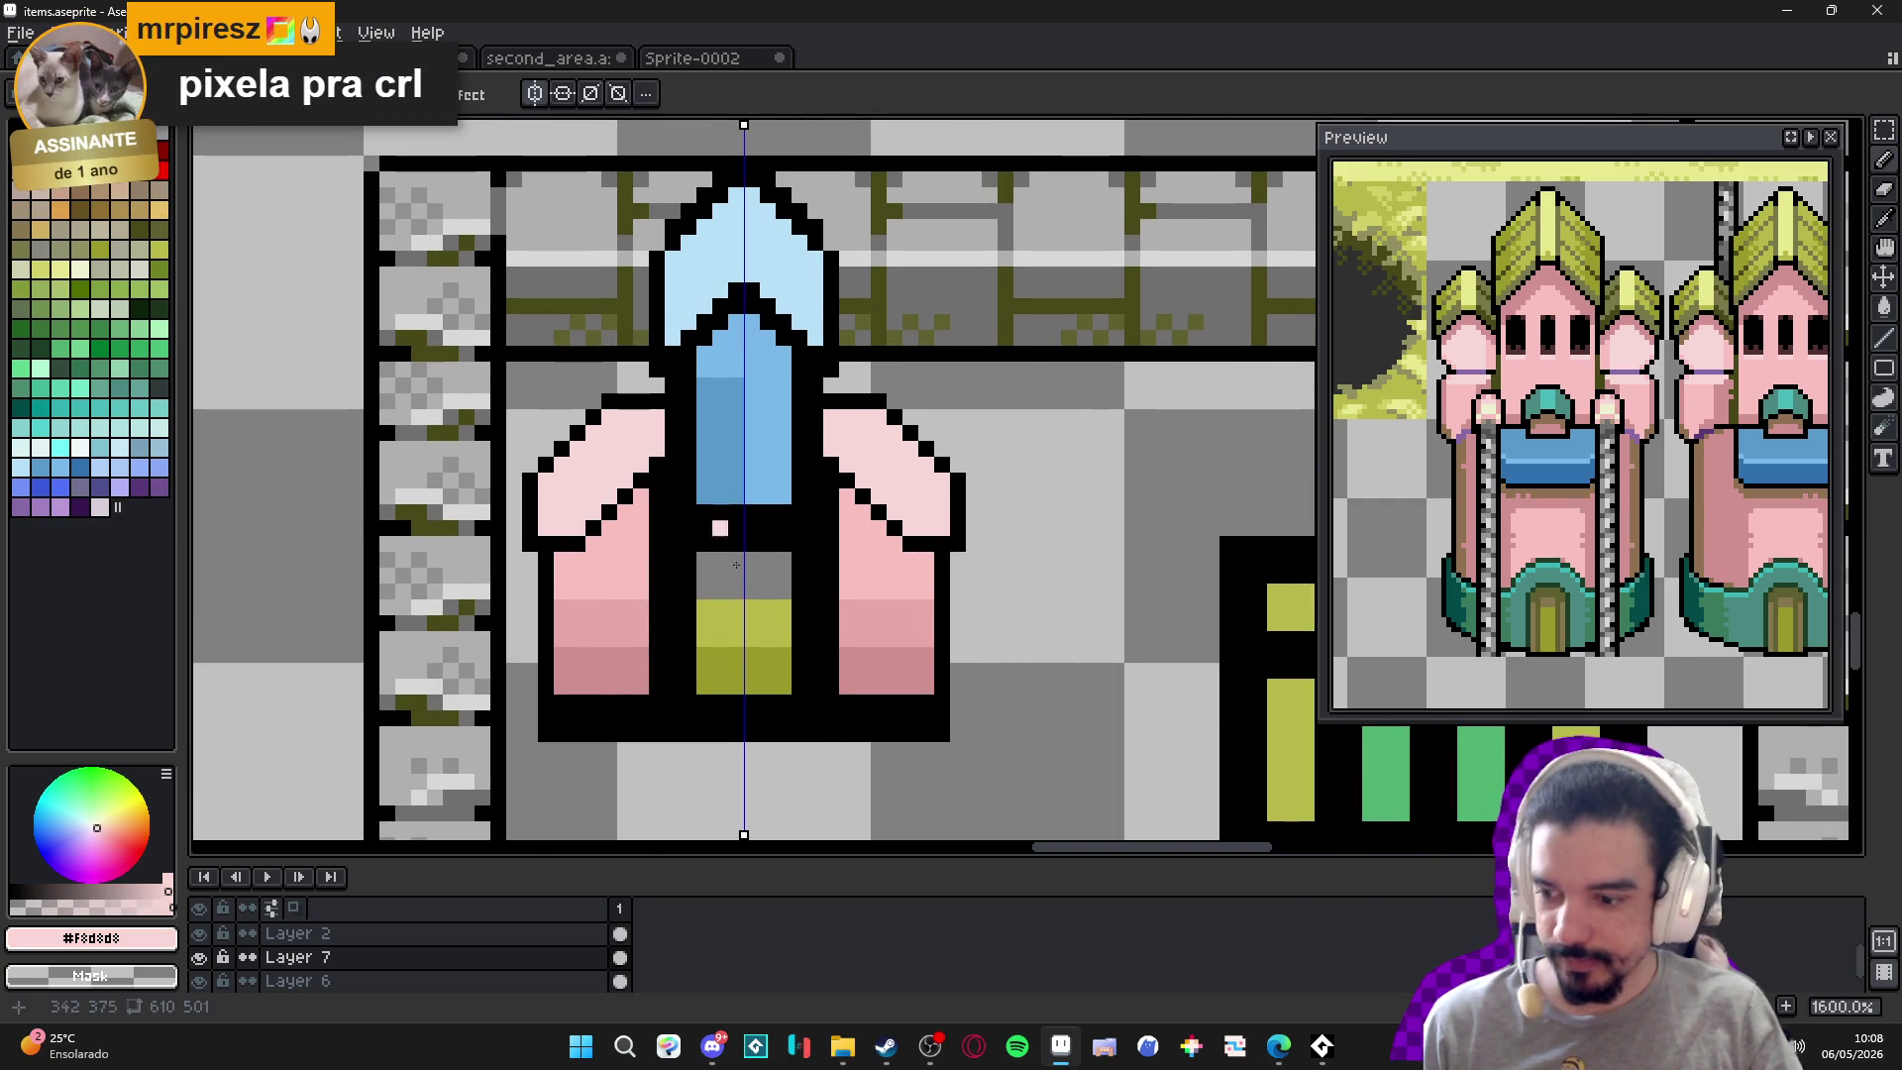
pyautogui.click(931, 1047)
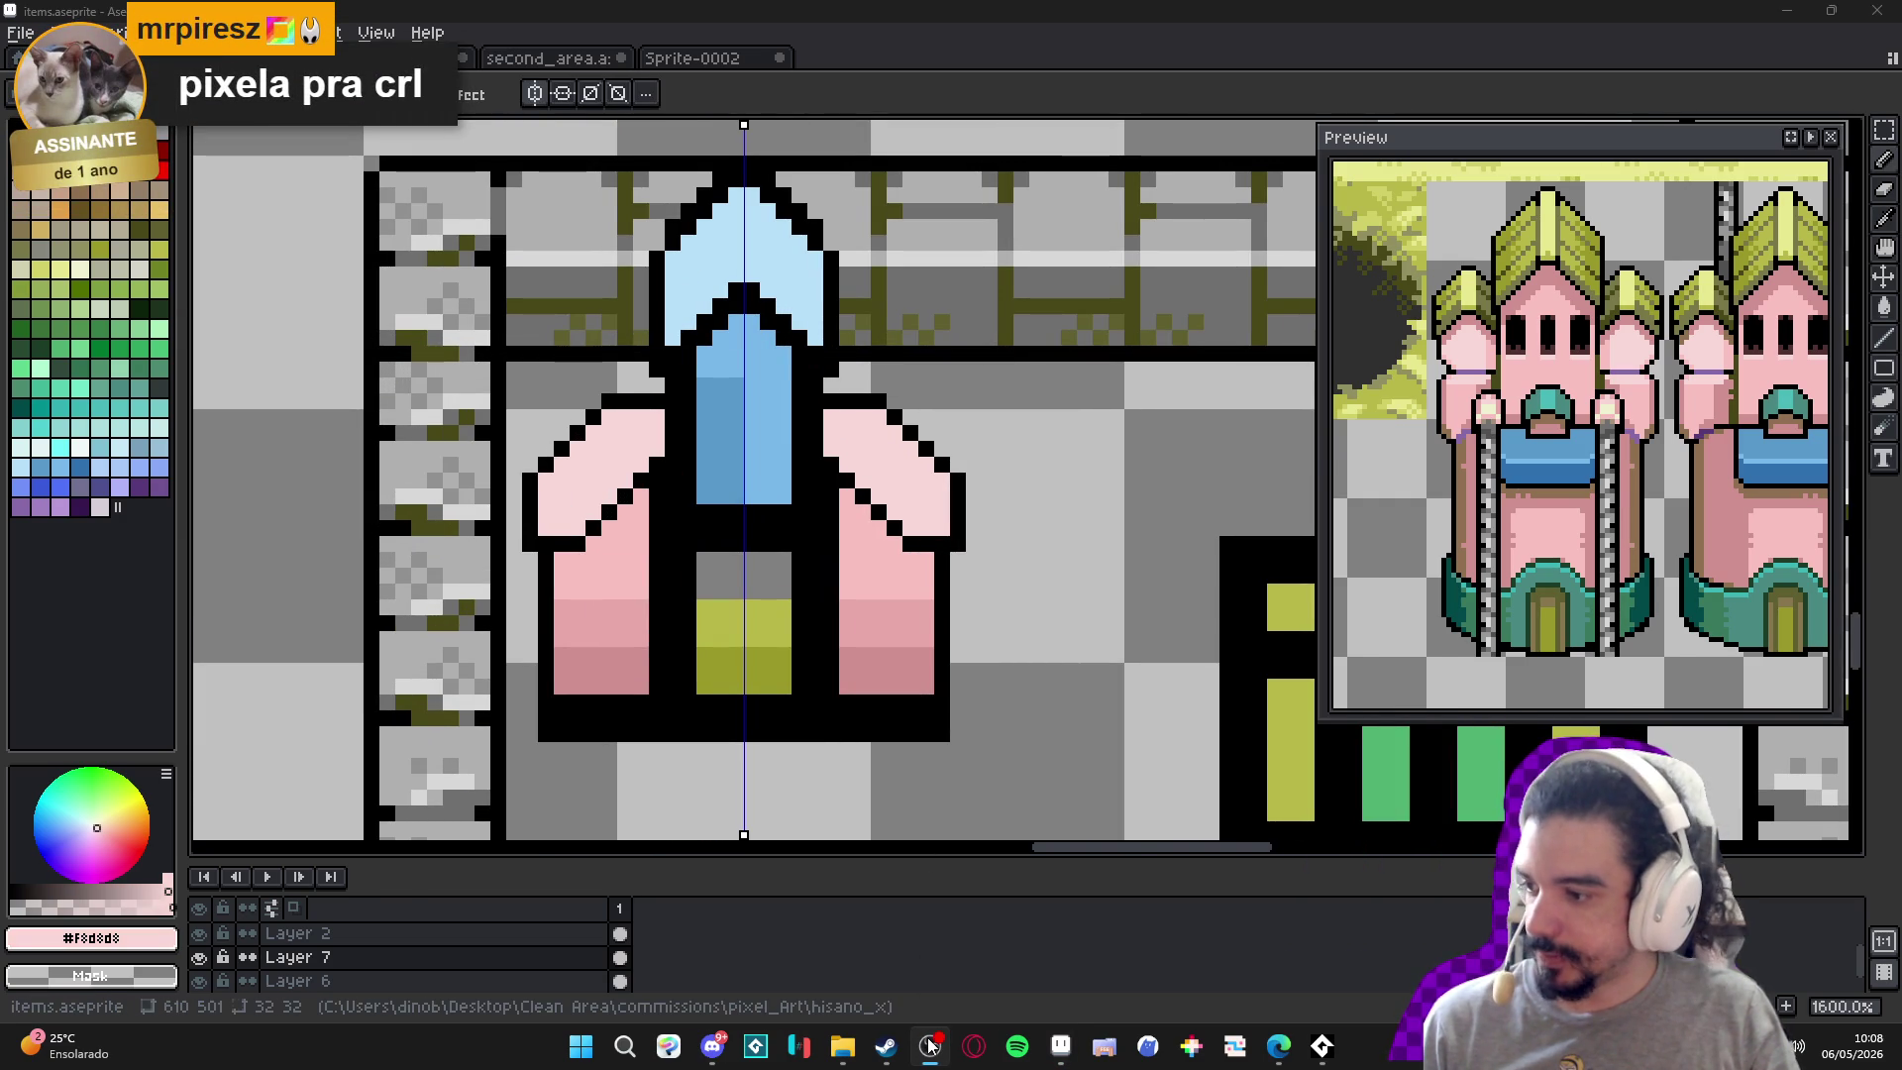
# Add a black pixel at each roof's inner edge and smooth the stepped edge in light pink.
pyautogui.scroll(-3, 814, 485)
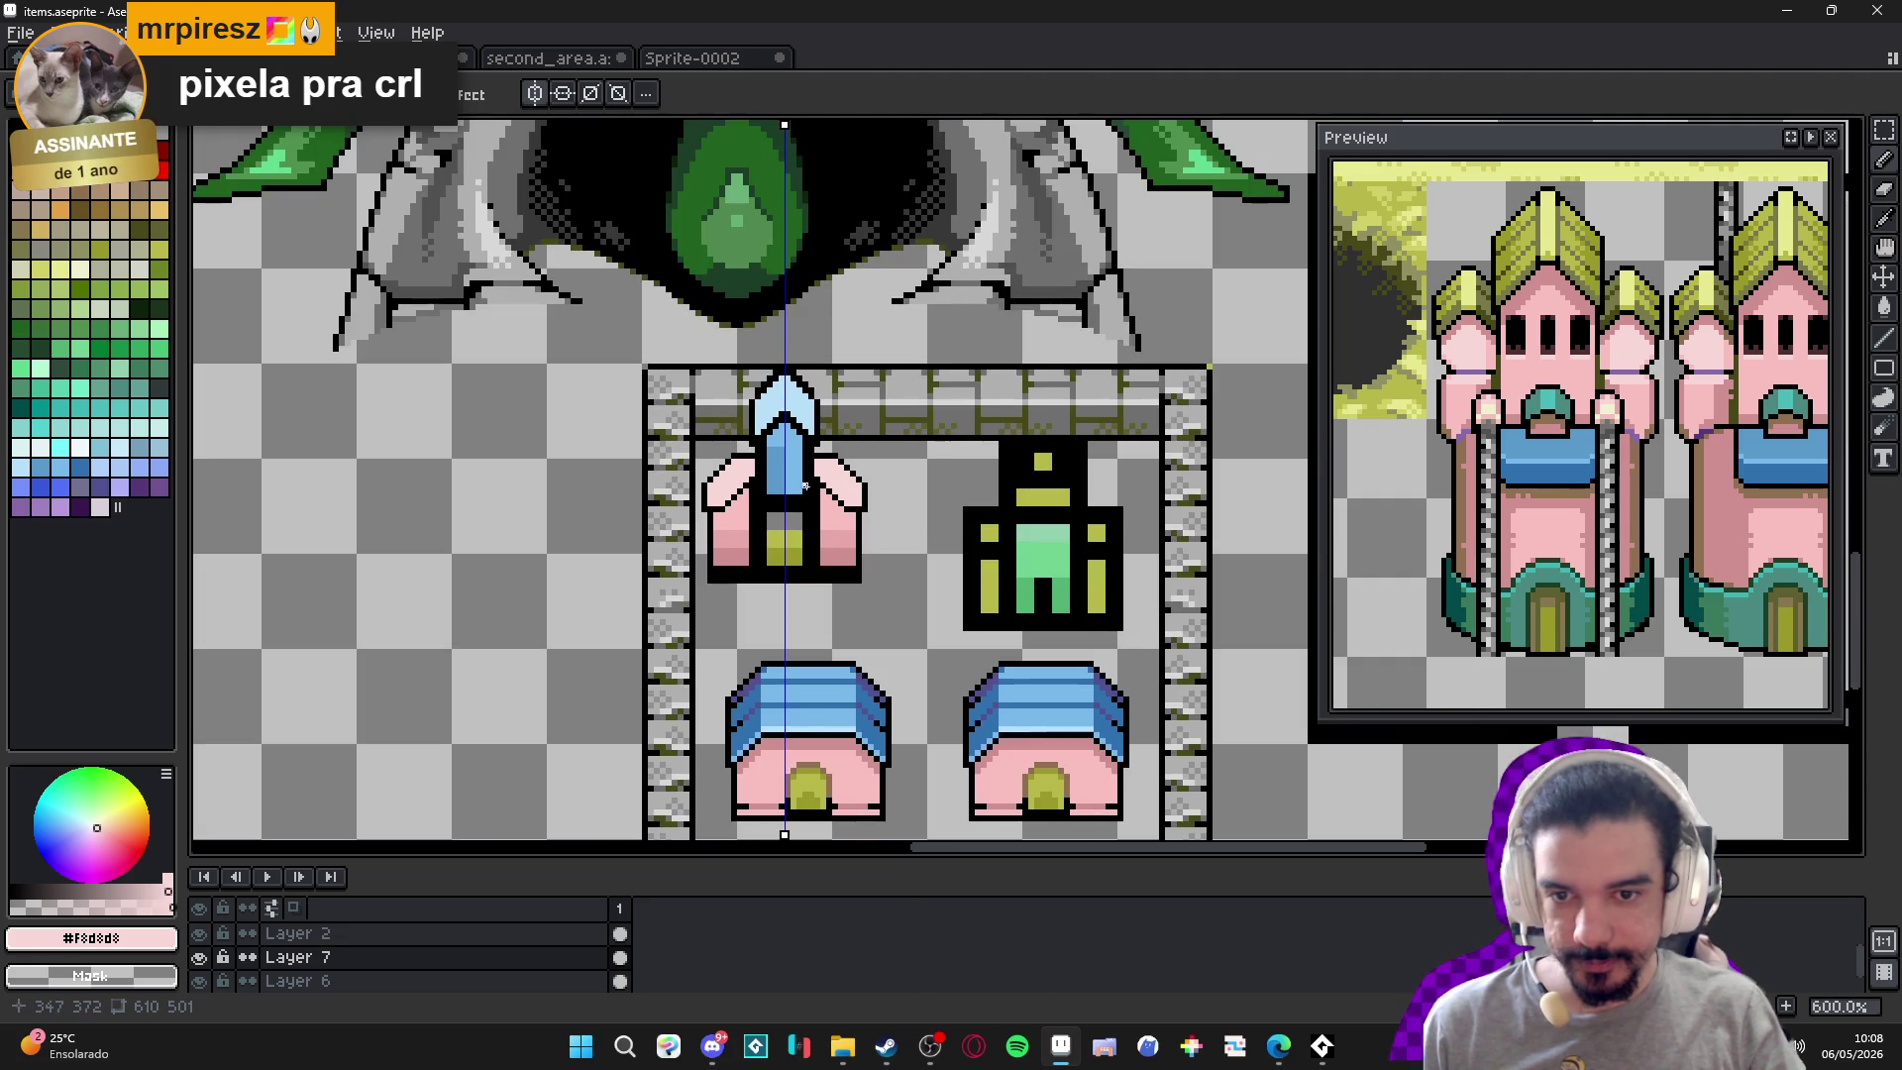
pyautogui.scroll(4, 780, 482)
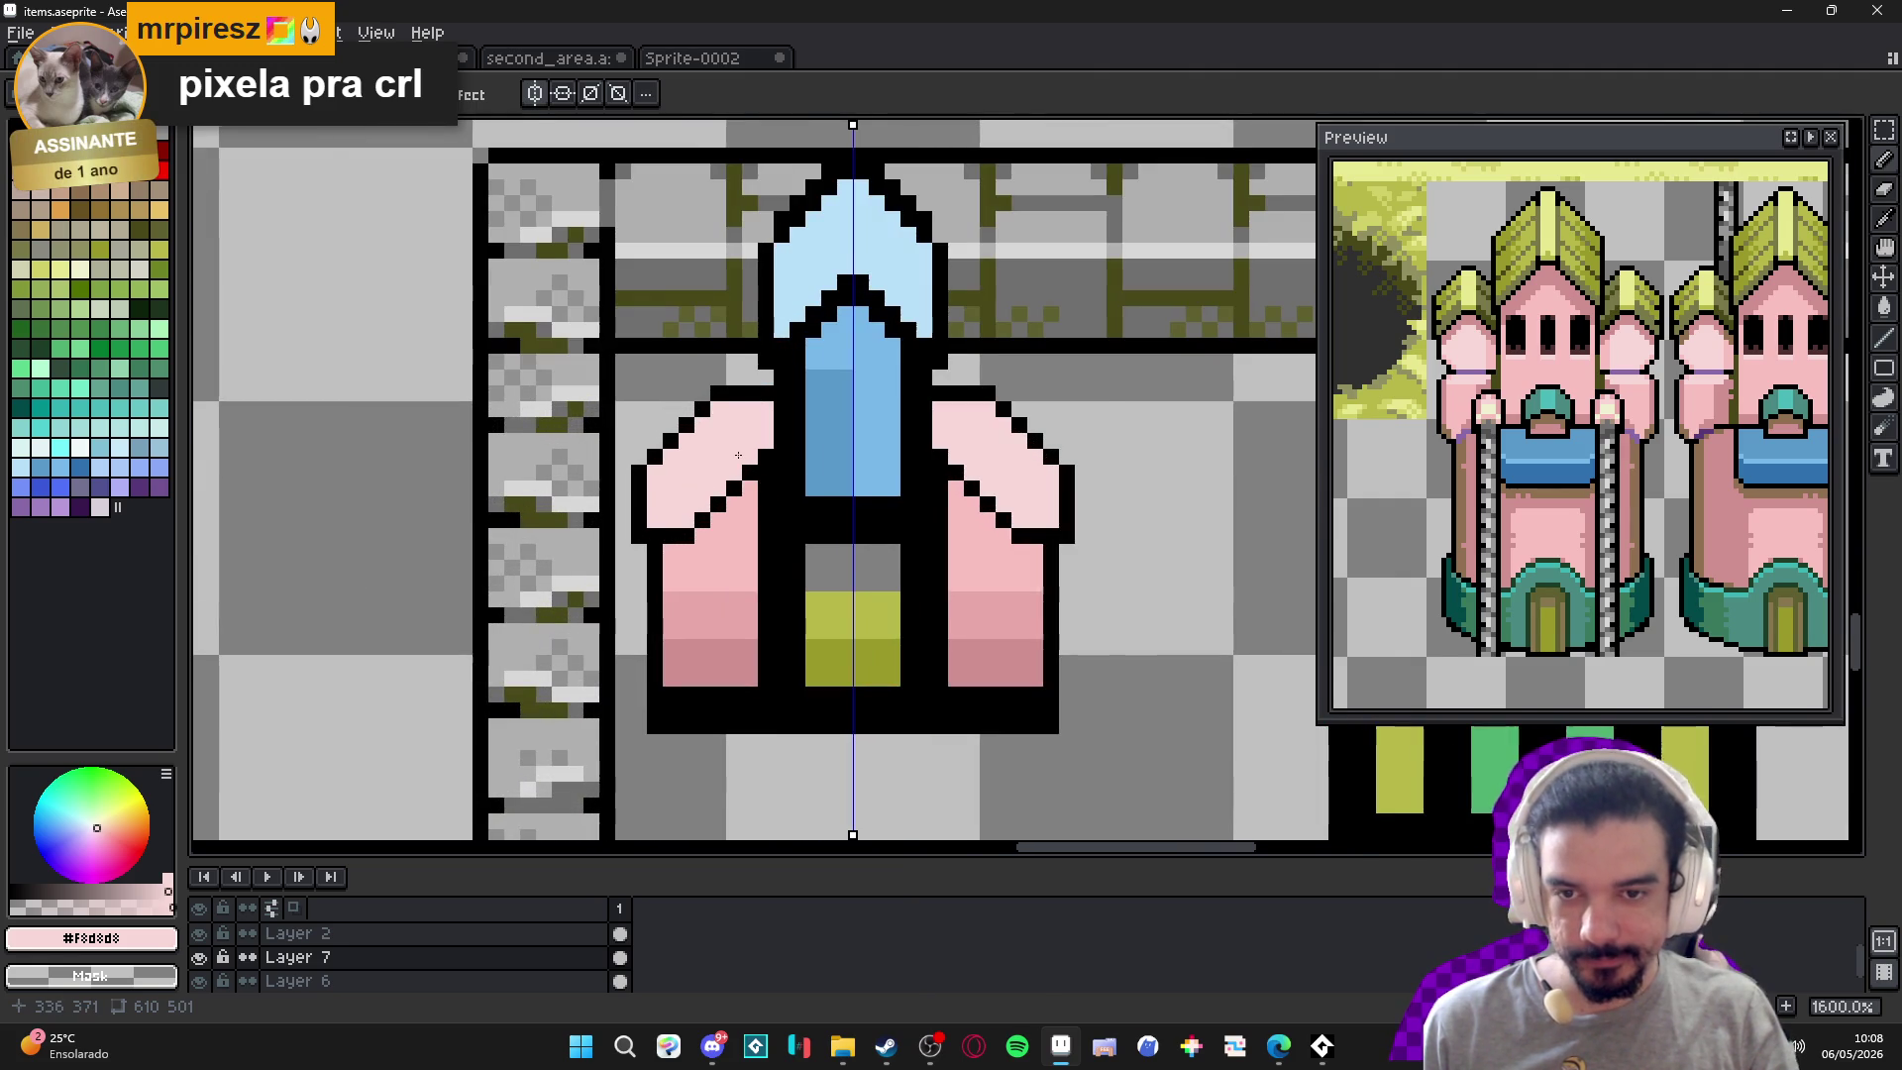
pyautogui.scroll(-3, 745, 455)
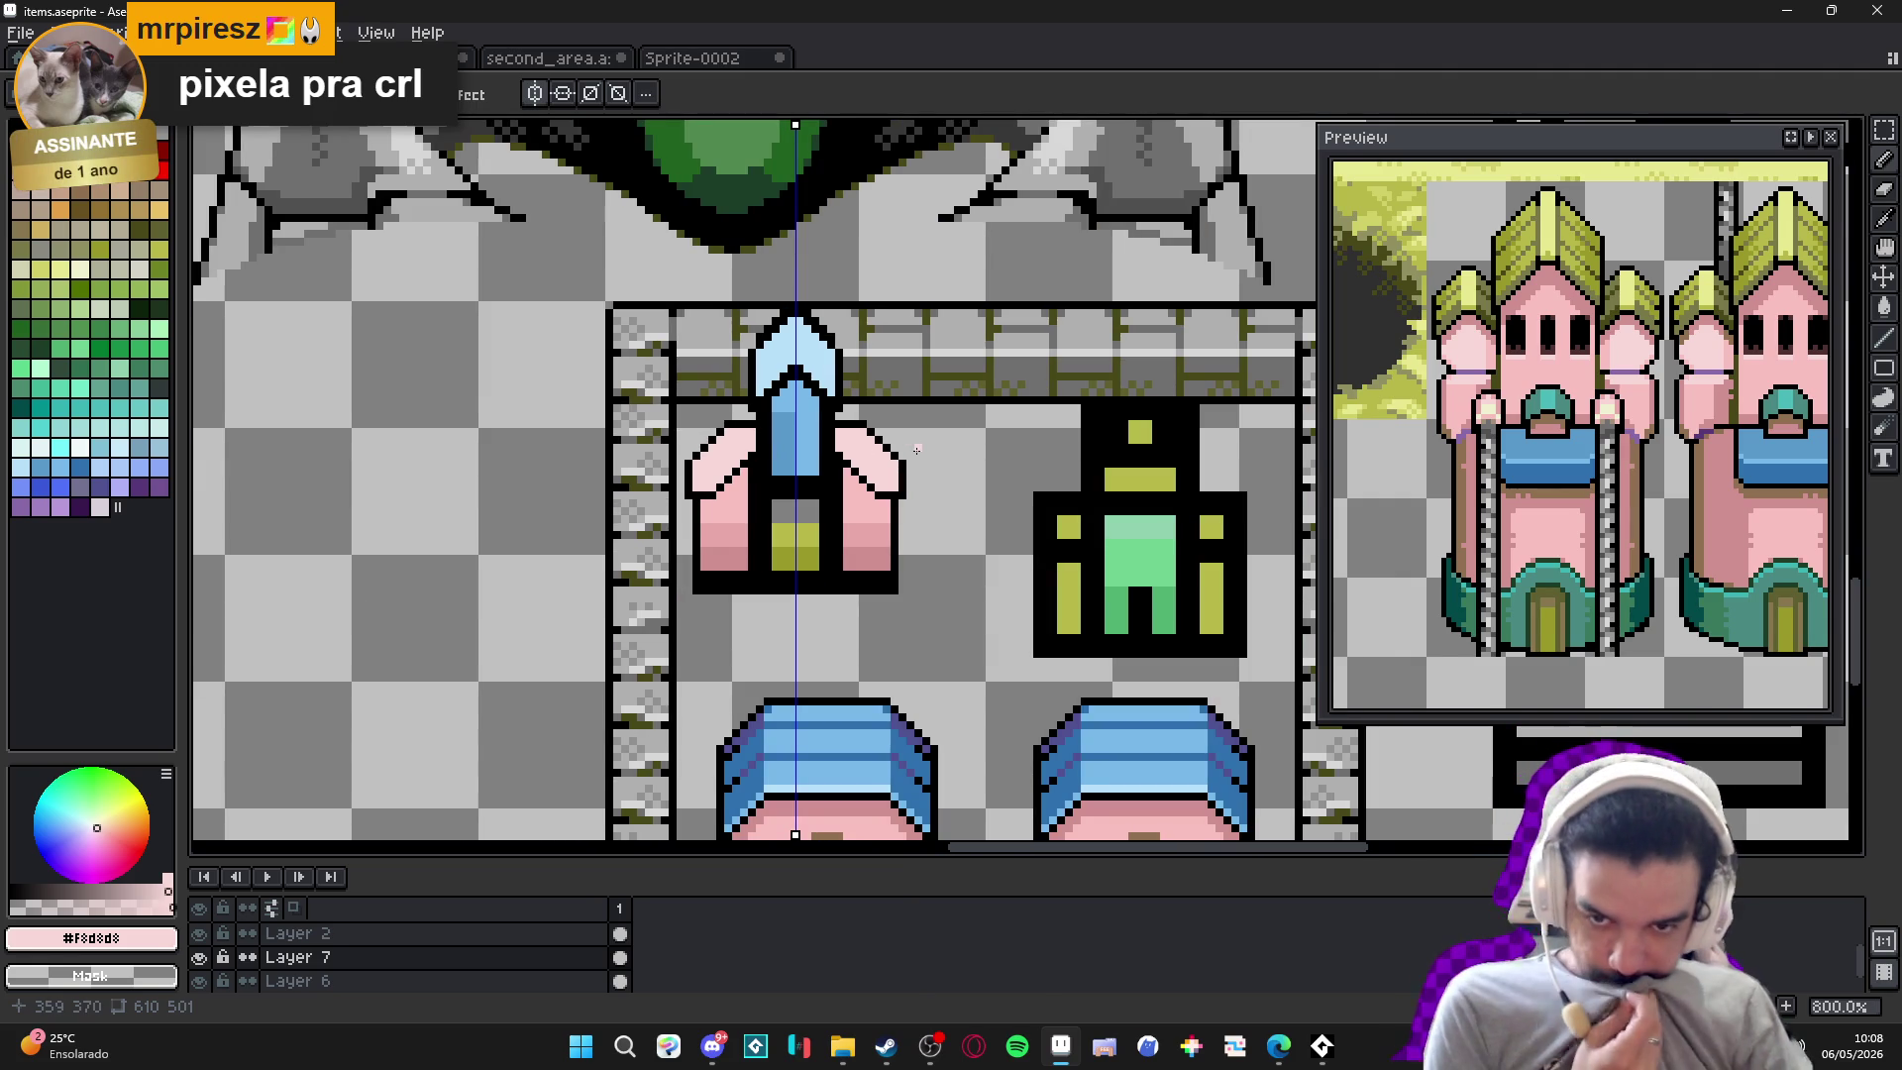
pyautogui.scroll(3, 738, 437)
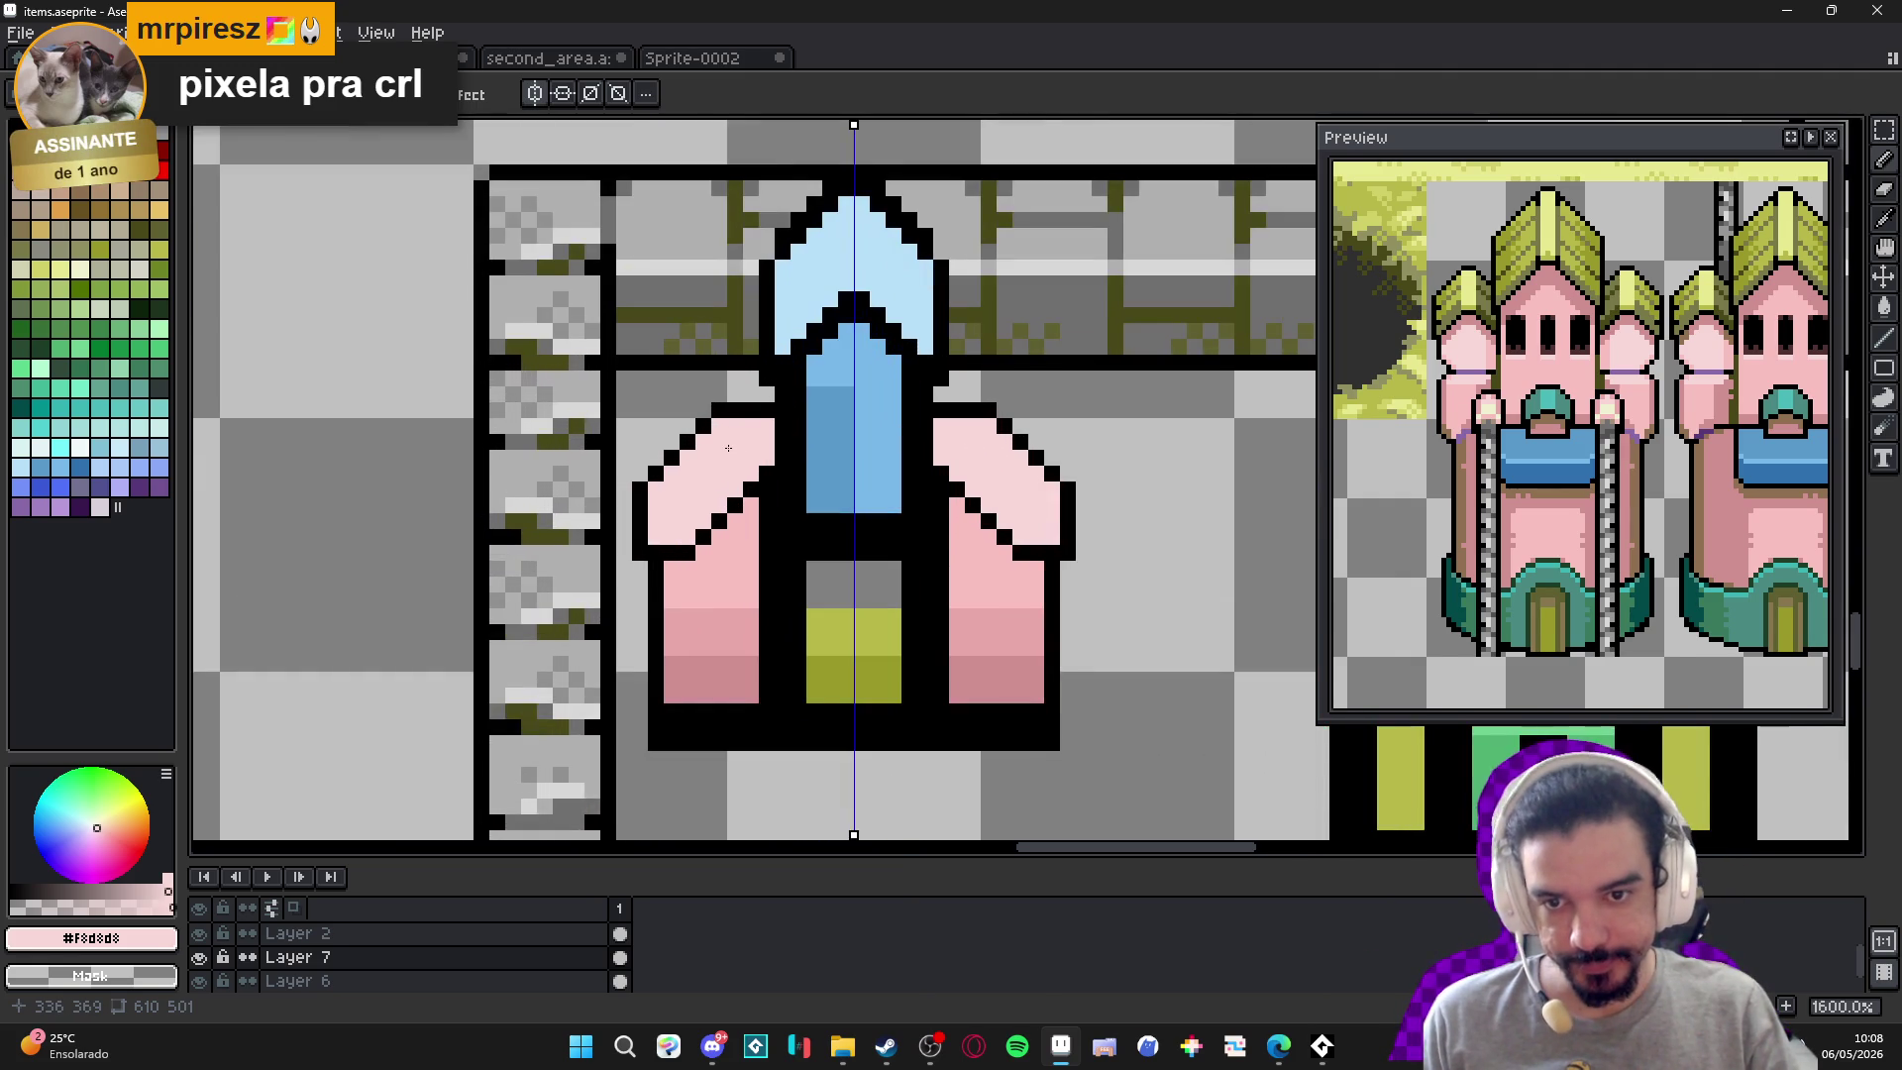
pyautogui.keyDown('alt'); pyautogui.click(773, 426); pyautogui.keyUp('alt')
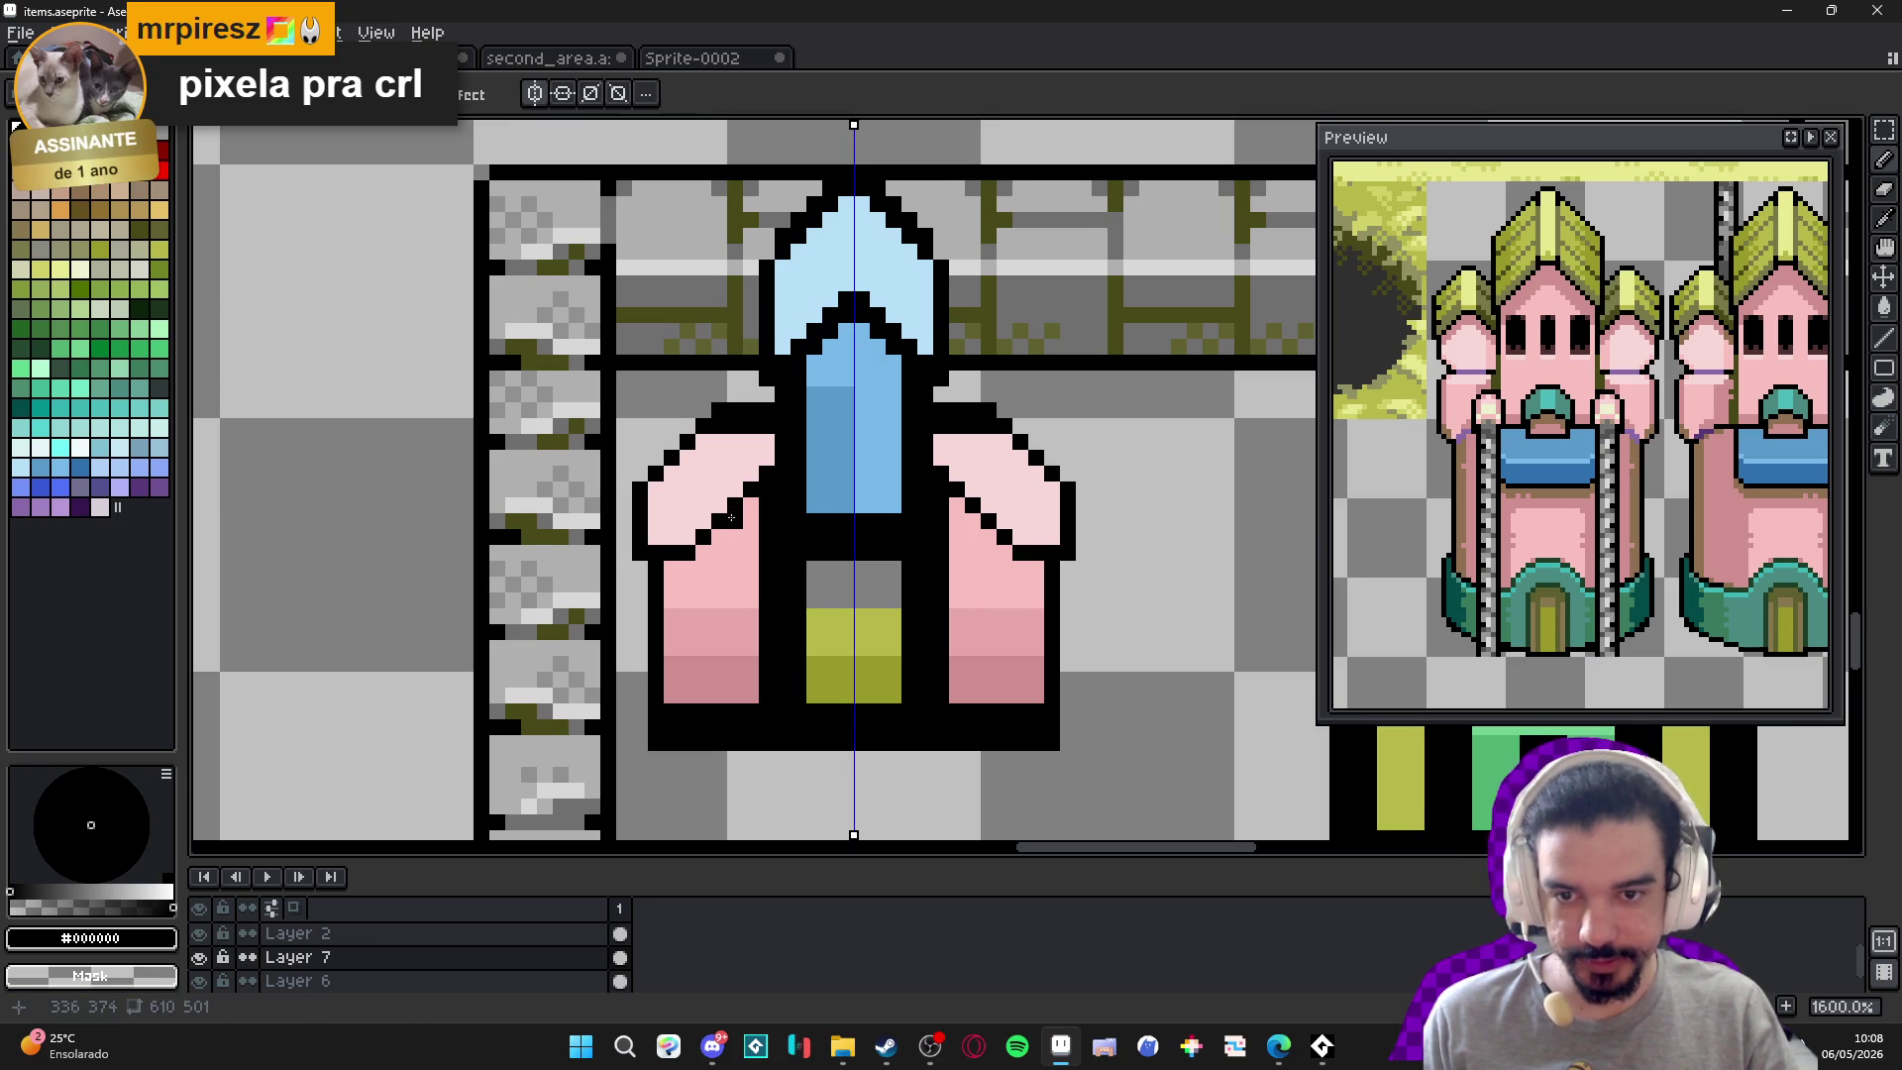
pyautogui.click(752, 506)
pyautogui.keyDown('alt'); pyautogui.click(738, 484); pyautogui.keyUp('alt')
pyautogui.click(752, 492)
pyautogui.click(768, 477)
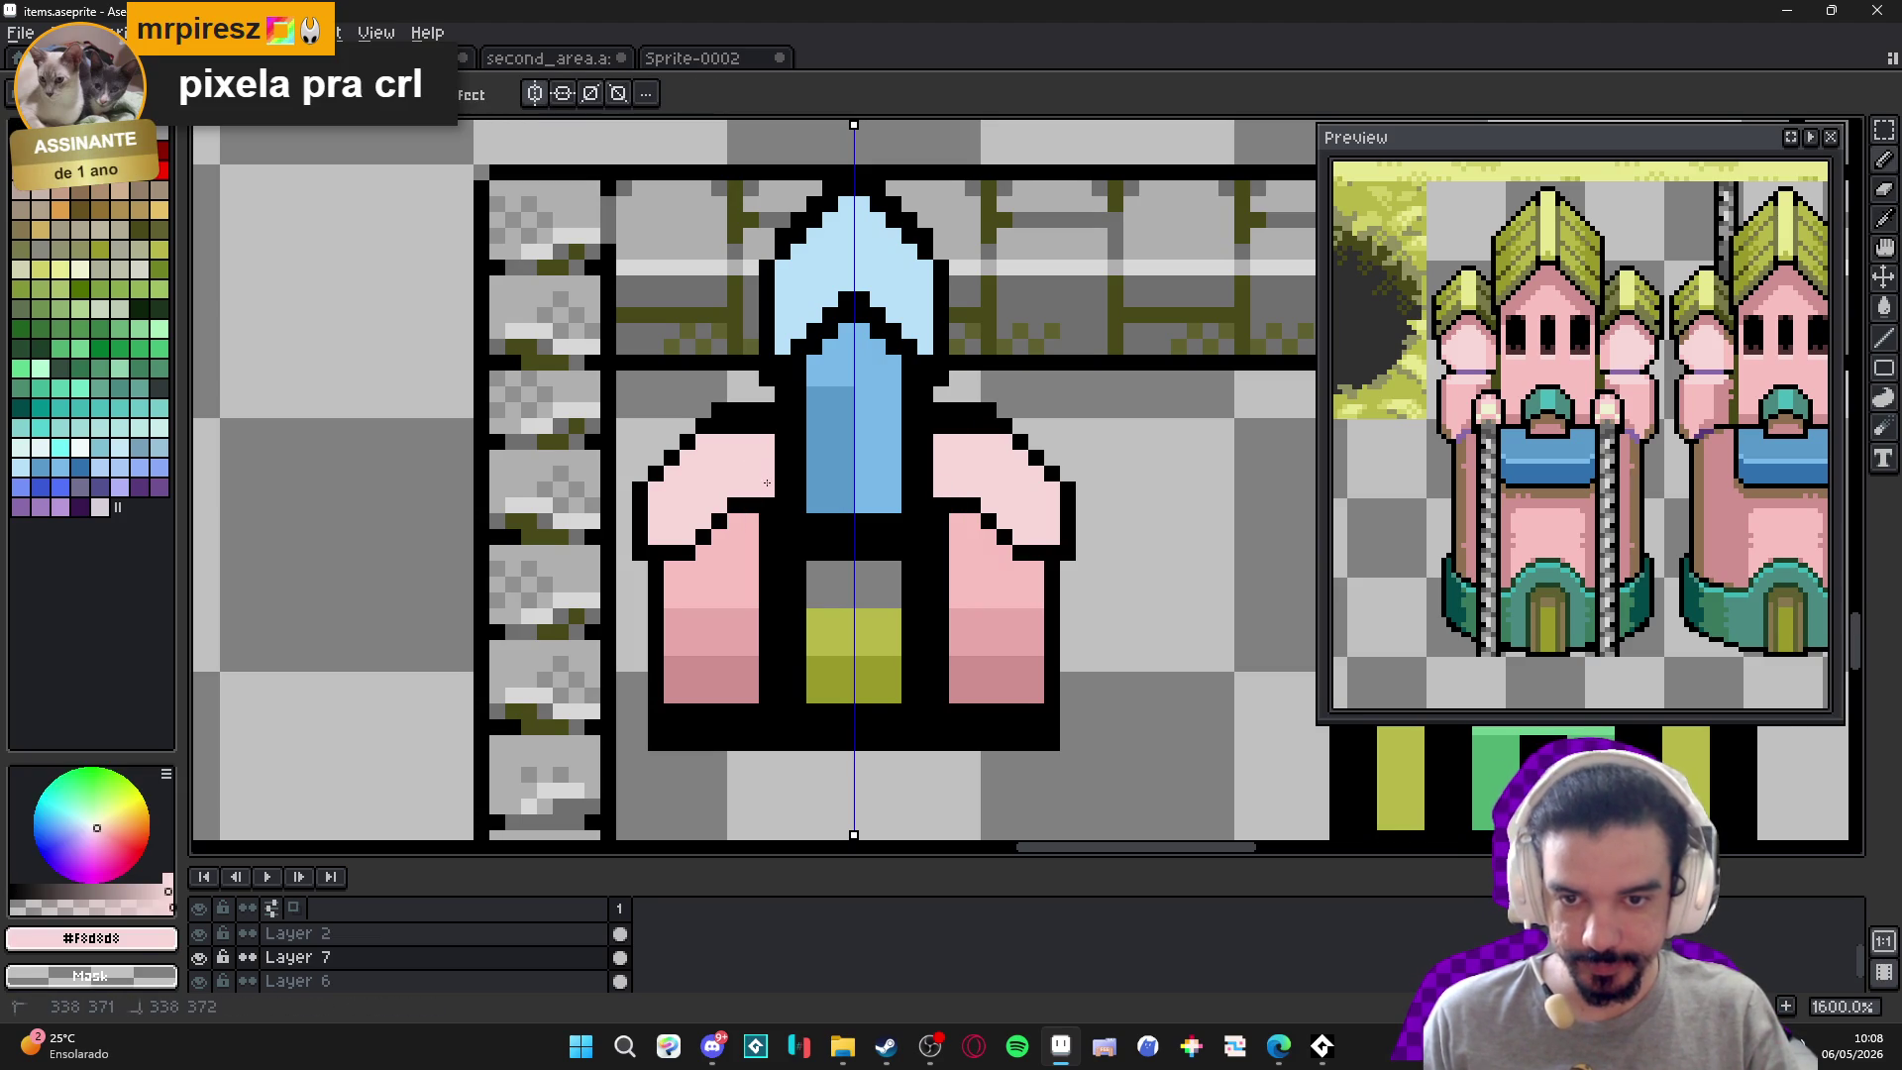
pyautogui.click(741, 425)
pyautogui.click(765, 425)
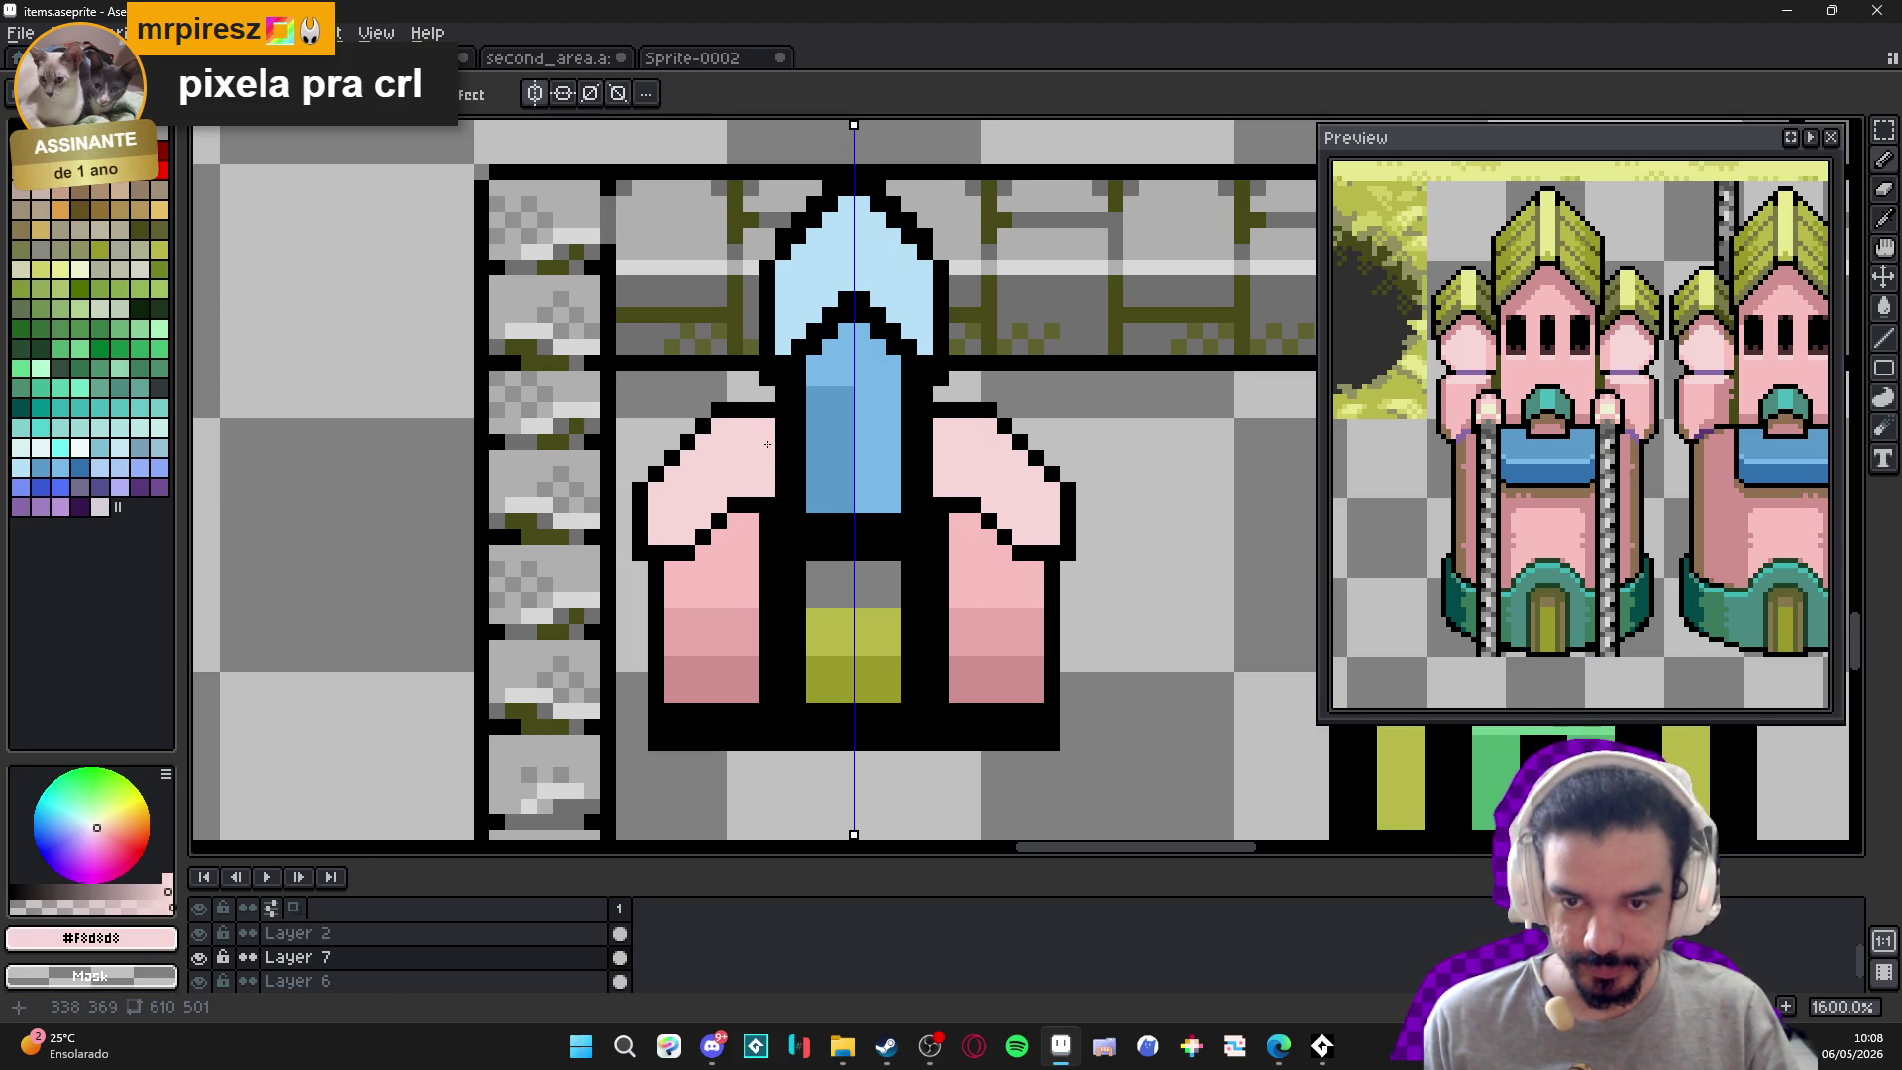
pyautogui.moveTo(768, 475); pyautogui.dragTo(736, 426)
pyautogui.scroll(-2, 736, 426)
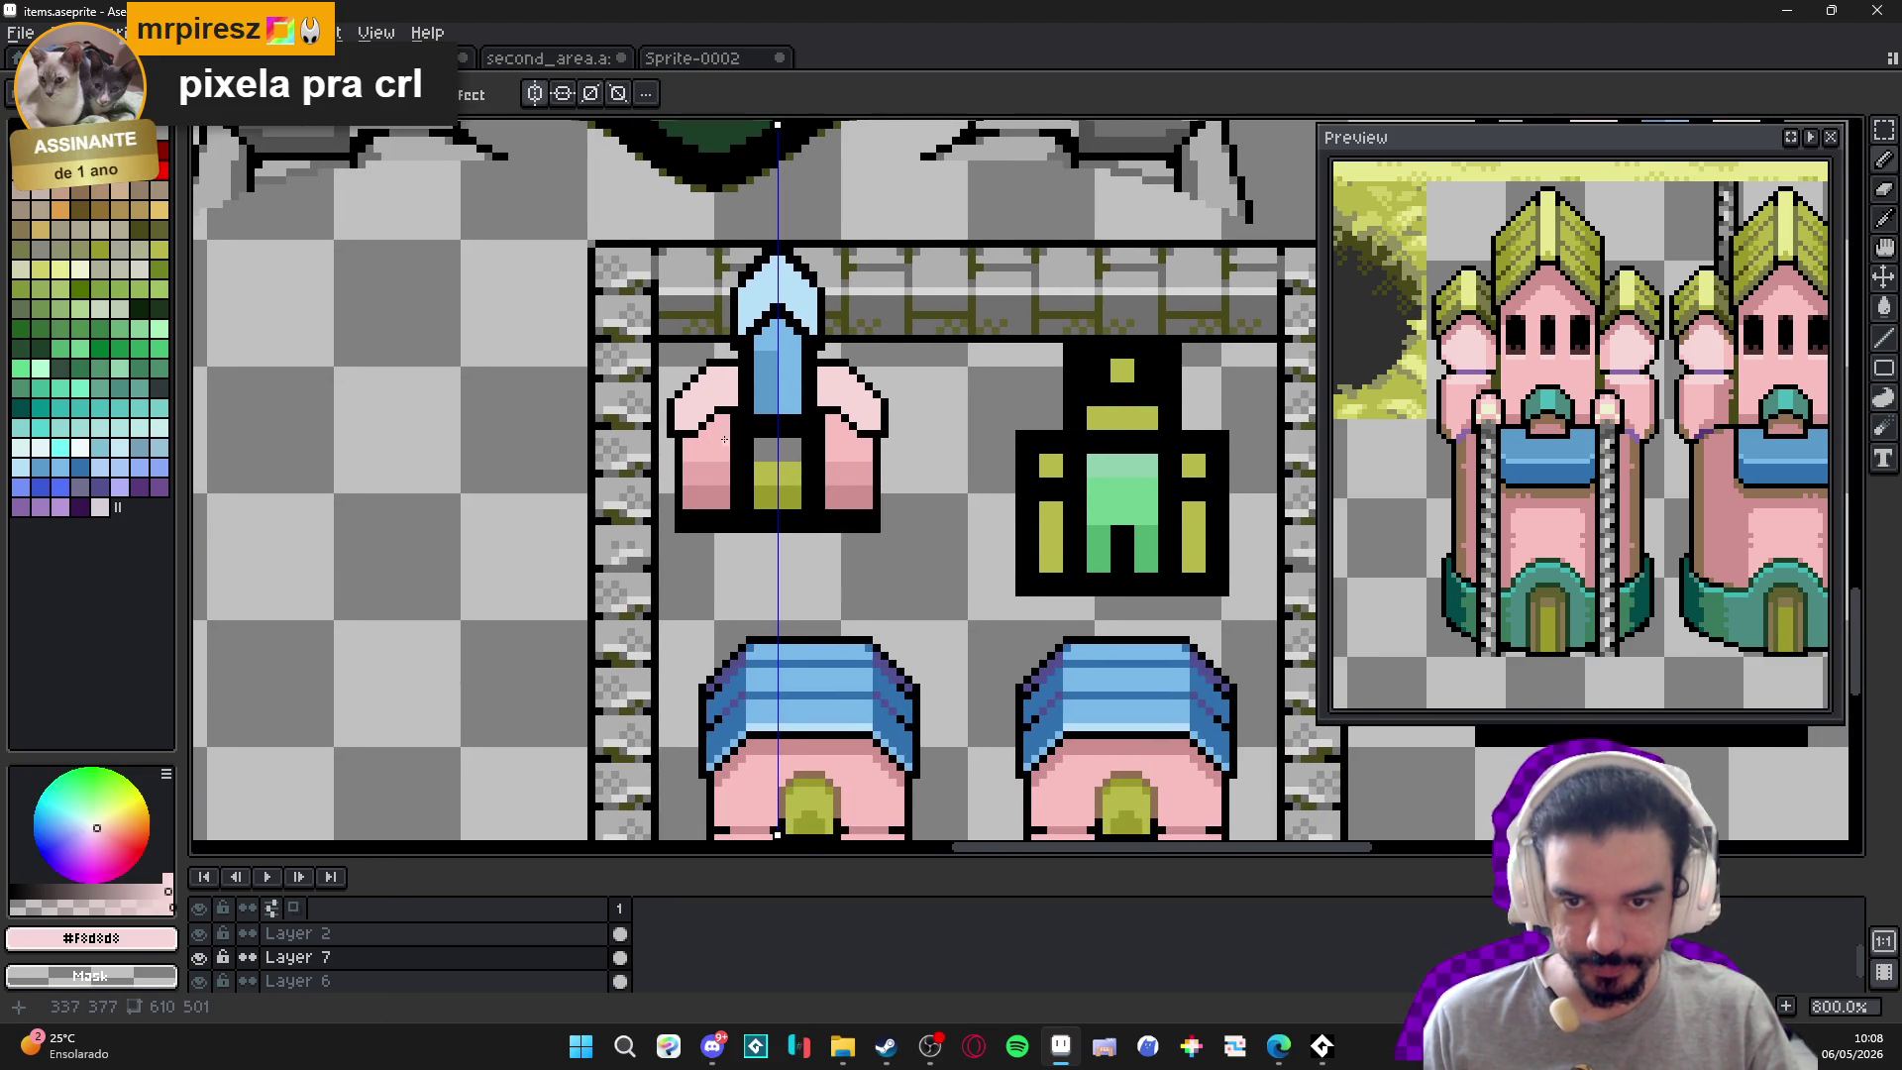
pyautogui.scroll(2, 757, 442)
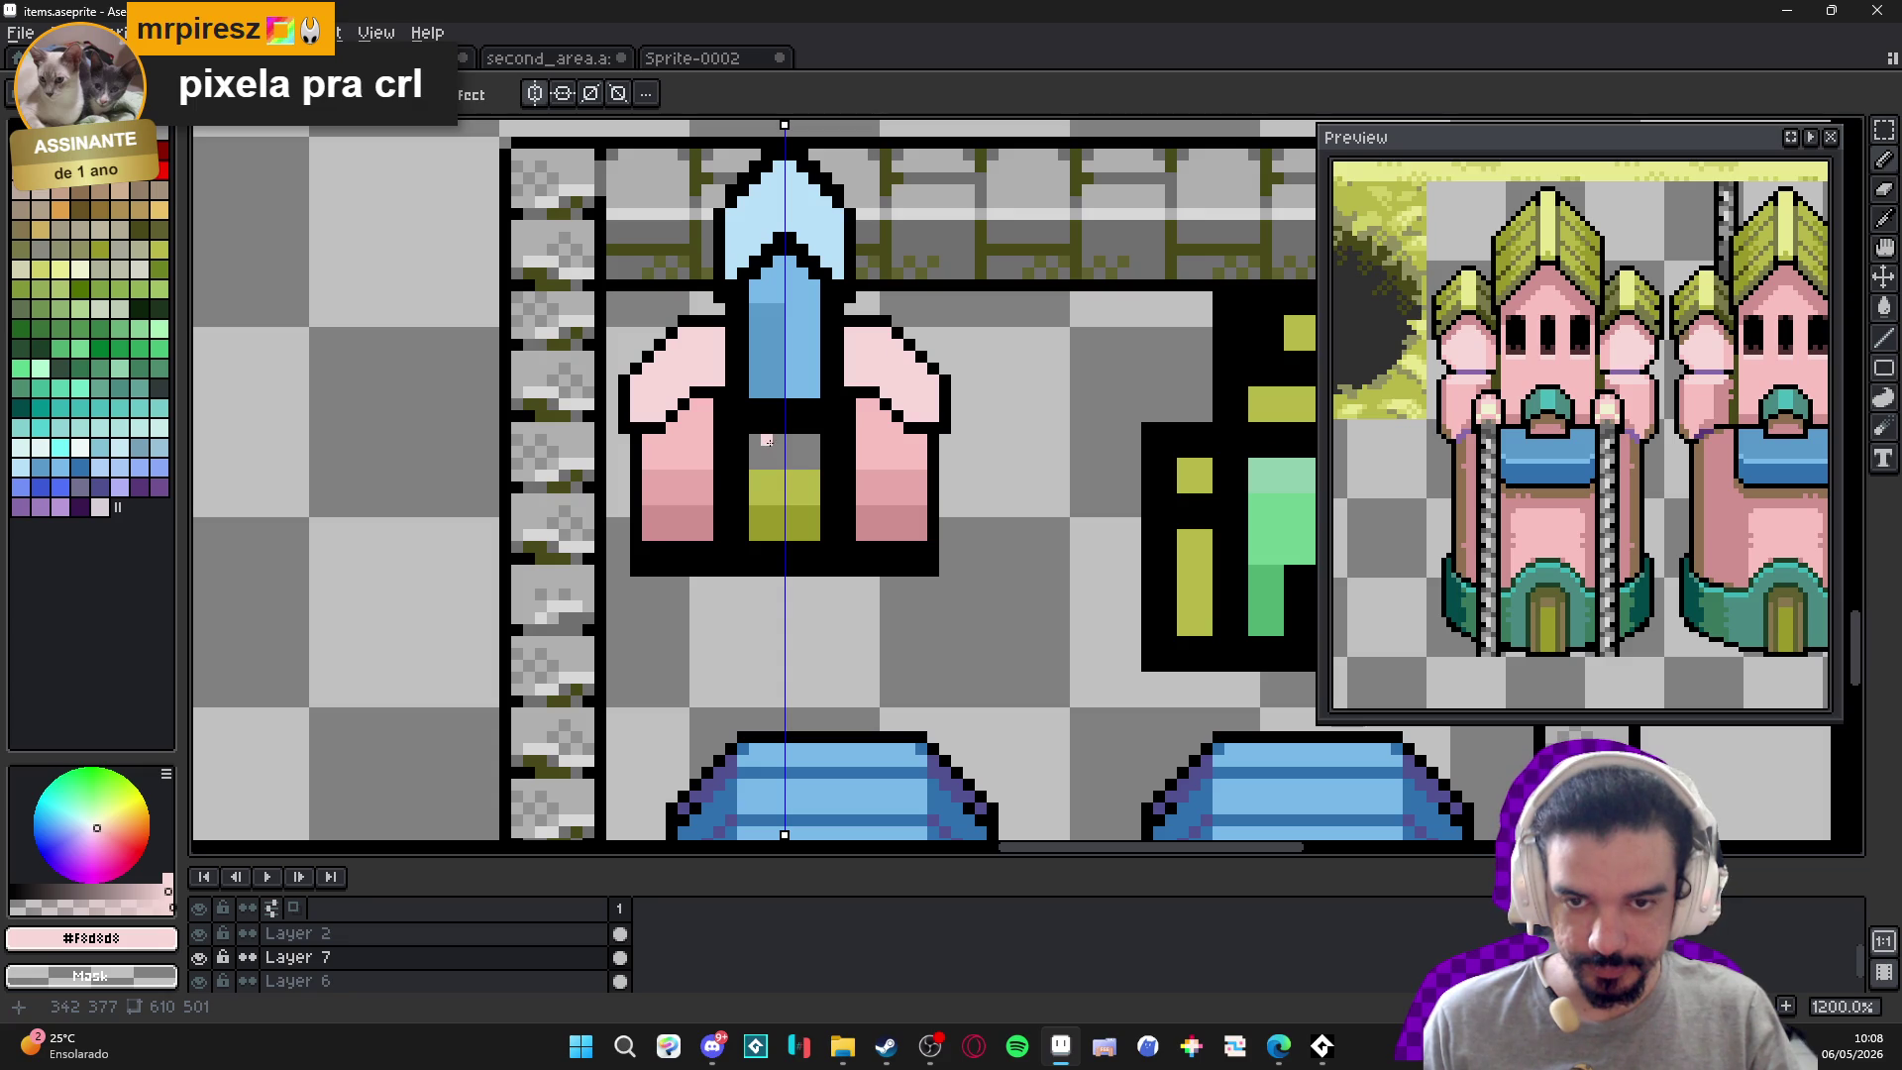
# Draw a light-blue band with a mid-blue row beneath it under the blue spire.
pyautogui.keyDown('alt'); pyautogui.click(798, 474); pyautogui.keyUp('alt')
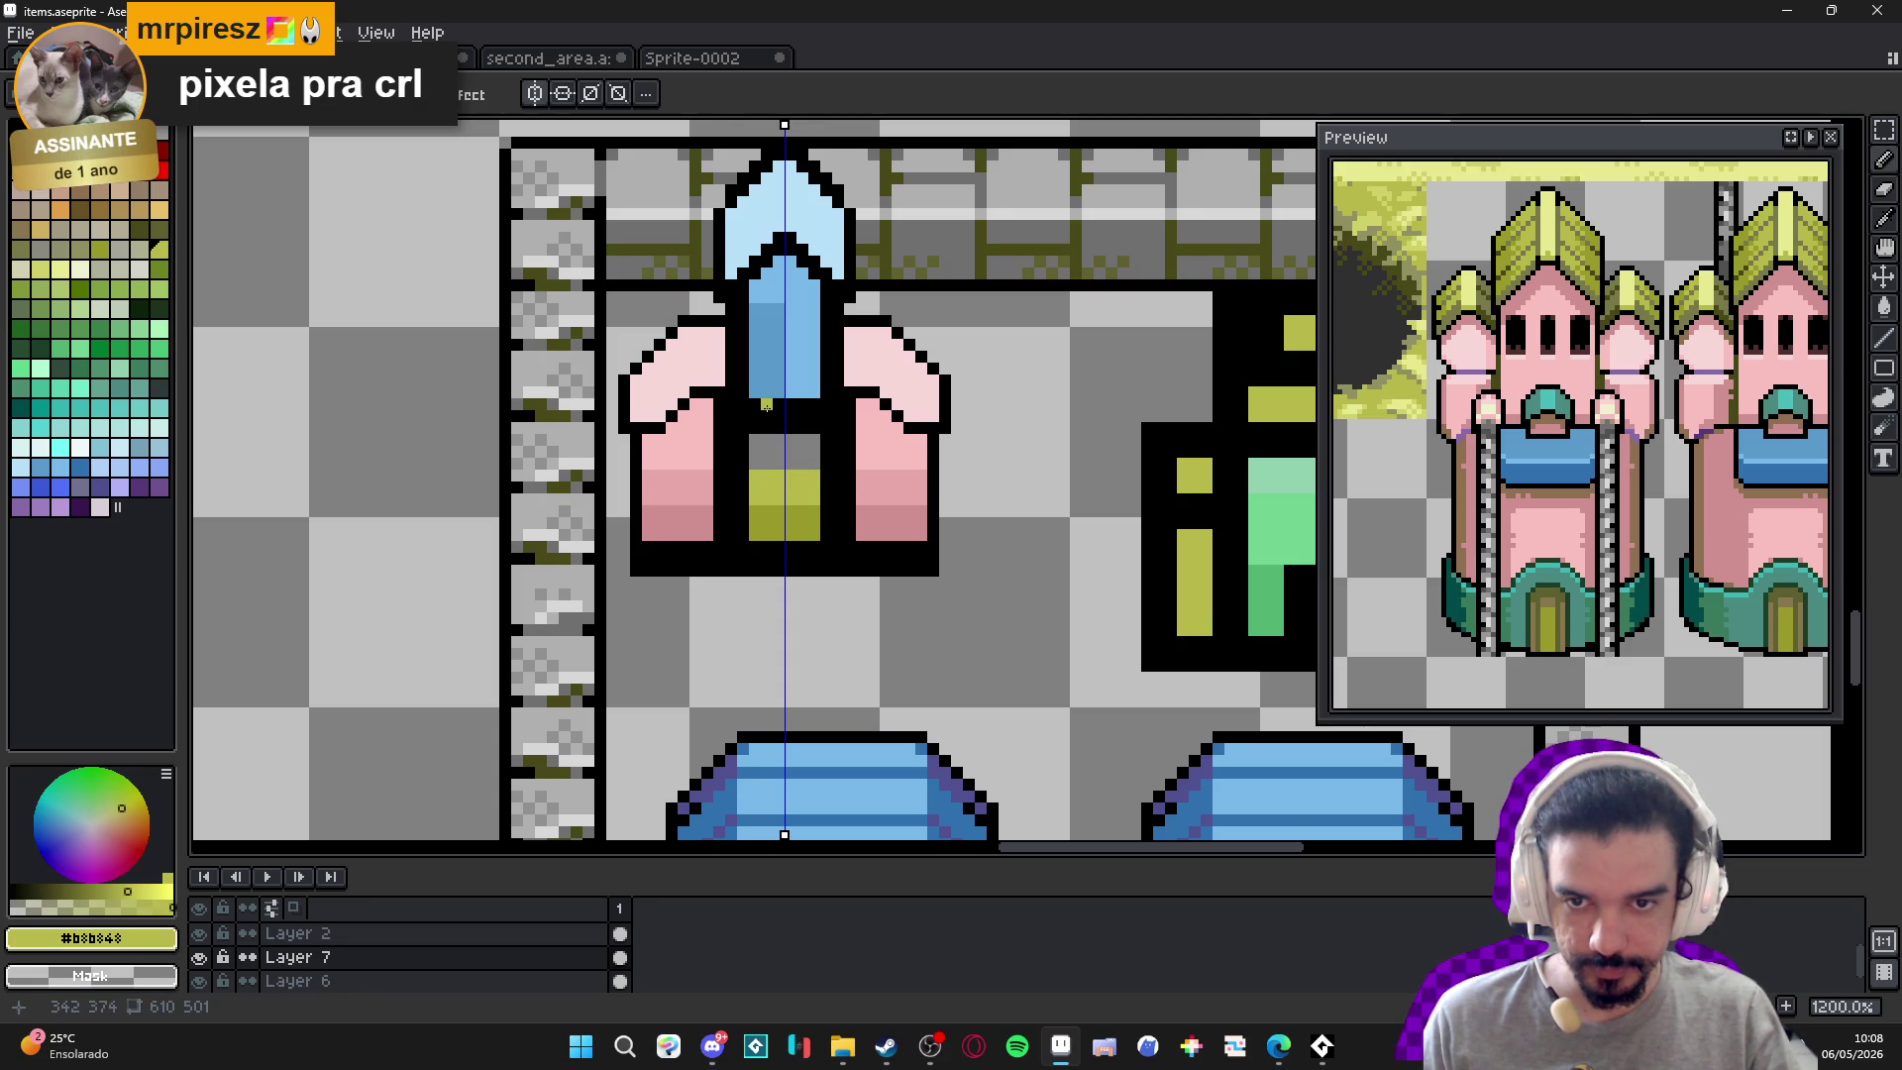
pyautogui.keyDown('alt'); pyautogui.click(768, 199); pyautogui.keyUp('alt')
pyautogui.moveTo(750, 422)
pyautogui.mouseDown()
pyautogui.moveTo(837, 433)
pyautogui.moveTo(758, 446)
pyautogui.moveTo(837, 464)
pyautogui.moveTo(790, 475)
pyautogui.mouseUp()
pyautogui.click(833, 445)
pyautogui.keyDown('alt'); pyautogui.click(778, 381); pyautogui.keyUp('alt')
pyautogui.keyDown('alt'); pyautogui.click(778, 382); pyautogui.keyUp('alt')
# Blacken the door's top olive row and repaint the muted pink walls beside the door.
pyautogui.keyDown('alt'); pyautogui.click(842, 475); pyautogui.keyUp('alt')
pyautogui.keyDown('alt'); pyautogui.click(717, 477); pyautogui.keyUp('alt')
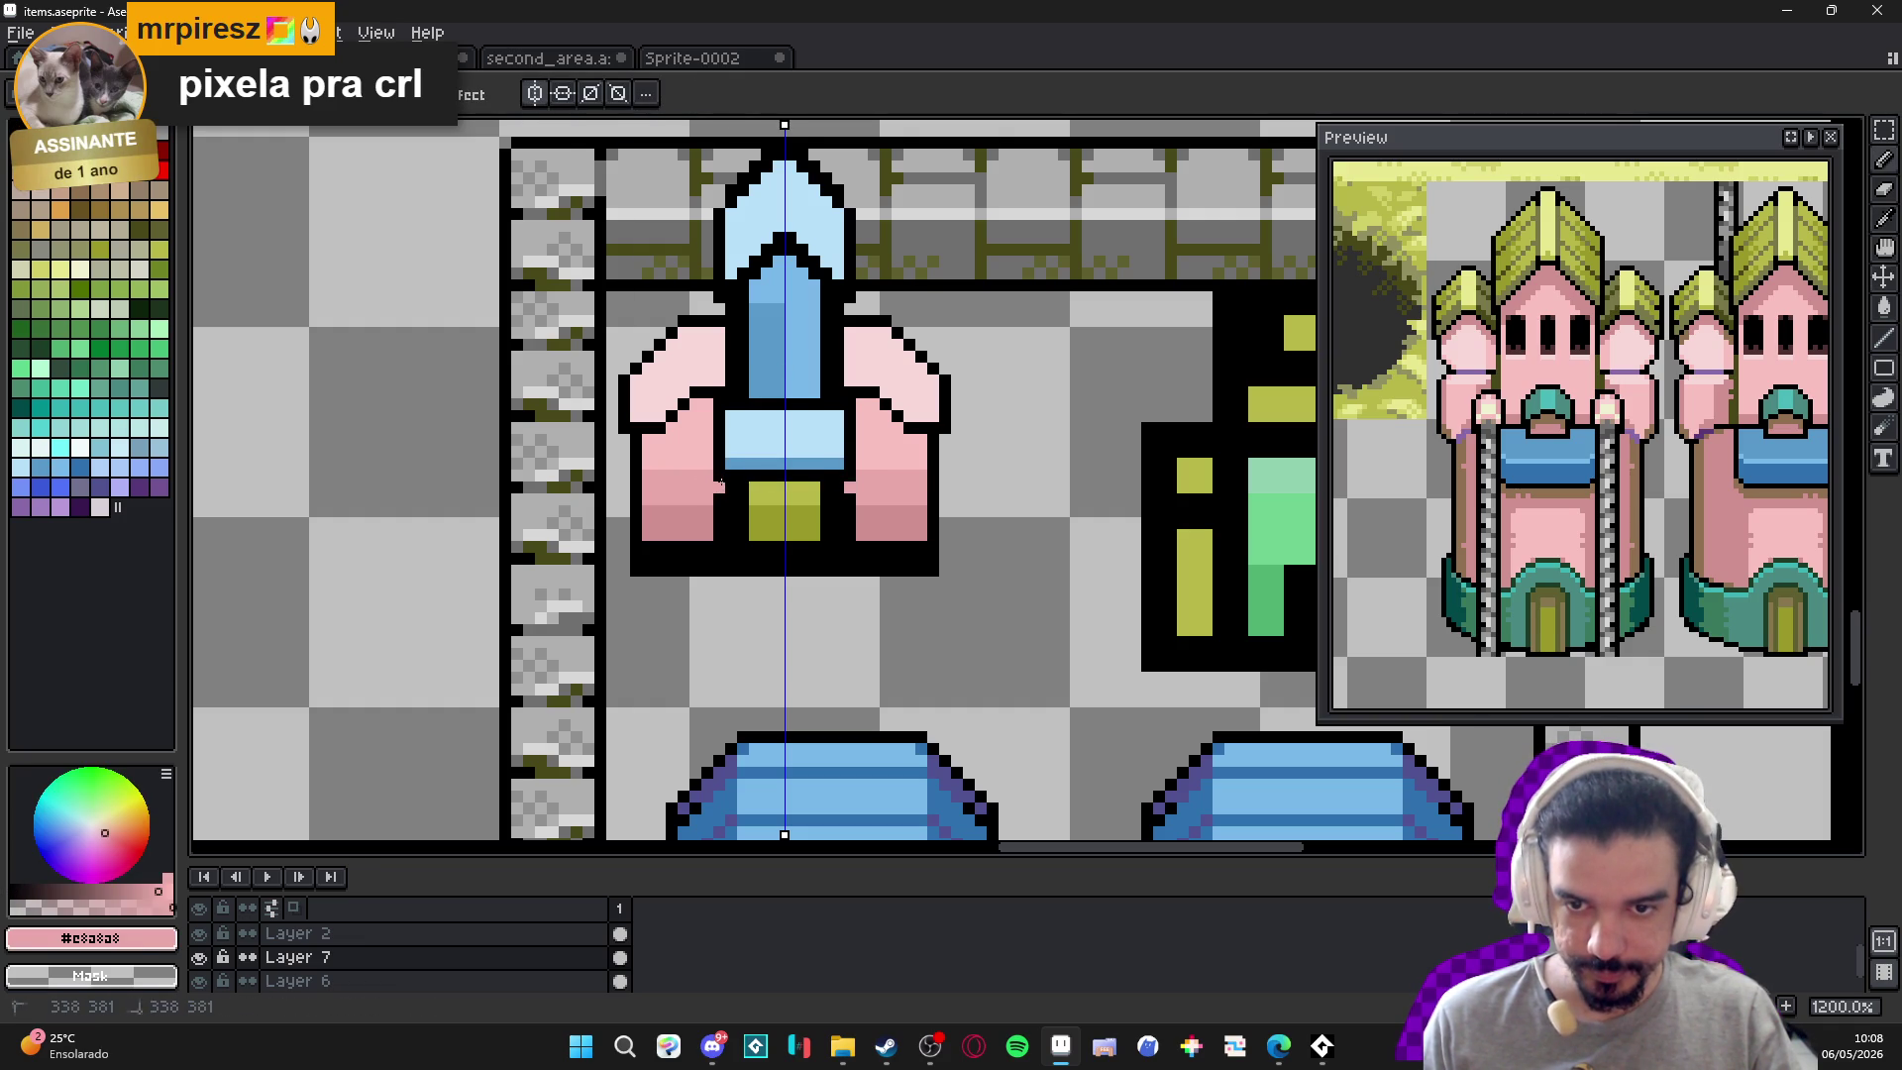
pyautogui.moveTo(732, 488)
pyautogui.mouseDown()
pyautogui.moveTo(734, 526)
pyautogui.moveTo(724, 507)
pyautogui.moveTo(654, 516)
pyautogui.moveTo(705, 512)
pyautogui.moveTo(726, 533)
pyautogui.moveTo(662, 529)
pyautogui.moveTo(690, 504)
pyautogui.moveTo(674, 515)
pyautogui.mouseUp()
pyautogui.keyDown('alt'); pyautogui.click(699, 453); pyautogui.keyUp('alt')
pyautogui.keyDown('alt'); pyautogui.click(785, 503); pyautogui.keyUp('alt')
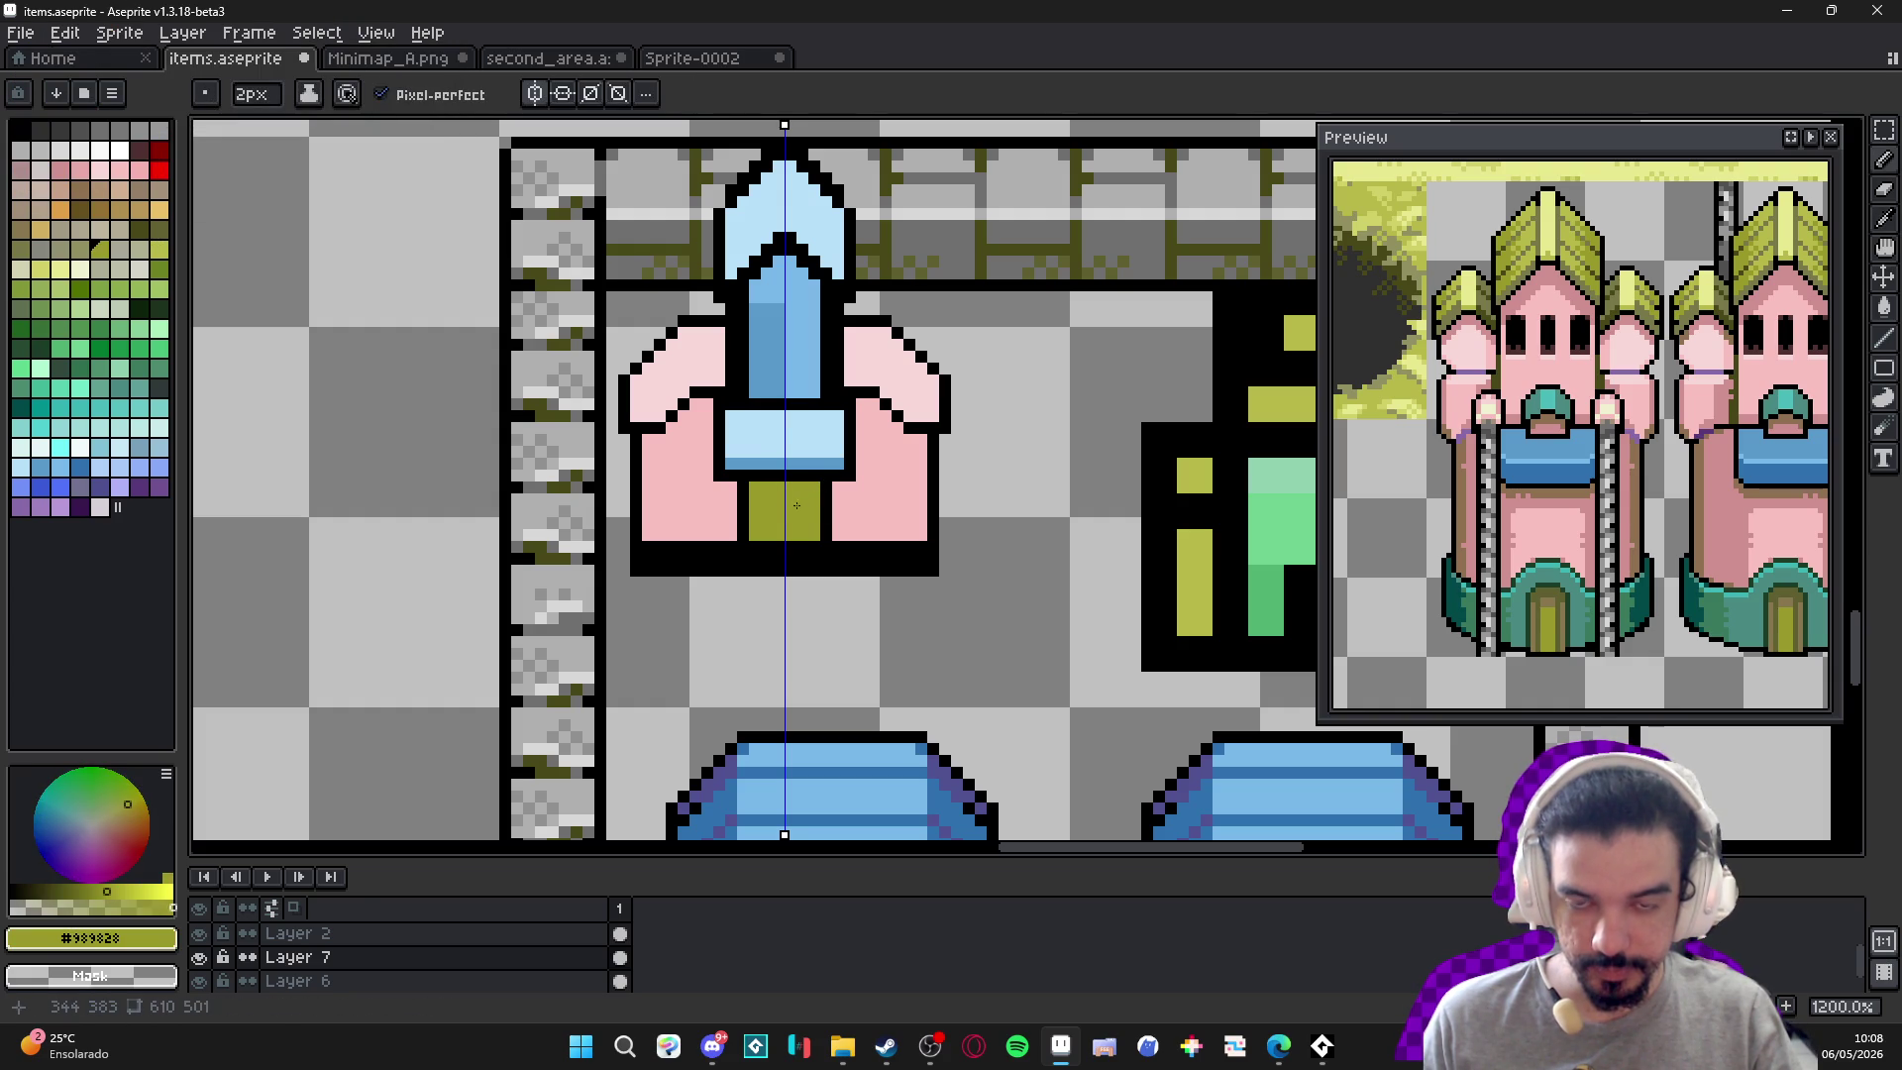
pyautogui.hscroll(1, 1090, 397)
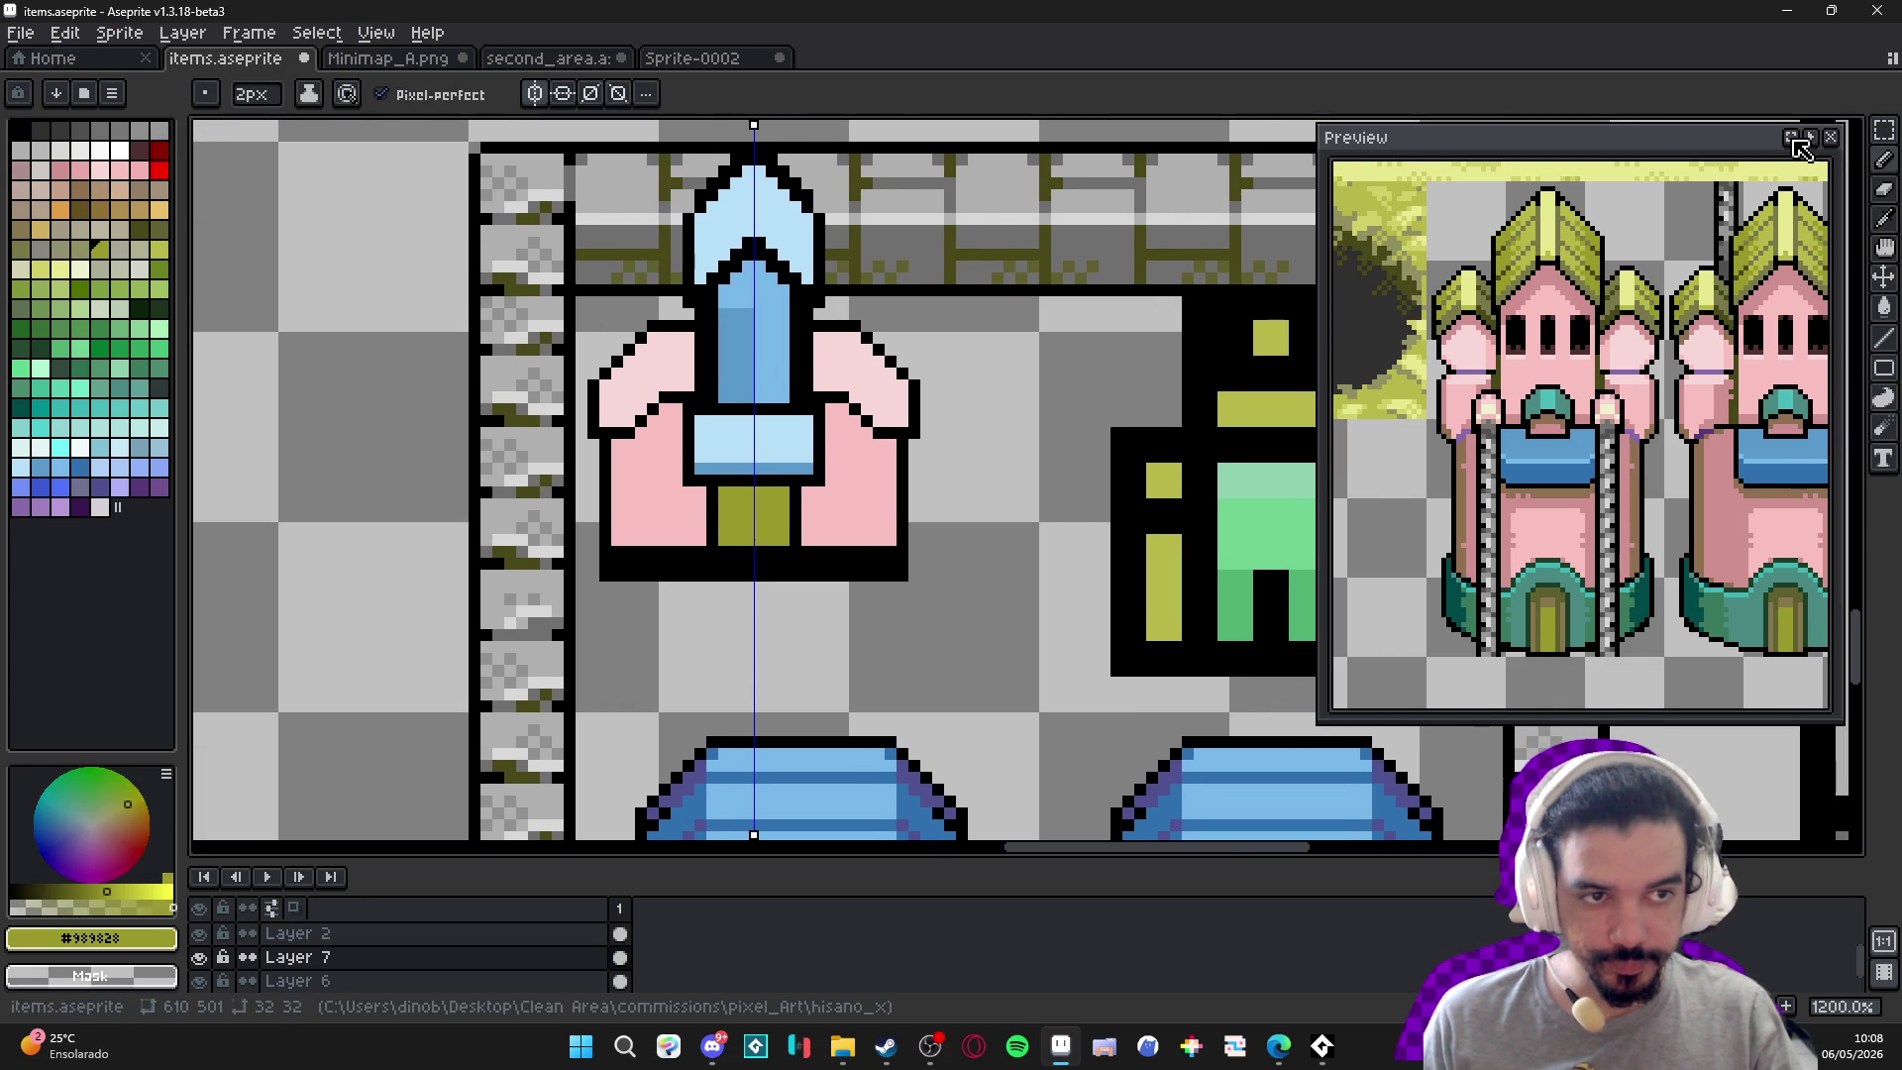
pyautogui.click(1796, 142)
pyautogui.scroll(-2, 706, 443)
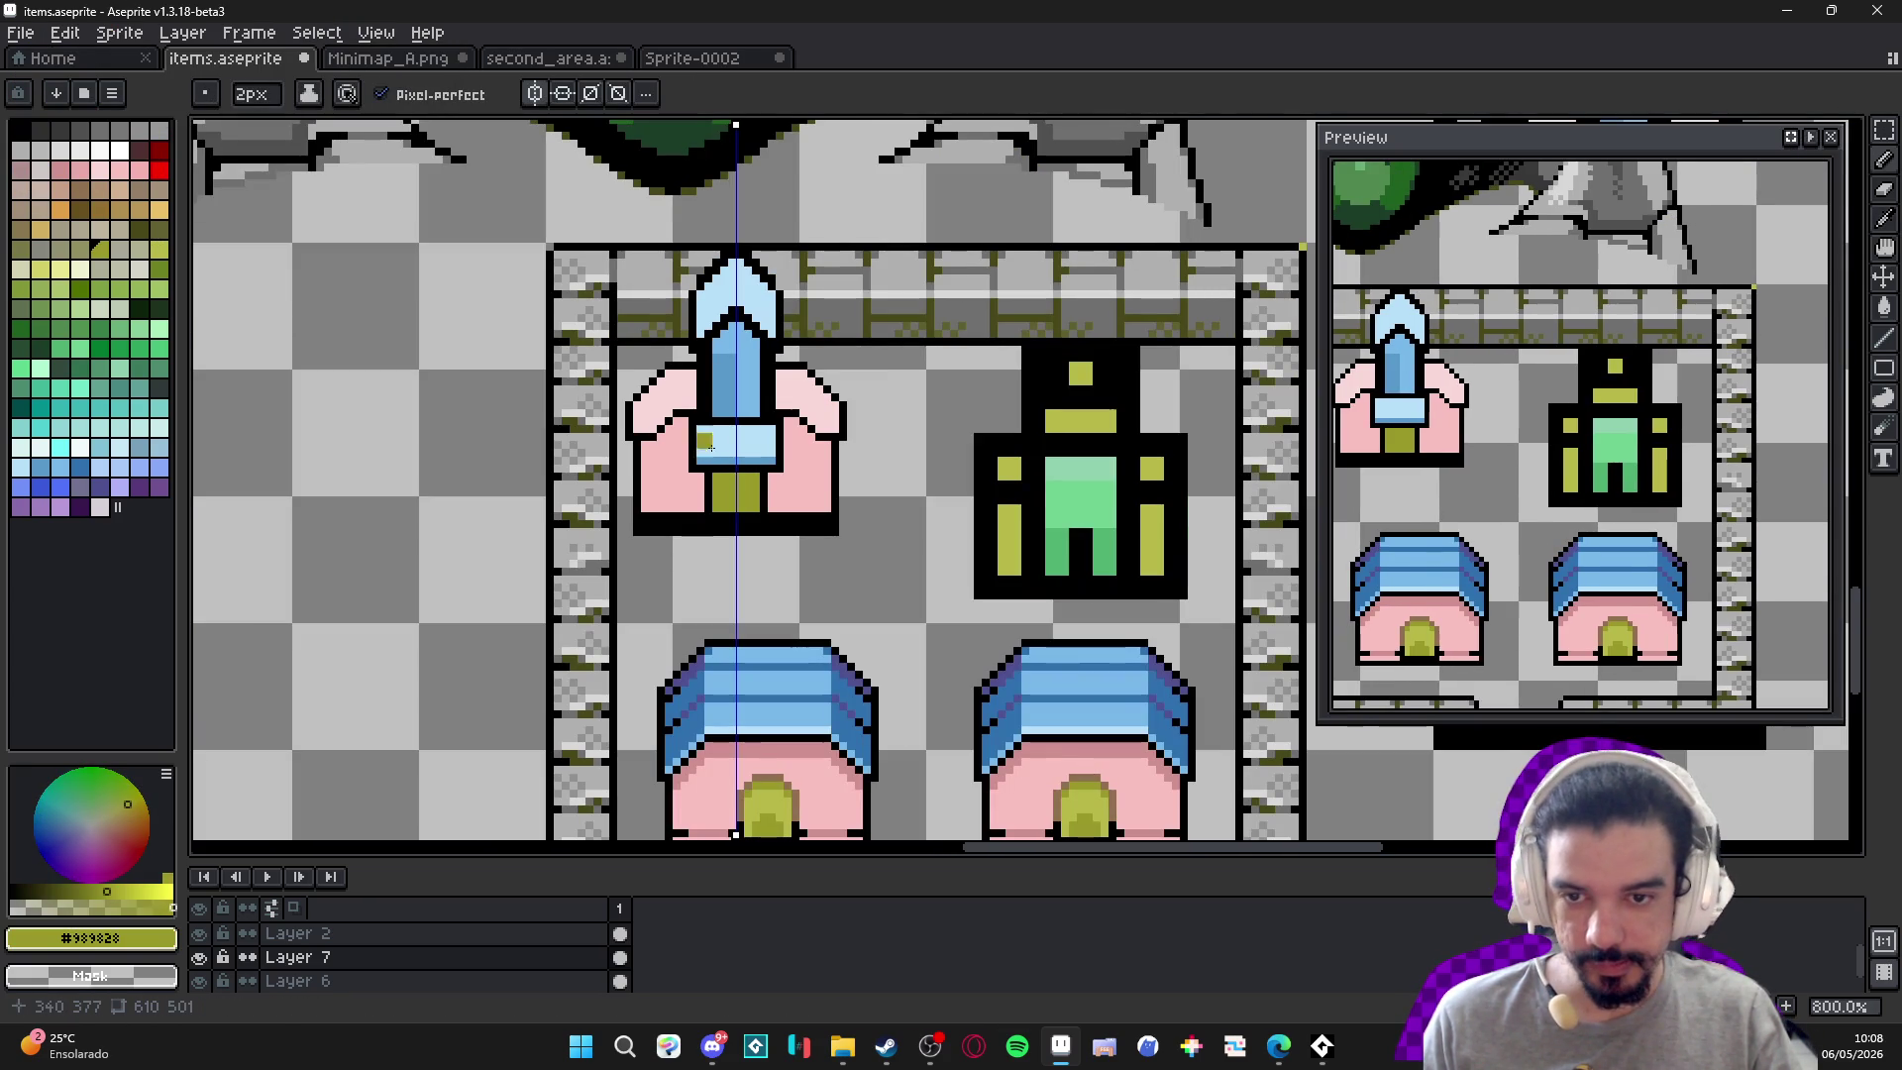
pyautogui.scroll(1, 773, 456)
# Paint pink wall pixels along the building's bottom edge.
pyautogui.keyDown('alt'); pyautogui.click(772, 465); pyautogui.keyUp('alt')
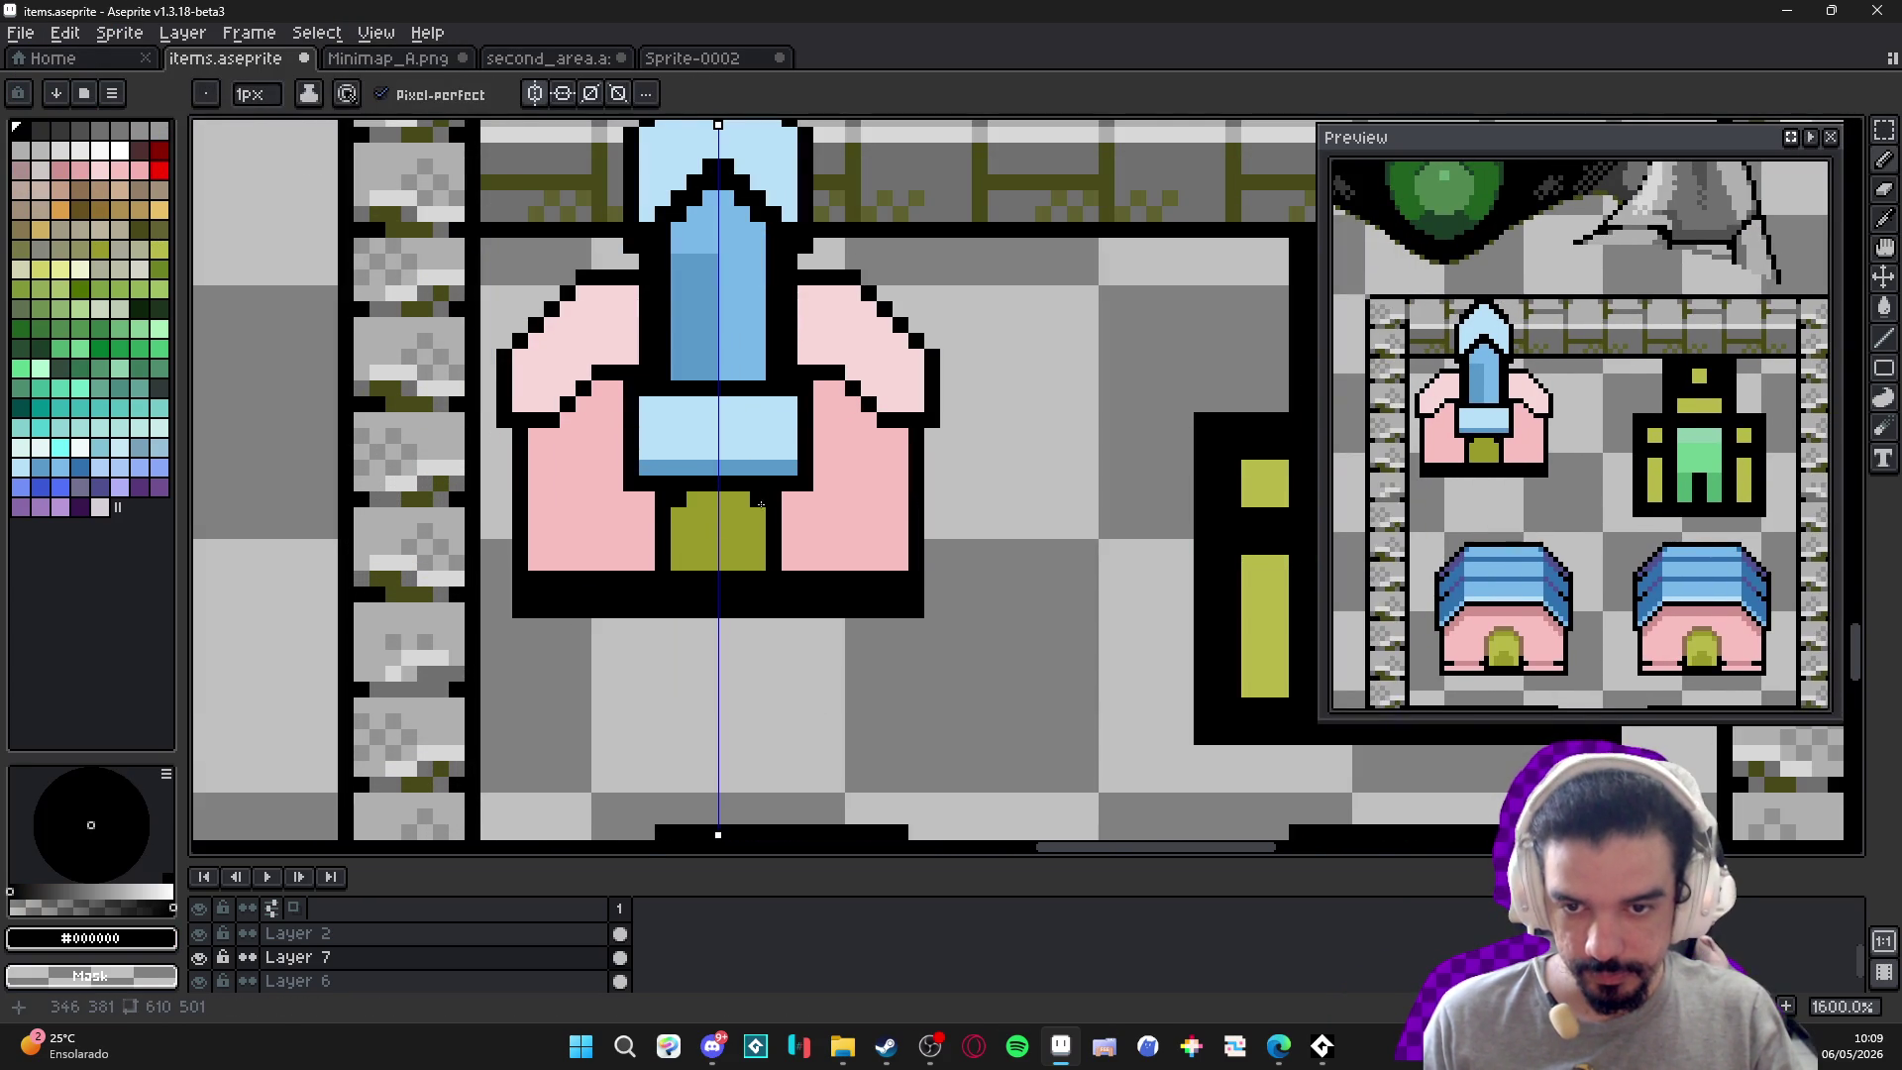
pyautogui.scroll(-1, 764, 515)
pyautogui.scroll(-2, 764, 515)
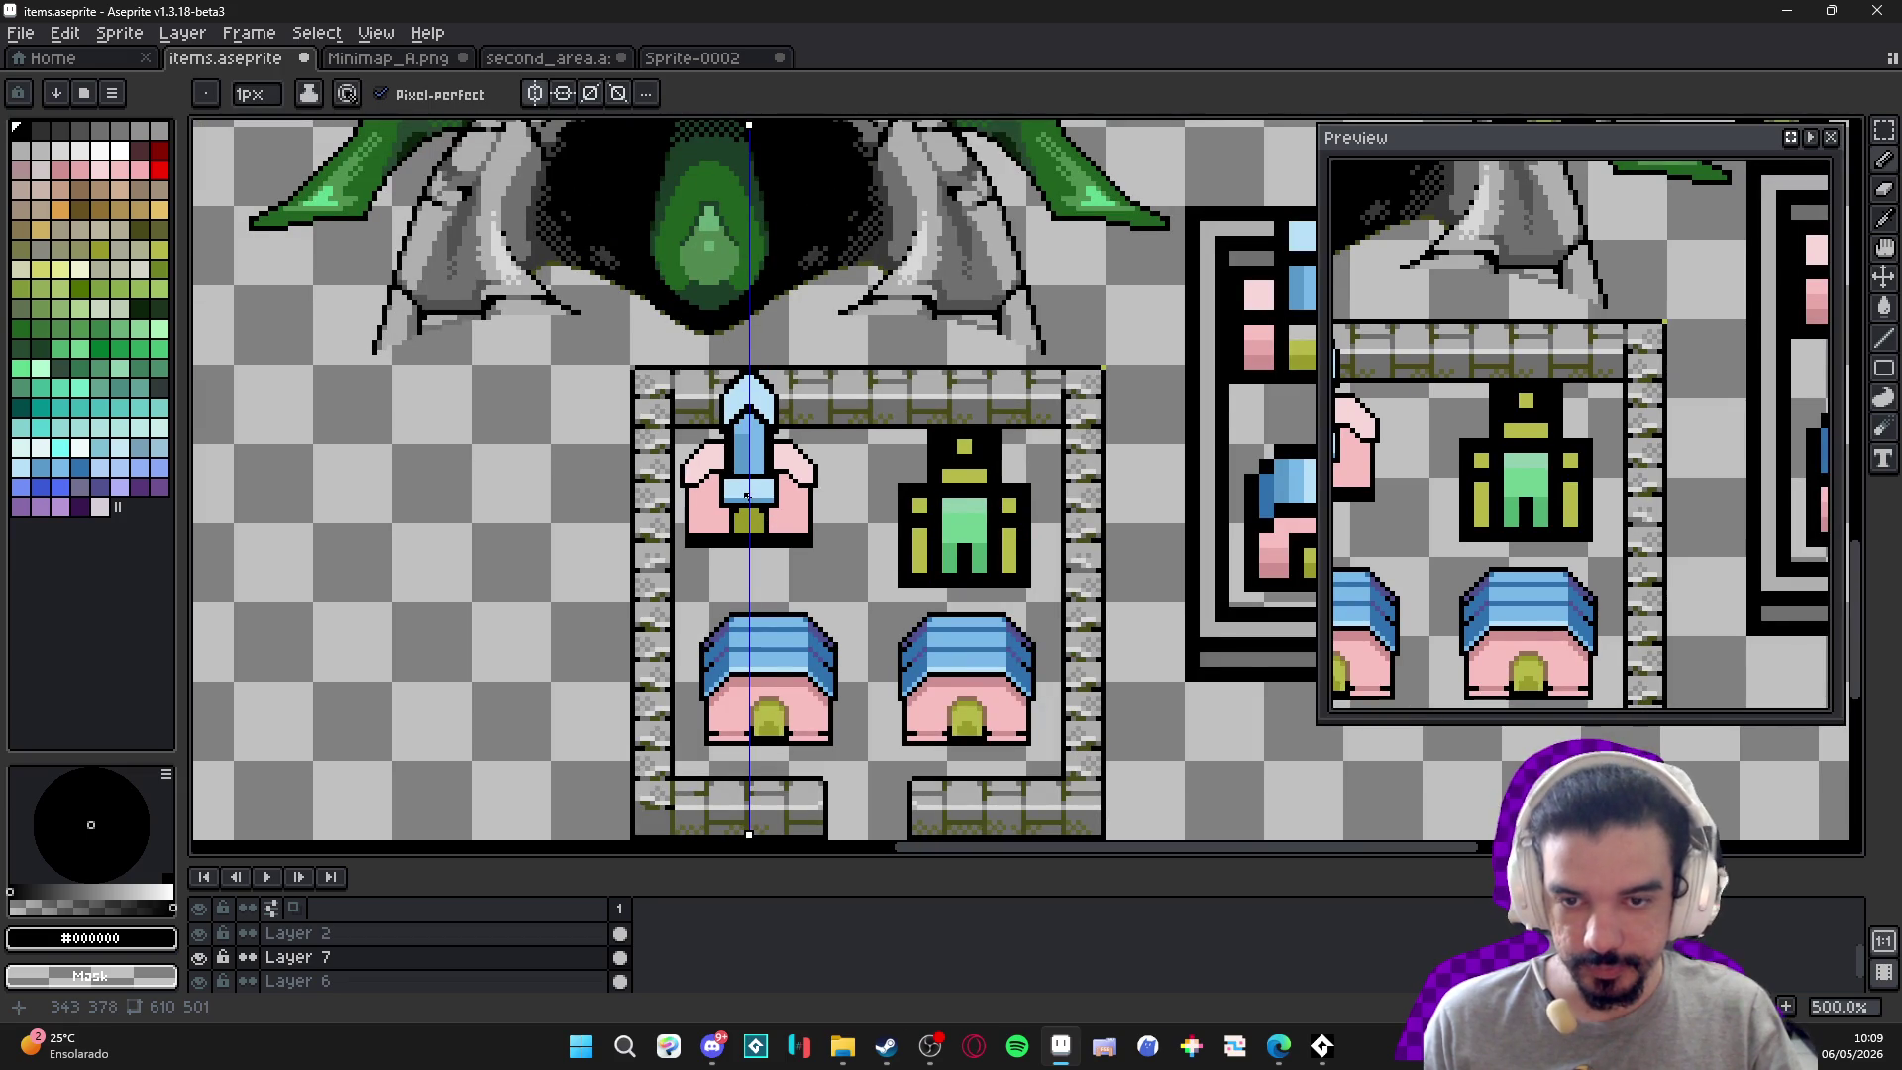
pyautogui.scroll(1, 785, 520)
pyautogui.scroll(1, 781, 523)
pyautogui.keyDown('alt'); pyautogui.click(778, 525); pyautogui.keyUp('alt')
pyautogui.scroll(3, 773, 535)
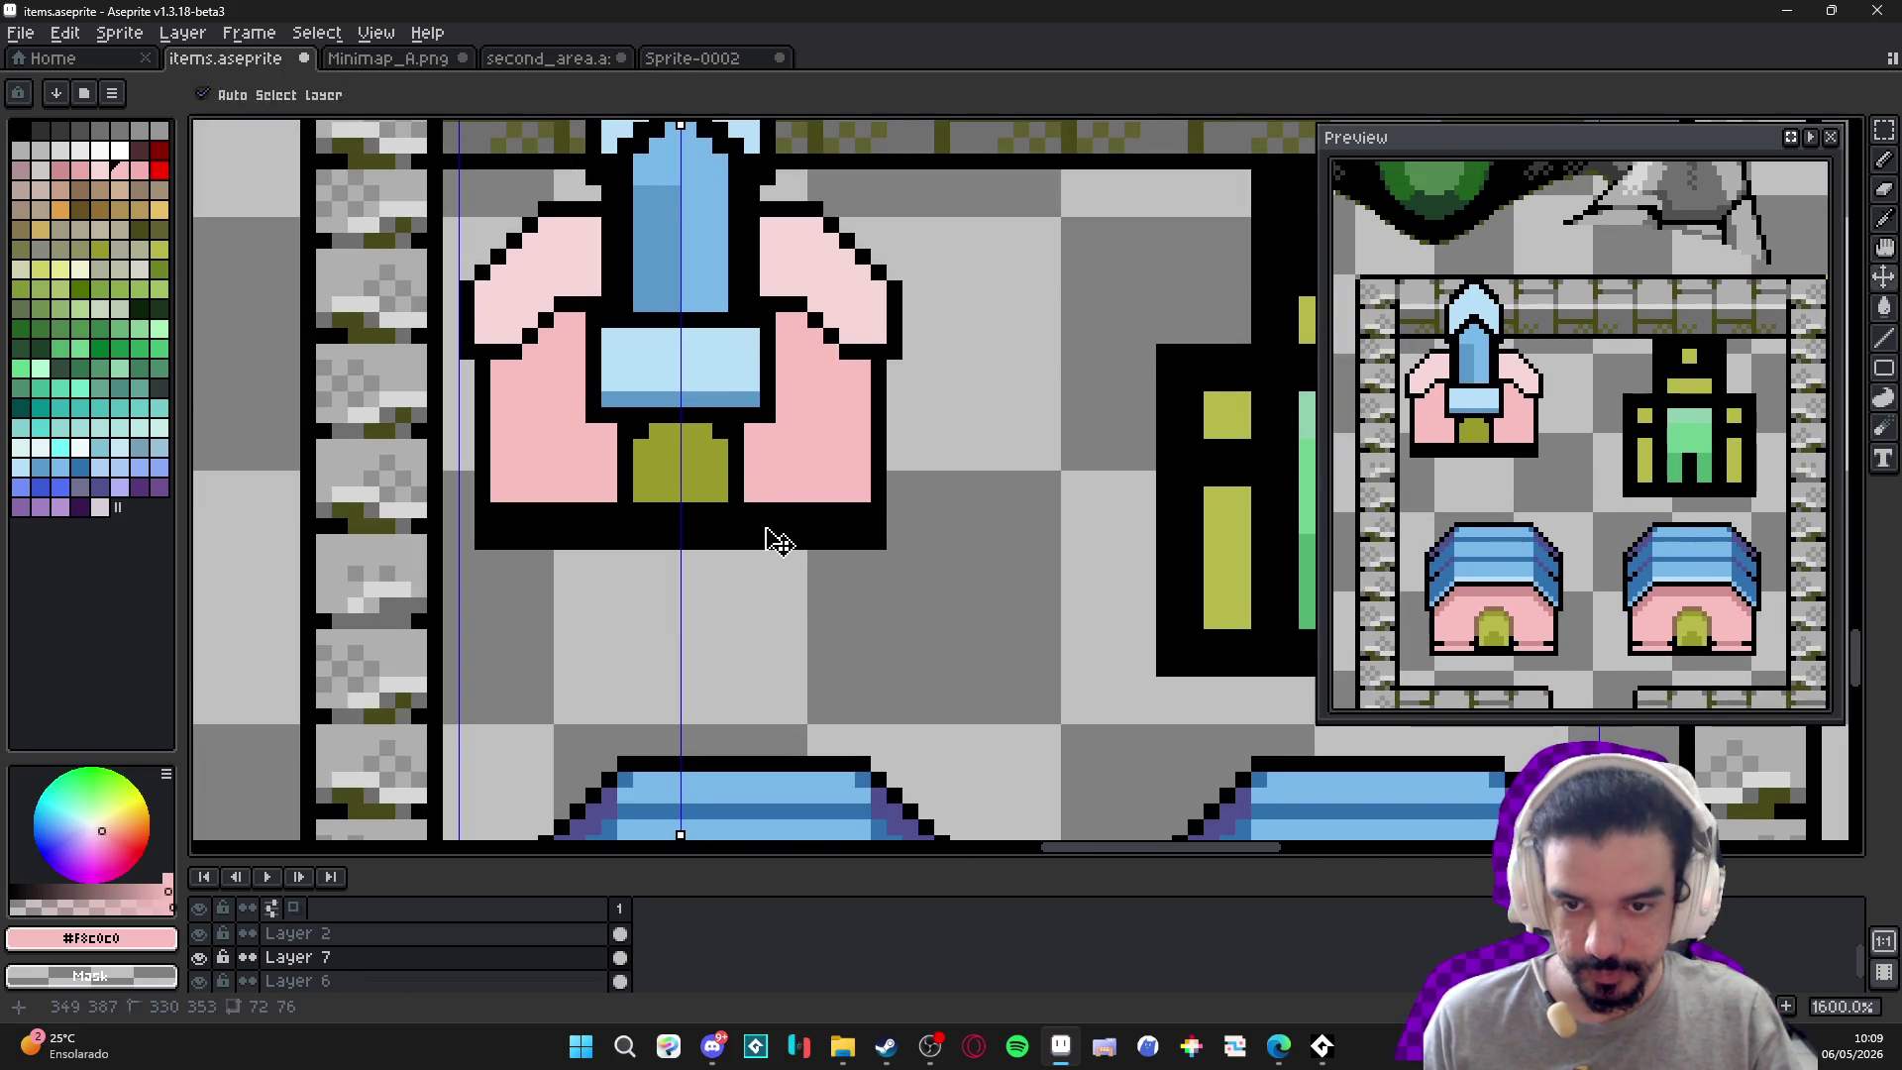
pyautogui.moveTo(765, 527); pyautogui.dragTo(851, 520)
# Switch to the second_area.aseprite map document.
pyautogui.scroll(-3, 850, 521)
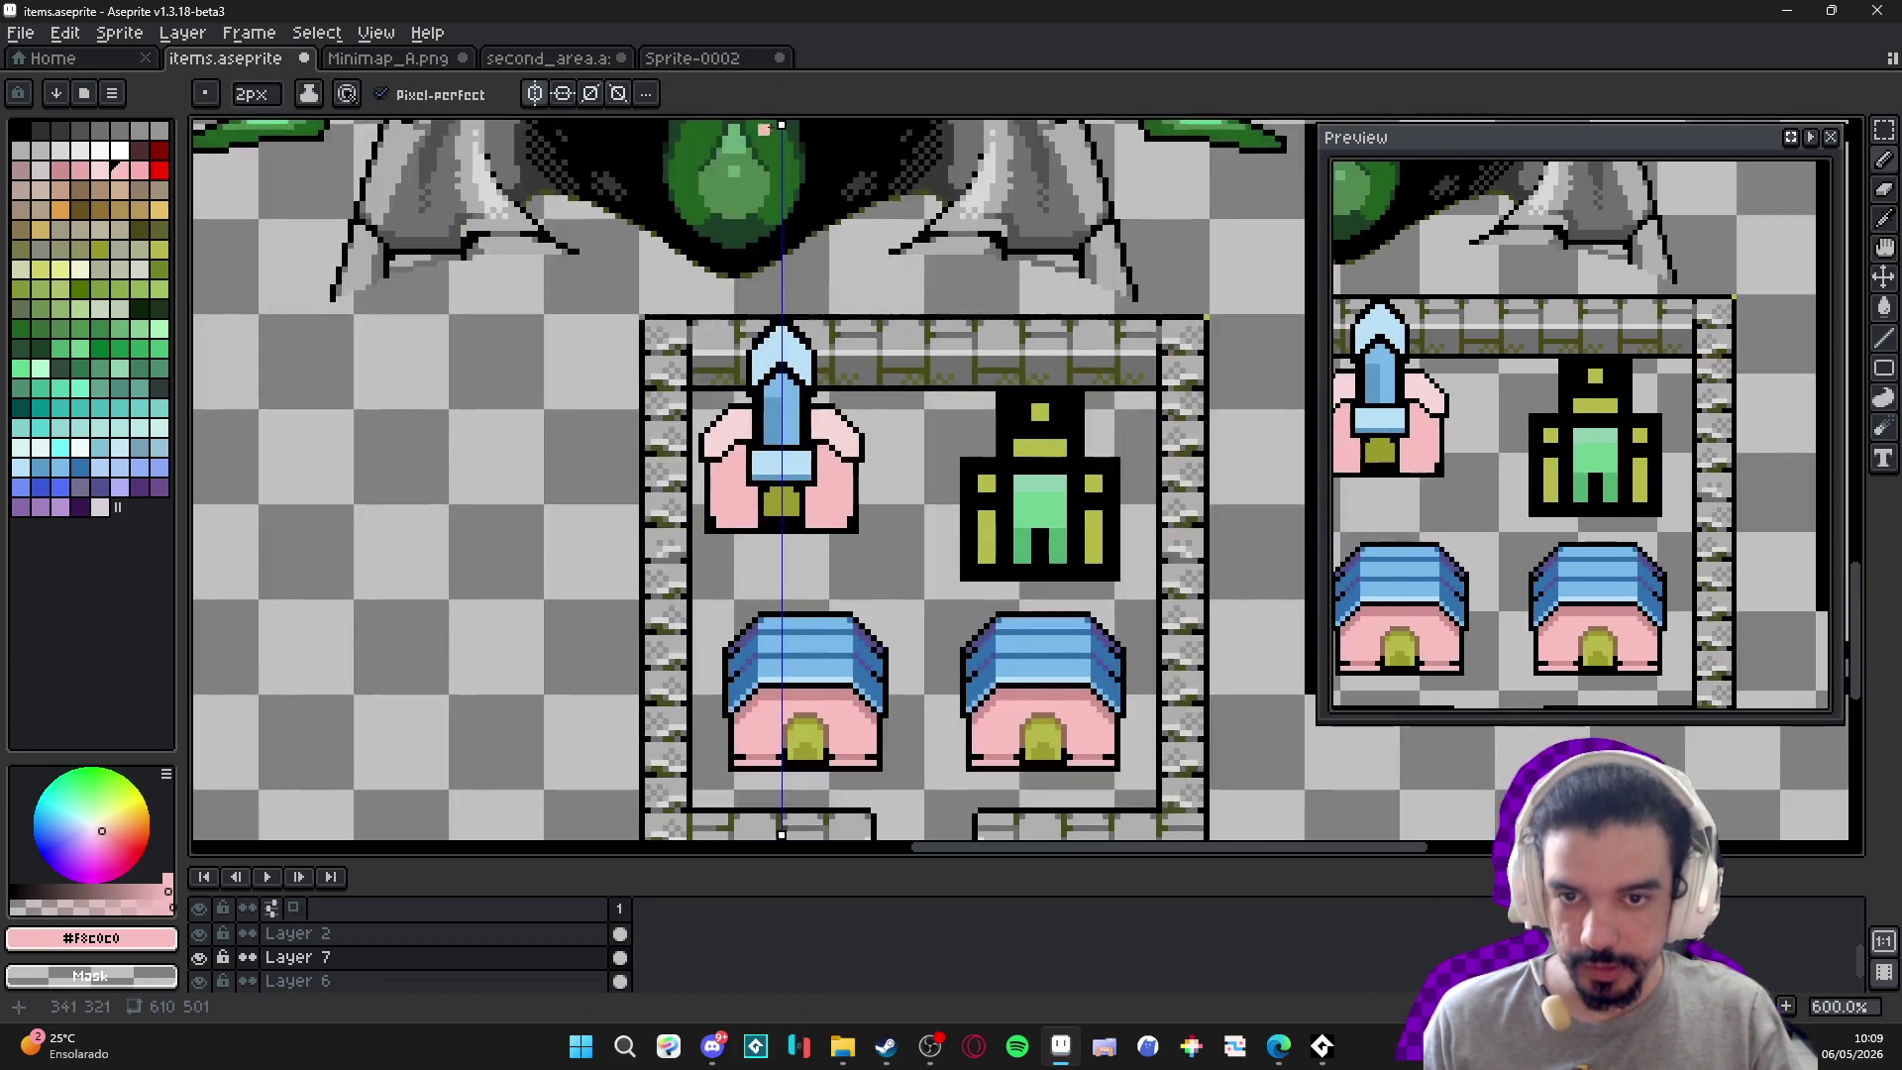
pyautogui.click(684, 59)
pyautogui.click(548, 58)
pyautogui.scroll(2, 584, 349)
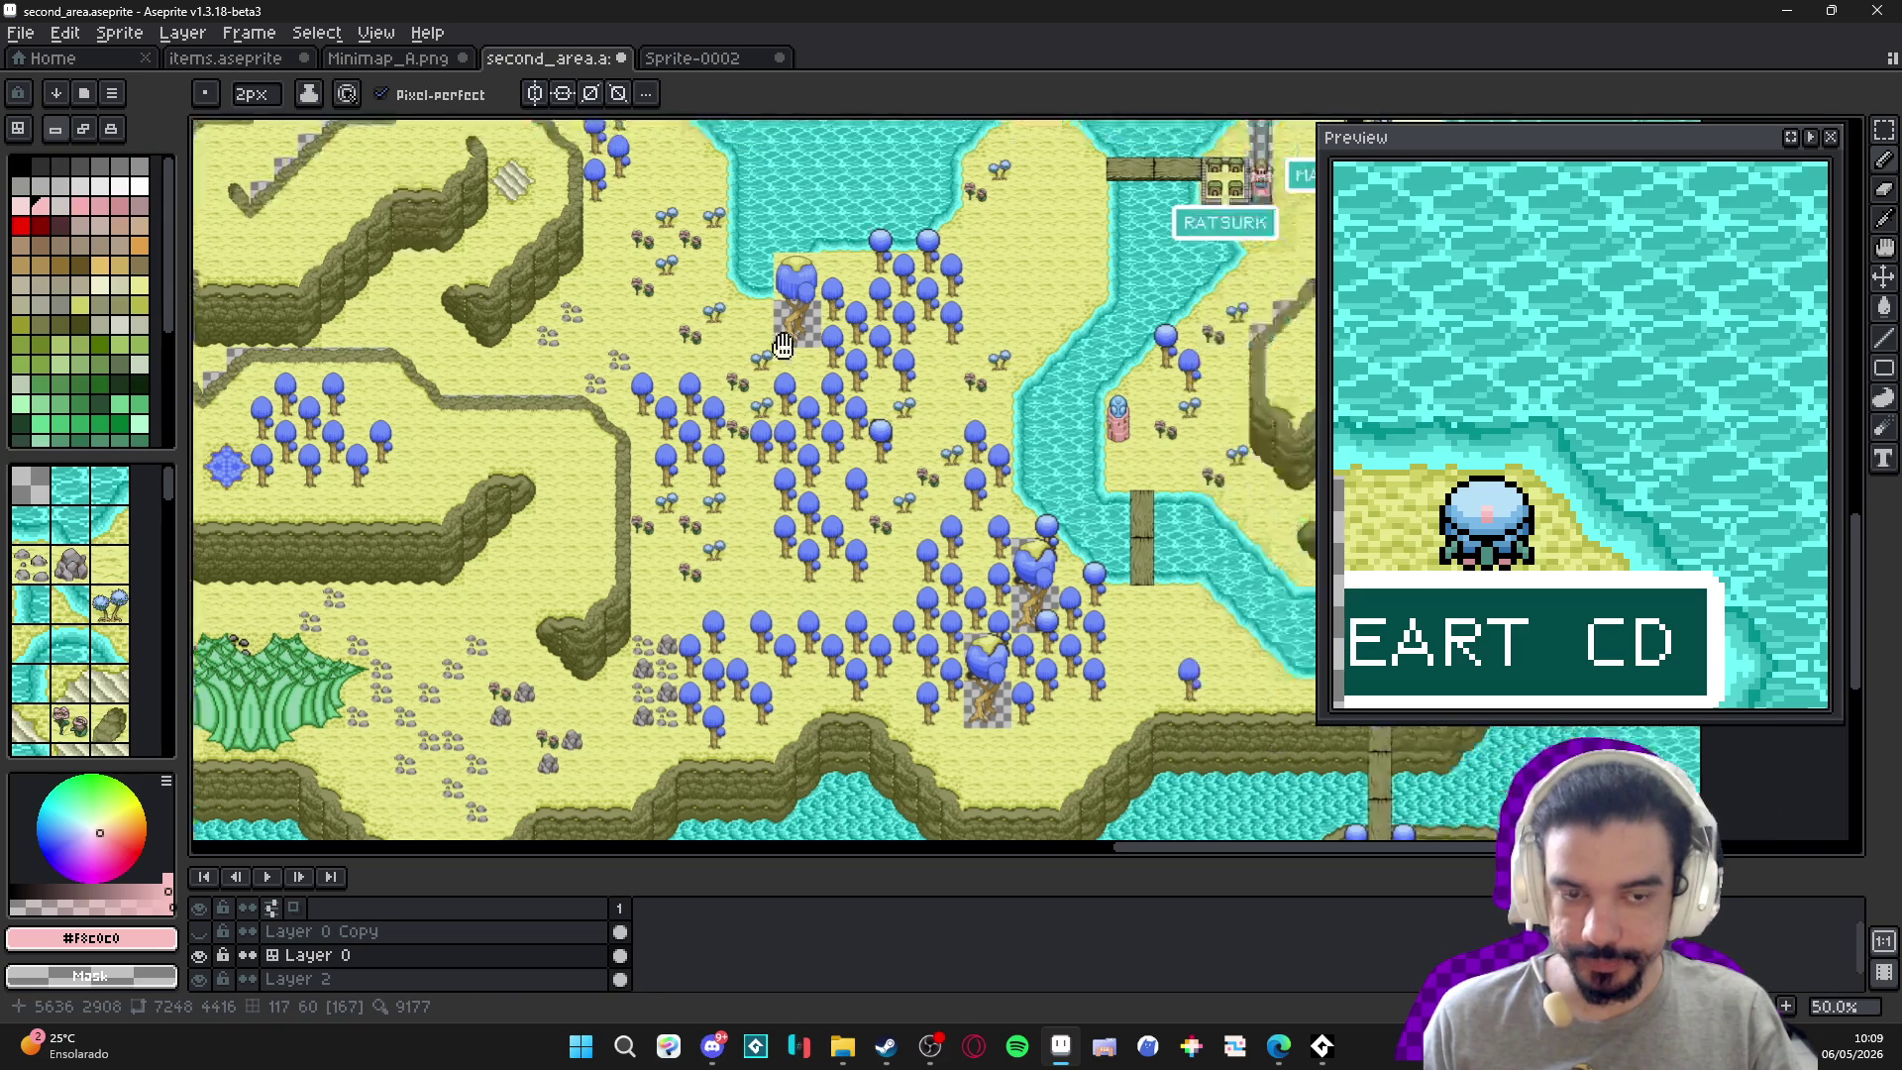
# Dock second_area.aseprite in a left split pane and bring items.aseprite back on the right.
pyautogui.scroll(-1, 585, 349)
pyautogui.scroll(3, 1030, 421)
pyautogui.scroll(1, 903, 408)
pyautogui.scroll(1, 902, 407)
pyautogui.moveTo(548, 59)
pyautogui.mouseDown()
pyautogui.moveTo(441, 201)
pyautogui.moveTo(221, 409)
pyautogui.moveTo(428, 419)
pyautogui.moveTo(378, 392)
pyautogui.mouseUp()
pyautogui.click(386, 59)
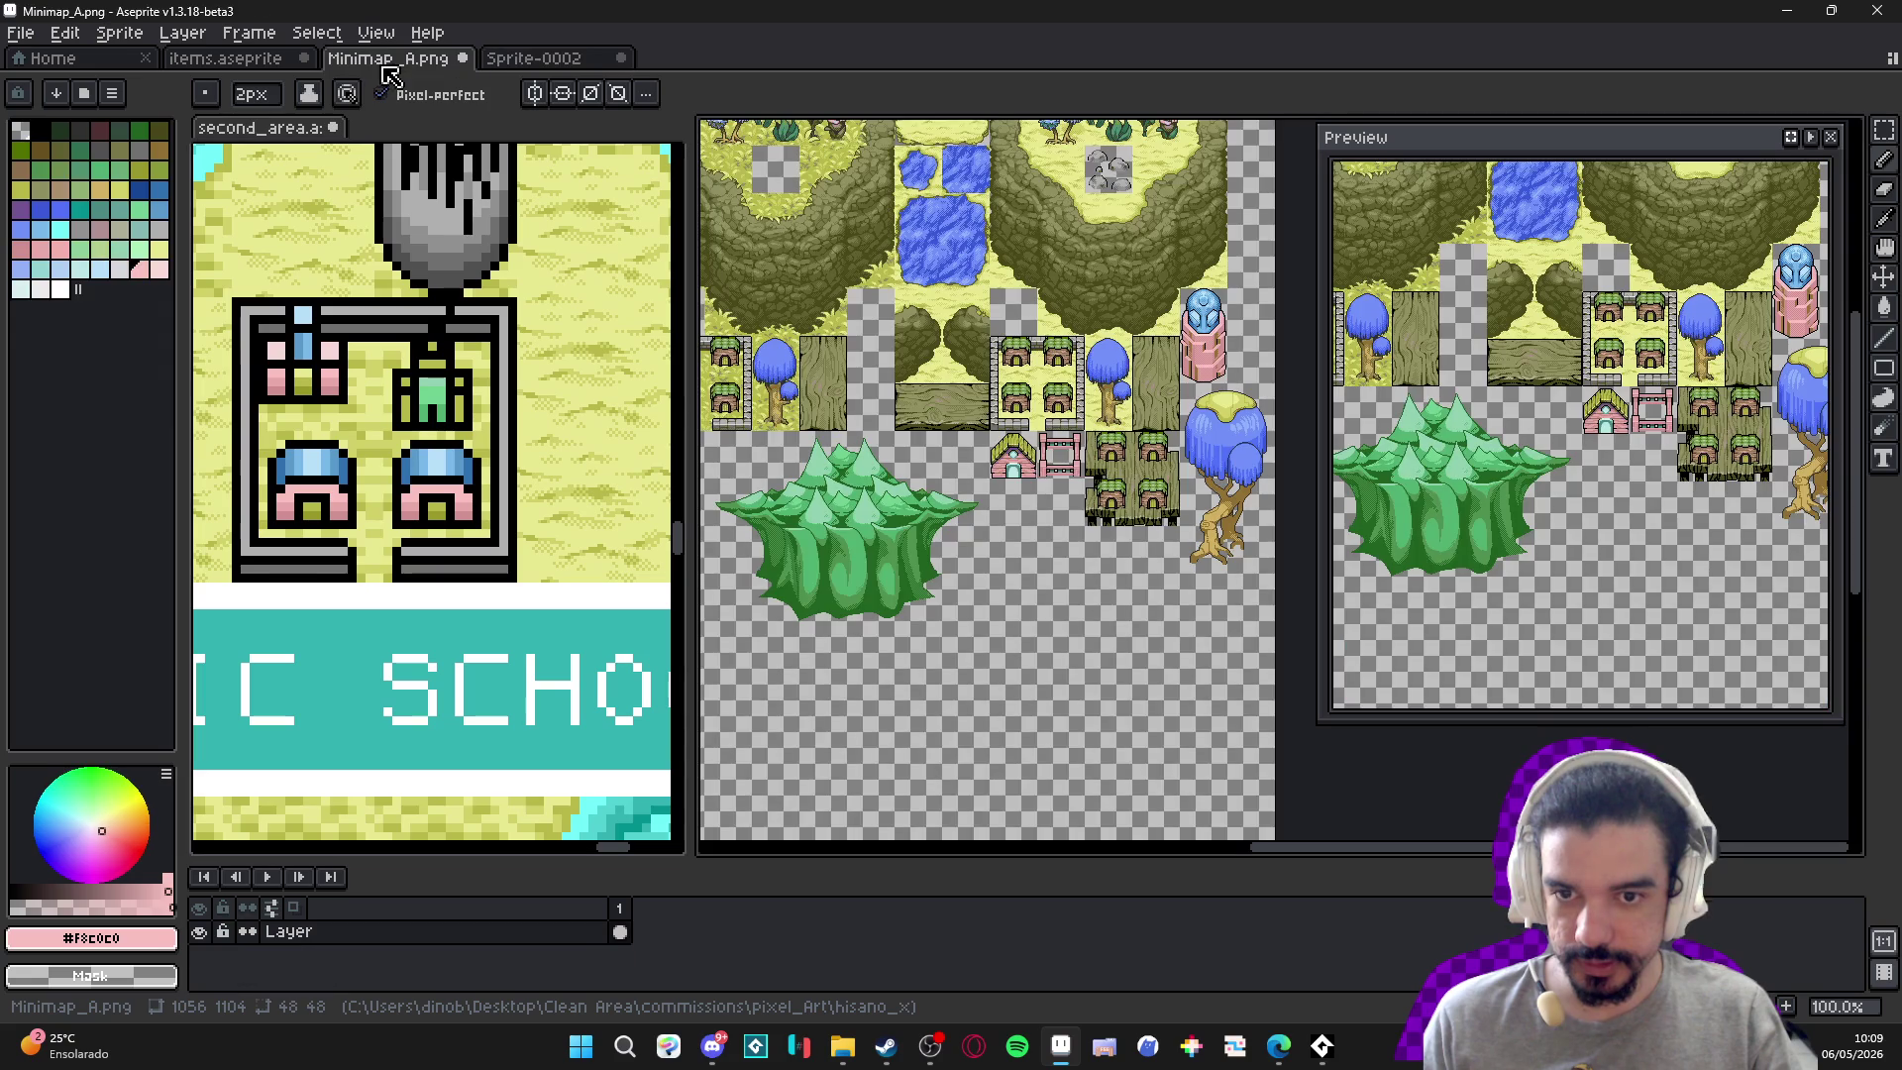
pyautogui.click(265, 59)
pyautogui.scroll(5, 923, 331)
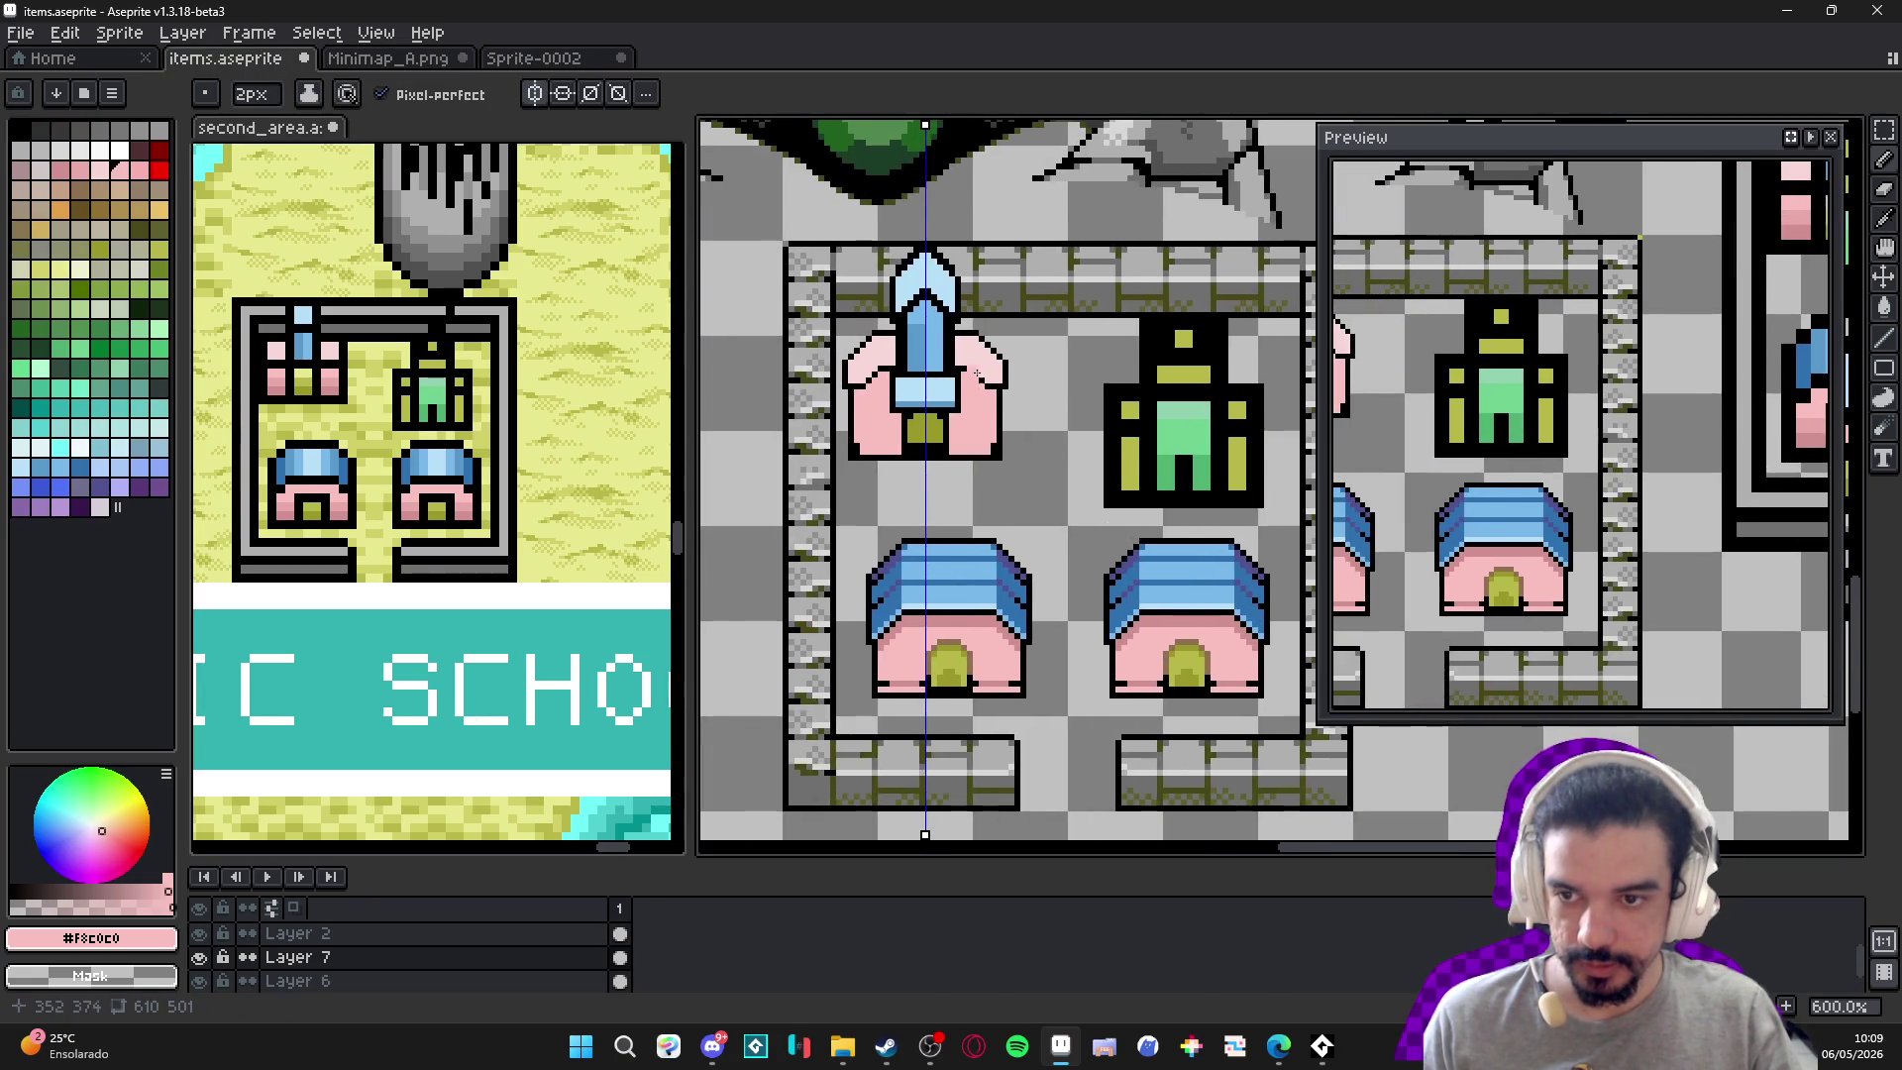
pyautogui.scroll(1, 923, 331)
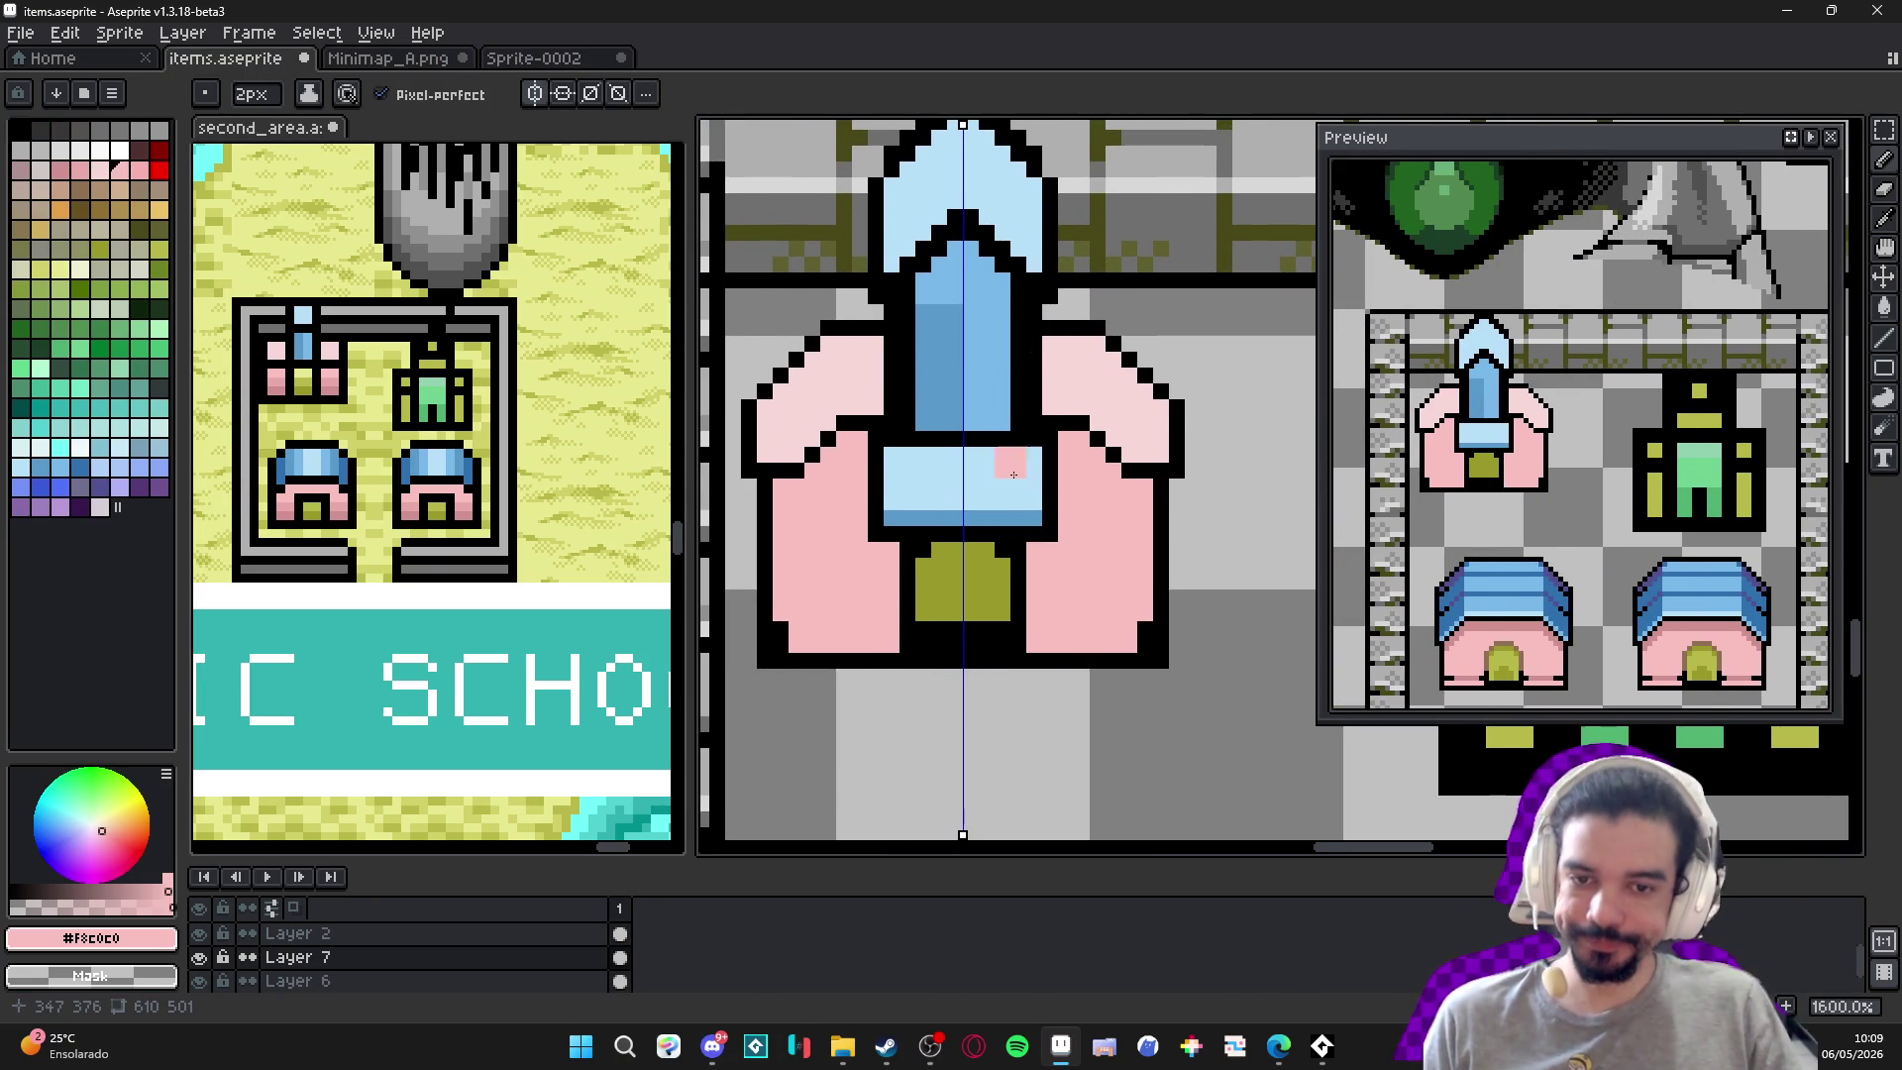
# Place a small pink block on the light-blue band, redoing a misplaced attempt.
pyautogui.click(941, 604)
pyautogui.hotkey('ctrl', 'z')
pyautogui.click(991, 576)
pyautogui.scroll(-1, 991, 576)
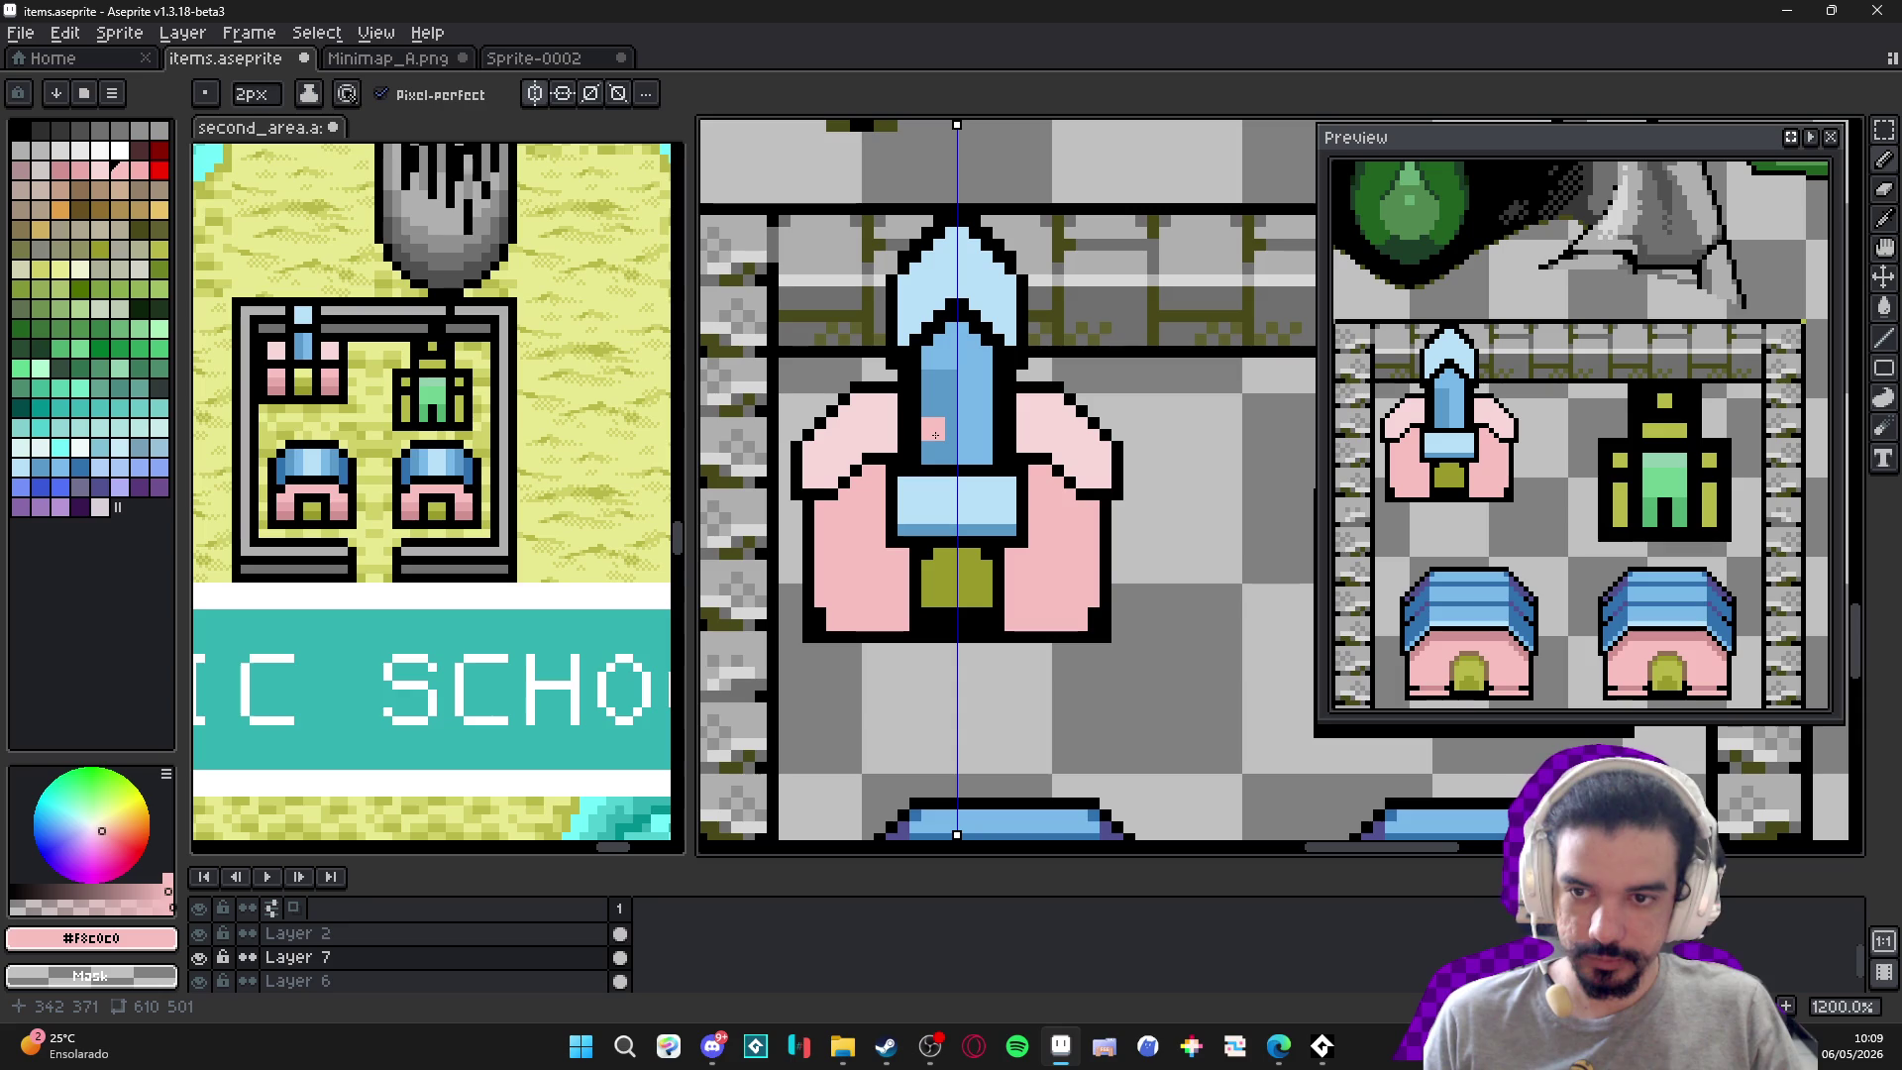
pyautogui.scroll(-3, 927, 446)
pyautogui.scroll(3, 916, 457)
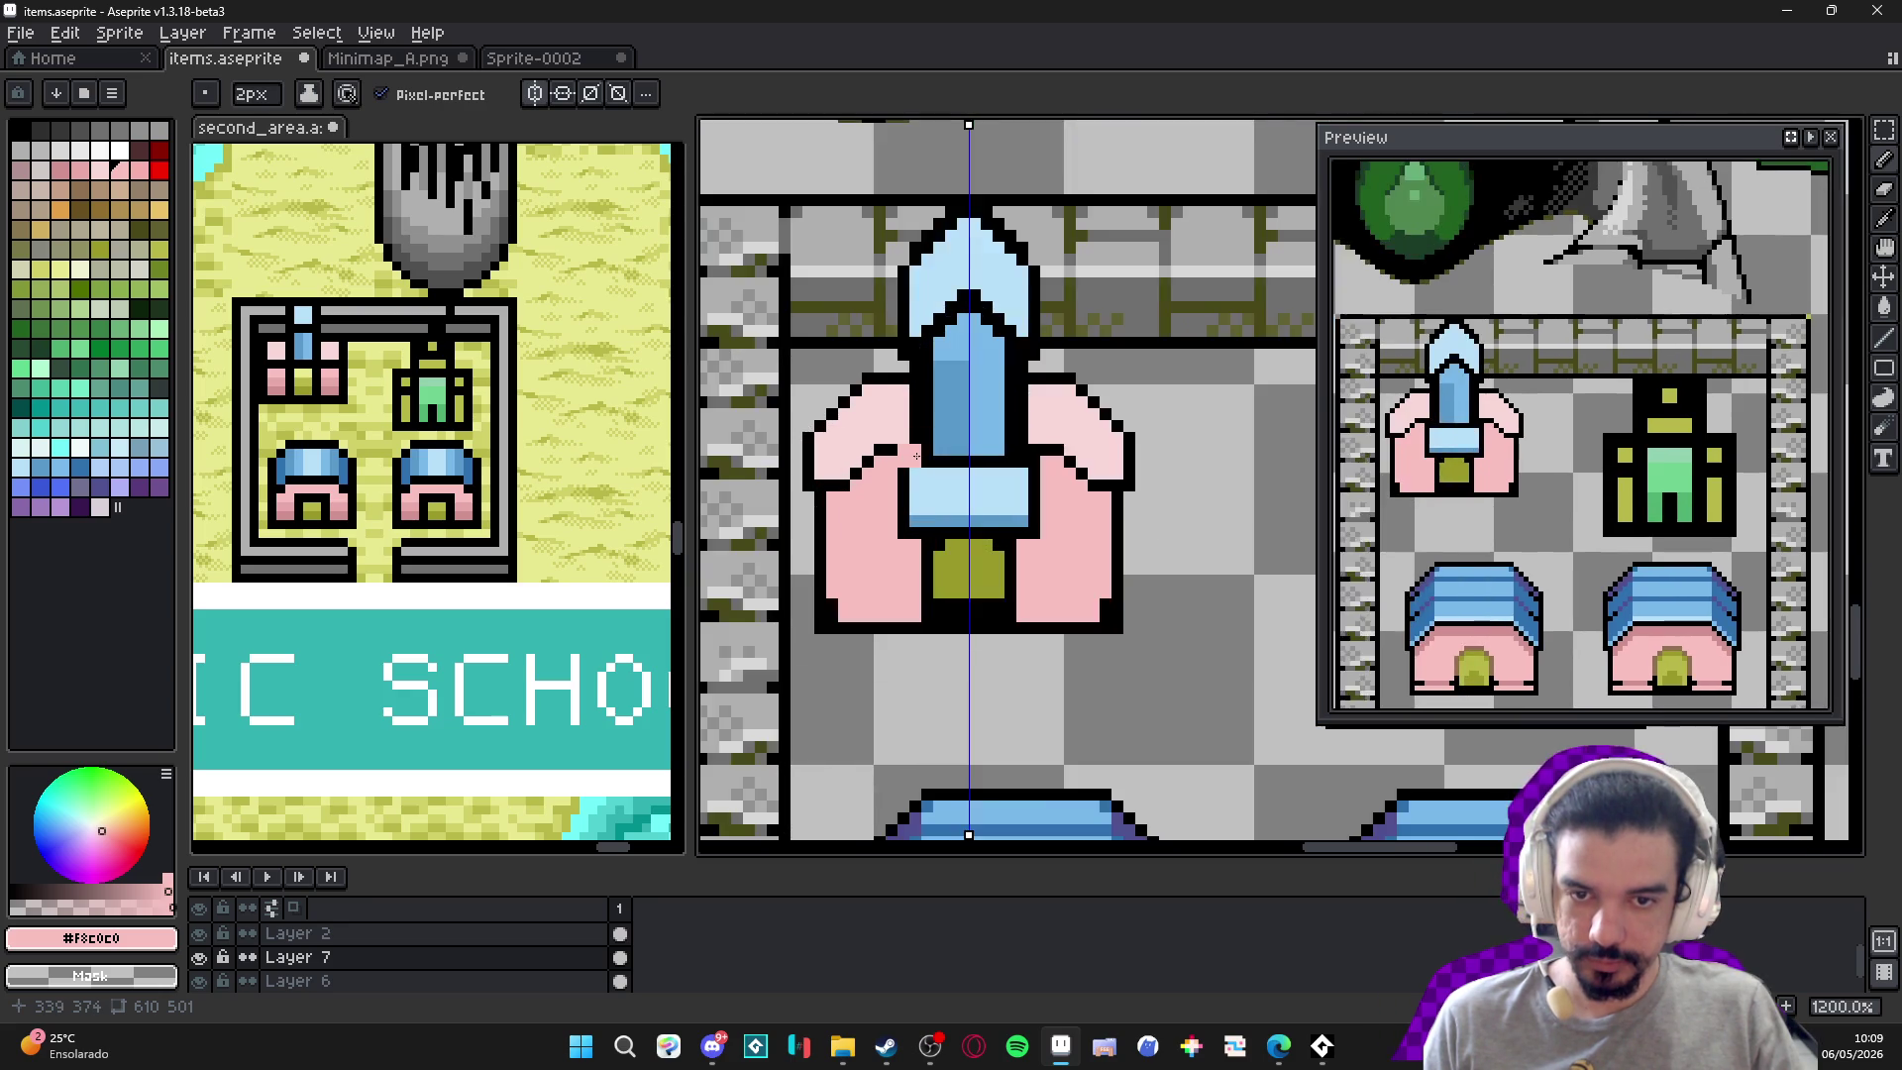
pyautogui.scroll(-2, 916, 457)
# Draw mirrored 1px black pillar lines down the walls and a short black bottom line.
pyautogui.press('-')
pyautogui.scroll(2, 873, 507)
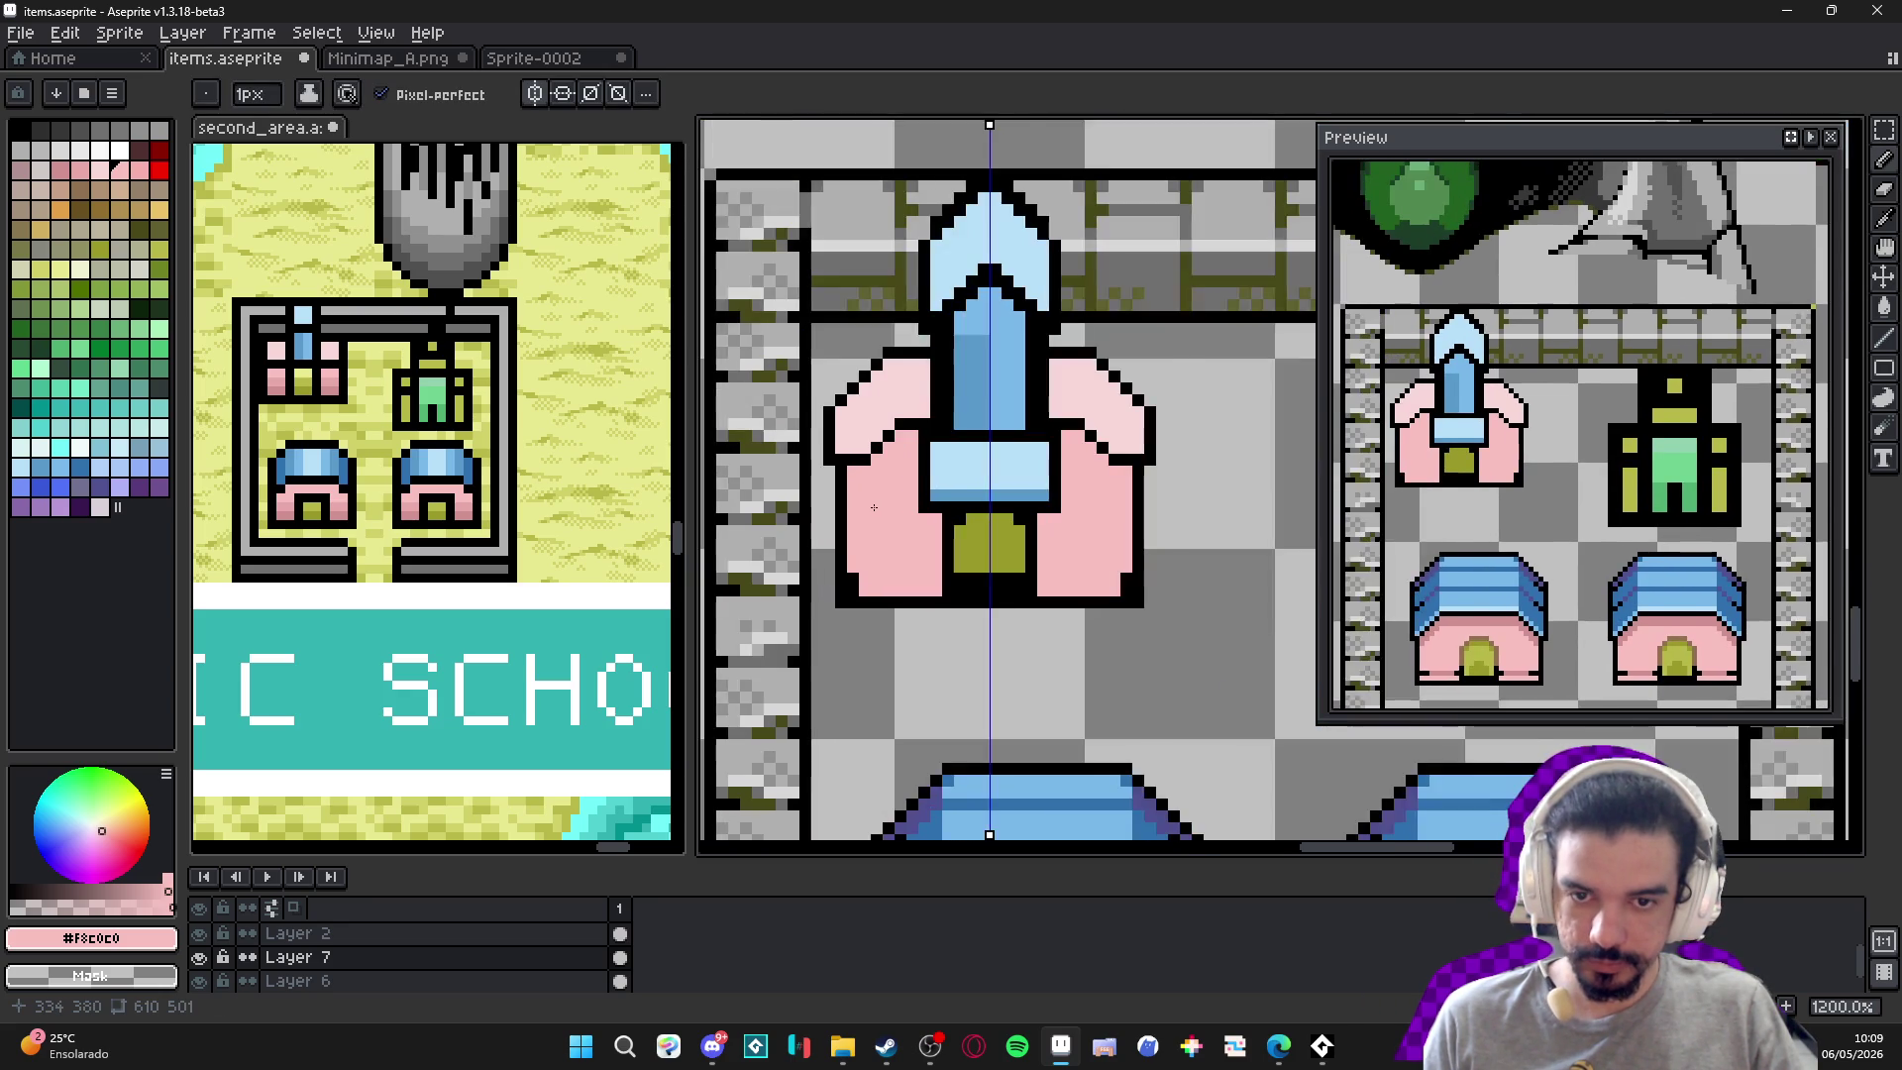
pyautogui.press('x')
pyautogui.moveTo(861, 474)
pyautogui.mouseDown()
pyautogui.moveTo(861, 617)
pyautogui.moveTo(845, 620)
pyautogui.mouseUp()
pyautogui.press('x')
pyautogui.scroll(-2, 894, 620)
pyautogui.scroll(1, 893, 621)
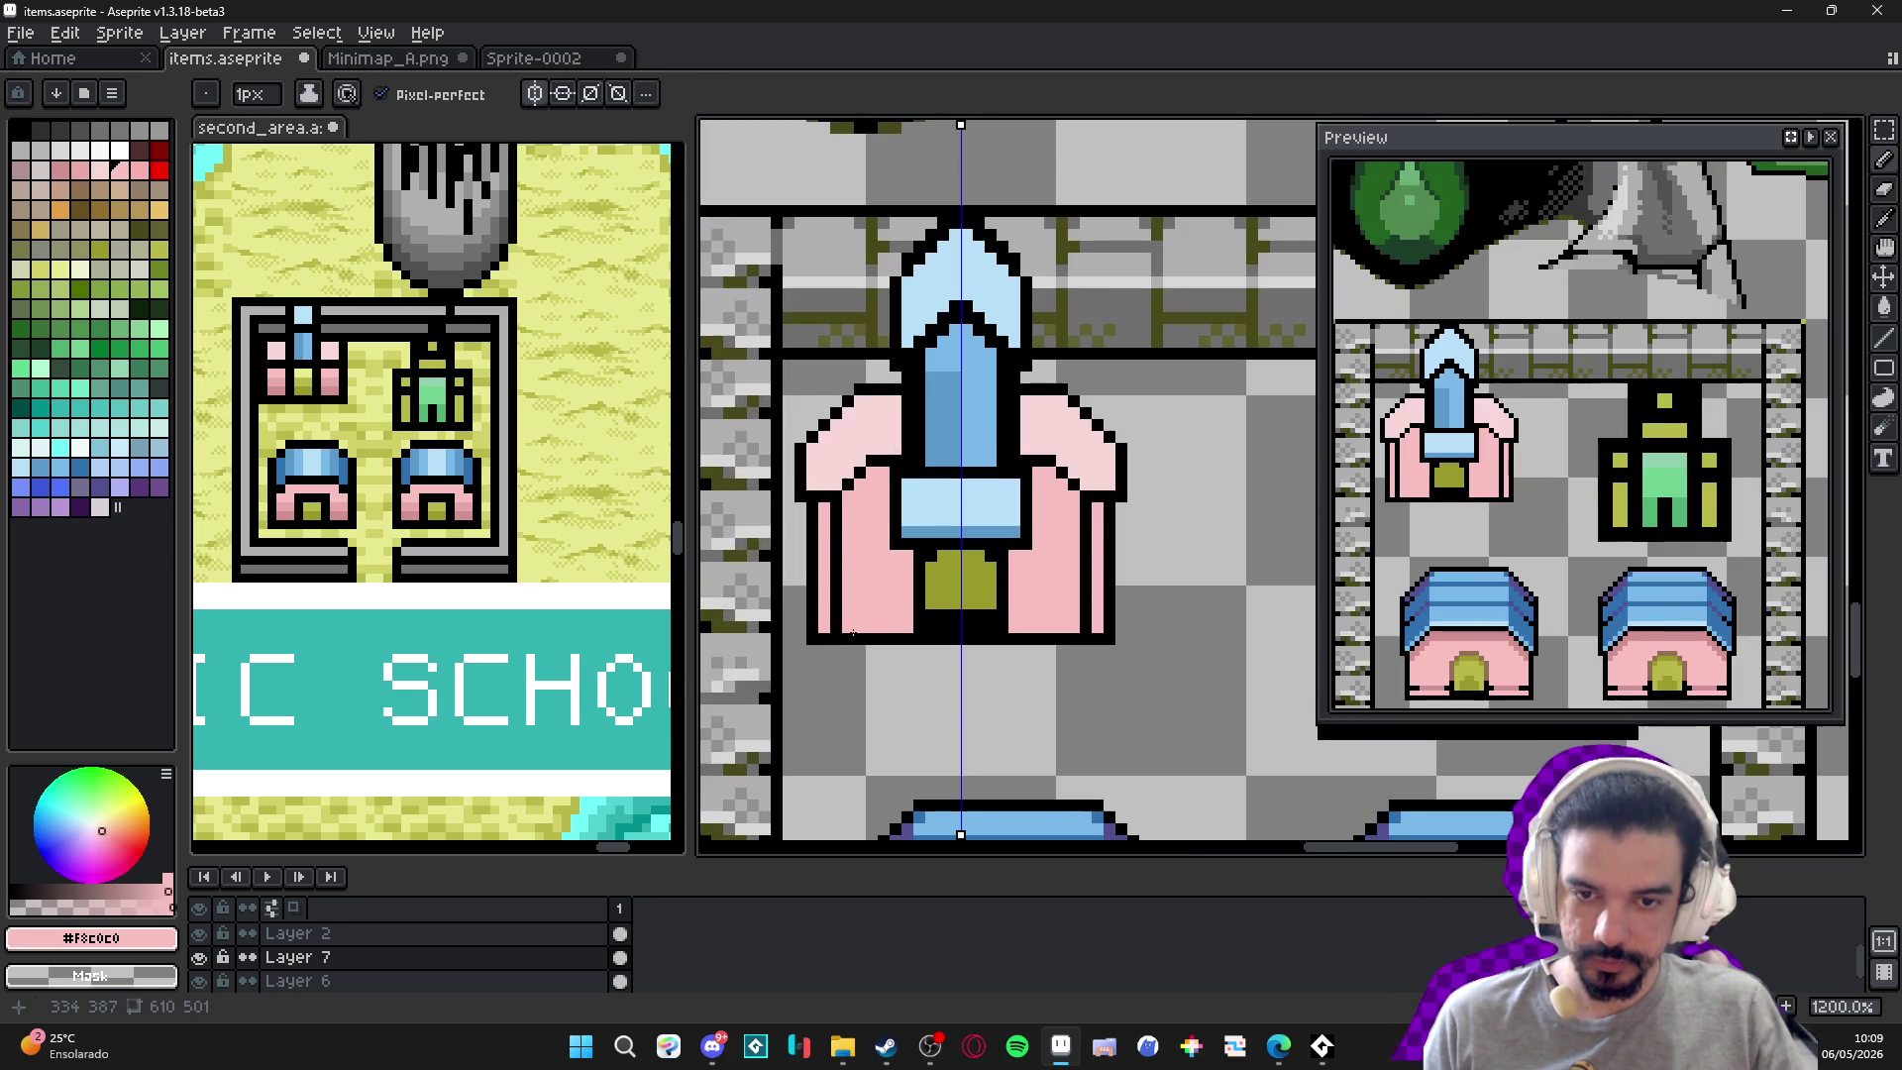
pyautogui.keyDown('alt'); pyautogui.click(899, 638); pyautogui.keyUp('alt')
pyautogui.keyDown('shift'); pyautogui.click(900, 627); pyautogui.keyUp('shift')
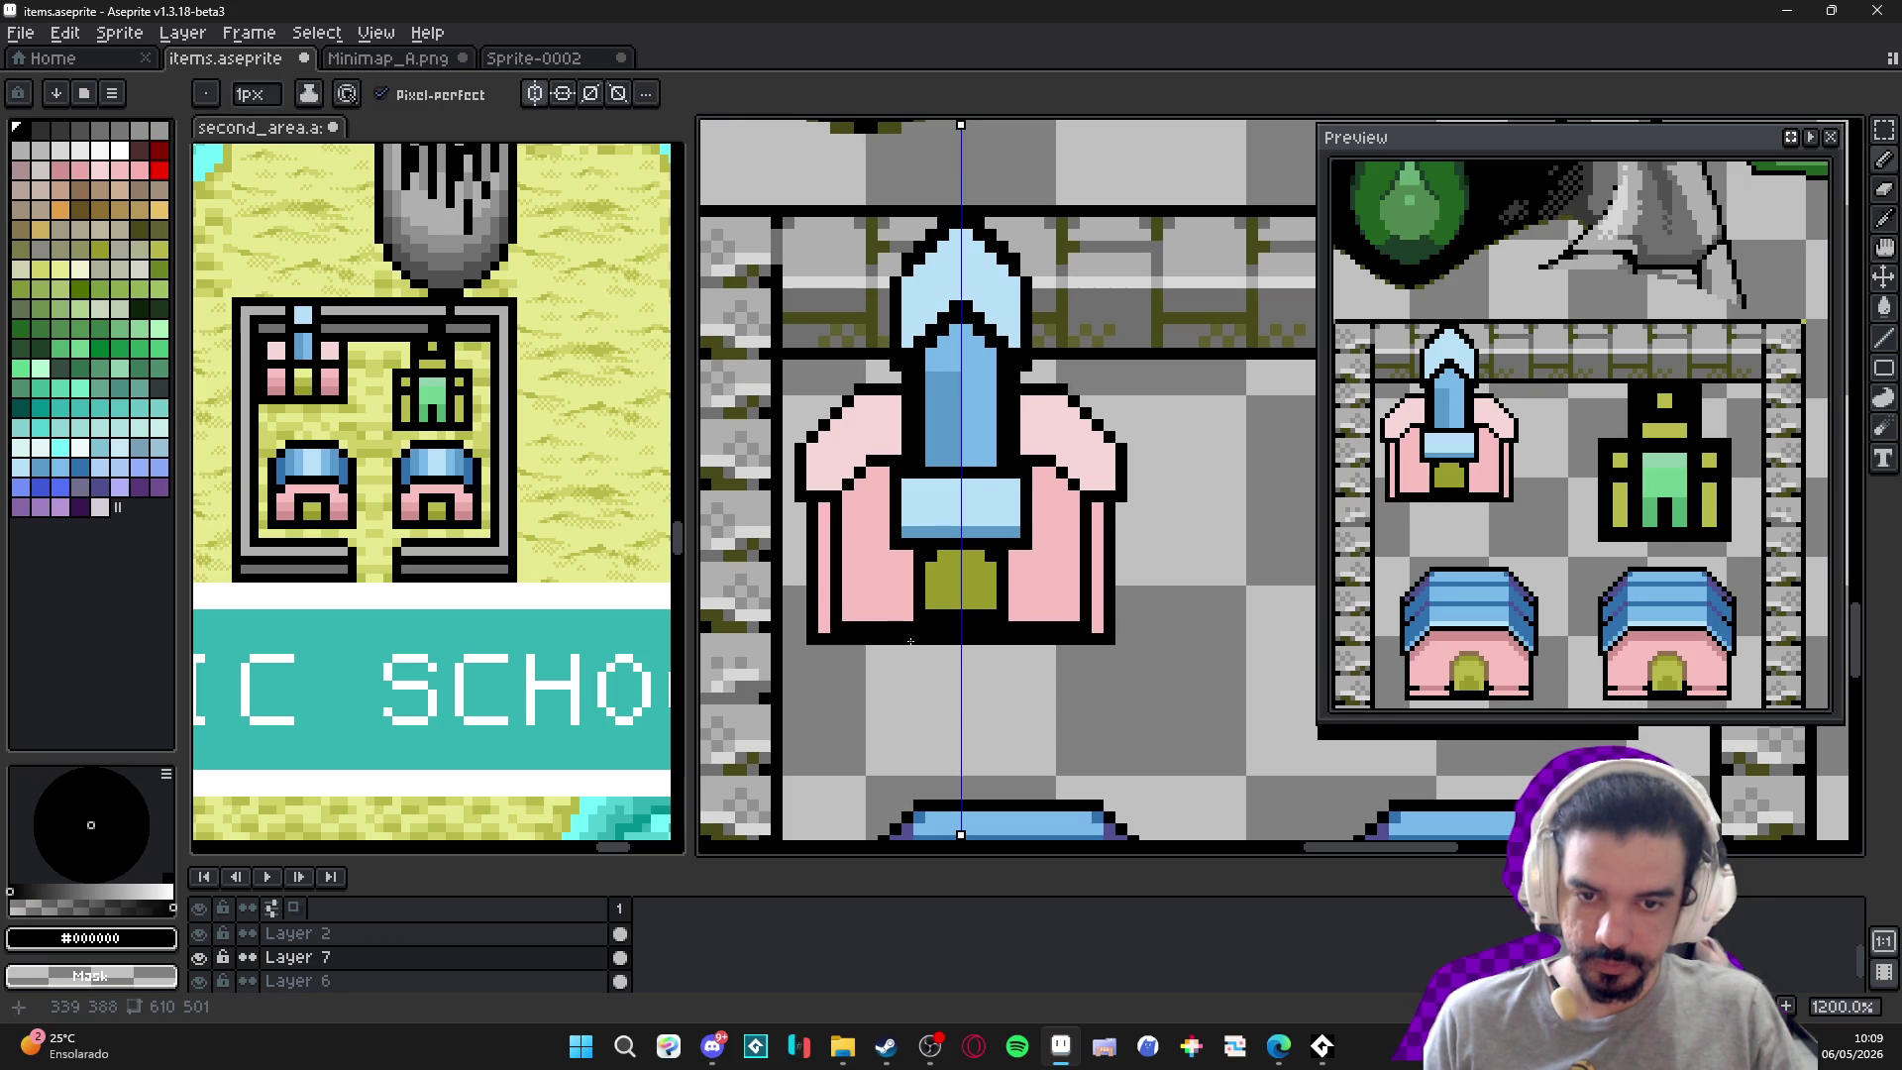
# Erase stray black pixels on the bottom row and extend the olive door down to the base.
pyautogui.press('e')
pyautogui.moveTo(896, 645); pyautogui.dragTo(842, 656)
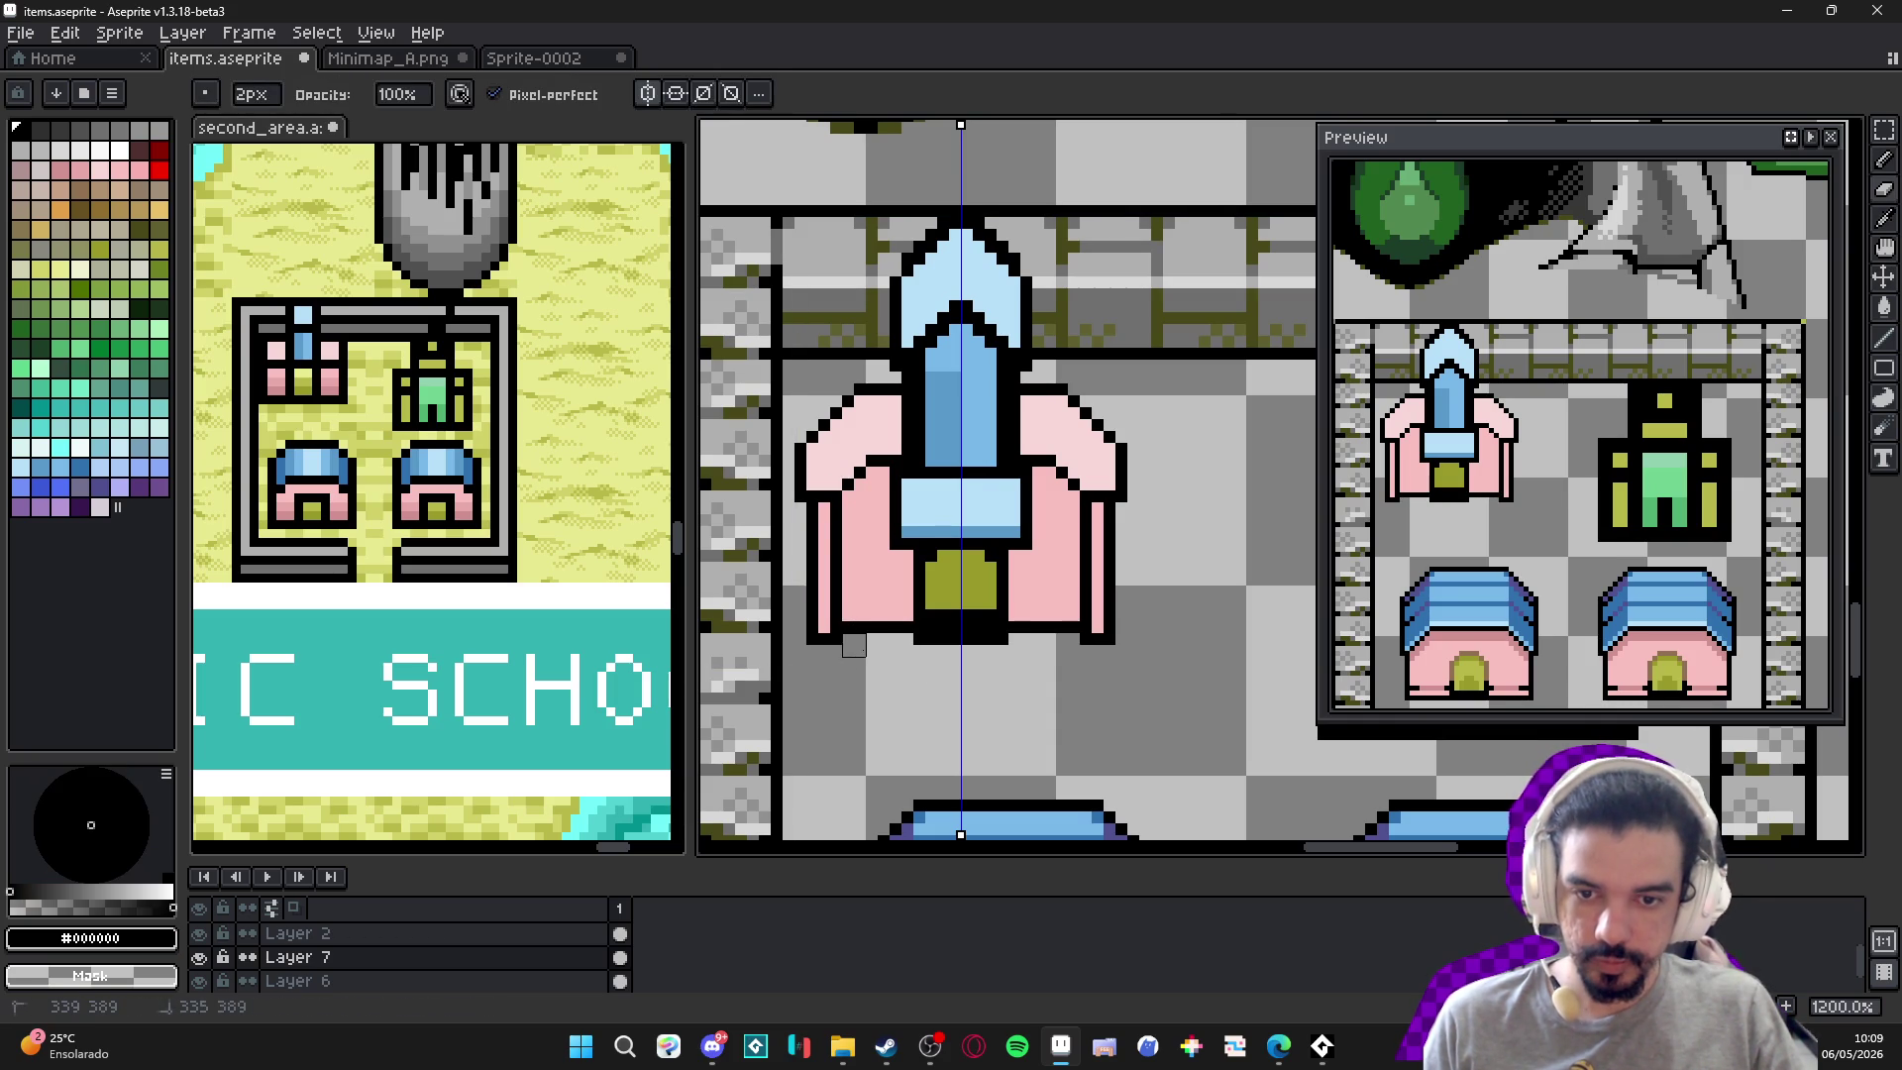
pyautogui.scroll(-3, 857, 644)
pyautogui.press('b')
pyautogui.scroll(1, 864, 635)
pyautogui.scroll(2, 864, 635)
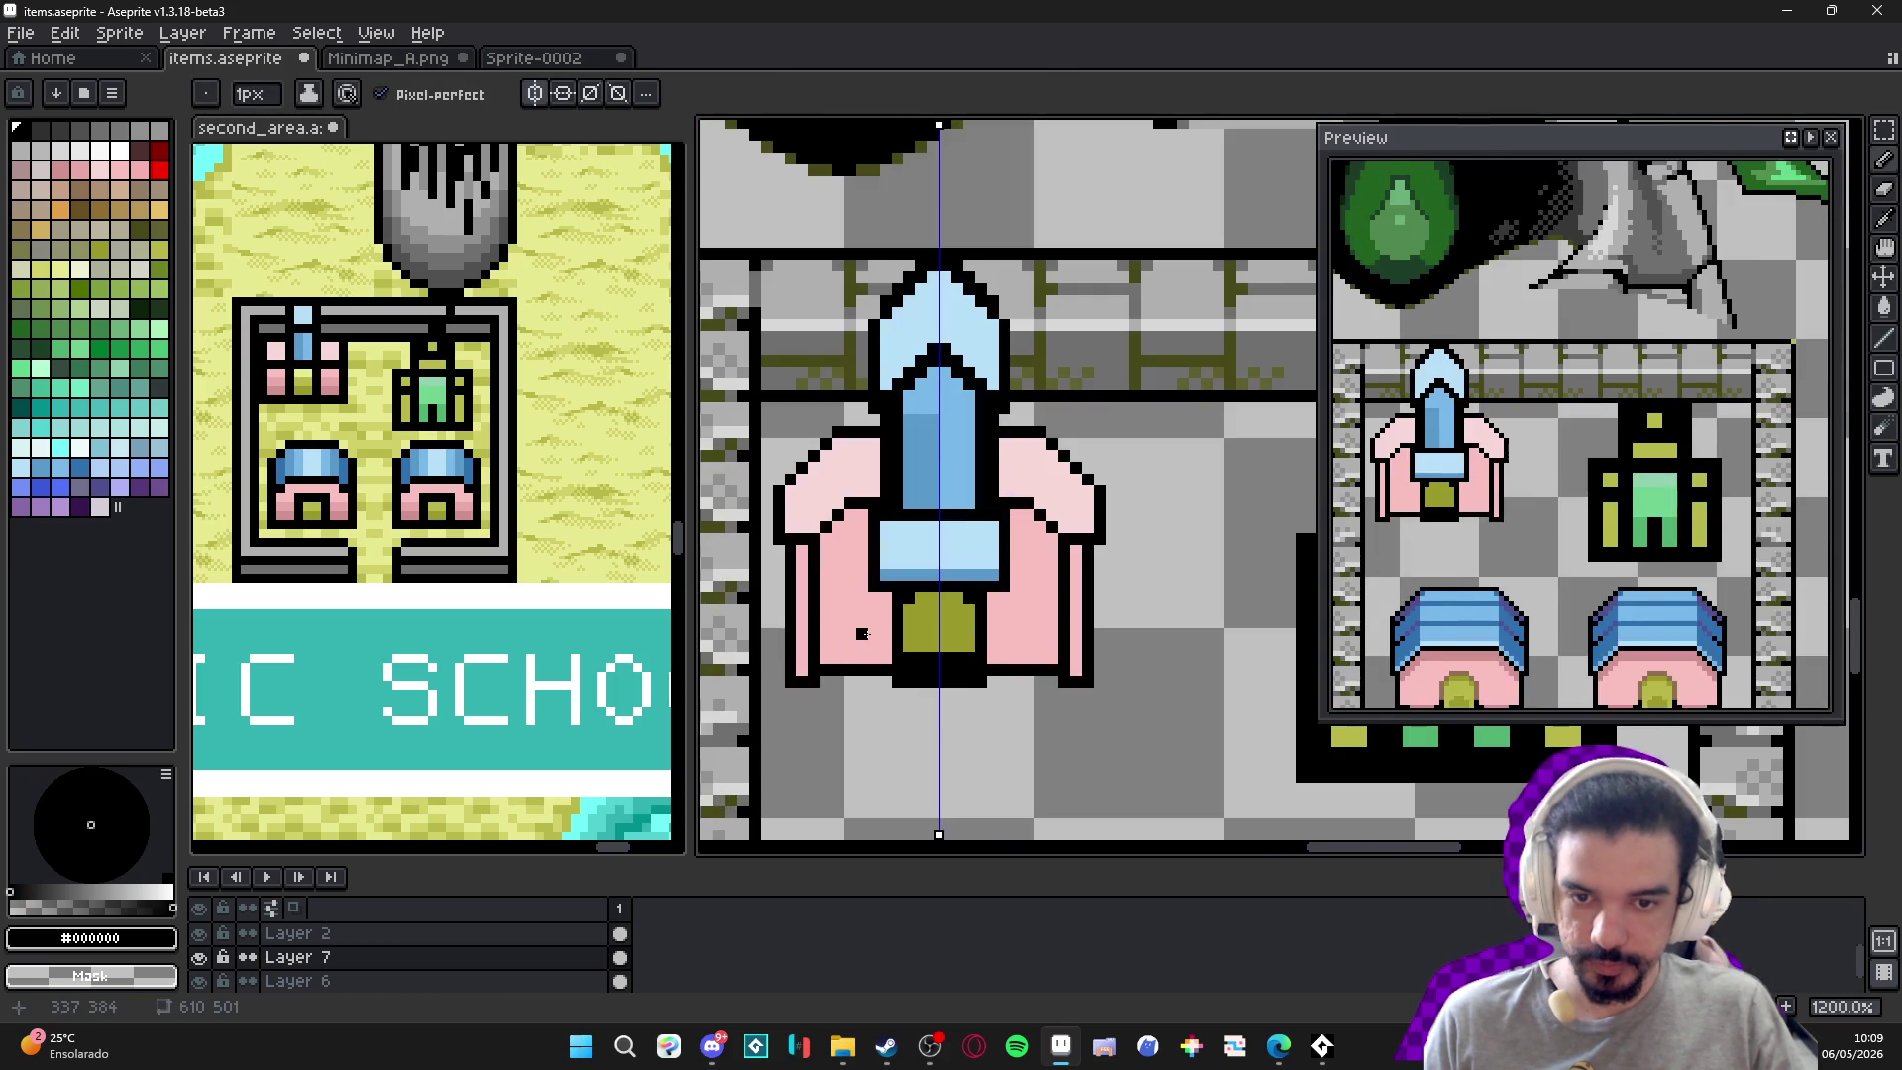
pyautogui.keyDown('alt'); pyautogui.click(932, 625); pyautogui.keyUp('alt')
pyautogui.press('+')
pyautogui.click(913, 676)
pyautogui.moveTo(914, 677)
pyautogui.mouseDown()
pyautogui.moveTo(937, 674)
pyautogui.moveTo(906, 694)
pyautogui.moveTo(944, 688)
pyautogui.mouseUp()
# With a 1px brush, add black pixels along the top of the school walls.
pyautogui.press('-')
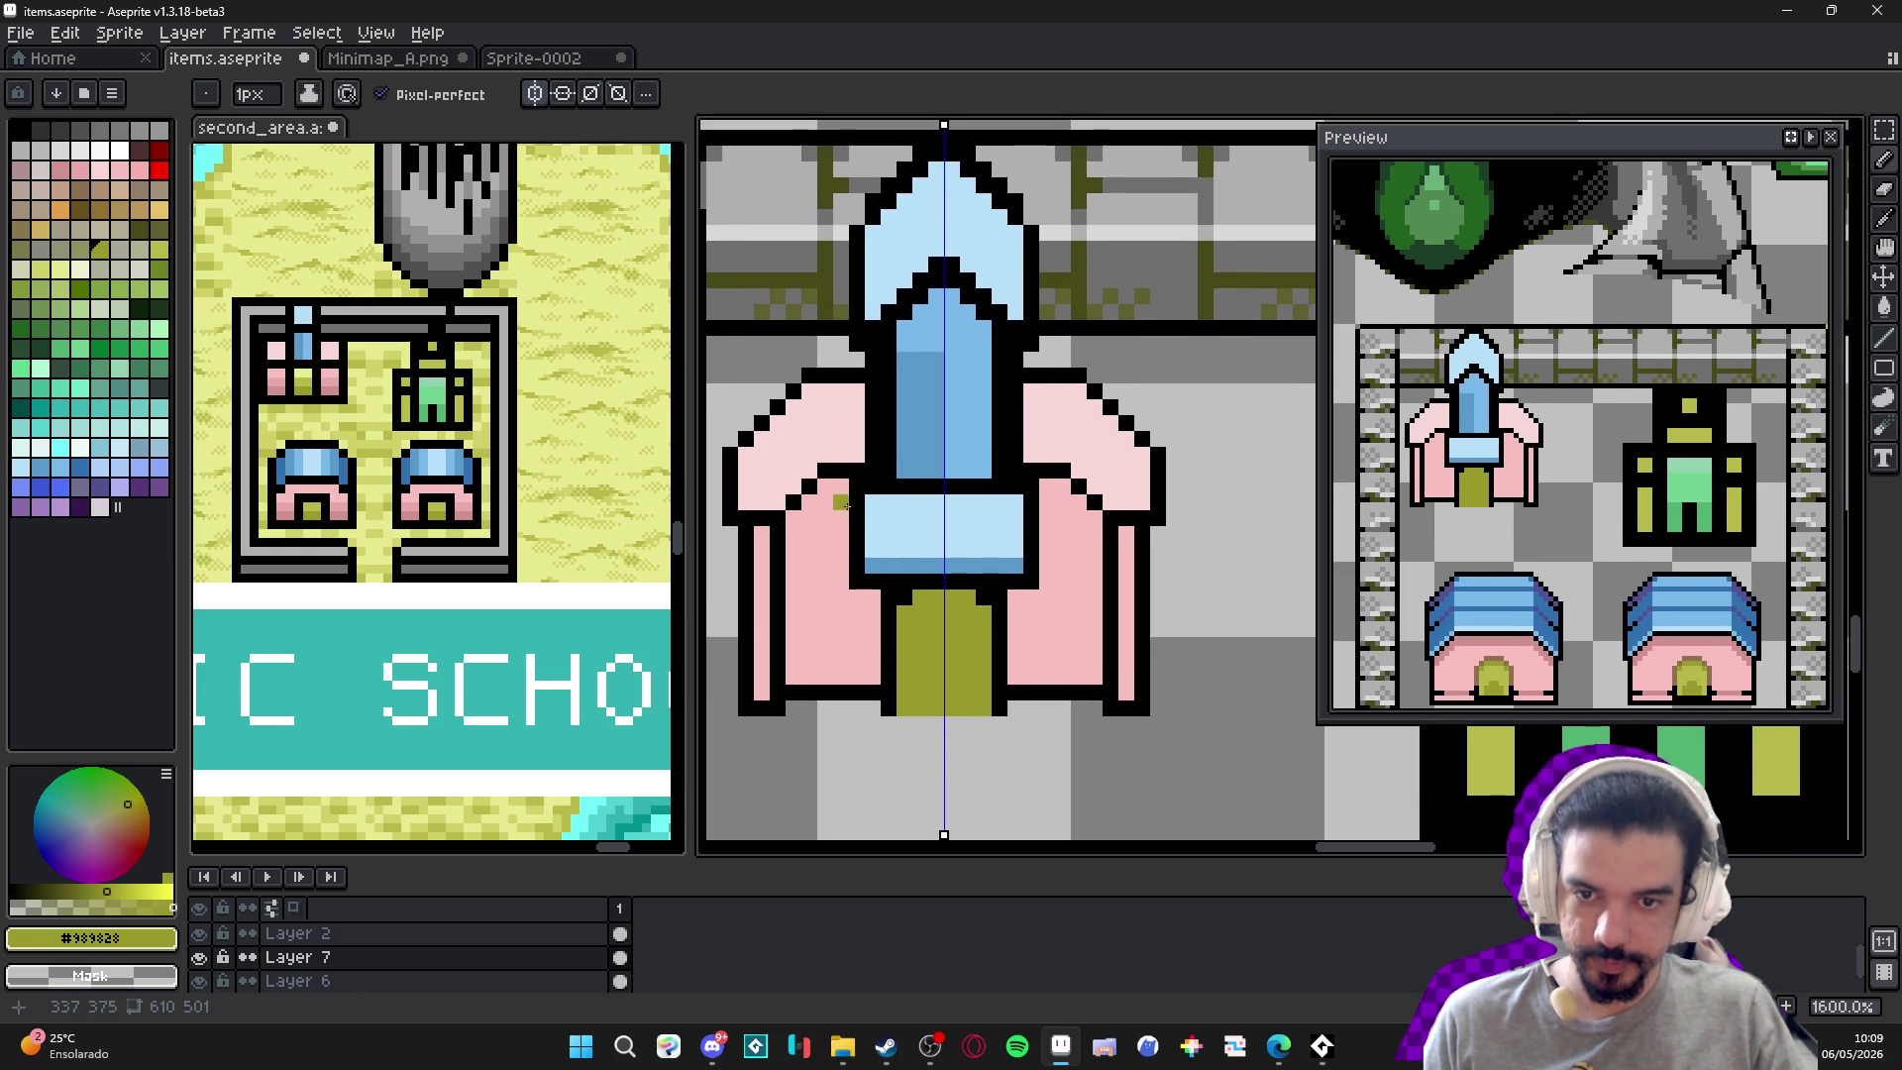
pyautogui.keyDown('alt'); pyautogui.click(837, 472); pyautogui.keyUp('alt')
pyautogui.moveTo(837, 487); pyautogui.dragTo(816, 487)
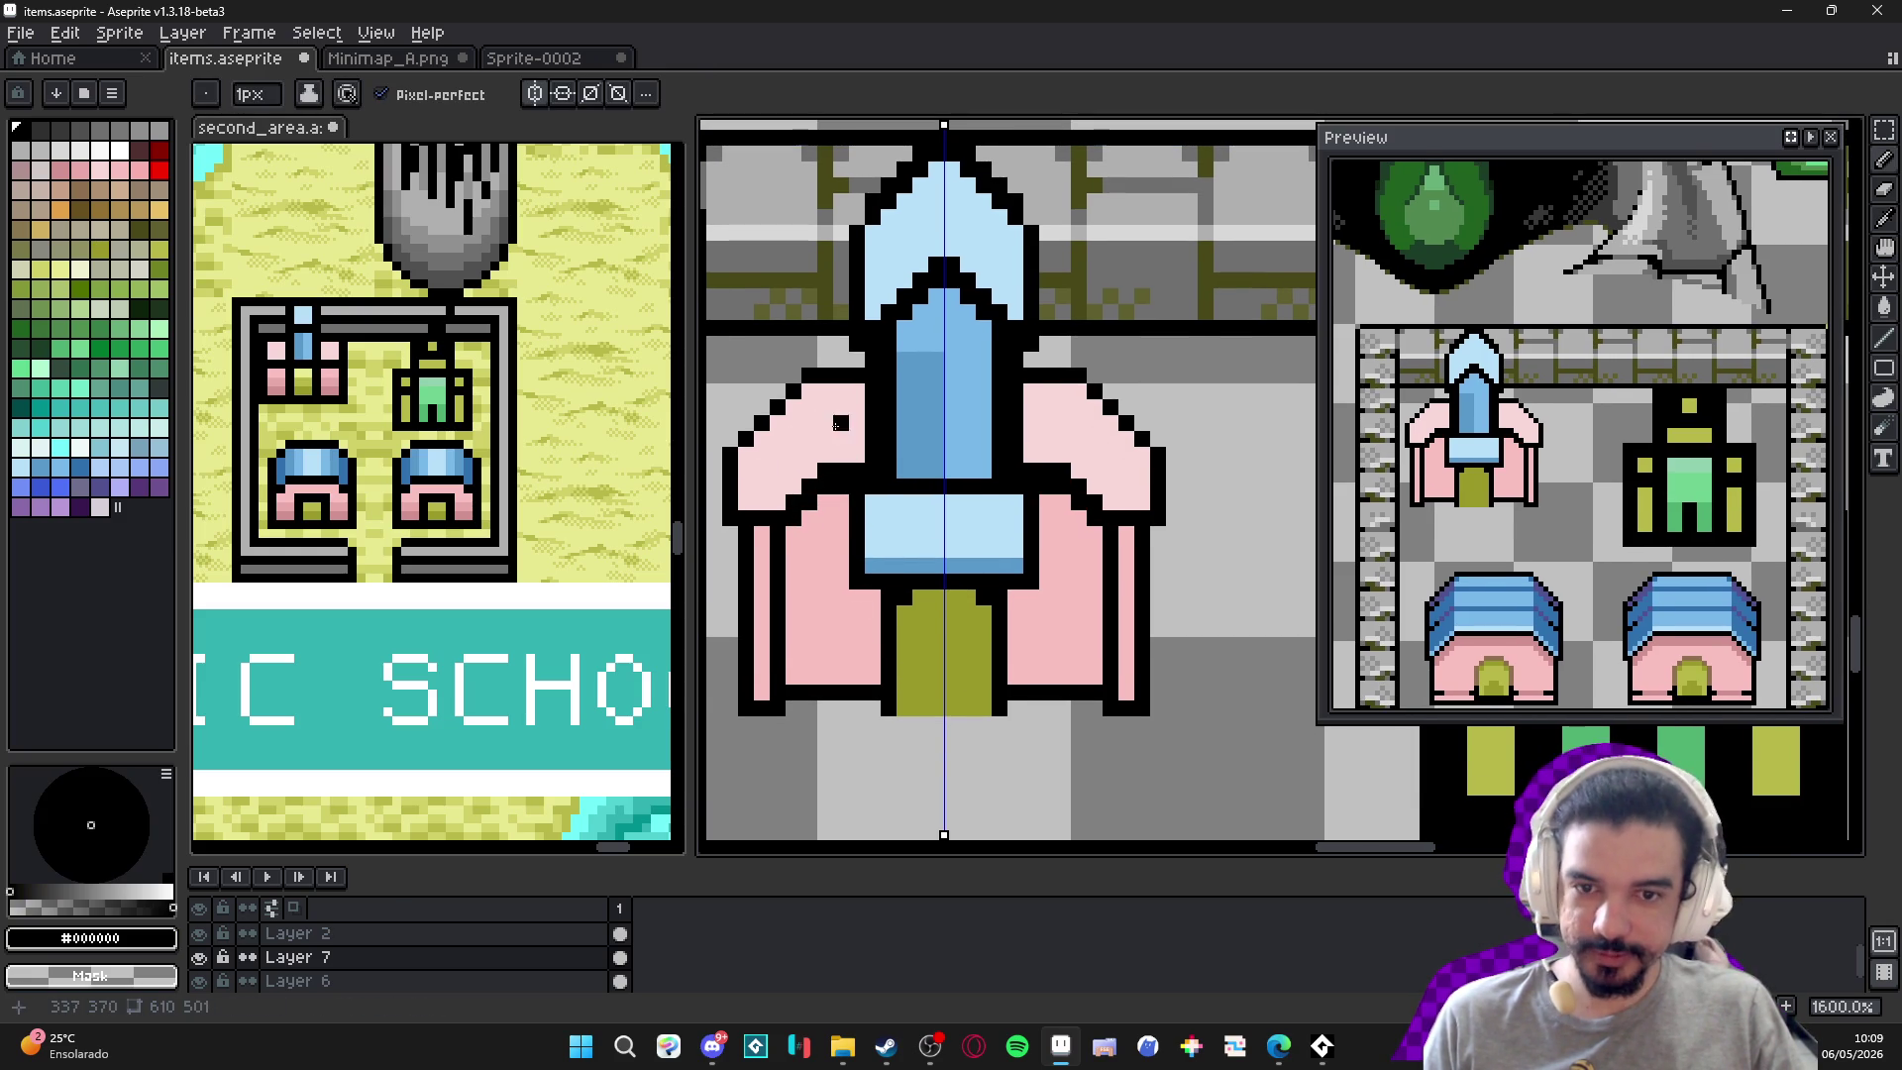
# Flood-fill the spire column light blue.
pyautogui.keyDown('alt'); pyautogui.click(934, 361); pyautogui.keyUp('alt')
pyautogui.keyDown('alt'); pyautogui.click(921, 364); pyautogui.keyUp('alt')
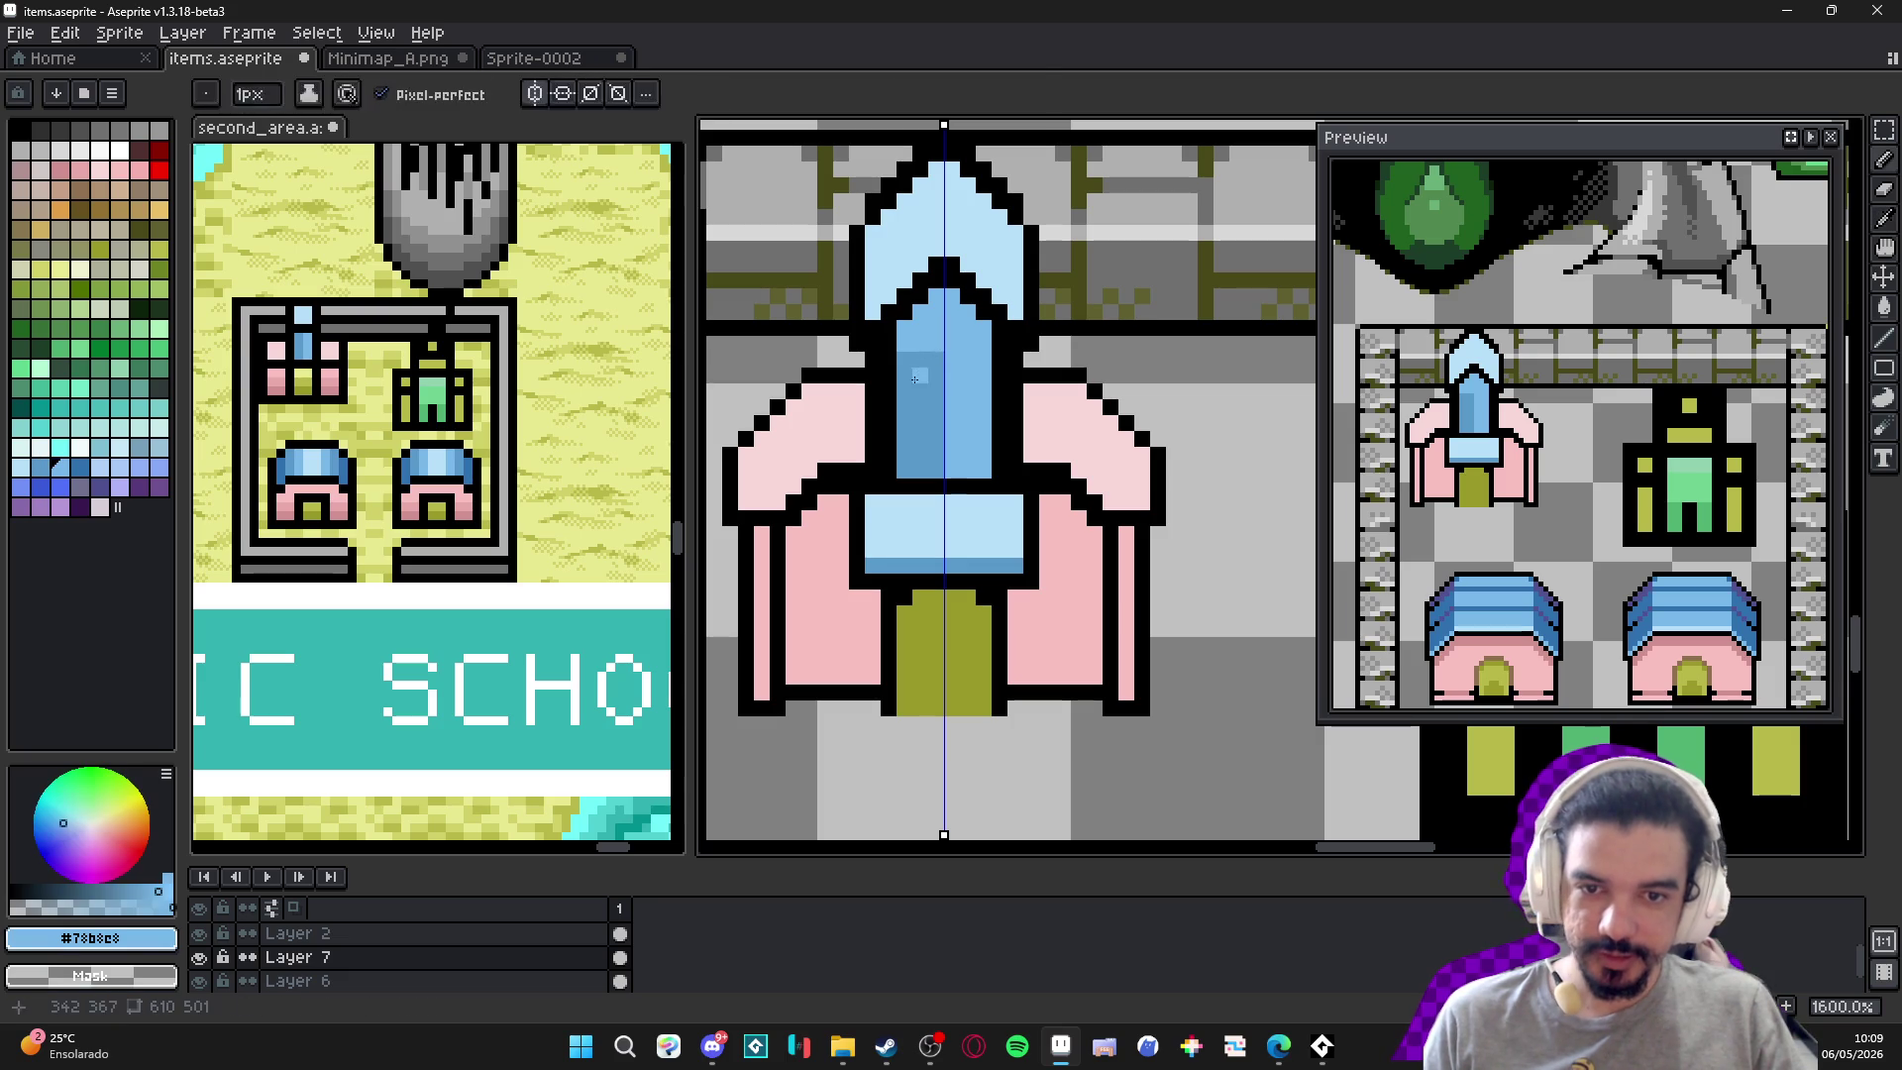
pyautogui.press('g')
pyautogui.click(907, 385)
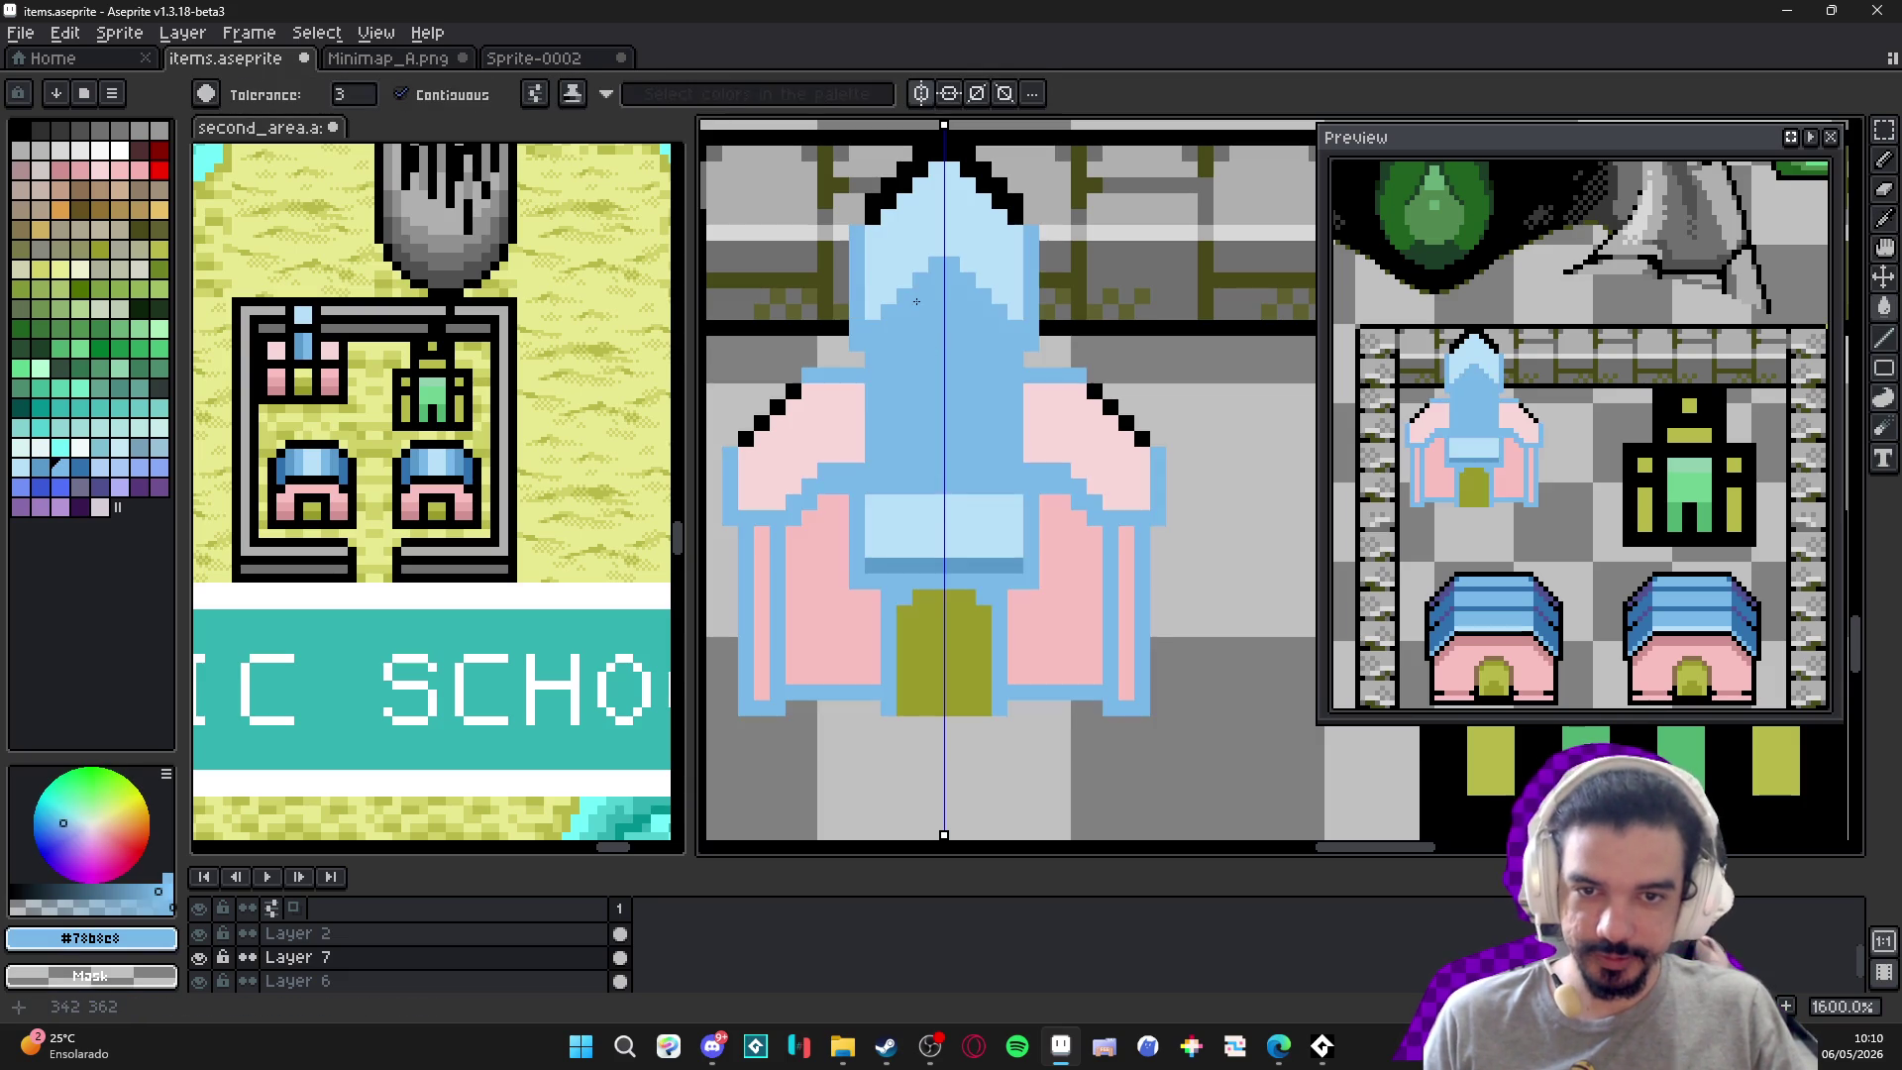
# Repaint the spire column's top and side outline pixels light blue.
pyautogui.press('b')
pyautogui.click(946, 284)
pyautogui.click(922, 297)
pyautogui.click(969, 297)
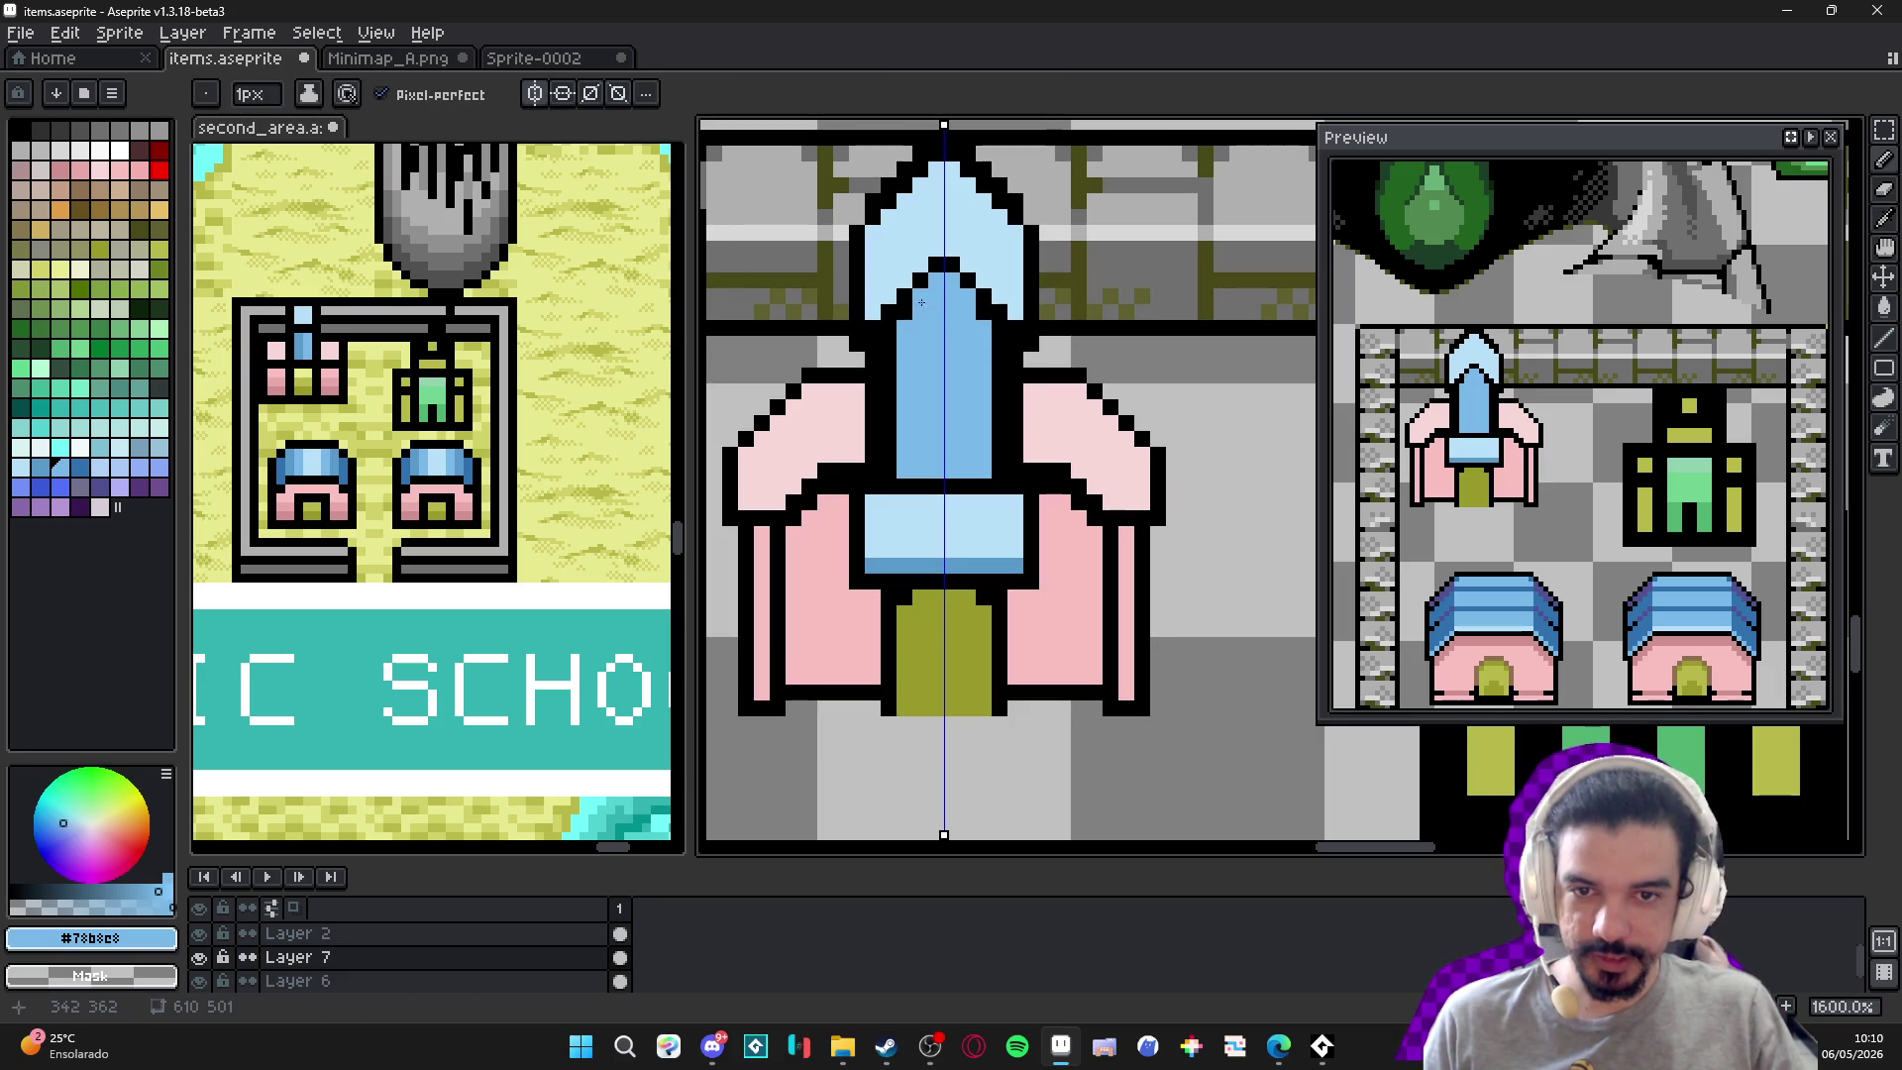
pyautogui.click(903, 312)
pyautogui.click(888, 342)
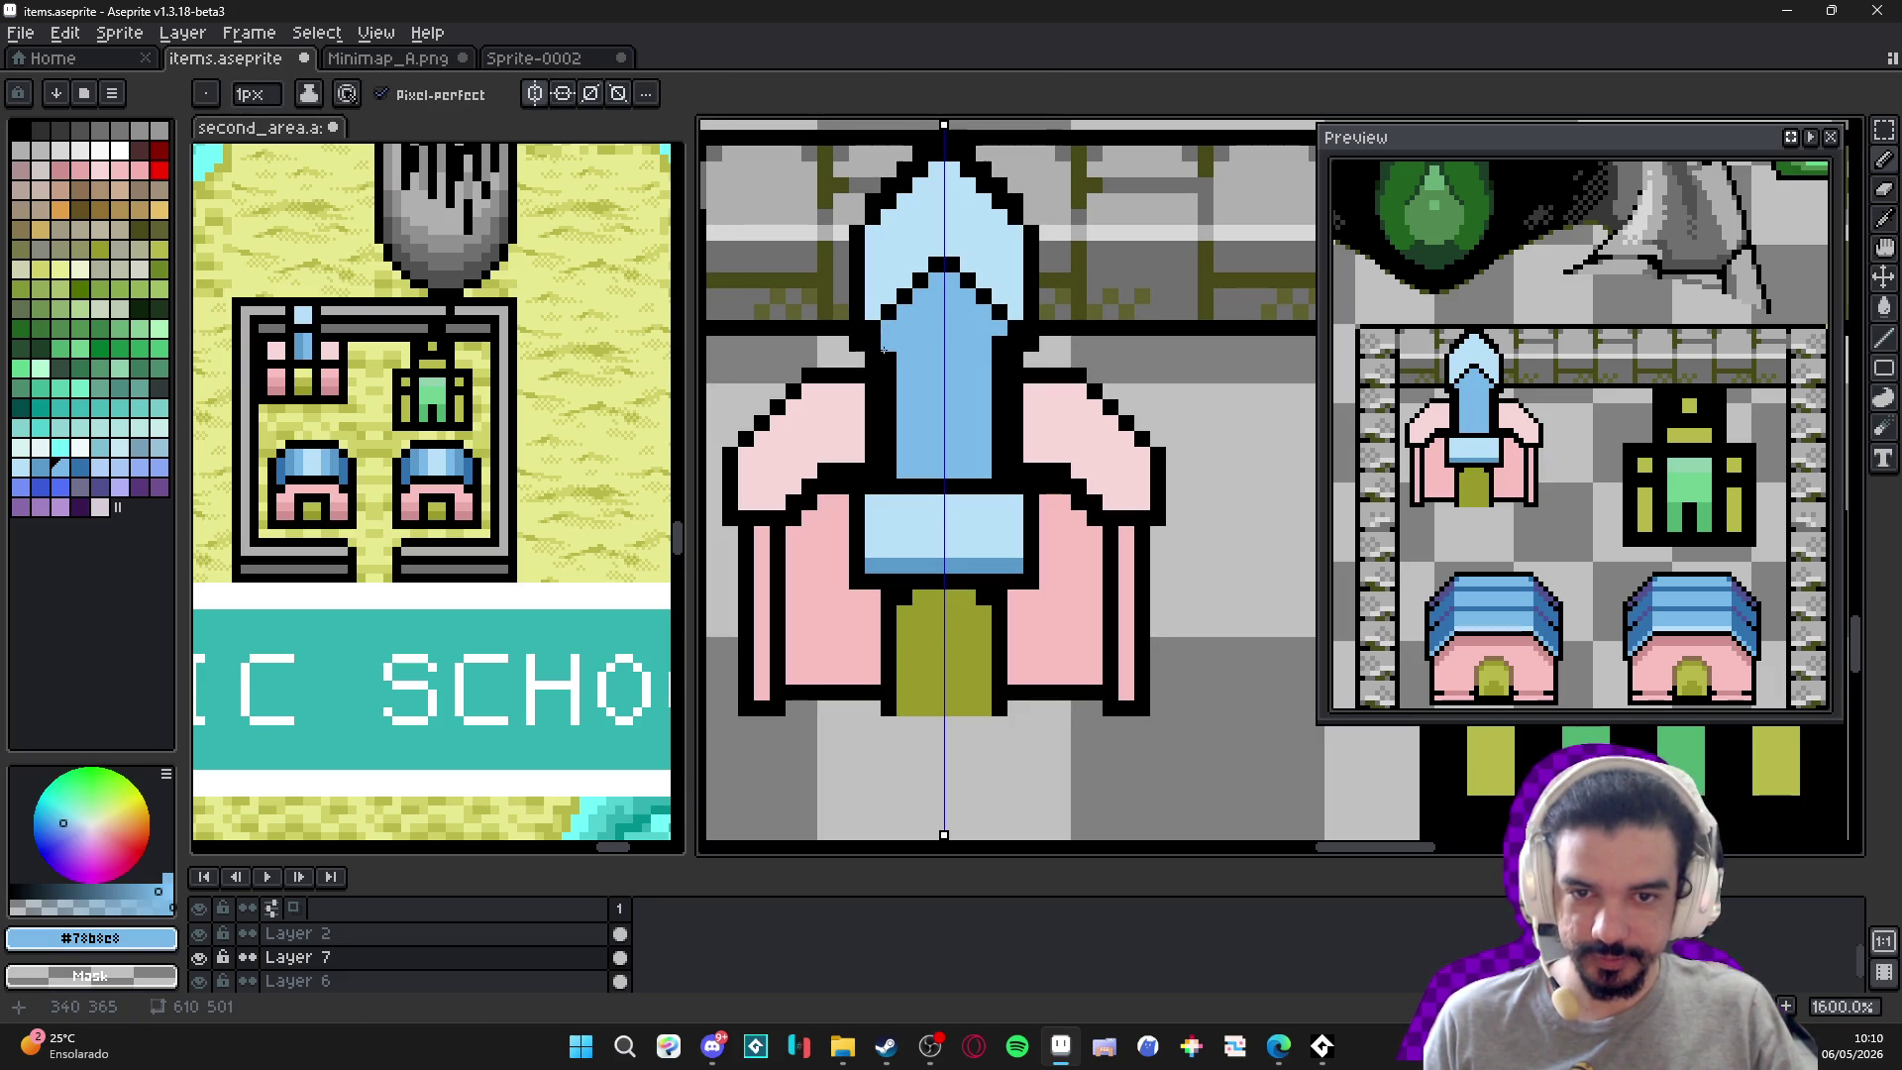
pyautogui.moveTo(883, 348); pyautogui.dragTo(889, 476)
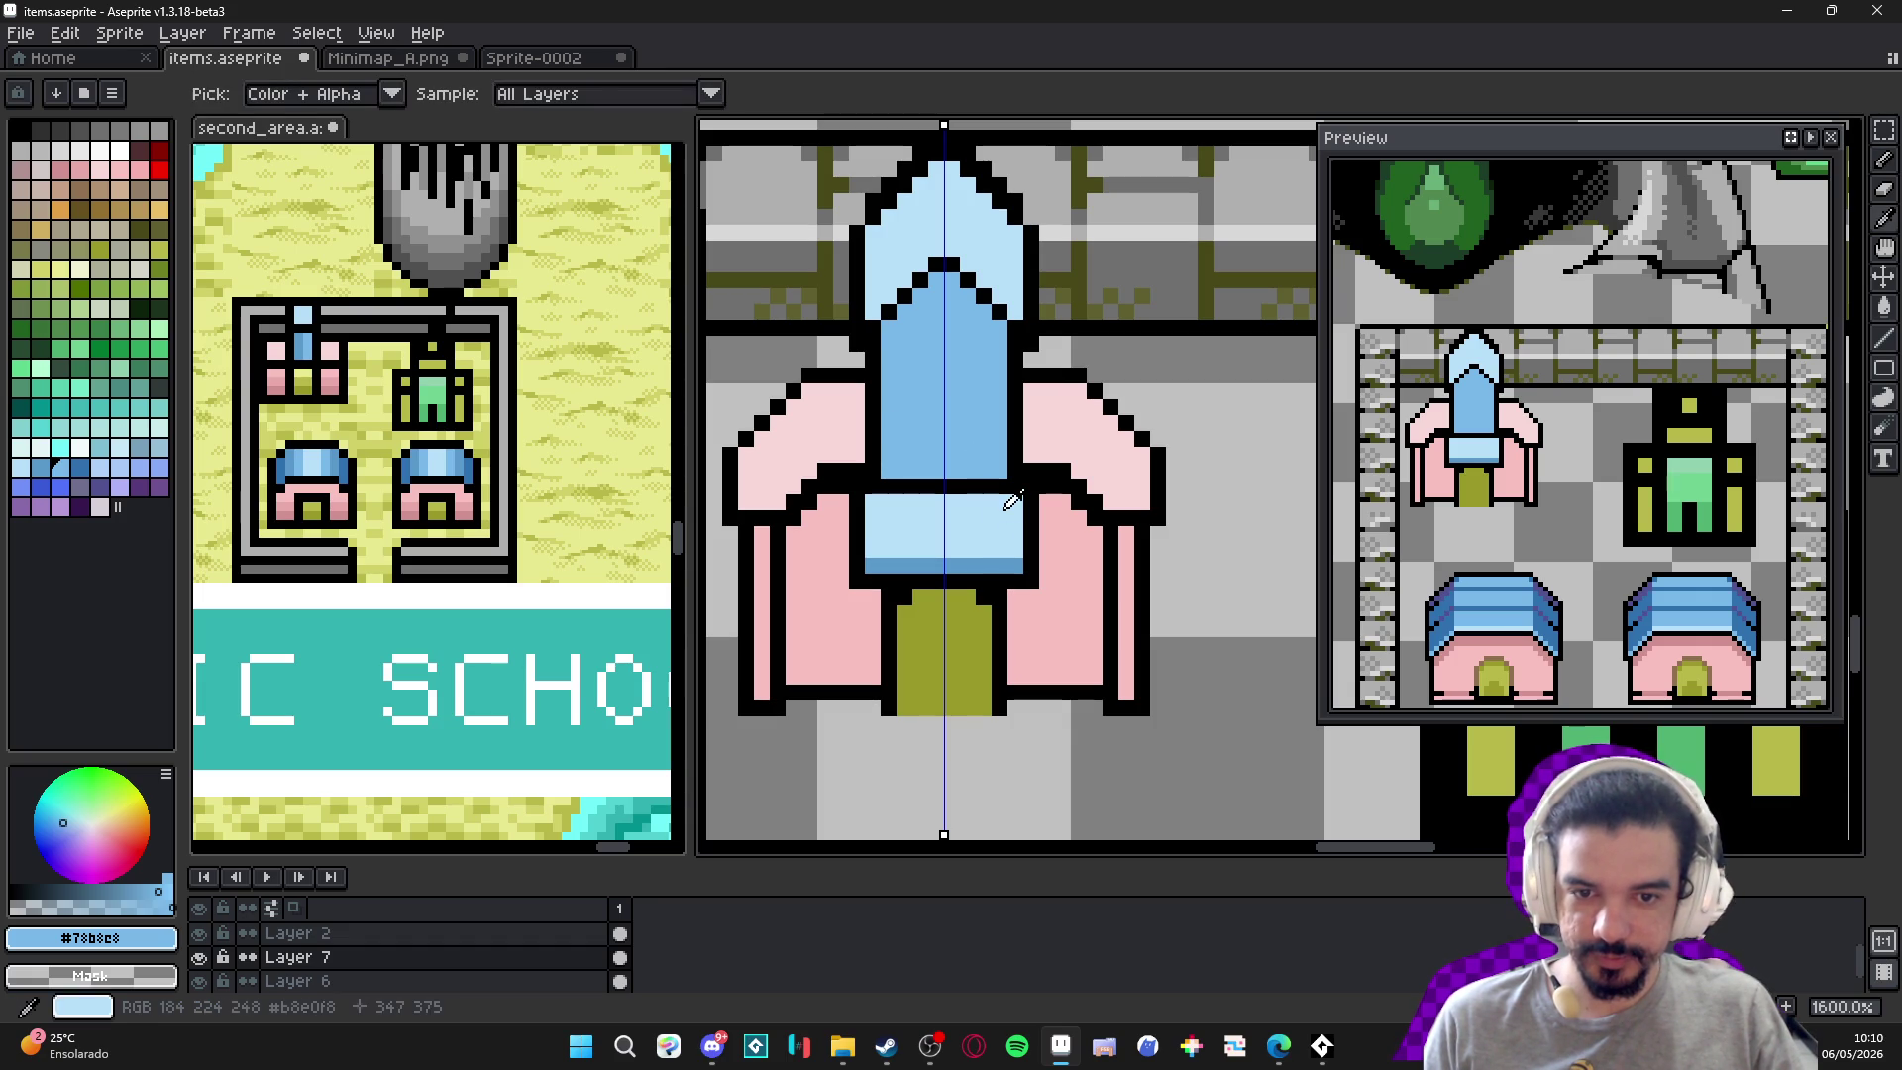
# Paint a deeper blue band beneath the spire and darken pixels near its tip.
pyautogui.click(39, 487)
pyautogui.moveTo(1009, 485); pyautogui.dragTo(887, 485)
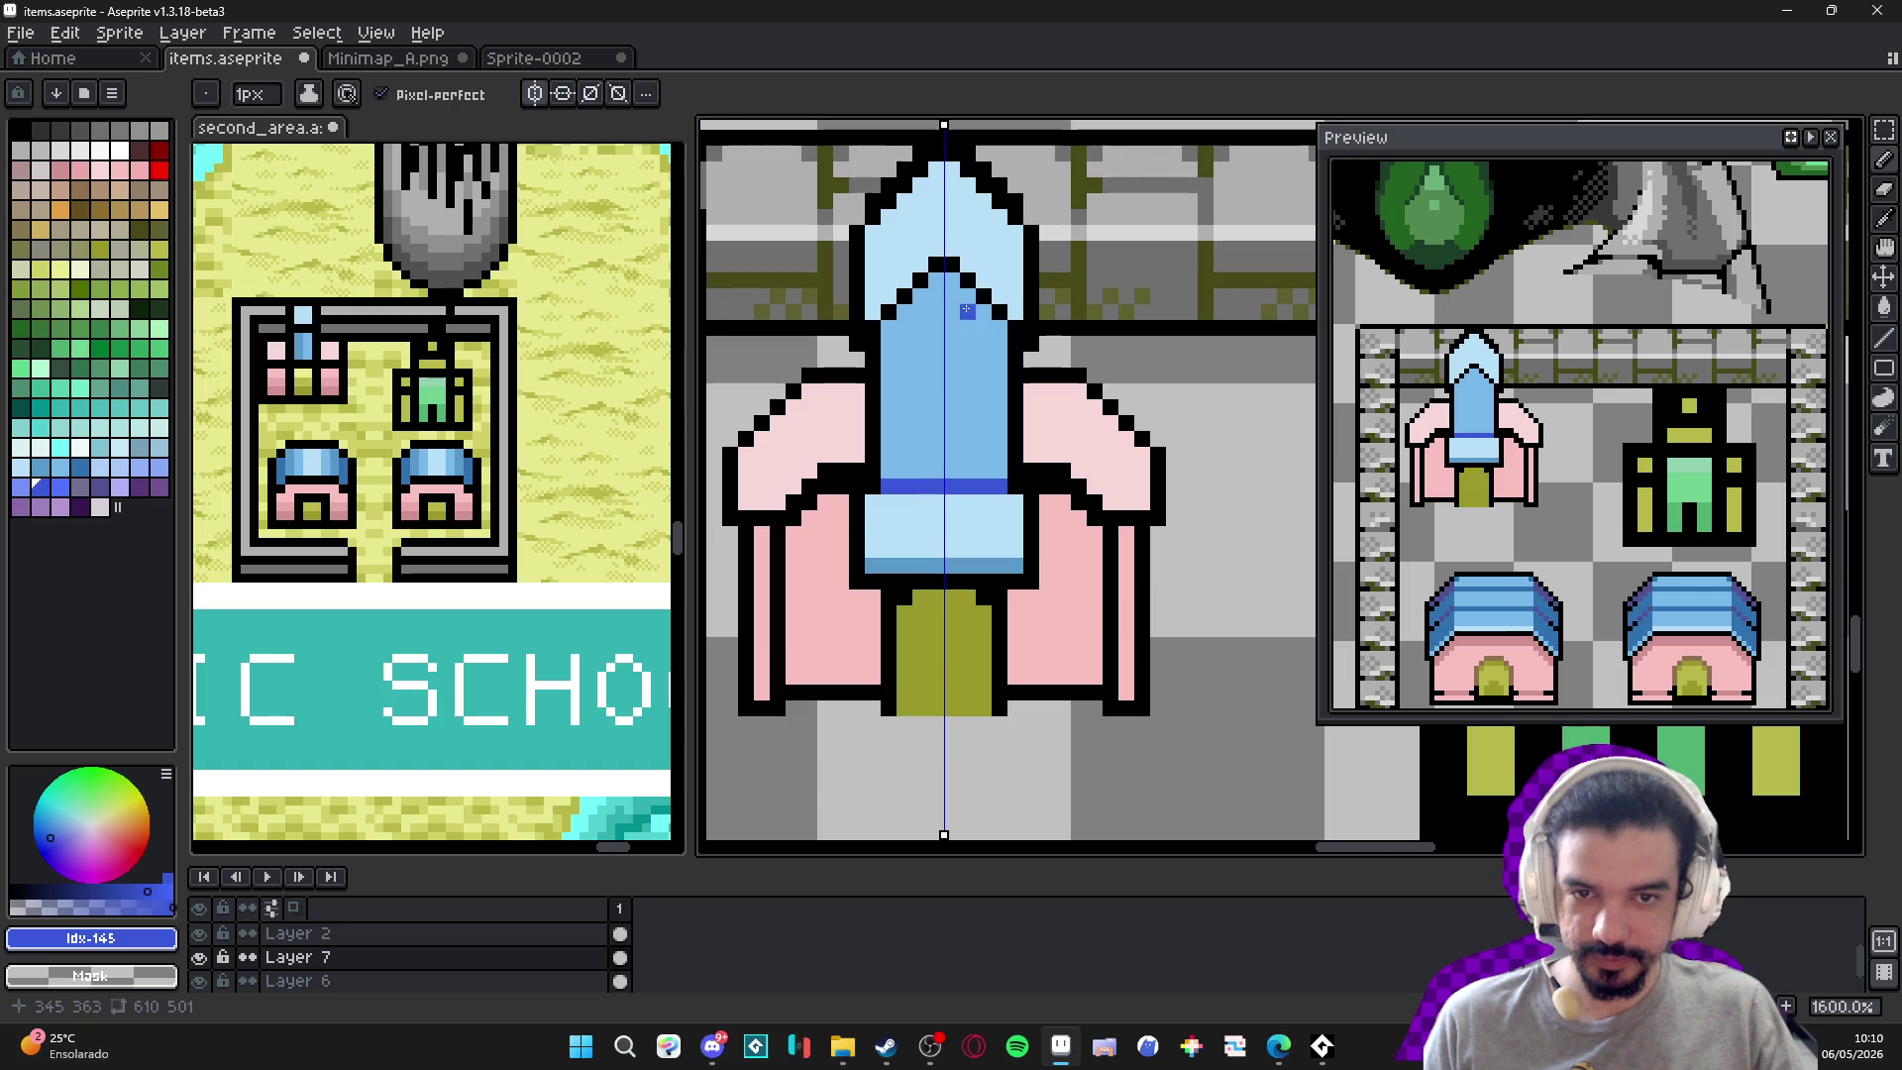
pyautogui.click(79, 466)
pyautogui.click(952, 289)
pyautogui.press('+')
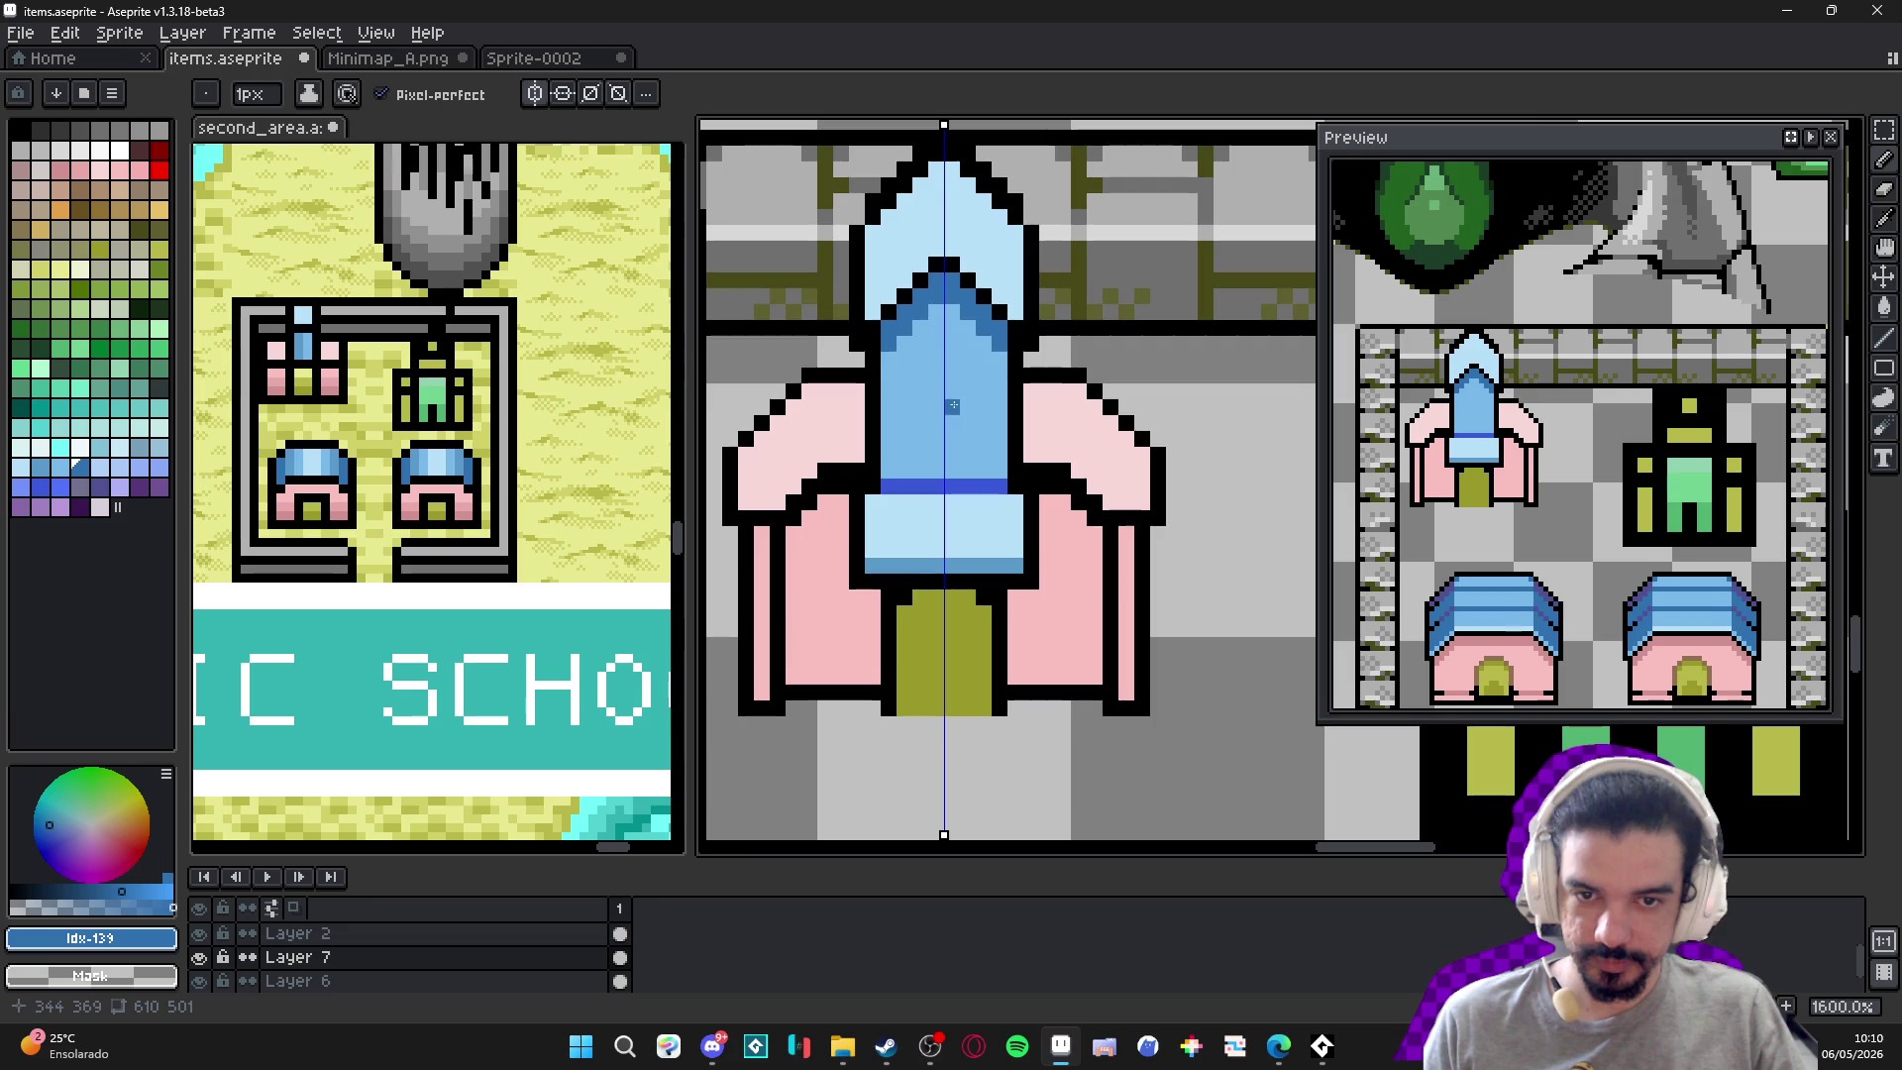
pyautogui.scroll(-3, 981, 362)
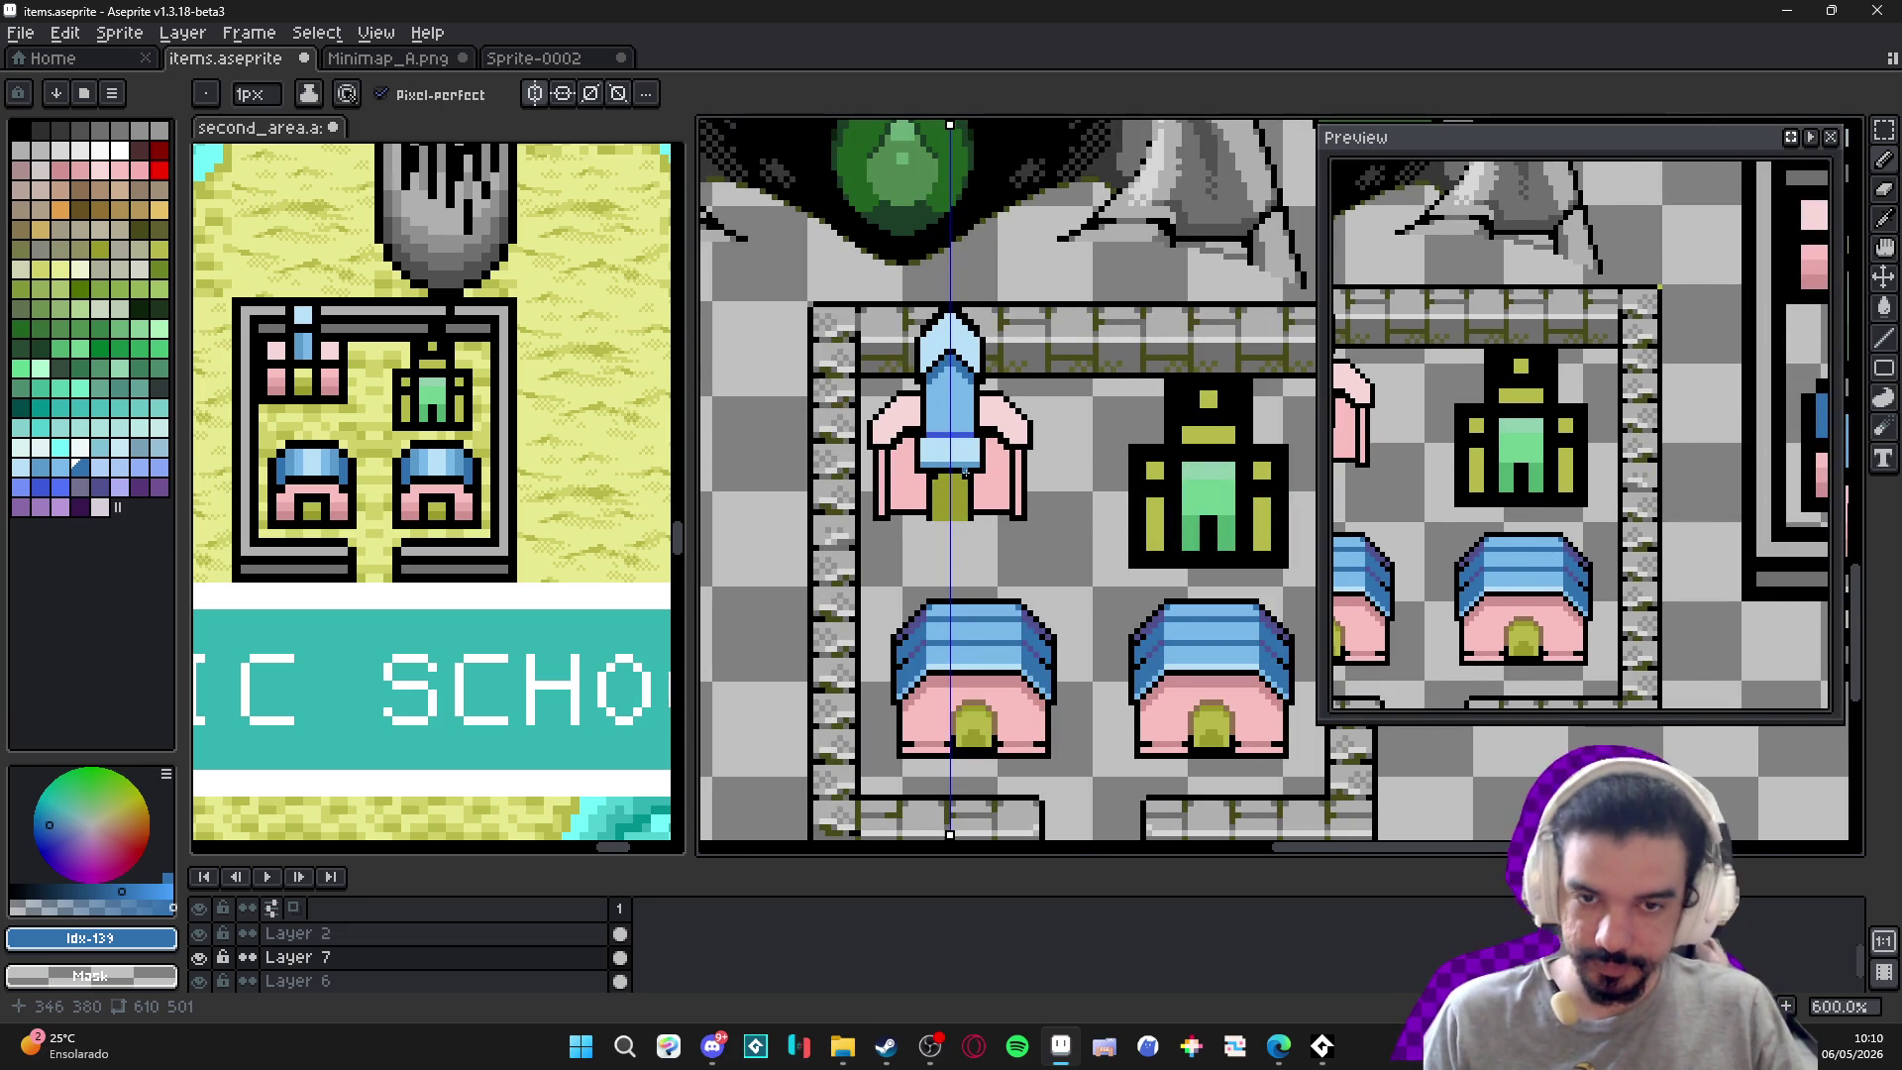
# Turn the wing-corner outline pixels light pink.
pyautogui.scroll(1, 987, 504)
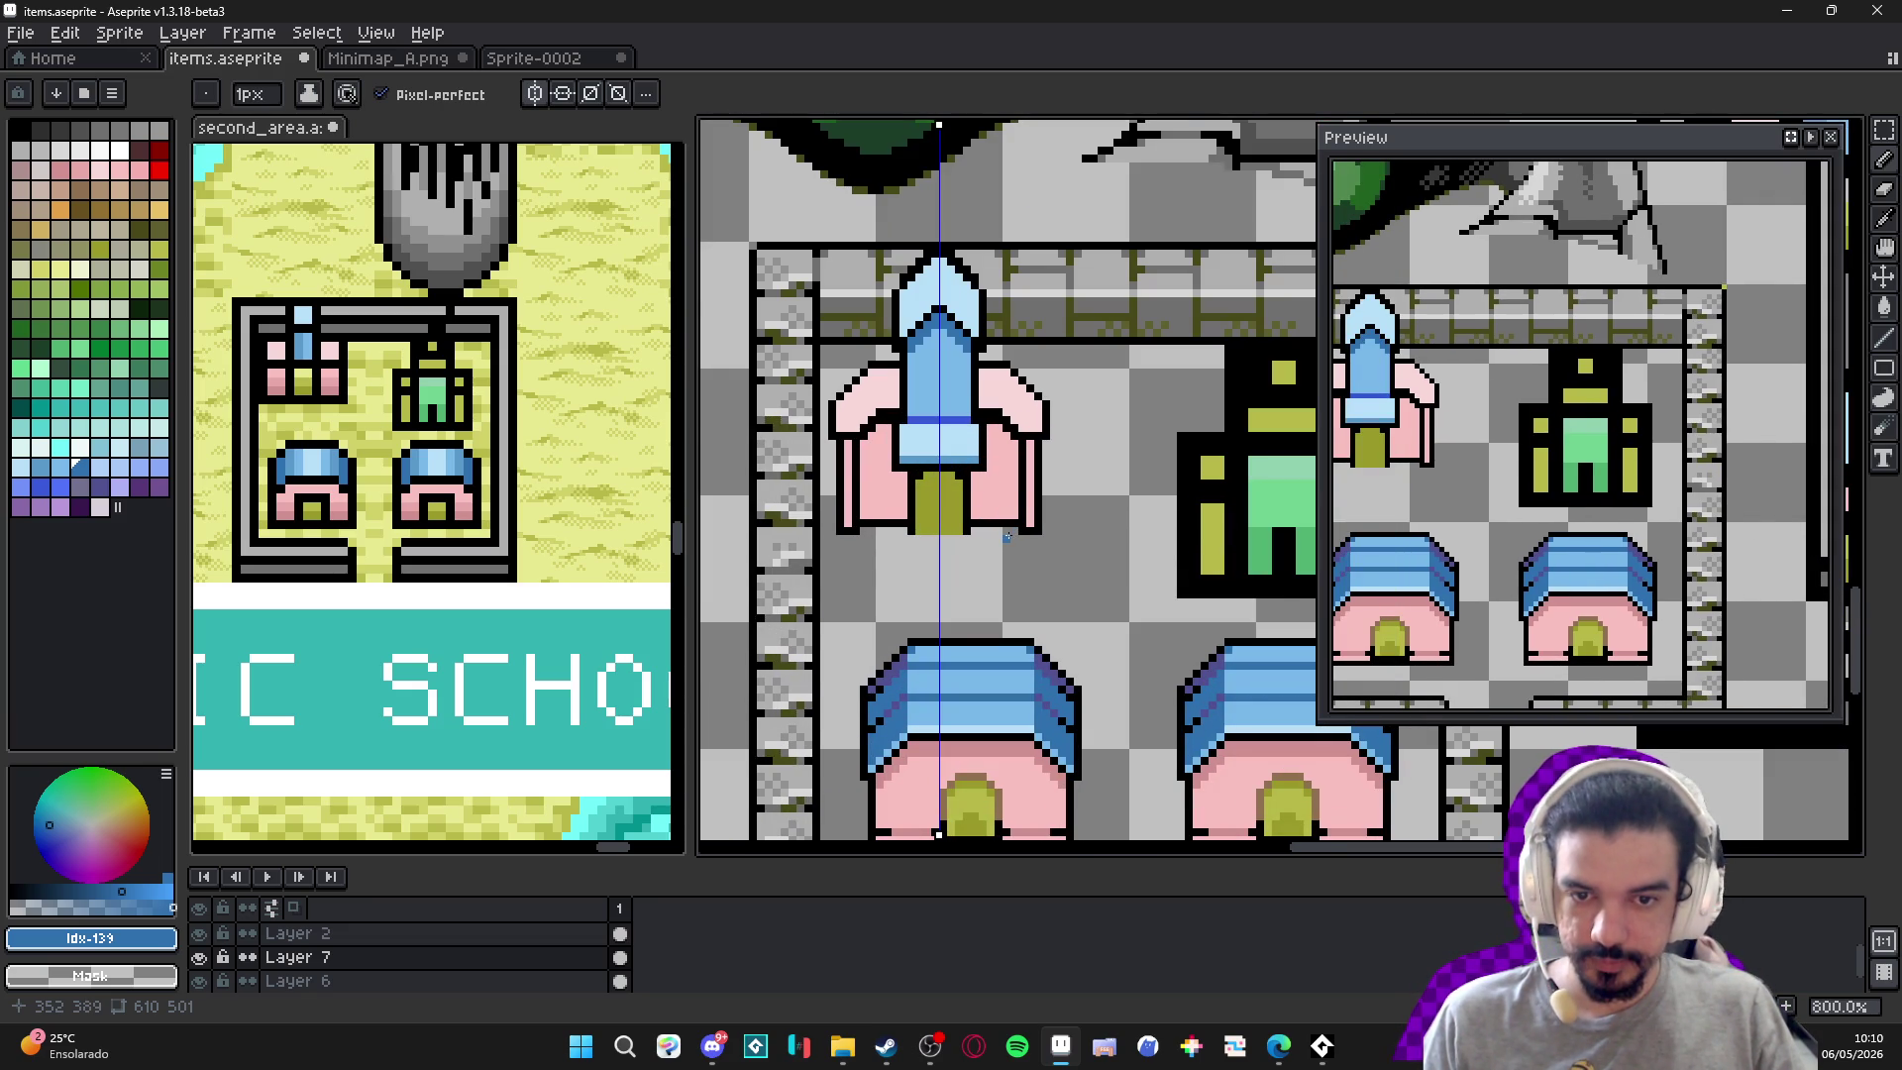
pyautogui.scroll(5, 1008, 466)
pyautogui.keyDown('alt'); pyautogui.click(979, 411); pyautogui.keyUp('alt')
pyautogui.keyDown('alt'); pyautogui.click(971, 357); pyautogui.keyUp('alt')
pyautogui.moveTo(995, 374); pyautogui.dragTo(970, 382)
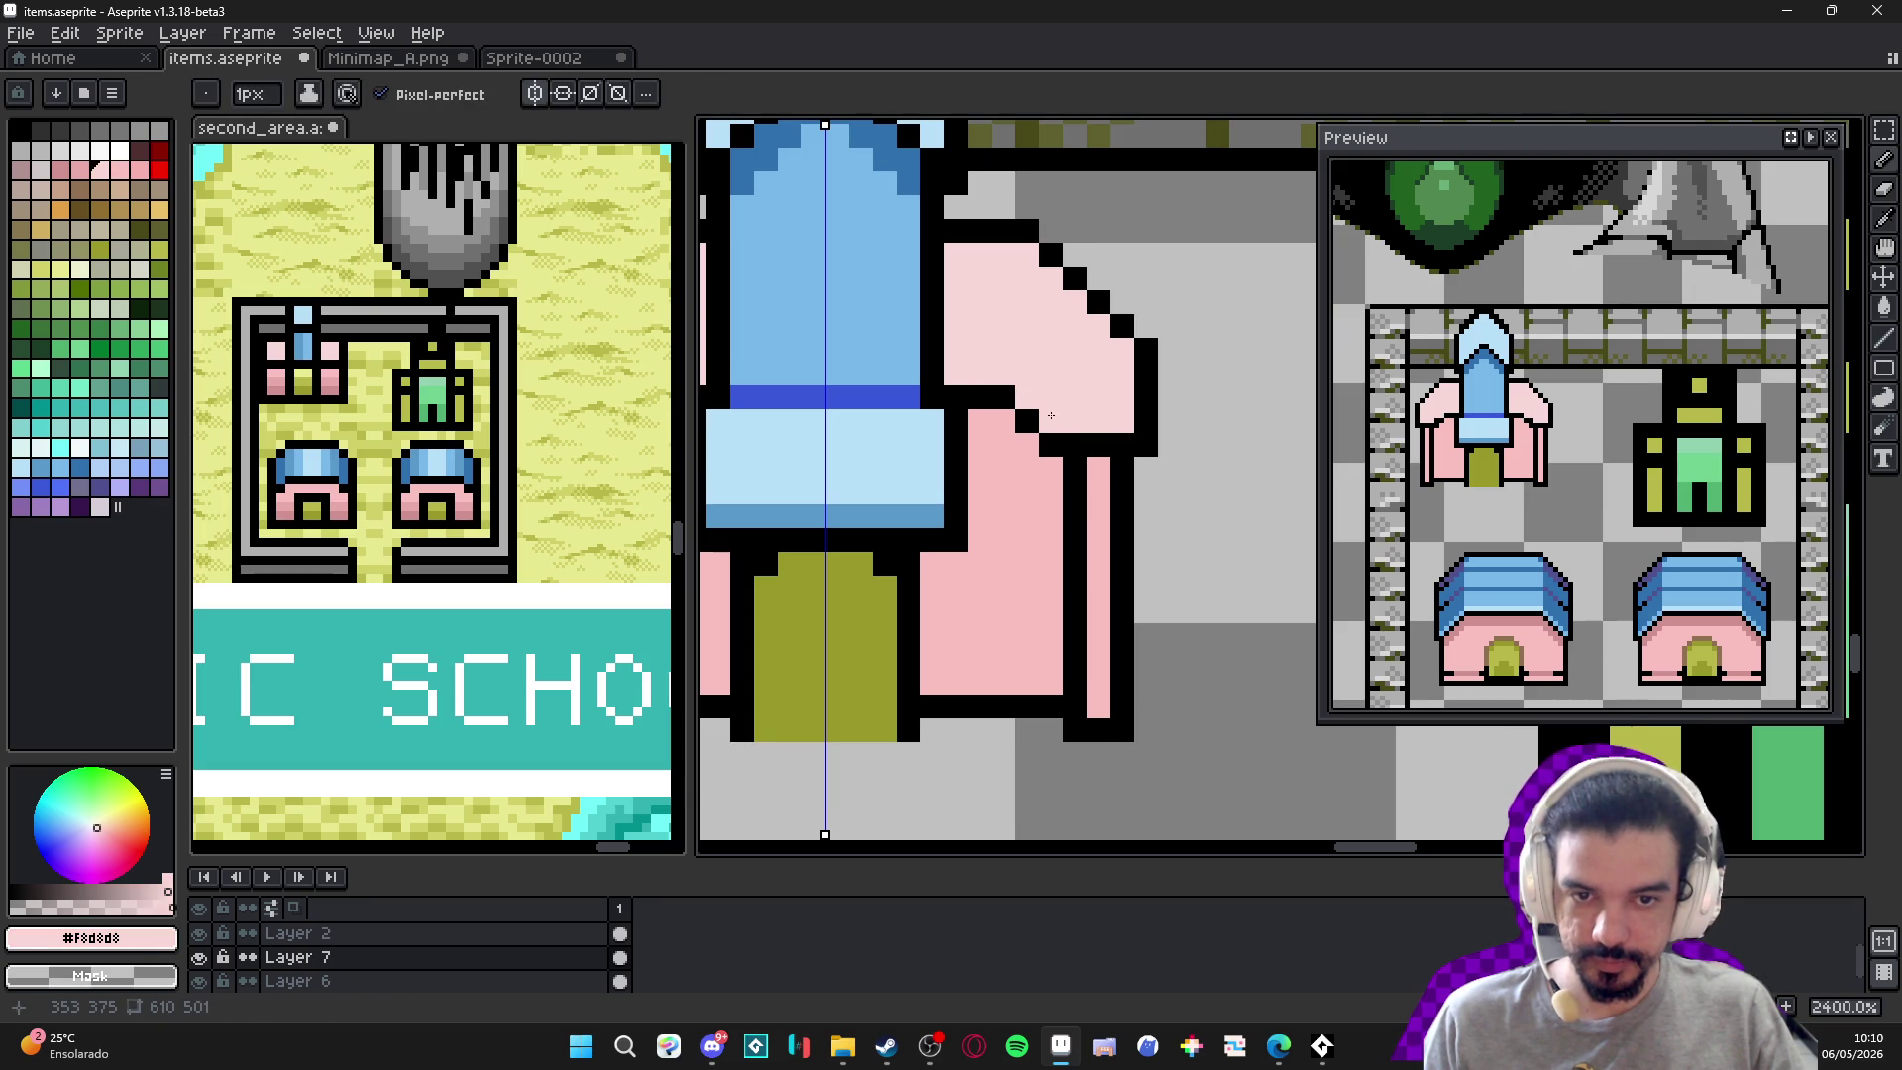
# Recolour a black outline pixel on the wings pink, mirrored by symmetry.
pyautogui.scroll(-5, 1051, 415)
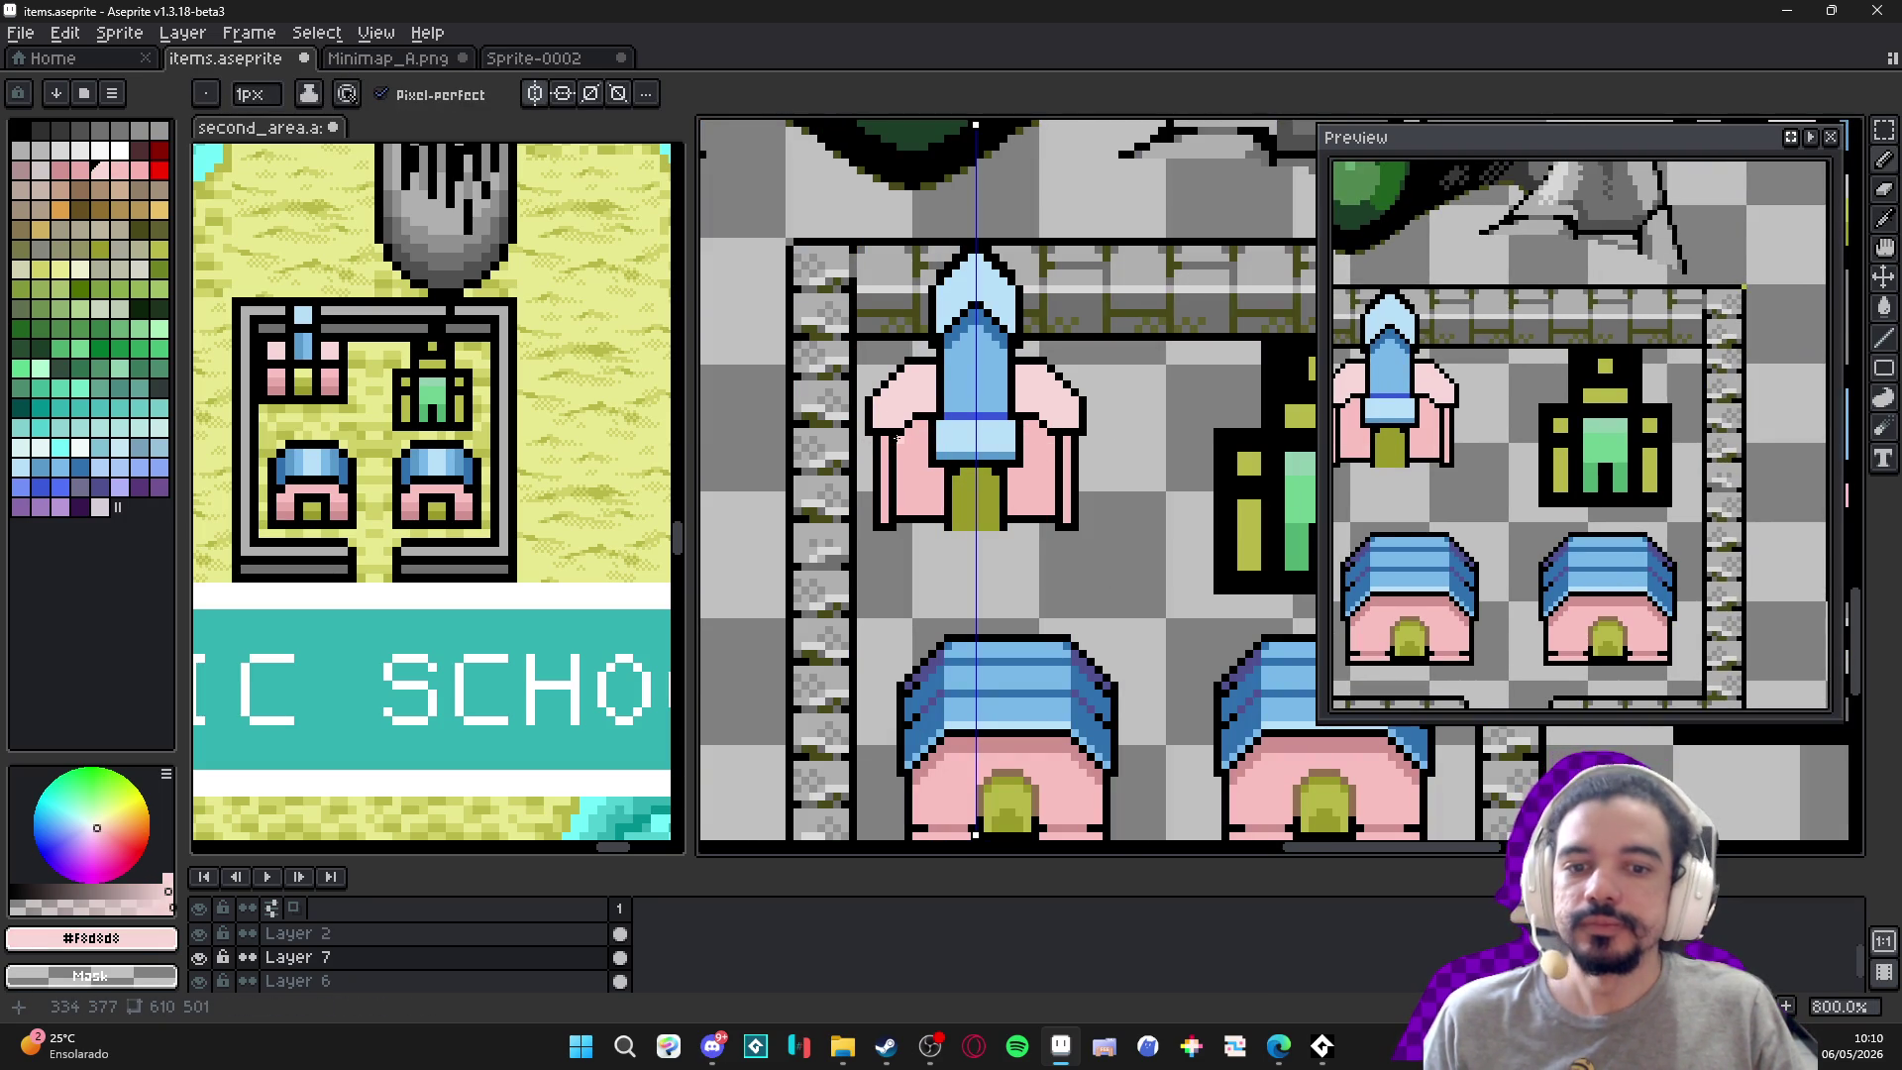
pyautogui.scroll(3, 957, 423)
pyautogui.keyDown('alt'); pyautogui.click(894, 408); pyautogui.keyUp('alt')
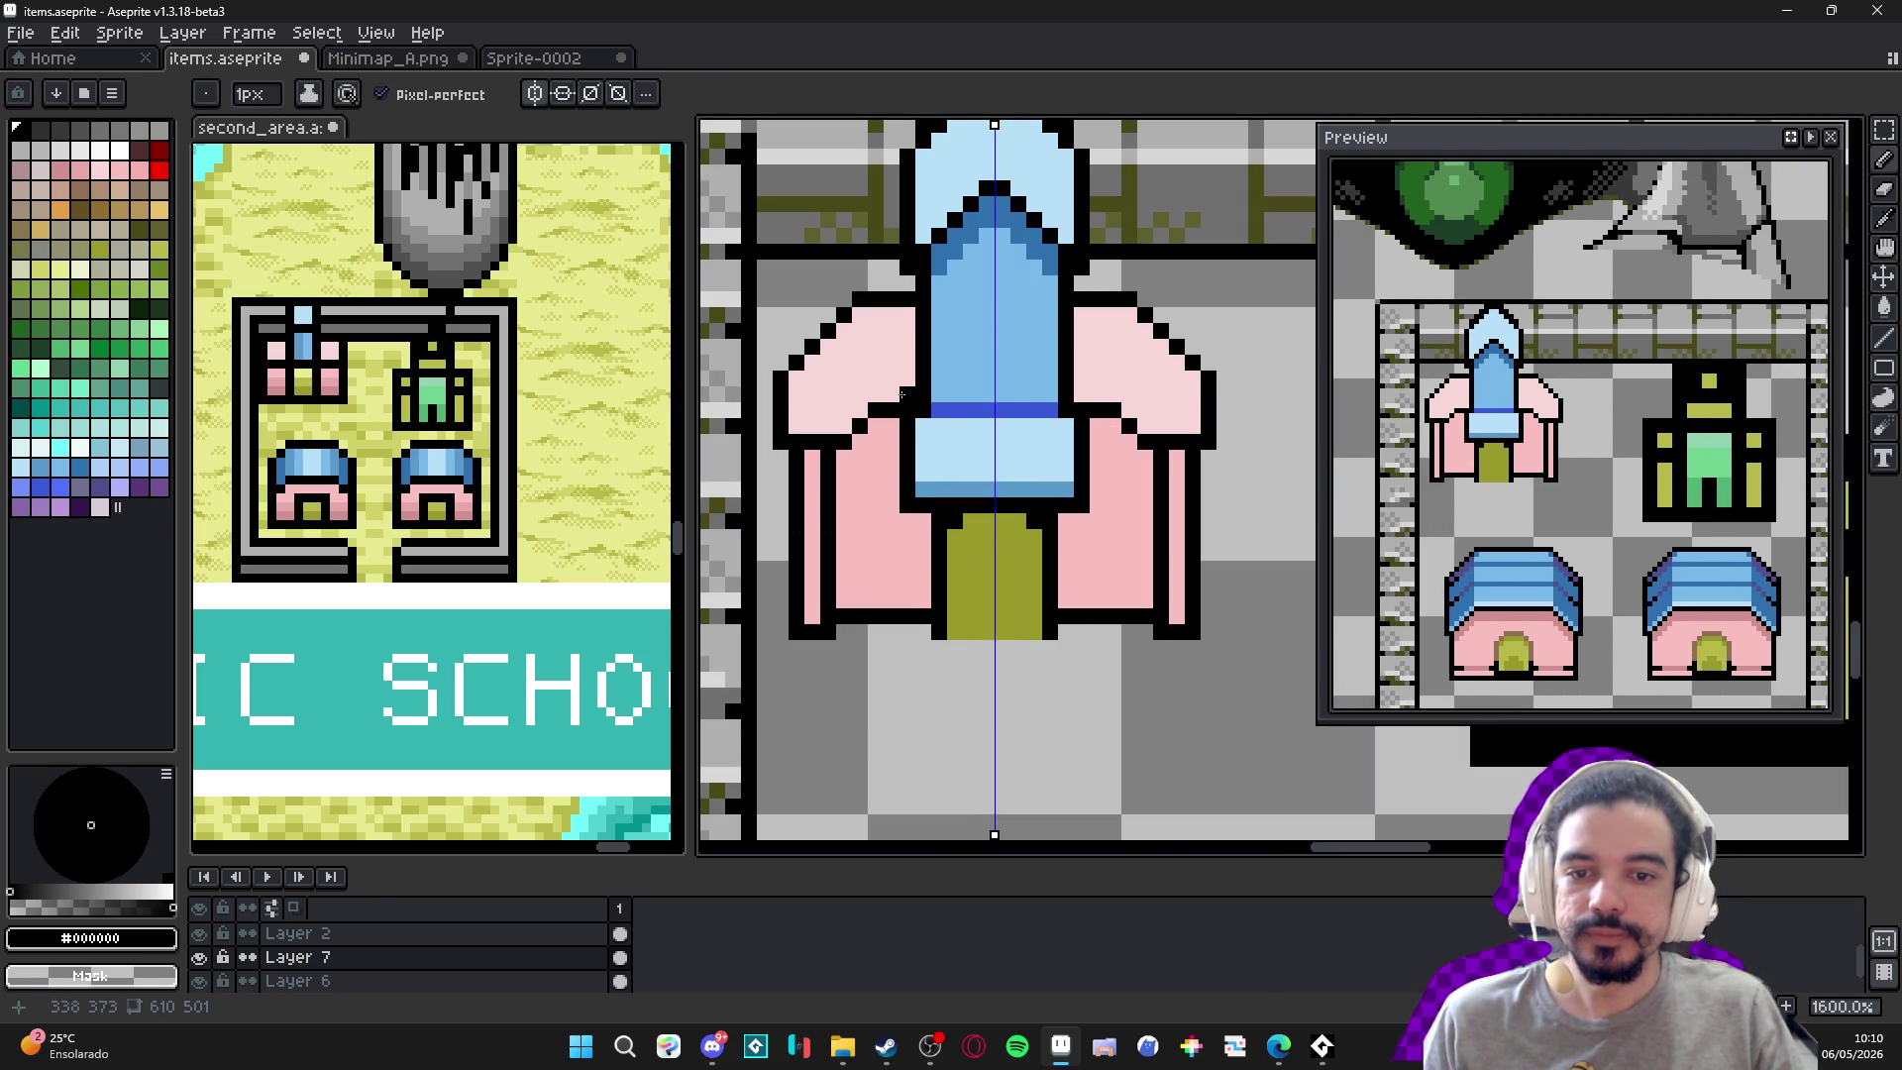
pyautogui.scroll(-3, 957, 449)
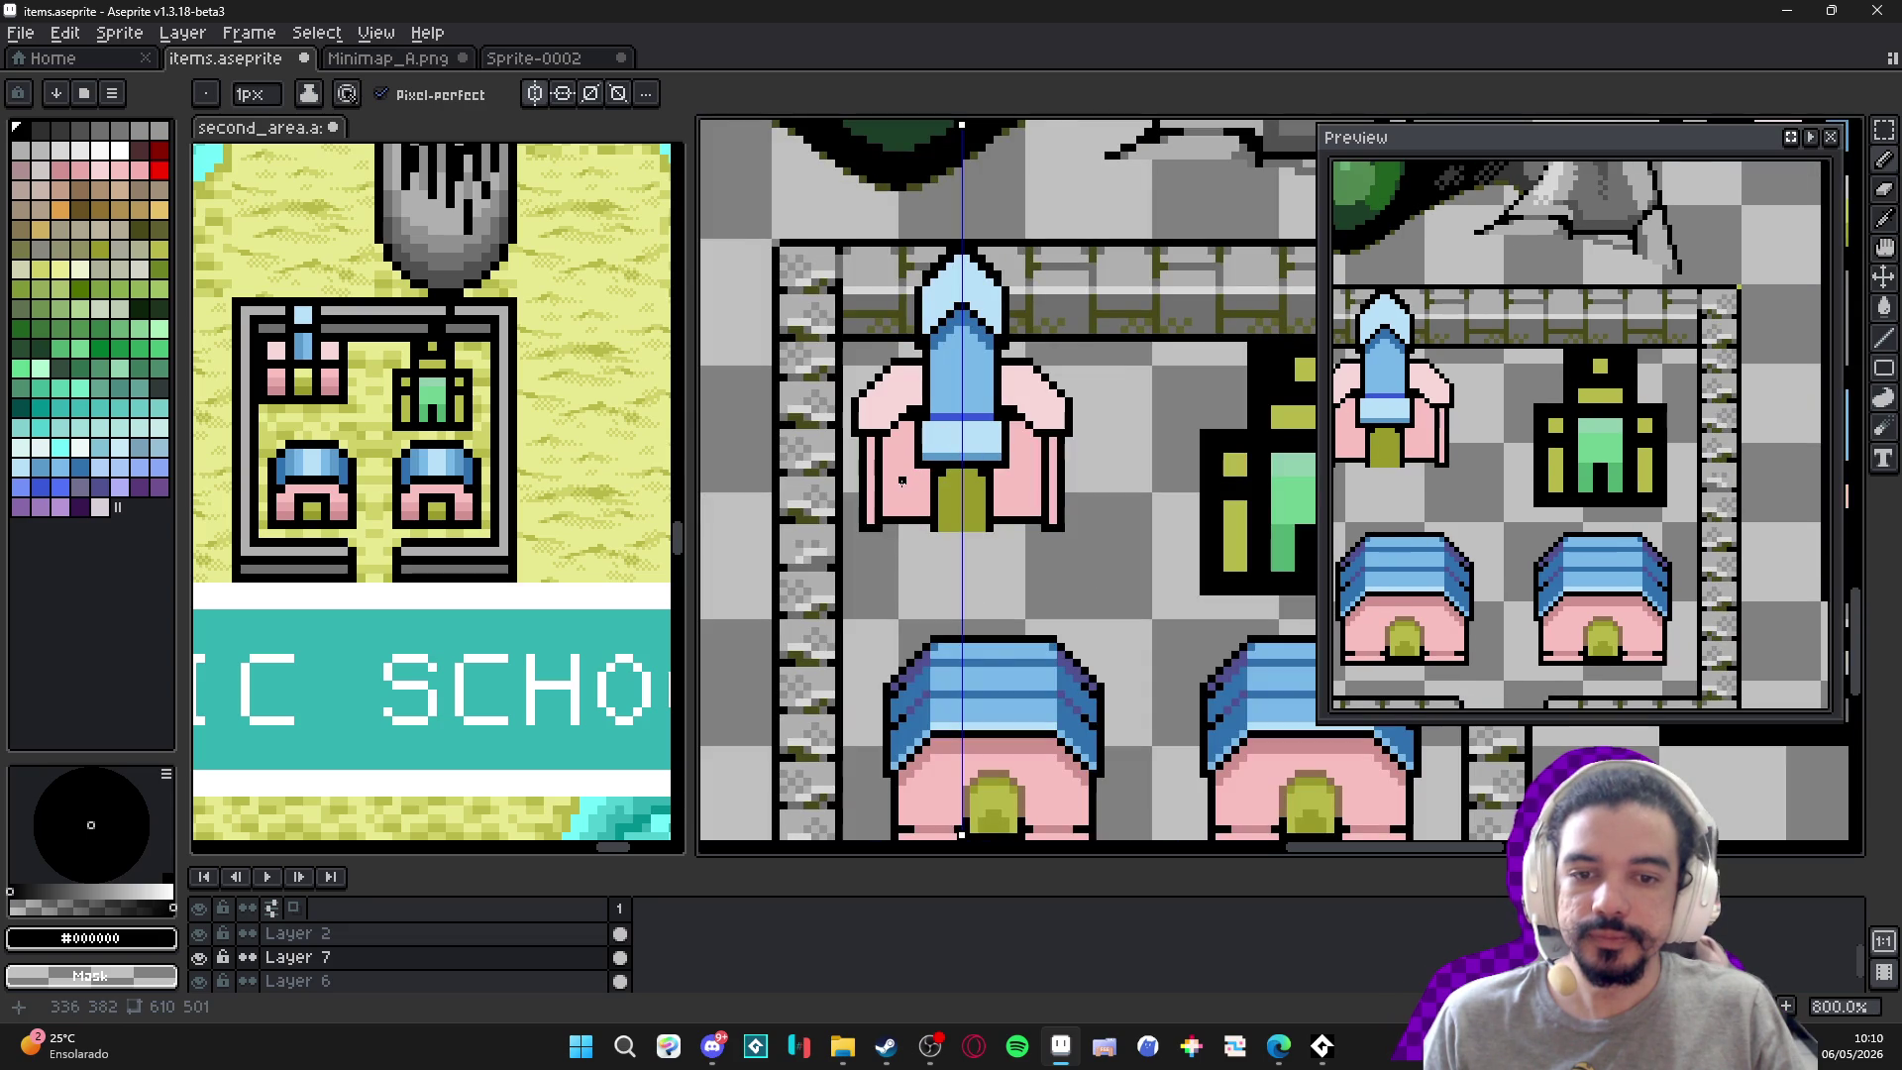
pyautogui.scroll(3, 995, 518)
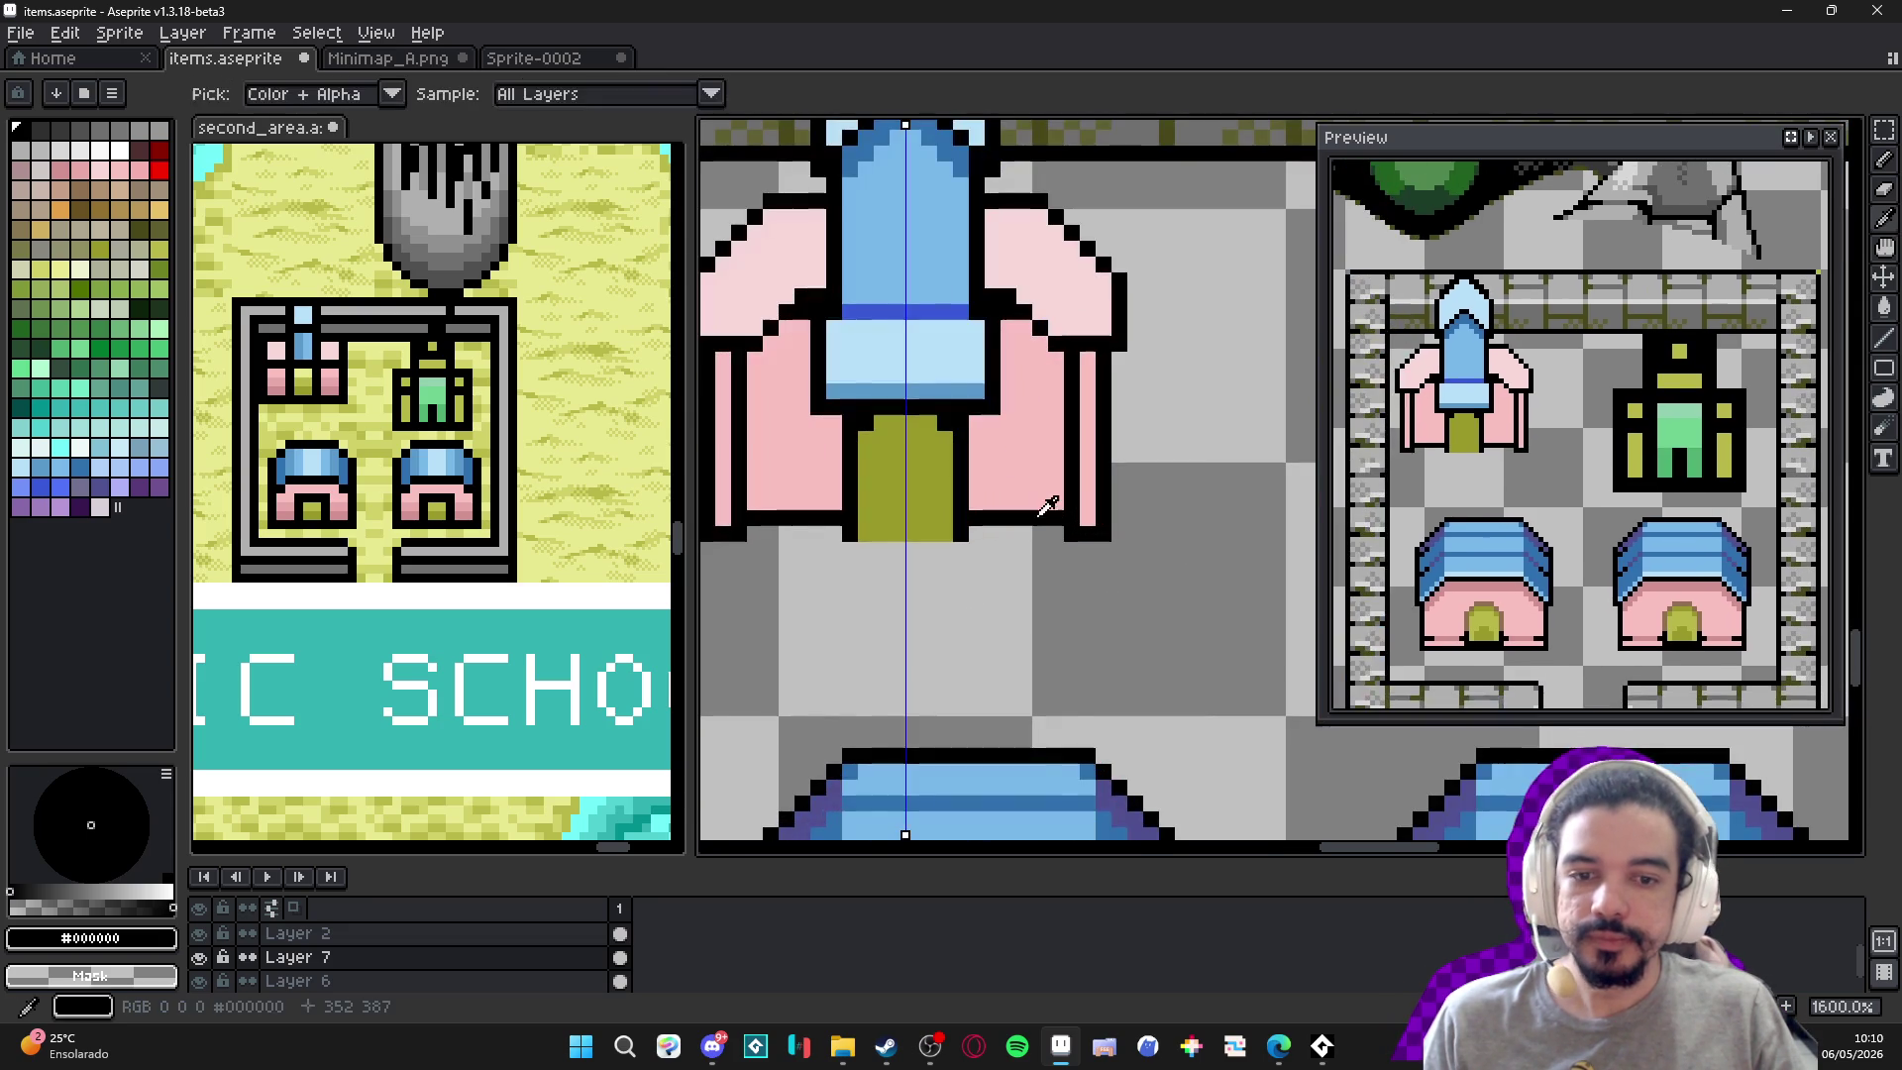
pyautogui.keyDown('alt'); pyautogui.click(976, 513); pyautogui.keyUp('alt')
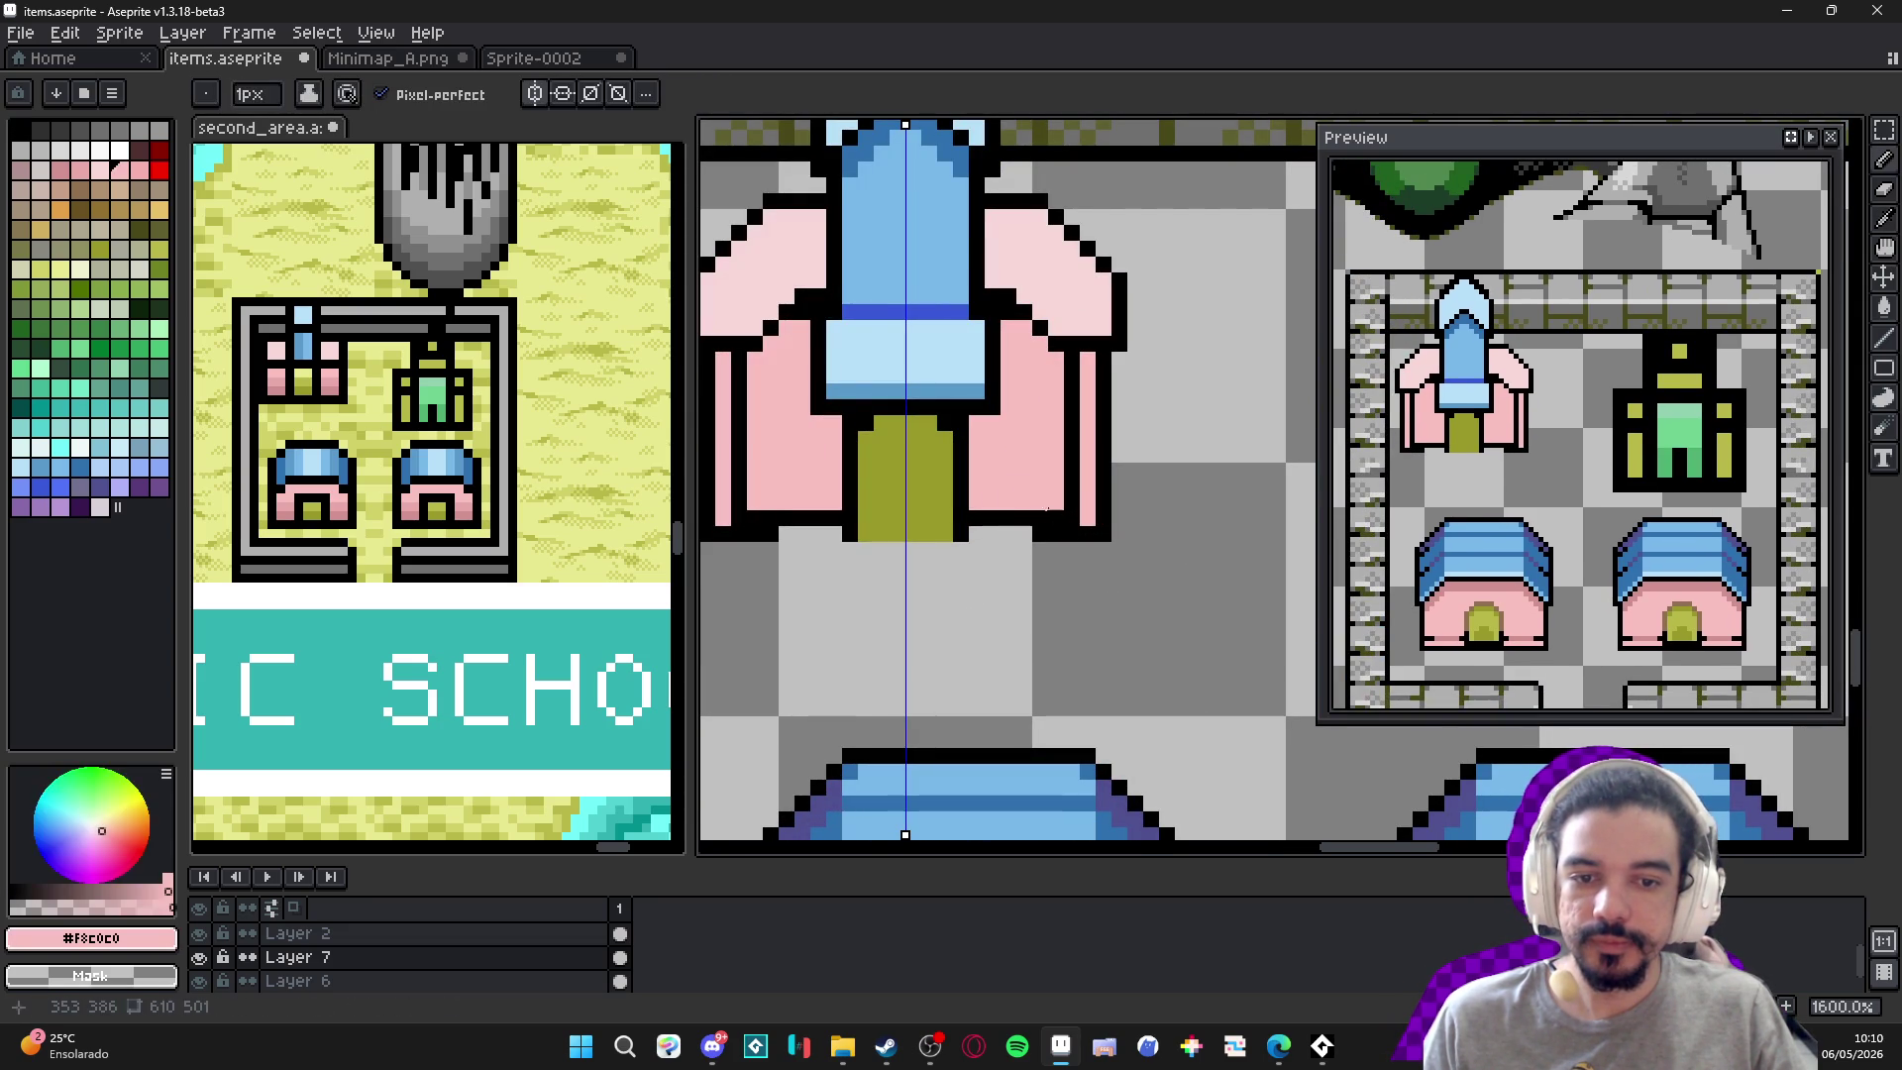
pyautogui.scroll(-4, 1039, 517)
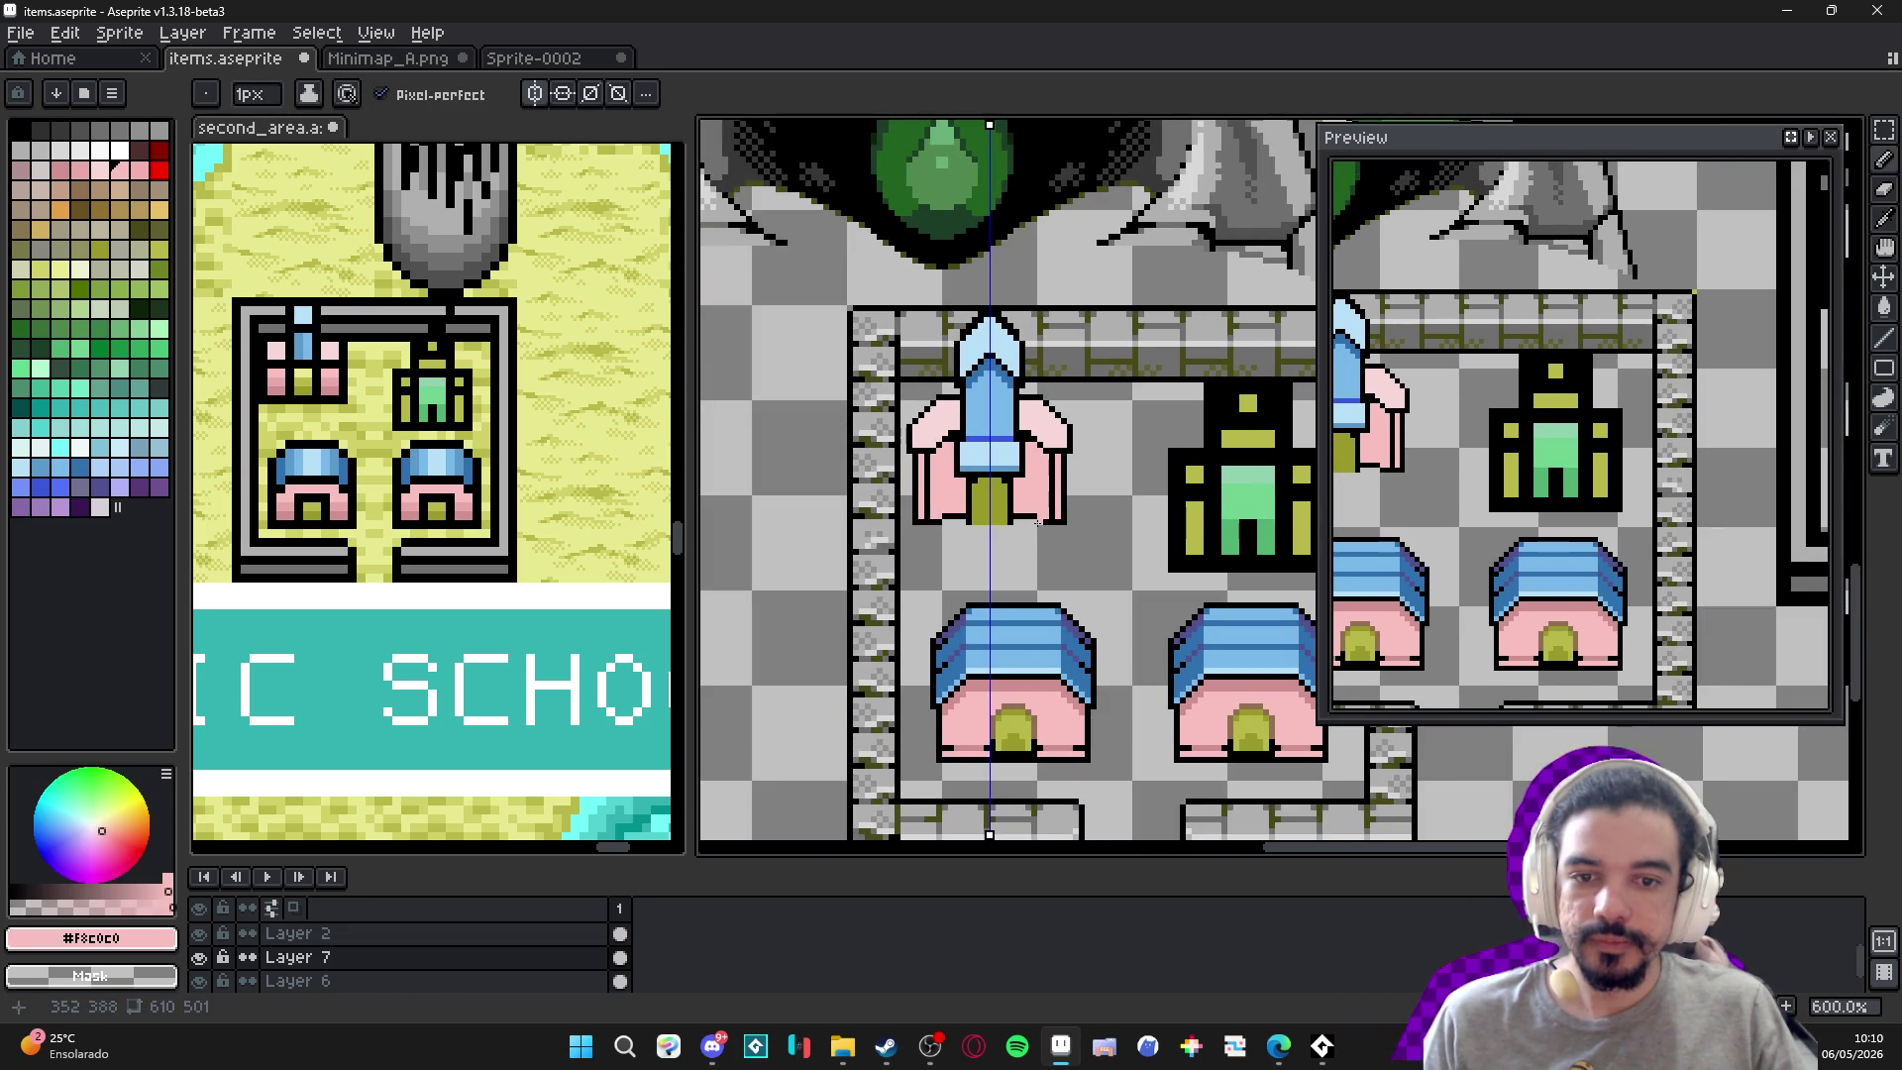
pyautogui.scroll(-2, 1022, 511)
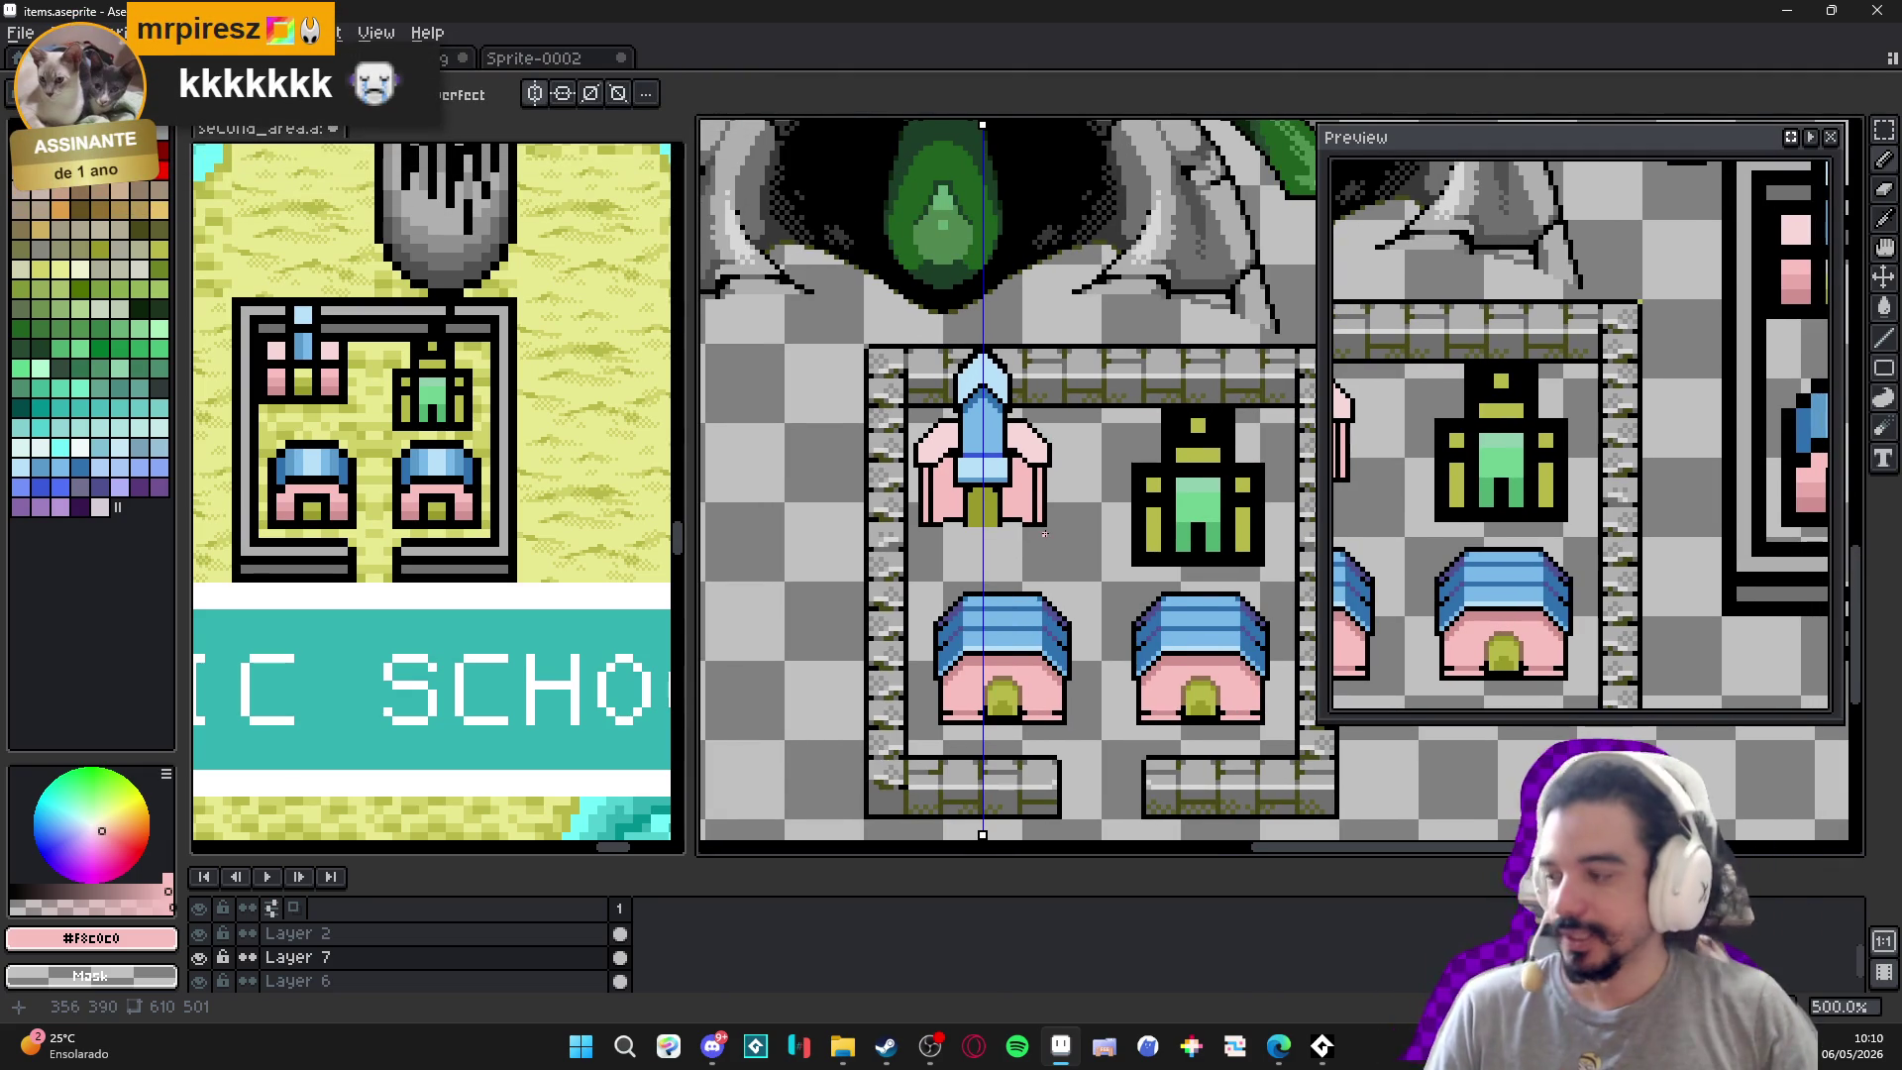
pyautogui.scroll(5, 1001, 513)
pyautogui.click(985, 511)
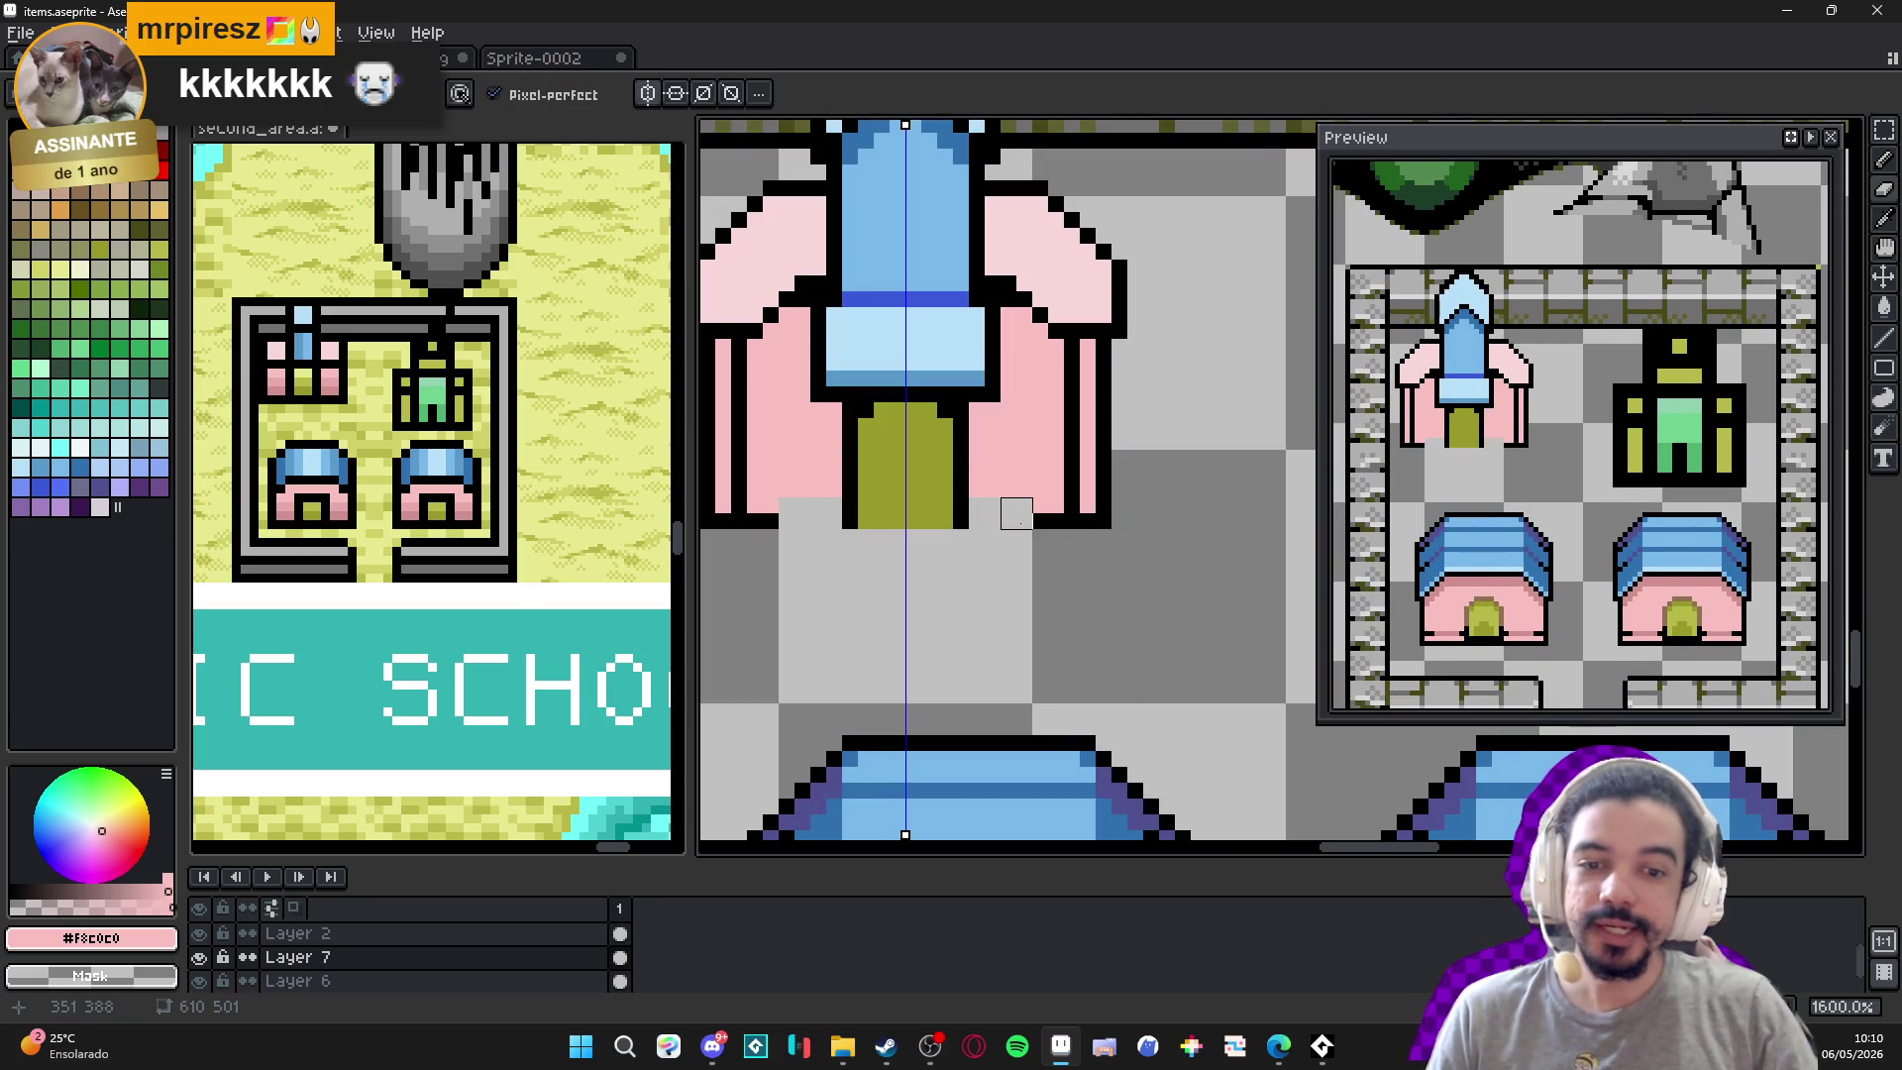
# Back on the Pencil, sample the light blue from the roof.
pyautogui.press('b')
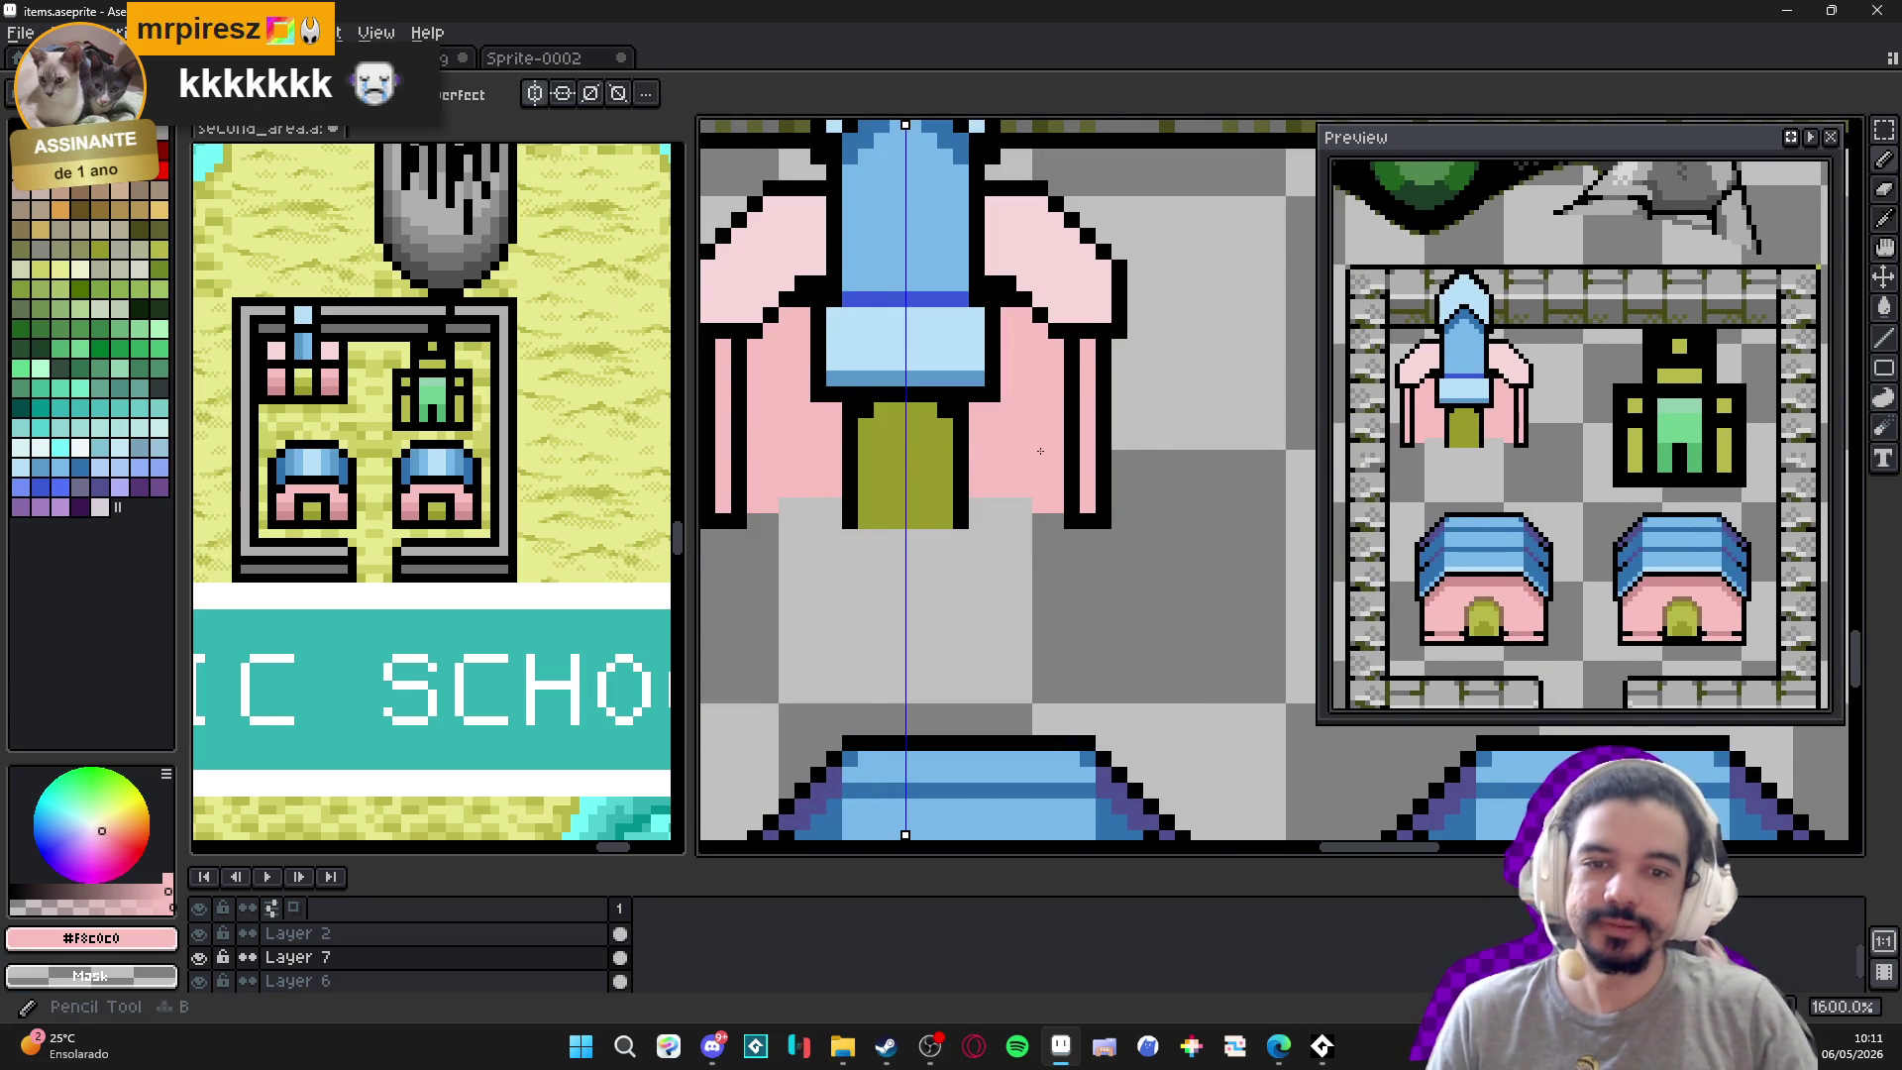
pyautogui.scroll(-2, 1000, 426)
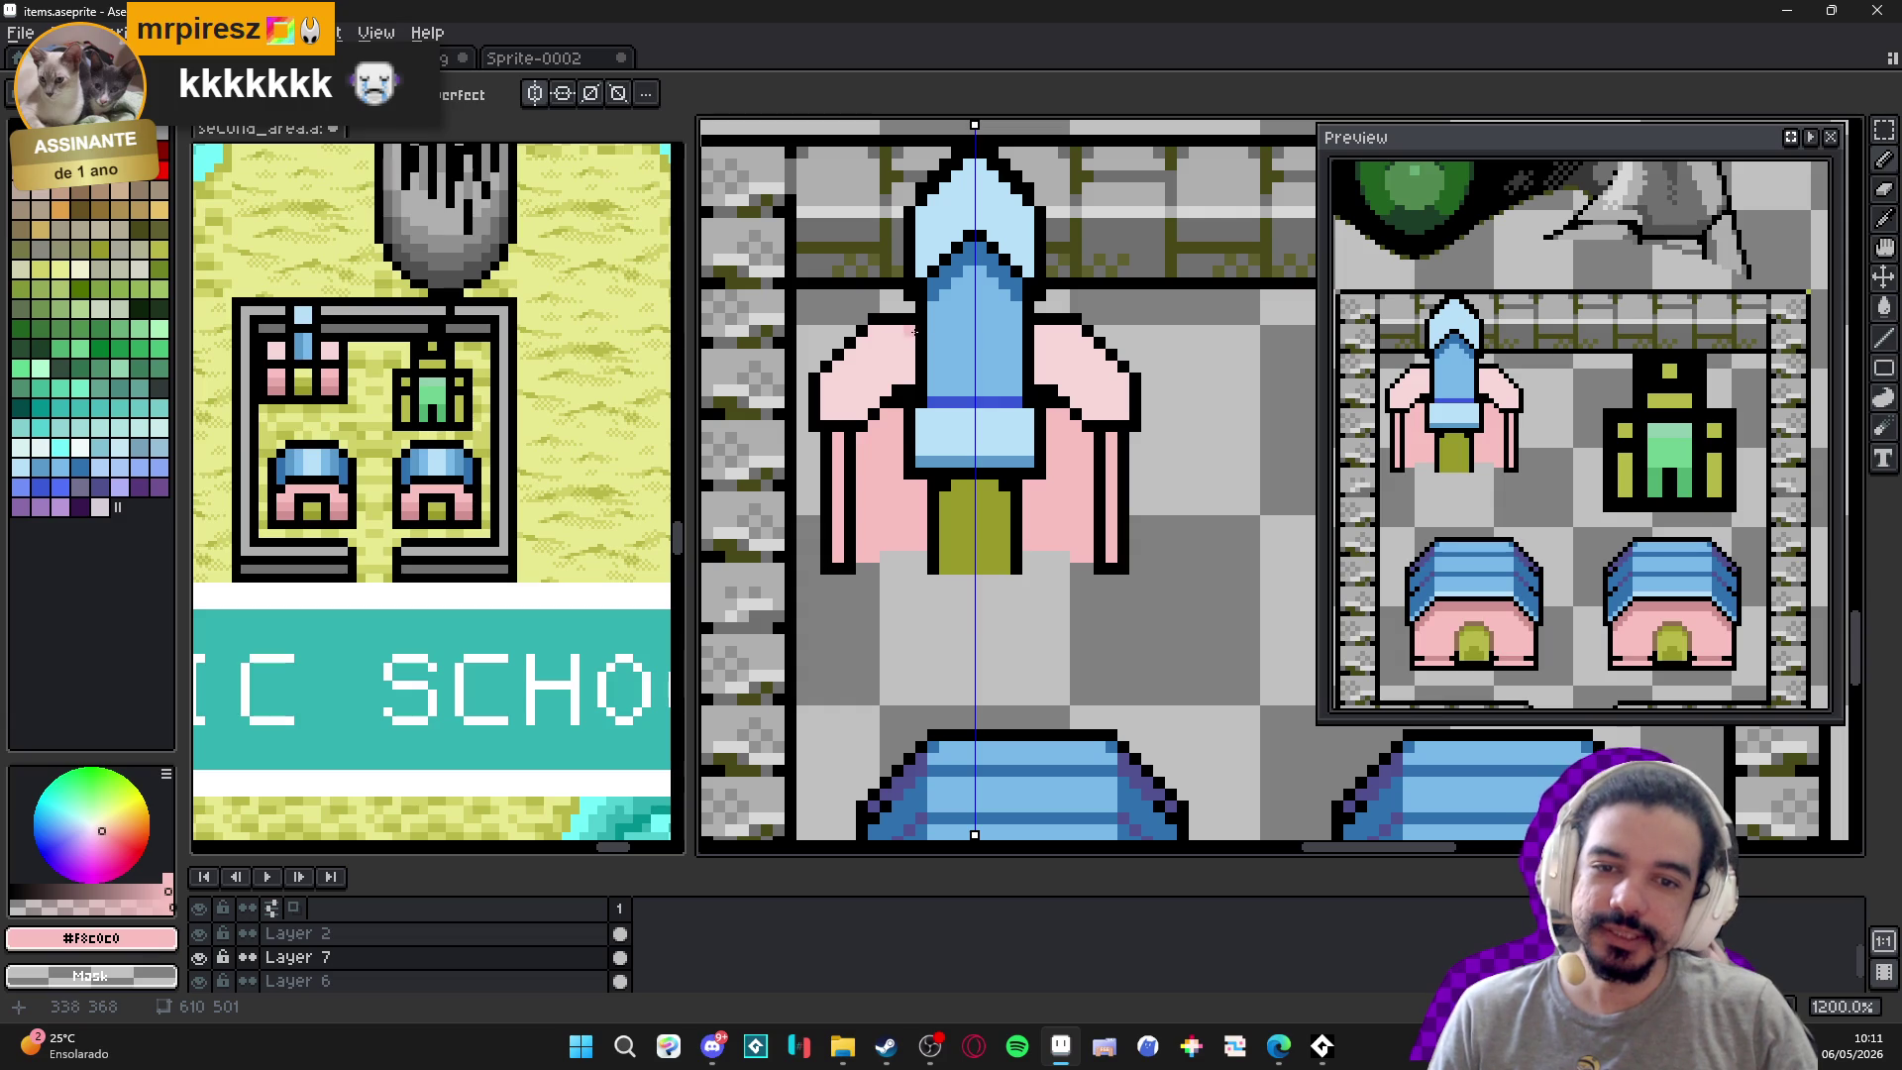
pyautogui.keyDown('alt'); pyautogui.click(924, 259); pyautogui.keyUp('alt')
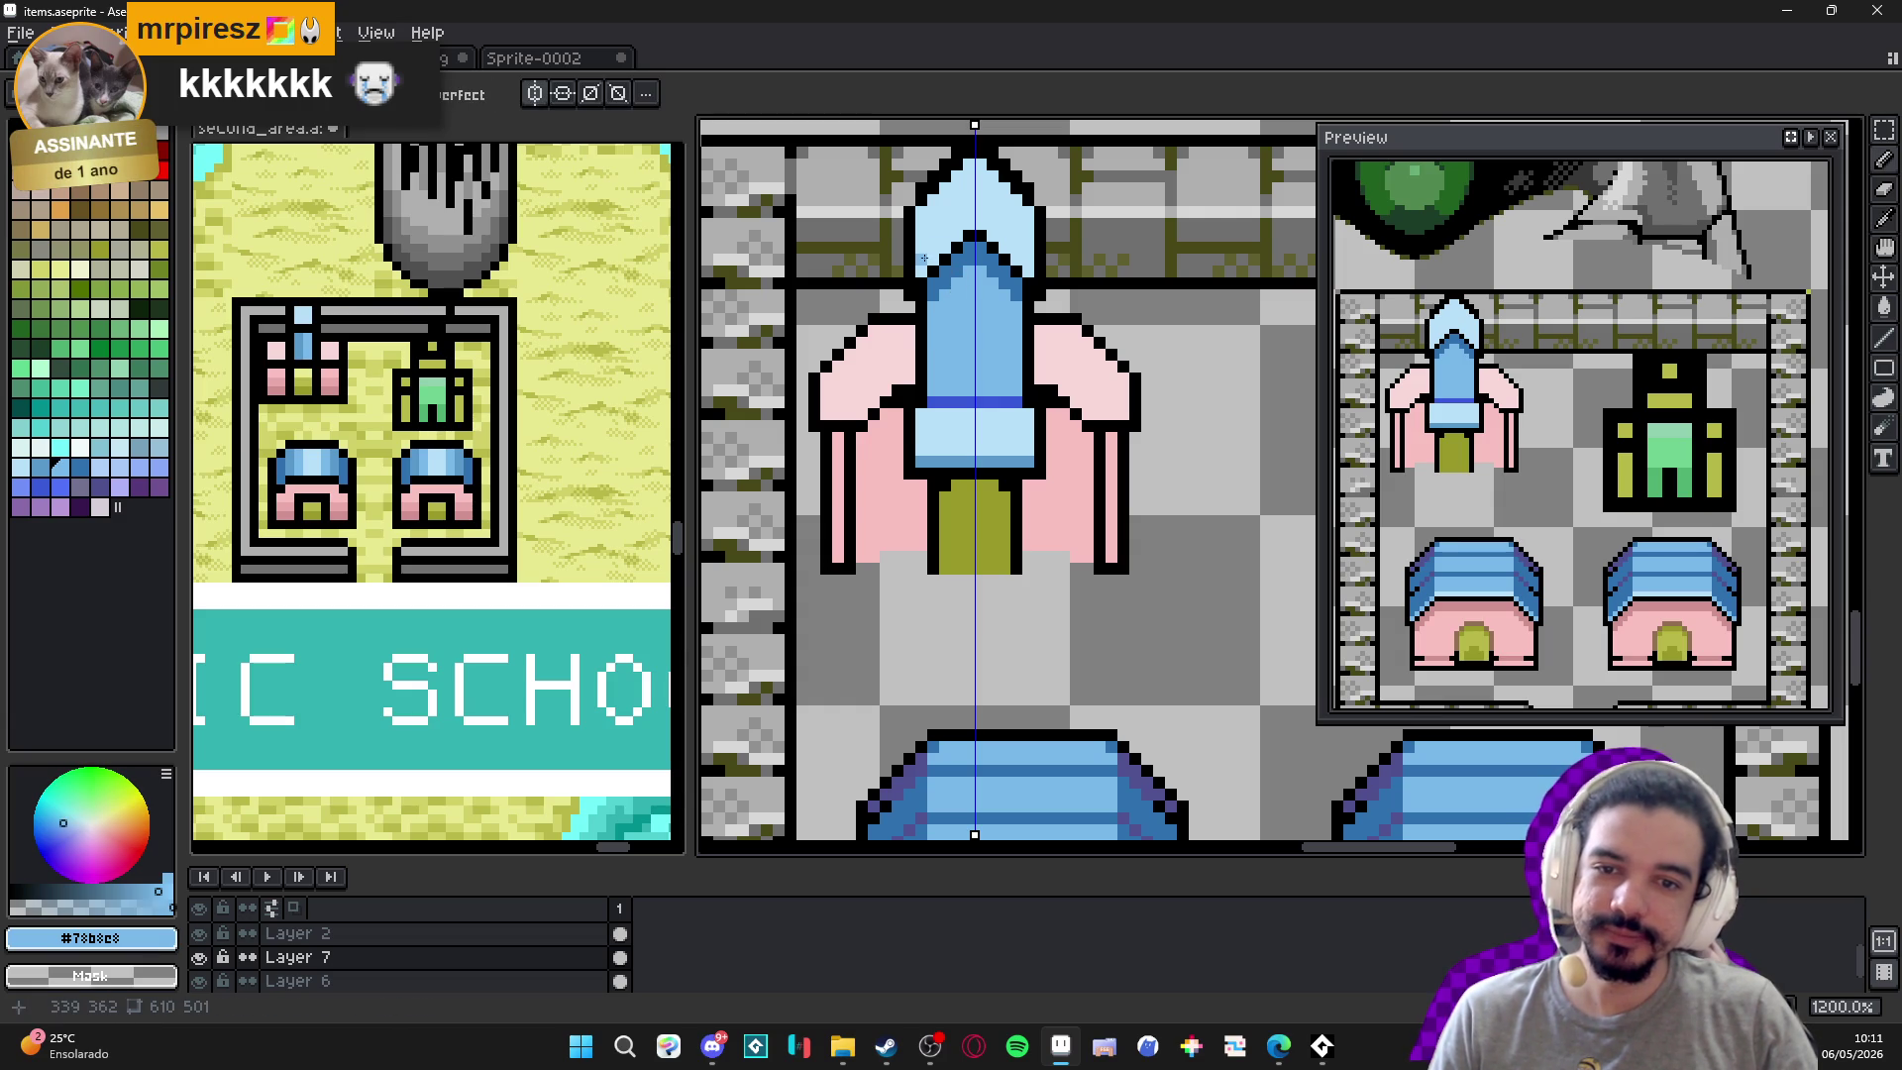
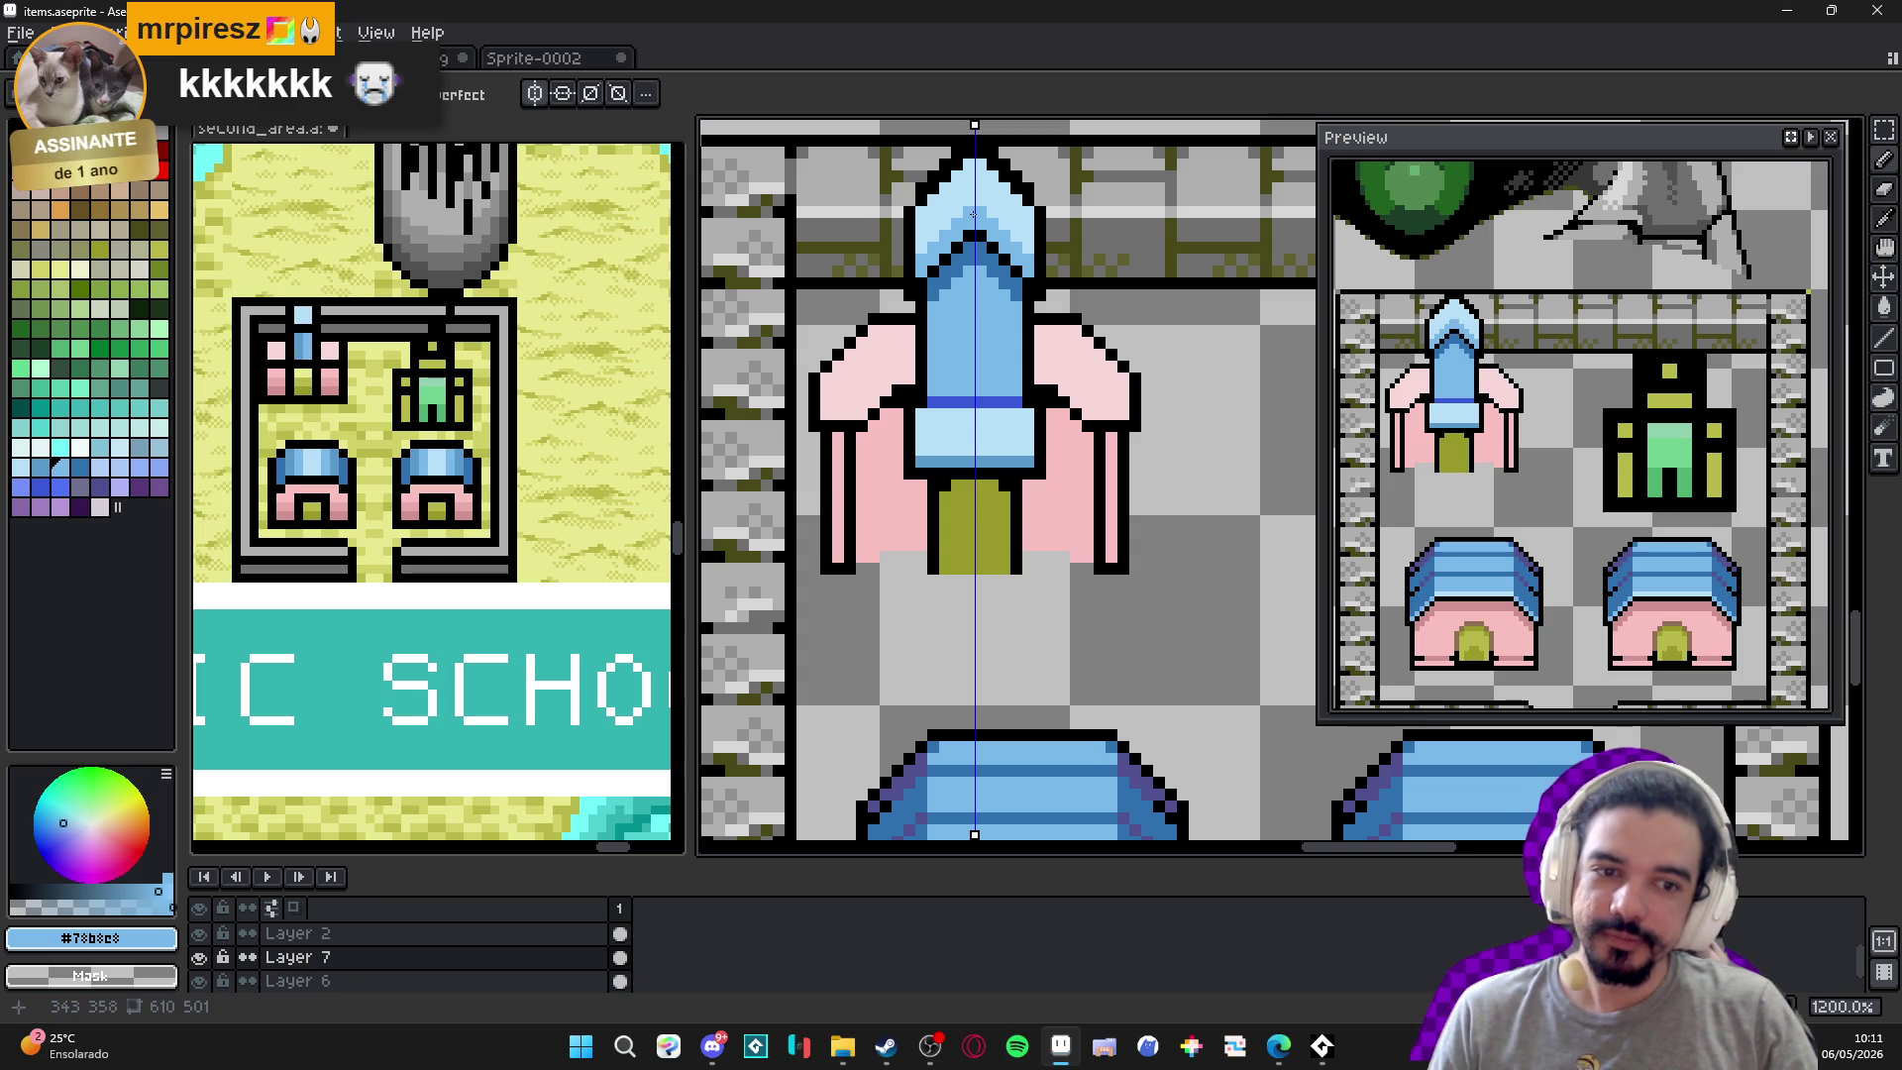
# Turn off symmetry and sample the spire's blues, settling on a pale blue swatch.
pyautogui.click(535, 94)
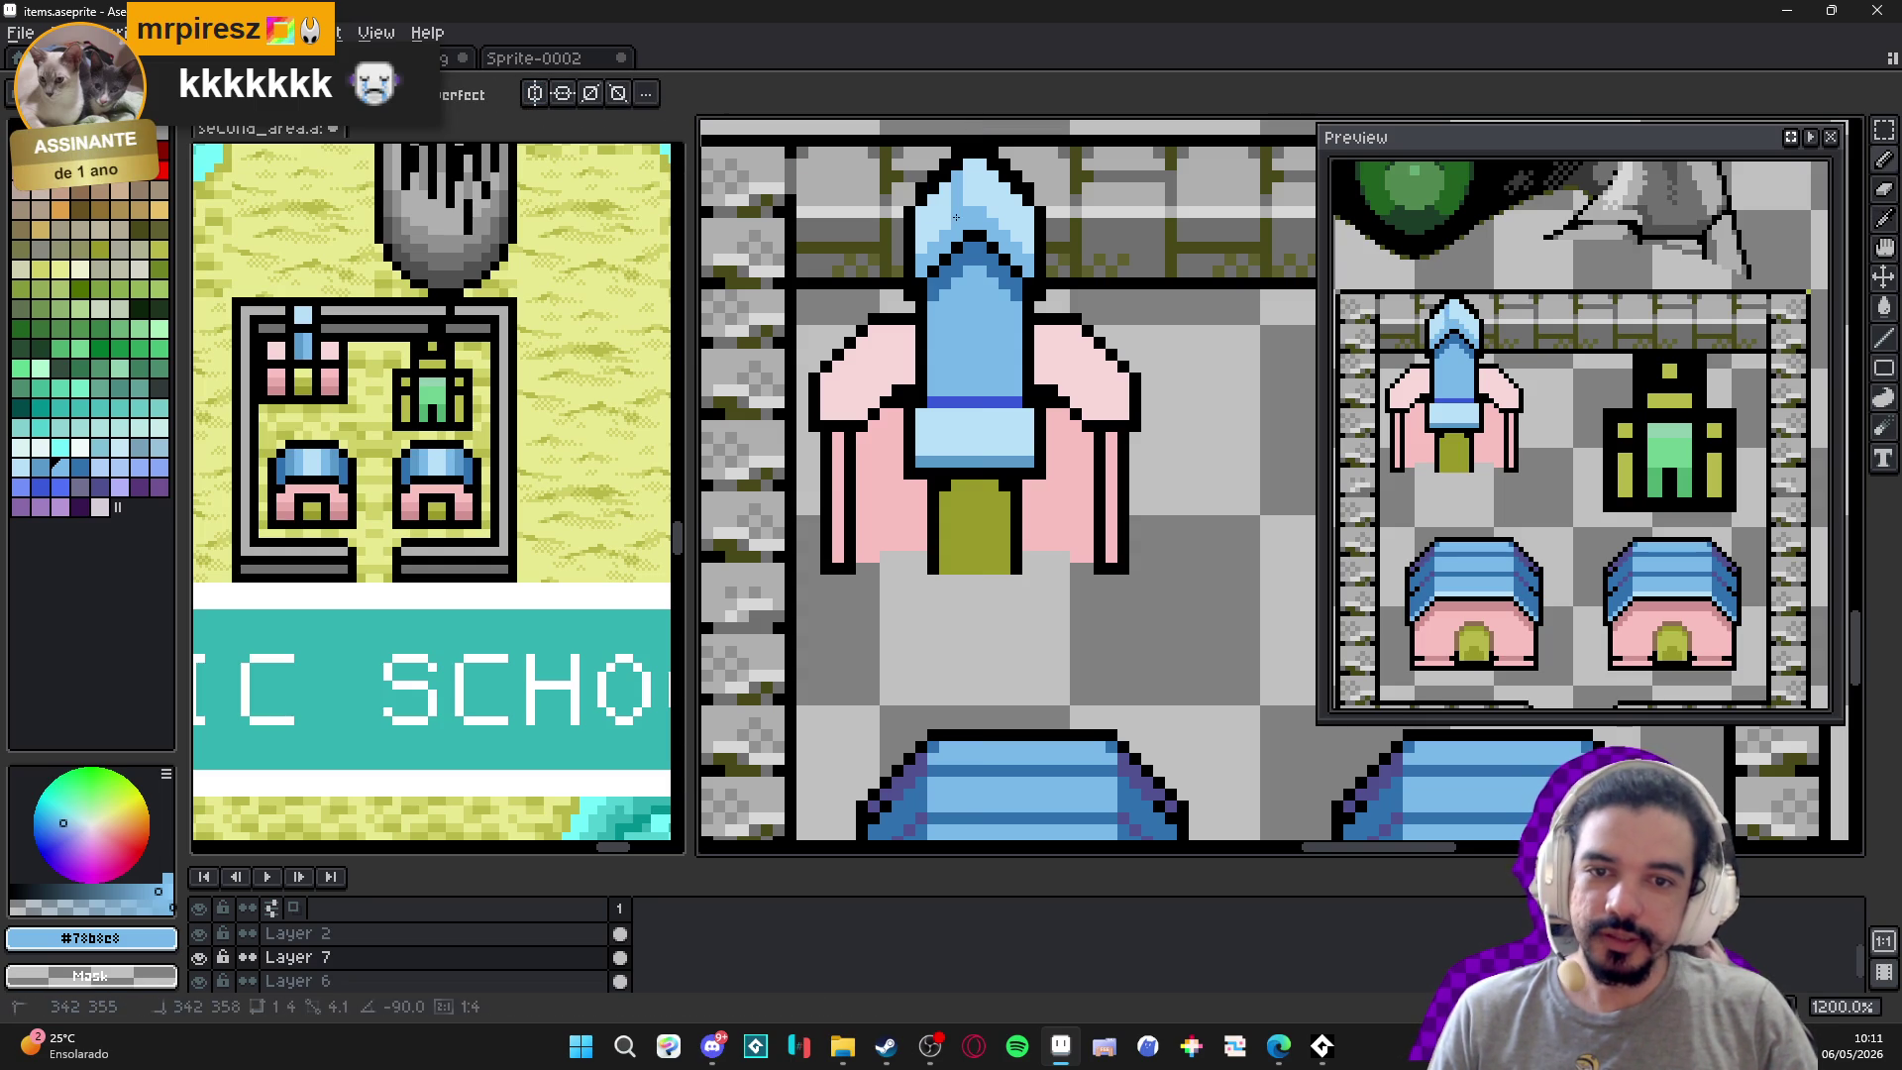
pyautogui.press('alt')
pyautogui.keyDown('alt'); pyautogui.click(967, 250); pyautogui.keyUp('alt')
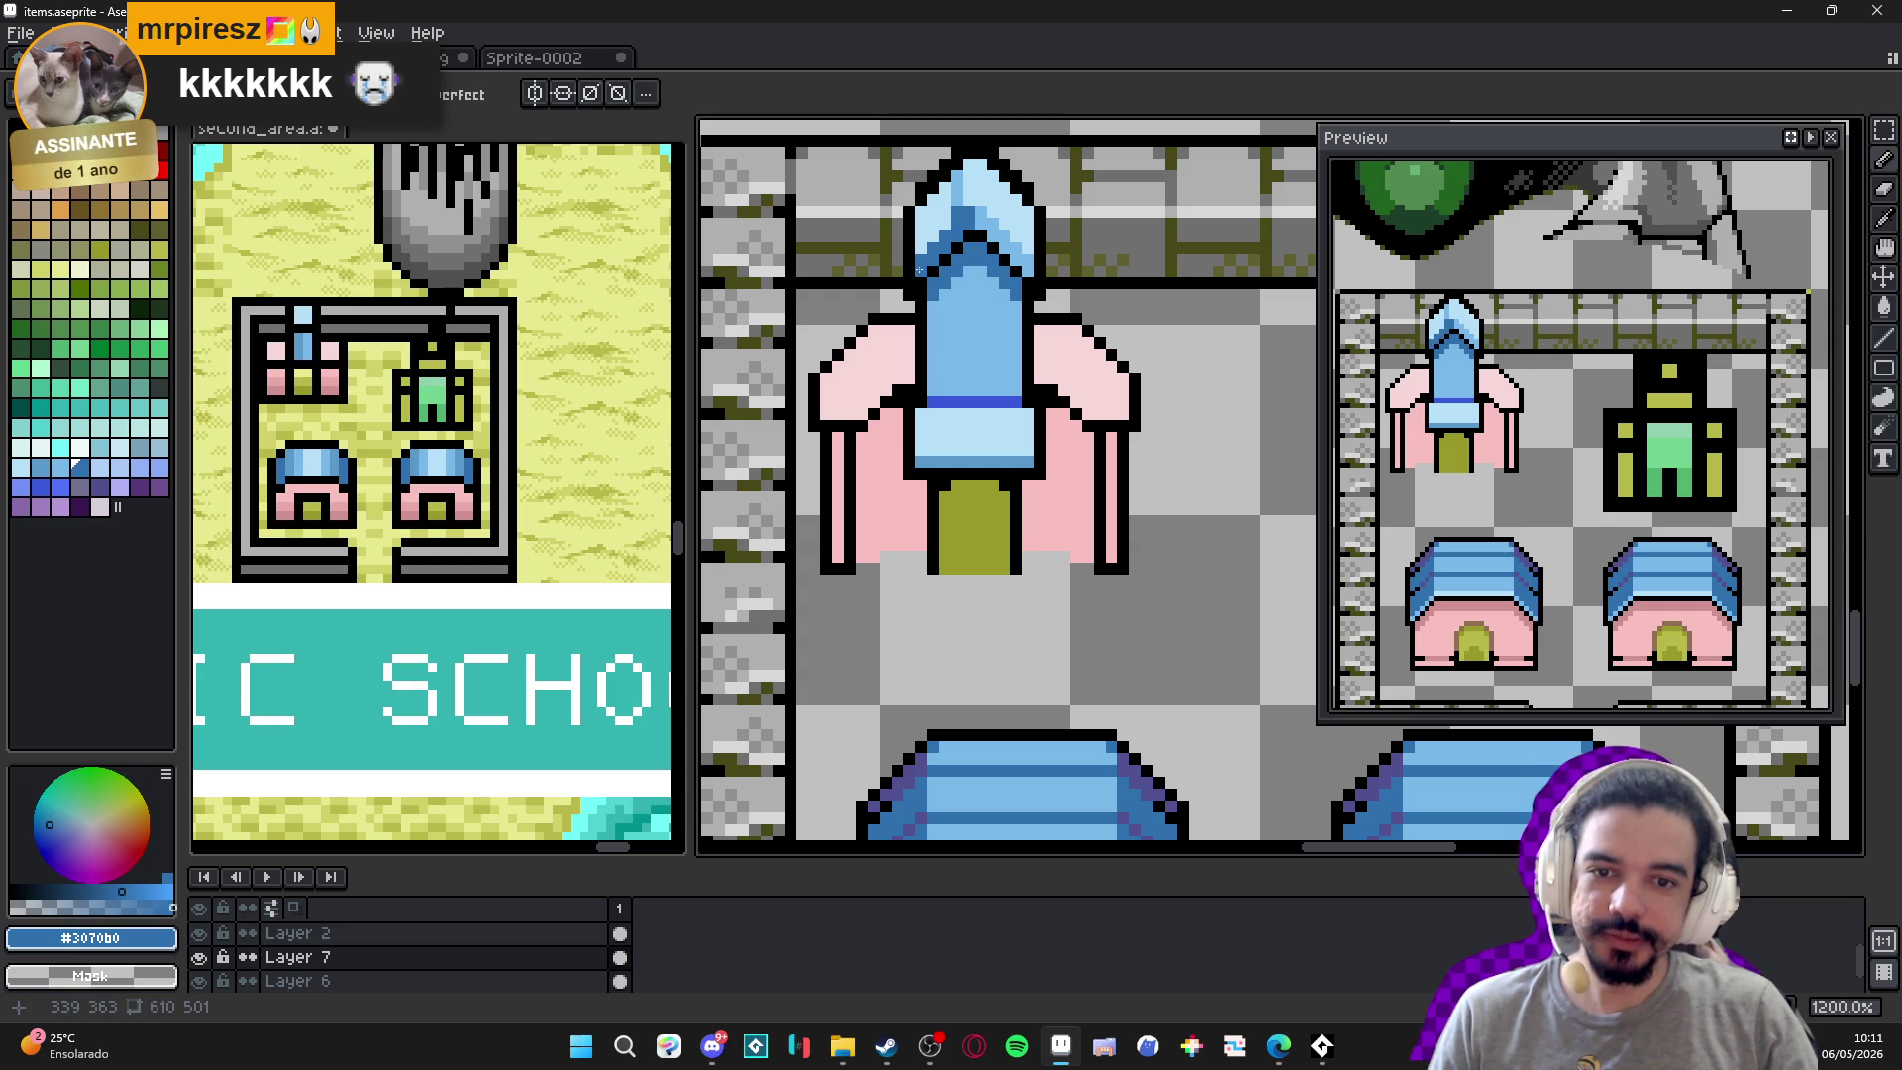
pyautogui.keyDown('alt'); pyautogui.click(1009, 223); pyautogui.keyUp('alt')
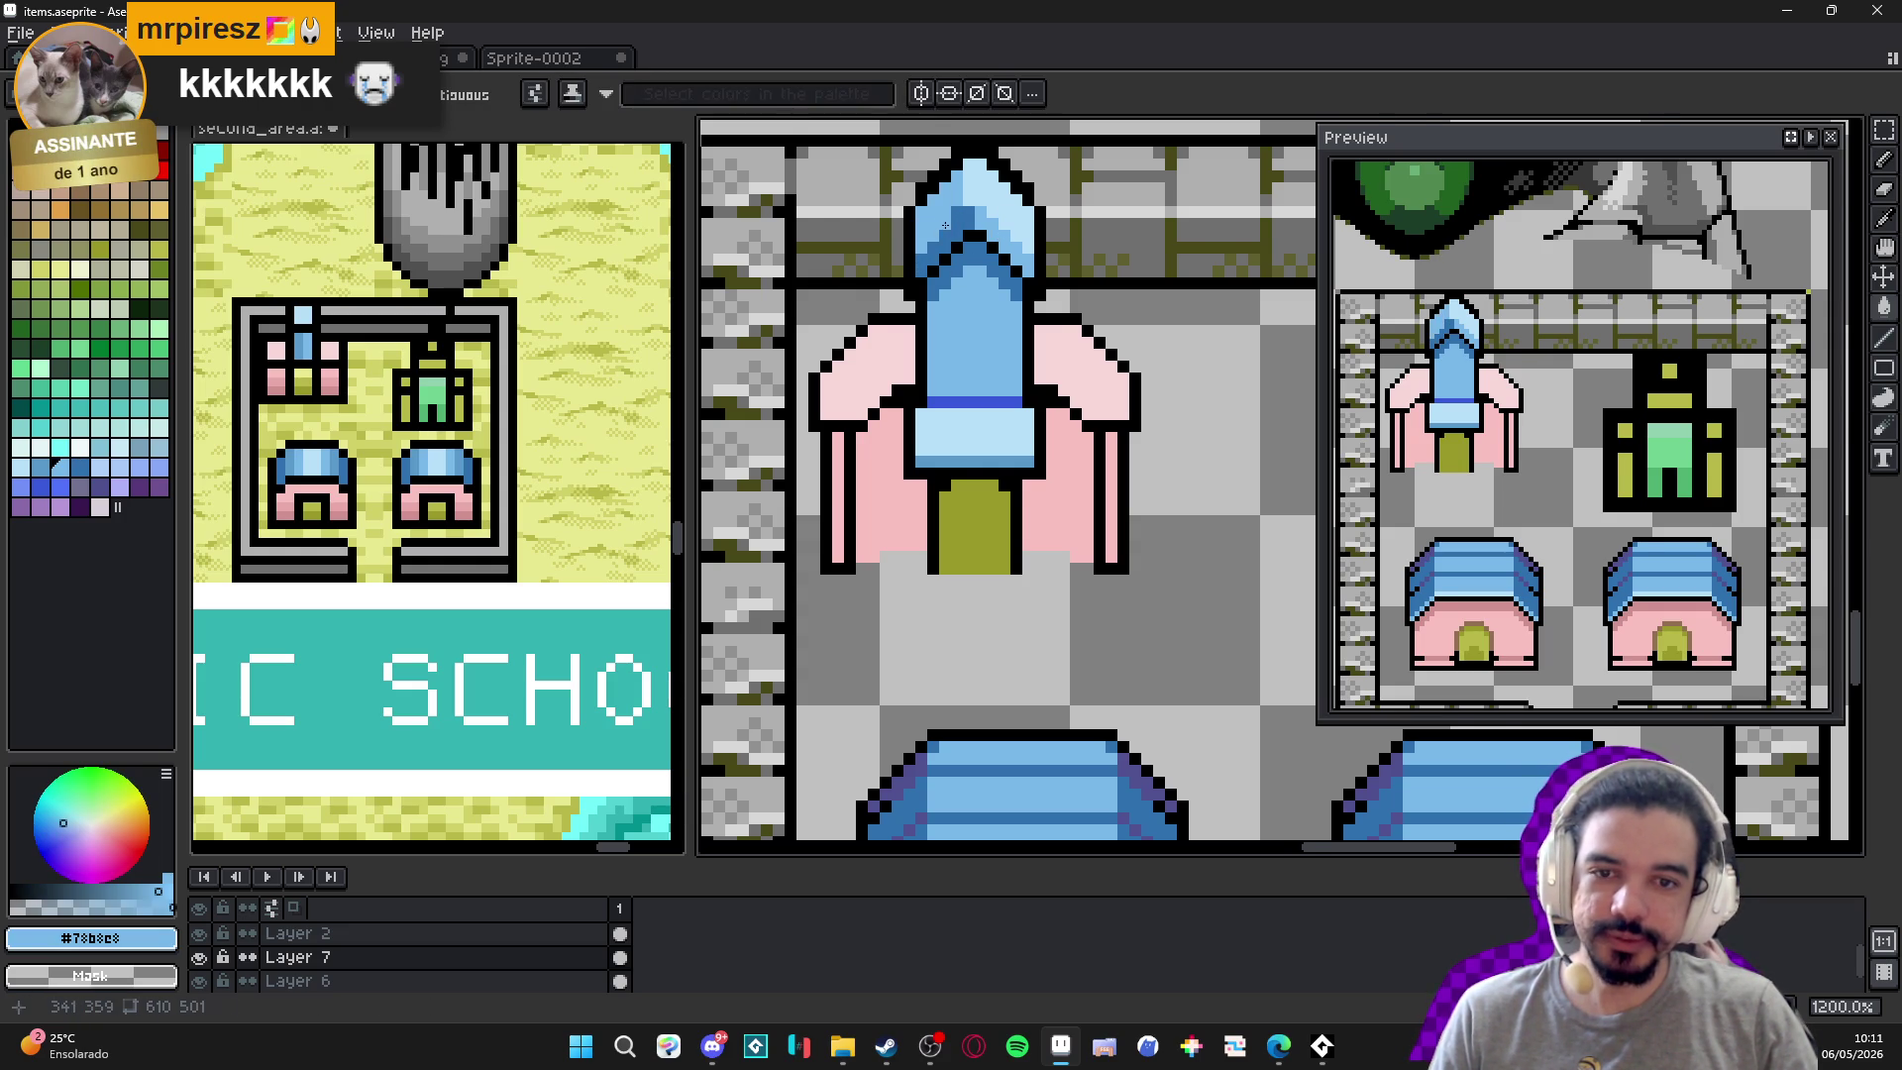
pyautogui.scroll(-1, 986, 208)
pyautogui.scroll(2, 983, 199)
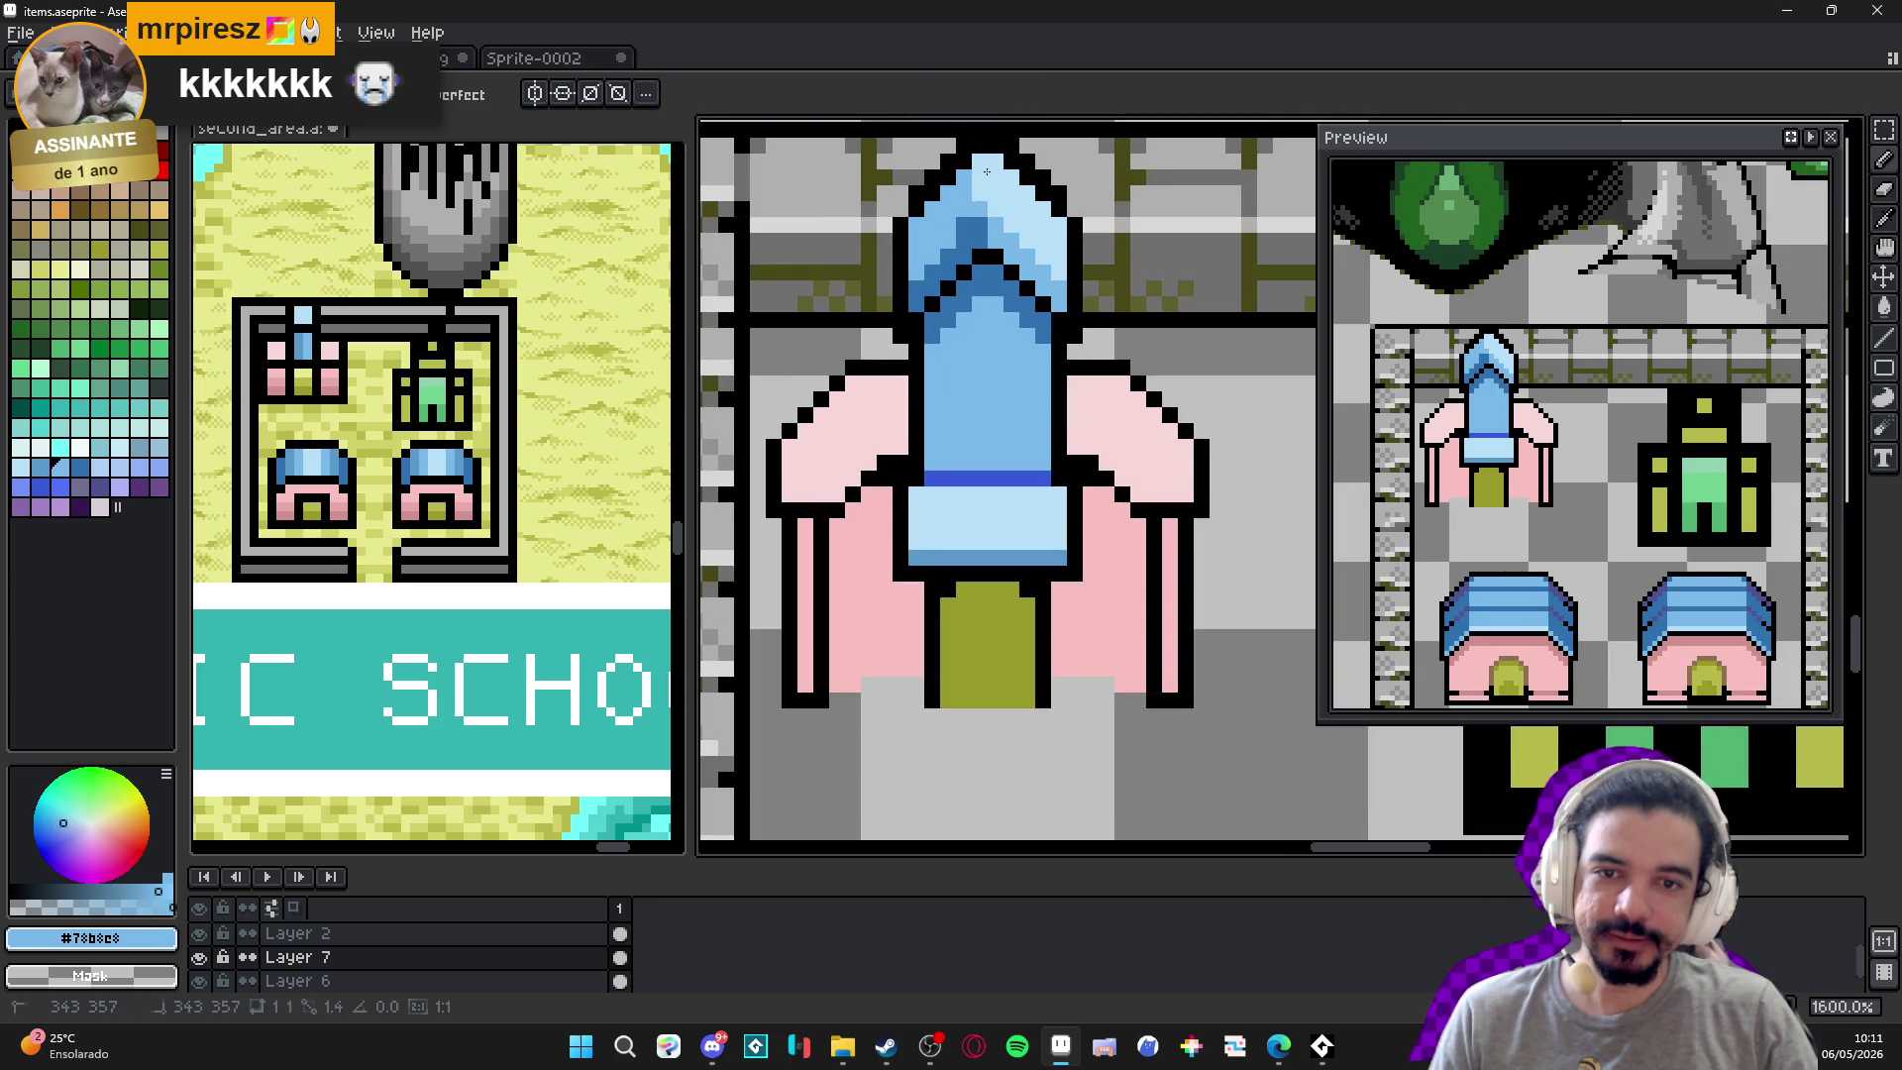
pyautogui.scroll(-4, 984, 201)
pyautogui.scroll(2, 1036, 274)
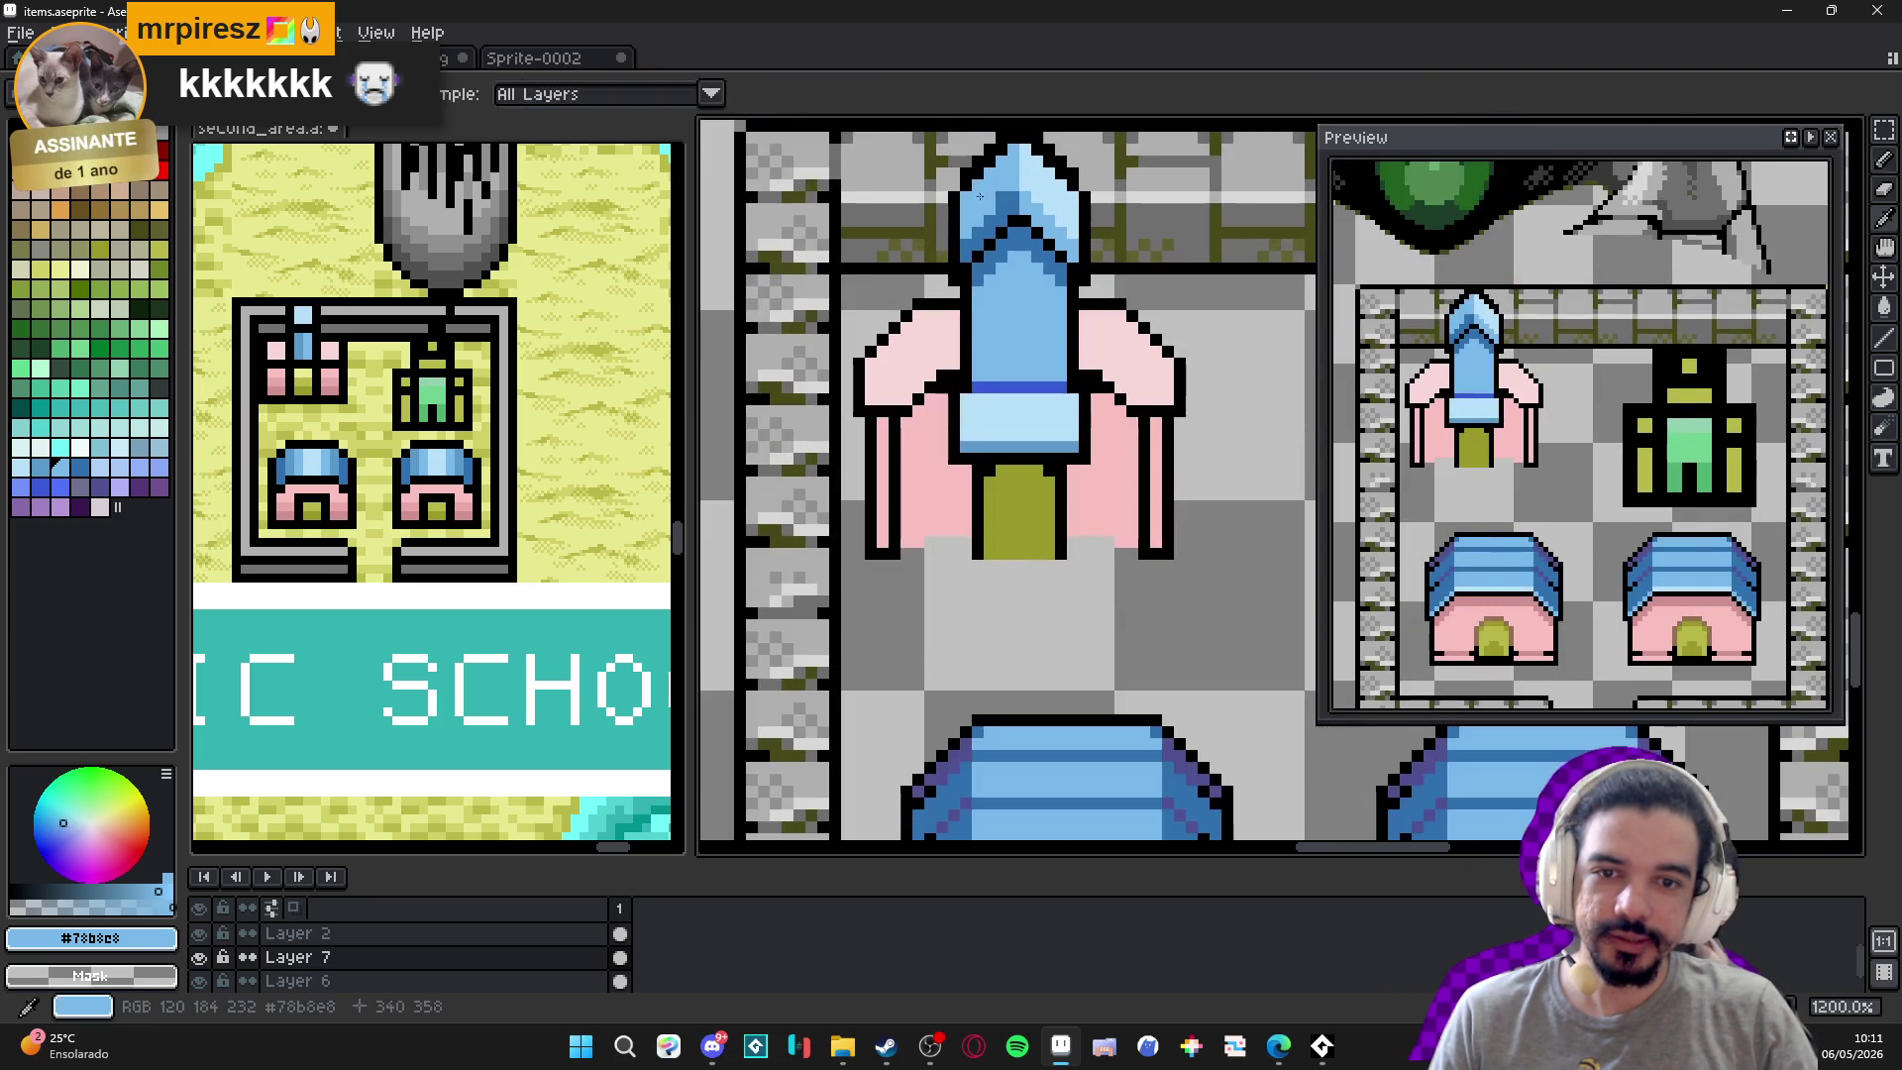
pyautogui.scroll(-1, 1061, 262)
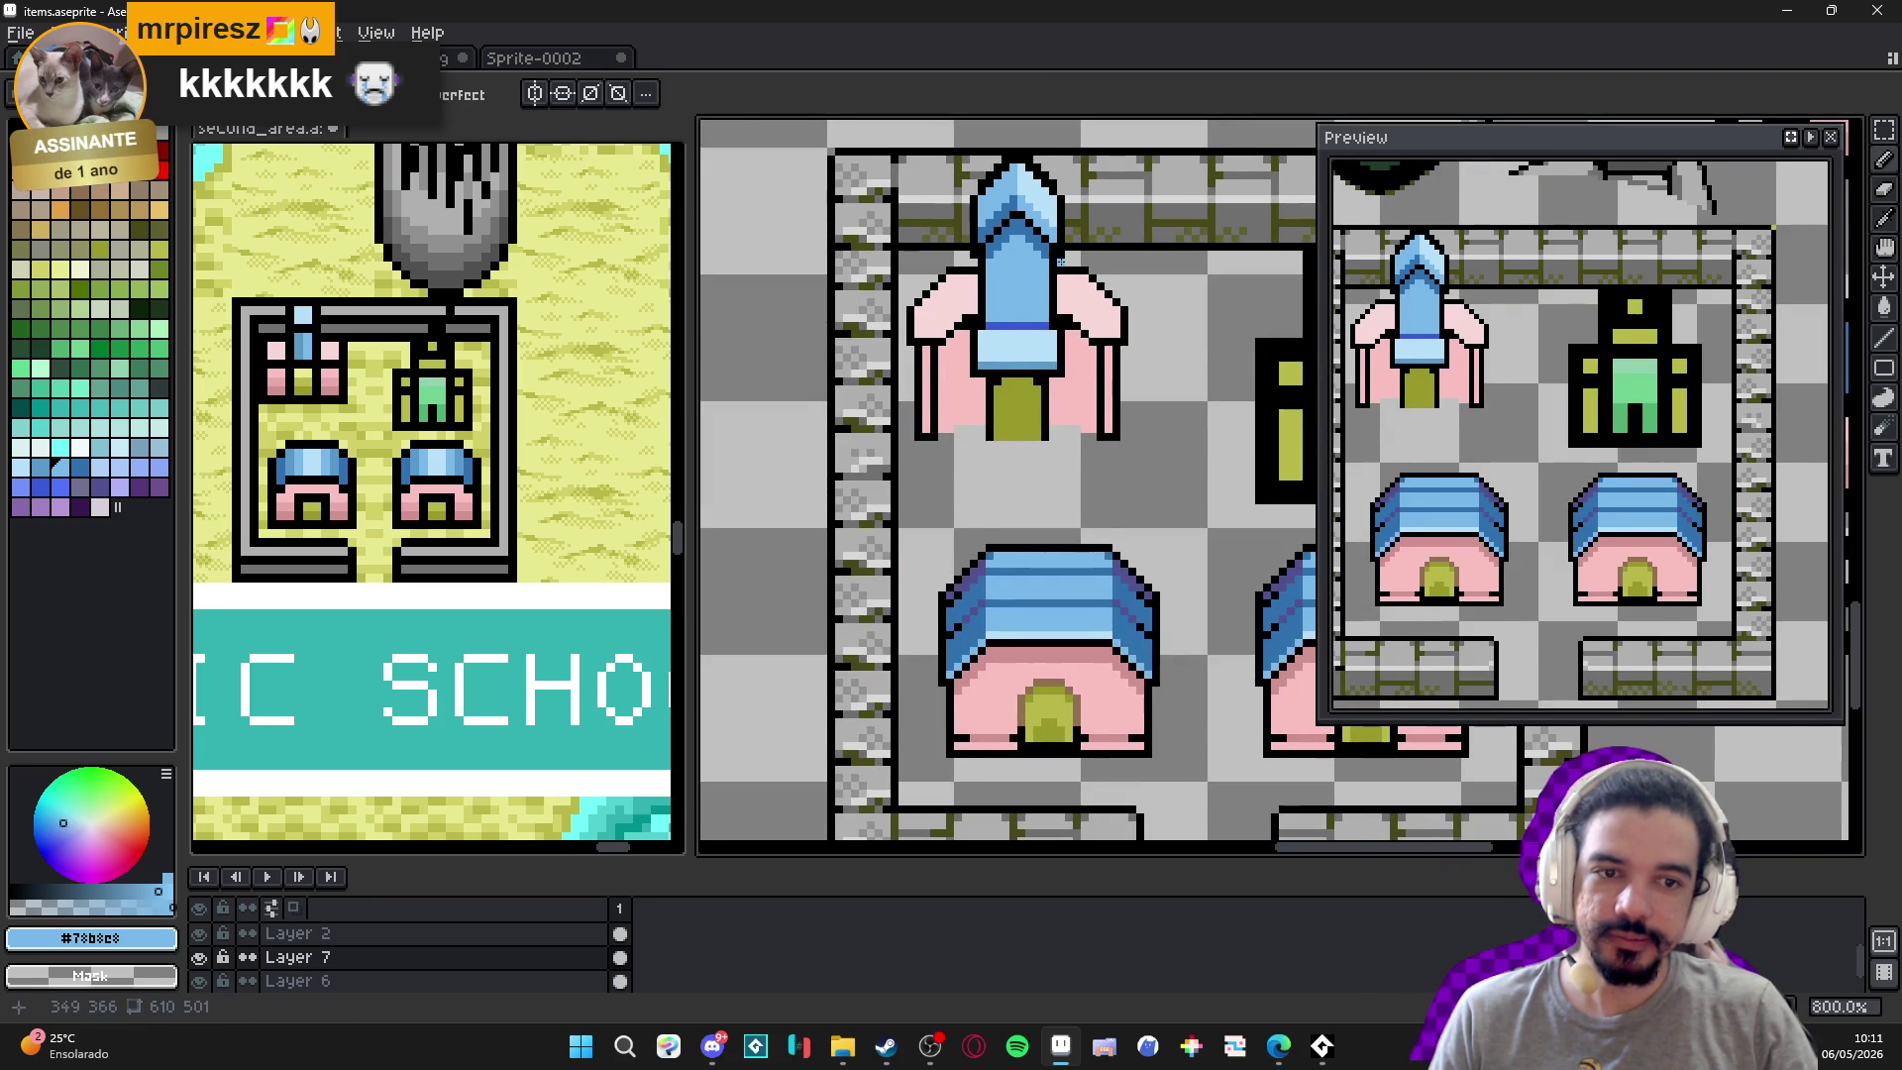
pyautogui.scroll(1, 1050, 272)
pyautogui.scroll(-1, 1018, 298)
pyautogui.scroll(-1, 1019, 299)
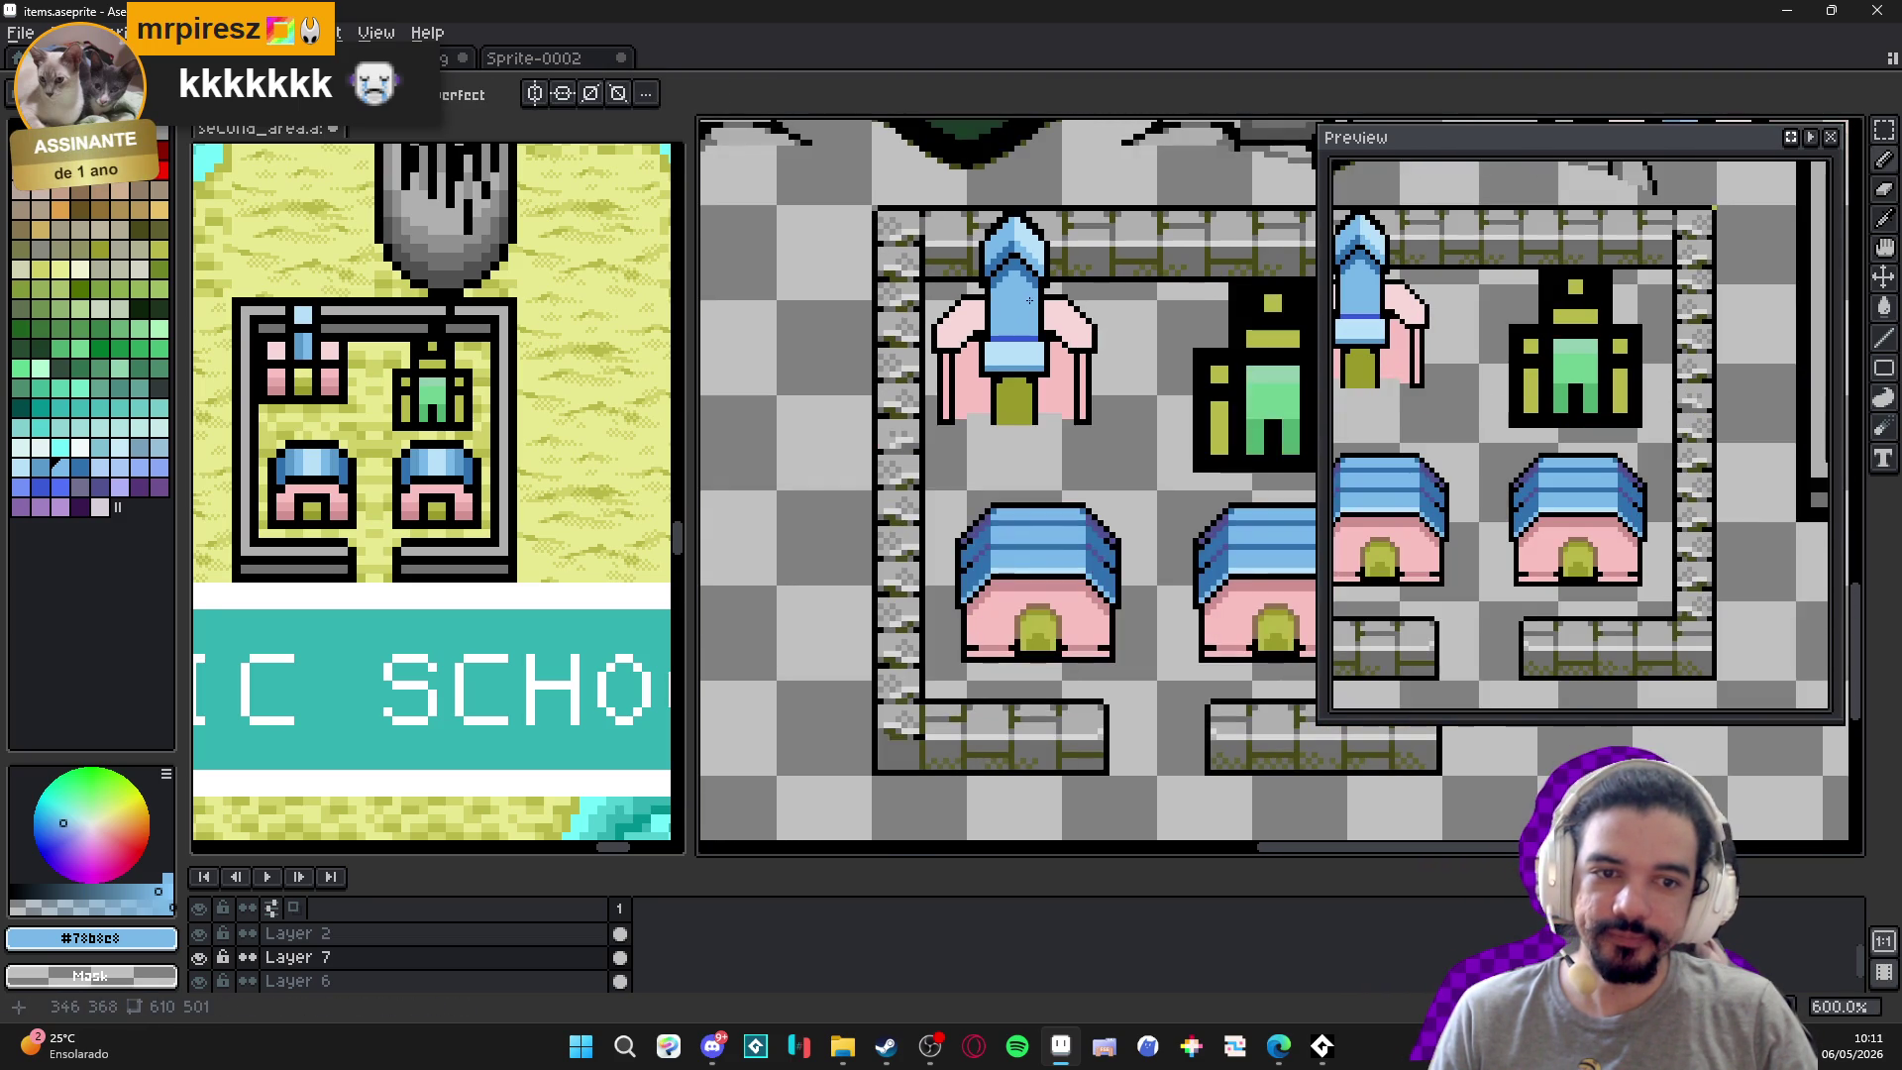
pyautogui.scroll(4, 1004, 267)
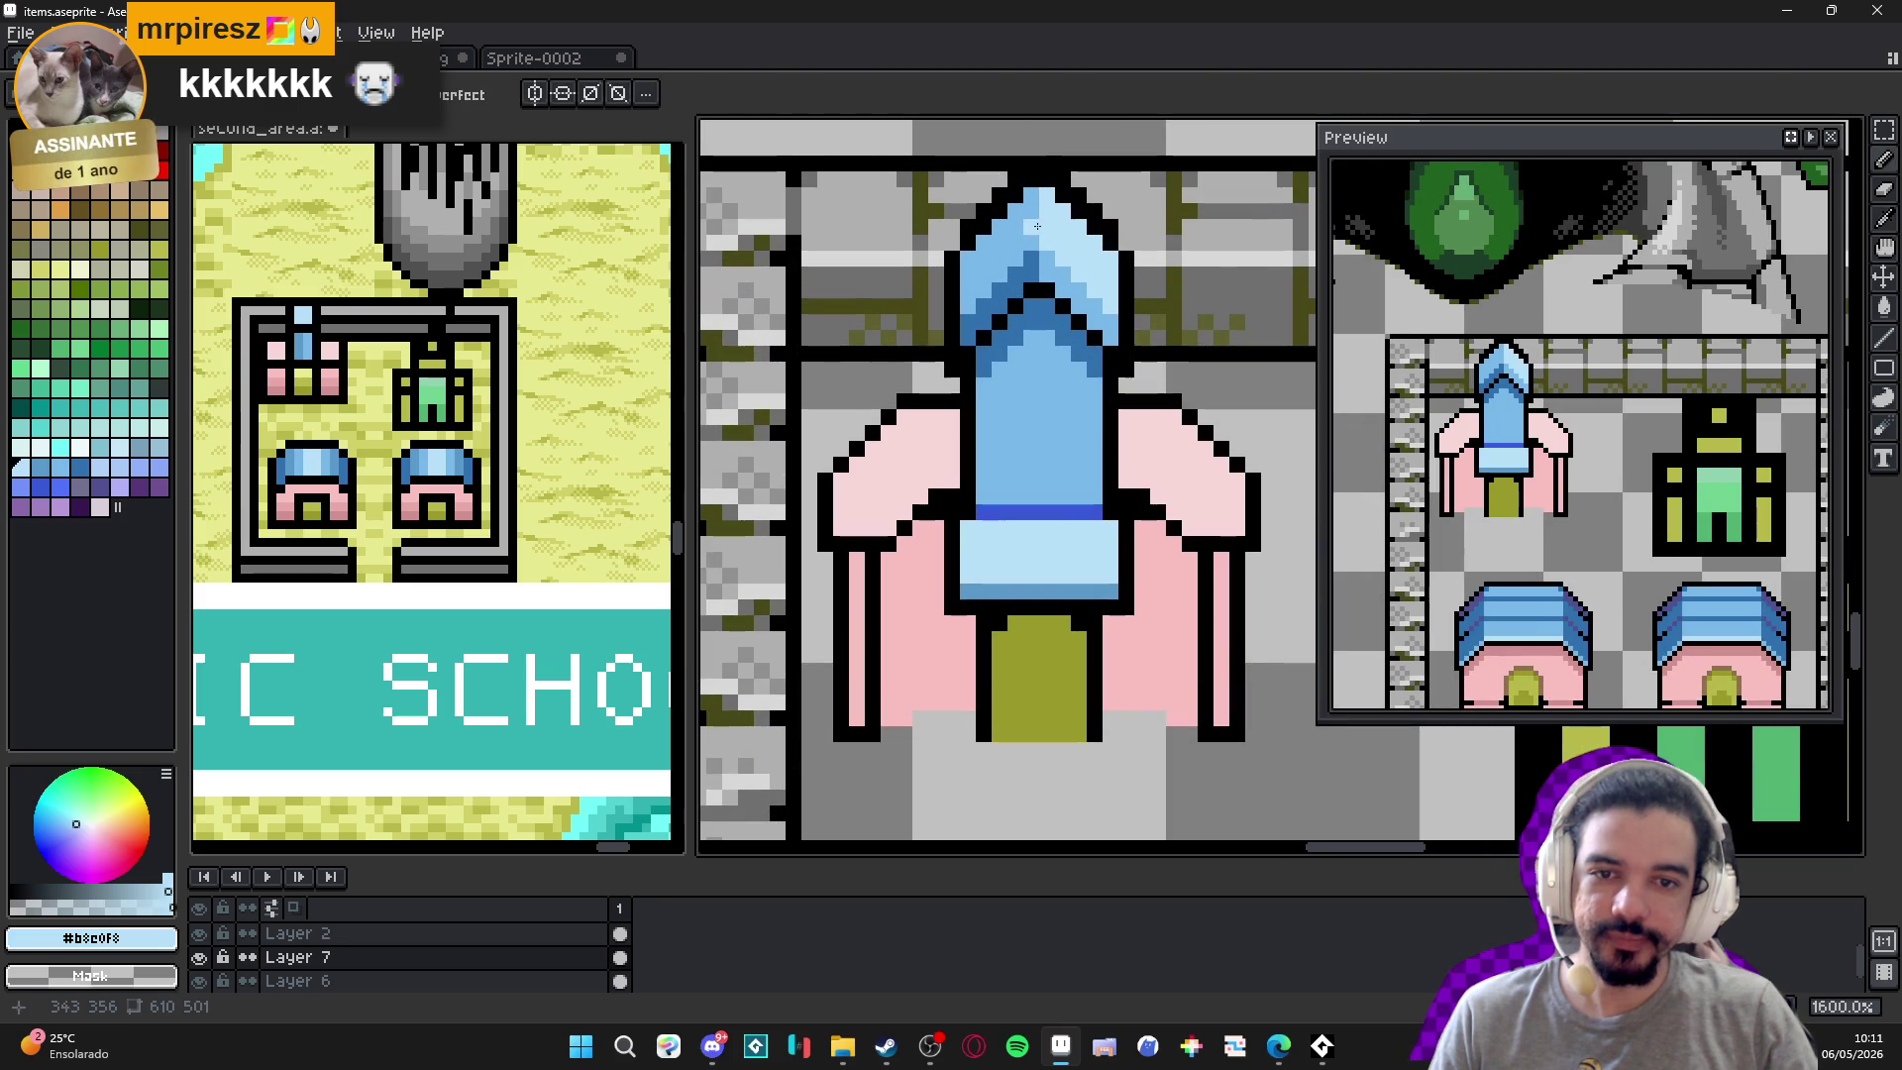
pyautogui.click(124, 457)
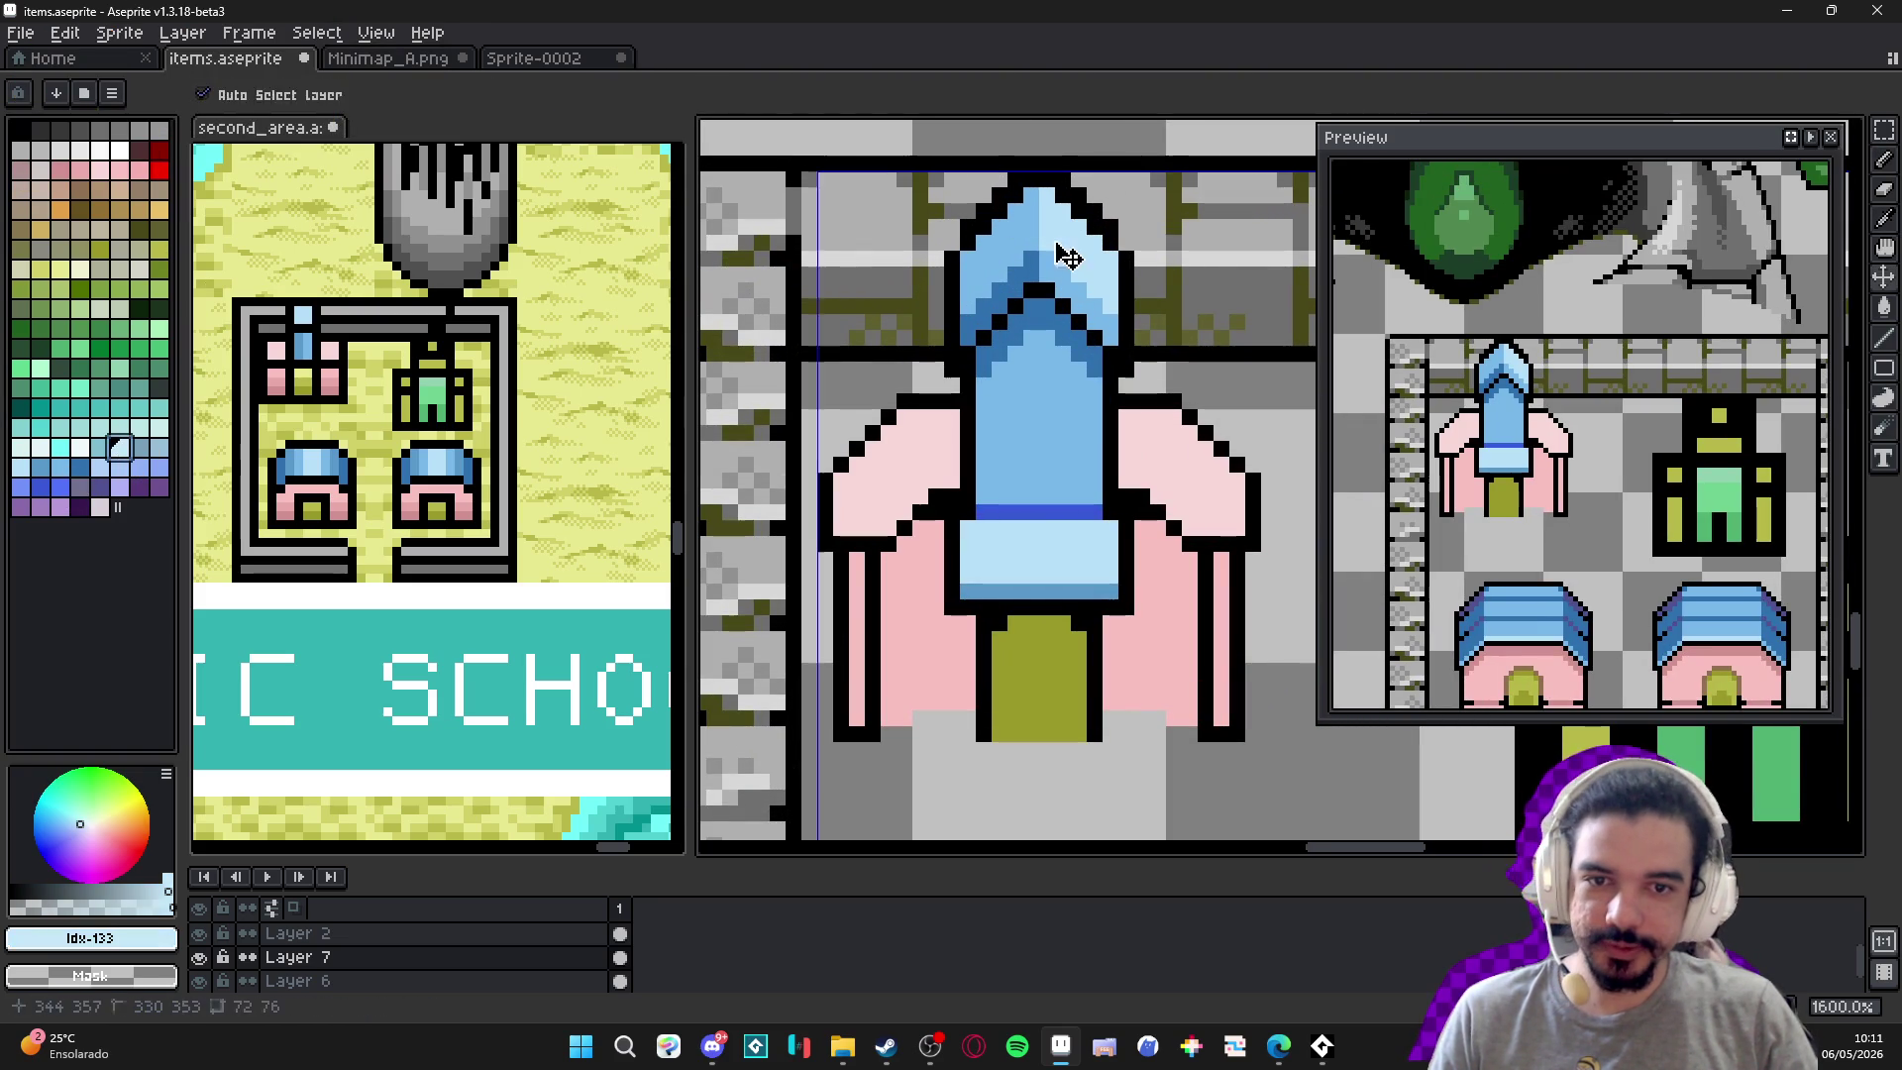
pyautogui.keyDown('alt'); pyautogui.click(989, 265); pyautogui.keyUp('alt')
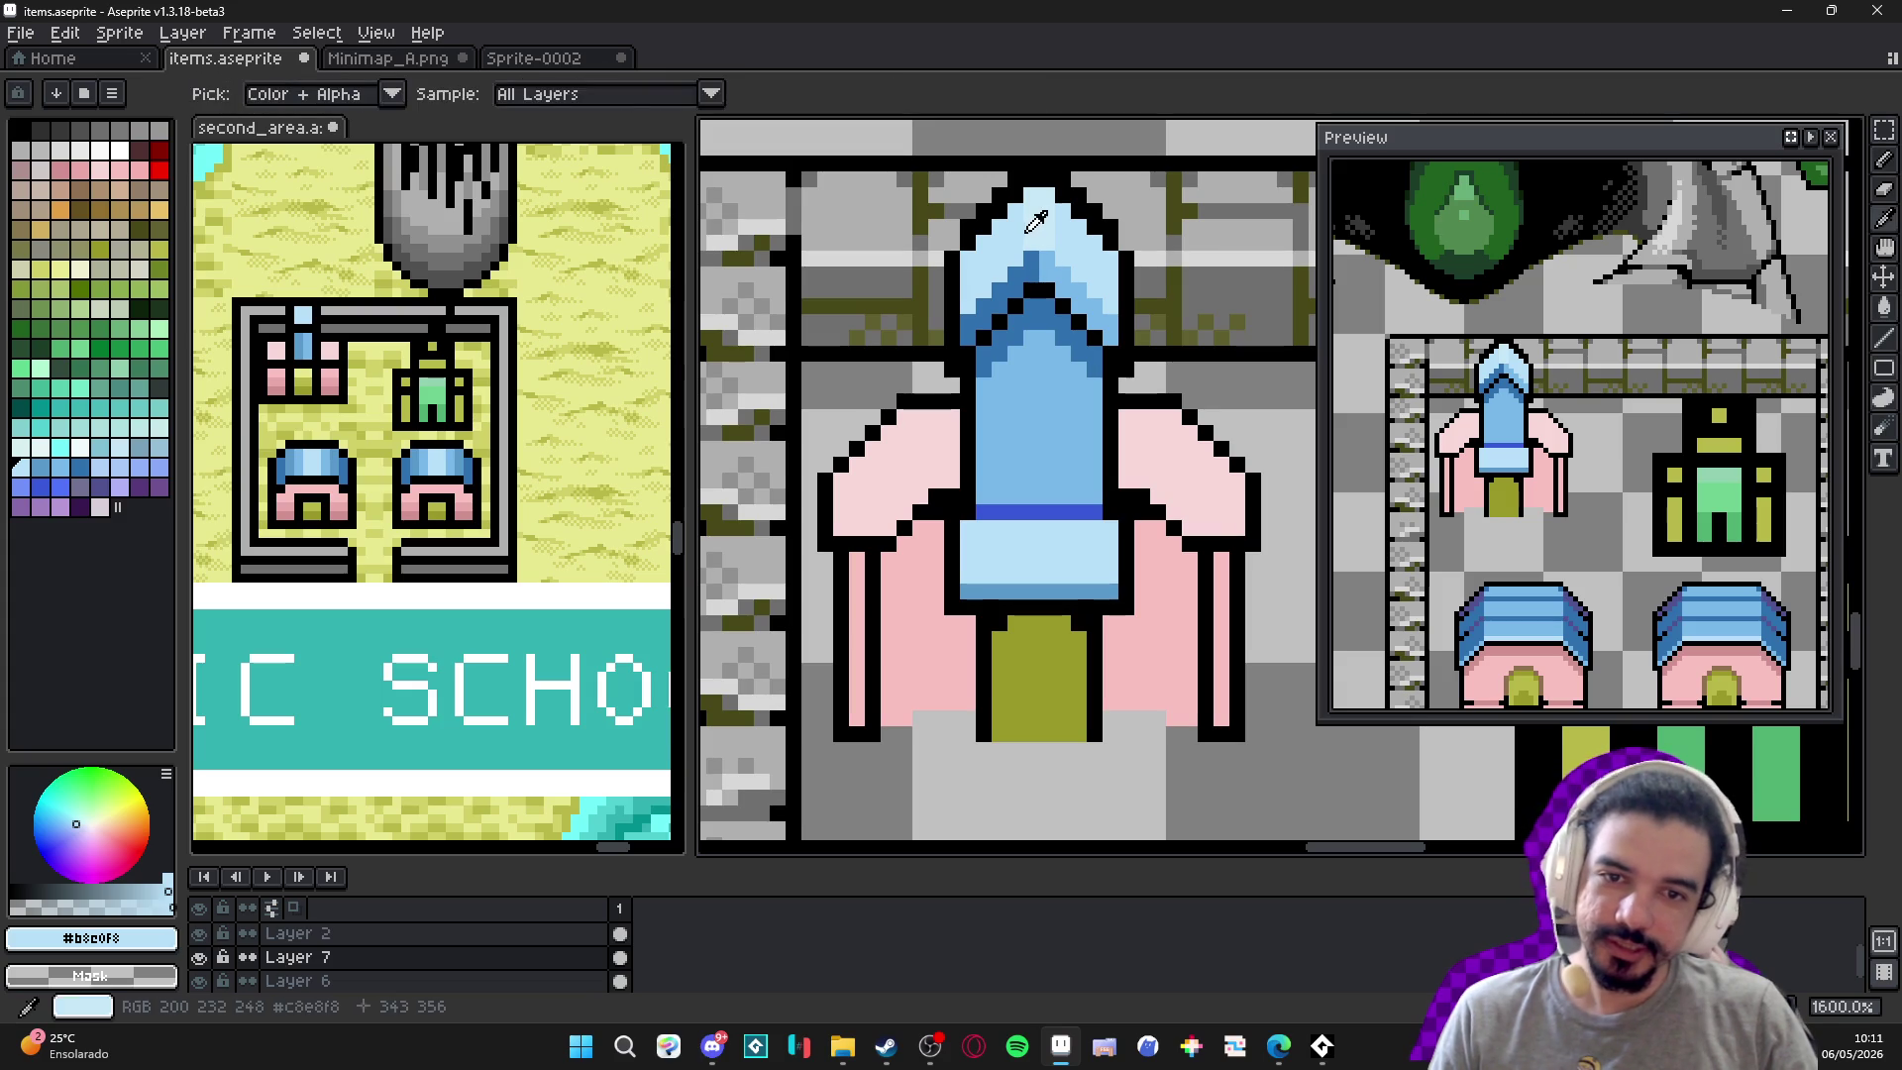
pyautogui.keyDown('alt'); pyautogui.click(1041, 223); pyautogui.keyUp('alt')
pyautogui.click(41, 450)
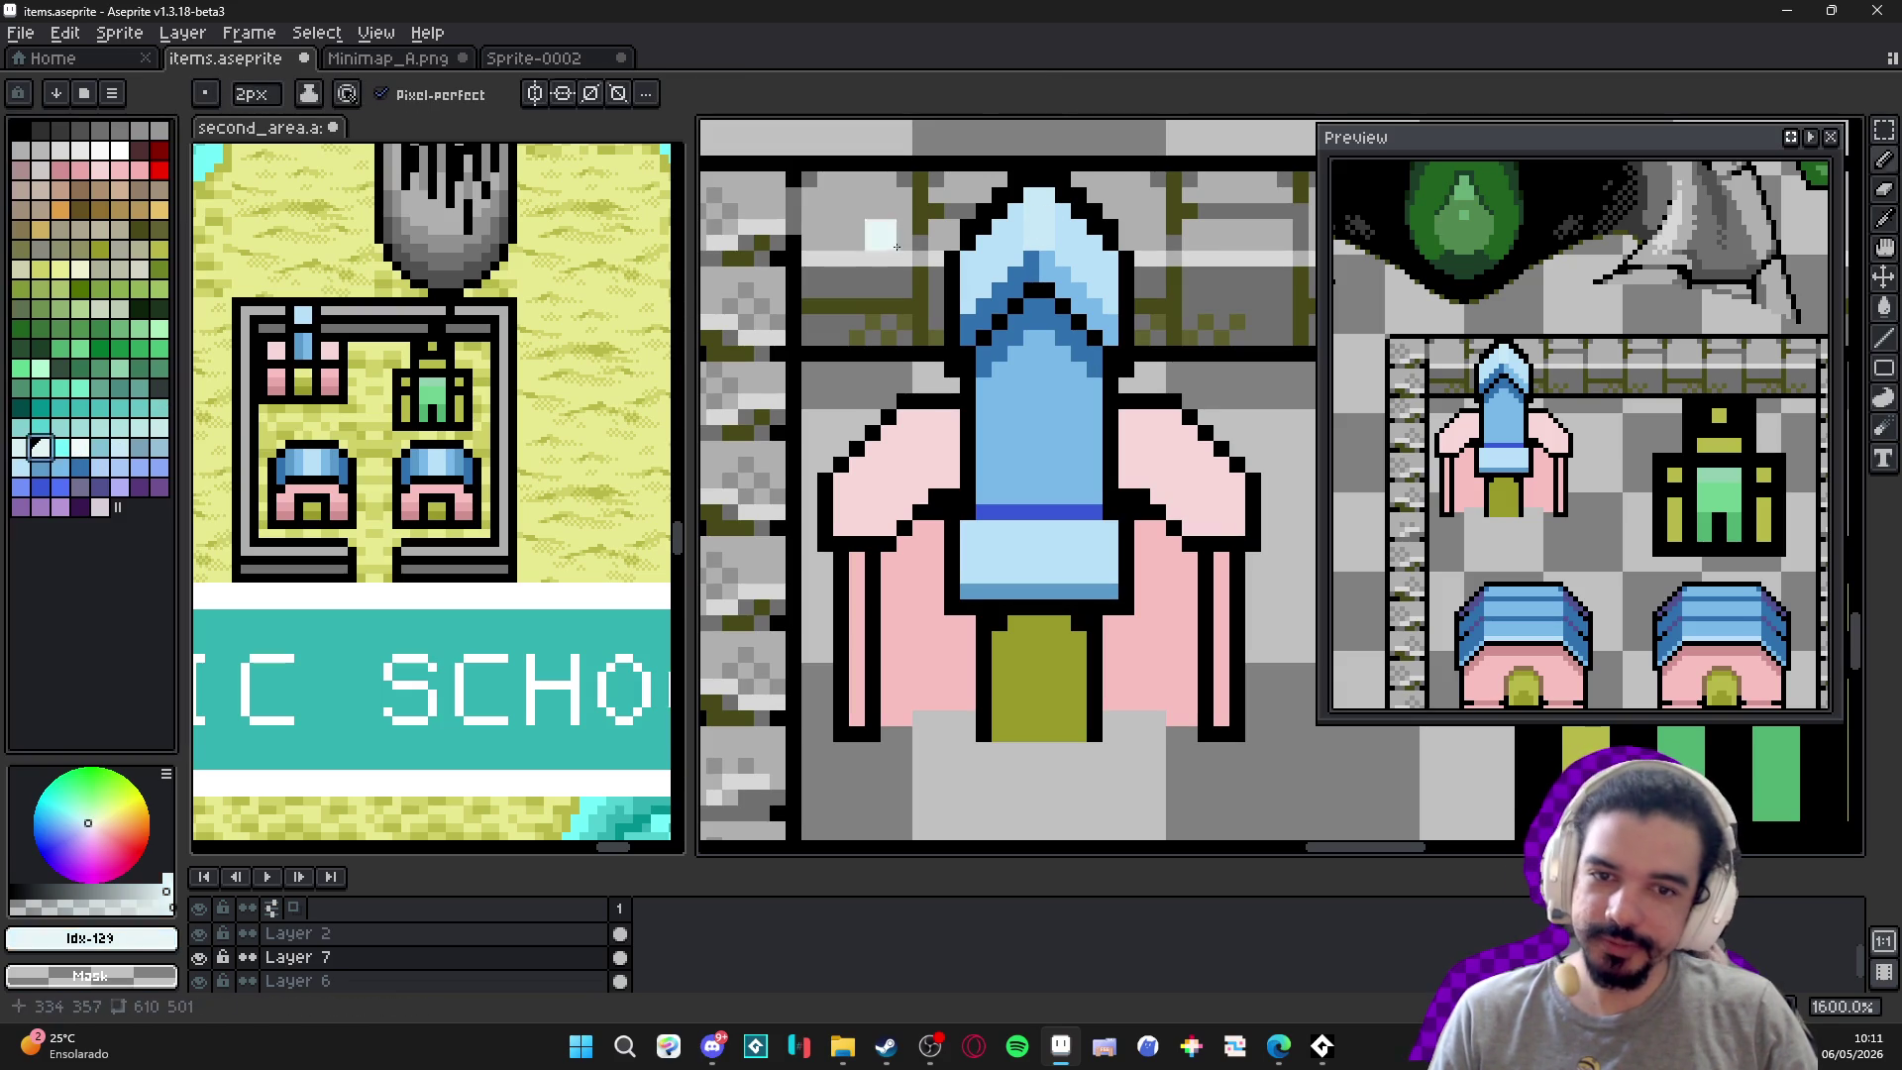
# Fill the spire tip with the brighter blue, undoing two darker fills on its left area.
pyautogui.press('g')
pyautogui.click(1038, 247)
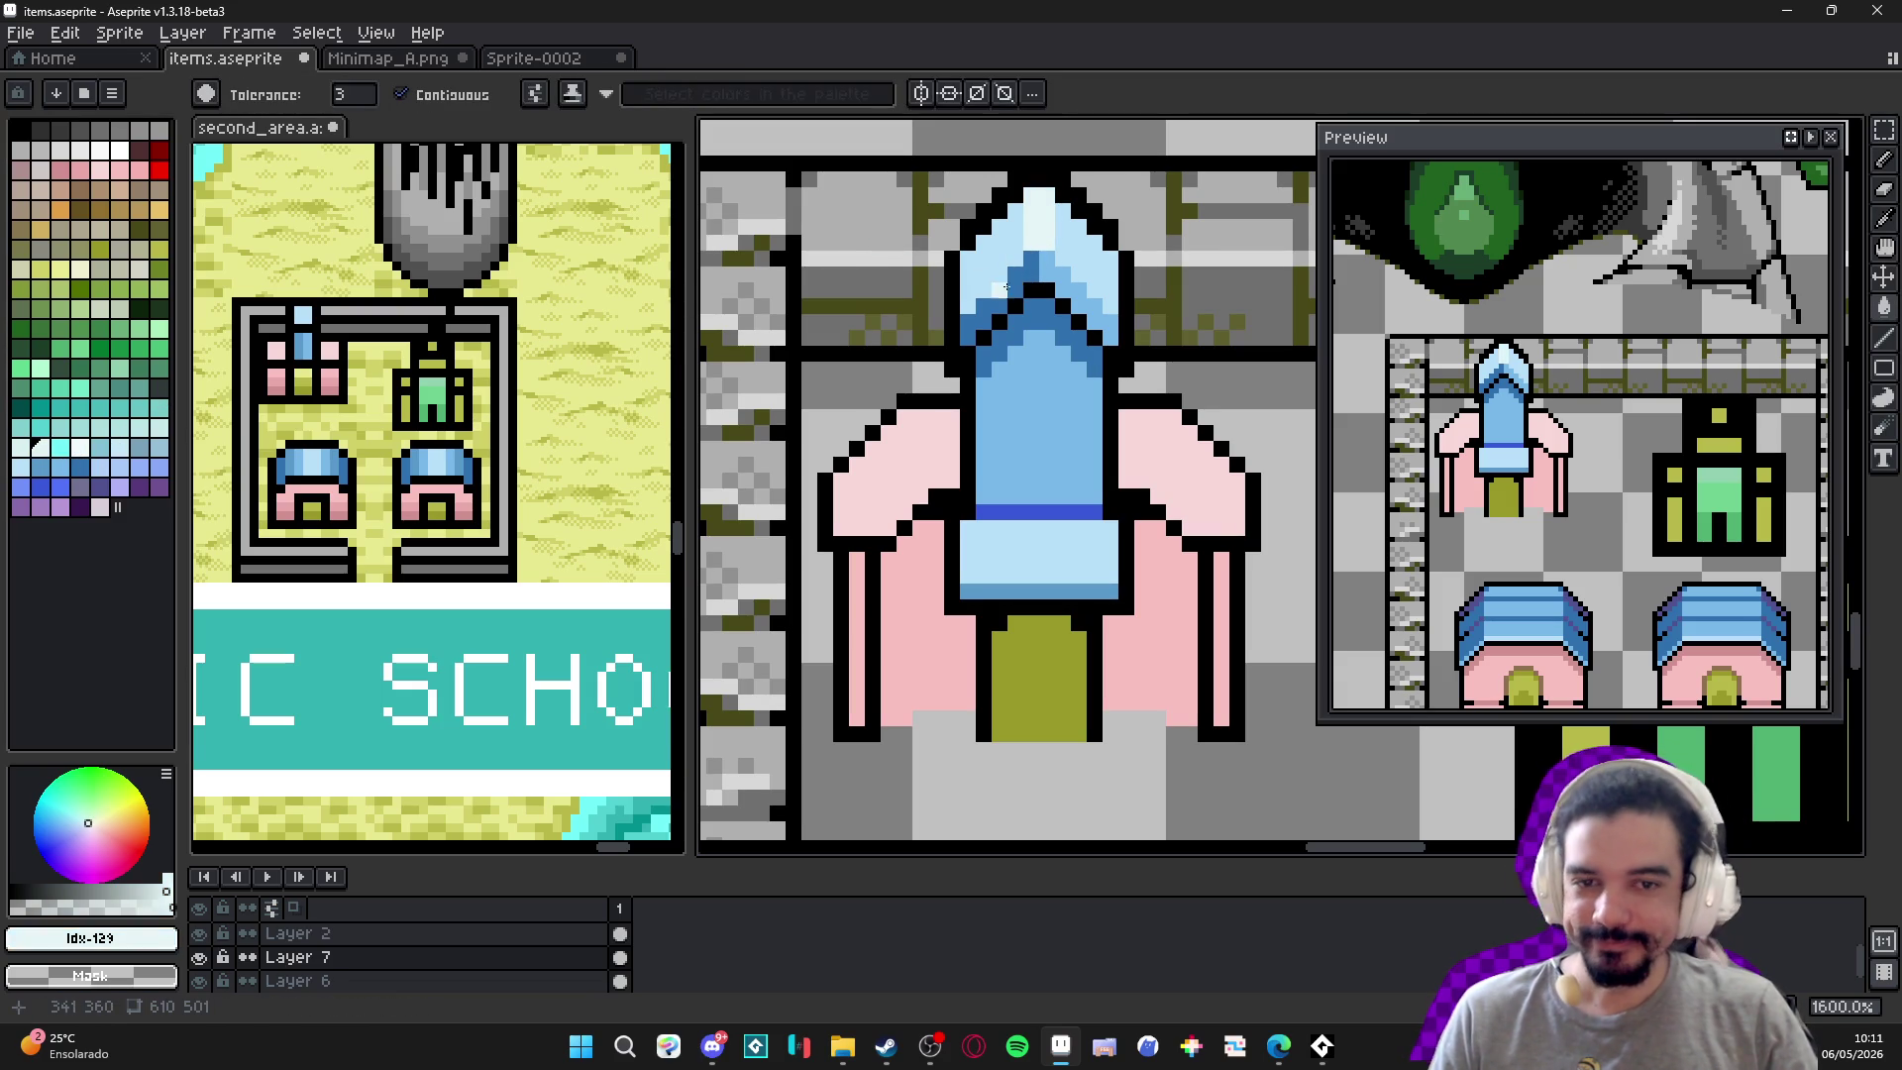
pyautogui.keyDown('alt'); pyautogui.click(971, 258); pyautogui.keyUp('alt')
pyautogui.click(971, 257)
pyautogui.hotkey('ctrl', 'z')
pyautogui.click(974, 295)
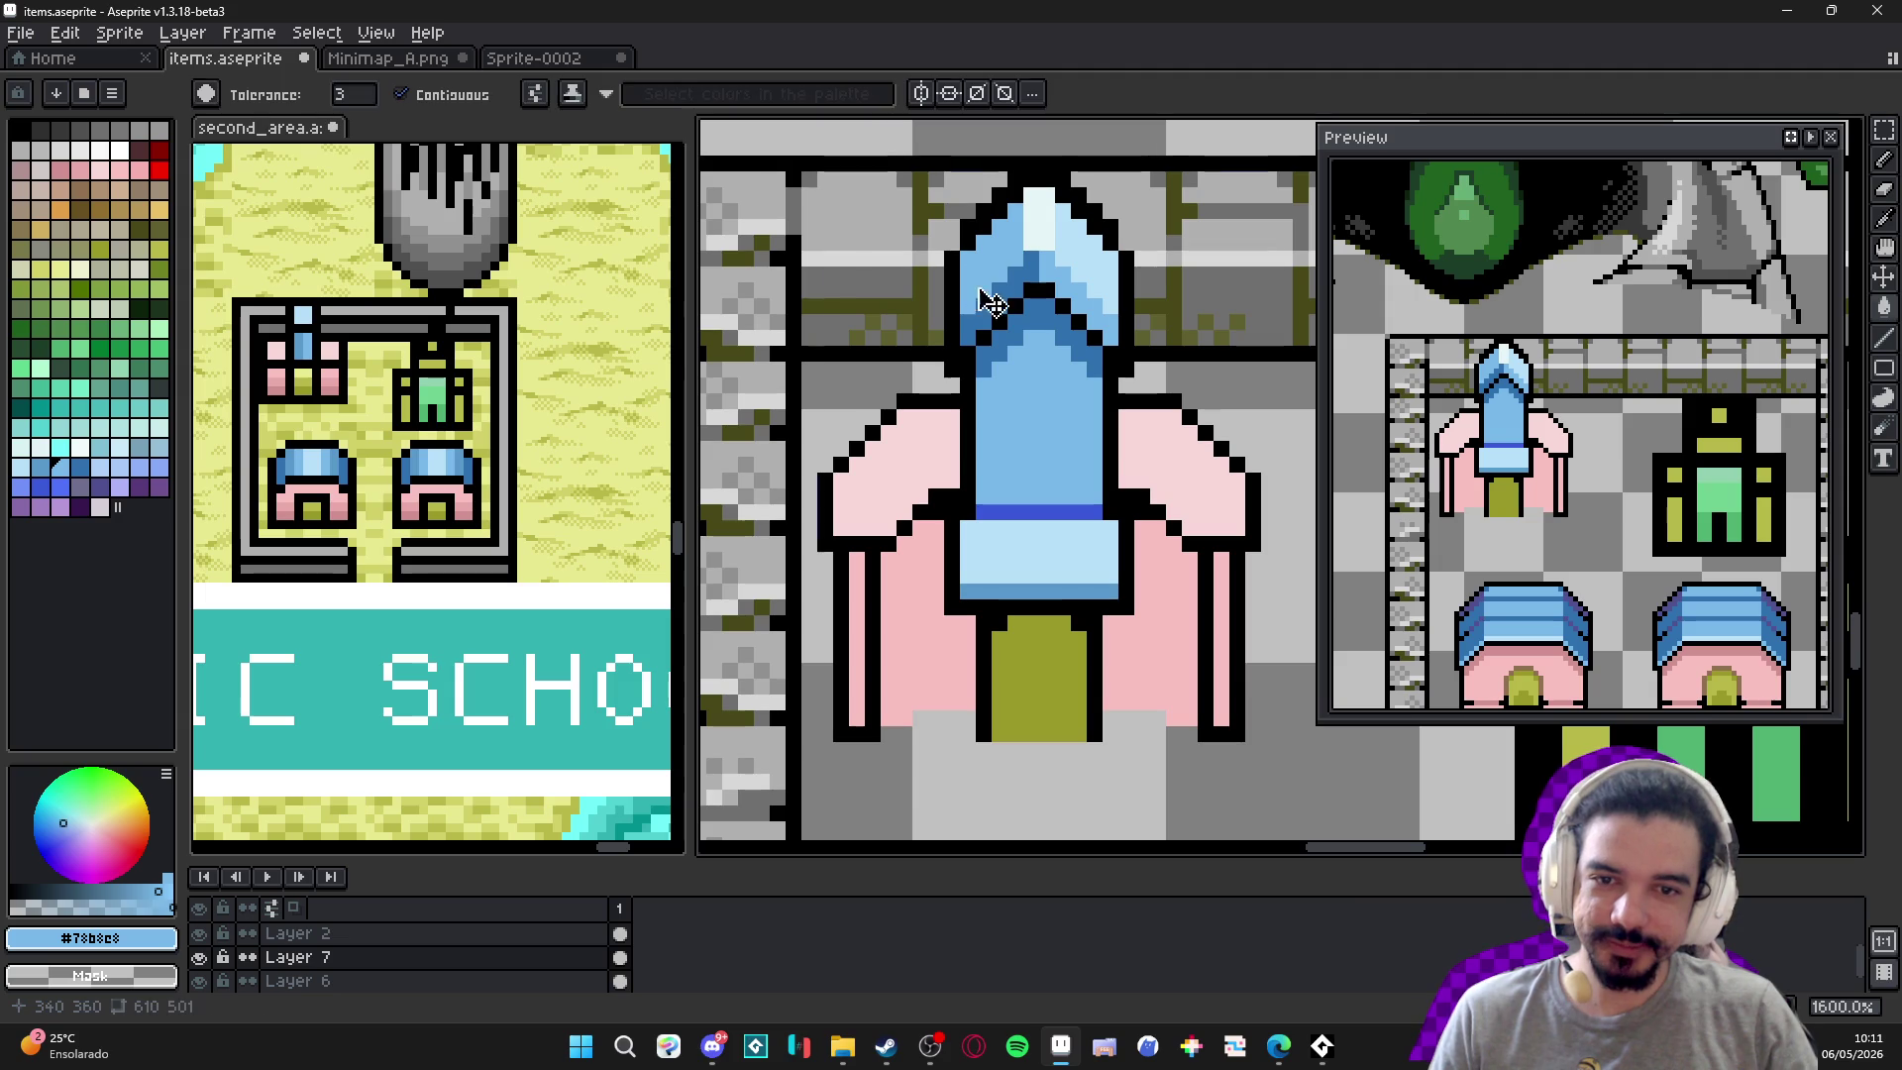
pyautogui.hotkey('ctrl', 'z')
# With the pencil, paint a light blue line down the spire tip's right edge.
pyautogui.press('b')
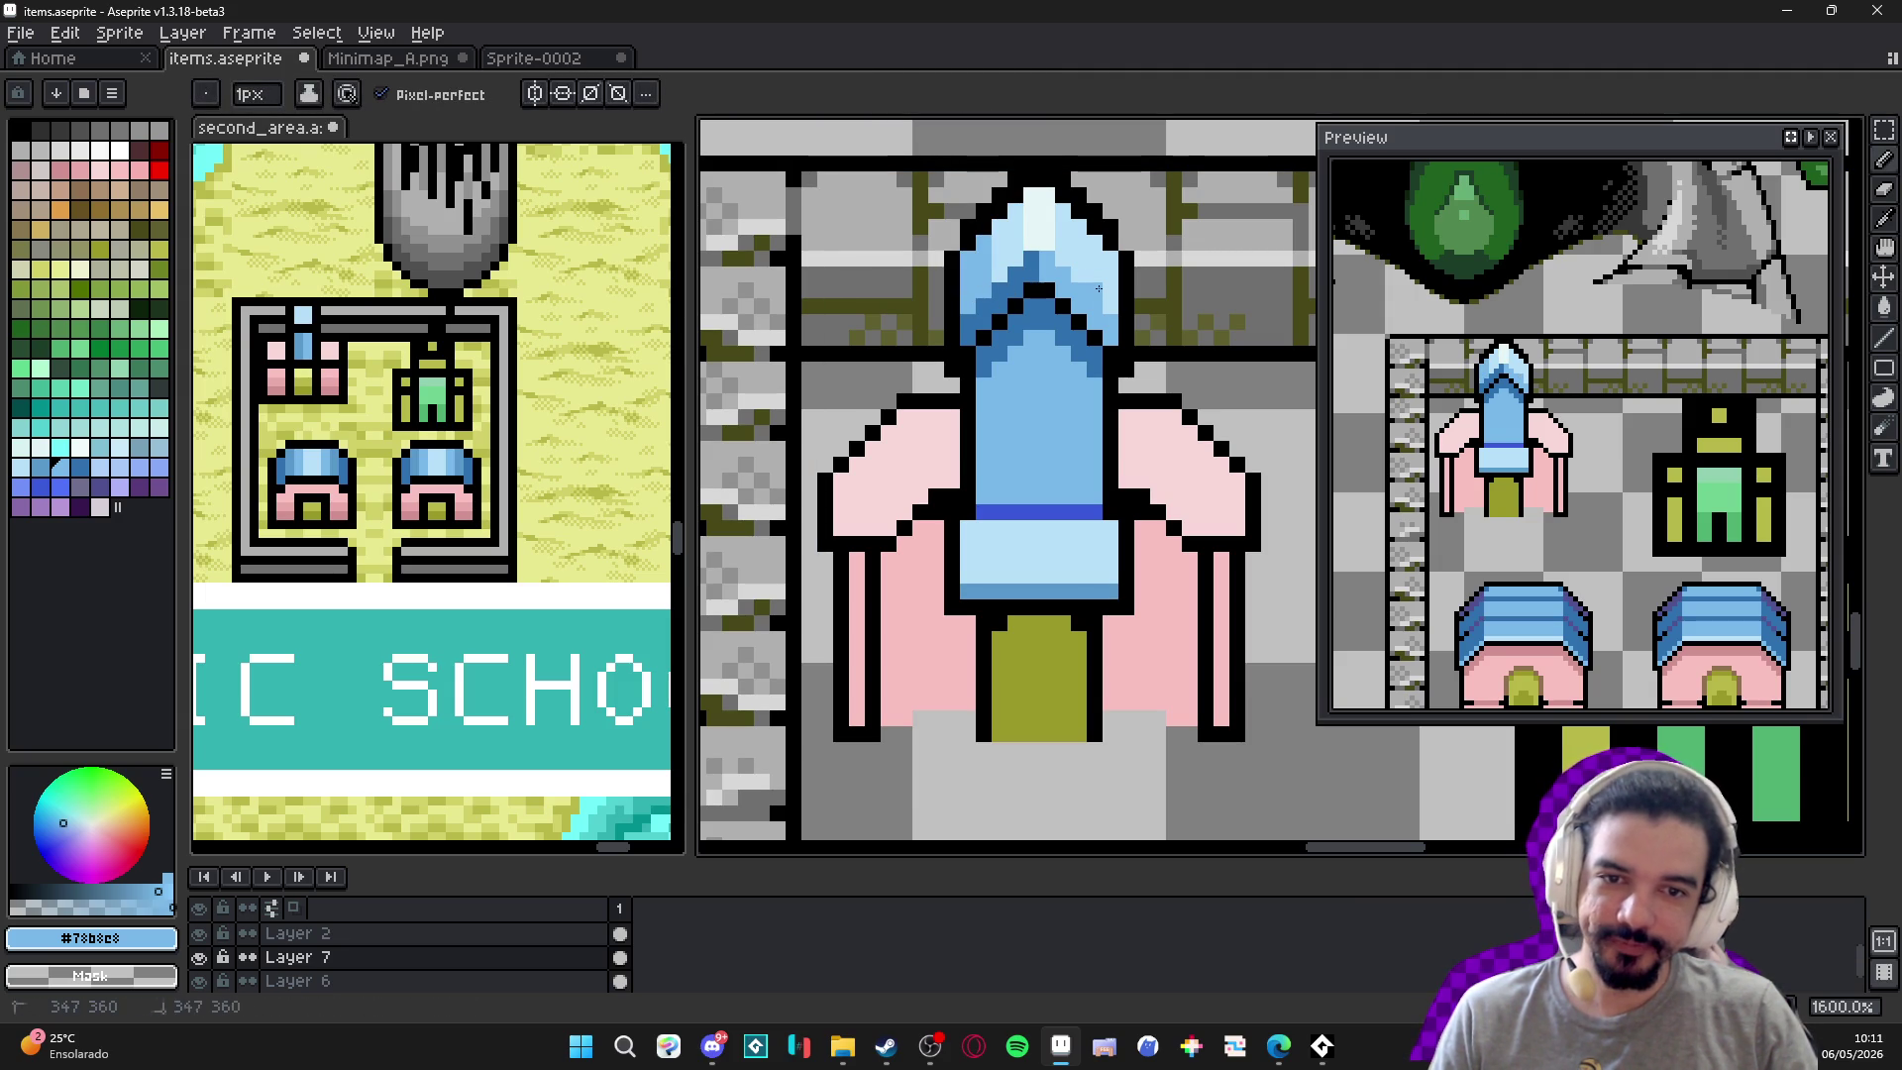
pyautogui.keyDown('alt'); pyautogui.click(1089, 272); pyautogui.keyUp('alt')
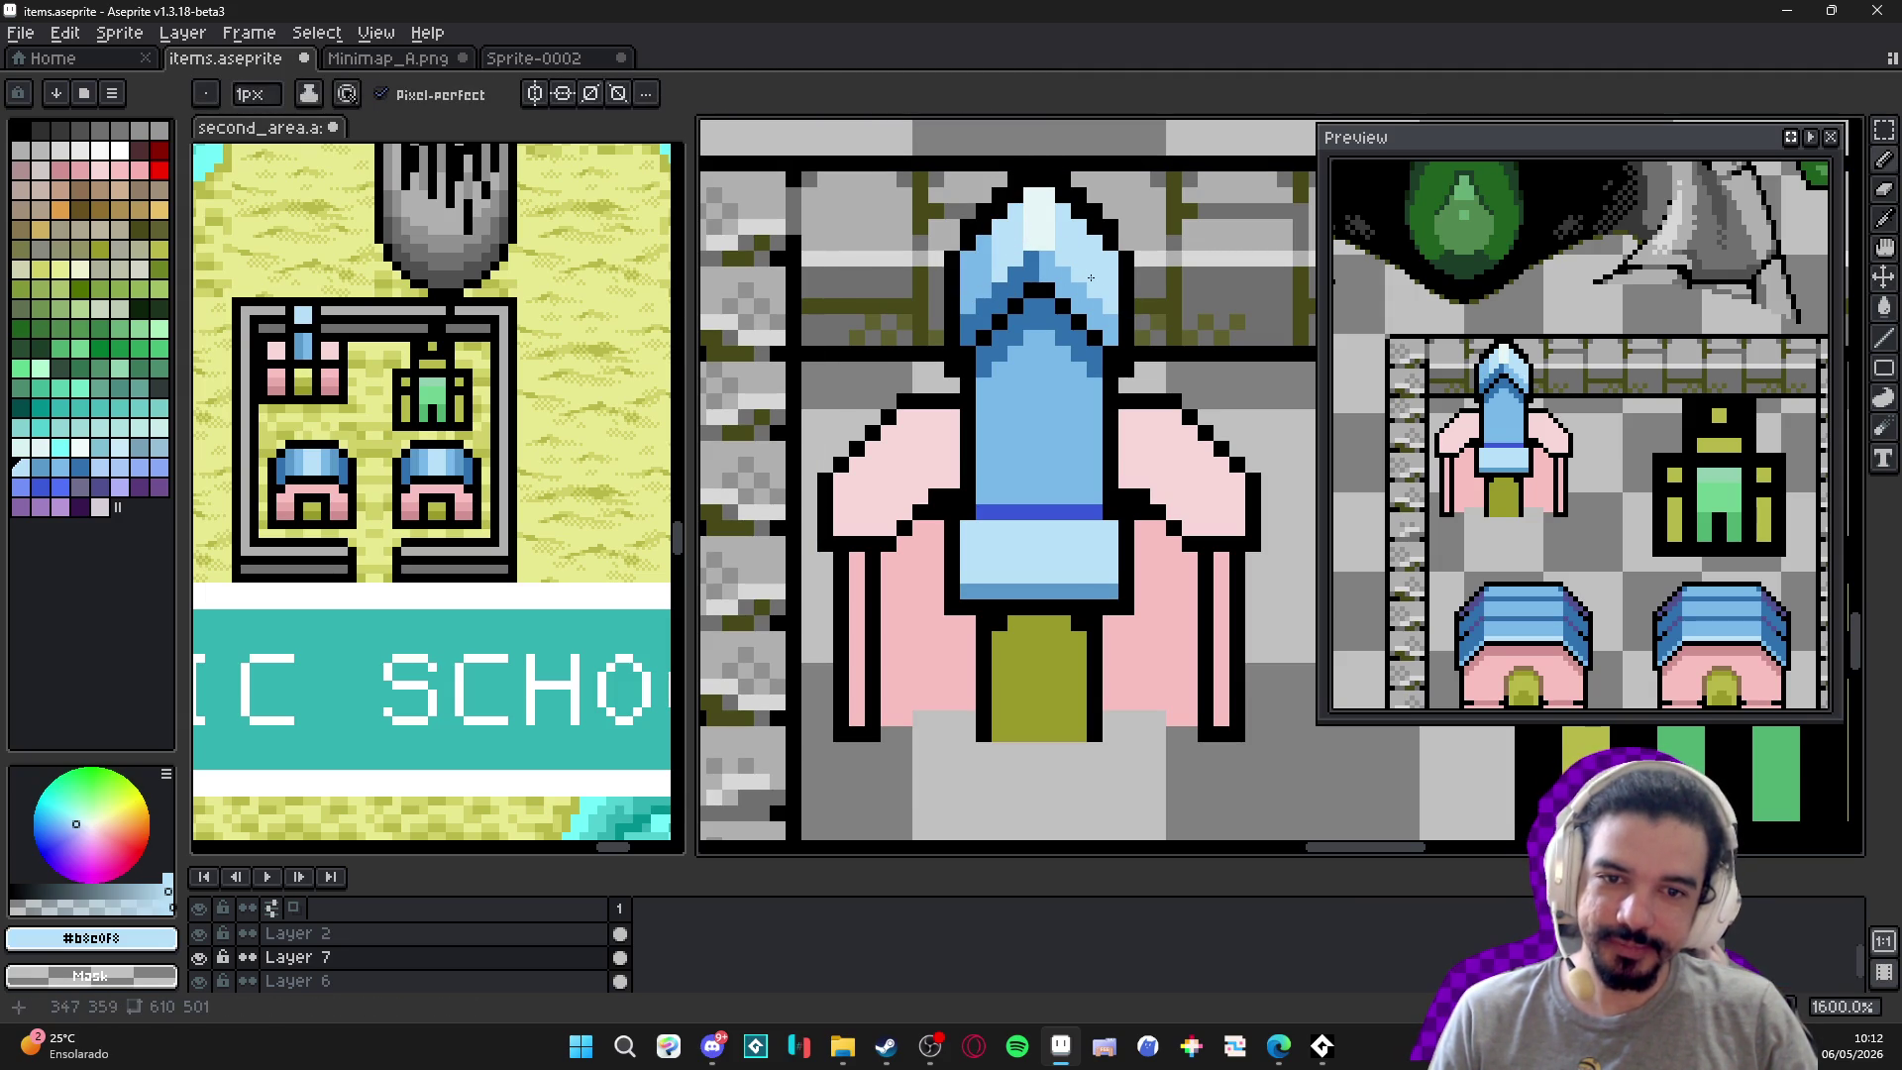
pyautogui.keyDown('alt'); pyautogui.click(1040, 267); pyautogui.keyUp('alt')
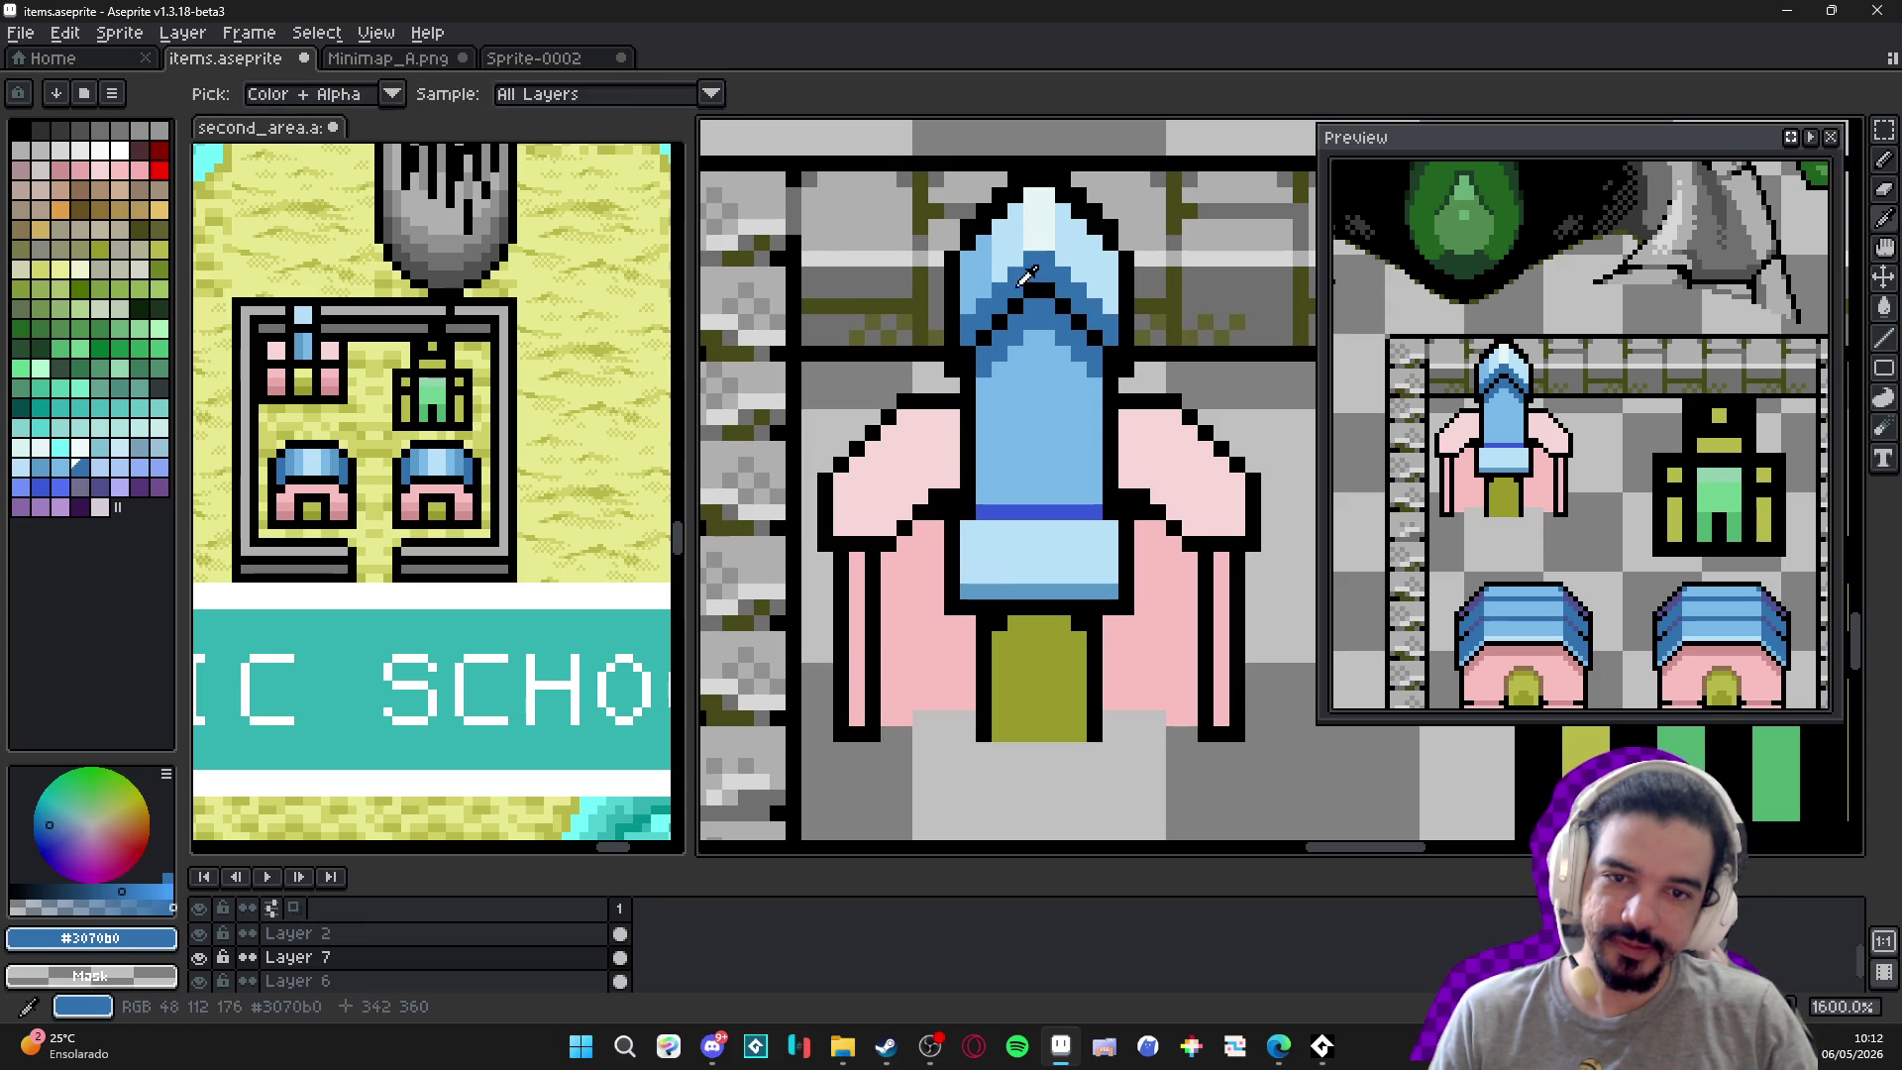
pyautogui.keyDown('alt'); pyautogui.click(1094, 258); pyautogui.keyUp('alt')
pyautogui.keyDown('alt'); pyautogui.click(1114, 243); pyautogui.keyUp('alt')
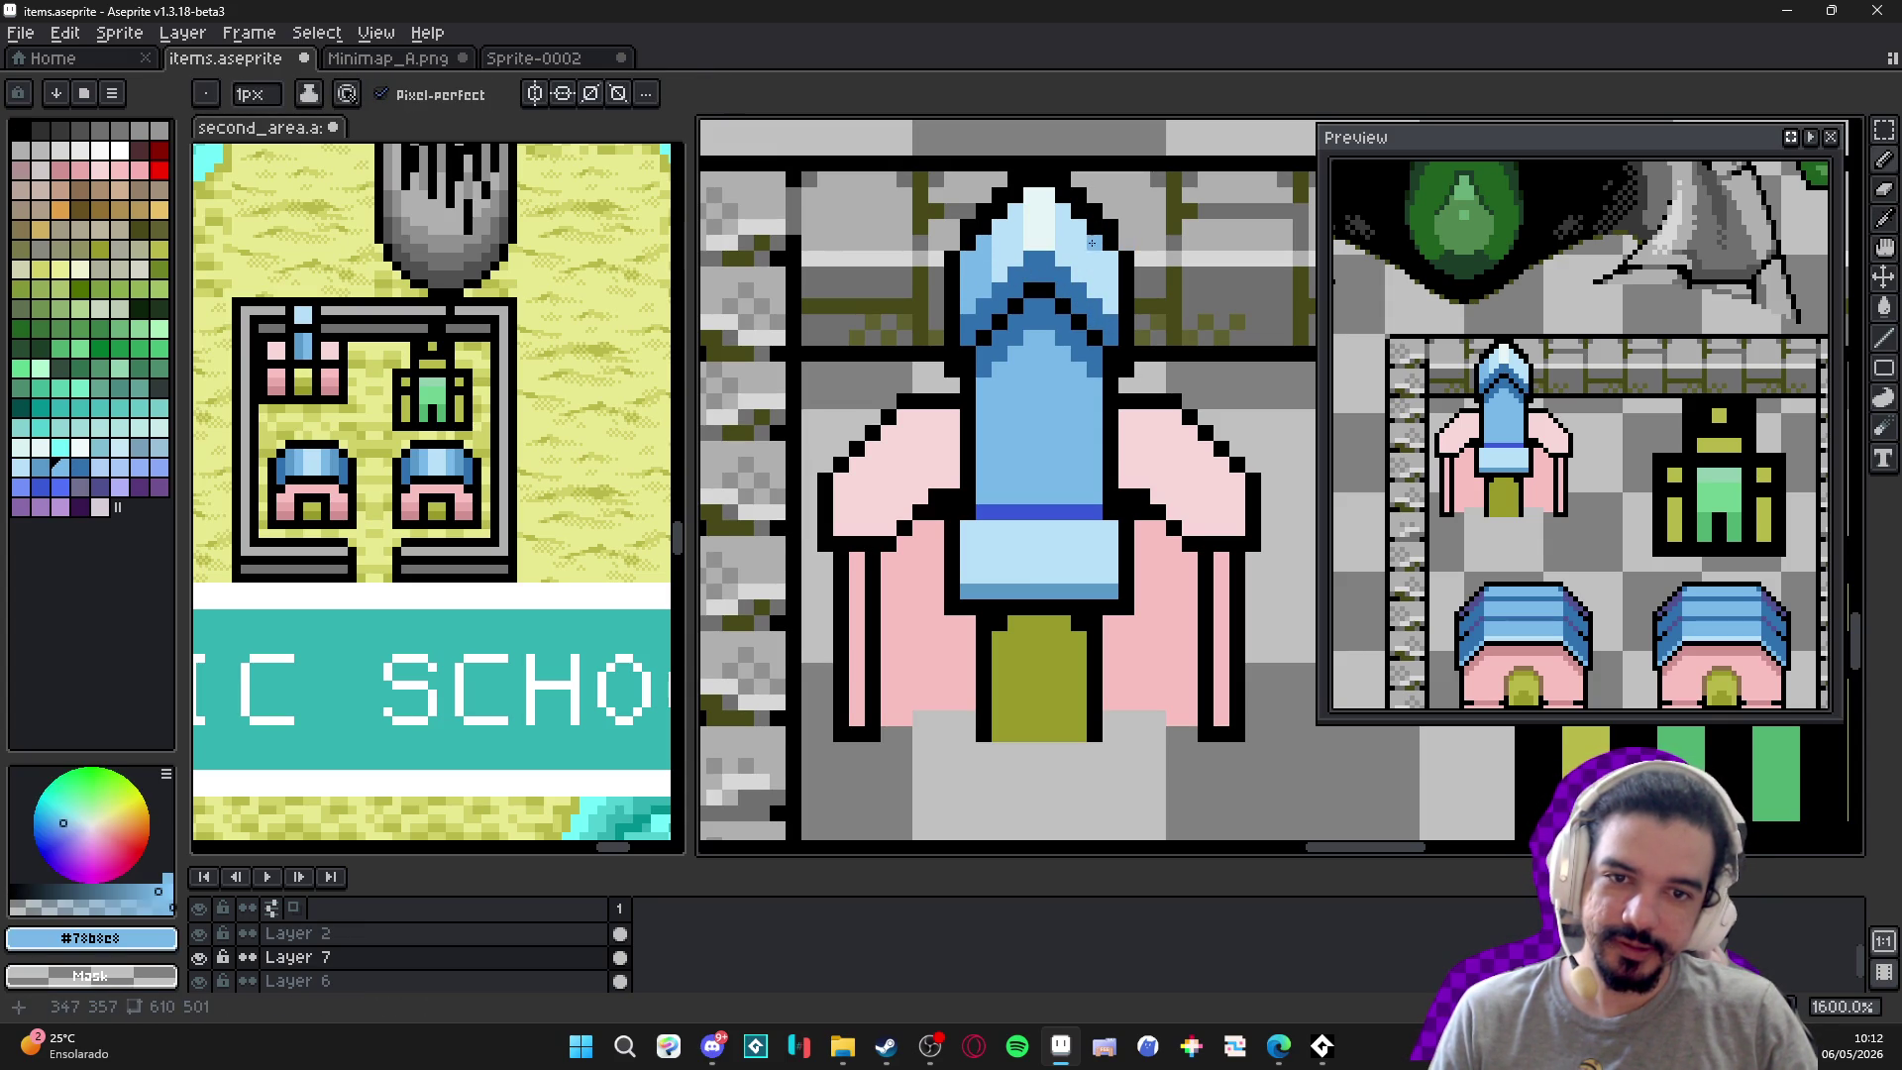
pyautogui.moveTo(1107, 255); pyautogui.dragTo(1119, 302)
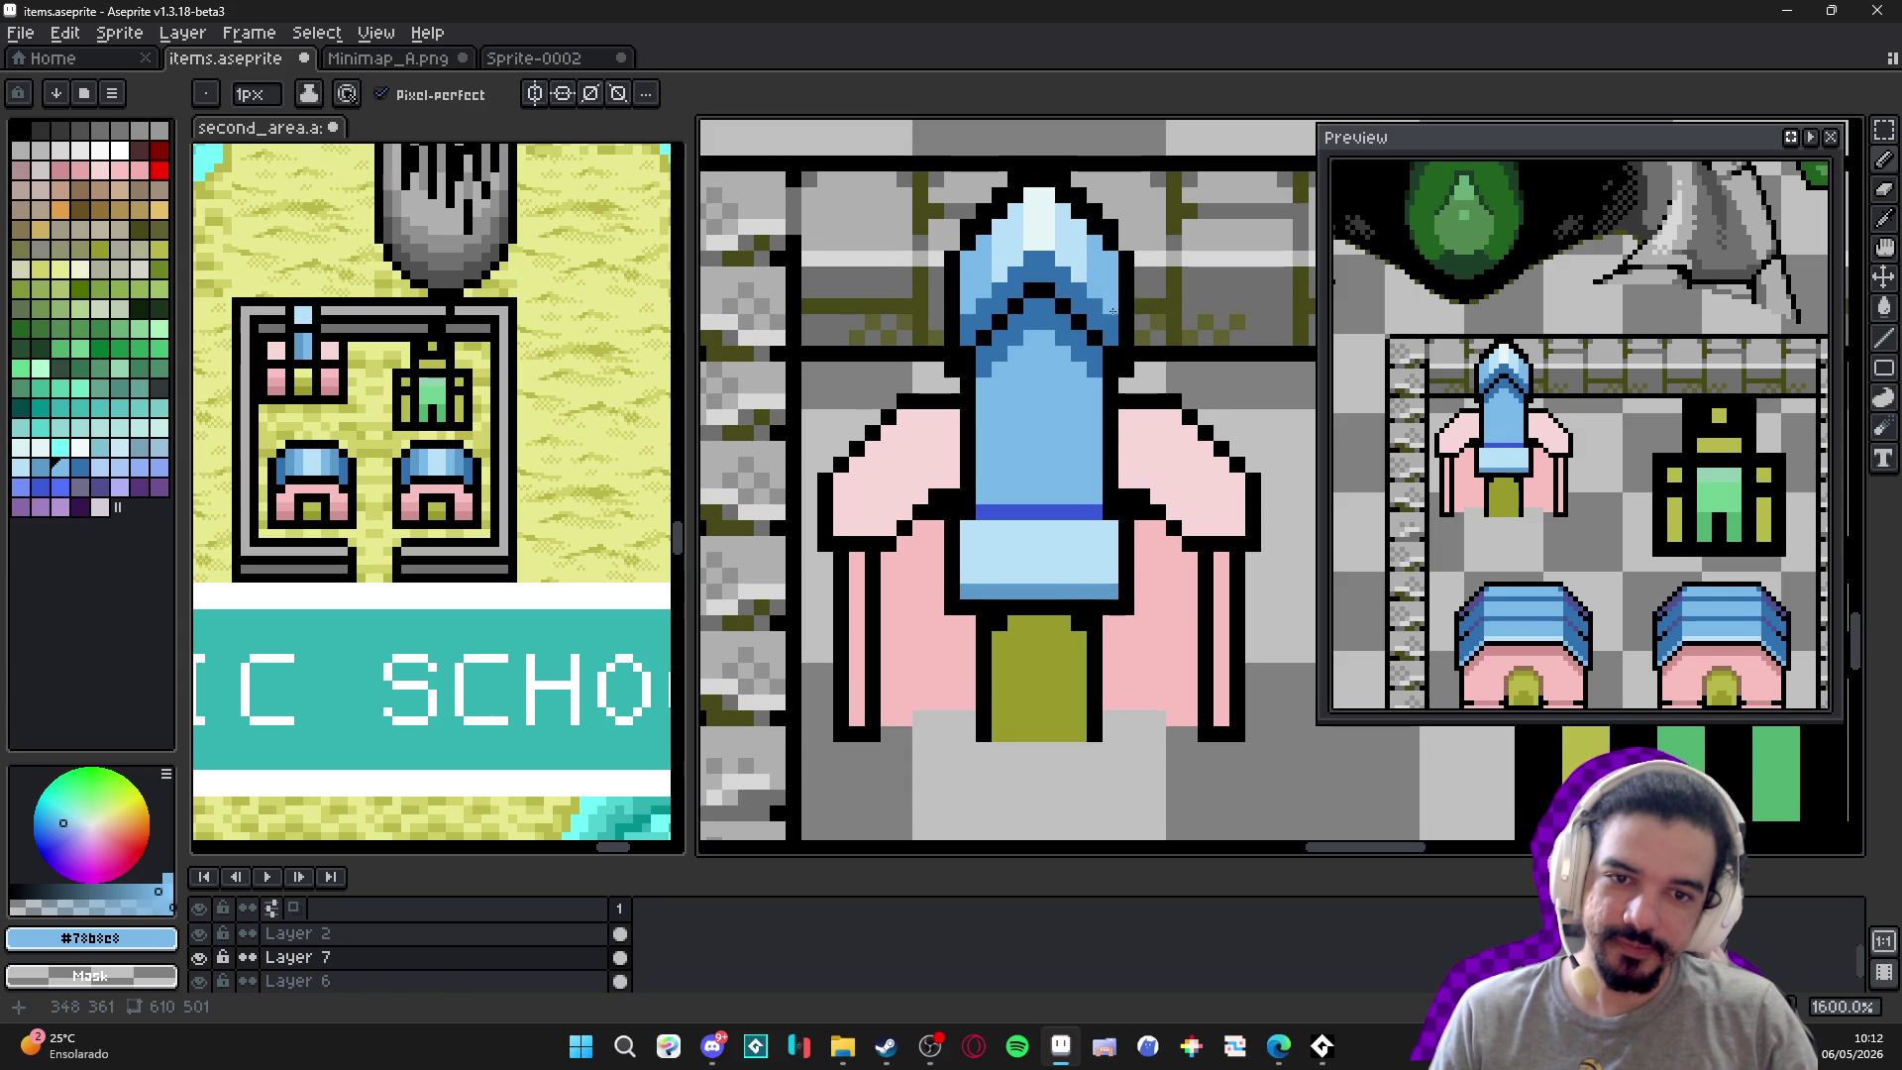
# Save items.aseprite and recentre the view on the spired building.
pyautogui.scroll(-6, 1114, 311)
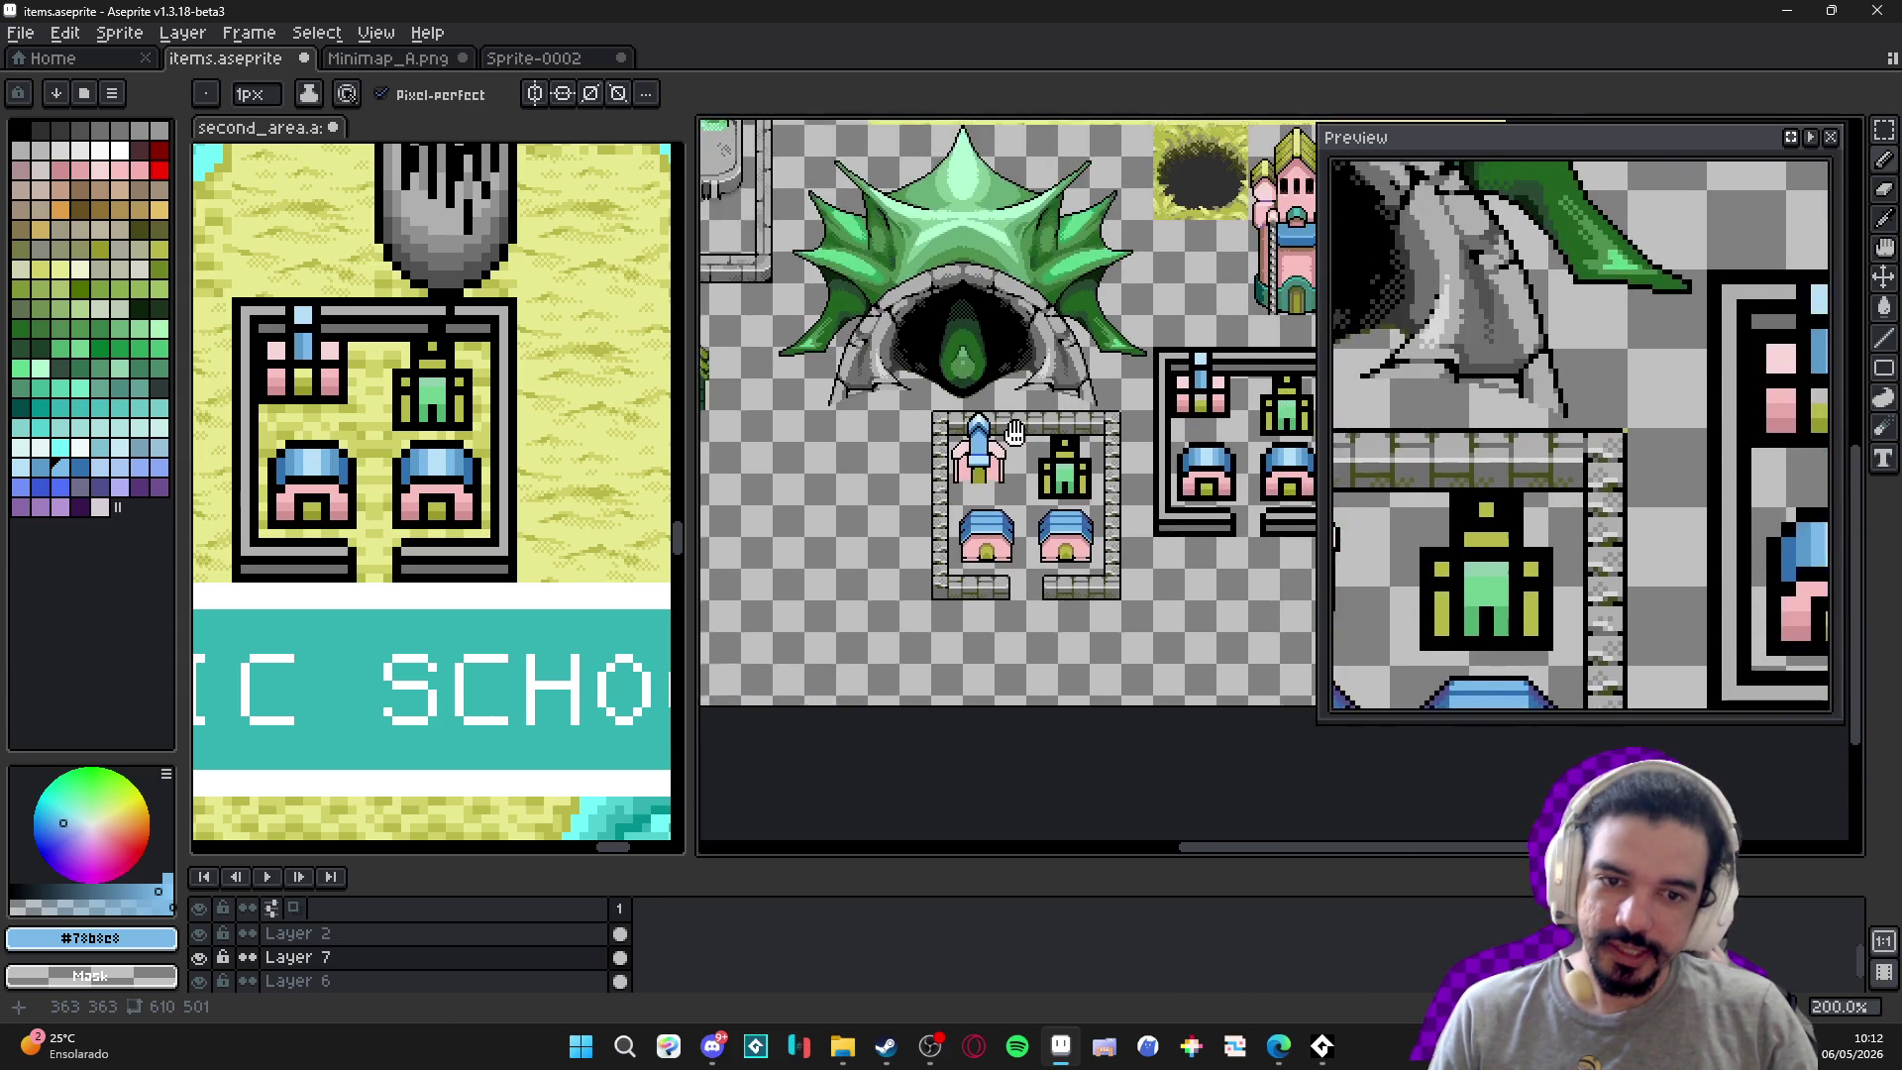
pyautogui.moveTo(1015, 433)
pyautogui.mouseDown()
pyautogui.moveTo(906, 413)
pyautogui.moveTo(847, 522)
pyautogui.moveTo(964, 341)
pyautogui.mouseUp()
pyautogui.scroll(1, 865, 505)
pyautogui.hotkey('ctrl', 's')
pyautogui.scroll(2, 847, 480)
pyautogui.moveTo(847, 480)
pyautogui.mouseDown()
pyautogui.moveTo(912, 382)
pyautogui.moveTo(853, 386)
pyautogui.mouseUp()
pyautogui.scroll(4, 912, 381)
pyautogui.keyDown('alt'); pyautogui.click(892, 368); pyautogui.keyUp('alt')
pyautogui.scroll(3, 889, 364)
pyautogui.hotkey('ctrl', 's')
pyautogui.scroll(-3, 870, 394)
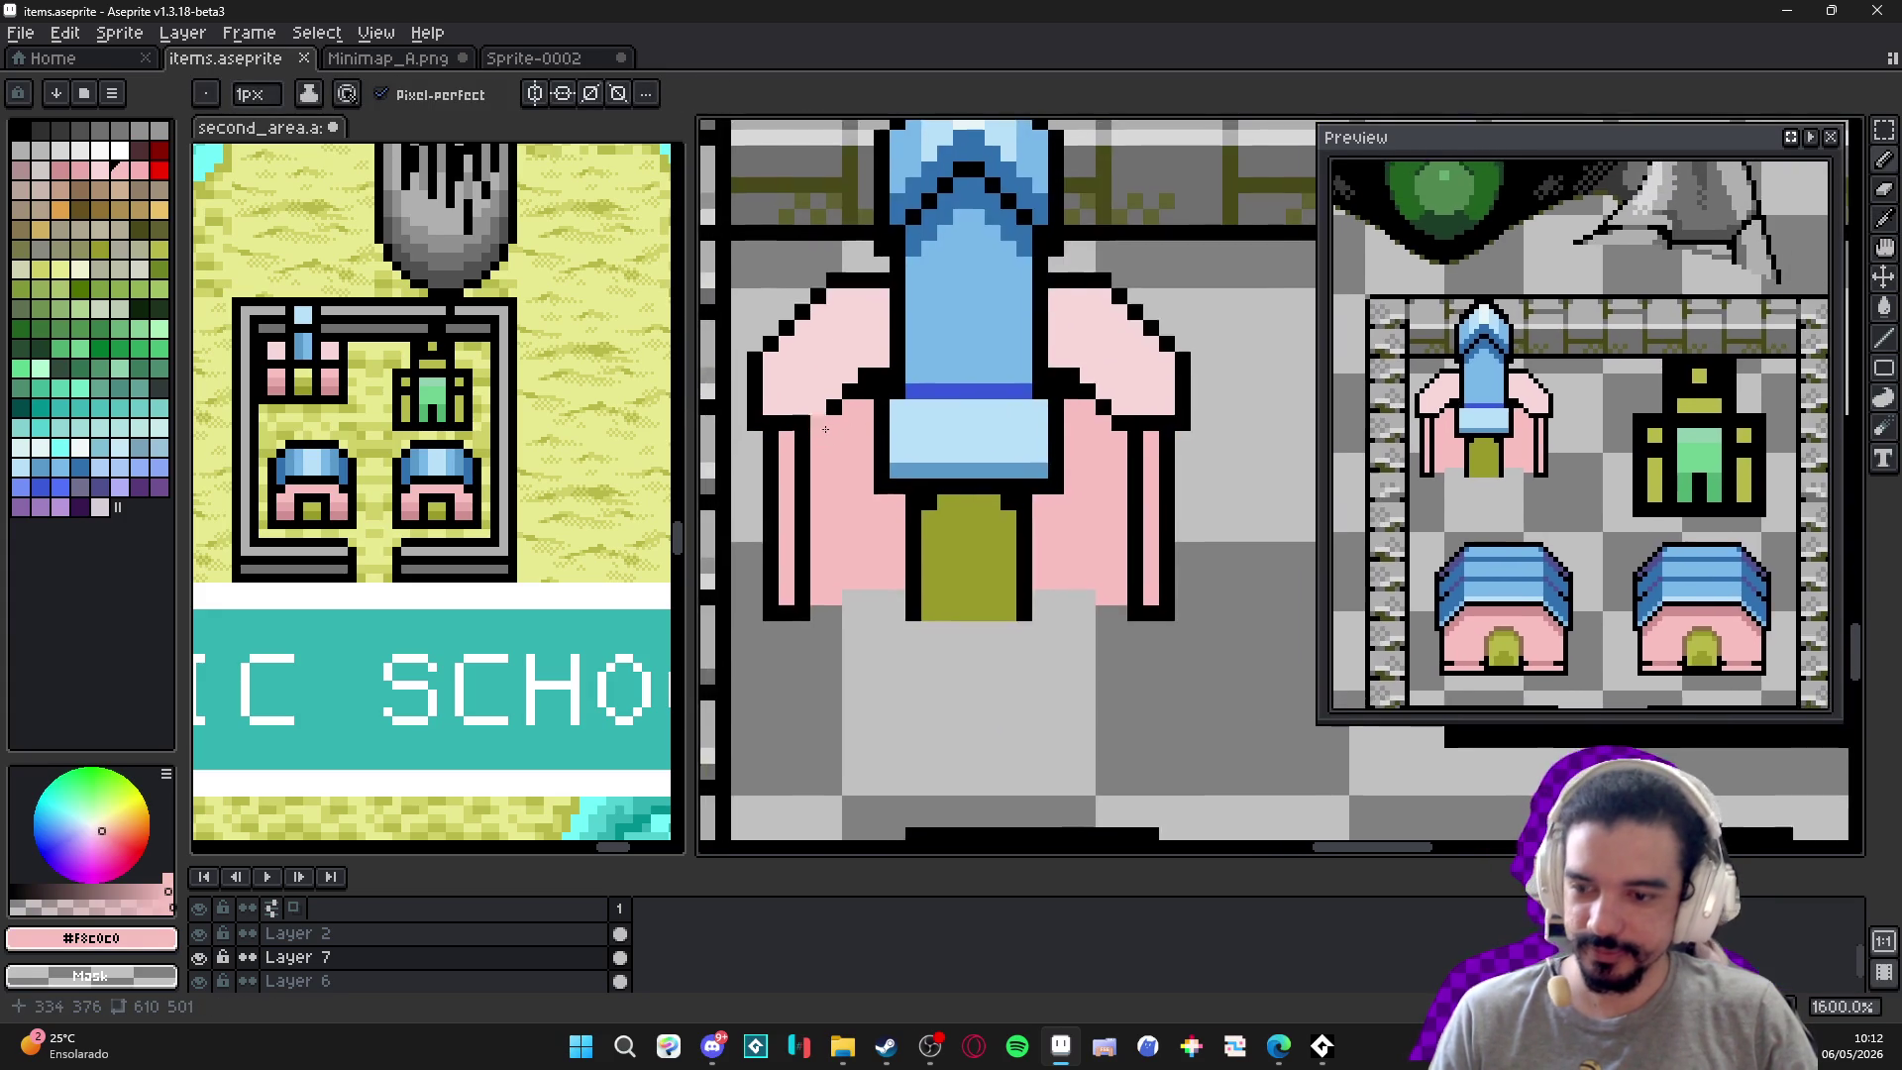
pyautogui.scroll(1, 833, 428)
pyautogui.scroll(3, 832, 428)
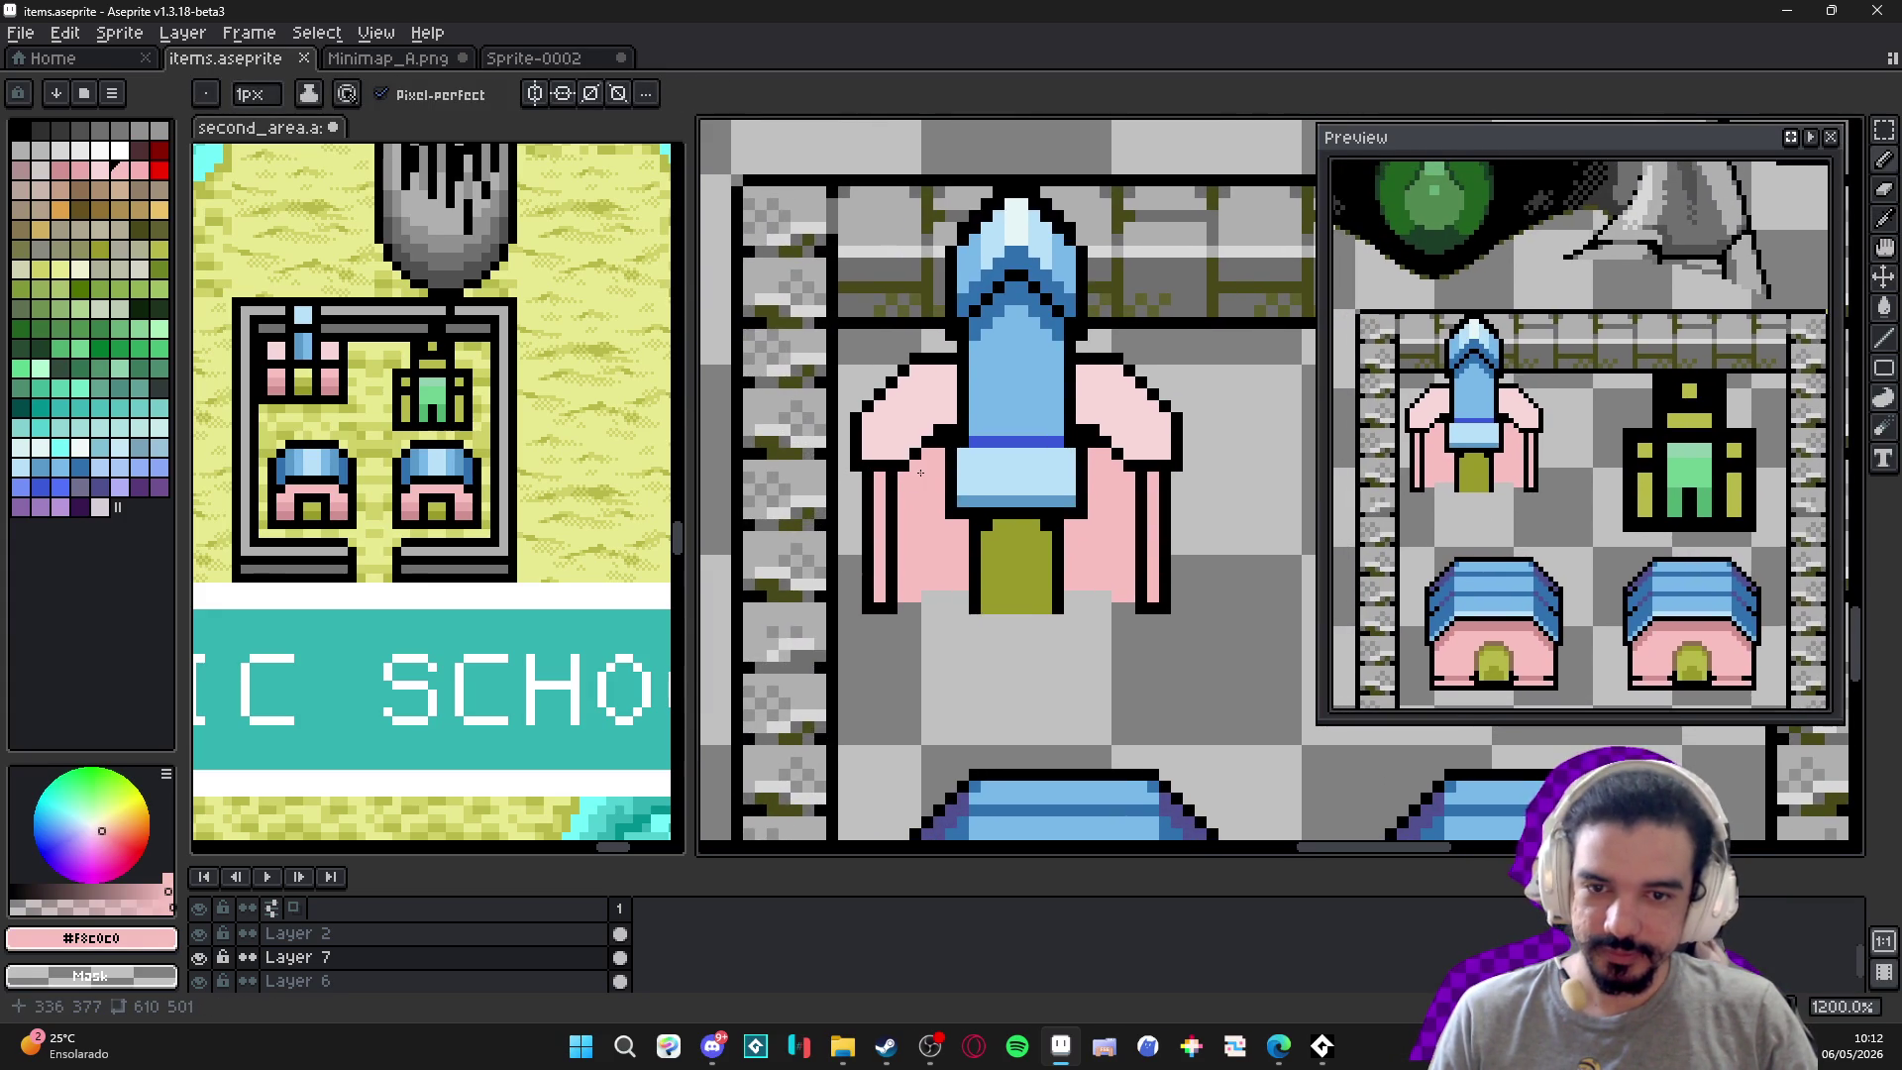
pyautogui.press('alt')
pyautogui.keyDown('alt'); pyautogui.click(988, 389); pyautogui.keyUp('alt')
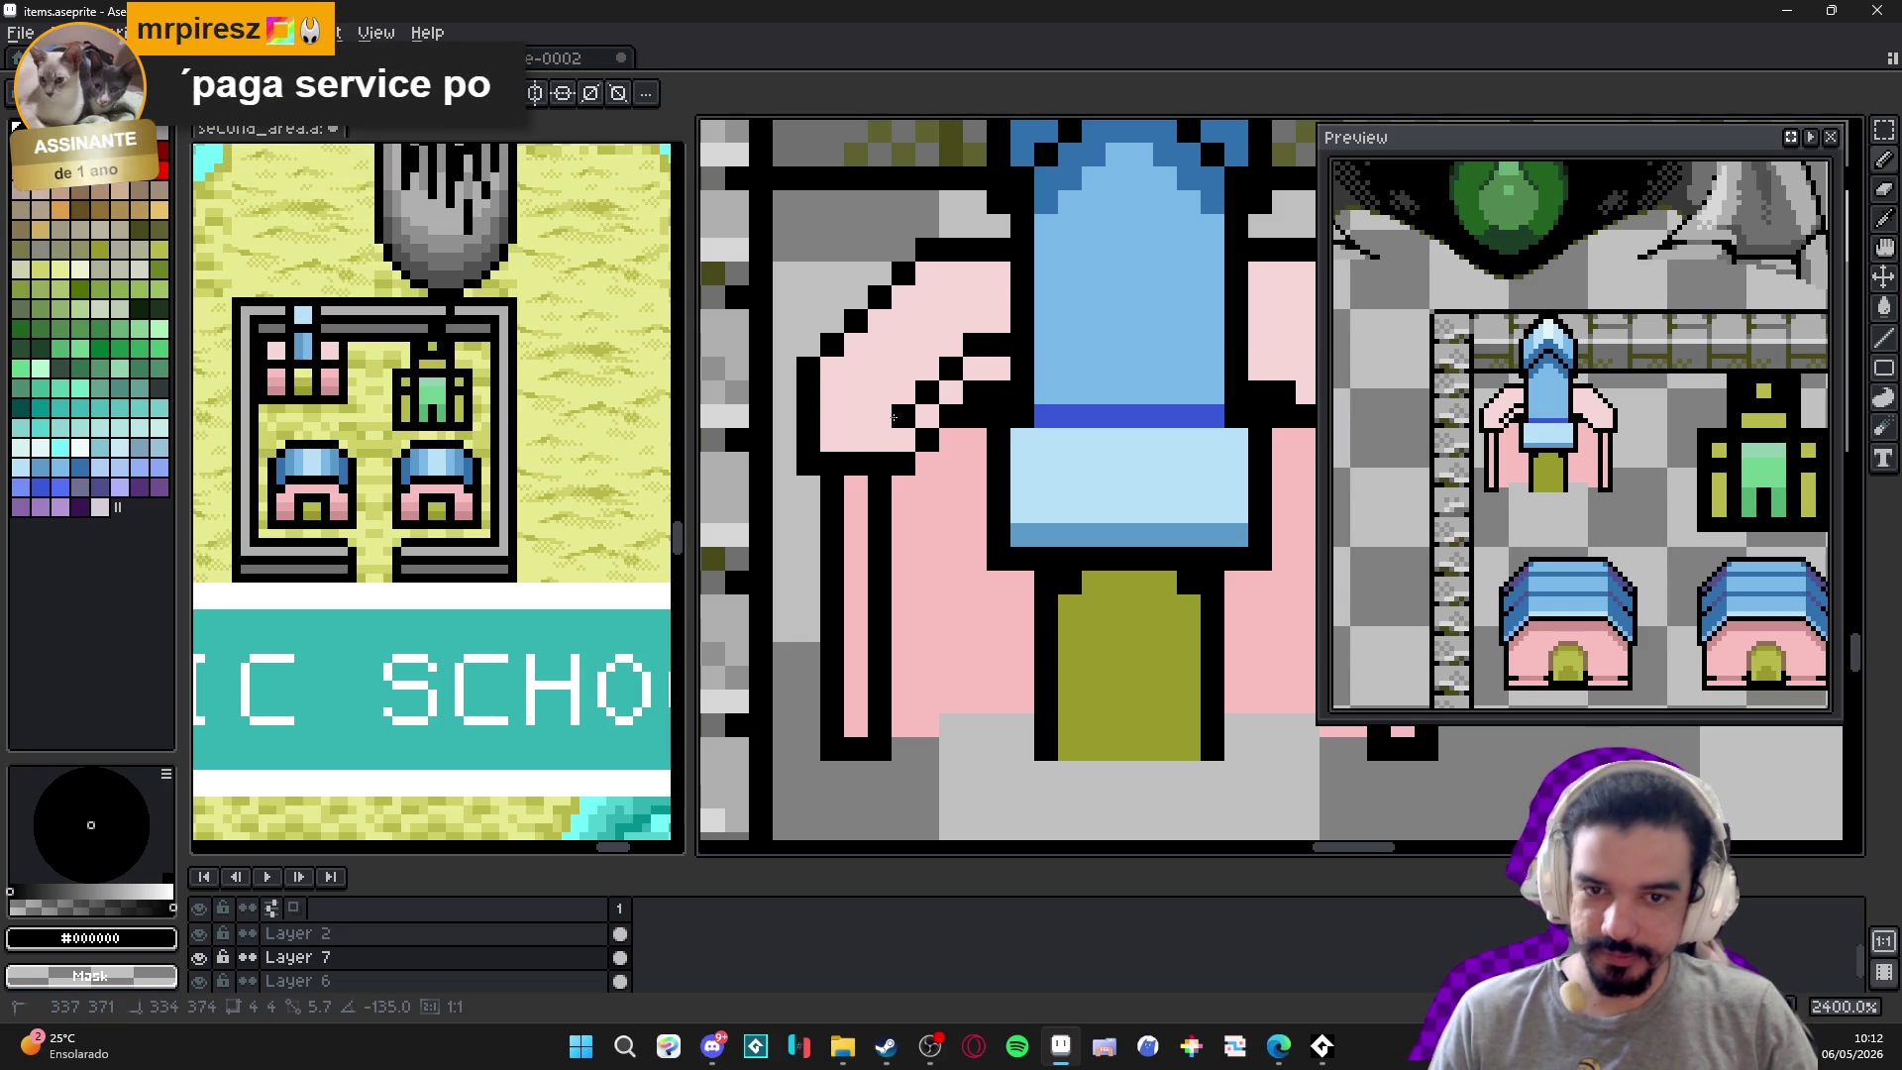
pyautogui.moveTo(895, 417); pyautogui.dragTo(858, 416)
pyautogui.keyDown('shift'); pyautogui.click(858, 384); pyautogui.keyUp('shift')
pyautogui.keyDown('shift'); pyautogui.click(932, 298); pyautogui.keyUp('shift')
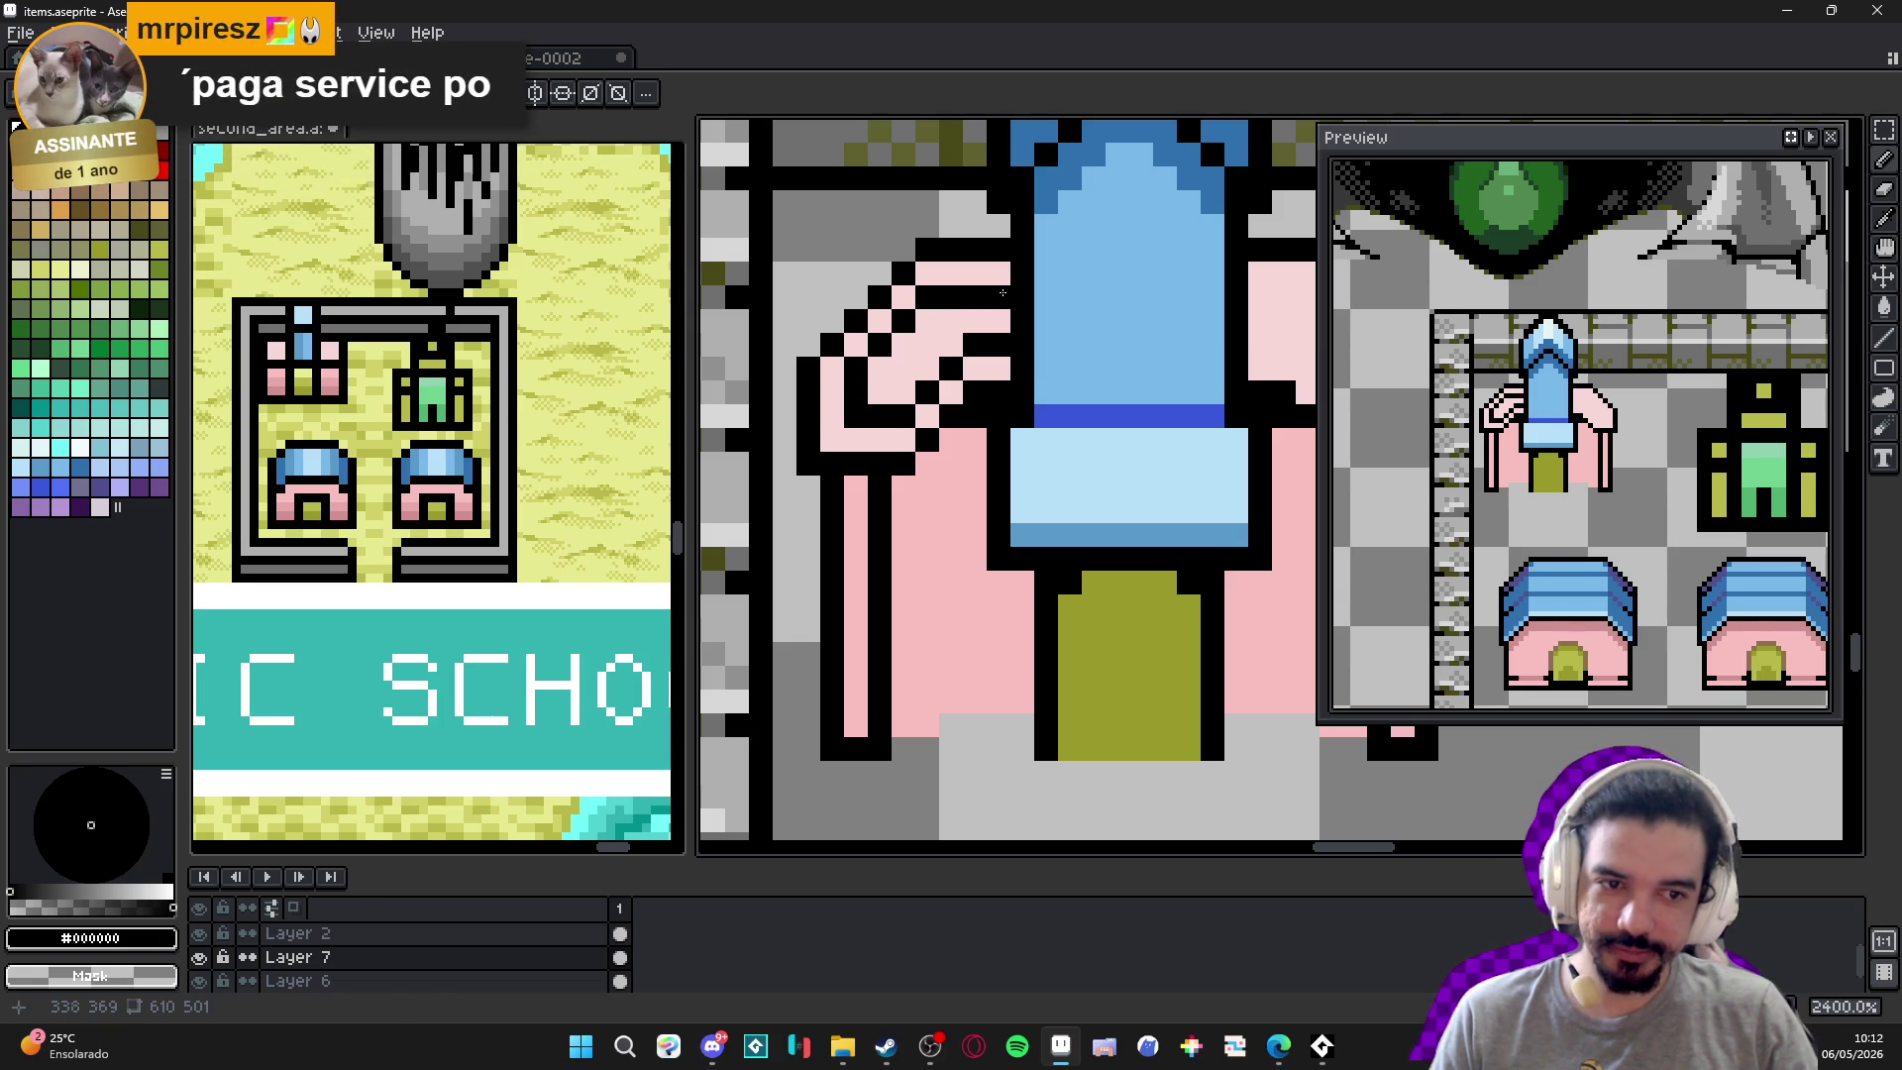
pyautogui.moveTo(1003, 293); pyautogui.dragTo(935, 310)
pyautogui.click(1193, 315)
pyautogui.moveTo(1193, 315)
pyautogui.mouseDown()
pyautogui.moveTo(798, 351)
pyautogui.moveTo(934, 434)
pyautogui.moveTo(935, 490)
pyautogui.mouseUp()
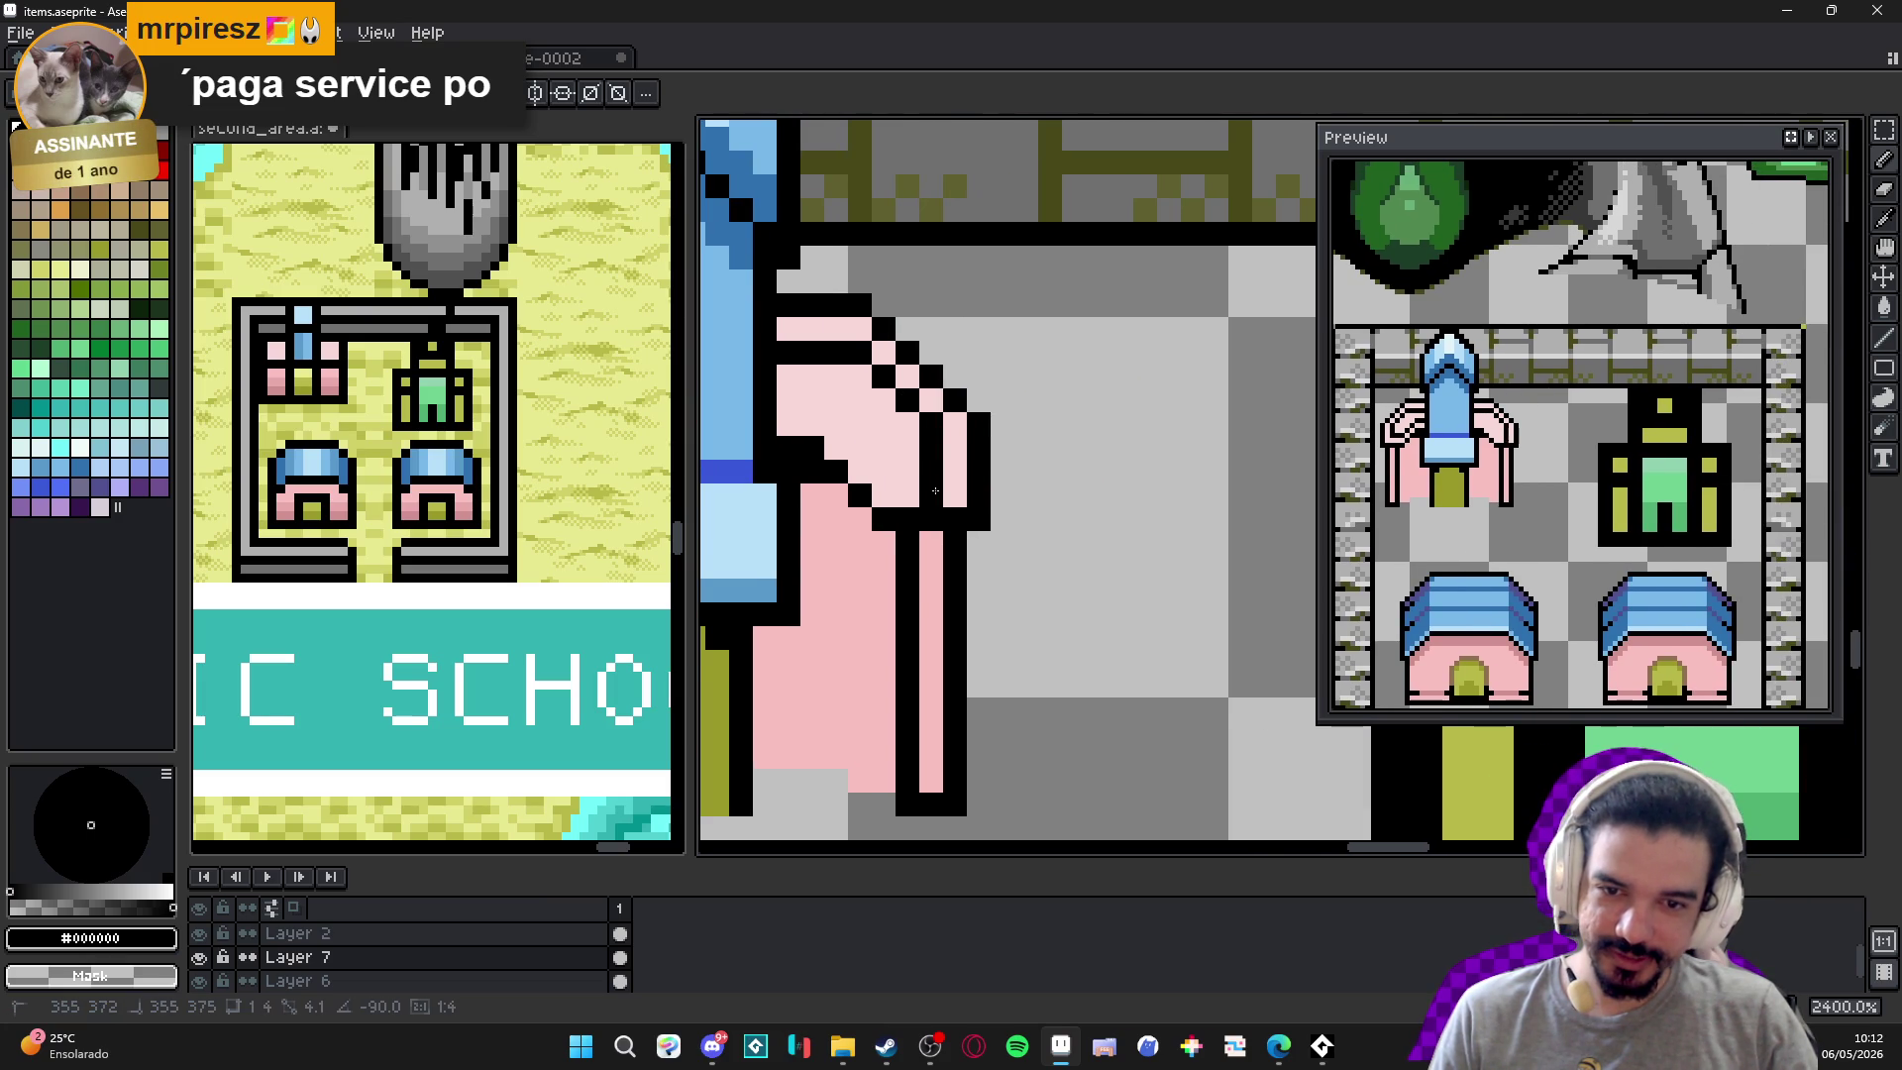
pyautogui.hotkey('ctrl', 'z')
pyautogui.hotkey('ctrl', 'z')
pyautogui.hotkey('ctrl', 'z')
pyautogui.moveTo(909, 470); pyautogui.dragTo(836, 424)
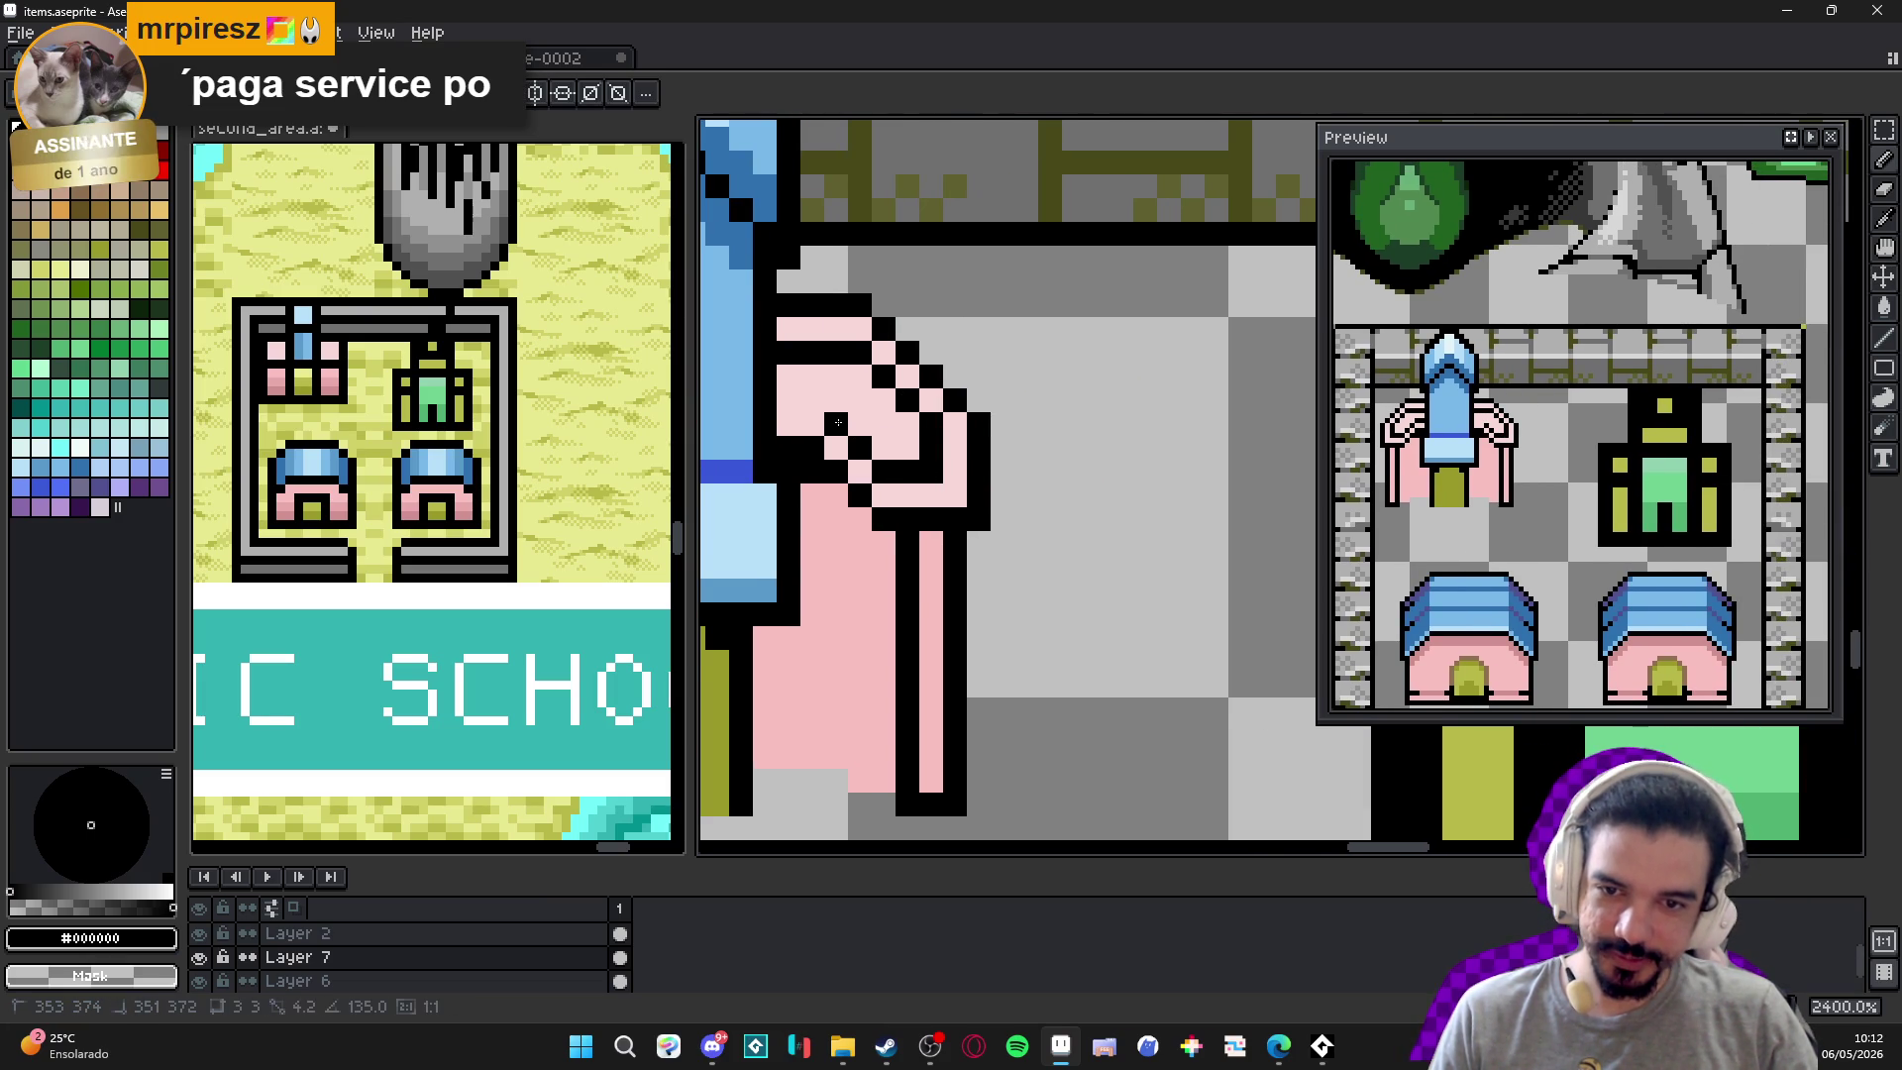
pyautogui.scroll(-5, 872, 456)
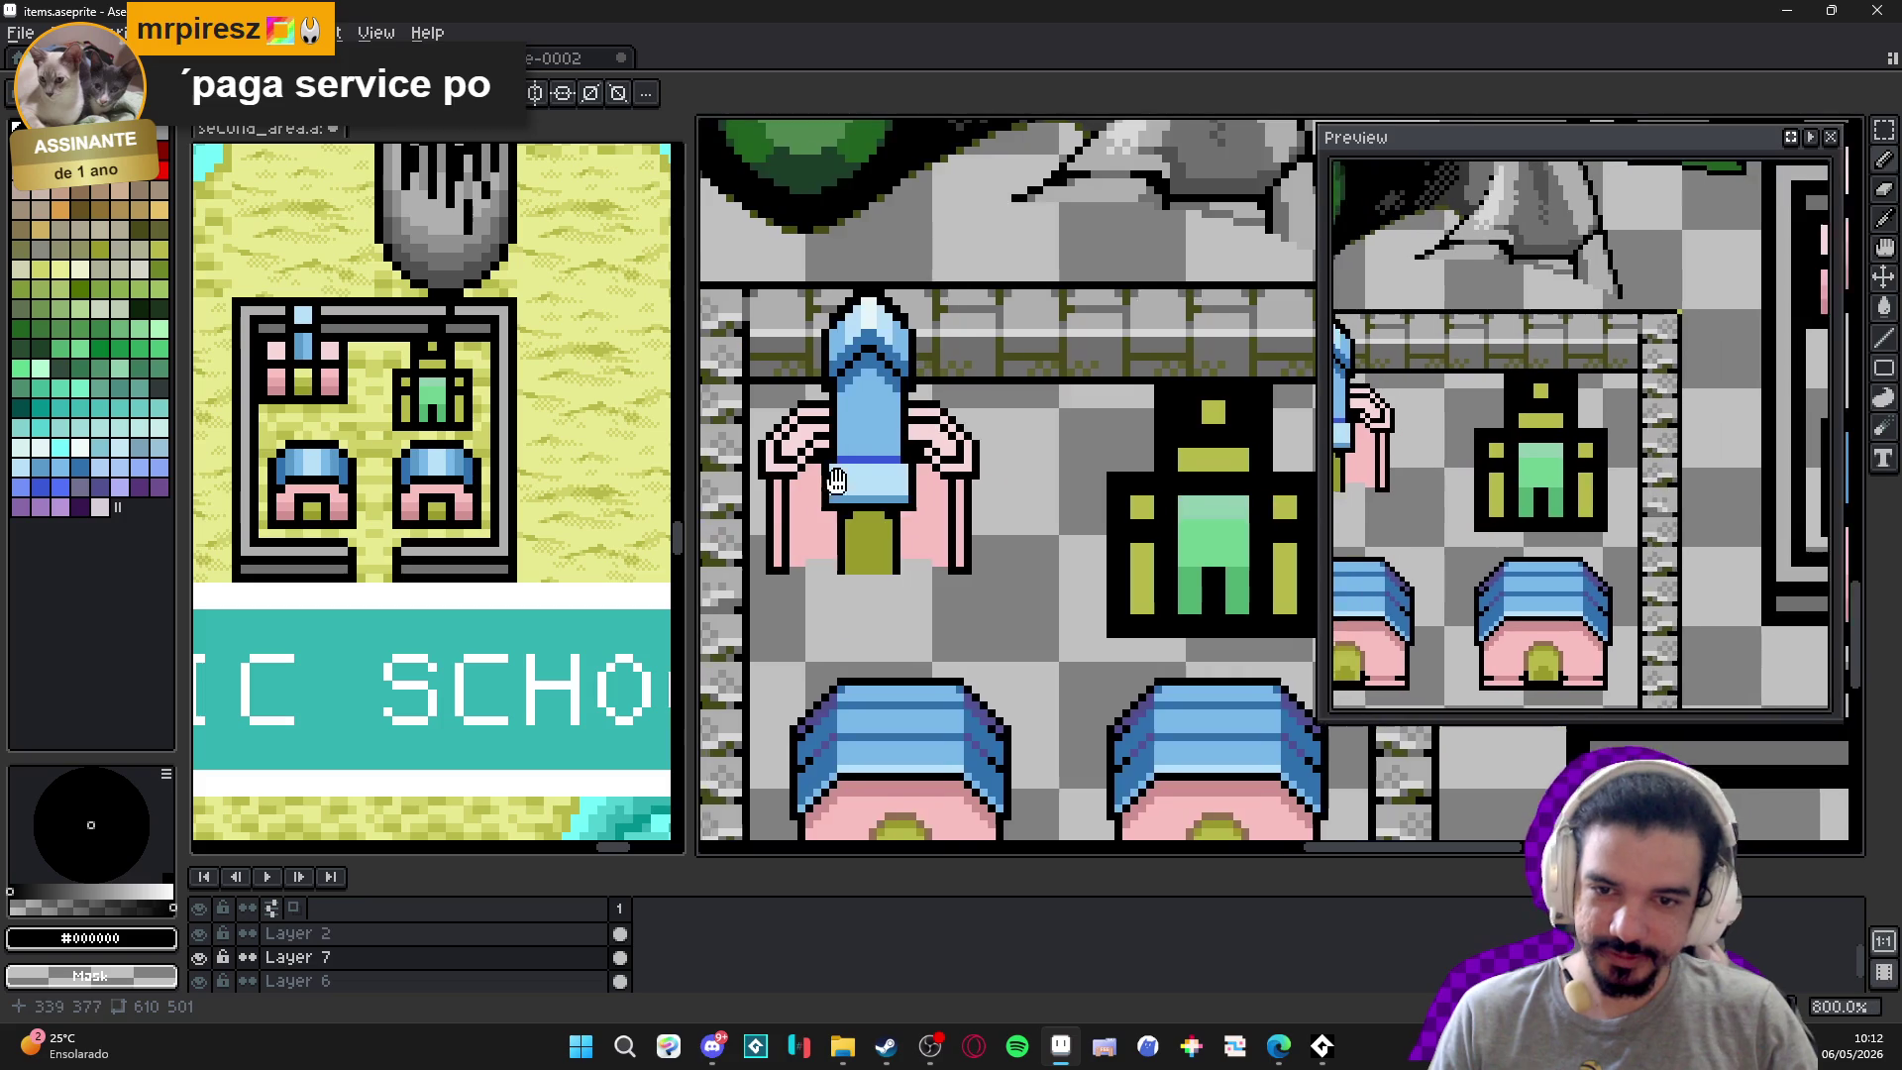
pyautogui.scroll(2, 911, 446)
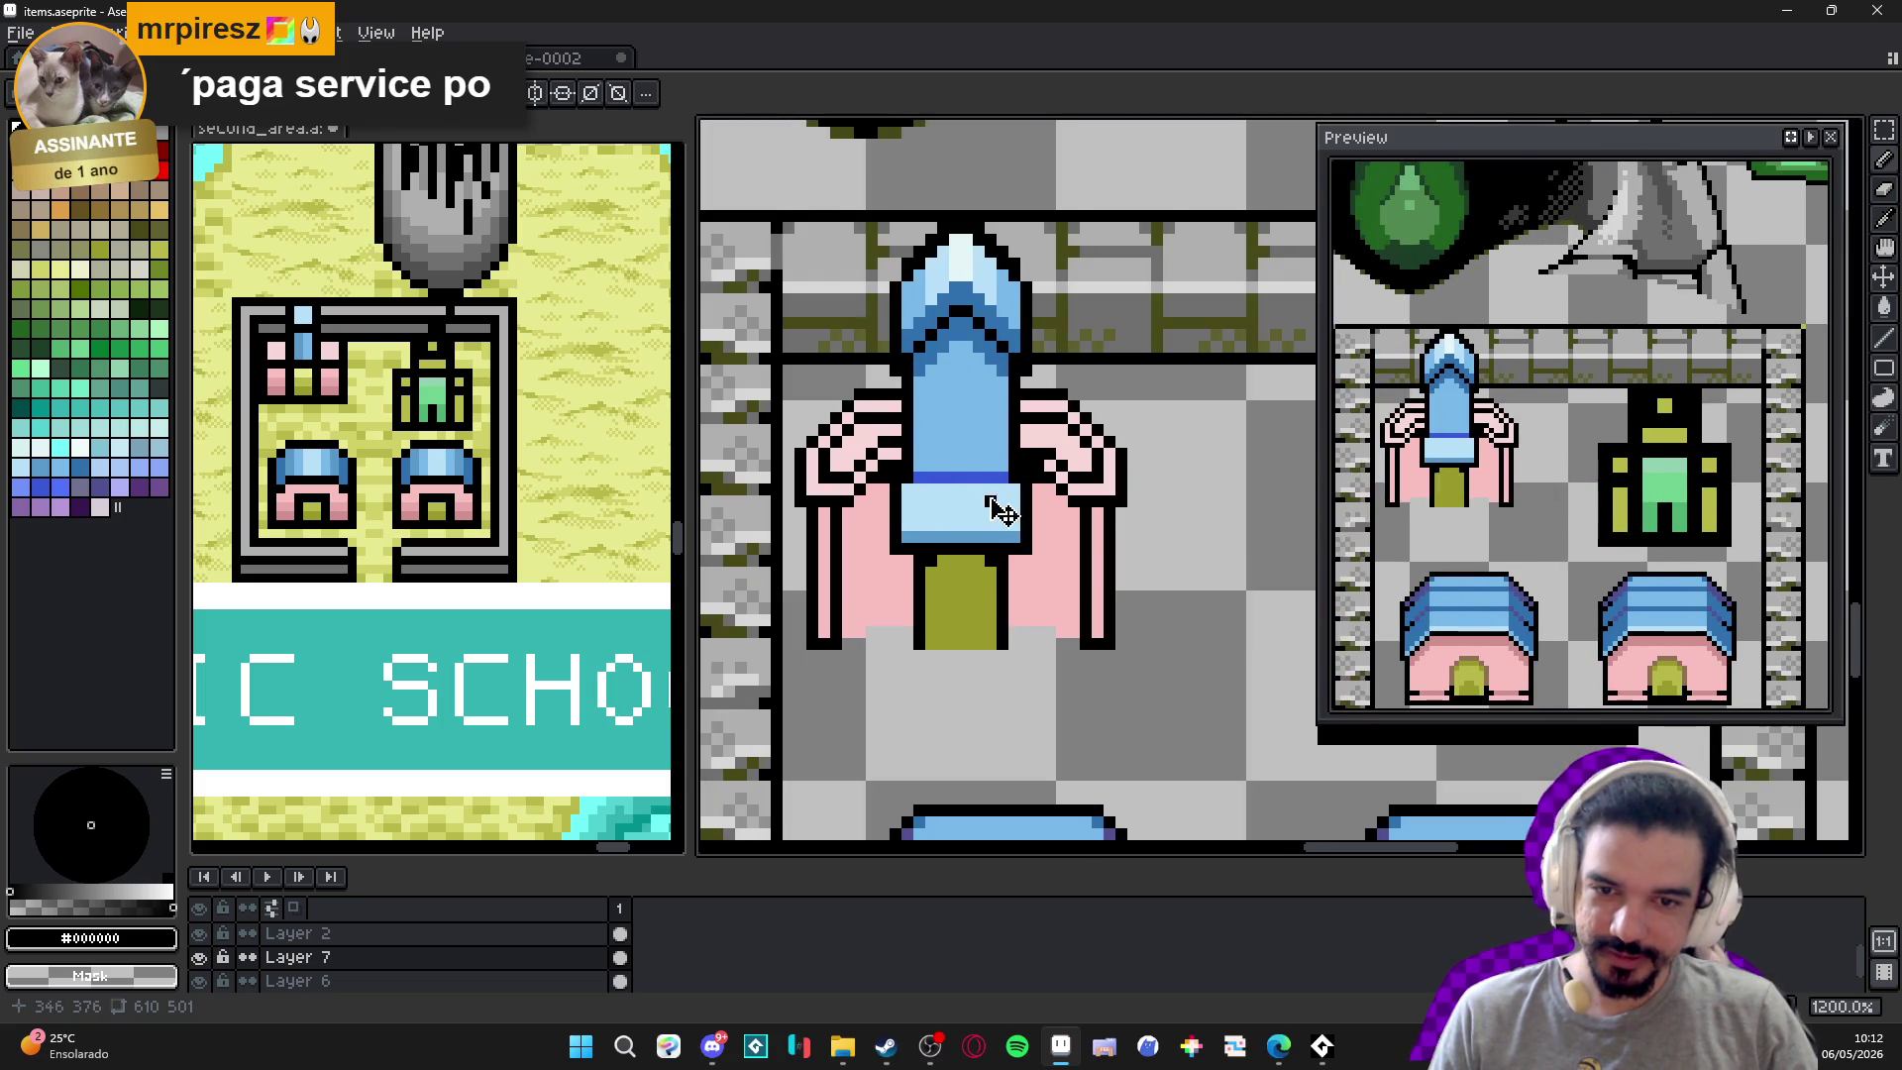
pyautogui.hotkey('ctrl', 'z')
pyautogui.hotkey('ctrl', 'z')
pyautogui.hotkey('ctrl', 'z')
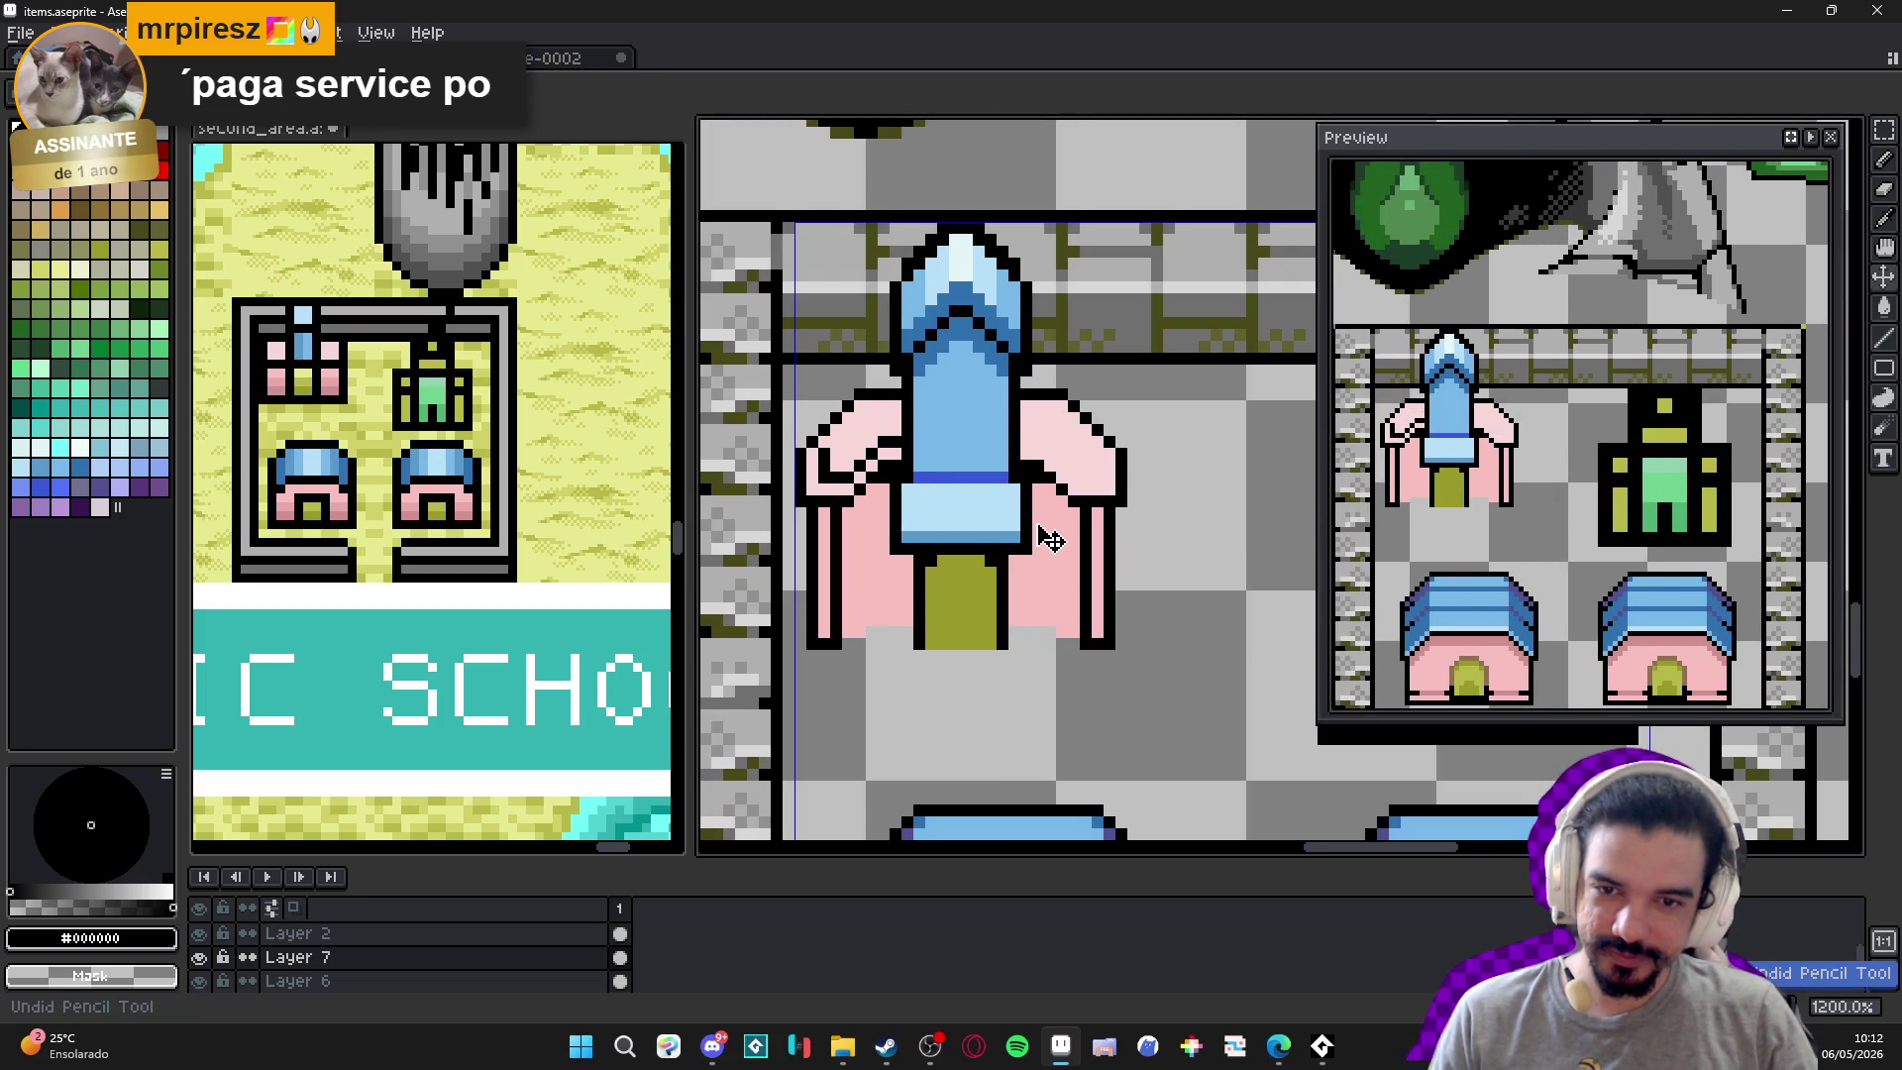
pyautogui.moveTo(980, 521); pyautogui.dragTo(1076, 473)
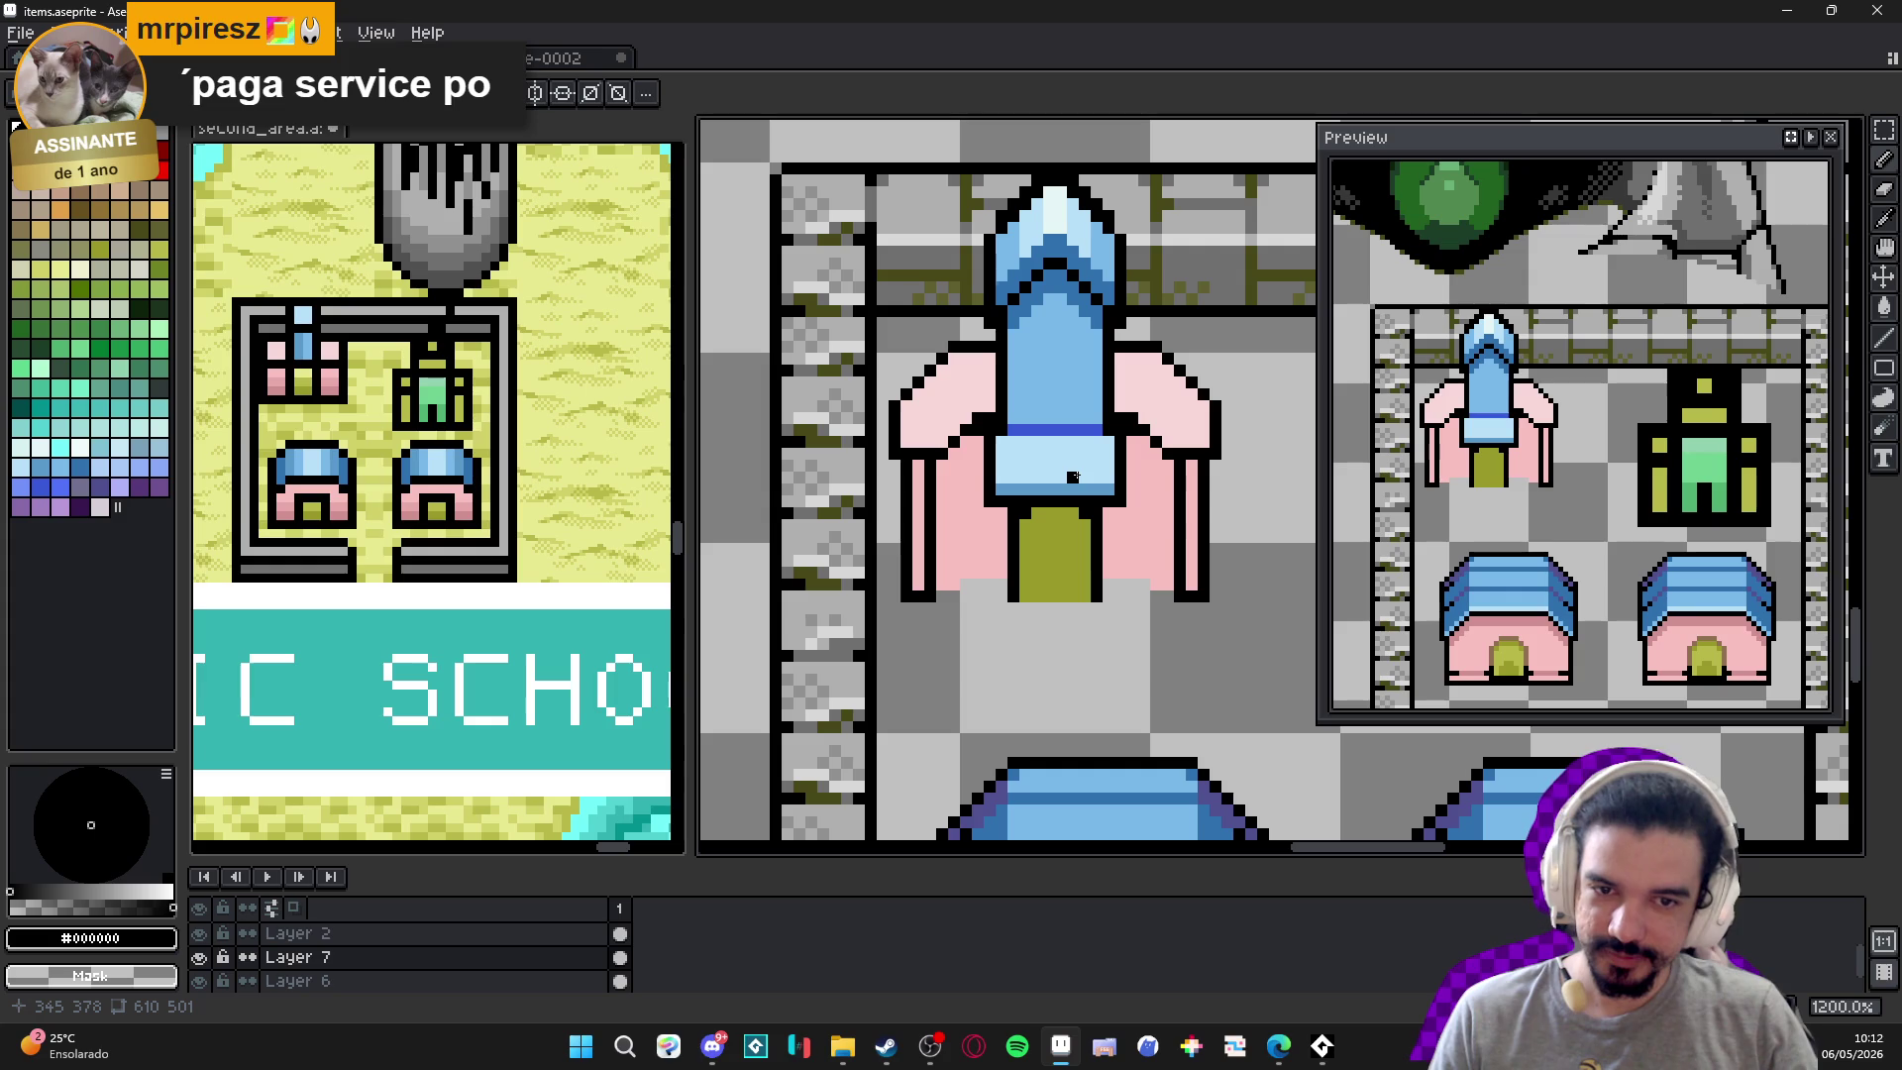
pyautogui.scroll(-4, 1073, 478)
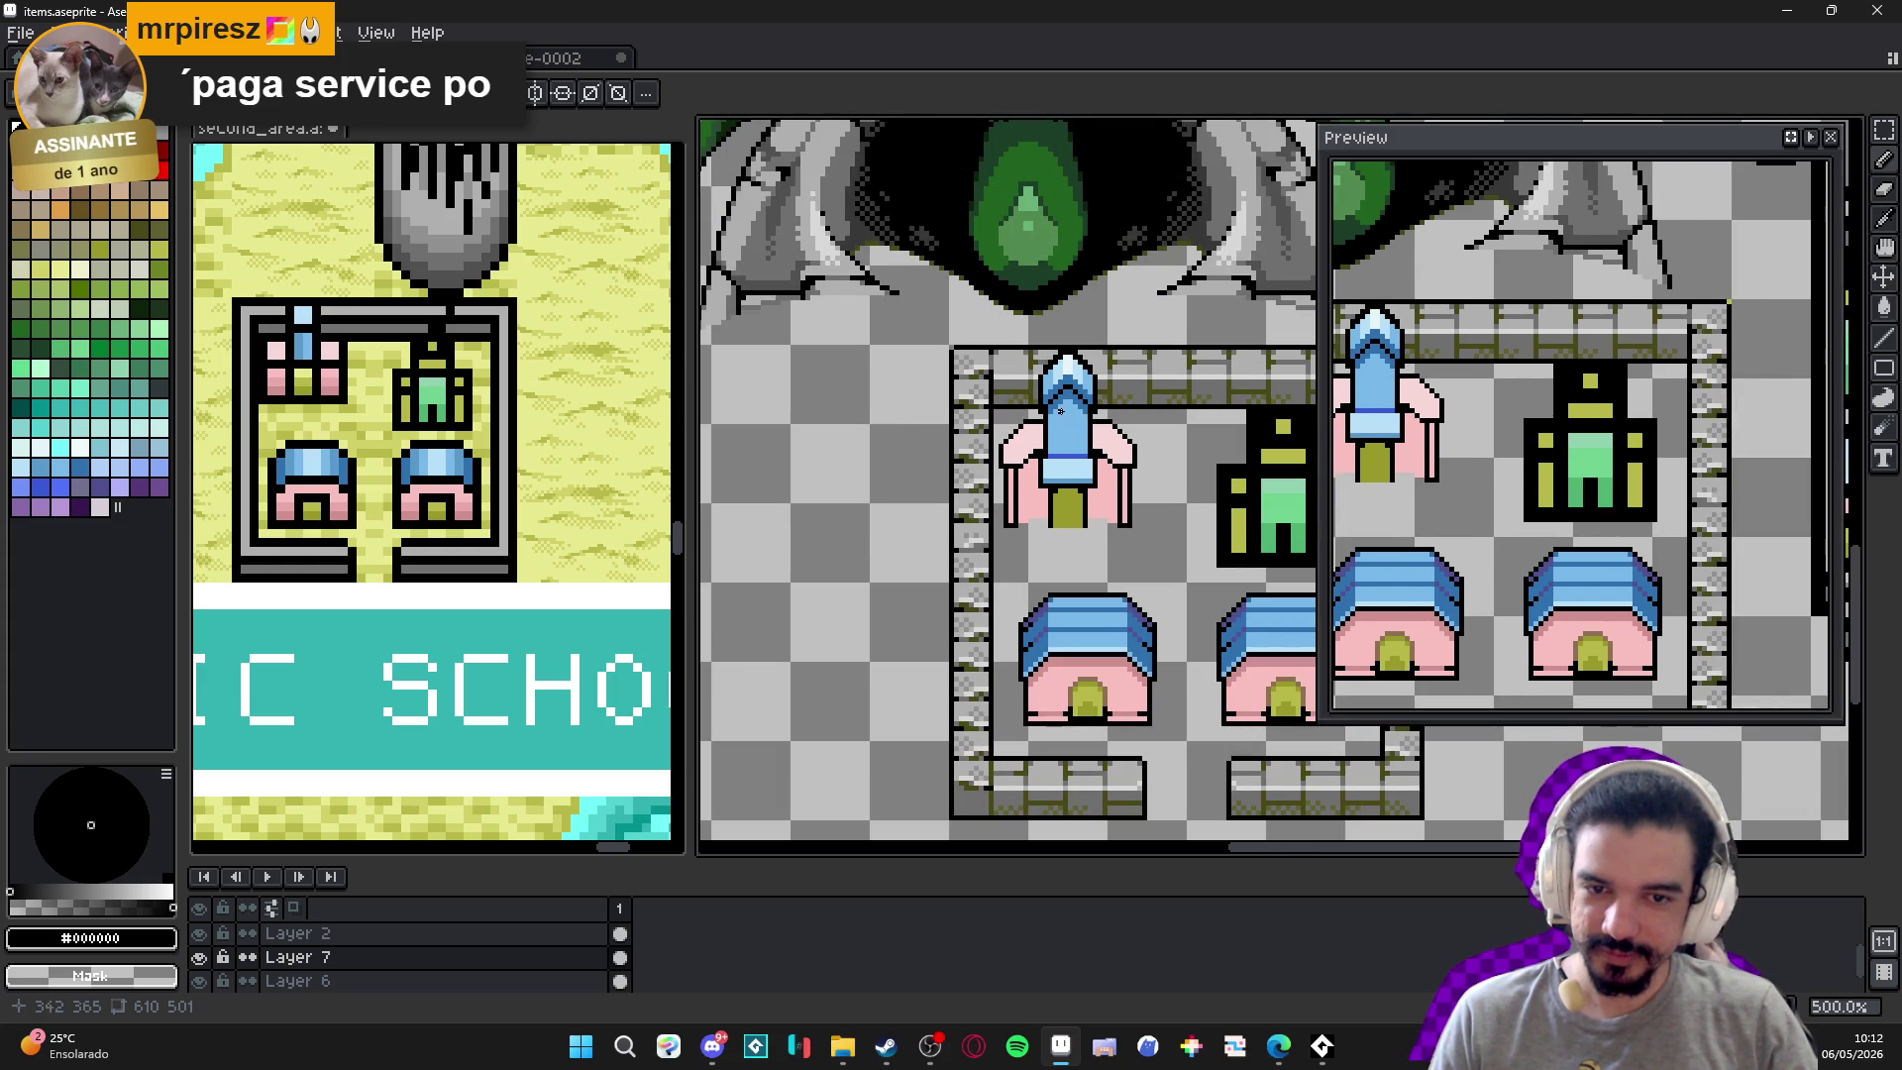
pyautogui.scroll(8, 1044, 438)
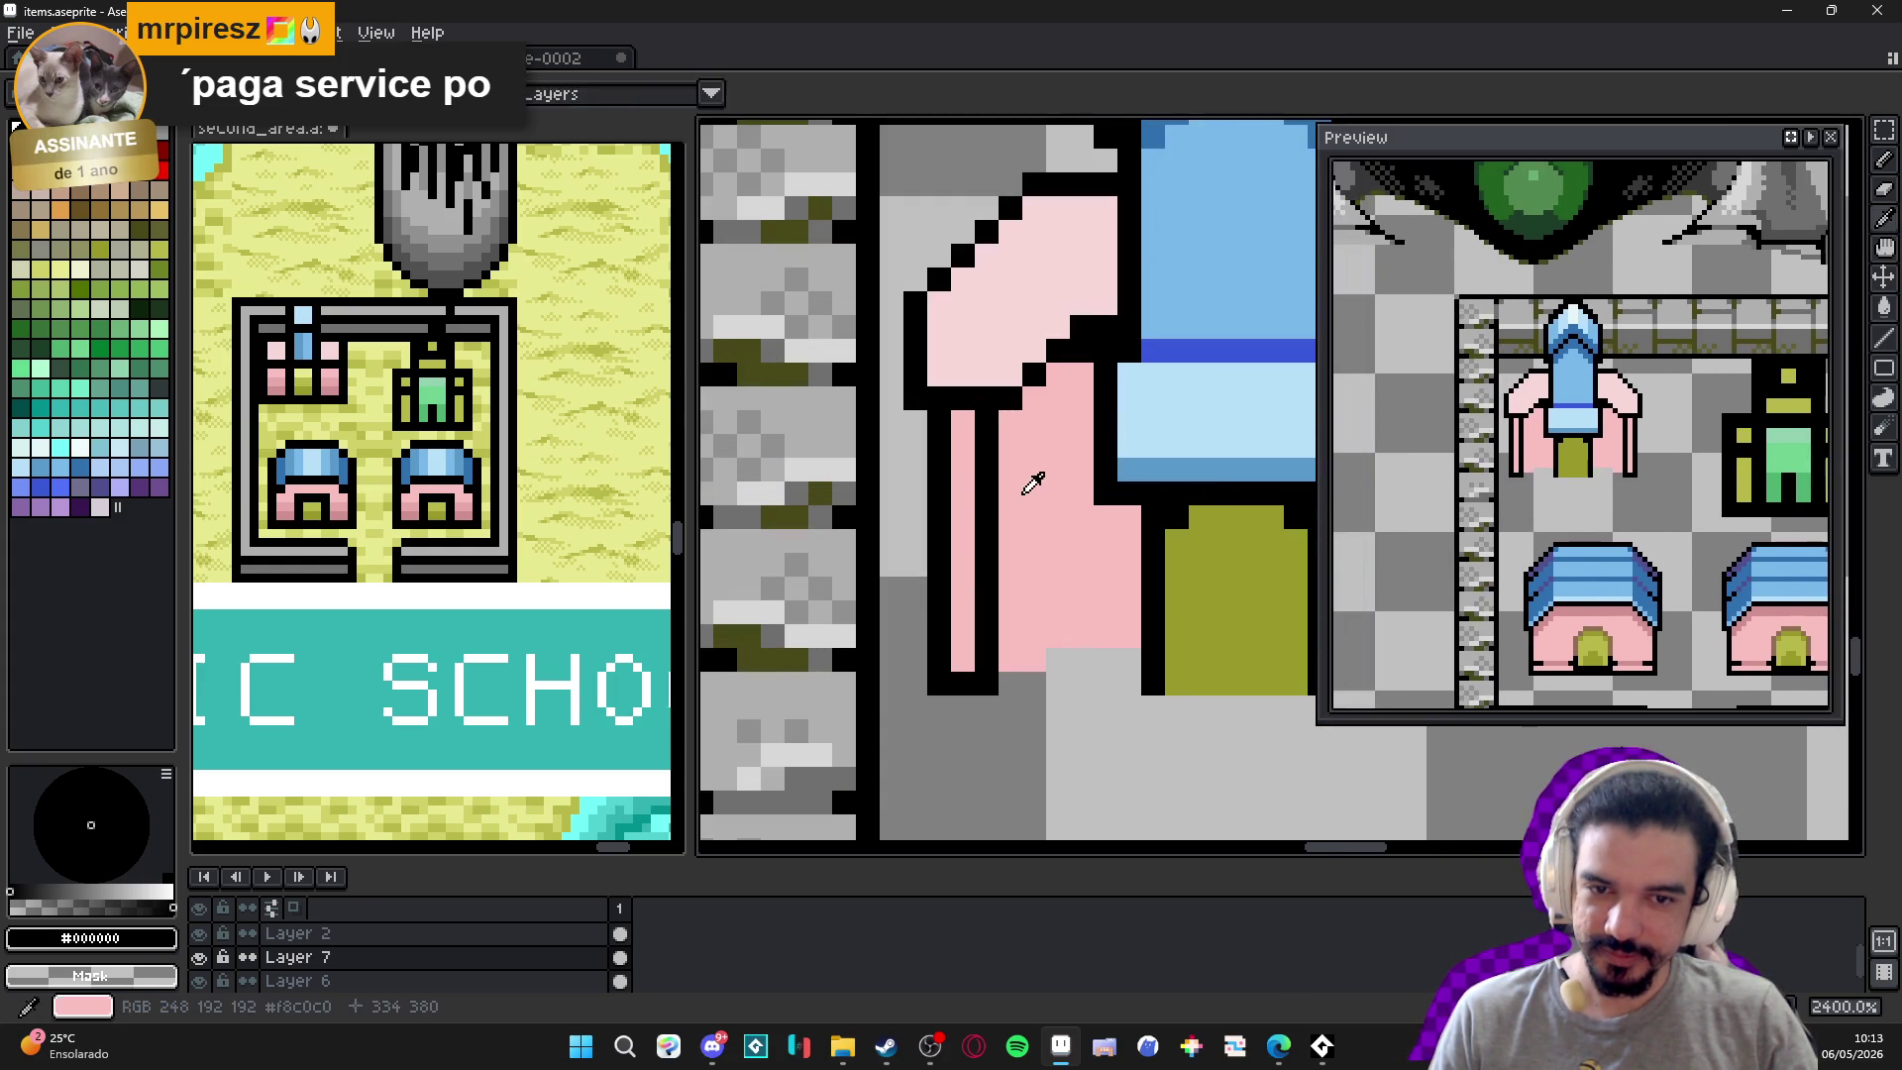
# Repaint two outline pixels light pink and shade the stair tops darker pink.
pyautogui.keyDown('alt'); pyautogui.click(1088, 289); pyautogui.keyUp('alt')
pyautogui.moveTo(1102, 326); pyautogui.dragTo(1034, 352)
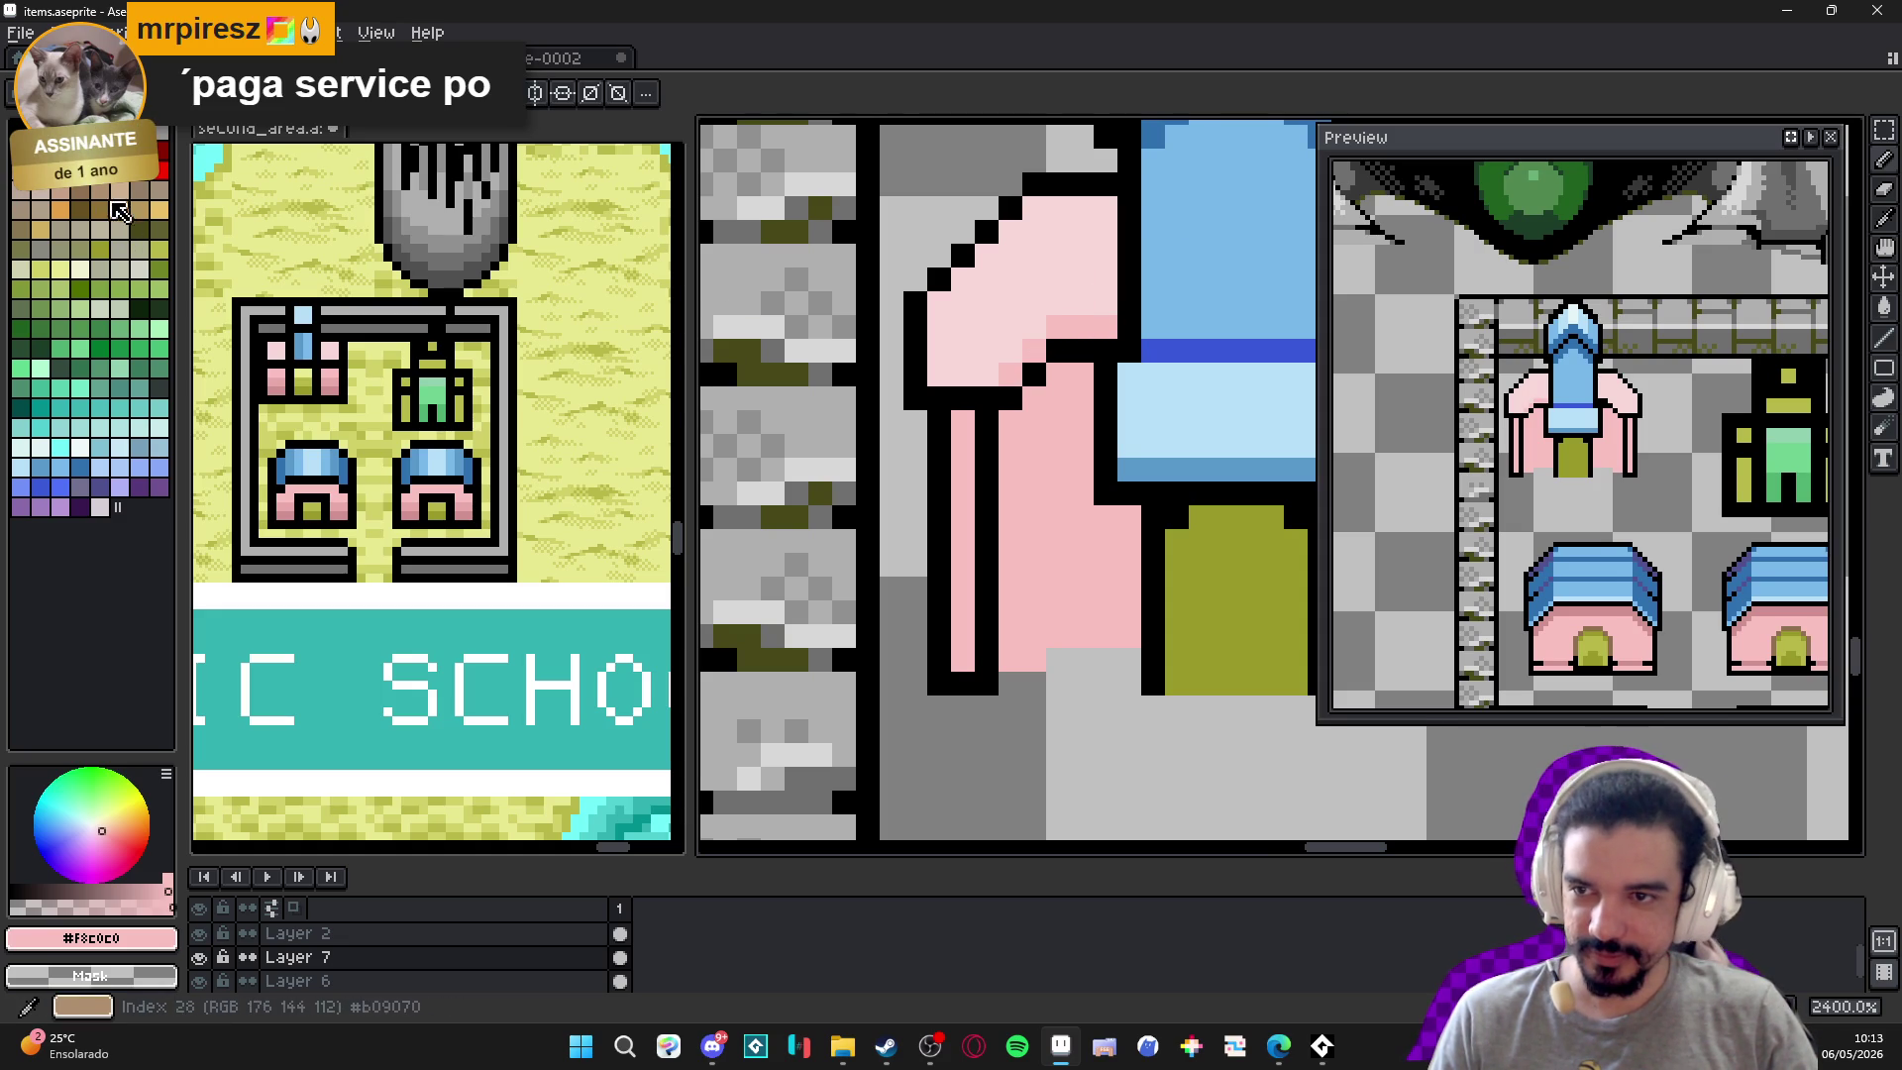
pyautogui.click(82, 180)
pyautogui.moveTo(1056, 327); pyautogui.dragTo(1108, 327)
pyautogui.click(1027, 342)
pyautogui.scroll(-4, 1002, 376)
pyautogui.scroll(2, 1080, 374)
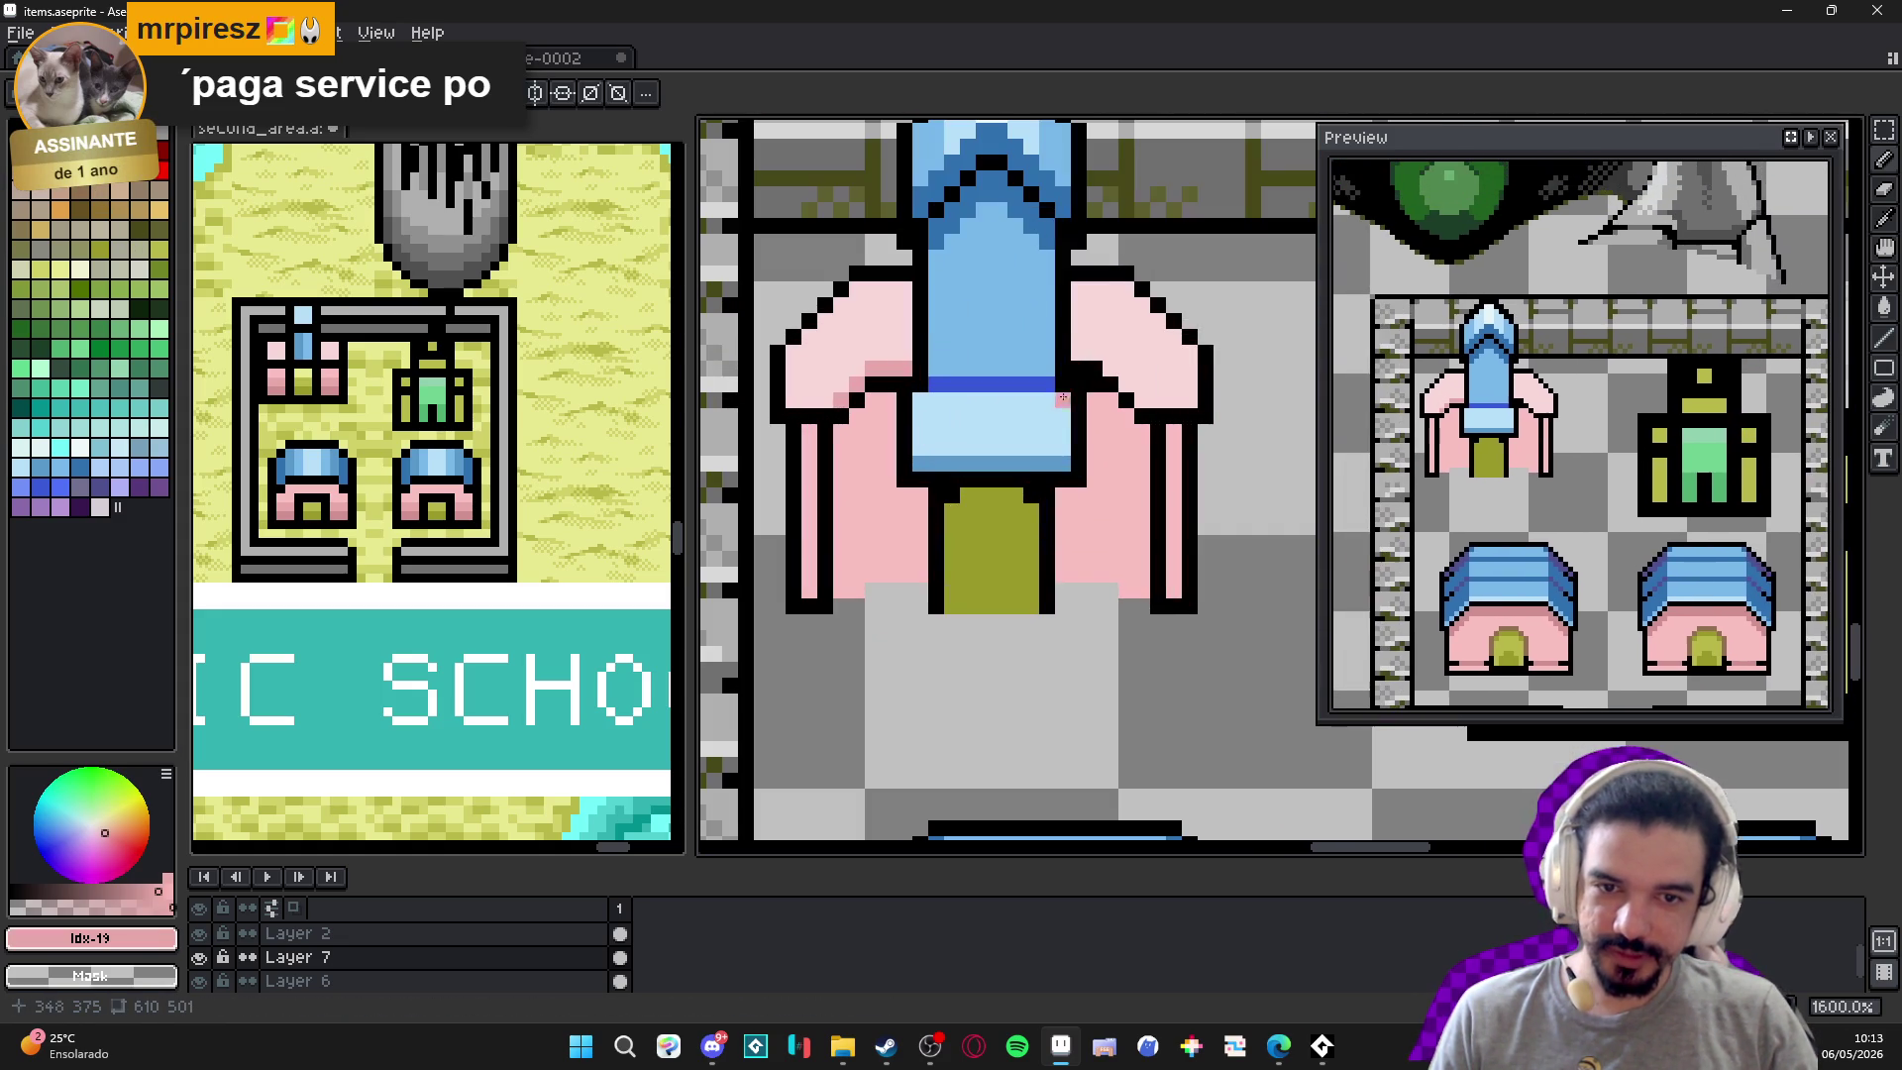
pyautogui.moveTo(1080, 373); pyautogui.dragTo(1111, 368)
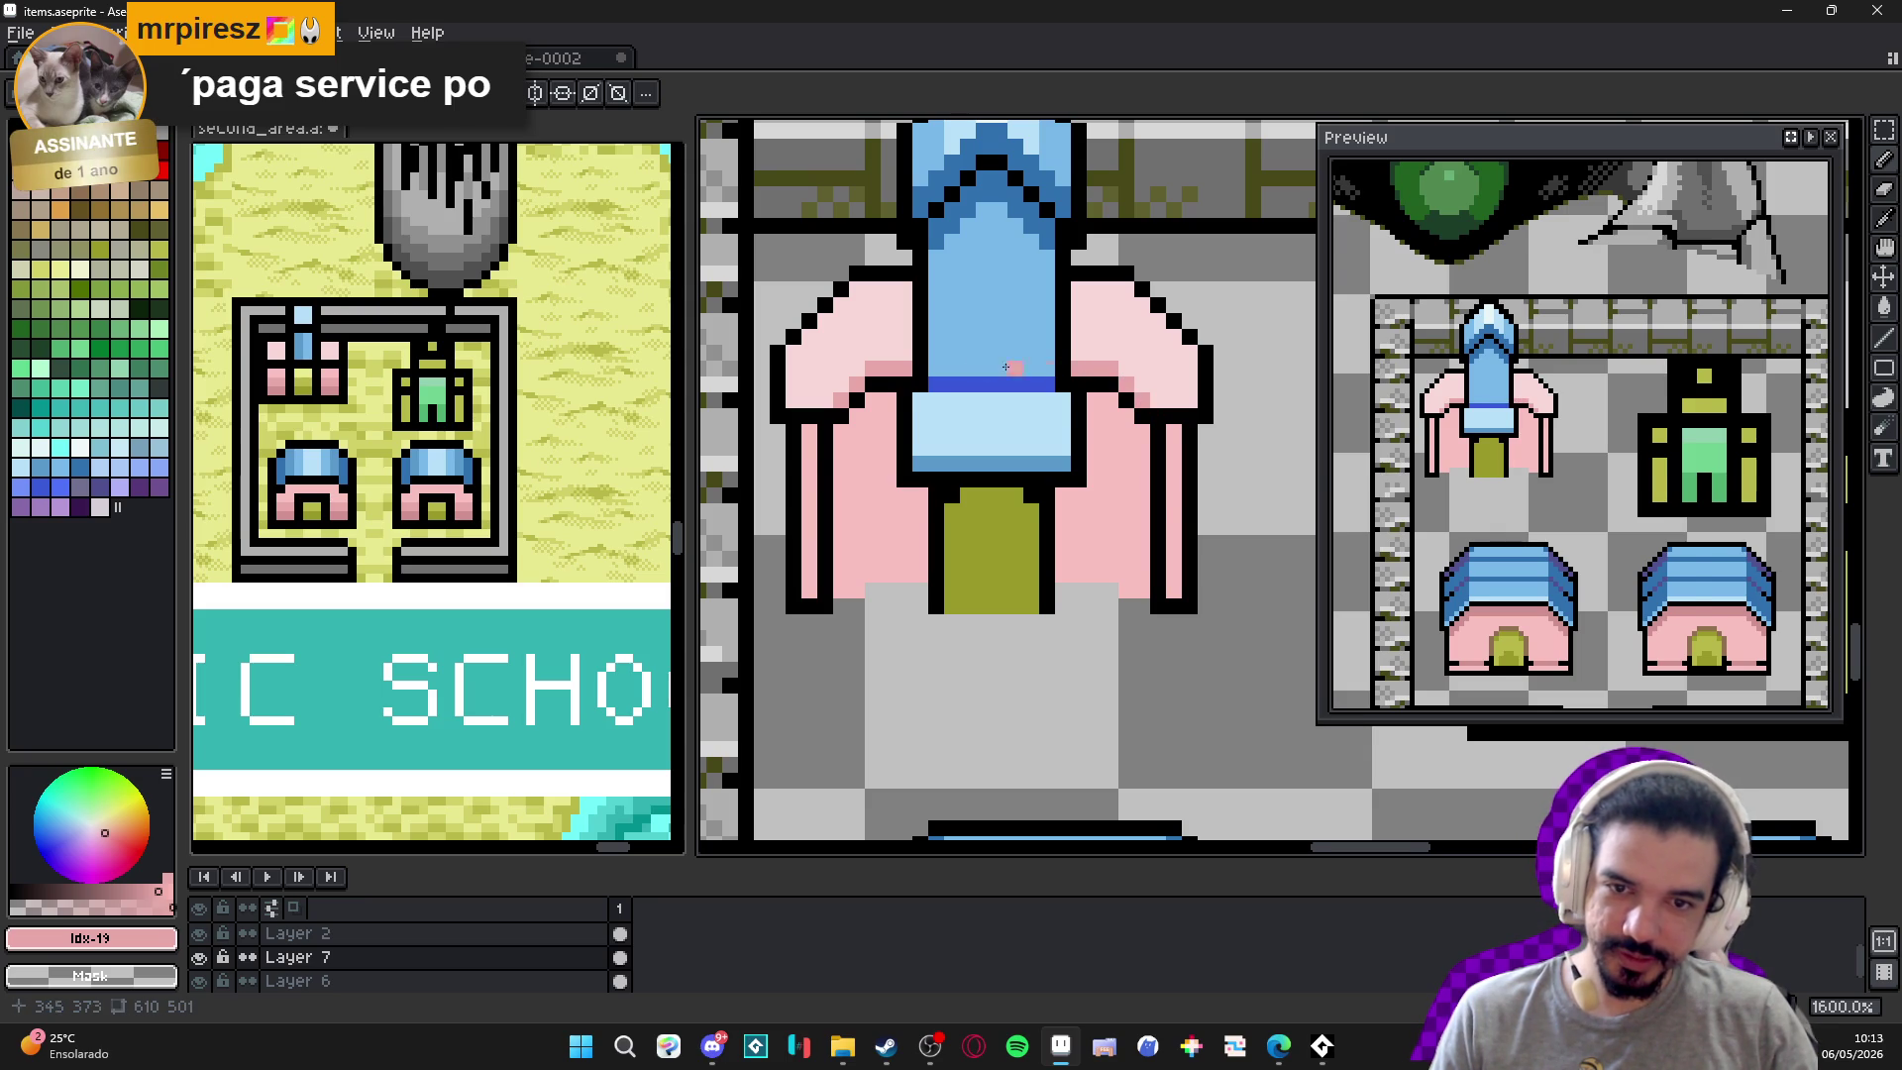
pyautogui.scroll(2, 870, 341)
# Fill the left shoulder's inner column with pink and add darker pink pixels down the shoulder.
pyautogui.keyDown('alt'); pyautogui.click(888, 378); pyautogui.keyUp('alt')
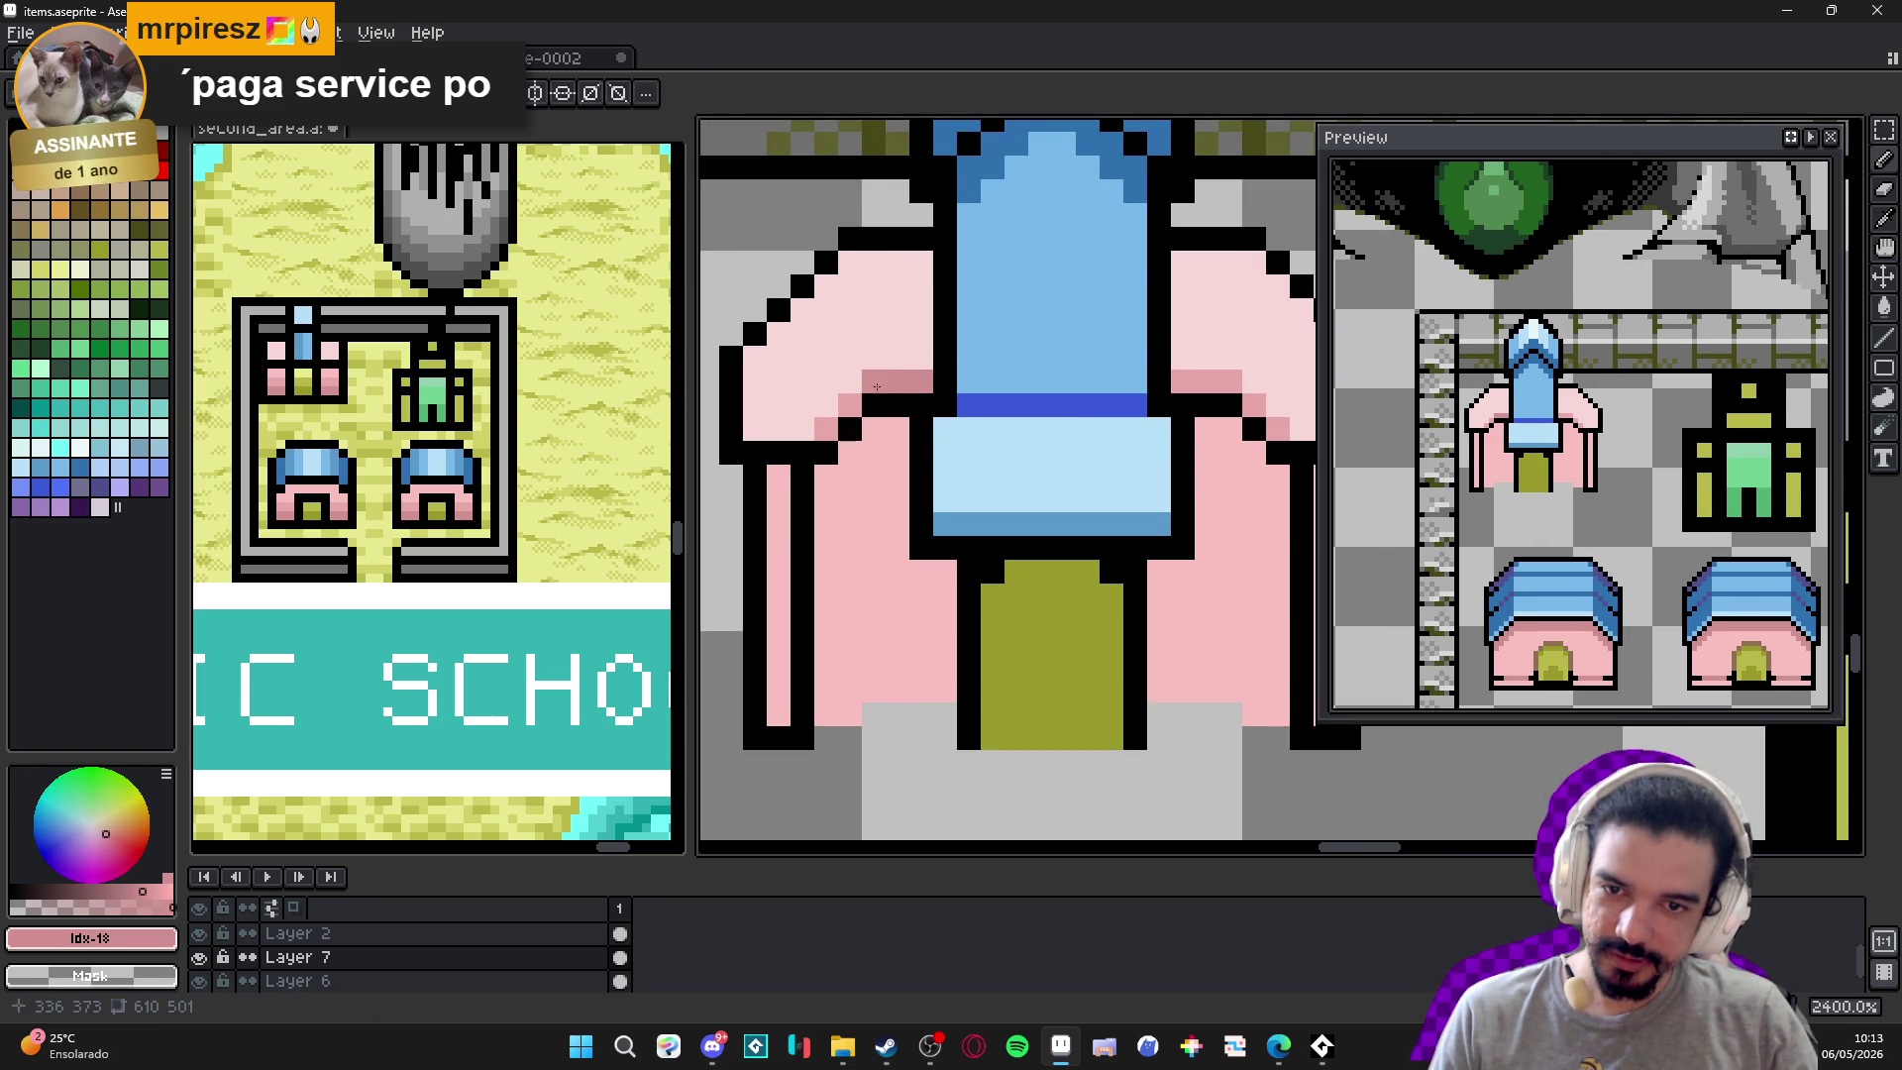
pyautogui.click(850, 403)
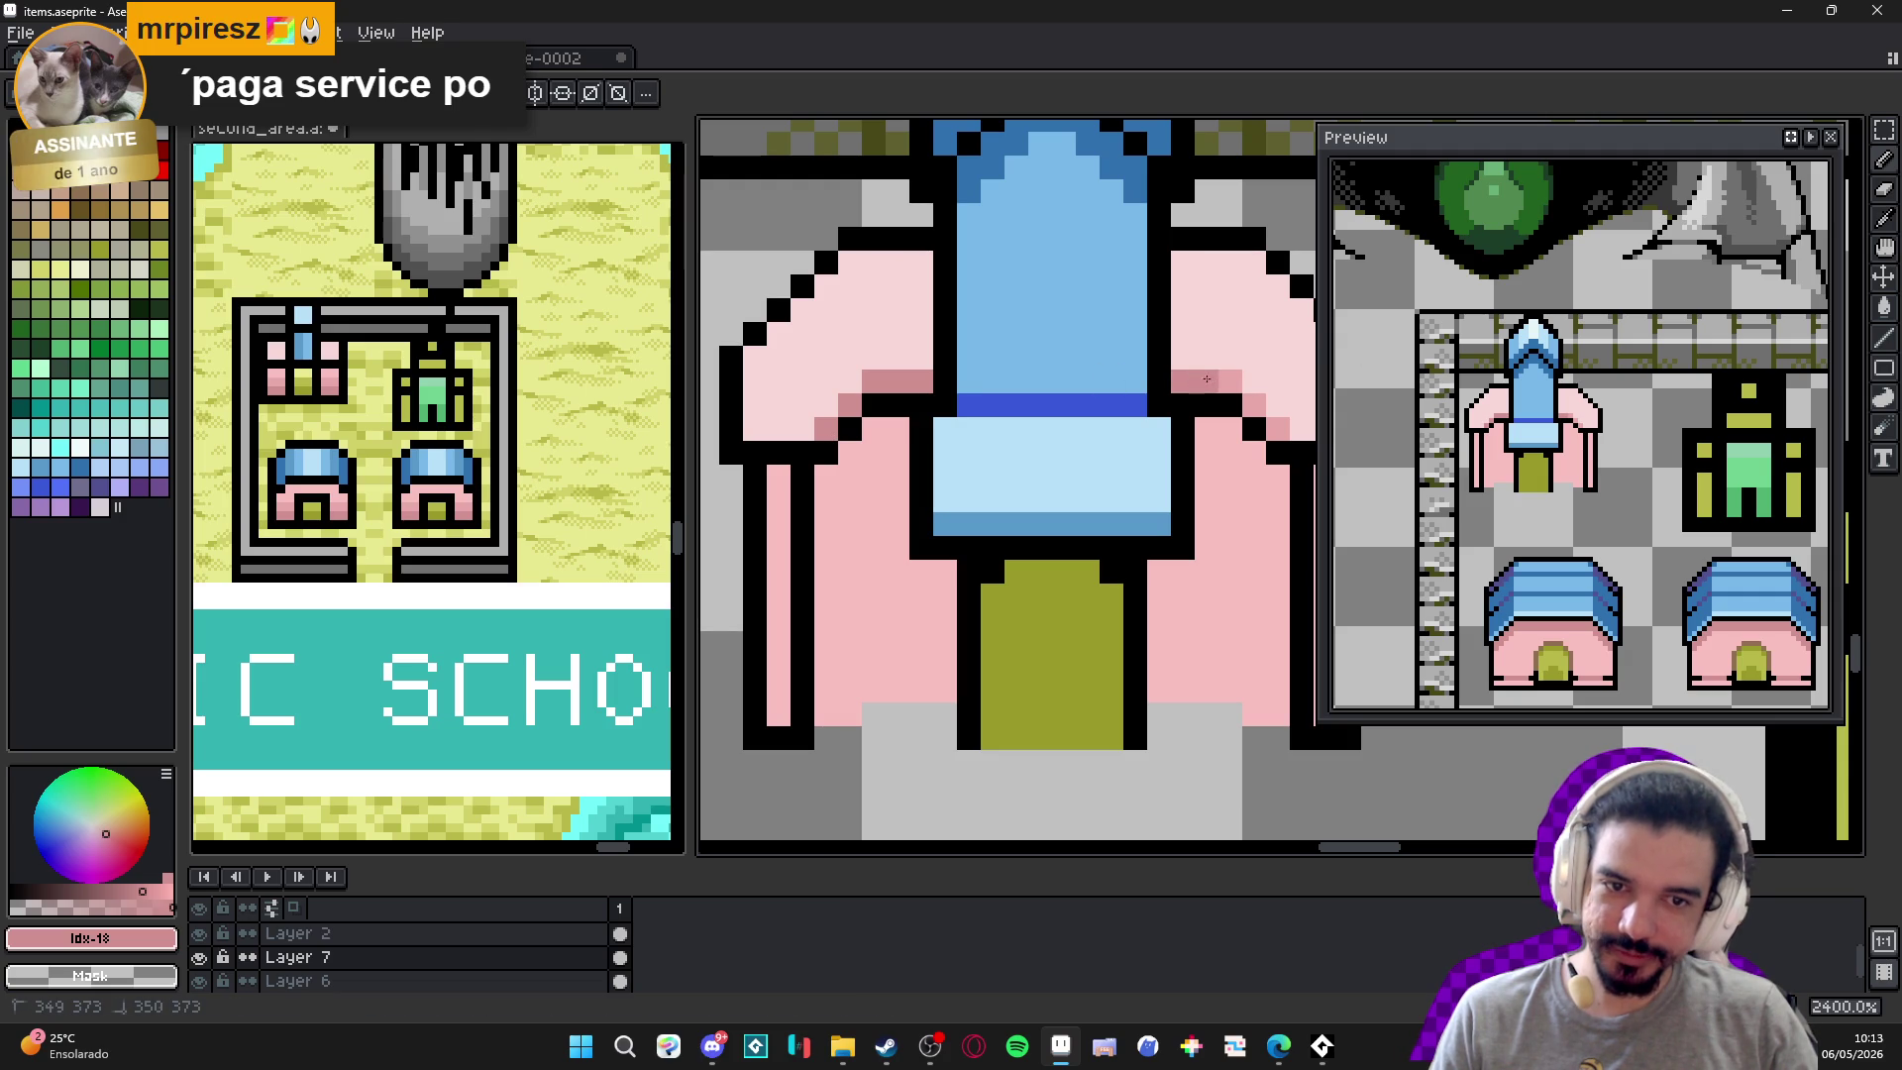
pyautogui.scroll(-1, 852, 366)
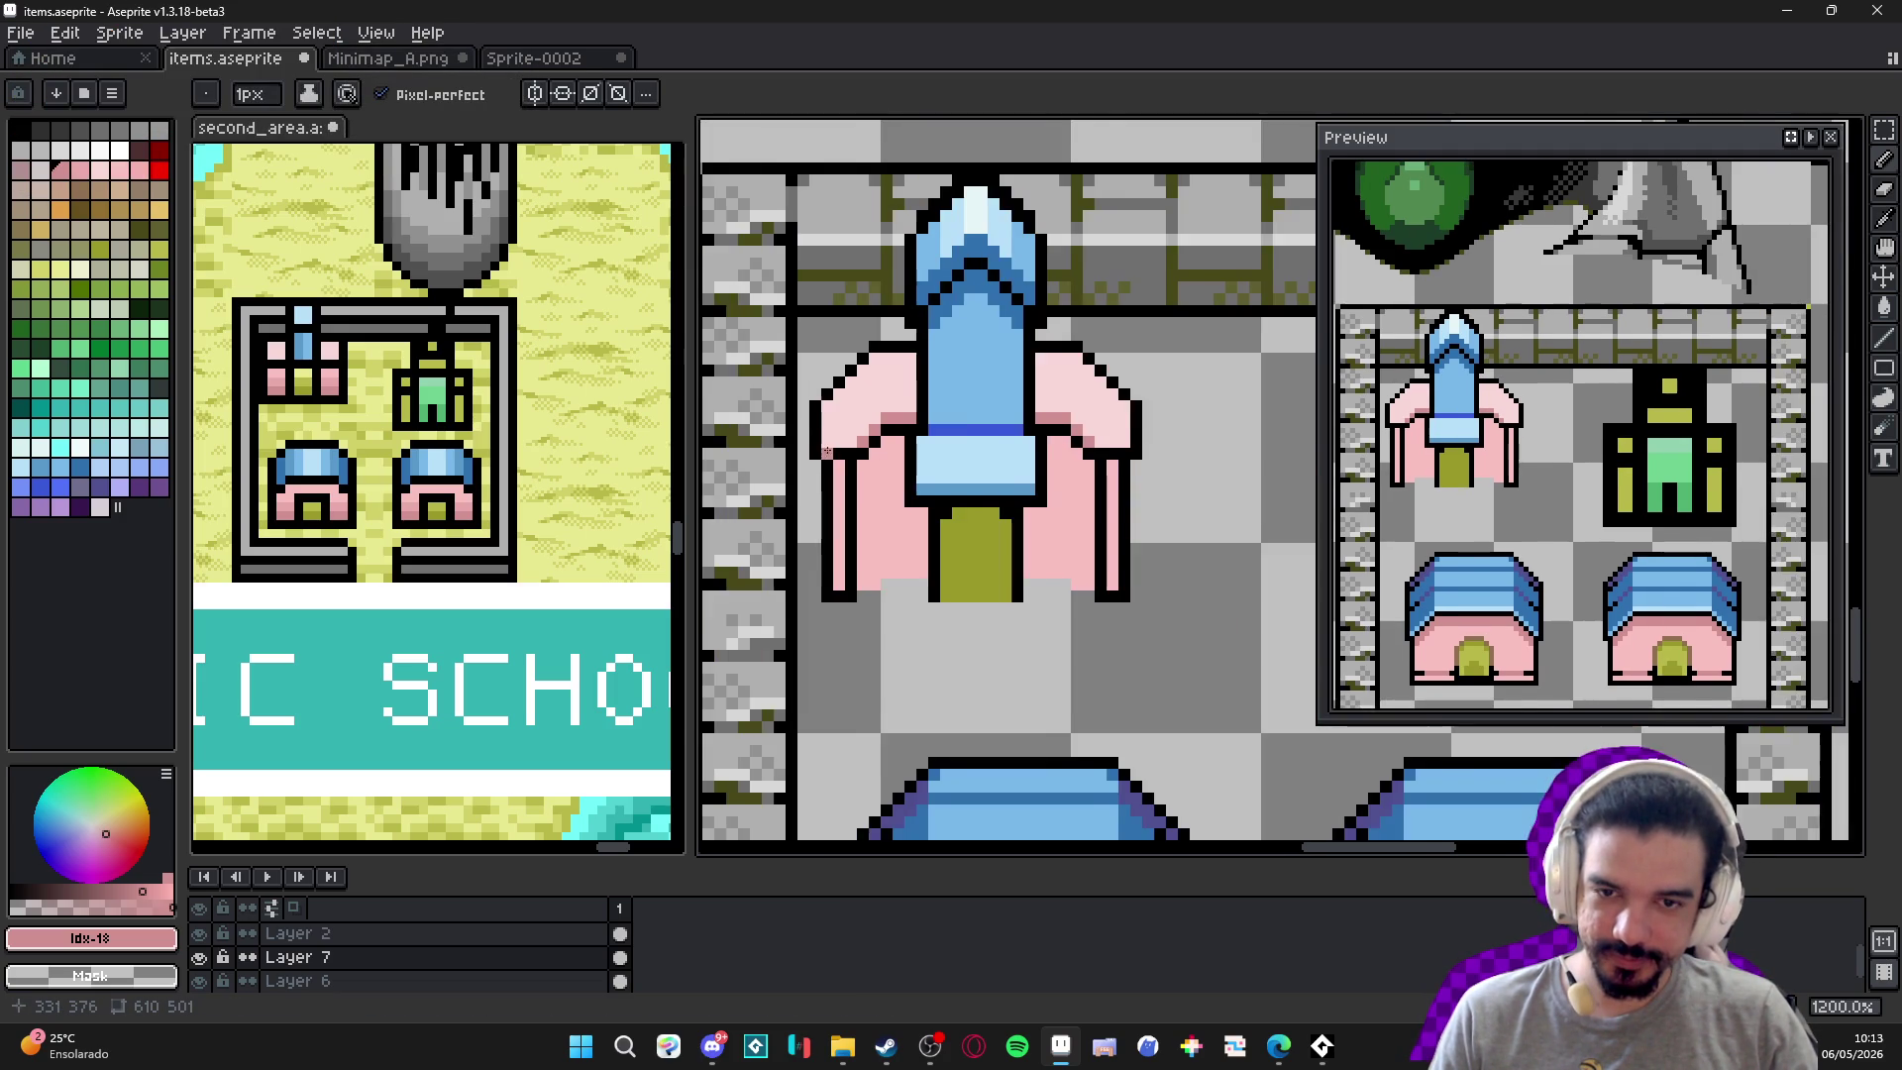
pyautogui.keyDown('alt'); pyautogui.click(861, 357); pyautogui.keyUp('alt')
pyautogui.moveTo(842, 357)
pyautogui.mouseDown()
pyautogui.moveTo(840, 424)
pyautogui.moveTo(824, 423)
pyautogui.mouseUp()
pyautogui.press('g')
pyautogui.click(808, 396)
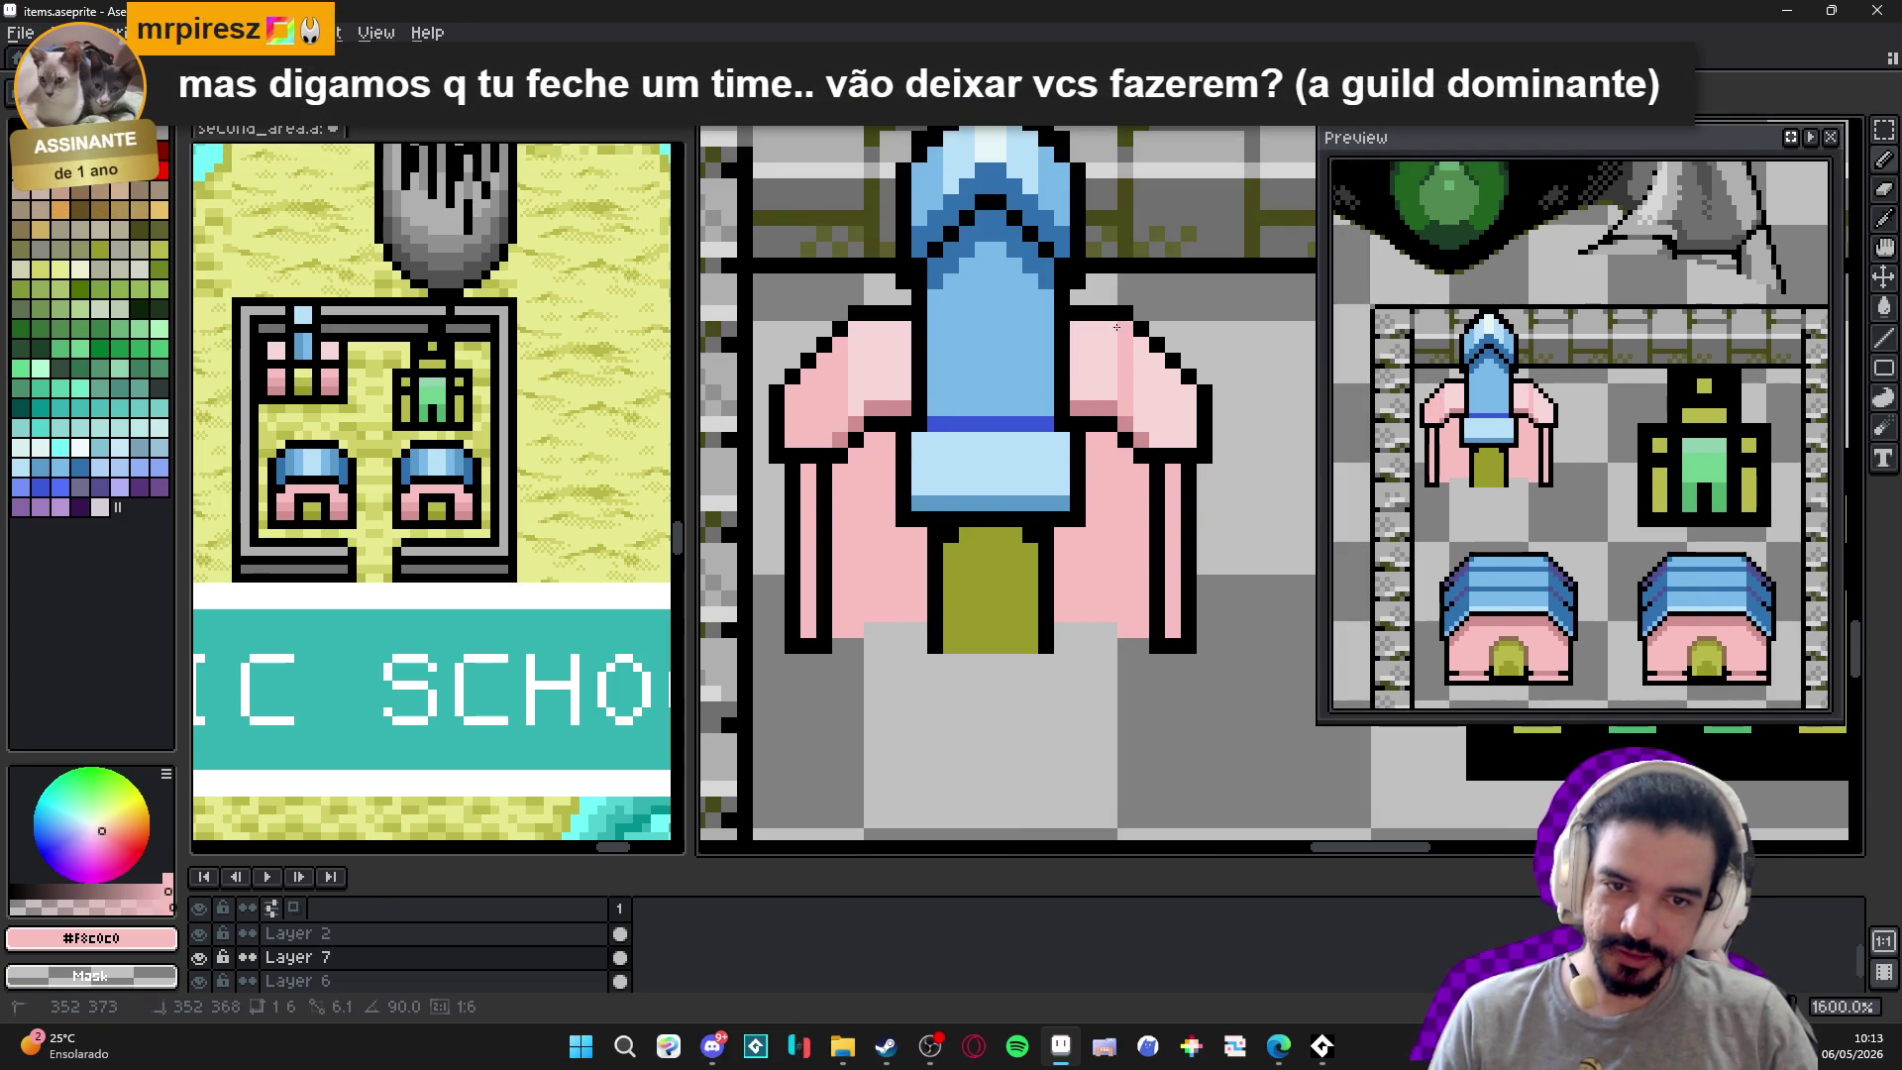
pyautogui.click(854, 416)
pyautogui.keyDown('shift'); pyautogui.click(855, 344); pyautogui.keyUp('shift')
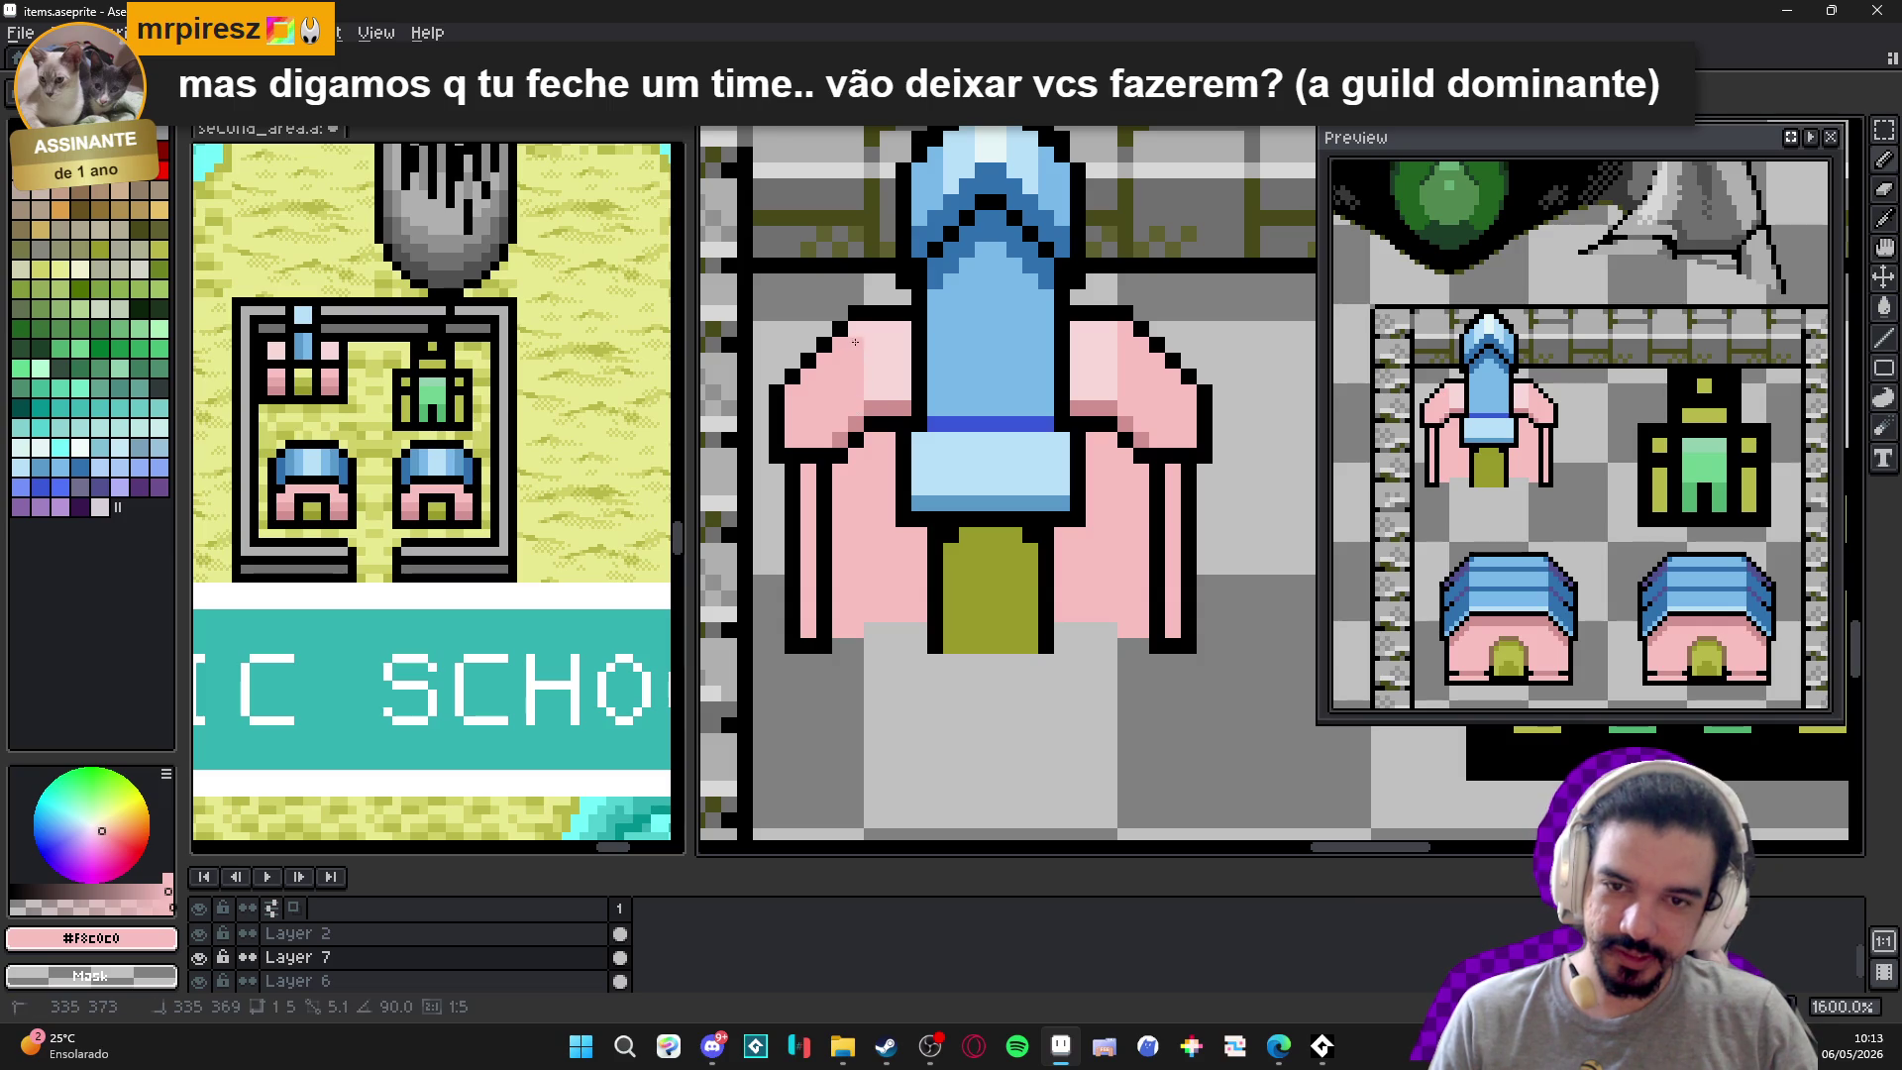
pyautogui.scroll(-4, 1025, 408)
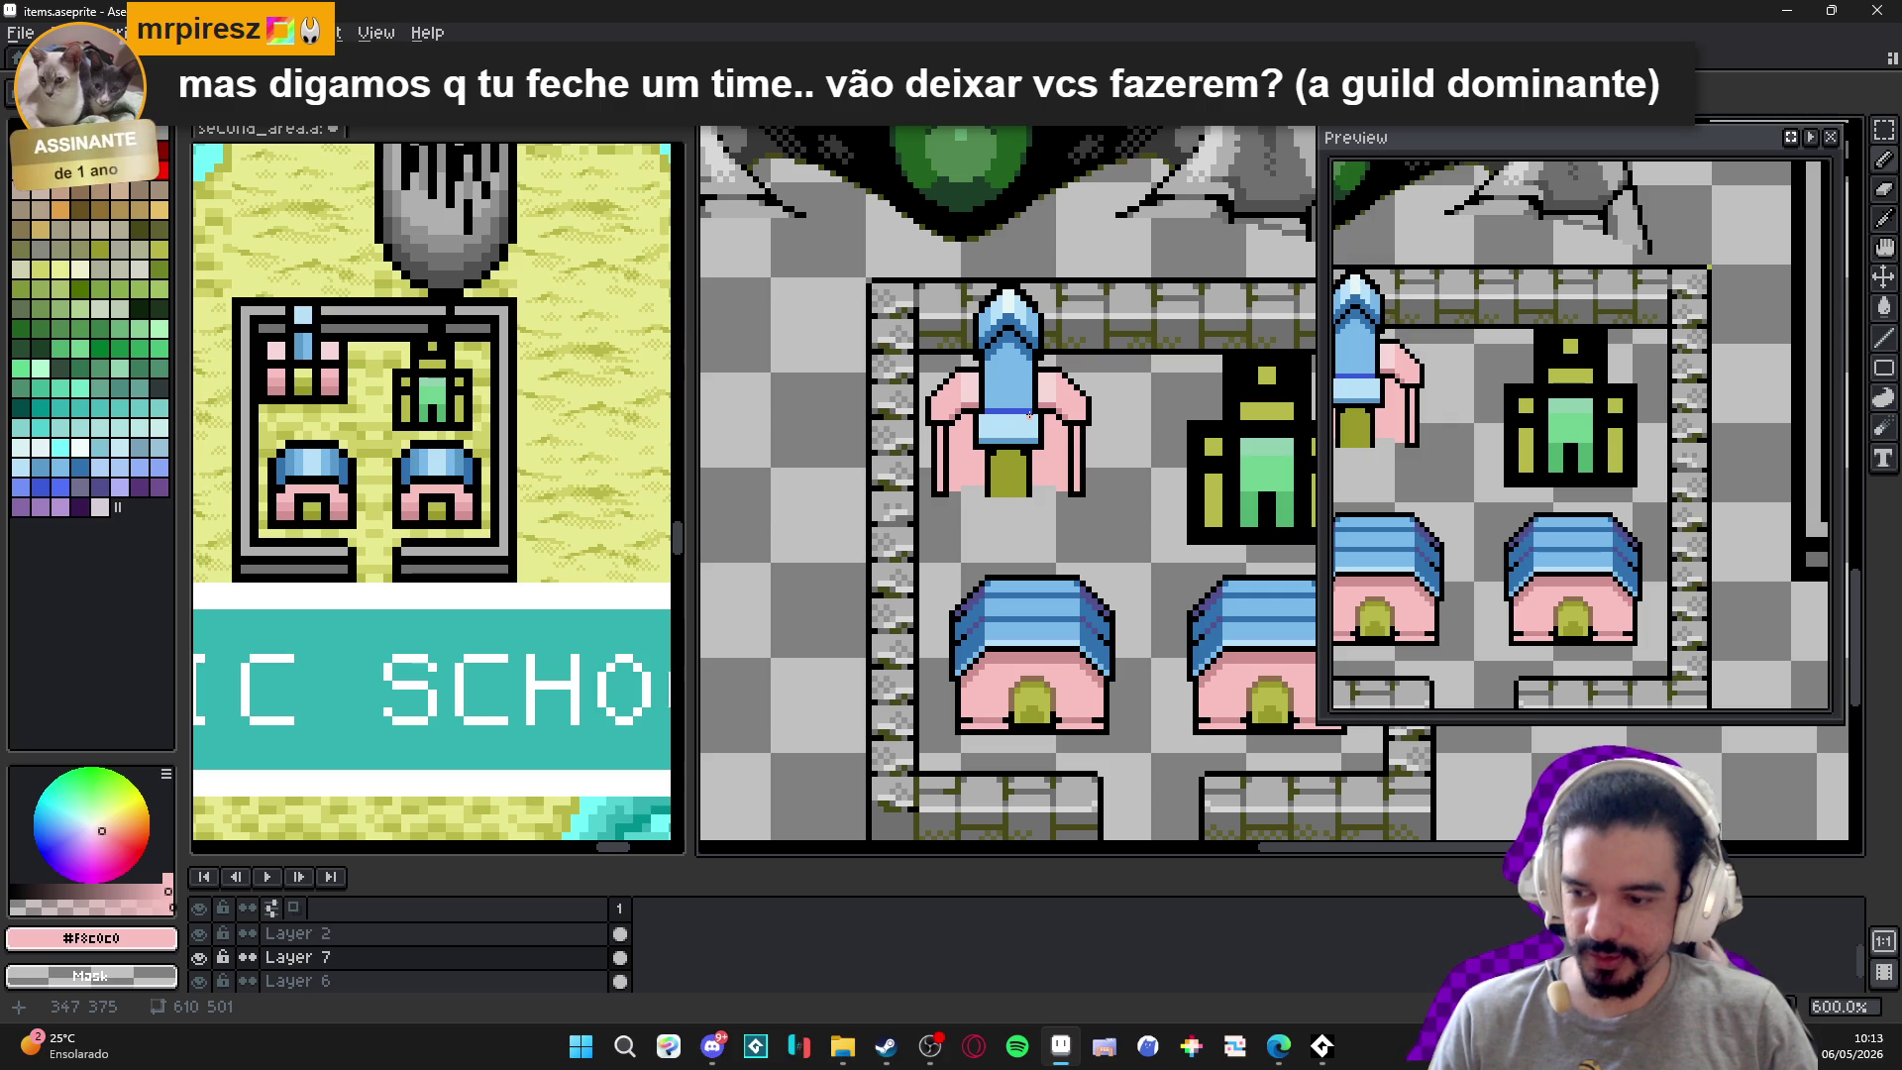
pyautogui.scroll(4, 981, 411)
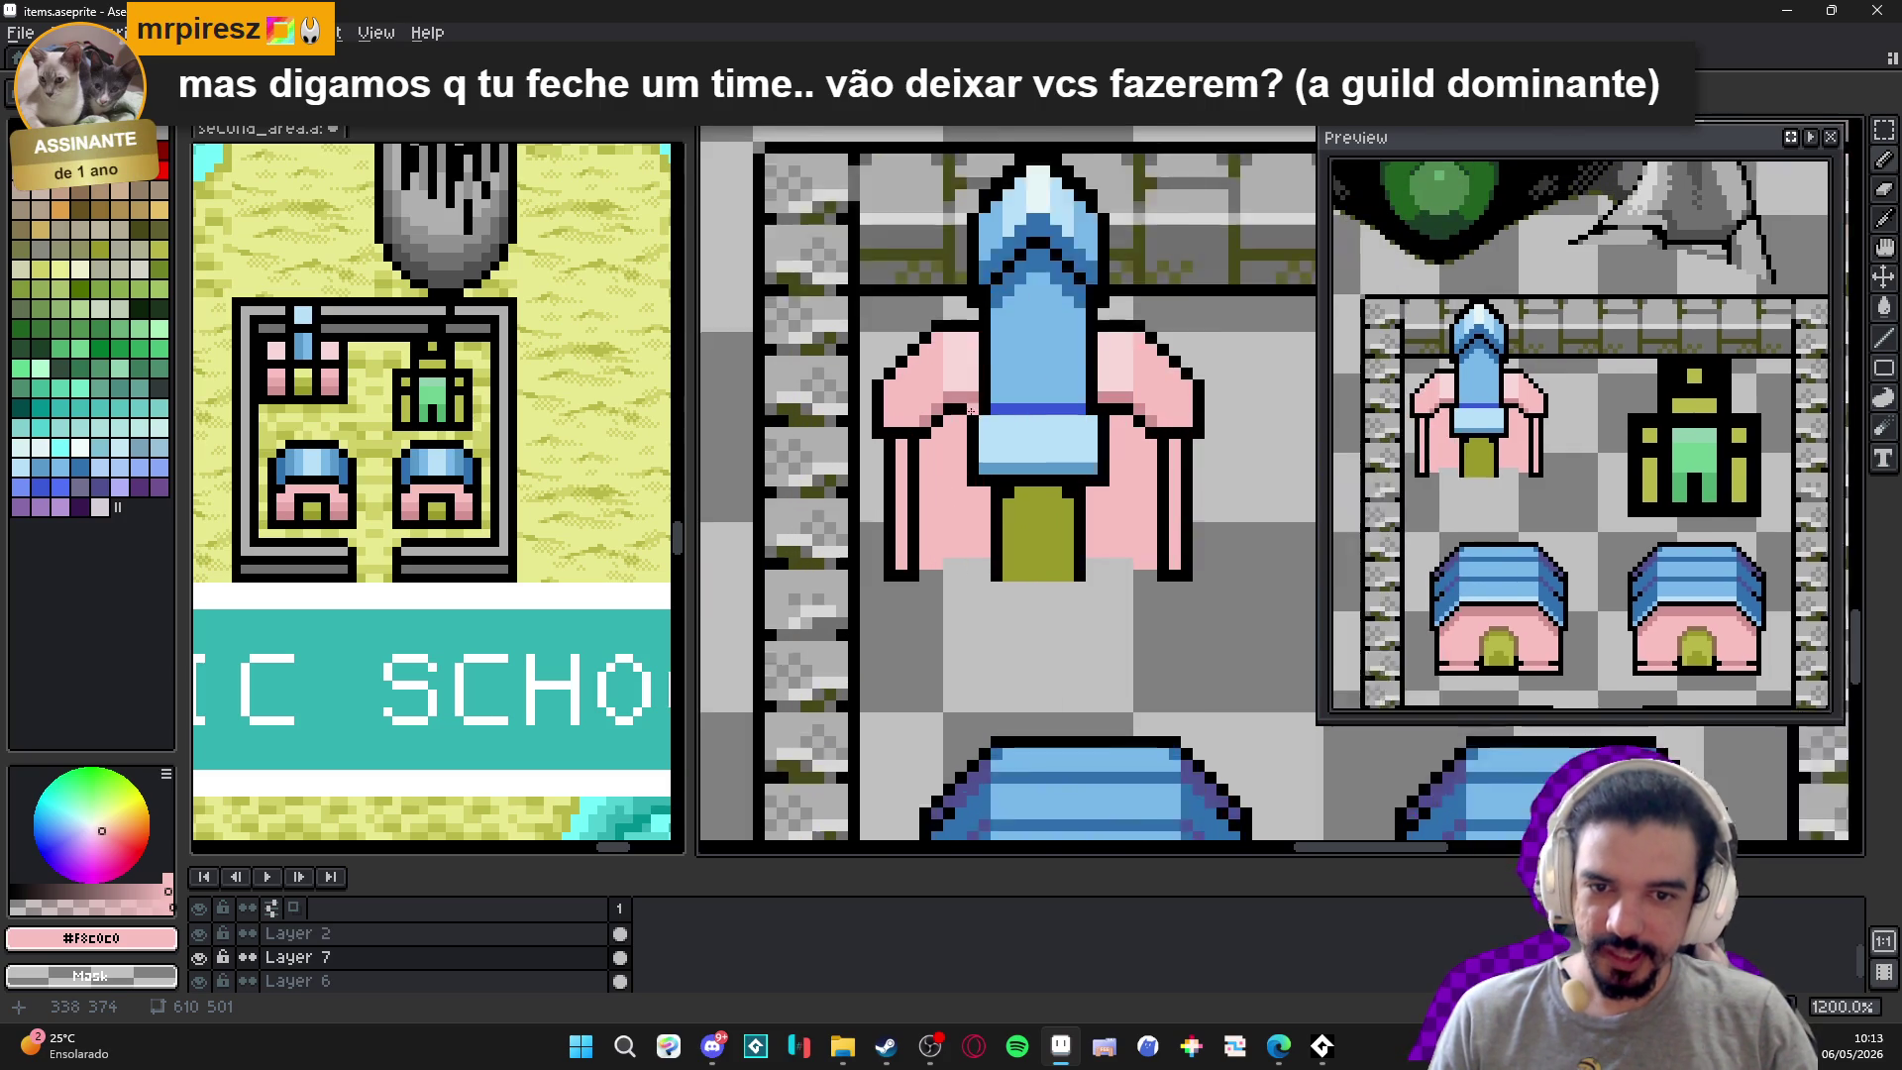
# Shade both shoulder edges #D09090 and add a #F8D8D8 highlight on the left shoulder.
pyautogui.keyDown('alt'); pyautogui.click(927, 422); pyautogui.keyUp('alt')
pyautogui.moveTo(909, 424); pyautogui.dragTo(862, 424)
pyautogui.moveTo(1215, 424); pyautogui.dragTo(1266, 425)
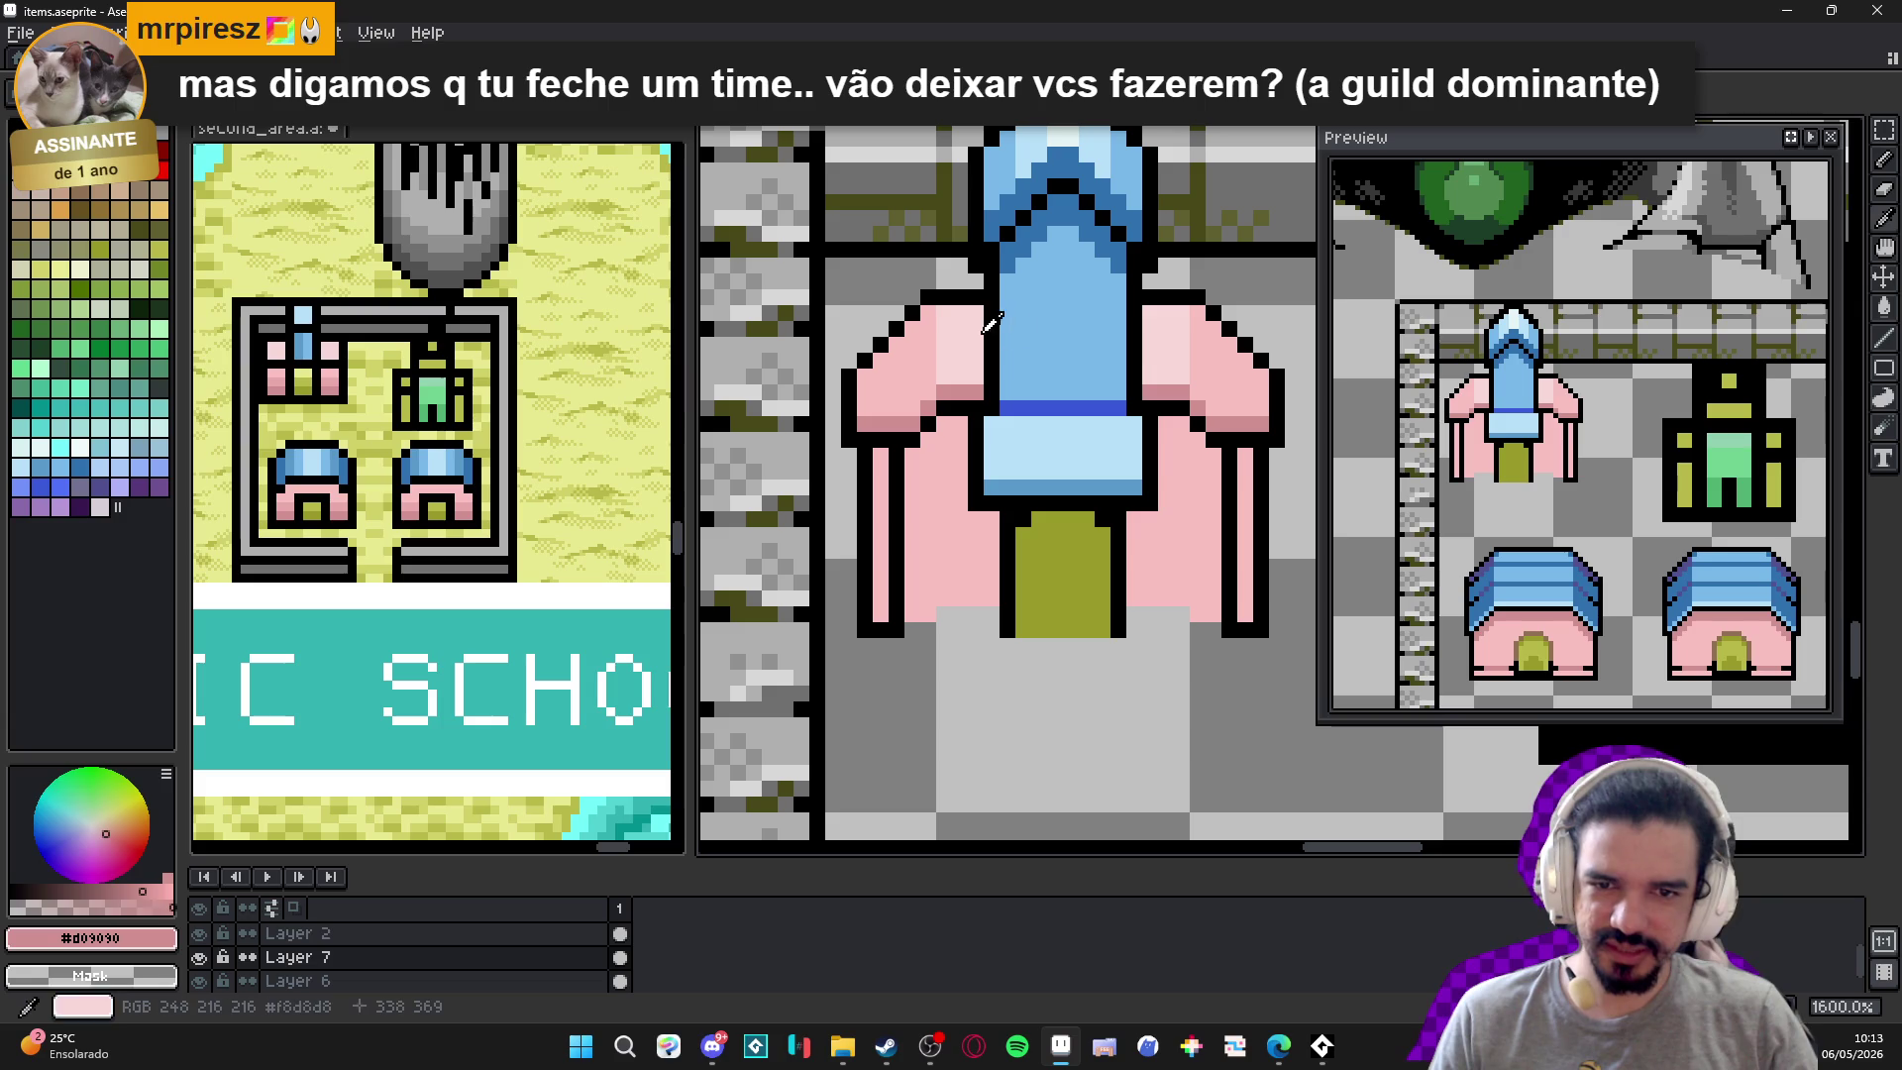
pyautogui.keyDown('alt'); pyautogui.click(932, 345); pyautogui.keyUp('alt')
pyautogui.click(943, 351)
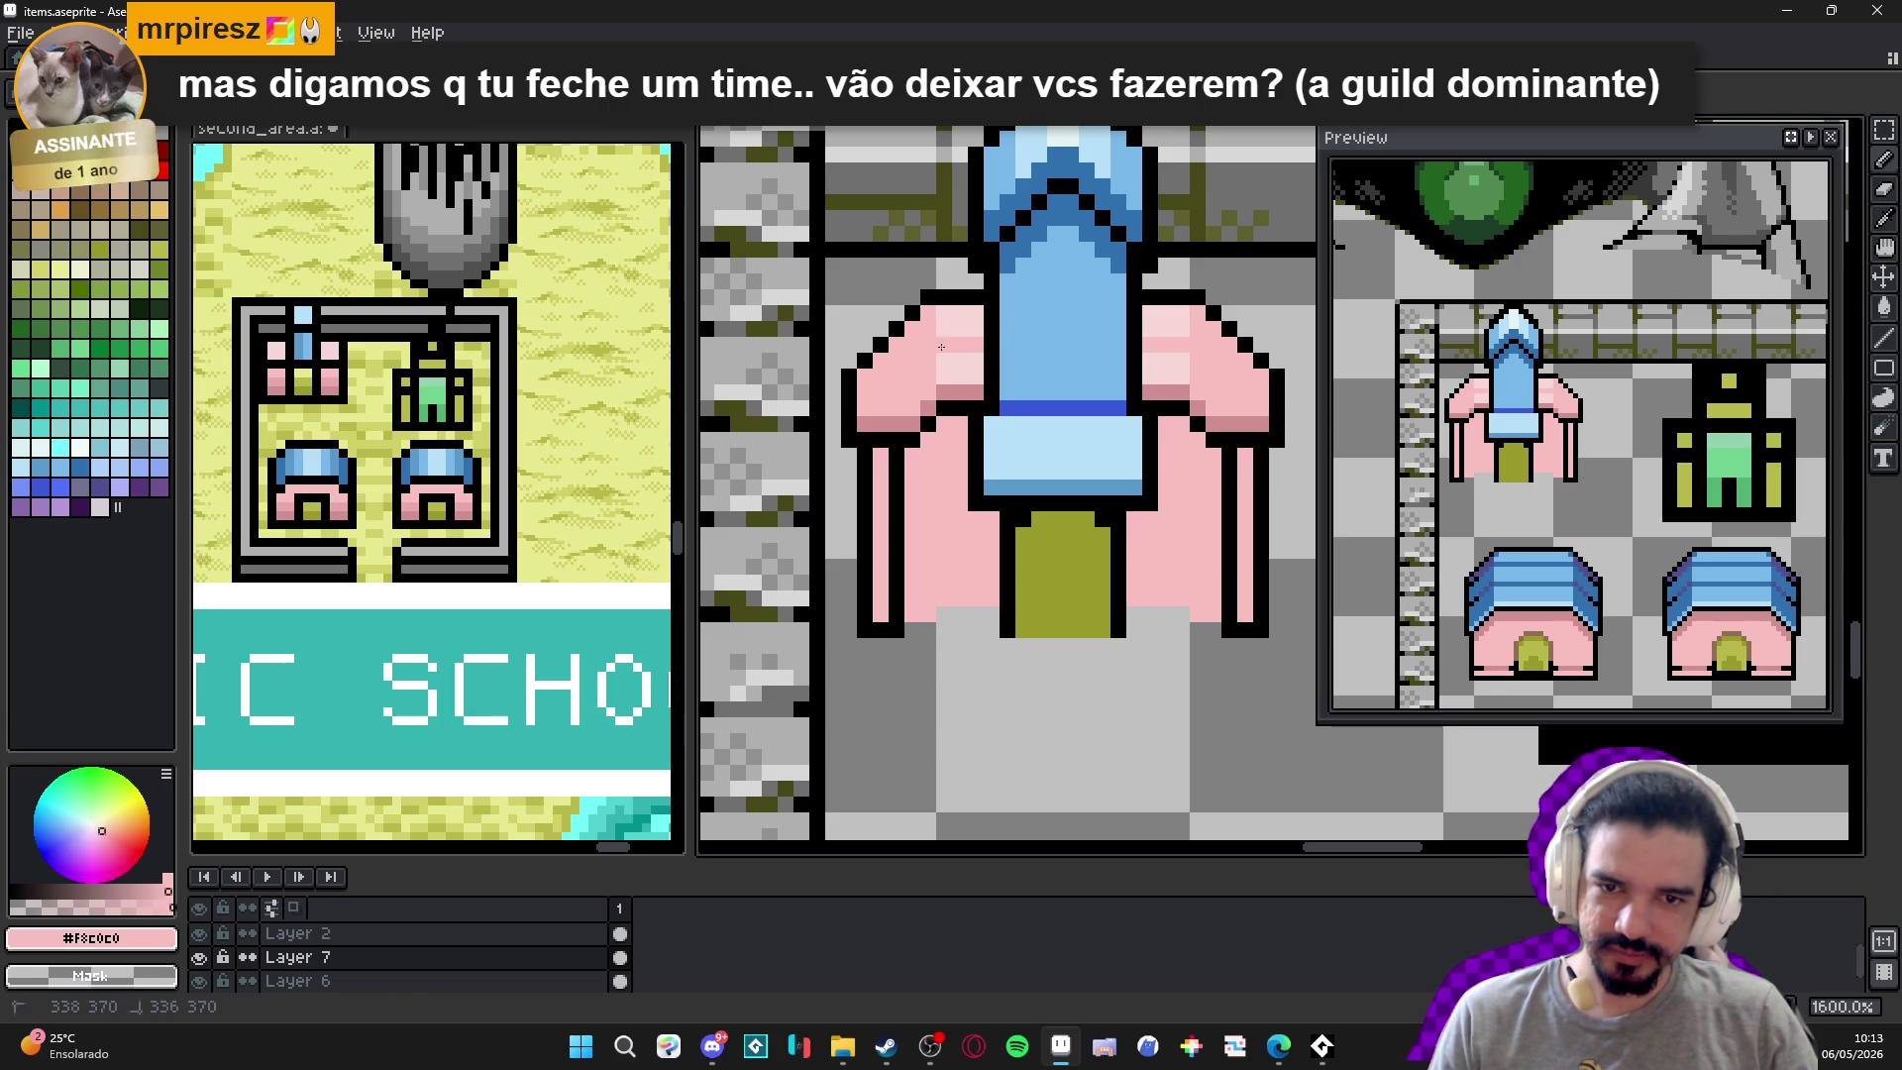
pyautogui.keyDown('alt'); pyautogui.click(957, 363); pyautogui.keyUp('alt')
pyautogui.click(918, 394)
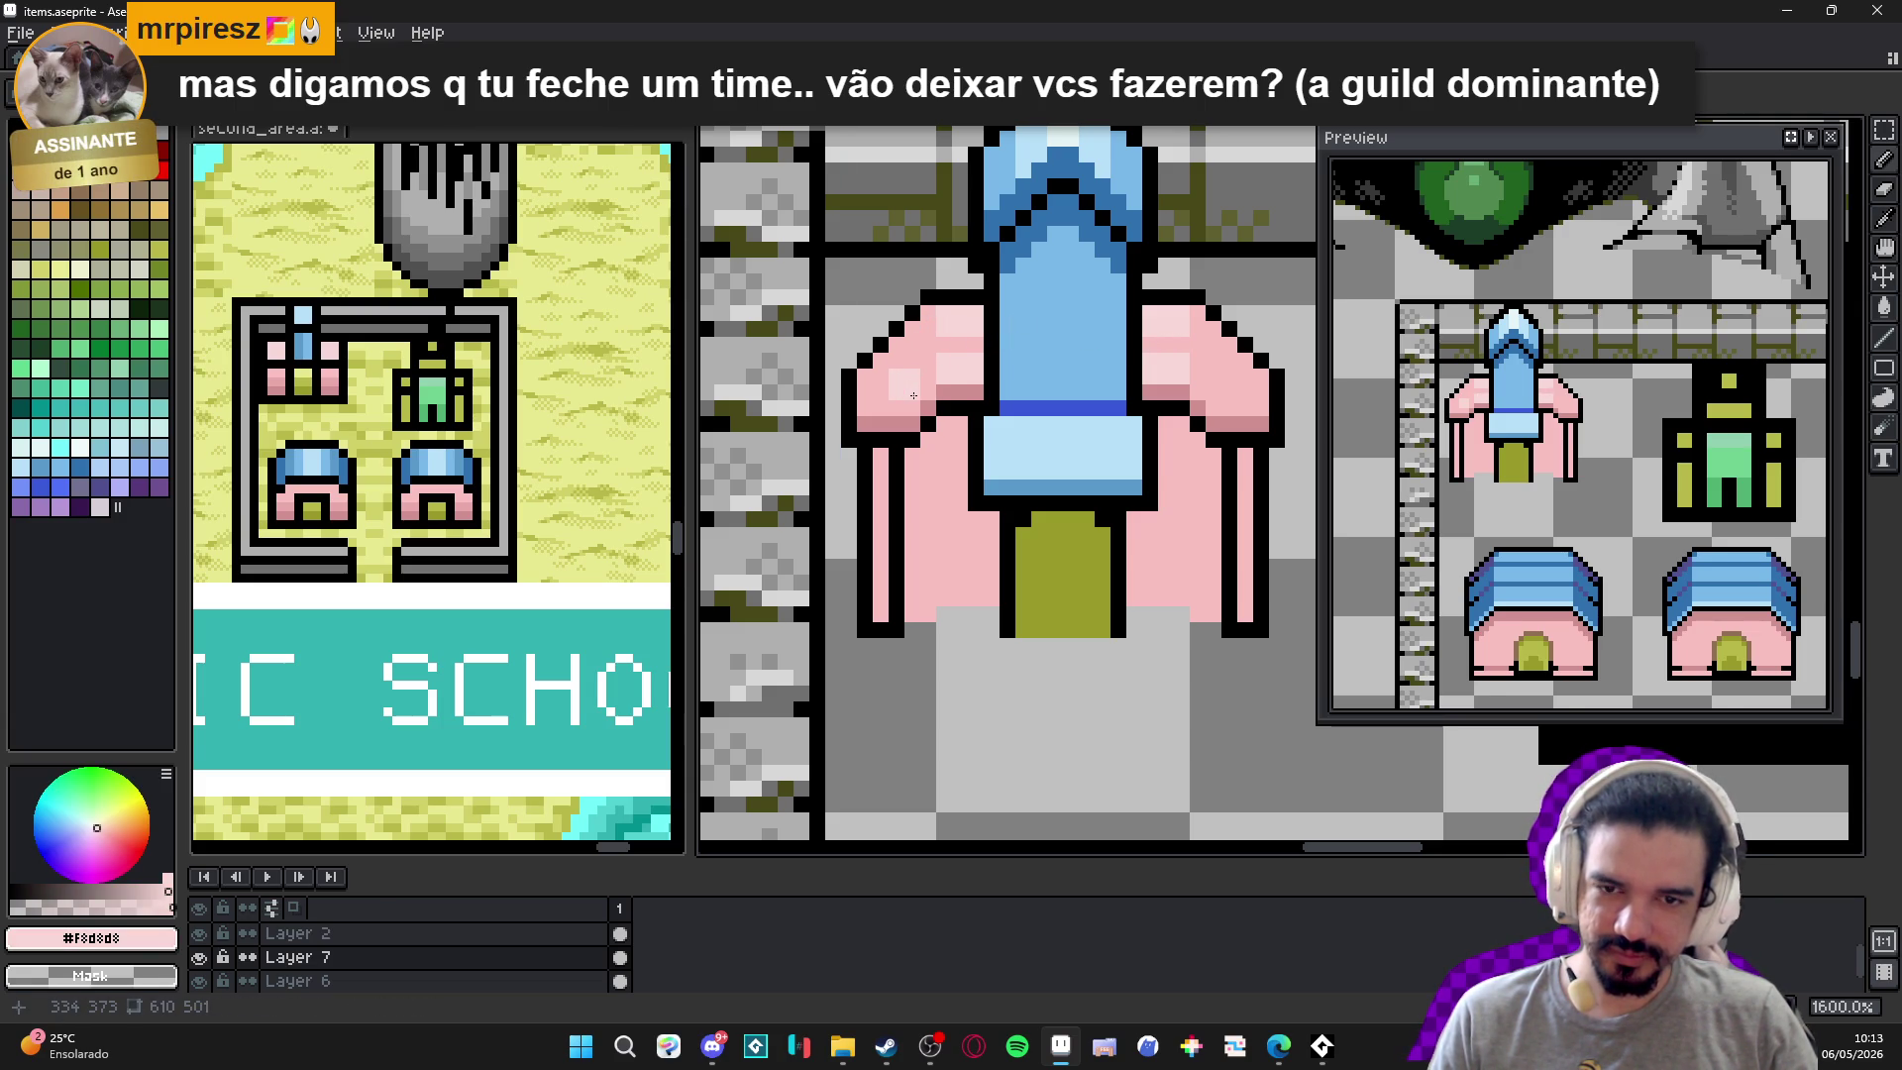
pyautogui.click(908, 335)
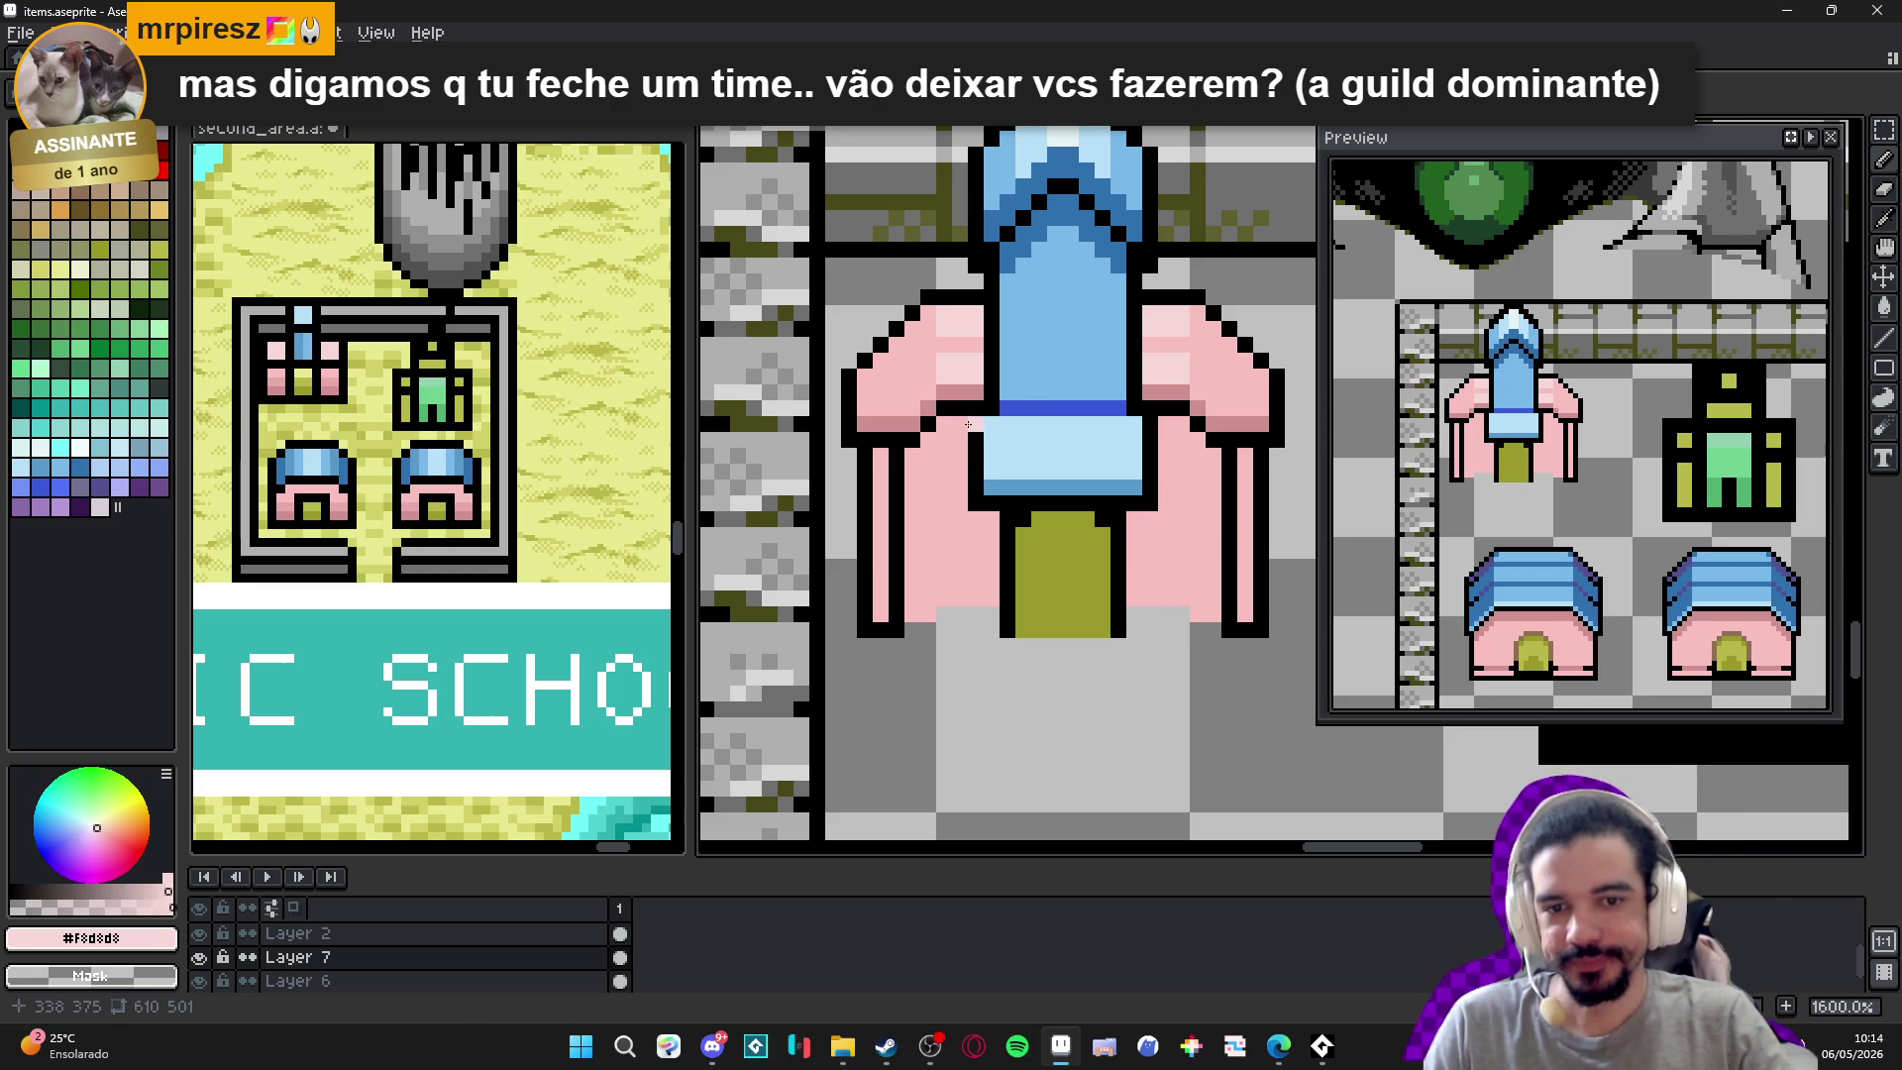
# Add darker pink pixels on the building, undoing one stray pixel.
pyautogui.click(143, 891)
pyautogui.click(951, 433)
pyautogui.click(1194, 458)
pyautogui.hotkey('ctrl', 'z')
# Enable vertical symmetry and paint a mirrored darker pink stripe down the legs.
pyautogui.hotkey('alt', 's')
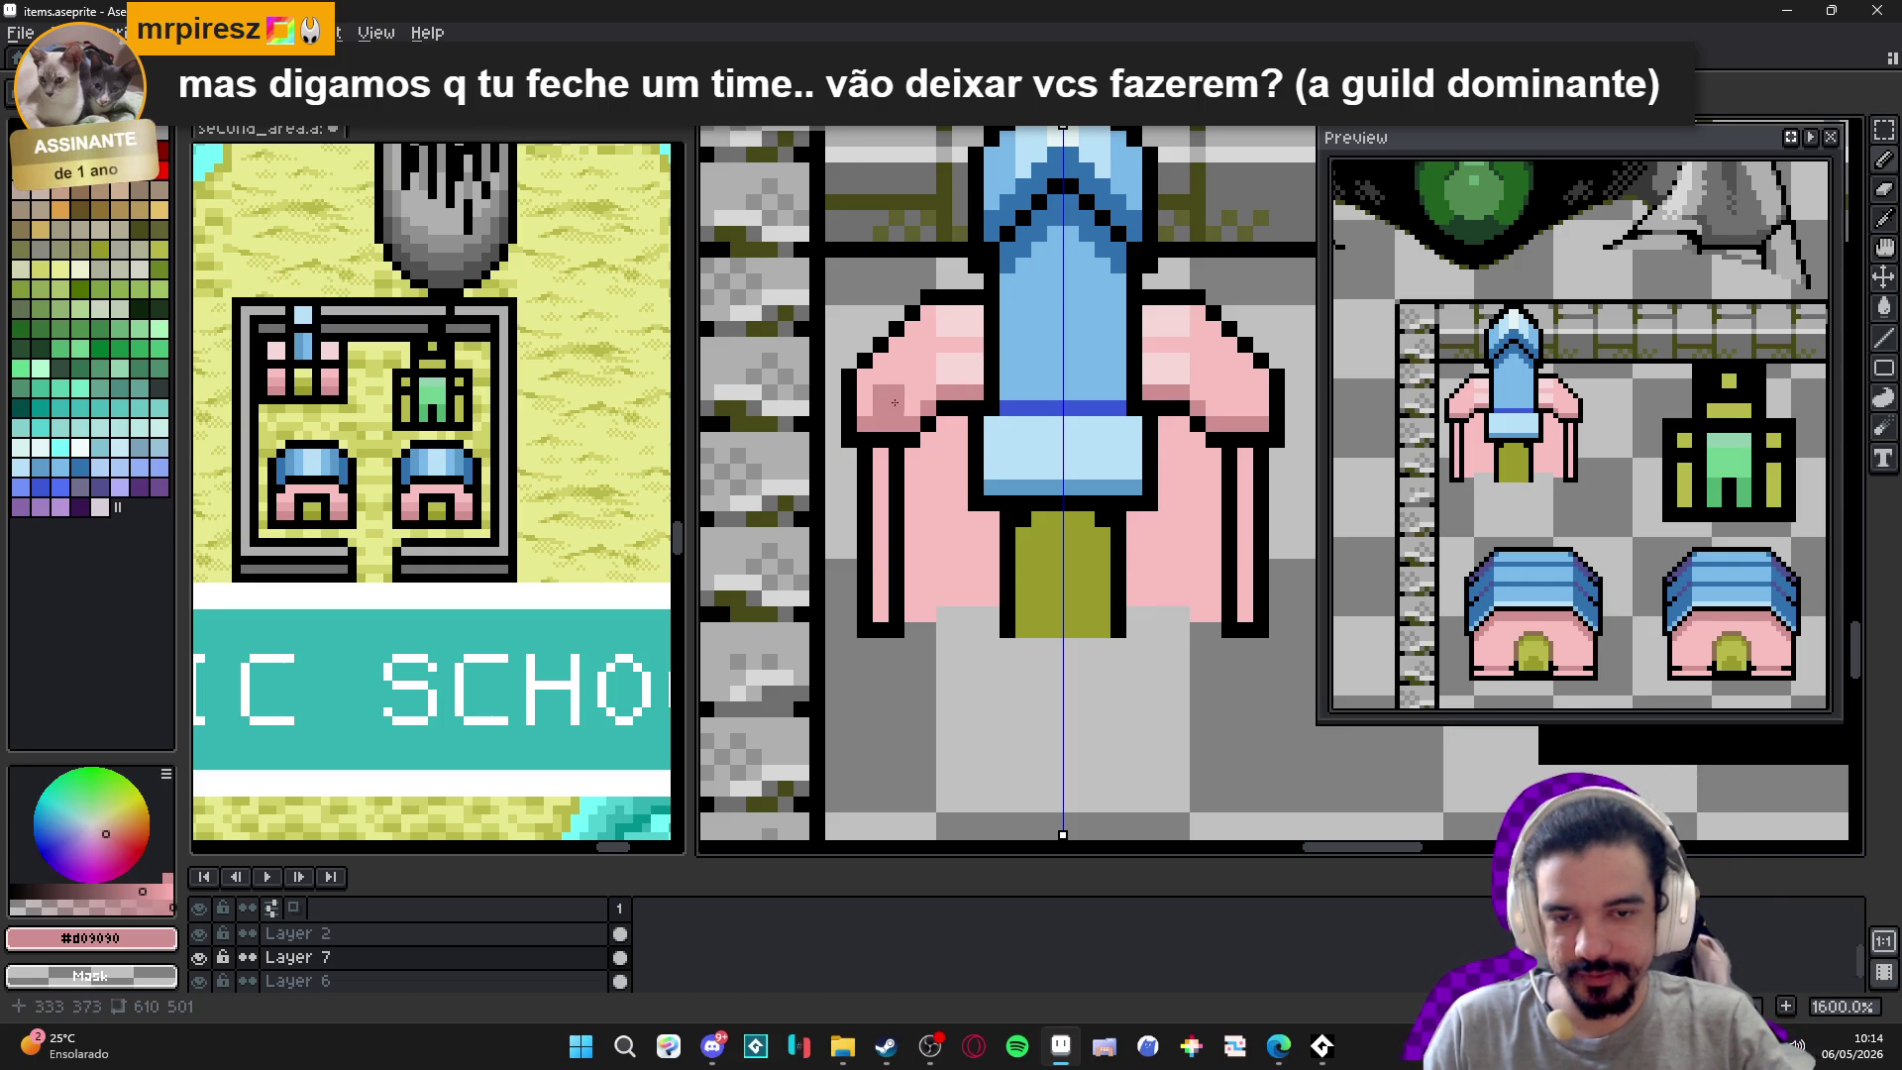
pyautogui.hotkey('ctrl', 'z')
pyautogui.click(927, 475)
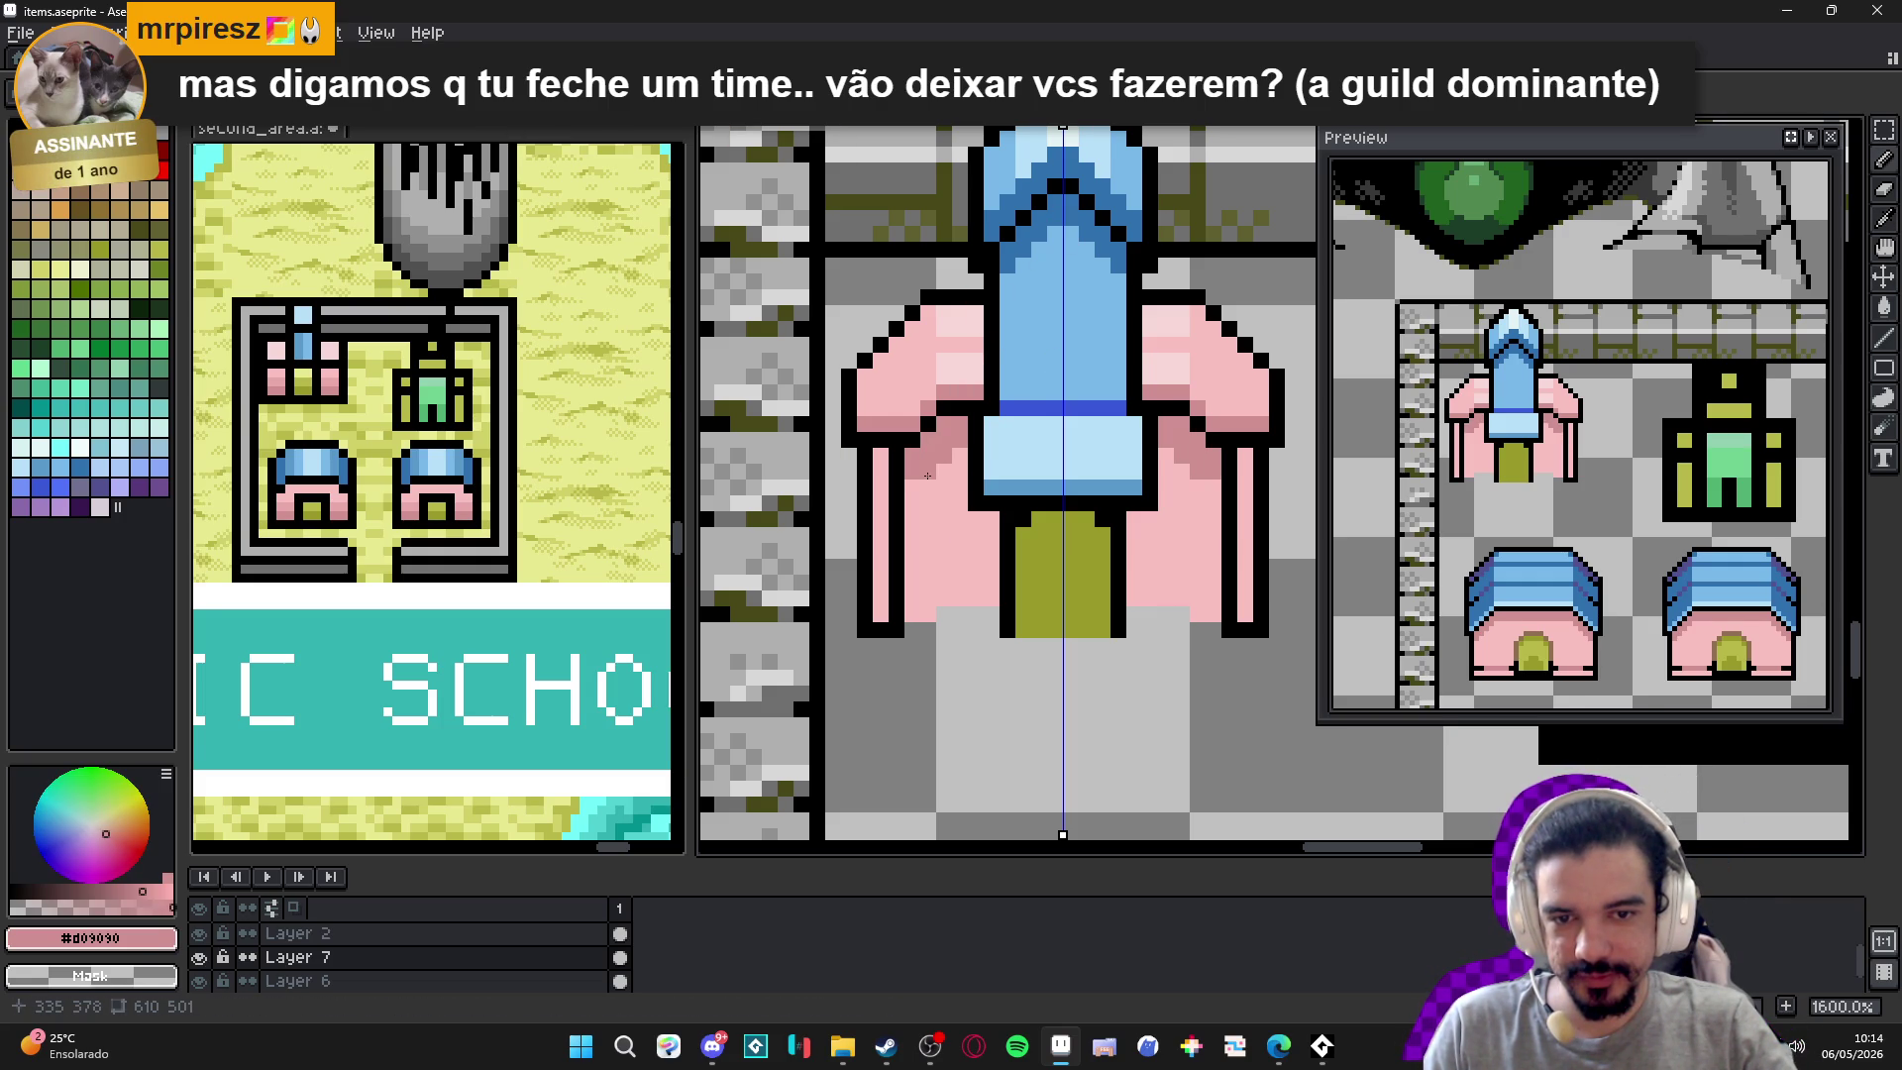
pyautogui.moveTo(984, 517); pyautogui.dragTo(992, 607)
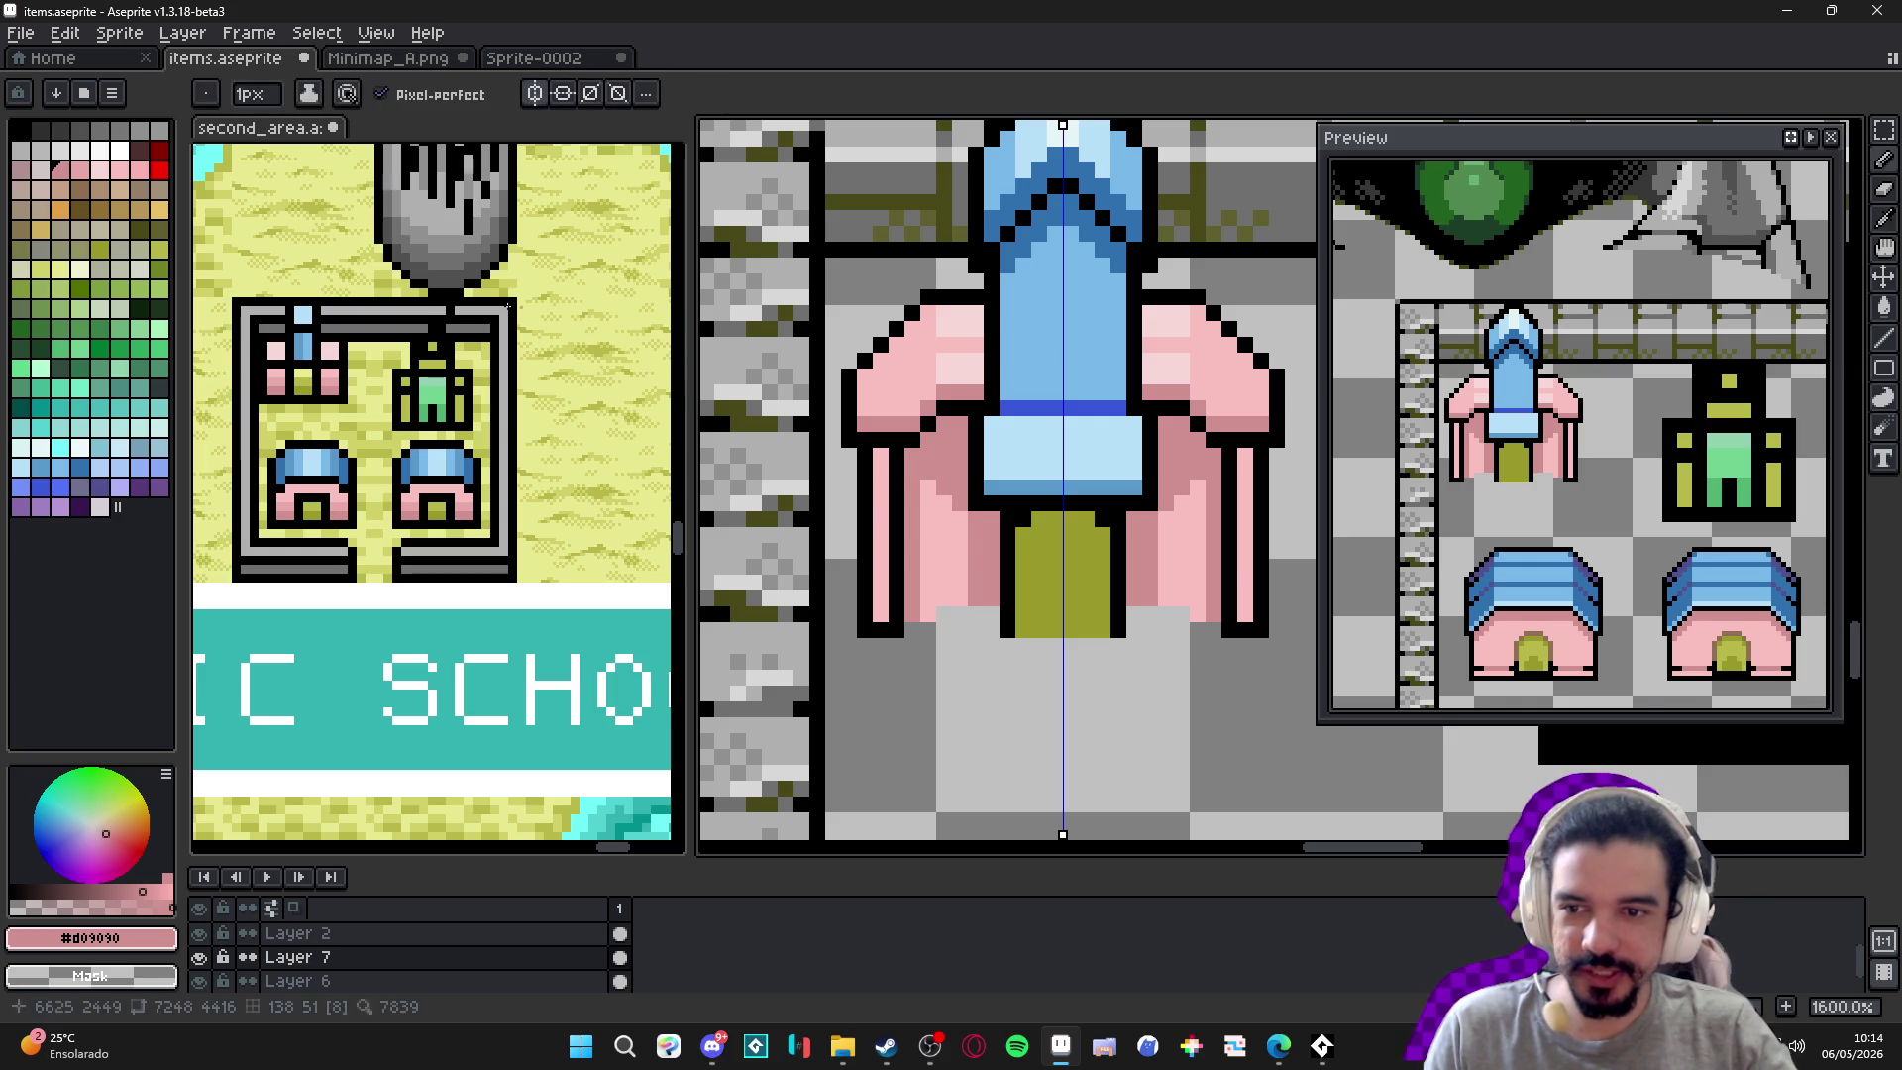
# Draw mirrored purple lines along the inner edges of both legs.
pyautogui.click(40, 169)
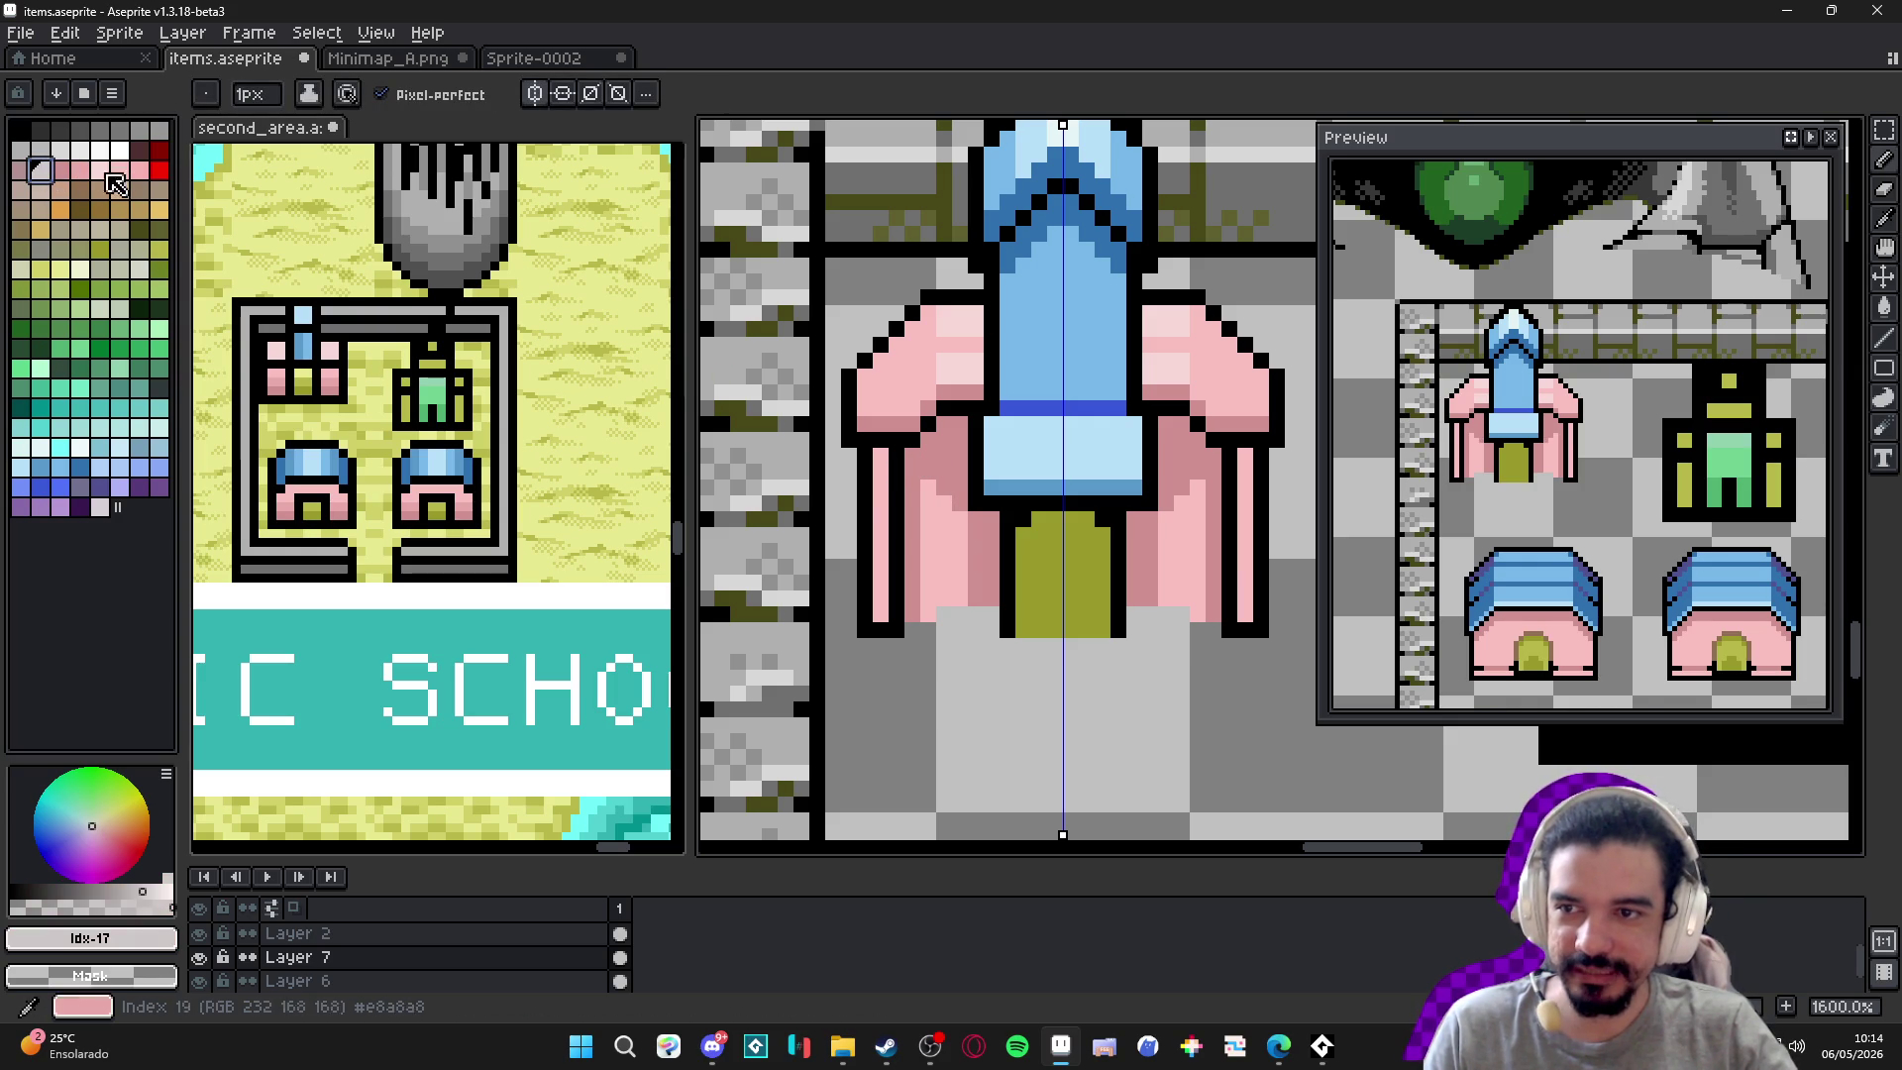
pyautogui.click(159, 485)
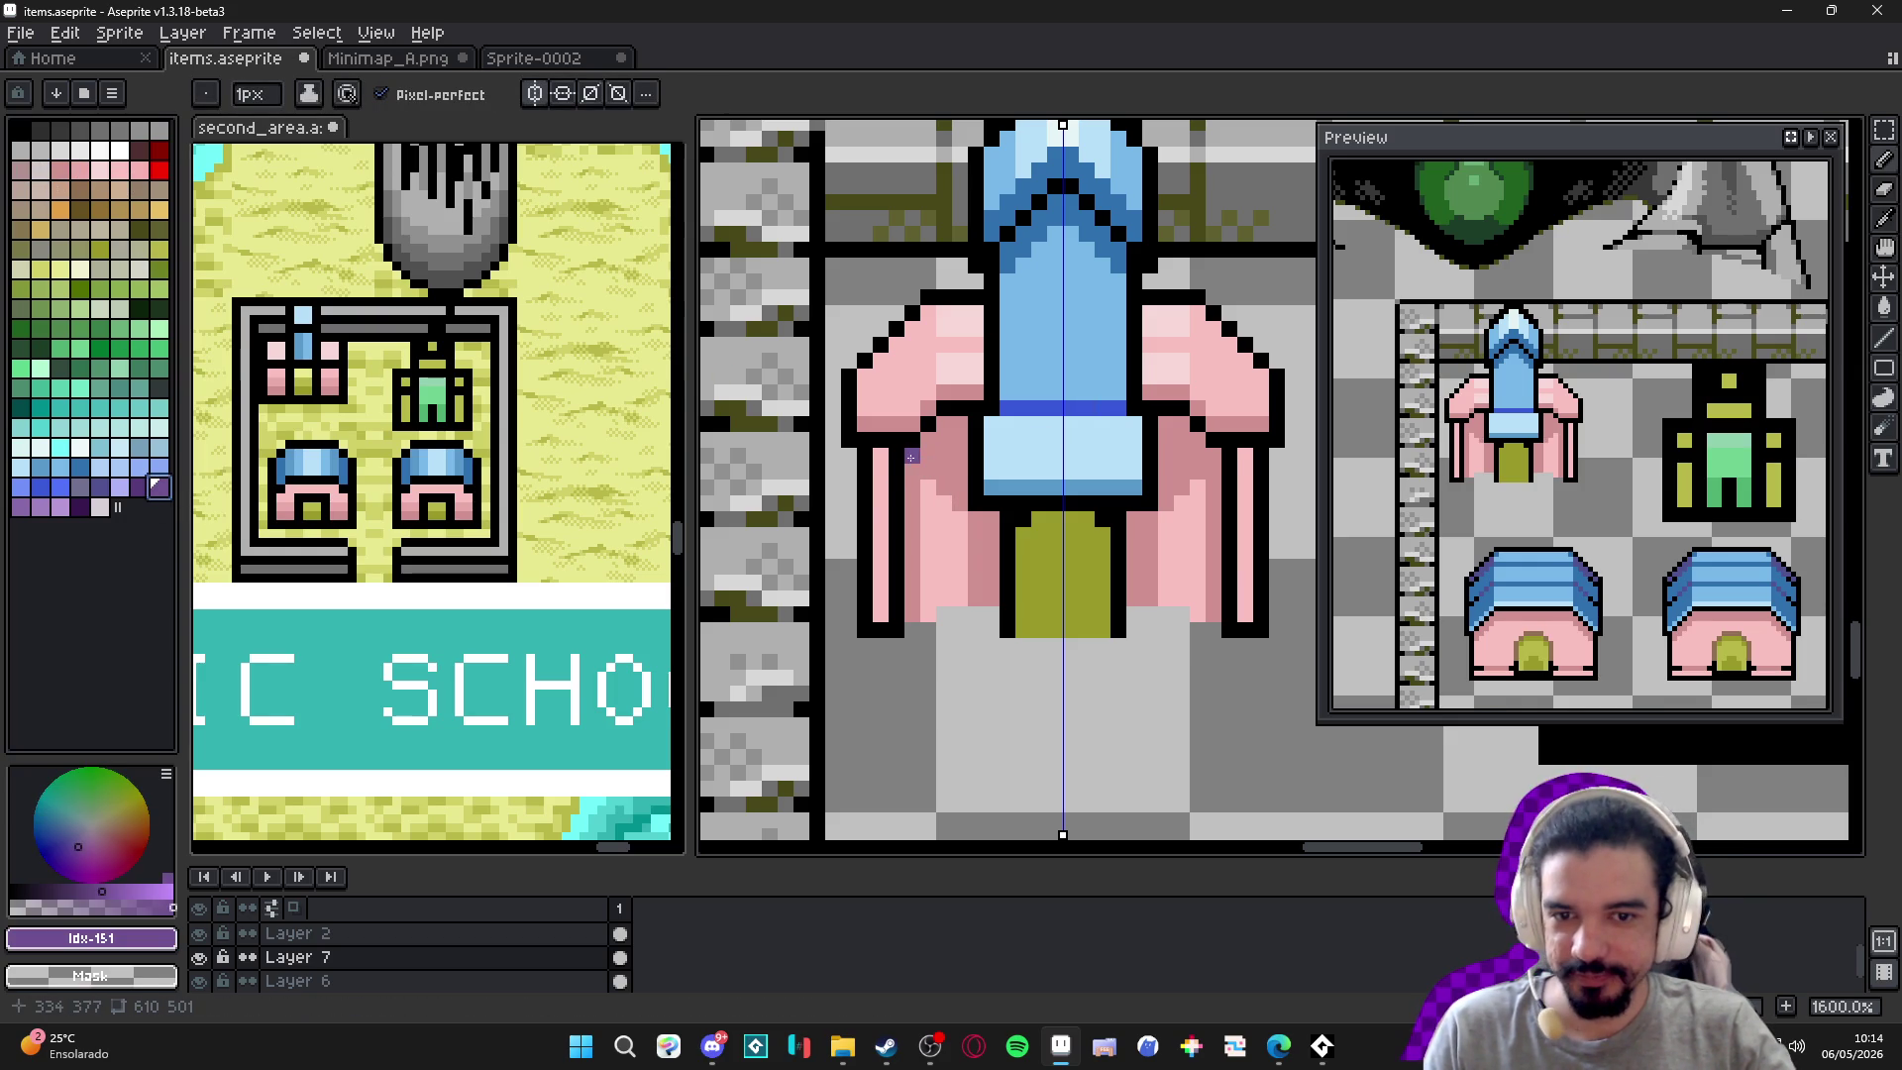
pyautogui.click(896, 505)
pyautogui.keyDown('shift'); pyautogui.click(912, 602); pyautogui.keyUp('shift')
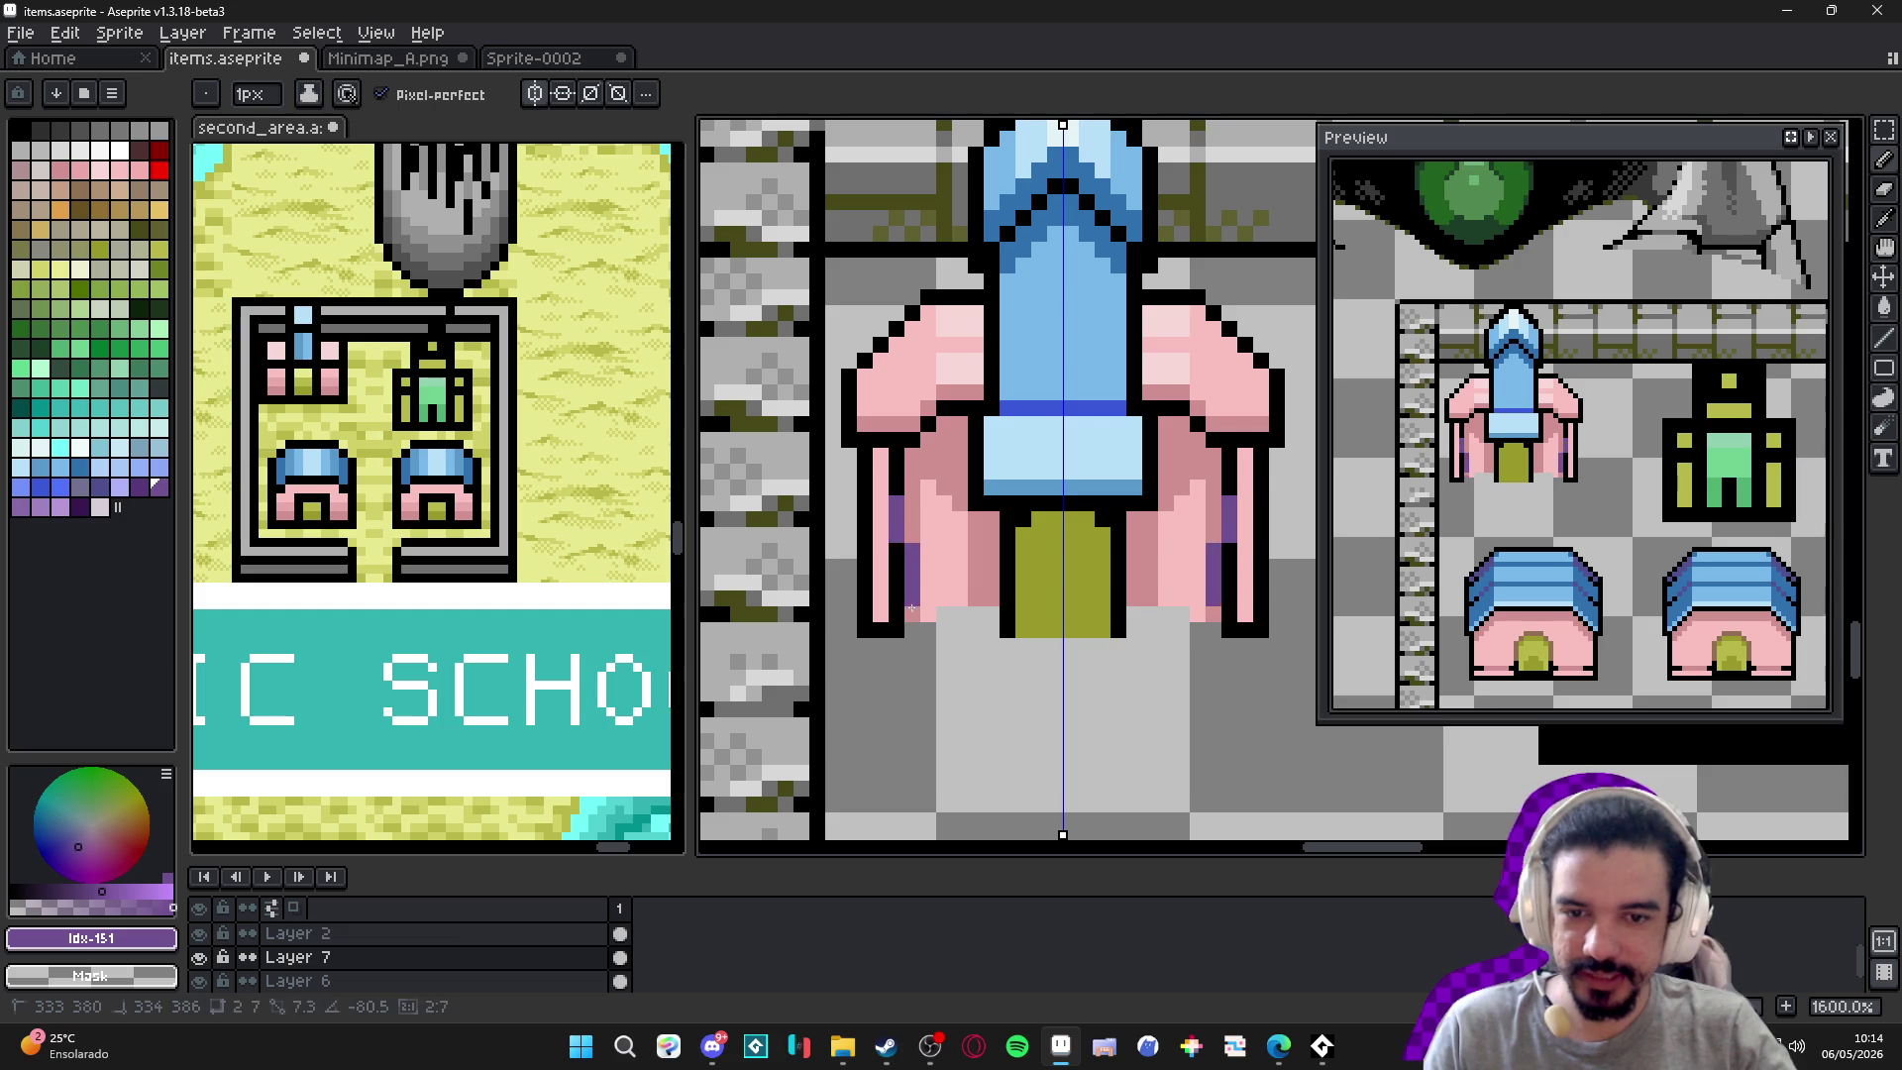
pyautogui.keyDown('shift'); pyautogui.click(903, 619); pyautogui.keyUp('shift')
pyautogui.moveTo(904, 571); pyautogui.dragTo(887, 571)
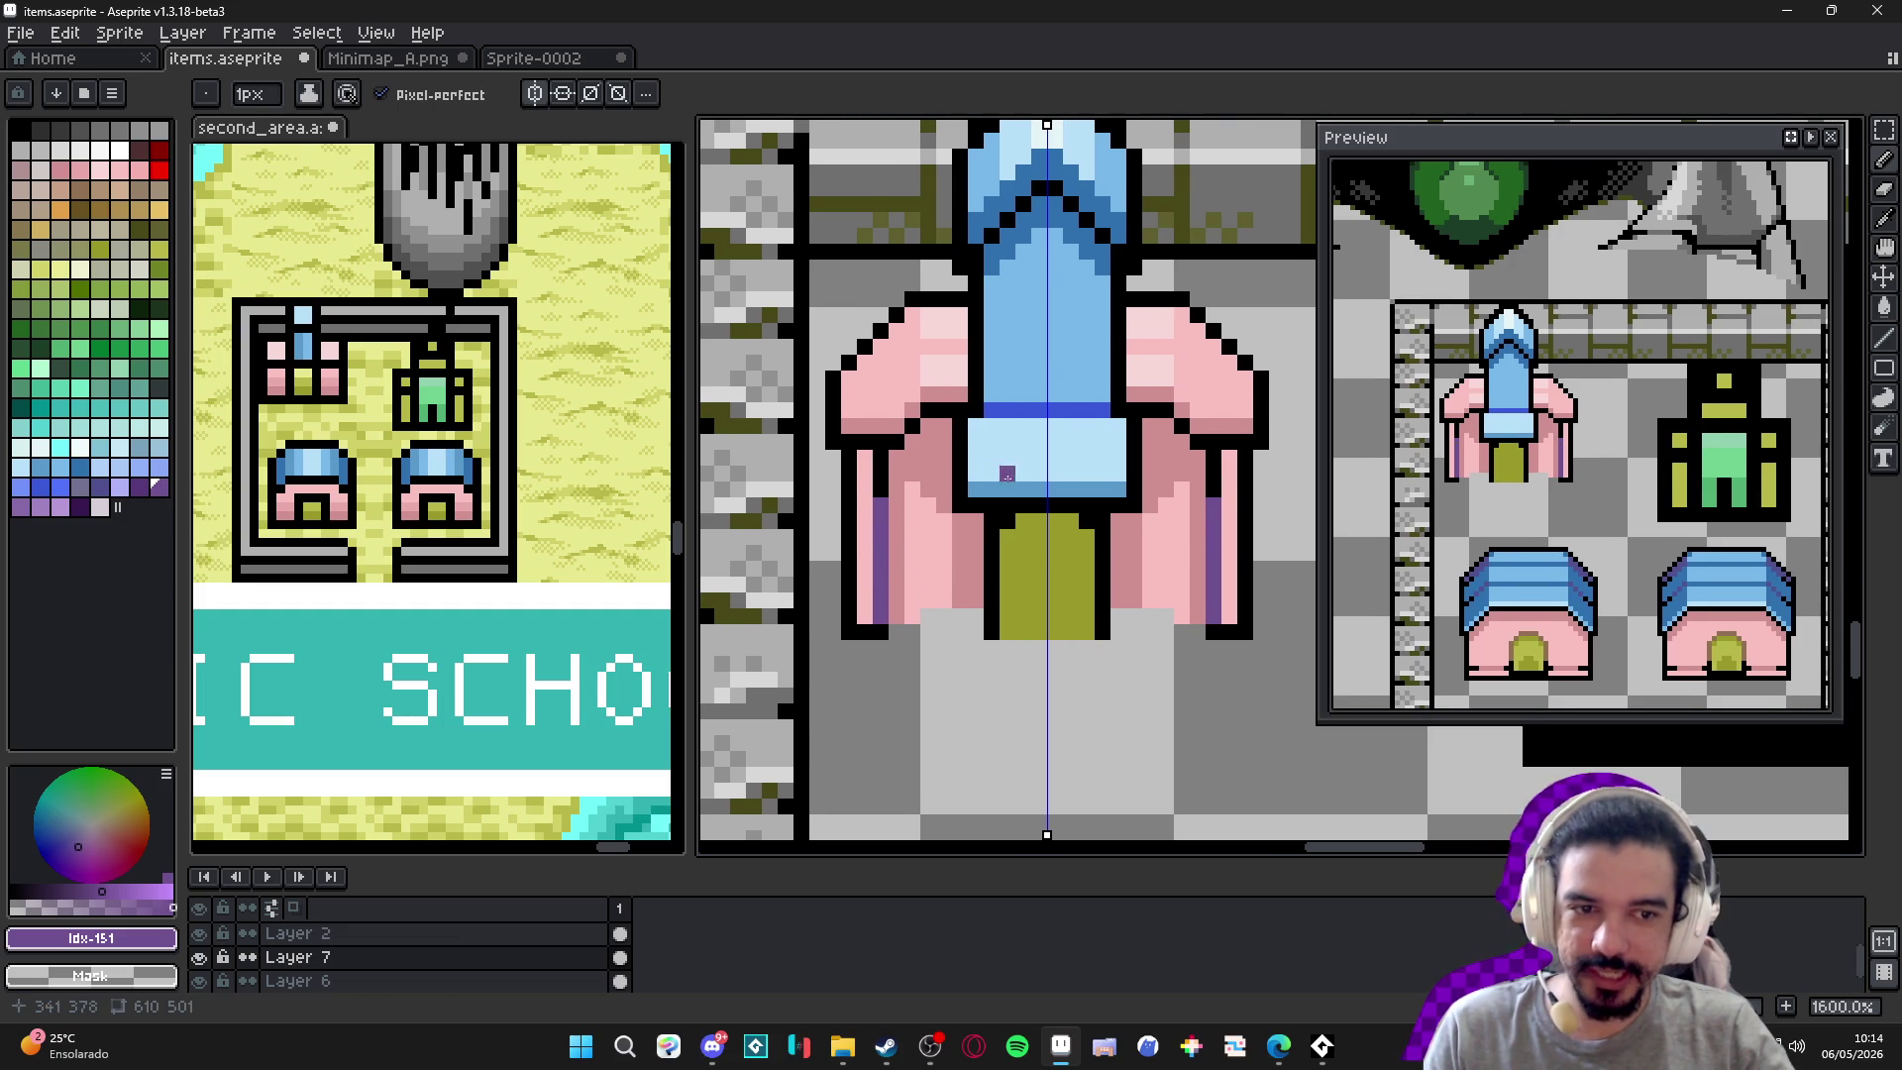
# With a 2px brush, dab mirrored purple beside the blue body and the green door.
pyautogui.press('+')
pyautogui.click(949, 441)
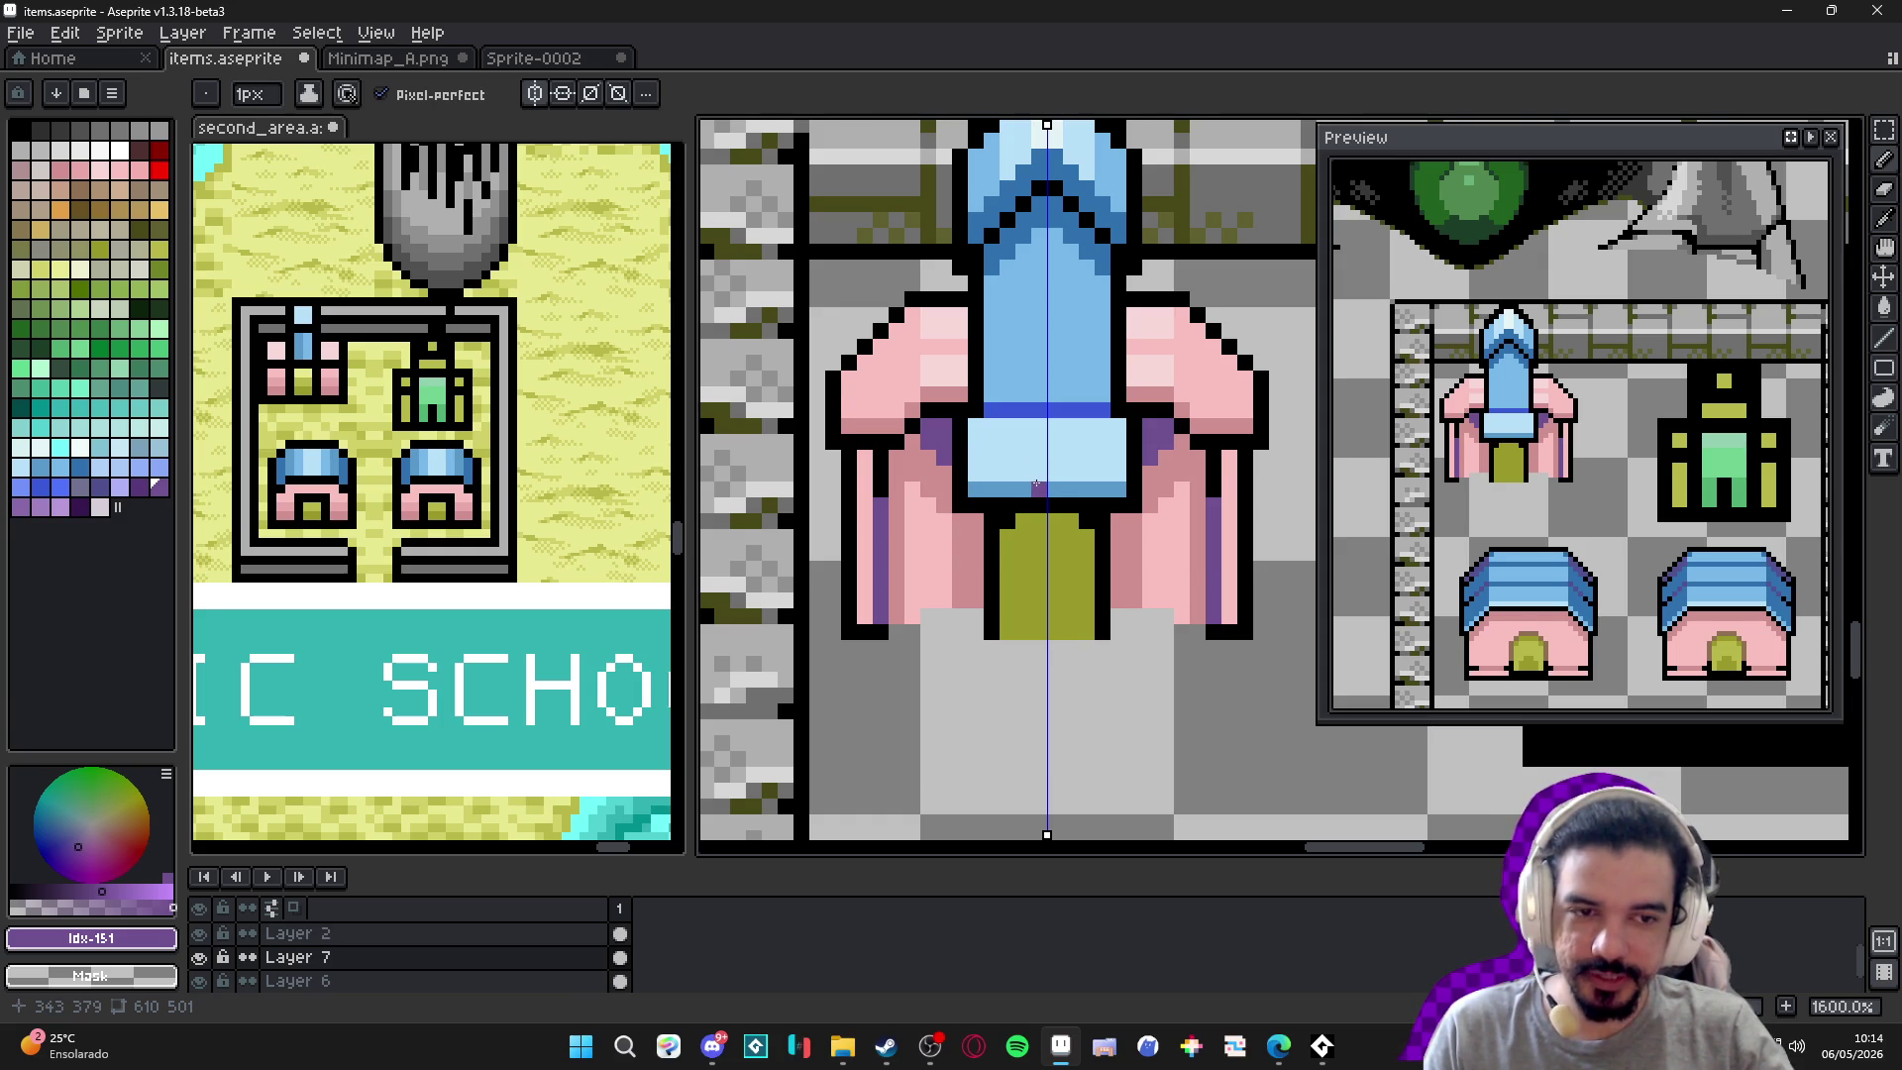
pyautogui.press('+')
pyautogui.click(947, 441)
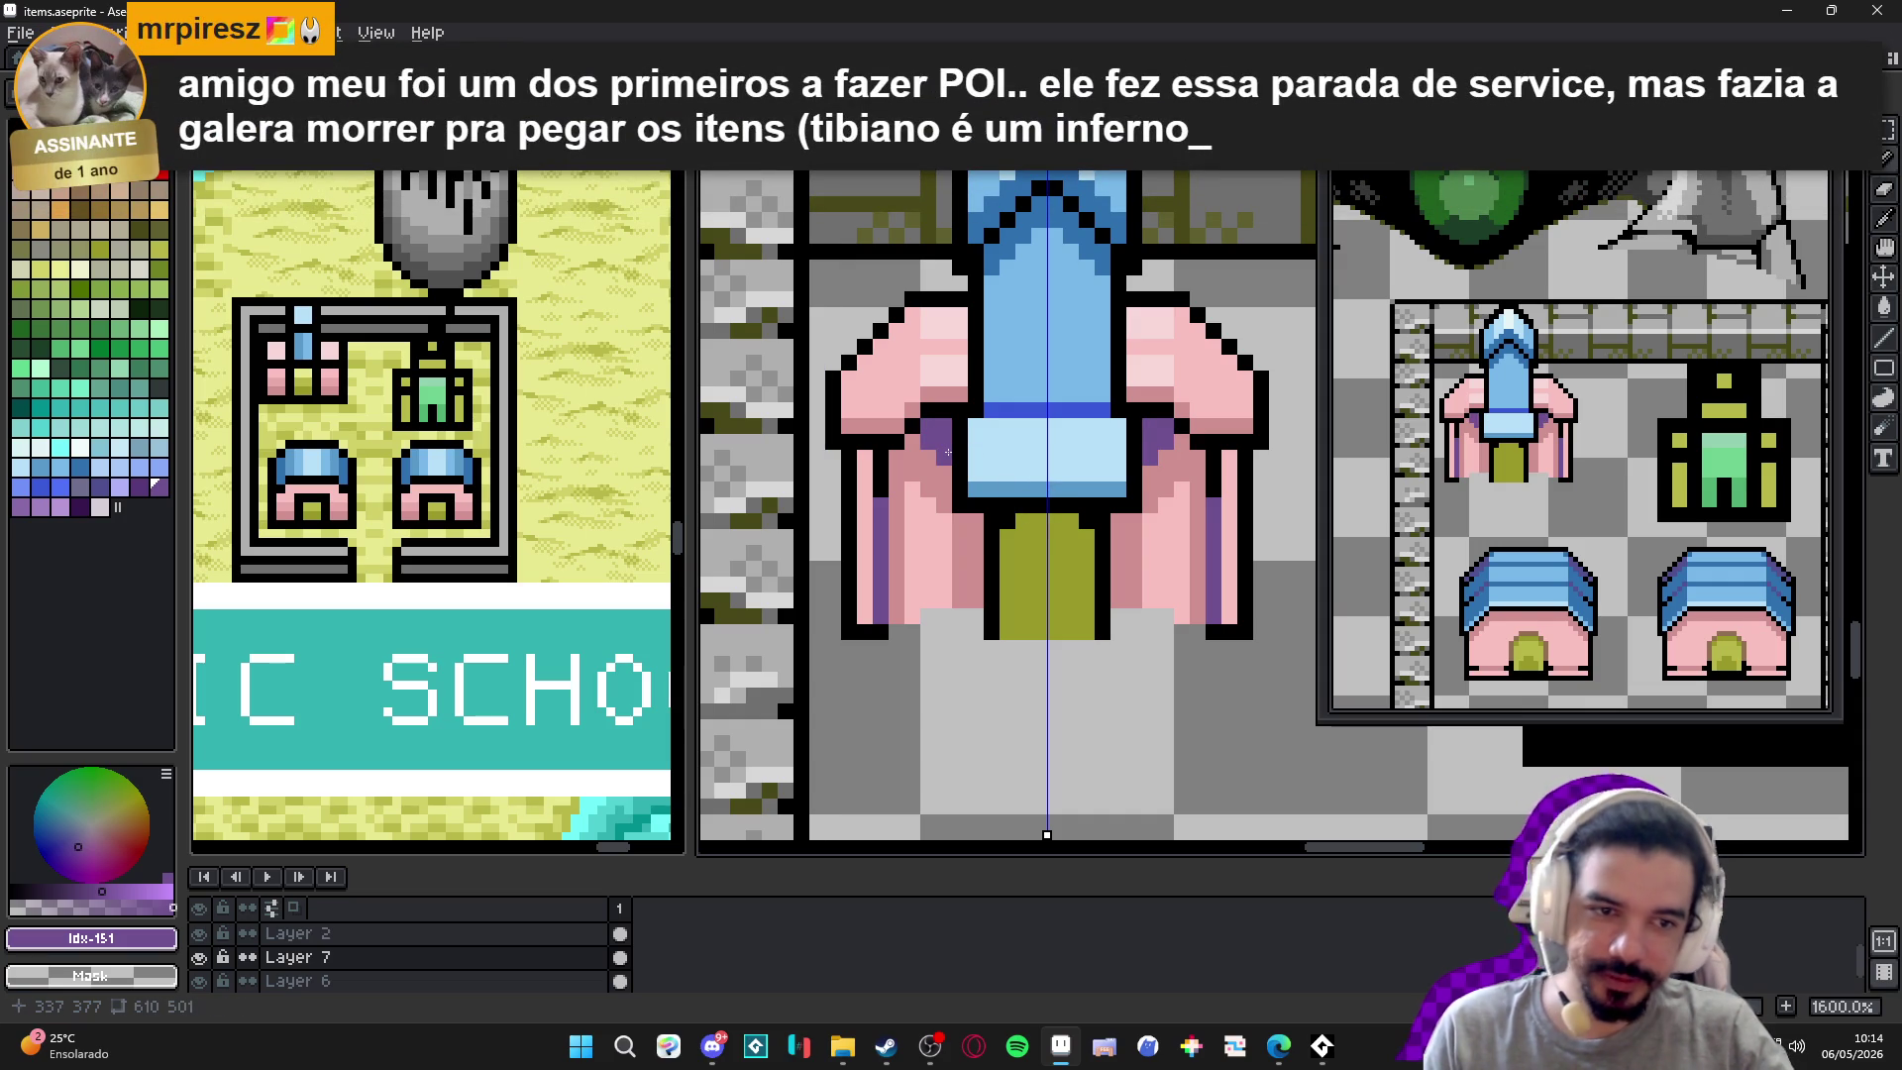
pyautogui.click(974, 522)
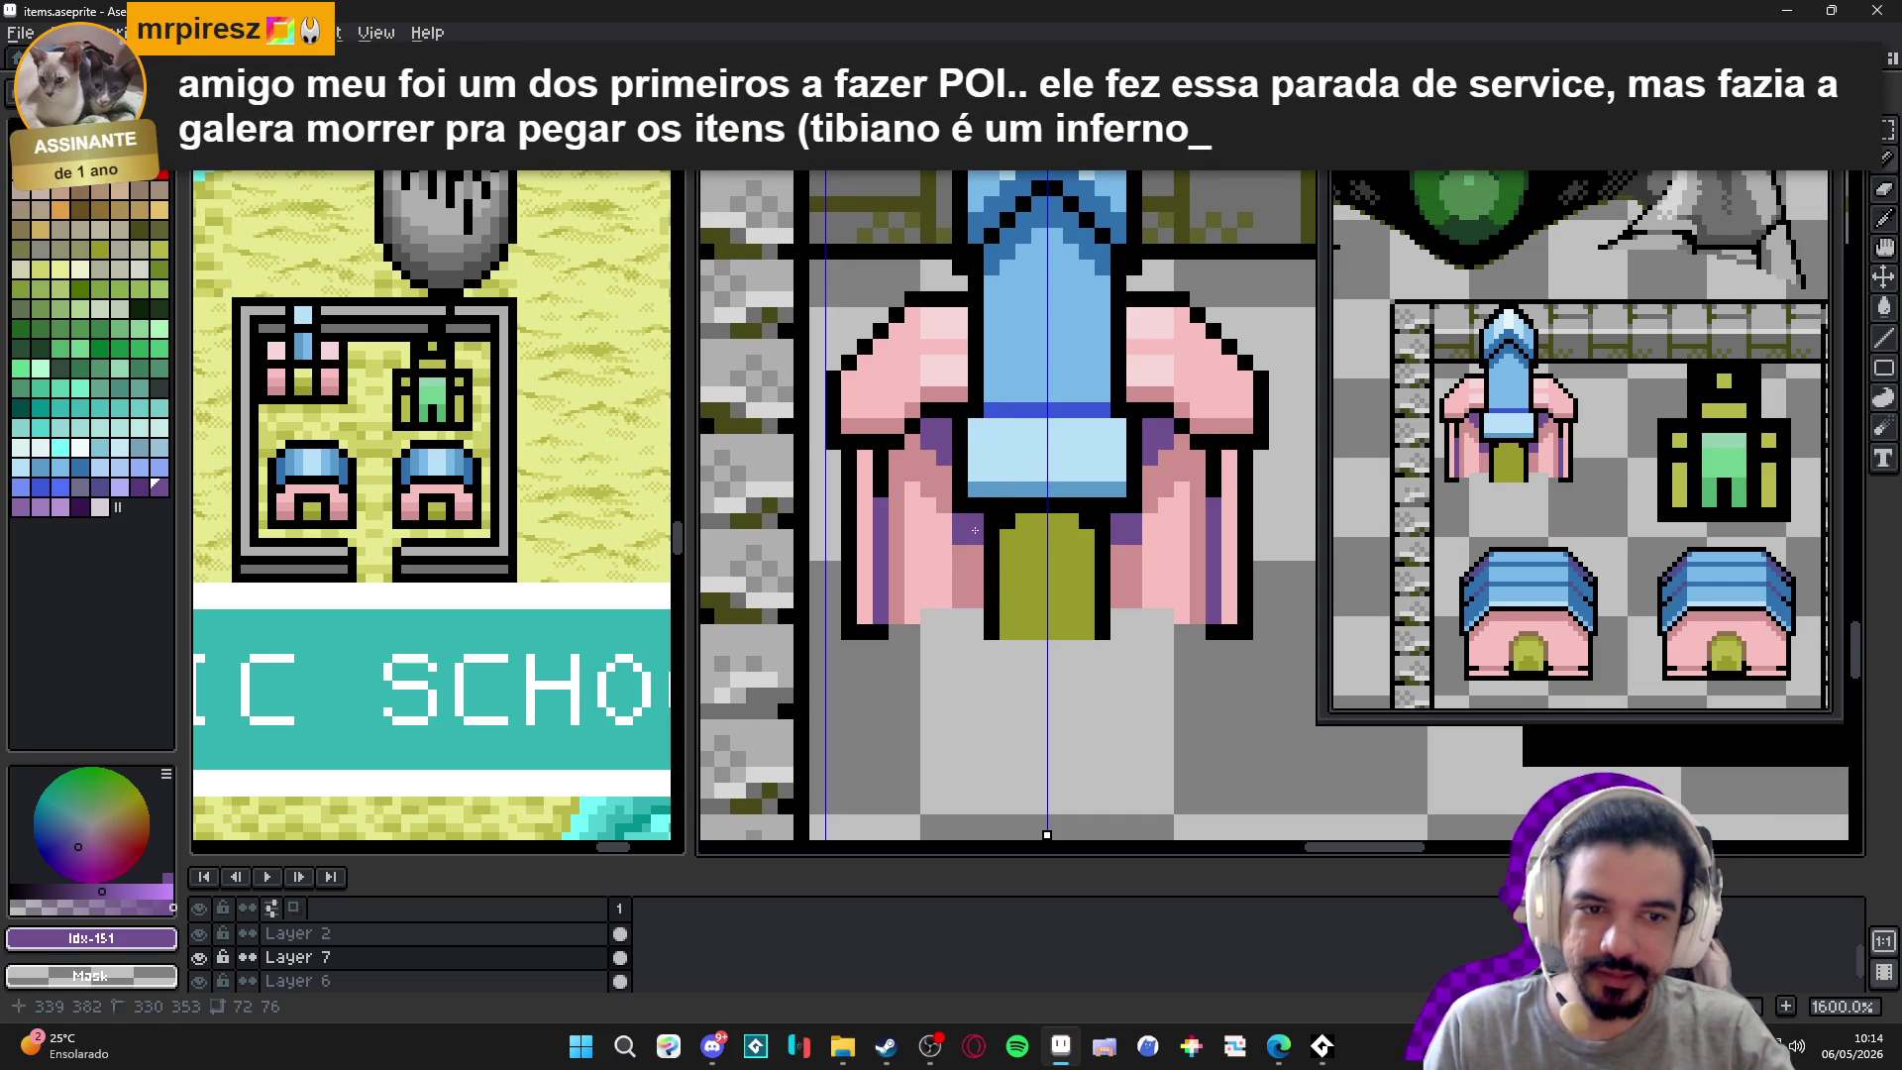
pyautogui.scroll(-3, 992, 520)
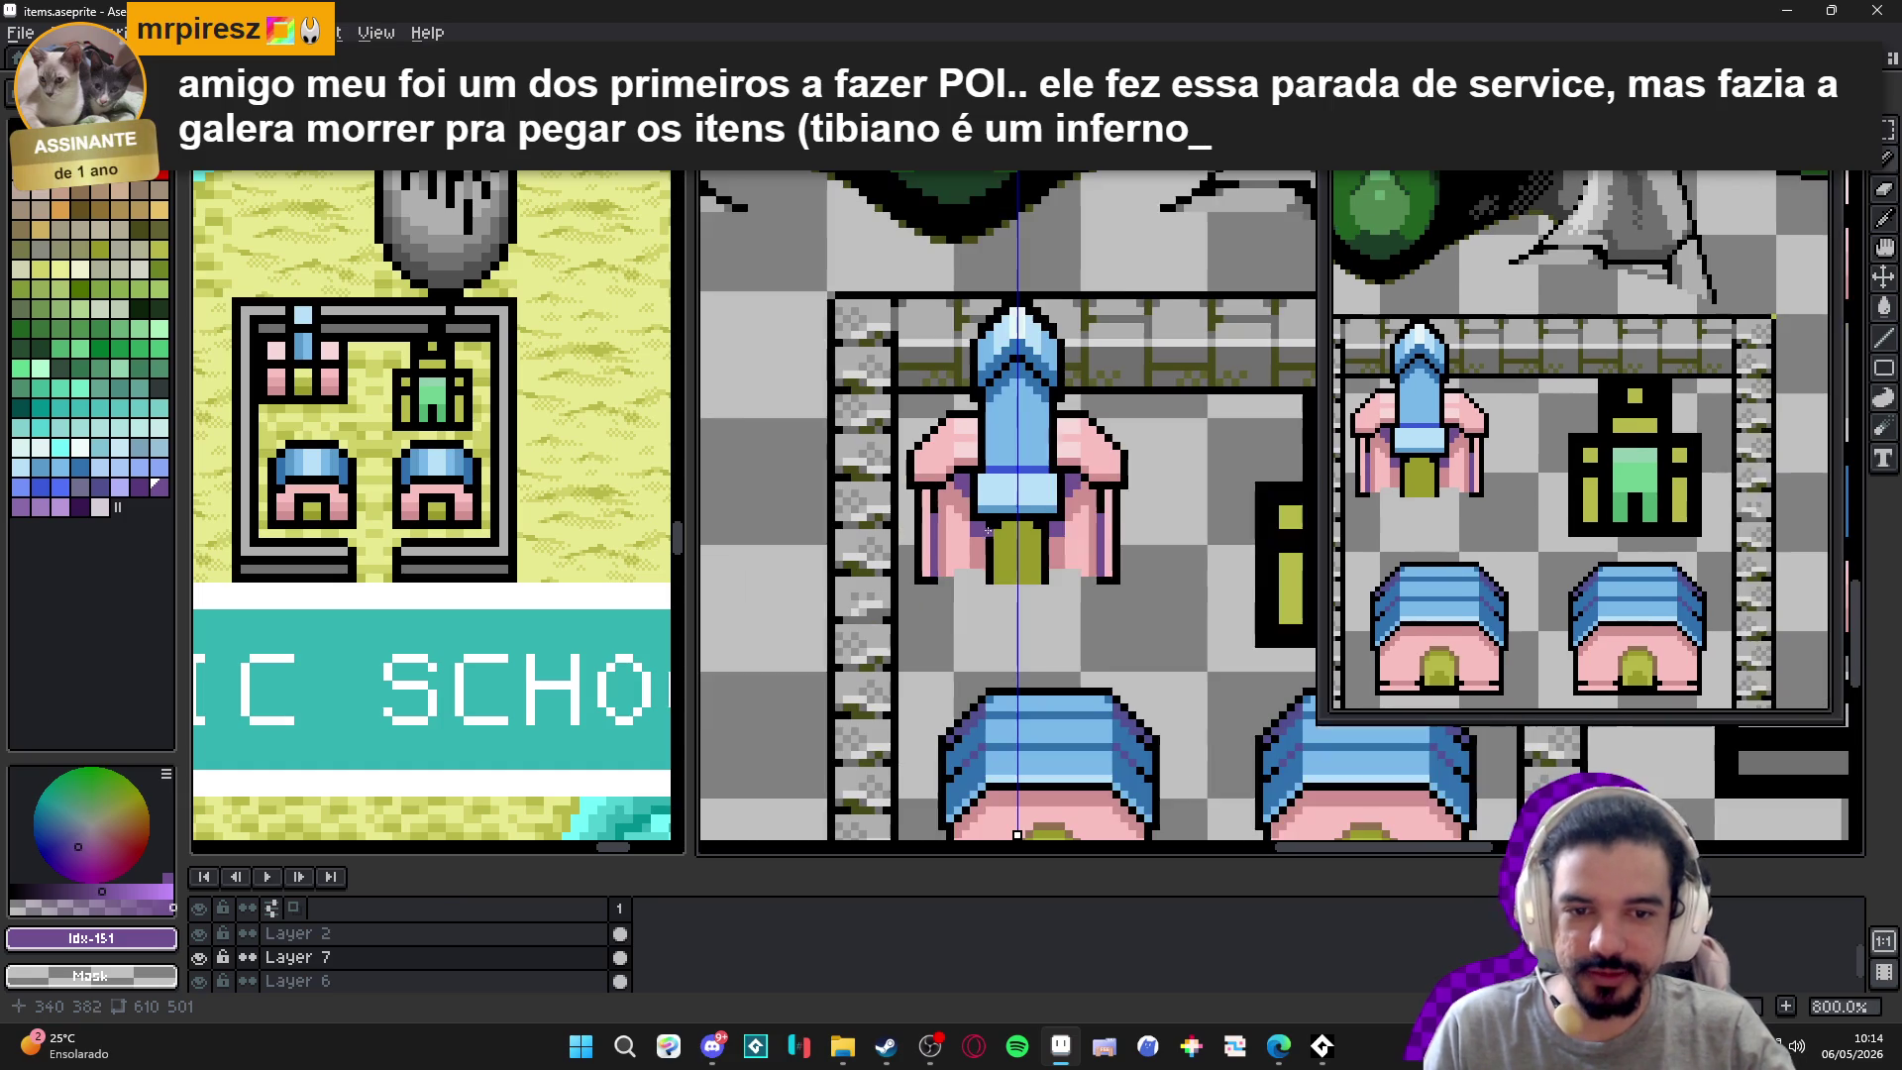
# Cover the arm highlights with light pink and add a mirrored #D09090 pixel on the arms.
pyautogui.scroll(3, 991, 530)
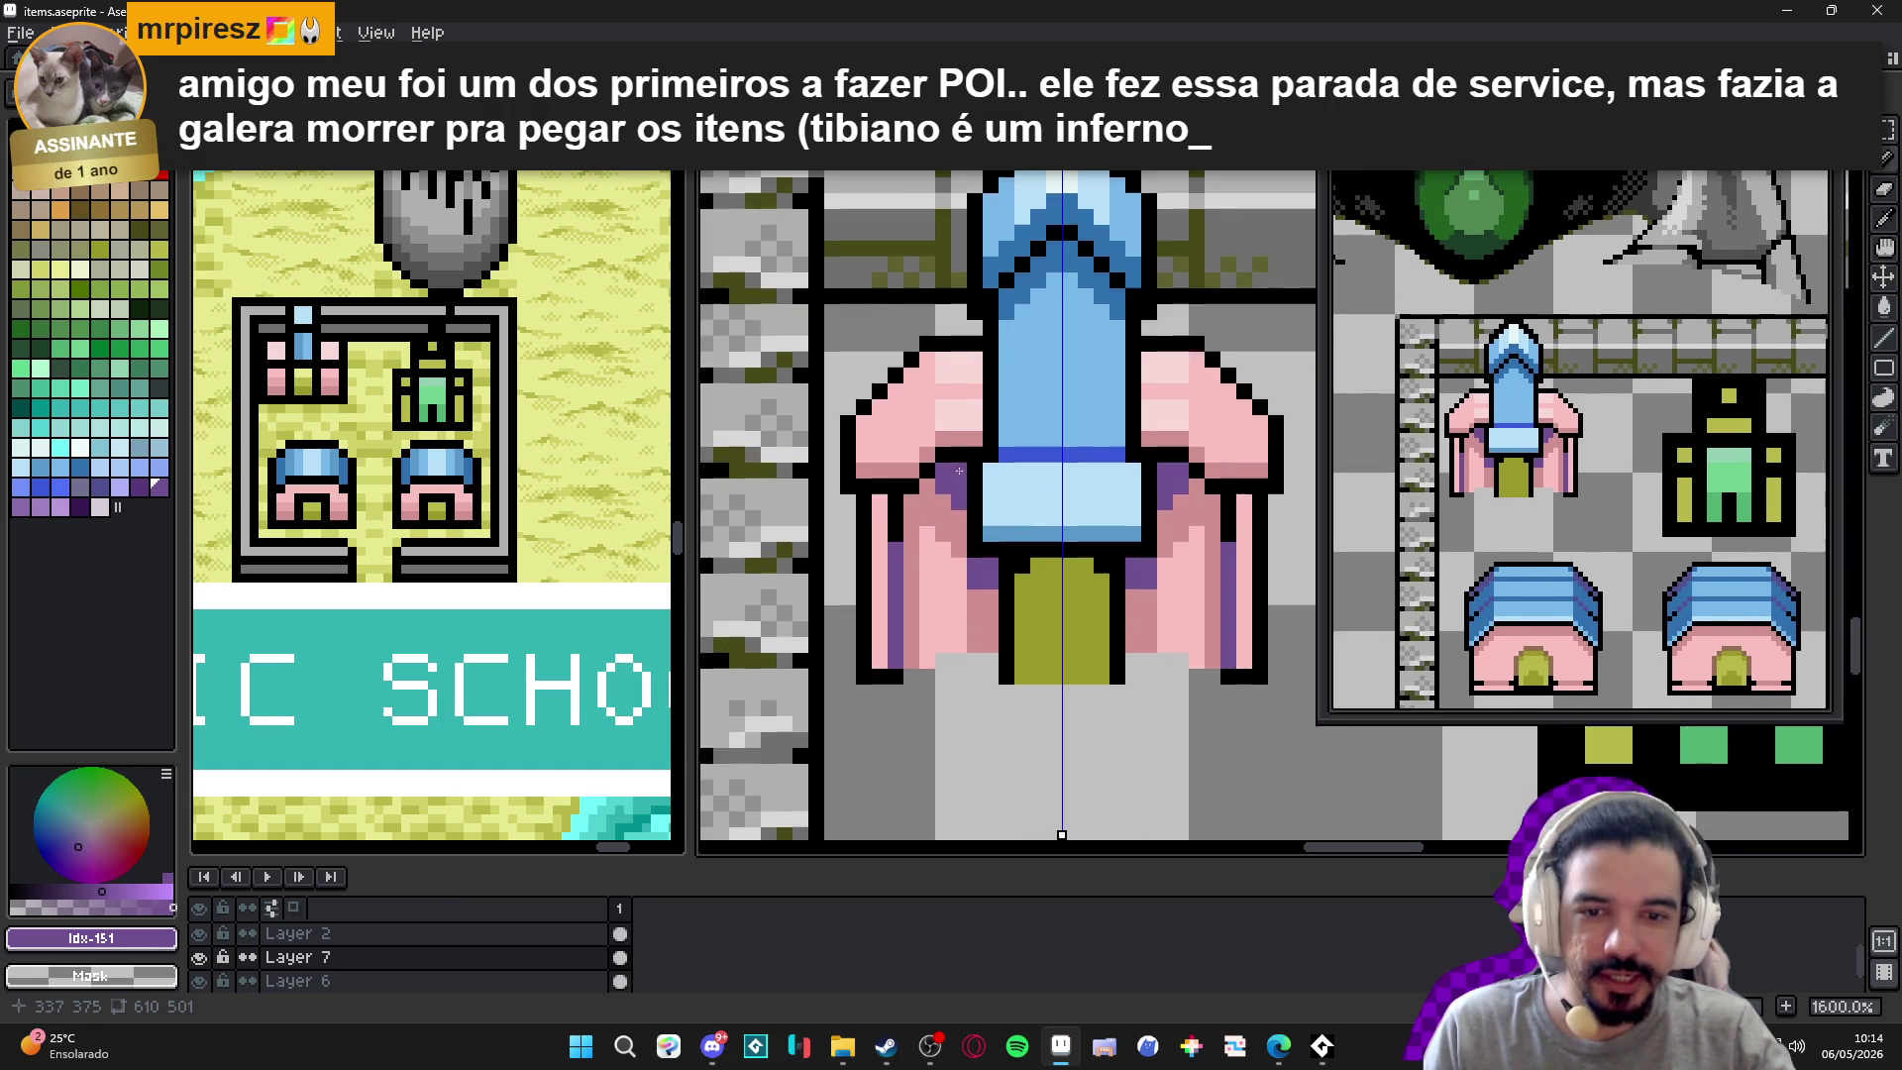
pyautogui.keyDown('alt'); pyautogui.click(967, 423); pyautogui.keyUp('alt')
pyautogui.moveTo(967, 423); pyautogui.dragTo(966, 374)
pyautogui.keyDown('alt'); pyautogui.click(939, 437); pyautogui.keyUp('alt')
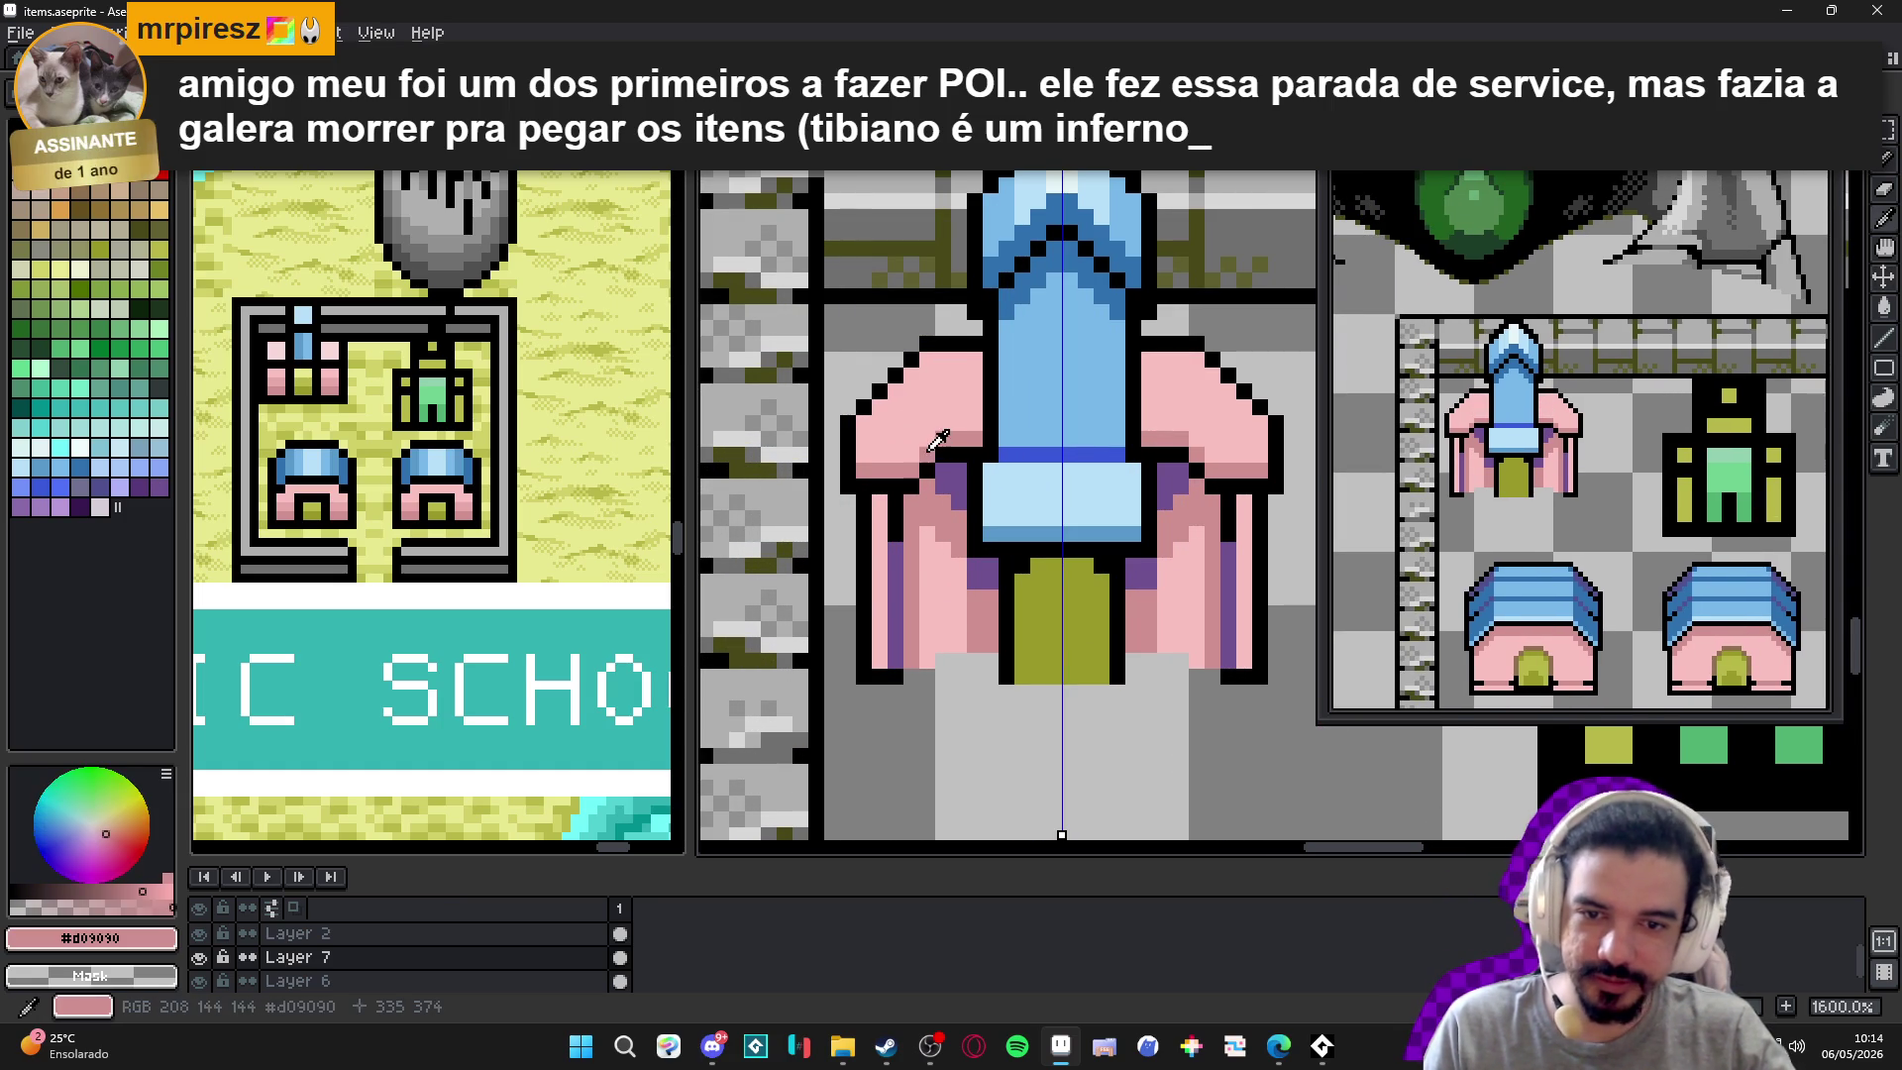
pyautogui.click(913, 453)
pyautogui.scroll(-4, 927, 442)
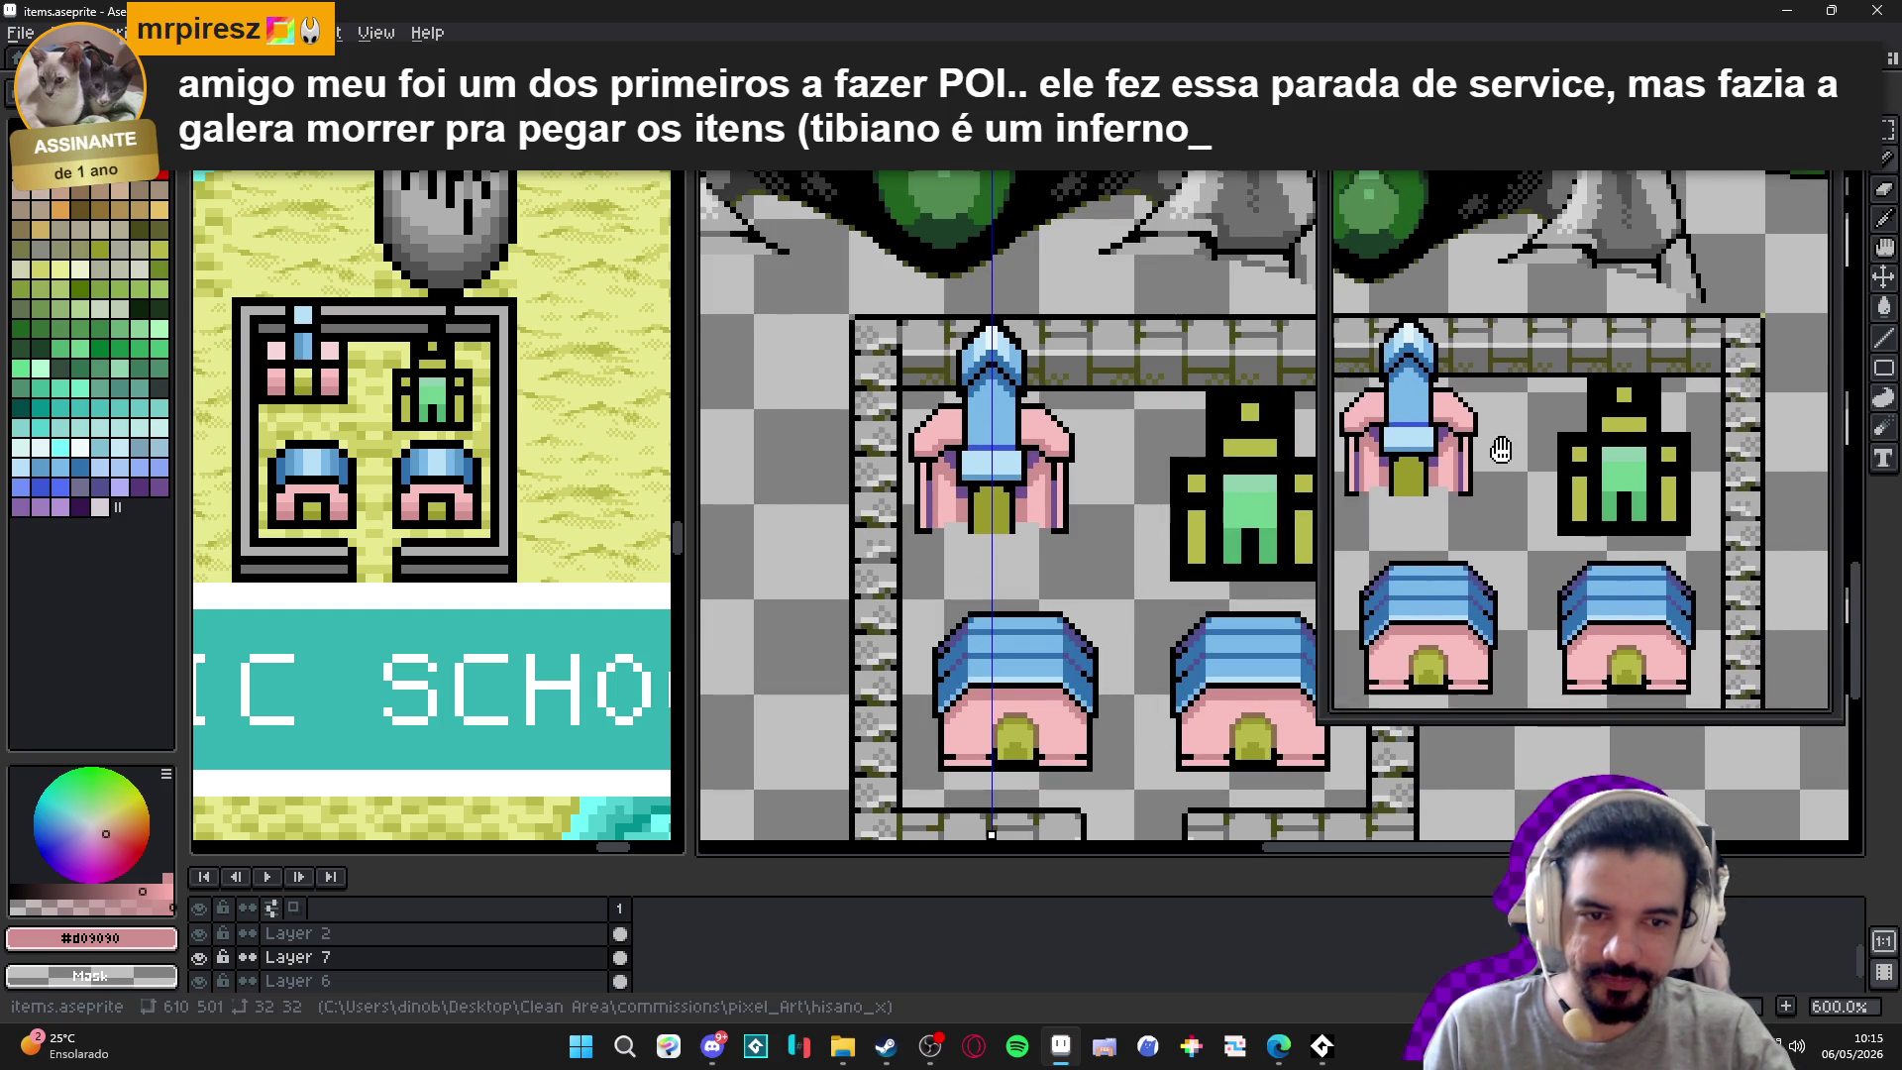
pyautogui.scroll(3, 1029, 440)
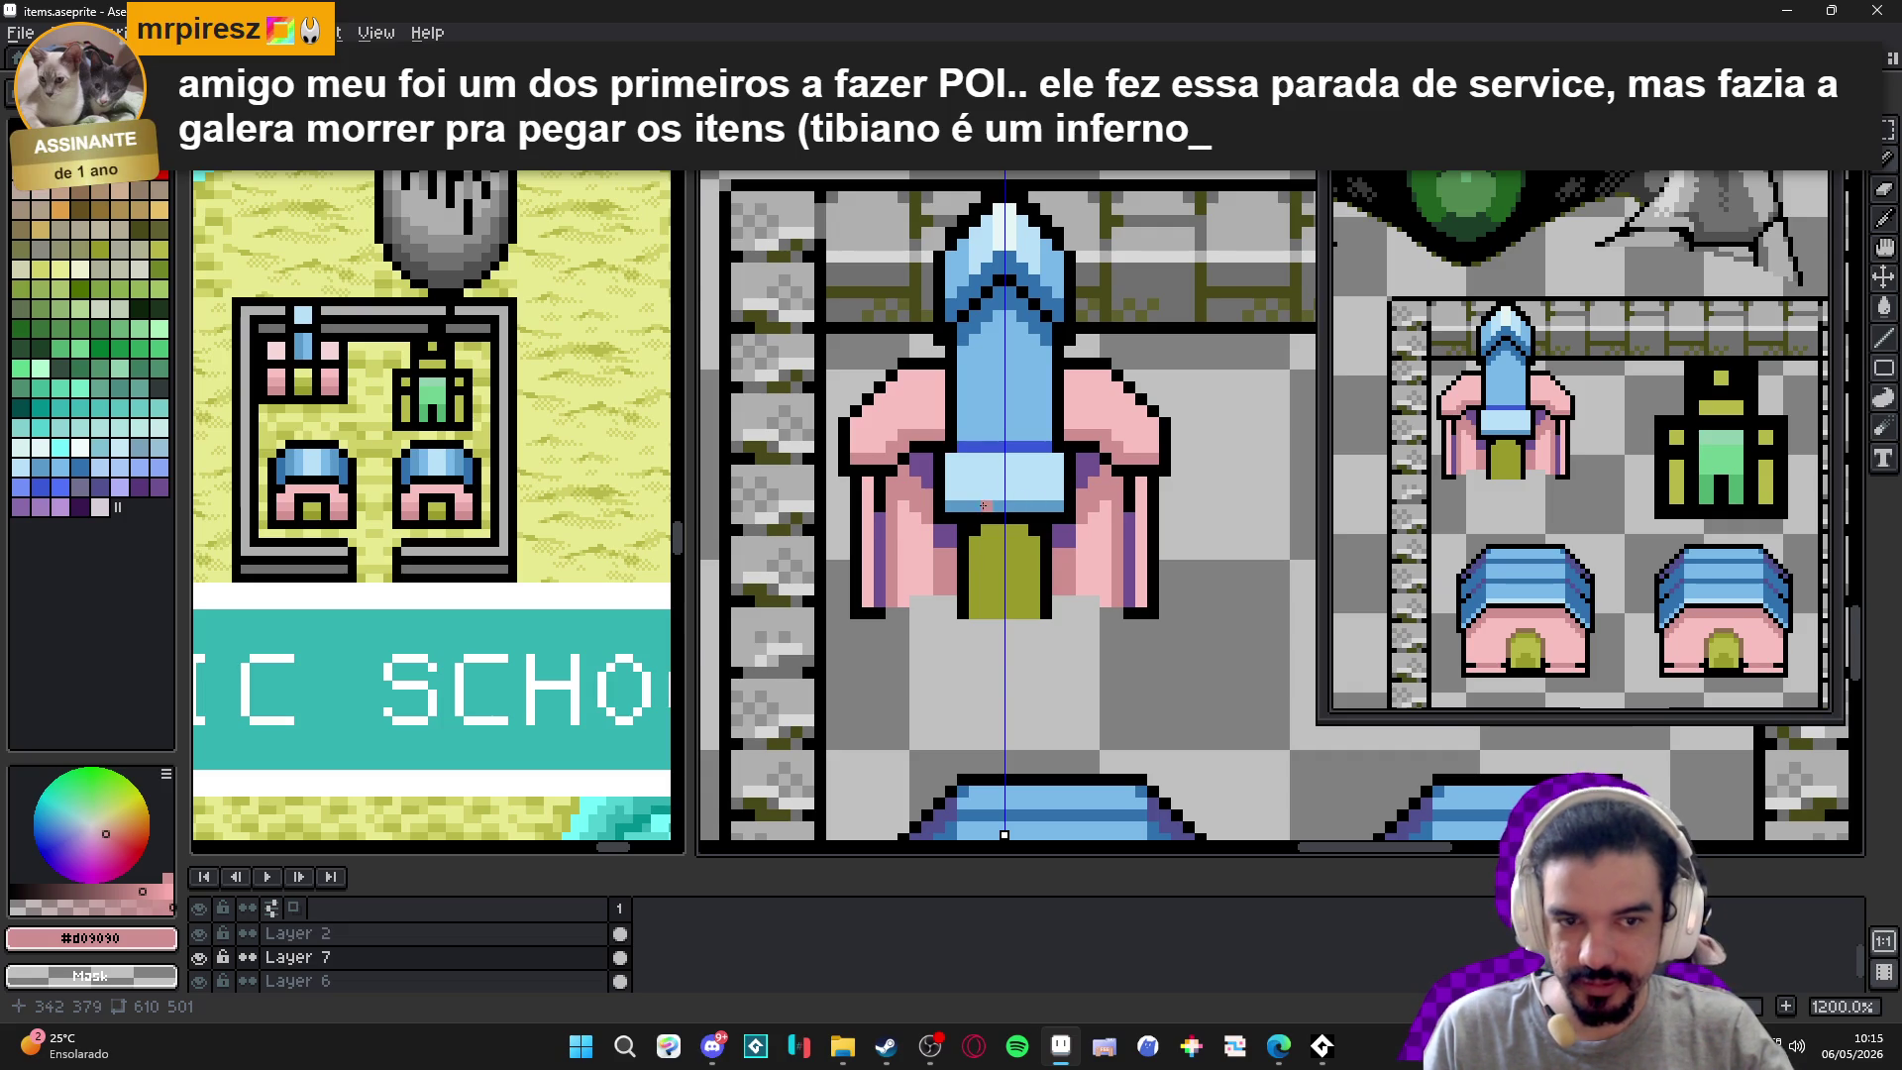
pyautogui.scroll(1, 961, 482)
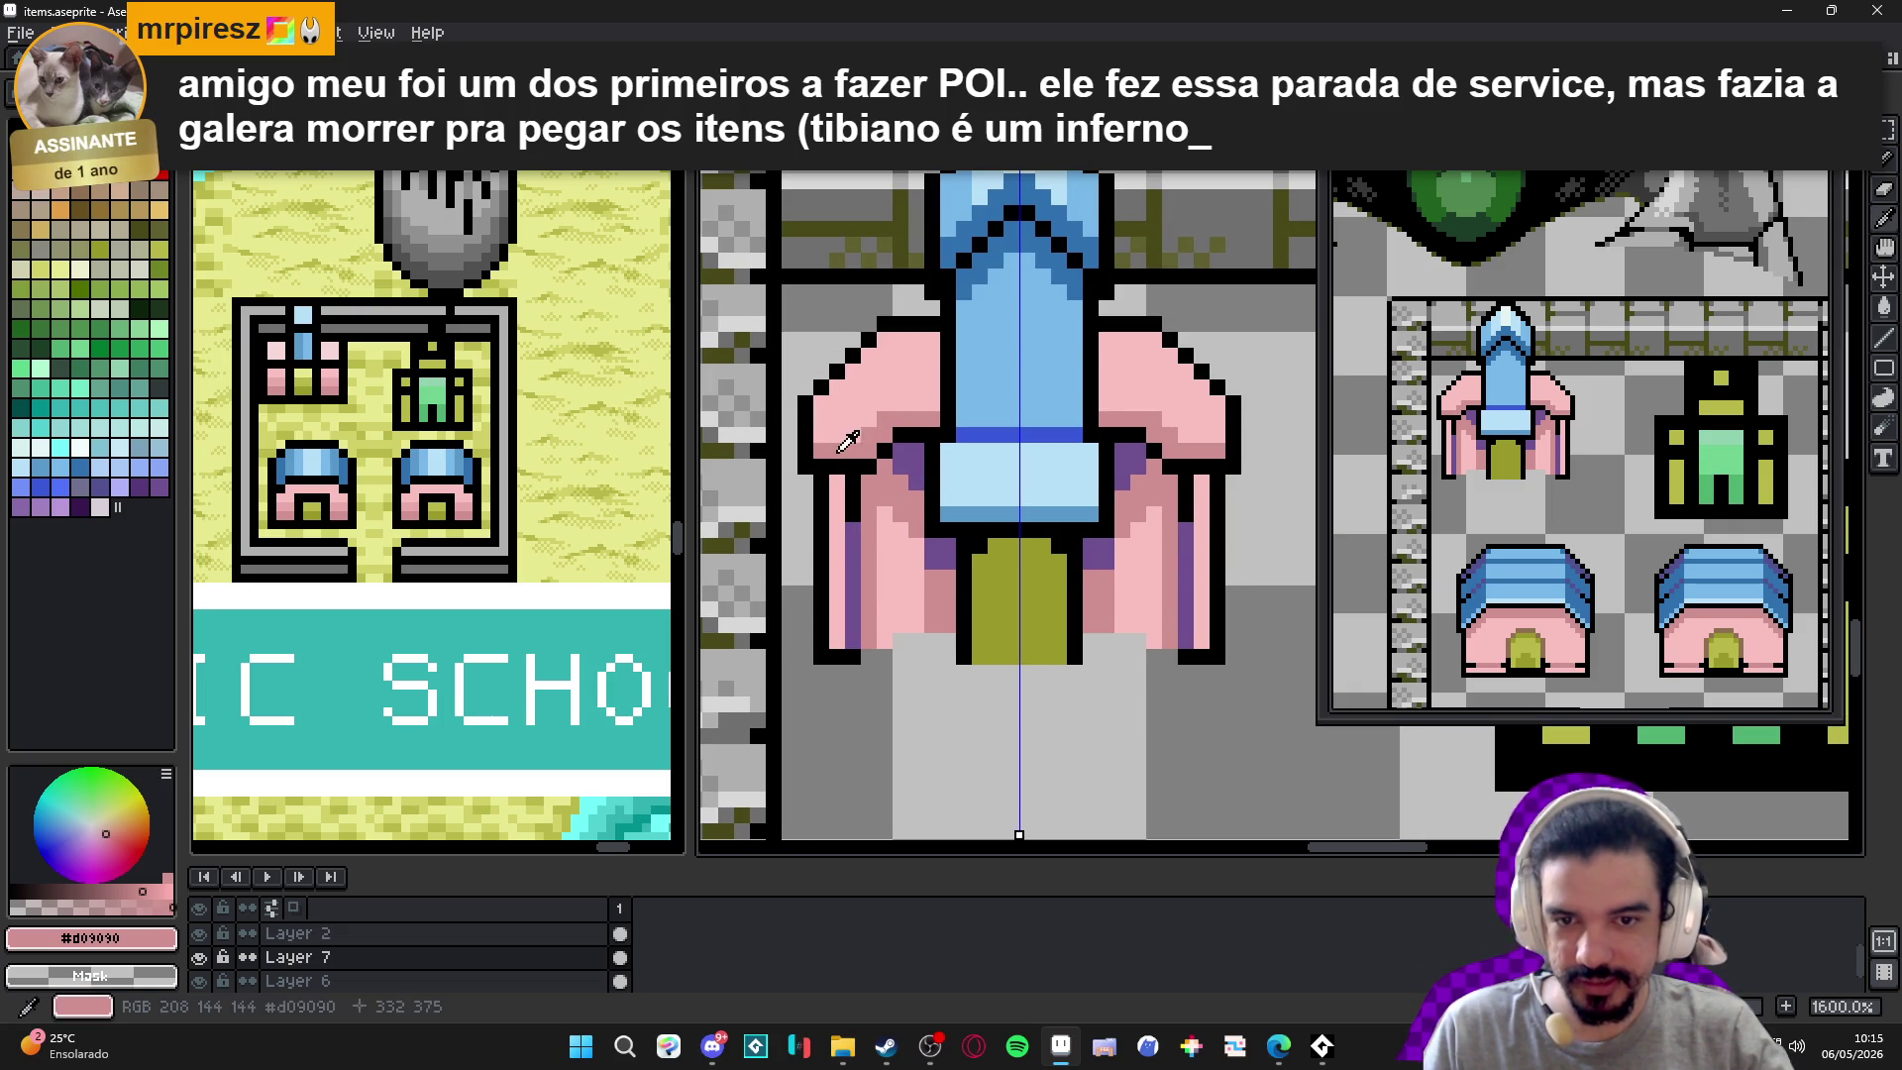
# Paint mirrored #705090 purple shading pixels on the arms and pink wing.
pyautogui.keyDown('alt'); pyautogui.click(852, 490); pyautogui.keyUp('alt')
pyautogui.click(867, 438)
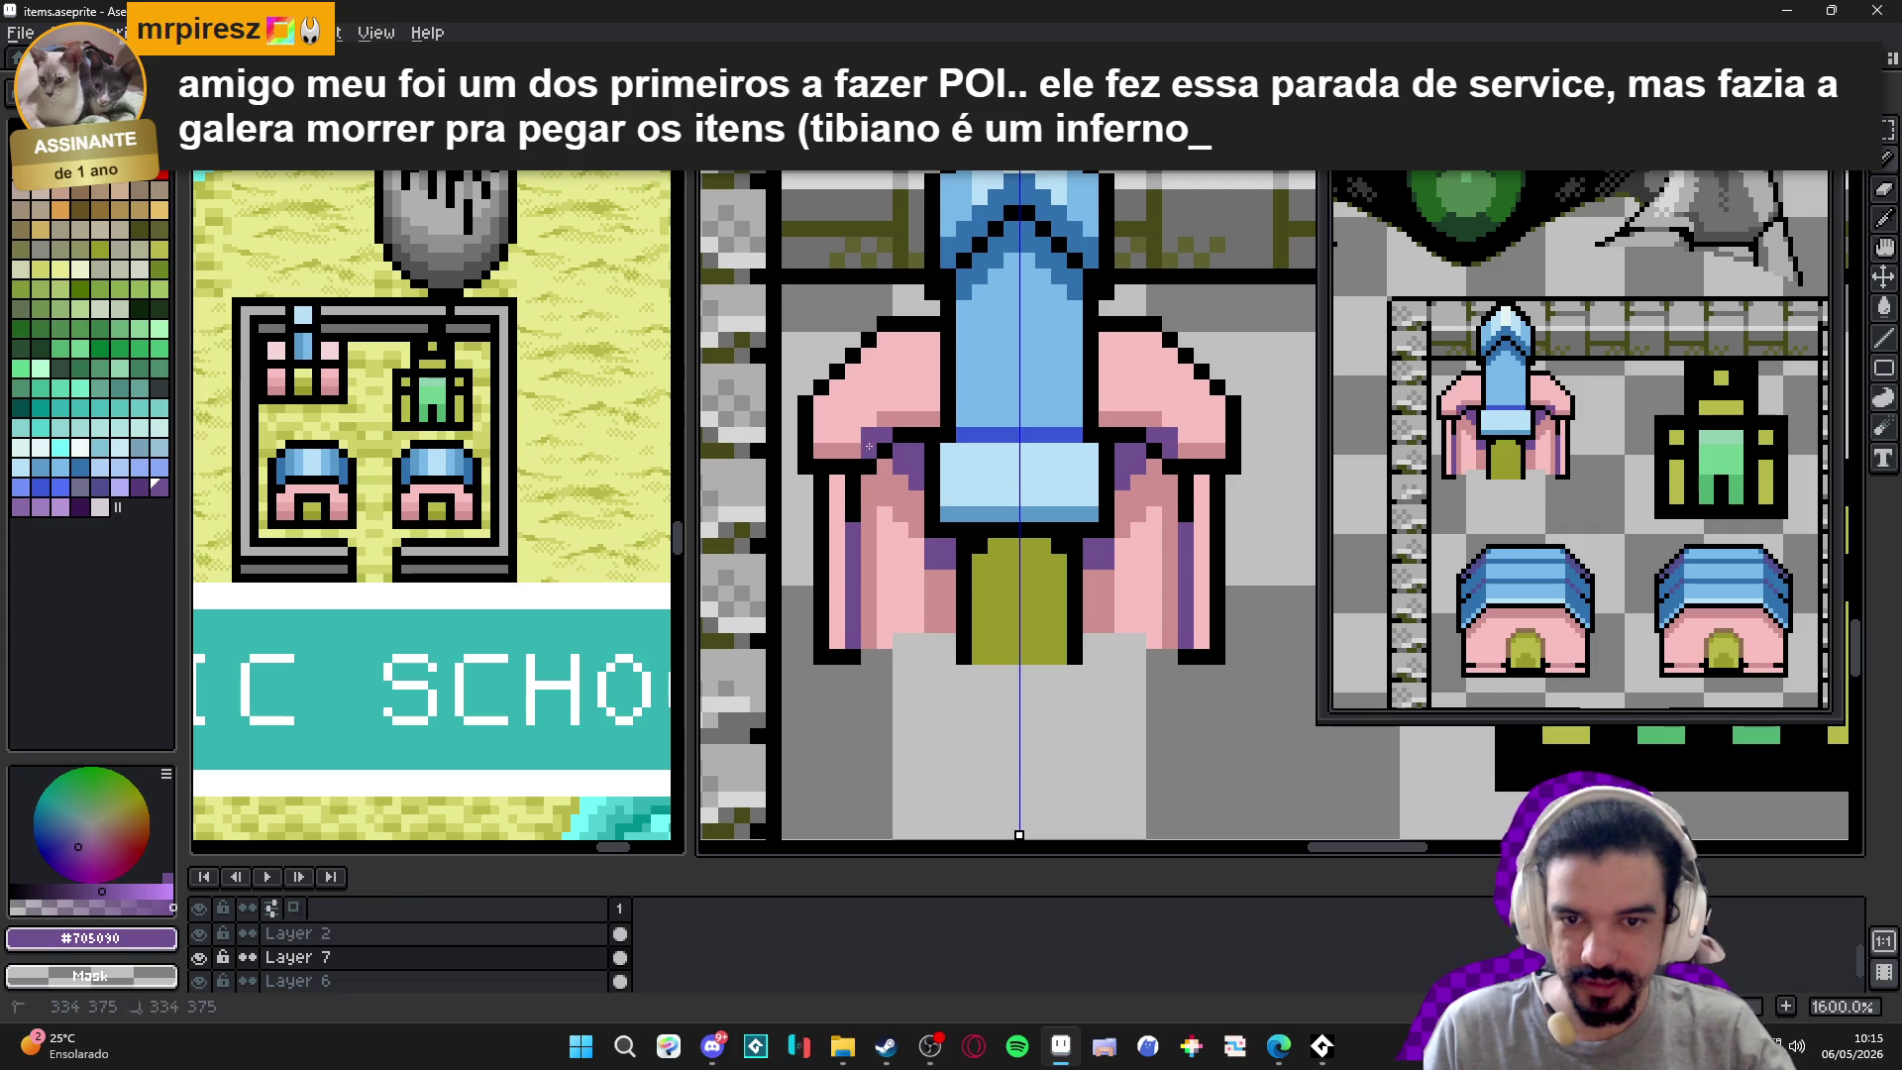
pyautogui.click(894, 424)
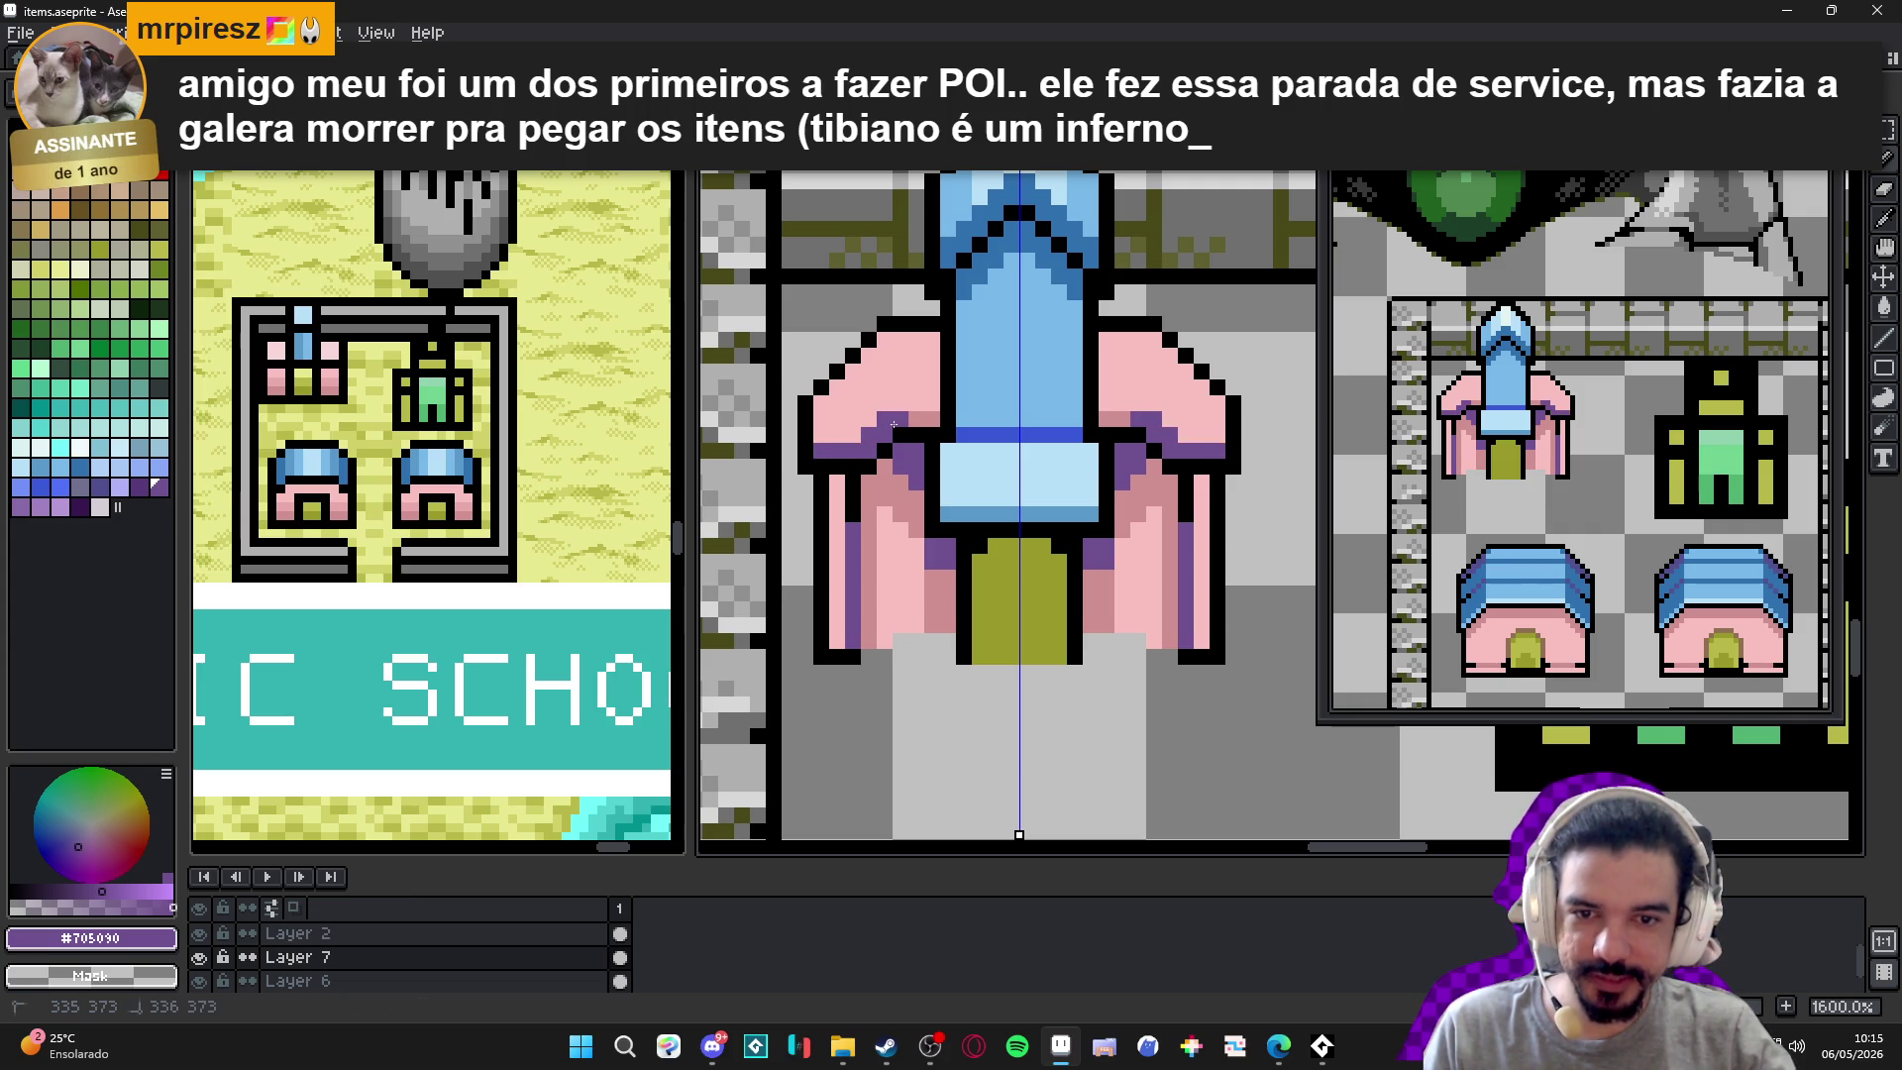
# Shade the left wing with darker pink pixels and a row across its upper edge, plus one purple pixel.
pyautogui.keyDown('alt'); pyautogui.click(896, 518); pyautogui.keyUp('alt')
pyautogui.click(869, 406)
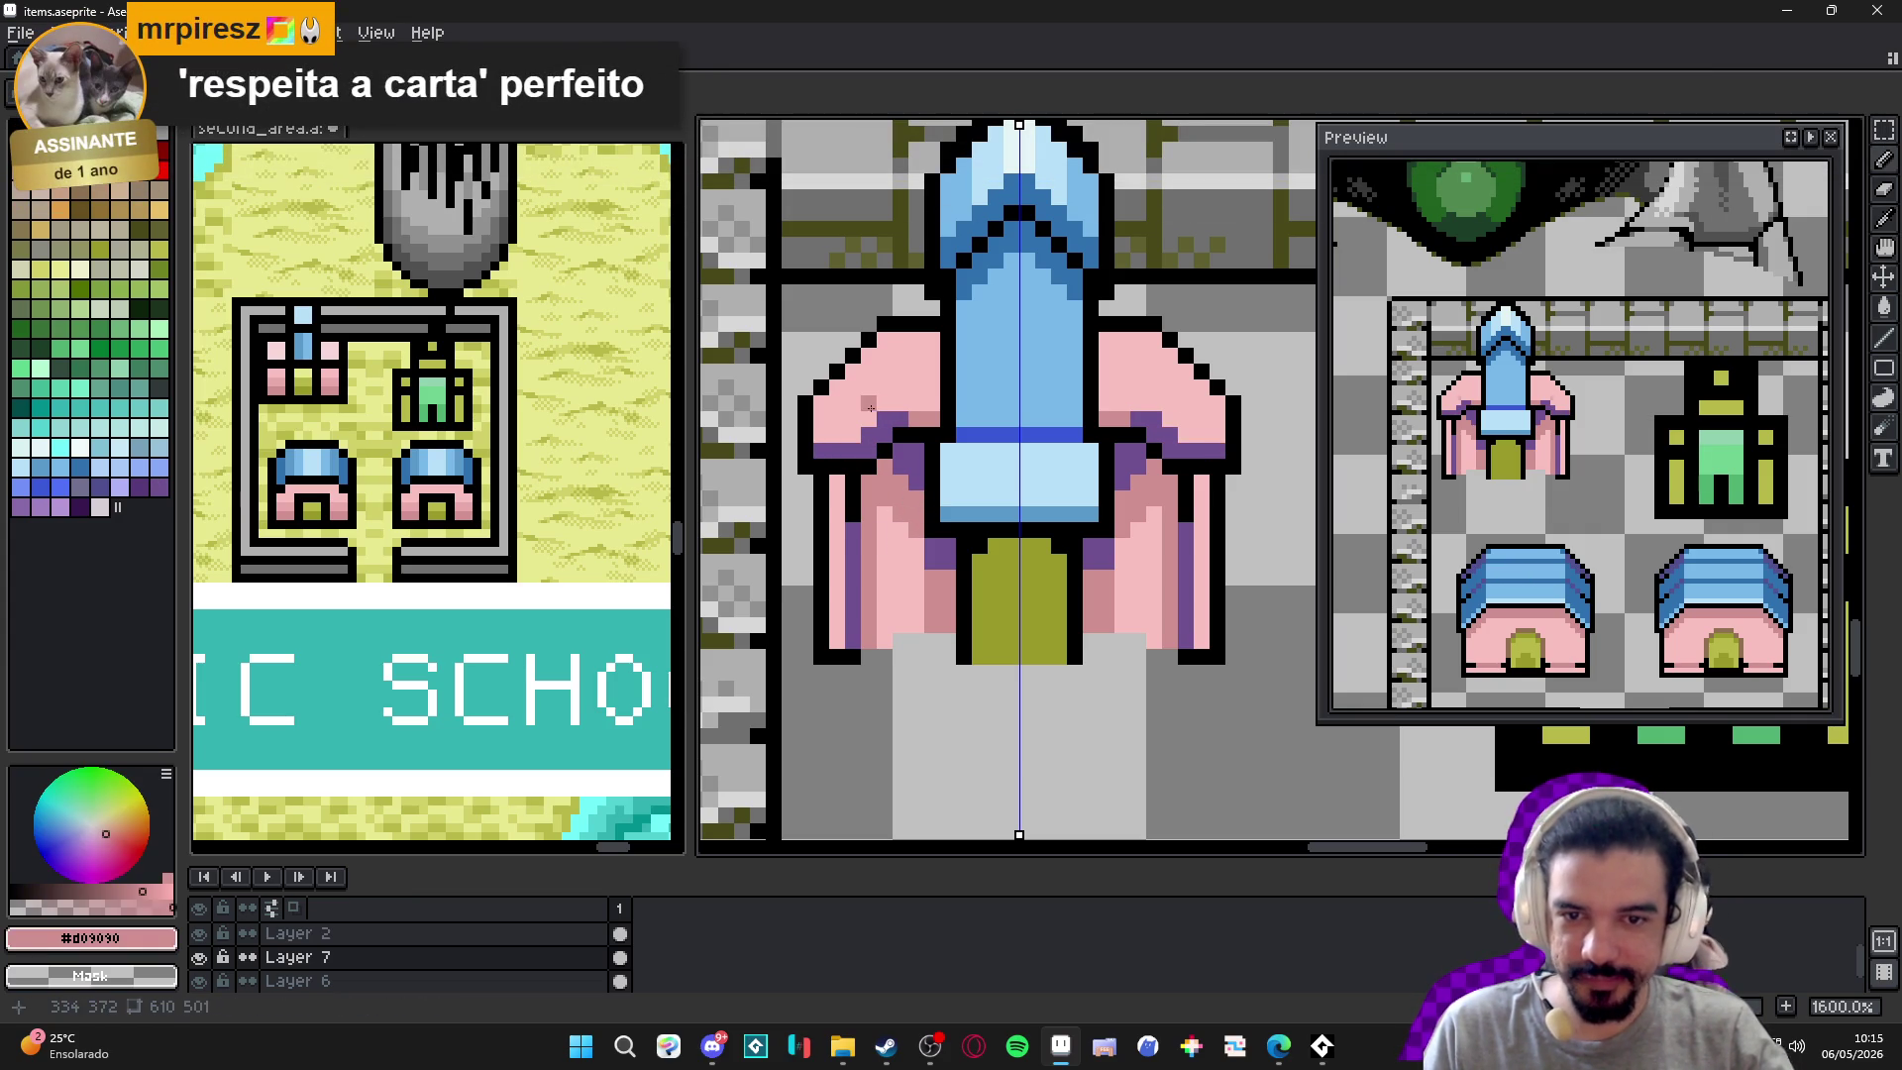
pyautogui.click(868, 386)
pyautogui.click(868, 416)
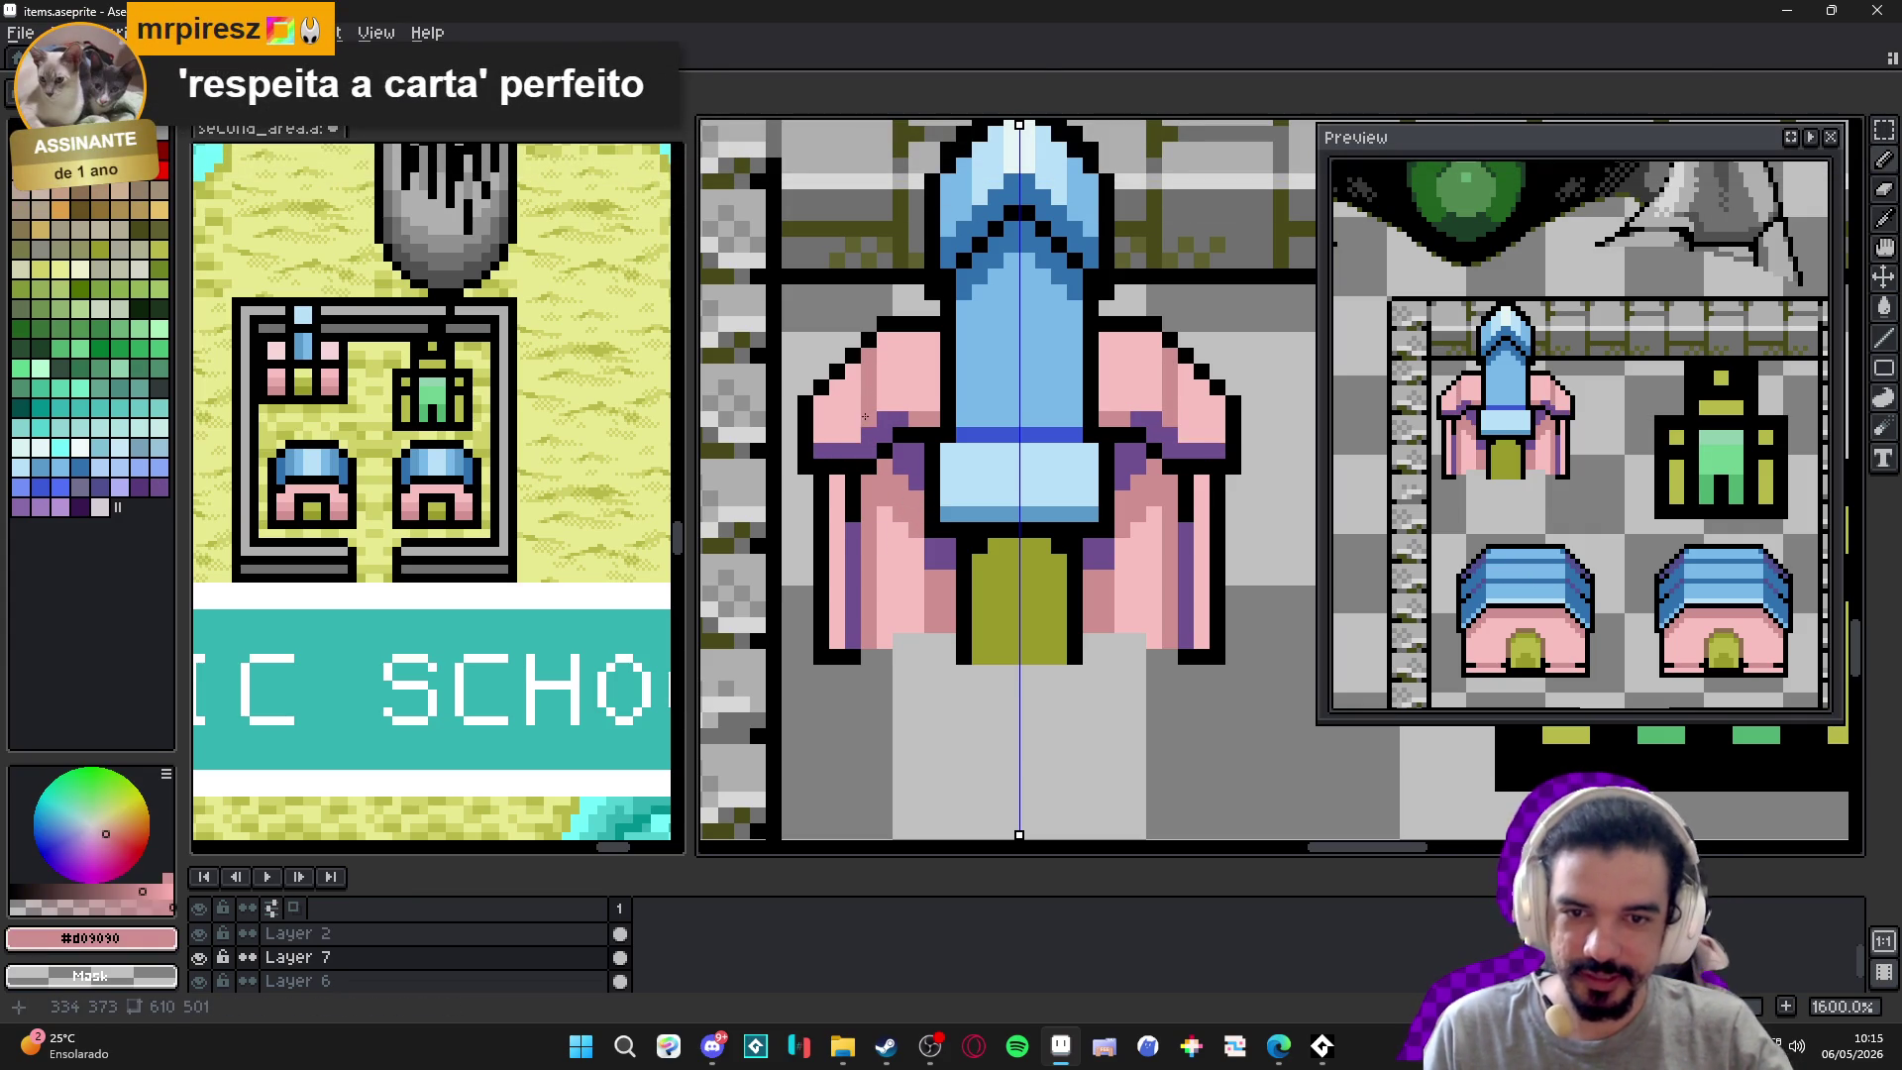
pyautogui.click(858, 419)
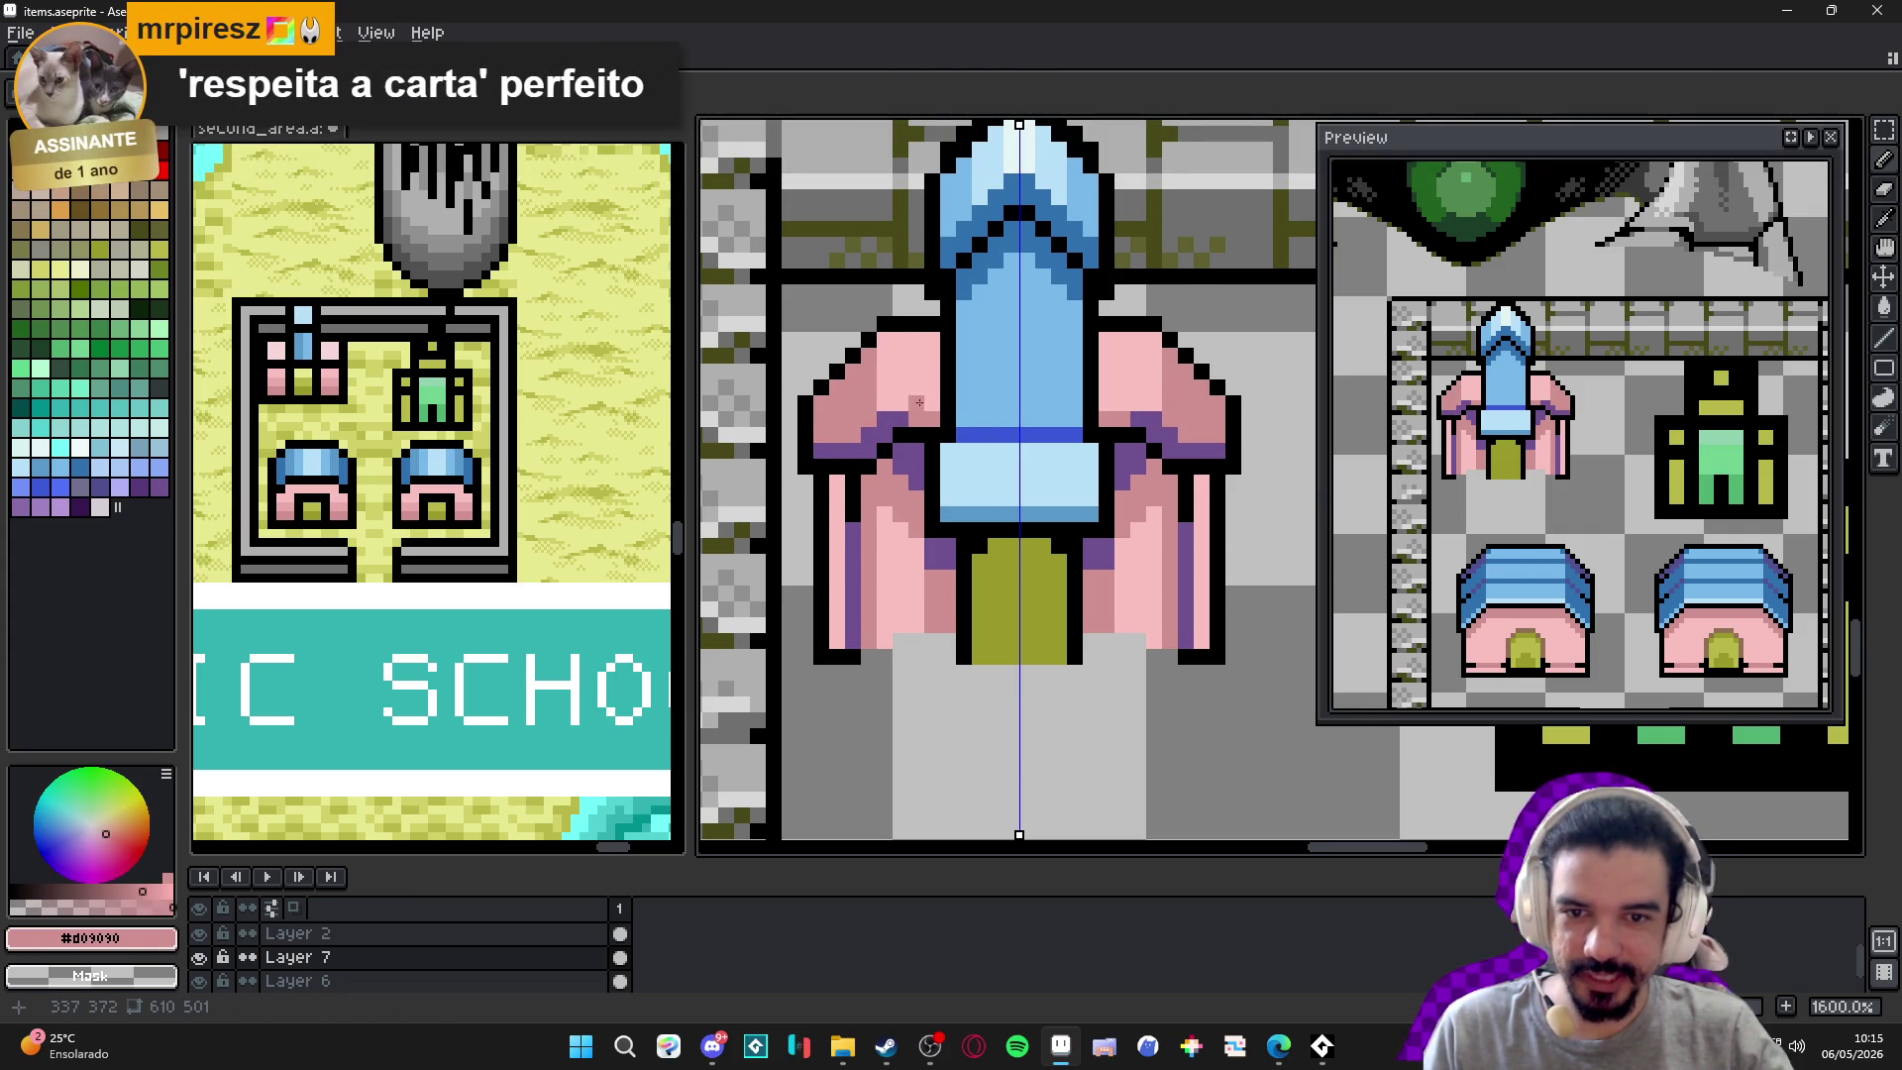
pyautogui.moveTo(862, 363); pyautogui.dragTo(948, 366)
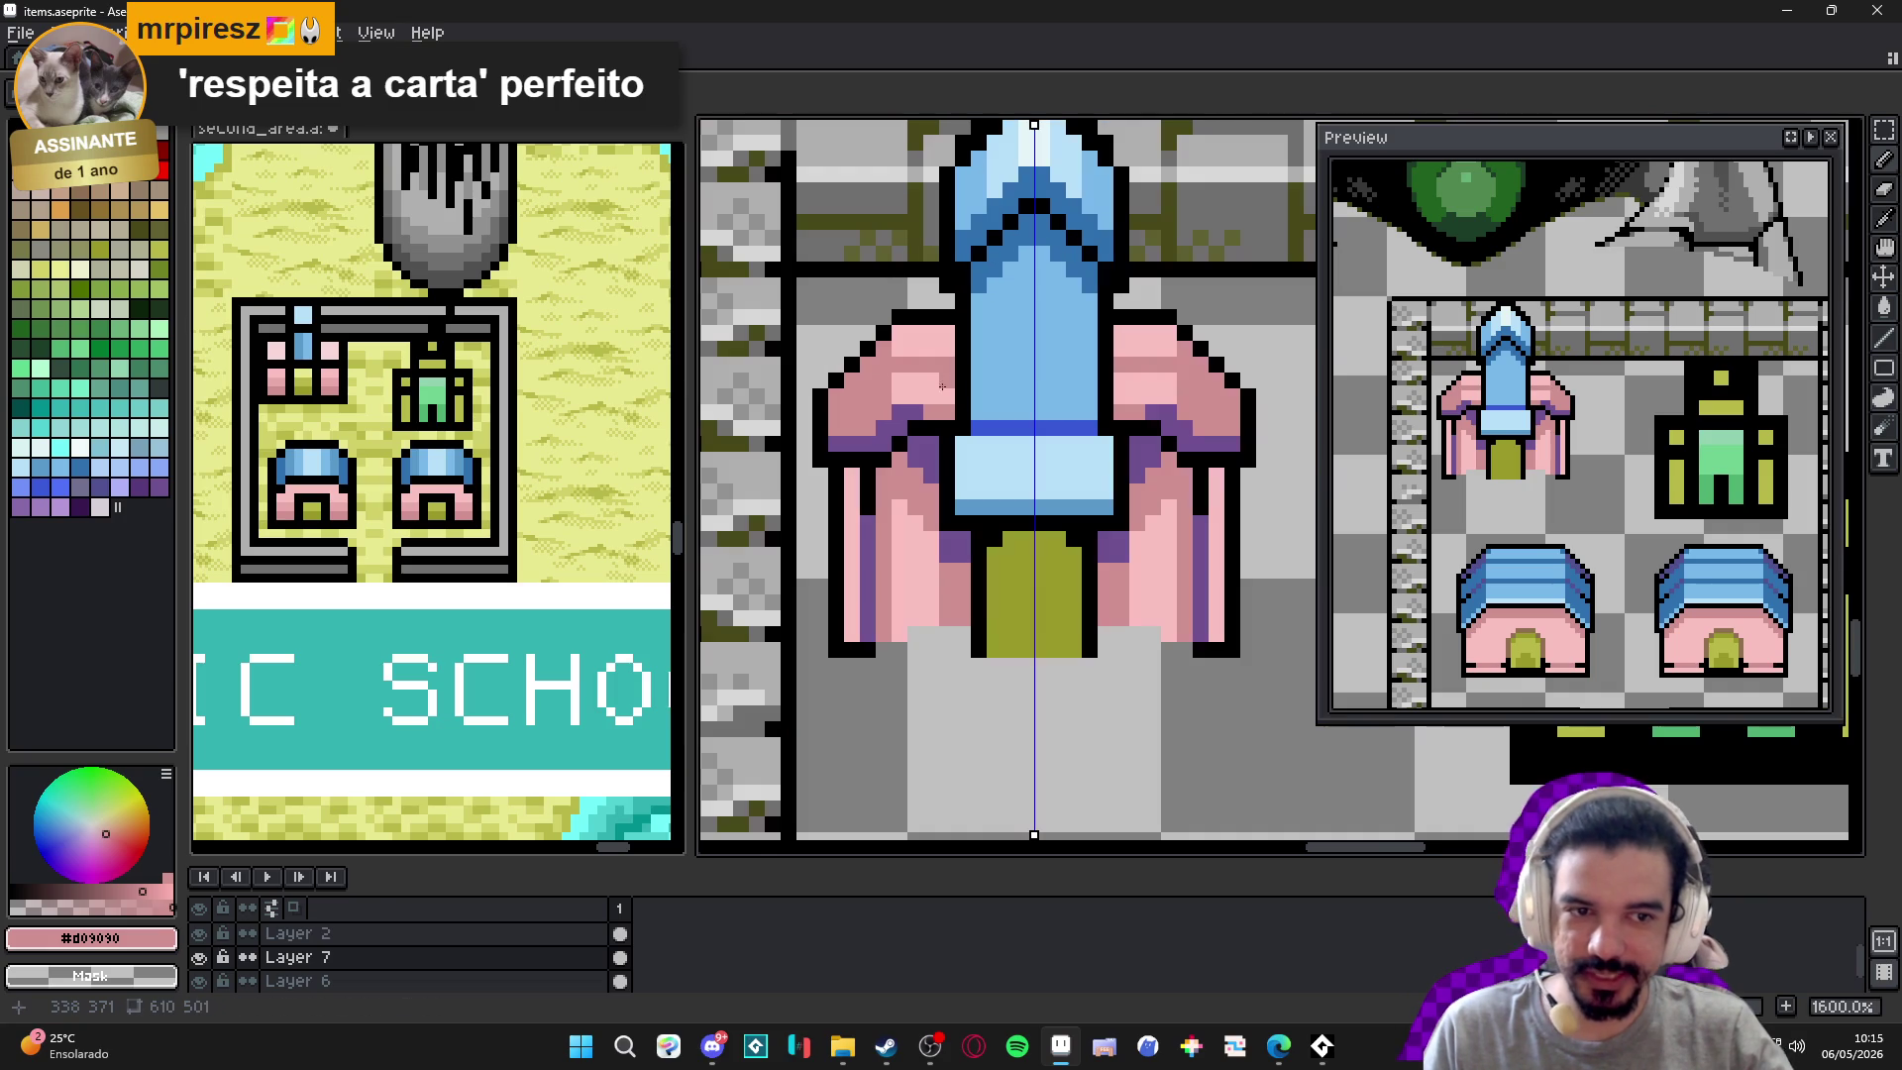
pyautogui.keyDown('alt'); pyautogui.click(904, 423); pyautogui.keyUp('alt')
pyautogui.click(899, 365)
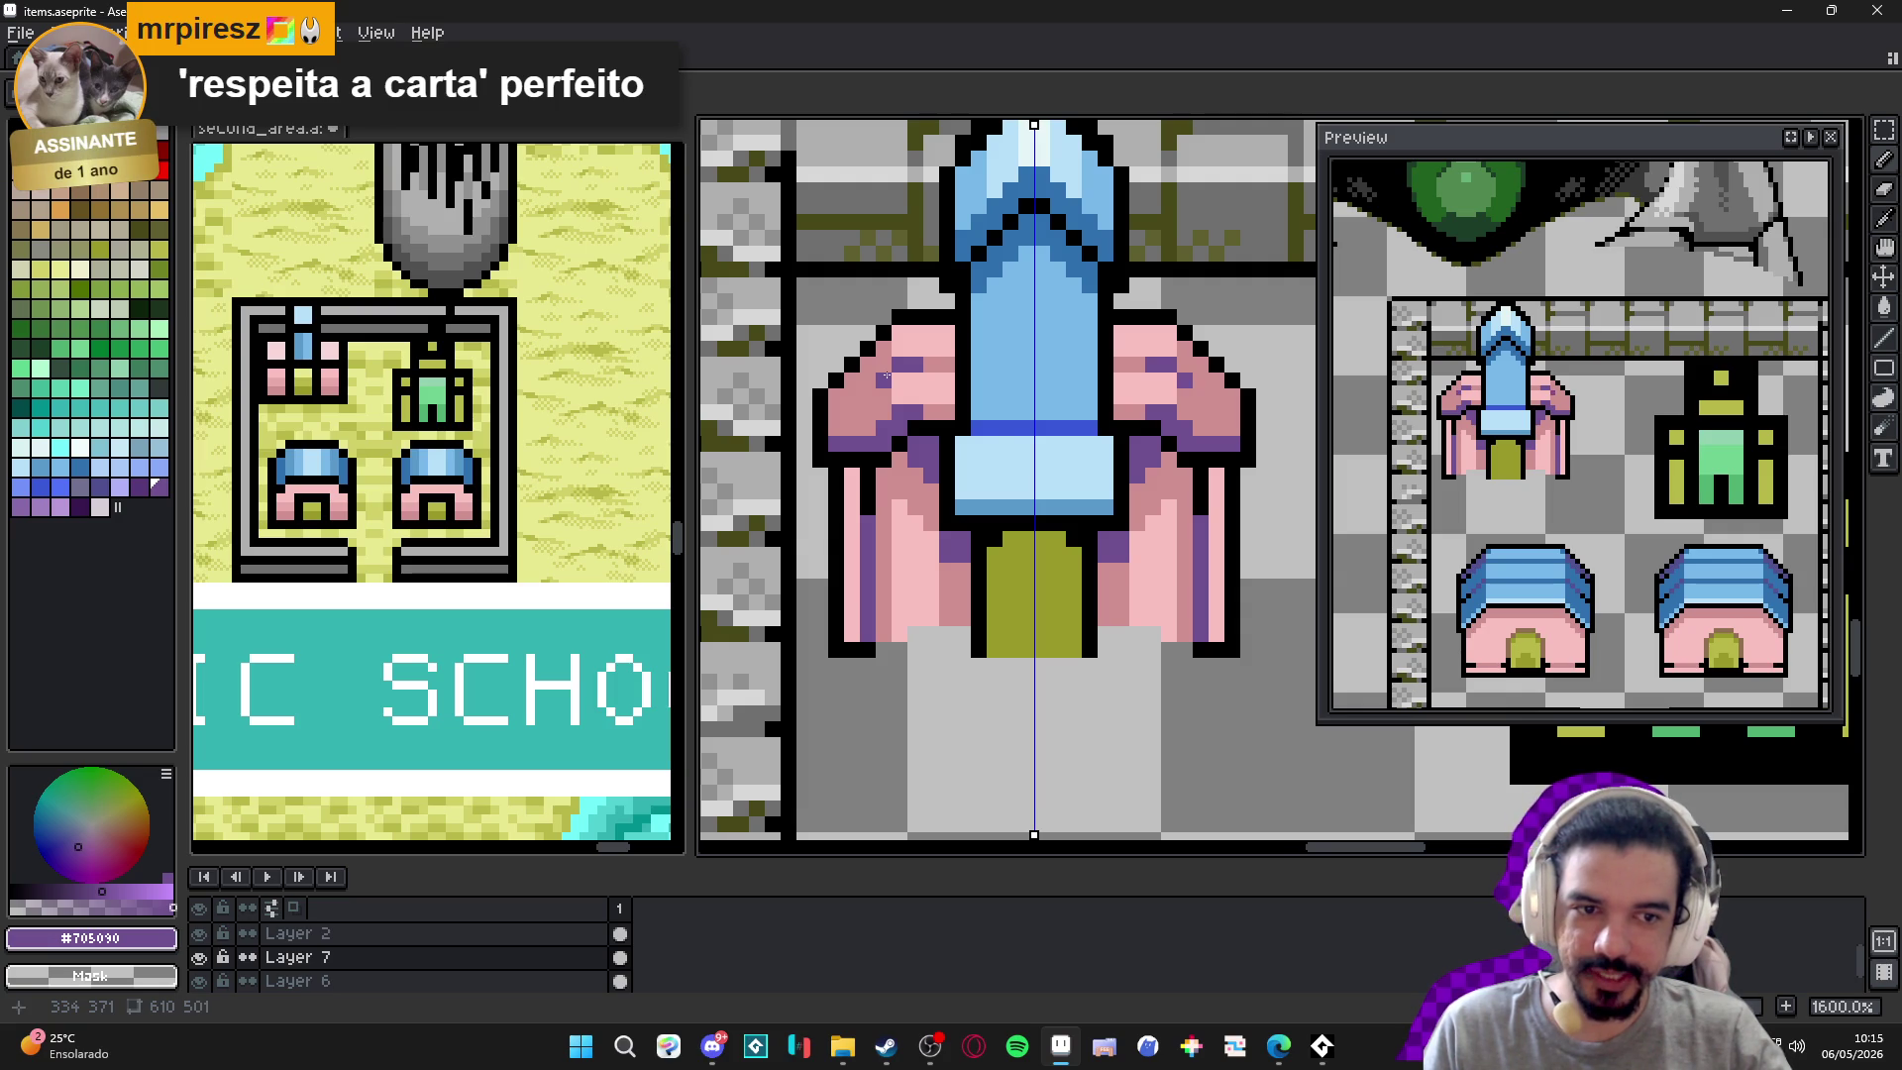
pyautogui.scroll(-2, 892, 374)
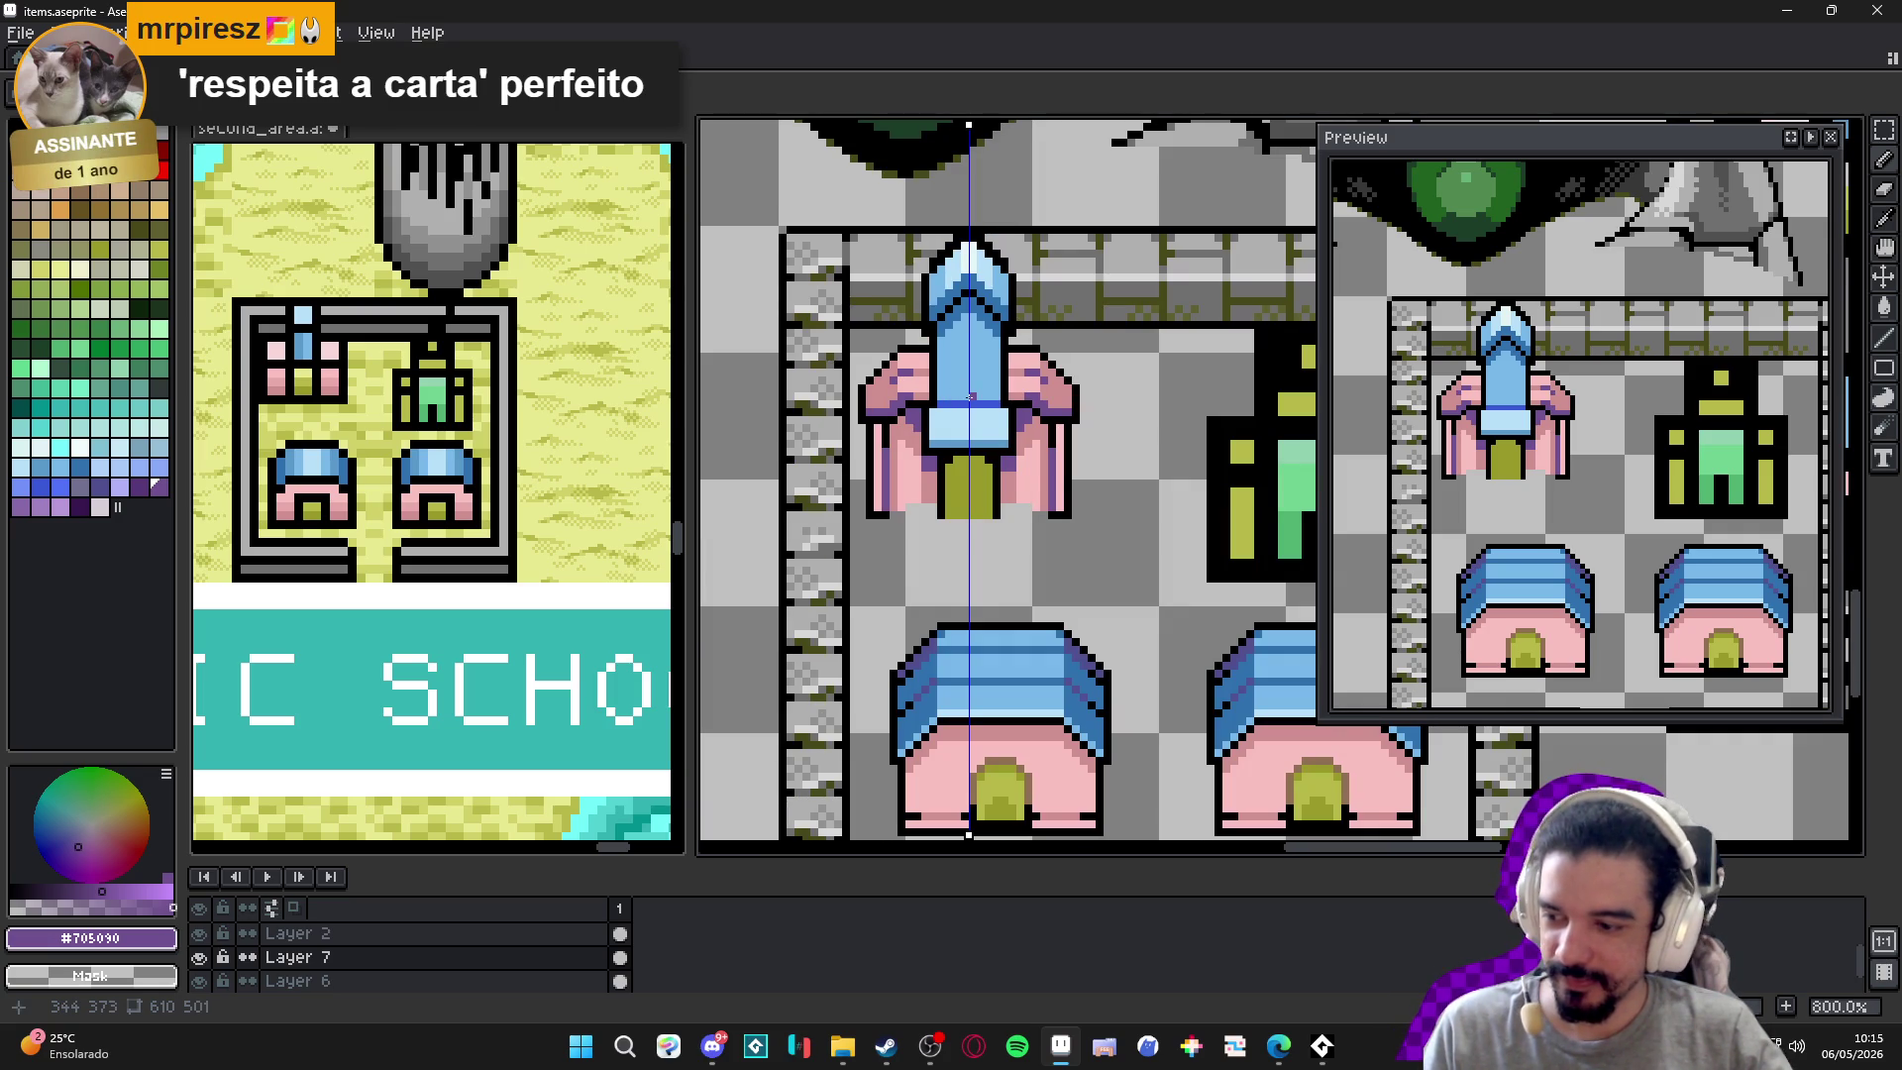
# Eyedrop the olive door colour from the artwork and place an olive pixel on the light-blue tower.
pyautogui.scroll(-1, 1003, 411)
pyautogui.scroll(3, 902, 408)
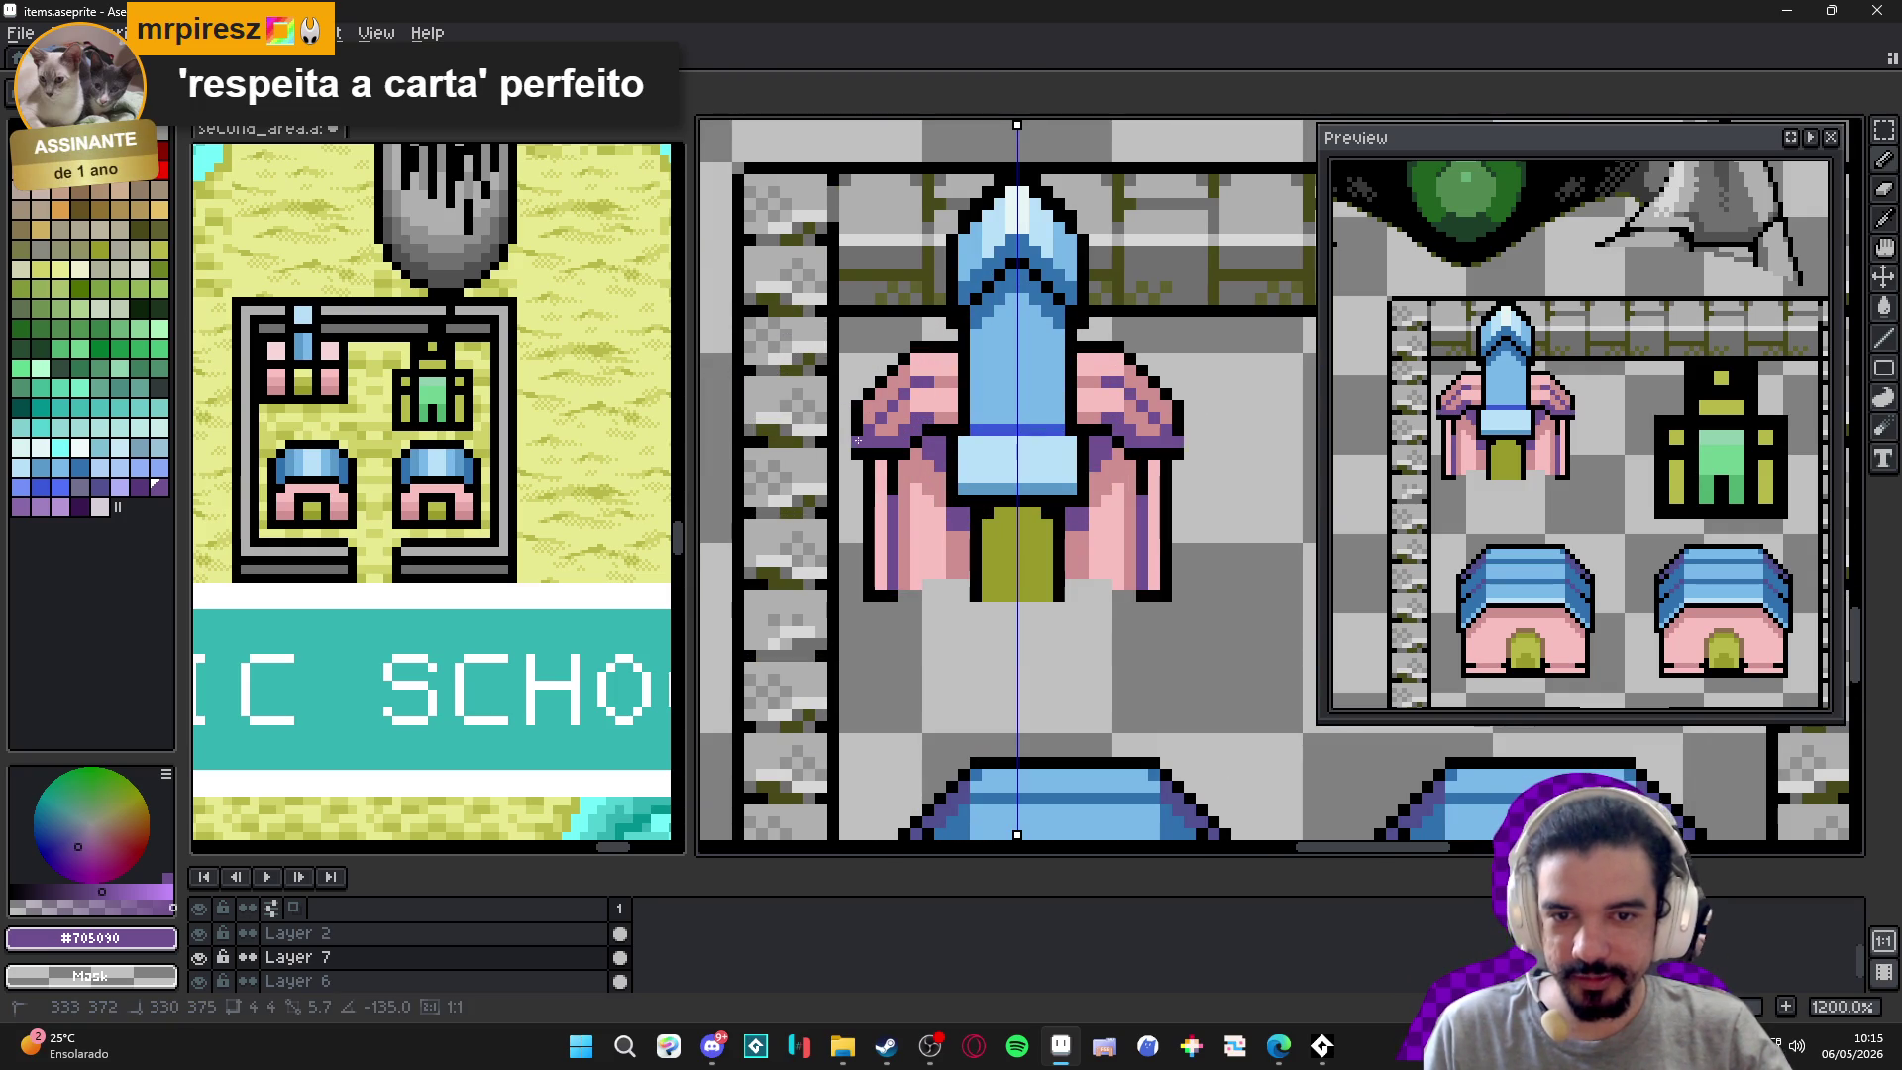
pyautogui.press('alt')
pyautogui.keyDown('alt'); pyautogui.click(862, 428); pyautogui.keyUp('alt')
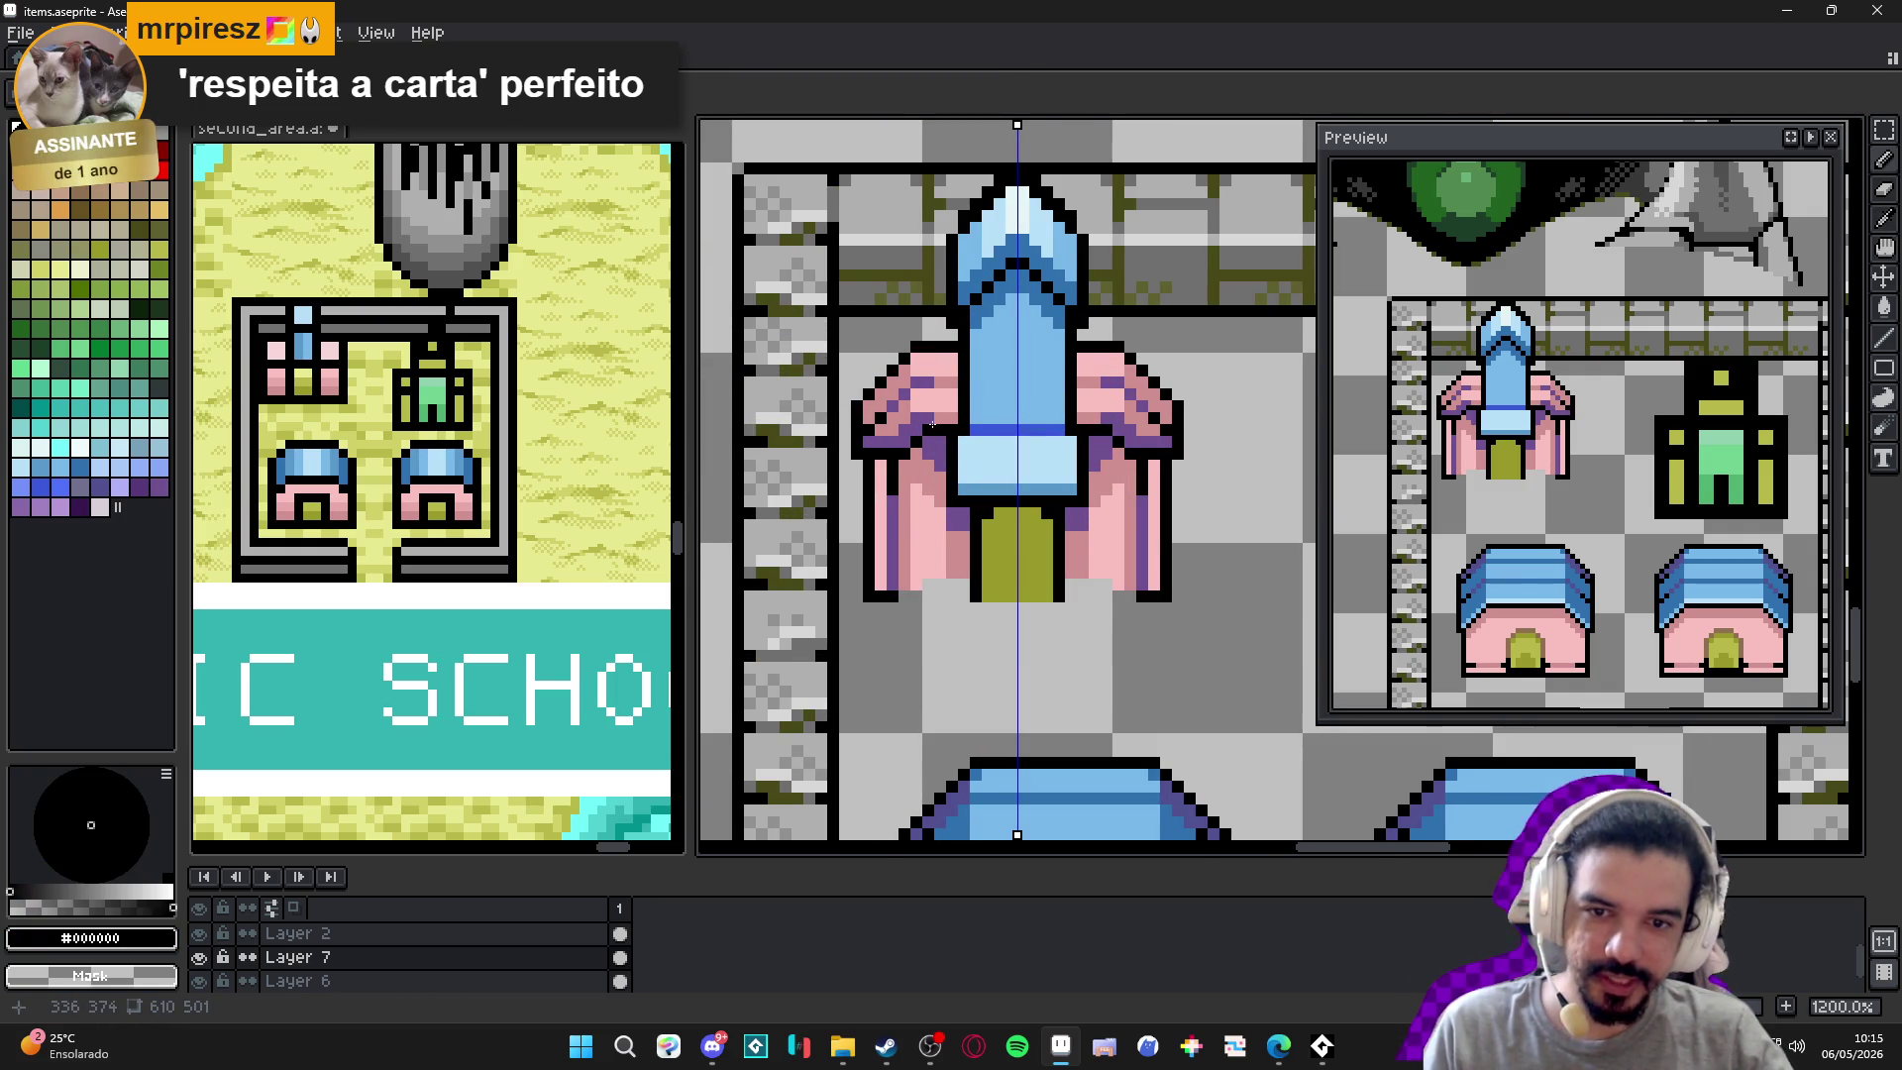
pyautogui.scroll(1, 872, 432)
pyautogui.keyDown('alt'); pyautogui.click(869, 434); pyautogui.keyUp('alt')
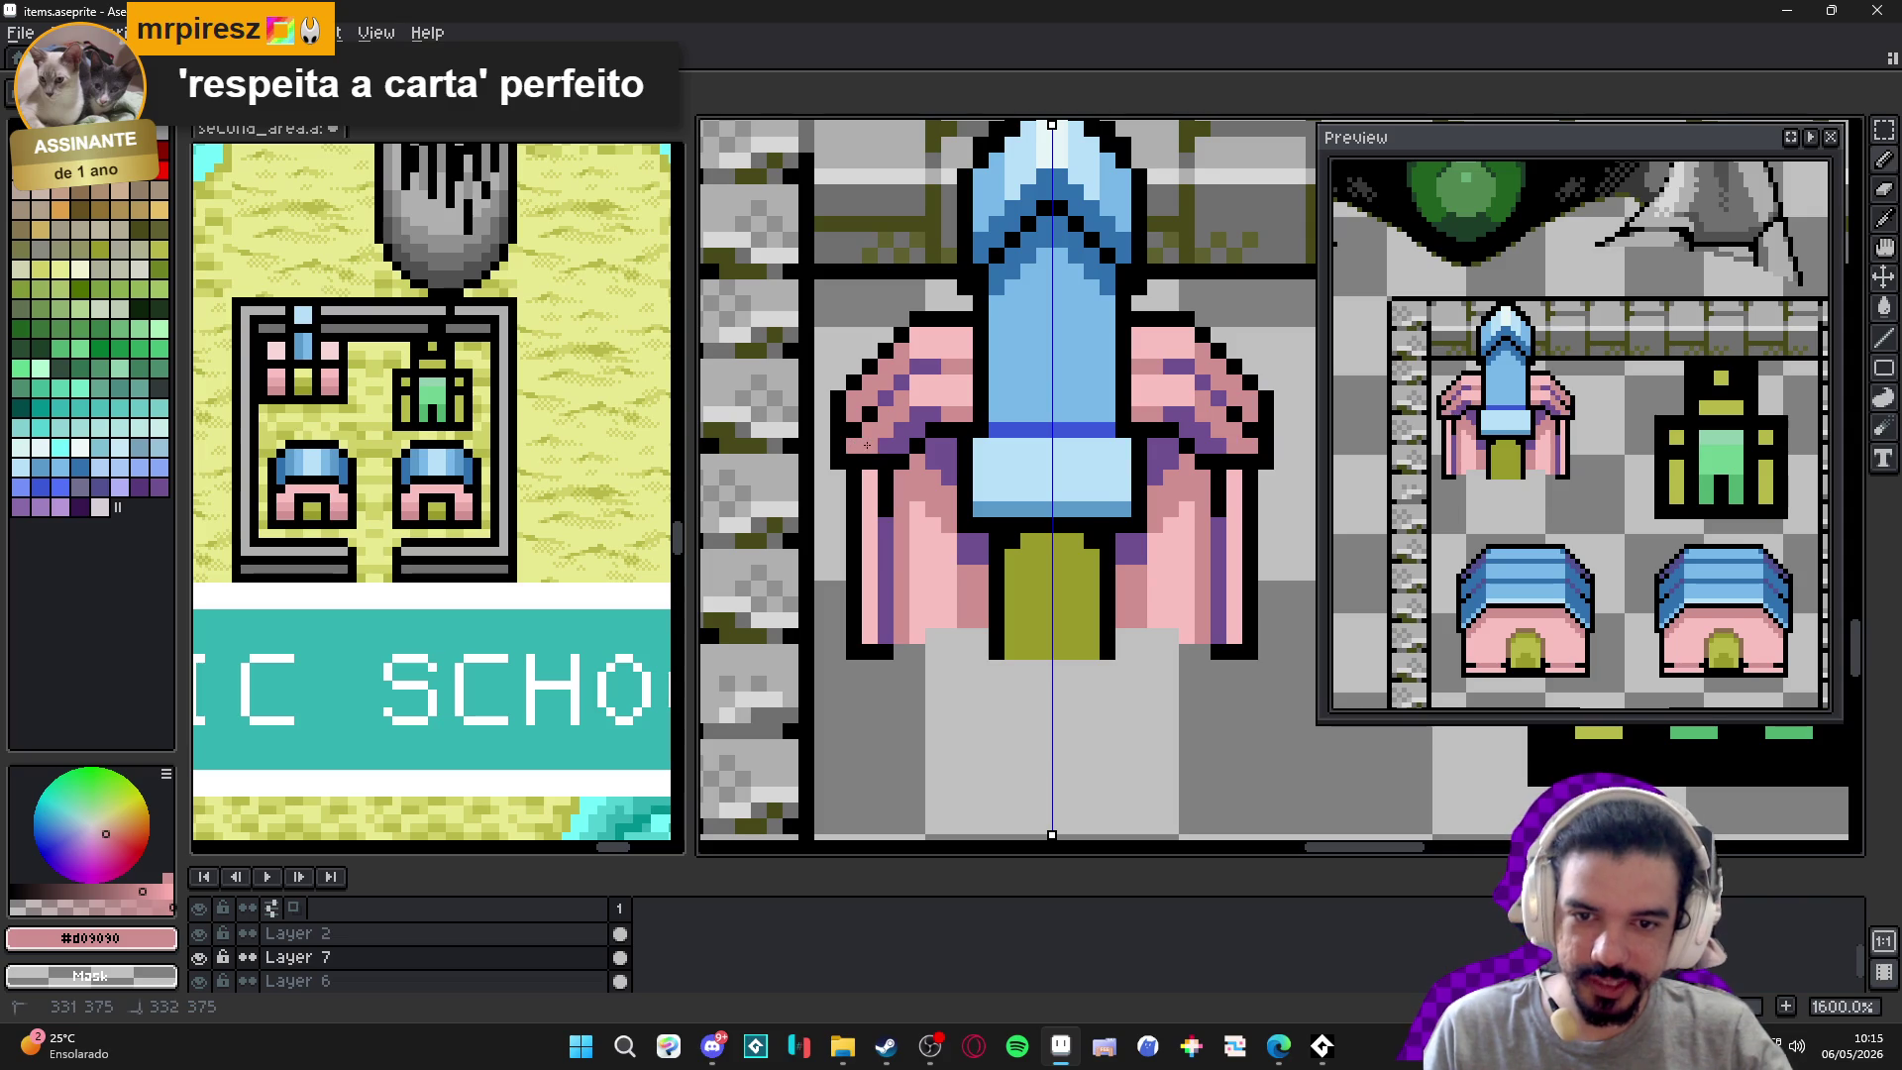
pyautogui.keyDown('alt'); pyautogui.click(887, 449); pyautogui.keyUp('alt')
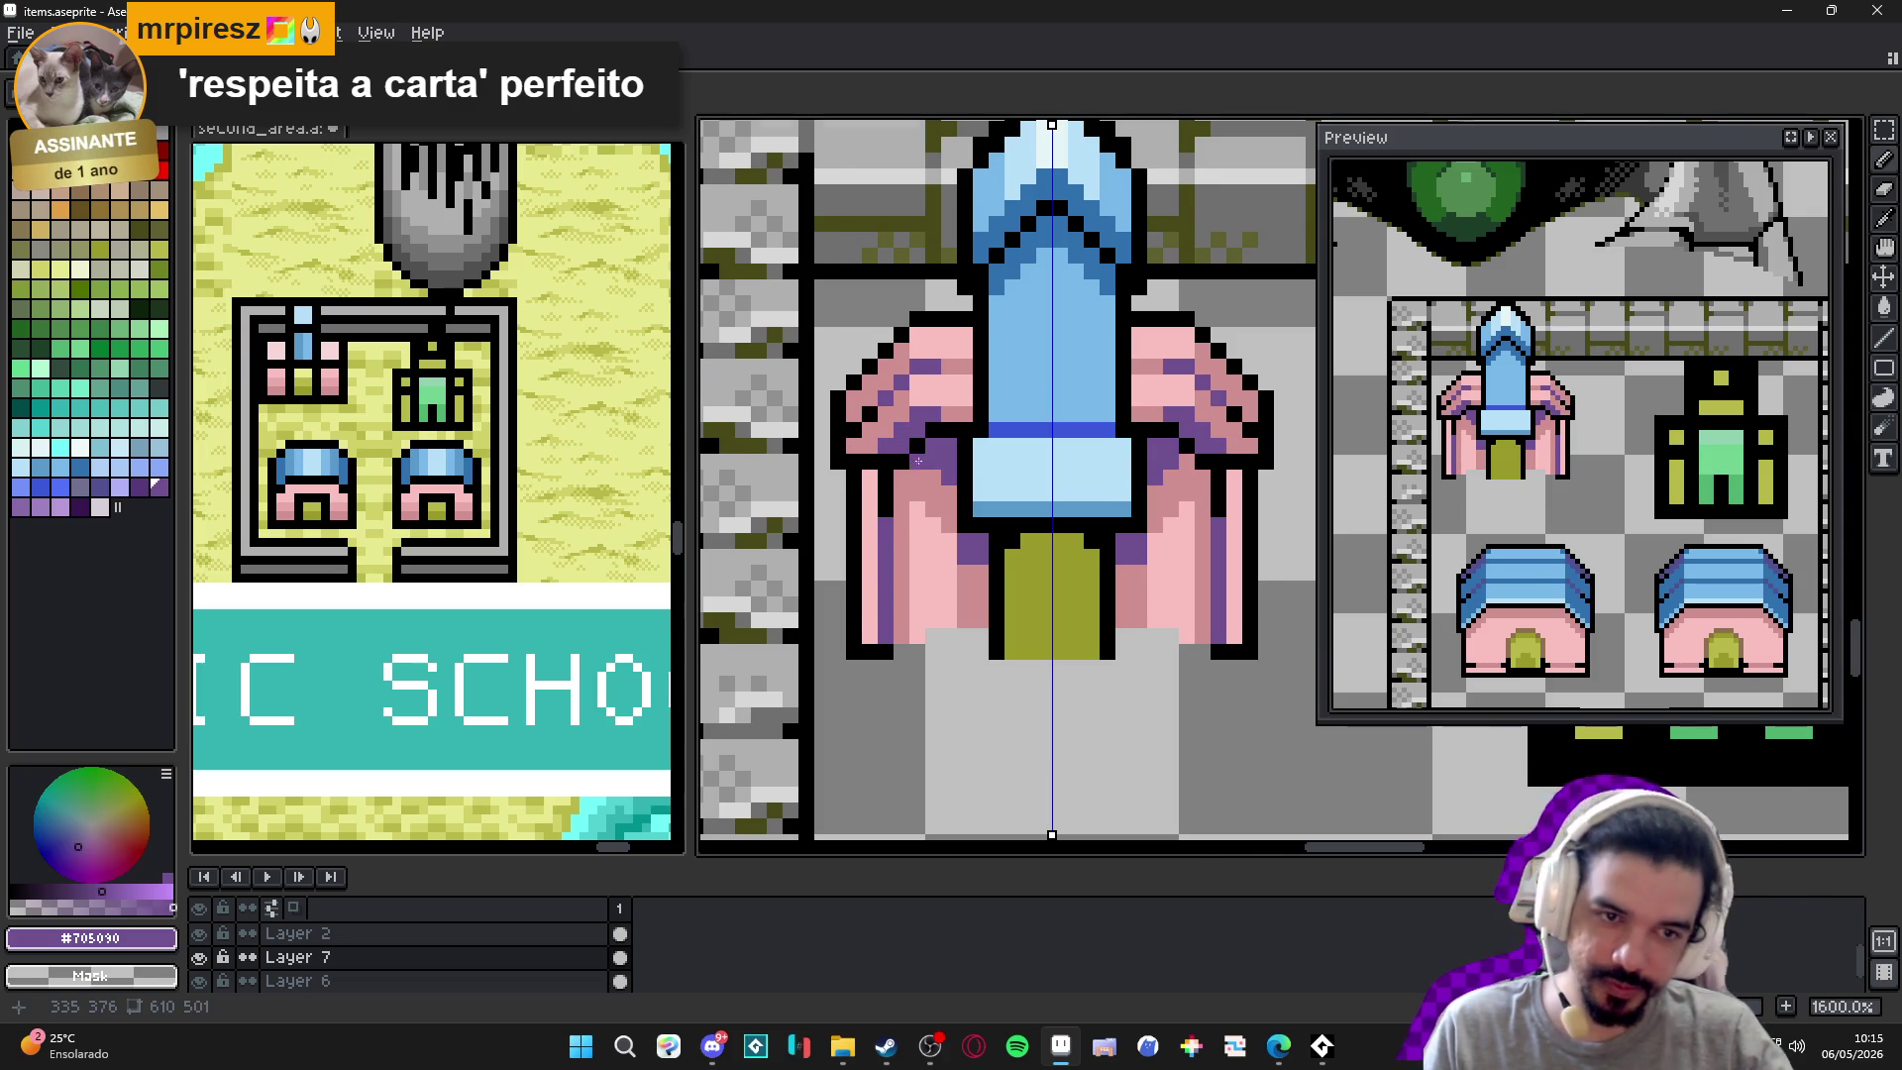
pyautogui.scroll(-4, 917, 460)
pyautogui.scroll(-1, 925, 465)
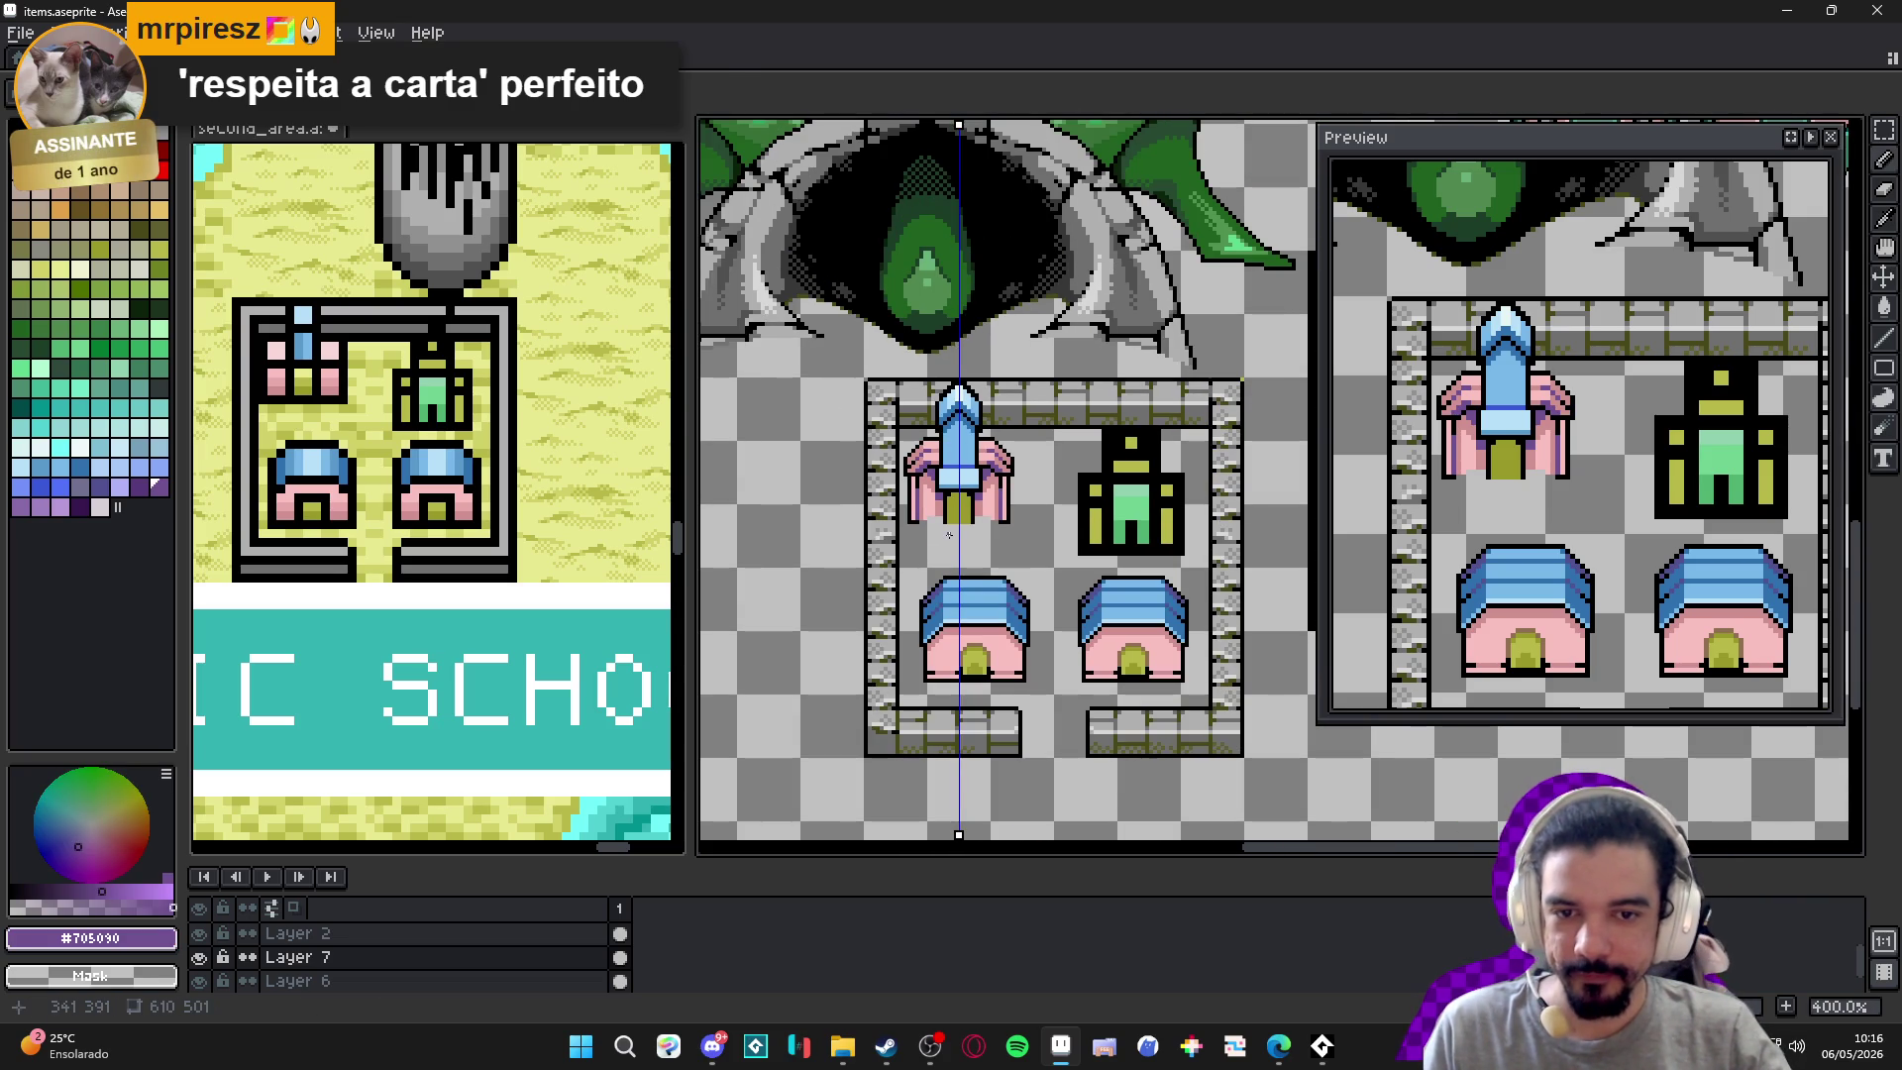
pyautogui.scroll(5, 971, 503)
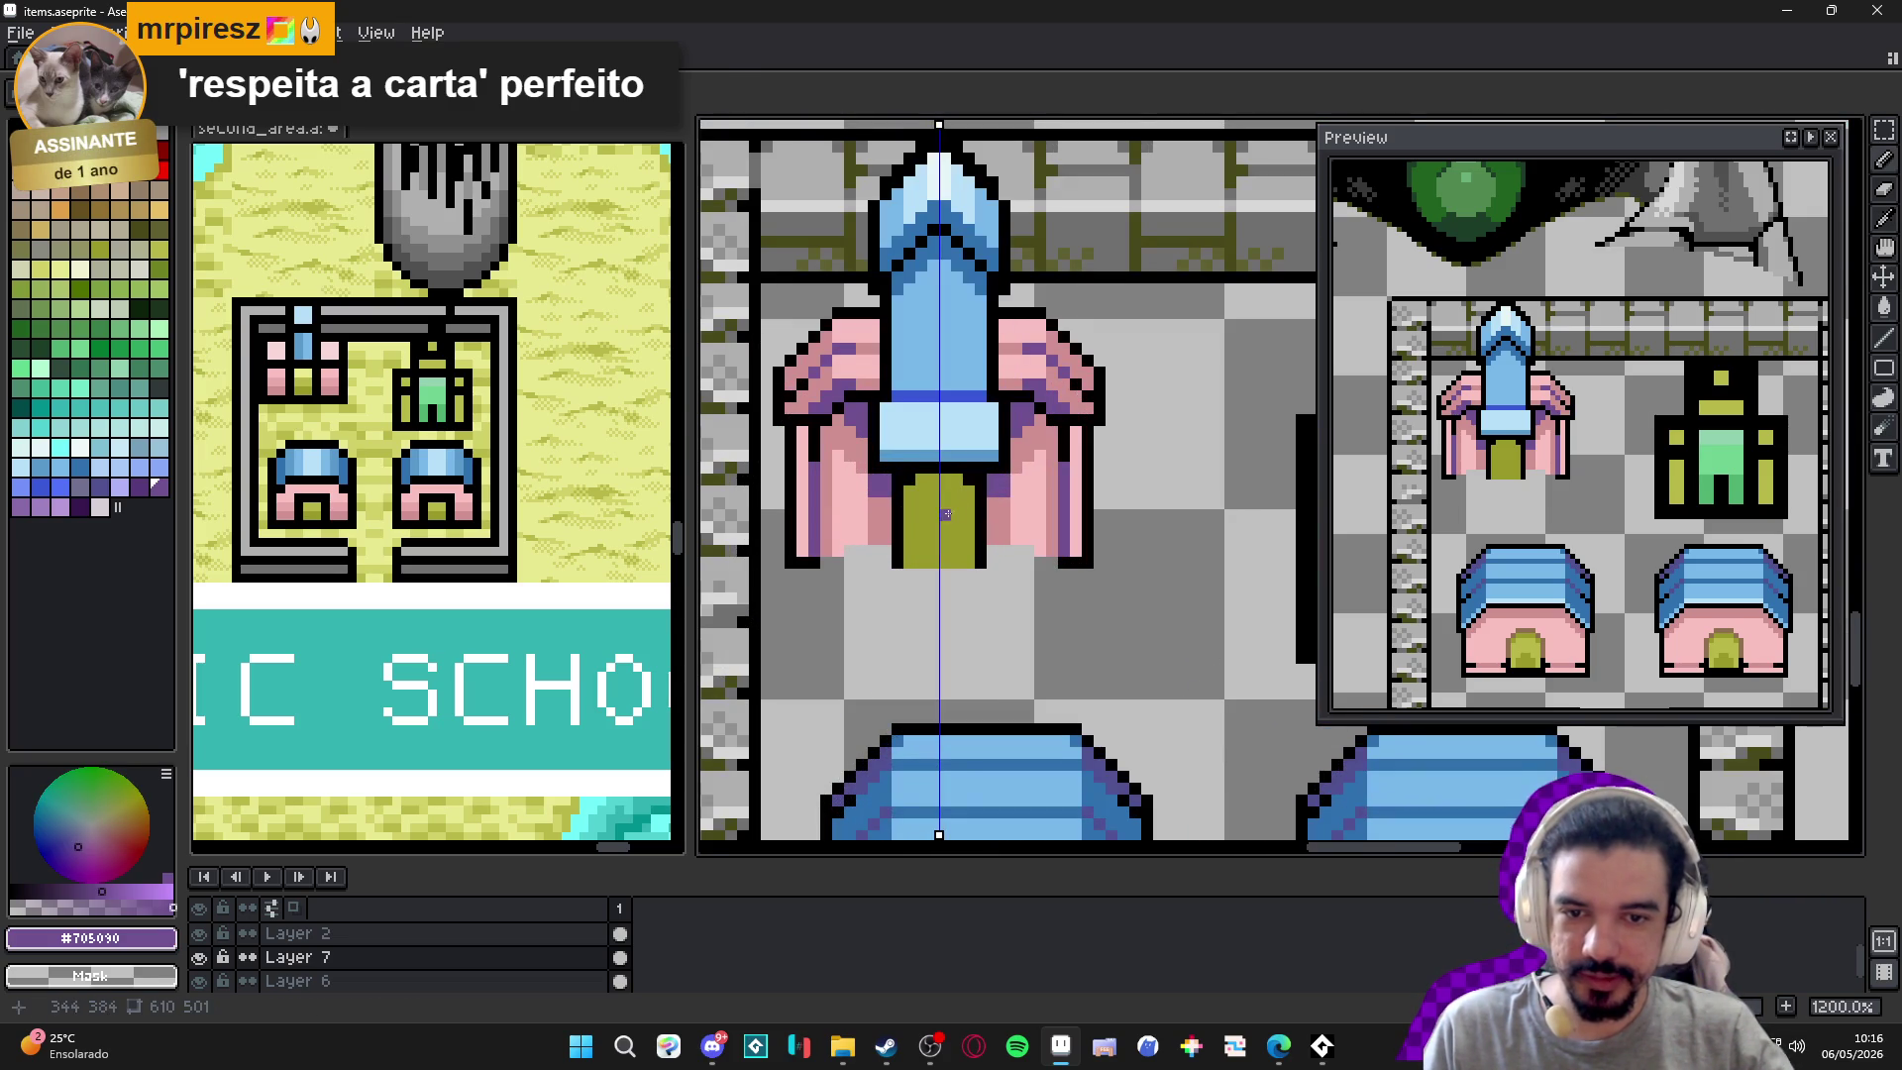
pyautogui.keyDown('alt'); pyautogui.click(939, 506); pyautogui.keyUp('alt')
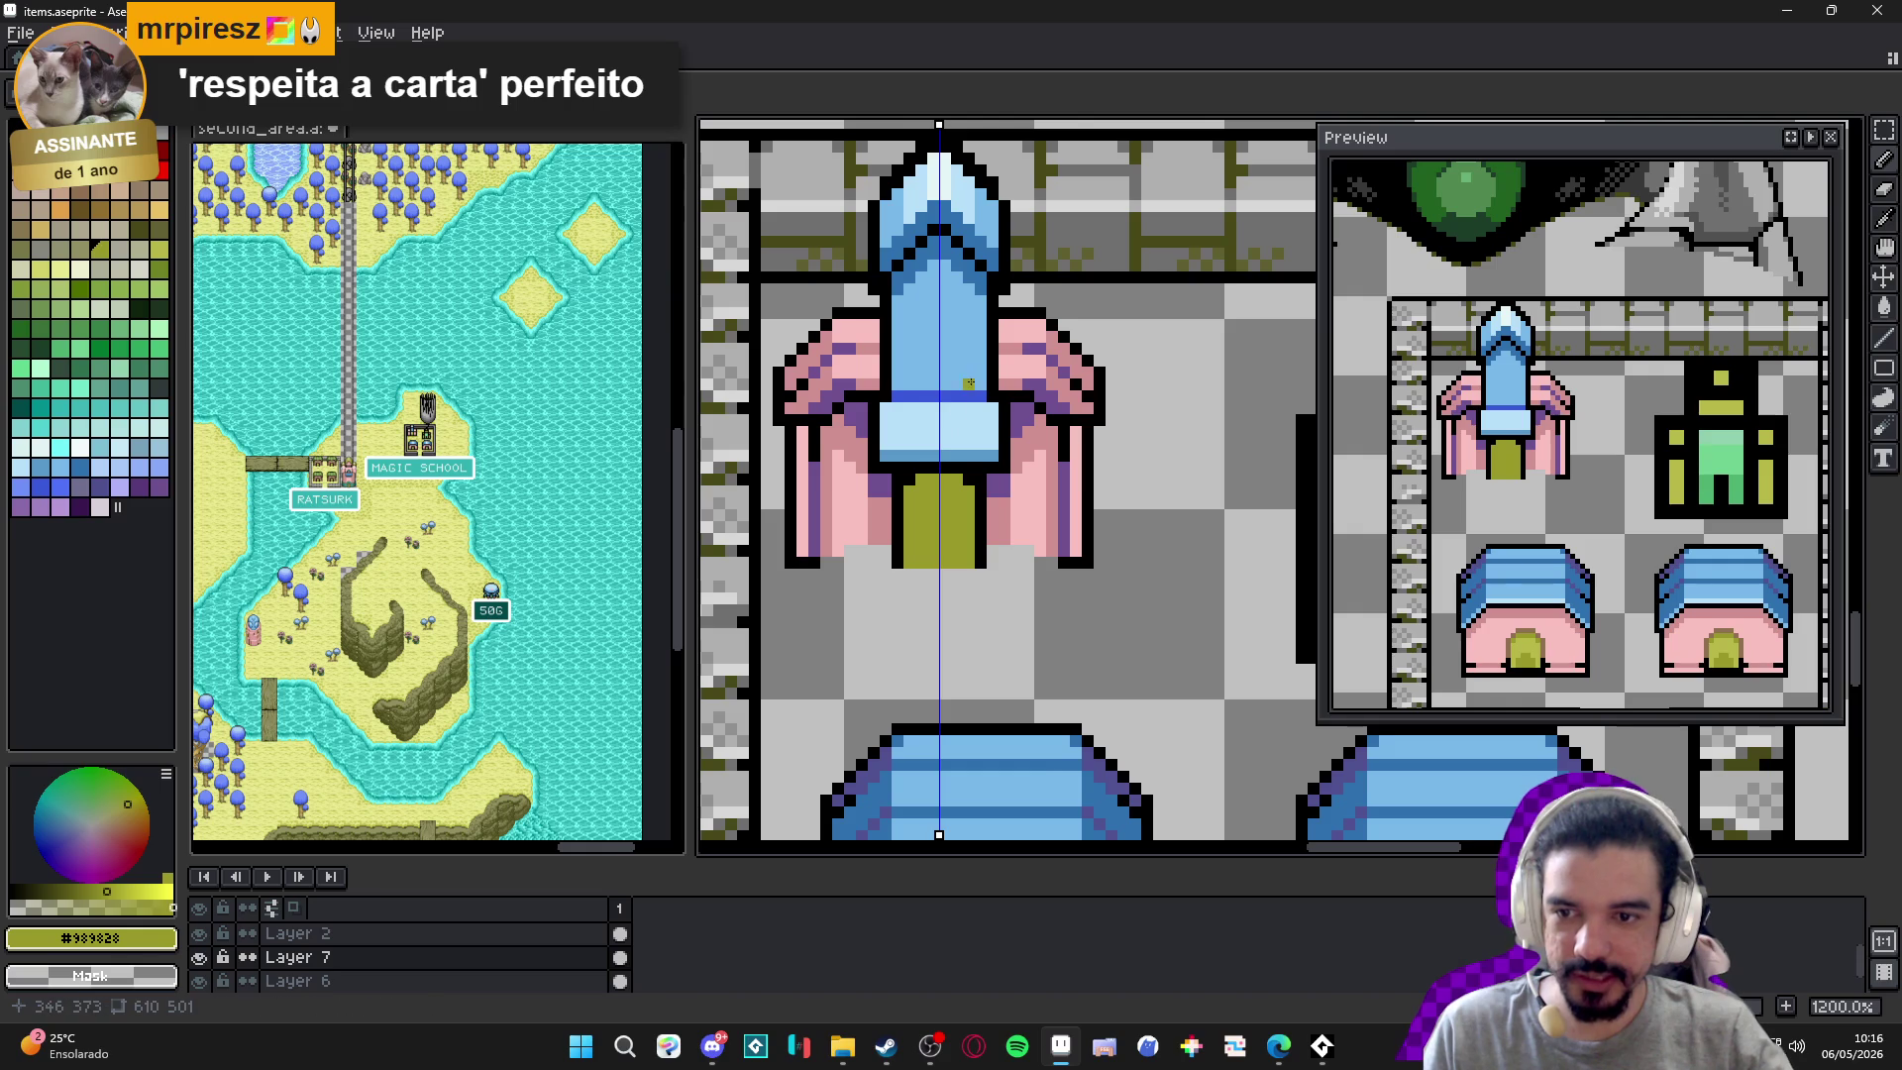
pyautogui.click(945, 444)
# Zoom in on the door and paint a lighter olive #b0b848 edge along its top and sides.
pyautogui.scroll(1, 944, 447)
pyautogui.scroll(-7, 944, 447)
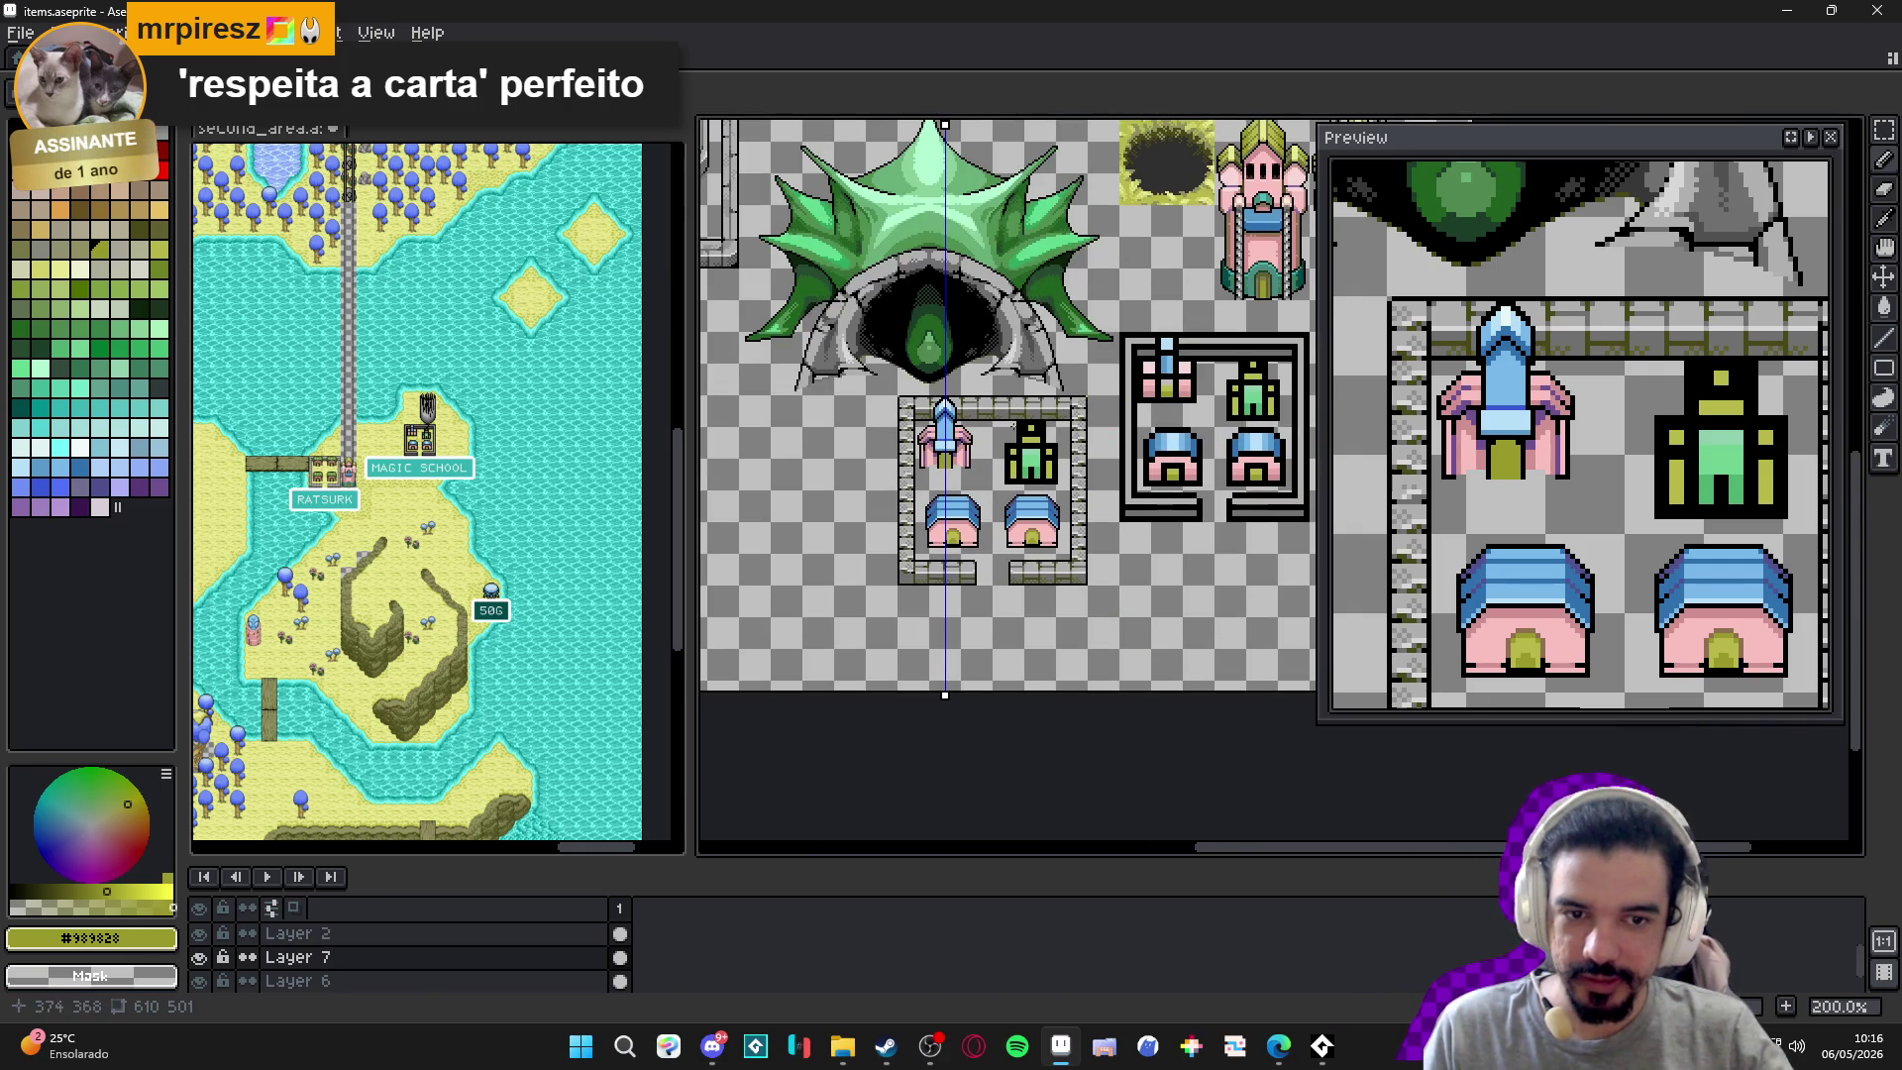
pyautogui.scroll(3, 934, 492)
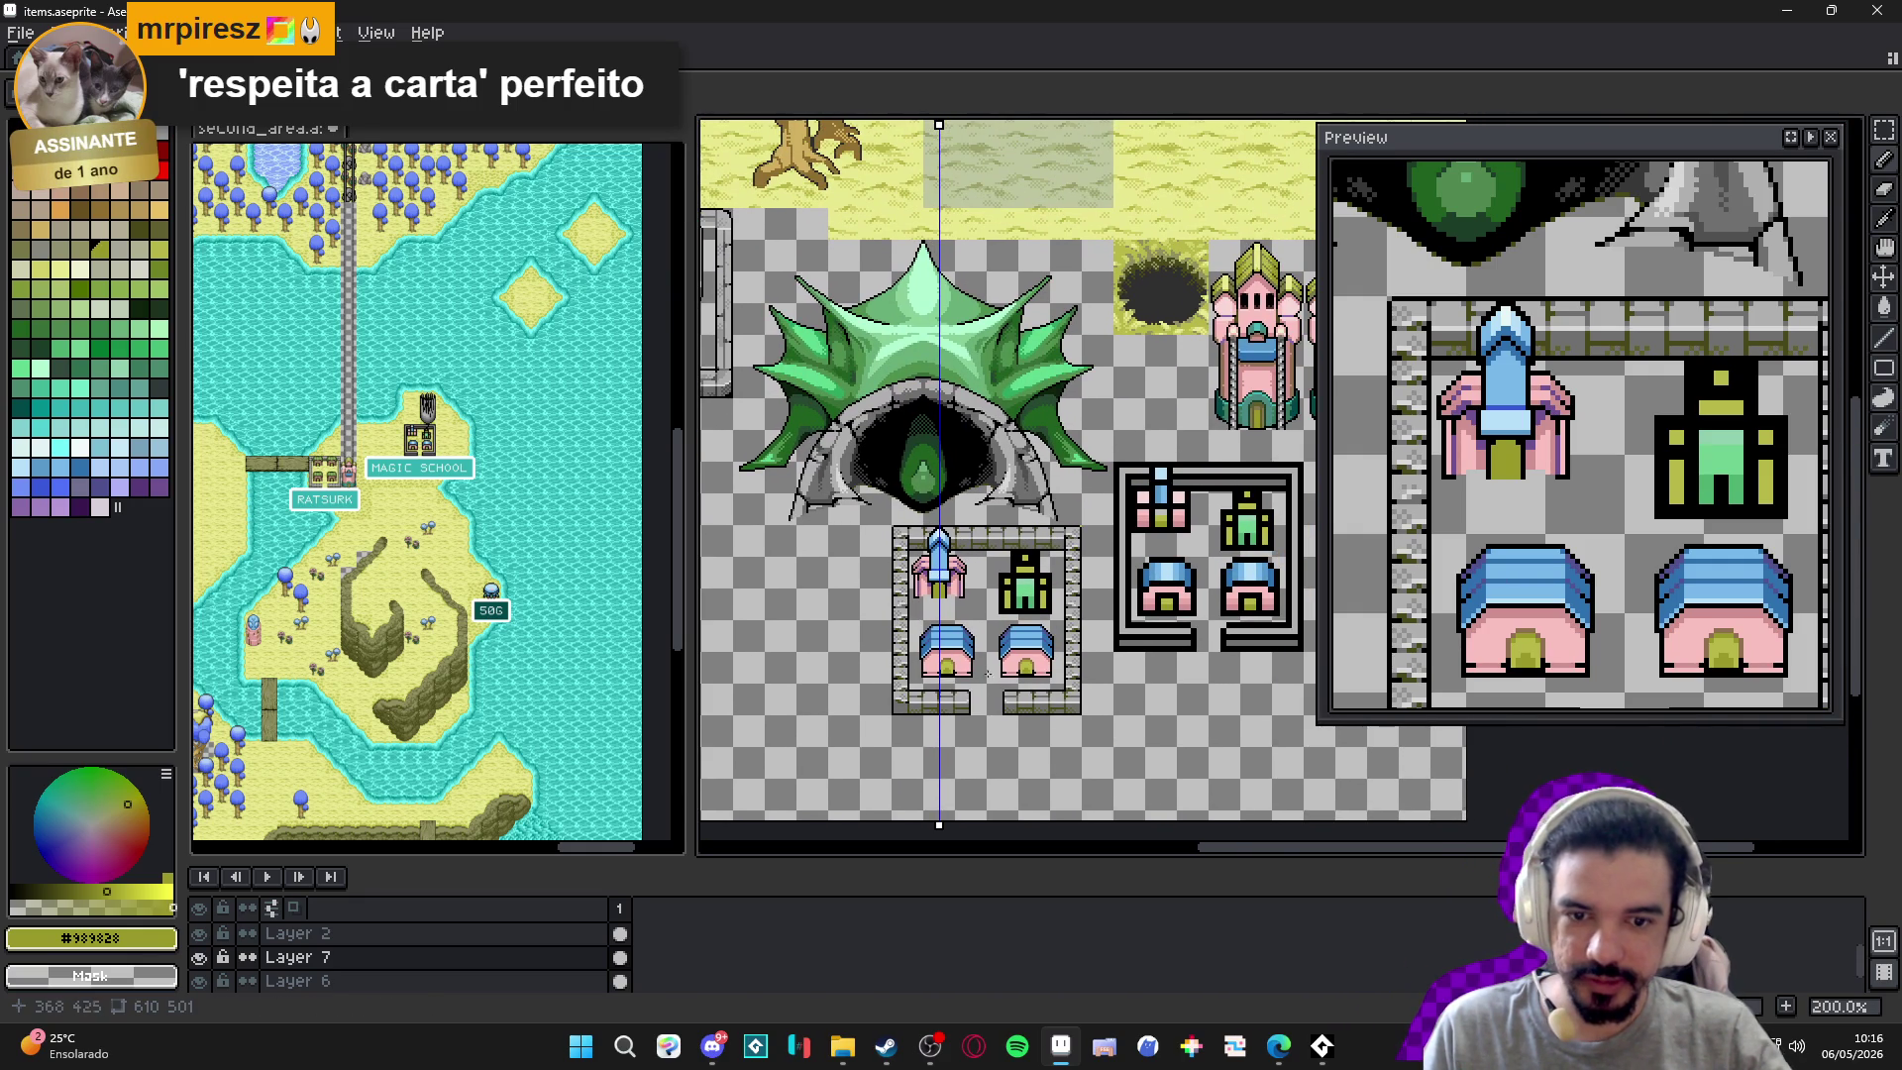
pyautogui.scroll(6, 987, 656)
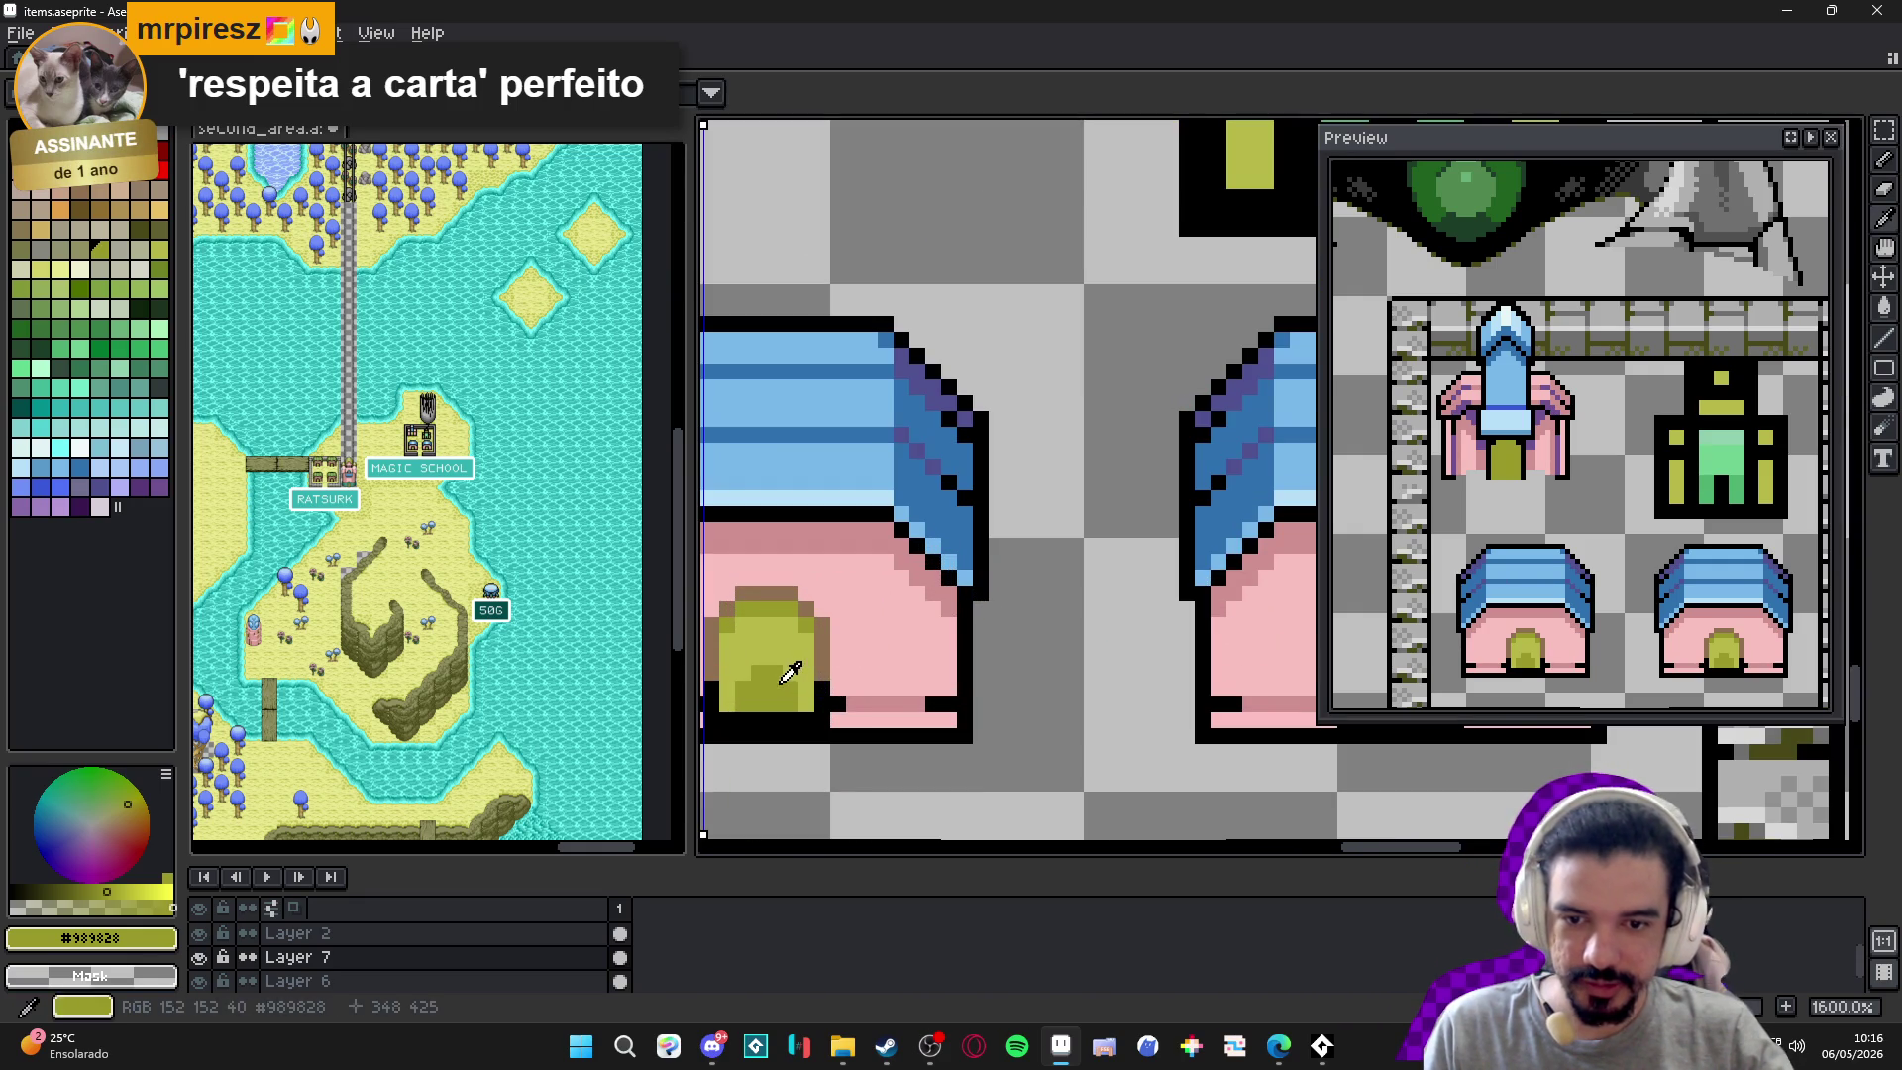
pyautogui.scroll(-3, 789, 673)
pyautogui.scroll(3, 863, 569)
pyautogui.scroll(-1, 863, 569)
pyautogui.moveTo(863, 568)
pyautogui.mouseDown()
pyautogui.moveTo(922, 321)
pyautogui.moveTo(901, 363)
pyautogui.moveTo(937, 376)
pyautogui.mouseUp()
pyautogui.scroll(-1, 889, 383)
pyautogui.scroll(4, 889, 382)
pyautogui.click(961, 388)
pyautogui.keyDown('shift'); pyautogui.click(966, 479); pyautogui.keyUp('shift')
pyautogui.moveTo(966, 479); pyautogui.dragTo(963, 515)
# Sample a darker olive from the door and shade door pixels with it.
pyautogui.click(934, 400)
pyautogui.click(934, 421)
pyautogui.keyDown('alt'); pyautogui.click(929, 441); pyautogui.keyUp('alt')
pyautogui.scroll(-1, 923, 442)
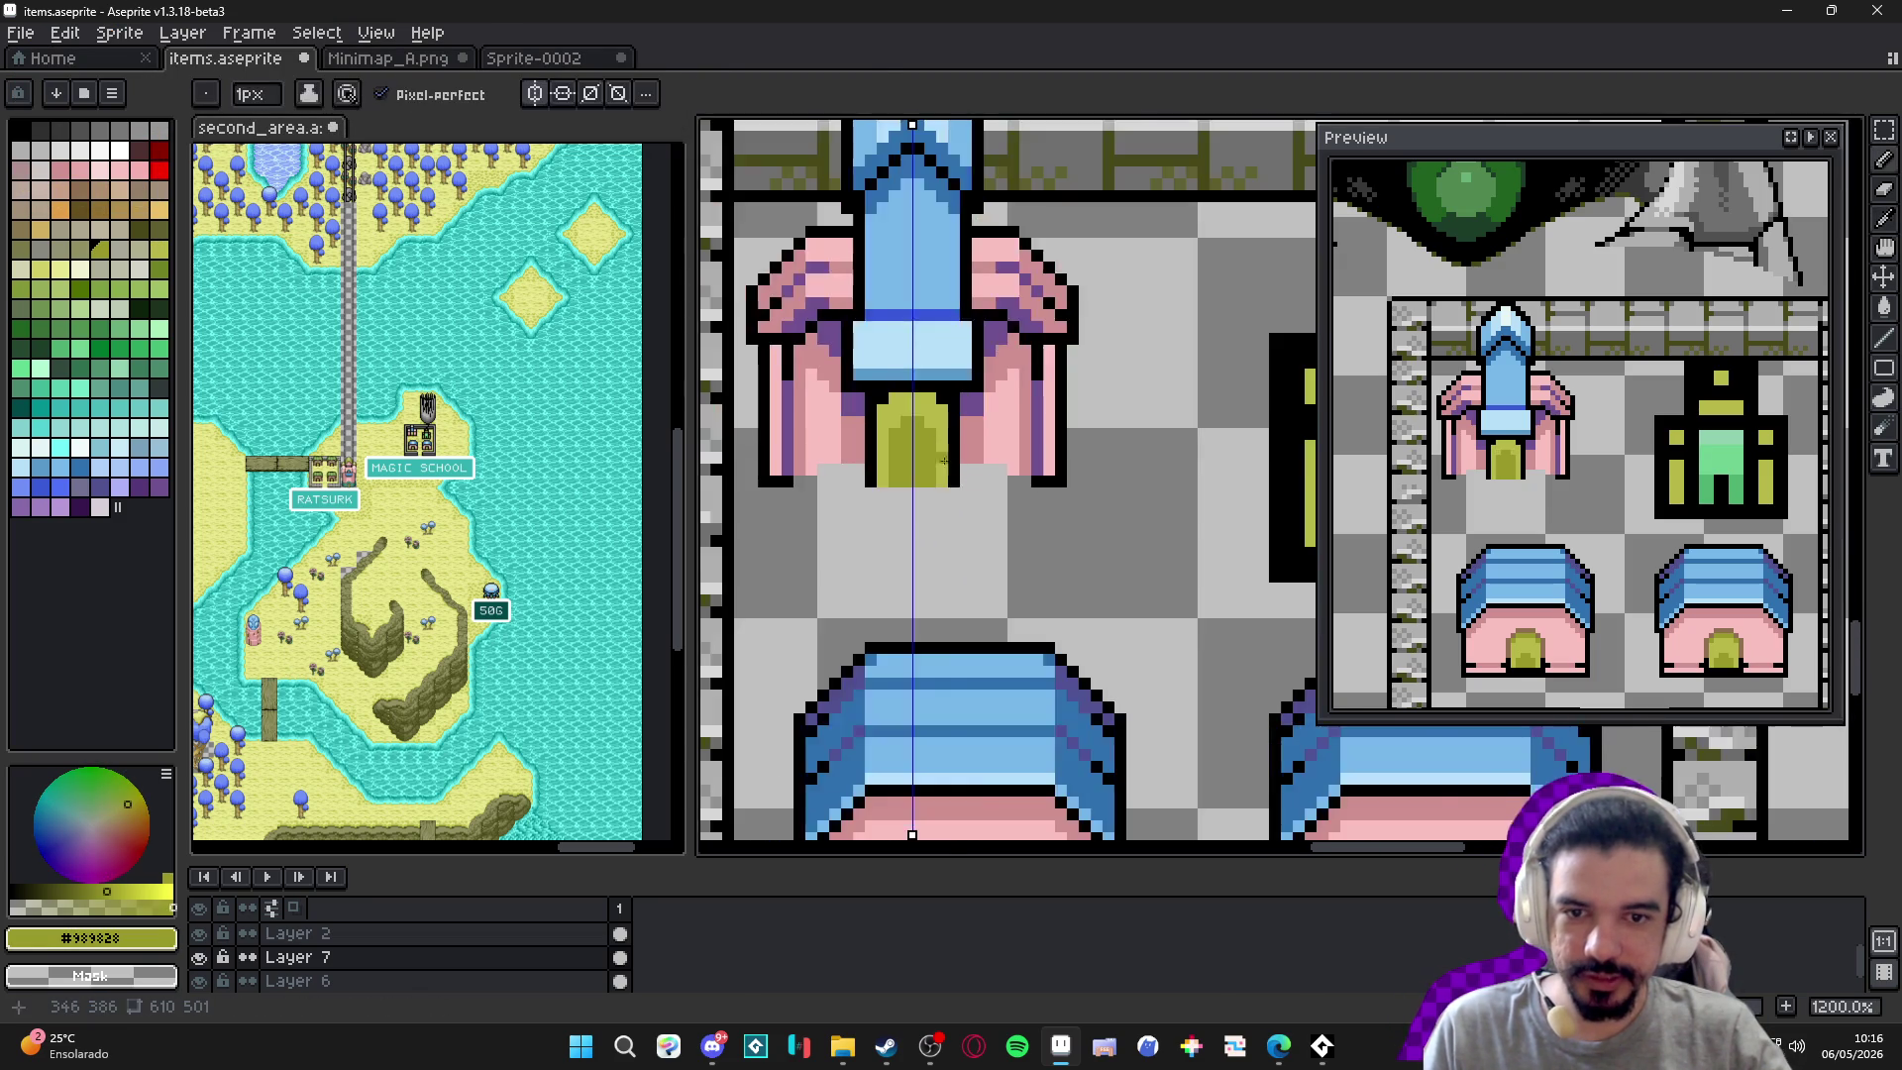
pyautogui.scroll(-3, 932, 454)
pyautogui.scroll(1, 889, 455)
pyautogui.scroll(2, 890, 455)
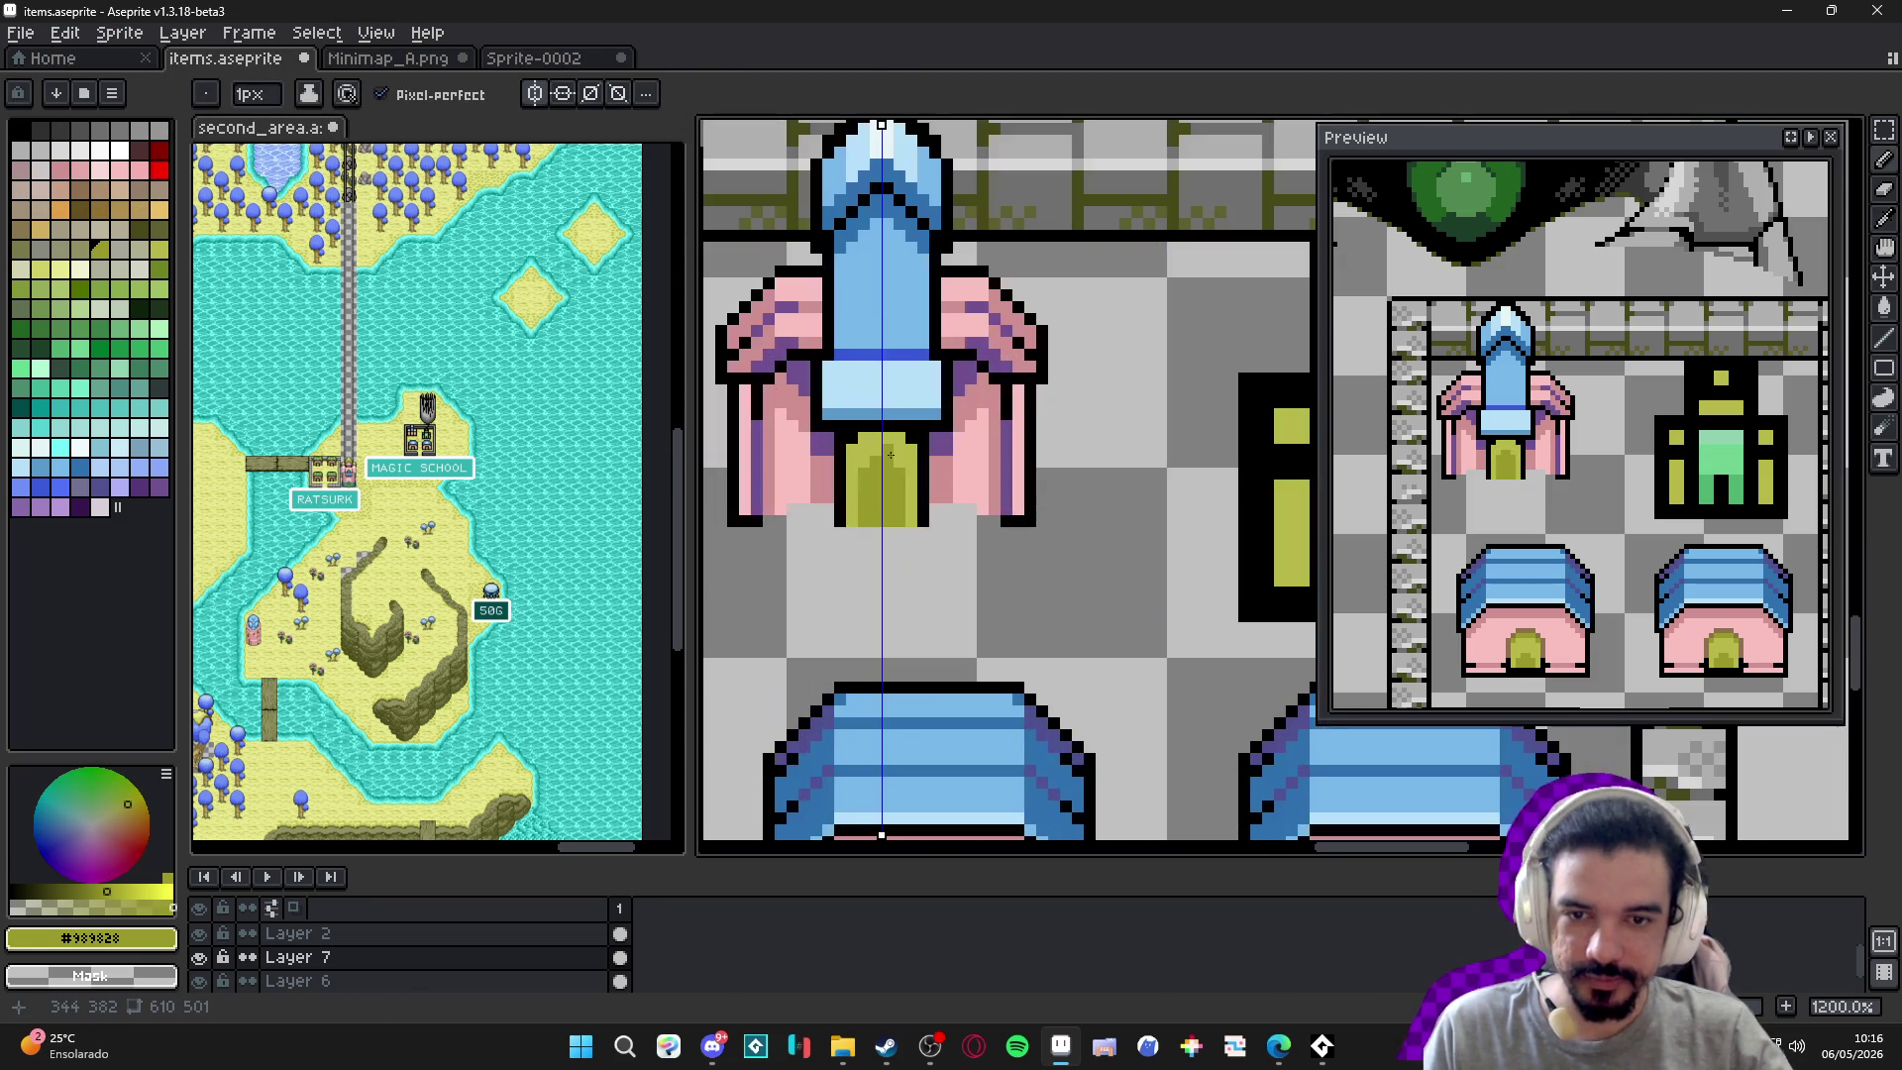
pyautogui.scroll(-3, 898, 460)
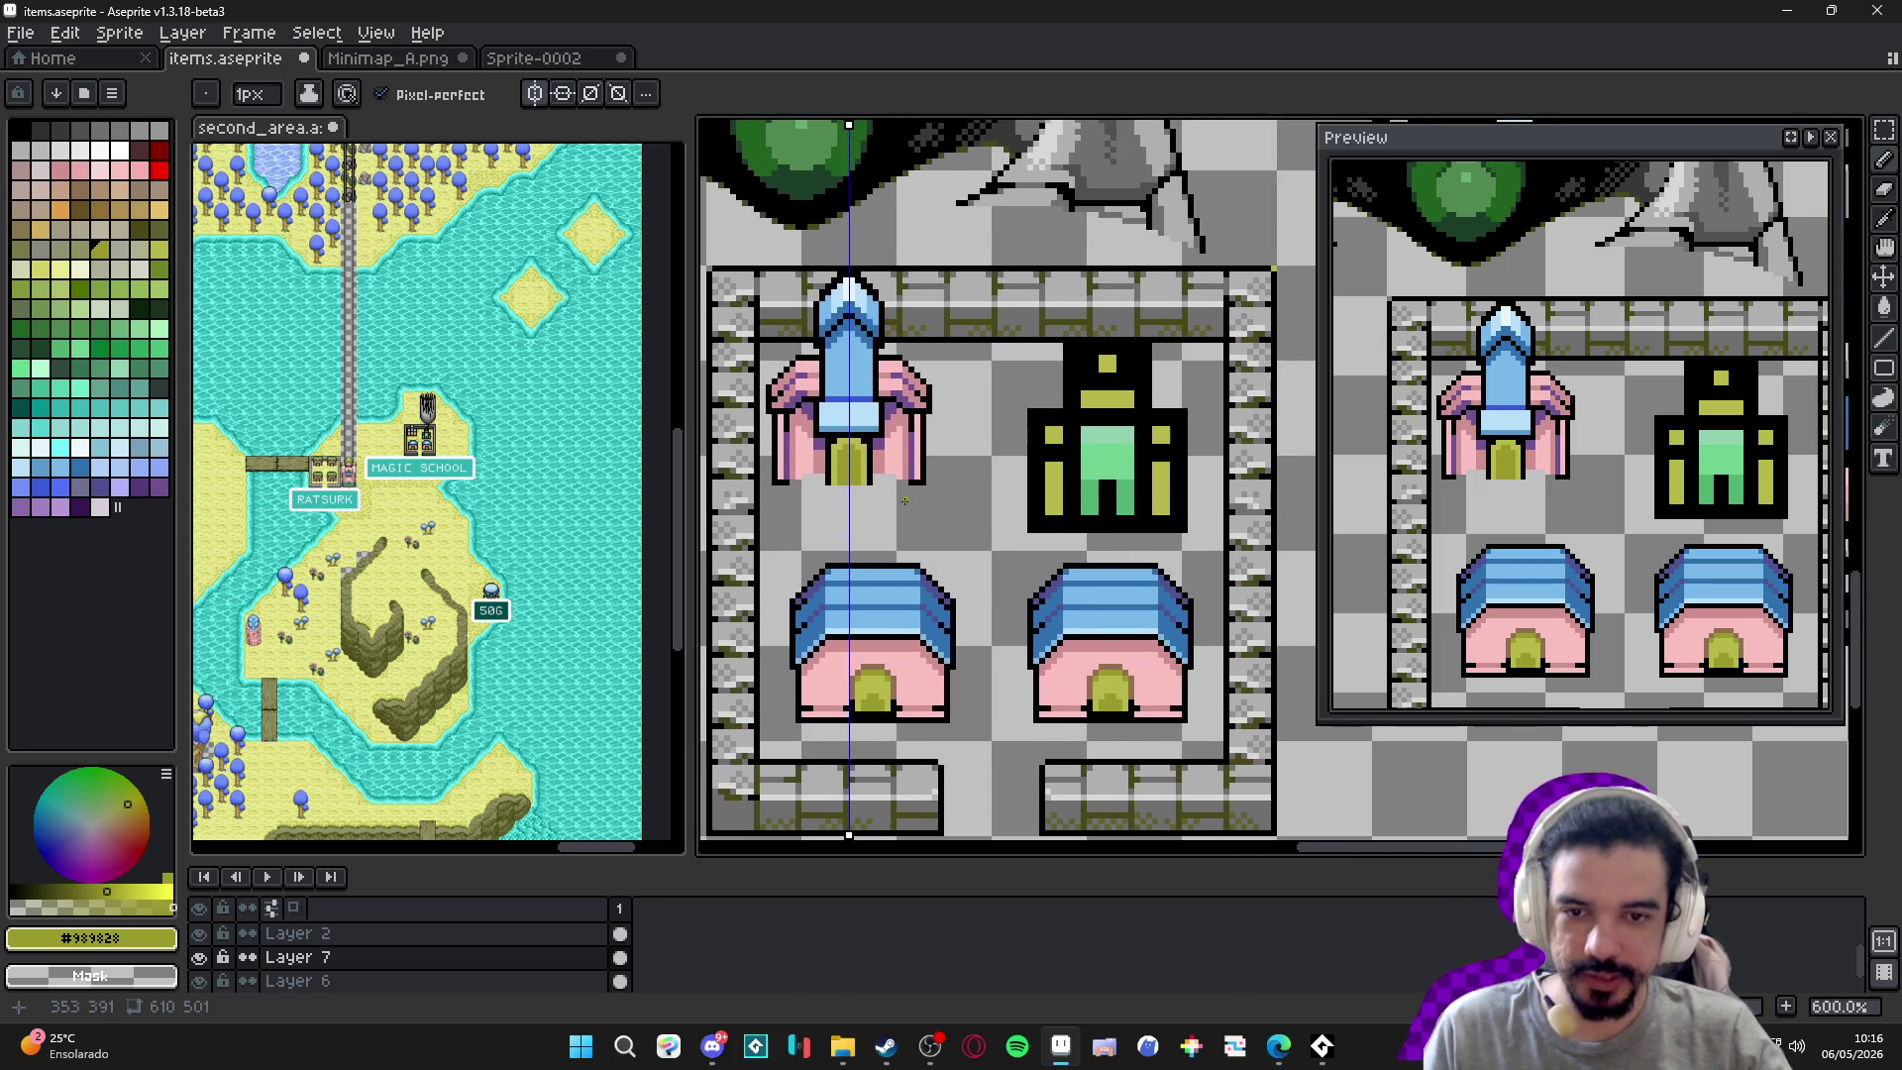
pyautogui.scroll(2, 893, 495)
pyautogui.scroll(-1, 875, 459)
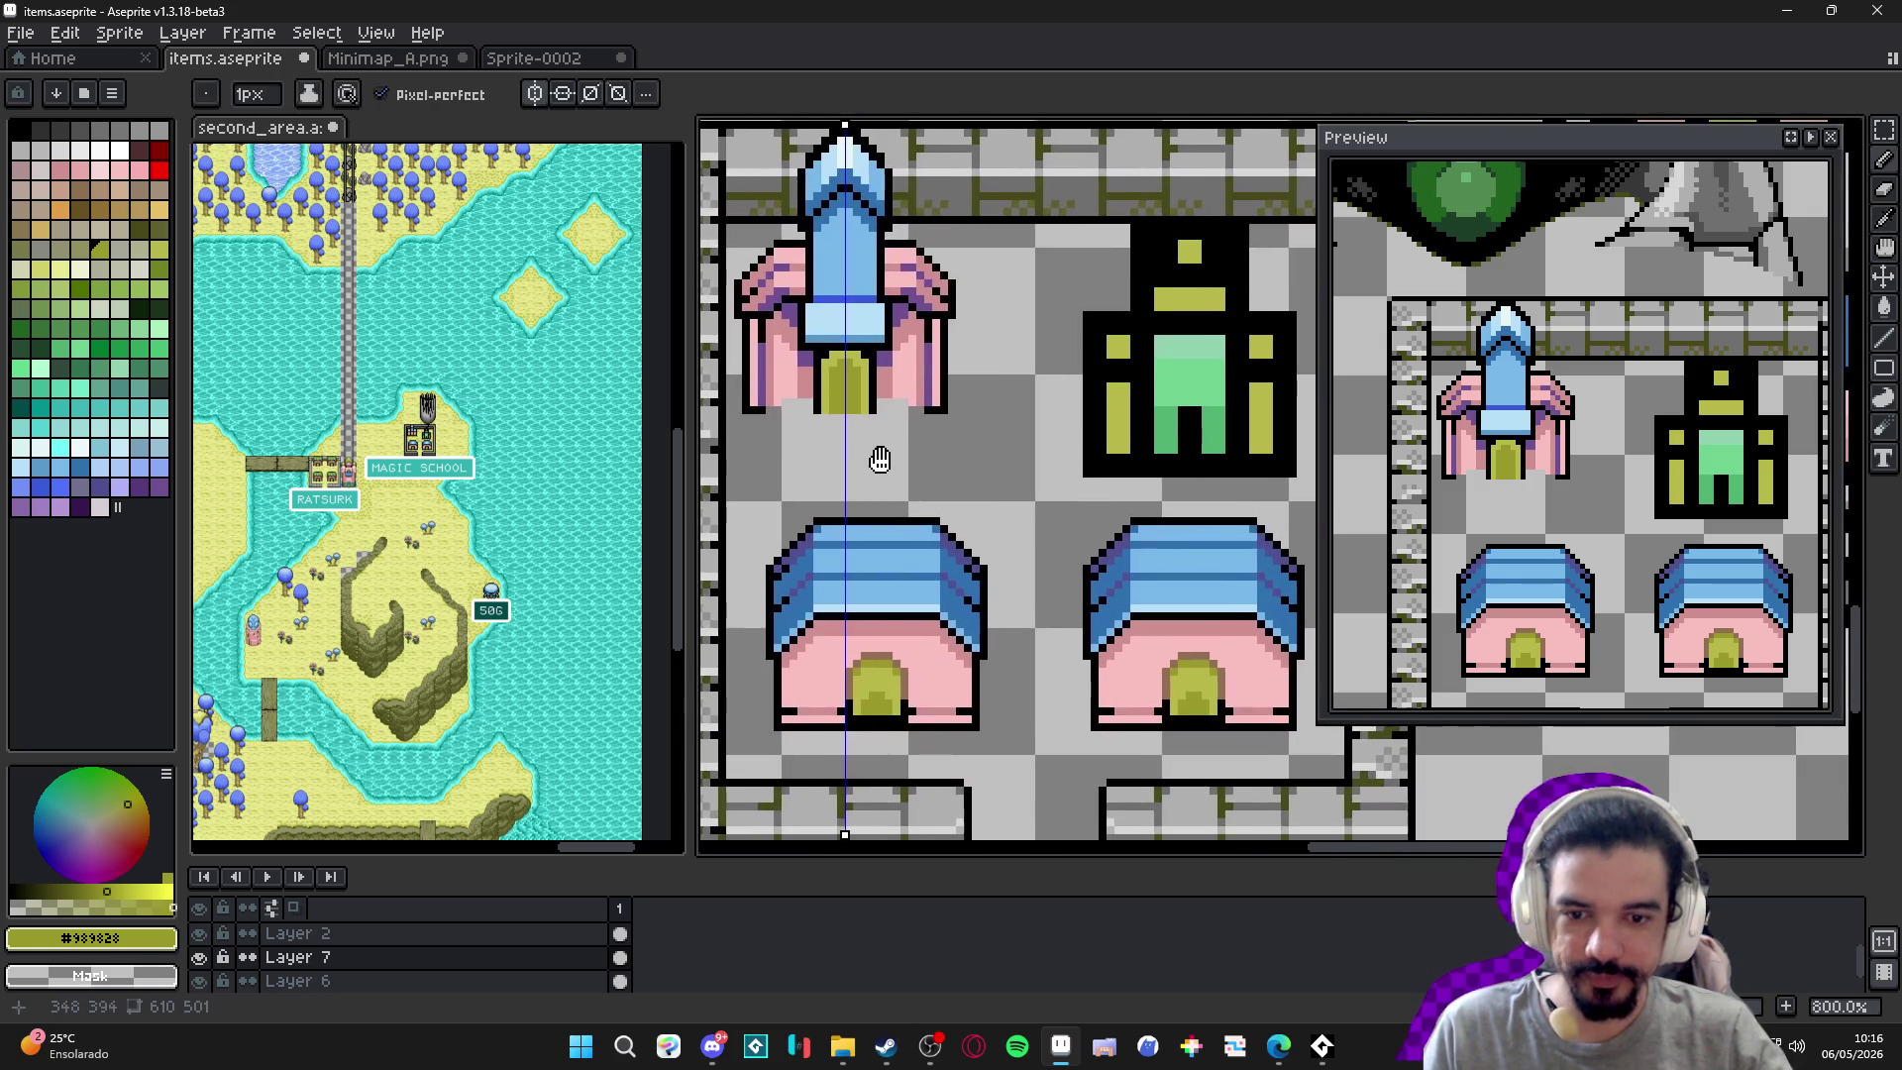
# Pick brown (palette index 40), clear the selection, eyedrop the door olive and start darkening pixels.
pyautogui.scroll(3, 879, 418)
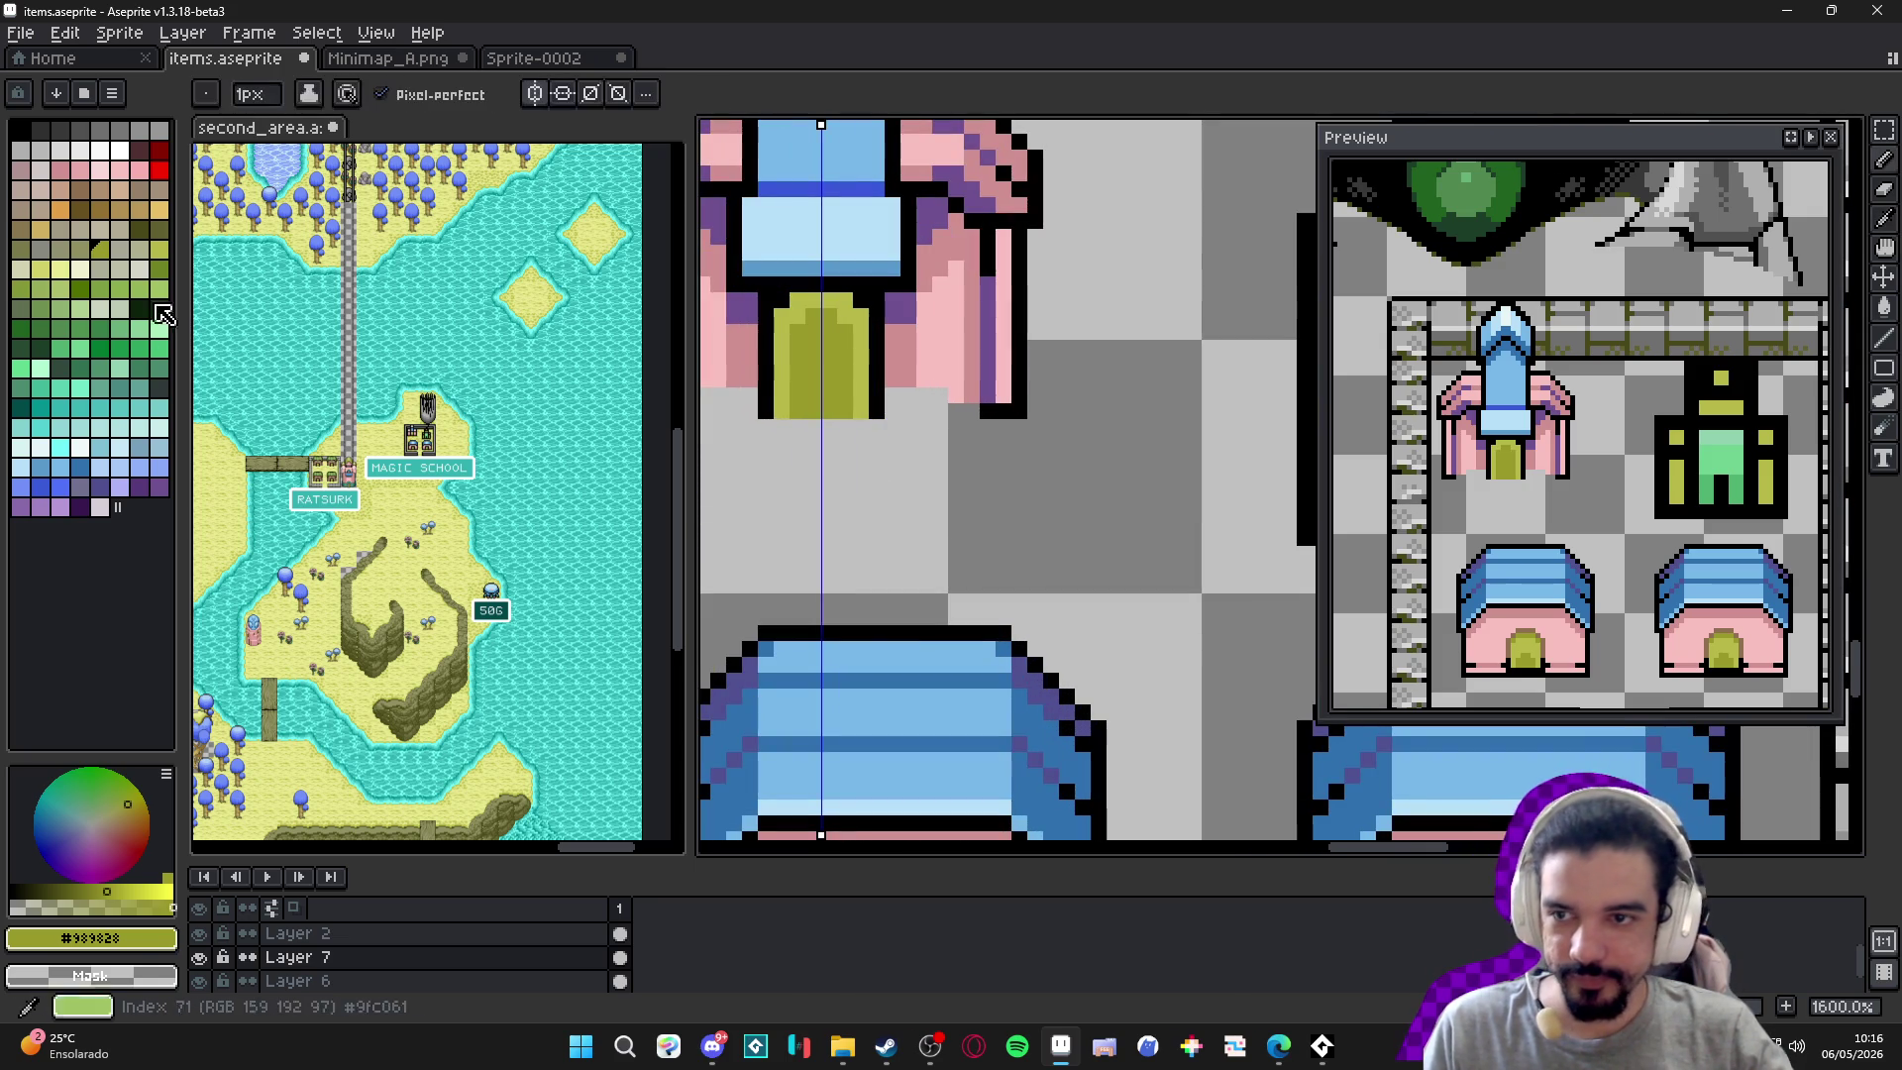
pyautogui.click(31, 245)
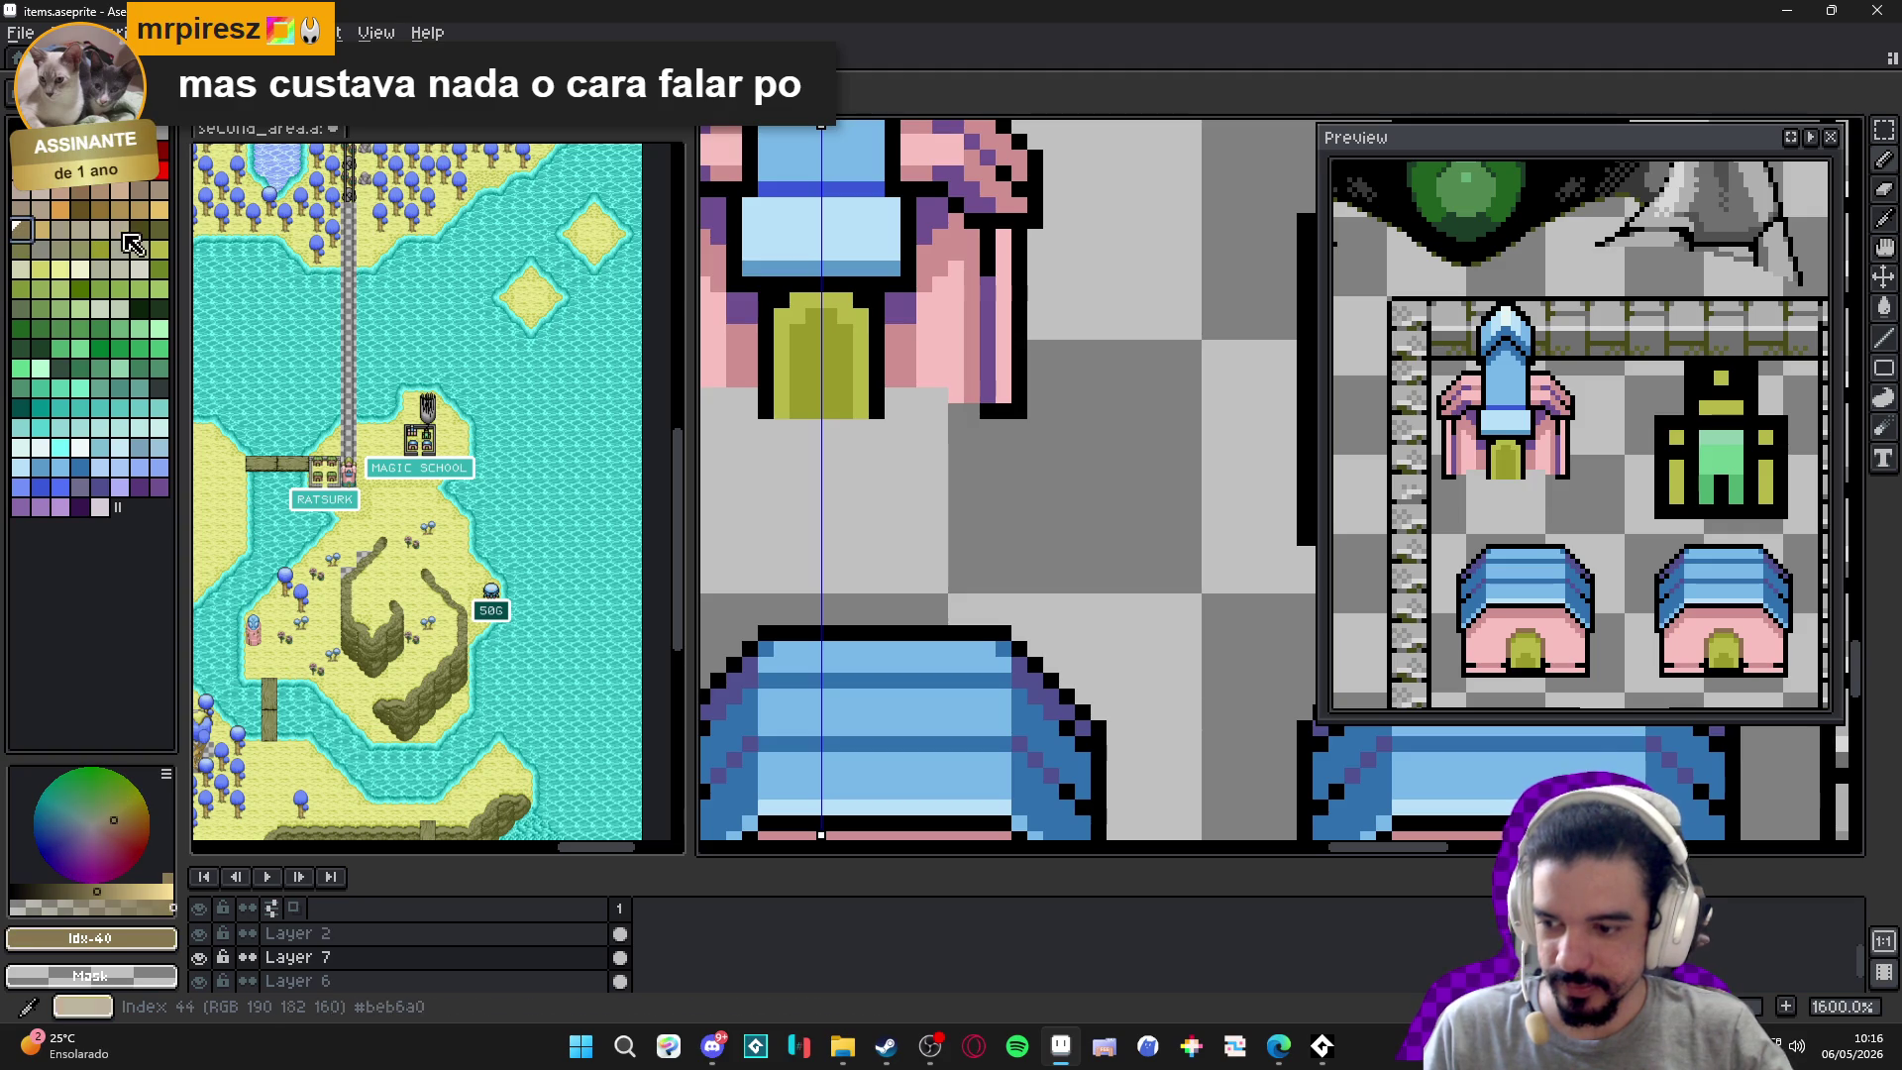
pyautogui.hotkey('ctrl', 'd')
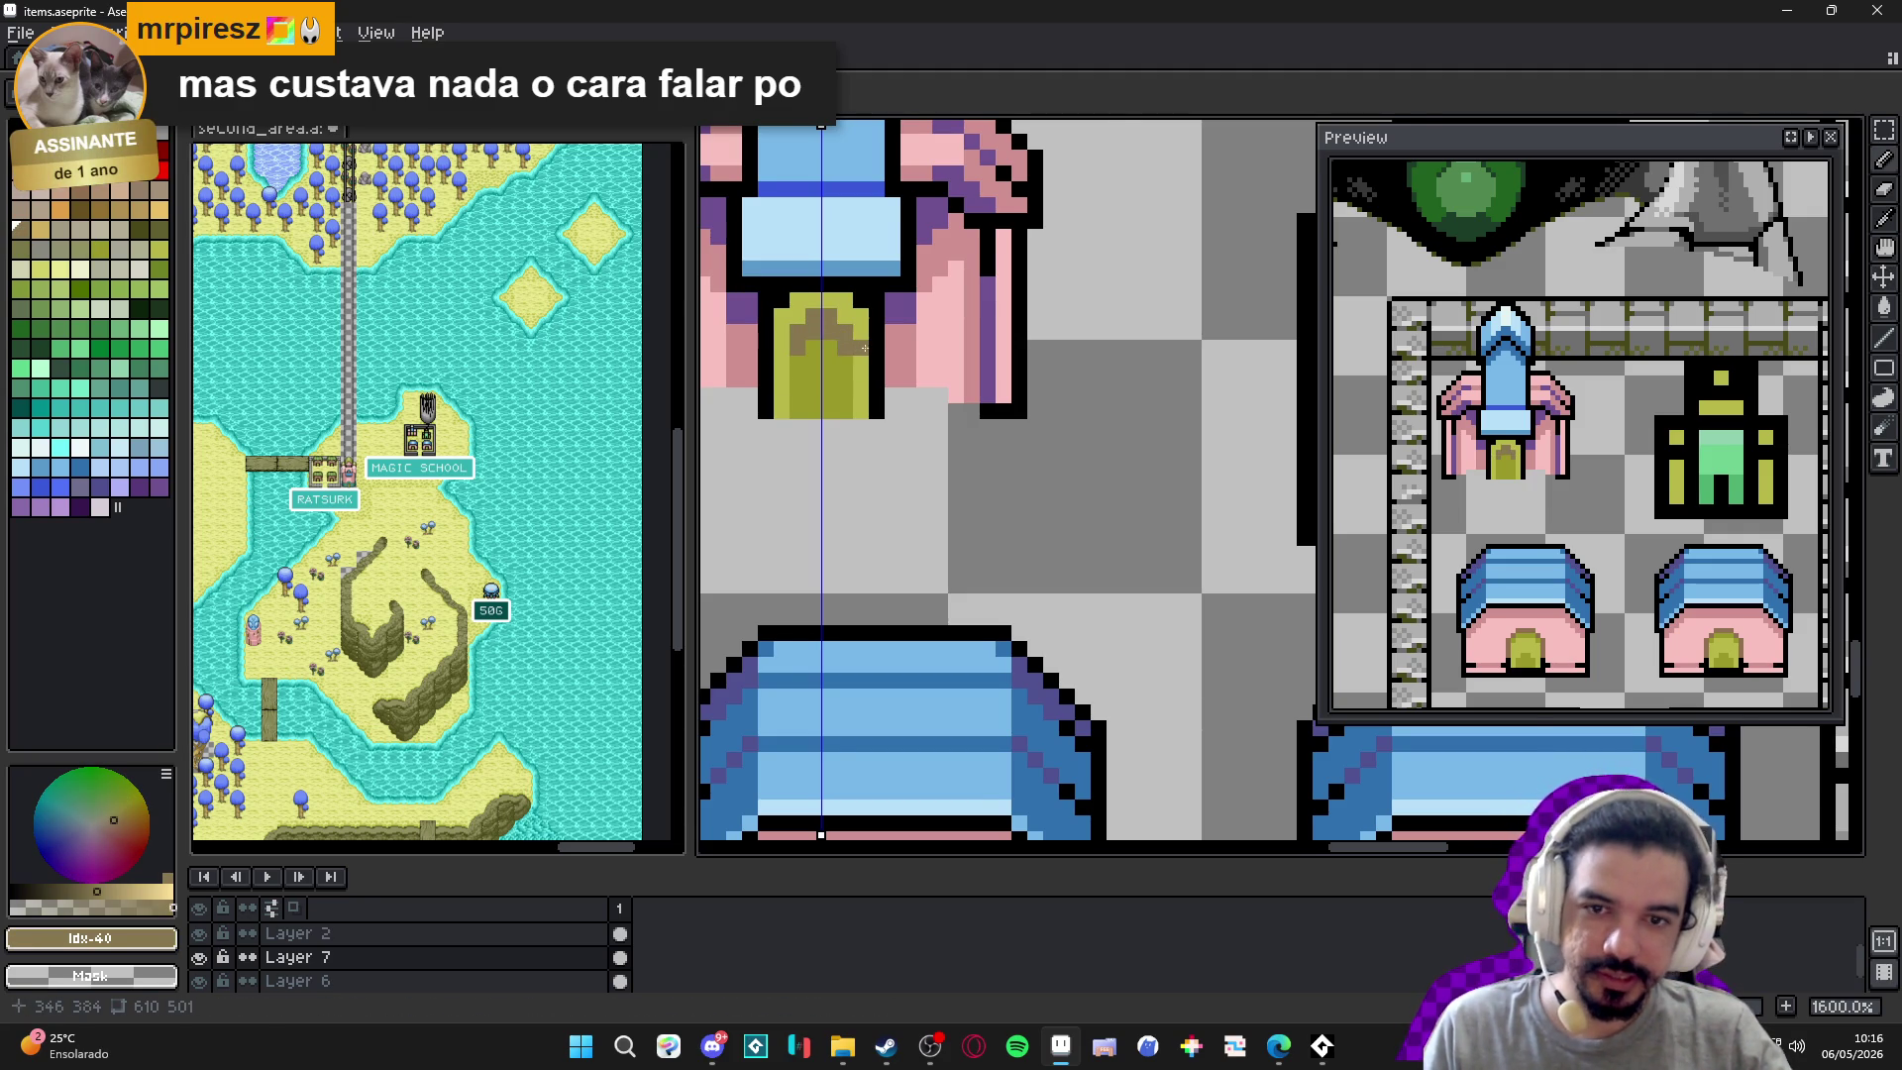
pyautogui.scroll(-3, 865, 348)
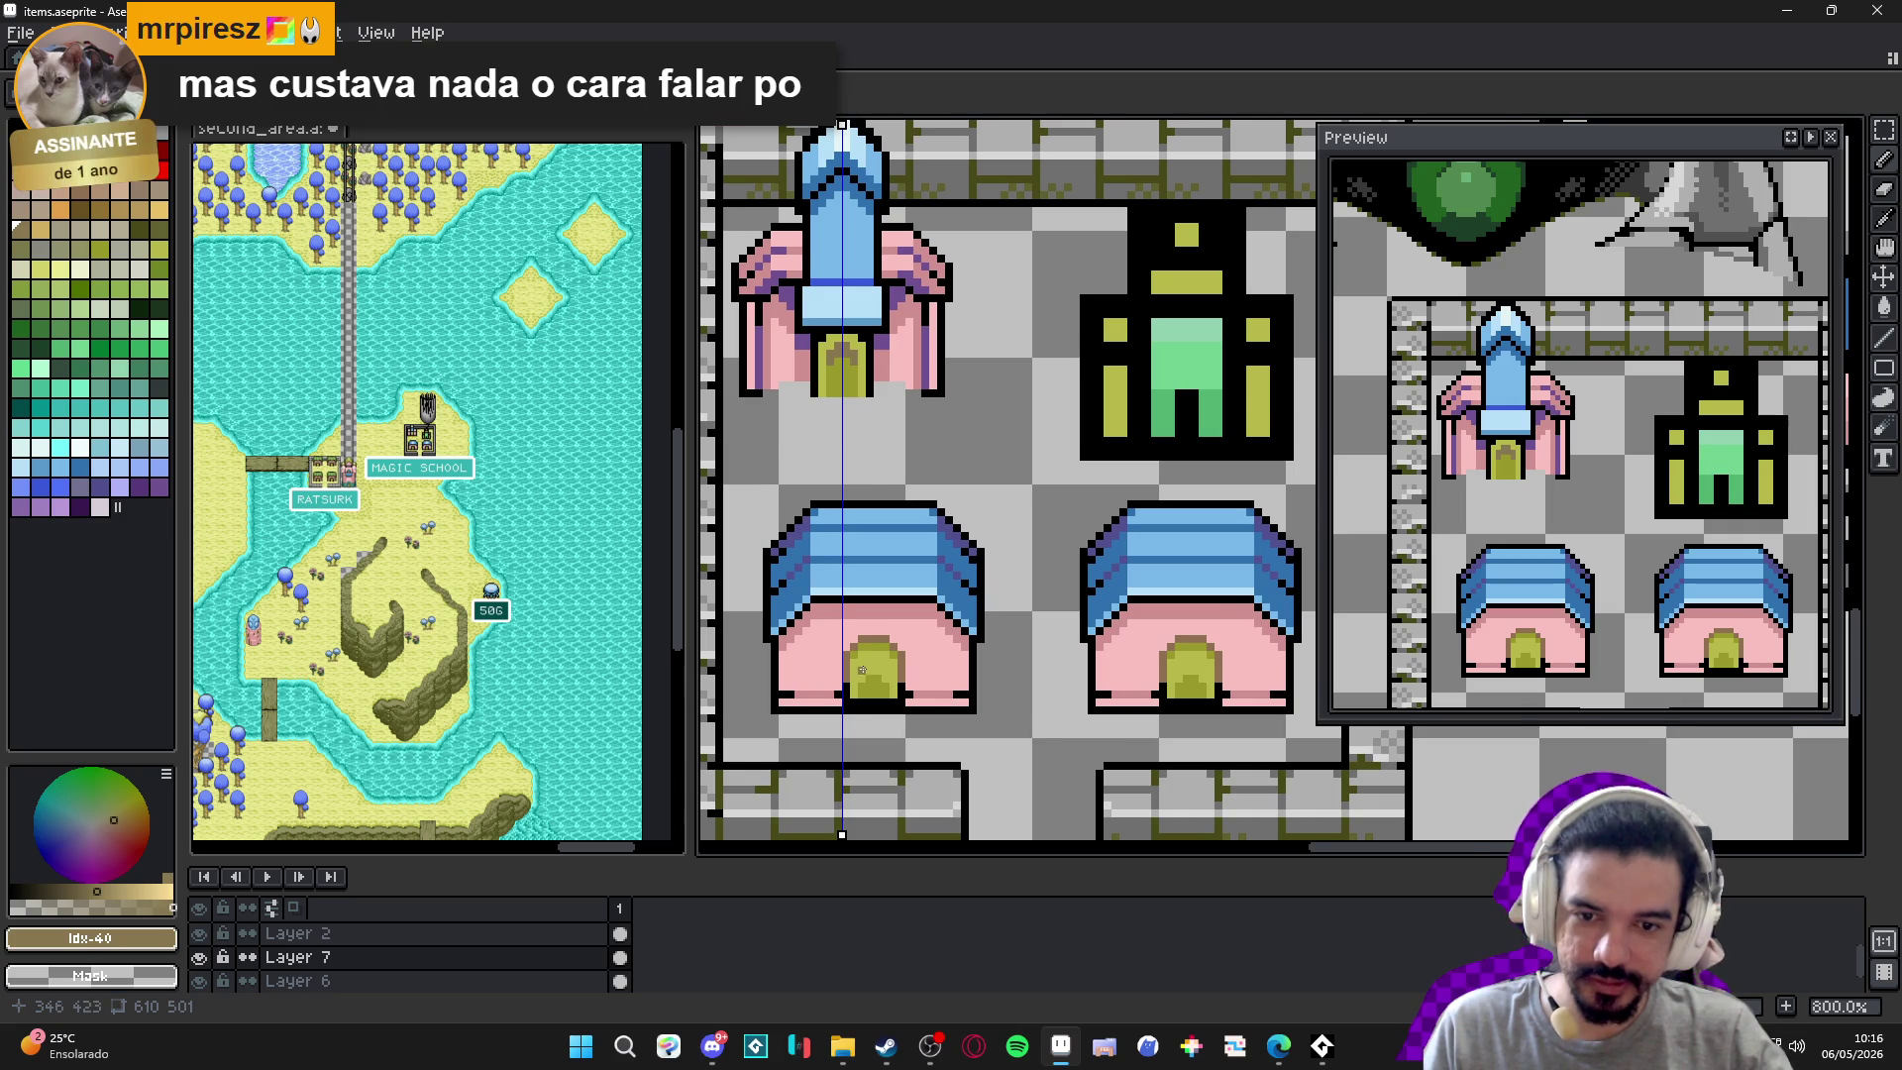
pyautogui.scroll(2, 862, 666)
pyautogui.keyDown('alt'); pyautogui.click(862, 666); pyautogui.keyUp('alt')
pyautogui.scroll(3, 829, 220)
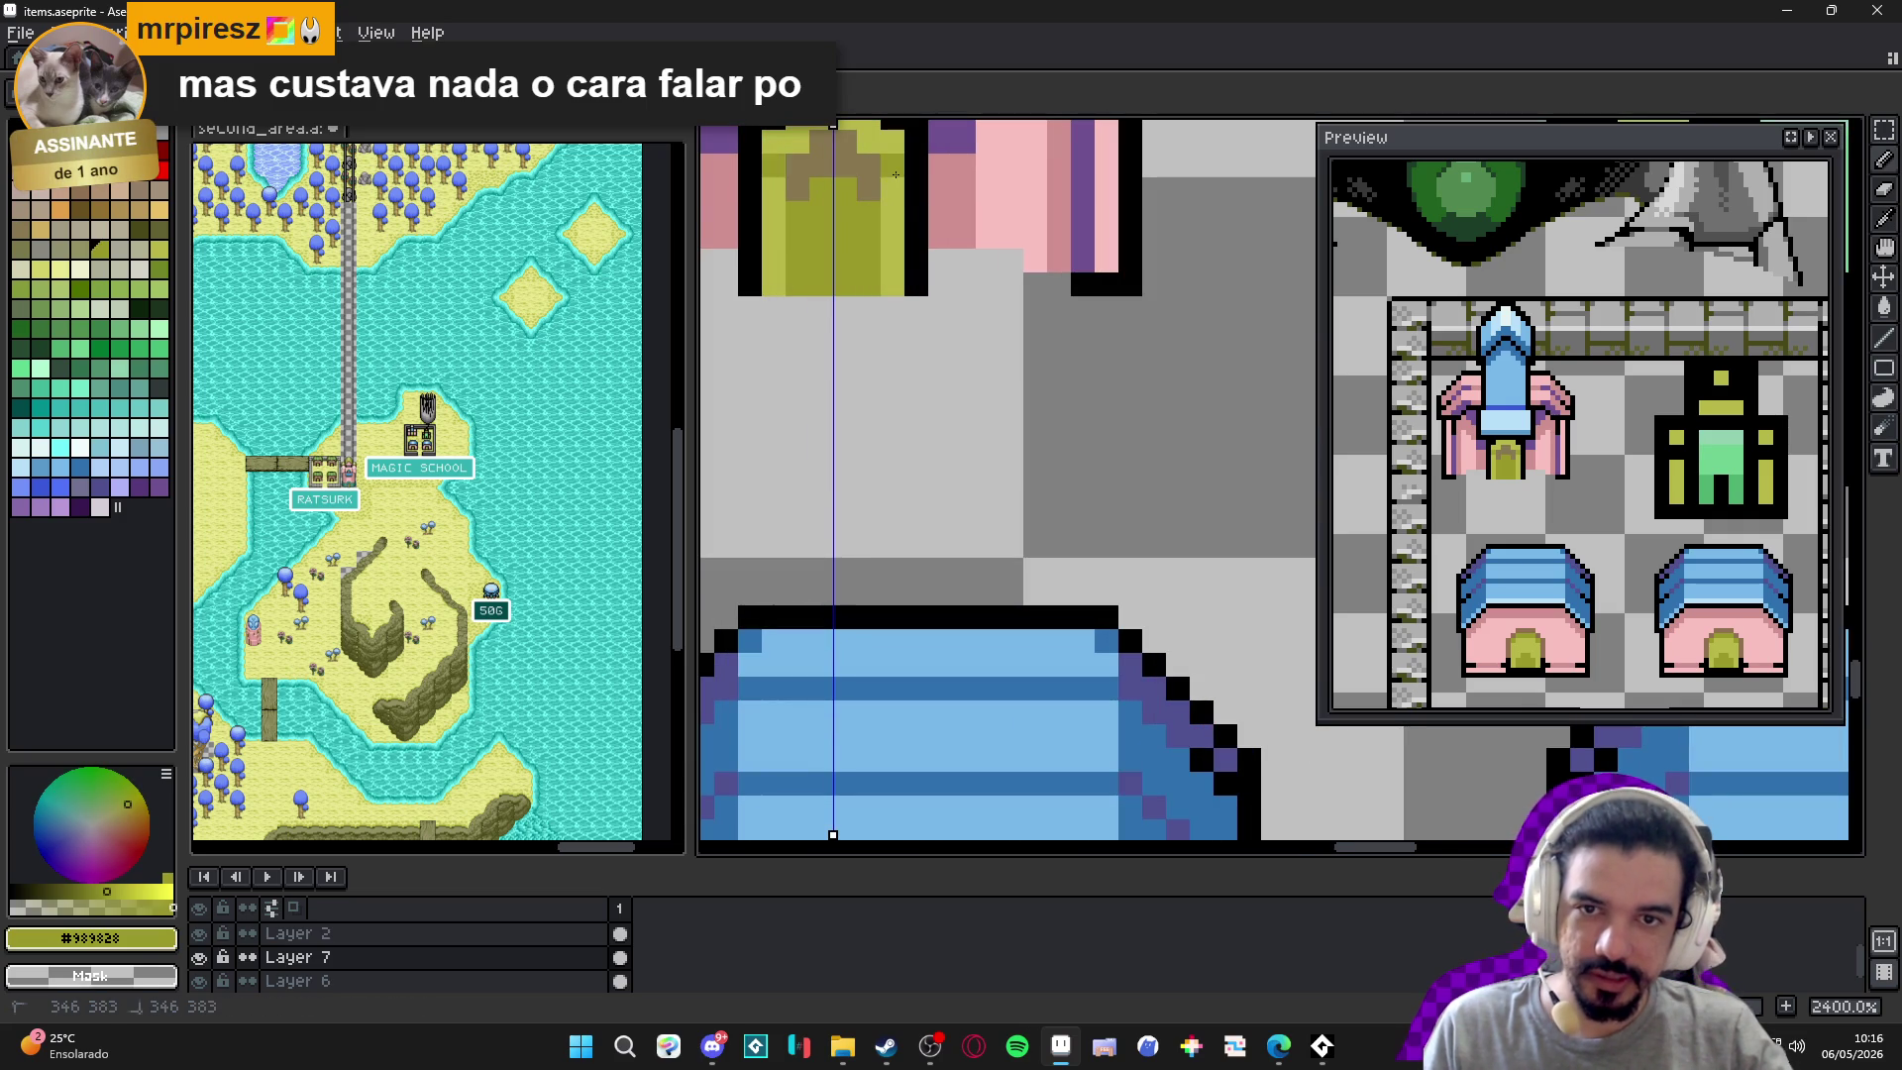
pyautogui.scroll(3, 869, 139)
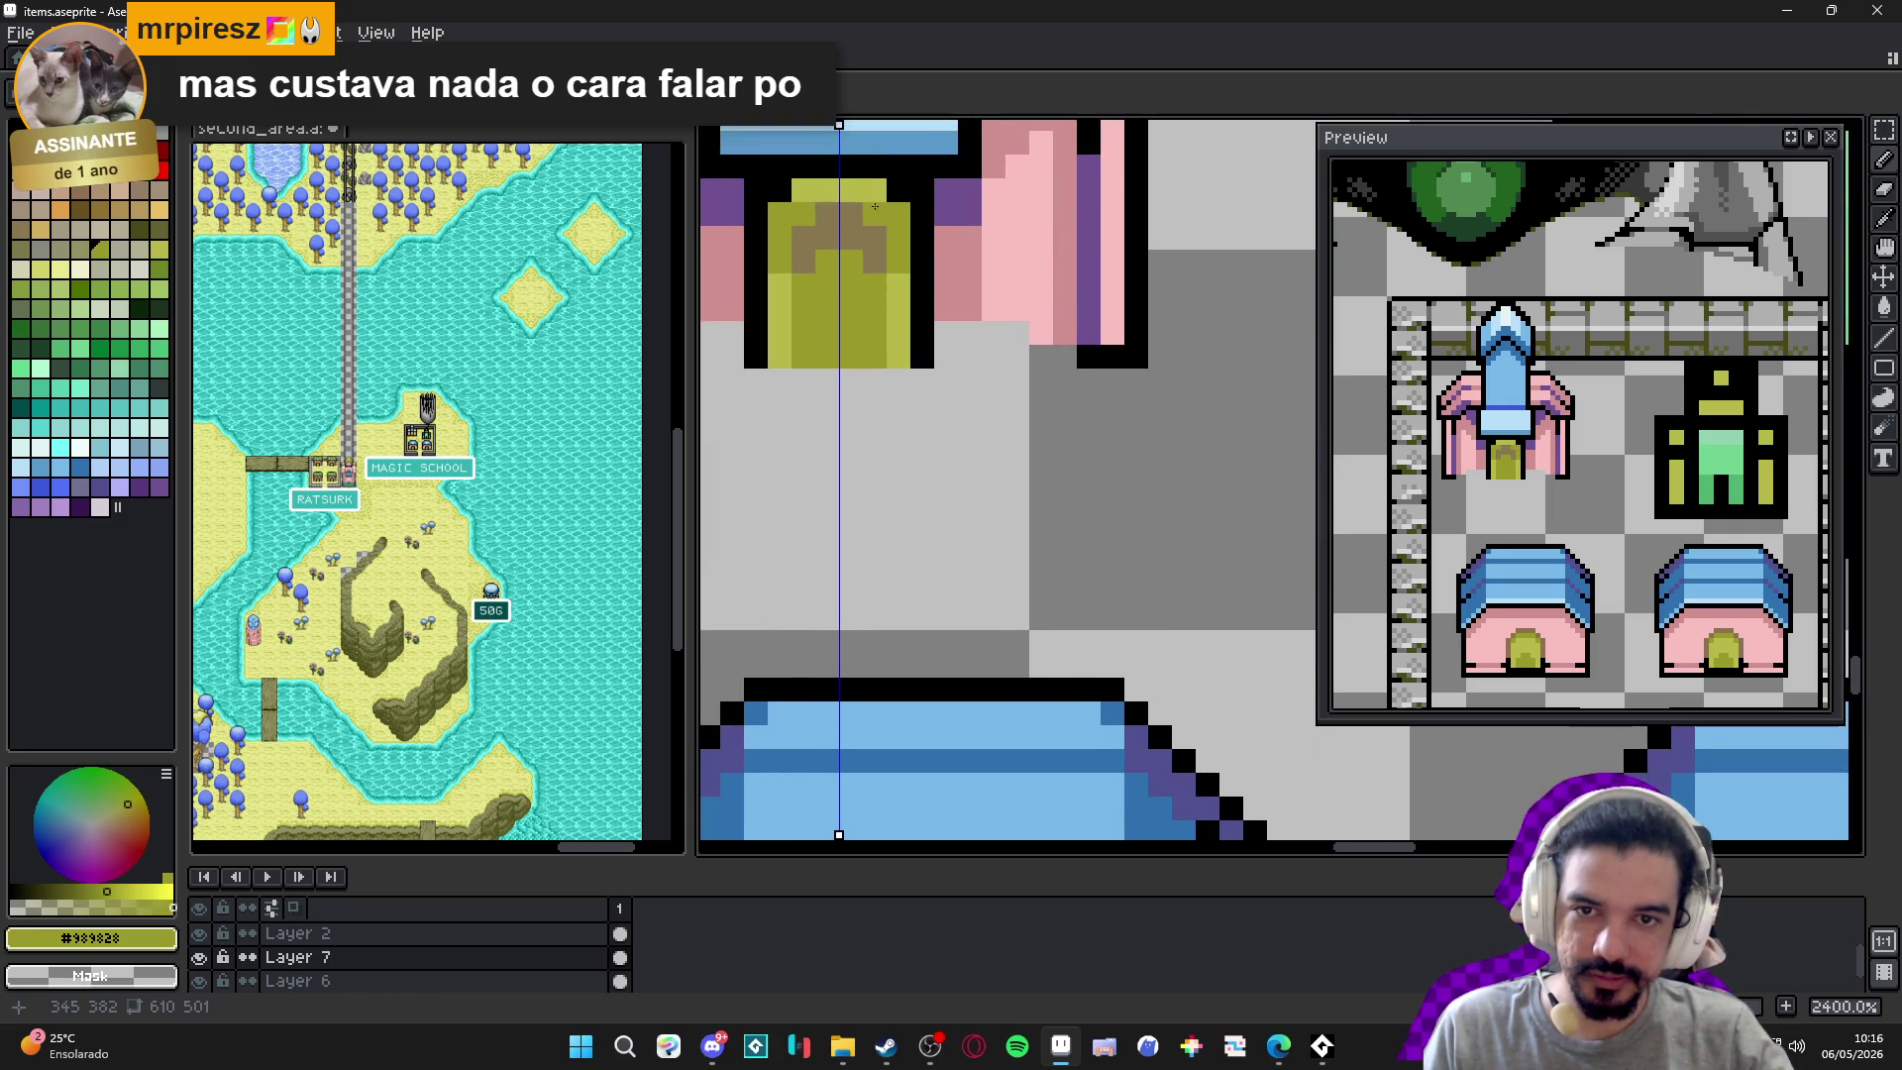
pyautogui.scroll(-8, 857, 190)
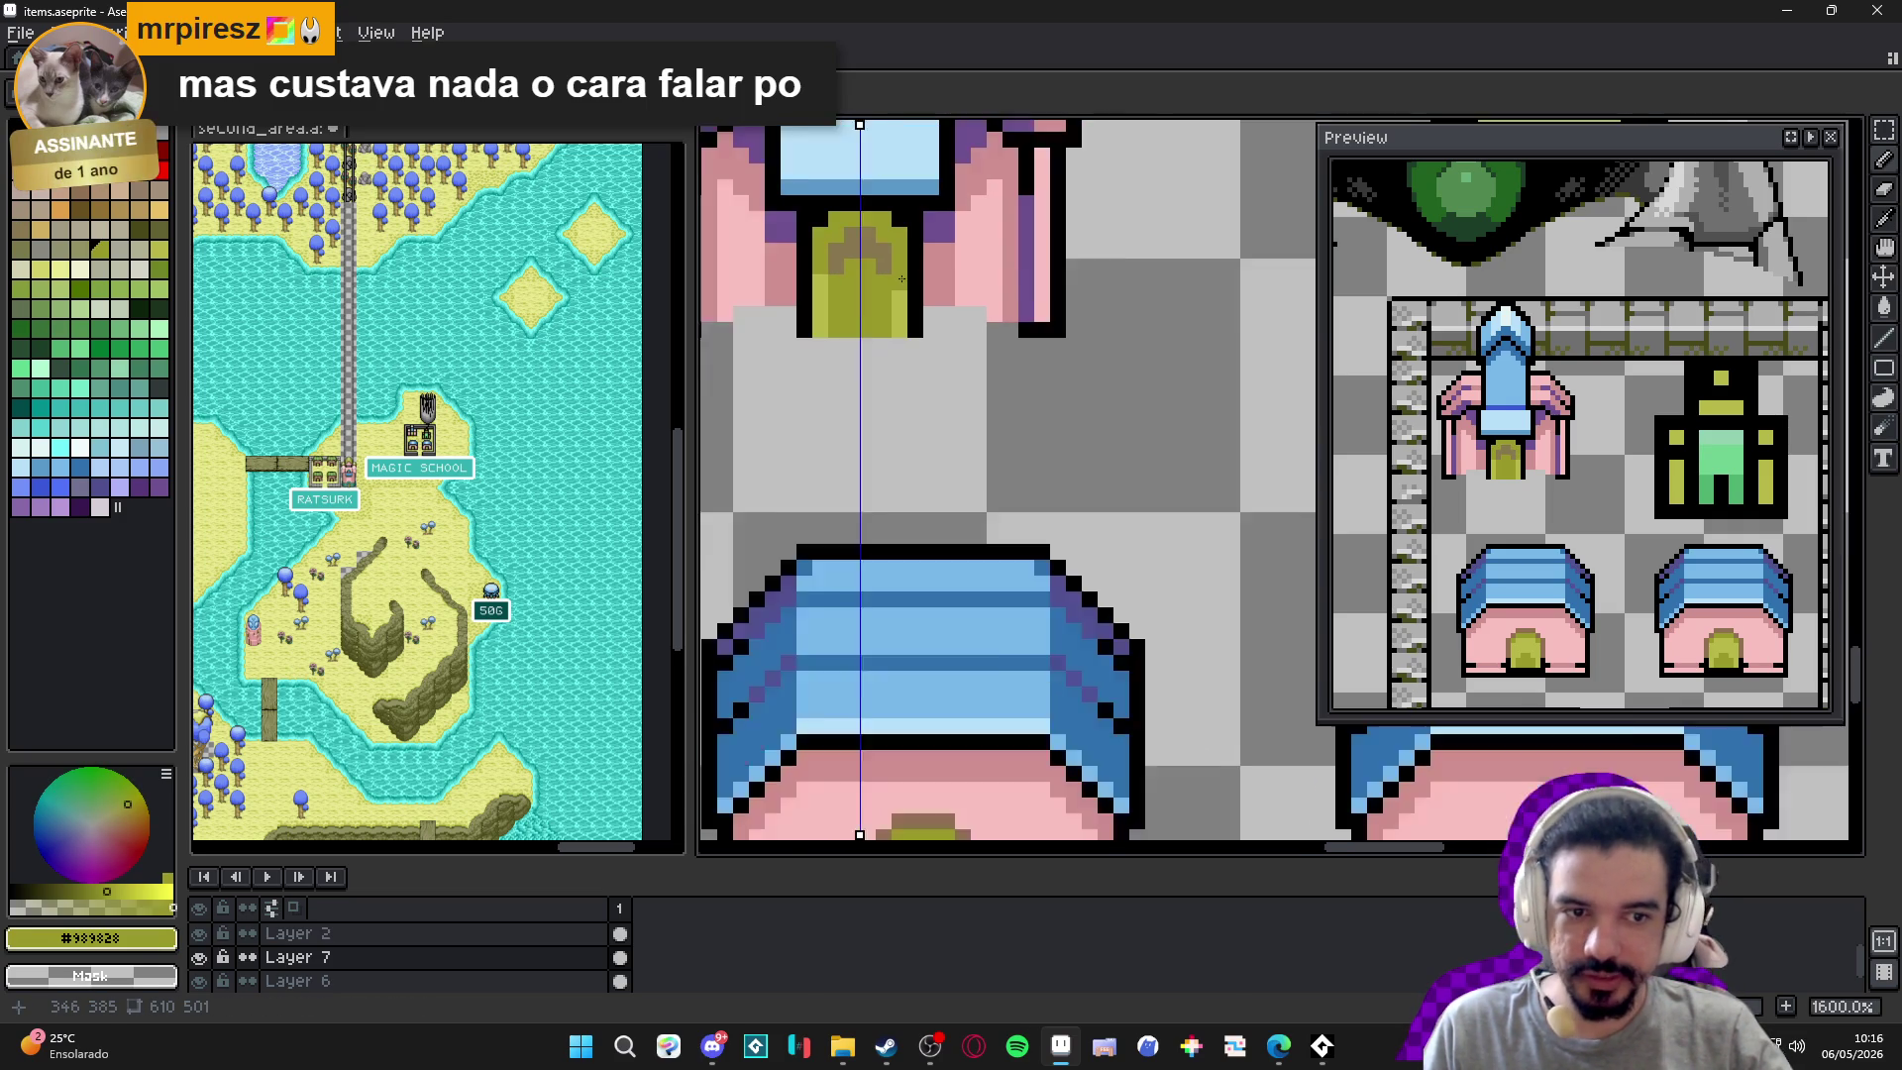
pyautogui.scroll(3, 893, 288)
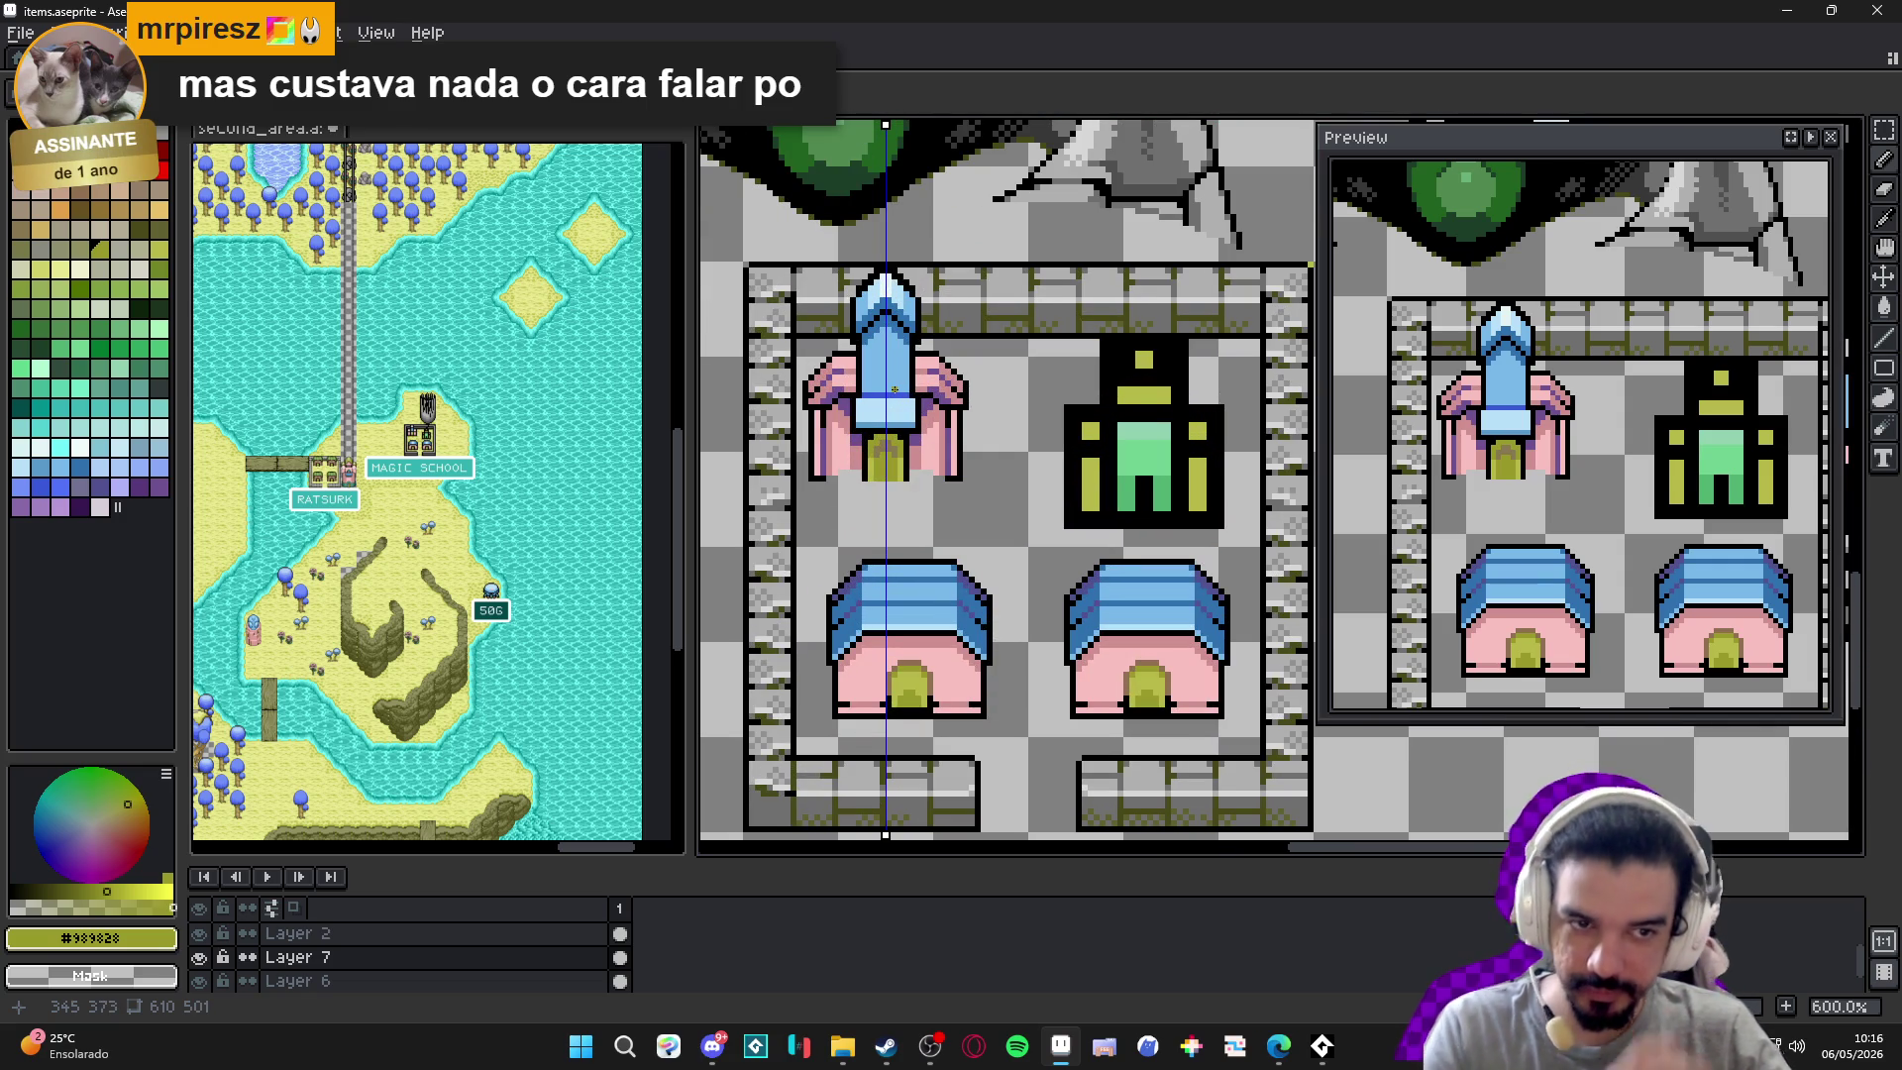
pyautogui.scroll(3, 871, 389)
pyautogui.keyDown('alt'); pyautogui.click(904, 515); pyautogui.keyUp('alt')
# Darken more pixels down both pink sides of the tower.
pyautogui.click(832, 434)
pyautogui.keyDown('shift'); pyautogui.click(835, 466); pyautogui.keyUp('shift')
pyautogui.click(835, 473)
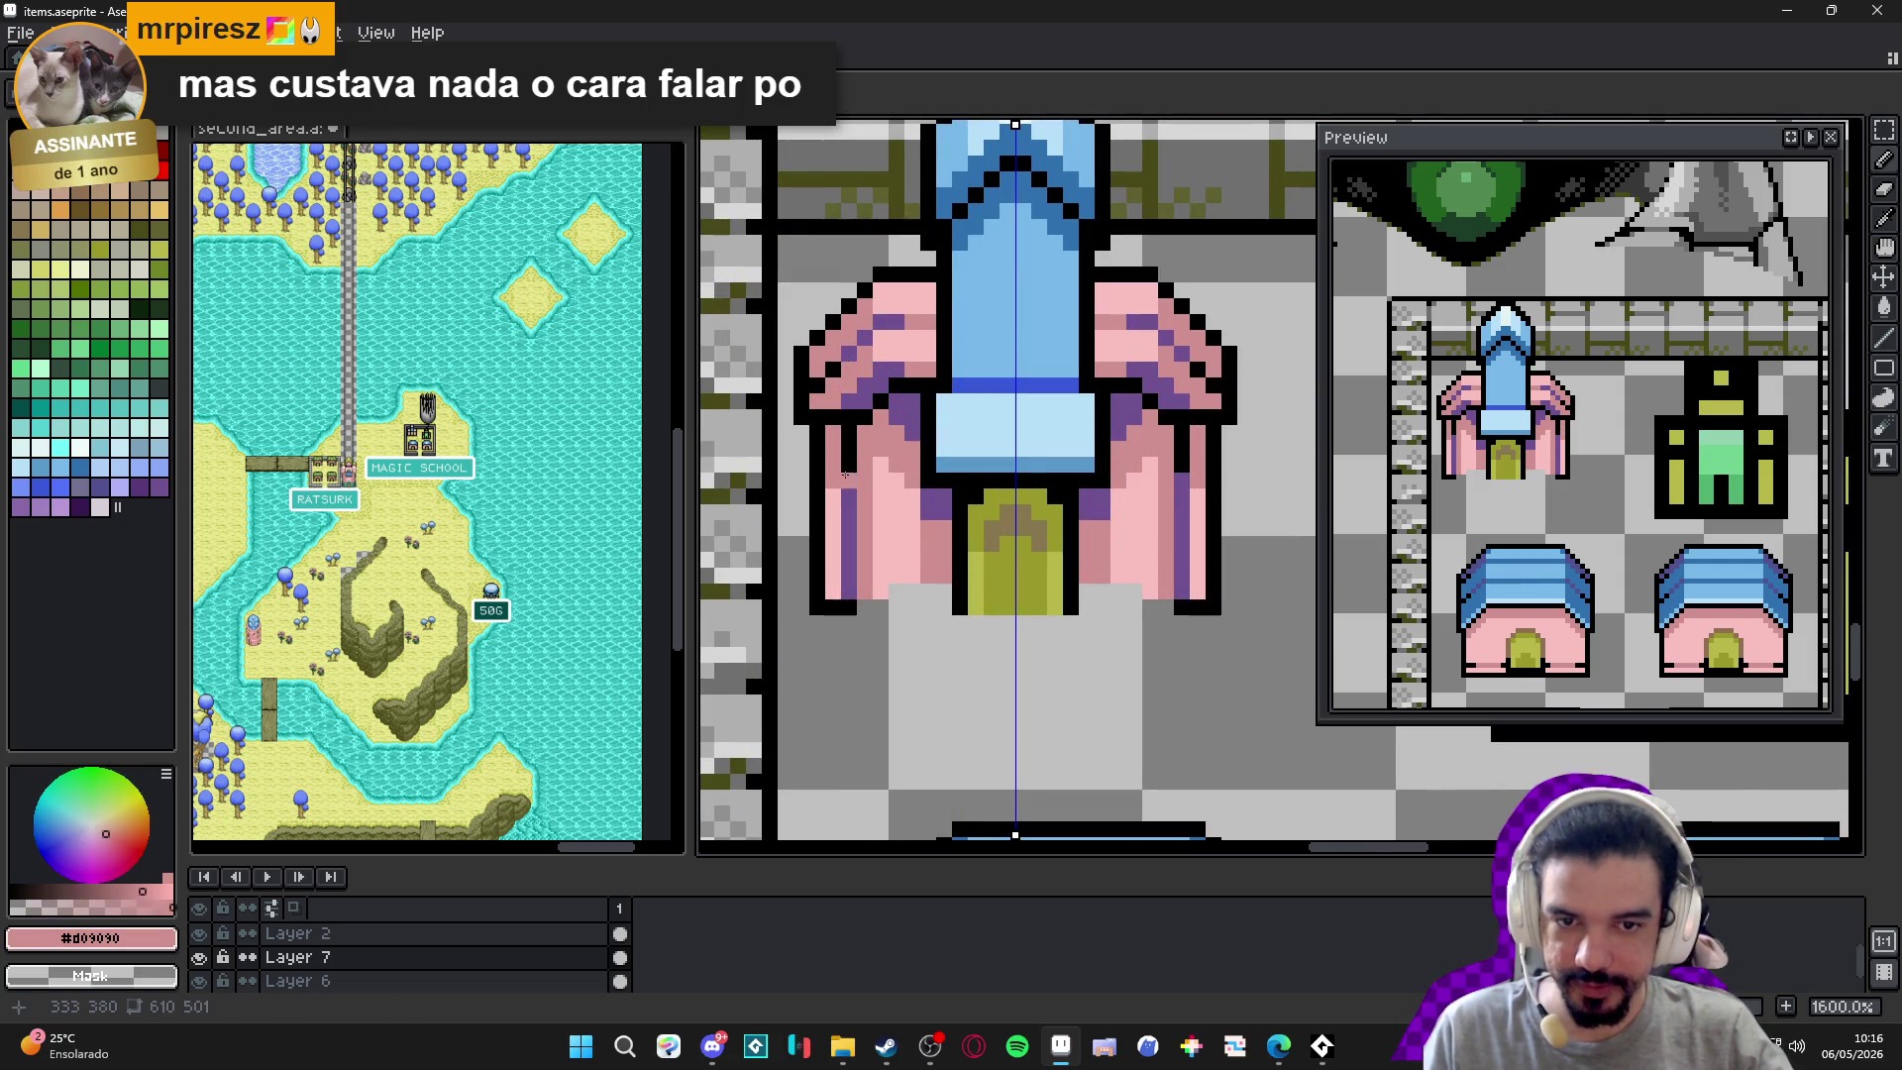
pyautogui.scroll(-4, 879, 578)
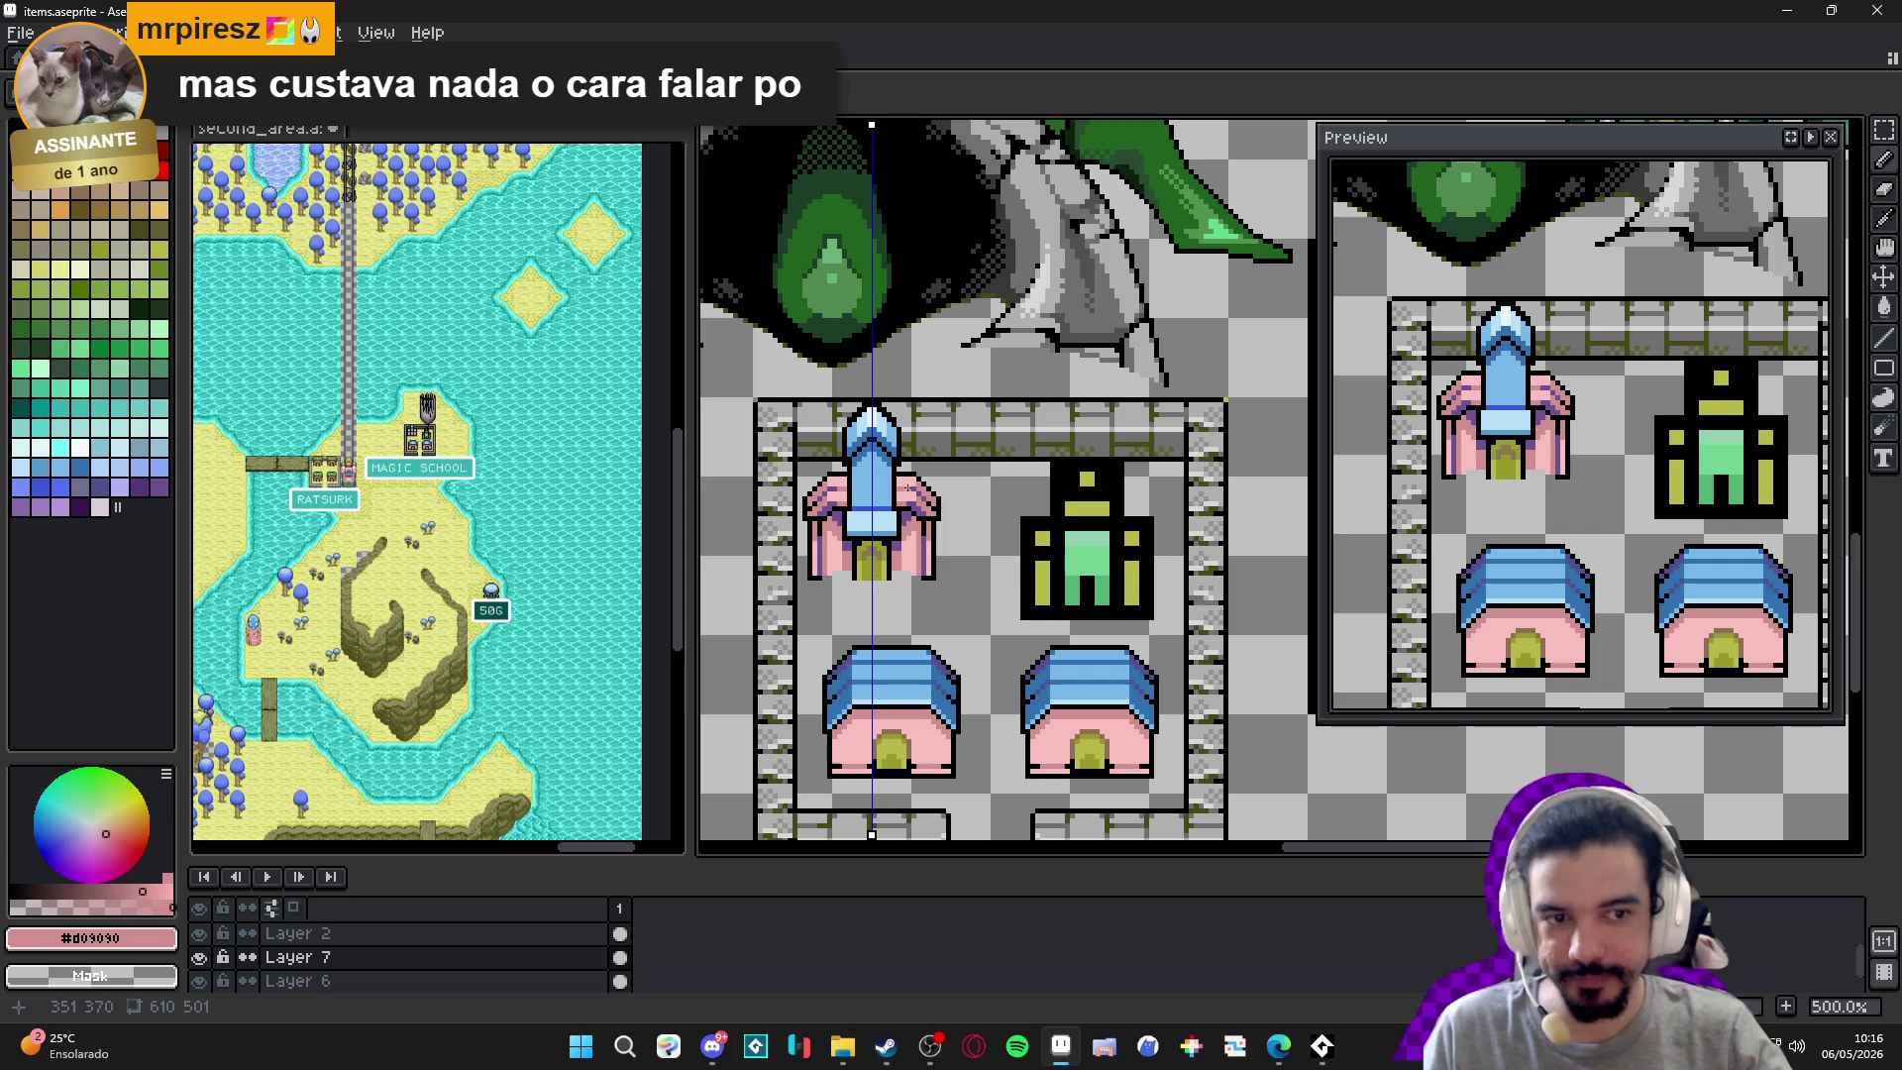
pyautogui.scroll(4, 885, 463)
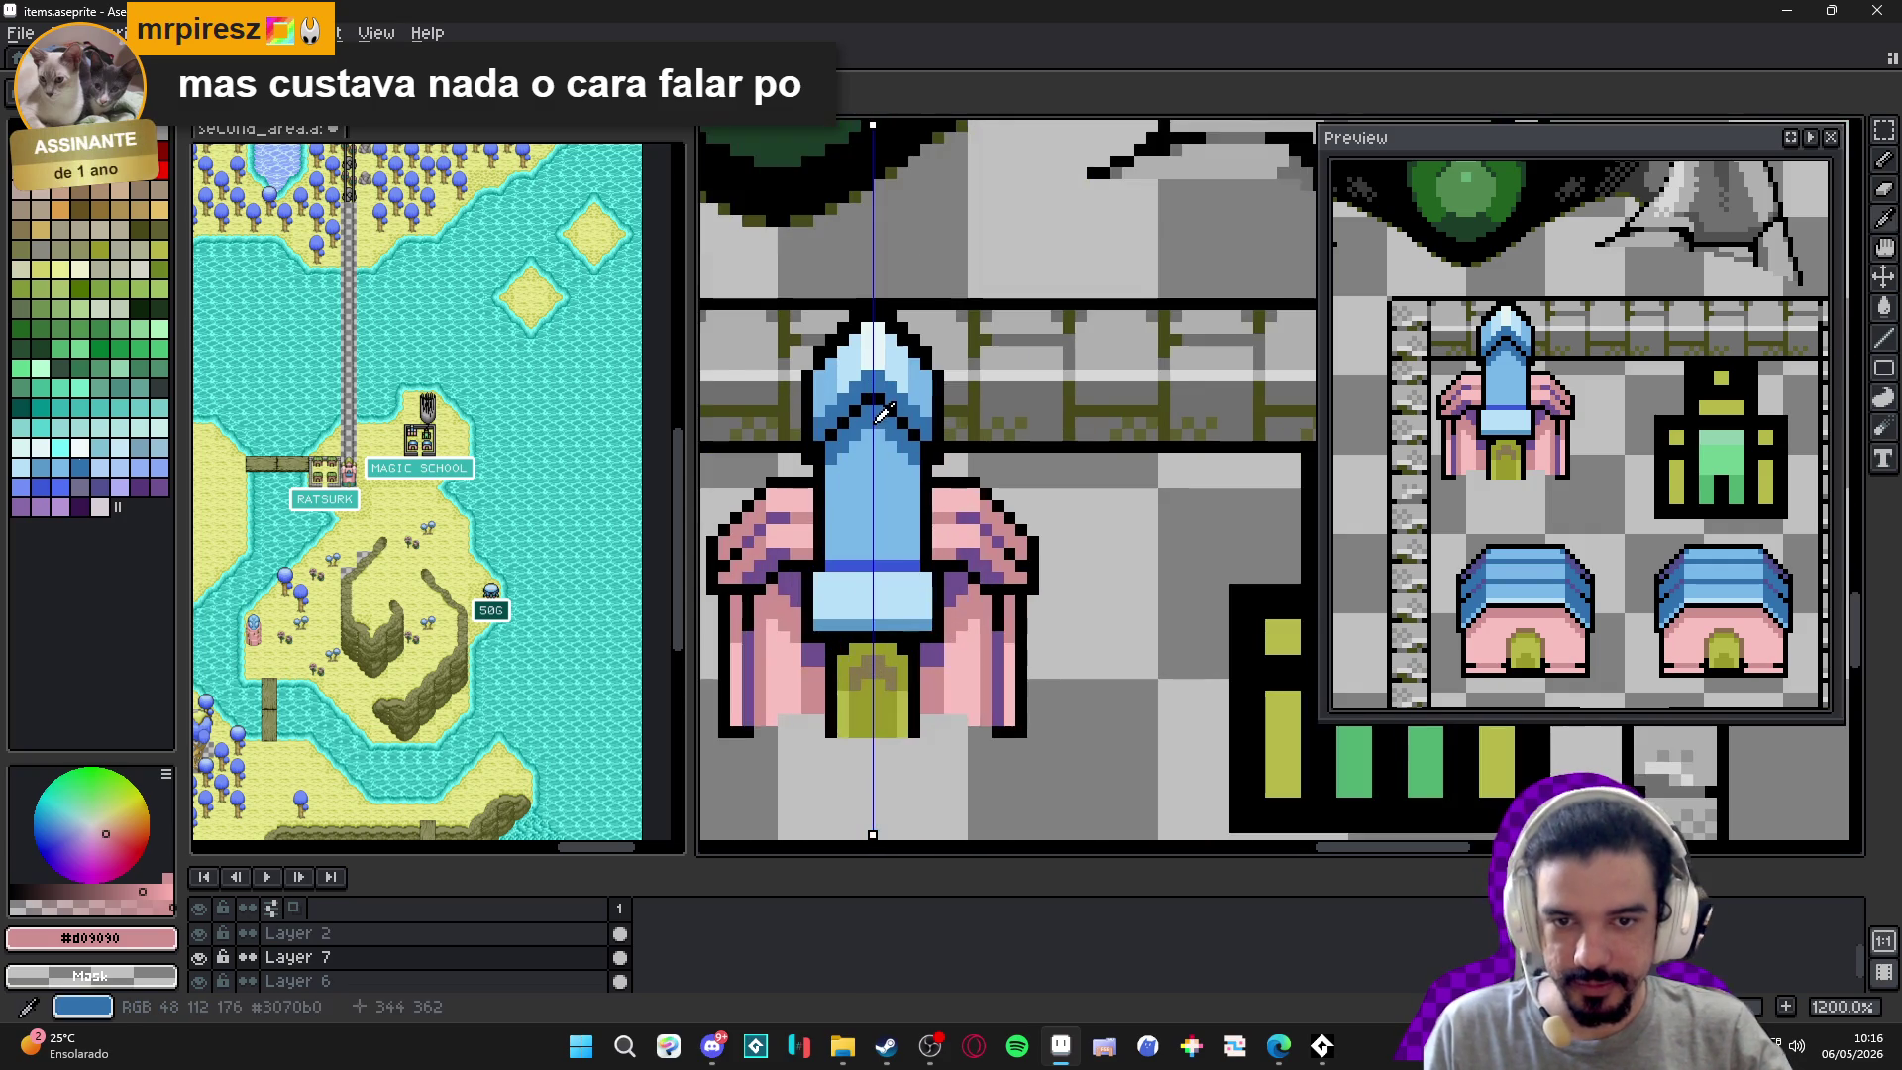
# Draw a dark blue #3070b0 stroke down the spire's centre and widen it above the band.
pyautogui.keyDown('alt'); pyautogui.click(877, 516); pyautogui.keyUp('alt')
pyautogui.scroll(1, 877, 511)
pyautogui.click(877, 511)
pyautogui.moveTo(877, 510); pyautogui.dragTo(878, 569)
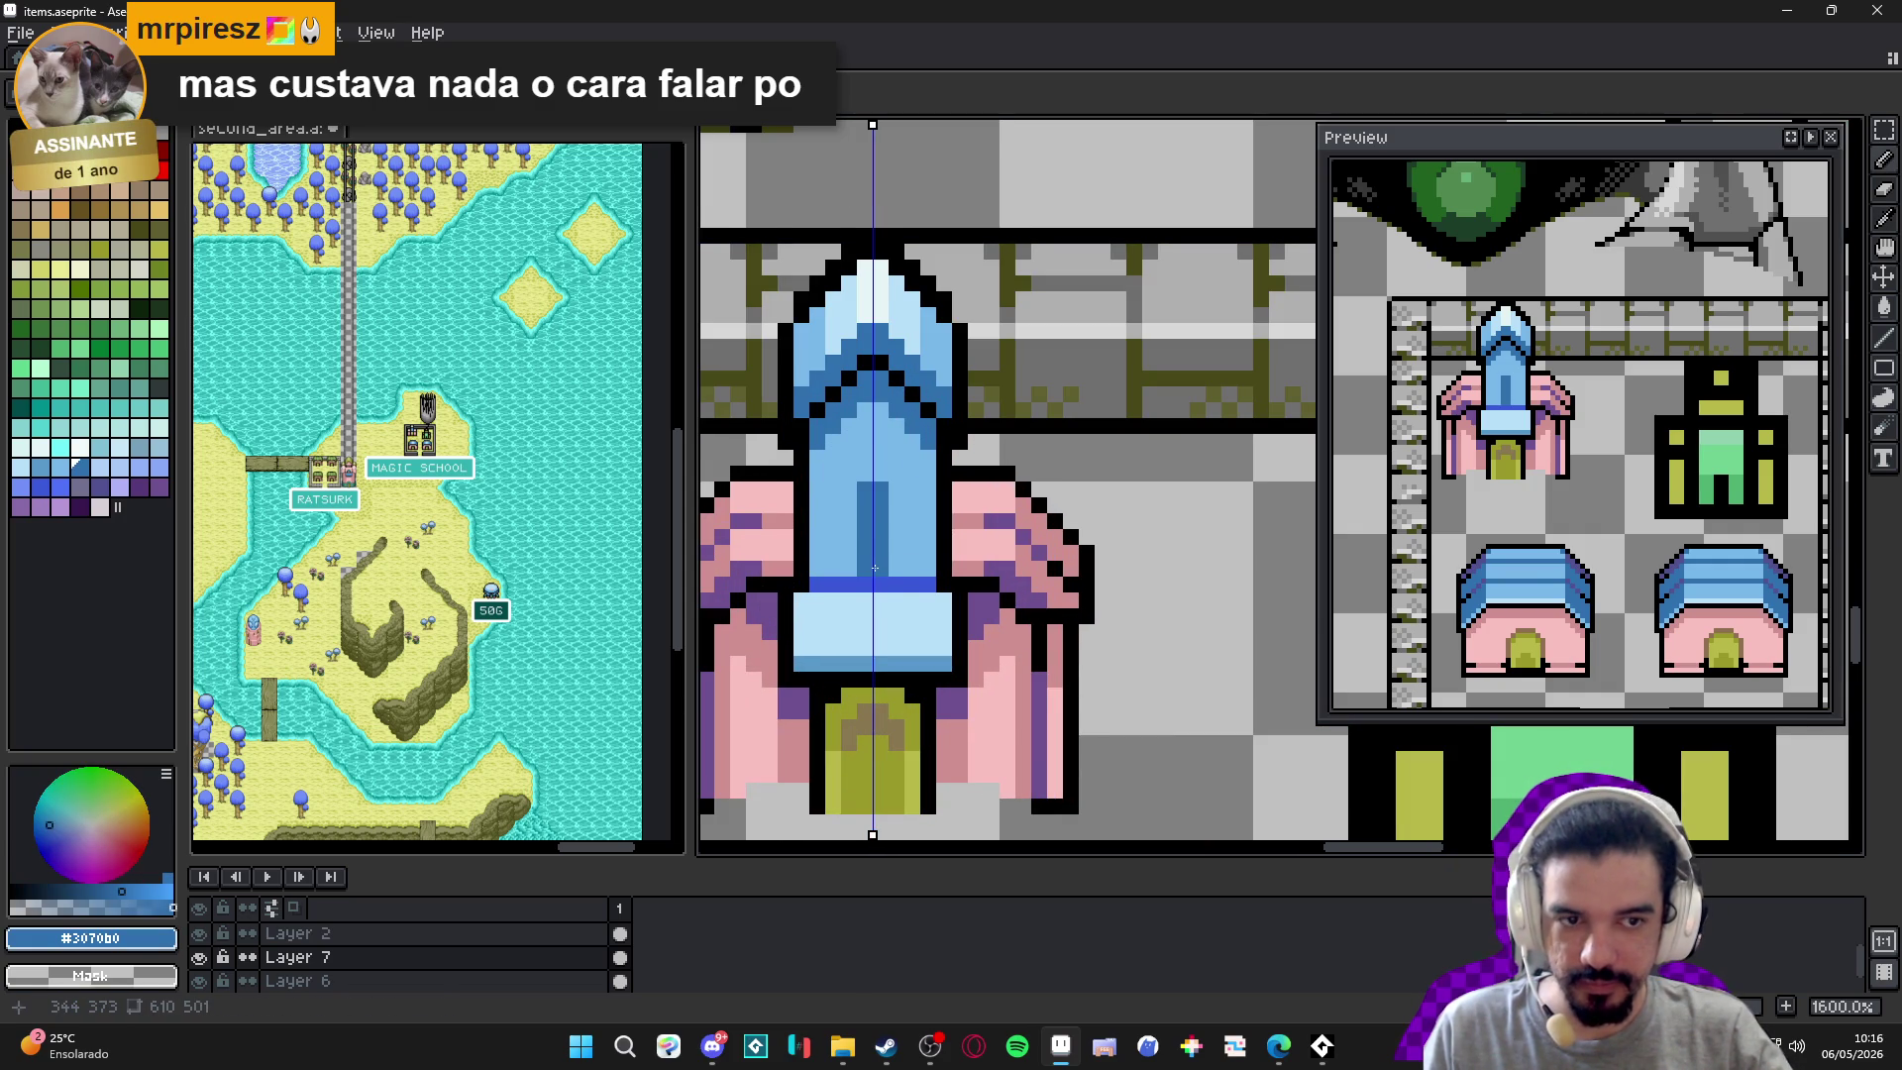
pyautogui.click(897, 552)
pyautogui.click(850, 552)
pyautogui.click(896, 567)
pyautogui.click(849, 568)
pyautogui.click(849, 536)
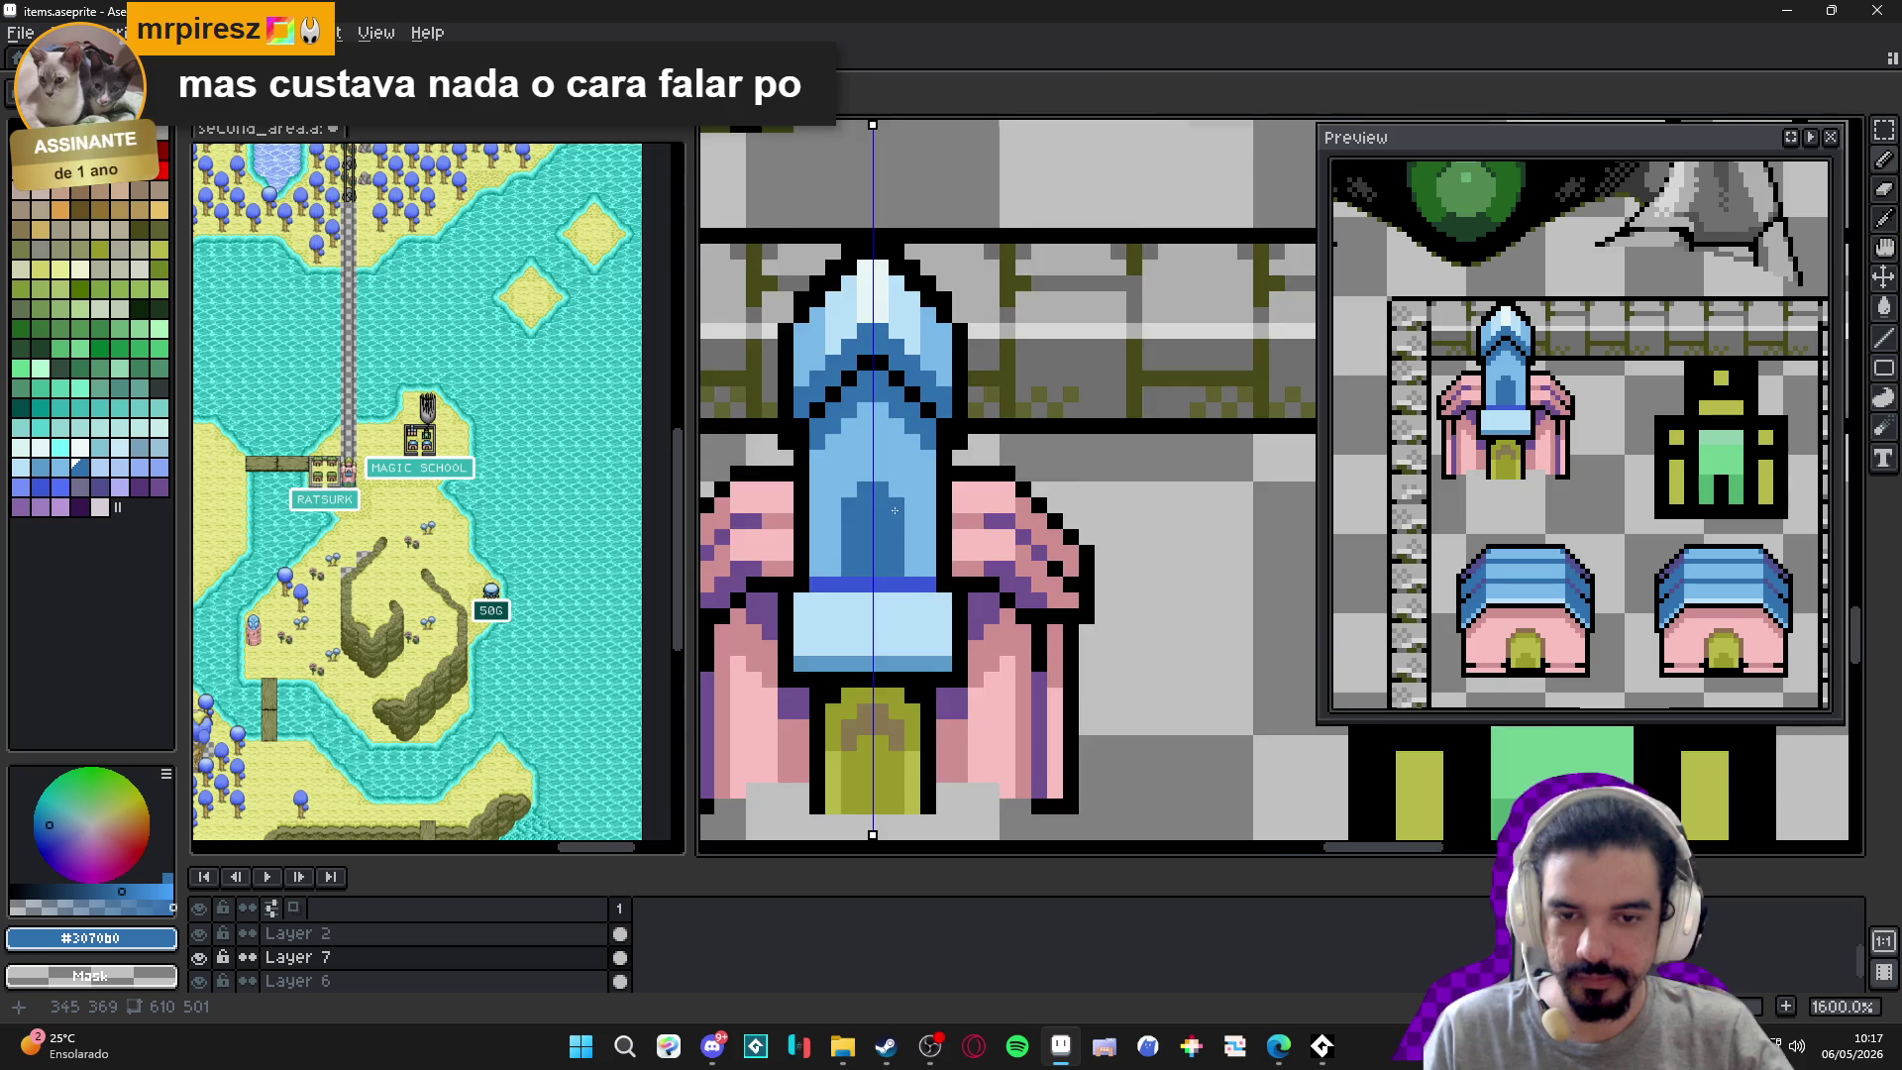
pyautogui.scroll(-4, 894, 513)
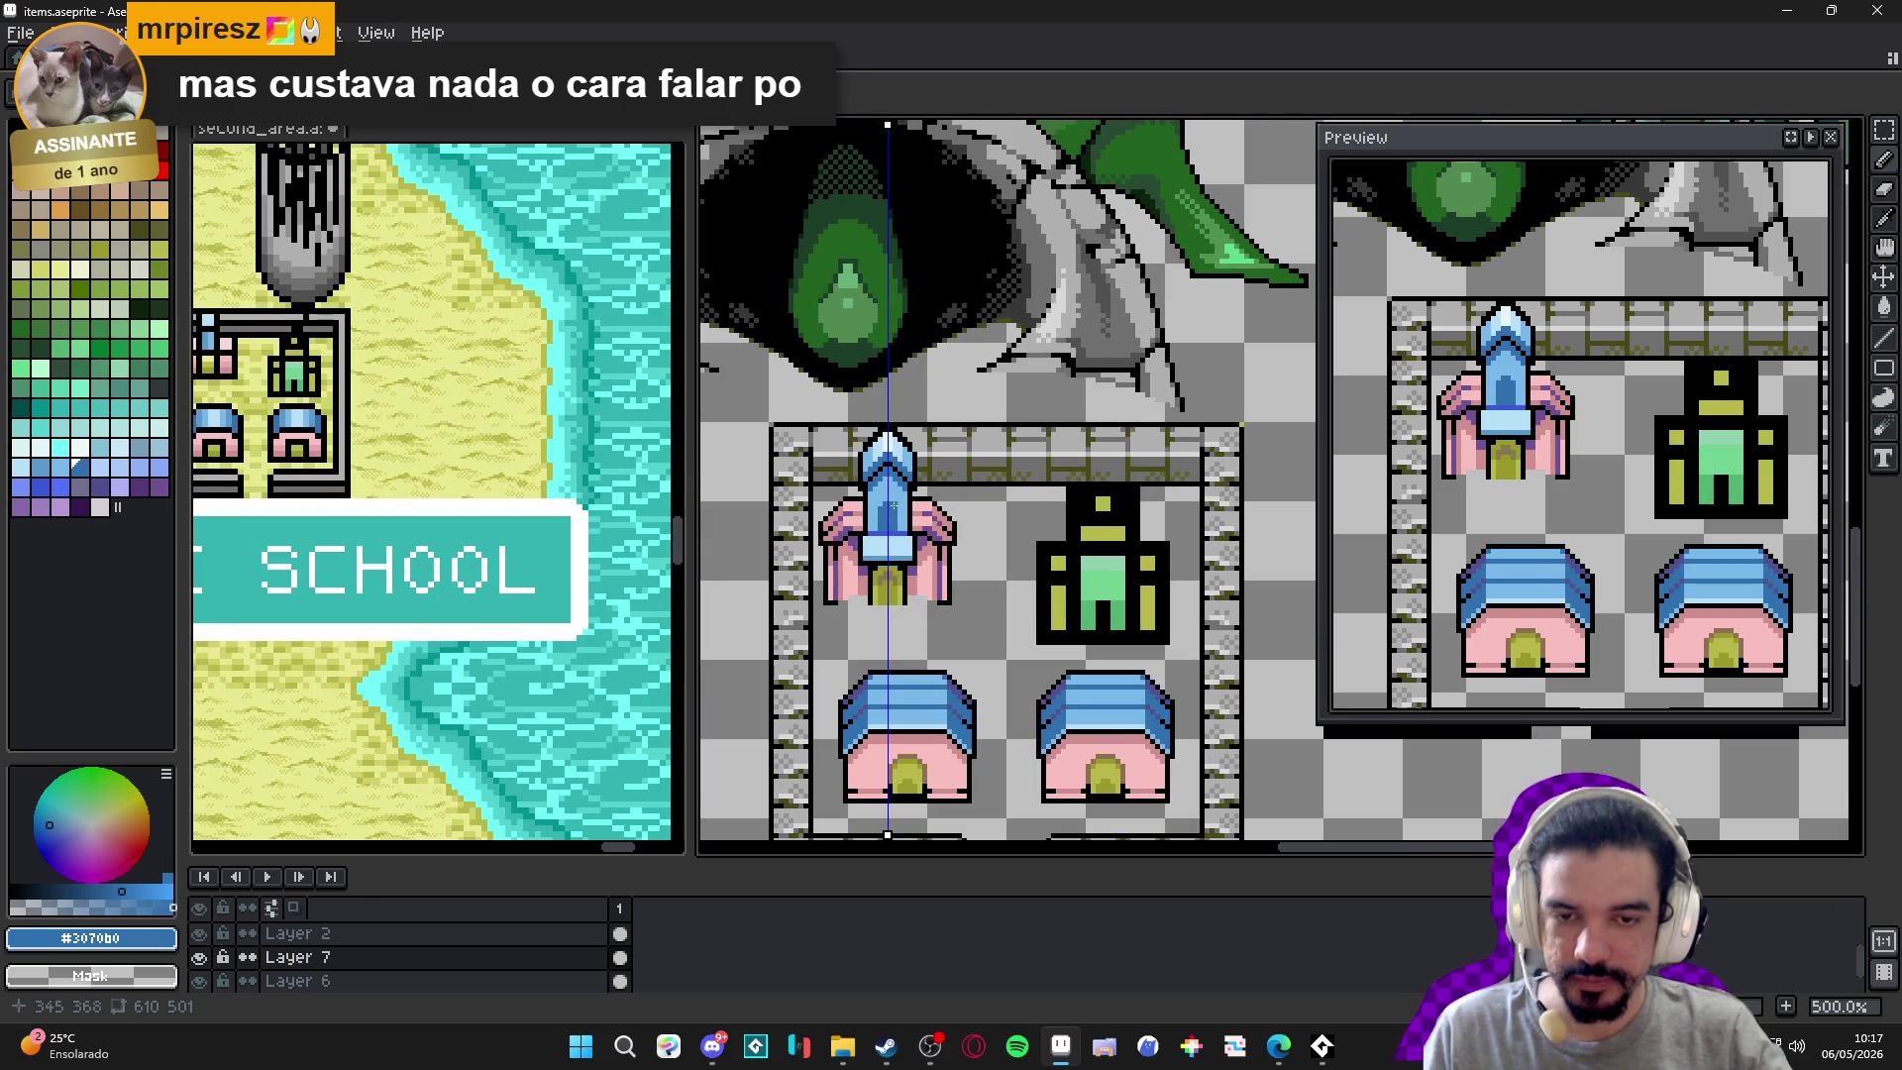
pyautogui.scroll(-1, 922, 501)
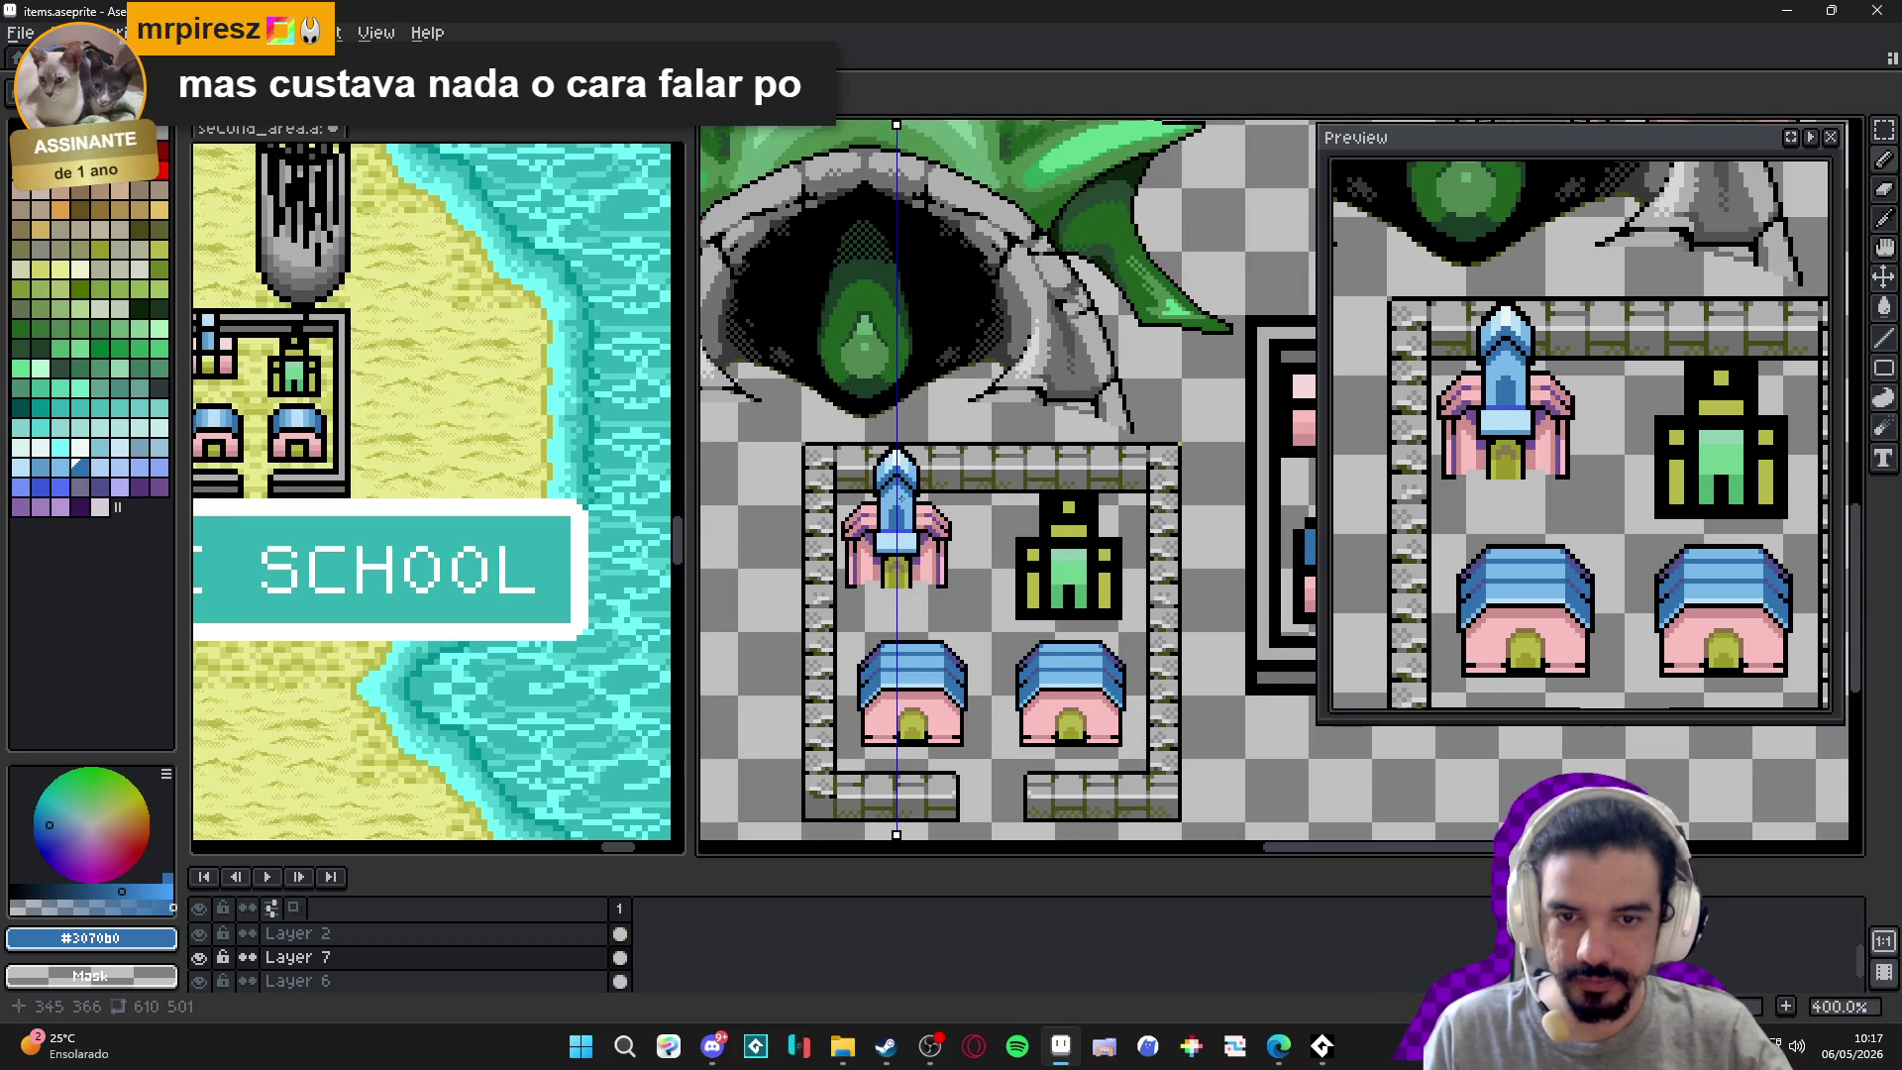
pyautogui.scroll(4, 908, 517)
# Draw a light cyan #c4f5f5 strip across the pale base and repaint its top row light blue.
pyautogui.keyDown('alt'); pyautogui.click(862, 674); pyautogui.keyUp('alt')
pyautogui.scroll(1, 852, 634)
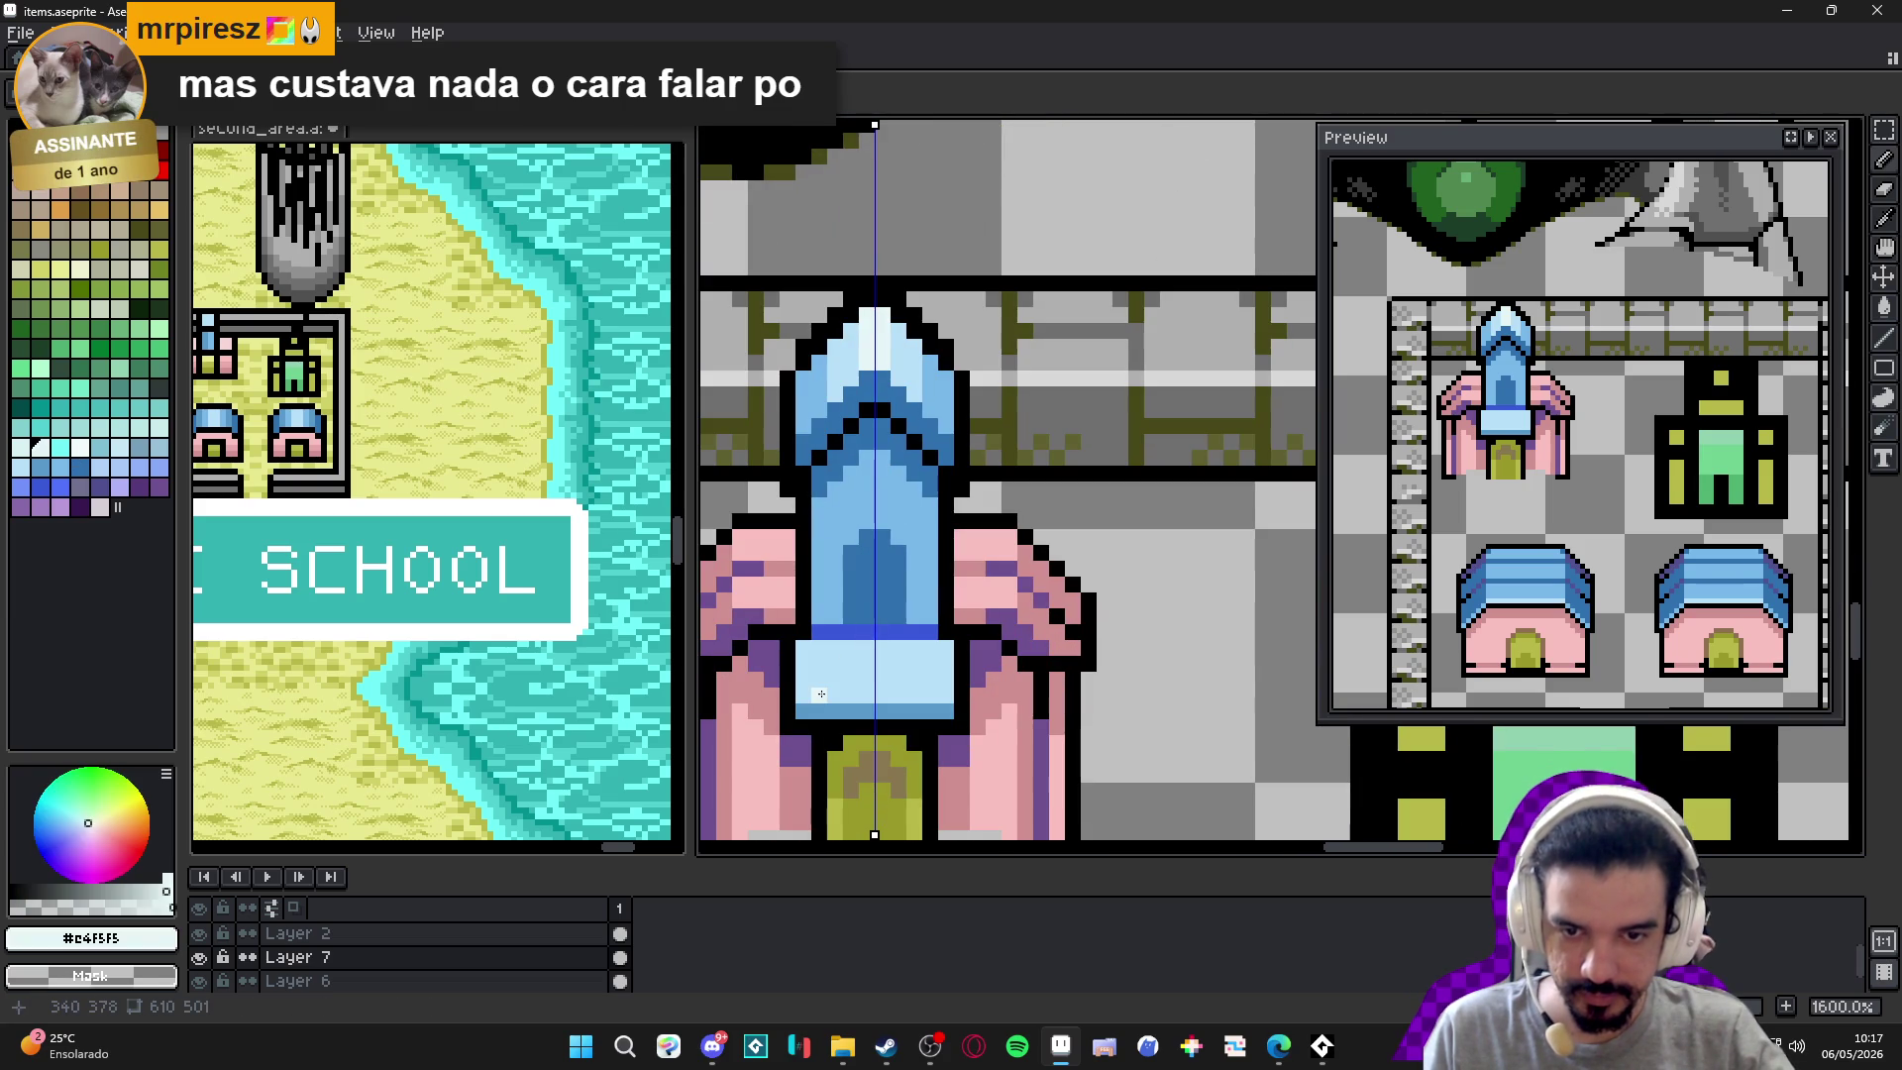
pyautogui.moveTo(811, 694); pyautogui.dragTo(885, 694)
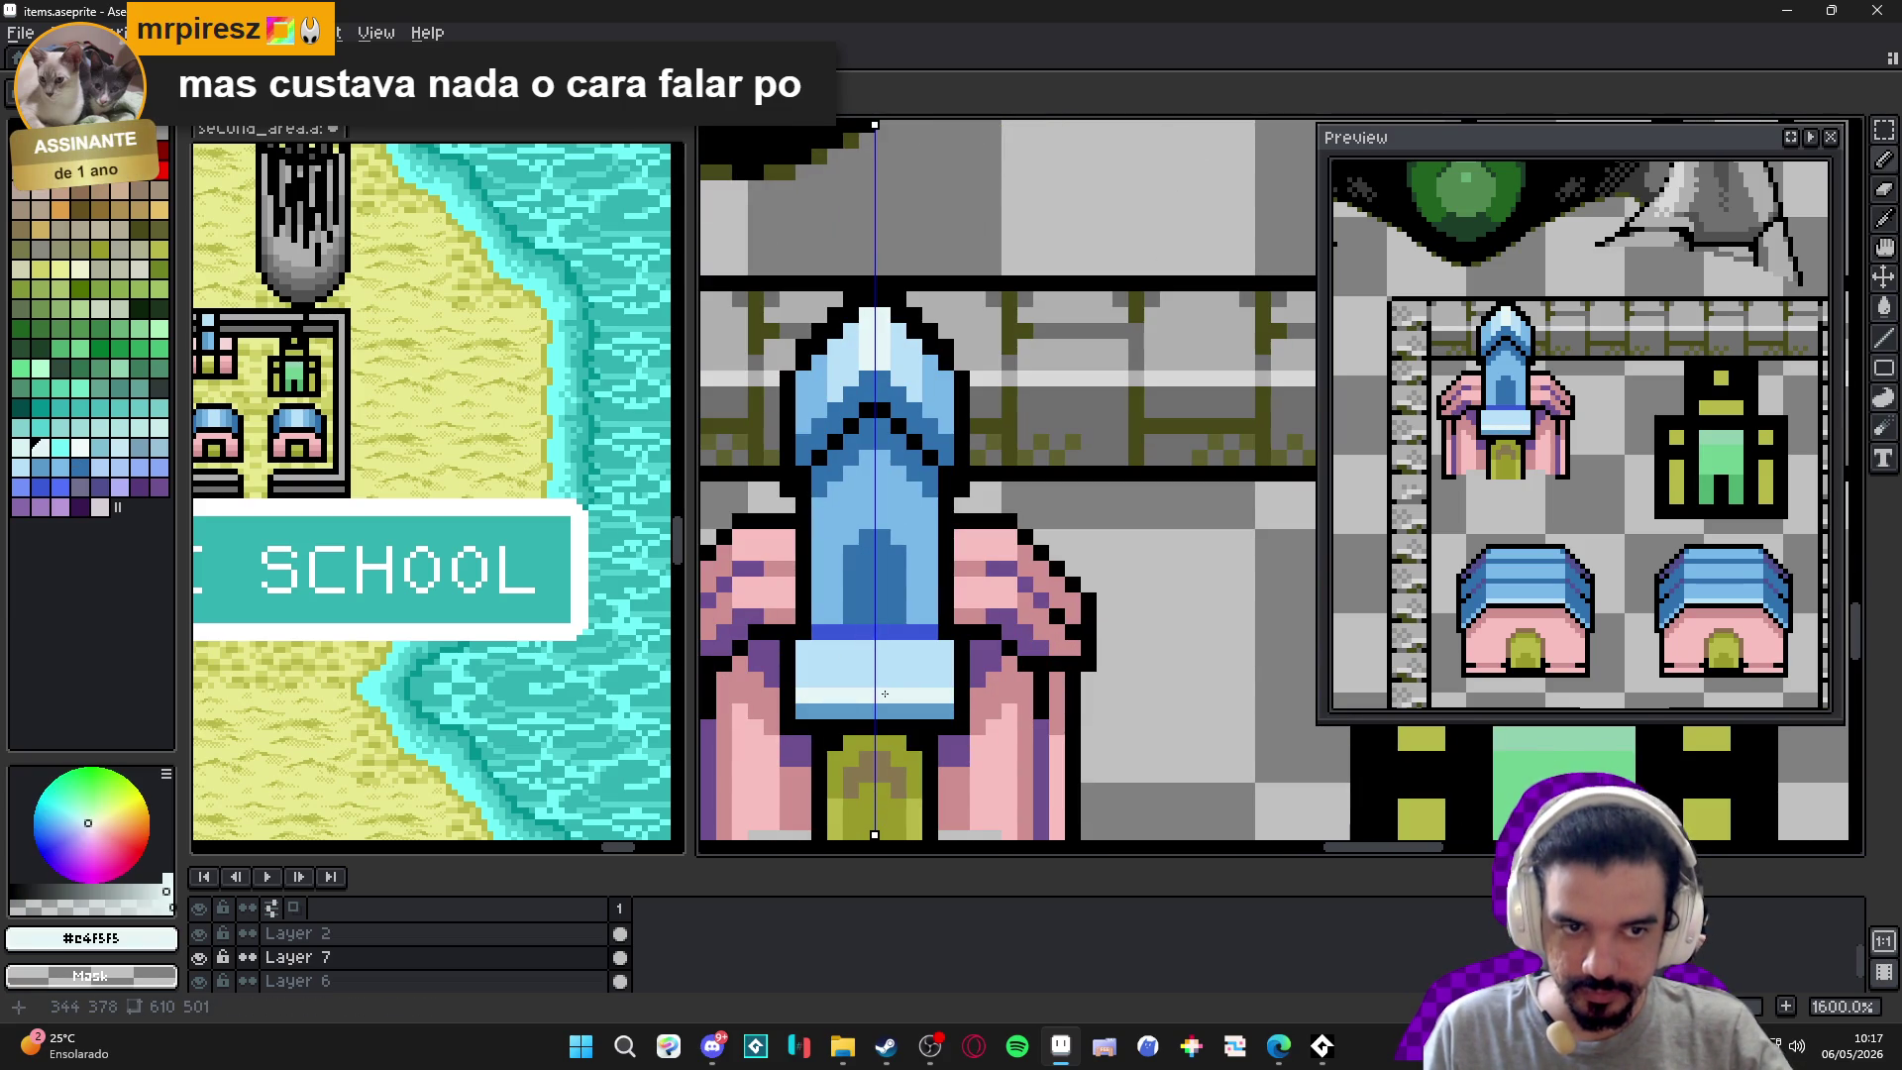
pyautogui.keyDown('alt'); pyautogui.click(954, 699); pyautogui.keyUp('alt')
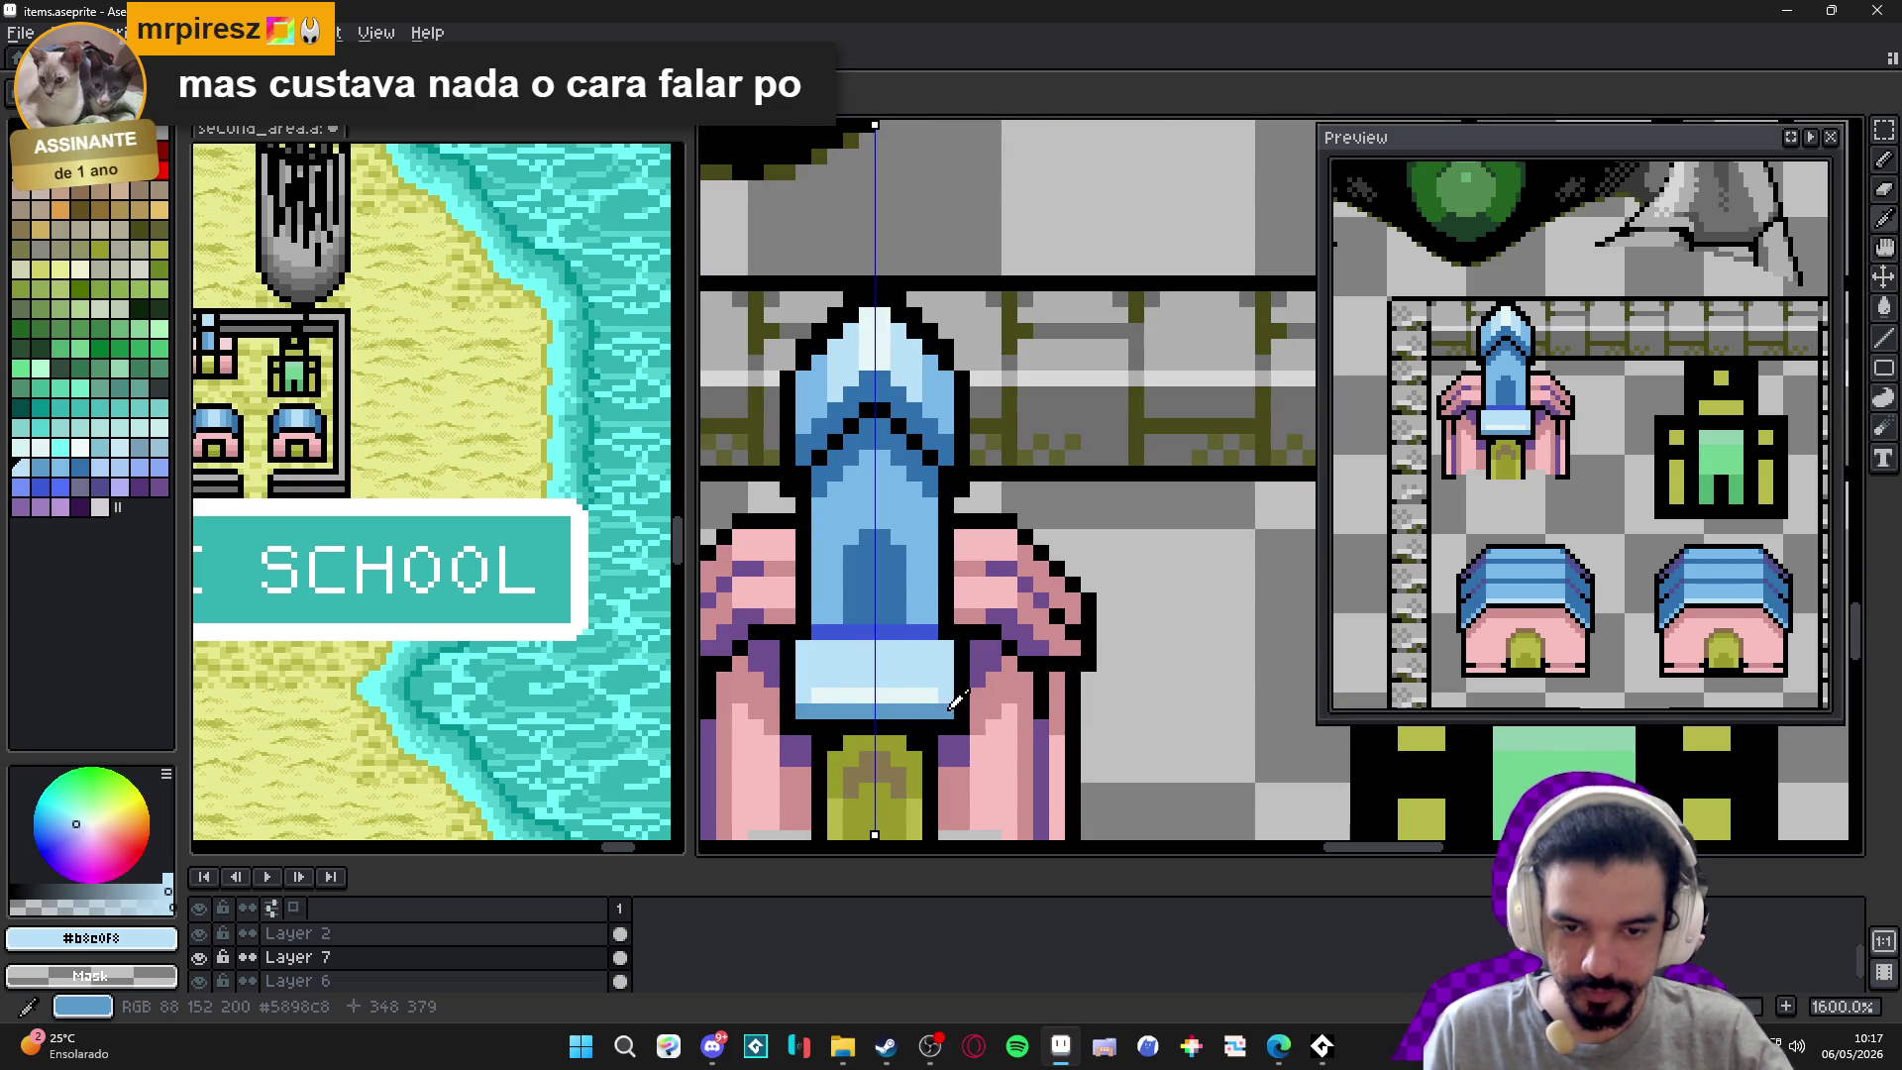
pyautogui.keyDown('alt'); pyautogui.click(926, 604); pyautogui.keyUp('alt')
pyautogui.keyDown('alt'); pyautogui.click(935, 591); pyautogui.keyUp('alt')
pyautogui.moveTo(930, 649); pyautogui.dragTo(841, 664)
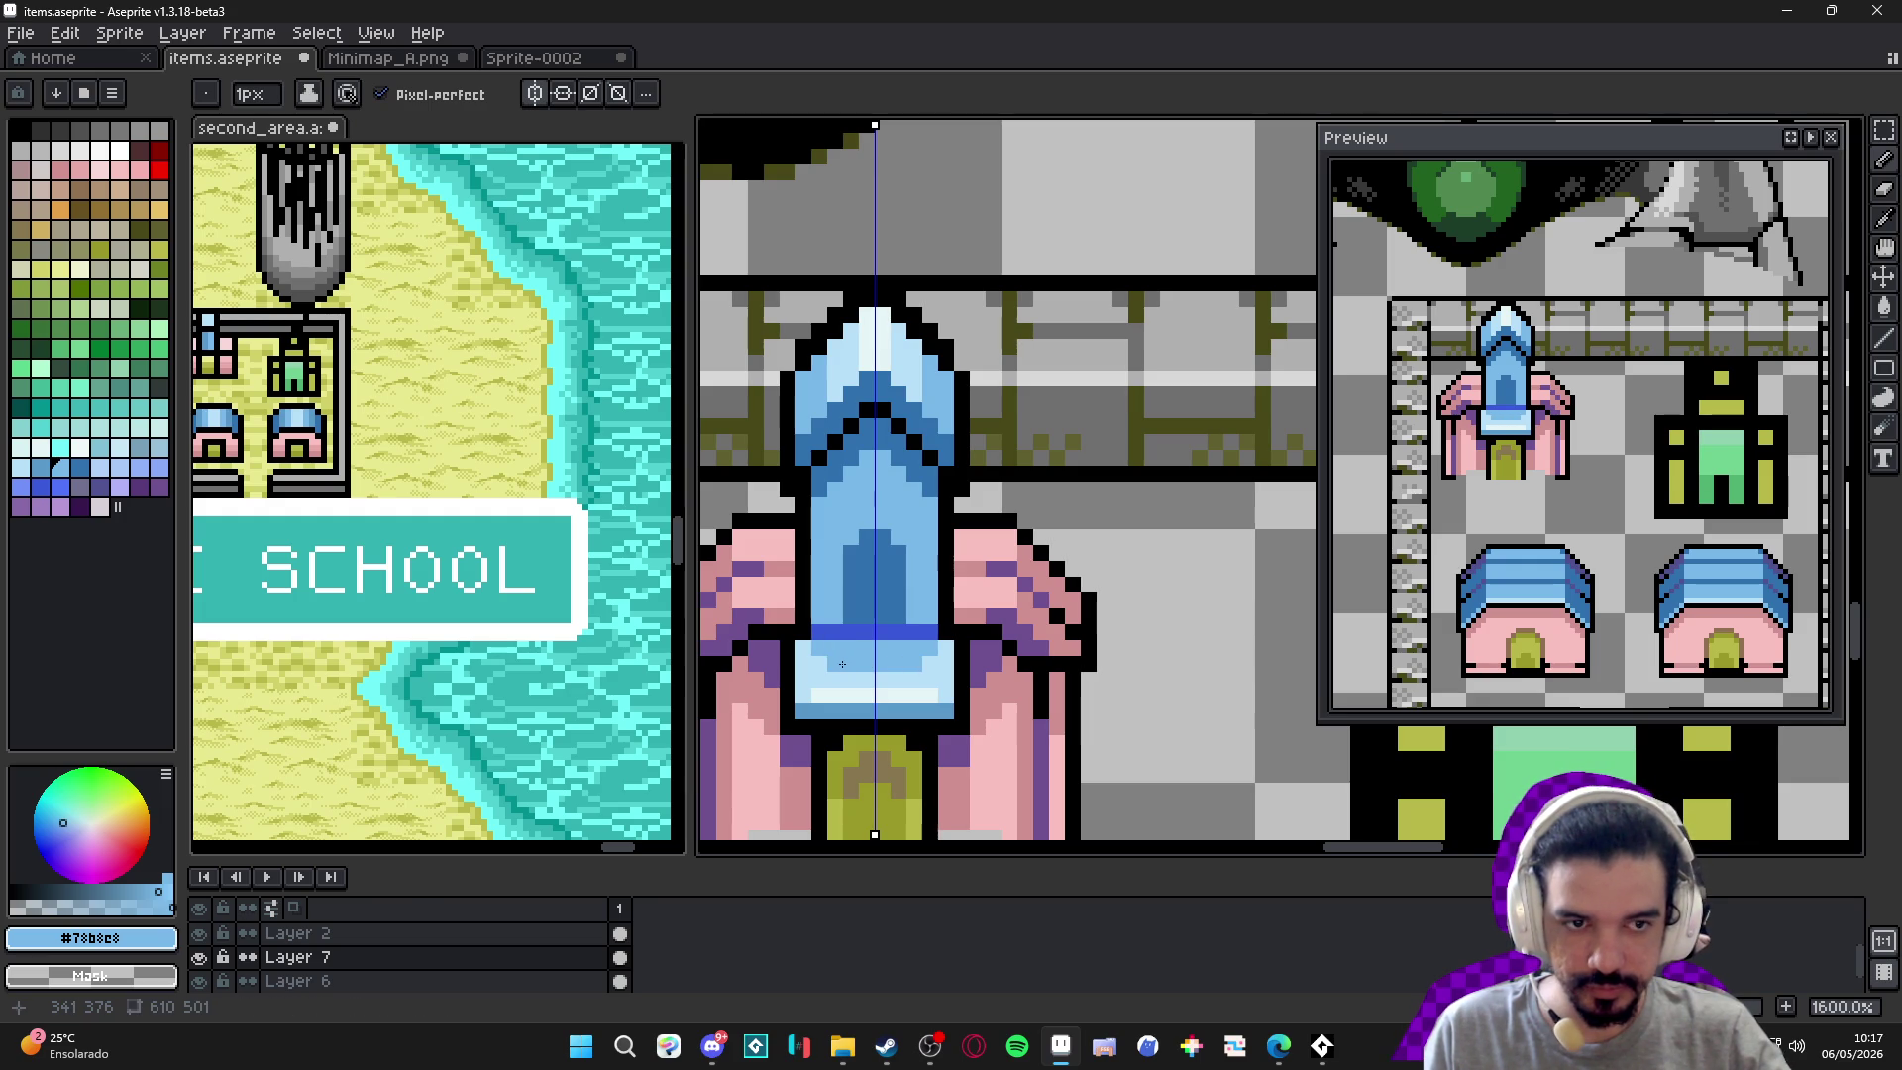
# Sample the band's dark blue, then move the view up and sample the building's wing pink.
pyautogui.keyDown('alt'); pyautogui.click(889, 623); pyautogui.keyUp('alt')
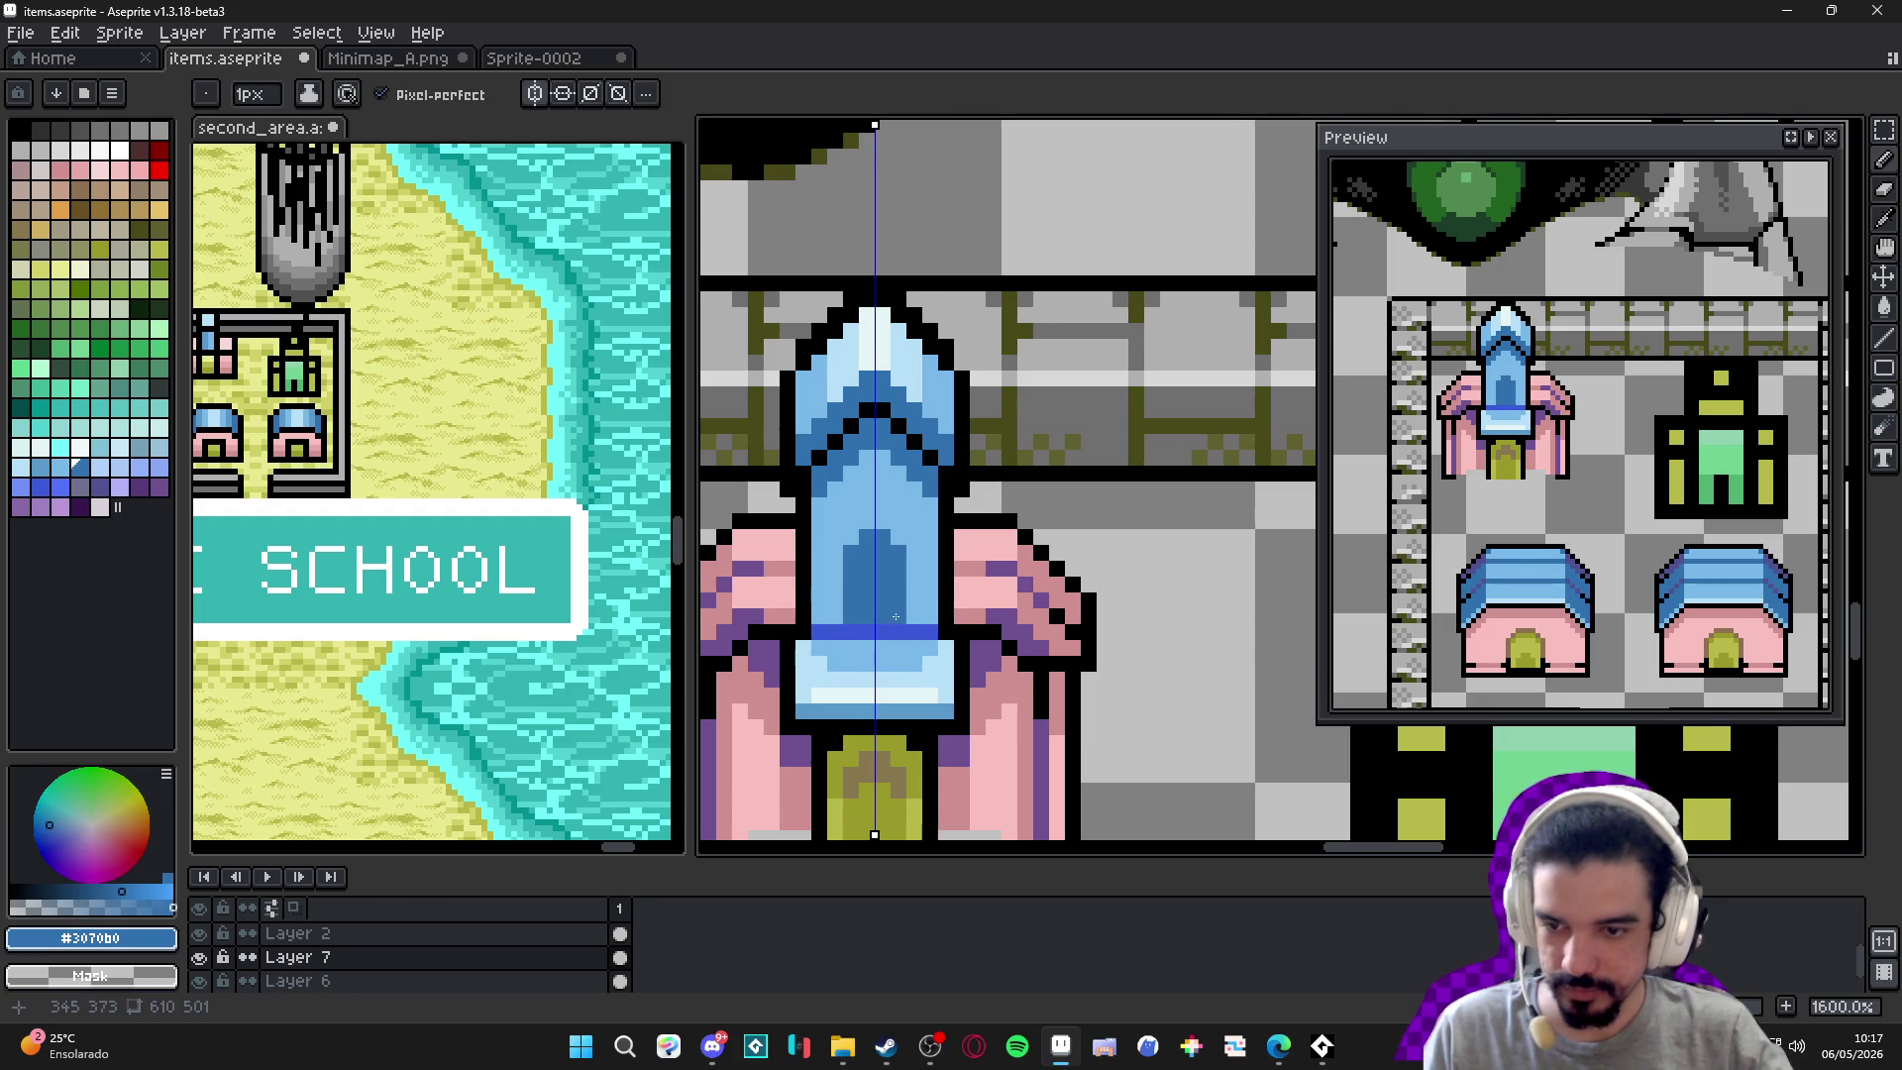
pyautogui.scroll(-4, 894, 616)
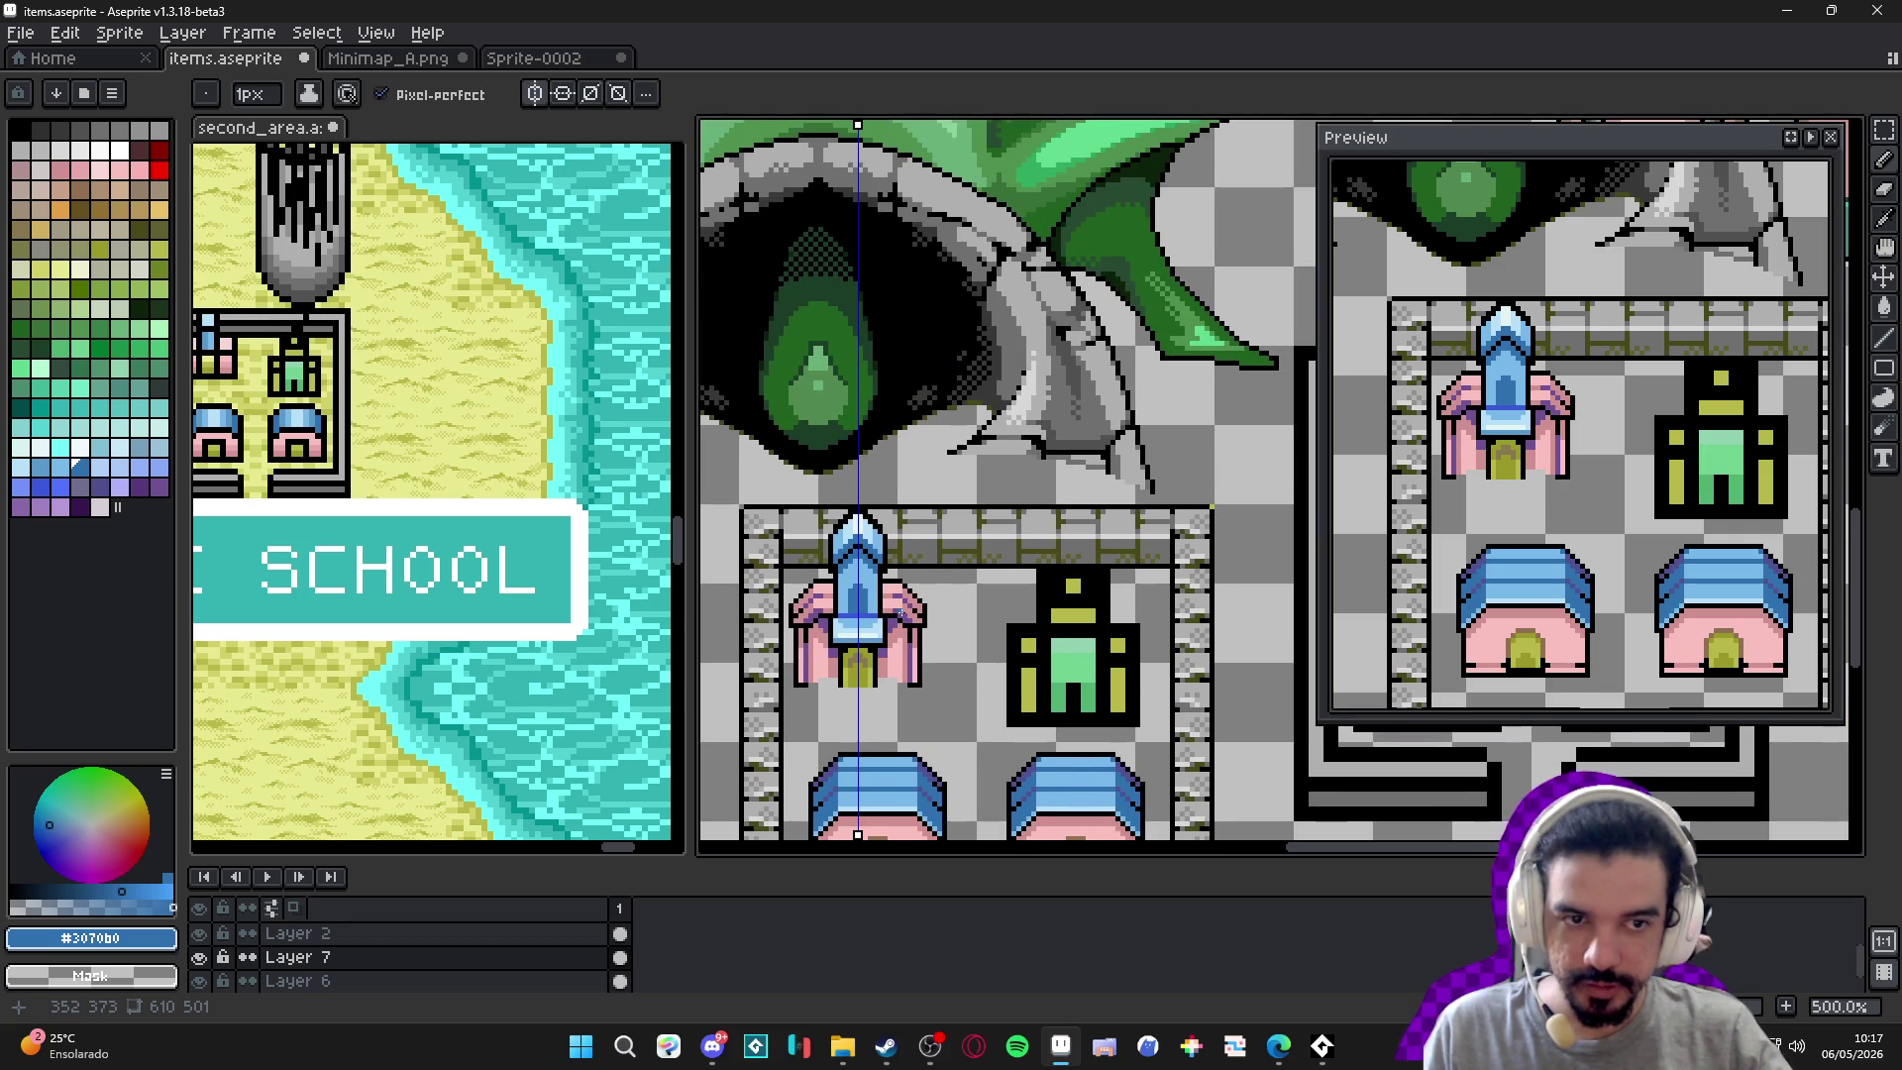
pyautogui.moveTo(830, 515); pyautogui.dragTo(827, 377)
pyautogui.scroll(2, 842, 396)
pyautogui.scroll(-2, 923, 492)
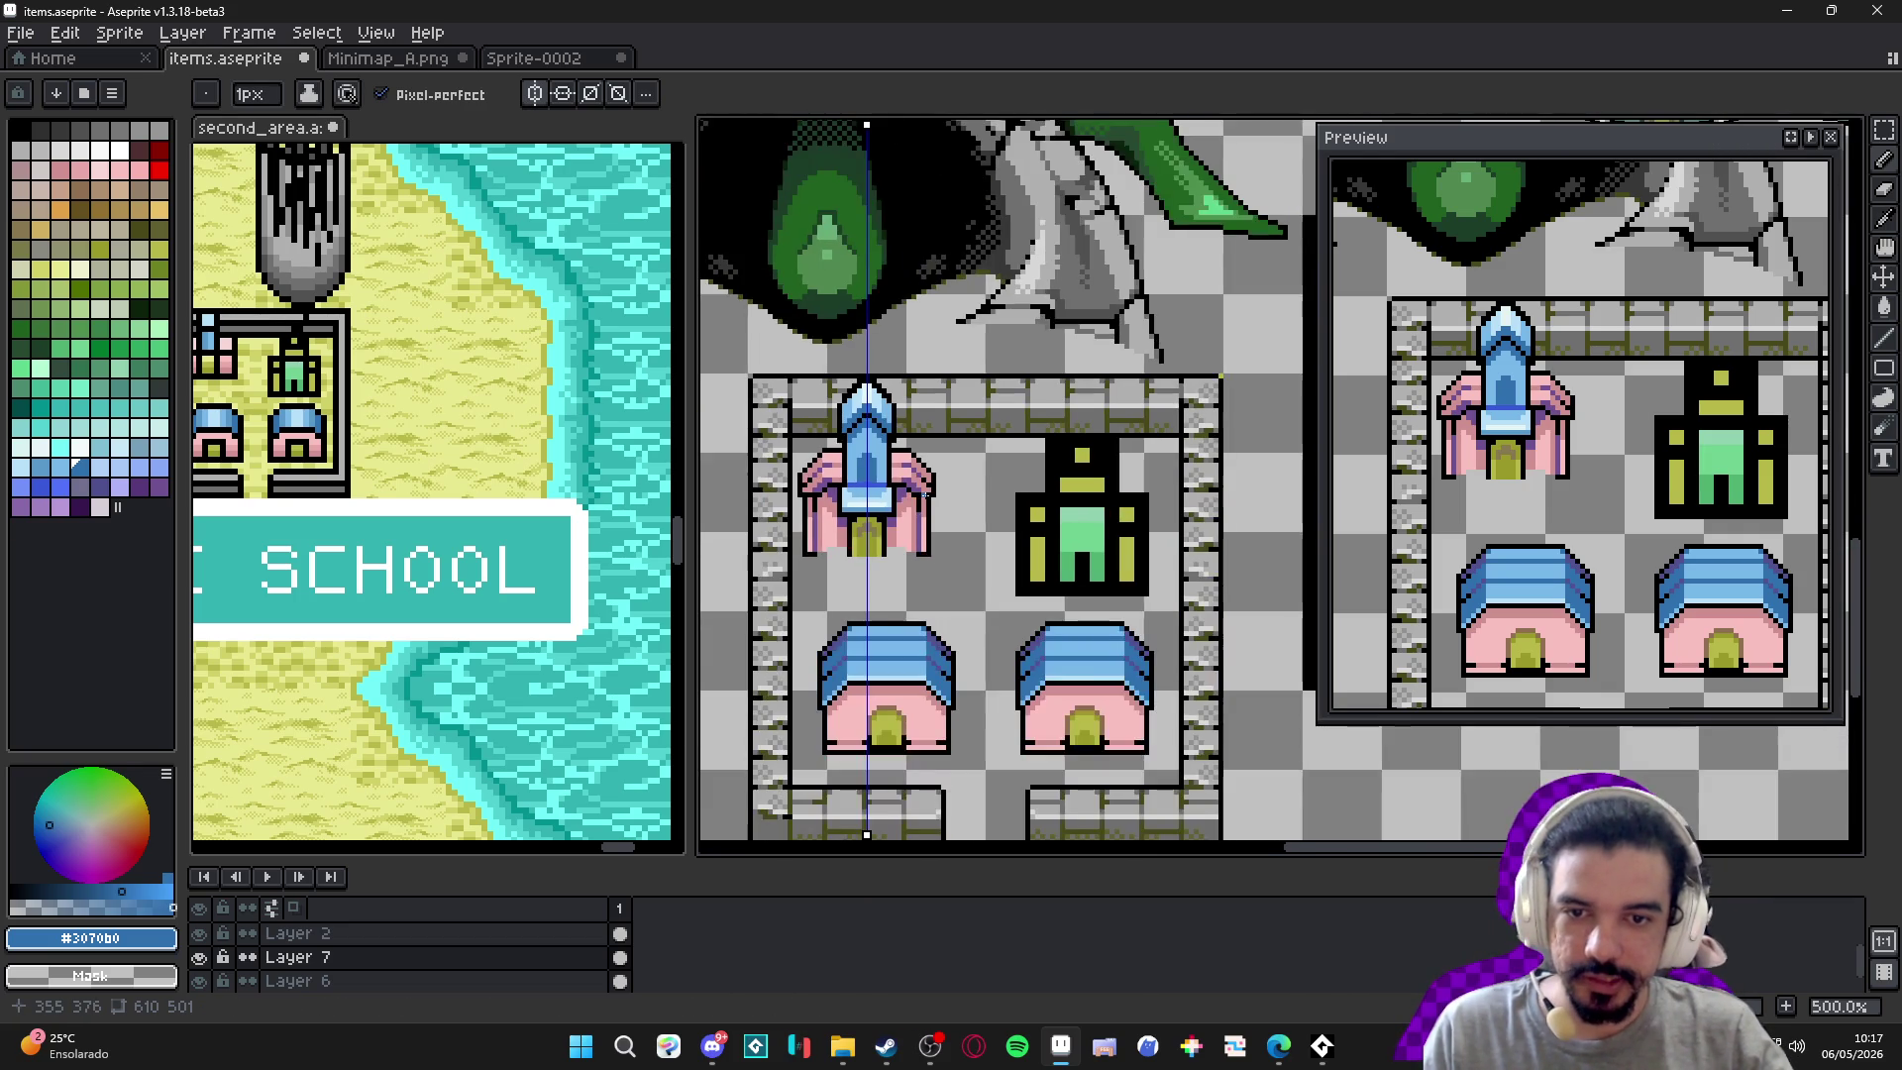
pyautogui.scroll(4, 923, 493)
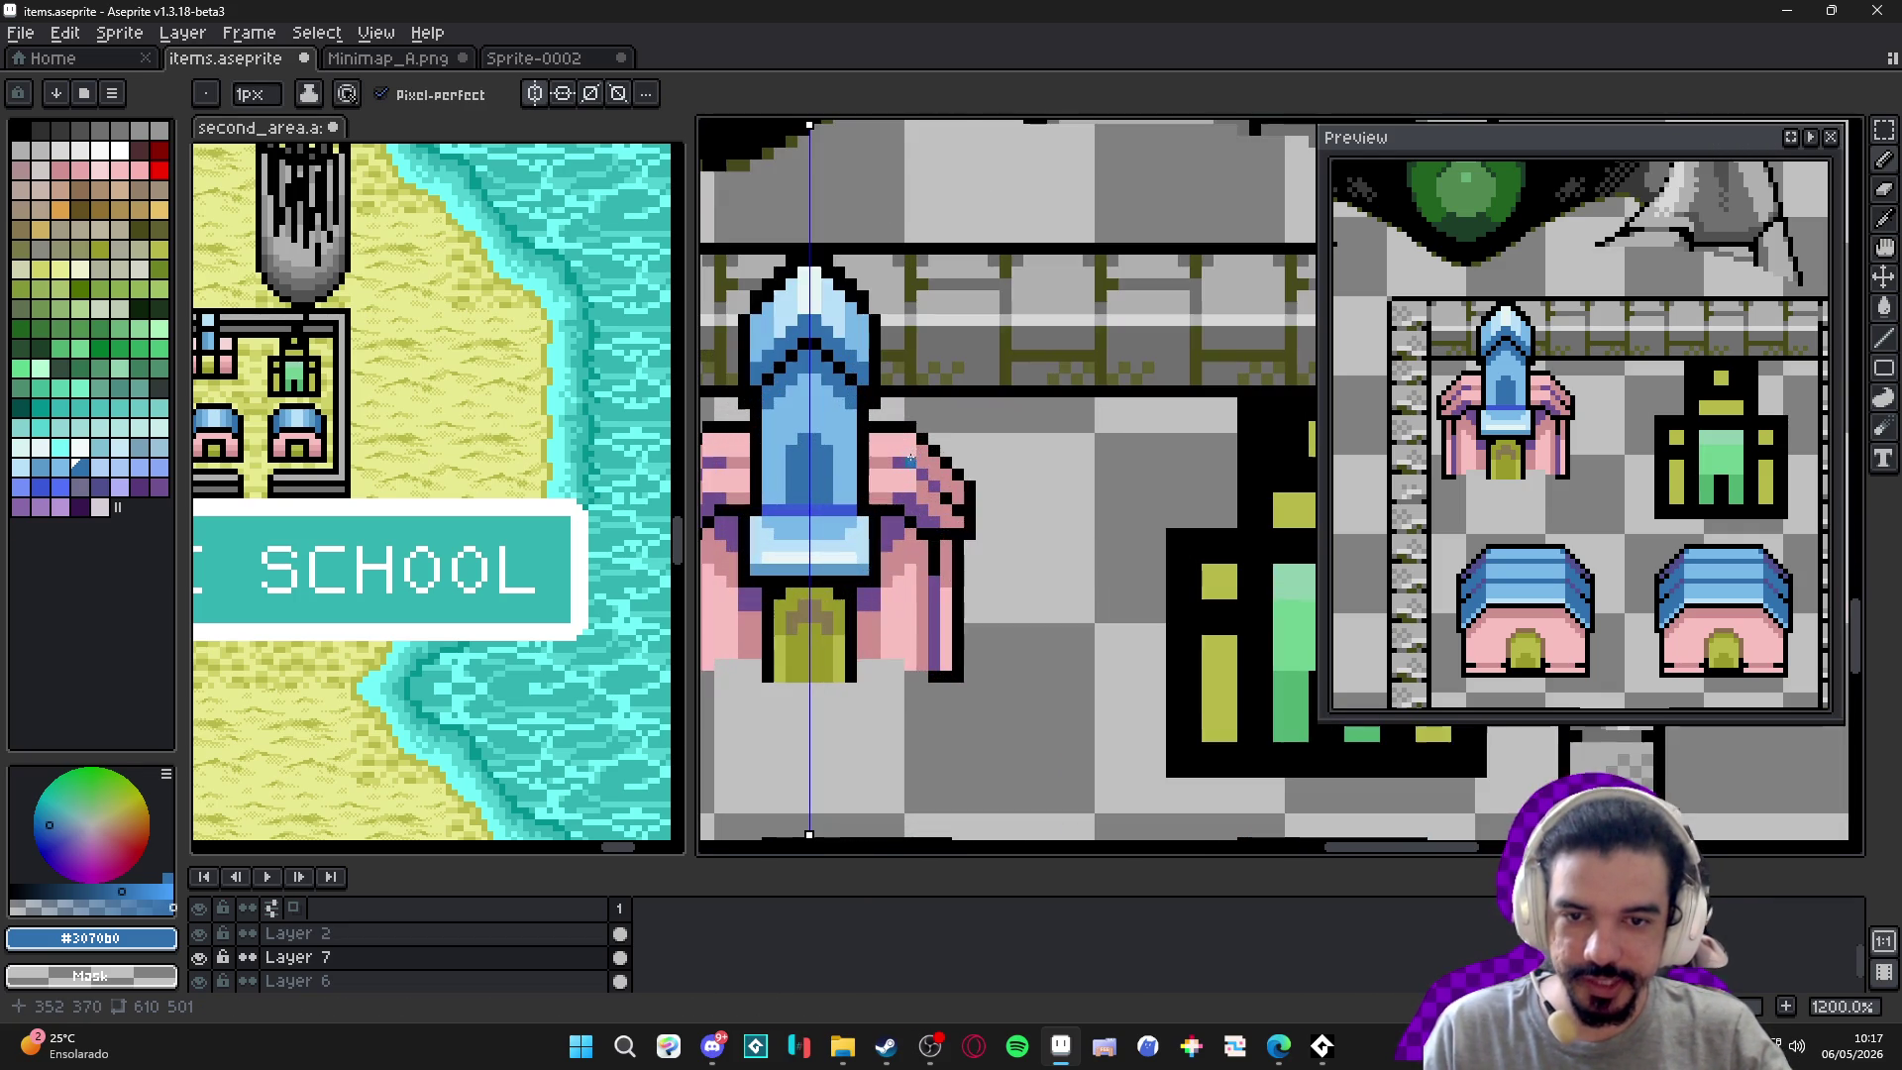
pyautogui.keyDown('alt'); pyautogui.click(936, 514); pyautogui.keyUp('alt')
pyautogui.hscroll(-2, 746, 501)
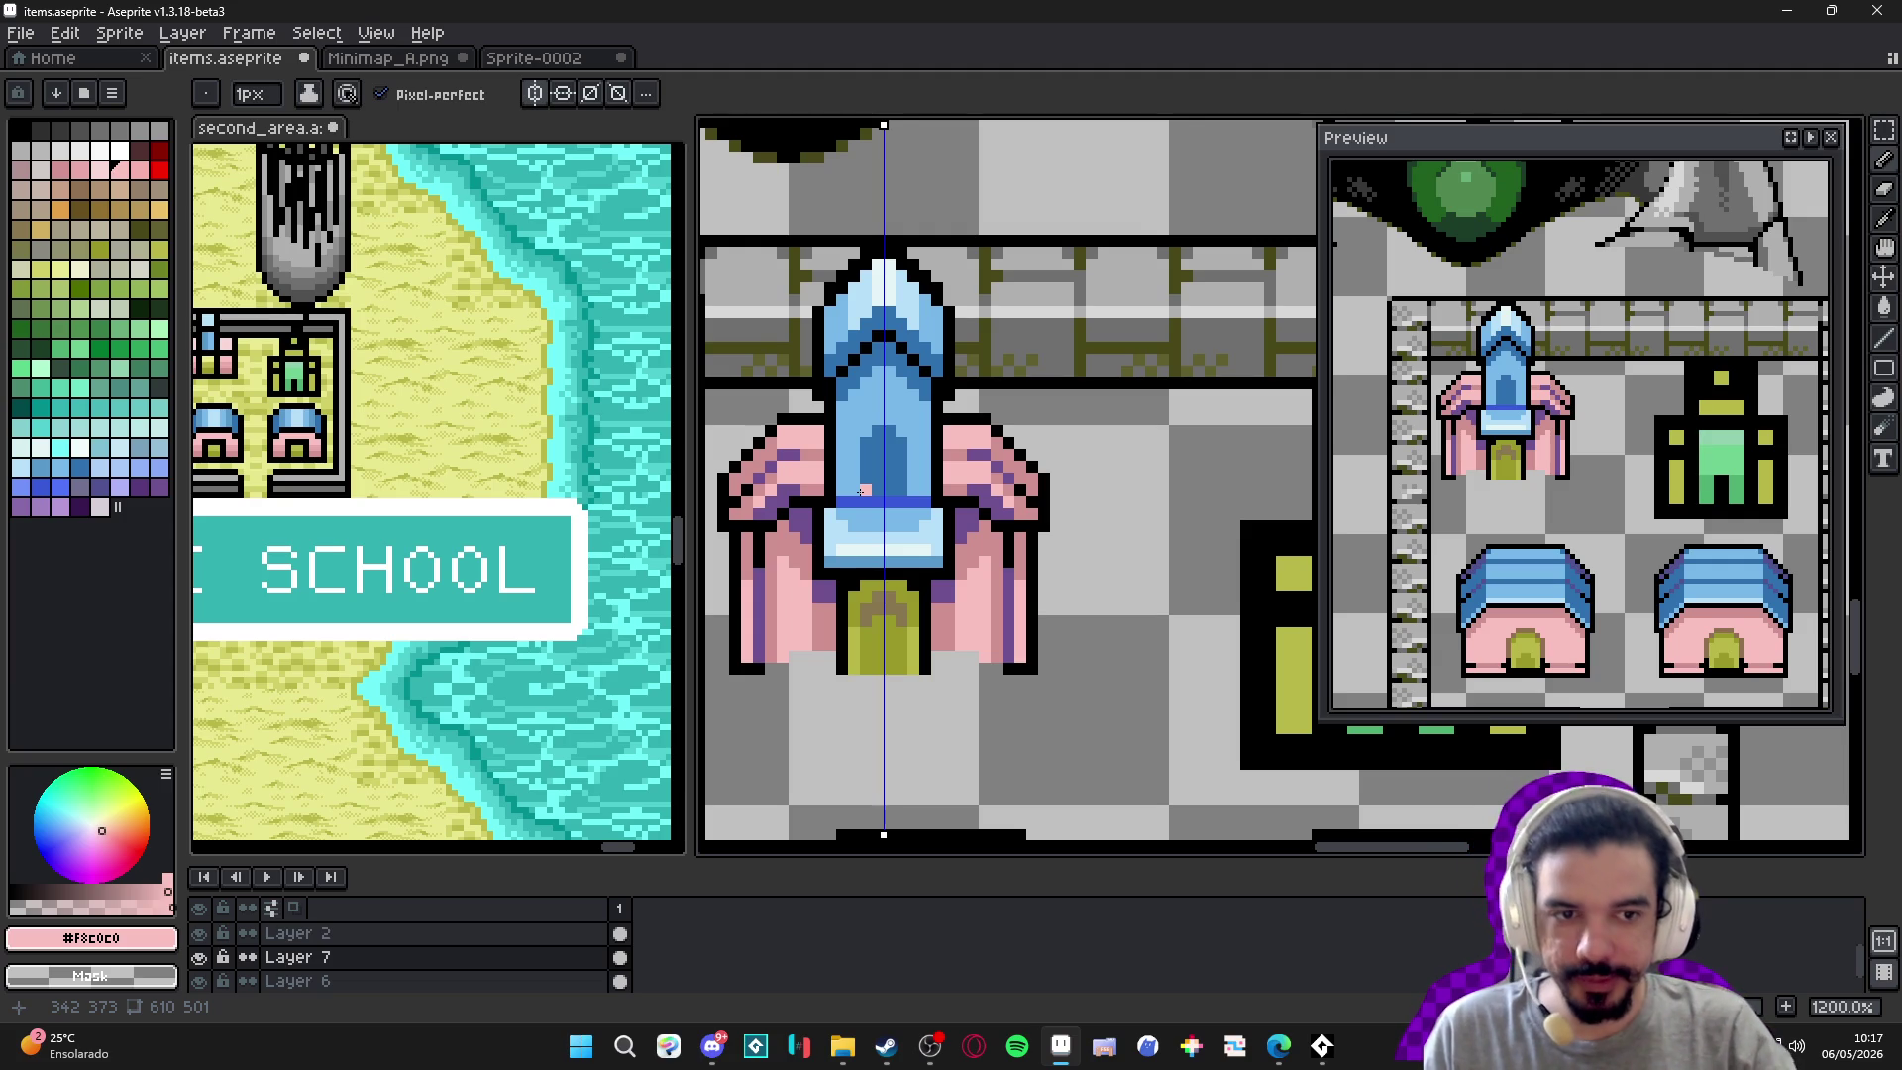
pyautogui.scroll(-2, 876, 506)
pyautogui.scroll(3, 862, 515)
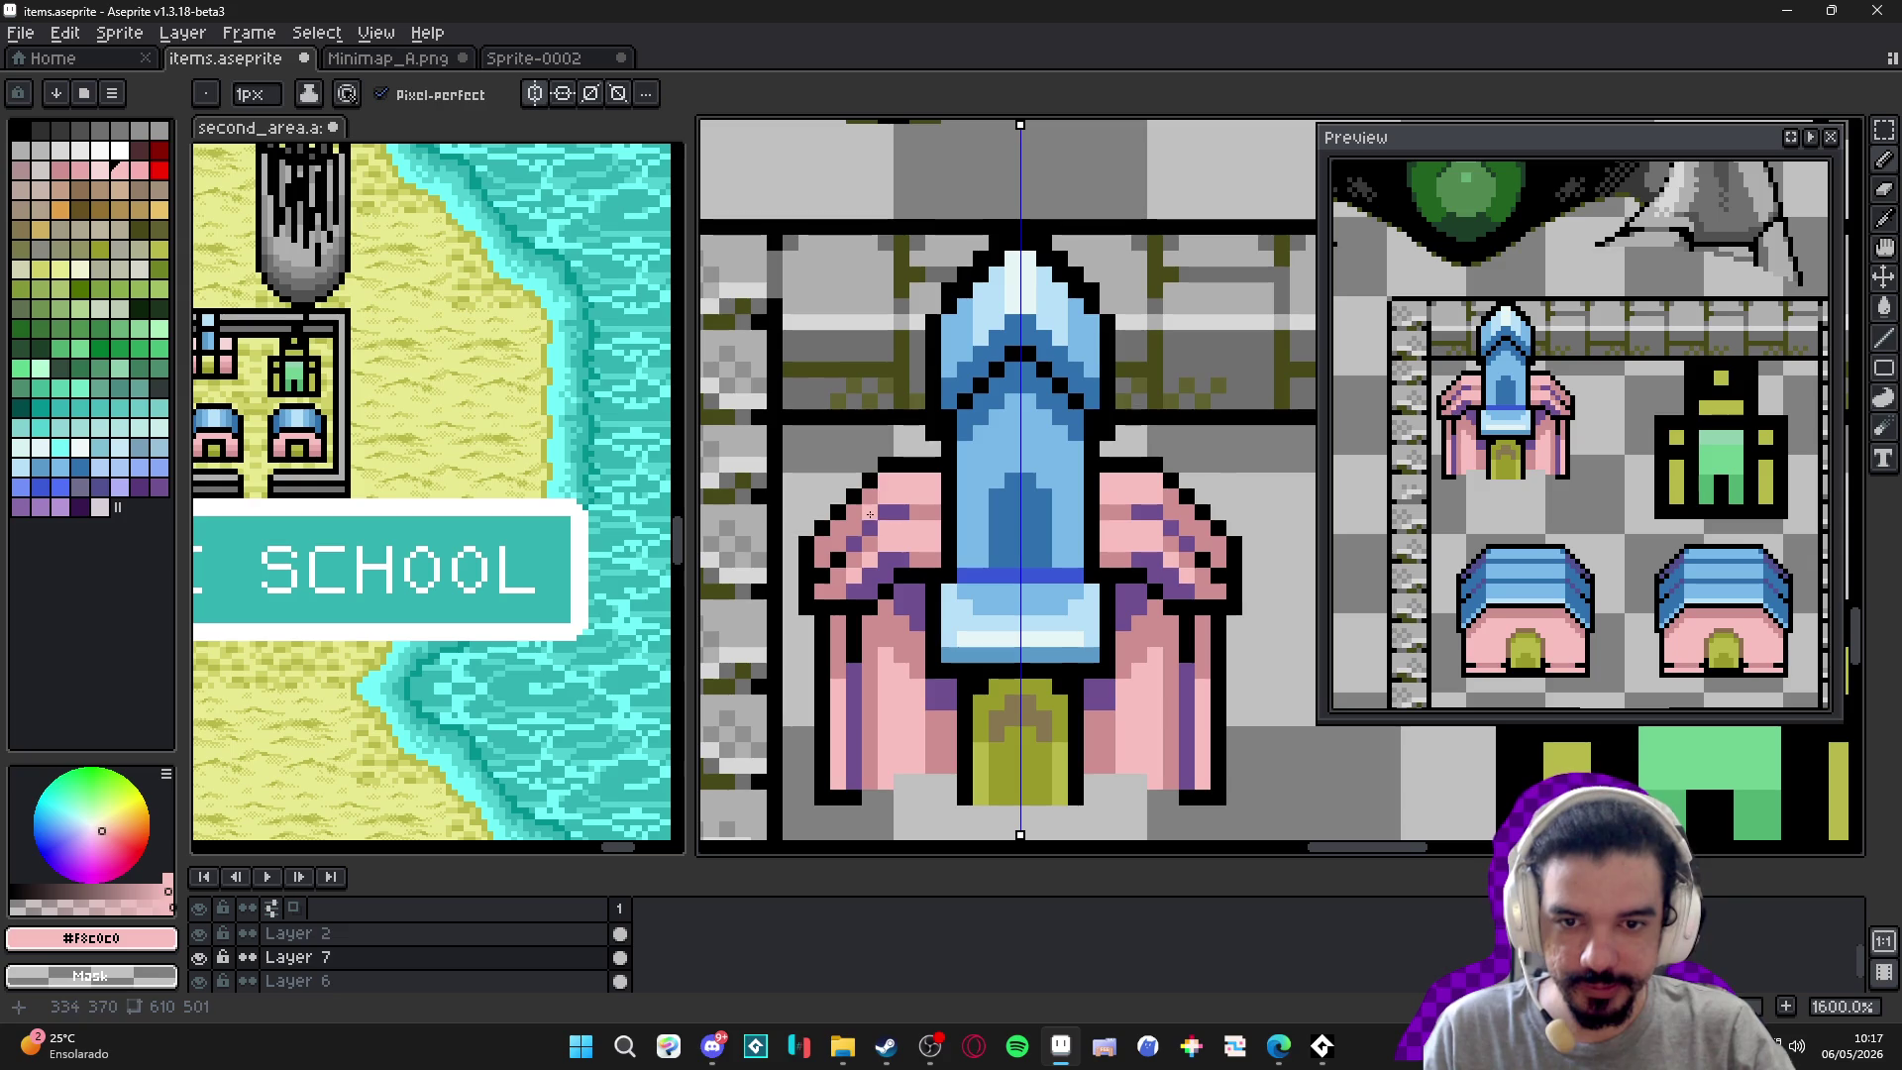
pyautogui.scroll(-3, 872, 525)
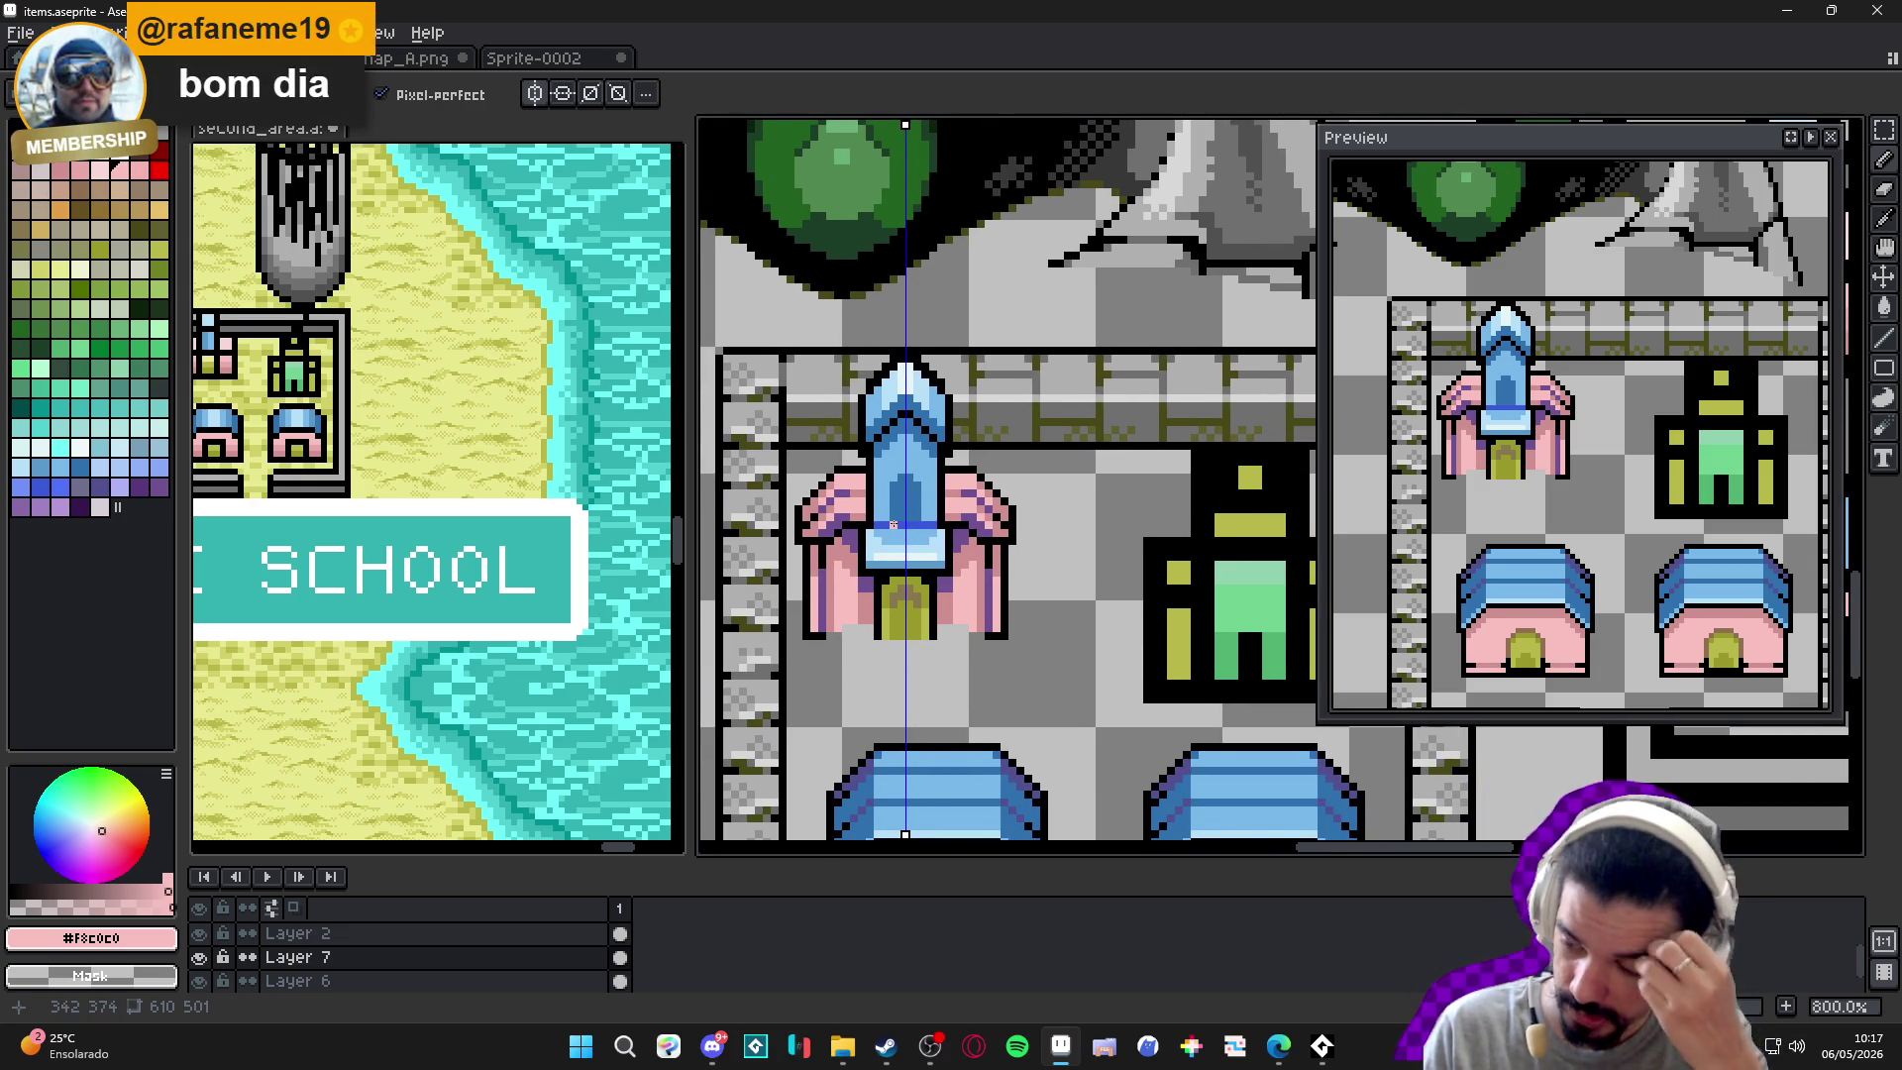
pyautogui.scroll(-1, 897, 510)
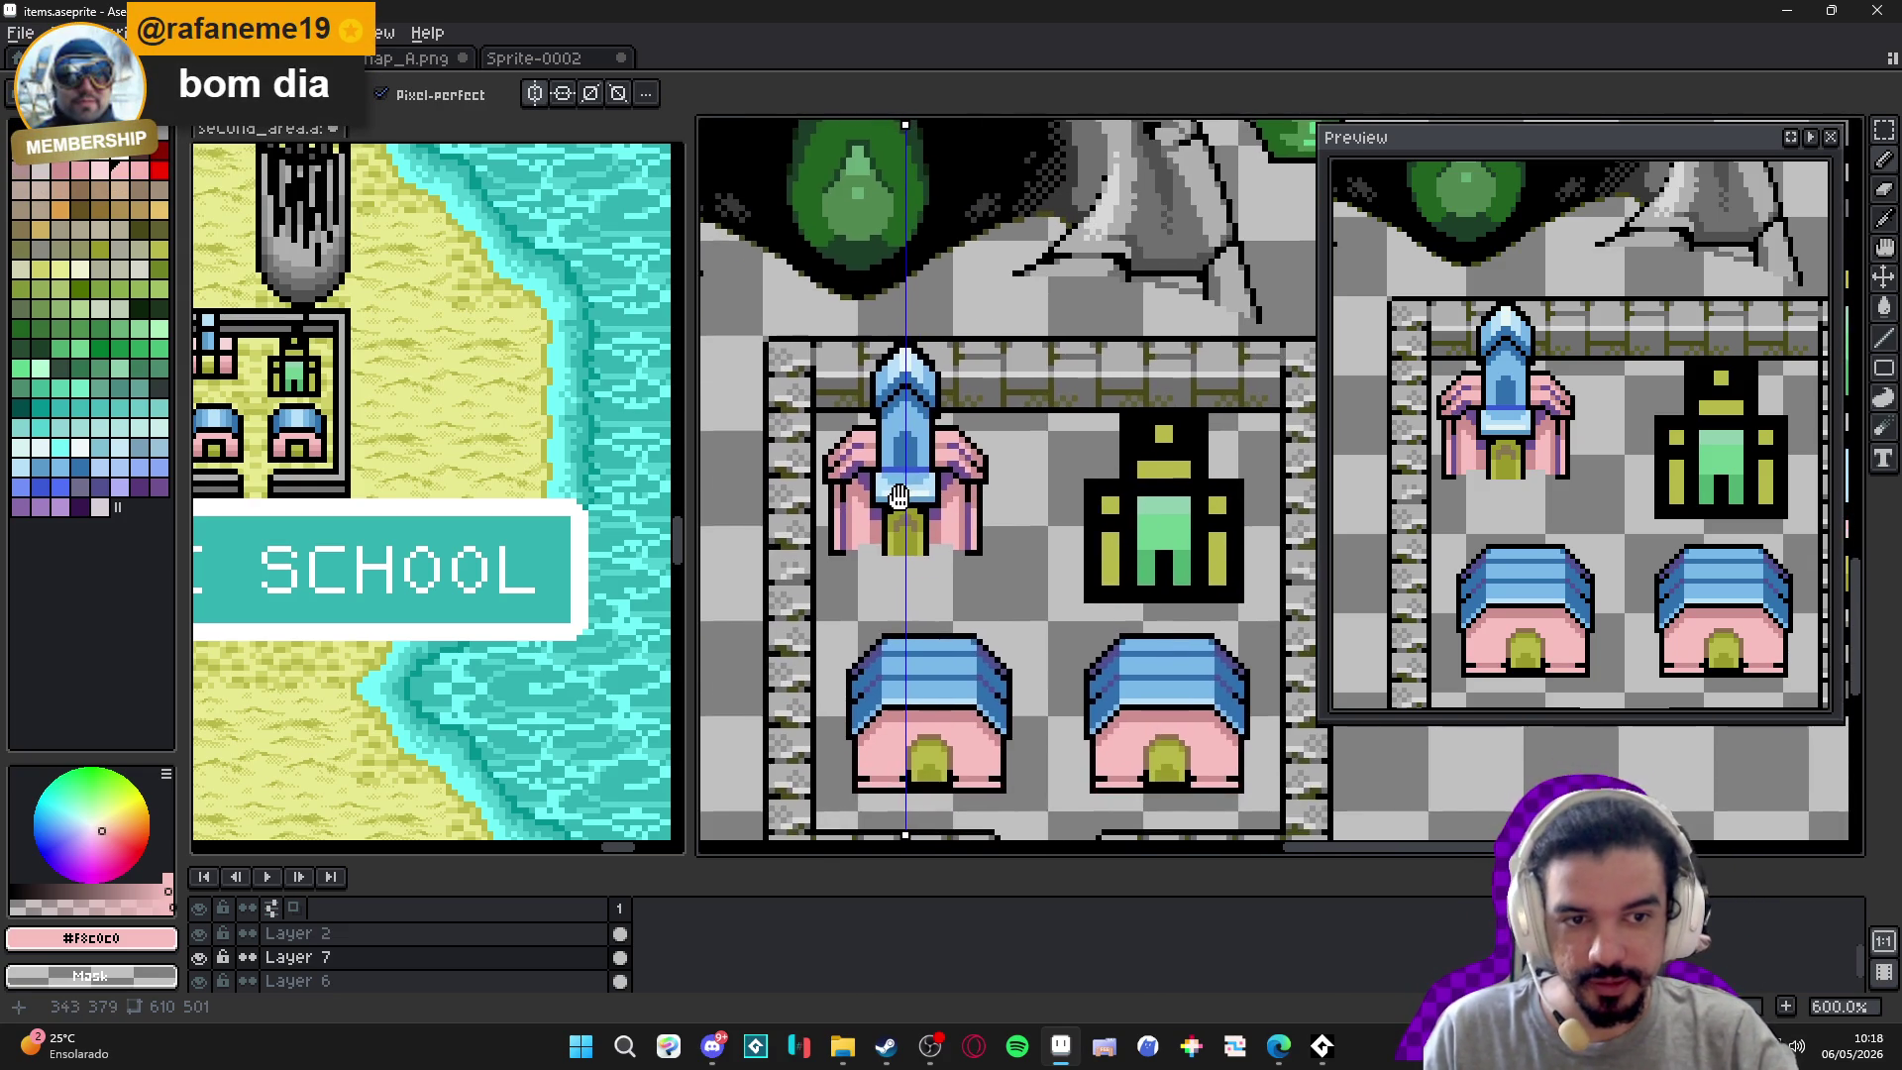
pyautogui.scroll(-1, 898, 496)
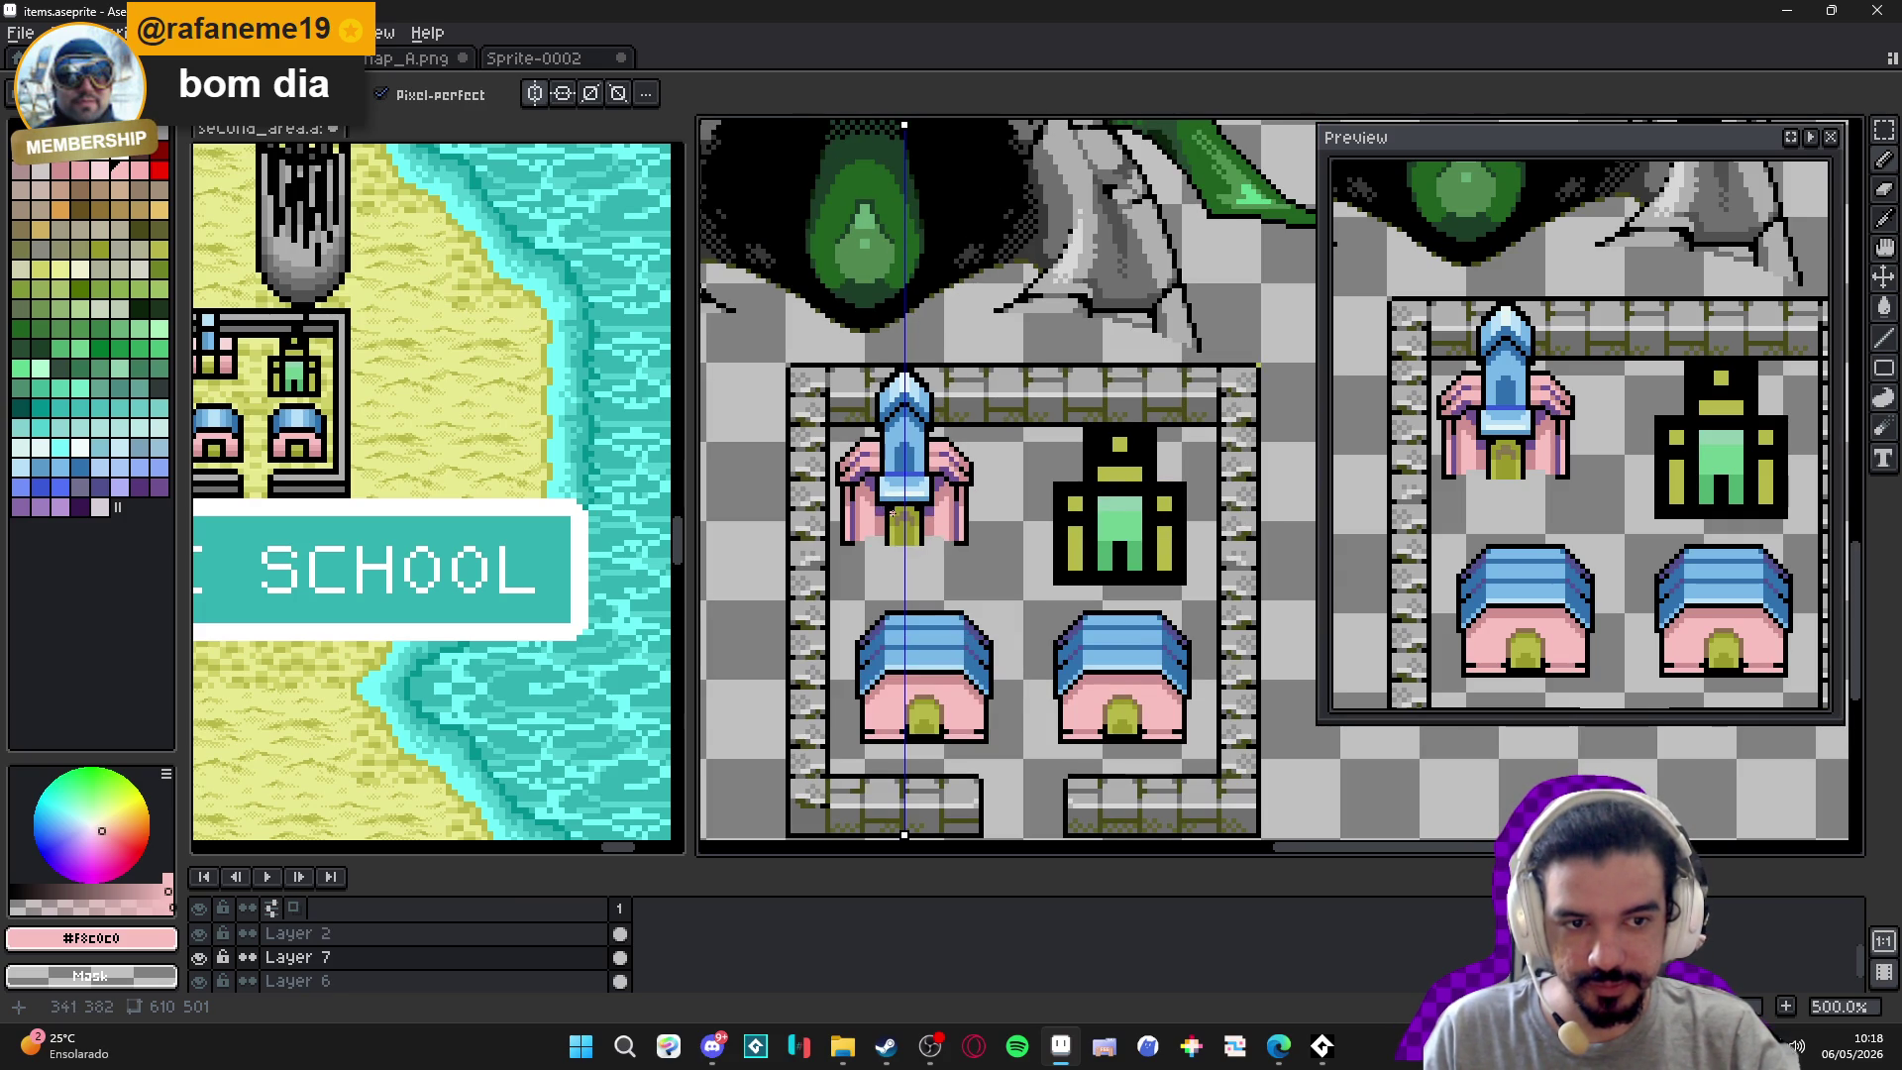
pyautogui.scroll(-3, 893, 512)
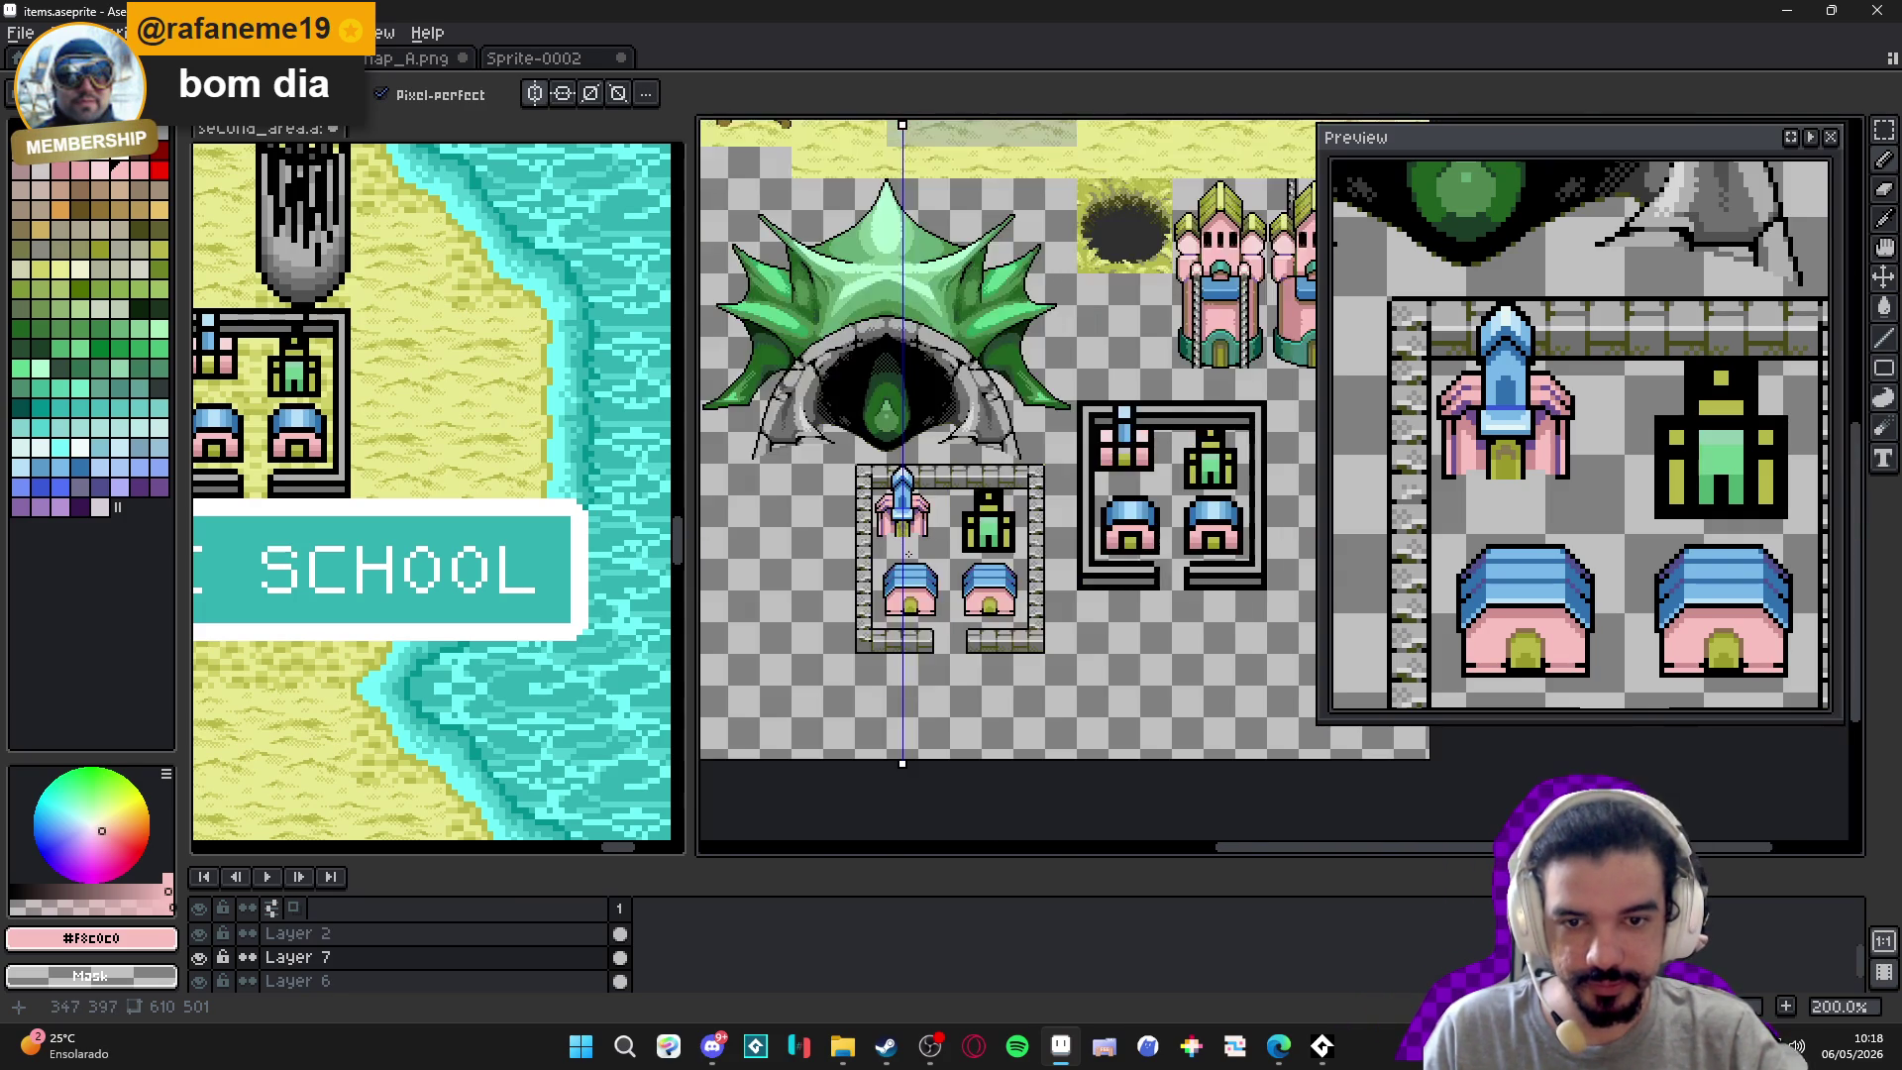
pyautogui.scroll(1, 909, 552)
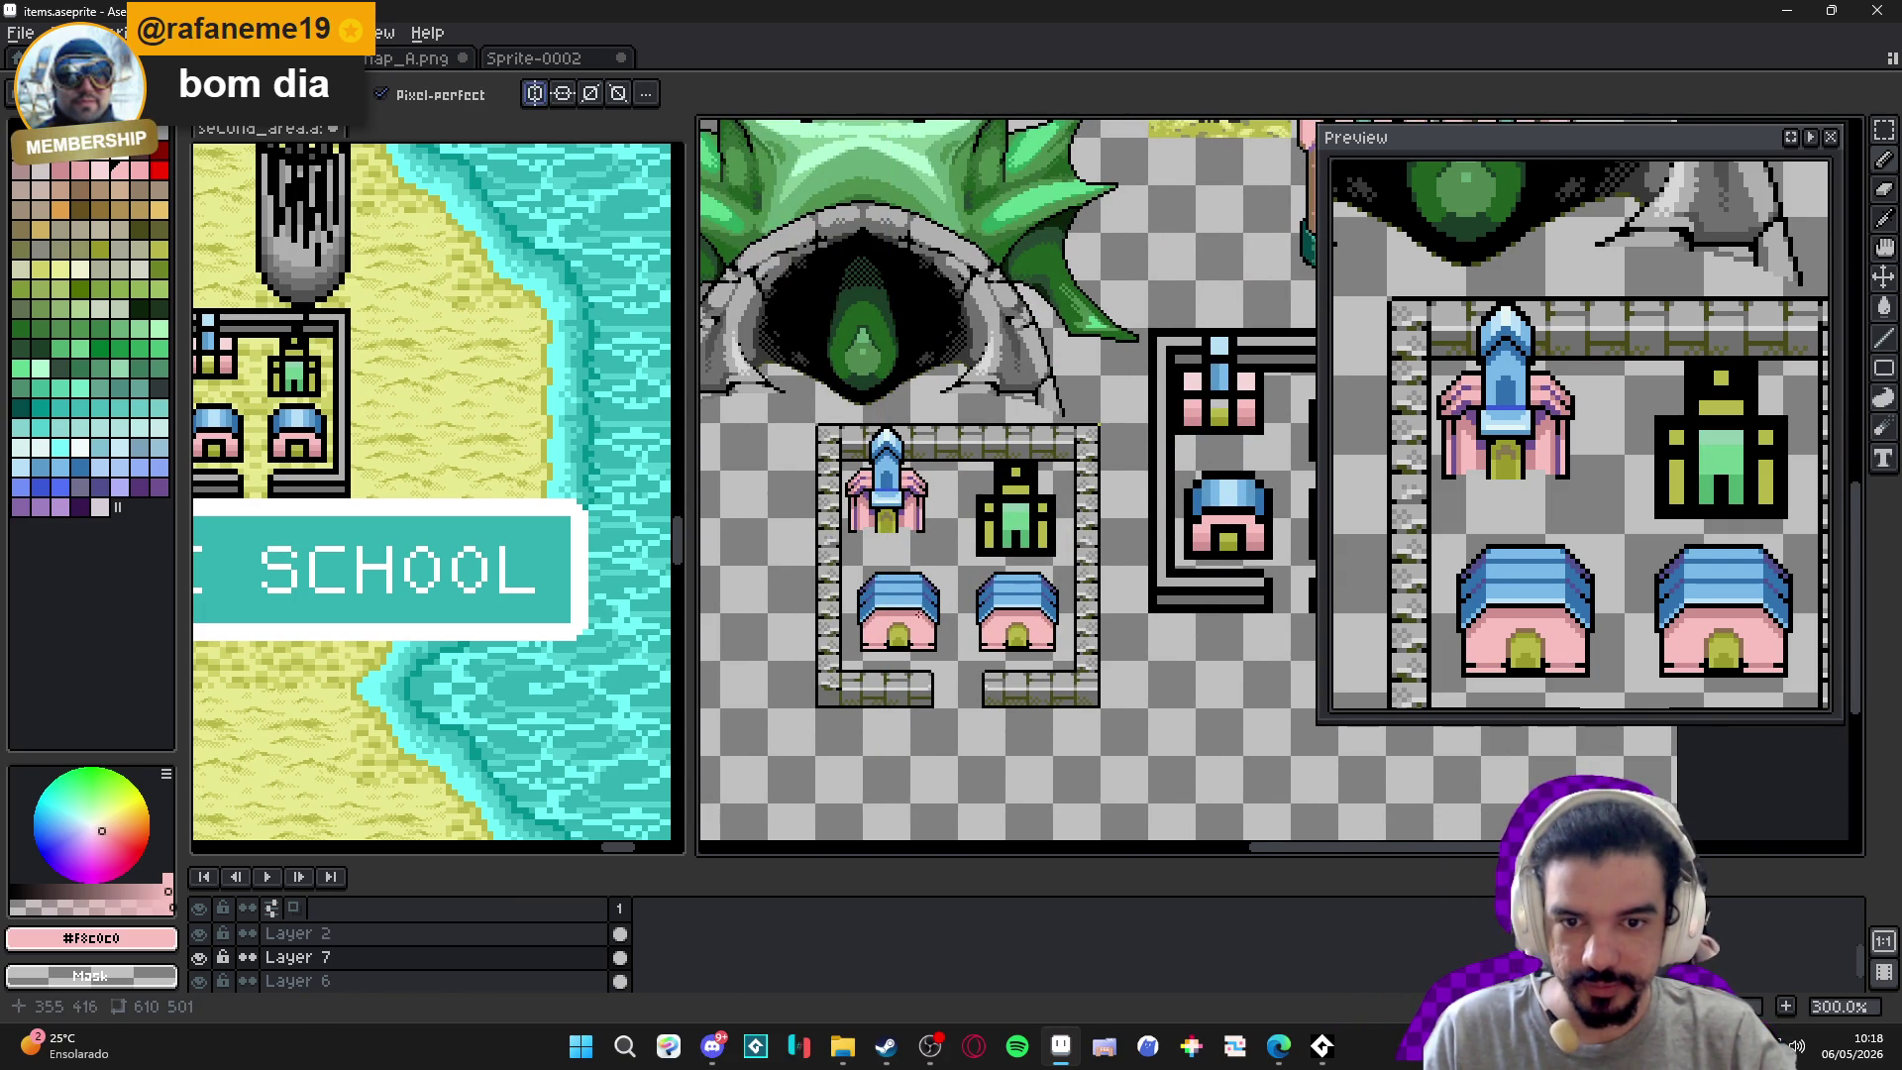
pyautogui.scroll(-1, 935, 613)
pyautogui.scroll(1, 984, 622)
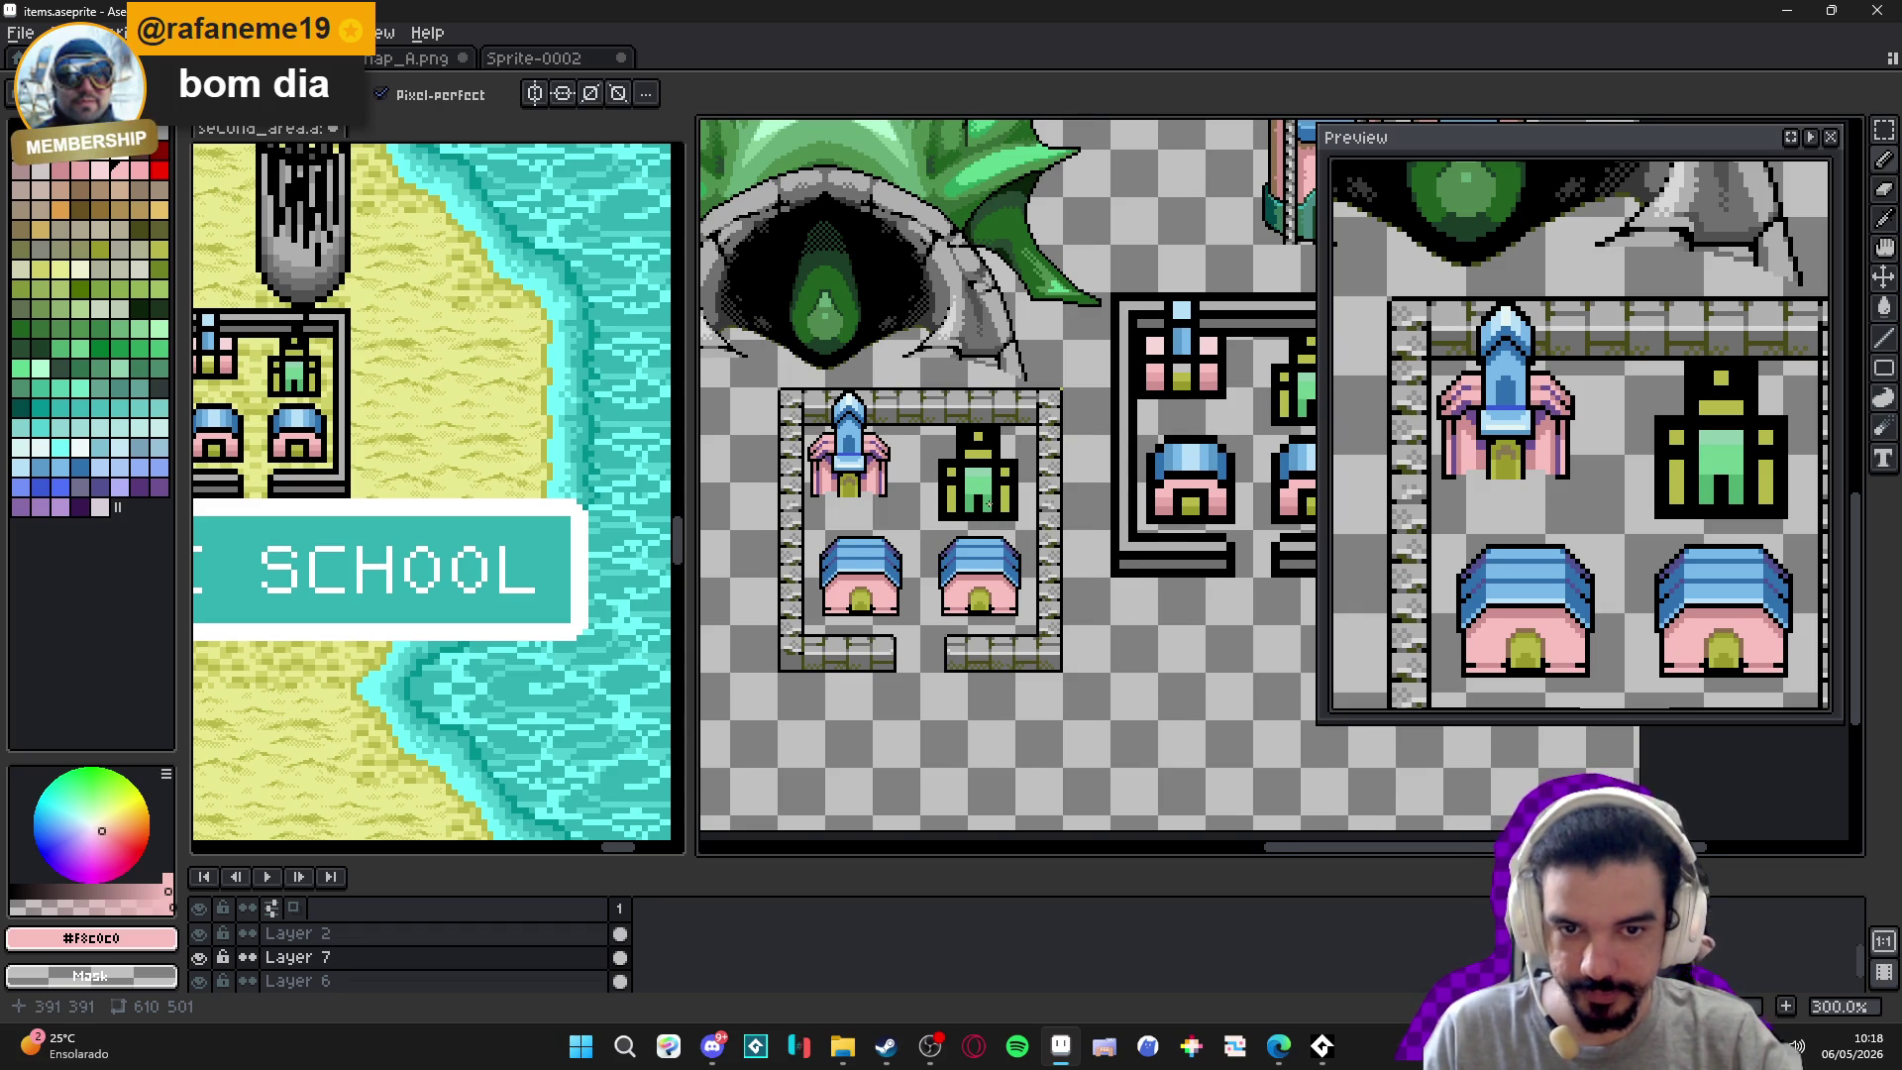
pyautogui.hscroll(1, 935, 482)
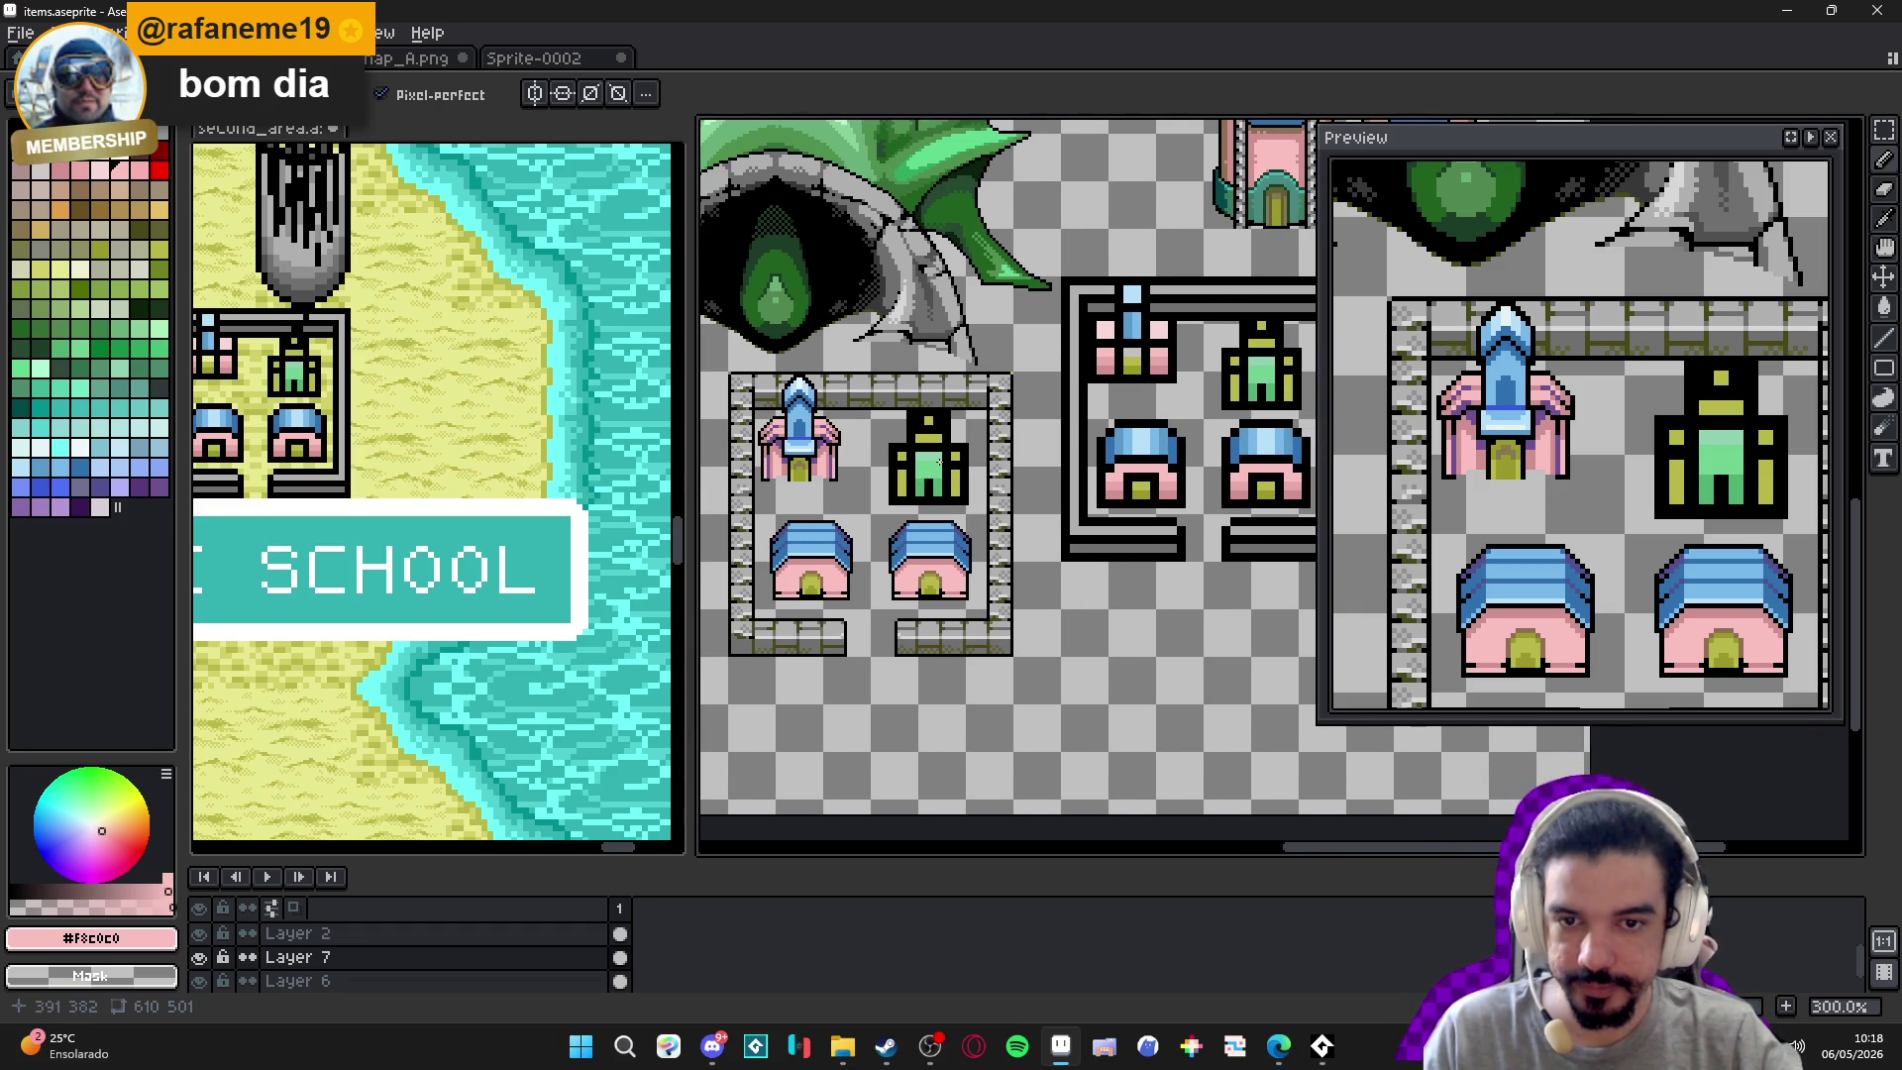
pyautogui.scroll(1, 939, 462)
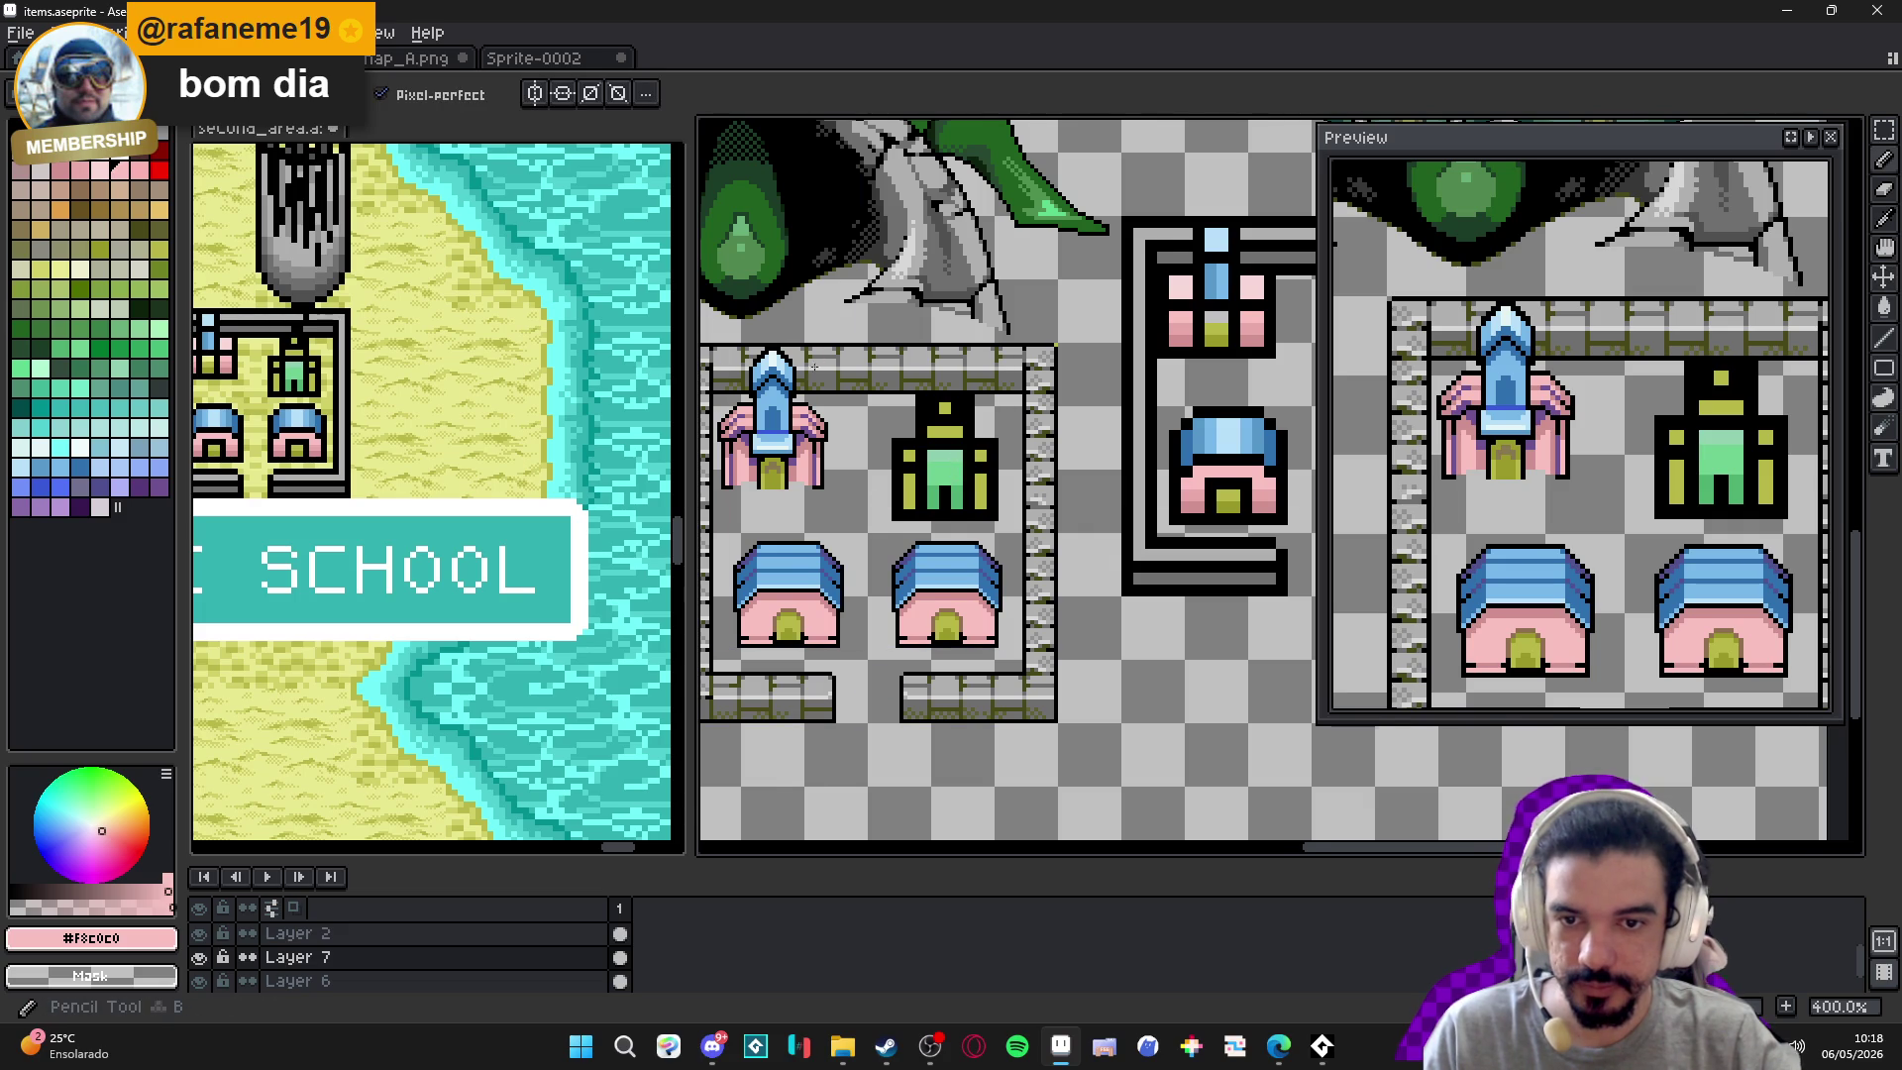
pyautogui.scroll(-2, 818, 361)
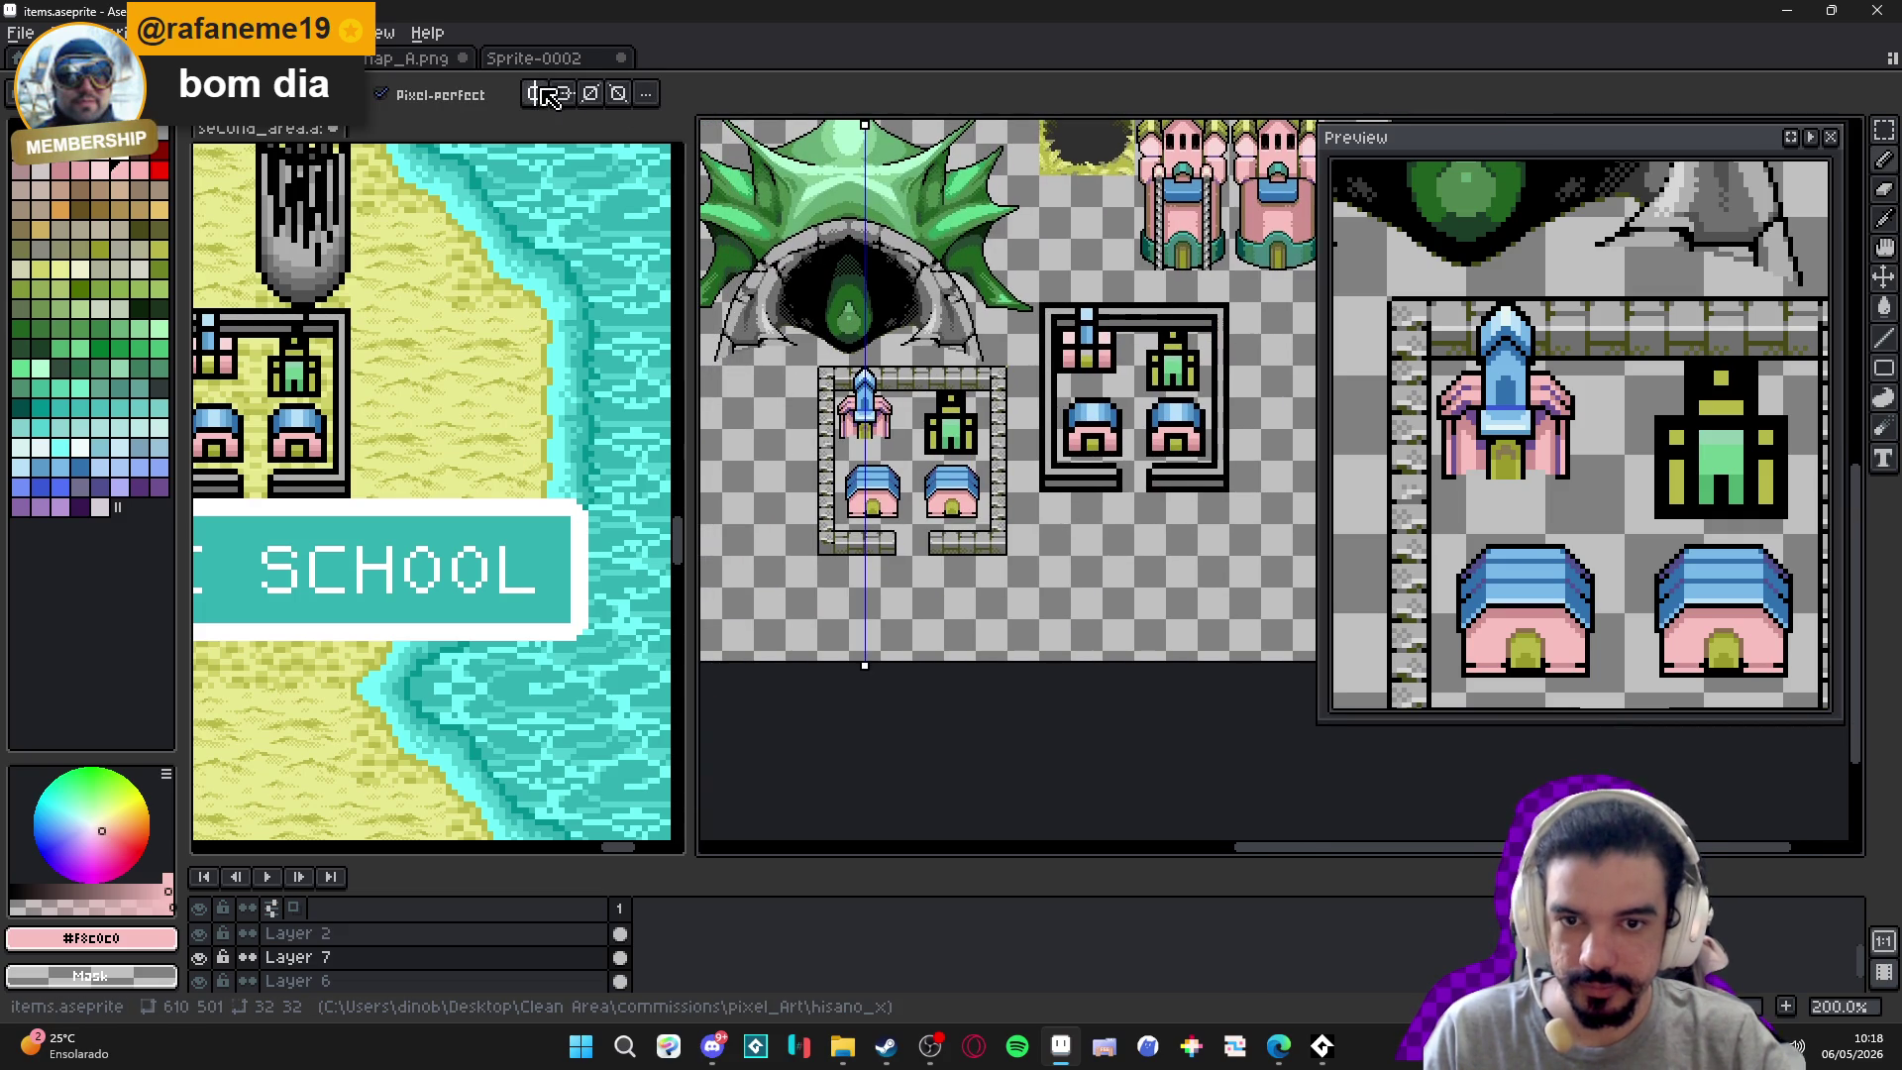
# Turn on left-right symmetry with its axis at the castle's centre.
pyautogui.click(538, 93)
pyautogui.moveTo(866, 126)
pyautogui.mouseDown()
pyautogui.moveTo(927, 179)
pyautogui.moveTo(951, 243)
pyautogui.mouseUp()
pyautogui.scroll(3, 876, 399)
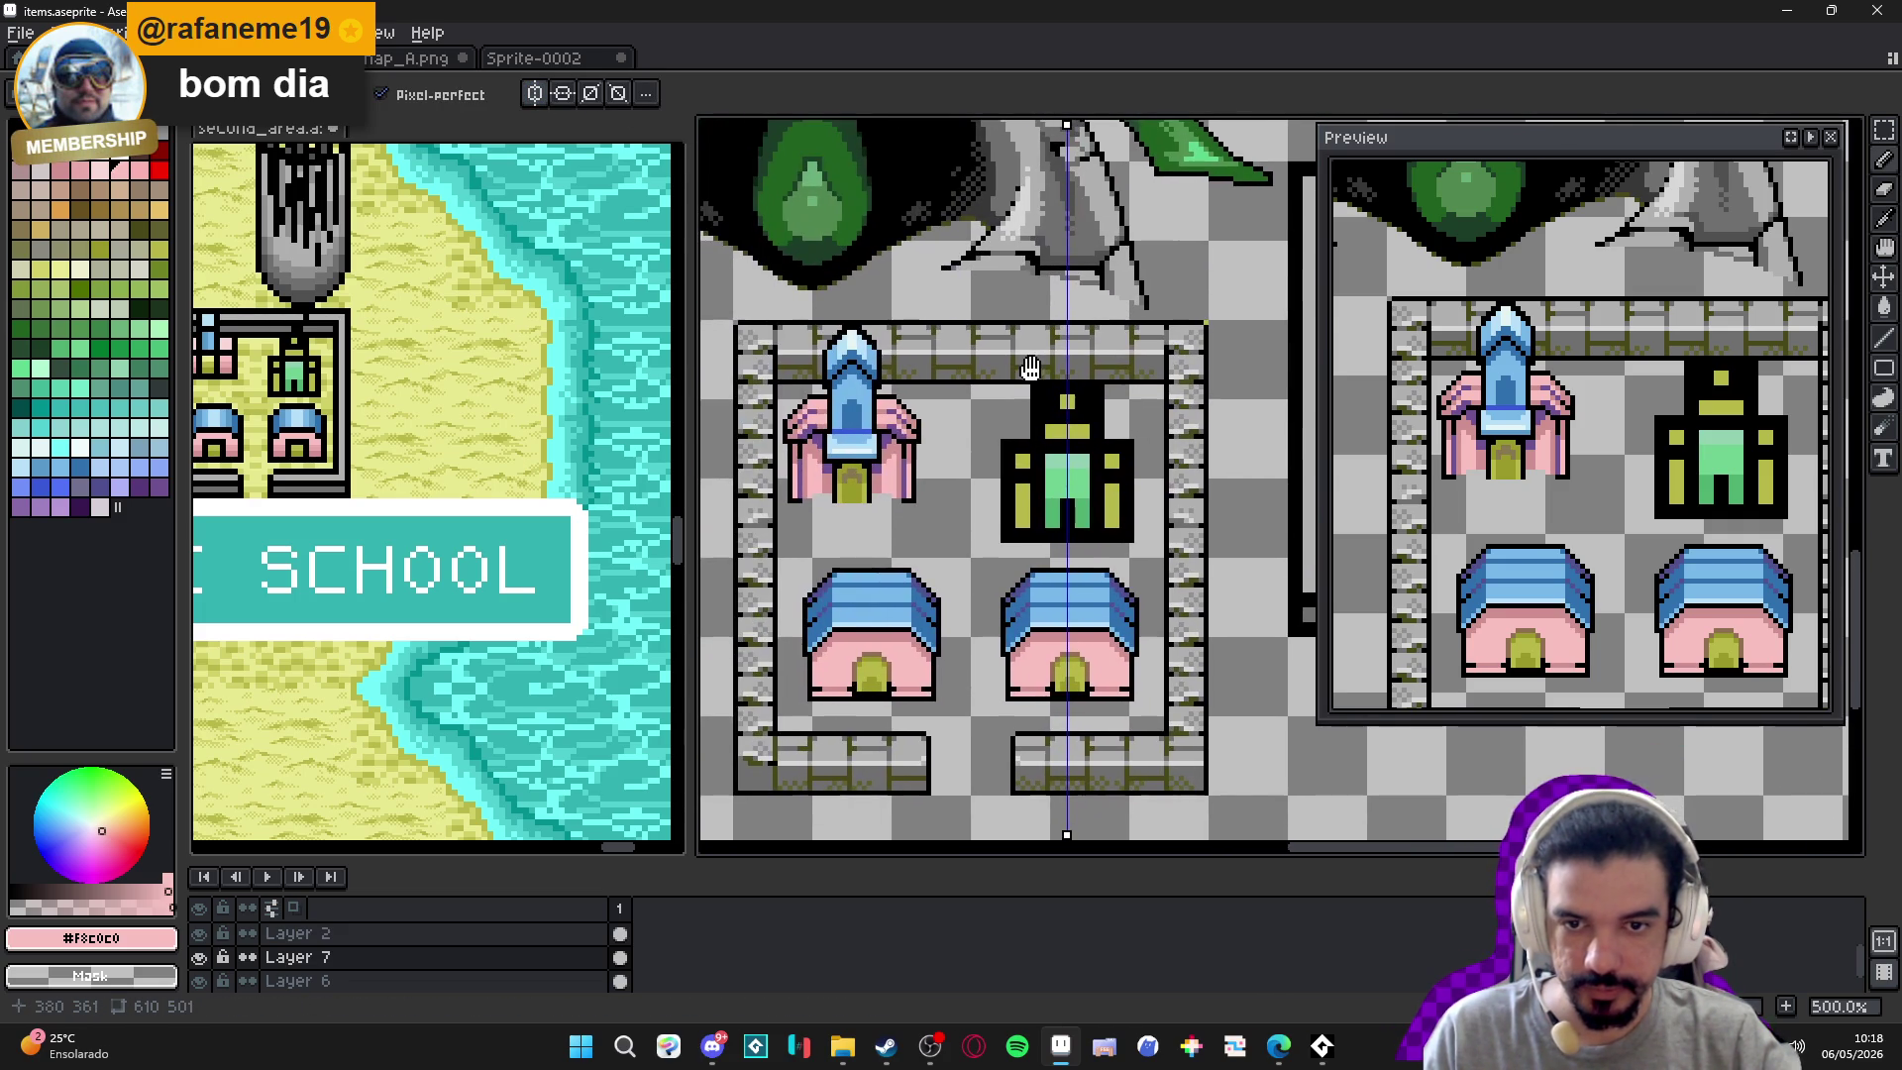
pyautogui.moveTo(691, 458); pyautogui.dragTo(607, 458)
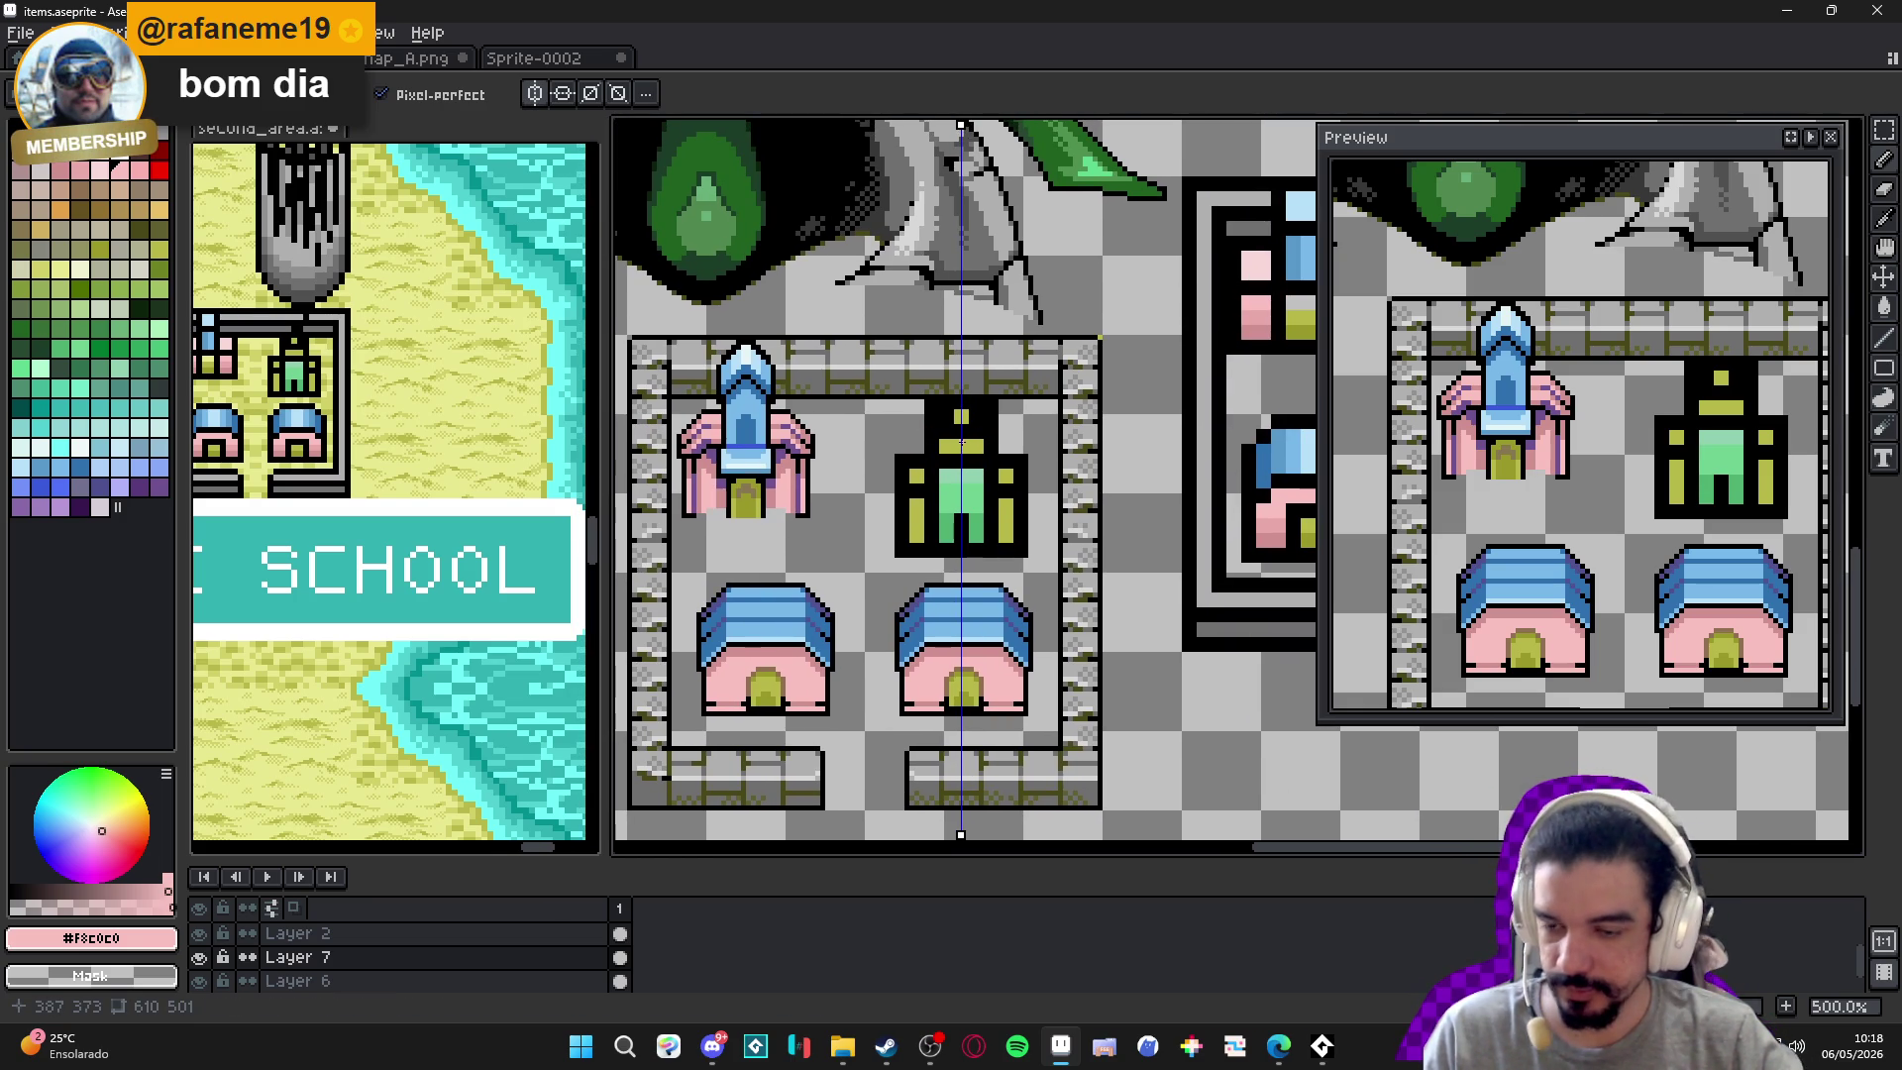
pyautogui.scroll(1, 976, 447)
pyautogui.scroll(4, 976, 447)
# Round off the green door's corners, step corners and arch tip in black.
pyautogui.keyDown('alt'); pyautogui.click(906, 477); pyautogui.keyUp('alt')
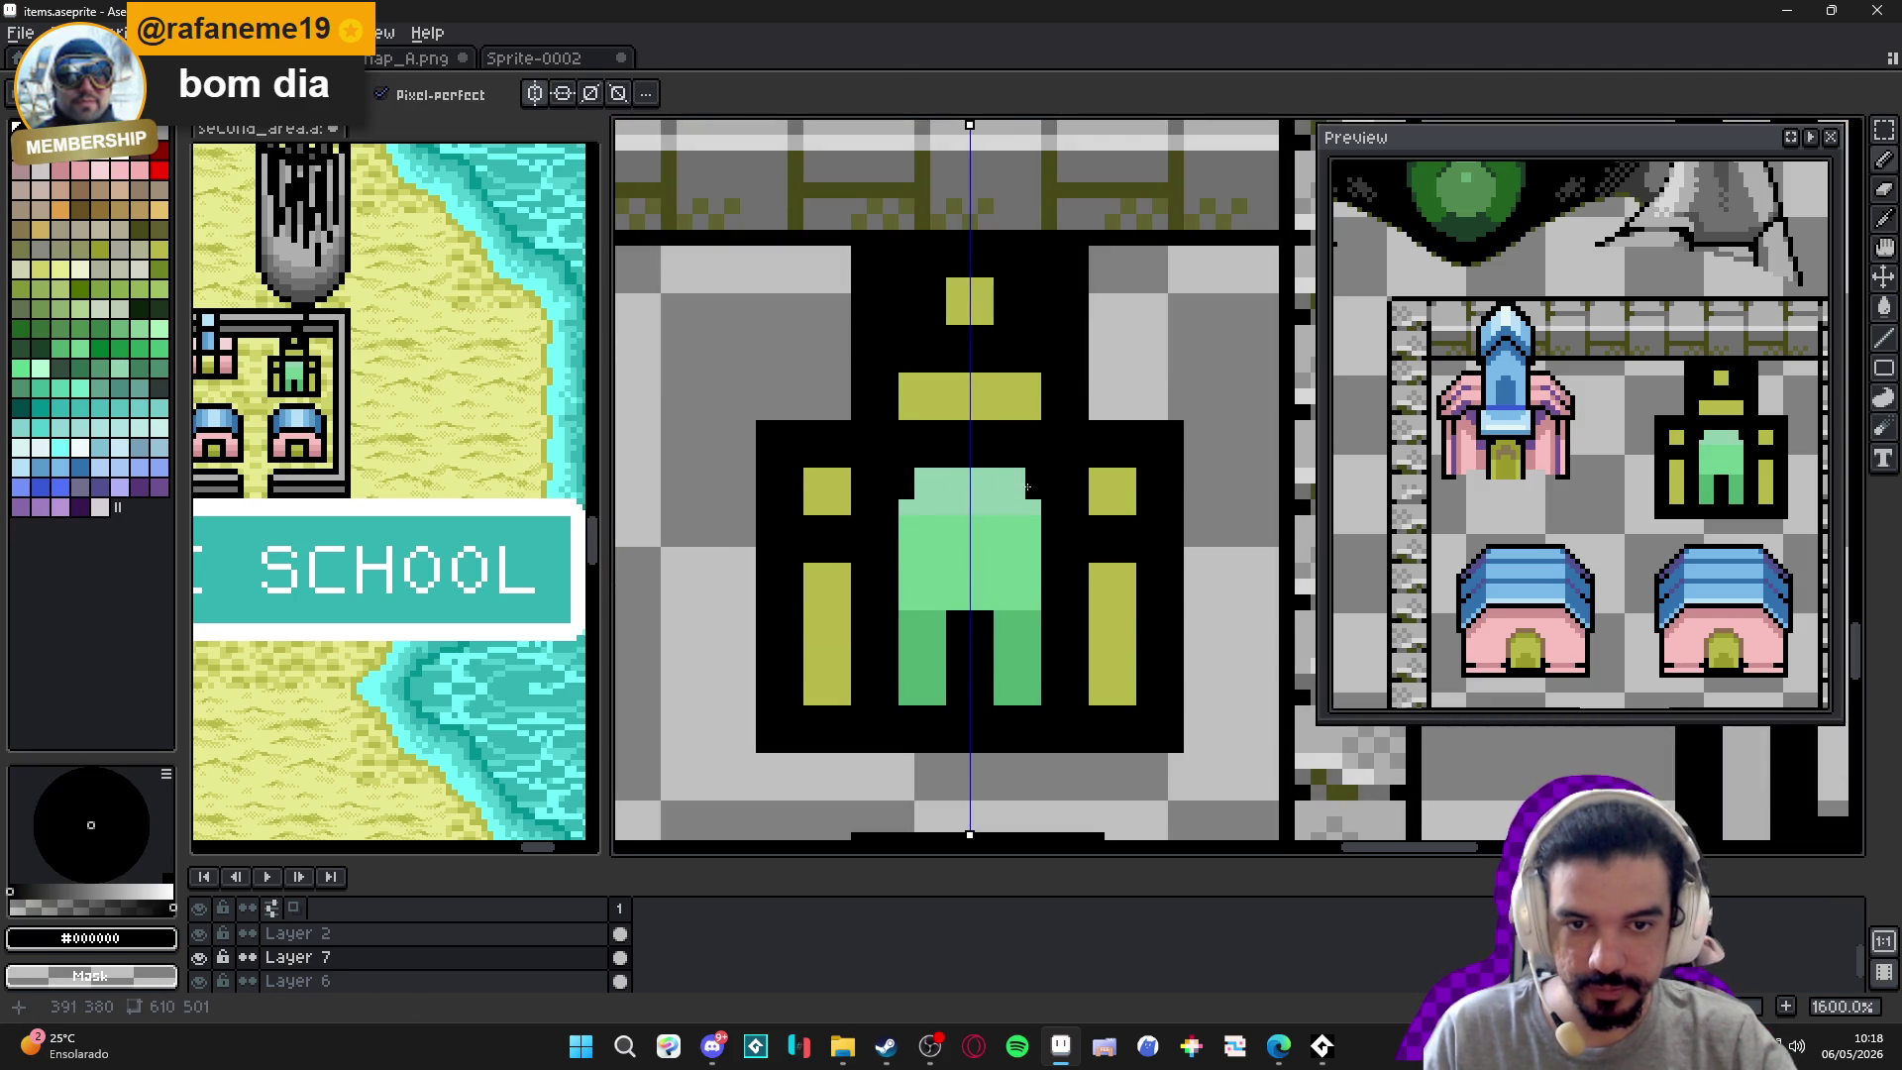
pyautogui.click(1002, 474)
pyautogui.click(1033, 507)
pyautogui.click(906, 506)
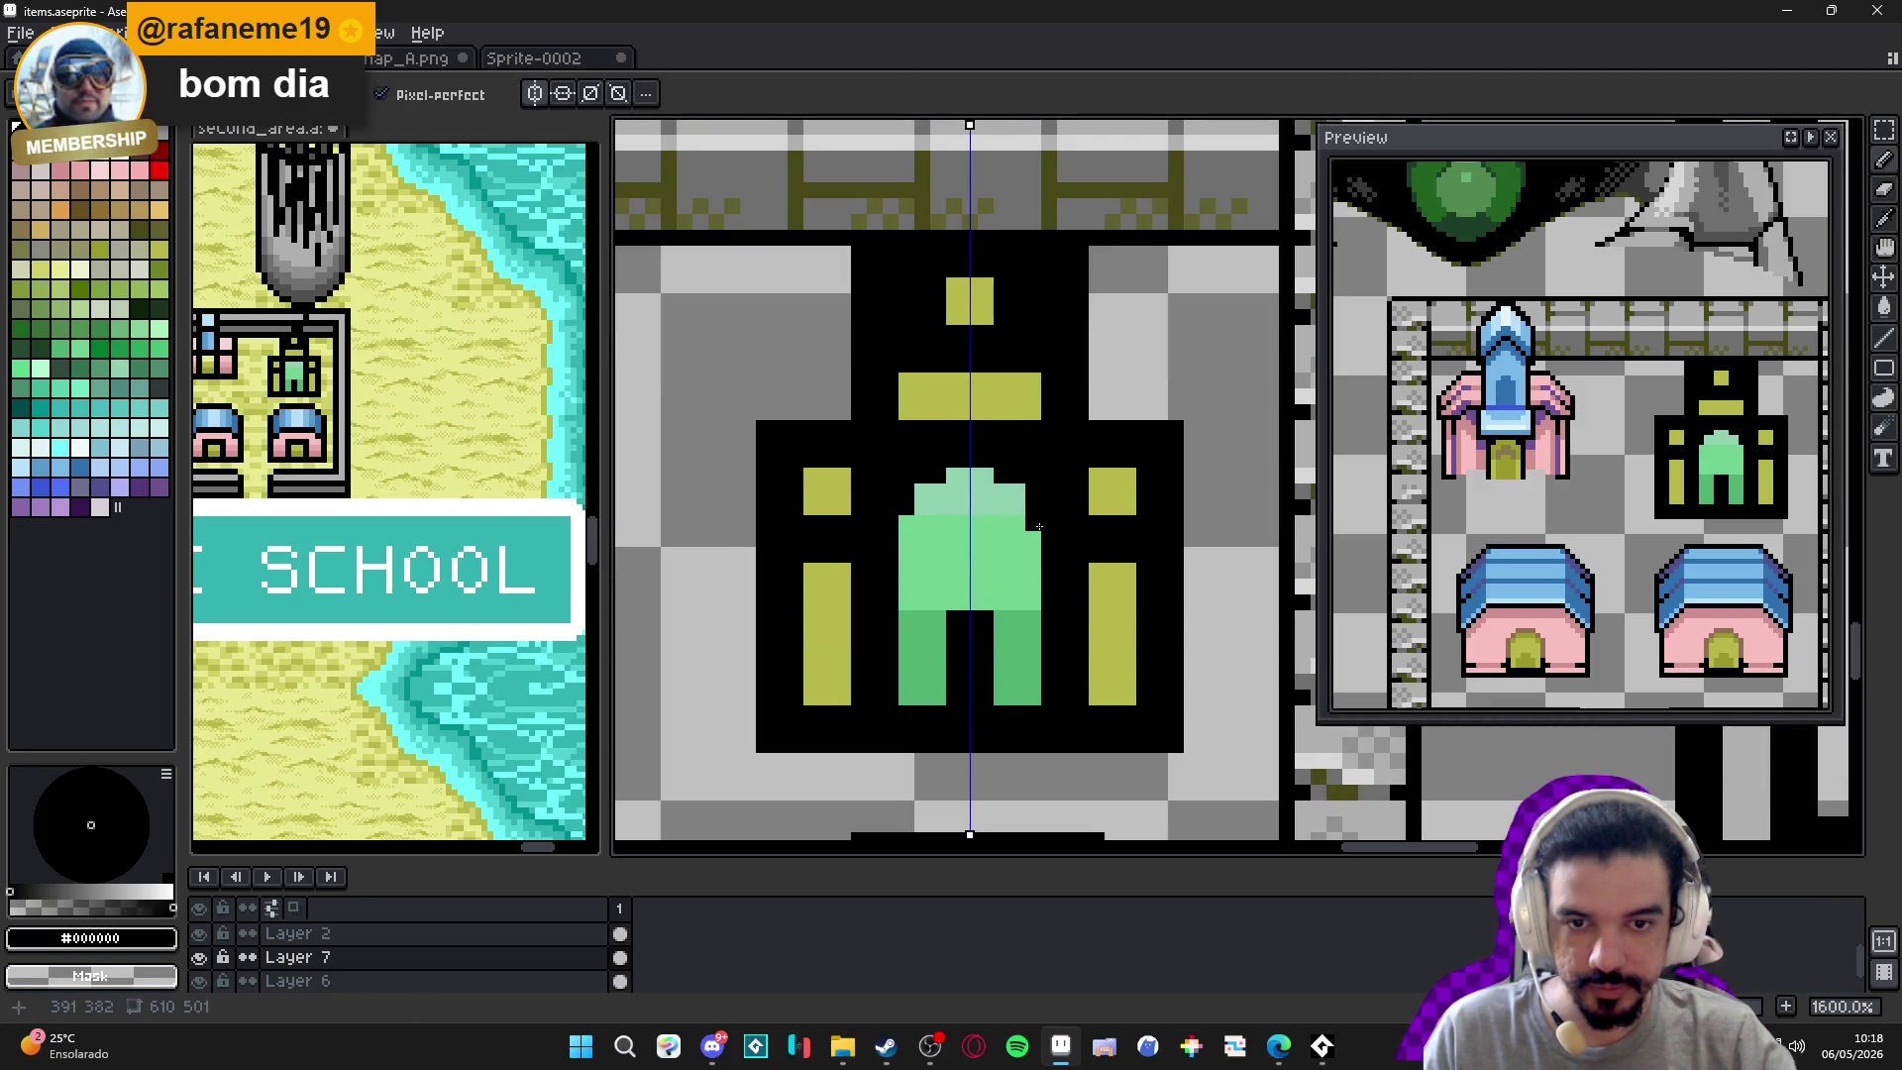
pyautogui.click(1017, 491)
pyautogui.click(923, 492)
pyautogui.click(954, 476)
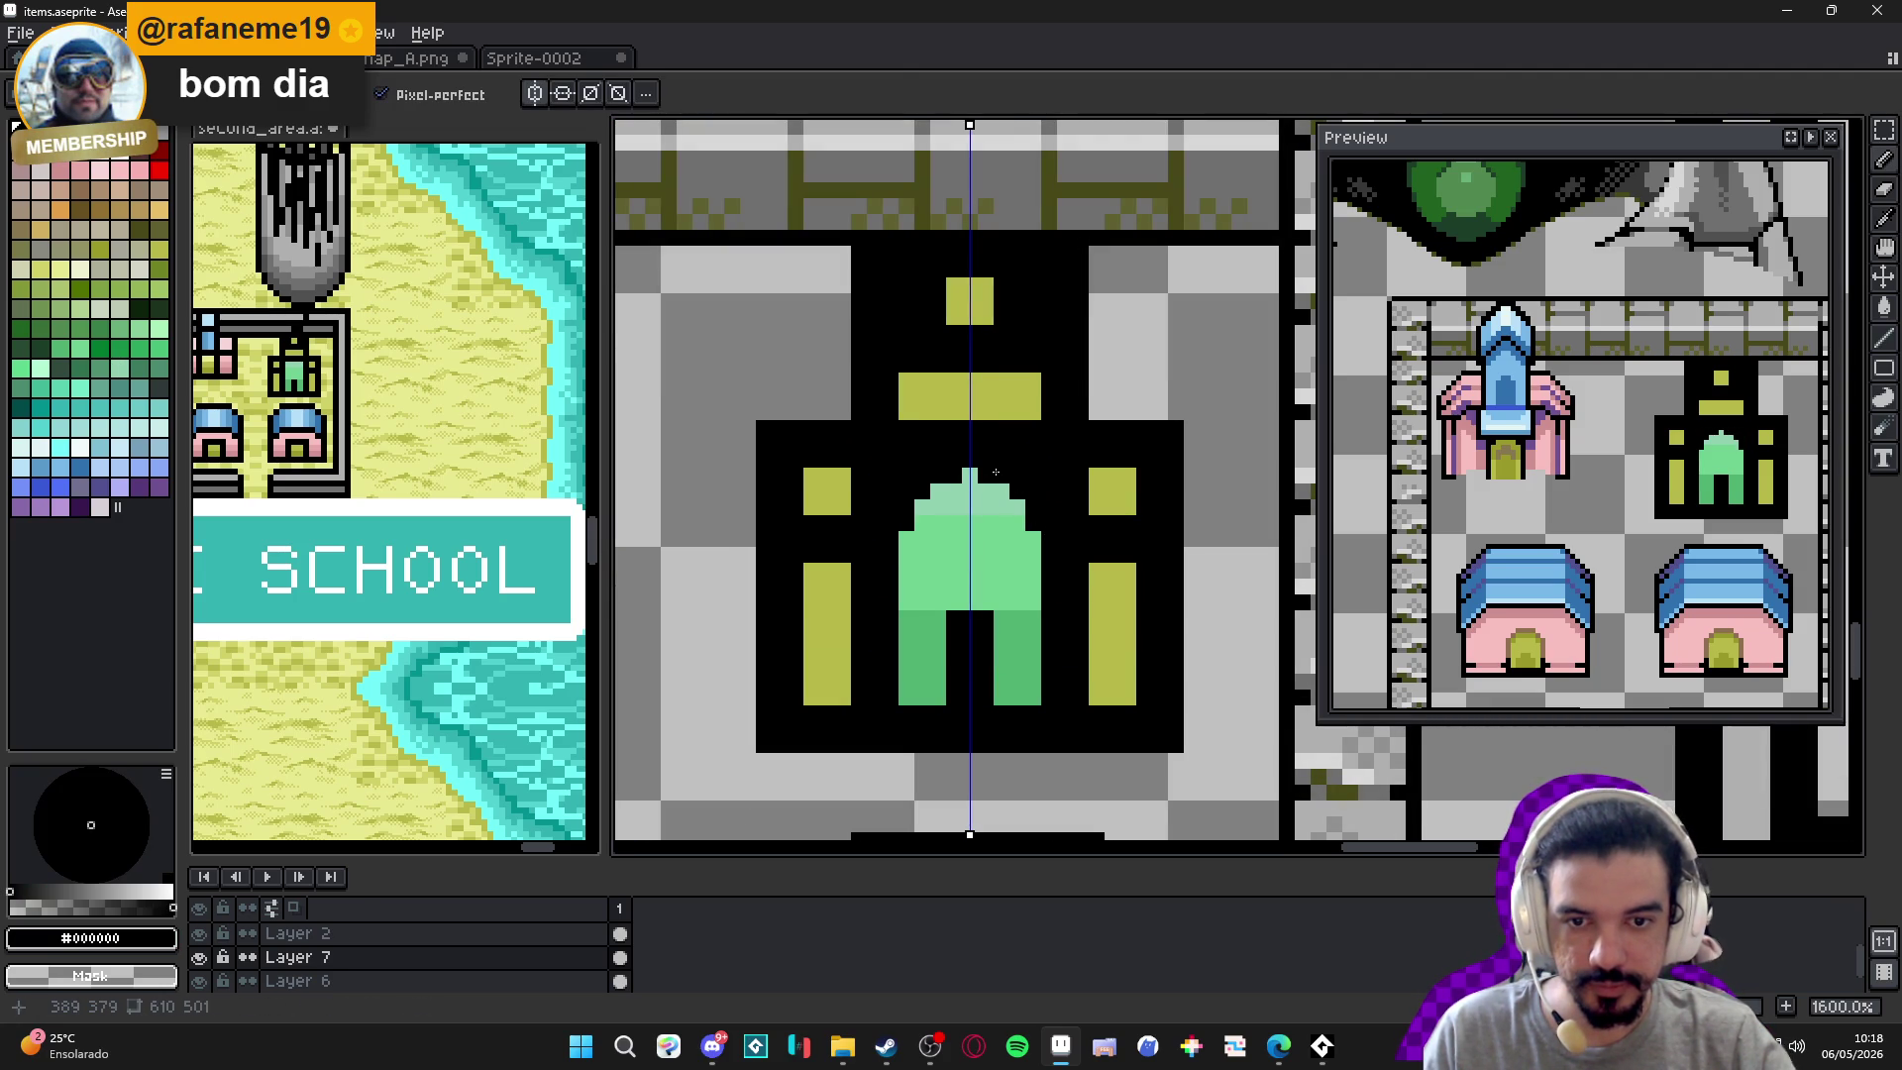
pyautogui.click(970, 476)
pyautogui.scroll(-1, 994, 455)
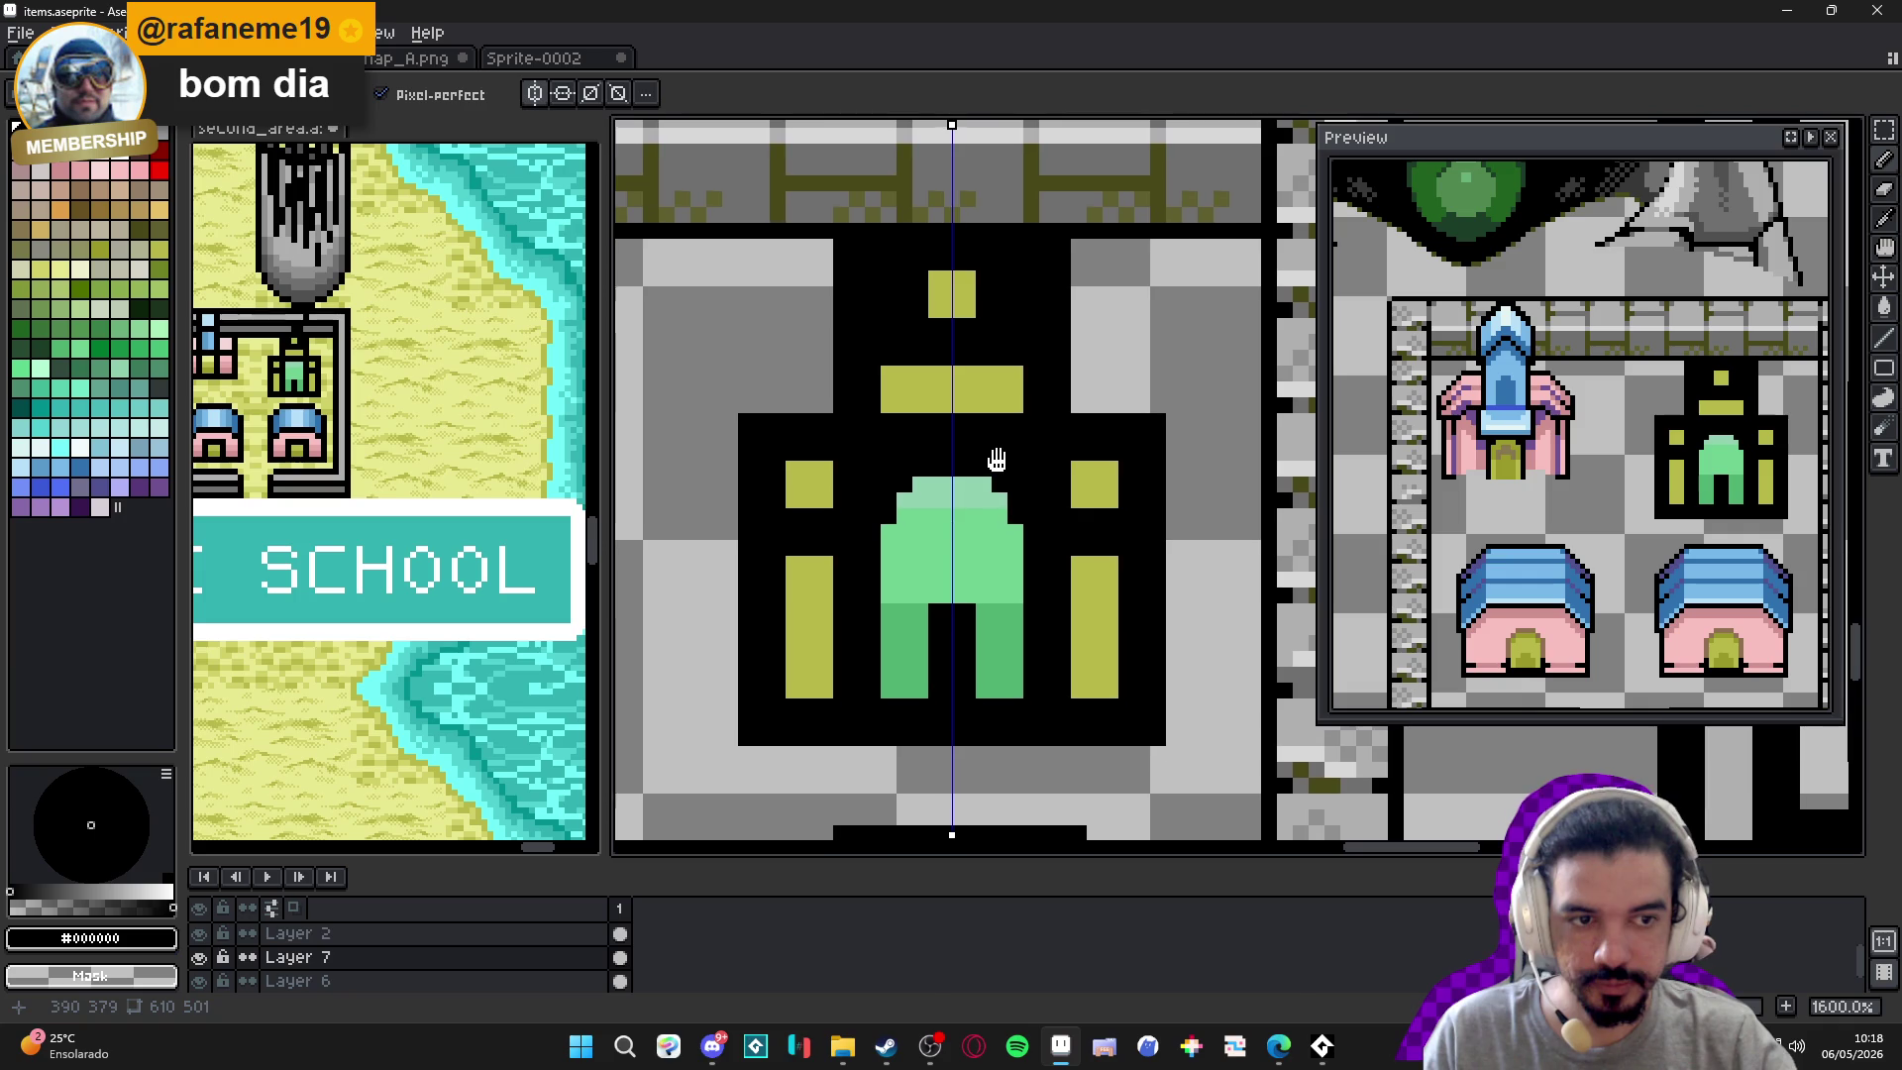
pyautogui.scroll(-1, 991, 466)
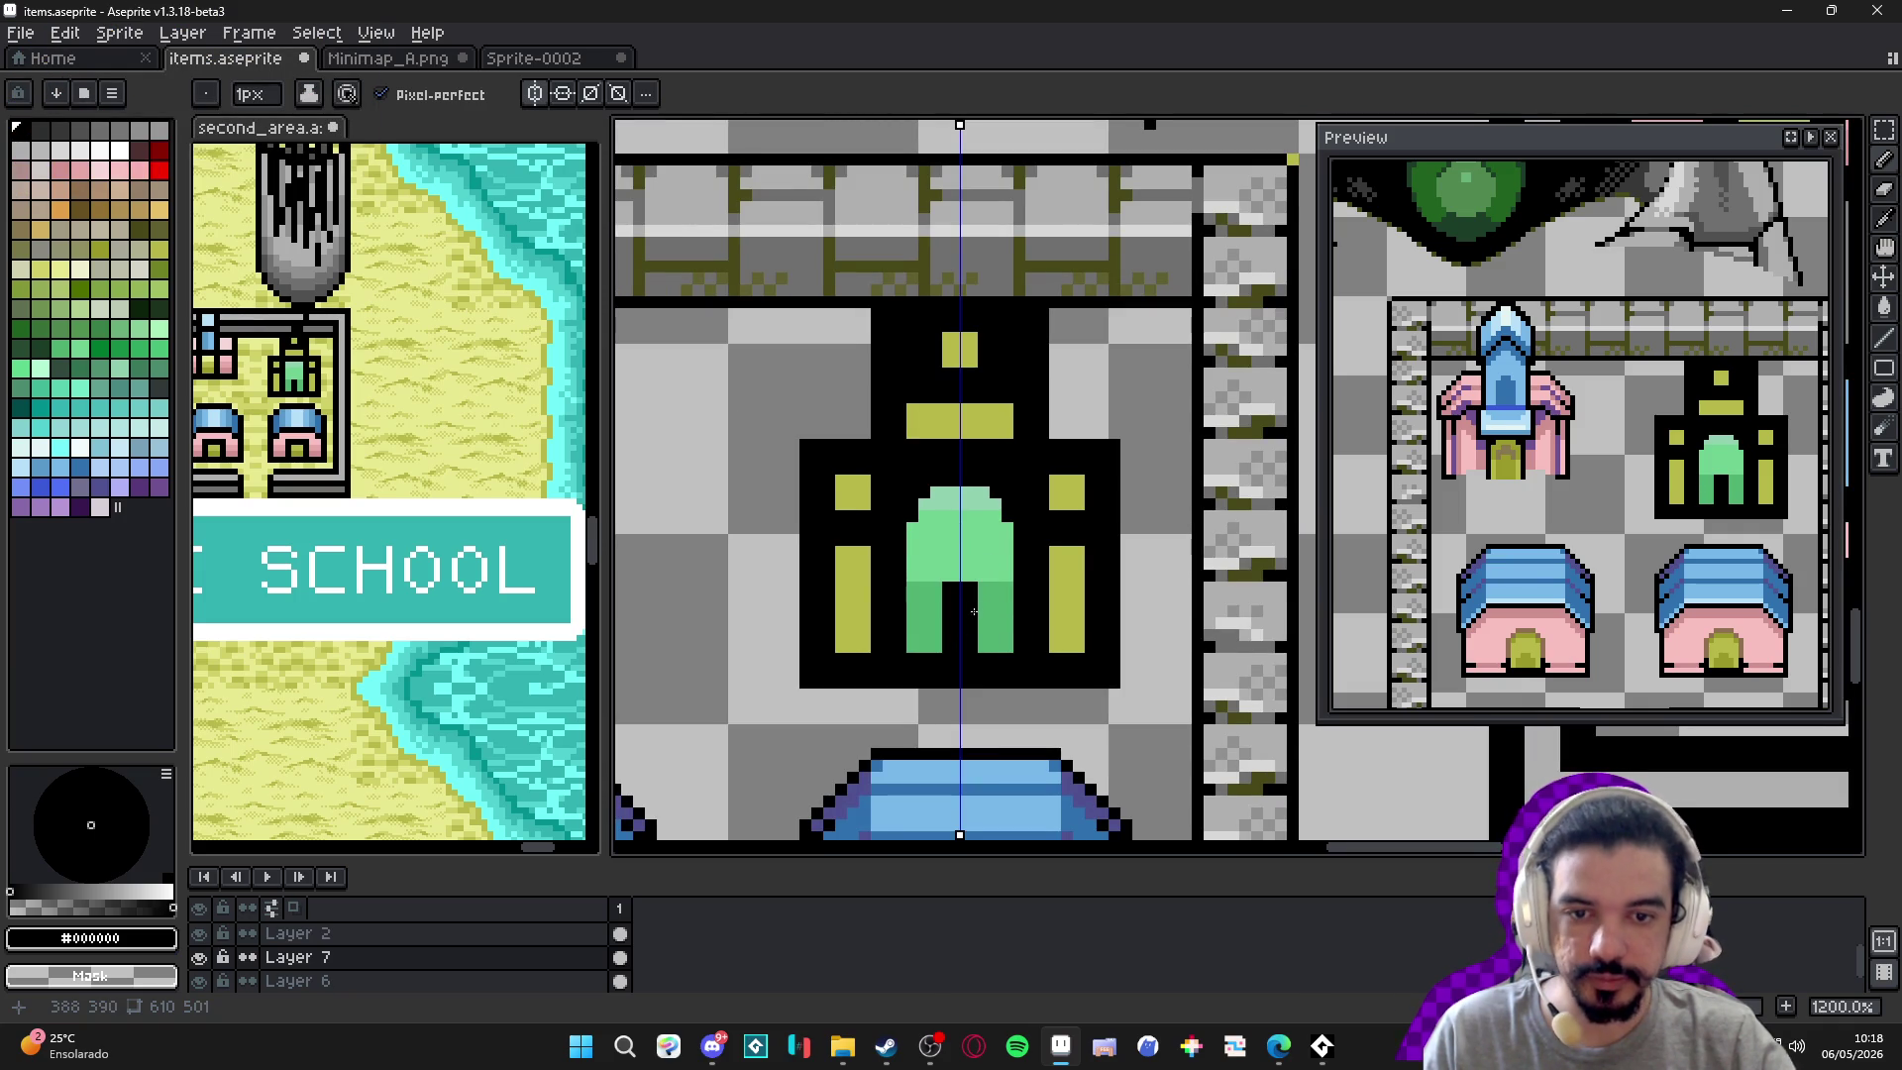
# Bucket-fill the castle arch with light green #70d090.
pyautogui.keyDown('alt'); pyautogui.click(1005, 564); pyautogui.keyUp('alt')
pyautogui.press('g')
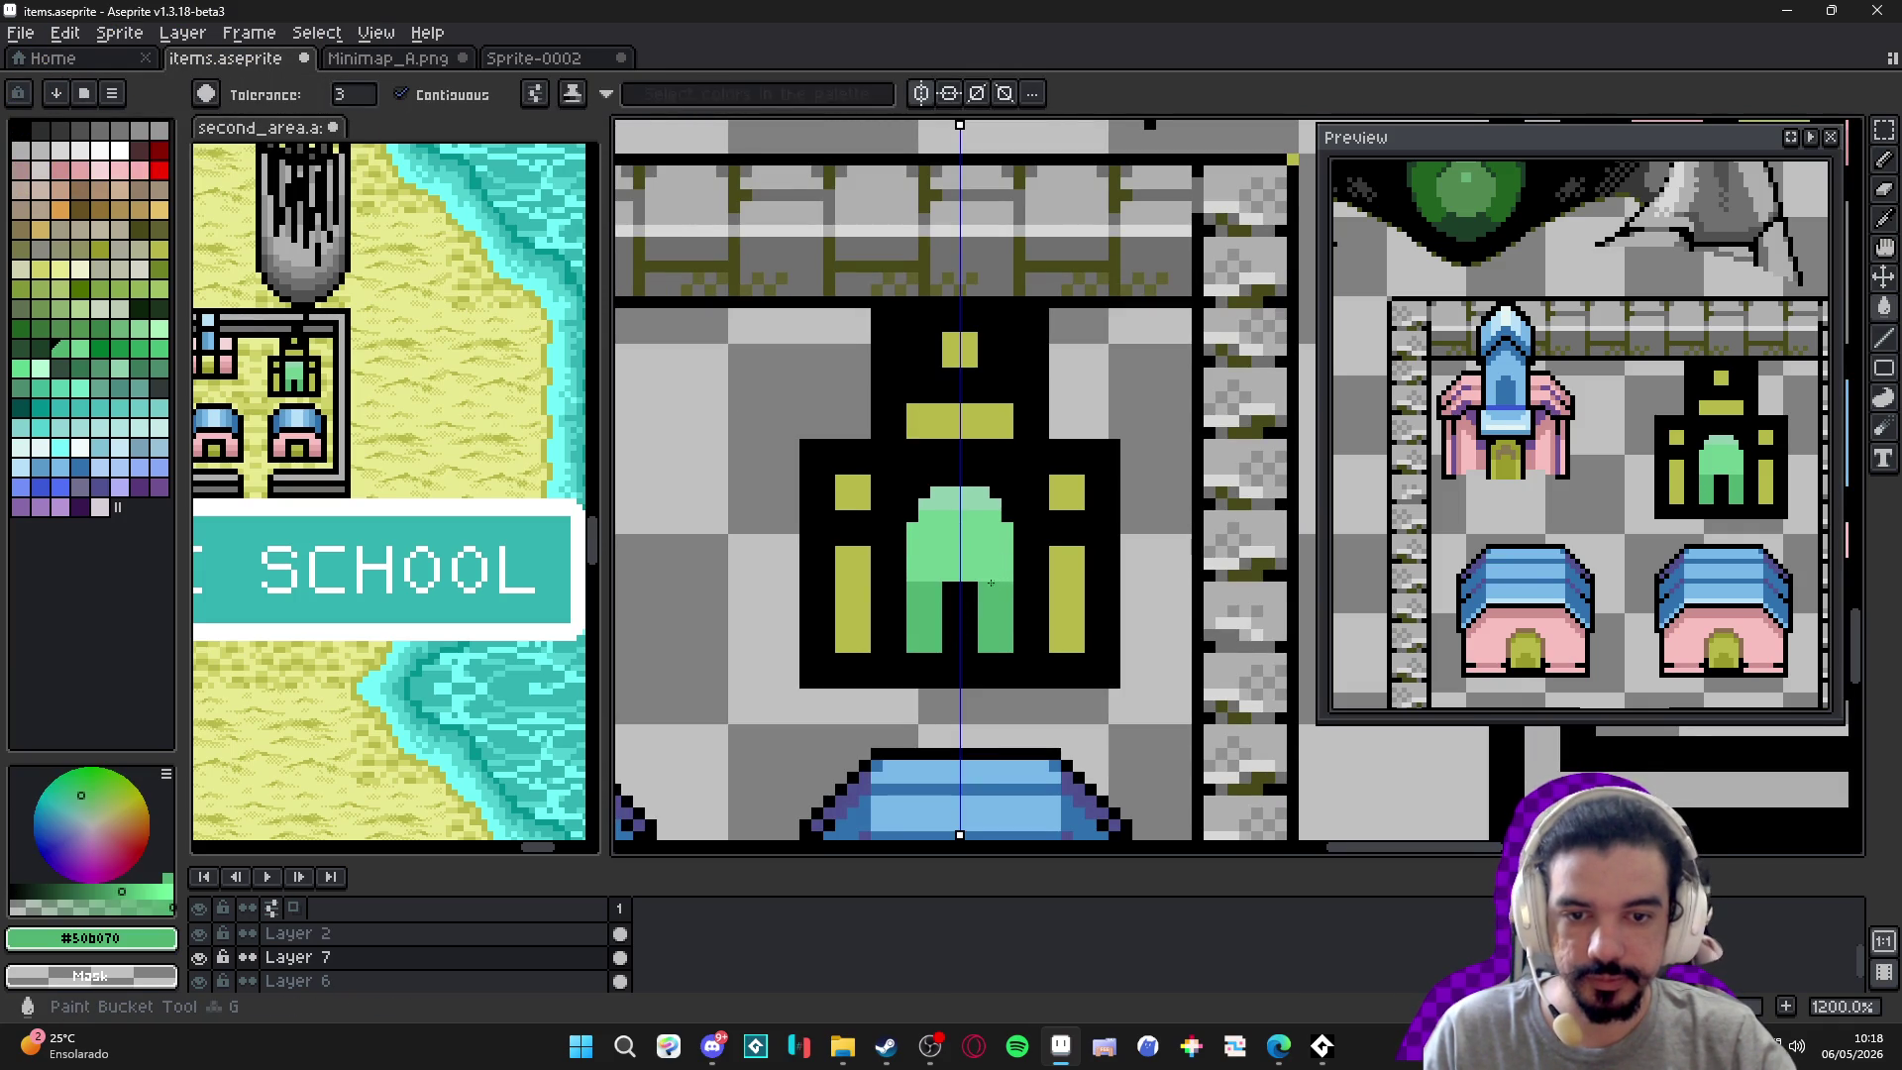
pyautogui.keyDown('alt'); pyautogui.click(960, 505); pyautogui.keyUp('alt')
pyautogui.click(982, 564)
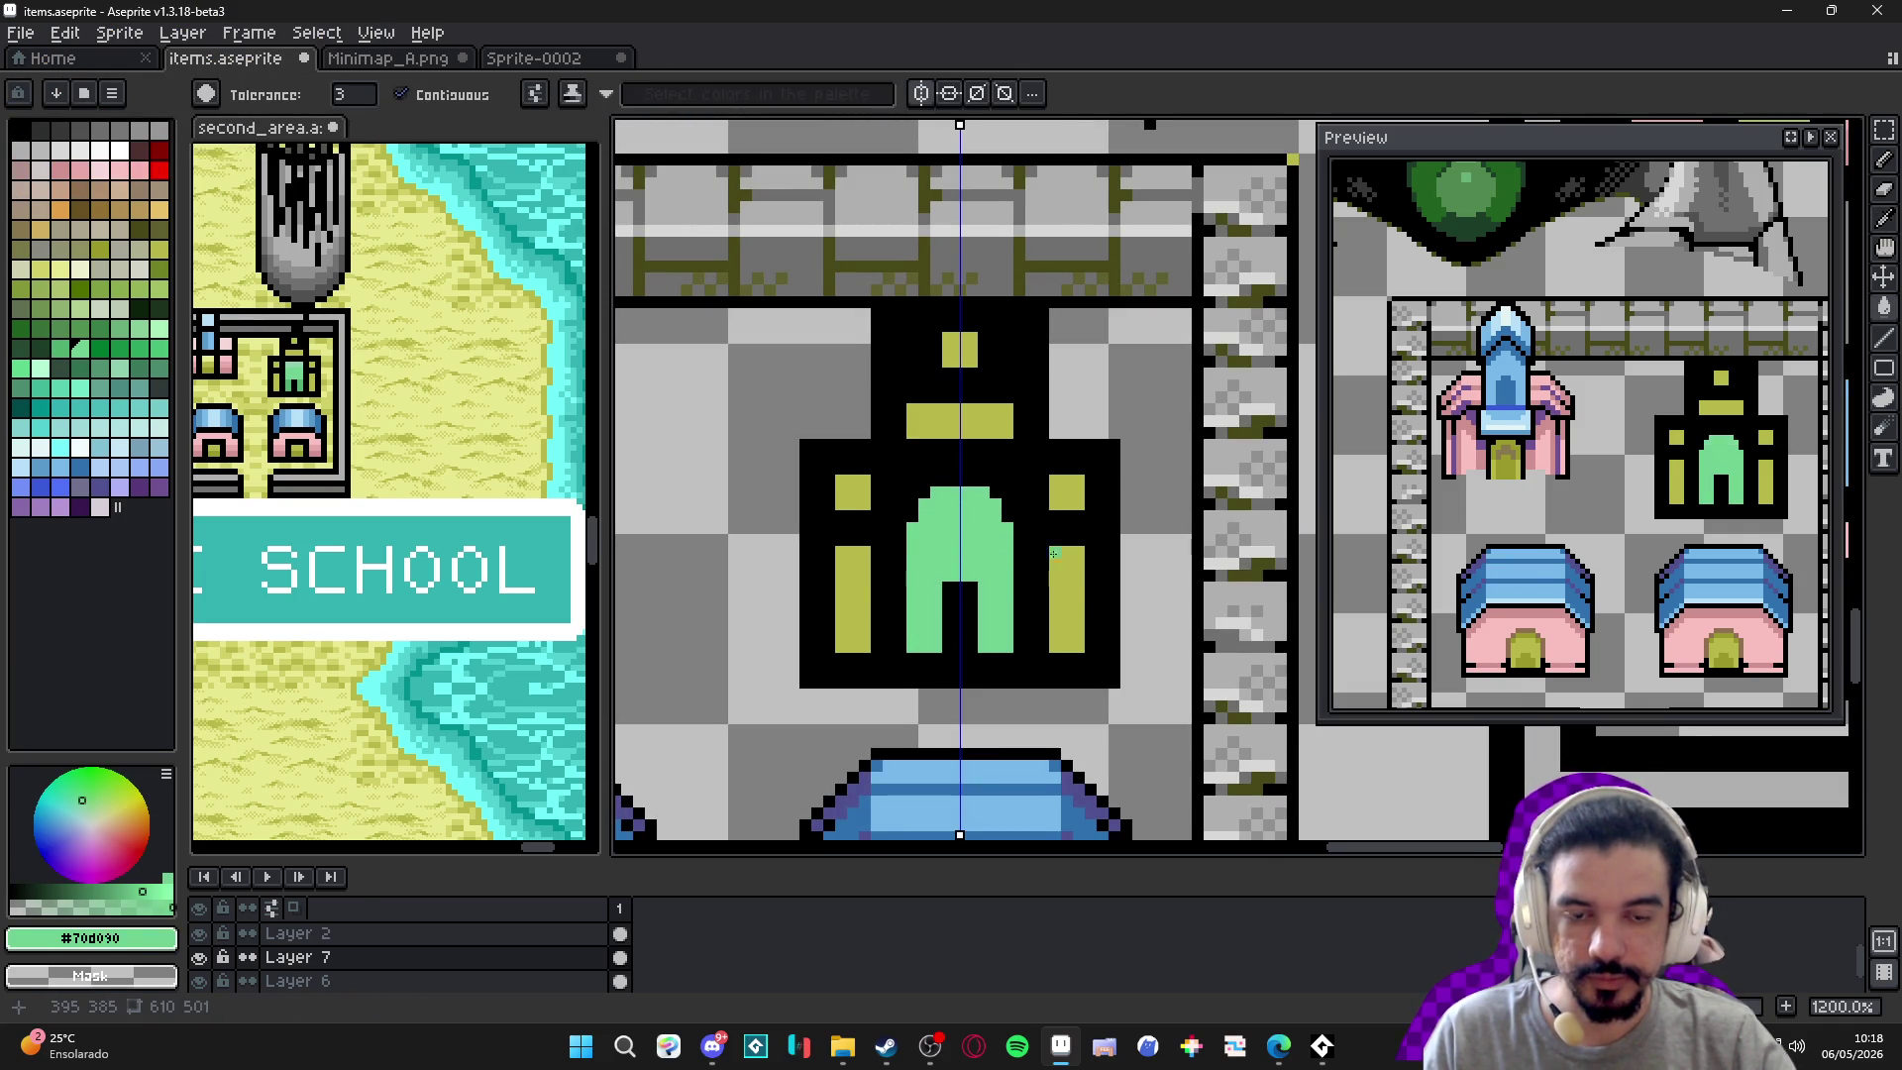
pyautogui.keyDown('alt'); pyautogui.click(1054, 626); pyautogui.keyUp('alt')
pyautogui.press('b')
# Add olive-yellow feet at the pillar bases and light green beneath the arch legs.
pyautogui.click(1040, 644)
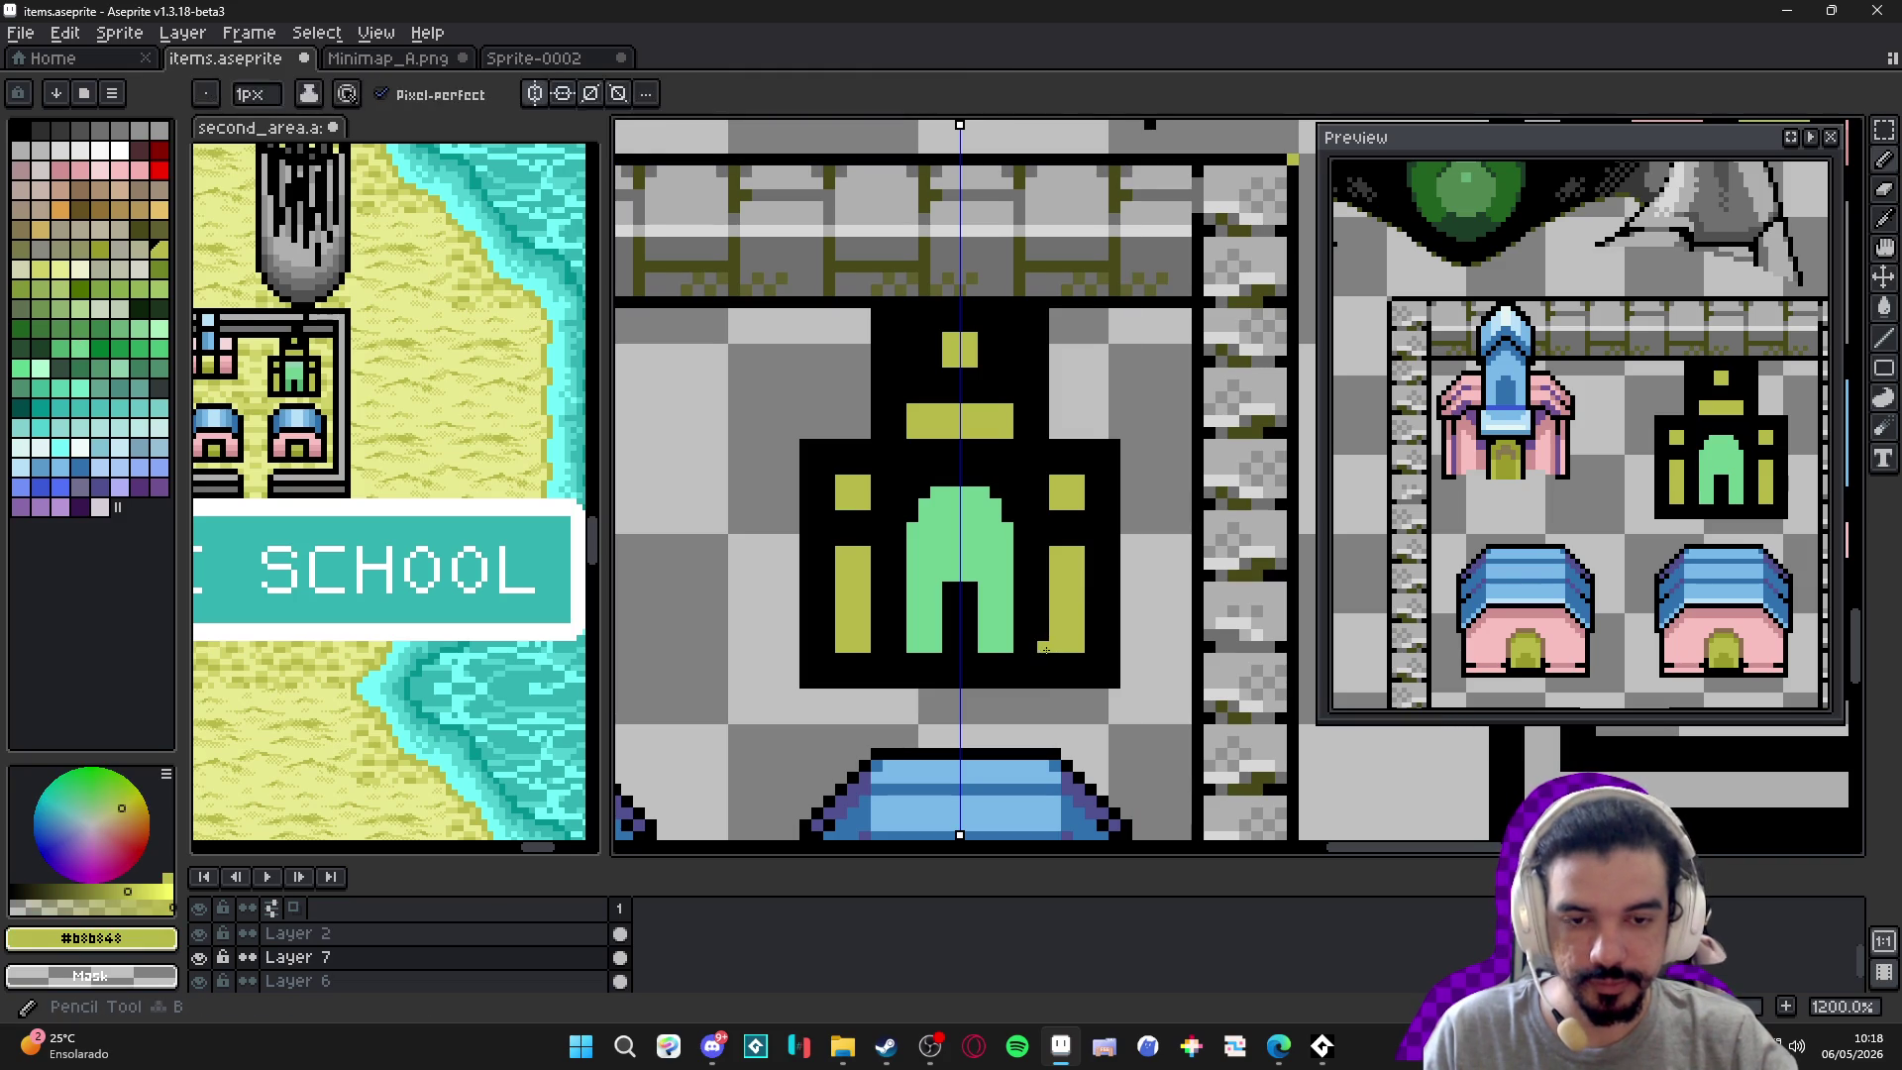
pyautogui.click(1047, 647)
pyautogui.keyDown('alt'); pyautogui.click(981, 634); pyautogui.keyUp('alt')
pyautogui.click(919, 663)
pyautogui.click(993, 669)
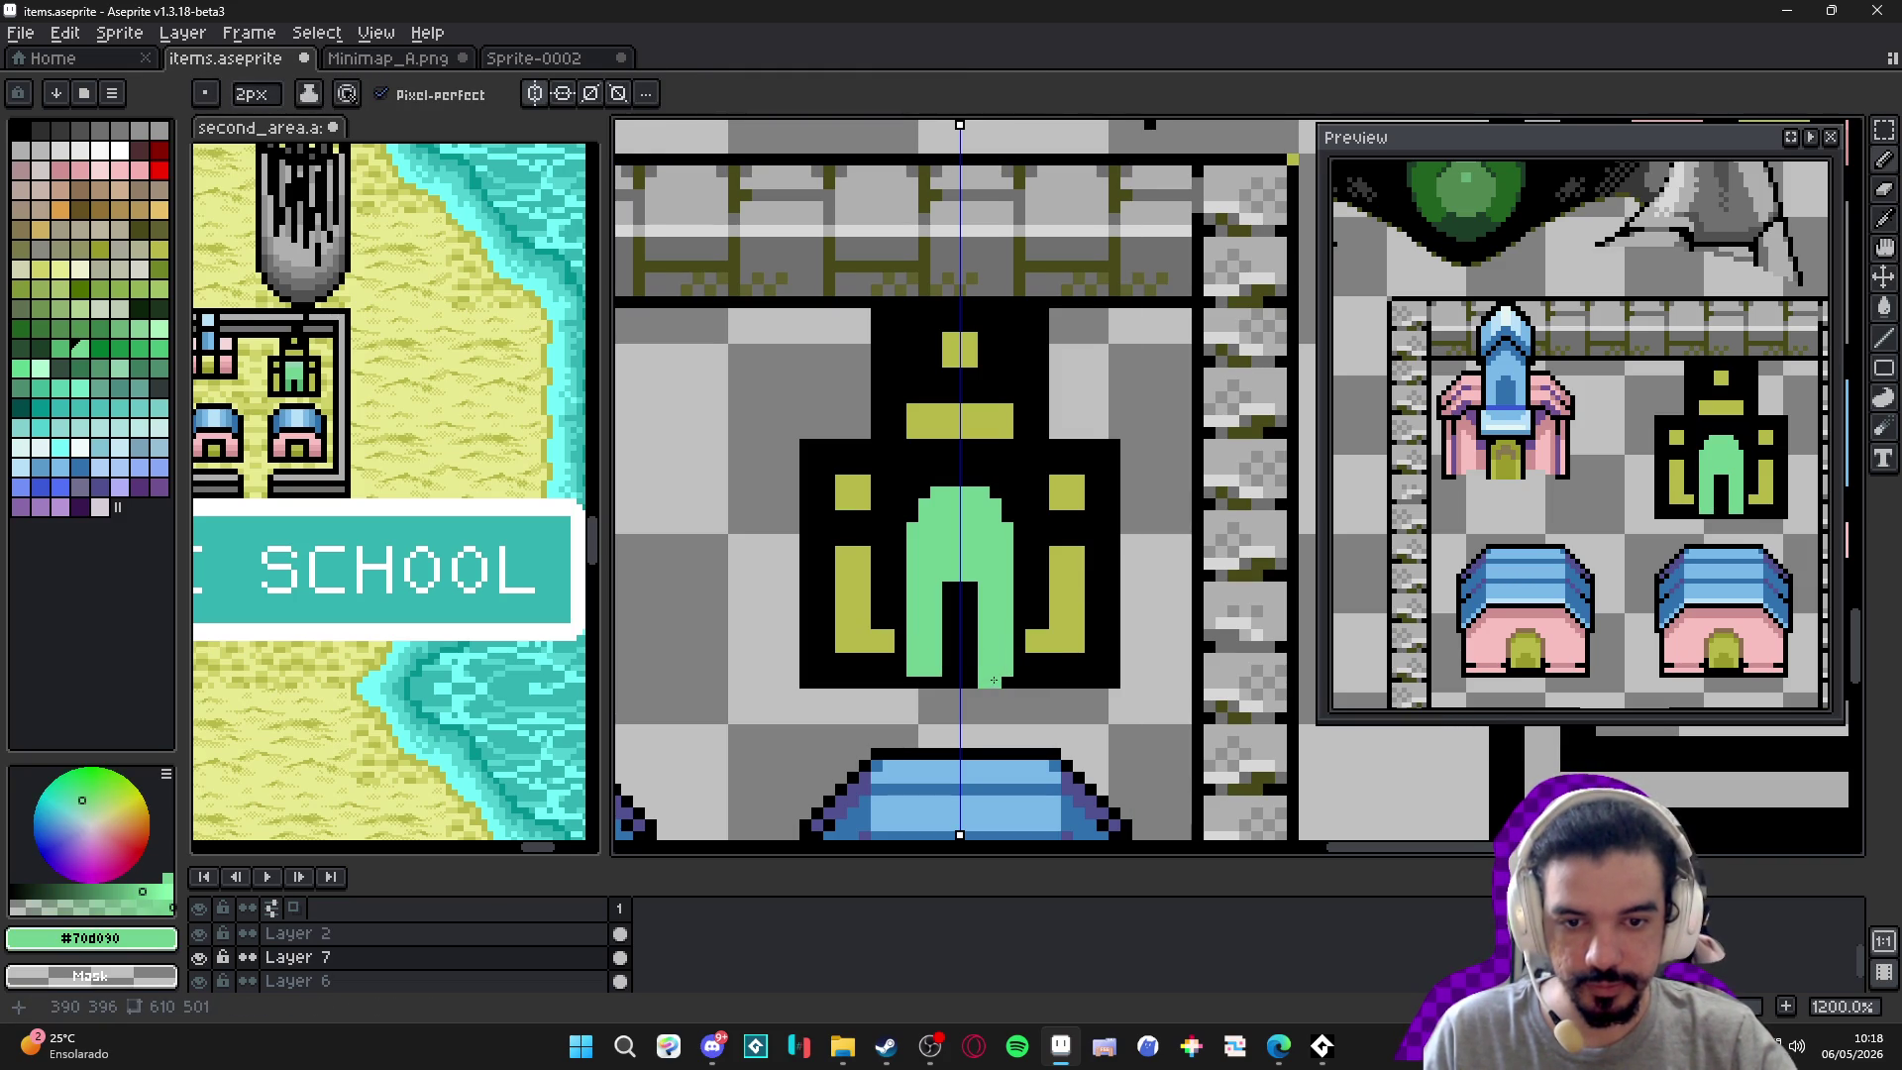
# Fill both pillars solid olive-yellow #b8b848, flatten their tops and extend the upper squares.
pyautogui.keyDown('alt'); pyautogui.click(1055, 639); pyautogui.keyUp('alt')
pyautogui.moveTo(1040, 626)
pyautogui.mouseDown()
pyautogui.moveTo(1045, 558)
pyautogui.moveTo(1038, 668)
pyautogui.moveTo(1074, 669)
pyautogui.mouseUp()
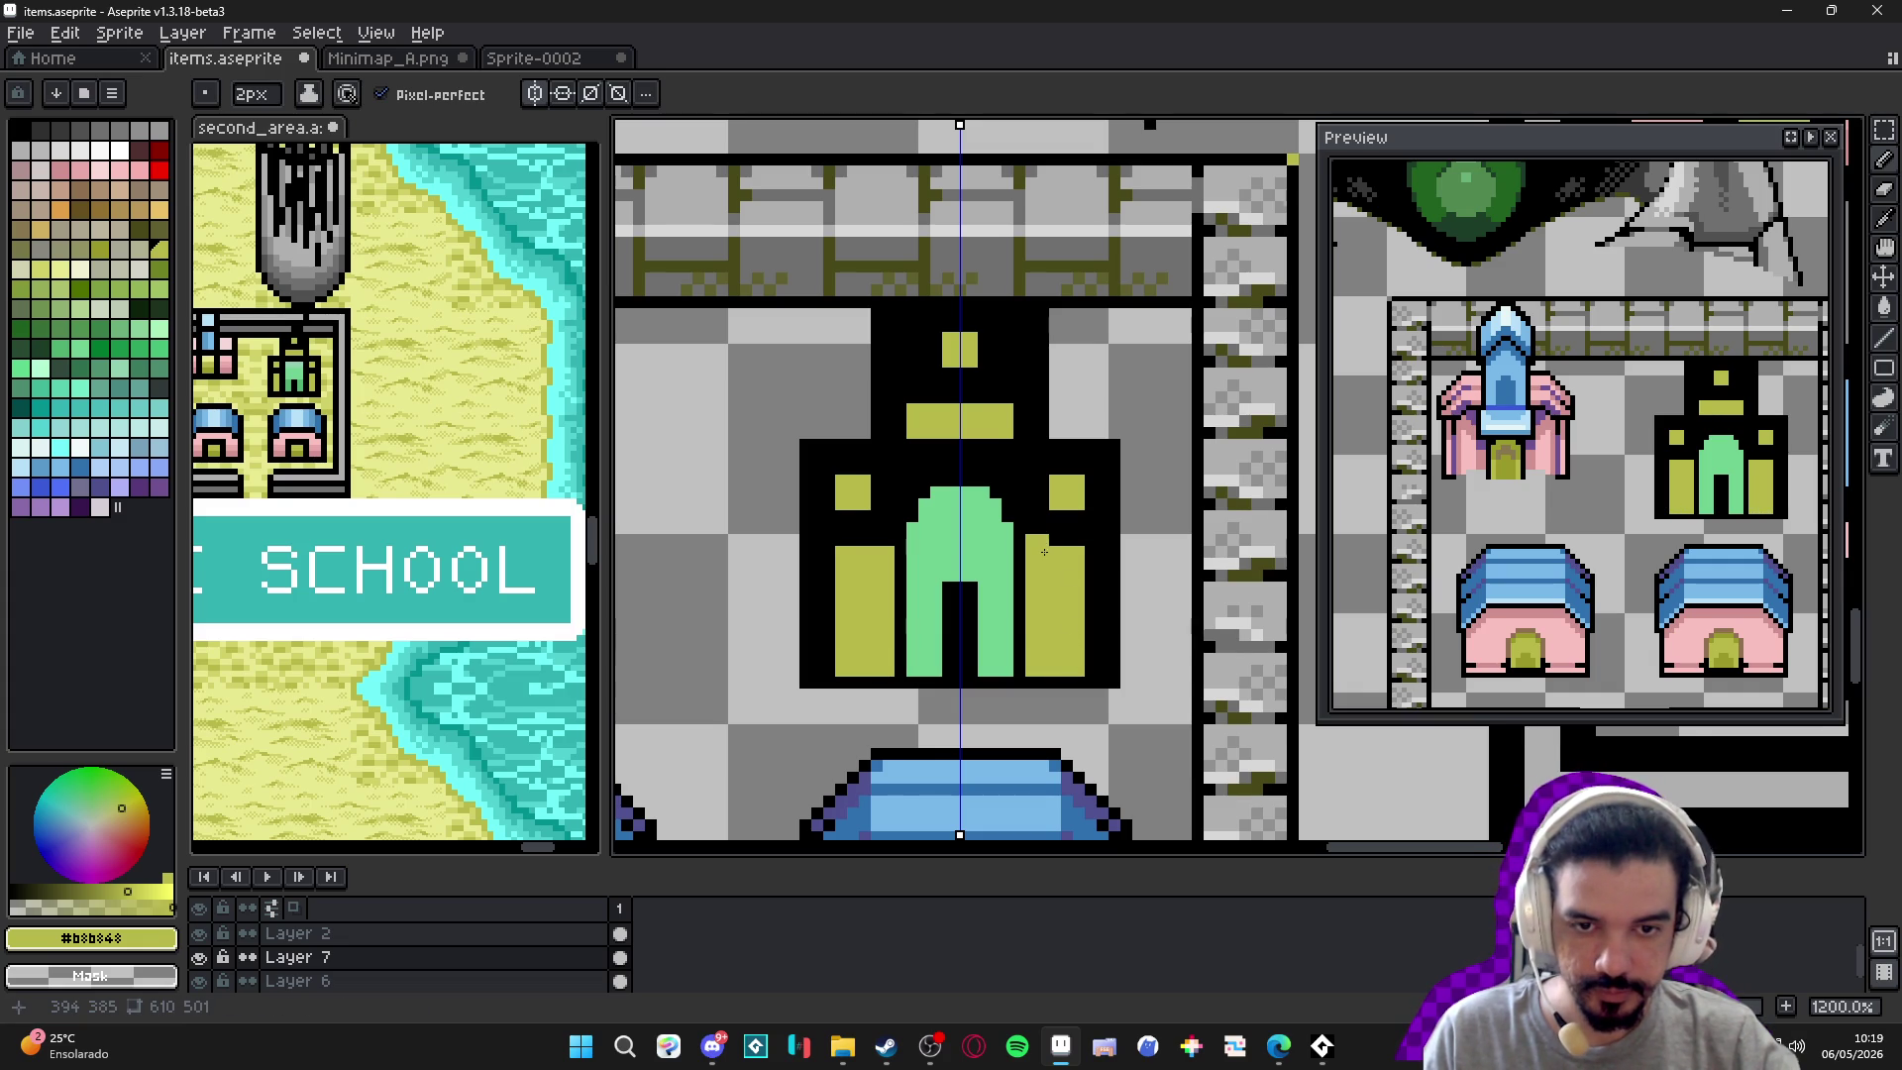
pyautogui.moveTo(1045, 552); pyautogui.dragTo(1074, 552)
pyautogui.scroll(1, 1072, 545)
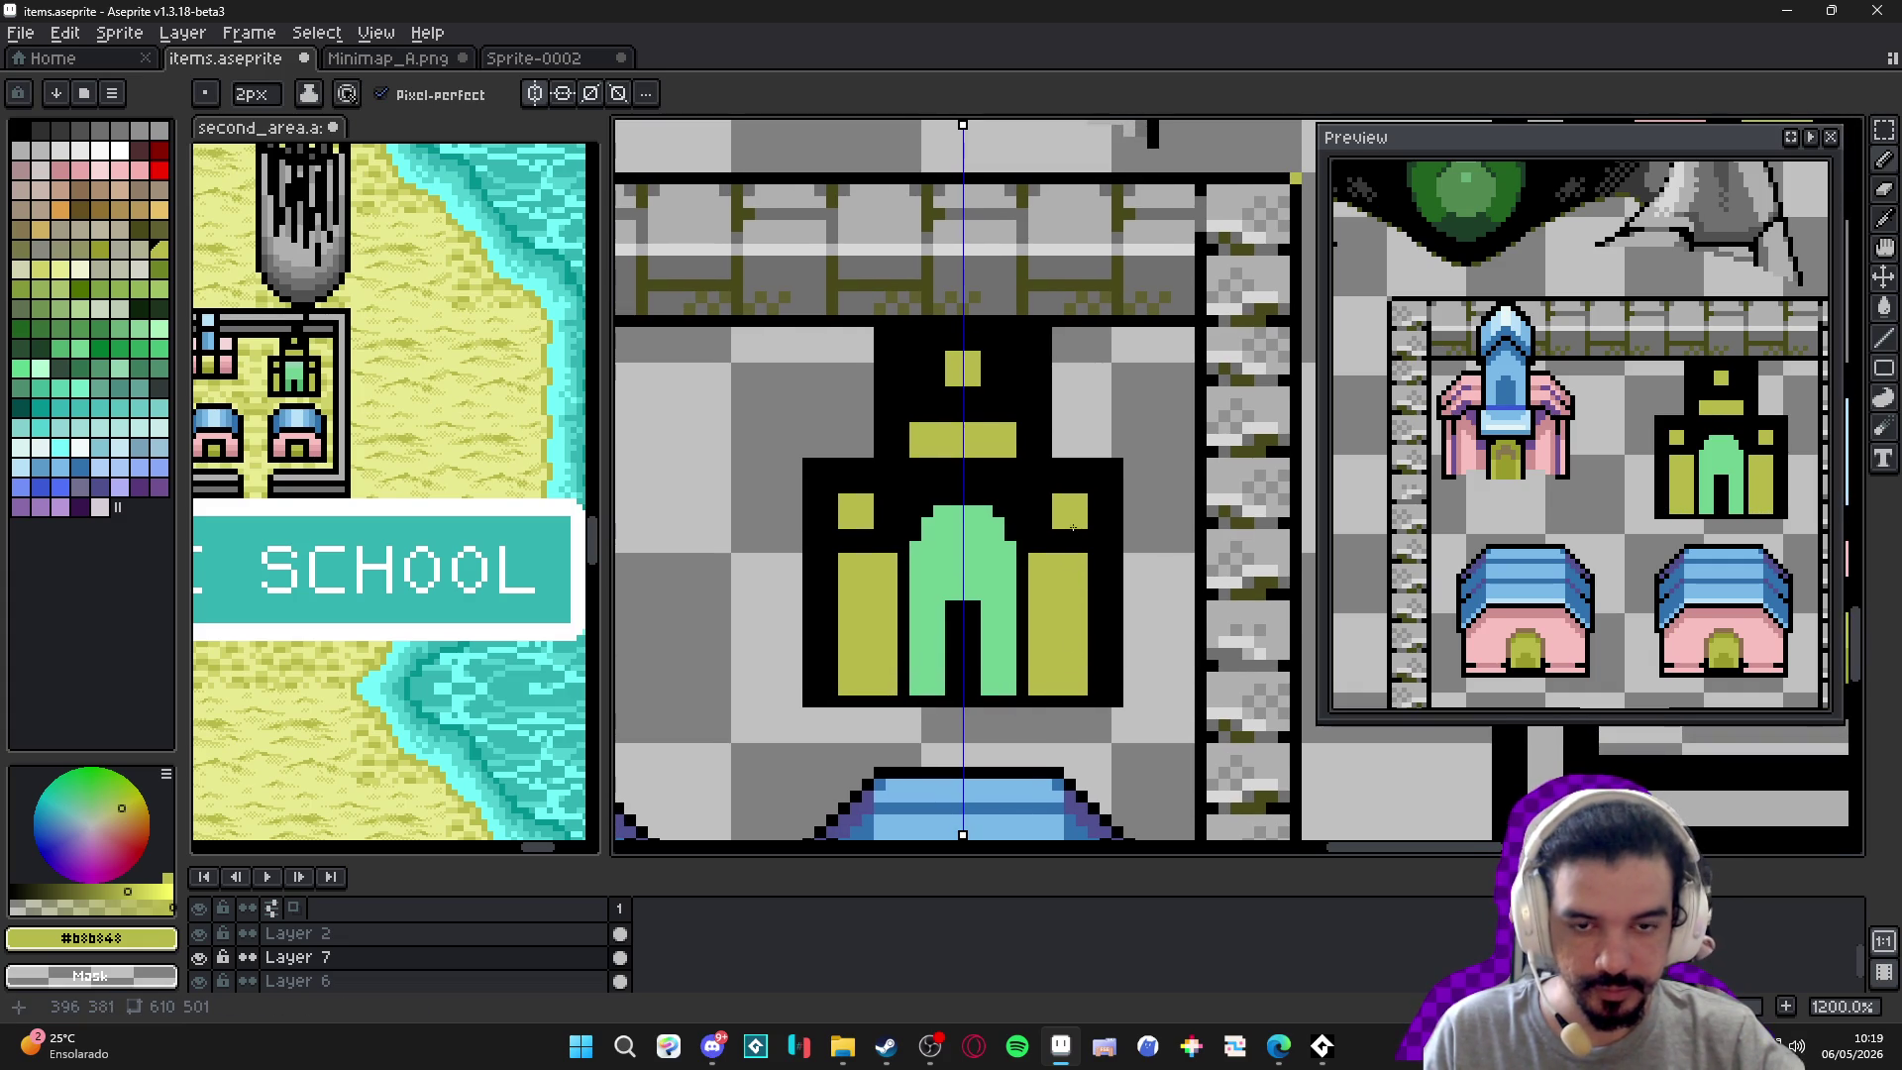
pyautogui.click(1075, 535)
pyautogui.click(1043, 530)
pyautogui.moveTo(1045, 508)
pyautogui.mouseDown()
pyautogui.moveTo(1096, 495)
pyautogui.moveTo(1094, 476)
pyautogui.moveTo(1106, 496)
pyautogui.moveTo(1100, 695)
pyautogui.mouseUp()
pyautogui.scroll(2, 1052, 543)
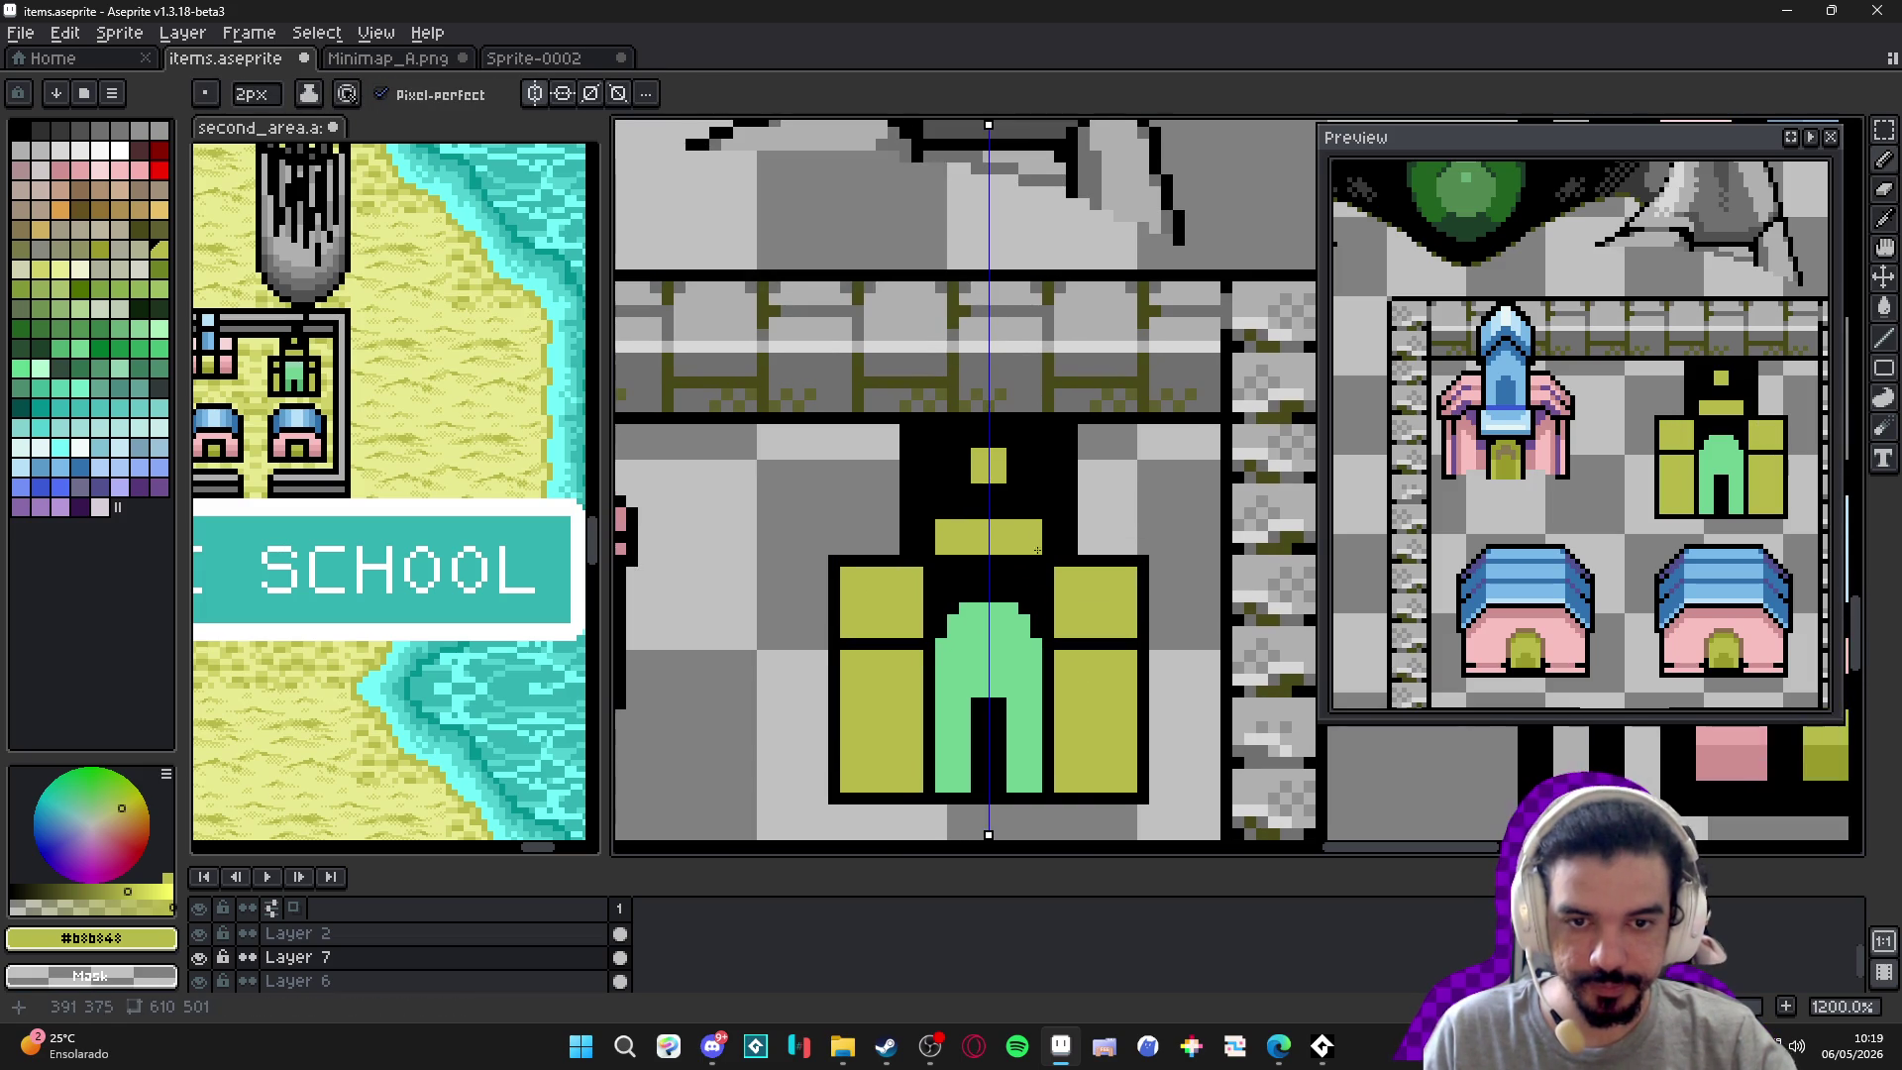
# Frame the upper tower in olive-yellow, then draw and undo a 1px black line across it.
pyautogui.moveTo(1057, 546)
pyautogui.mouseDown()
pyautogui.moveTo(1052, 428)
pyautogui.moveTo(984, 446)
pyautogui.moveTo(1003, 514)
pyautogui.mouseUp()
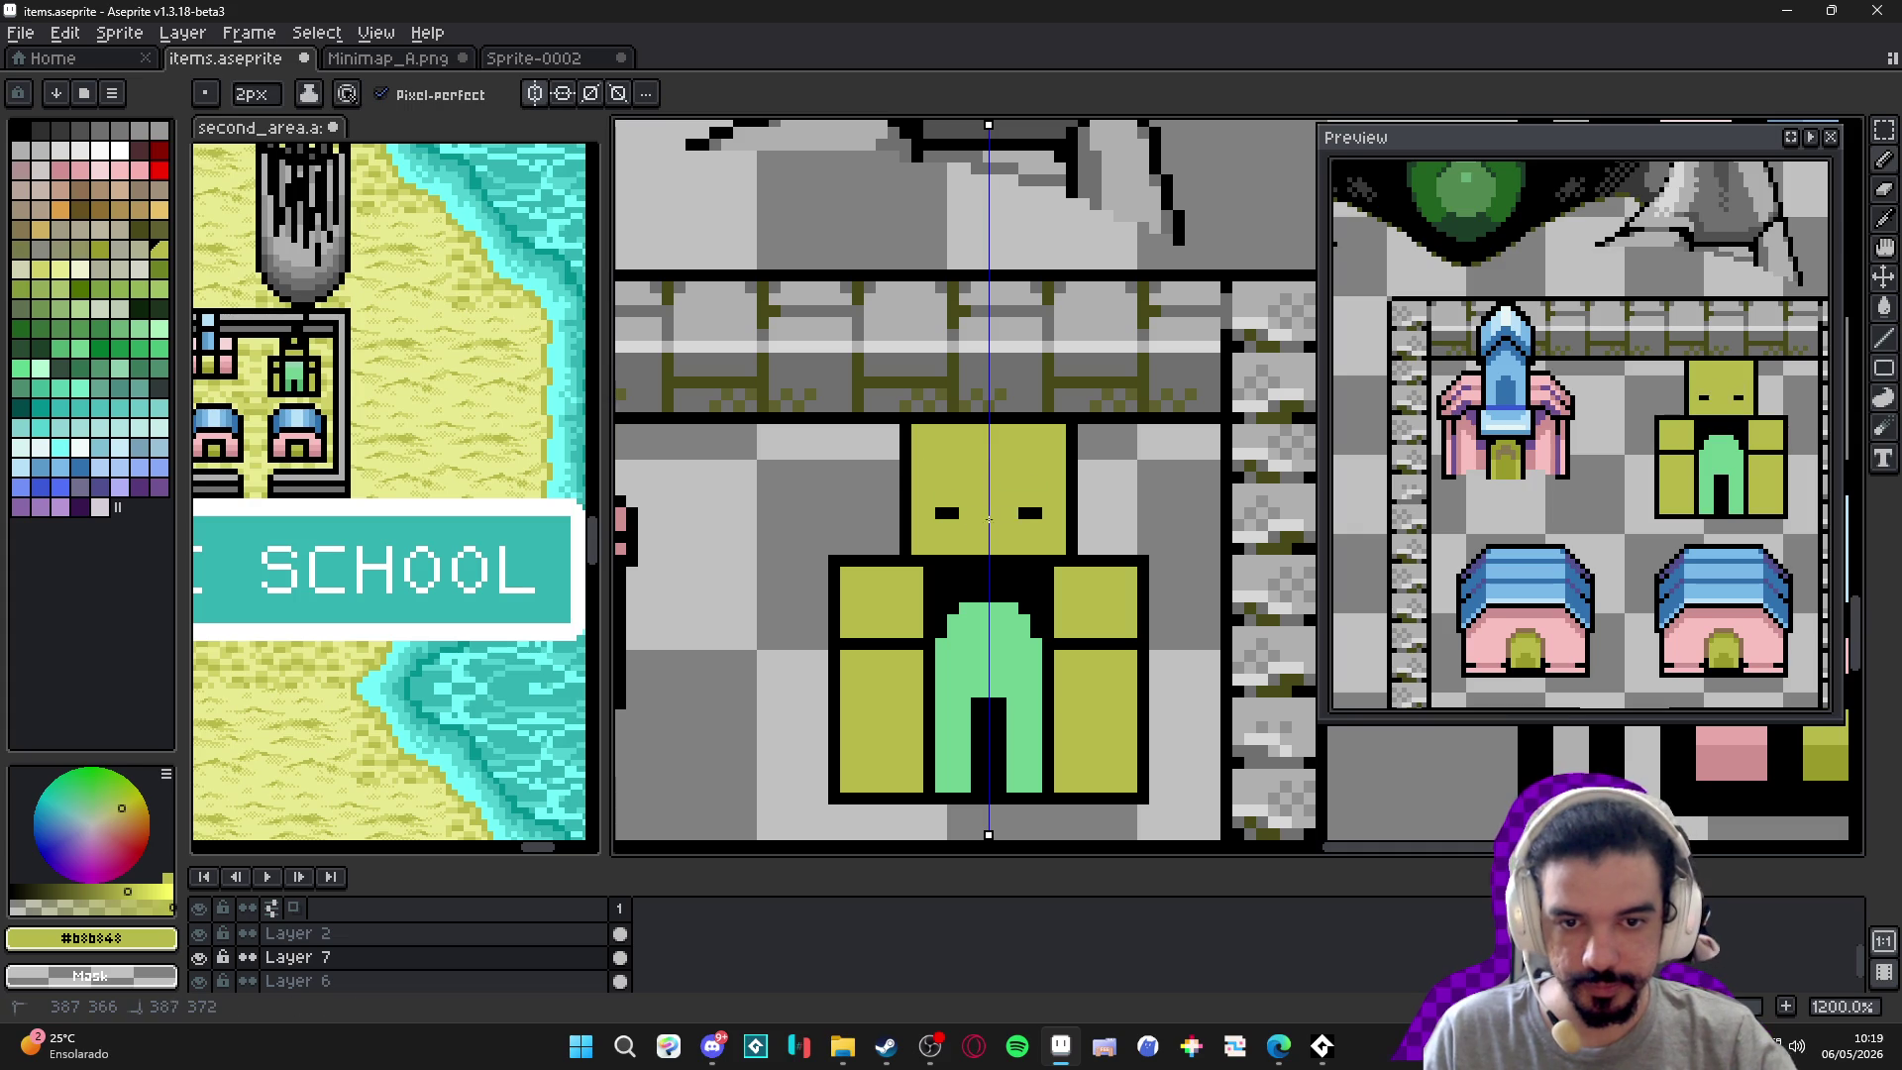
pyautogui.scroll(1, 1025, 541)
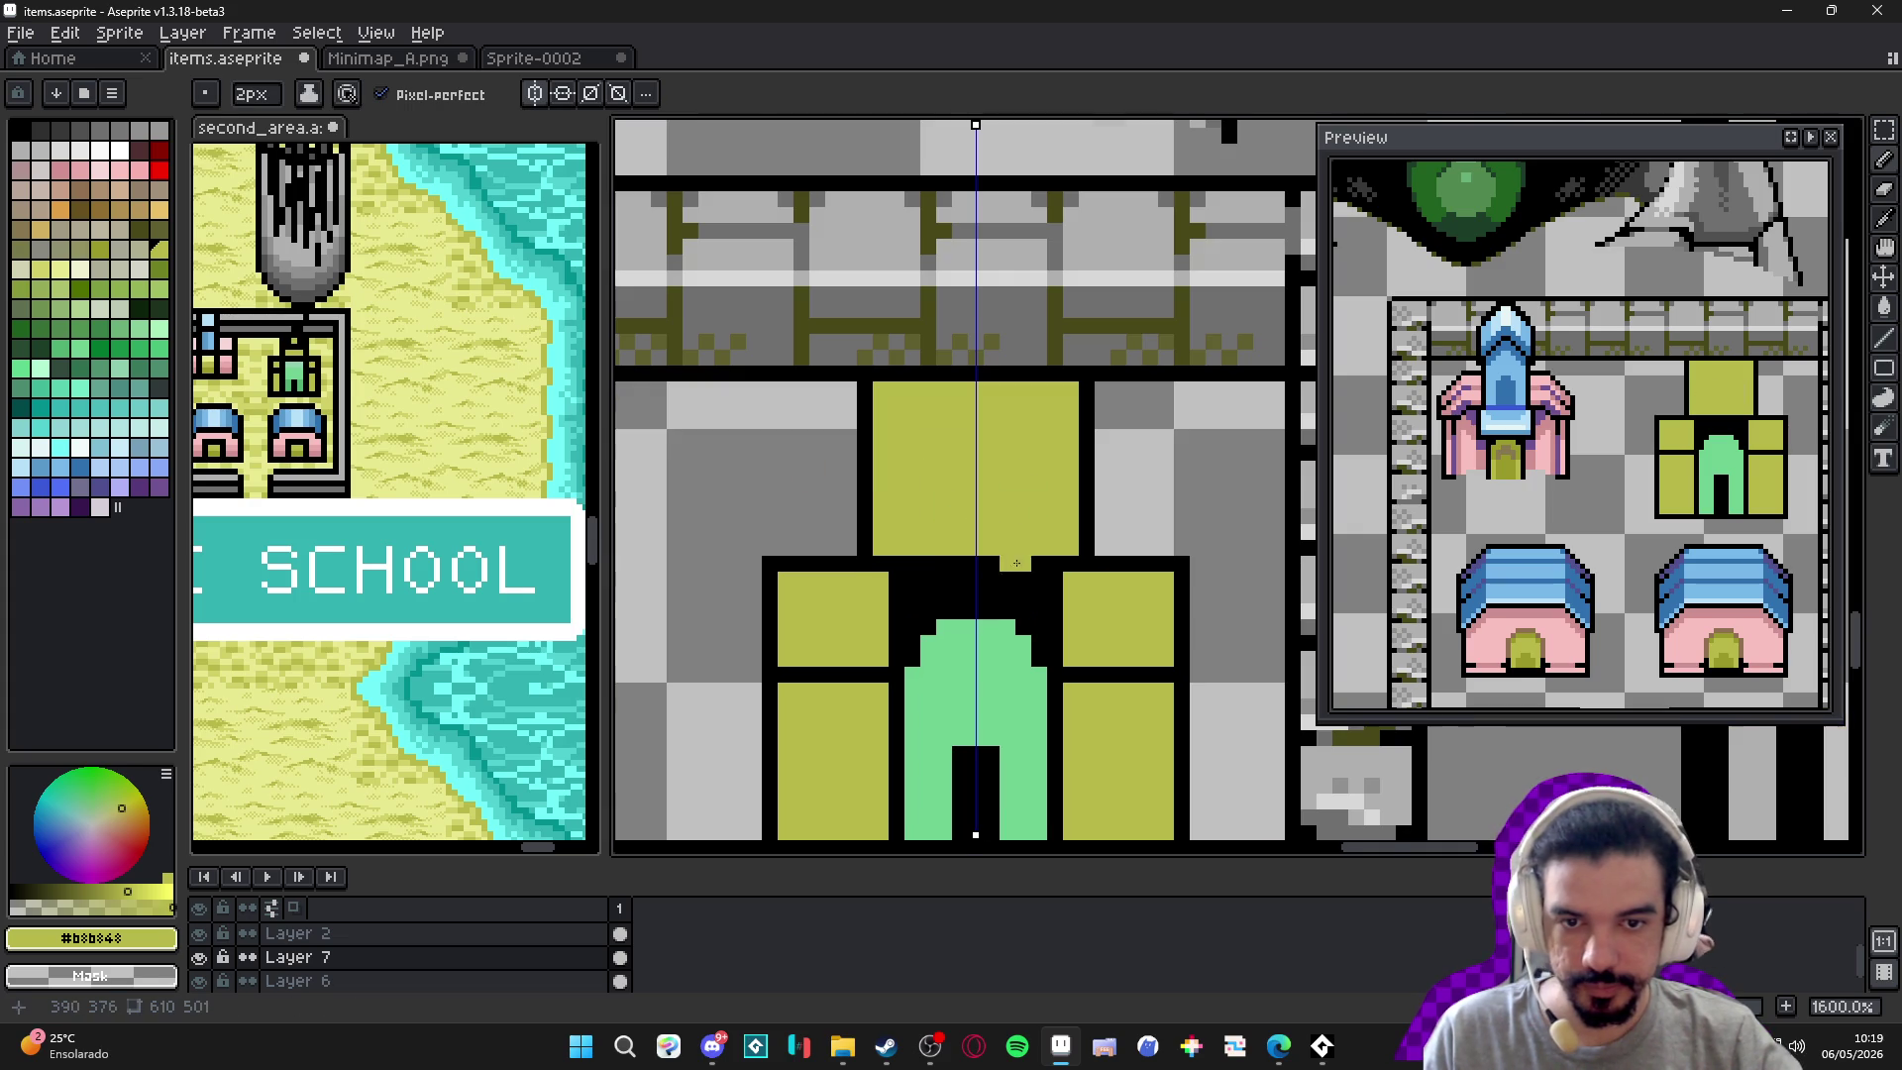
pyautogui.keyDown('alt'); pyautogui.click(878, 482); pyautogui.keyUp('alt')
pyautogui.press('-')
pyautogui.moveTo(879, 482); pyautogui.dragTo(1068, 482)
pyautogui.hotkey('ctrl', 'z')
# Fill the black gap below the tower block with olive-yellow.
pyautogui.scroll(-4, 911, 540)
pyautogui.scroll(1, 911, 540)
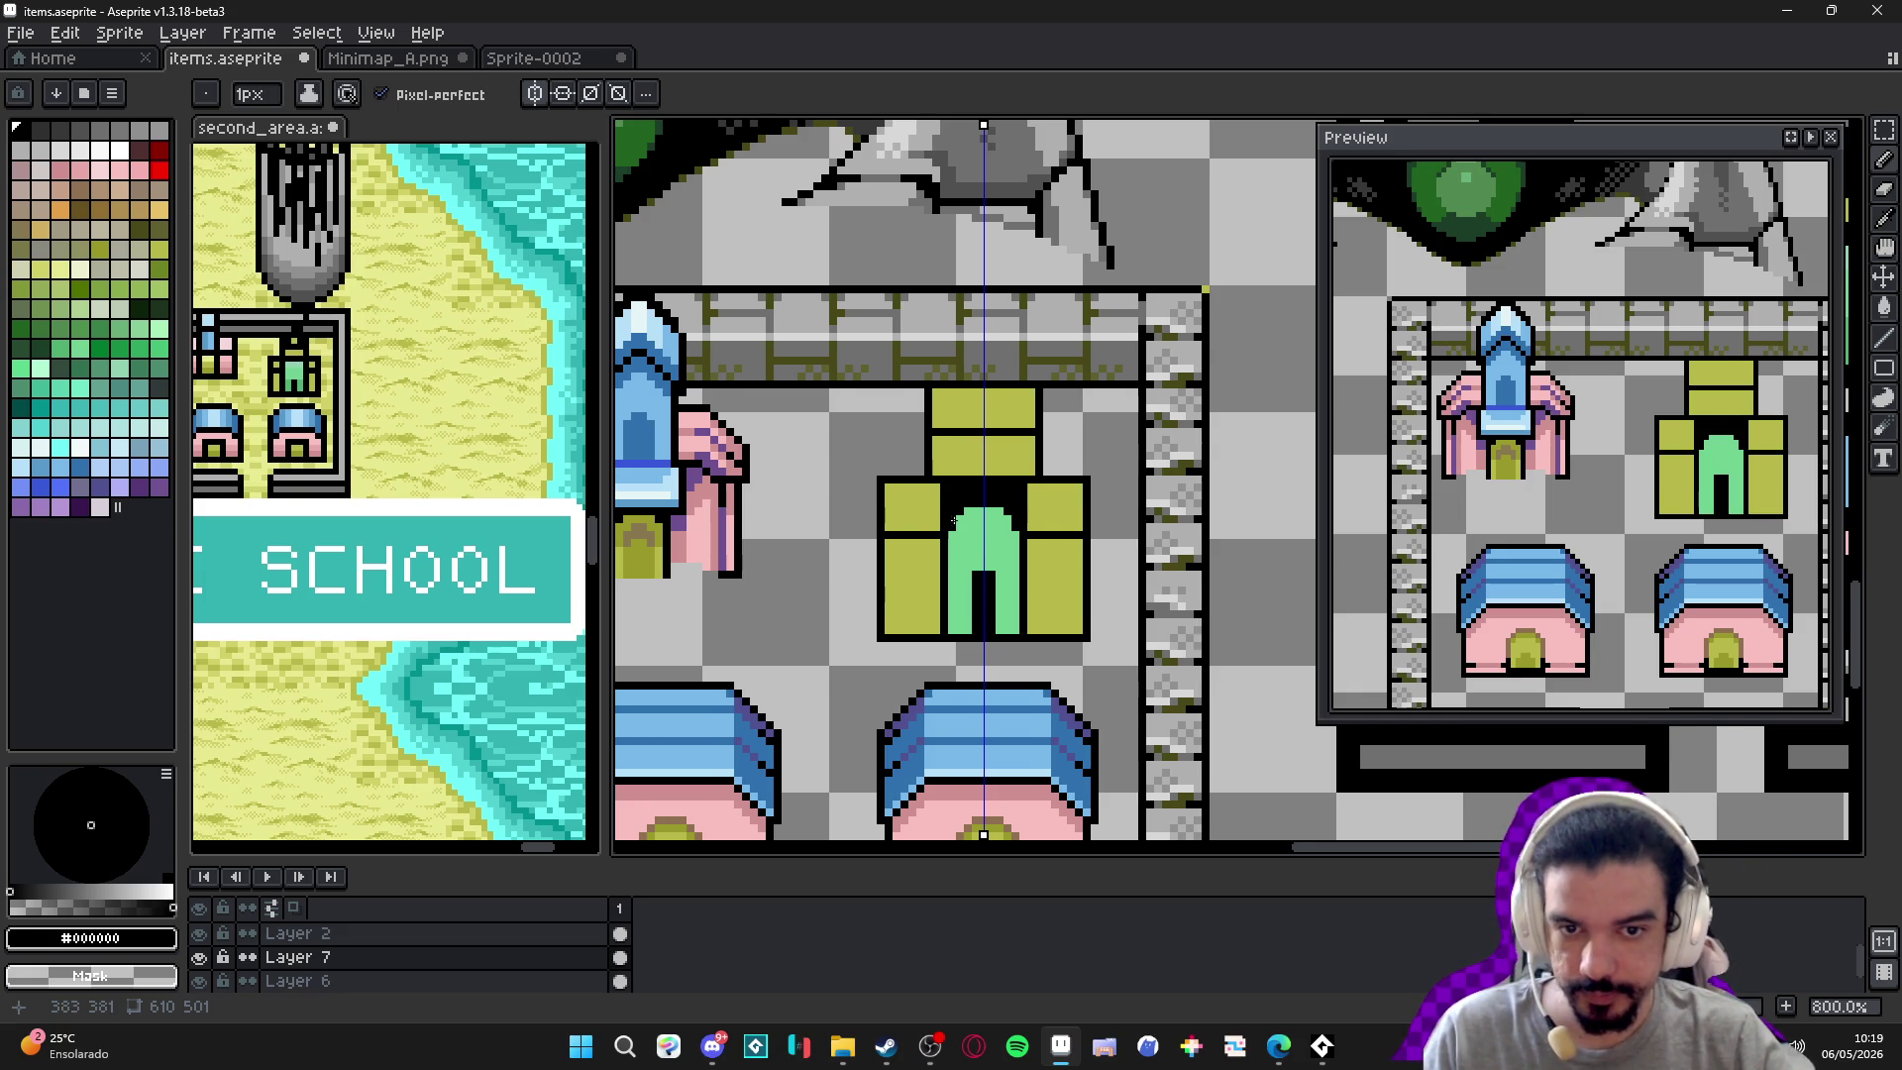
pyautogui.scroll(2, 948, 520)
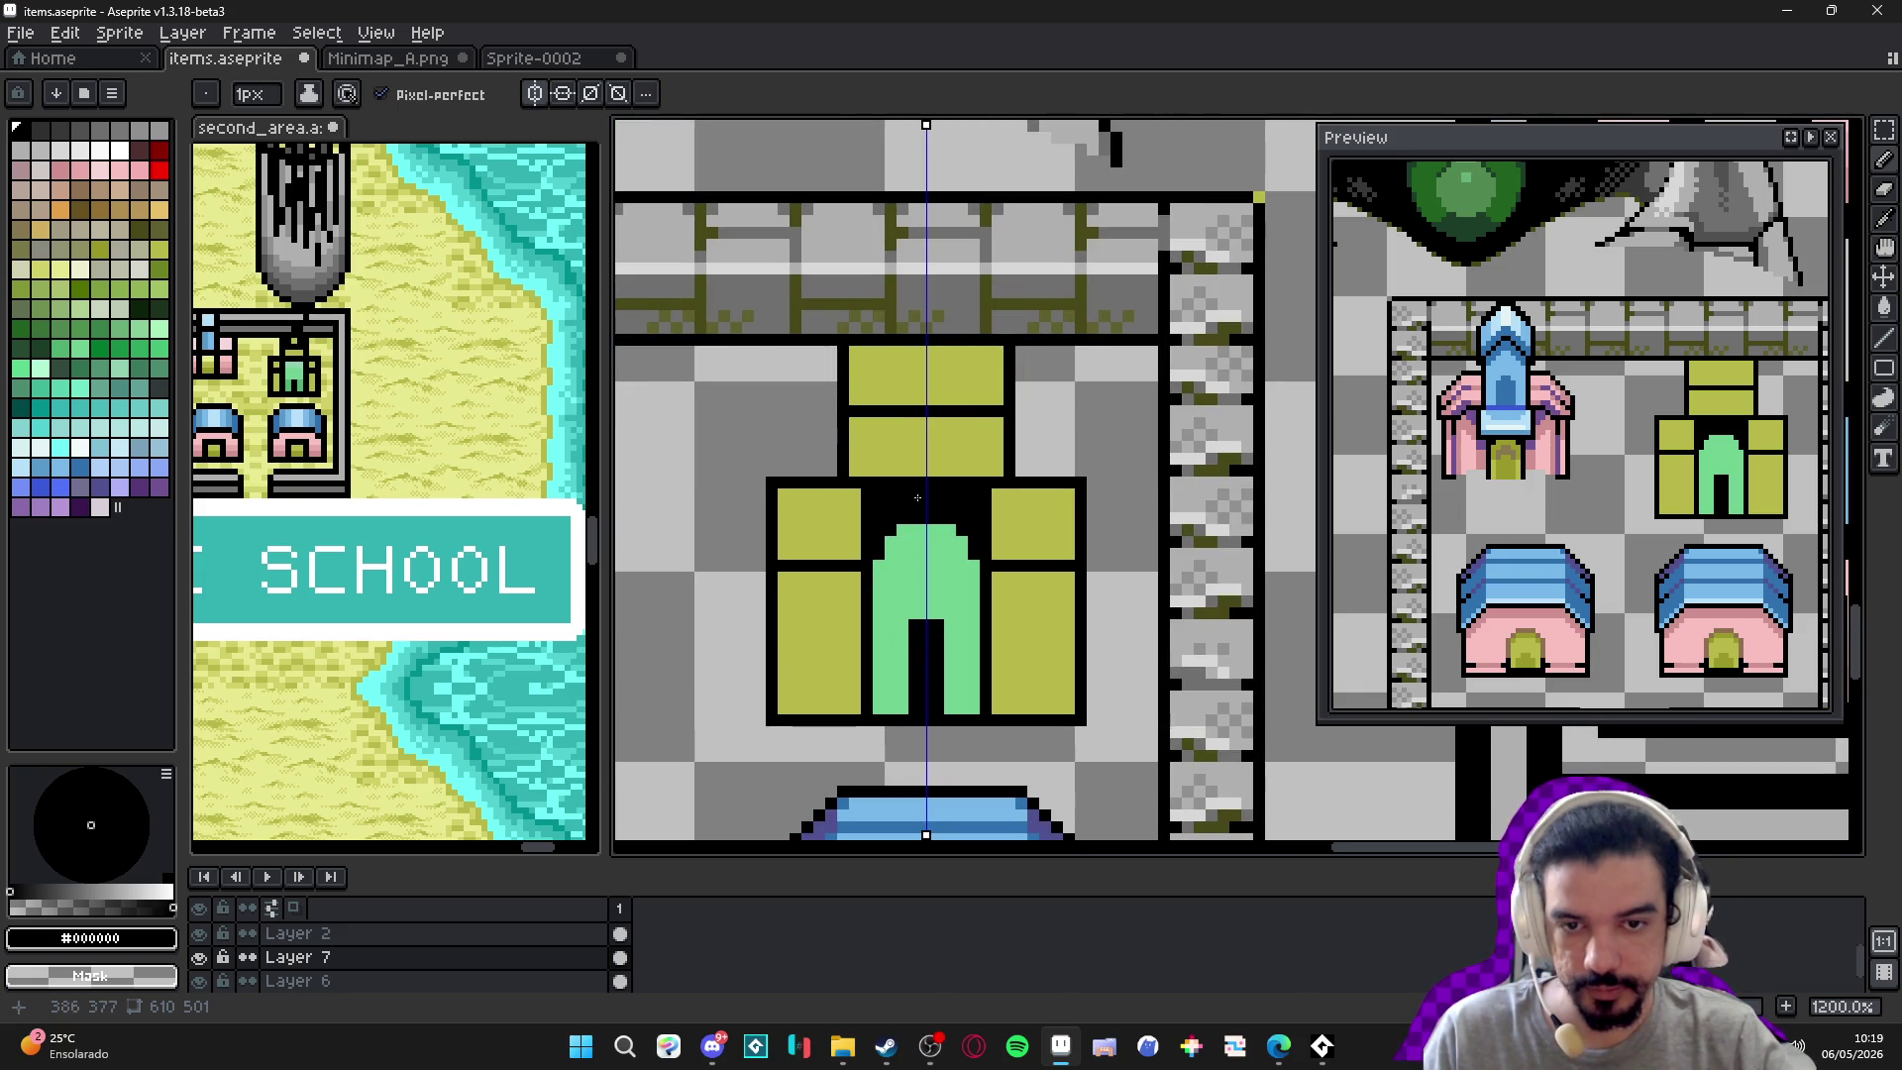
pyautogui.scroll(1, 935, 473)
pyautogui.keyDown('alt'); pyautogui.click(936, 455); pyautogui.keyUp('alt')
pyautogui.moveTo(887, 502)
pyautogui.mouseDown()
pyautogui.moveTo(969, 485)
pyautogui.moveTo(996, 545)
pyautogui.moveTo(983, 513)
pyautogui.mouseUp()
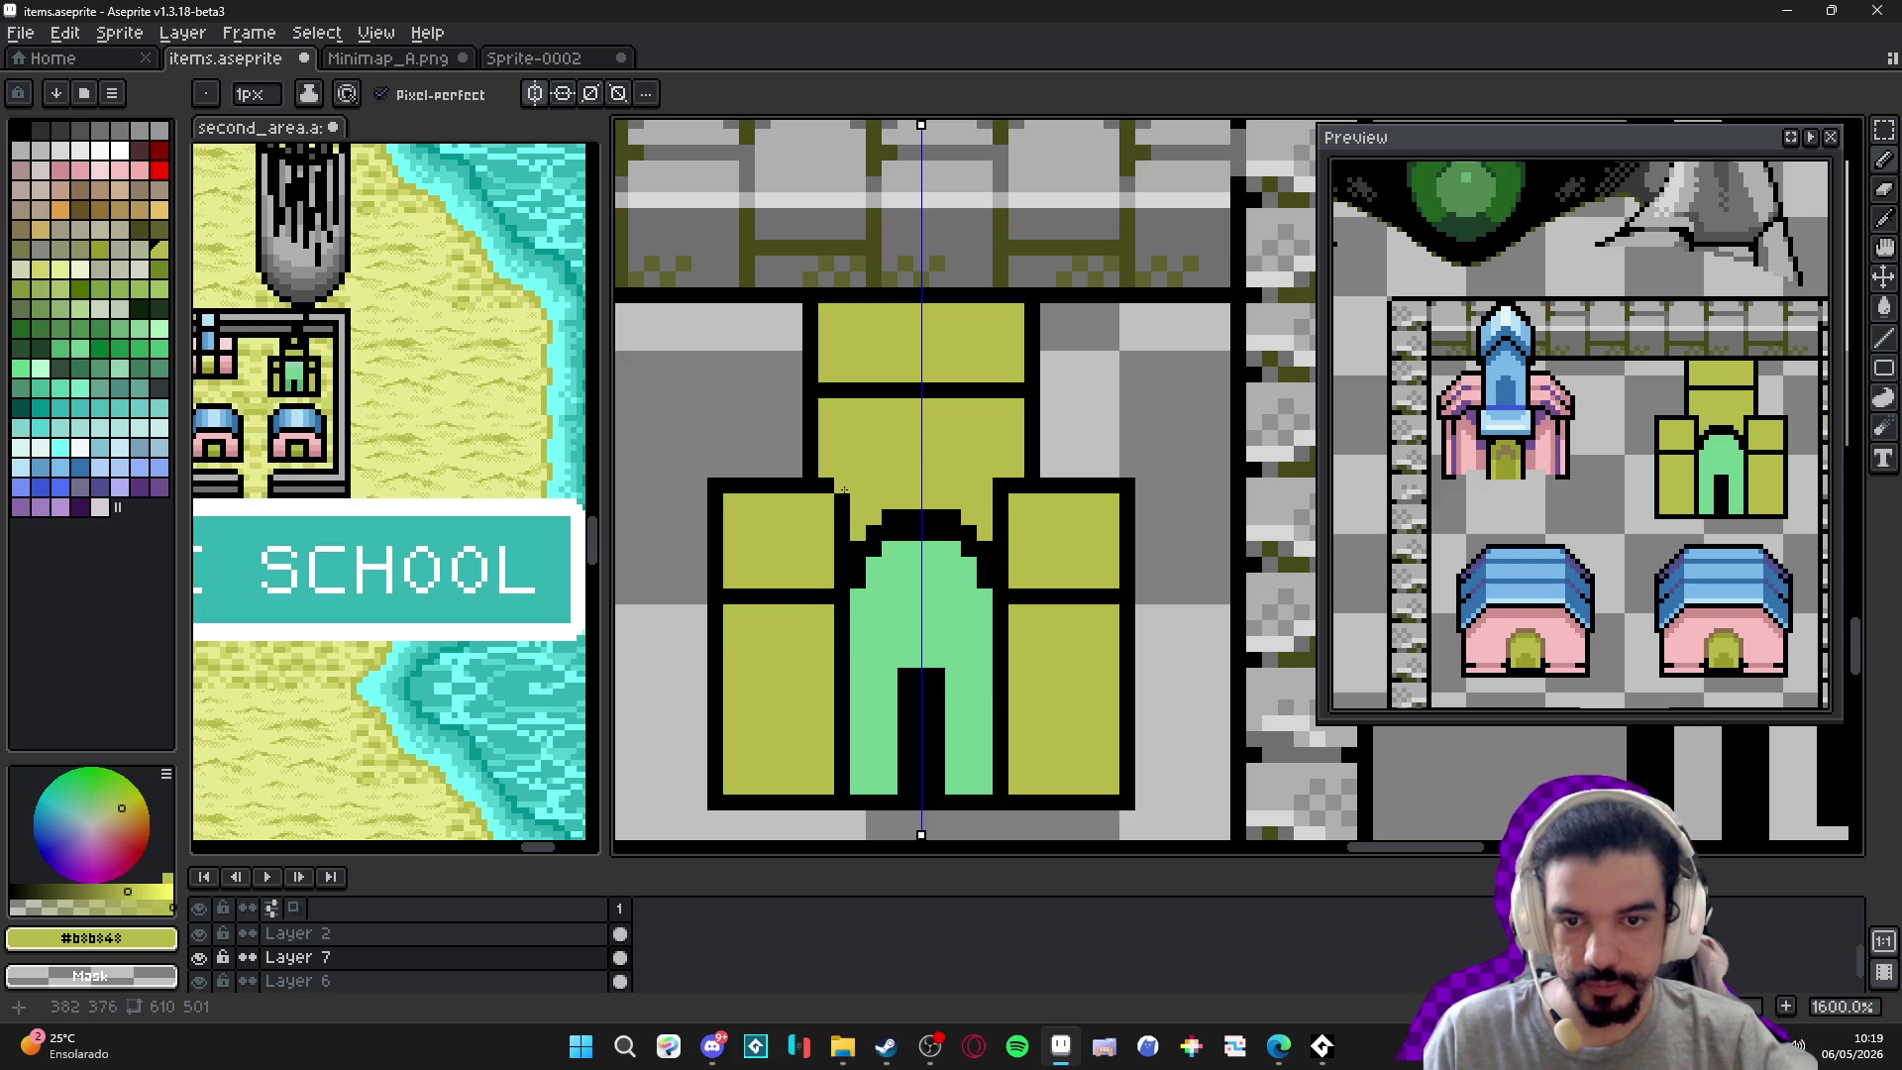
# Draw black vertical outline lines beside the tower.
pyautogui.scroll(-3, 928, 560)
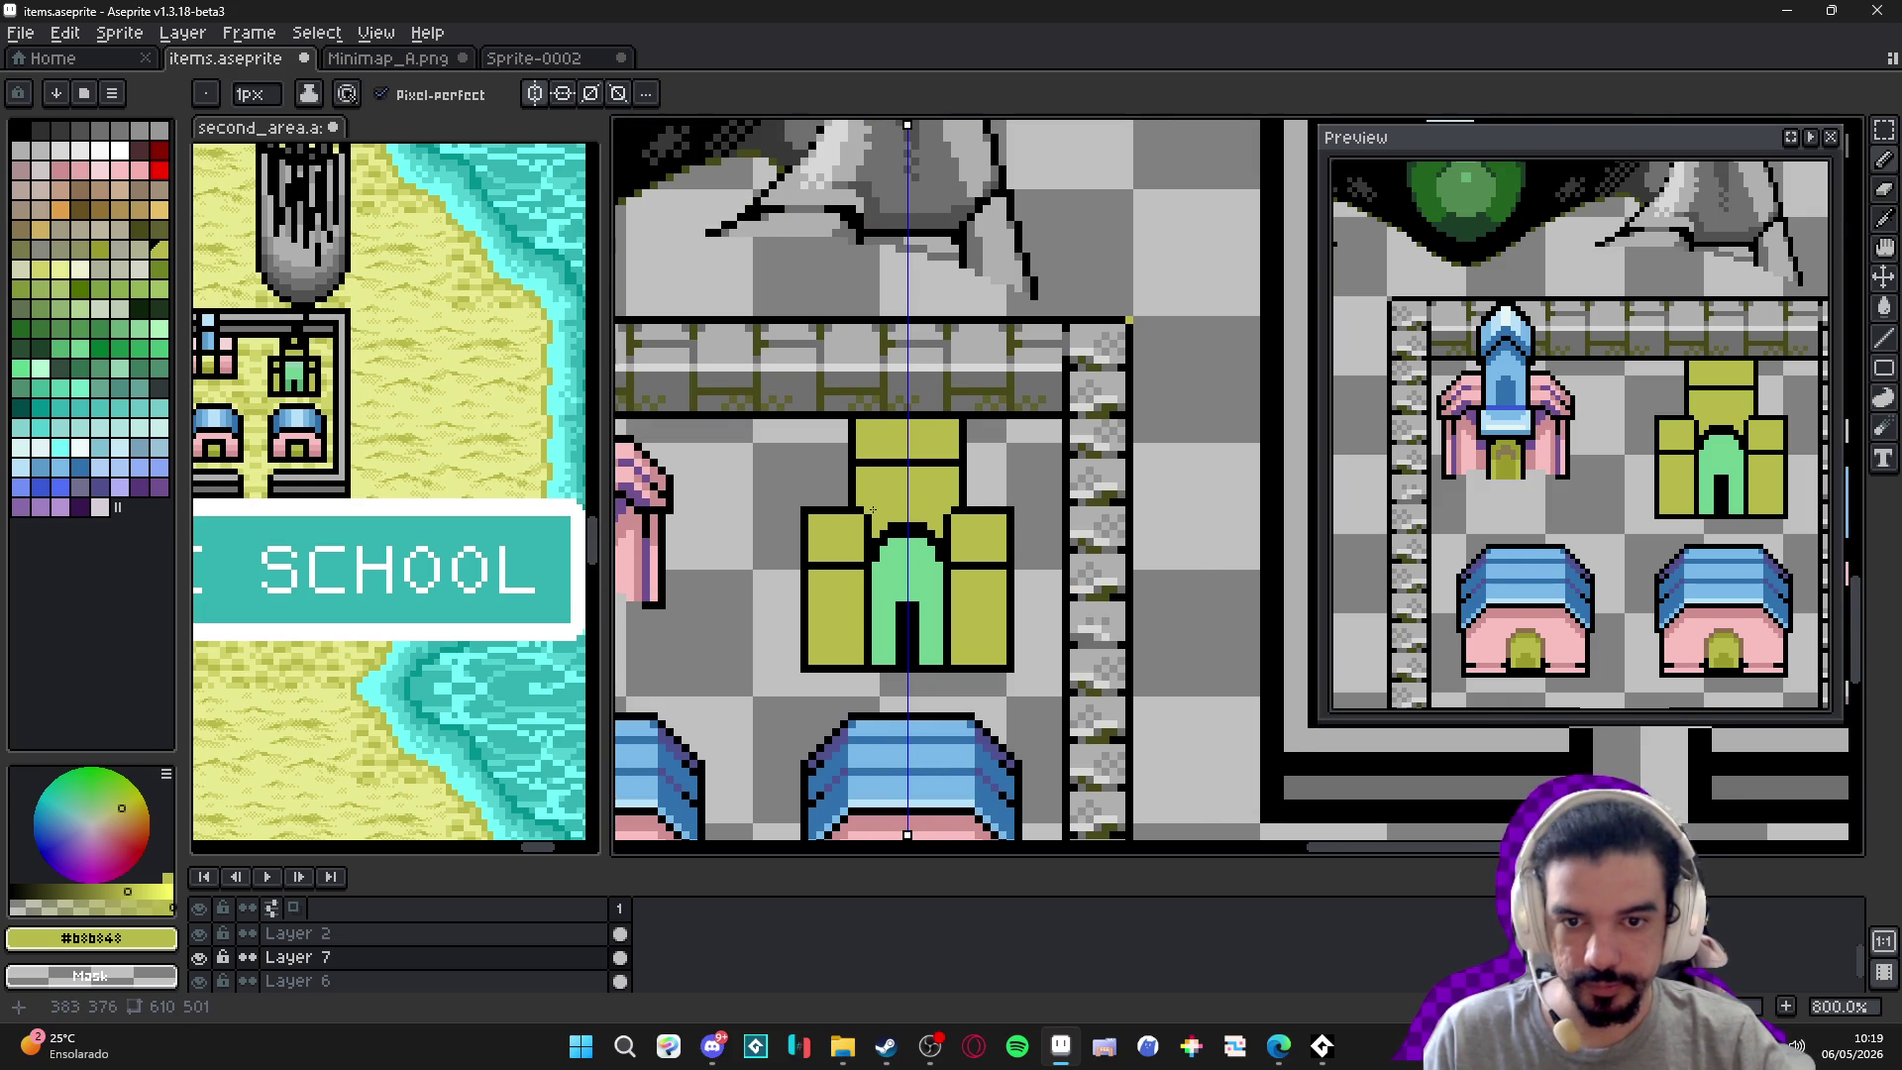
pyautogui.scroll(2, 873, 510)
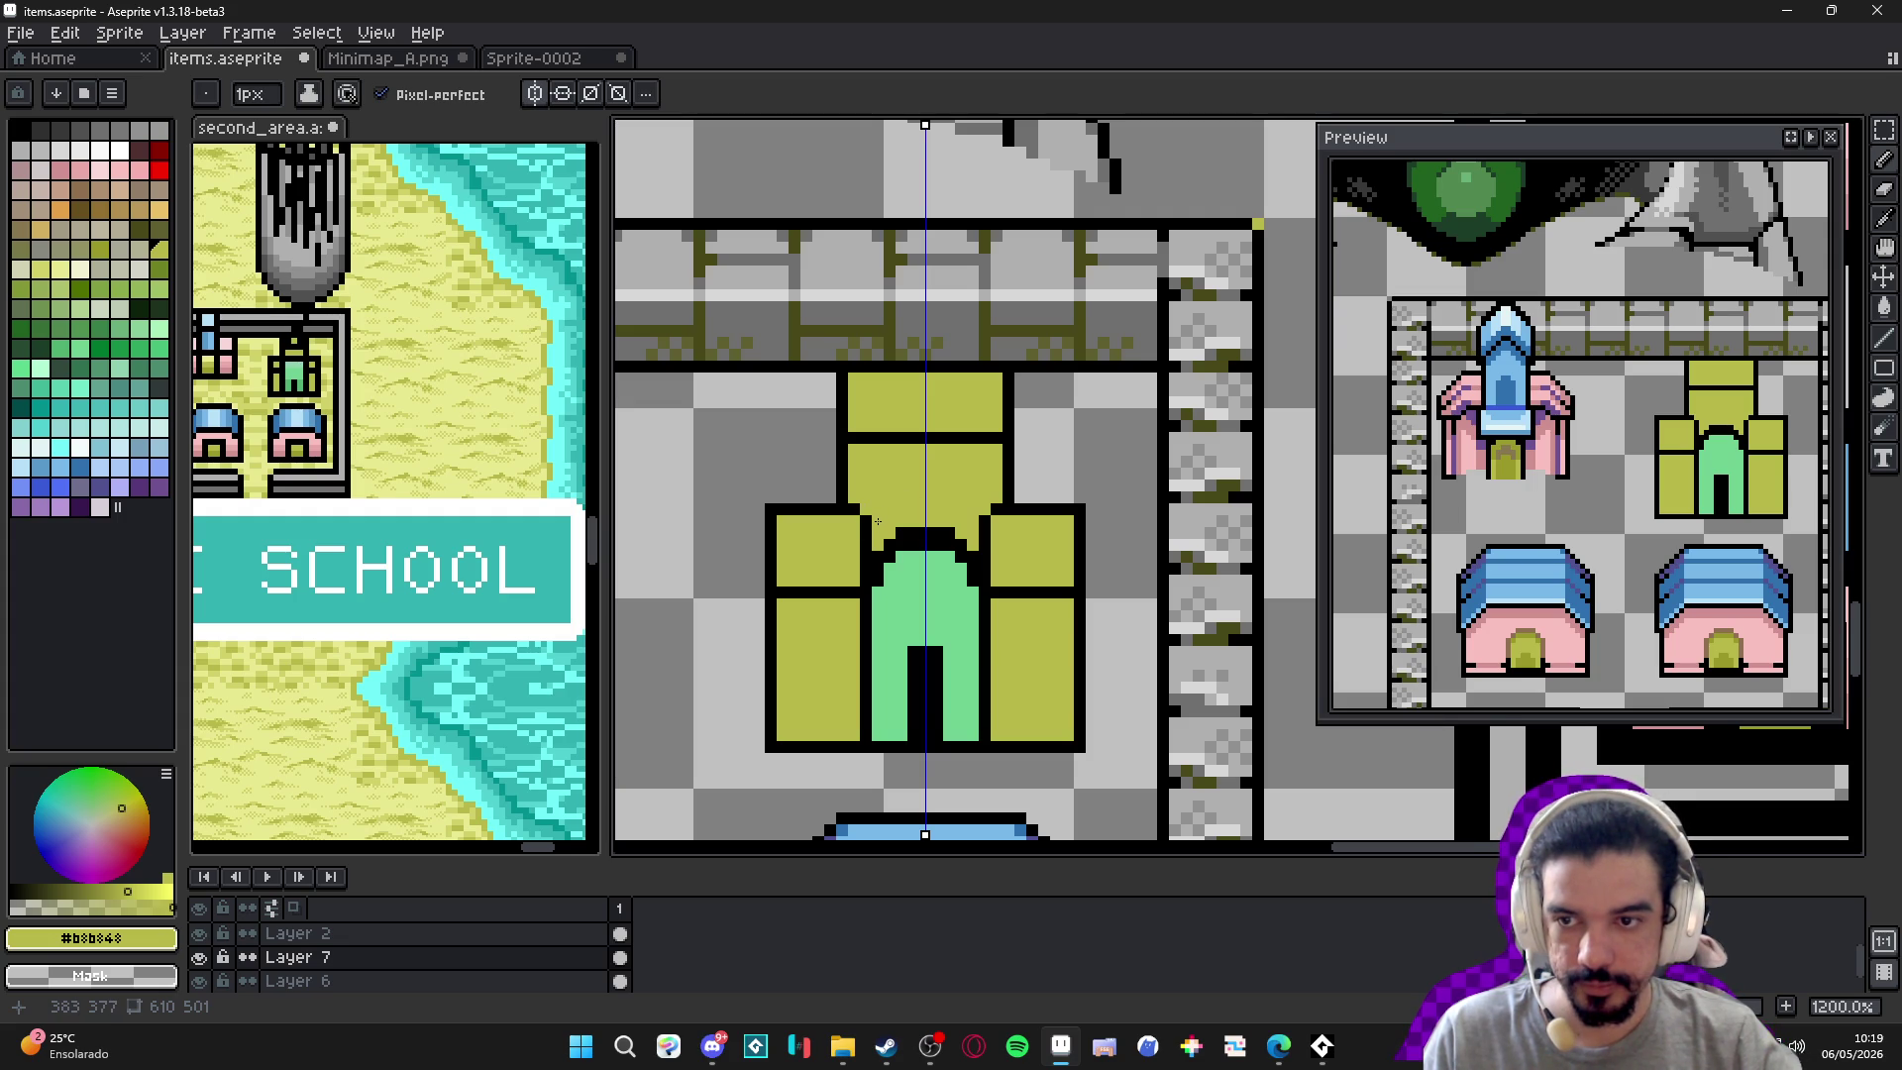
pyautogui.scroll(1, 873, 519)
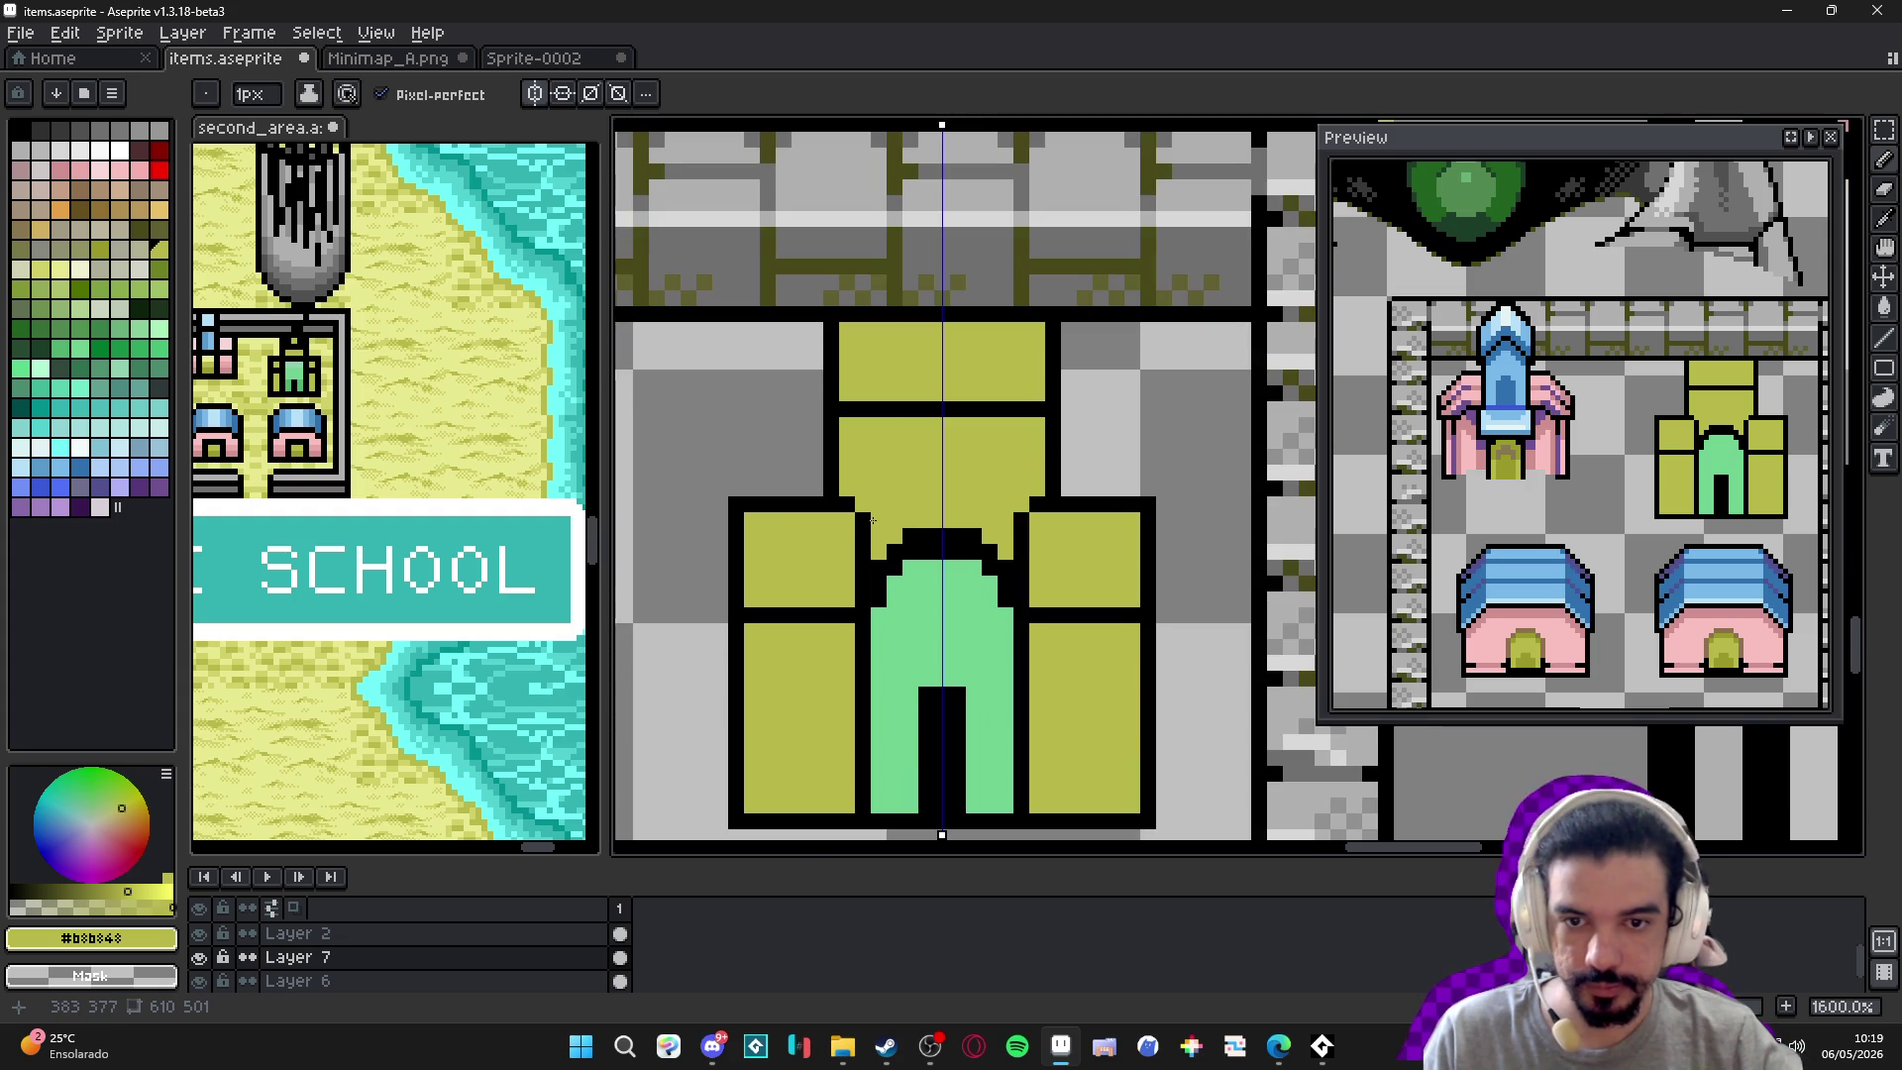
pyautogui.keyDown('alt'); pyautogui.click(862, 510); pyautogui.keyUp('alt')
pyautogui.moveTo(862, 512)
pyautogui.mouseDown()
pyautogui.moveTo(866, 422)
pyautogui.moveTo(841, 464)
pyautogui.moveTo(842, 436)
pyautogui.mouseUp()
# Erase the old tower-top outline columns and outline the smaller turret in 1px black.
pyautogui.press('e')
pyautogui.click(840, 426)
pyautogui.hotkey('ctrl', 'z')
pyautogui.moveTo(839, 417); pyautogui.dragTo(840, 337)
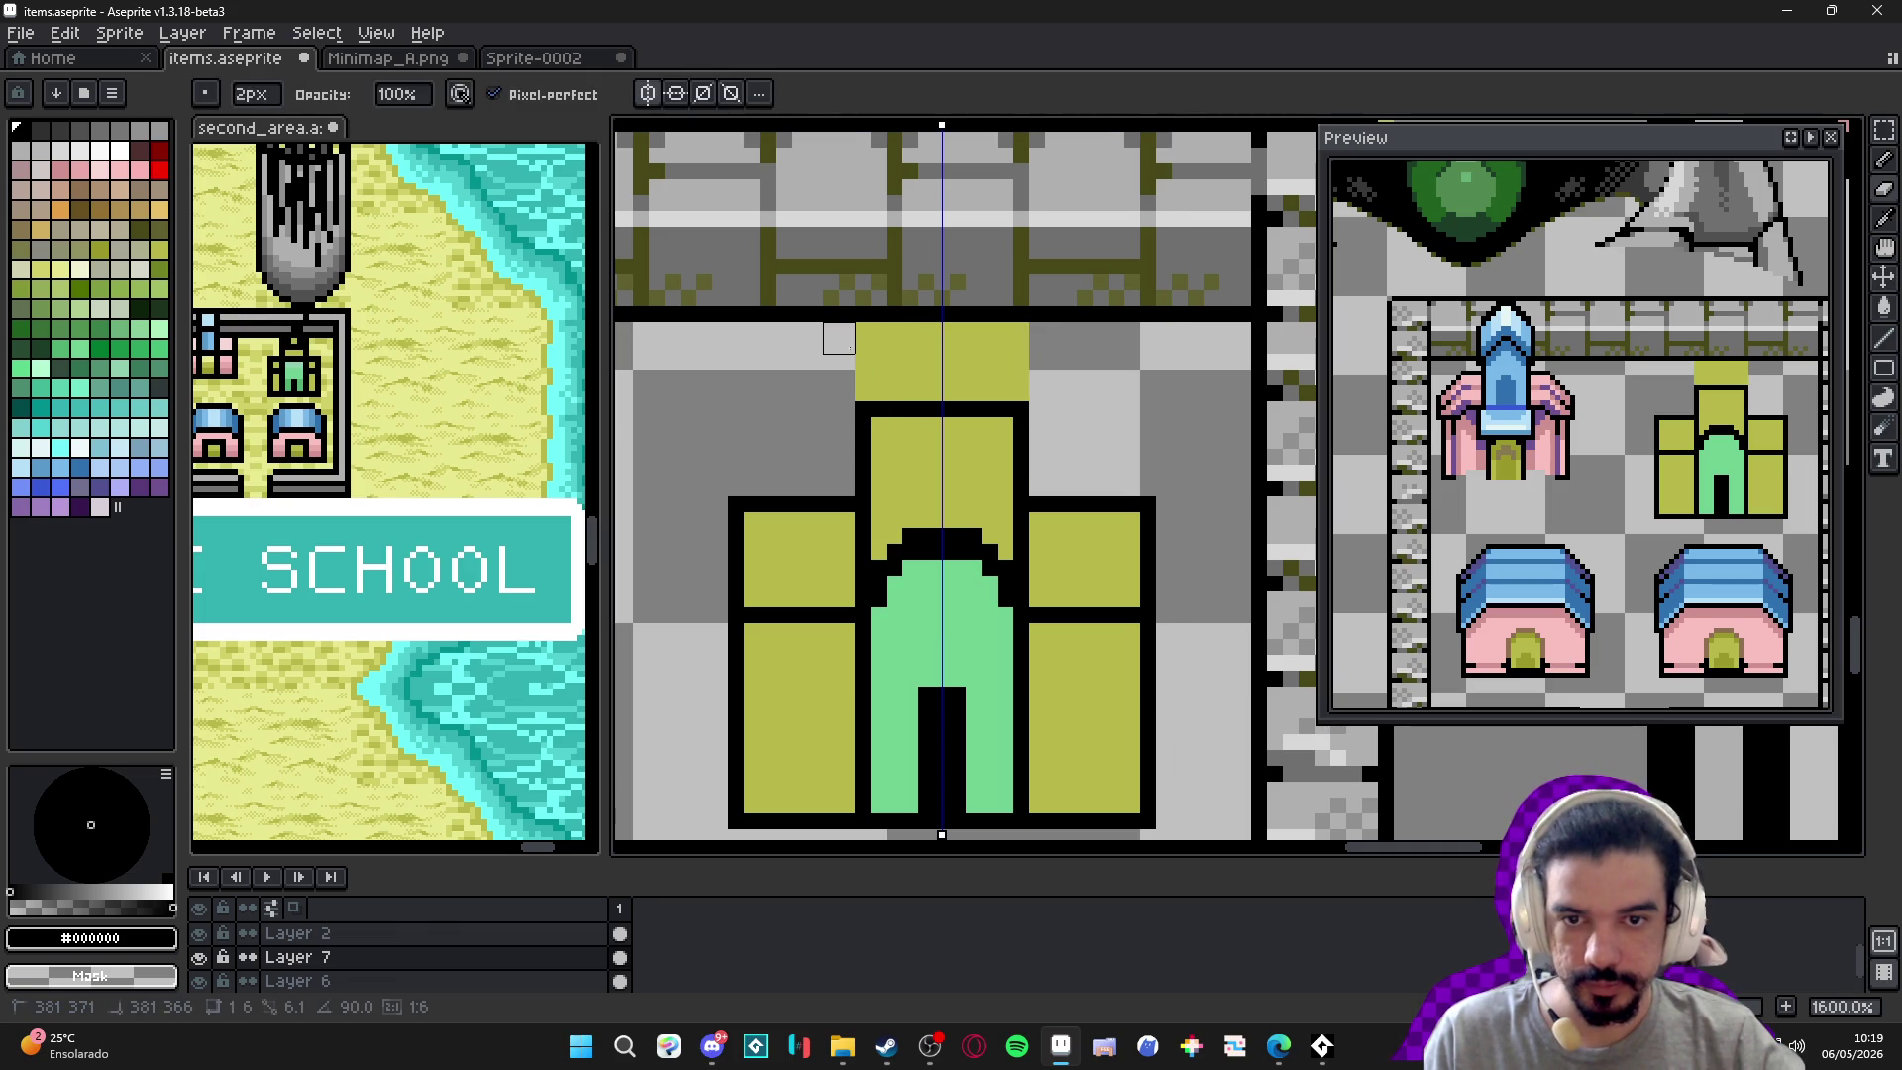
pyautogui.press('b')
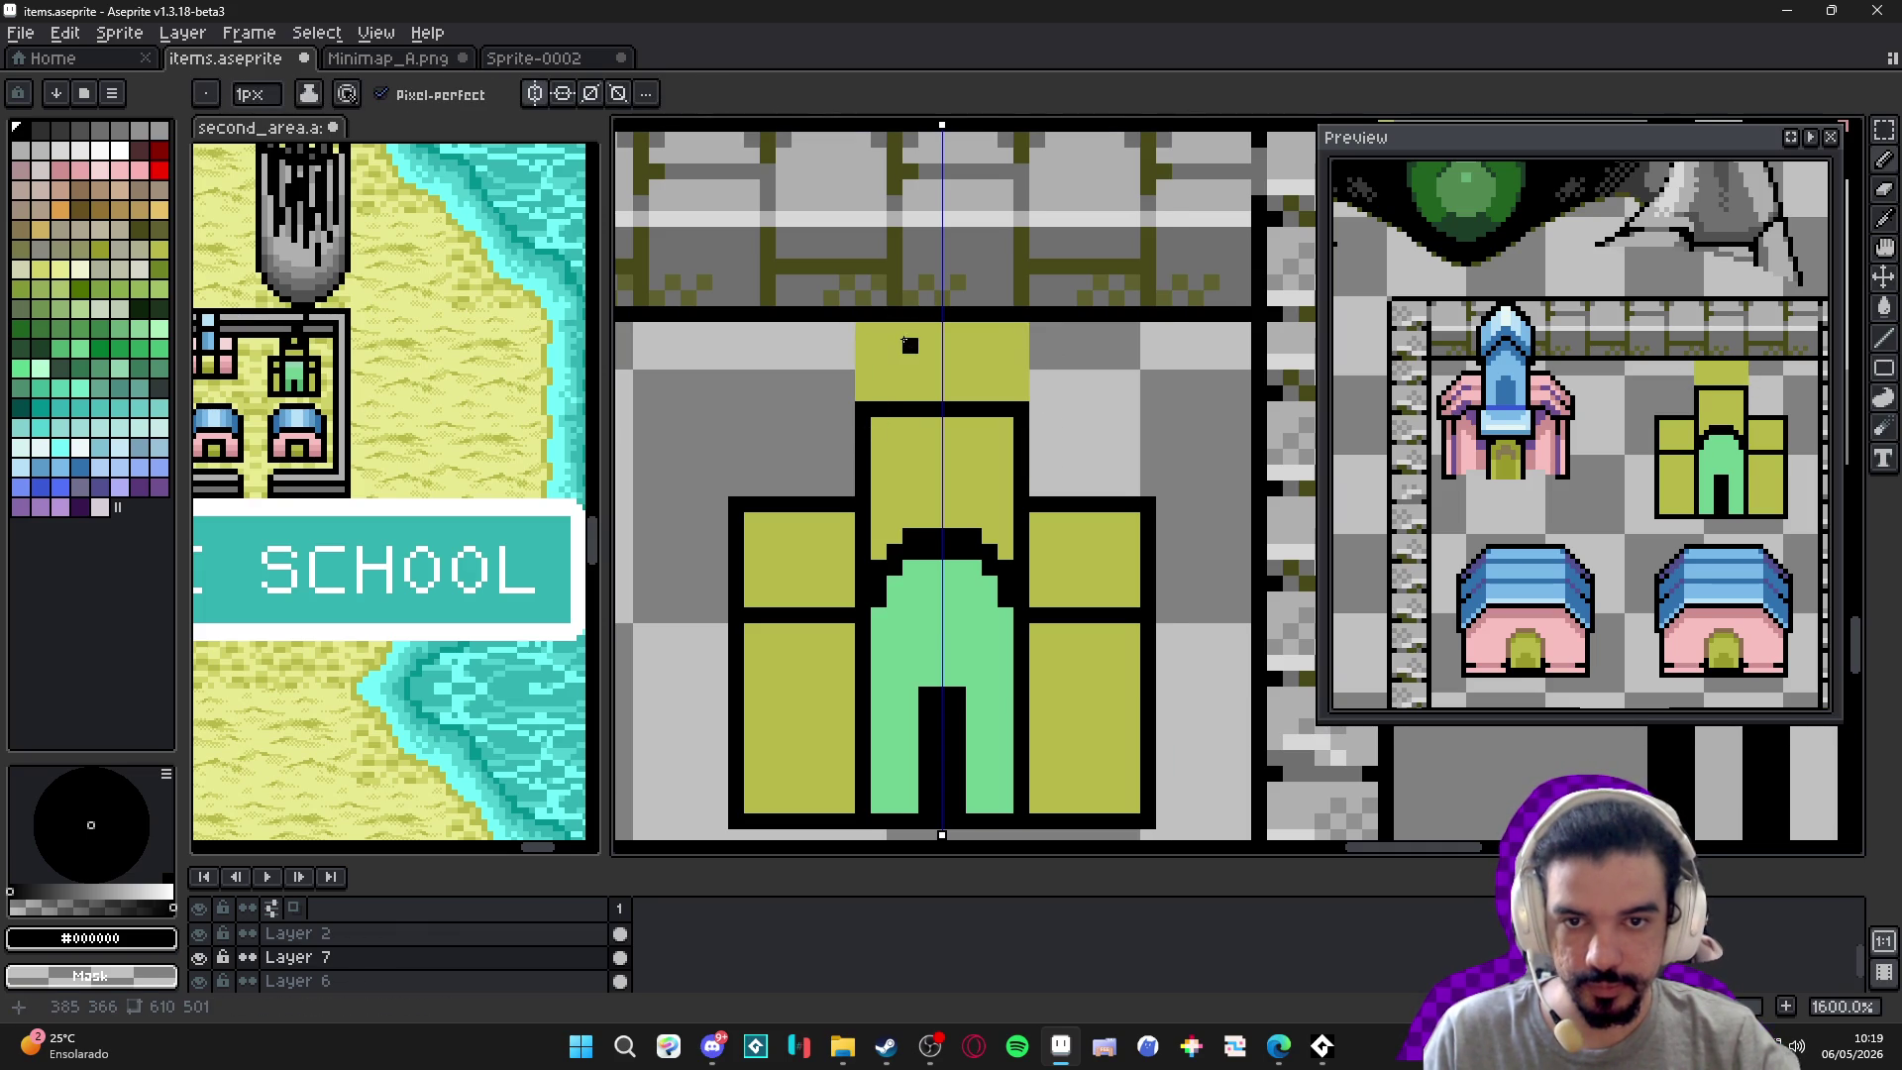
pyautogui.moveTo(894, 335)
pyautogui.mouseDown()
pyautogui.moveTo(895, 380)
pyautogui.moveTo(932, 378)
pyautogui.moveTo(912, 330)
pyautogui.moveTo(937, 330)
pyautogui.mouseUp()
pyautogui.moveTo(869, 394)
pyautogui.mouseDown()
pyautogui.moveTo(862, 345)
pyautogui.moveTo(885, 345)
pyautogui.mouseUp()
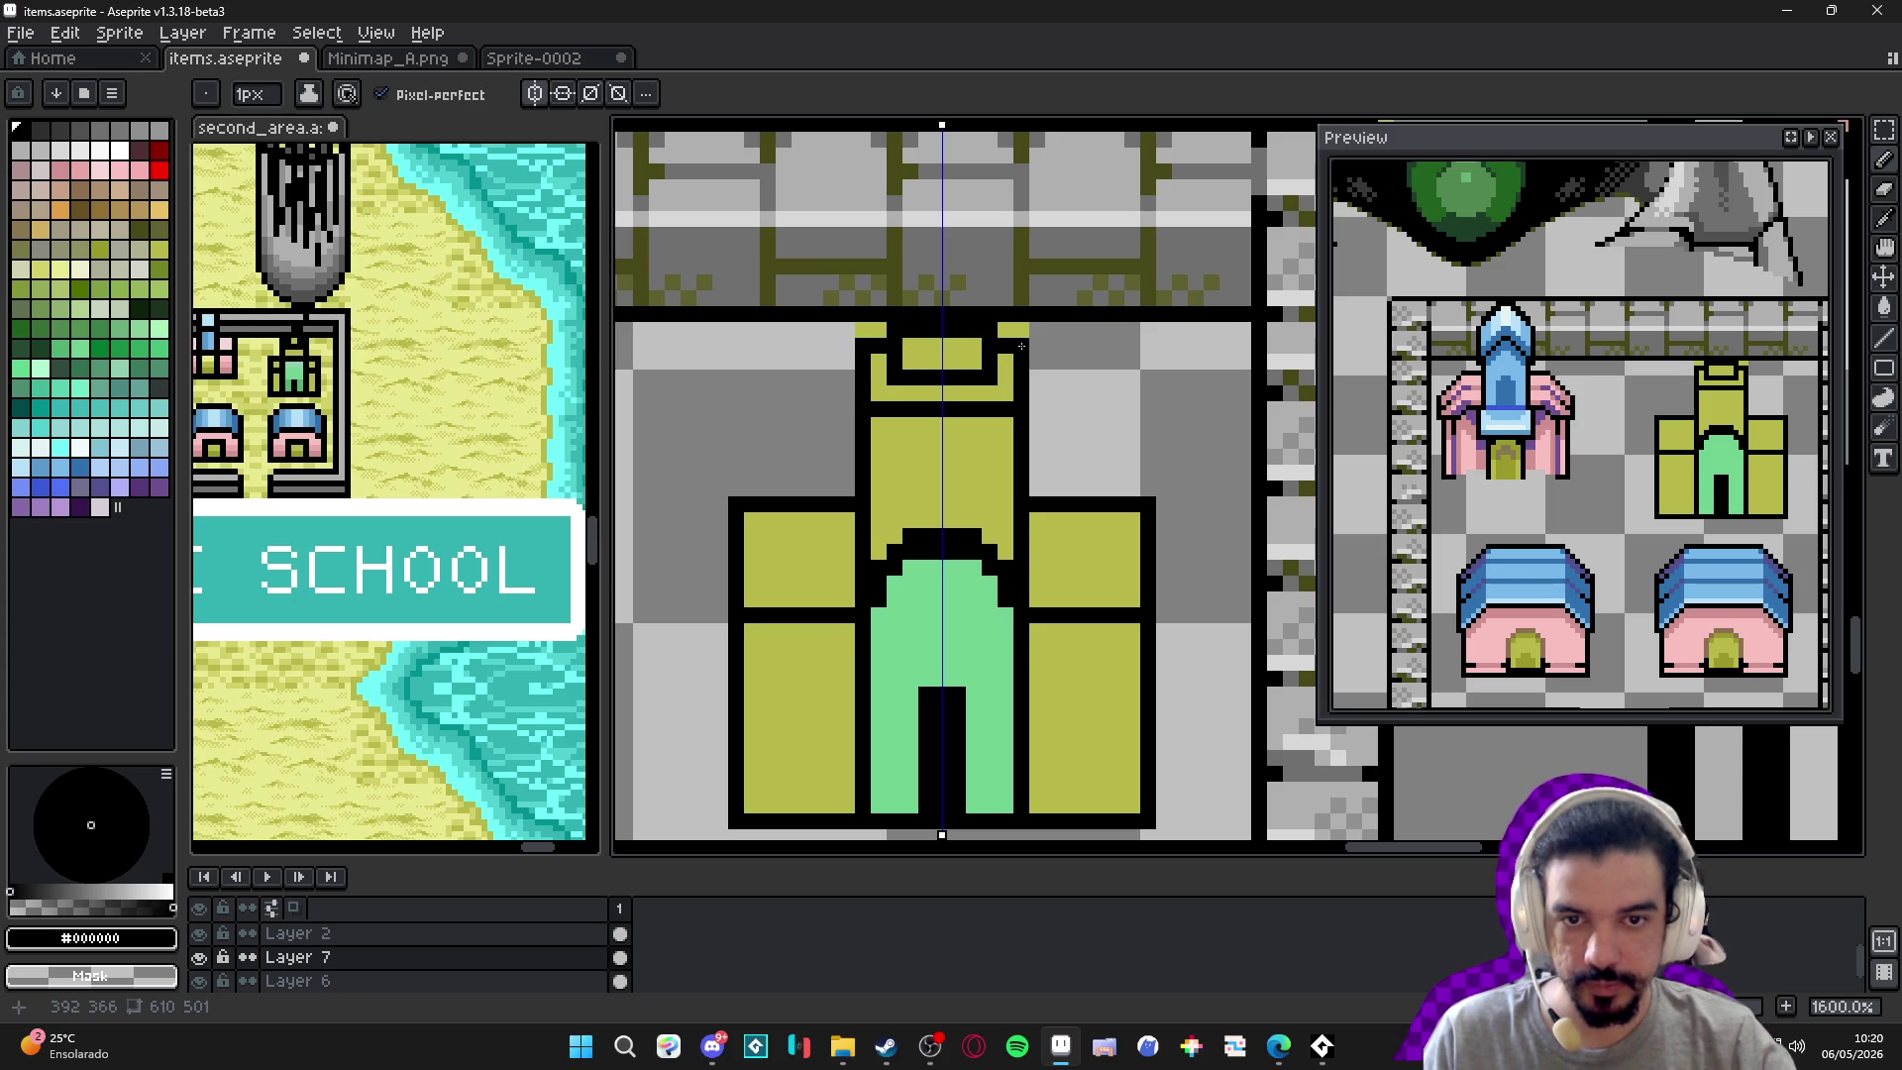
# Repaint the turret's top rows in black and olive to form notched crenellations.
pyautogui.click(1022, 331)
pyautogui.scroll(-1, 980, 396)
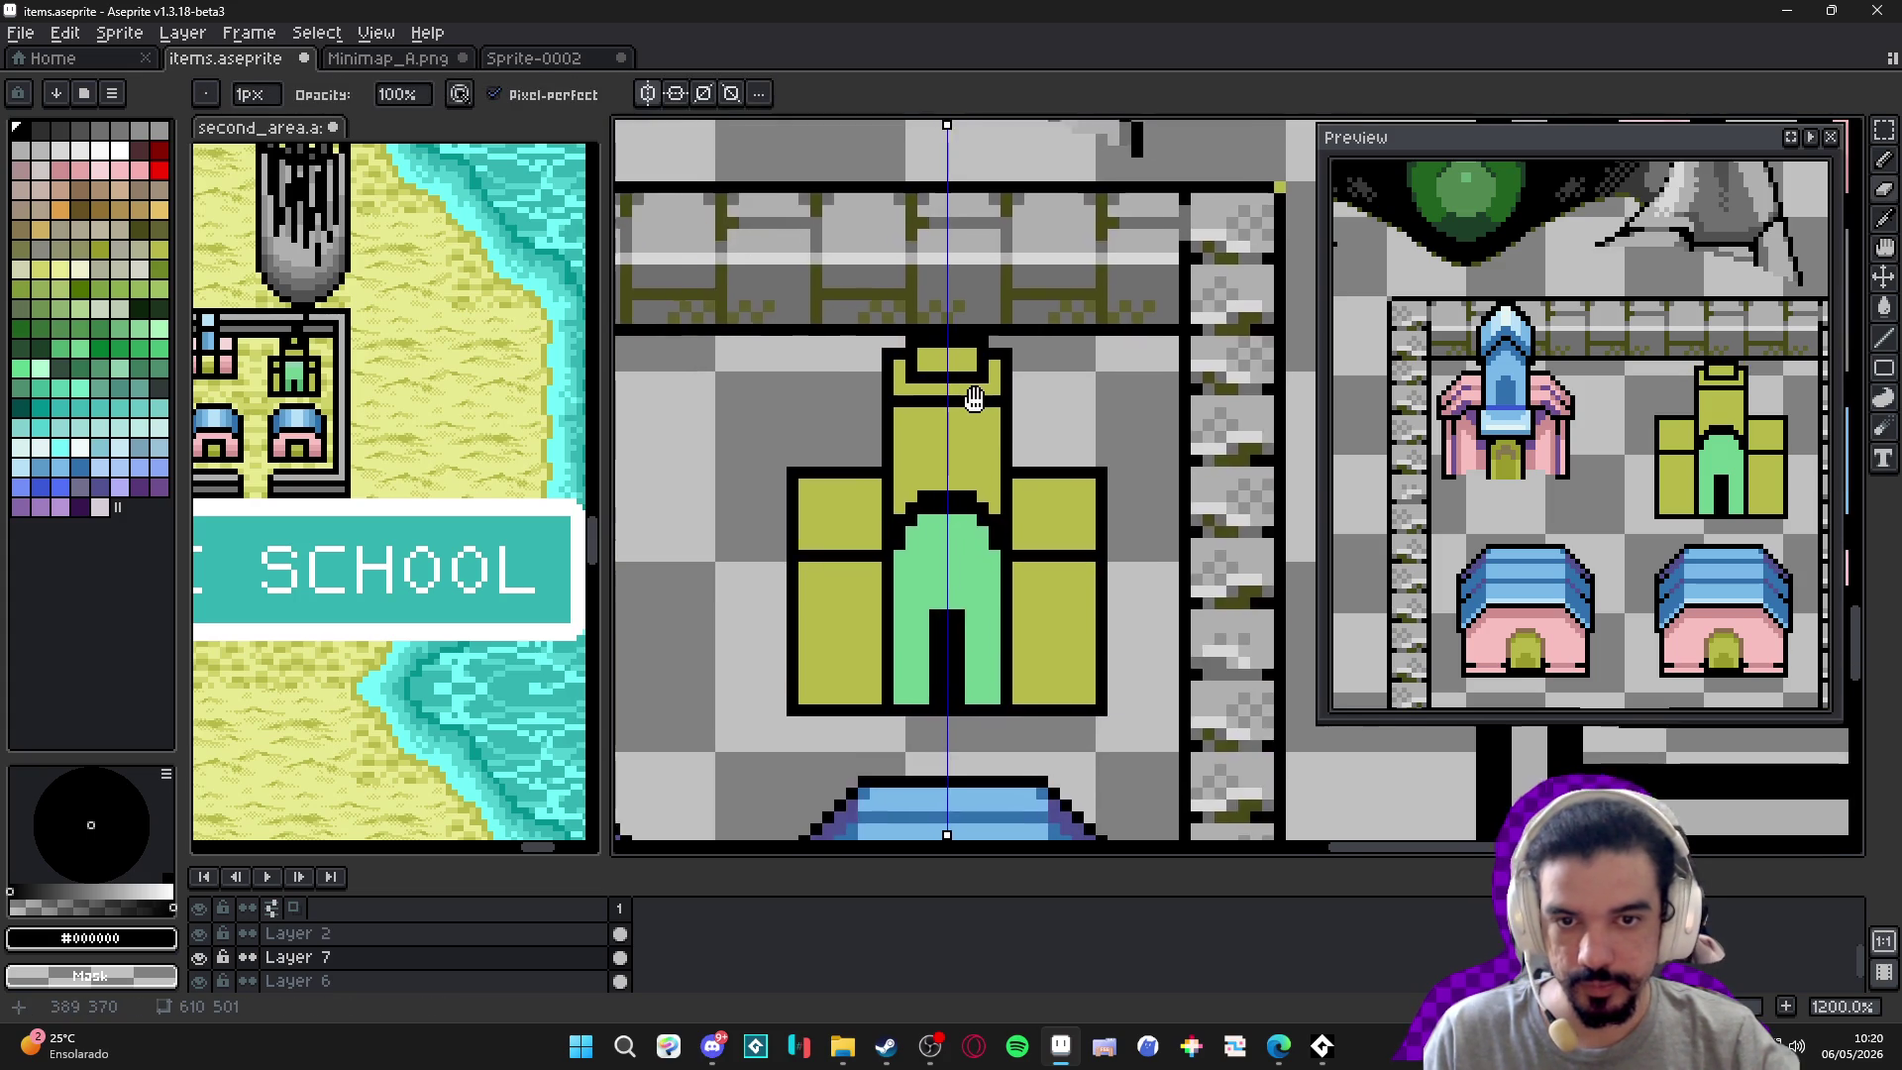
pyautogui.scroll(1, 980, 396)
pyautogui.scroll(3, 932, 434)
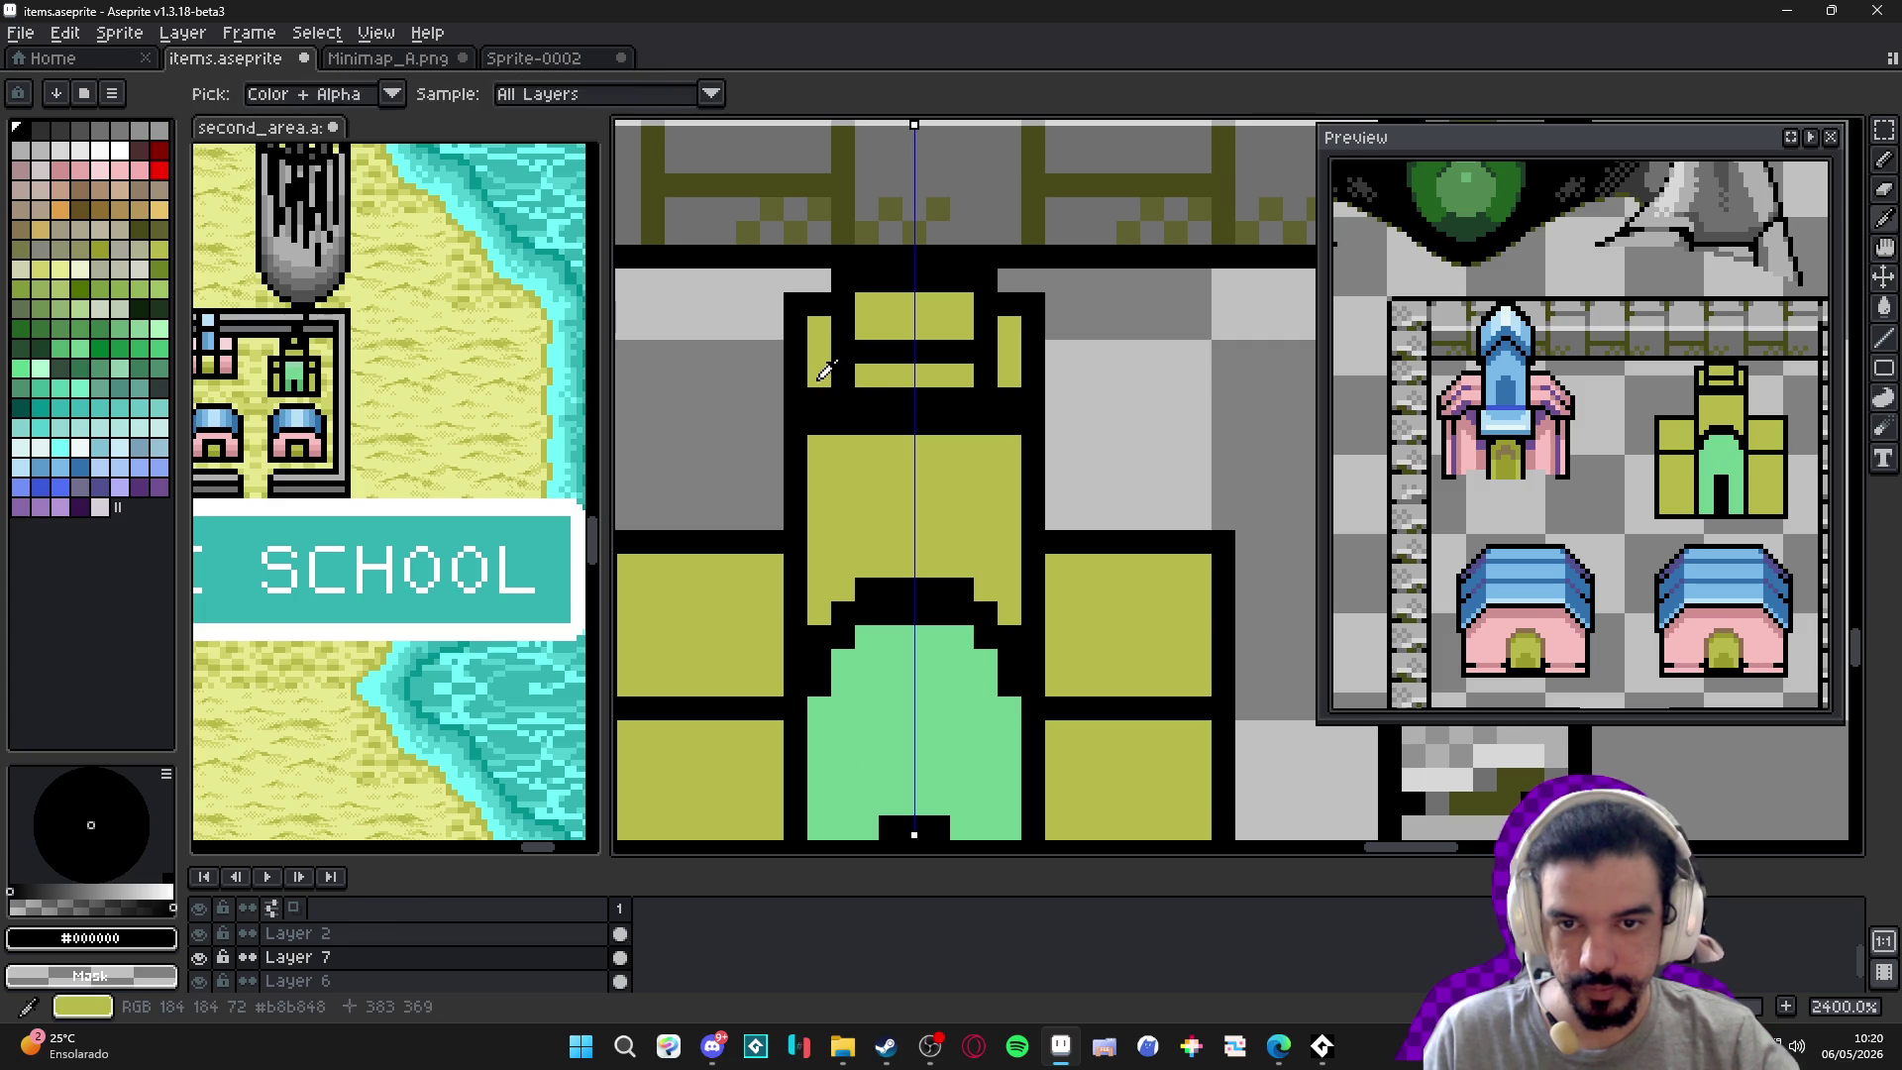
pyautogui.keyDown('alt'); pyautogui.click(819, 356); pyautogui.keyUp('alt')
pyautogui.moveTo(842, 400); pyautogui.dragTo(989, 401)
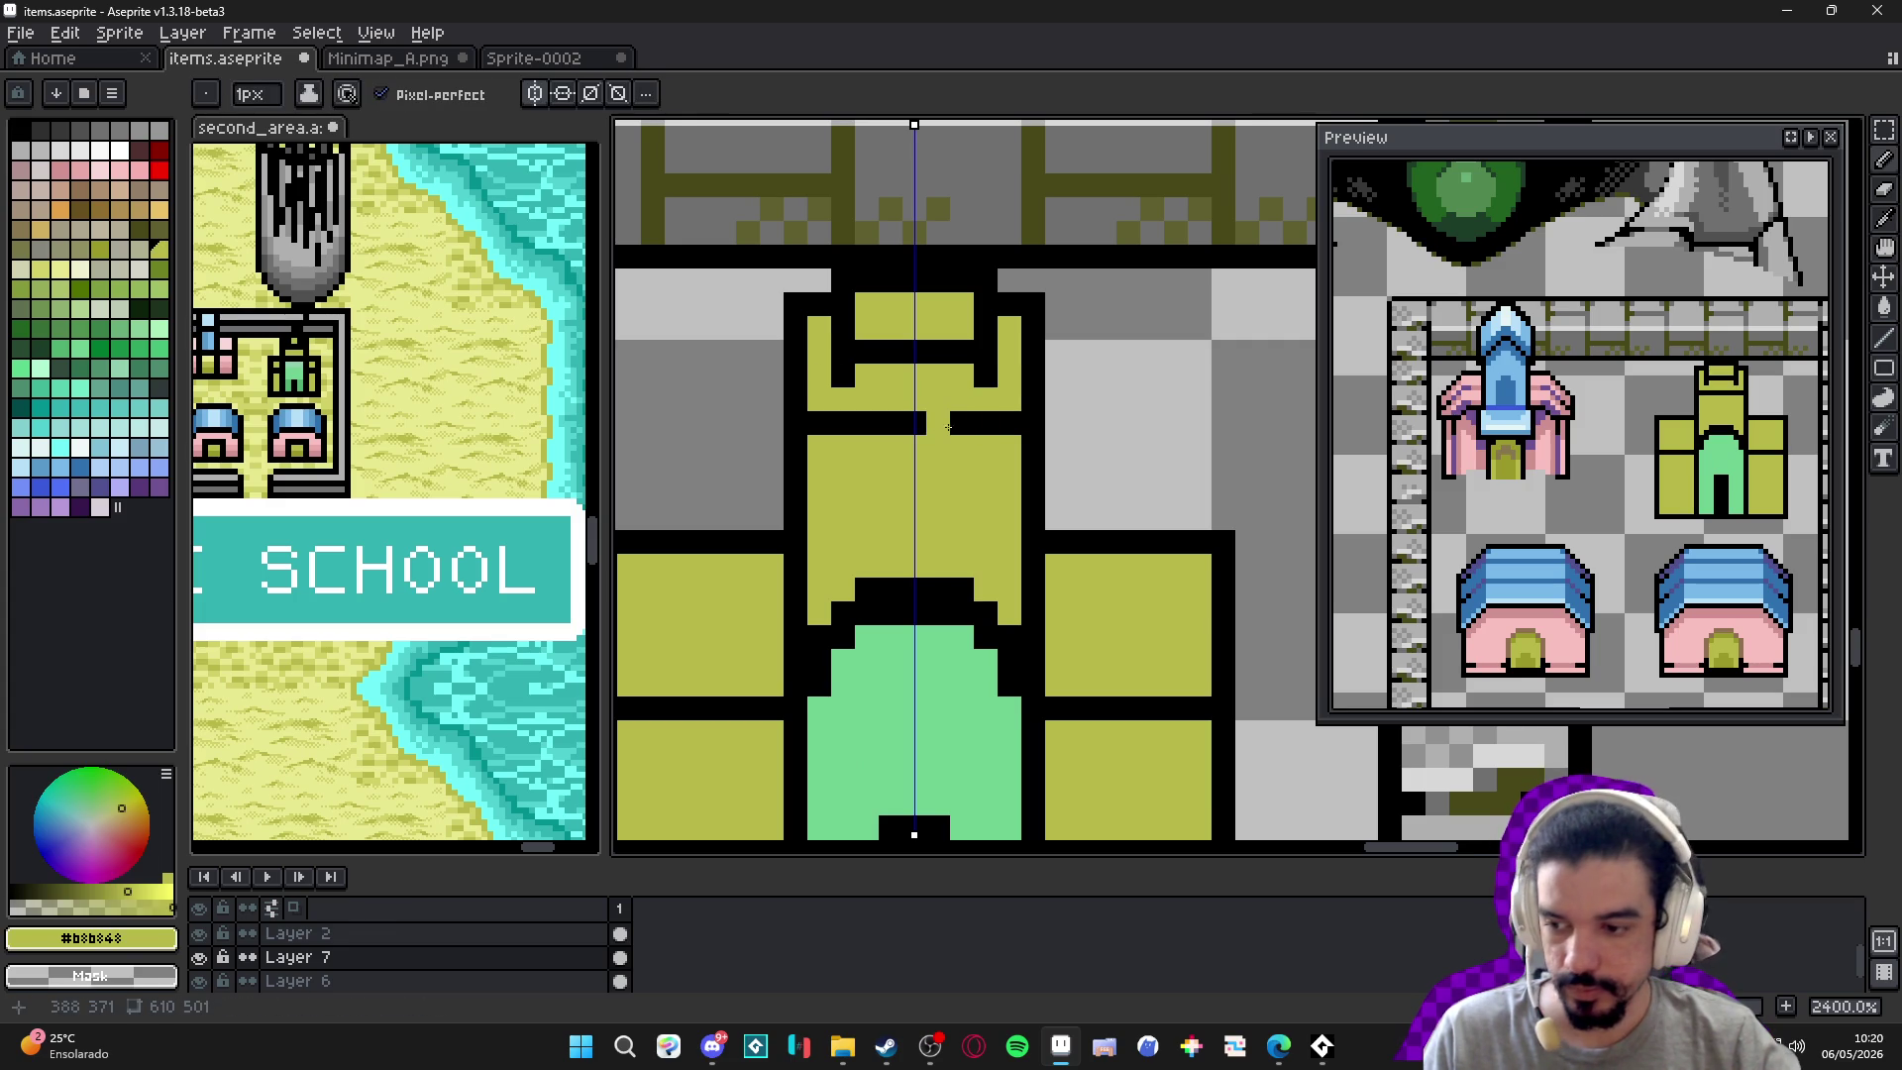
pyautogui.keyDown('alt'); pyautogui.click(819, 424); pyautogui.keyUp('alt')
pyautogui.moveTo(823, 446)
pyautogui.mouseDown()
pyautogui.moveTo(1011, 446)
pyautogui.moveTo(832, 425)
pyautogui.mouseUp()
pyautogui.keyDown('alt'); pyautogui.click(1008, 419); pyautogui.keyUp('alt')
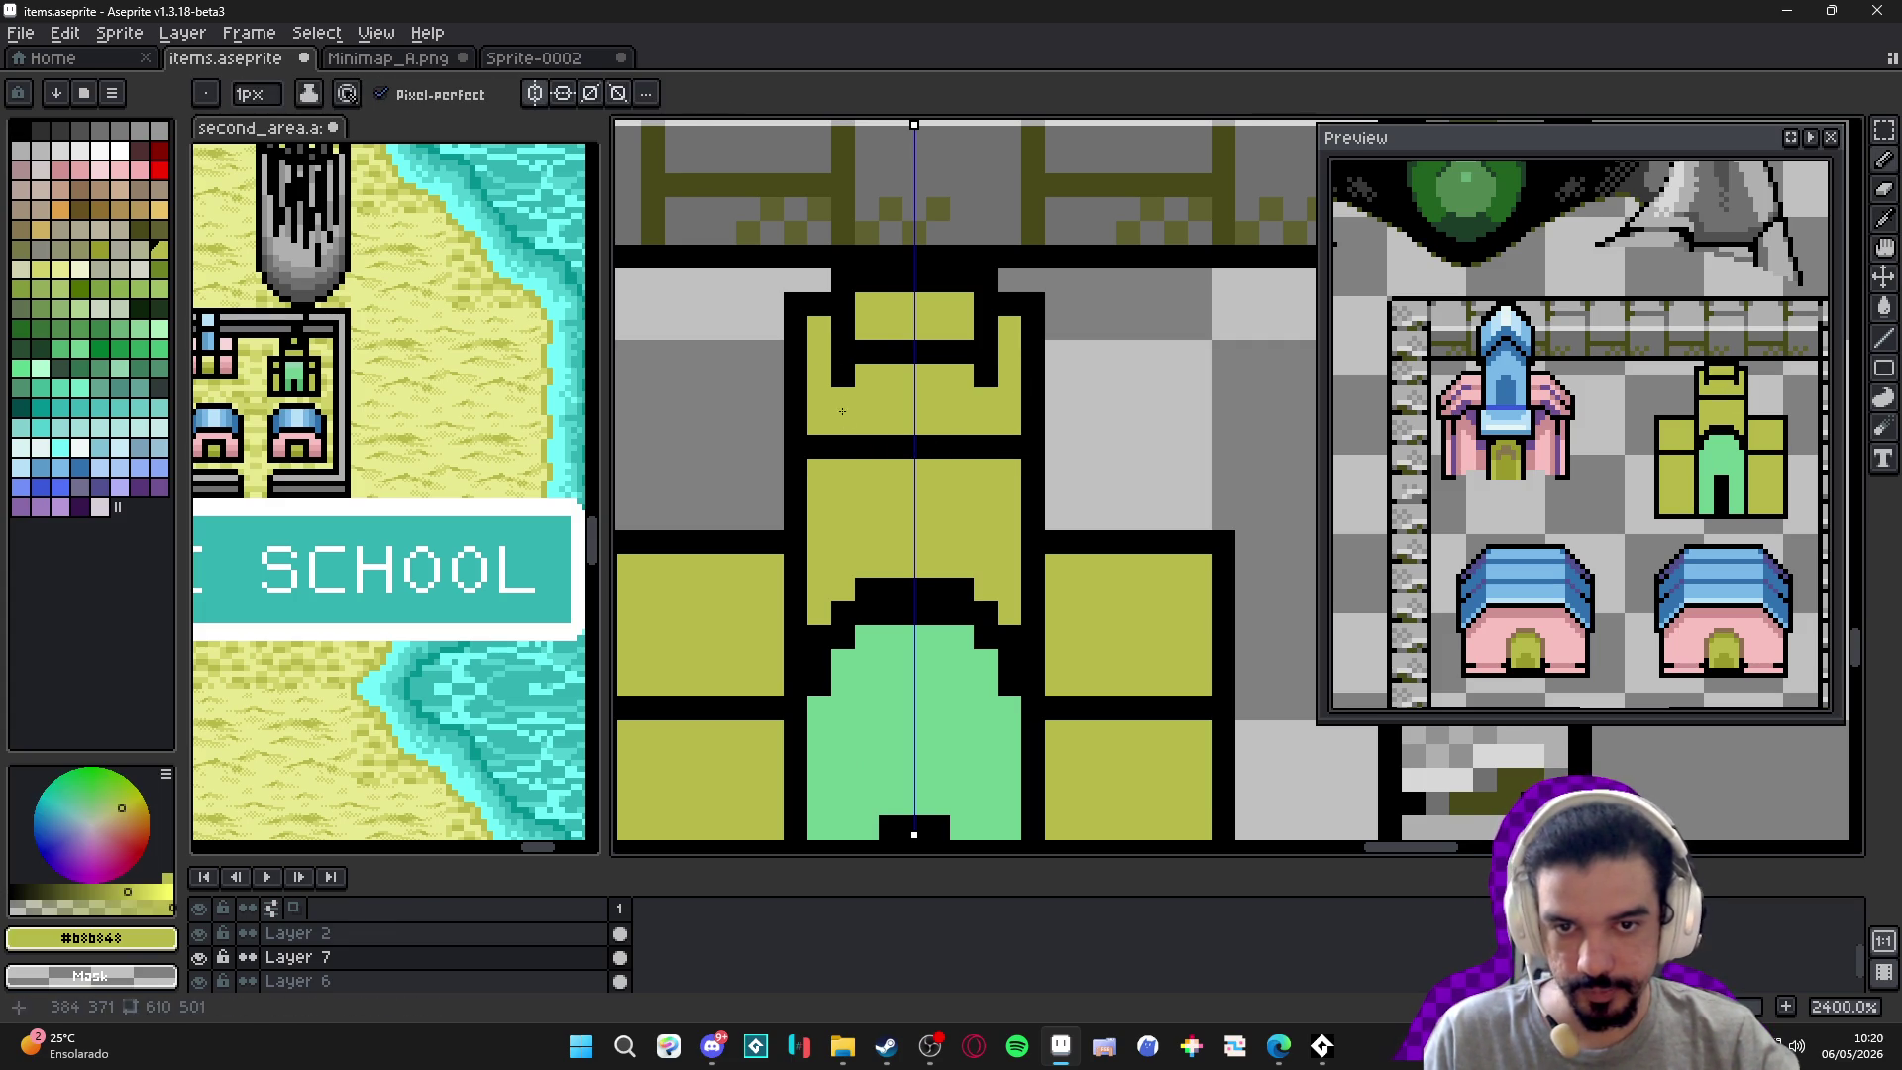
pyautogui.keyDown('alt'); pyautogui.click(845, 370); pyautogui.keyUp('alt')
# Draw a mirrored black rectangular window outline on each side wing, undoing a stray stroke.
pyautogui.scroll(-4, 877, 437)
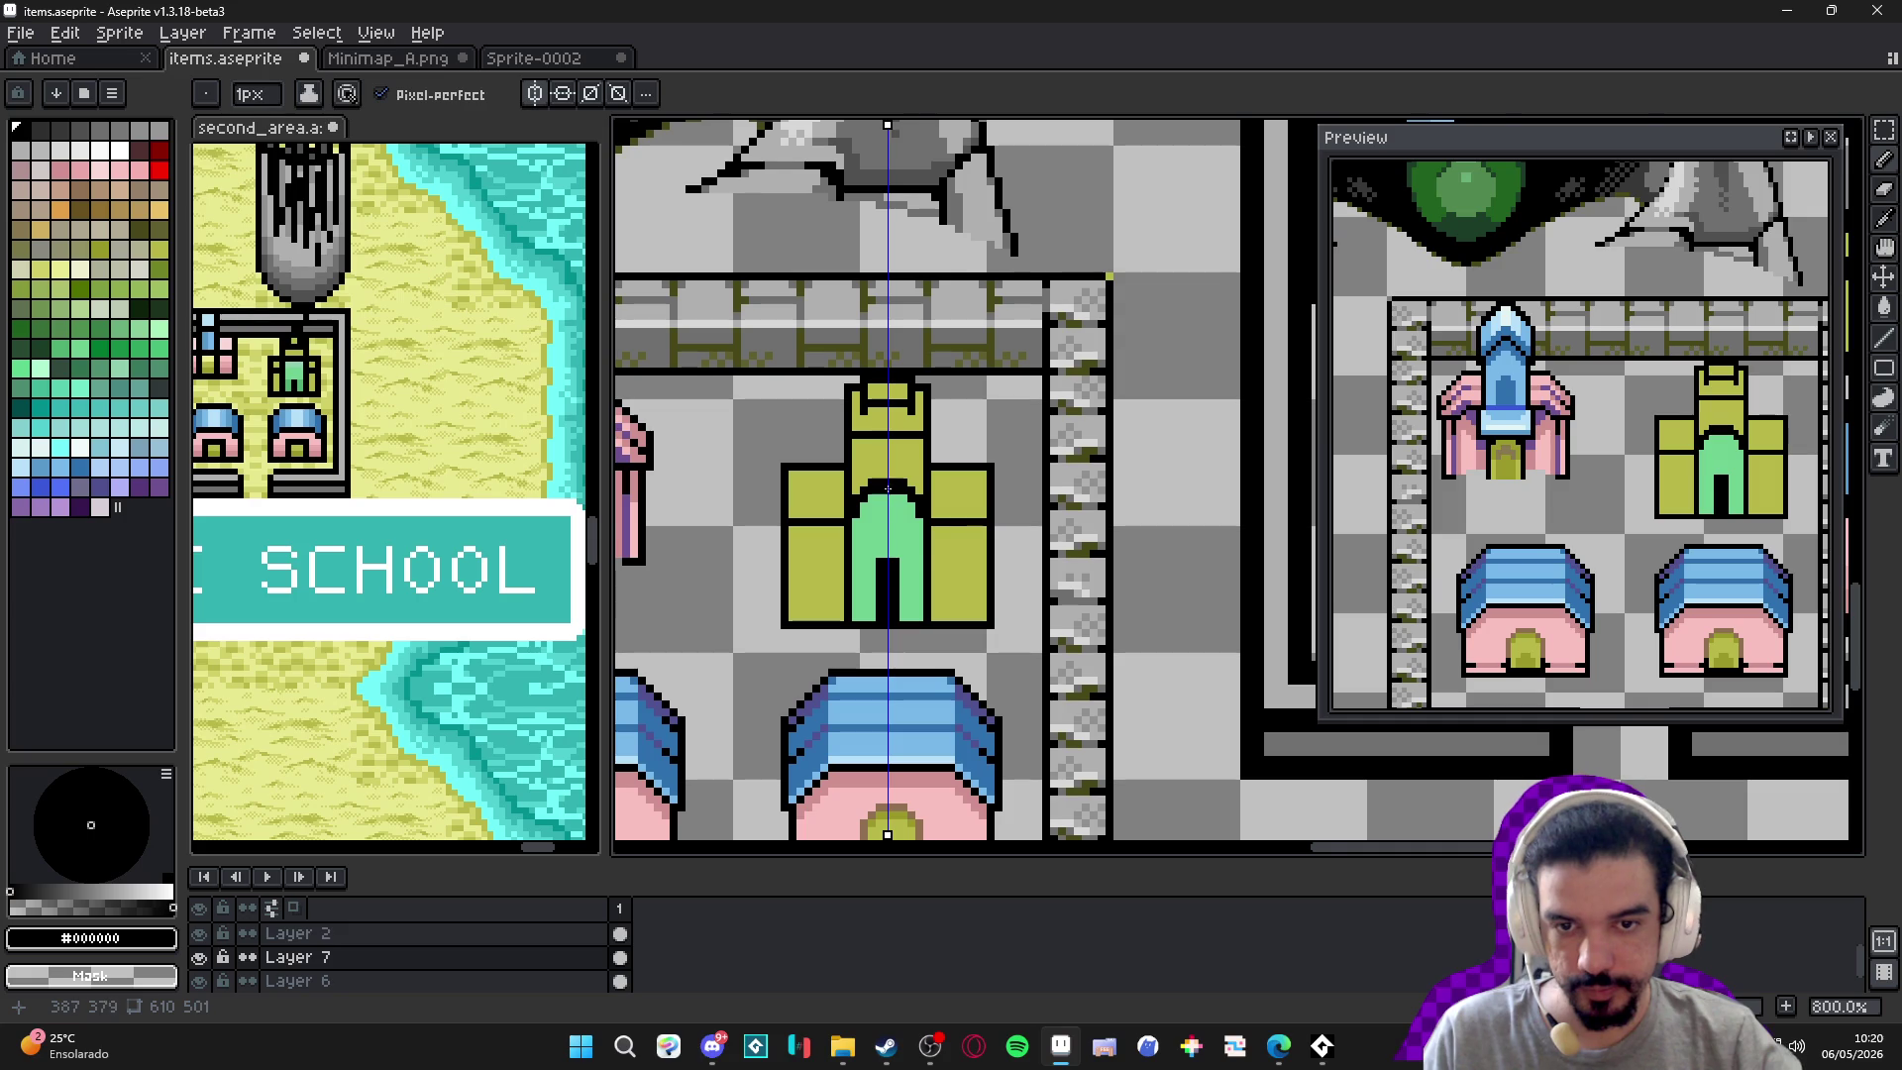
pyautogui.scroll(2, 849, 530)
pyautogui.scroll(-1, 849, 516)
pyautogui.scroll(-2, 859, 509)
pyautogui.moveTo(861, 516); pyautogui.dragTo(868, 538)
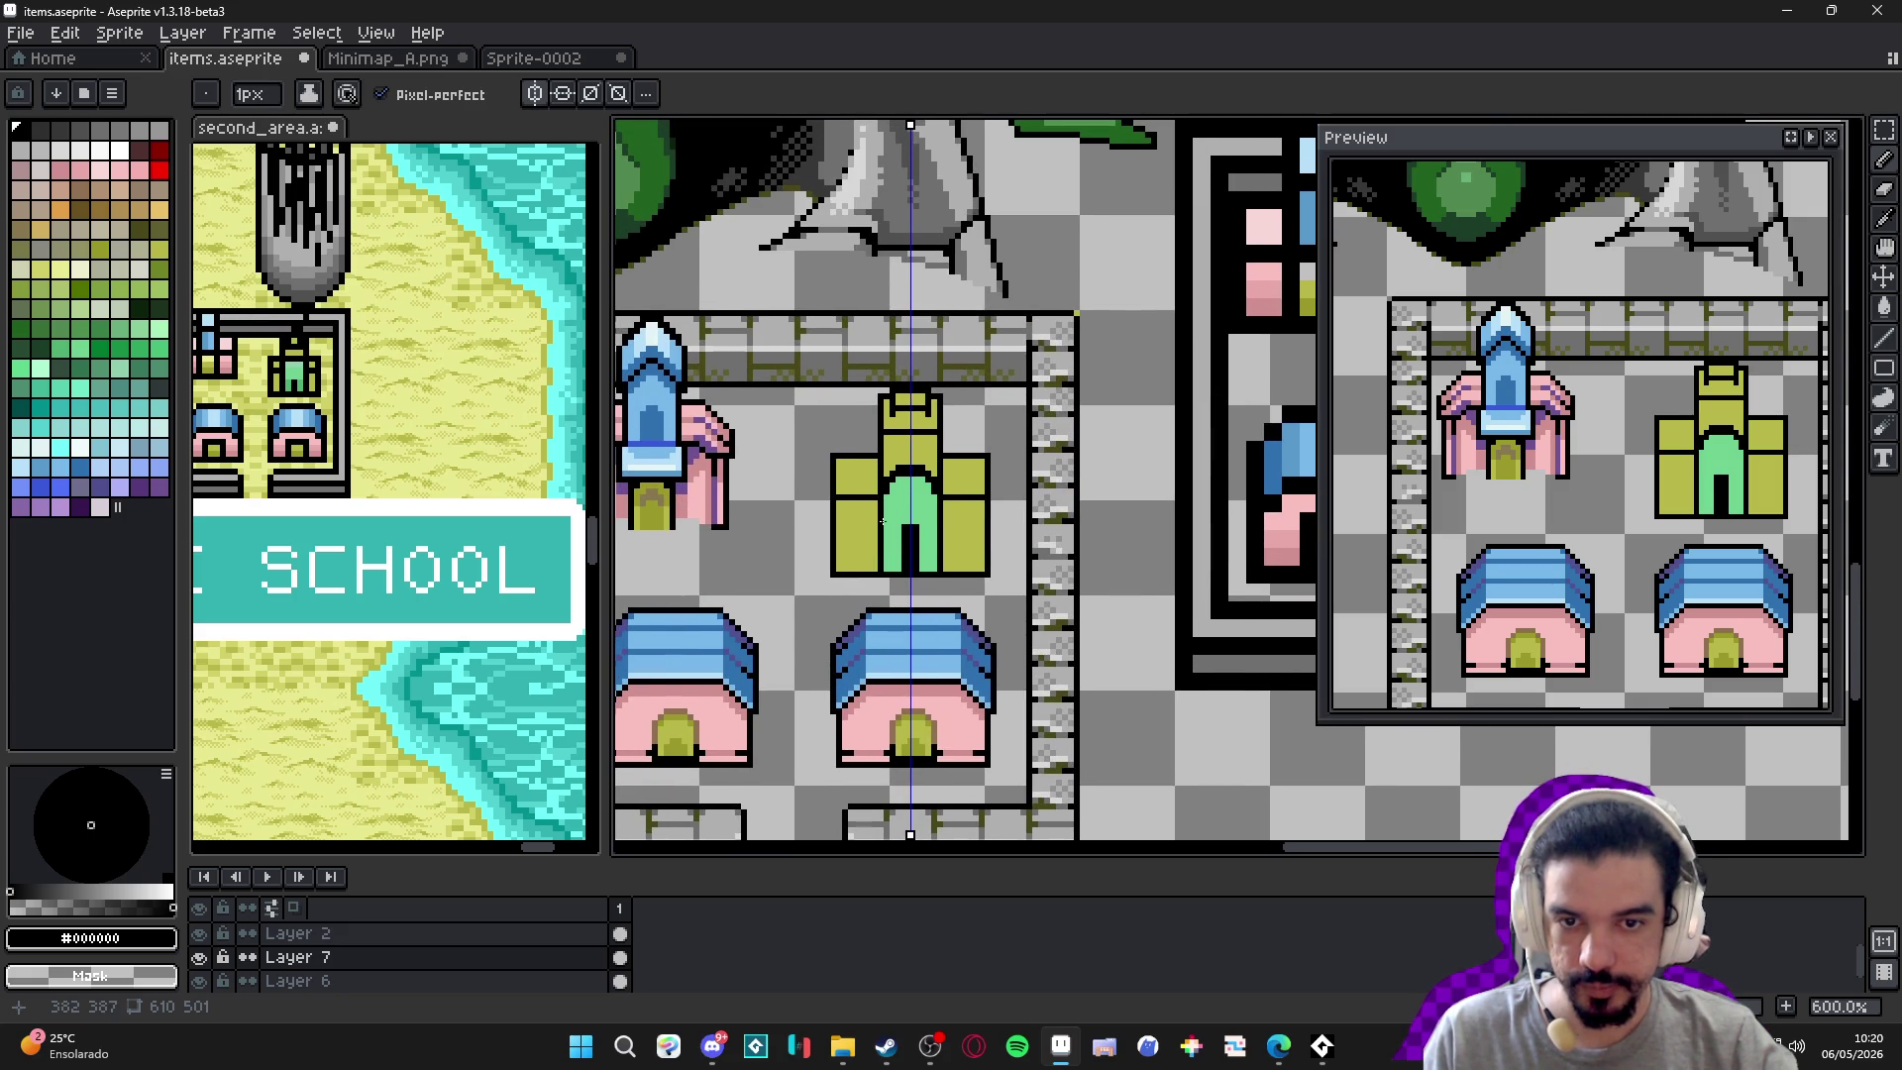
pyautogui.scroll(6, 877, 515)
pyautogui.moveTo(792, 410)
pyautogui.mouseDown()
pyautogui.moveTo(888, 411)
pyautogui.moveTo(887, 505)
pyautogui.mouseUp()
pyautogui.hotkey('ctrl', 'z')
pyautogui.moveTo(888, 431)
pyautogui.mouseDown()
pyautogui.moveTo(888, 482)
pyautogui.moveTo(791, 481)
pyautogui.moveTo(790, 424)
pyautogui.mouseUp()
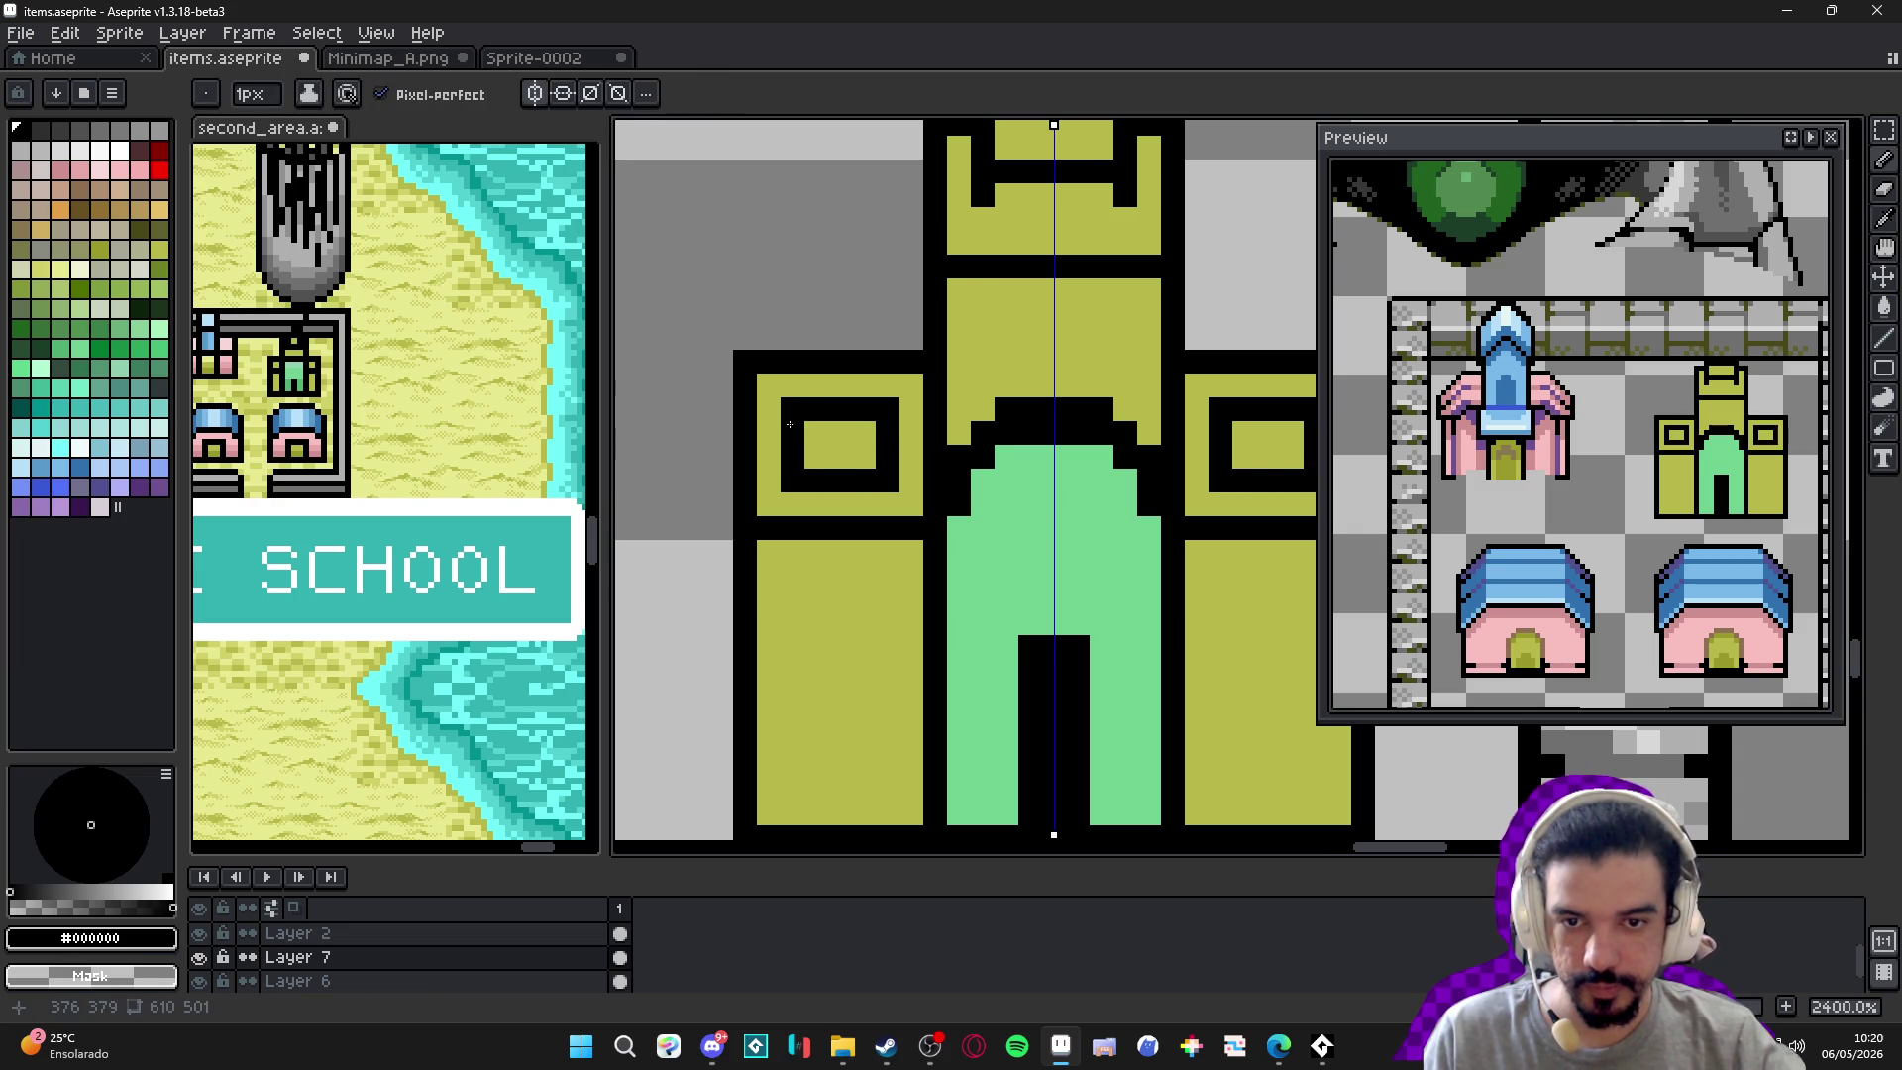
pyautogui.scroll(-5, 789, 424)
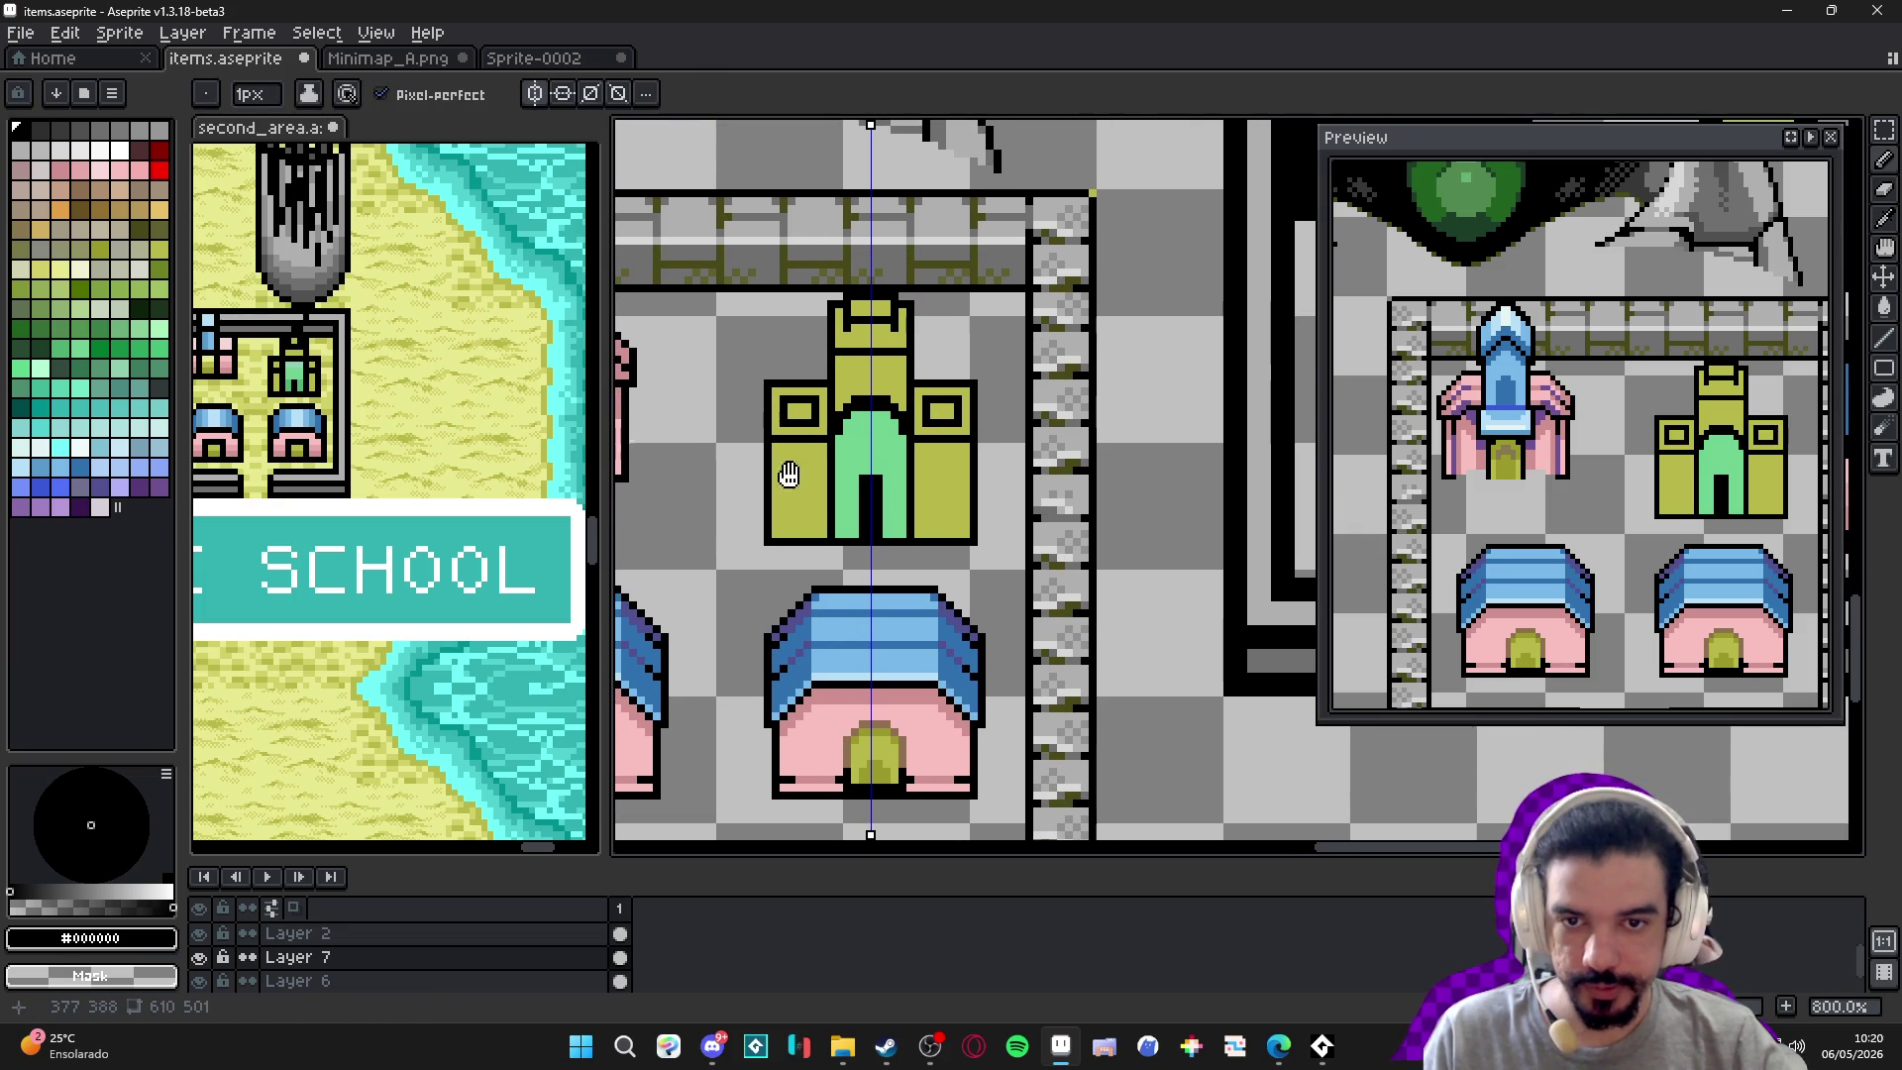
pyautogui.scroll(-1, 864, 344)
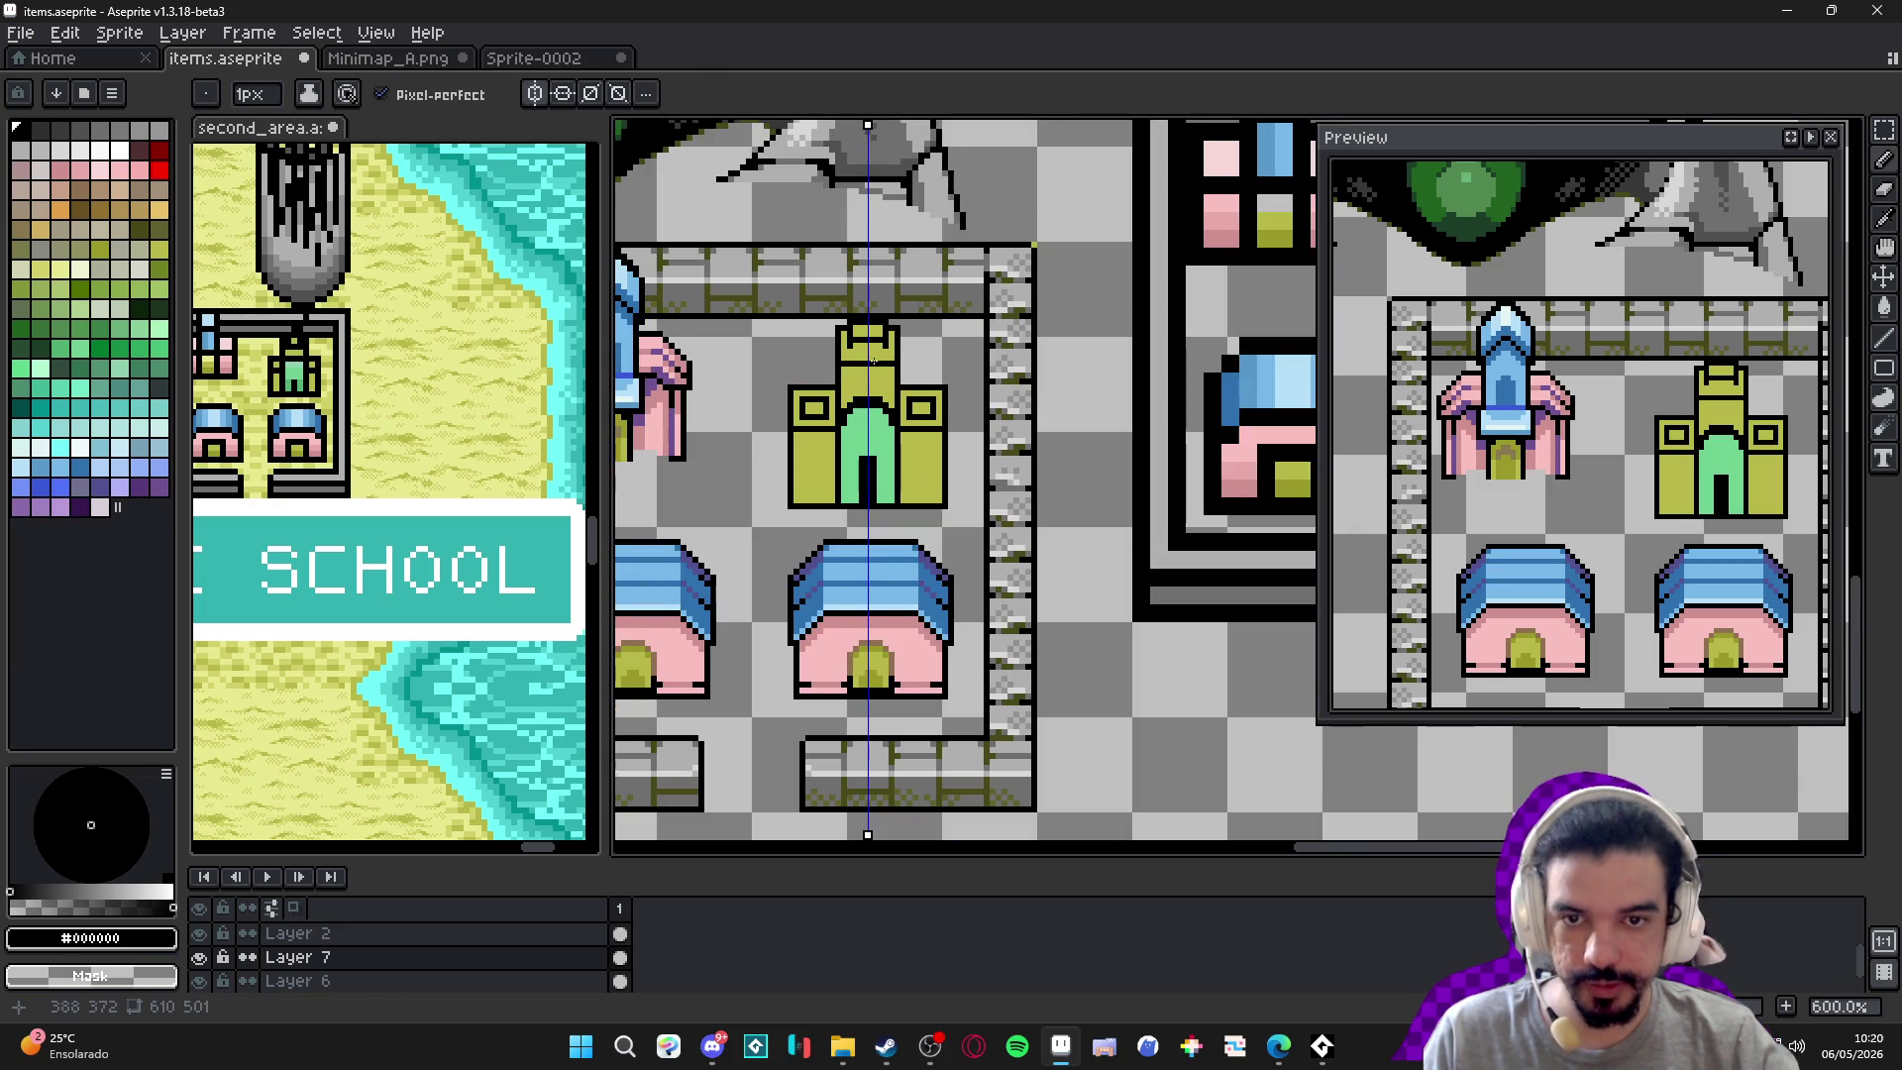
pyautogui.scroll(6, 871, 360)
# Sample the olive, black and door-green colours with the whole courtyard in view.
pyautogui.keyDown('alt'); pyautogui.click(941, 356); pyautogui.keyUp('alt')
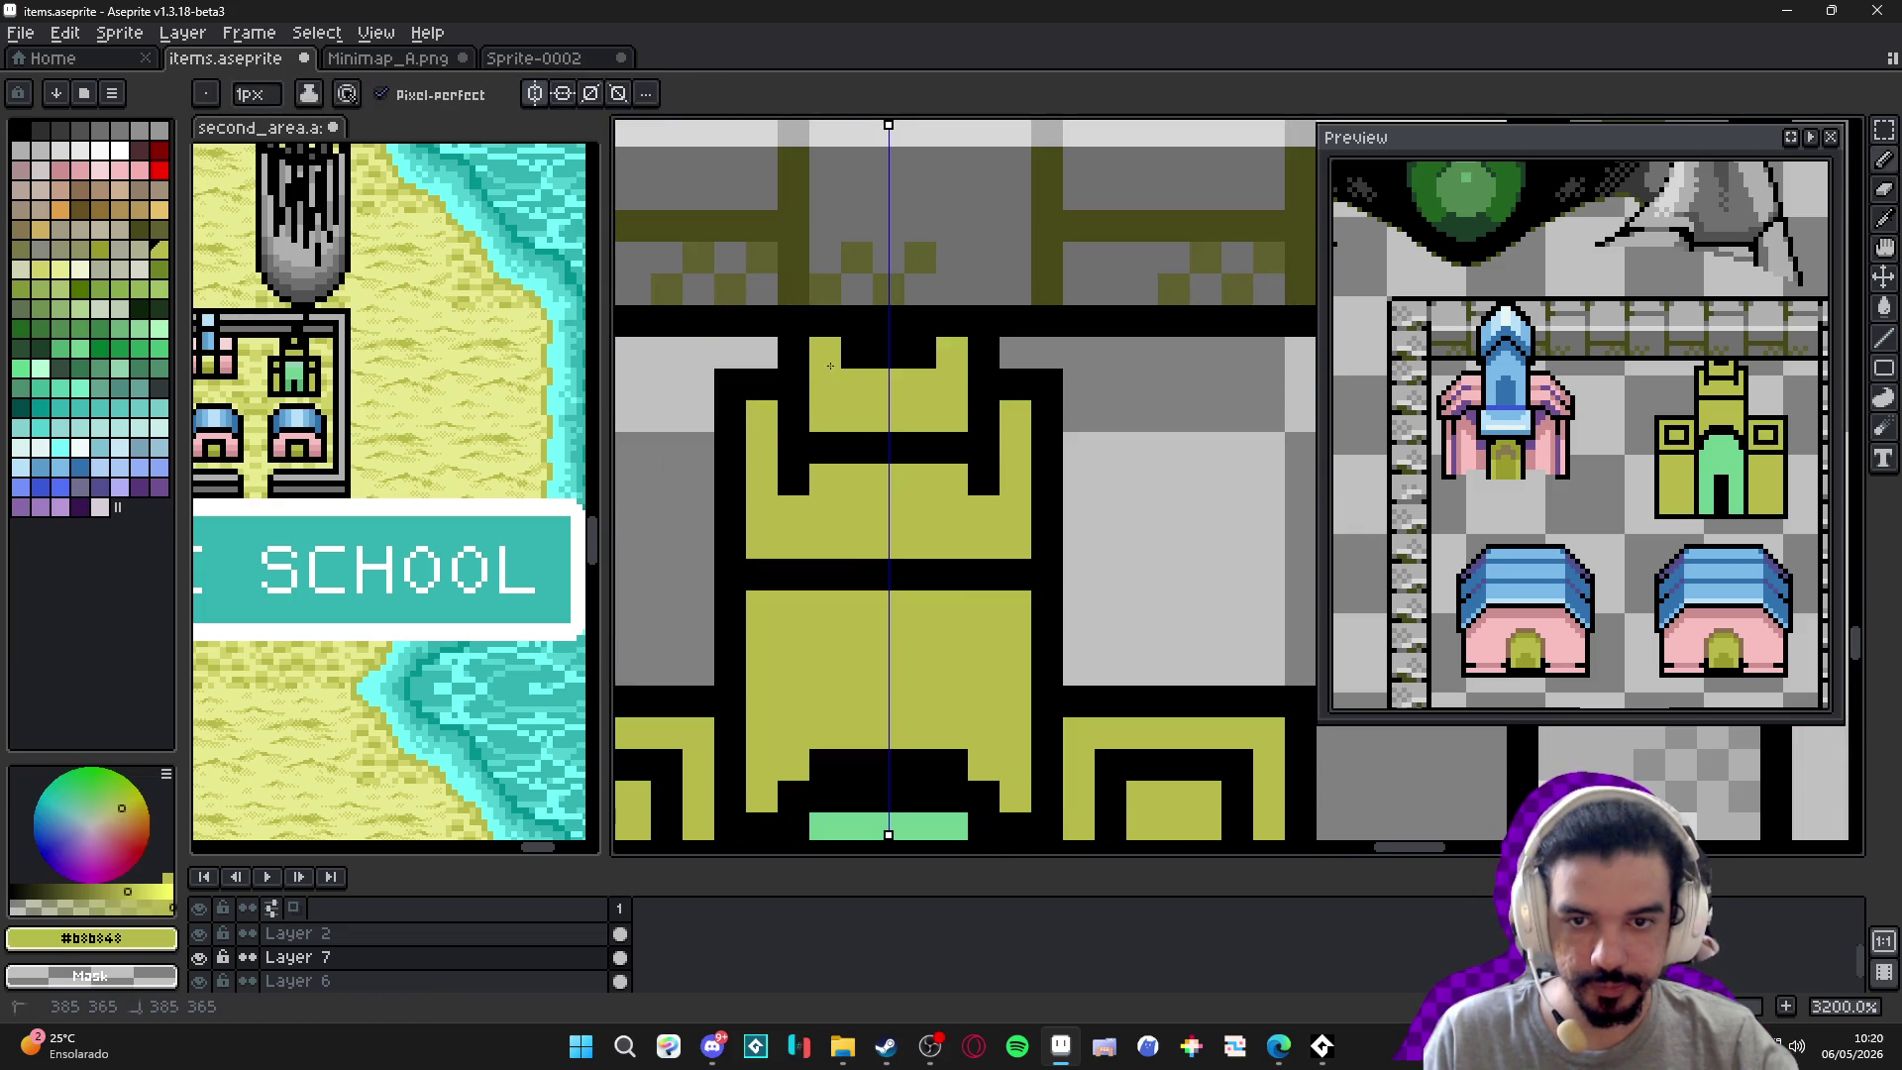
pyautogui.scroll(-6, 942, 362)
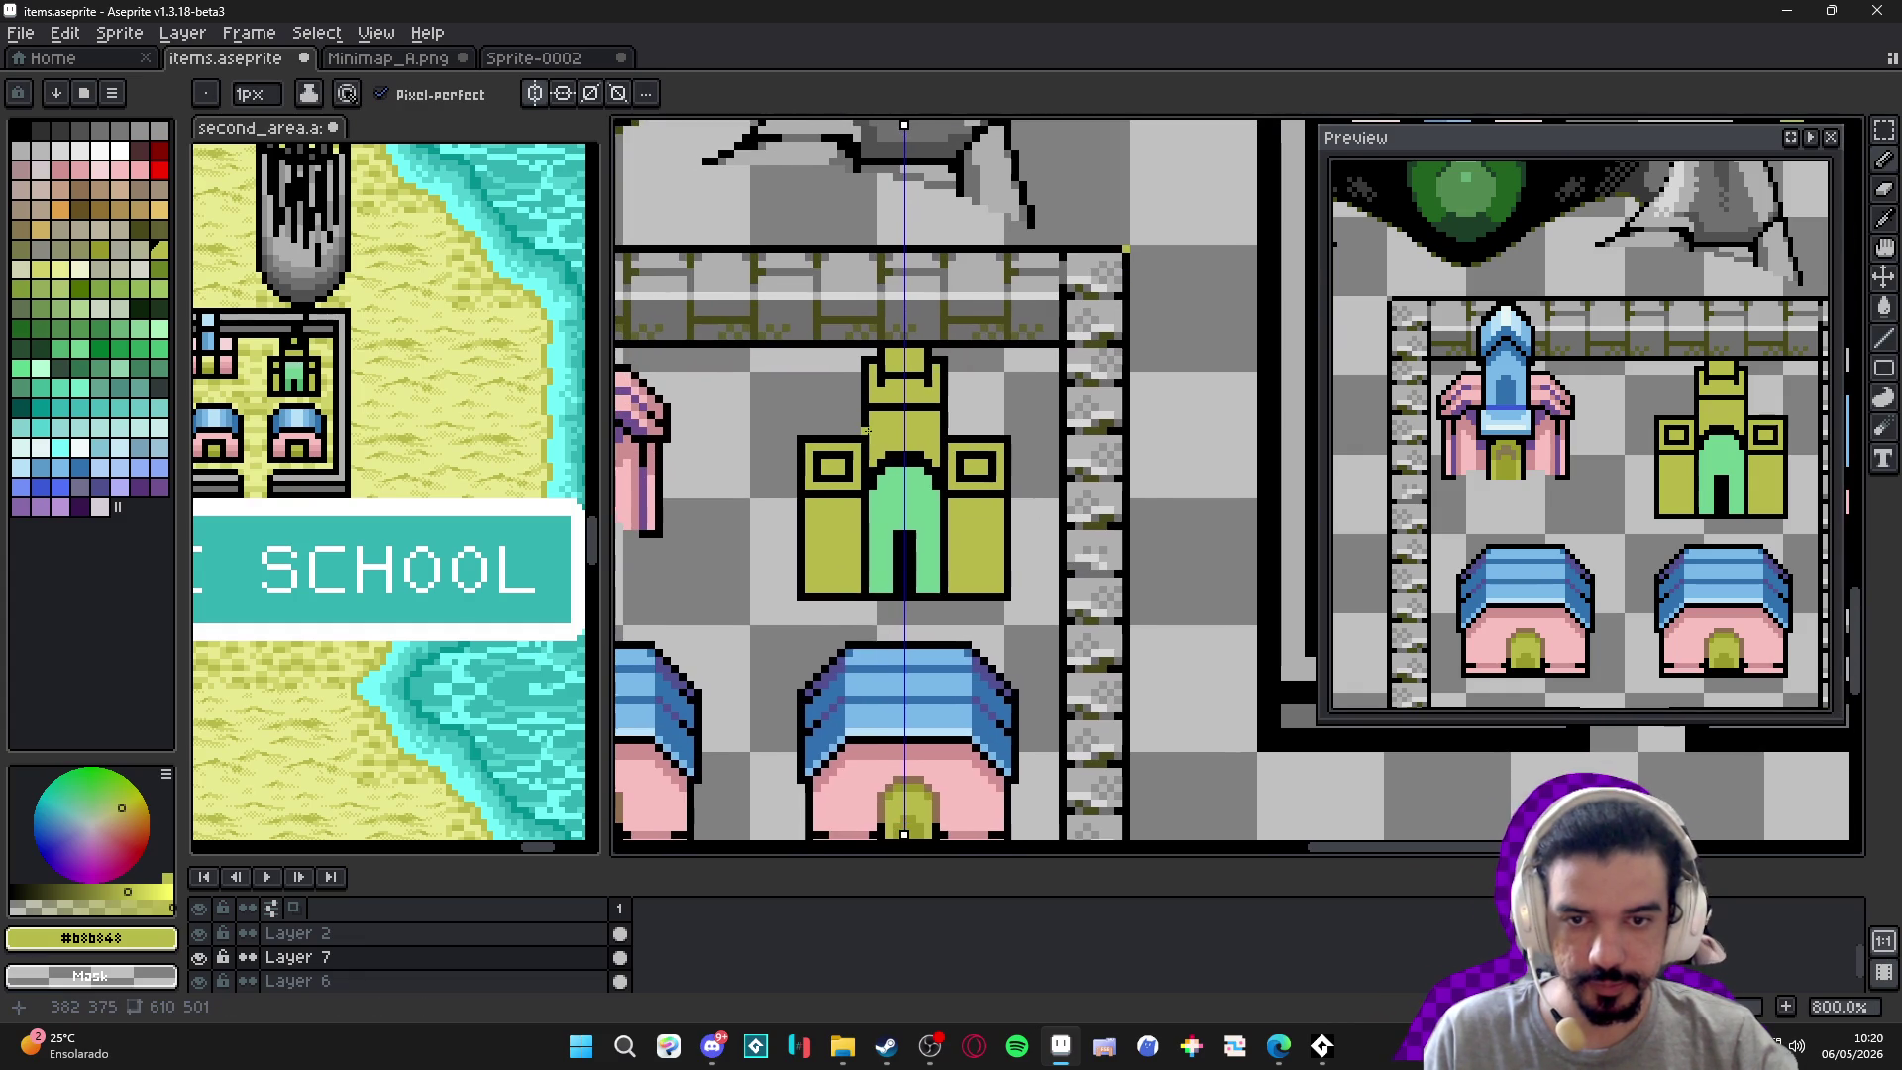
pyautogui.scroll(1, 867, 431)
pyautogui.keyDown('alt'); pyautogui.click(911, 441); pyautogui.keyUp('alt')
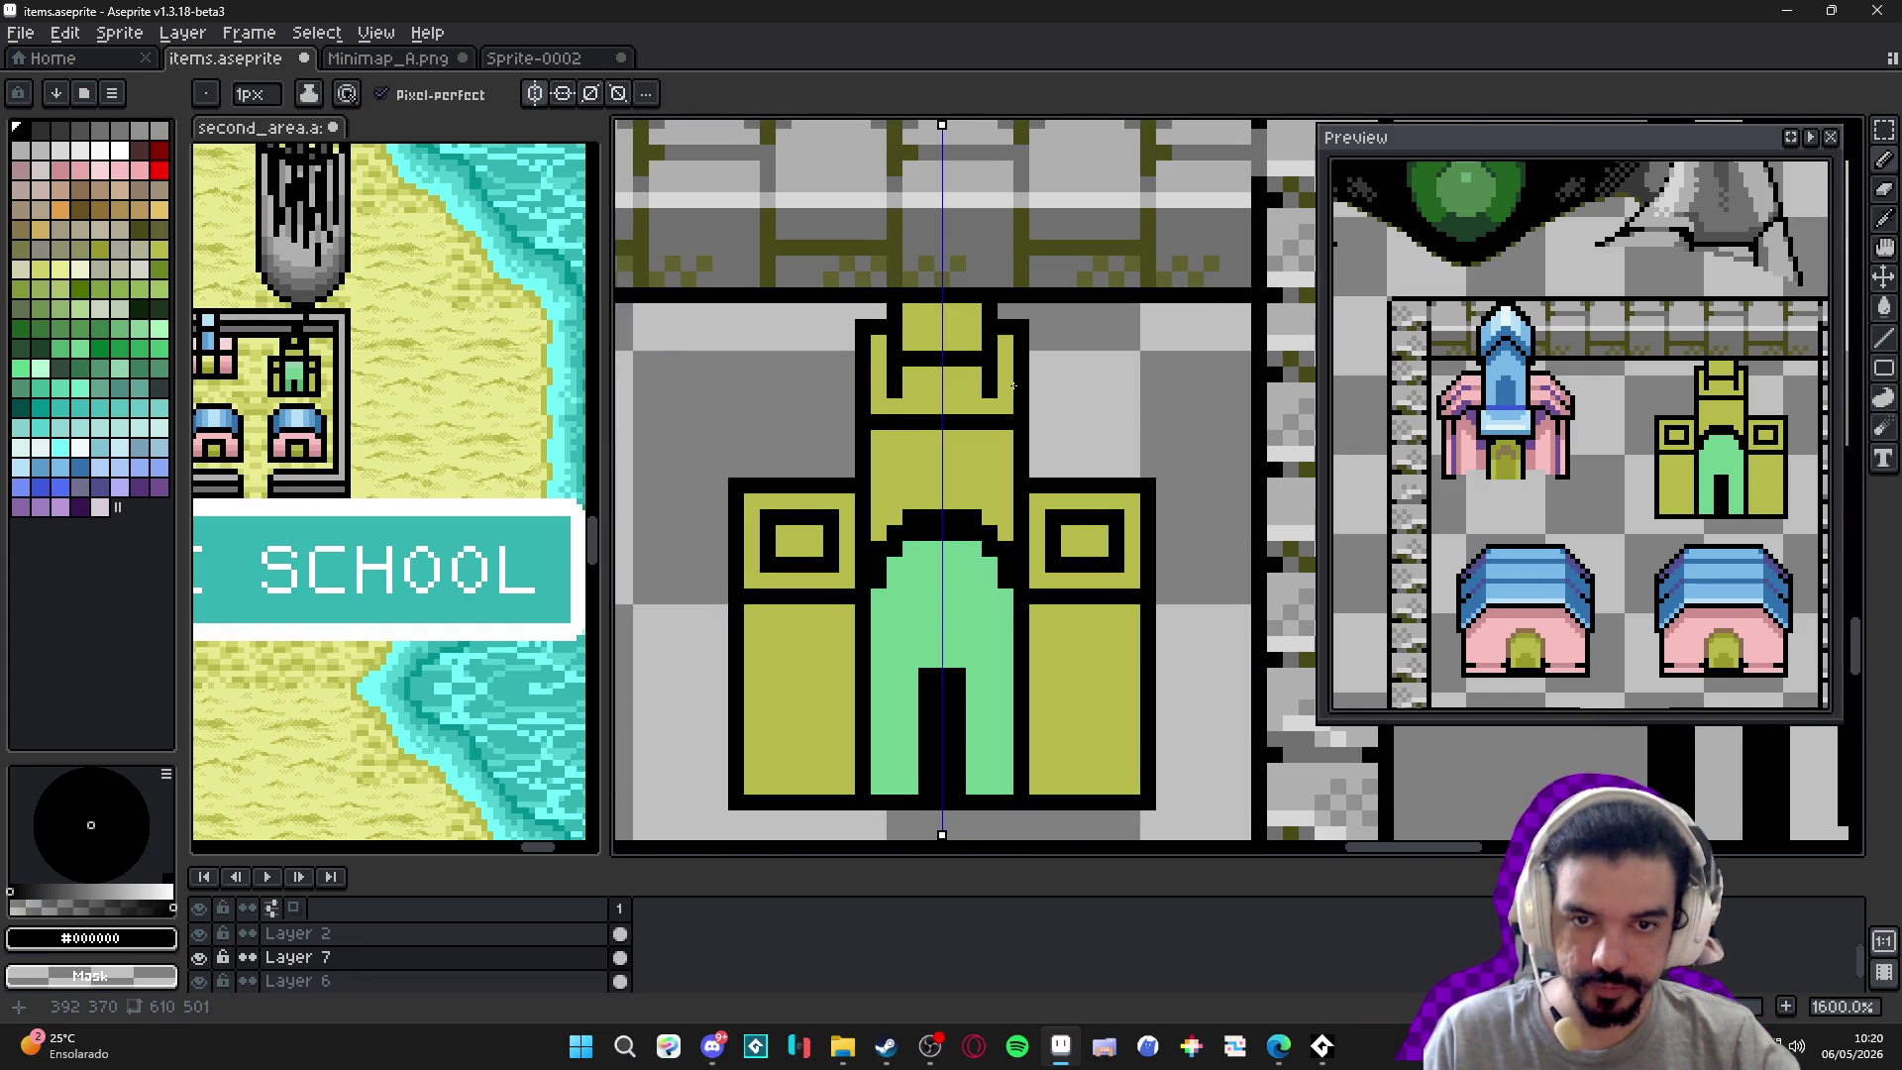
pyautogui.scroll(-1, 955, 445)
pyautogui.scroll(-1, 956, 445)
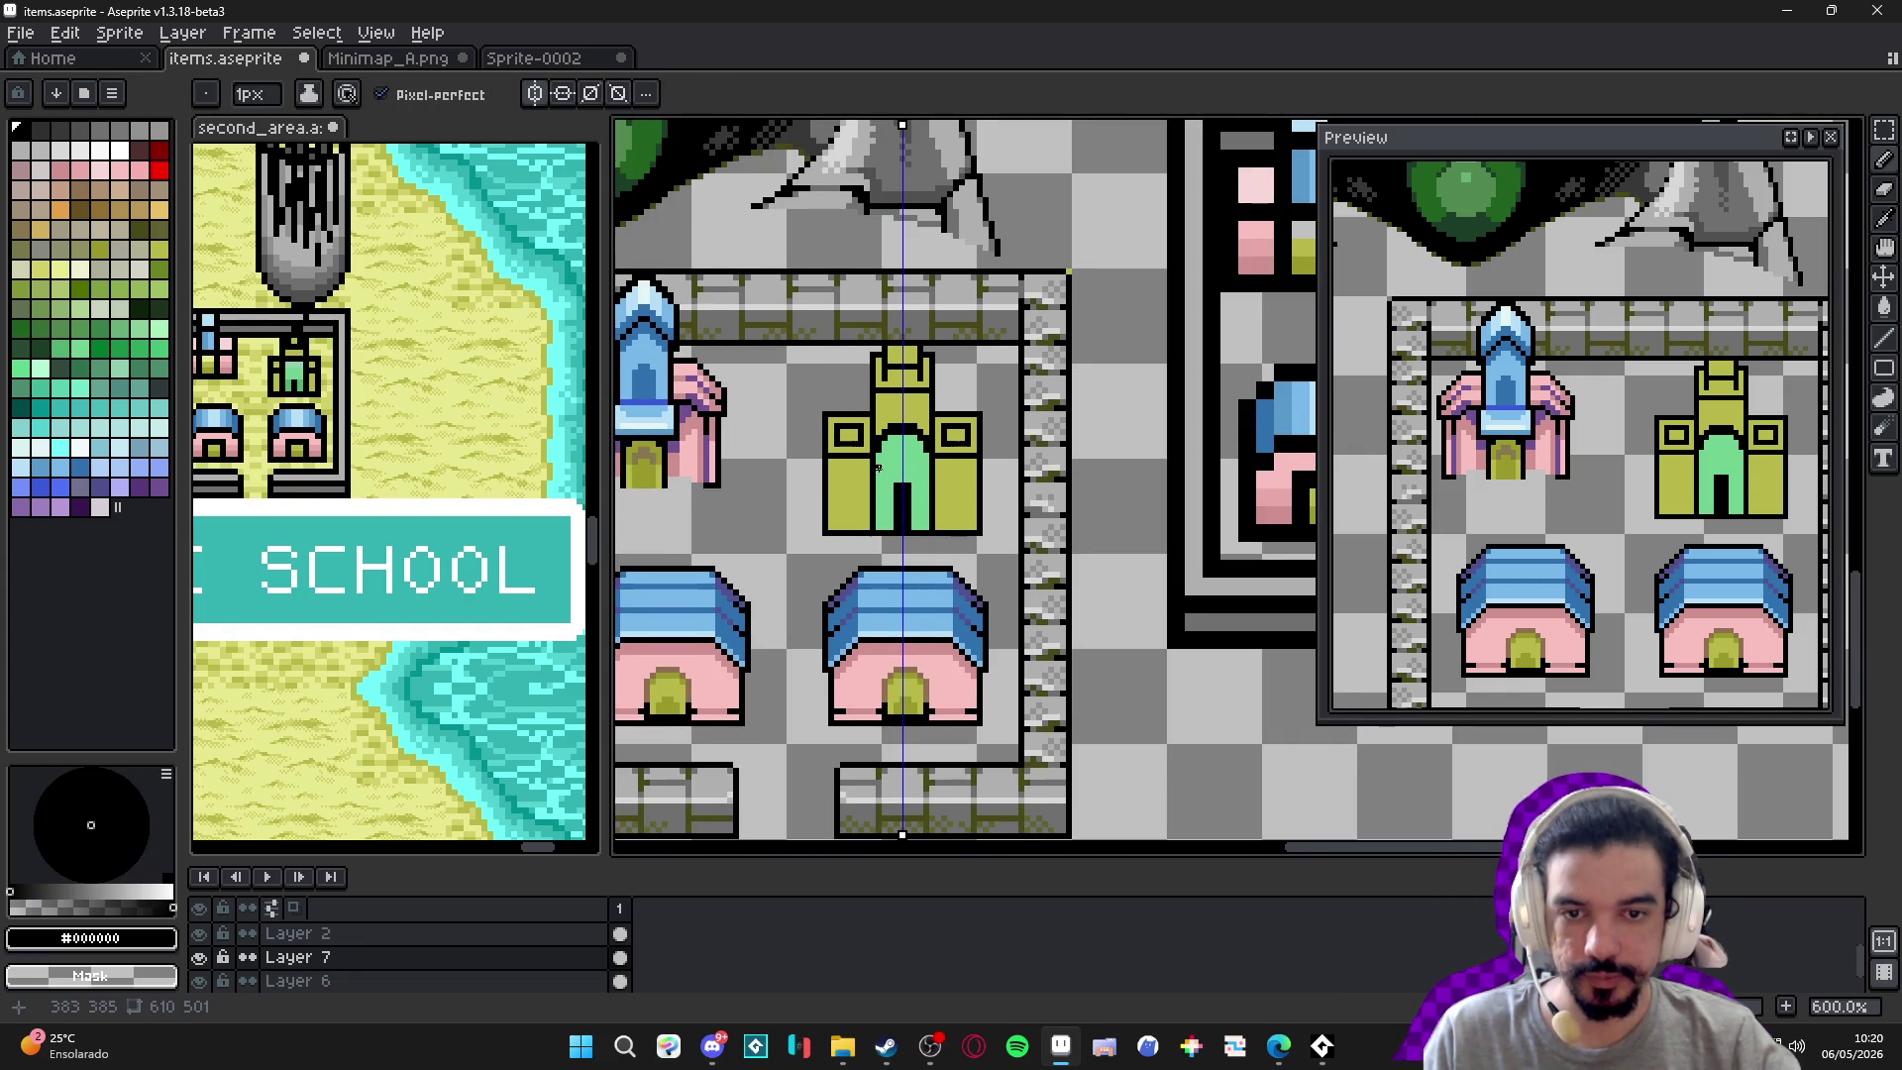
pyautogui.moveTo(883, 453); pyautogui.dragTo(835, 466)
pyautogui.scroll(3, 866, 512)
pyautogui.keyDown('alt'); pyautogui.click(831, 513); pyautogui.keyUp('alt')
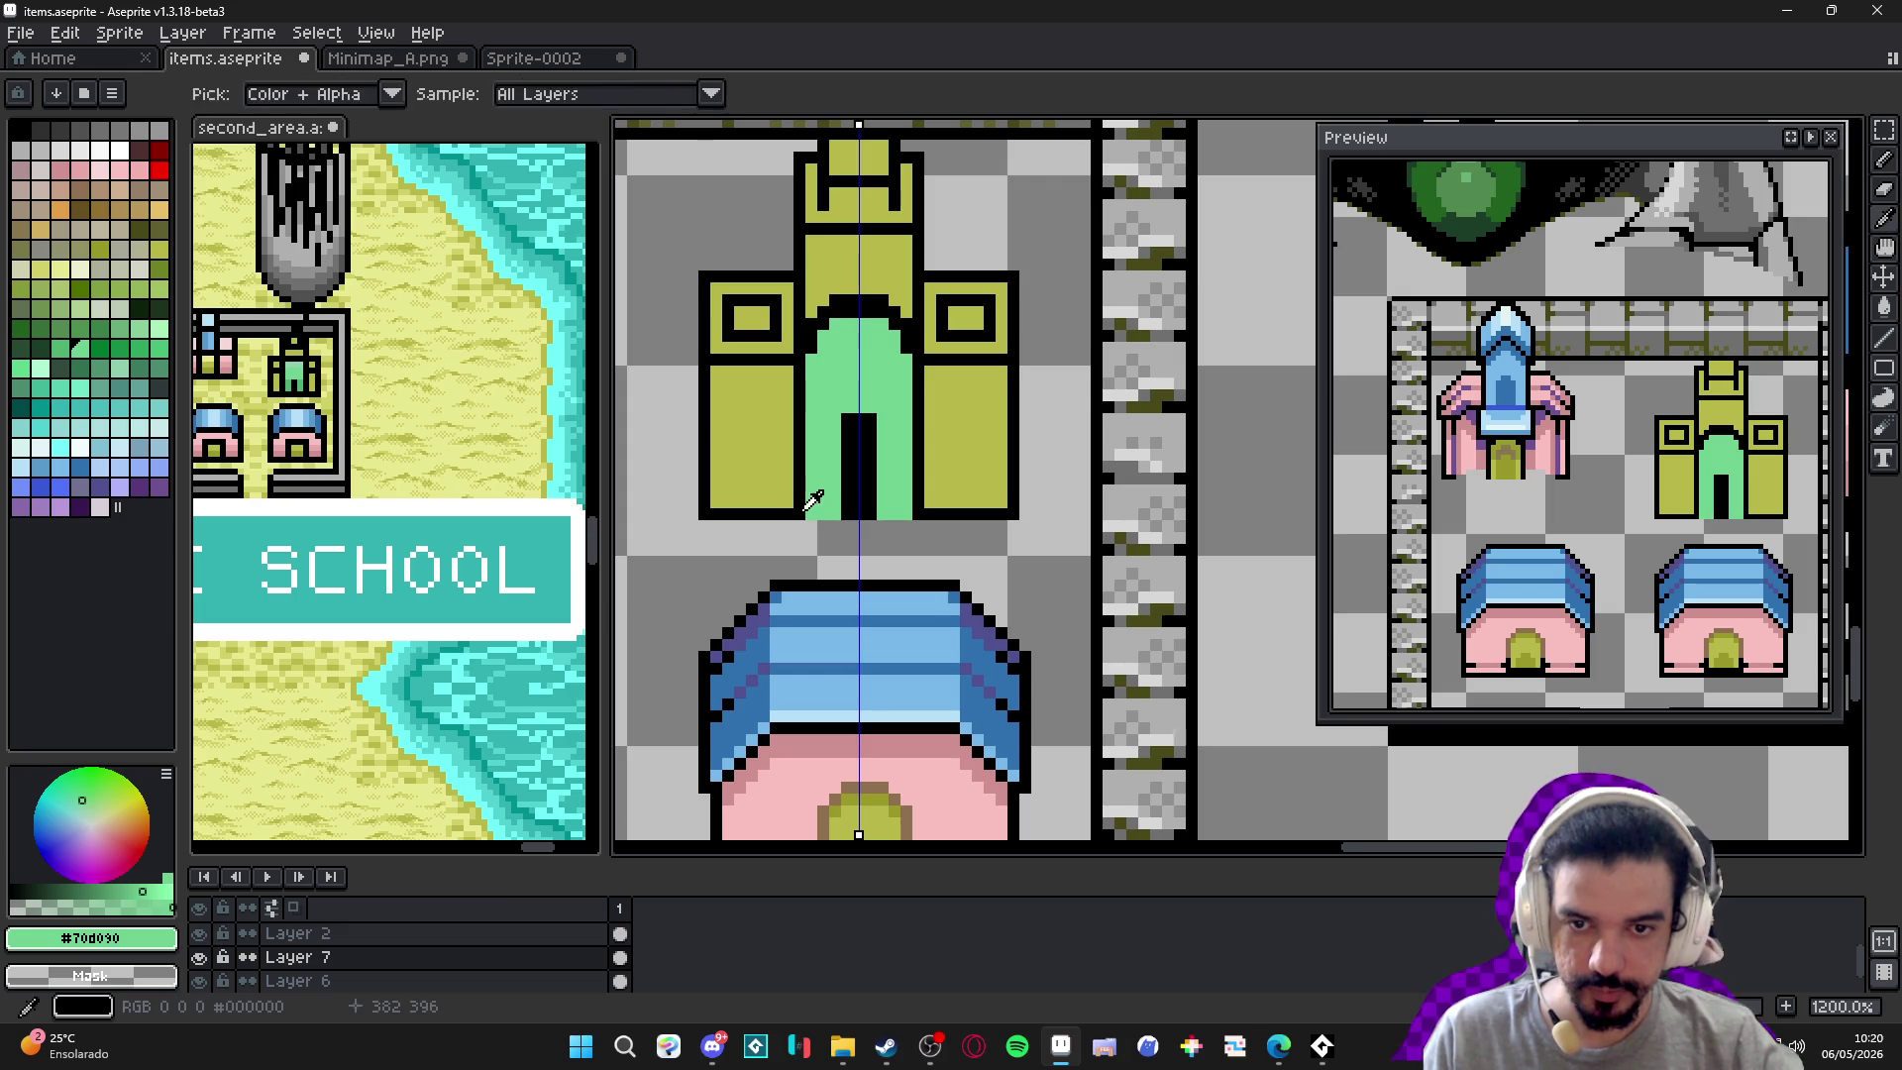
# Paint the black pixels at the door top green to make a taller rounded arch.
pyautogui.keyDown('alt'); pyautogui.click(841, 513); pyautogui.keyUp('alt')
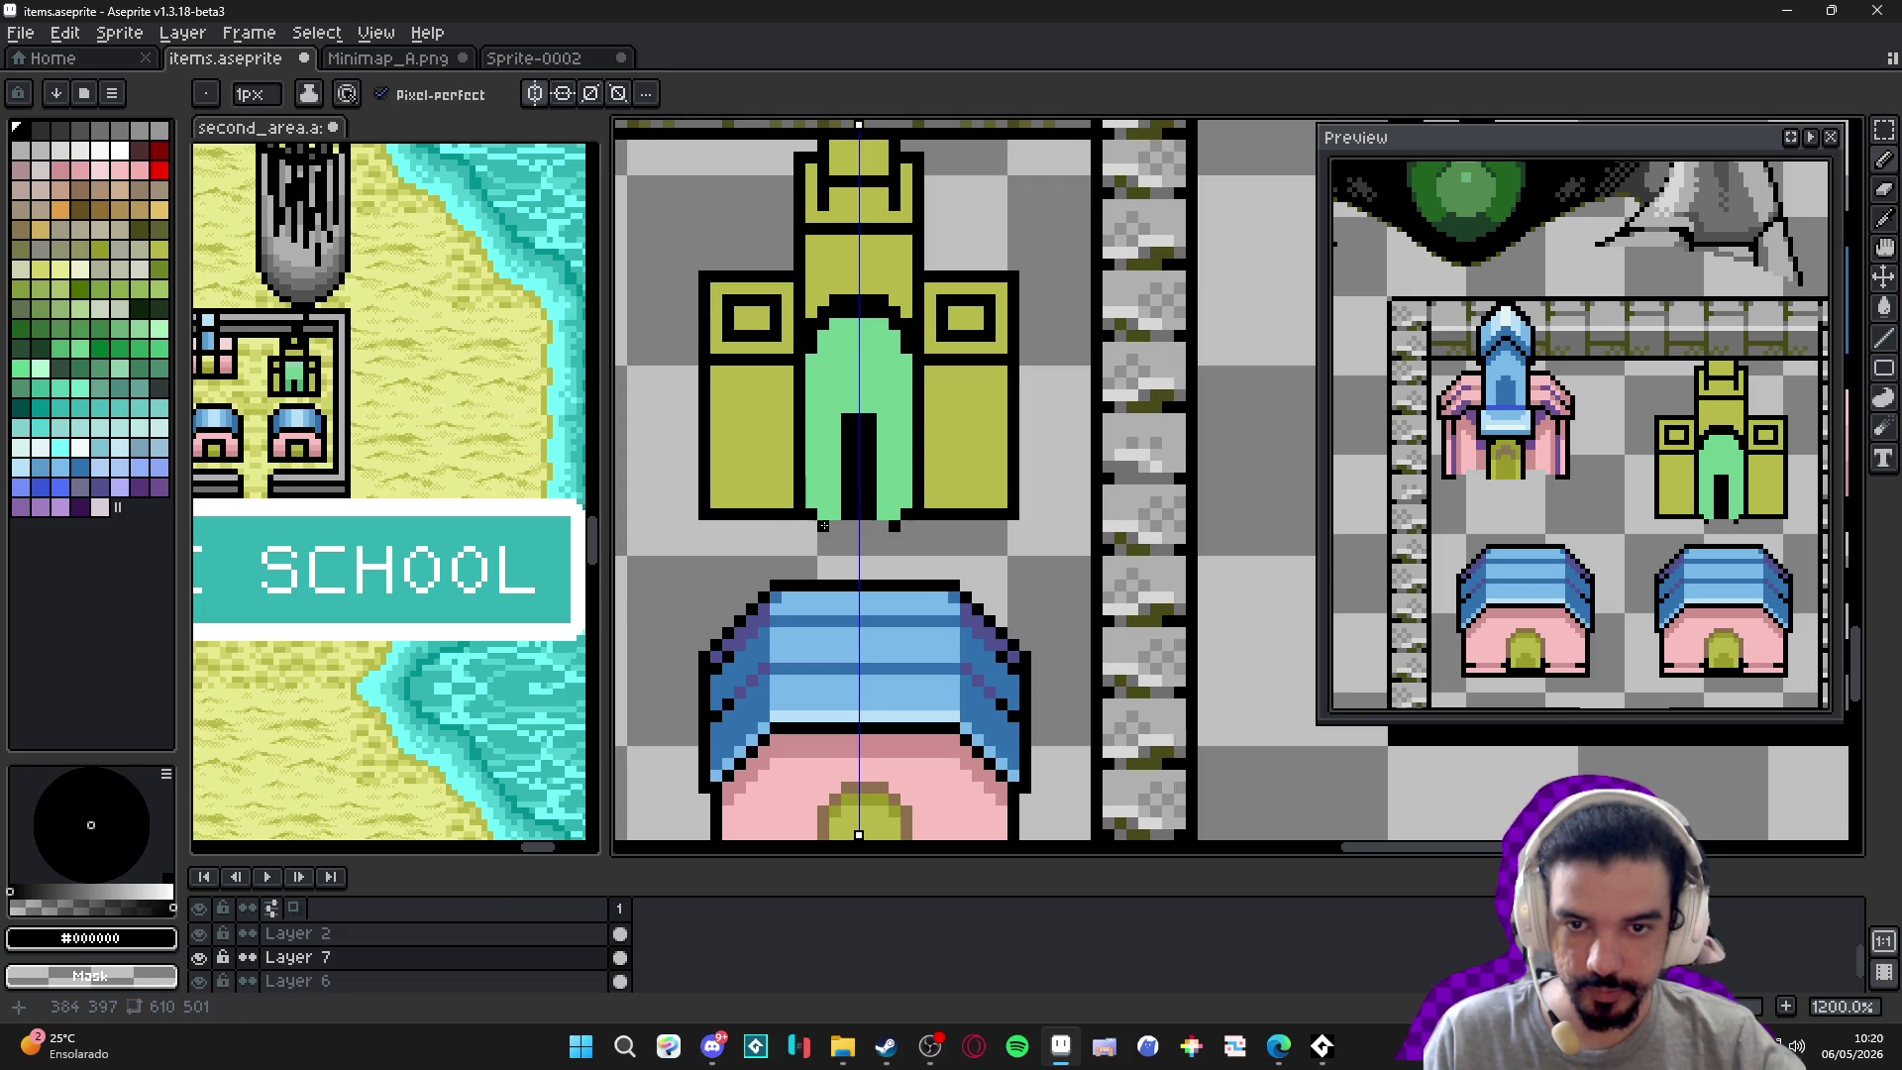
pyautogui.moveTo(822, 418); pyautogui.dragTo(837, 442)
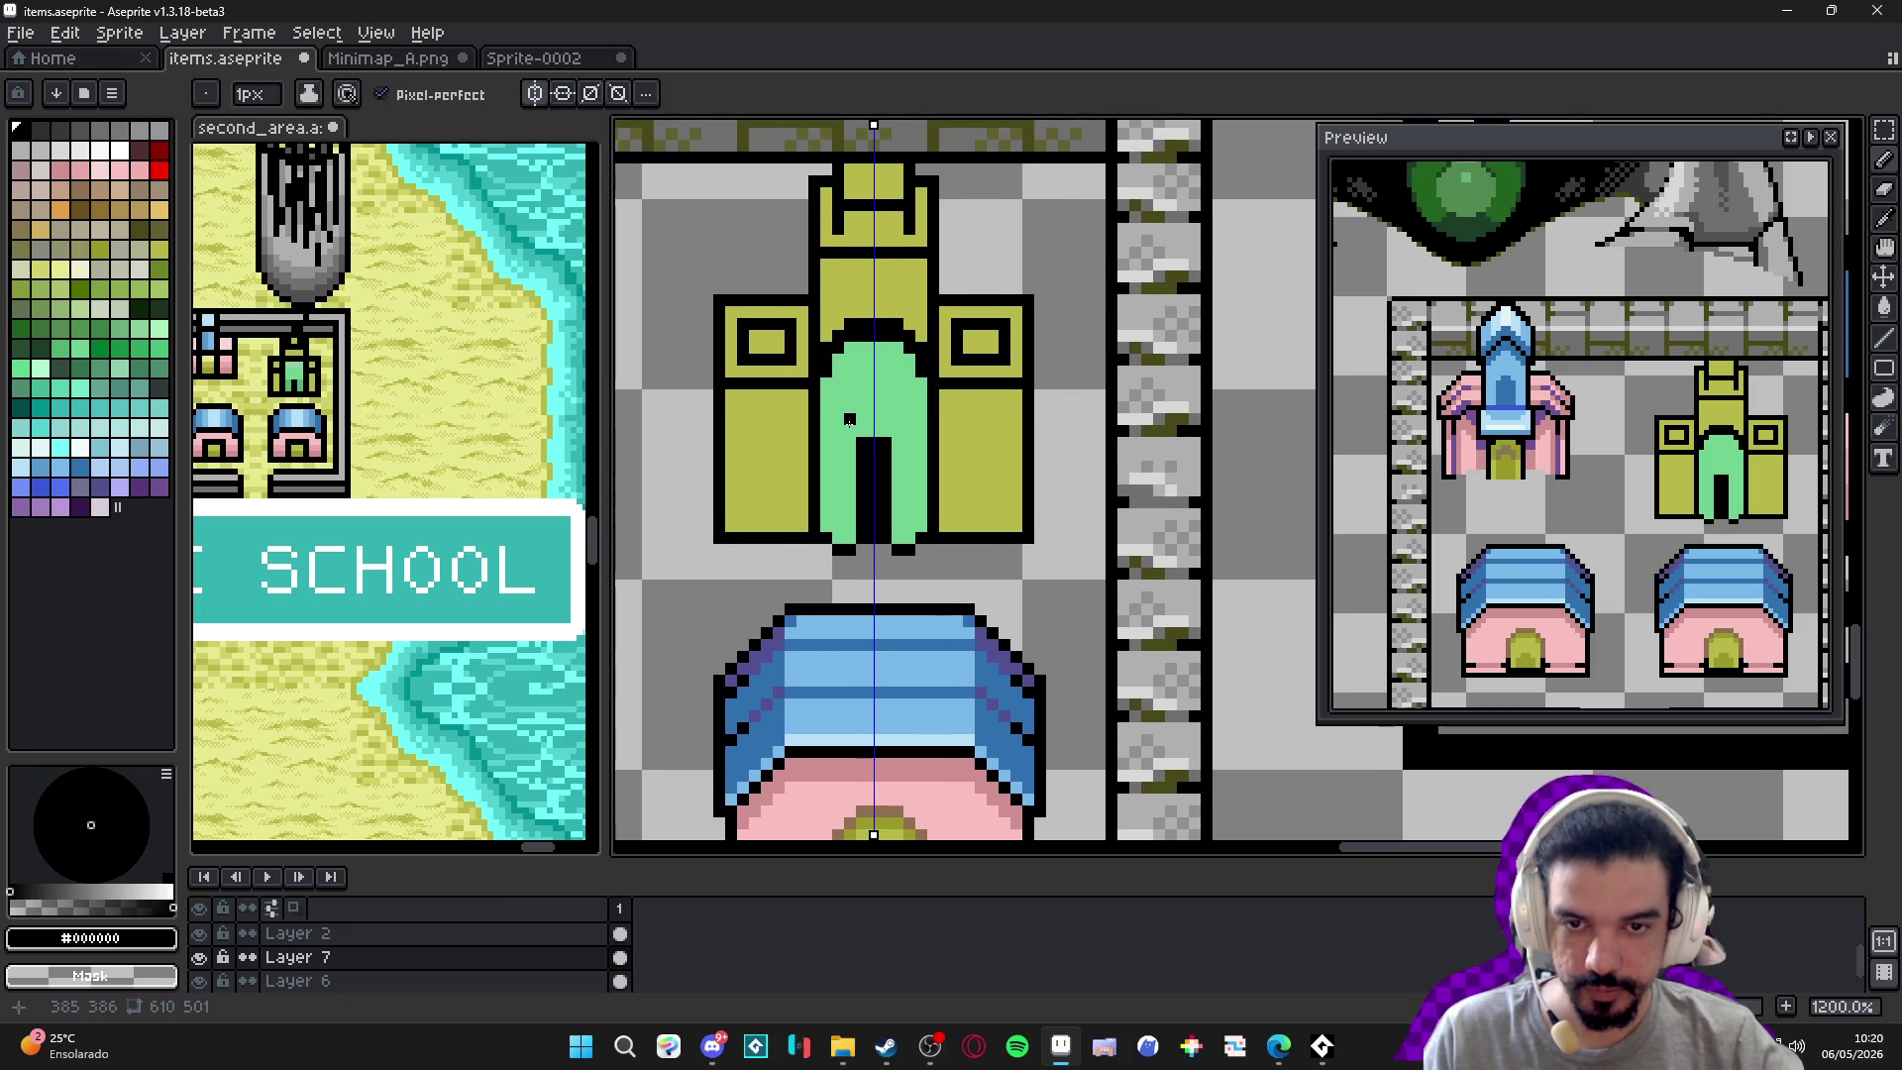
pyautogui.scroll(-3, 892, 454)
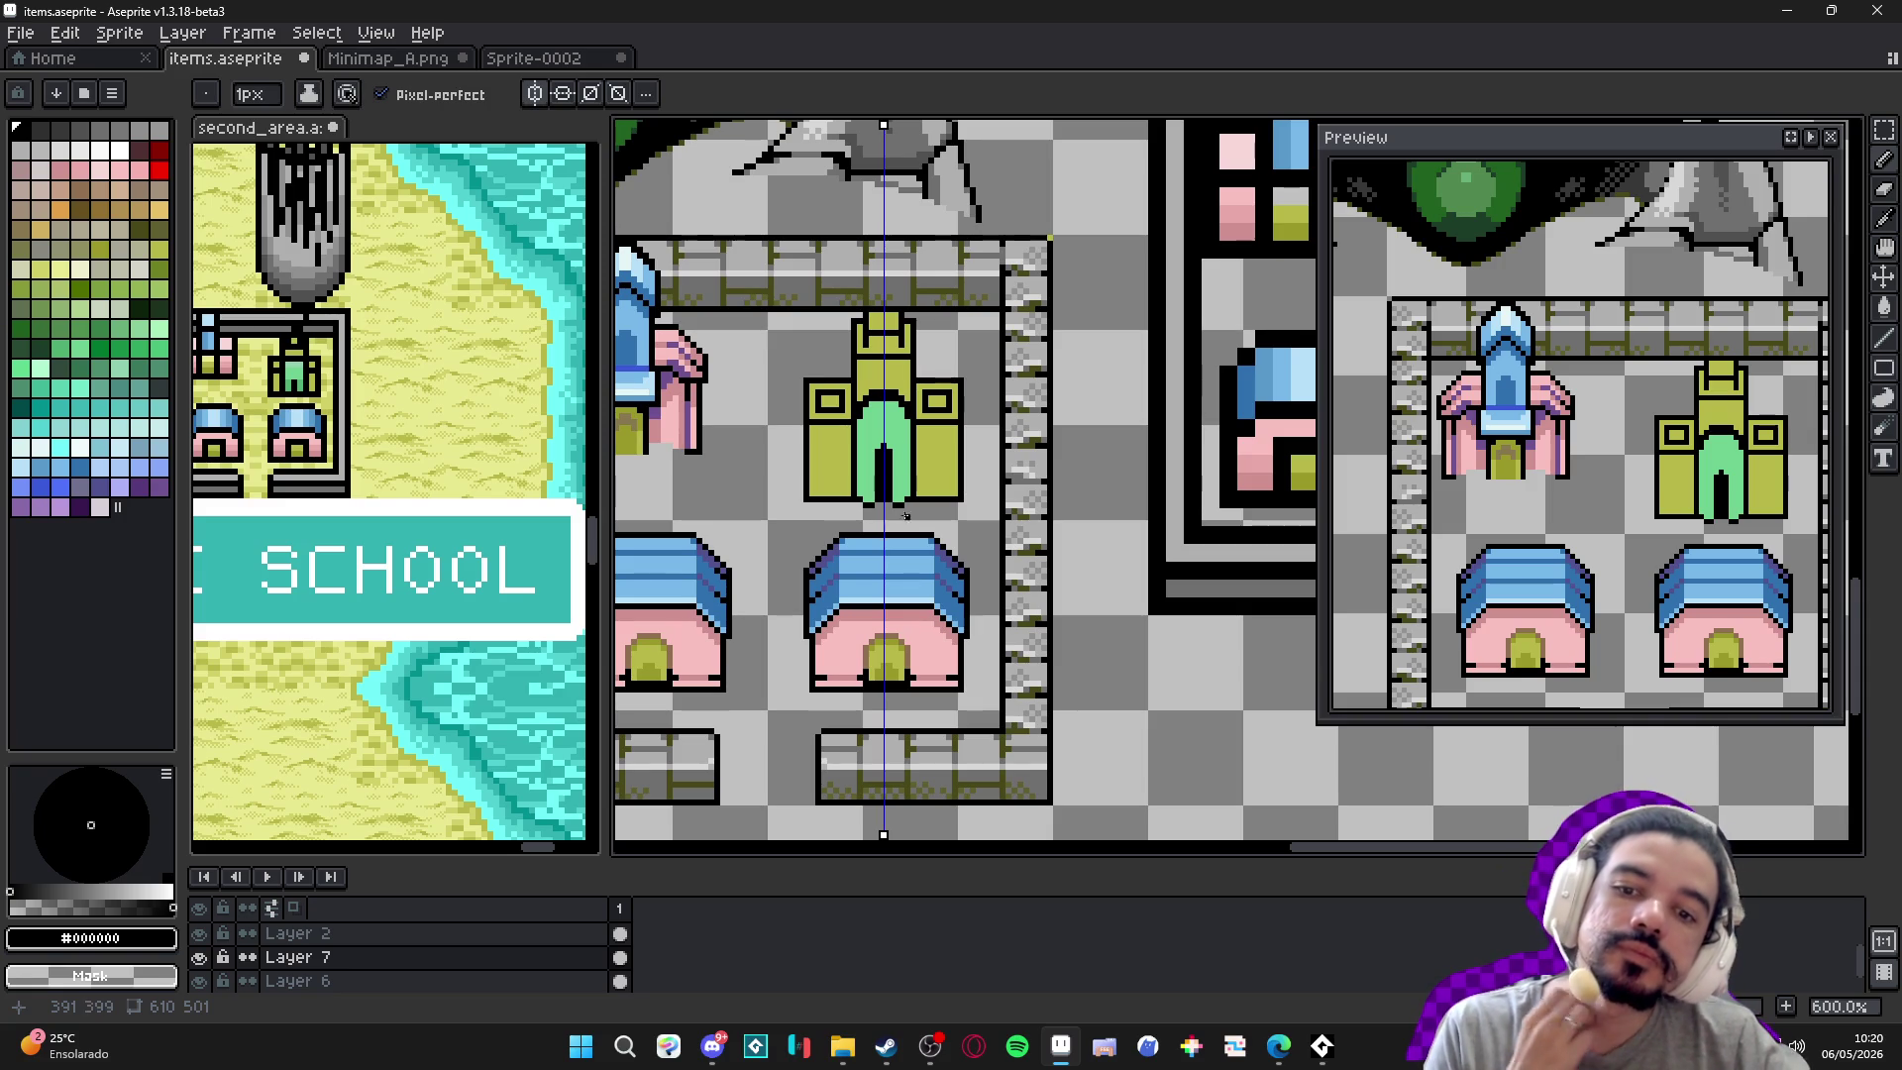
pyautogui.scroll(4, 895, 417)
pyautogui.keyDown('alt'); pyautogui.click(820, 359); pyautogui.keyUp('alt')
pyautogui.moveTo(797, 336)
pyautogui.mouseDown()
pyautogui.moveTo(916, 360)
pyautogui.moveTo(934, 400)
pyautogui.mouseUp()
pyautogui.scroll(-4, 911, 424)
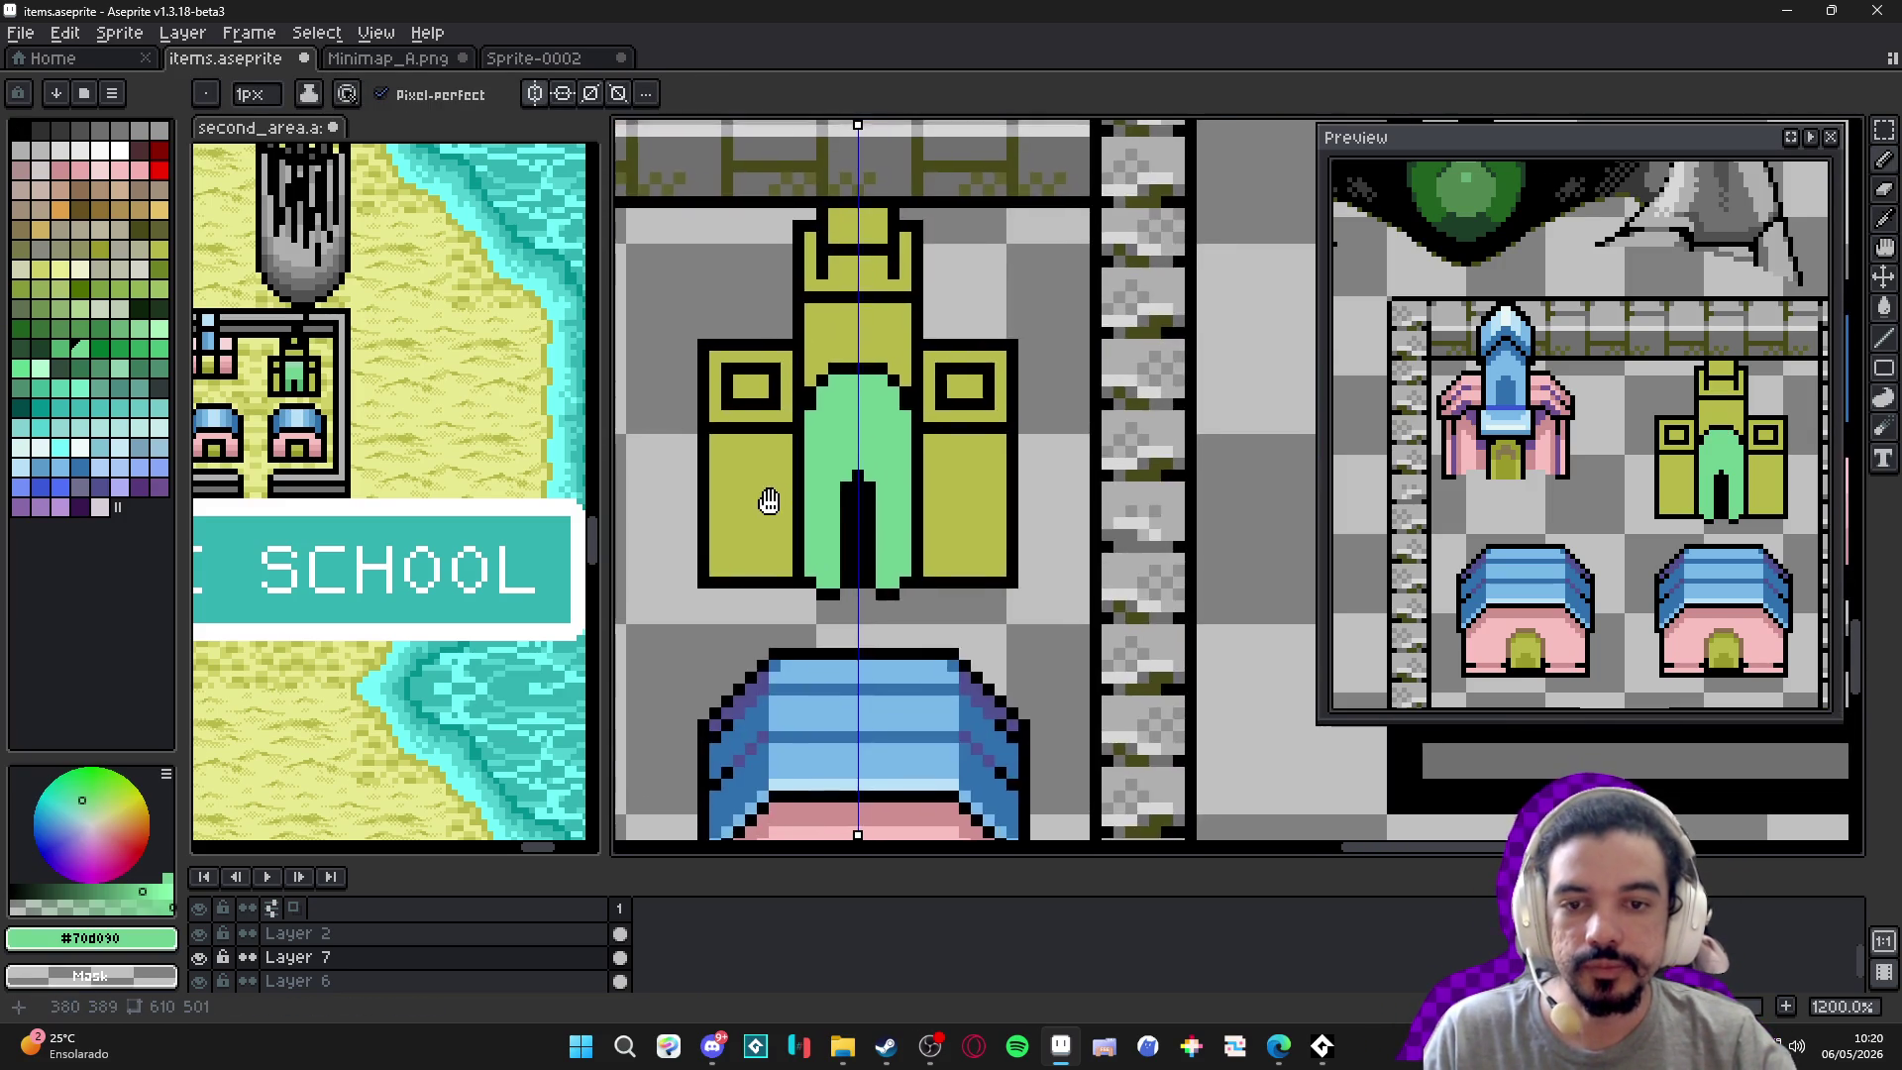
# Save the file and turn off mirrored symmetry drawing.
pyautogui.hotkey('ctrl', 's')
pyautogui.click(535, 93)
pyautogui.scroll(-2, 849, 565)
pyautogui.hscroll(-1, 849, 566)
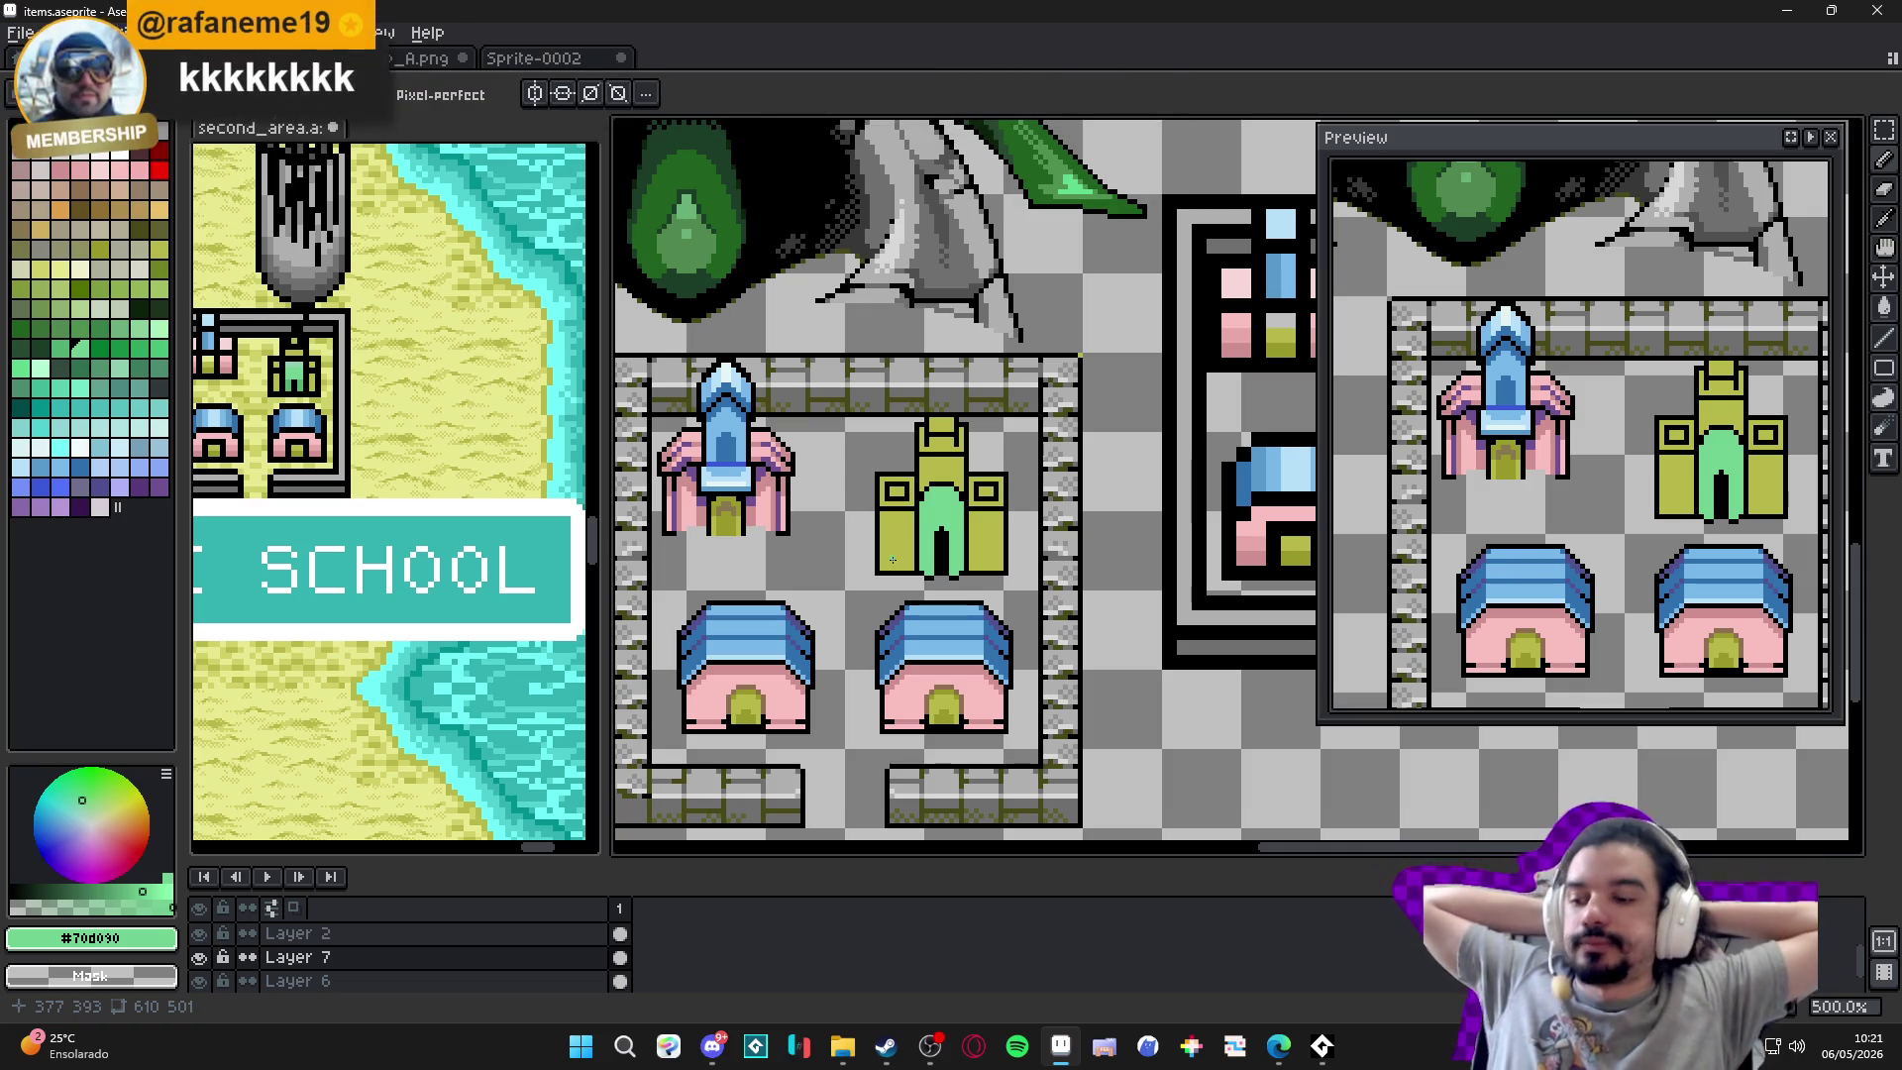
pyautogui.scroll(5, 892, 561)
# Pencil black pixels at the castle's bottom-left corner, undoing a stray stroke.
pyautogui.keyDown('alt'); pyautogui.click(834, 604); pyautogui.keyUp('alt')
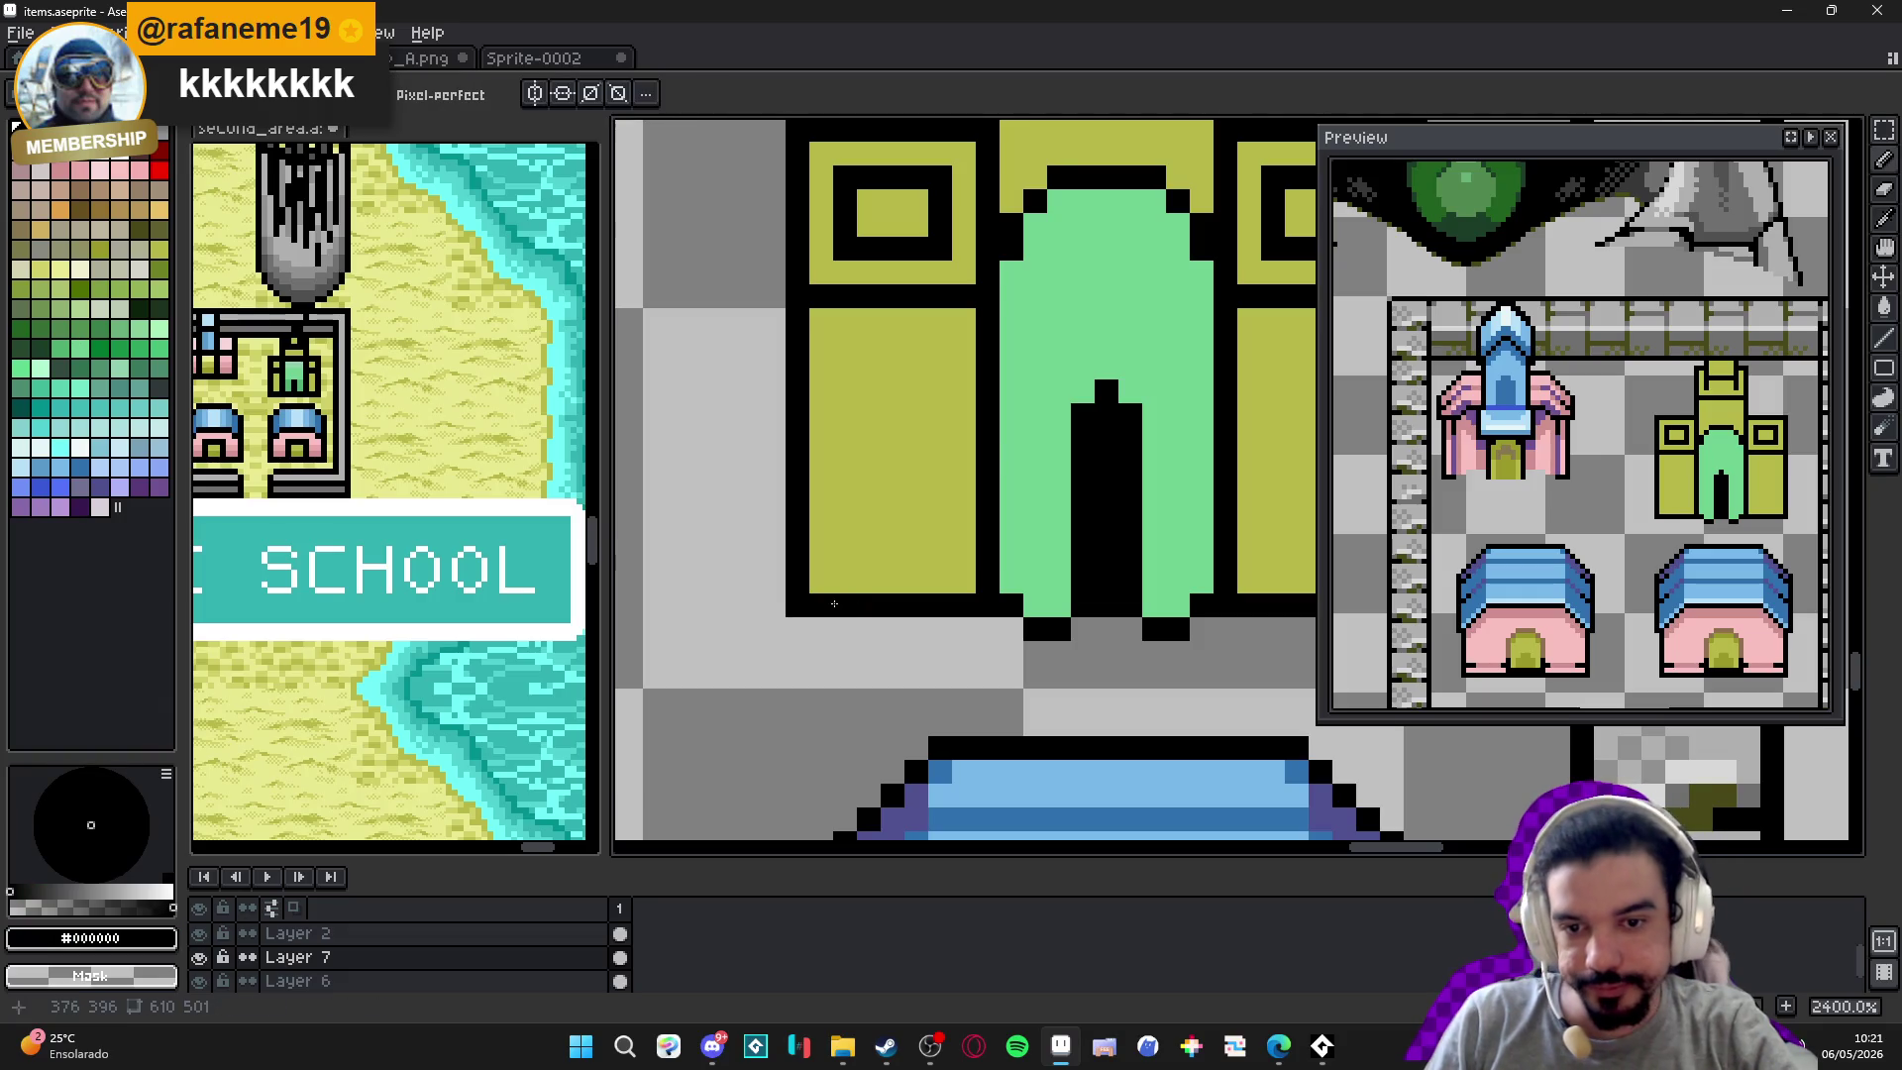
pyautogui.moveTo(834, 577); pyautogui.dragTo(820, 556)
pyautogui.scroll(-4, 827, 580)
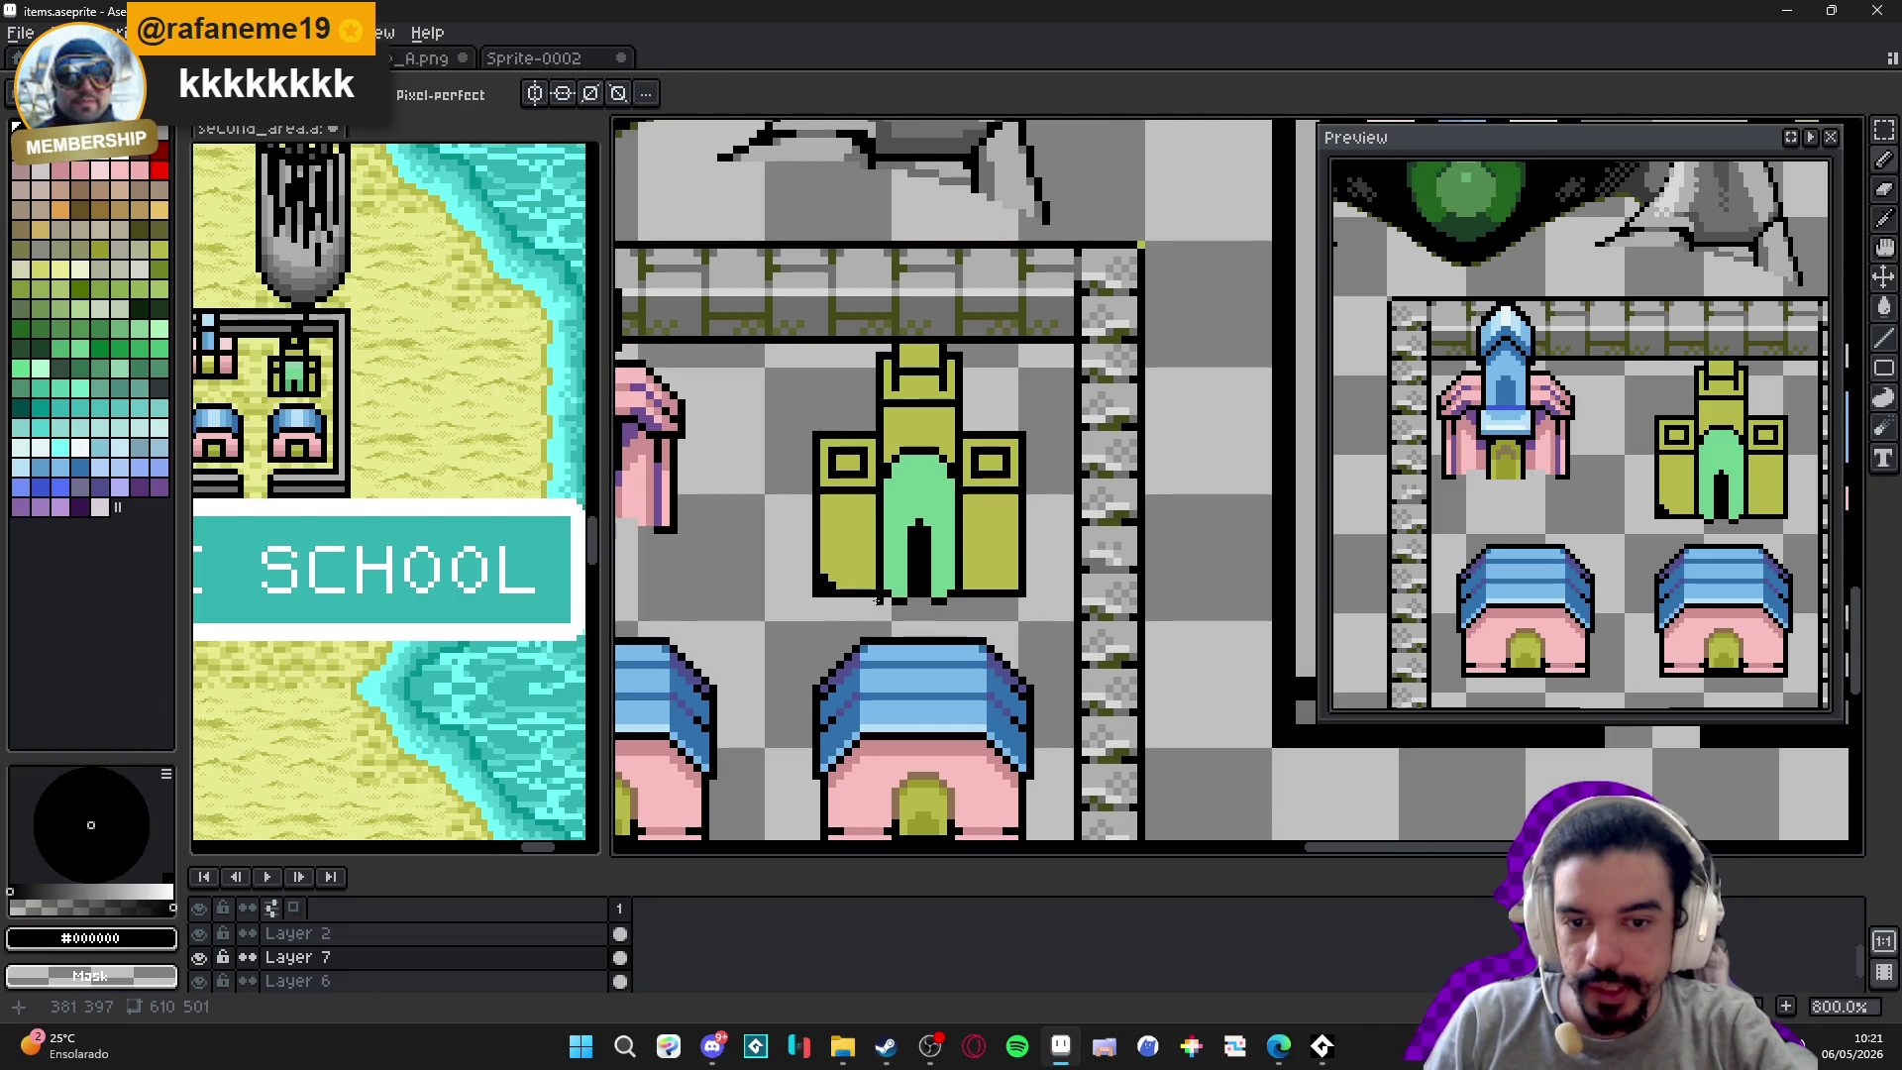
pyautogui.hotkey('ctrl', 'z')
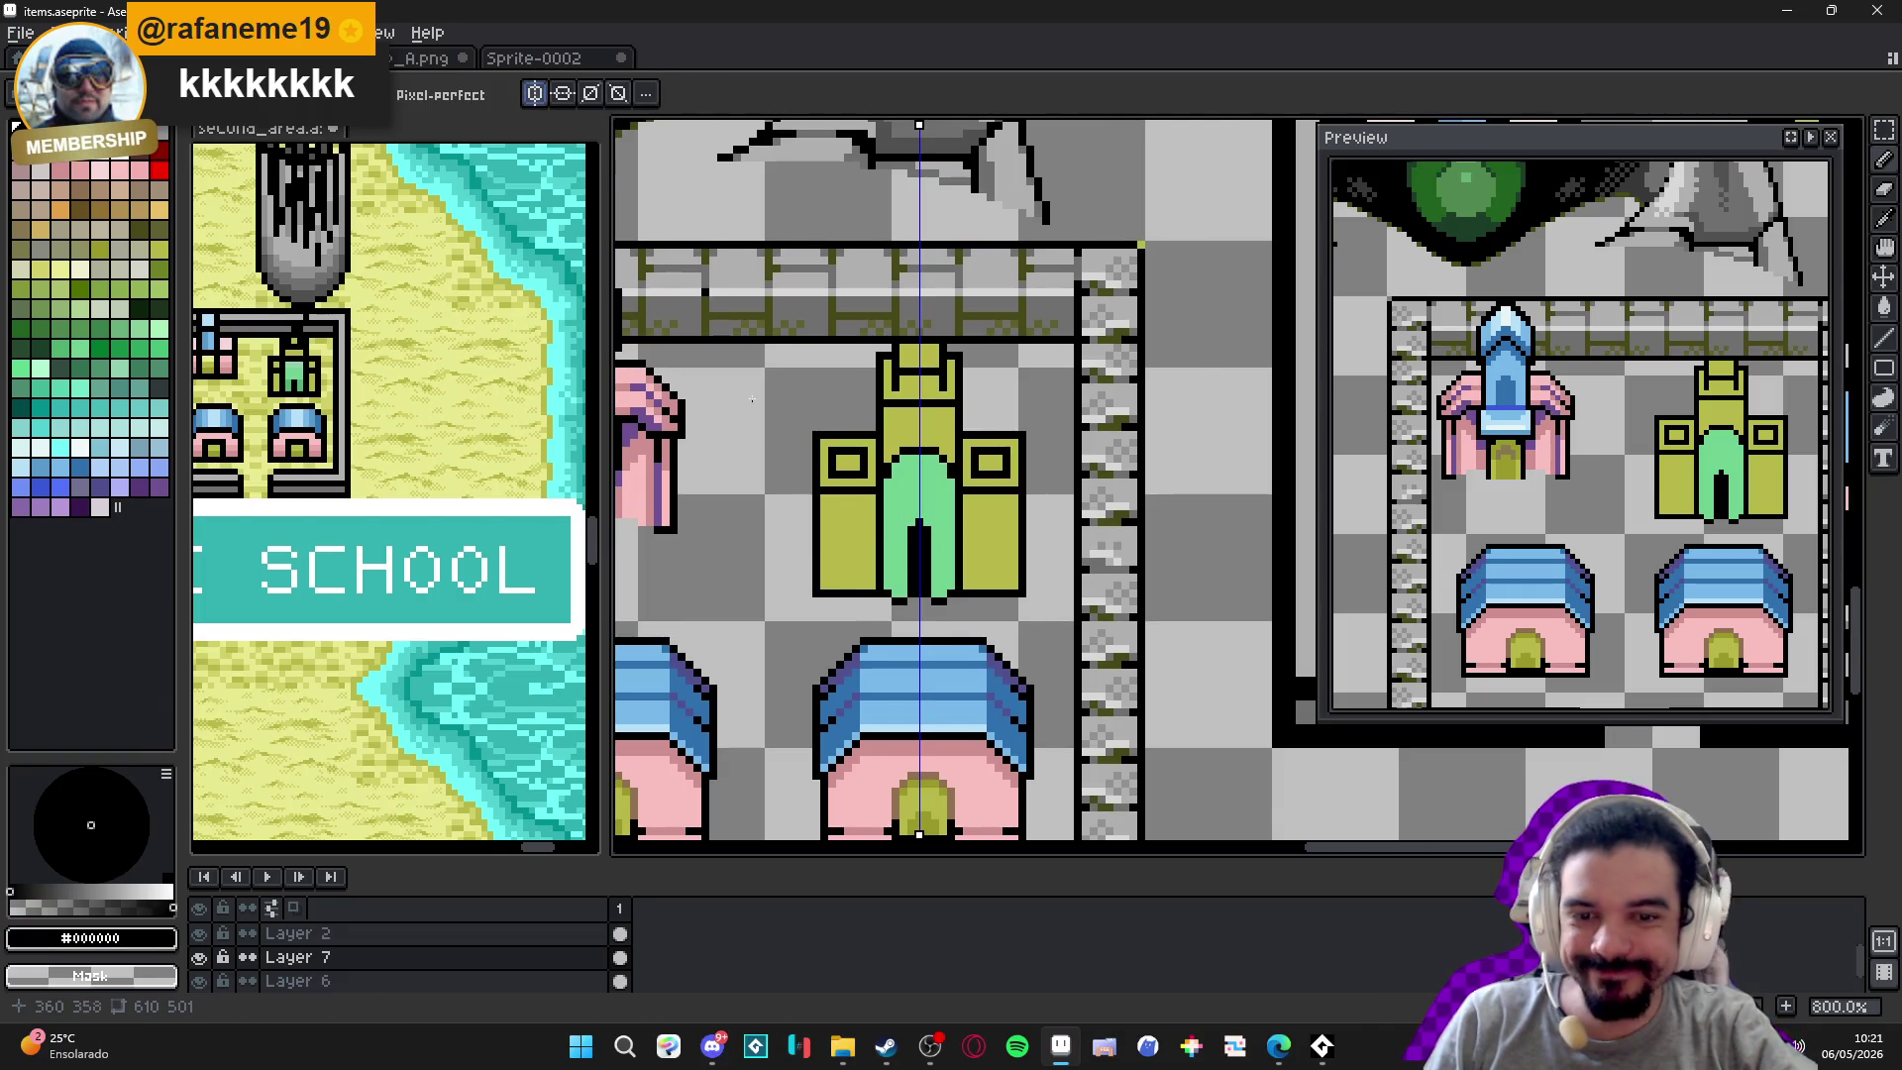
pyautogui.scroll(3, 814, 577)
pyautogui.scroll(2, 812, 577)
pyautogui.click(844, 599)
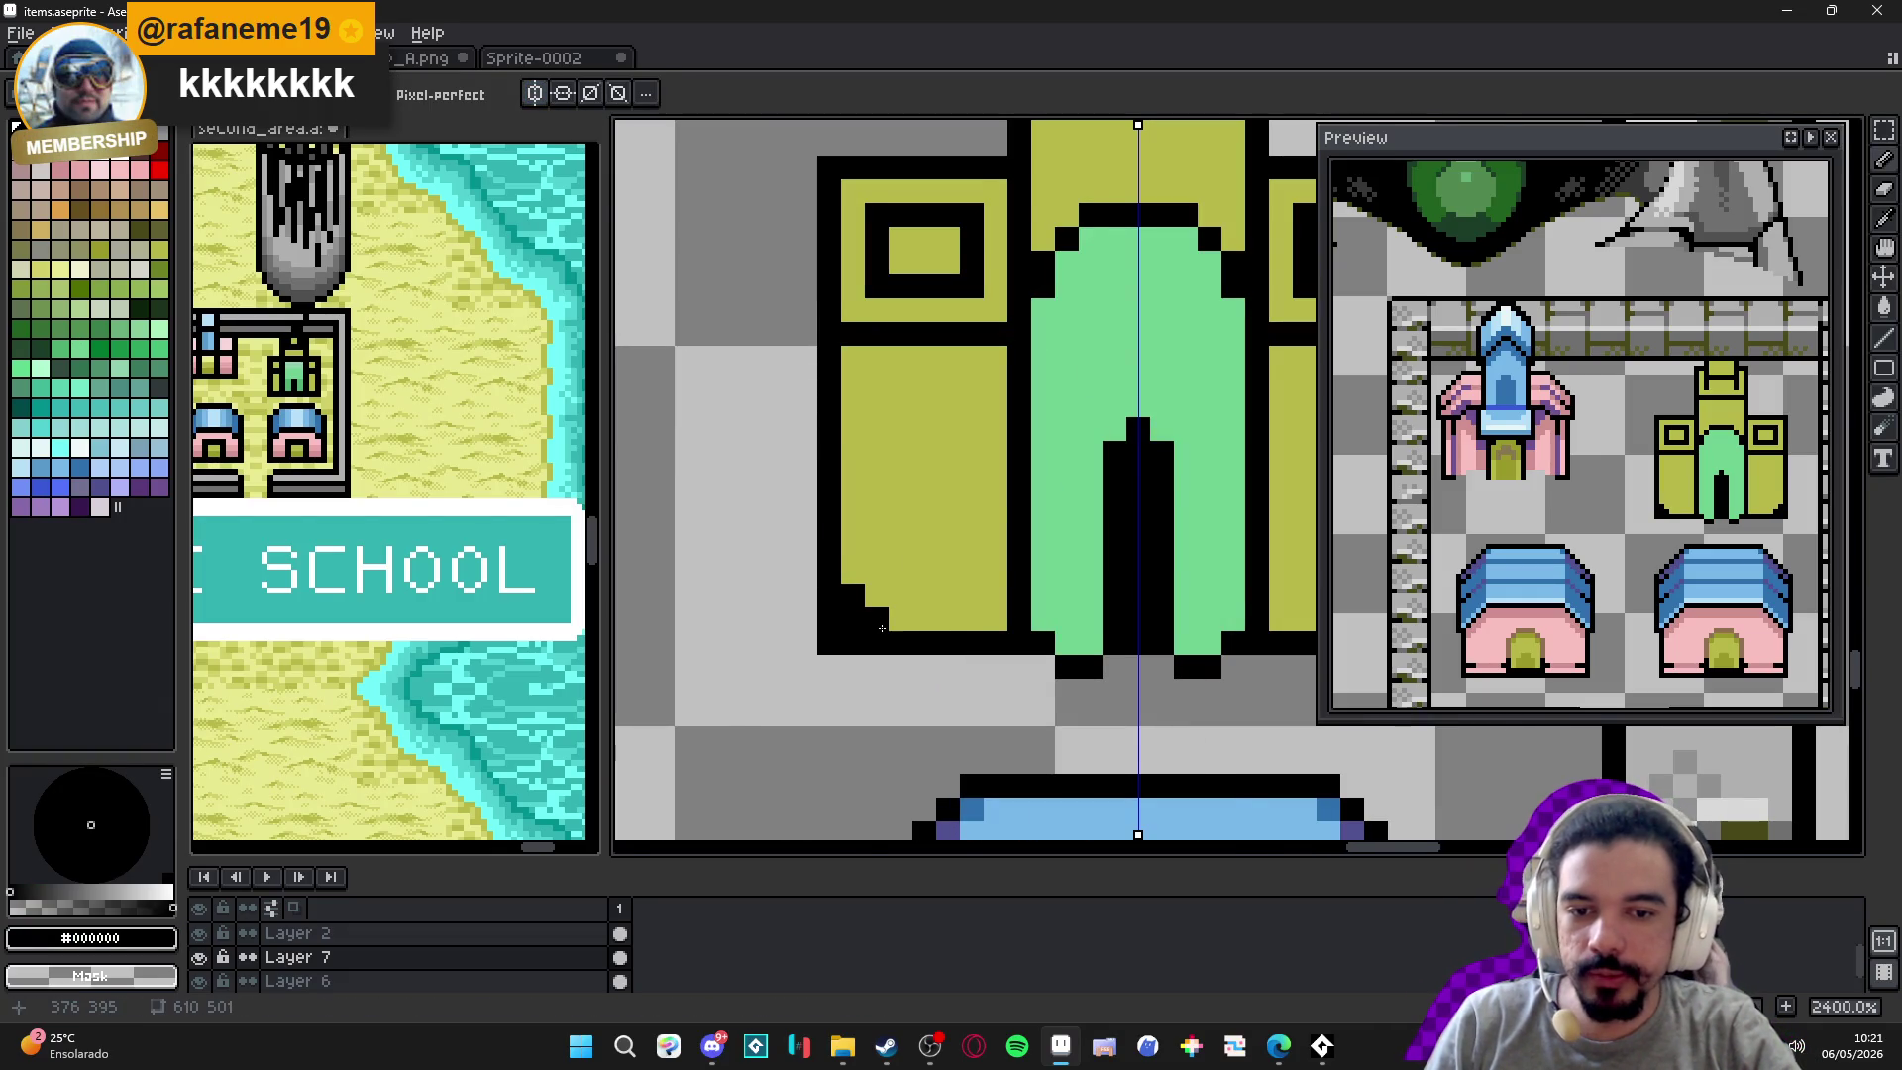
# Erase the stray black pixel at the castle's lower-left corner.
pyautogui.scroll(-1, 882, 628)
pyautogui.press('e')
pyautogui.click(854, 639)
pyautogui.click(847, 624)
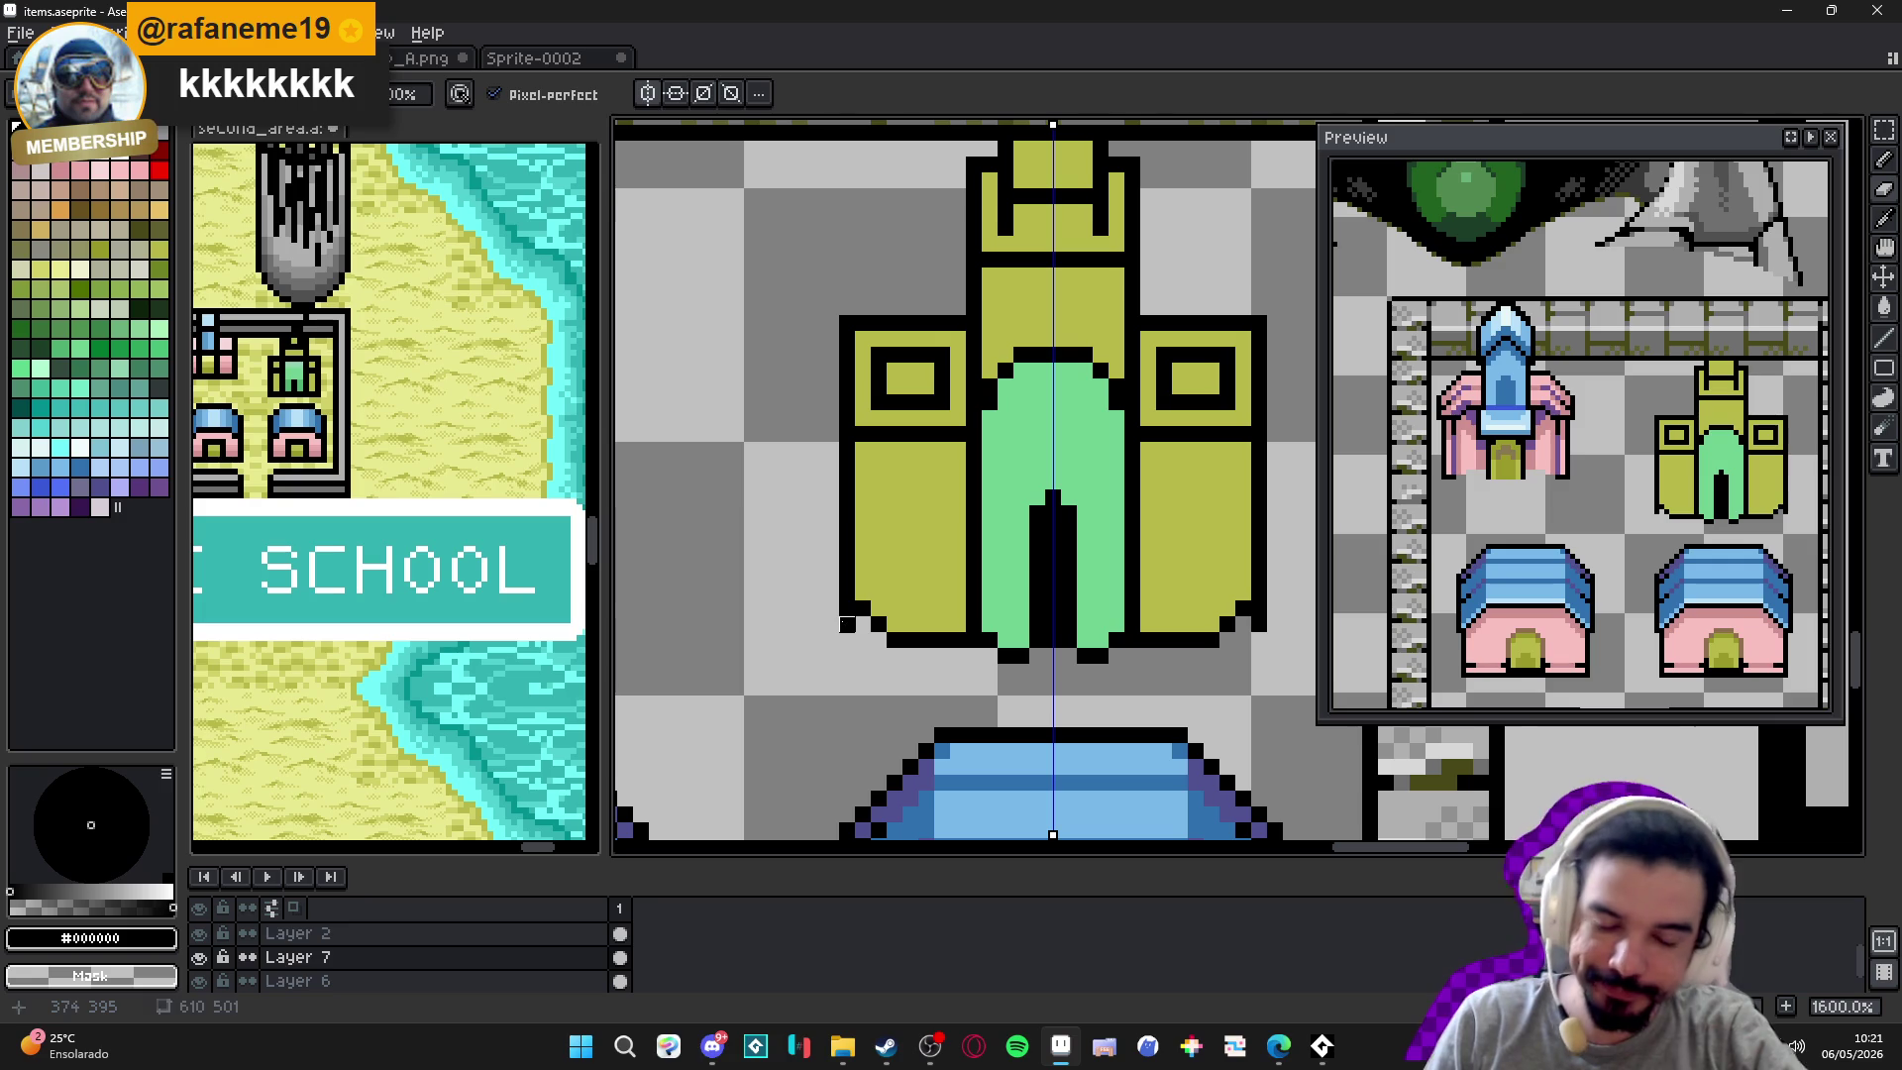
pyautogui.click(847, 624)
pyautogui.scroll(-1, 894, 640)
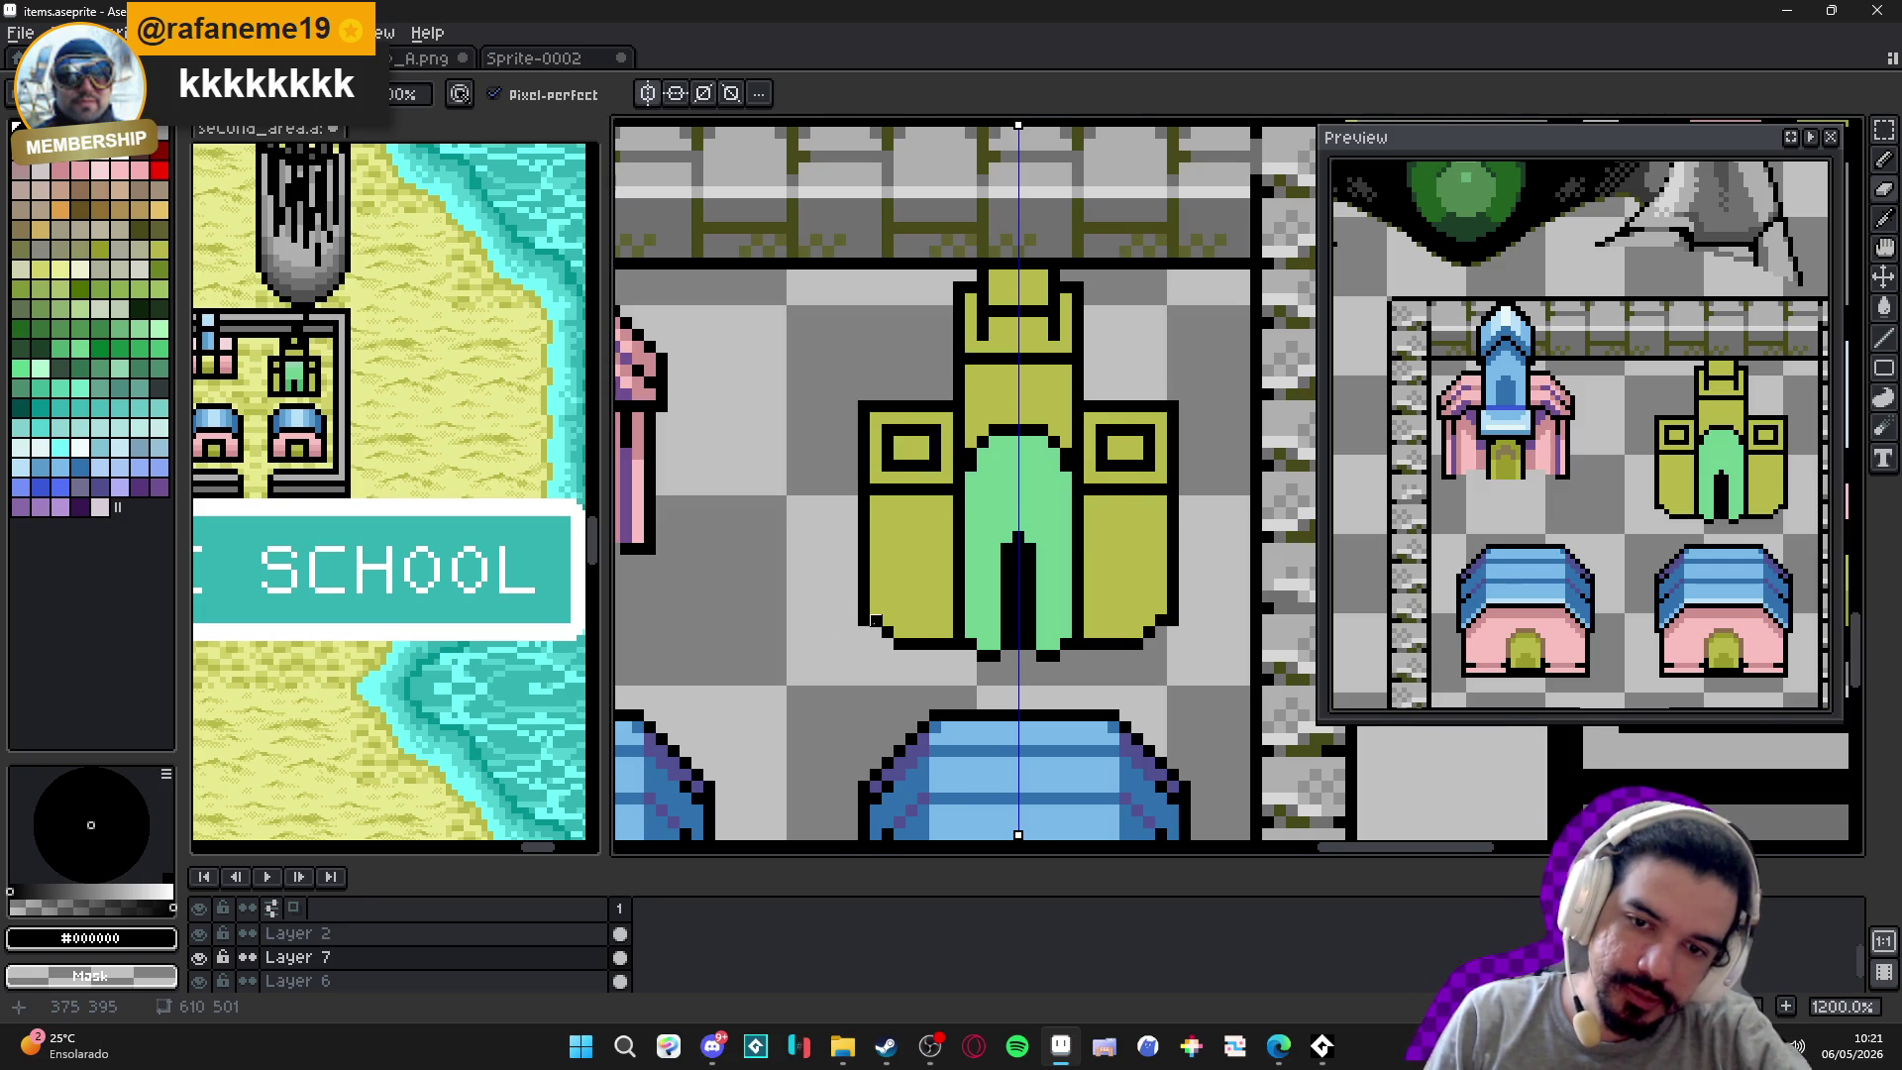
pyautogui.scroll(-1, 876, 631)
pyautogui.scroll(-1, 905, 639)
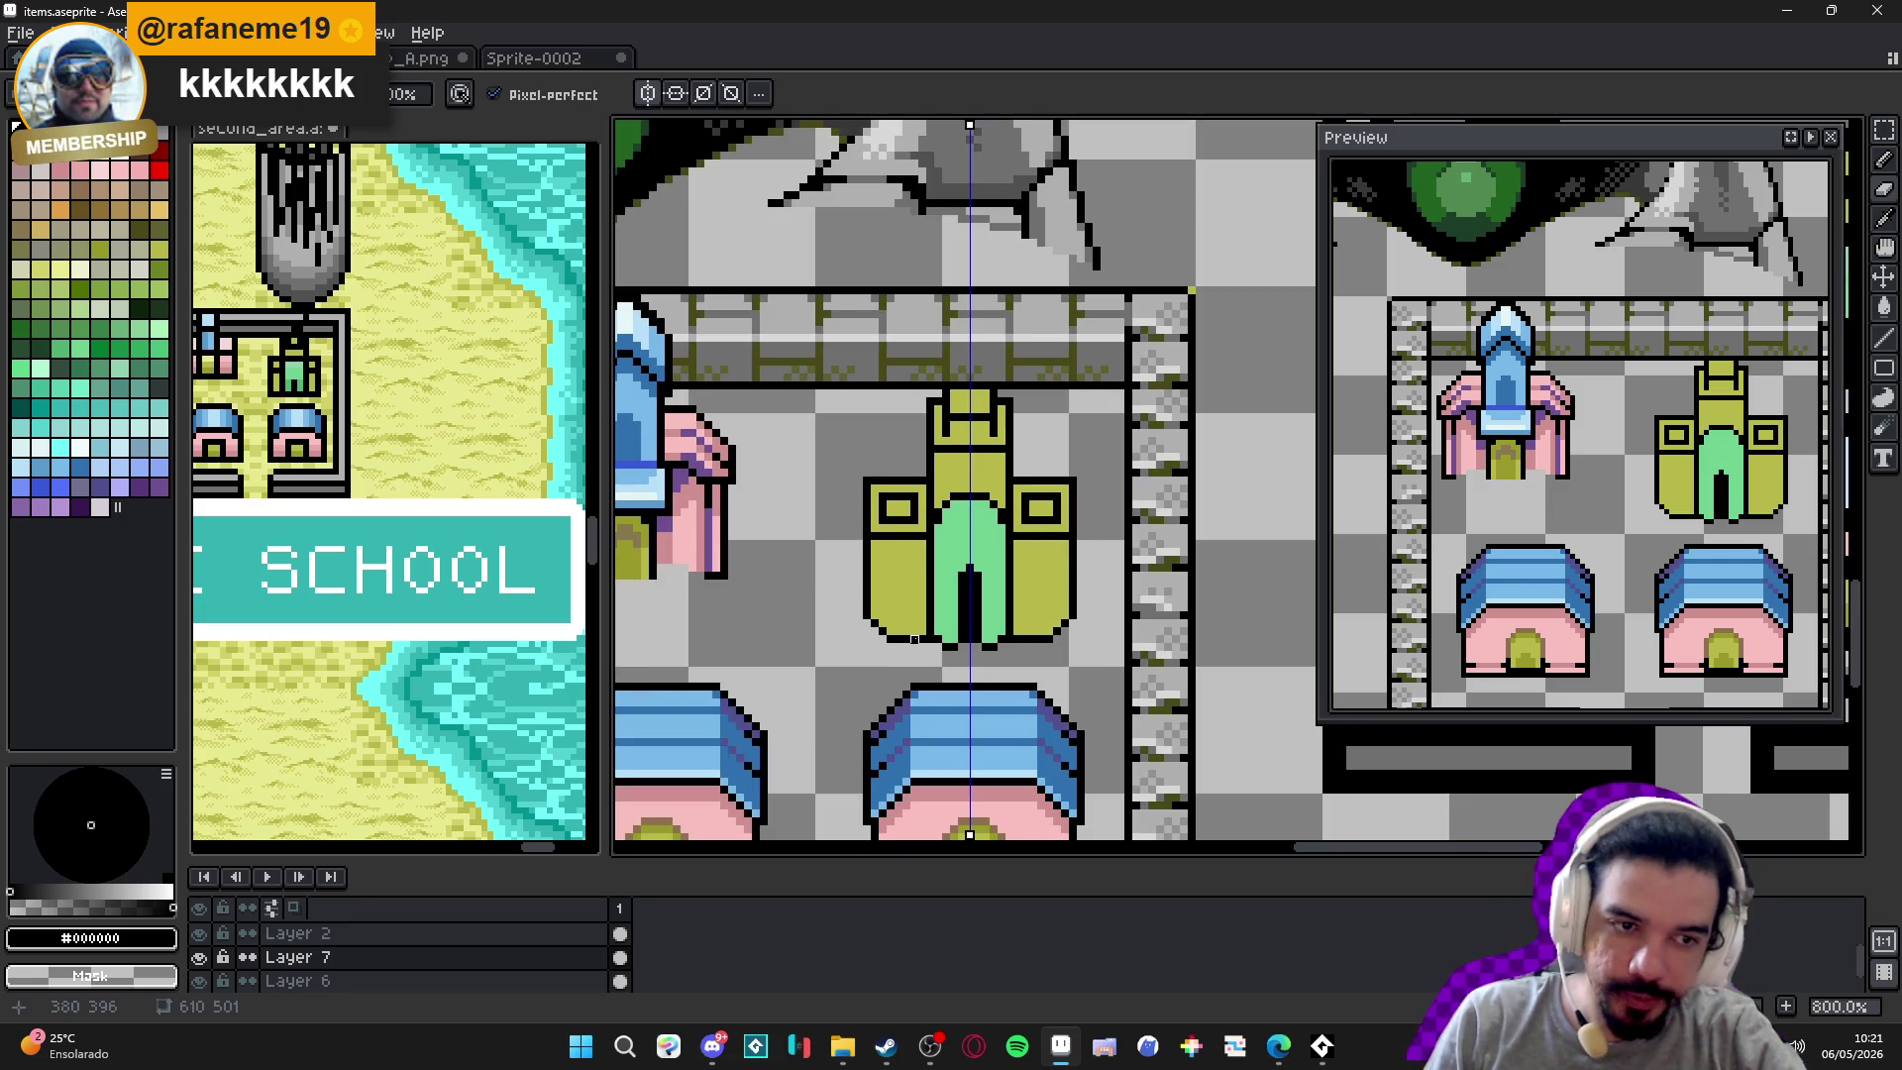
pyautogui.moveTo(883, 474); pyautogui.dragTo(883, 508)
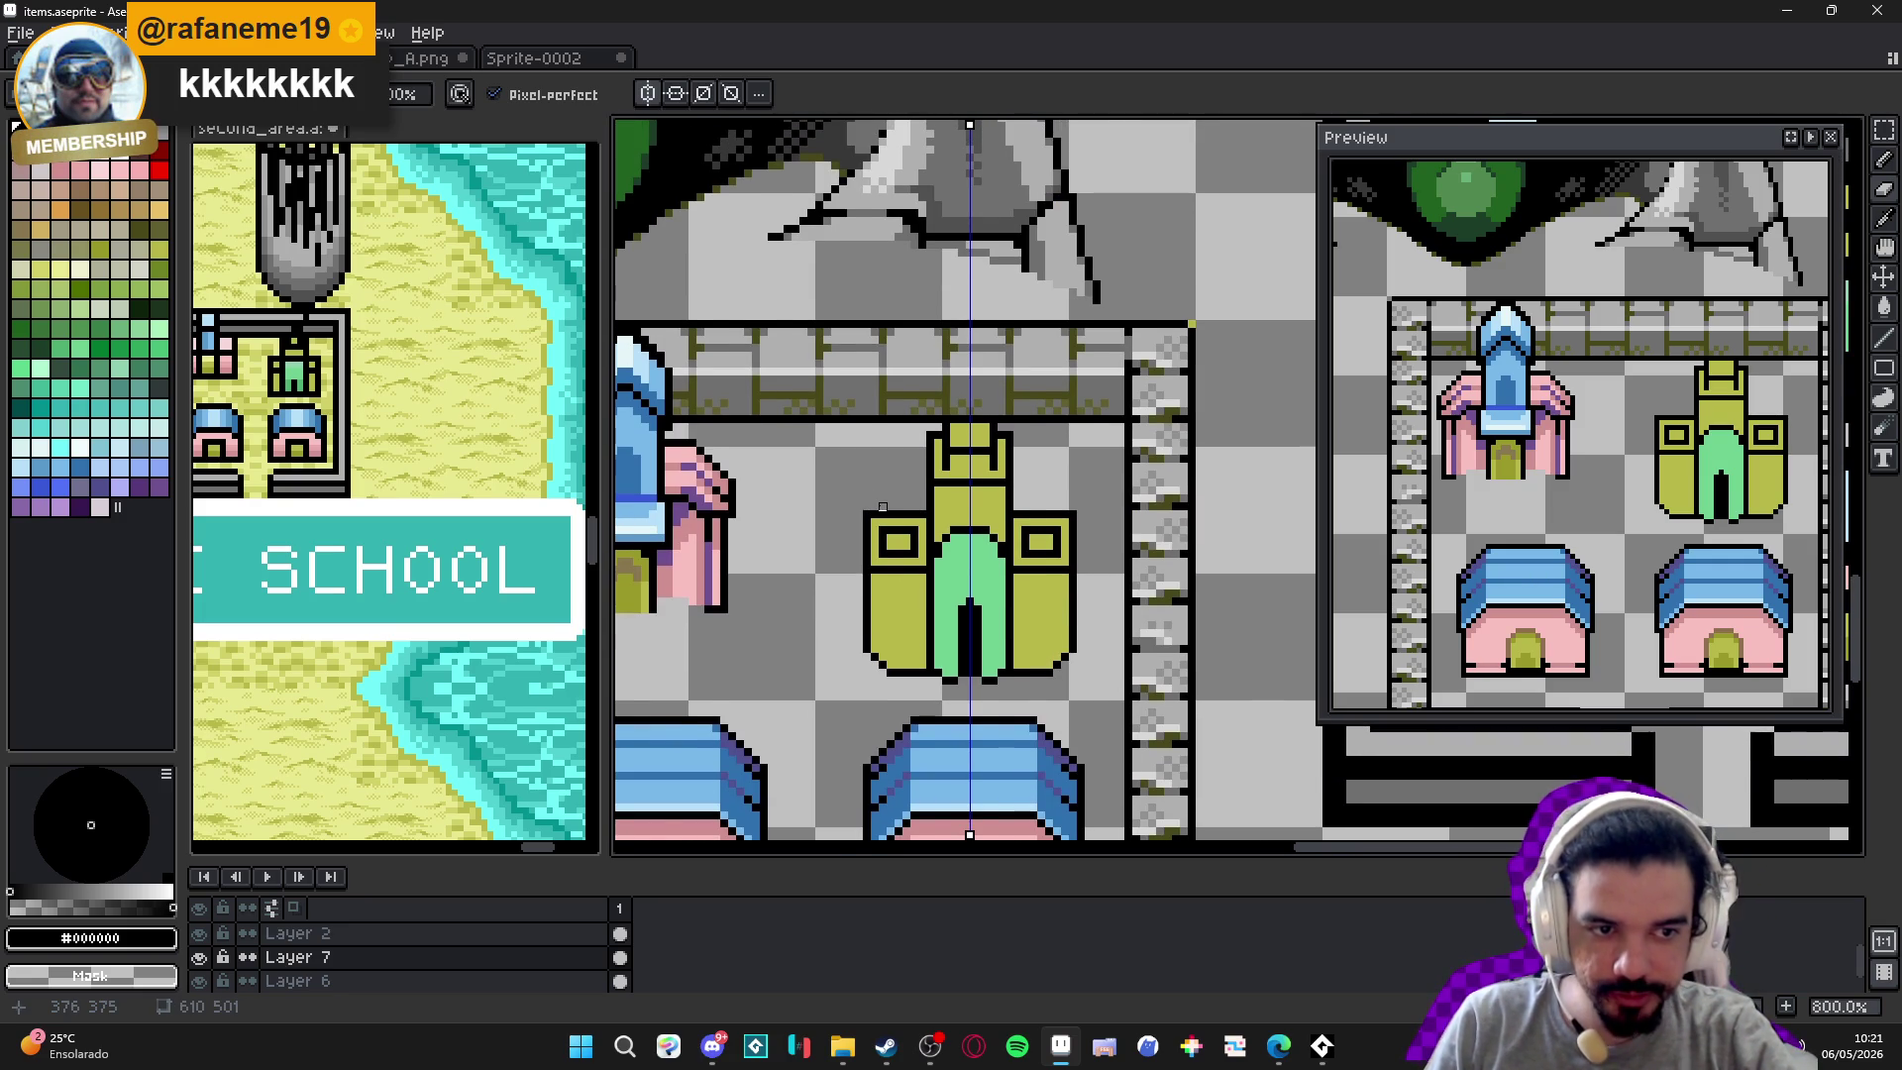
pyautogui.scroll(4, 882, 507)
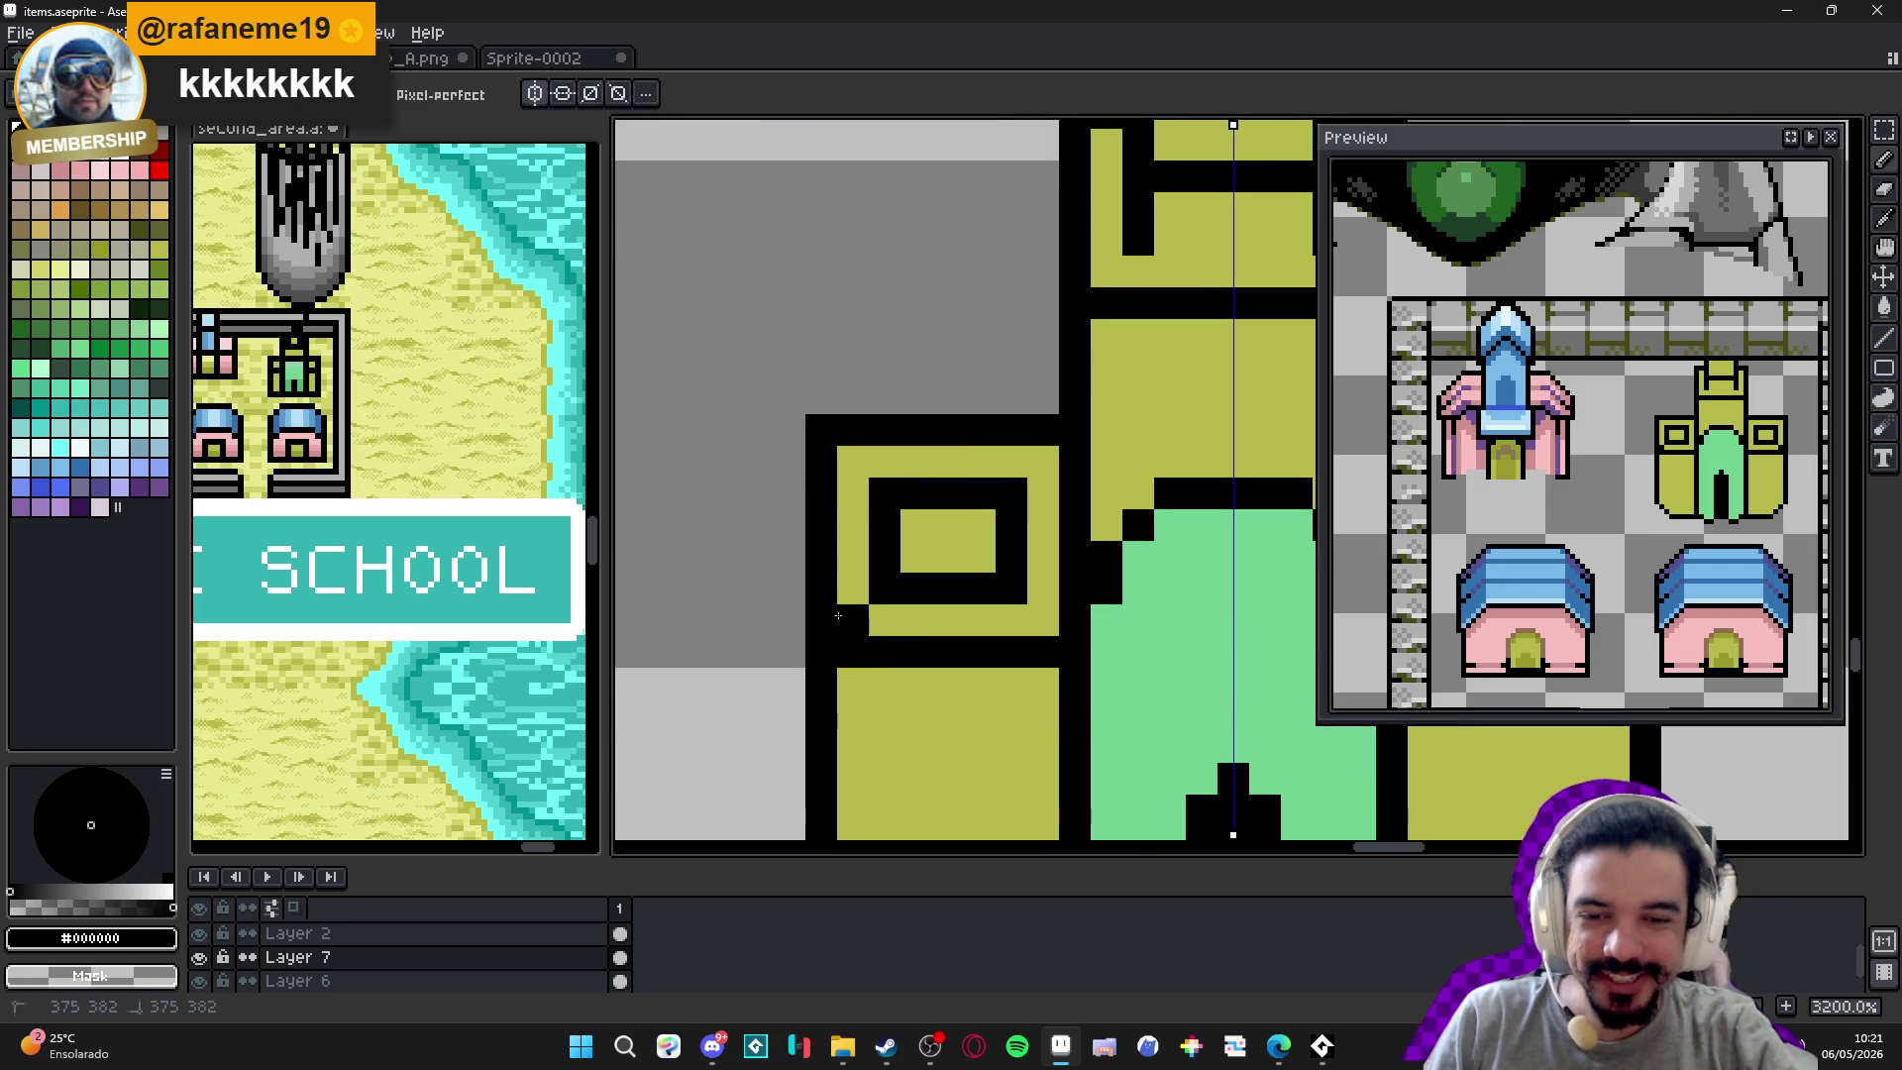
# Paint the left window frame's corner pixels olive #b8b848, undoing the unwanted ones.
pyautogui.keyDown('alt'); pyautogui.click(887, 680); pyautogui.keyUp('alt')
pyautogui.click(888, 586)
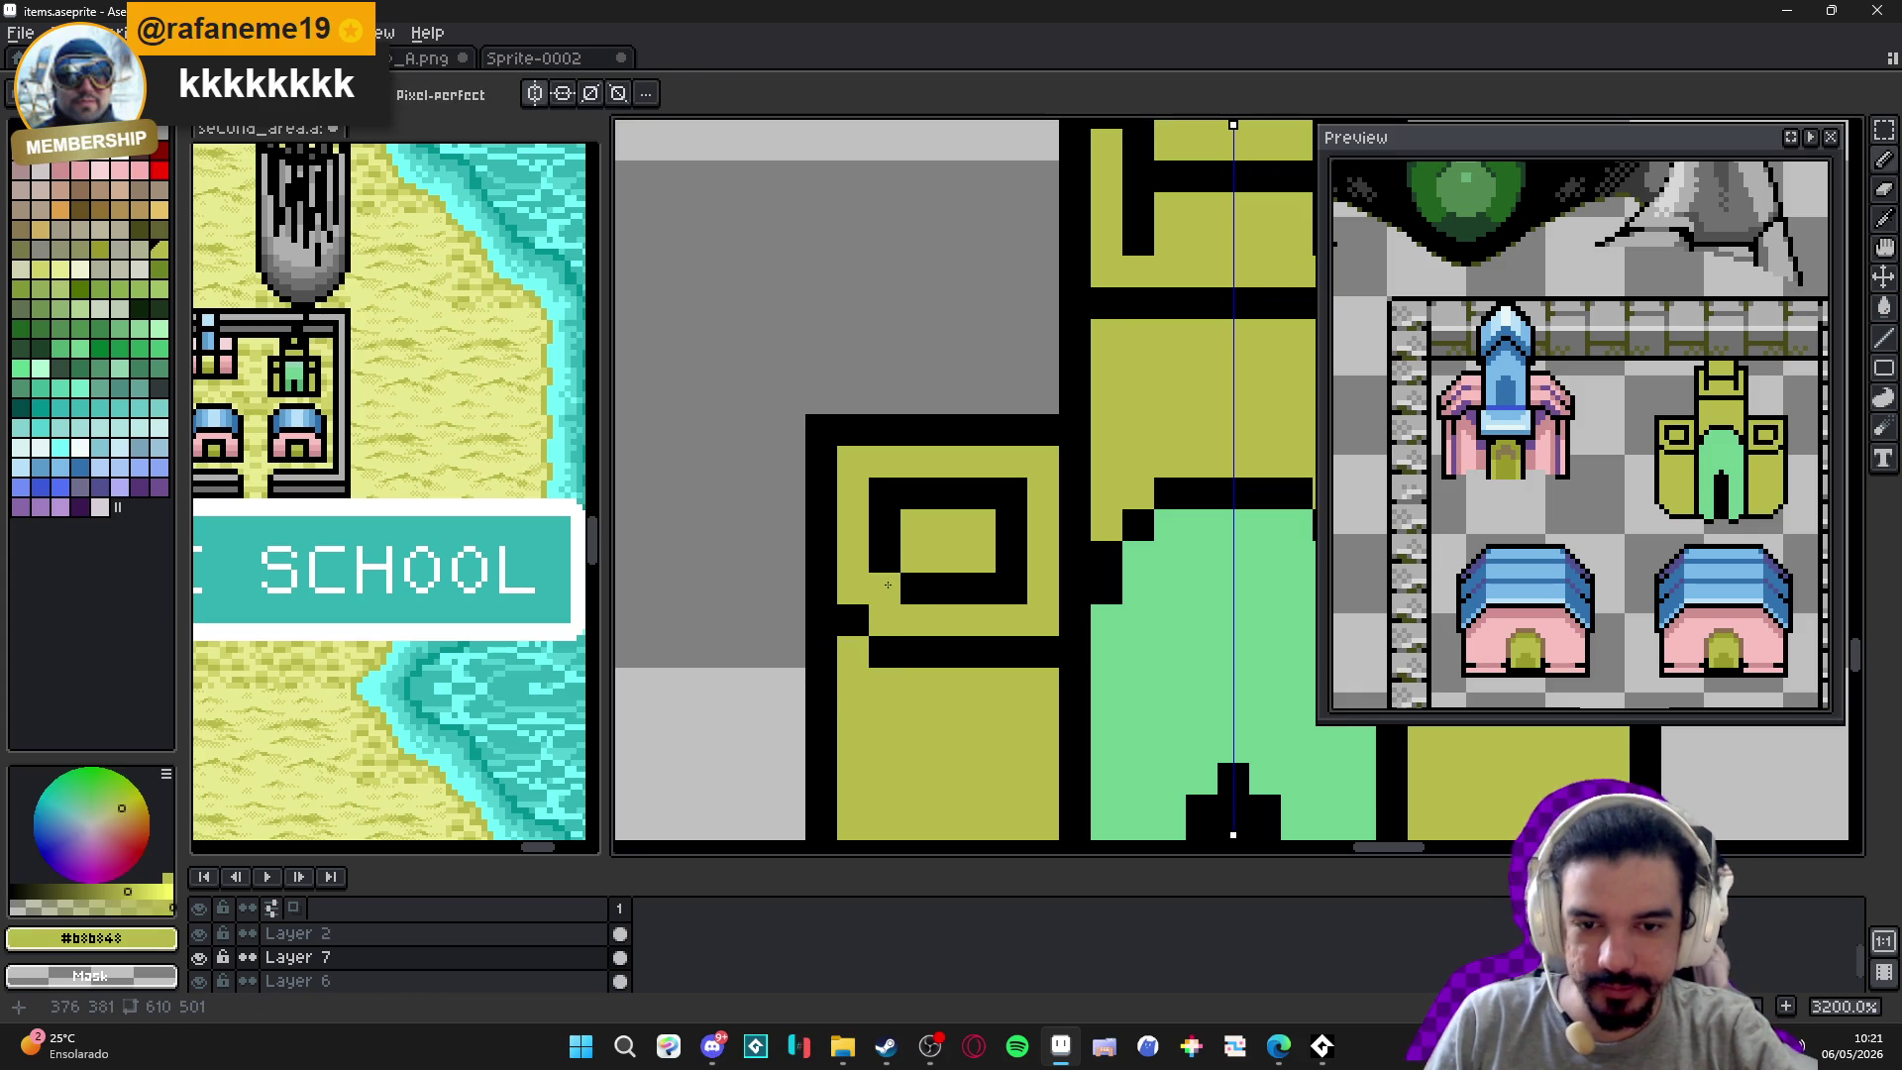
pyautogui.click(903, 585)
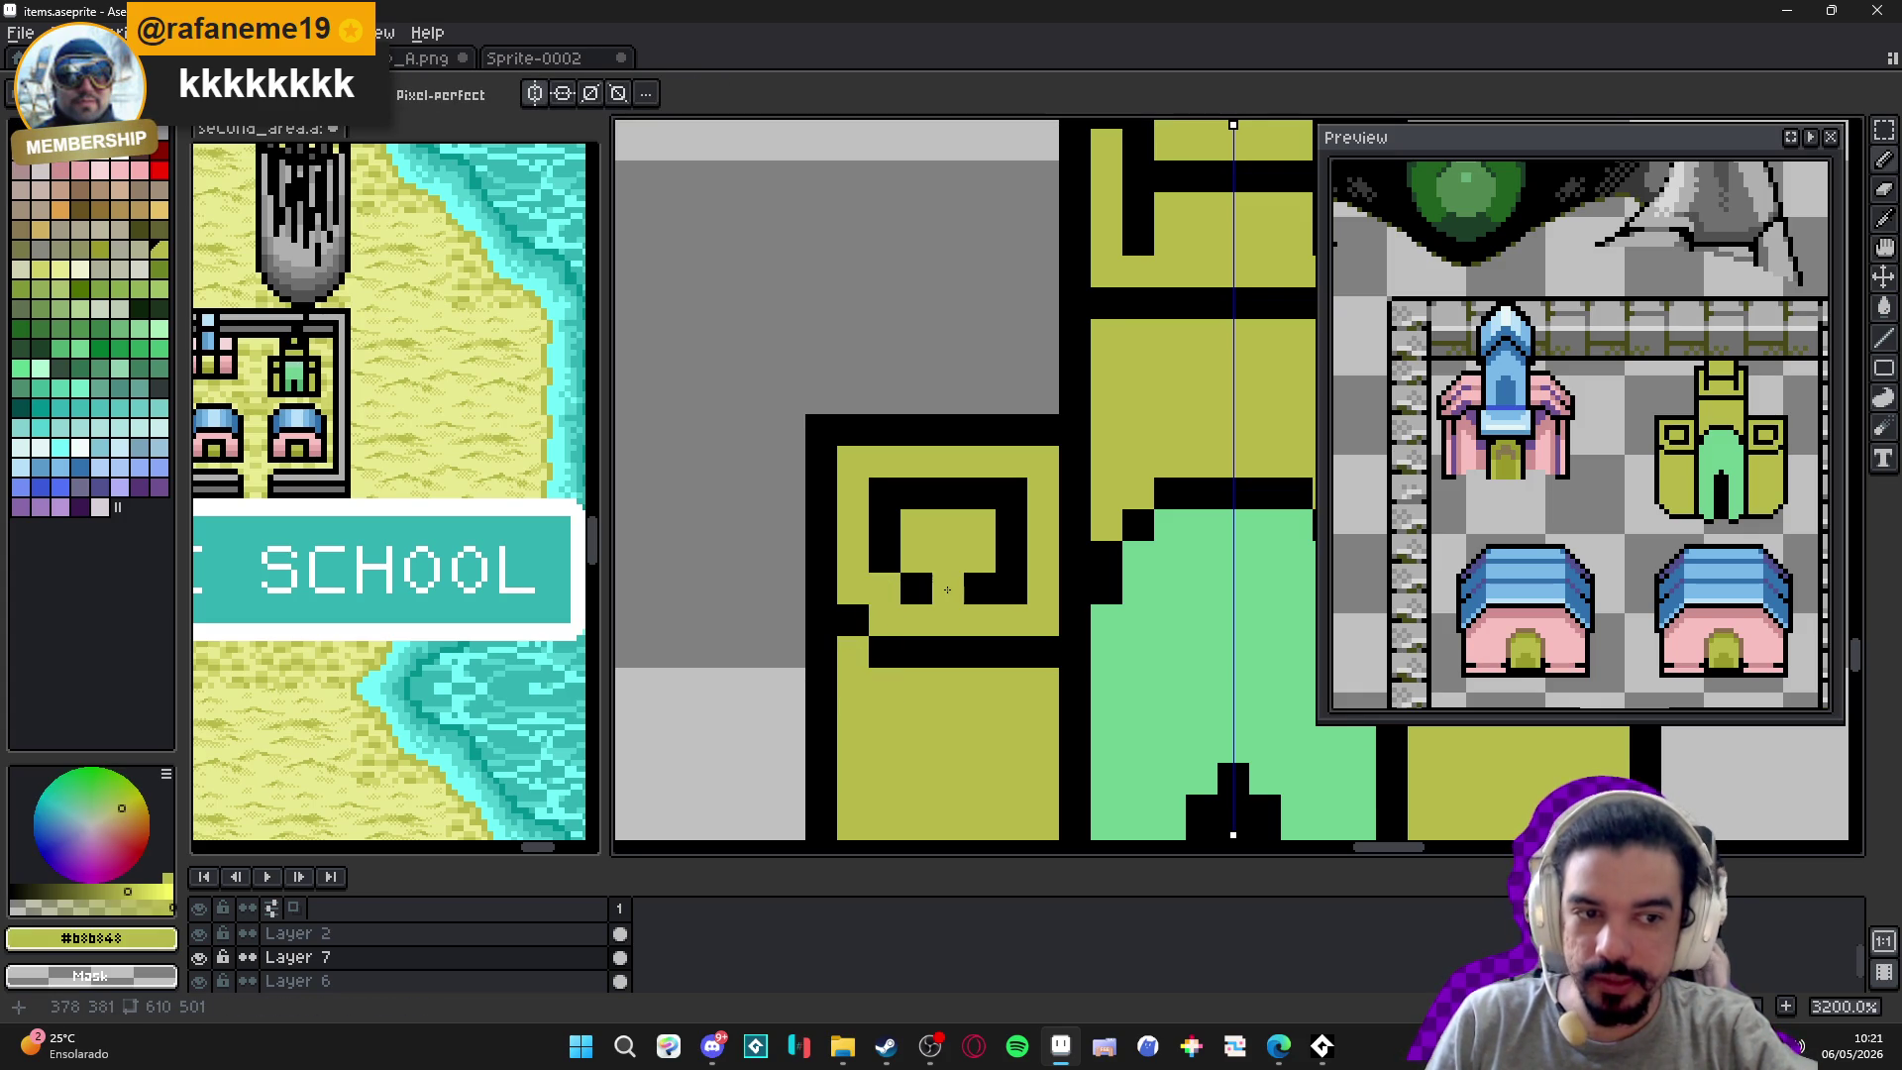
pyautogui.hotkey('ctrl', 'z')
pyautogui.click(880, 645)
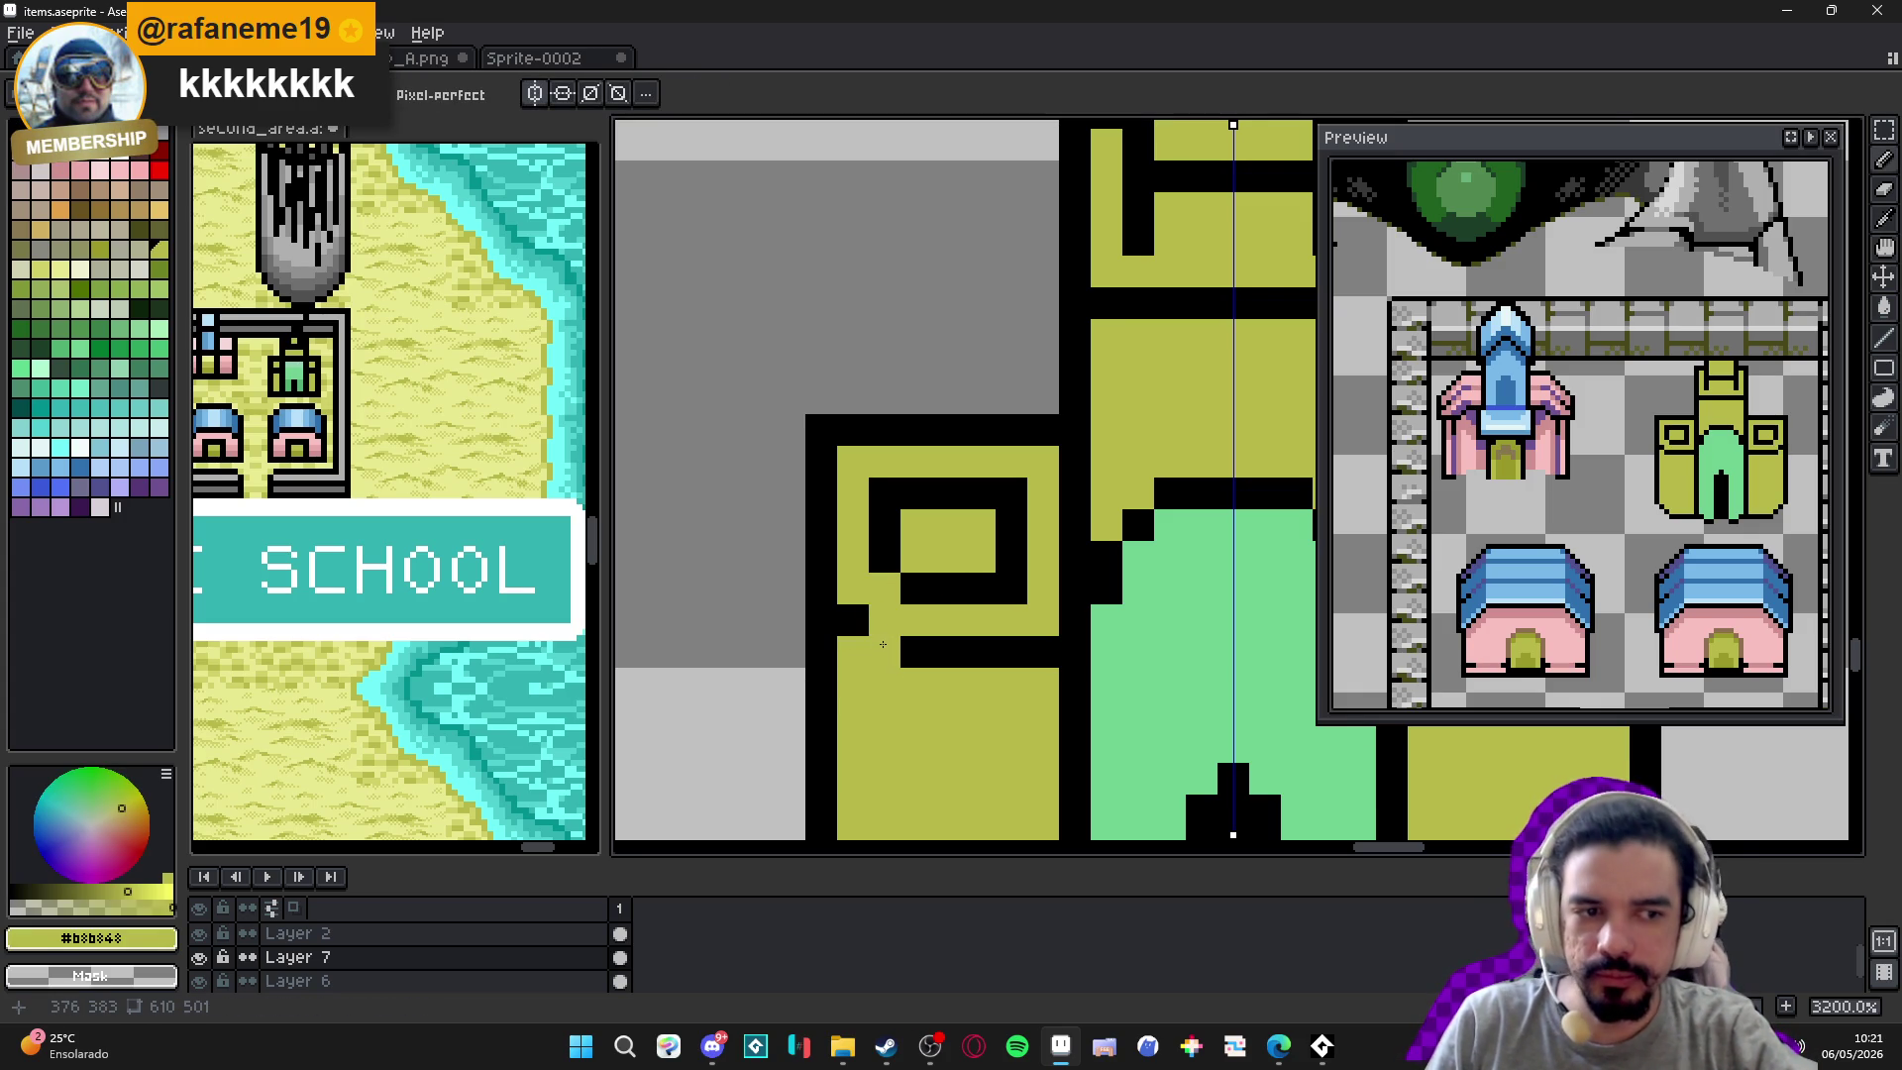
pyautogui.hotkey('ctrl', 'z')
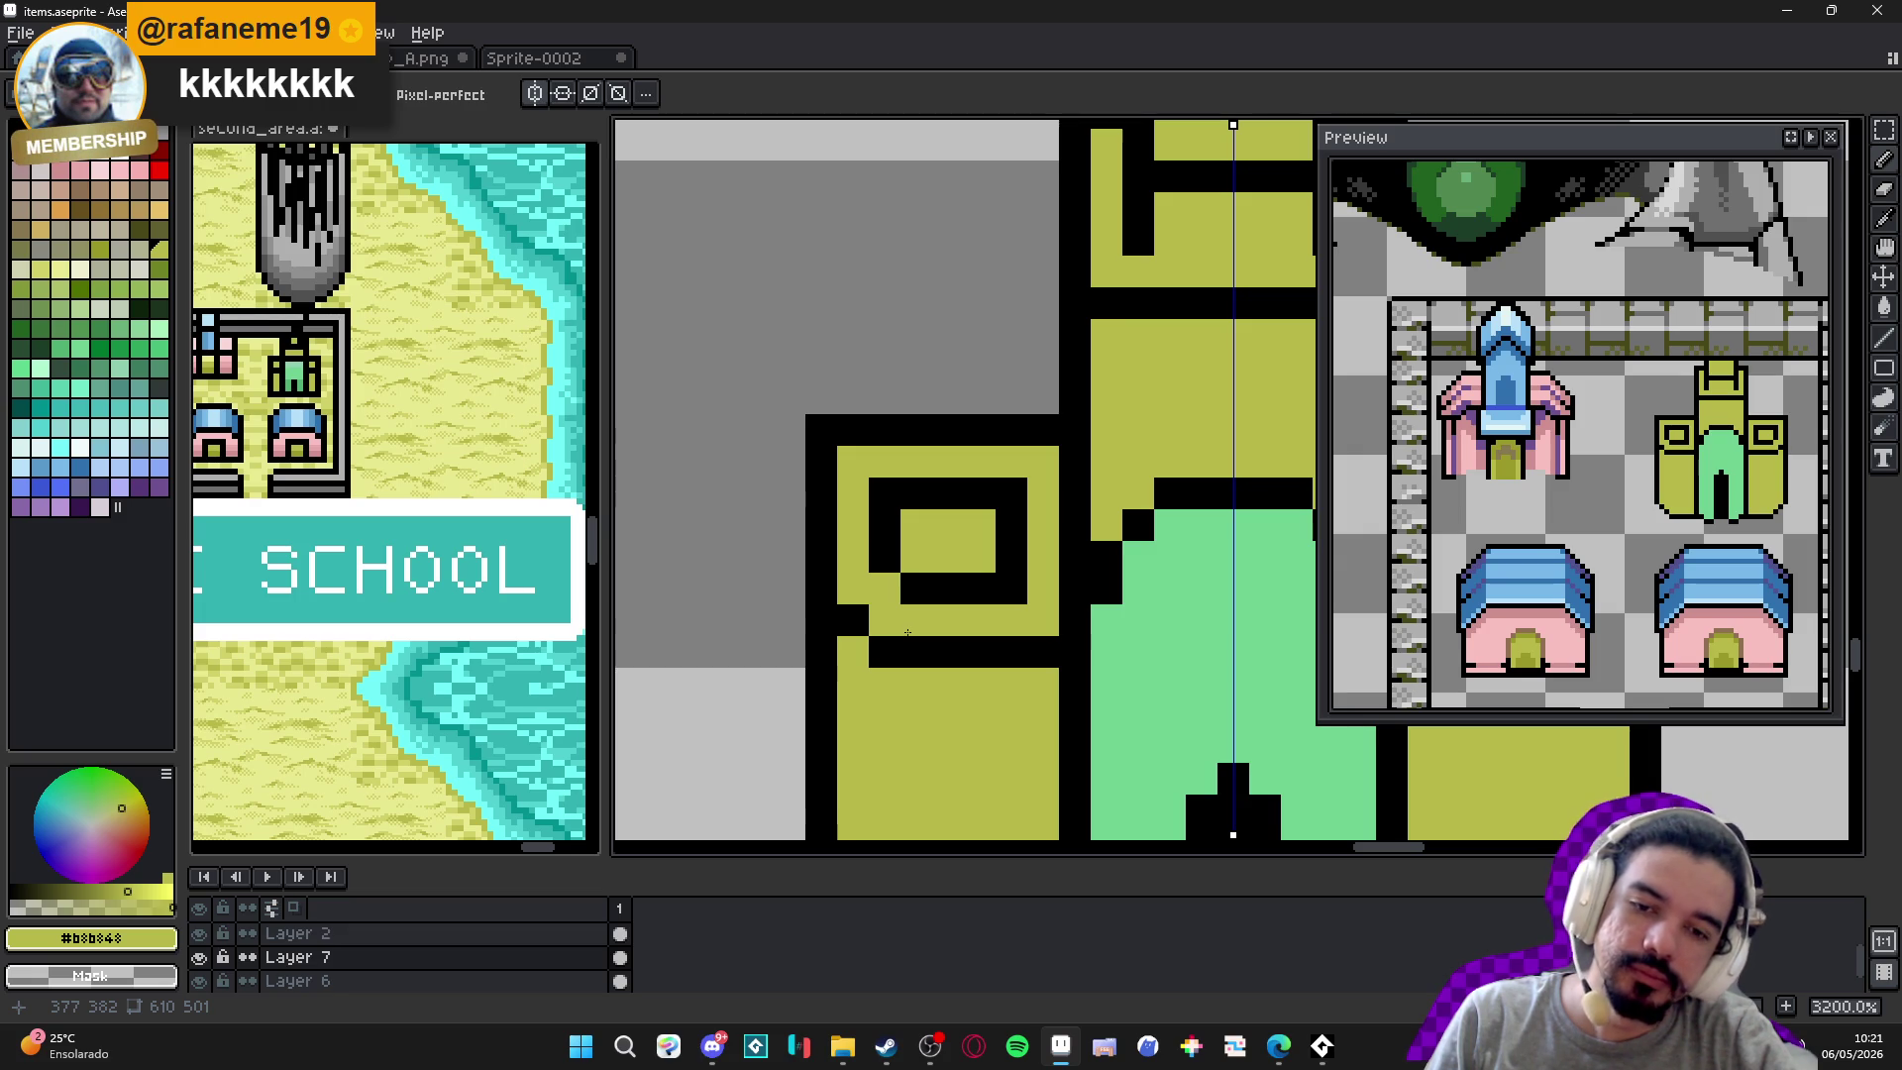
# Re-sample black and olive, then briefly switch to the web browser and back.
pyautogui.scroll(-5, 916, 648)
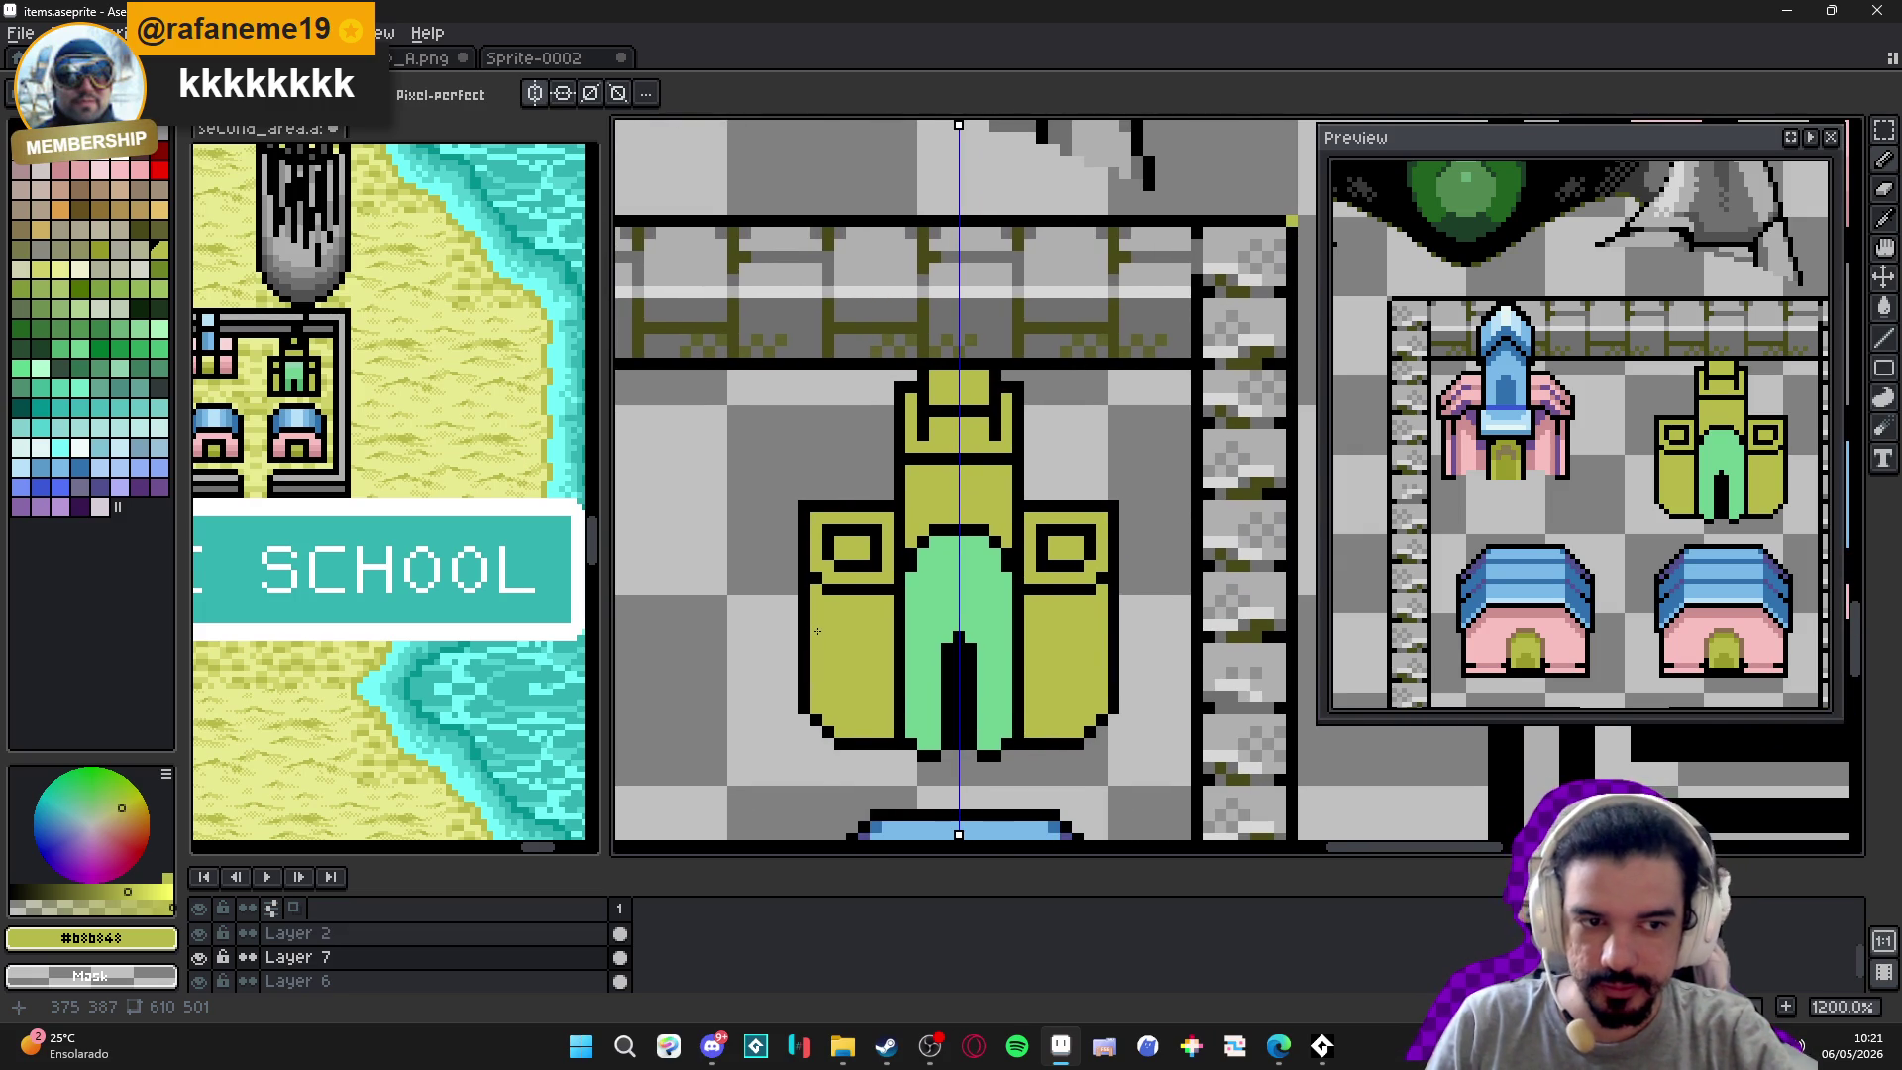
pyautogui.scroll(-2, 818, 567)
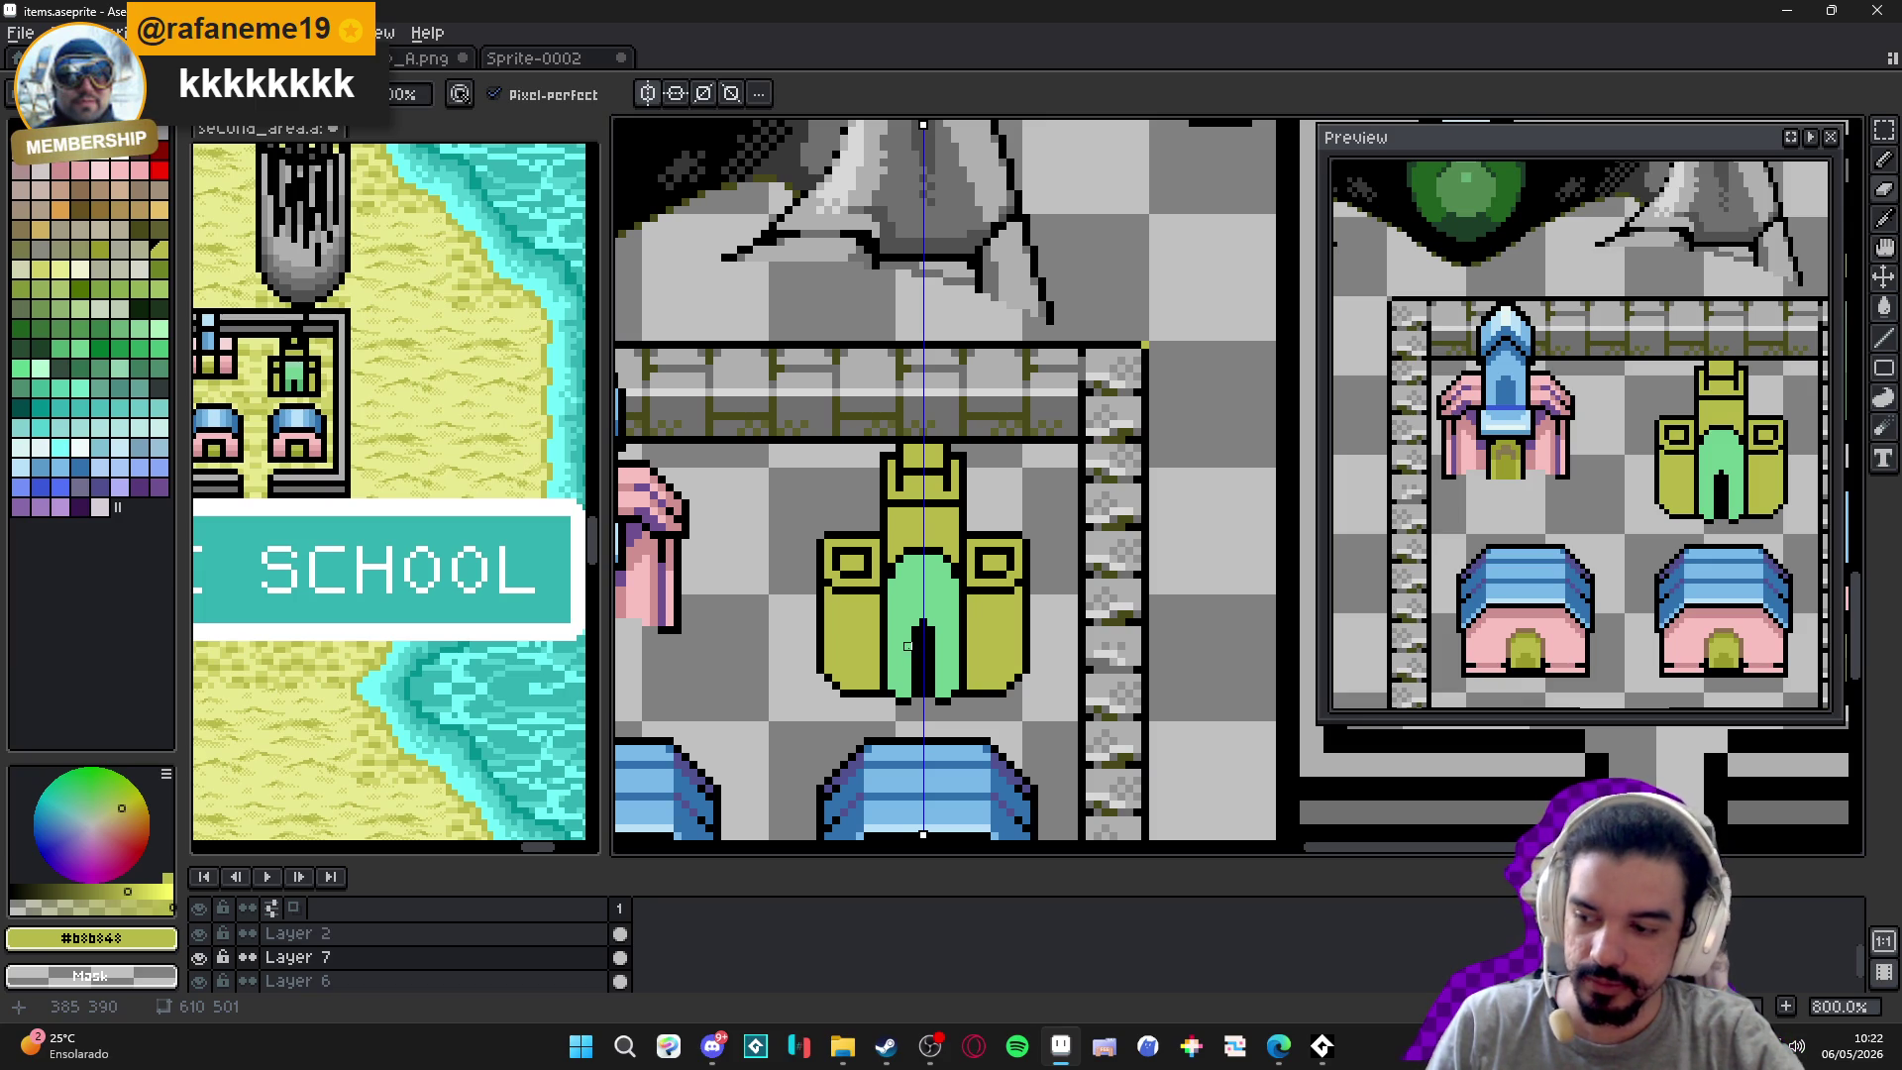
pyautogui.scroll(3, 936, 614)
pyautogui.keyDown('alt'); pyautogui.click(978, 585); pyautogui.keyUp('alt')
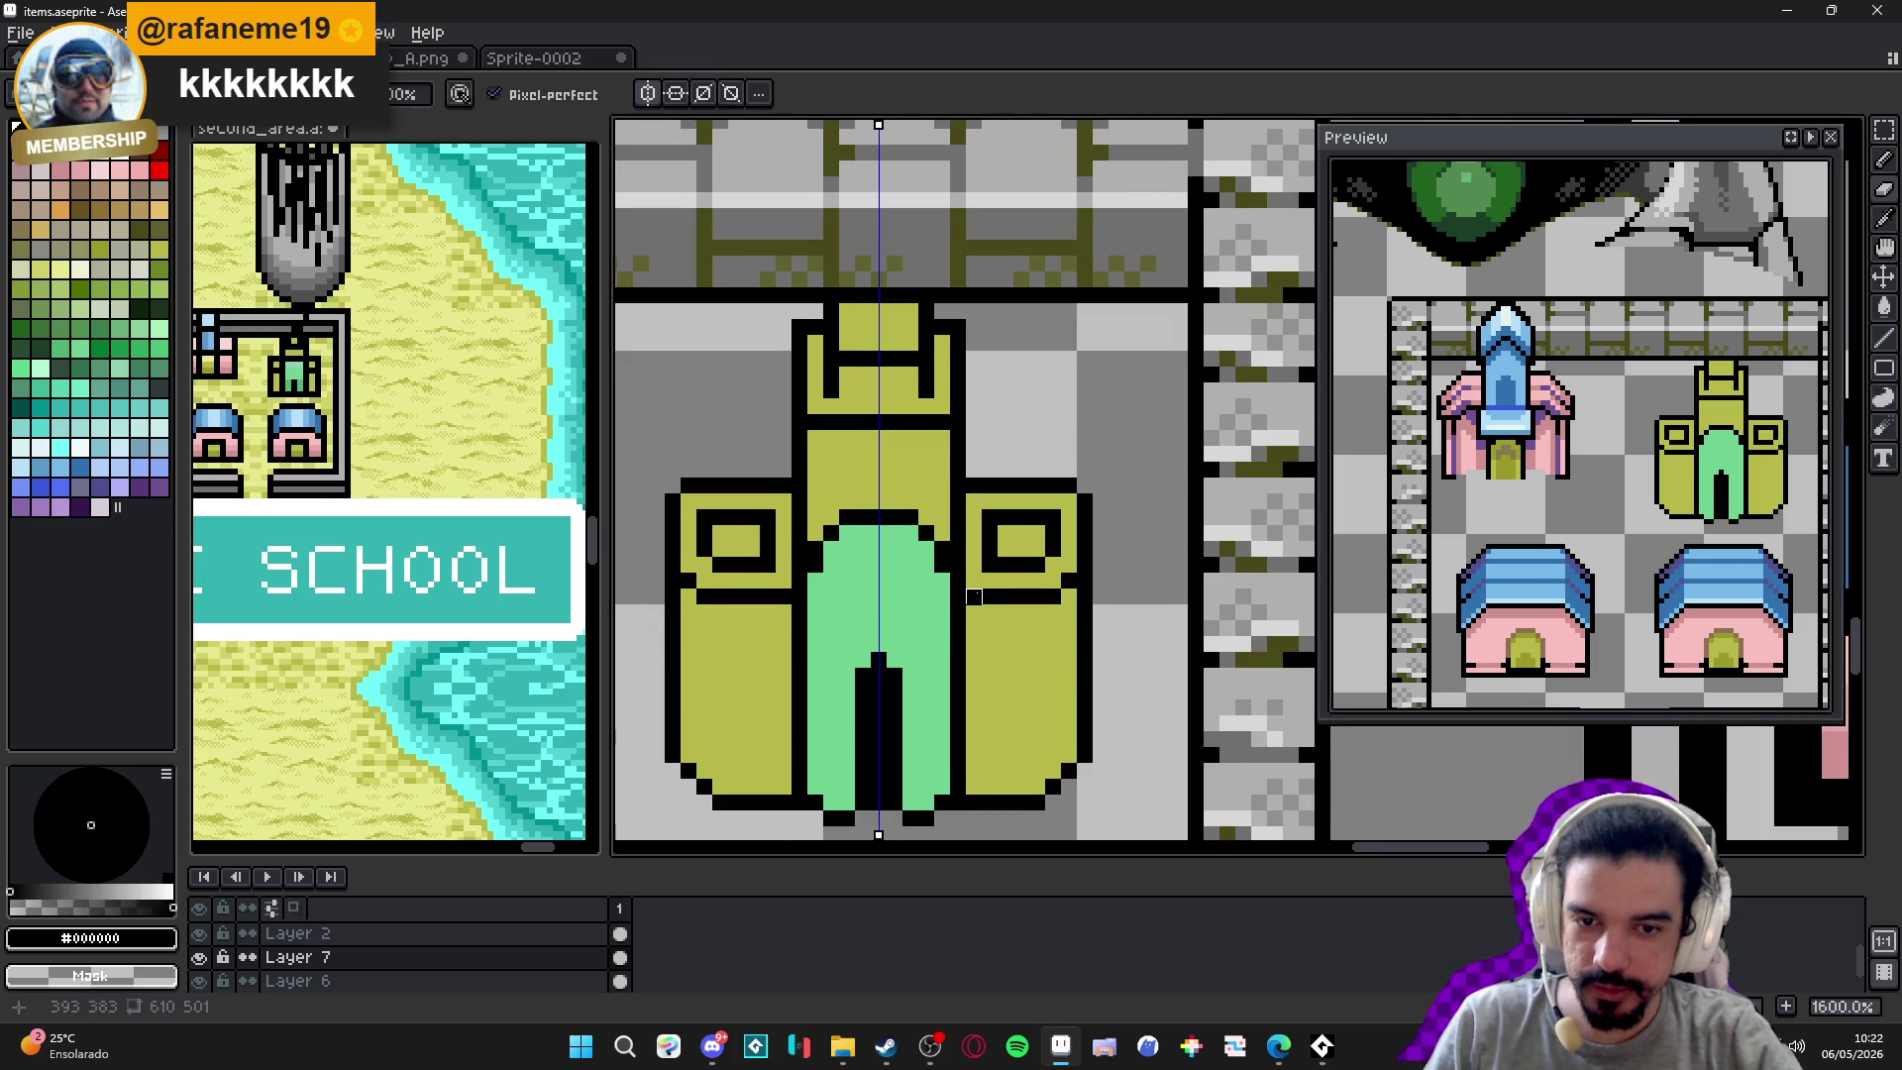
pyautogui.keyDown('alt'); pyautogui.click(786, 605); pyautogui.keyUp('alt')
pyautogui.scroll(-3, 766, 694)
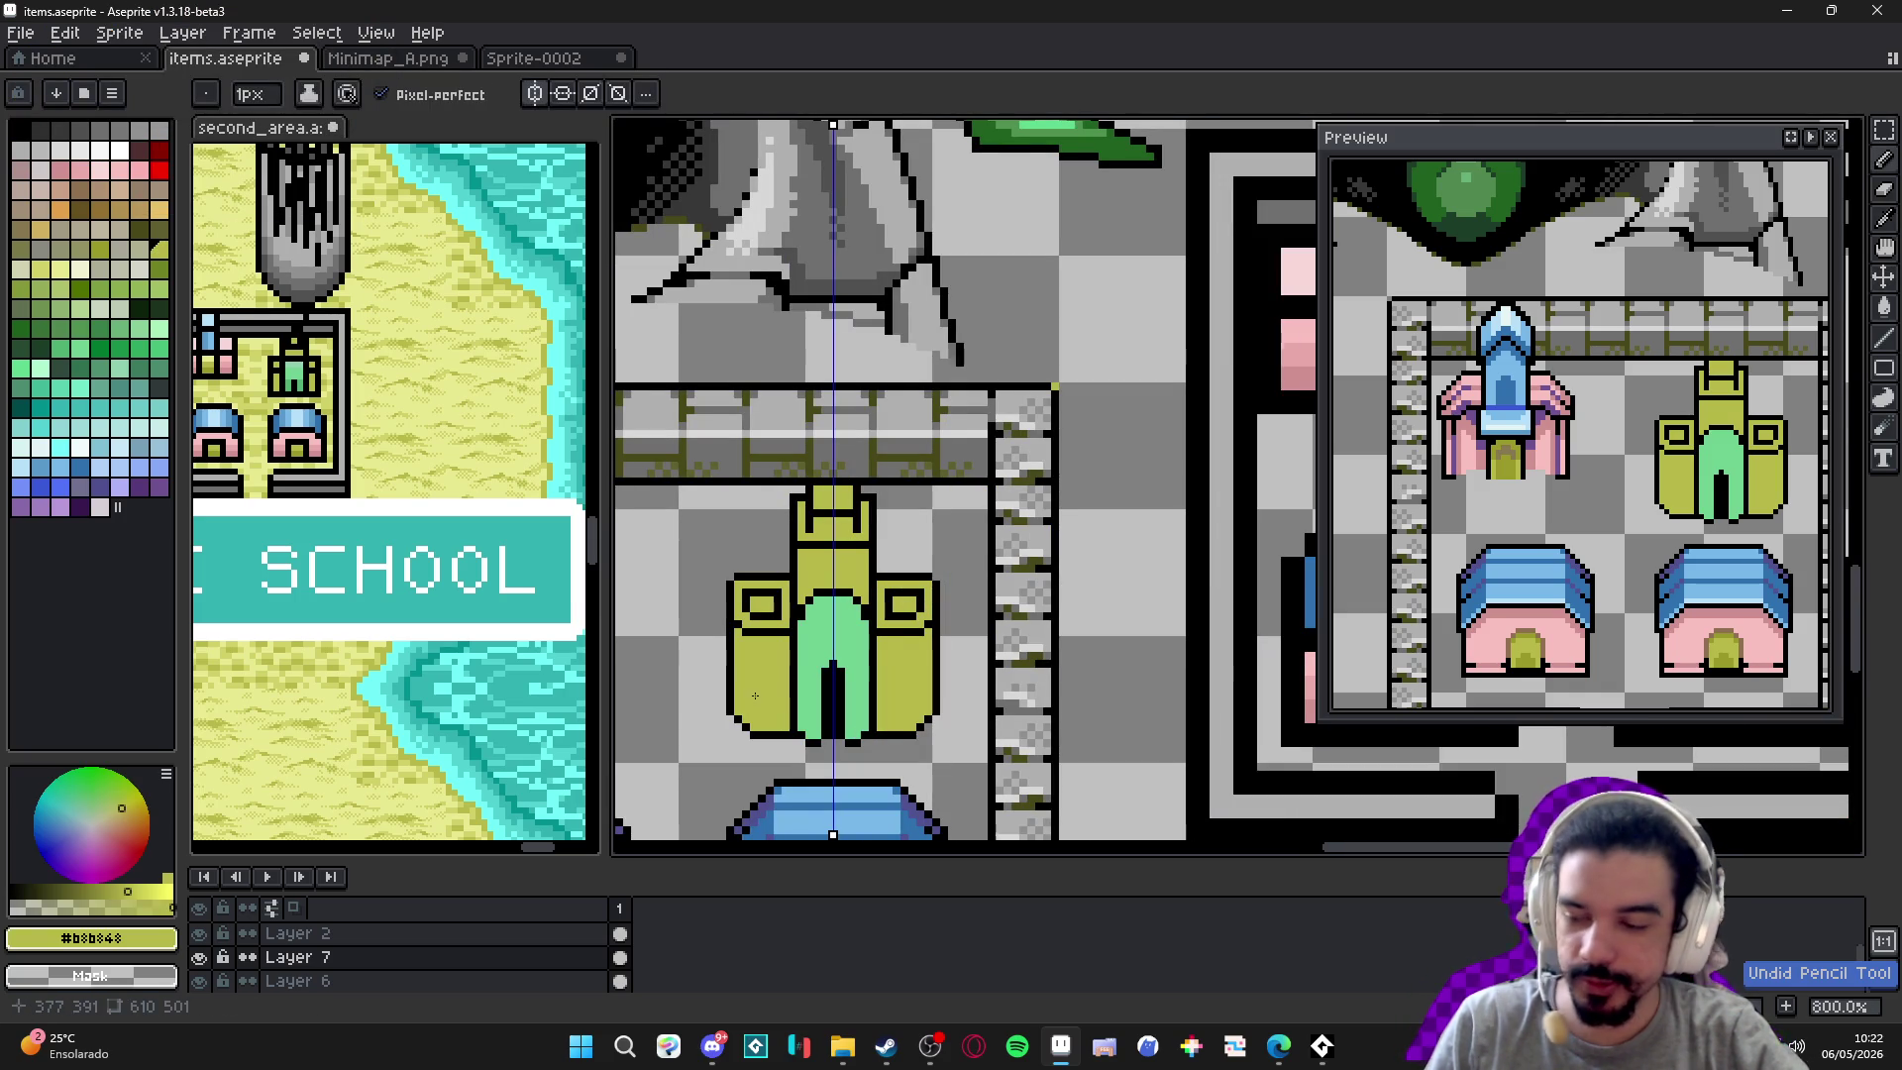
pyautogui.click(1278, 1045)
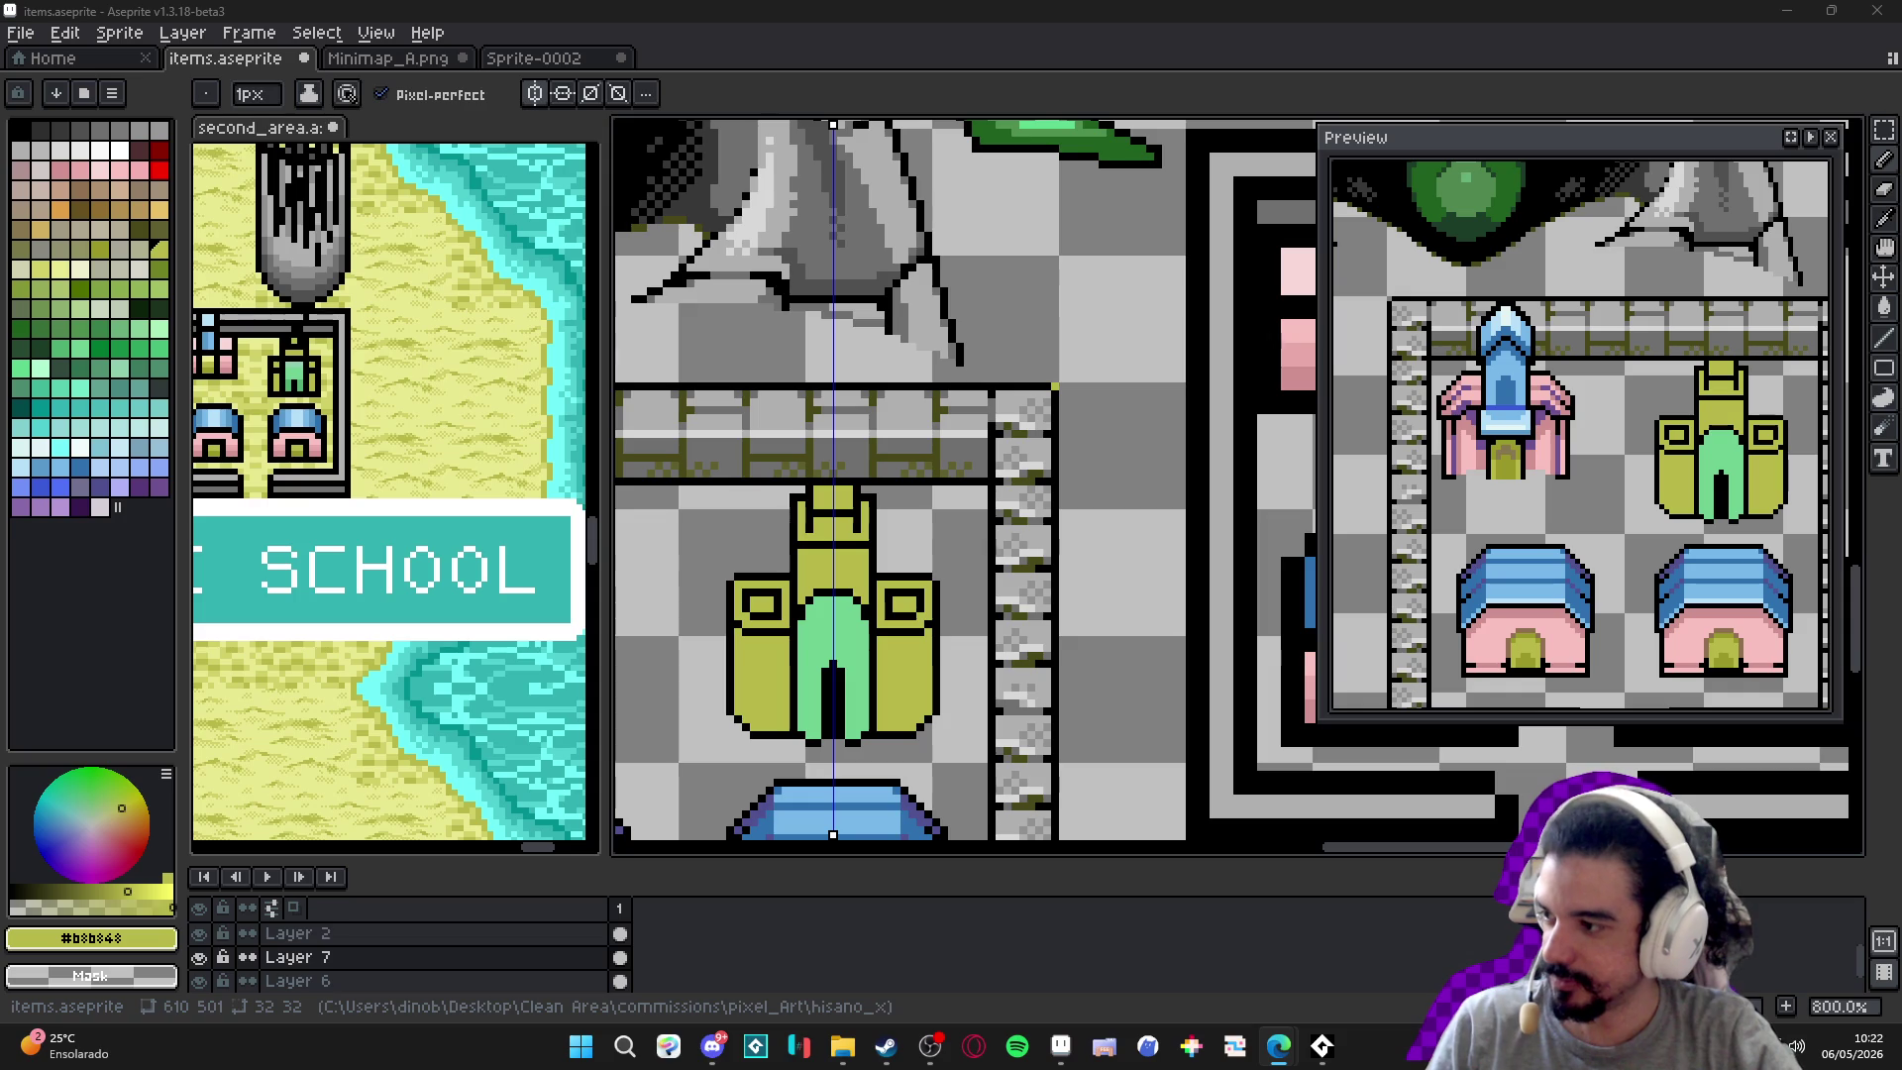
pyautogui.click(922, 1056)
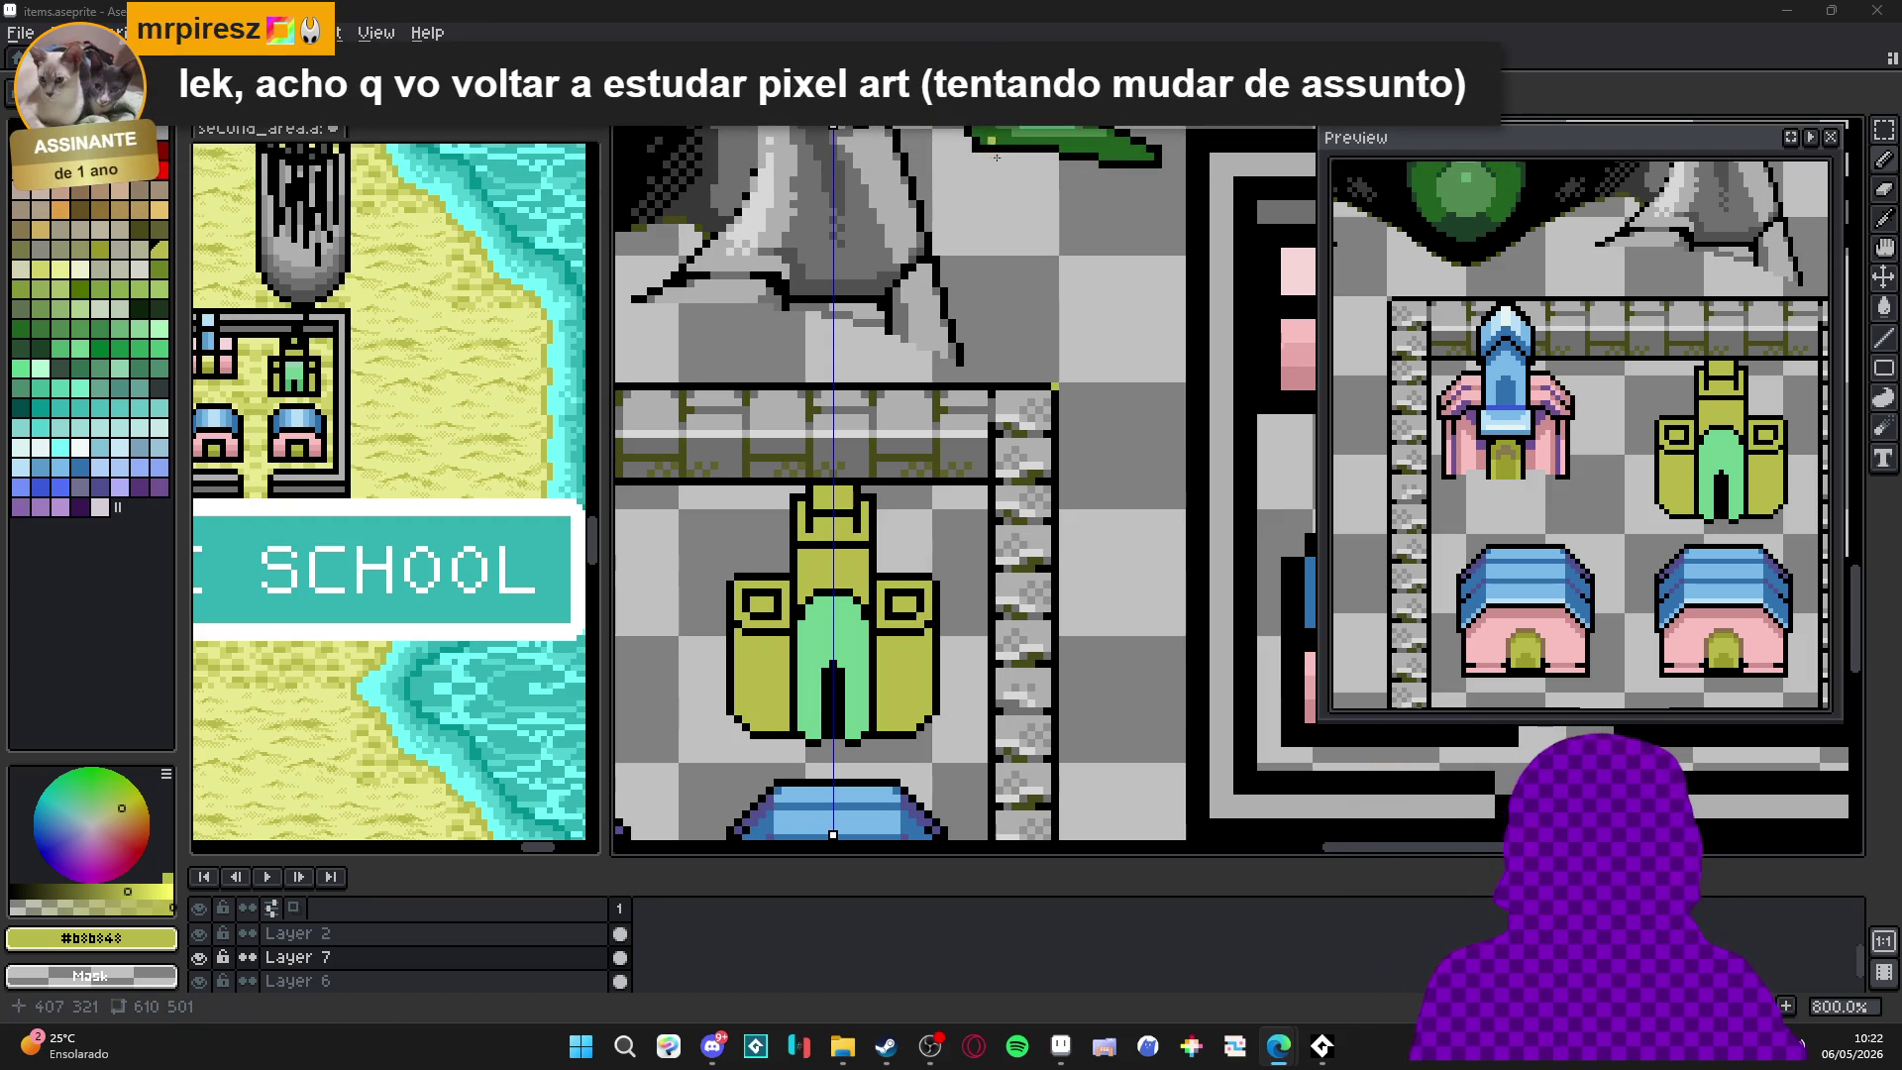
pyautogui.scroll(5, 786, 466)
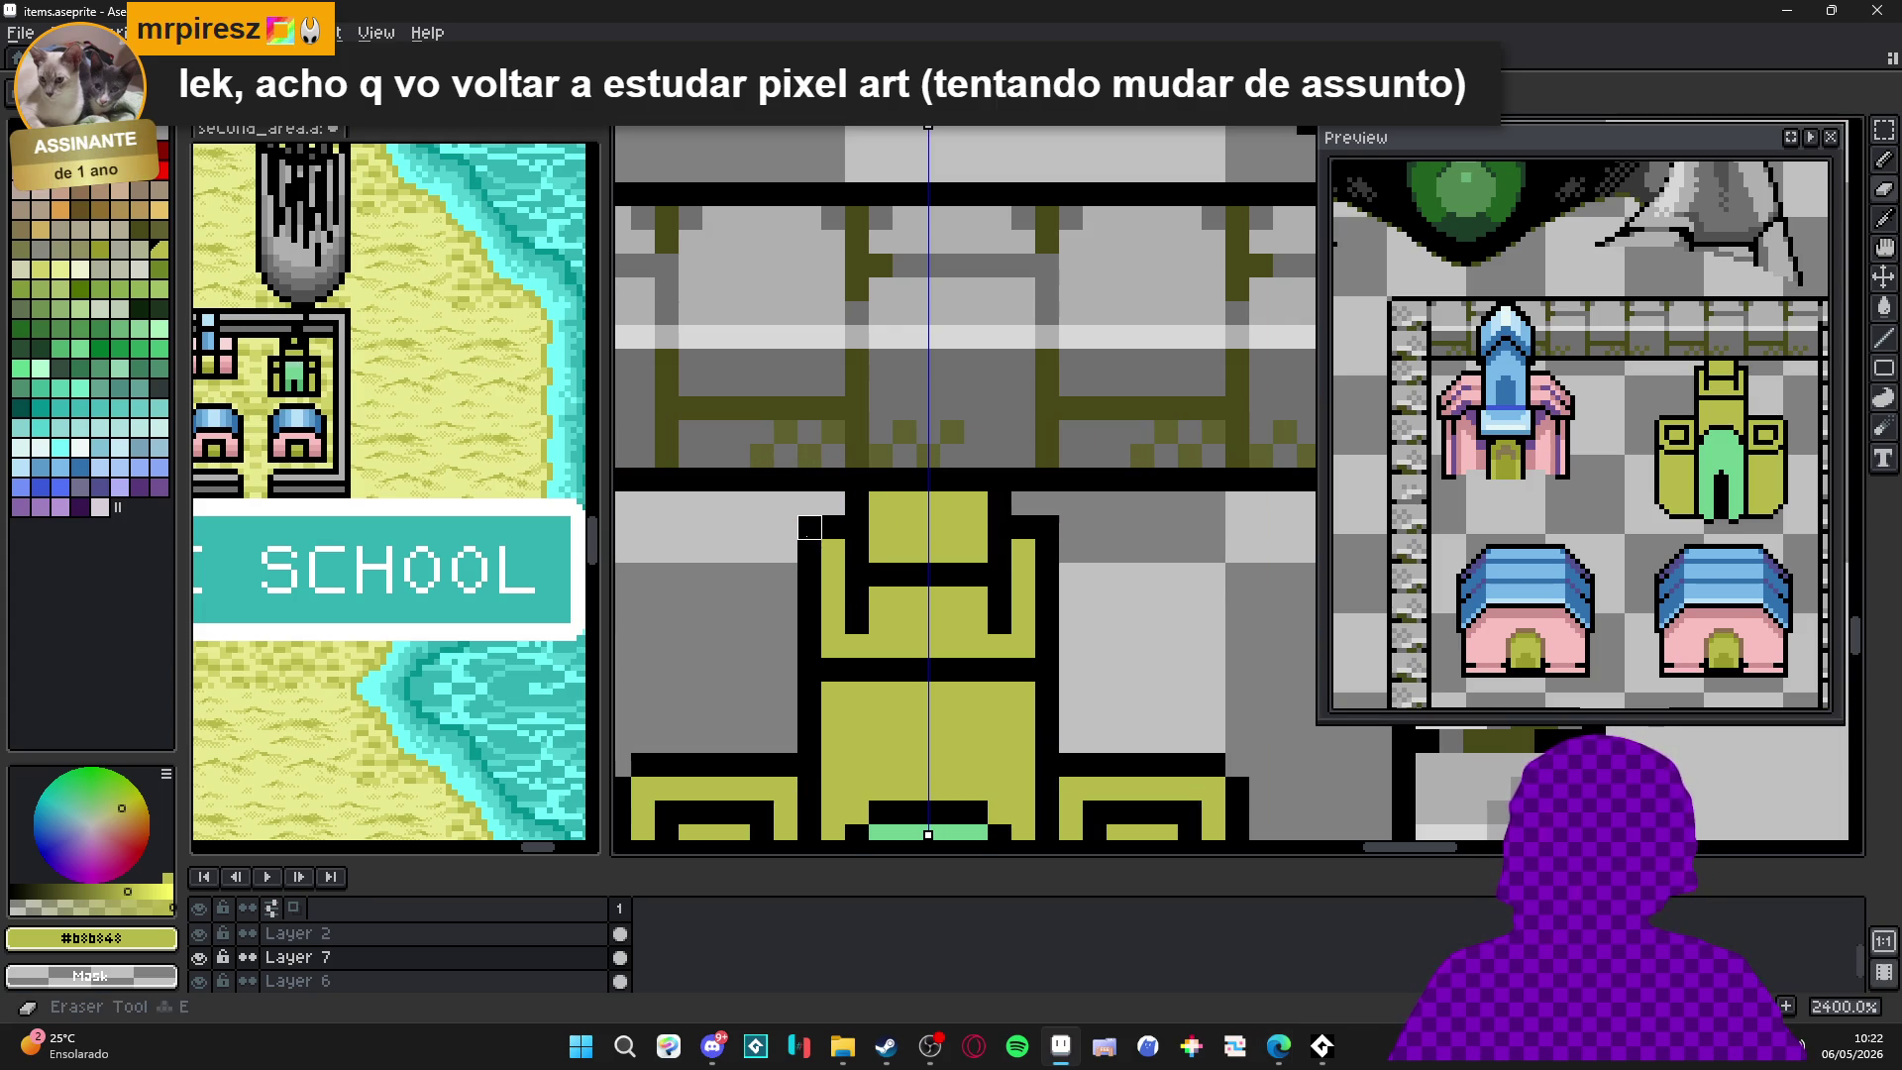
# Draw a black line along the tower's arch top and repaint the pixels above it olive.
pyautogui.scroll(-5, 904, 587)
pyautogui.scroll(1, 904, 587)
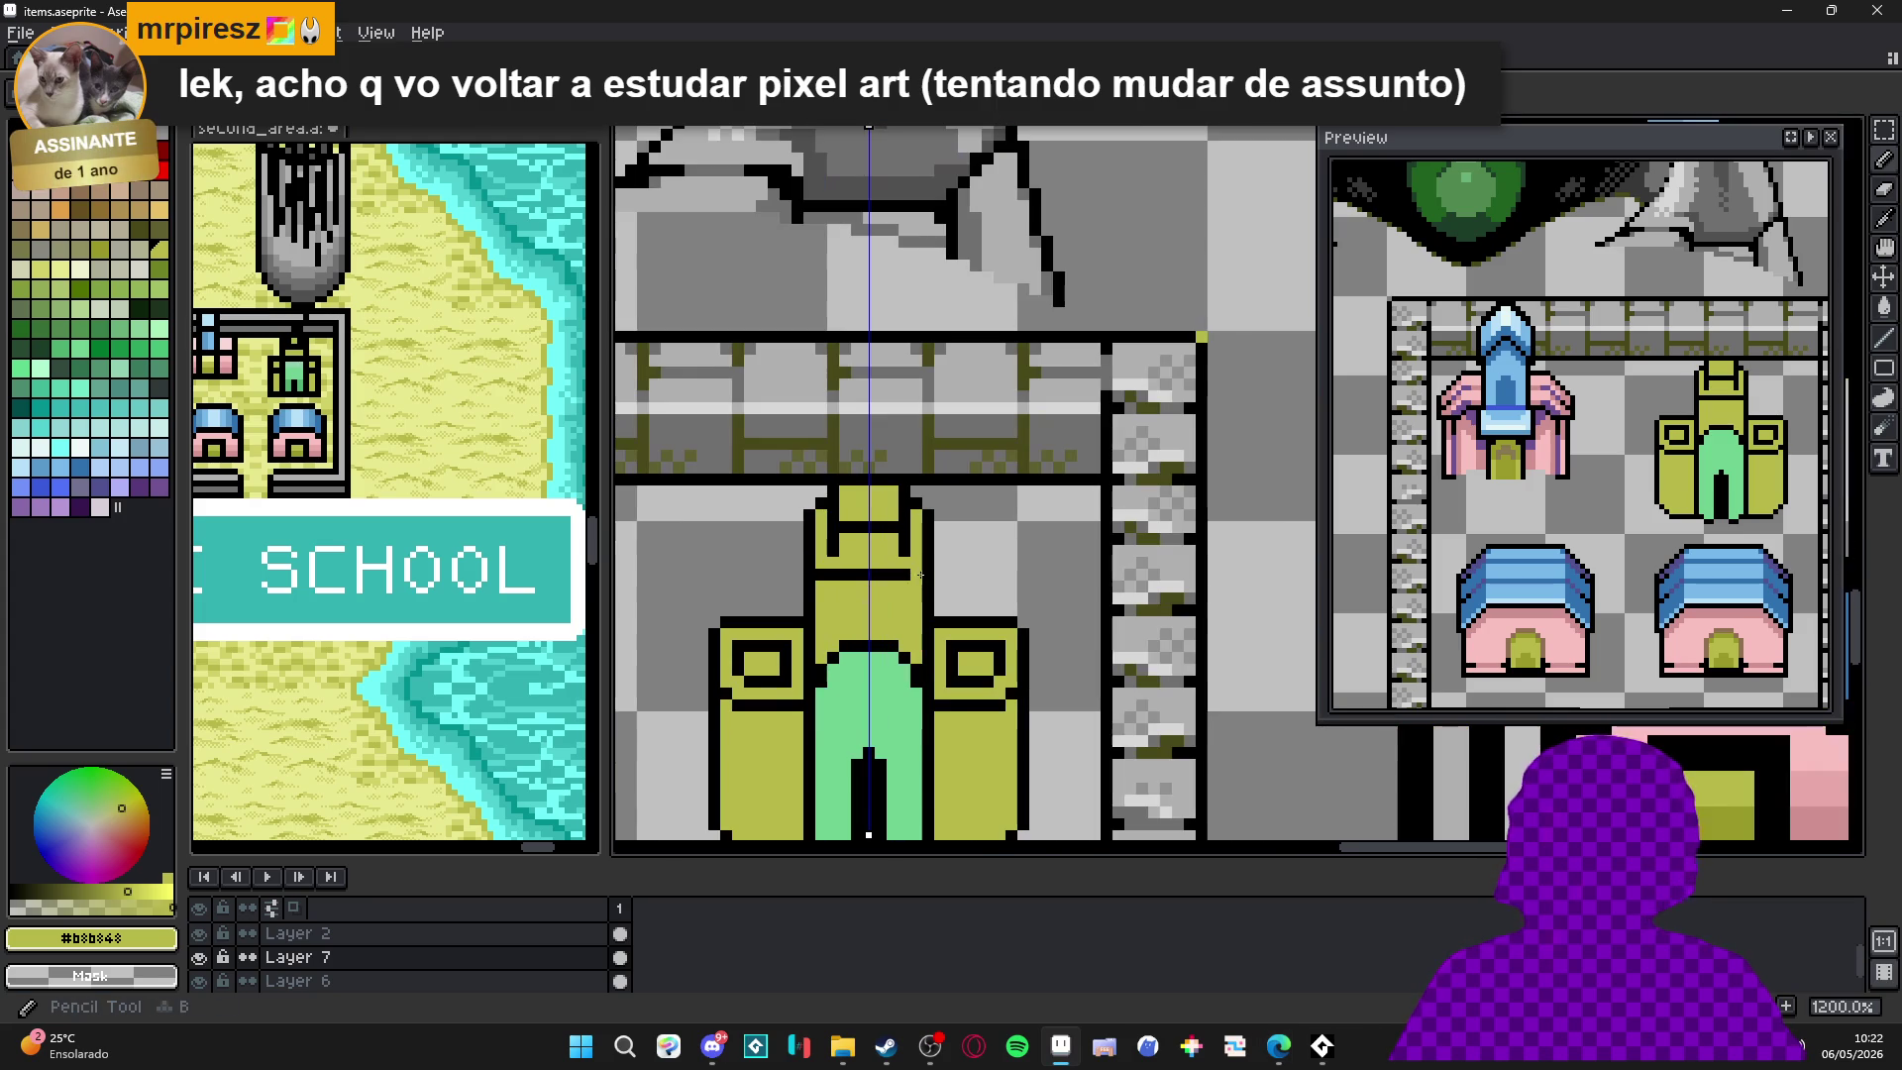
pyautogui.press('x')
pyautogui.moveTo(892, 587); pyautogui.dragTo(848, 585)
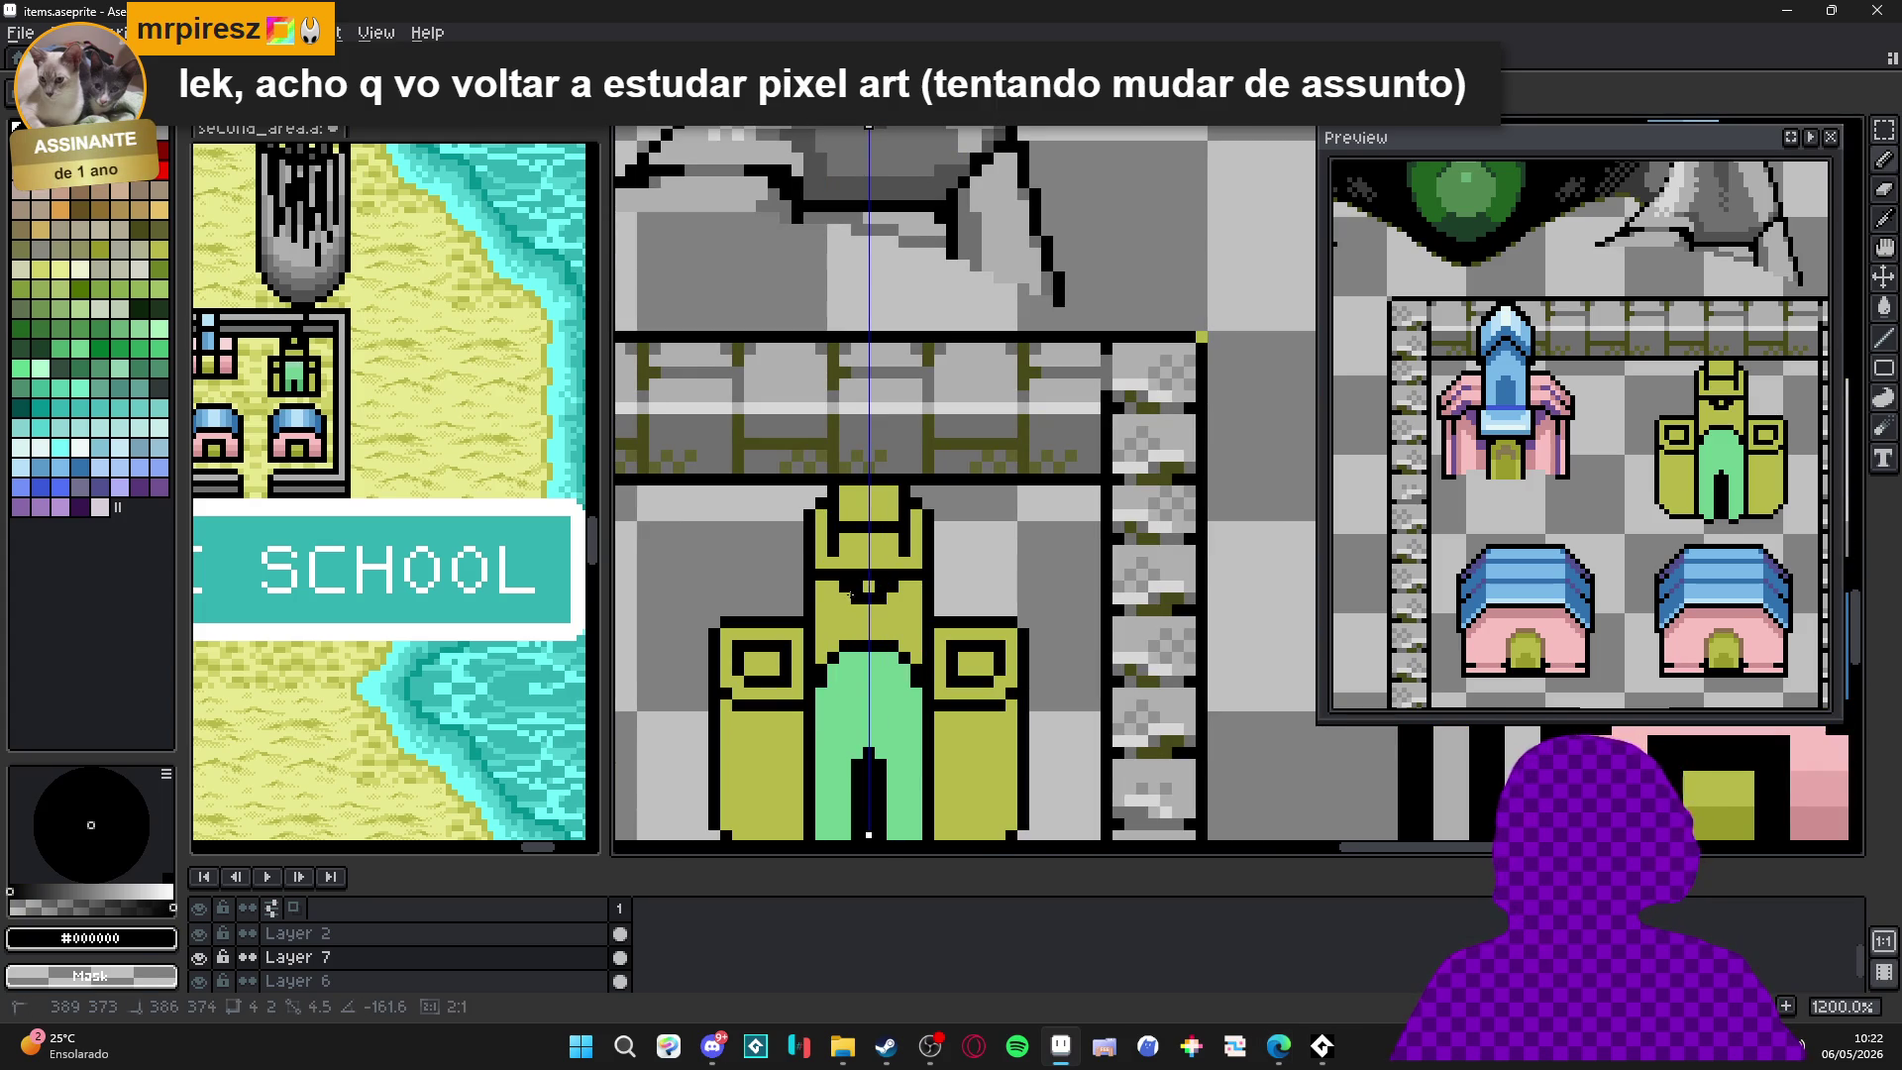
pyautogui.press('x')
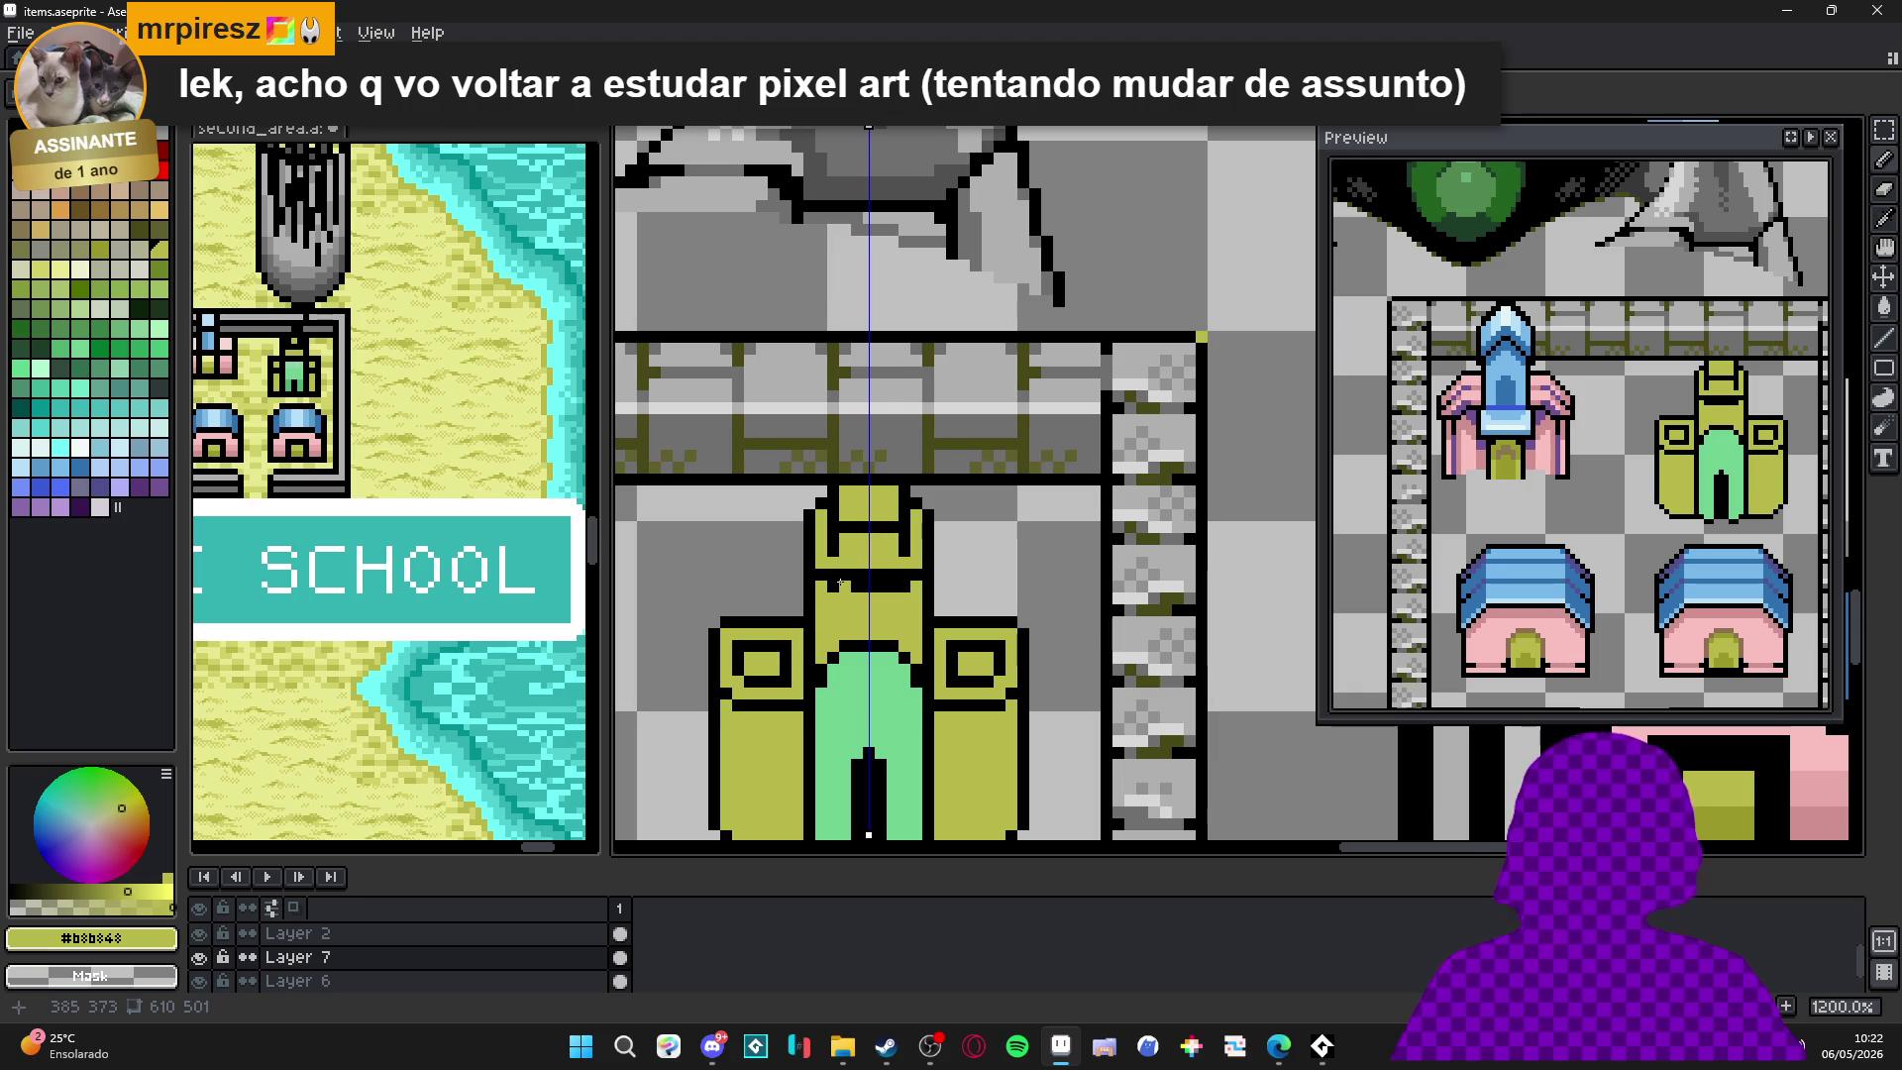
pyautogui.moveTo(857, 575); pyautogui.dragTo(904, 576)
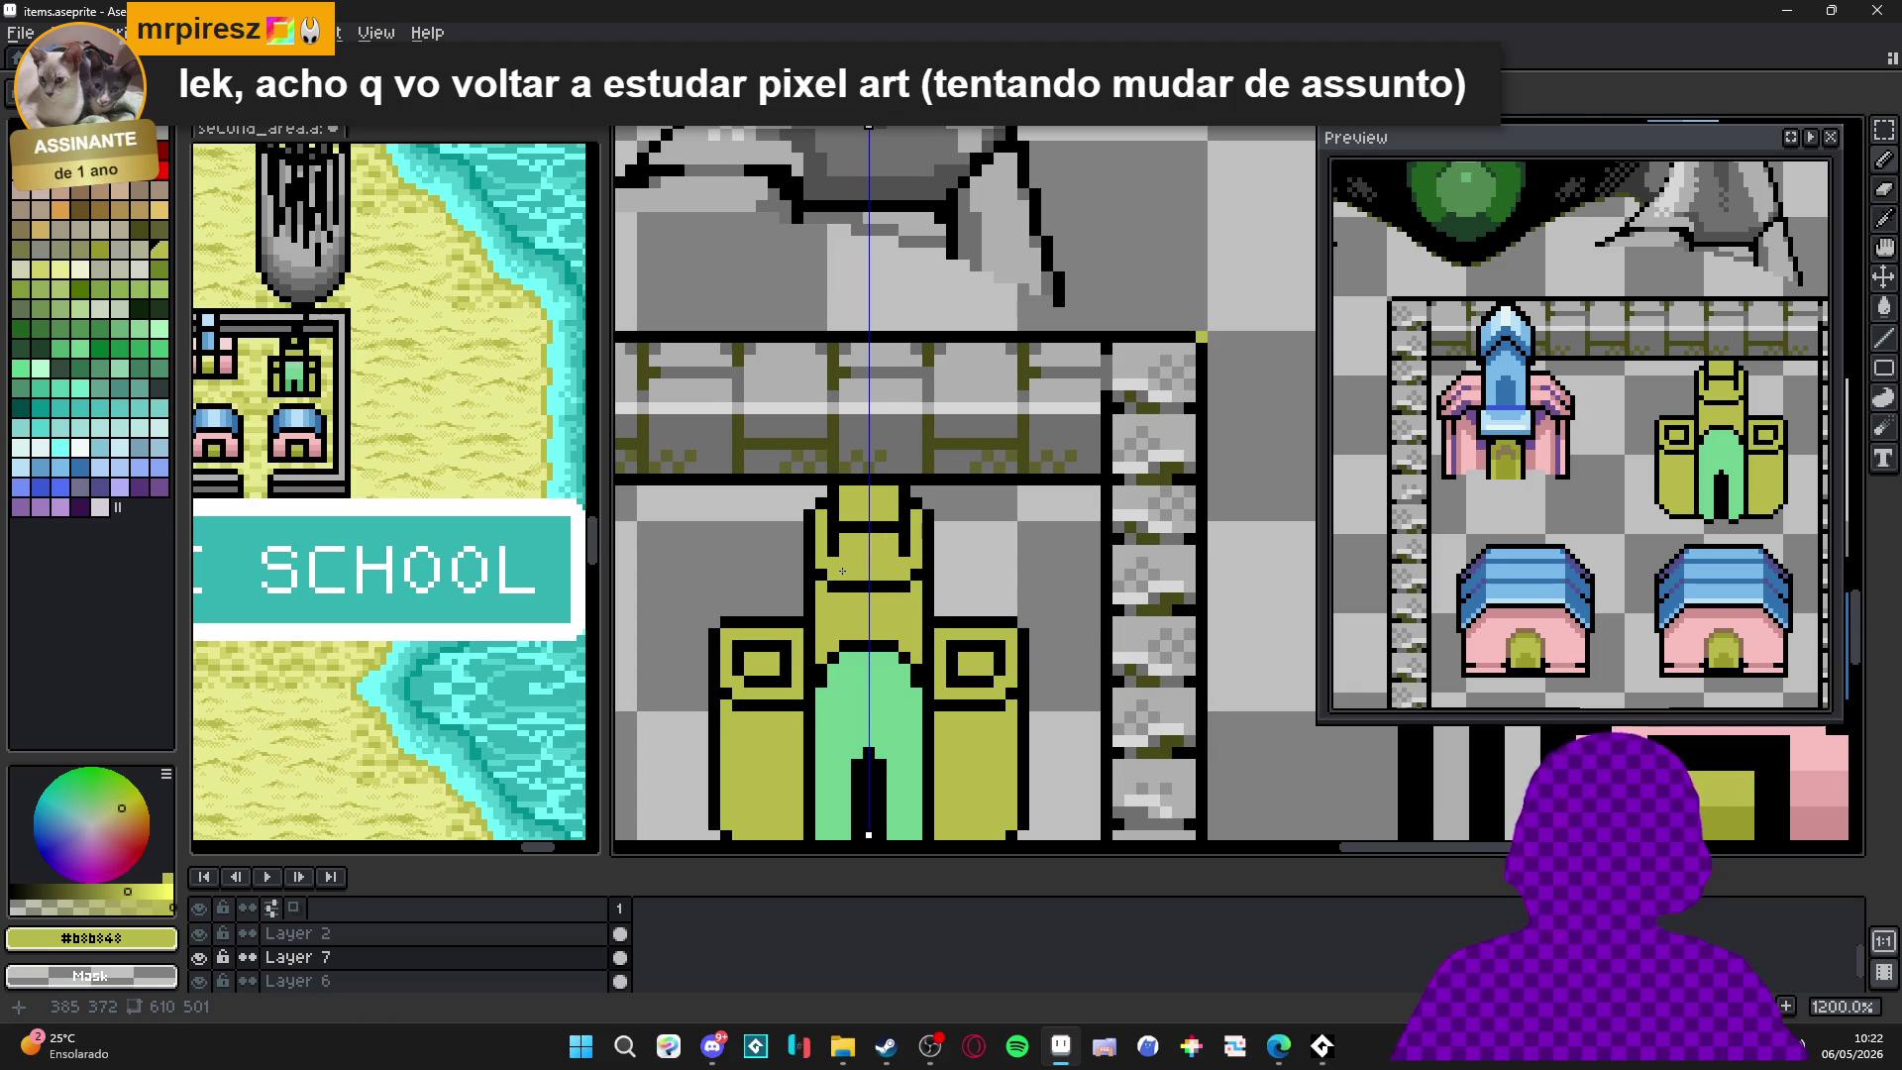
# Undo and reapply the last pencil stroke, then pick a new palette colour.
pyautogui.scroll(1, 843, 572)
pyautogui.press('x')
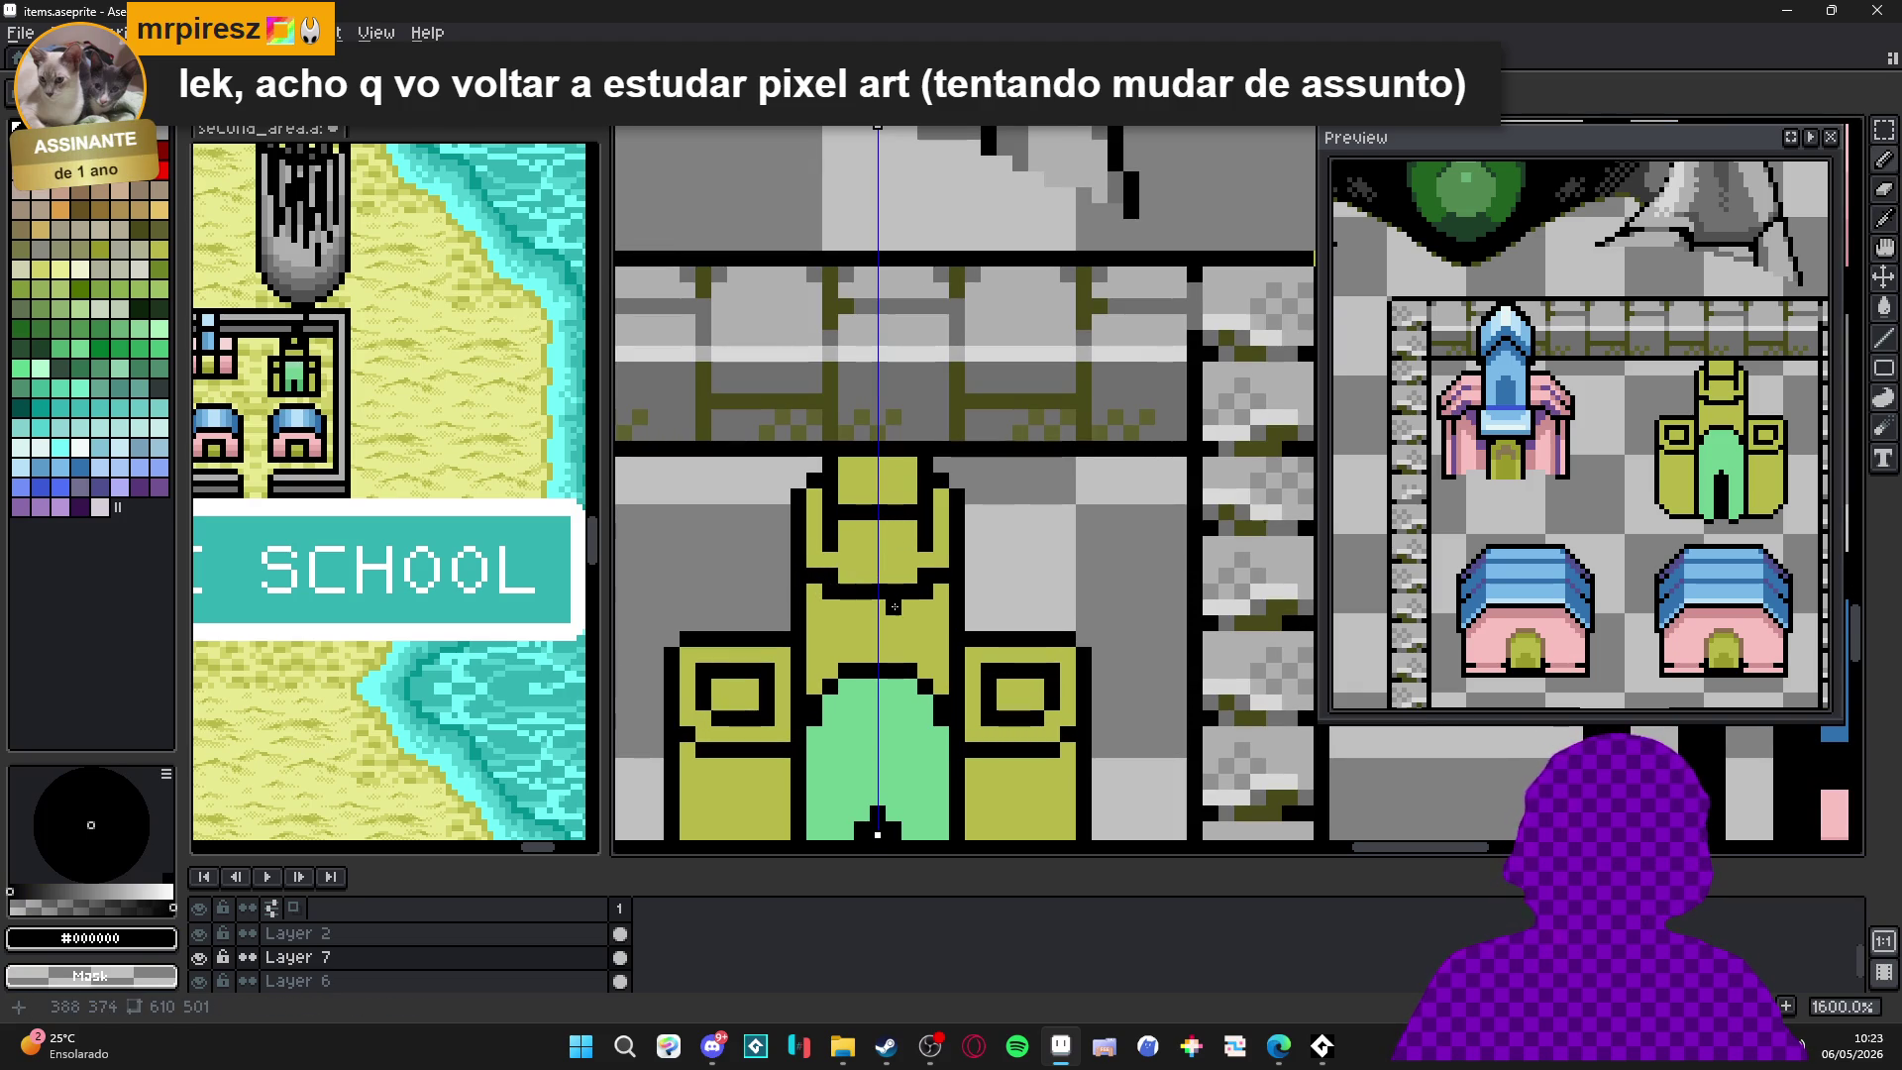
pyautogui.press('x')
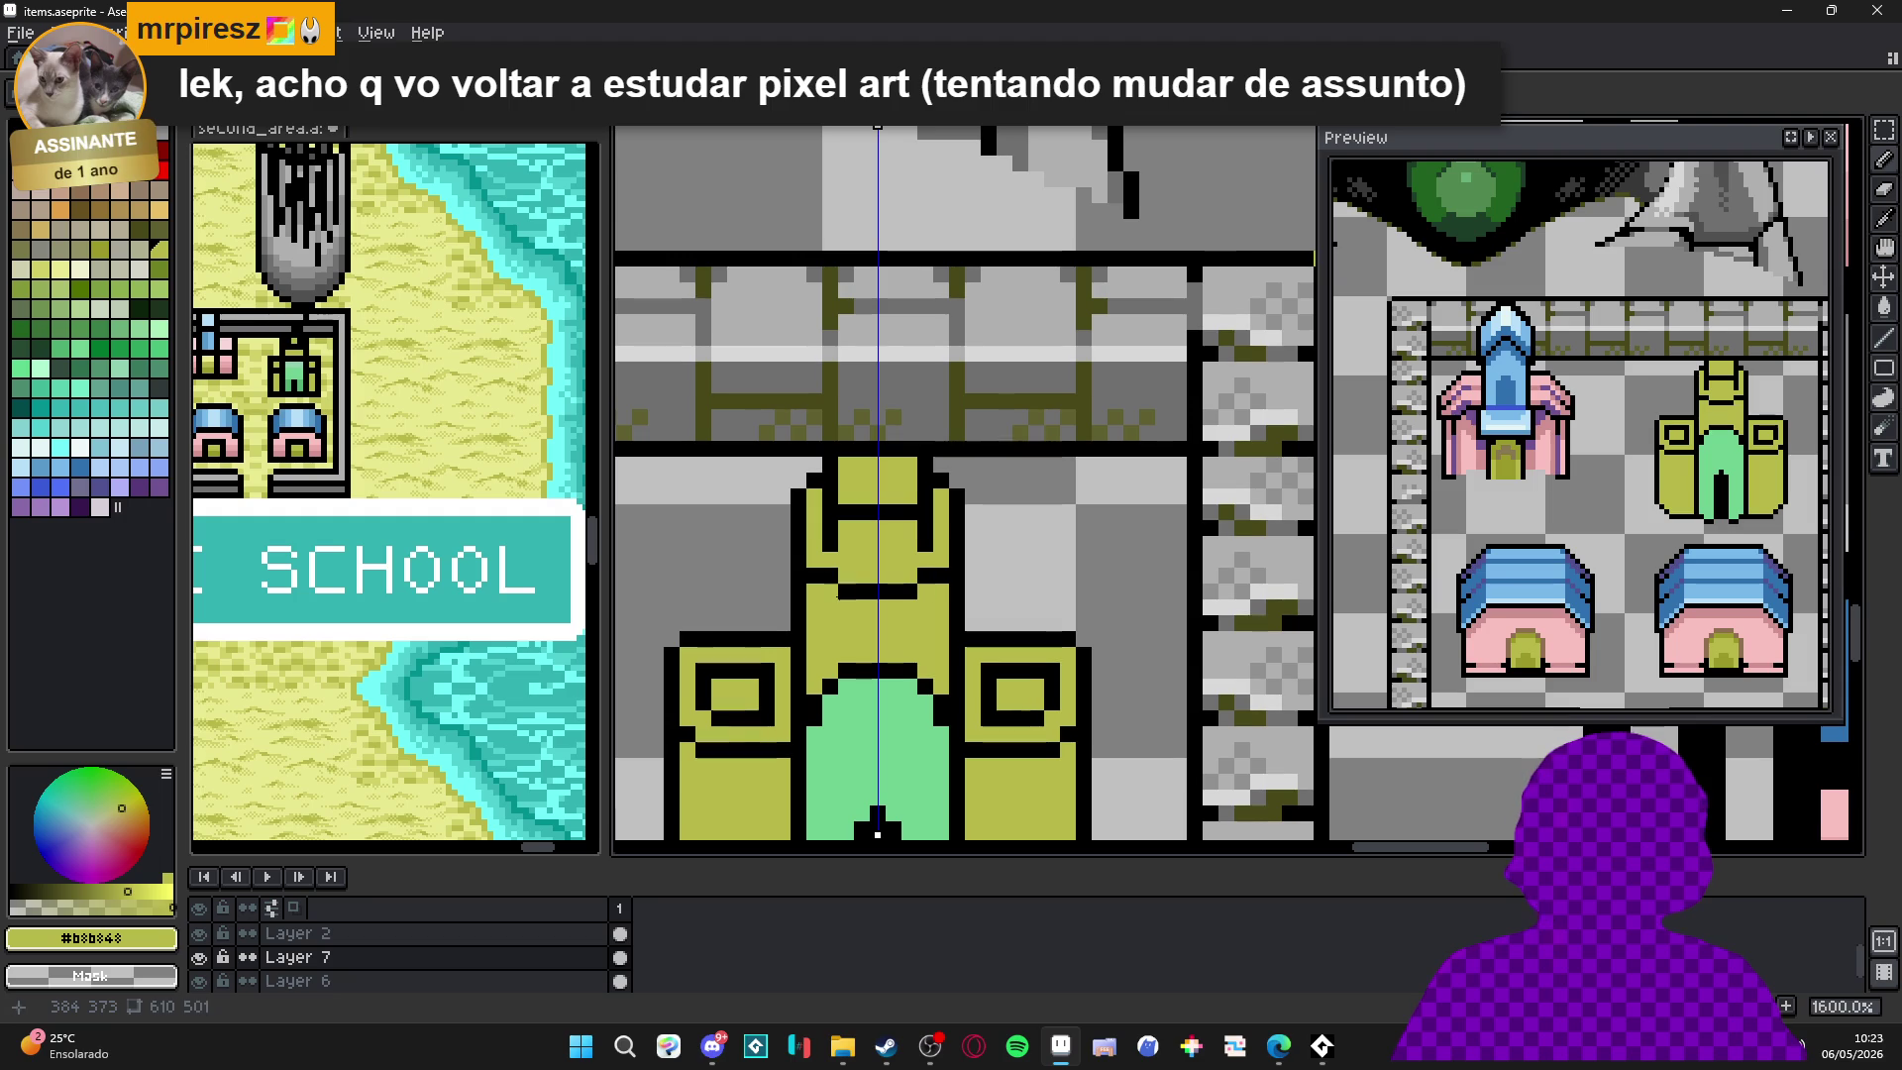
pyautogui.hotkey('ctrl', 'z')
pyautogui.hotkey('ctrl', 'z')
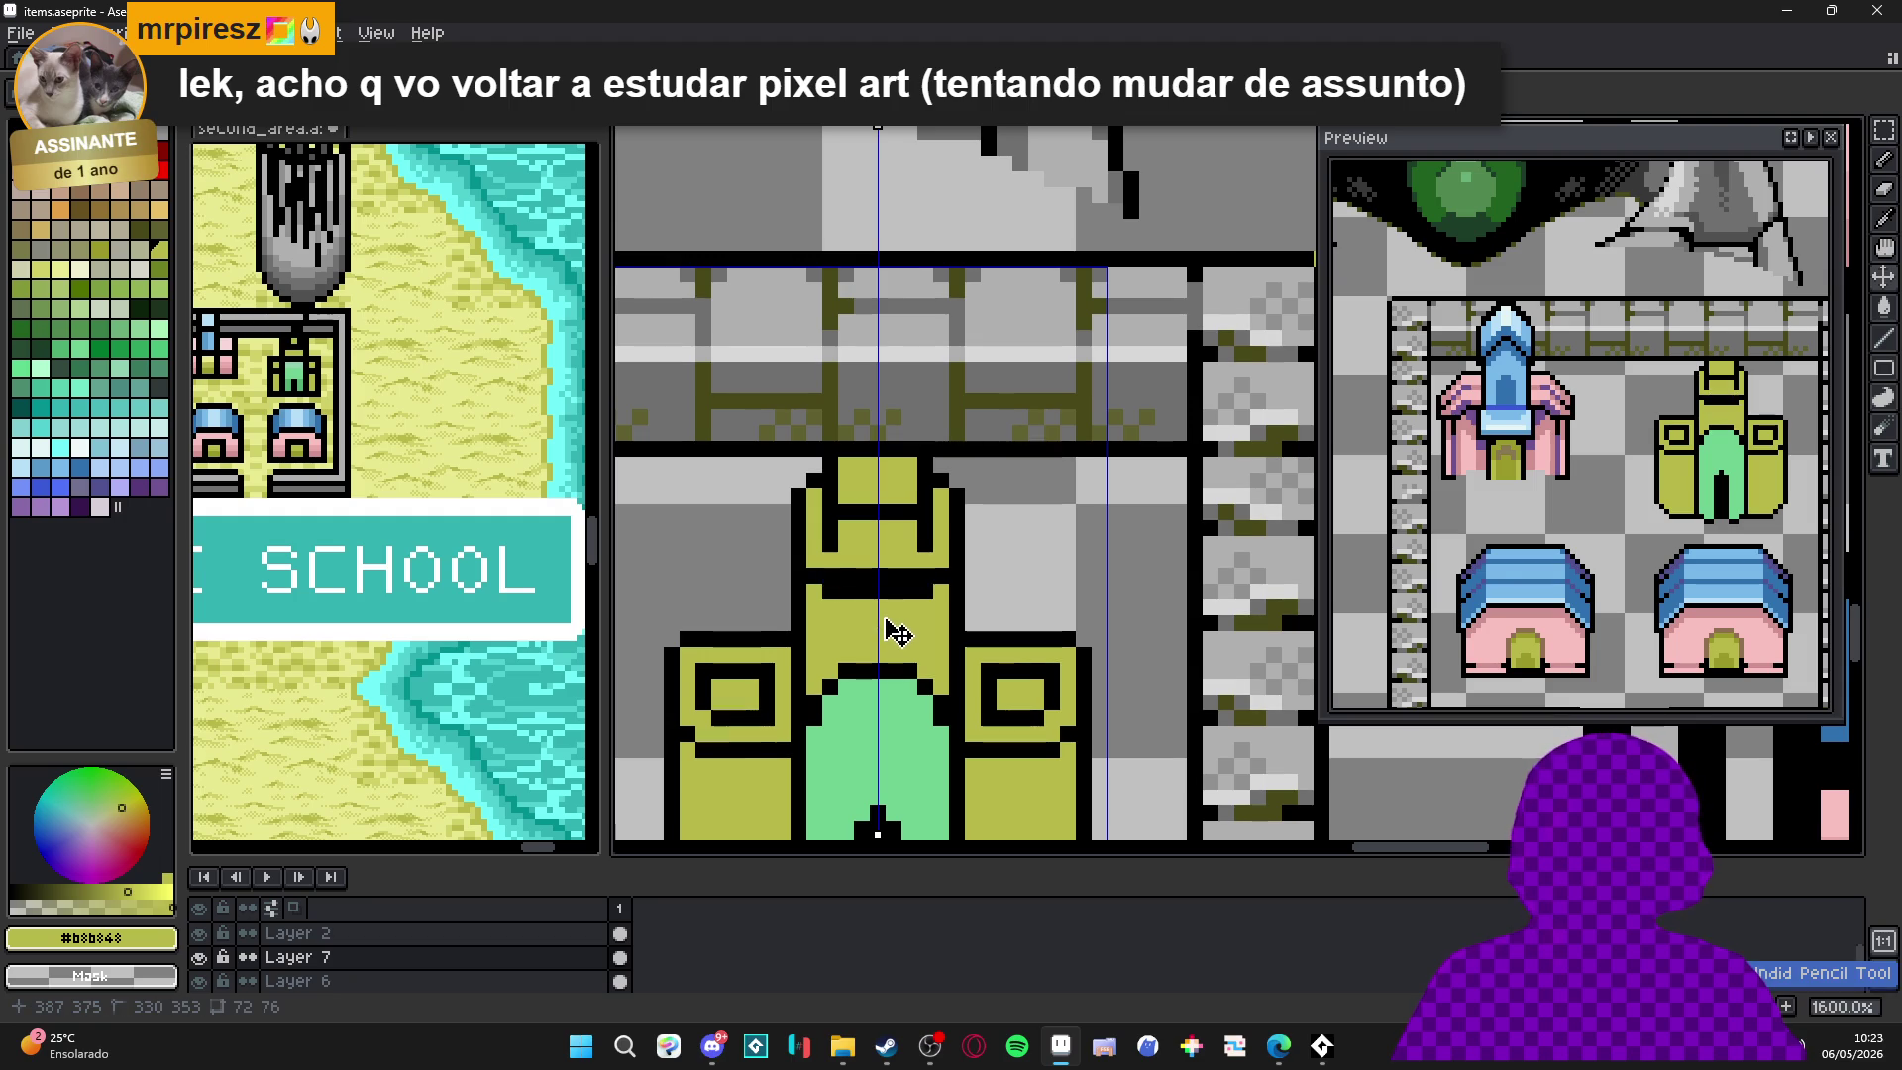
pyautogui.hotkey('ctrl', 'z')
pyautogui.hotkey('ctrl', 'd')
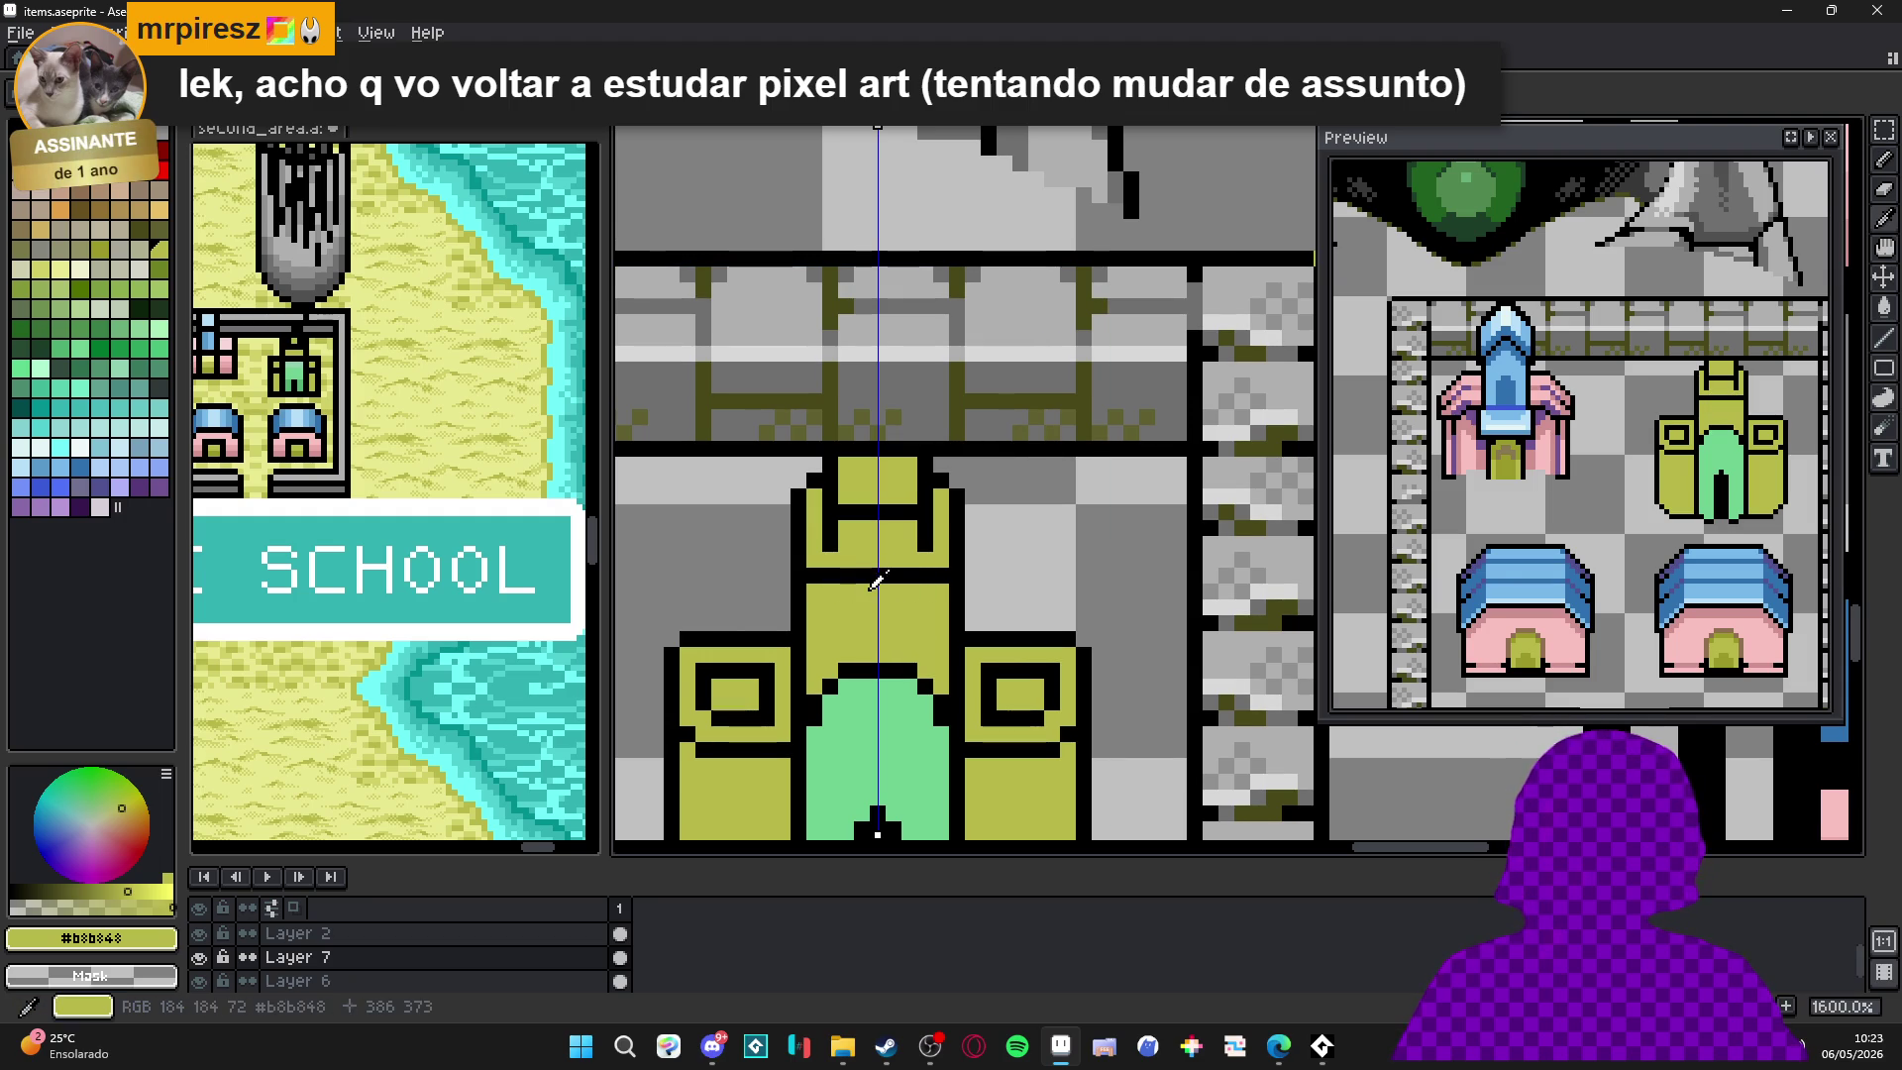
pyautogui.click(39, 269)
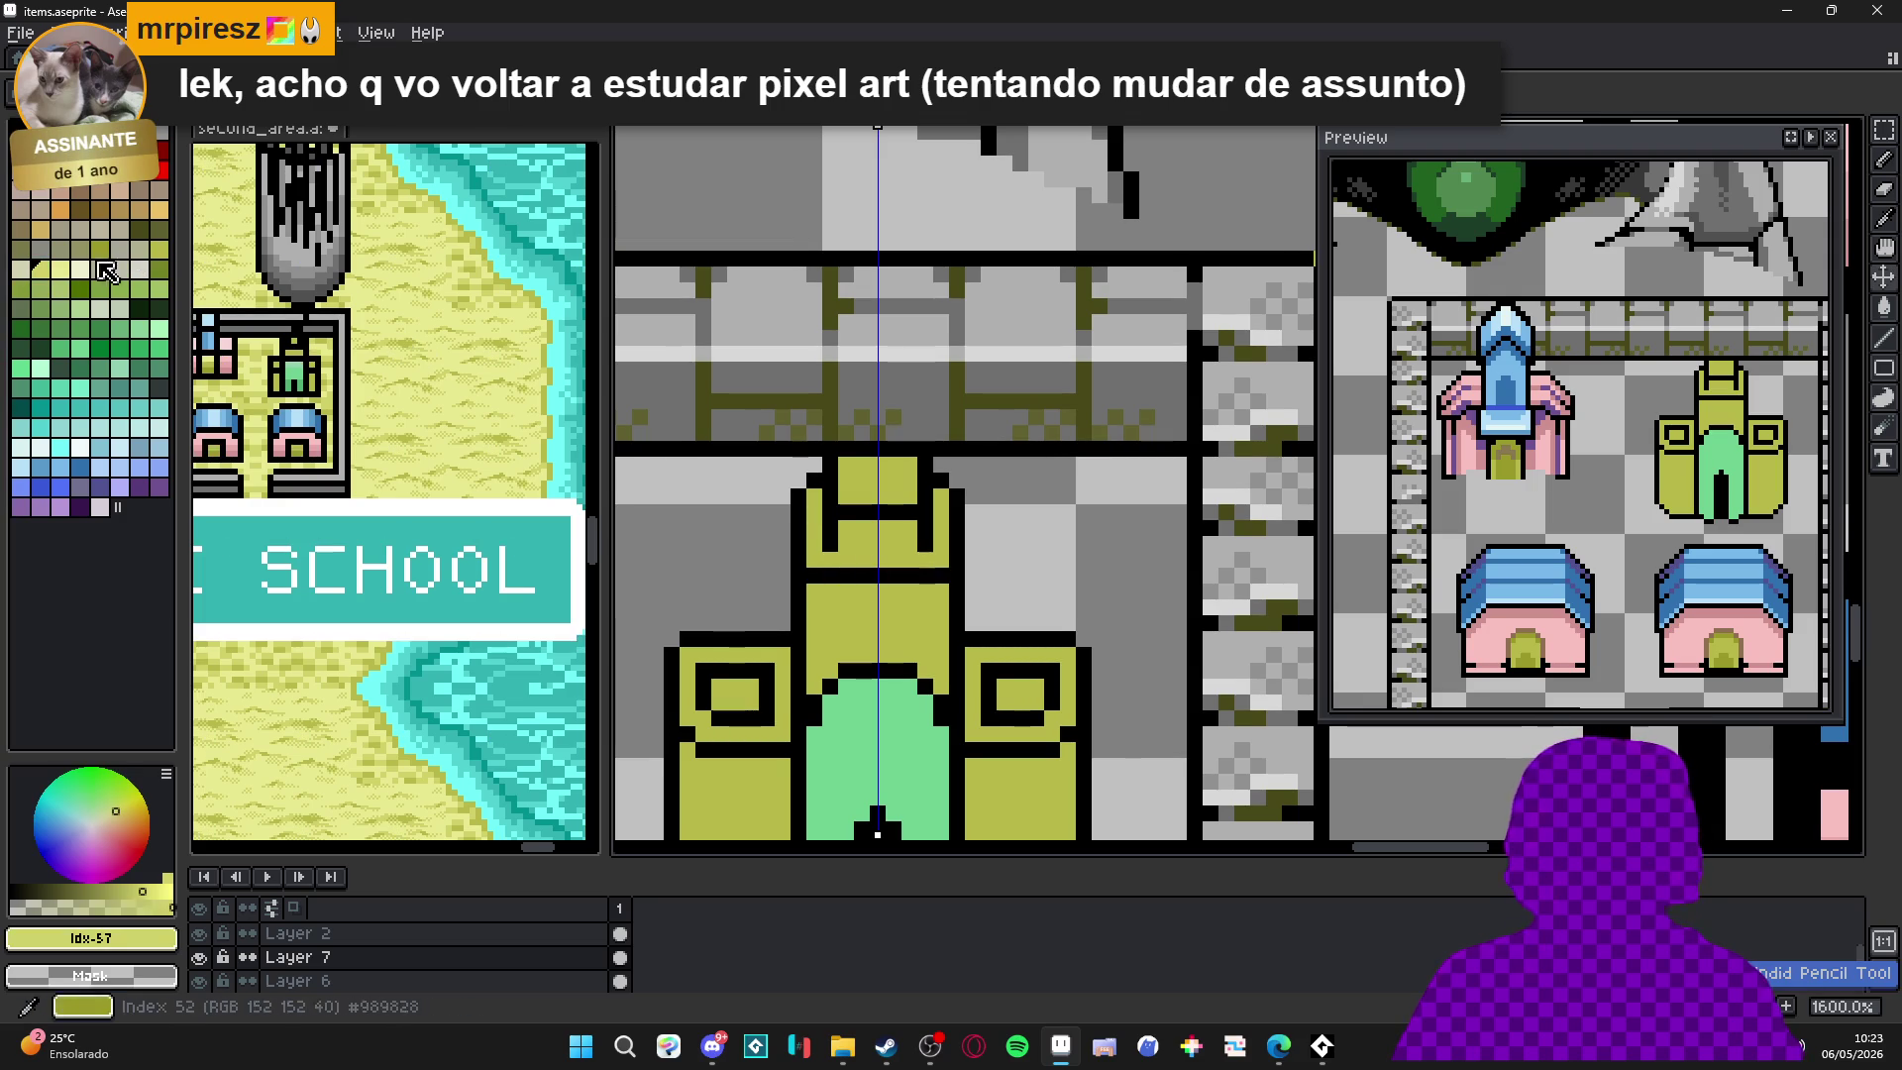
# Add light-yellow highlights across the castle top, lower boxes and tower window tops.
pyautogui.press(']')
pyautogui.keyDown('shift'); pyautogui.click(957, 576); pyautogui.keyUp('shift')
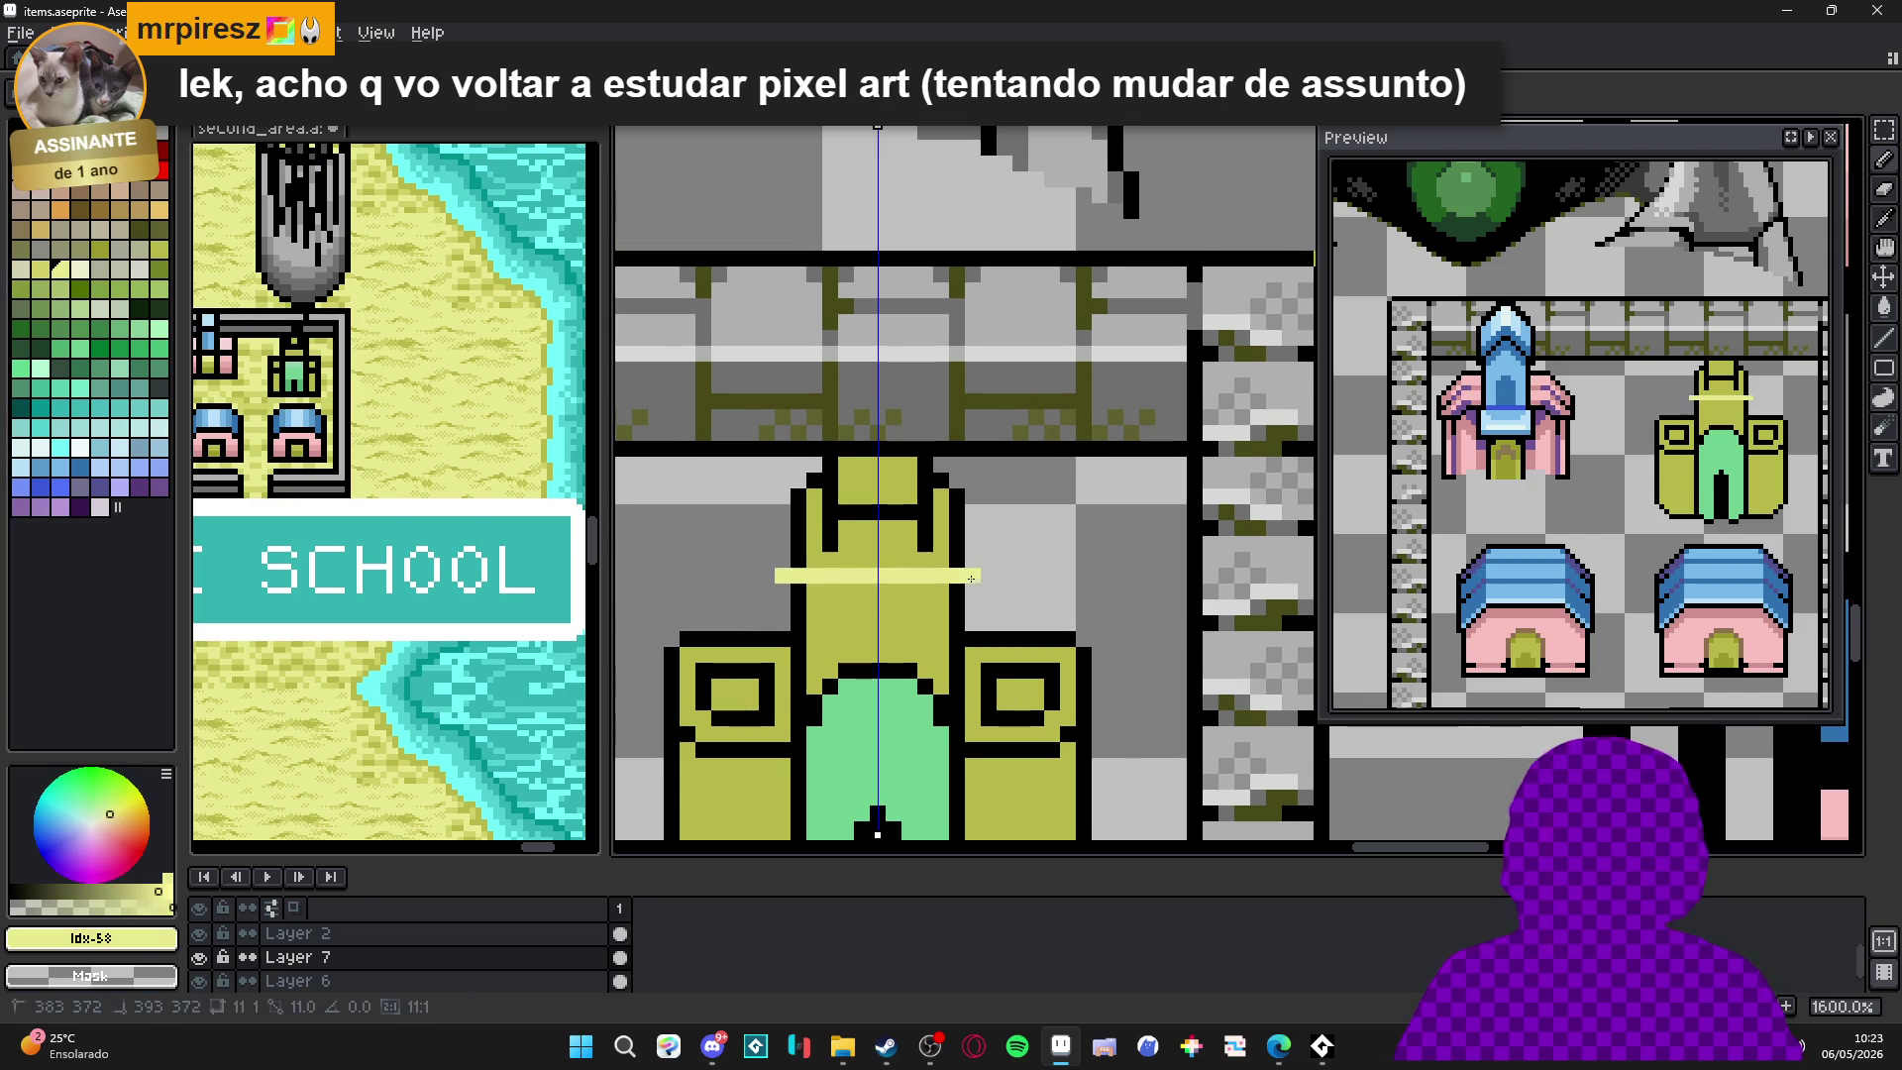
pyautogui.hotkey('ctrl', 'z')
pyautogui.click(842, 513)
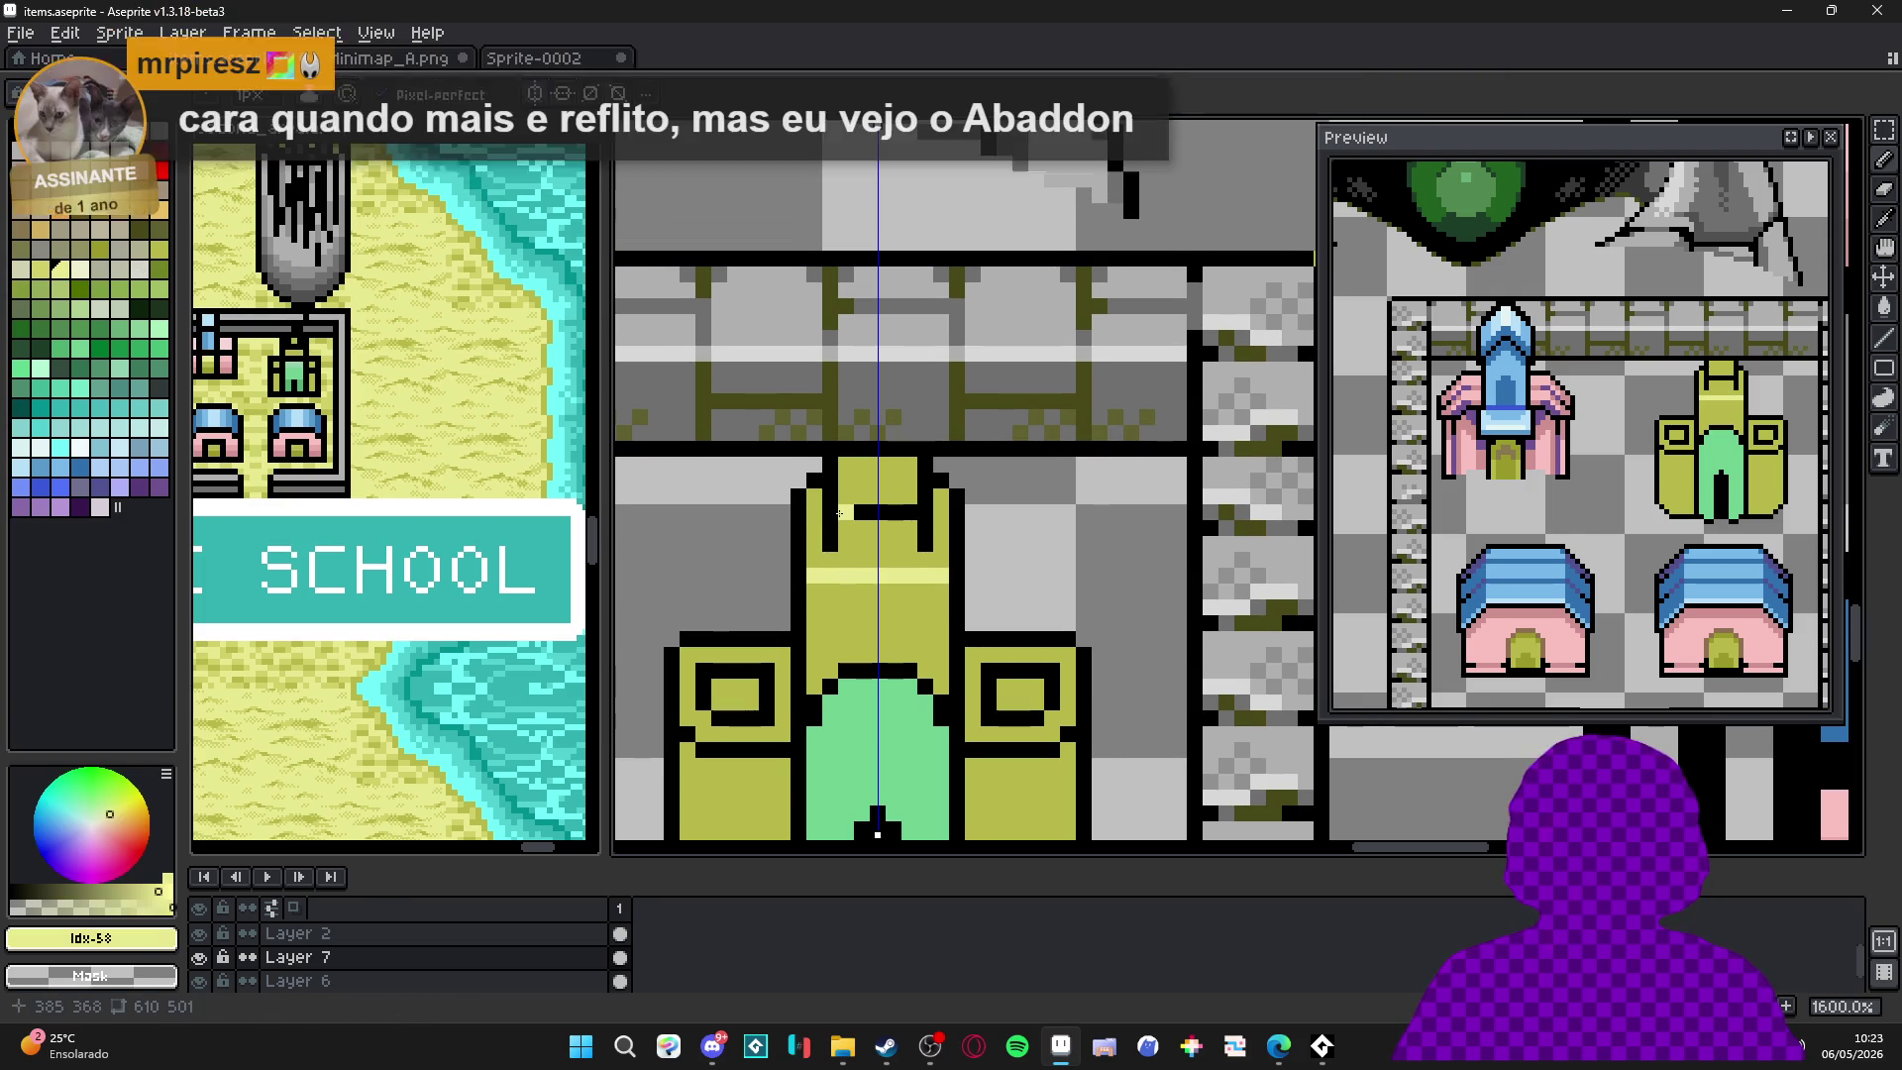
pyautogui.keyDown('shift'); pyautogui.click(903, 510); pyautogui.keyUp('shift')
pyautogui.click(782, 749)
pyautogui.moveTo(773, 749)
pyautogui.mouseDown()
pyautogui.moveTo(704, 741)
pyautogui.moveTo(791, 753)
pyautogui.mouseUp()
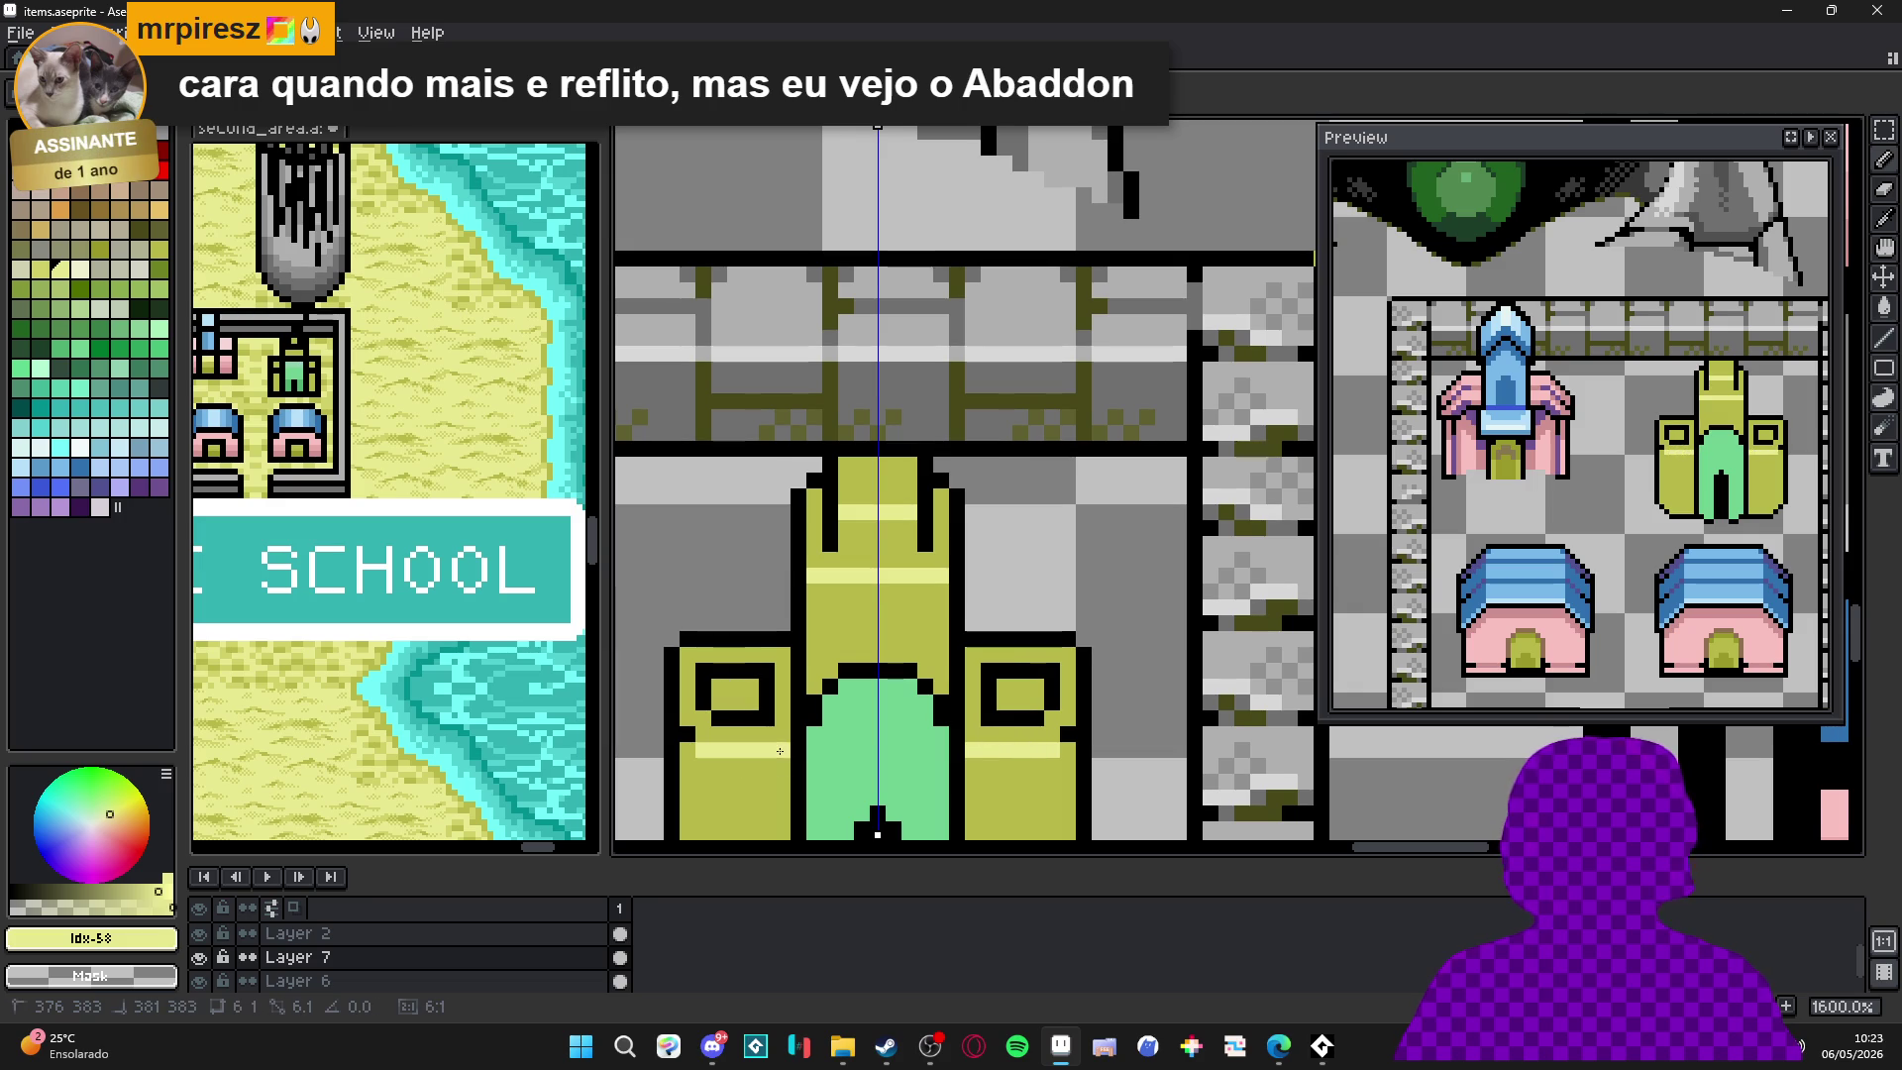
pyautogui.click(689, 737)
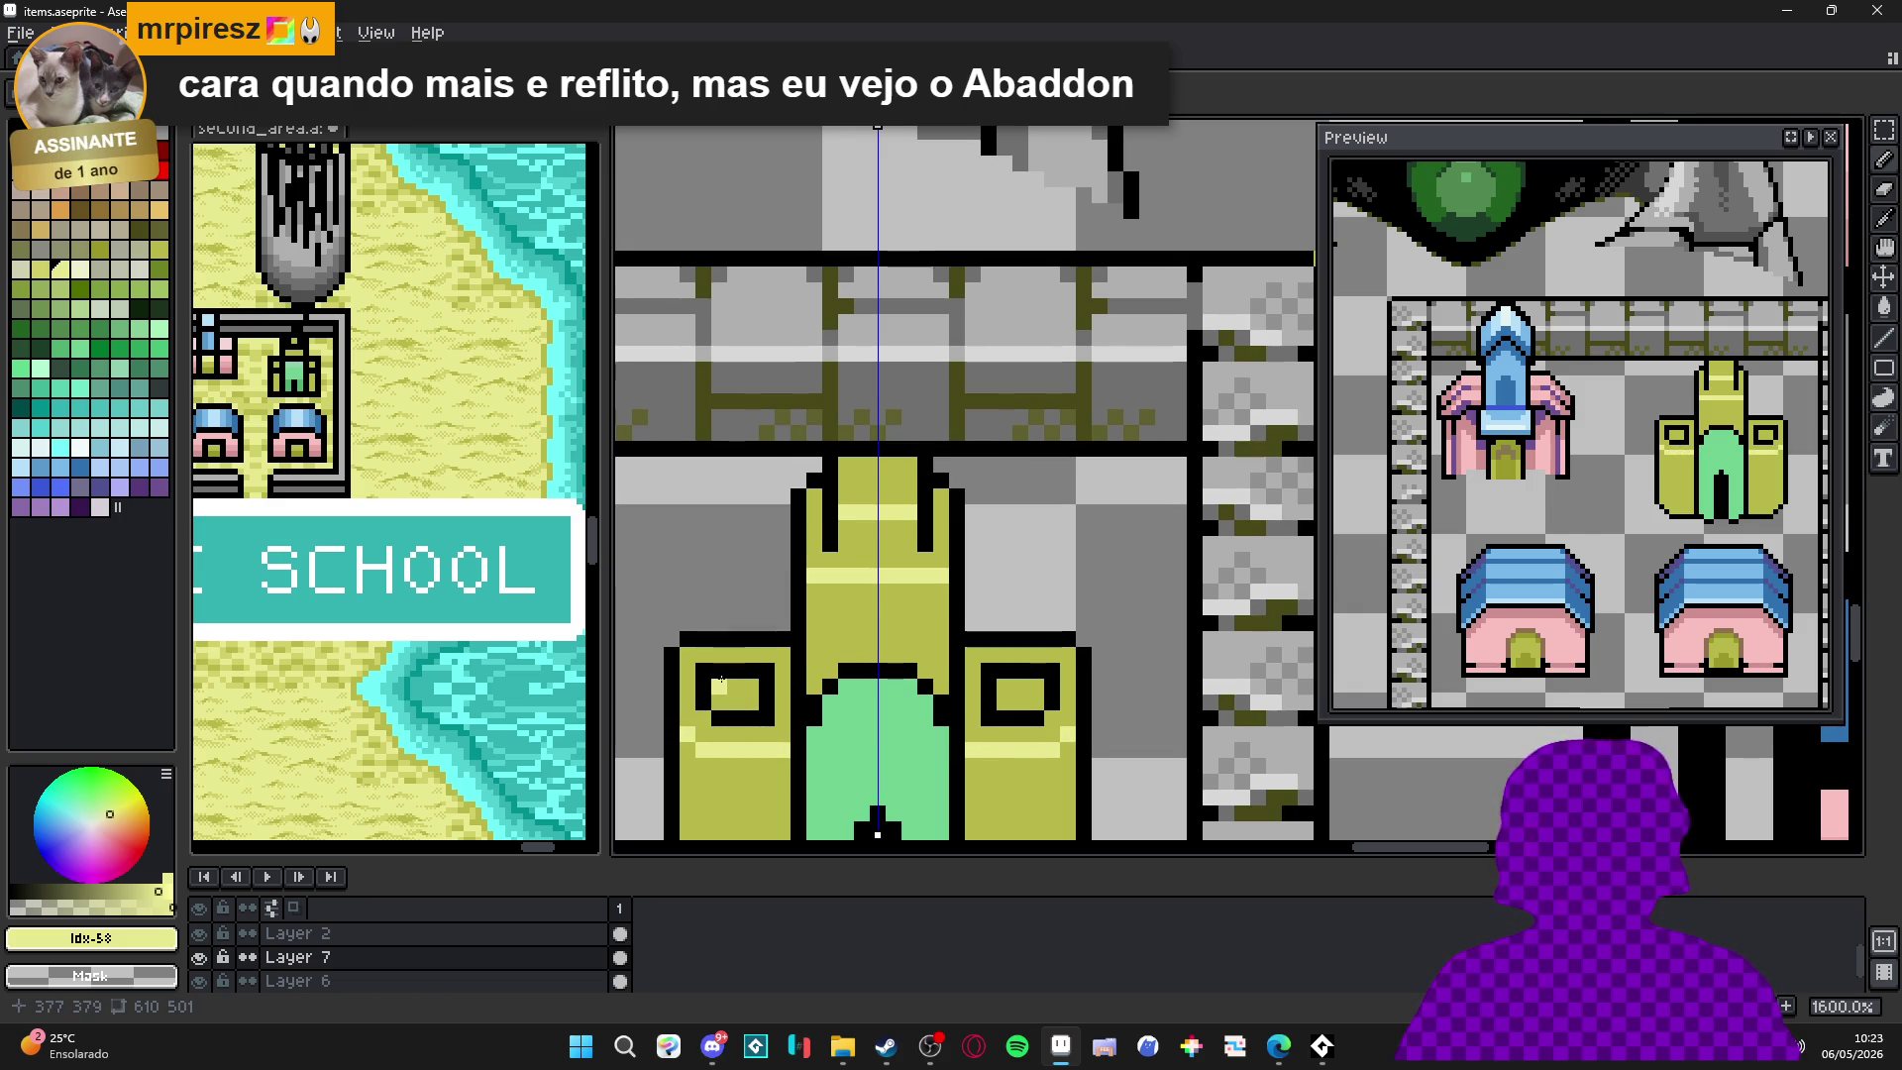
pyautogui.moveTo(725, 672); pyautogui.dragTo(753, 675)
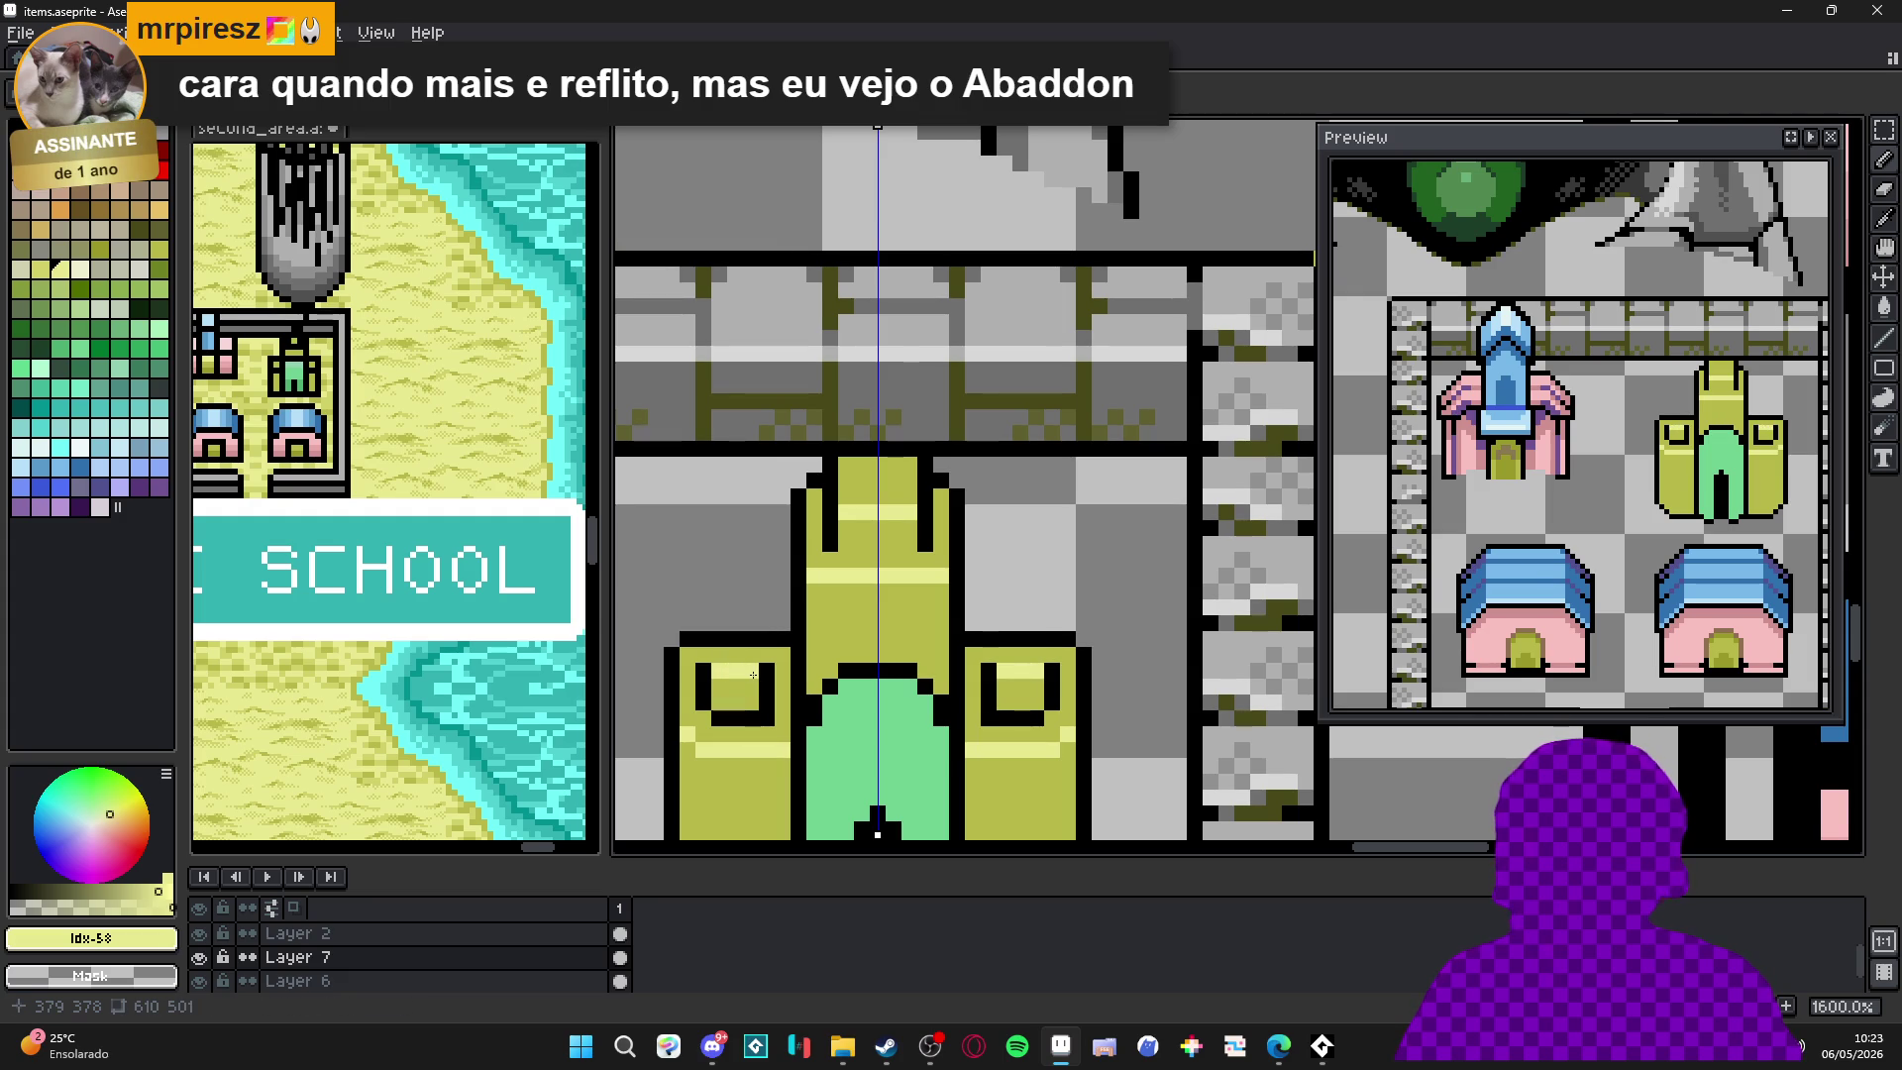
# Shade the tower windows' insides and the tower top with darker olive.
pyautogui.click(158, 249)
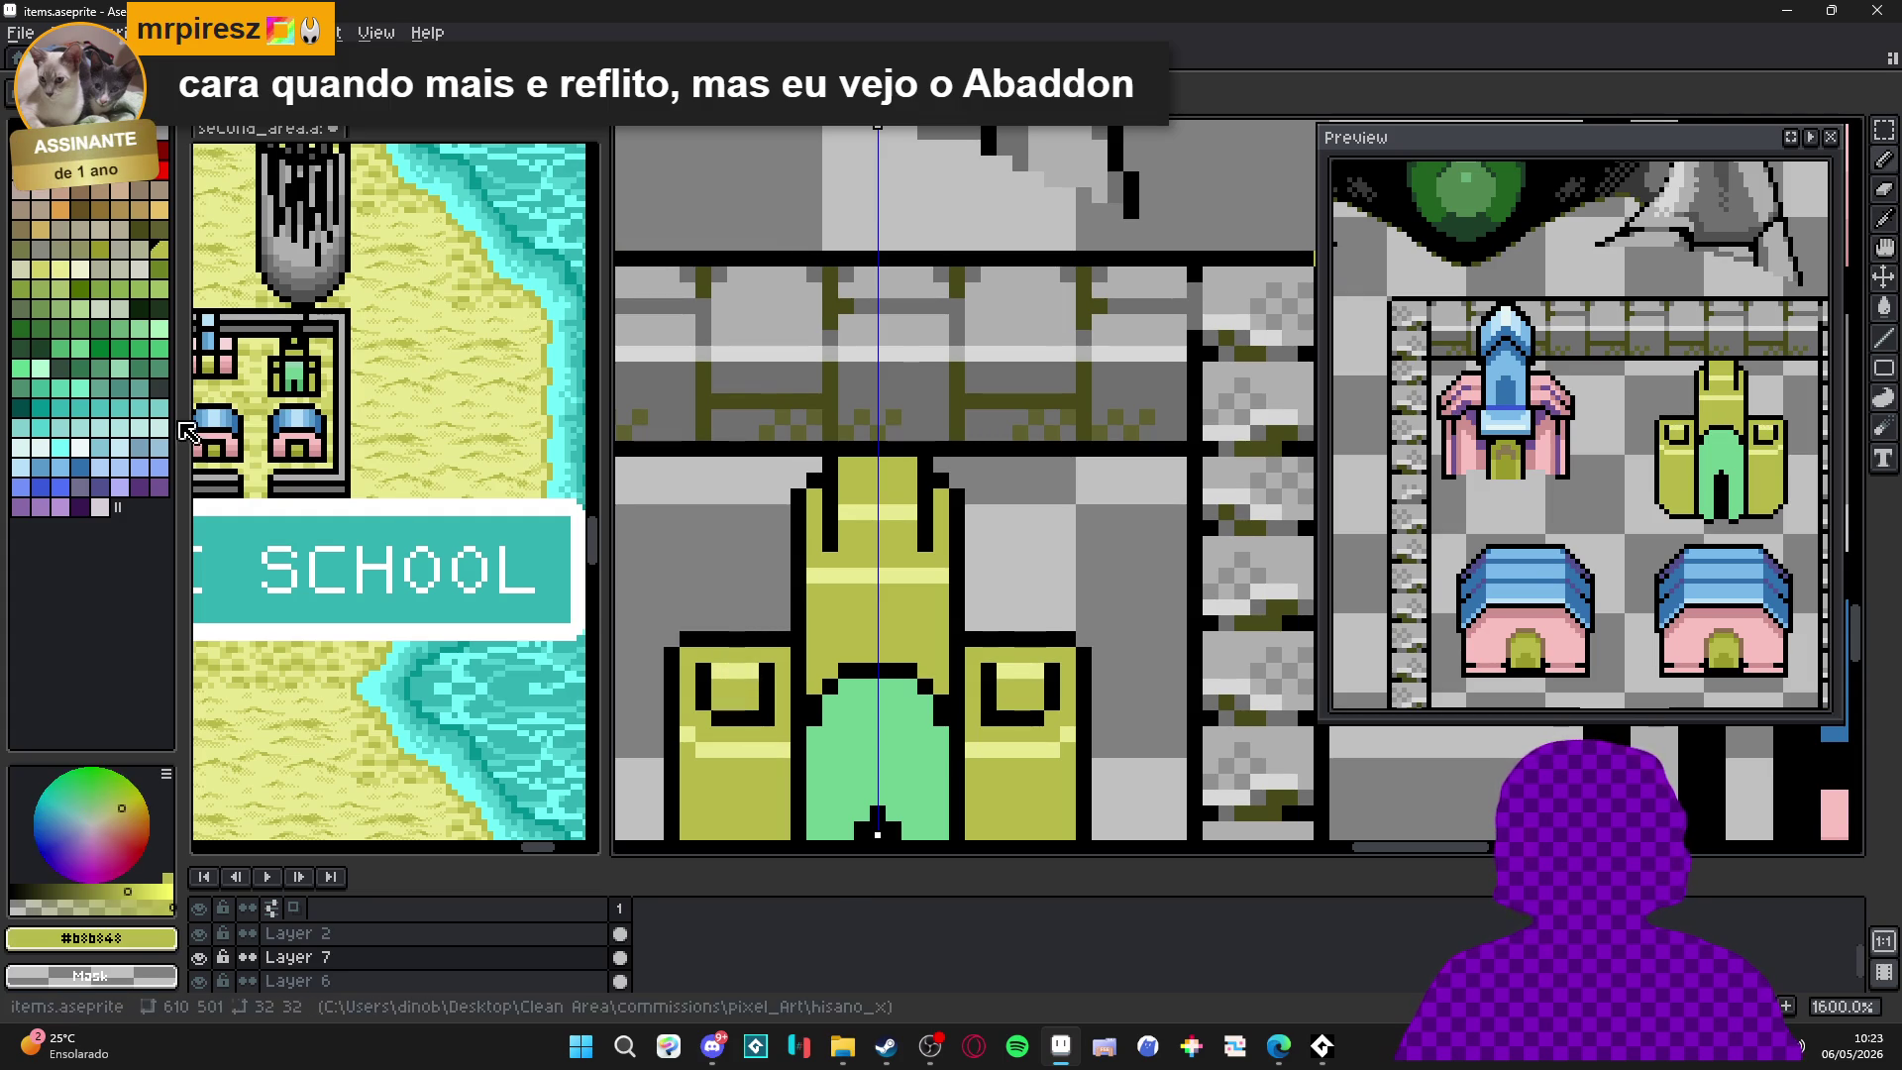
pyautogui.click(99, 248)
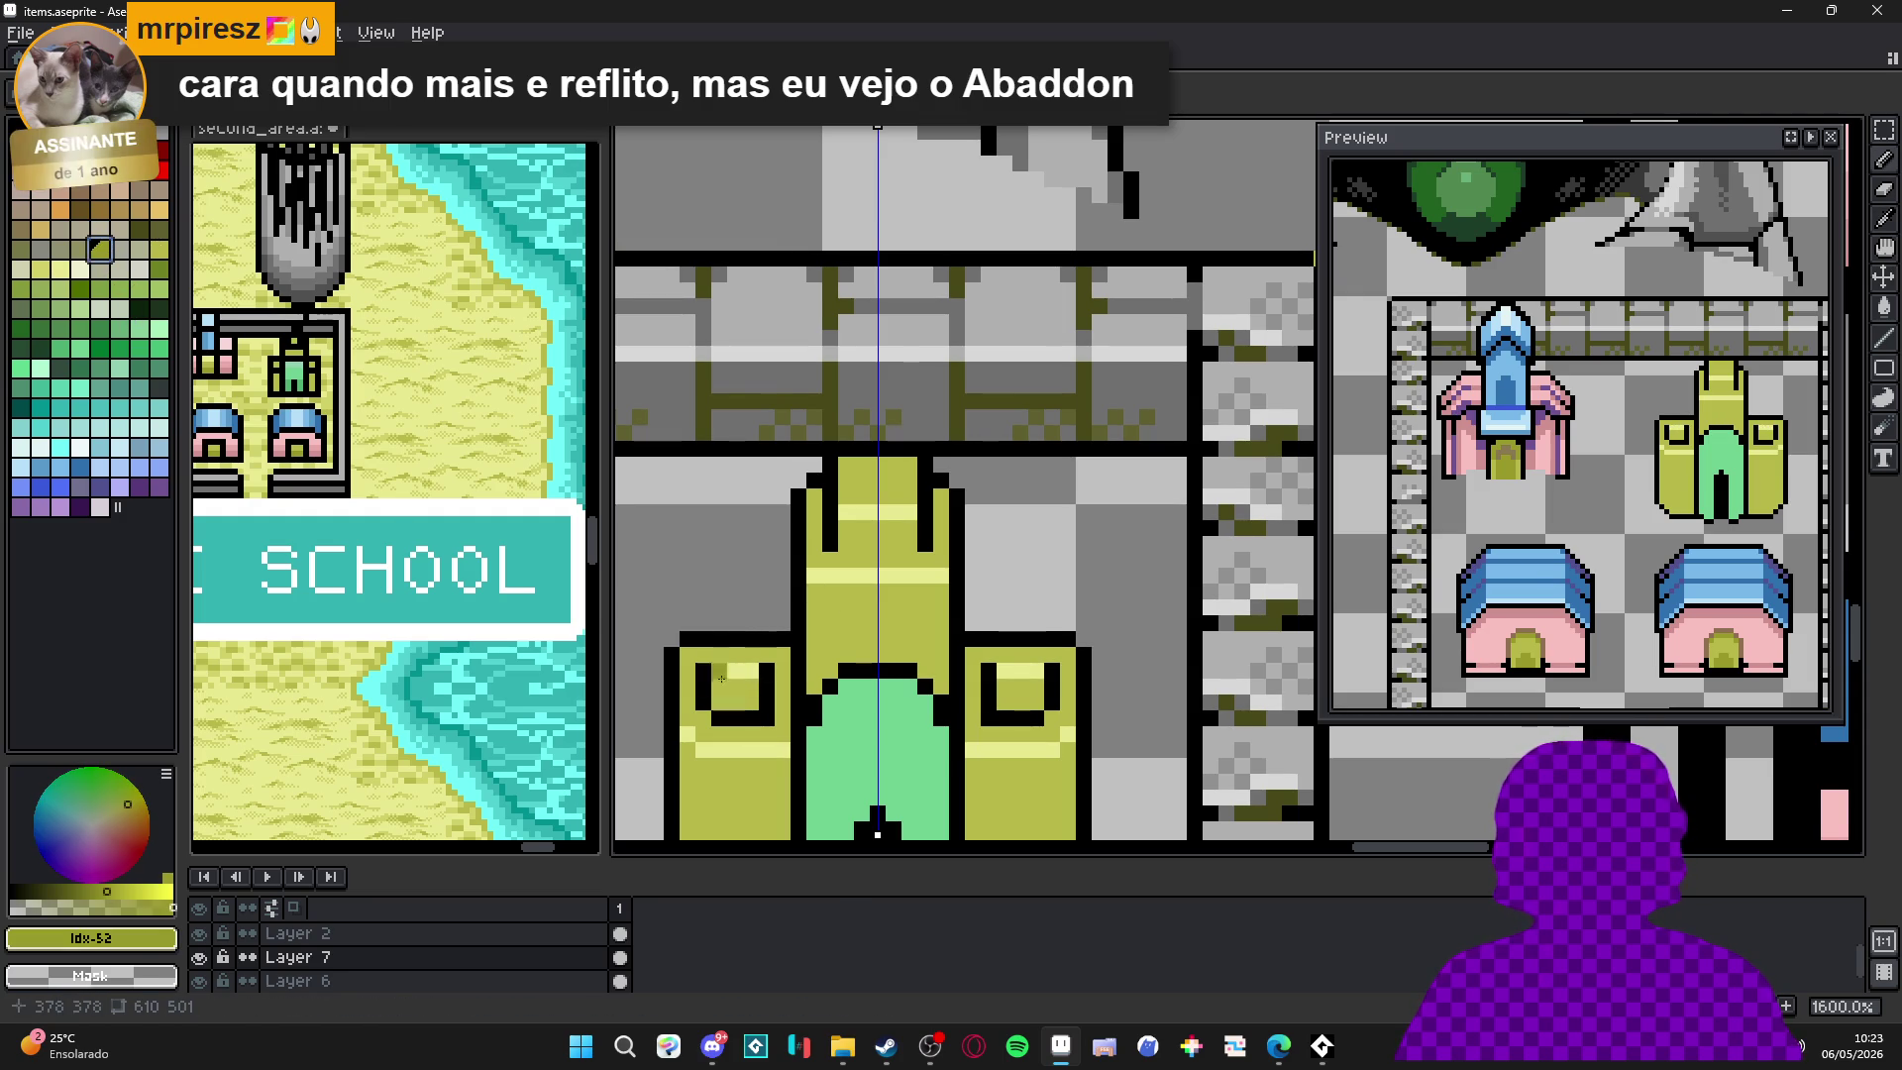
pyautogui.moveTo(715, 679); pyautogui.dragTo(752, 685)
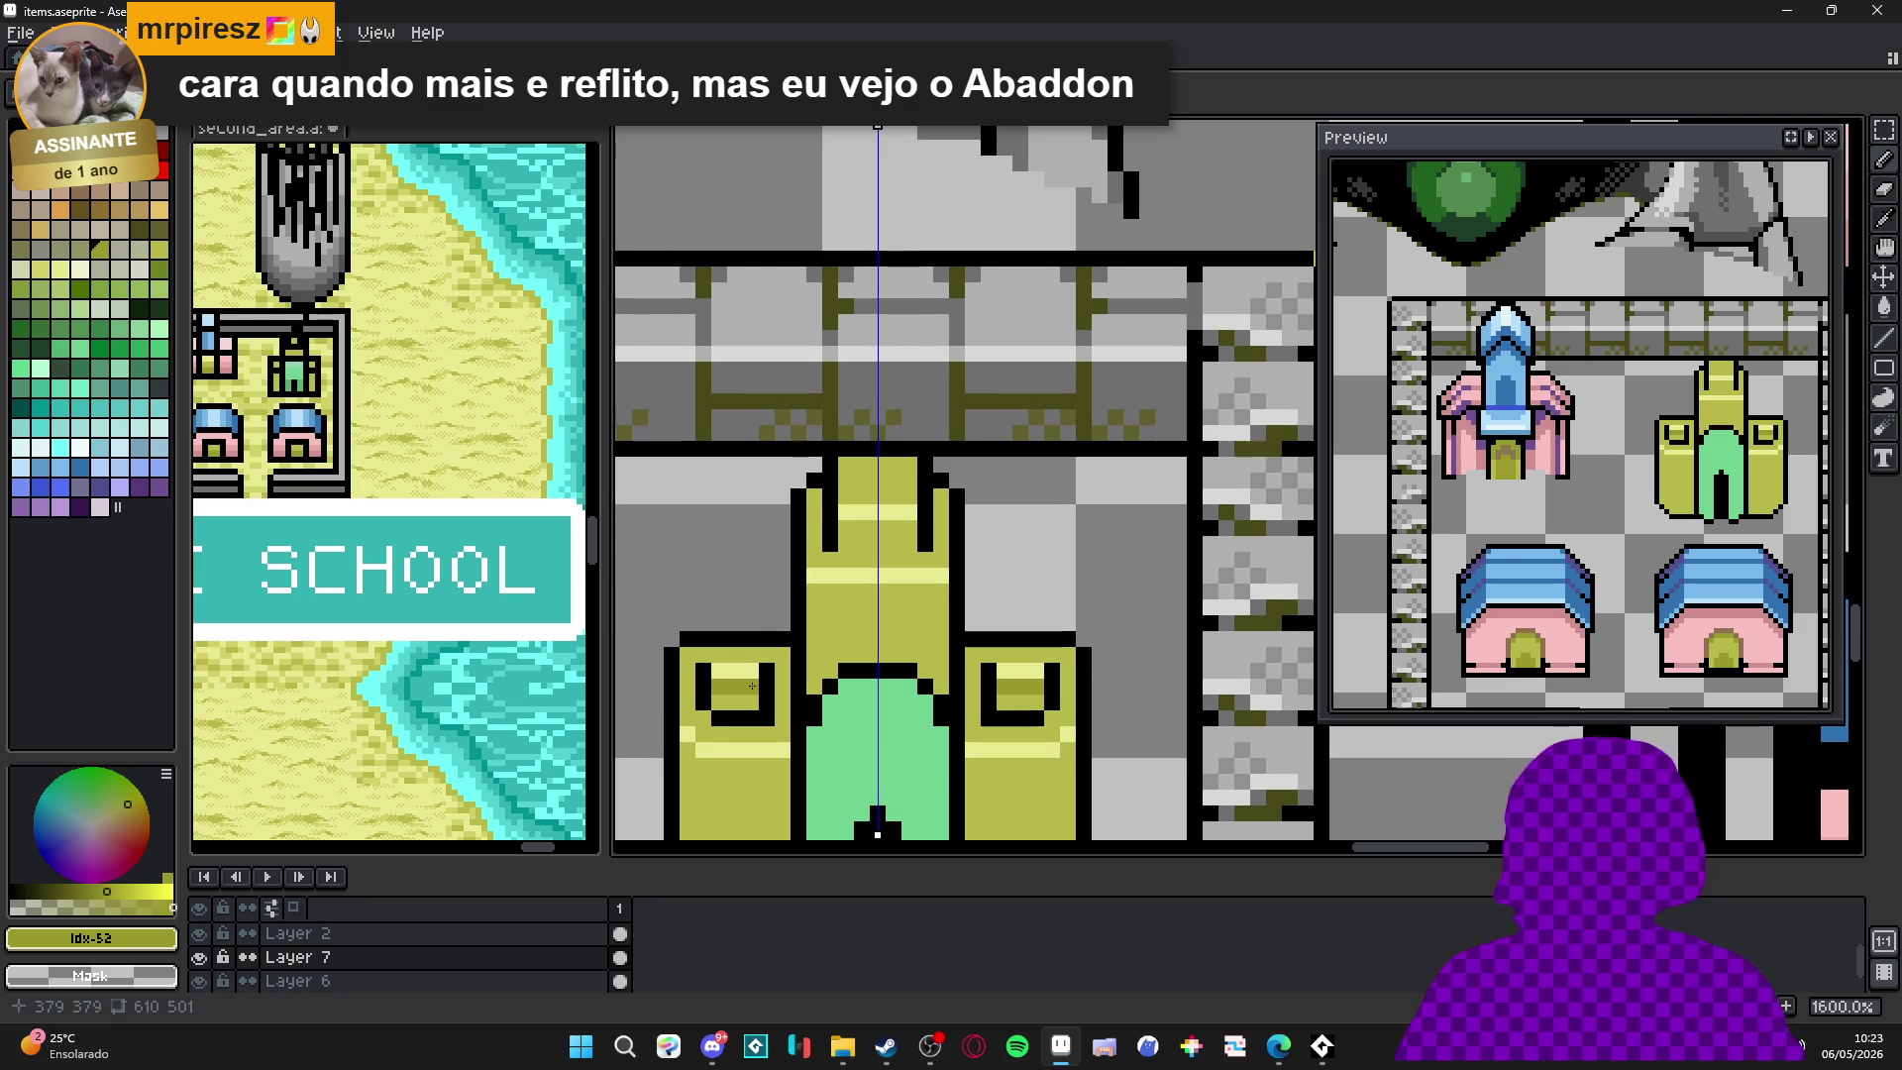
pyautogui.keyDown('alt'); pyautogui.click(763, 674); pyautogui.keyUp('alt')
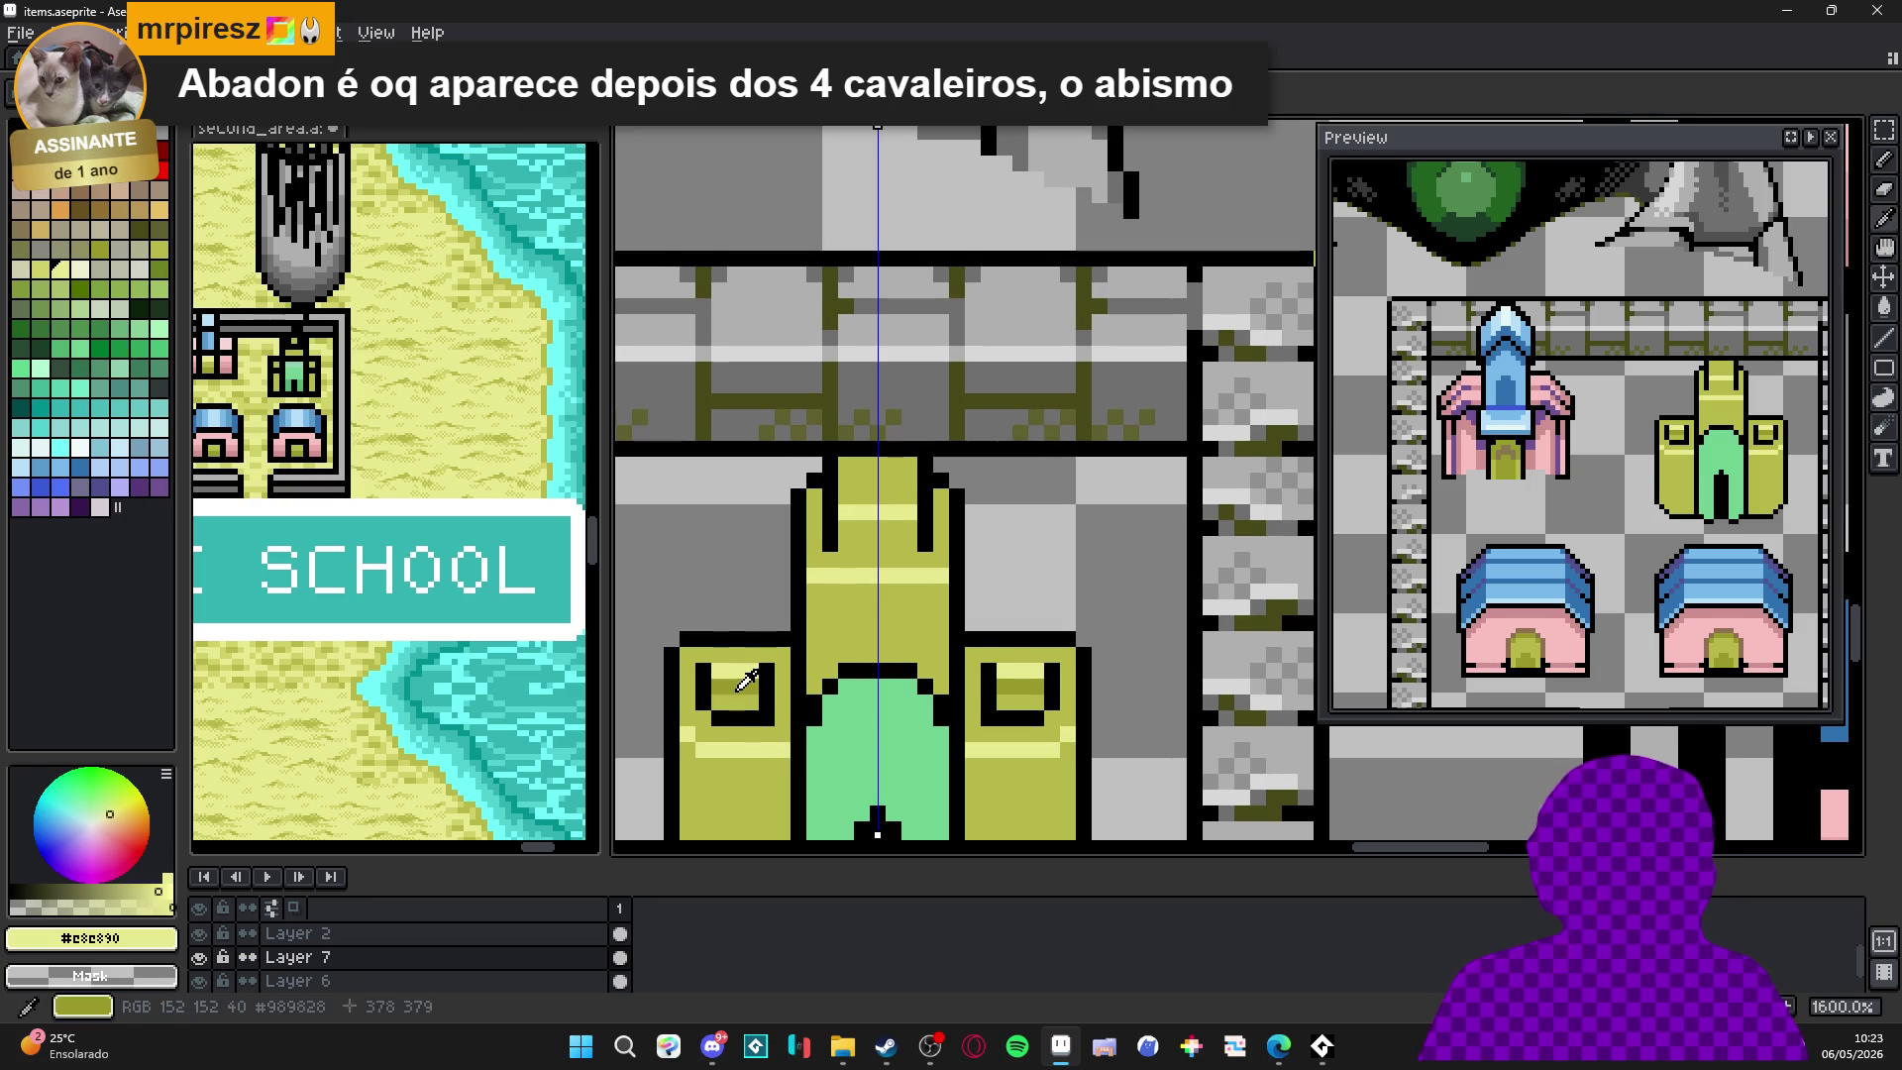
pyautogui.keyDown('alt'); pyautogui.click(870, 480); pyautogui.keyUp('alt')
pyautogui.click(894, 479)
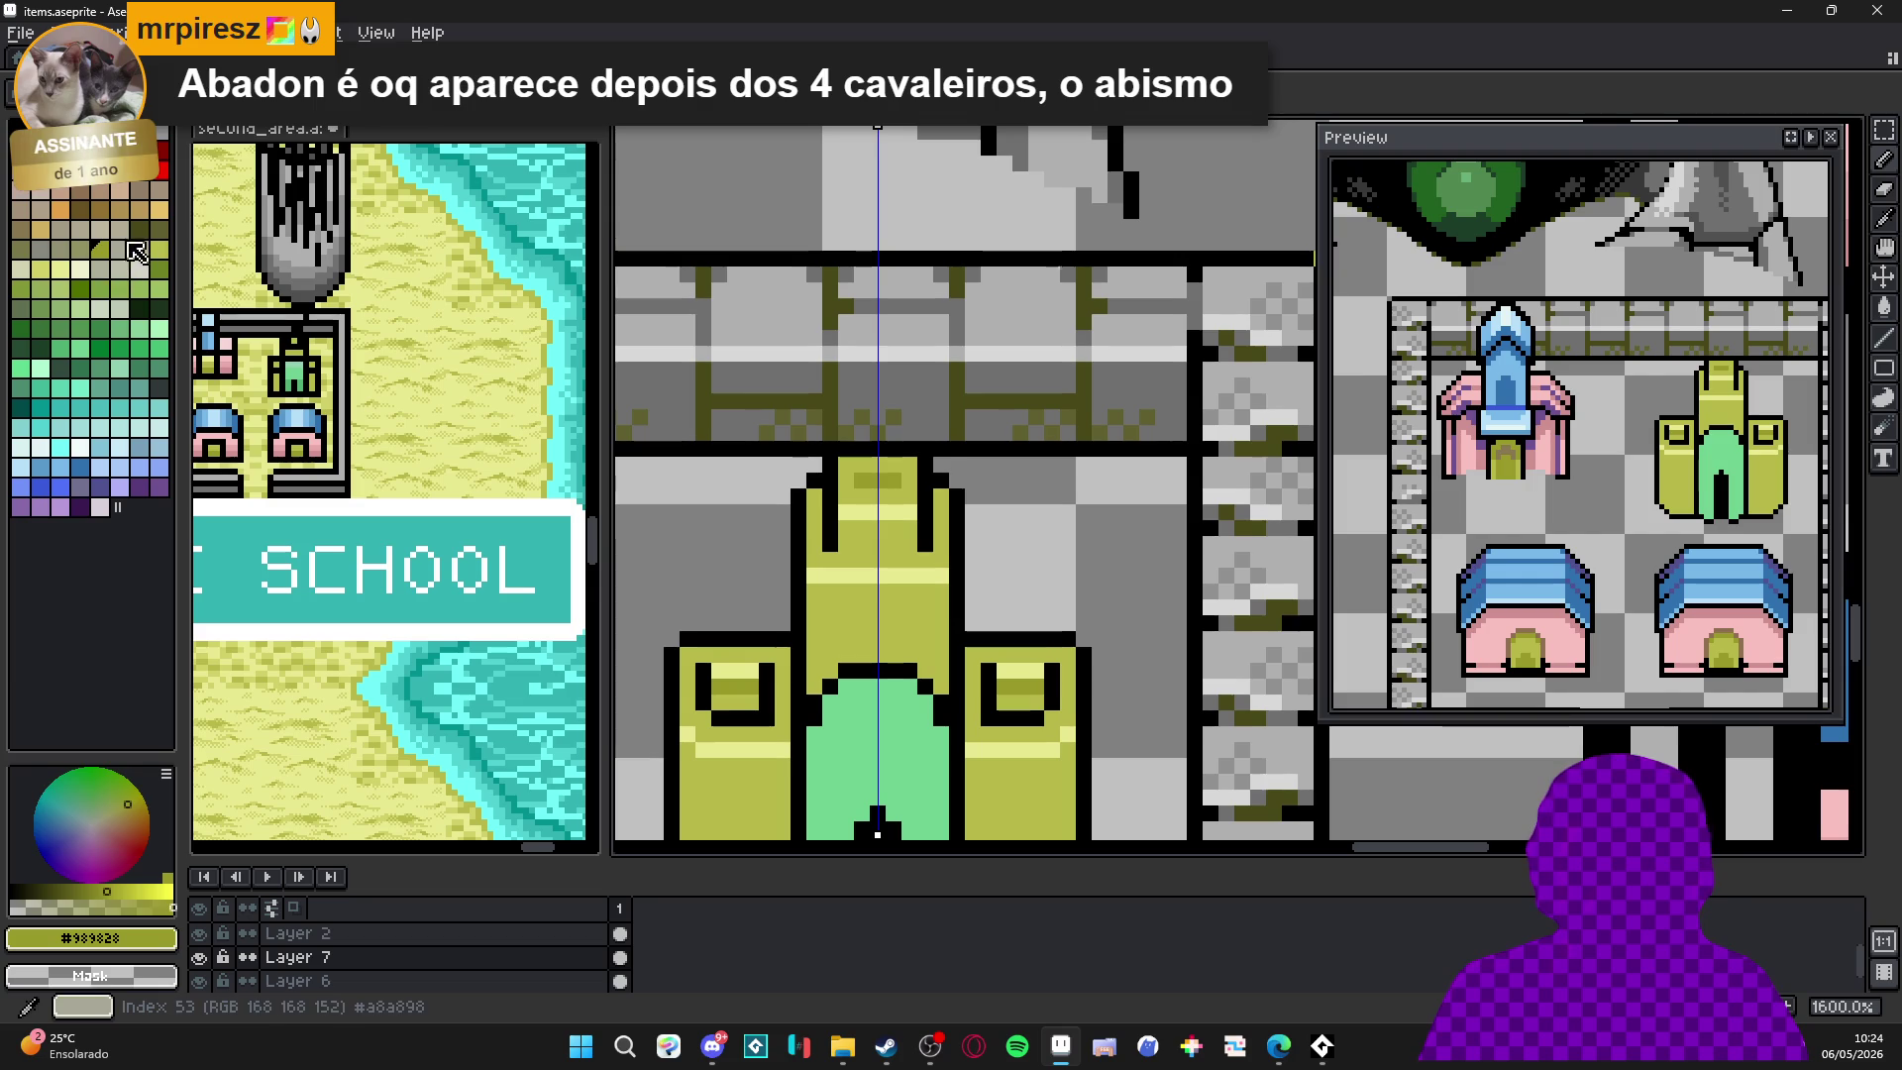
pyautogui.click(158, 229)
pyautogui.moveTo(870, 482); pyautogui.dragTo(882, 481)
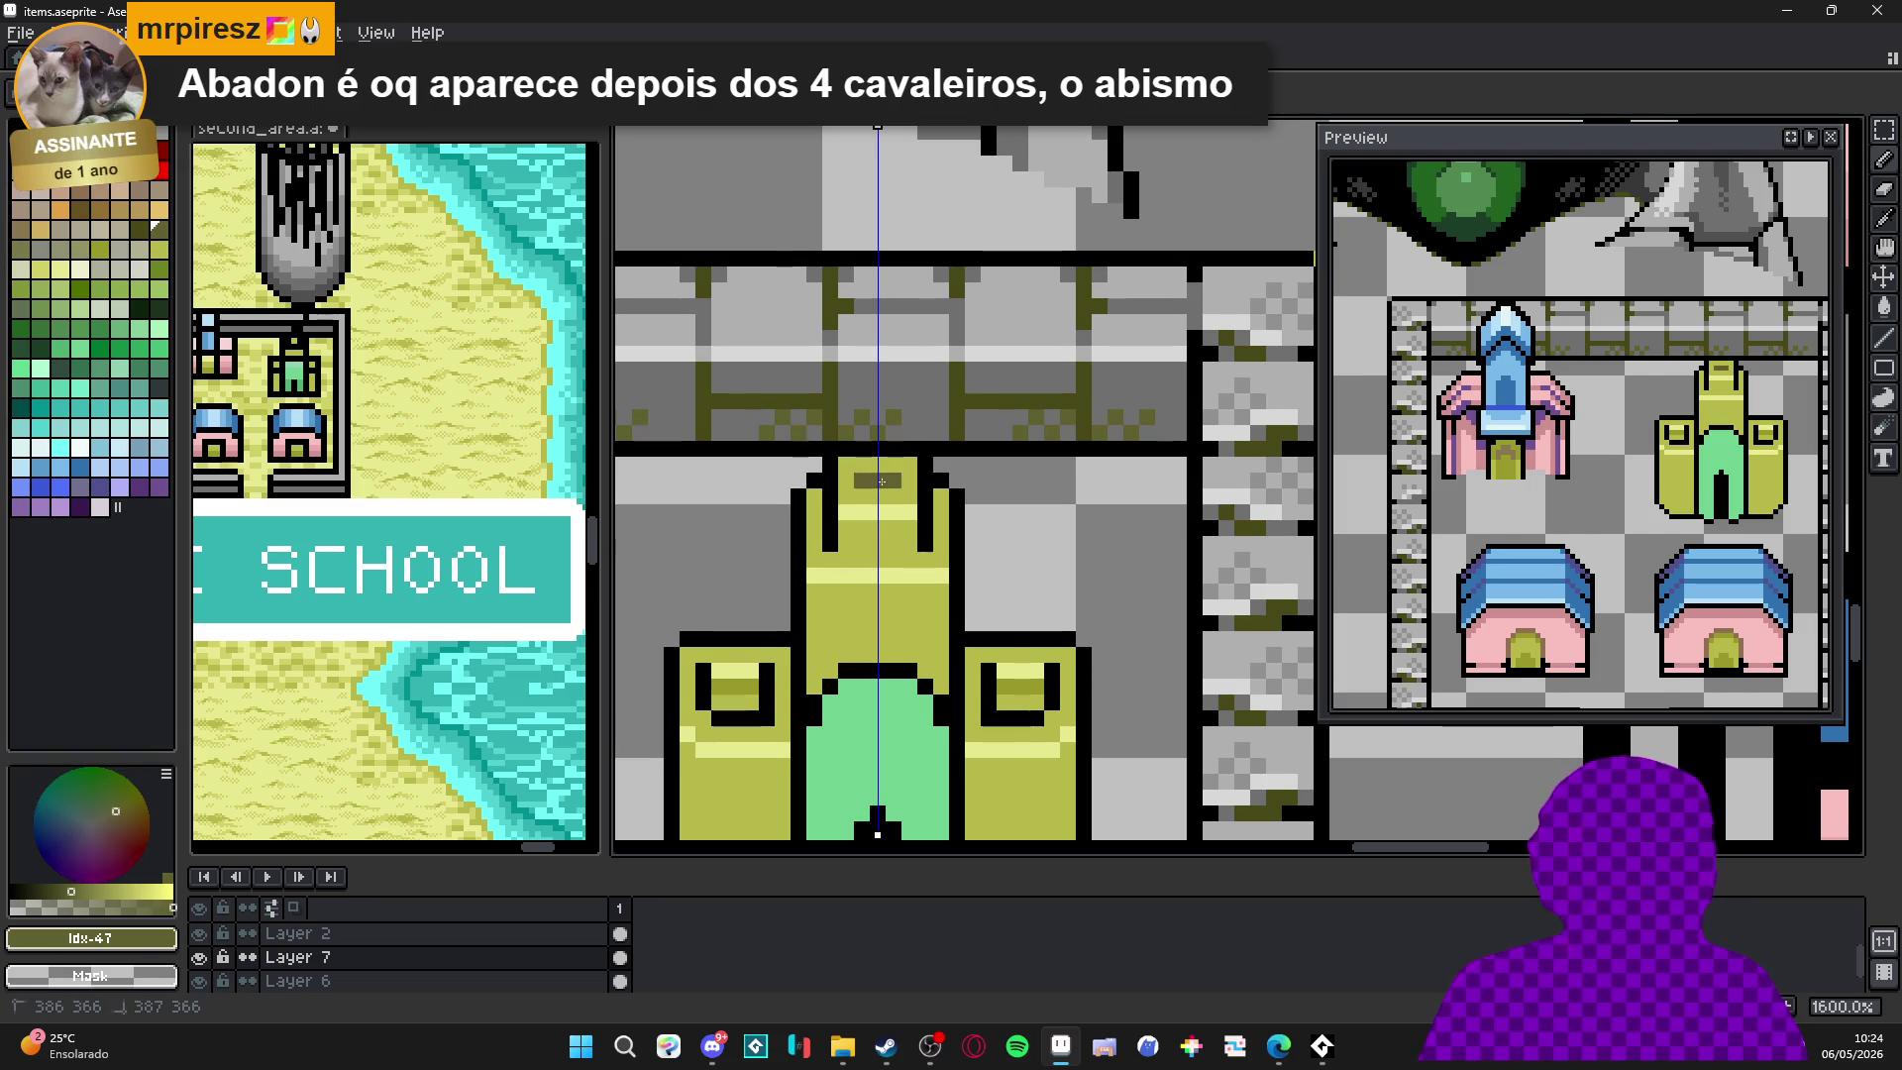
pyautogui.scroll(-2, 927, 548)
pyautogui.scroll(2, 892, 495)
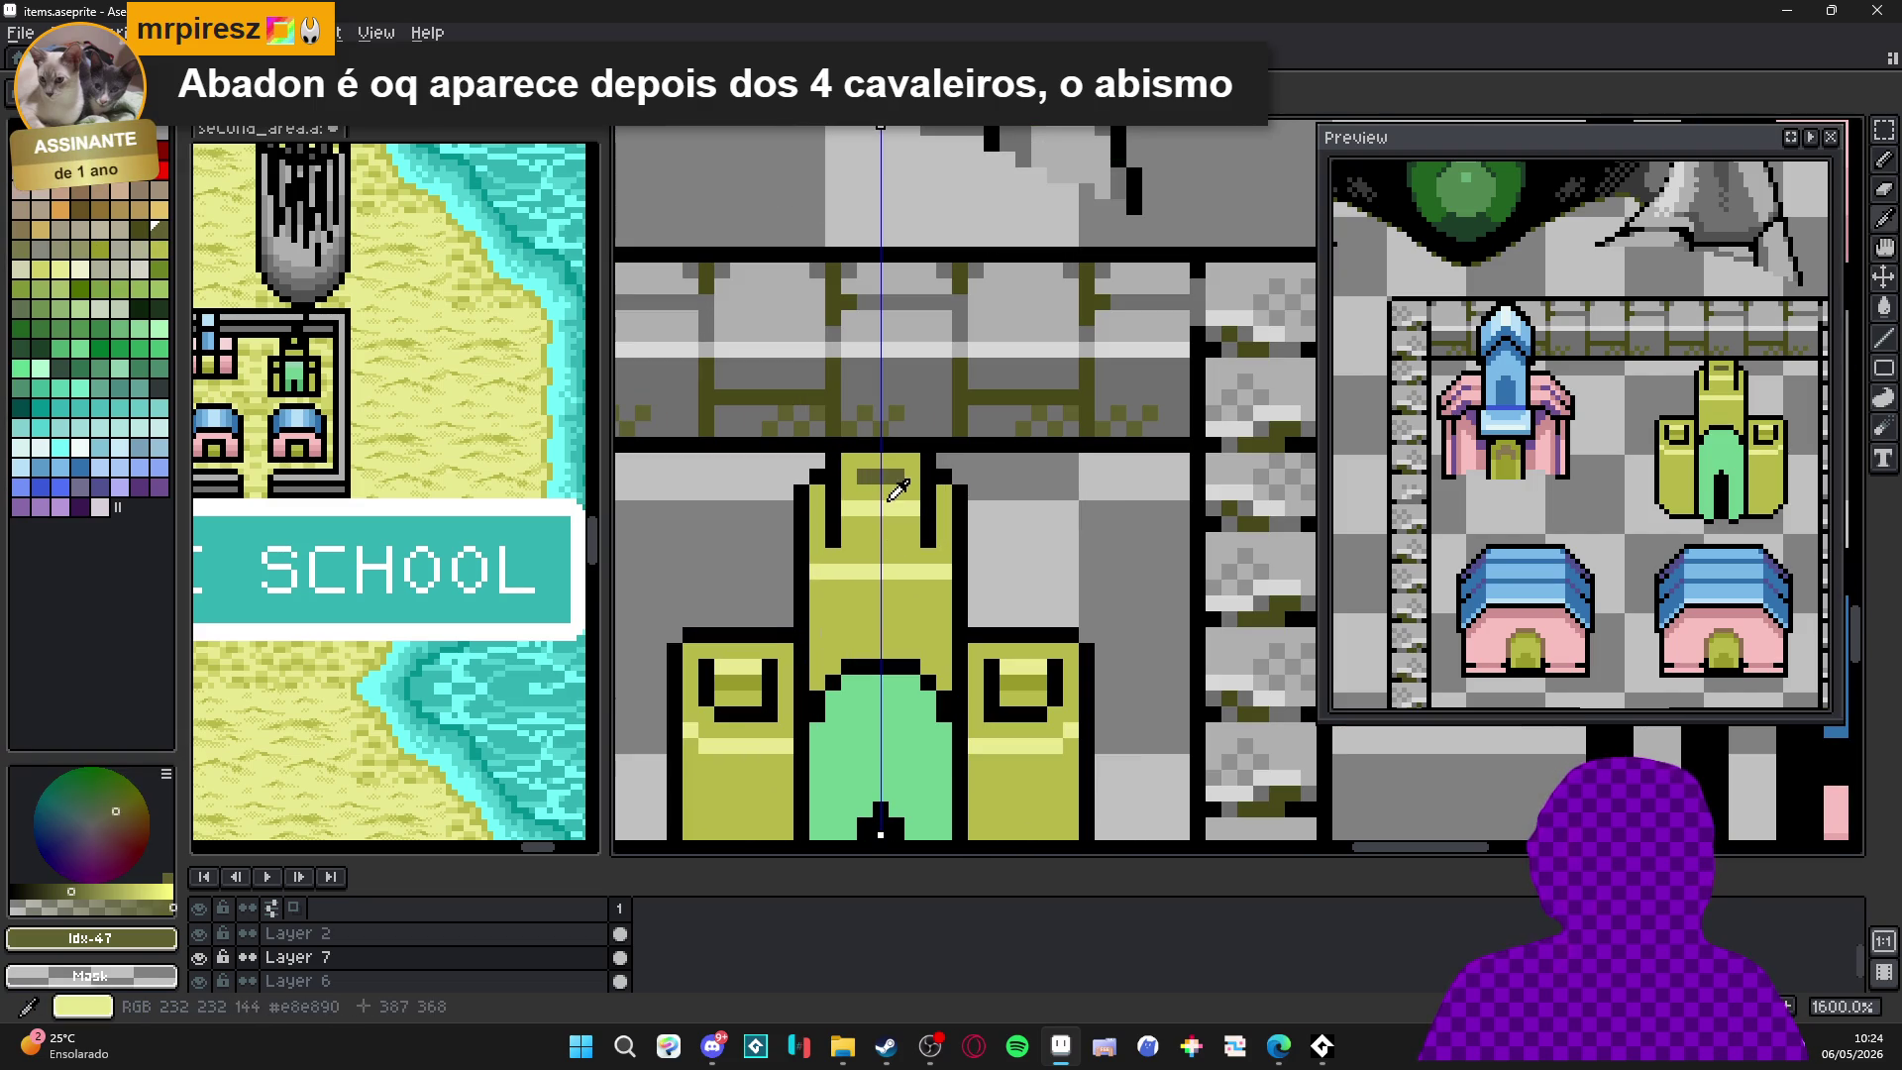
# Add darker olive shading pixels and rows inside the tower.
pyautogui.keyDown('alt'); pyautogui.click(891, 490); pyautogui.keyUp('alt')
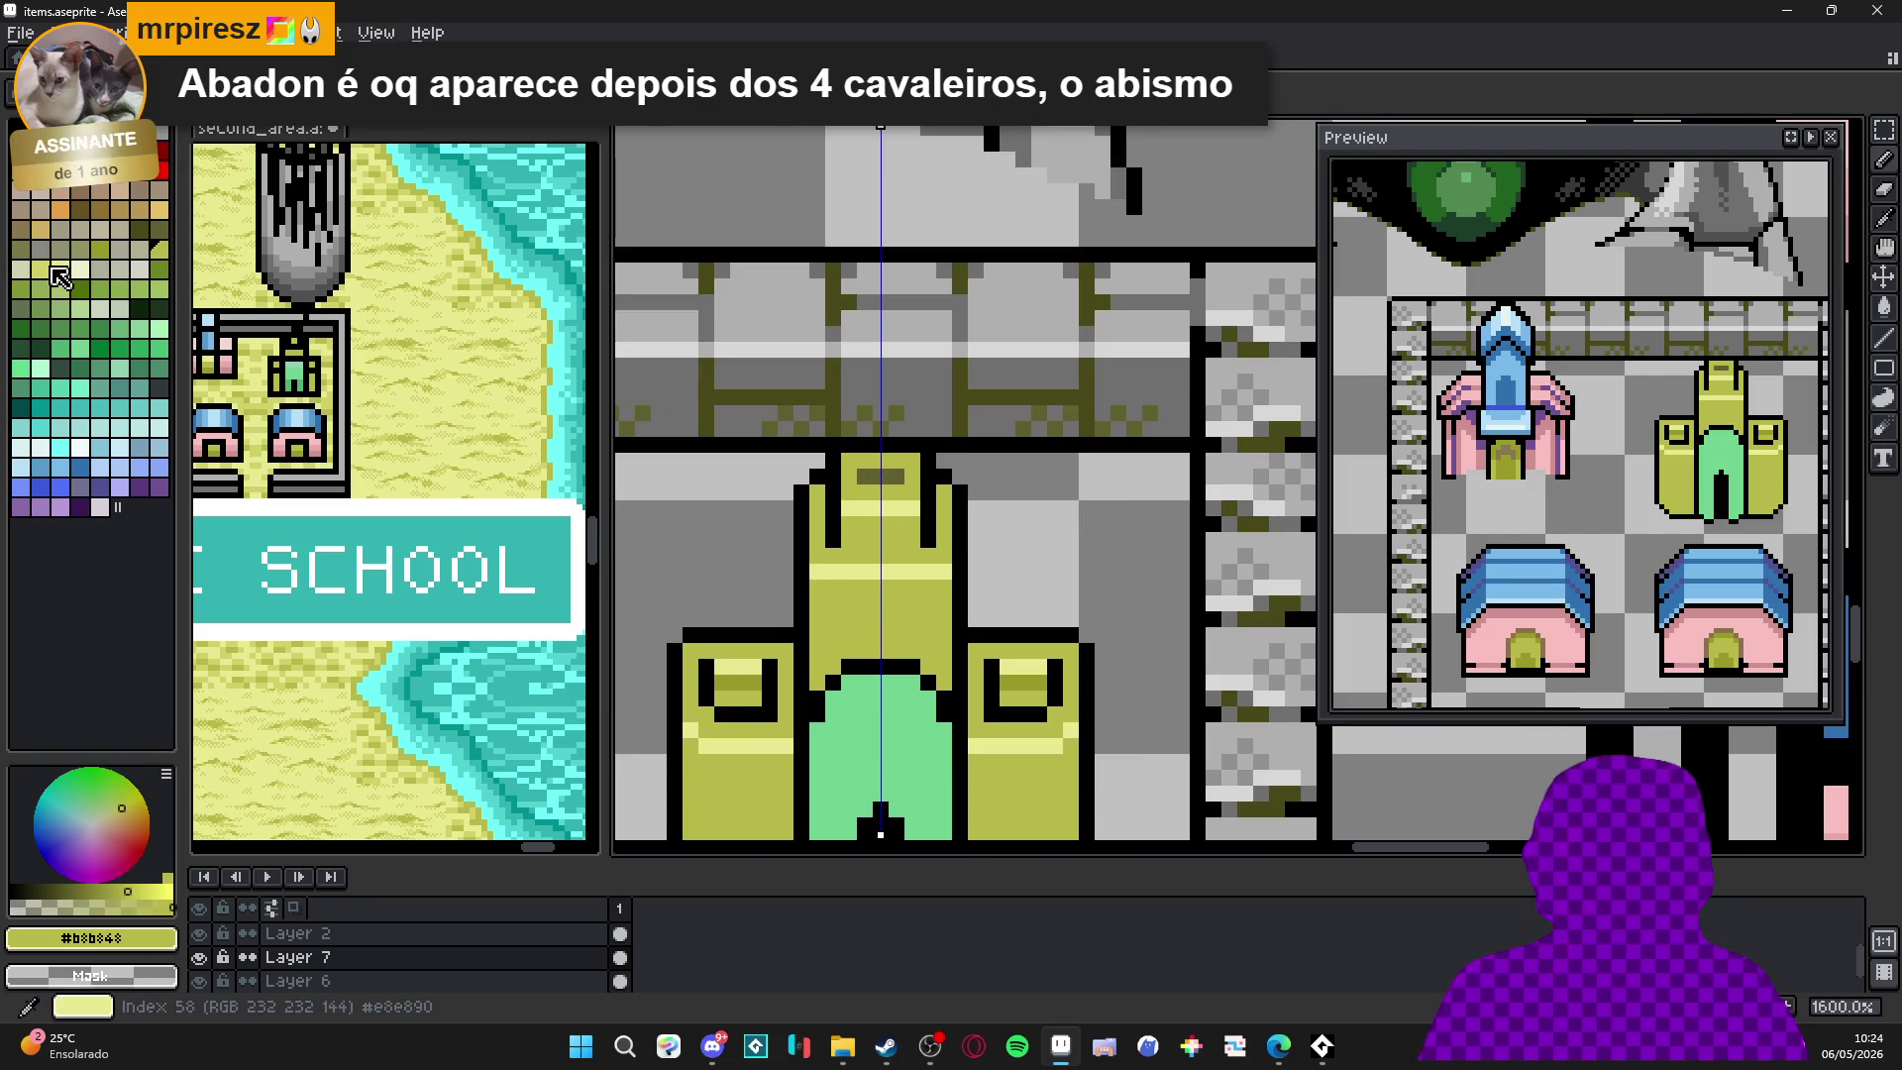
pyautogui.click(99, 248)
pyautogui.click(861, 542)
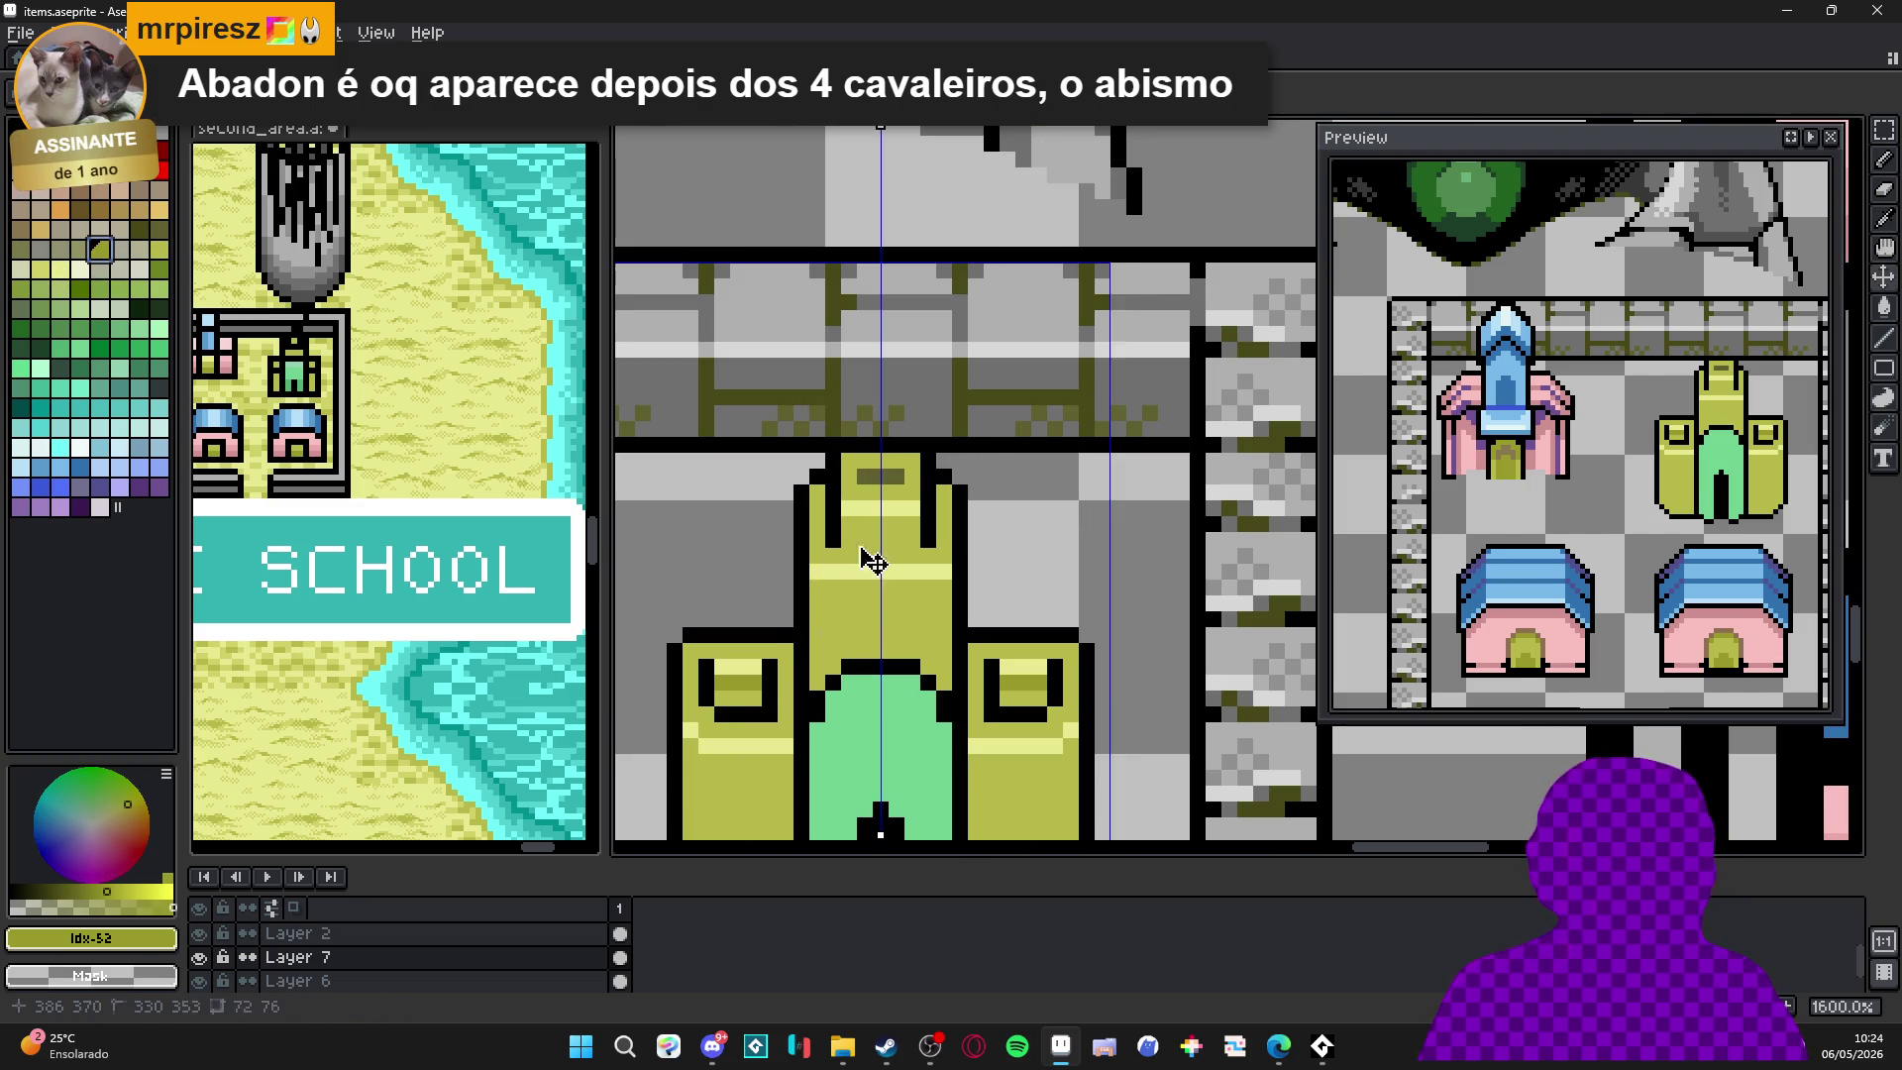
pyautogui.scroll(-2, 861, 545)
pyautogui.click(869, 562)
pyautogui.click(853, 570)
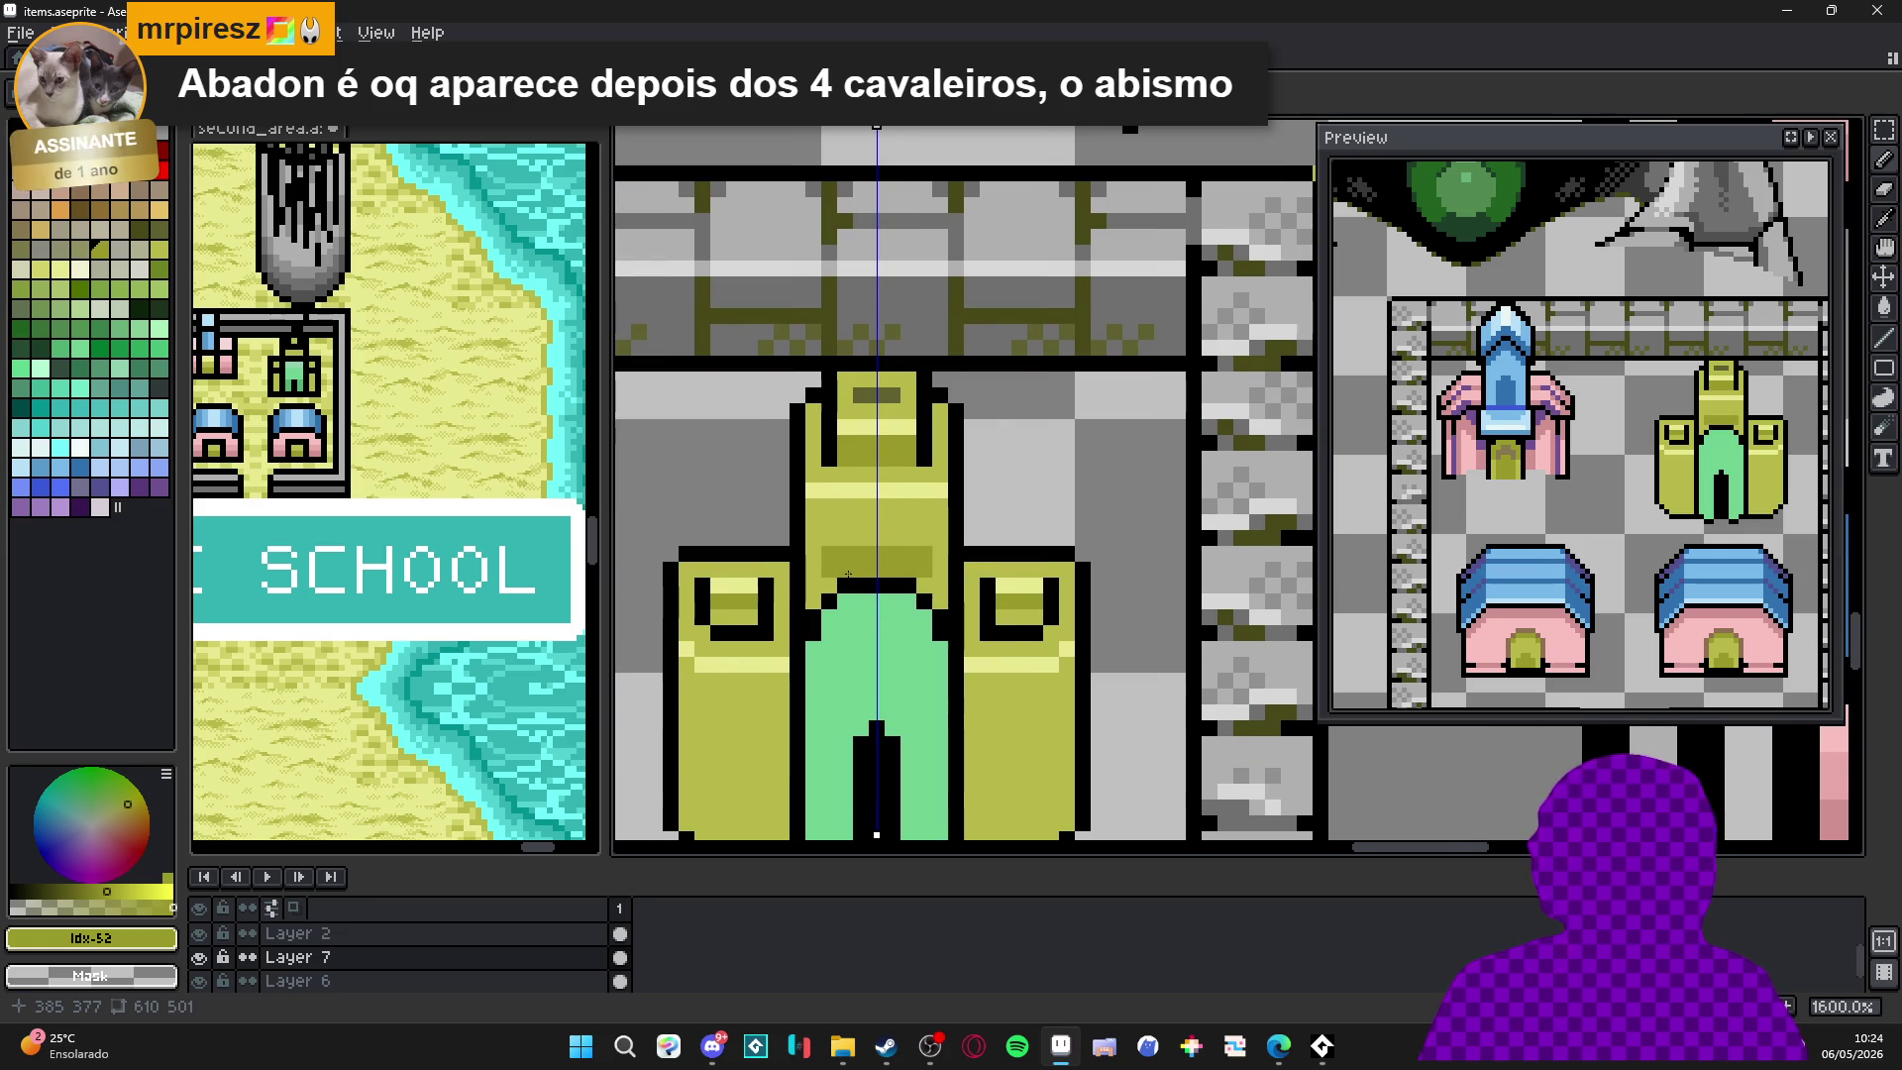
pyautogui.click(853, 540)
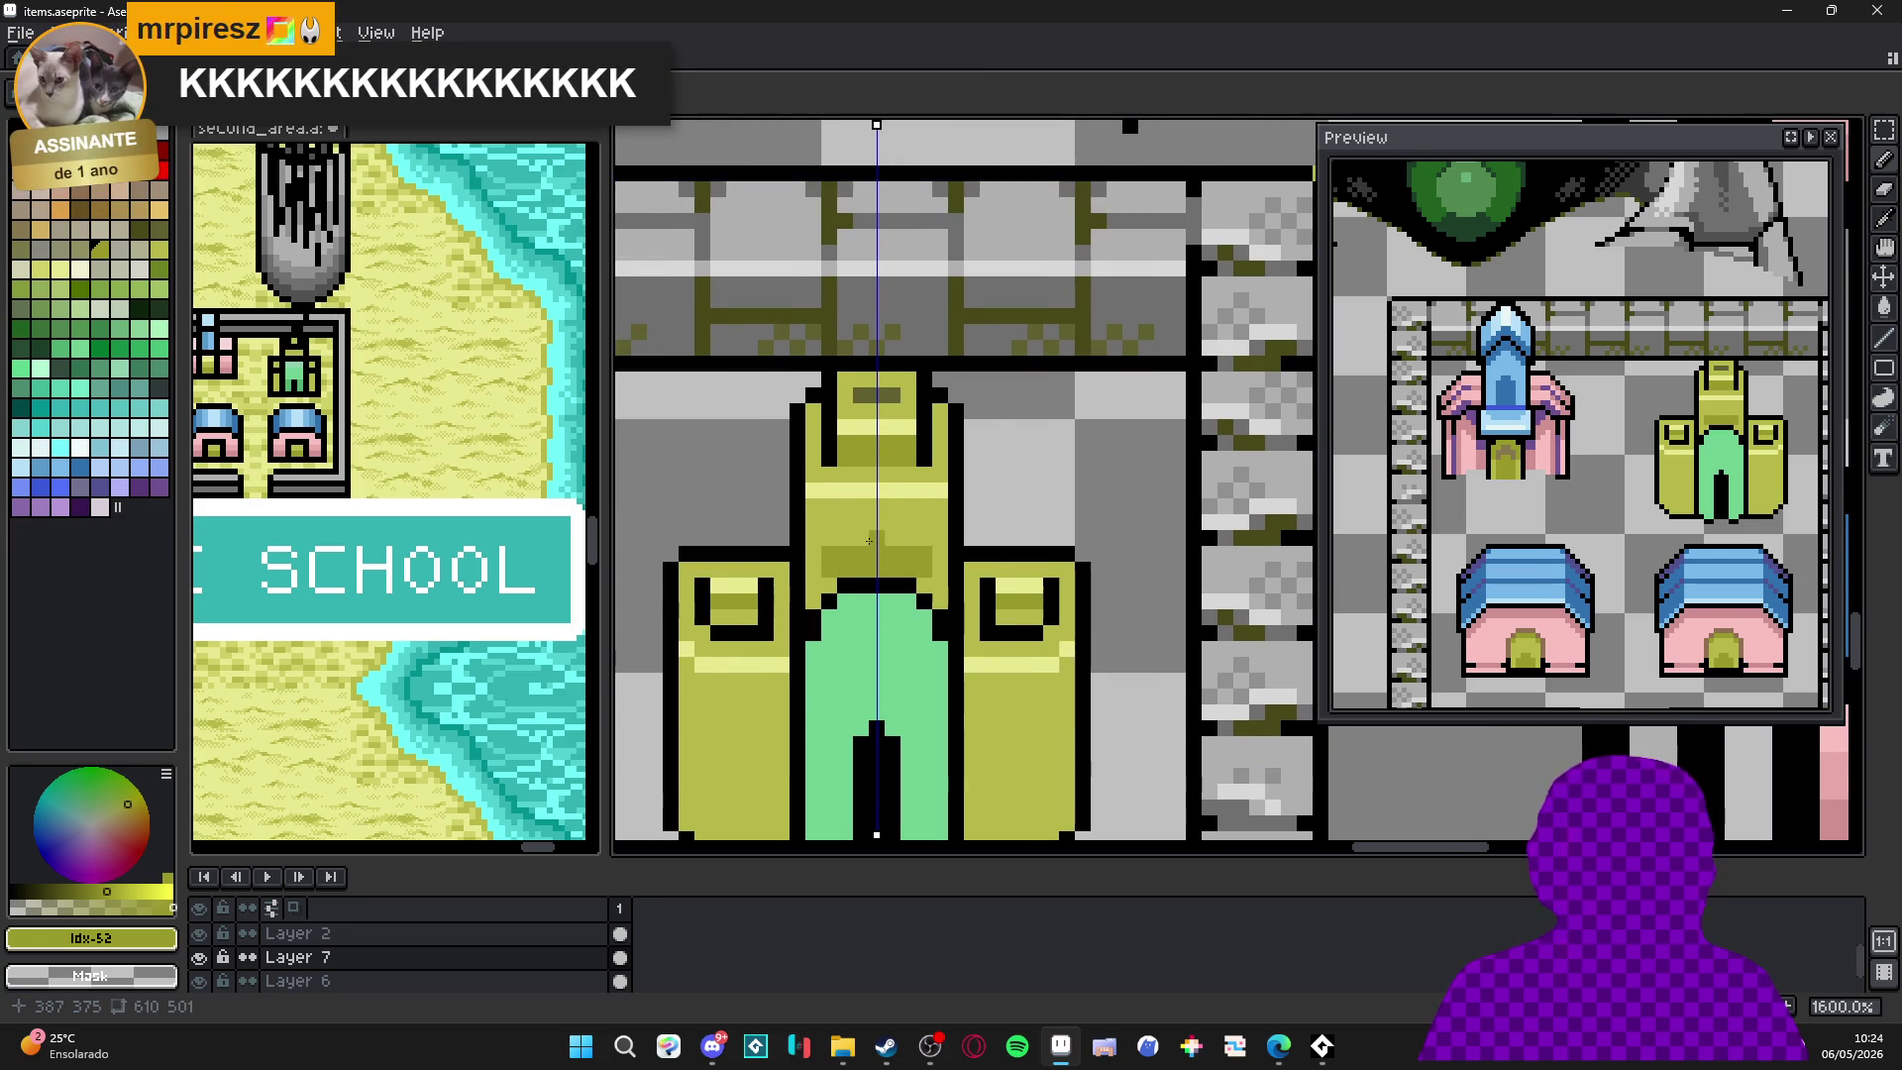
# Shade the tower's left edge dark olive from bottom to top, mirrored on the right.
pyautogui.scroll(-2, 862, 556)
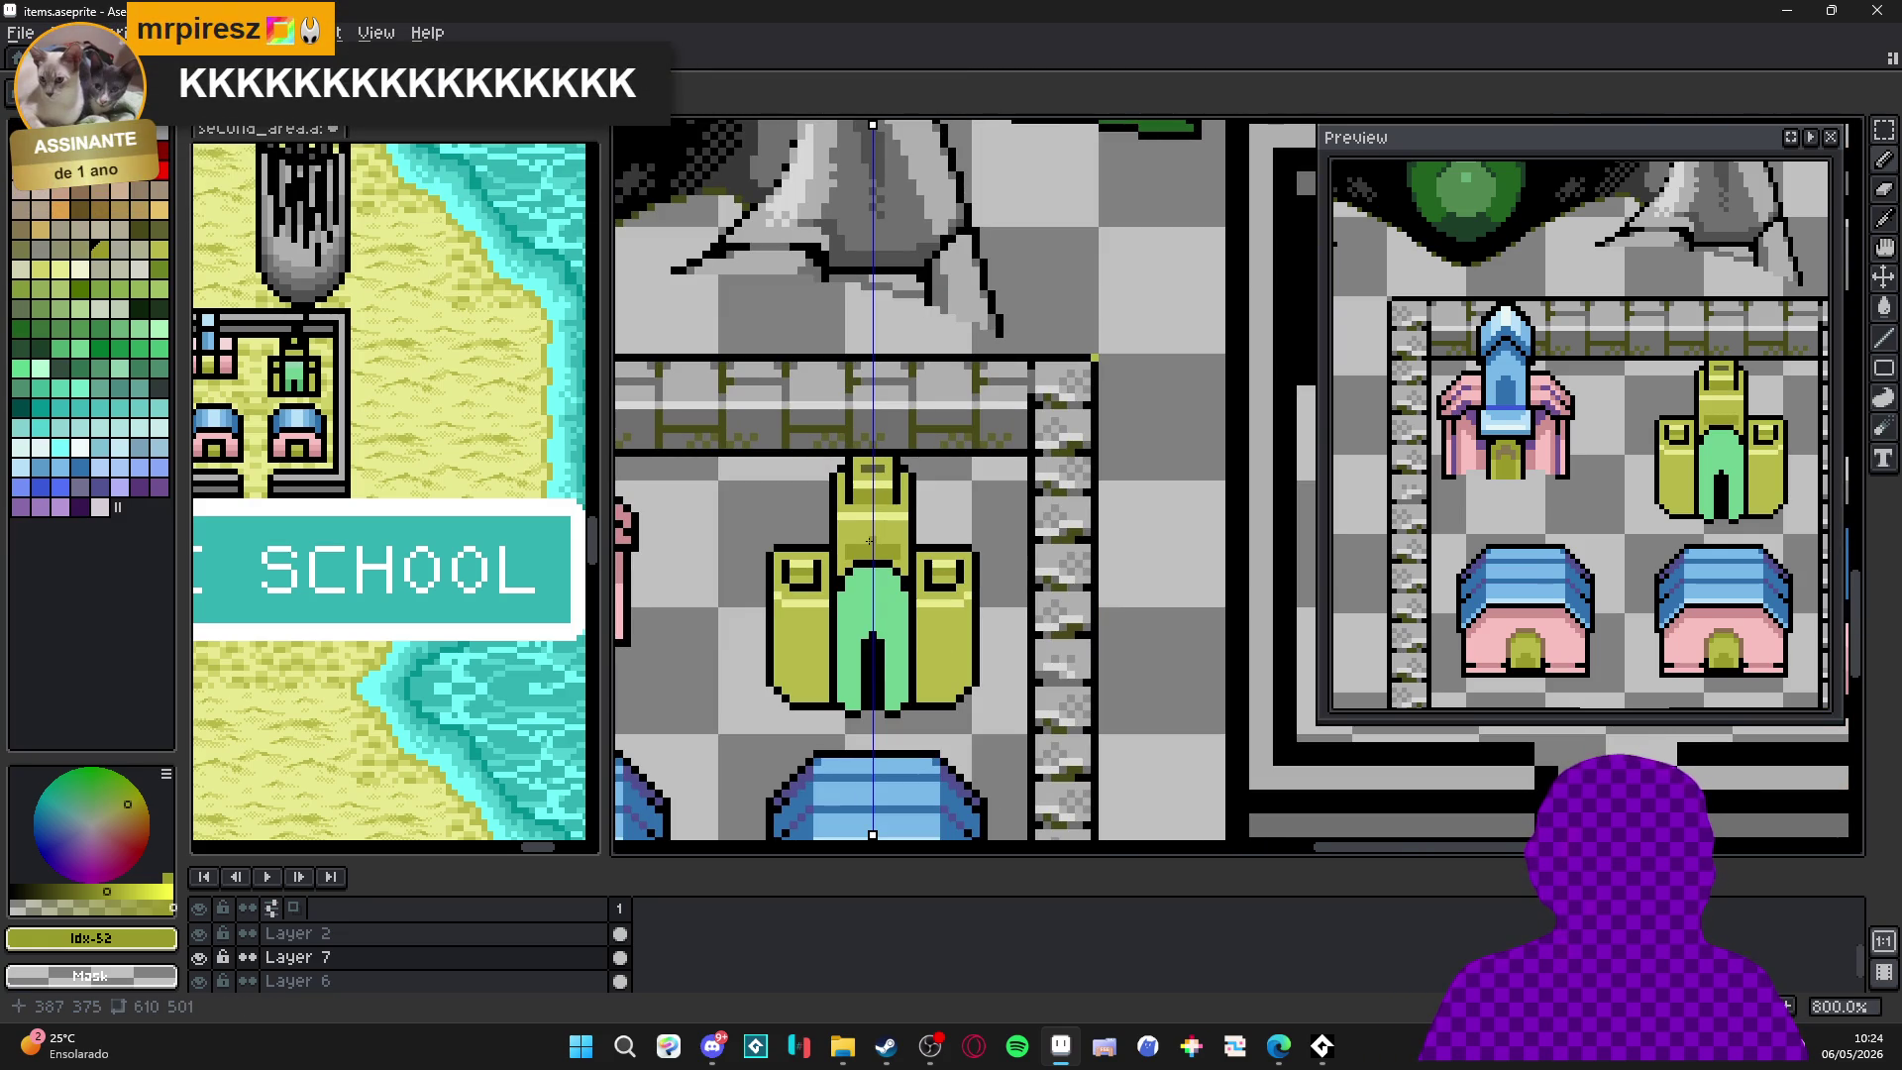
pyautogui.scroll(2, 870, 540)
pyautogui.scroll(1, 857, 538)
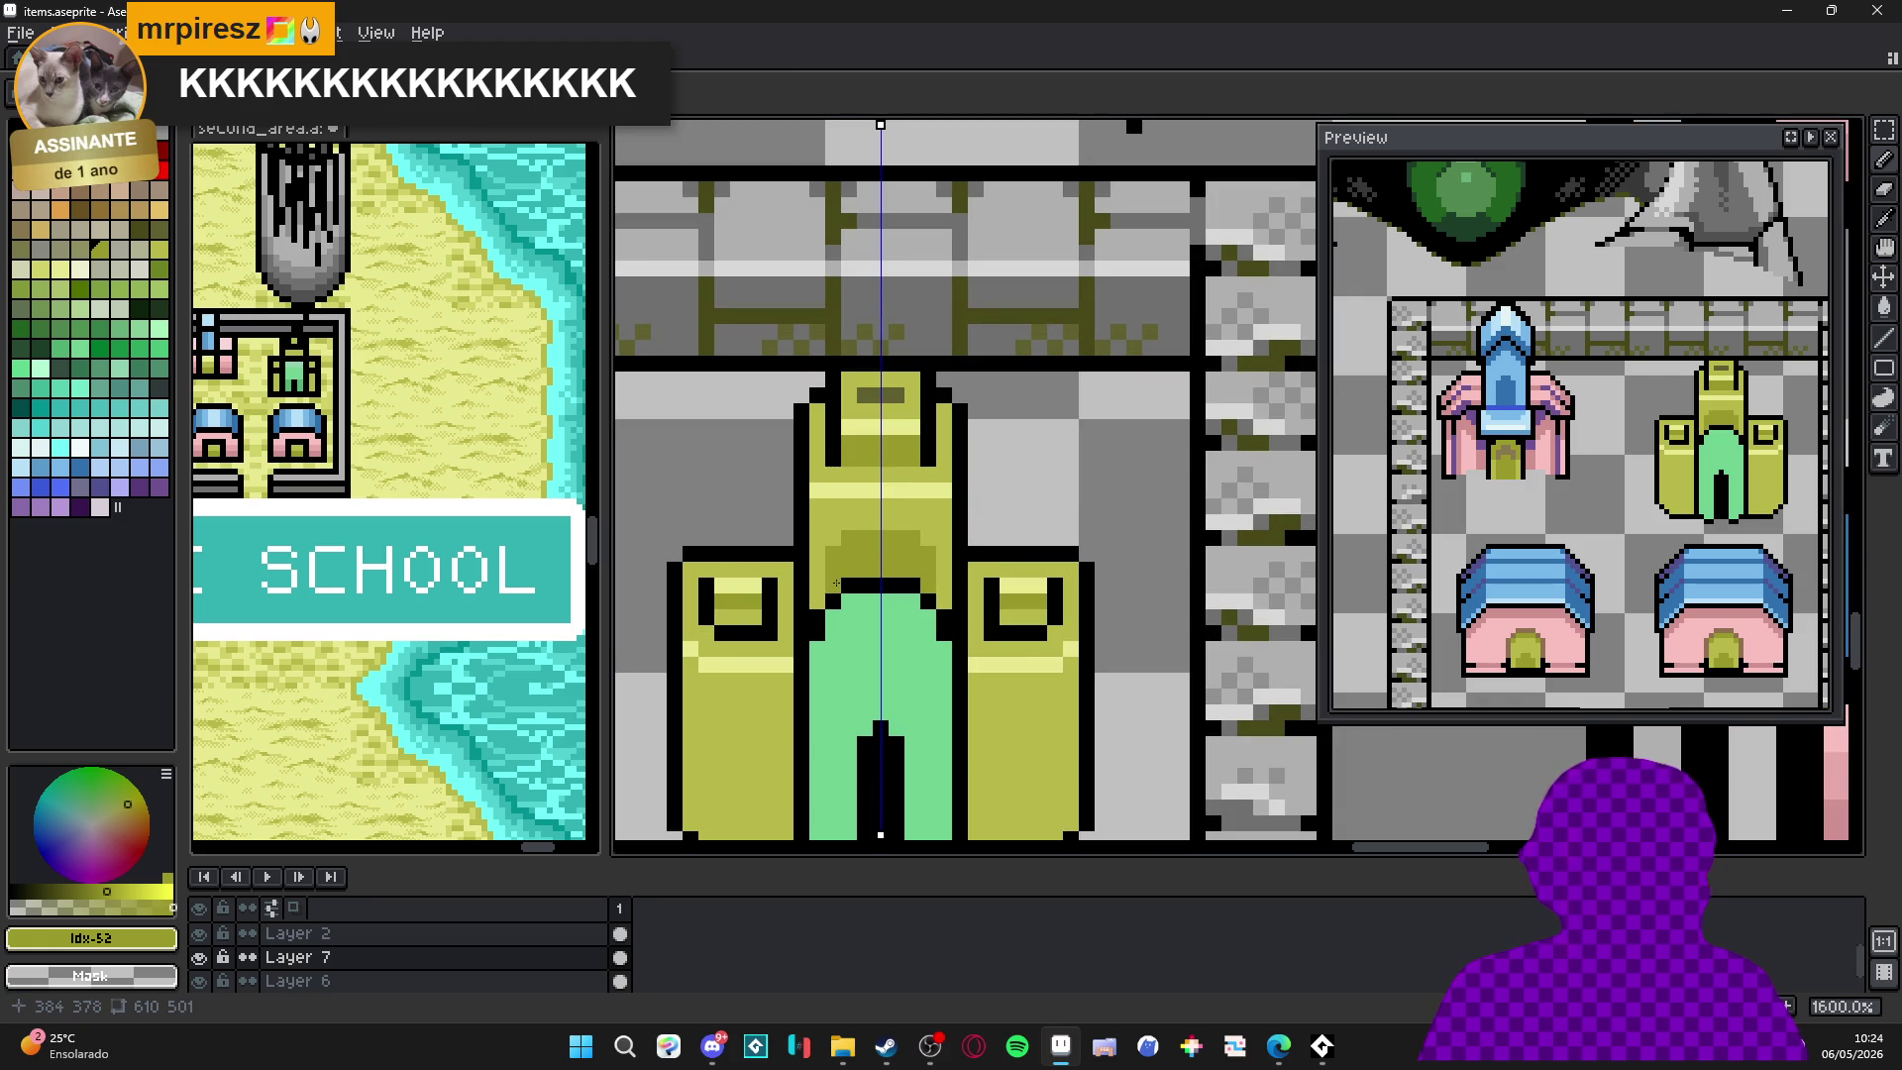
pyautogui.scroll(1, 783, 555)
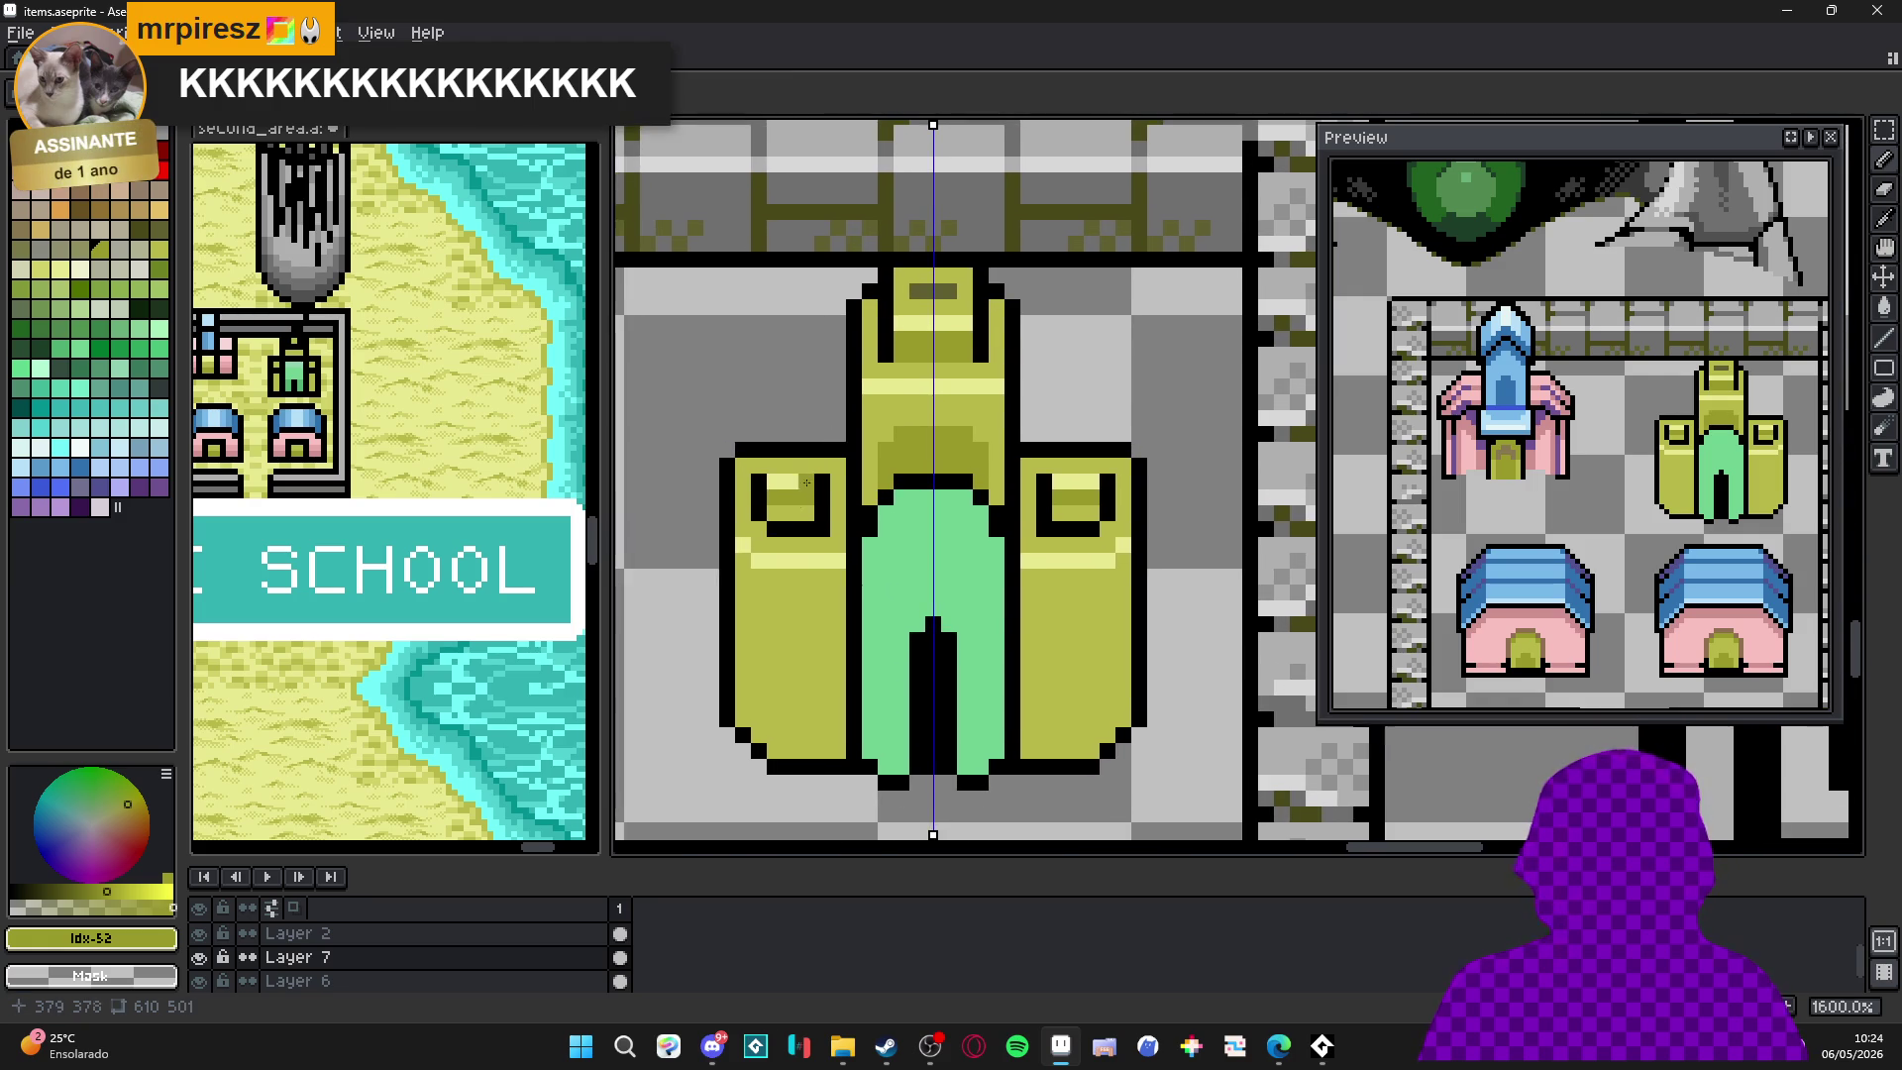
pyautogui.scroll(1, 823, 619)
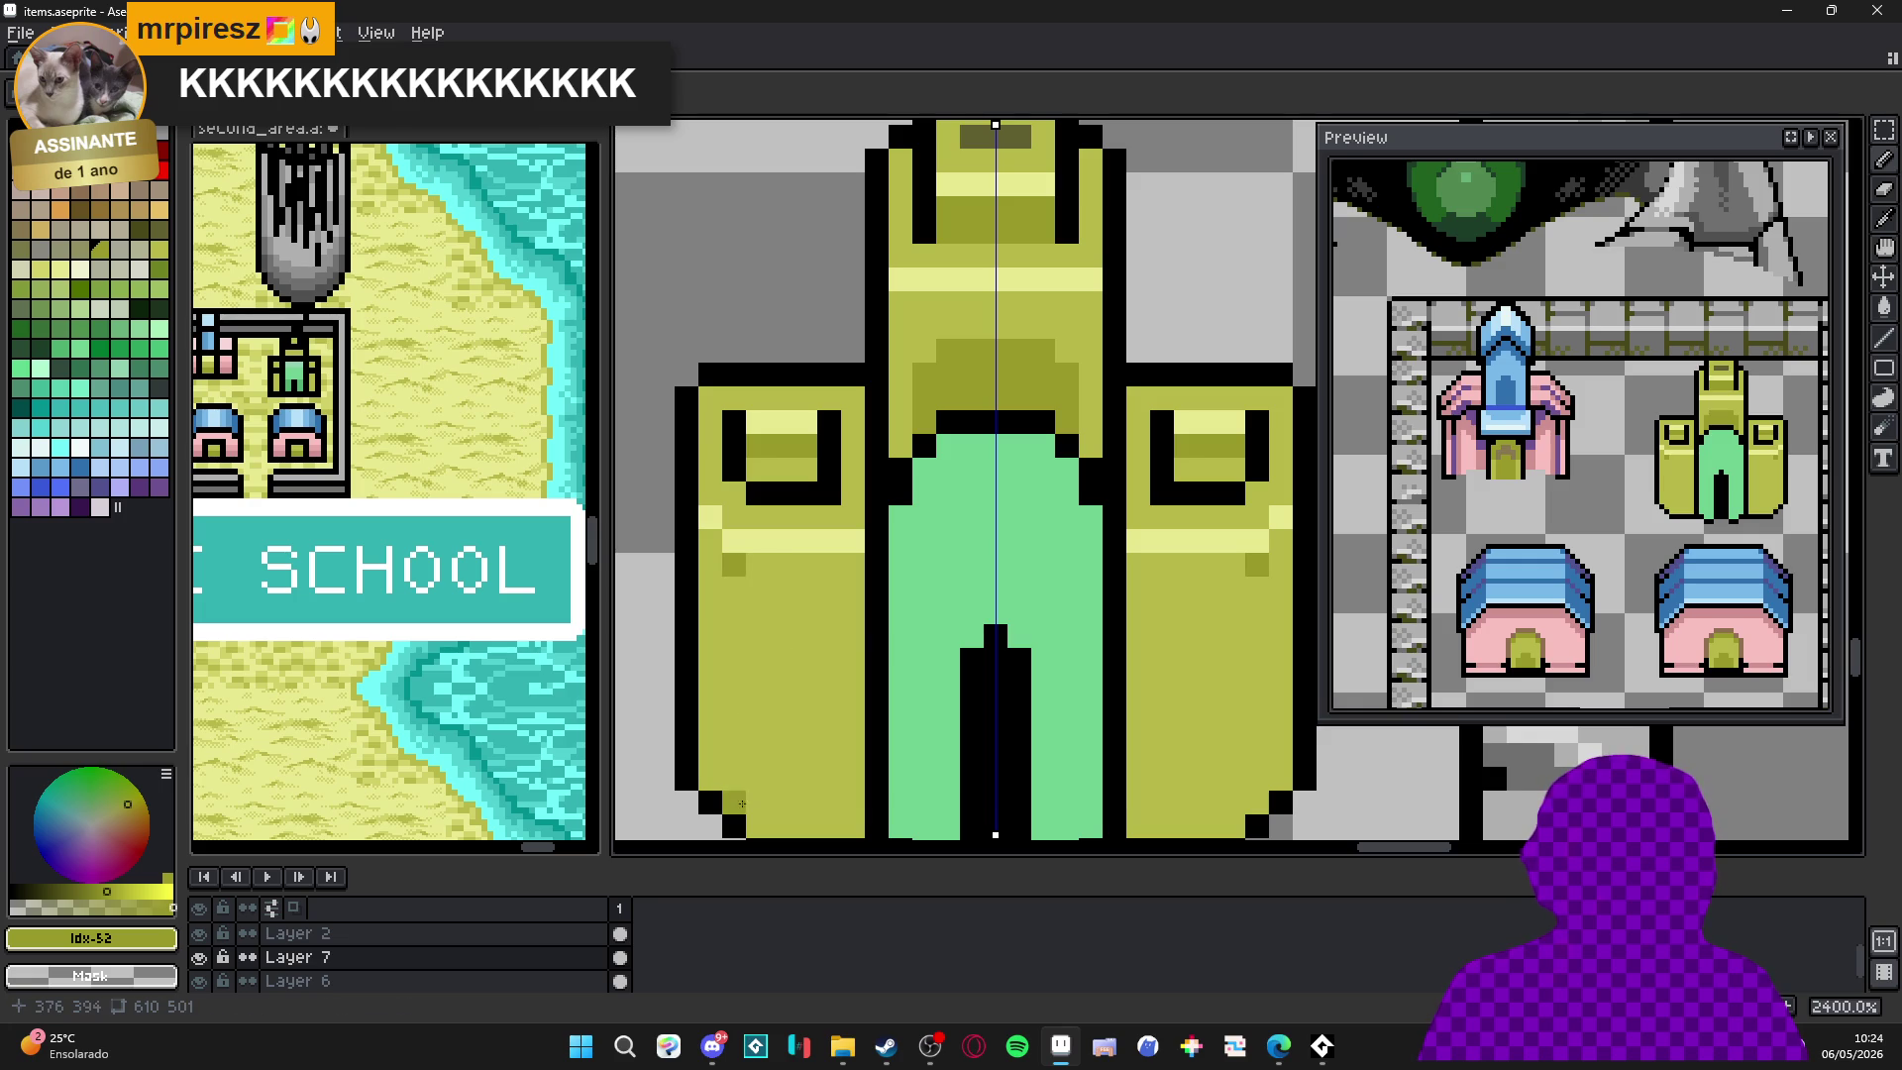
pyautogui.moveTo(742, 799); pyautogui.dragTo(735, 589)
pyautogui.click(710, 779)
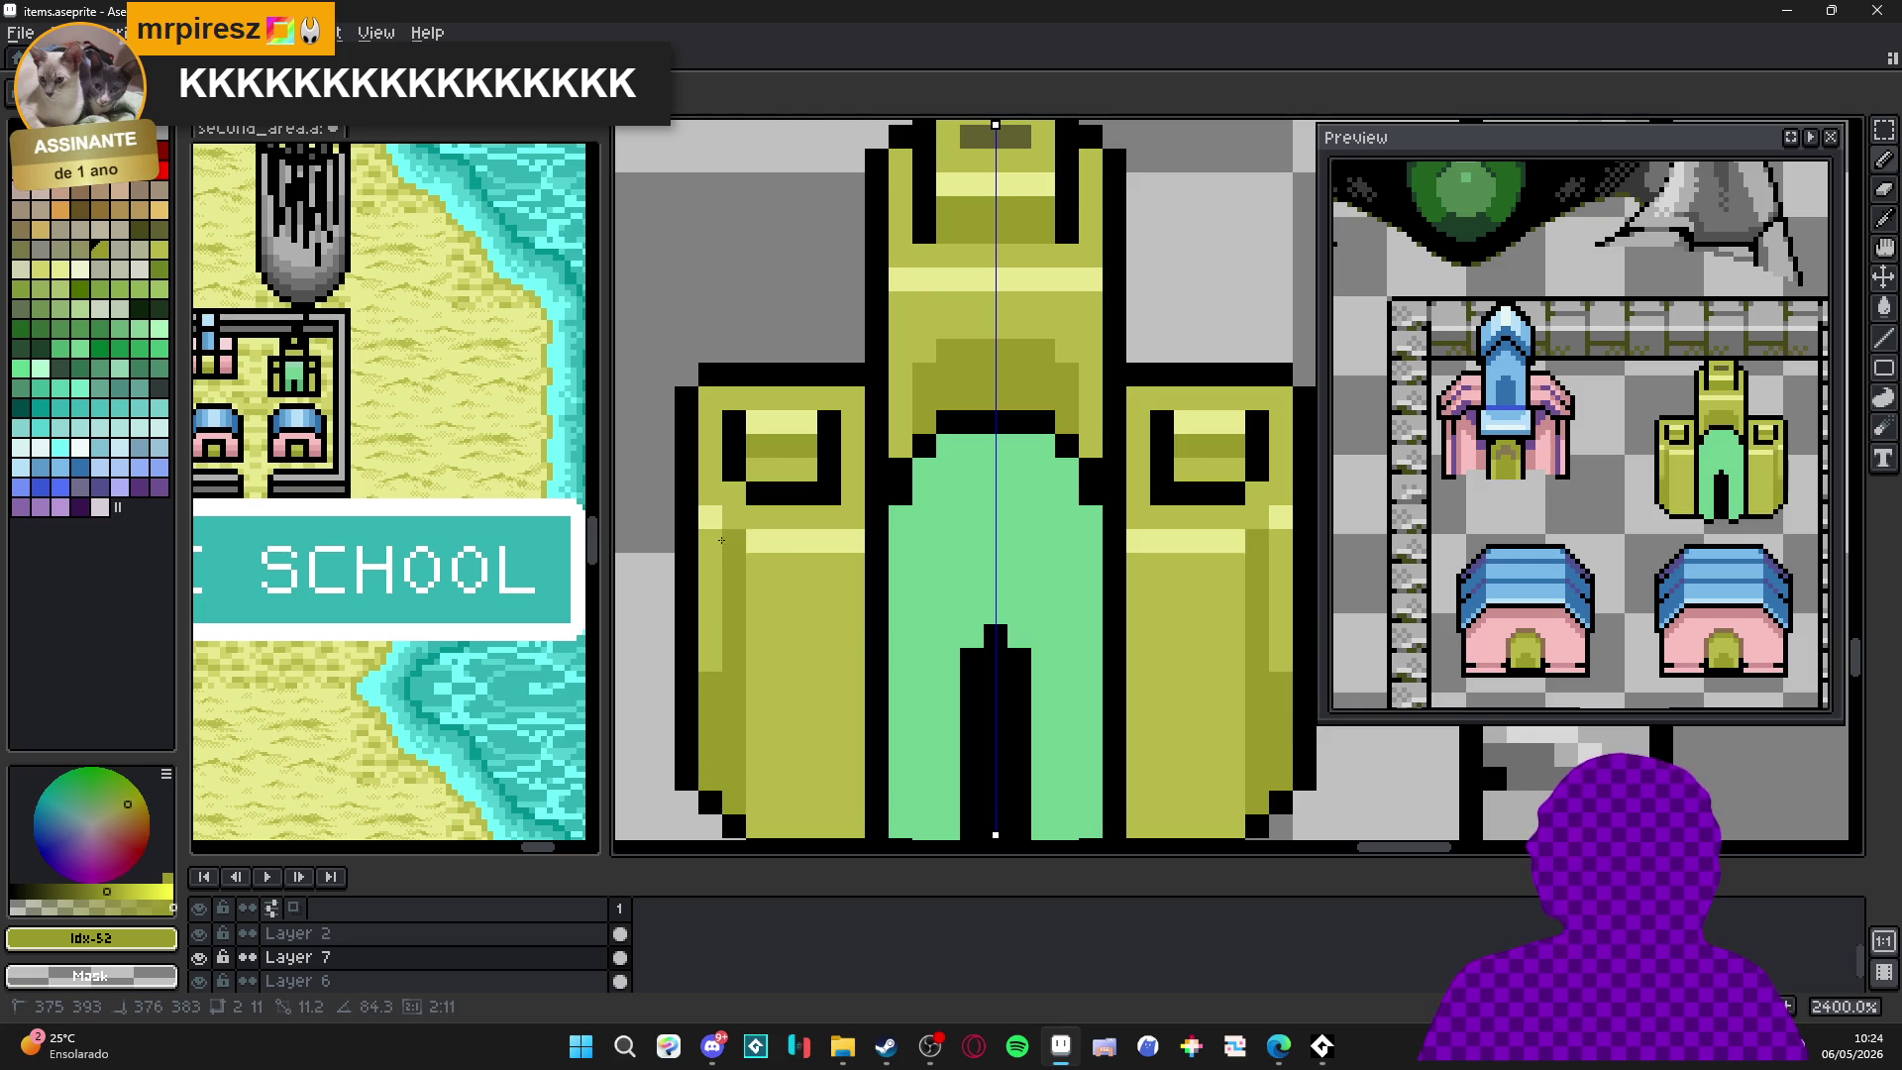
pyautogui.keyDown('shift'); pyautogui.click(726, 538); pyautogui.keyUp('shift')
pyautogui.moveTo(822, 652); pyautogui.dragTo(808, 596)
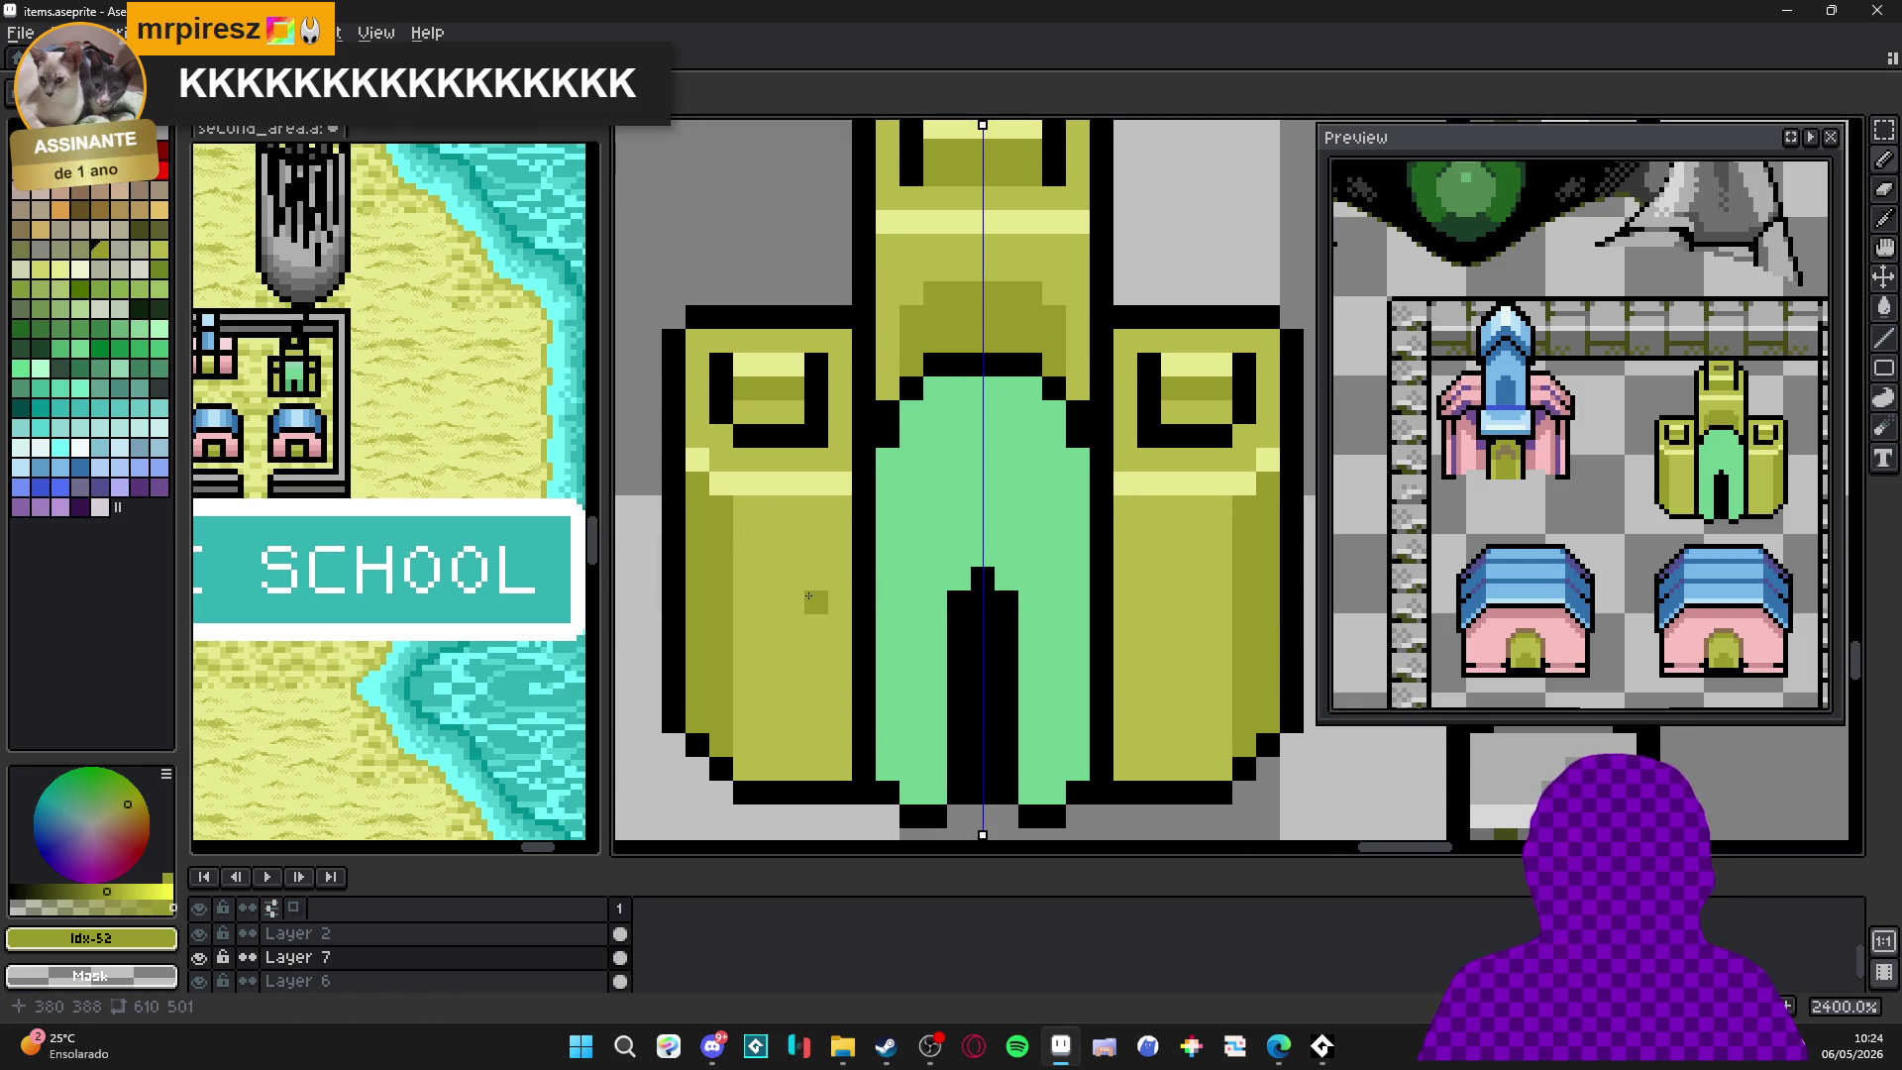
pyautogui.scroll(-2, 897, 525)
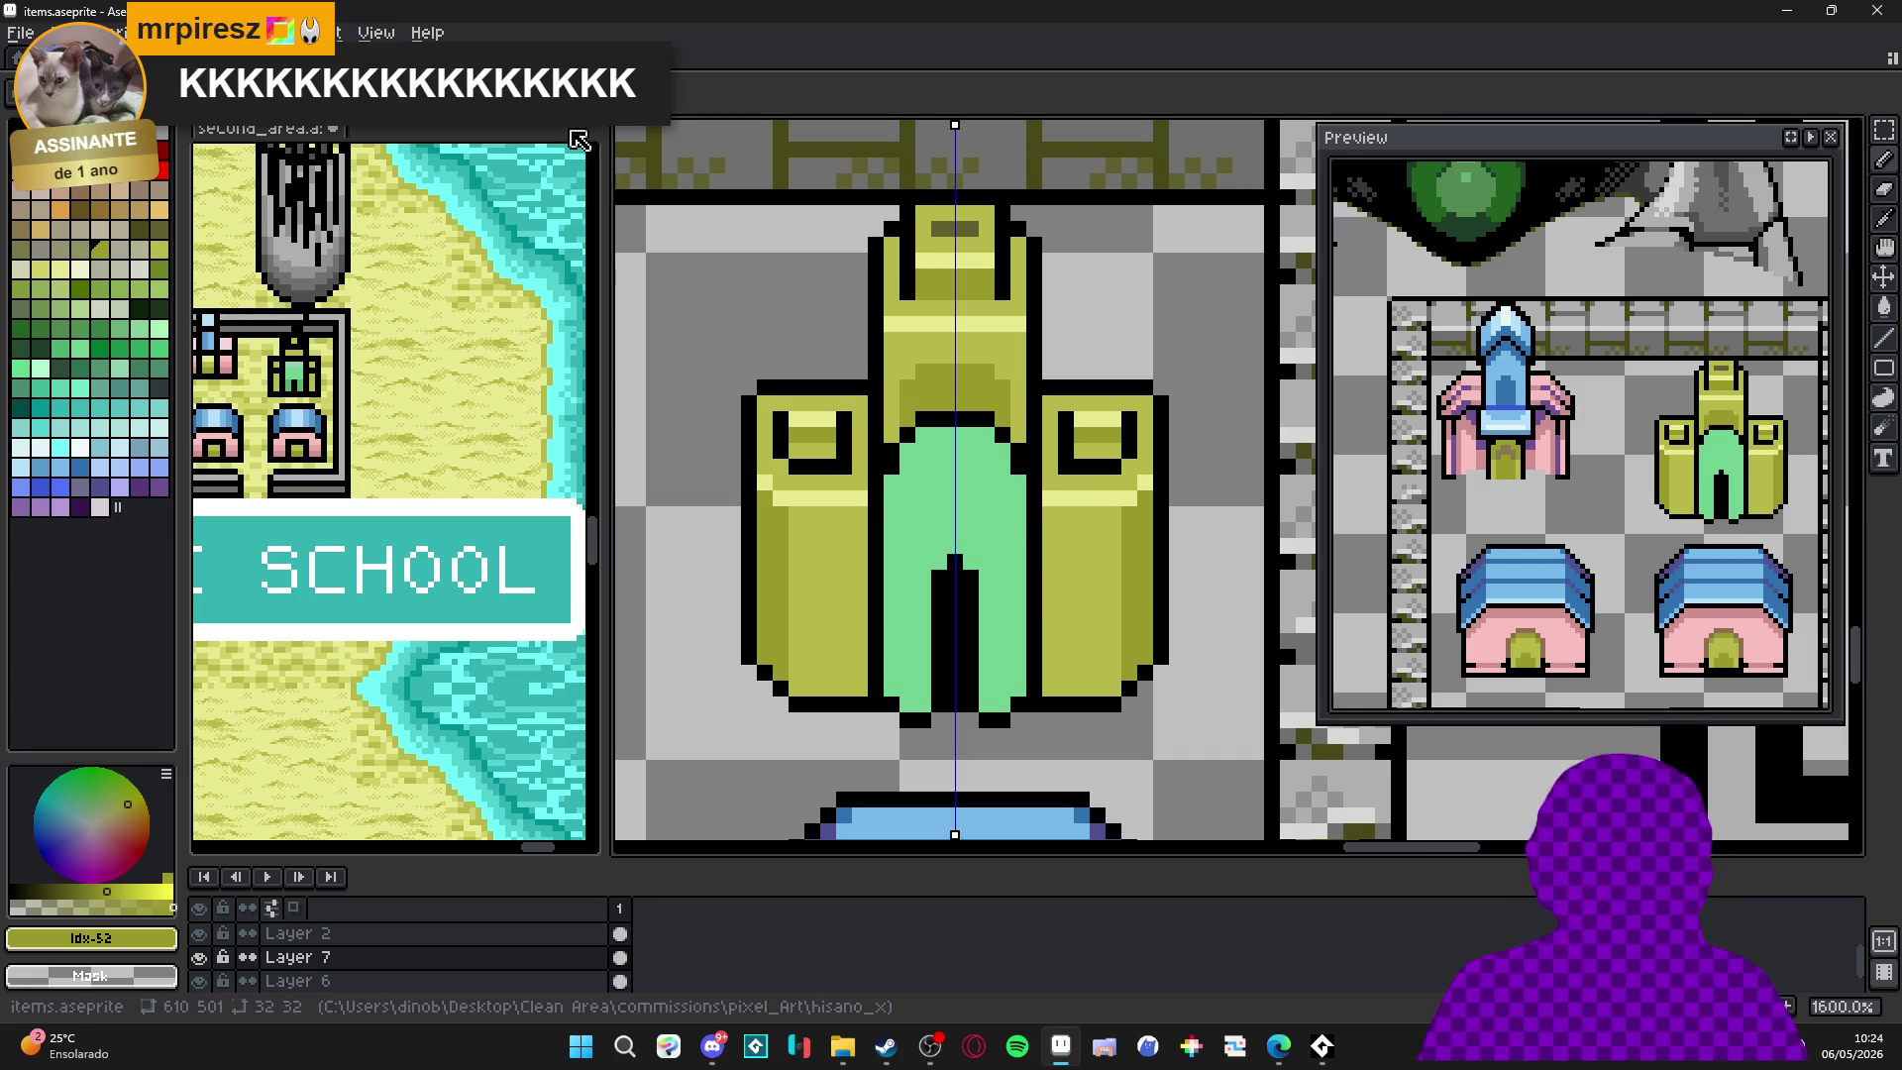
pyautogui.keyDown('alt'); pyautogui.click(918, 514); pyautogui.keyUp('alt')
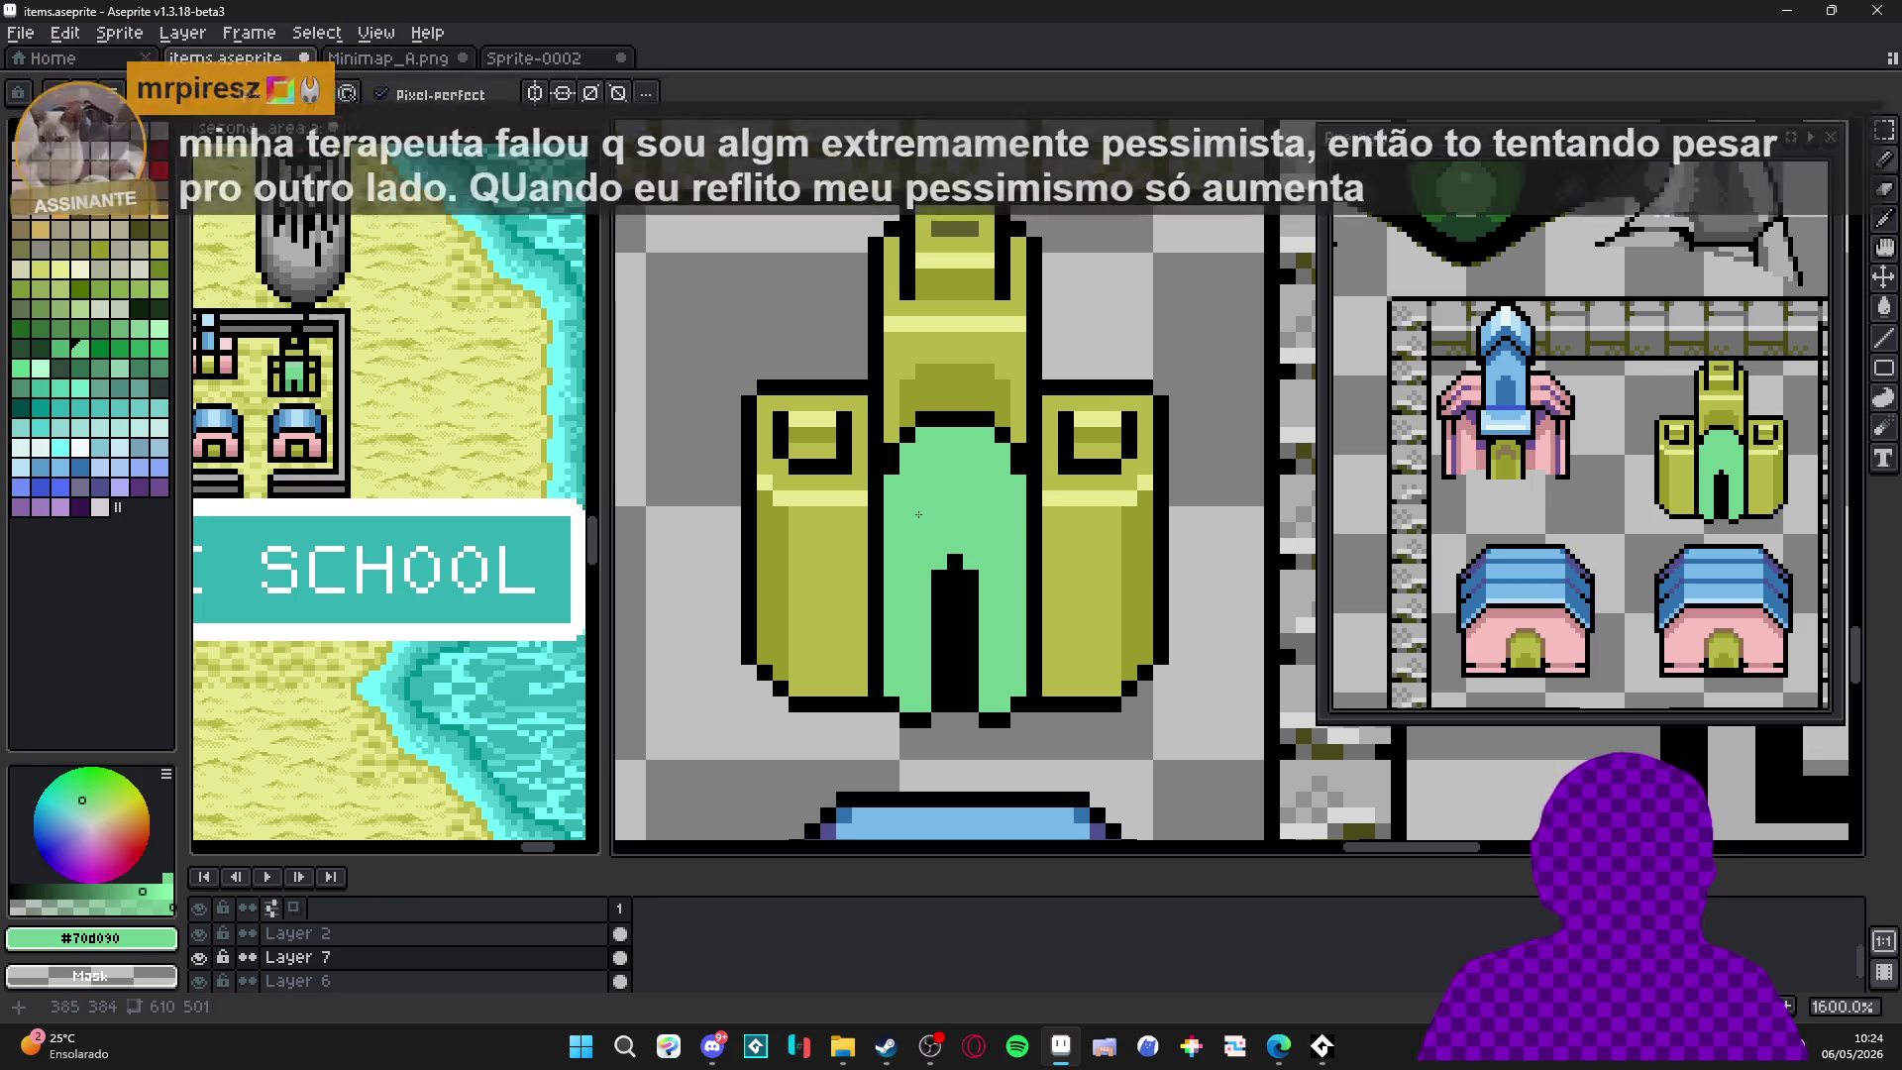
# Paint a light-green highlight across the door's upper left and down its side.
pyautogui.click(843, 497)
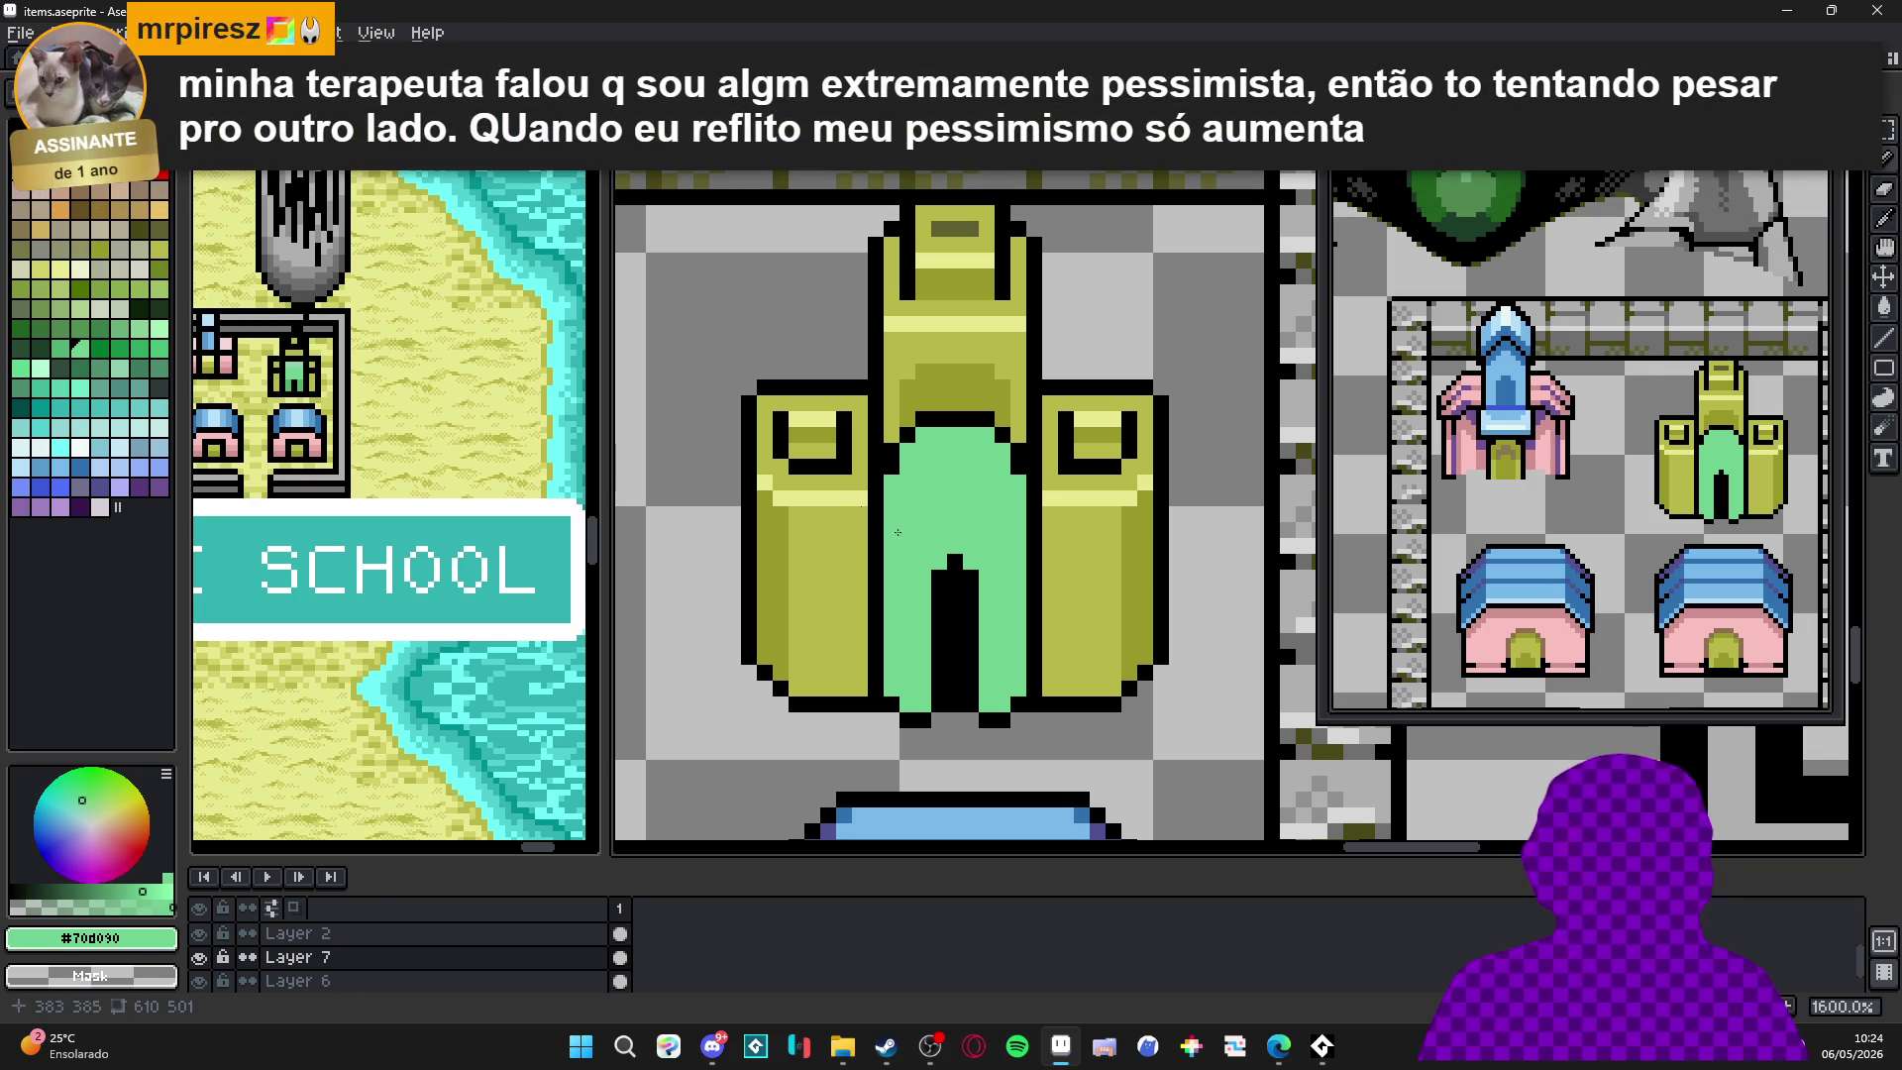
pyautogui.keyDown('alt'); pyautogui.click(880, 506); pyautogui.keyUp('alt')
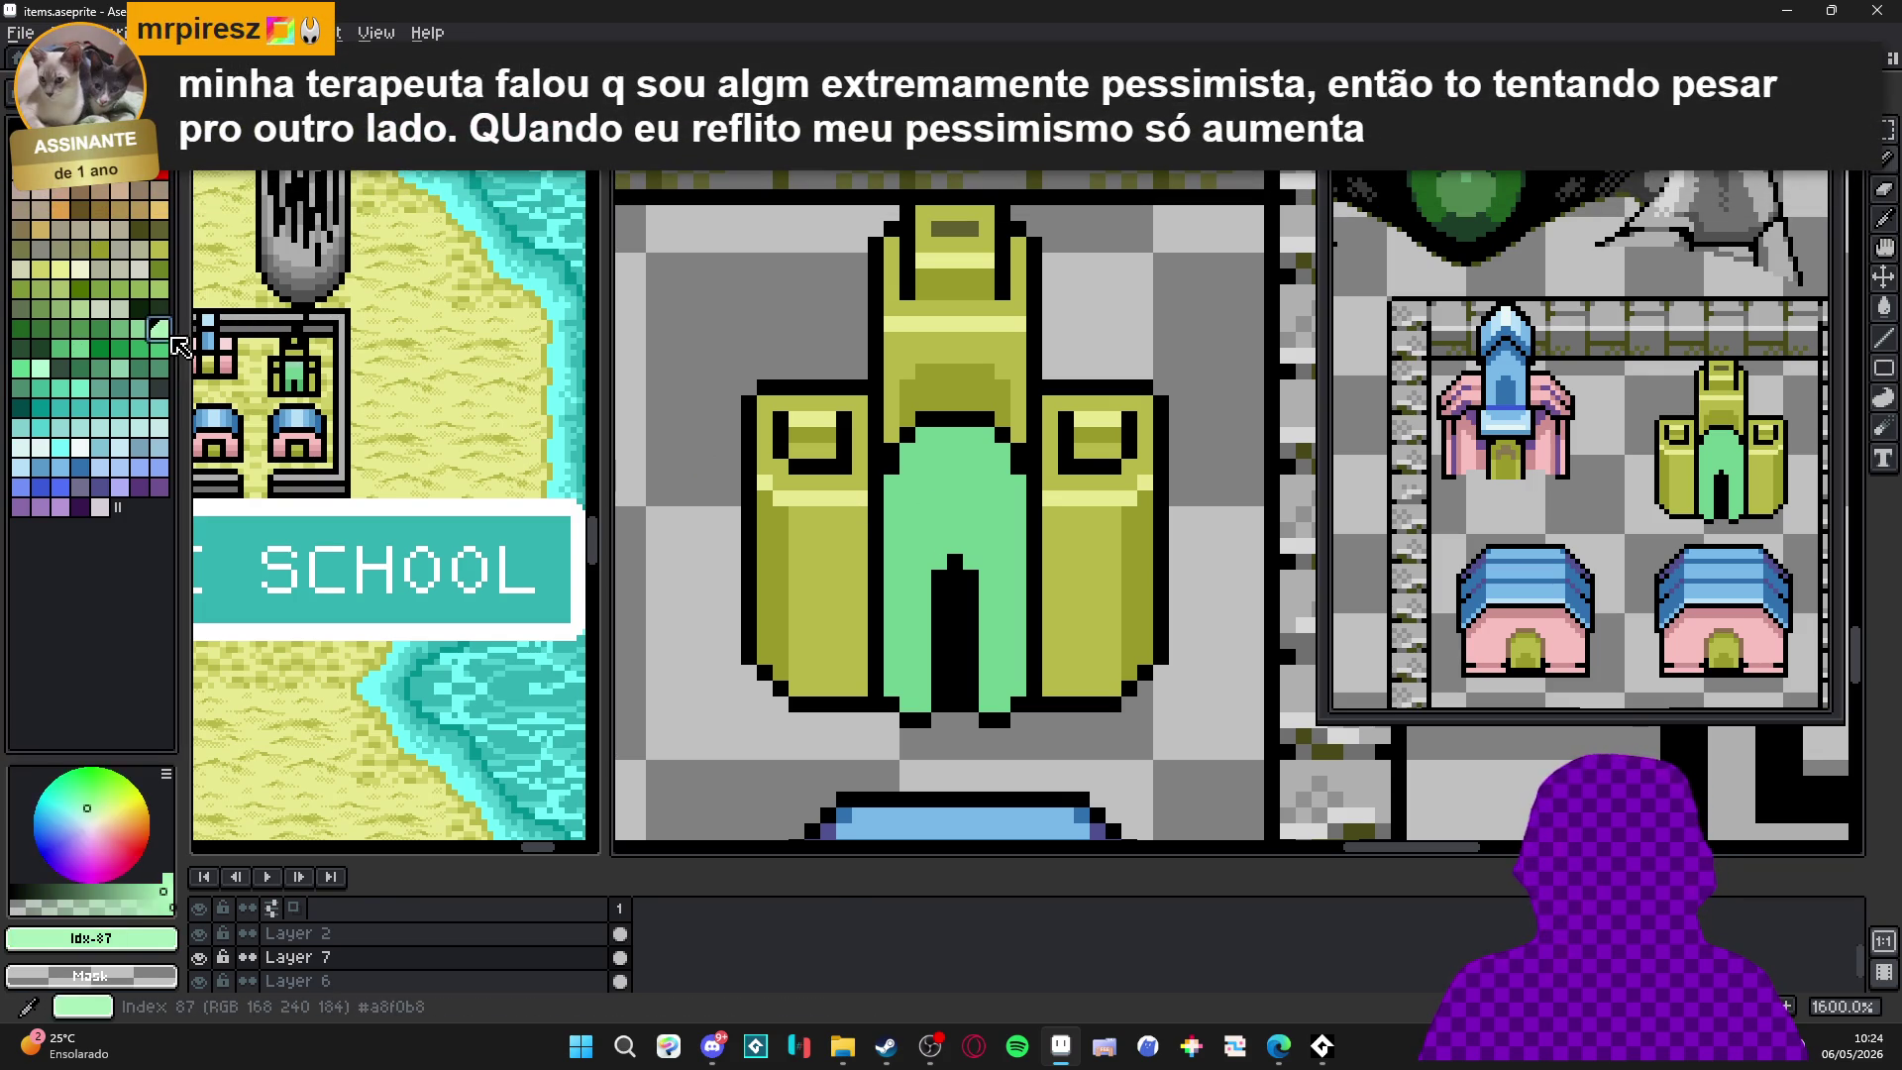
pyautogui.moveTo(906, 505); pyautogui.dragTo(940, 500)
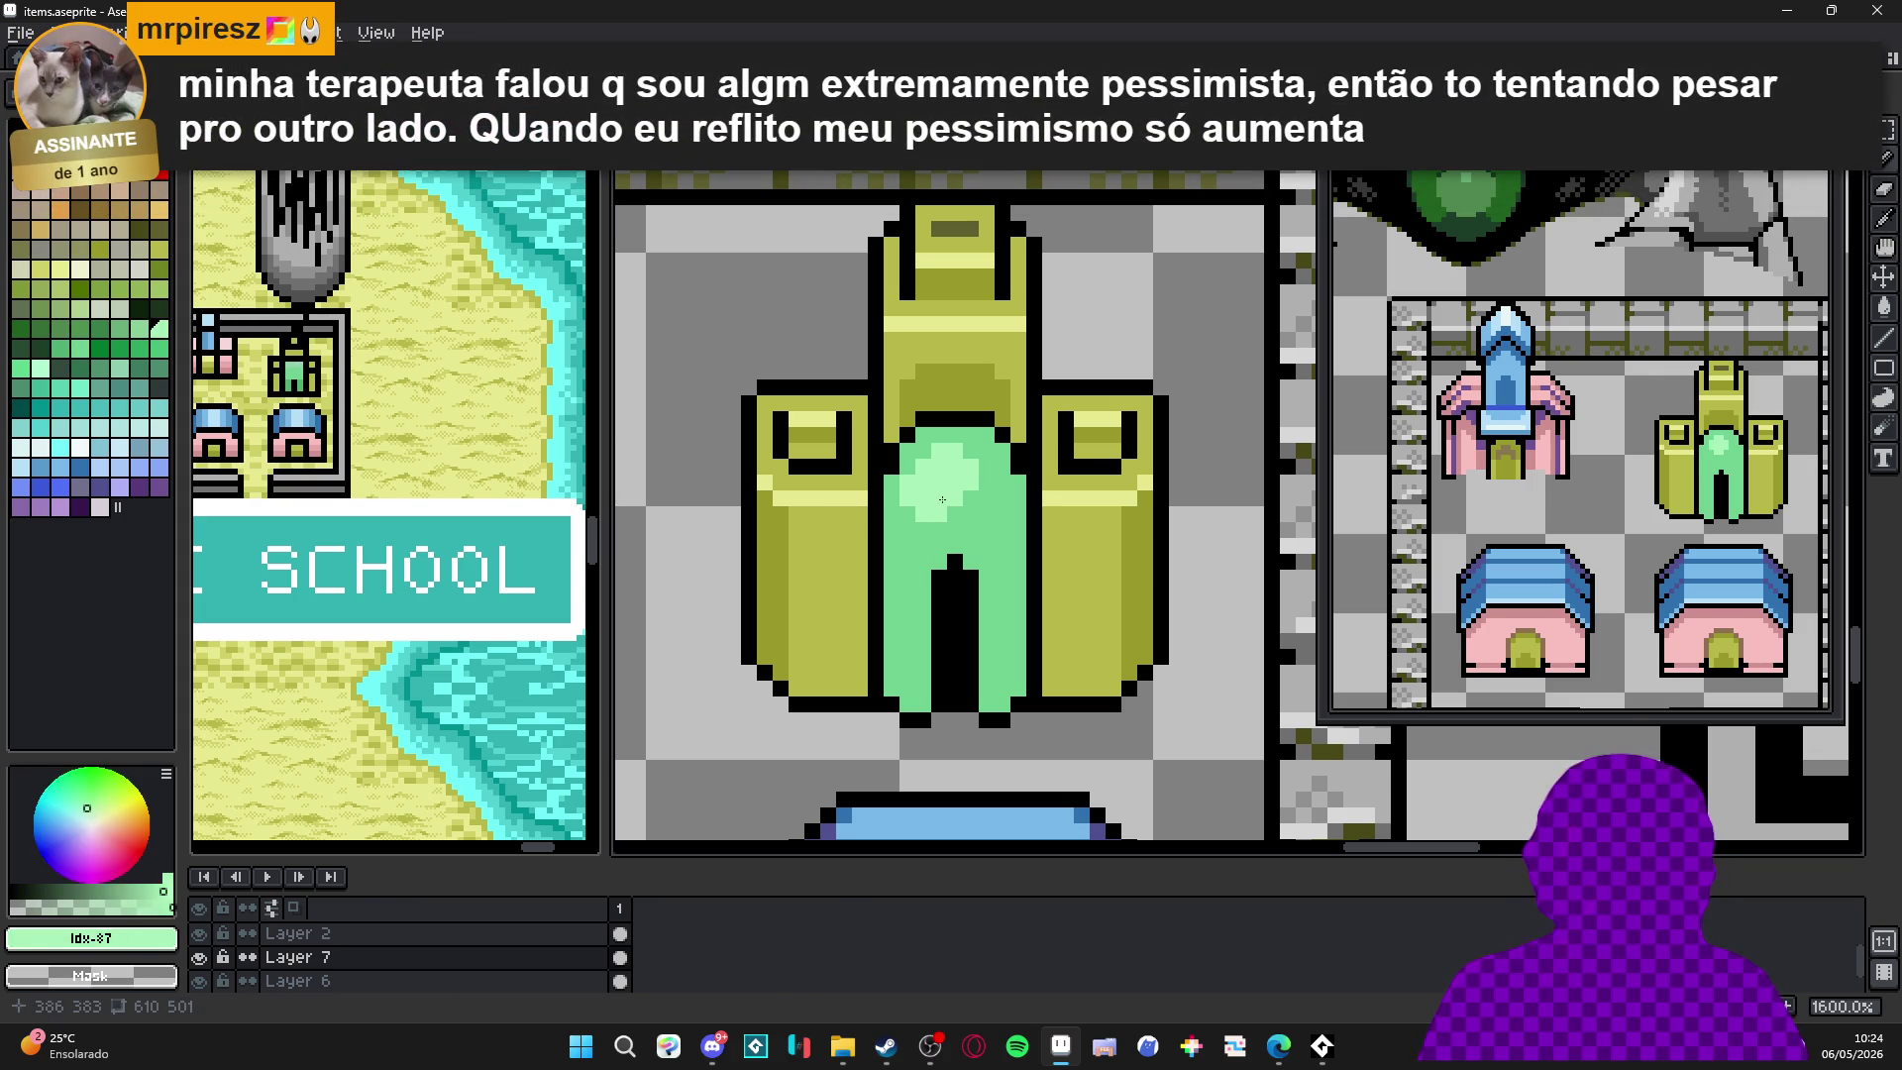
pyautogui.click(922, 464)
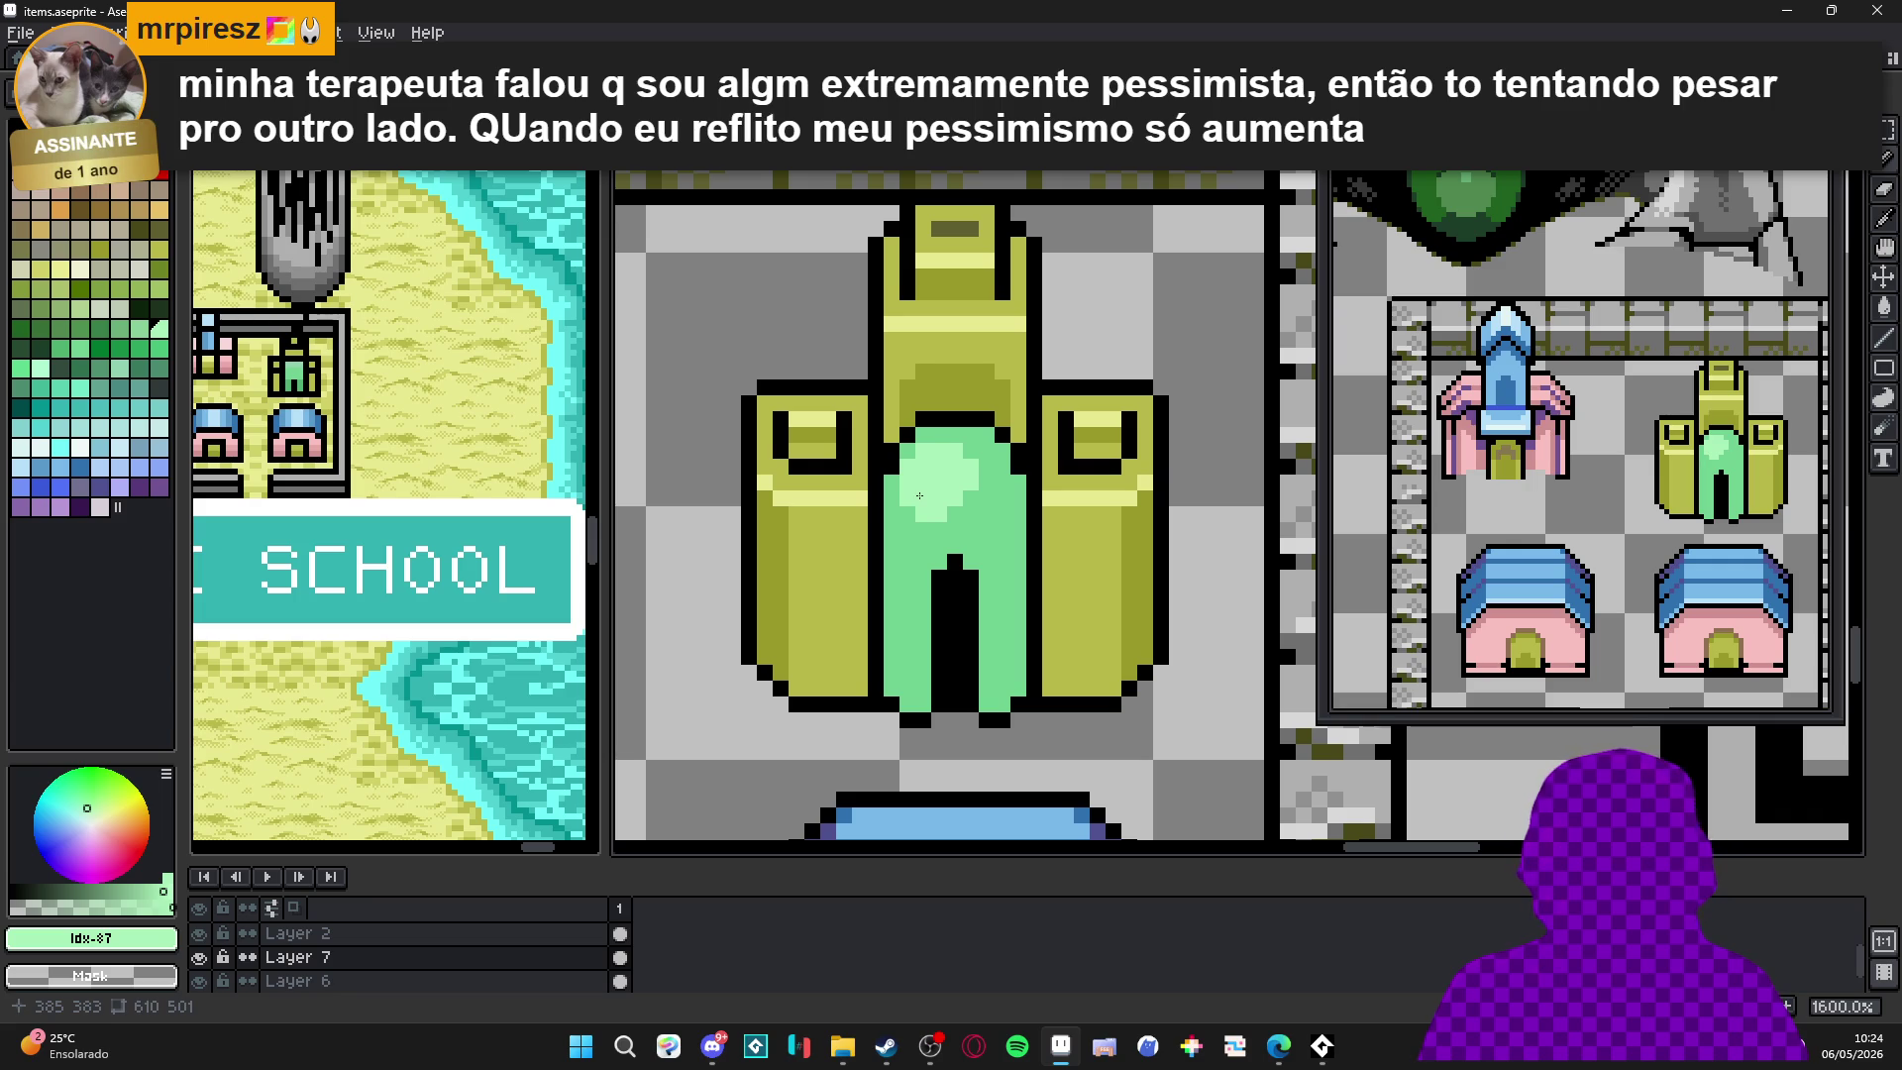
pyautogui.moveTo(906, 509); pyautogui.dragTo(908, 541)
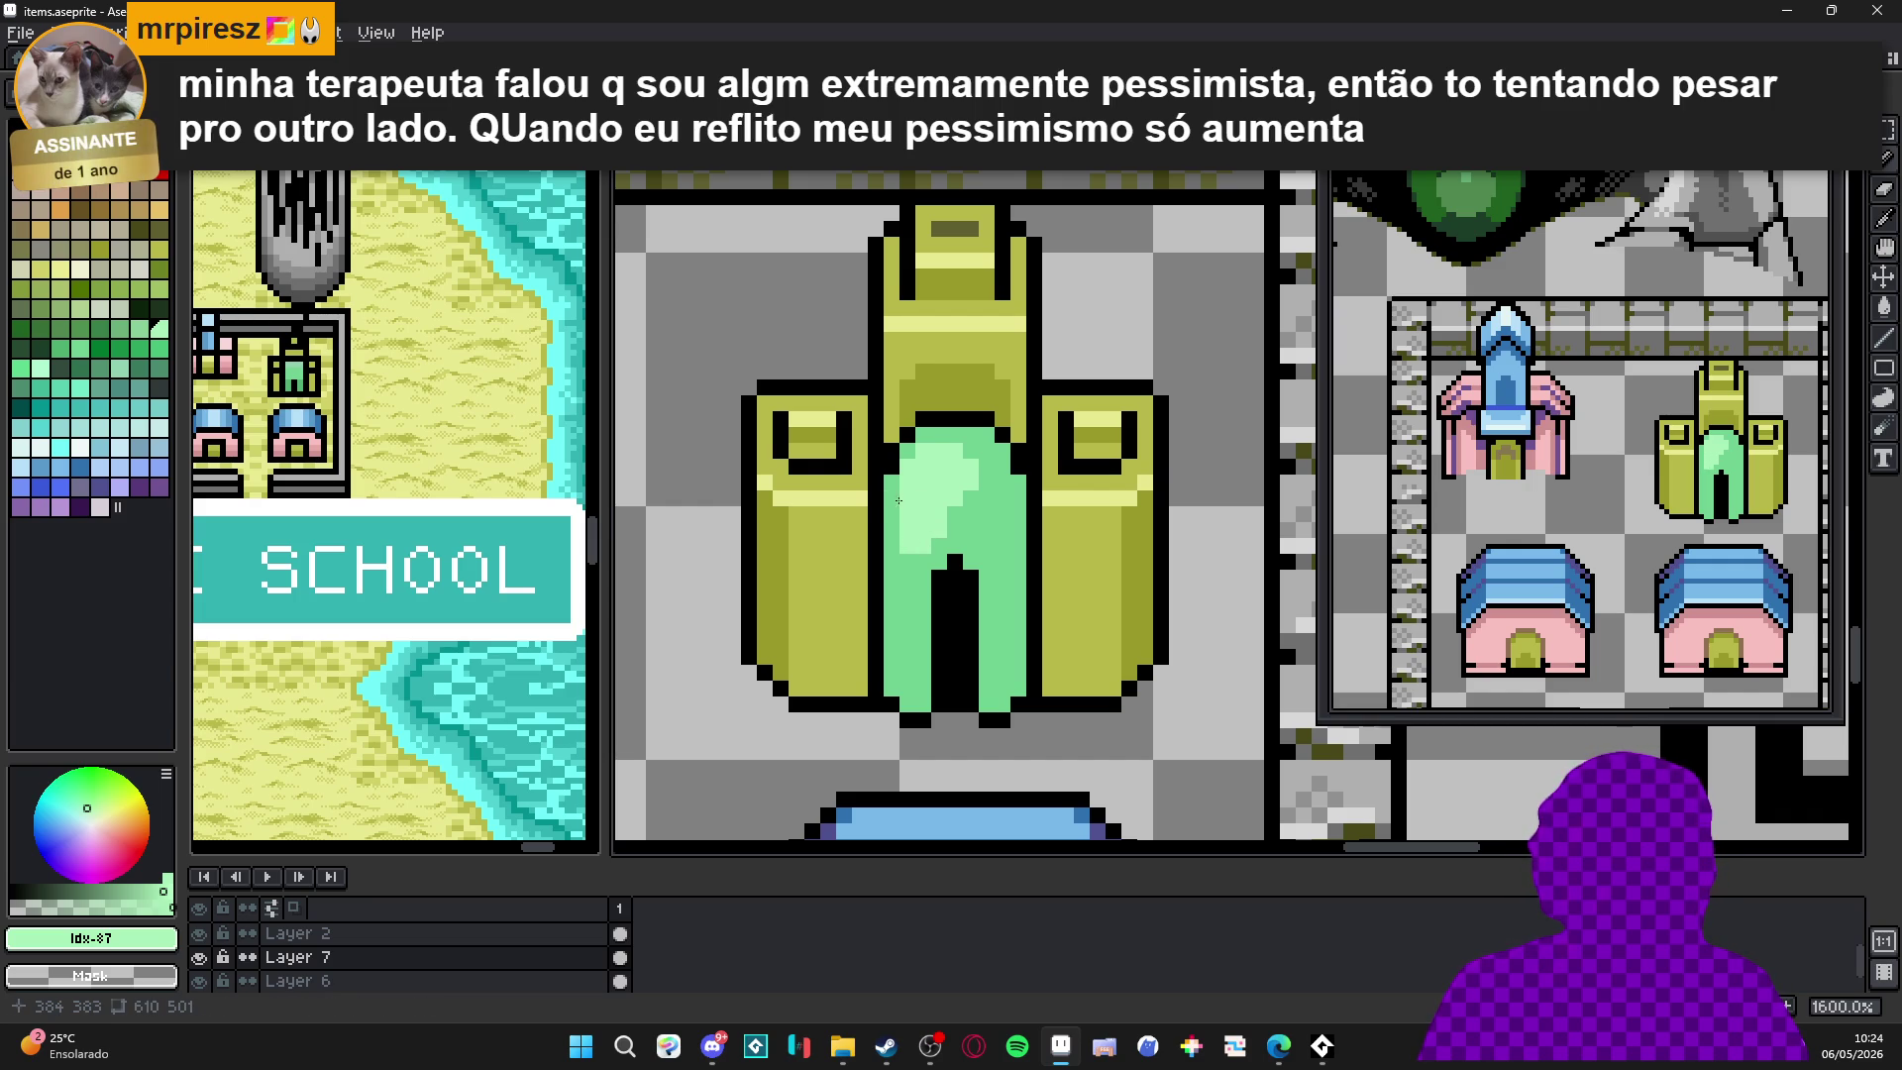
# Add a dark-green shade pixel on the door using a darker palette green.
pyautogui.keyDown('alt'); pyautogui.click(914, 464); pyautogui.keyUp('alt')
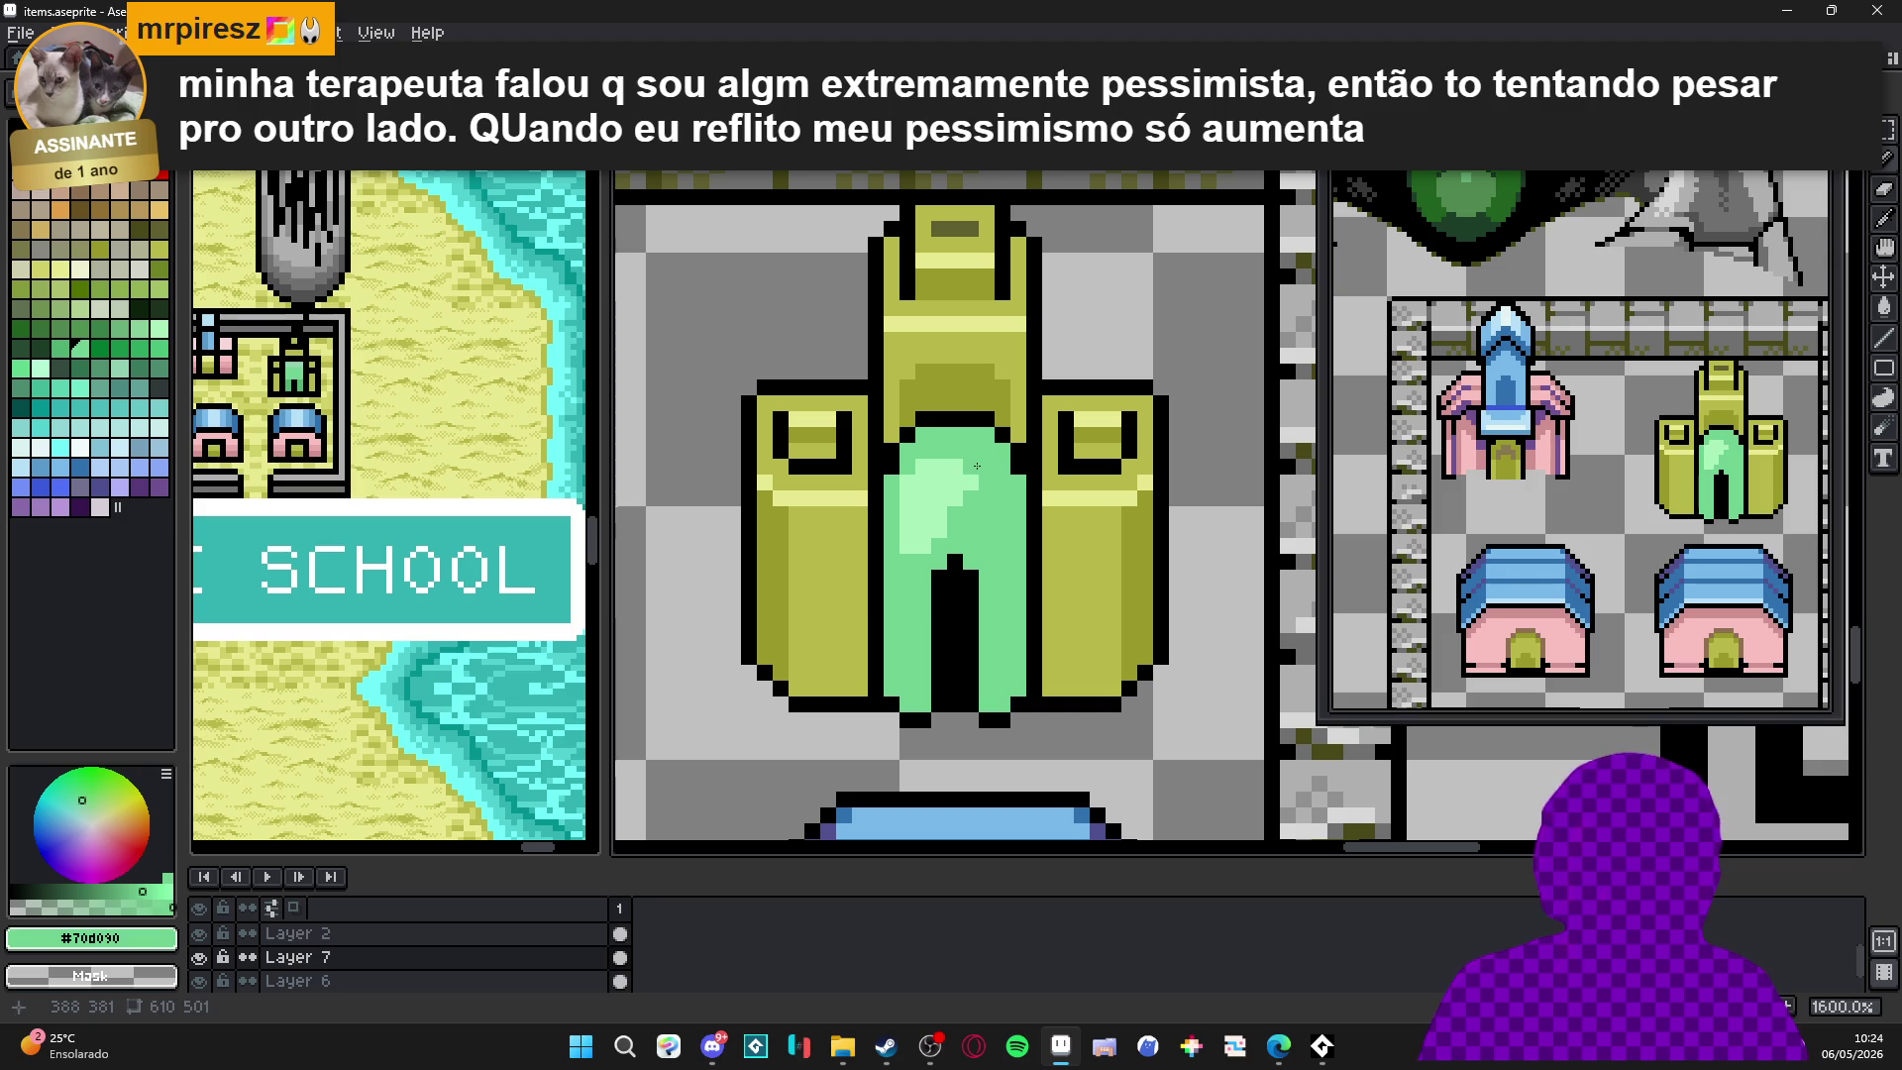
pyautogui.keyDown('alt'); pyautogui.click(969, 504); pyautogui.keyUp('alt')
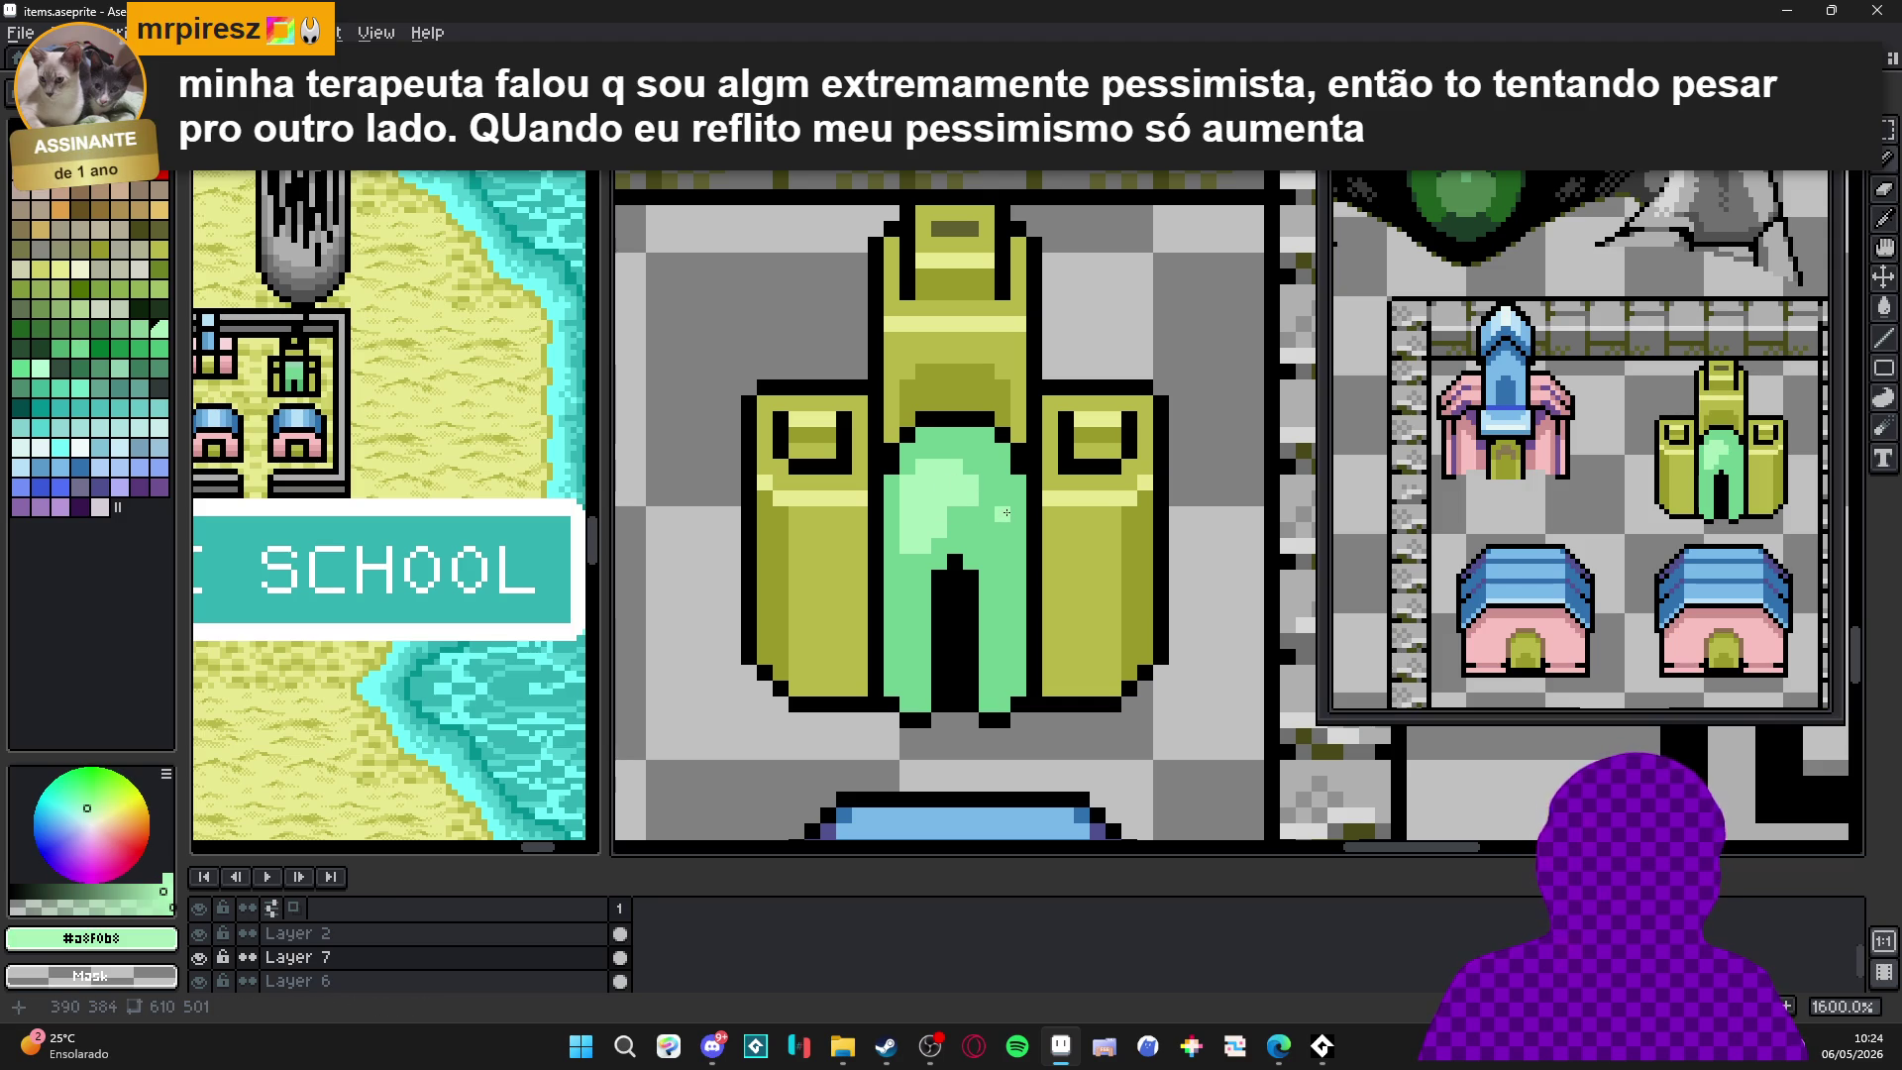
pyautogui.keyDown('alt'); pyautogui.click(986, 516); pyautogui.keyUp('alt')
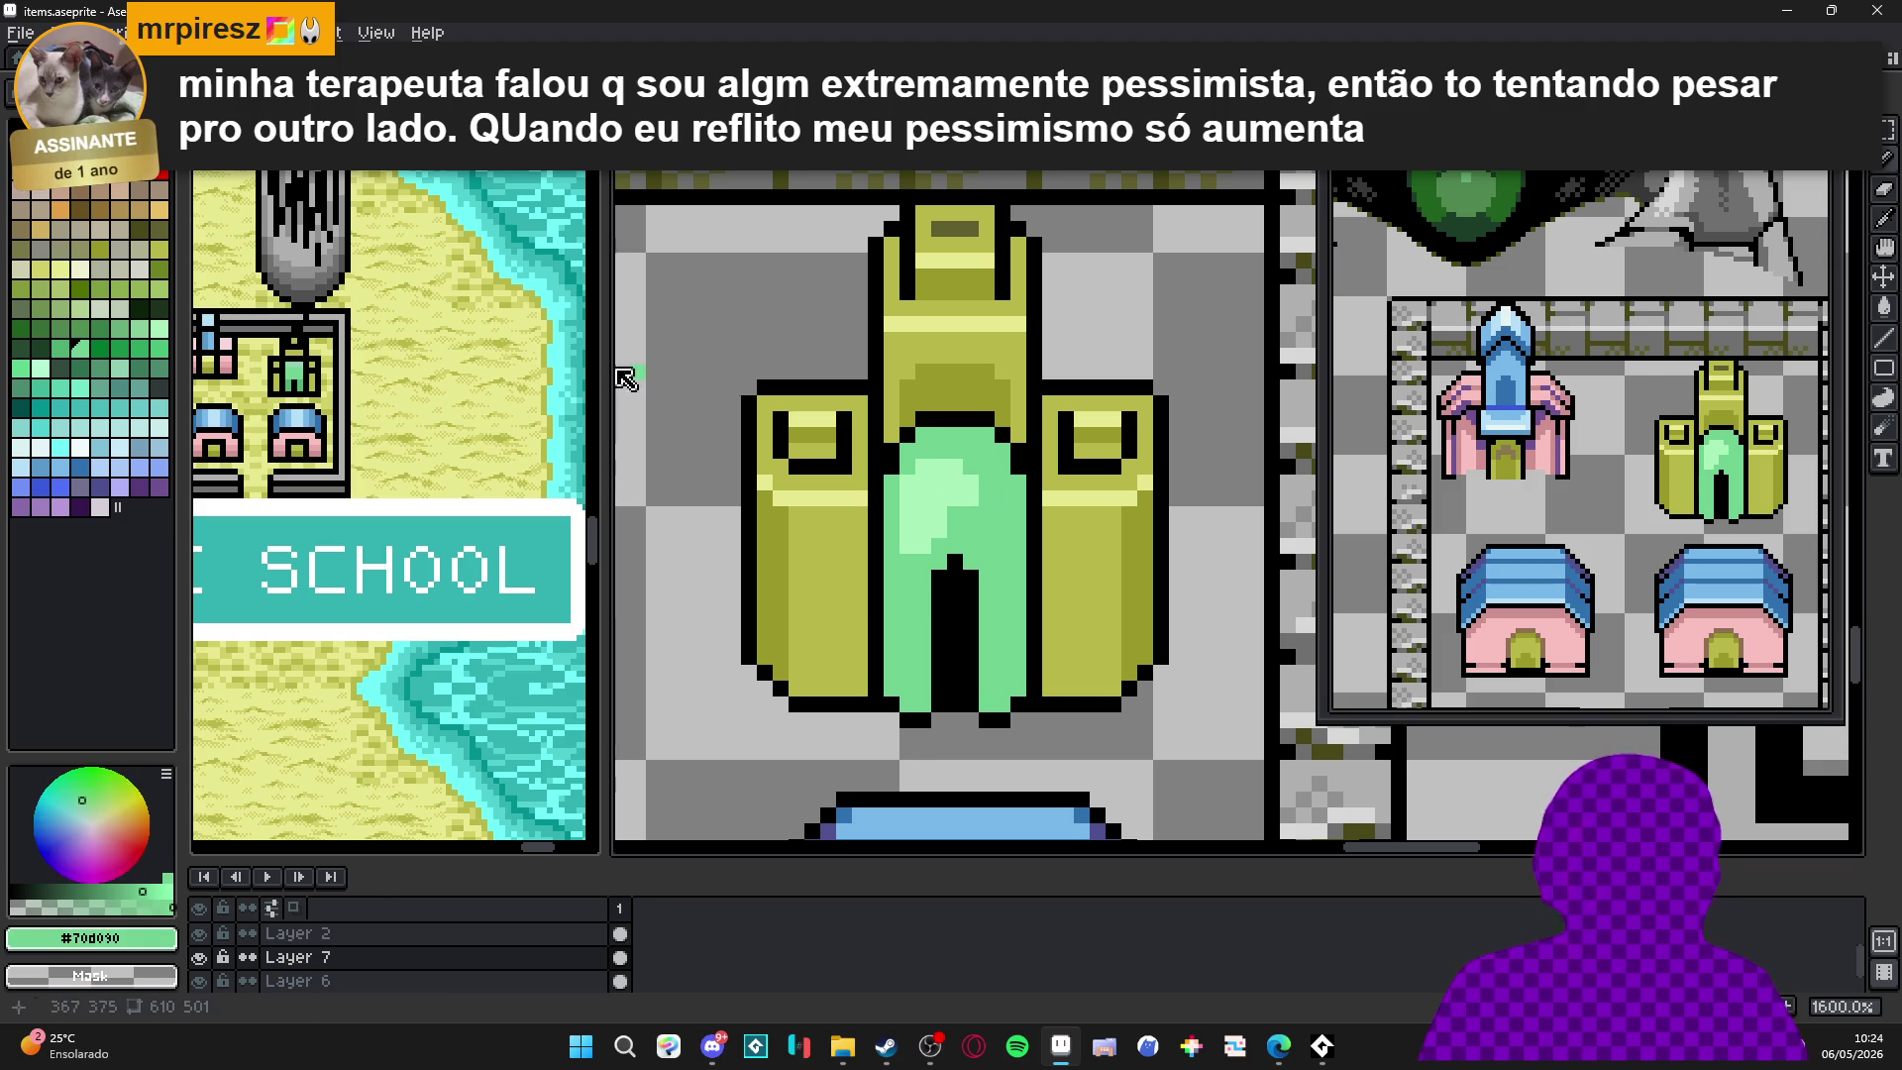
pyautogui.click(119, 348)
pyautogui.scroll(2, 969, 540)
pyautogui.click(967, 530)
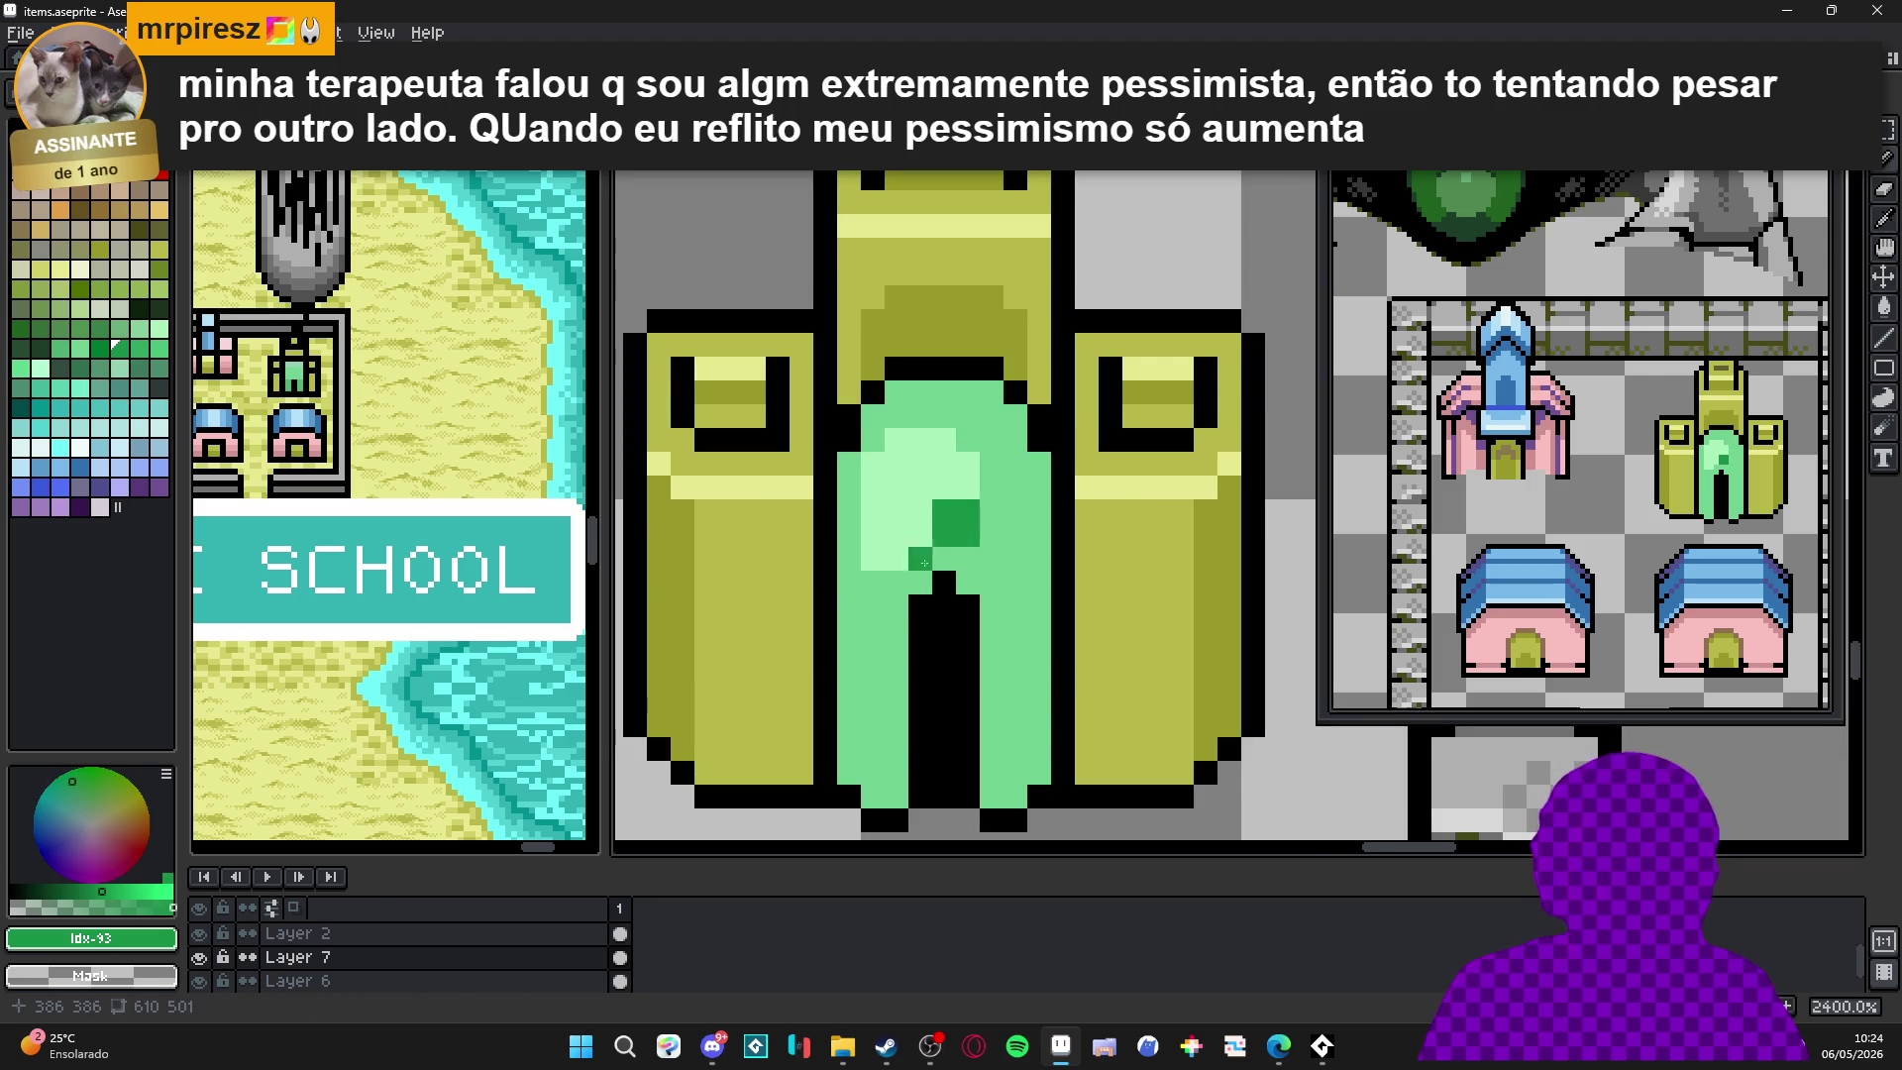
# Undo the stray pixel and paint dark-green shading diagonally up across the door arch.
pyautogui.hotkey('ctrl', 'z')
pyautogui.click(139, 348)
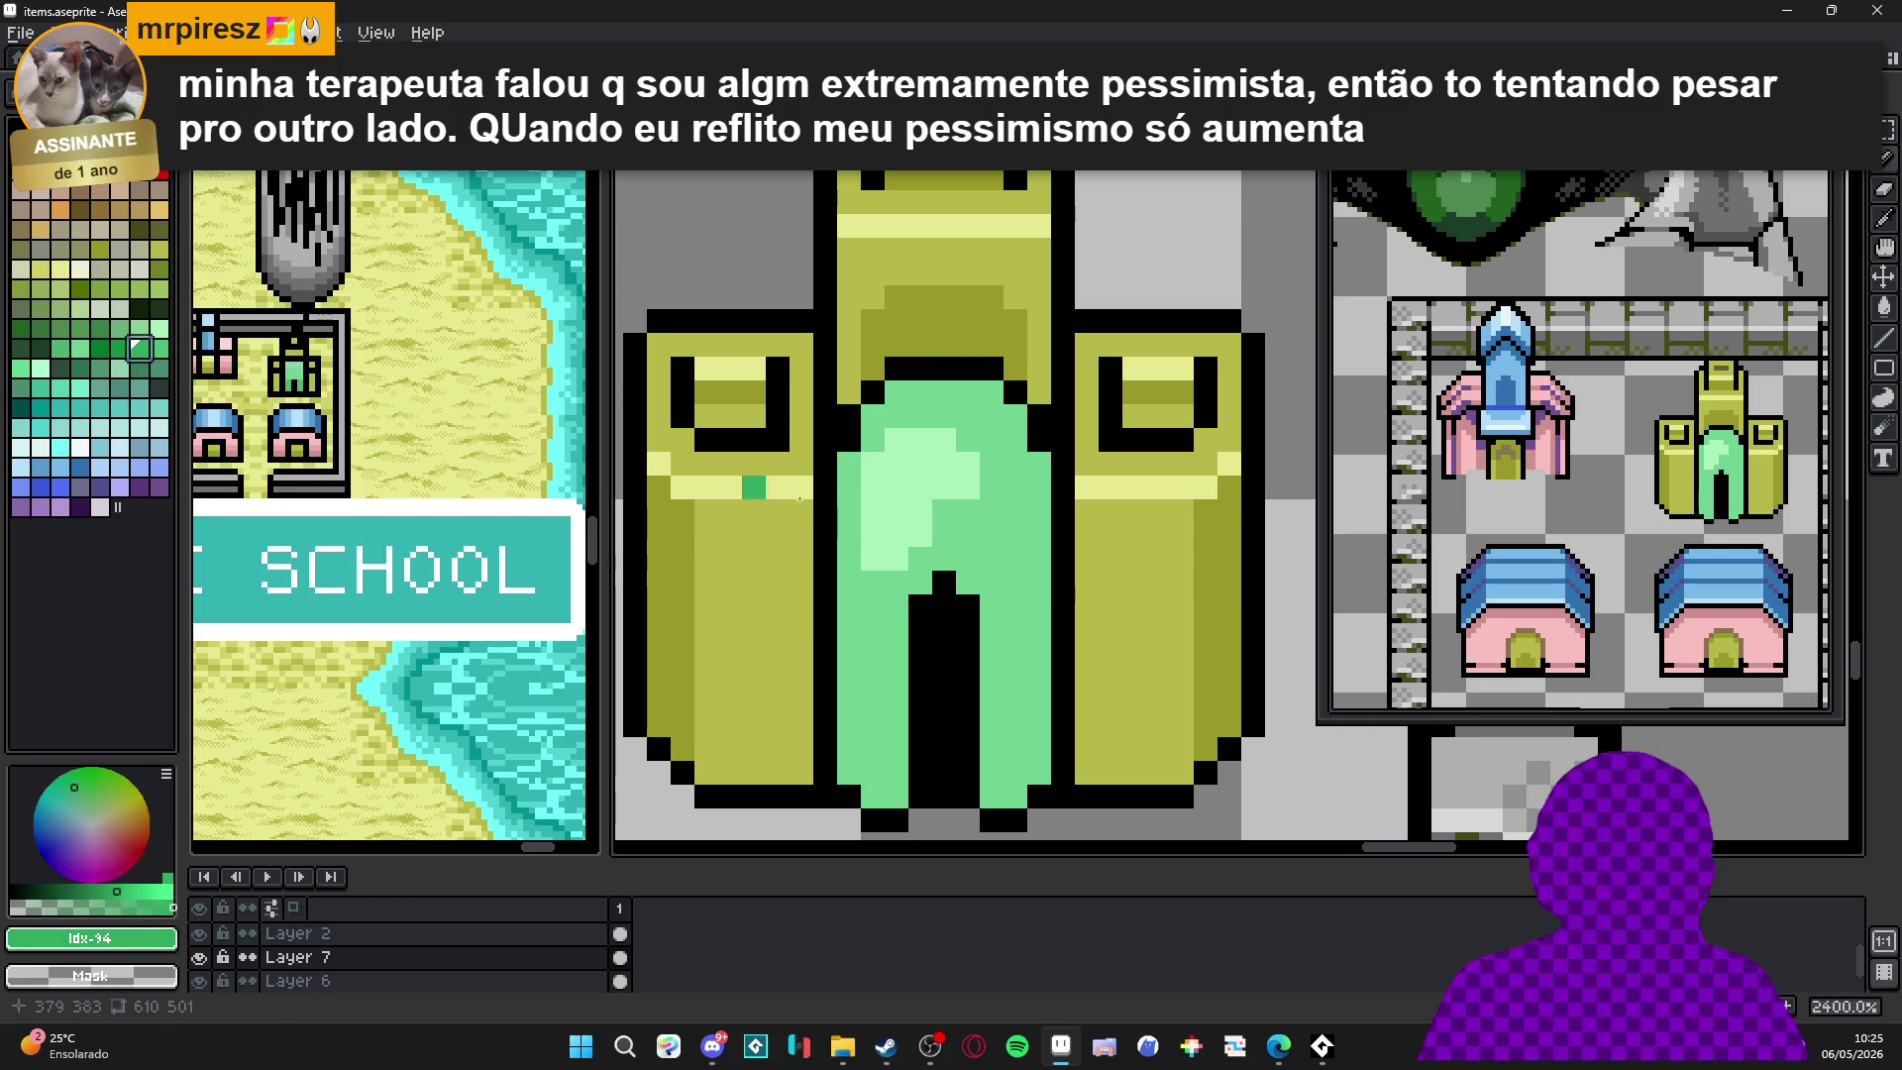
pyautogui.click(960, 540)
pyautogui.moveTo(992, 511); pyautogui.dragTo(991, 488)
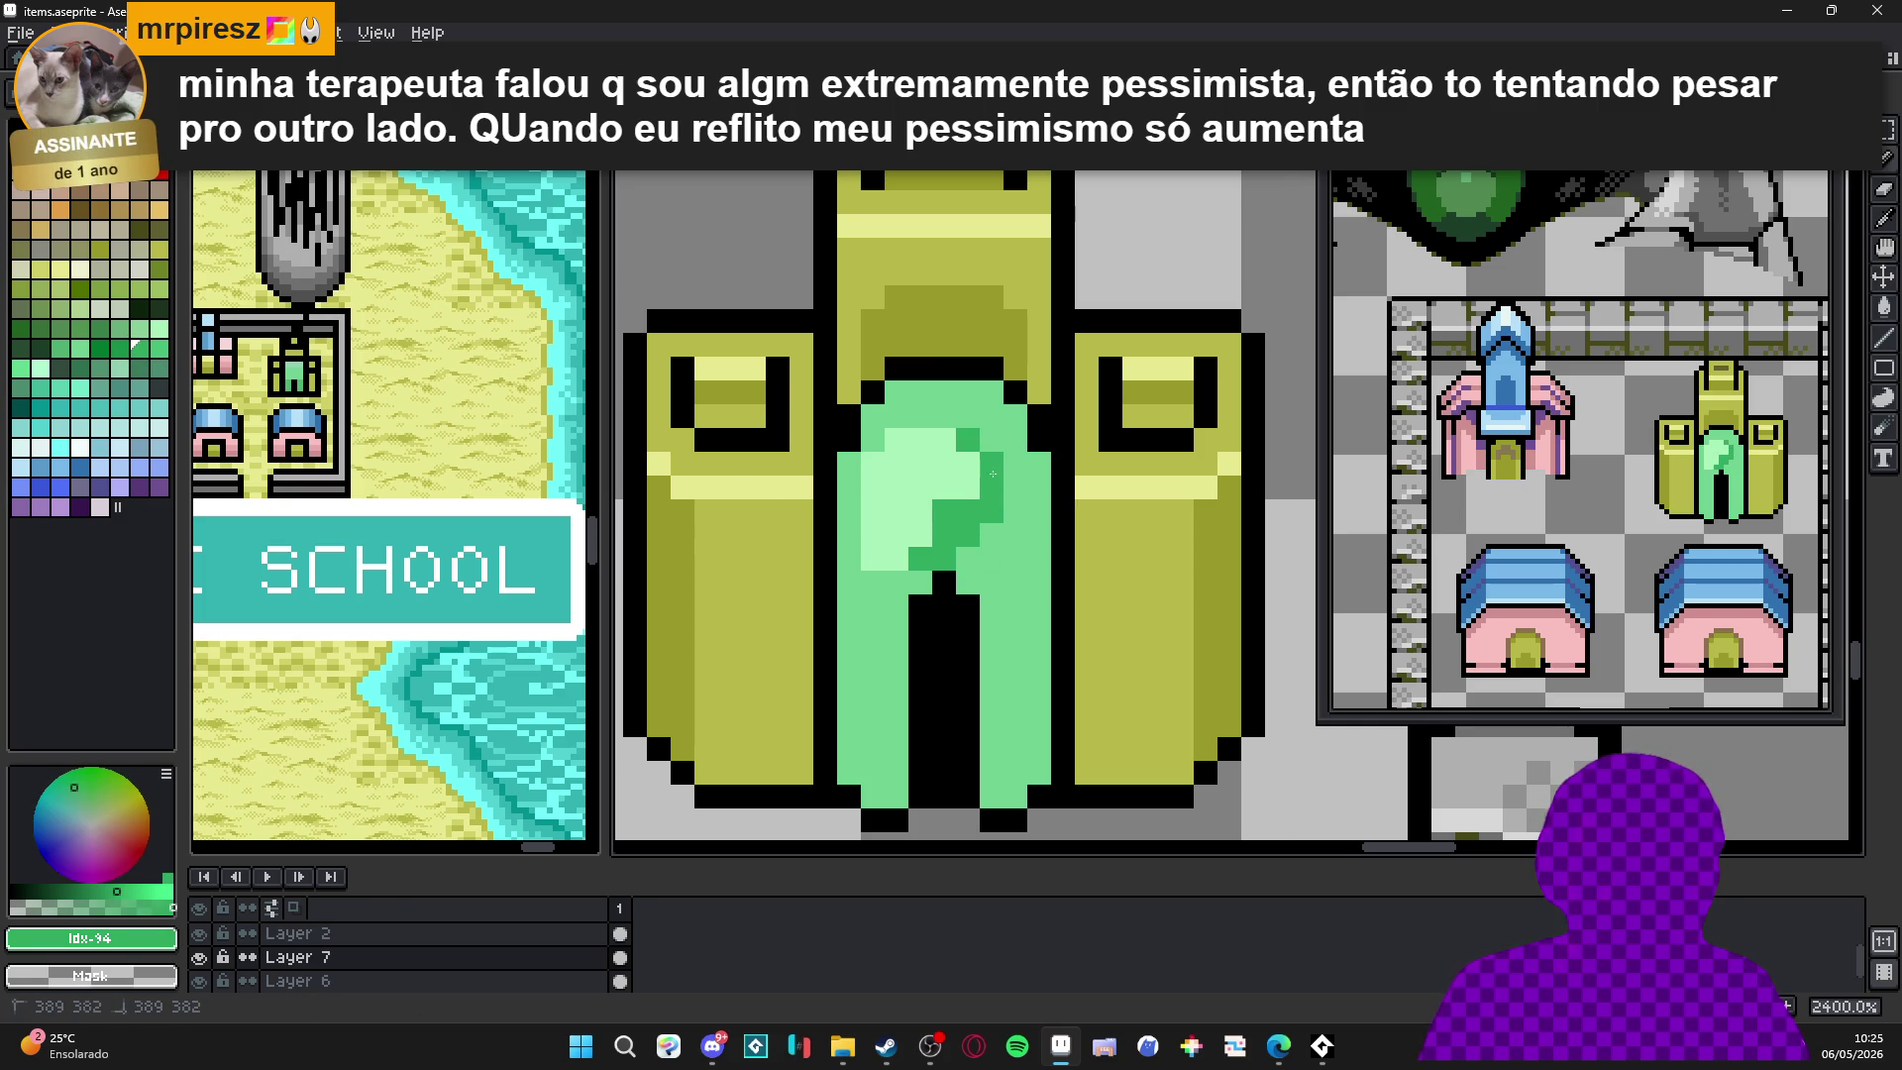
pyautogui.keyDown('alt'); pyautogui.click(946, 507); pyautogui.keyUp('alt')
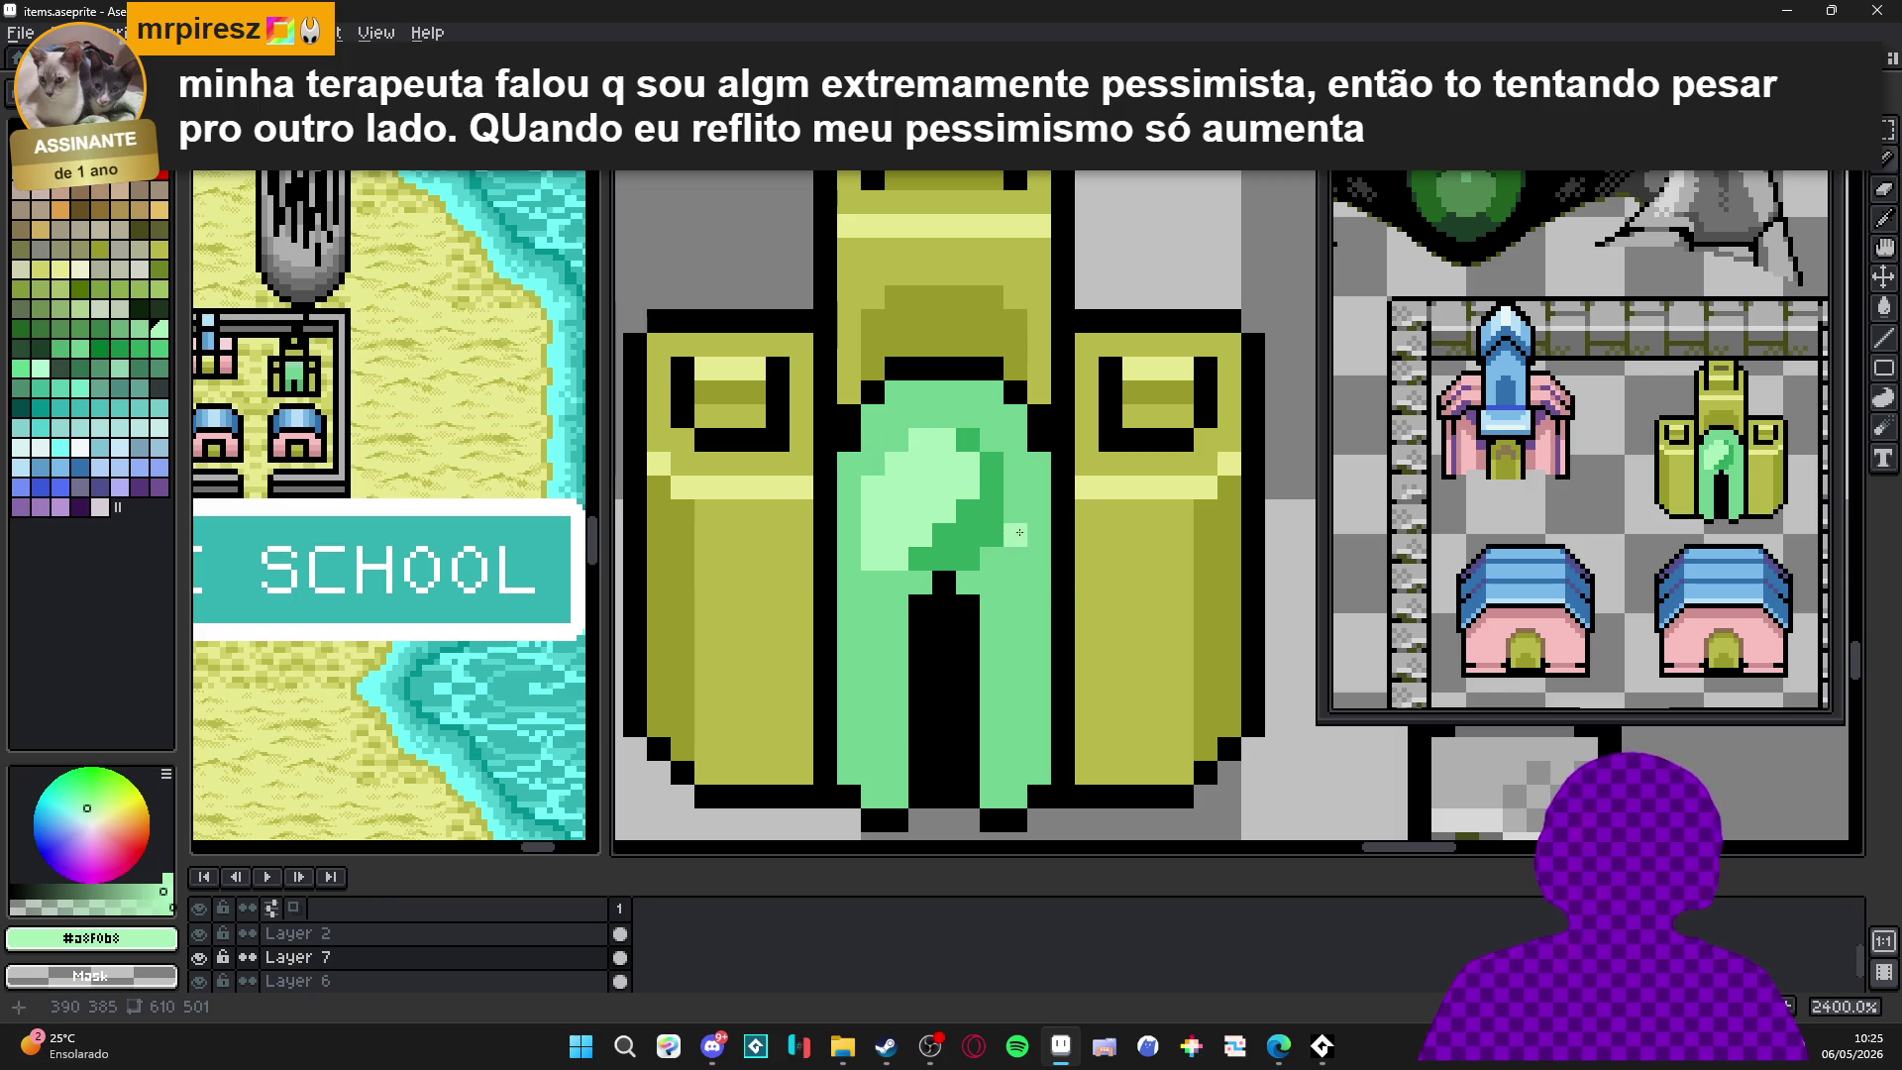
pyautogui.hotkey('ctrl', 'd')
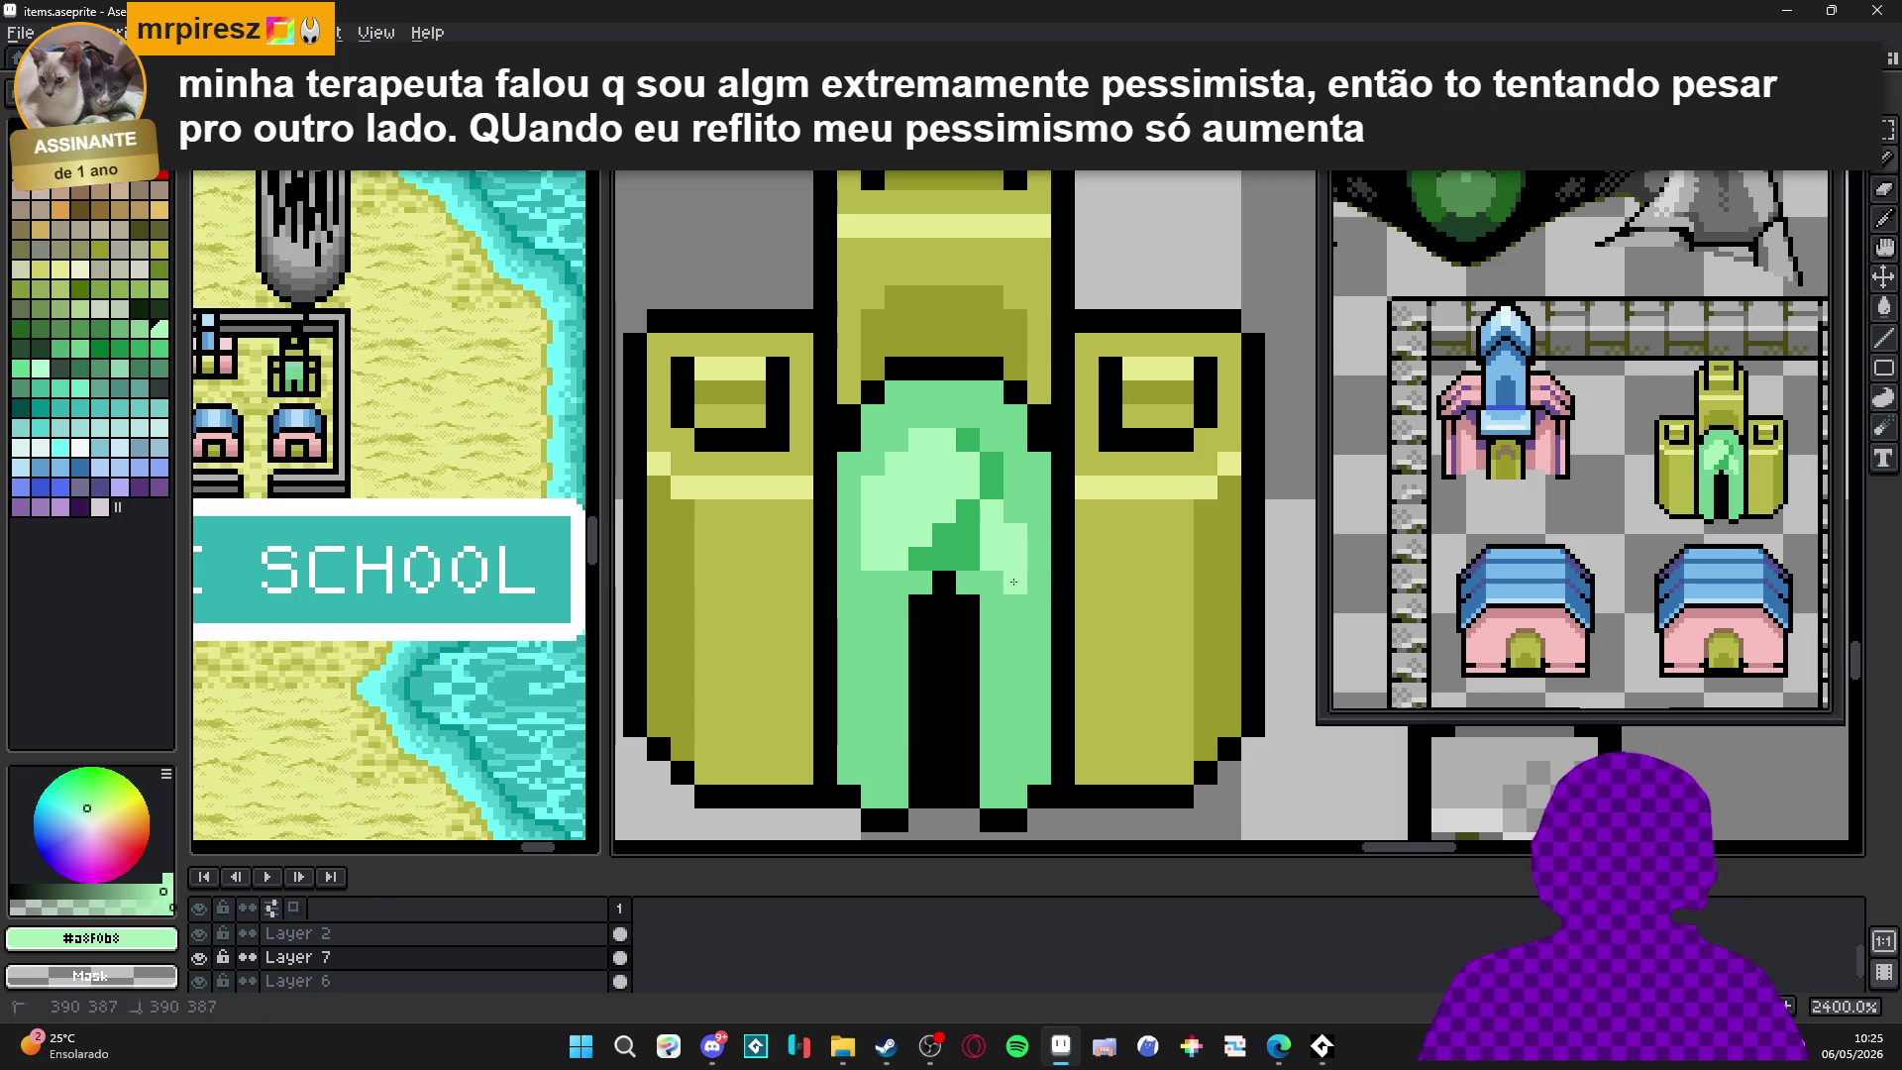
# Add dark-green #30a860 shading pixels down both sides of the black doorway.
pyautogui.keyDown('alt'); pyautogui.click(949, 546); pyautogui.keyUp('alt')
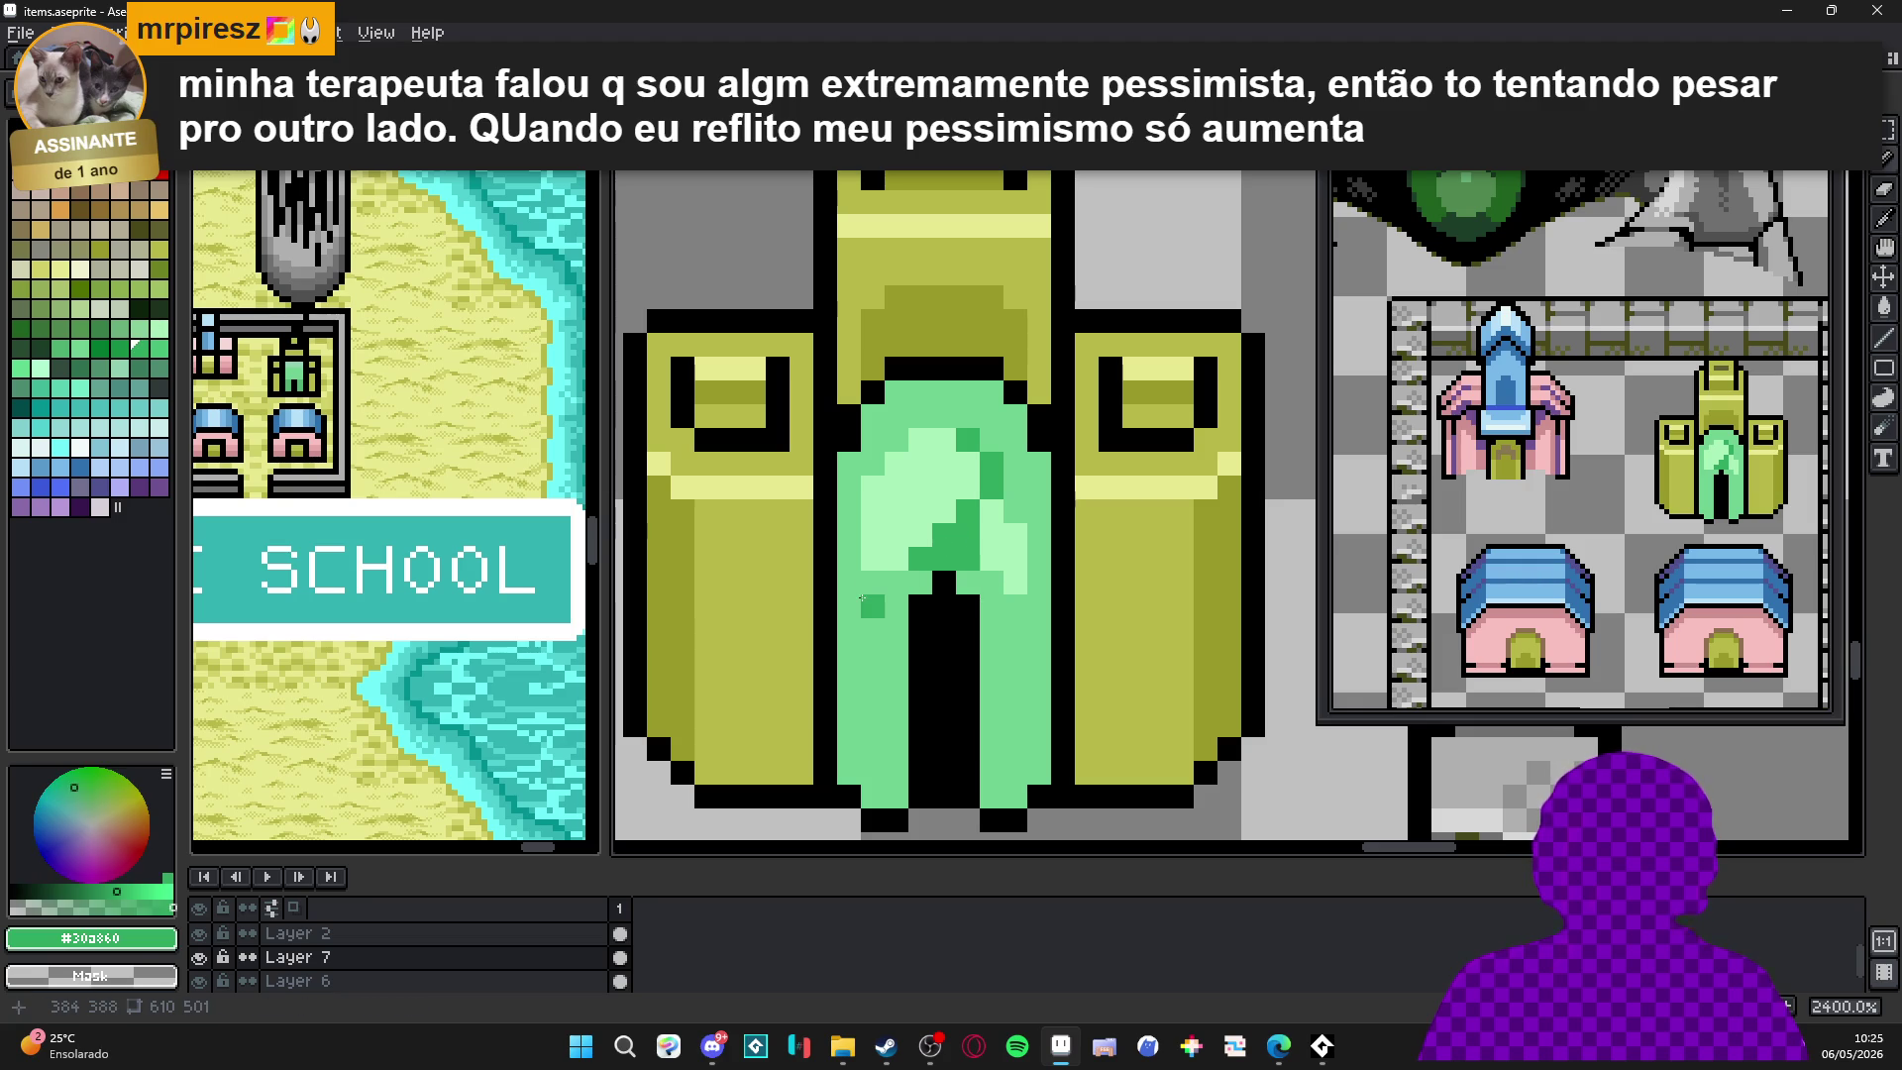
pyautogui.click(896, 582)
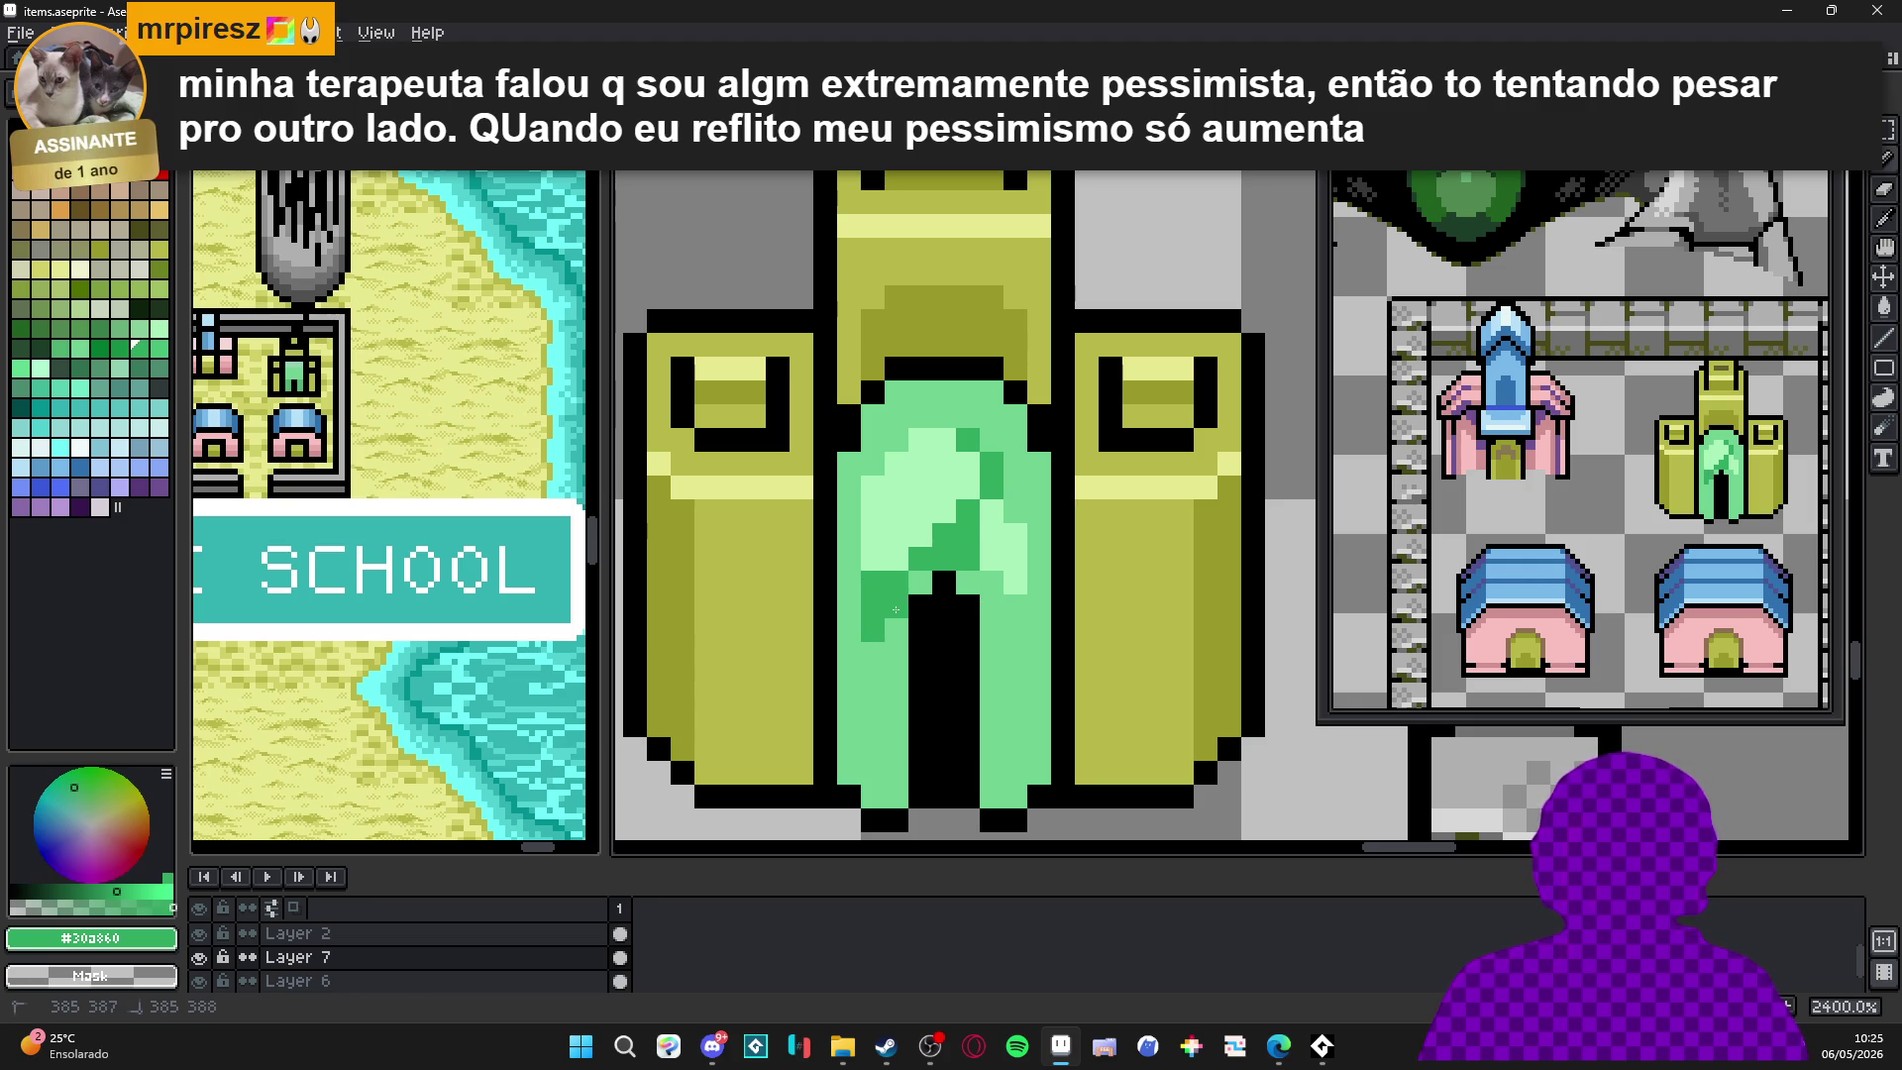
pyautogui.click(890, 650)
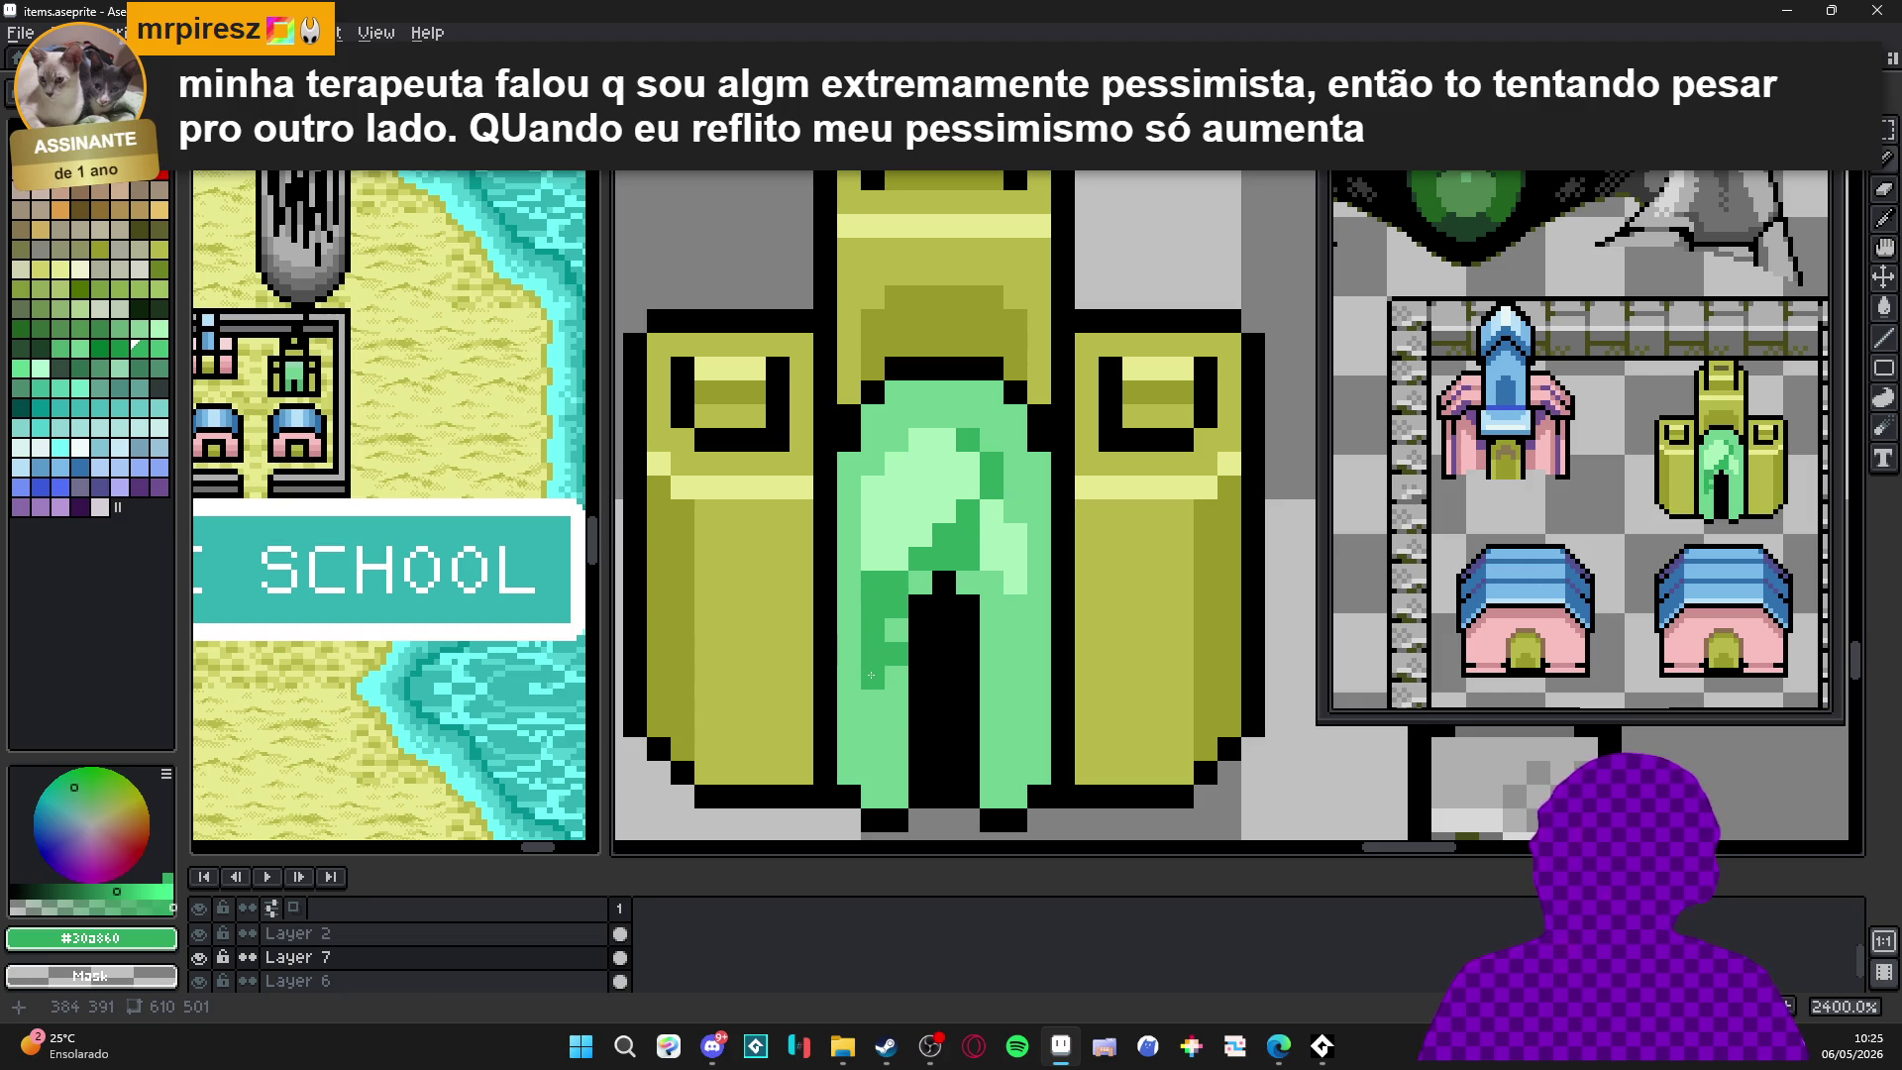
pyautogui.click(990, 630)
pyautogui.click(1016, 630)
pyautogui.moveTo(990, 583); pyautogui.dragTo(989, 606)
pyautogui.click(1001, 641)
pyautogui.click(996, 654)
# Rework the shading right of the doorway with medium green #70d090, then lighten the pixel left of it.
pyautogui.hotkey('ctrl', 'z')
pyautogui.click(993, 623)
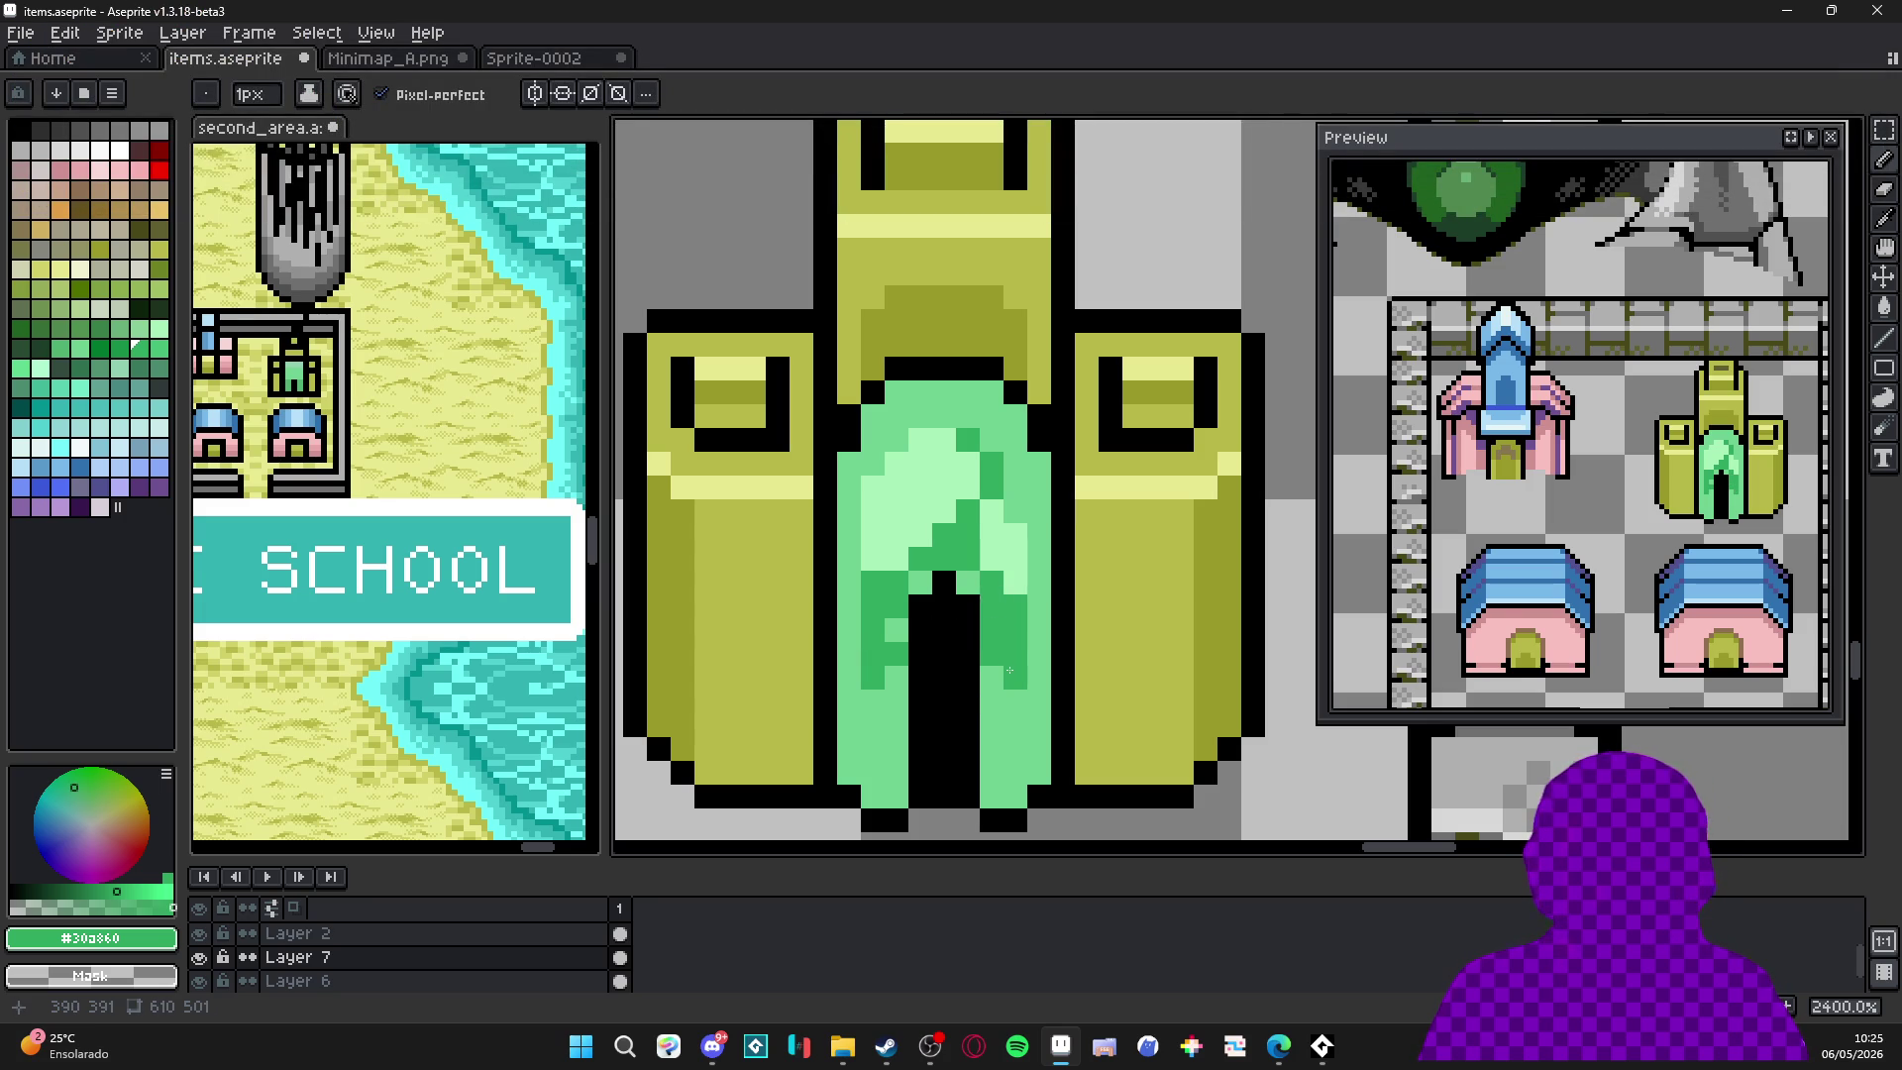
pyautogui.keyDown('alt'); pyautogui.click(1009, 671); pyautogui.keyUp('alt')
pyautogui.moveTo(1005, 669); pyautogui.dragTo(993, 599)
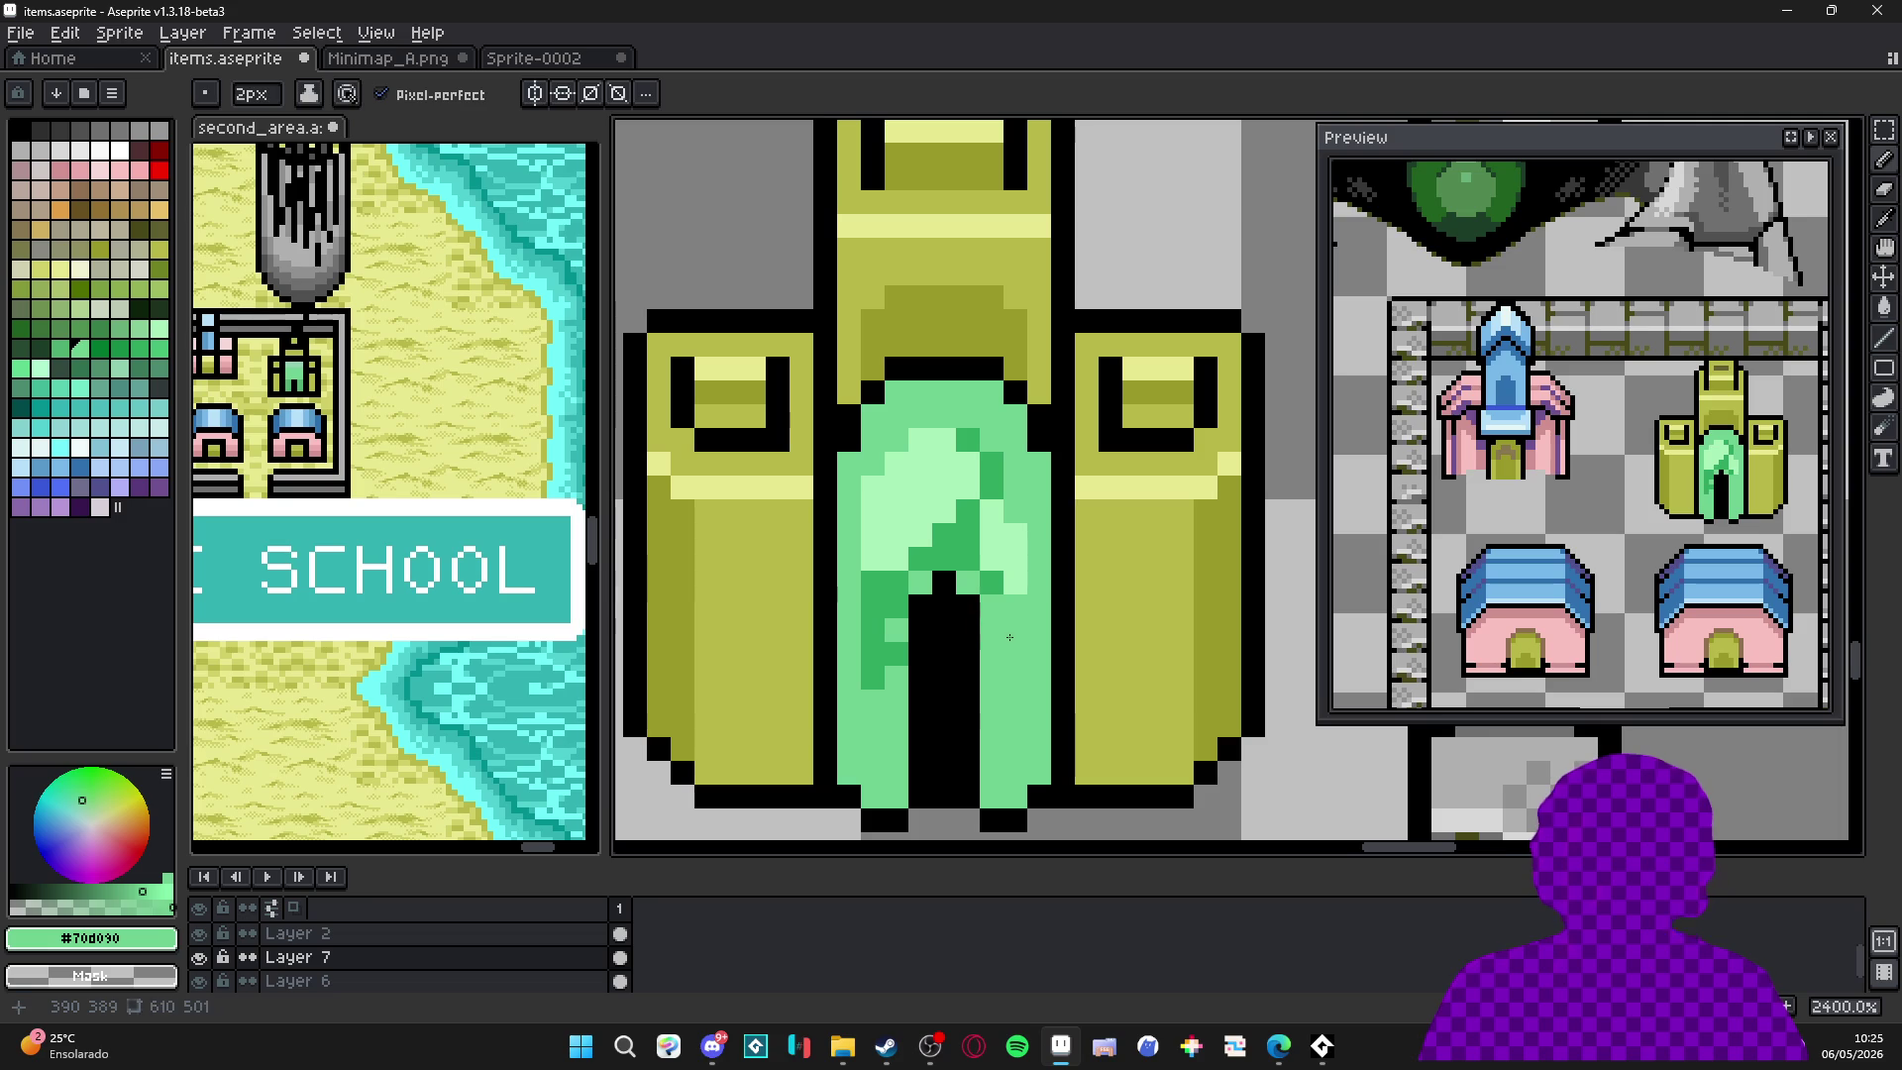
pyautogui.hotkey('ctrl', 'z')
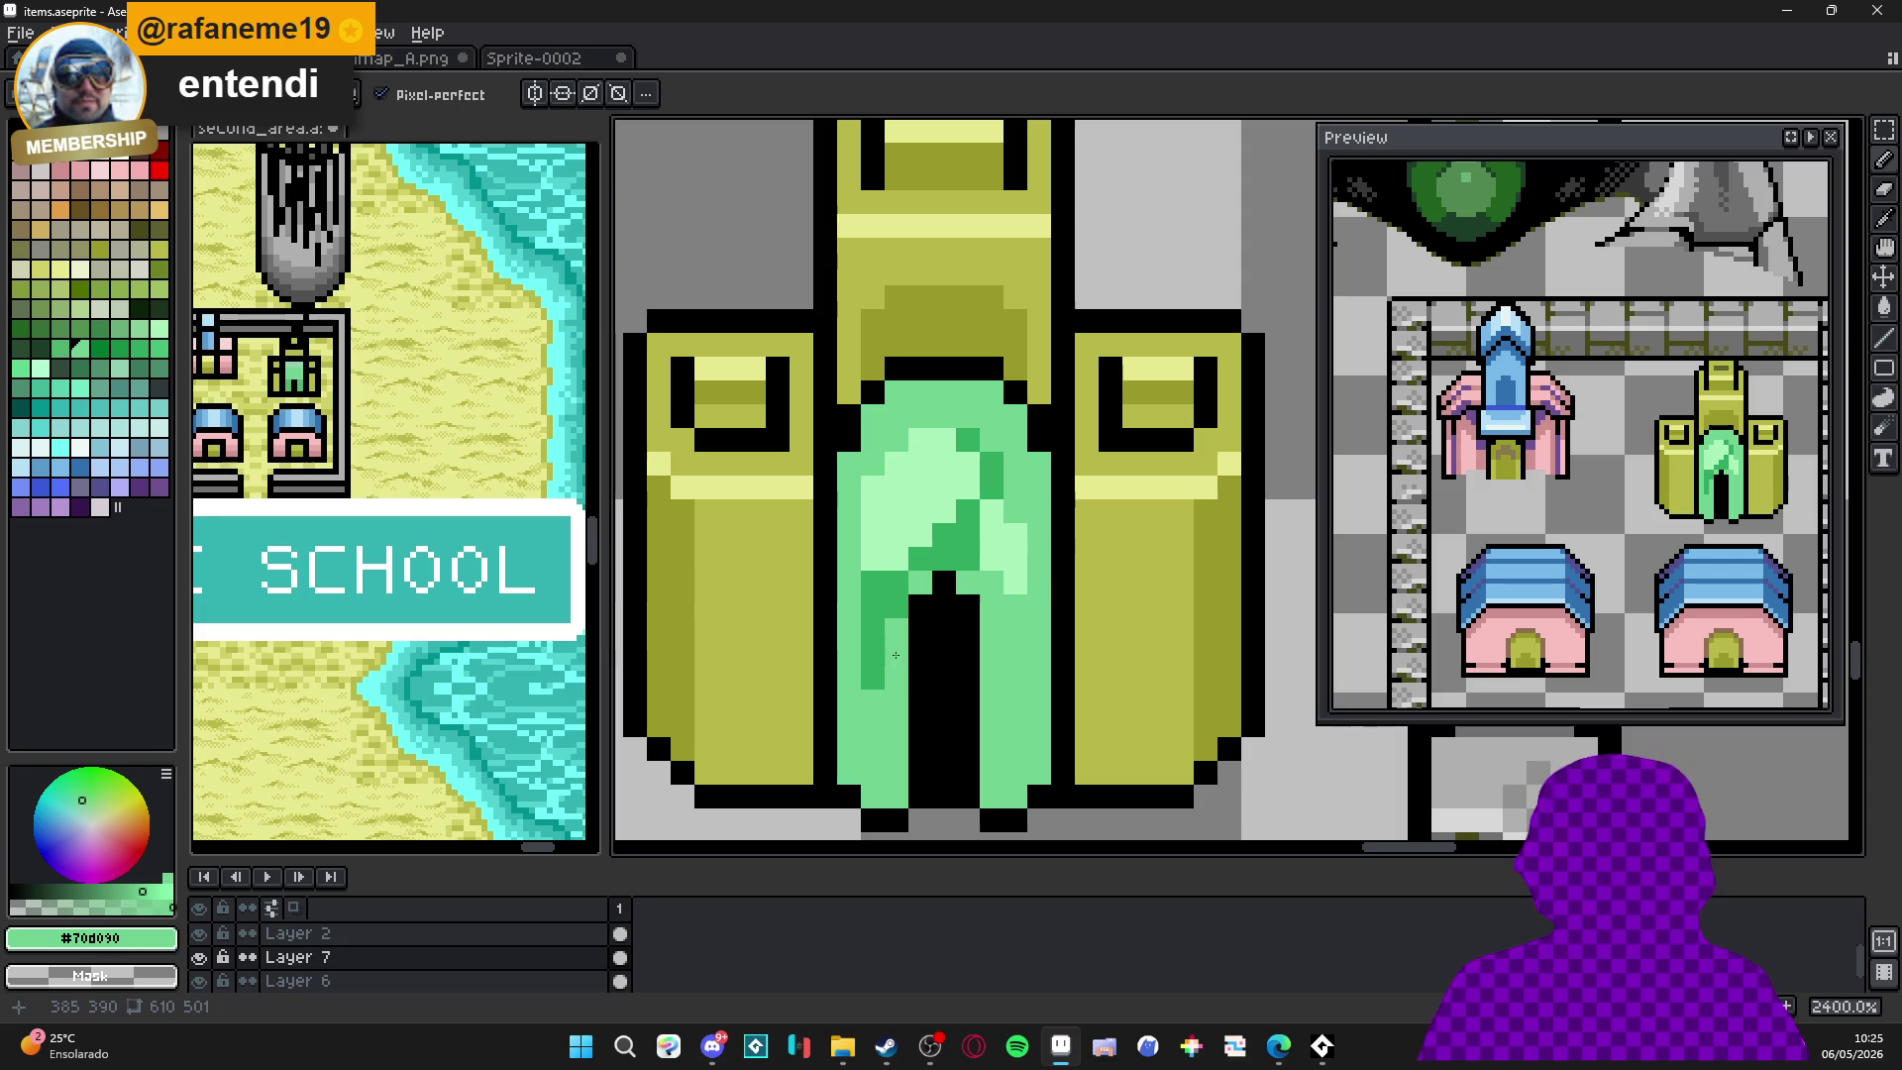
pyautogui.click(878, 674)
pyautogui.press('alt')
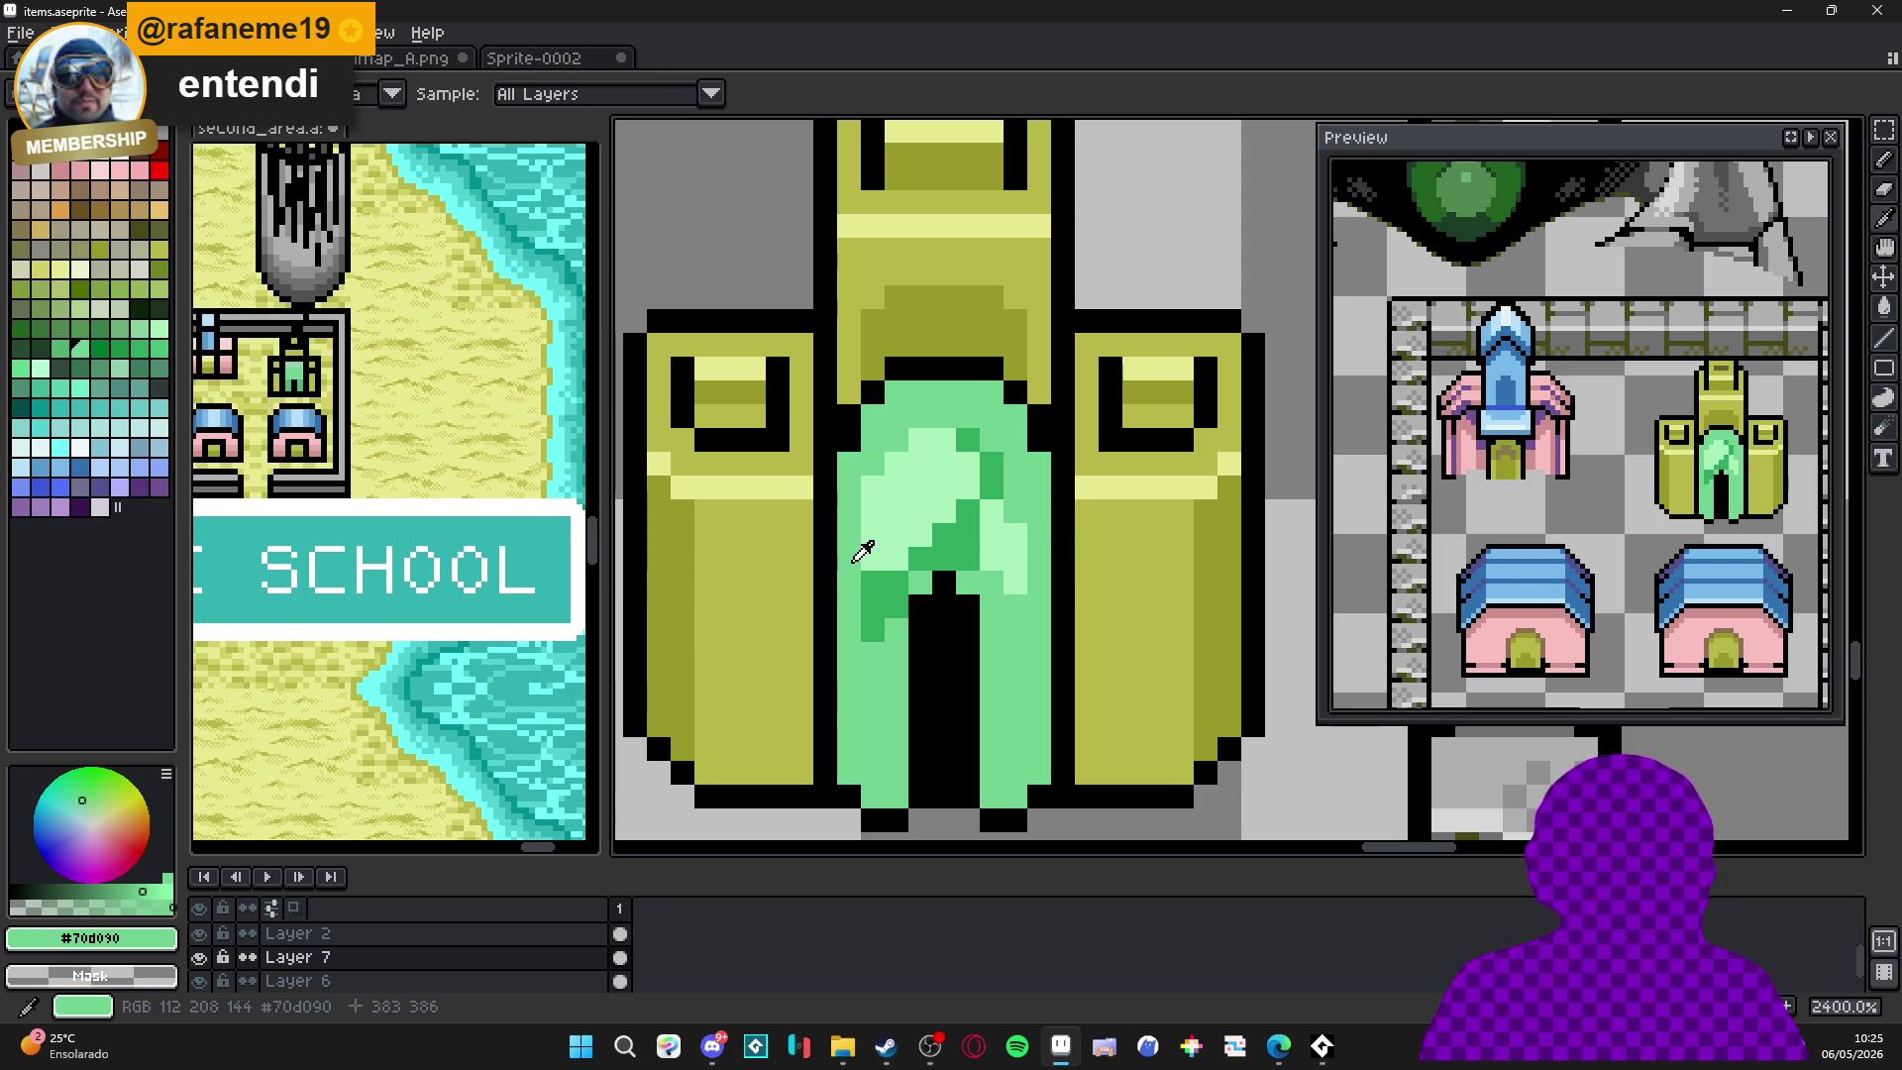
# Retouch the doorway edges with dark-green pixels and lighten pixels along the door shading.
pyautogui.click(872, 582)
pyautogui.click(874, 560)
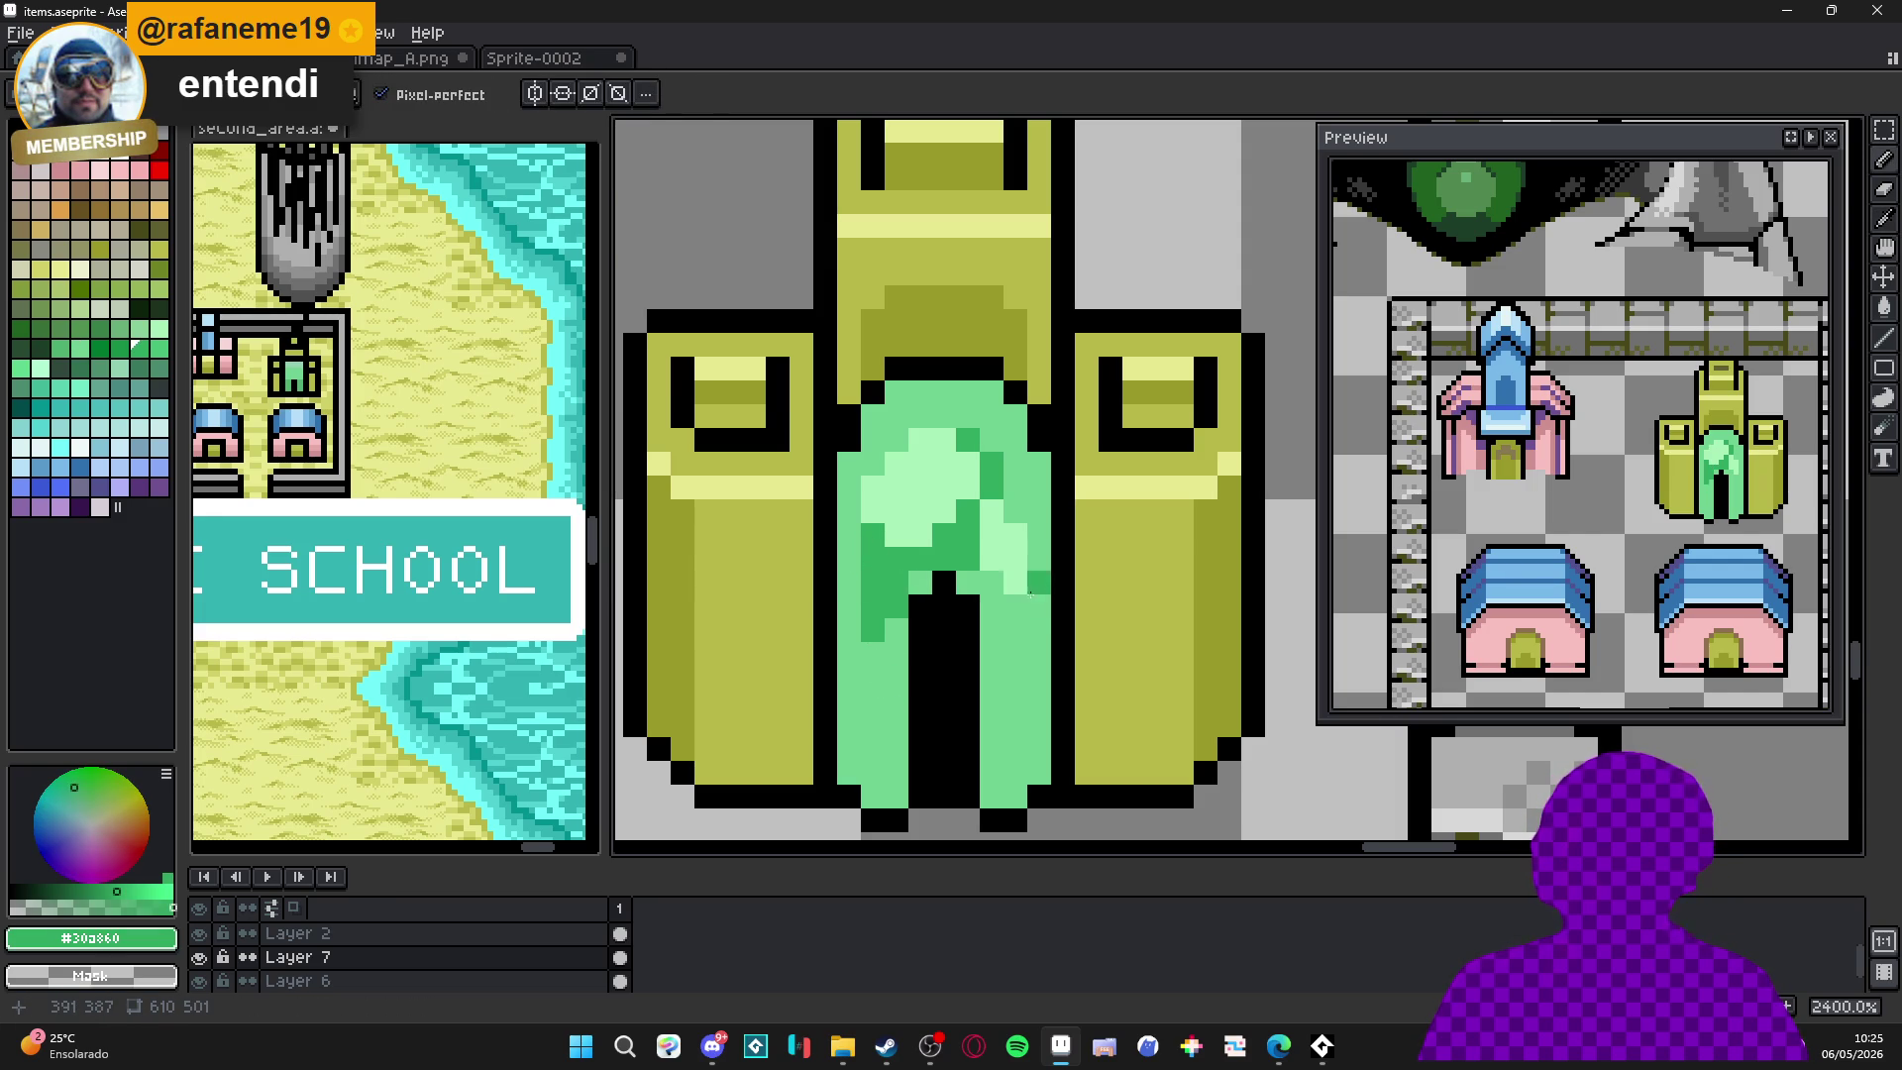
pyautogui.click(973, 628)
pyautogui.moveTo(1002, 571); pyautogui.dragTo(972, 569)
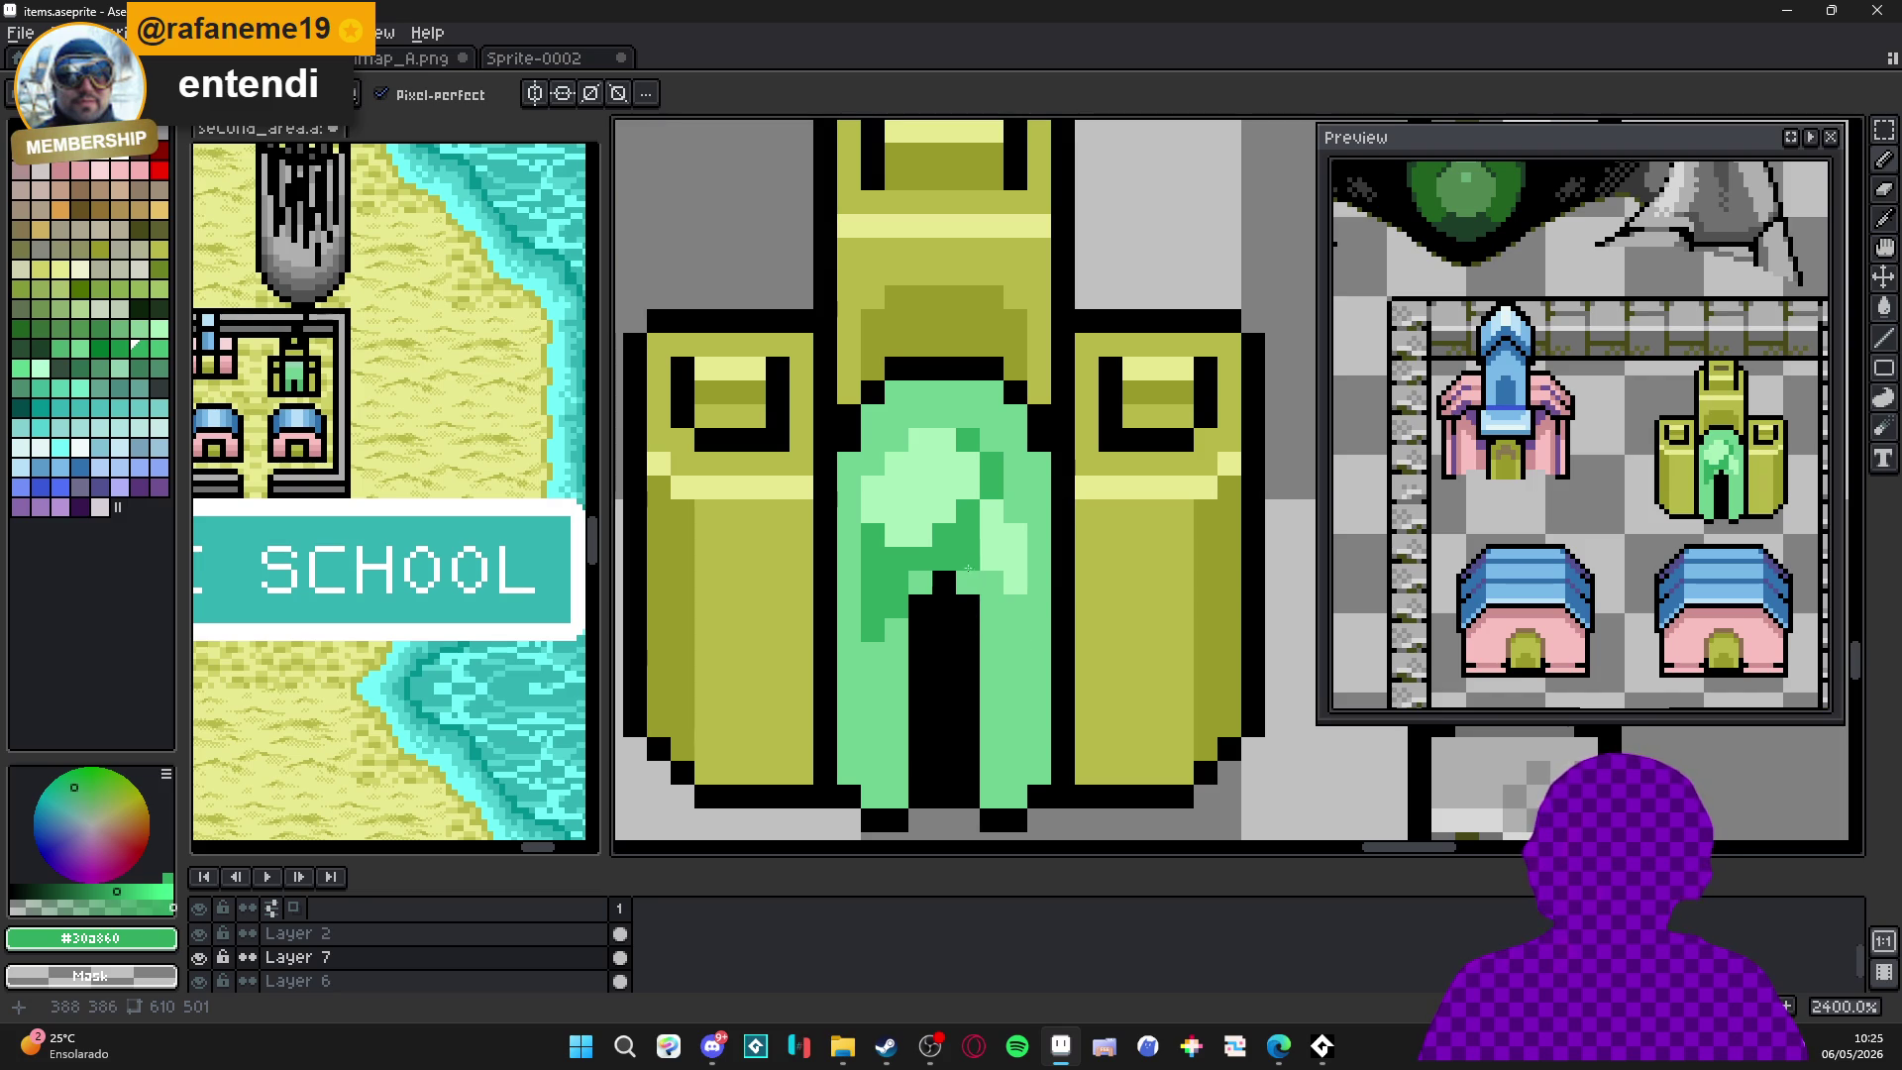
# Round the doorway's lower-left and lower-right corners in light green #a8f0b8.
pyautogui.scroll(-2, 921, 607)
pyautogui.keyDown('alt'); pyautogui.click(902, 592); pyautogui.keyUp('alt')
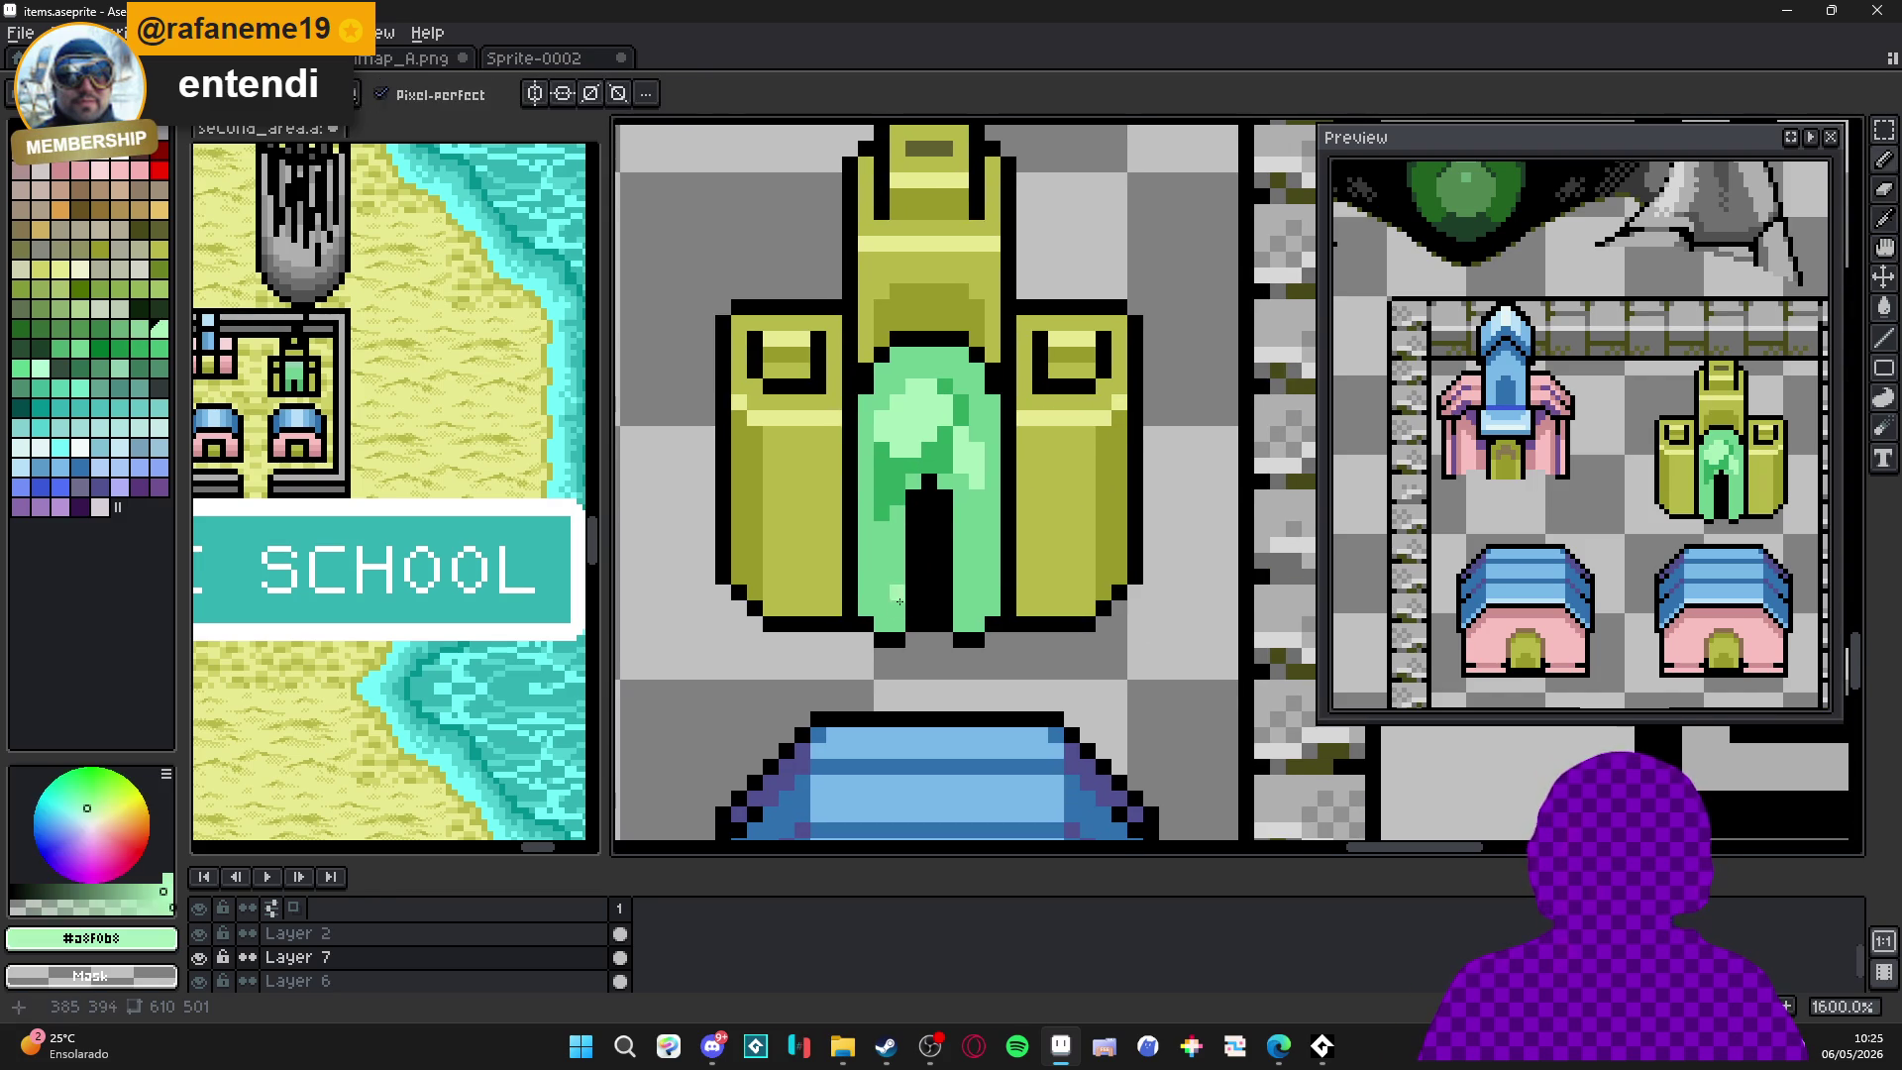
pyautogui.click(897, 623)
pyautogui.click(977, 618)
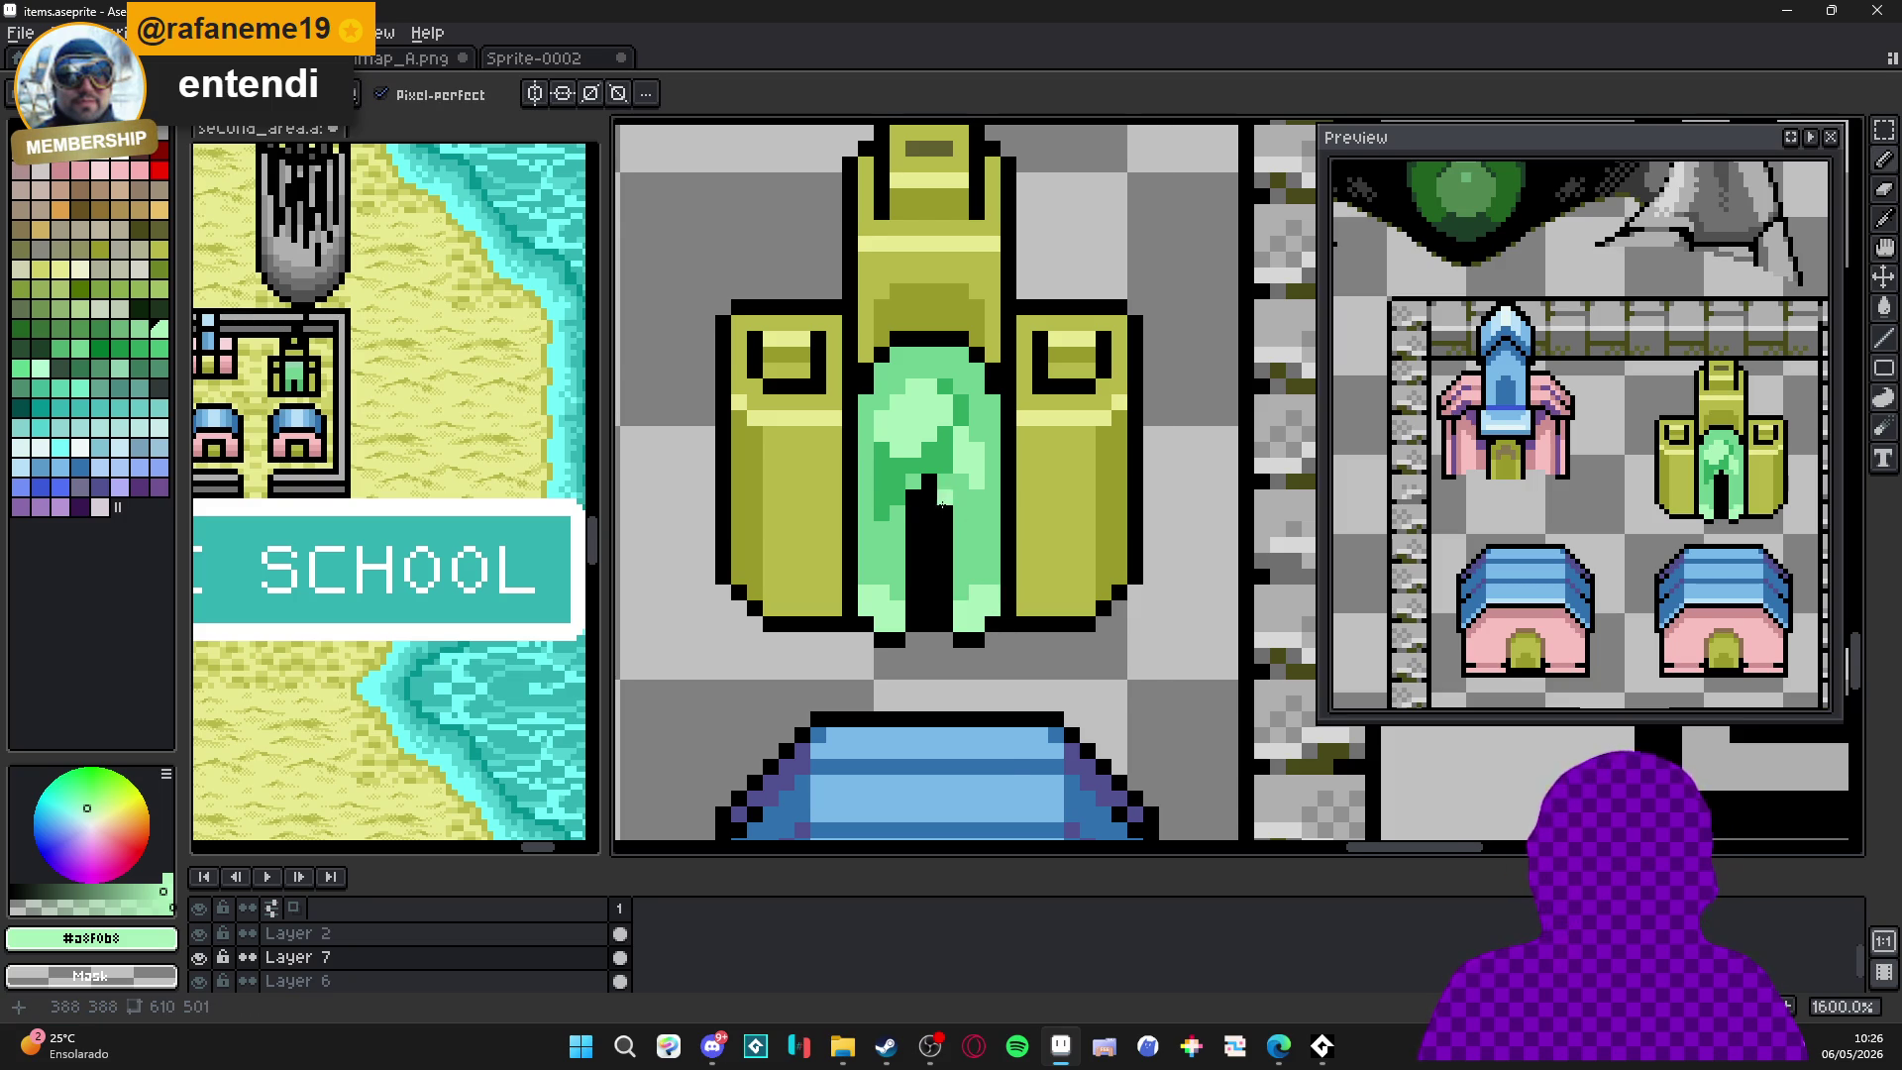
# Paint a small pale cream highlight on the upper left of the green arch.
pyautogui.scroll(2, 942, 506)
pyautogui.keyDown('alt'); pyautogui.click(889, 493); pyautogui.keyUp('alt')
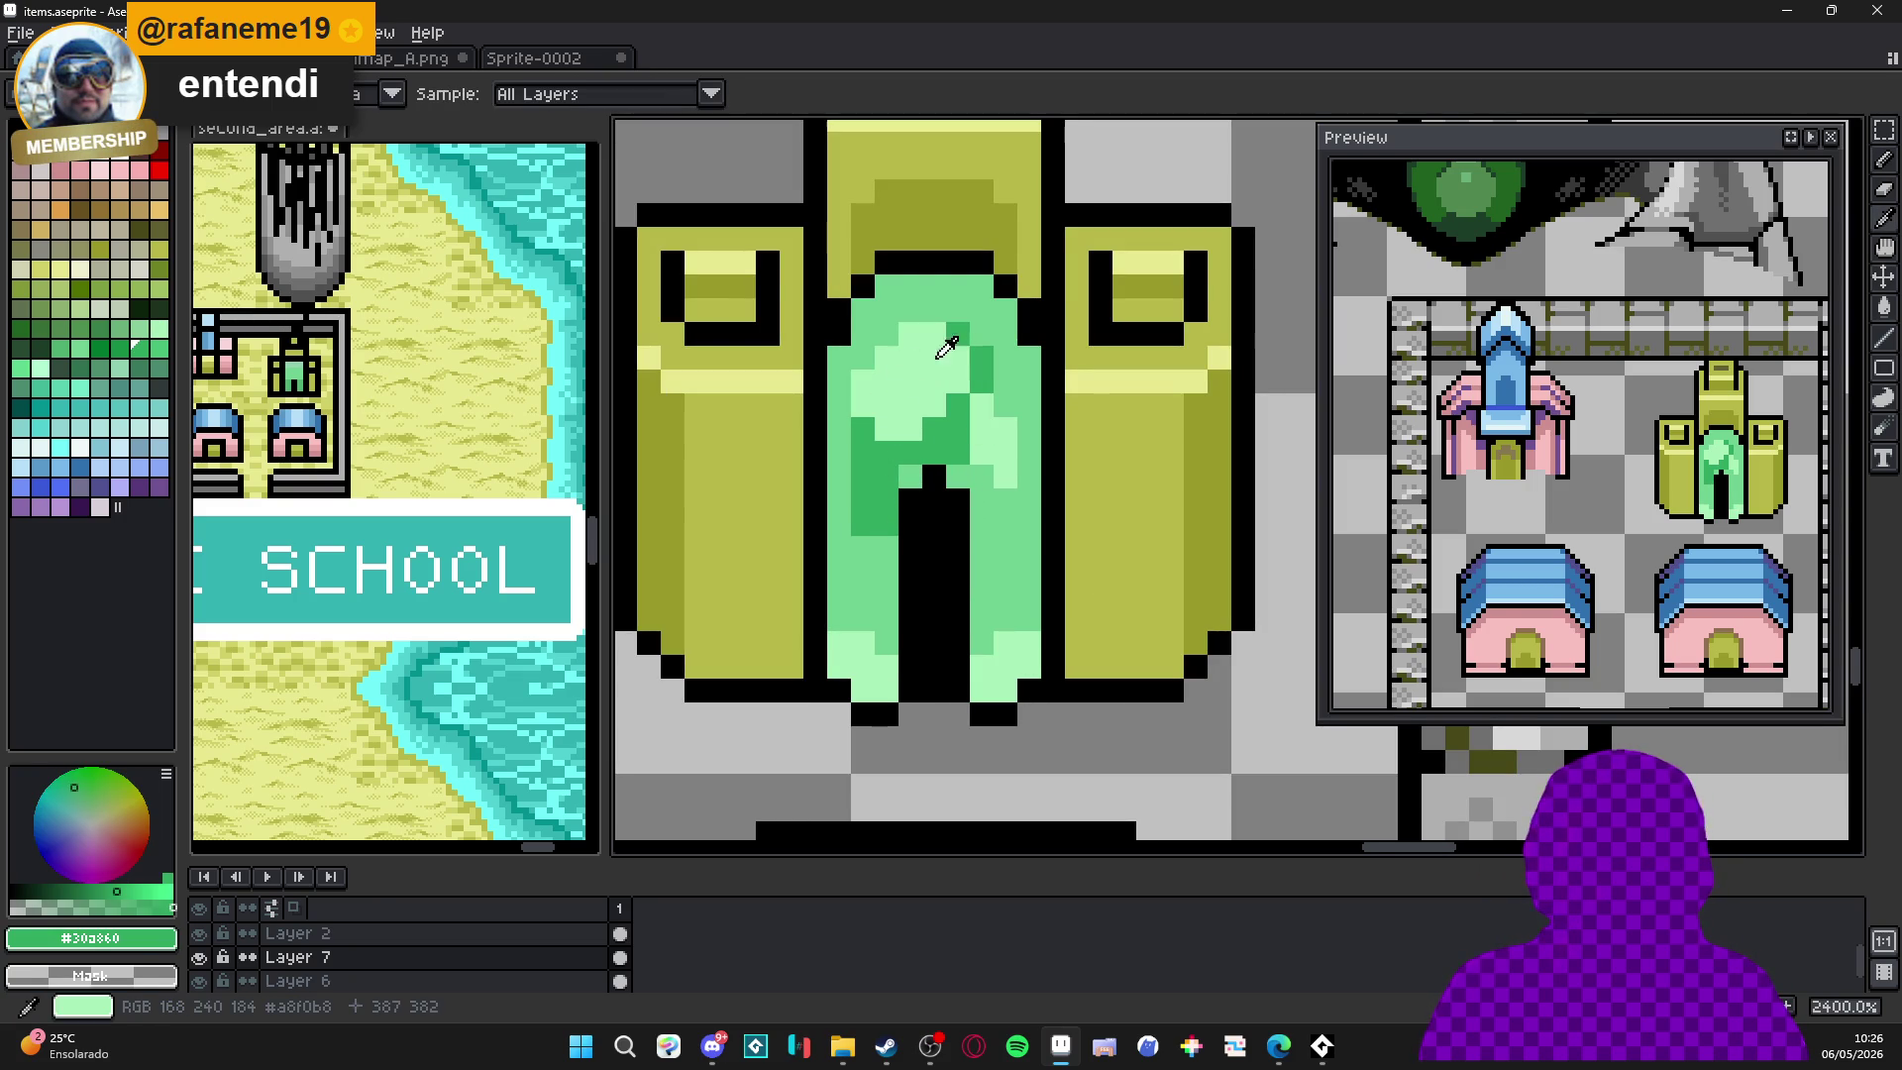
pyautogui.keyDown('alt'); pyautogui.click(902, 370); pyautogui.keyUp('alt')
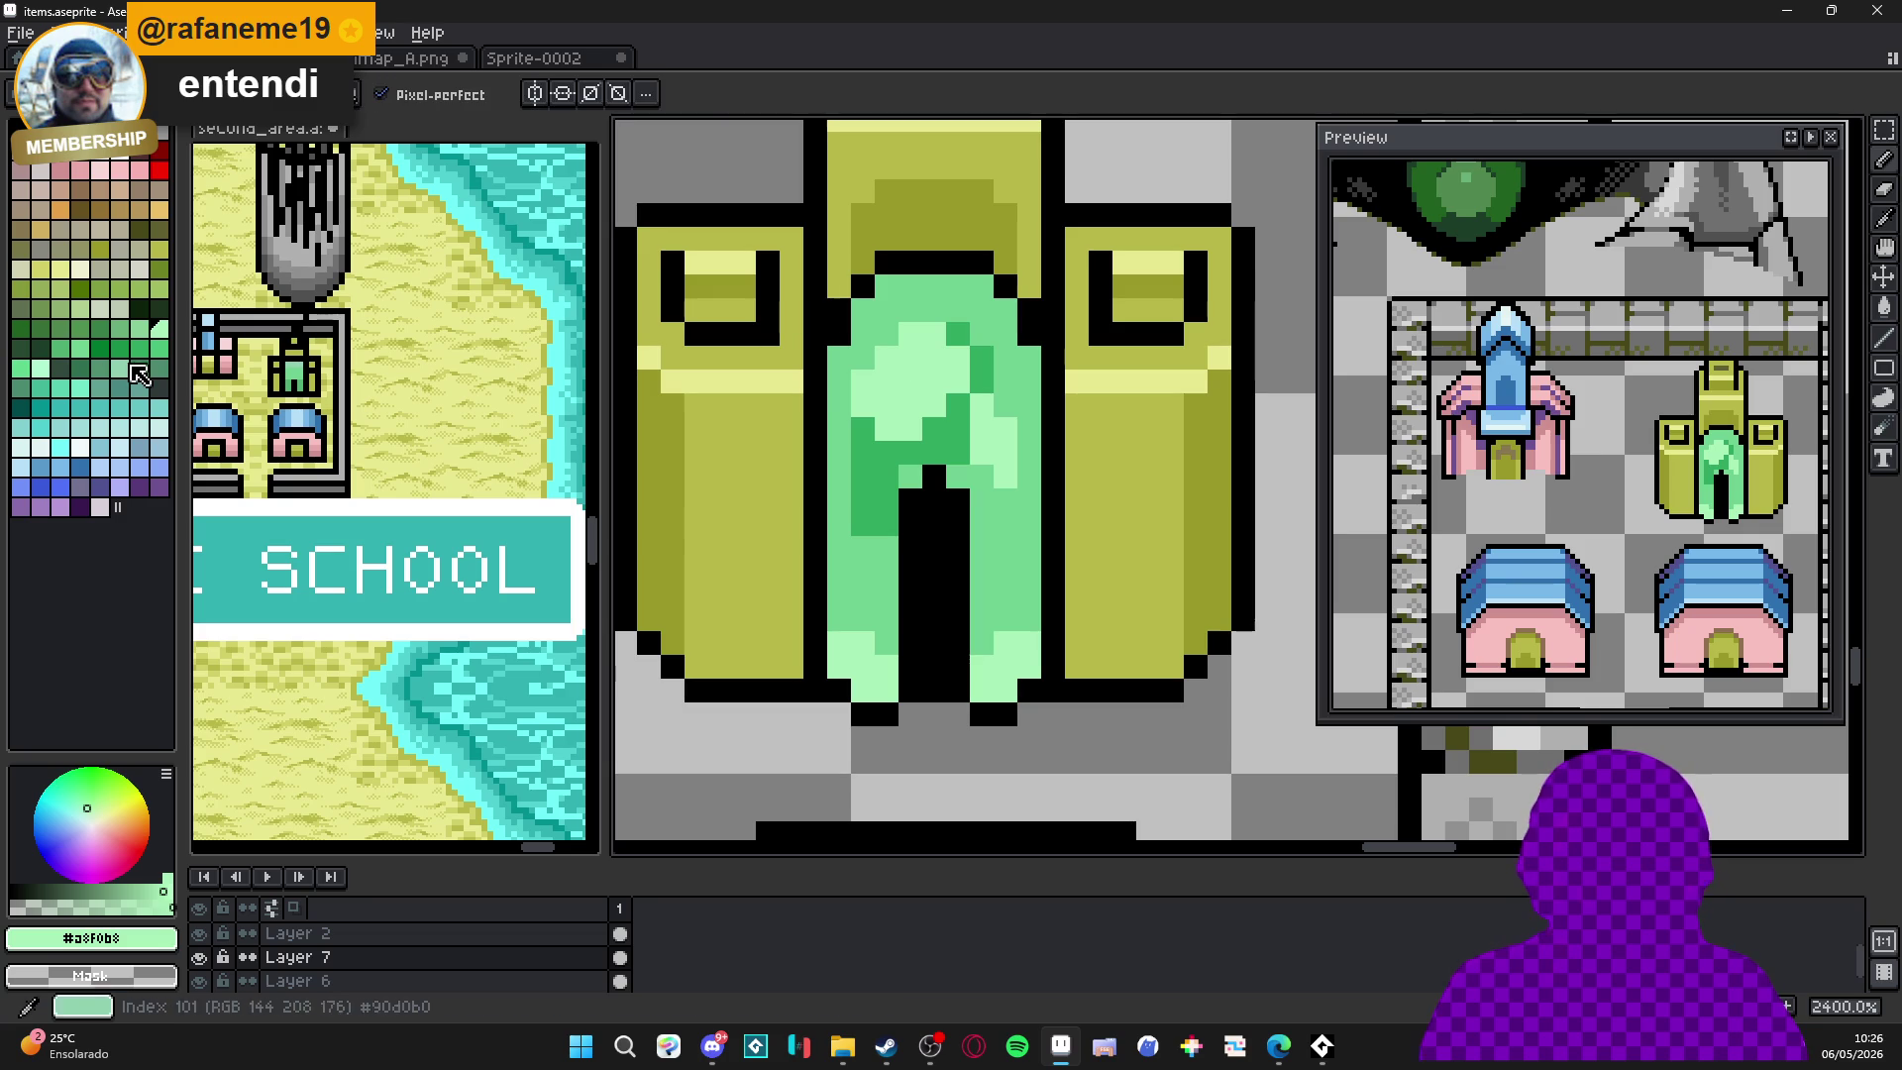
pyautogui.click(47, 381)
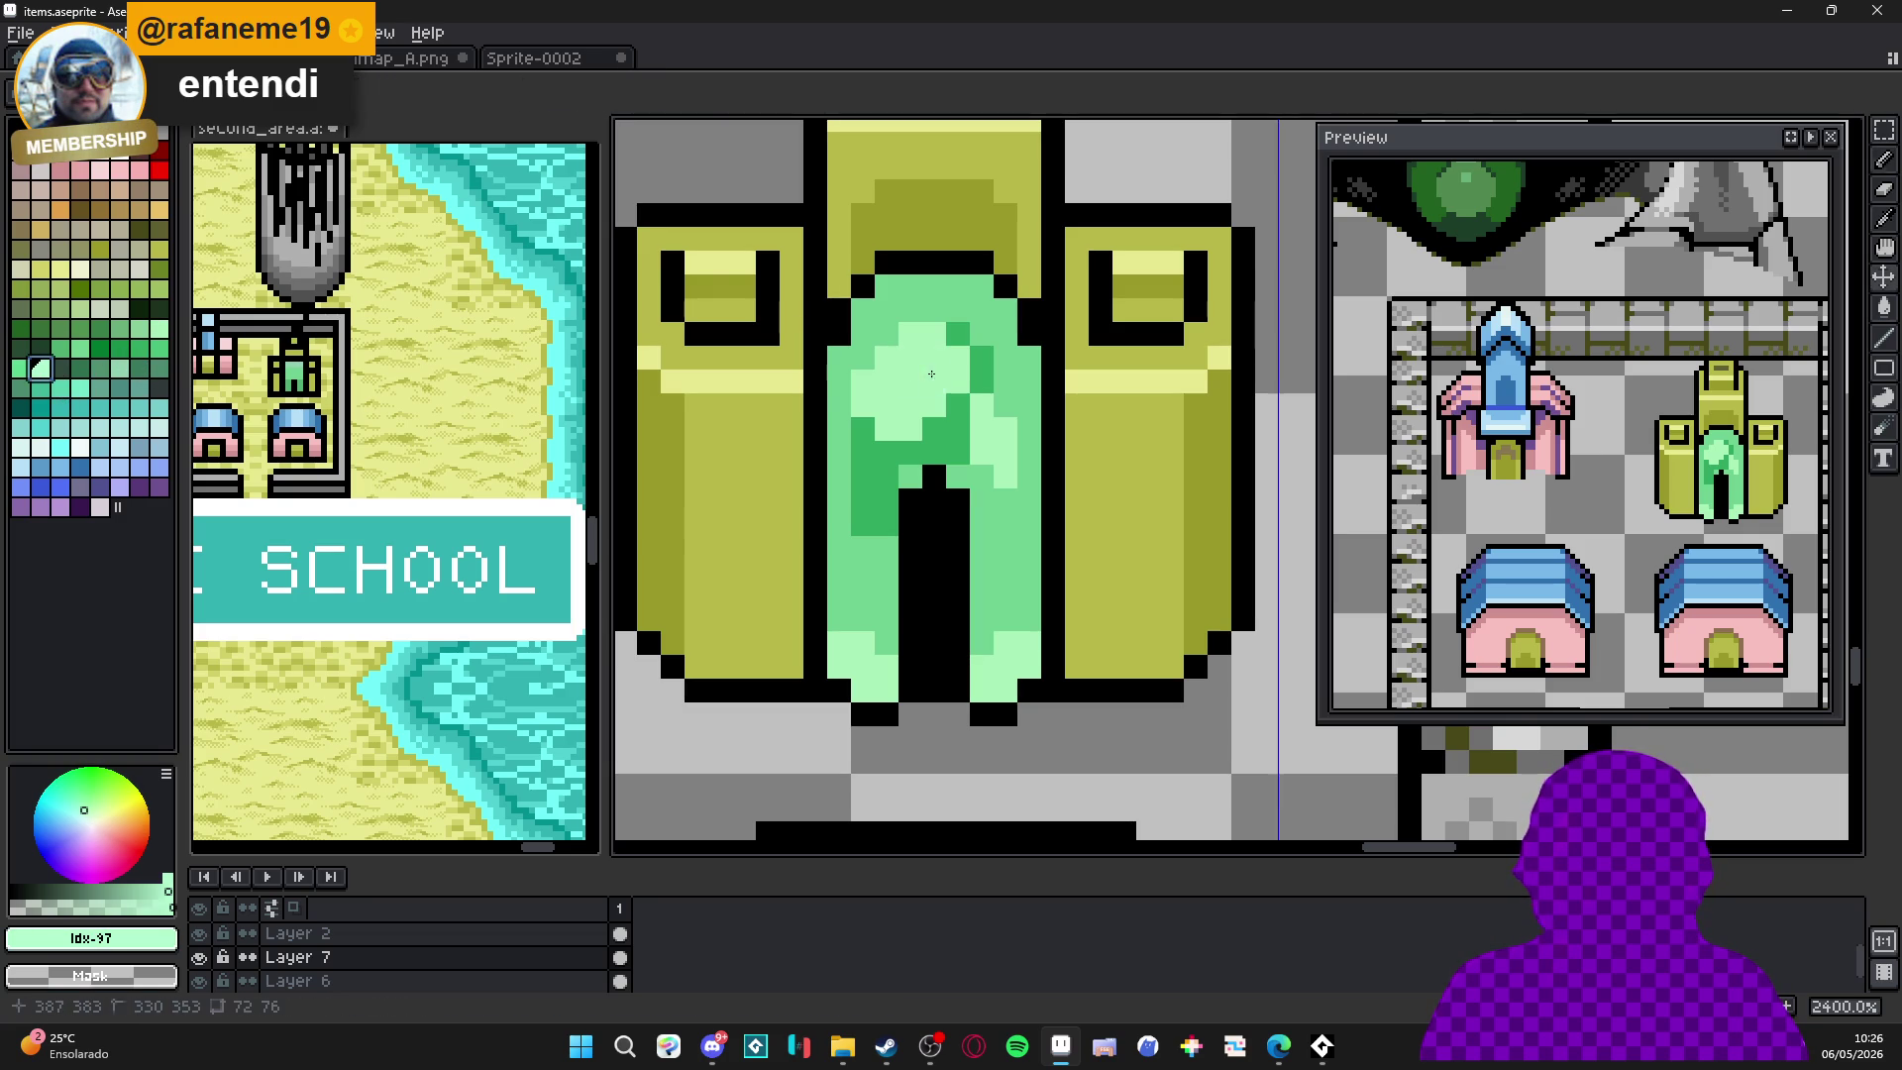
pyautogui.click(140, 268)
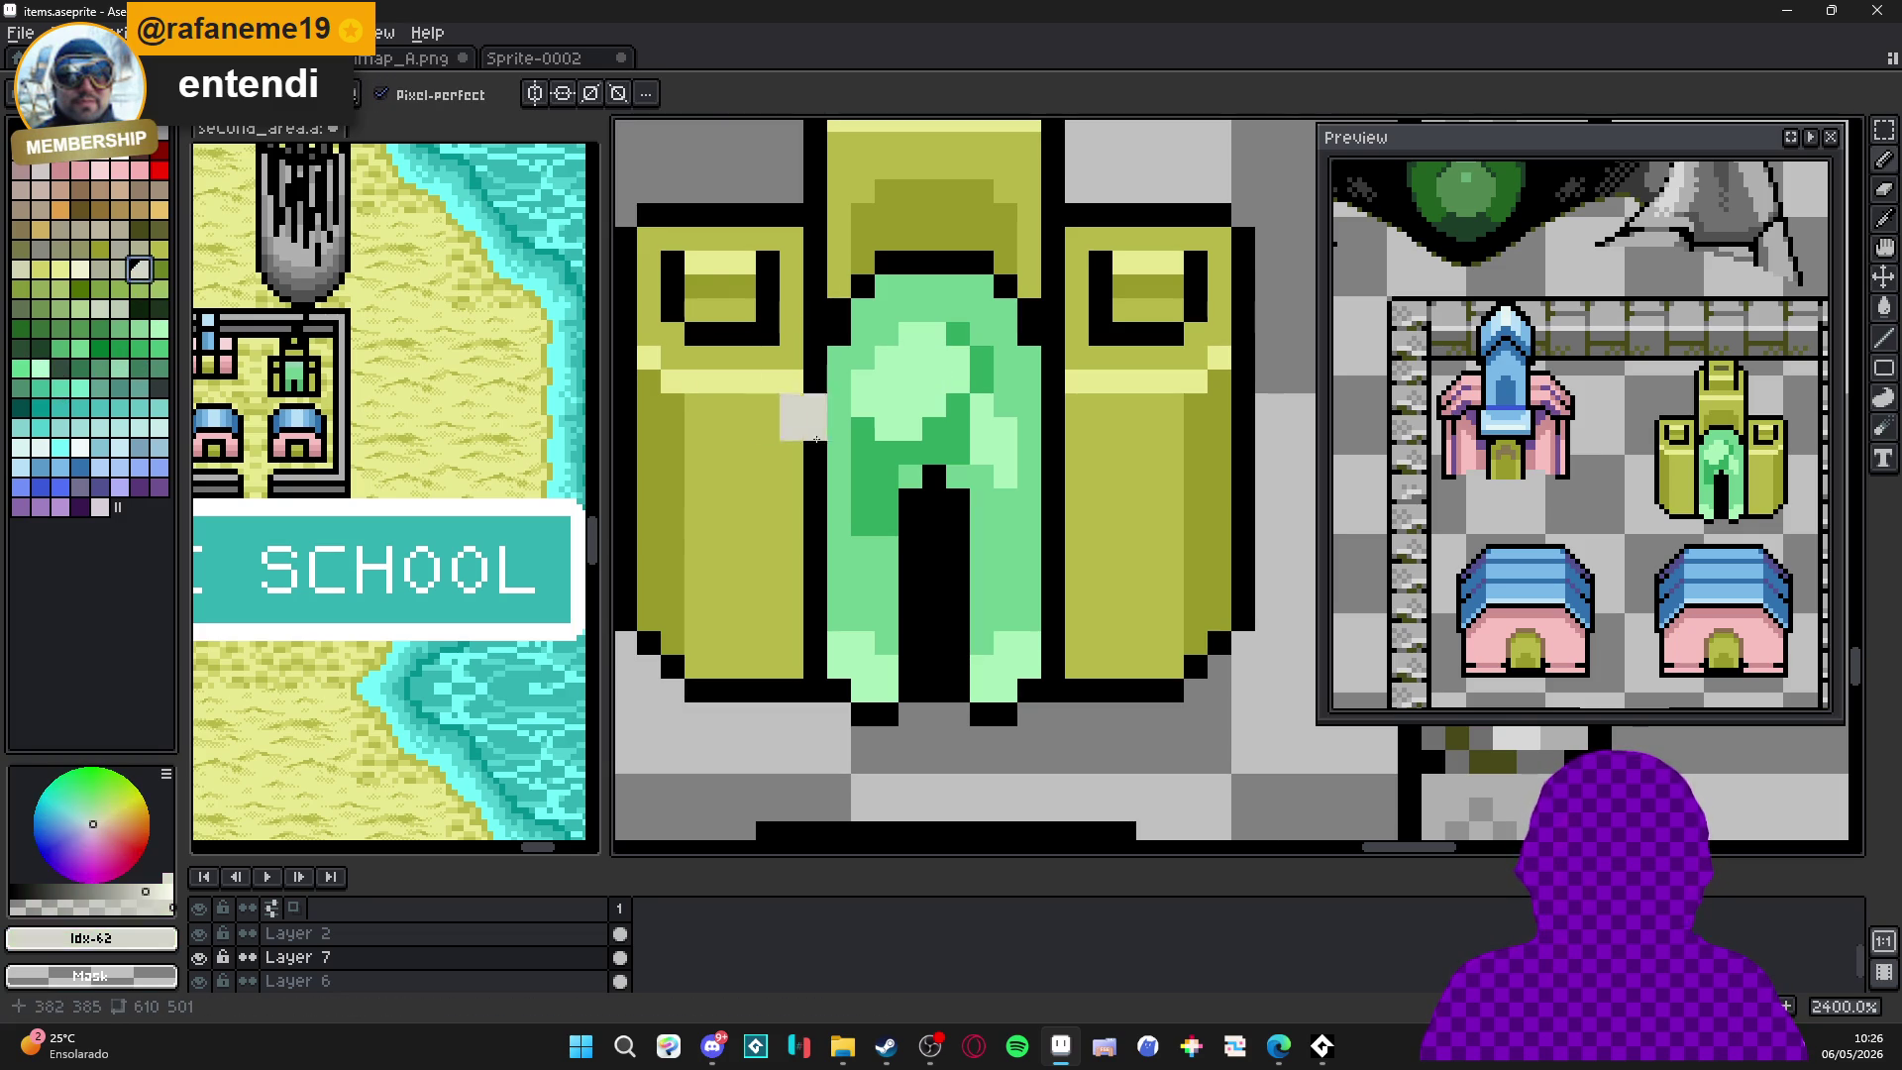
pyautogui.click(913, 384)
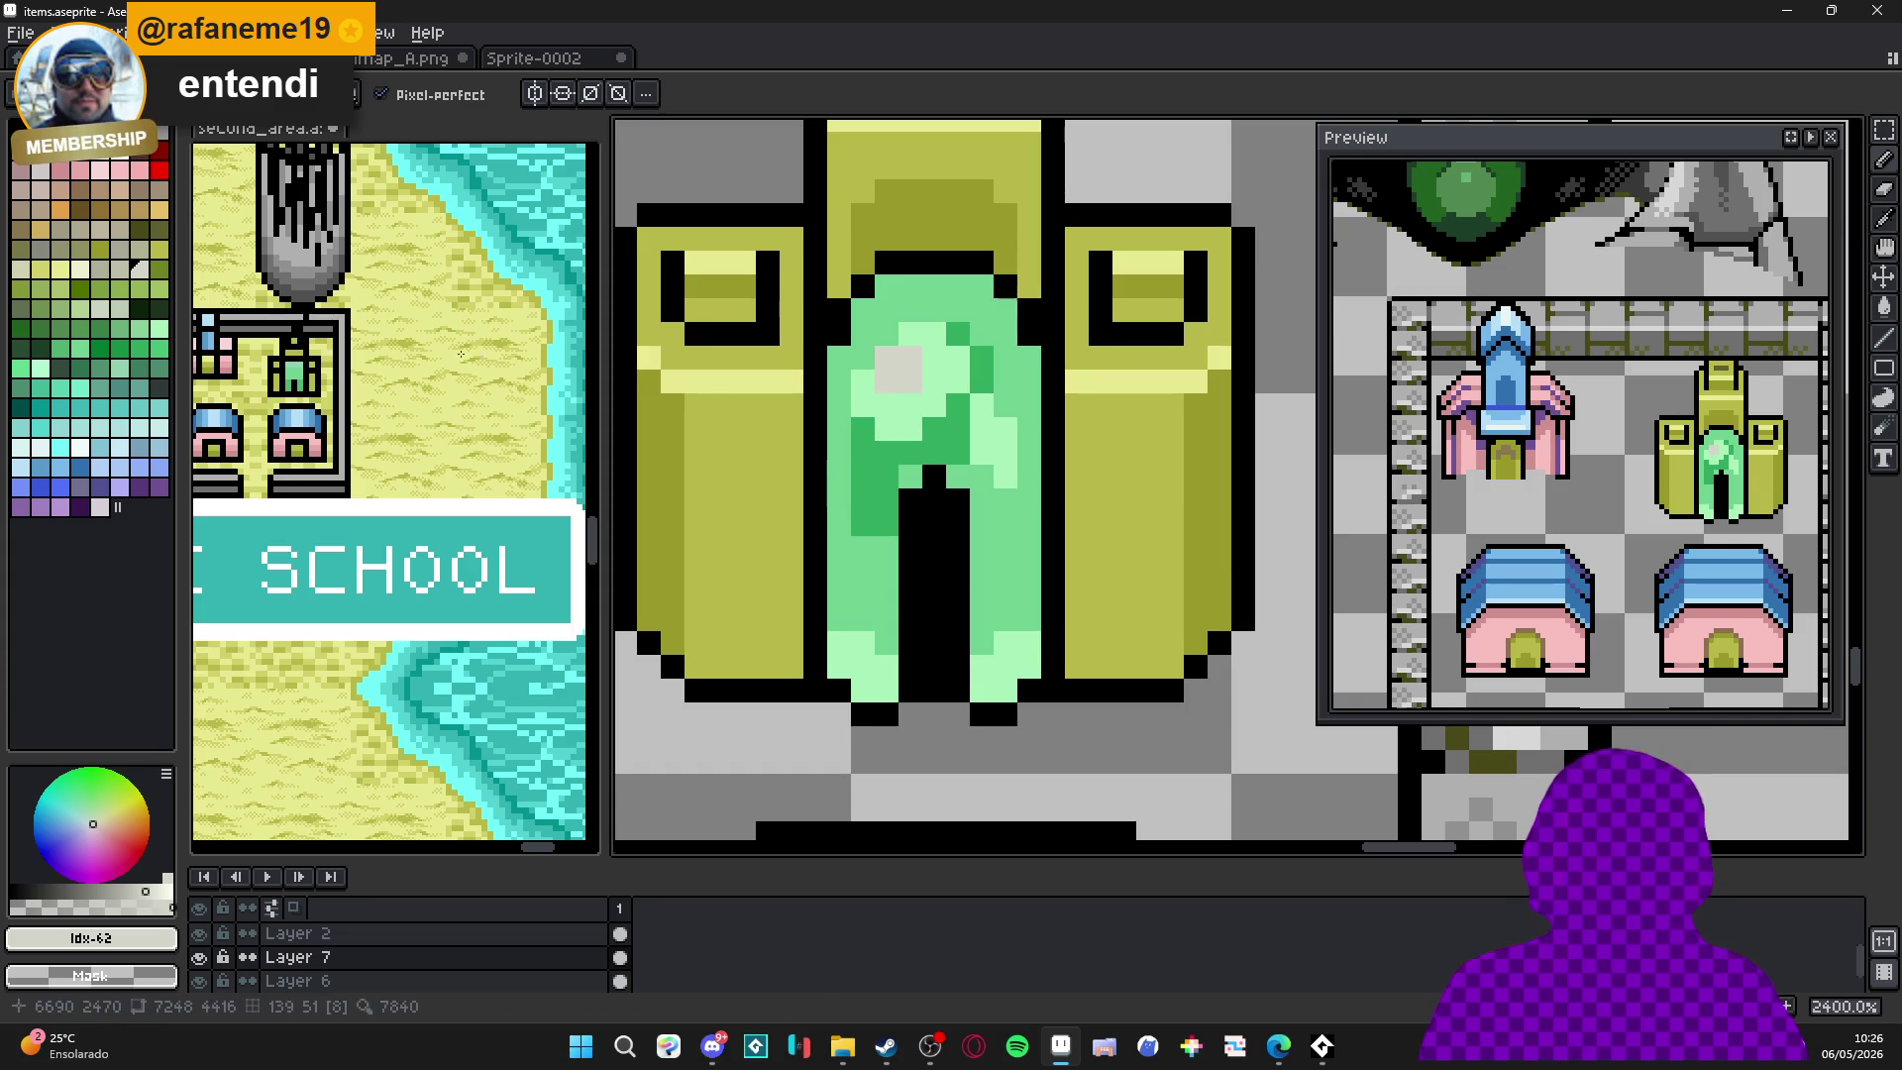
pyautogui.click(80, 269)
pyautogui.moveTo(917, 380); pyautogui.dragTo(941, 381)
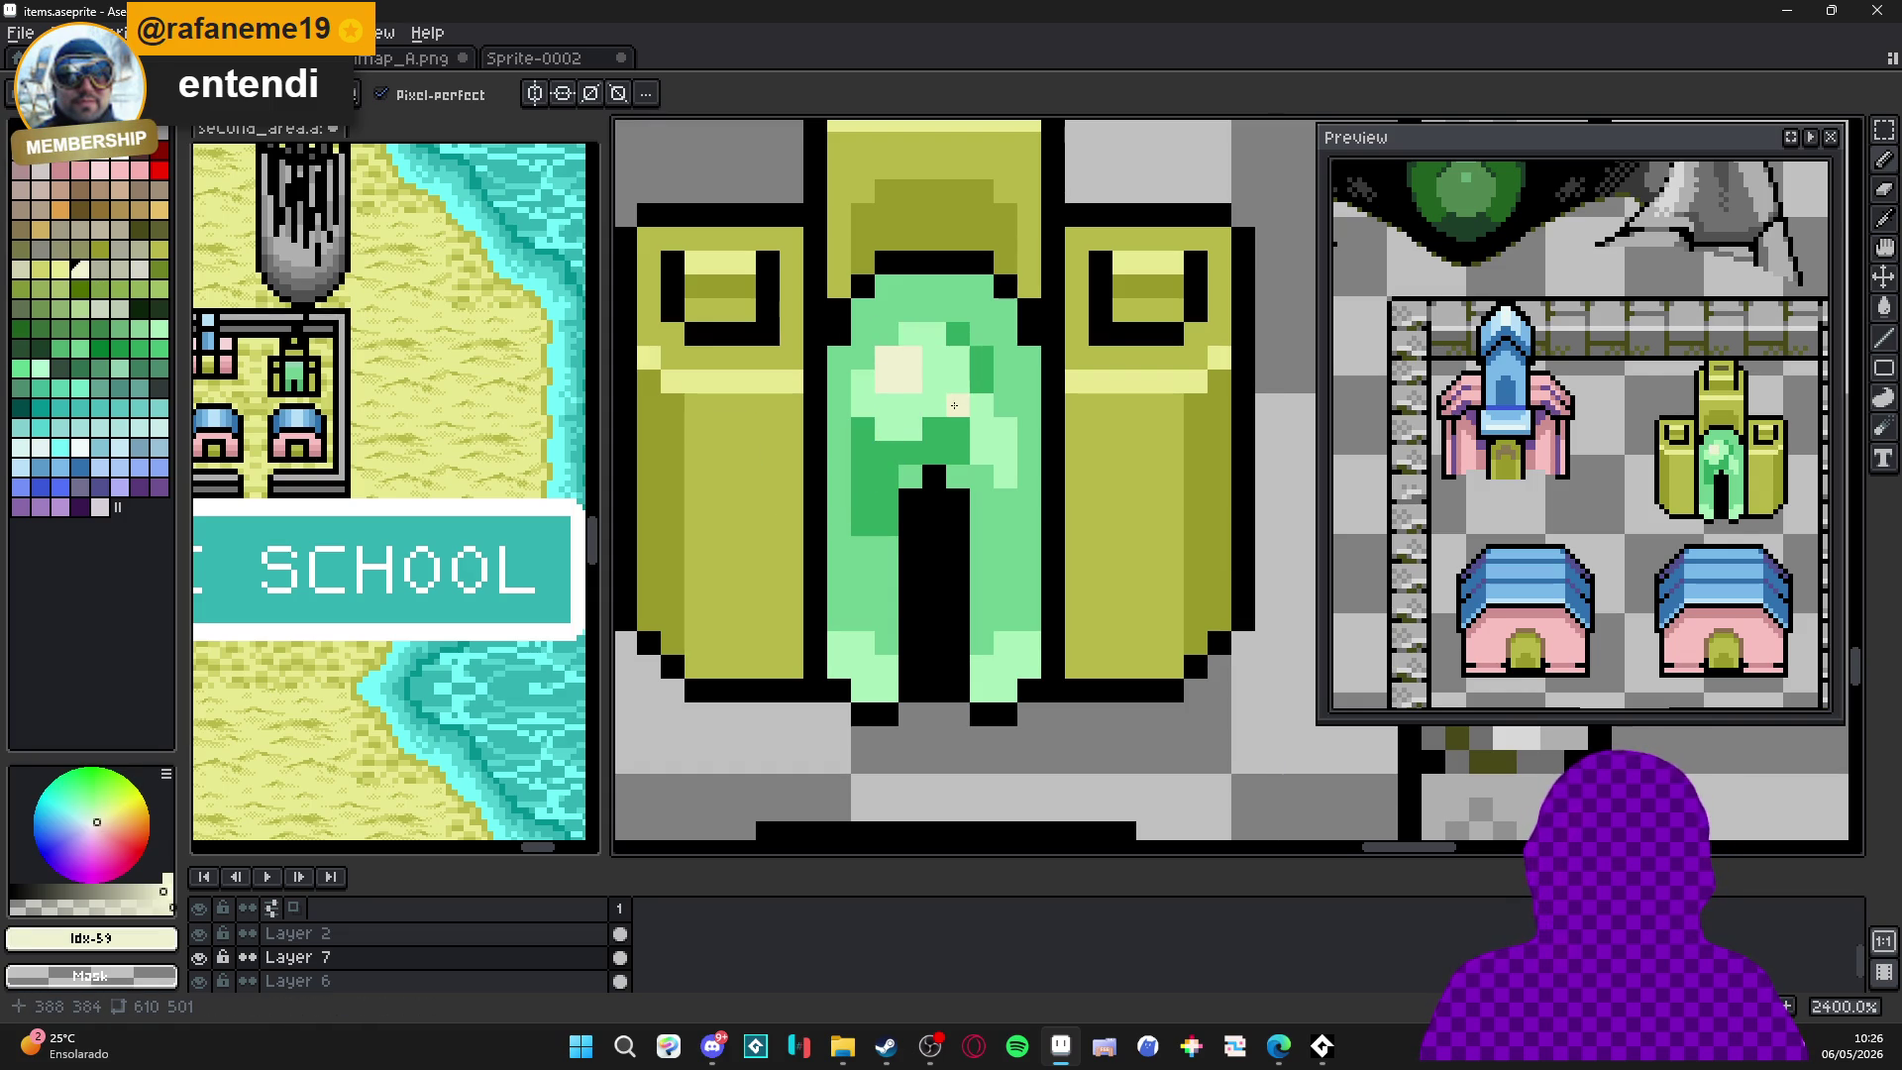
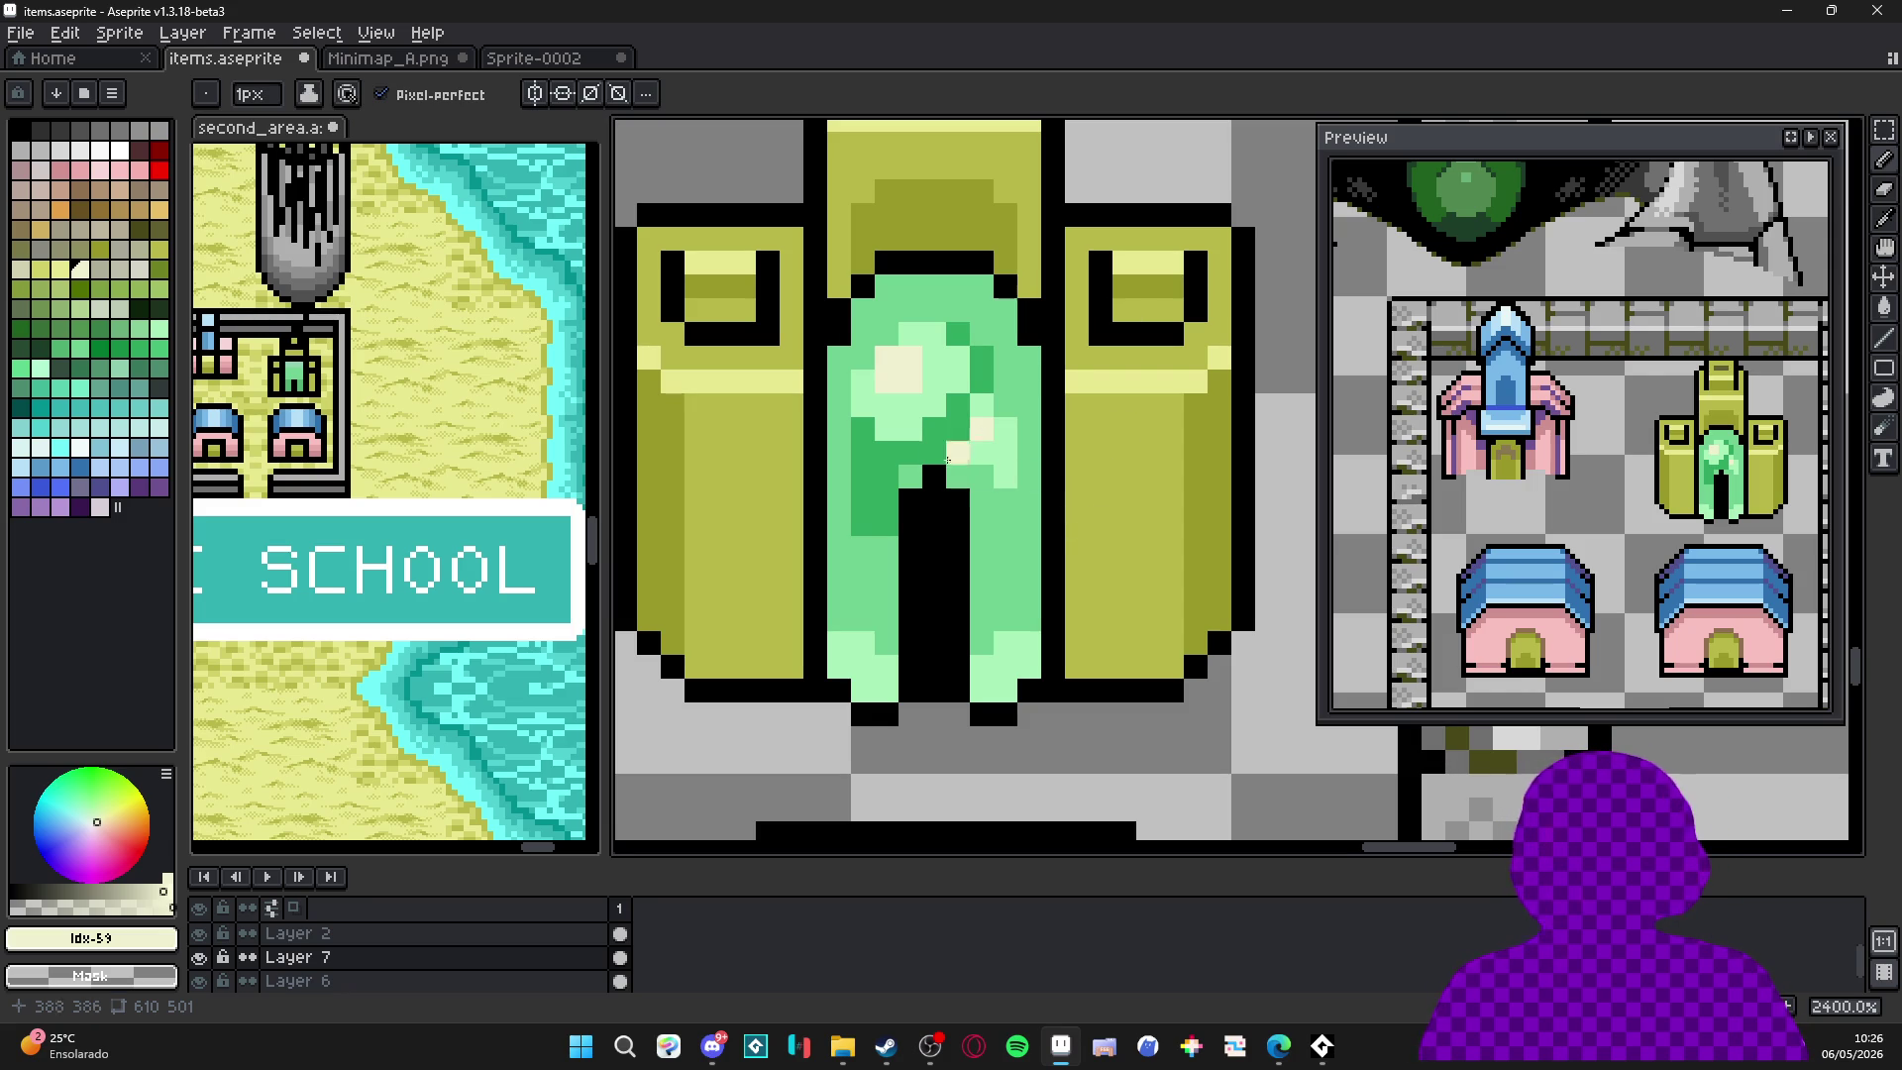
# Repaint beige door pixels light green and add pale cream highlight pixels to the arch.
pyautogui.keyDown('alt'); pyautogui.click(904, 410); pyautogui.keyUp('alt')
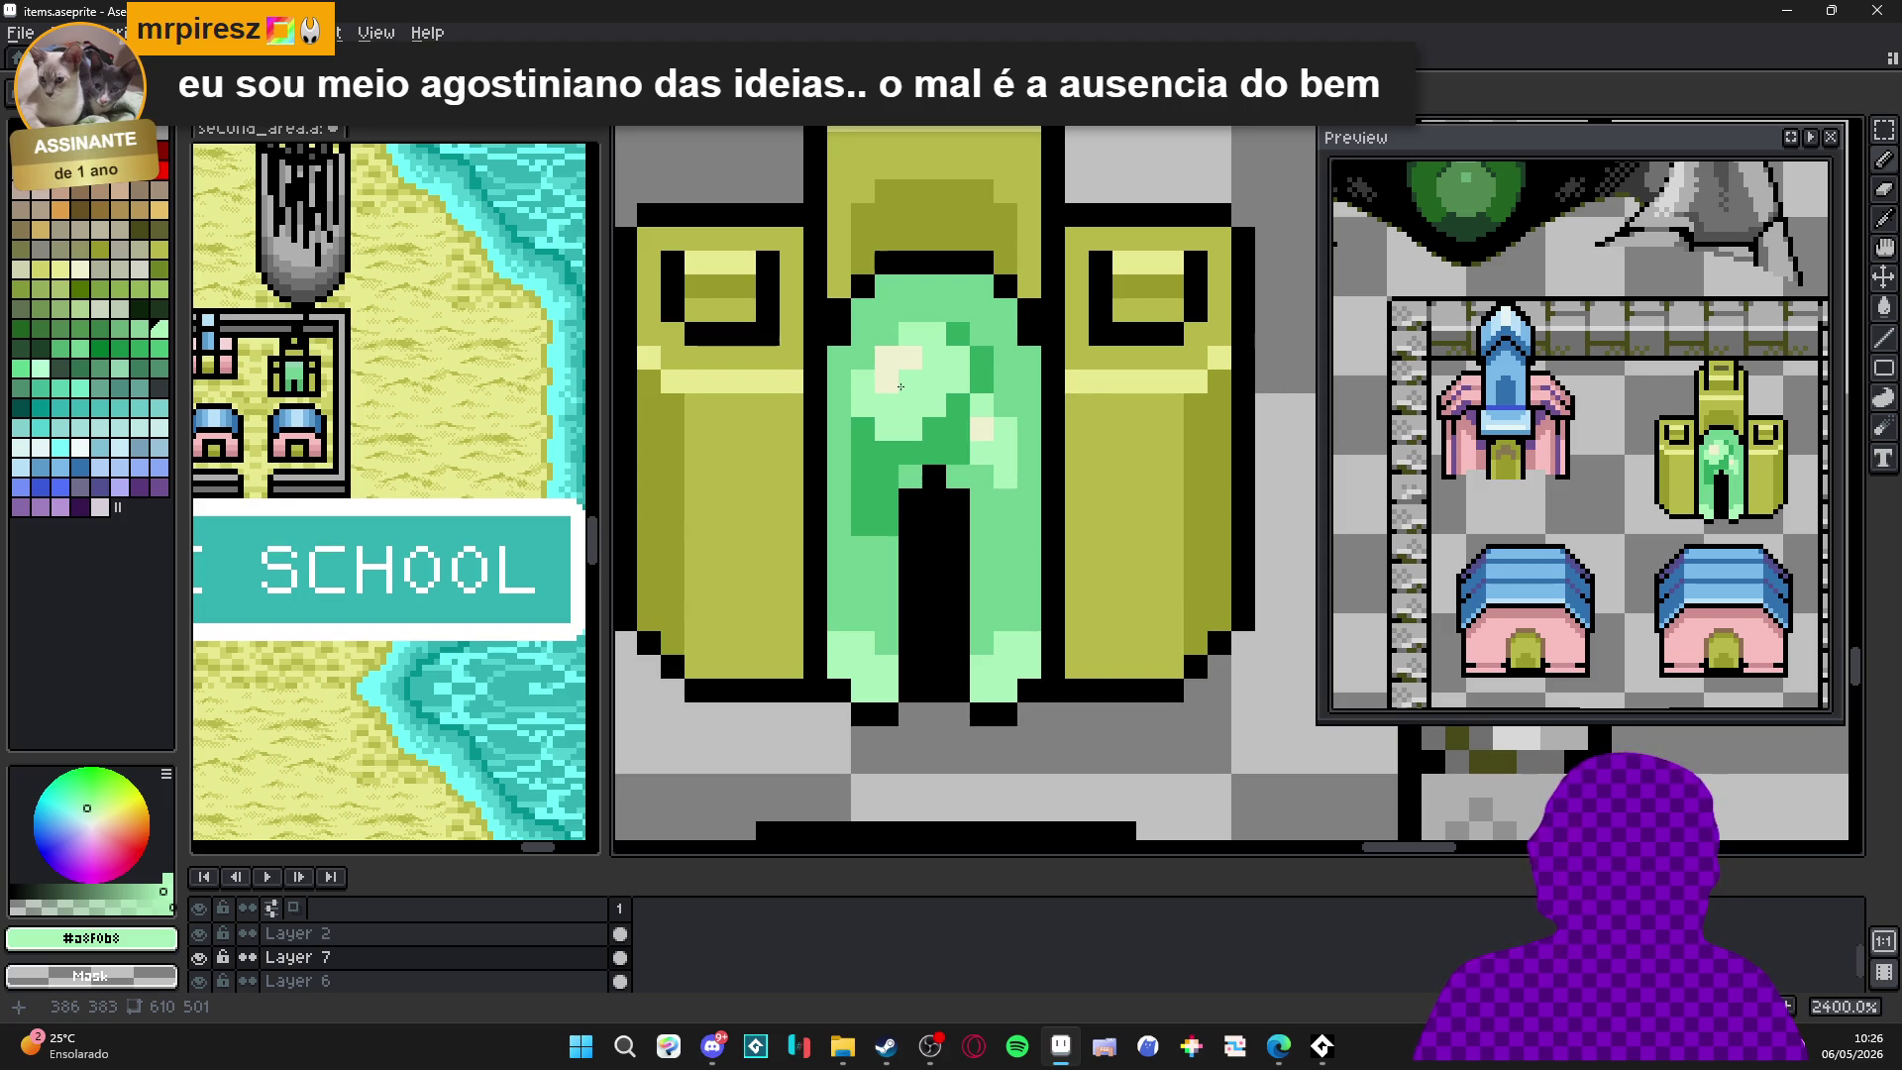
pyautogui.click(900, 387)
pyautogui.click(1029, 464)
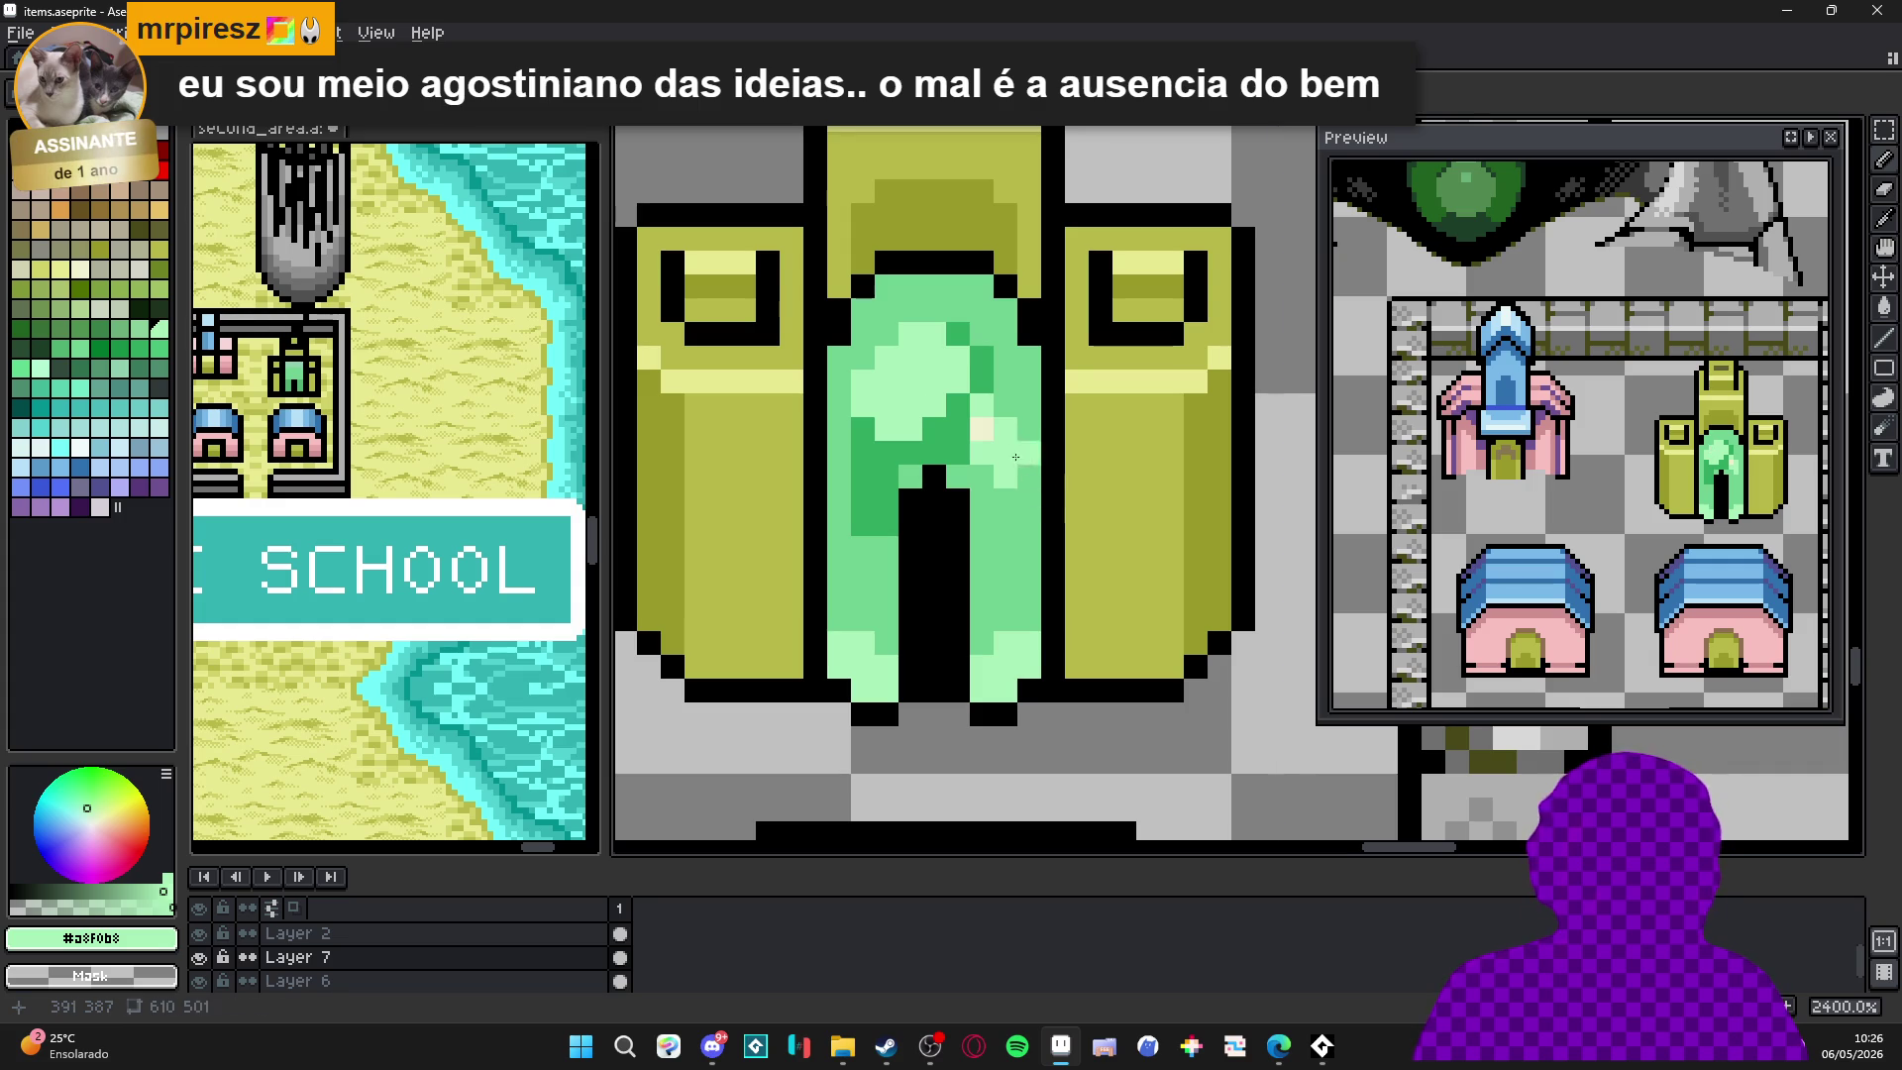
pyautogui.click(987, 419)
pyautogui.click(886, 356)
pyautogui.click(910, 381)
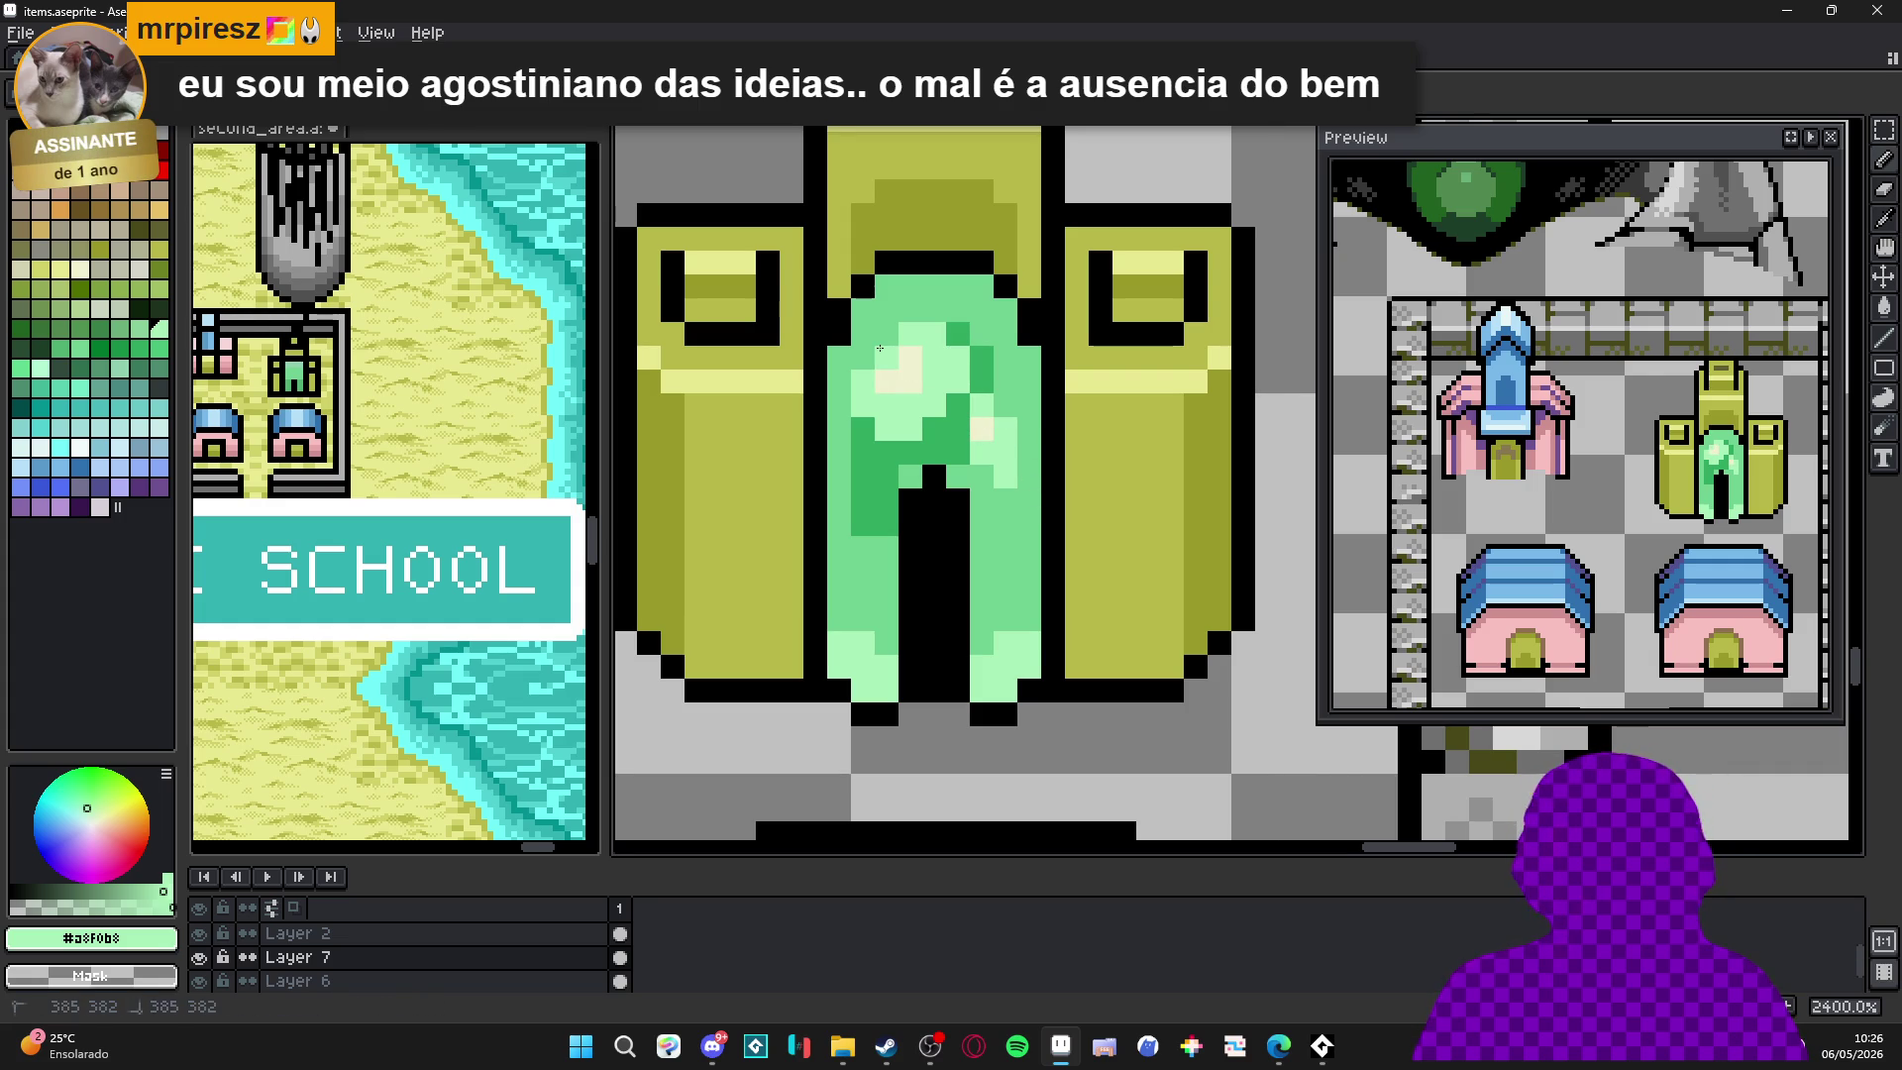
# Paint a cream cross of highlight pixels on the arch, then turn its arms and strays light green.
pyautogui.keyDown('alt'); pyautogui.click(907, 363); pyautogui.keyUp('alt')
pyautogui.click(931, 403)
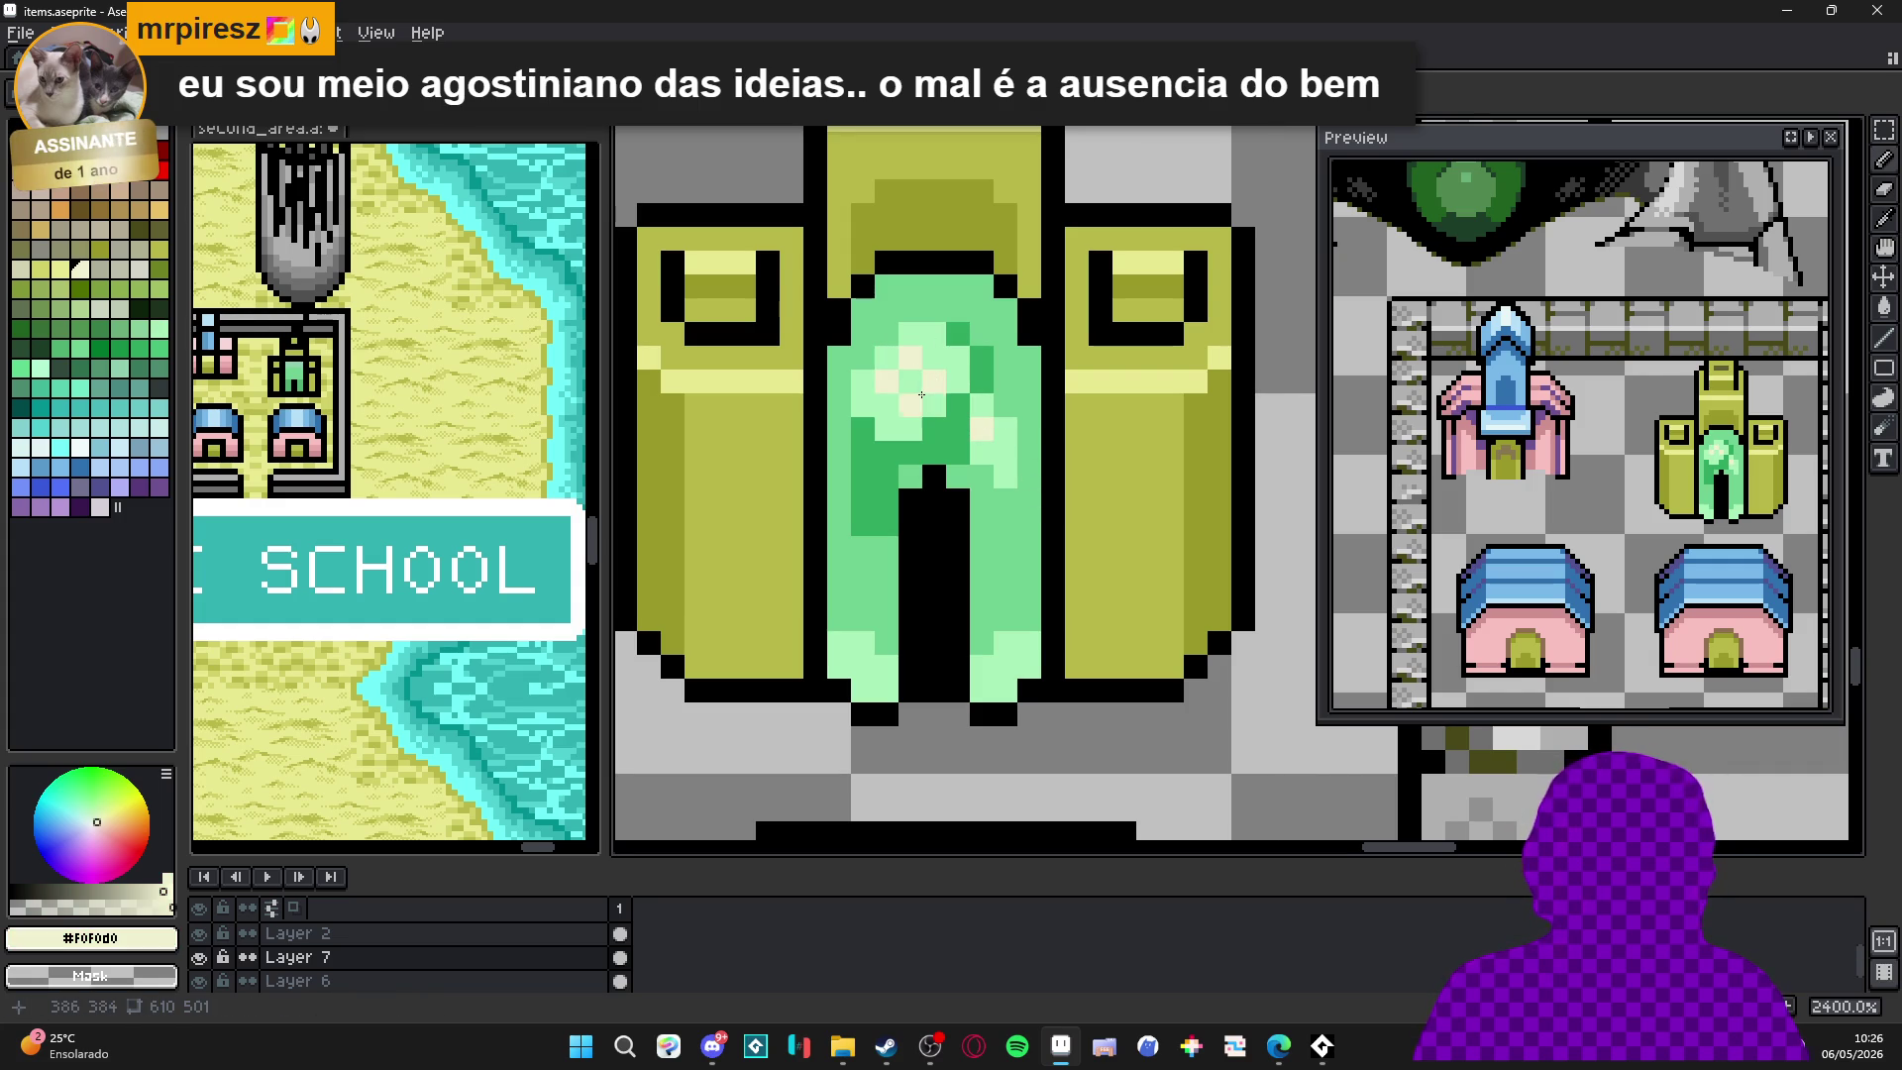
pyautogui.hotkey('ctrl', 'z')
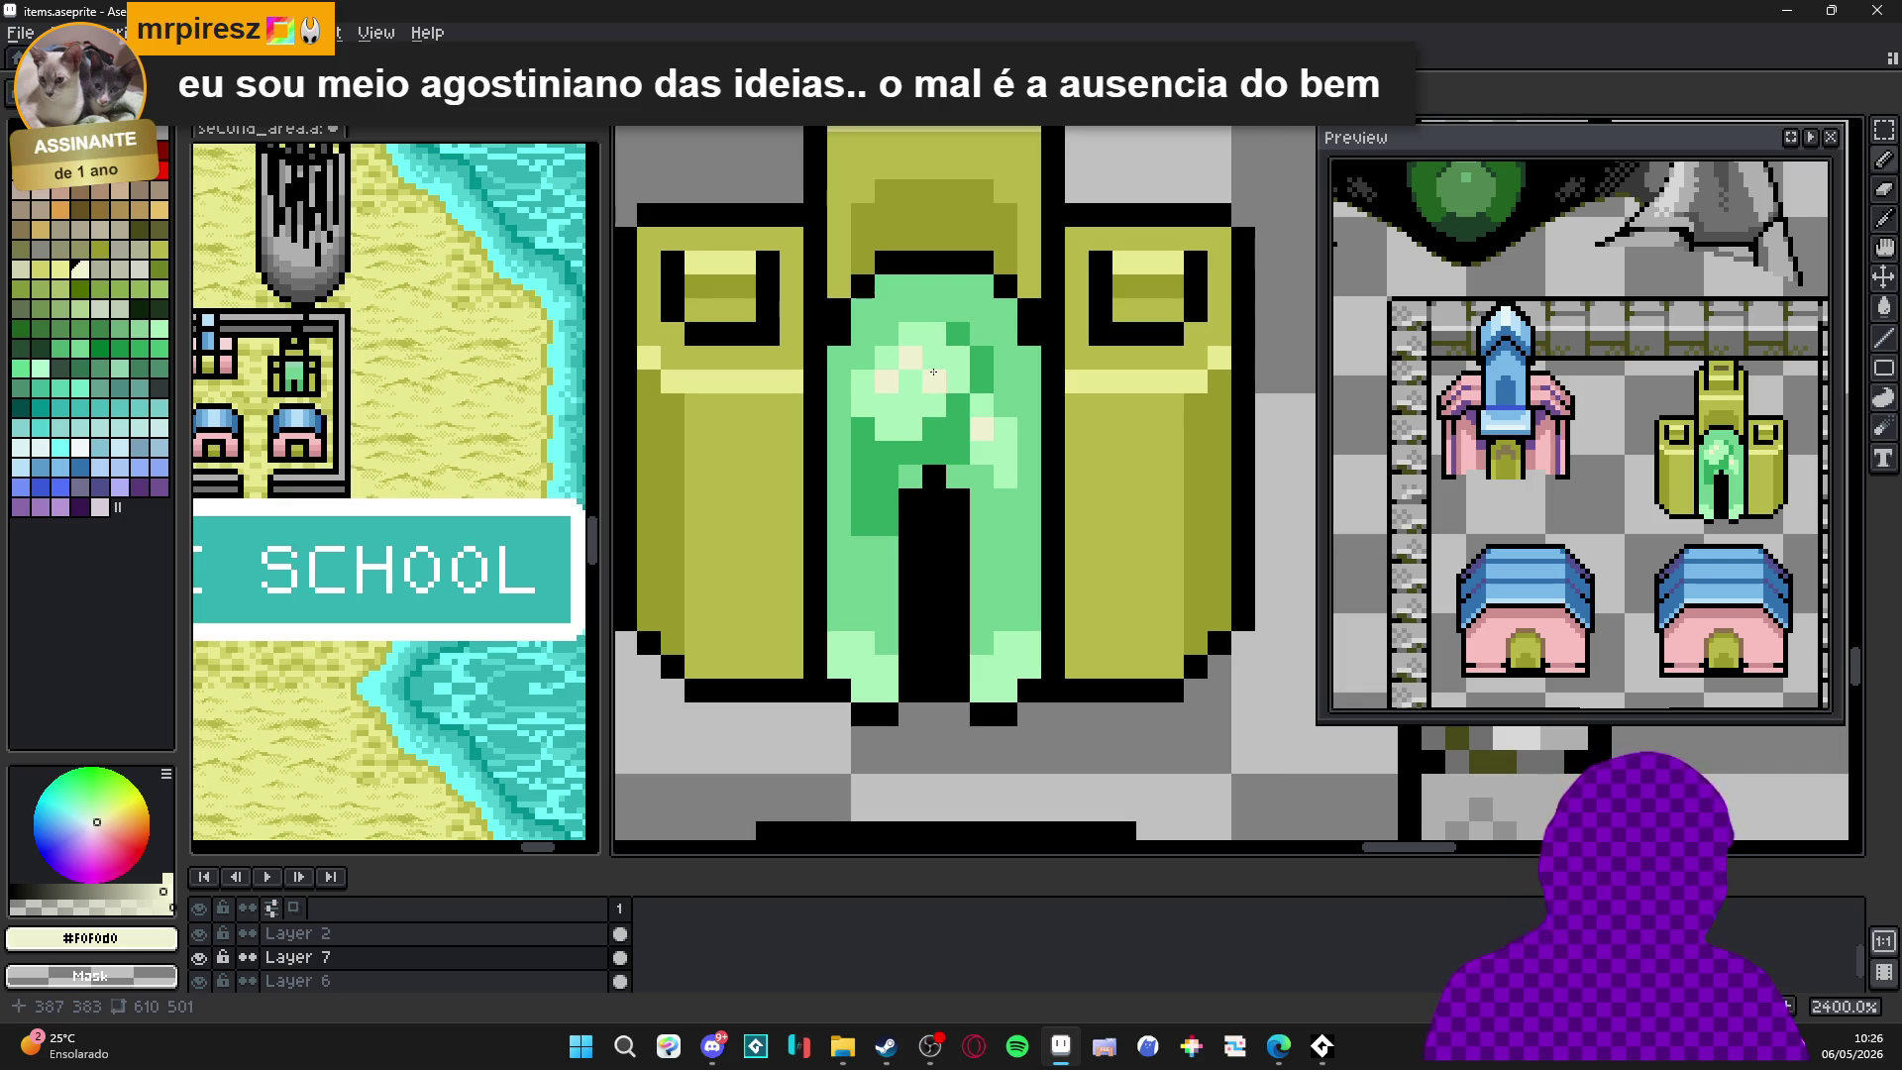
pyautogui.click(911, 382)
pyautogui.click(917, 413)
pyautogui.keyDown('alt'); pyautogui.click(910, 428); pyautogui.keyUp('alt')
pyautogui.click(910, 407)
pyautogui.click(933, 381)
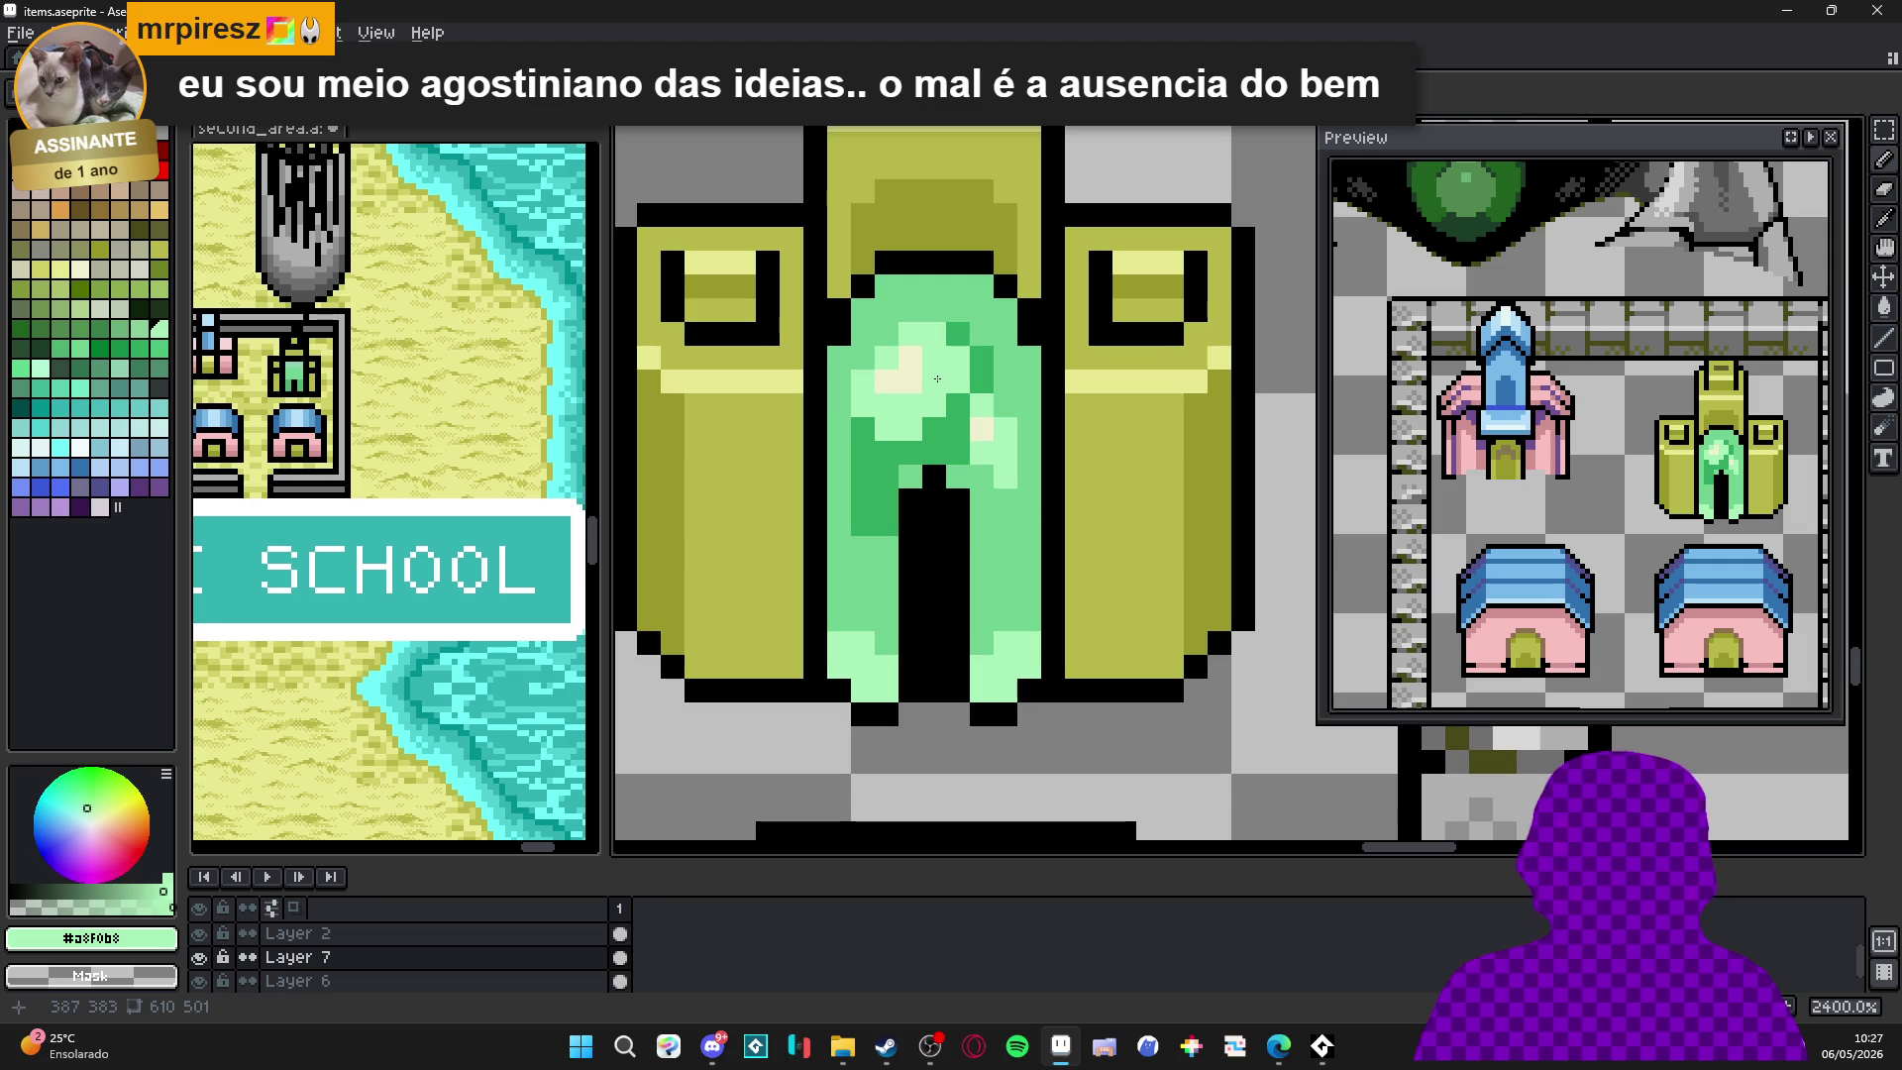
pyautogui.keyDown('alt'); pyautogui.click(910, 358); pyautogui.keyUp('alt')
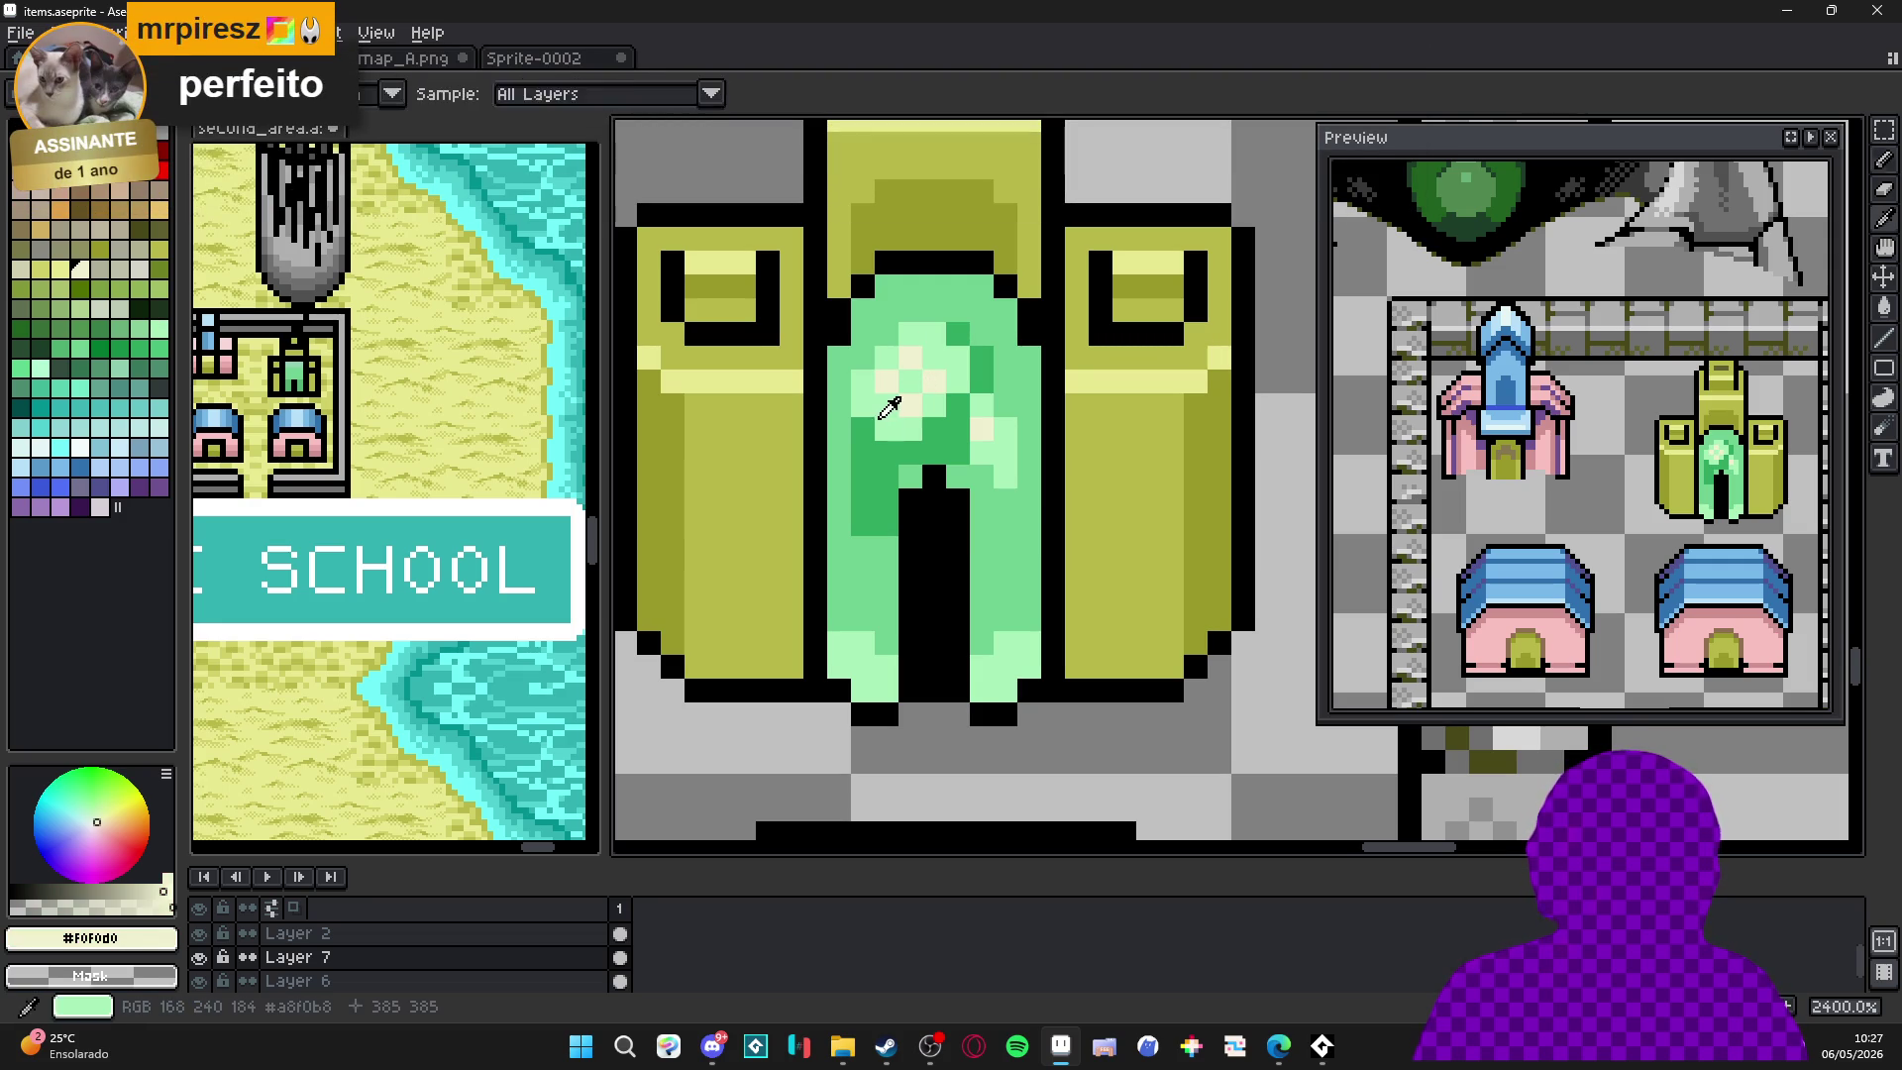
pyautogui.keyDown('alt'); pyautogui.click(894, 411); pyautogui.keyUp('alt')
pyautogui.click(926, 380)
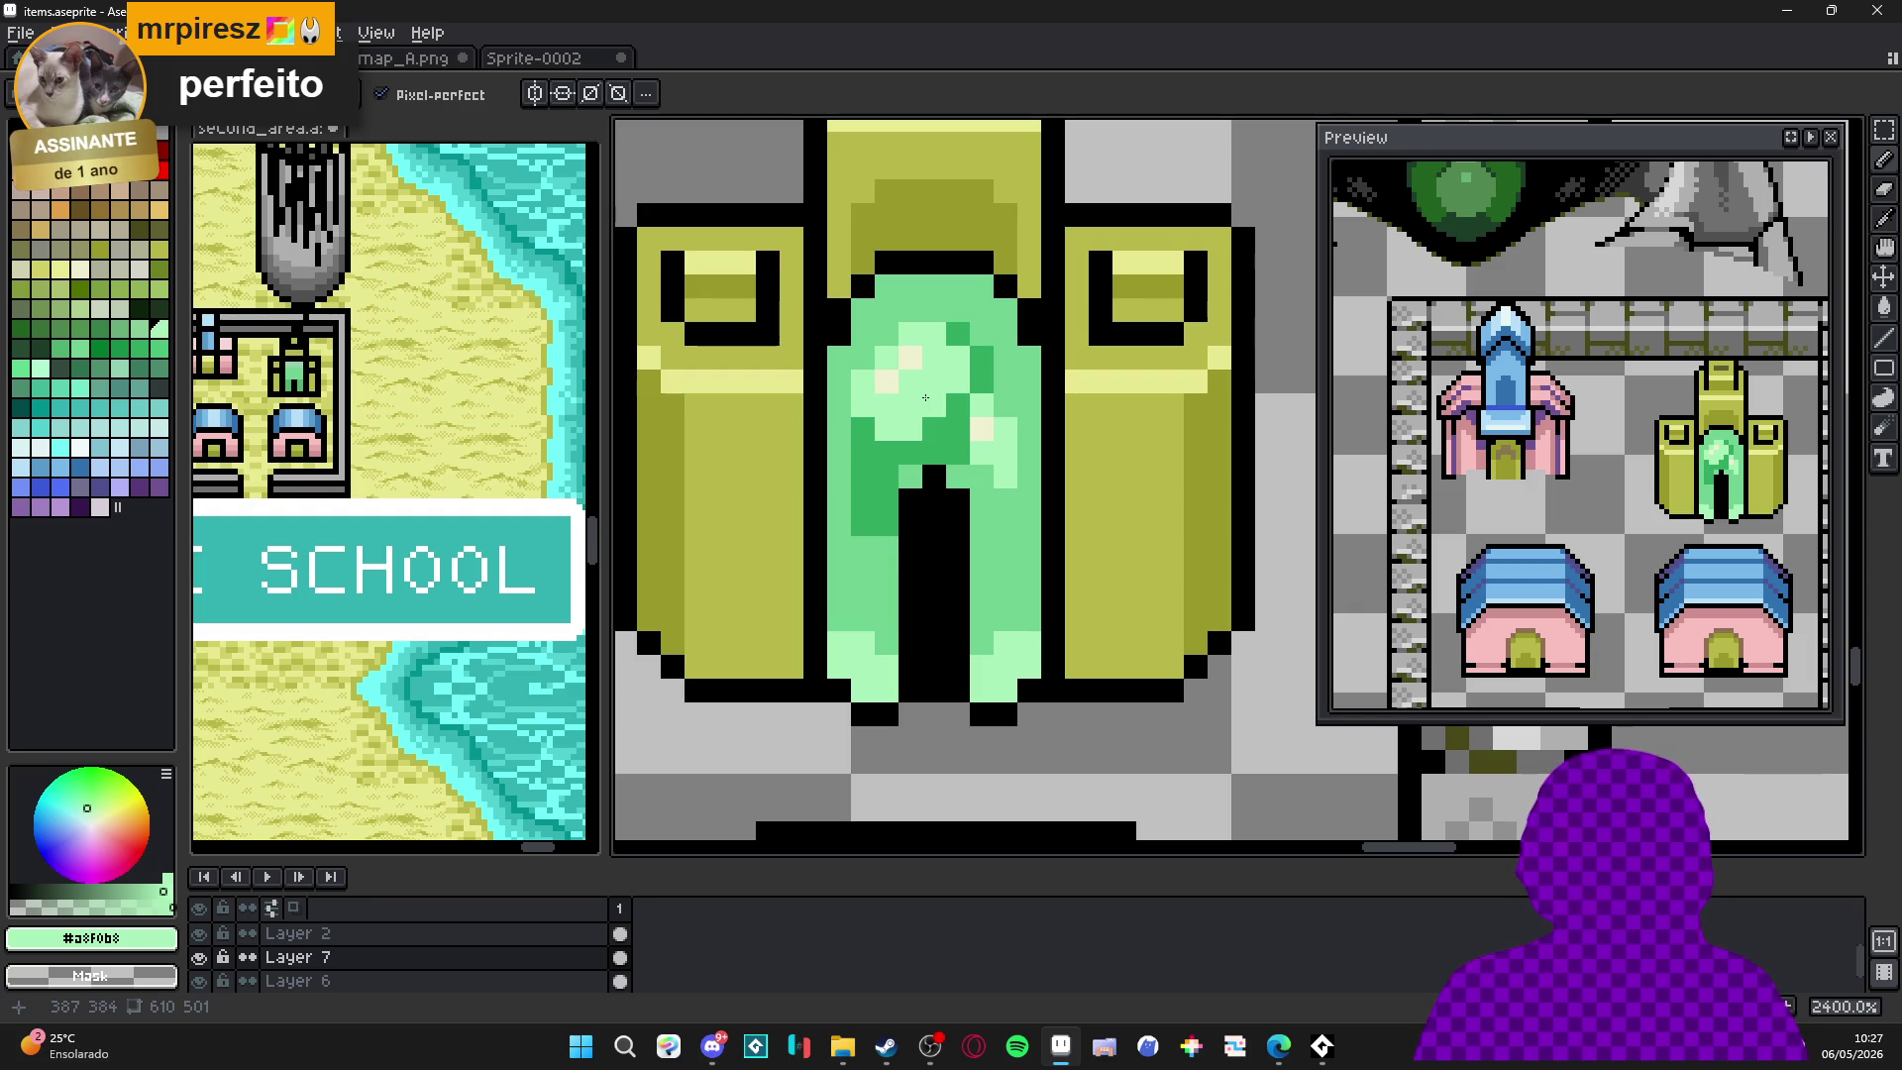
# Try cream pixels higher and lower on the arch, undo them, and repaint one cream pixel light green.
pyautogui.keyDown('alt'); pyautogui.click(904, 365); pyautogui.keyUp('alt')
pyautogui.click(909, 380)
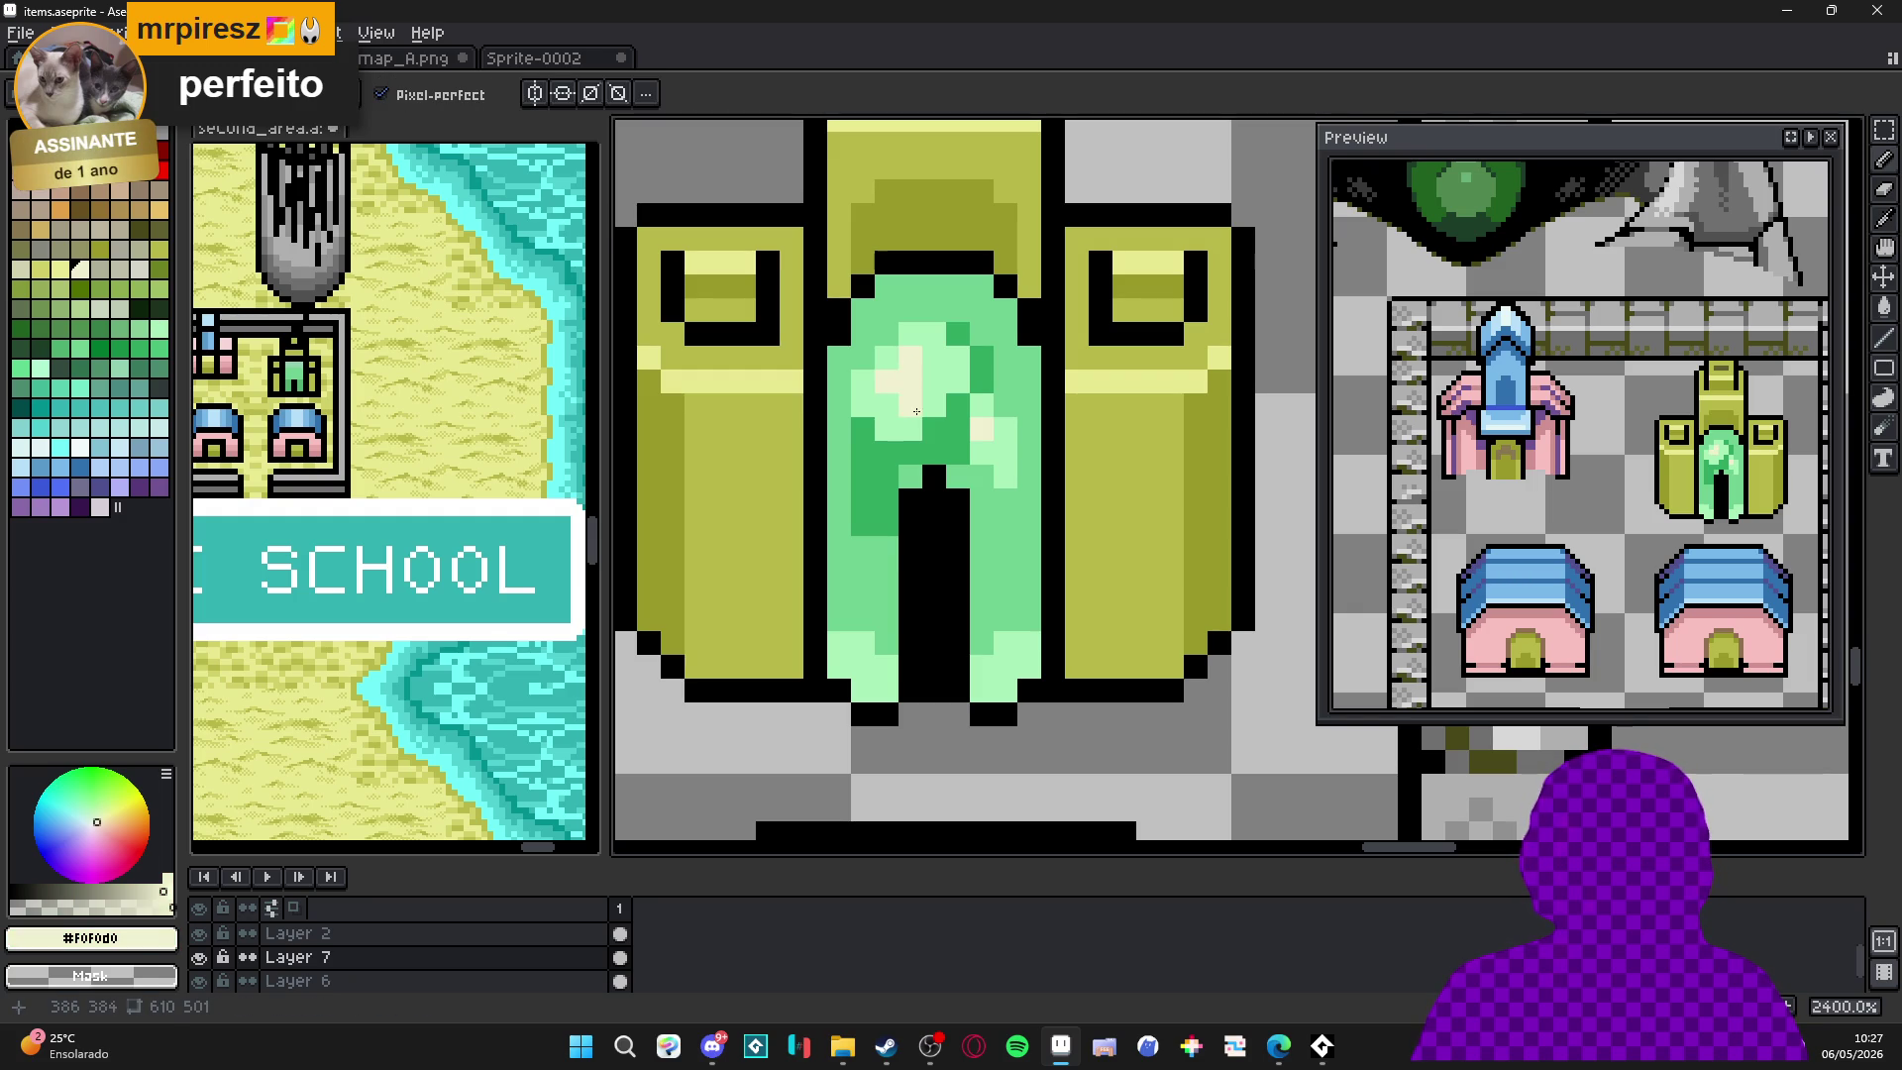
pyautogui.hotkey('ctrl', 'z')
pyautogui.hotkey('ctrl', 'z')
pyautogui.hotkey('ctrl', 'z')
pyautogui.click(886, 479)
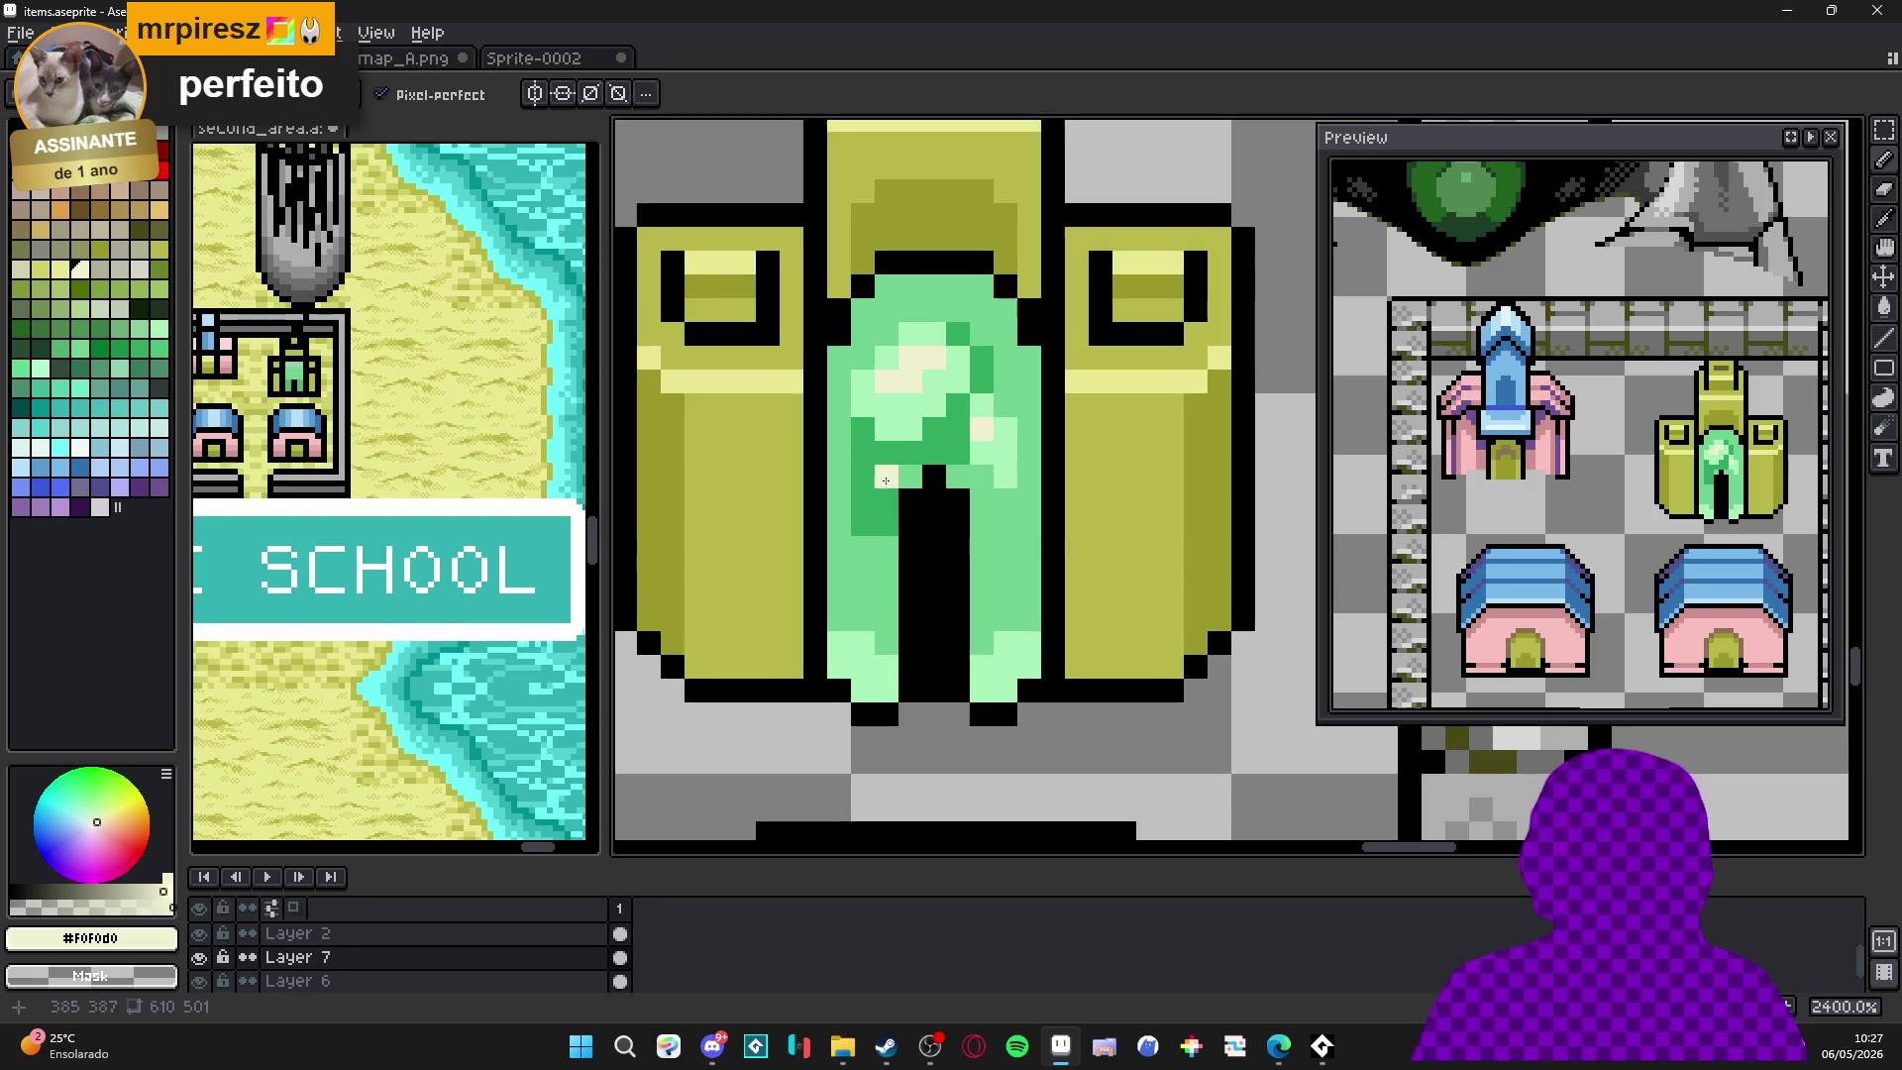
pyautogui.hotkey('ctrl', 'z')
pyautogui.press('alt')
pyautogui.keyDown('alt'); pyautogui.click(896, 401); pyautogui.keyUp('alt')
pyautogui.click(935, 361)
# Clear a misplaced cream pixel and paint a cream #f0f0d0 highlight block on the arch's upper left.
pyautogui.keyDown('alt'); pyautogui.click(904, 381); pyautogui.keyUp('alt')
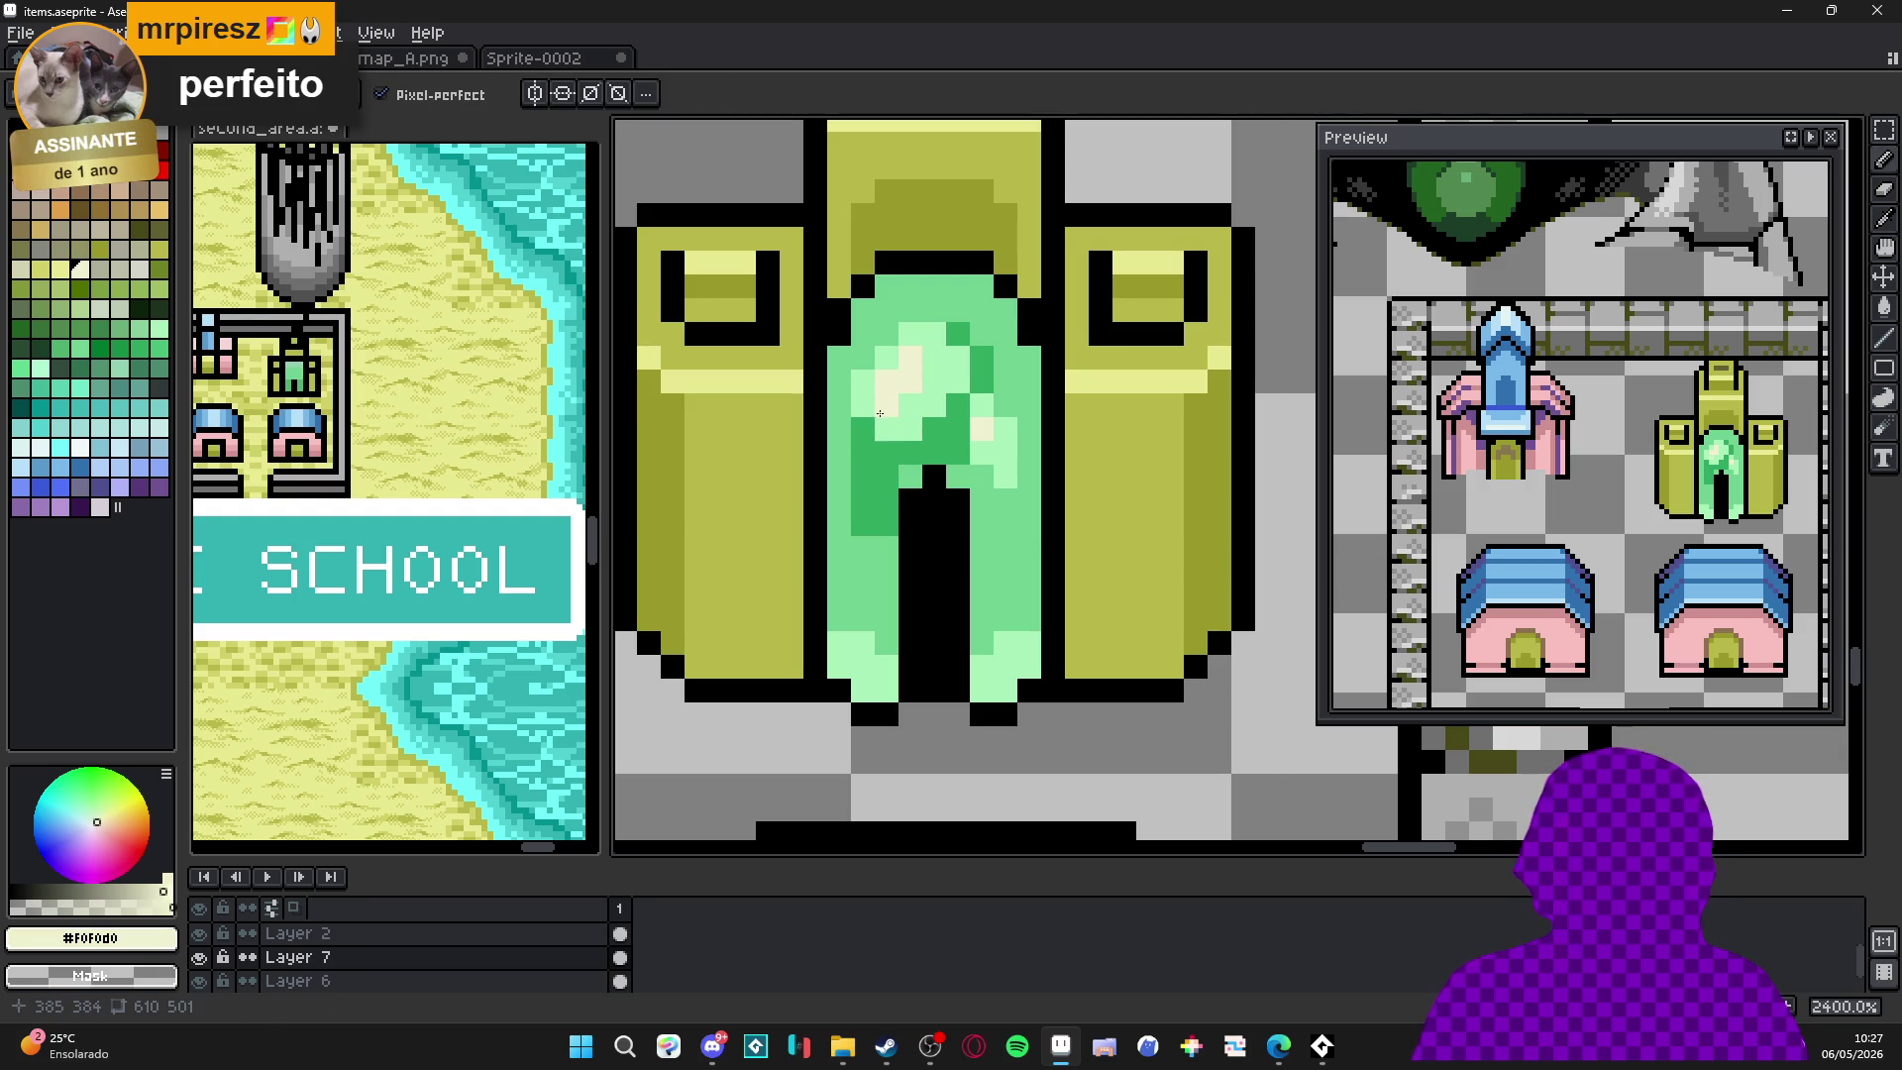
pyautogui.click(905, 471)
pyautogui.hotkey('ctrl', 'z')
pyautogui.keyDown('alt'); pyautogui.click(904, 402); pyautogui.keyUp('alt')
pyautogui.click(904, 374)
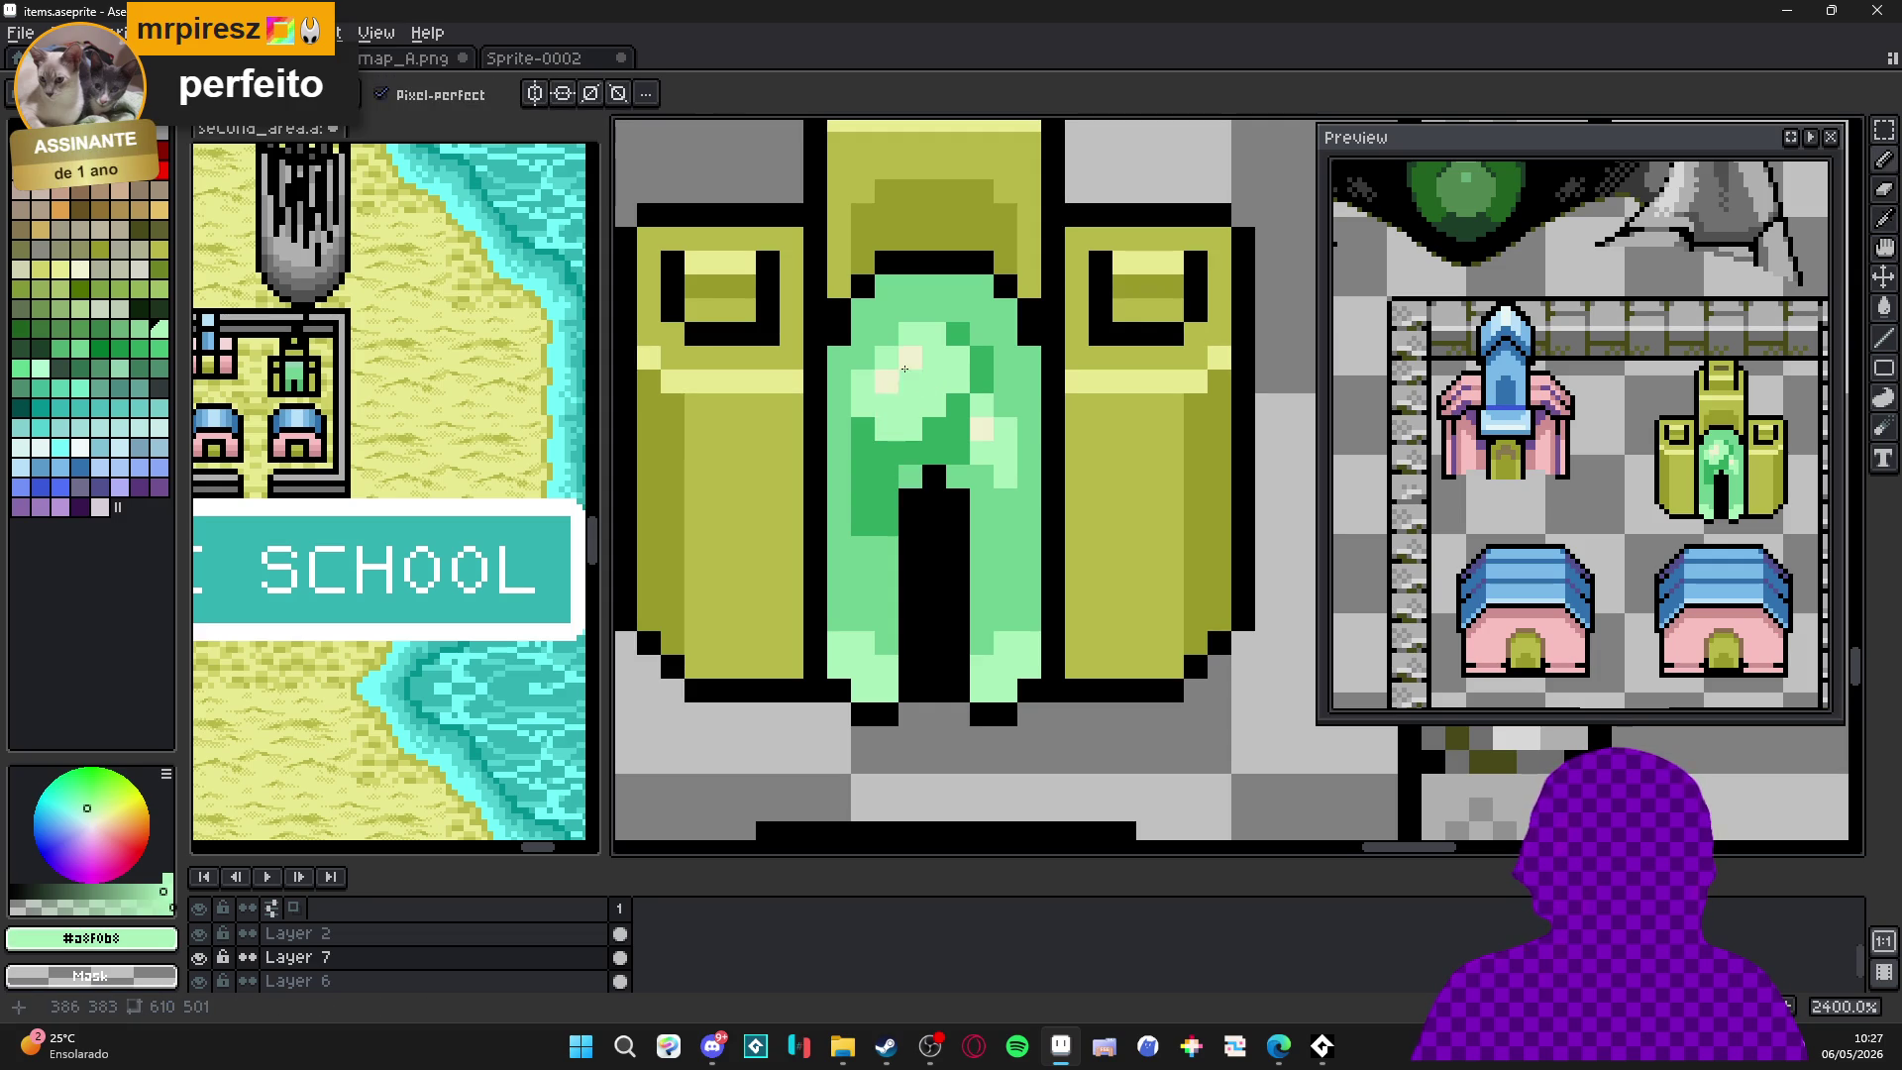
pyautogui.keyDown('alt'); pyautogui.click(887, 380); pyautogui.keyUp('alt')
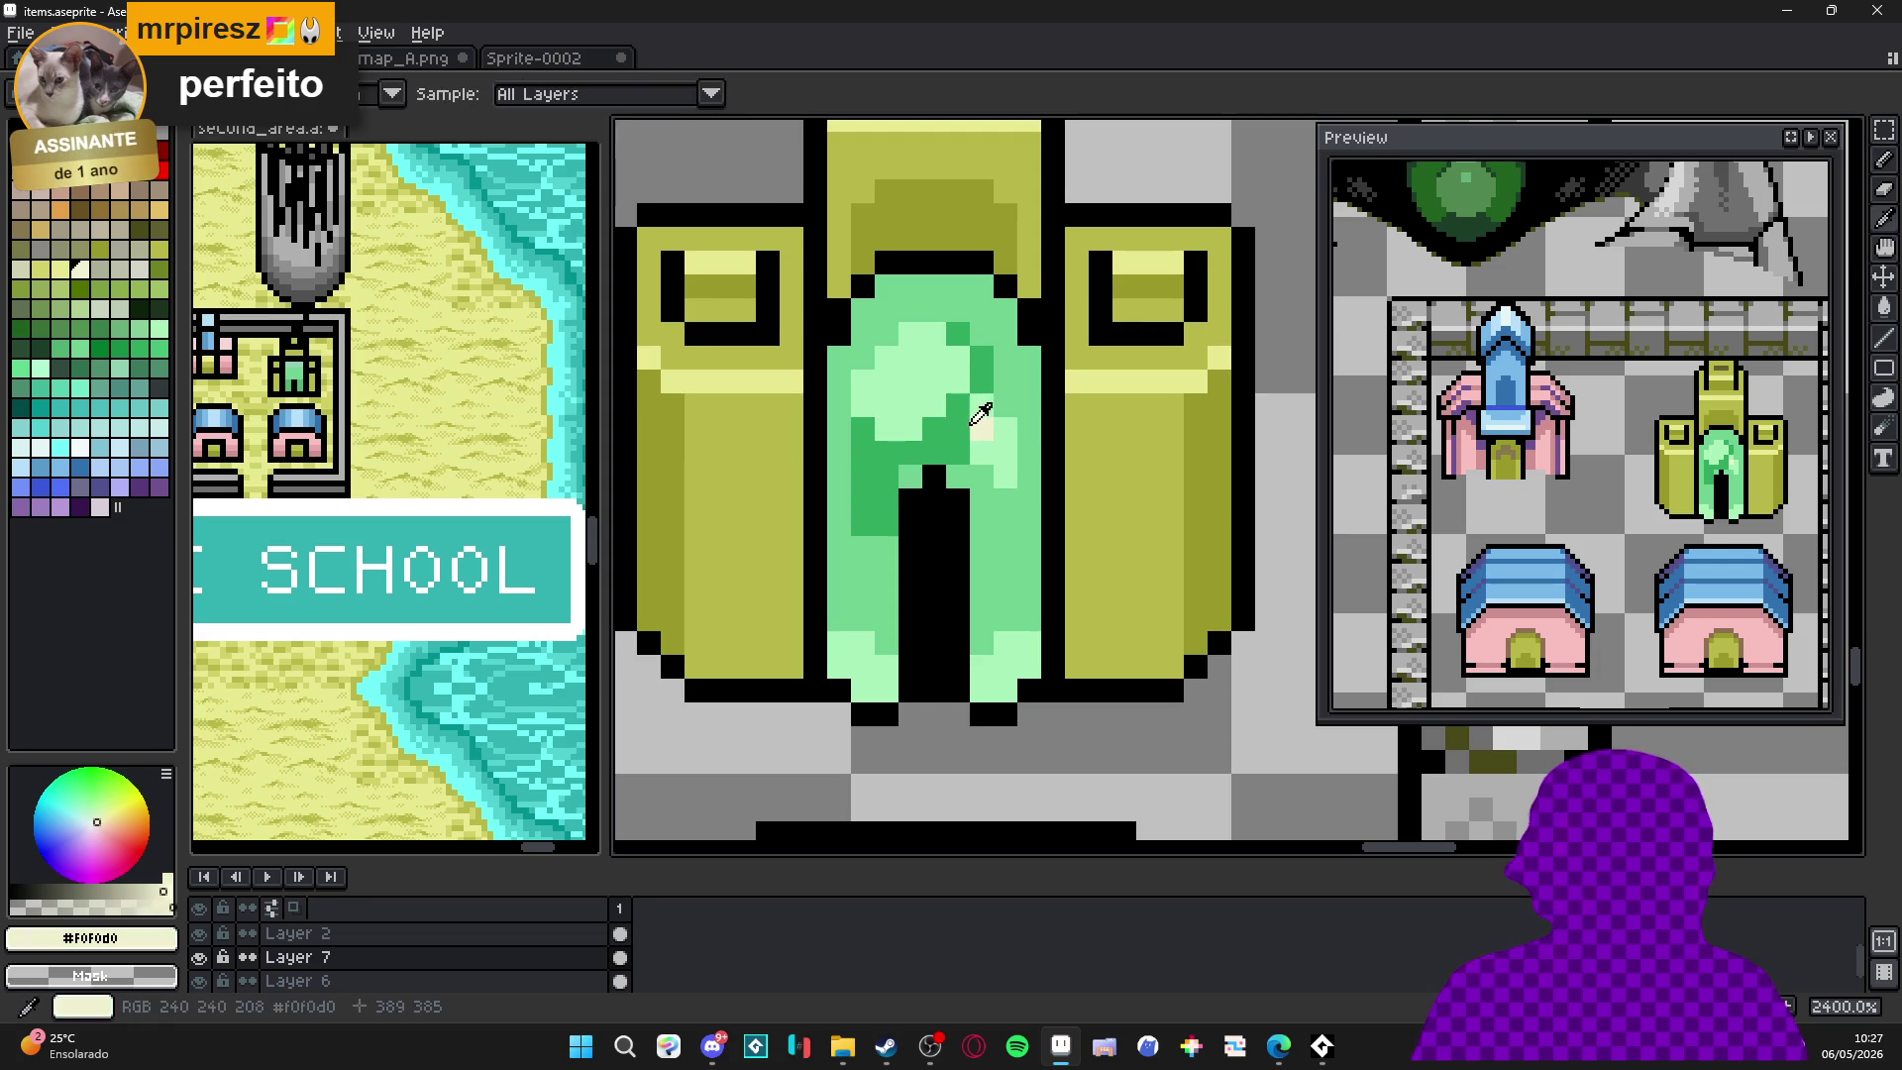
pyautogui.moveTo(887, 357); pyautogui.dragTo(916, 380)
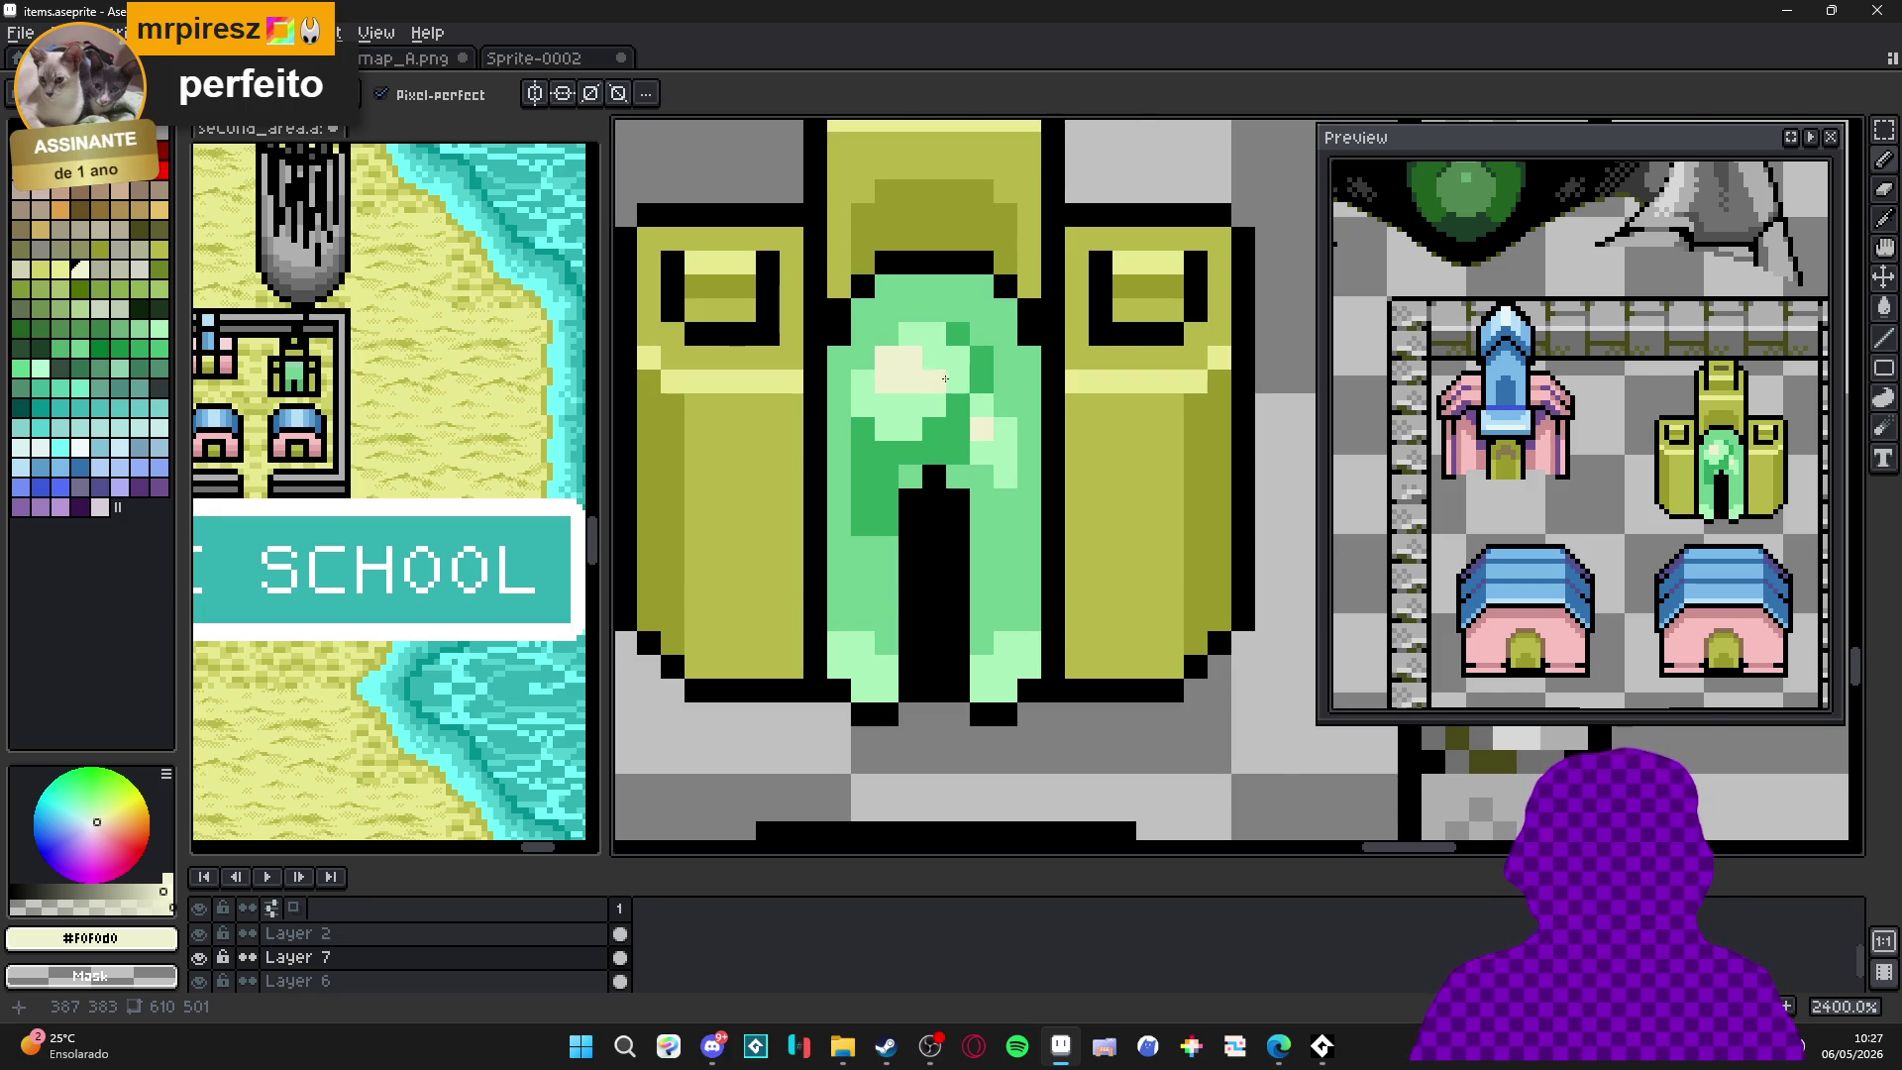
# Recolour the black inner outline pixels on both sides of the door light green.
pyautogui.scroll(-4, 925, 376)
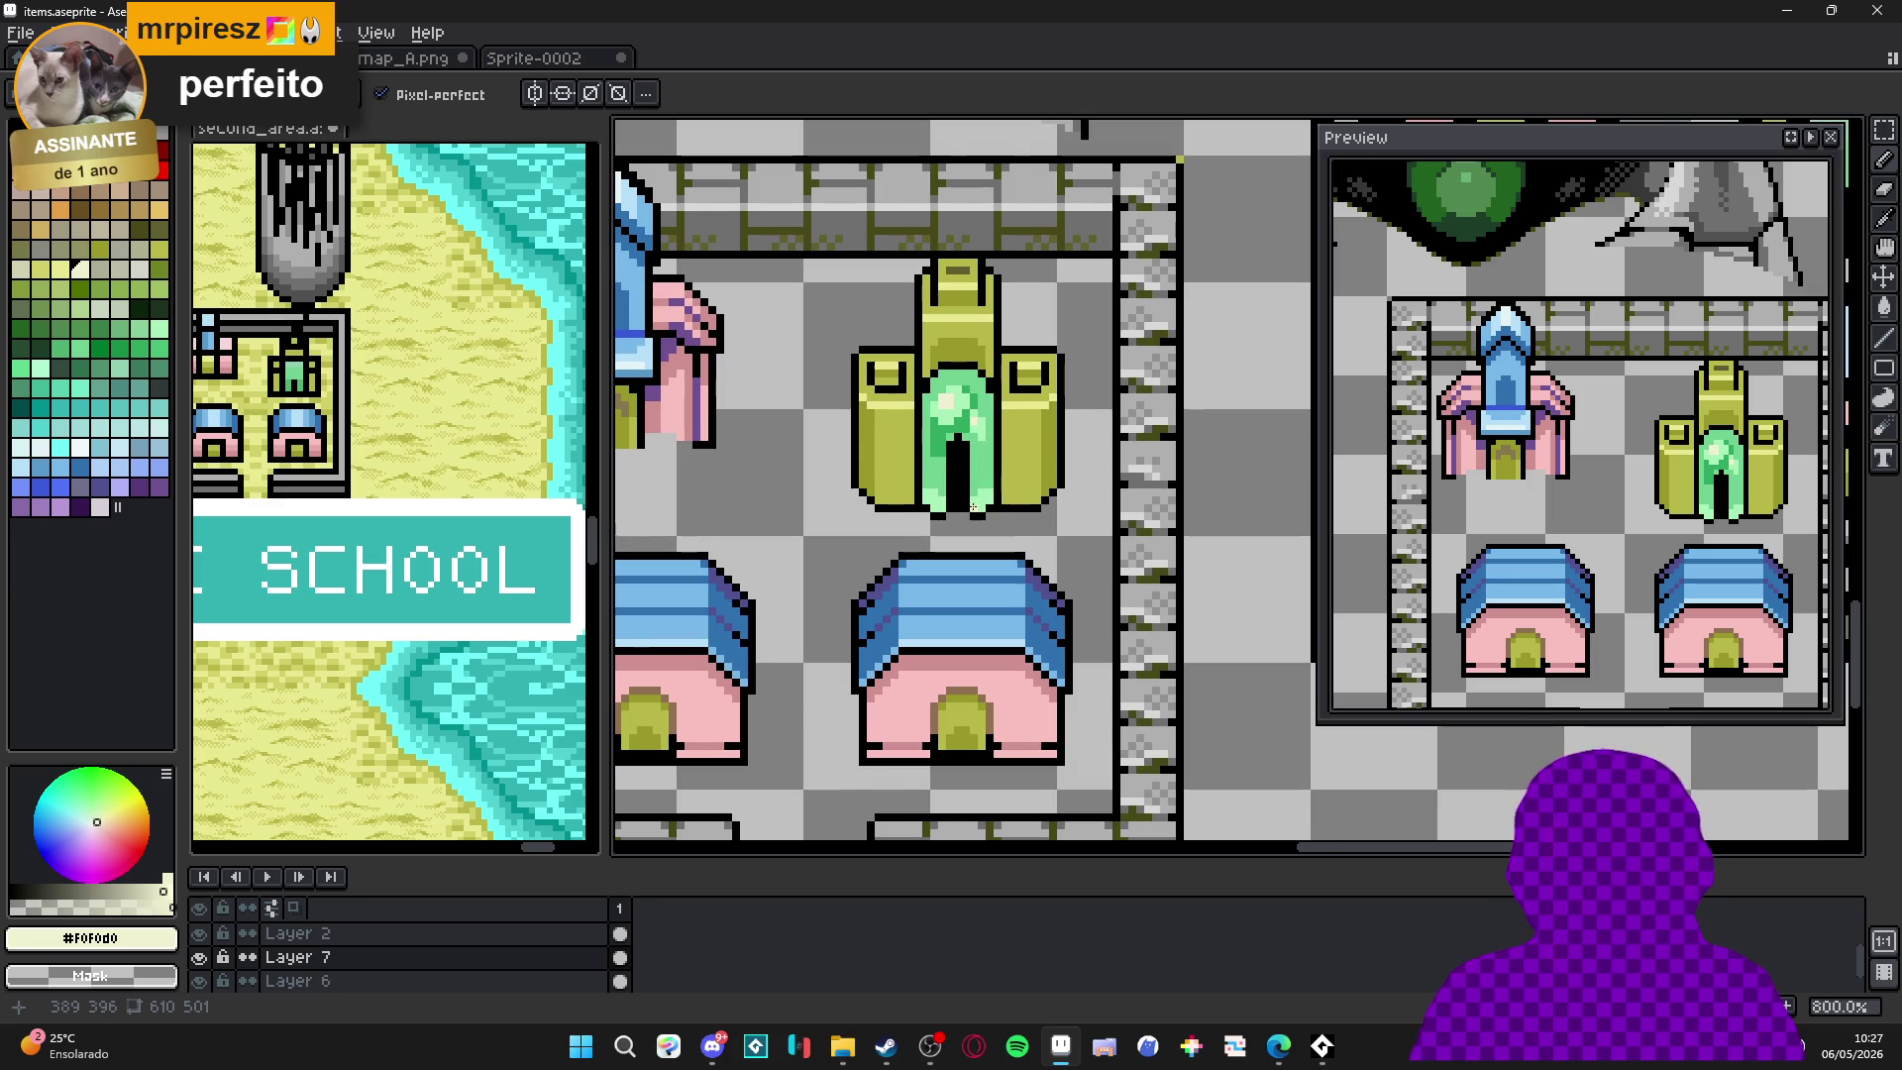
pyautogui.scroll(2, 973, 508)
pyautogui.scroll(1, 983, 506)
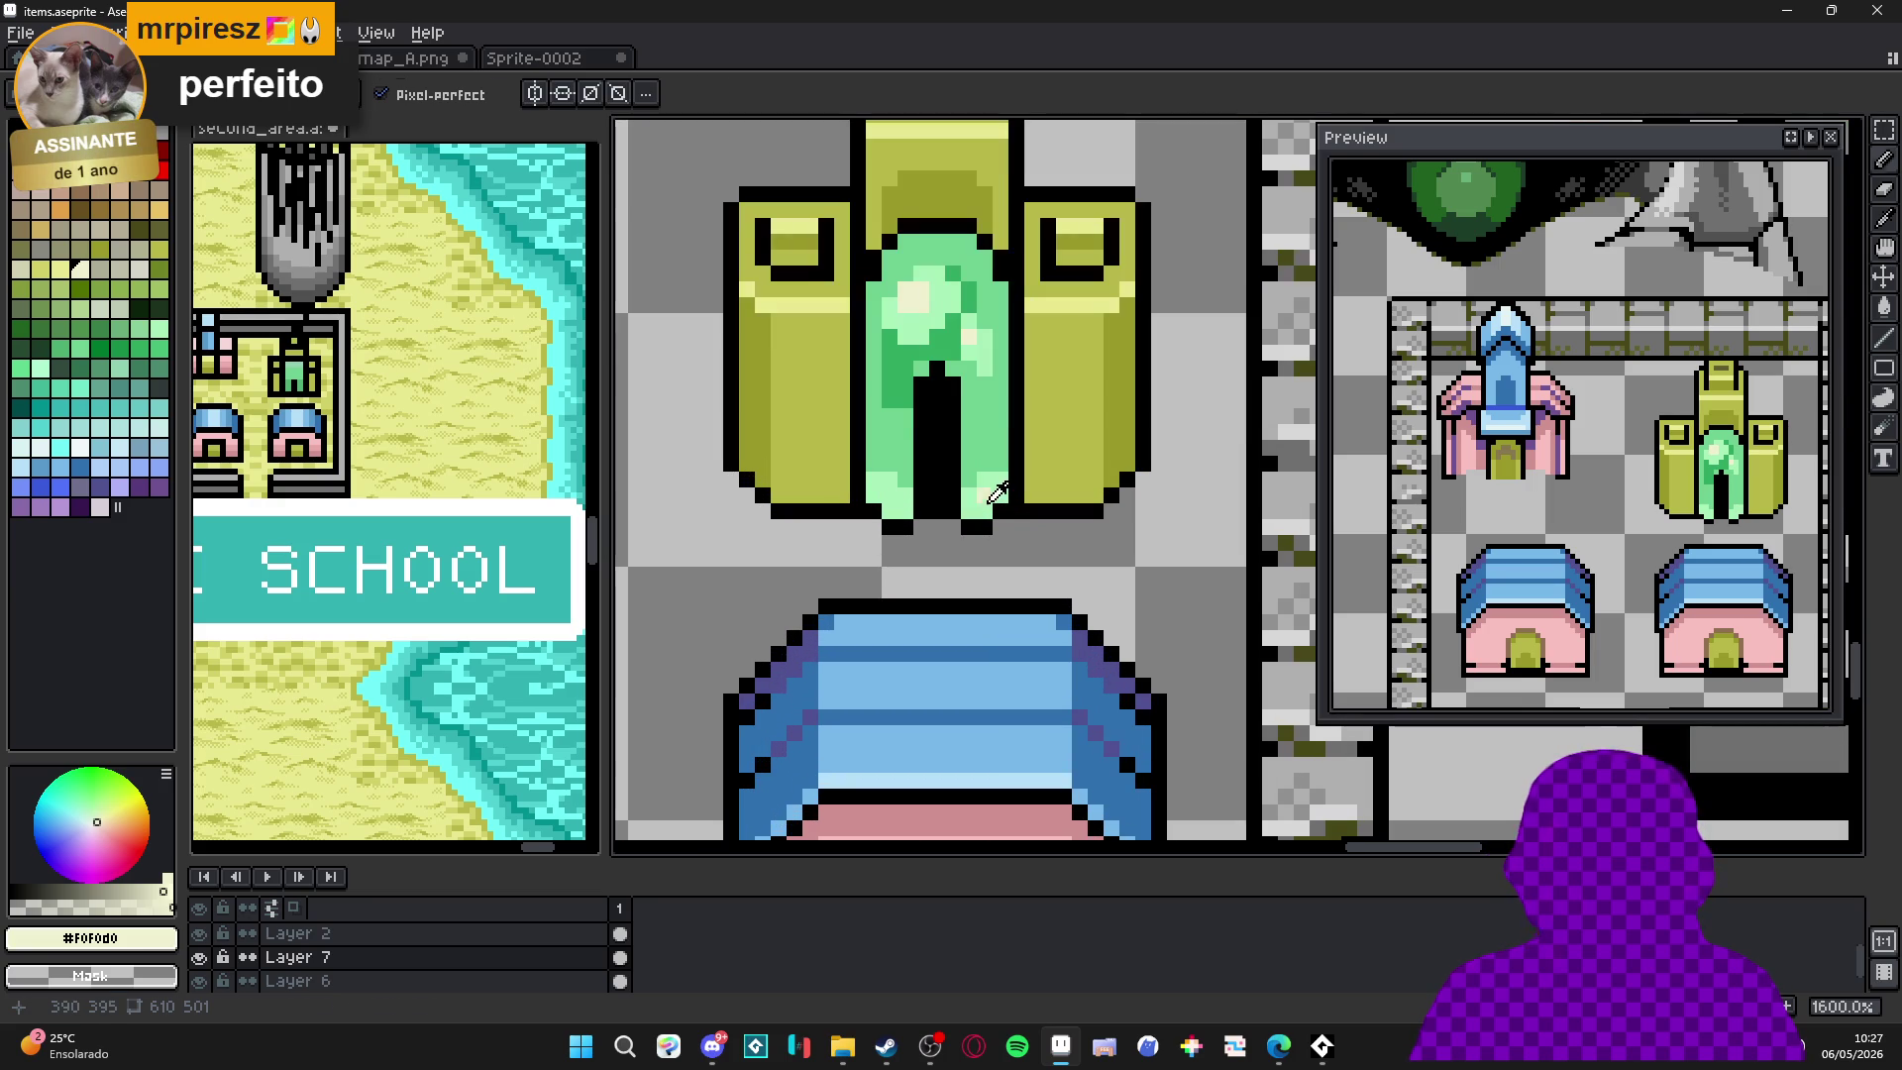
pyautogui.keyDown('alt'); pyautogui.click(977, 478); pyautogui.keyUp('alt')
pyautogui.click(949, 465)
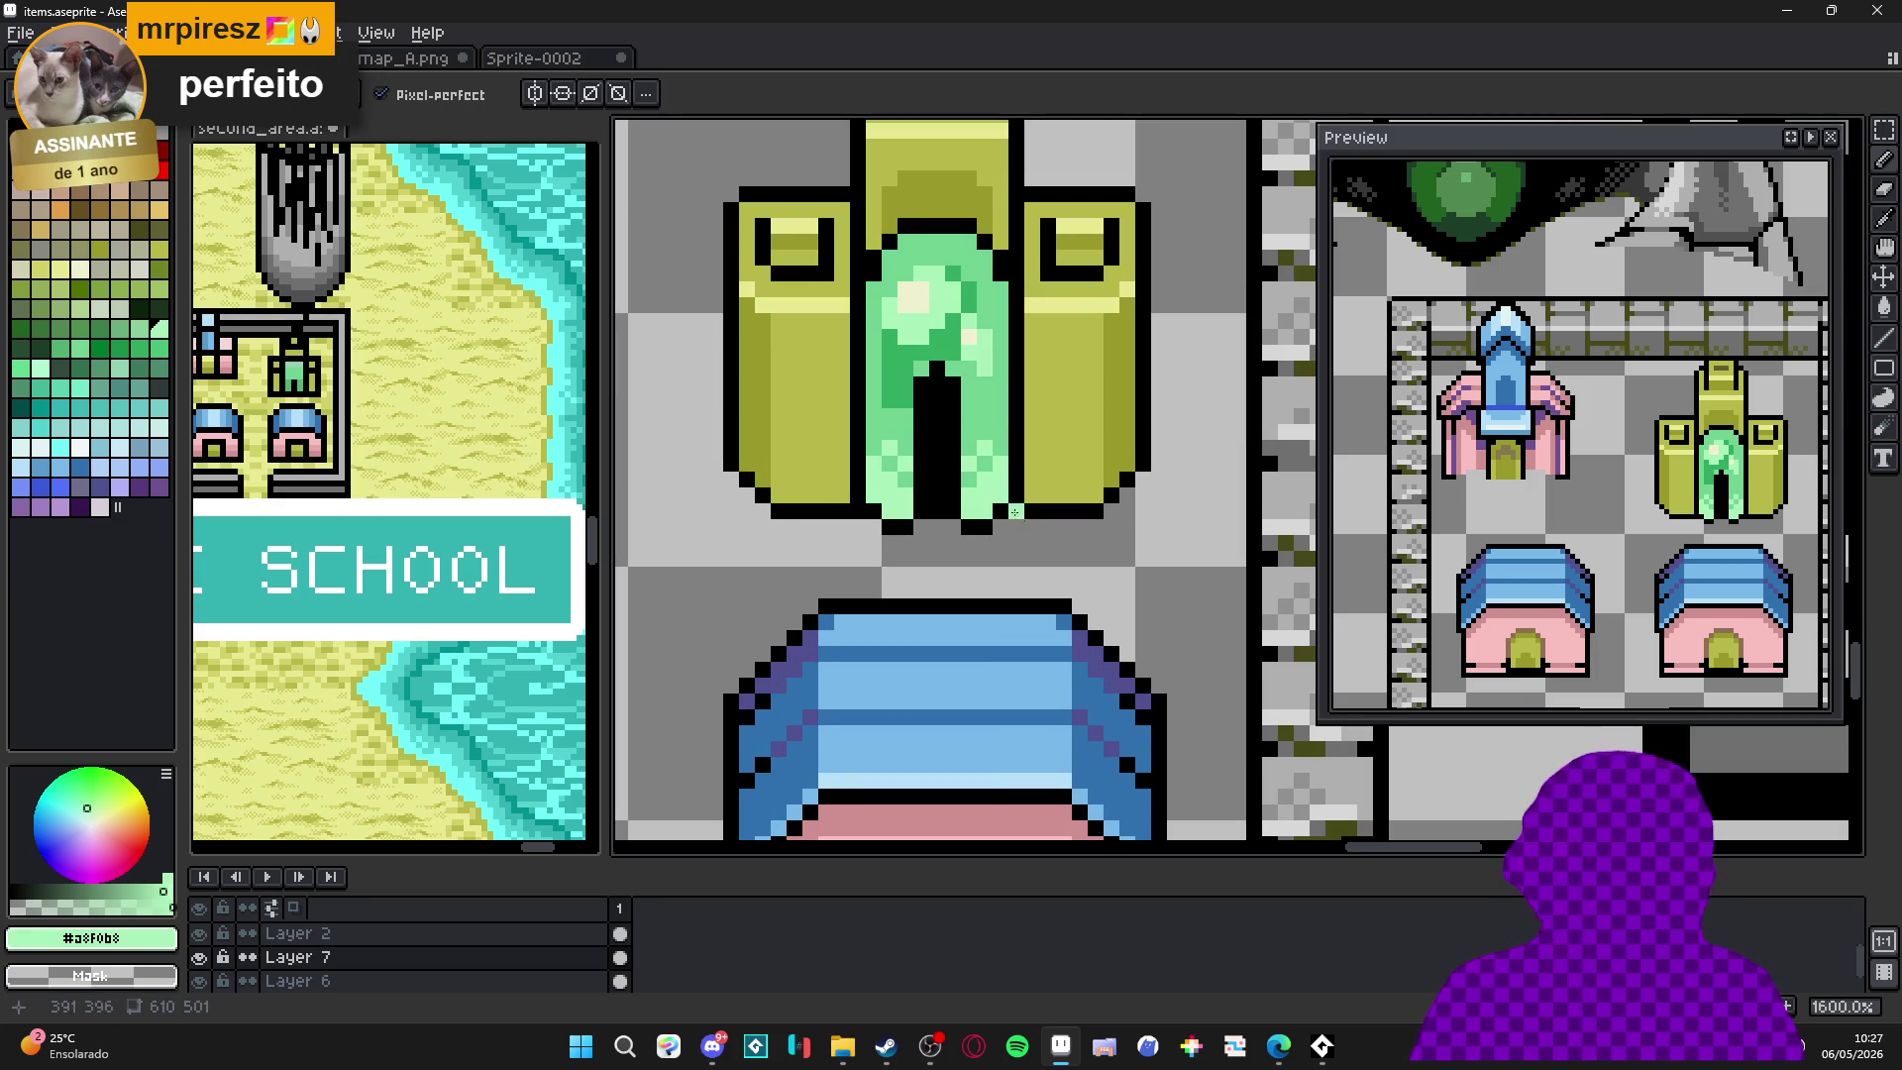
pyautogui.scroll(-6, 995, 502)
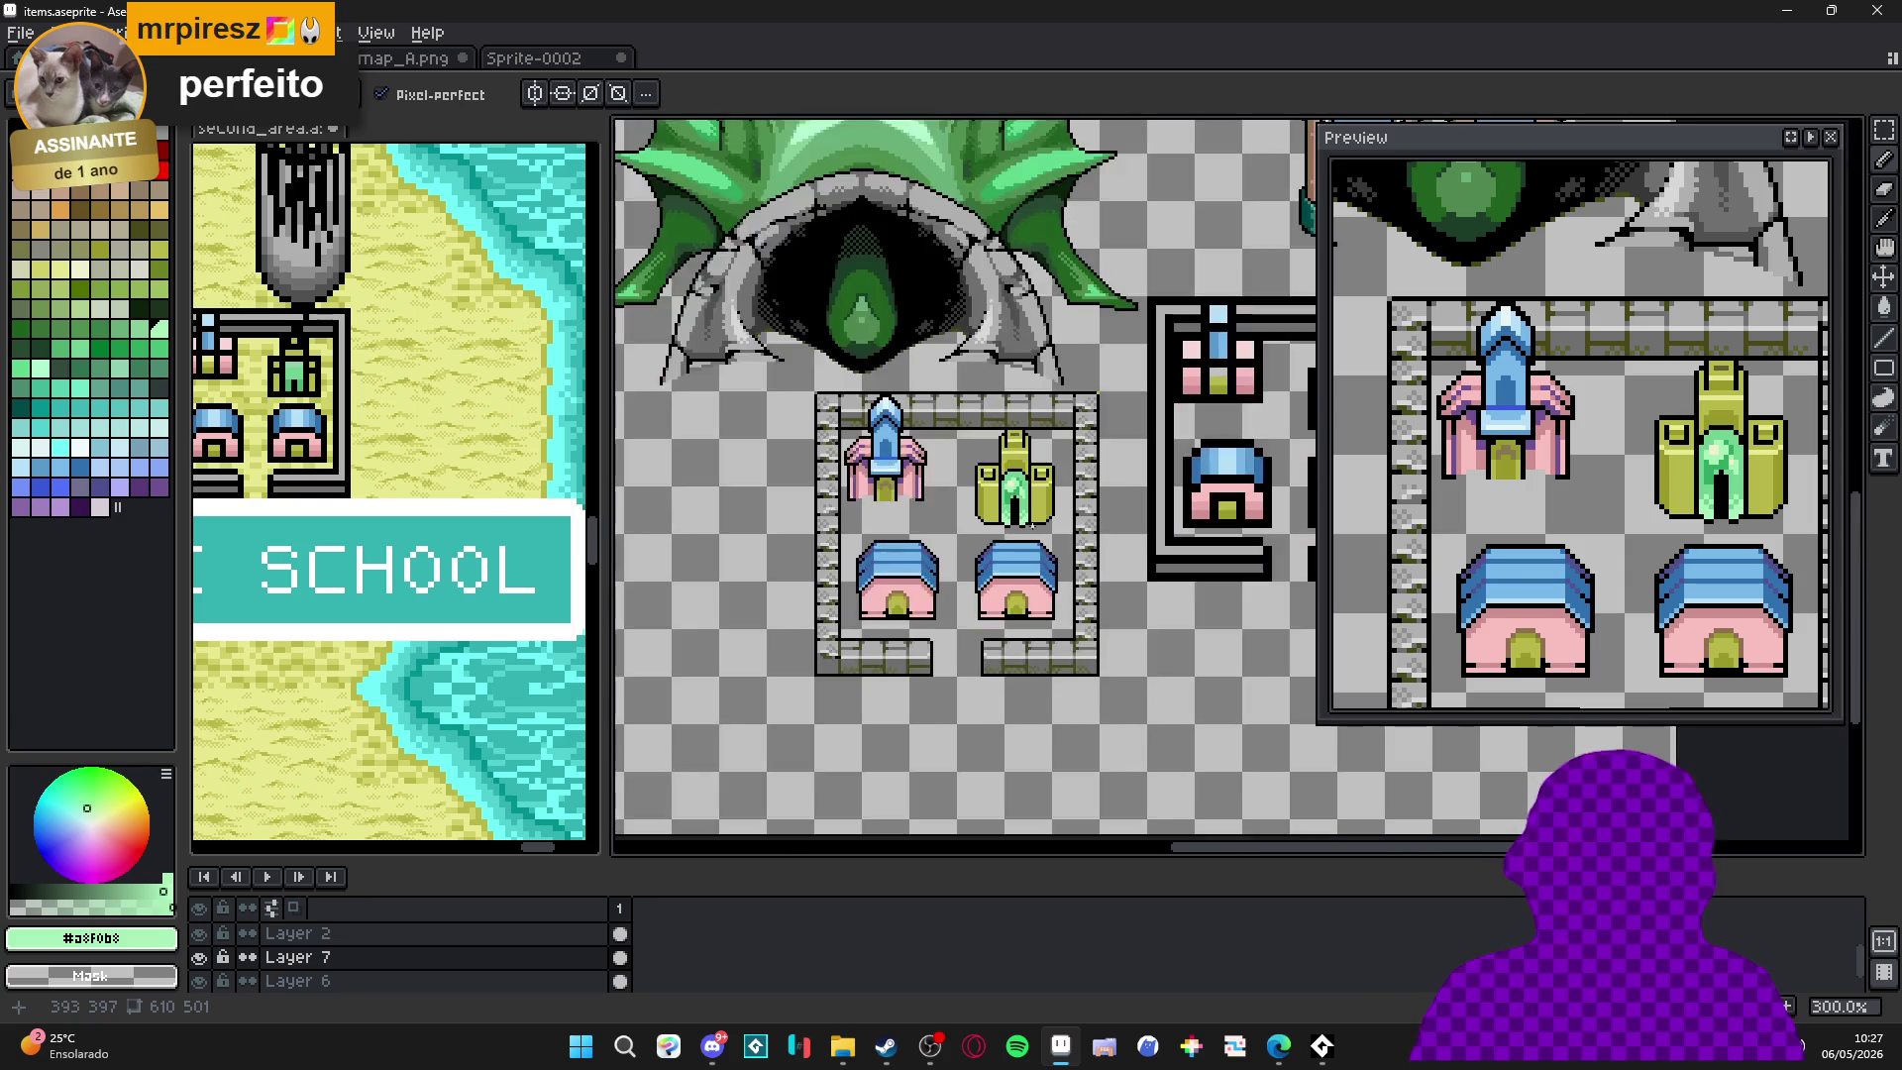
pyautogui.scroll(-1, 1031, 525)
pyautogui.scroll(10, 1009, 485)
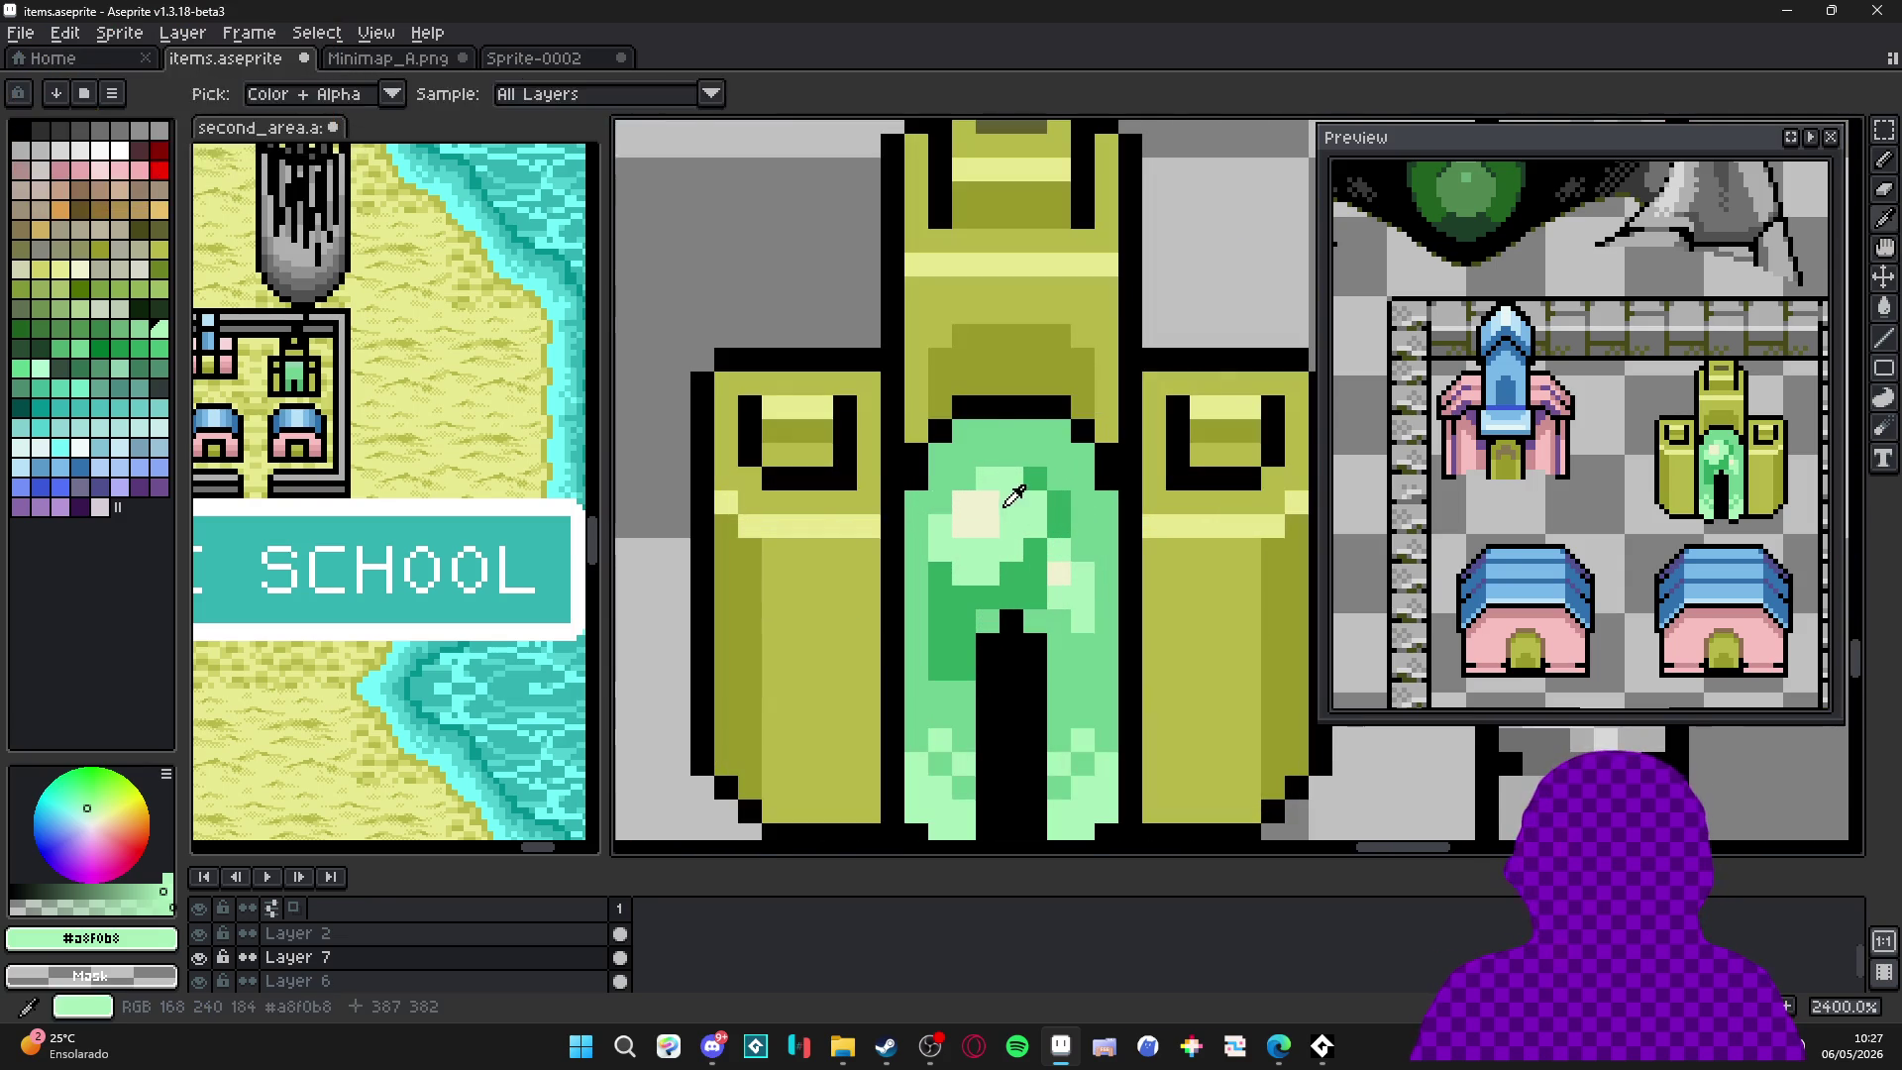
pyautogui.moveTo(1044, 411); pyautogui.dragTo(1102, 471)
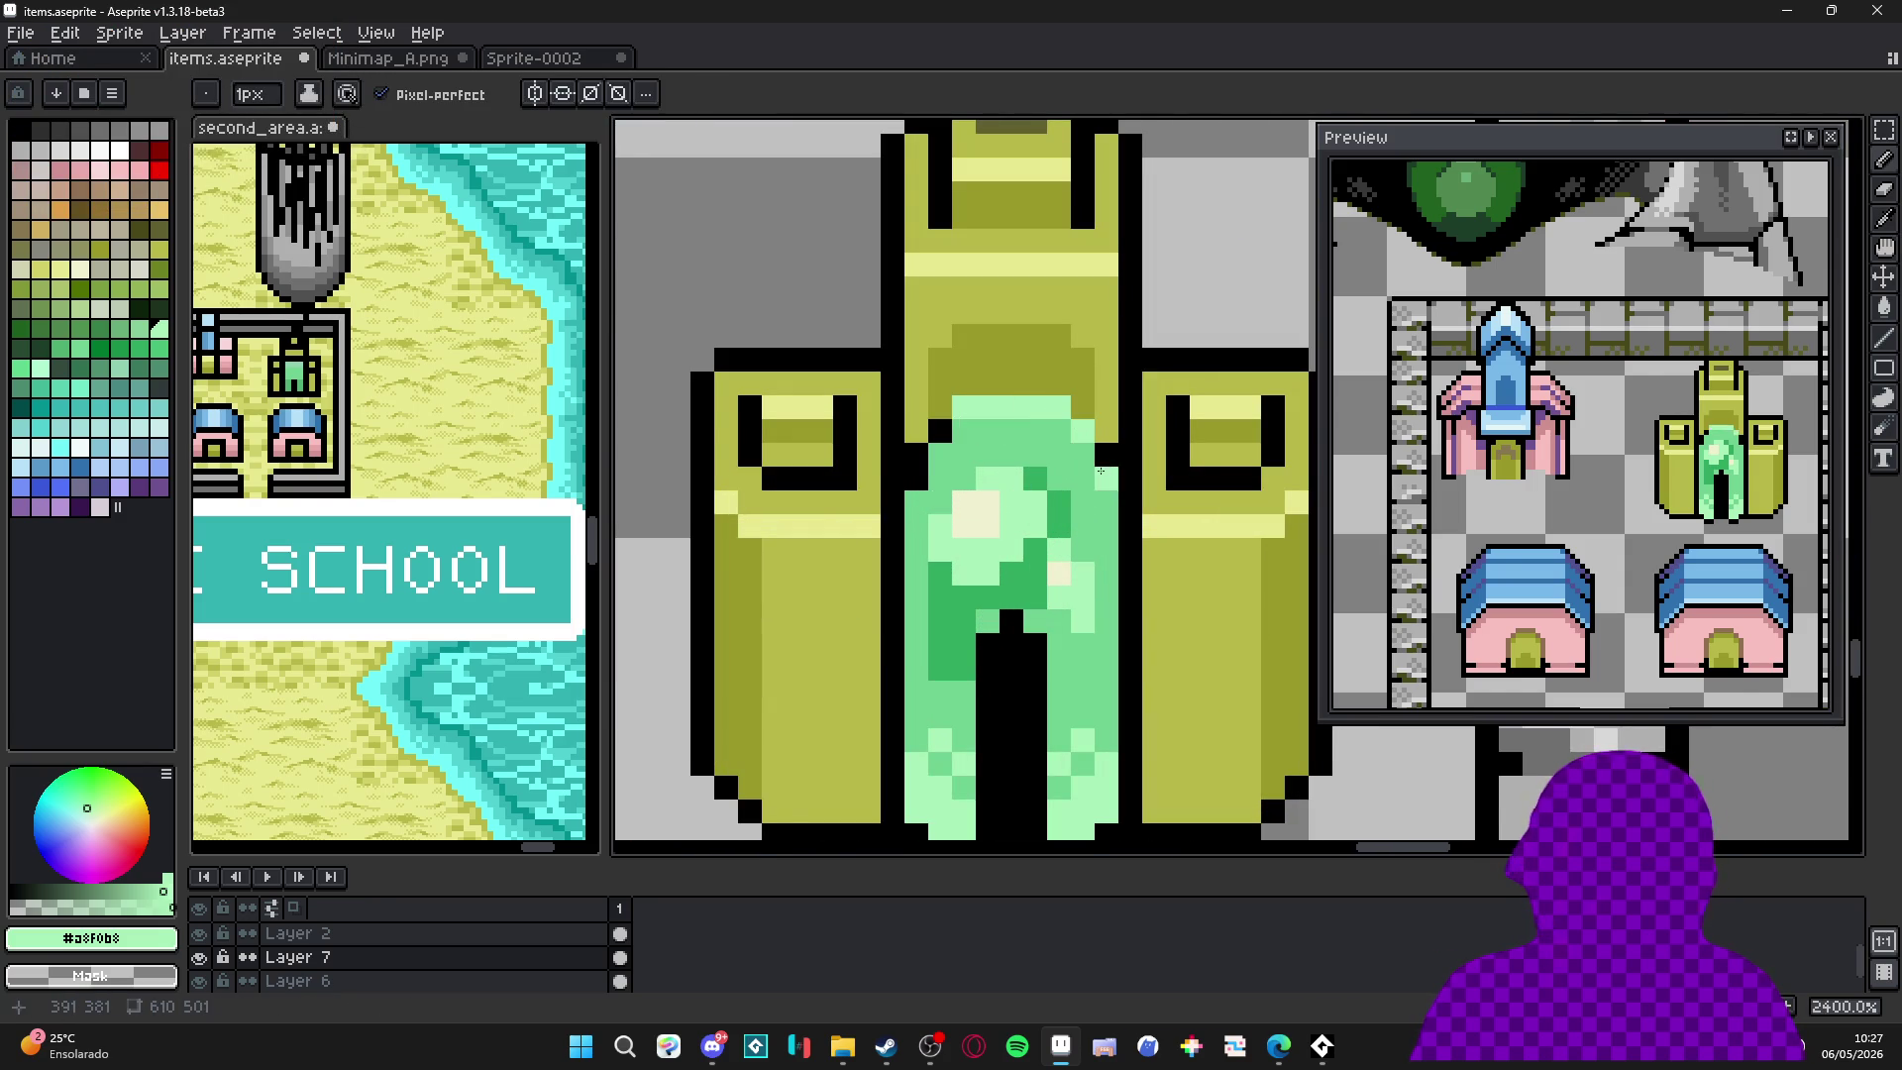
pyautogui.moveTo(940, 454)
pyautogui.mouseDown()
pyautogui.moveTo(939, 431)
pyautogui.moveTo(916, 454)
pyautogui.moveTo(963, 479)
pyautogui.mouseUp()
pyautogui.scroll(-6, 963, 478)
pyautogui.scroll(6, 1045, 517)
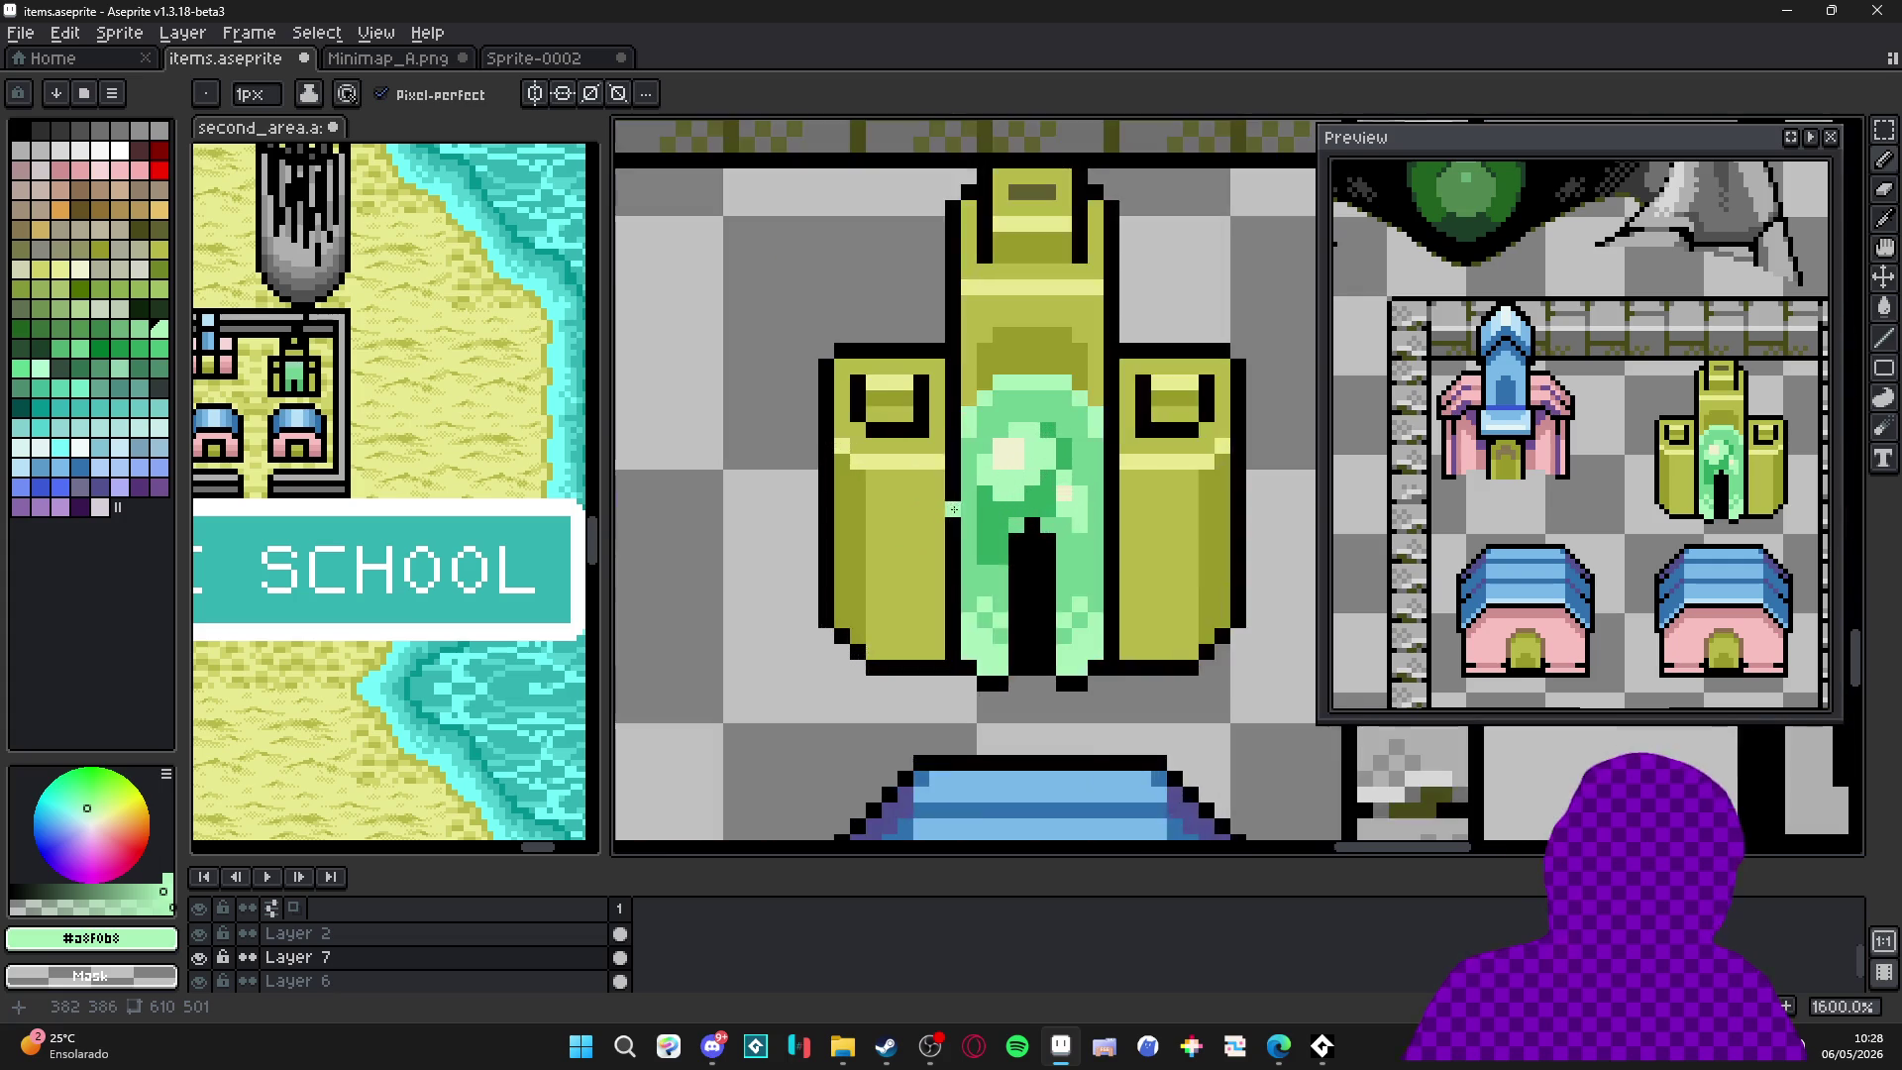
pyautogui.click(1189, 443)
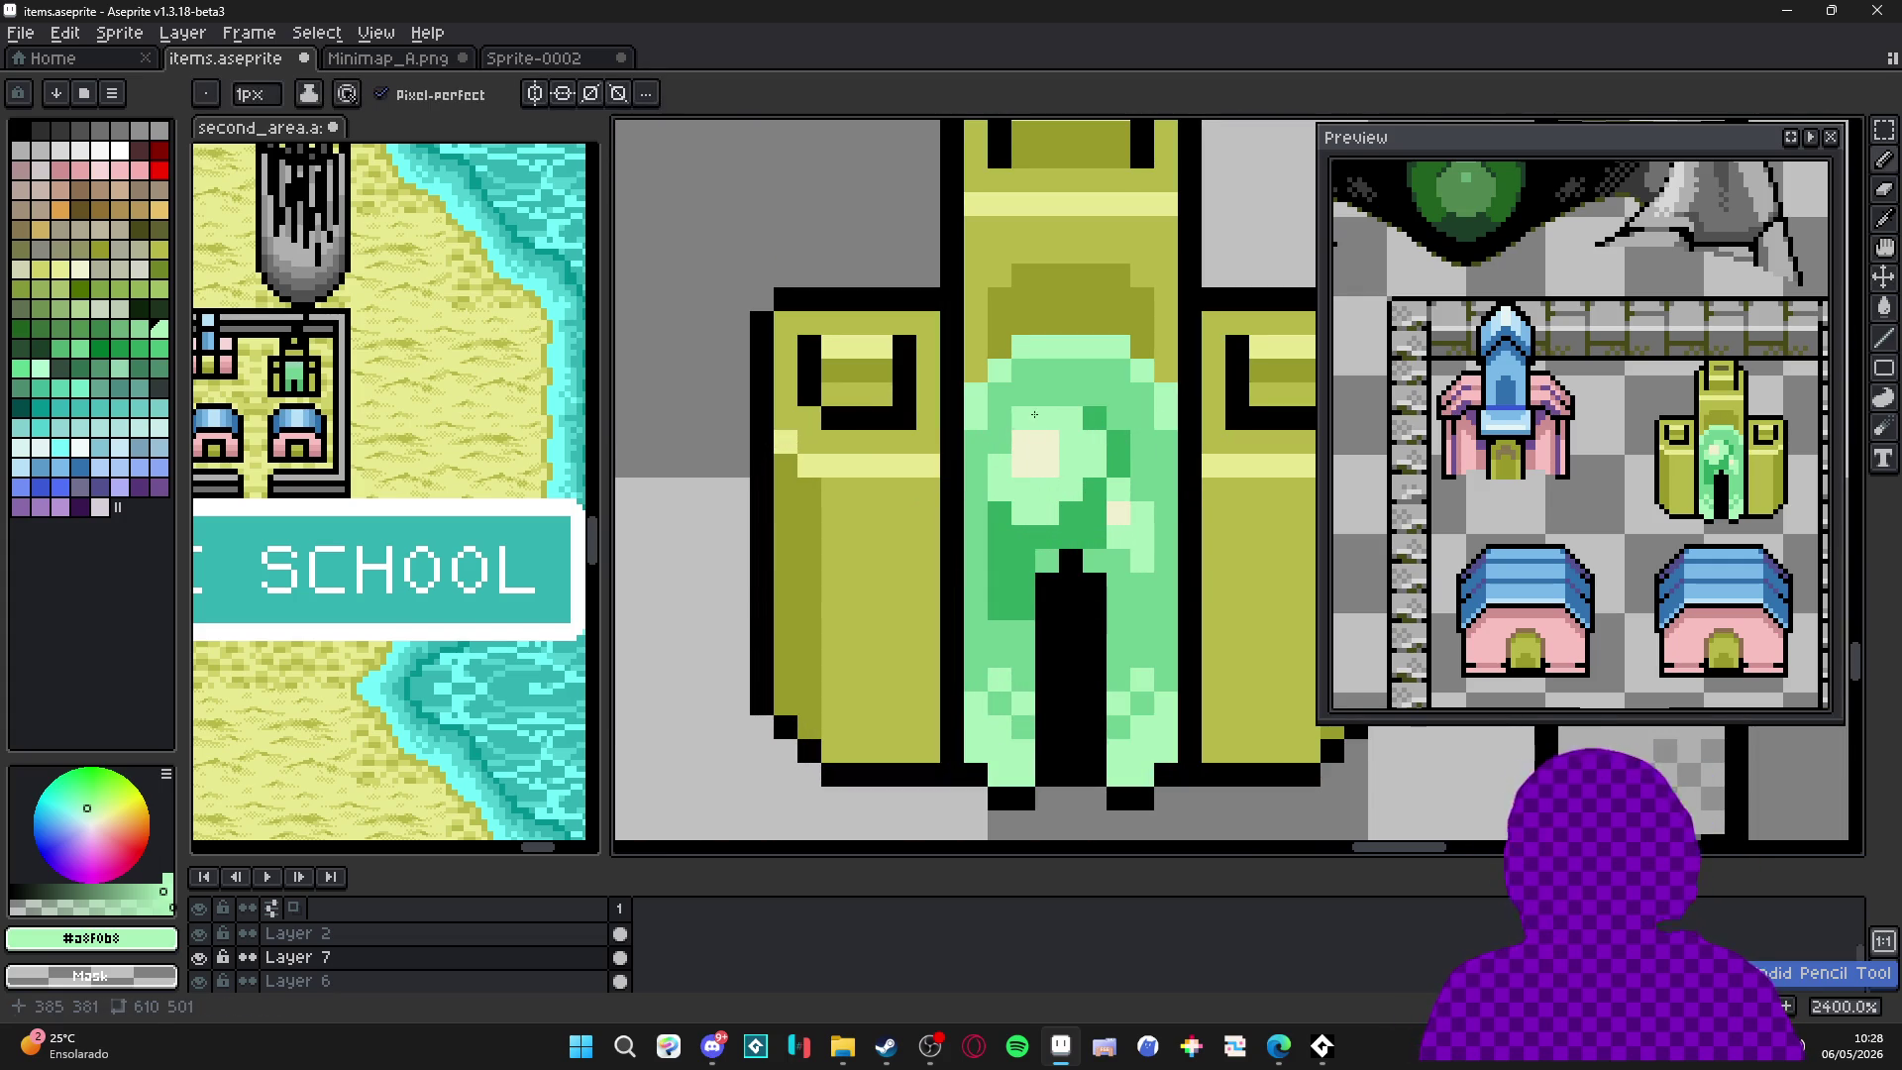
# Paint a cream #f0f0d0 strip across the top of the door, then return to mint green.
pyautogui.keyDown('alt'); pyautogui.click(1025, 454); pyautogui.keyUp('alt')
pyautogui.moveTo(1022, 349)
pyautogui.mouseDown()
pyautogui.moveTo(1110, 354)
pyautogui.moveTo(1165, 418)
pyautogui.mouseUp()
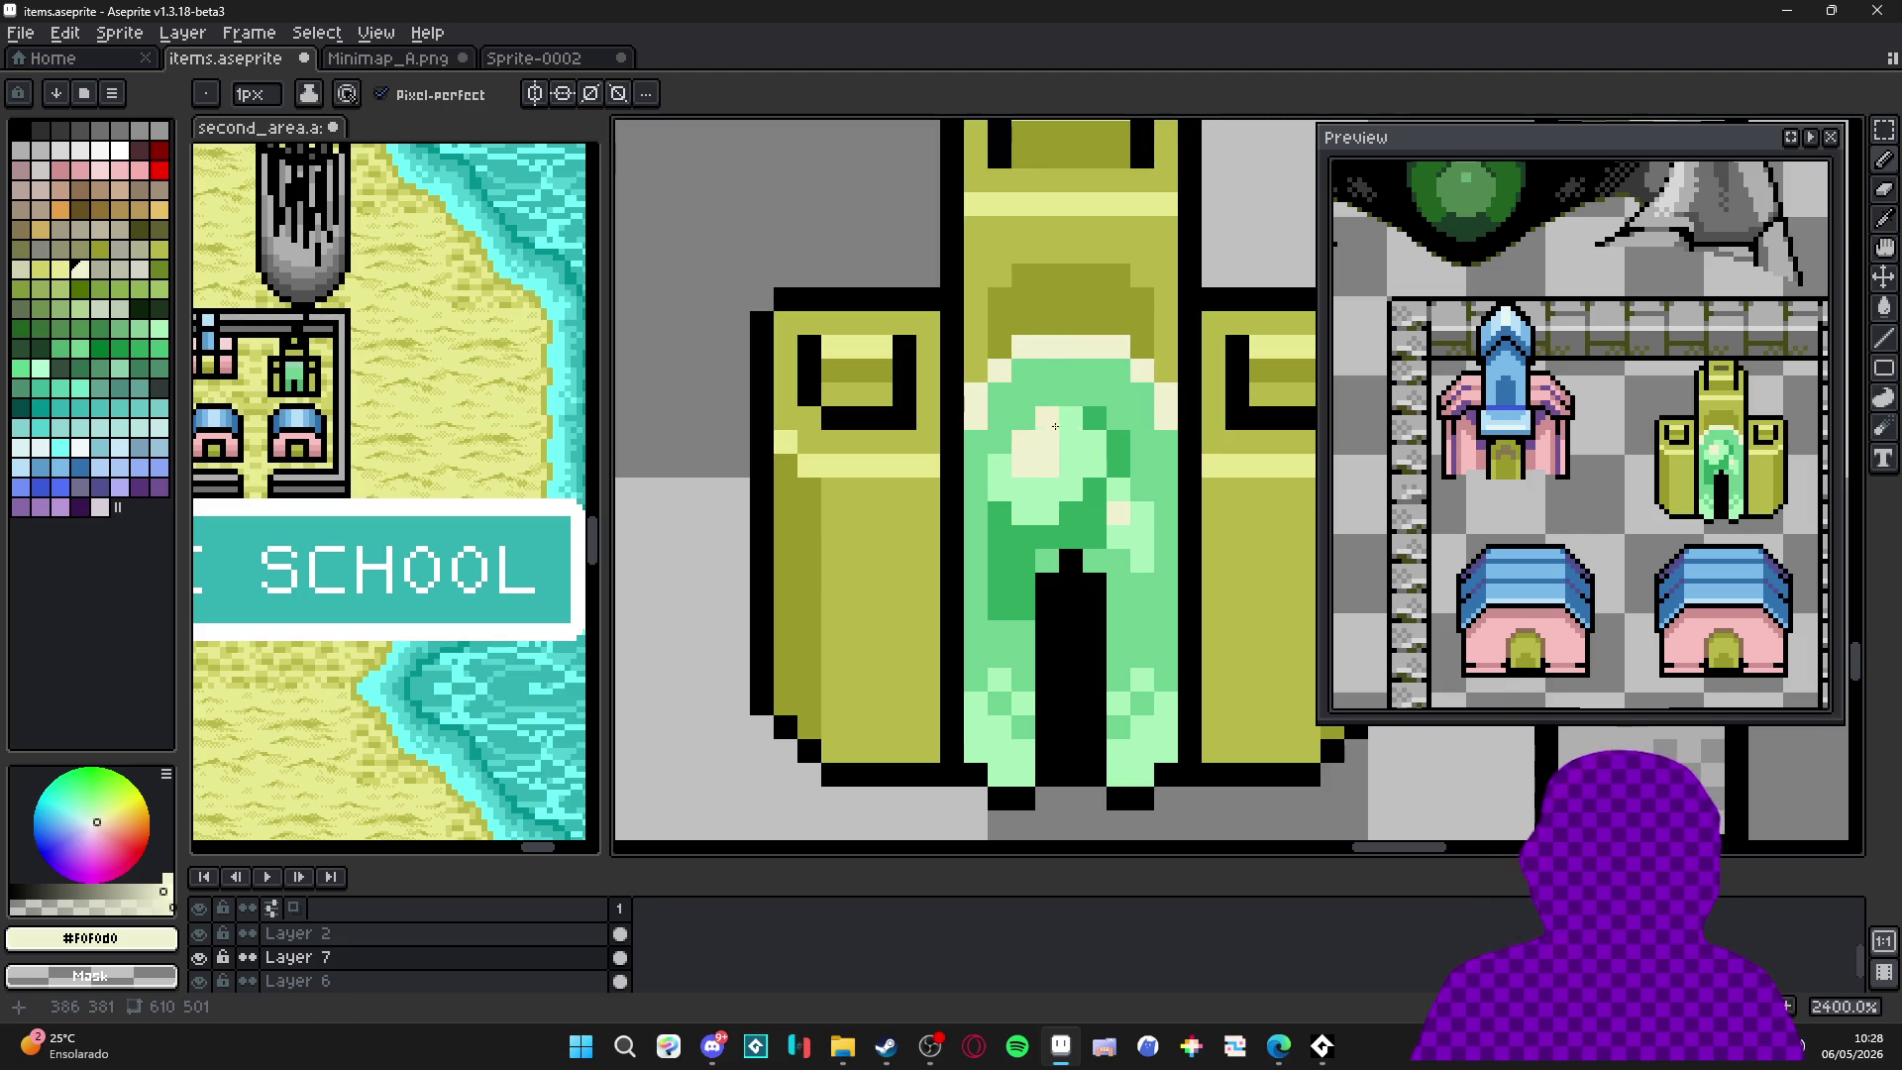
pyautogui.keyDown('alt'); pyautogui.click(1159, 441); pyautogui.keyUp('alt')
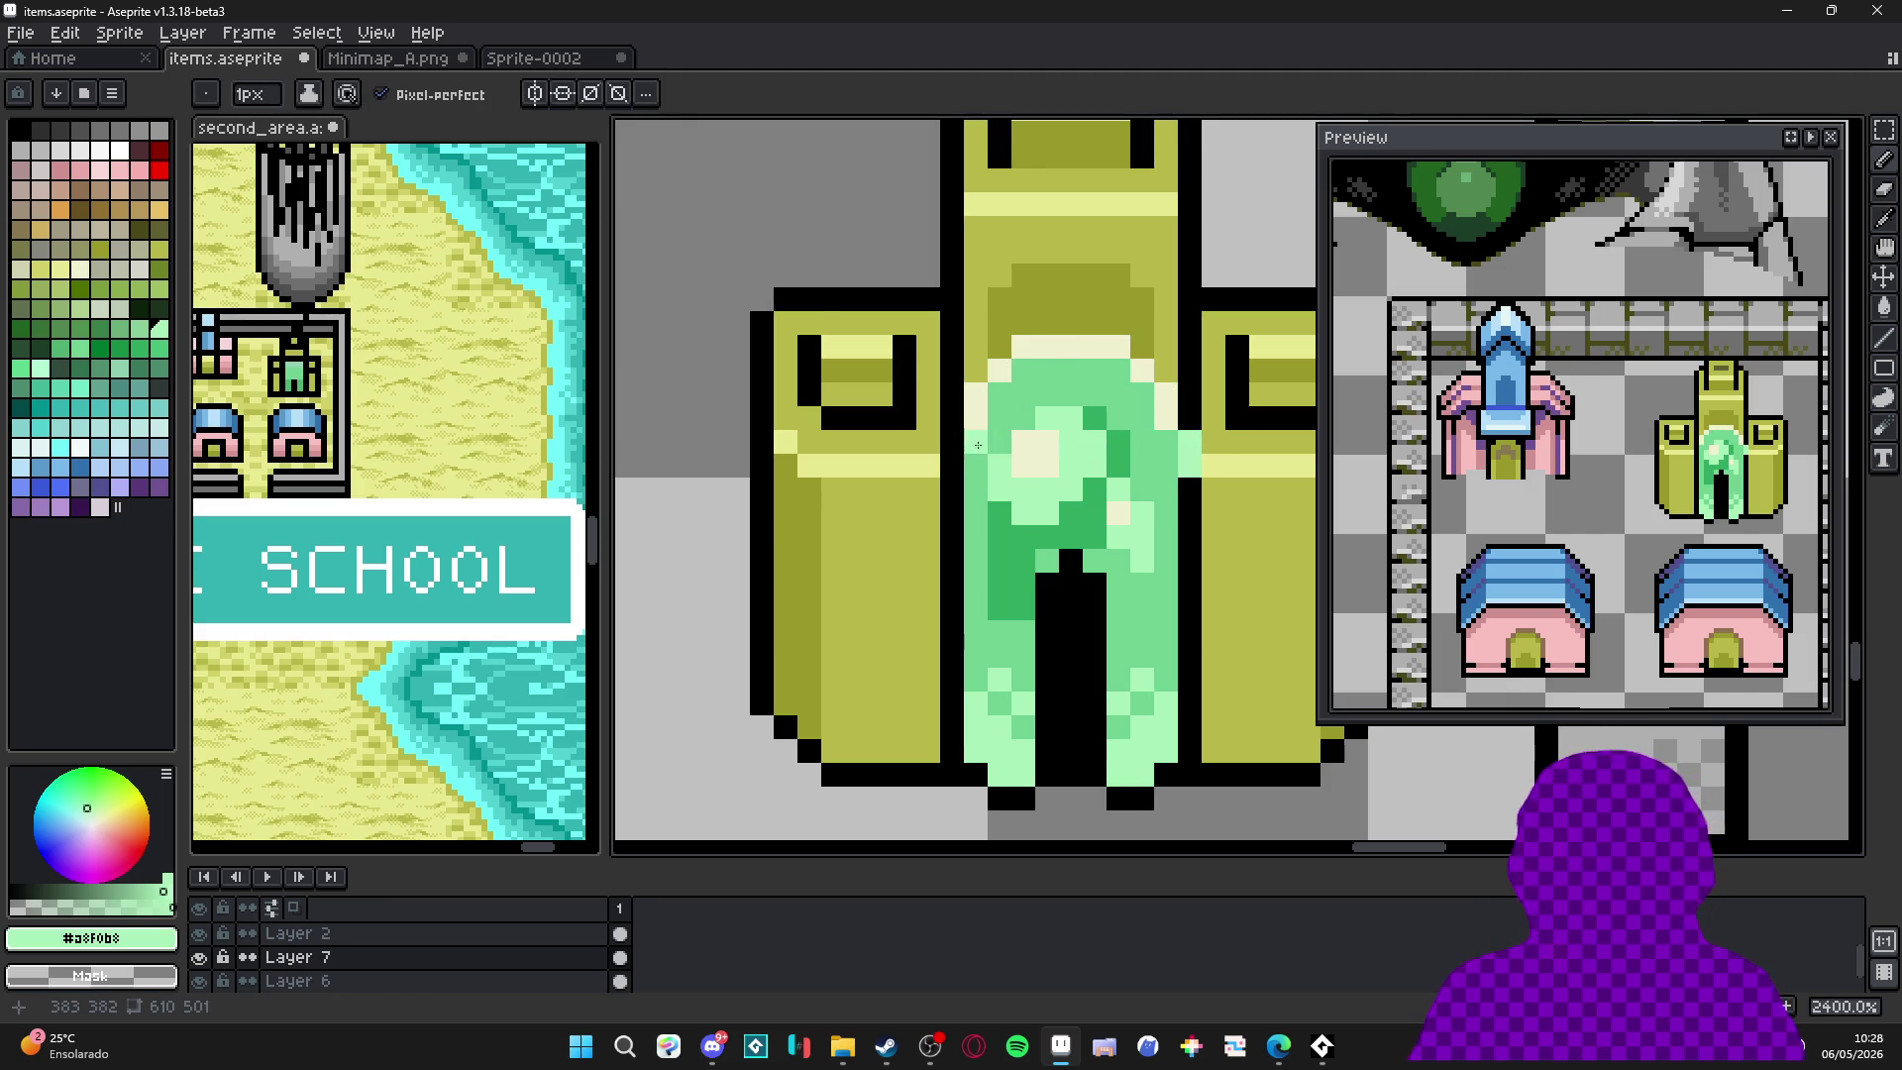
pyautogui.scroll(-4, 981, 478)
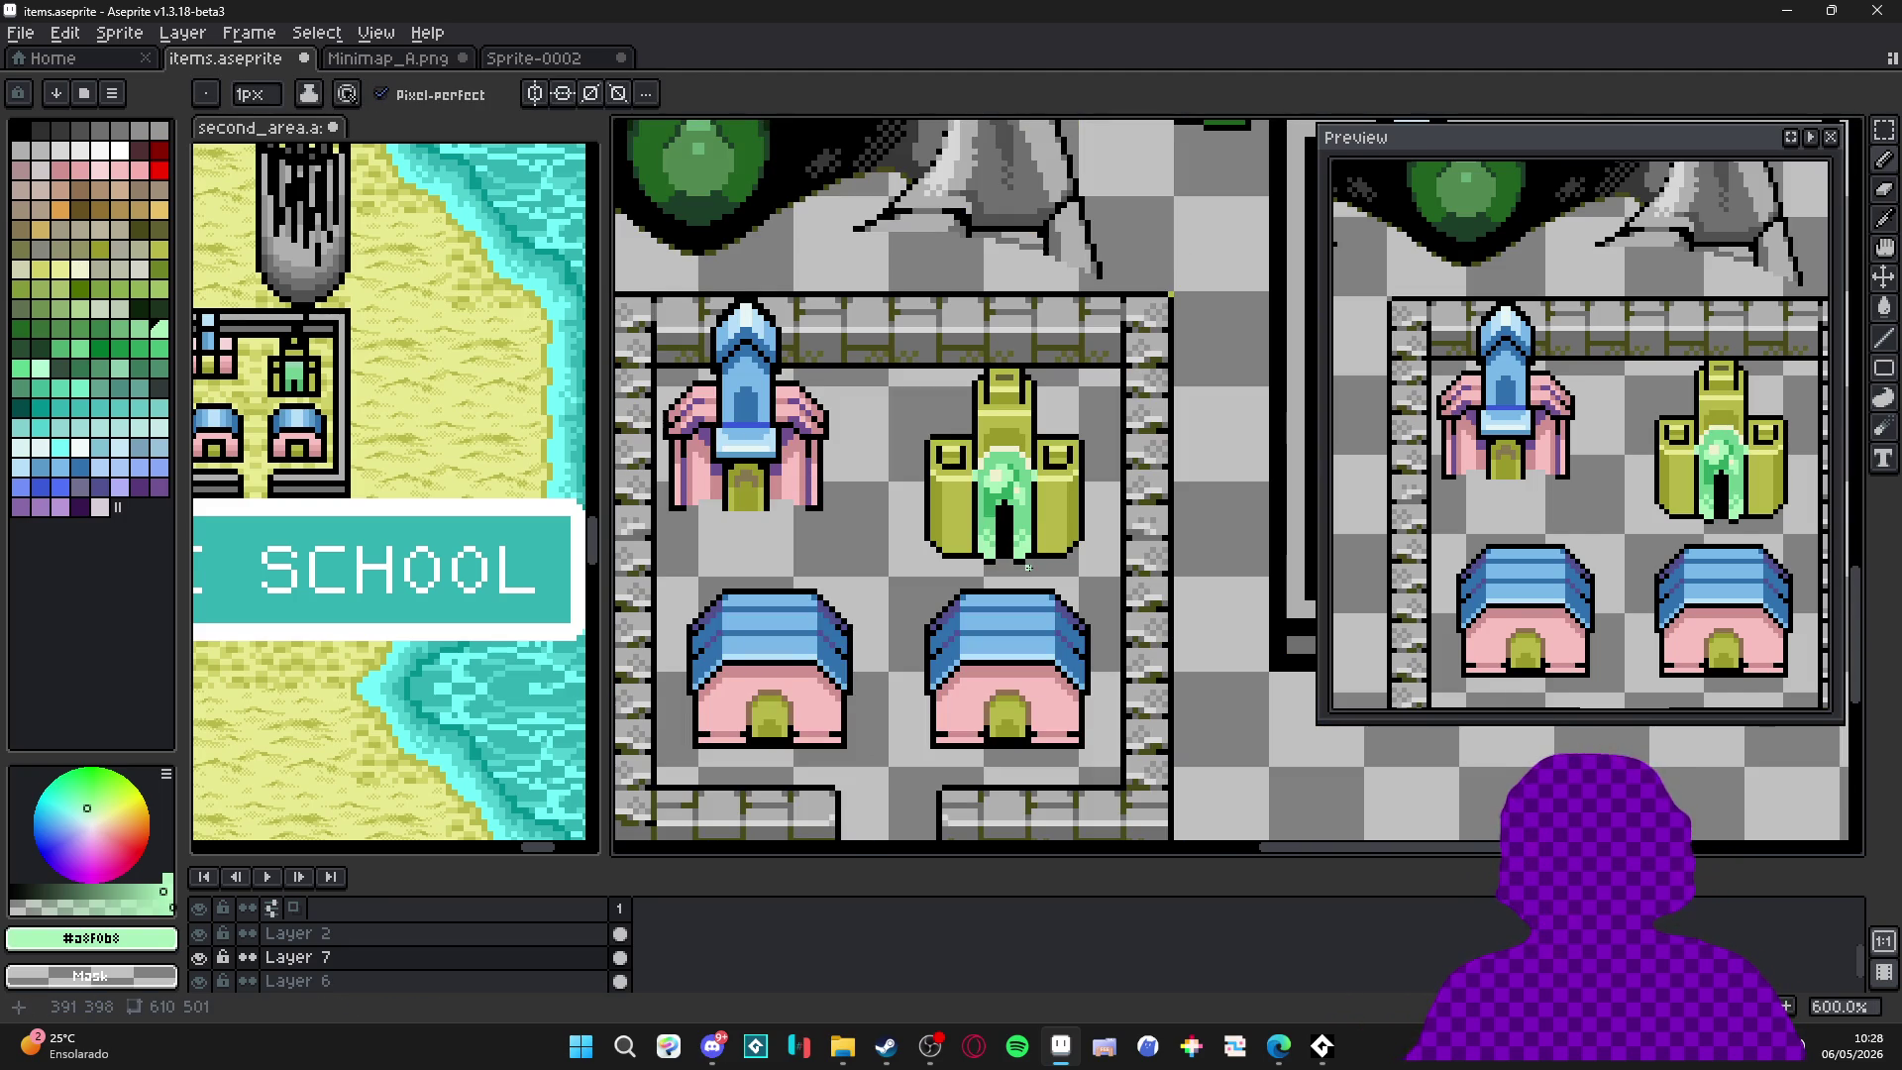
pyautogui.scroll(2, 991, 534)
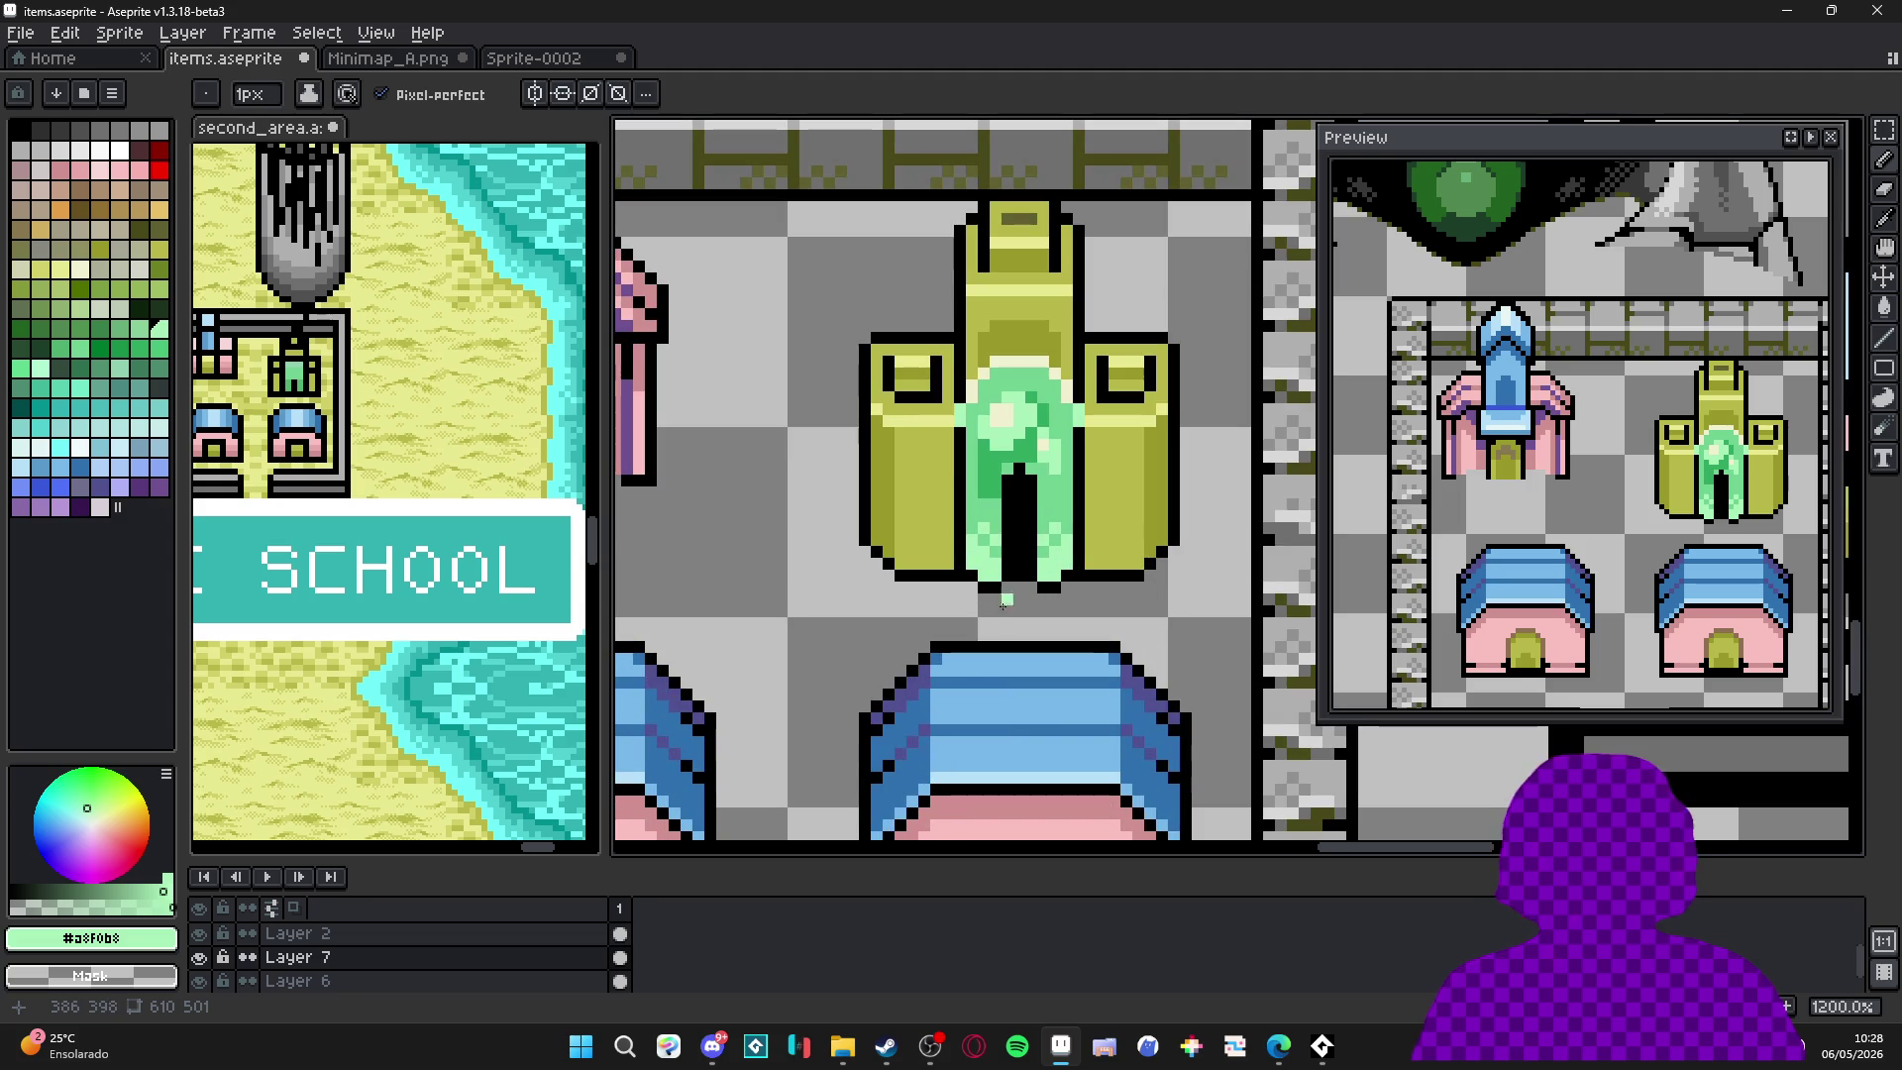
pyautogui.keyDown('alt'); pyautogui.click(967, 673); pyautogui.keyUp('alt')
pyautogui.moveTo(960, 443); pyautogui.dragTo(960, 570)
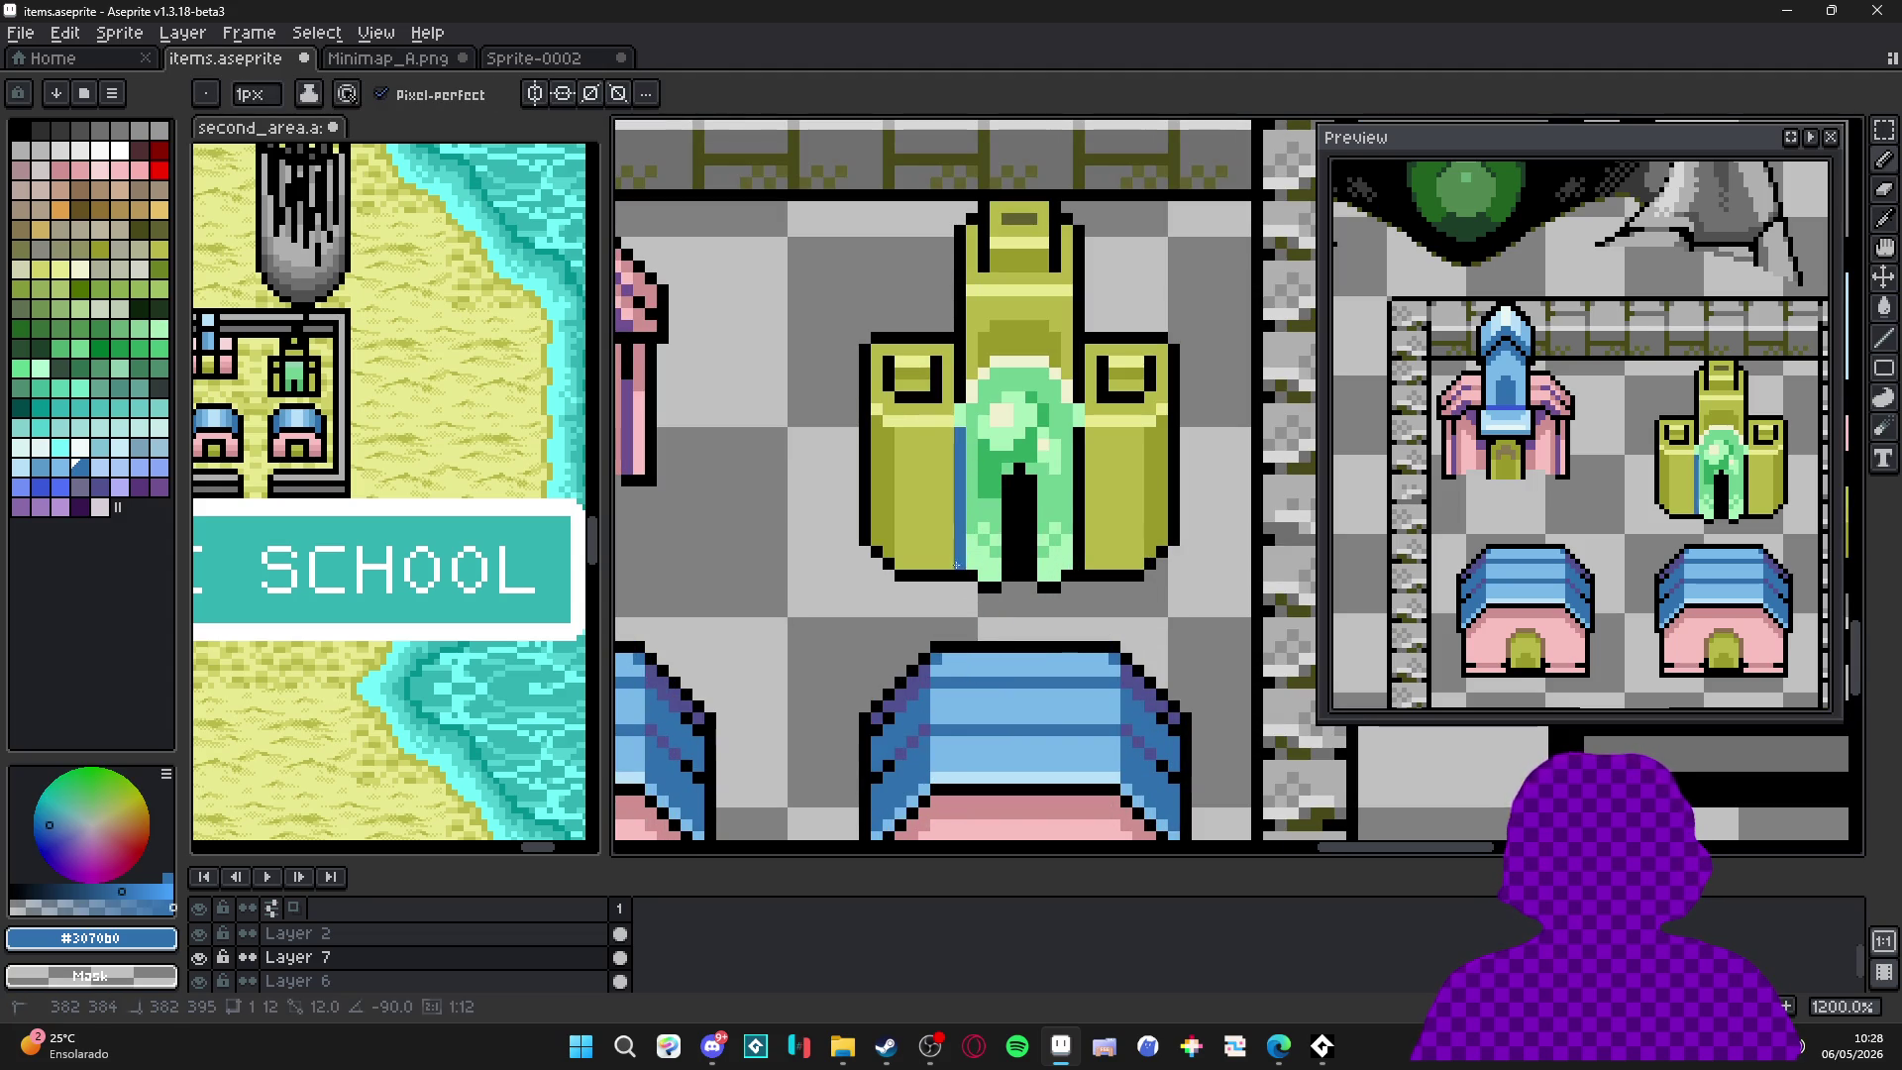
pyautogui.moveTo(1076, 445); pyautogui.dragTo(1076, 561)
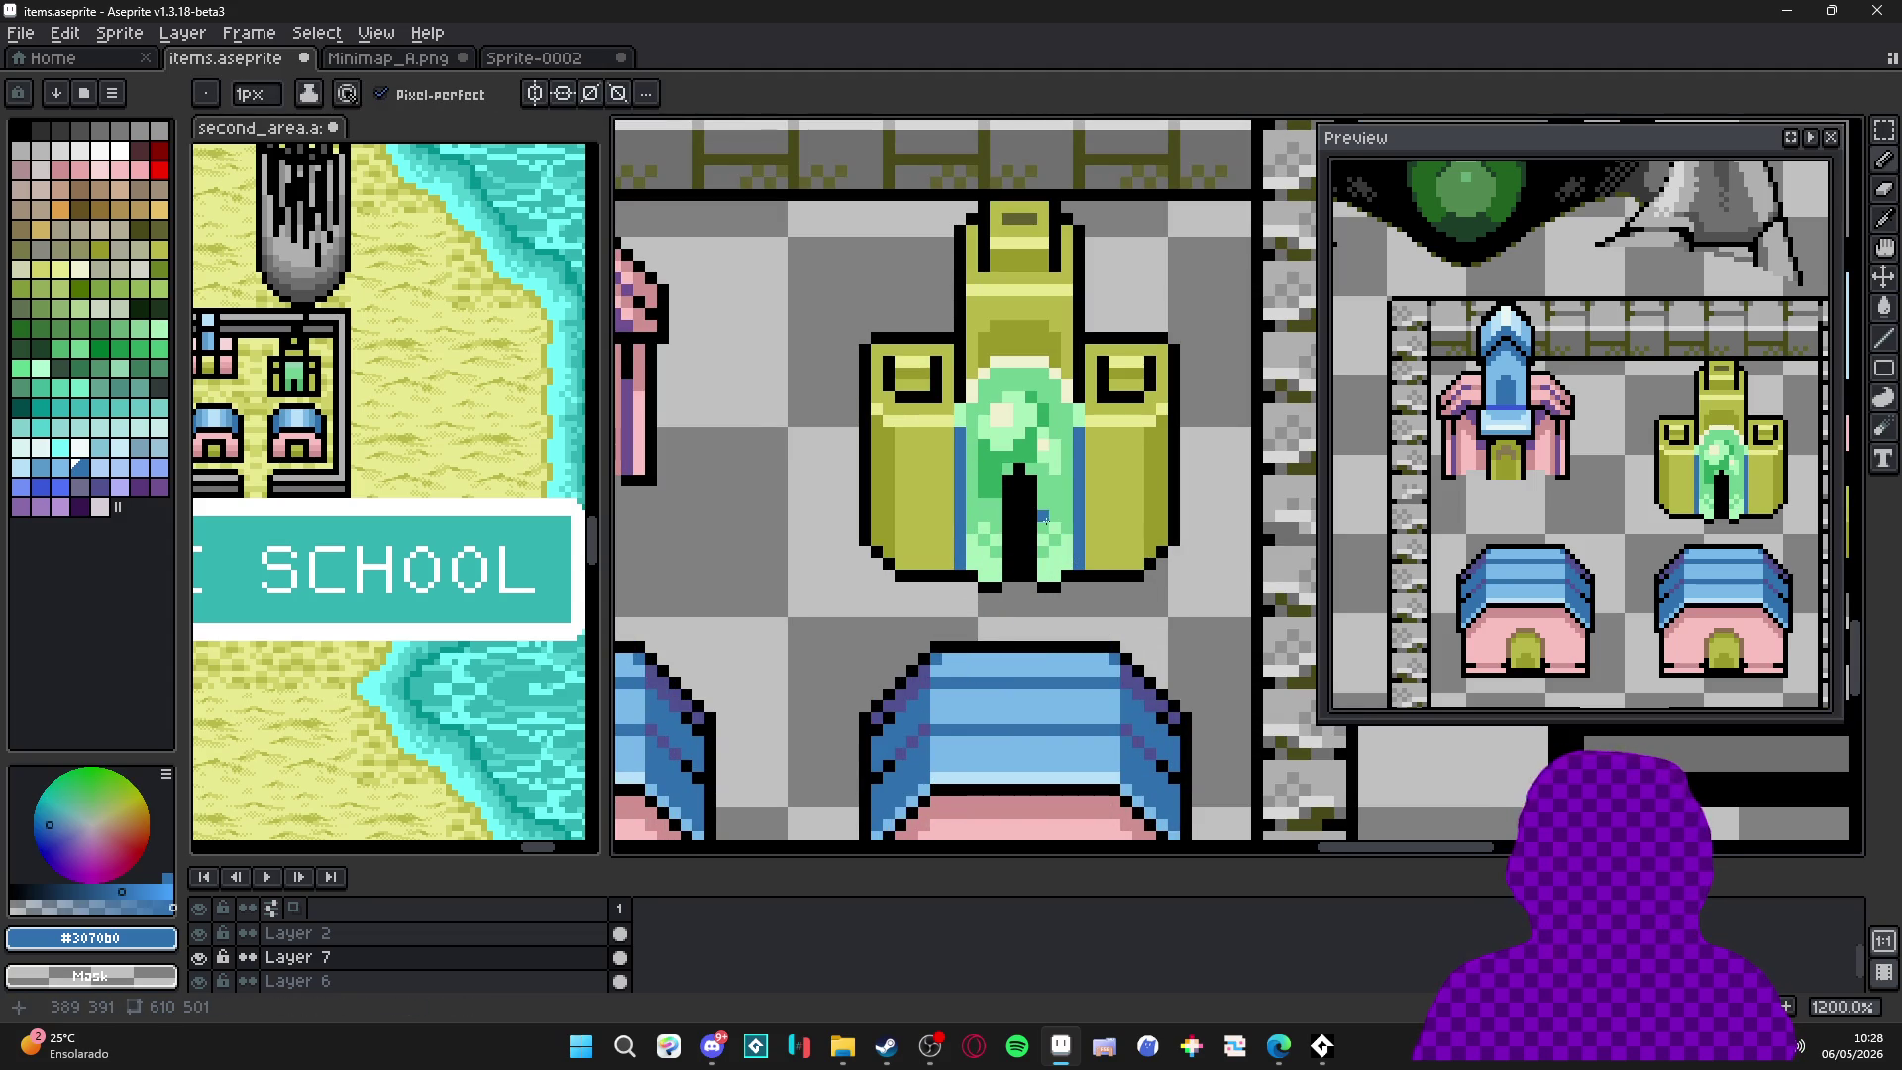
pyautogui.scroll(-4, 1045, 520)
pyautogui.scroll(5, 1045, 519)
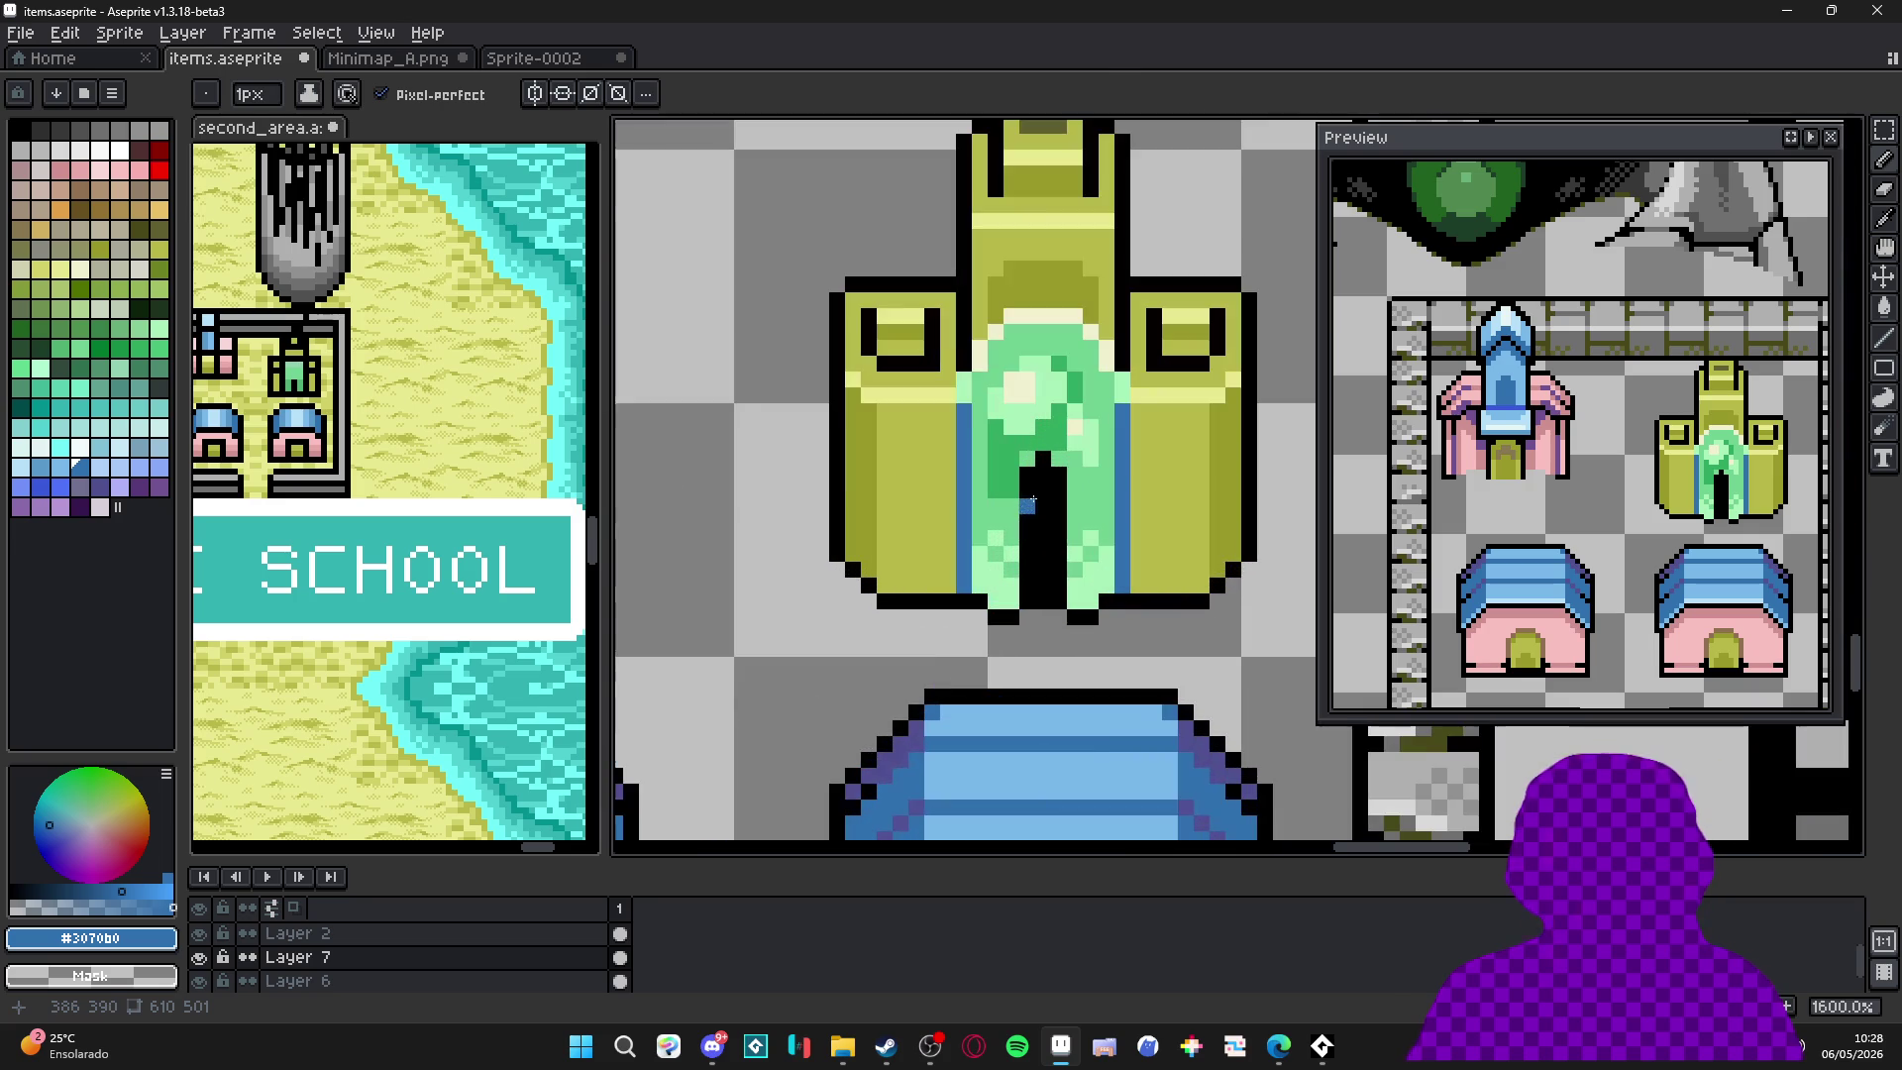
pyautogui.keyDown('alt'); pyautogui.click(1045, 519); pyautogui.keyUp('alt')
pyautogui.click(82, 507)
pyautogui.press('+')
pyautogui.click(1038, 483)
pyautogui.click(1050, 466)
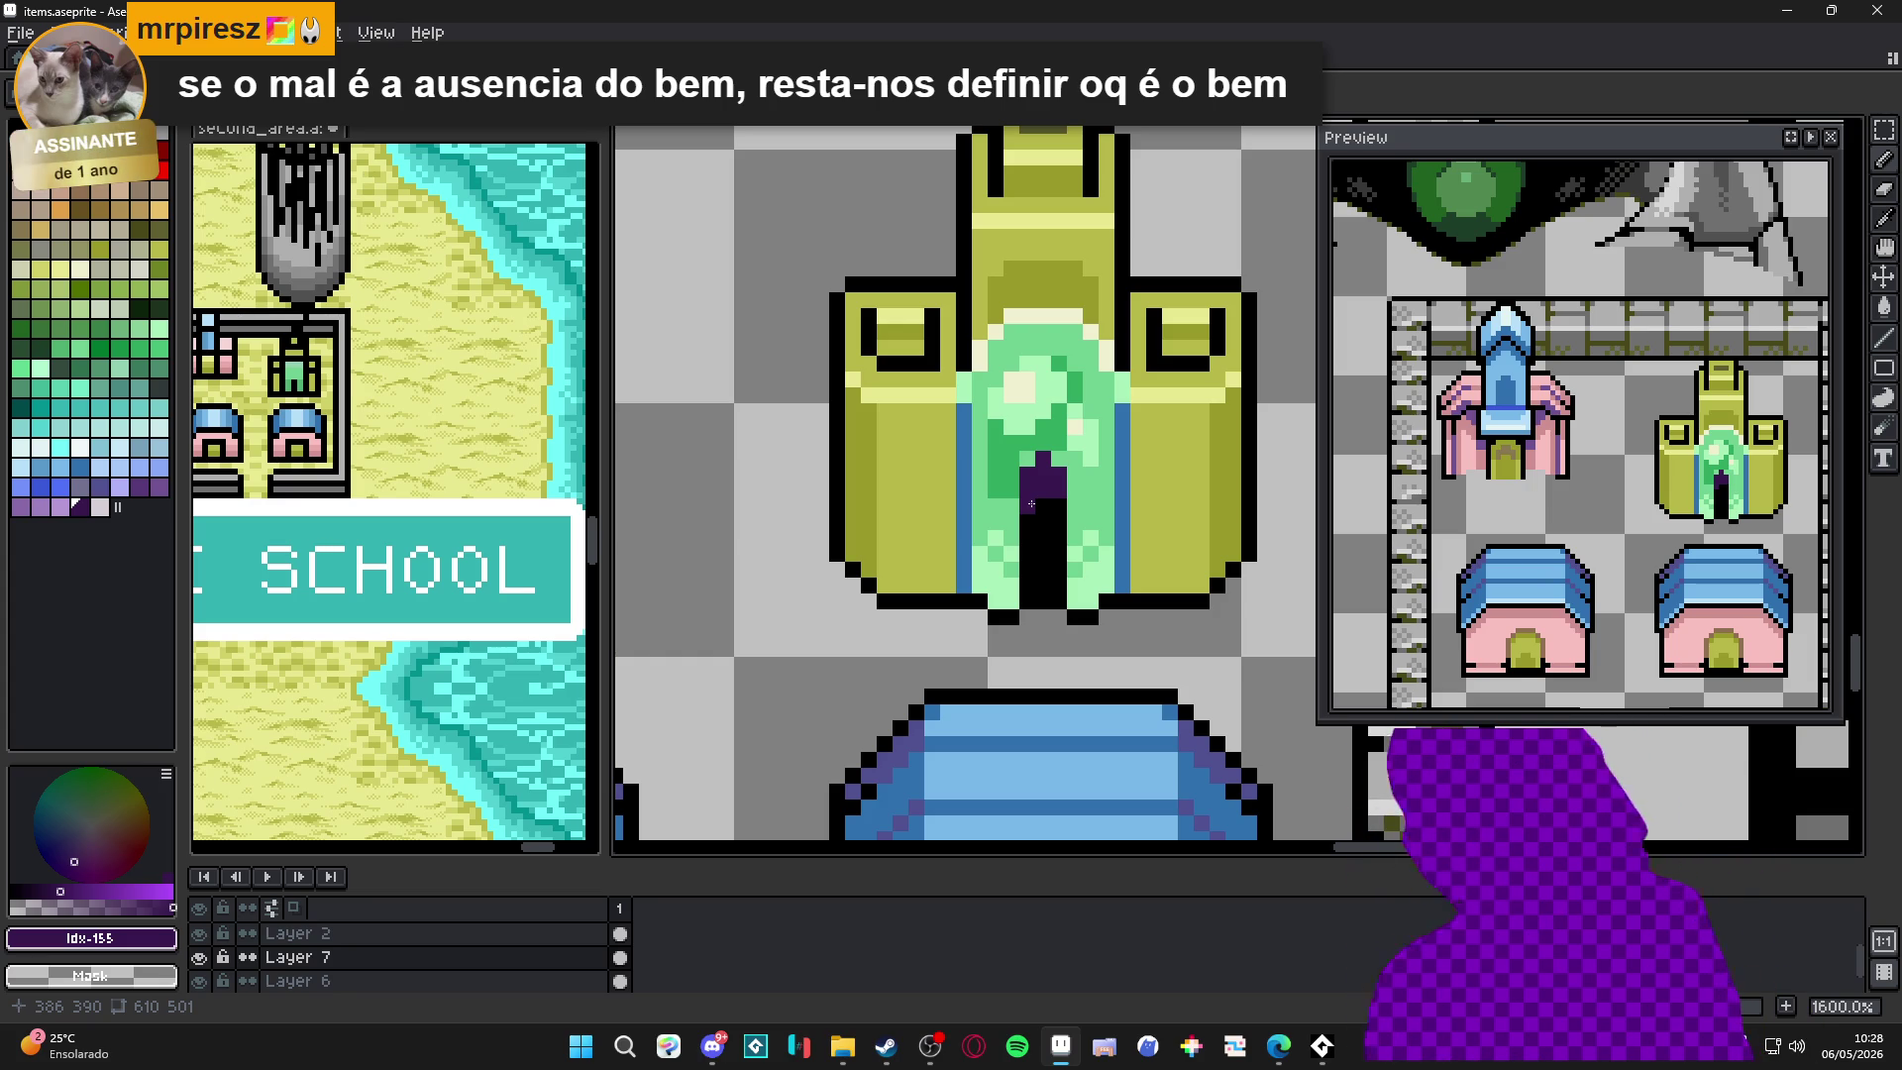
pyautogui.click(1090, 473)
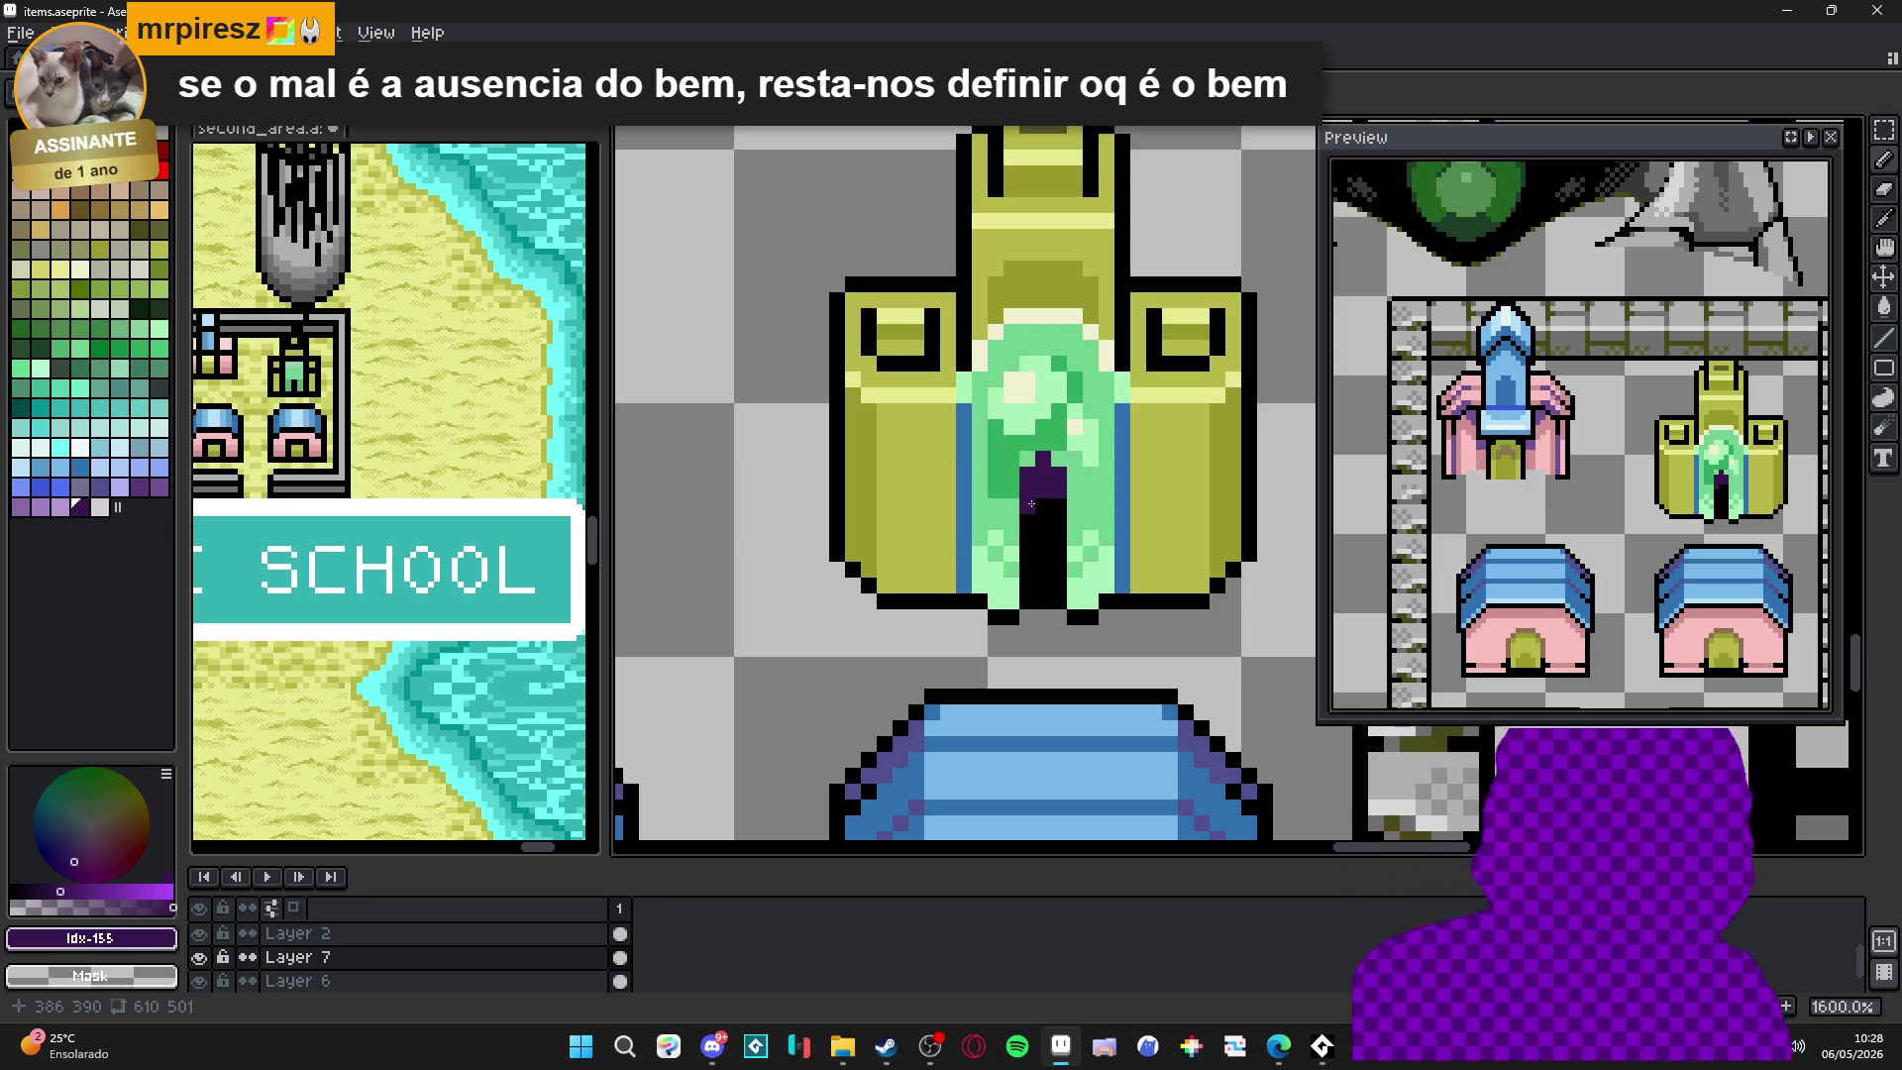
pyautogui.hotkey('ctrl', 'z')
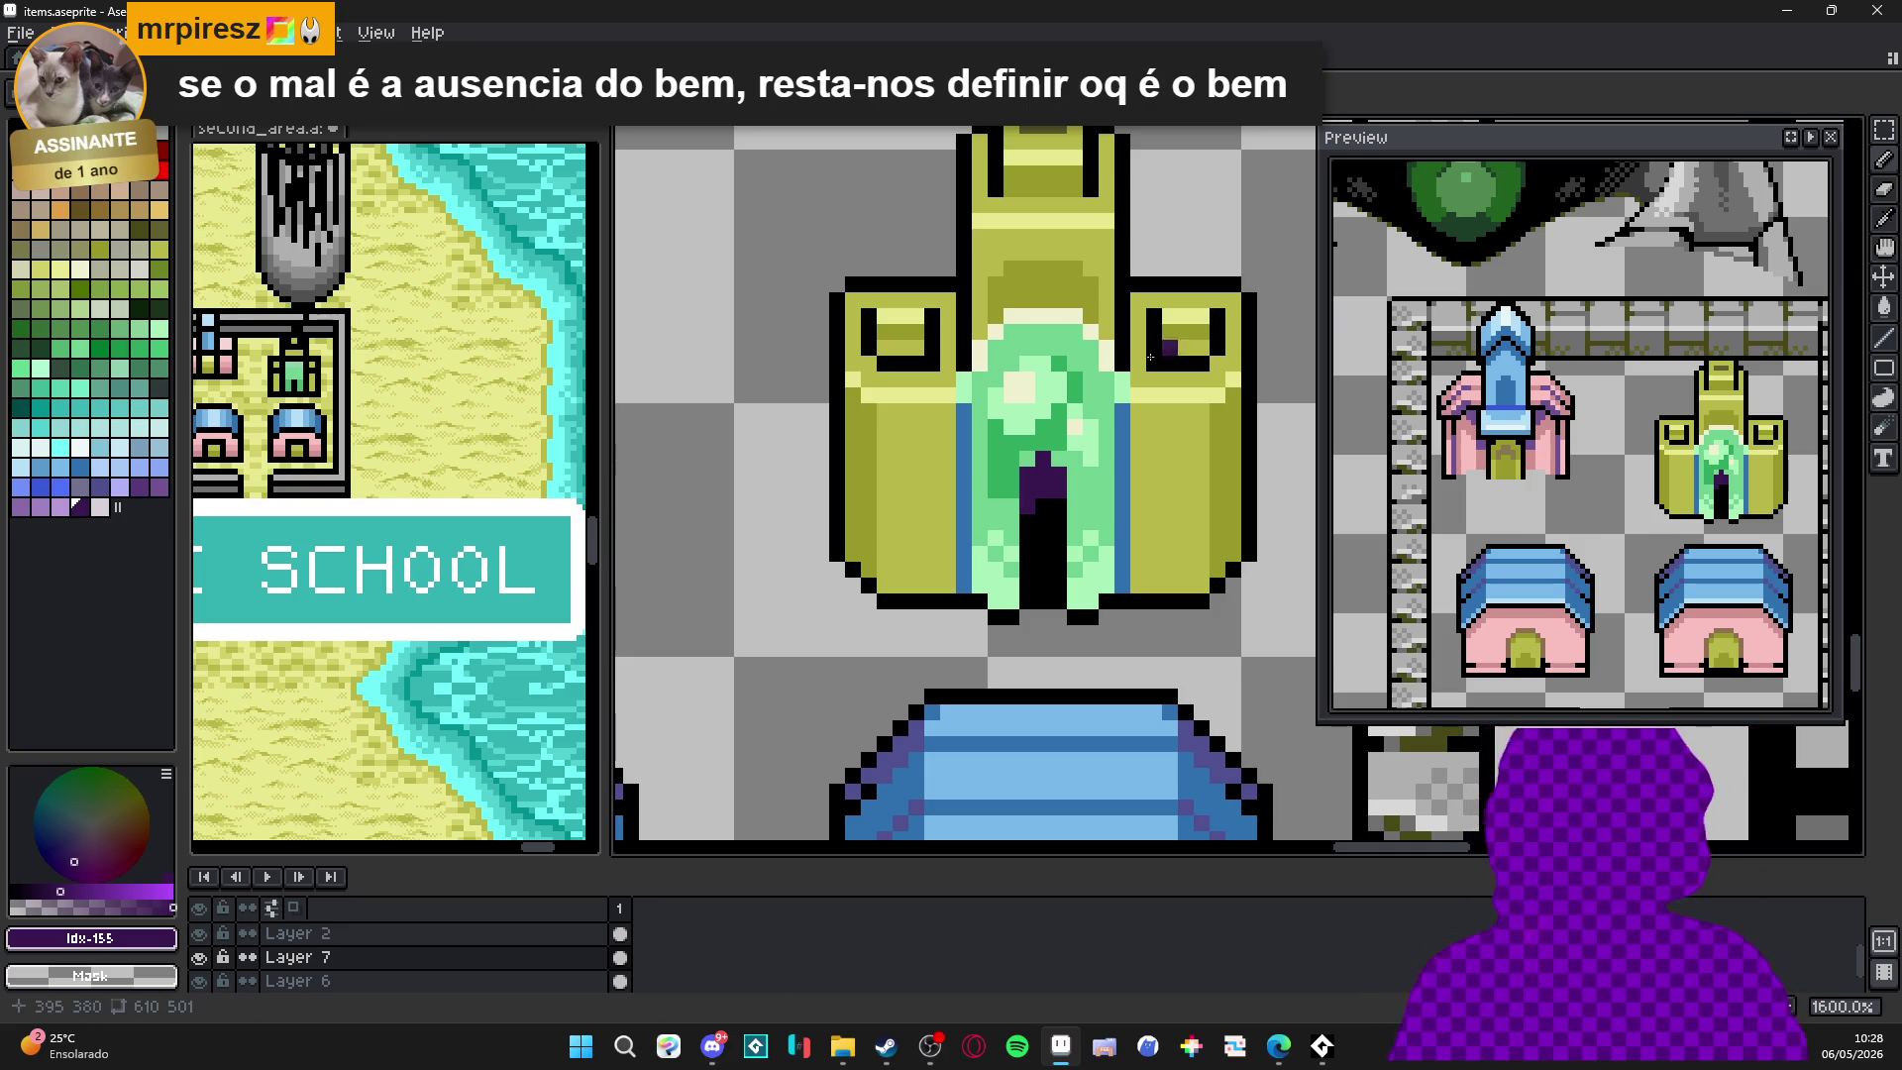
pyautogui.click(1075, 315)
pyautogui.hotkey('ctrl', 'z')
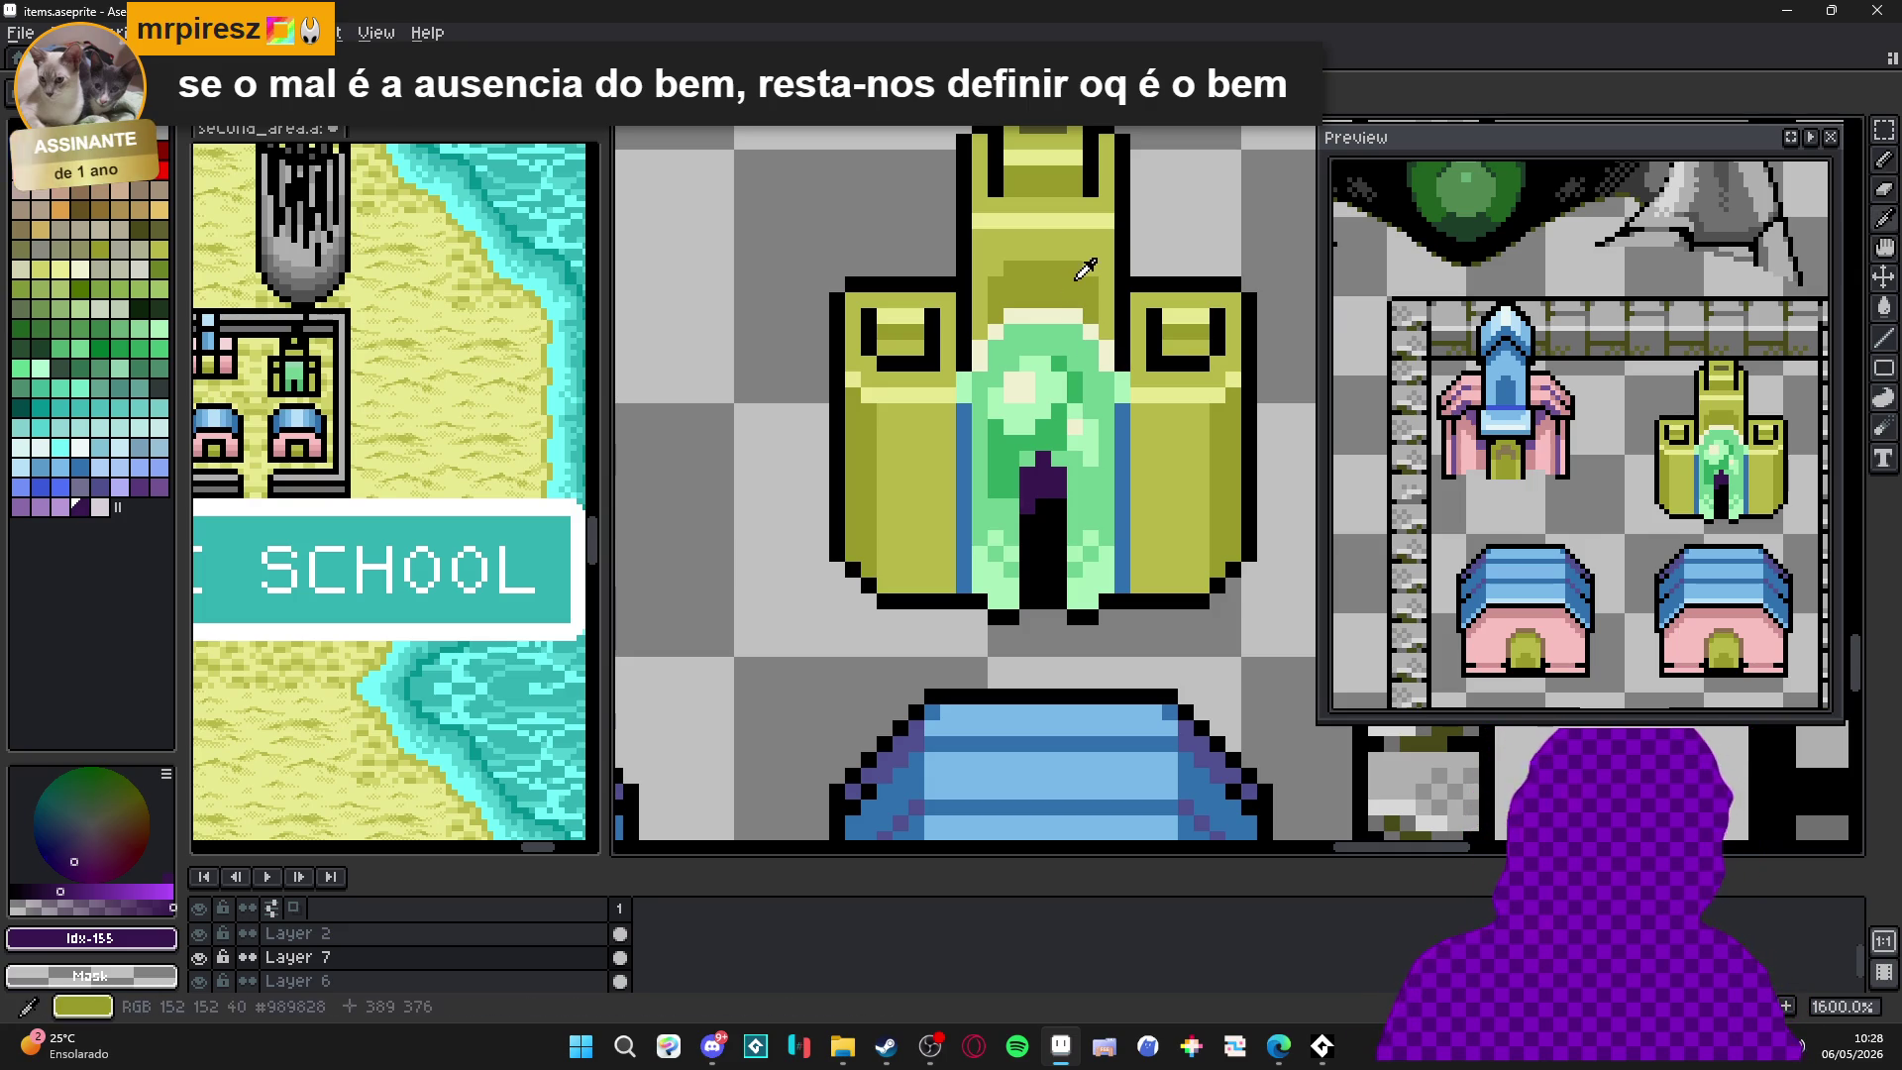
# Draw a mirrored dark olive line down both lower towers, redoing the first attempt.
pyautogui.keyDown('alt'); pyautogui.click(1076, 285); pyautogui.keyUp('alt')
pyautogui.click(930, 496)
pyautogui.keyDown('shift'); pyautogui.click(927, 561); pyautogui.keyUp('shift')
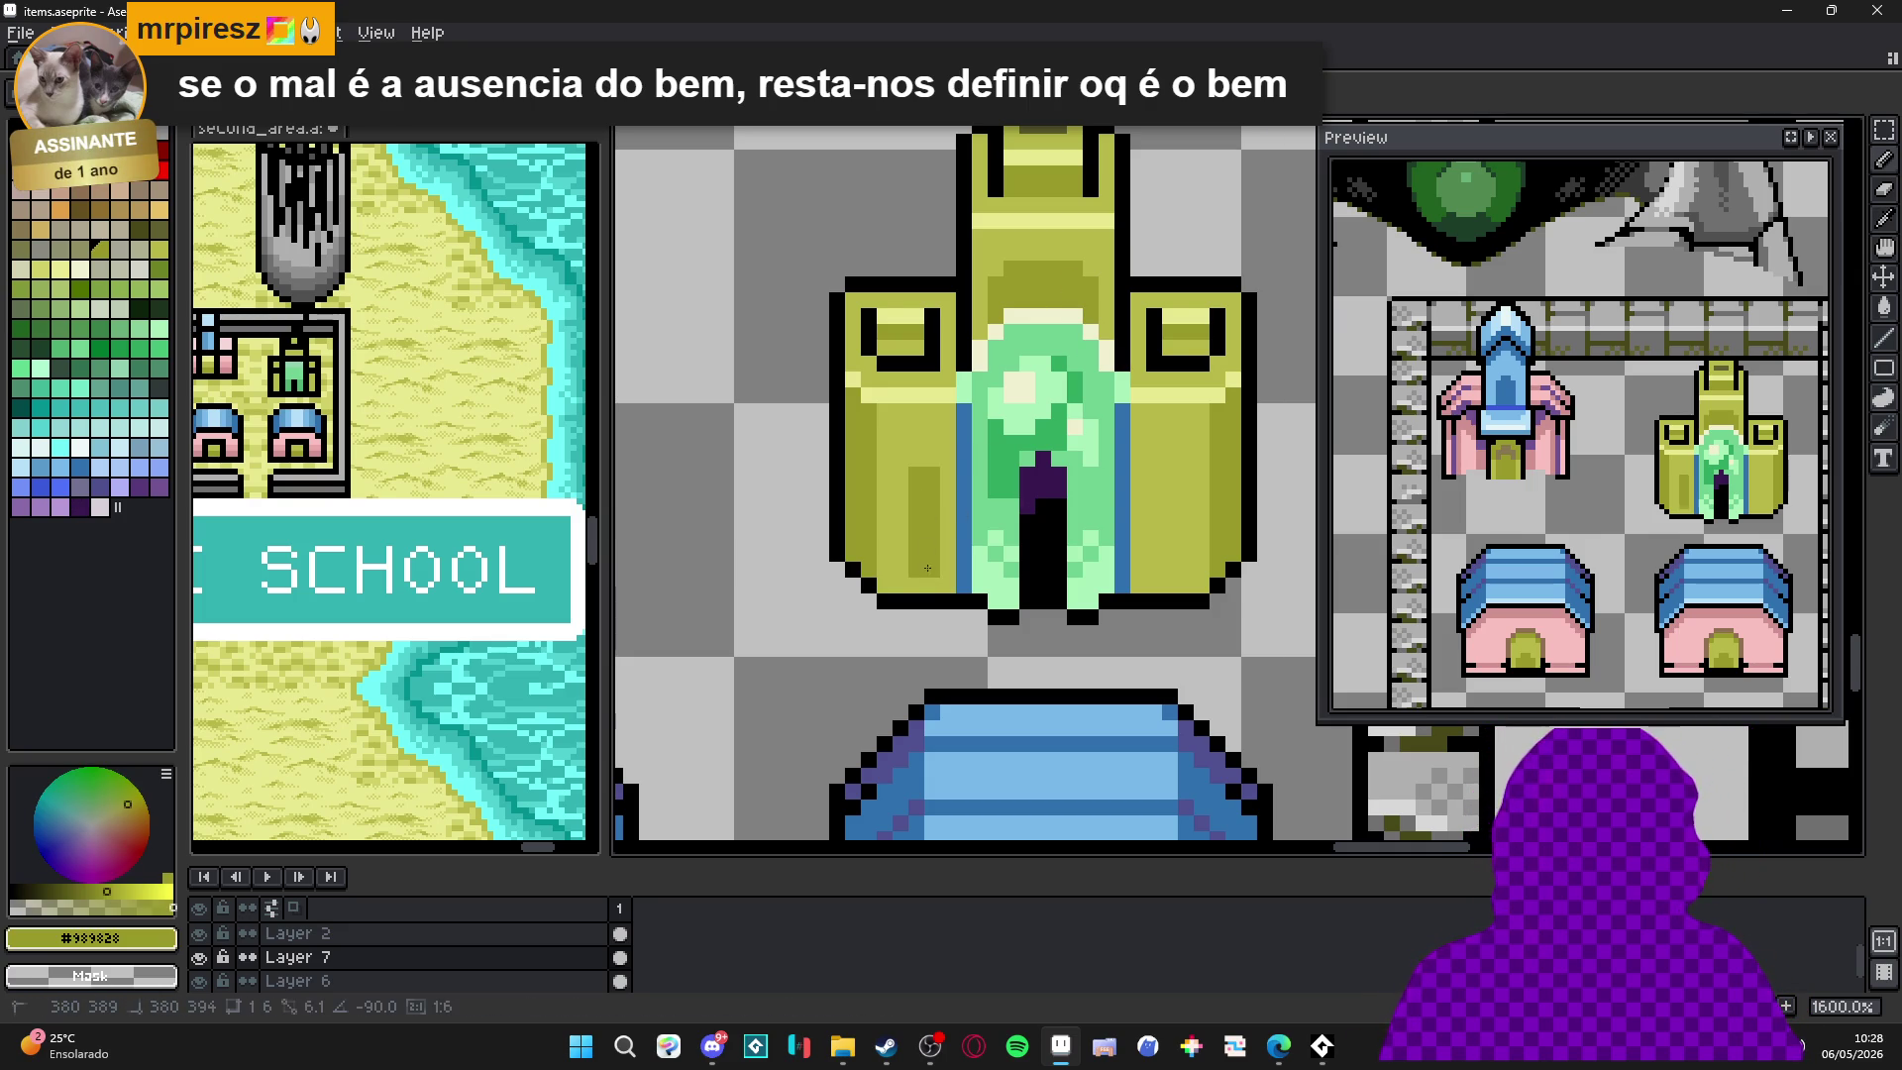
pyautogui.hotkey('ctrl', 'z')
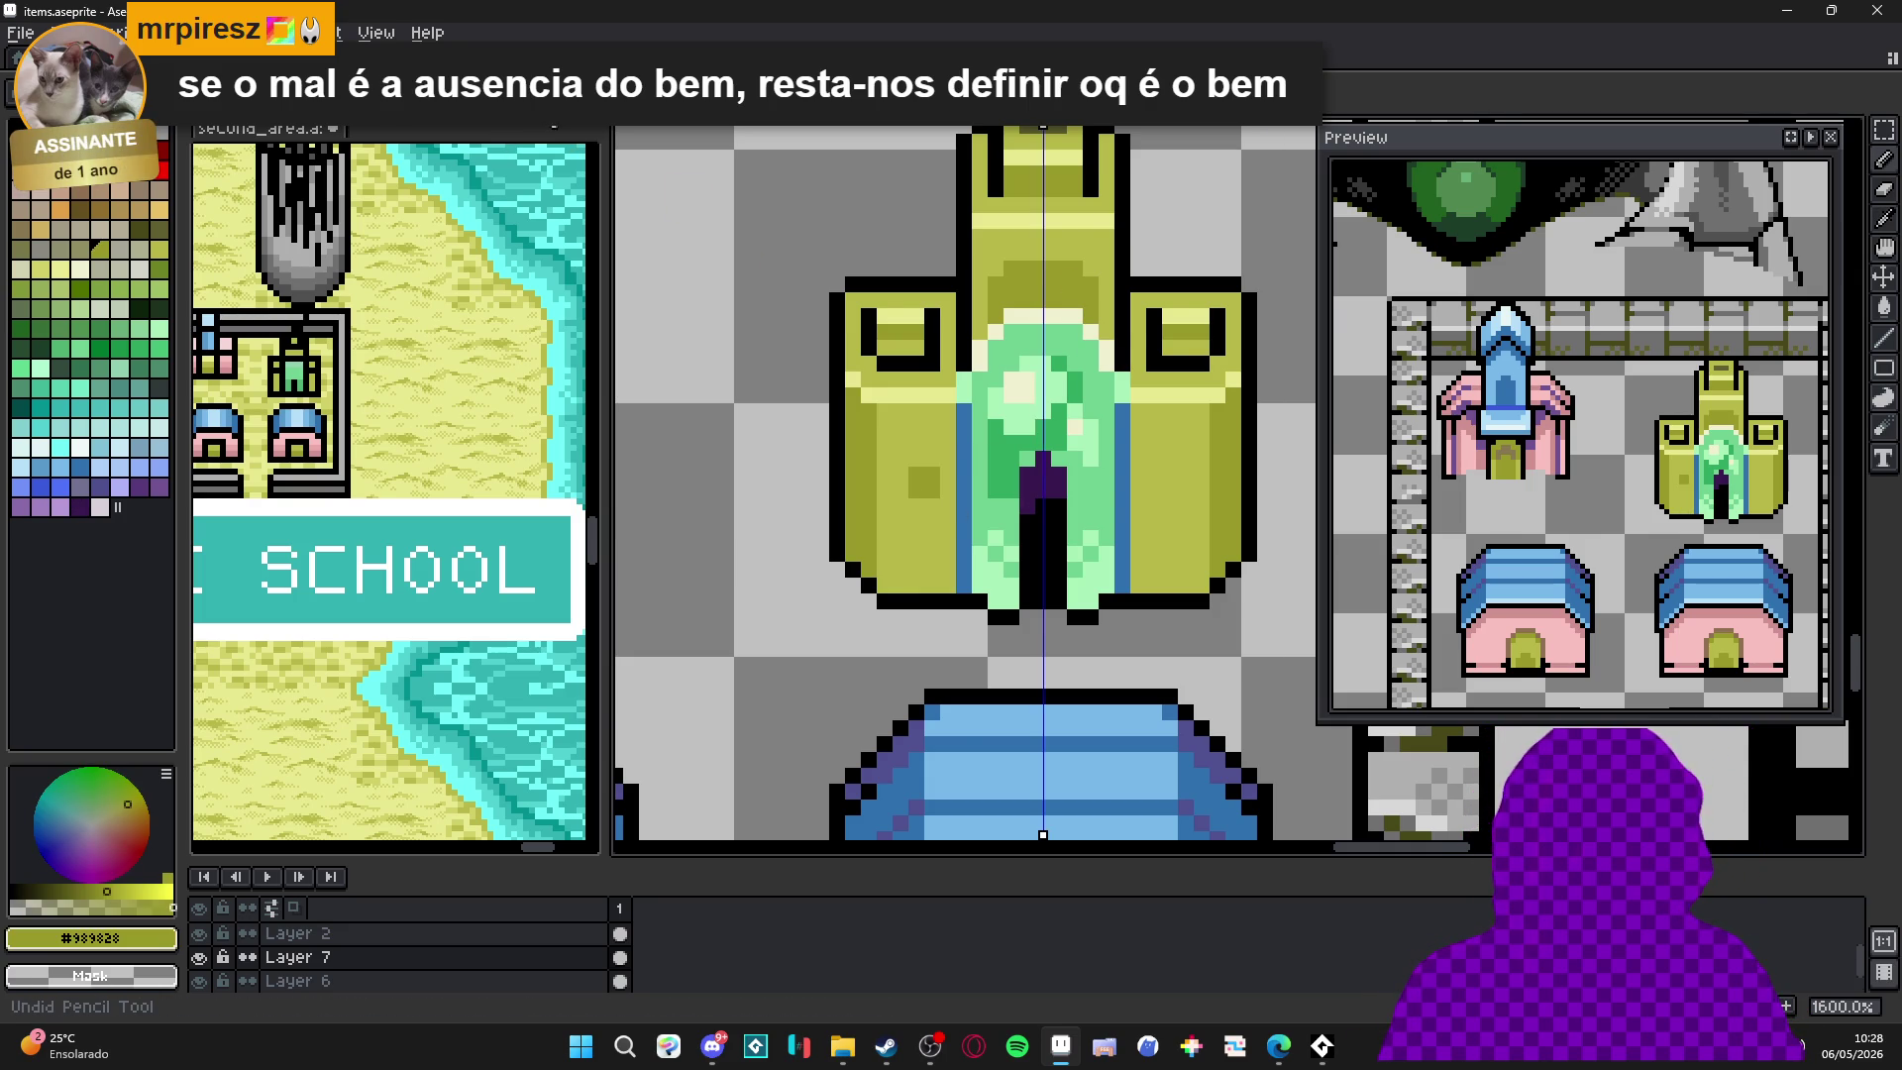
pyautogui.scroll(-1, 1042, 407)
pyautogui.scroll(1, 1042, 406)
pyautogui.click(938, 467)
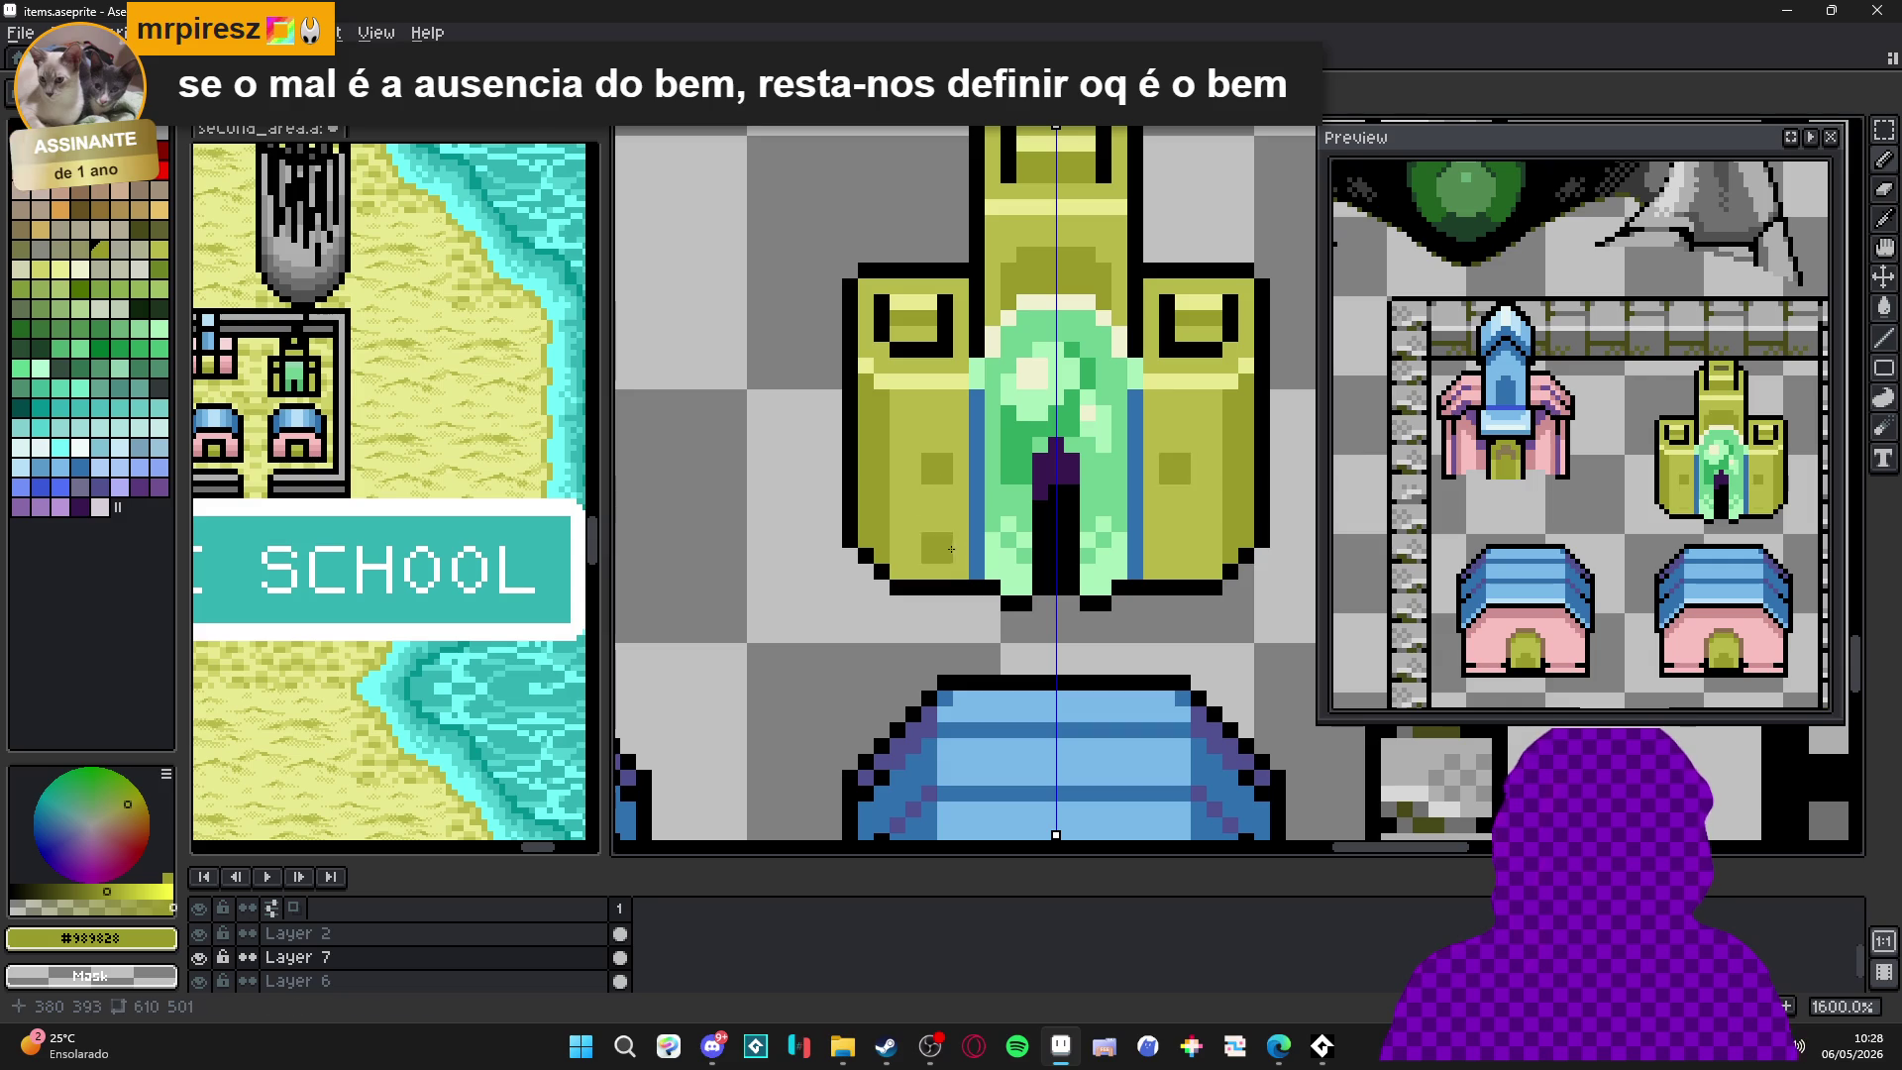
pyautogui.keyDown('shift'); pyautogui.click(948, 563); pyautogui.keyUp('shift')
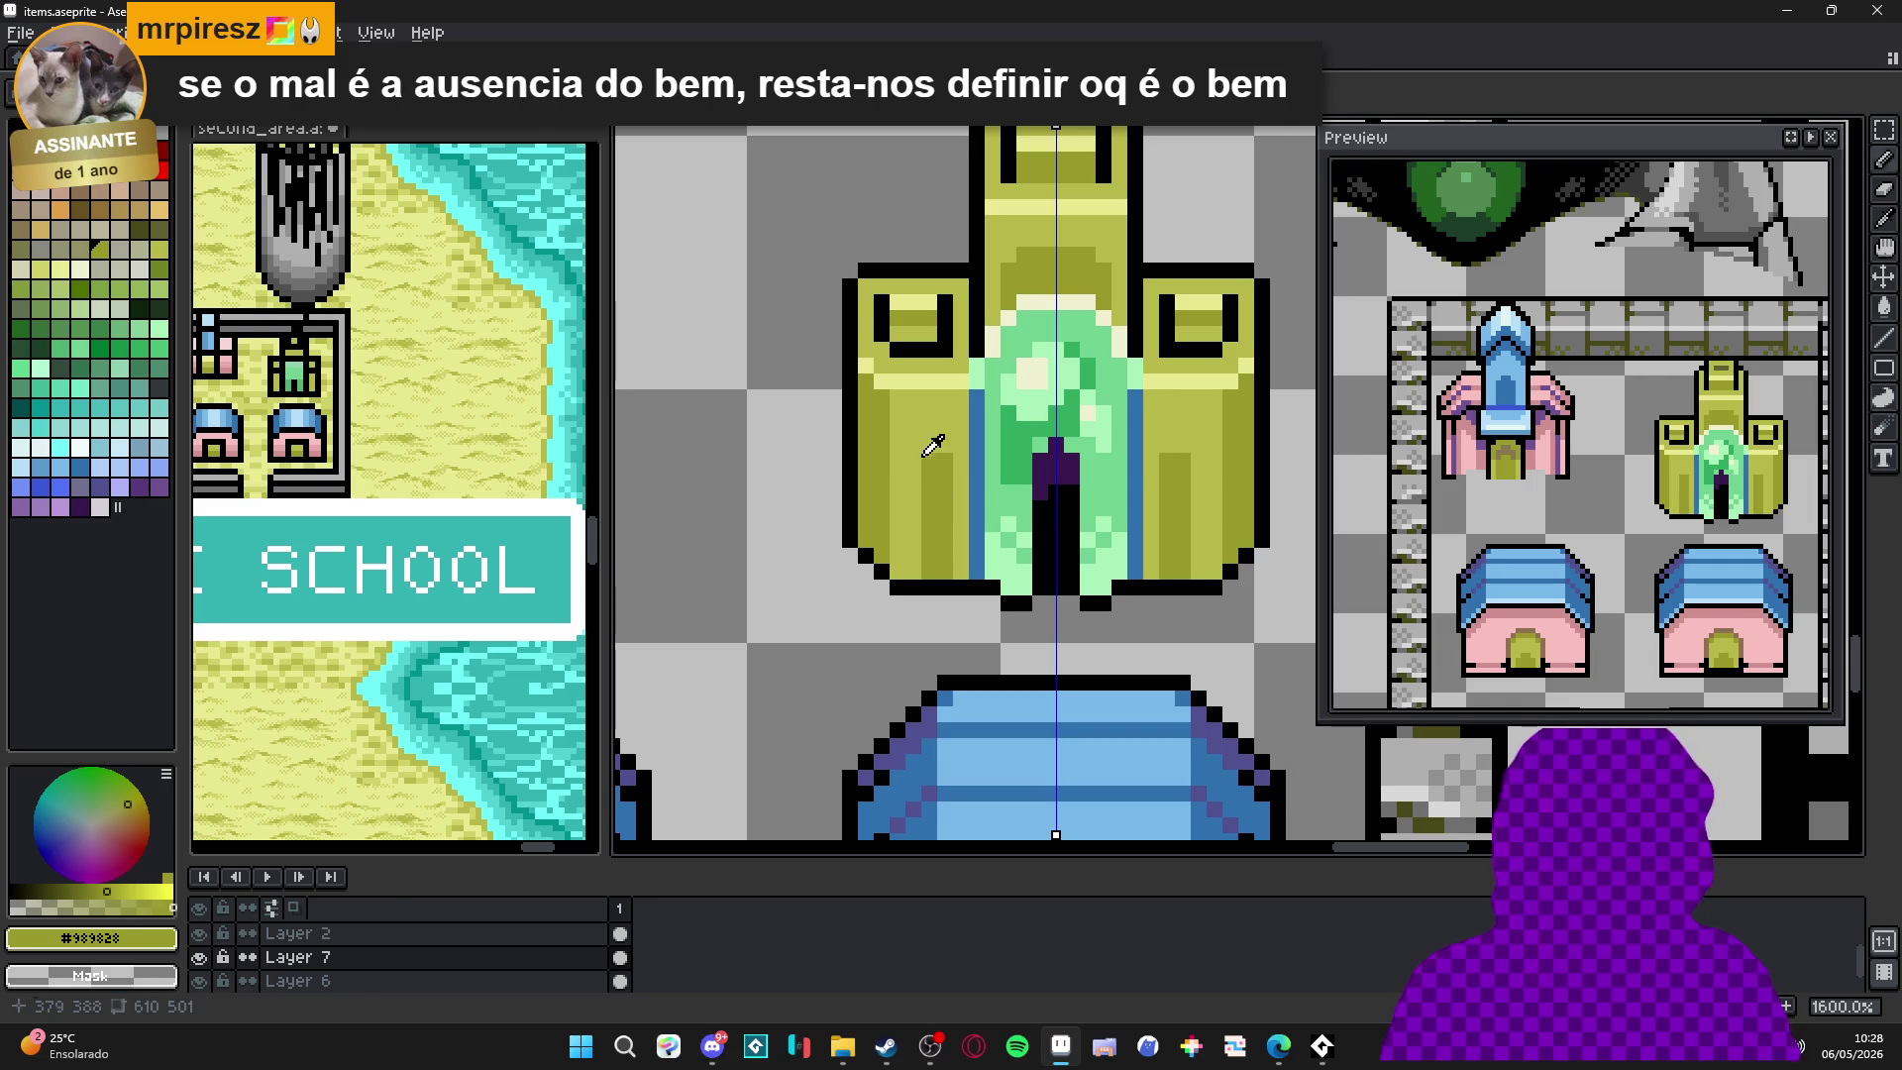
# Add mirrored light olive pixels to the tops of both tower shapes.
pyautogui.keyDown('alt'); pyautogui.click(932, 474); pyautogui.keyUp('alt')
pyautogui.click(931, 464)
pyautogui.keyDown('alt'); pyautogui.click(961, 485); pyautogui.keyUp('alt')
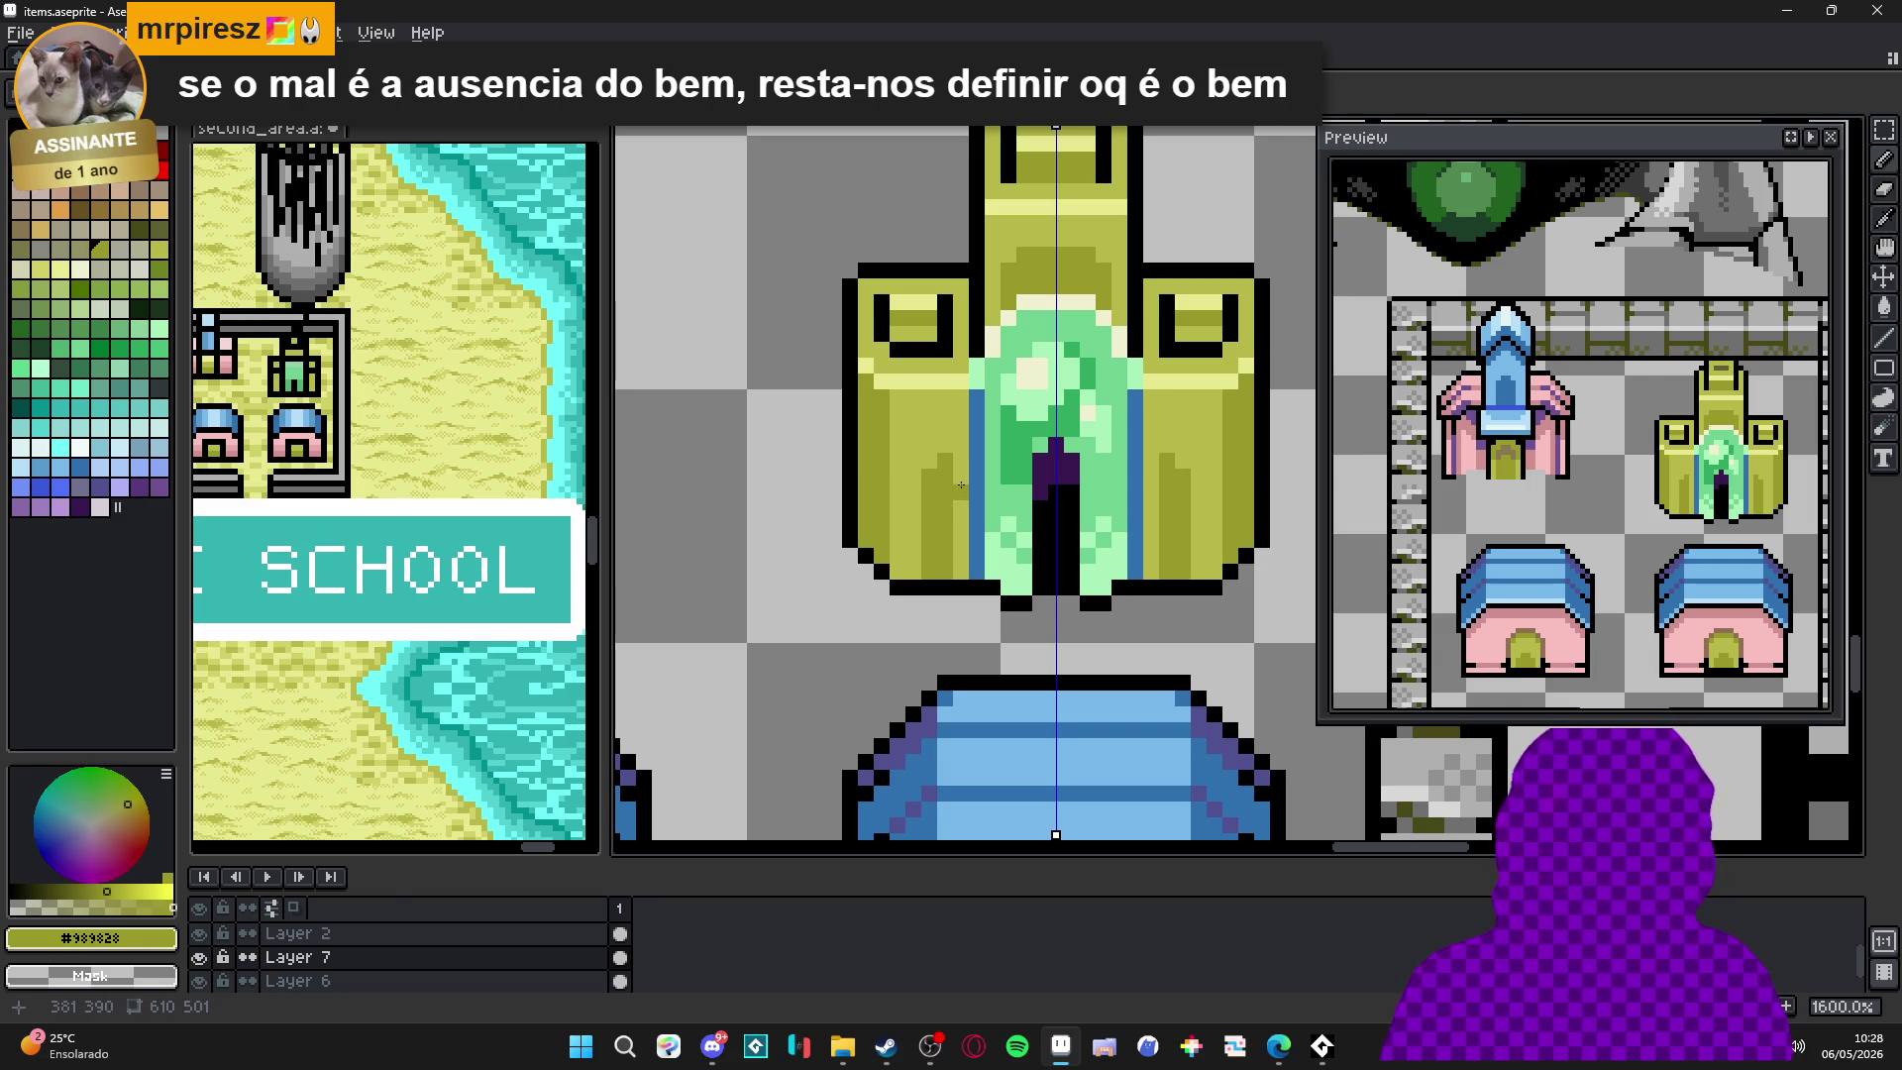
pyautogui.keyDown('alt'); pyautogui.click(941, 458); pyautogui.keyUp('alt')
pyautogui.click(943, 469)
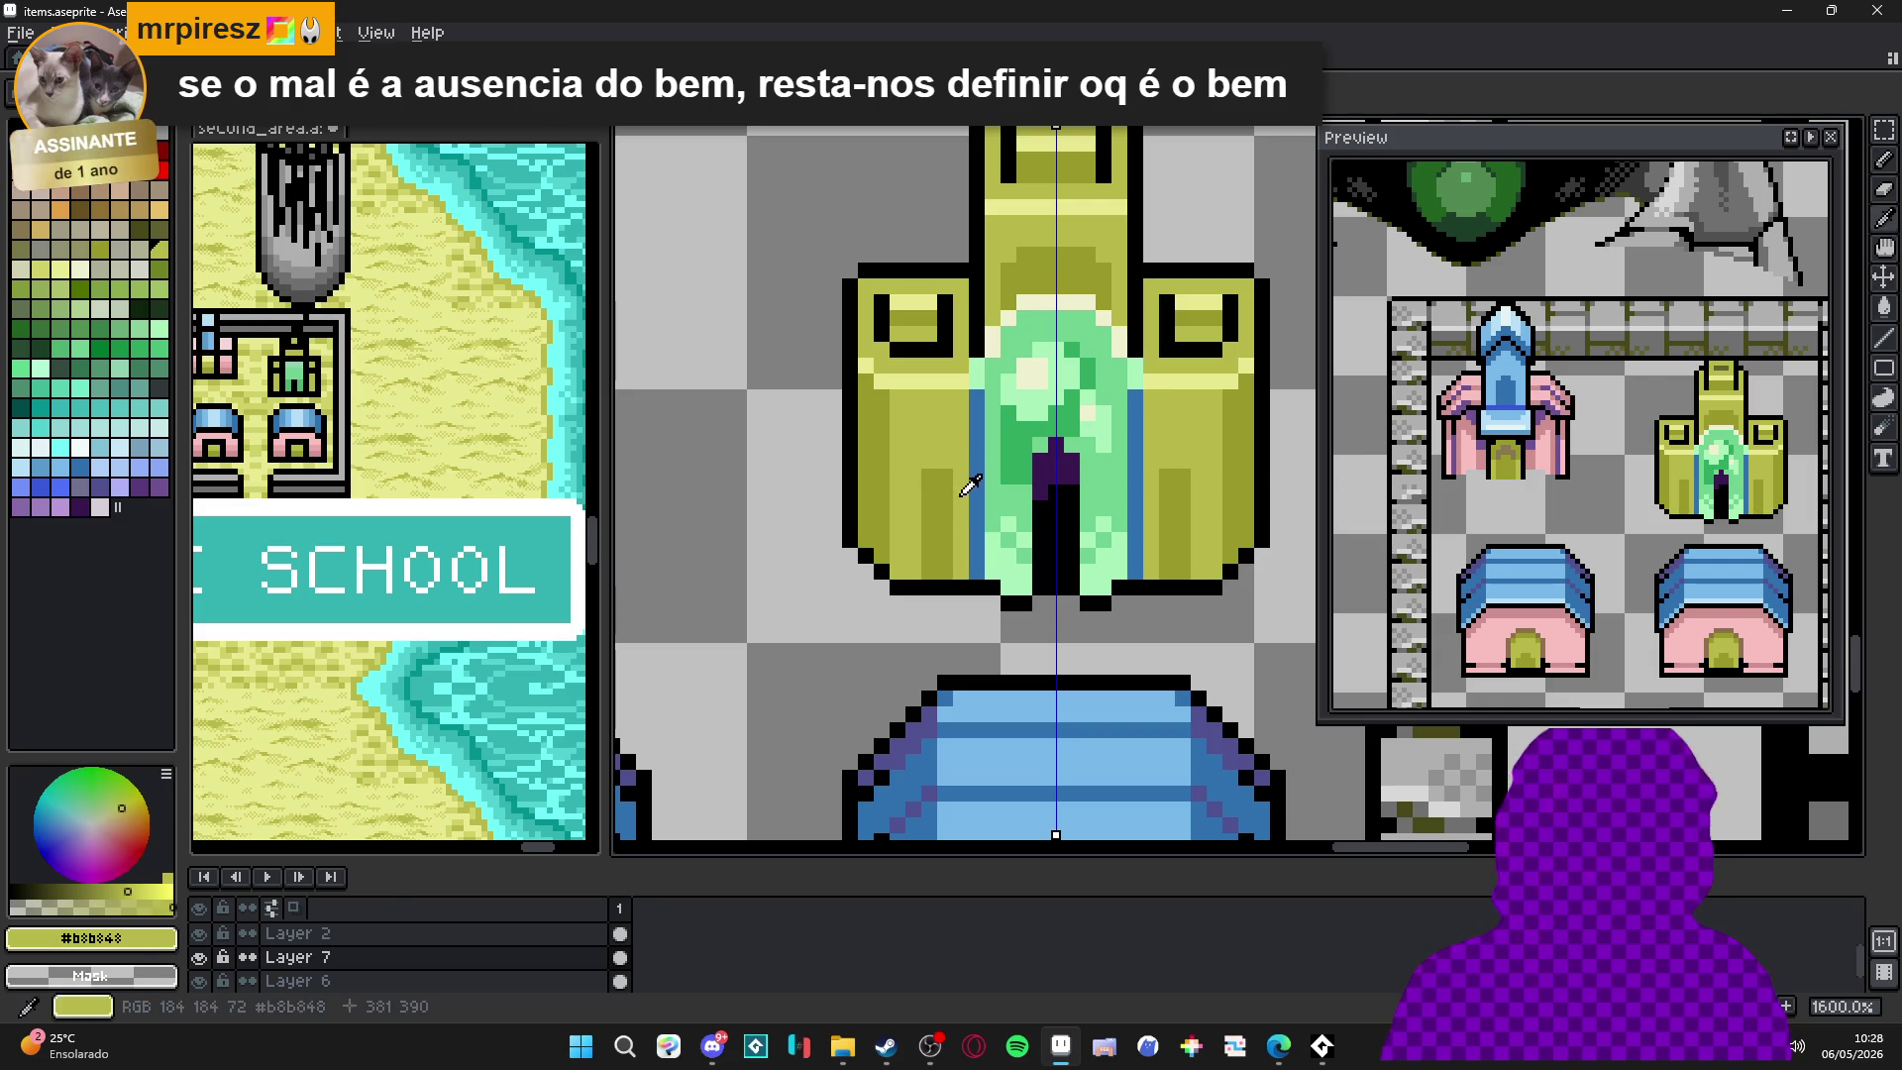
pyautogui.keyDown('alt'); pyautogui.click(932, 502); pyautogui.keyUp('alt')
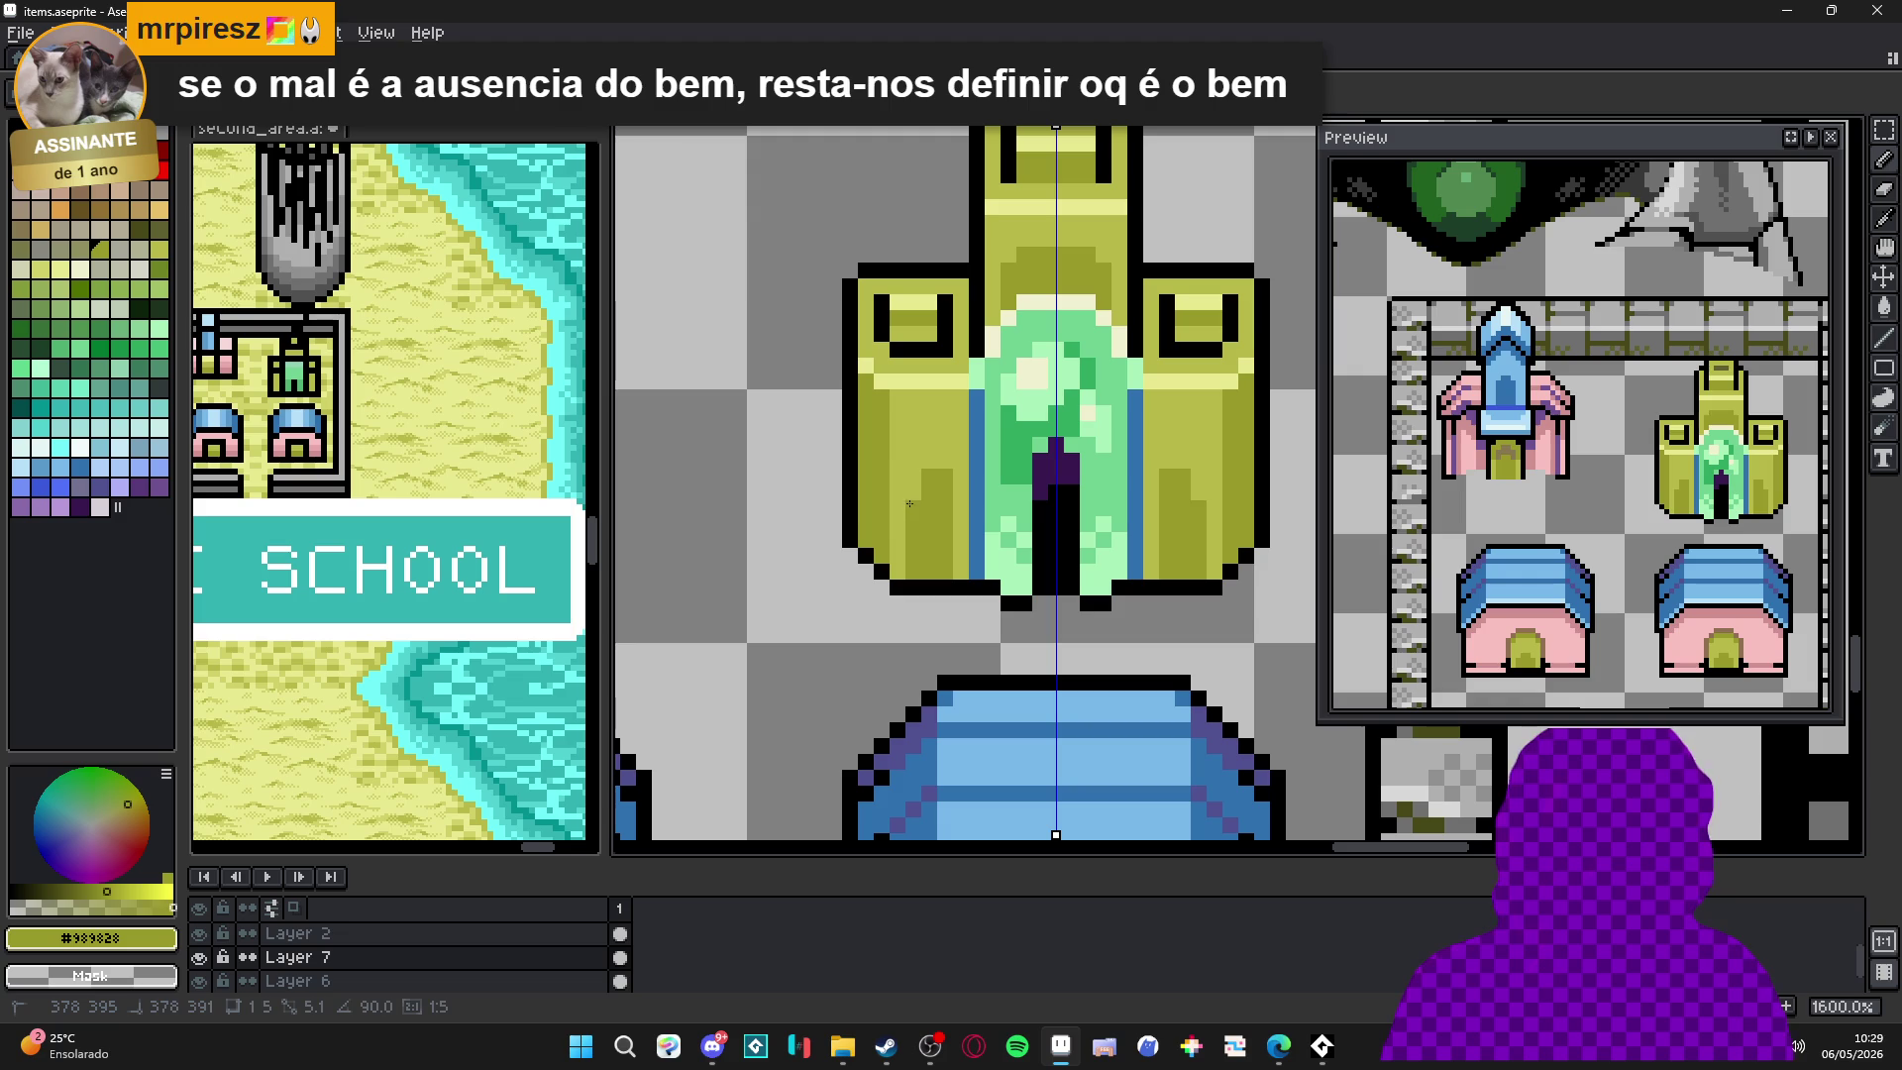
pyautogui.keyDown('alt'); pyautogui.click(929, 455); pyautogui.keyUp('alt')
pyautogui.click(941, 482)
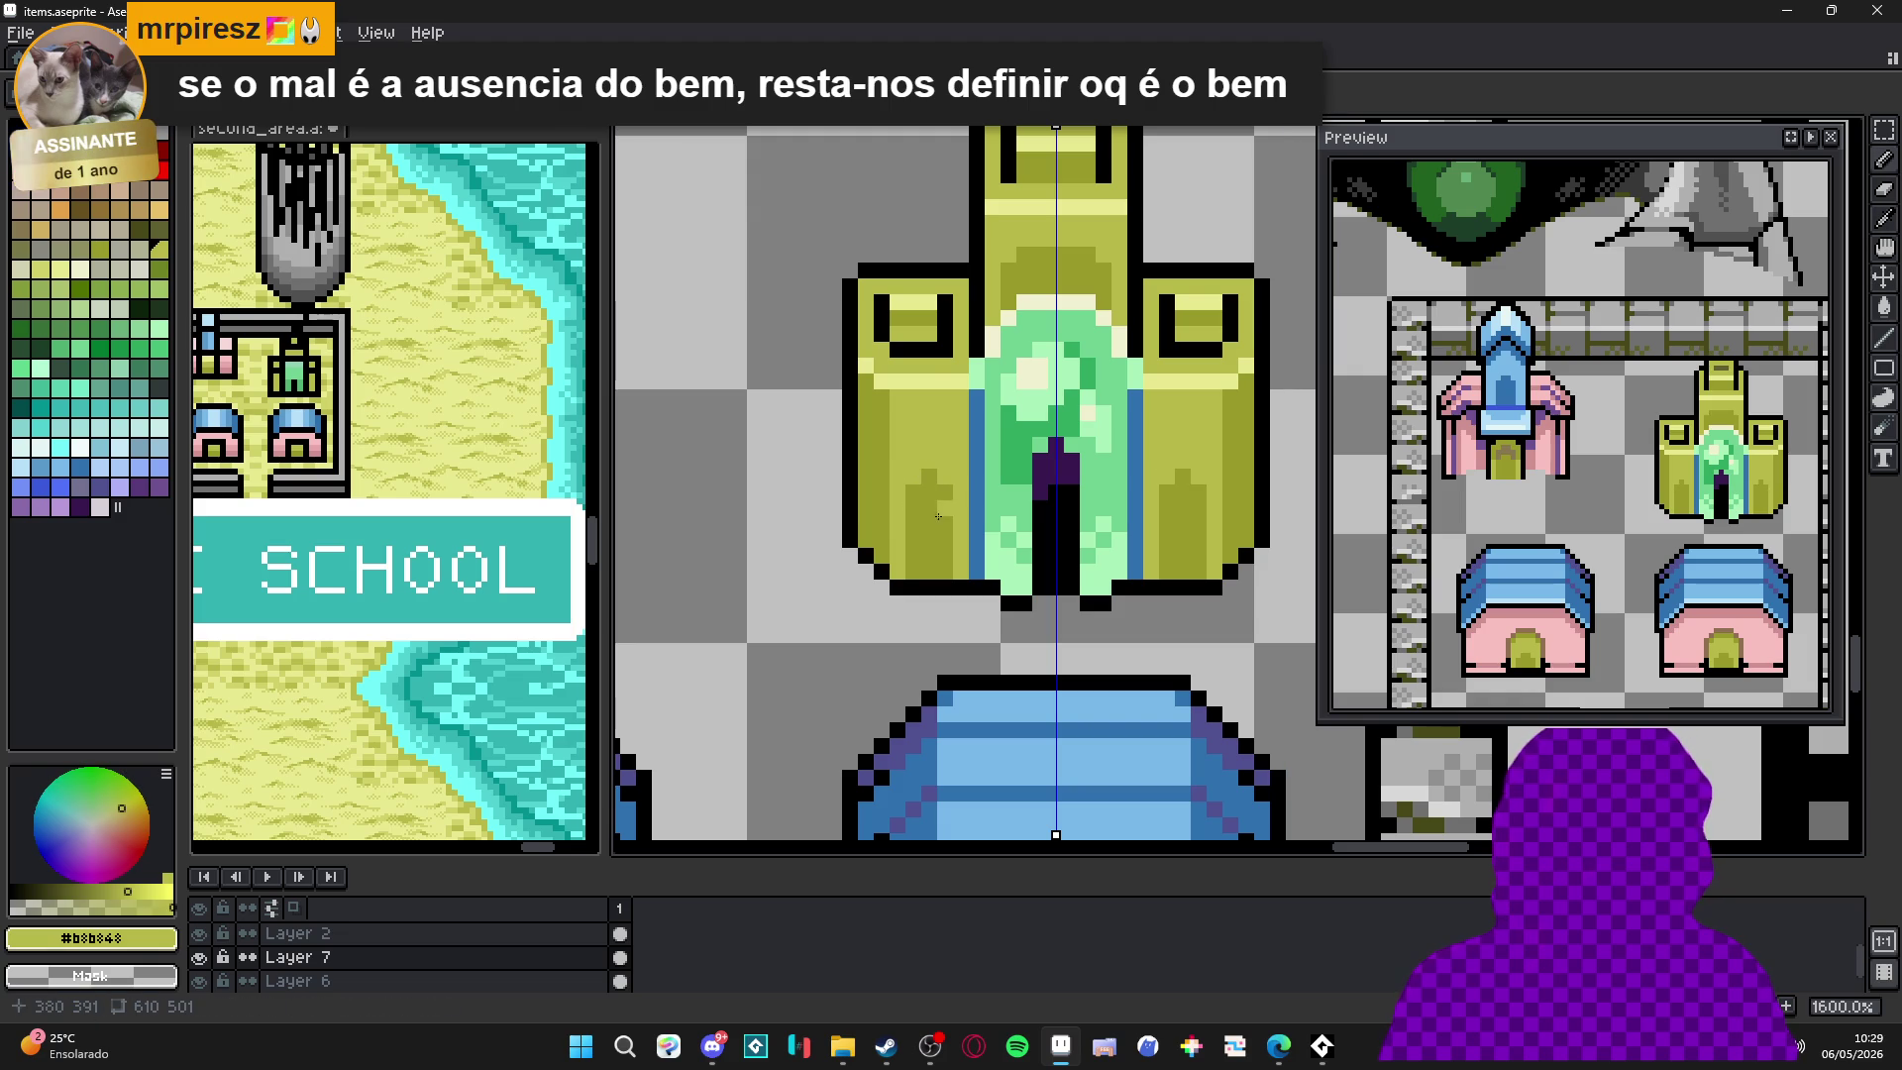
# Try a semi-transparent dark olive patch on both towers, then undo it.
pyautogui.keyDown('alt'); pyautogui.click(941, 504); pyautogui.keyUp('alt')
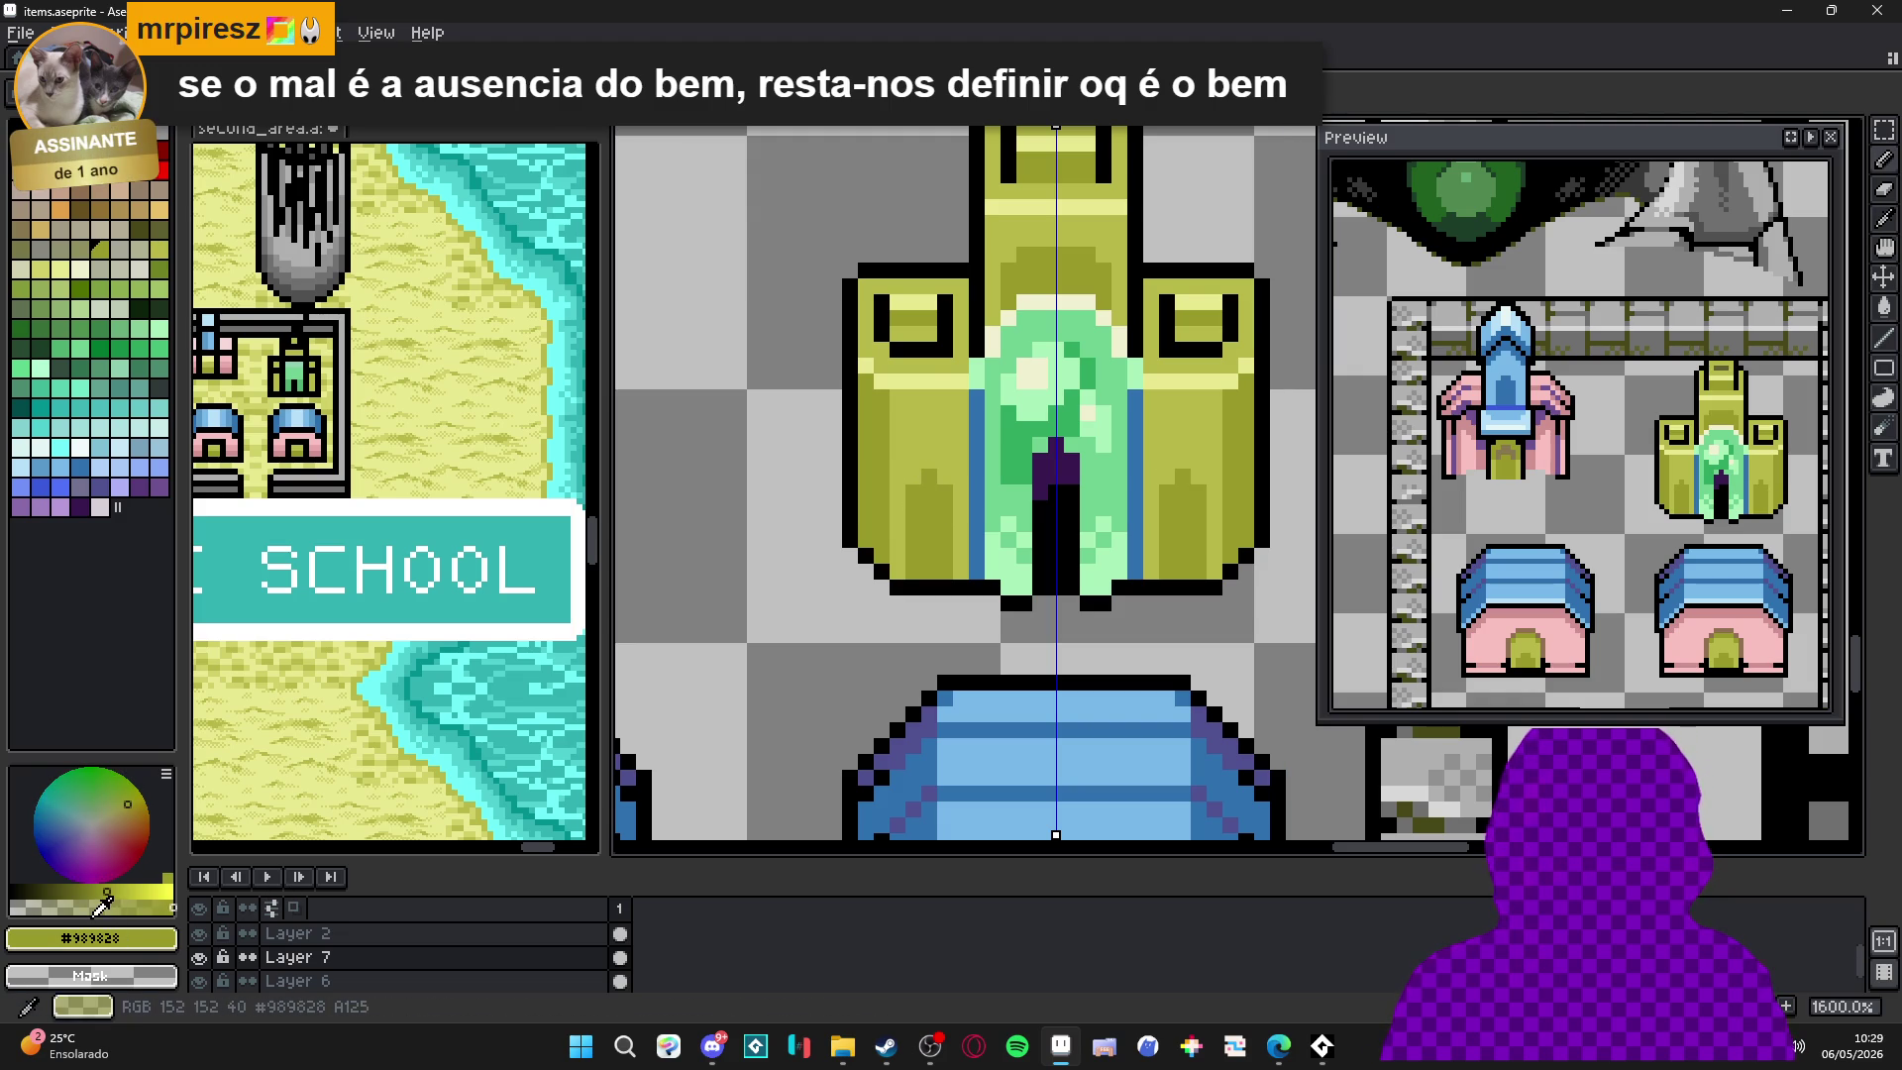
pyautogui.click(99, 904)
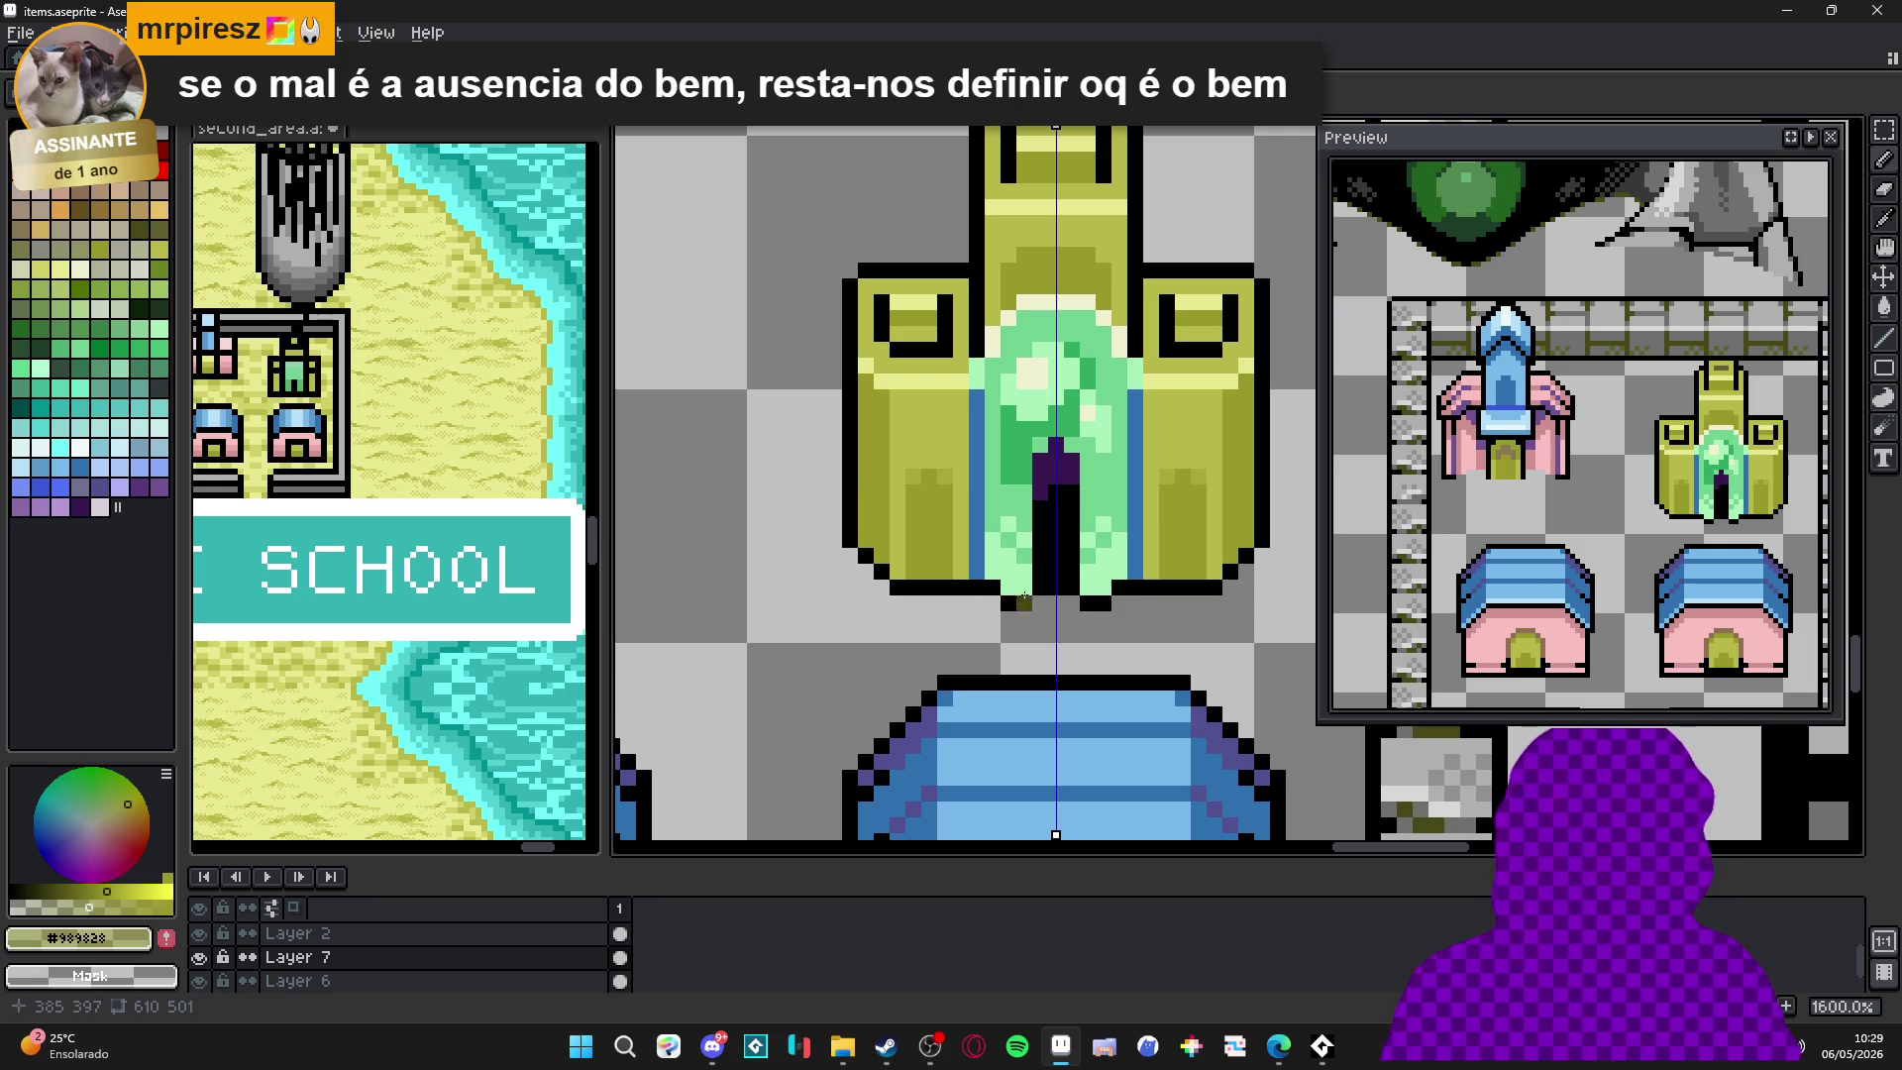
pyautogui.keyDown('alt'); pyautogui.click(951, 507); pyautogui.keyUp('alt')
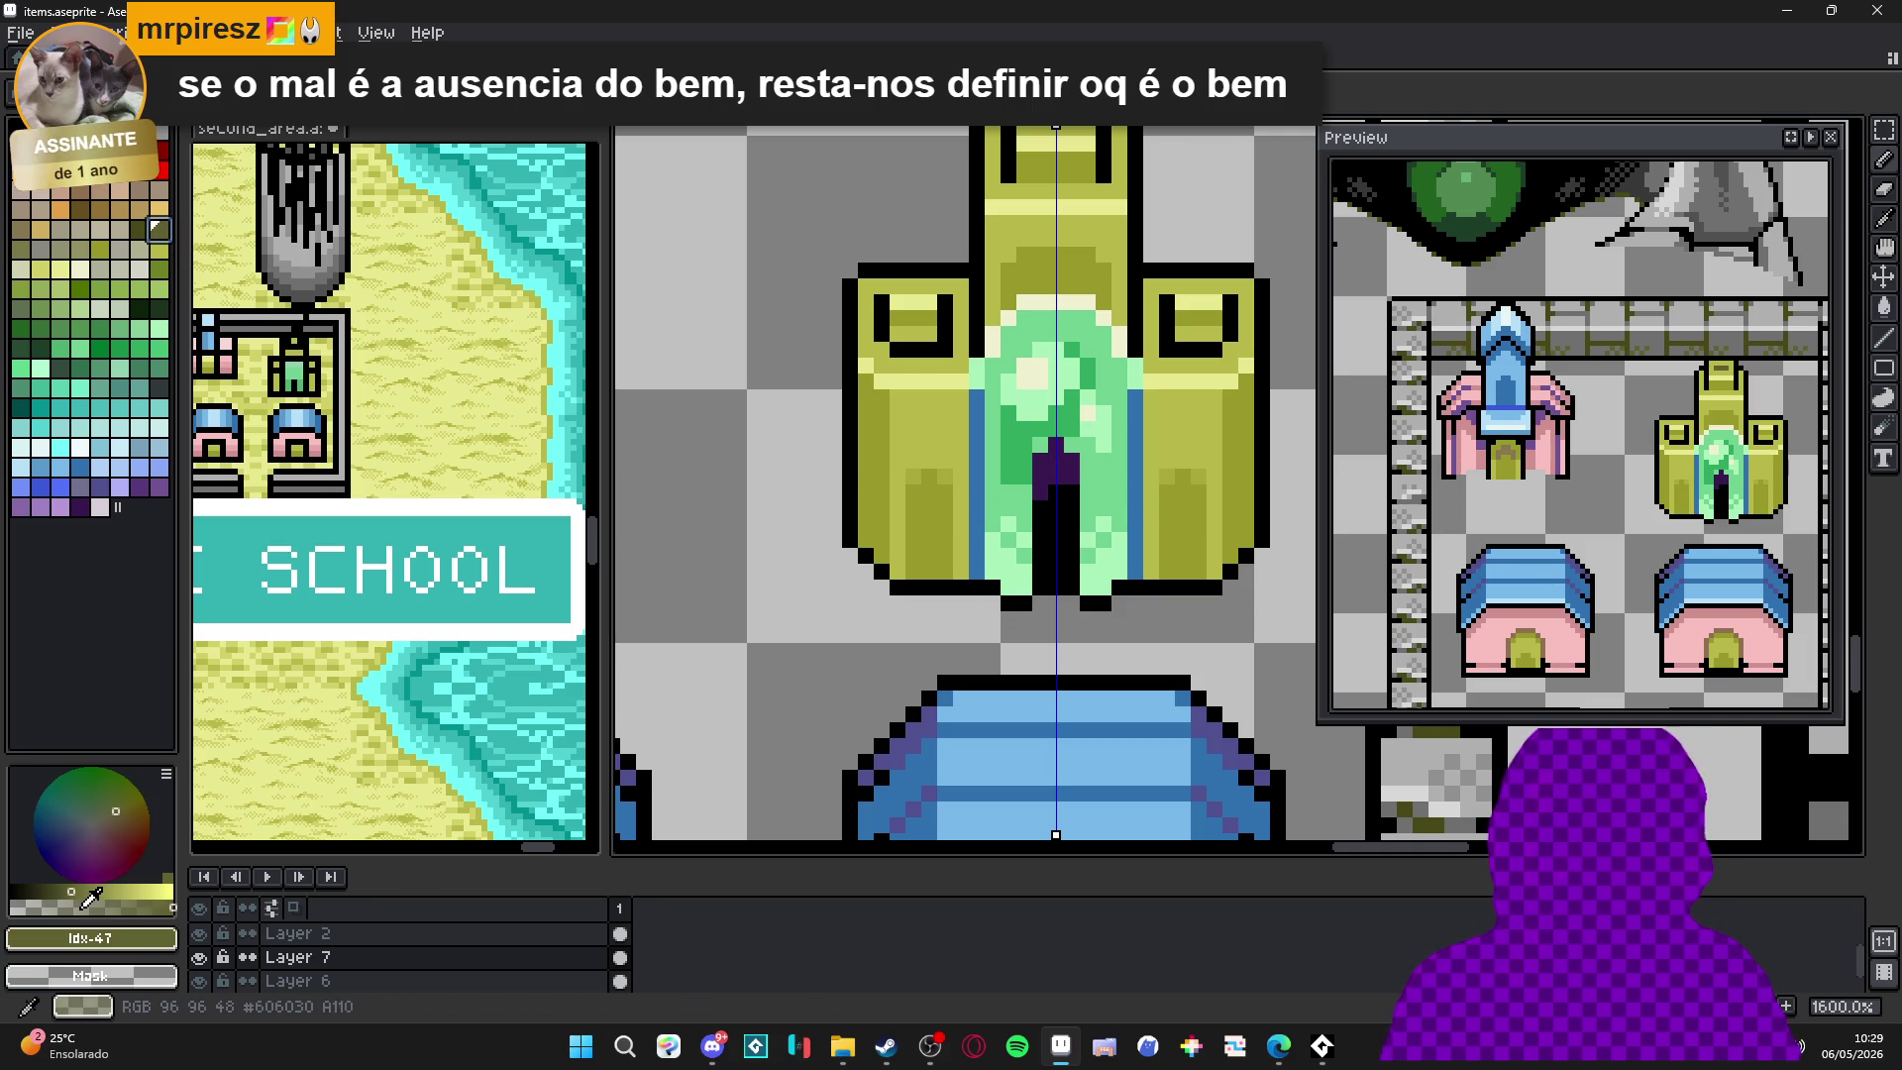
pyautogui.click(87, 907)
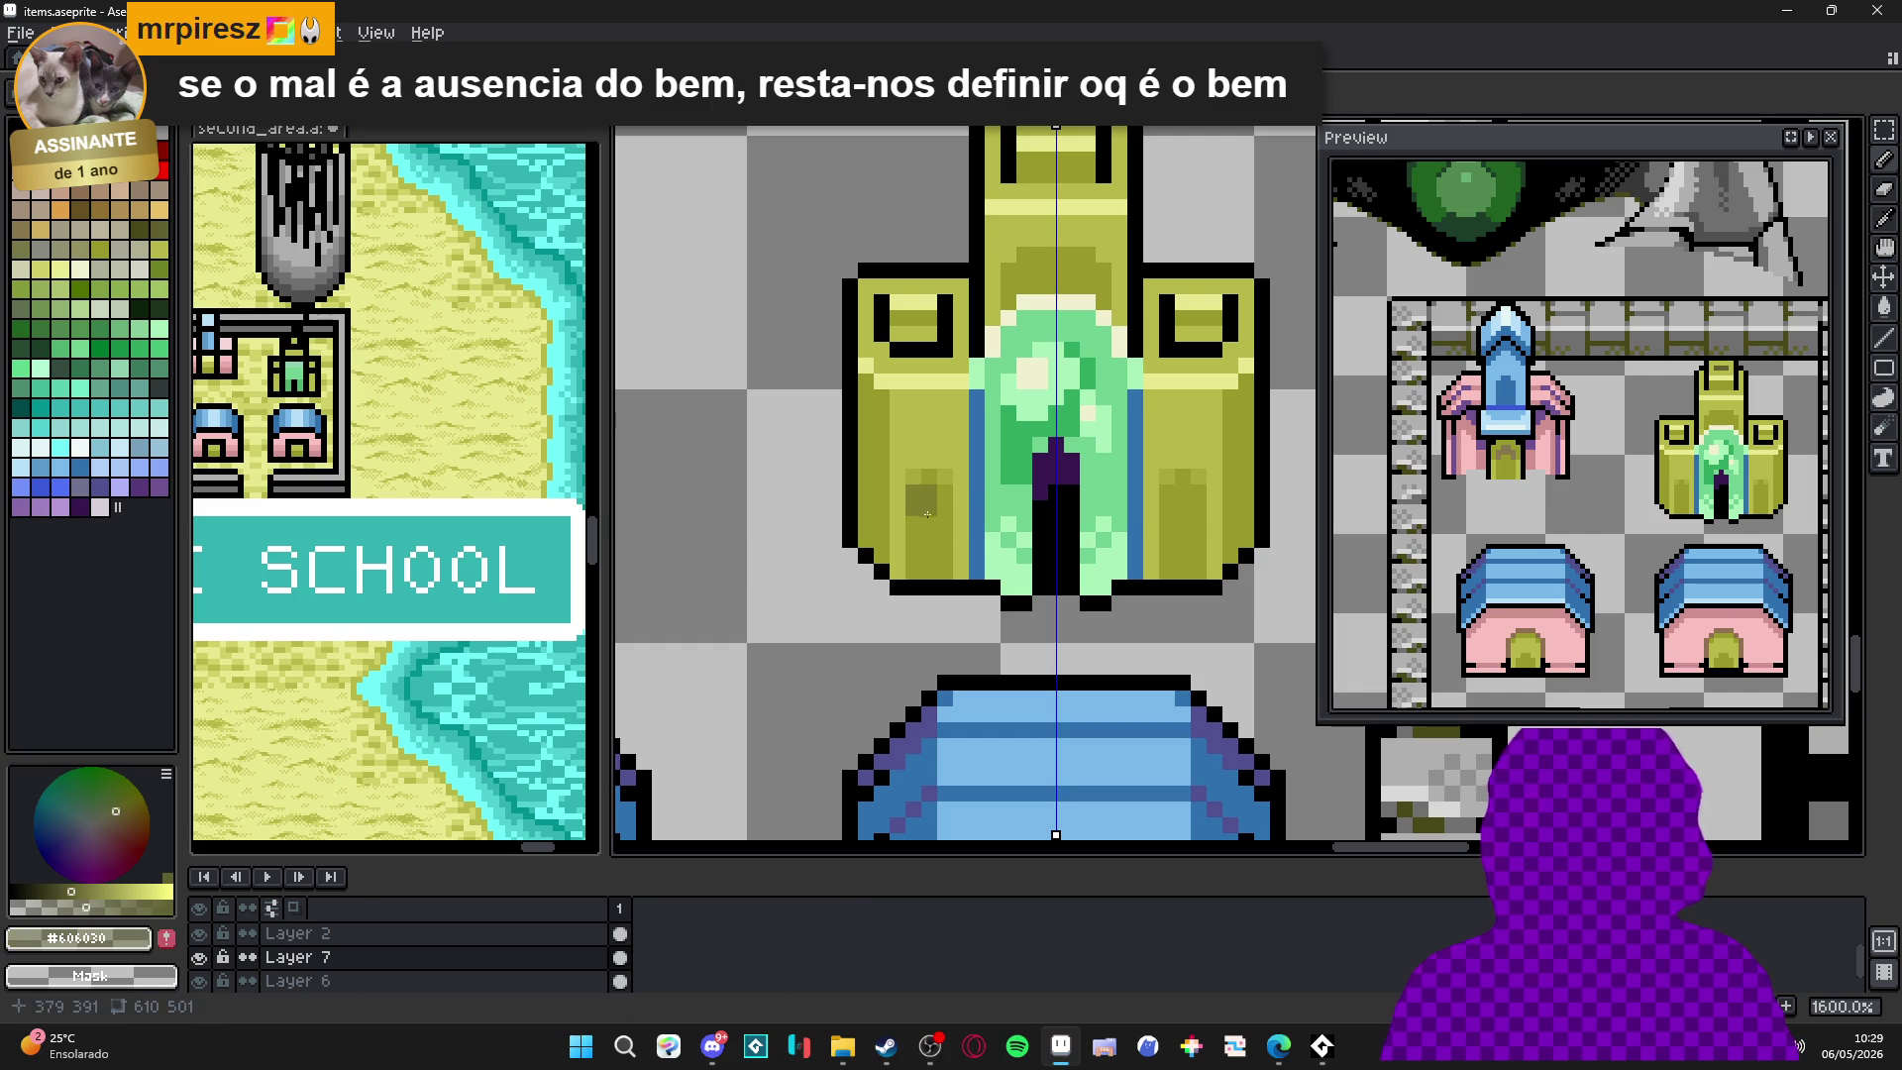
pyautogui.click(927, 511)
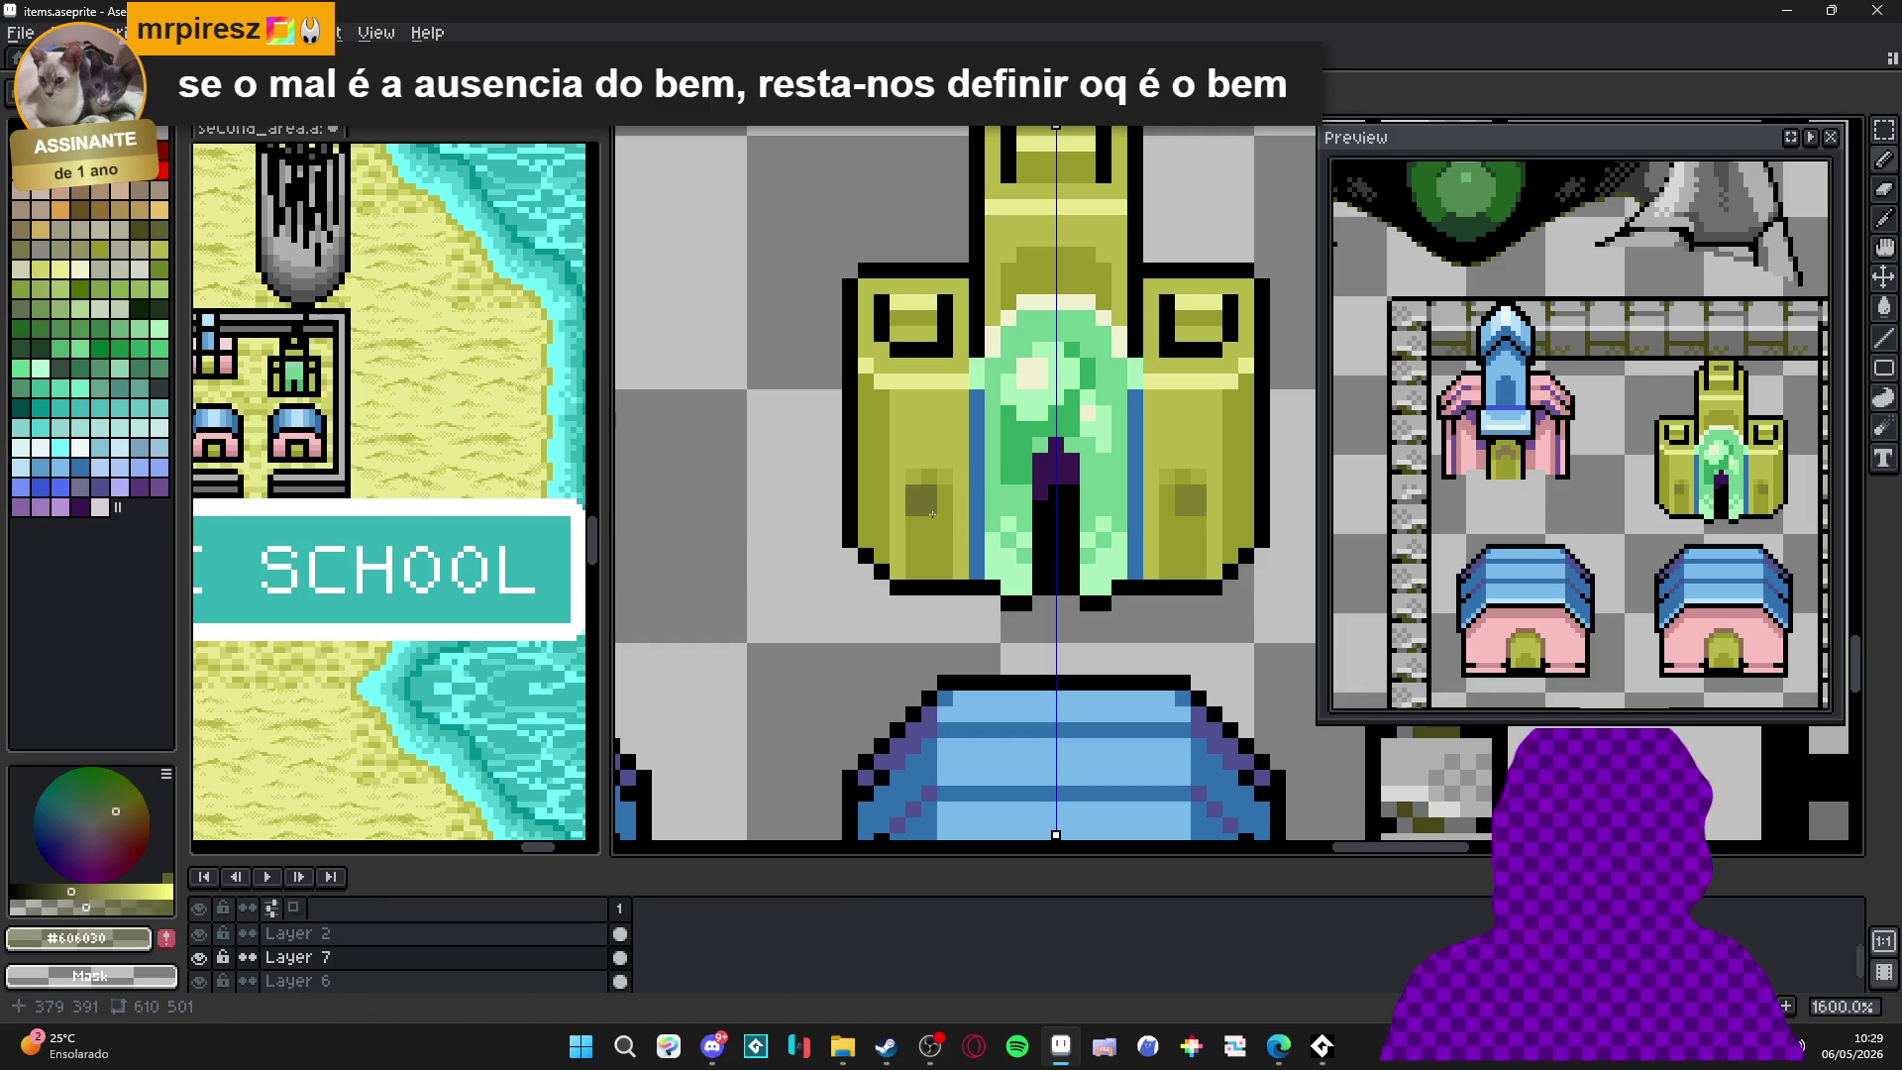
pyautogui.hotkey('ctrl', 'z')
# Extend opaque dark olive shapes down both towers and cap them with dark olive pixels.
pyautogui.keyDown('alt'); pyautogui.click(936, 496); pyautogui.keyUp('alt')
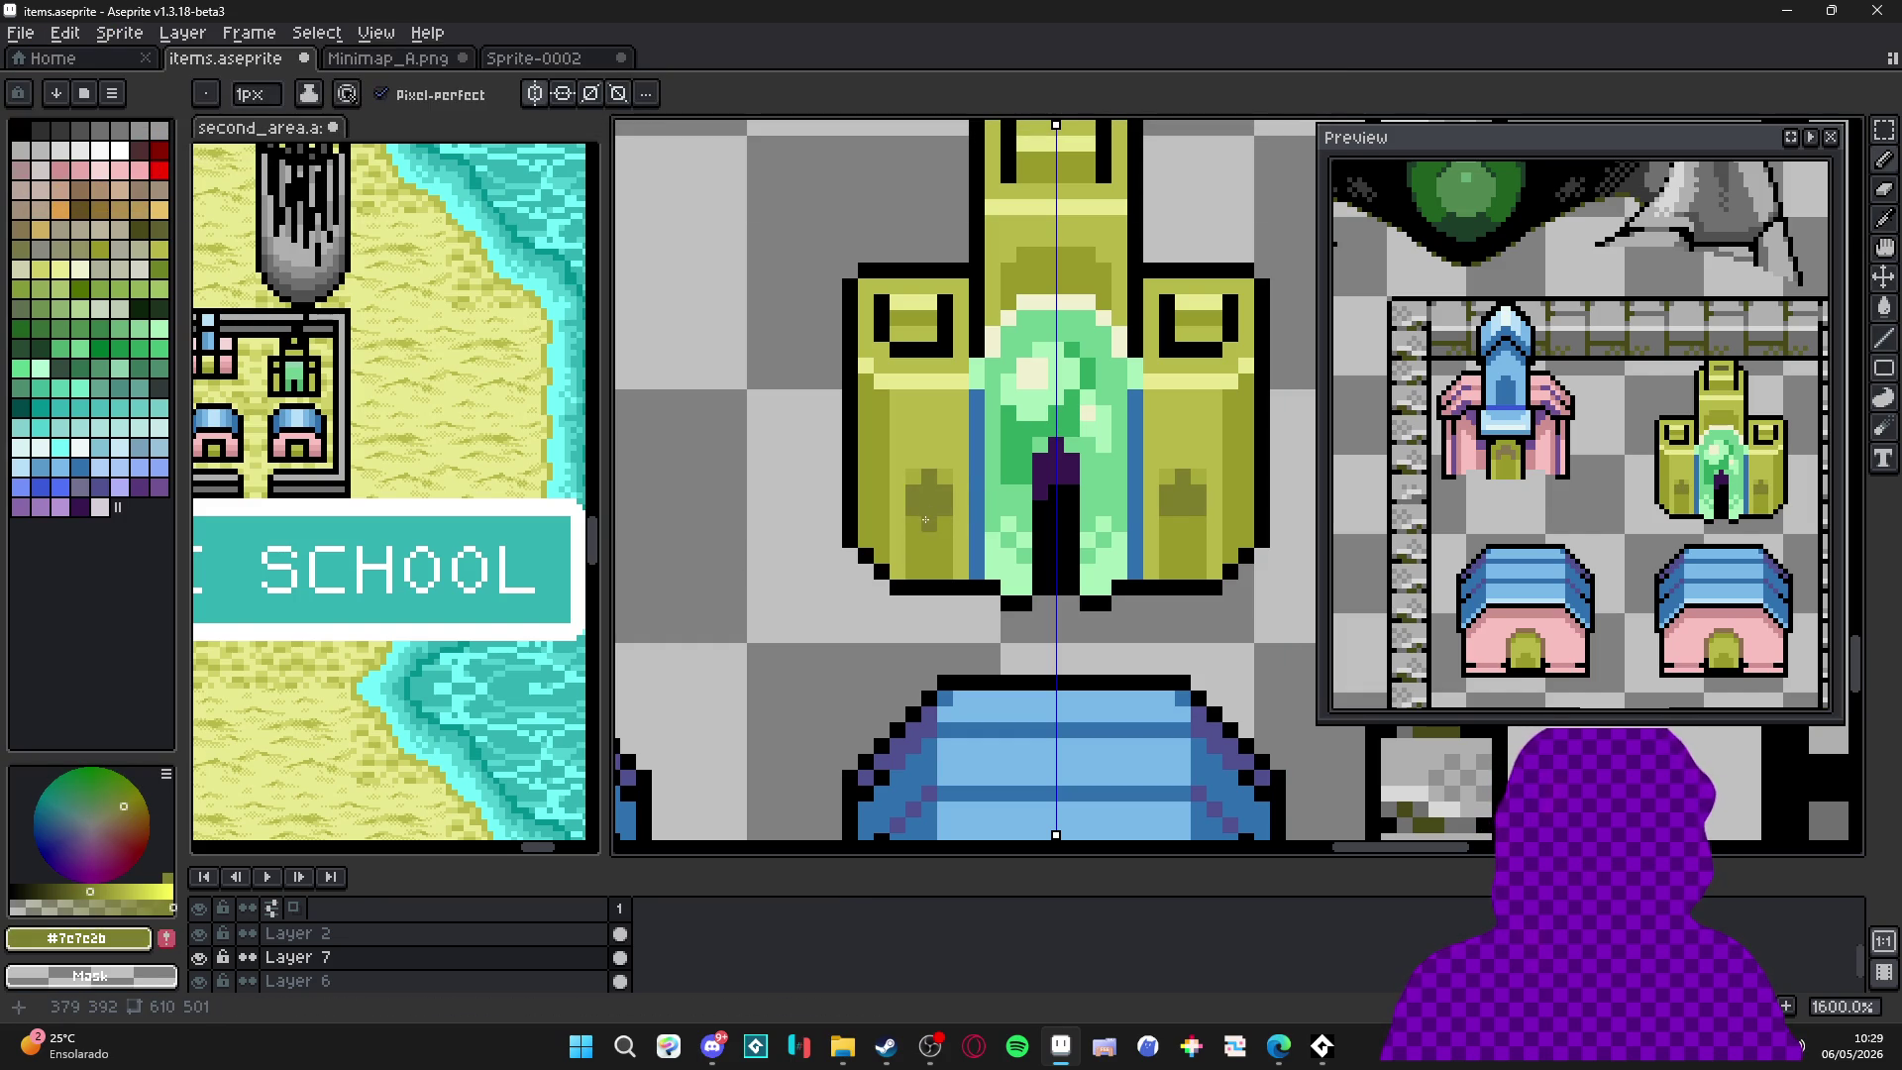
pyautogui.moveTo(921, 522)
pyautogui.mouseDown()
pyautogui.moveTo(913, 545)
pyautogui.moveTo(948, 545)
pyautogui.mouseUp()
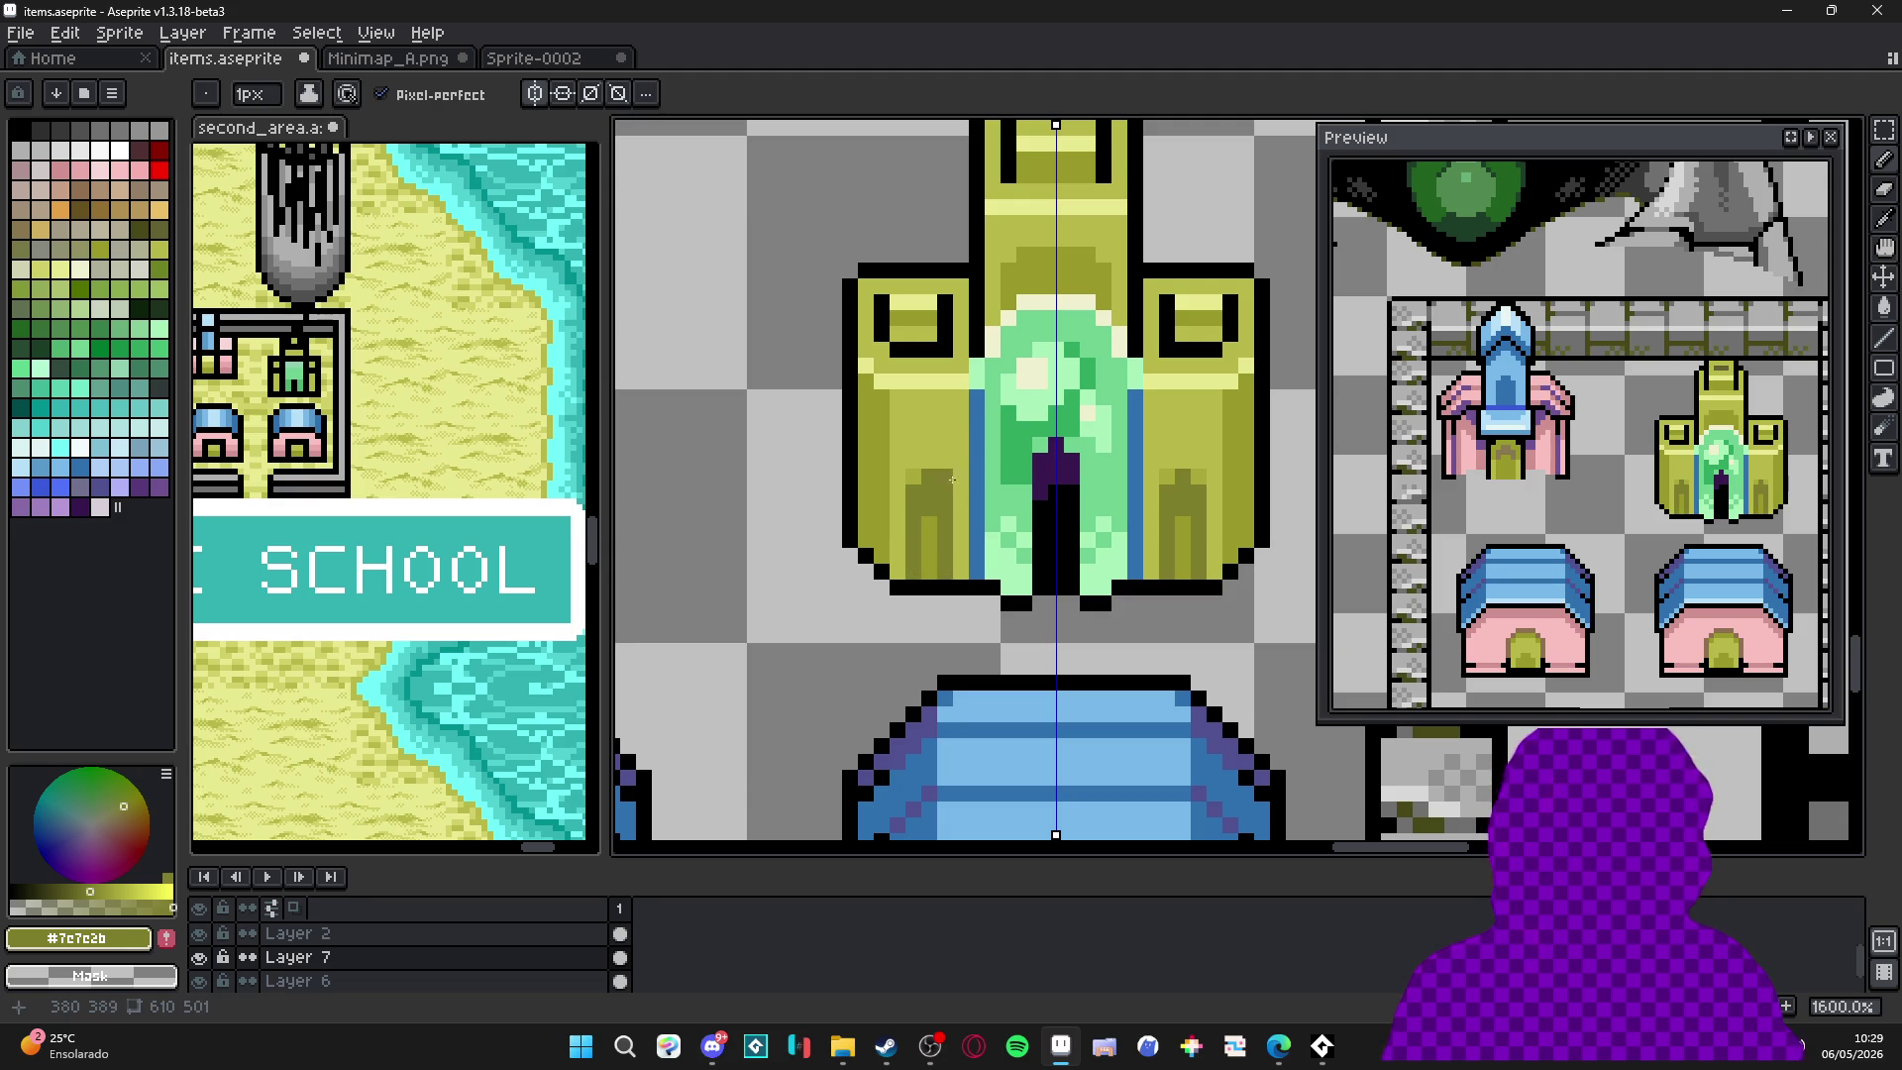
pyautogui.press('alt')
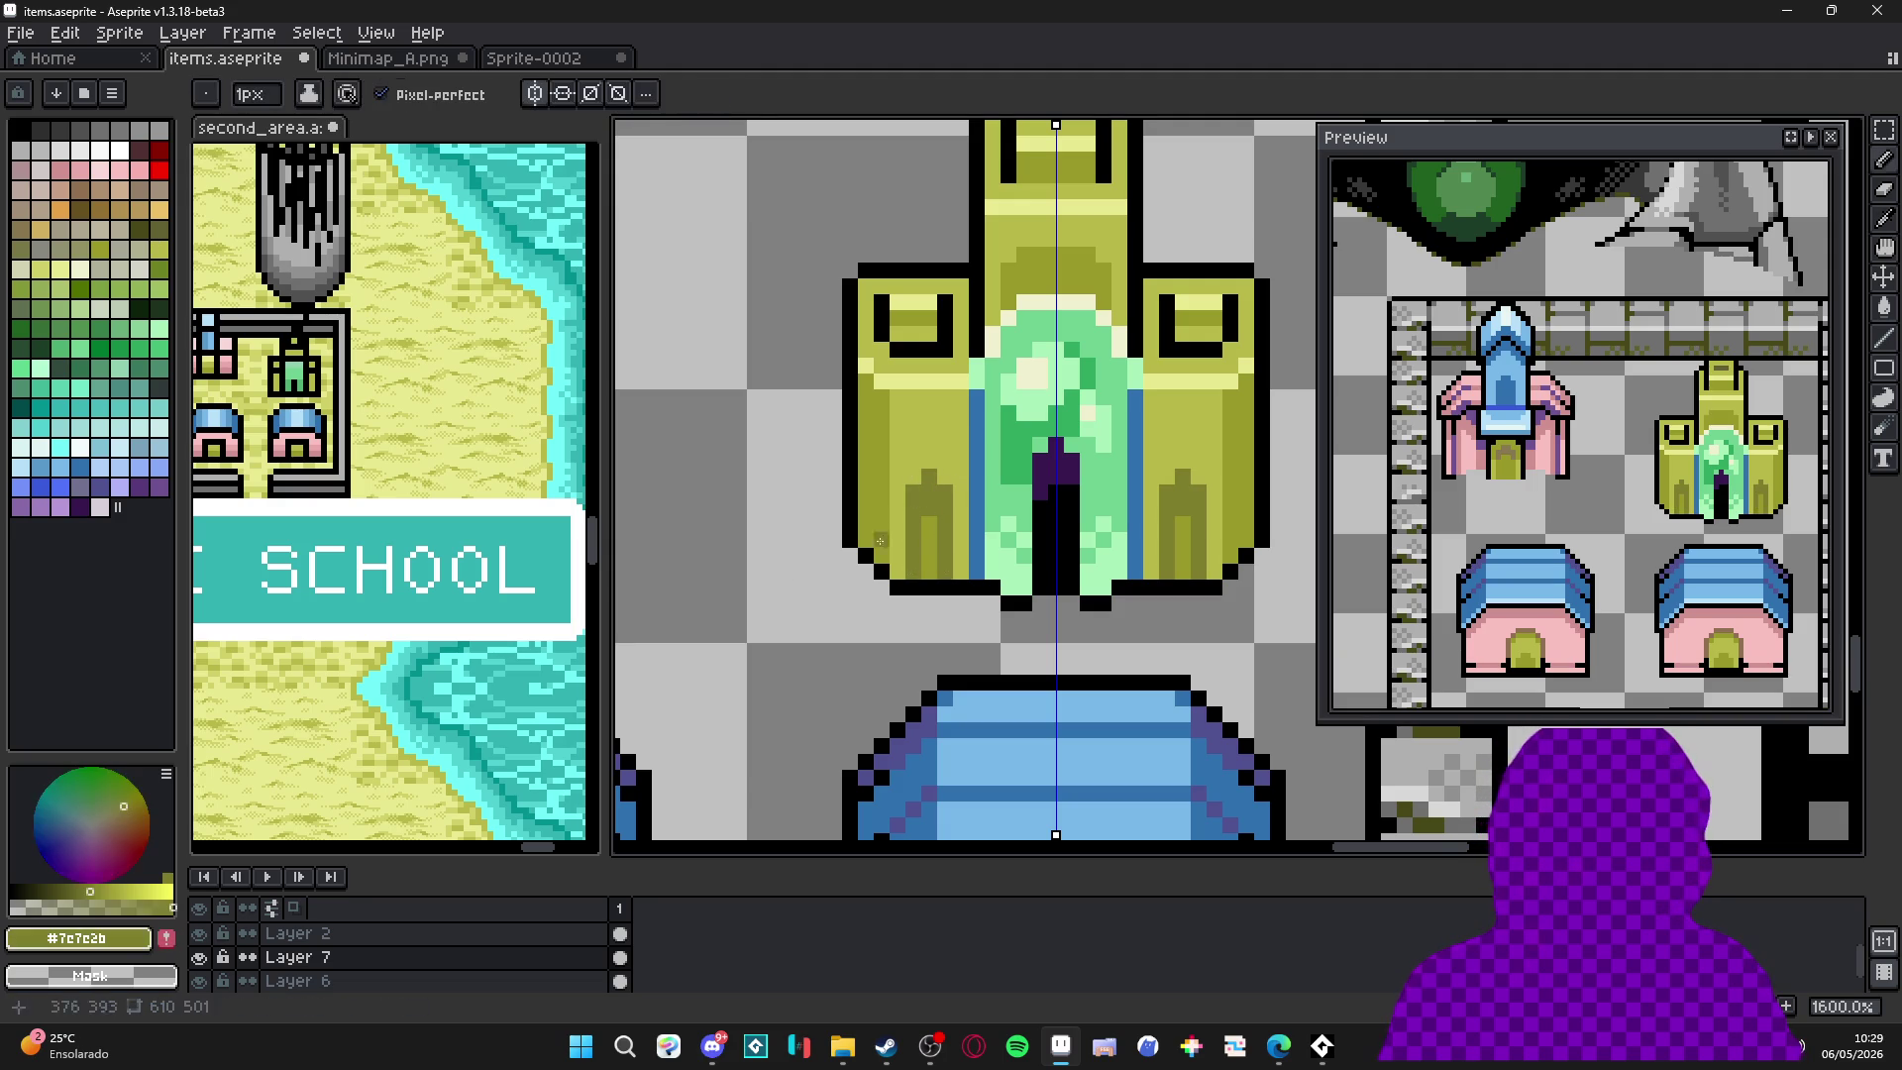
pyautogui.keyDown('alt'); pyautogui.click(913, 511); pyautogui.keyUp('alt')
pyautogui.moveTo(912, 471); pyautogui.dragTo(939, 477)
pyautogui.keyDown('alt'); pyautogui.click(961, 468); pyautogui.keyUp('alt')
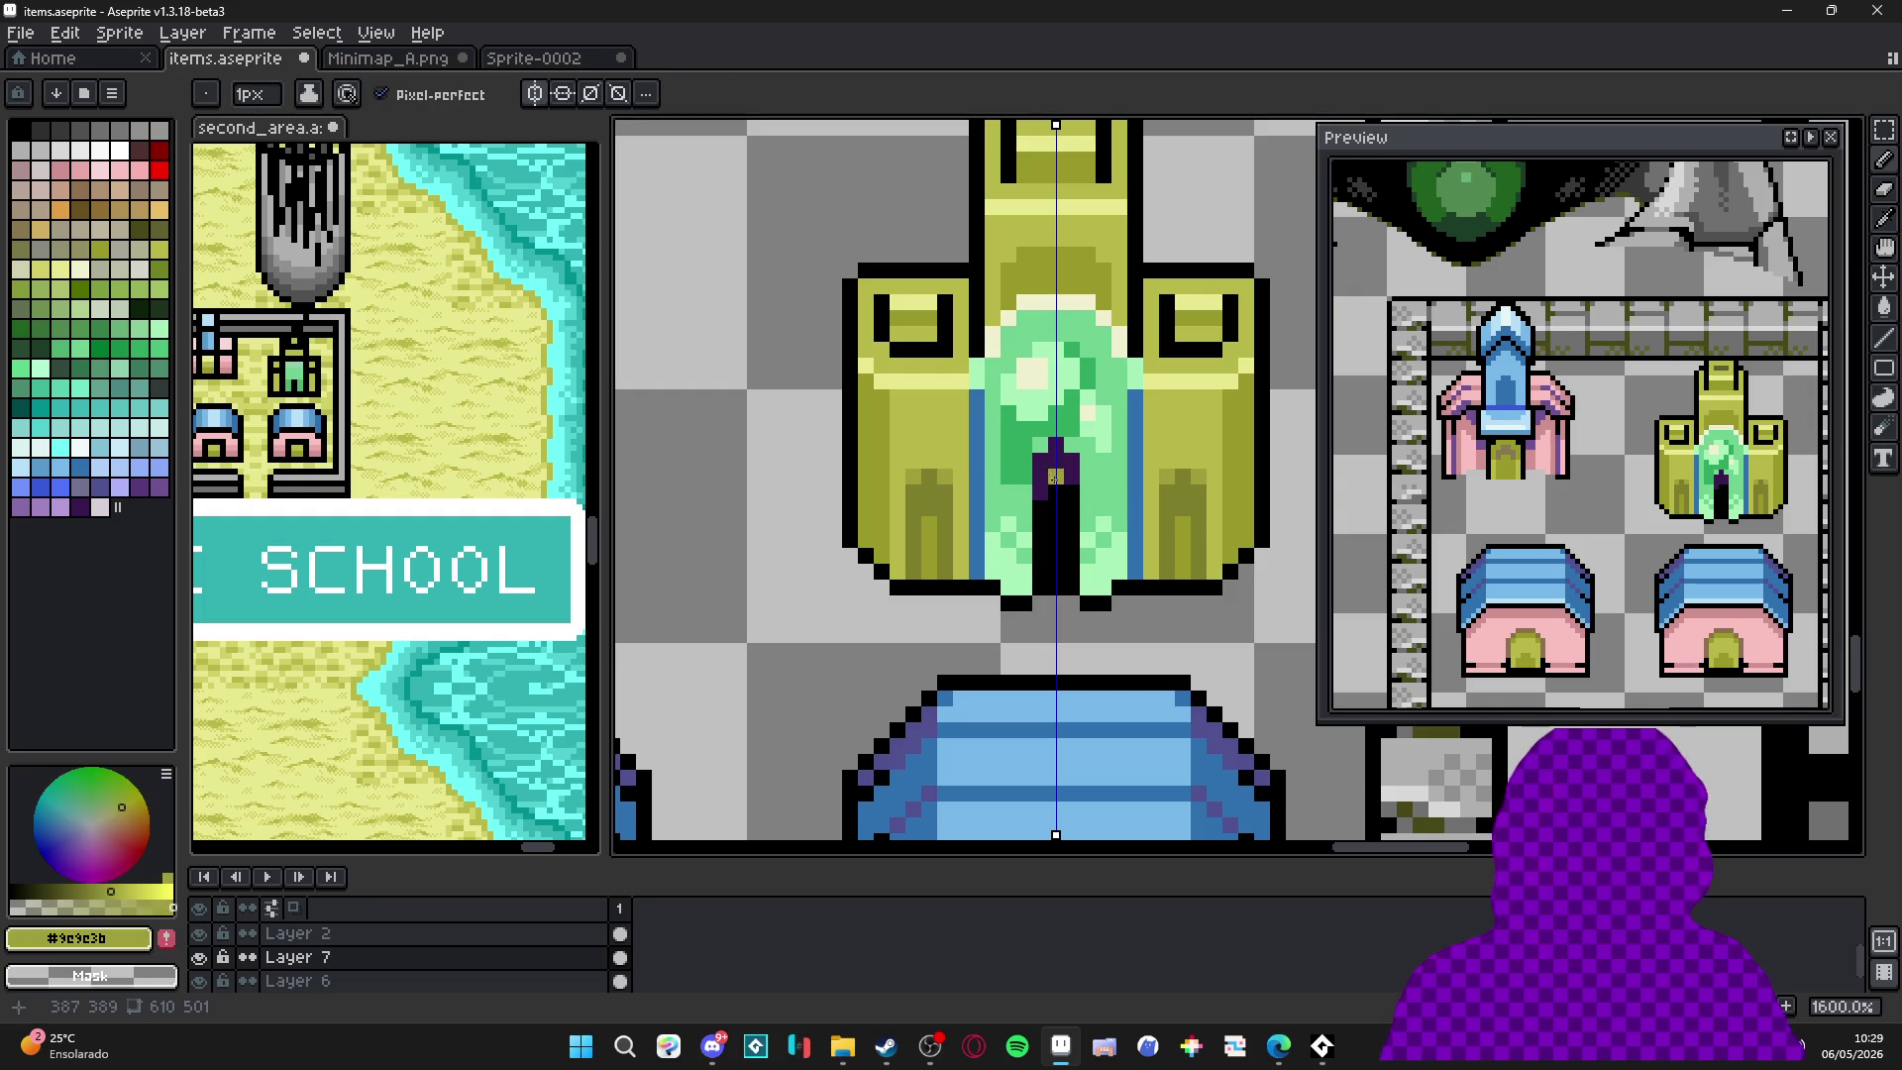
pyautogui.scroll(-1, 1086, 505)
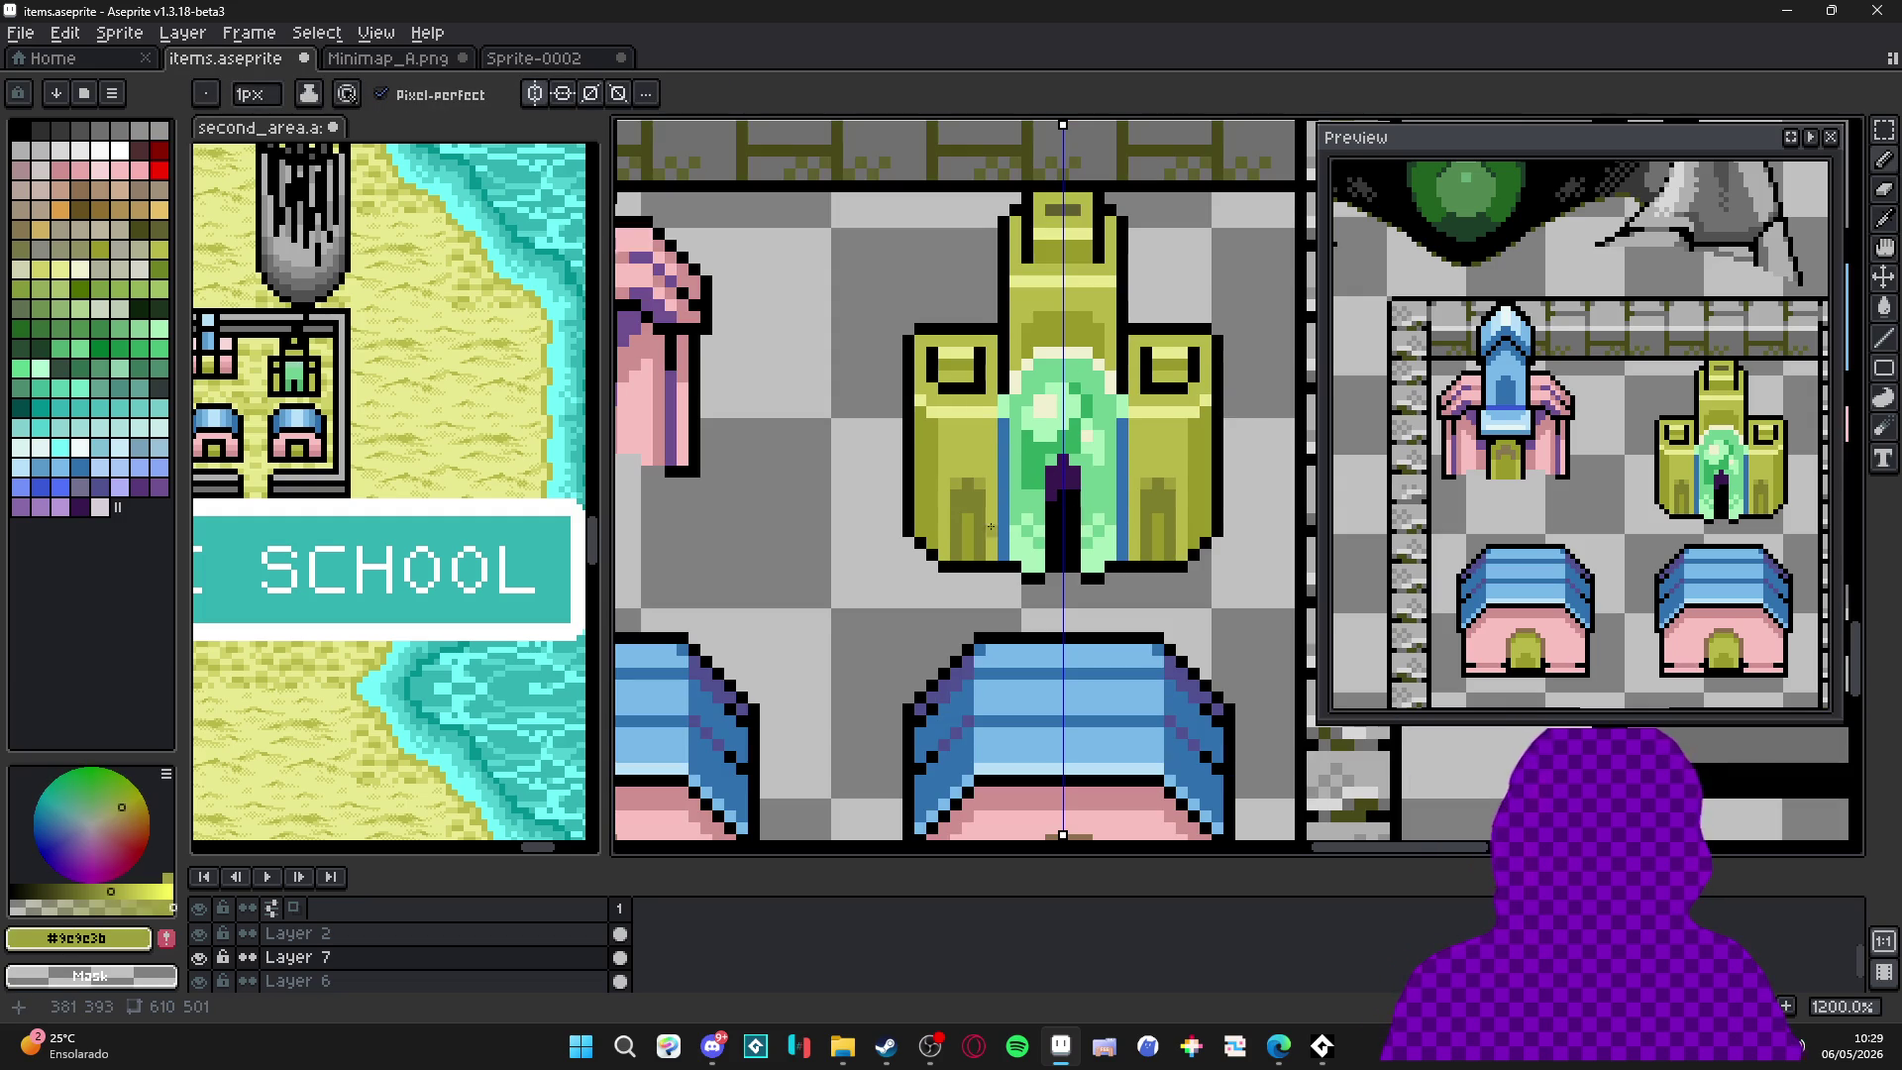
pyautogui.scroll(1, 997, 526)
pyautogui.keyDown('alt'); pyautogui.click(899, 516); pyautogui.keyUp('alt')
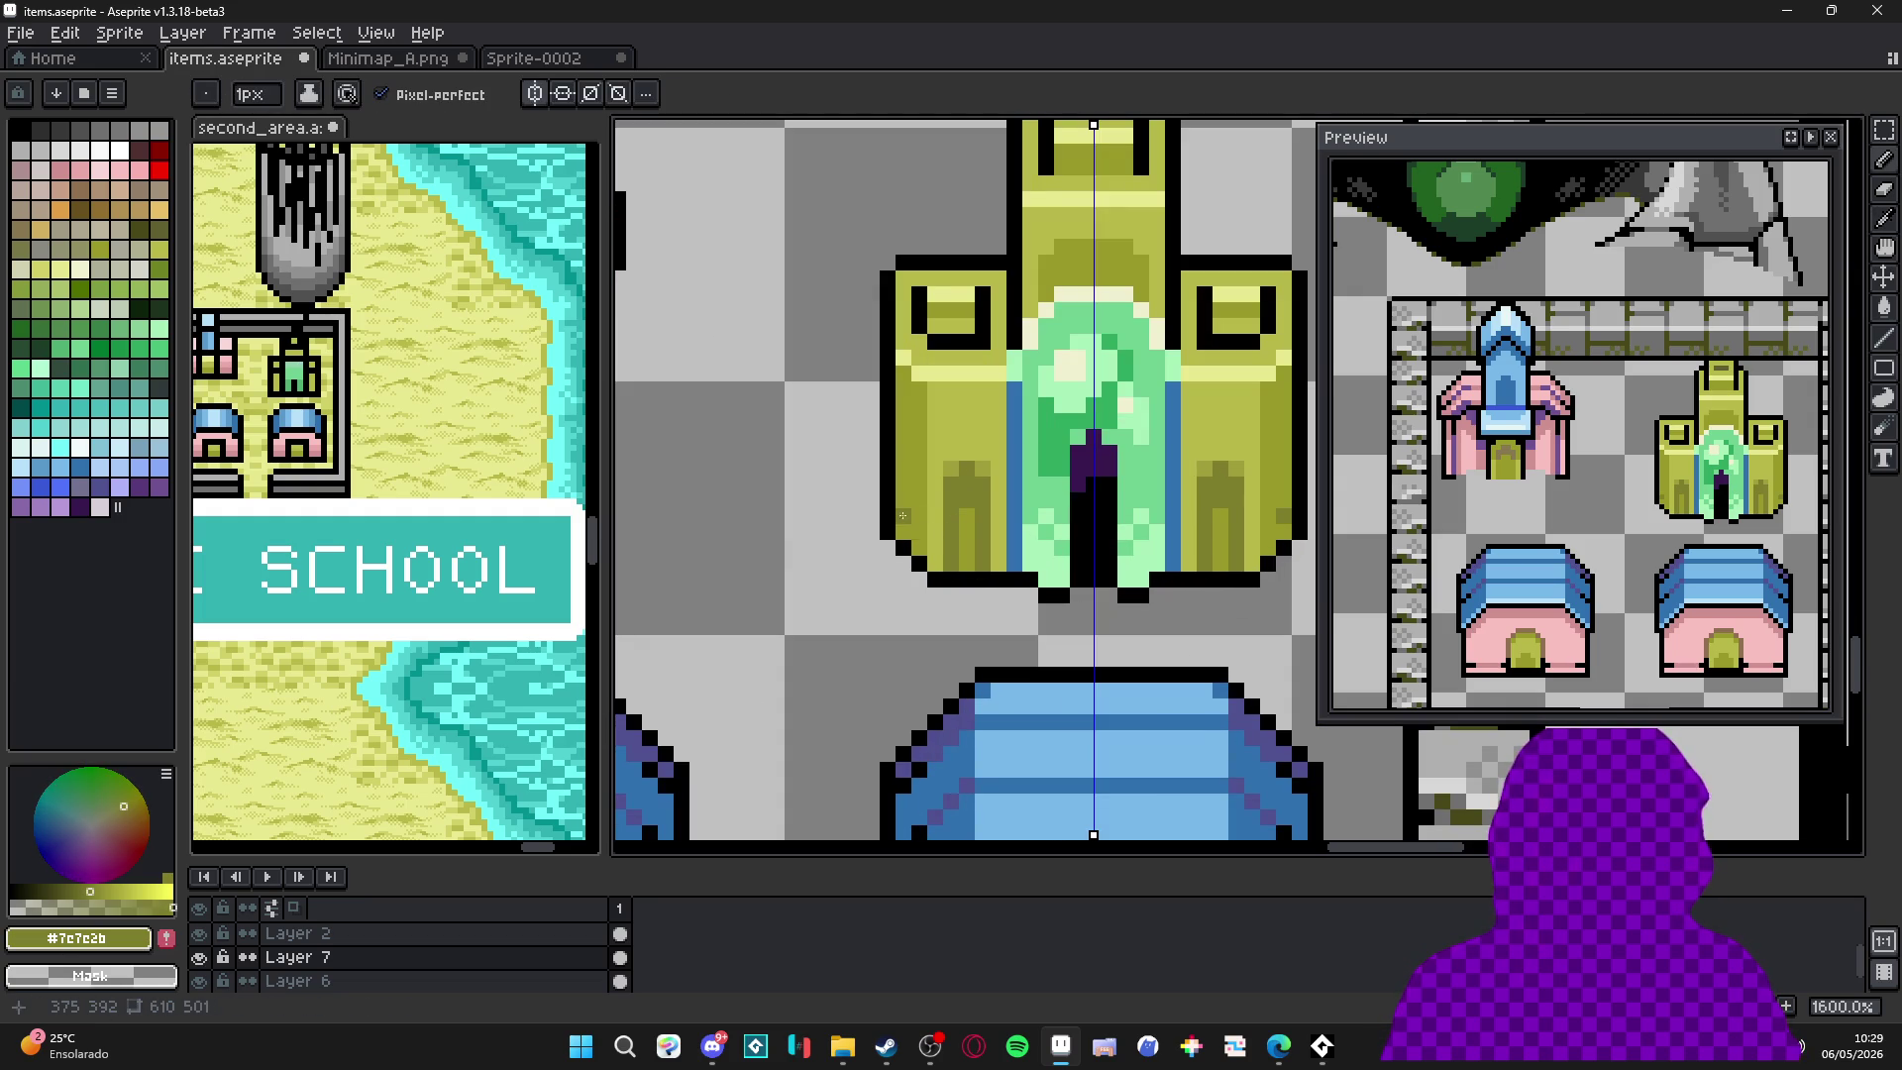
pyautogui.keyDown('alt'); pyautogui.click(889, 517); pyautogui.keyUp('alt')
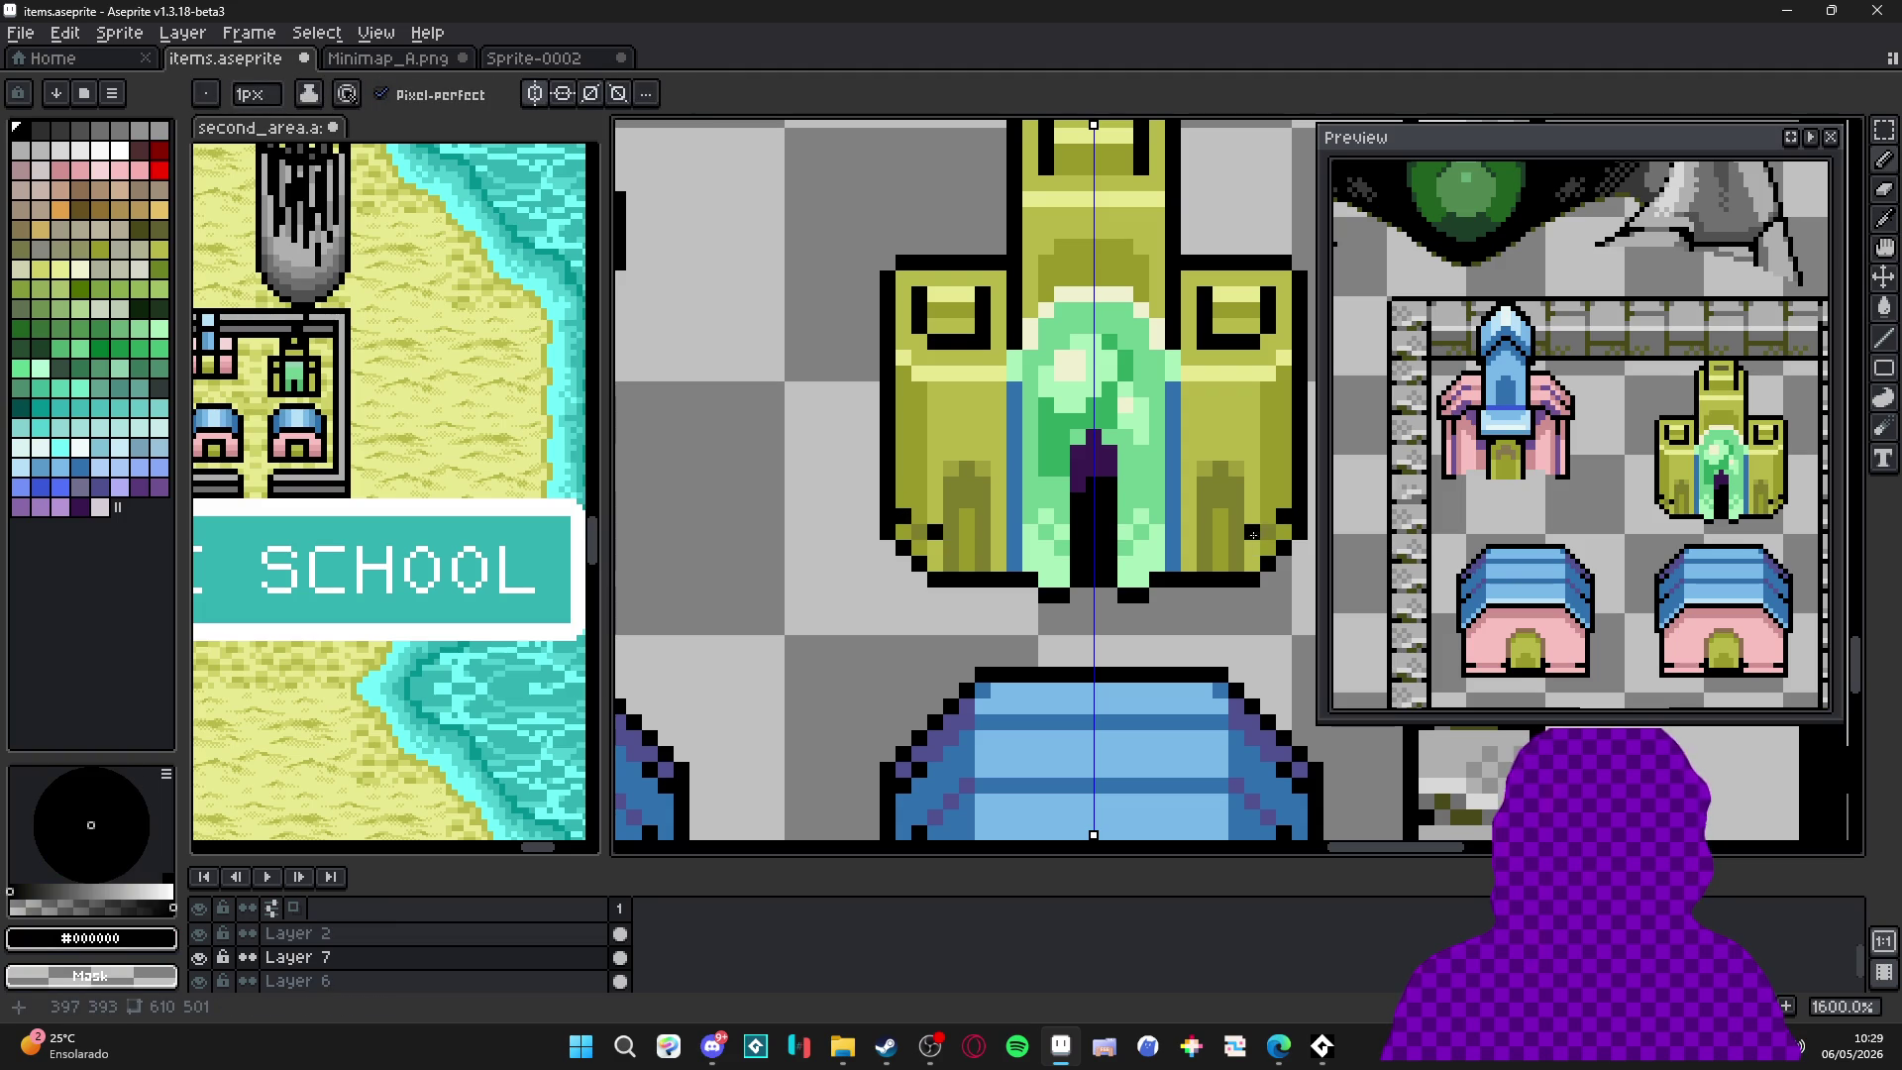
pyautogui.keyDown('alt'); pyautogui.click(1253, 545); pyautogui.keyUp('alt')
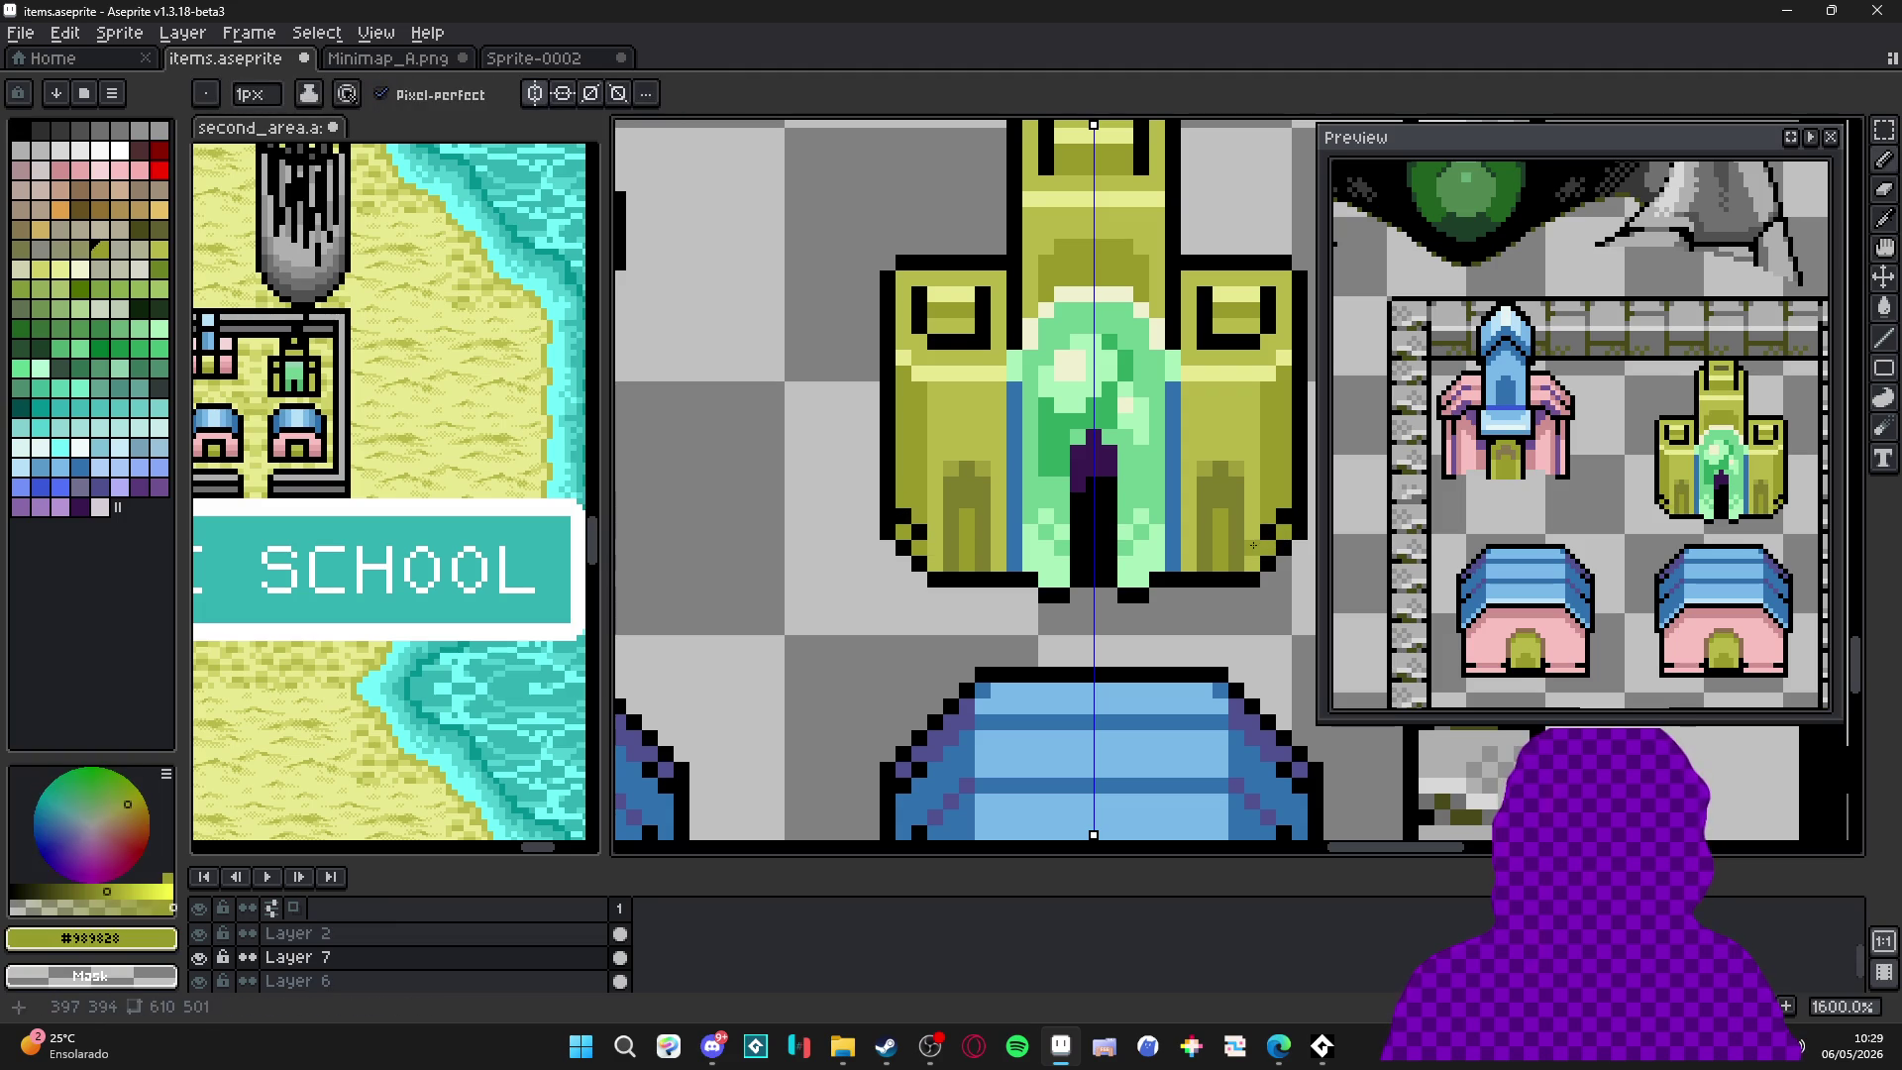
pyautogui.keyDown('alt'); pyautogui.click(1192, 551); pyautogui.keyUp('alt')
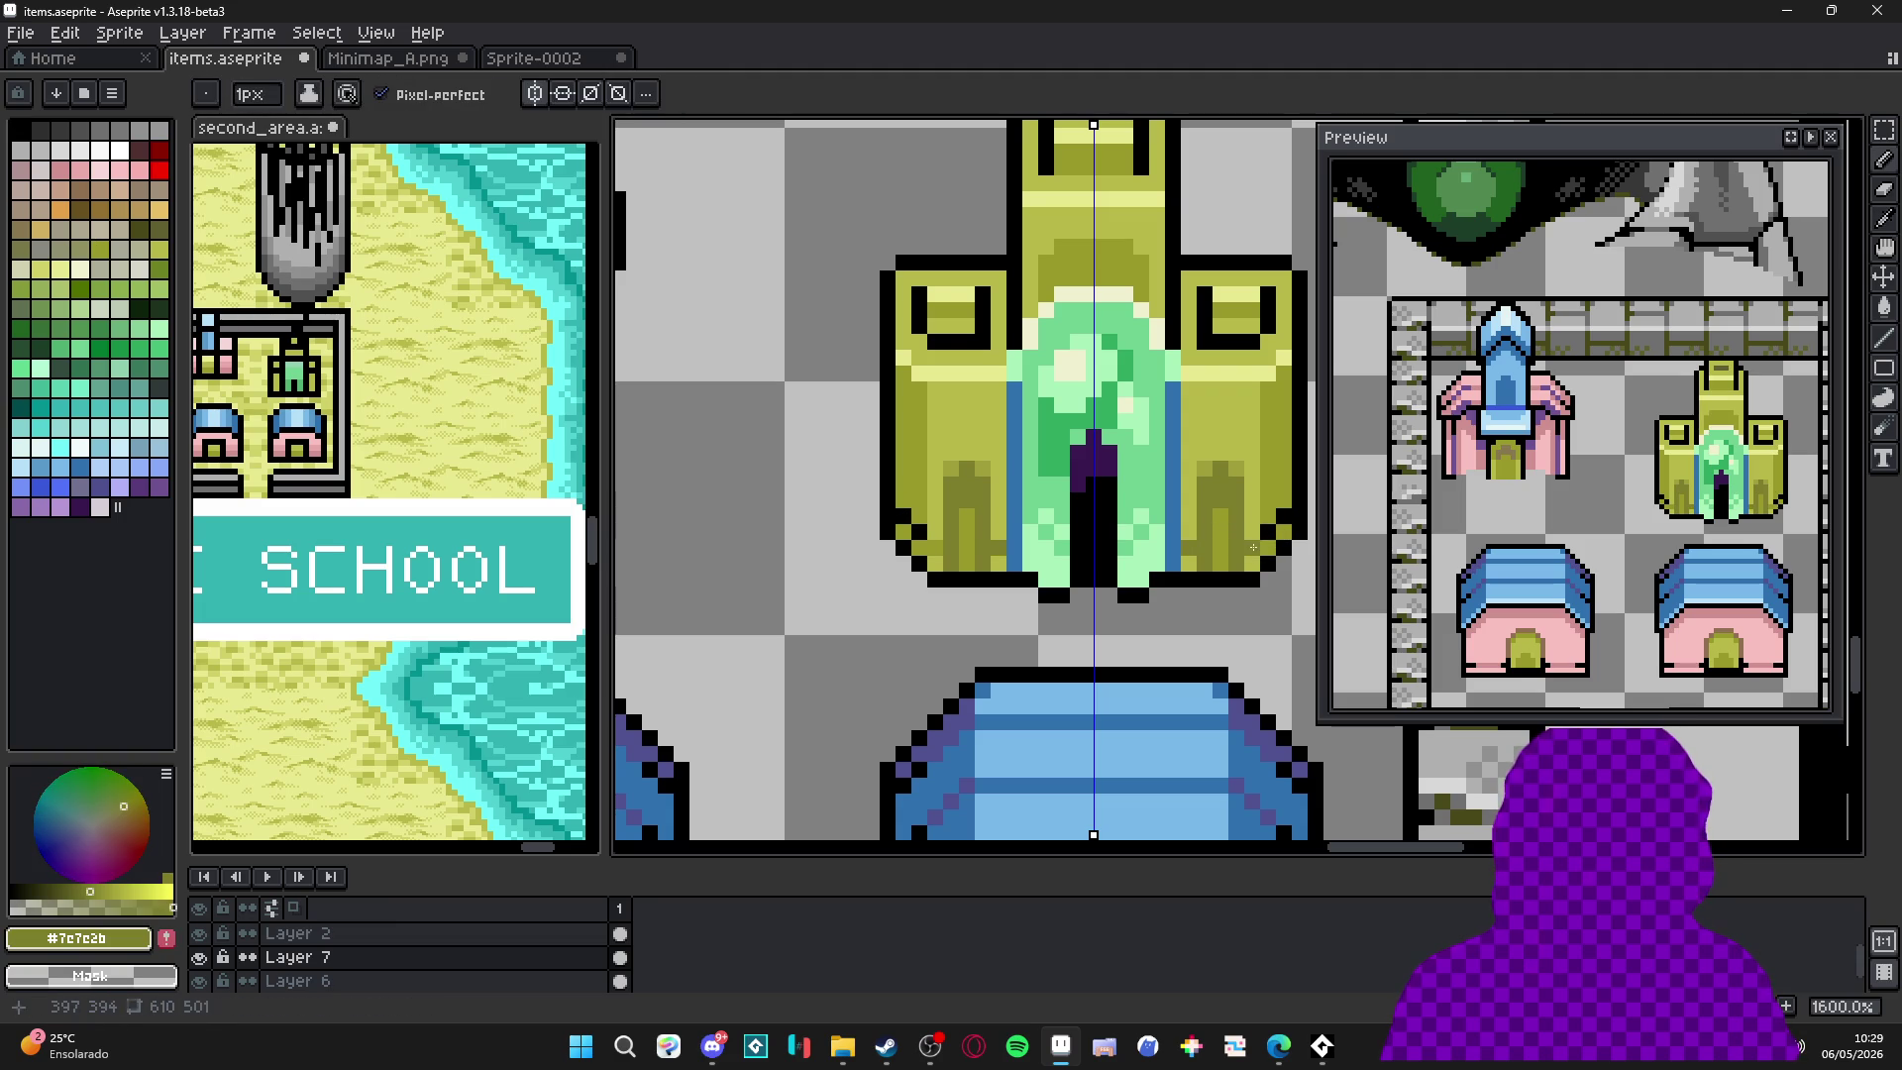
pyautogui.keyDown('alt'); pyautogui.click(1250, 546); pyautogui.keyUp('alt')
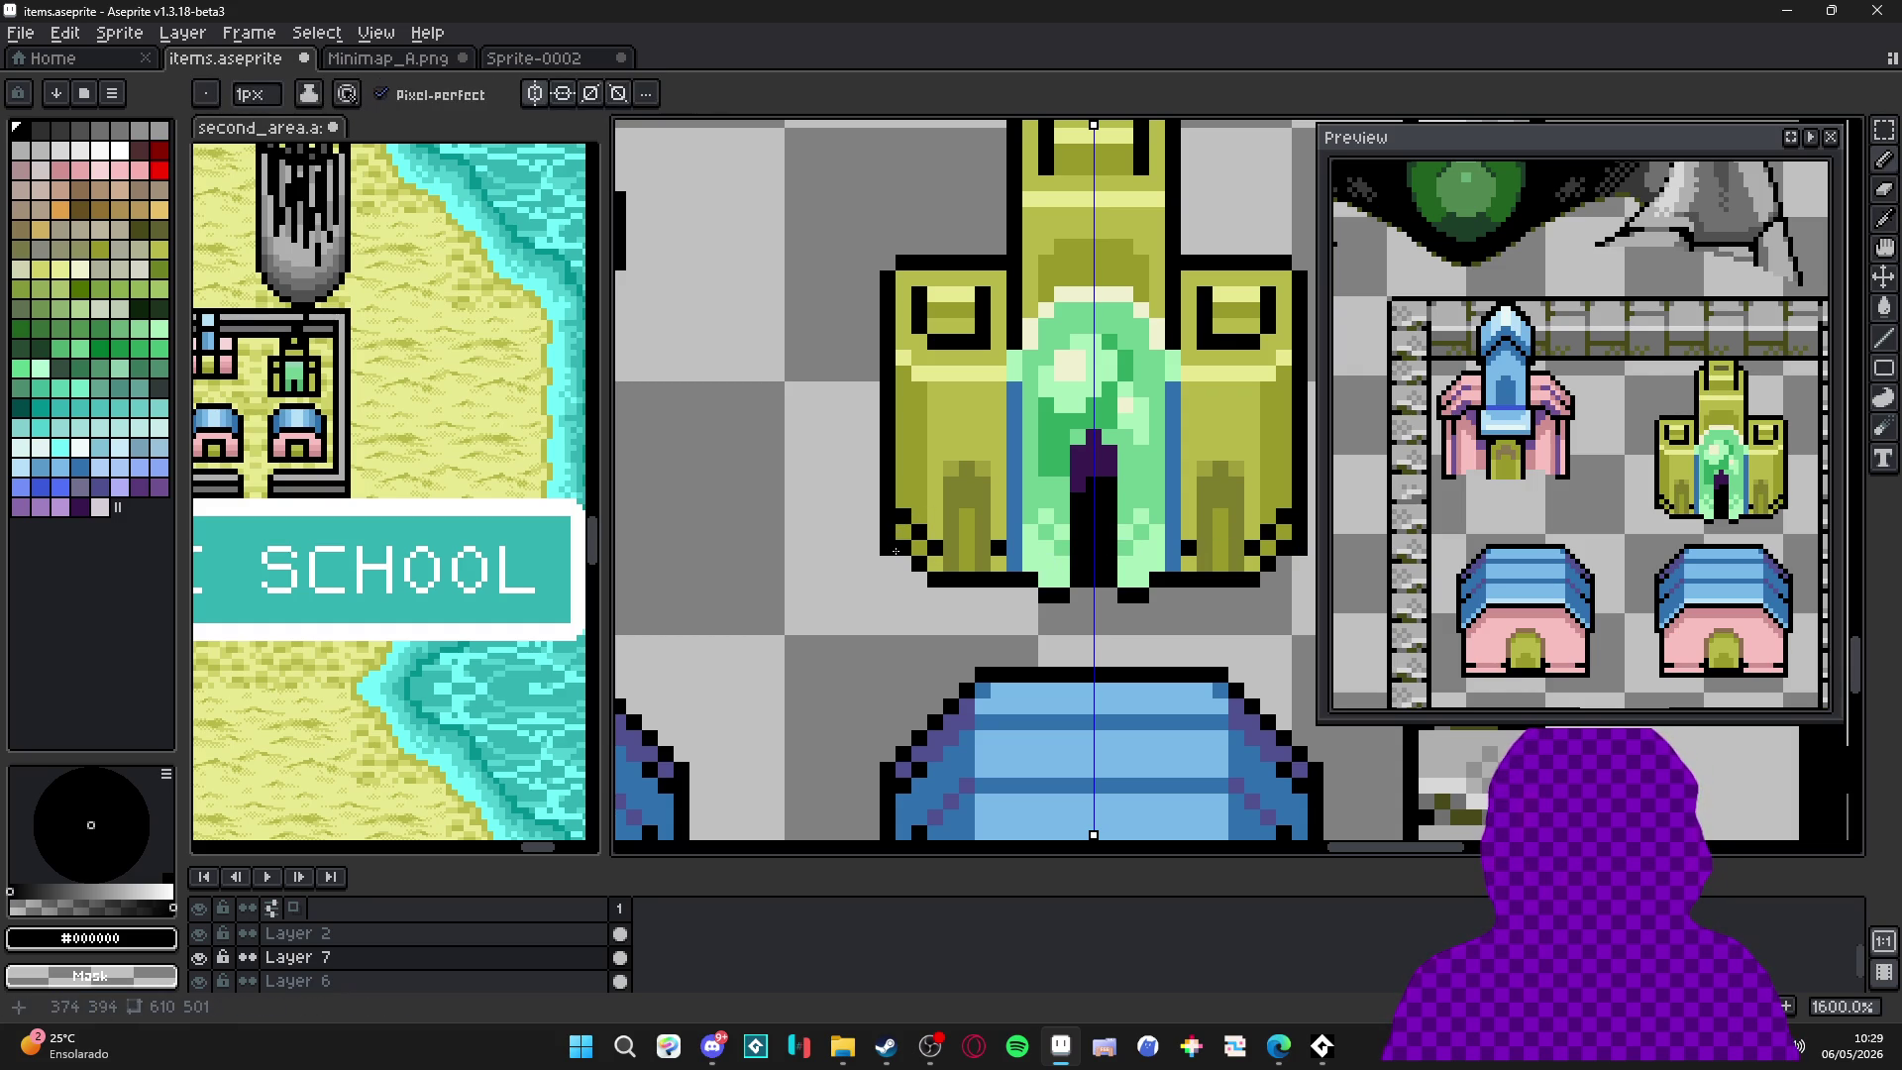
pyautogui.scroll(-3, 942, 580)
pyautogui.hscroll(1, 1041, 581)
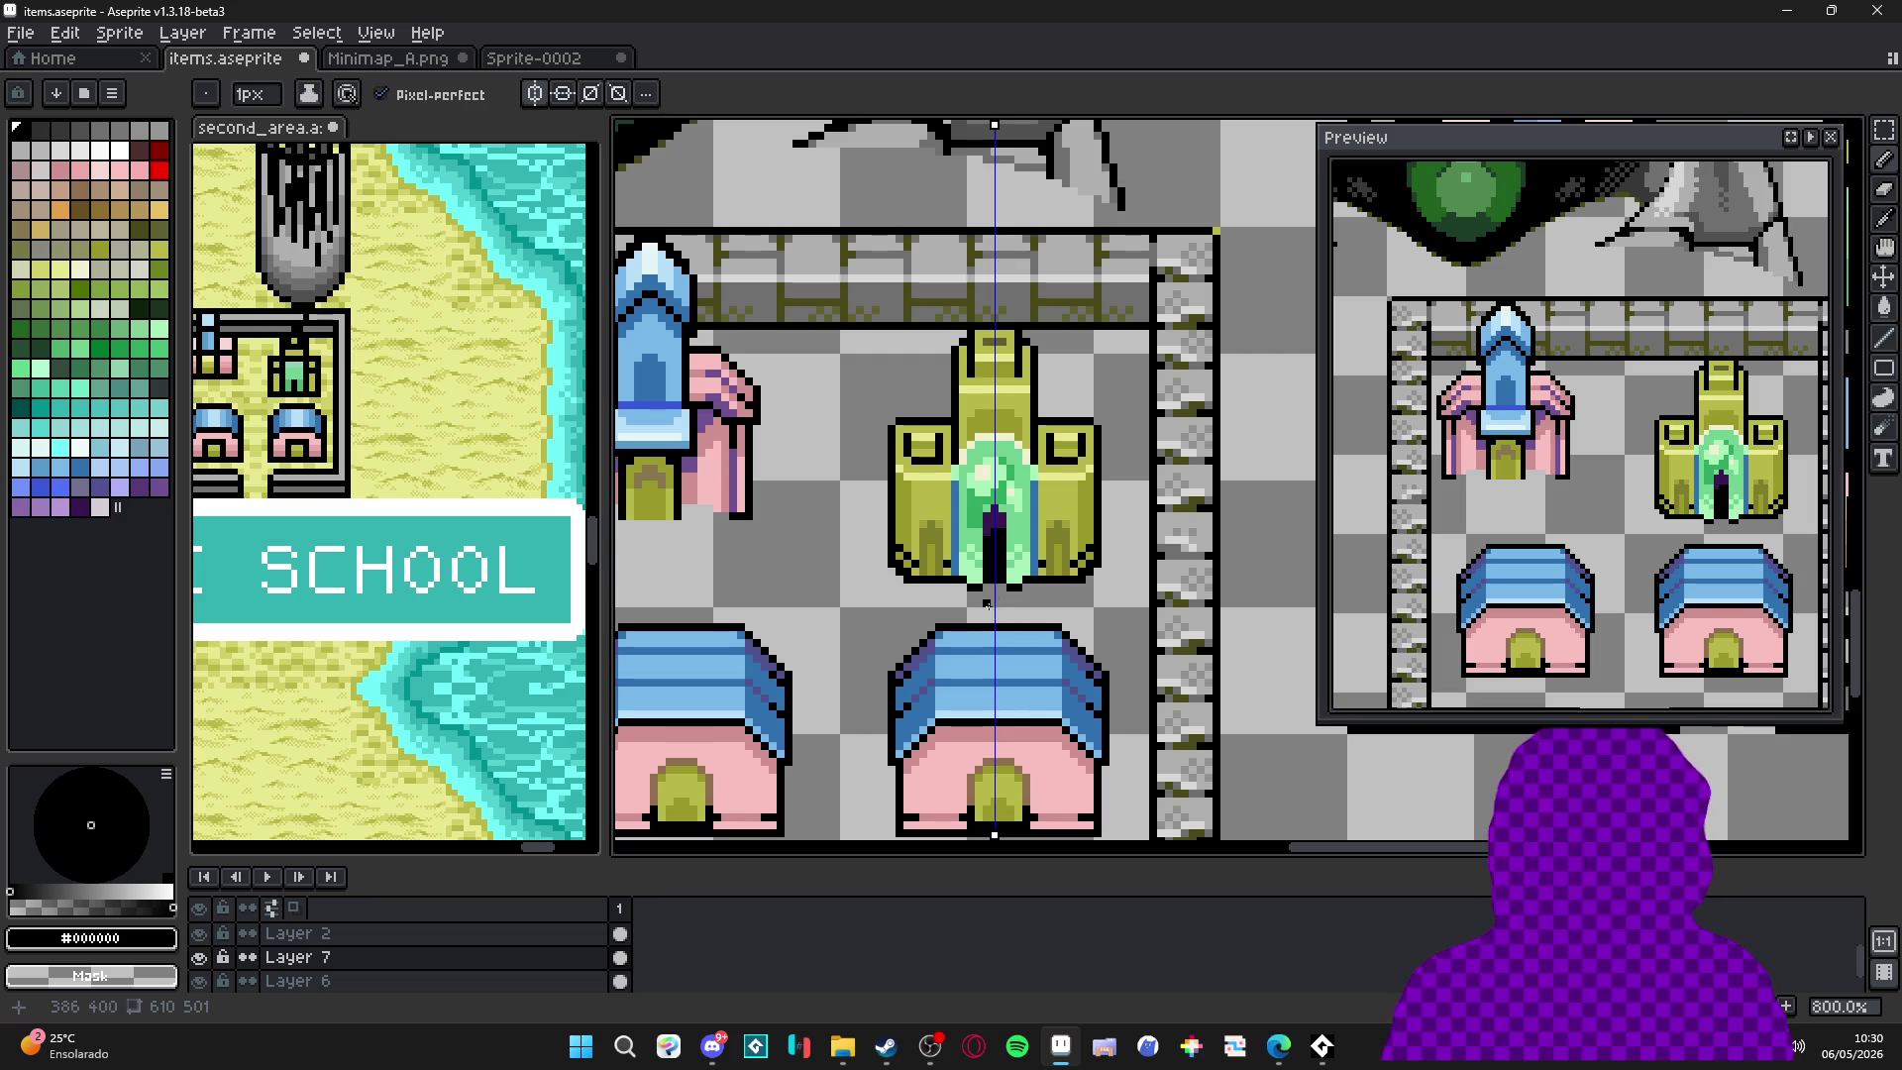
# Paint mirrored olive pixels and a short #989828 dark olive line on the side towers.
pyautogui.scroll(3, 939, 483)
pyautogui.keyDown('alt'); pyautogui.click(892, 515); pyautogui.keyUp('alt')
pyautogui.moveTo(891, 500); pyautogui.dragTo(955, 505)
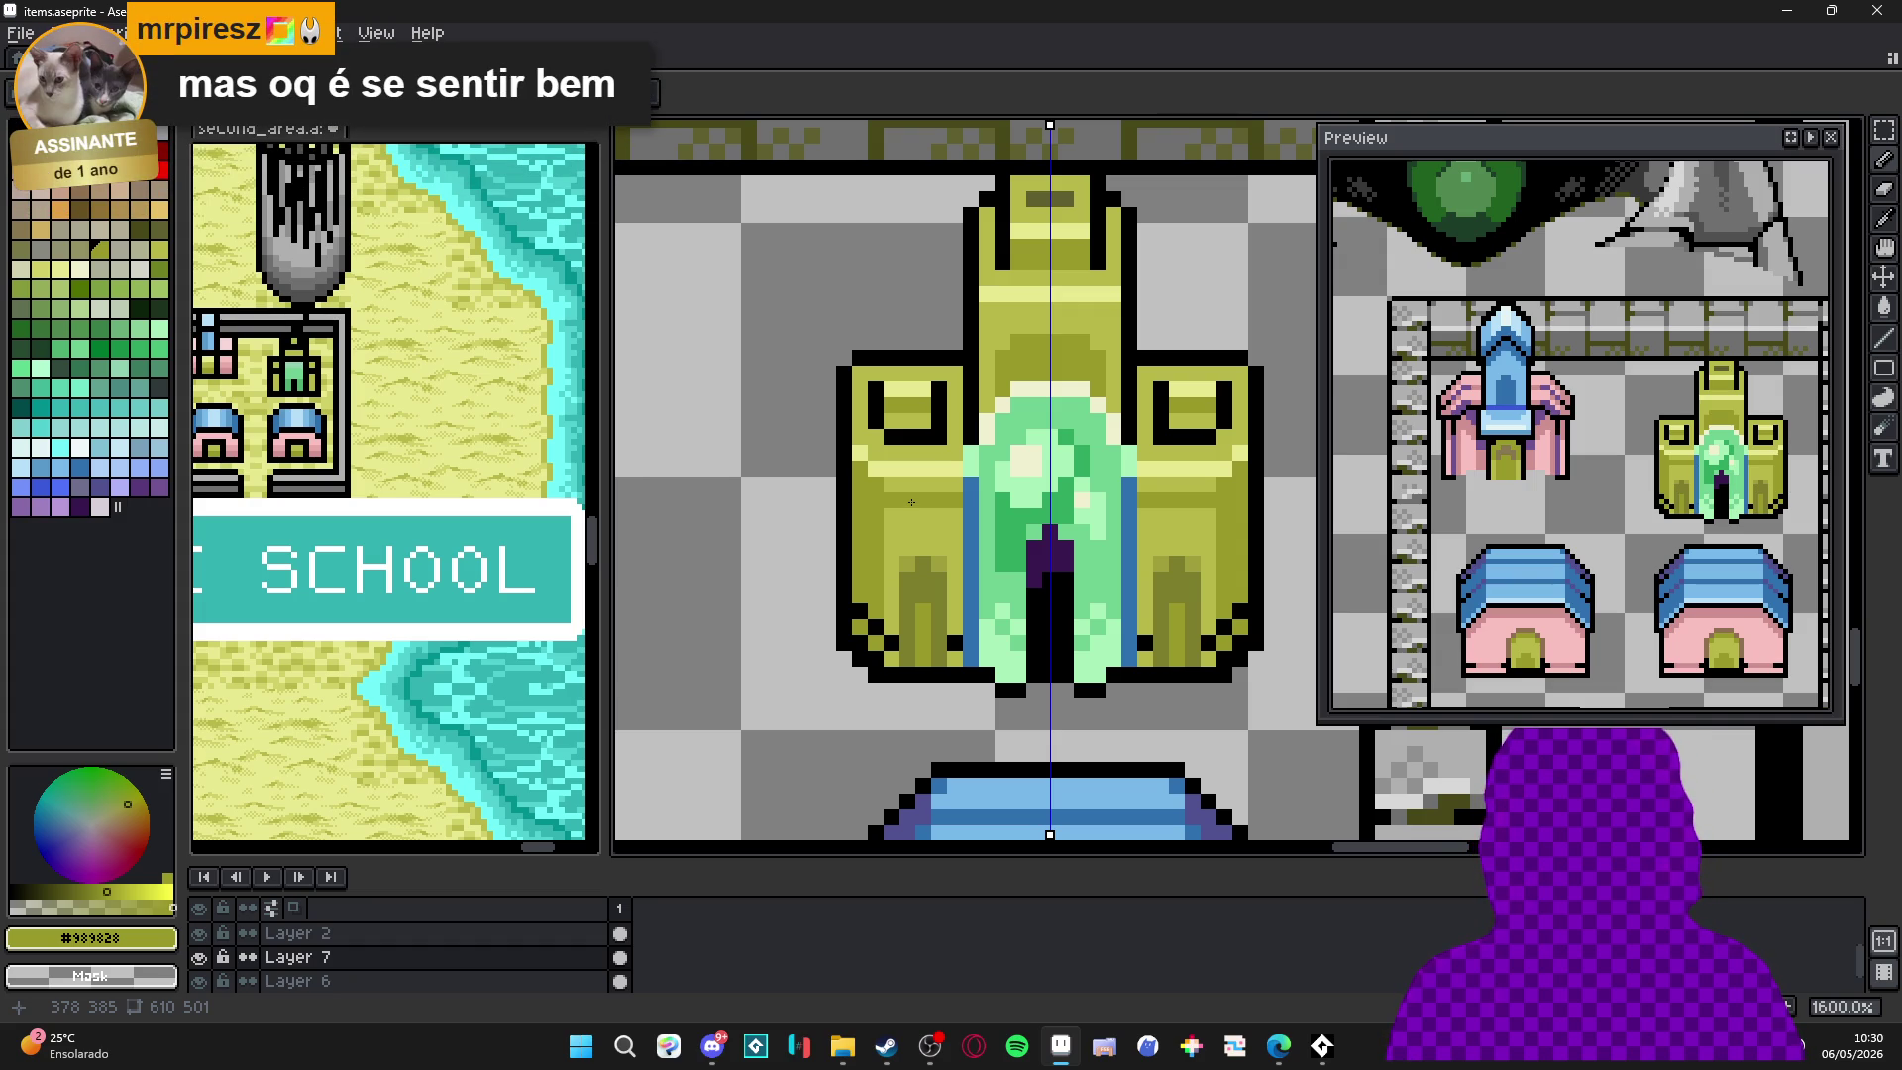
pyautogui.moveTo(816, 521); pyautogui.dragTo(809, 528)
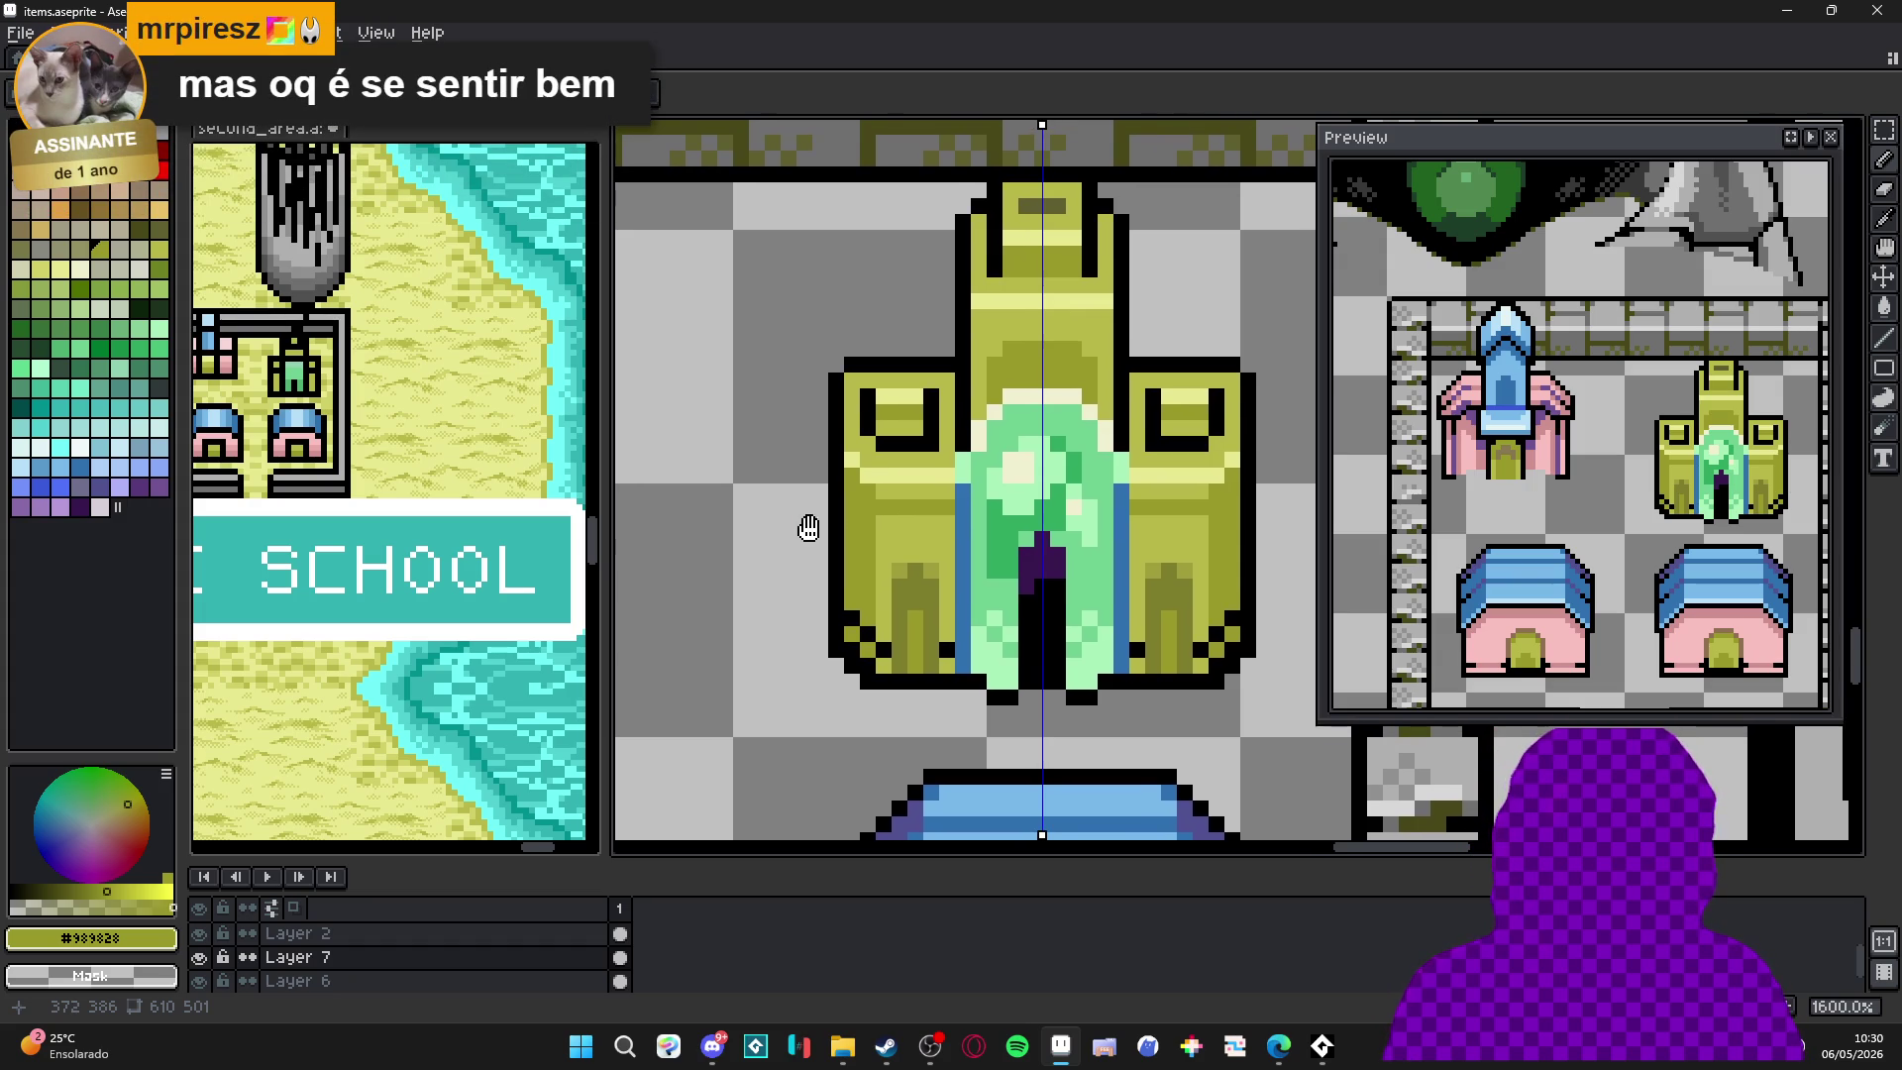
pyautogui.scroll(1, 836, 519)
pyautogui.keyDown('alt'); pyautogui.click(933, 546); pyautogui.keyUp('alt')
pyautogui.scroll(-1, 933, 547)
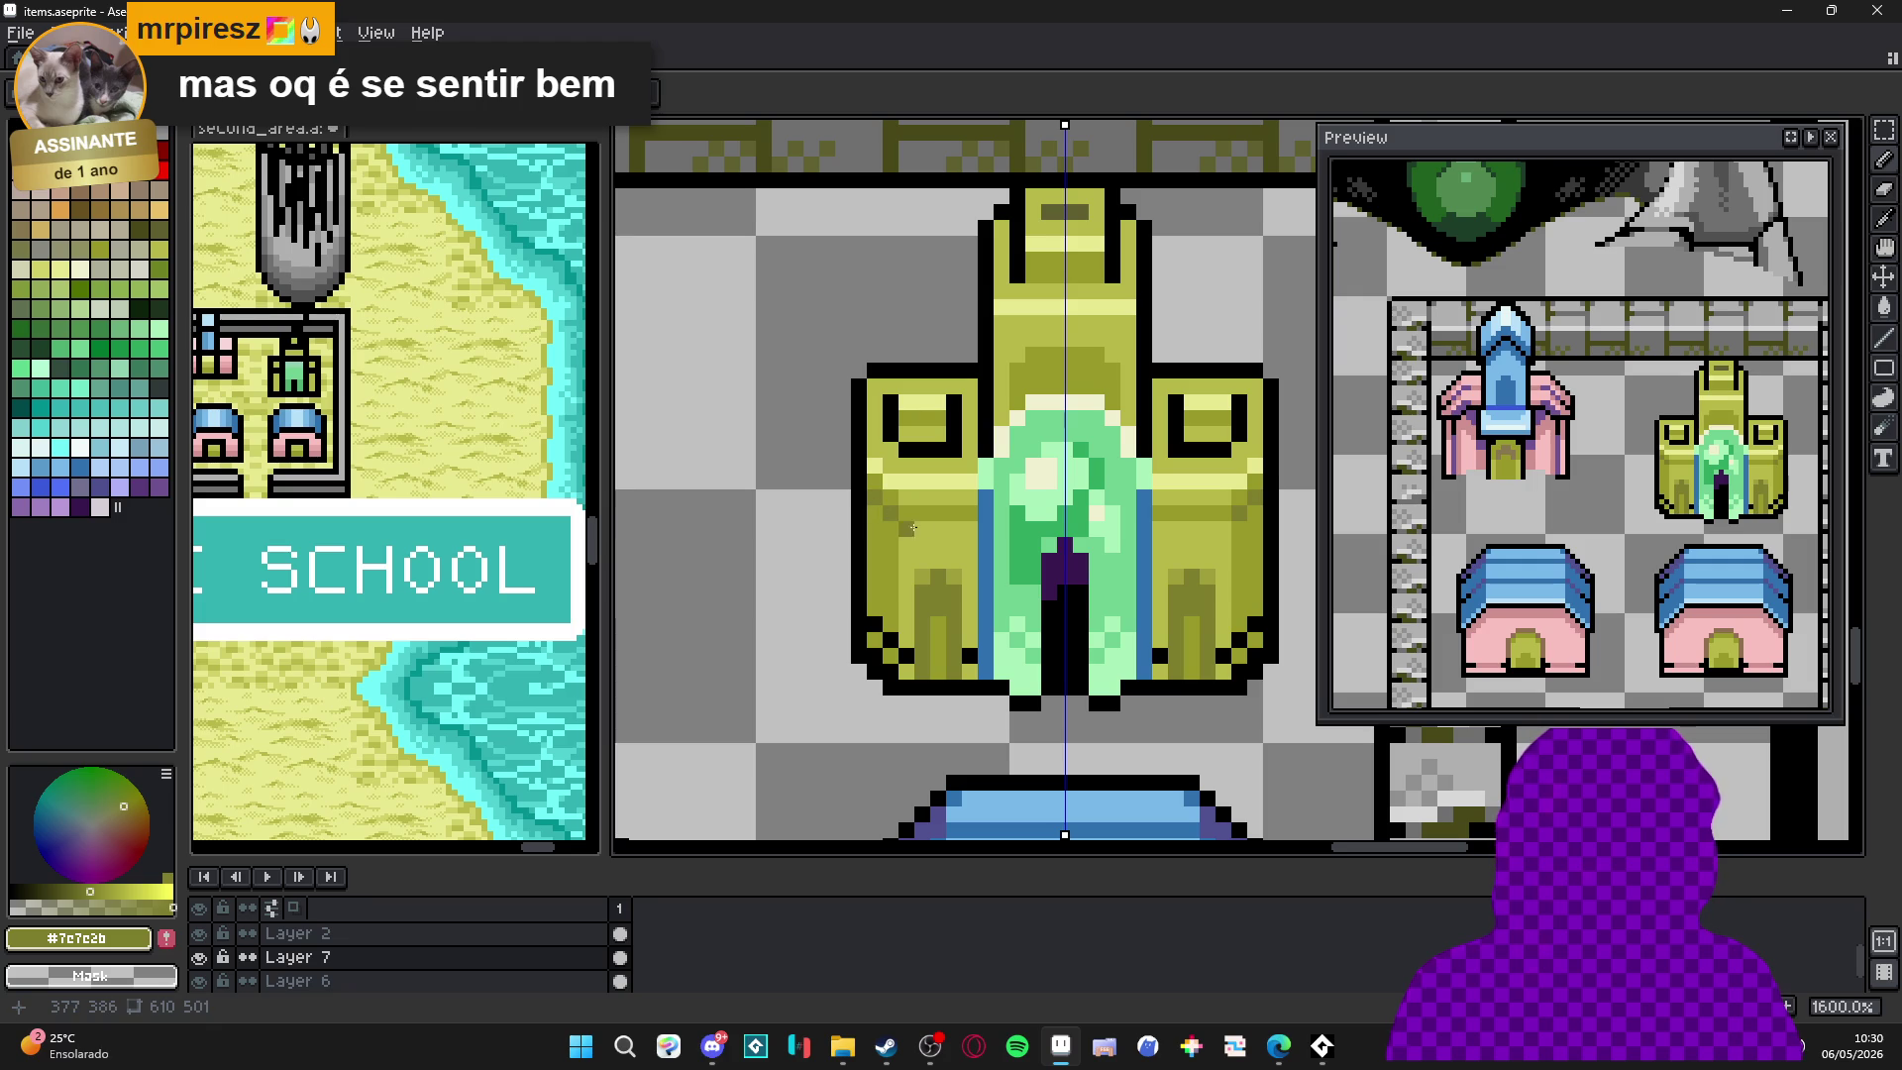
pyautogui.keyDown('alt'); pyautogui.click(910, 526); pyautogui.keyUp('alt')
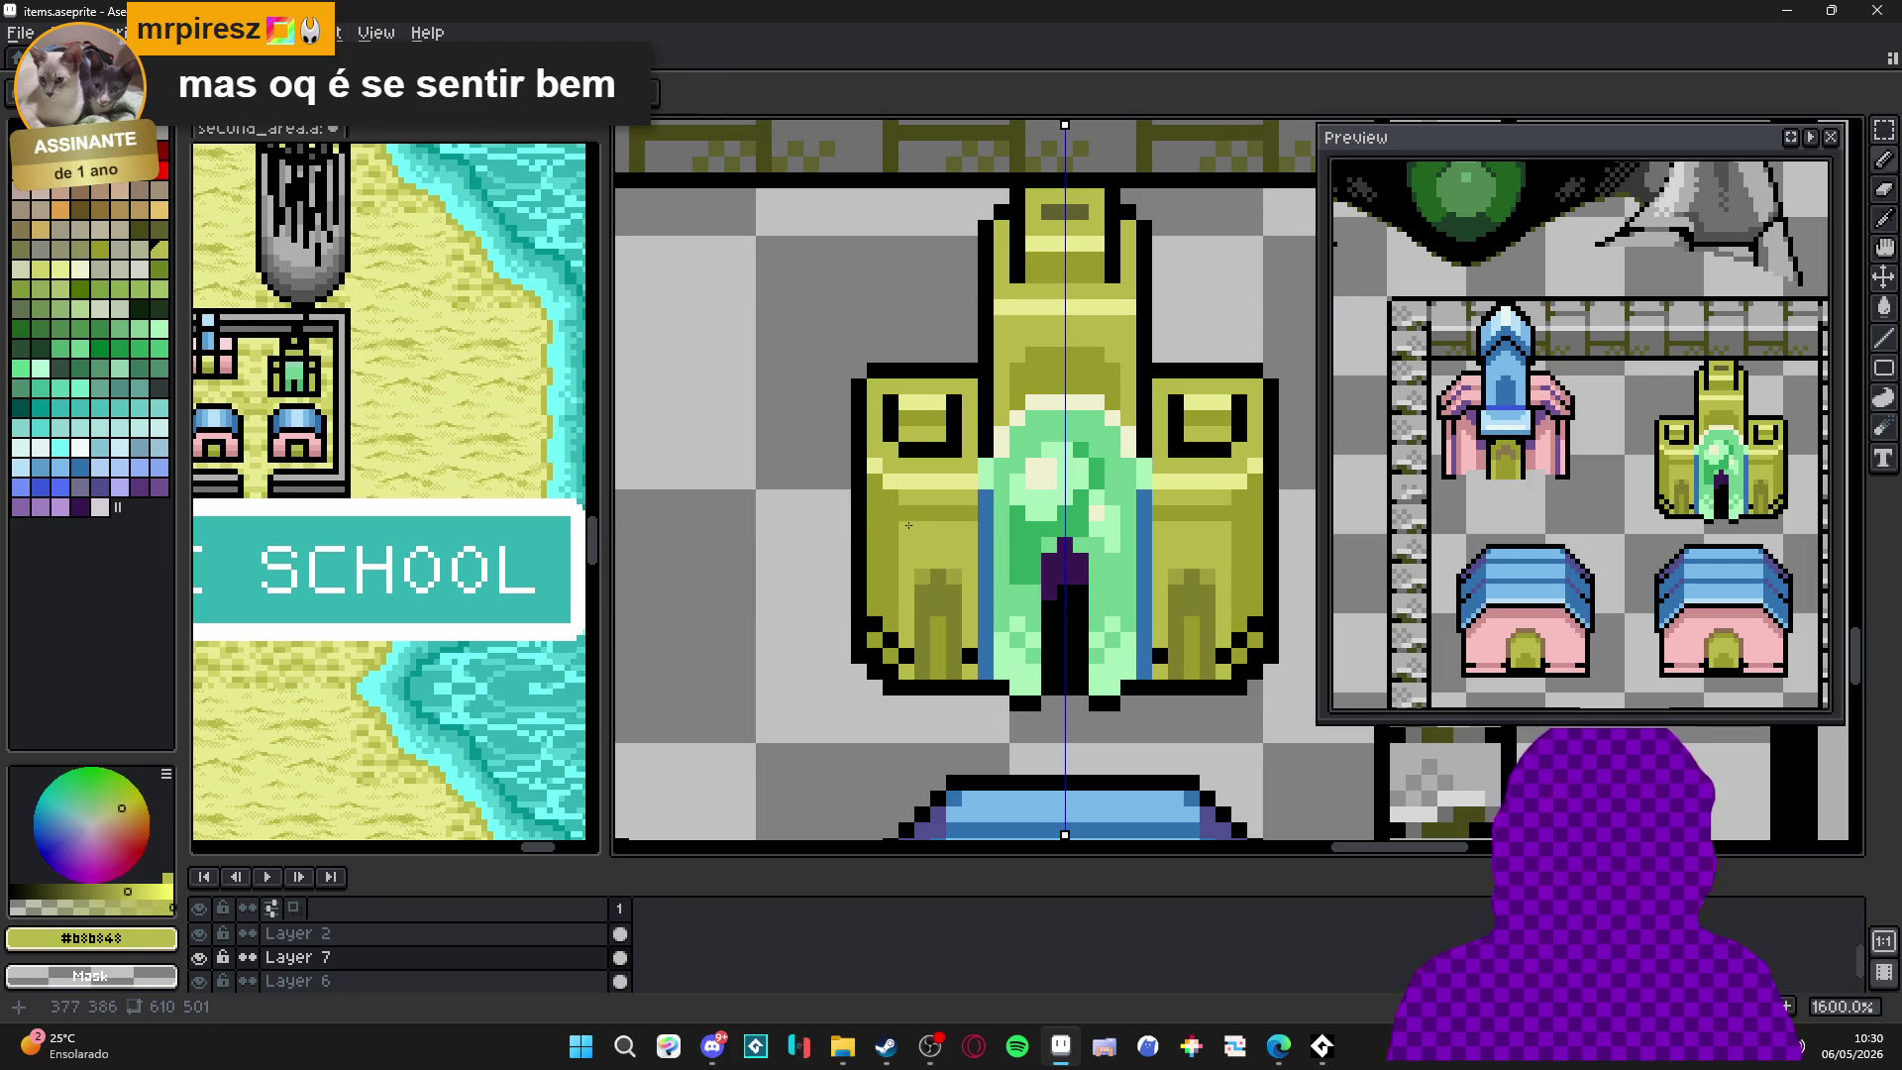
pyautogui.keyDown('alt'); pyautogui.click(922, 514); pyautogui.keyUp('alt')
pyautogui.moveTo(971, 526)
pyautogui.mouseDown()
pyautogui.moveTo(915, 530)
pyautogui.moveTo(976, 512)
pyautogui.mouseUp()
# Add a mirrored light olive #b8b848 stroke and two black detail pixels on the towers.
pyautogui.keyDown('alt'); pyautogui.click(942, 512); pyautogui.keyUp('alt')
pyautogui.keyDown('alt'); pyautogui.click(892, 524); pyautogui.keyUp('alt')
pyautogui.click(892, 523)
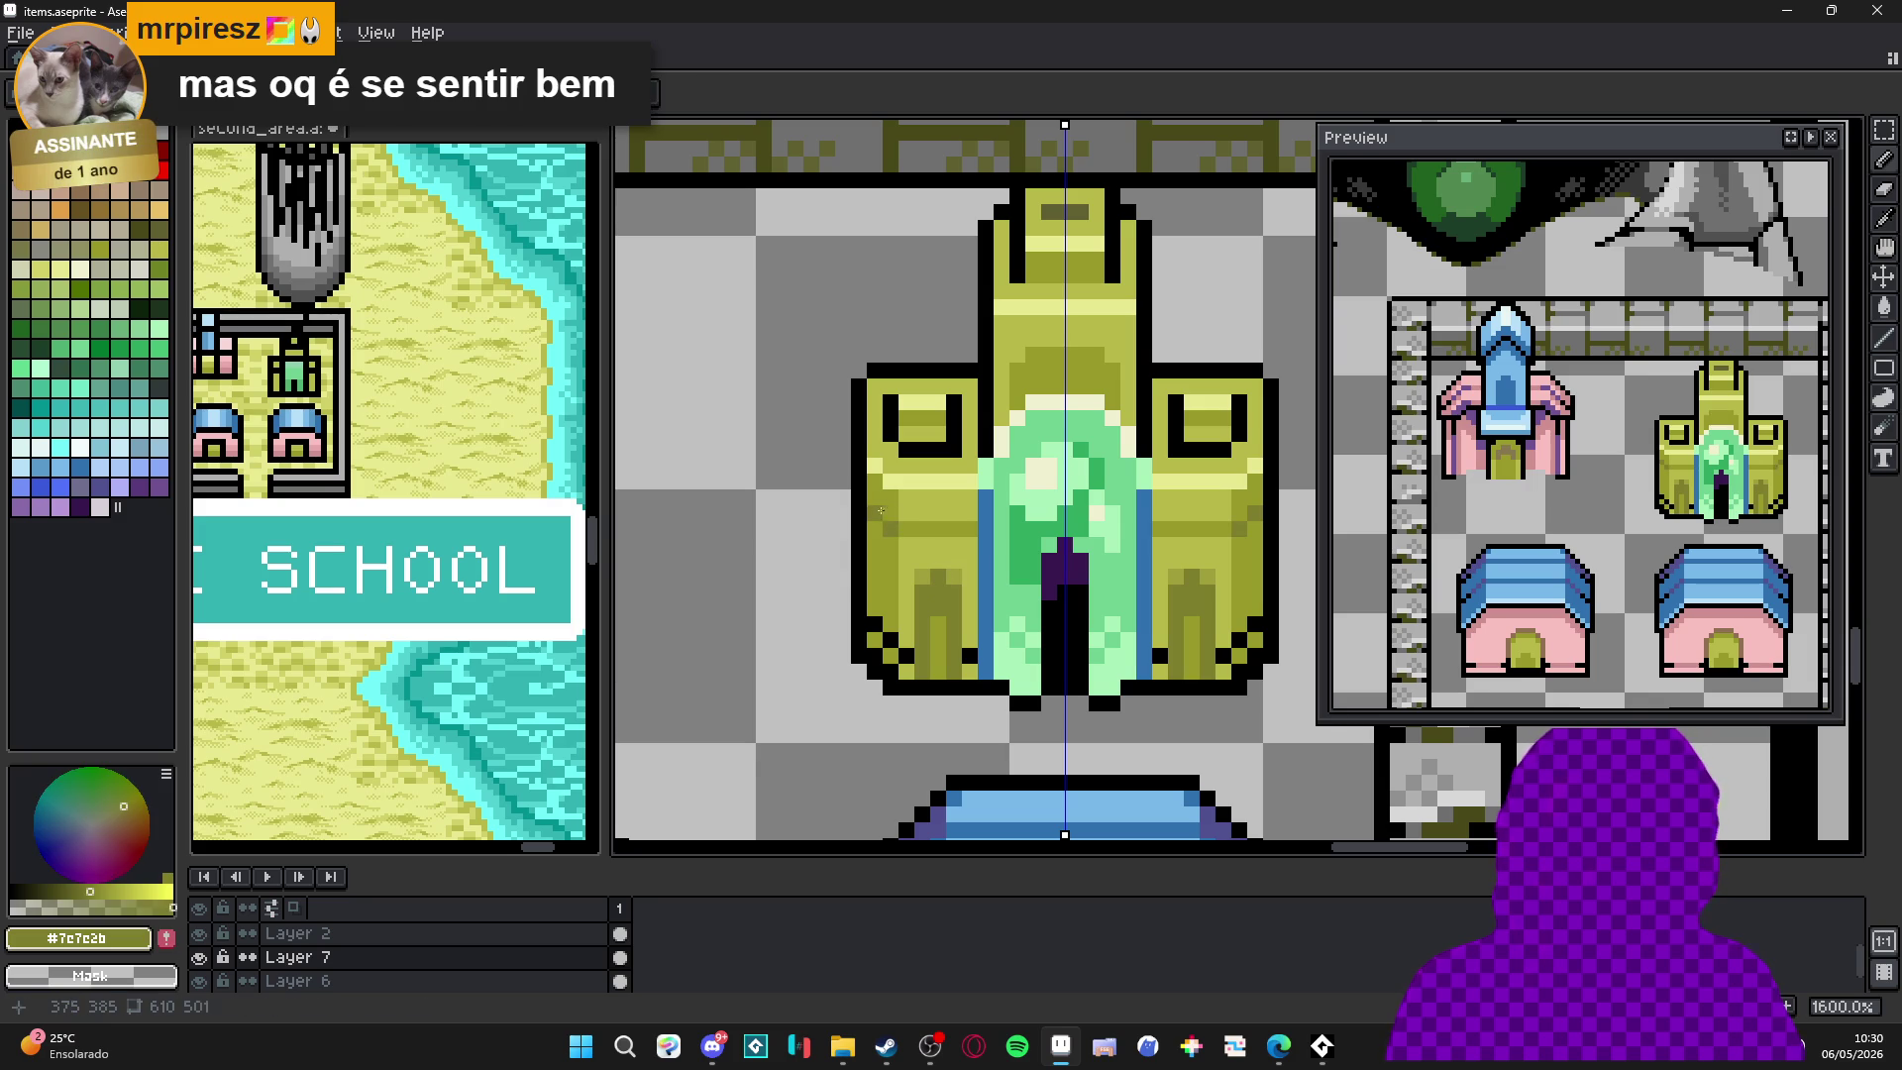
pyautogui.press('x')
pyautogui.click(877, 515)
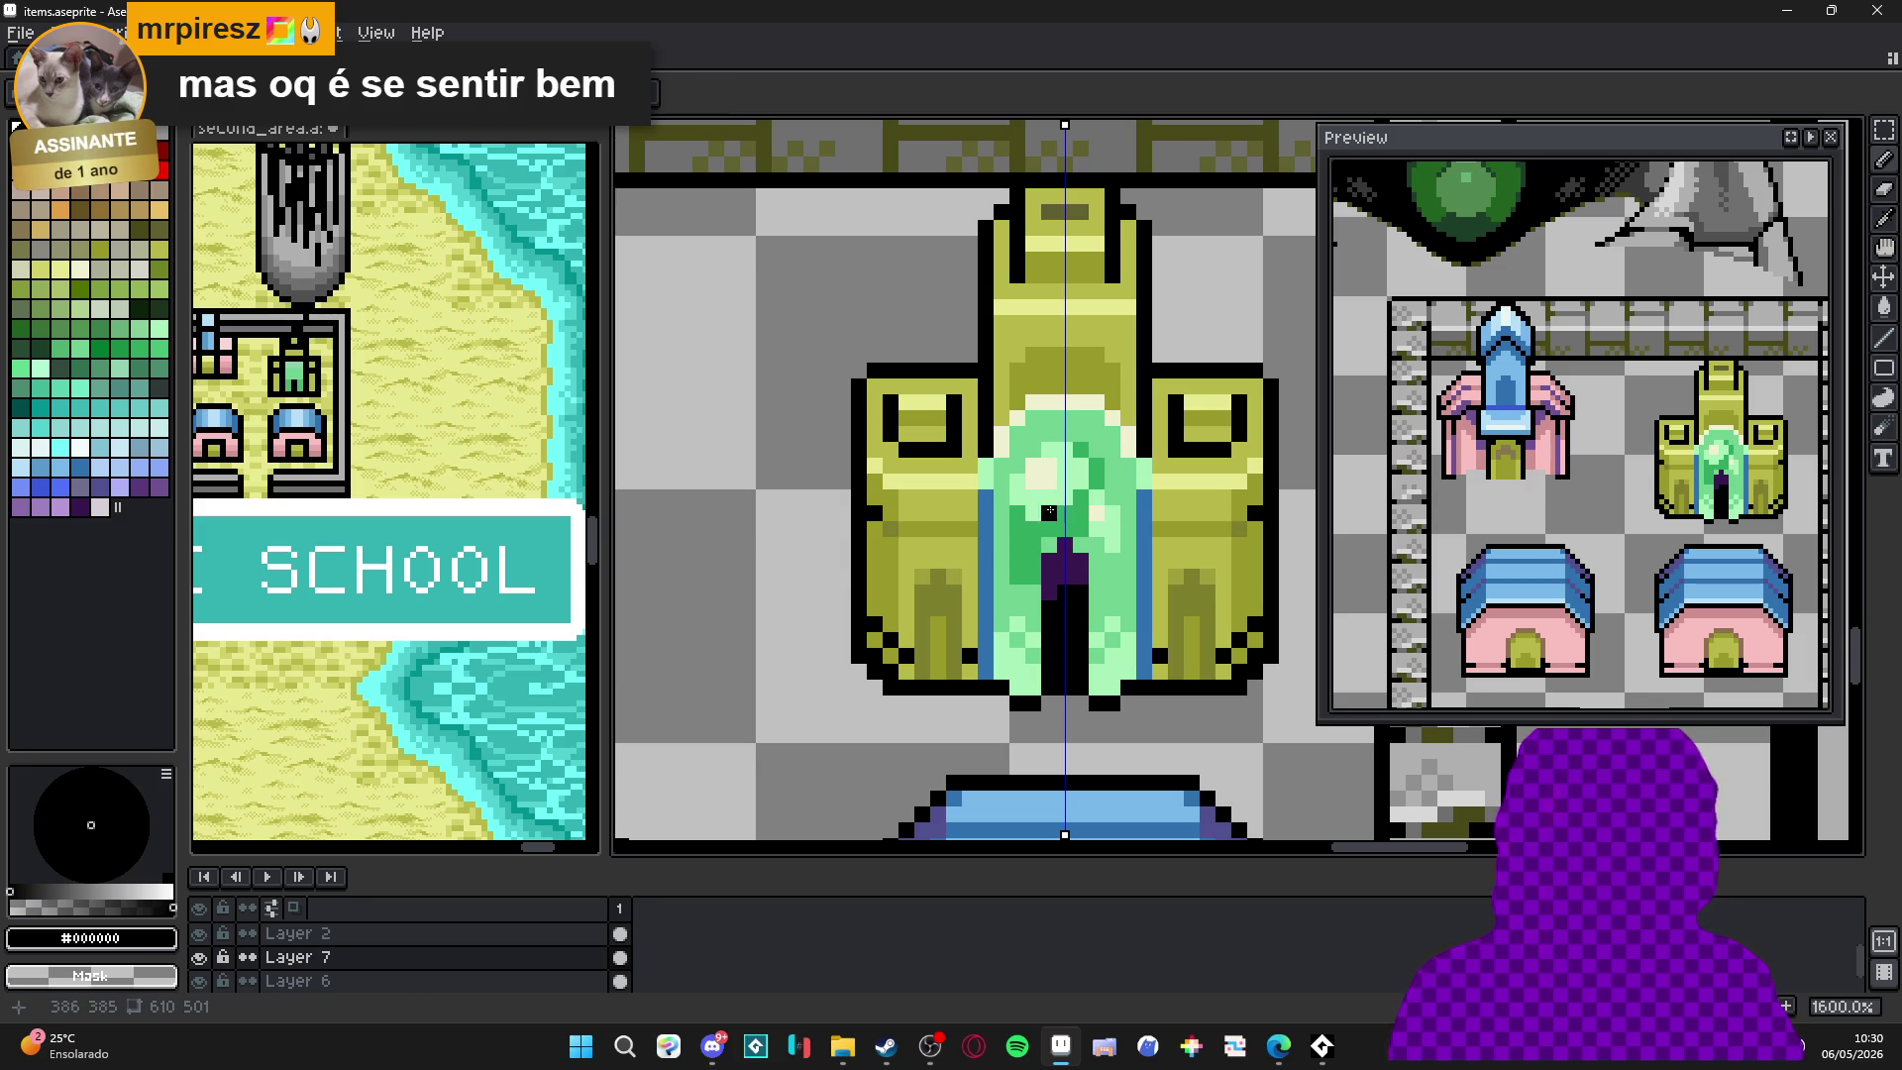
pyautogui.click(887, 528)
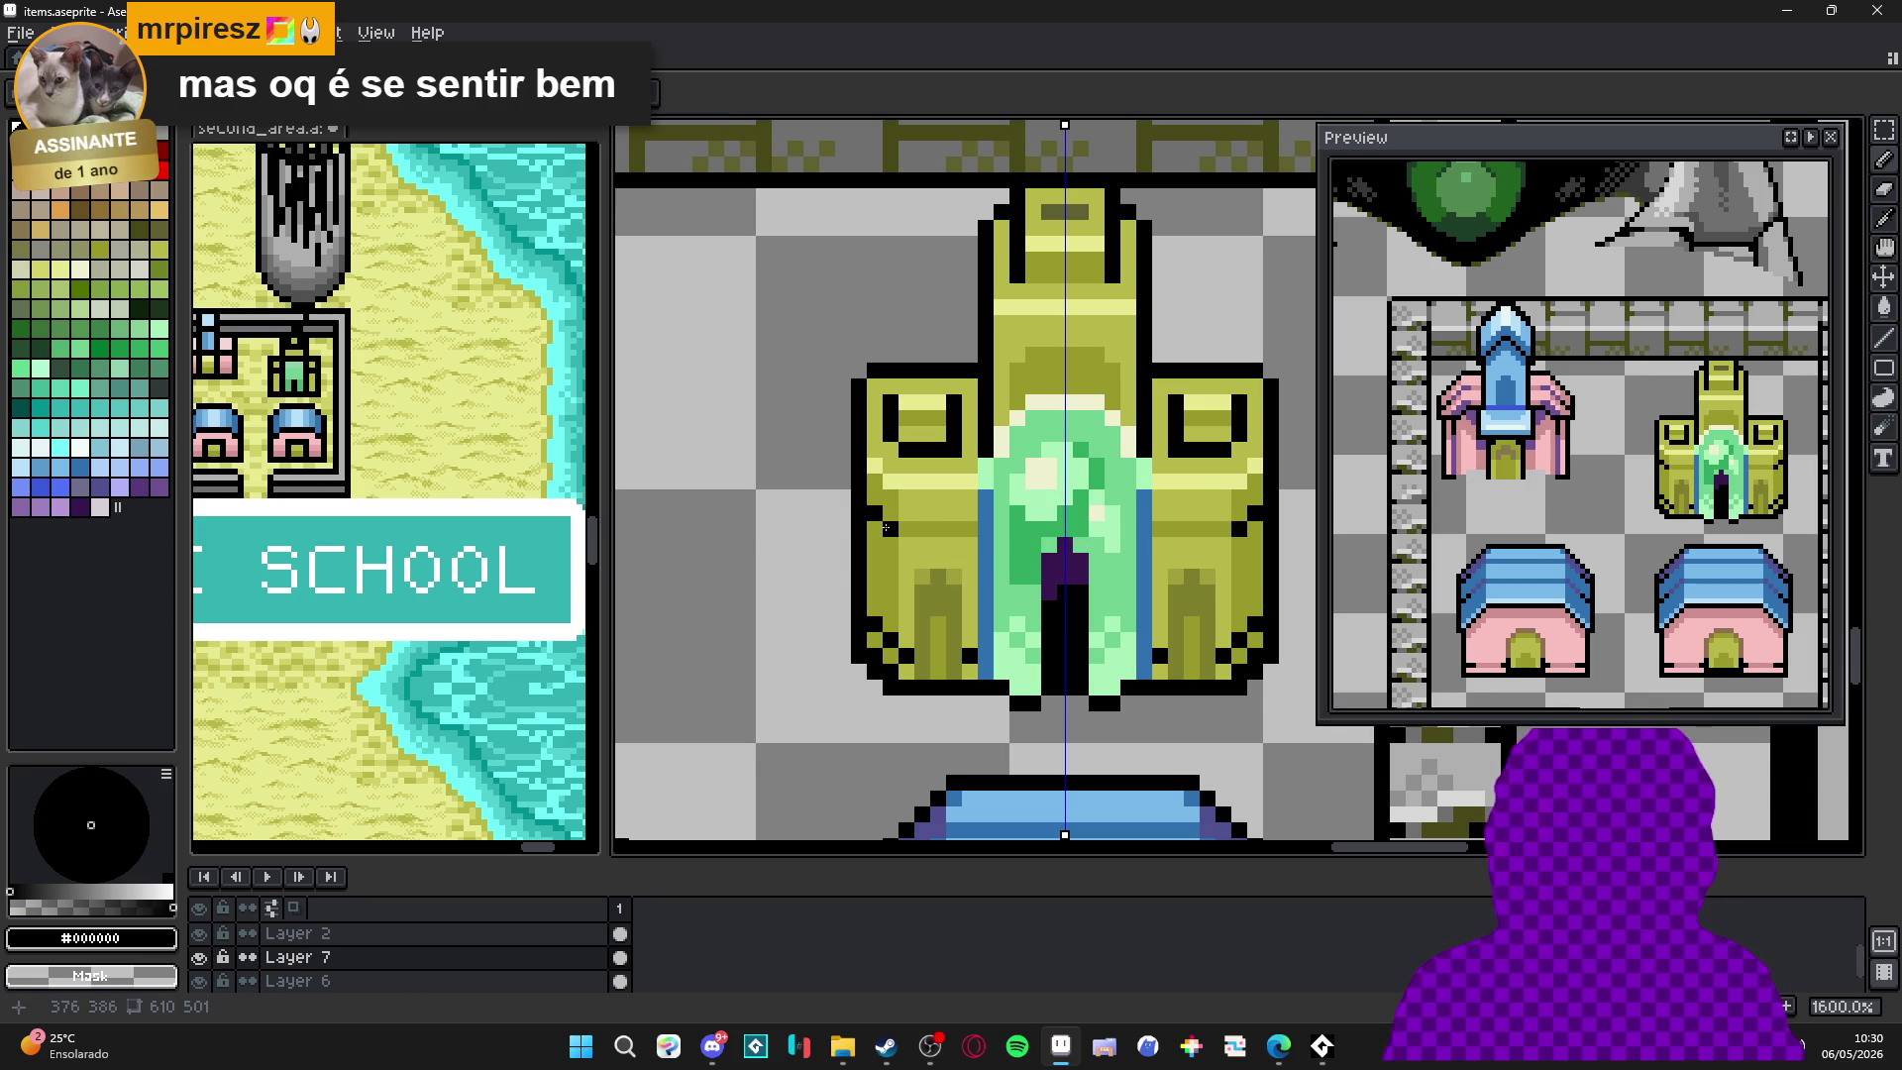
pyautogui.press('x')
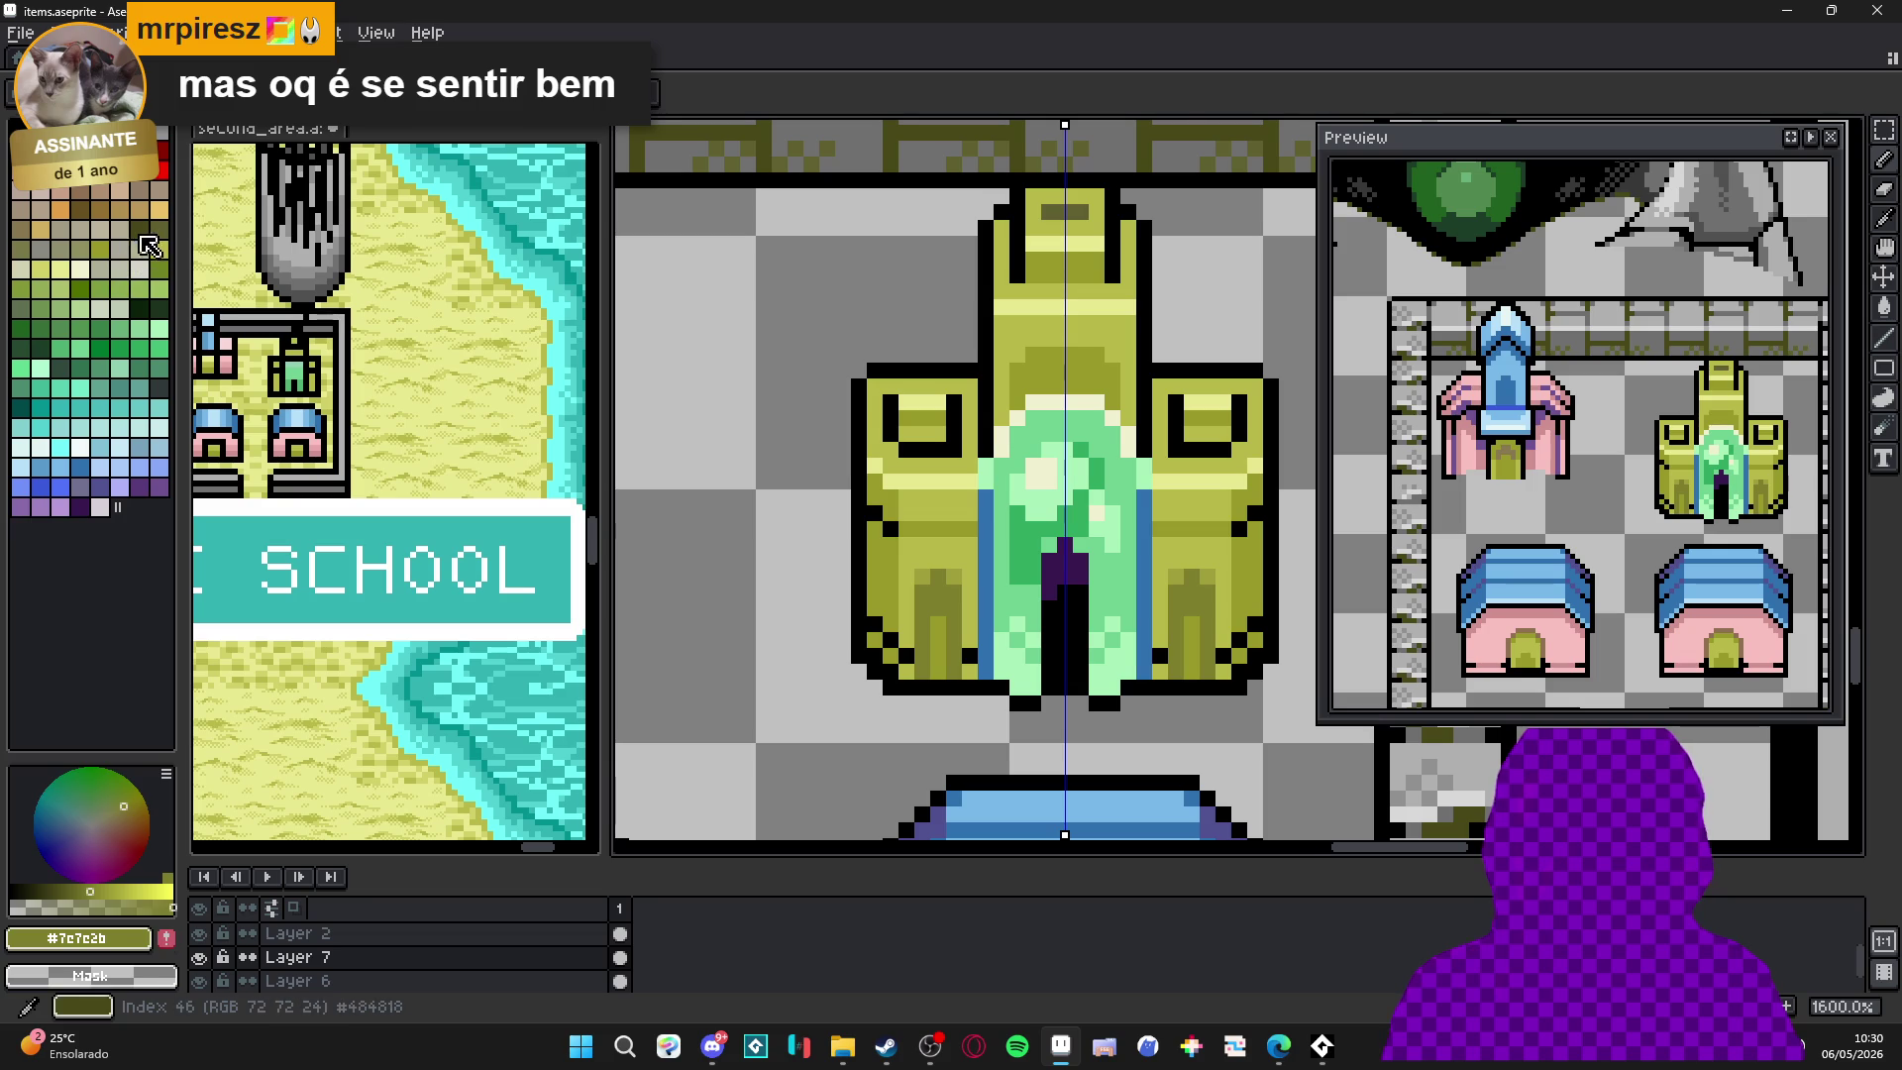
# Inspect the towers up close and pick up the light olive #b8b848 from the castle.
pyautogui.scroll(2, 811, 528)
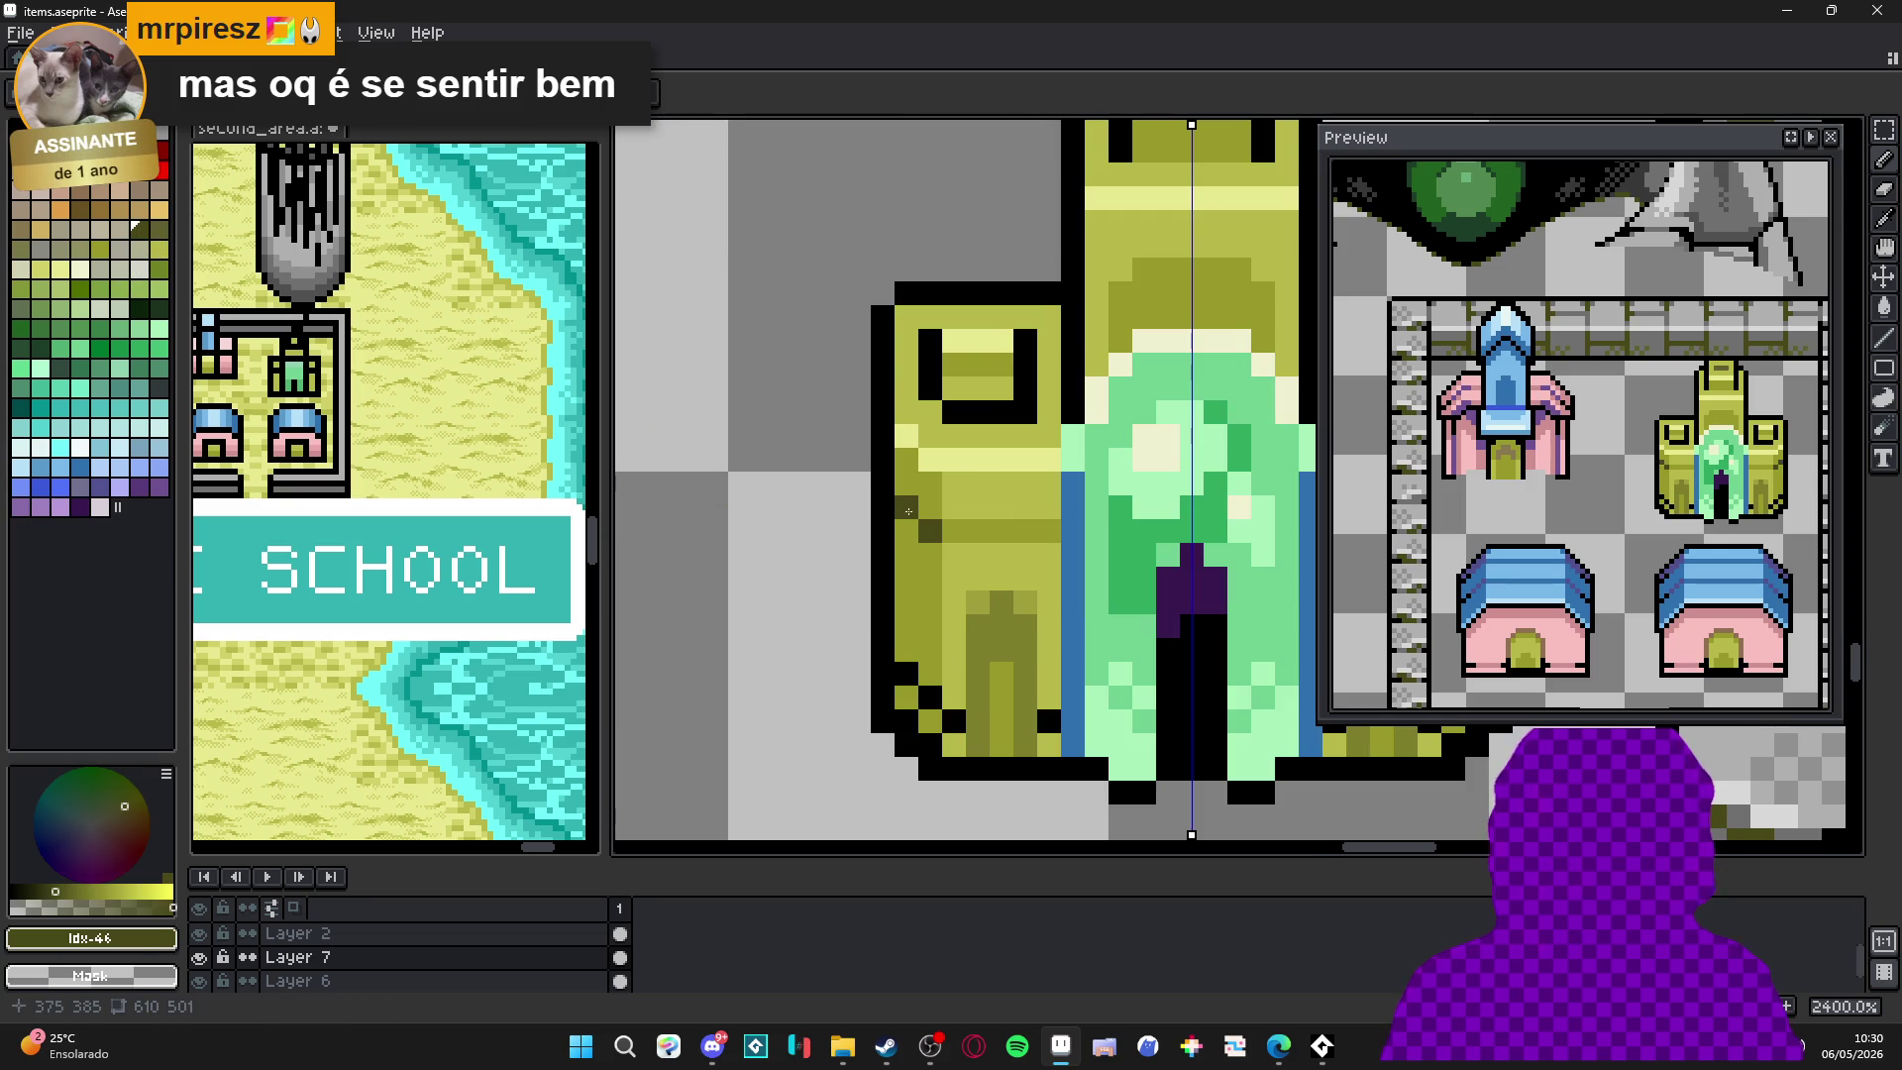
pyautogui.scroll(-2, 913, 516)
pyautogui.scroll(1, 871, 520)
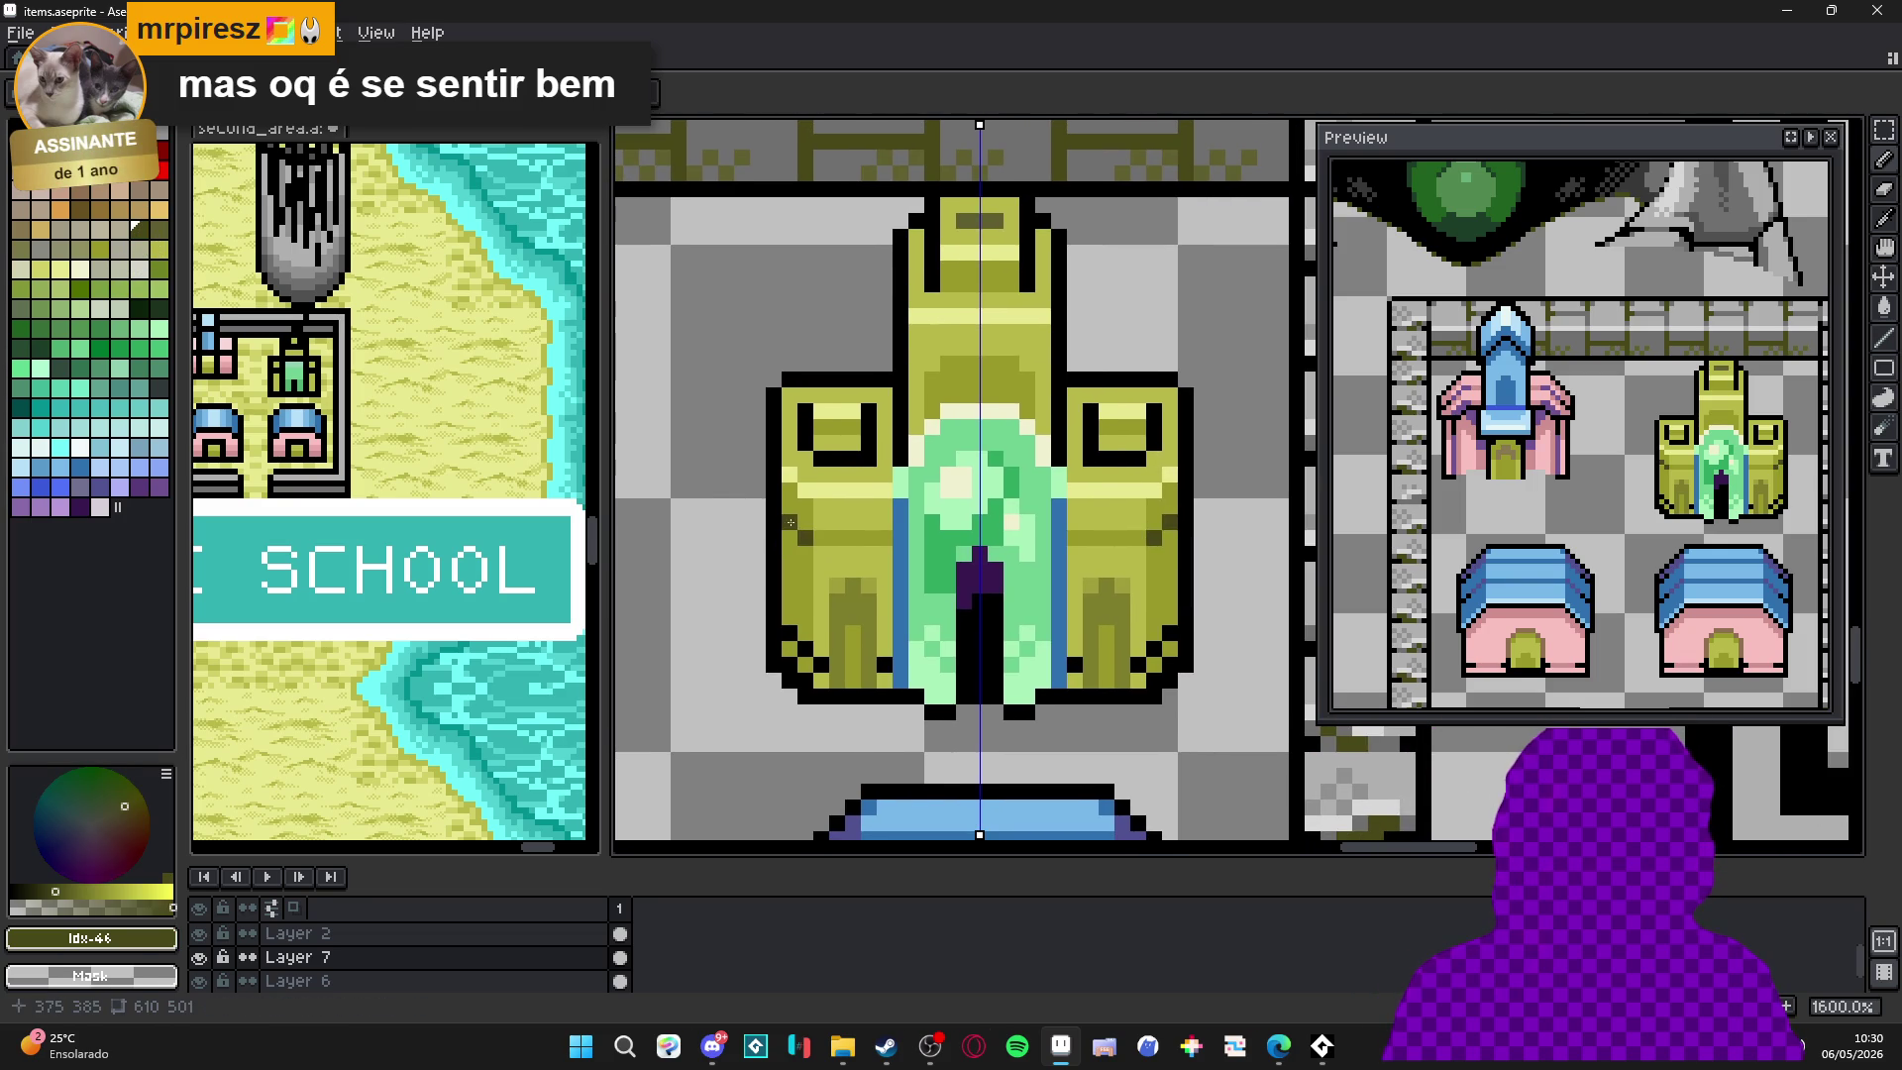
pyautogui.scroll(1, 839, 526)
pyautogui.scroll(-2, 872, 544)
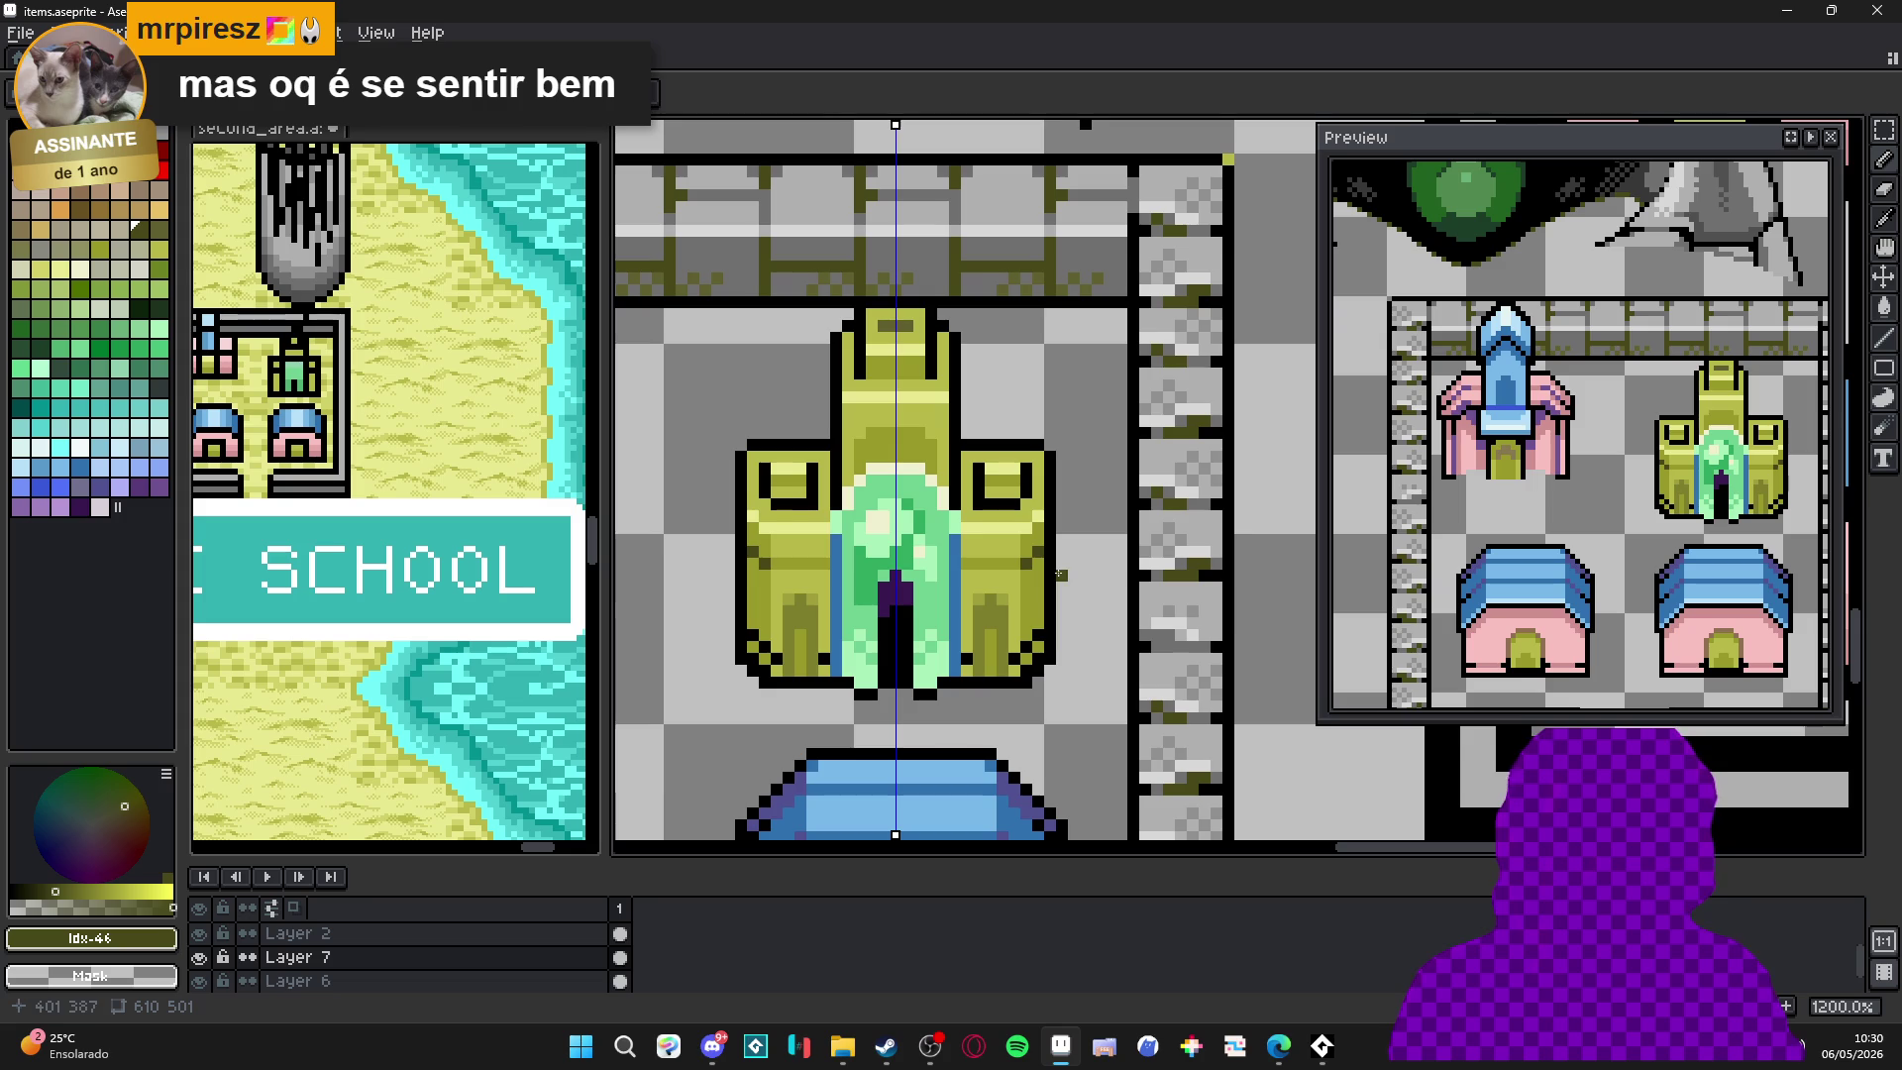
pyautogui.scroll(1, 773, 525)
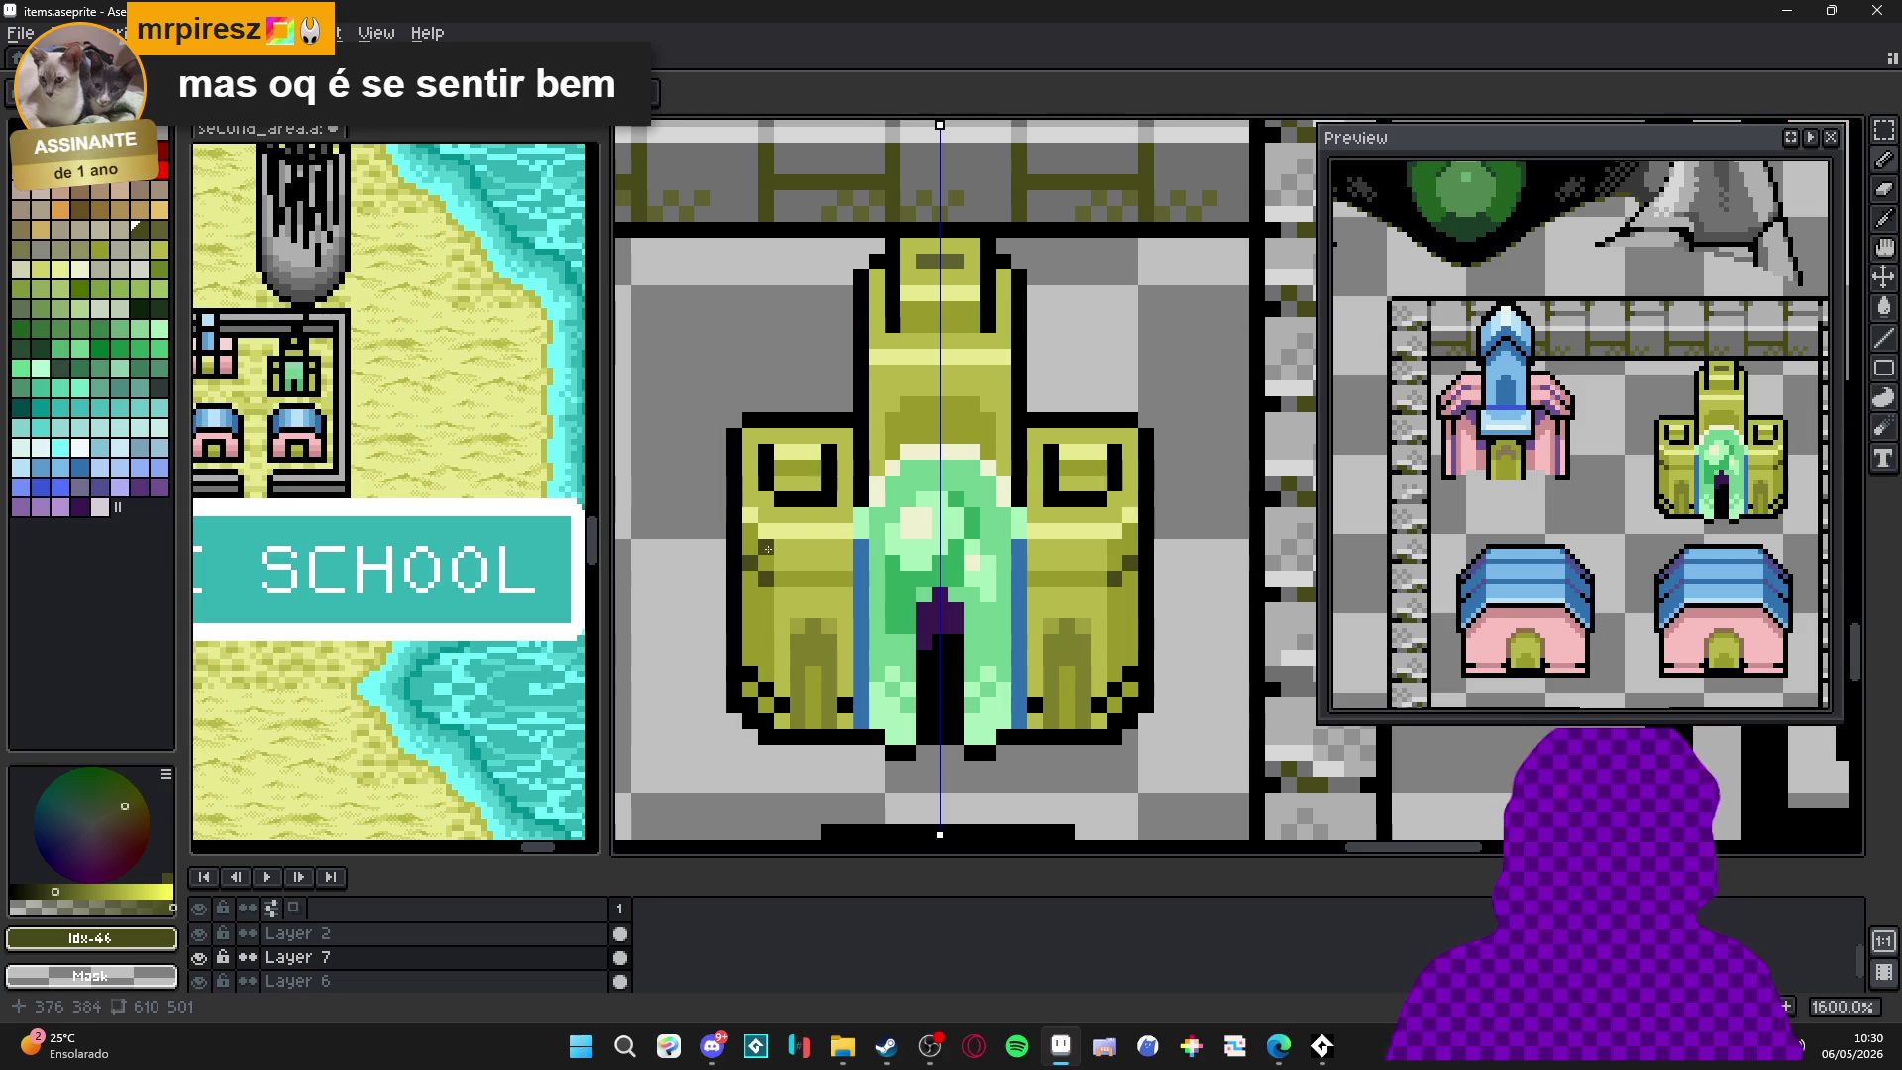
pyautogui.keyDown('alt'); pyautogui.click(768, 535); pyautogui.keyUp('alt')
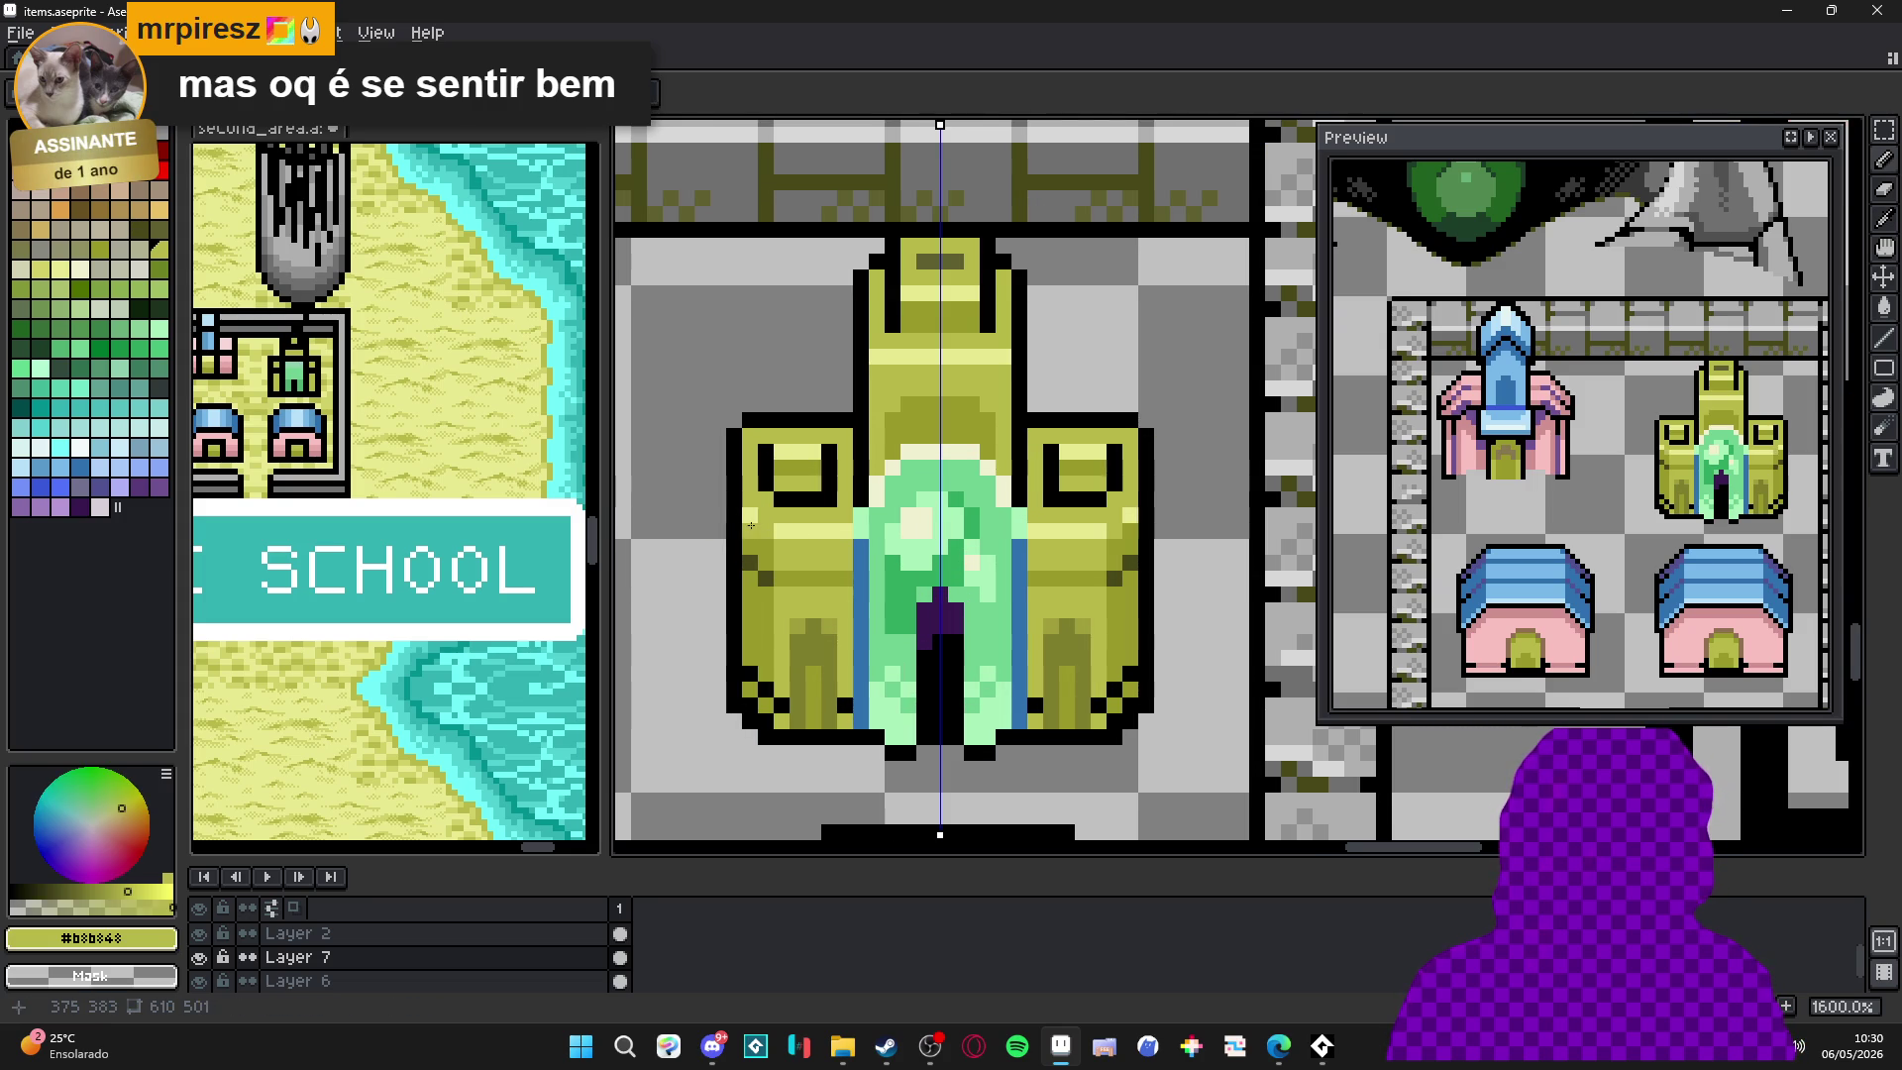
pyautogui.scroll(-2, 827, 575)
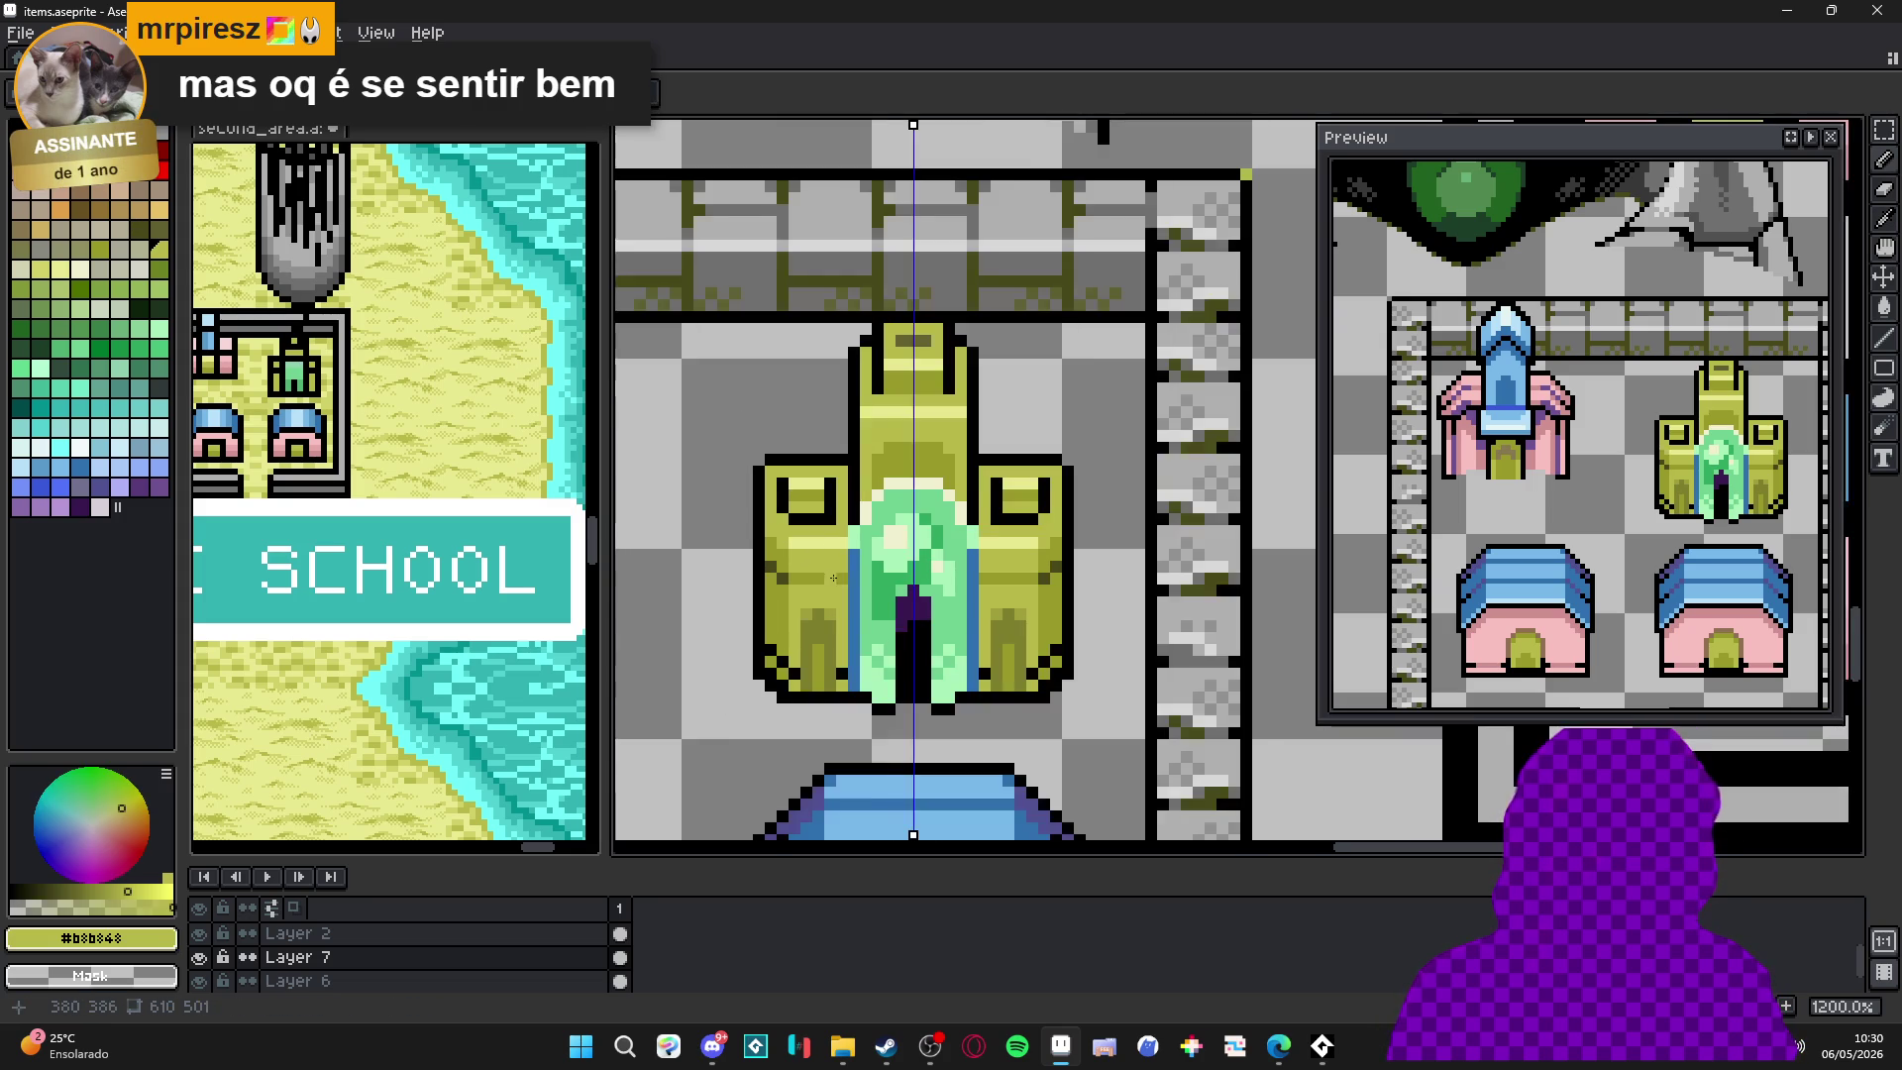
pyautogui.scroll(2, 821, 554)
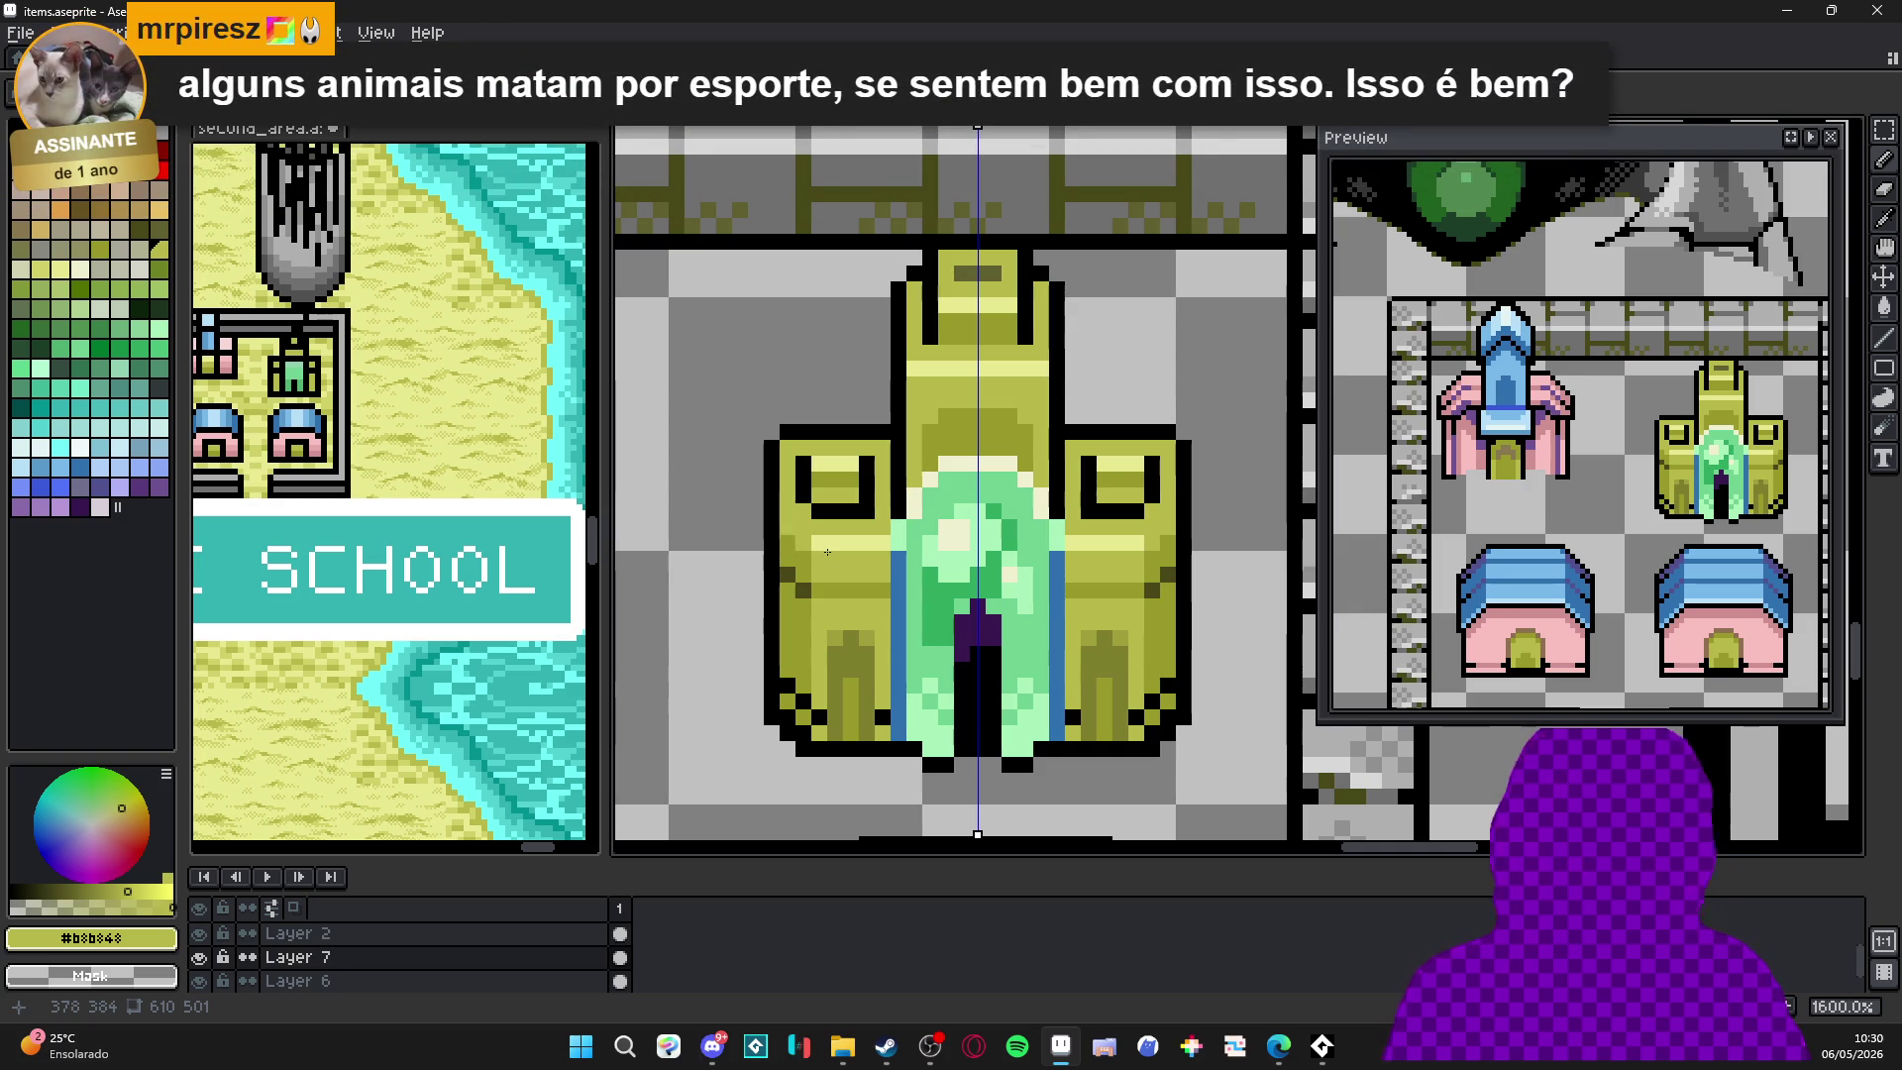
# Turn the pale yellow #e8e890 window corner pixels on the tower black.
pyautogui.keyDown('alt'); pyautogui.click(823, 545); pyautogui.keyUp('alt')
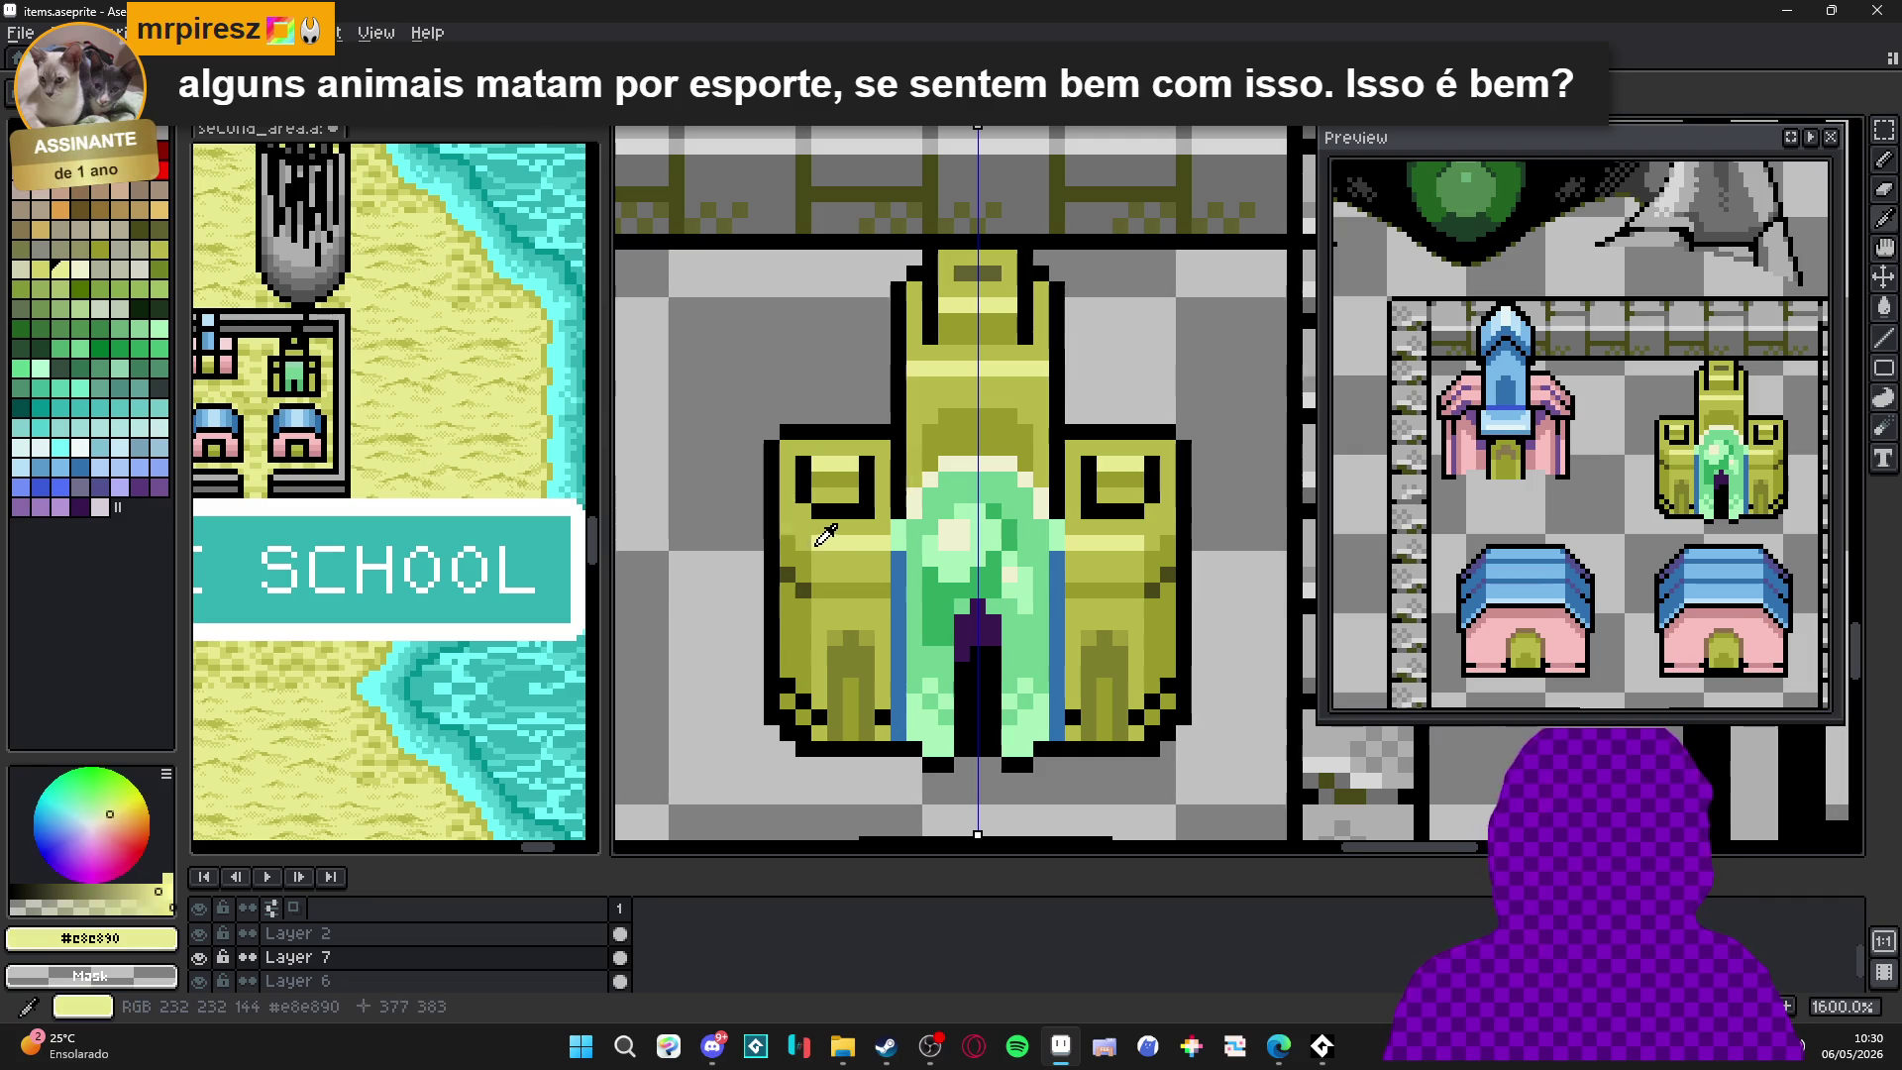
pyautogui.keyDown('alt'); pyautogui.click(807, 541); pyautogui.keyUp('alt')
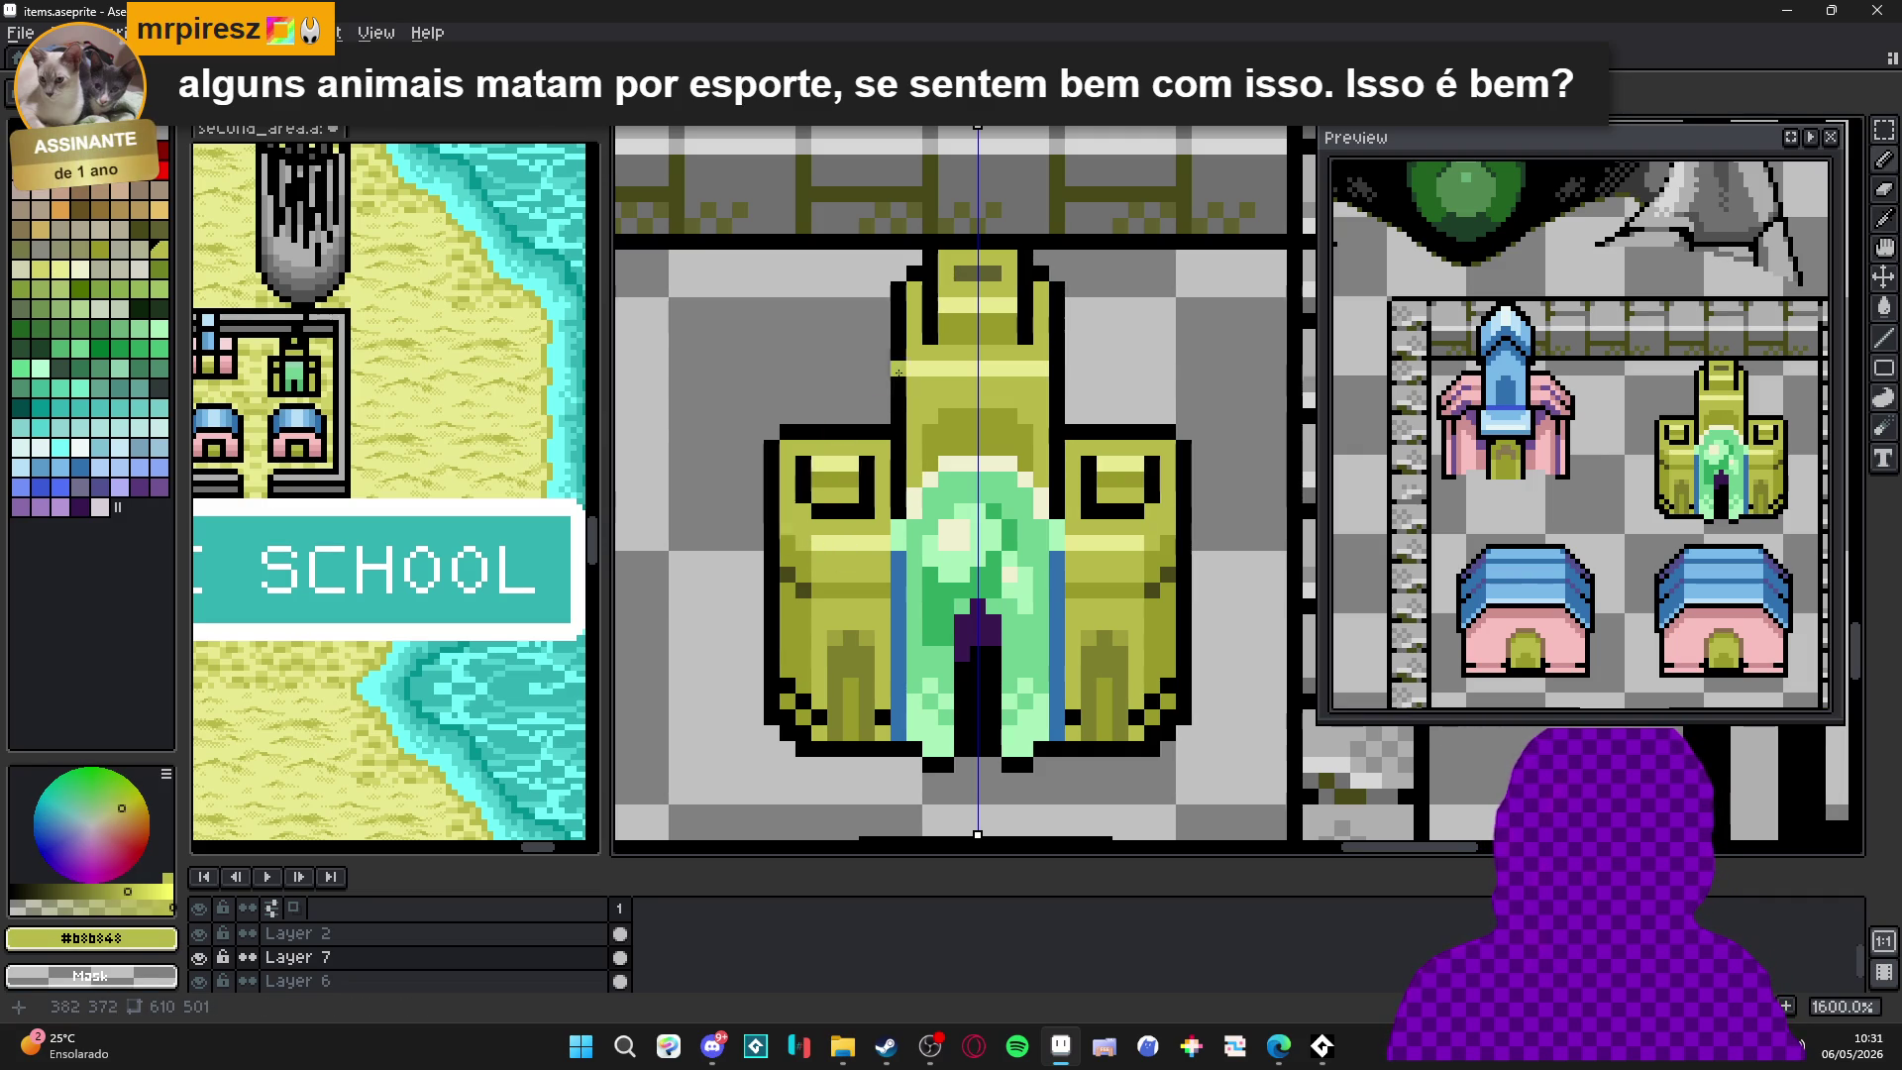
pyautogui.keyDown('alt'); pyautogui.click(912, 363); pyautogui.keyUp('alt')
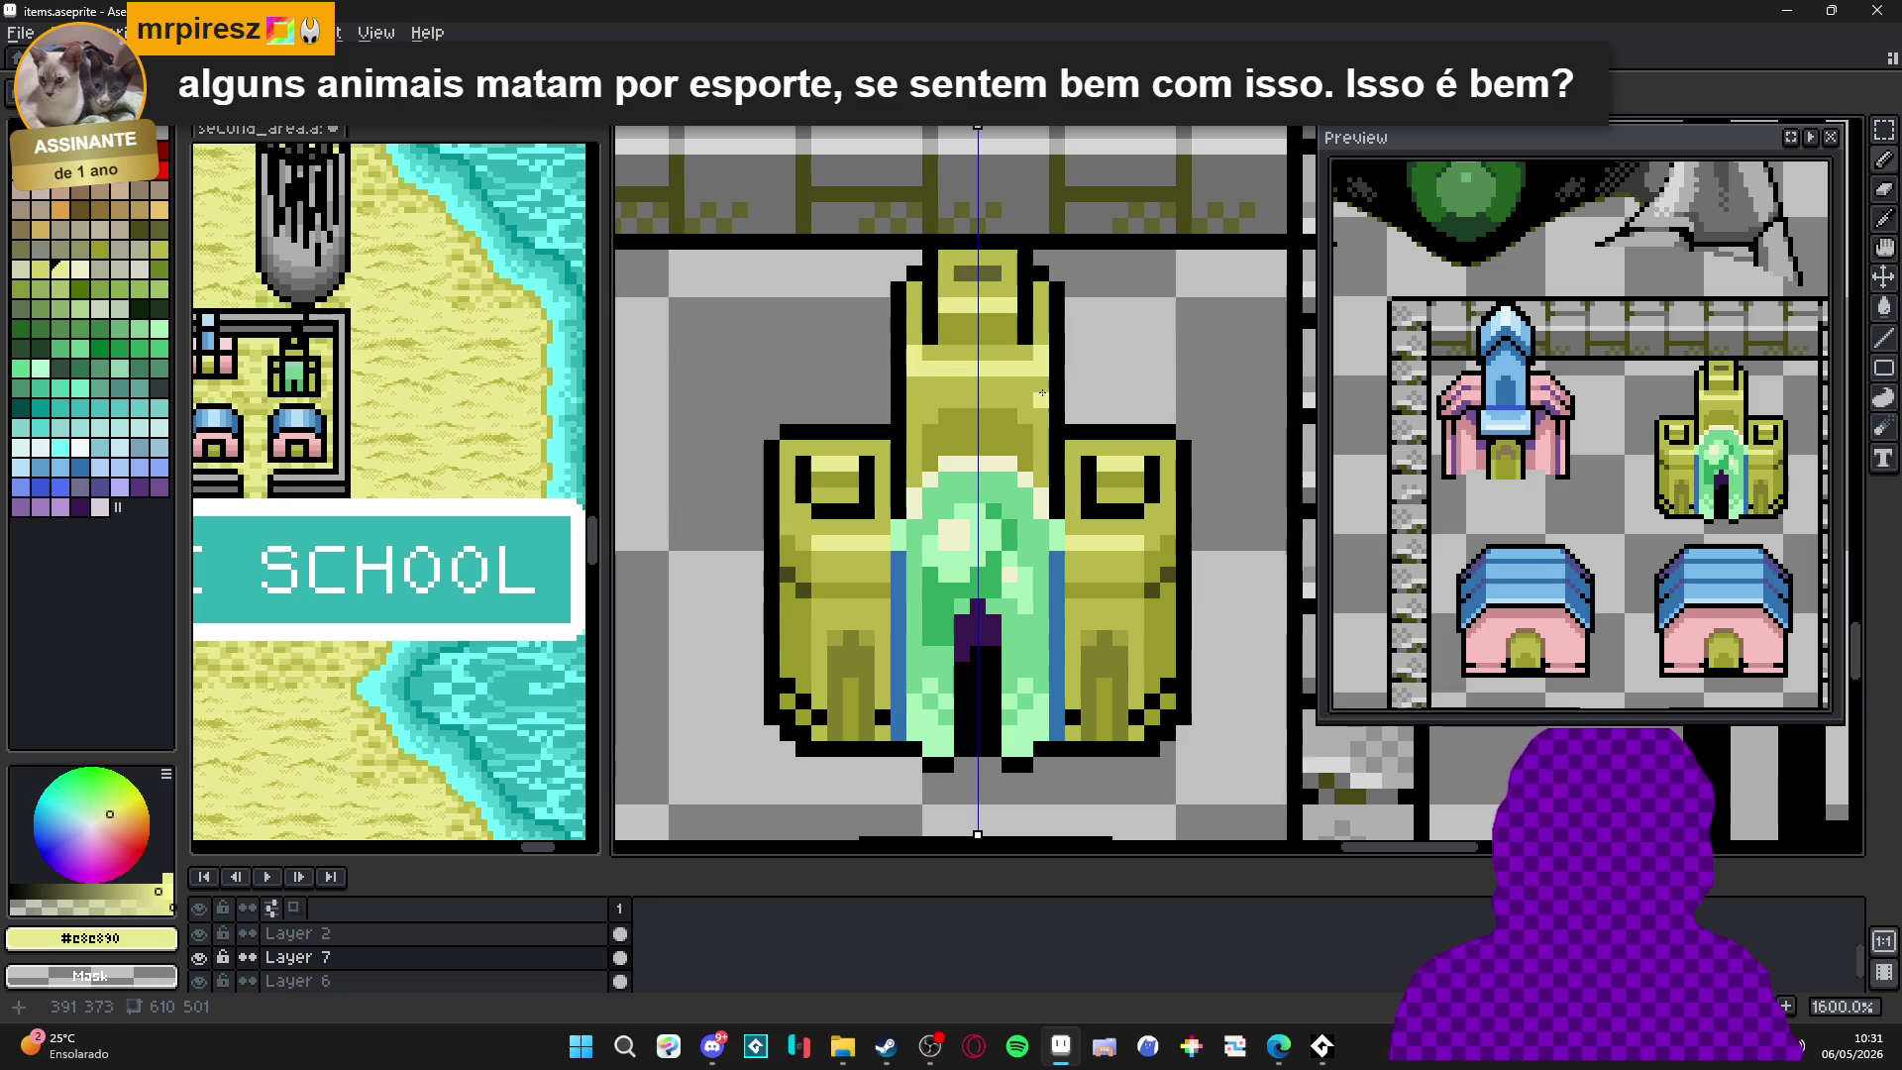
pyautogui.keyDown('alt'); pyautogui.click(1041, 389); pyautogui.keyUp('alt')
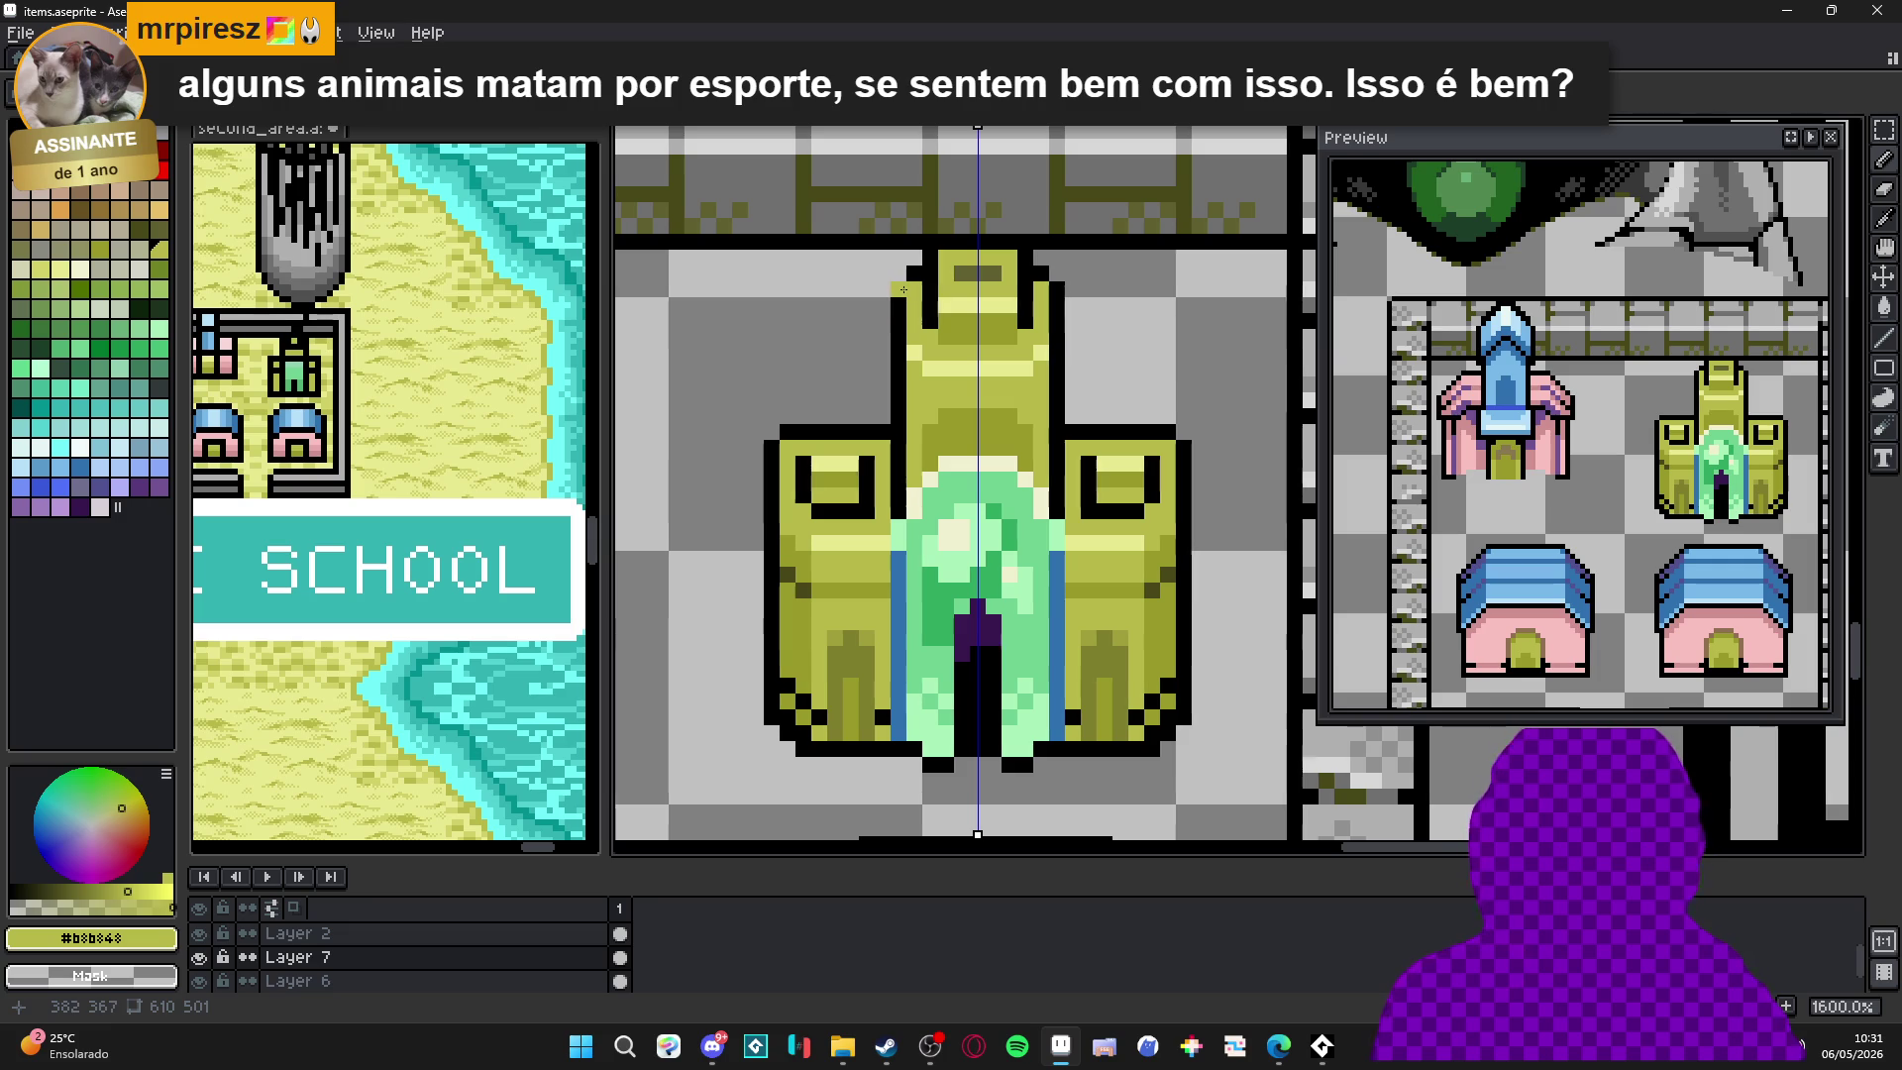
pyautogui.keyDown('alt'); pyautogui.click(900, 302); pyautogui.keyUp('alt')
pyautogui.click(900, 290)
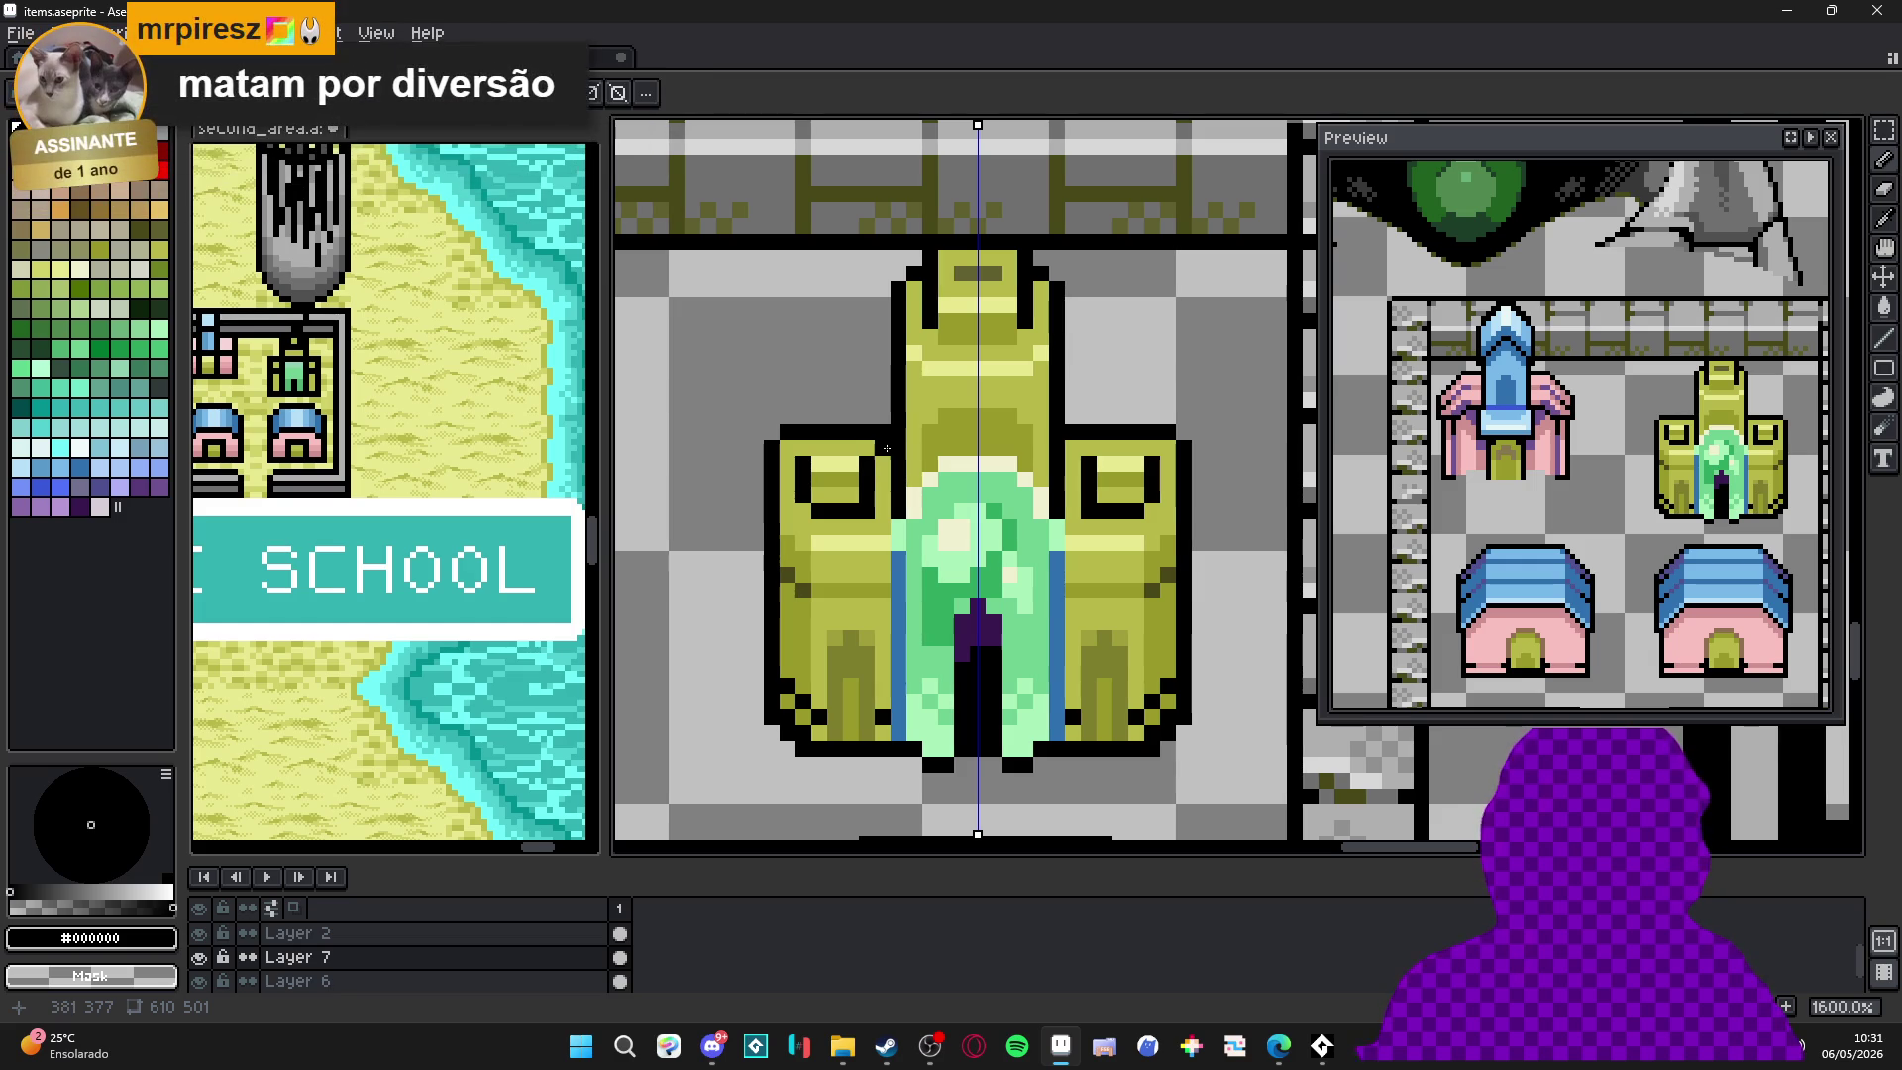
# Undo a stray pencil stroke and alternate between darker olive #989828 and black.
pyautogui.press('b')
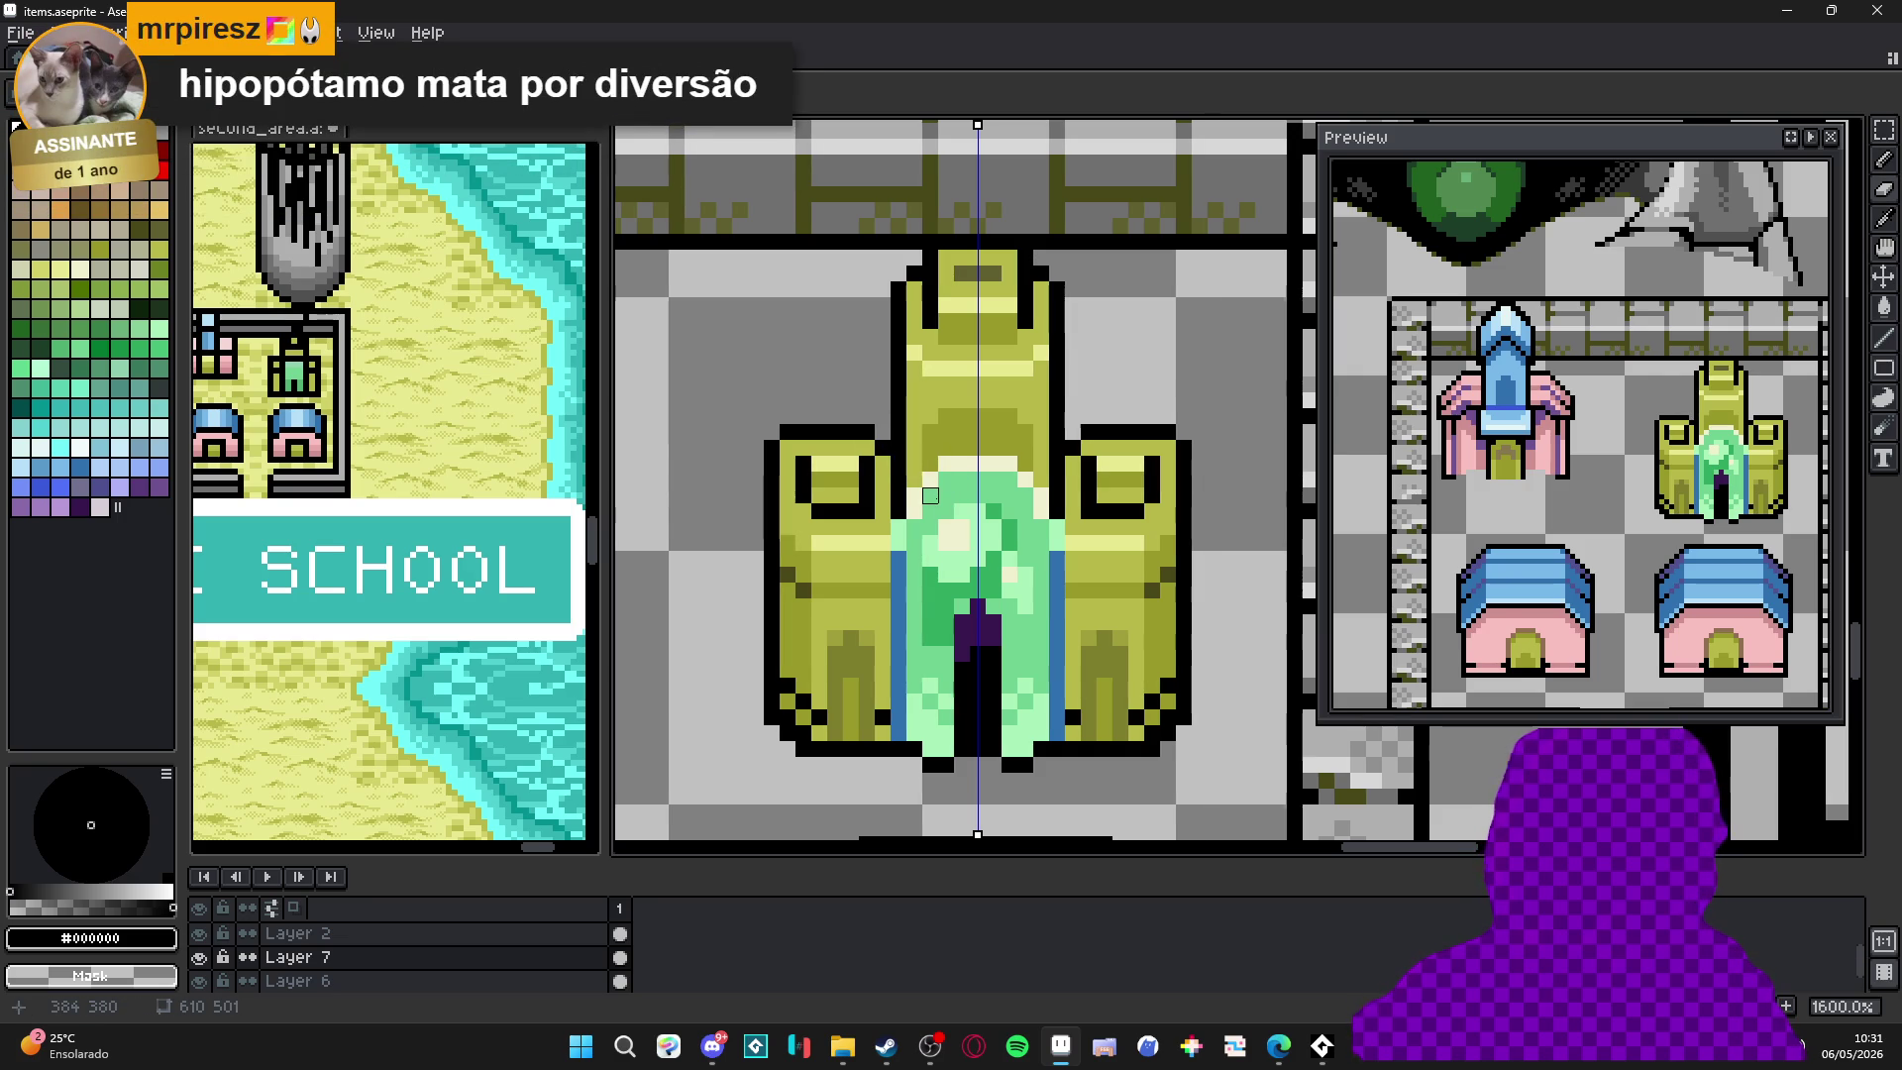
pyautogui.hotkey('ctrl', 'z')
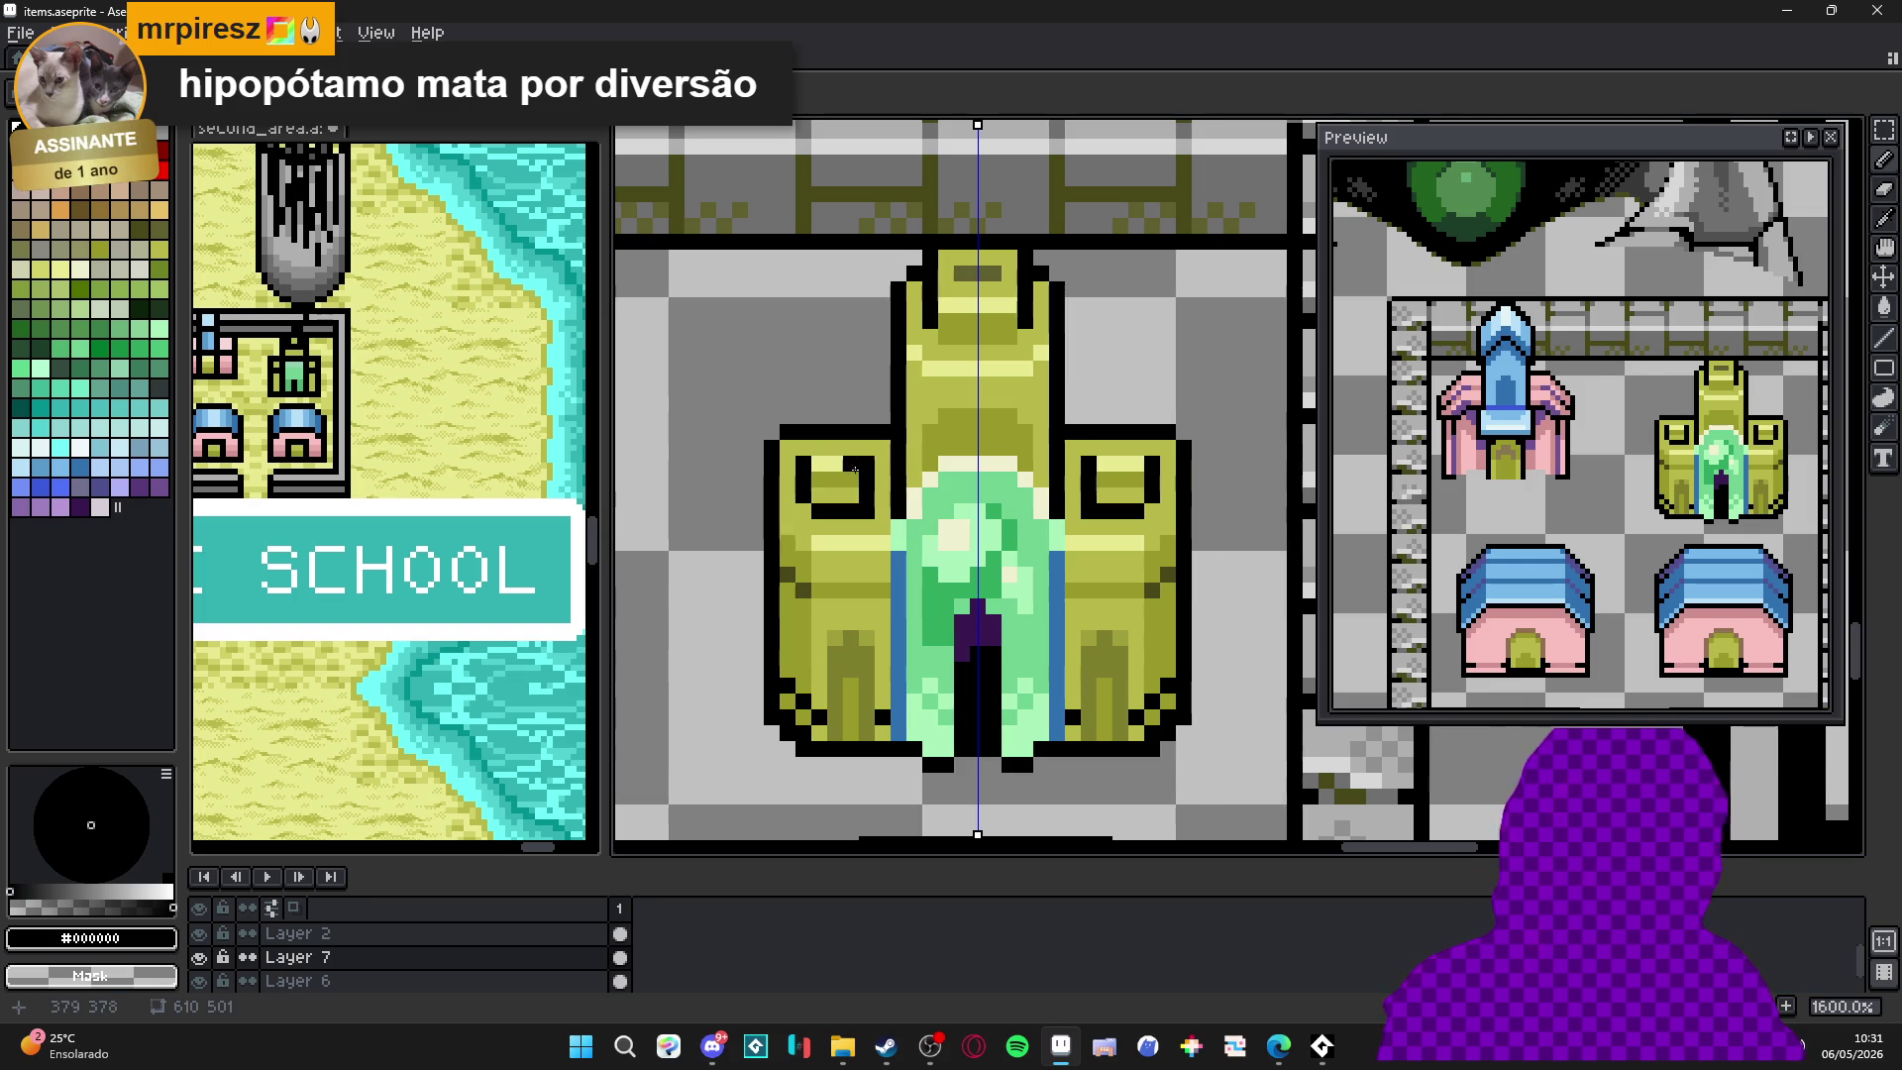
pyautogui.keyDown('alt'); pyautogui.click(823, 474); pyautogui.keyUp('alt')
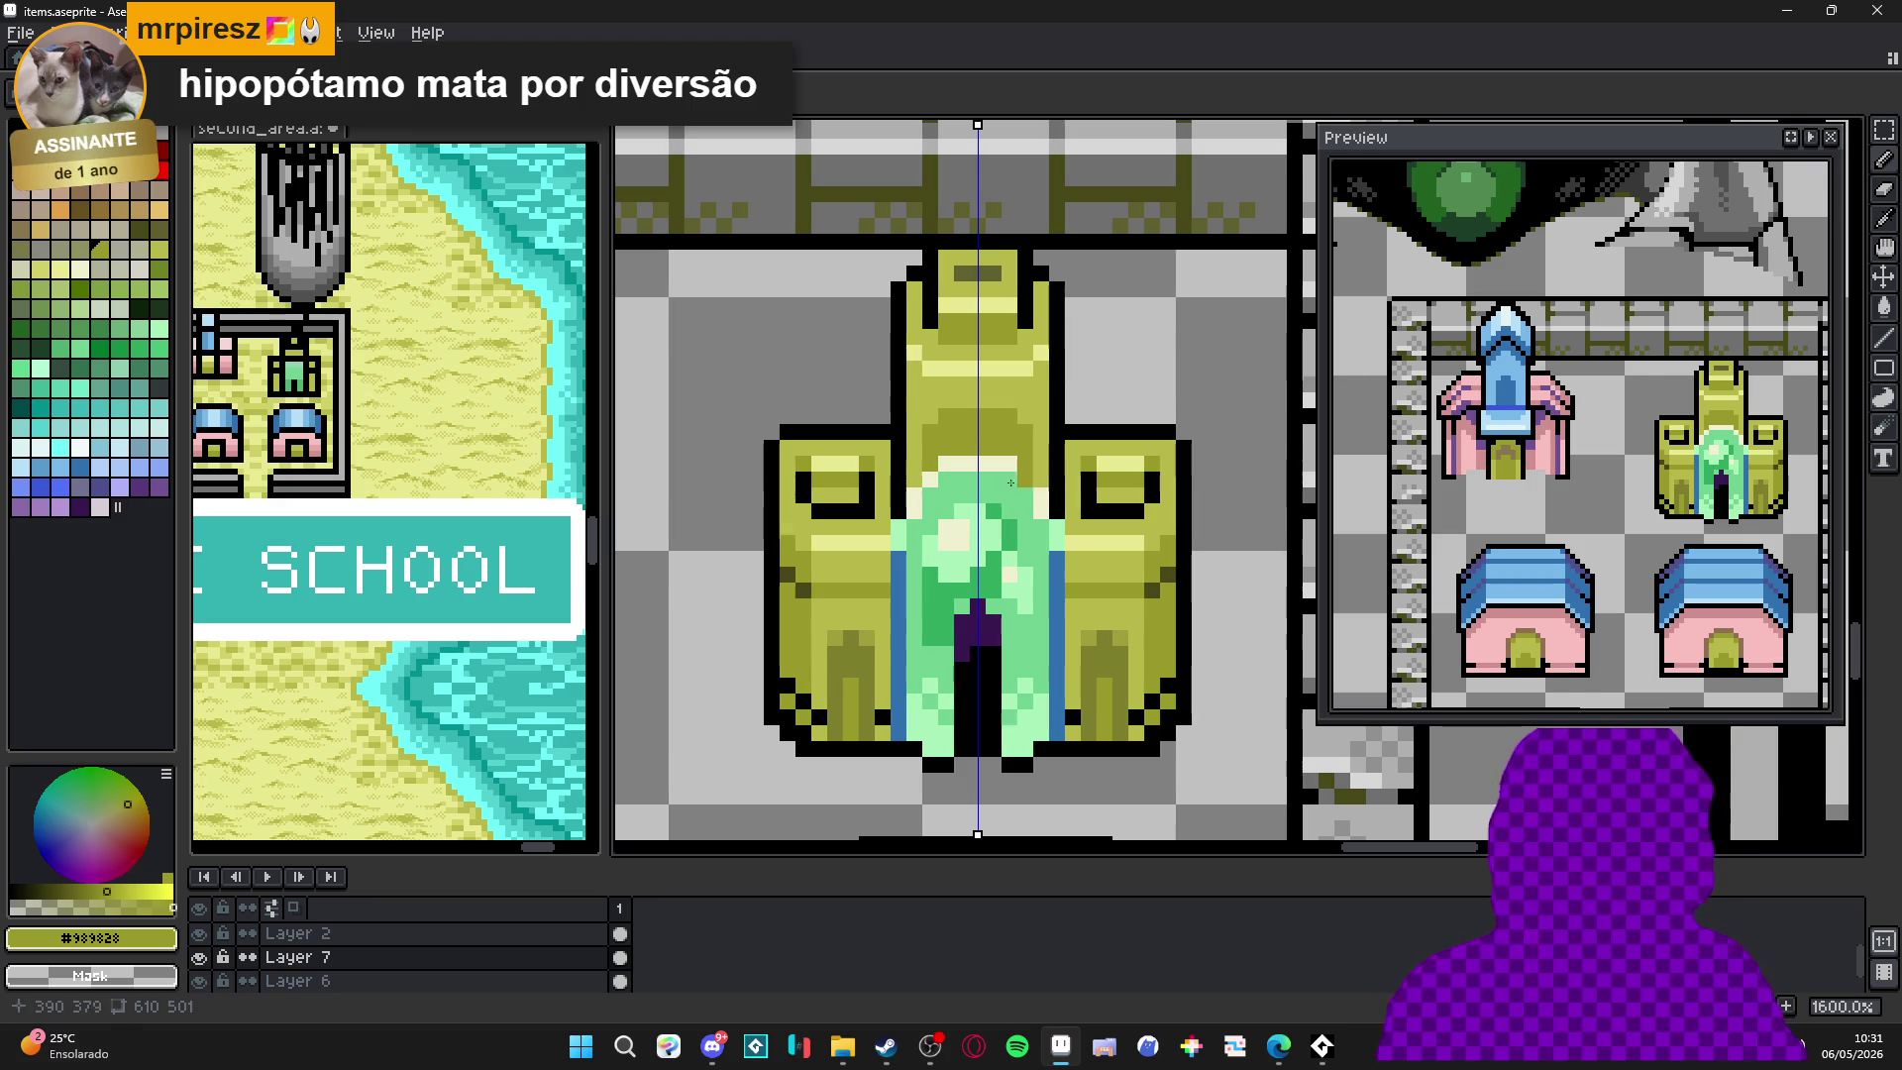
pyautogui.keyDown('alt'); pyautogui.click(882, 431); pyautogui.keyUp('alt')
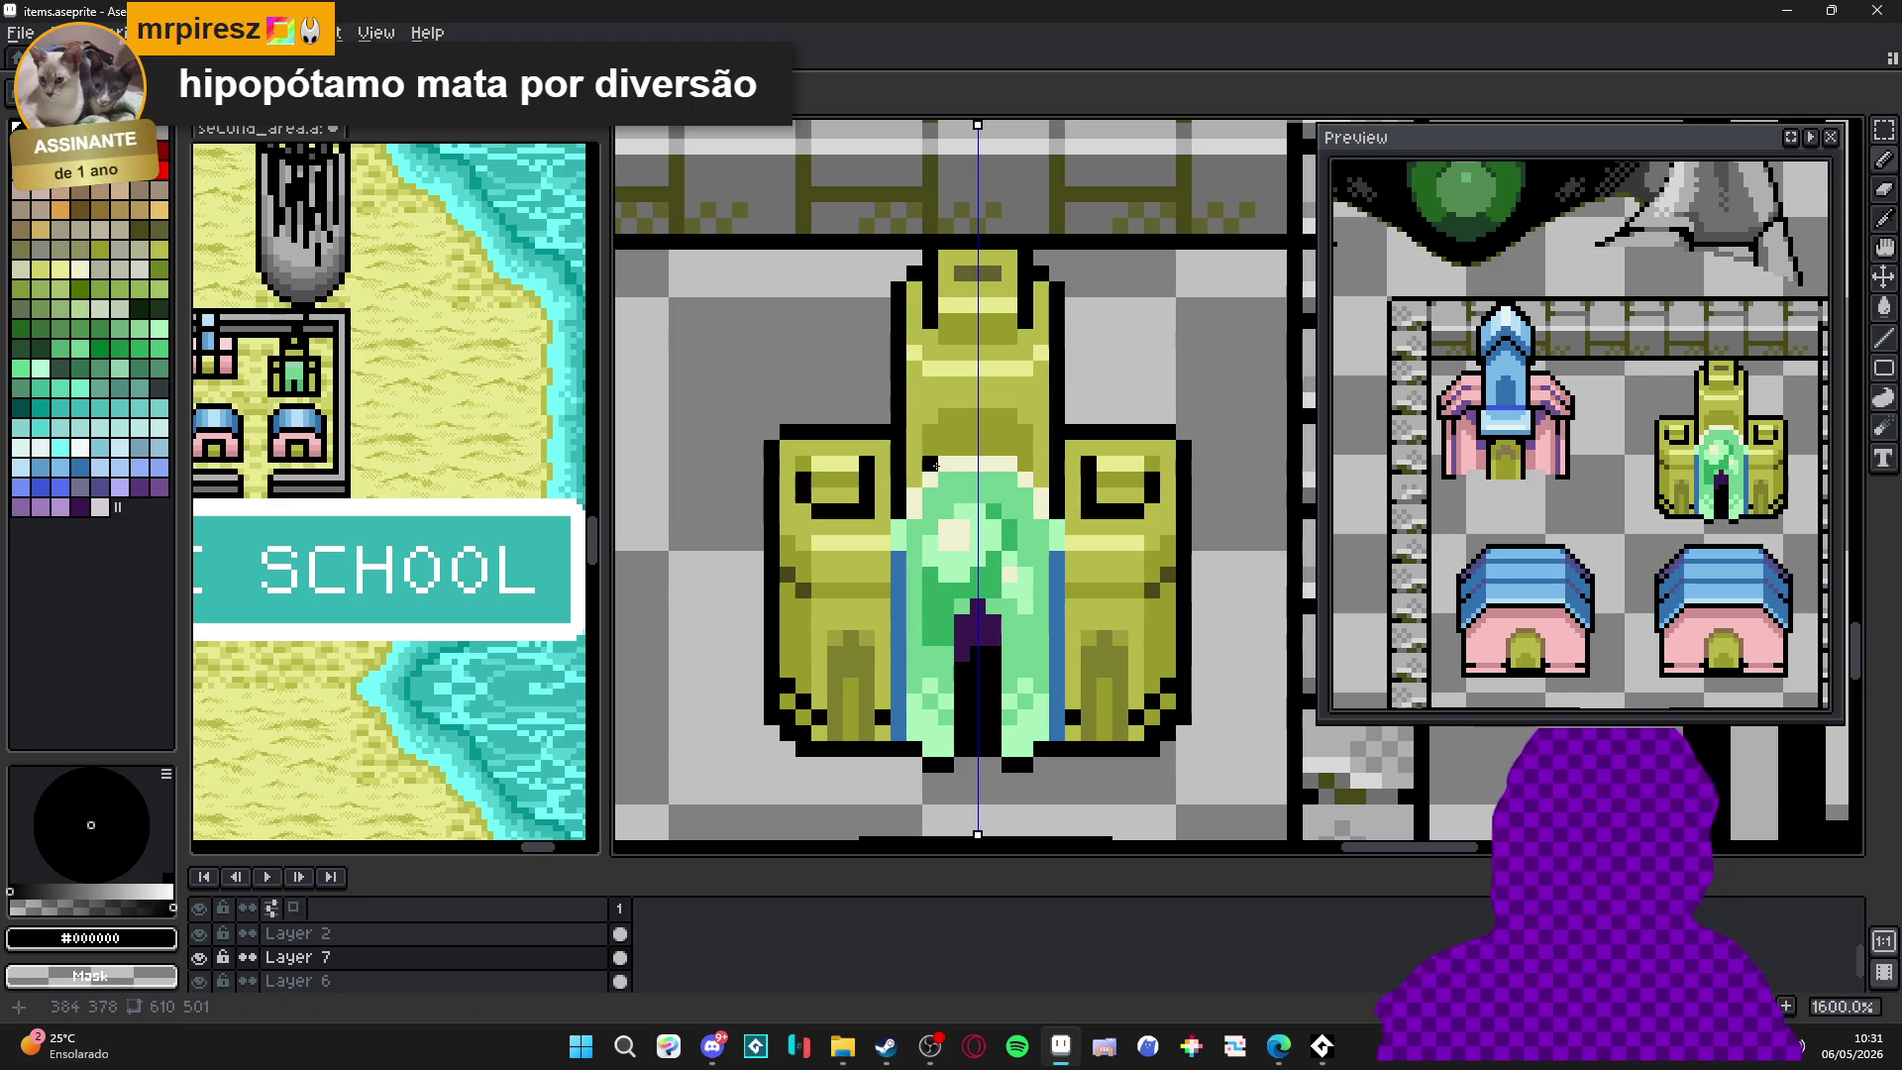
pyautogui.scroll(2, 827, 467)
pyautogui.keyDown('alt'); pyautogui.click(821, 472); pyautogui.keyUp('alt')
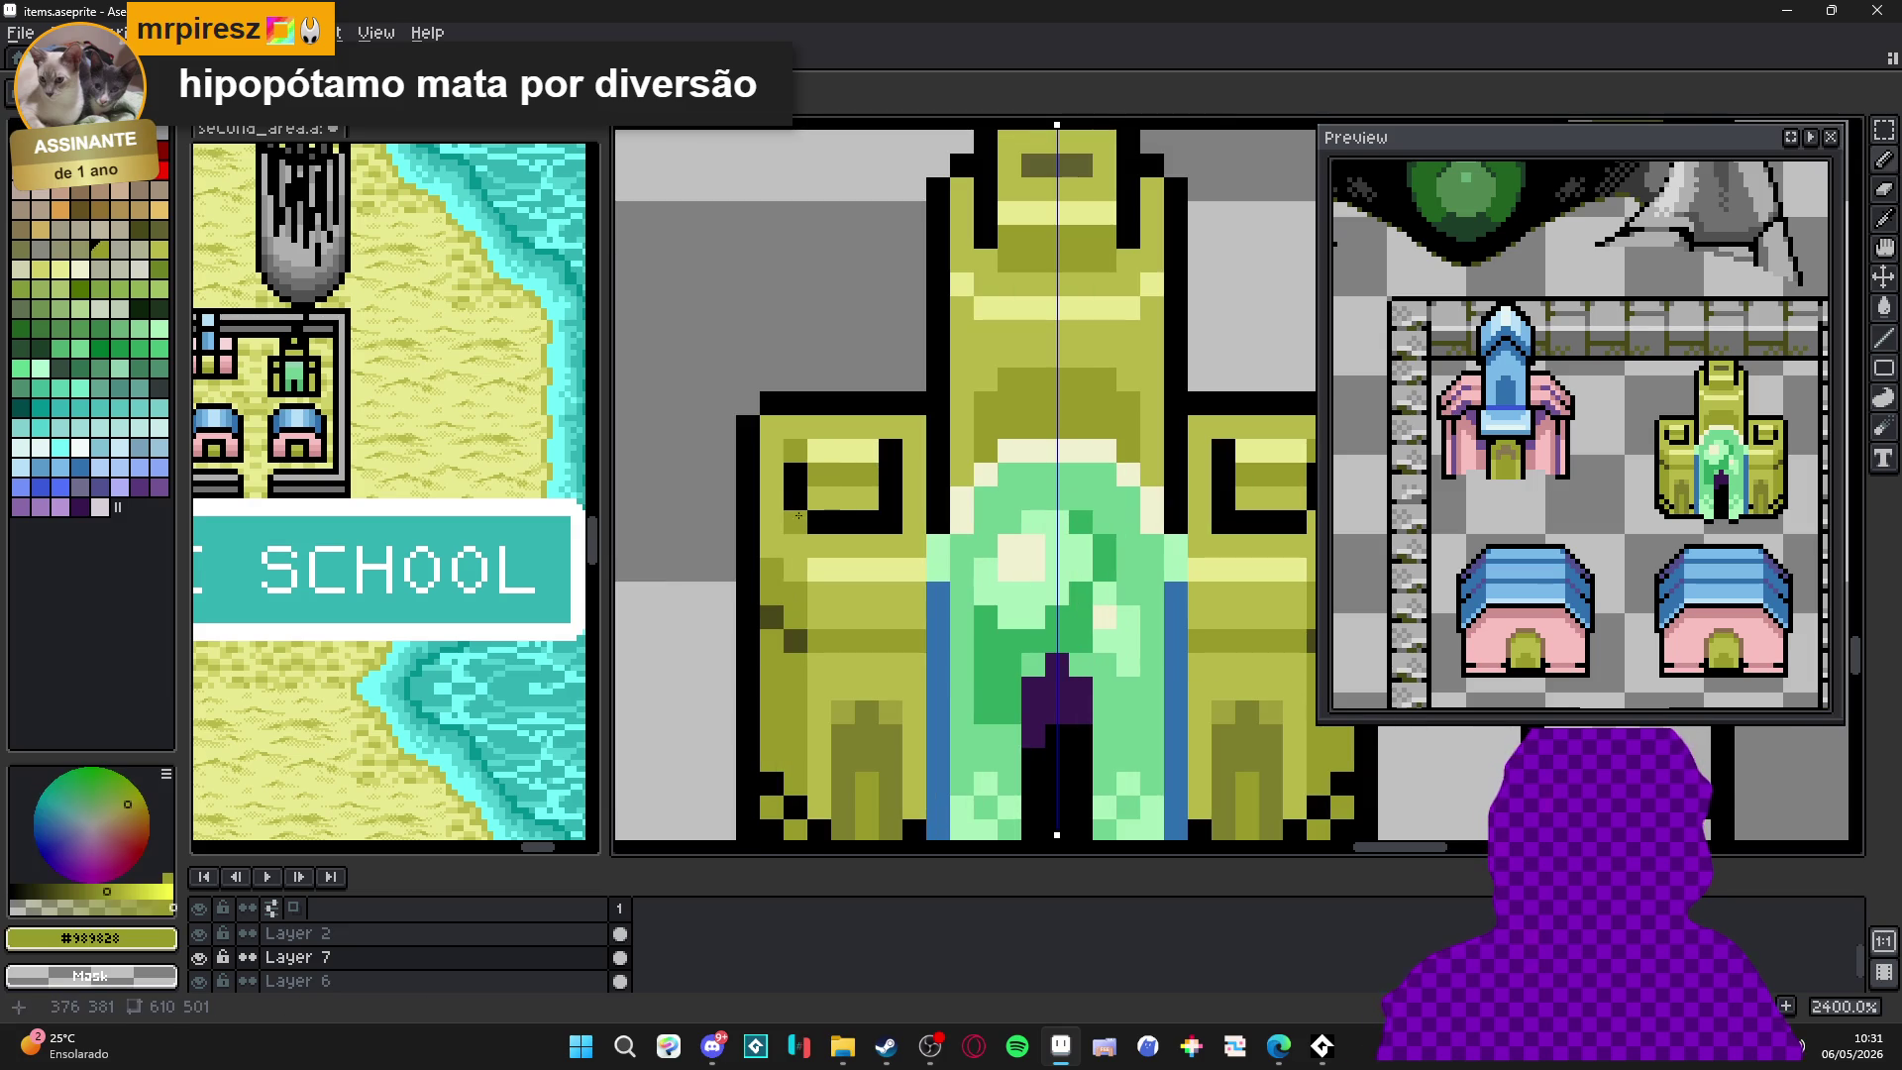
# Restore the window corner pixel to olive and discard a trial mirrored #484818 pixel.
pyautogui.hotkey('ctrl', 'z')
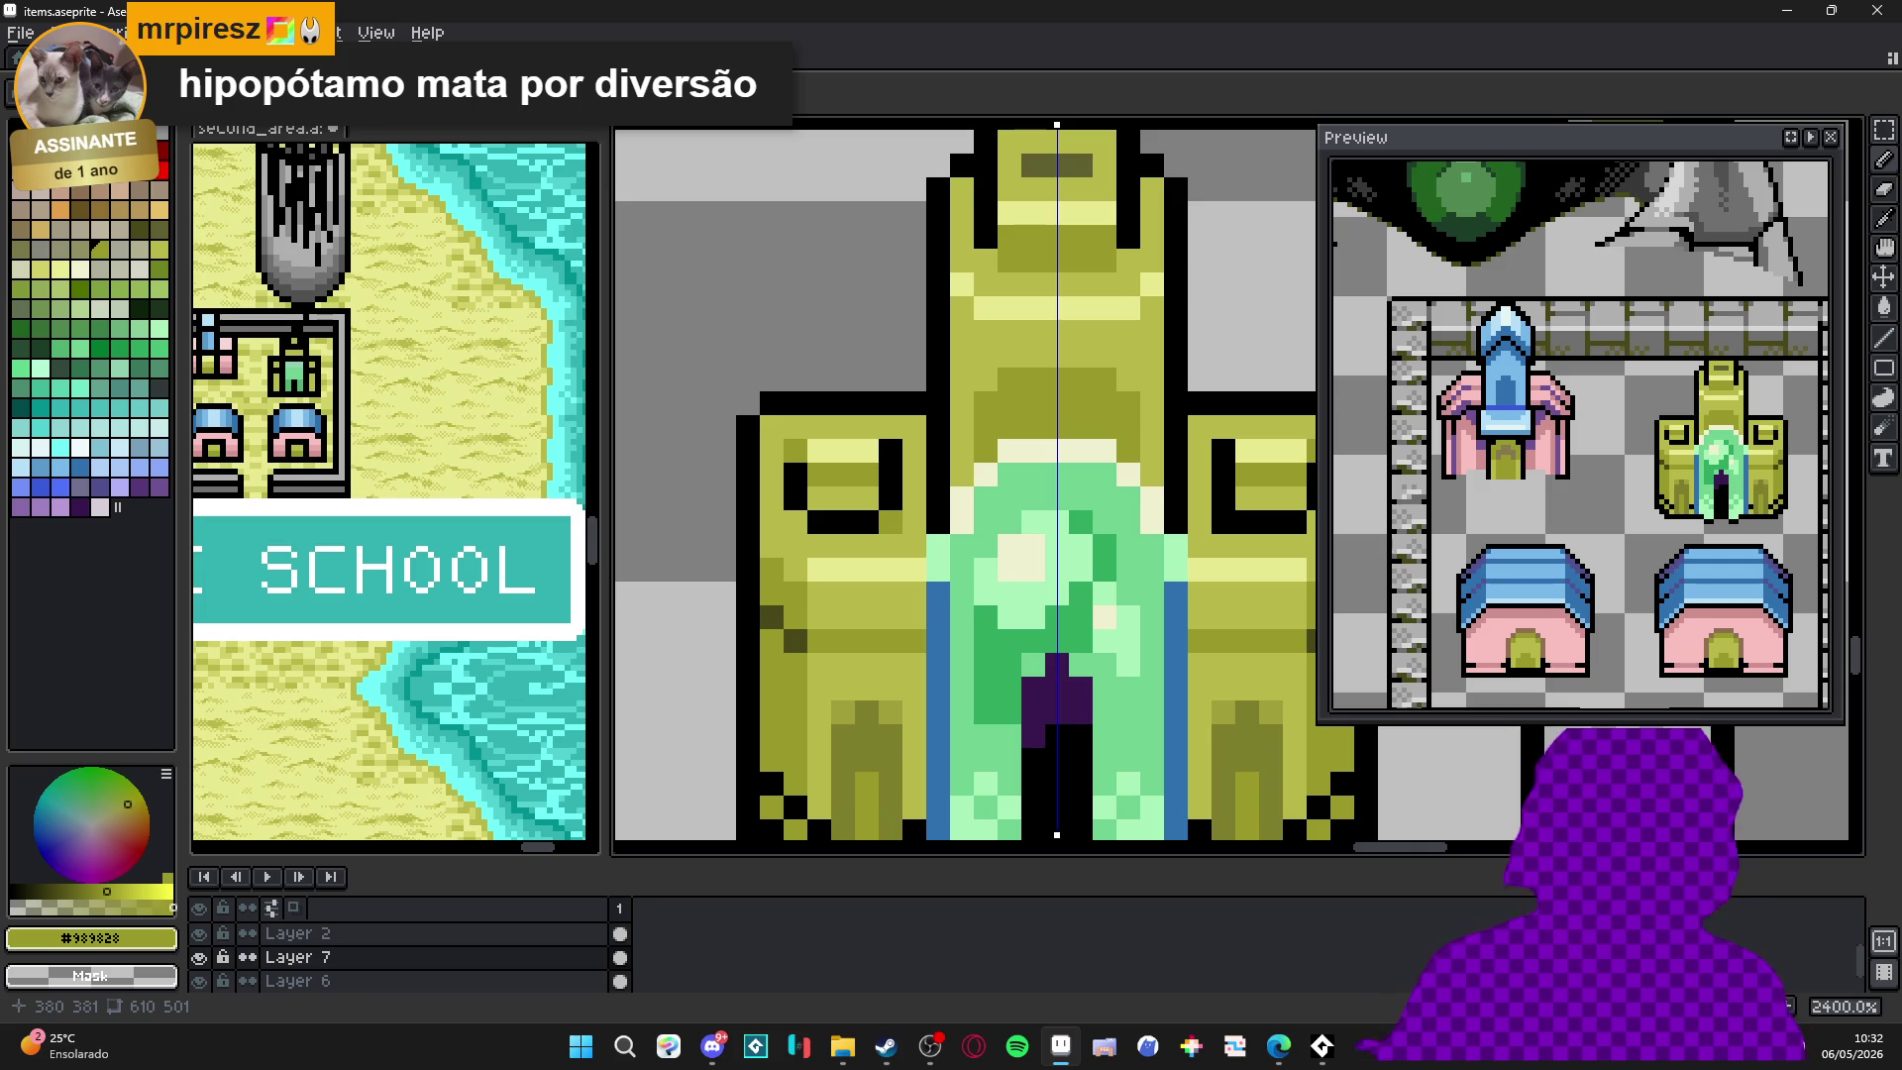
pyautogui.scroll(-3, 876, 610)
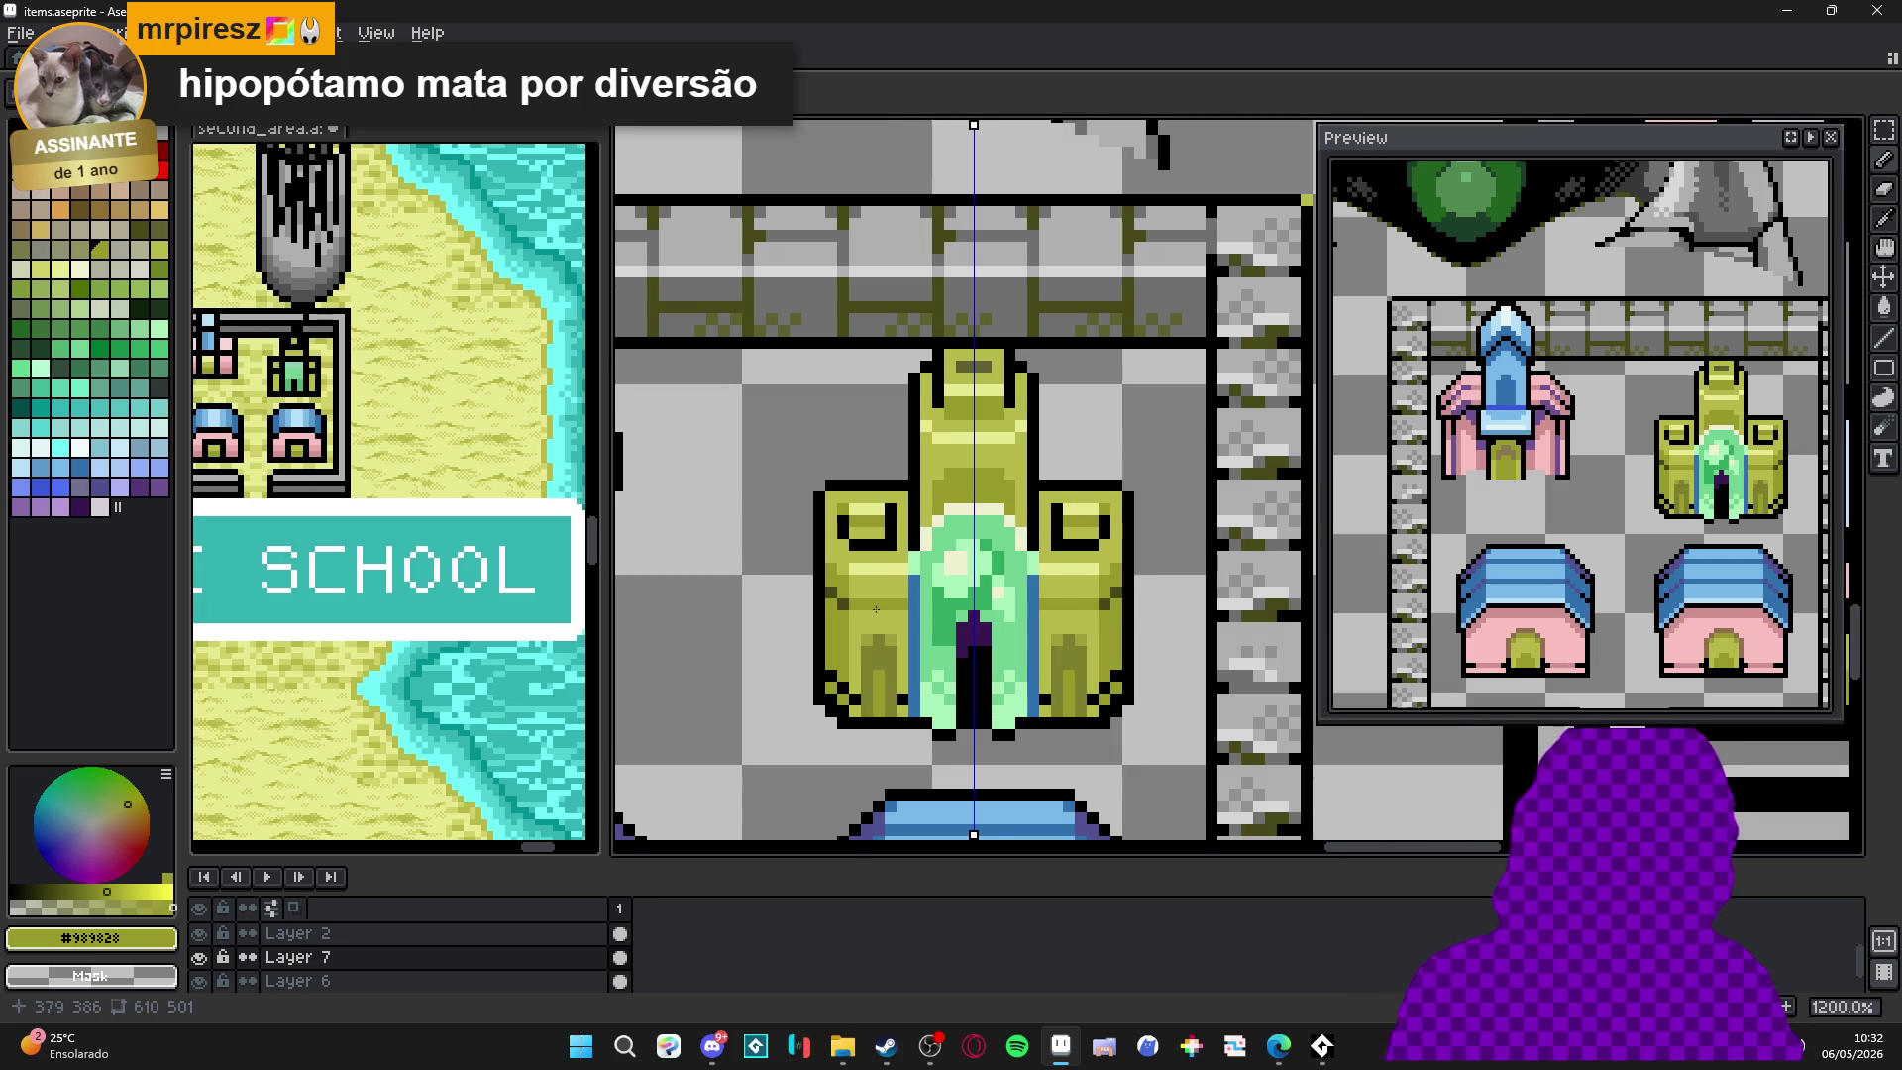
pyautogui.scroll(1, 876, 609)
pyautogui.scroll(-1, 879, 605)
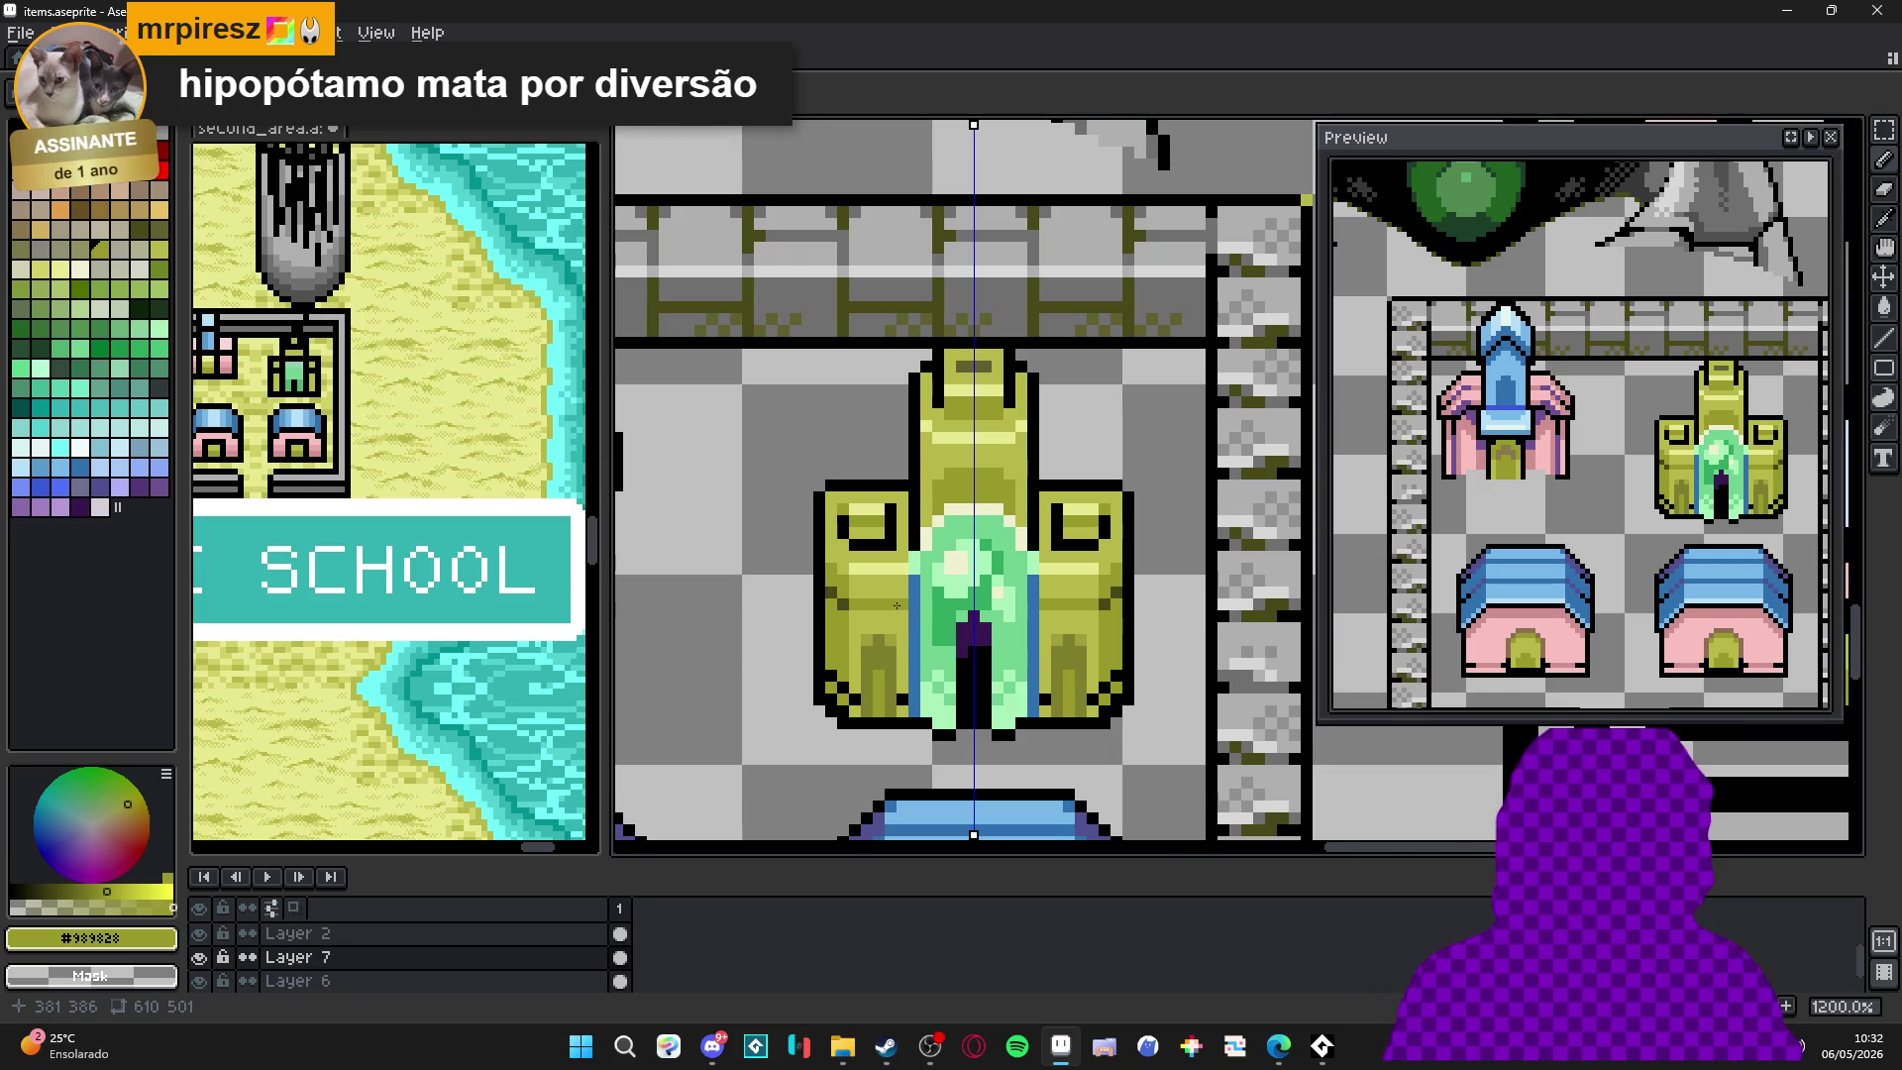
pyautogui.keyDown('alt'); pyautogui.click(838, 605); pyautogui.keyUp('alt')
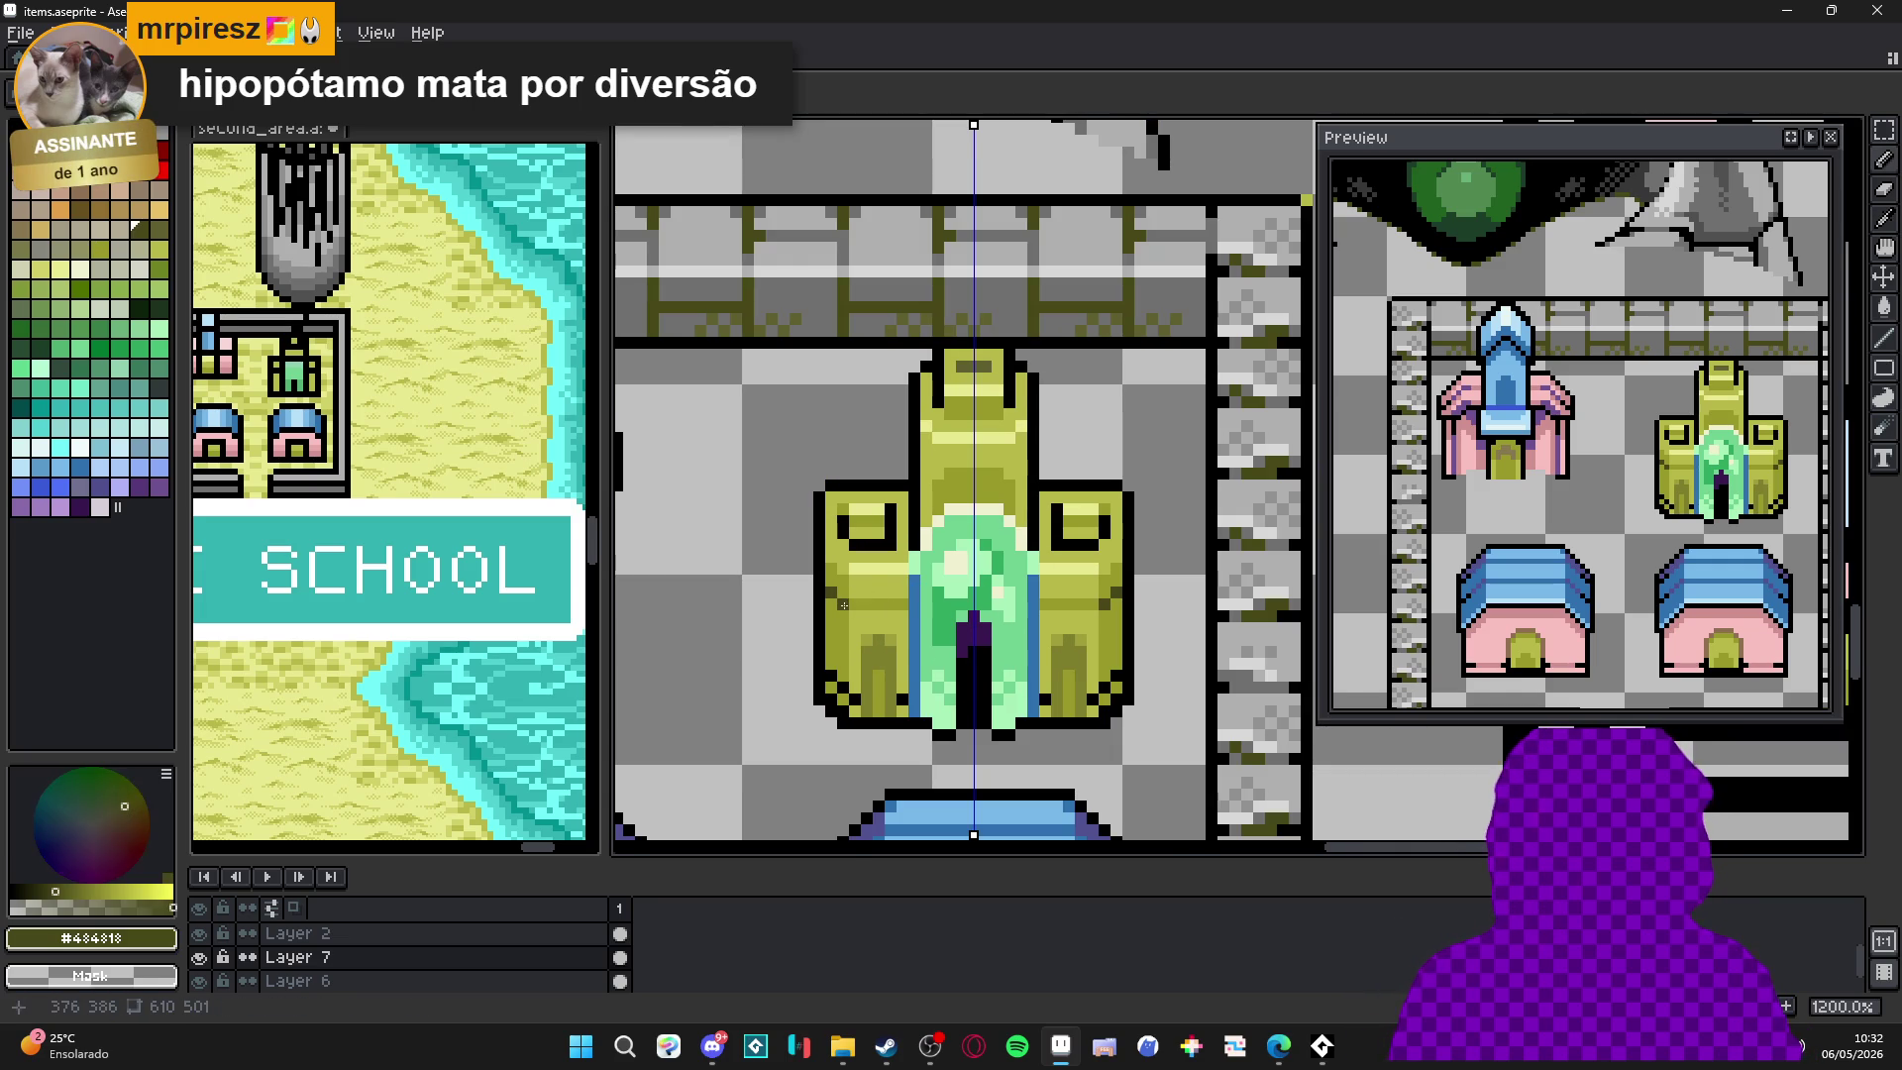
pyautogui.click(832, 607)
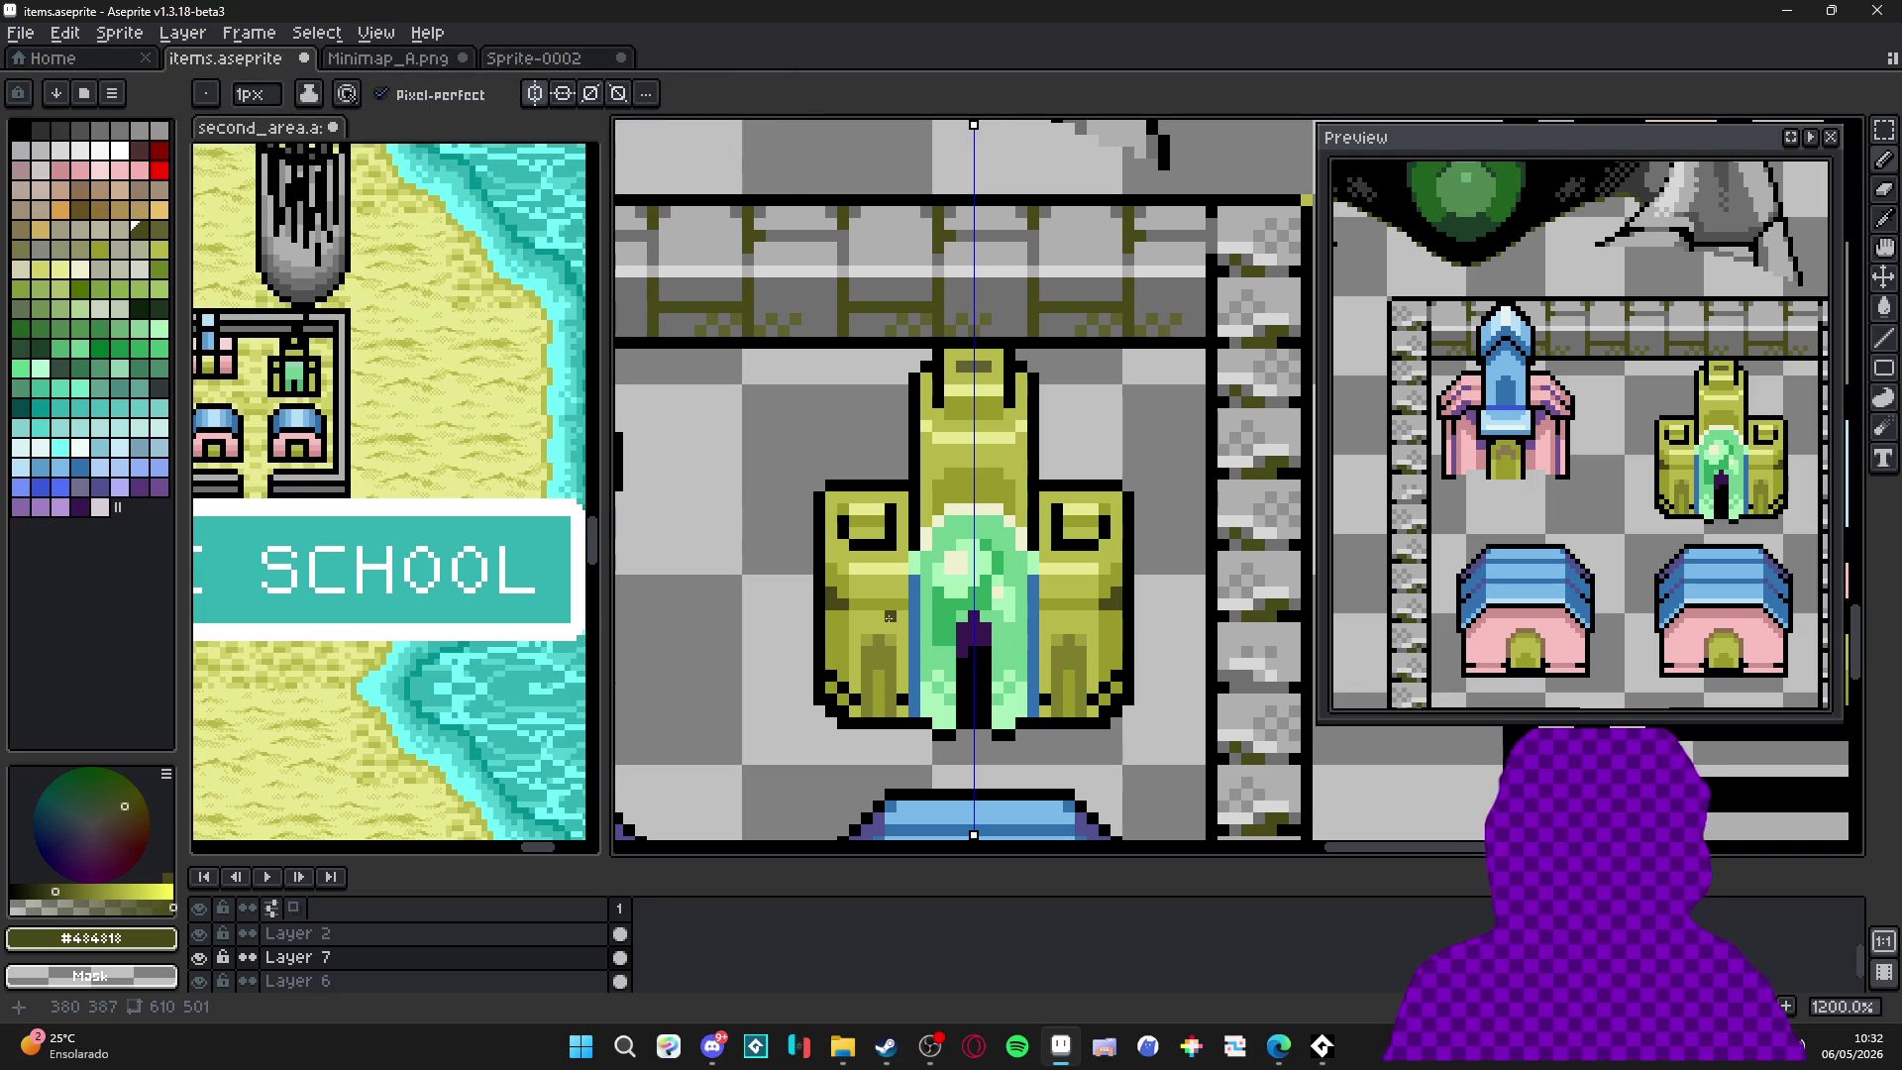
pyautogui.hotkey('ctrl', 'z')
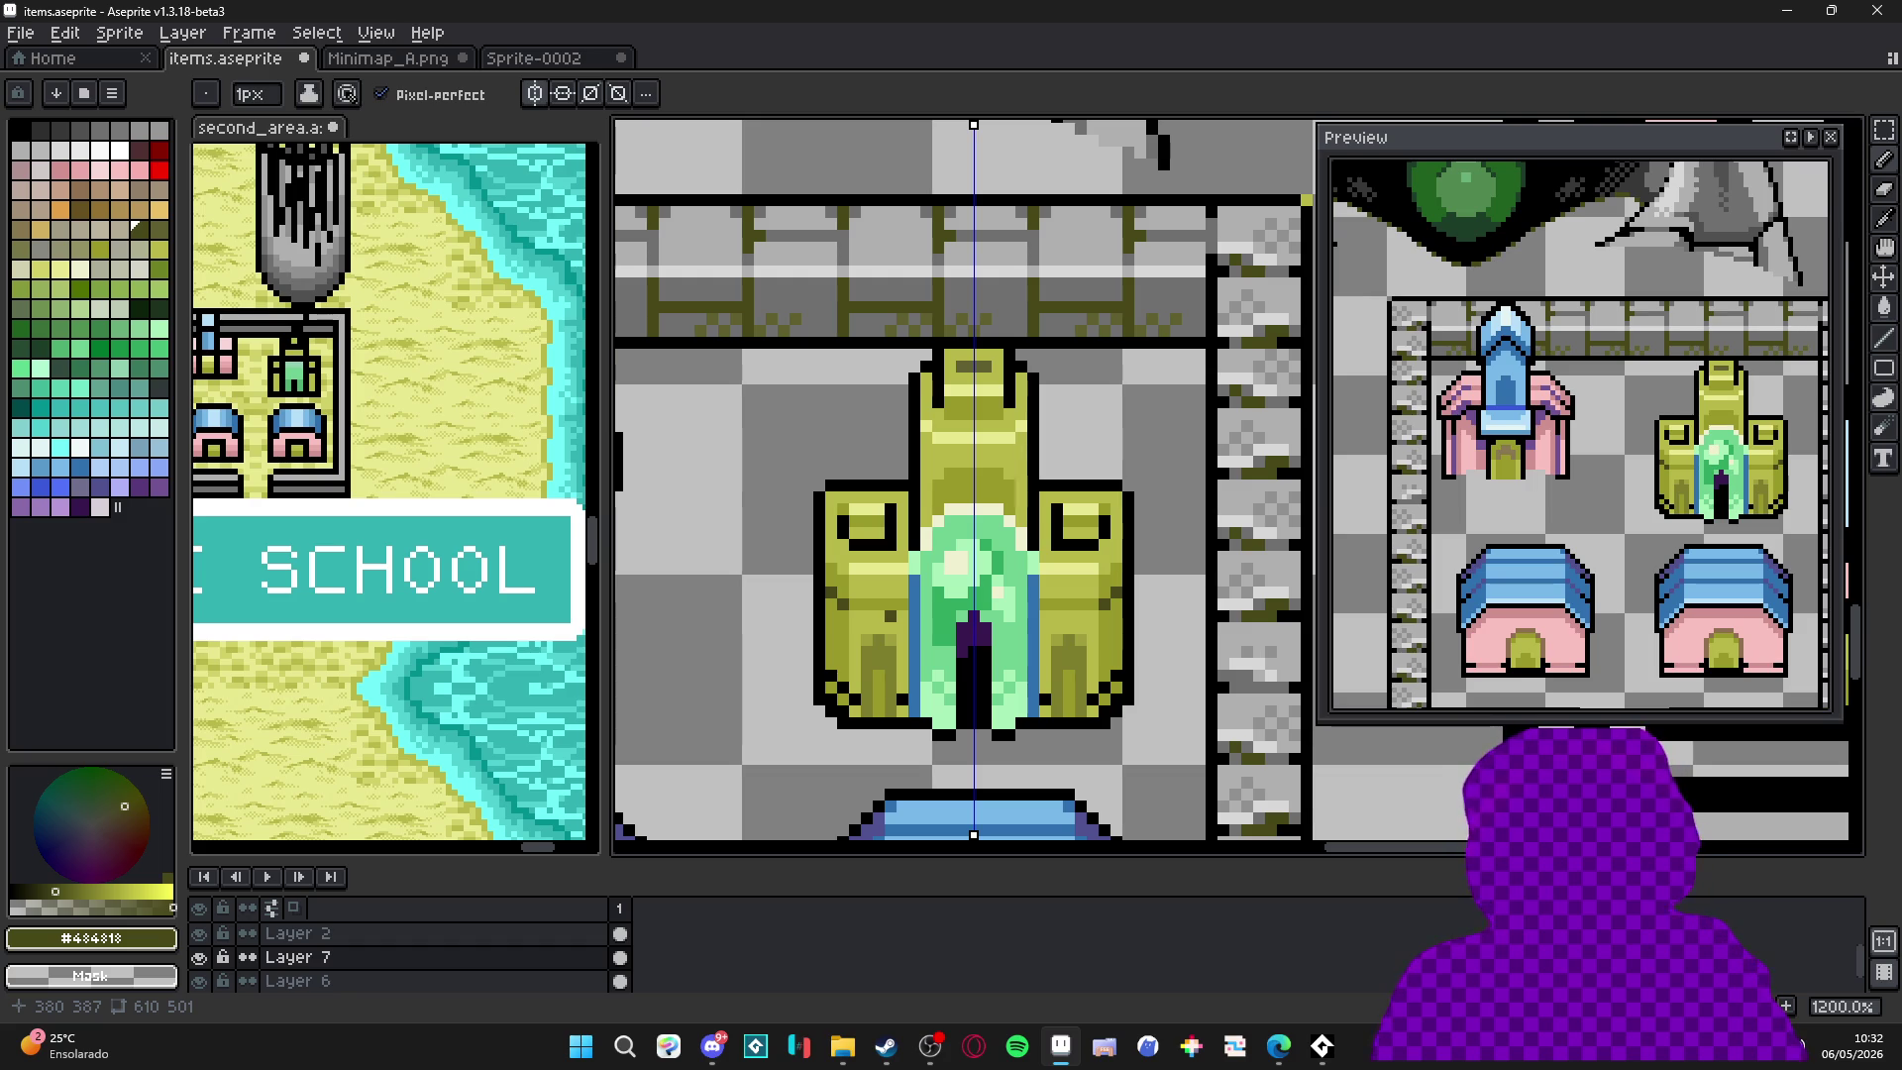
# Darken a lower-wall pixel with black, mirrored on both sides of the castle.
pyautogui.scroll(1, 892, 570)
pyautogui.keyDown('alt'); pyautogui.click(821, 591); pyautogui.keyUp('alt')
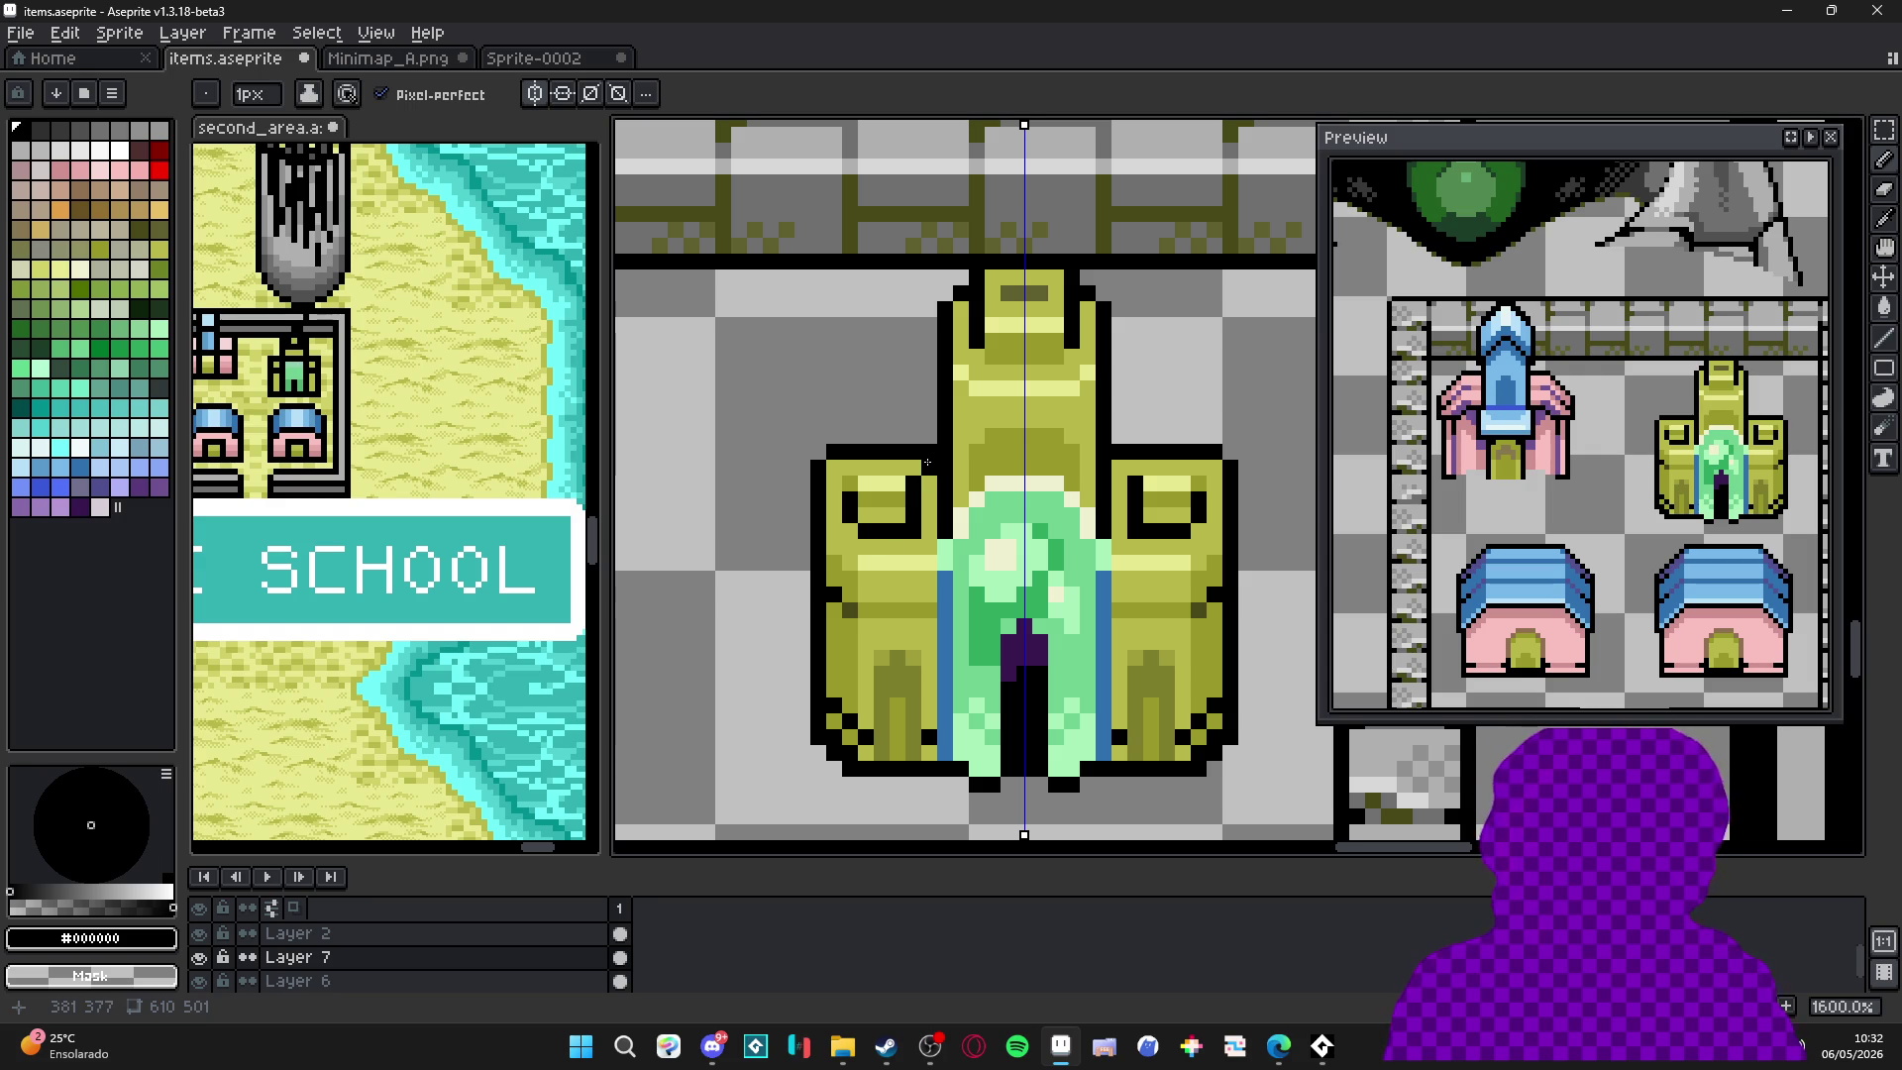
pyautogui.press('b')
pyautogui.press('e')
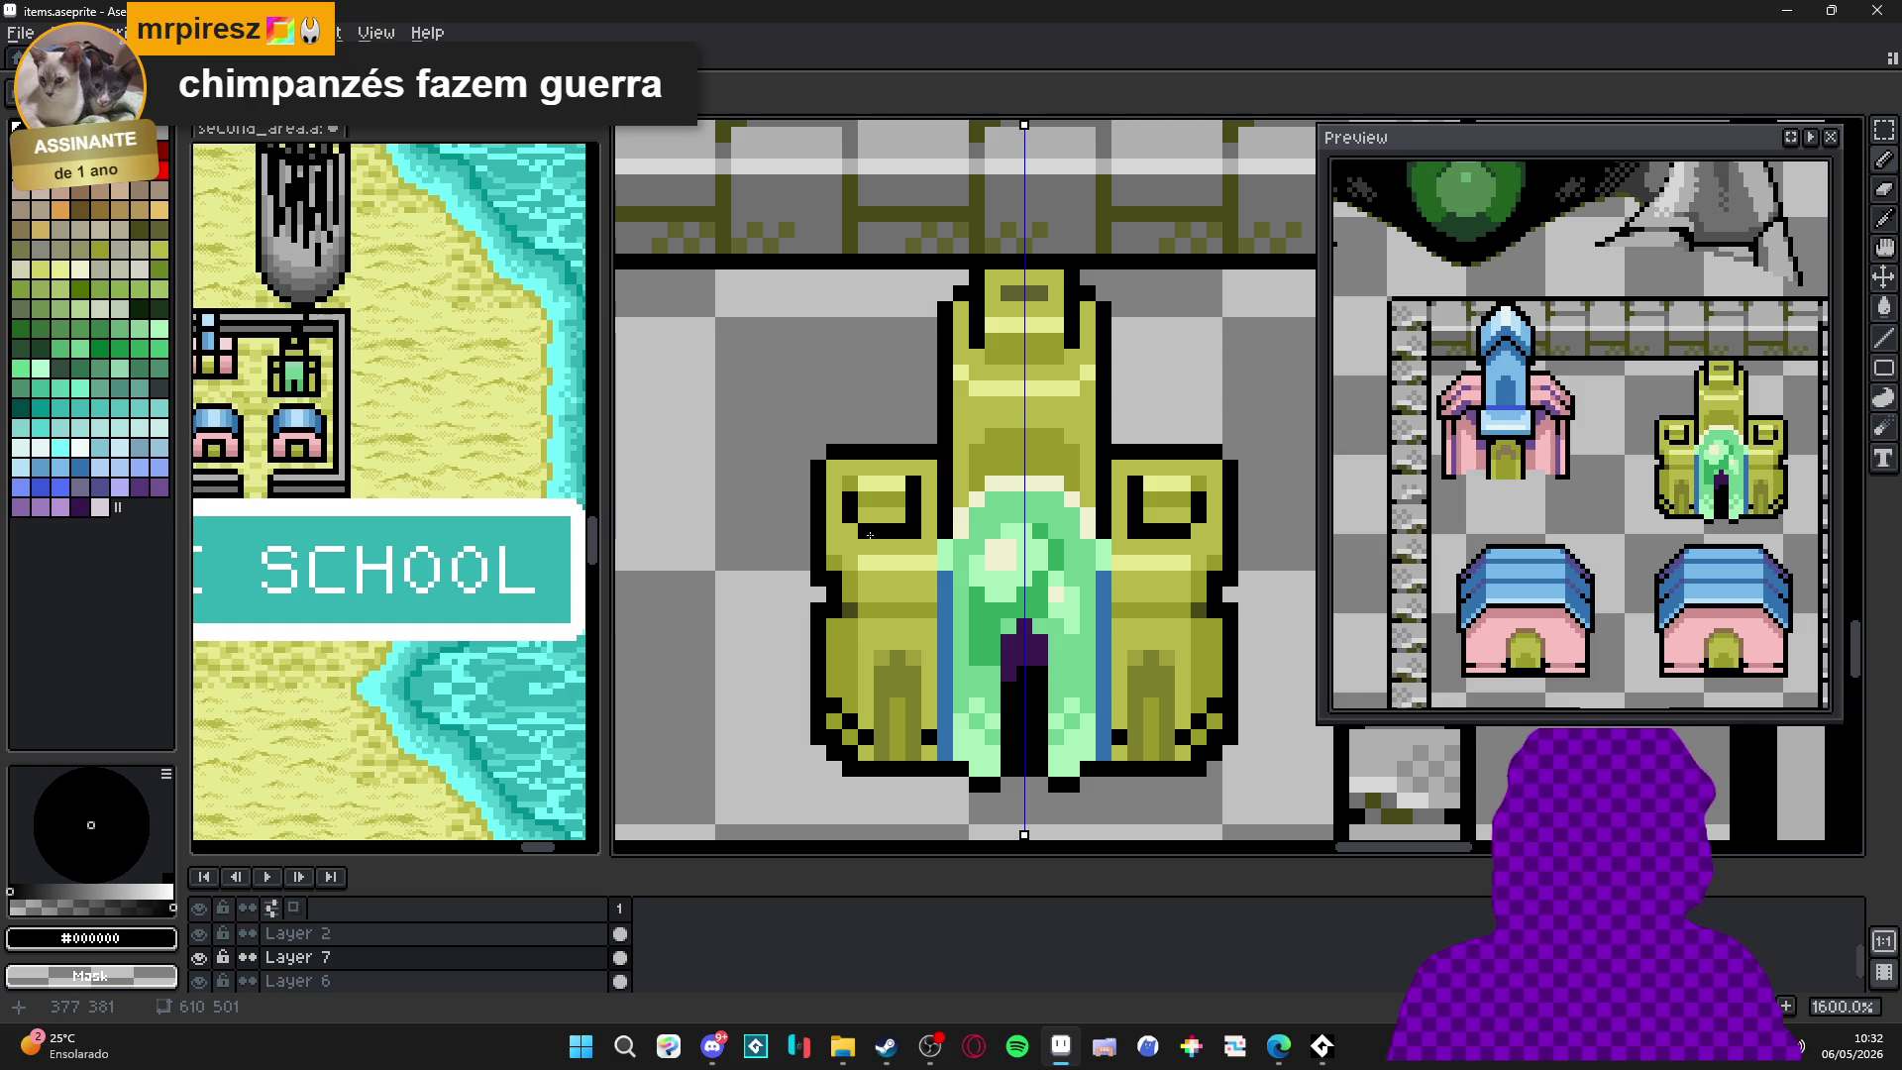
pyautogui.click(852, 612)
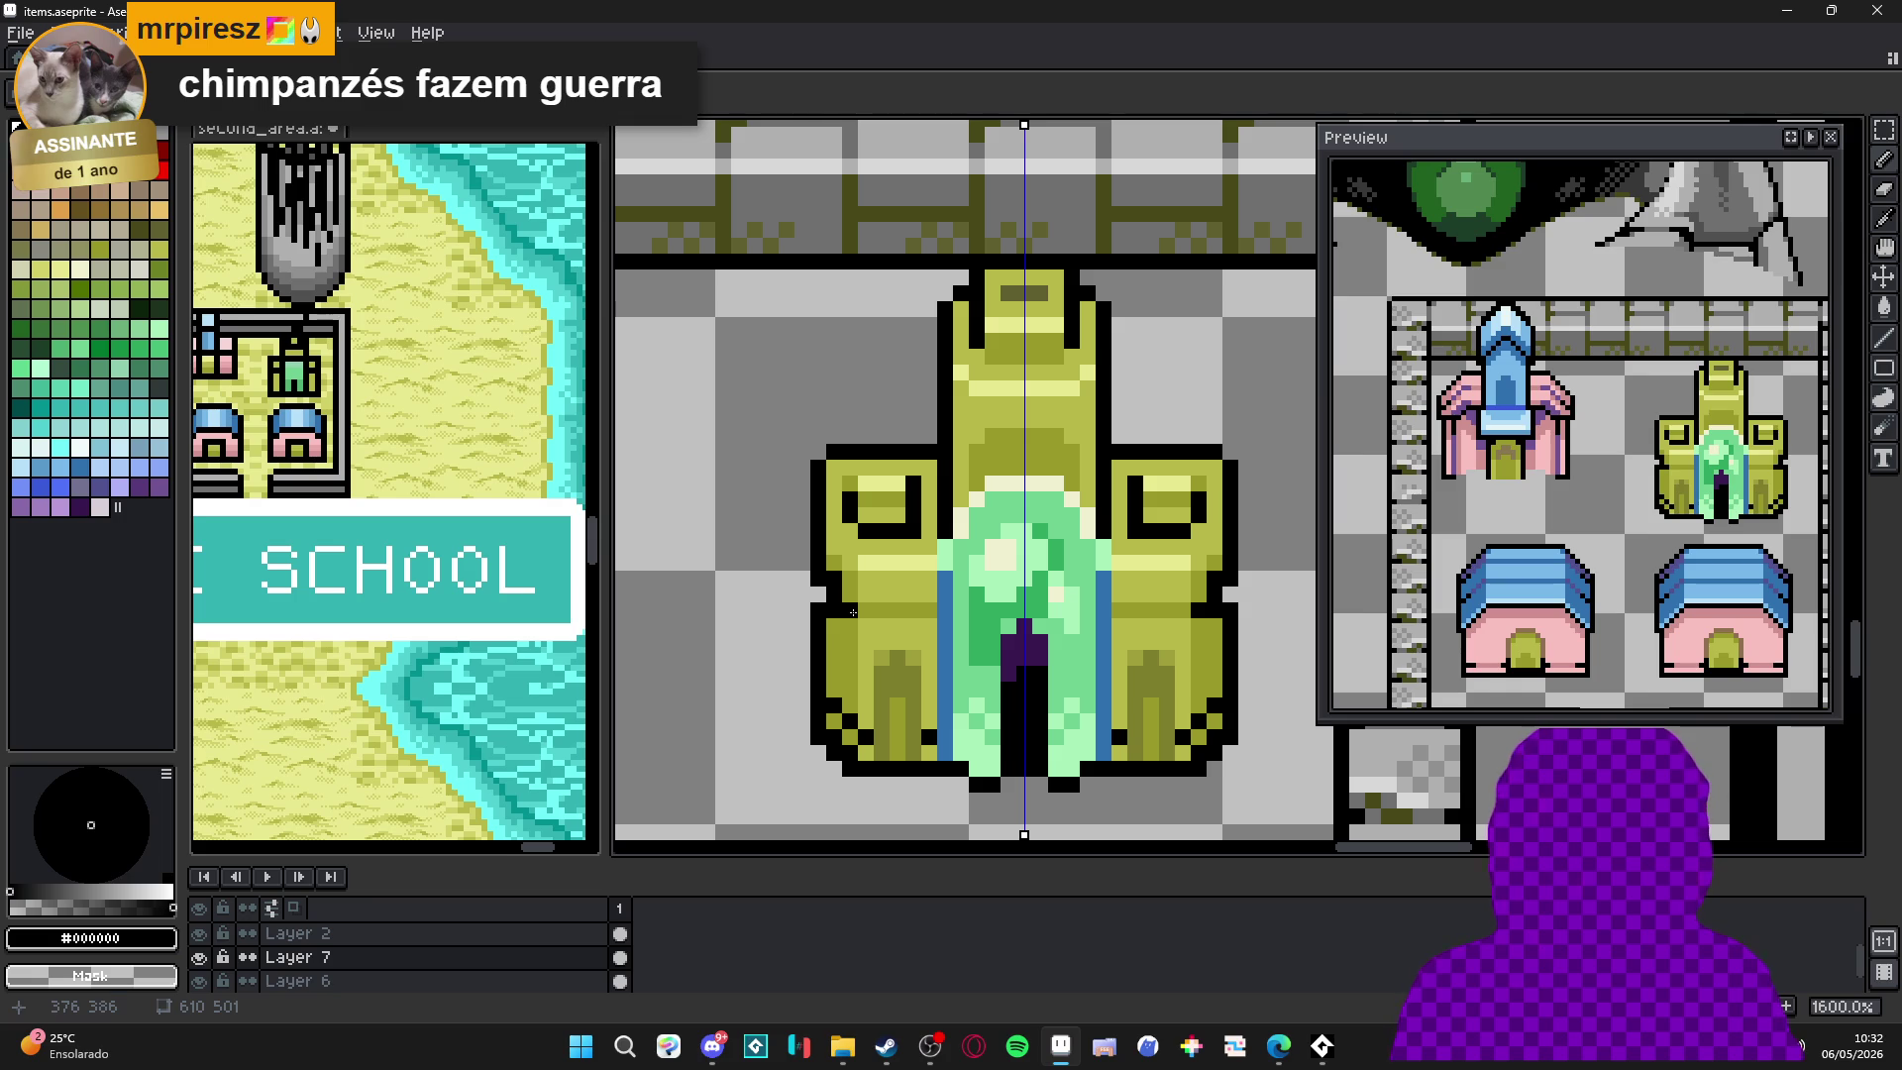
# Sample the wall's olive tones #989828 and #7c7c2b, then pick black and olive again.
pyautogui.keyDown('alt'); pyautogui.click(830, 583); pyautogui.keyUp('alt')
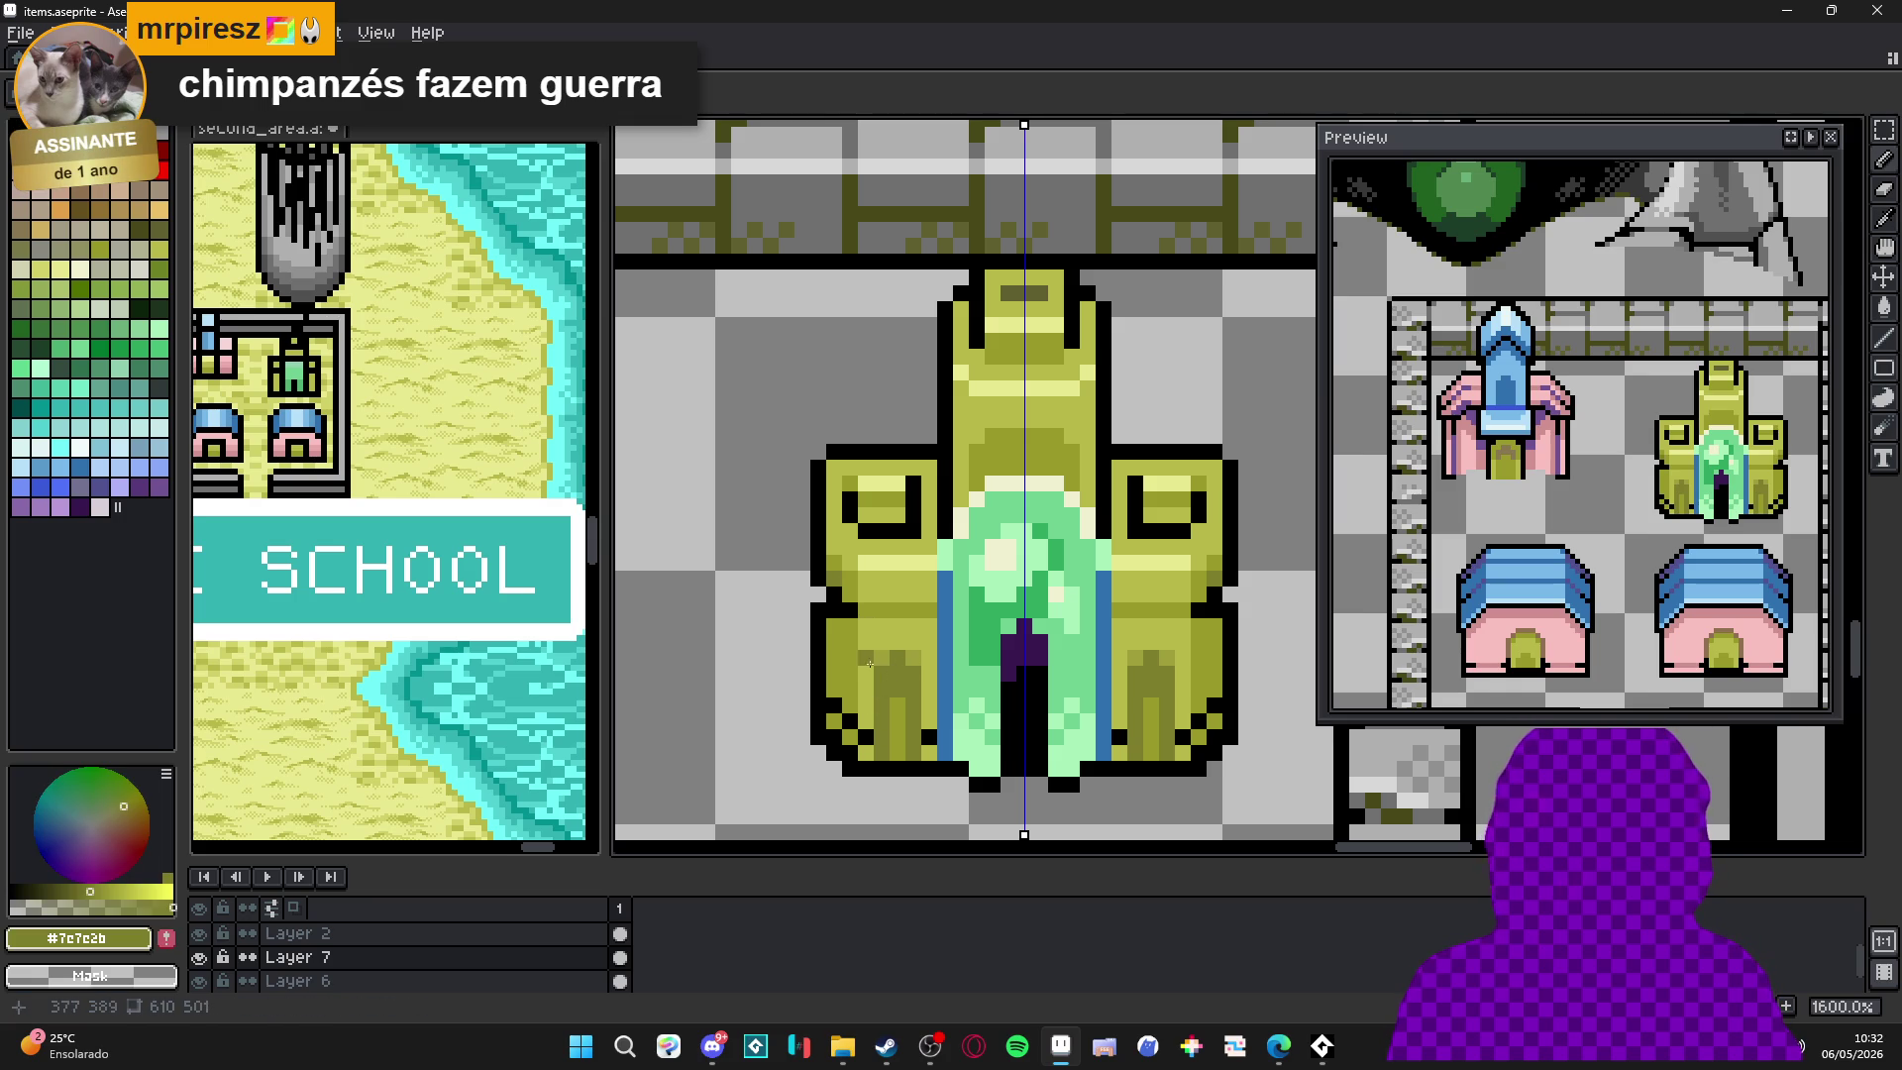
pyautogui.press('alt')
pyautogui.keyDown('alt'); pyautogui.click(843, 573); pyautogui.keyUp('alt')
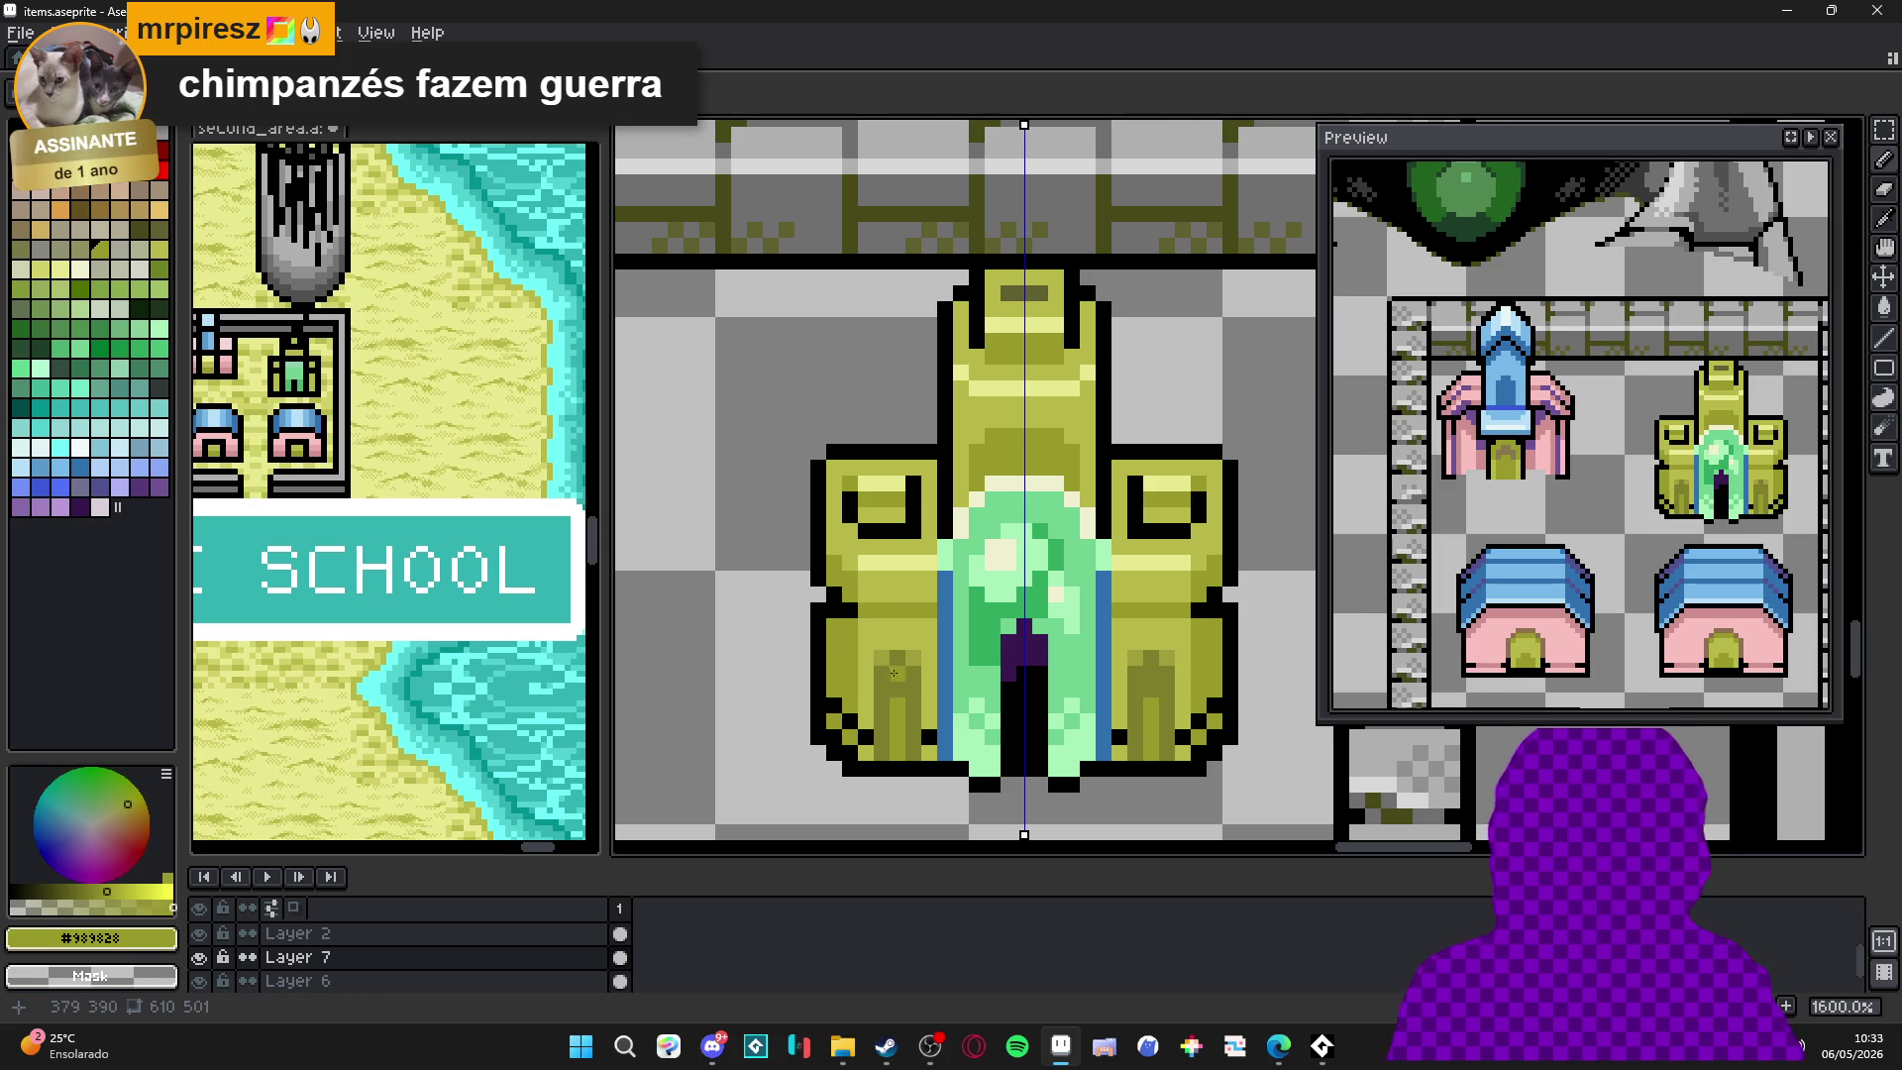
pyautogui.keyDown('alt'); pyautogui.click(850, 595); pyautogui.keyUp('alt')
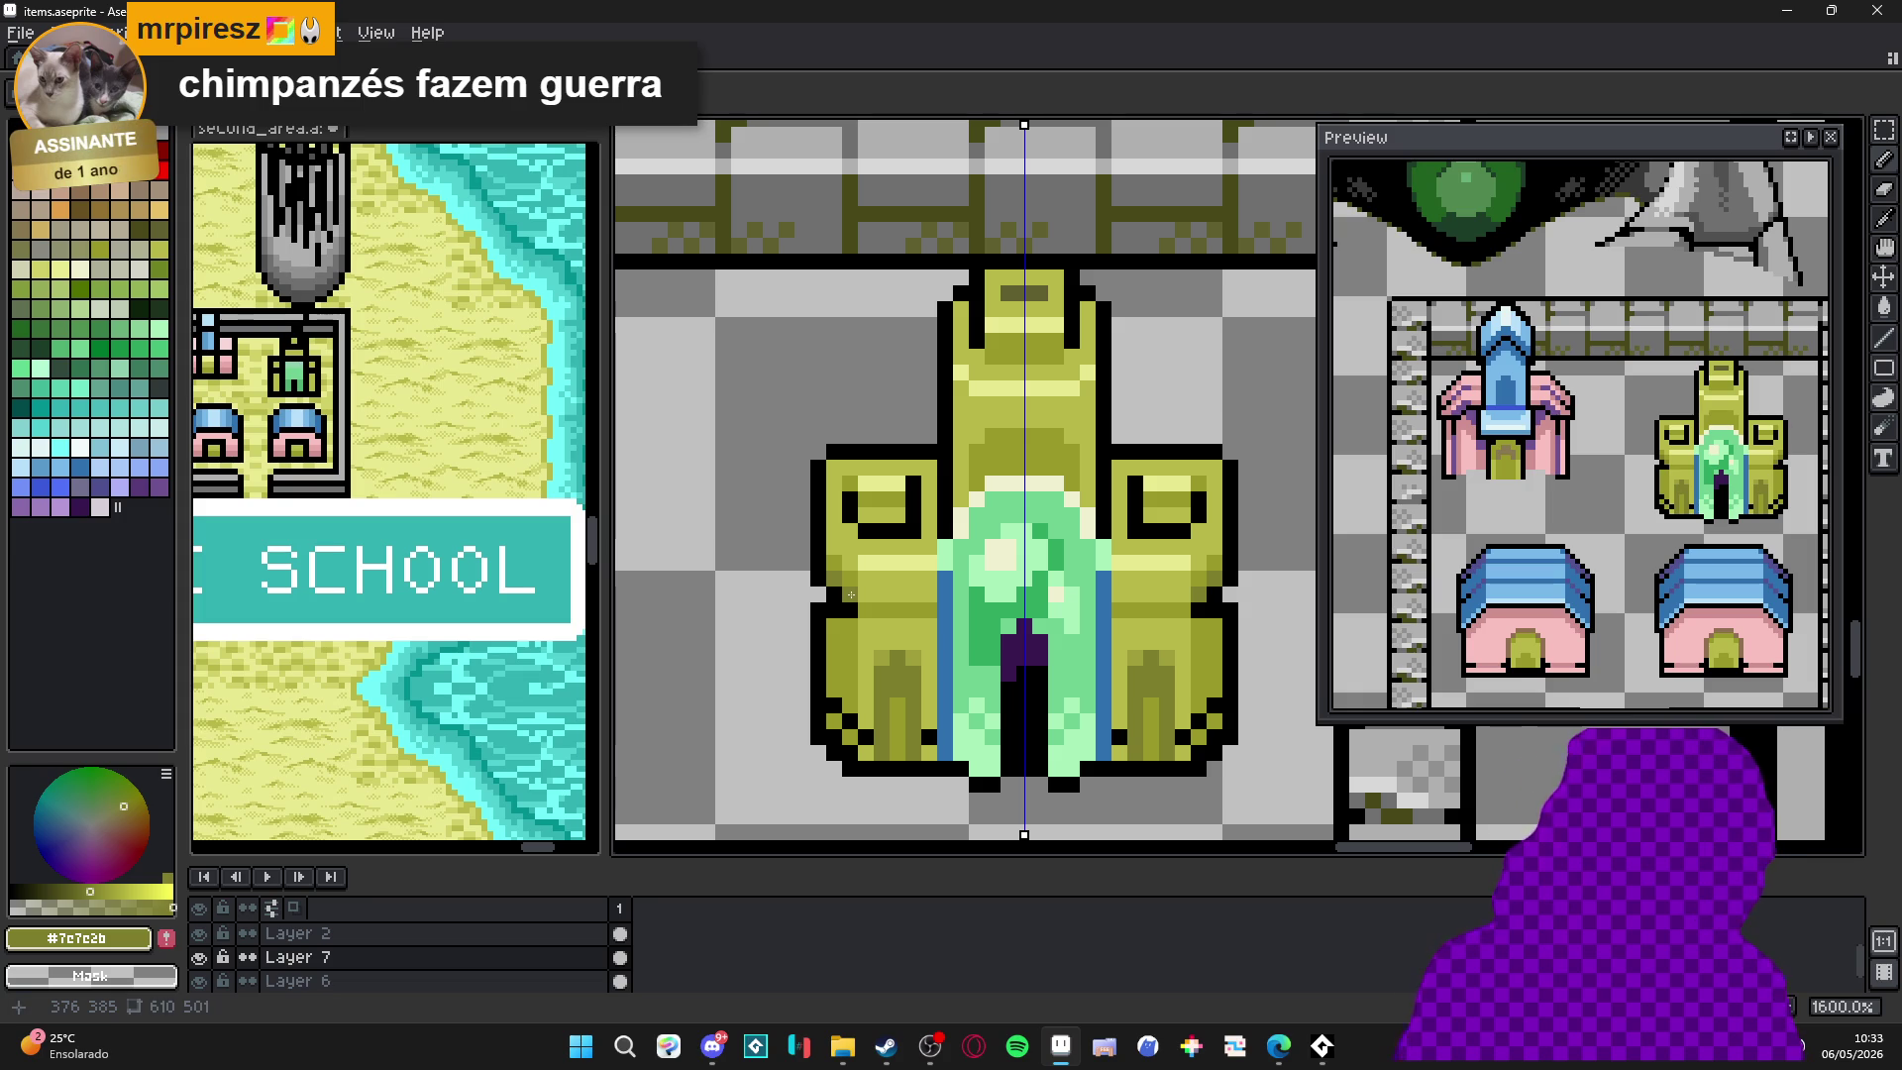
pyautogui.keyDown('alt'); pyautogui.click(841, 588); pyautogui.keyUp('alt')
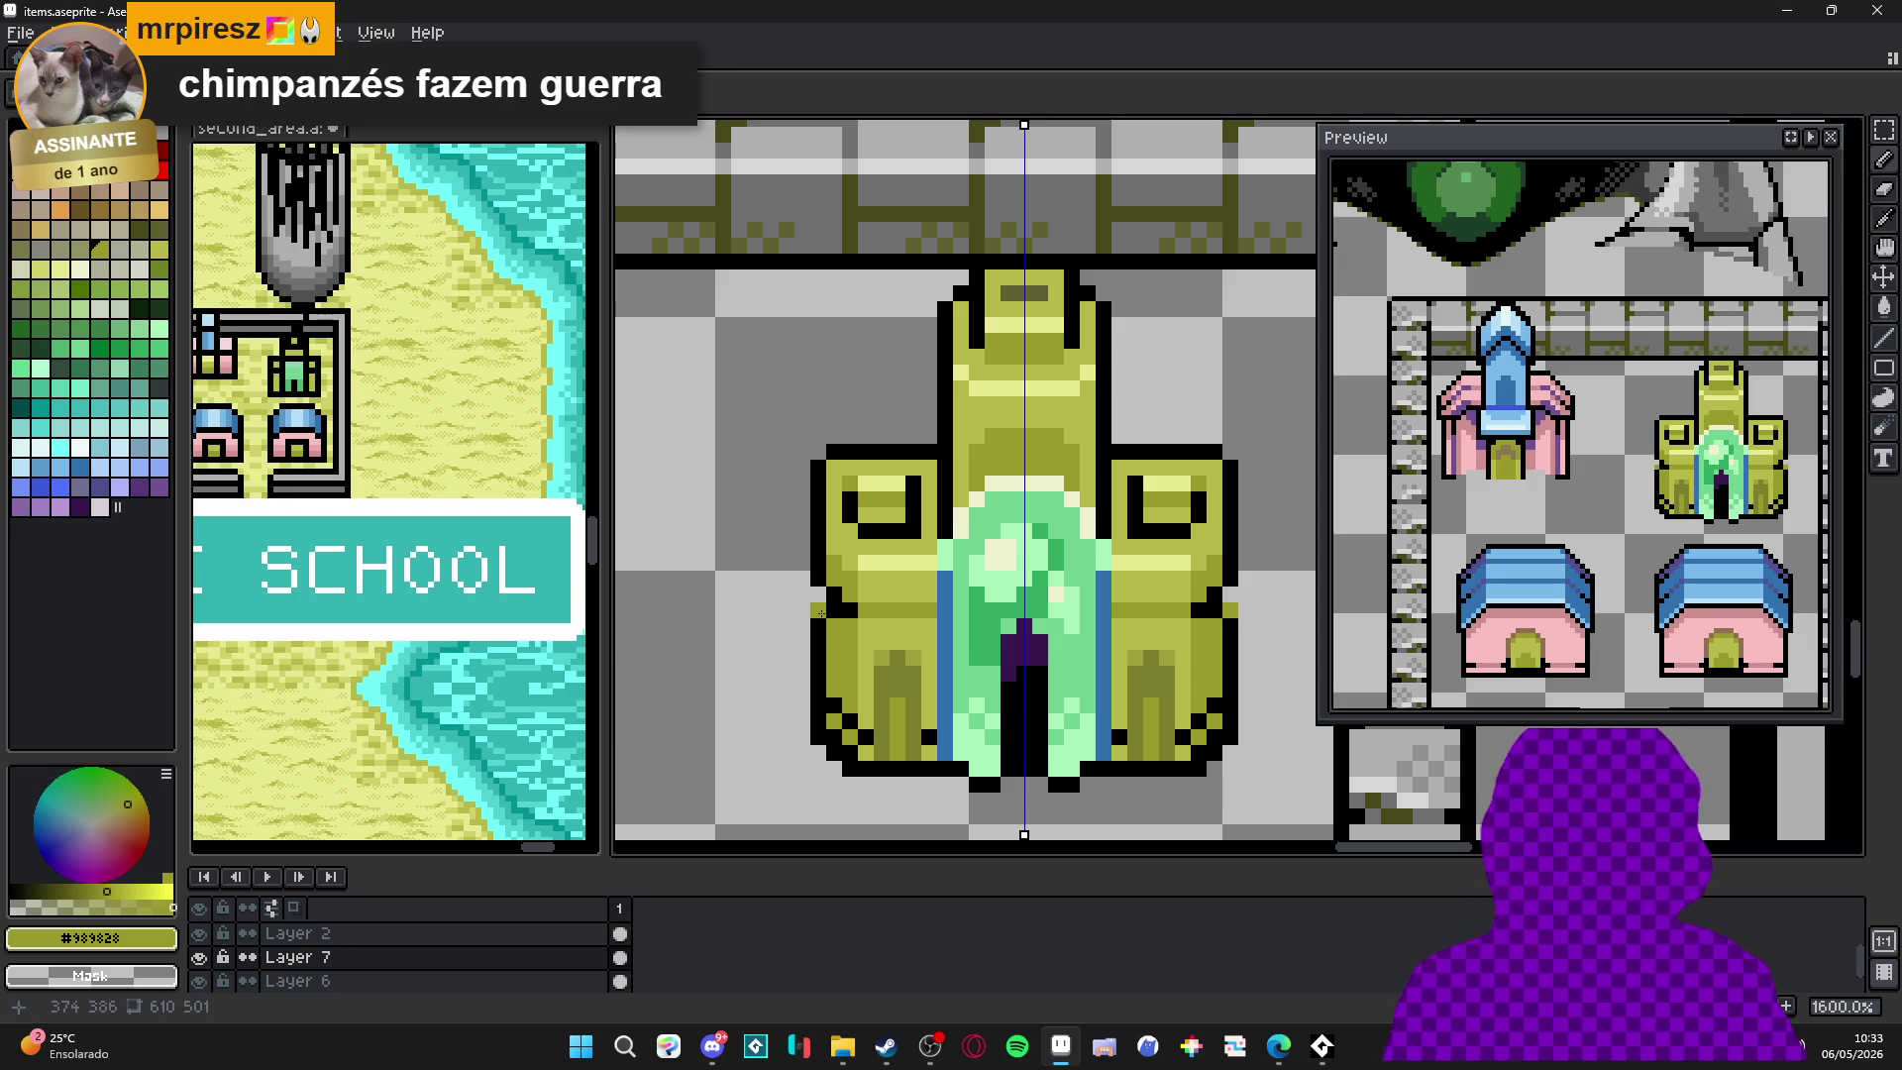
pyautogui.press('b')
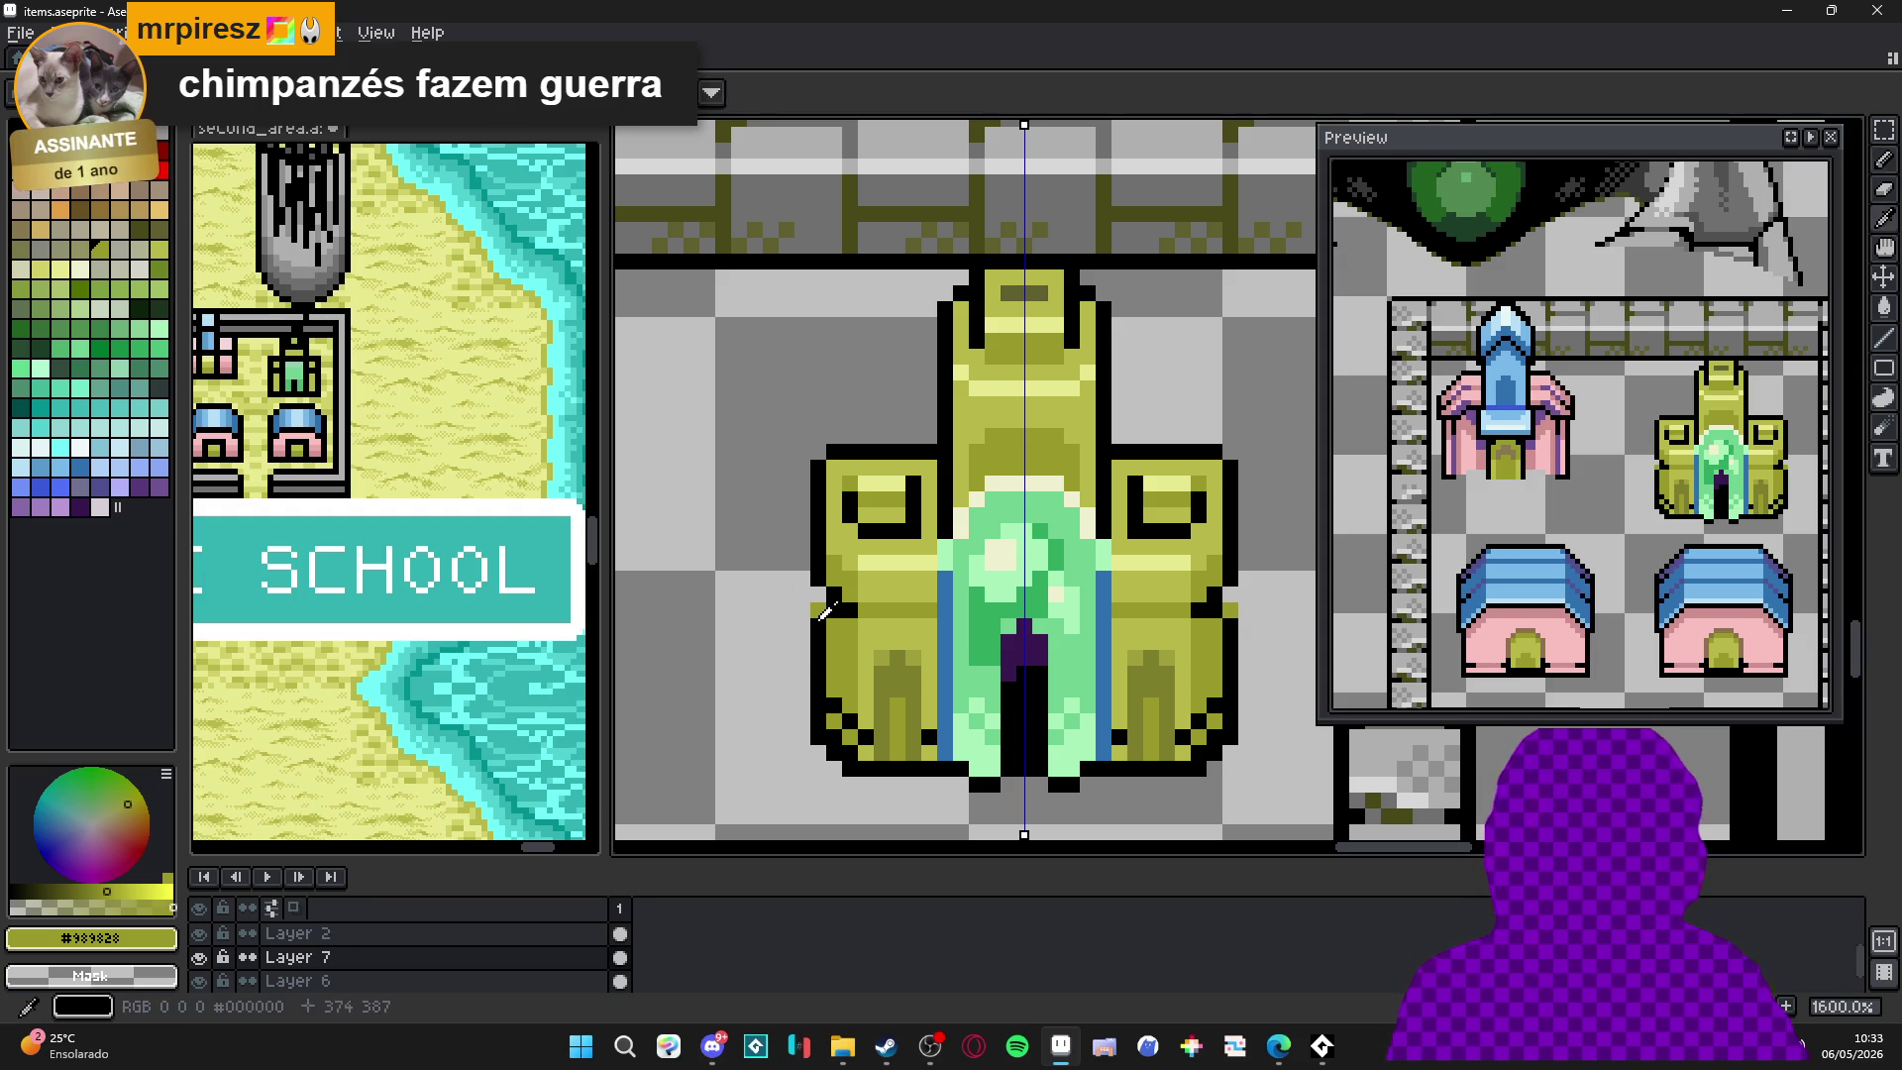
pyautogui.keyDown('alt'); pyautogui.click(816, 609); pyautogui.keyUp('alt')
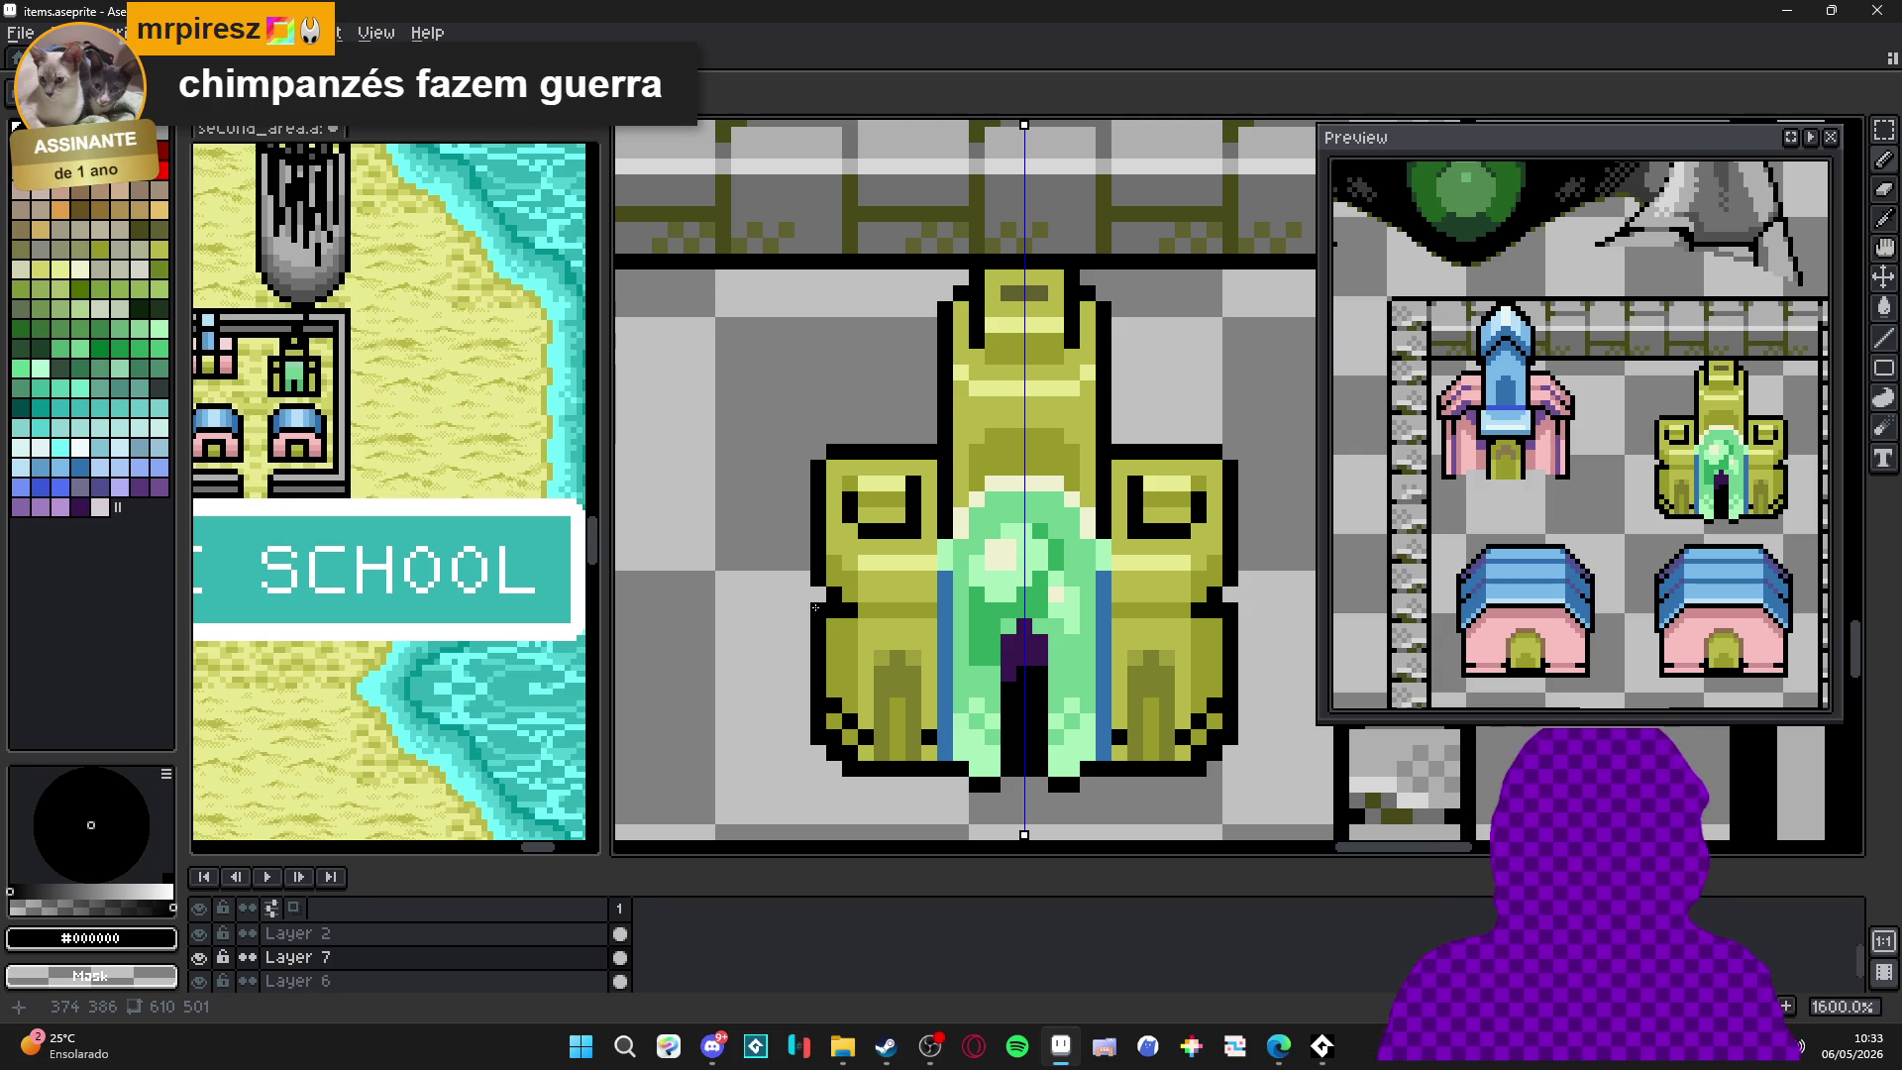
pyautogui.keyDown('alt'); pyautogui.click(899, 504); pyautogui.keyUp('alt')
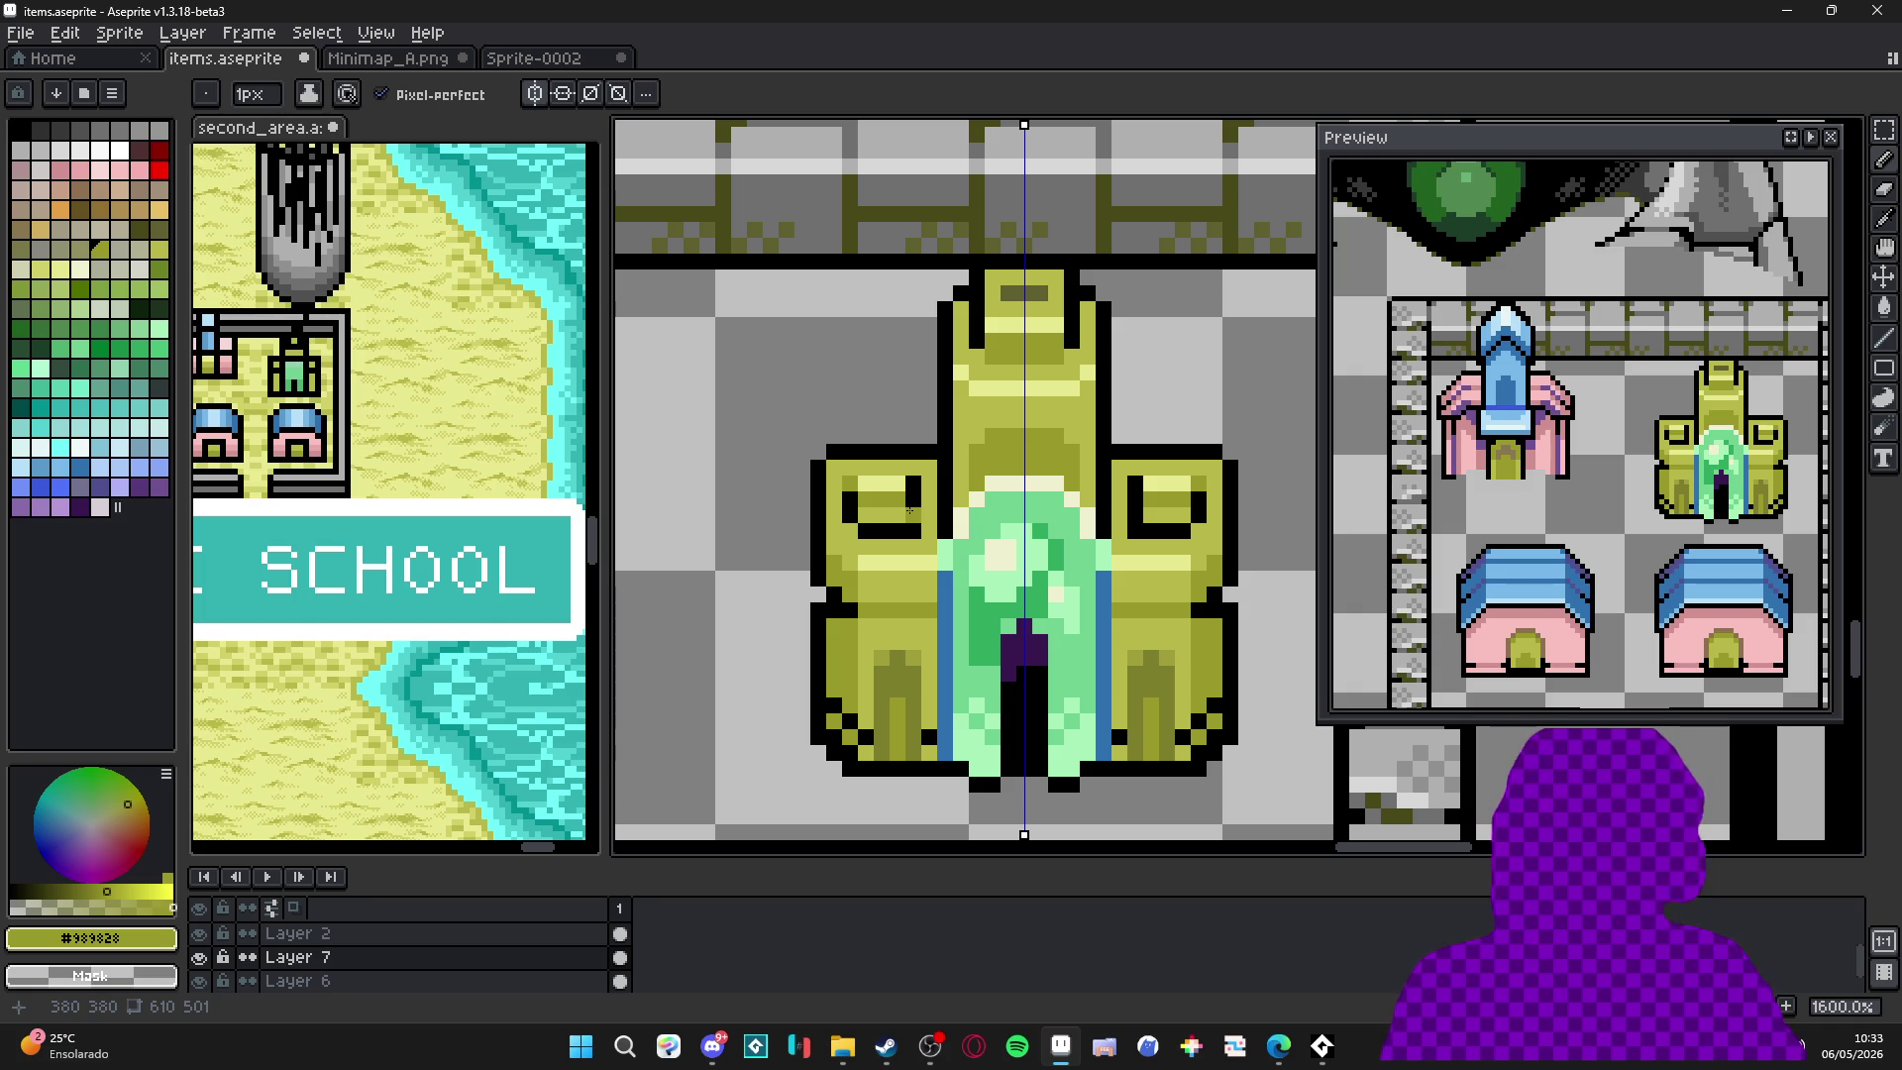
pyautogui.moveTo(867, 513); pyautogui.dragTo(899, 522)
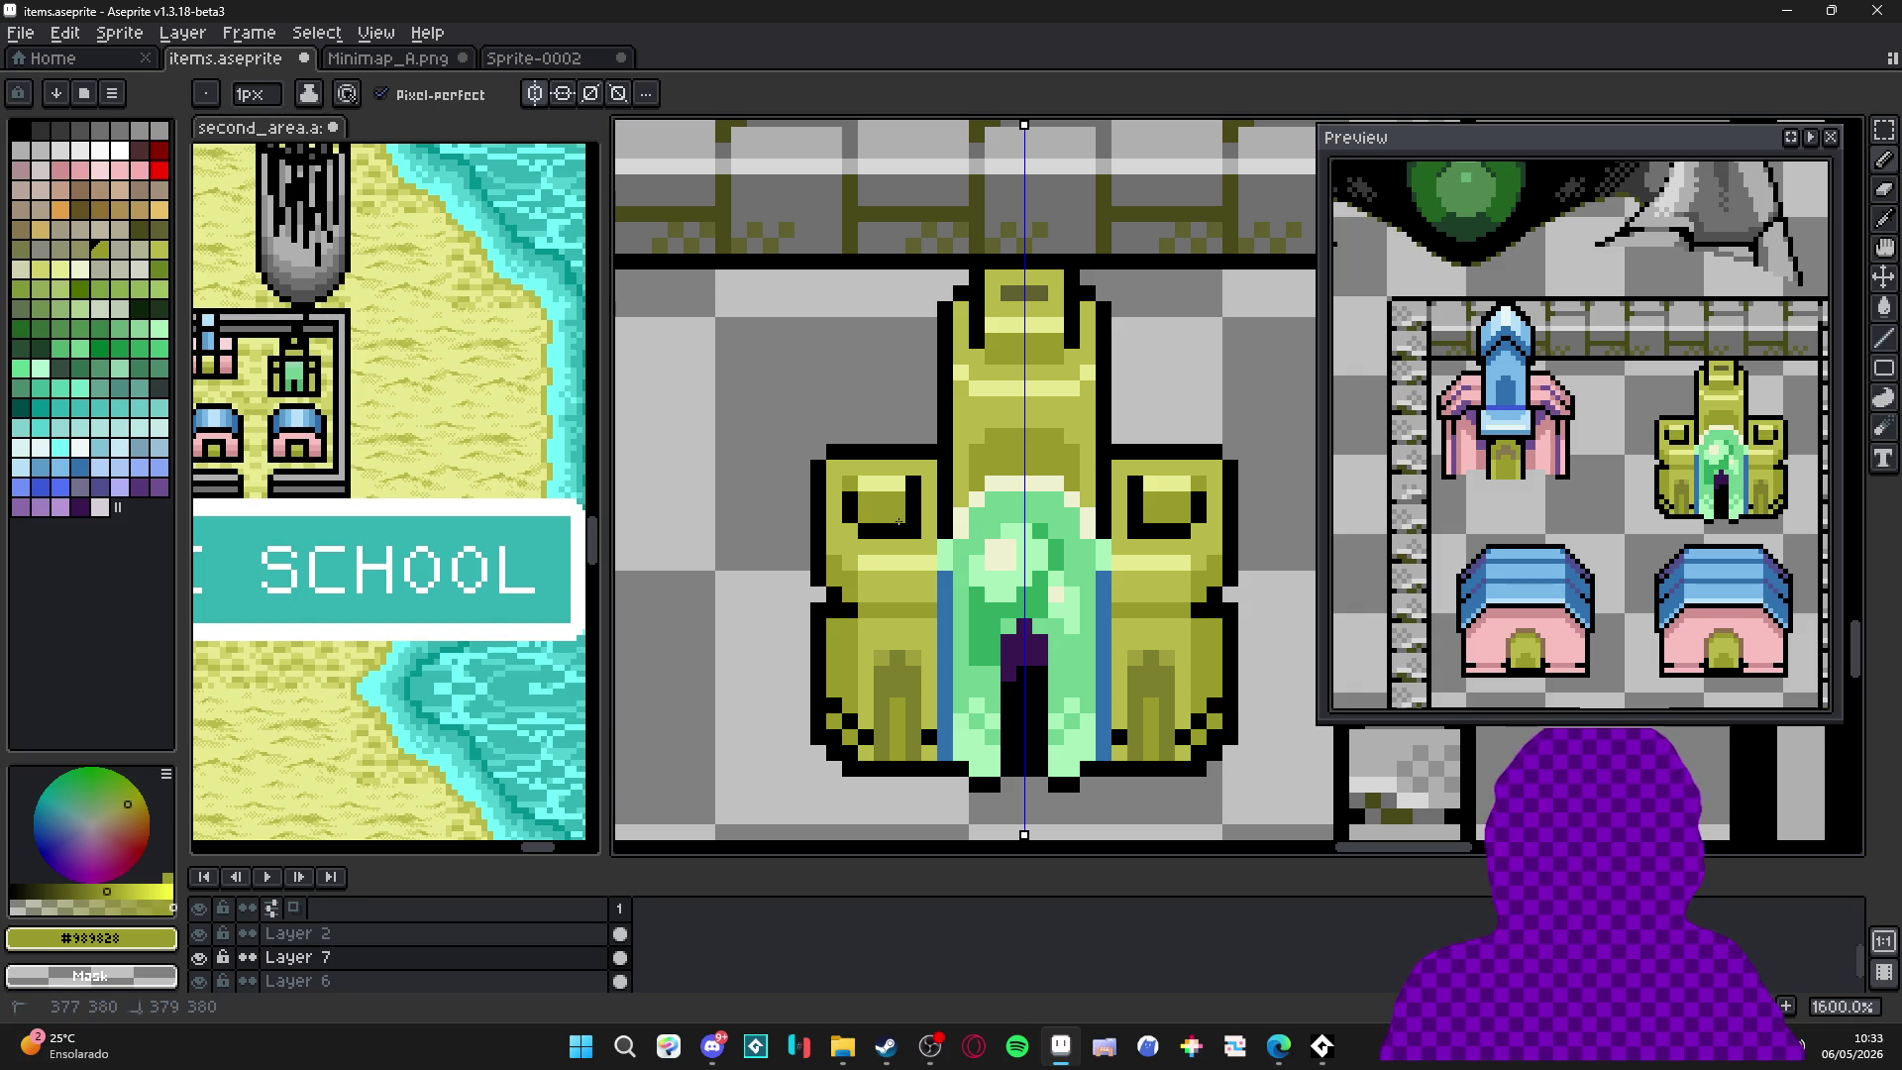
pyautogui.hotkey('ctrl', 'z')
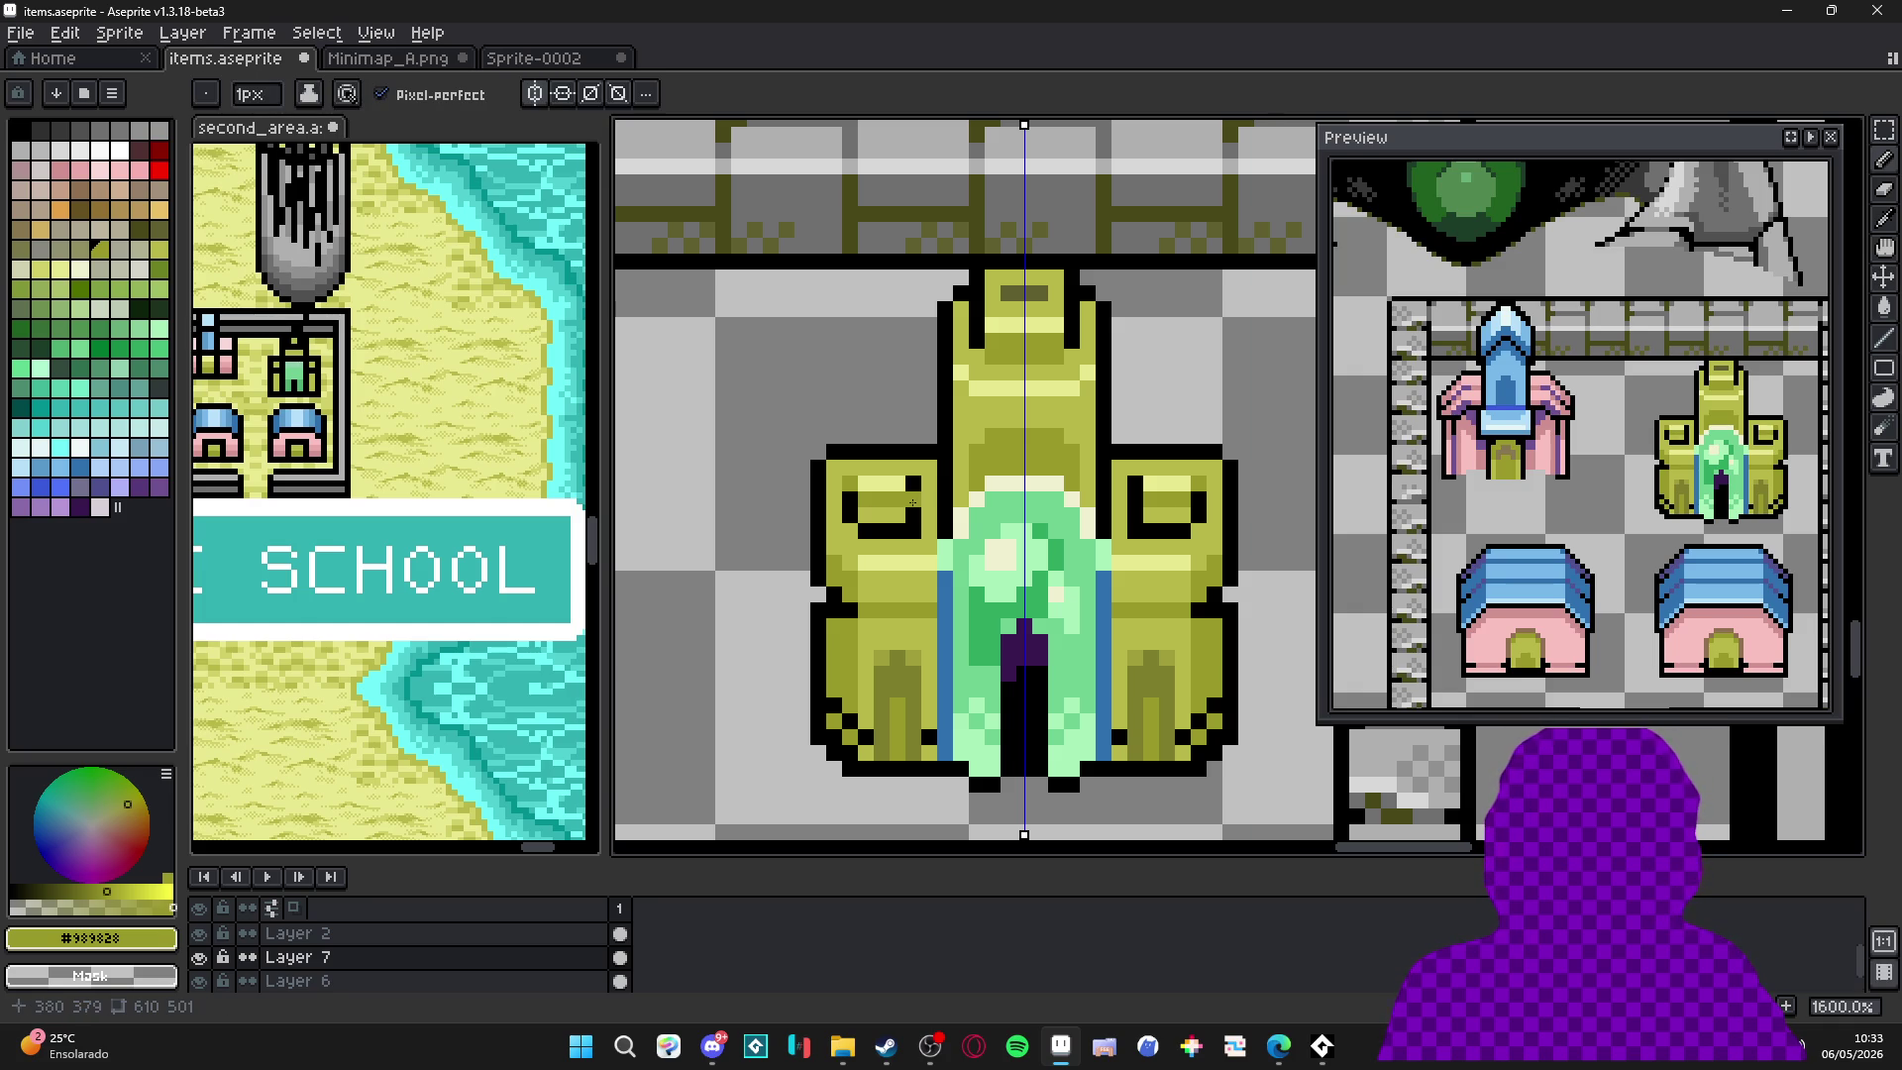
pyautogui.hotkey('ctrl', 'z')
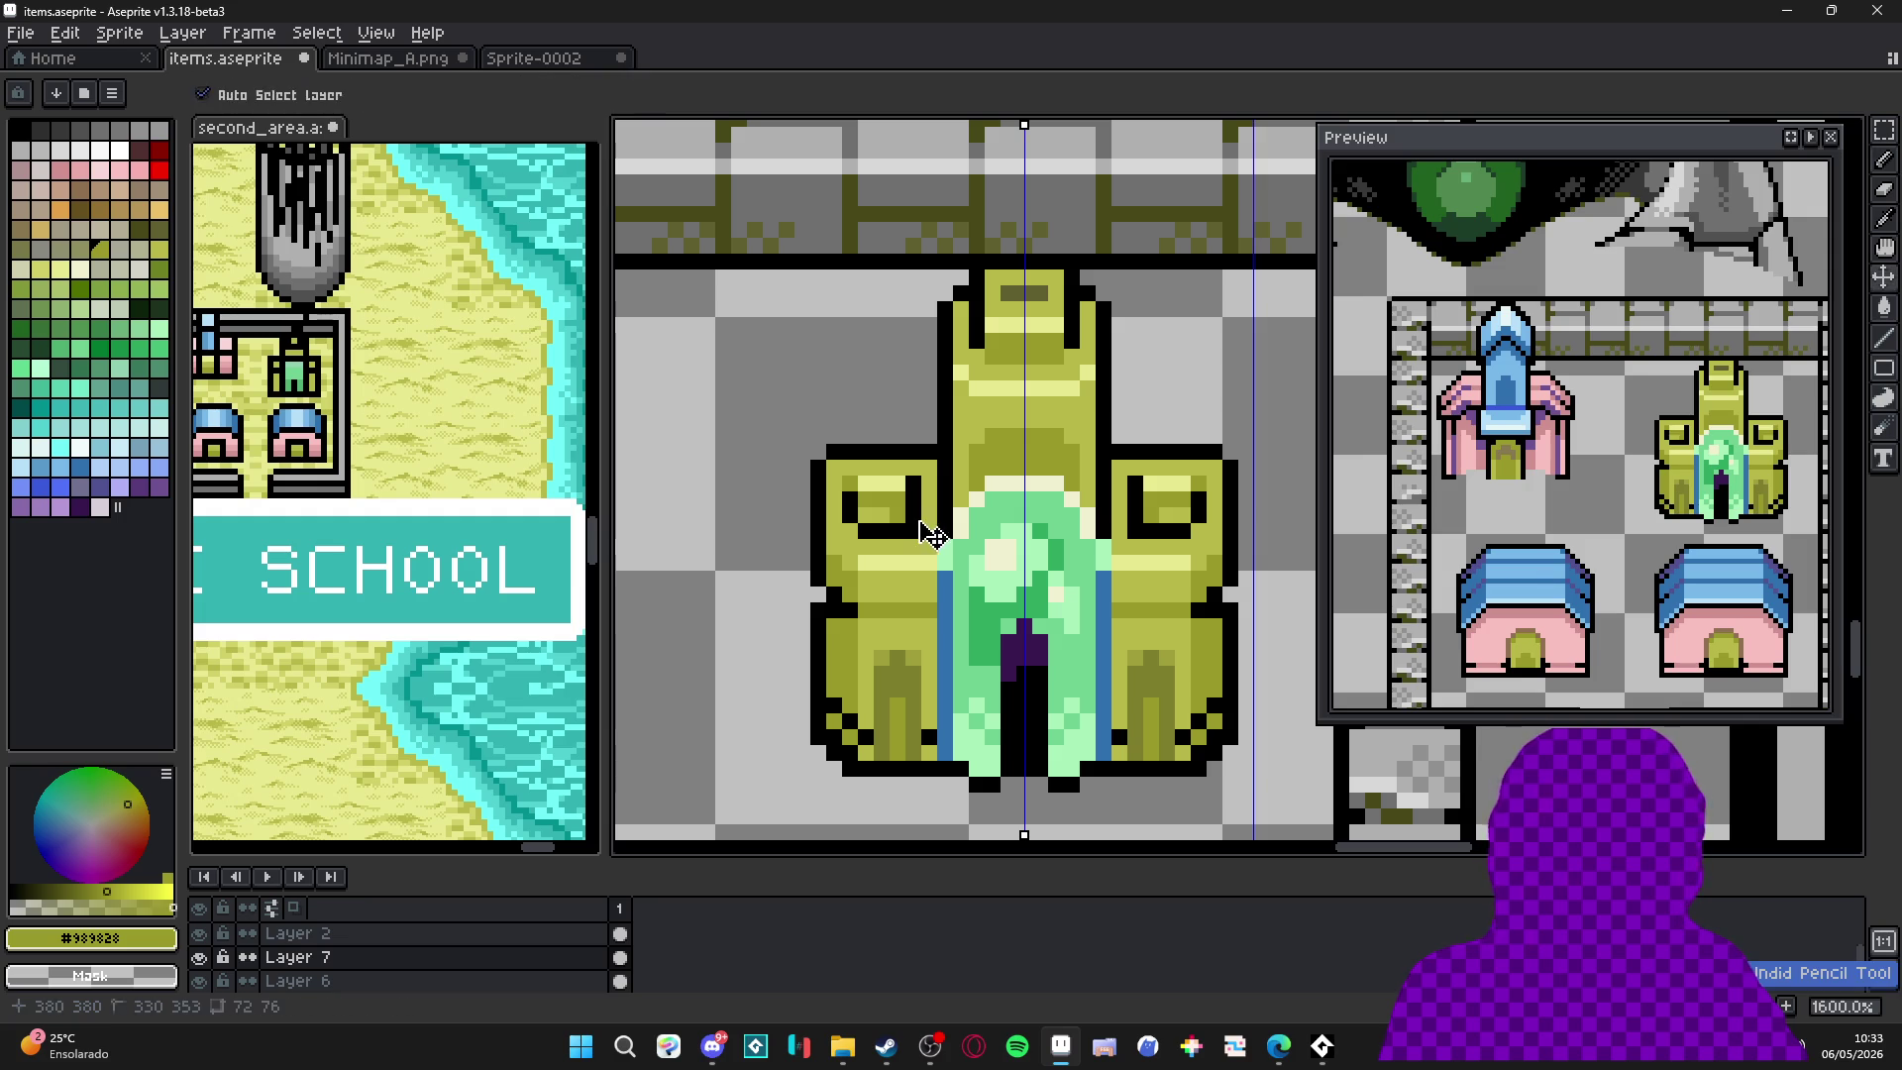
pyautogui.moveTo(864, 515); pyautogui.dragTo(888, 512)
pyautogui.hotkey('ctrl', 'z')
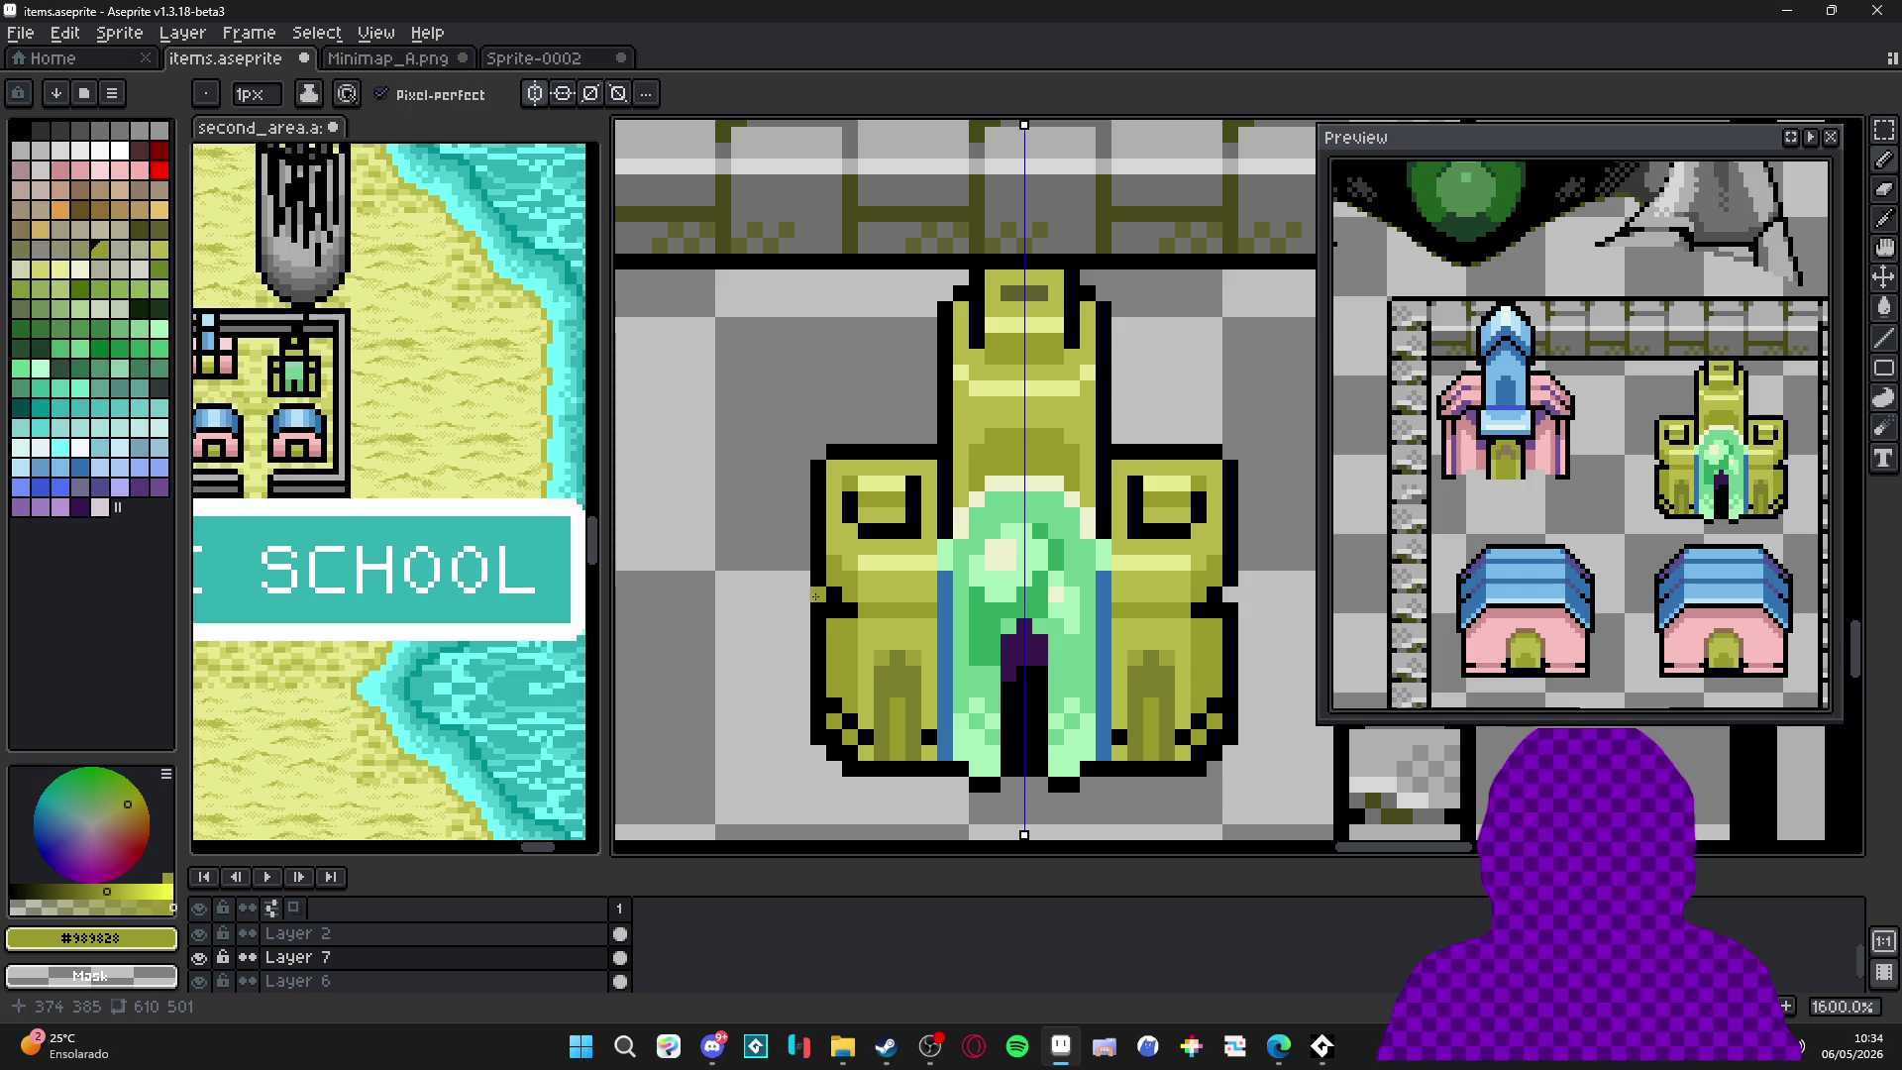
pyautogui.scroll(-1, 816, 595)
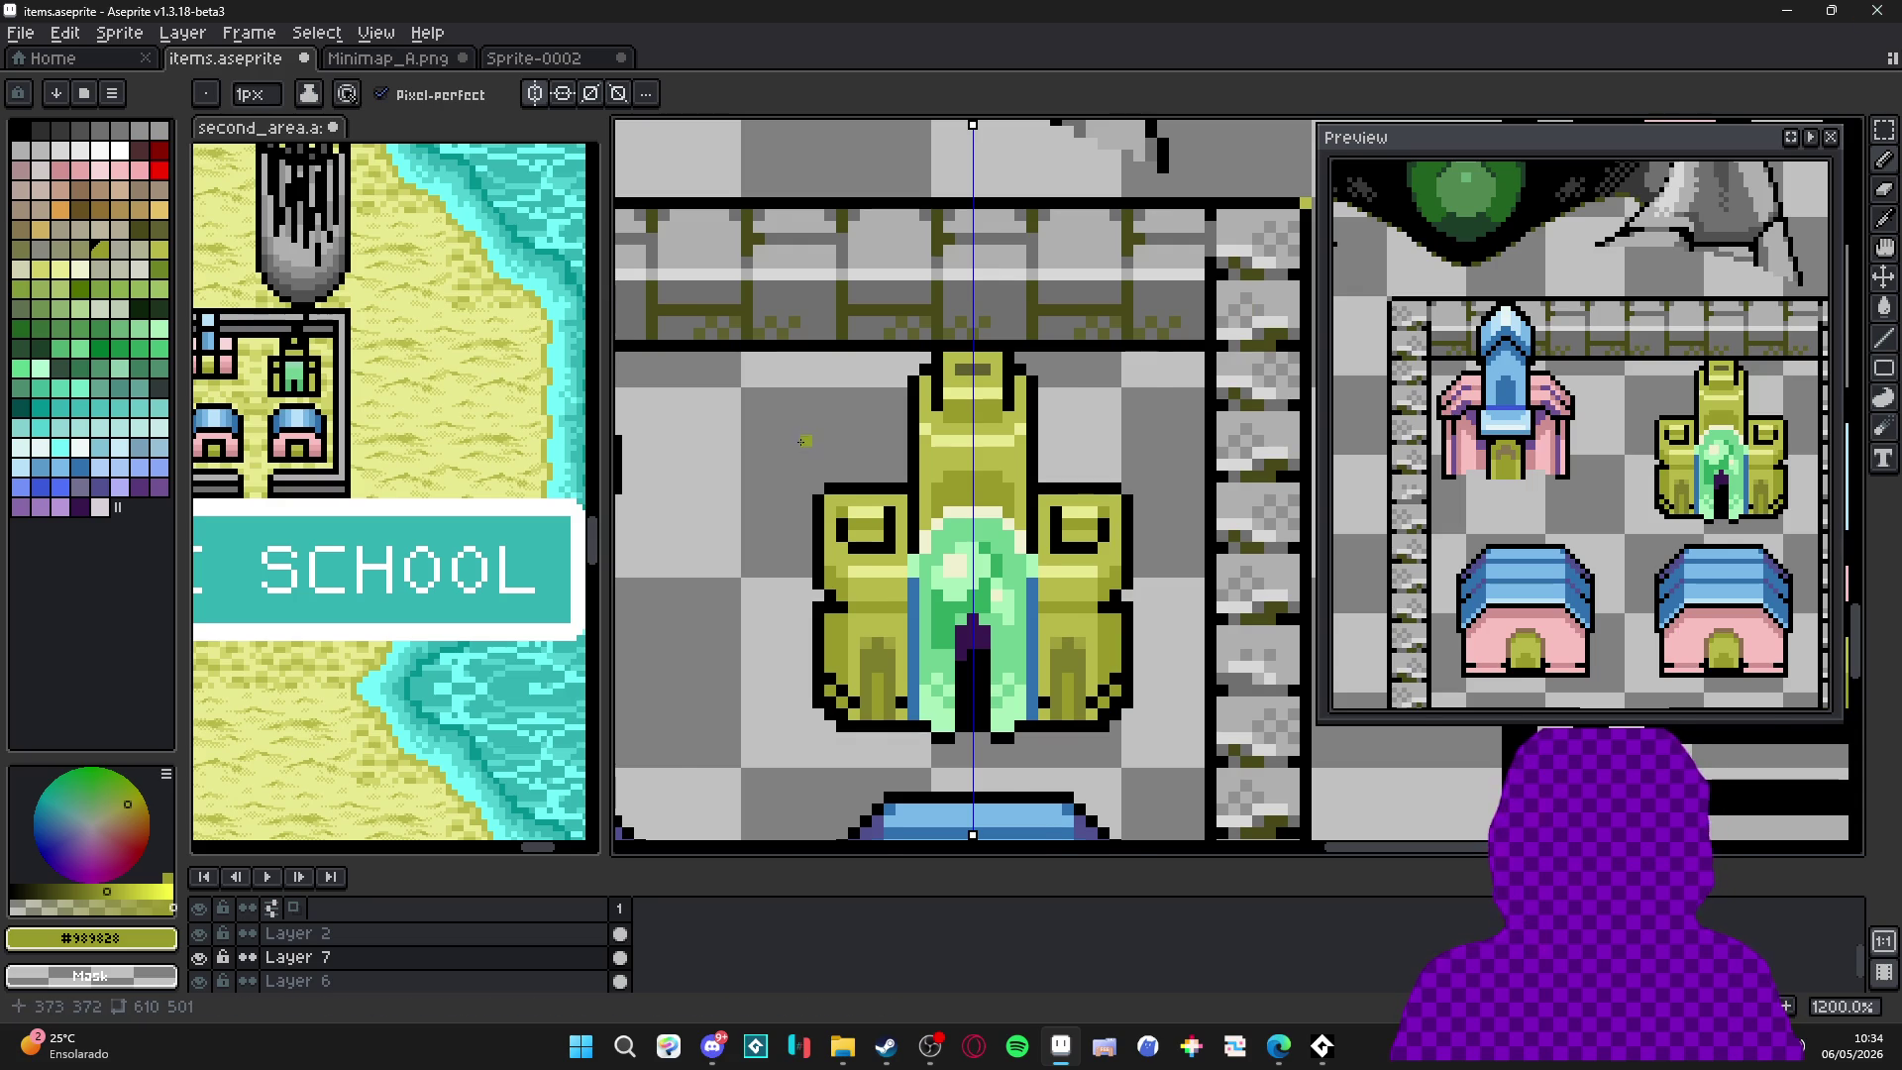
pyautogui.scroll(1, 966, 399)
# Paint pale yellow #e8e890 highlights and olive #989828 pixels across the tower top.
pyautogui.keyDown('alt'); pyautogui.click(971, 436); pyautogui.keyUp('alt')
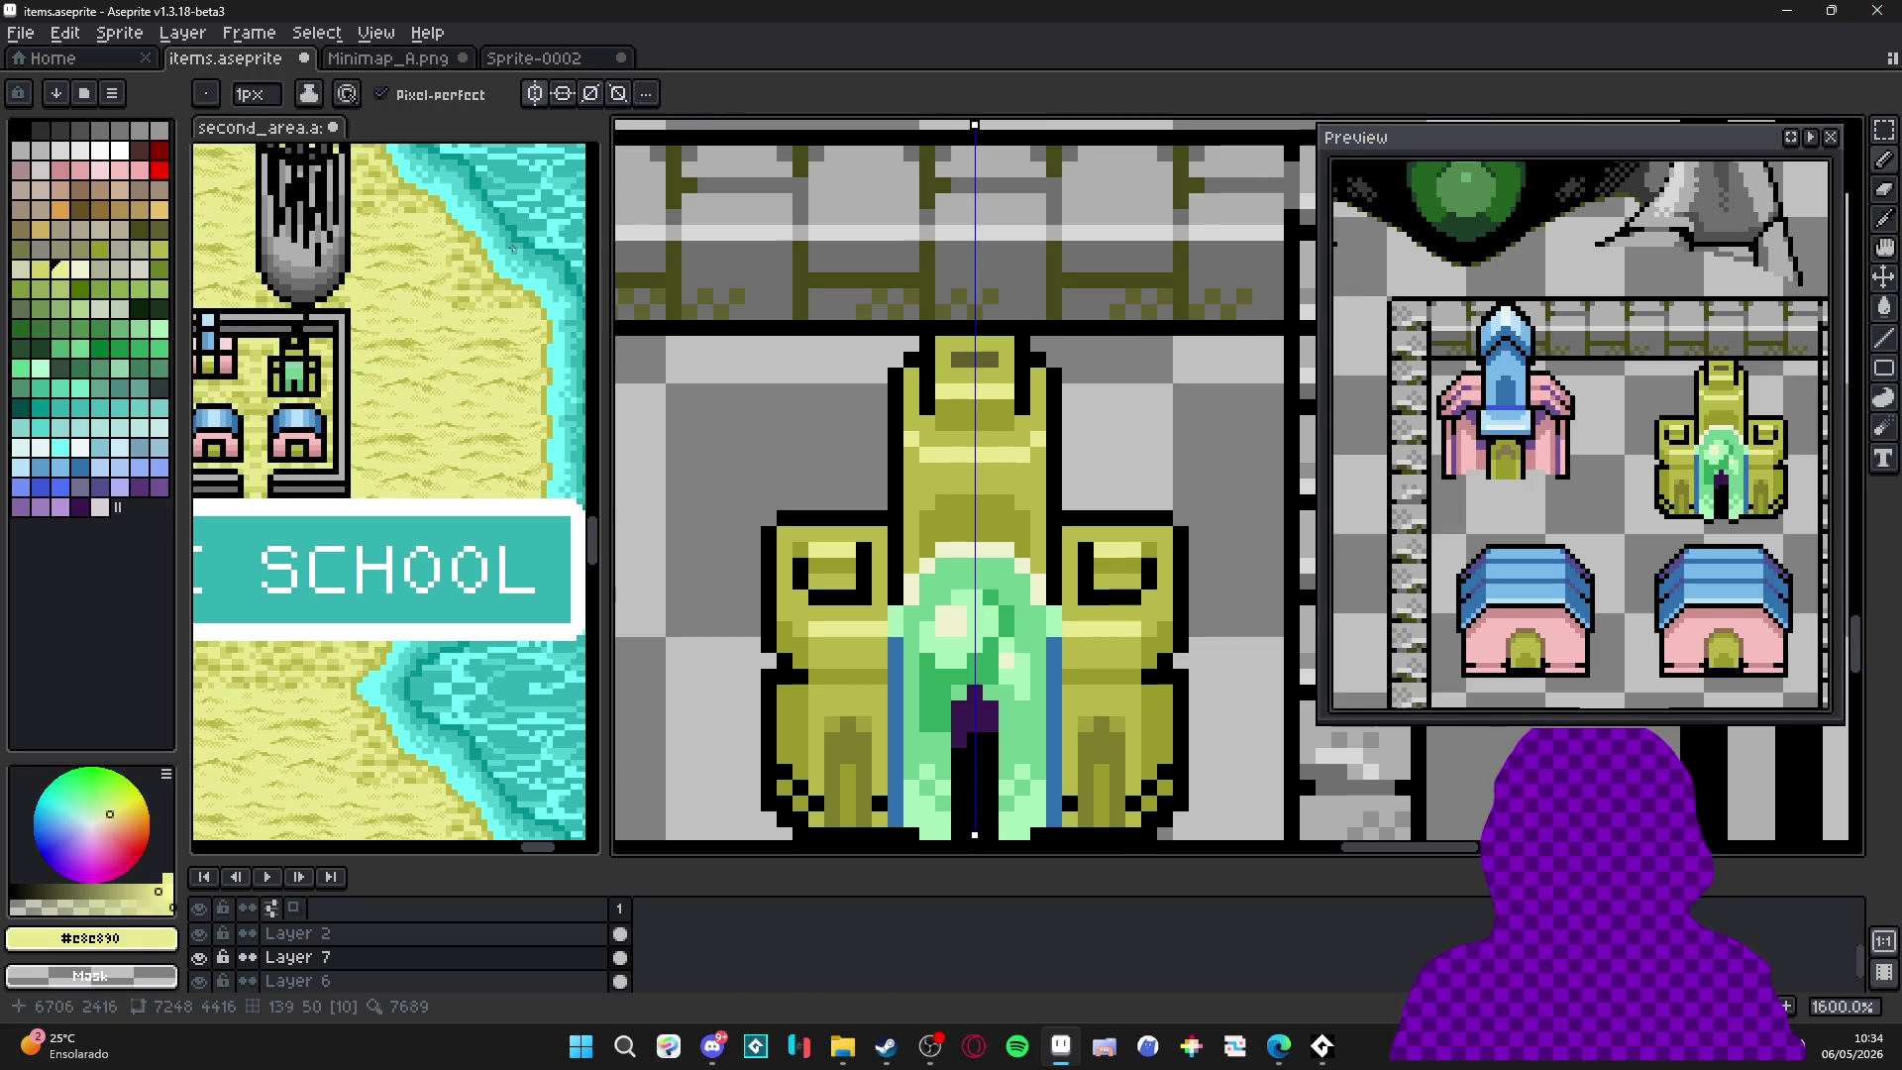
pyautogui.click(80, 268)
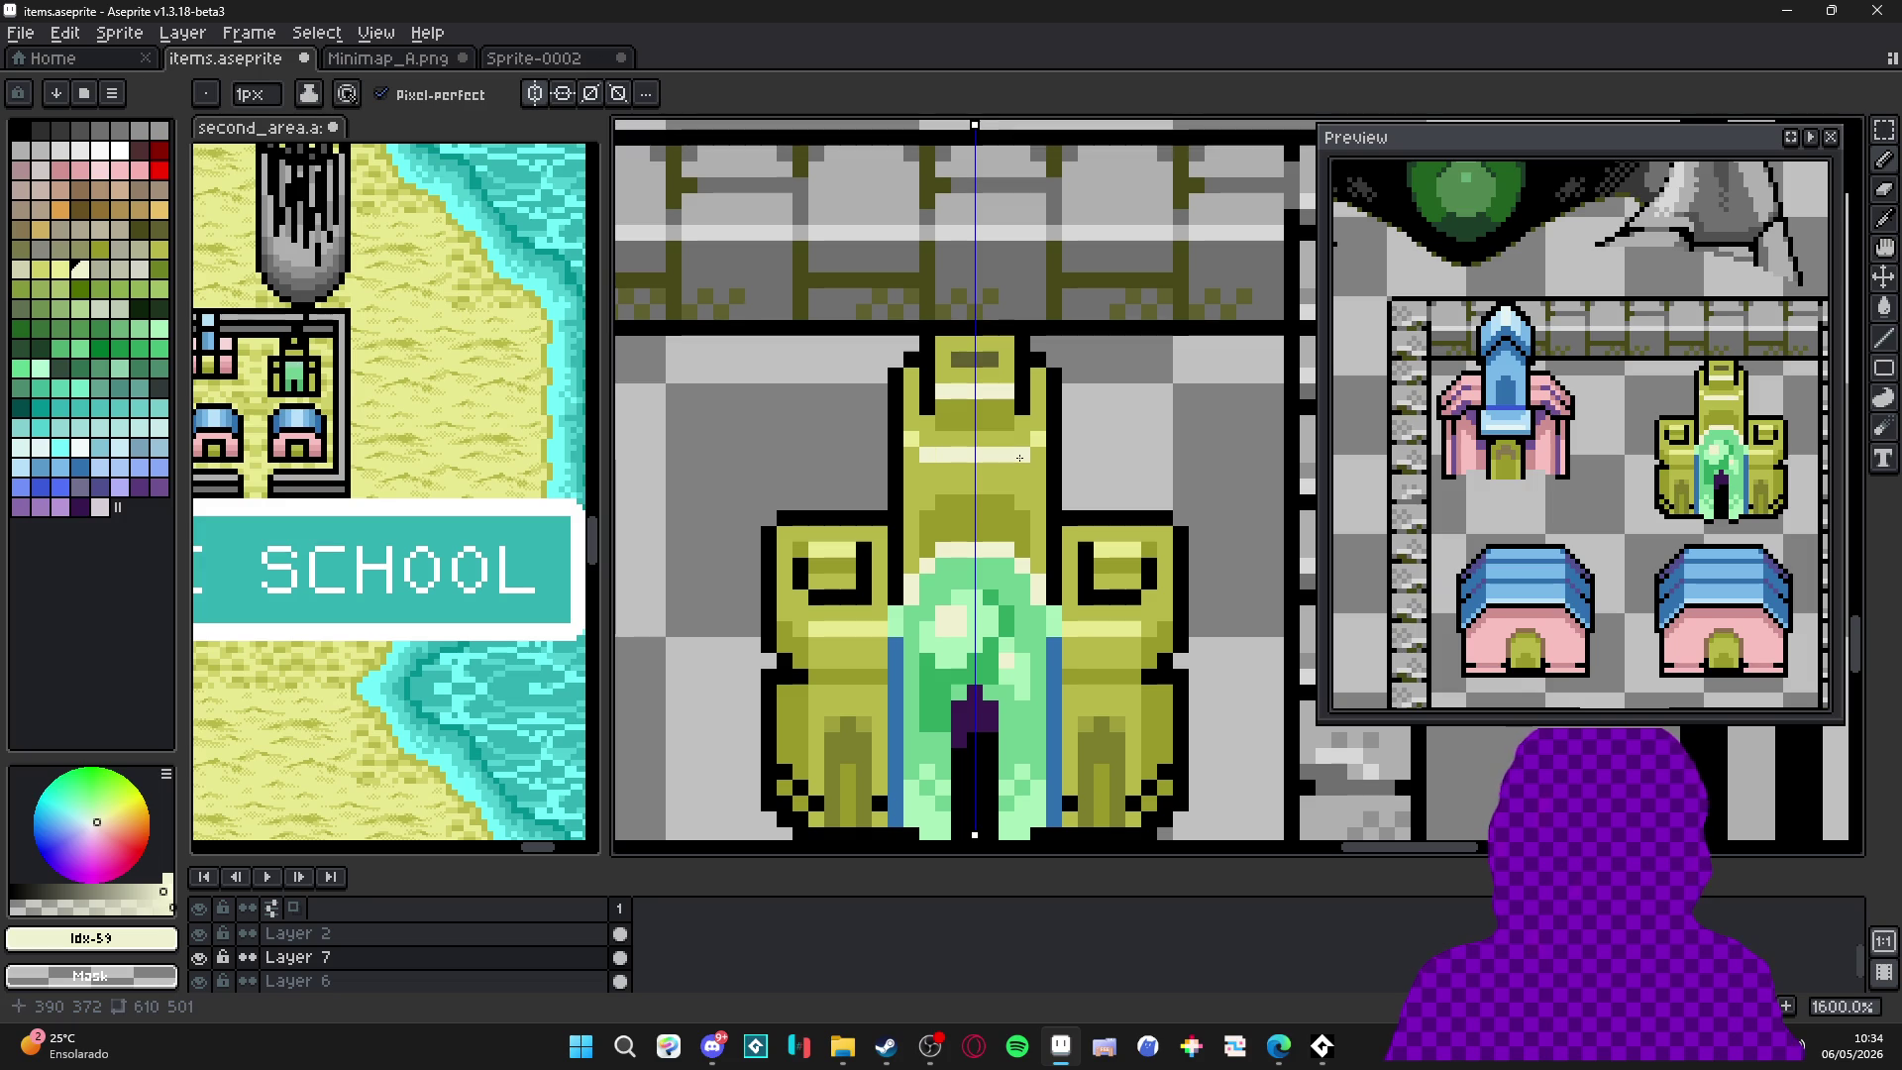
pyautogui.keyDown('alt'); pyautogui.click(1008, 391); pyautogui.keyUp('alt')
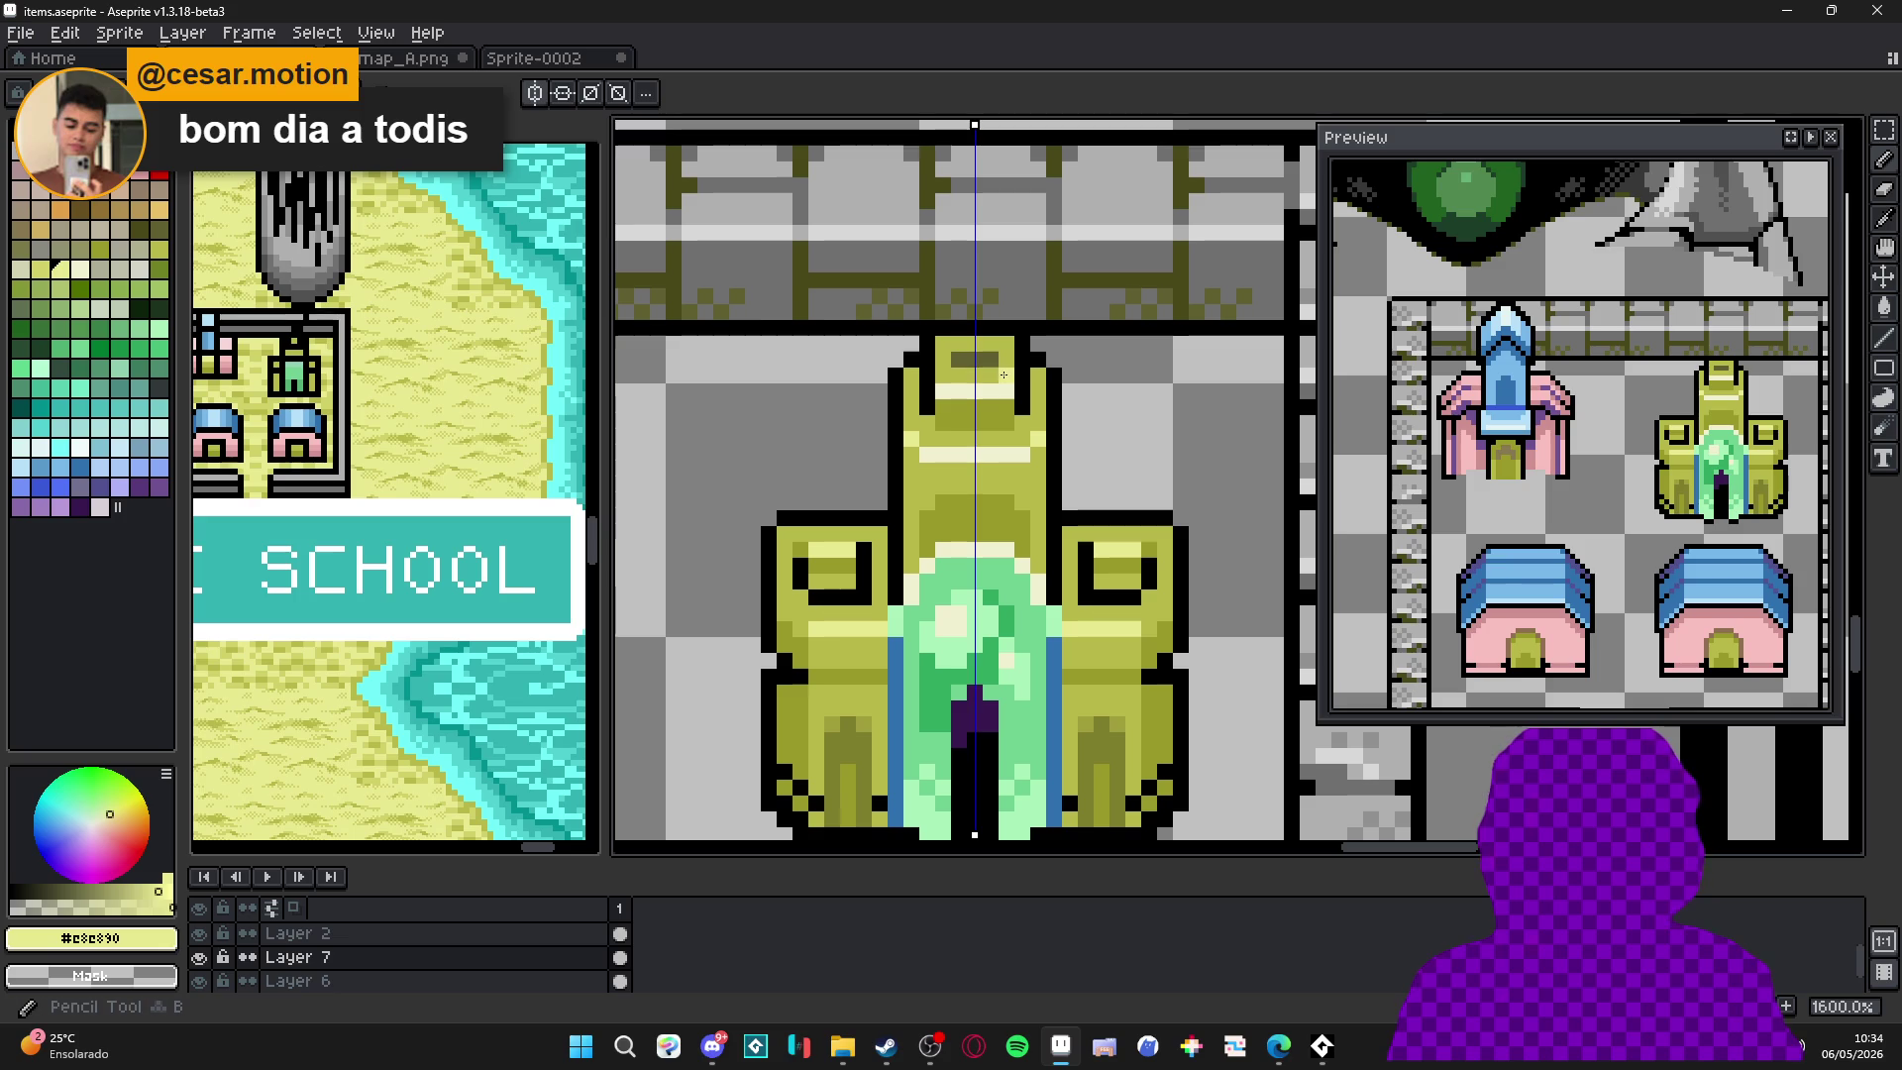
pyautogui.moveTo(946, 377)
pyautogui.mouseDown()
pyautogui.moveTo(1008, 360)
pyautogui.moveTo(957, 344)
pyautogui.moveTo(1007, 345)
pyautogui.mouseUp()
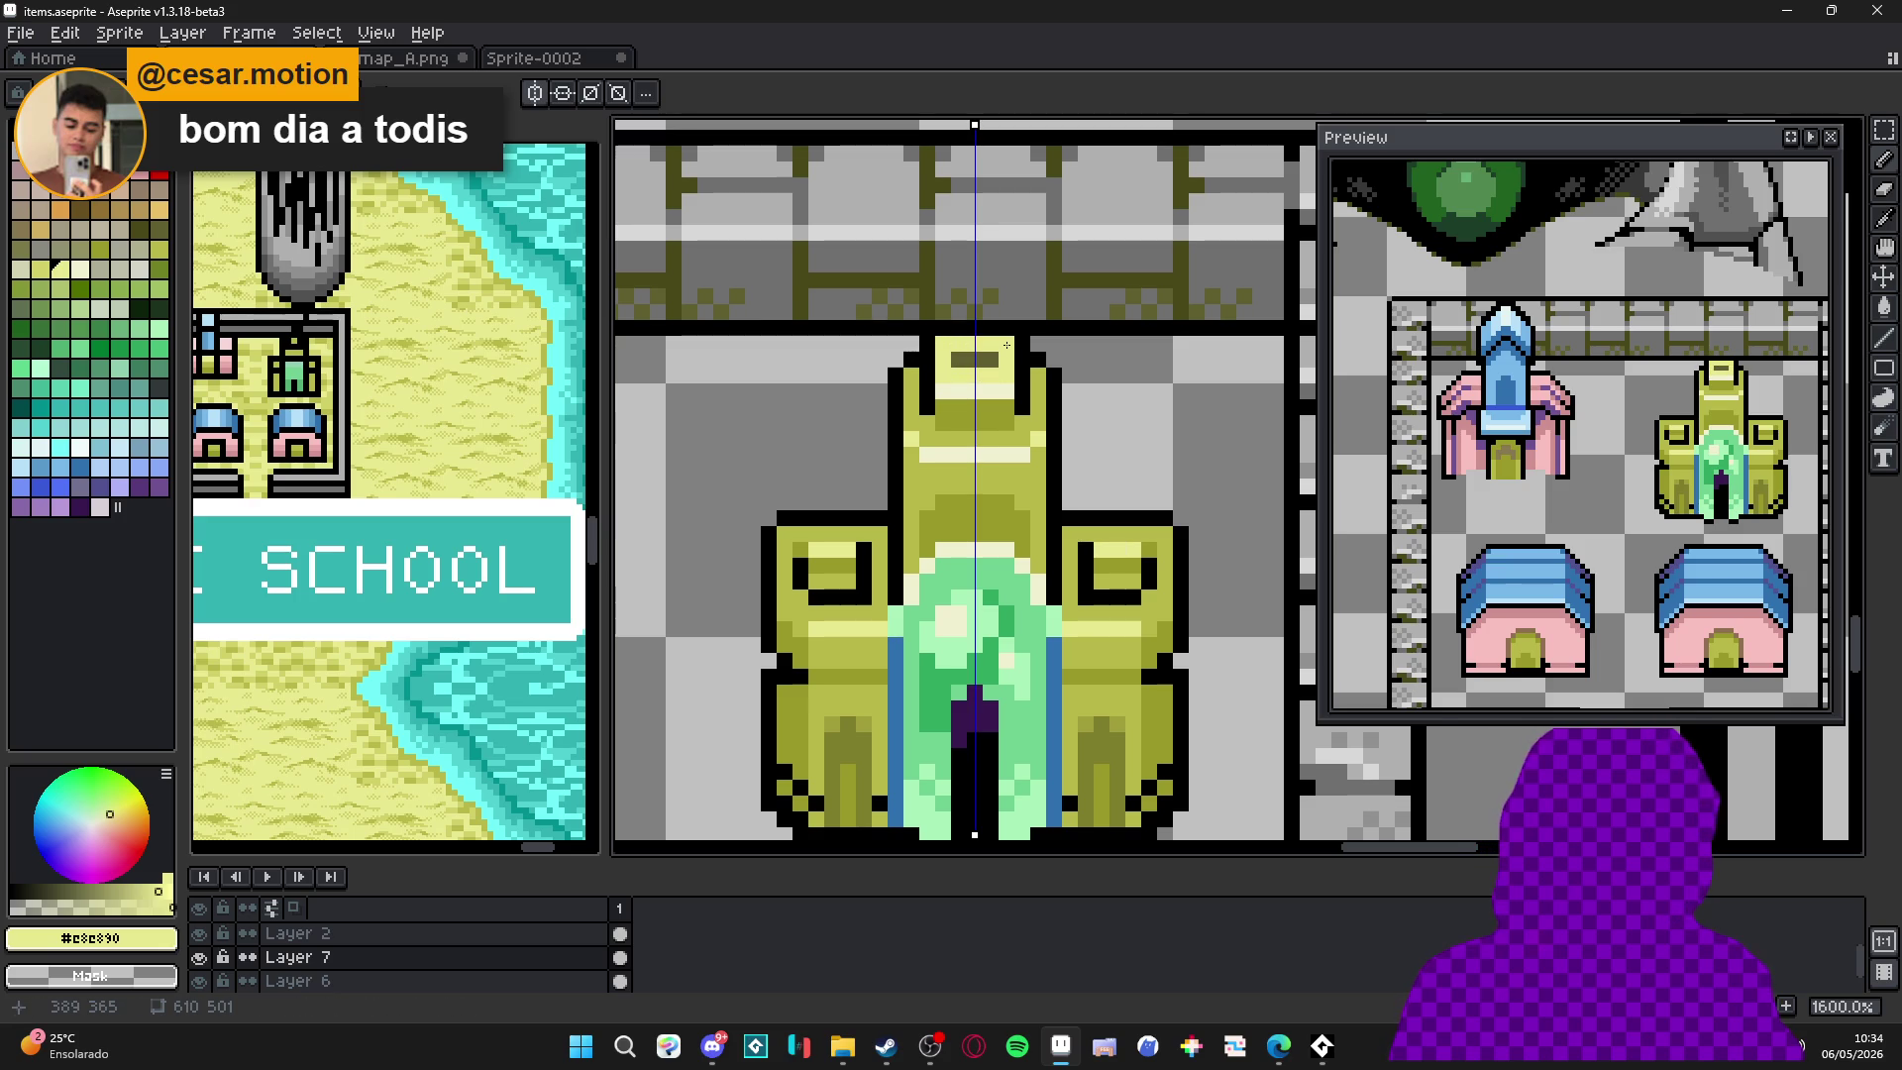
pyautogui.keyDown('alt'); pyautogui.click(988, 364); pyautogui.keyUp('alt')
pyautogui.moveTo(988, 364); pyautogui.dragTo(971, 359)
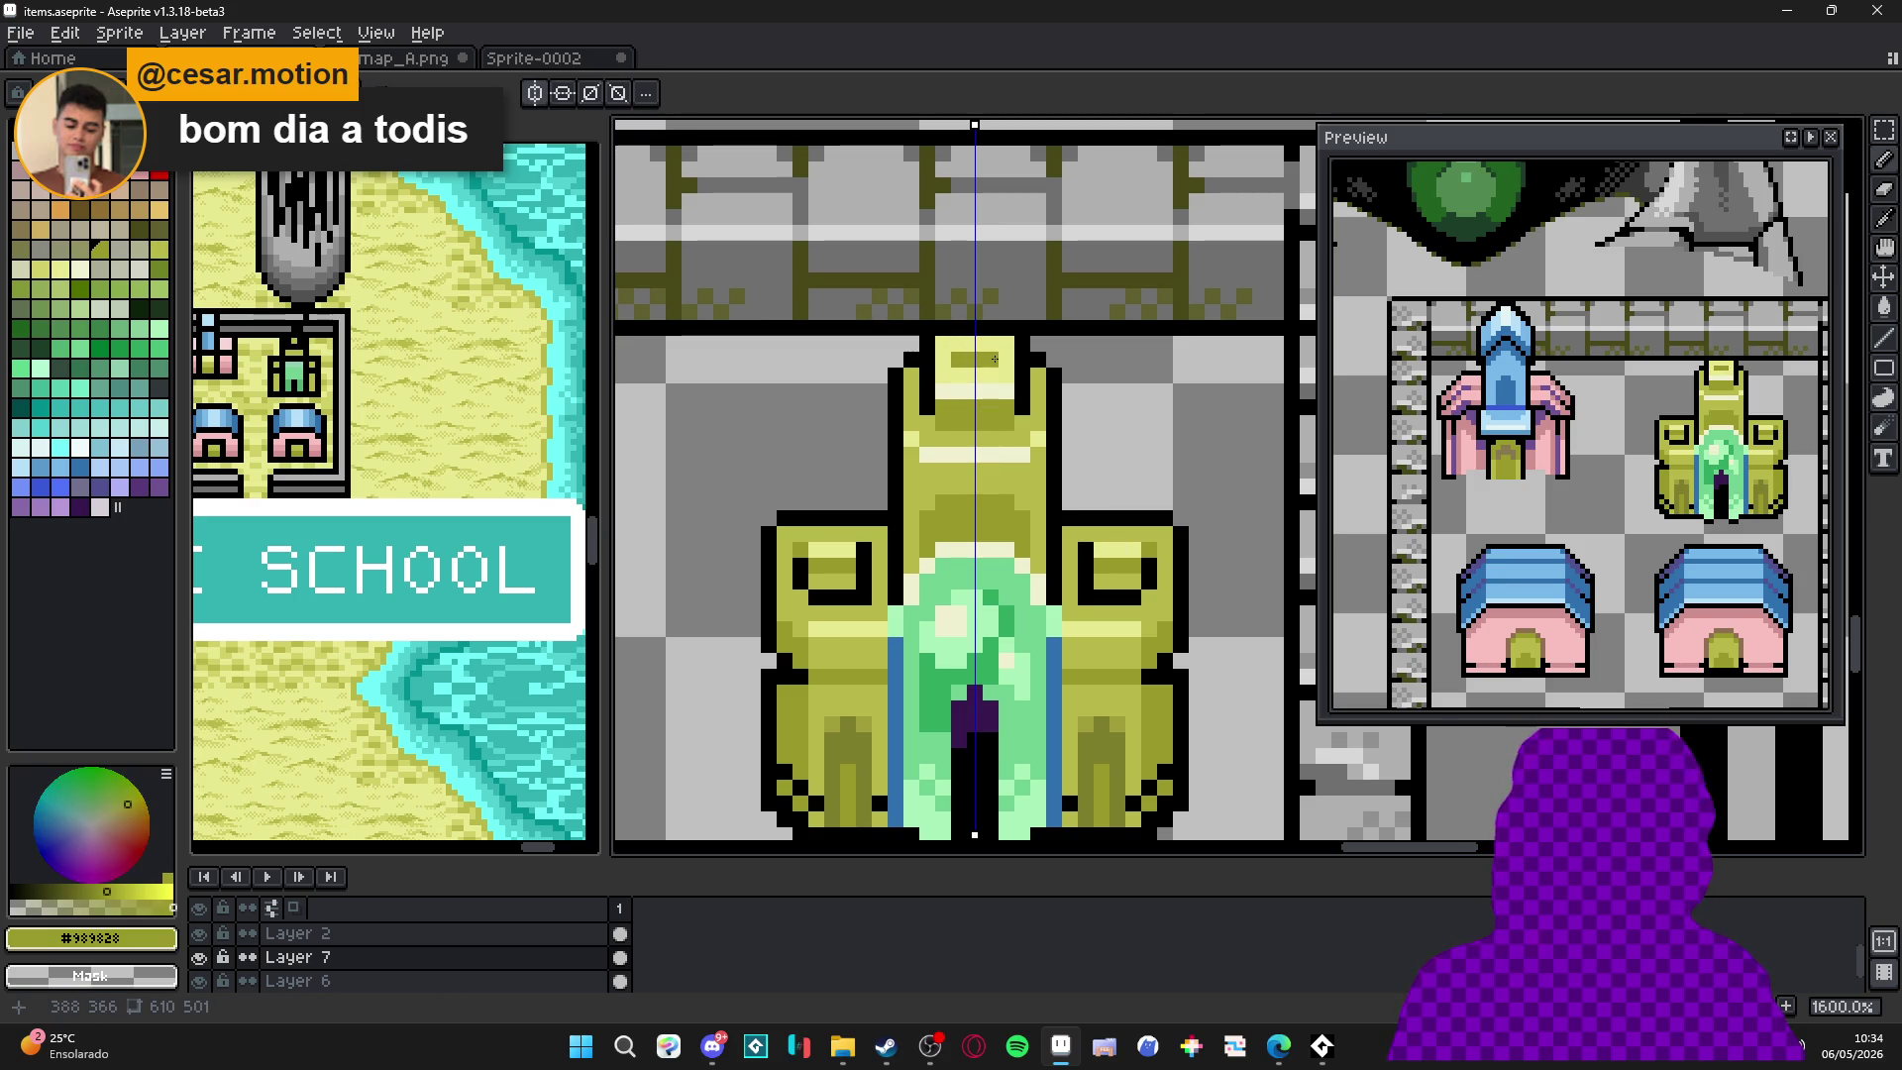
pyautogui.keyDown('alt'); pyautogui.click(988, 382); pyautogui.keyUp('alt')
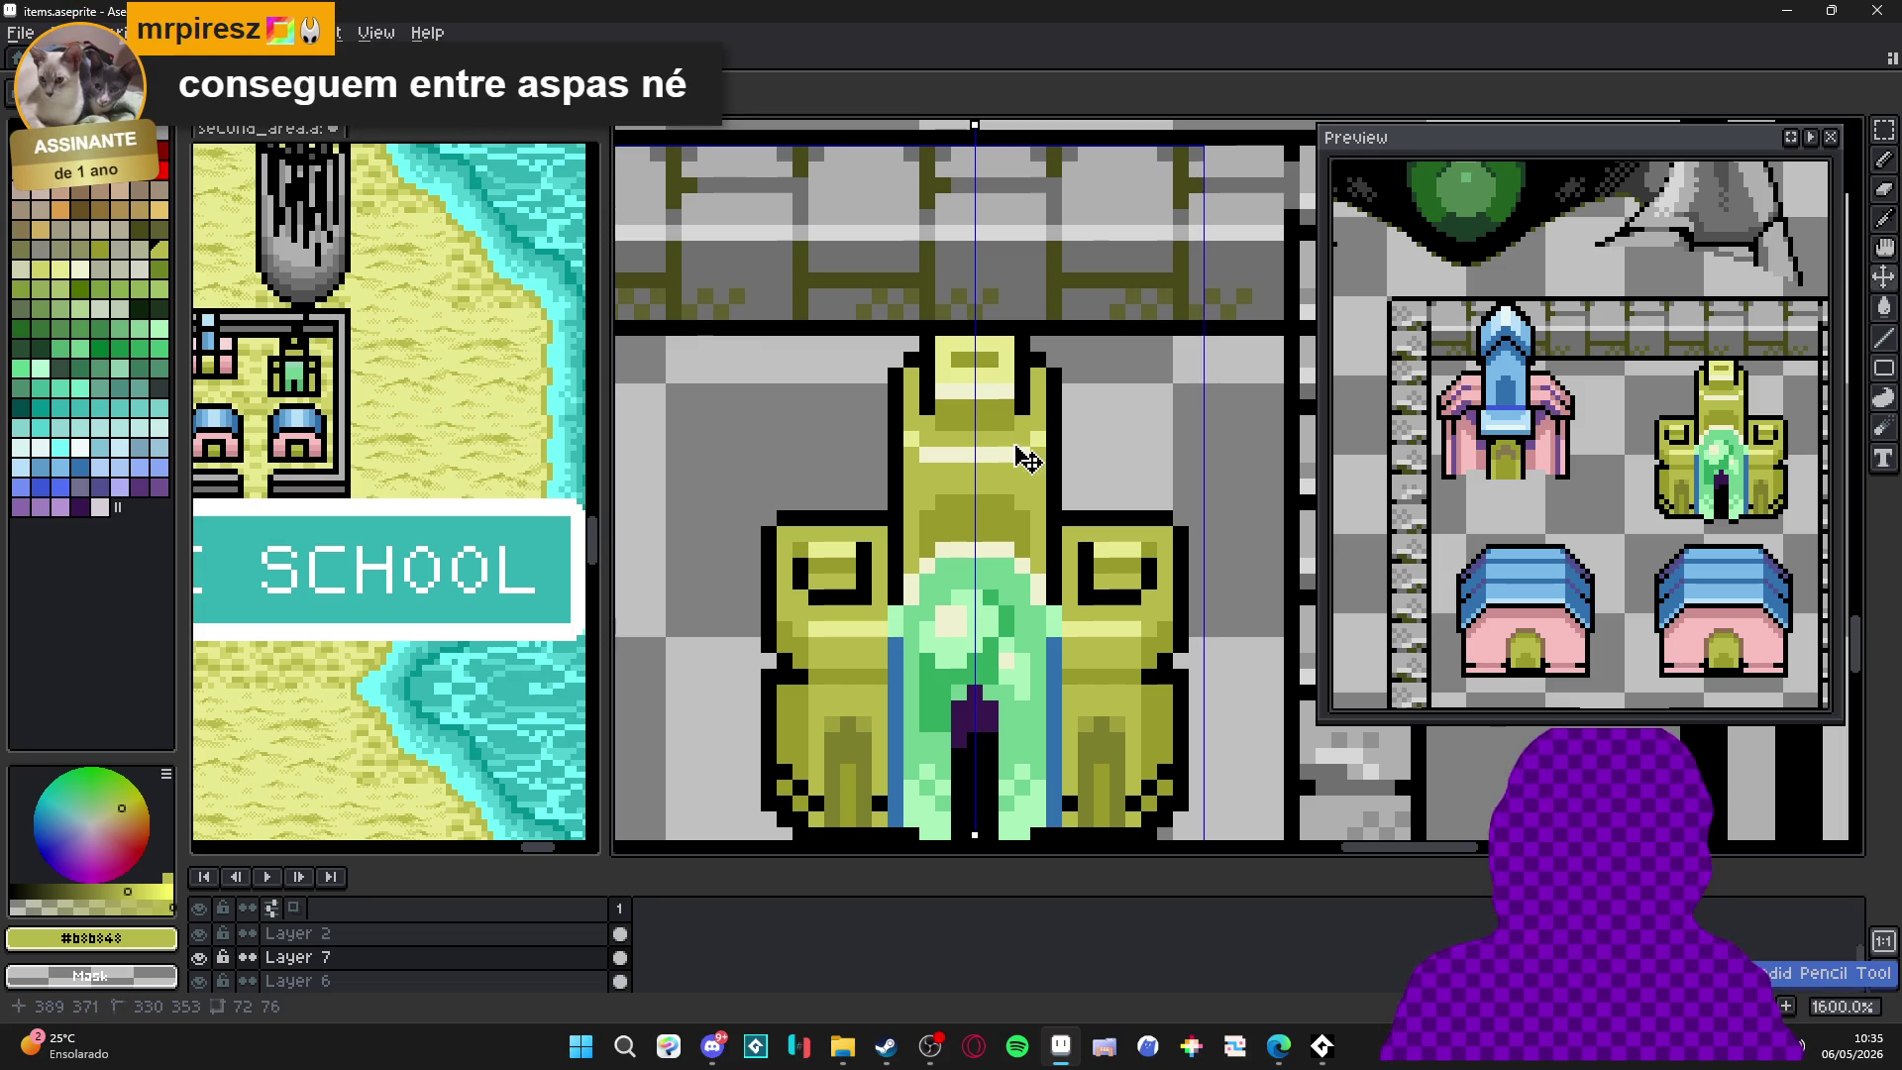
# Add more pale yellow highlight pixels near the tower top and clear the accidental selection.
pyautogui.press('alt')
pyautogui.keyDown('alt'); pyautogui.click(975, 368); pyautogui.keyUp('alt')
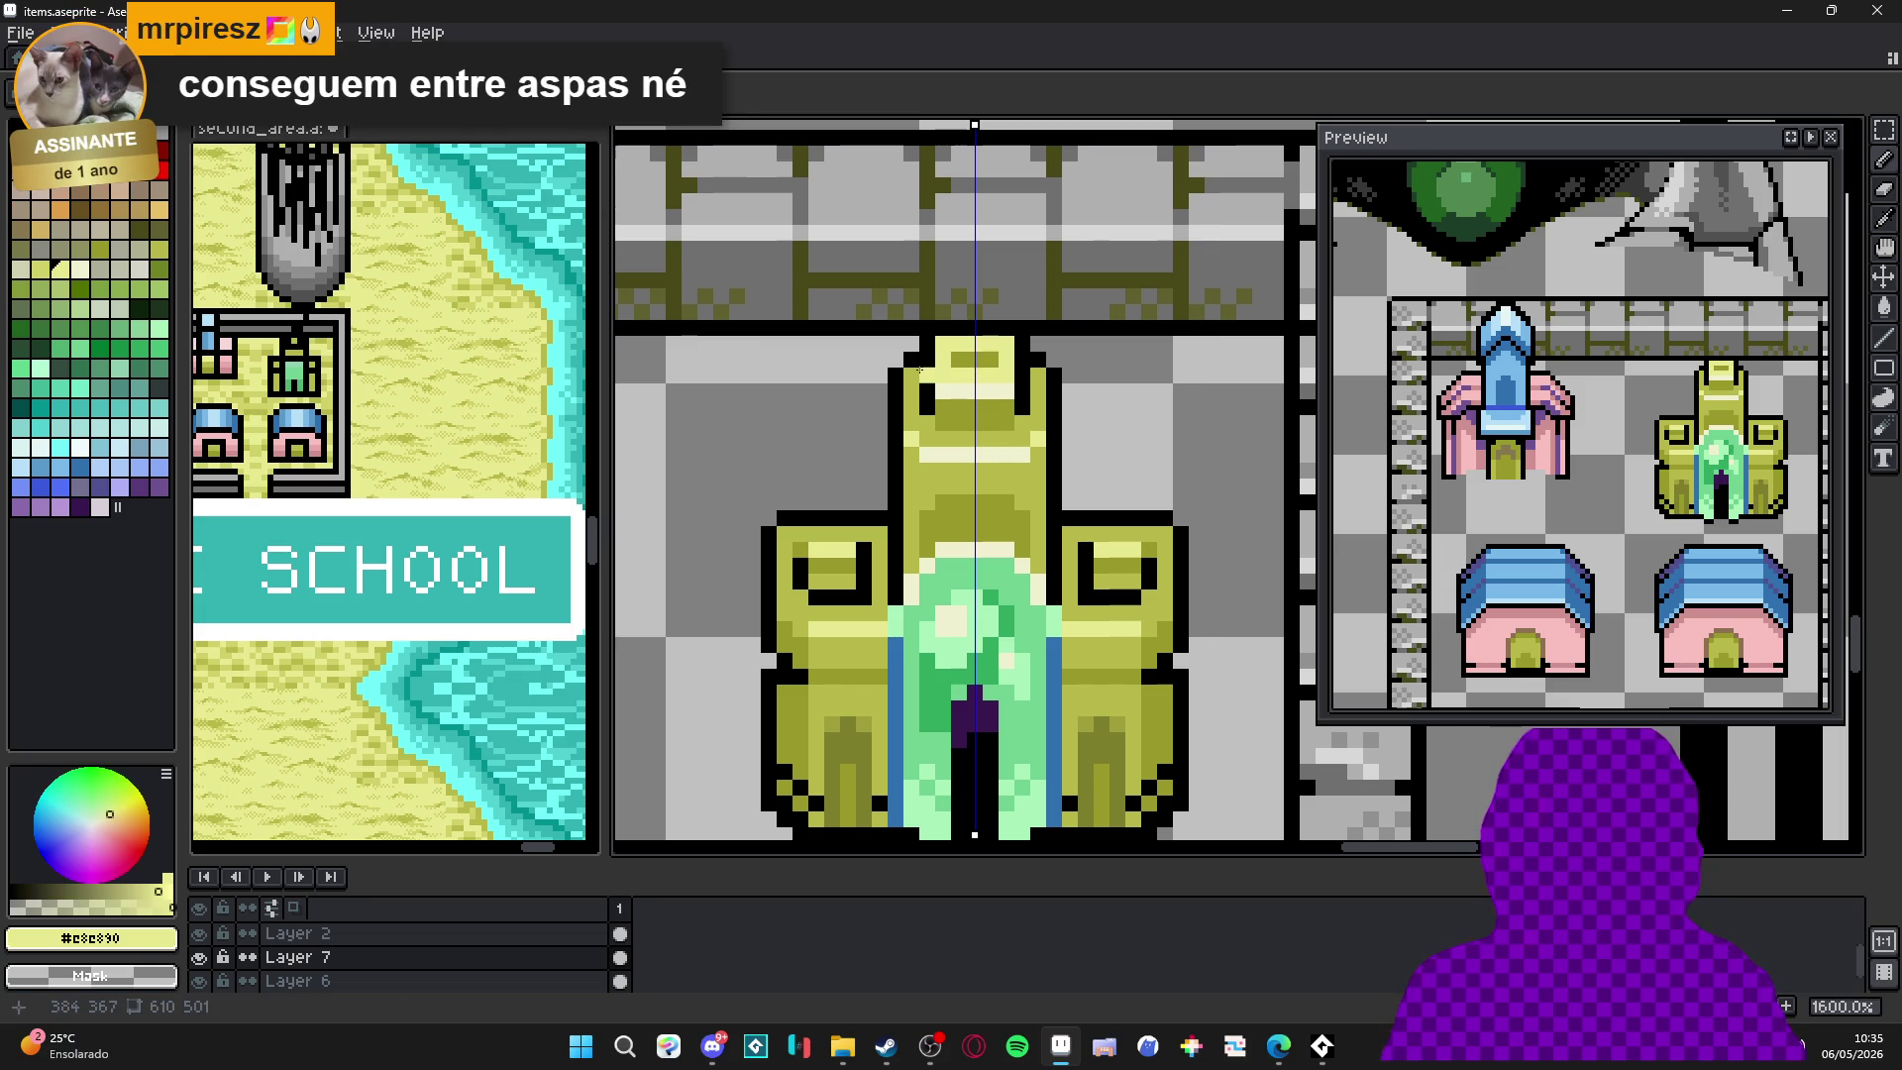
pyautogui.click(927, 436)
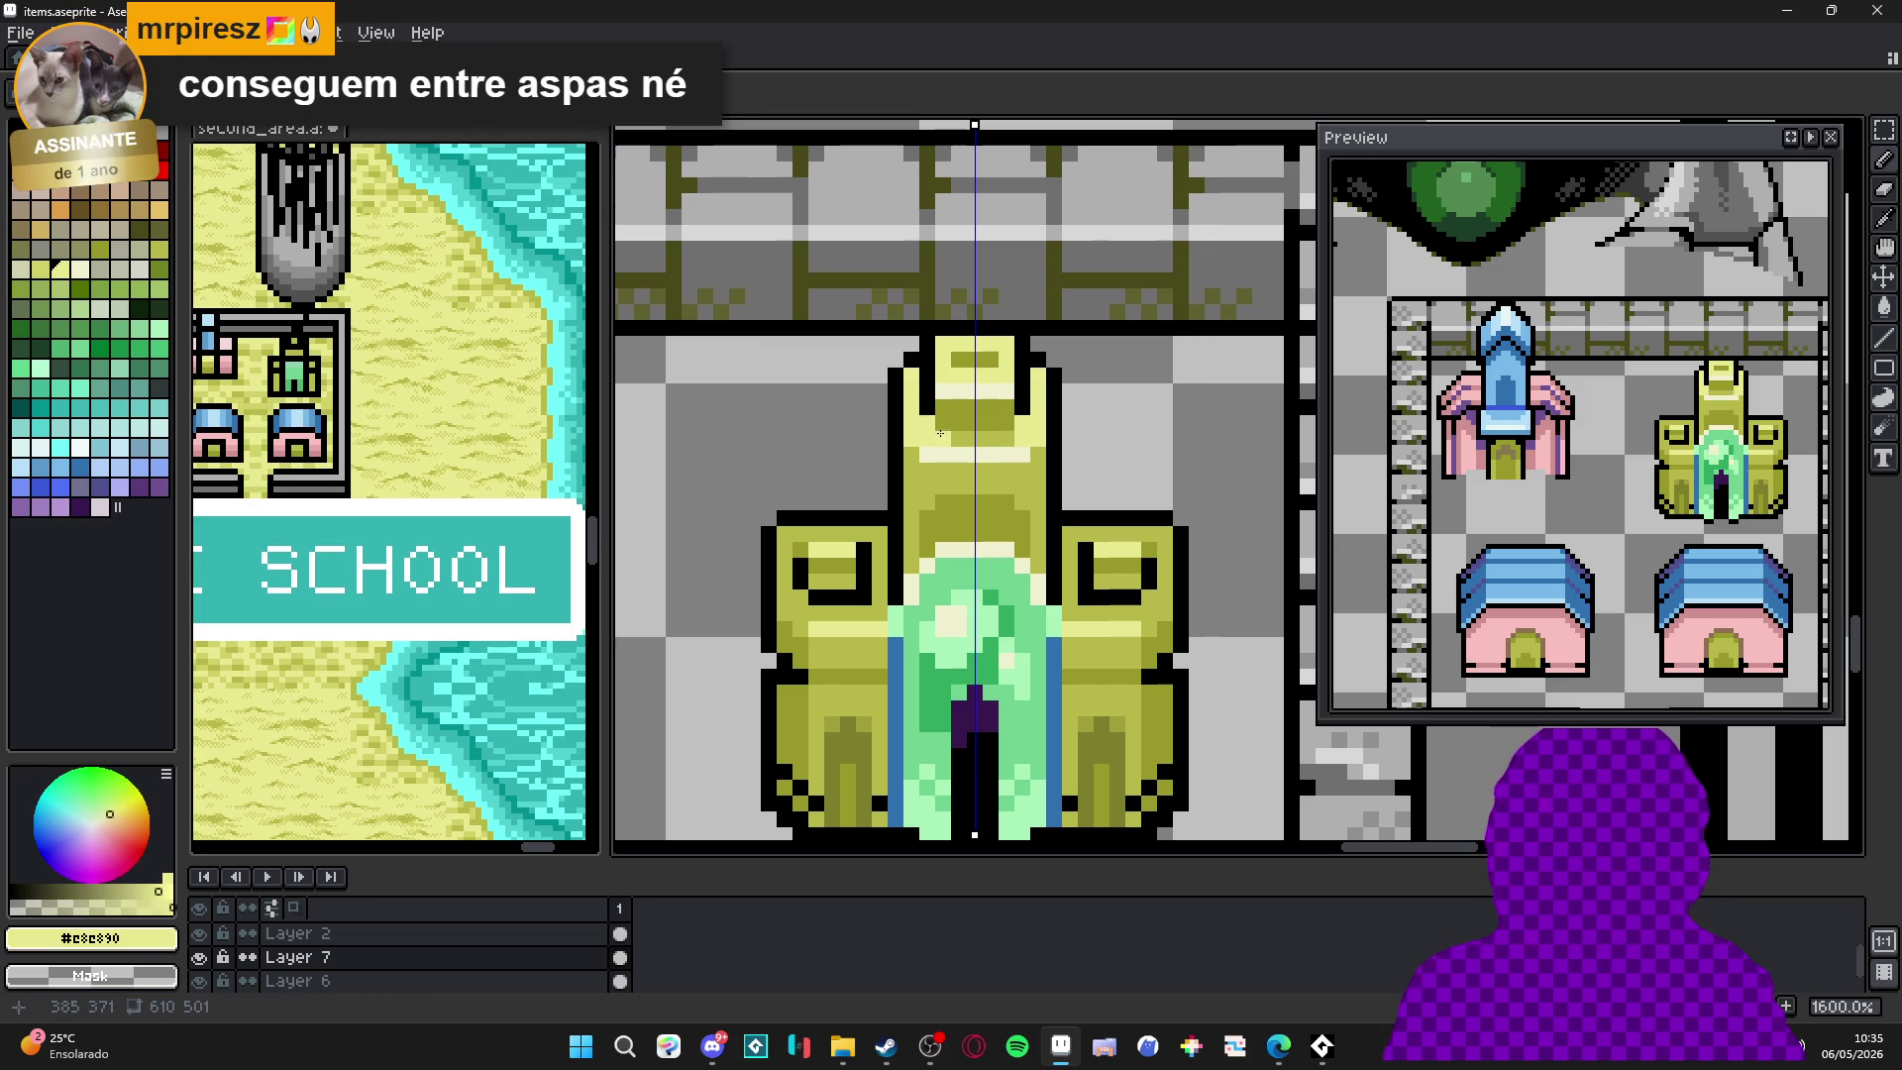
pyautogui.keyDown('alt'); pyautogui.click(1034, 443); pyautogui.keyUp('alt')
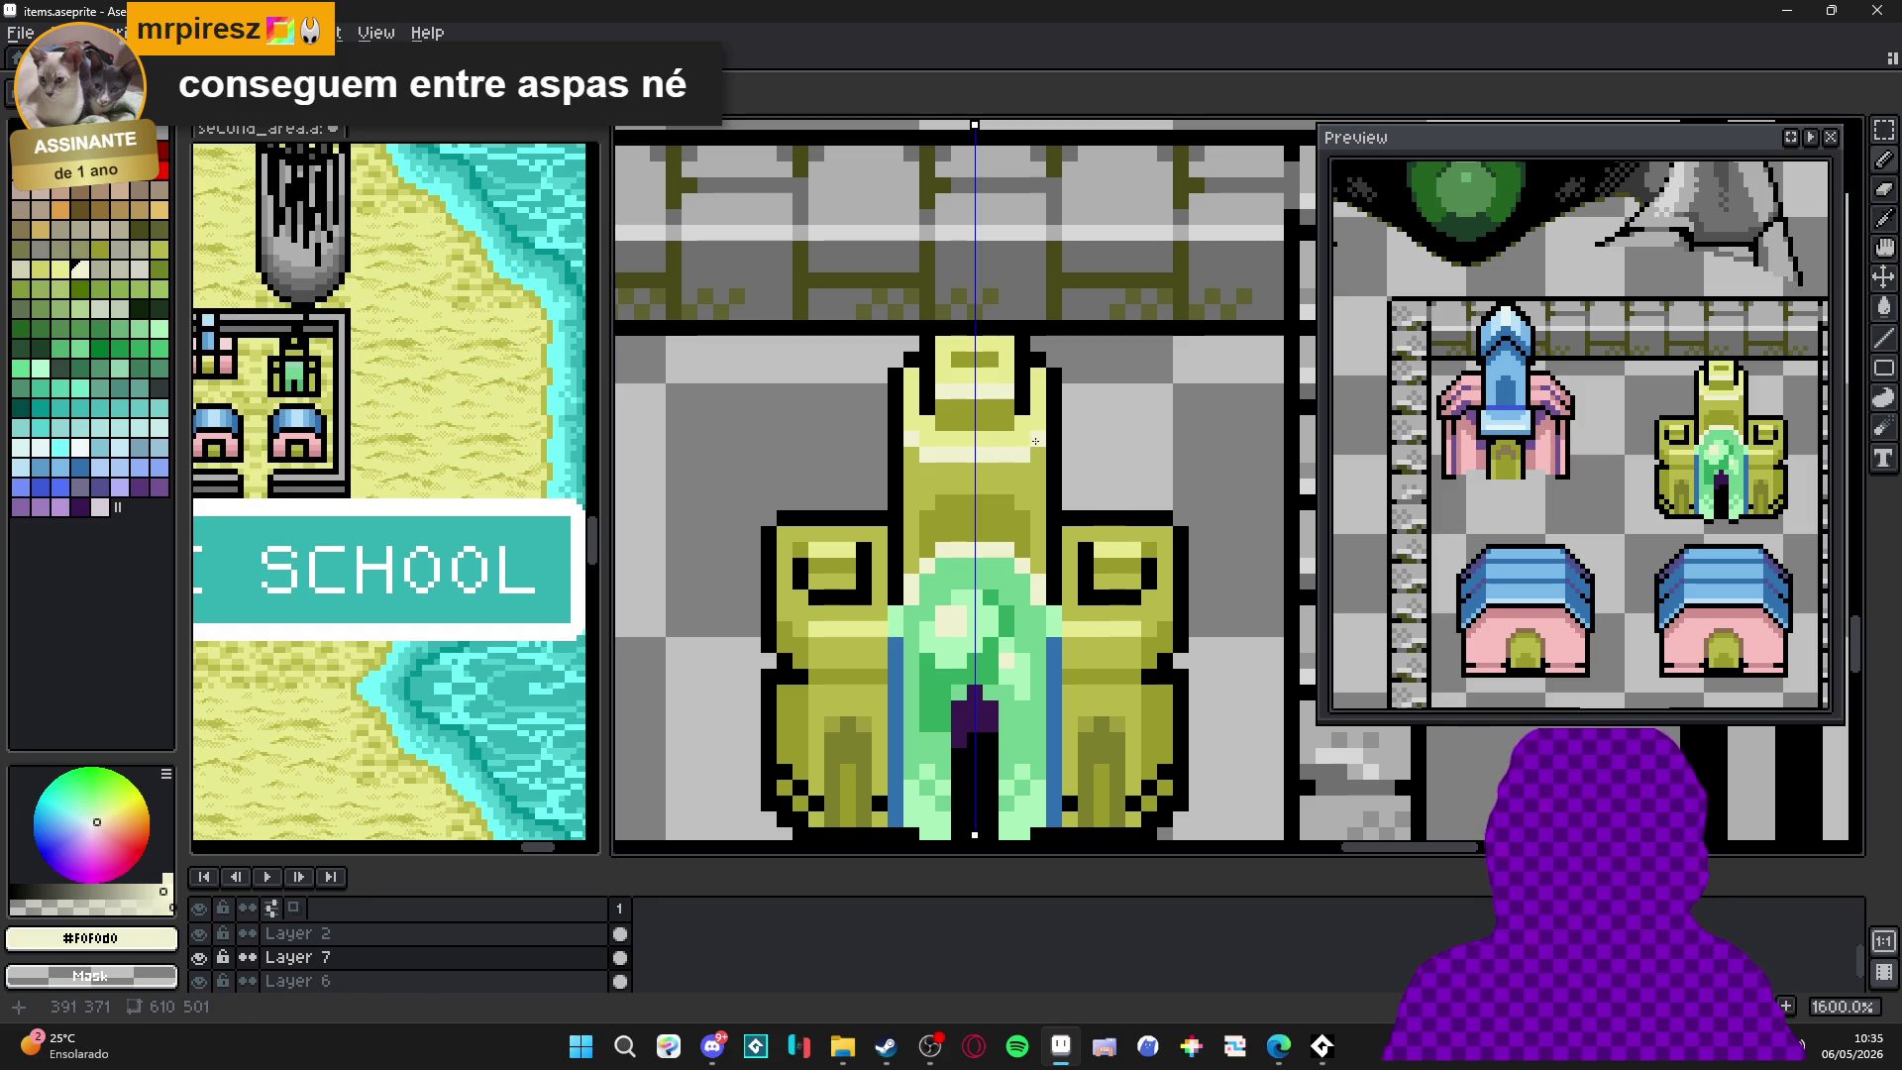
pyautogui.hotkey('ctrl', 'shift', 'd')
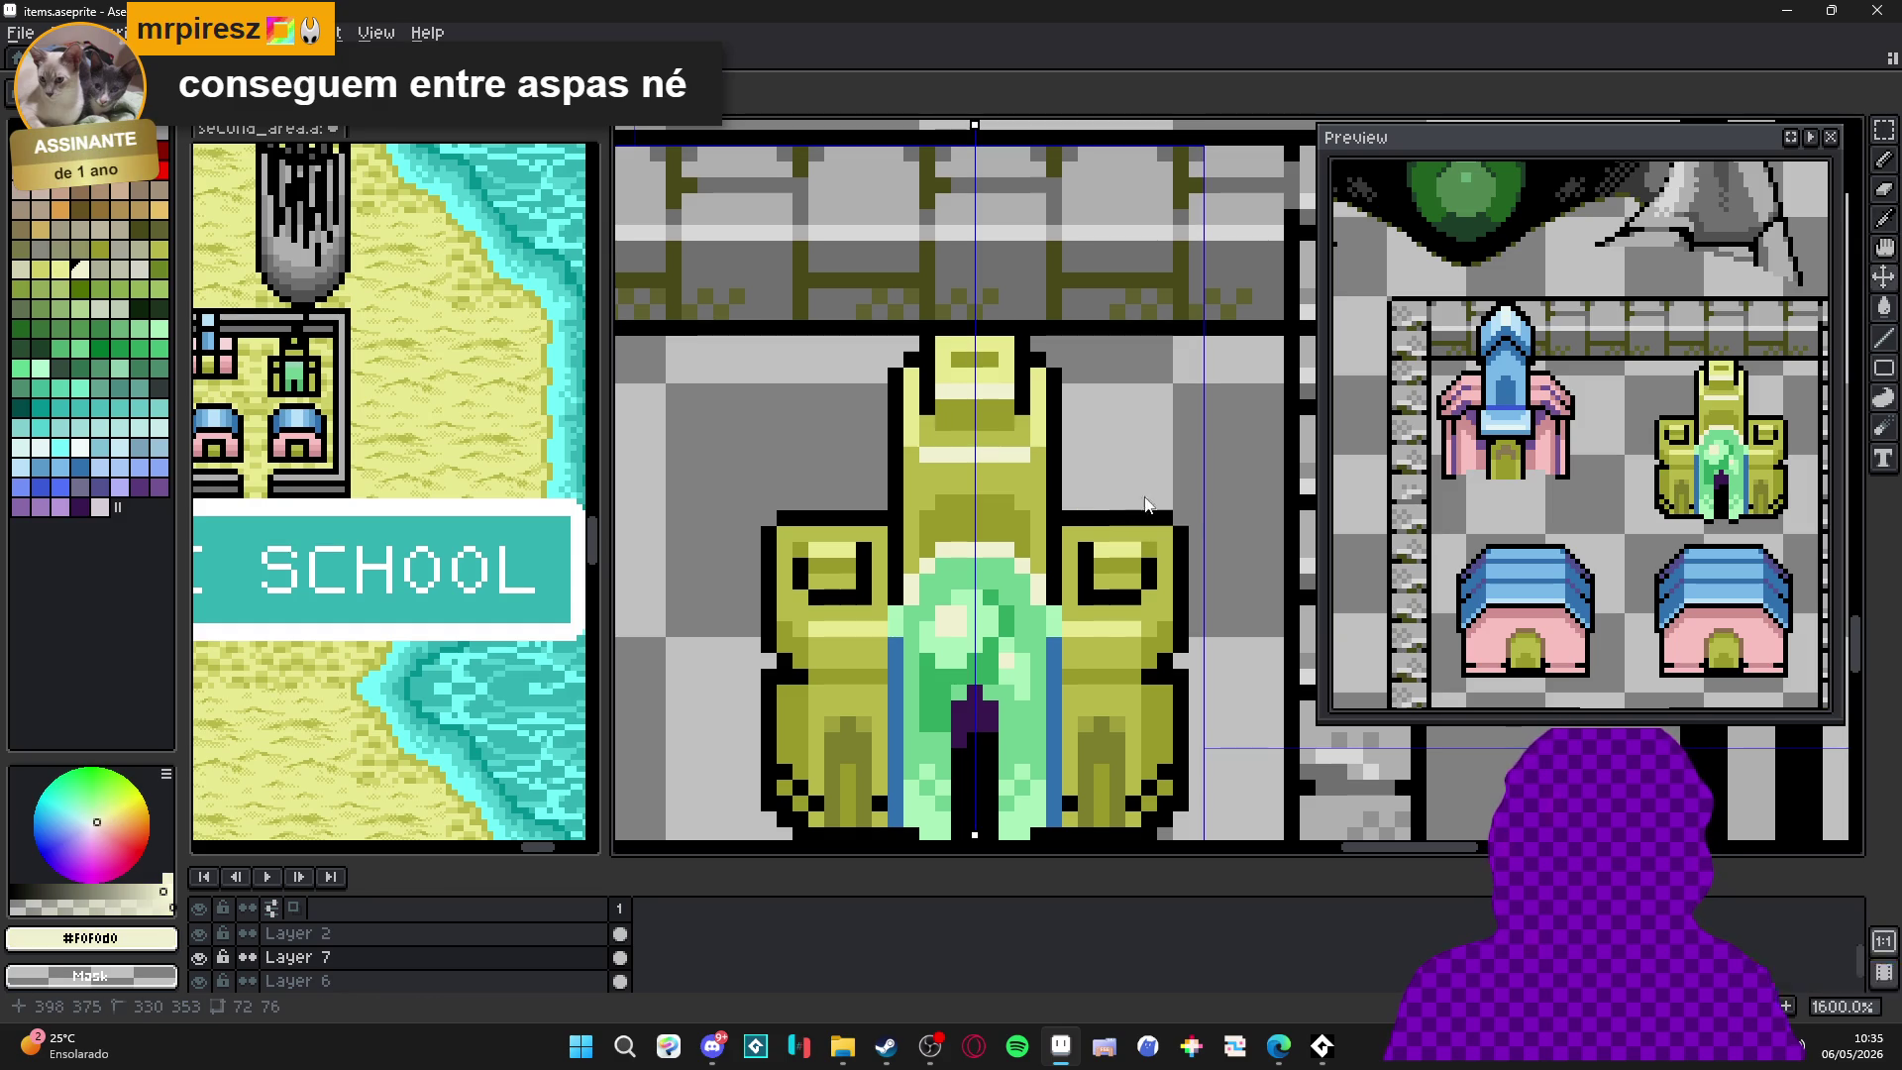
pyautogui.hotkey('ctrl', 'd')
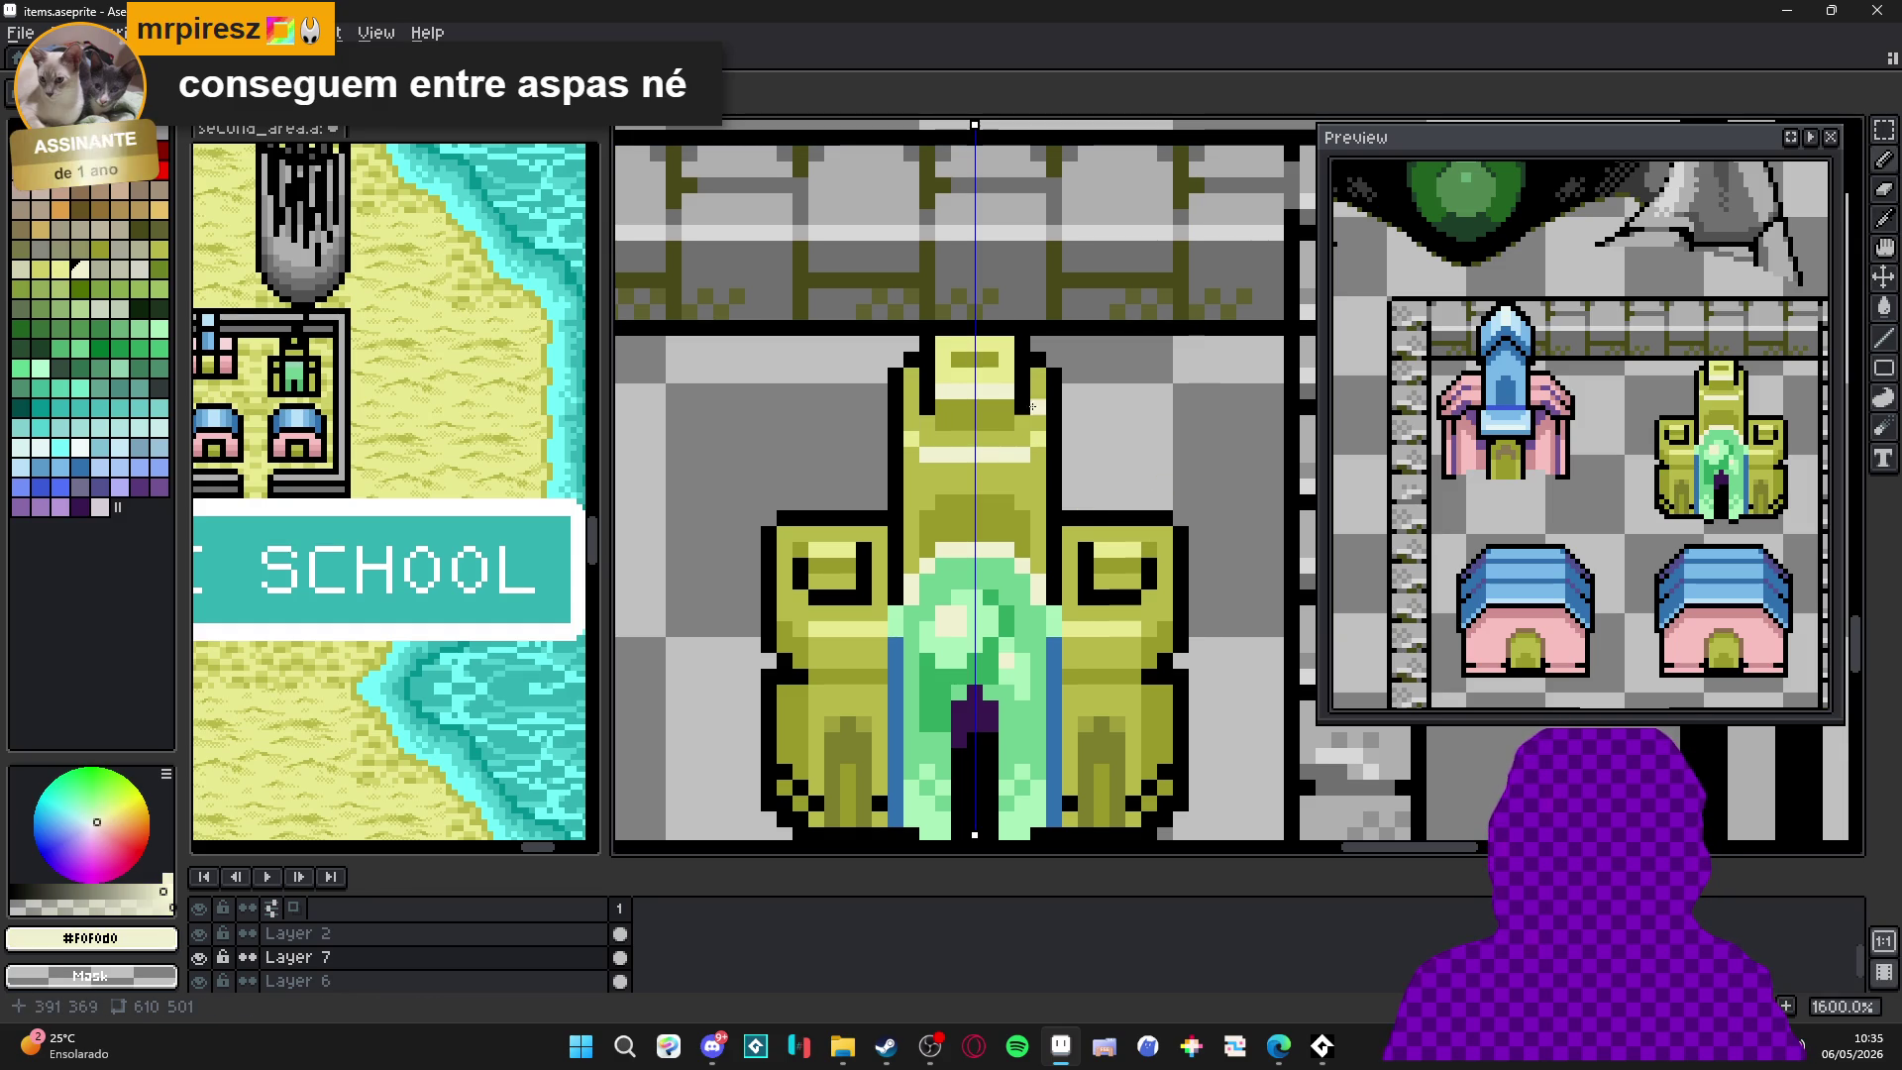
pyautogui.keyDown('alt'); pyautogui.click(1038, 440); pyautogui.keyUp('alt')
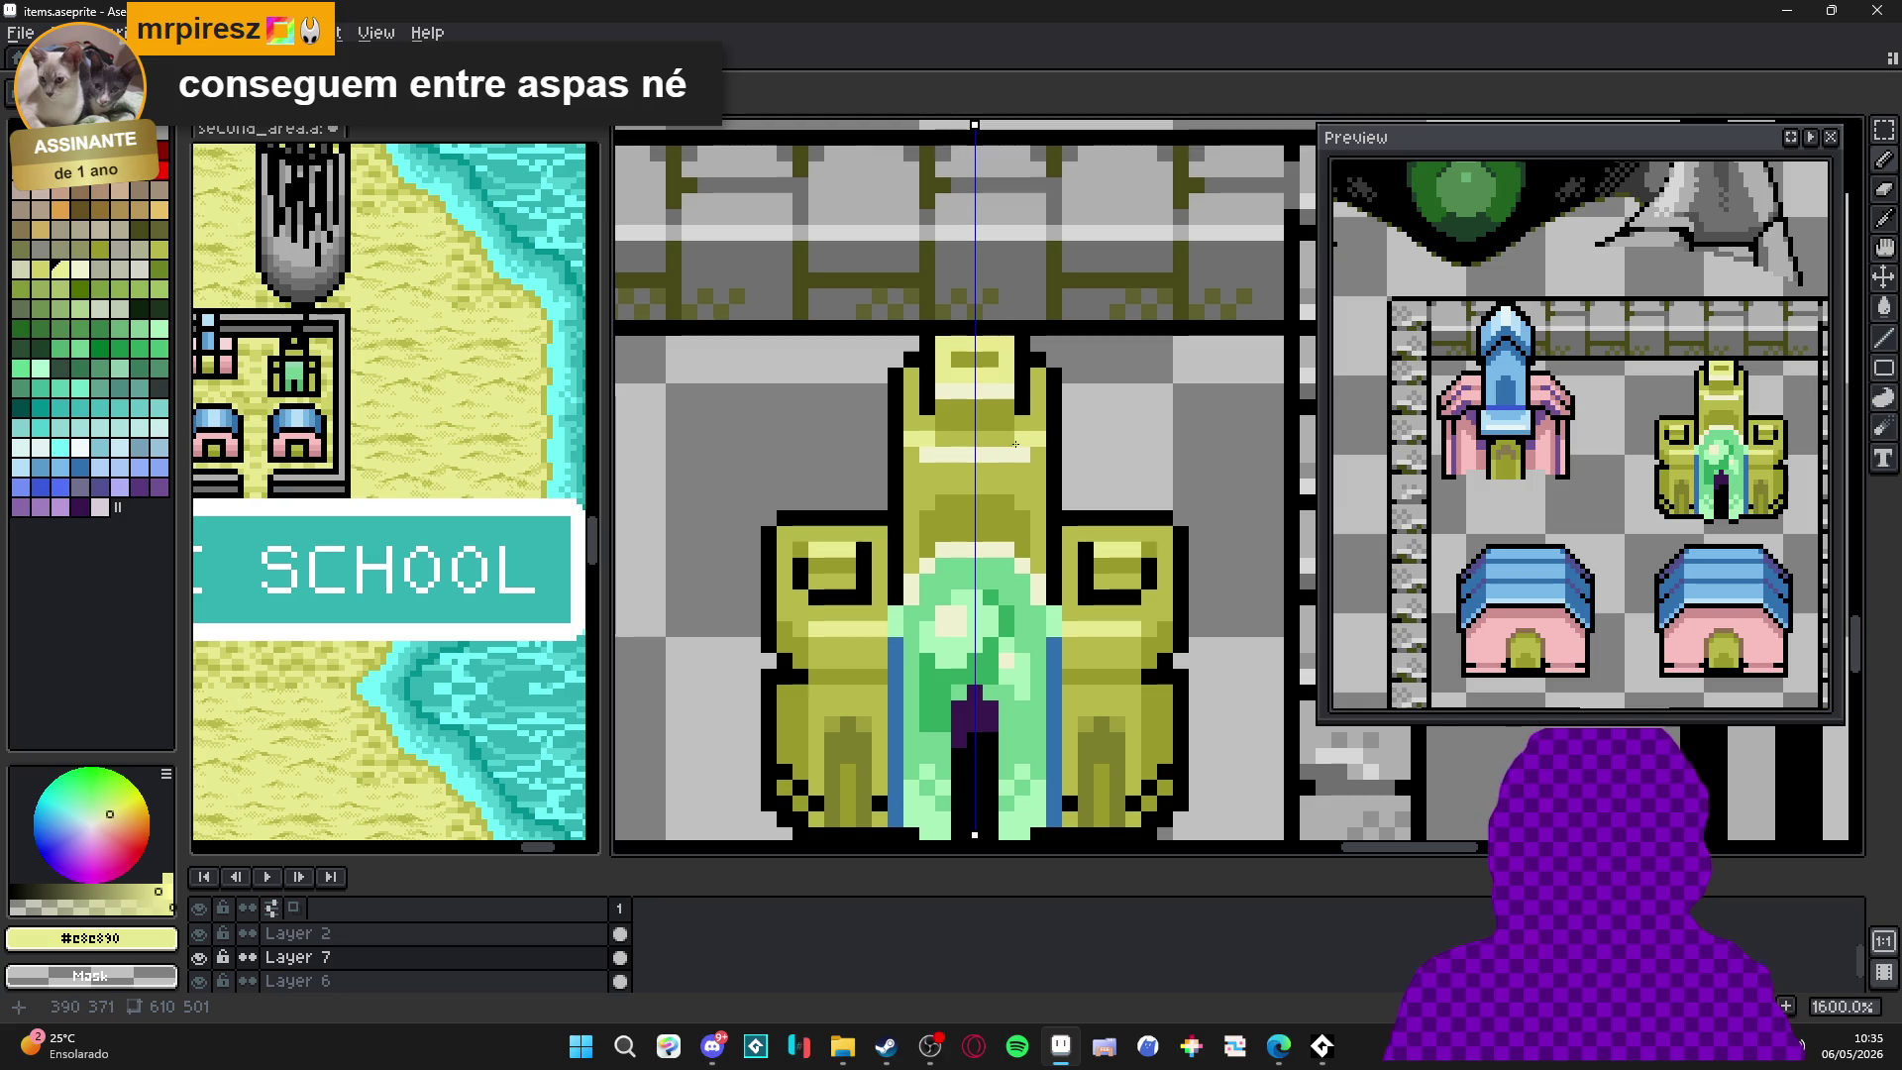
pyautogui.keyDown('alt'); pyautogui.click(1025, 432); pyautogui.keyUp('alt')
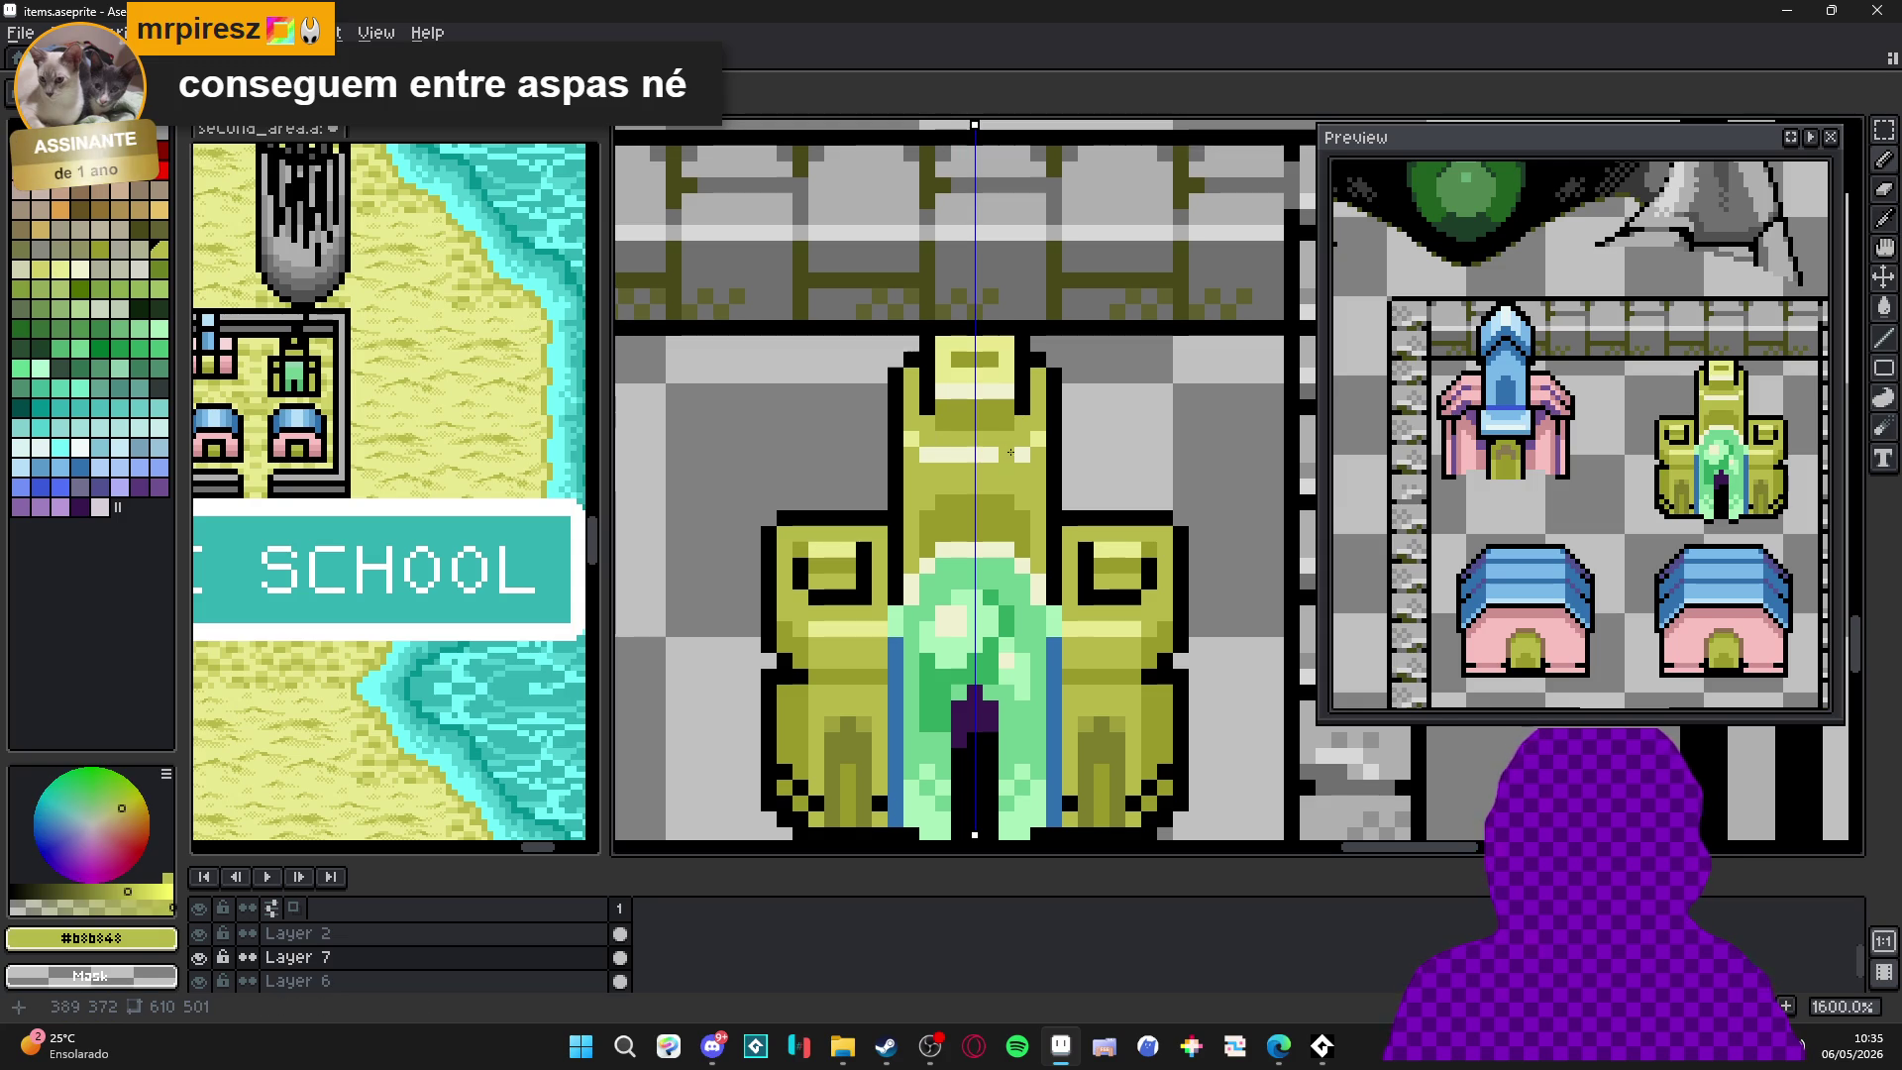
pyautogui.keyDown('alt'); pyautogui.click(1033, 448); pyautogui.keyUp('alt')
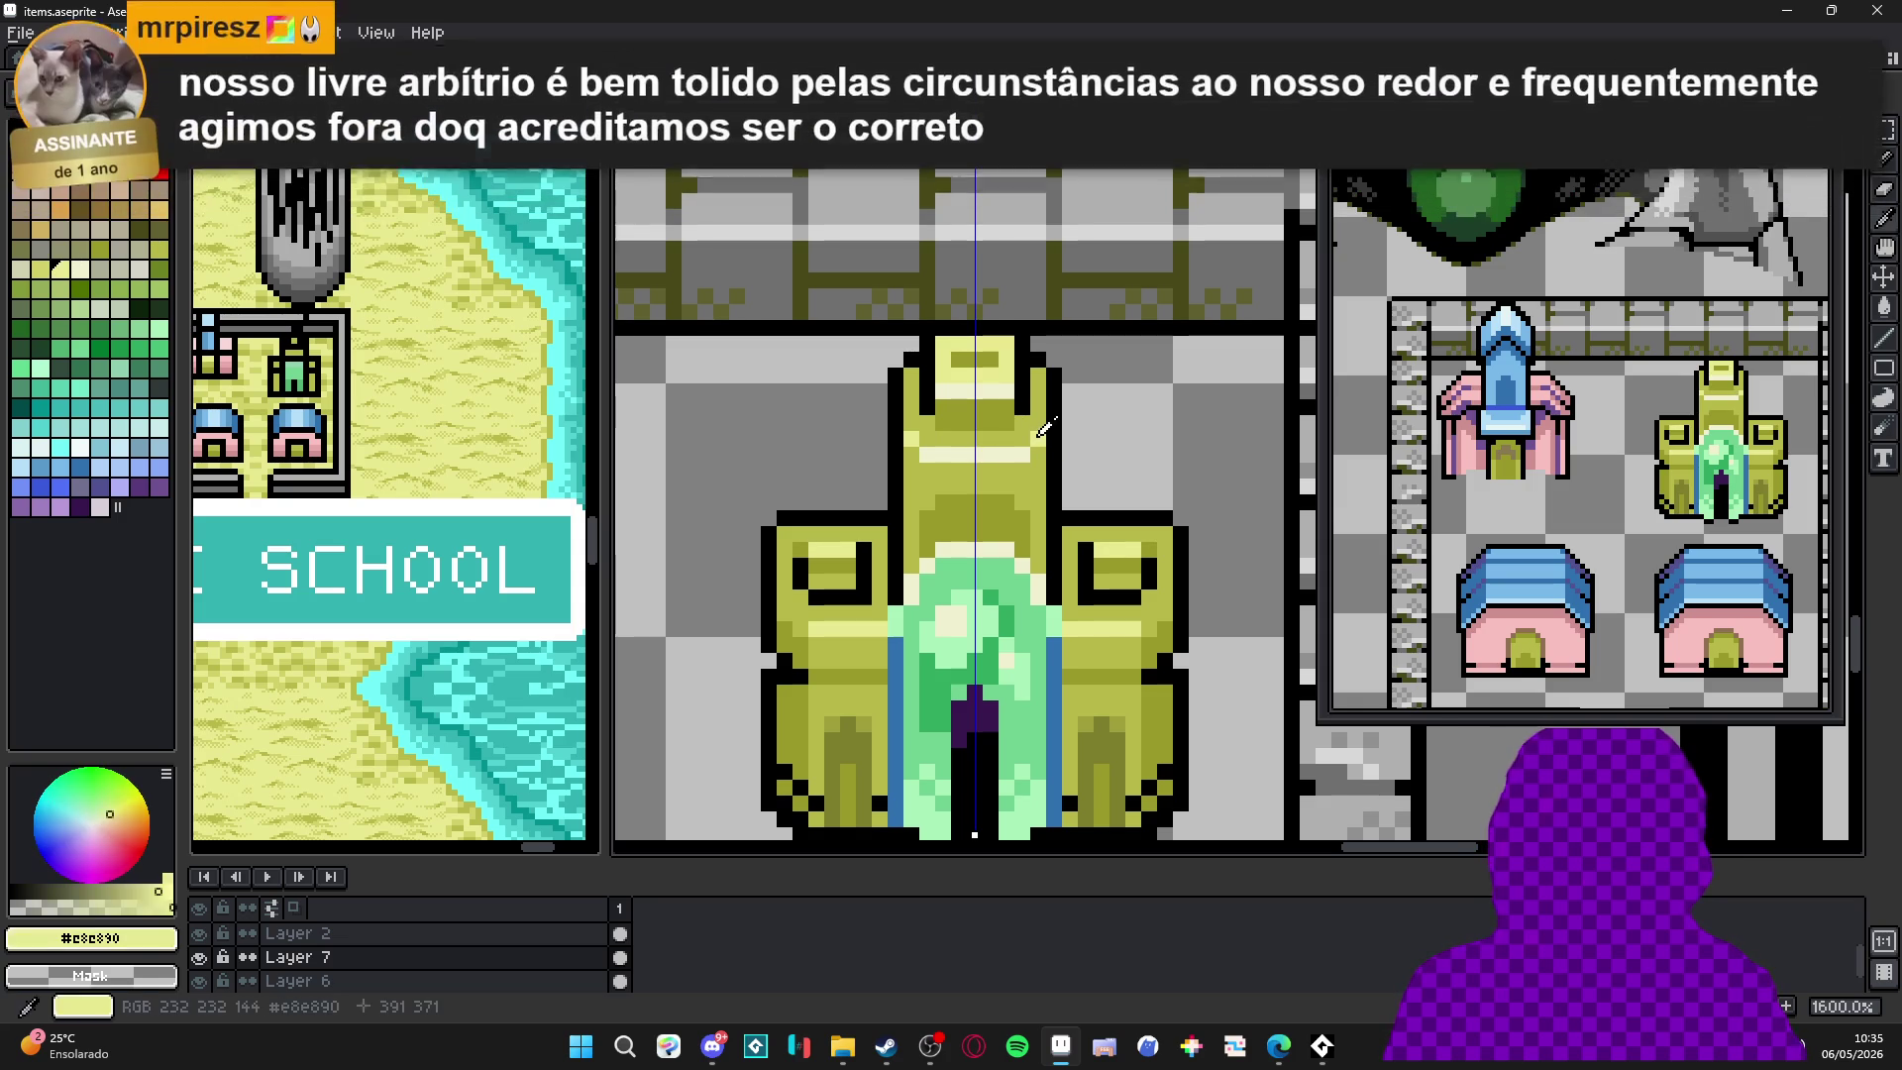
pyautogui.keyDown('alt'); pyautogui.click(1003, 472); pyautogui.keyUp('alt')
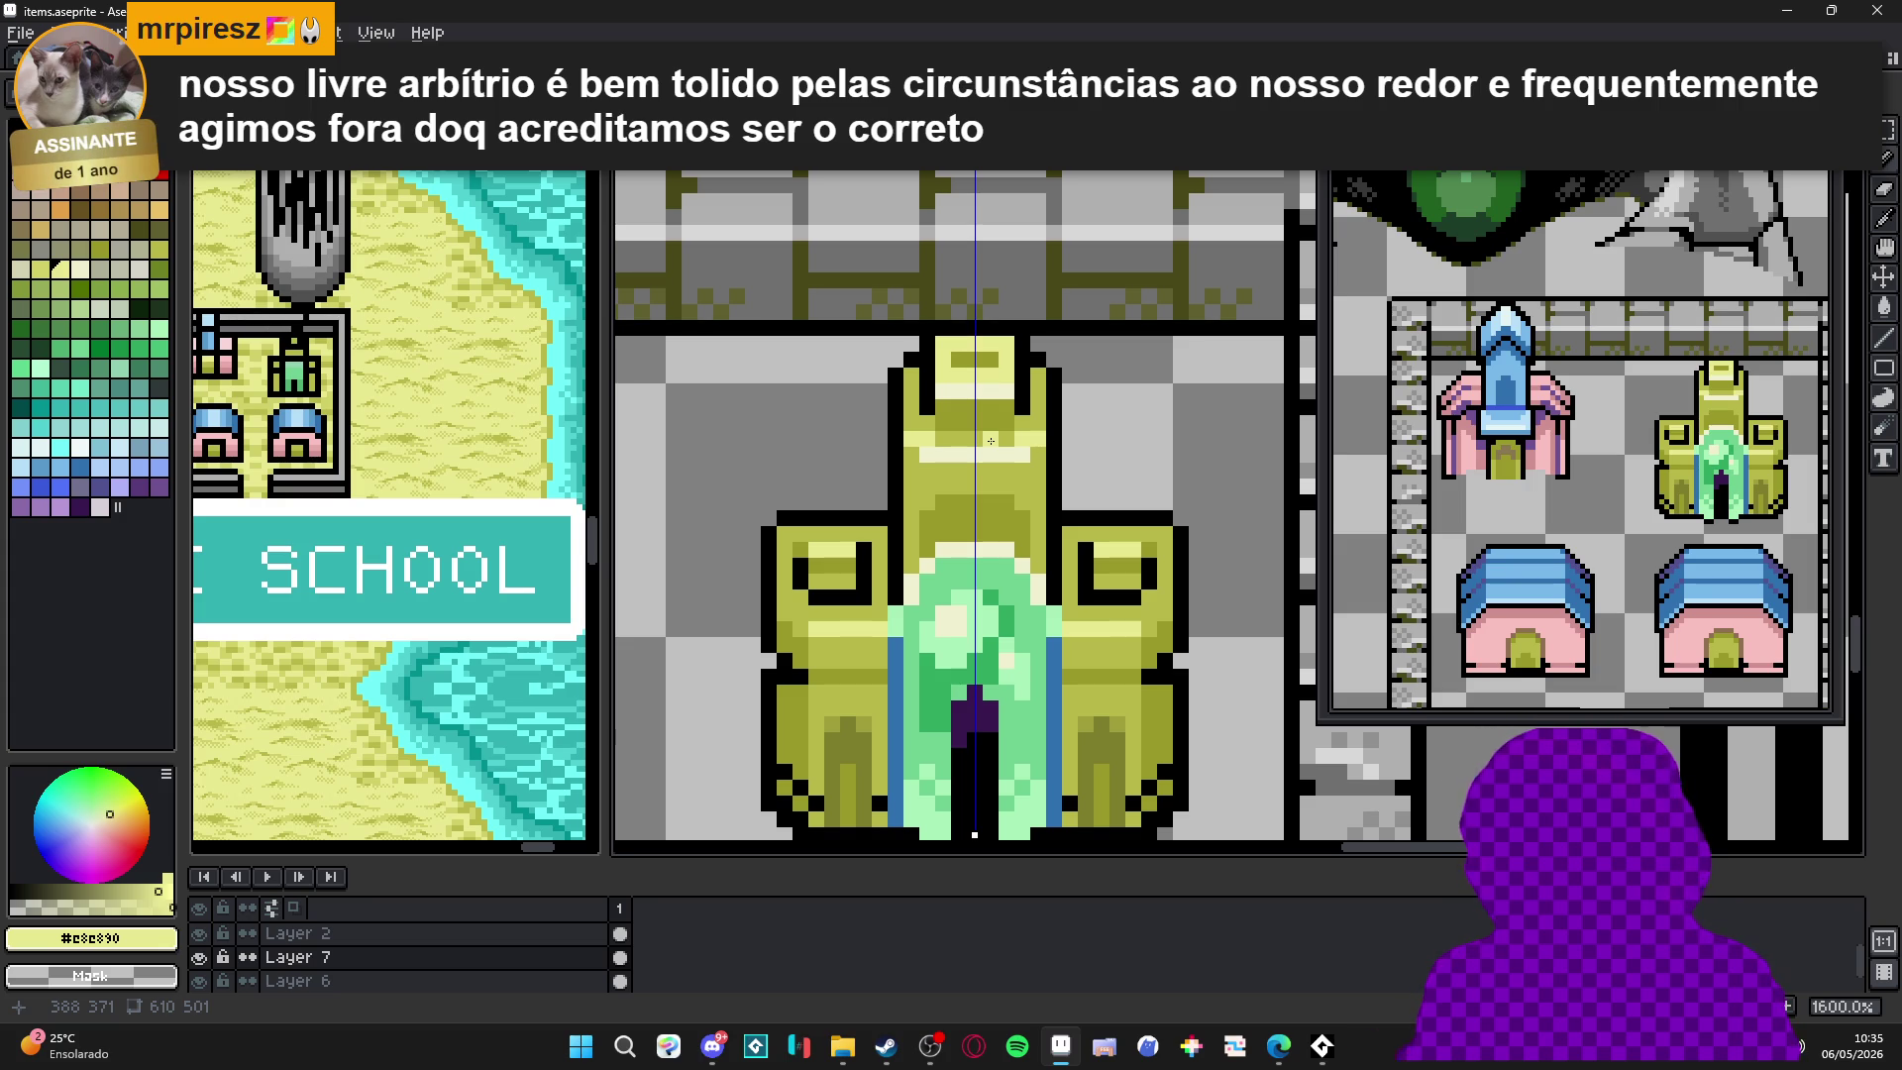
pyautogui.scroll(-2, 991, 441)
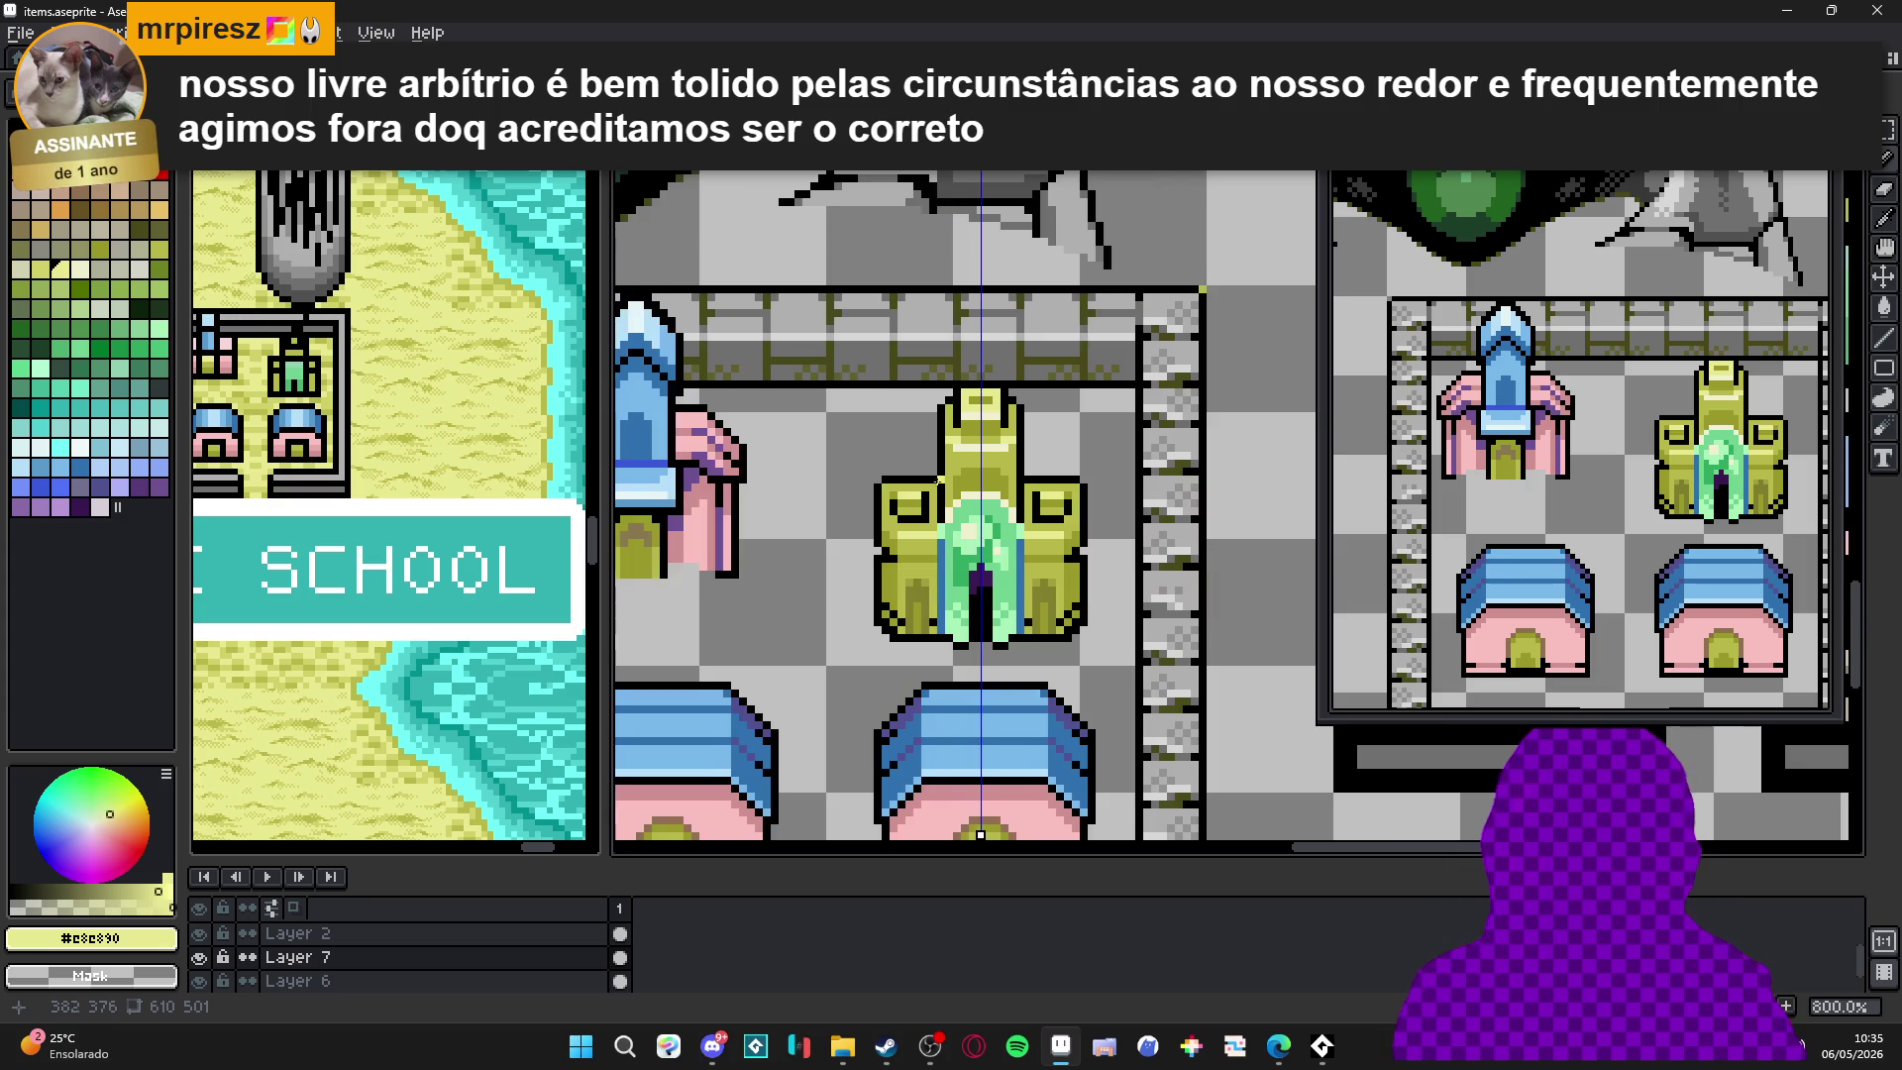
# Draw a short mirrored light line on the yellow temple, then zoom out to the whole tileset.
pyautogui.scroll(-1, 895, 498)
pyautogui.scroll(3, 895, 498)
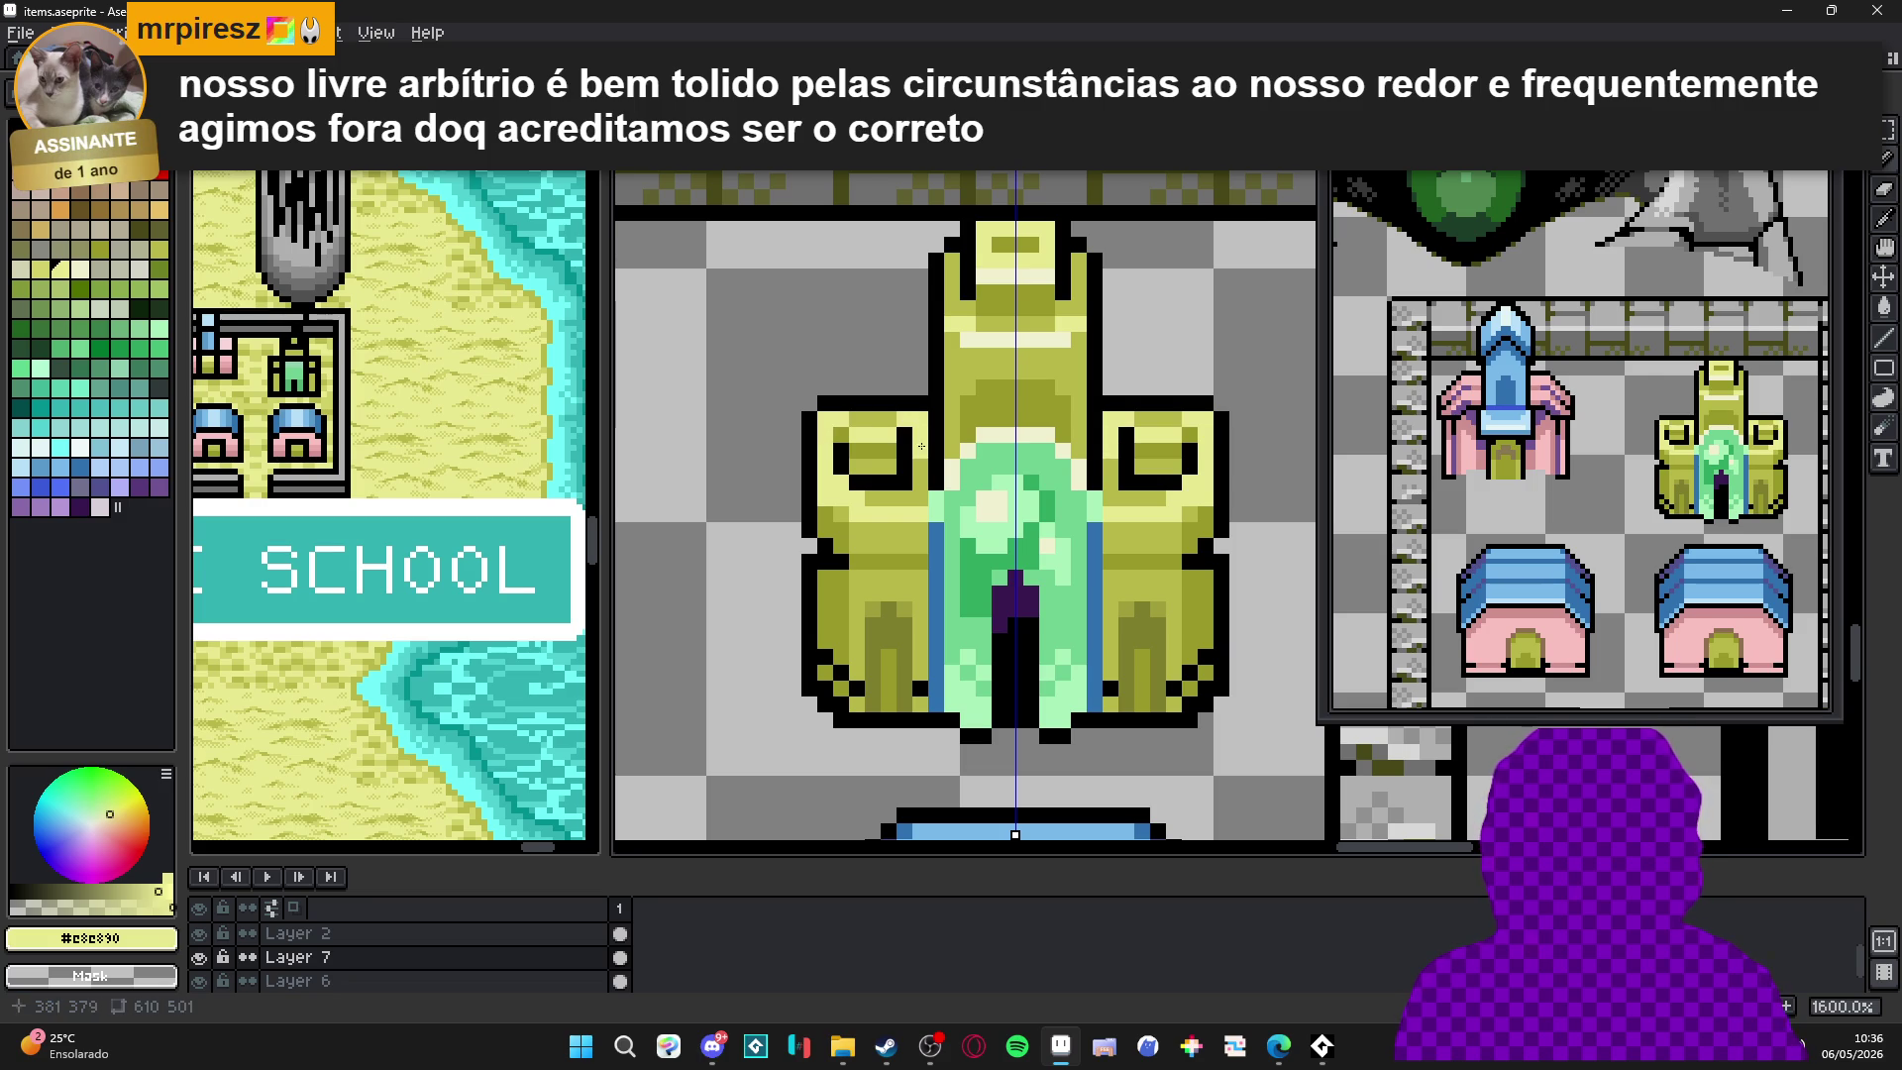
pyautogui.scroll(-2, 906, 490)
pyautogui.scroll(2, 877, 525)
pyautogui.moveTo(870, 534); pyautogui.dragTo(898, 534)
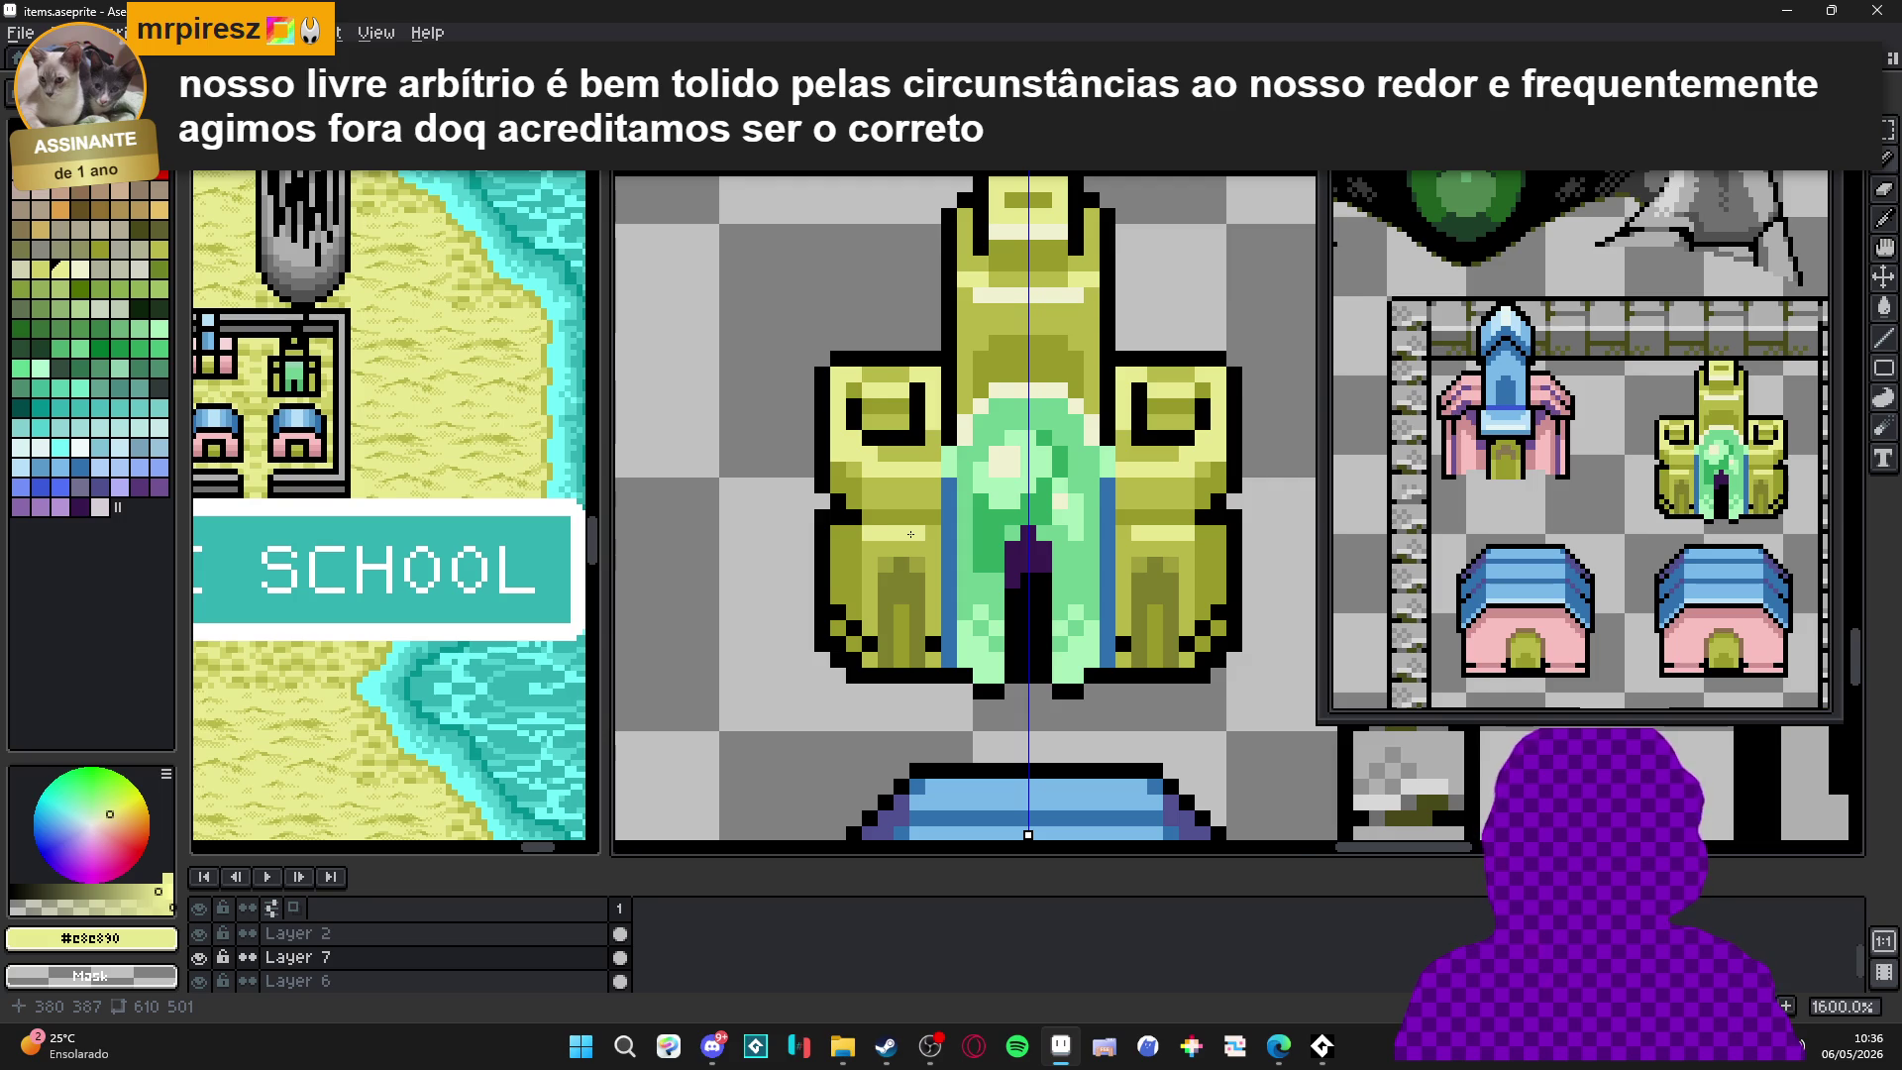
pyautogui.scroll(-6, 910, 534)
pyautogui.scroll(1, 962, 599)
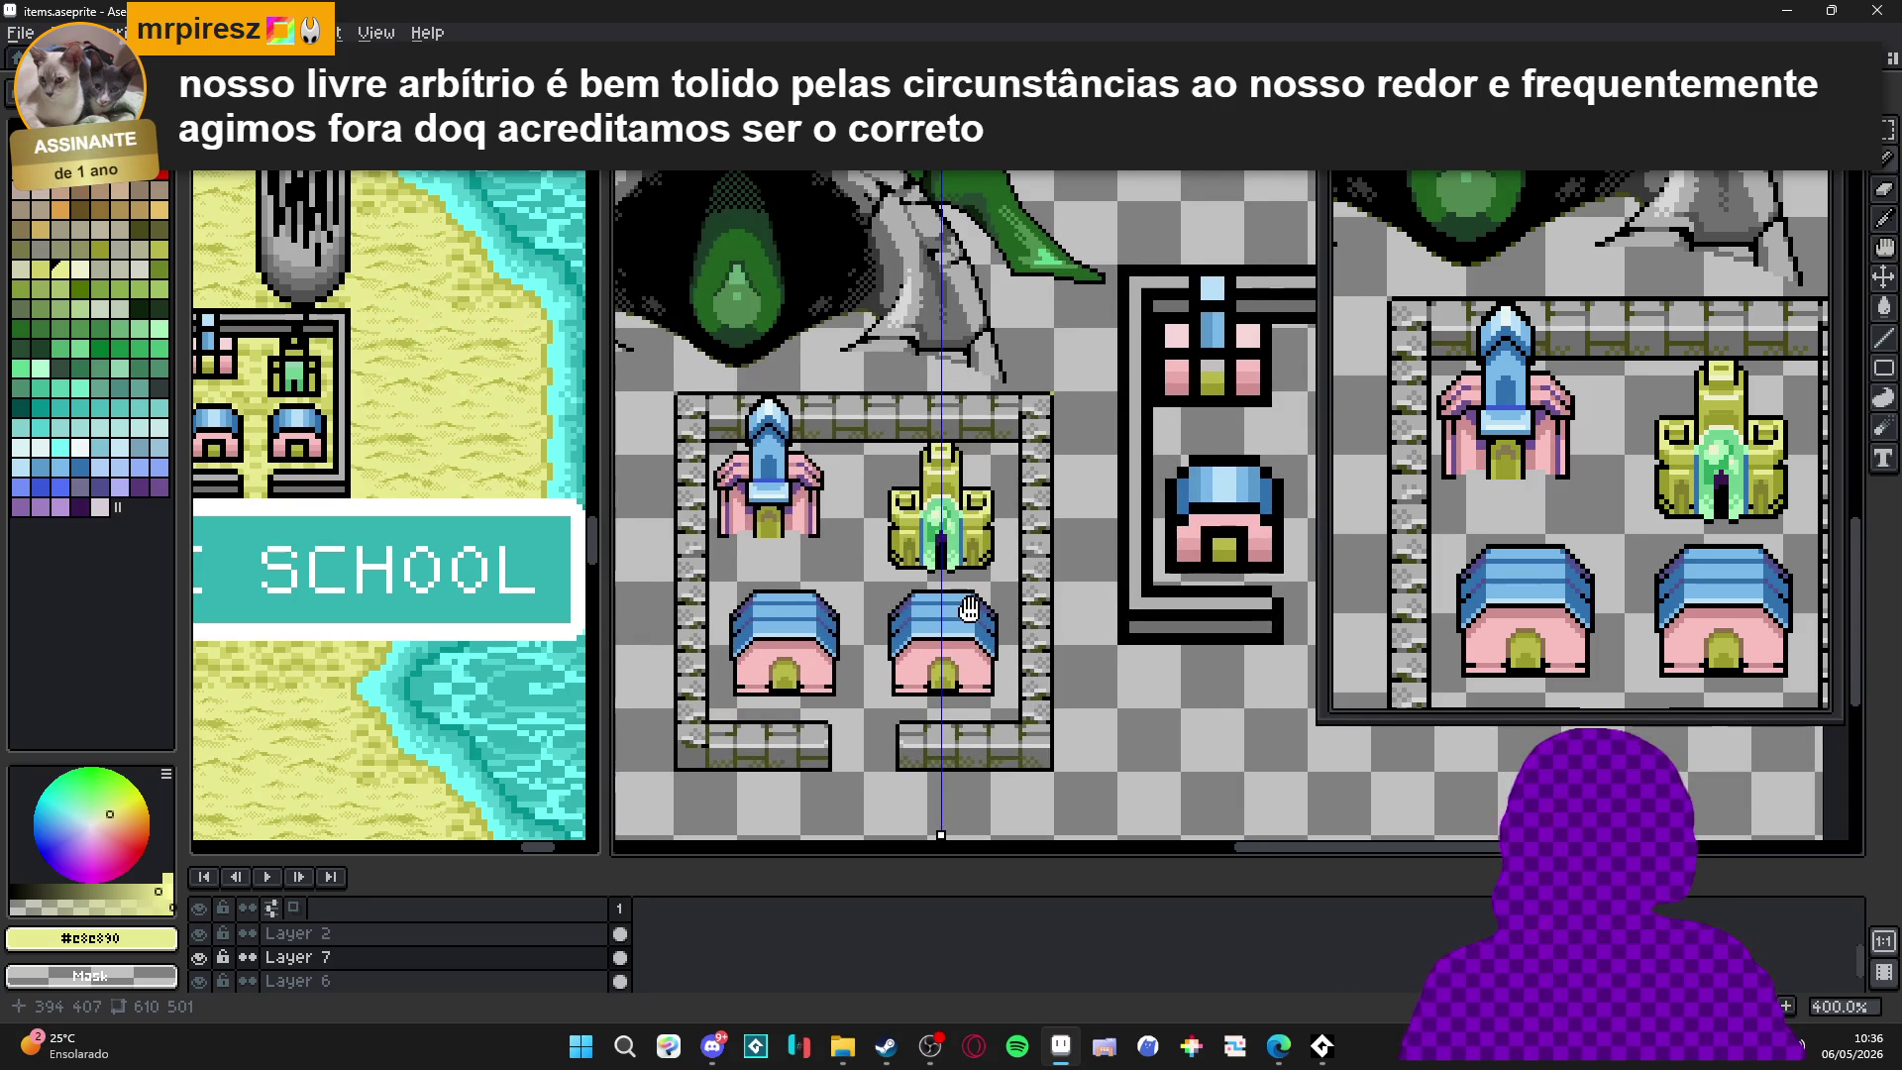
pyautogui.scroll(-1, 1003, 626)
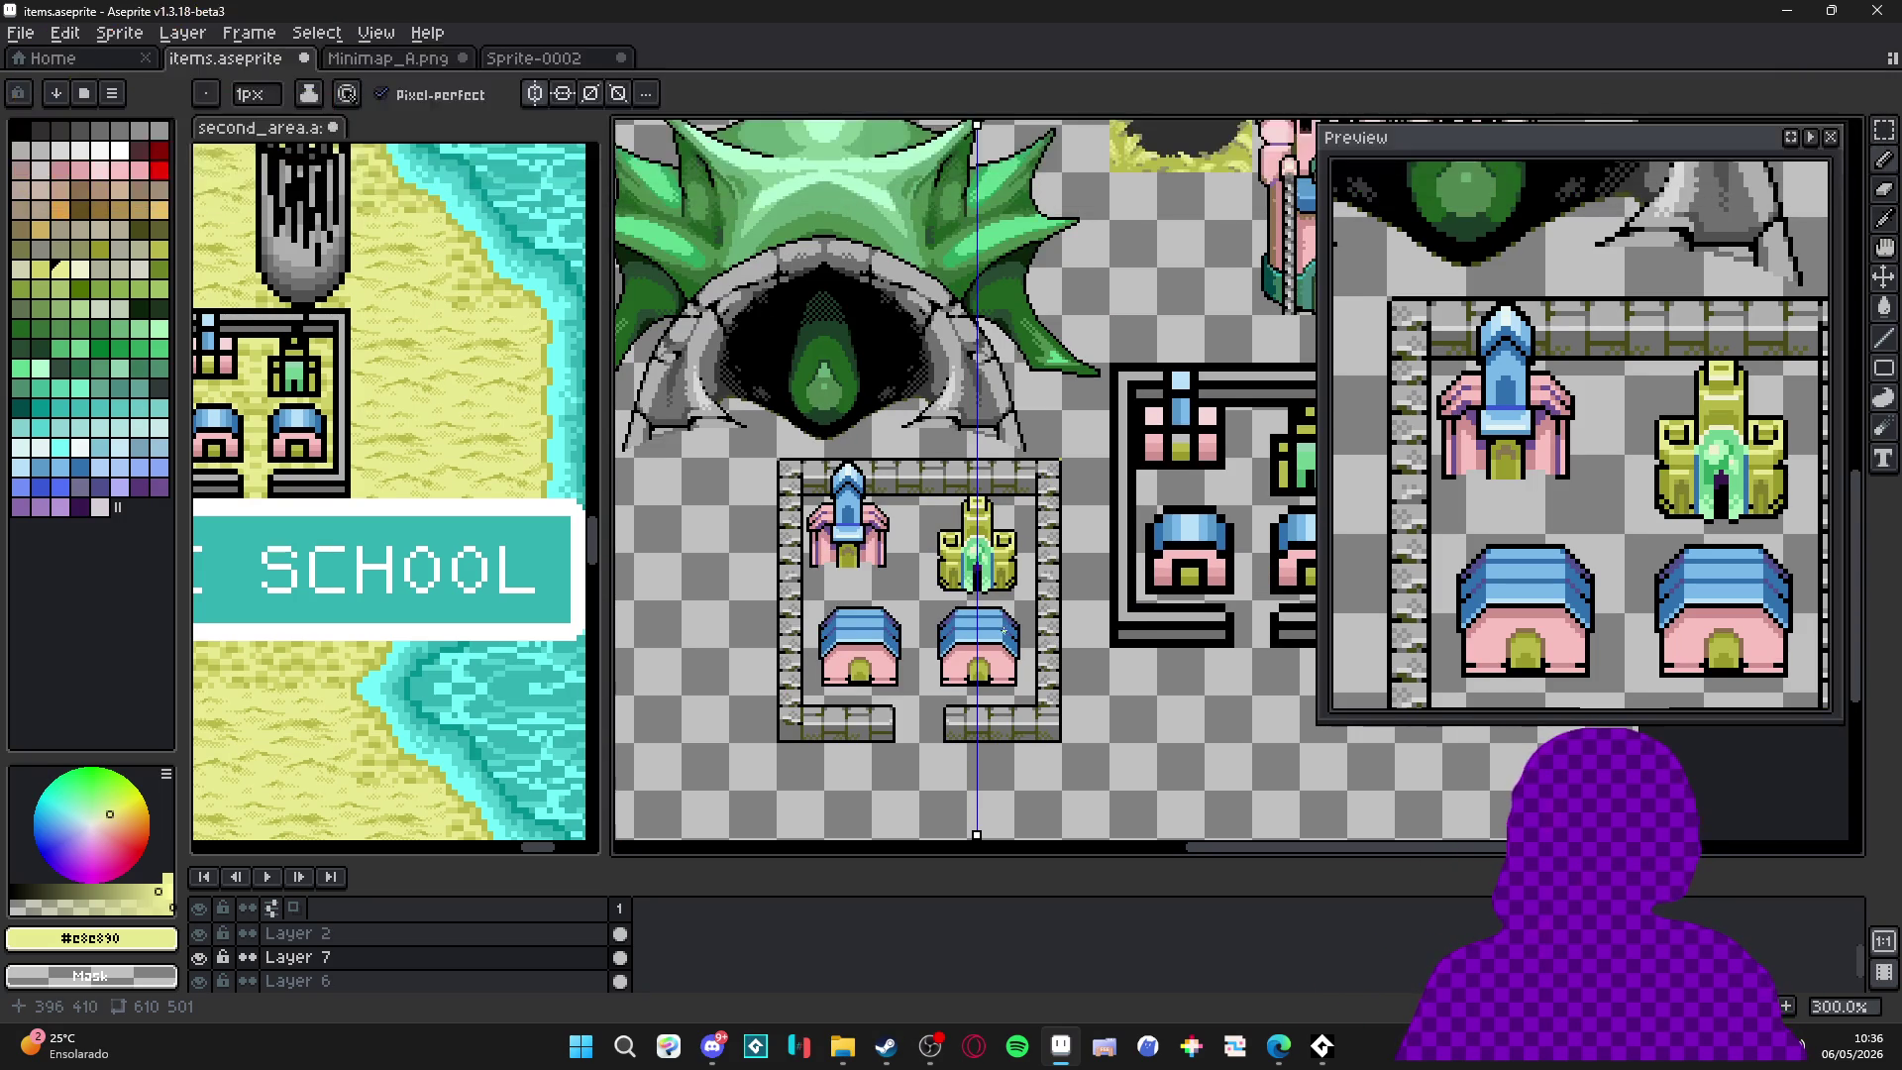
pyautogui.scroll(-1, 1018, 563)
pyautogui.scroll(1, 1026, 585)
pyautogui.scroll(-1, 1030, 596)
pyautogui.hscroll(1, 996, 573)
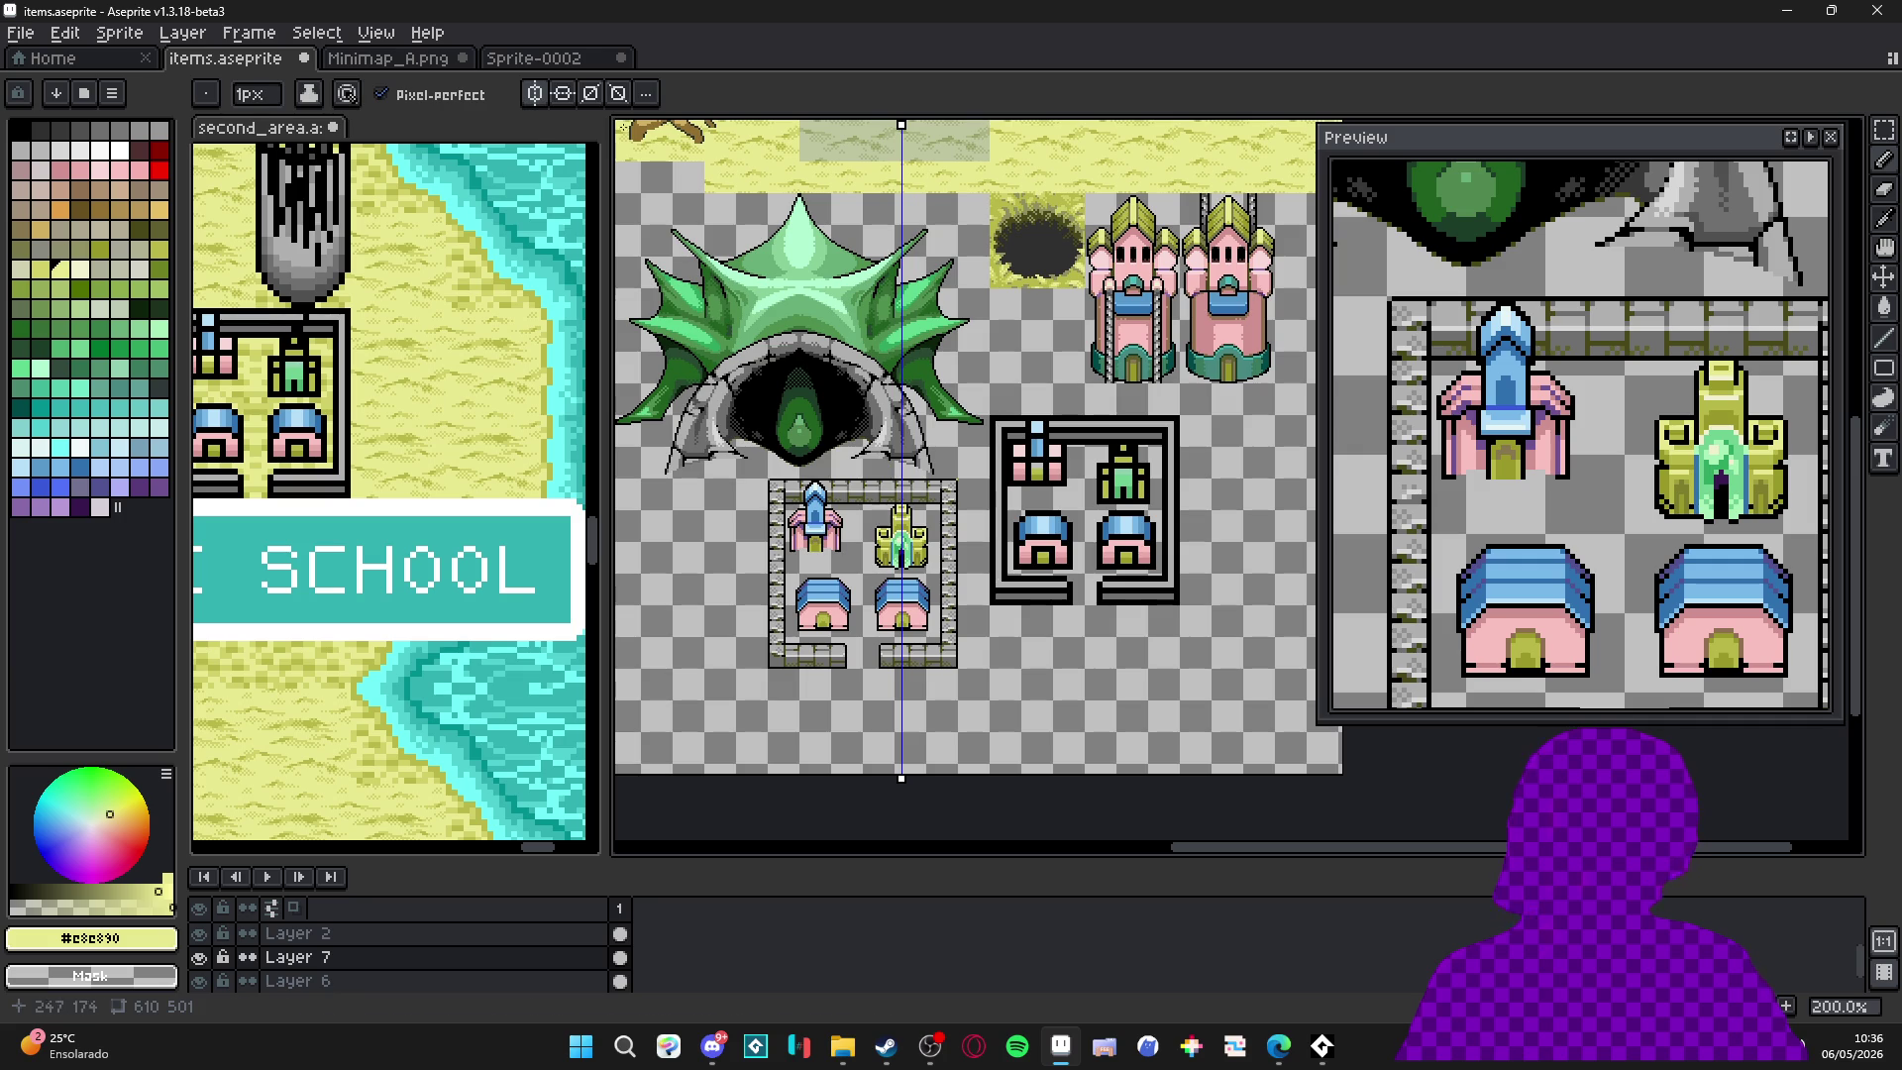
pyautogui.scroll(1, 998, 580)
# Make Layer 6 active, show the grid, and save items.aseprite.
pyautogui.press('v')
pyautogui.click(999, 580)
pyautogui.press('m')
pyautogui.moveTo(872, 580); pyautogui.dragTo(892, 580)
pyautogui.hotkey('ctrl', "'")
pyautogui.hotkey('ctrl', 's')
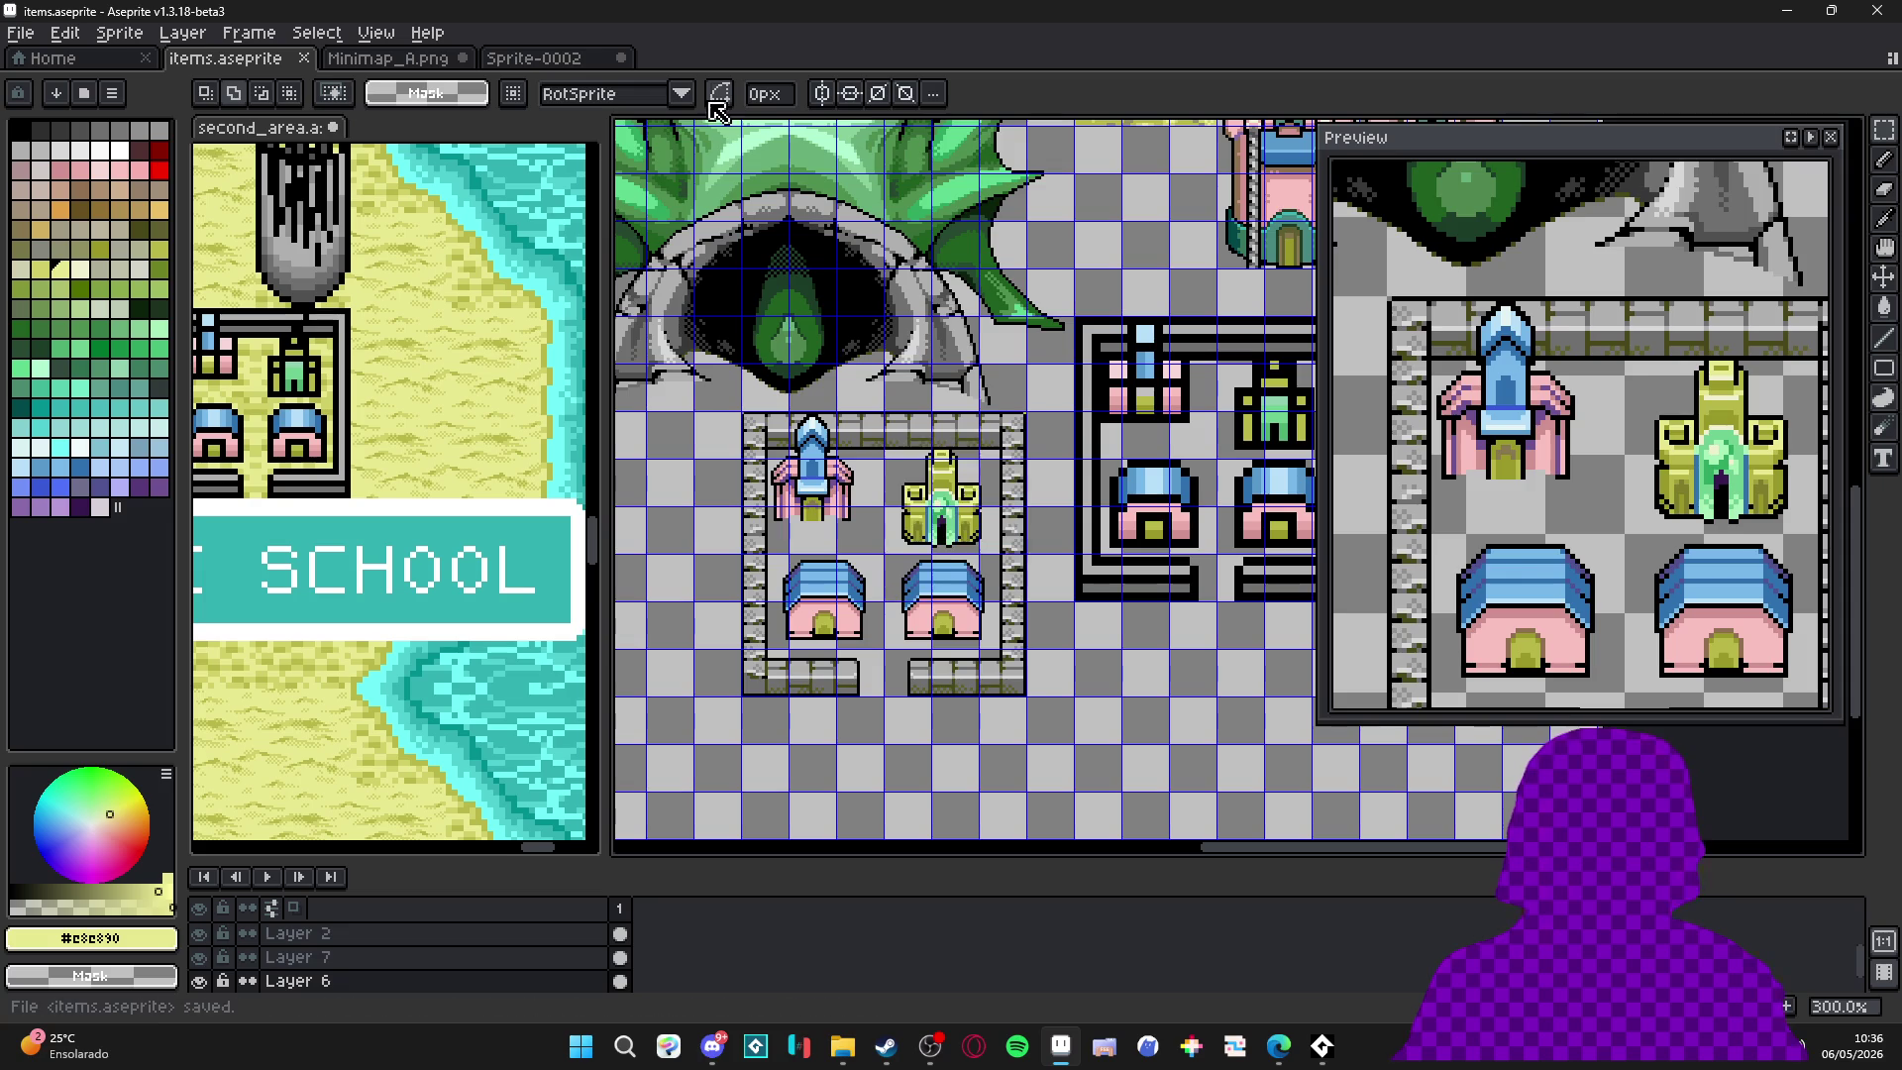
# In second_area, select and delete the old house block above MAGIC SCHOOL.
pyautogui.hotkey('ctrl', 'Tab')
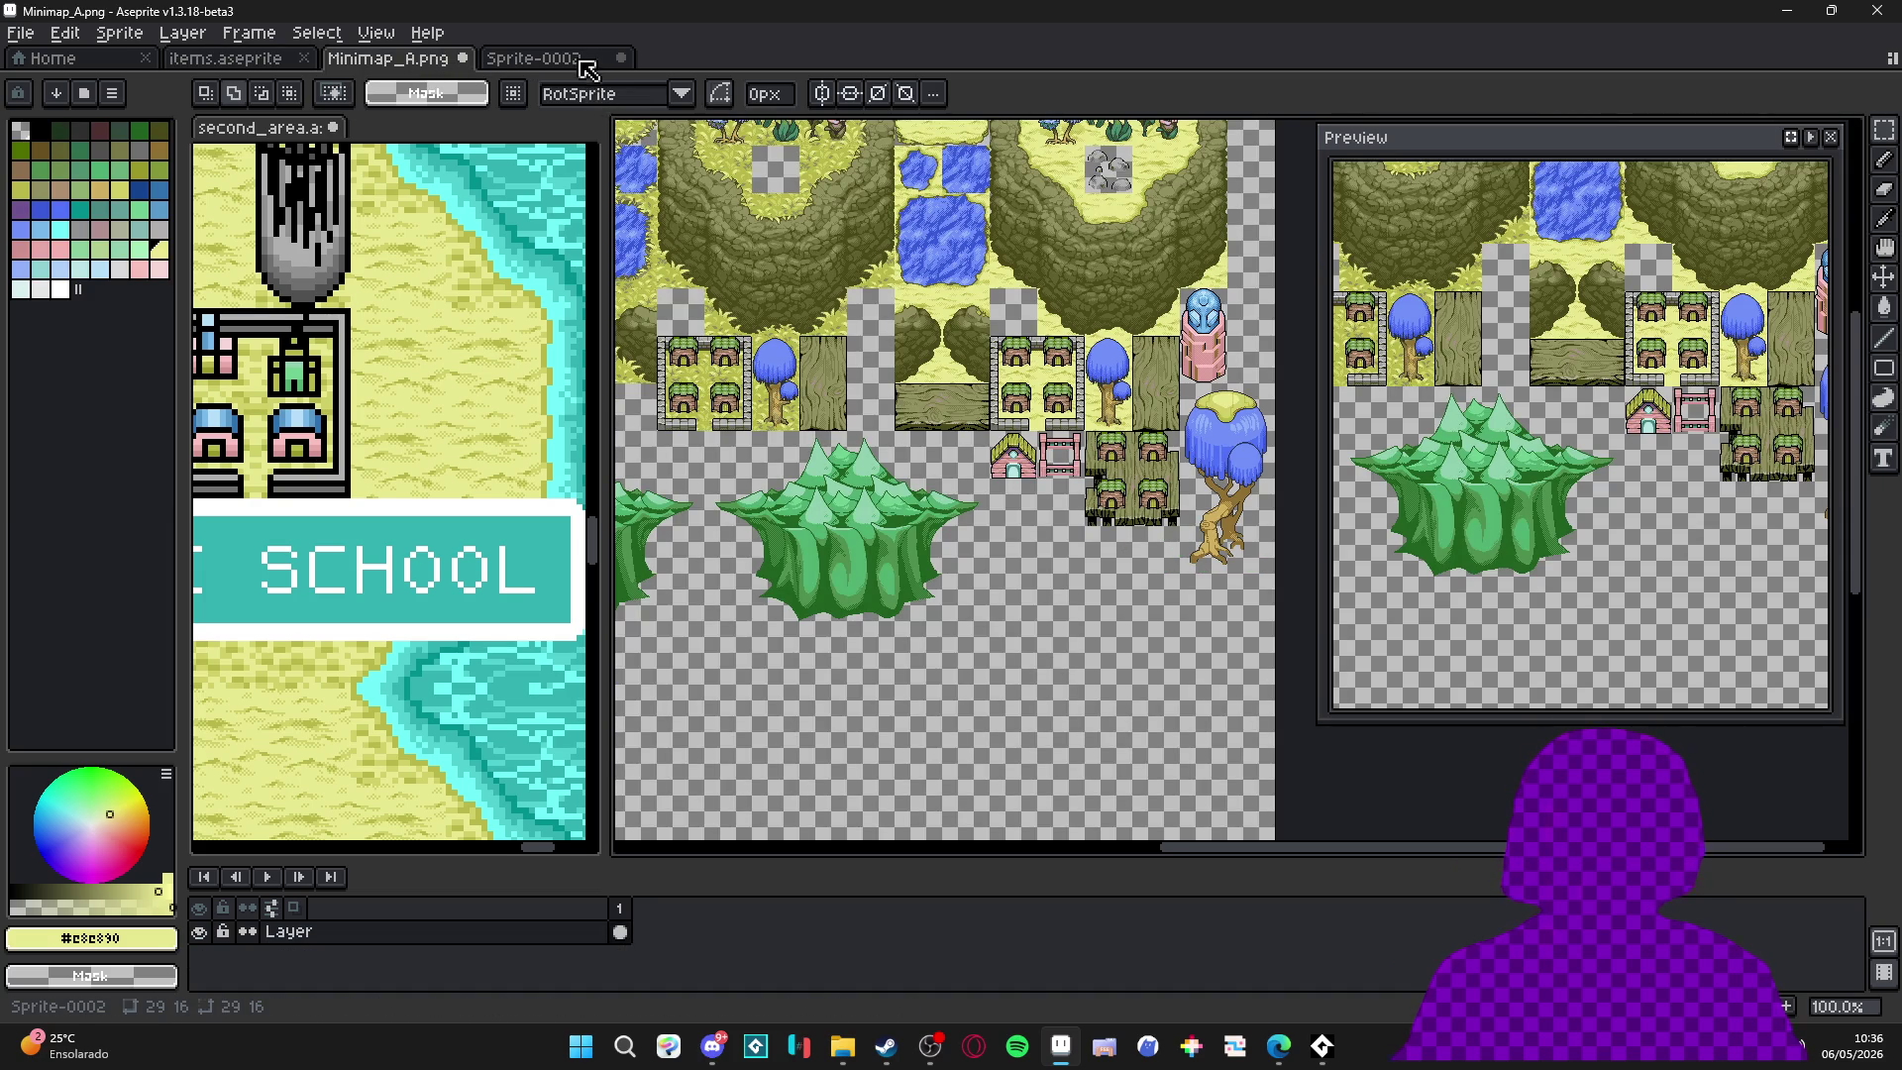
pyautogui.click(586, 67)
pyautogui.click(233, 59)
pyautogui.moveTo(285, 134); pyautogui.dragTo(714, 62)
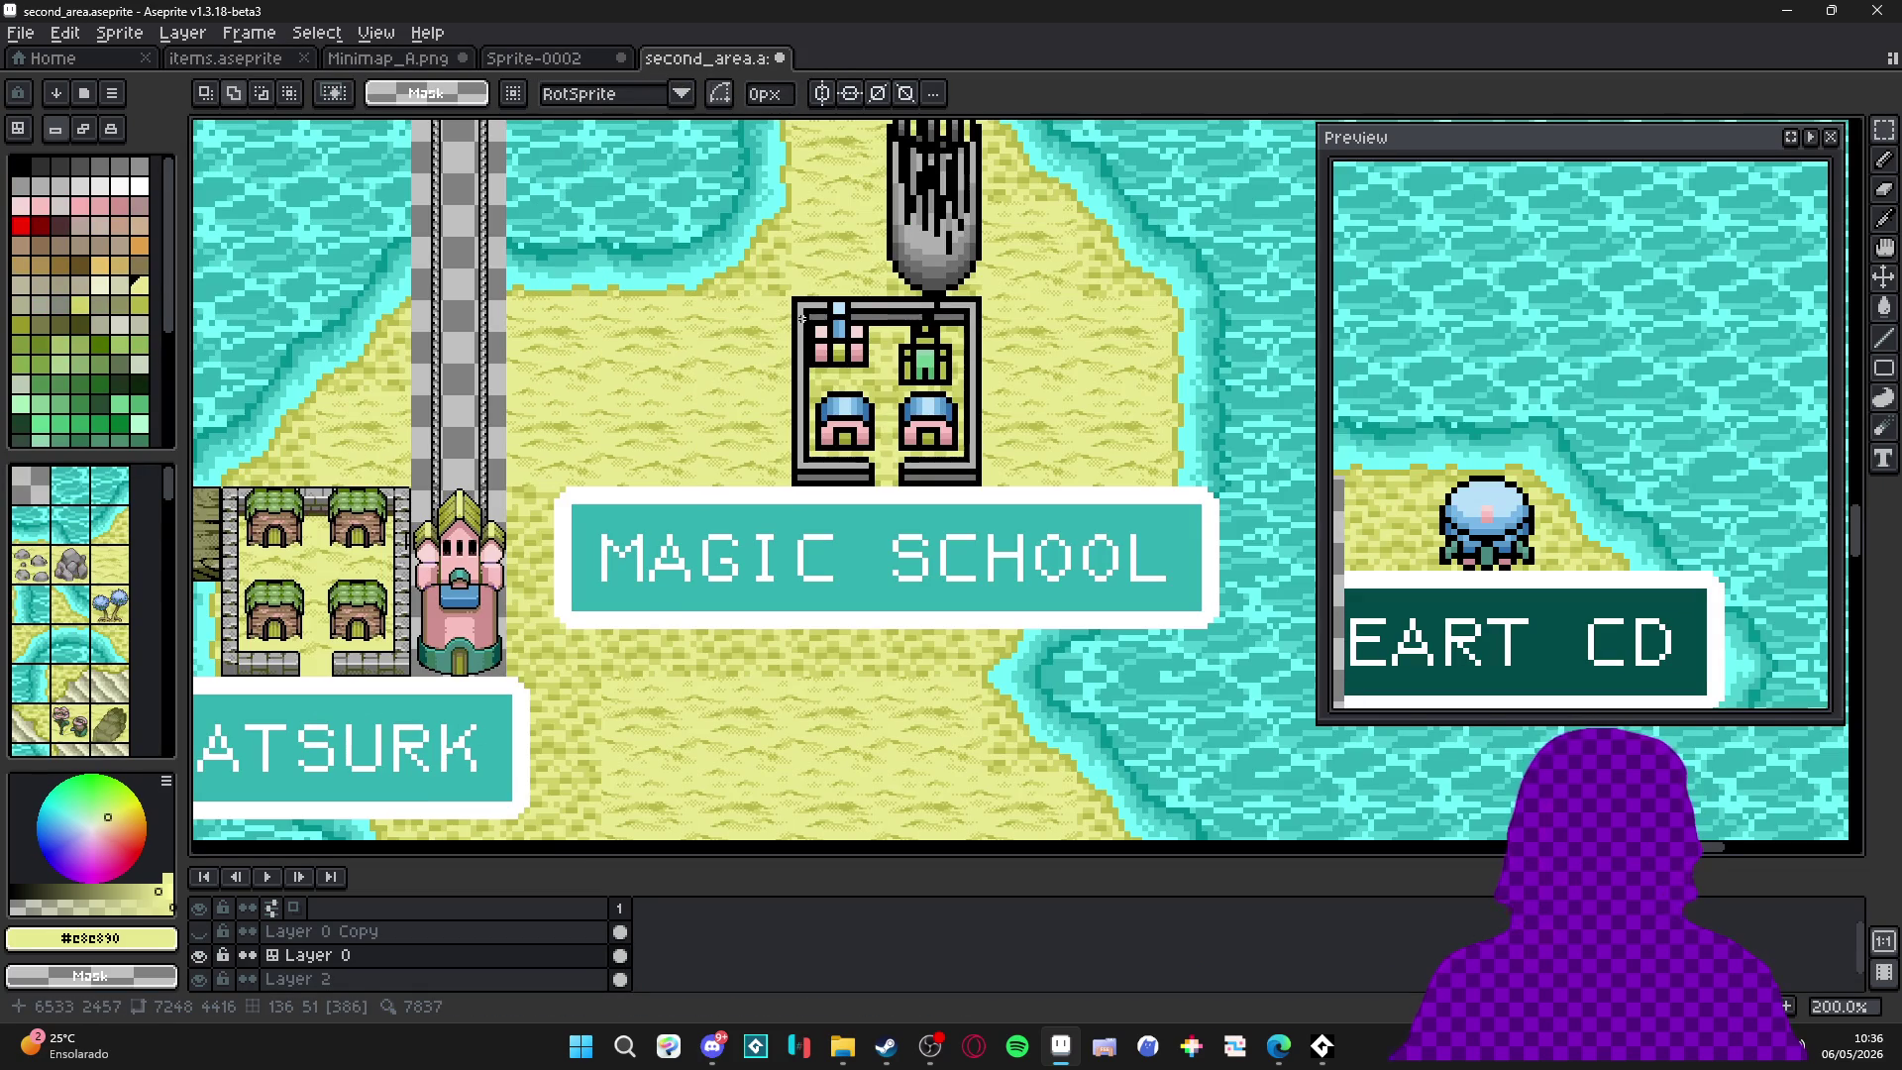
pyautogui.scroll(1, 803, 317)
pyautogui.hotkey('ctrl', "'")
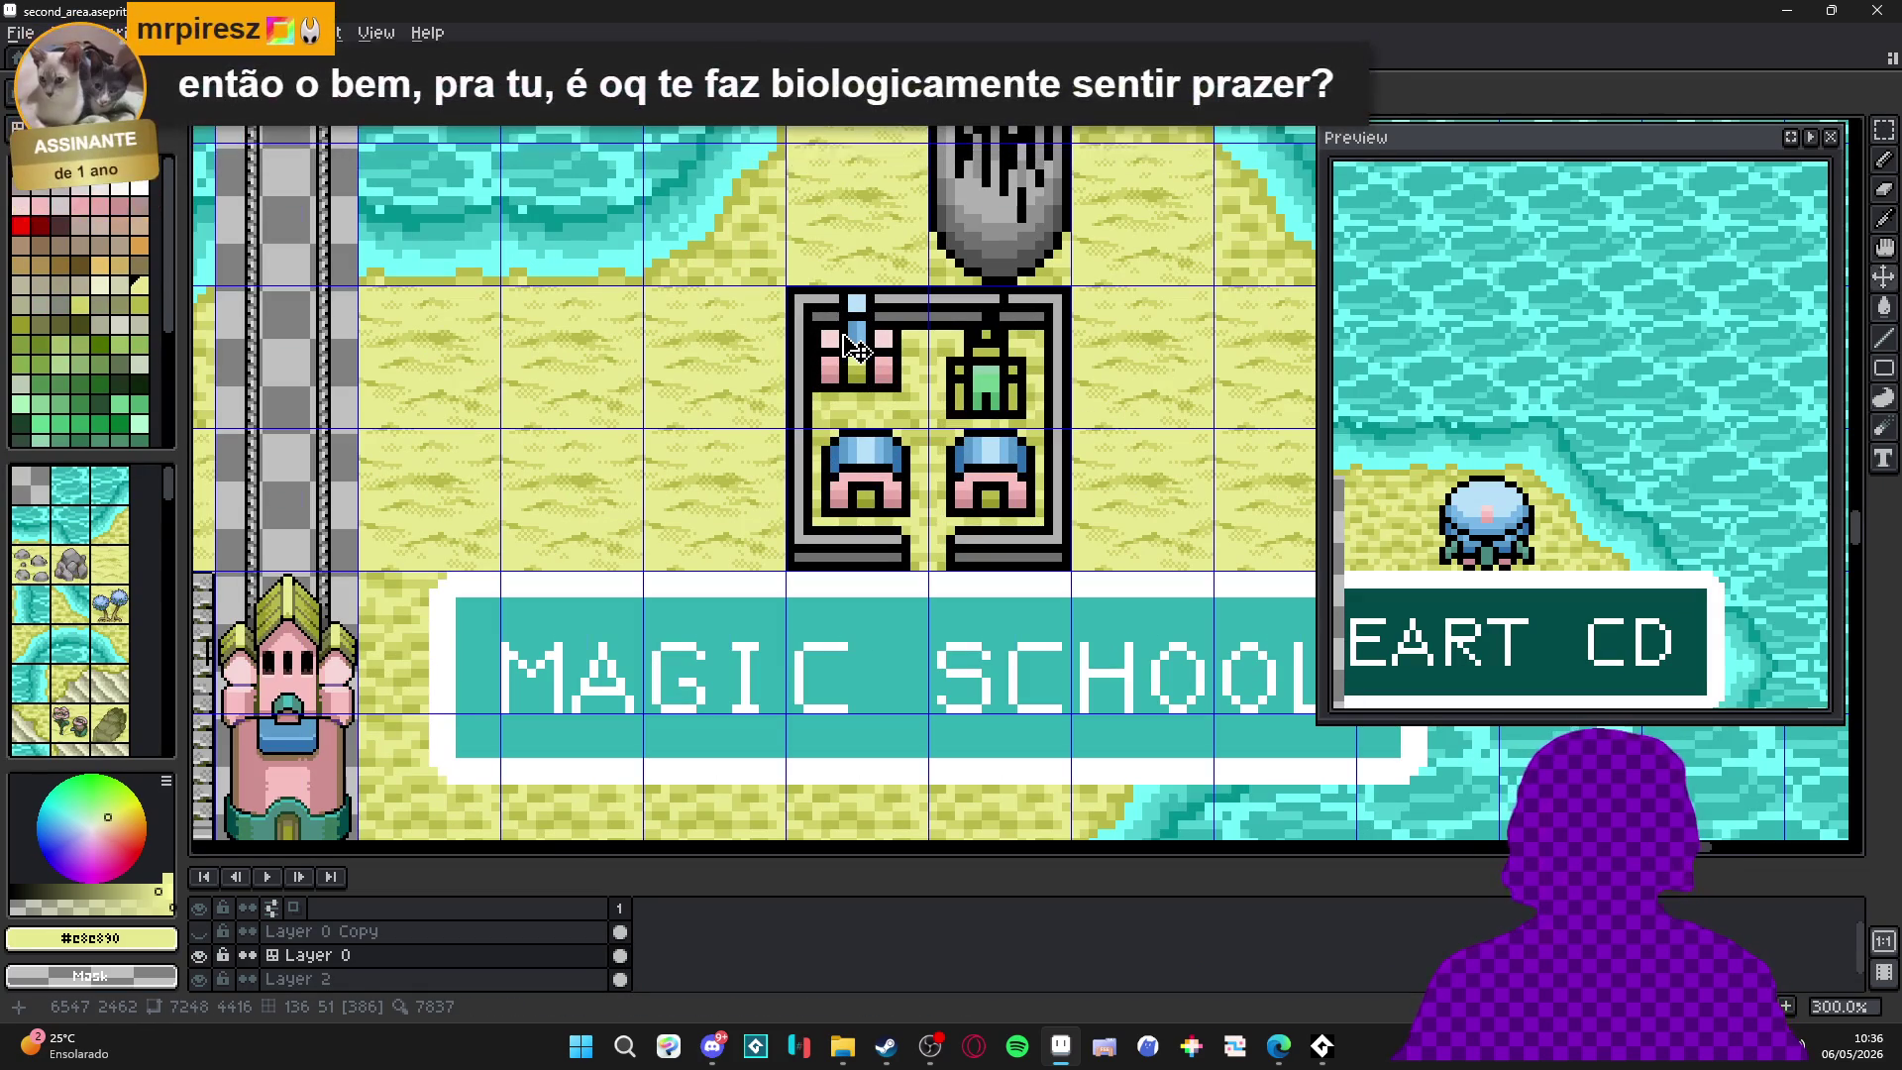
pyautogui.moveTo(855, 349); pyautogui.dragTo(1012, 552)
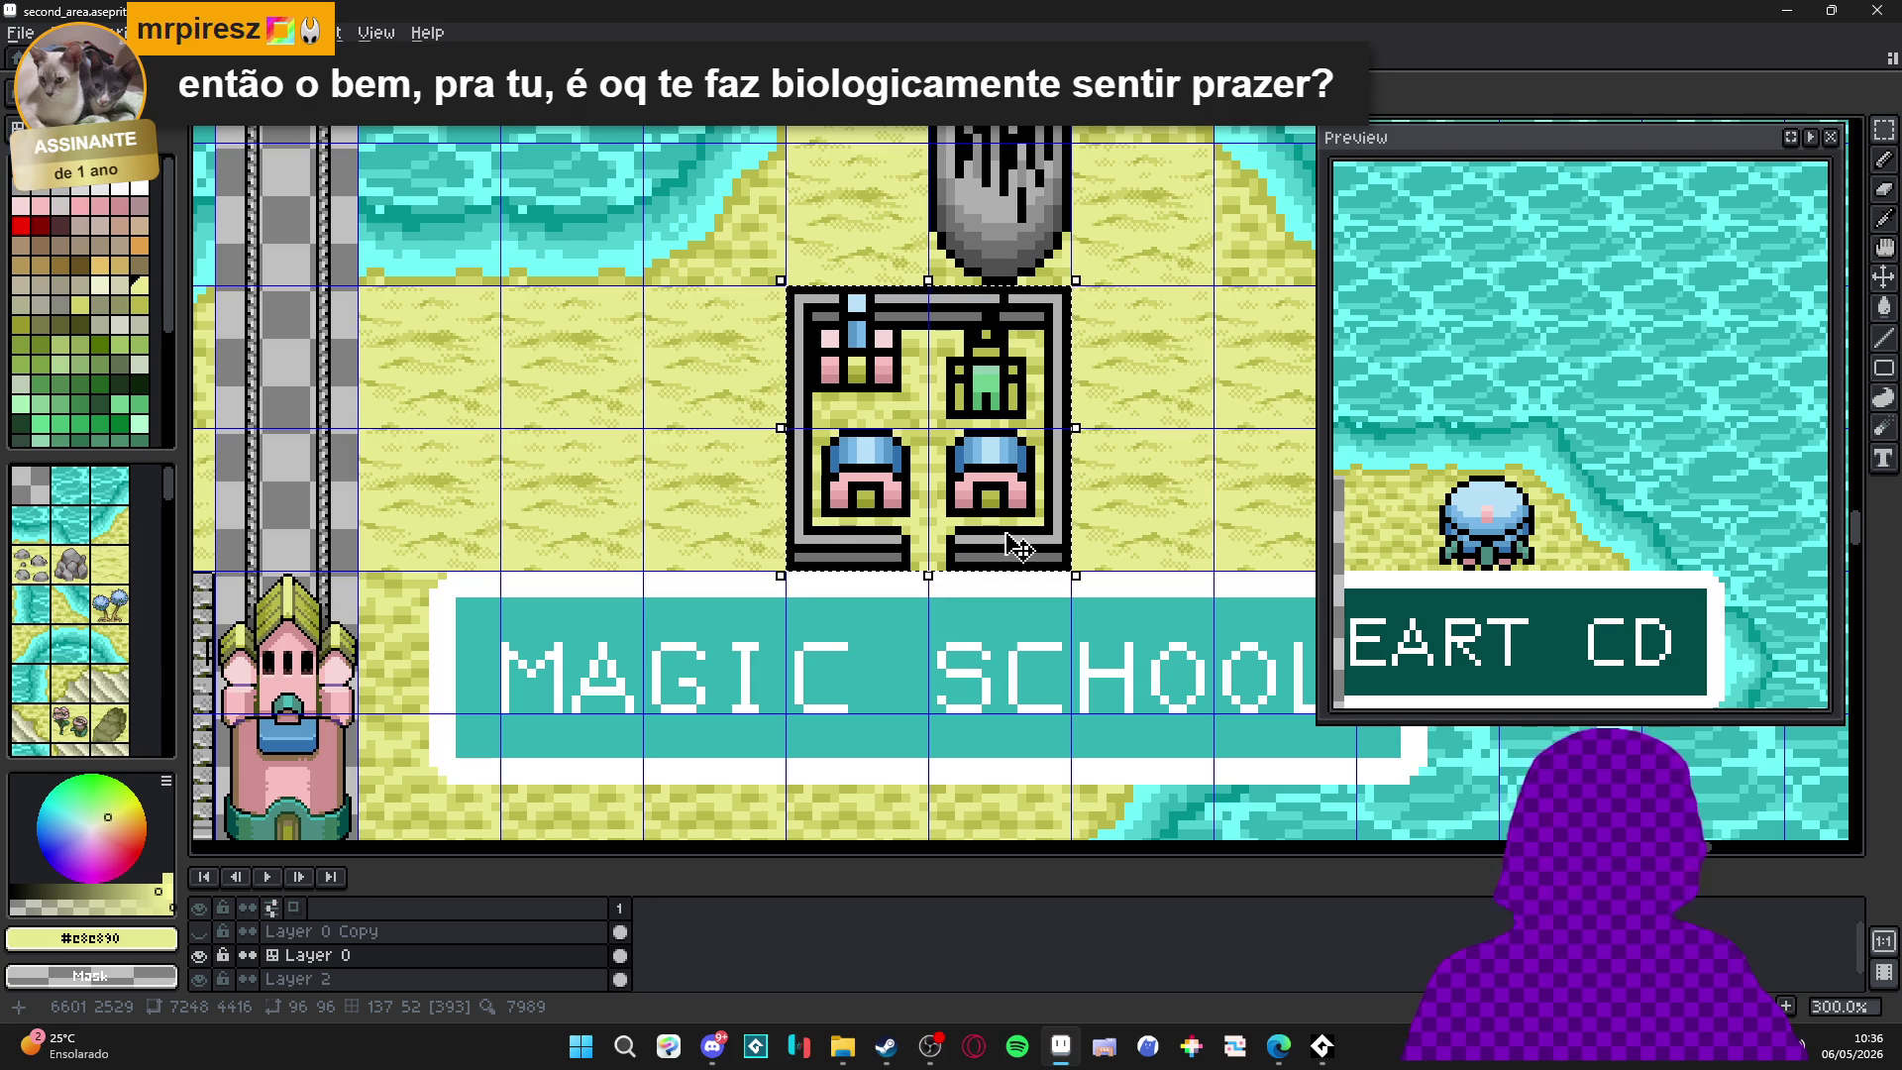
pyautogui.press('Delete')
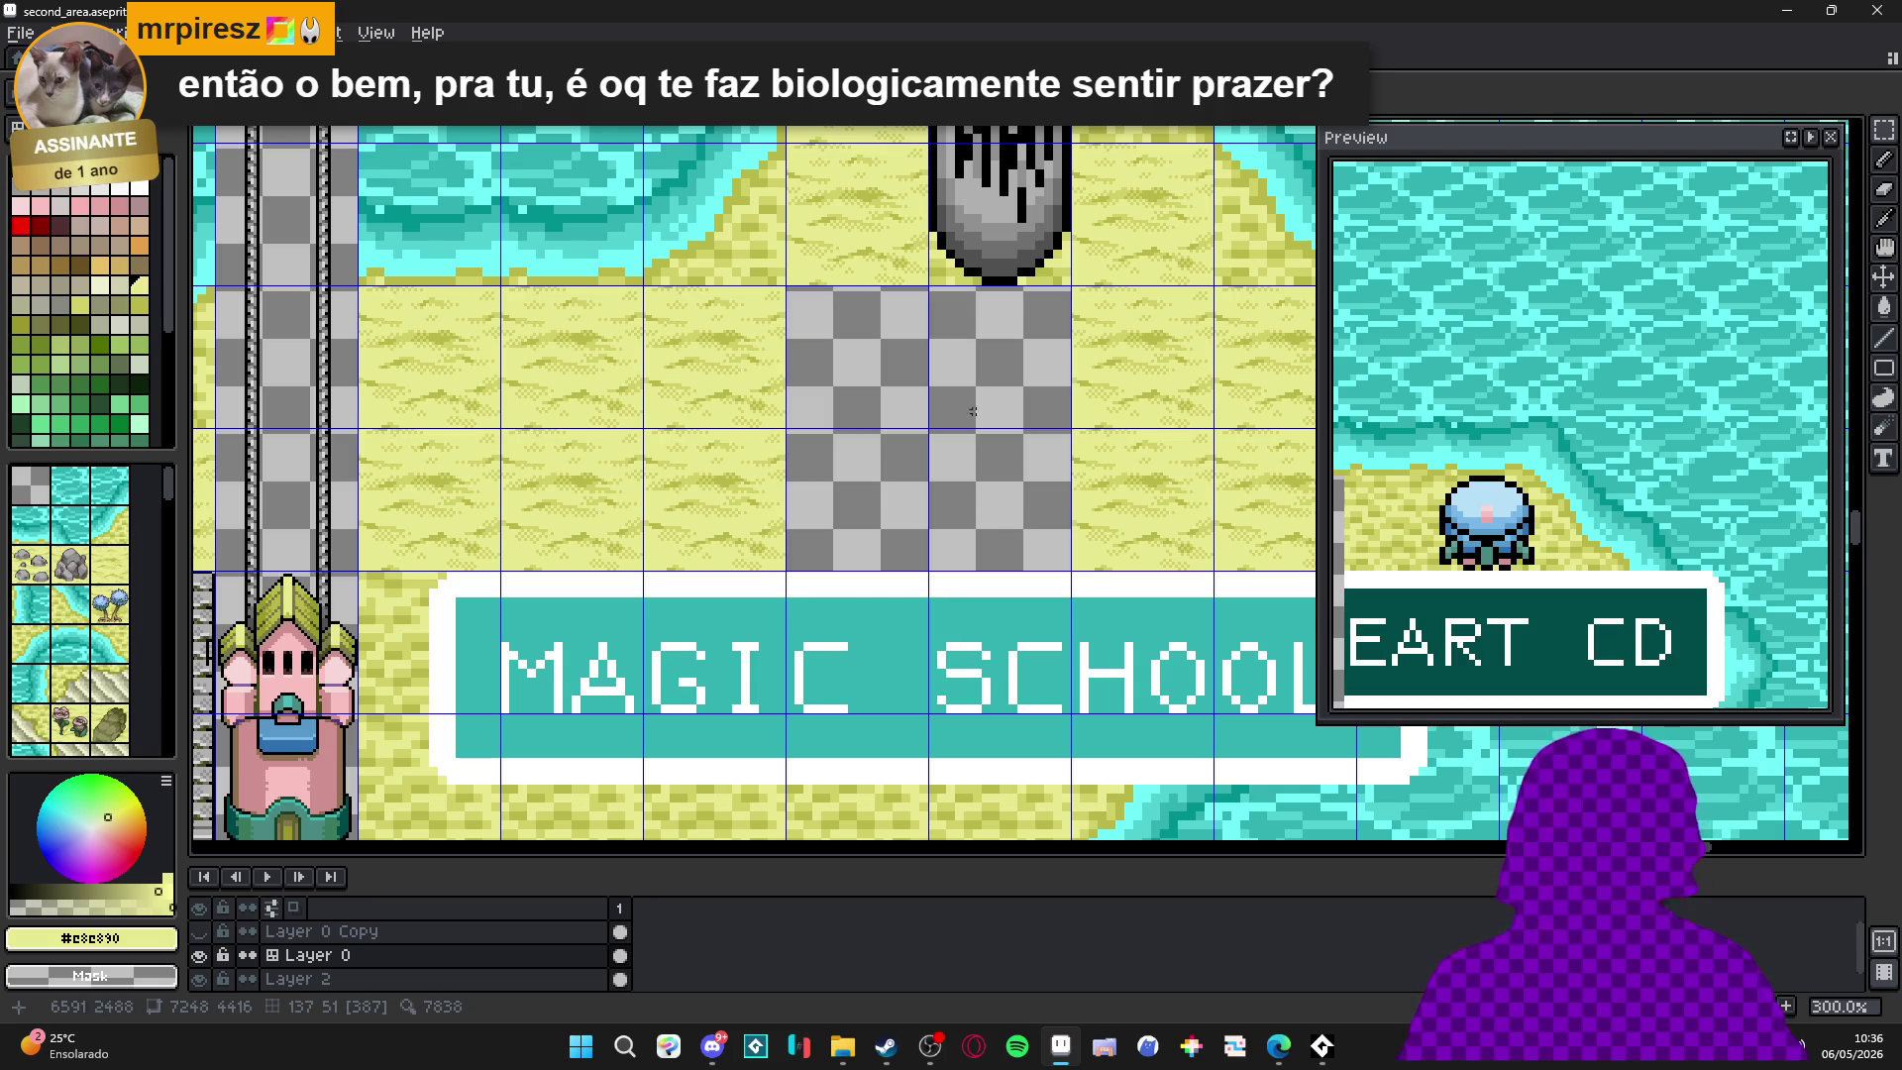
# Paste the stone-wall enclosure and drag it into the cleared spot.
pyautogui.scroll(1, 971, 409)
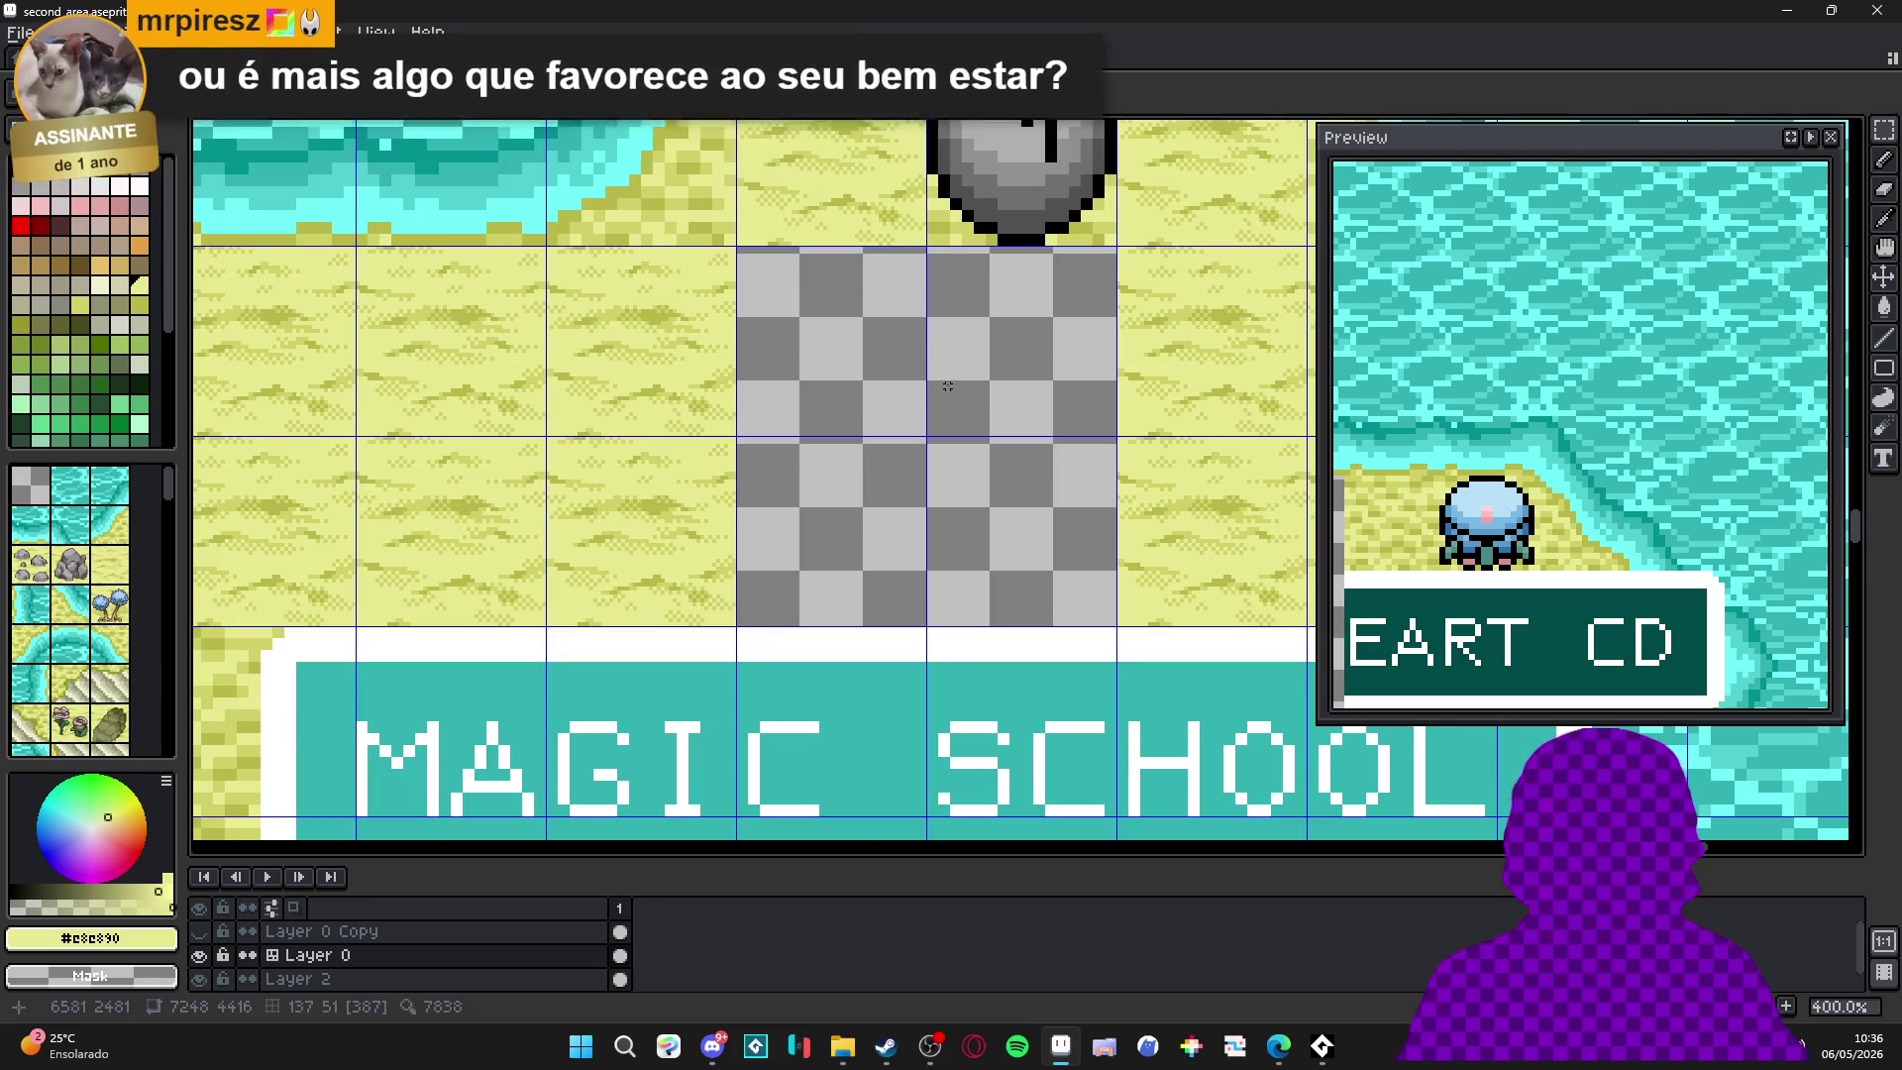
pyautogui.hotkey('ctrl', 'v')
pyautogui.moveTo(989, 333); pyautogui.dragTo(889, 286)
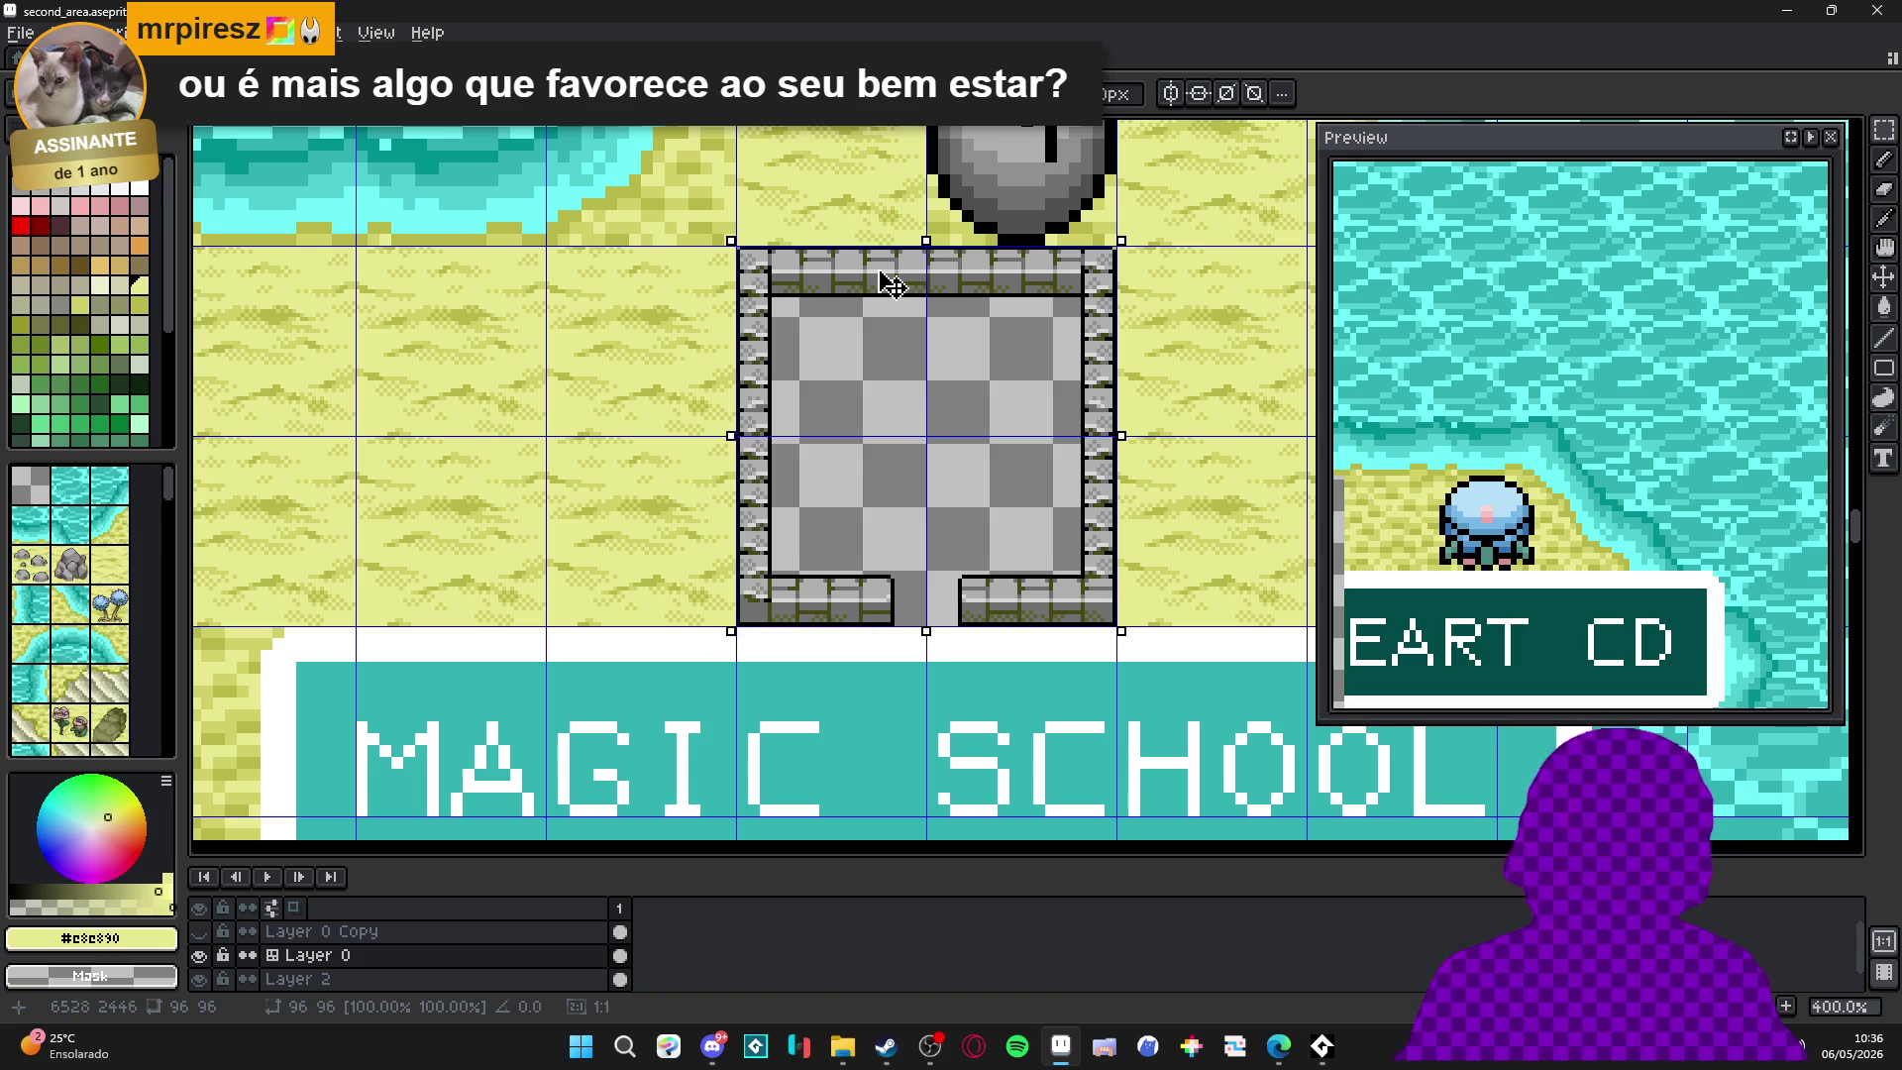
# Commit the enclosure, take the buildings from items Layer 7, and paste them inside the walls.
pyautogui.press('Return')
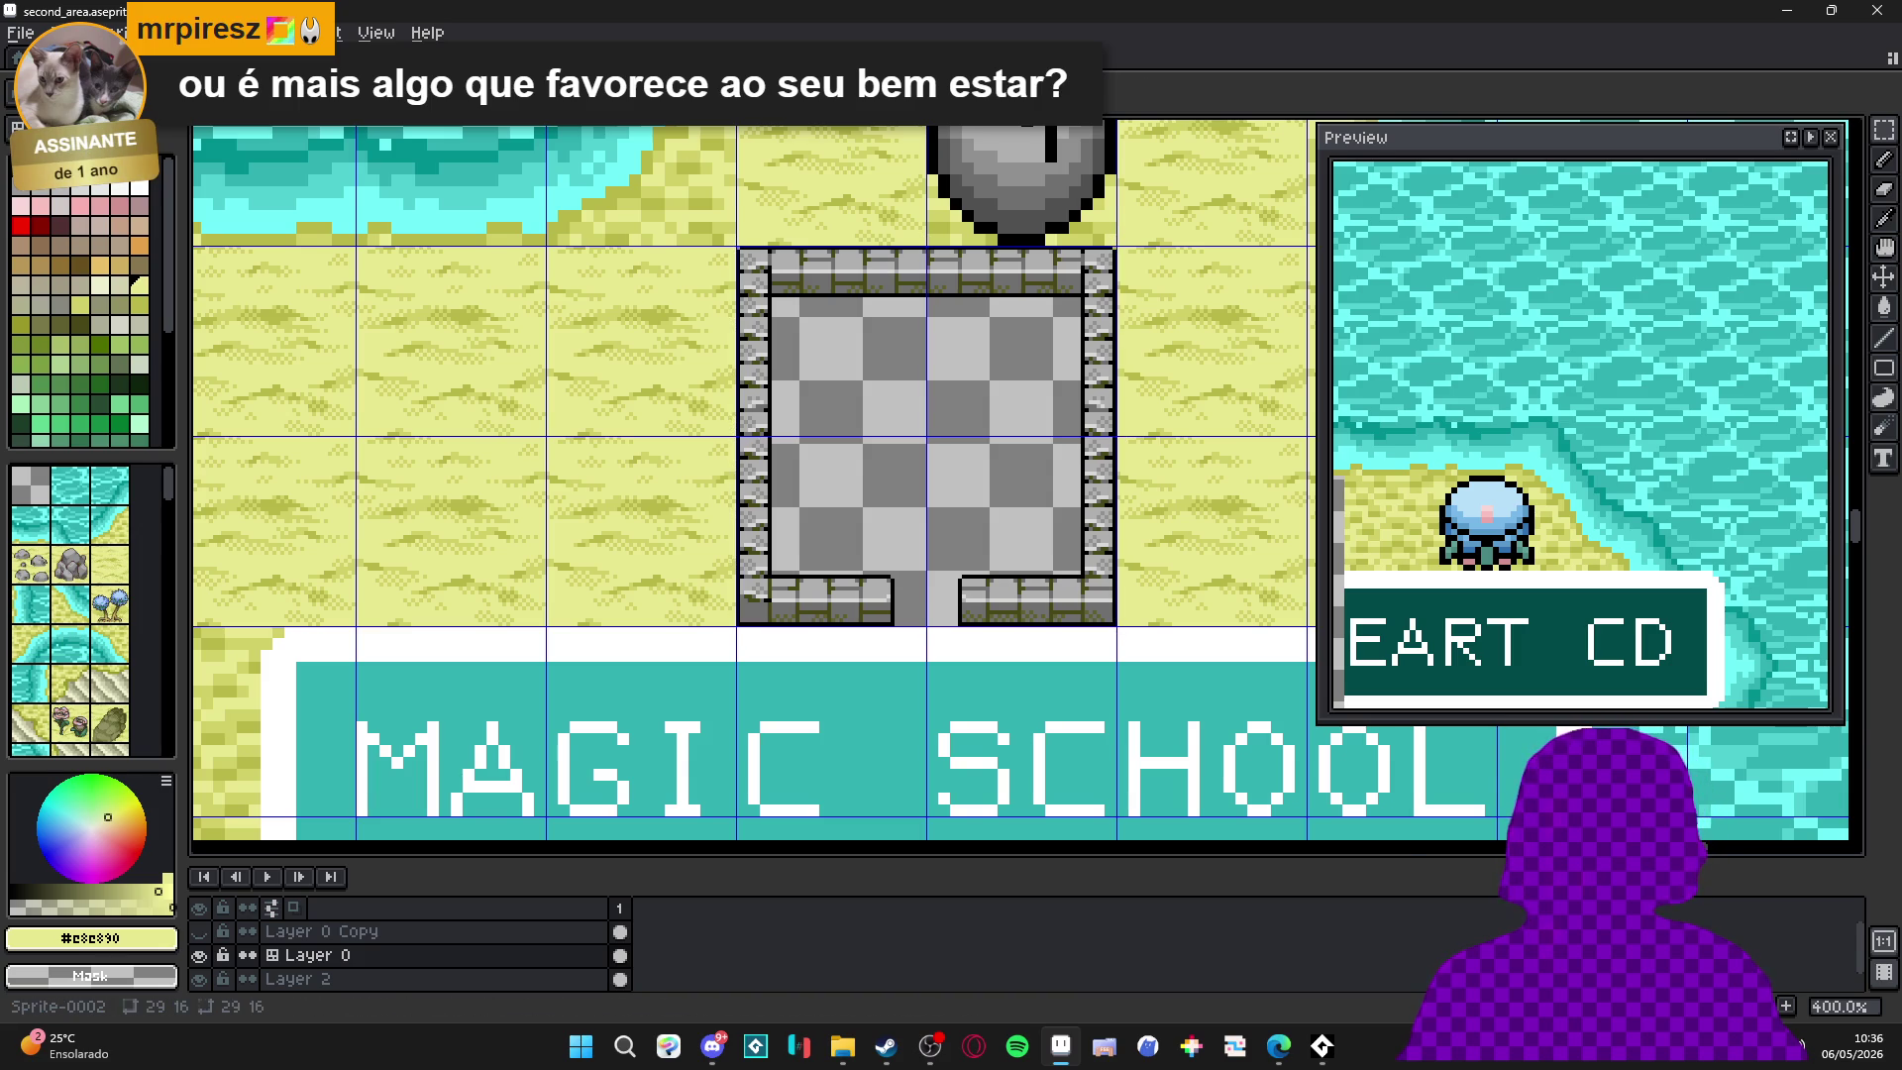
pyautogui.click(495, 56)
pyautogui.click(436, 56)
pyautogui.click(585, 56)
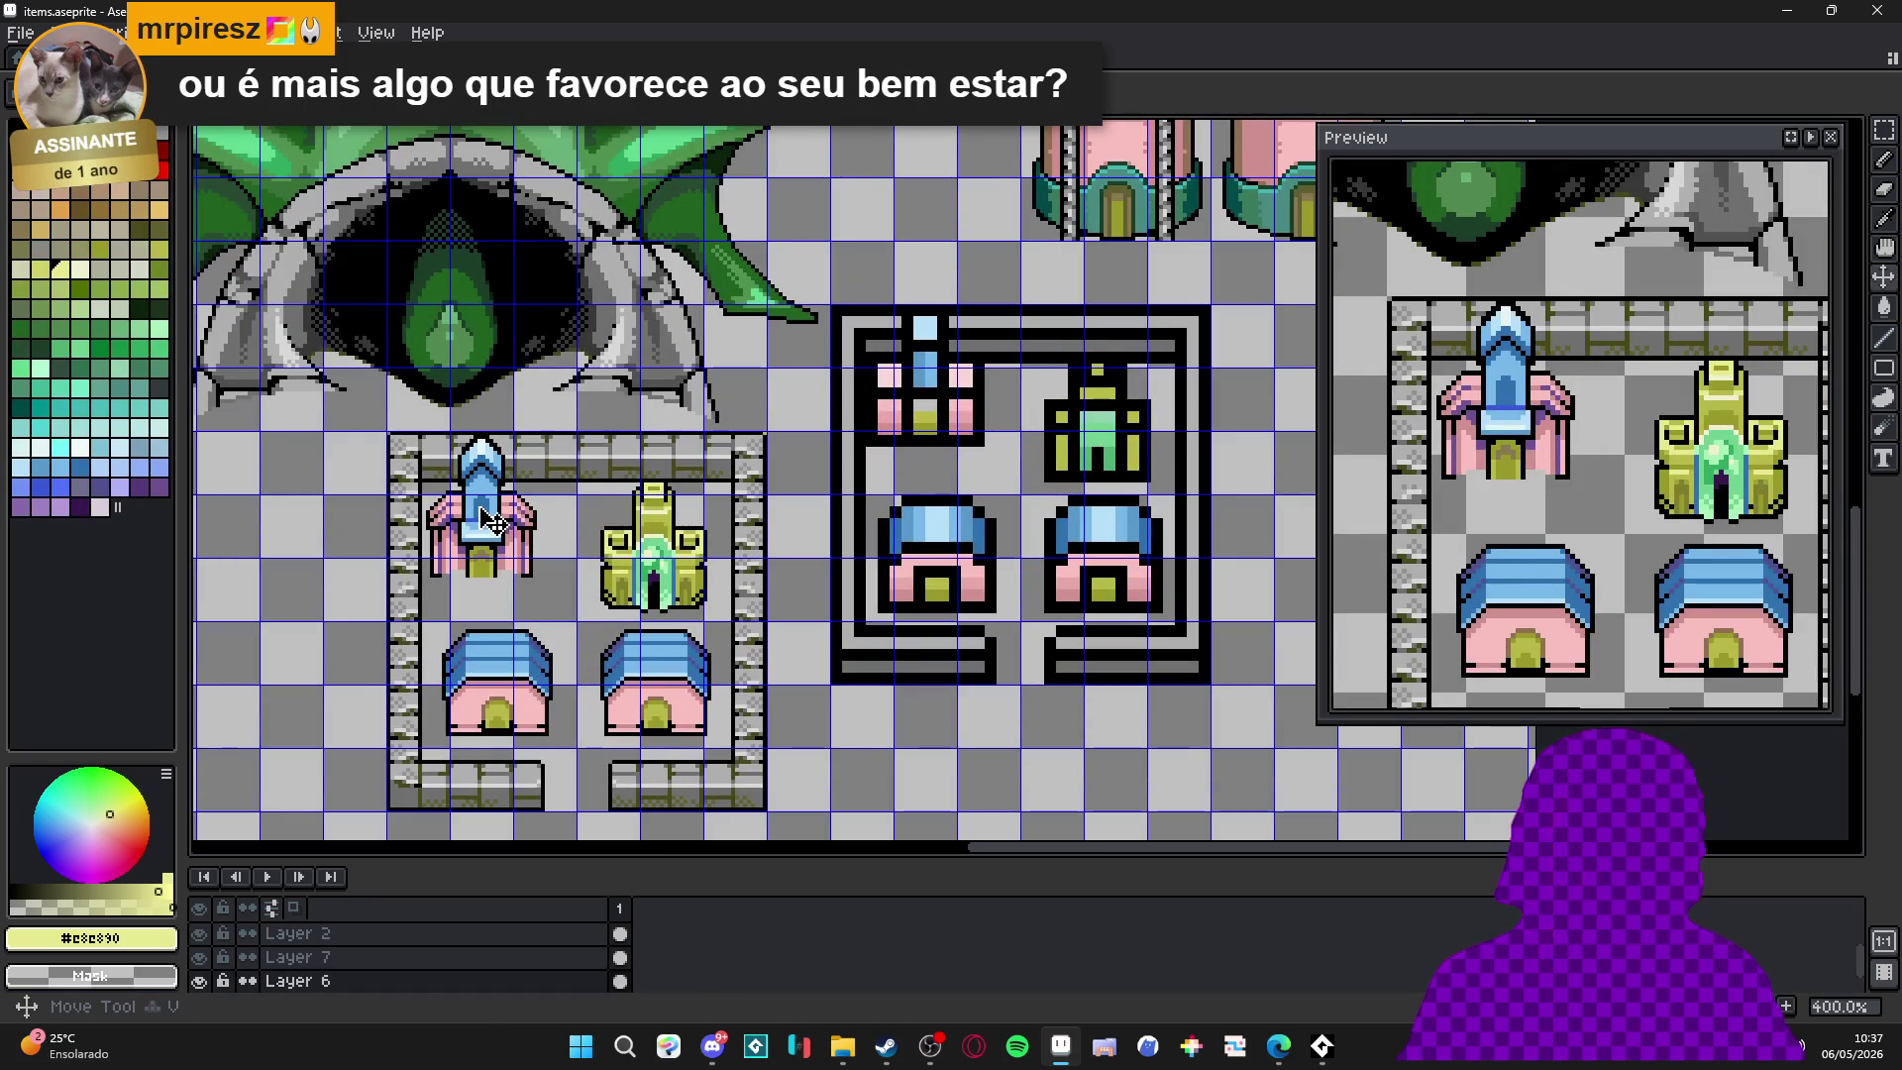
pyautogui.click(298, 957)
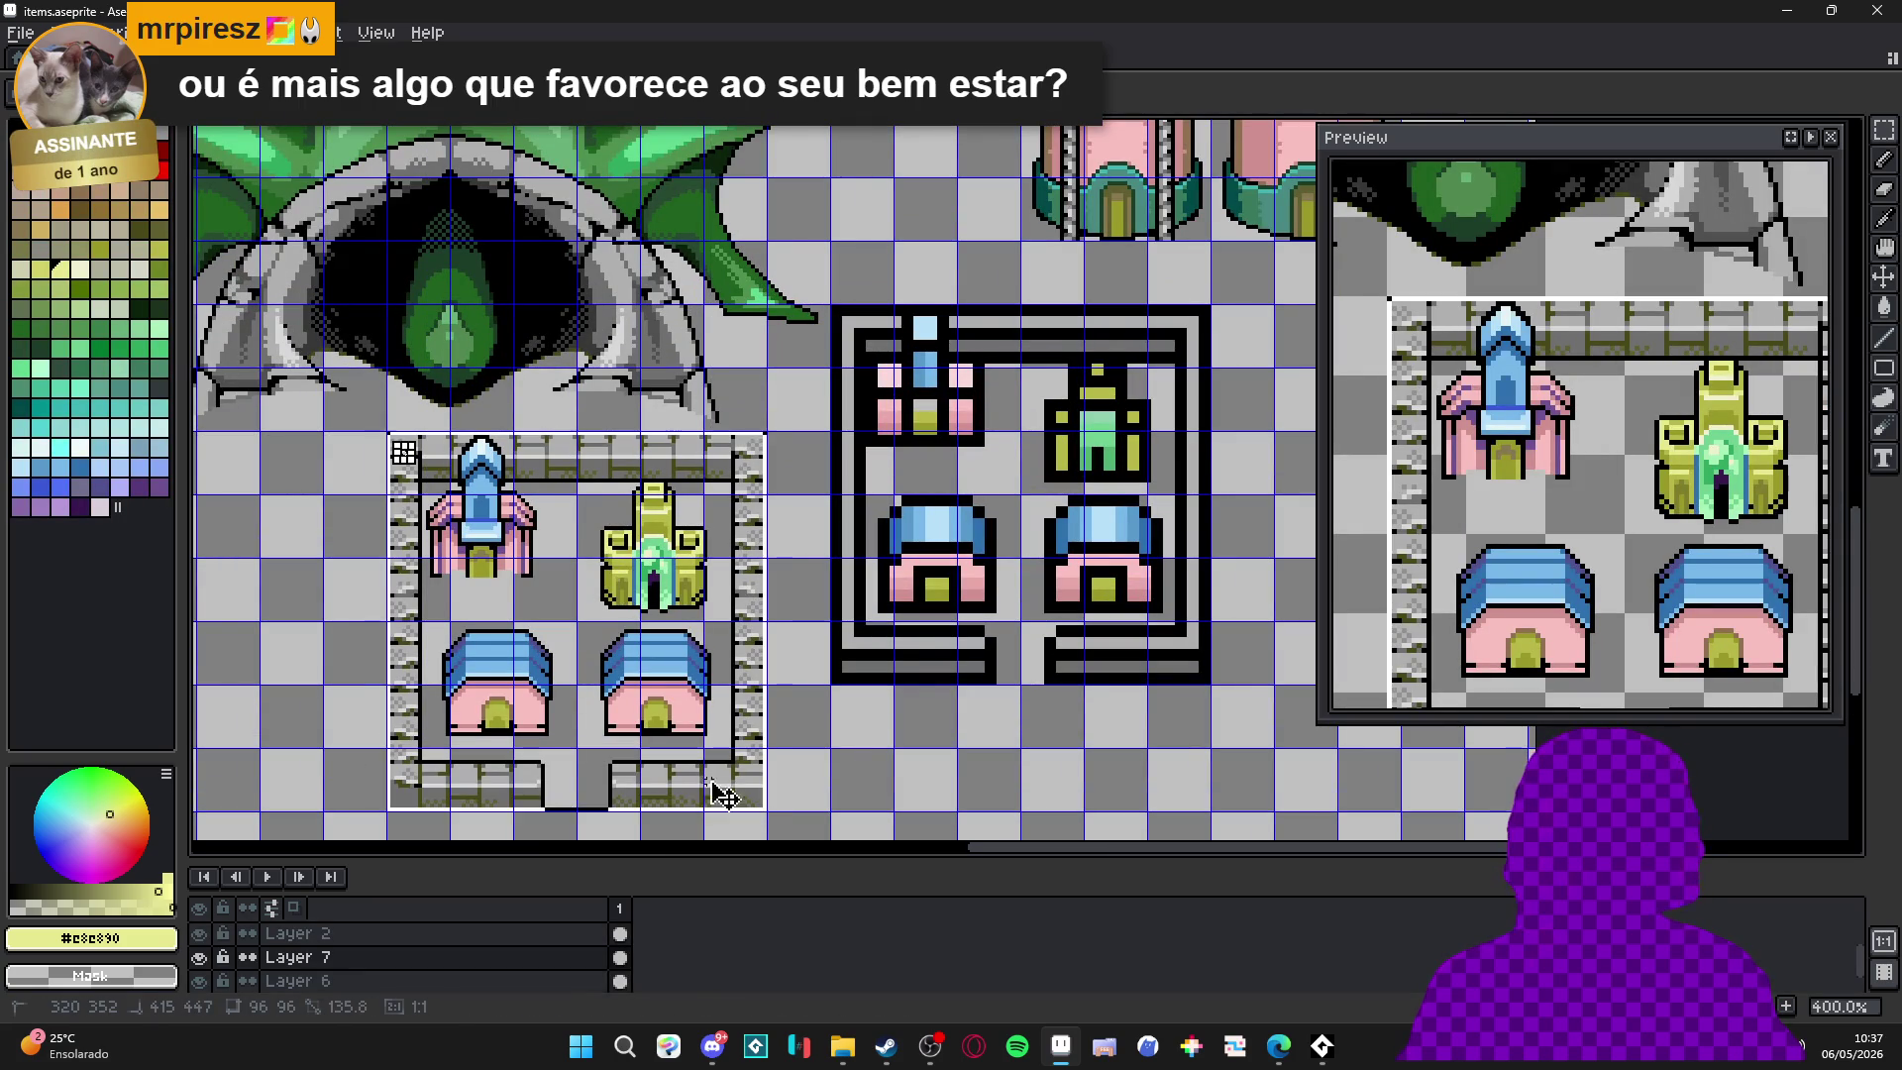
pyautogui.hotkey('ctrl', 'Tab')
pyautogui.hotkey('ctrl', 'Tab')
pyautogui.hotkey('ctrl', 'Tab')
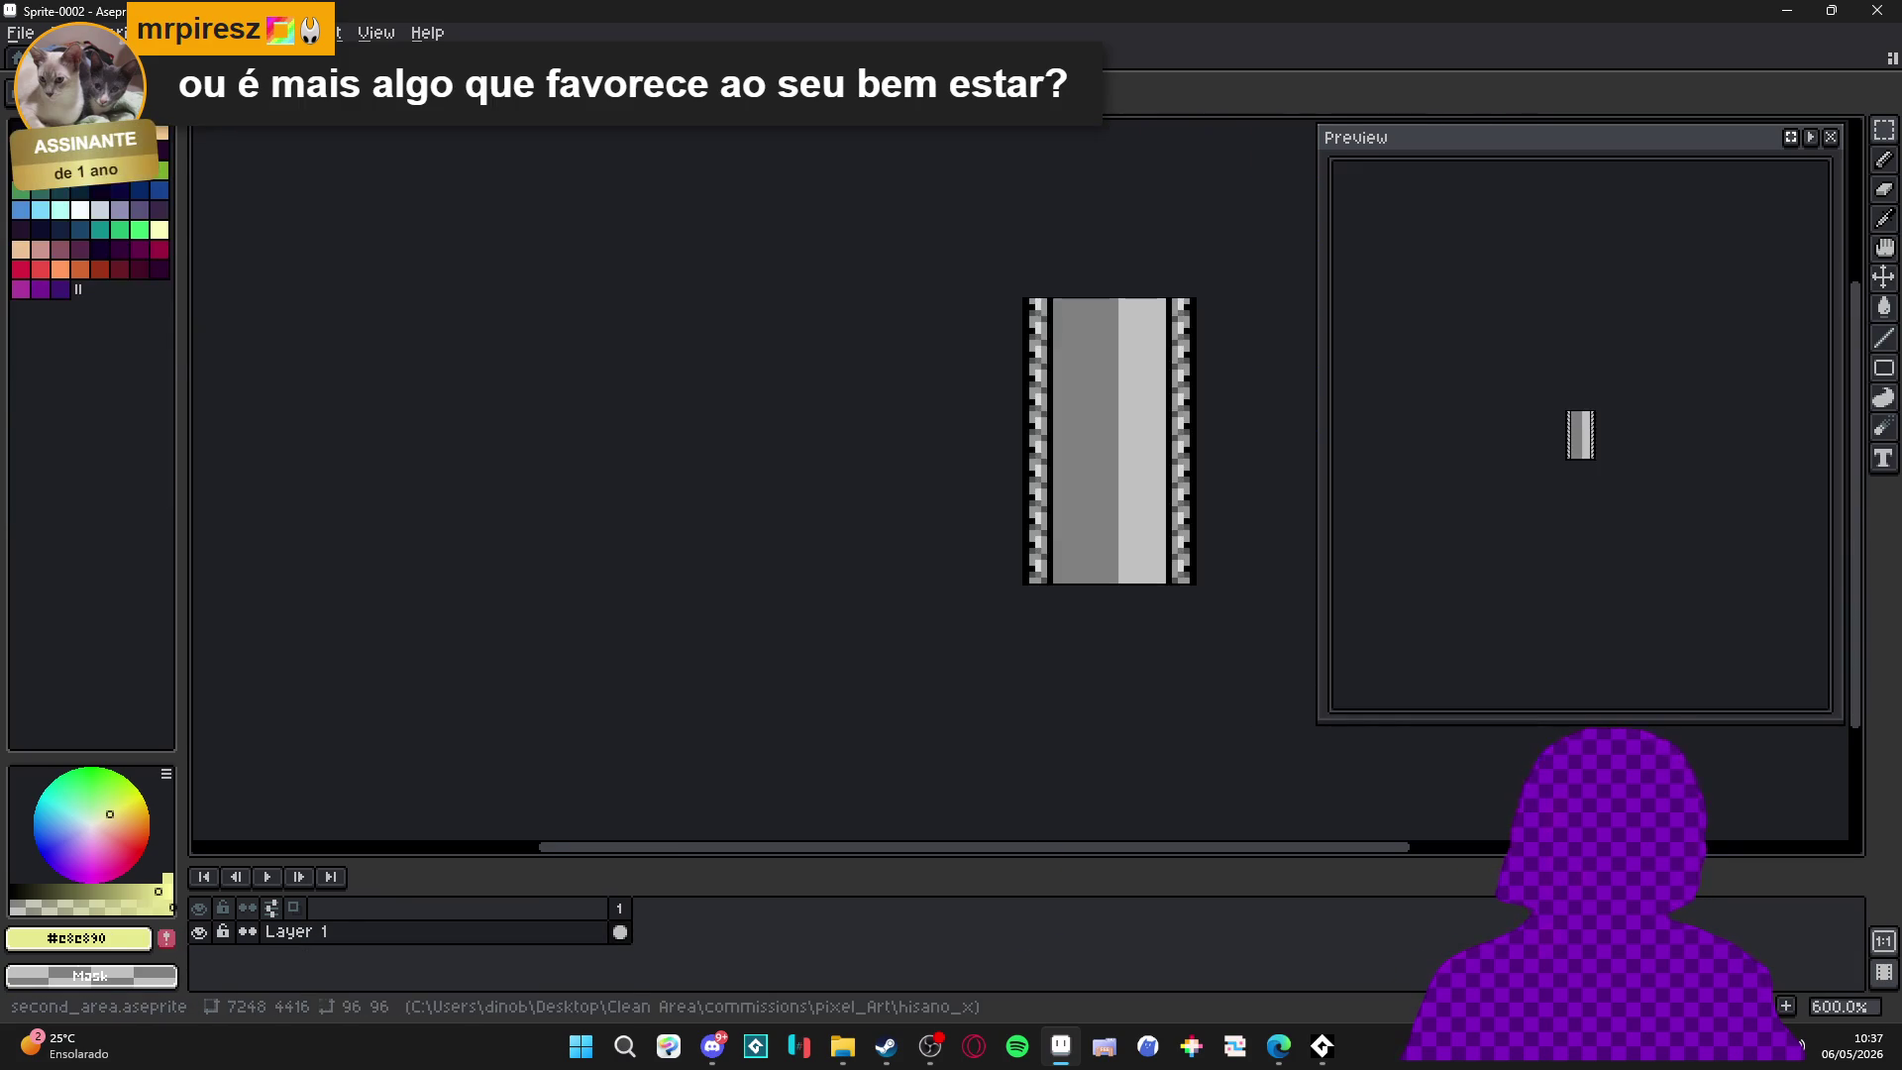
pyautogui.hotkey('ctrl', 'v')
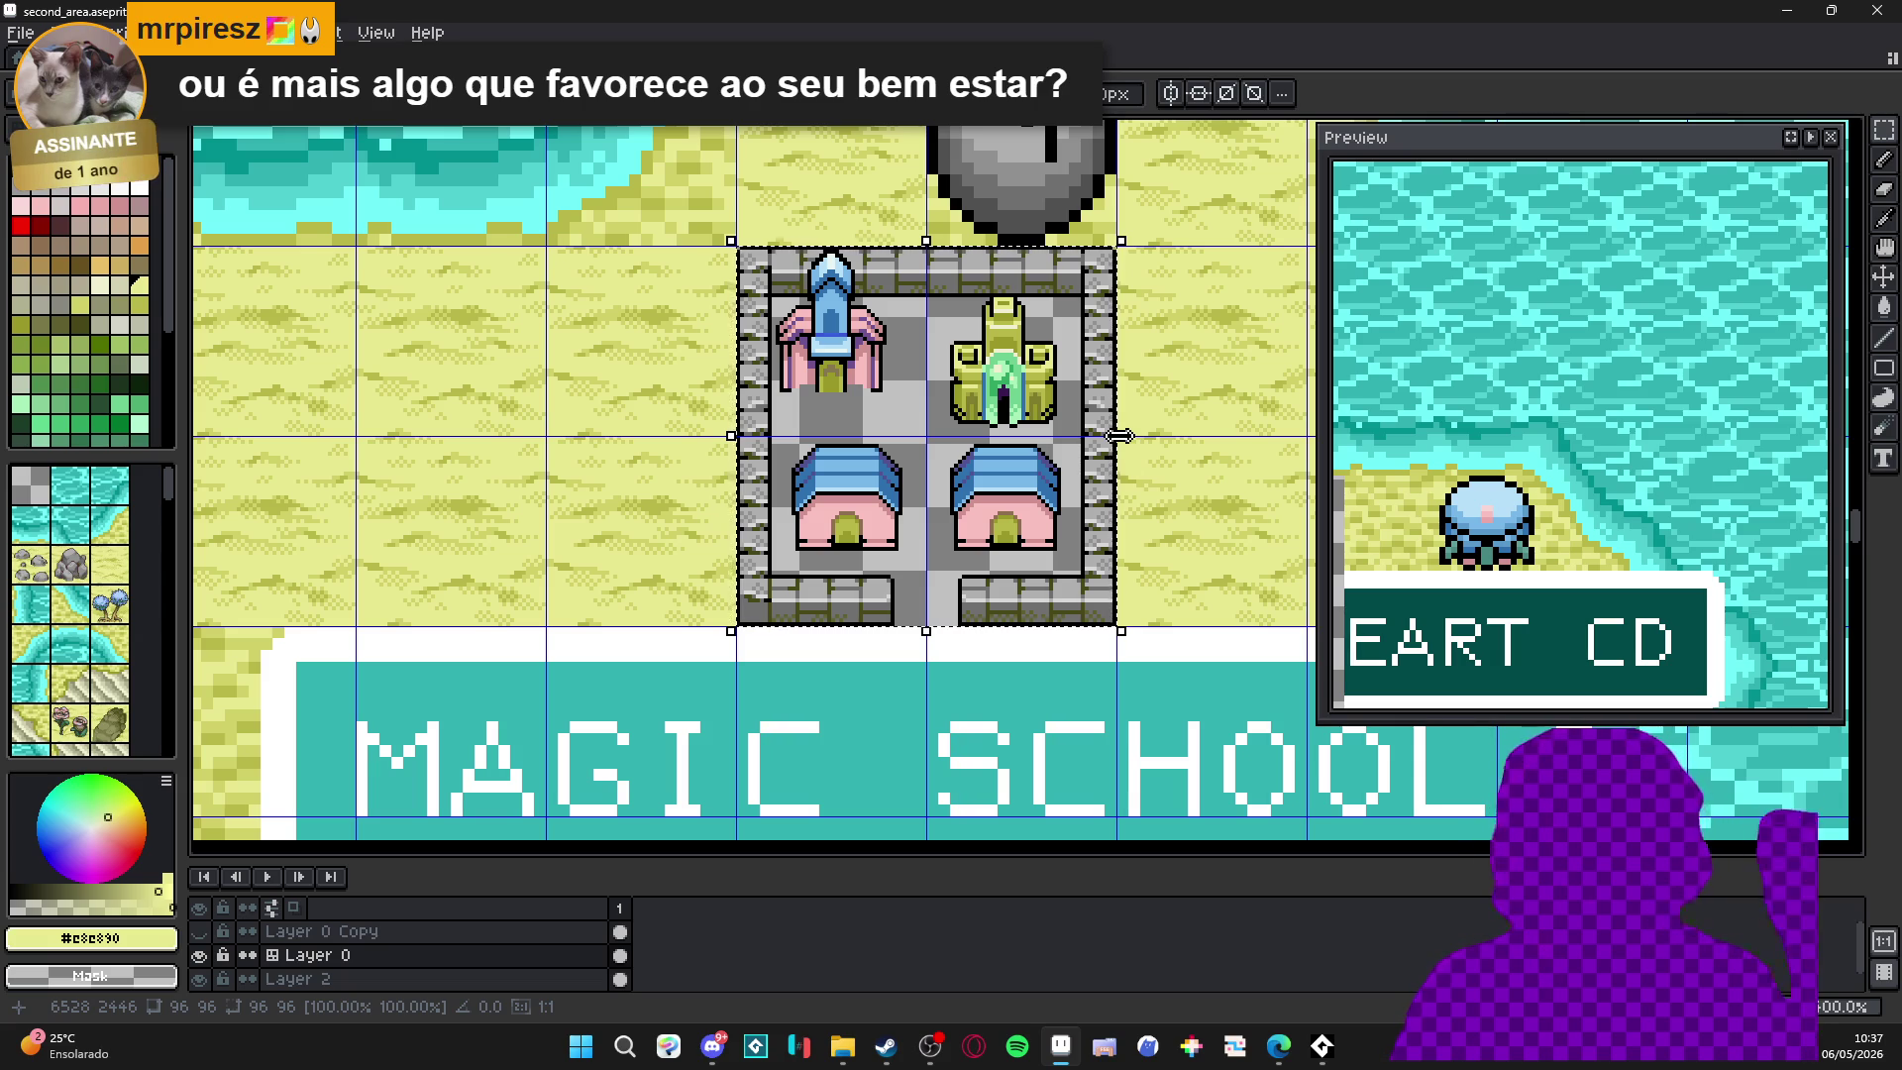
# Drop the pasted four buildings in place inside the stone walls.
pyautogui.hotkey('ctrl', 'd')
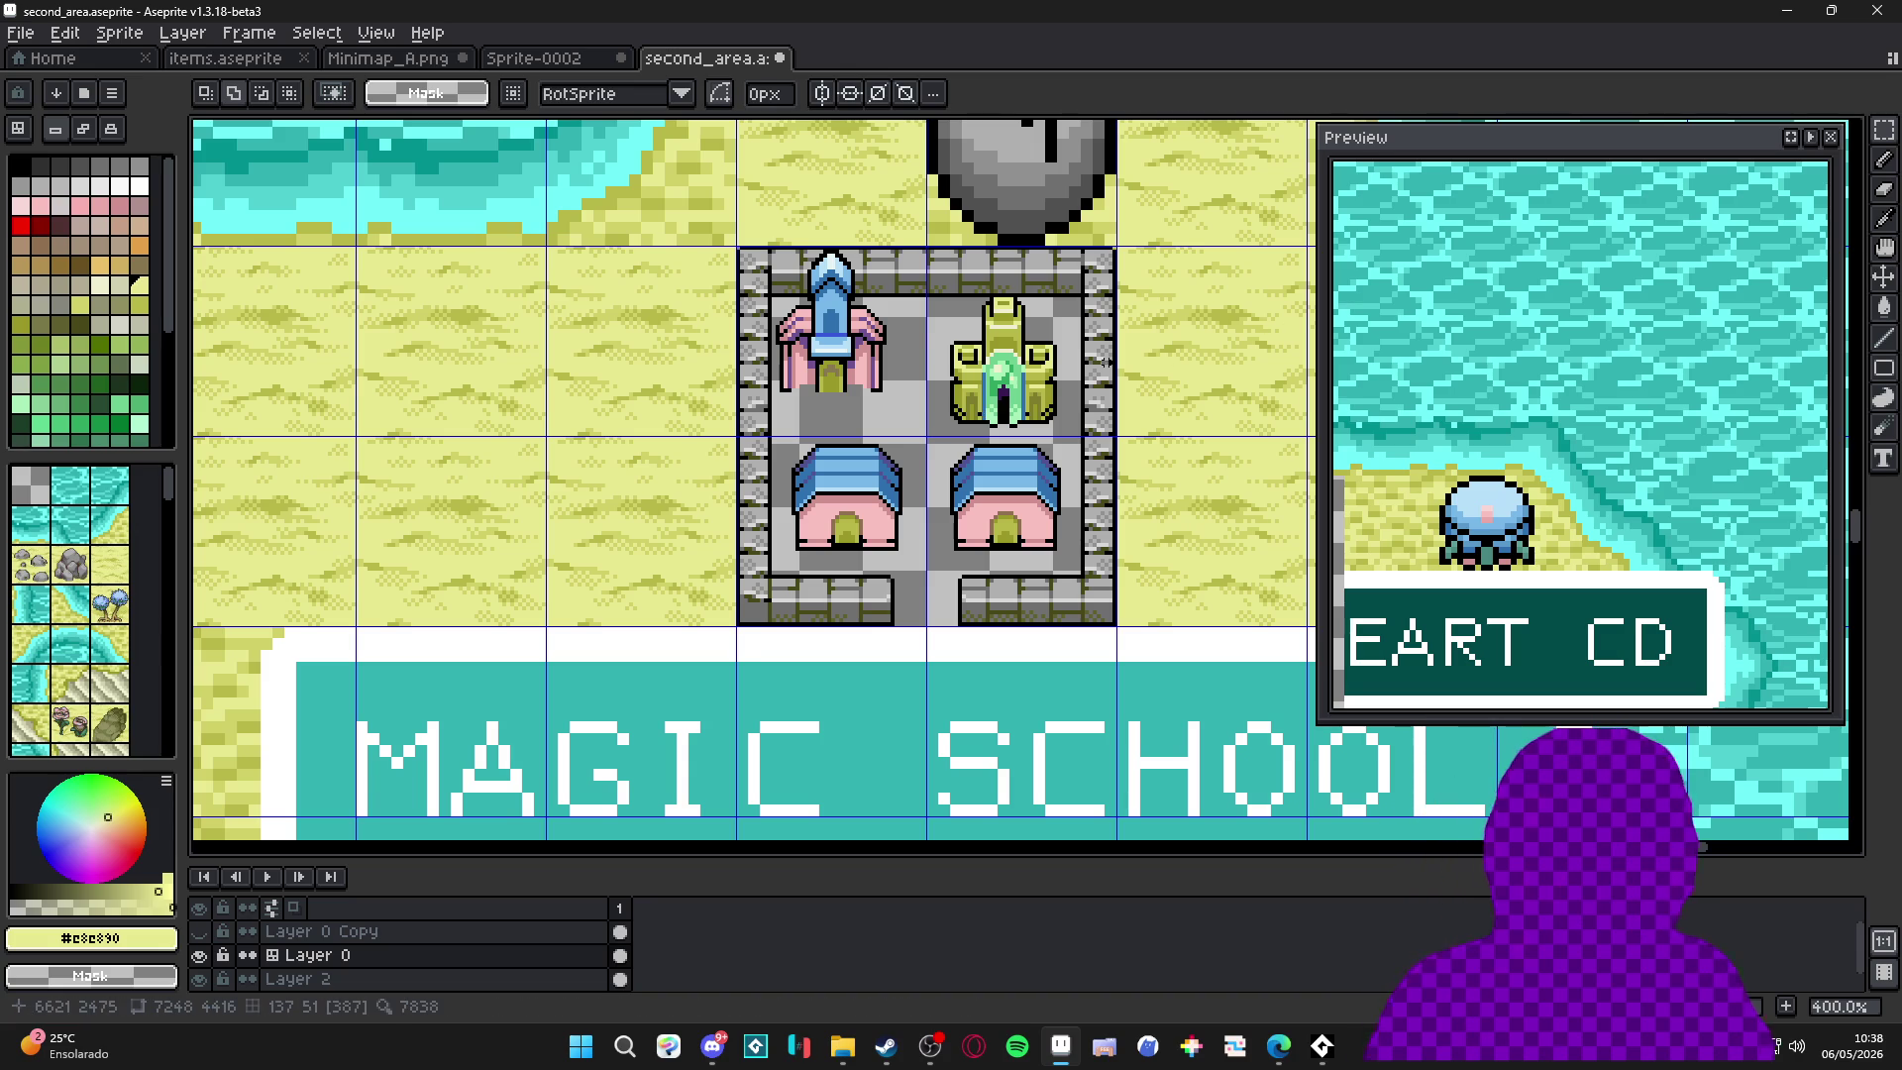
# Save second_area.aseprite with the walled town above MAGIC SCHOOL.
pyautogui.scroll(-1, 911, 484)
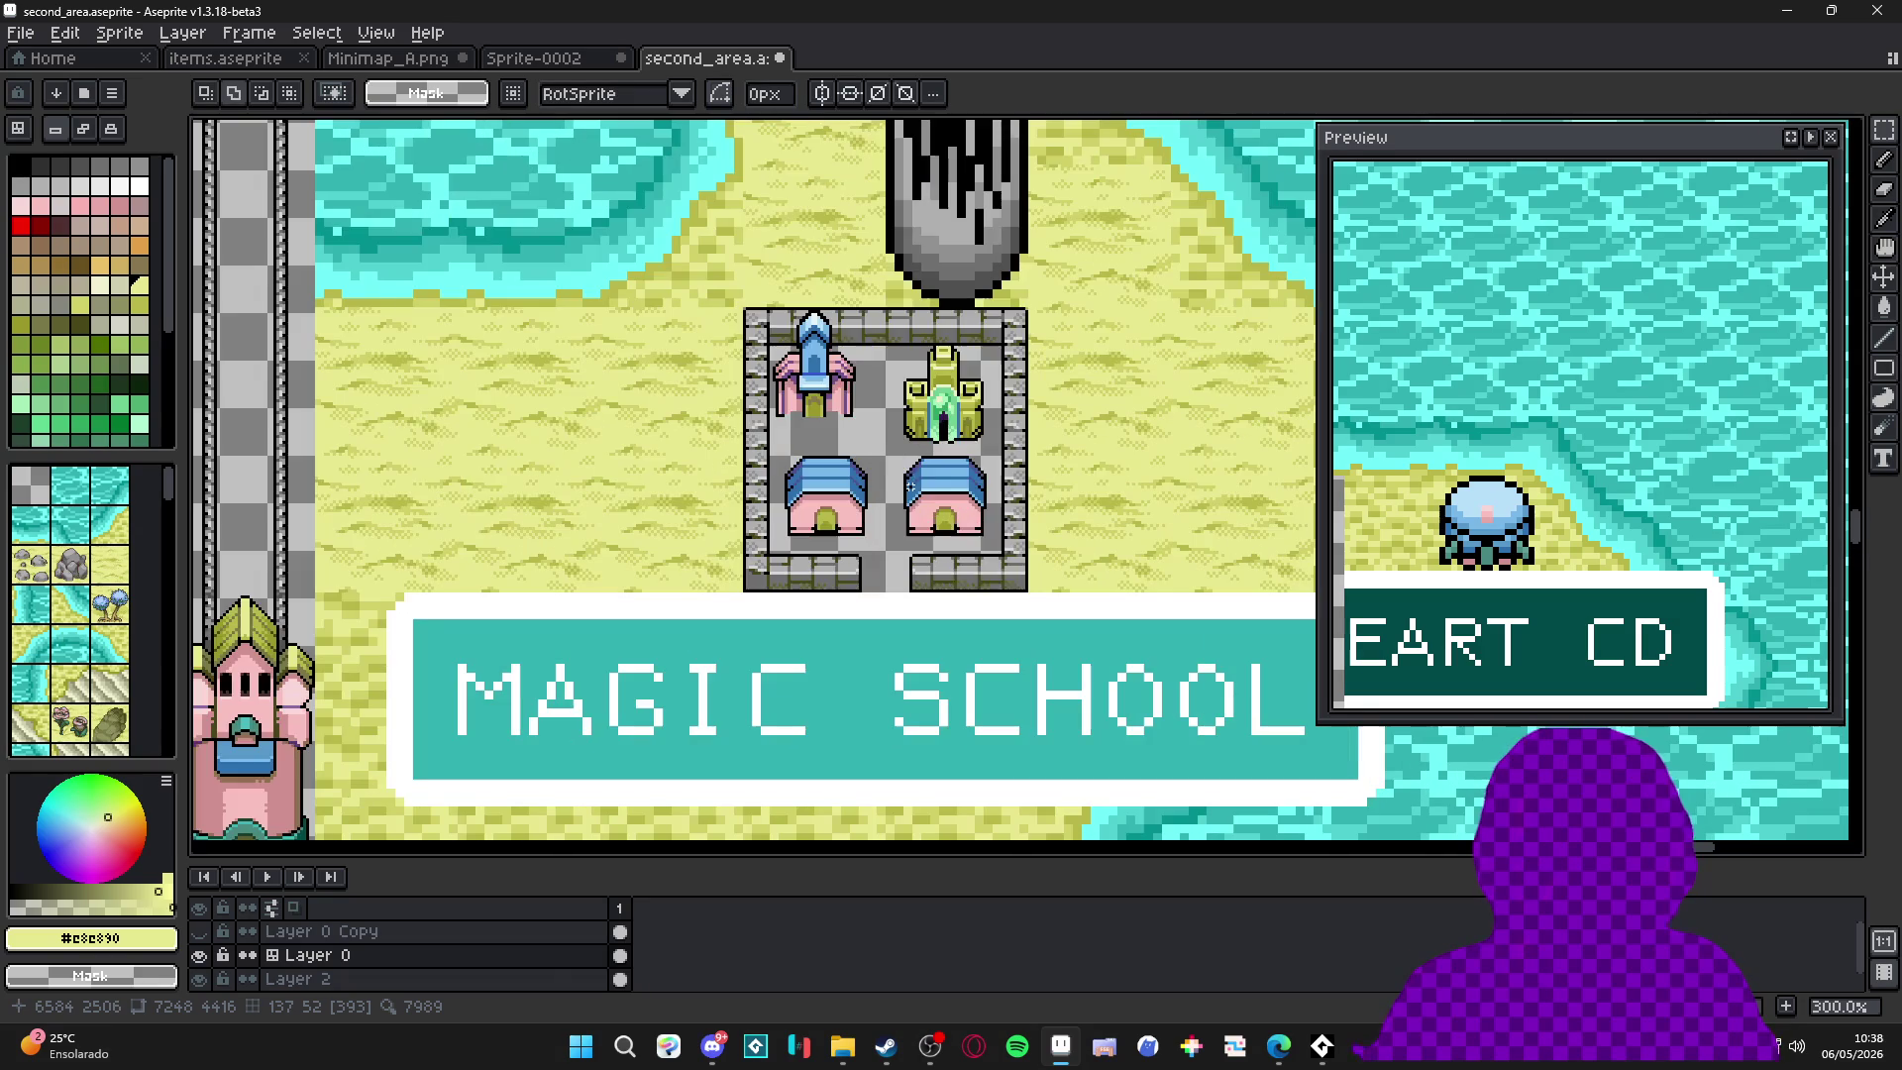
pyautogui.hotkey('ctrl', 's')
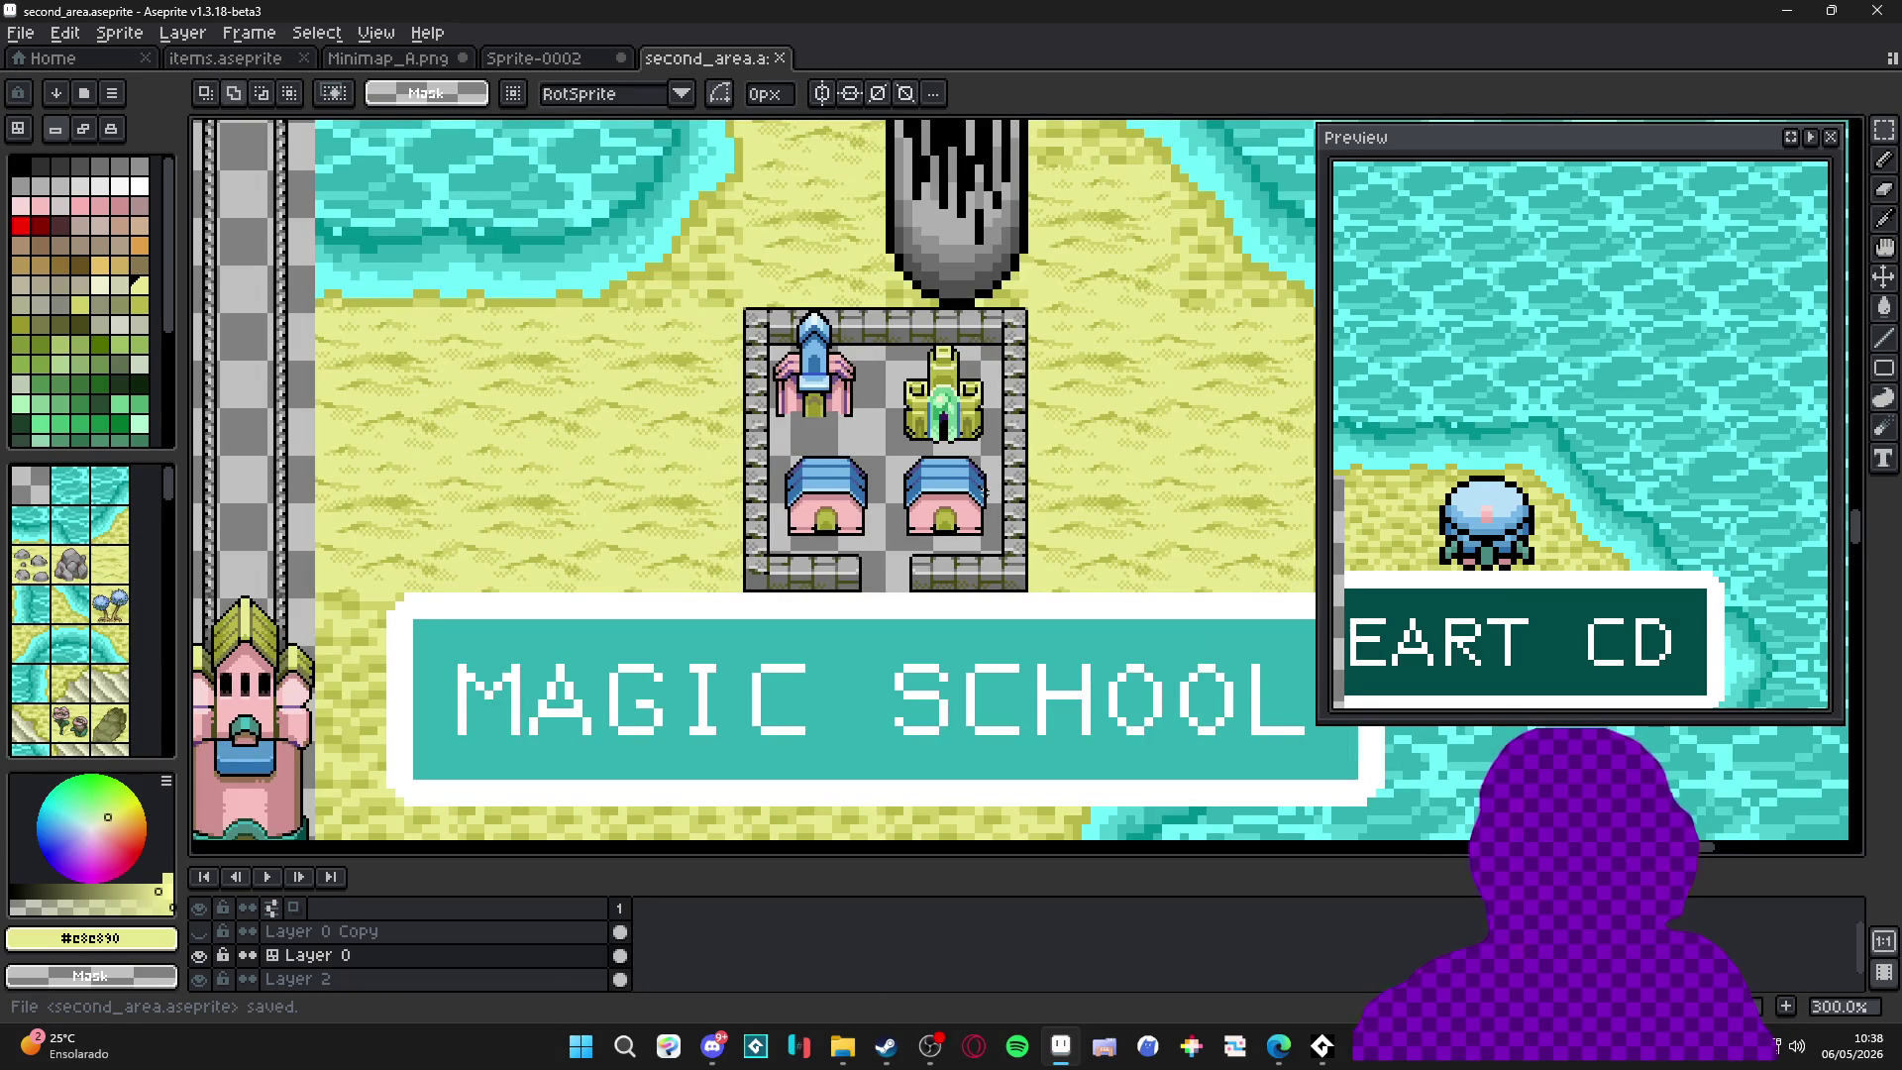
pyautogui.scroll(-1, 983, 490)
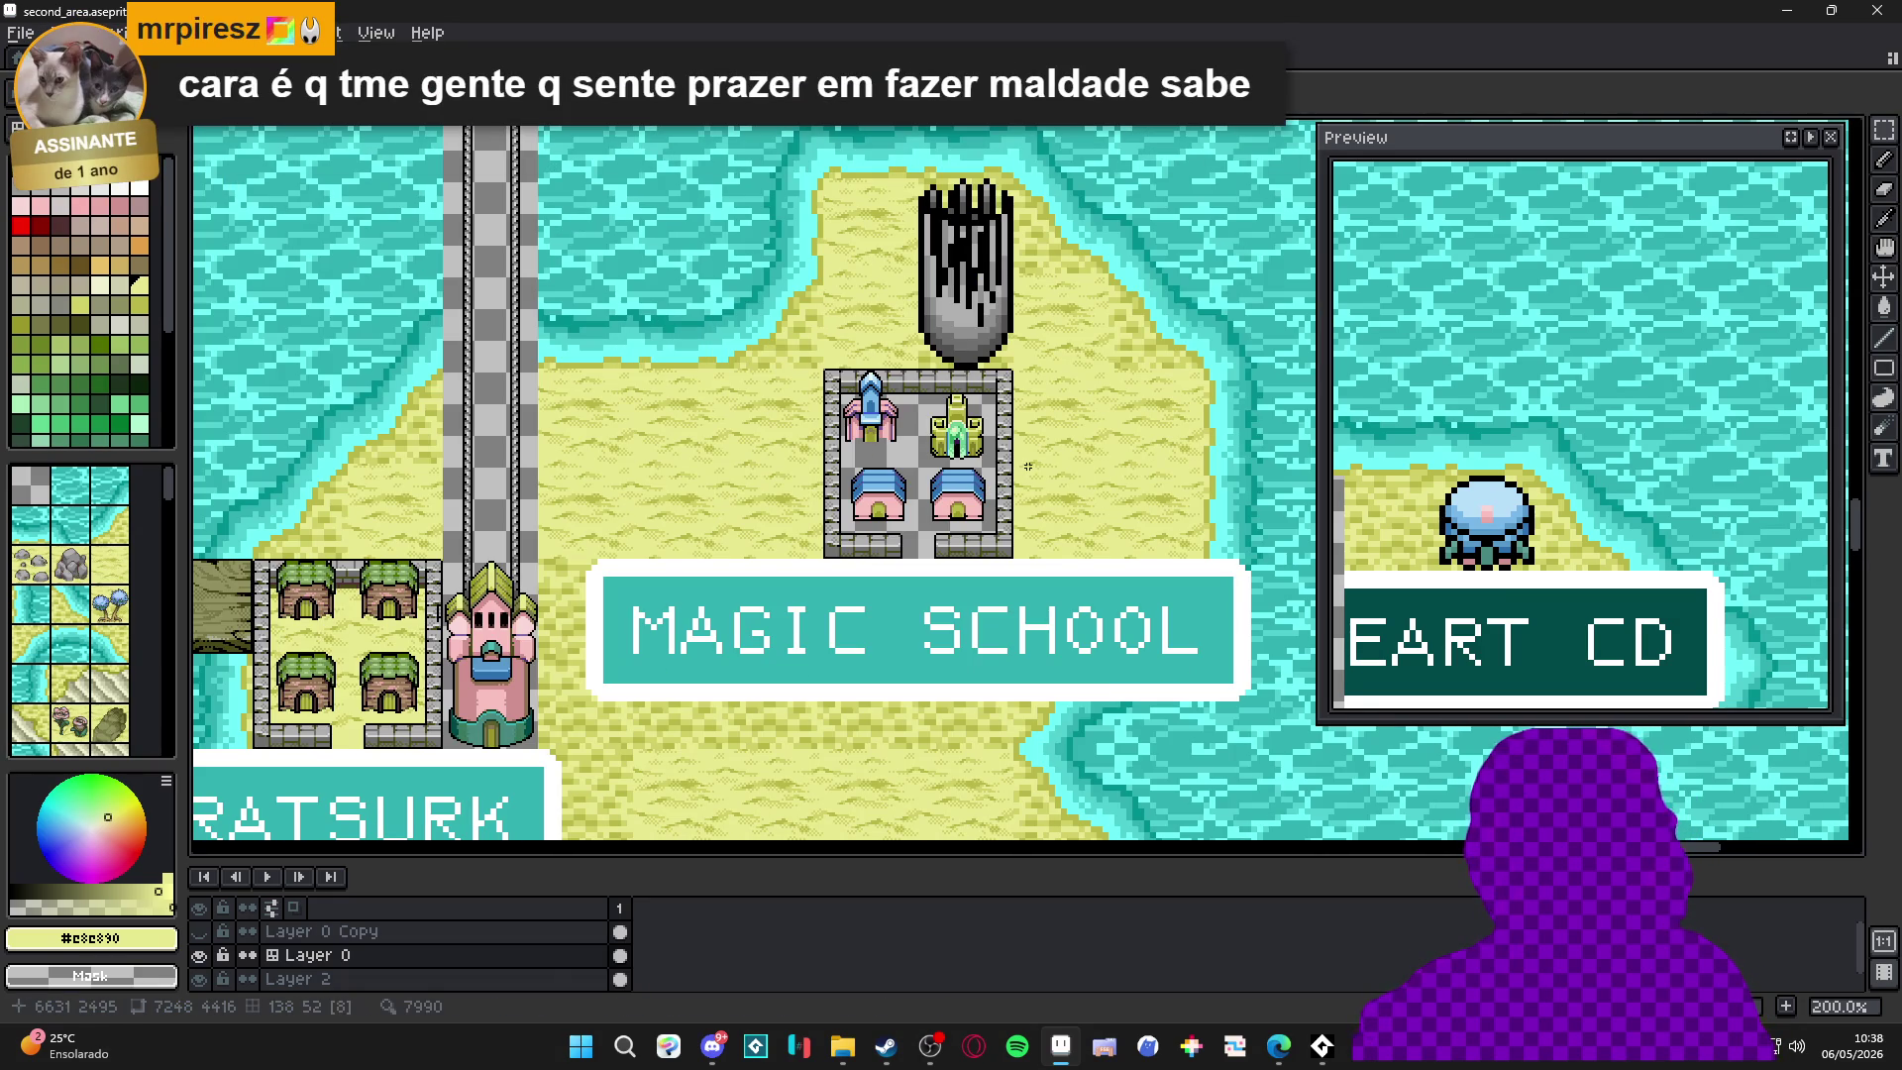
pyautogui.scroll(1, 1029, 466)
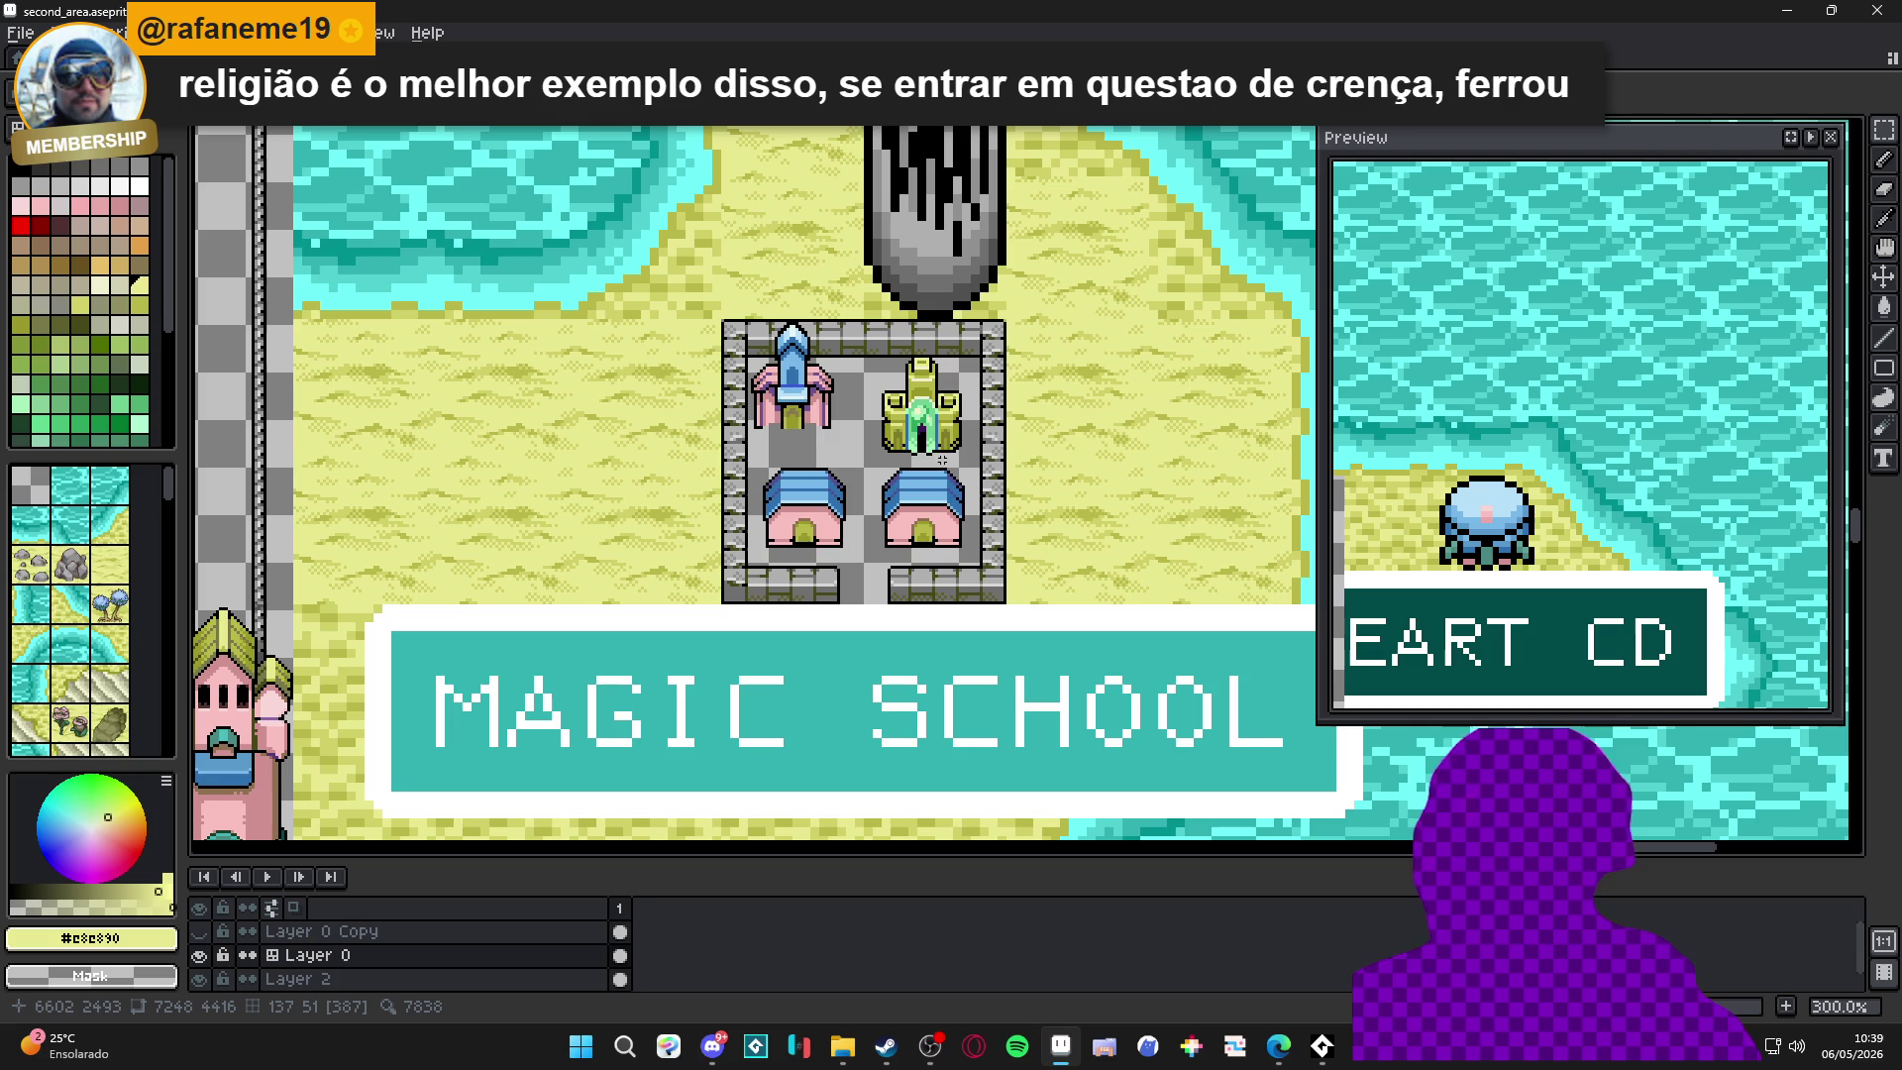
pyautogui.scroll(2, 931, 443)
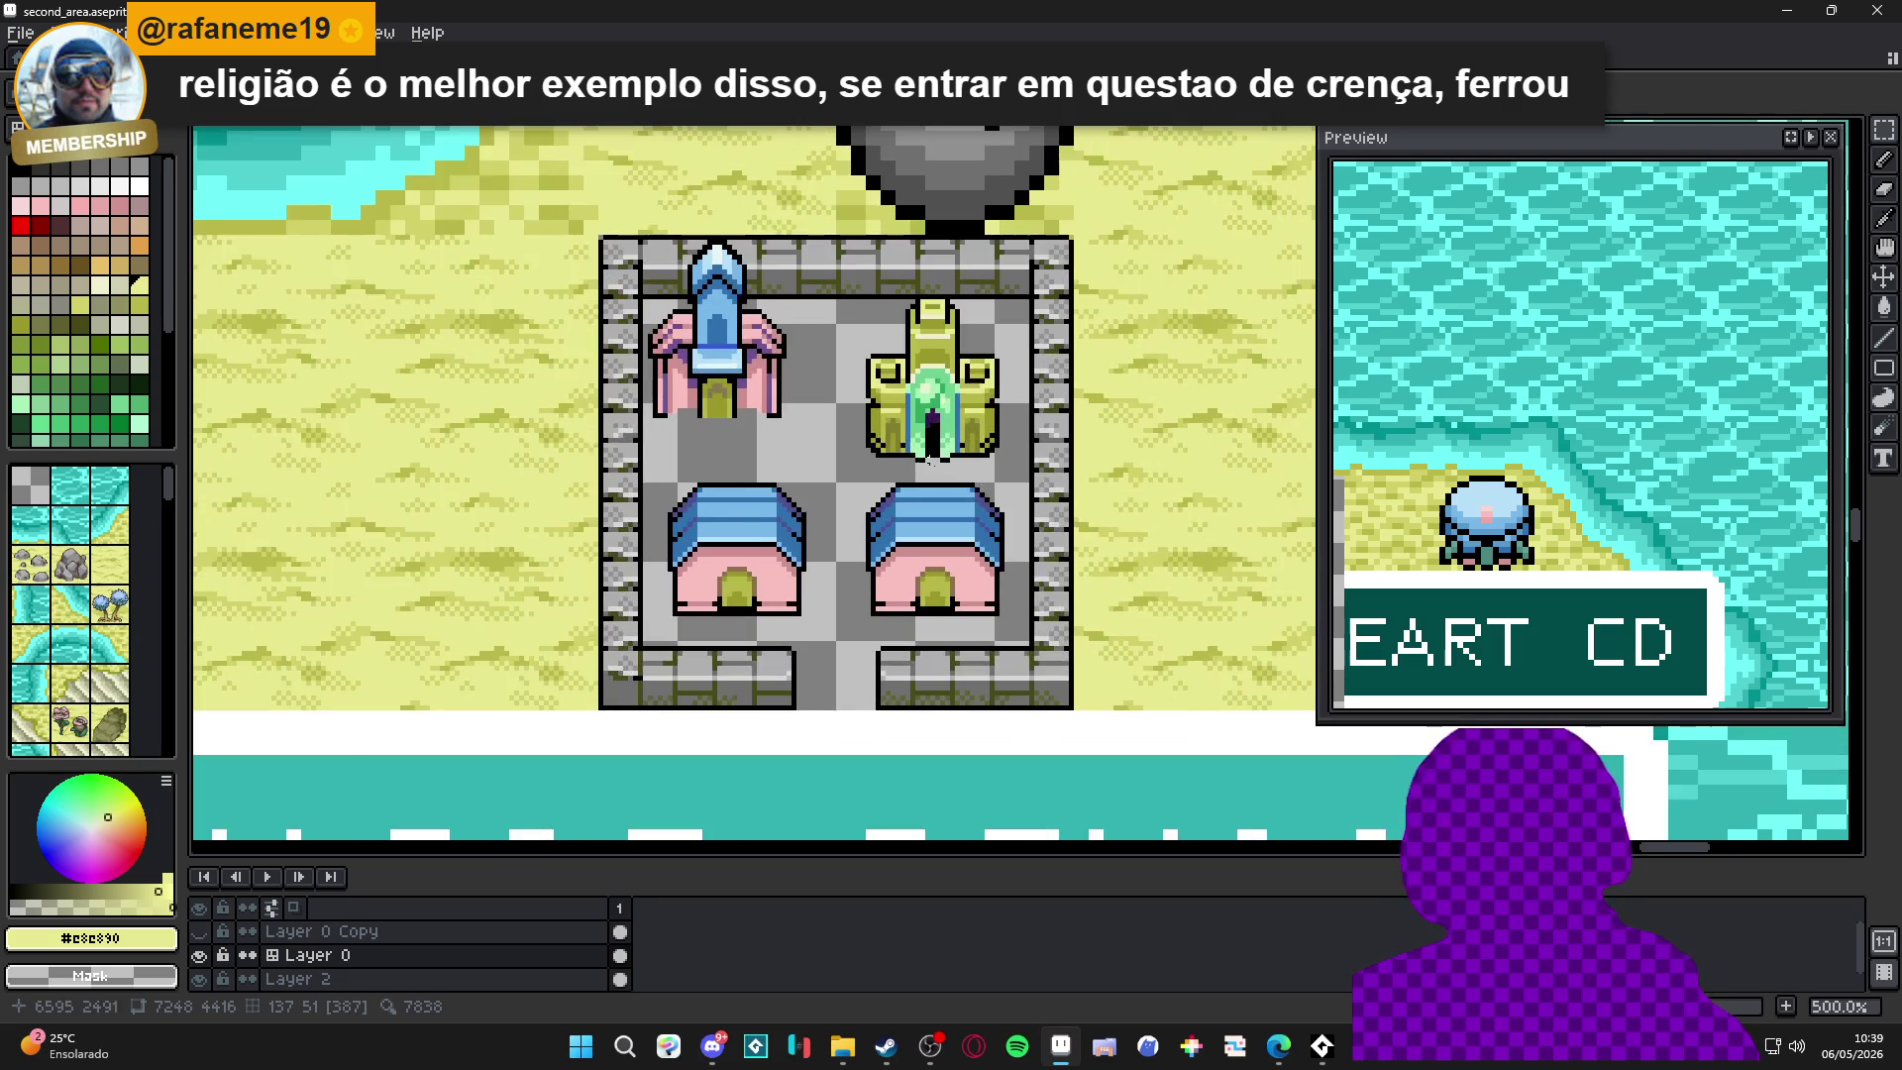
pyautogui.scroll(-2, 931, 443)
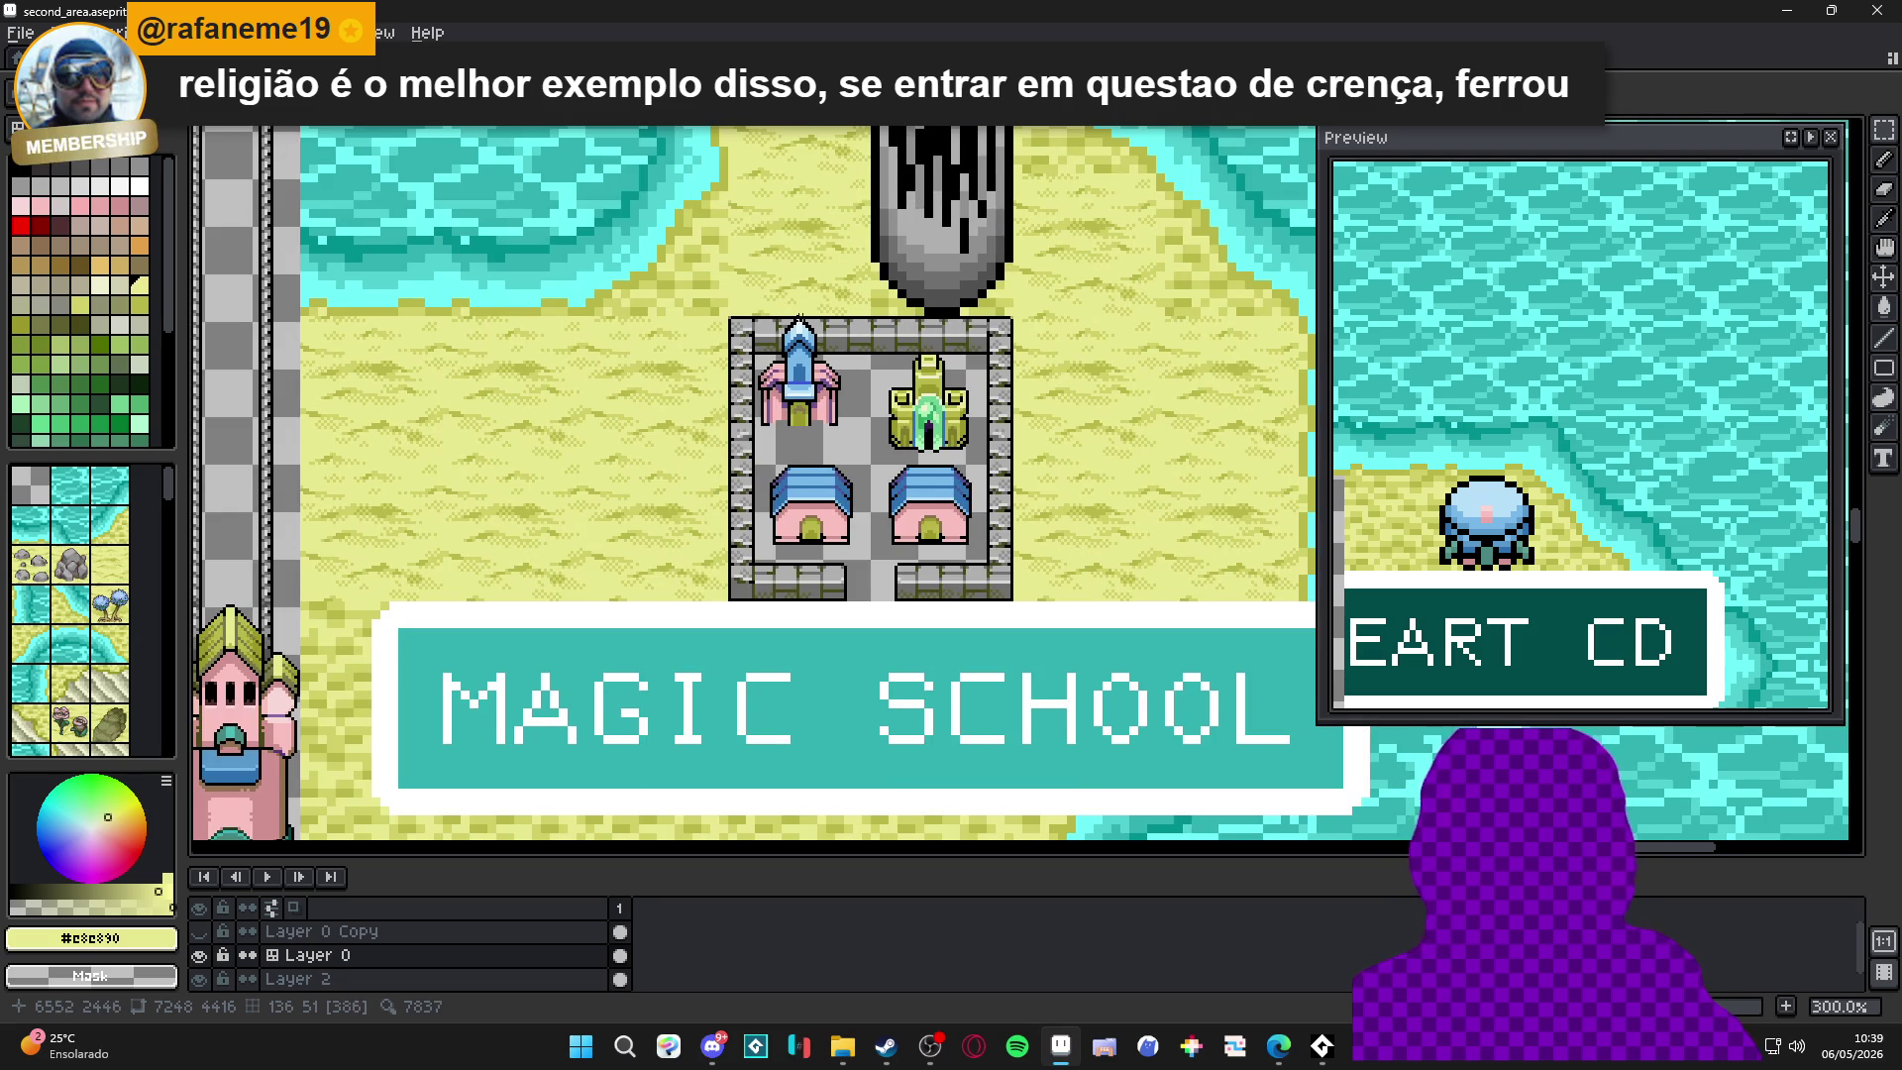
pyautogui.moveTo(887, 392); pyautogui.dragTo(971, 330)
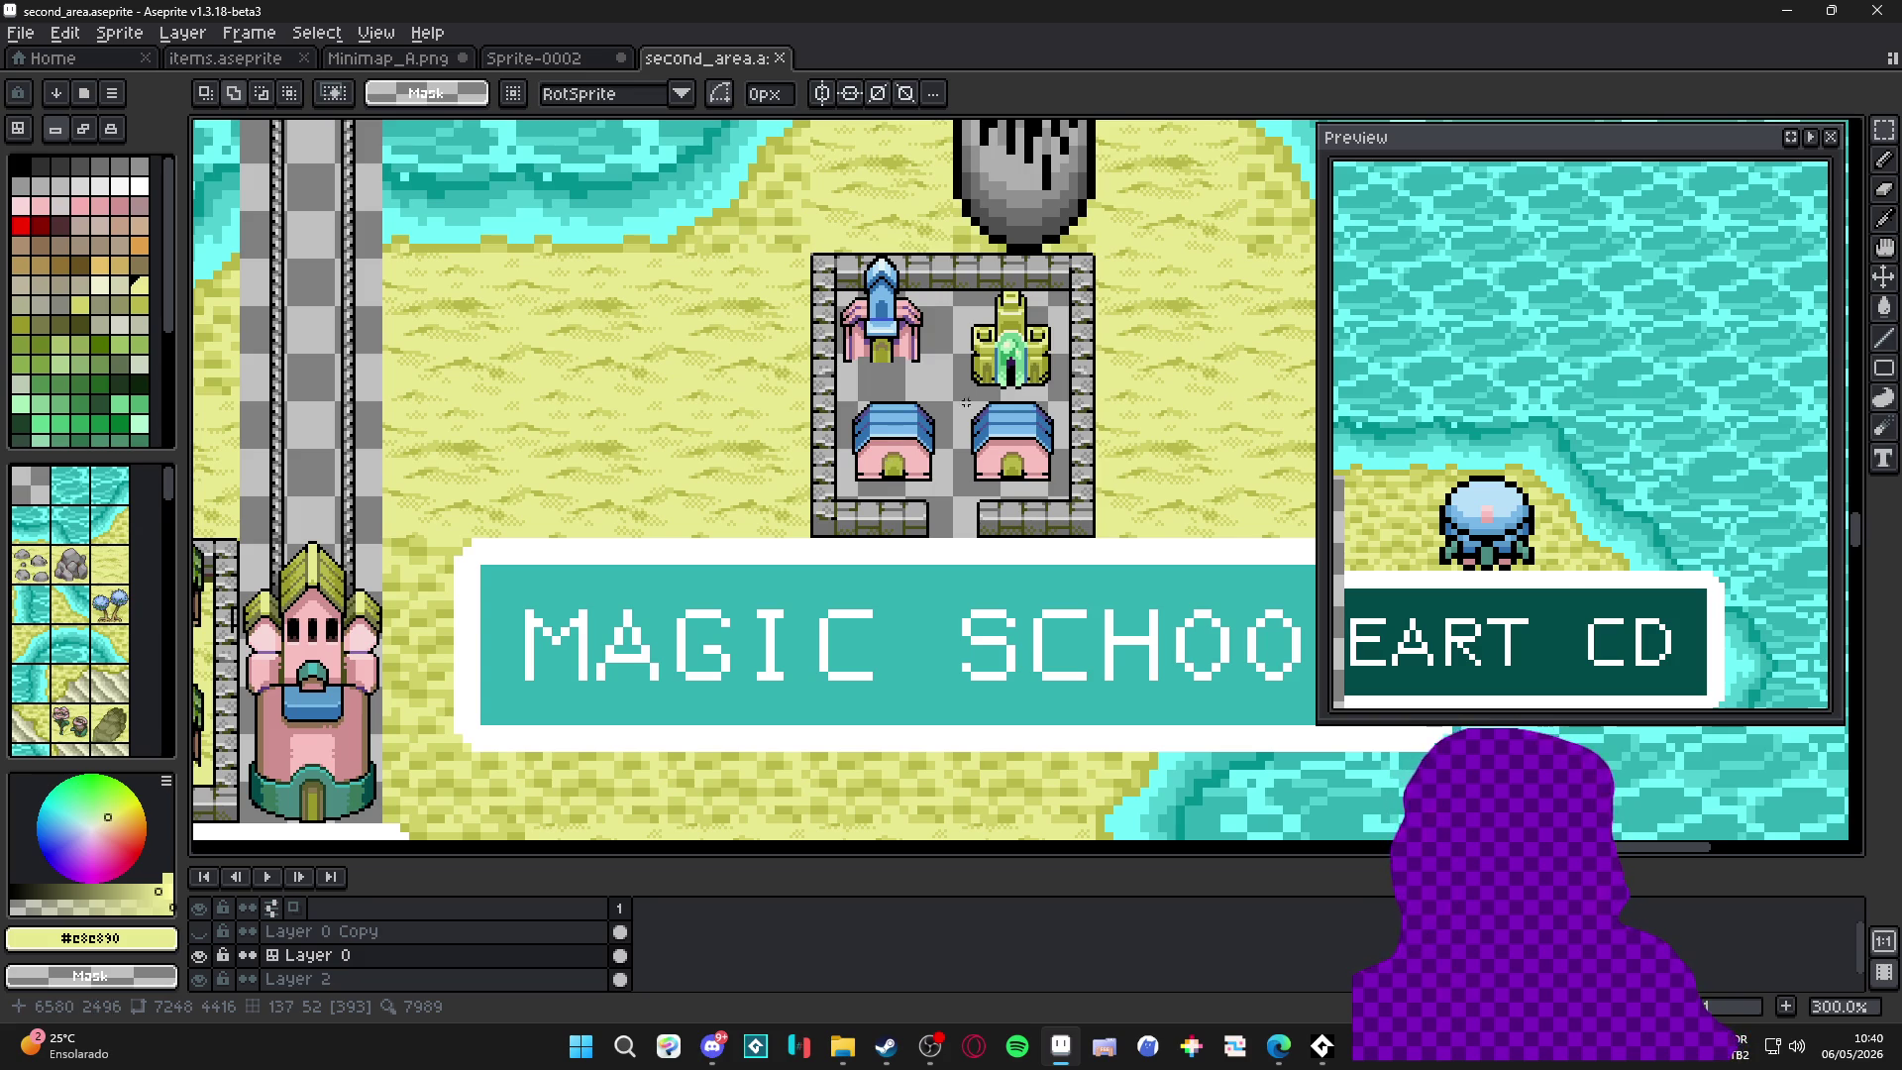
pyautogui.moveTo(963, 405); pyautogui.dragTo(900, 414)
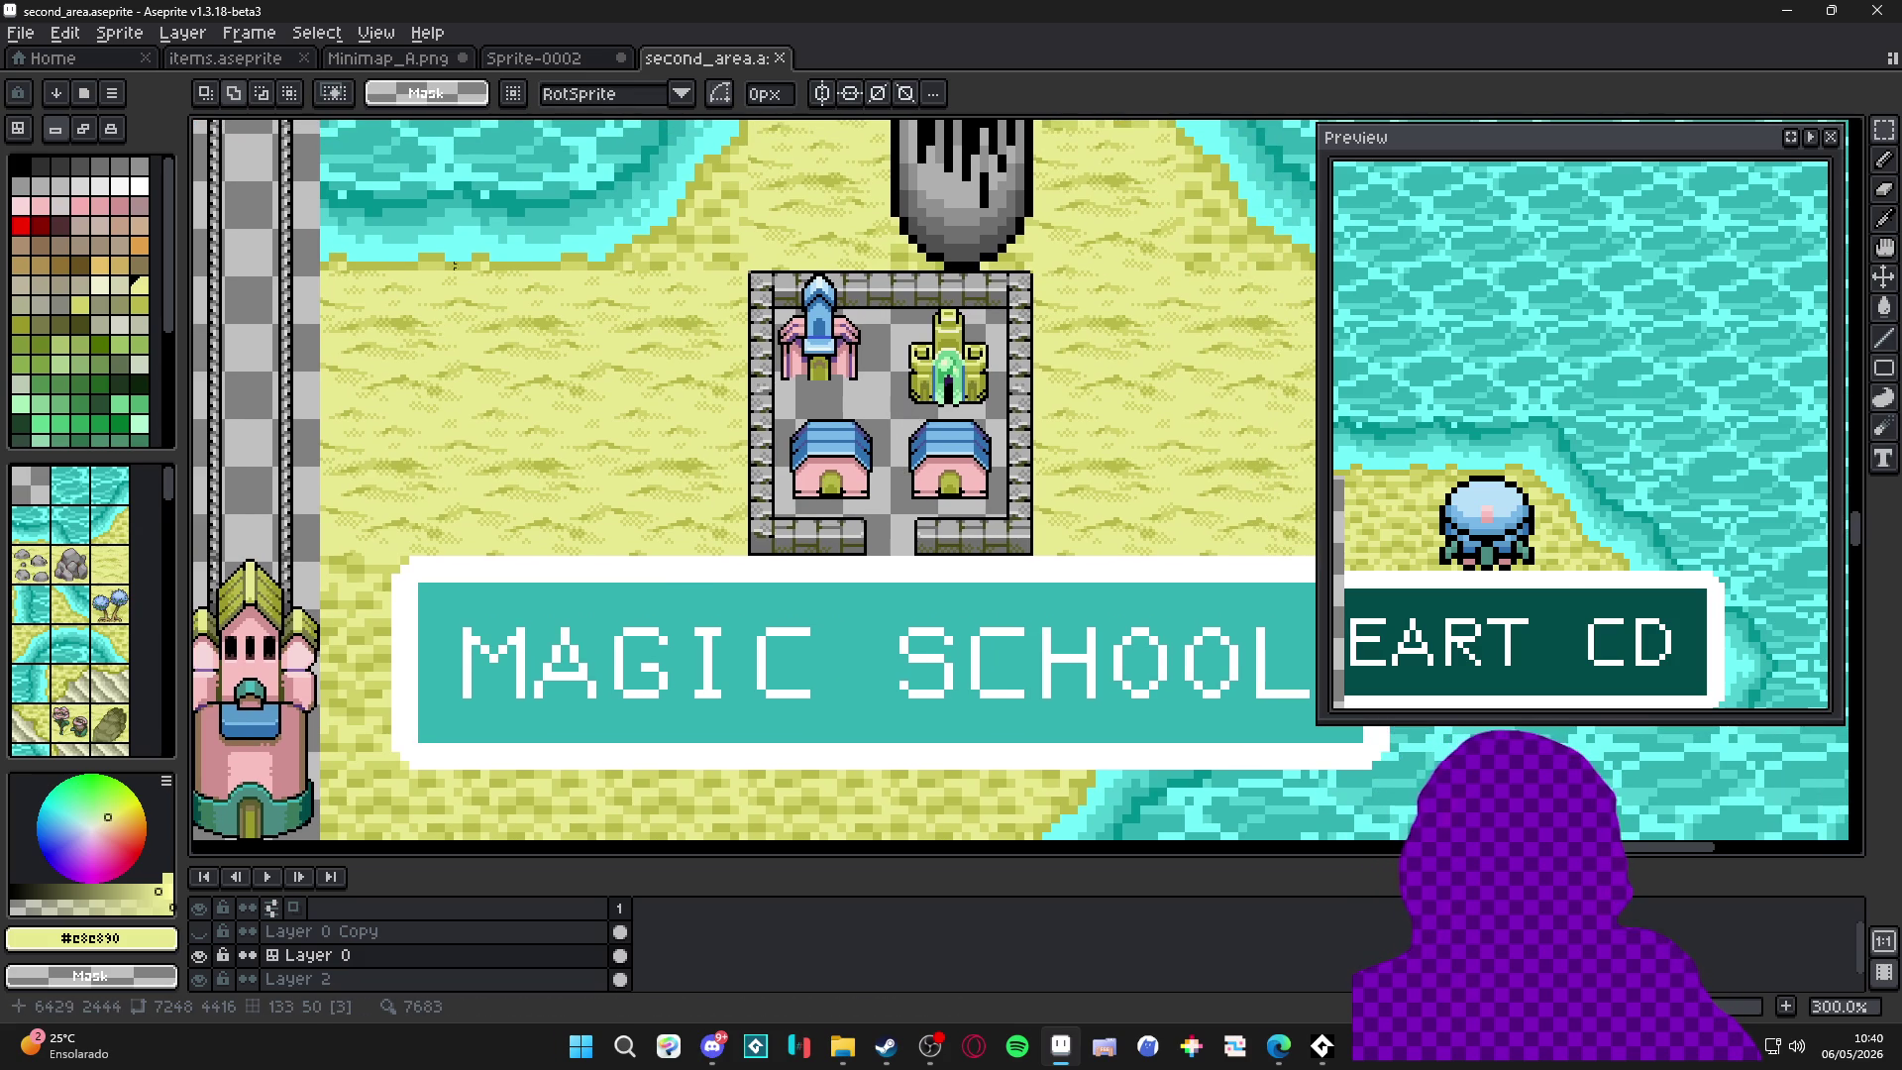
pyautogui.scroll(-1, 803, 320)
pyautogui.moveTo(930, 236); pyautogui.dragTo(954, 351)
pyautogui.press('v')
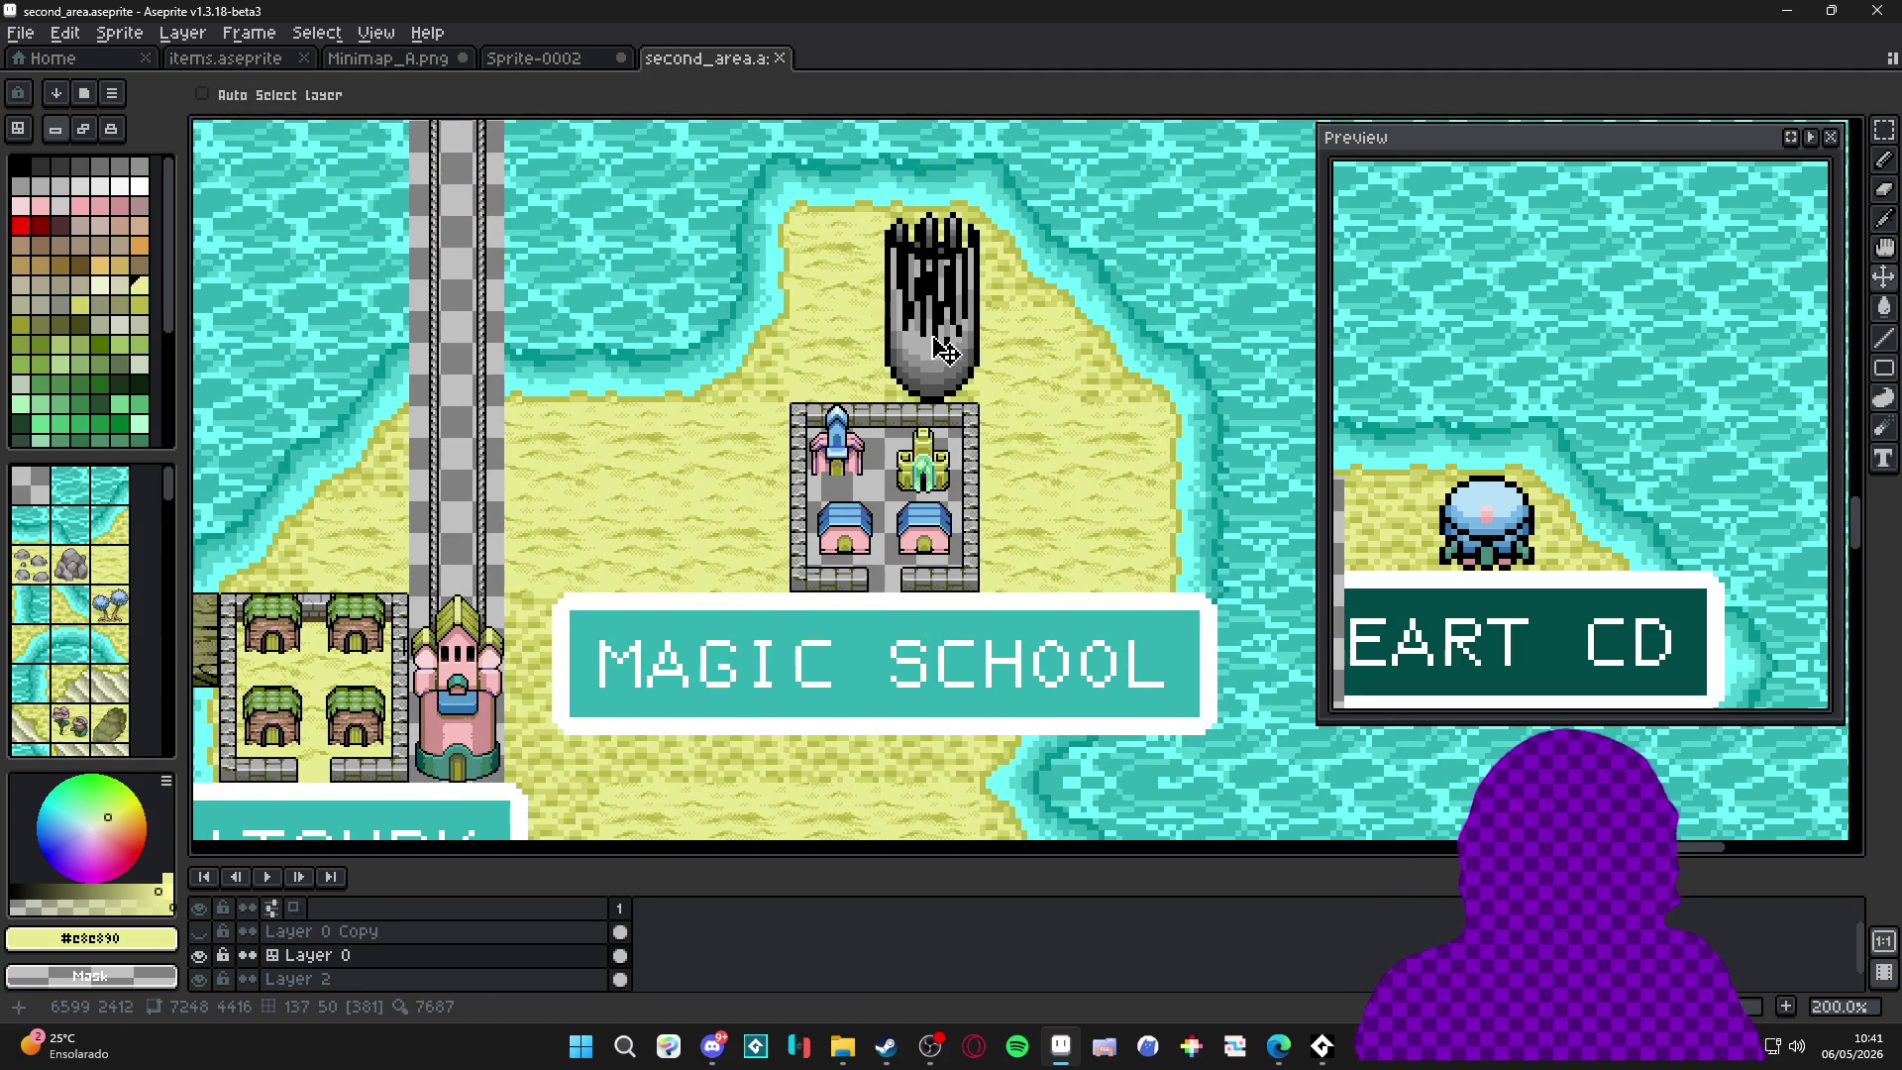
pyautogui.scroll(1, 944, 349)
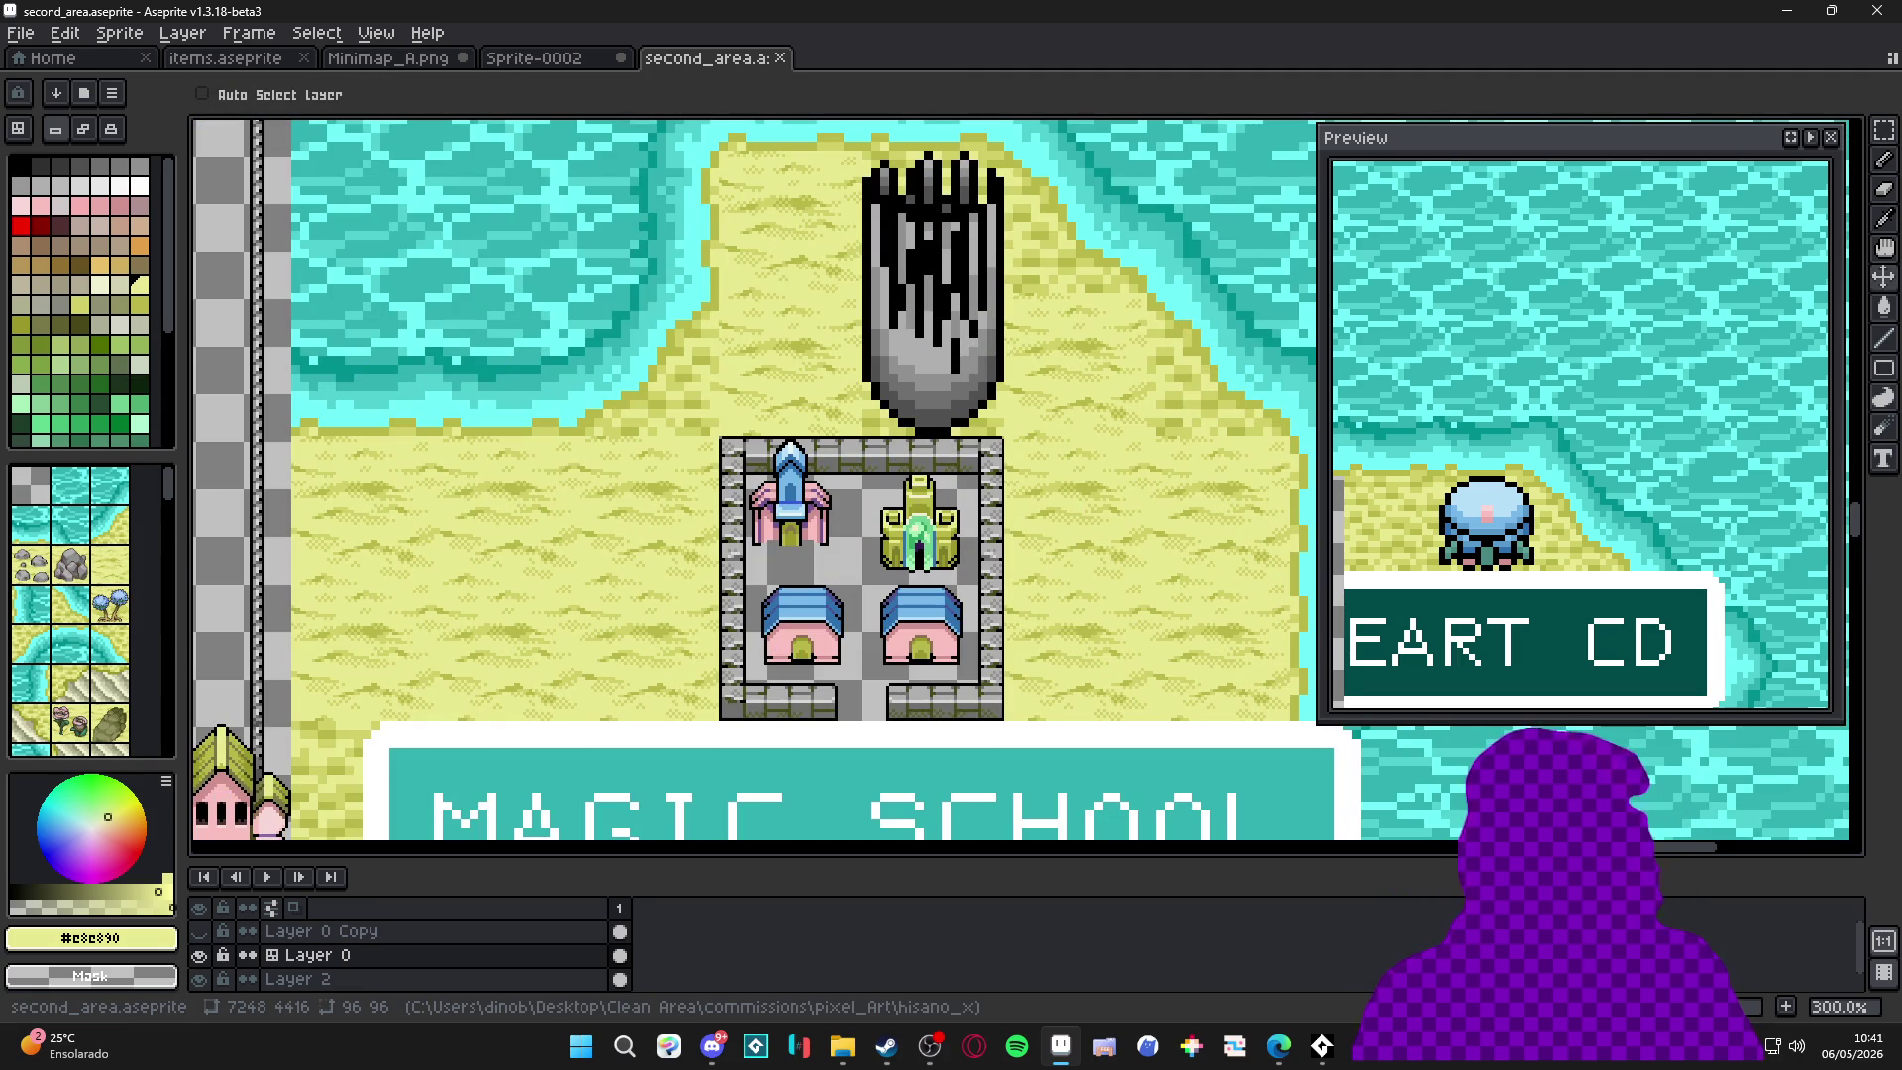
pyautogui.hotkey('alt', 'Tab')
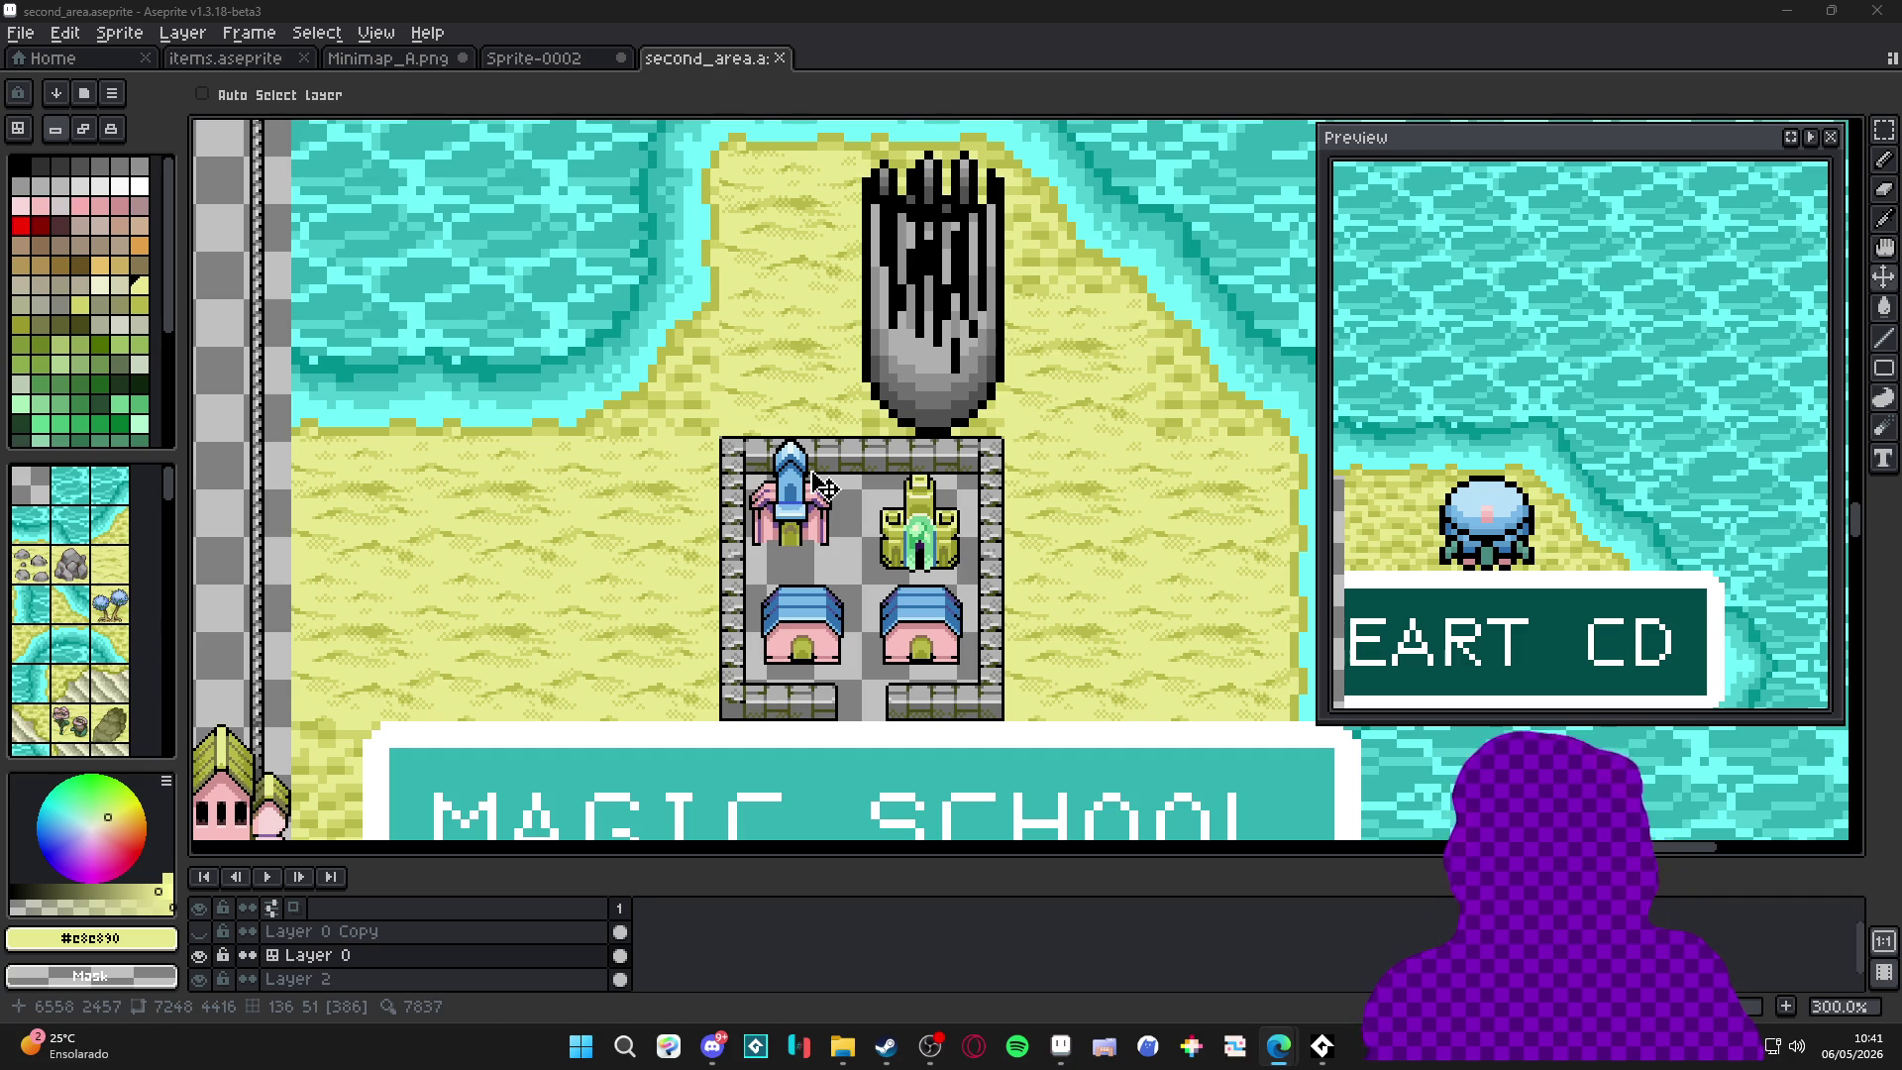
pyautogui.click(925, 402)
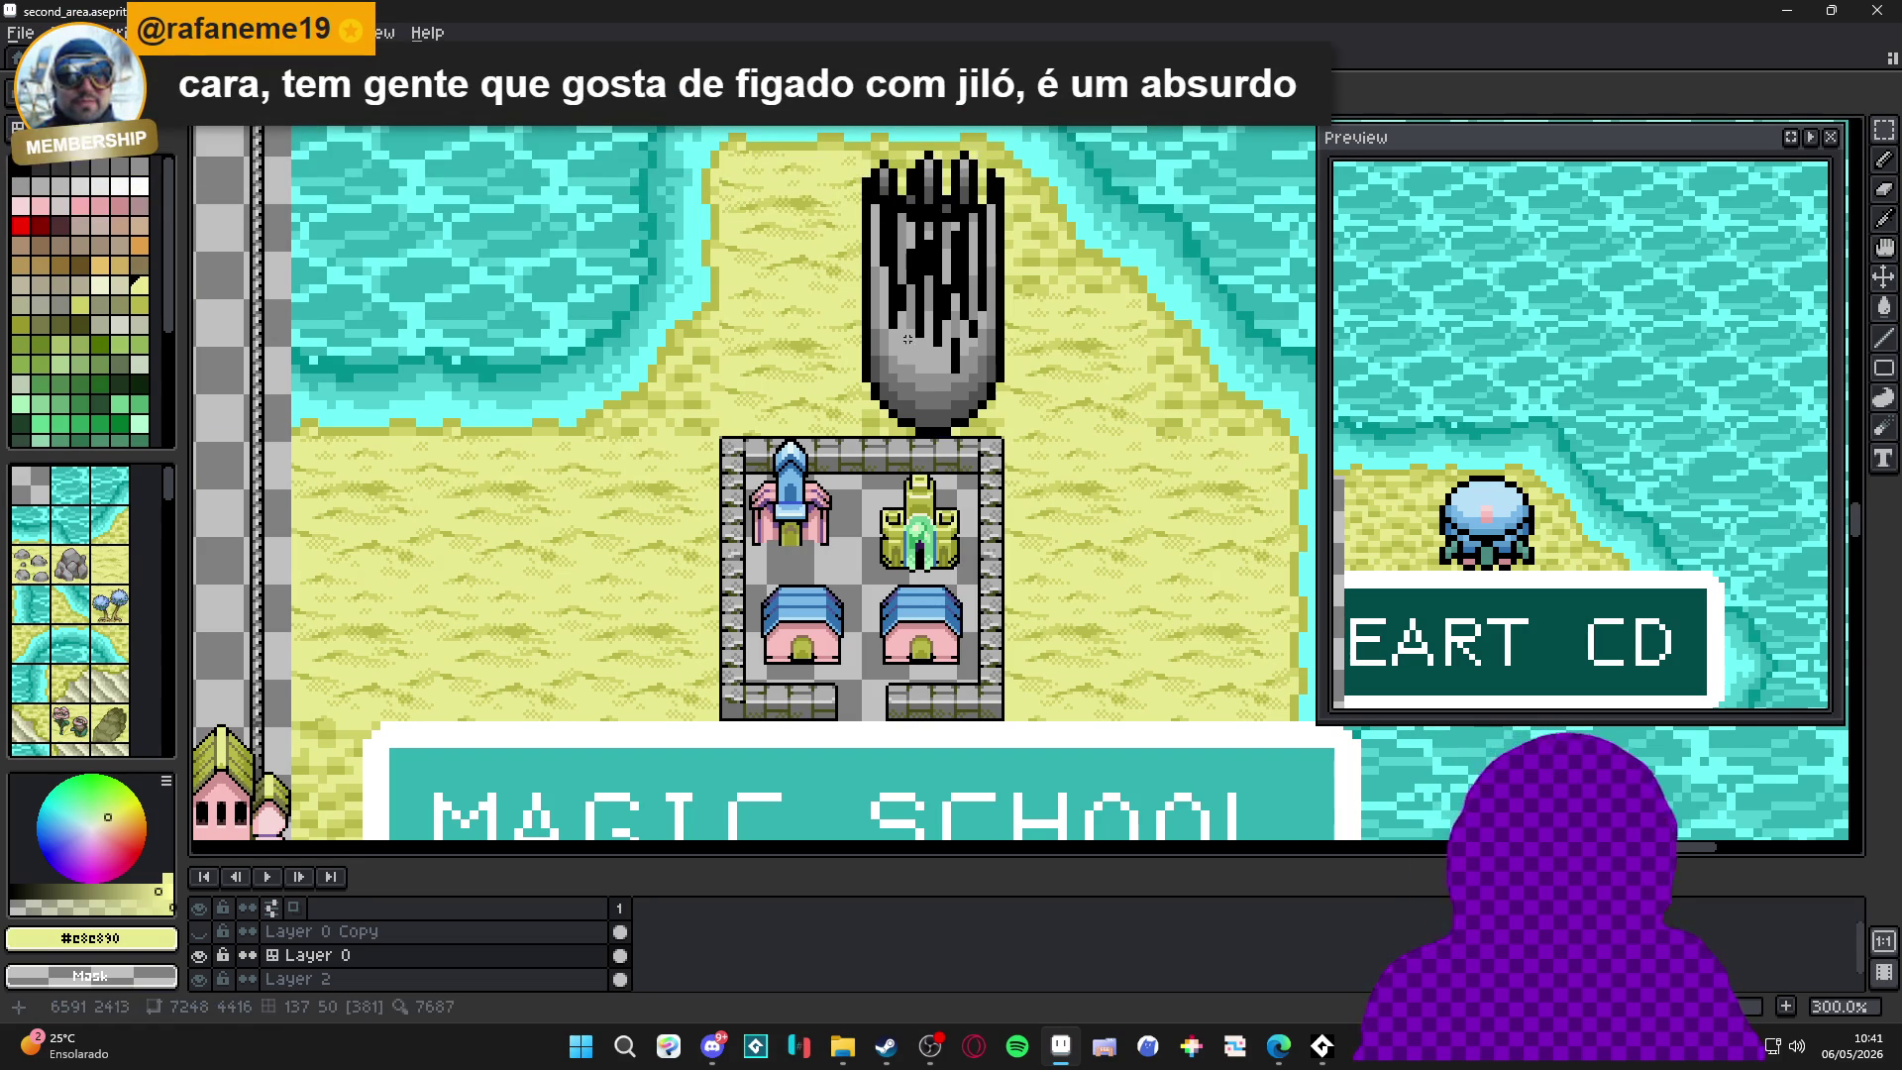
# Select the two rock tiles on the map, then move over to the items sprite sheet.
pyautogui.press('Tab')
pyautogui.press('m')
pyautogui.moveTo(949, 253); pyautogui.dragTo(931, 416)
pyautogui.hotkey('ctrl', 'Tab')
pyautogui.hotkey('ctrl', 'Tab')
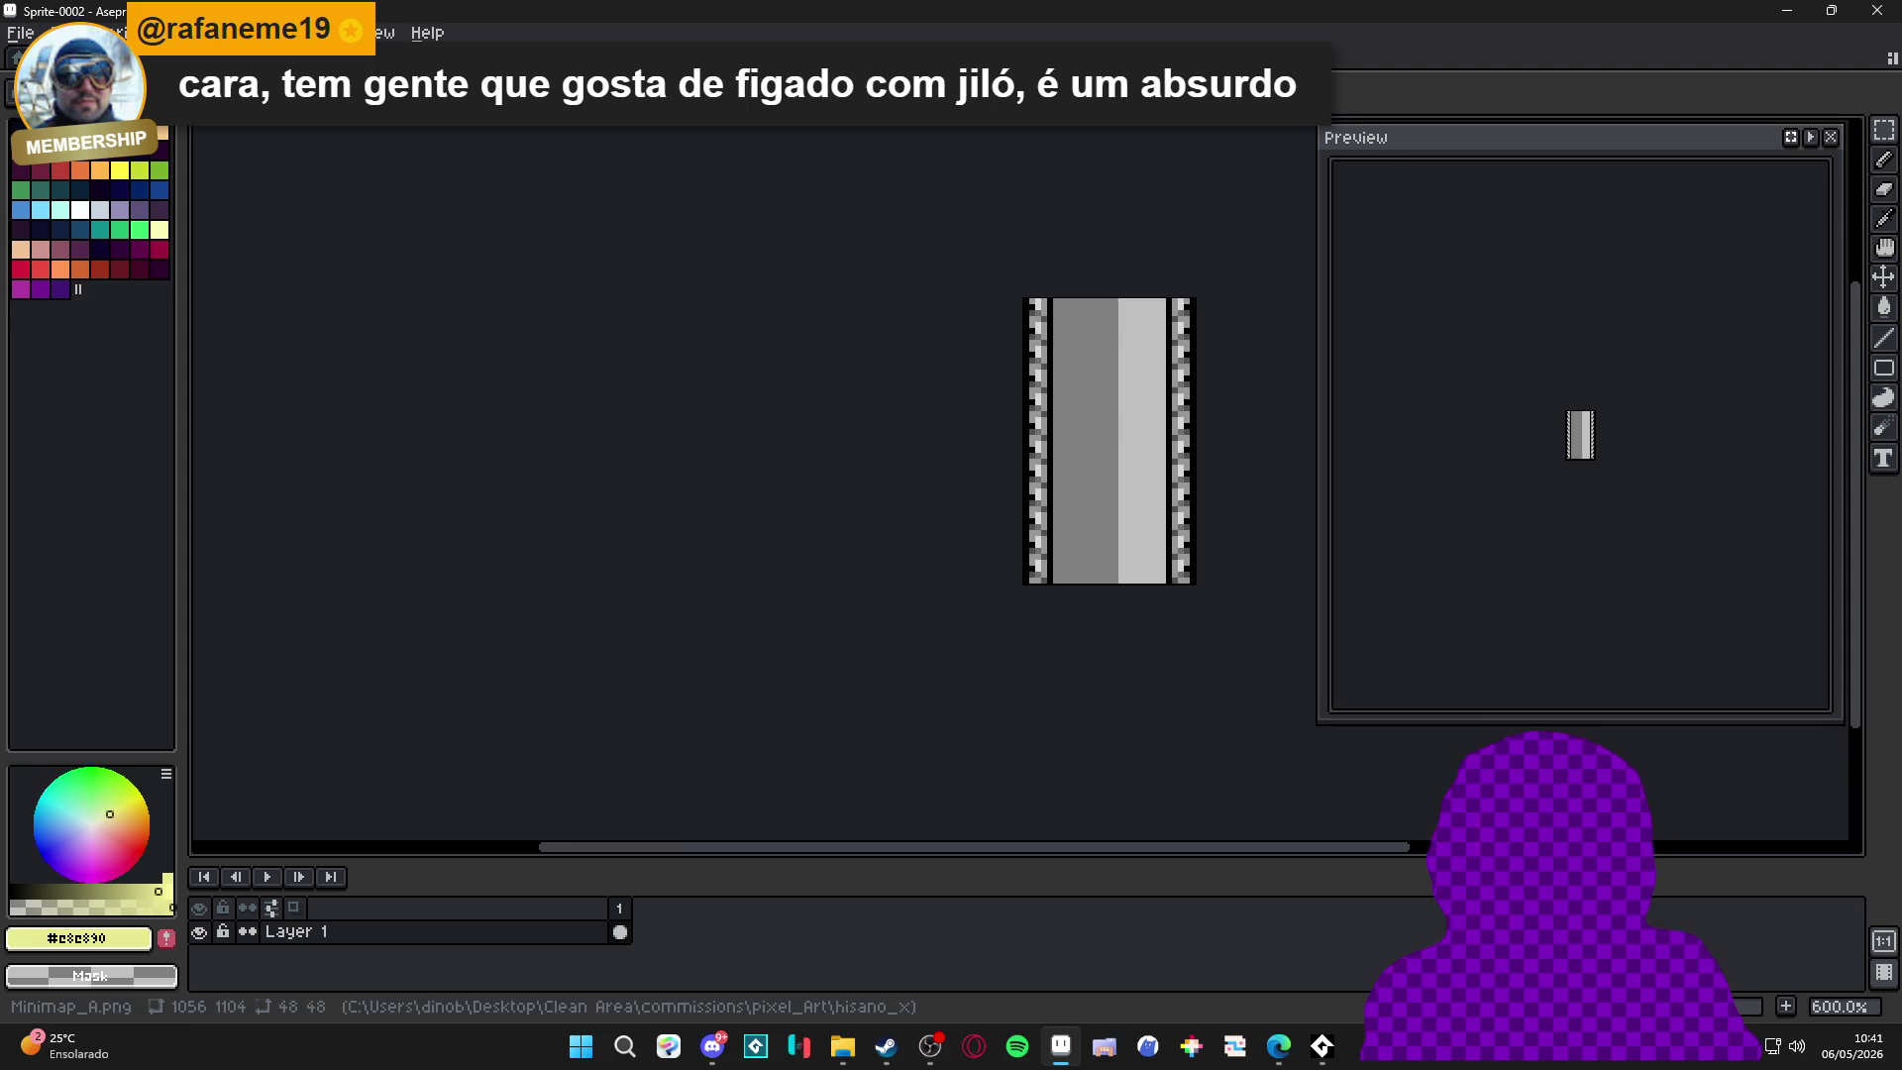
pyautogui.scroll(1, 1041, 482)
pyautogui.moveTo(1041, 482)
pyautogui.mouseDown()
pyautogui.moveTo(700, 368)
pyautogui.moveTo(735, 360)
pyautogui.mouseUp()
pyautogui.hotkey('ctrl', 'Tab')
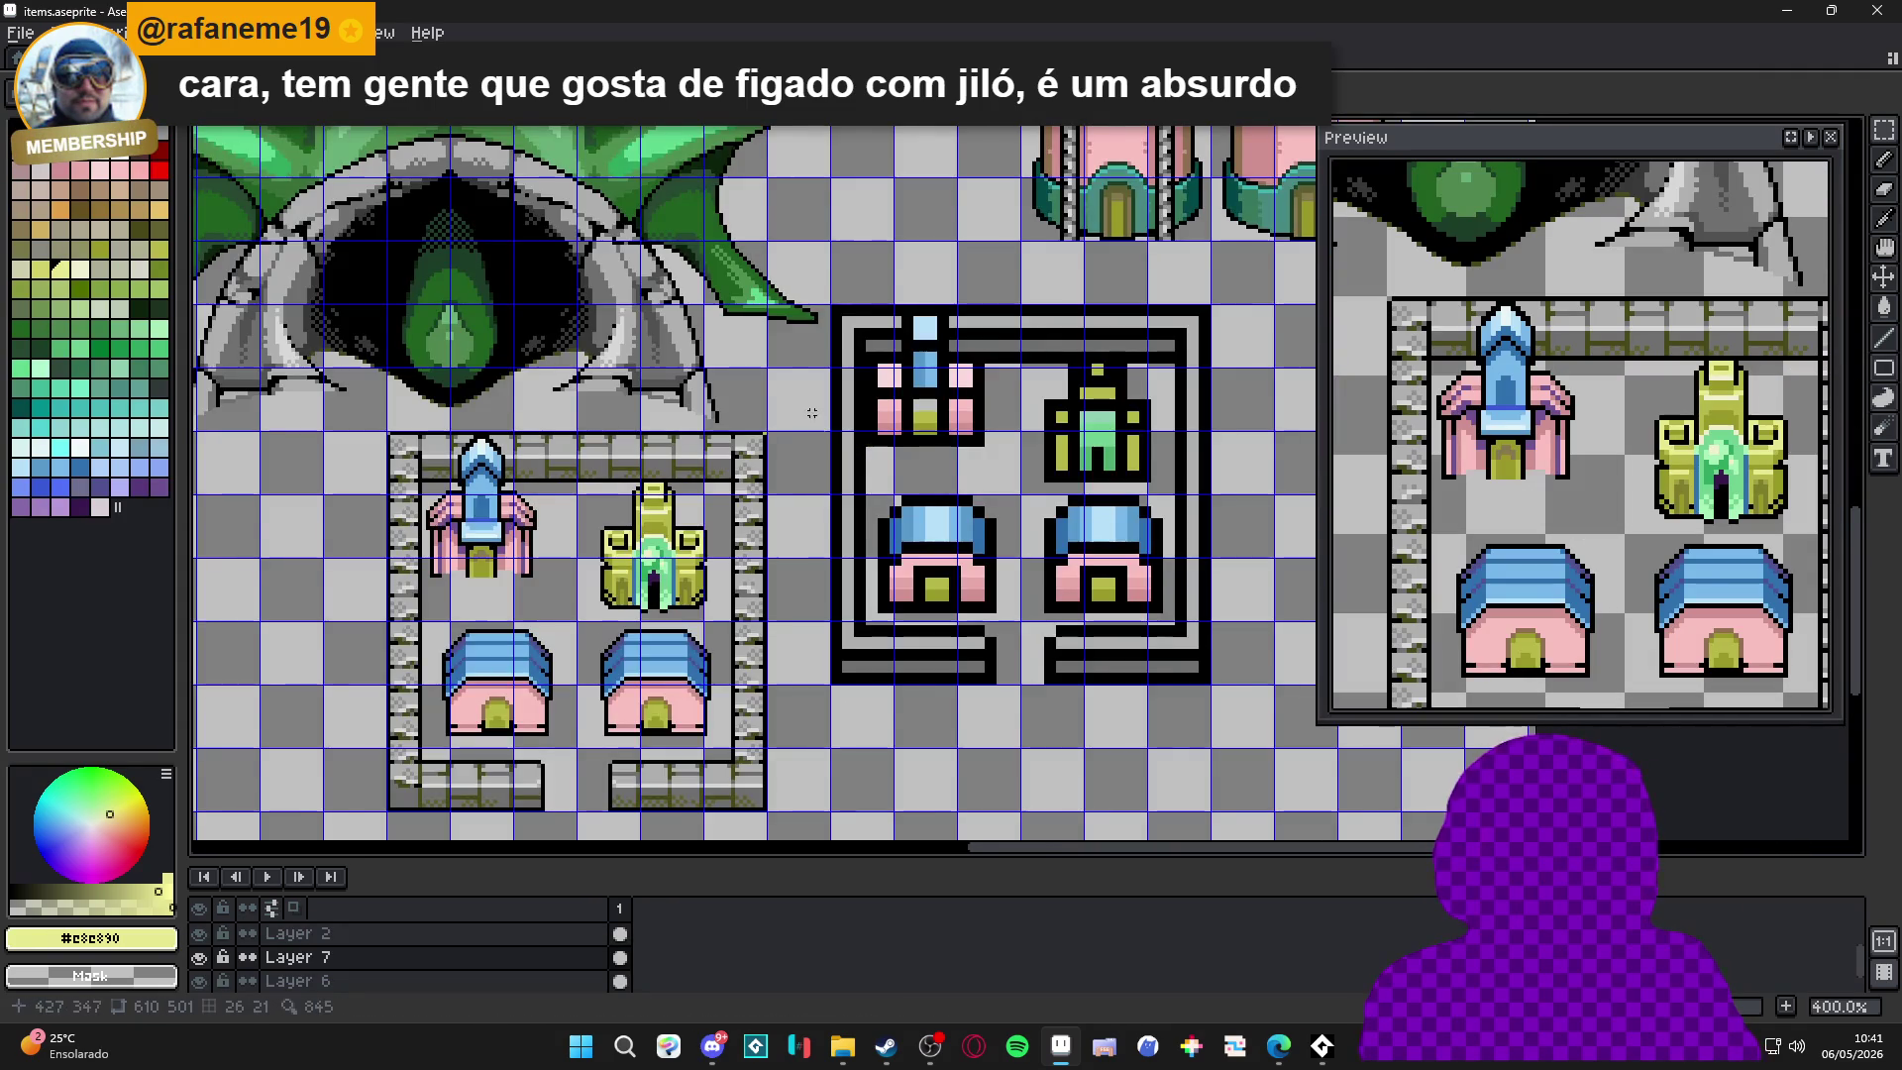
pyautogui.hotkey('ctrl', 'Tab')
pyautogui.hotkey('ctrl', 'shift', 'Tab')
pyautogui.press('ctrl')
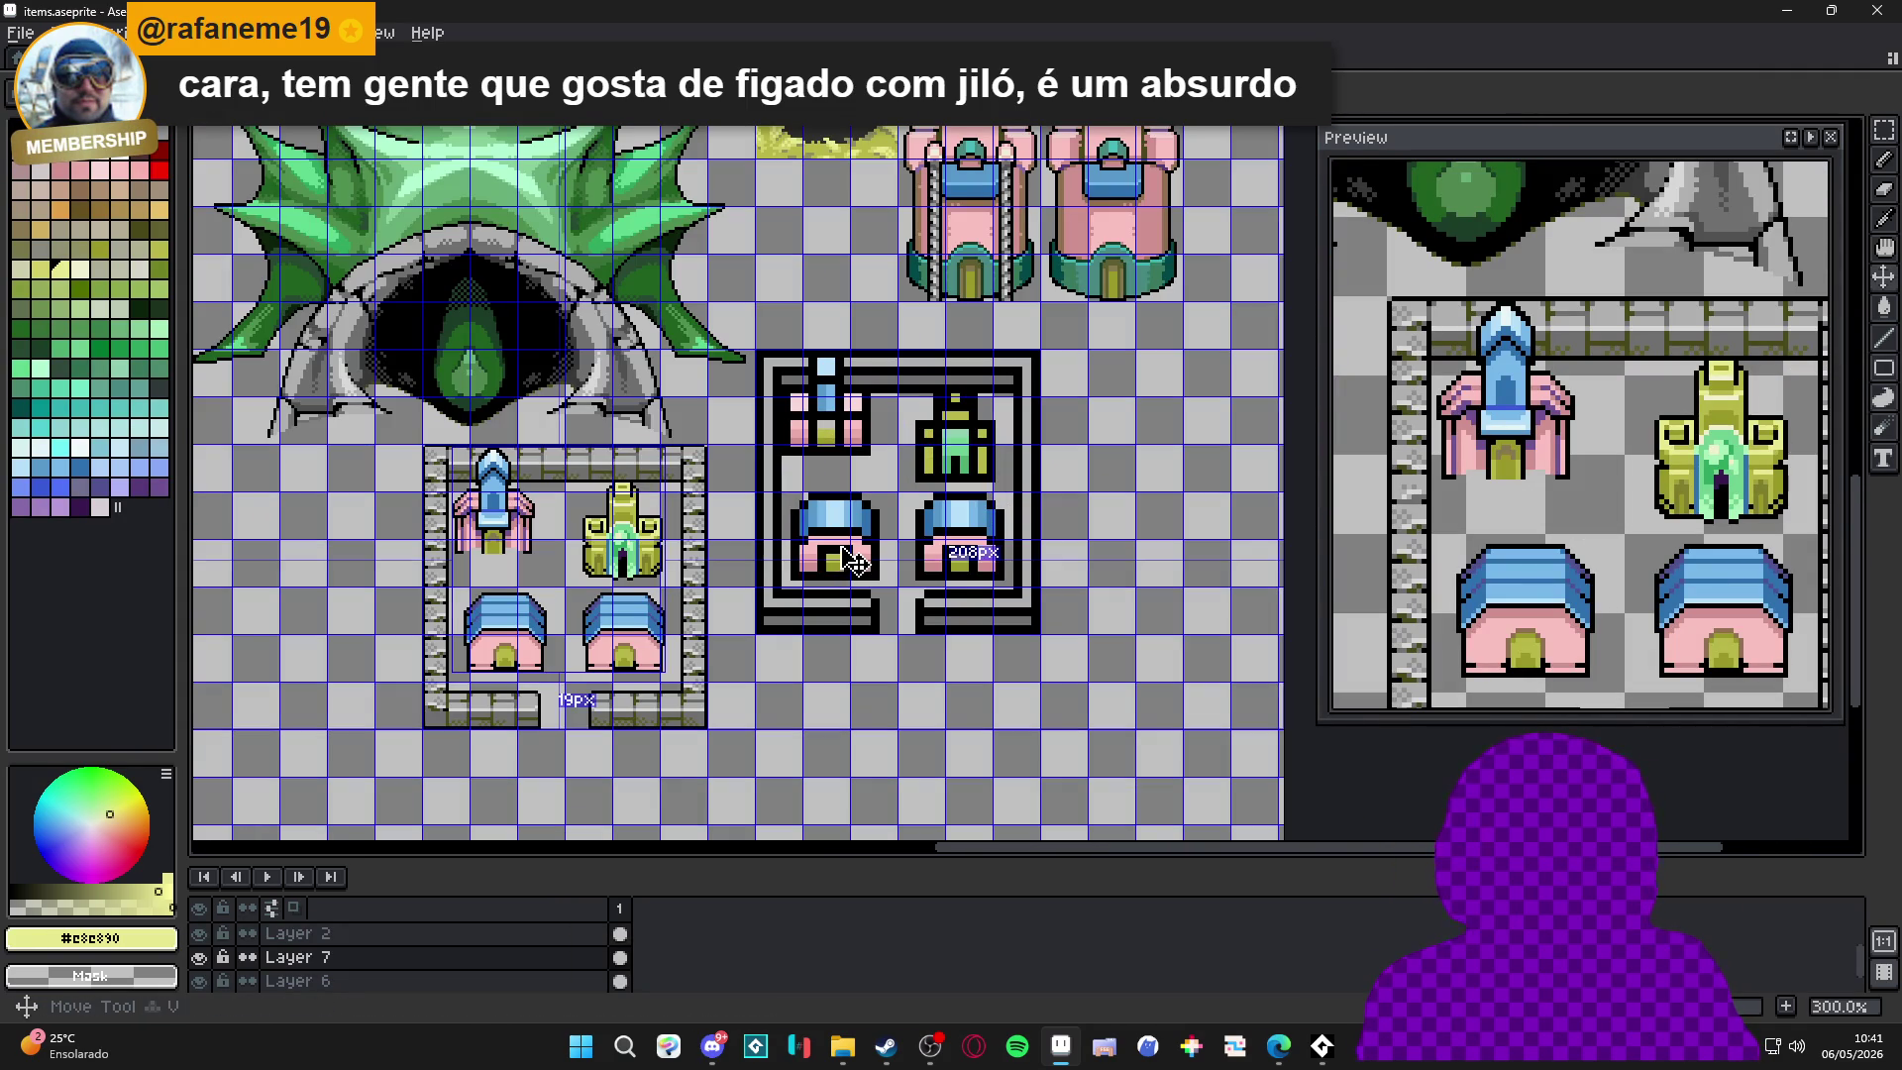
# On Layer 6, delete the black-outlined town group.
pyautogui.keyDown('ctrl'); pyautogui.click(854, 561); pyautogui.keyUp('ctrl')
pyautogui.press('m')
pyautogui.moveTo(781, 373); pyautogui.dragTo(1017, 608)
pyautogui.press('Delete')
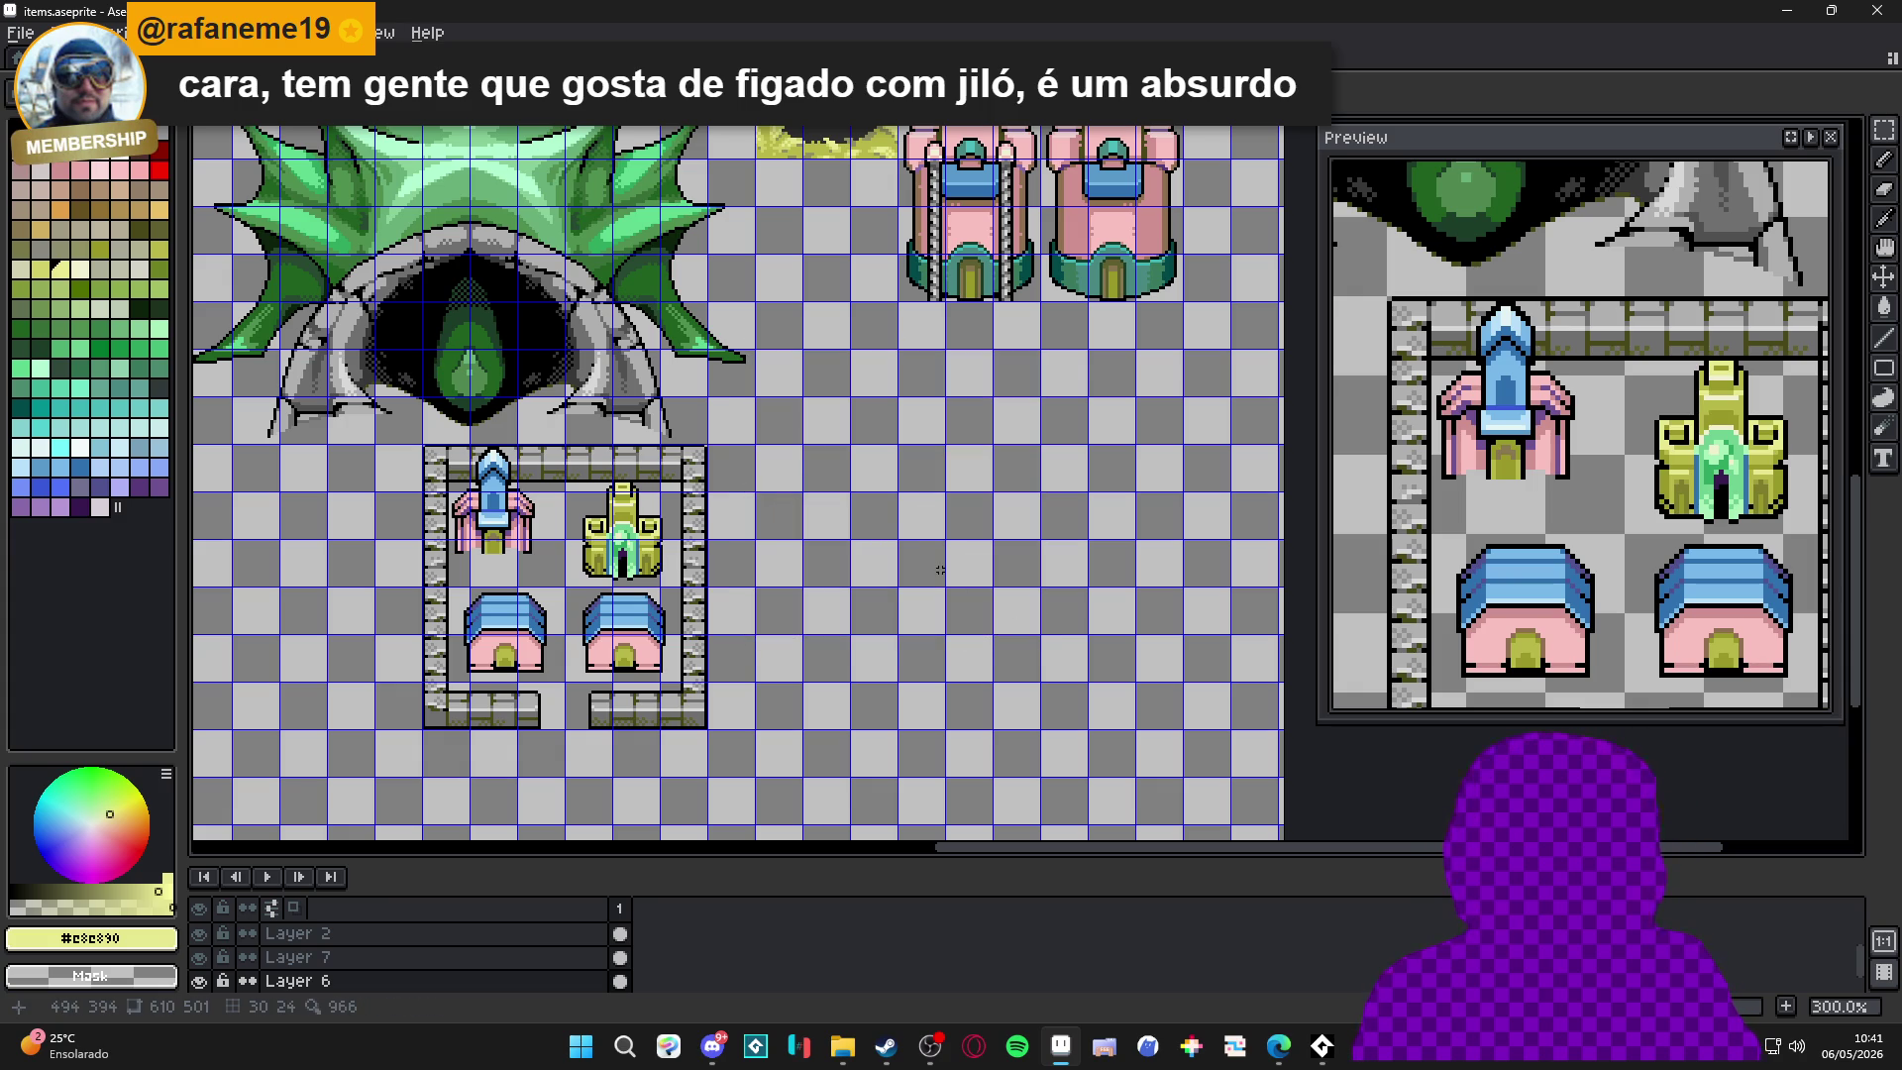
# Paste the gray dripping tower beside the walled town, drop it, and show Minimap_A.
pyautogui.scroll(1, 923, 555)
pyautogui.hotkey('ctrl', 'v')
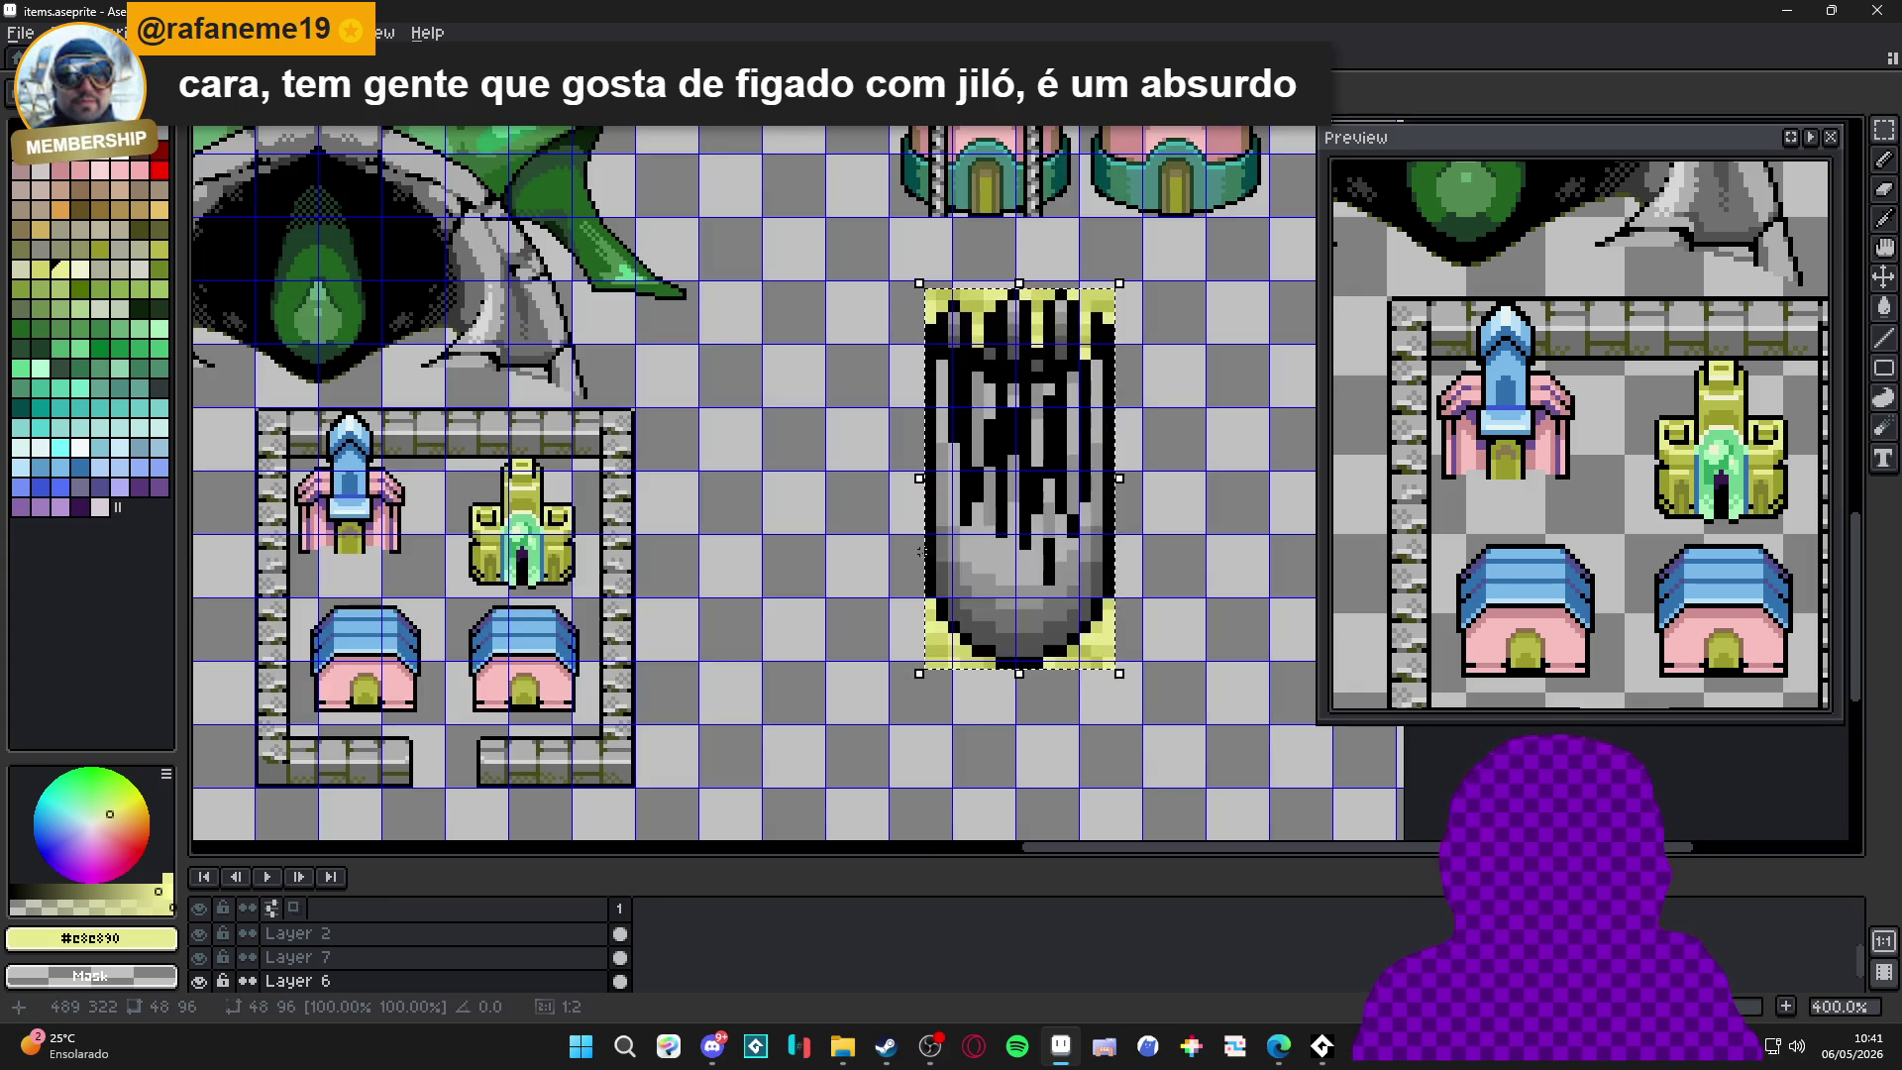
pyautogui.moveTo(1040, 510)
pyautogui.mouseDown()
pyautogui.moveTo(837, 564)
pyautogui.moveTo(827, 540)
pyautogui.mouseUp()
pyautogui.scroll(2, 783, 367)
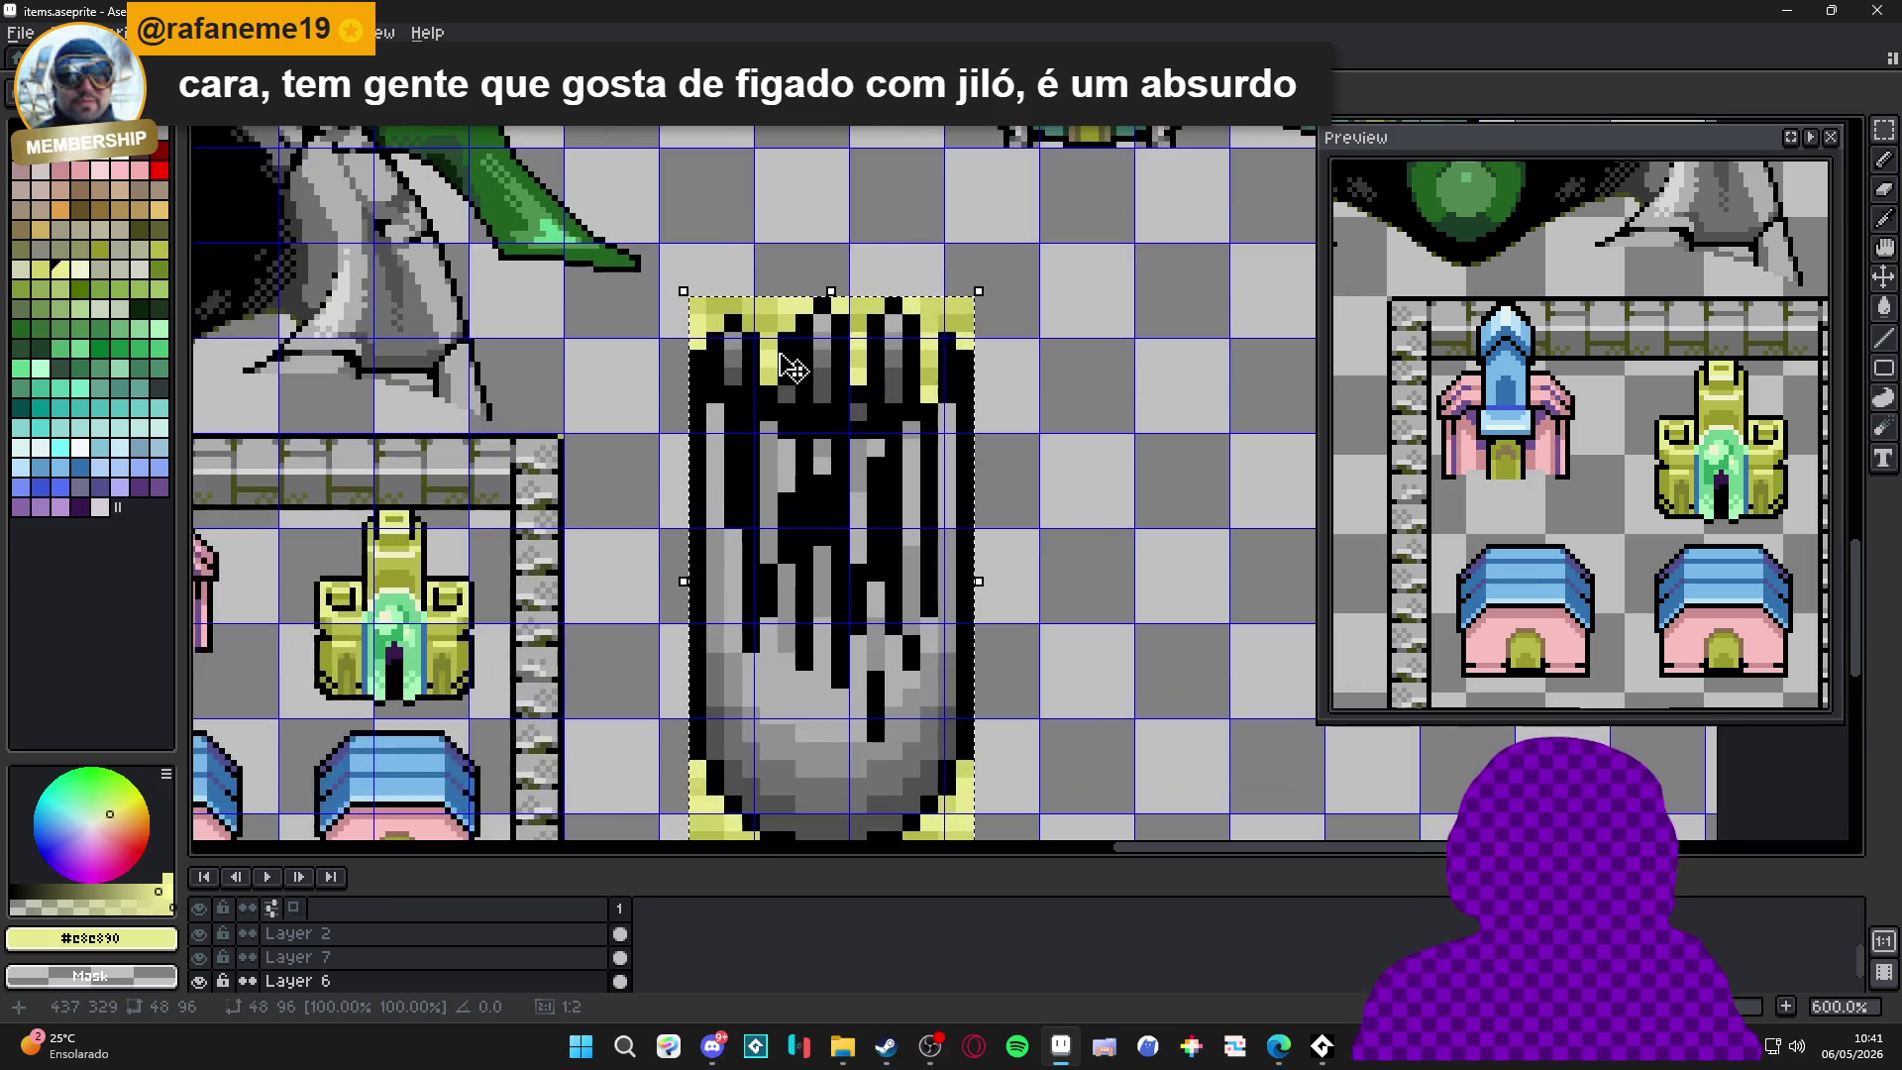
pyautogui.moveTo(793, 369); pyautogui.dragTo(763, 317)
pyautogui.scroll(-2, 762, 317)
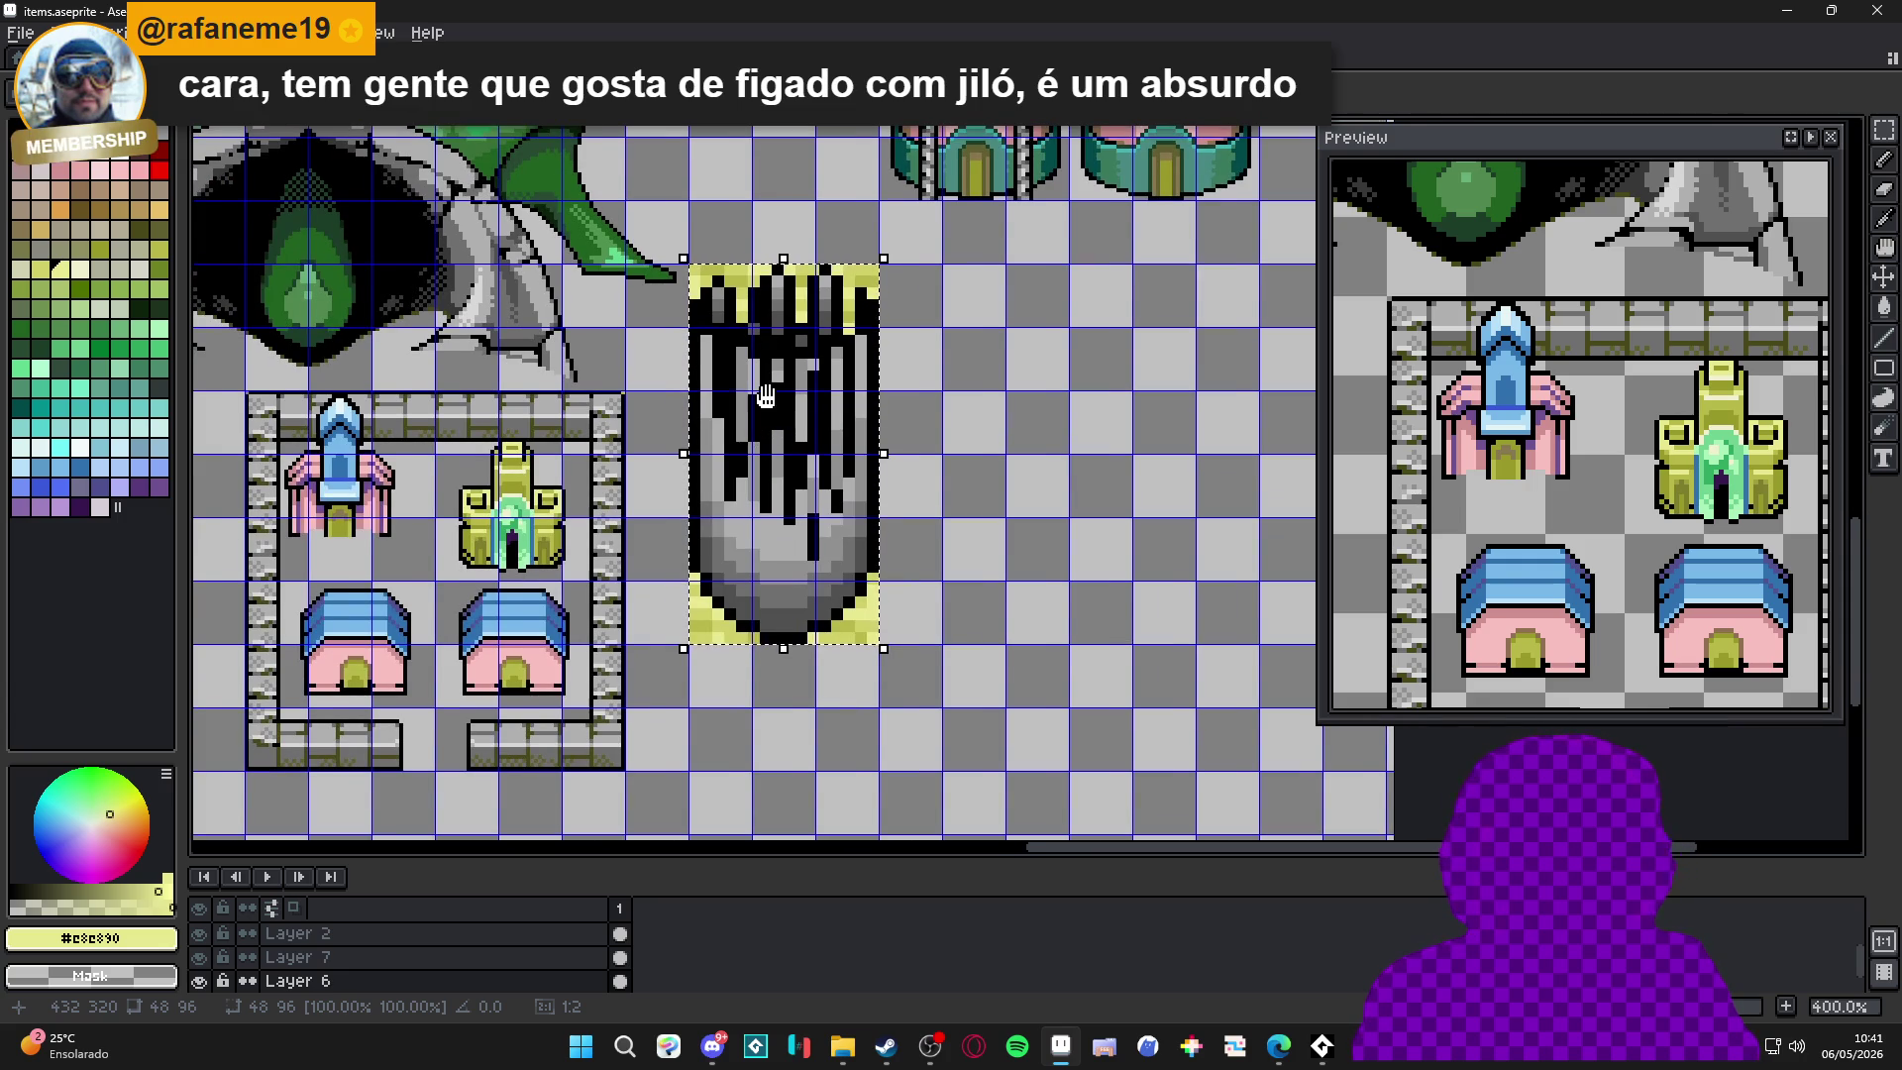
pyautogui.moveTo(765, 394); pyautogui.dragTo(820, 426)
pyautogui.scroll(-1, 820, 426)
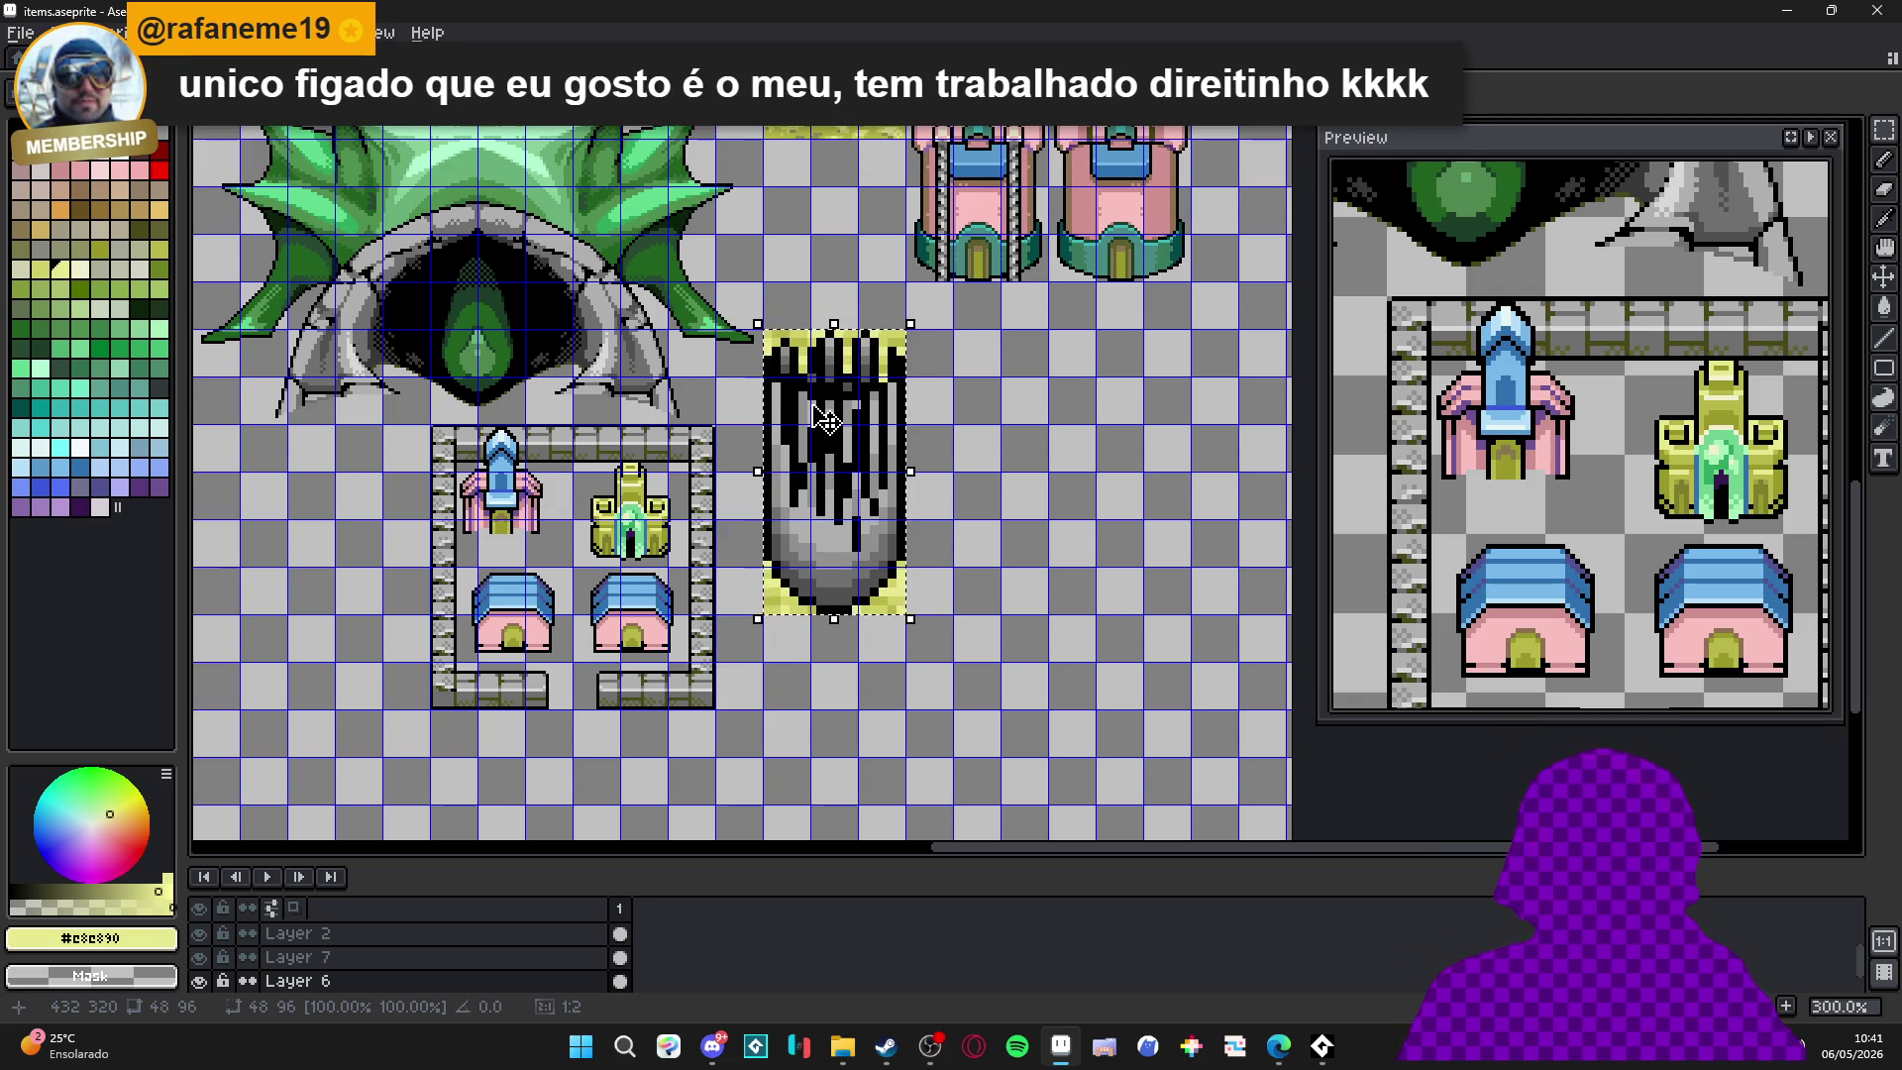
pyautogui.hotkey('ctrl', 'd')
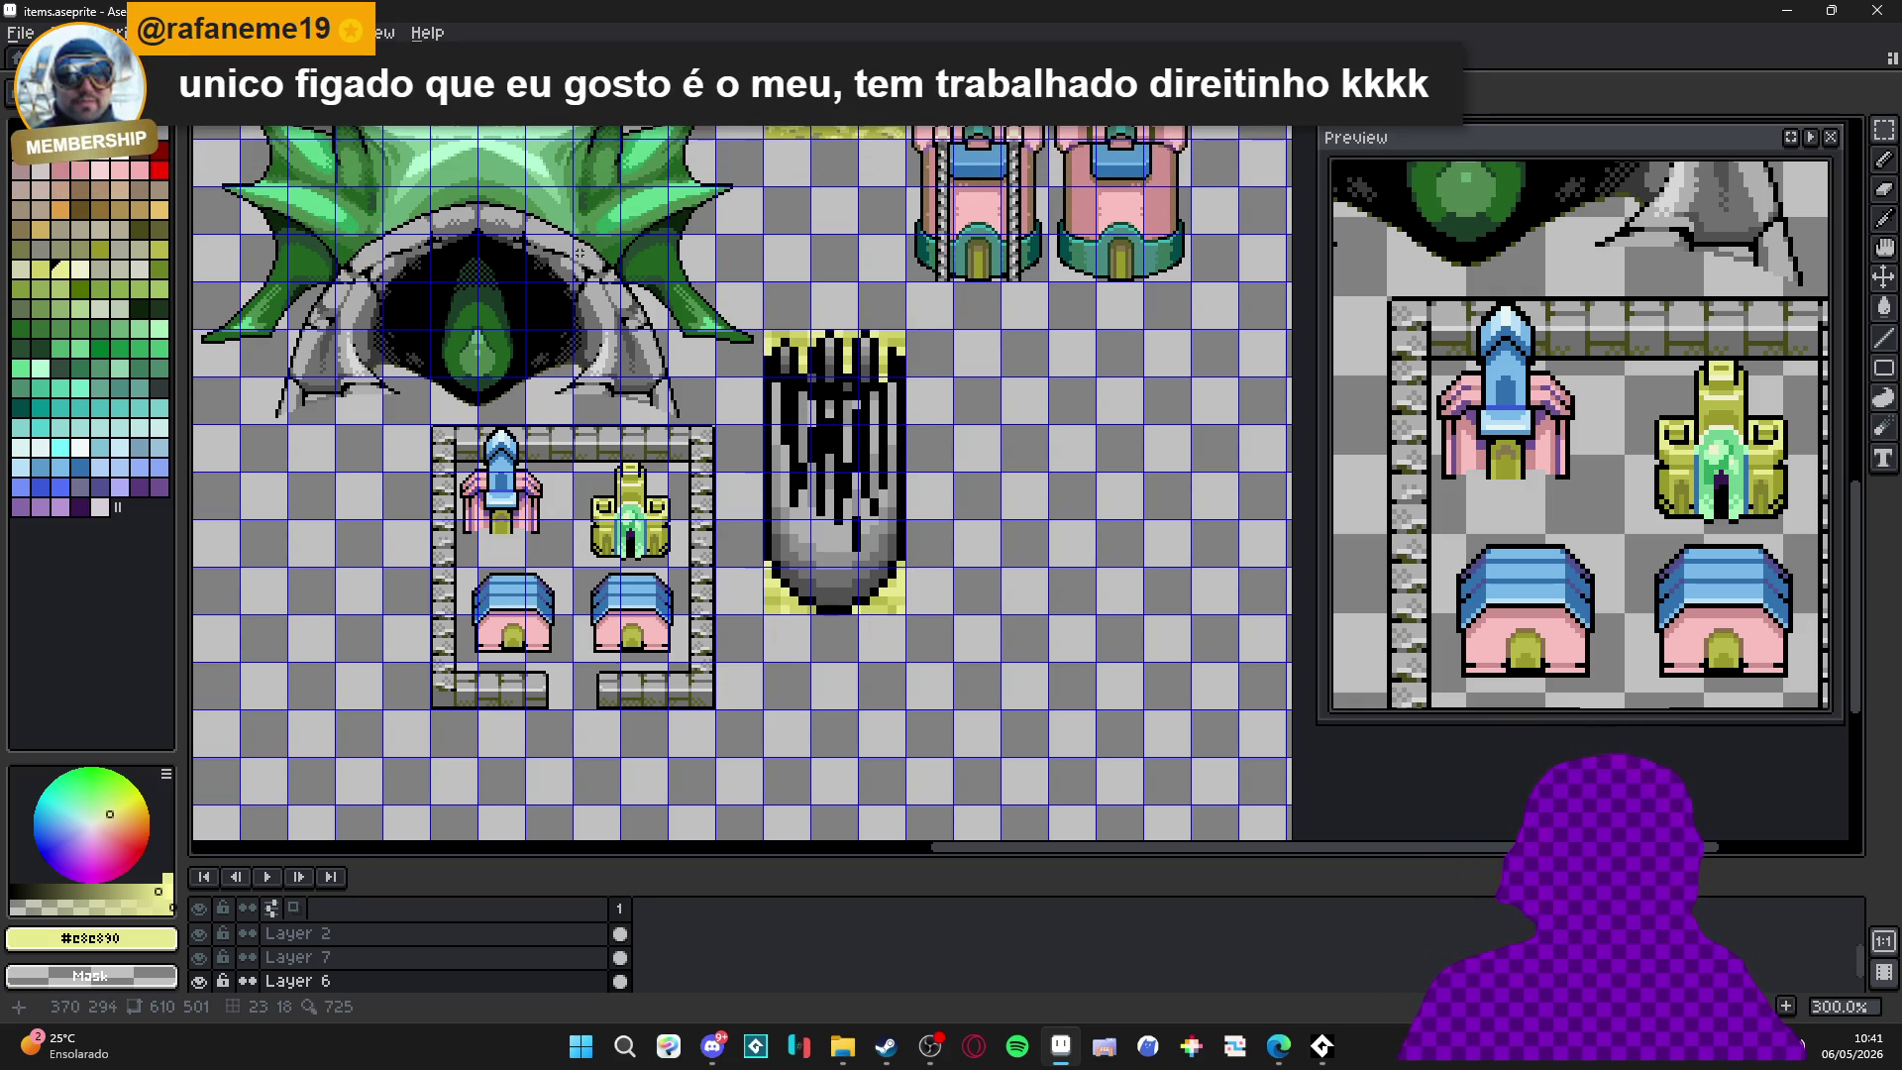
pyautogui.hotkey('ctrl', 'Tab')
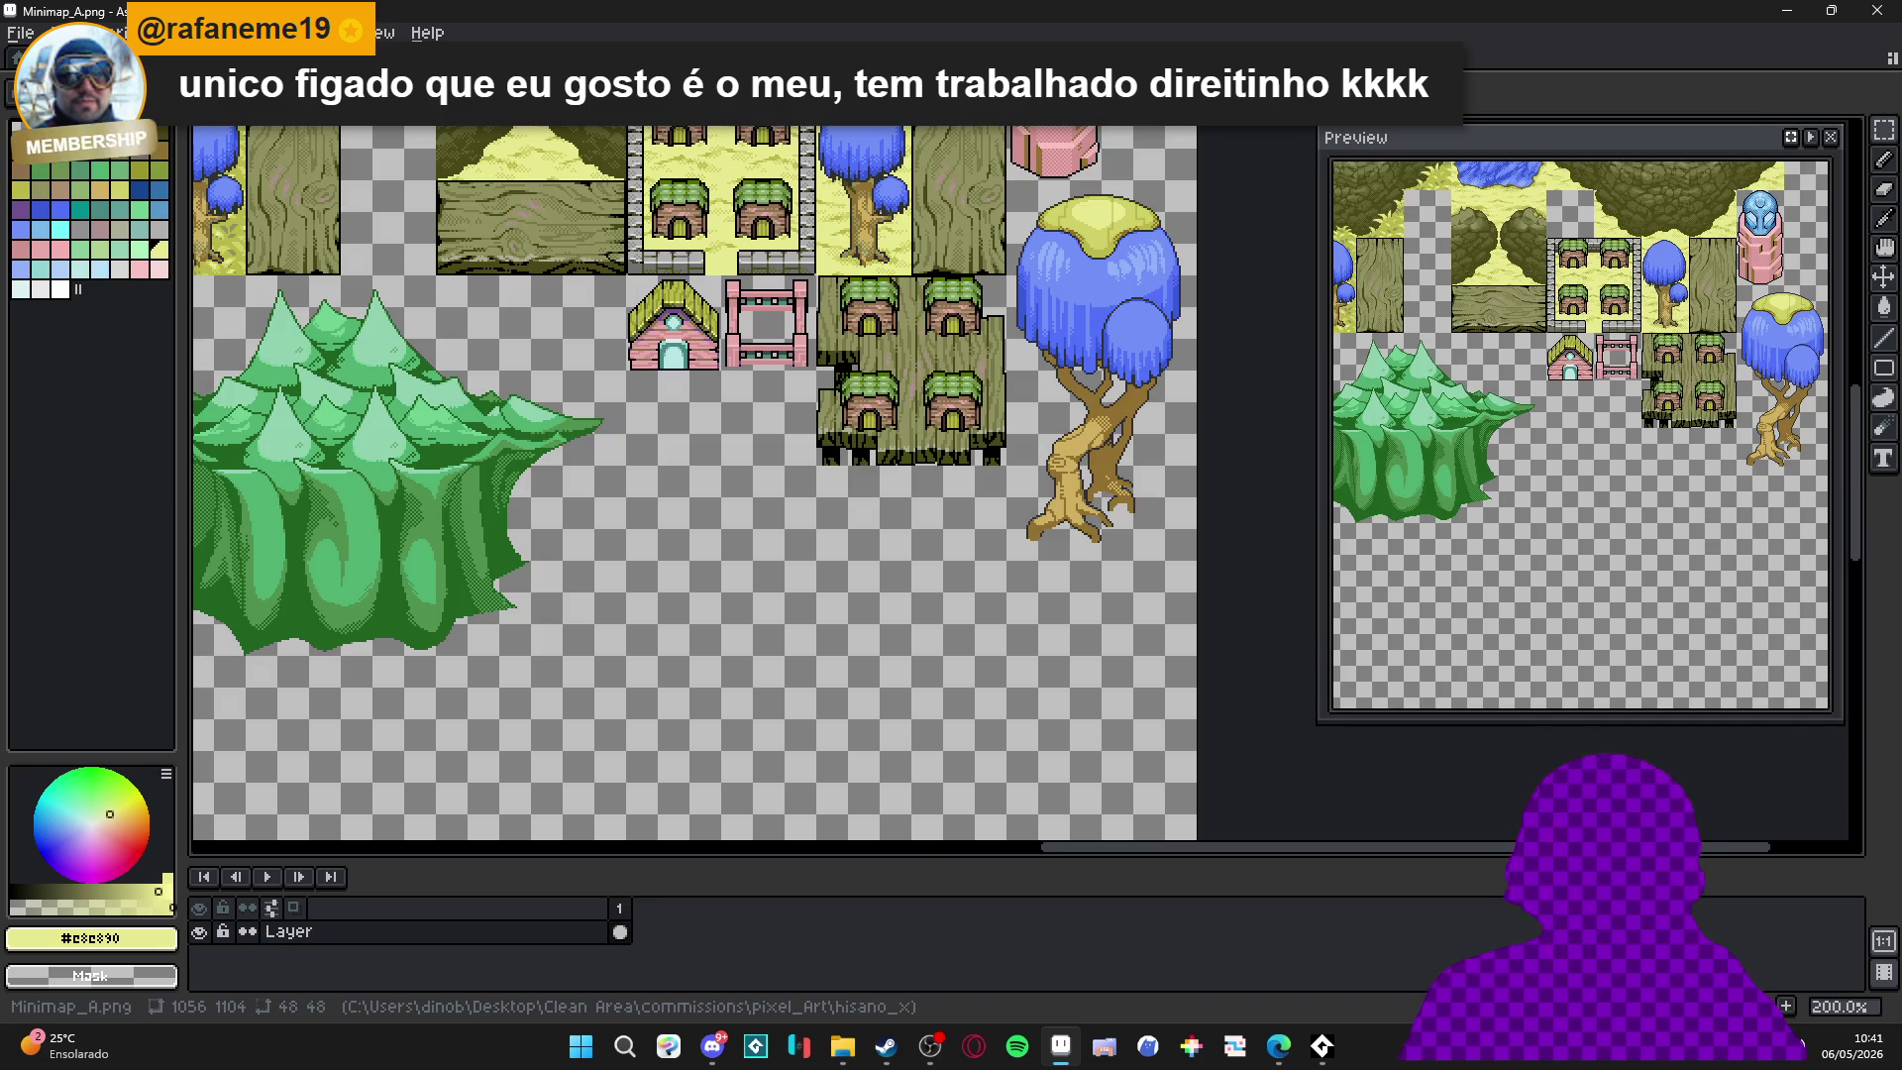
pyautogui.hotkey('ctrl', 'Tab')
pyautogui.hotkey('ctrl', 'Tab')
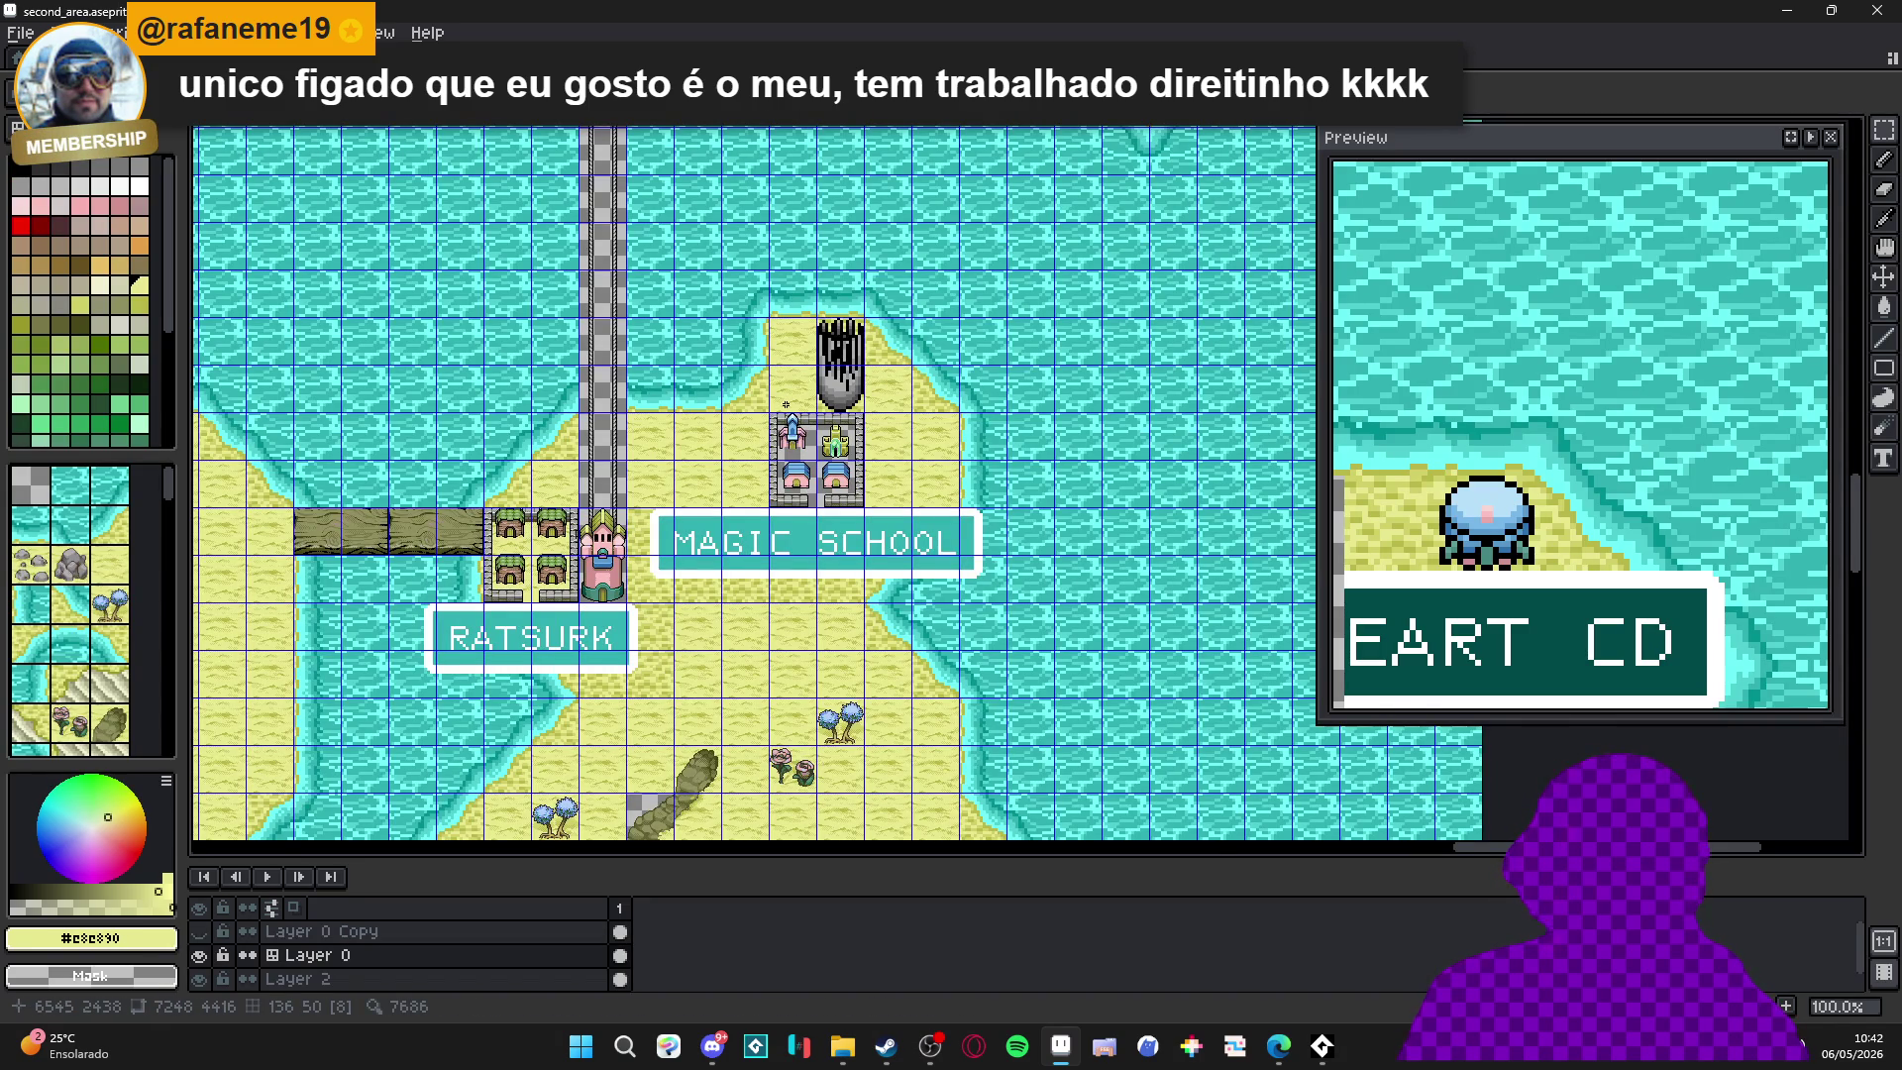
pyautogui.scroll(-1, 786, 405)
pyautogui.scroll(1, 786, 407)
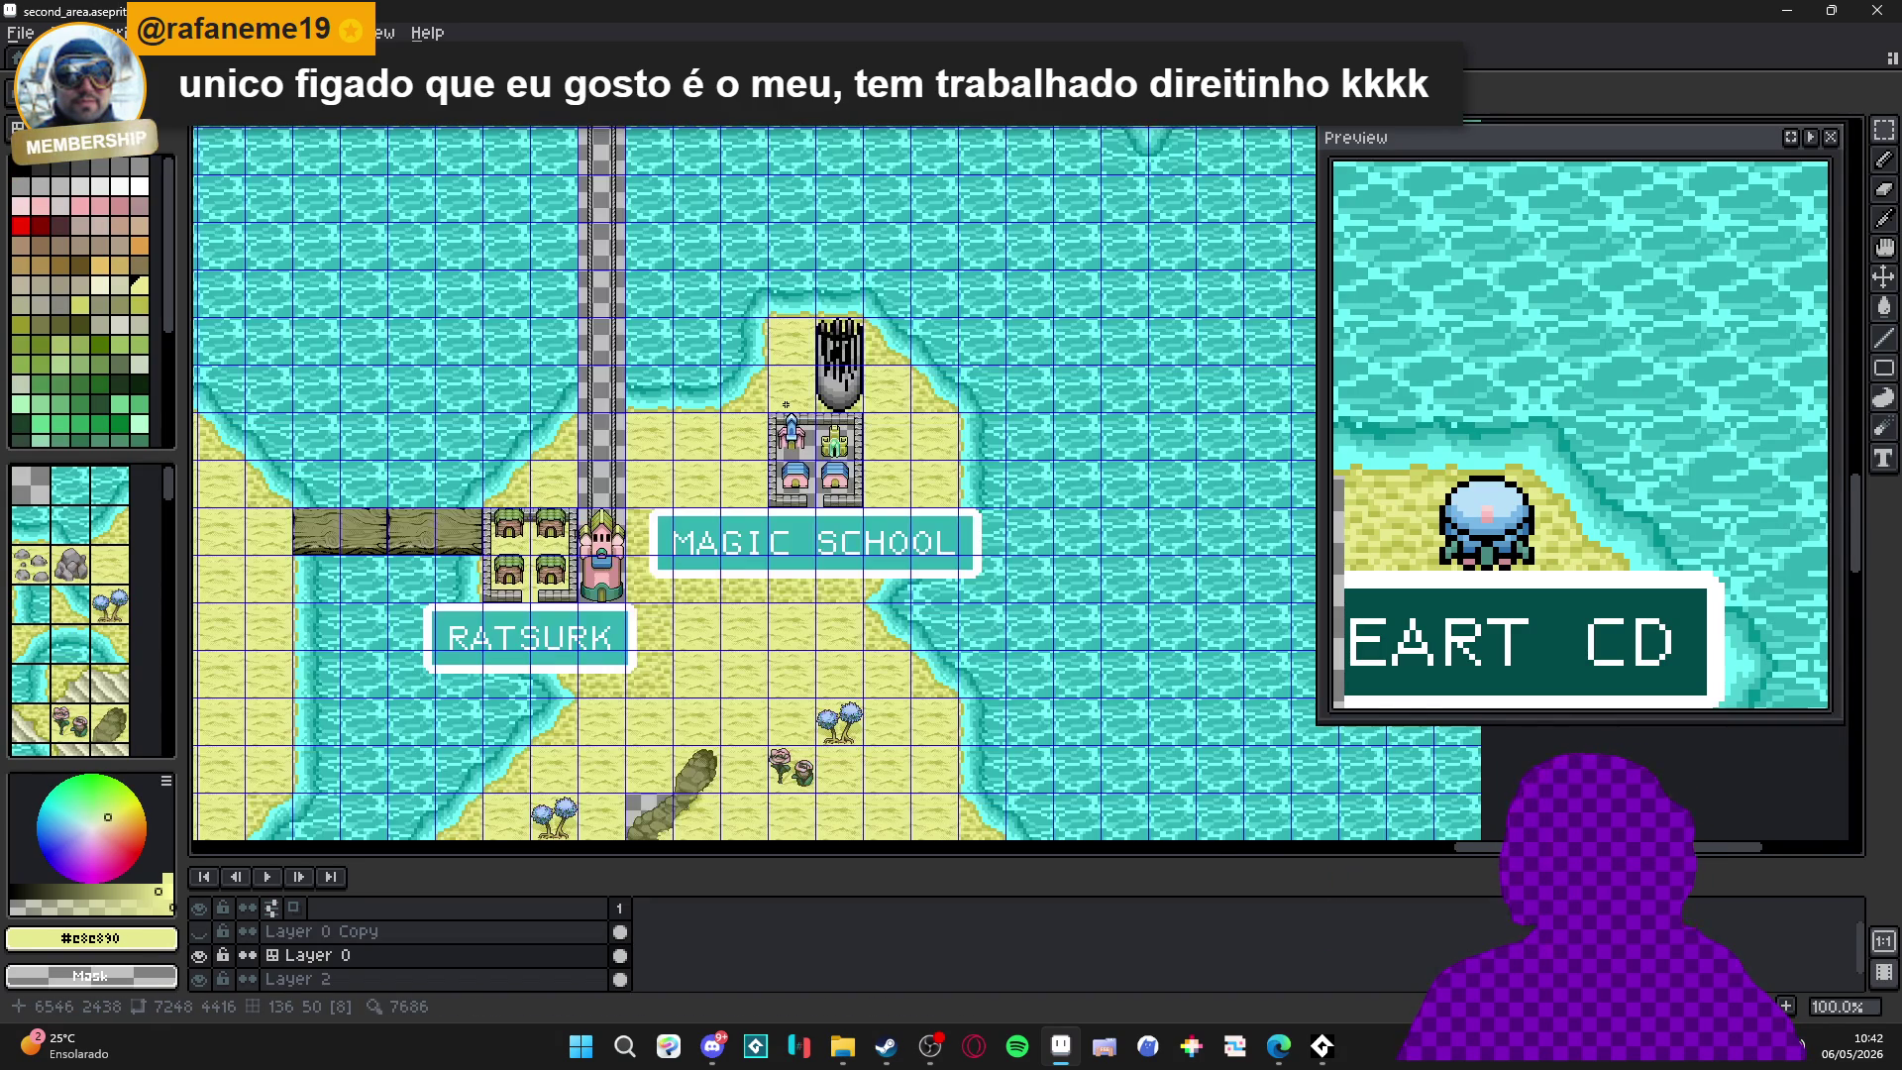
pyautogui.scroll(-1, 821, 451)
pyautogui.scroll(2, 728, 497)
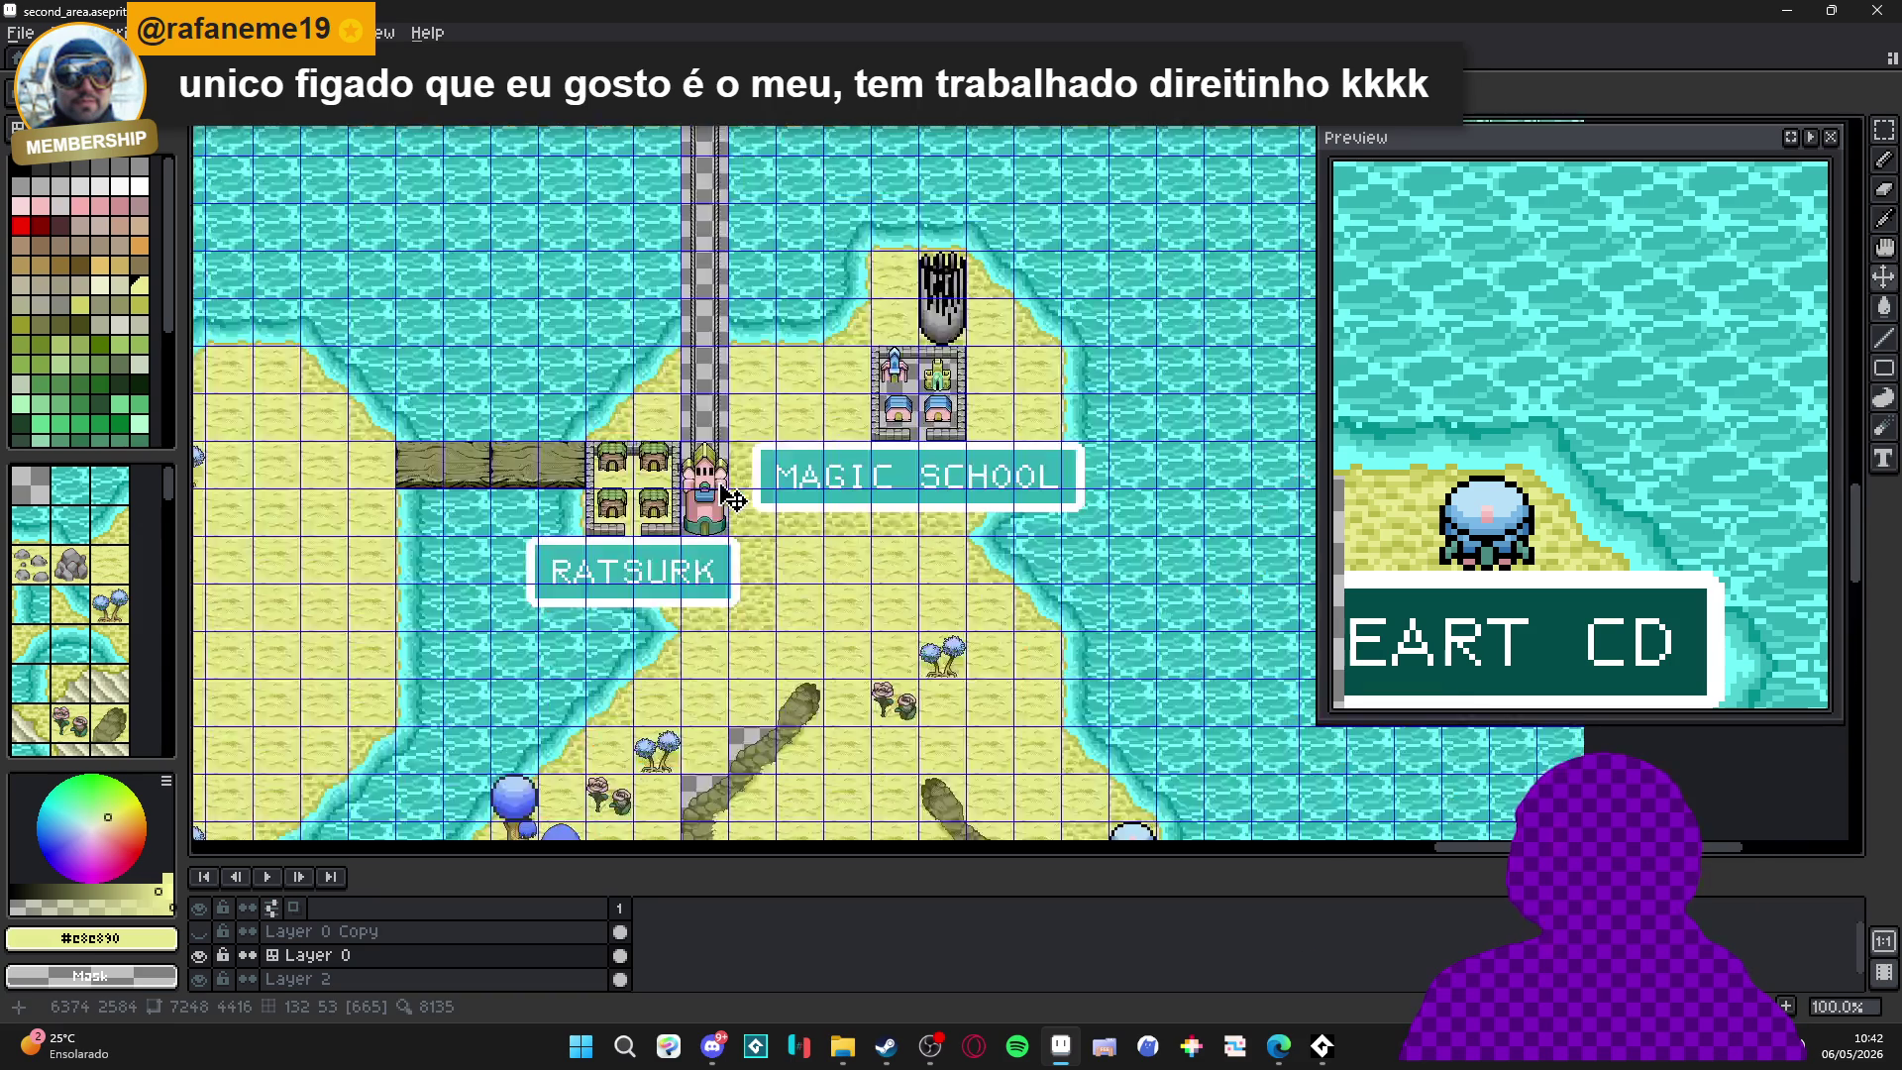
pyautogui.scroll(-1, 731, 498)
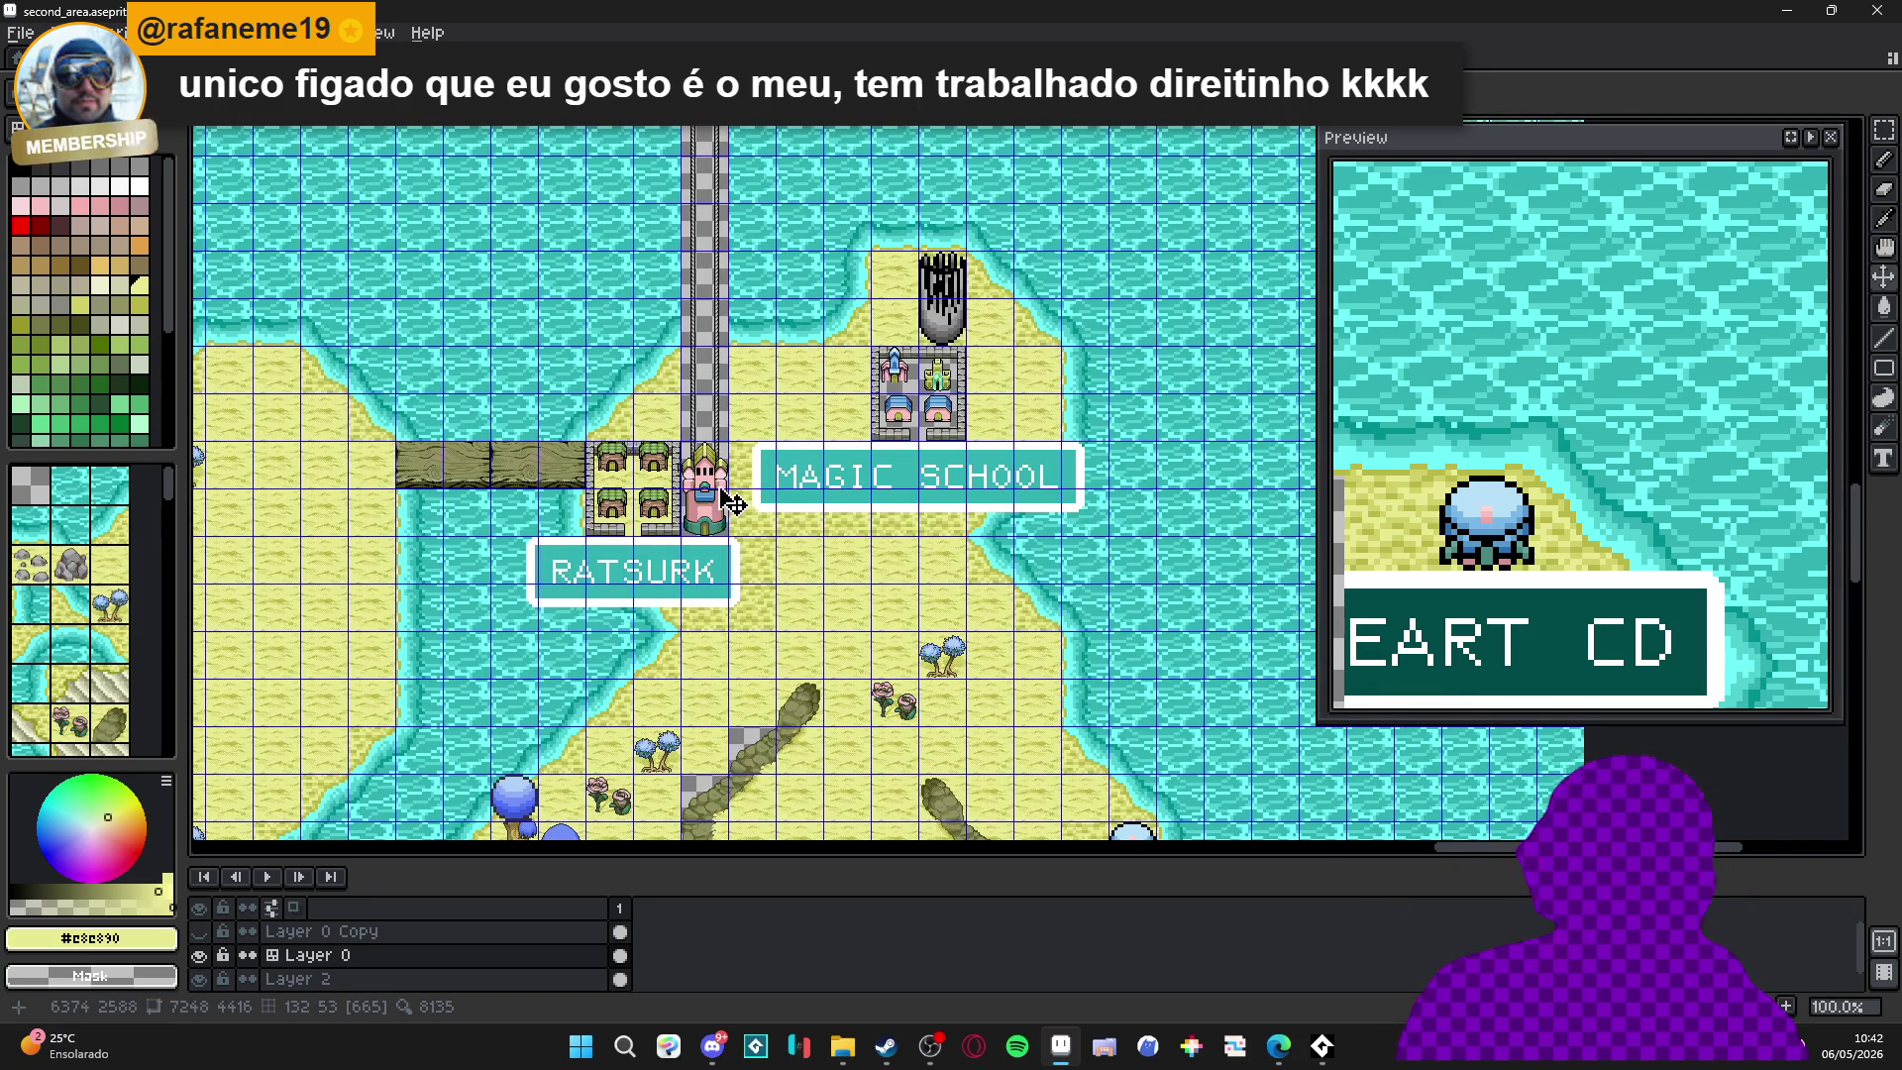
pyautogui.scroll(-2, 738, 505)
pyautogui.scroll(2, 701, 497)
pyautogui.scroll(-1, 709, 537)
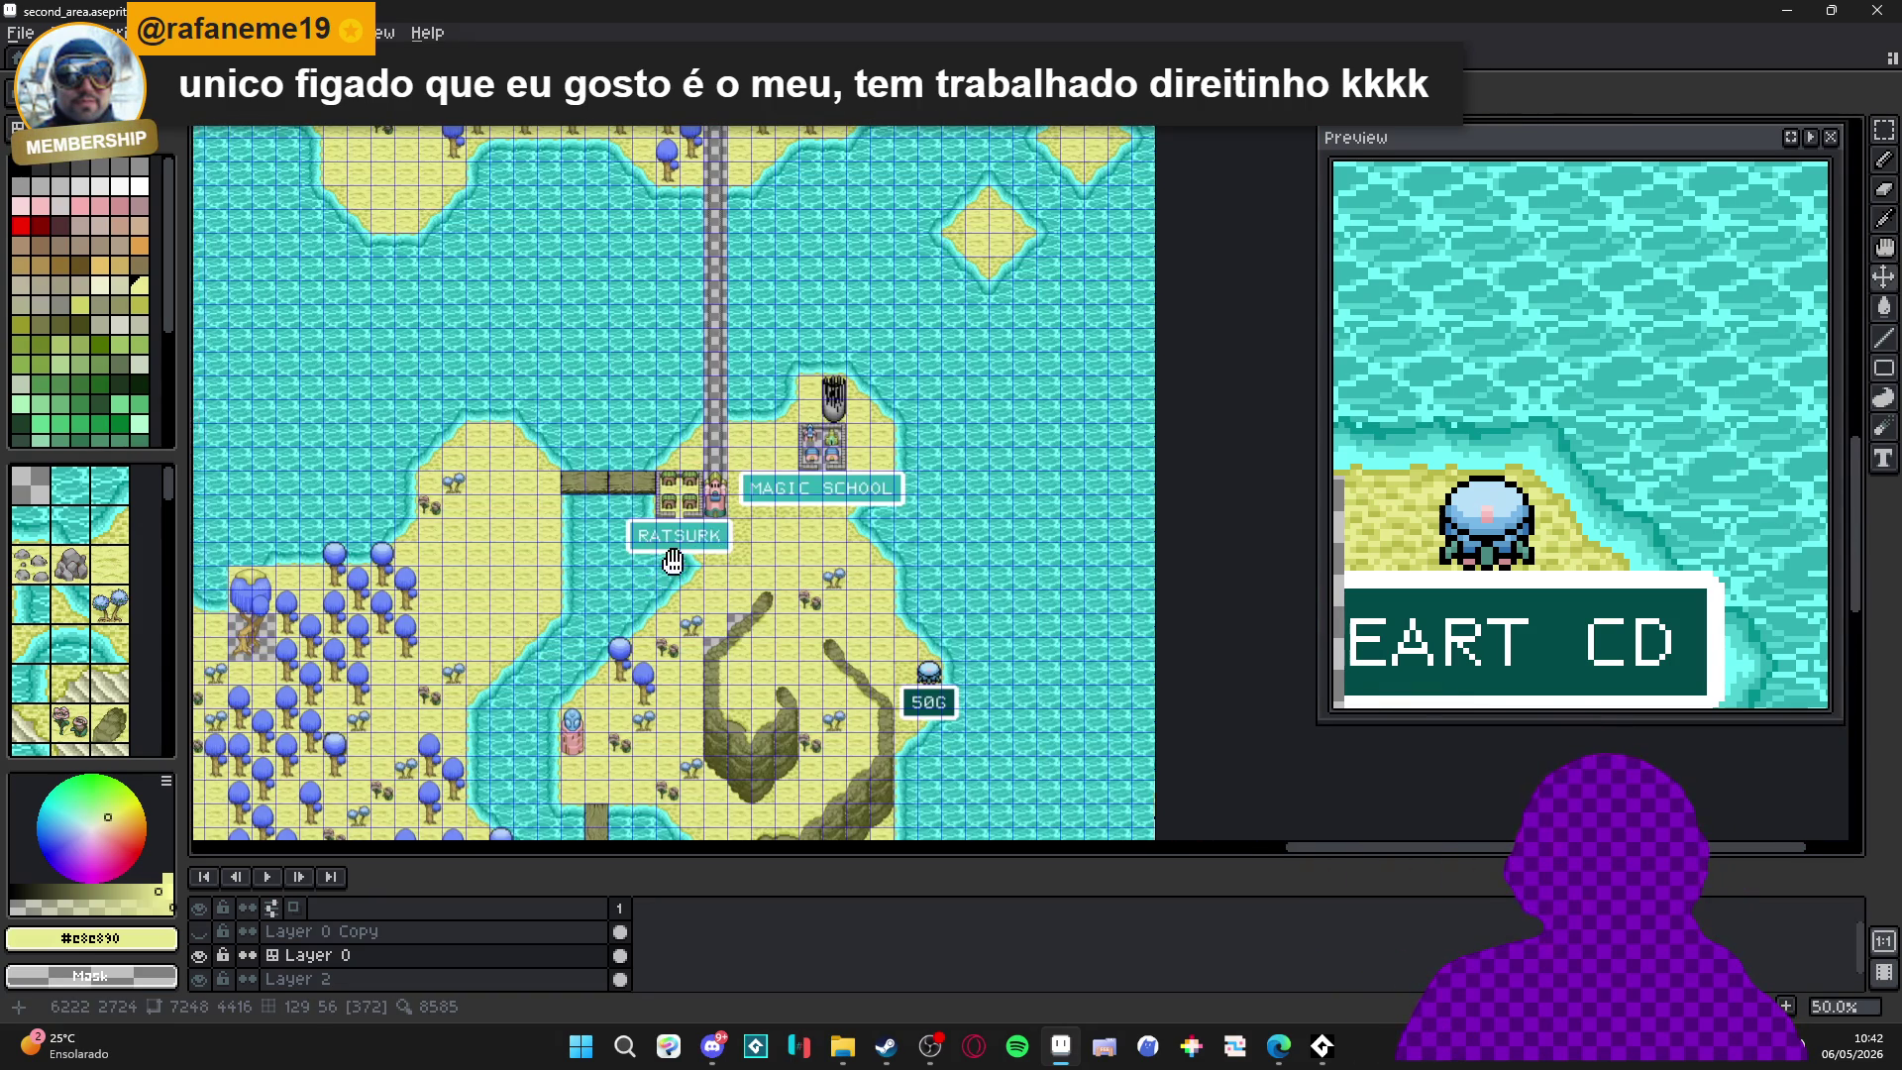
pyautogui.moveTo(645, 544); pyautogui.dragTo(952, 540)
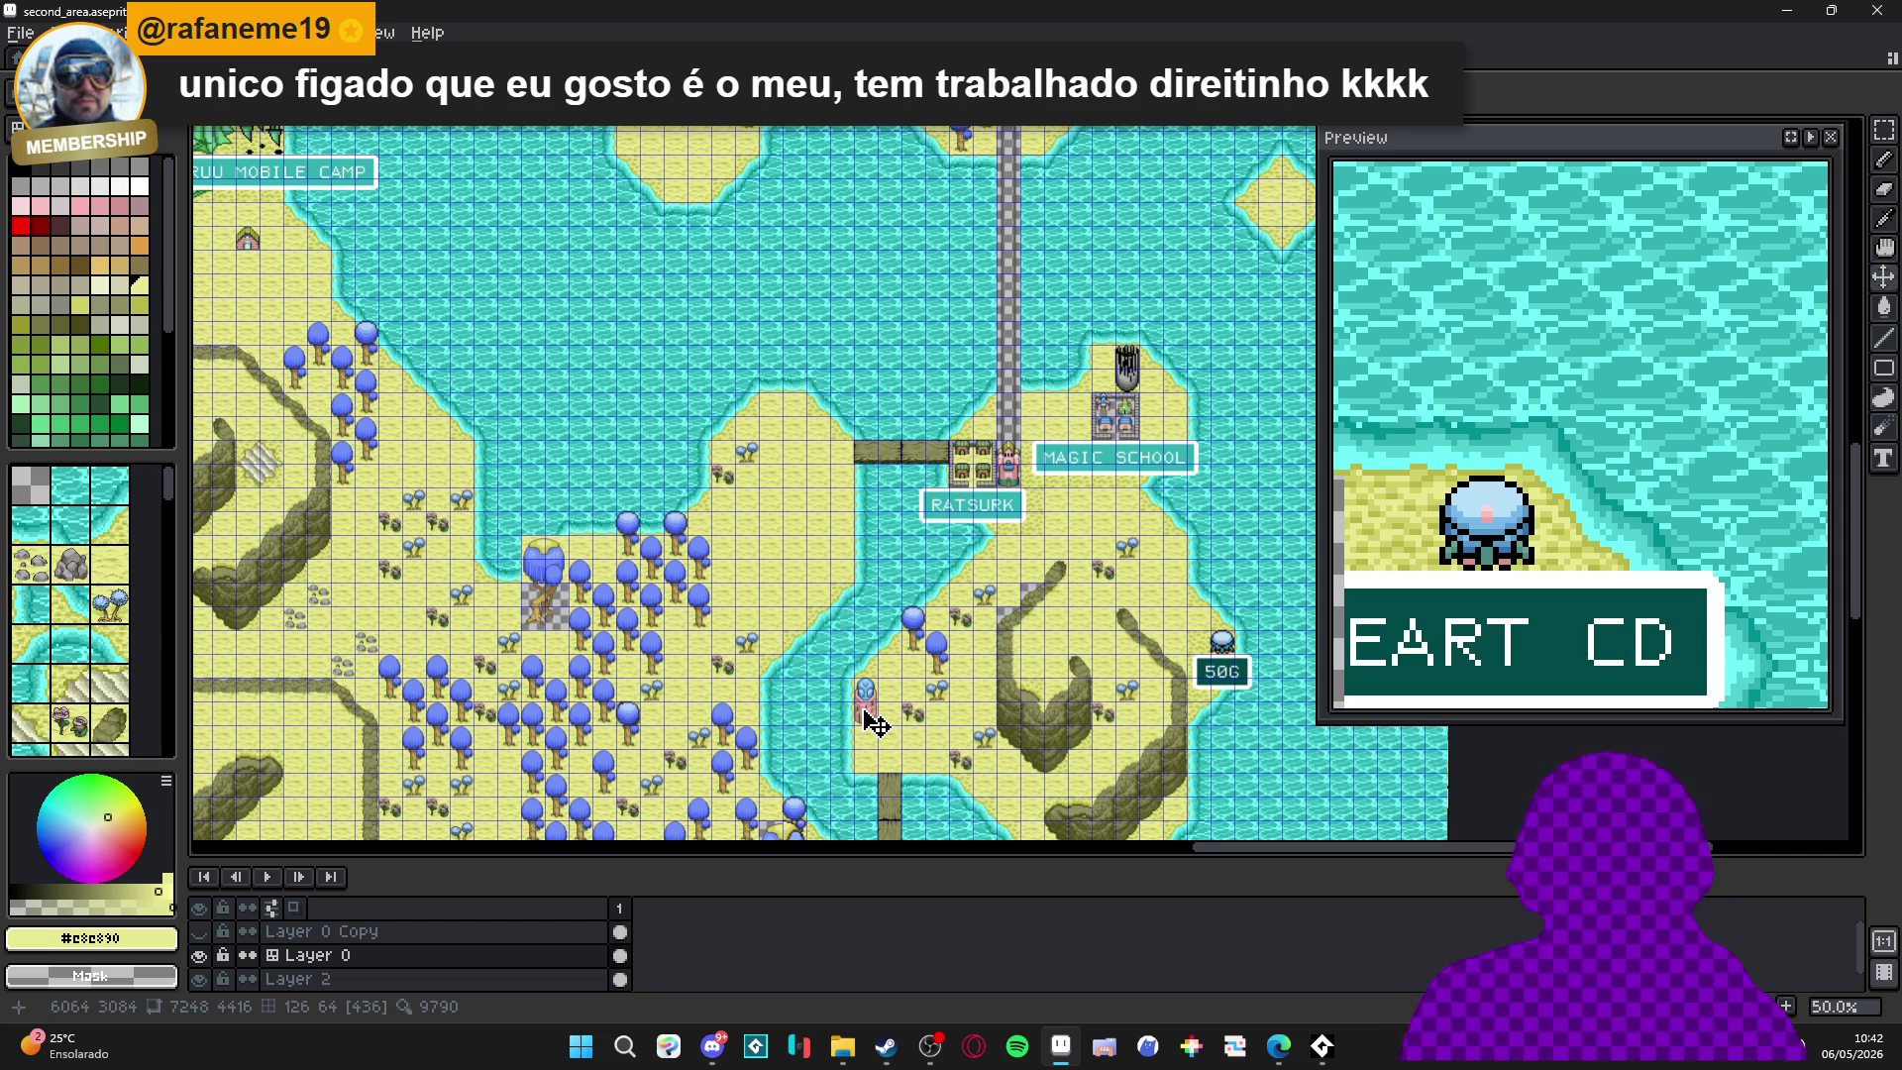
pyautogui.scroll(-1, 876, 725)
pyautogui.scroll(2, 876, 724)
pyautogui.scroll(1, 876, 724)
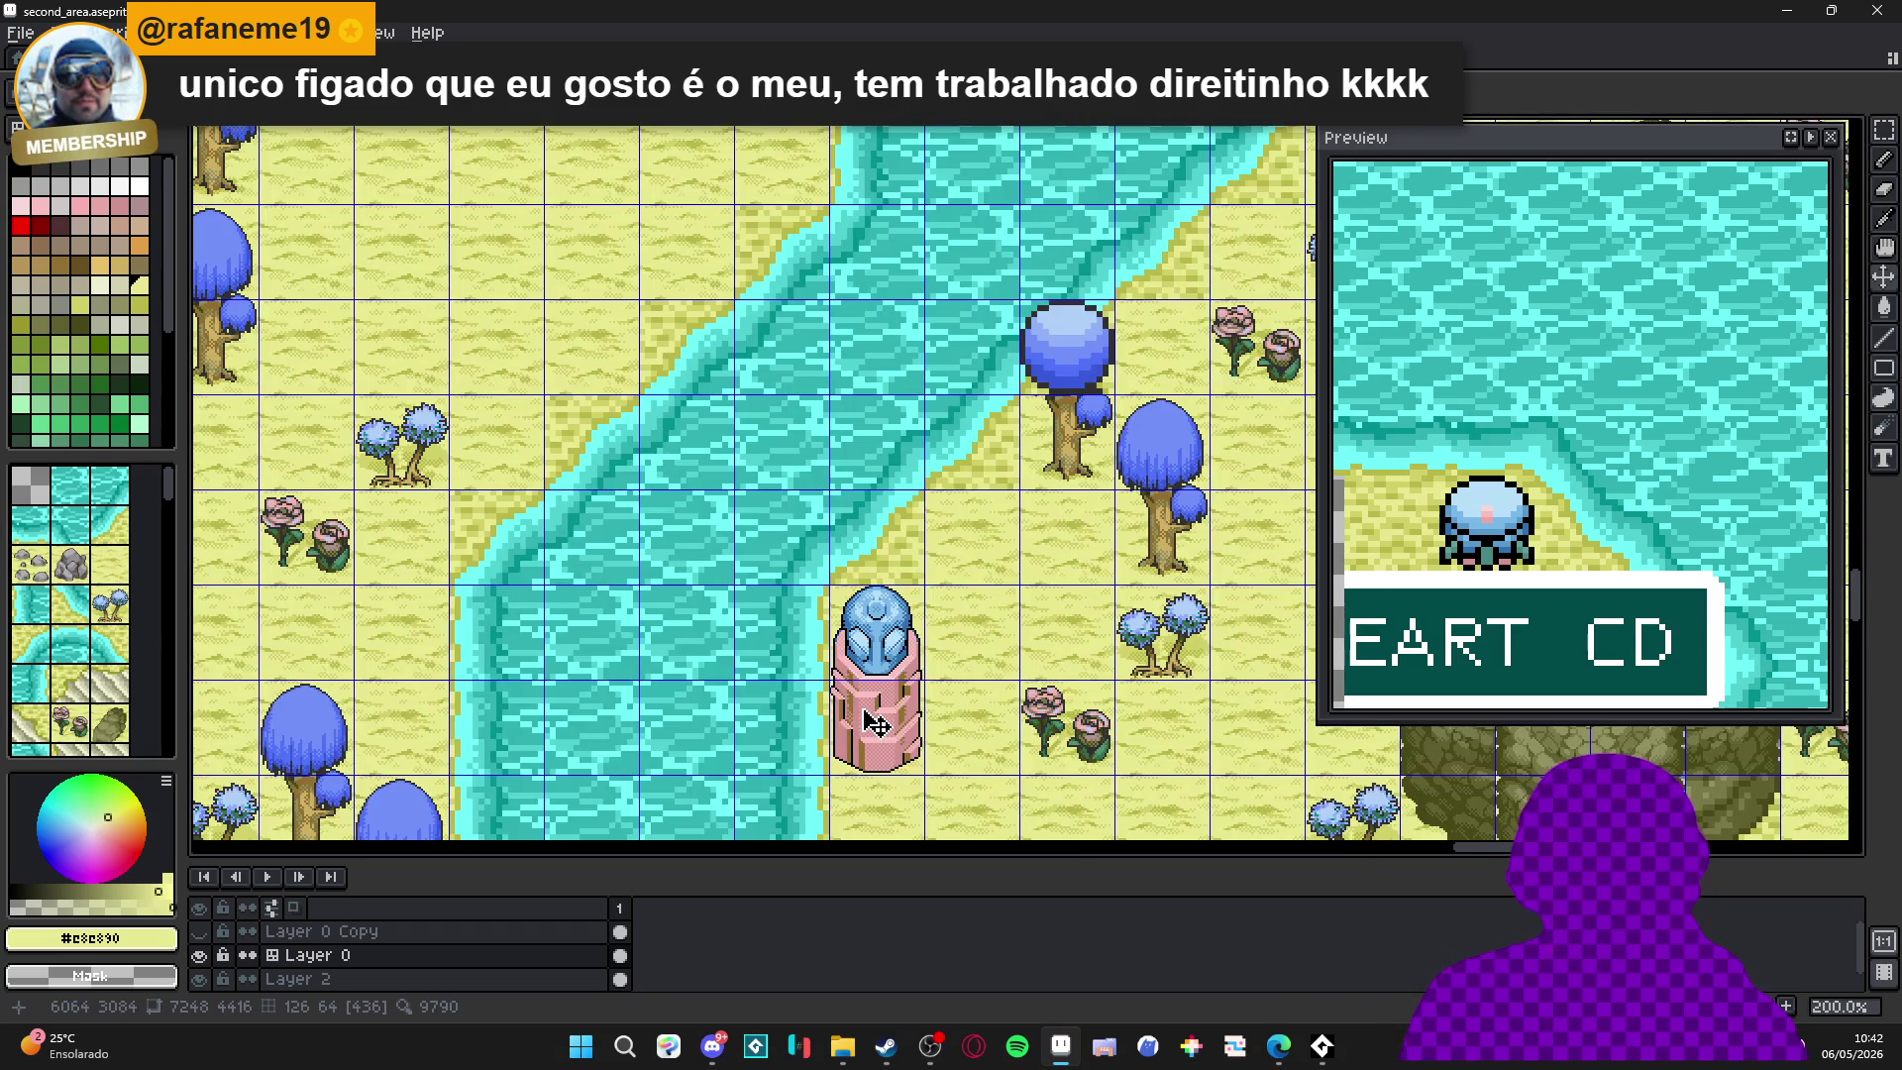
pyautogui.scroll(-2, 875, 724)
pyautogui.scroll(1, 905, 692)
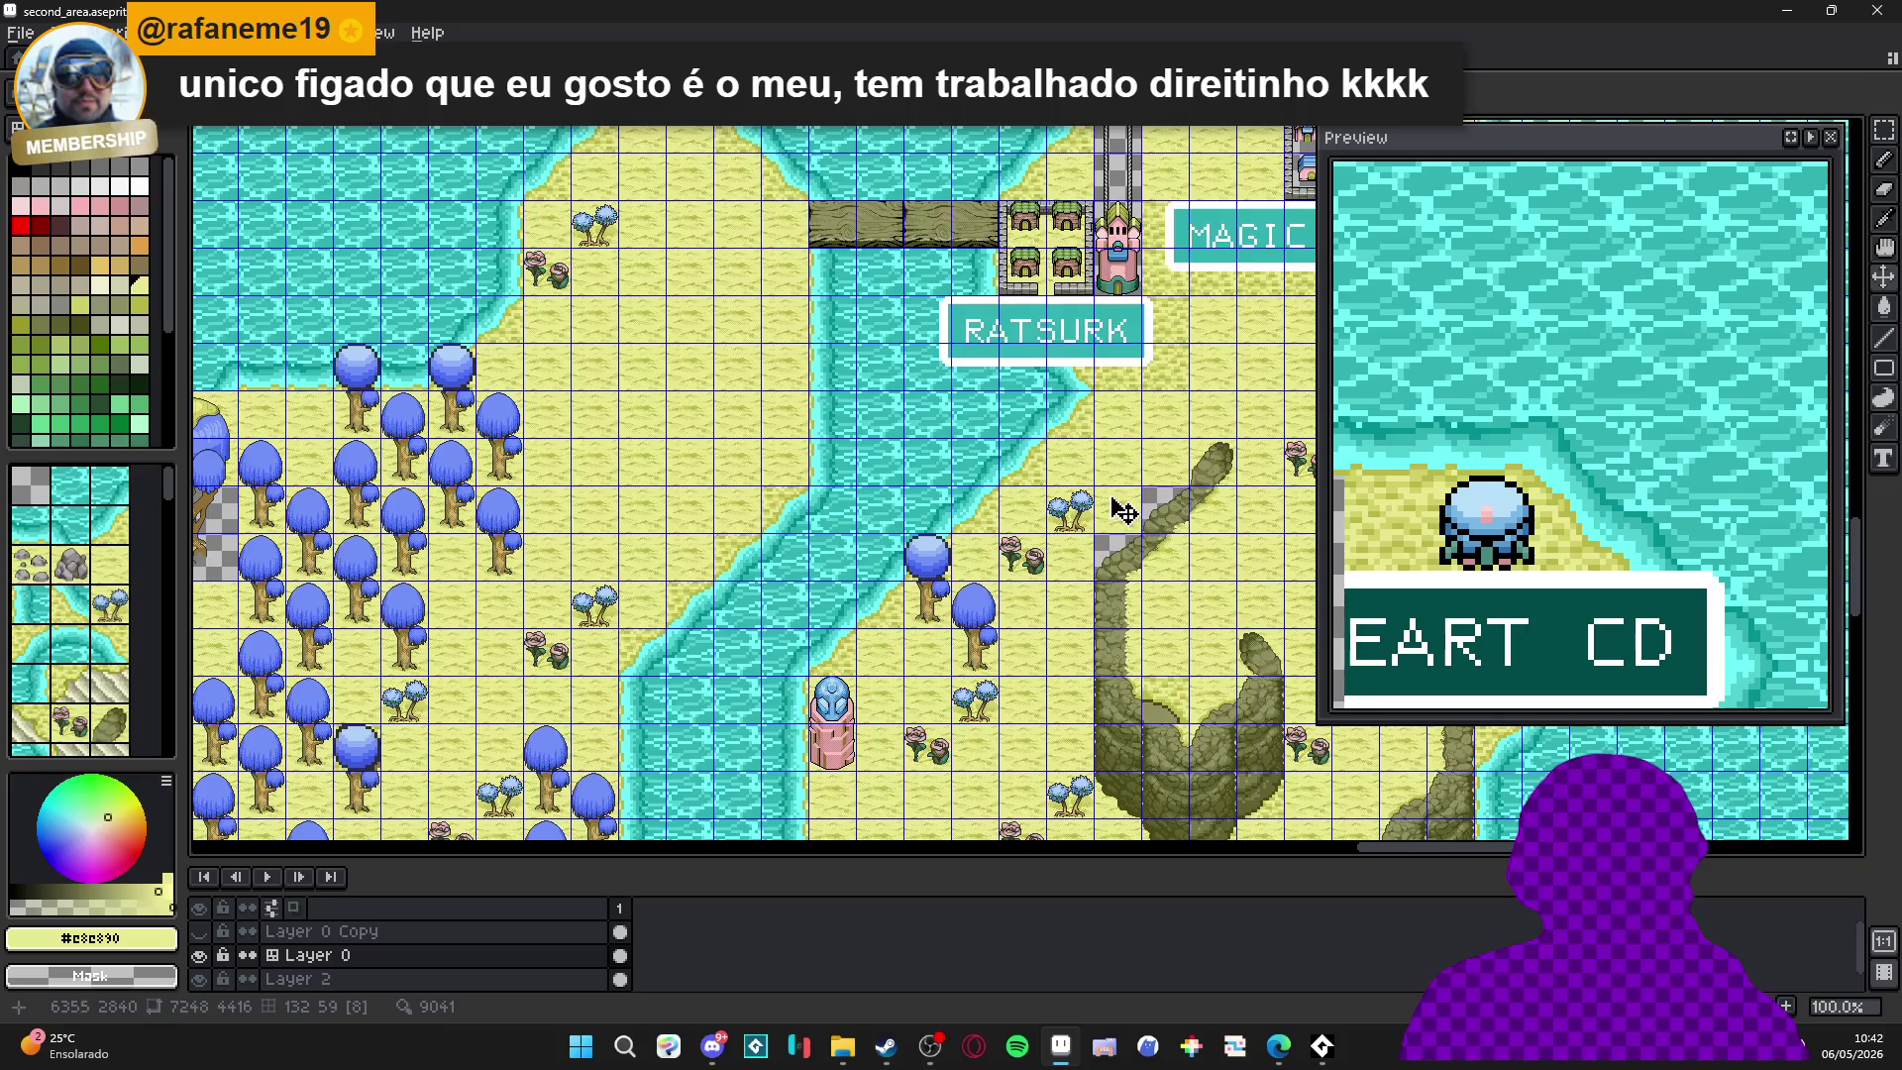
pyautogui.moveTo(1126, 510); pyautogui.dragTo(619, 764)
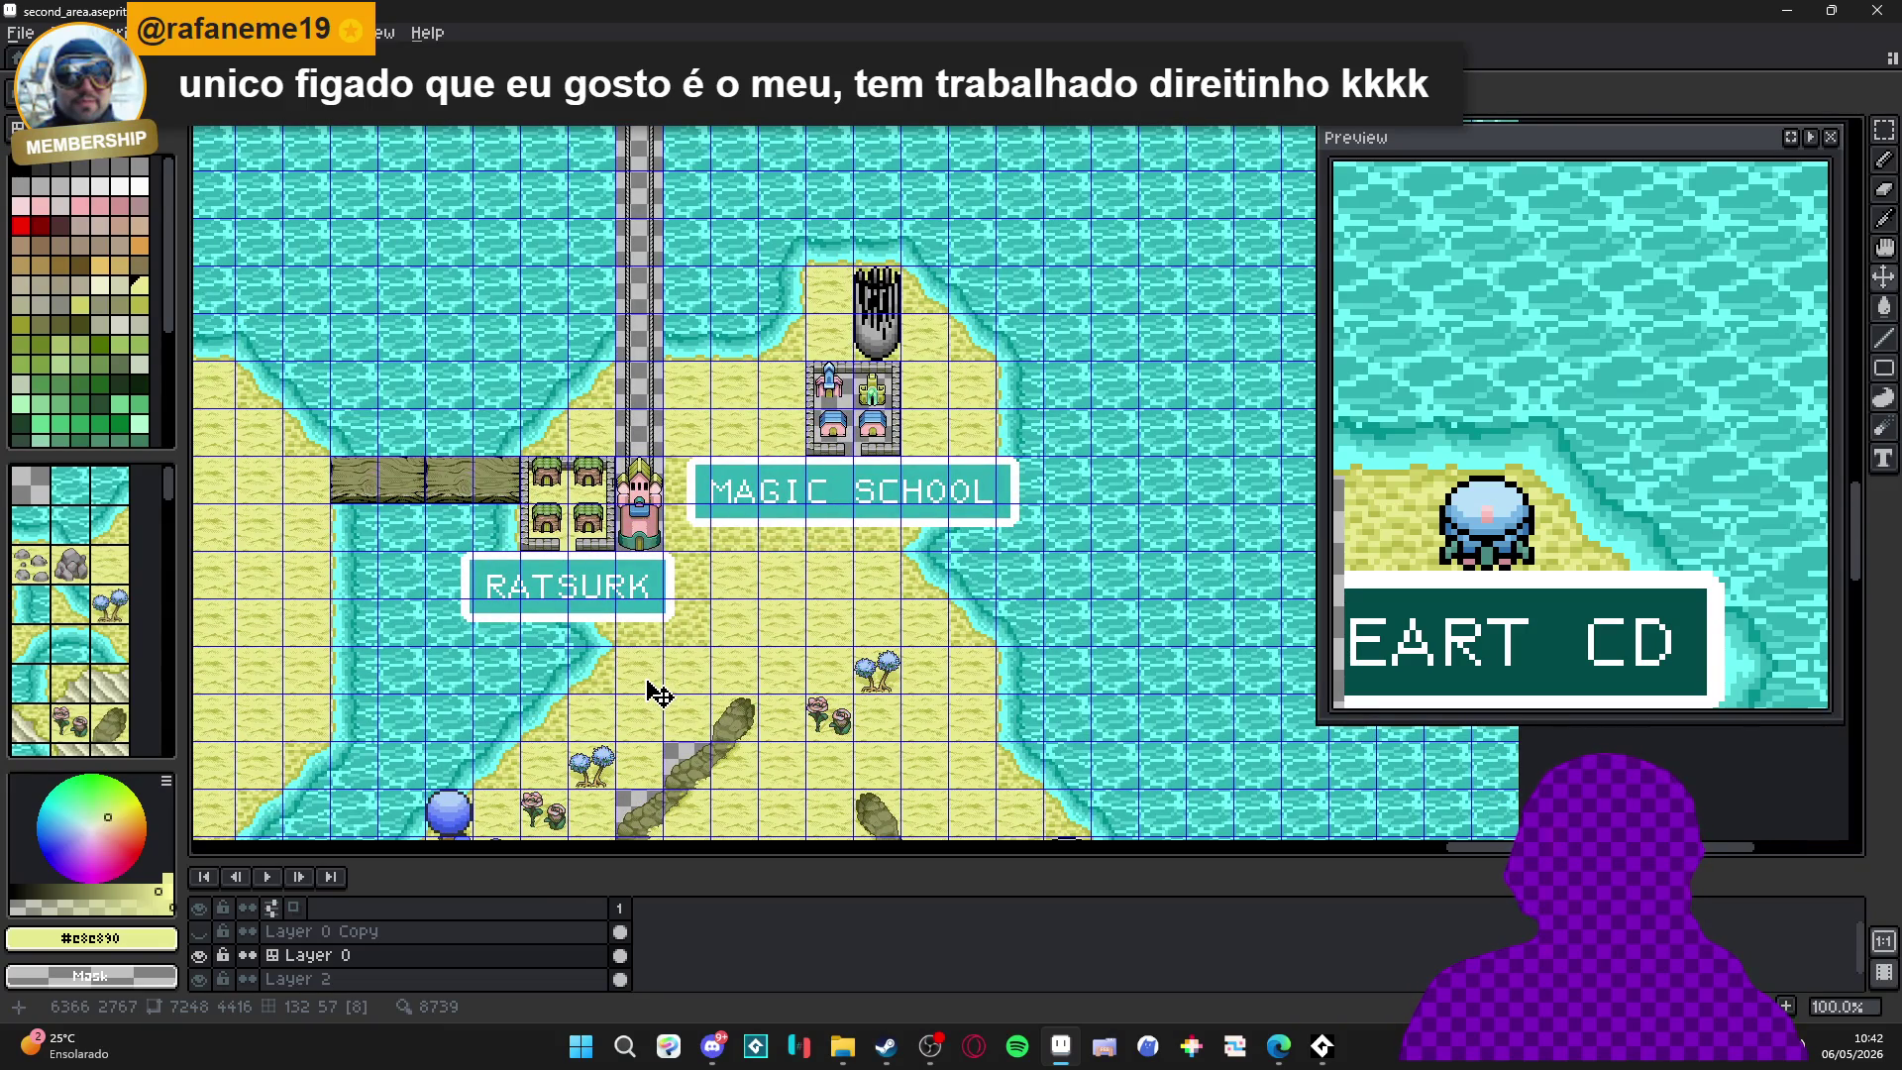
pyautogui.moveTo(609, 693); pyautogui.dragTo(842, 659)
pyautogui.scroll(-1, 842, 659)
pyautogui.moveTo(644, 188)
pyautogui.mouseDown()
pyautogui.moveTo(791, 502)
pyautogui.moveTo(838, 726)
pyautogui.moveTo(415, 640)
pyautogui.mouseUp()
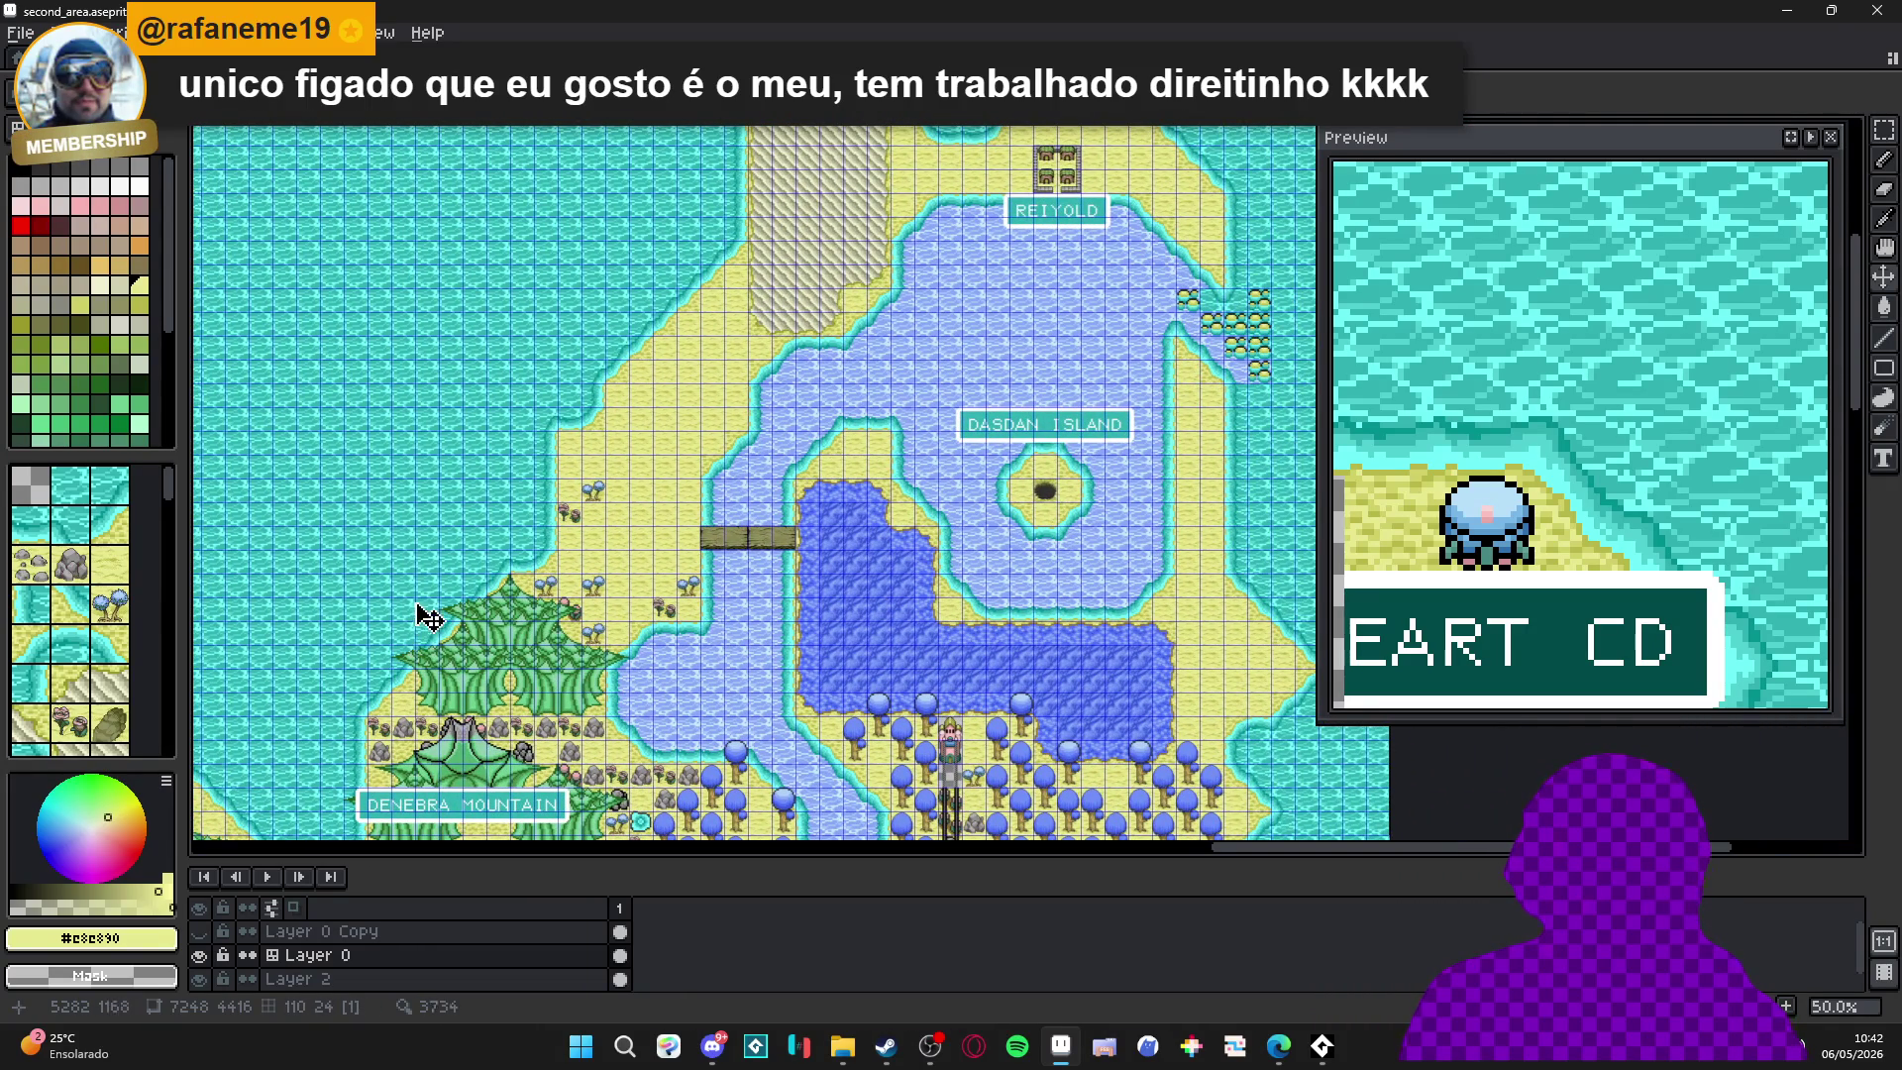
pyautogui.moveTo(392, 525)
pyautogui.mouseDown()
pyautogui.moveTo(582, 594)
pyautogui.moveTo(700, 501)
pyautogui.moveTo(1023, 373)
pyautogui.moveTo(709, 381)
pyautogui.moveTo(905, 663)
pyautogui.mouseUp()
pyautogui.scroll(-1, 701, 501)
pyautogui.moveTo(552, 607)
pyautogui.mouseDown()
pyautogui.moveTo(849, 307)
pyautogui.moveTo(849, 437)
pyautogui.moveTo(559, 258)
pyautogui.moveTo(371, 408)
pyautogui.moveTo(455, 595)
pyautogui.moveTo(662, 436)
pyautogui.mouseUp()
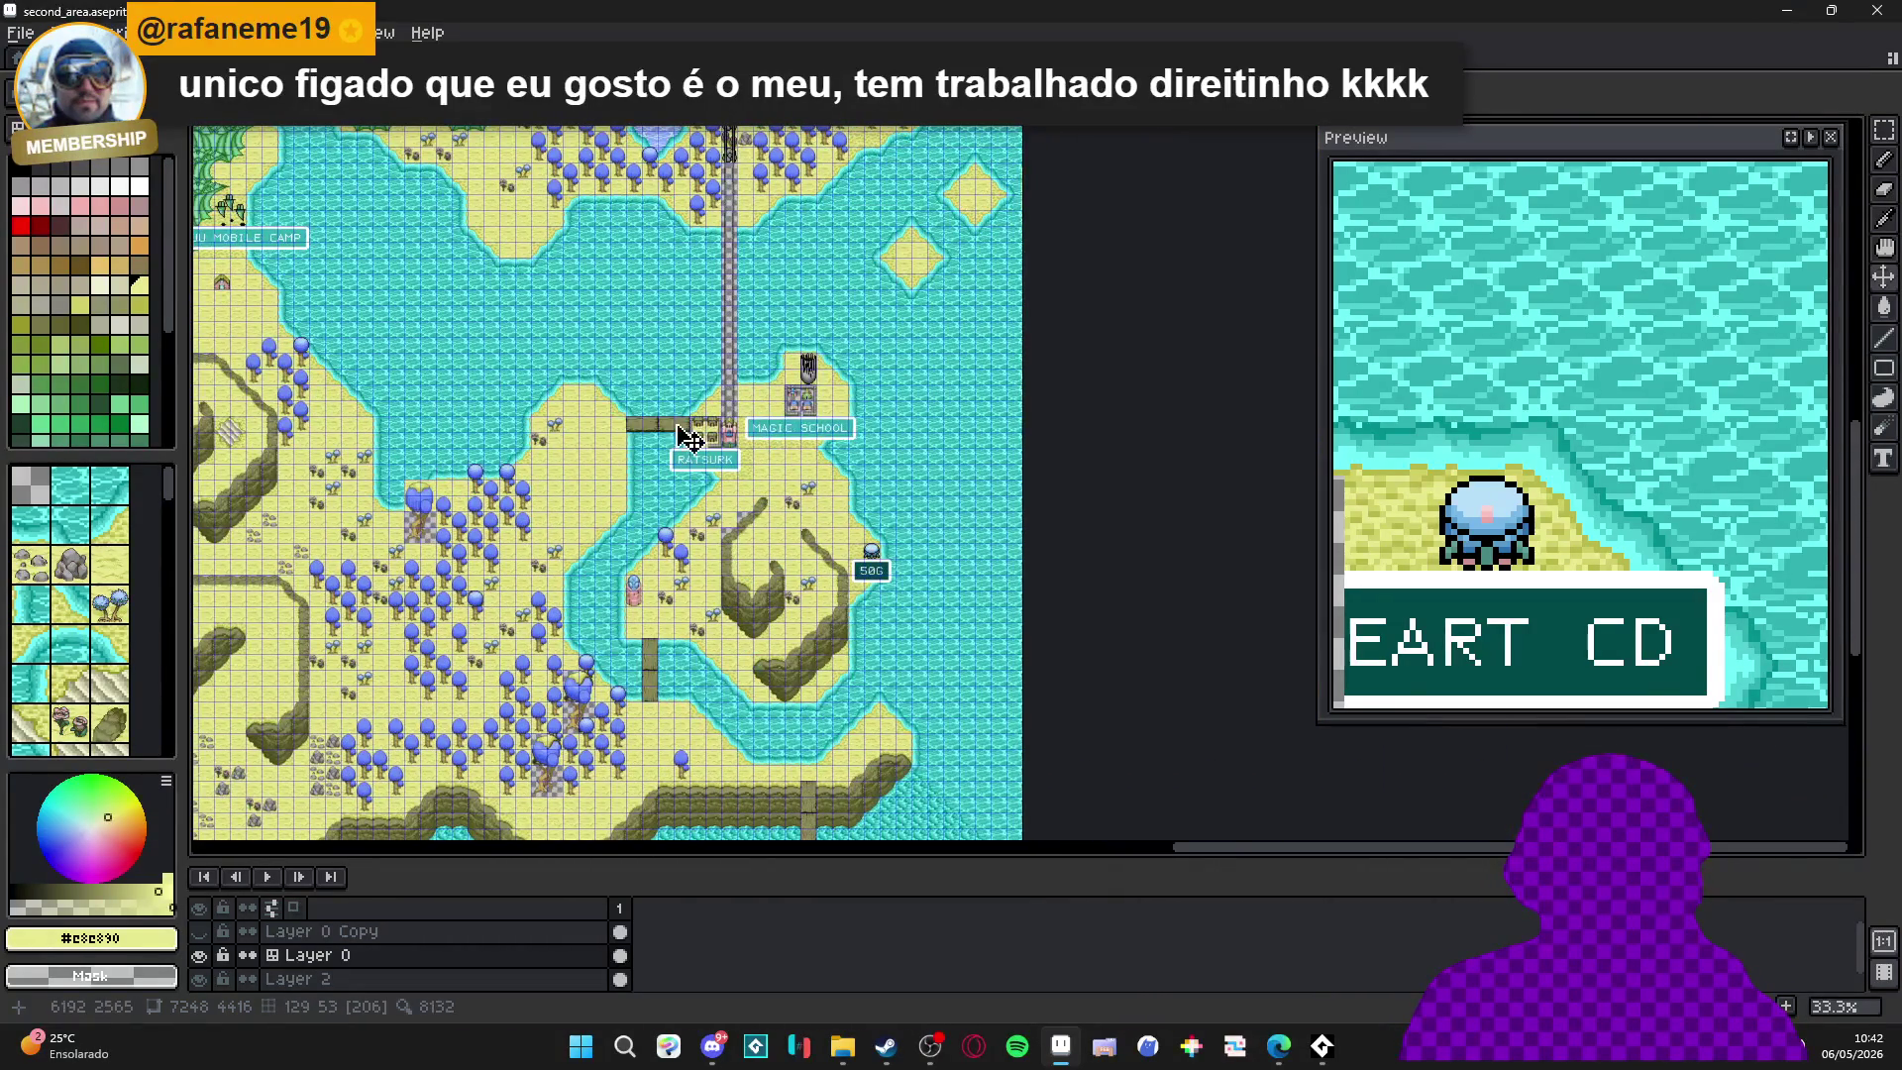
pyautogui.moveTo(479, 266); pyautogui.dragTo(714, 687)
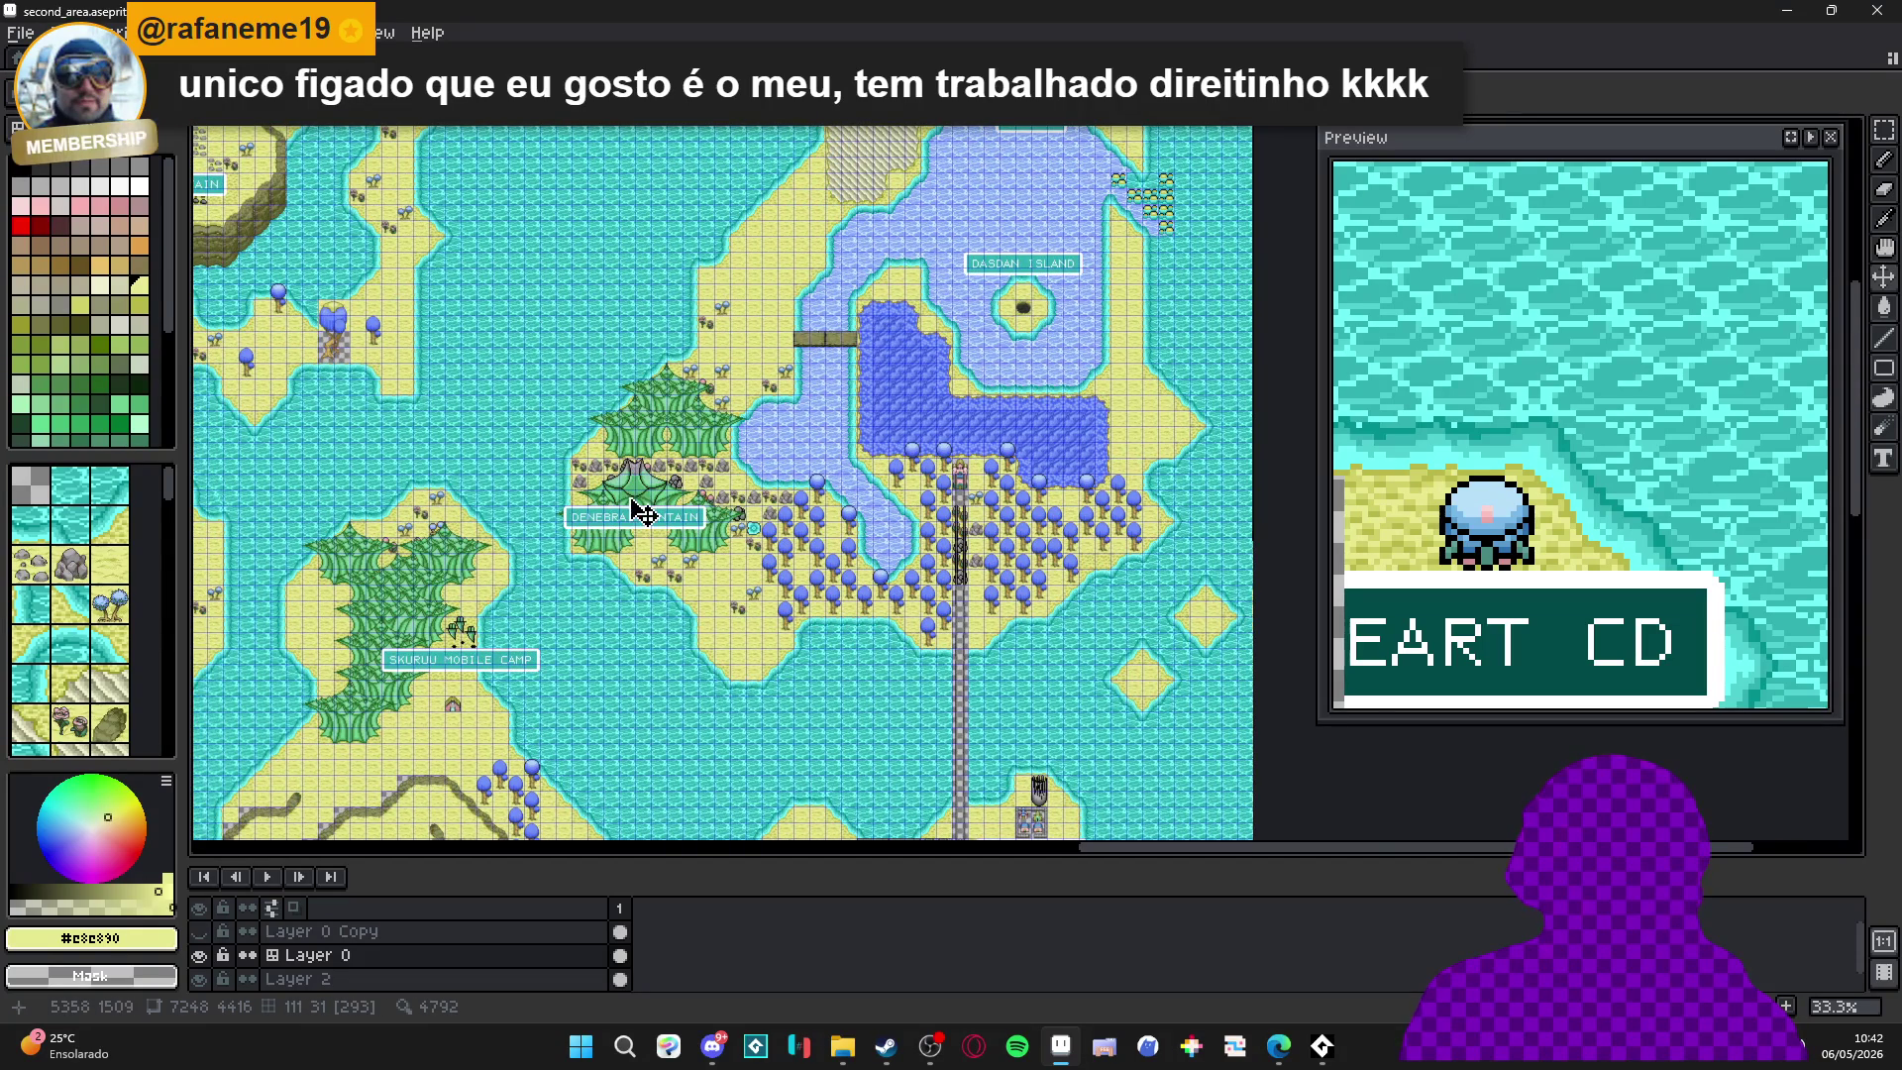
pyautogui.moveTo(641, 505); pyautogui.dragTo(658, 628)
pyautogui.moveTo(674, 699)
pyautogui.mouseDown()
pyautogui.moveTo(949, 646)
pyautogui.moveTo(1180, 429)
pyautogui.moveTo(1011, 429)
pyautogui.moveTo(1126, 277)
pyautogui.moveTo(753, 450)
pyautogui.moveTo(387, 451)
pyautogui.moveTo(842, 496)
pyautogui.mouseUp()
pyautogui.click(535, 58)
pyautogui.click(386, 57)
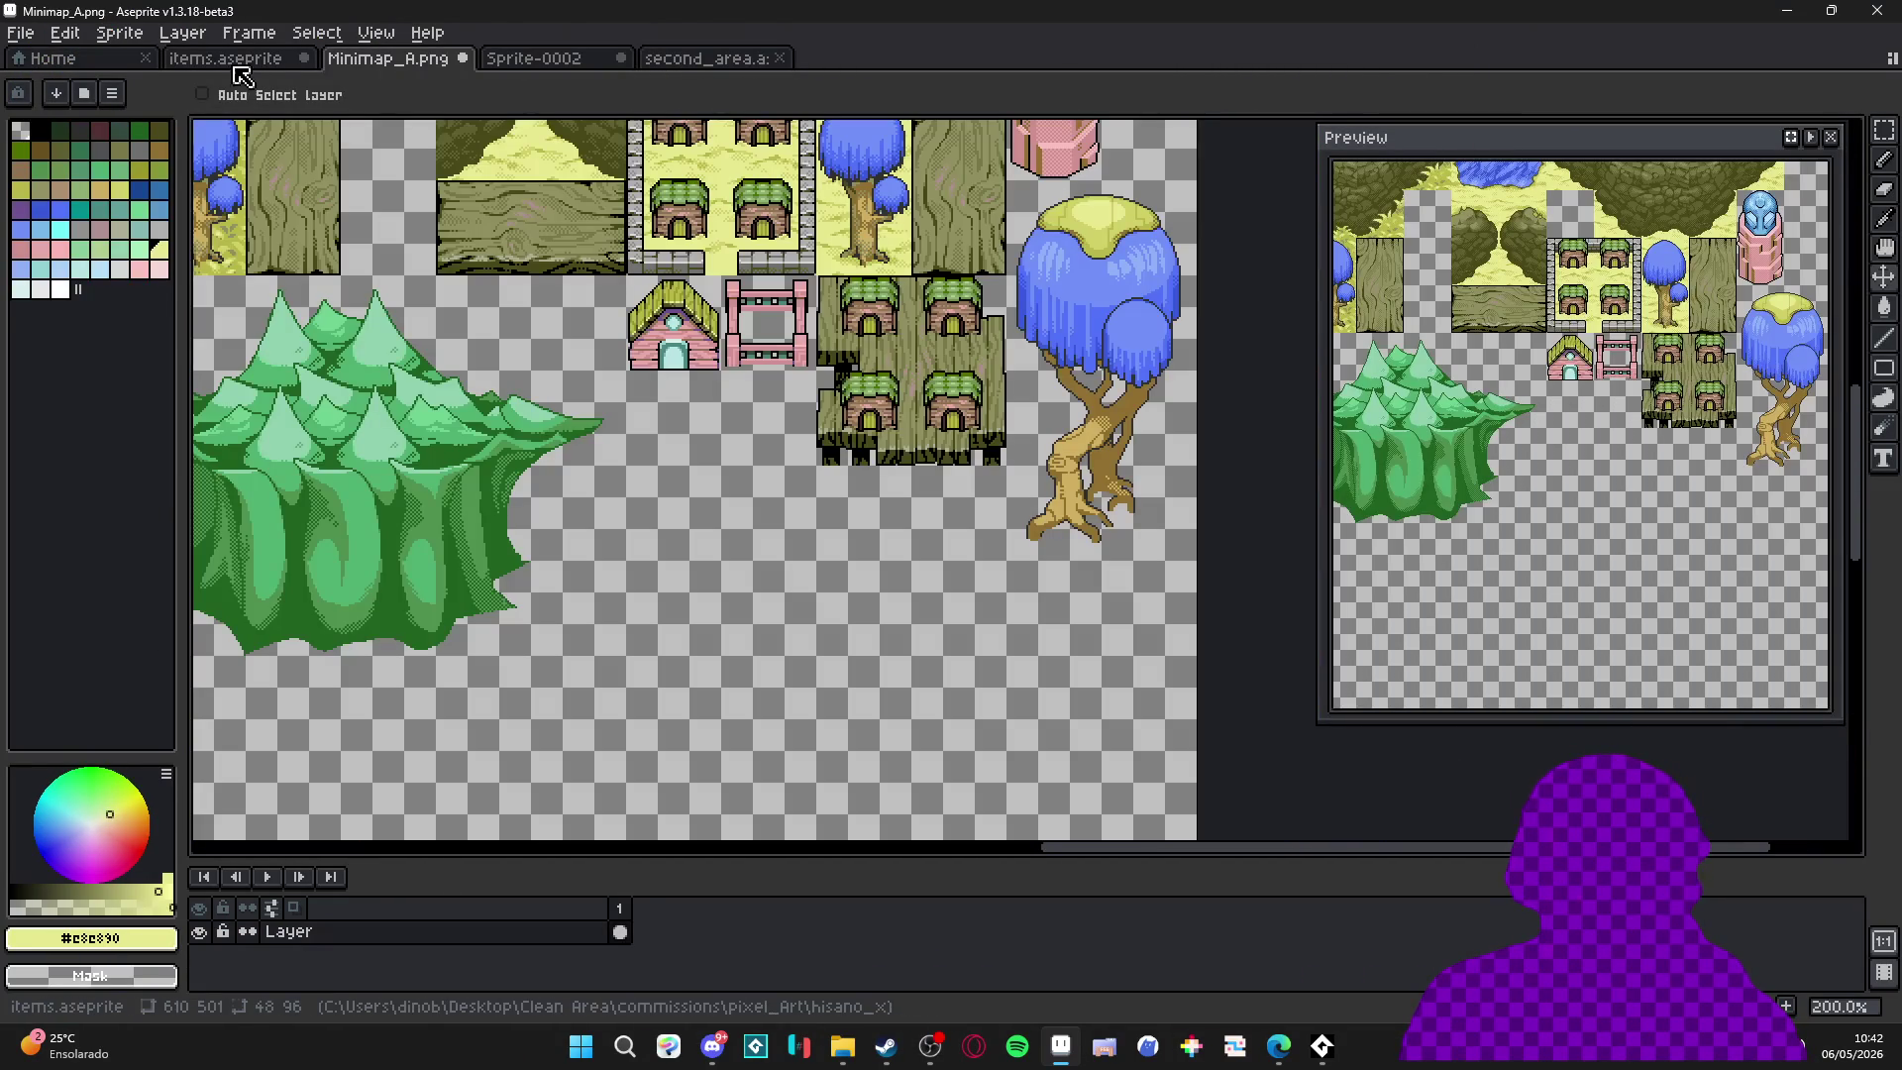
# Switch to second_area.aseprite and pan to the gray tower above the Magic School town.
pyautogui.scroll(10, 637, 551)
pyautogui.scroll(-4, 536, 566)
pyautogui.hscroll(-8, 446, 522)
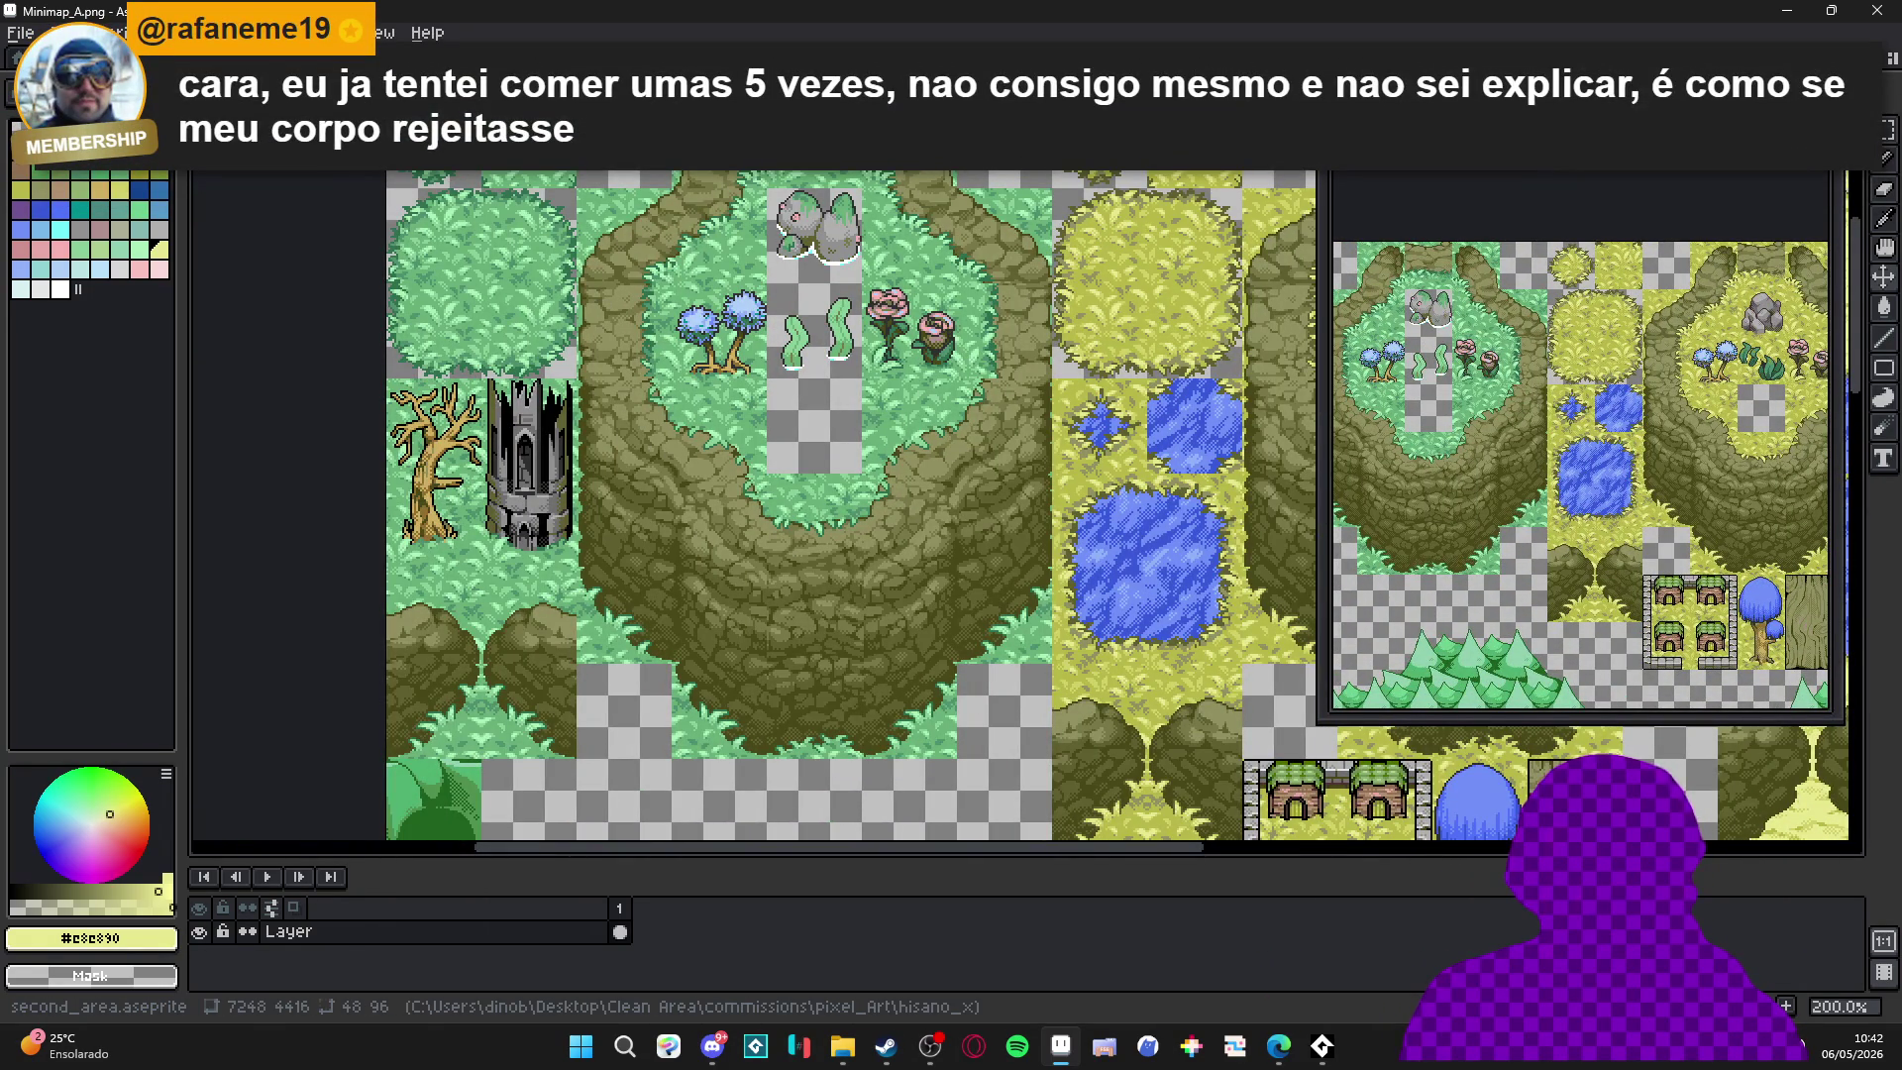
pyautogui.hotkey('ctrl', 'Tab')
pyautogui.scroll(5, 896, 488)
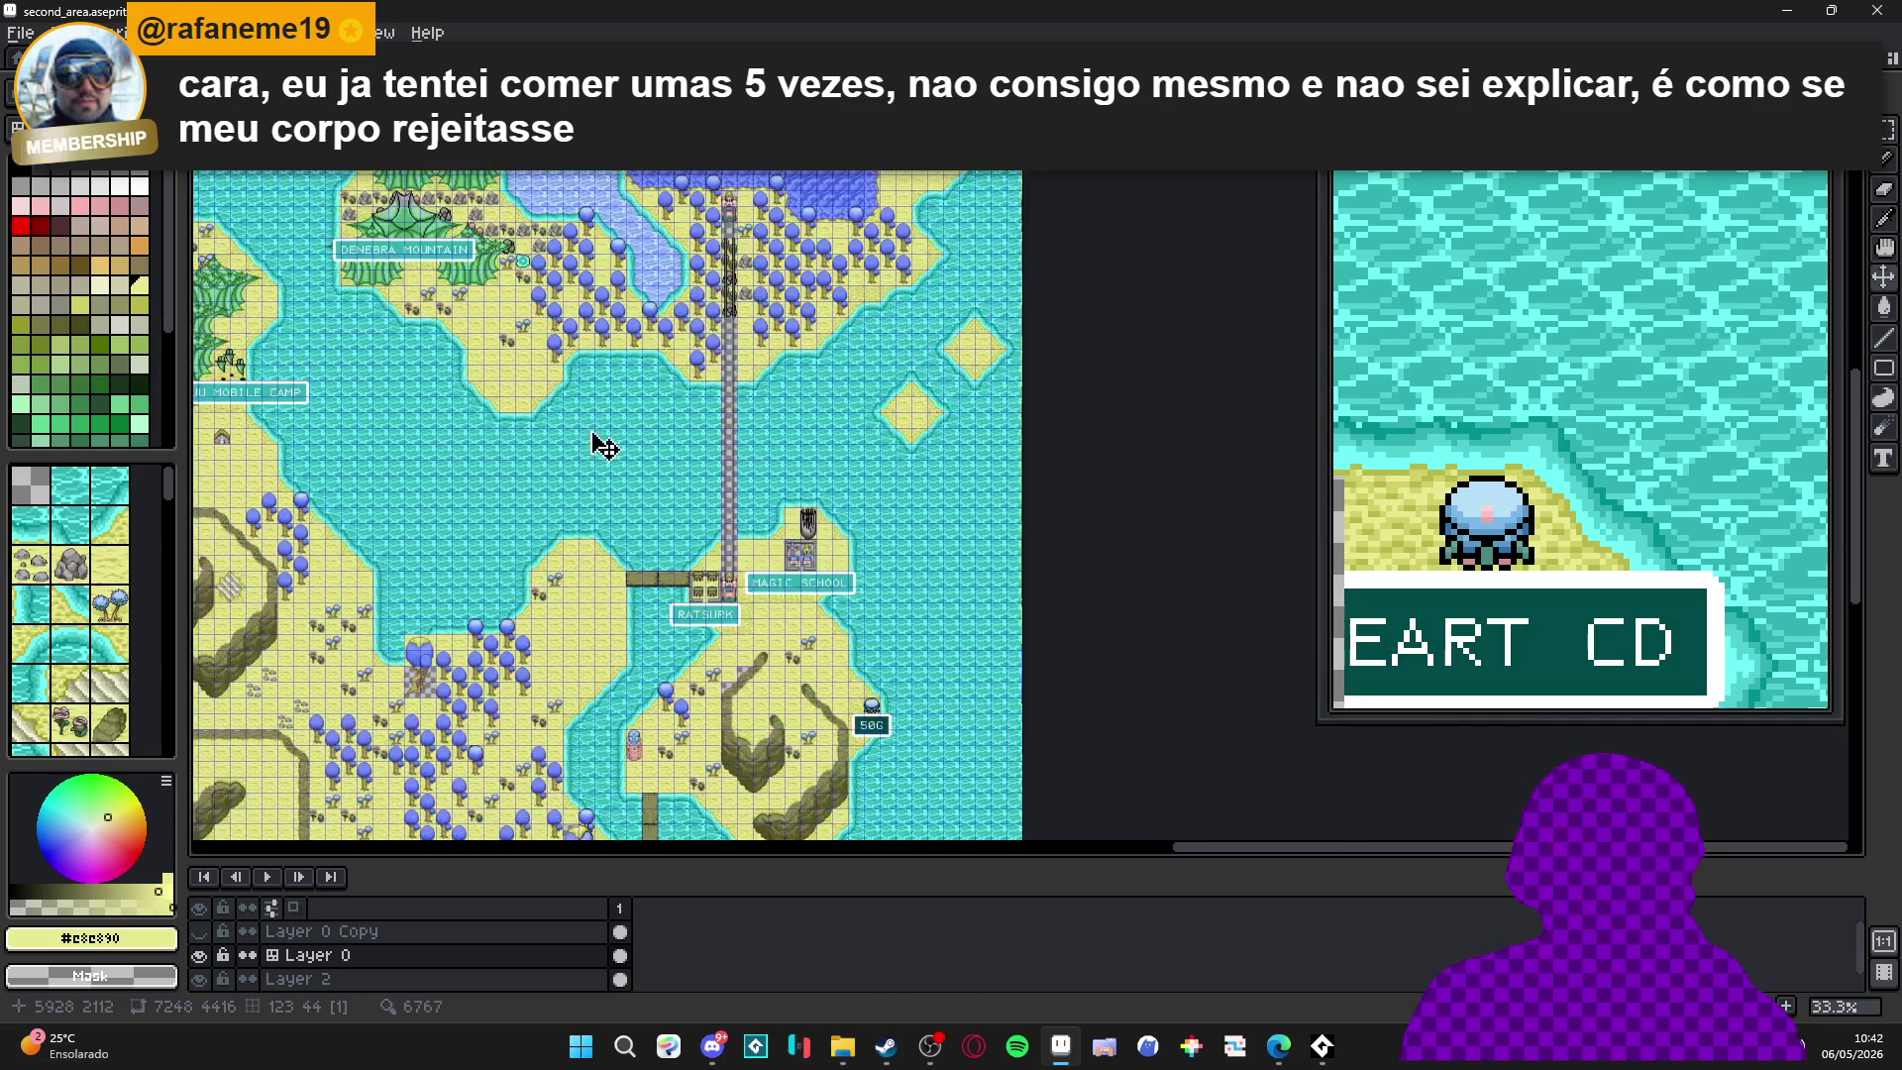
pyautogui.moveTo(1079, 506); pyautogui.dragTo(658, 443)
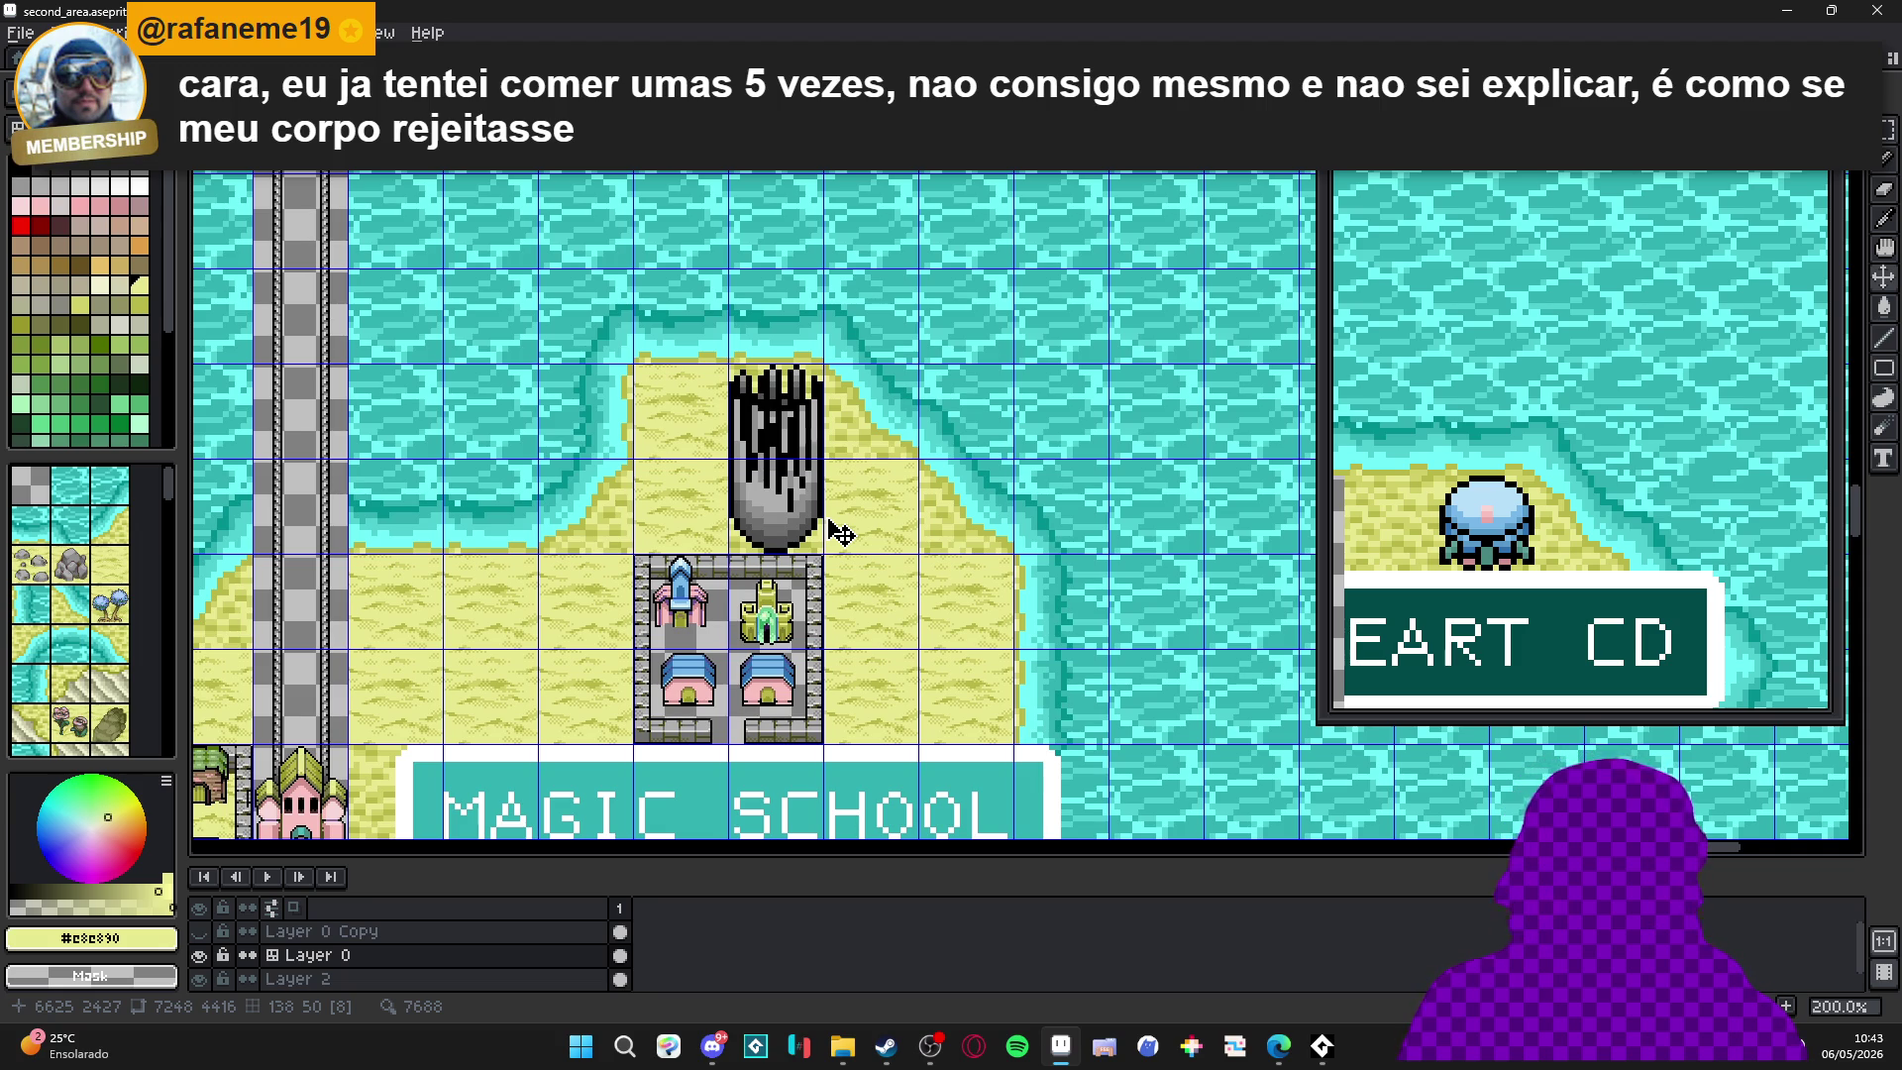
# Zoom out and back in to survey the whole second_area map.
pyautogui.scroll(1, 838, 533)
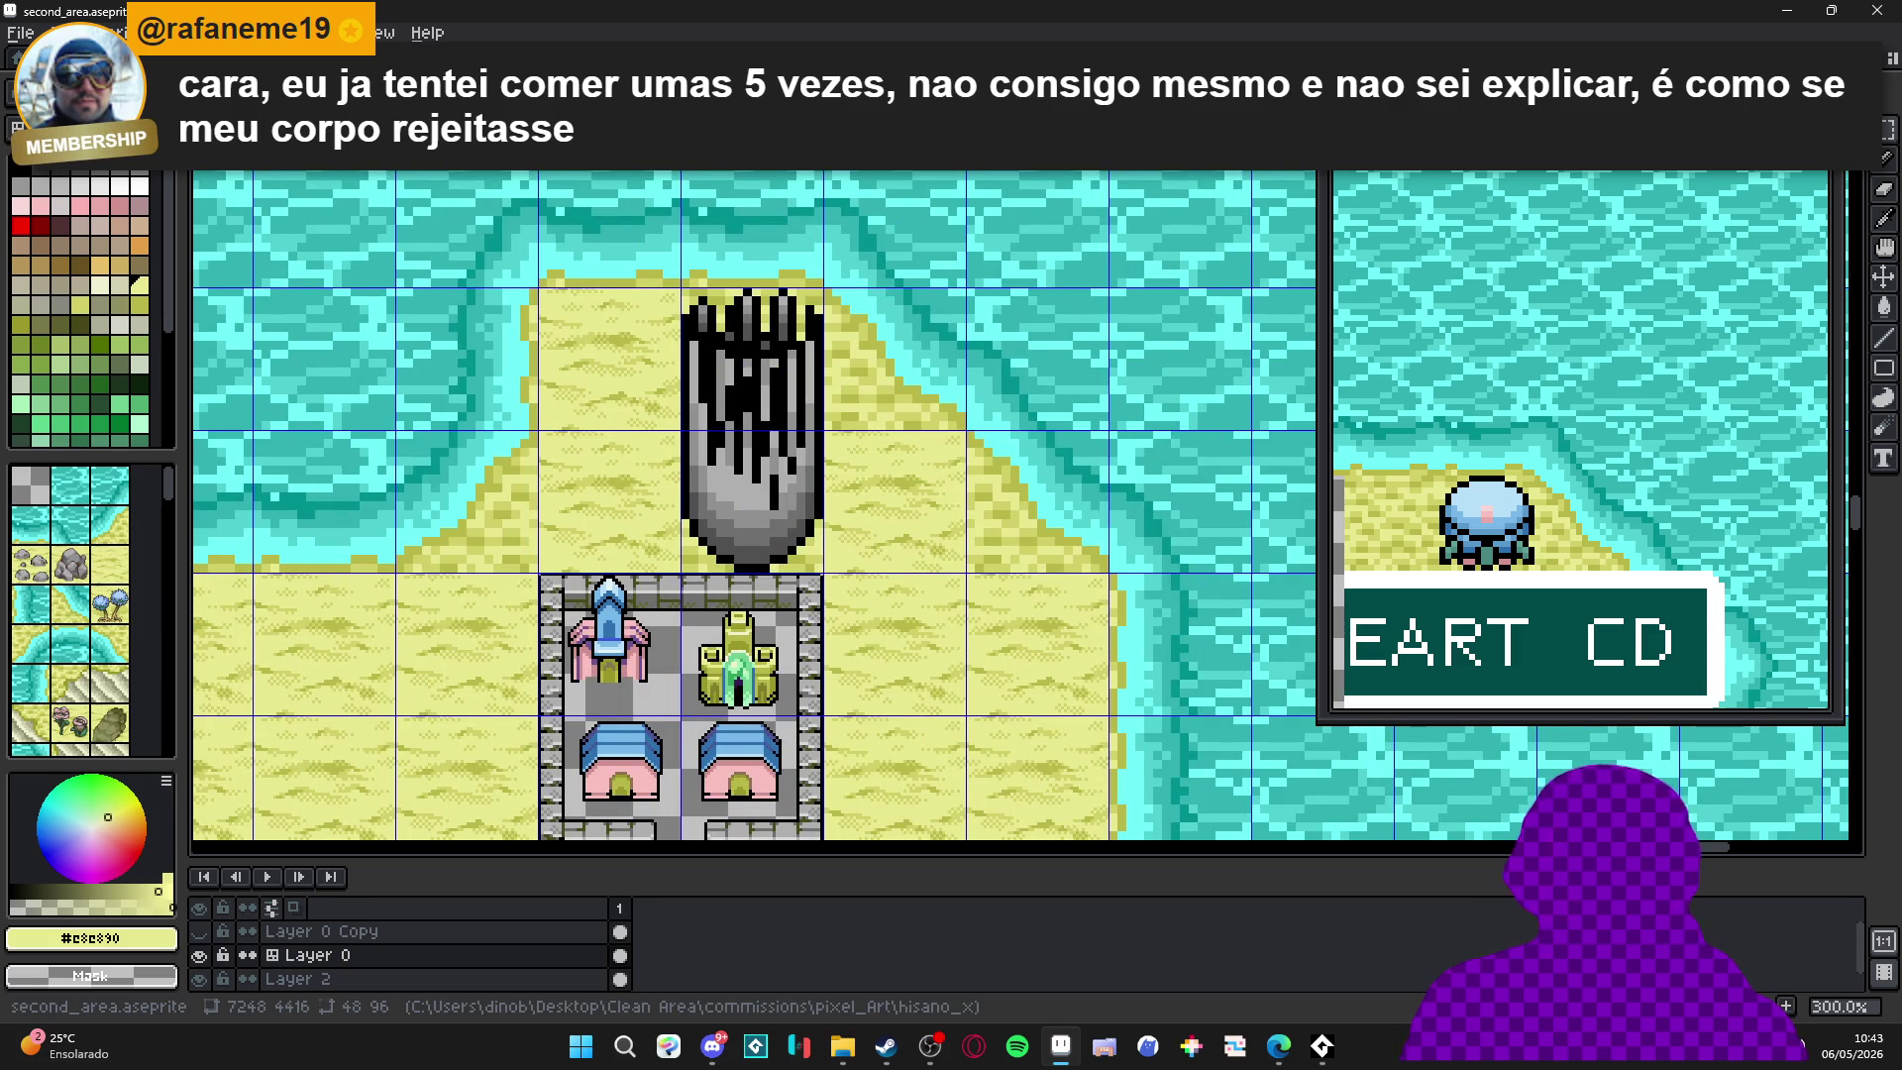
pyautogui.scroll(-4, 847, 253)
pyautogui.scroll(4, 847, 253)
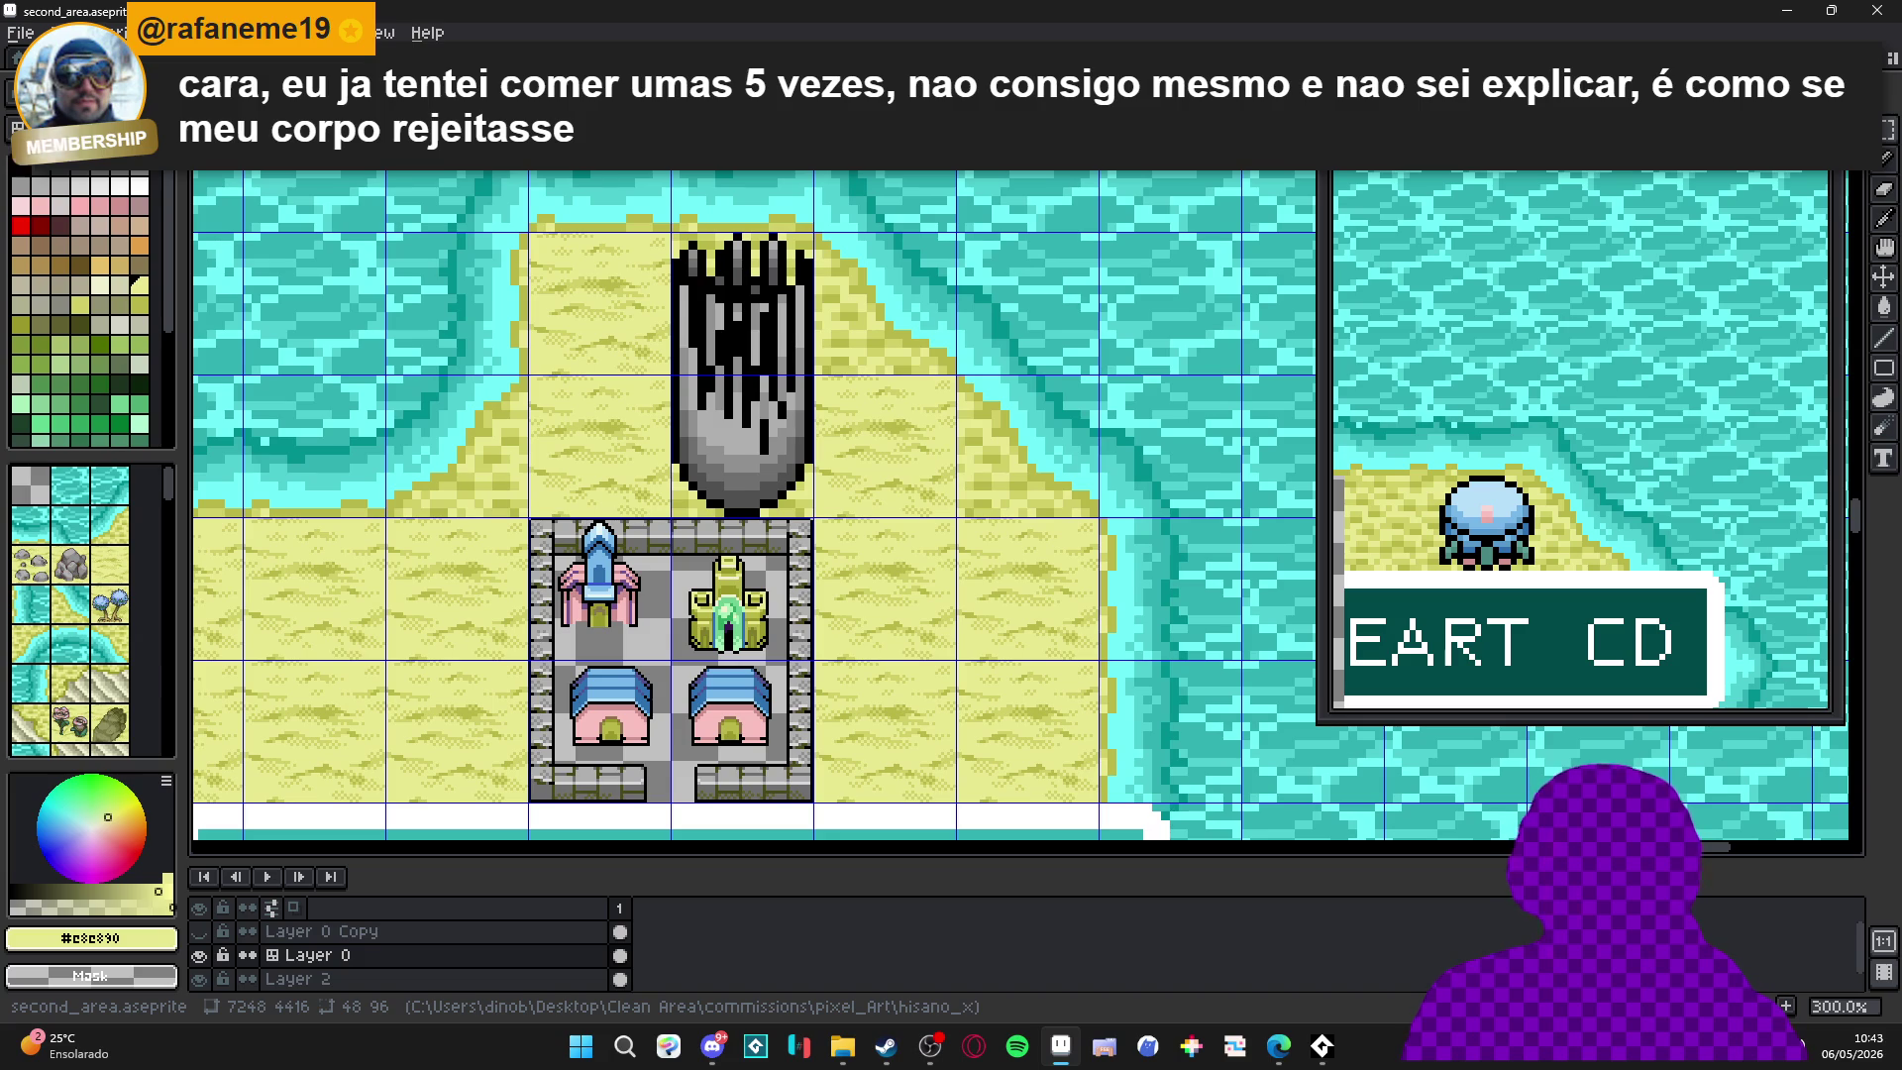
pyautogui.scroll(-3, 850, 265)
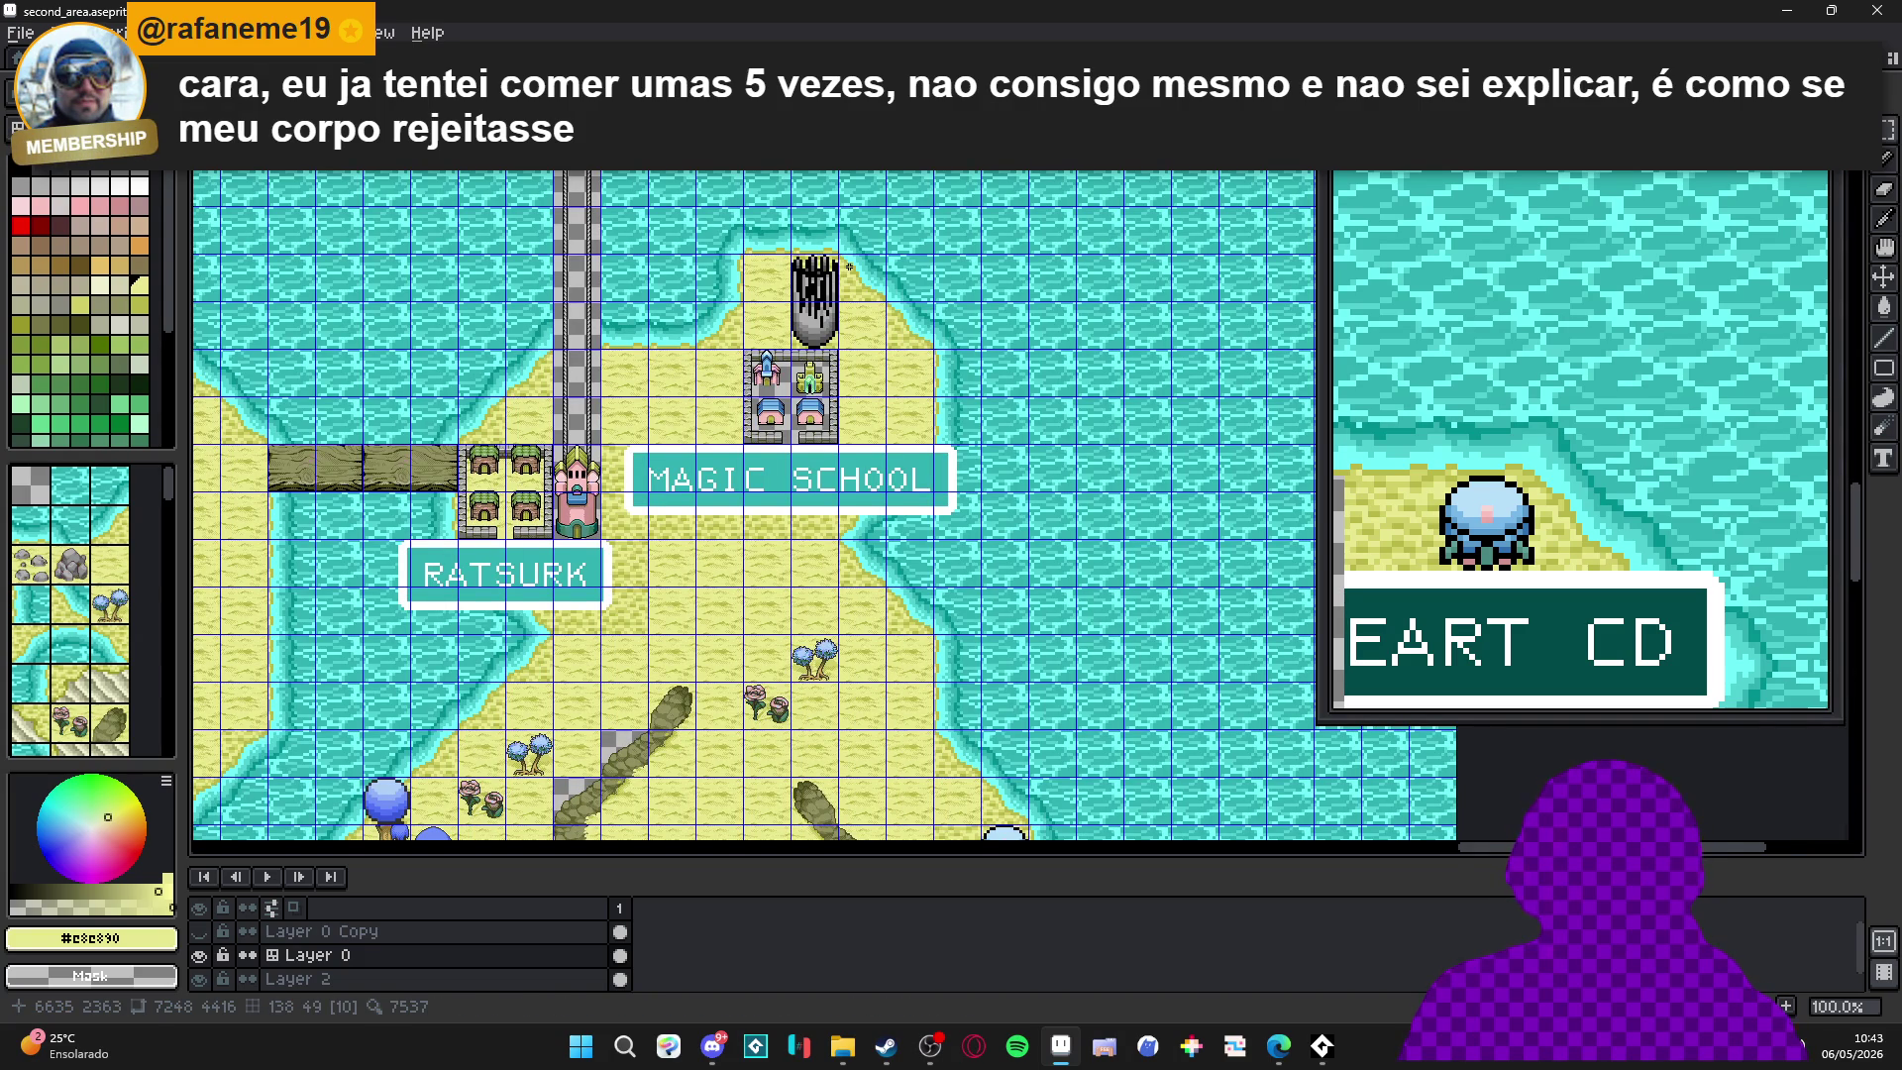
pyautogui.scroll(-1, 850, 266)
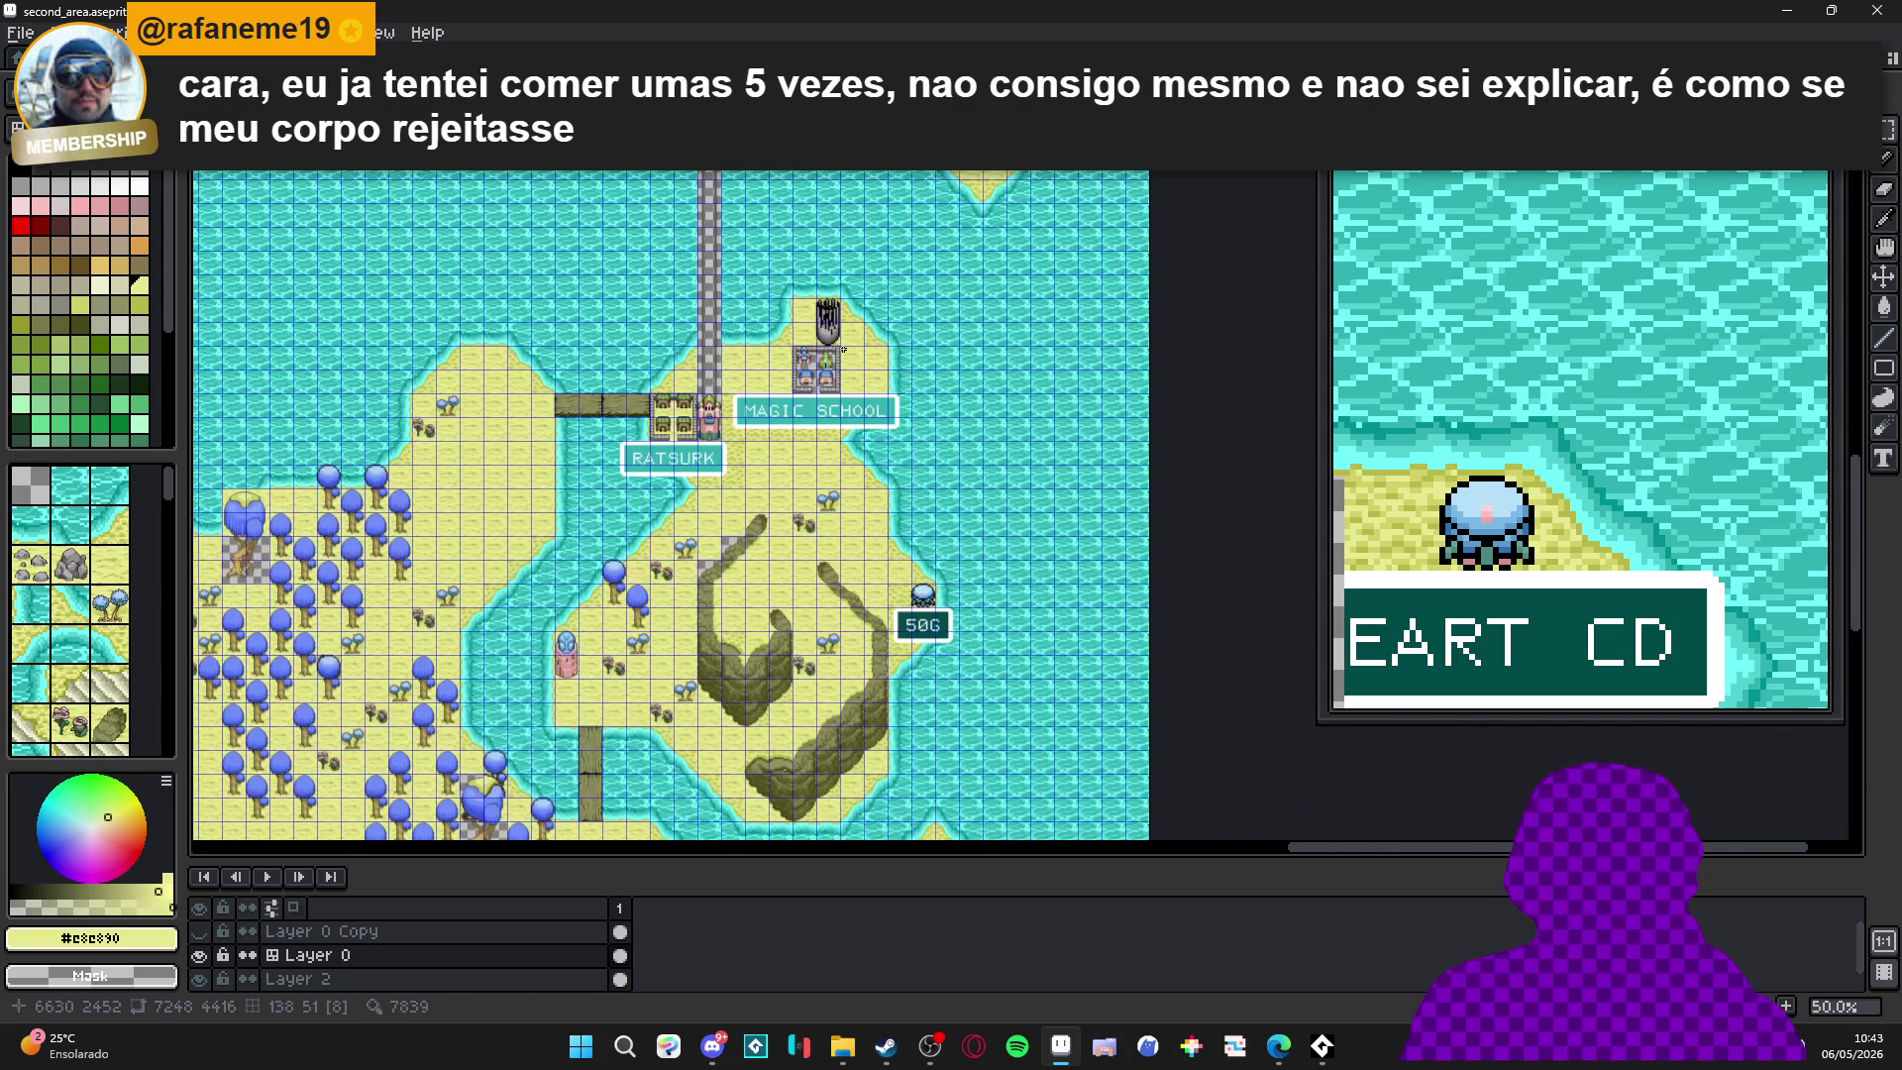
pyautogui.scroll(2, 797, 290)
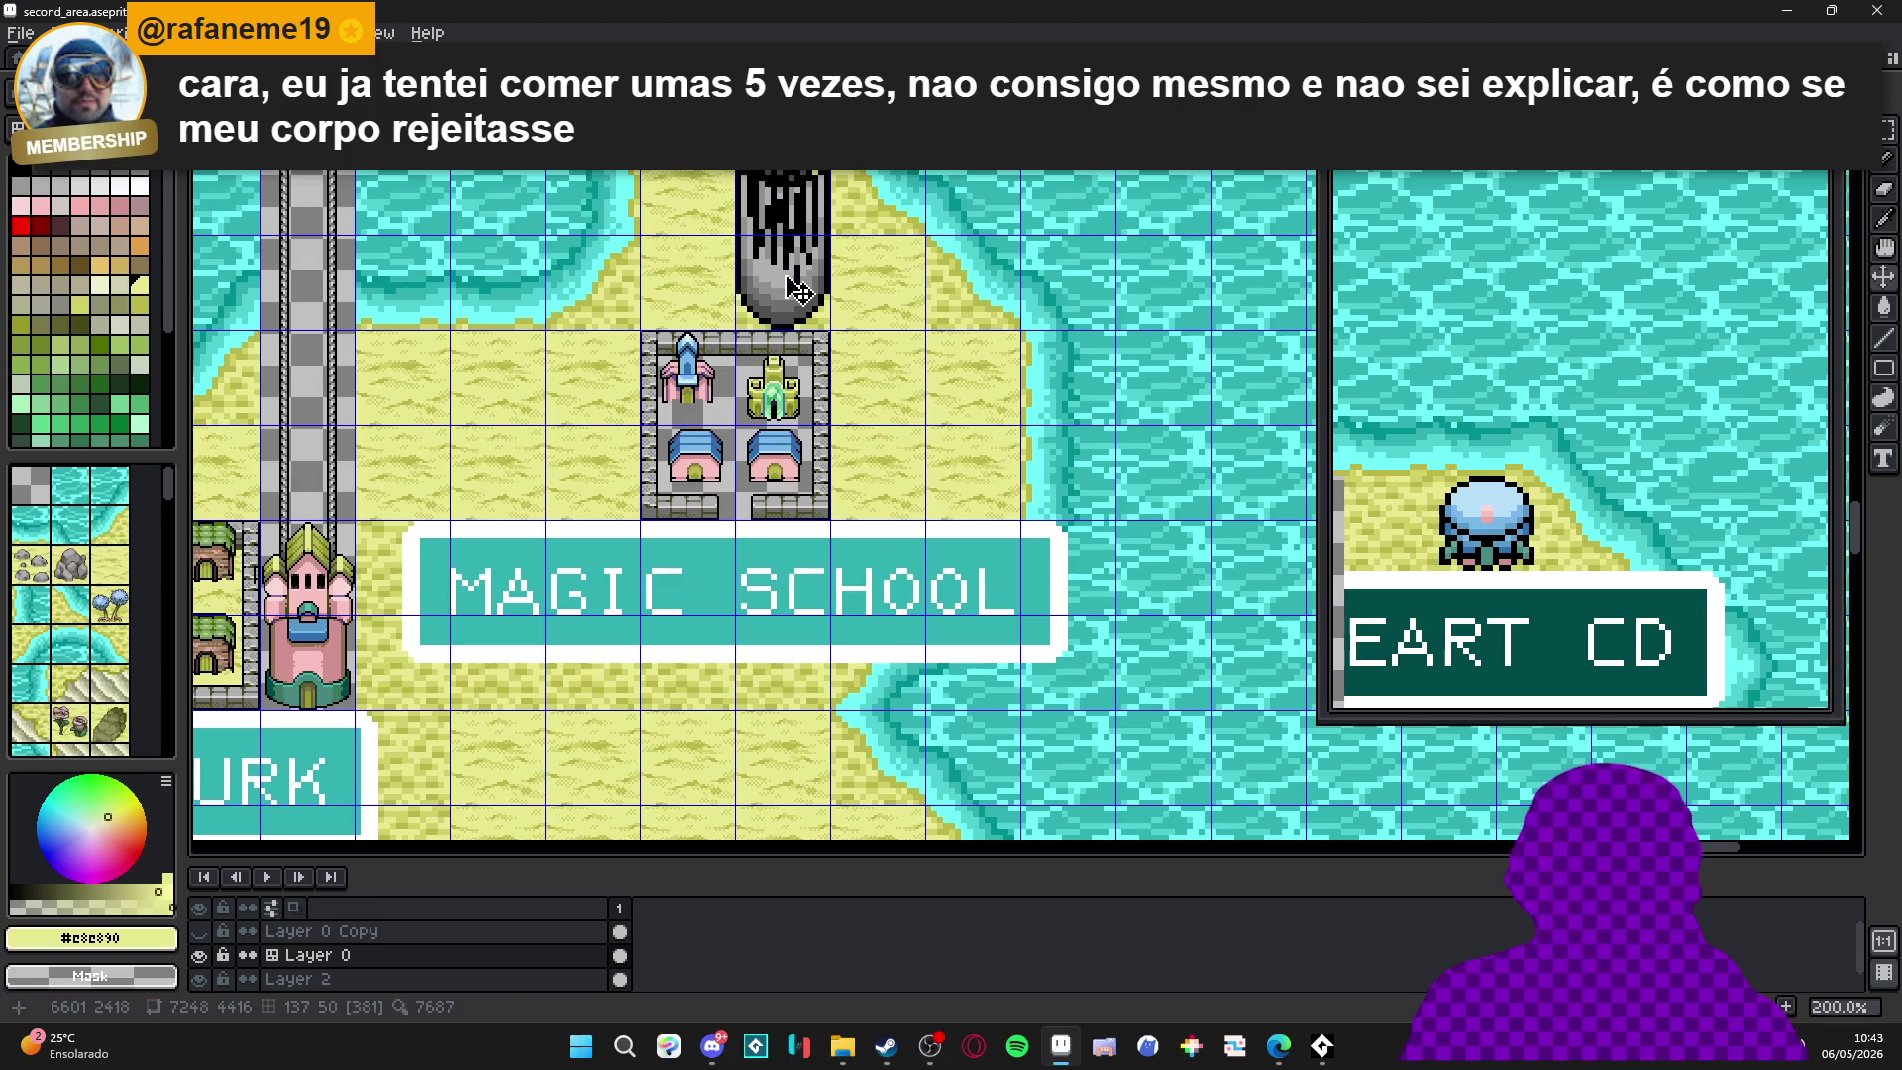
# Zoom in and pan to center the gray dripping tower beside Magic School.
pyautogui.moveTo(799, 291); pyautogui.dragTo(813, 370)
pyautogui.scroll(-2, 813, 370)
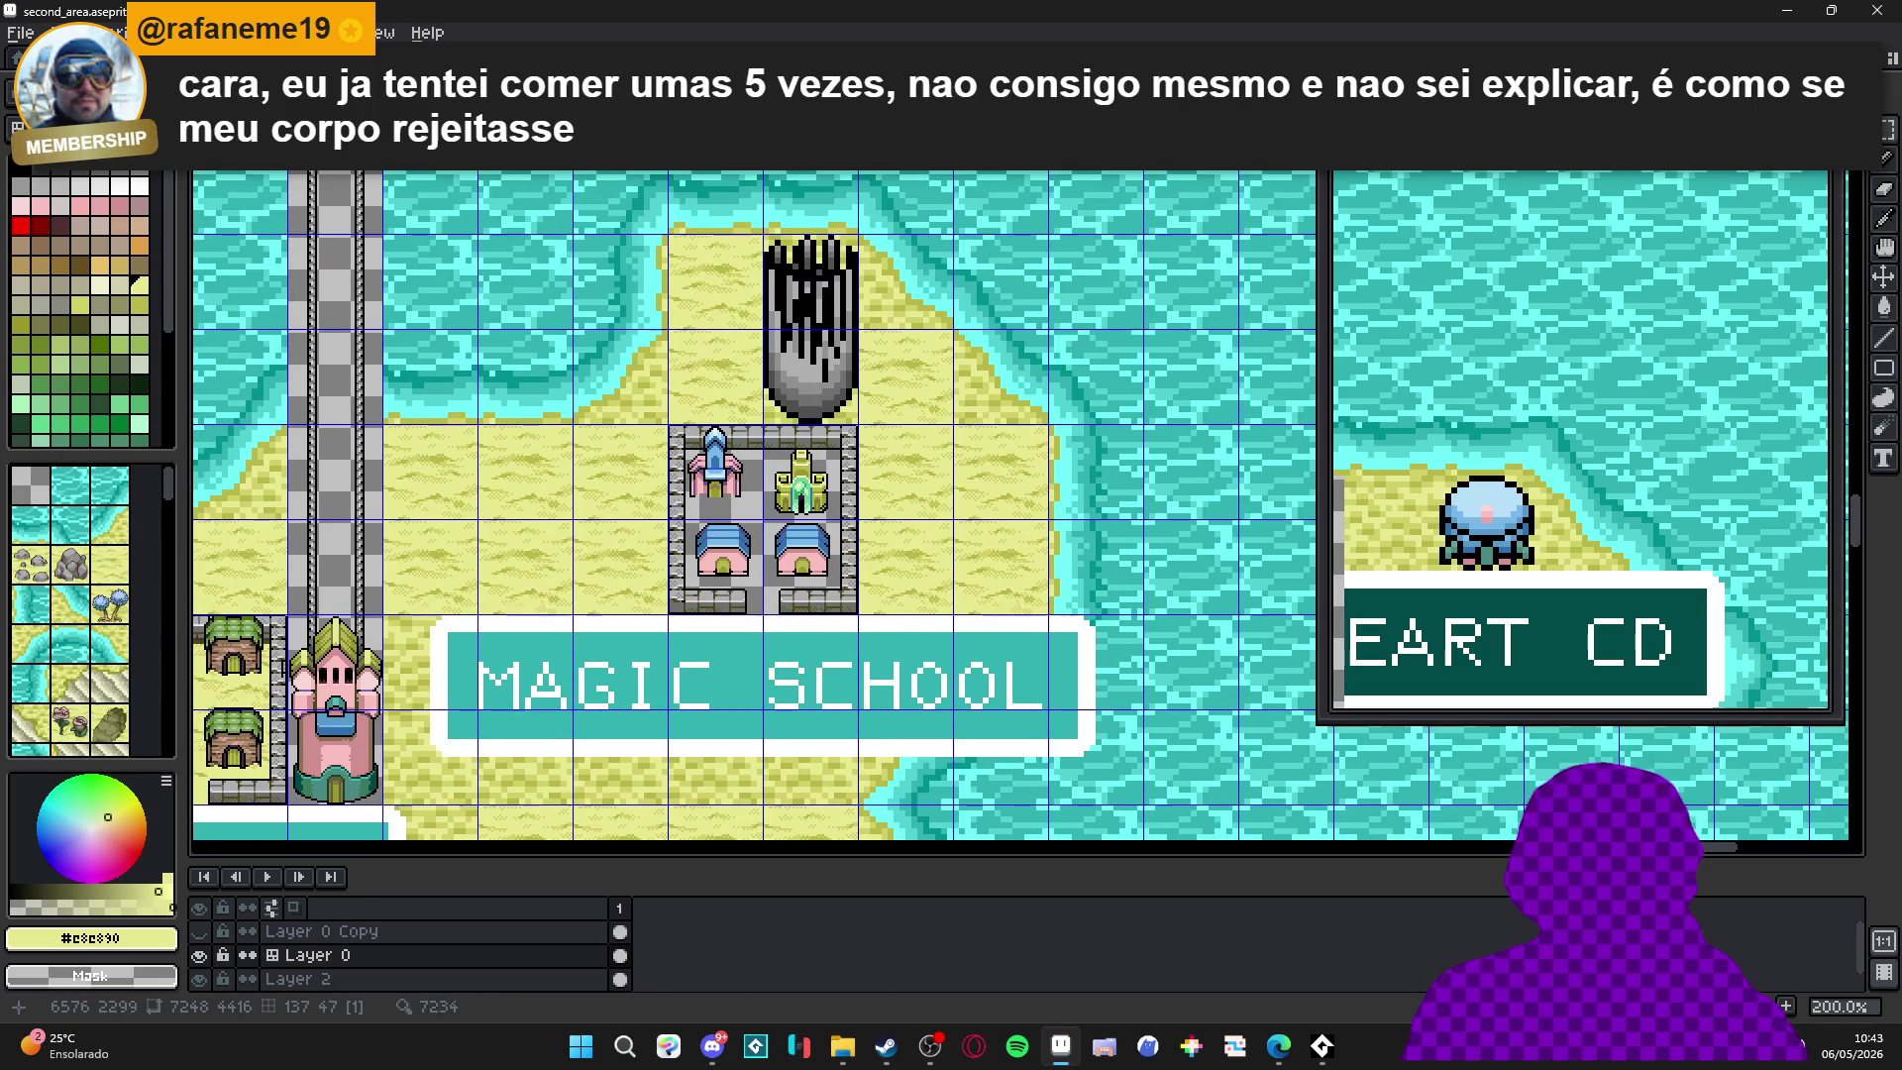
pyautogui.scroll(-5, 837, 329)
pyautogui.scroll(-2, 837, 329)
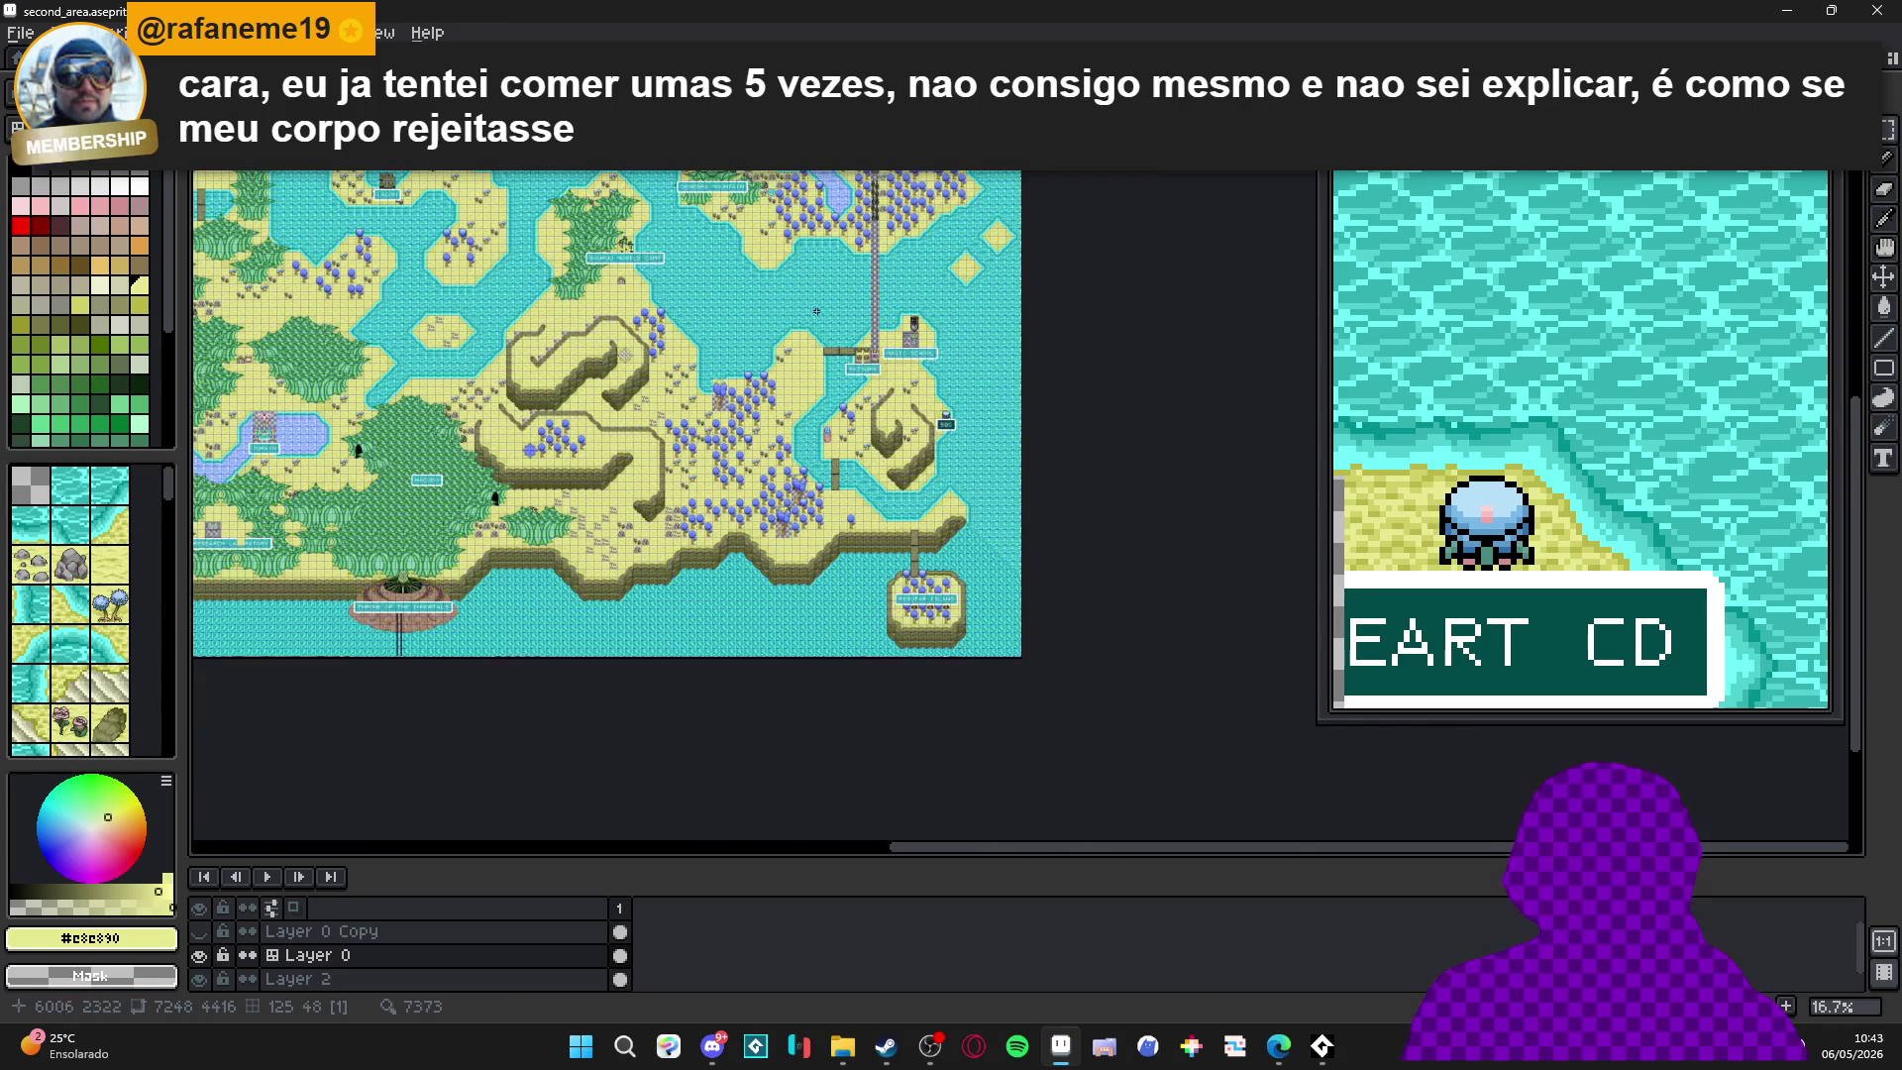
pyautogui.scroll(-2, 802, 294)
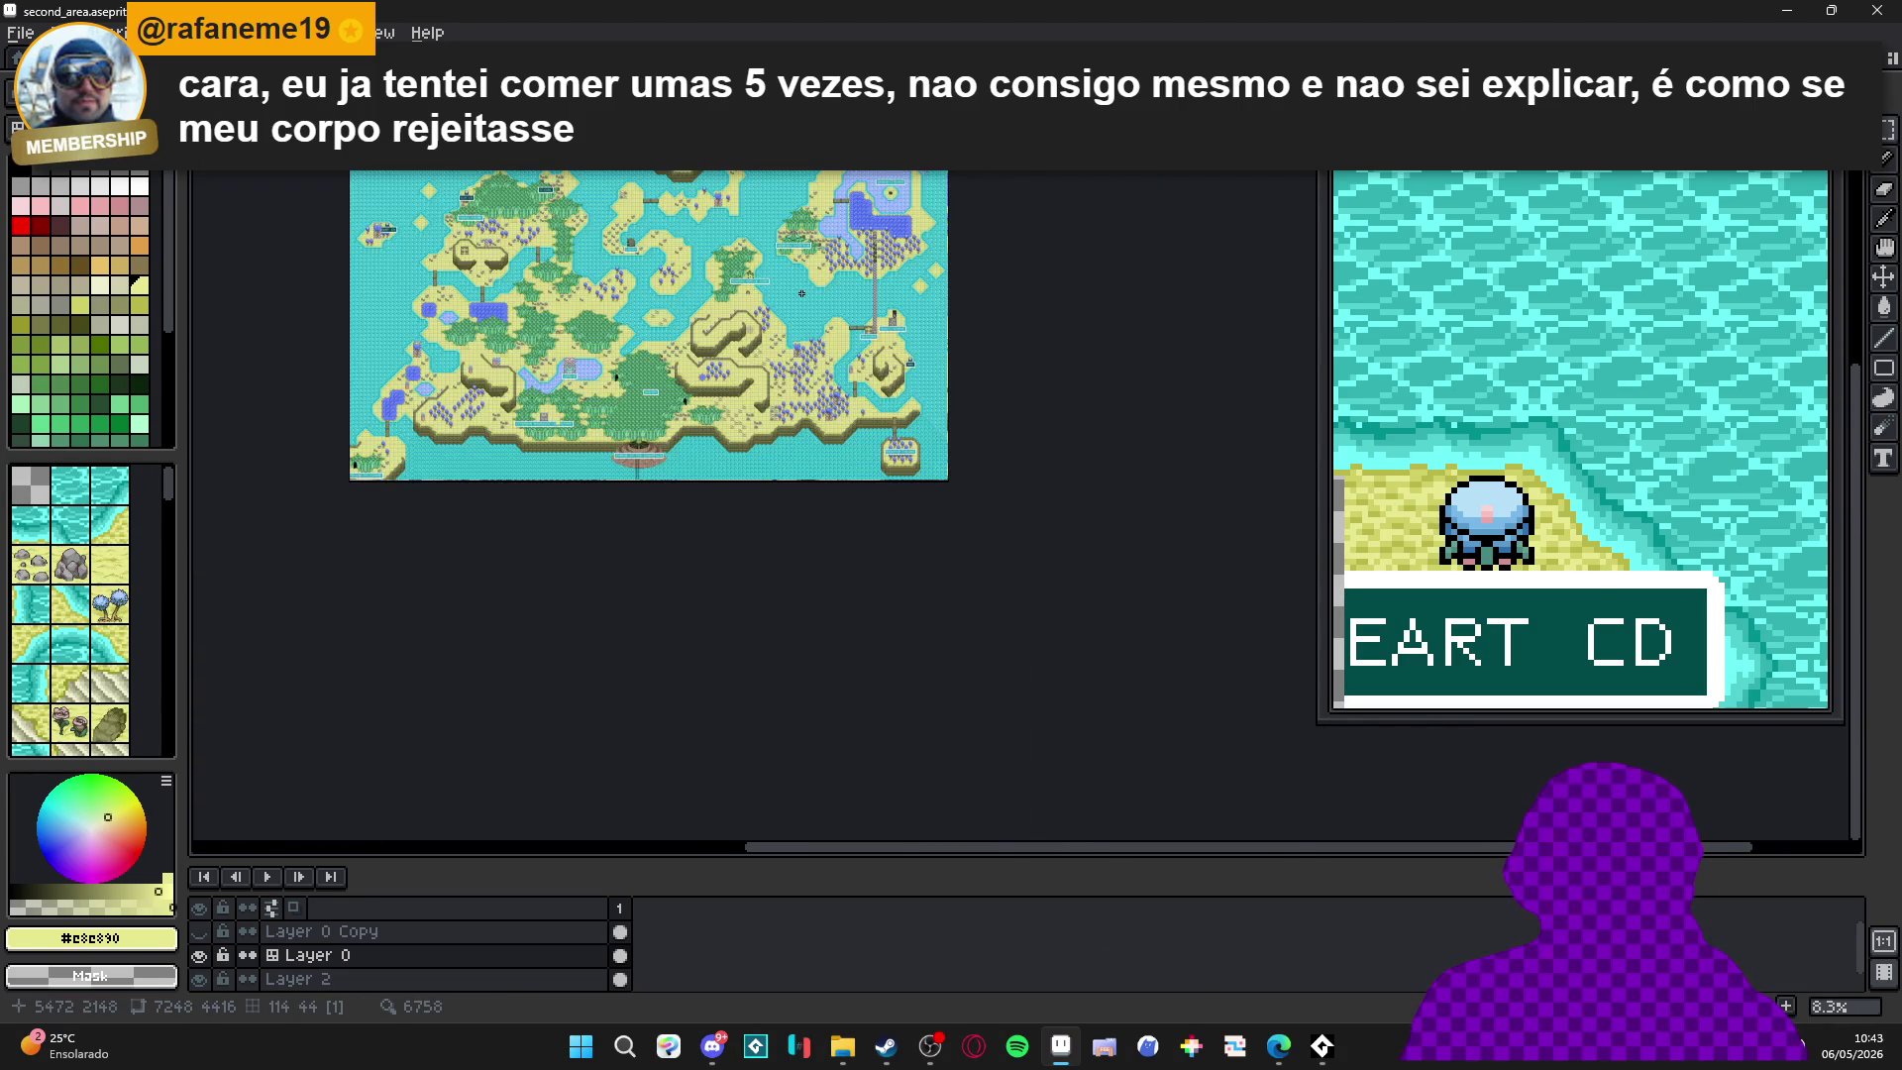
pyautogui.scroll(2, 802, 223)
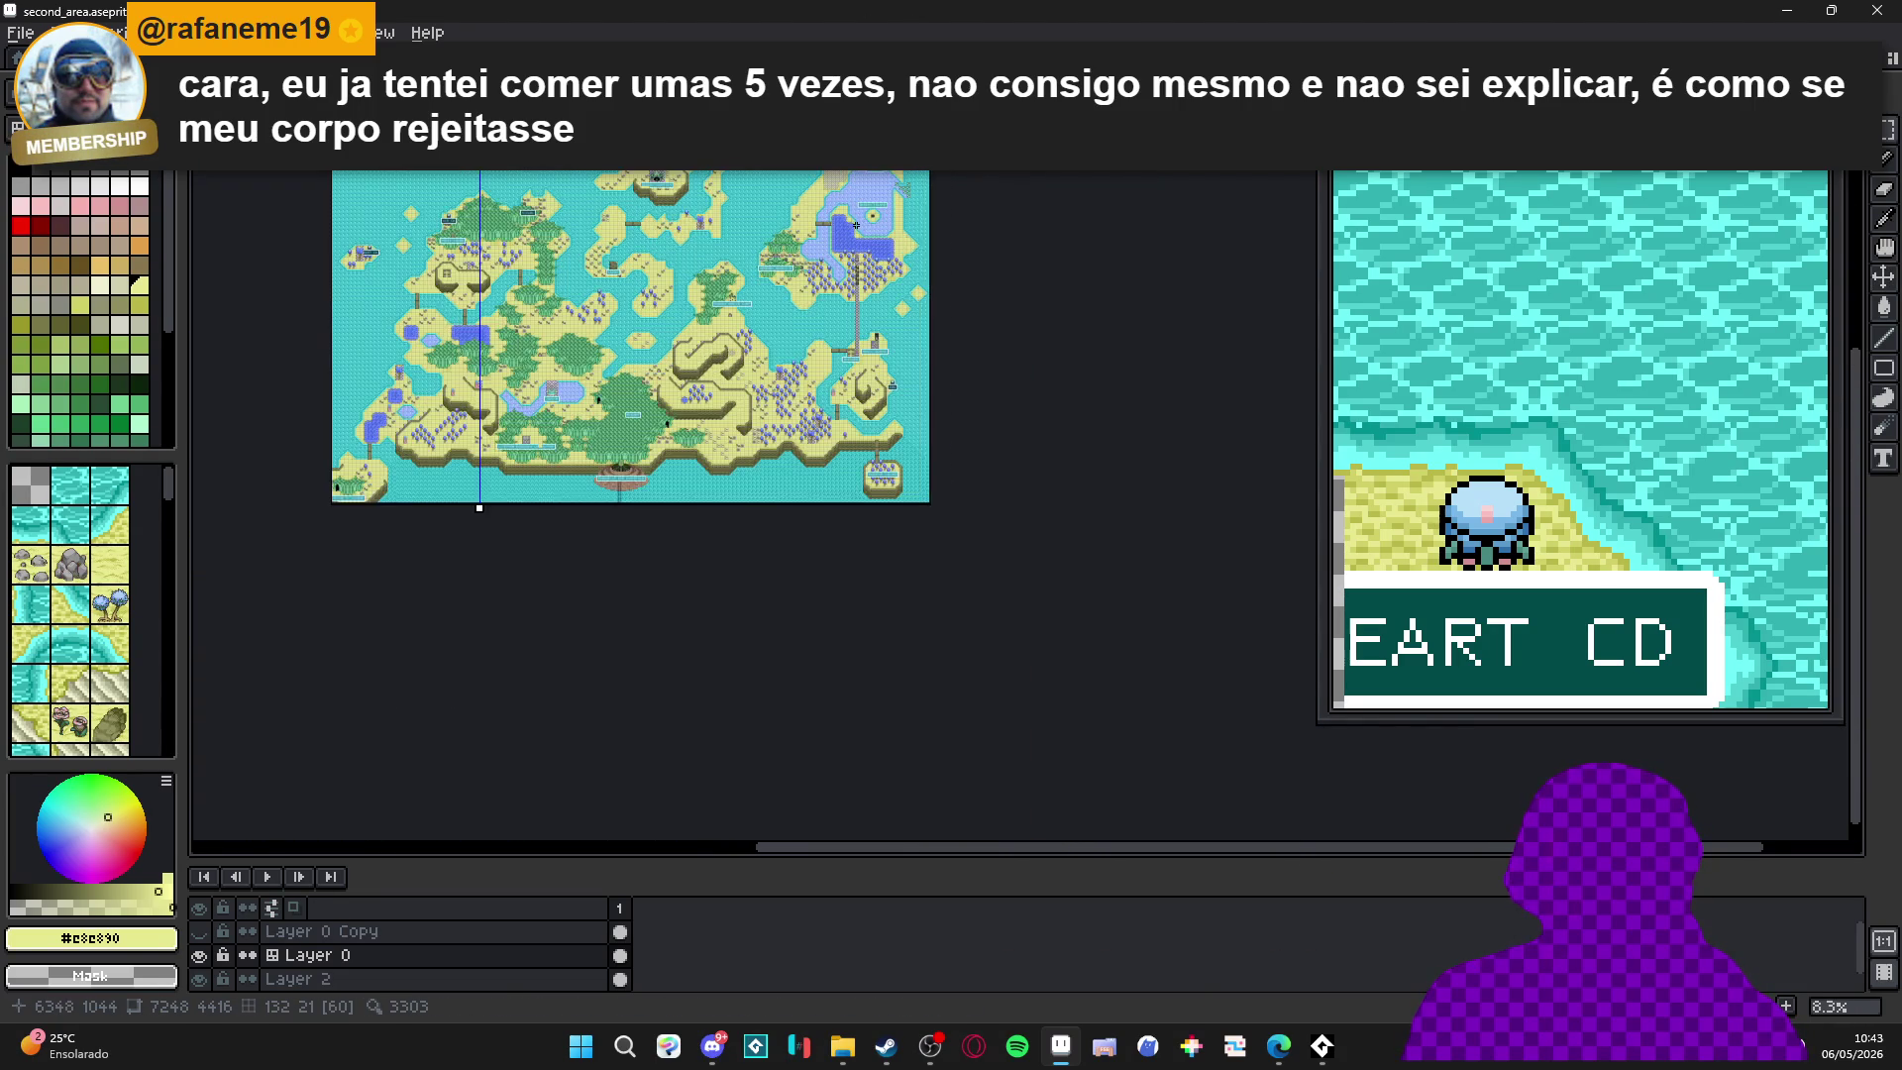
pyautogui.scroll(4, 943, 248)
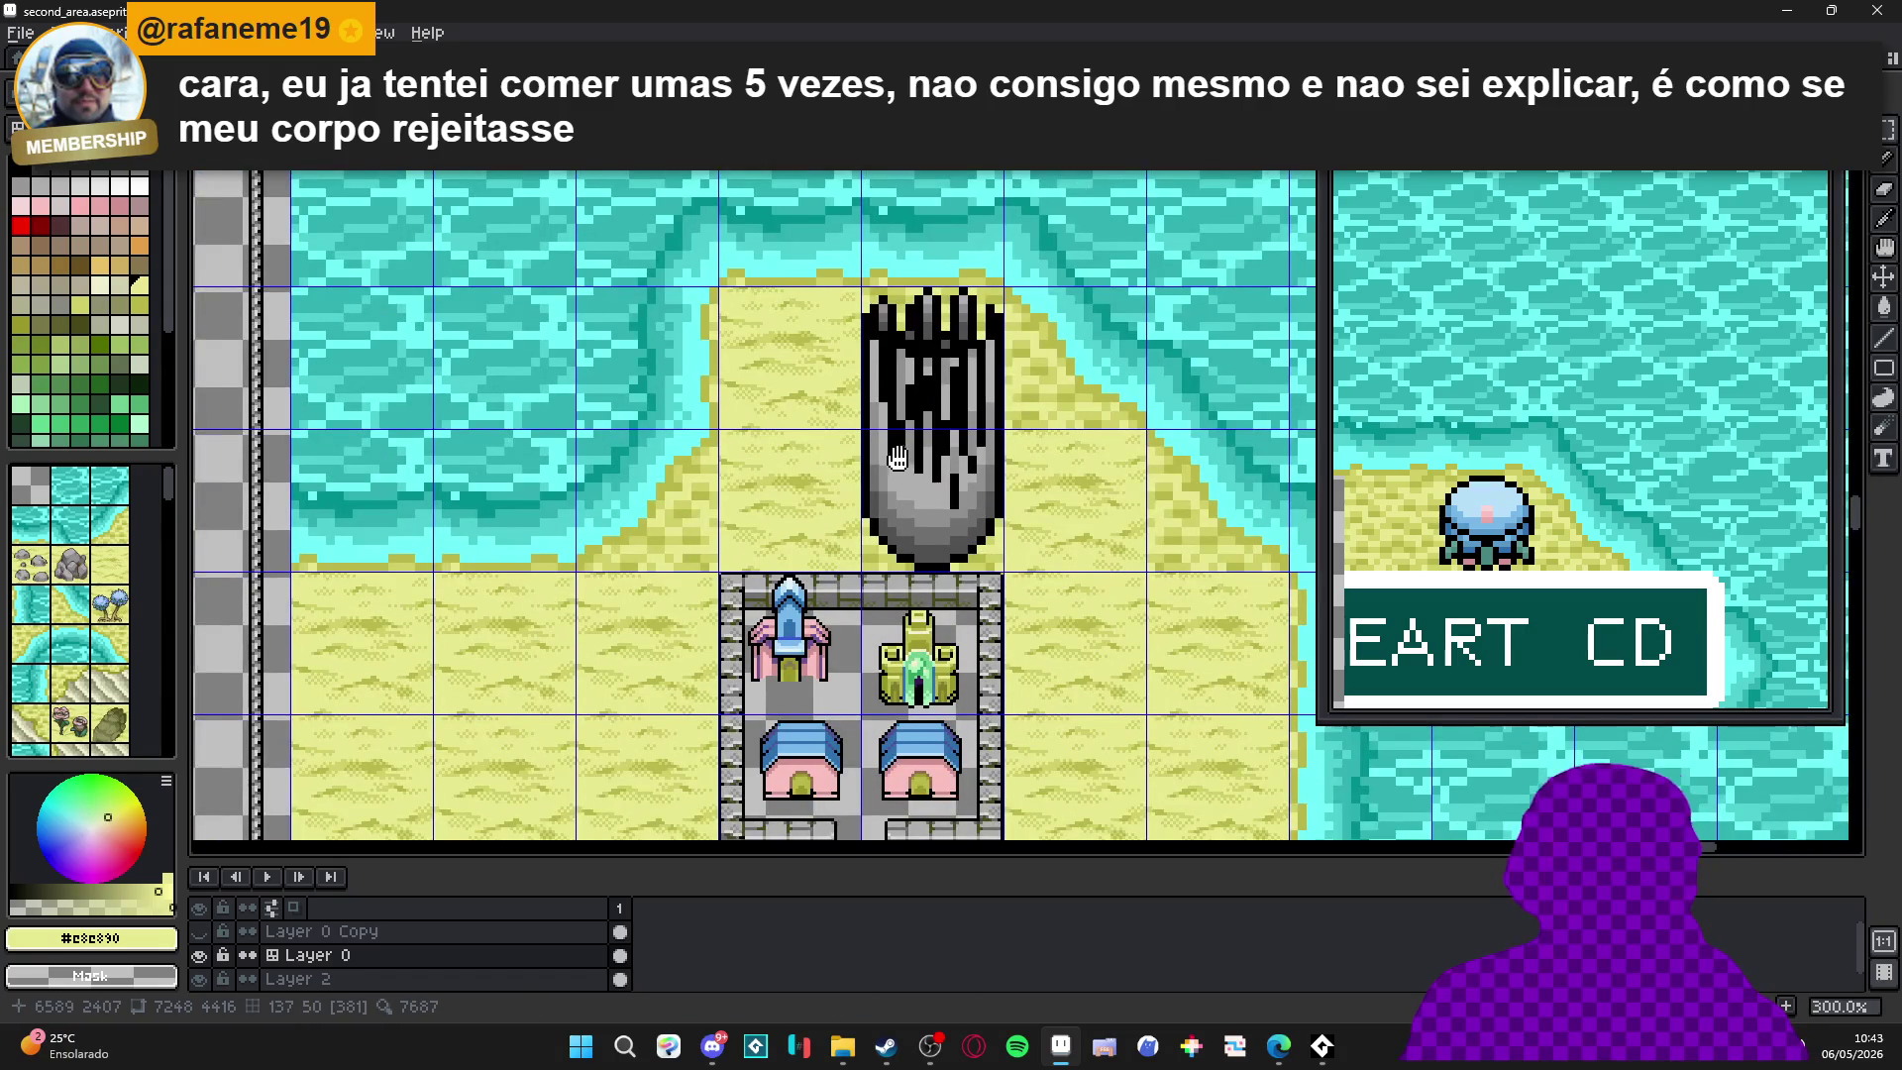
pyautogui.moveTo(939, 500); pyautogui.dragTo(892, 535)
# Select the gray tower graphic on the map.
pyautogui.click(897, 525)
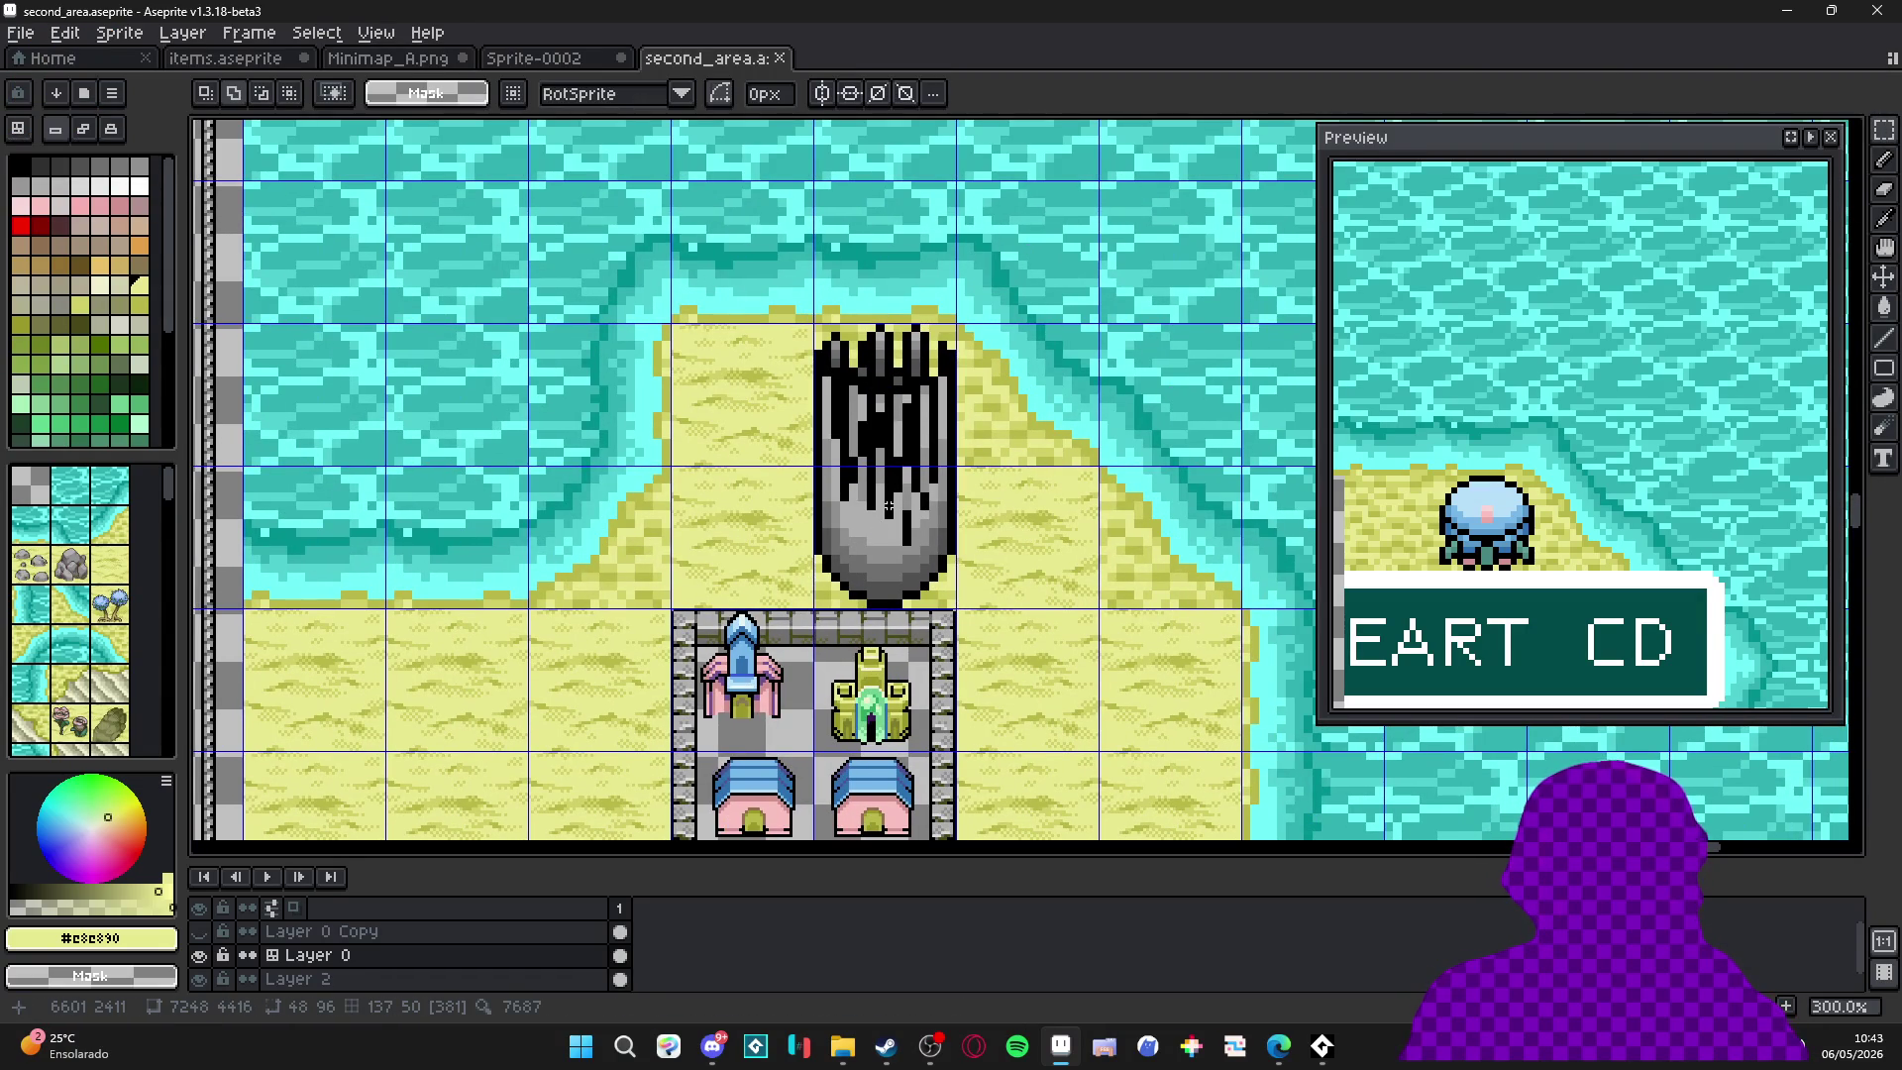
pyautogui.hotkey('ctrl', 'd')
pyautogui.click(901, 433)
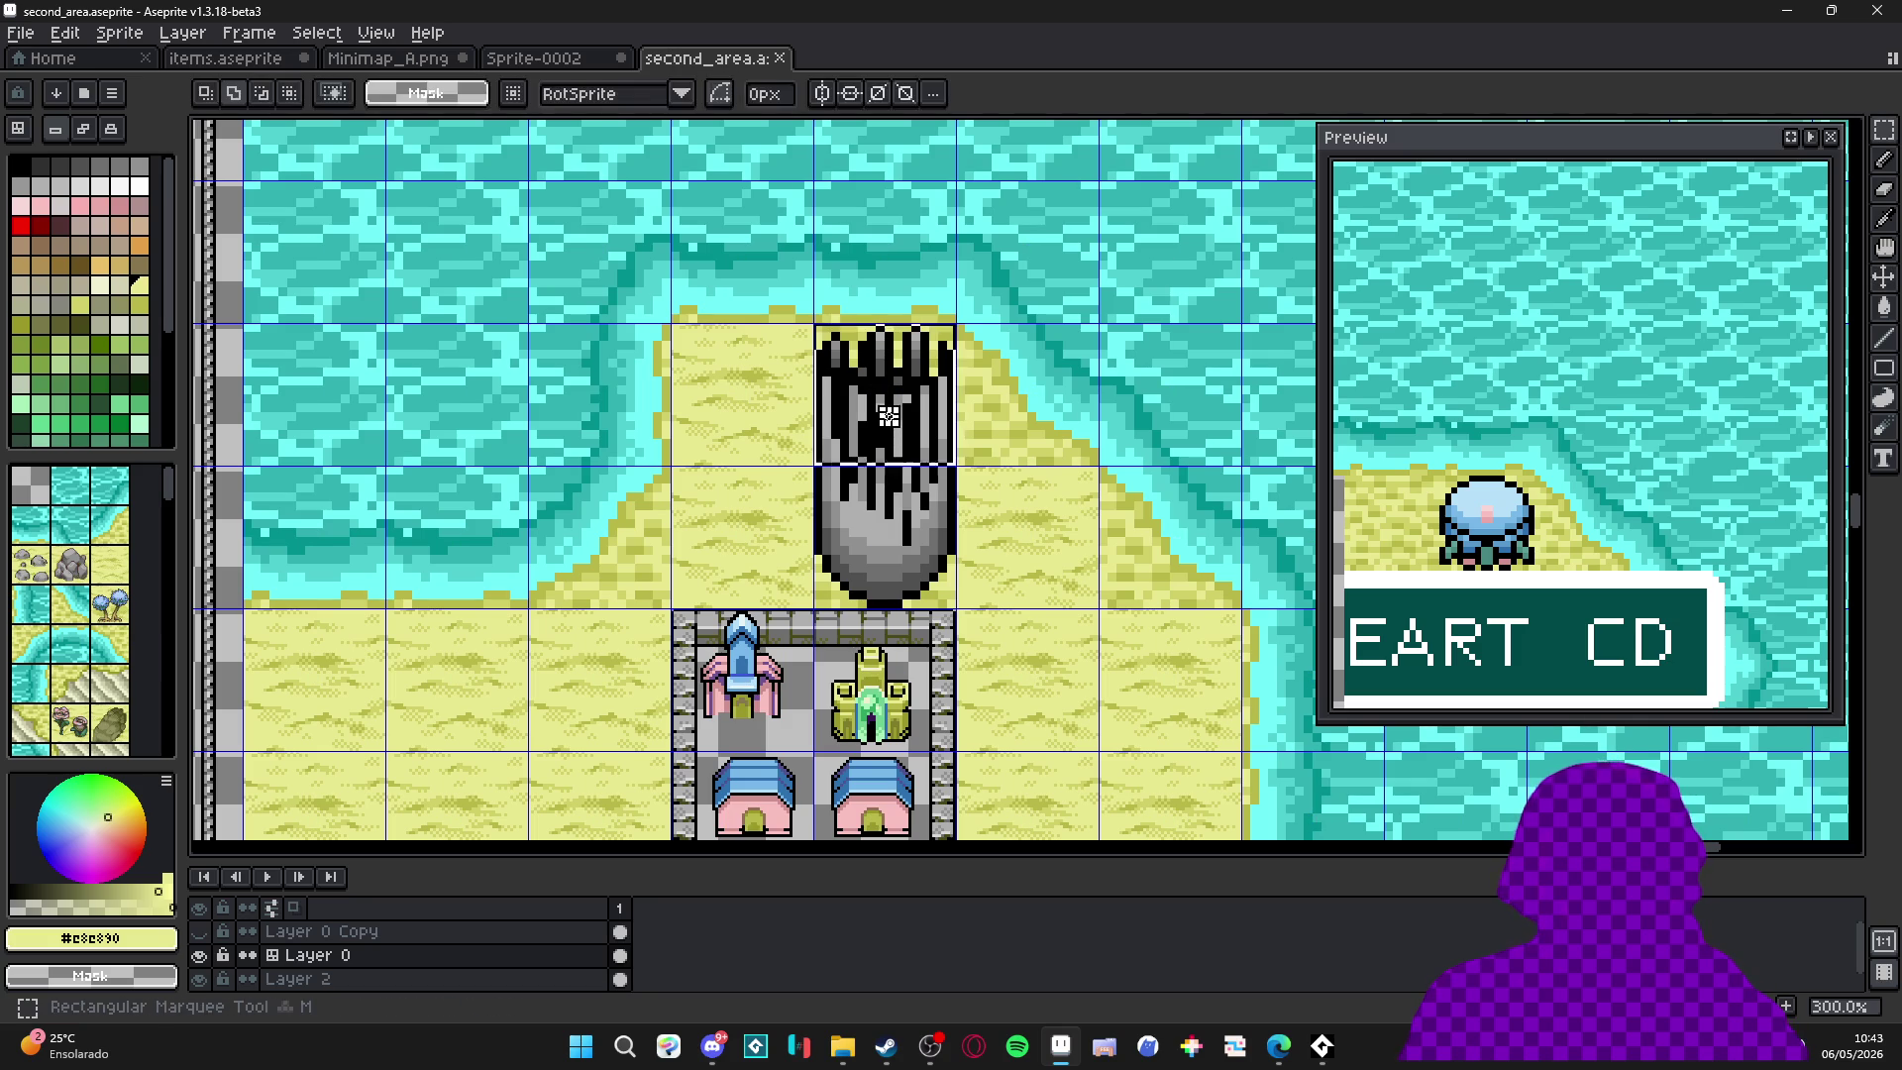
# In items.aseprite, zoom in and pick the tower's light gray #b0b0b0 with the Pencil.
pyautogui.click(595, 59)
pyautogui.click(384, 62)
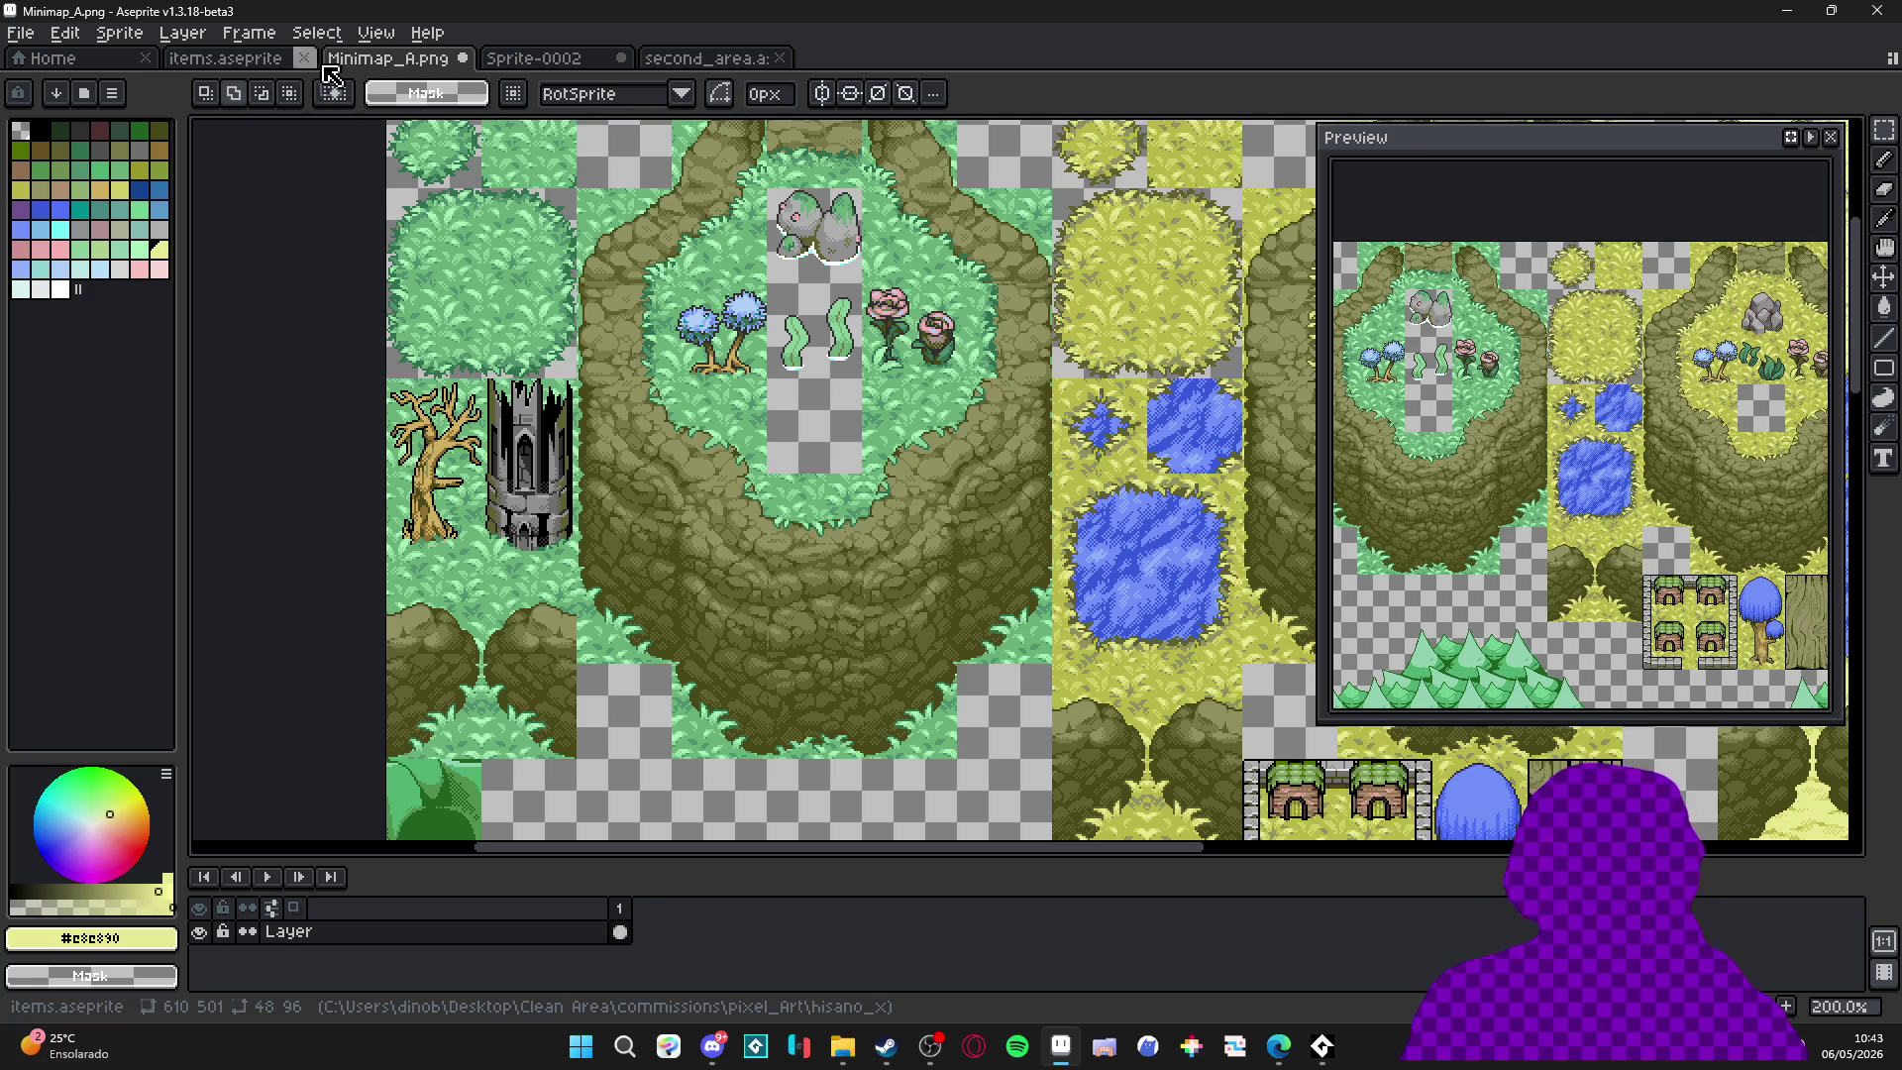
pyautogui.click(248, 60)
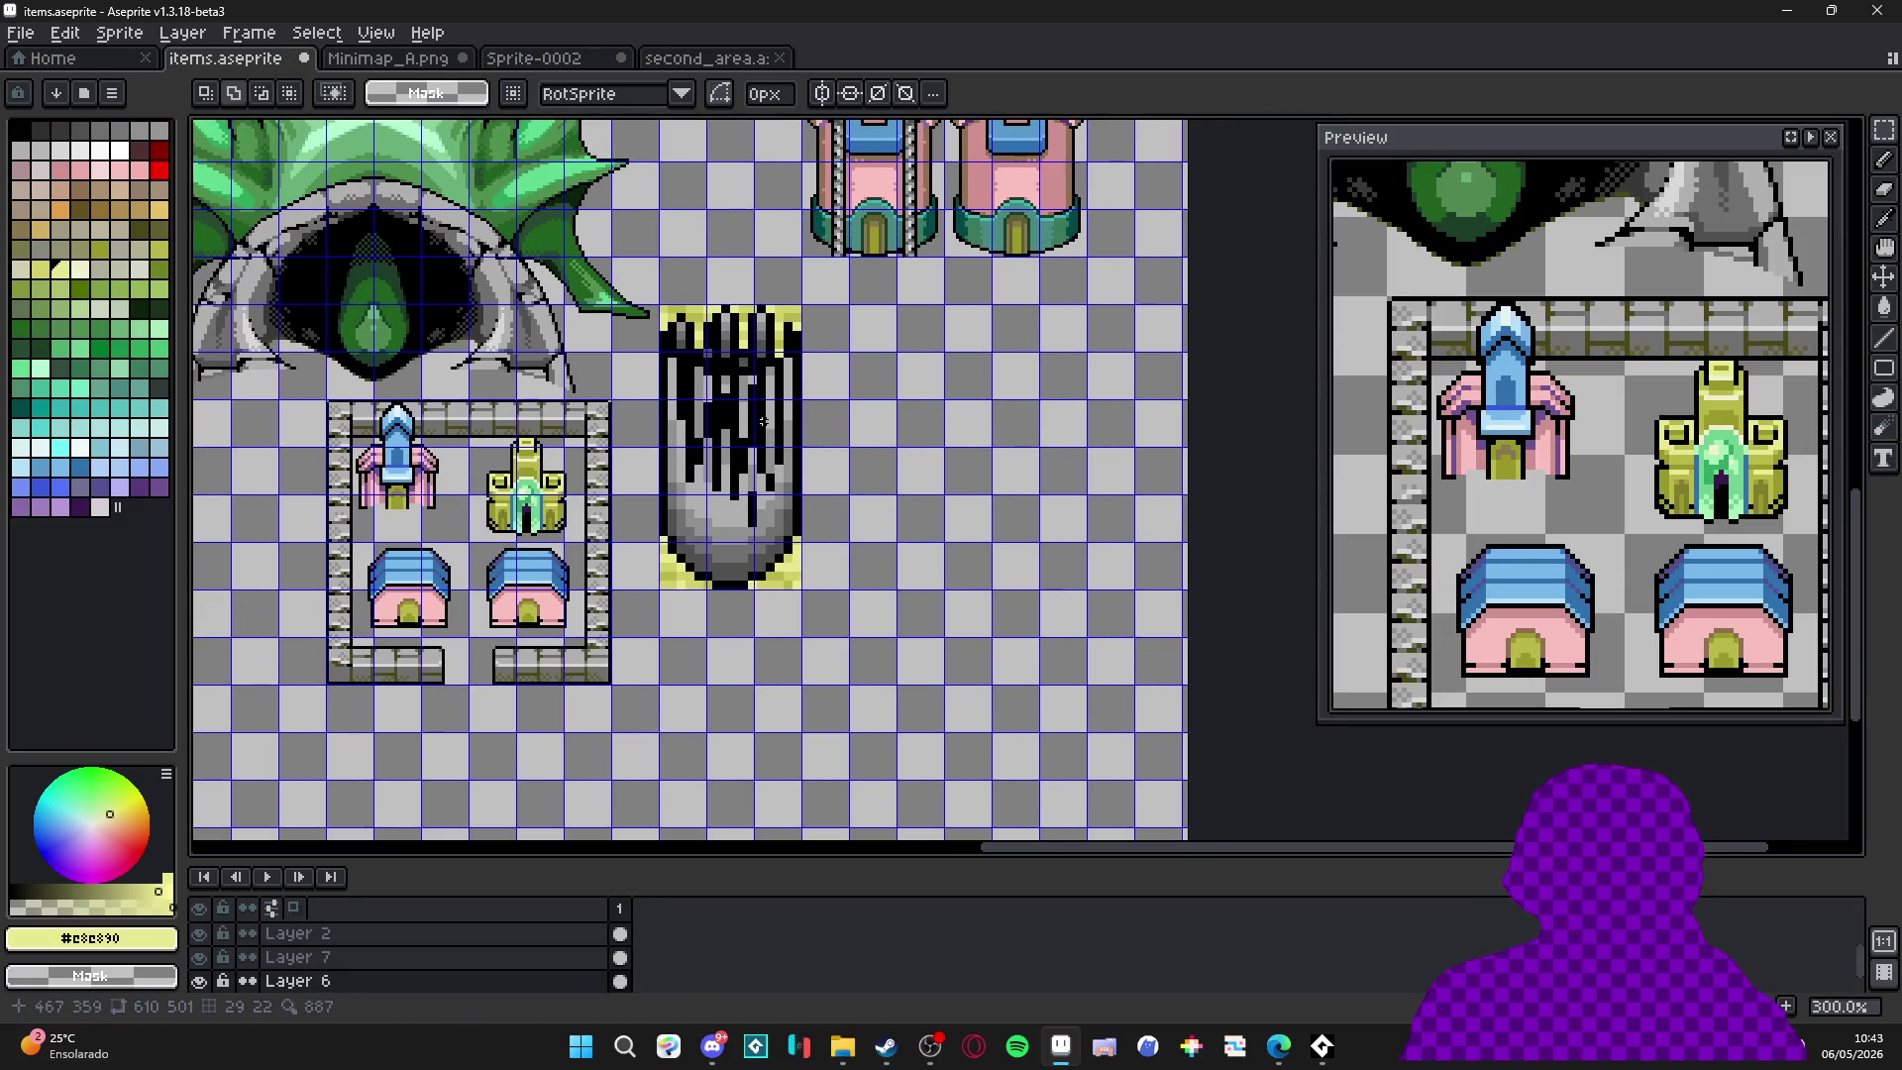
pyautogui.scroll(1, 762, 433)
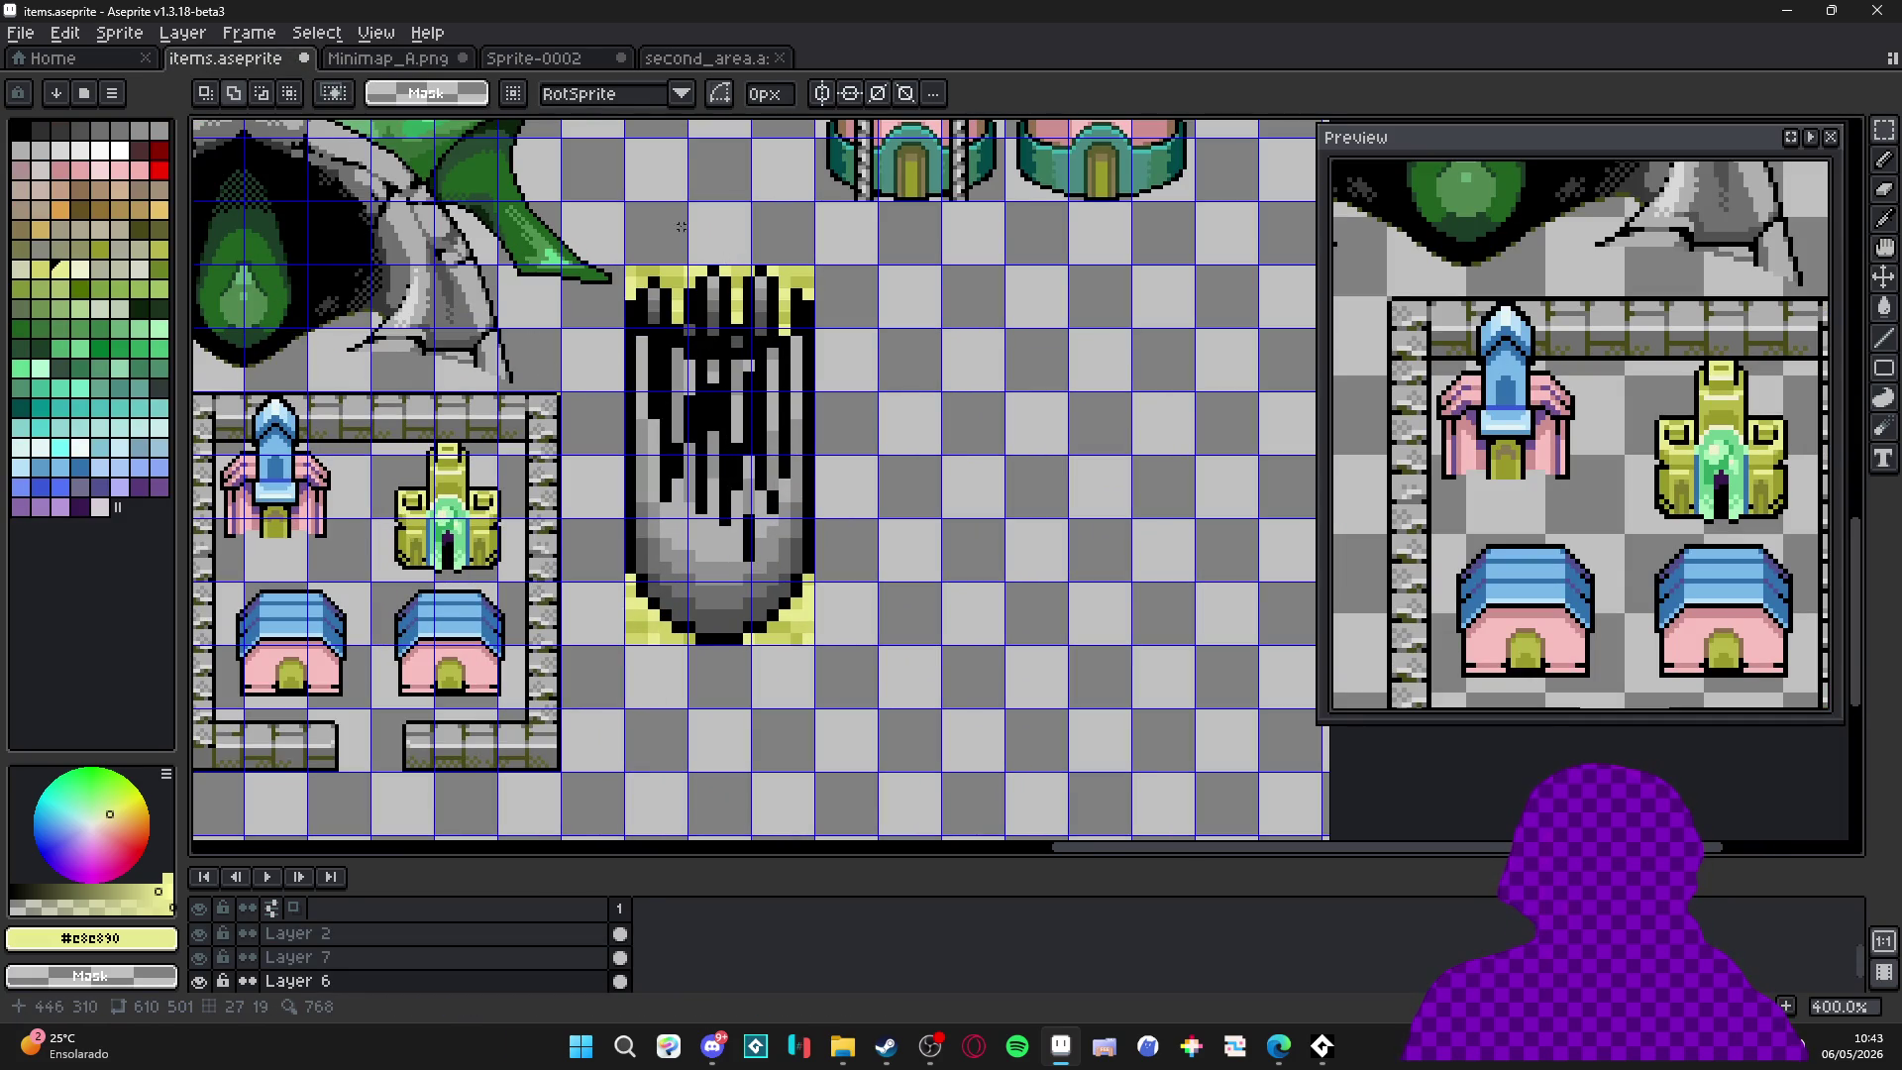
pyautogui.scroll(1, 685, 496)
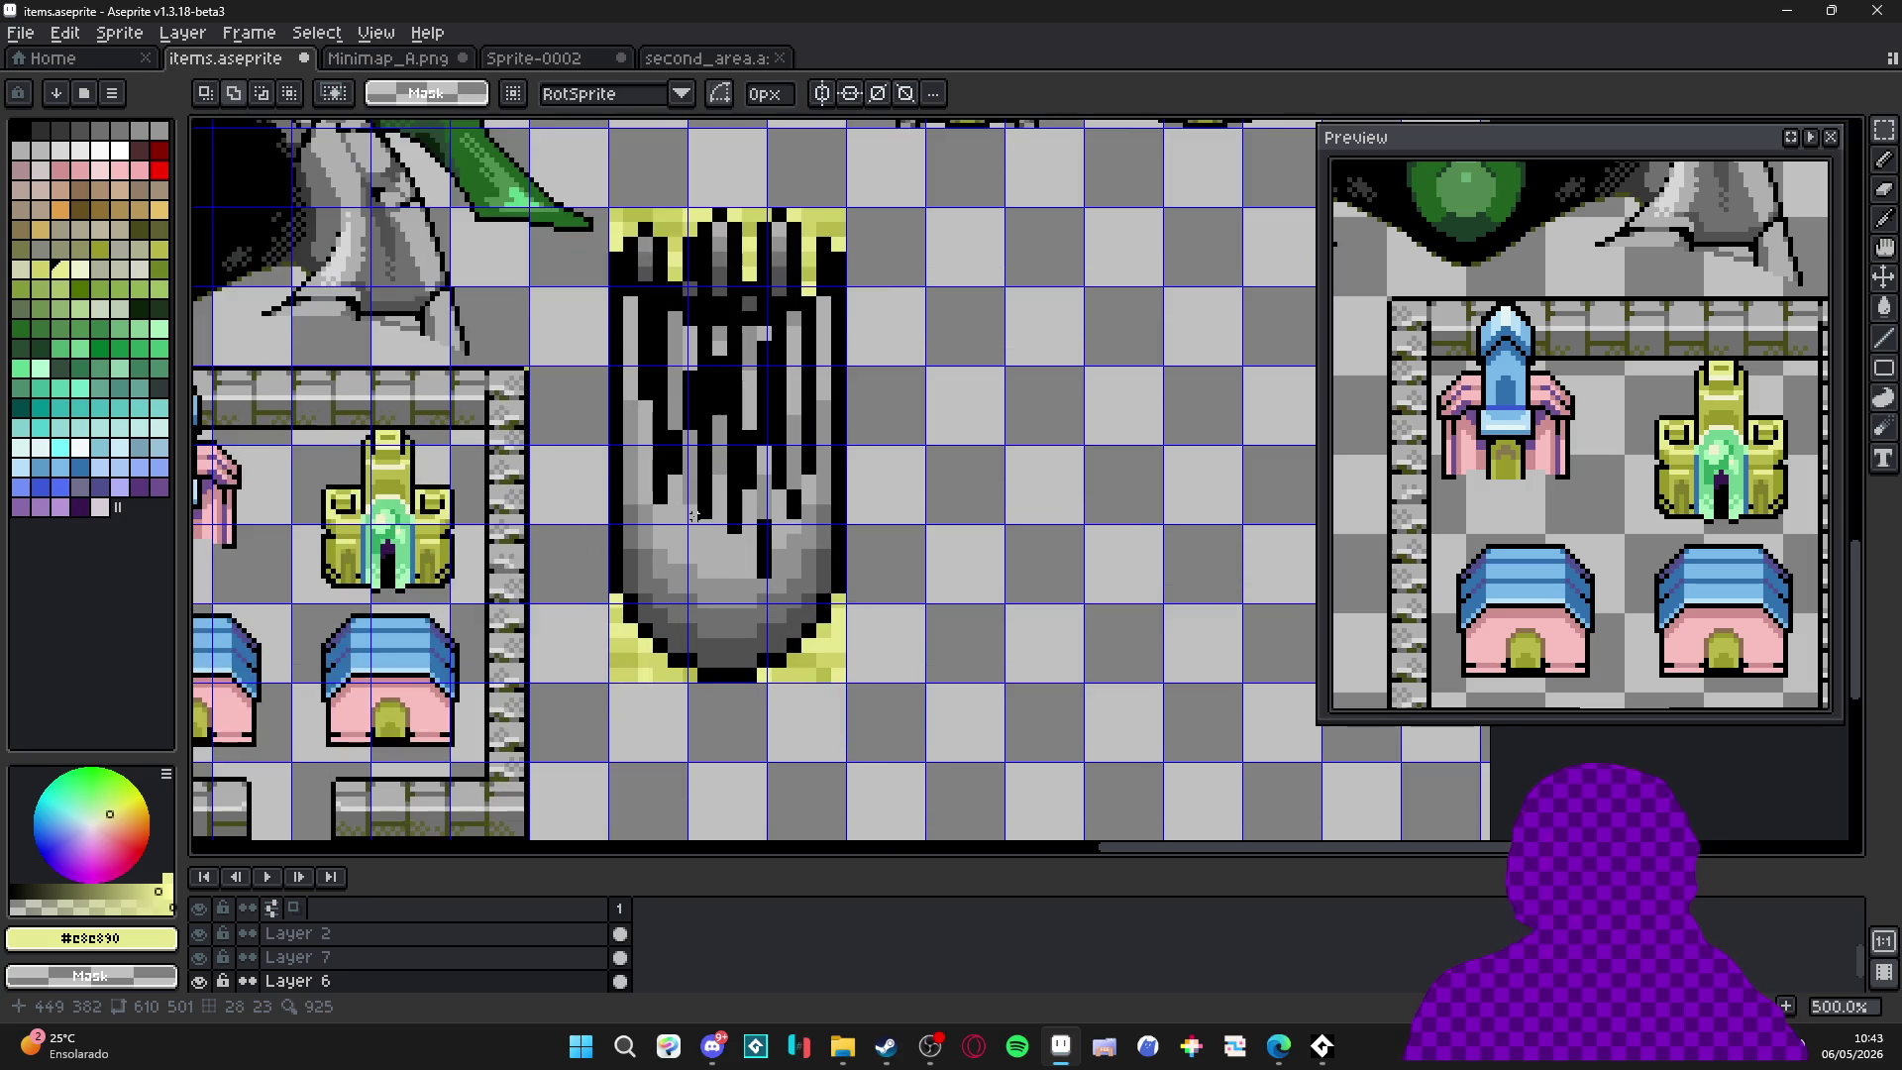
pyautogui.press('b')
pyautogui.keyDown('alt'); pyautogui.click(674, 328); pyautogui.keyUp('alt')
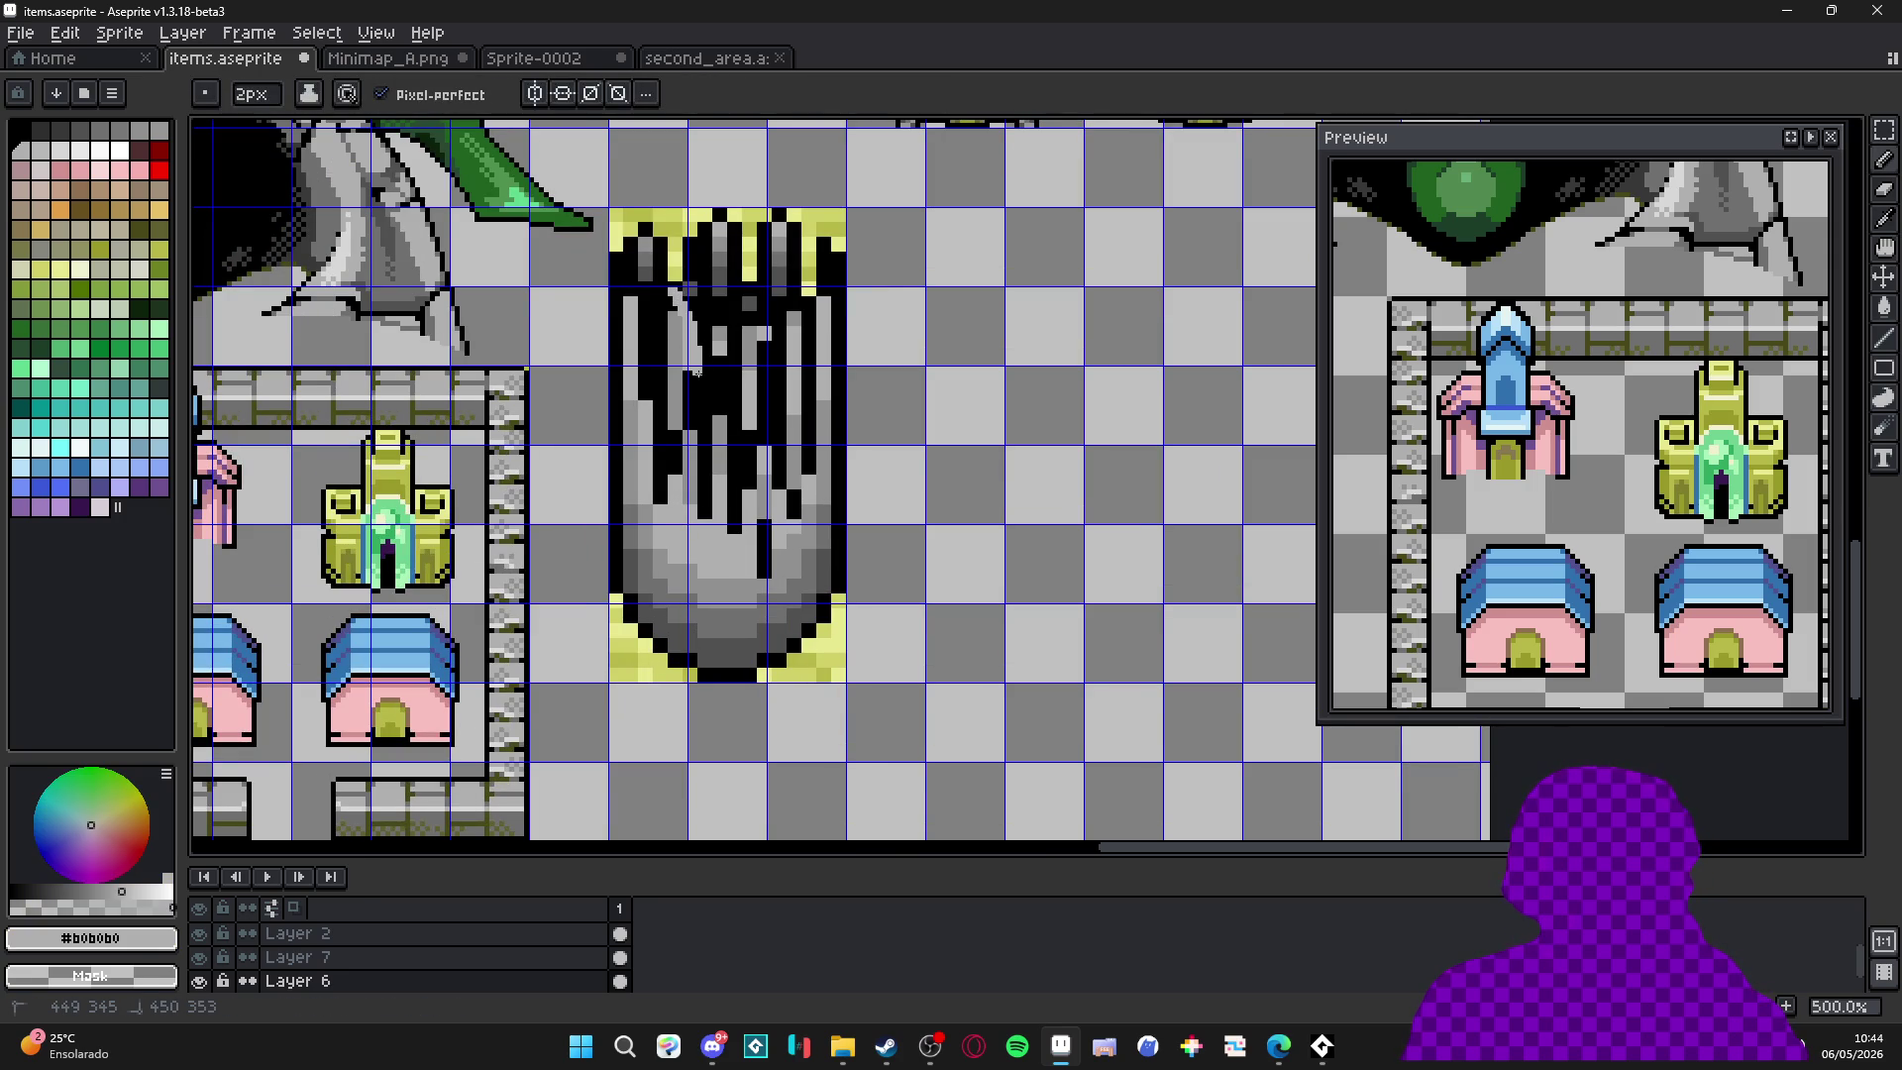
# Hide the grid and paint light gray #b0b0b0 streaks down through the tower's black drips.
pyautogui.hotkey('ctrl', "'")
pyautogui.moveTo(689, 382); pyautogui.dragTo(696, 517)
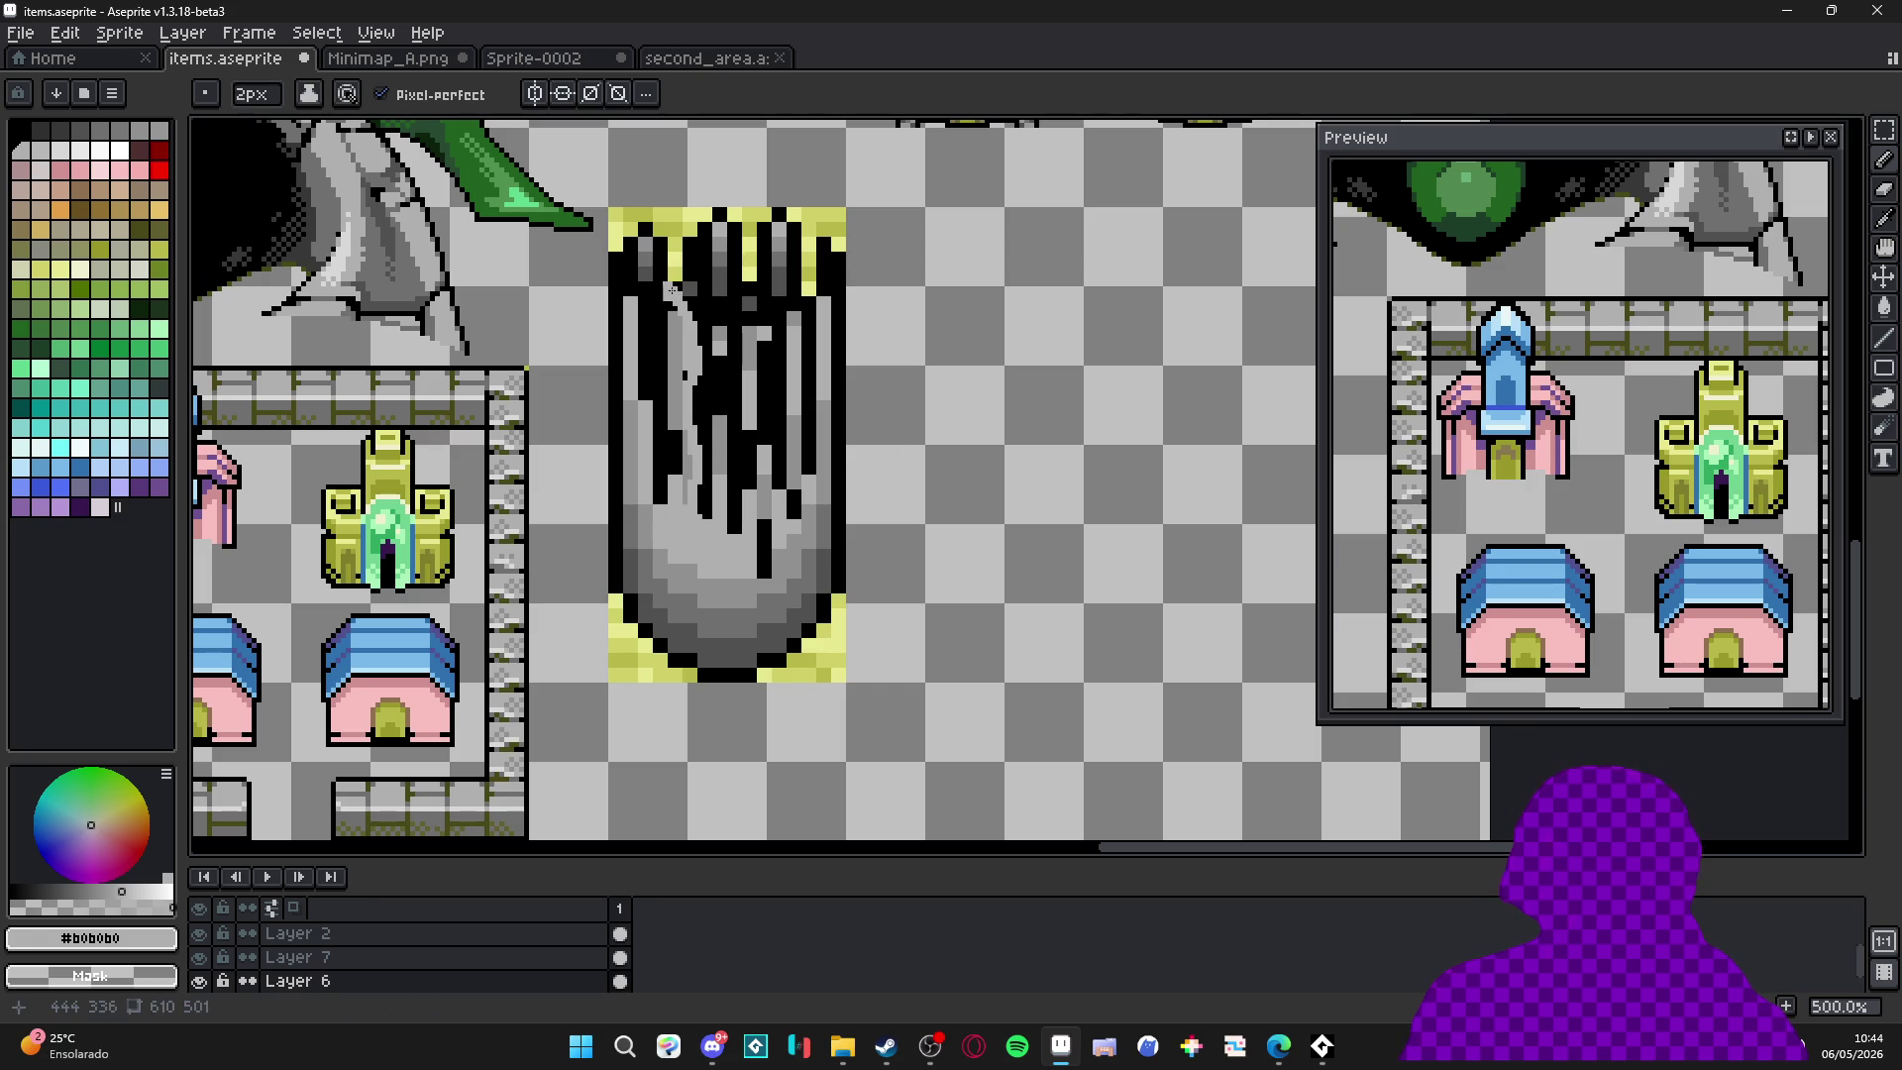
pyautogui.moveTo(675, 301); pyautogui.dragTo(675, 489)
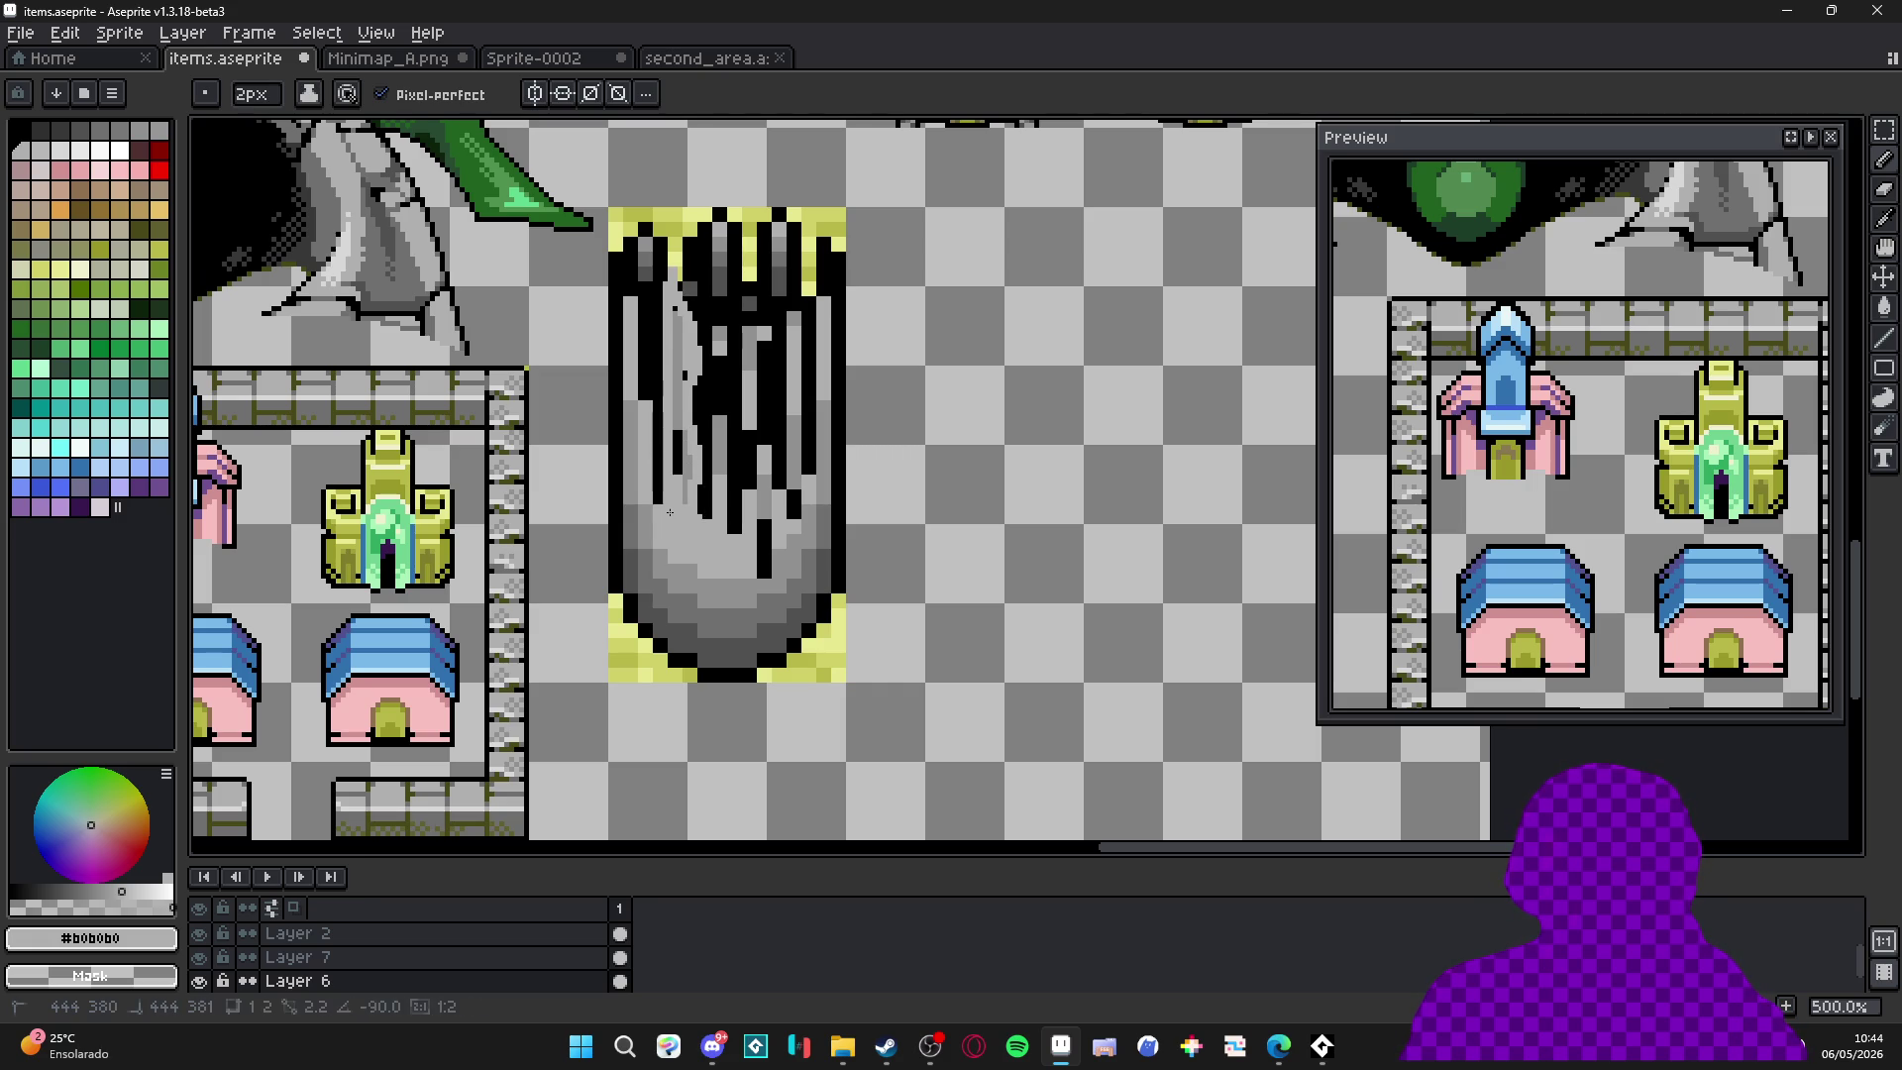
pyautogui.moveTo(686, 389); pyautogui.dragTo(684, 491)
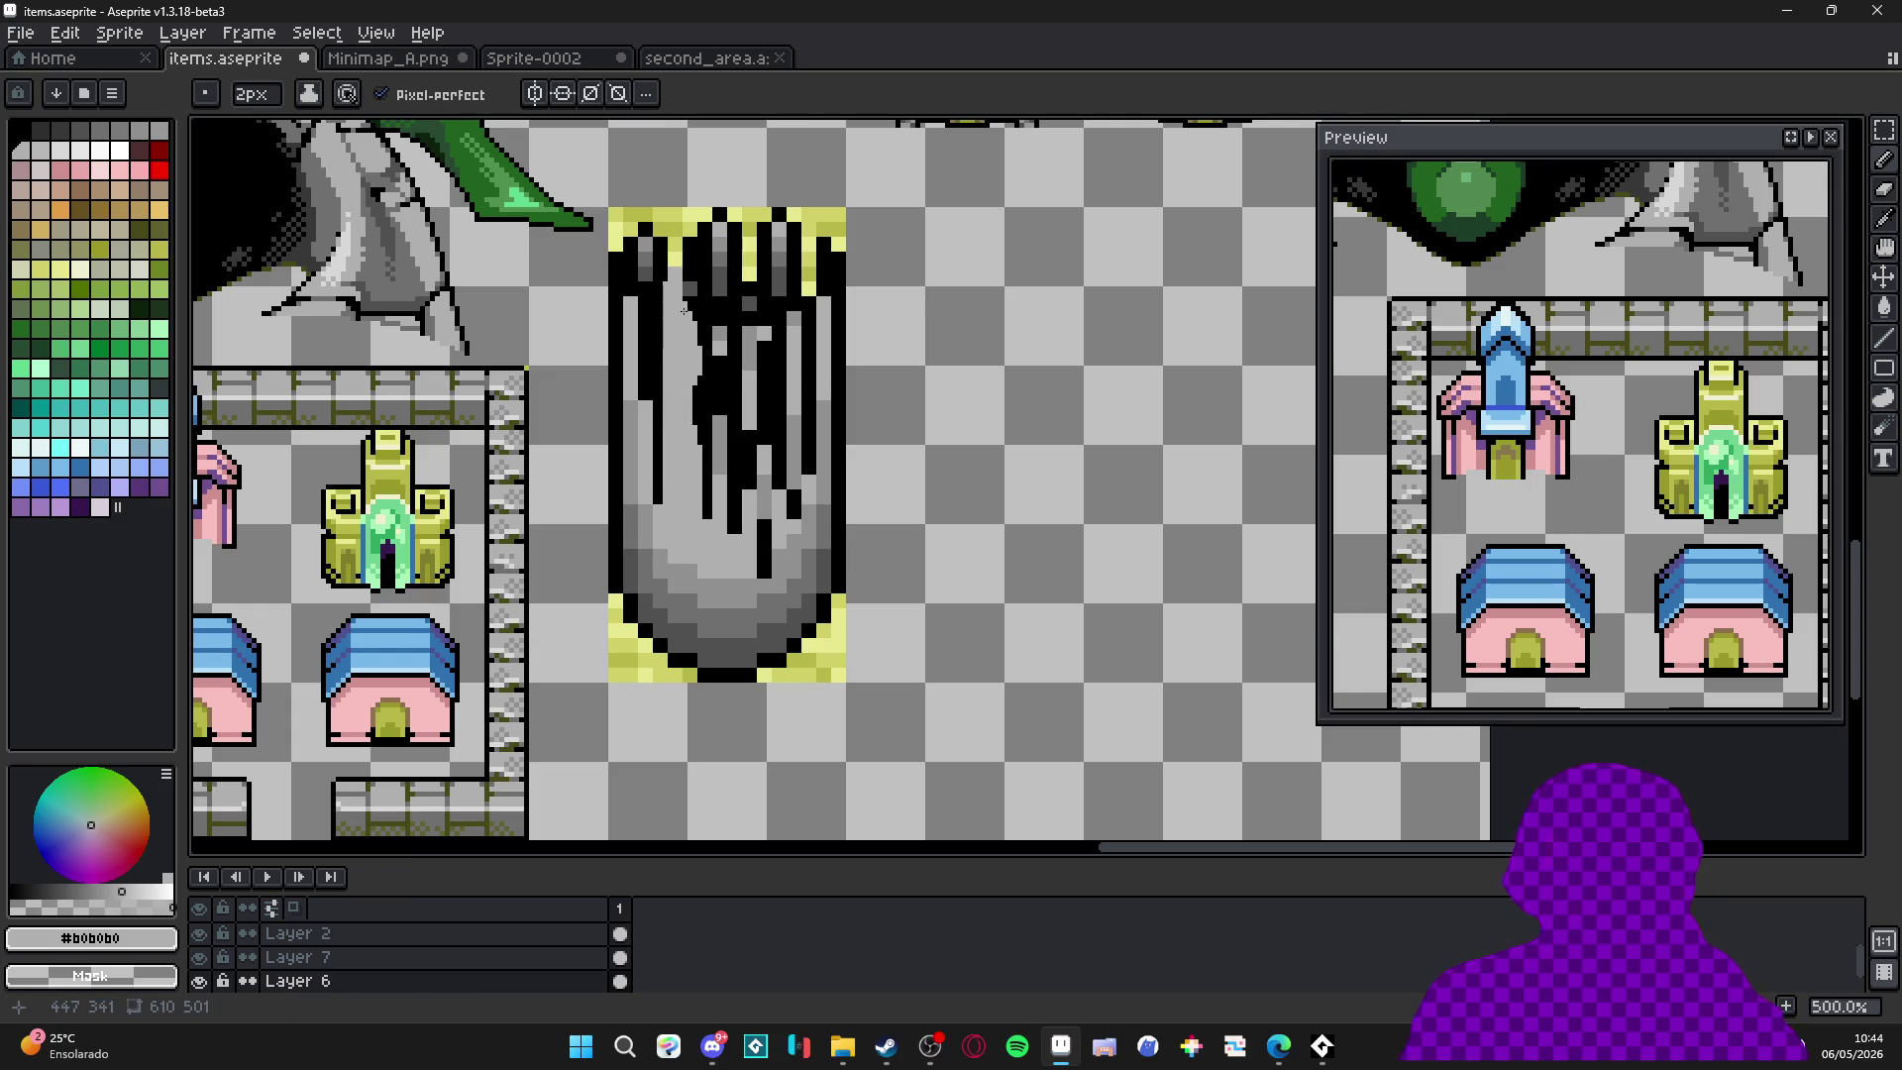
pyautogui.moveTo(686, 296); pyautogui.dragTo(684, 264)
pyautogui.moveTo(658, 490); pyautogui.dragTo(642, 347)
pyautogui.moveTo(652, 443); pyautogui.dragTo(656, 499)
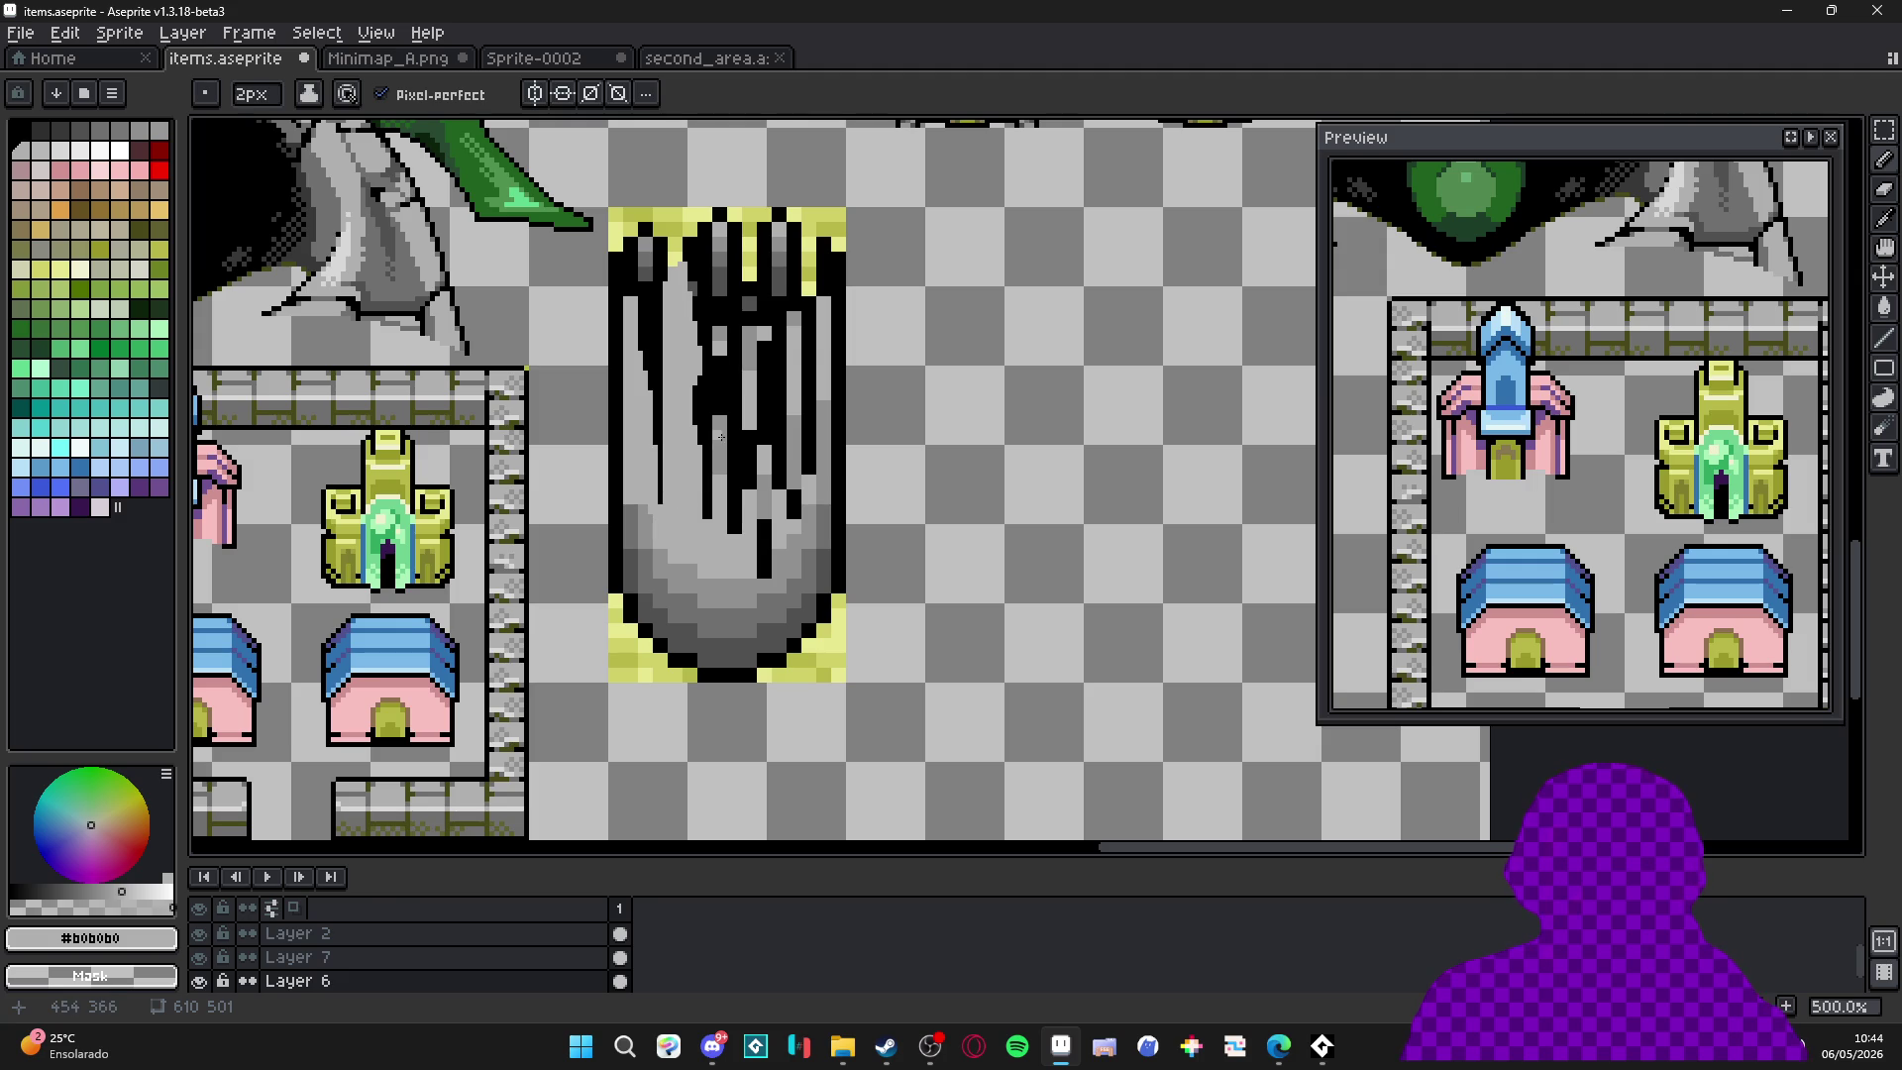
pyautogui.moveTo(633, 281); pyautogui.dragTo(630, 262)
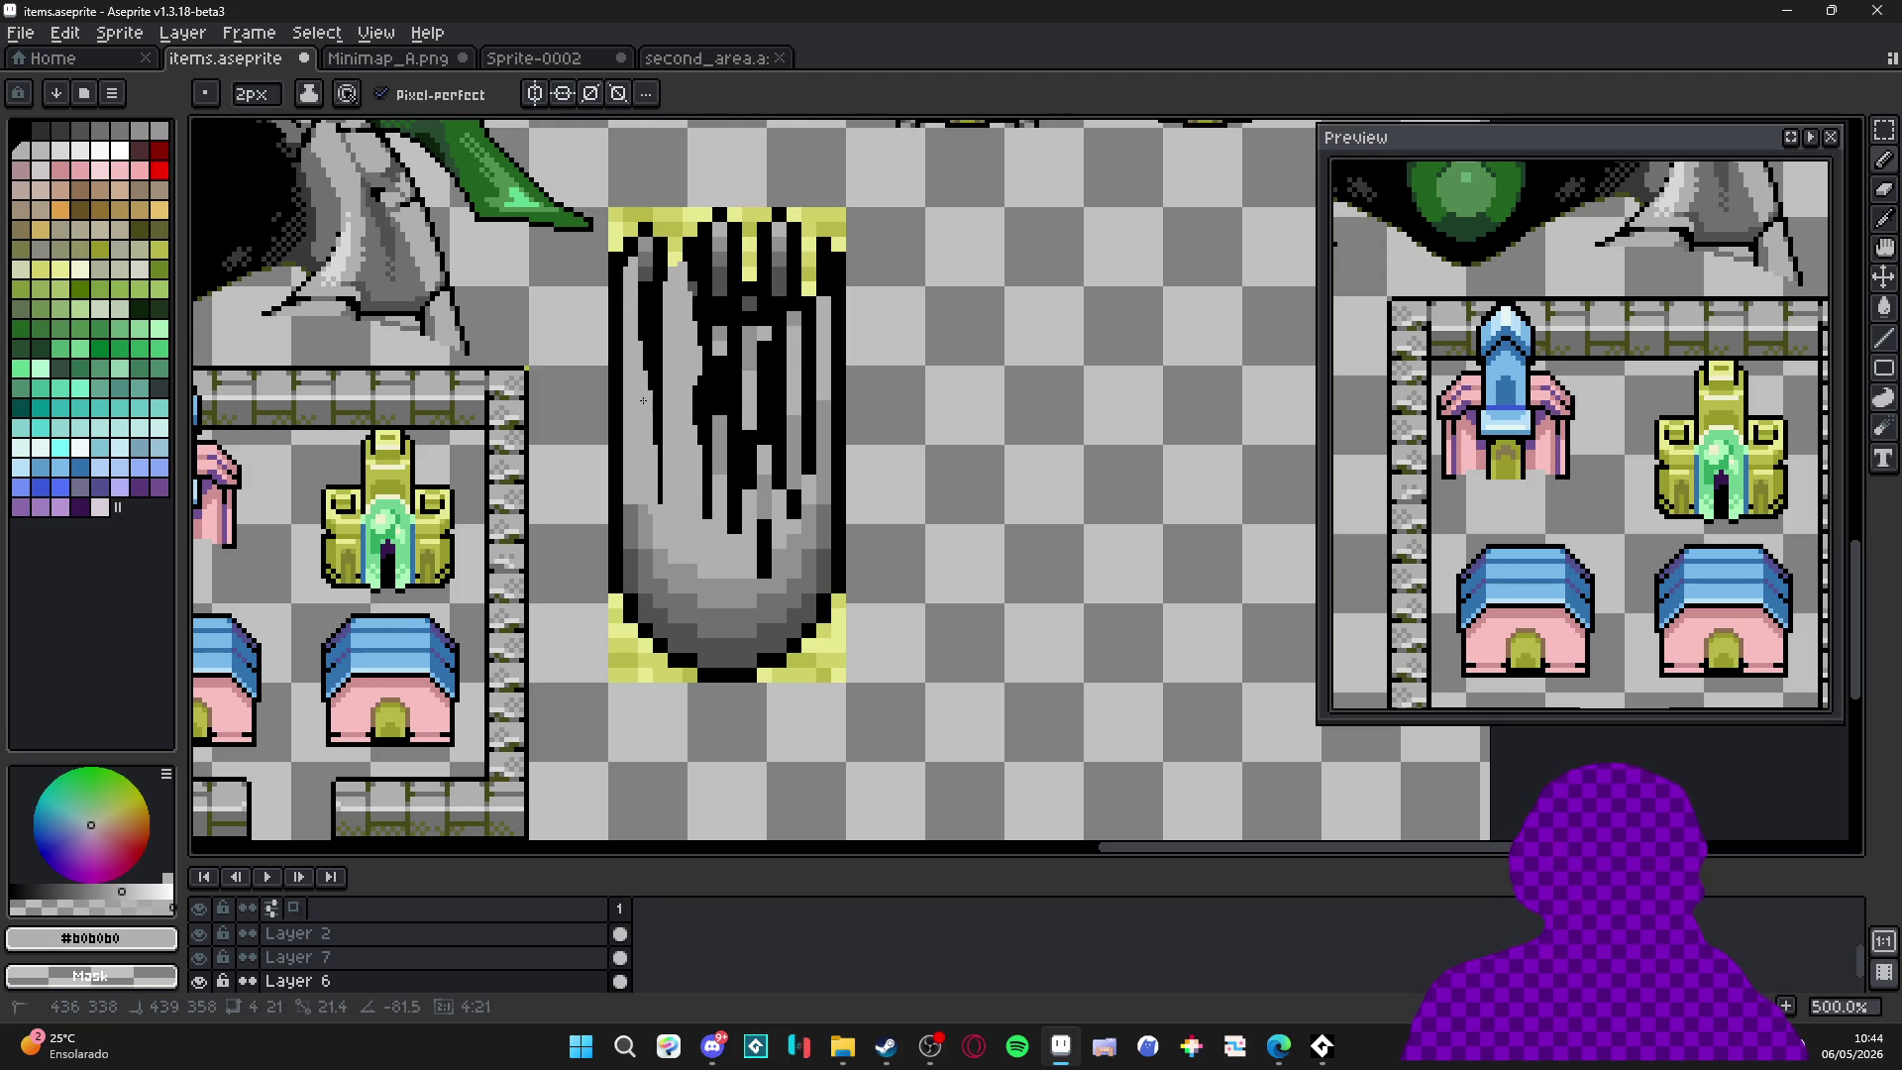
# Eyedrop black and cut into the left streak's edge with black pixels, at 1px.
pyautogui.keyDown('alt'); pyautogui.click(626, 352); pyautogui.keyUp('alt')
pyautogui.moveTo(620, 344); pyautogui.dragTo(630, 397)
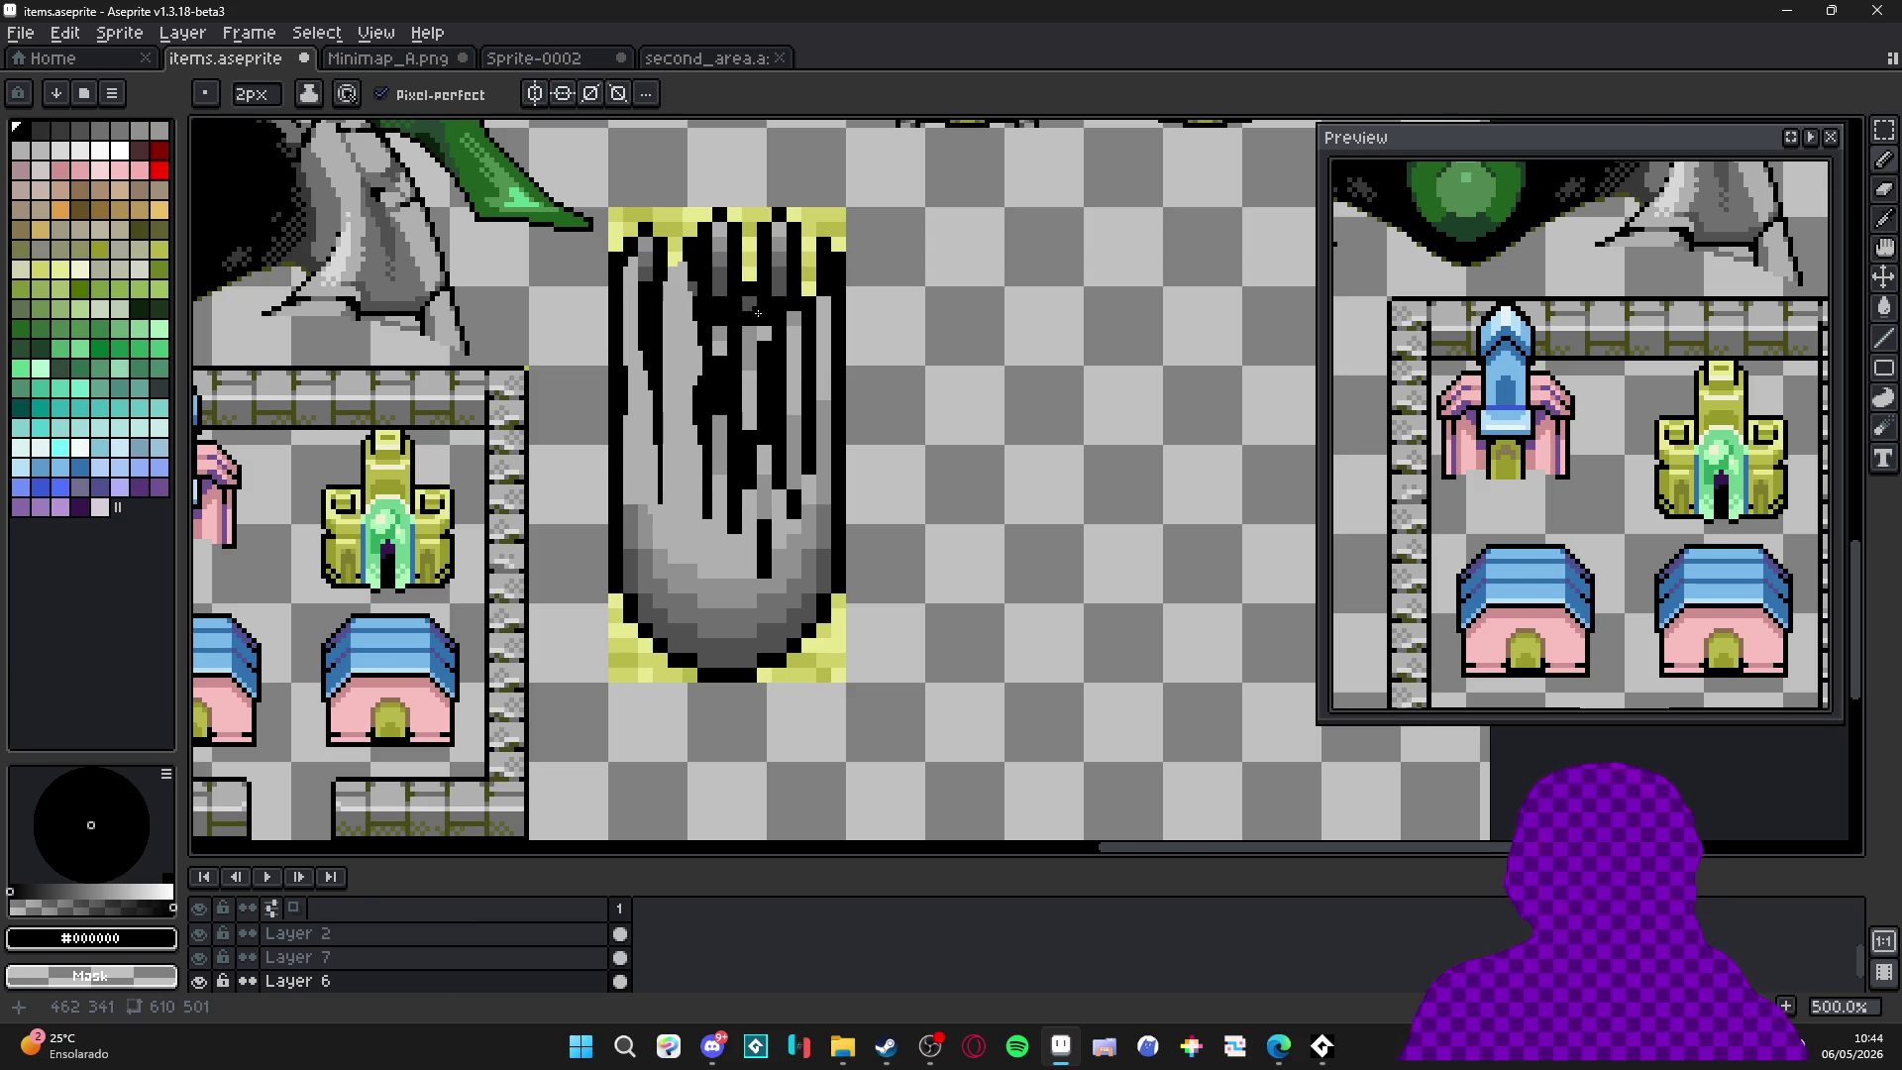
pyautogui.scroll(4, 713, 317)
pyautogui.press('-')
pyautogui.moveTo(618, 397)
pyautogui.mouseDown()
pyautogui.moveTo(622, 466)
pyautogui.moveTo(616, 323)
pyautogui.mouseUp()
pyautogui.moveTo(629, 257)
pyautogui.mouseDown()
pyautogui.moveTo(613, 277)
pyautogui.moveTo(627, 270)
pyautogui.mouseUp()
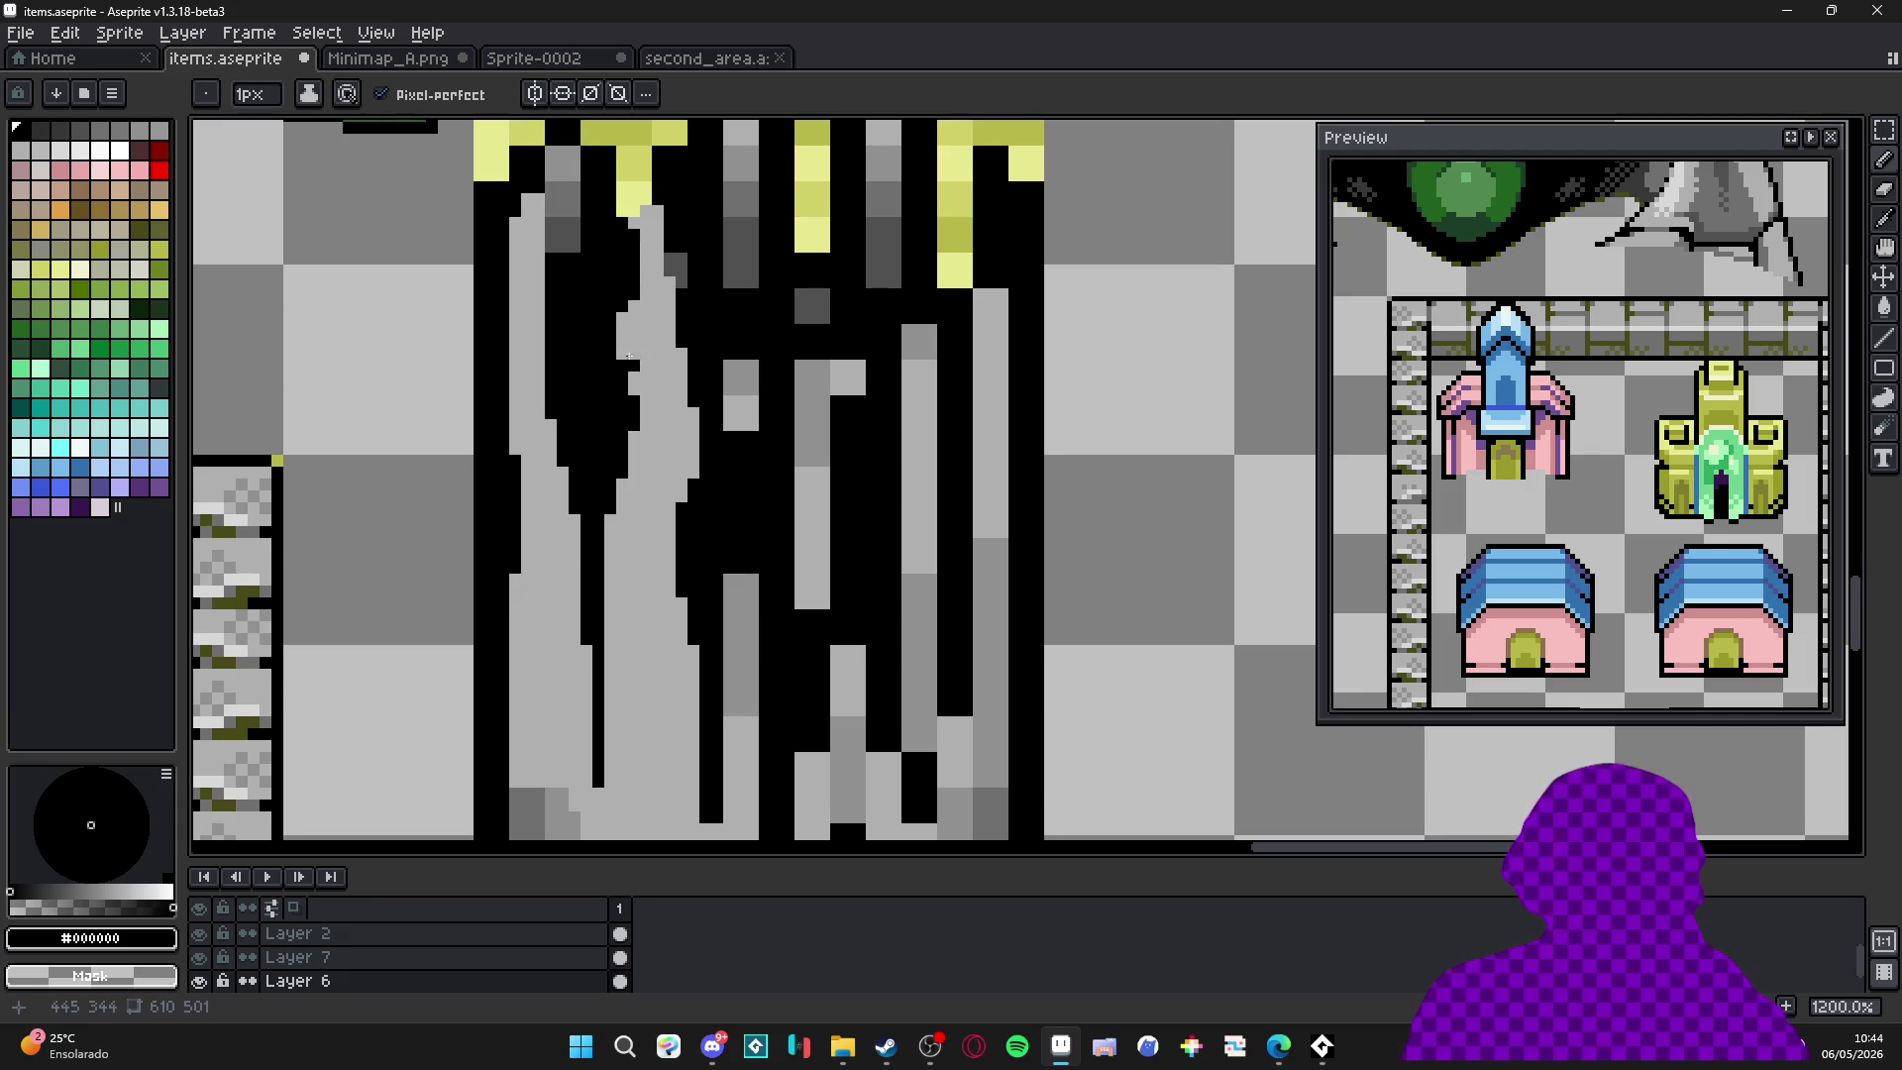
# Re-sample #b0b0b0 and touch up single pixels at the left streak's edge.
pyautogui.scroll(2, 620, 380)
pyautogui.press('i')
pyautogui.click(644, 372)
pyautogui.press('b')
pyautogui.click(631, 368)
pyautogui.press('-')
pyautogui.click(639, 327)
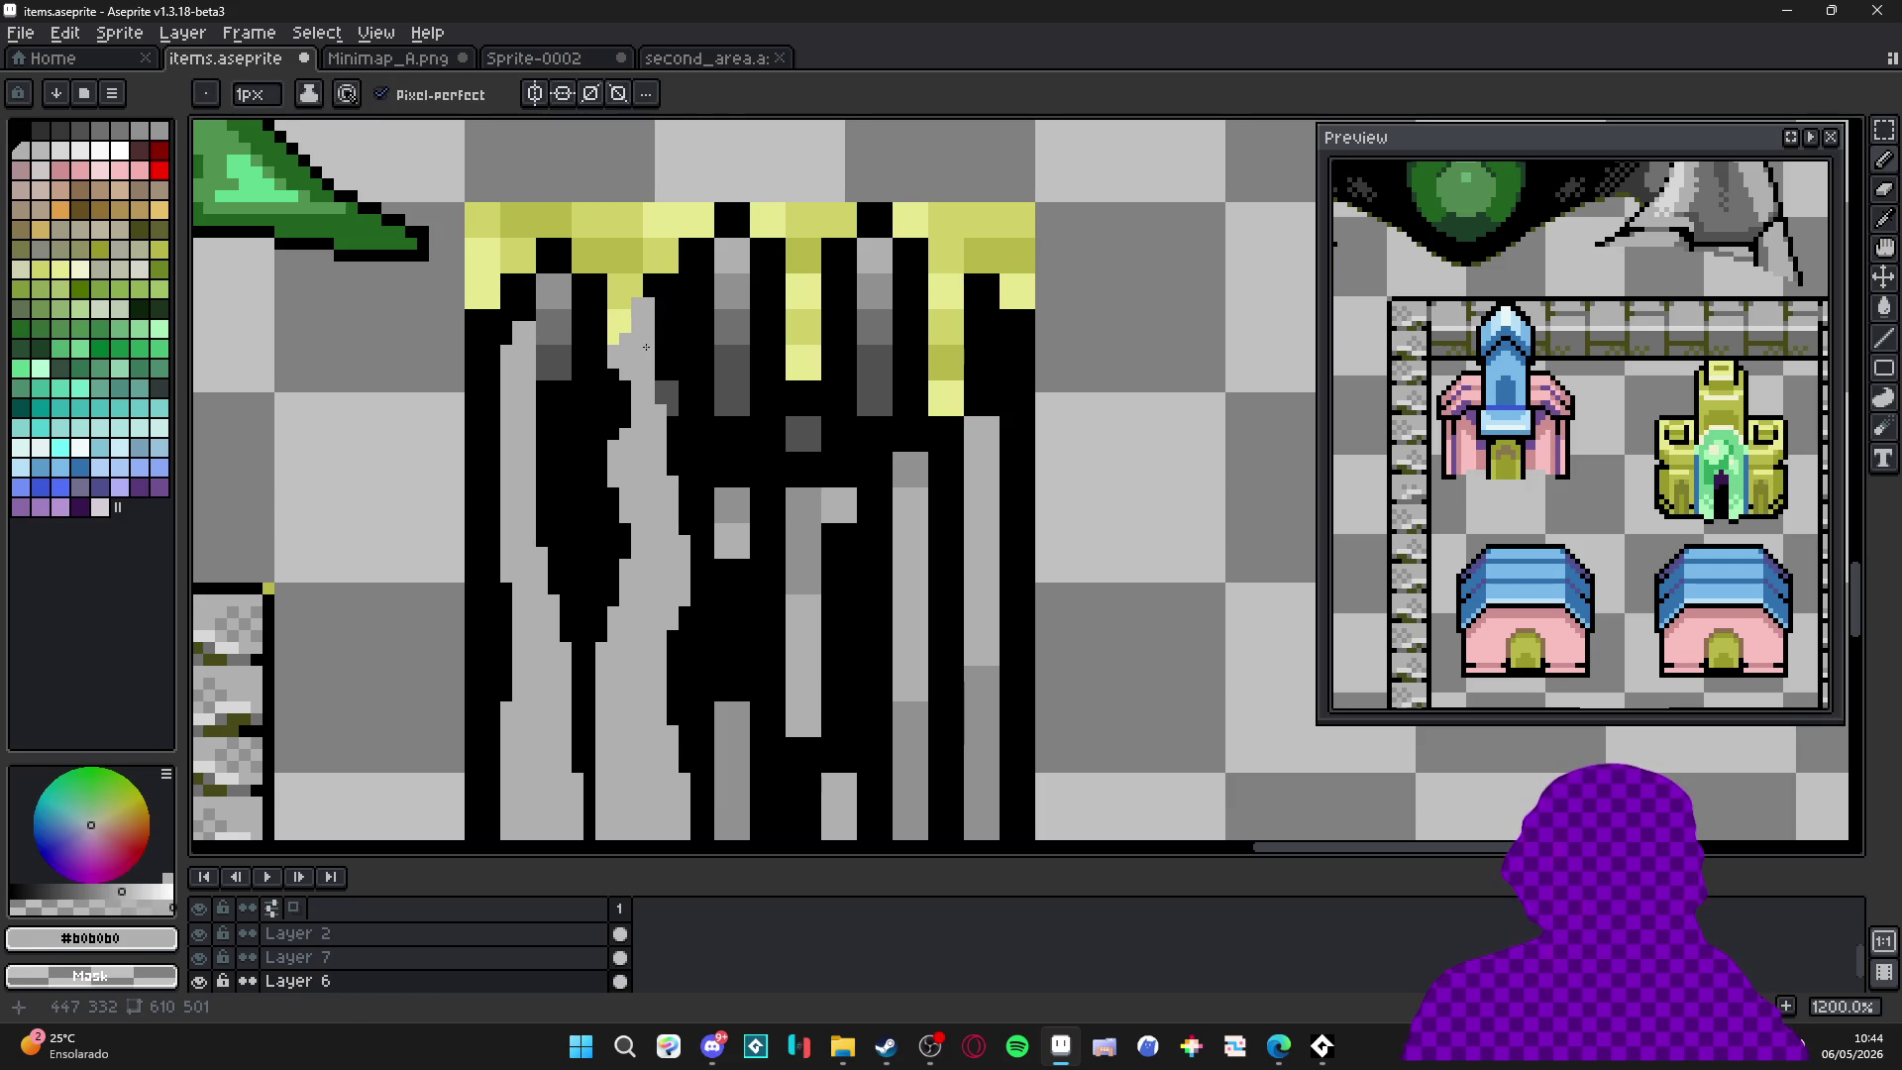
# With a 2px brush, add gray pixels along the streak and over a bit of black outline.
pyautogui.press('+')
pyautogui.click(542, 441)
pyautogui.click(542, 459)
pyautogui.click(535, 478)
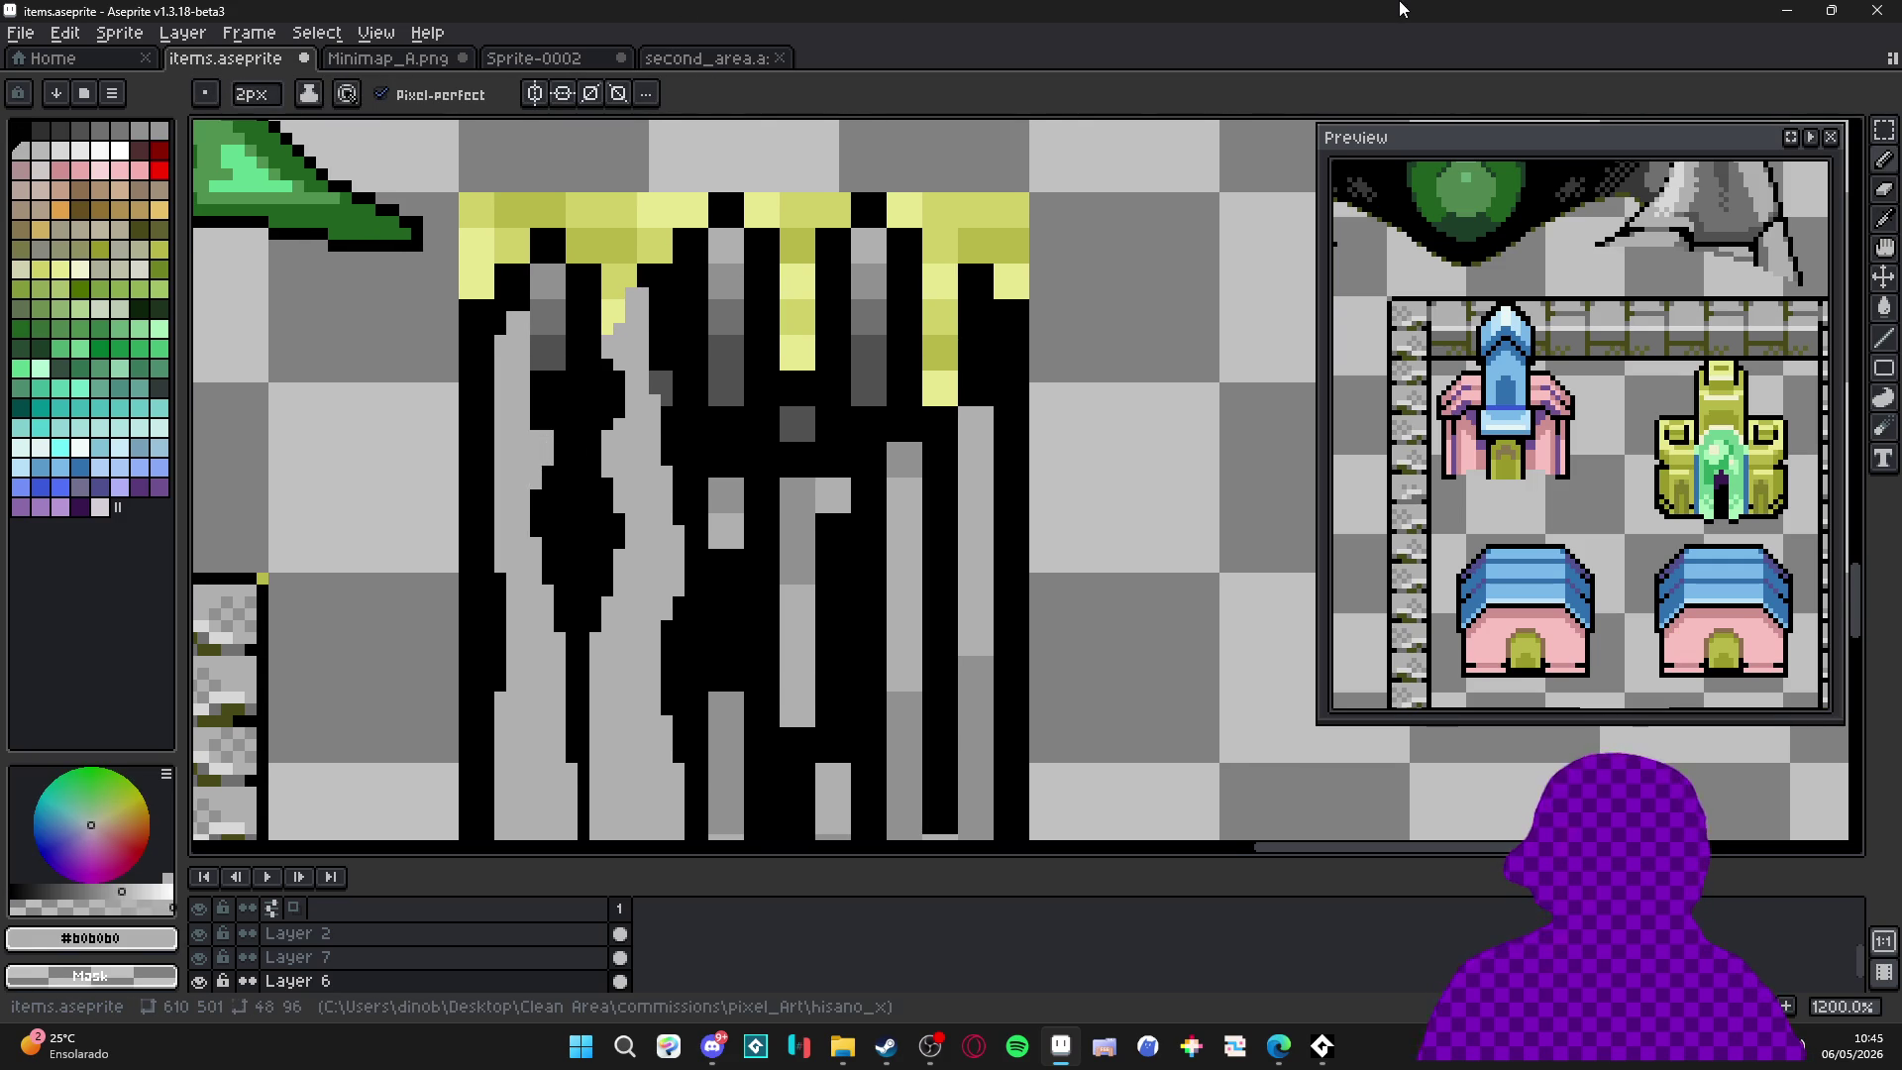
pyautogui.press('v')
pyautogui.press('b')
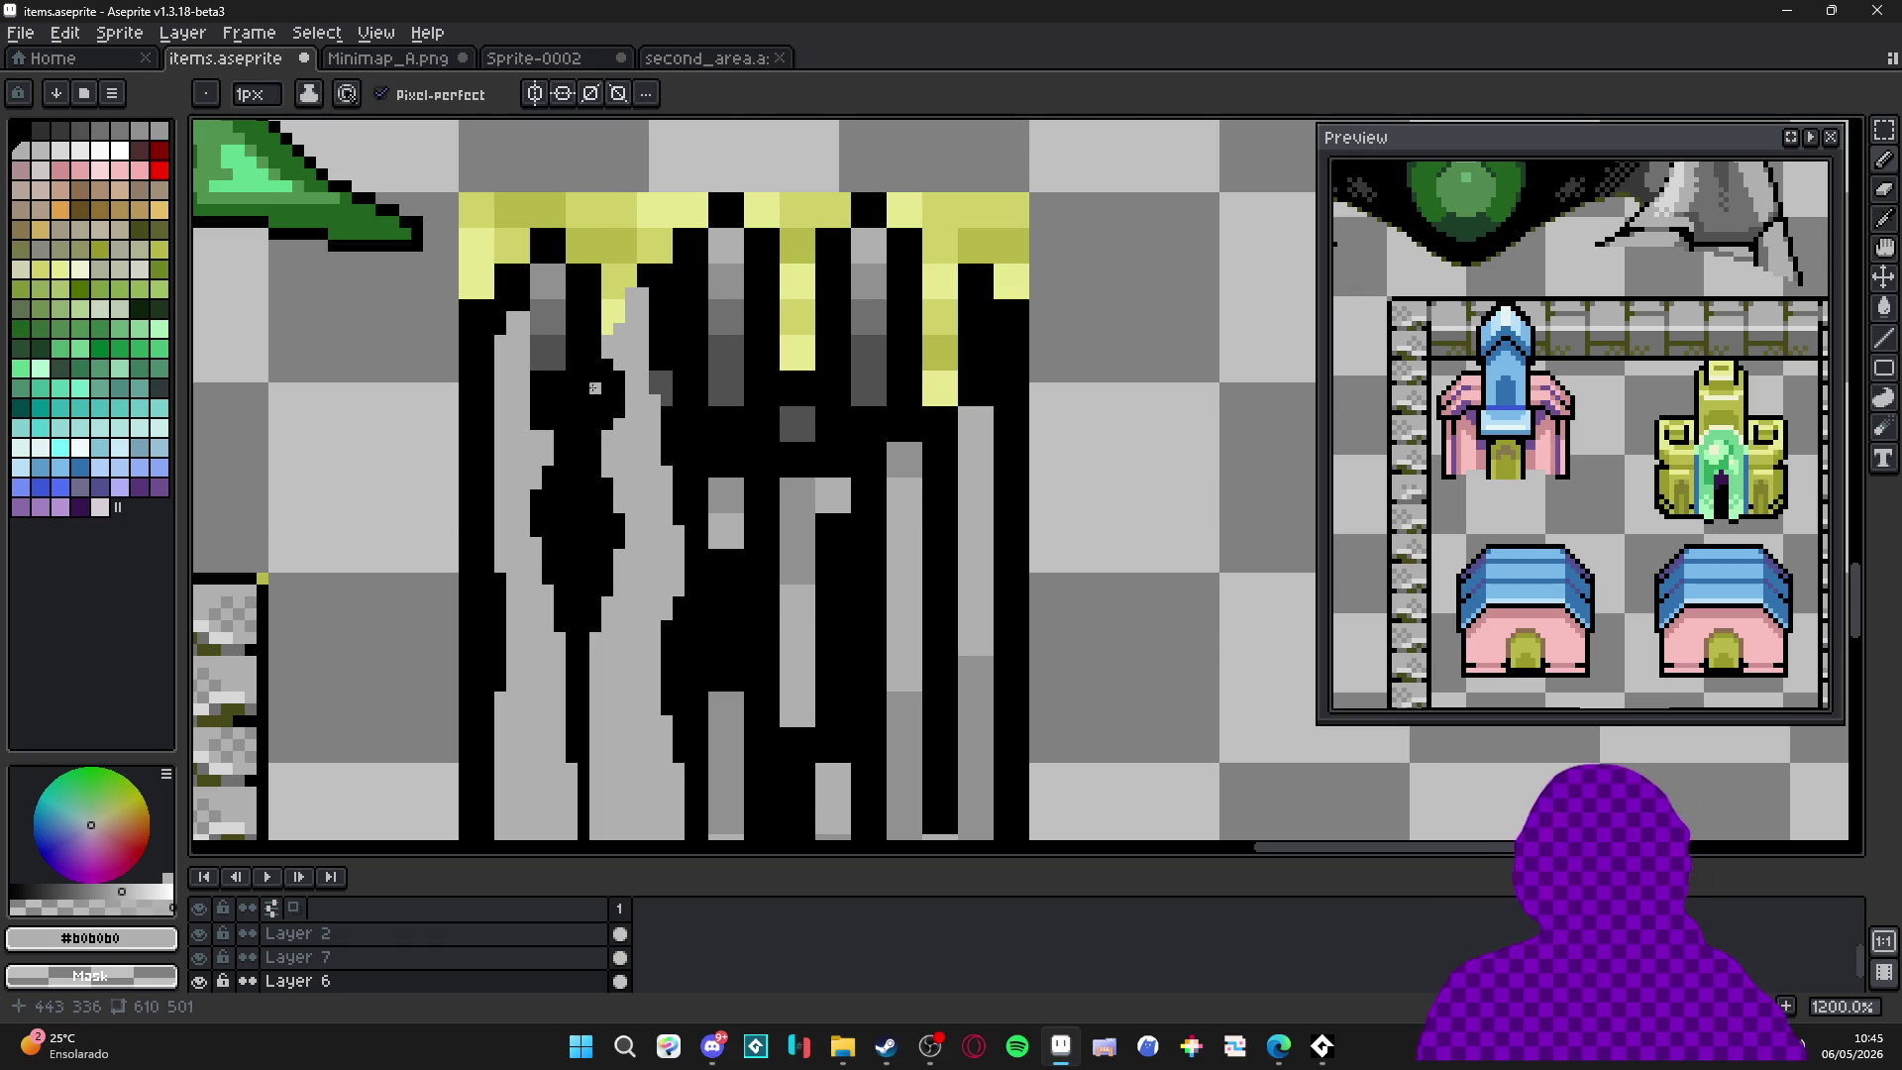
pyautogui.click(535, 422)
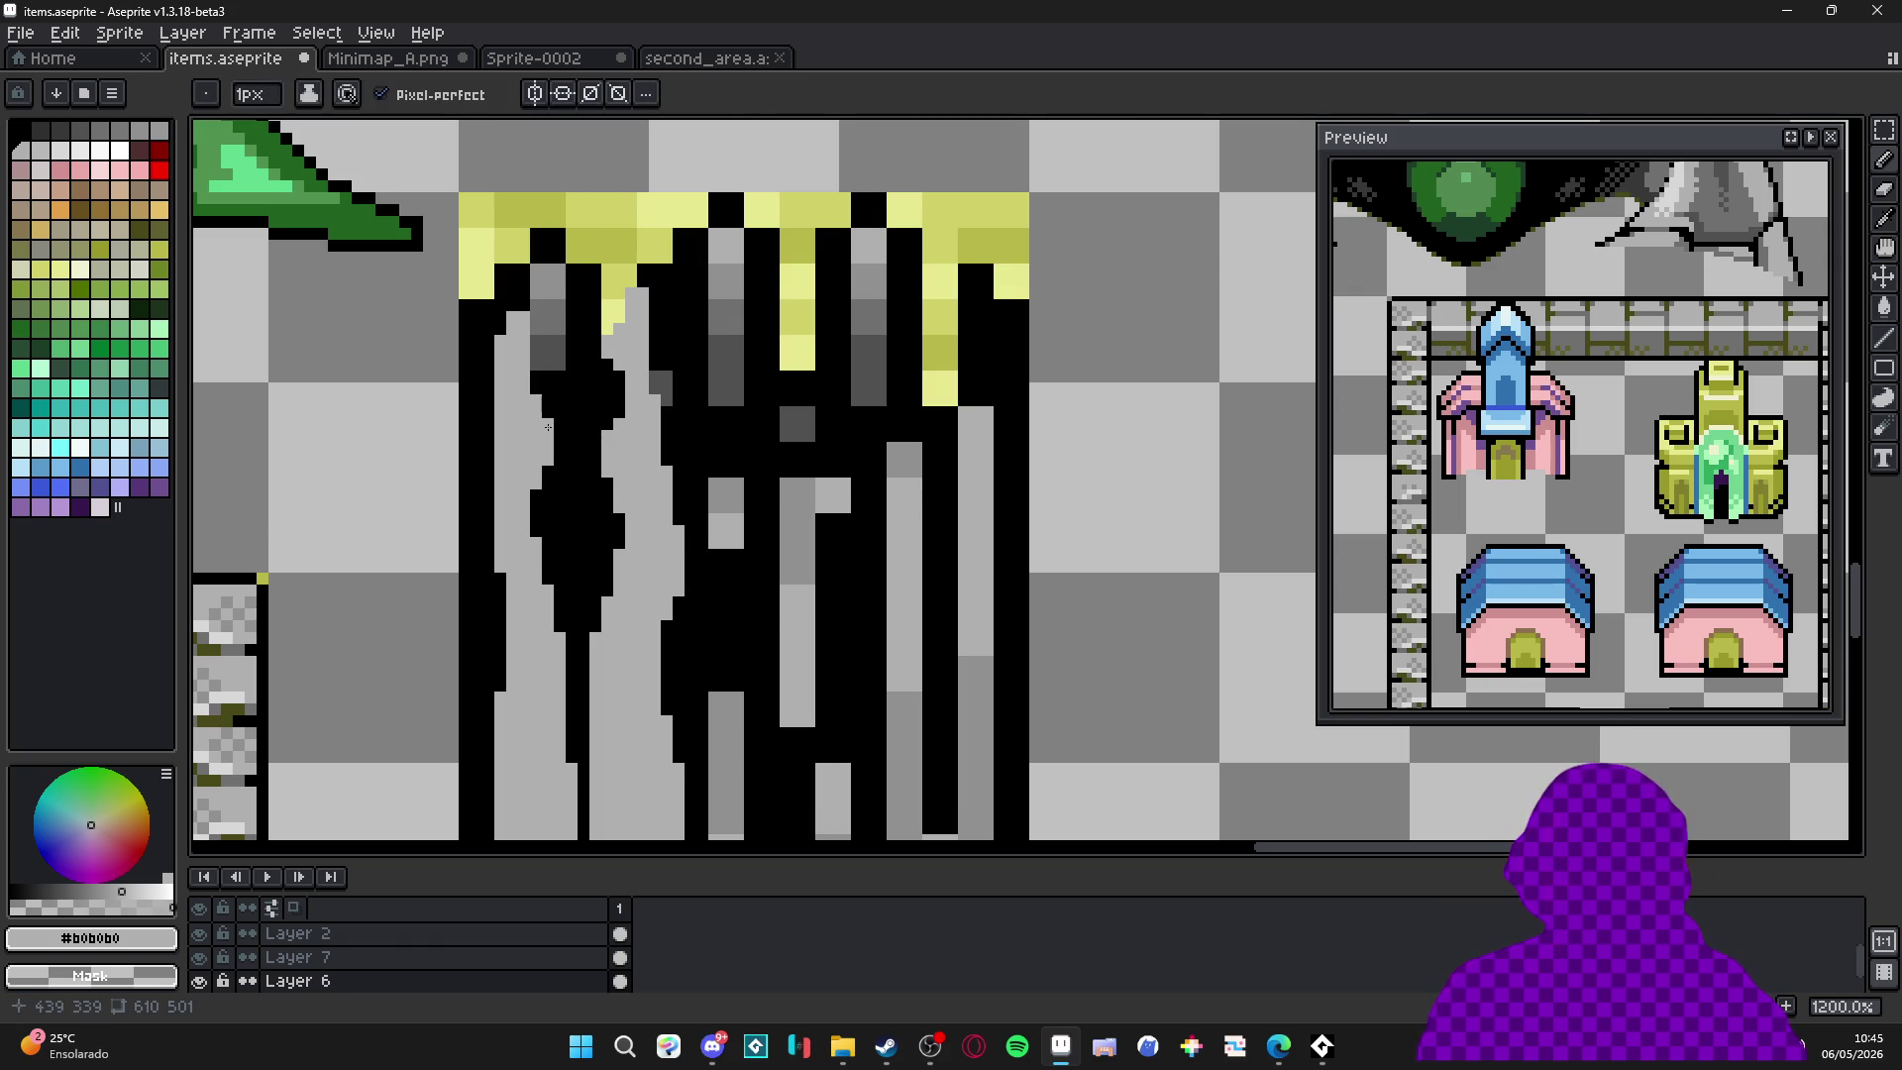
pyautogui.moveTo(489, 495); pyautogui.dragTo(493, 505)
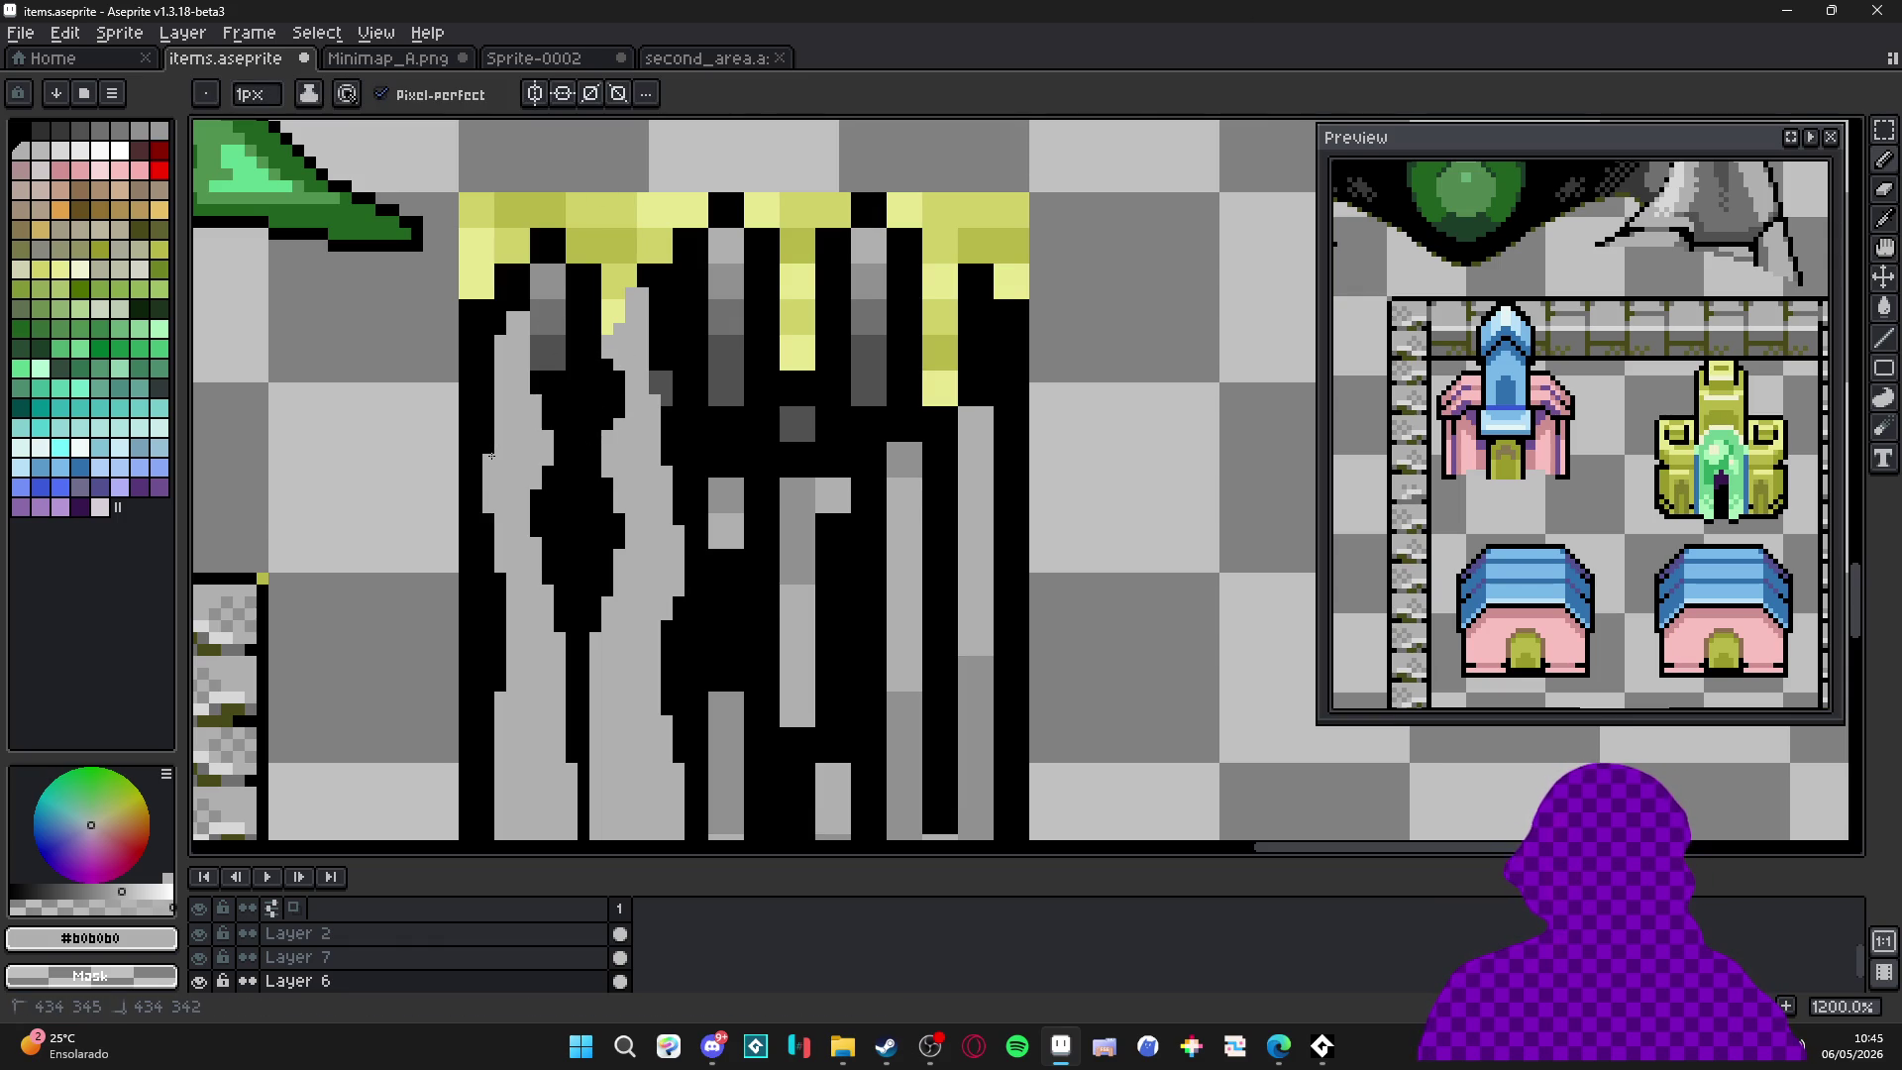
# Center the Preview window on the tower sprite.
pyautogui.scroll(-3, 491, 461)
pyautogui.scroll(3, 525, 496)
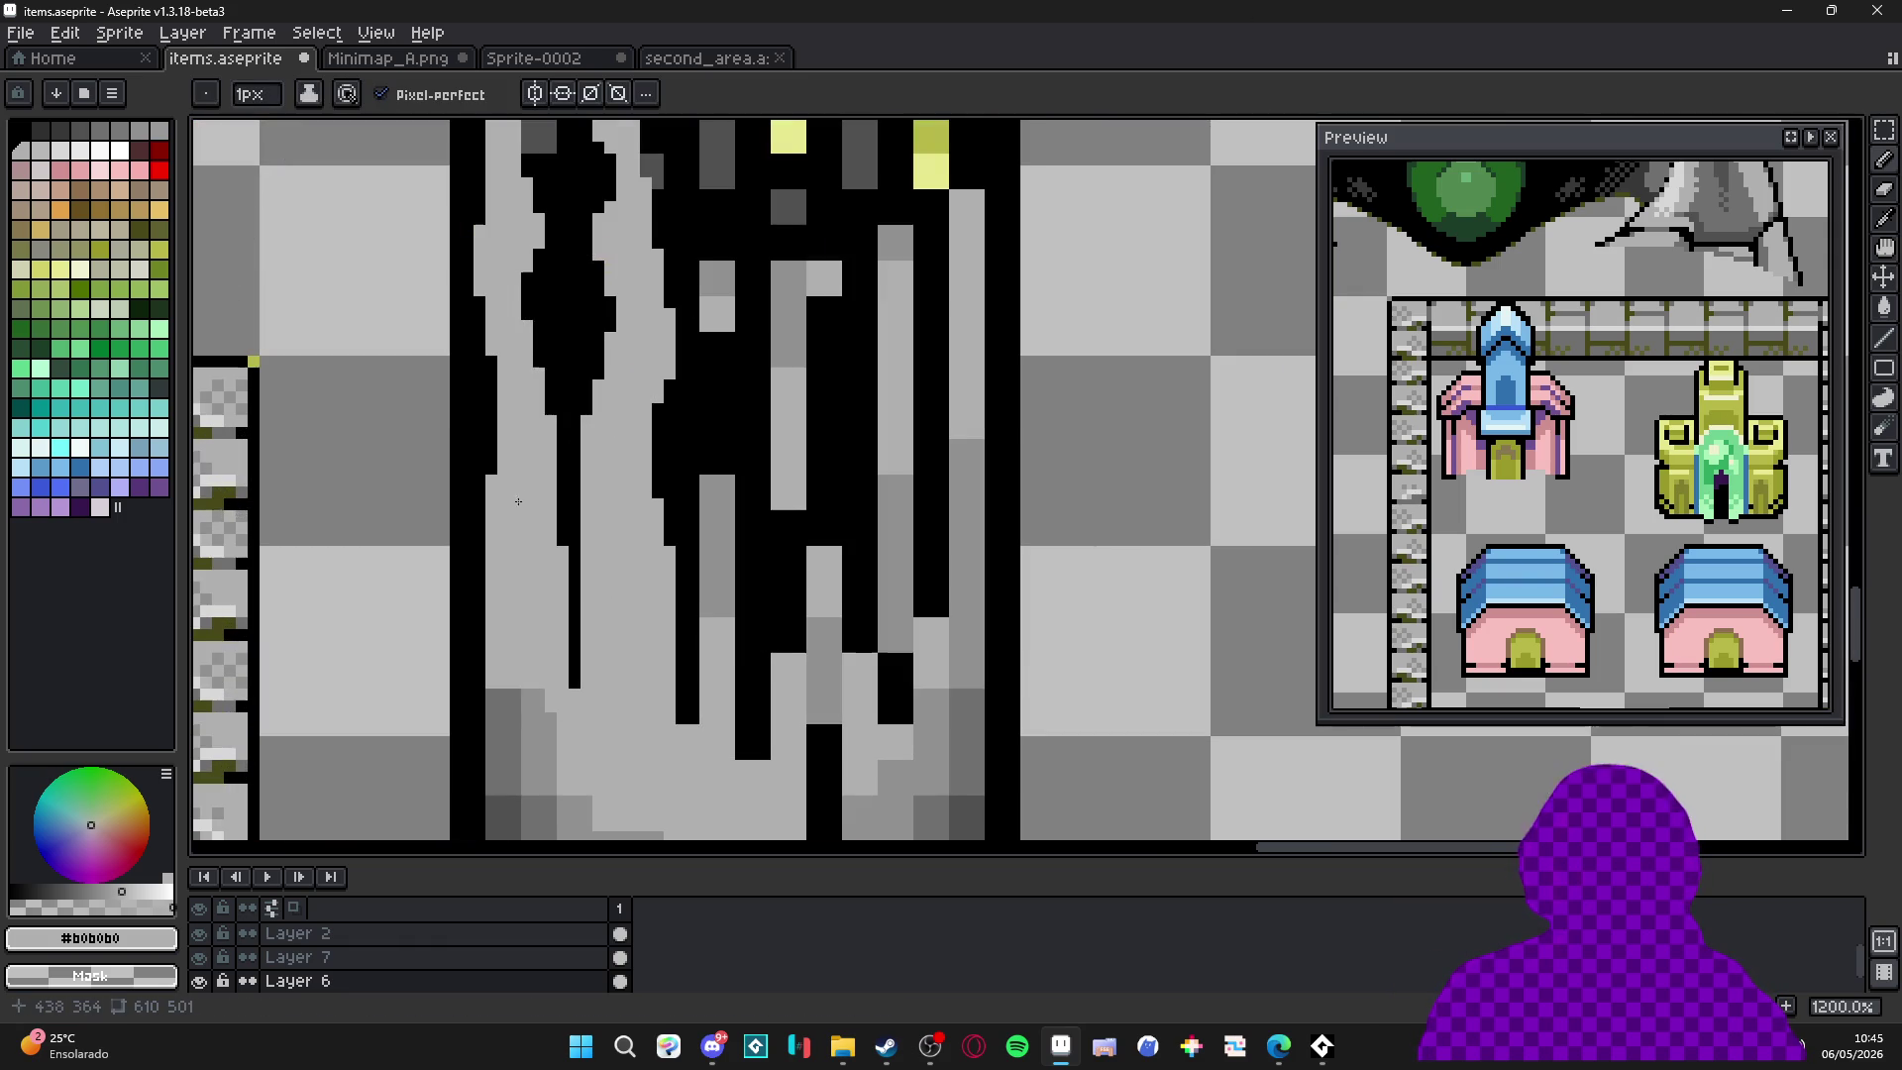
pyautogui.scroll(-4, 501, 610)
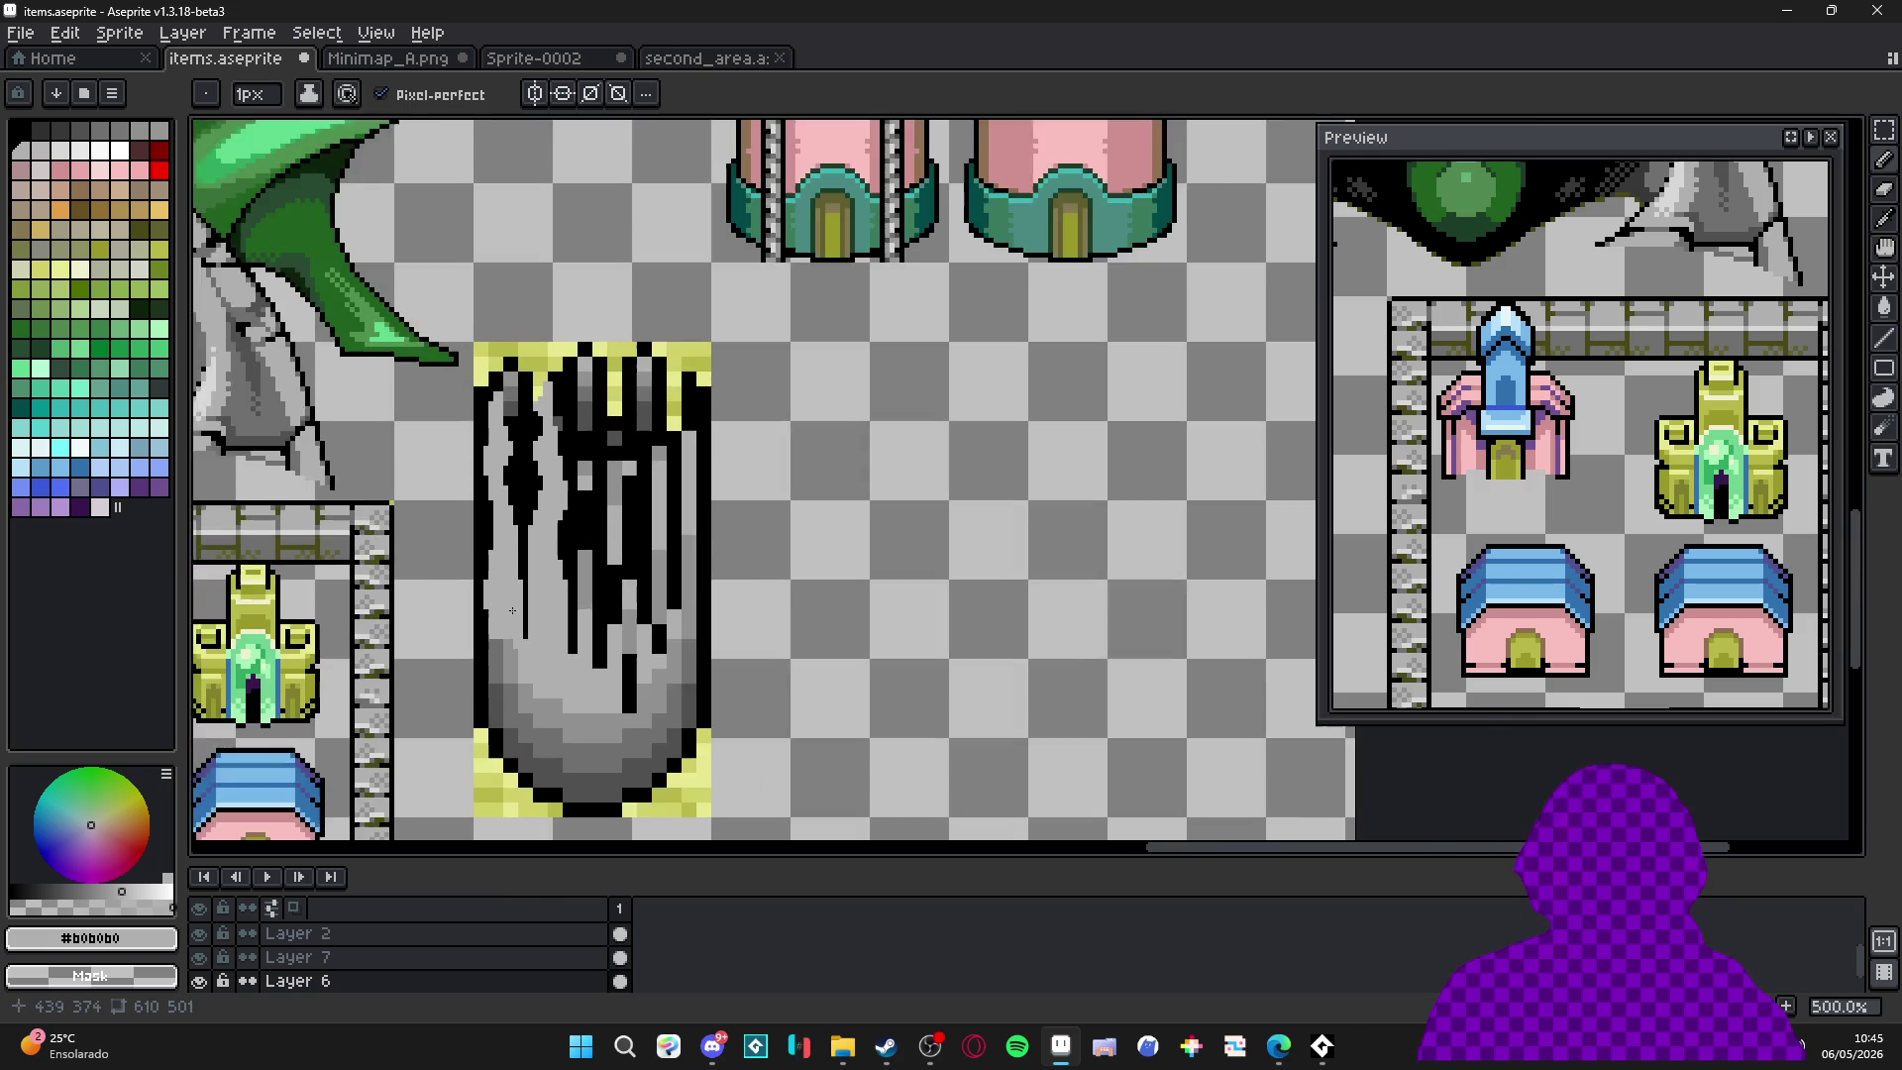
pyautogui.hscroll(2, 501, 611)
pyautogui.scroll(2, 568, 464)
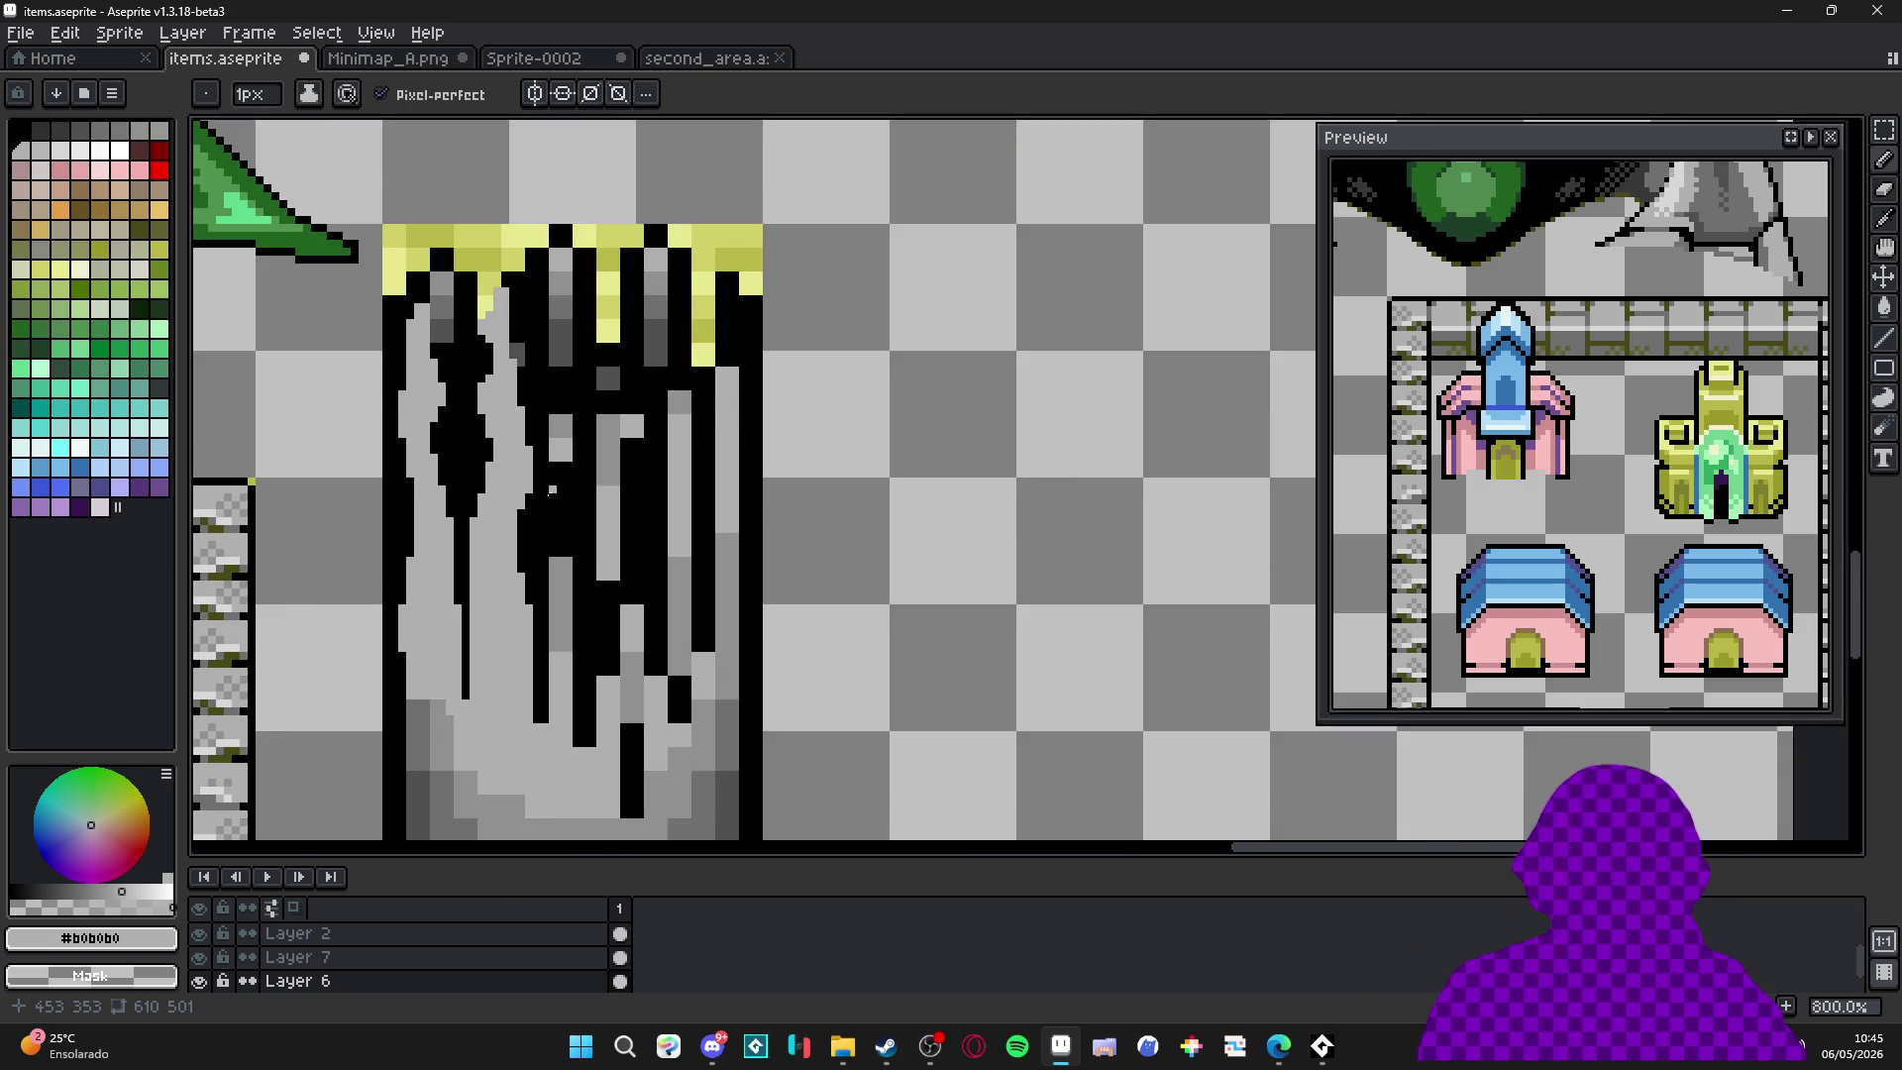
pyautogui.click(1791, 138)
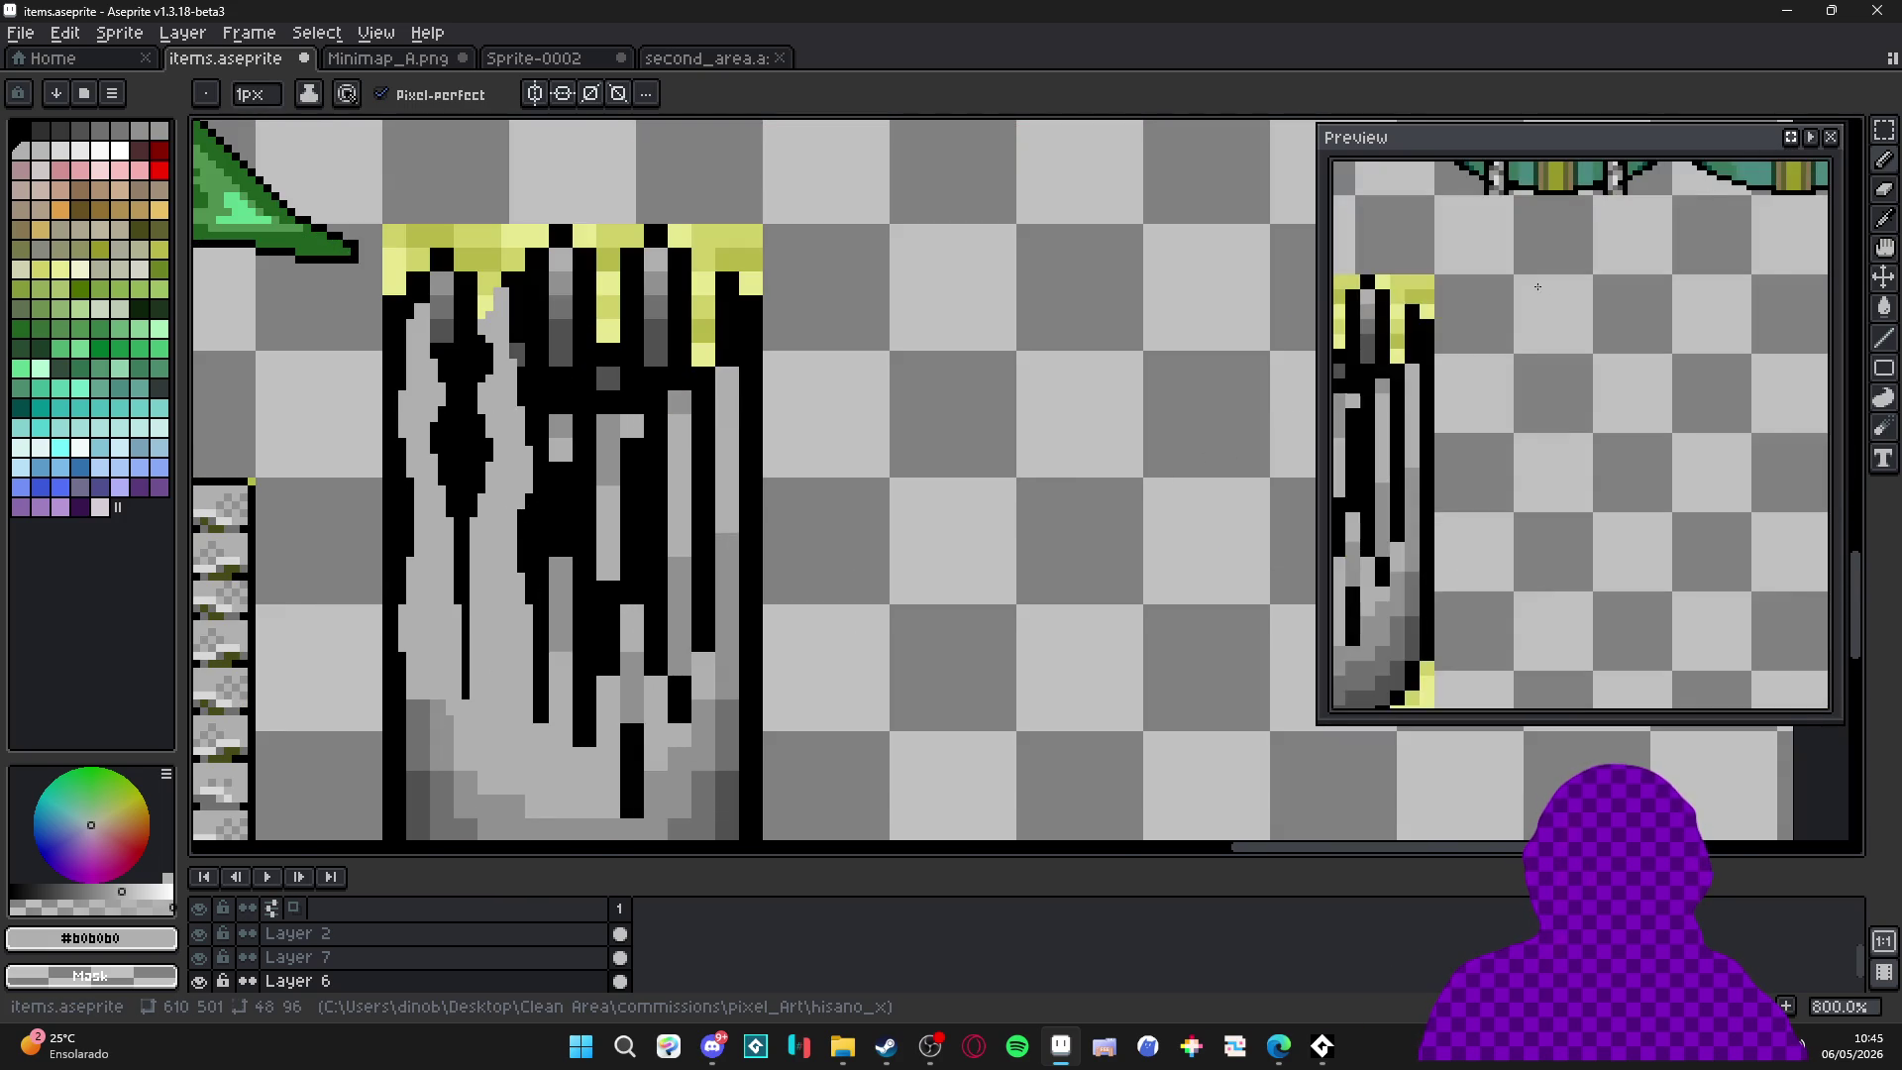
# Paint a light grey line down the central drip column, then narrow it with black strips.
pyautogui.scroll(-2, 1463, 452)
pyautogui.scroll(-1, 583, 421)
pyautogui.scroll(3, 583, 421)
pyautogui.press('alt')
pyautogui.moveTo(570, 446); pyautogui.dragTo(567, 554)
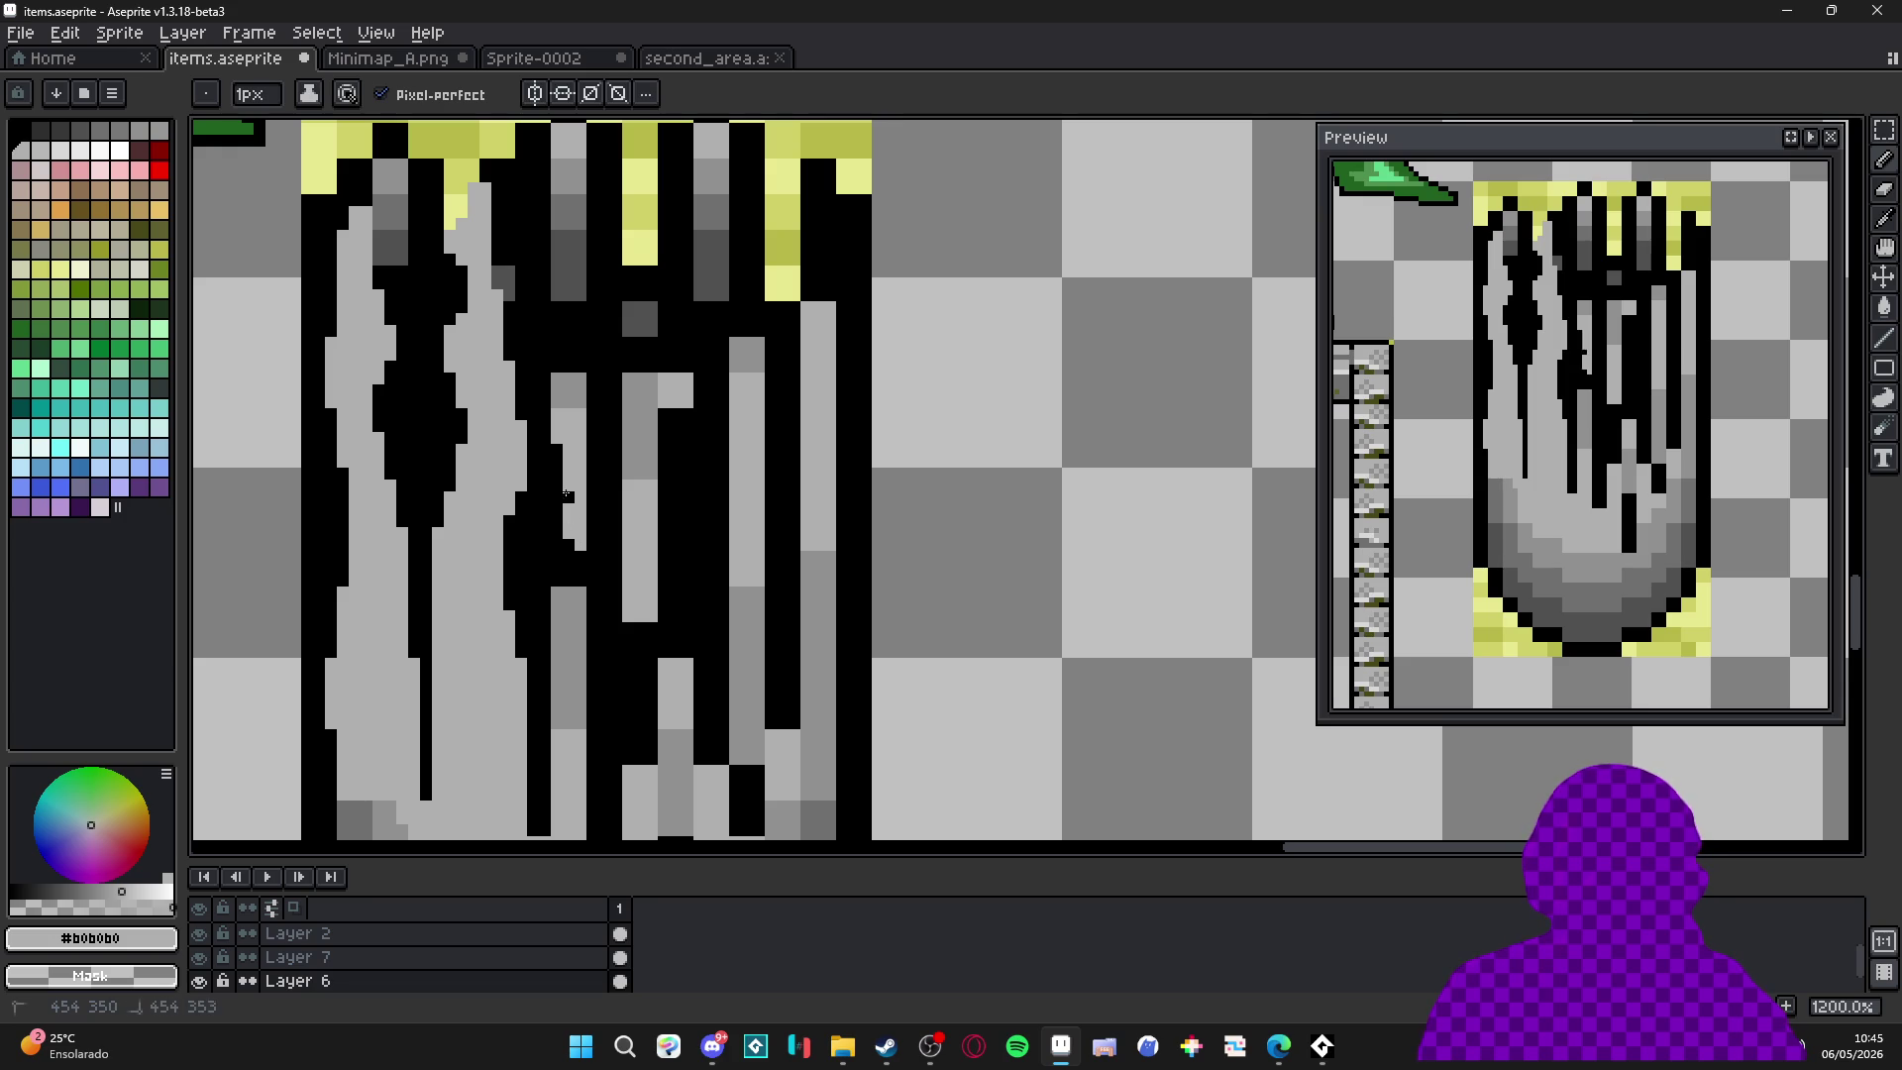
pyautogui.moveTo(545, 451); pyautogui.dragTo(559, 574)
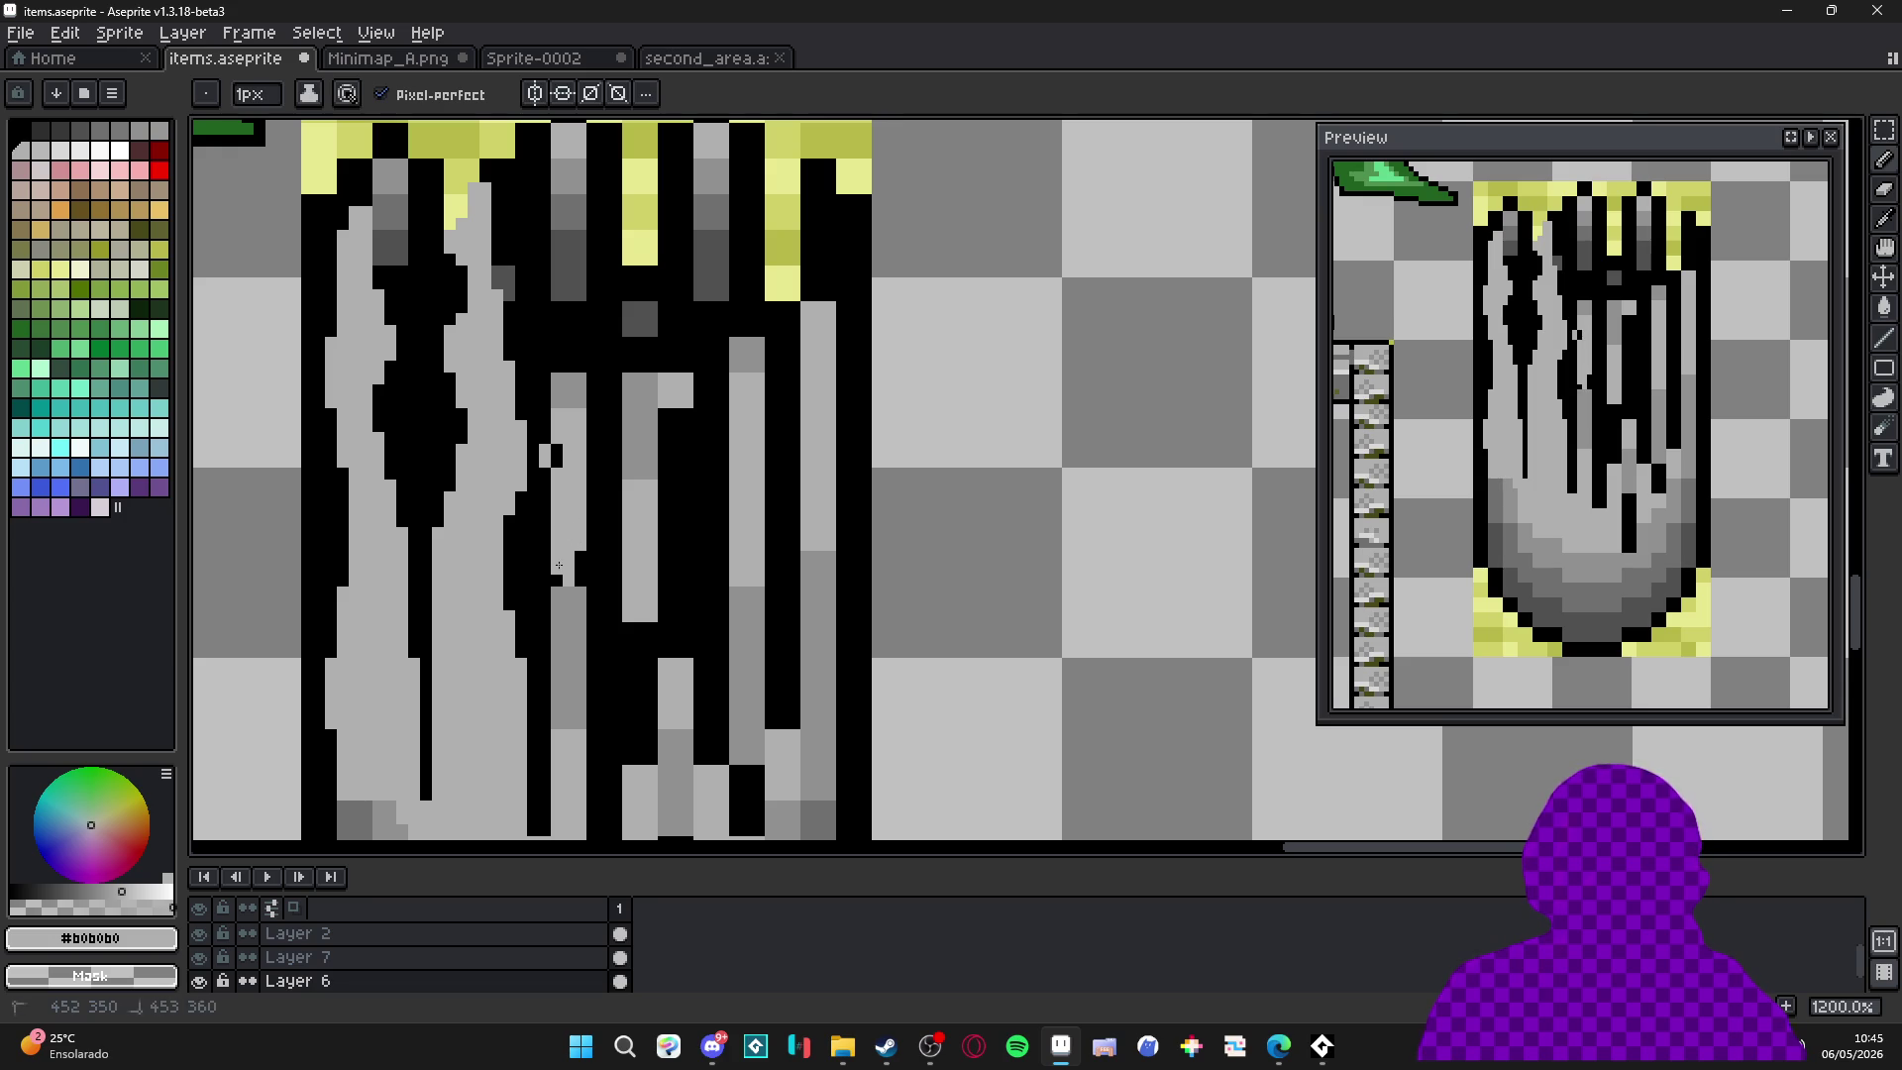
pyautogui.keyDown('alt'); pyautogui.click(546, 428); pyautogui.keyUp('alt')
pyautogui.moveTo(545, 446)
pyautogui.mouseDown()
pyautogui.moveTo(557, 411)
pyautogui.moveTo(545, 466)
pyautogui.mouseUp()
pyautogui.moveTo(554, 366); pyautogui.dragTo(553, 428)
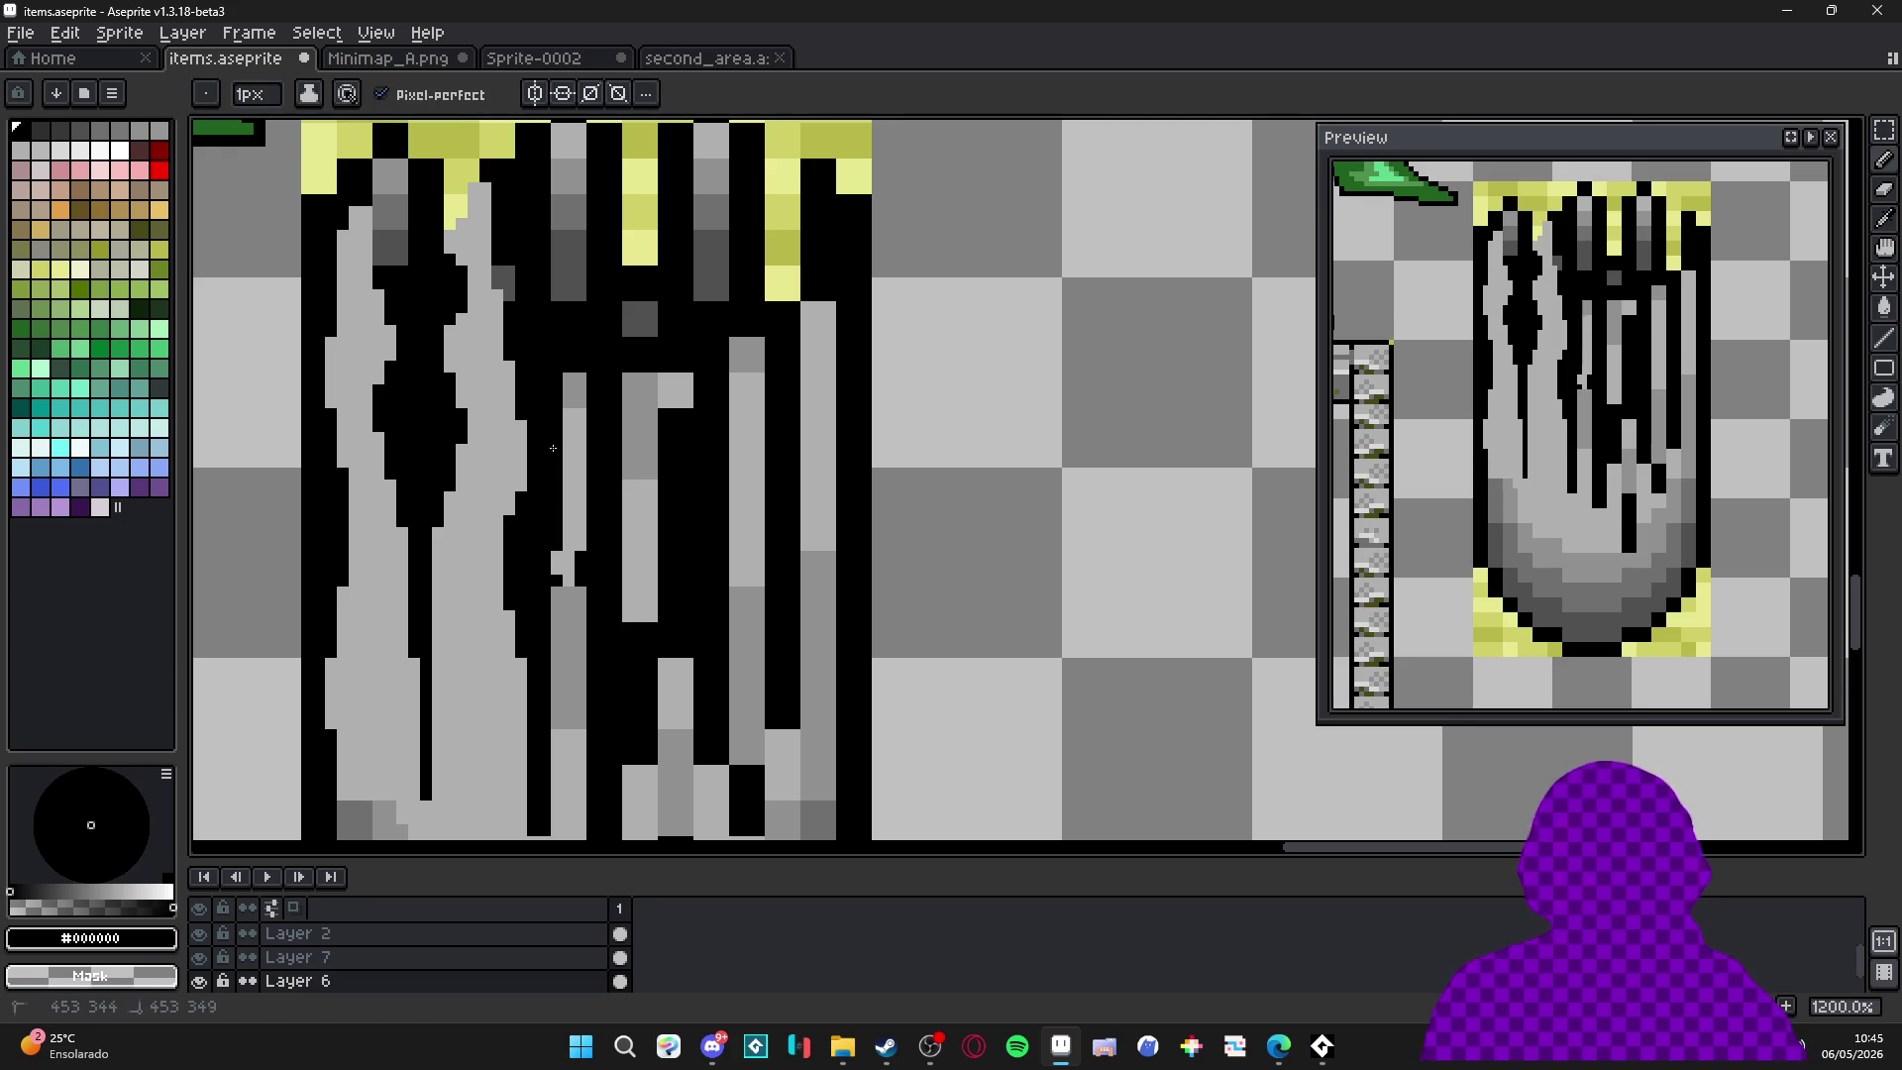
pyautogui.moveTo(576, 363)
pyautogui.mouseDown()
pyautogui.moveTo(593, 615)
pyautogui.moveTo(580, 574)
pyautogui.mouseUp()
# With a 2px brush, paint light grey down the black drip columns.
pyautogui.keyDown('alt'); pyautogui.click(569, 594); pyautogui.keyUp('alt')
pyautogui.scroll(-5, 569, 518)
pyautogui.press('+')
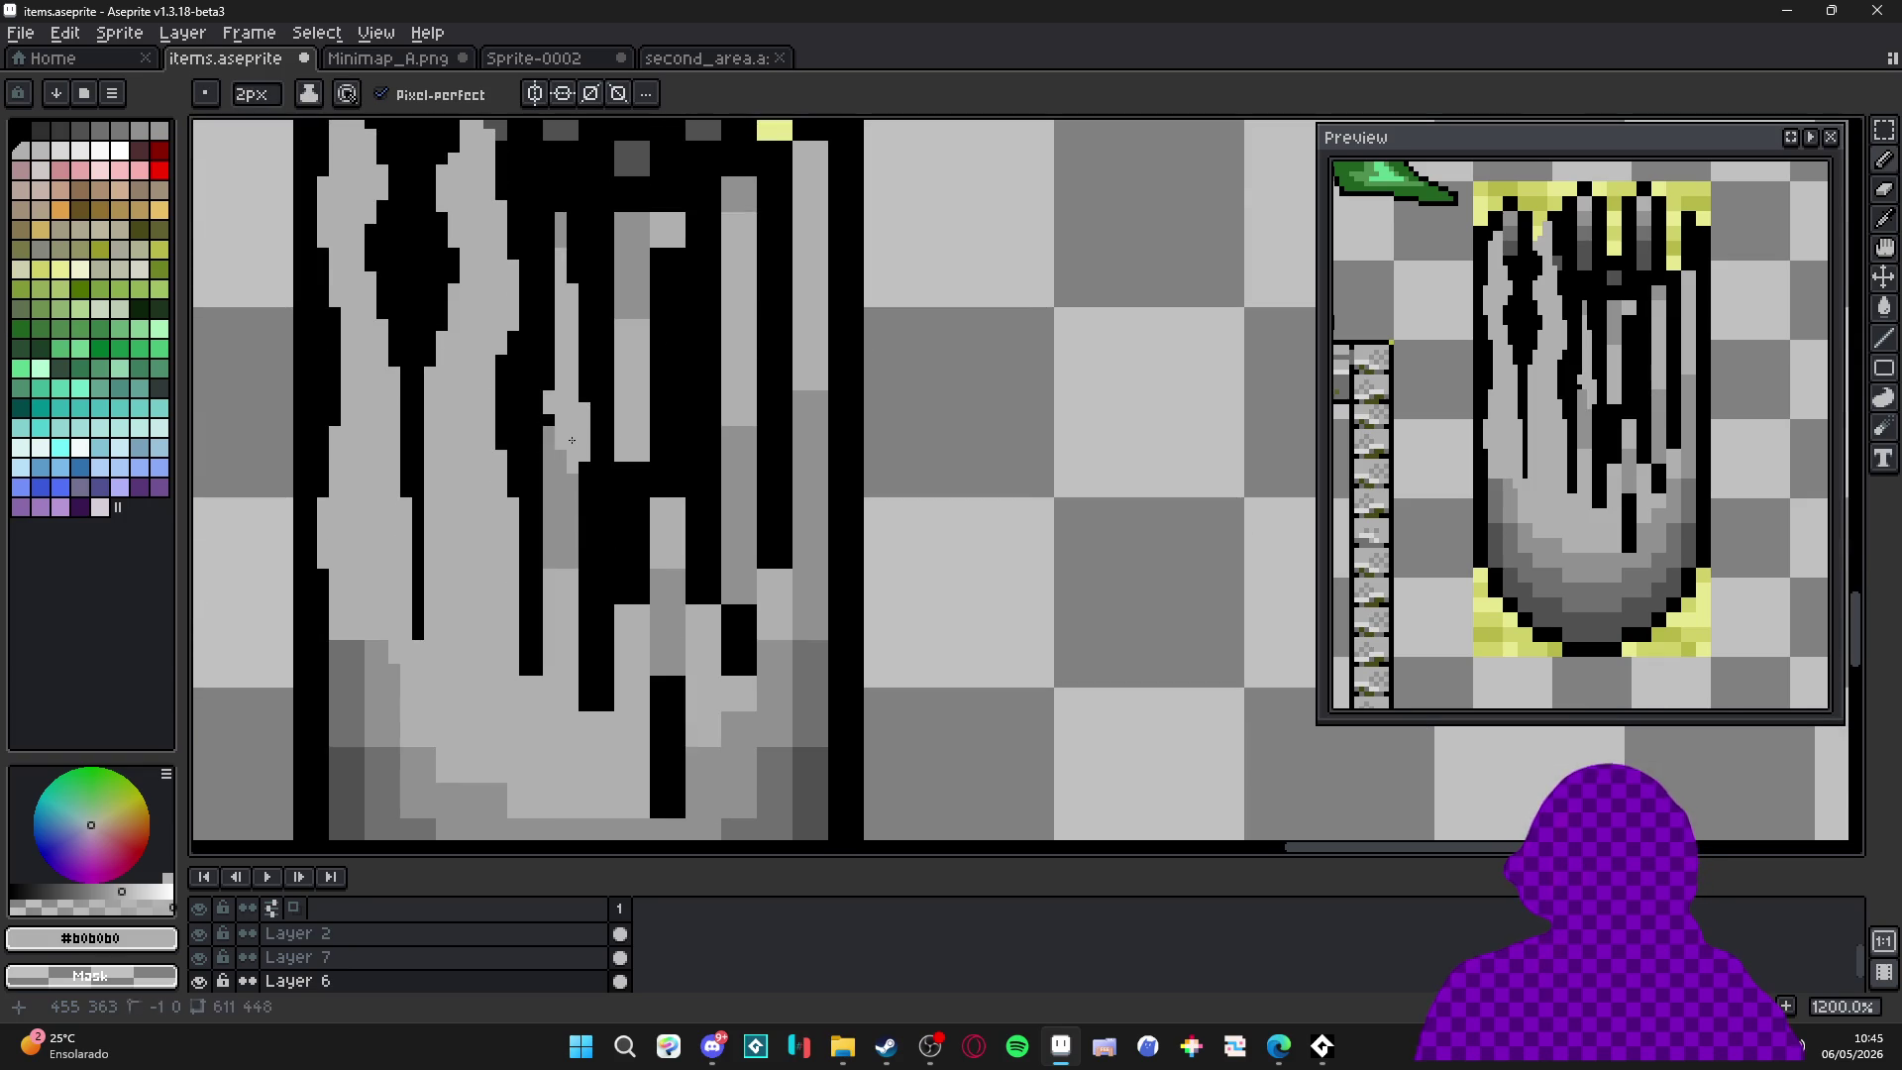
pyautogui.moveTo(563, 436)
pyautogui.mouseDown()
pyautogui.moveTo(555, 545)
pyautogui.moveTo(594, 704)
pyautogui.mouseUp()
pyautogui.moveTo(537, 451); pyautogui.dragTo(537, 666)
pyautogui.hotkey('ctrl', 'z')
pyautogui.moveTo(537, 550); pyautogui.dragTo(537, 666)
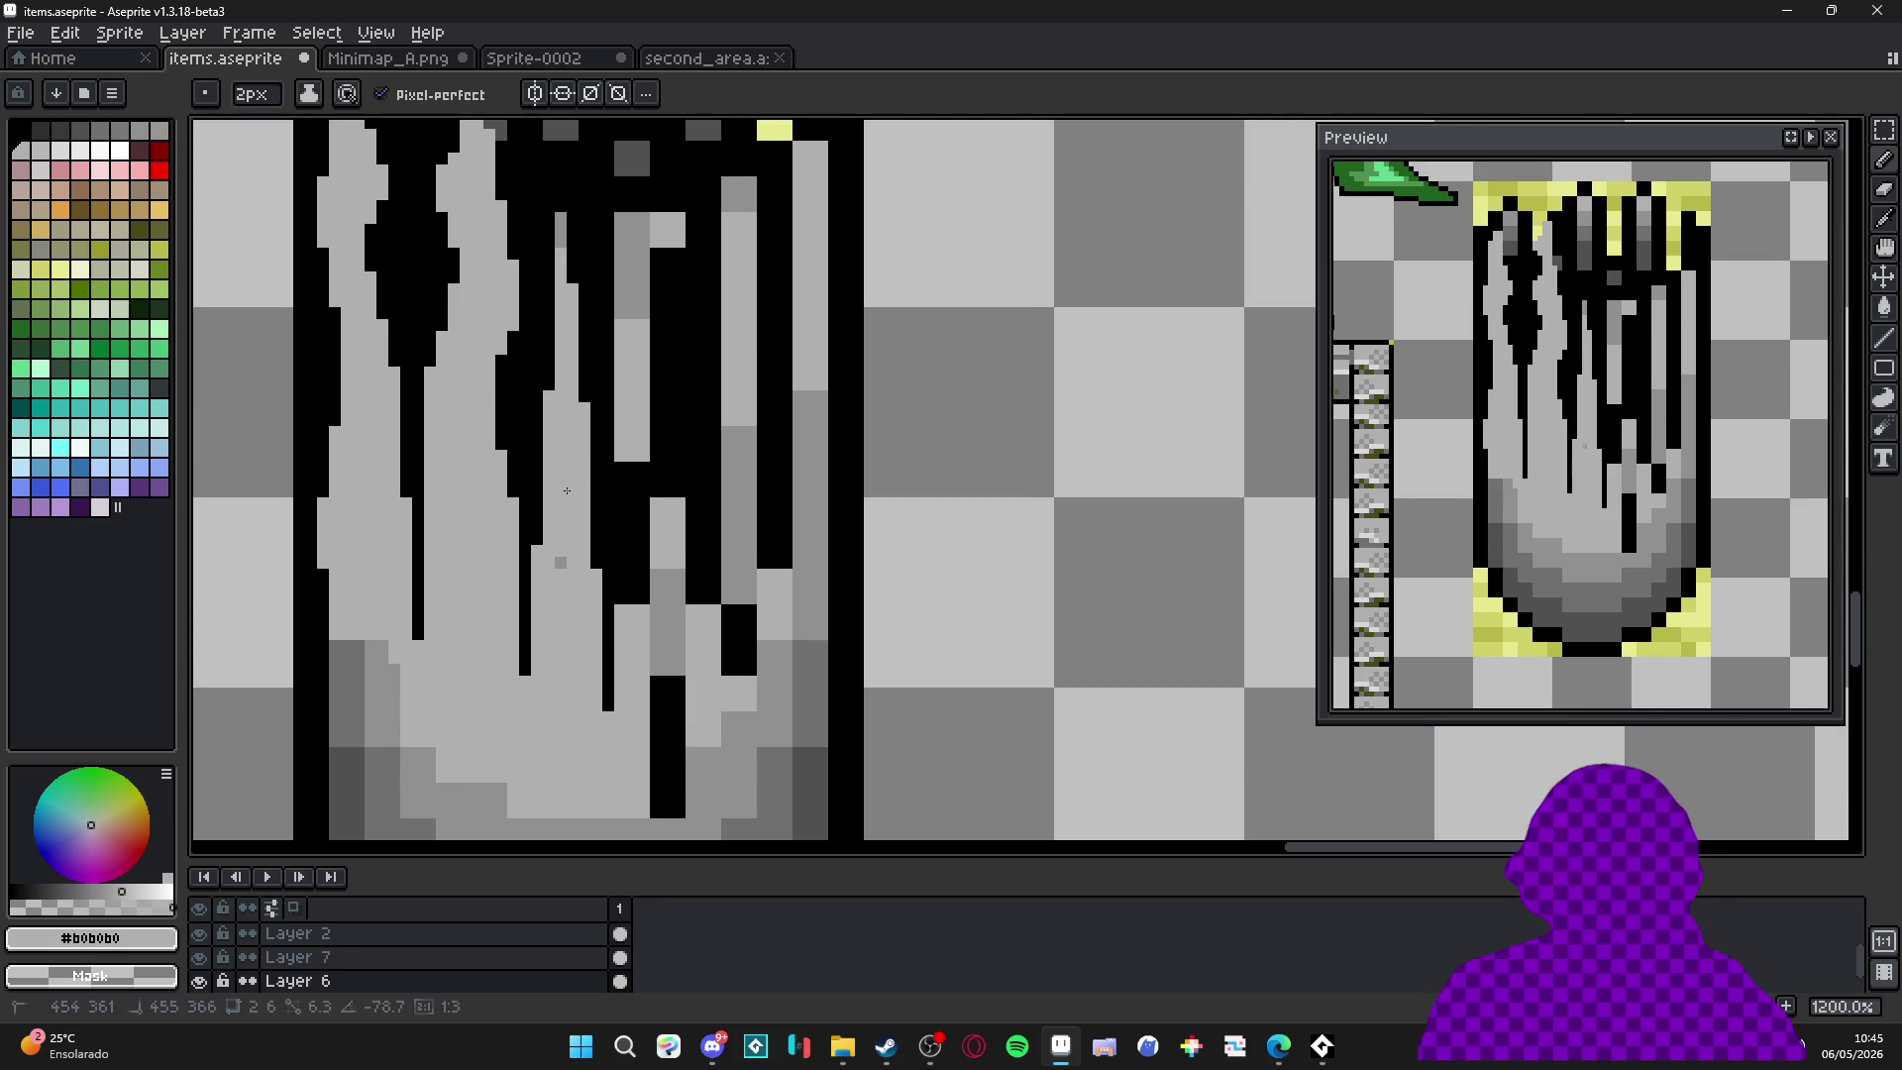
pyautogui.scroll(-2, 561, 653)
pyautogui.scroll(1, 604, 525)
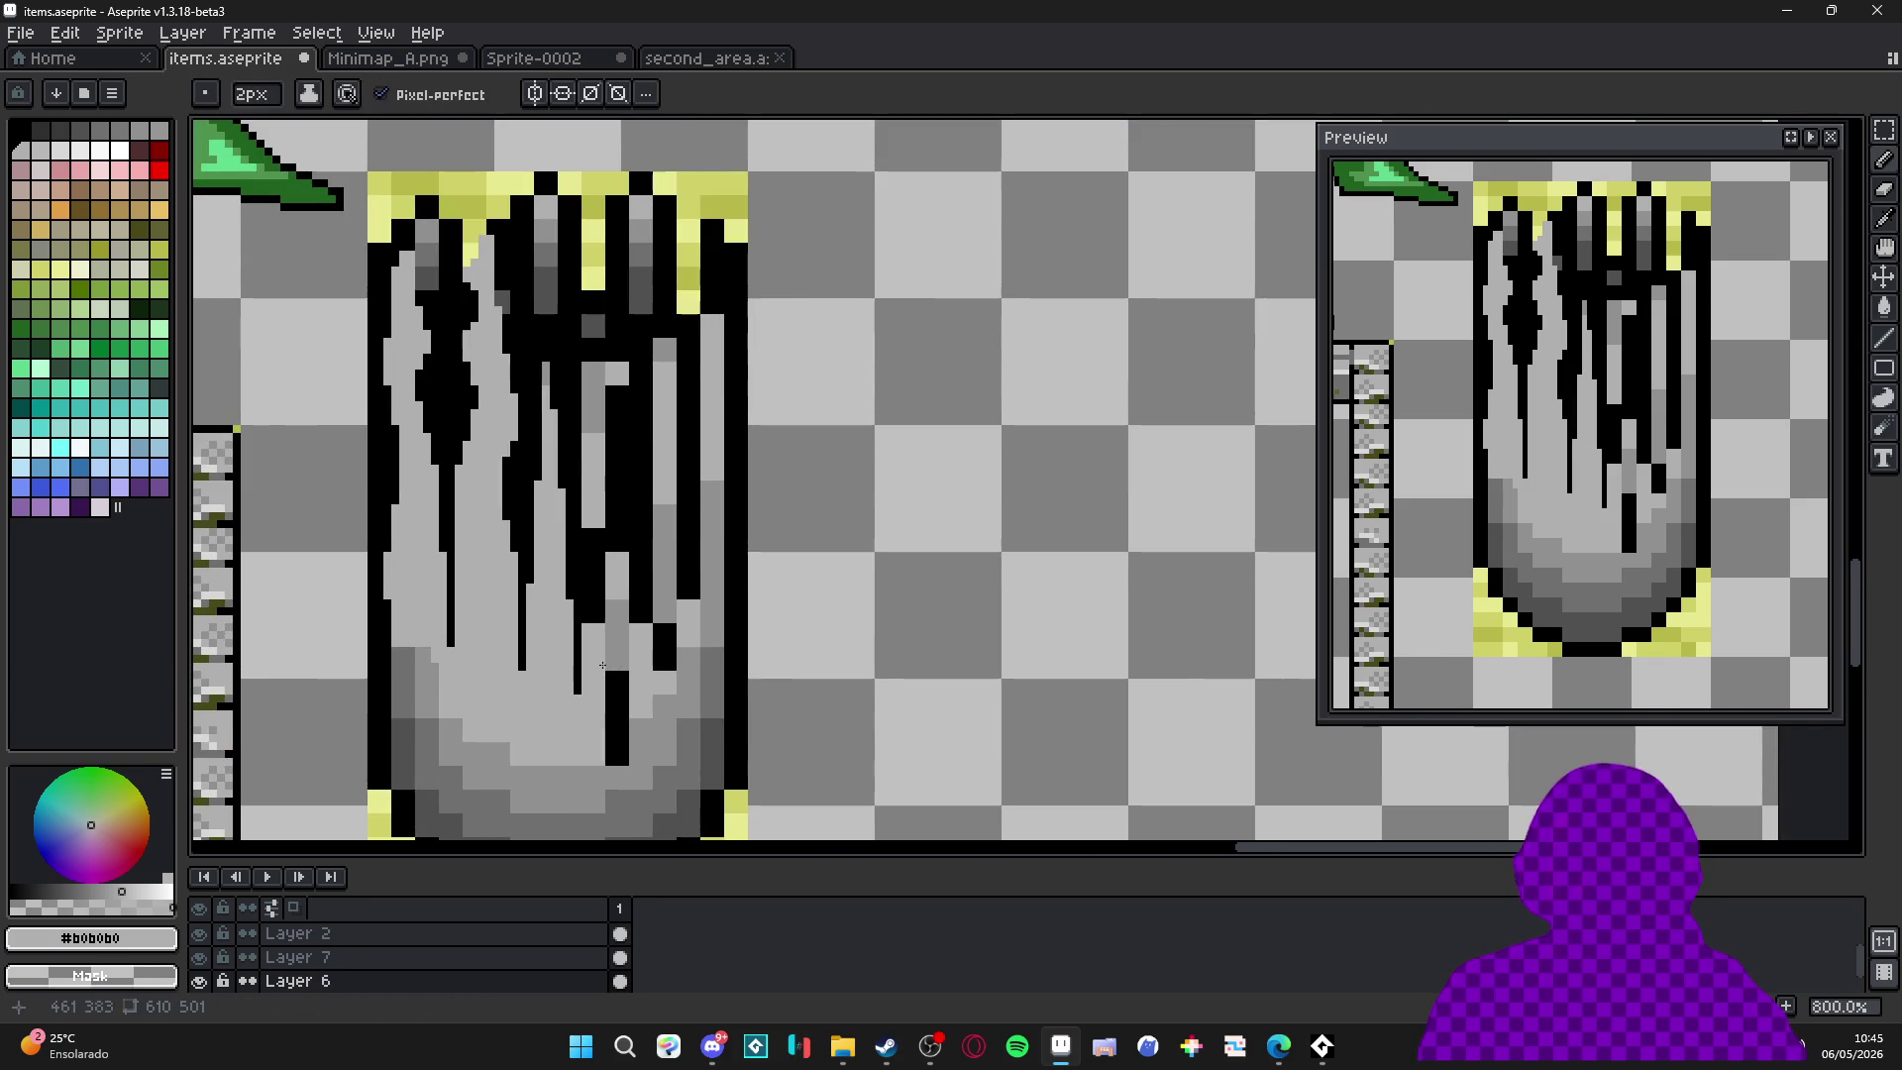
# Draw a new black drip section, stripe it with mid grey #909090, and bucket-fill a mid-grey patch light grey.
pyautogui.keyDown('alt'); pyautogui.click(584, 408); pyautogui.keyUp('alt')
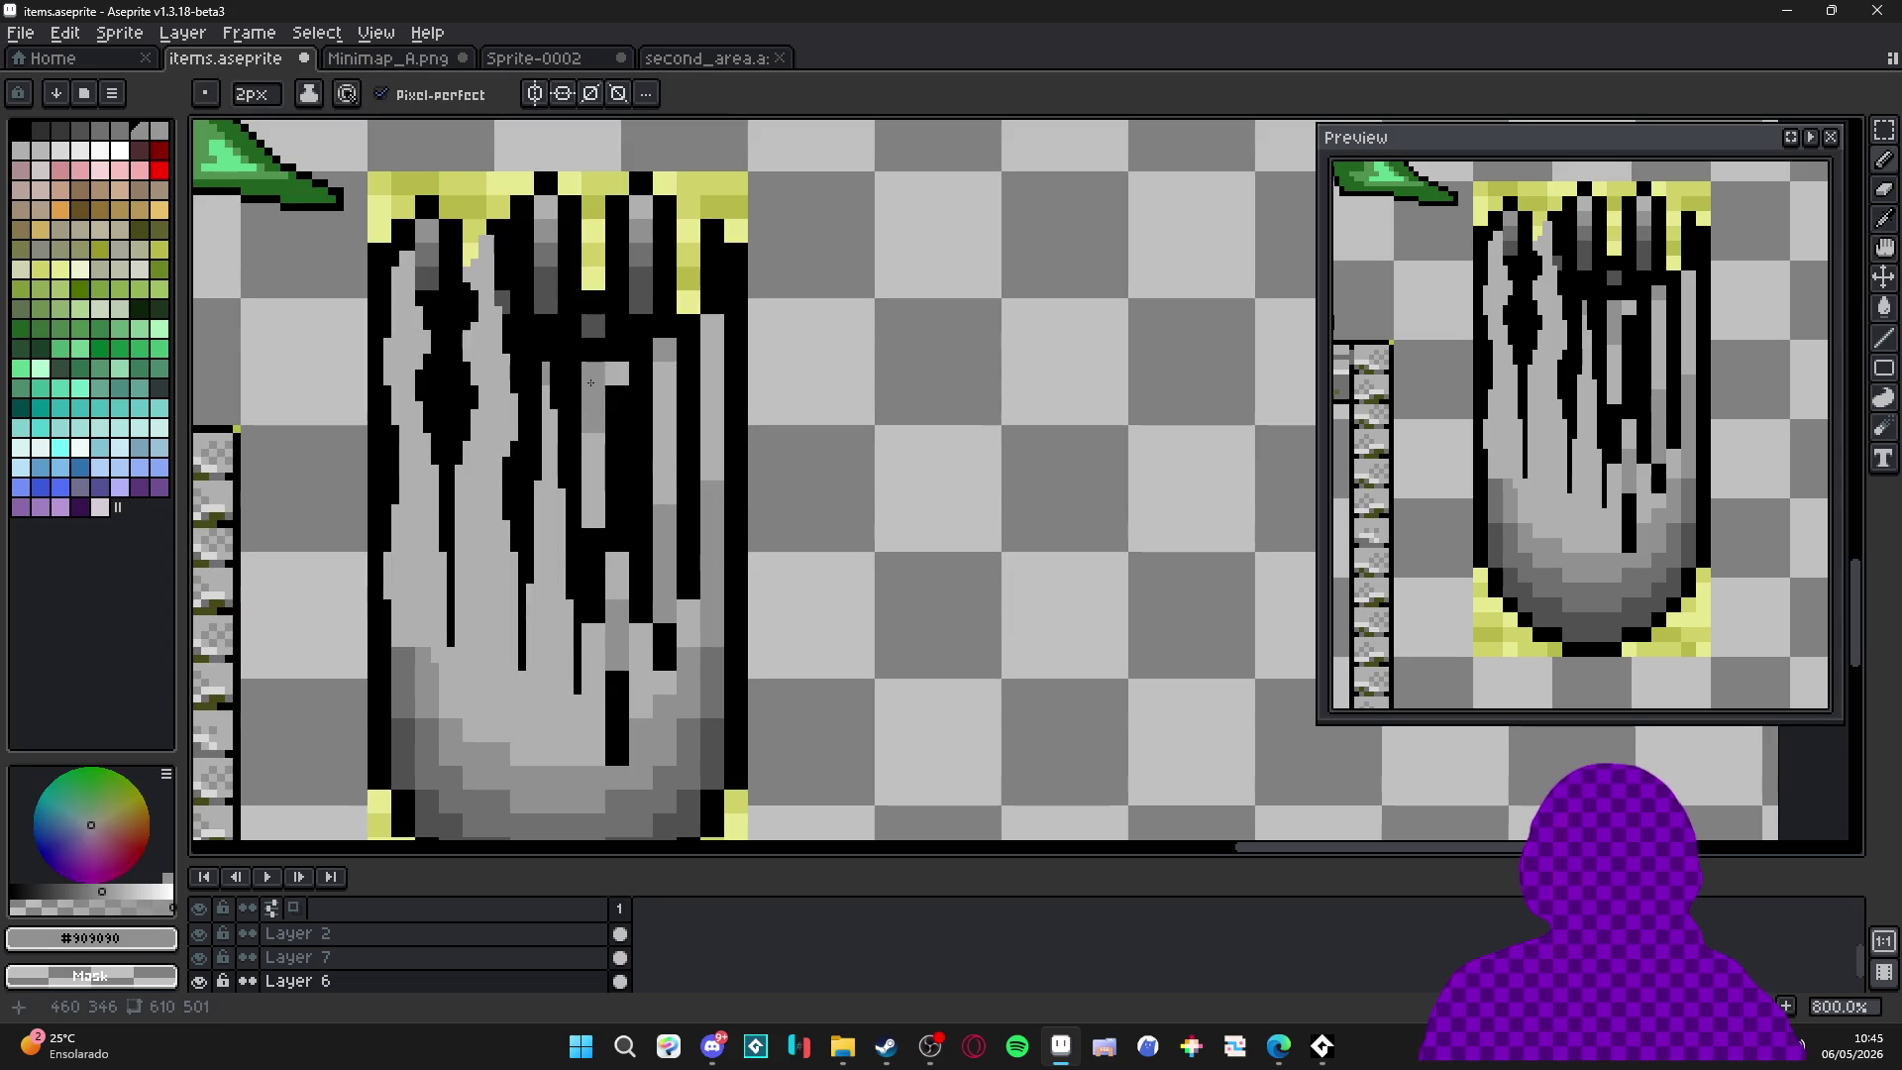
pyautogui.keyDown('alt'); pyautogui.click(591, 329); pyautogui.keyUp('alt')
pyautogui.press('+')
pyautogui.moveTo(599, 336)
pyautogui.mouseDown()
pyautogui.moveTo(617, 403)
pyautogui.moveTo(592, 501)
pyautogui.moveTo(616, 585)
pyautogui.mouseUp()
pyautogui.keyDown('alt'); pyautogui.click(600, 452); pyautogui.keyUp('alt')
pyautogui.moveTo(622, 498); pyautogui.dragTo(624, 593)
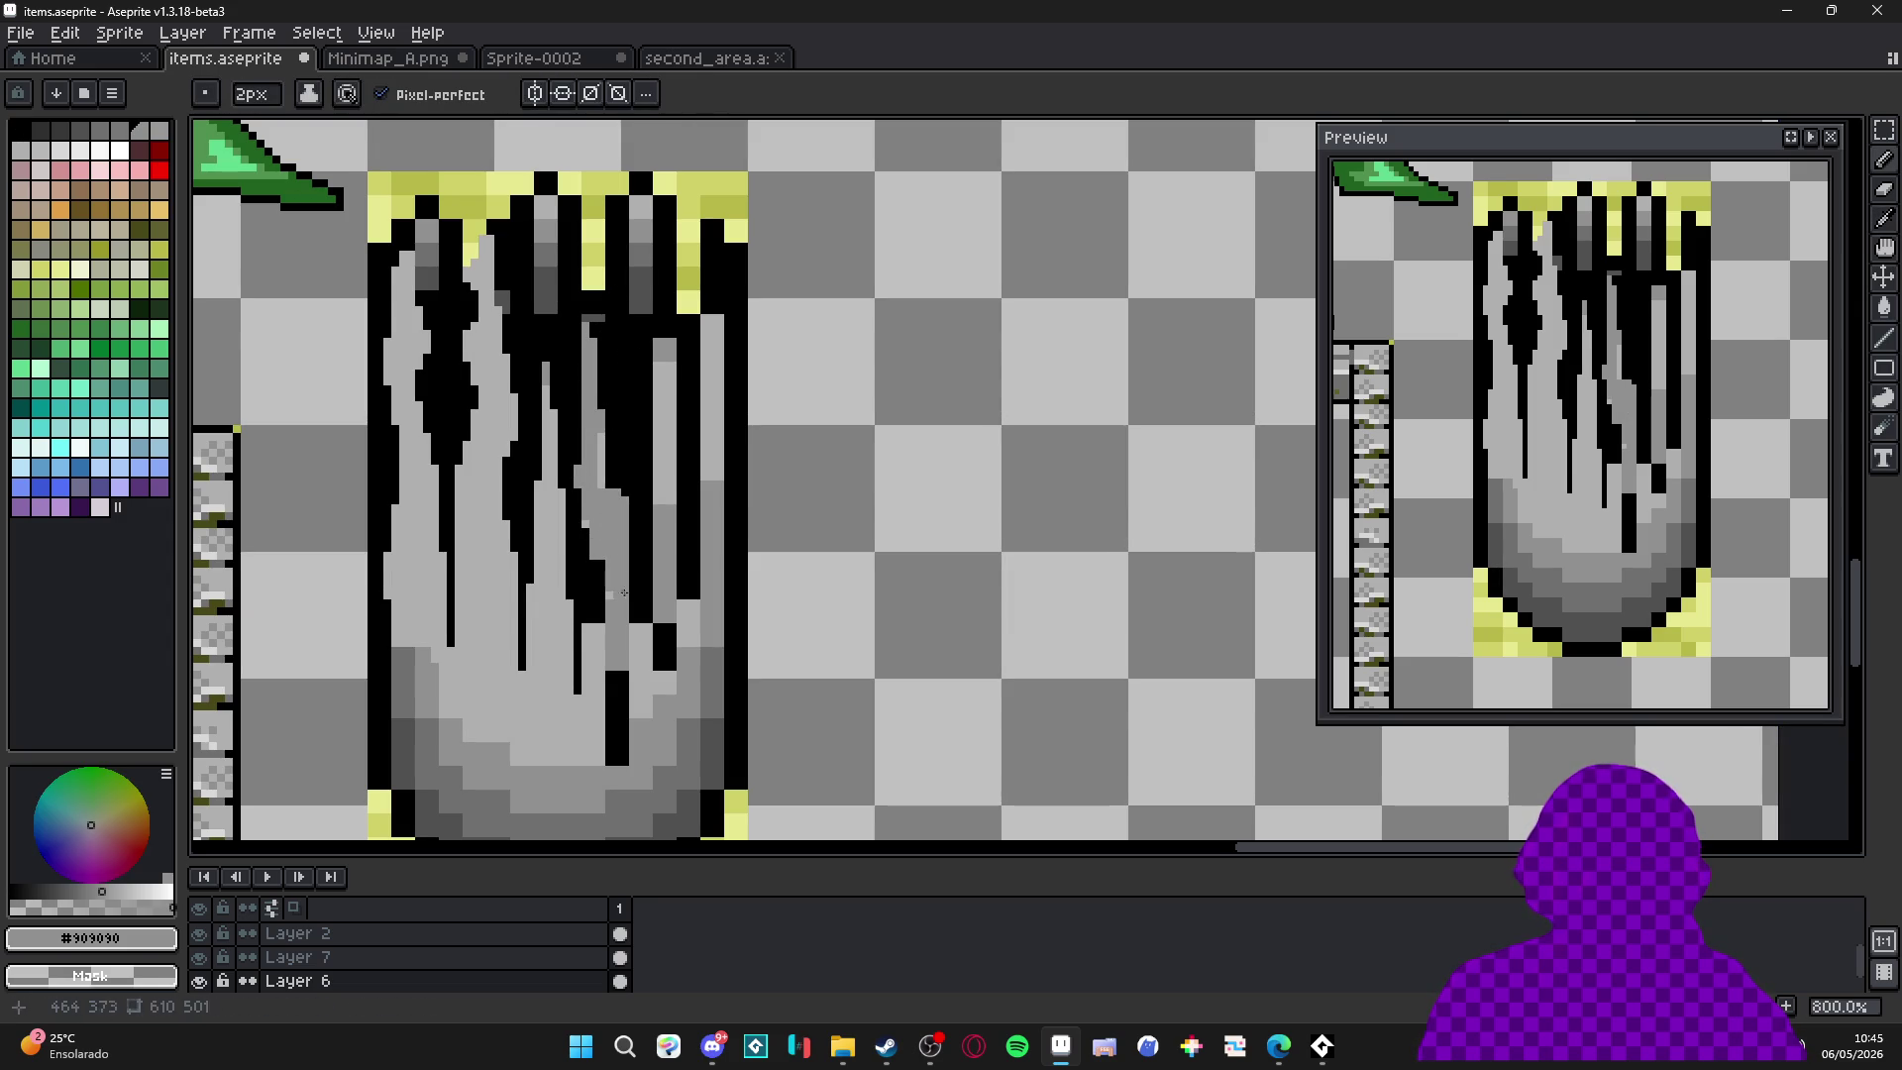
pyautogui.press('g')
pyautogui.keyDown('alt'); pyautogui.click(595, 679); pyautogui.keyUp('alt')
pyautogui.click(608, 640)
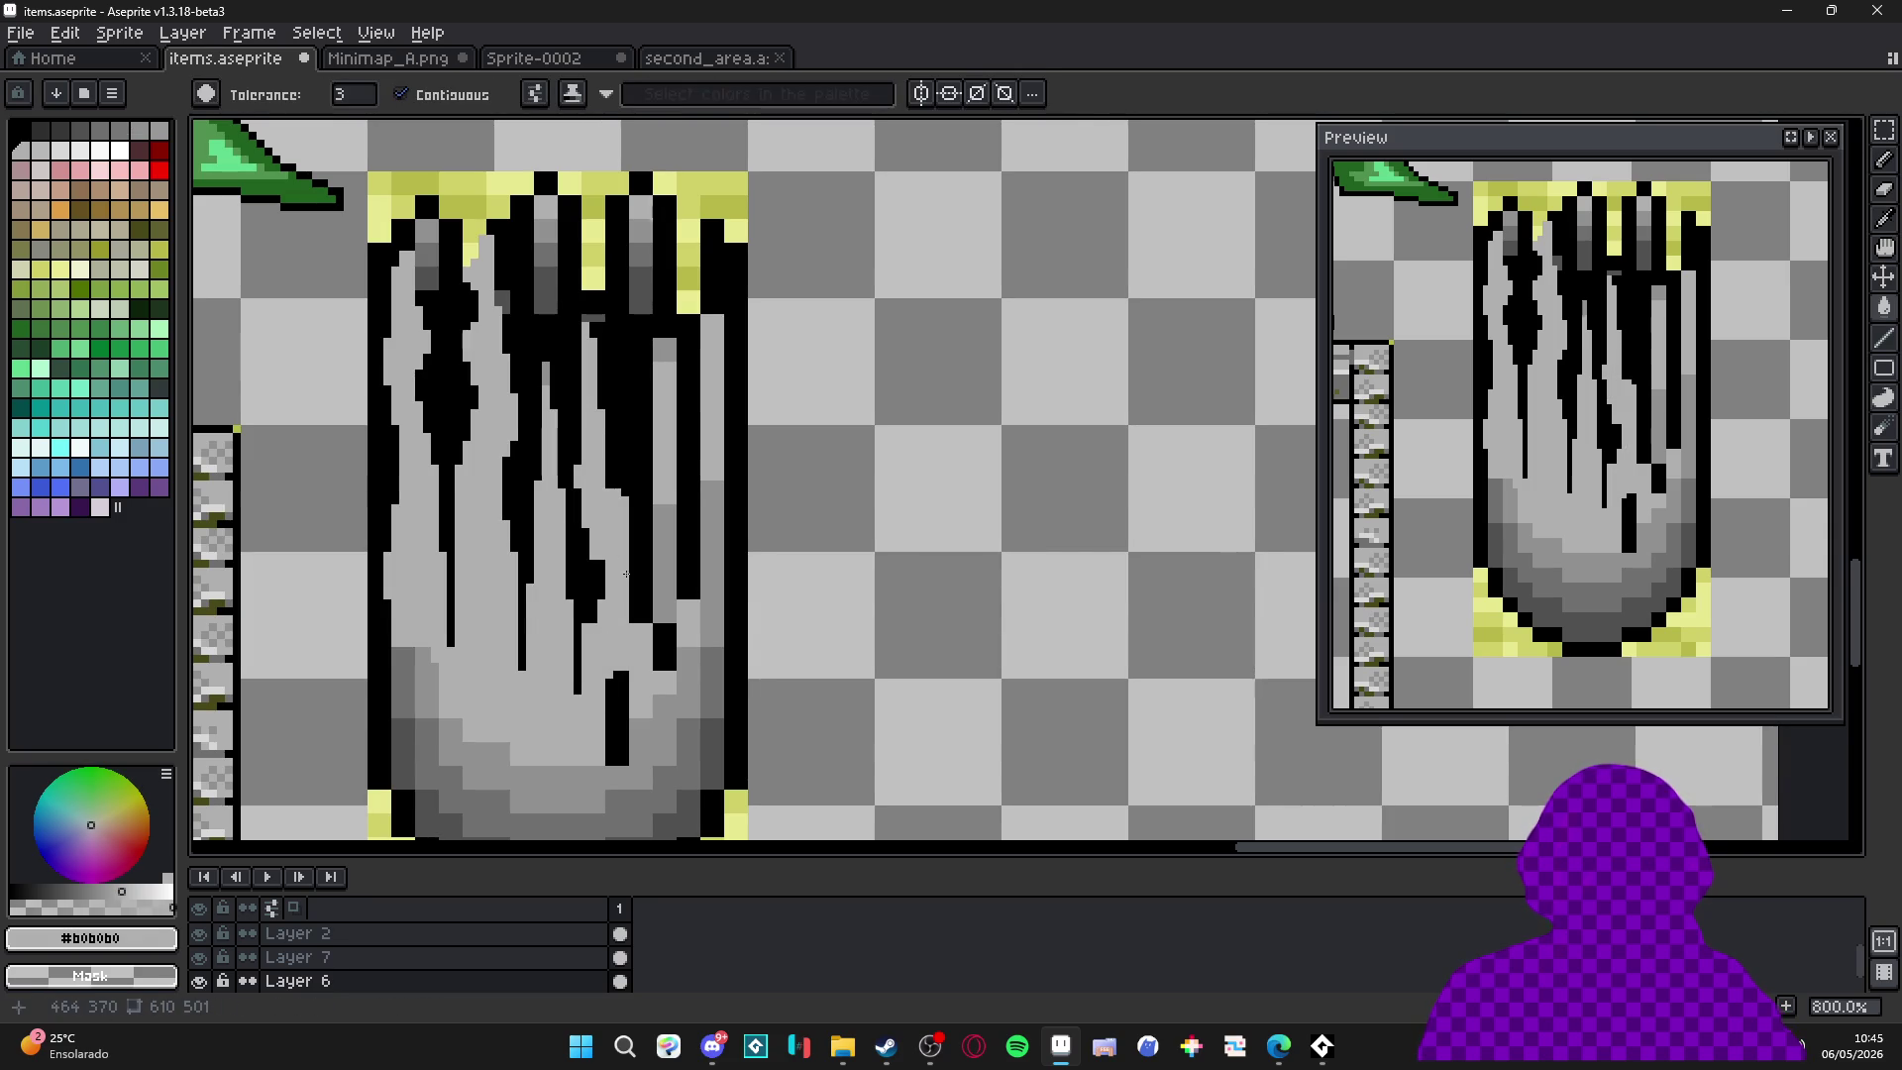
# Paint grey over the leftover black drip strips and small black pieces.
pyautogui.press('b')
pyautogui.moveTo(602, 559); pyautogui.dragTo(602, 595)
pyautogui.moveTo(610, 673)
pyautogui.mouseDown()
pyautogui.moveTo(613, 724)
pyautogui.moveTo(625, 684)
pyautogui.moveTo(637, 710)
pyautogui.mouseUp()
pyautogui.moveTo(660, 573); pyautogui.dragTo(659, 663)
pyautogui.moveTo(610, 738); pyautogui.dragTo(620, 769)
pyautogui.moveTo(675, 585); pyautogui.dragTo(675, 646)
pyautogui.moveTo(677, 551); pyautogui.dragTo(670, 658)
pyautogui.moveTo(637, 729)
pyautogui.mouseDown()
pyautogui.moveTo(684, 530)
pyautogui.moveTo(664, 404)
pyautogui.mouseUp()
pyautogui.moveTo(677, 486)
pyautogui.mouseDown()
pyautogui.moveTo(675, 639)
pyautogui.moveTo(659, 642)
pyautogui.moveTo(720, 622)
pyautogui.moveTo(728, 428)
pyautogui.moveTo(738, 630)
pyautogui.moveTo(726, 442)
pyautogui.moveTo(696, 565)
pyautogui.moveTo(718, 451)
pyautogui.moveTo(705, 630)
pyautogui.mouseUp()
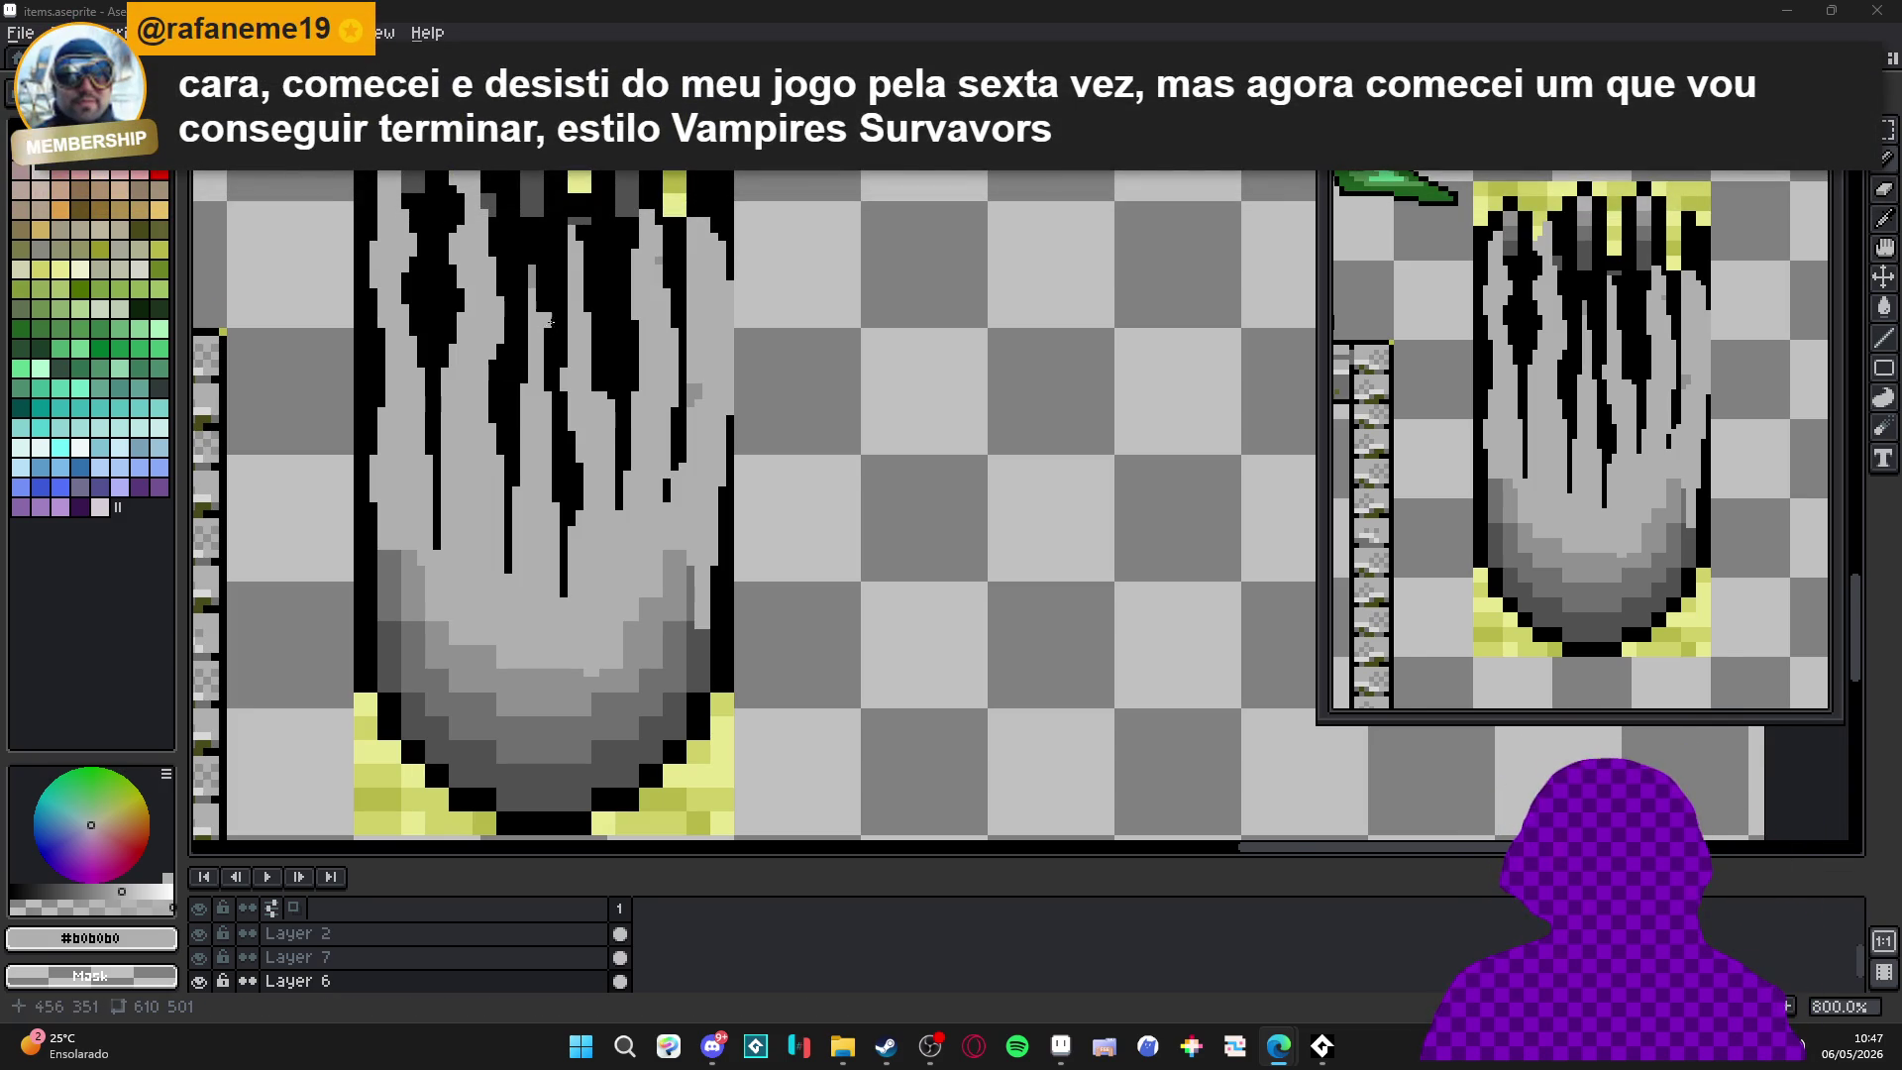
# Pick dark grey #505050 and shade the upper middle drip column up to the tower's top.
pyautogui.scroll(2, 629, 281)
pyautogui.keyDown('alt'); pyautogui.click(689, 256); pyautogui.keyUp('alt')
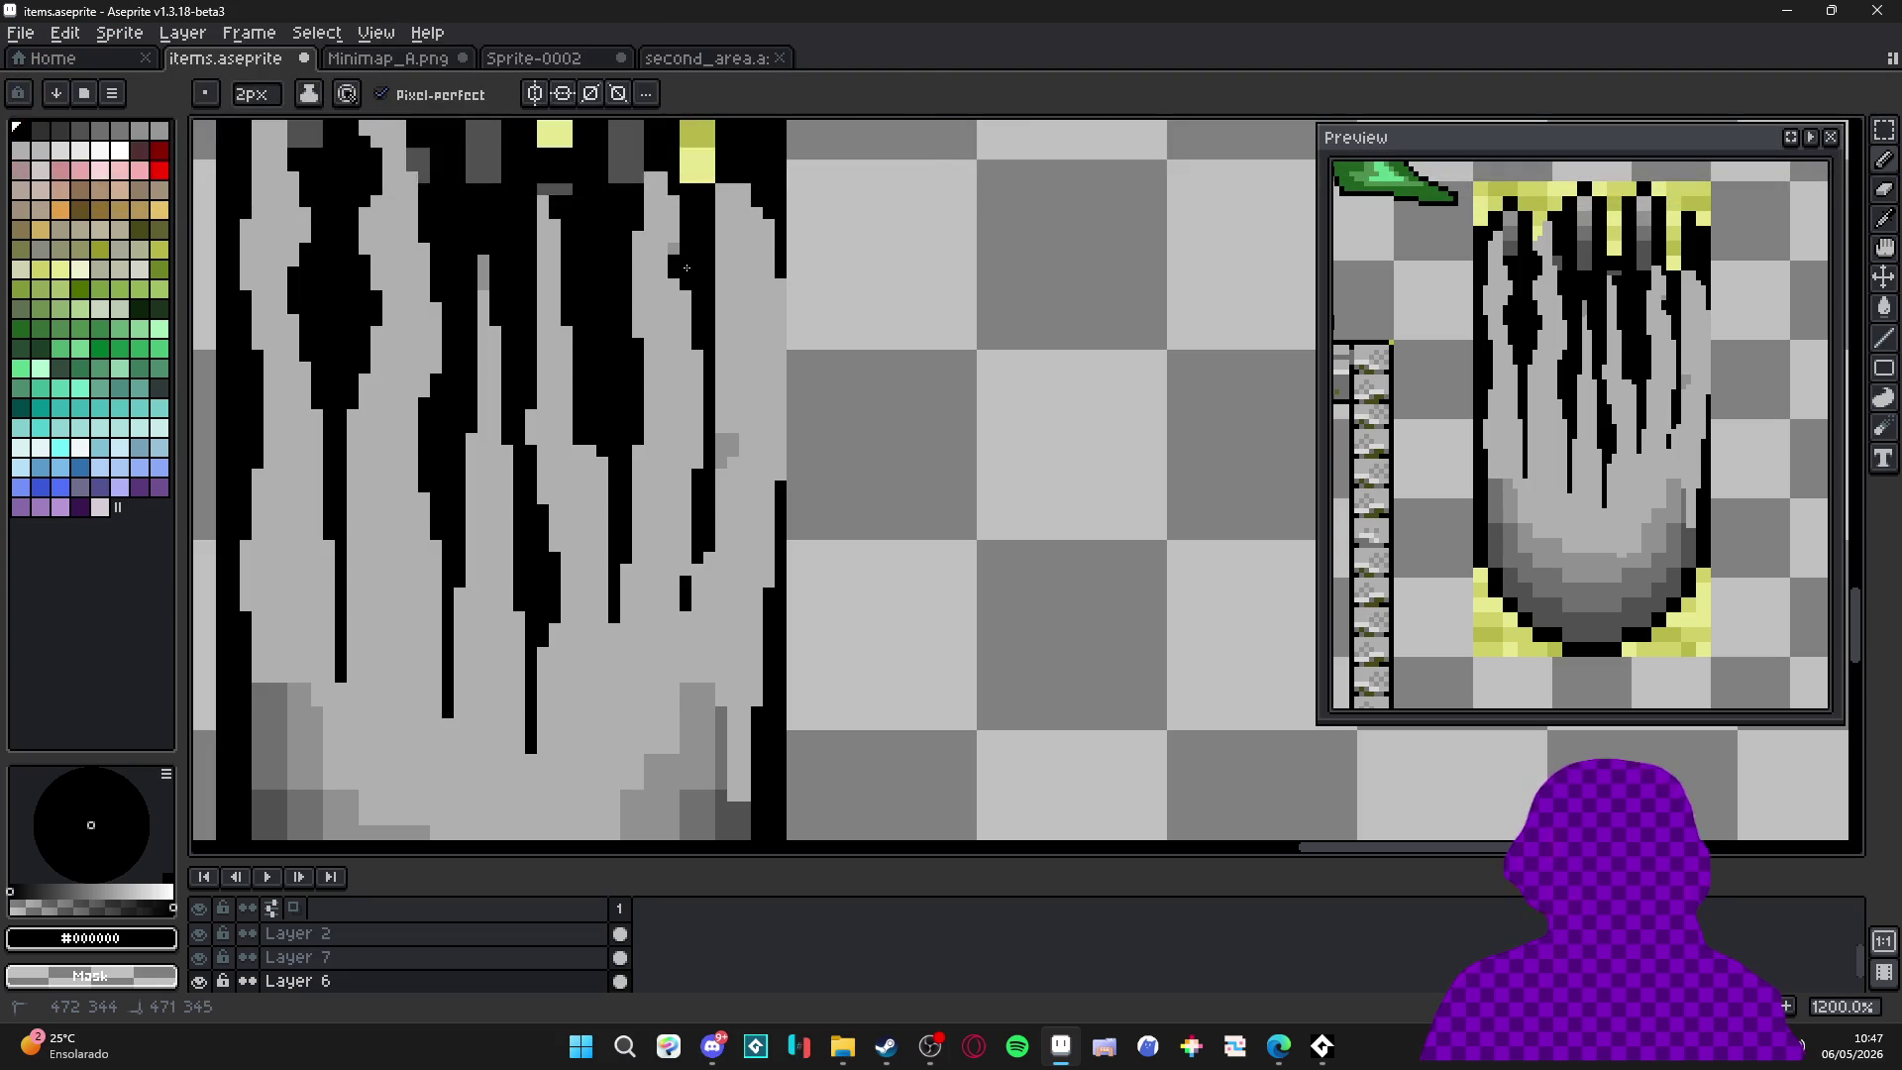
pyautogui.moveTo(684, 248); pyautogui.dragTo(691, 276)
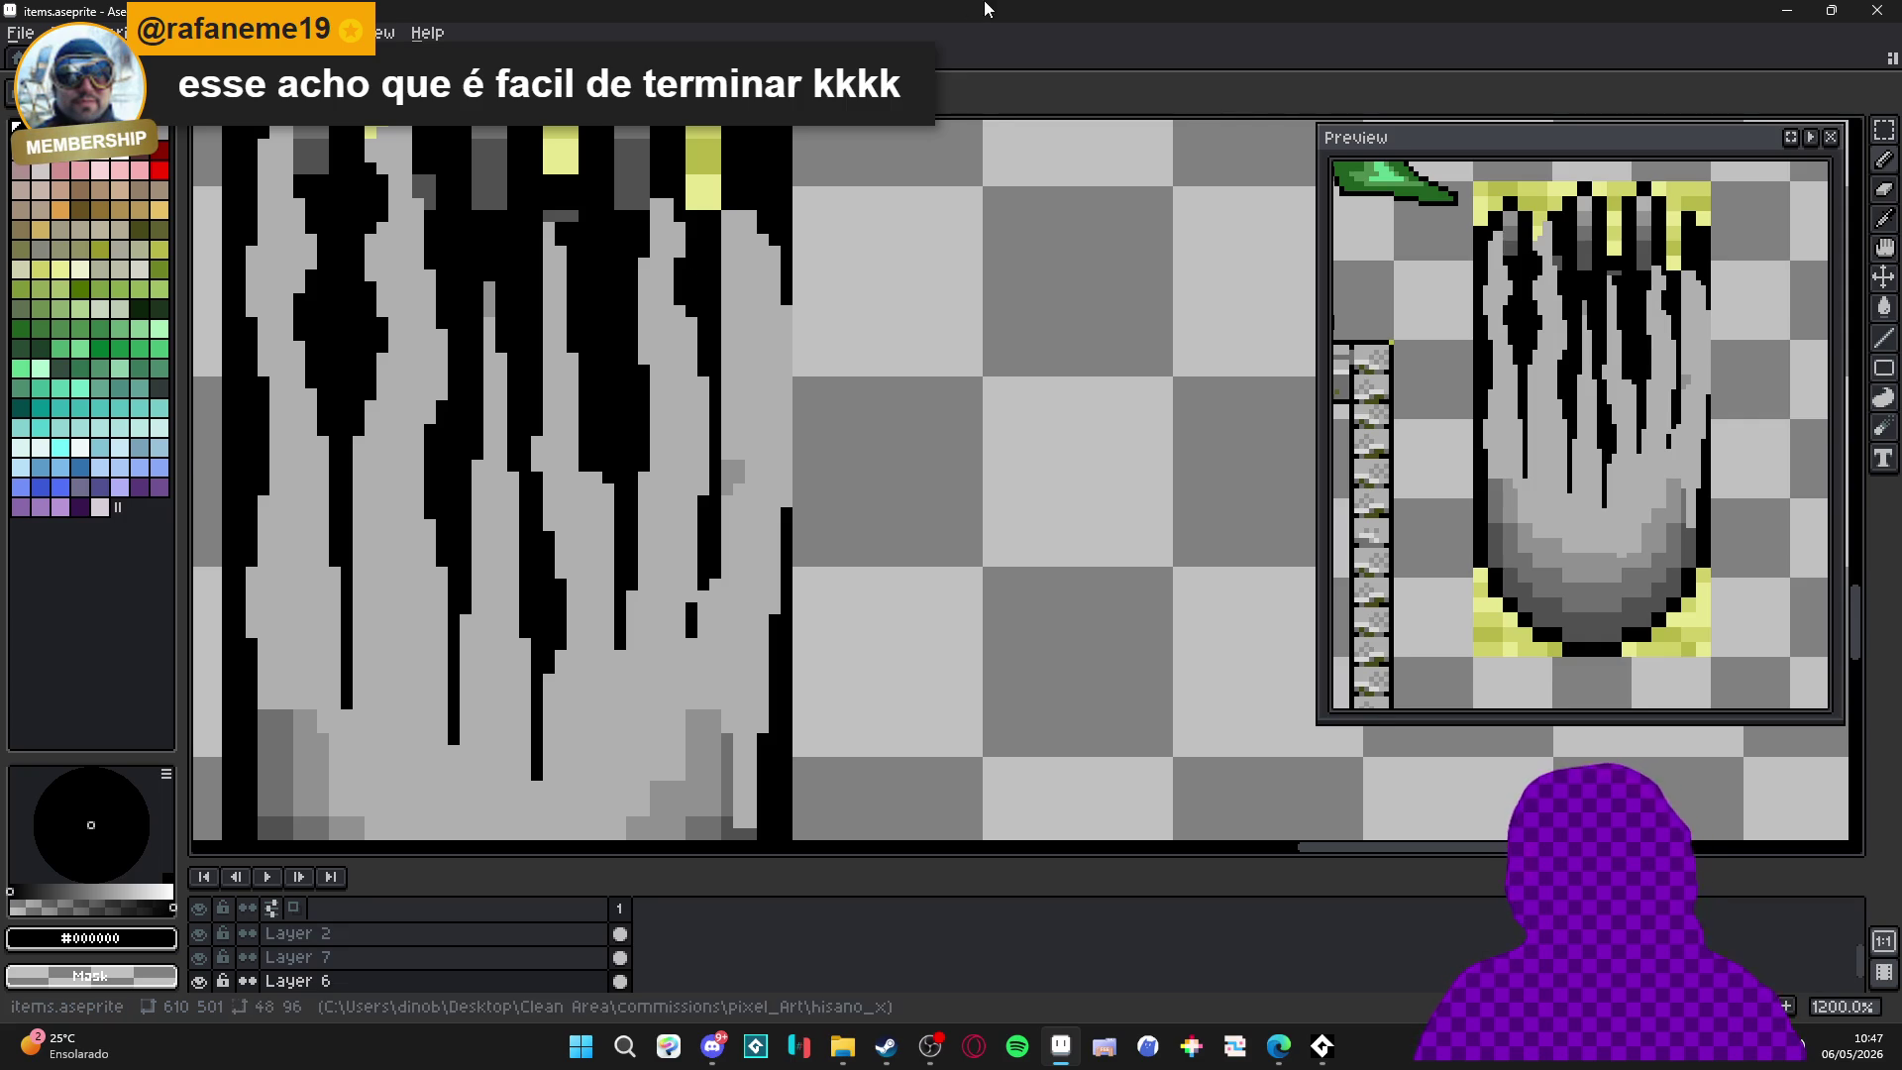
pyautogui.scroll(-3, 691, 275)
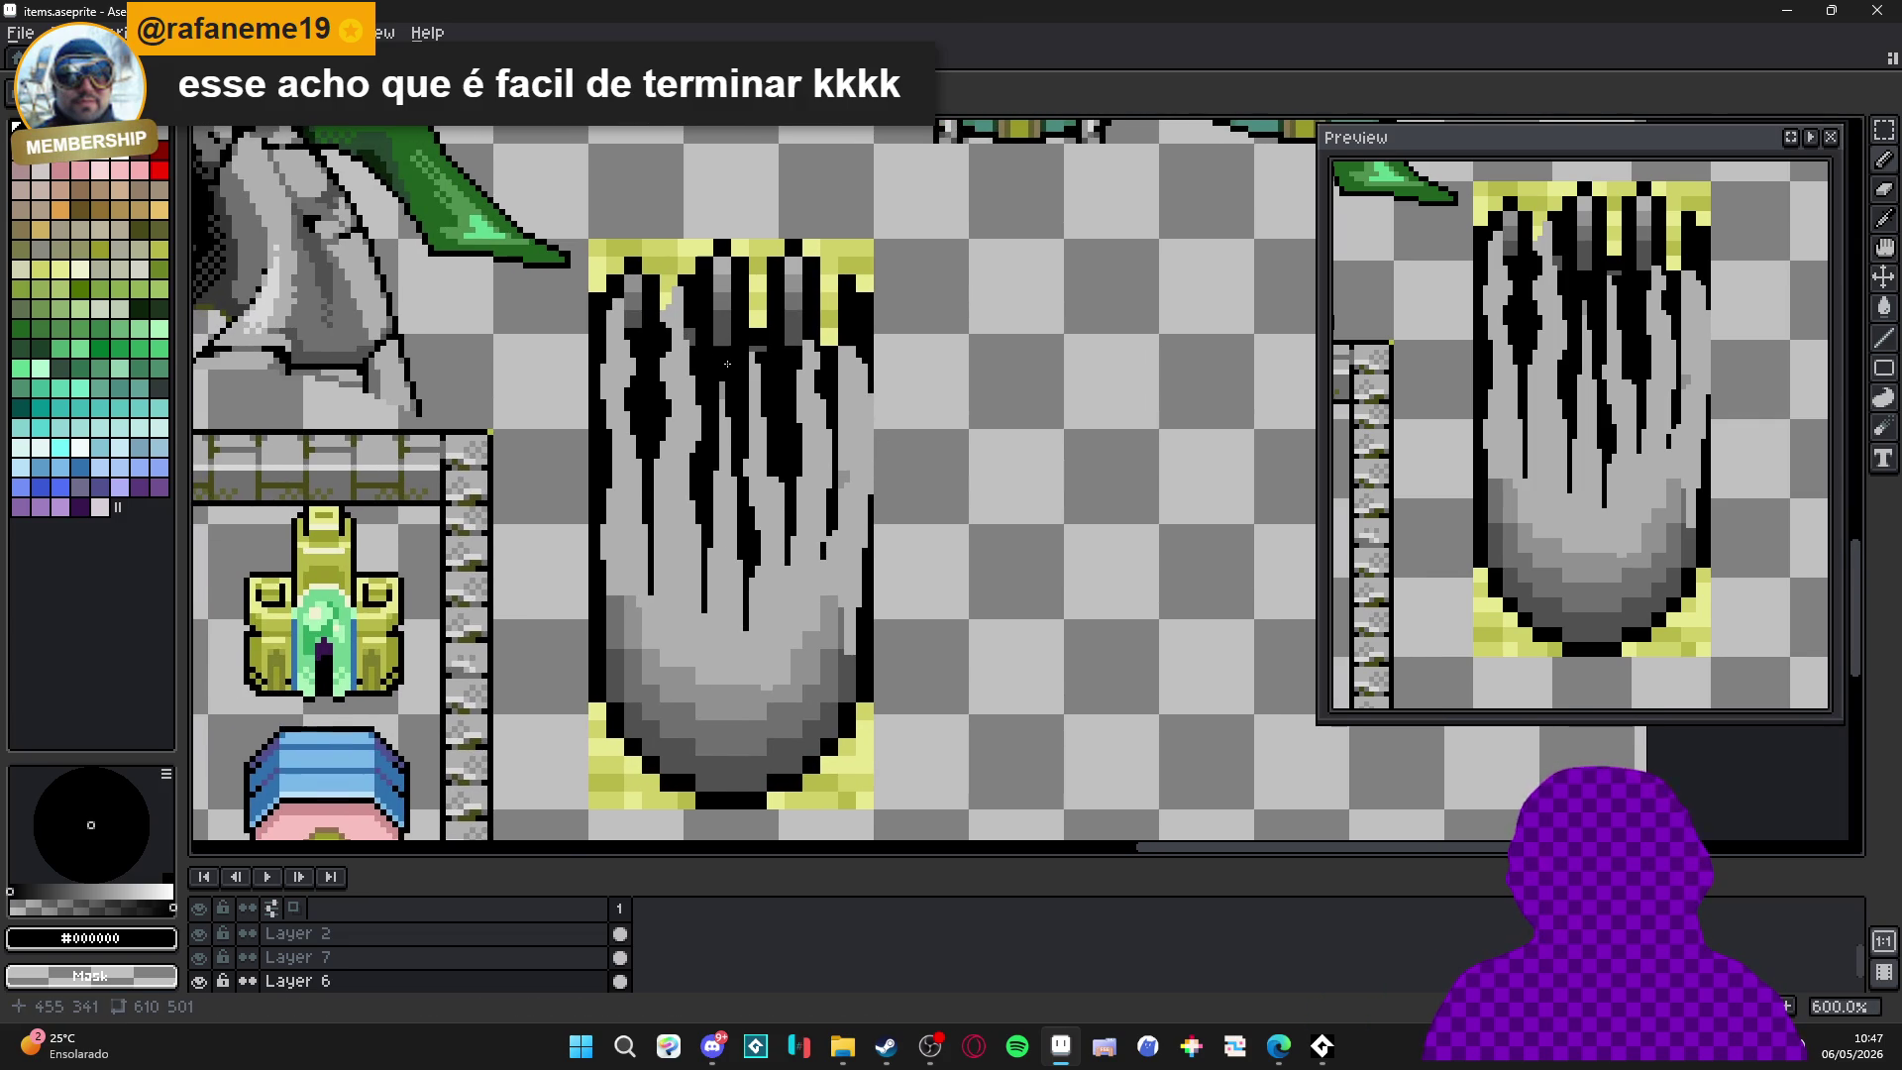
pyautogui.scroll(3, 729, 366)
pyautogui.keyDown('alt'); pyautogui.click(710, 396); pyautogui.keyUp('alt')
pyautogui.moveTo(709, 395); pyautogui.dragTo(710, 422)
pyautogui.moveTo(730, 323); pyautogui.dragTo(737, 361)
pyautogui.moveTo(790, 287)
pyautogui.mouseDown()
pyautogui.moveTo(798, 322)
pyautogui.moveTo(789, 248)
pyautogui.moveTo(771, 267)
pyautogui.moveTo(786, 218)
pyautogui.mouseUp()
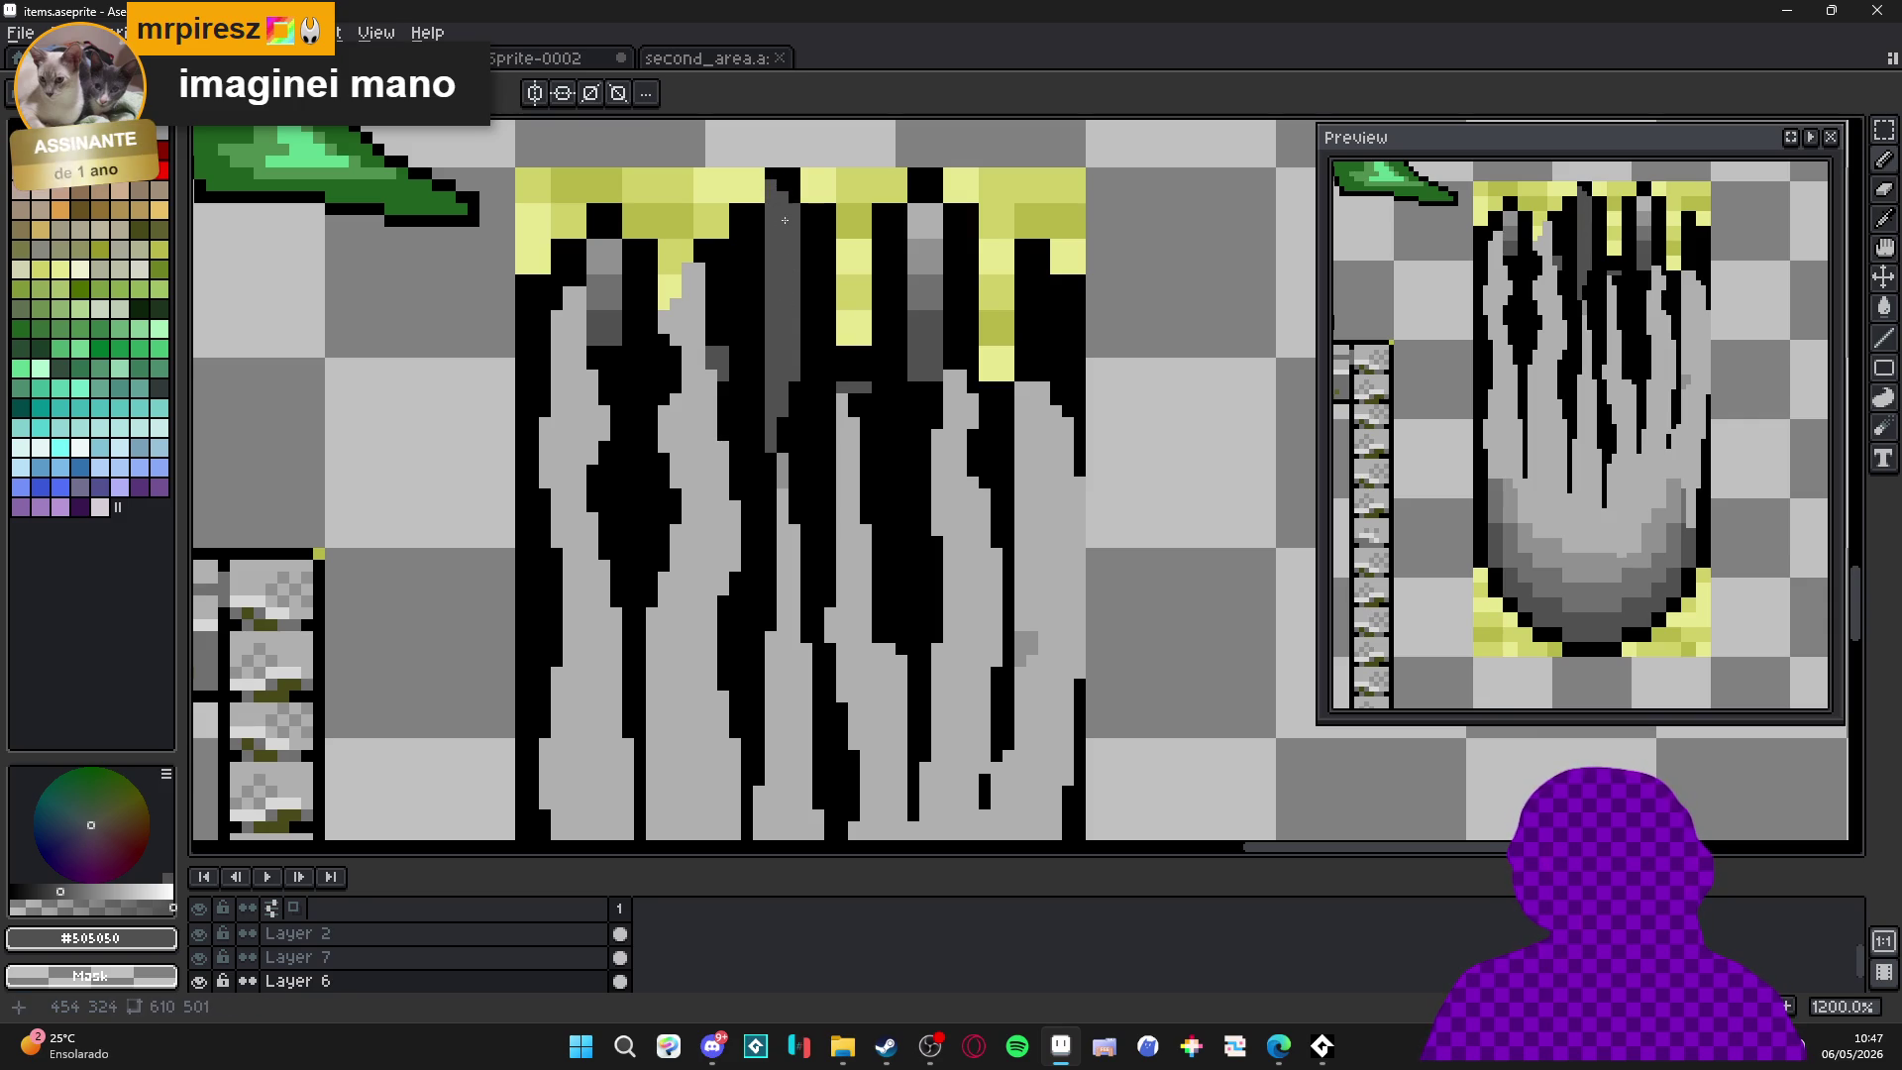
# Select a yellow pixel at the tower's top with the Magic Wand.
pyautogui.keyDown('alt'); pyautogui.click(801, 264); pyautogui.keyUp('alt')
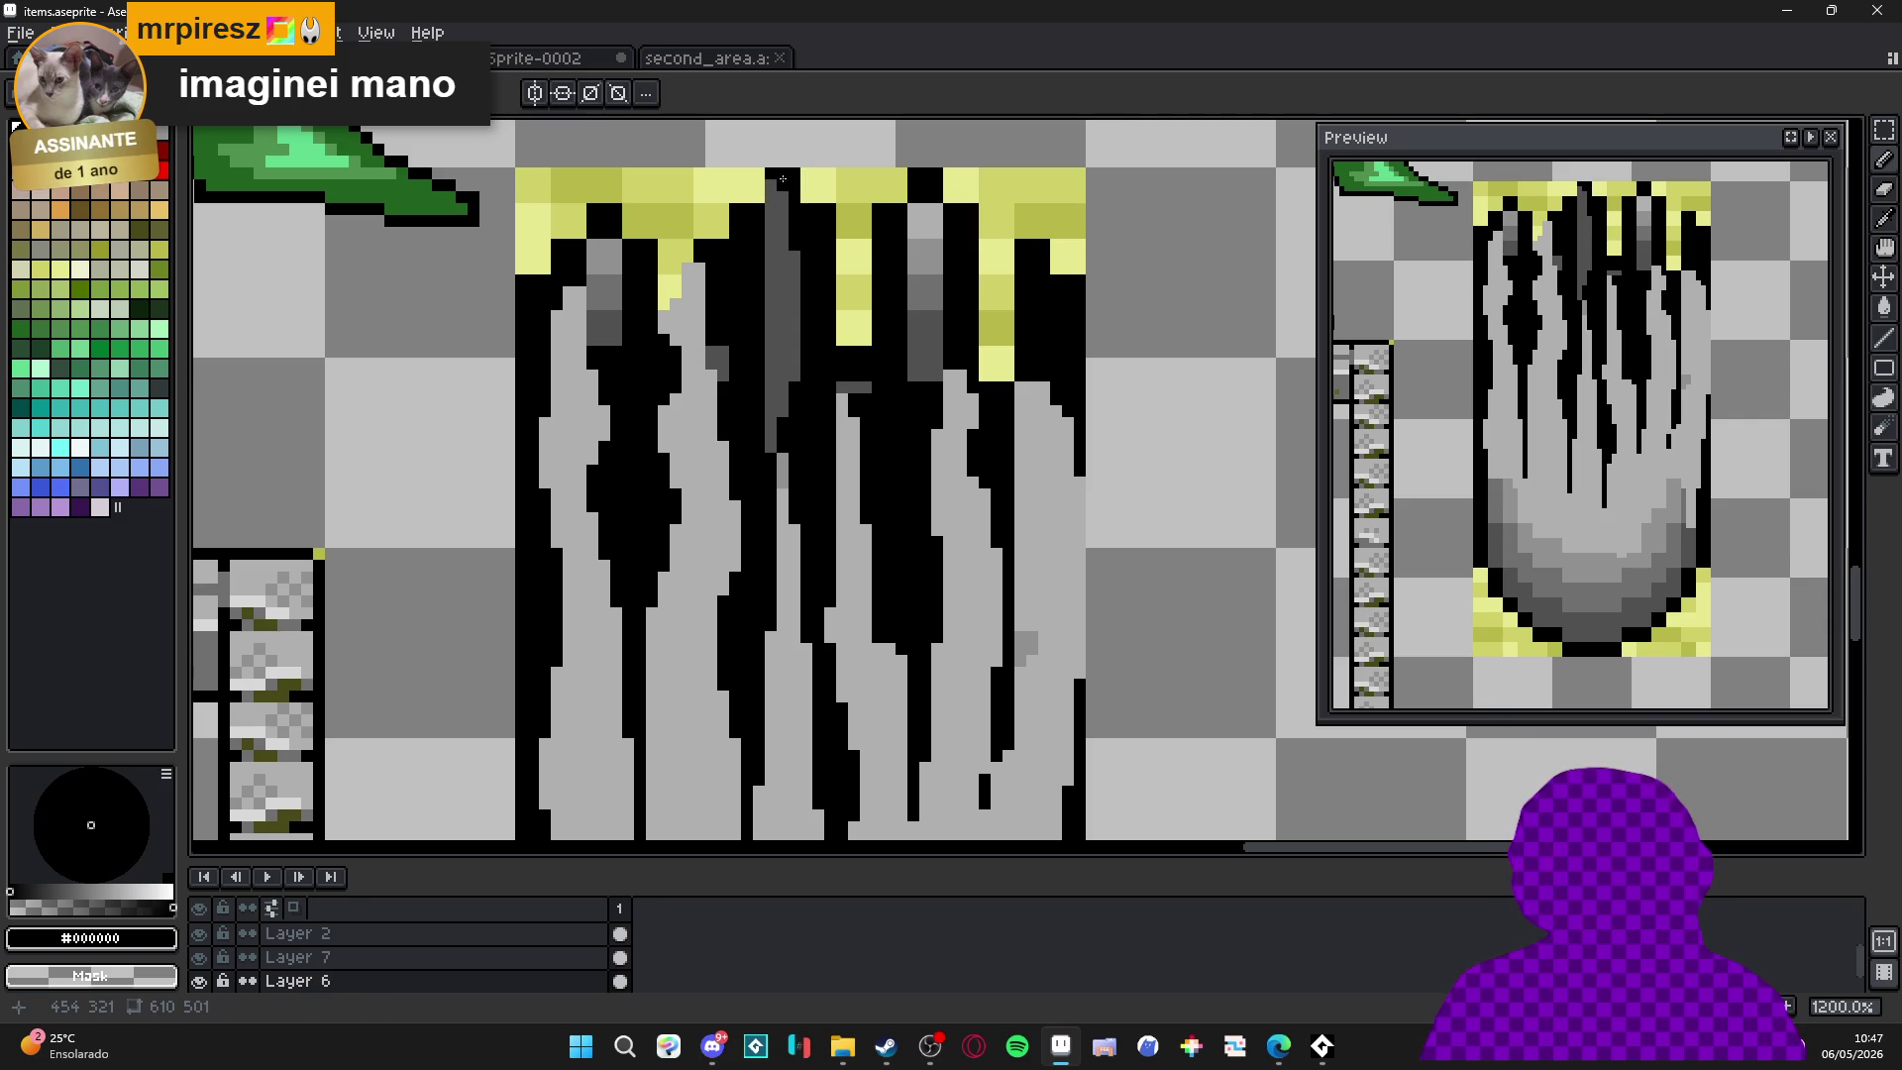
pyautogui.press('w')
pyautogui.click(827, 201)
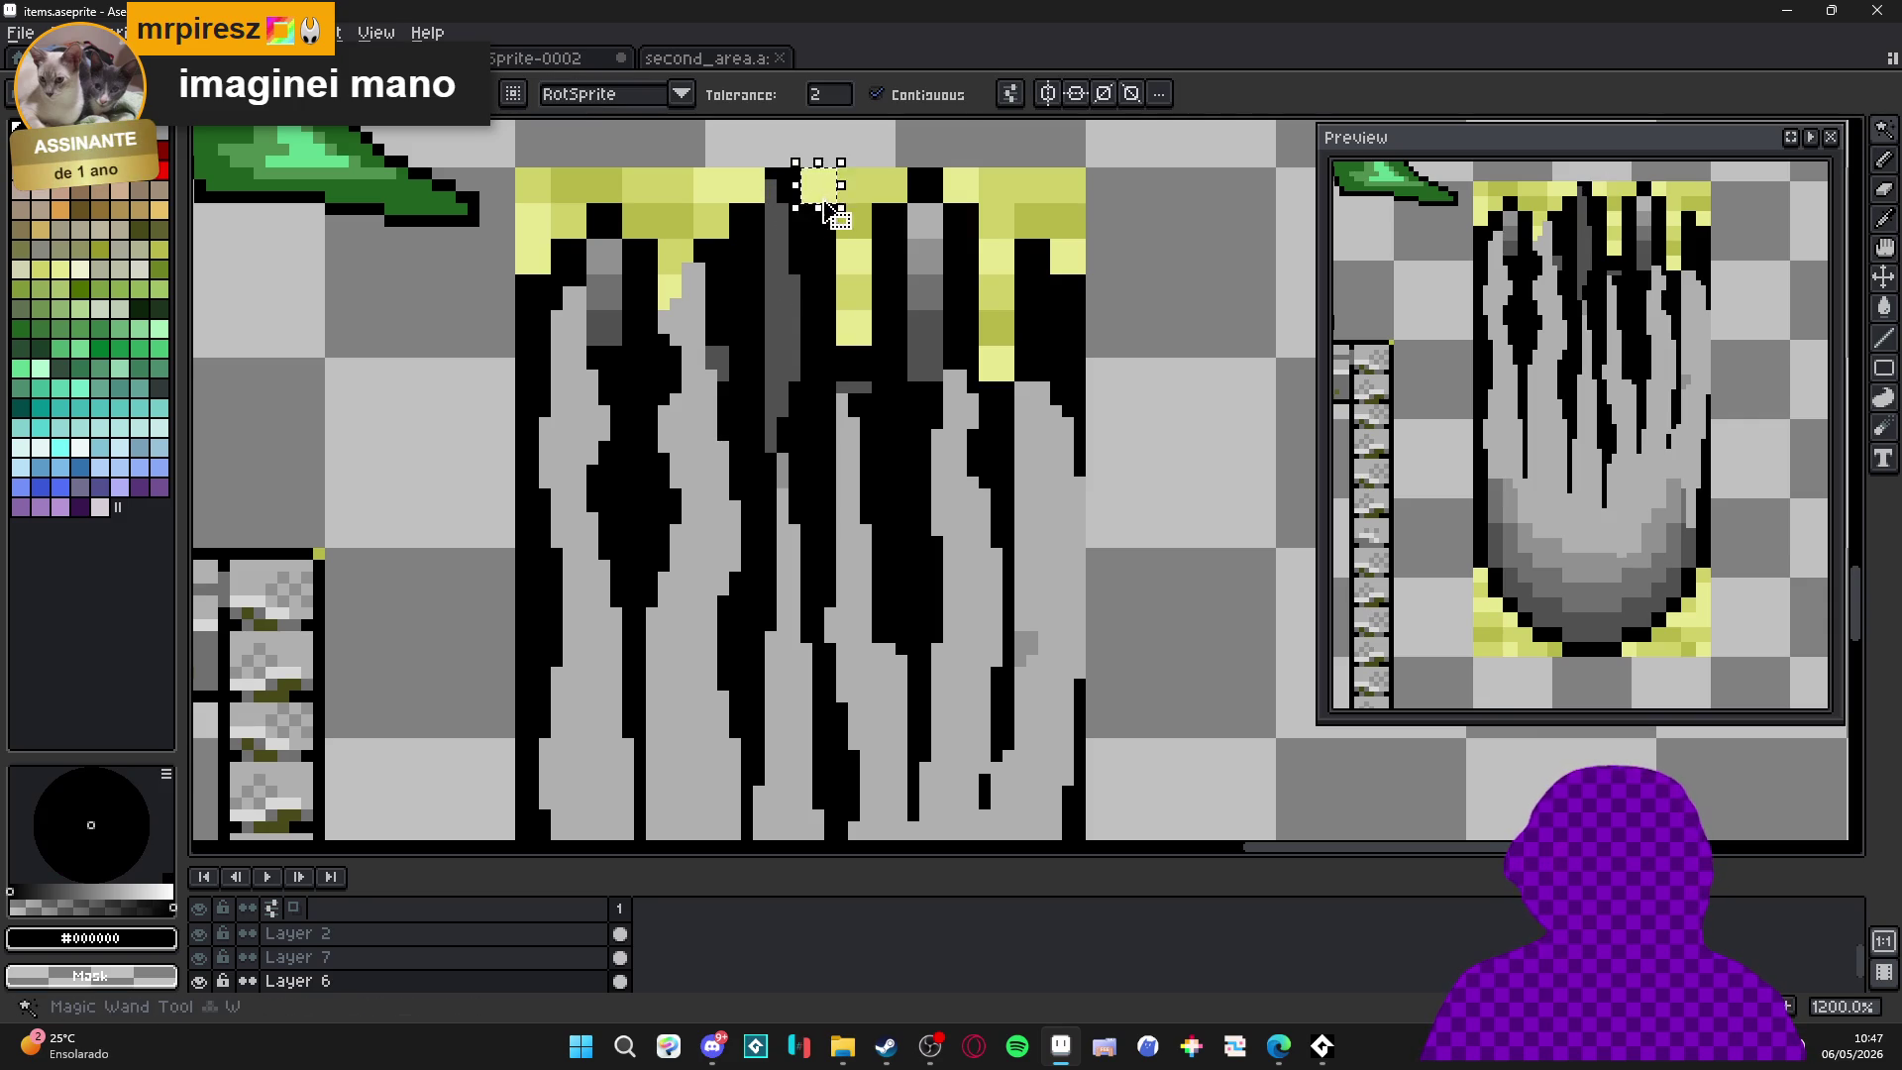
# Select the whole tower and replace each of the three yellow shades with transparency.
pyautogui.press('m')
pyautogui.scroll(-2, 614, 200)
pyautogui.moveTo(552, 182)
pyautogui.mouseDown()
pyautogui.moveTo(798, 680)
pyautogui.moveTo(927, 840)
pyautogui.mouseUp()
pyautogui.scroll(-2, 783, 680)
pyautogui.scroll(1, 896, 627)
pyautogui.keyDown('alt'); pyautogui.click(896, 627); pyautogui.keyUp('alt')
pyautogui.hotkey('shift', 'r')
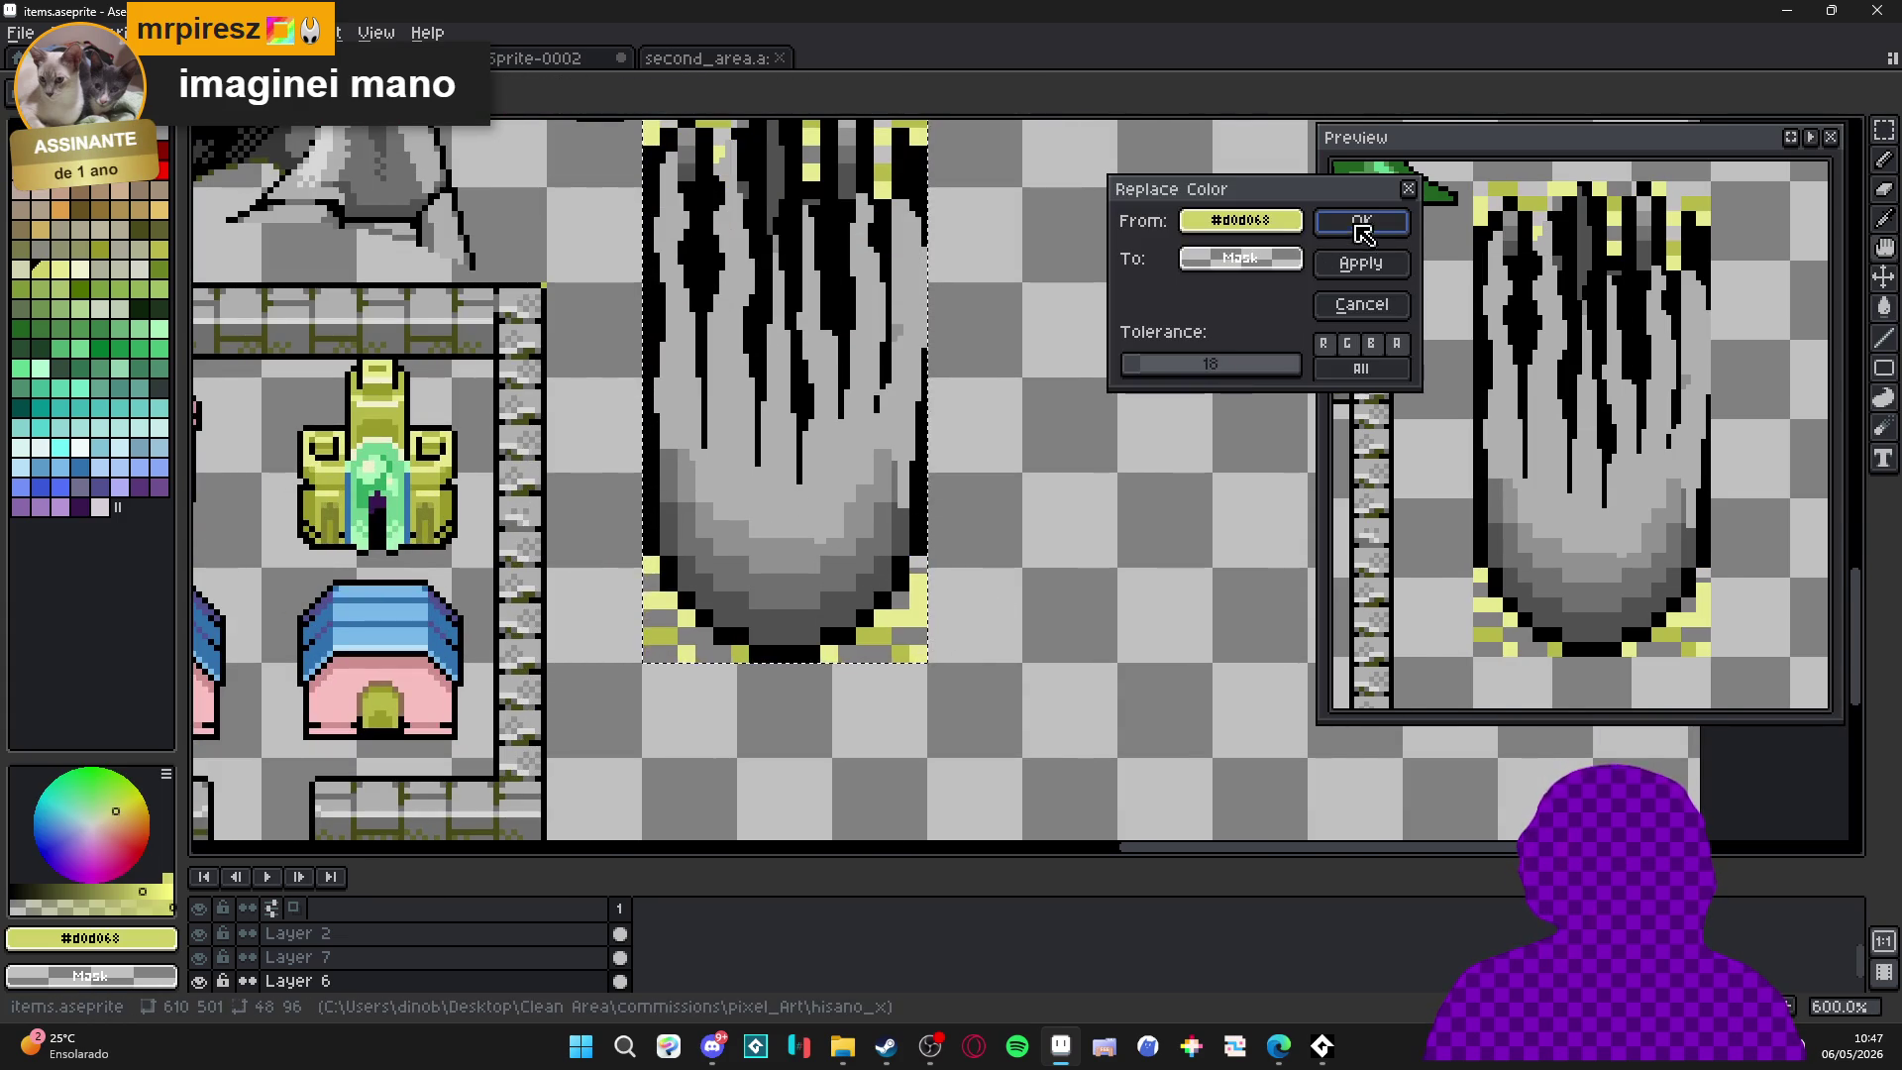
pyautogui.click(1361, 231)
pyautogui.keyDown('alt'); pyautogui.click(922, 650); pyautogui.keyUp('alt')
pyautogui.hotkey('shift', 'r')
pyautogui.click(1353, 228)
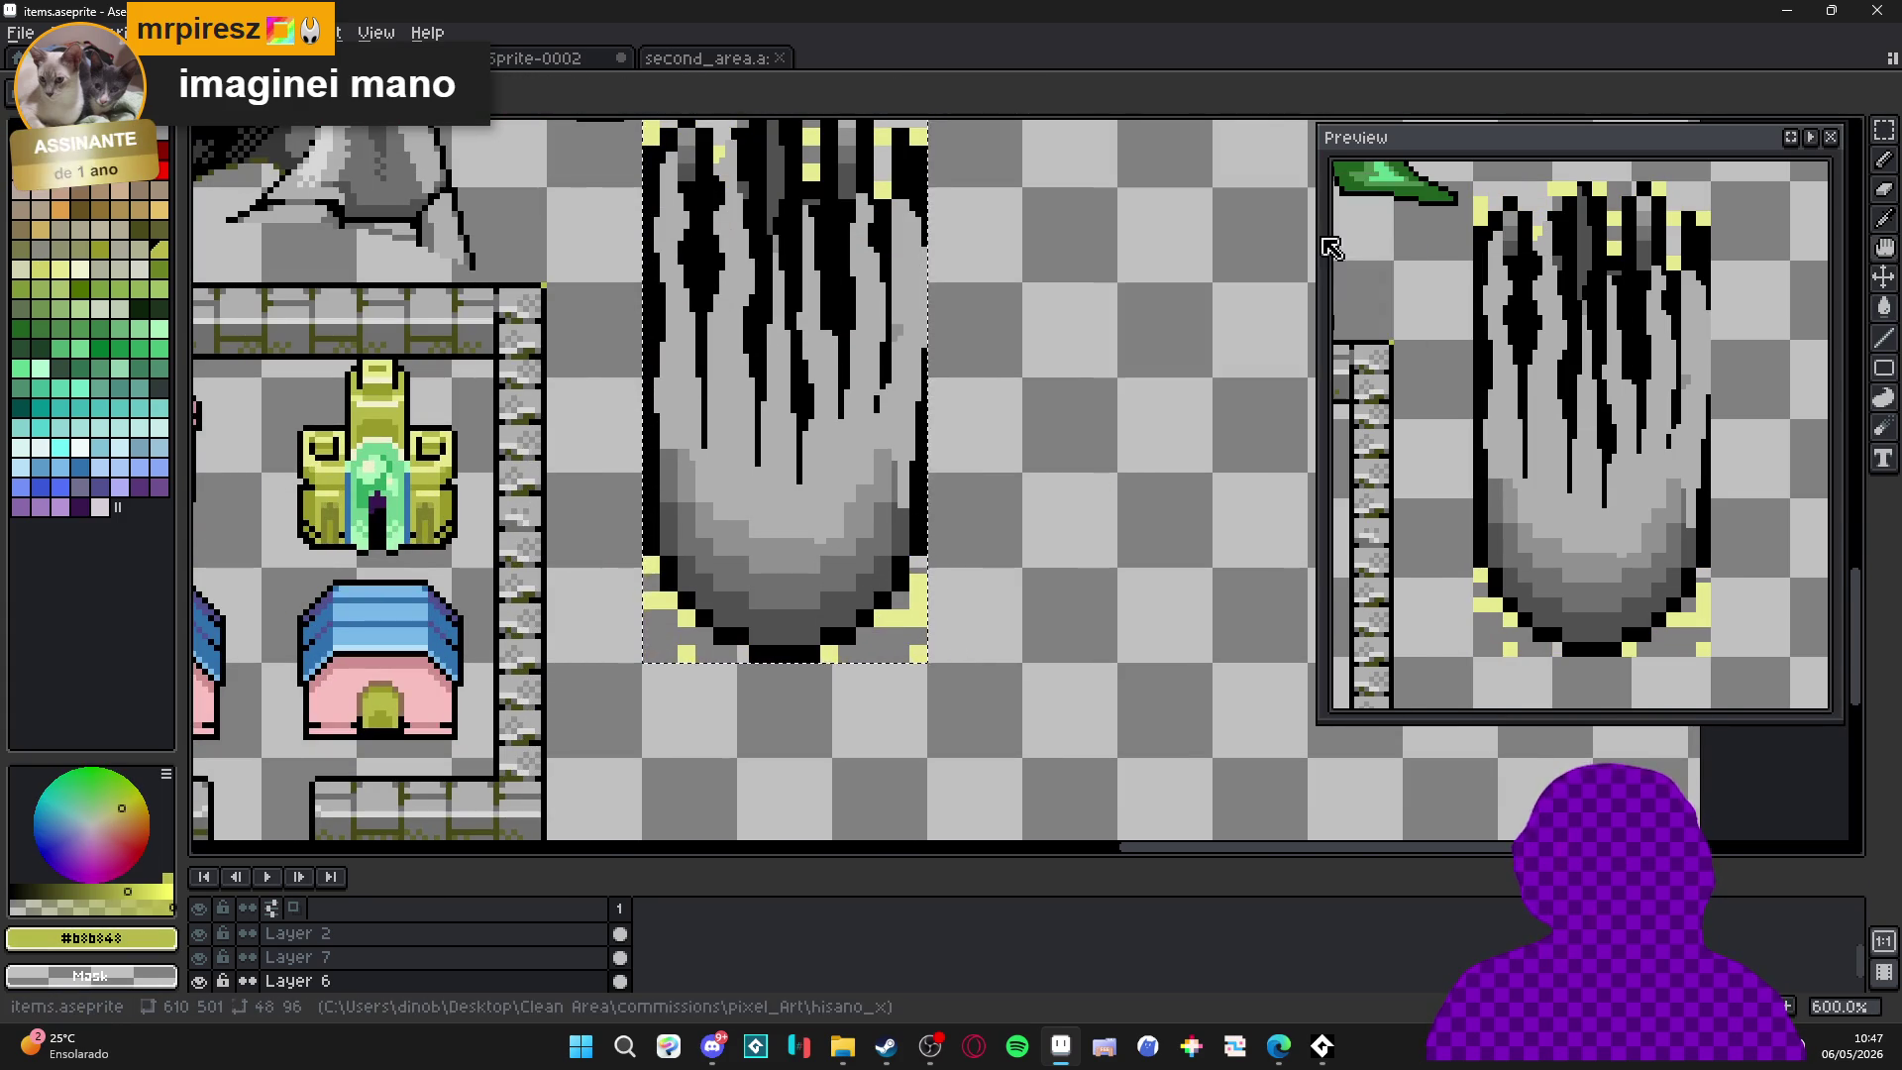
pyautogui.keyDown('alt'); pyautogui.click(916, 605); pyautogui.keyUp('alt')
pyautogui.hotkey('shift', 'r')
pyautogui.click(1361, 222)
# Bucket-fill the darker lower, left, bottom and right-edge shading with light grey #b0b0b0.
pyautogui.press('g')
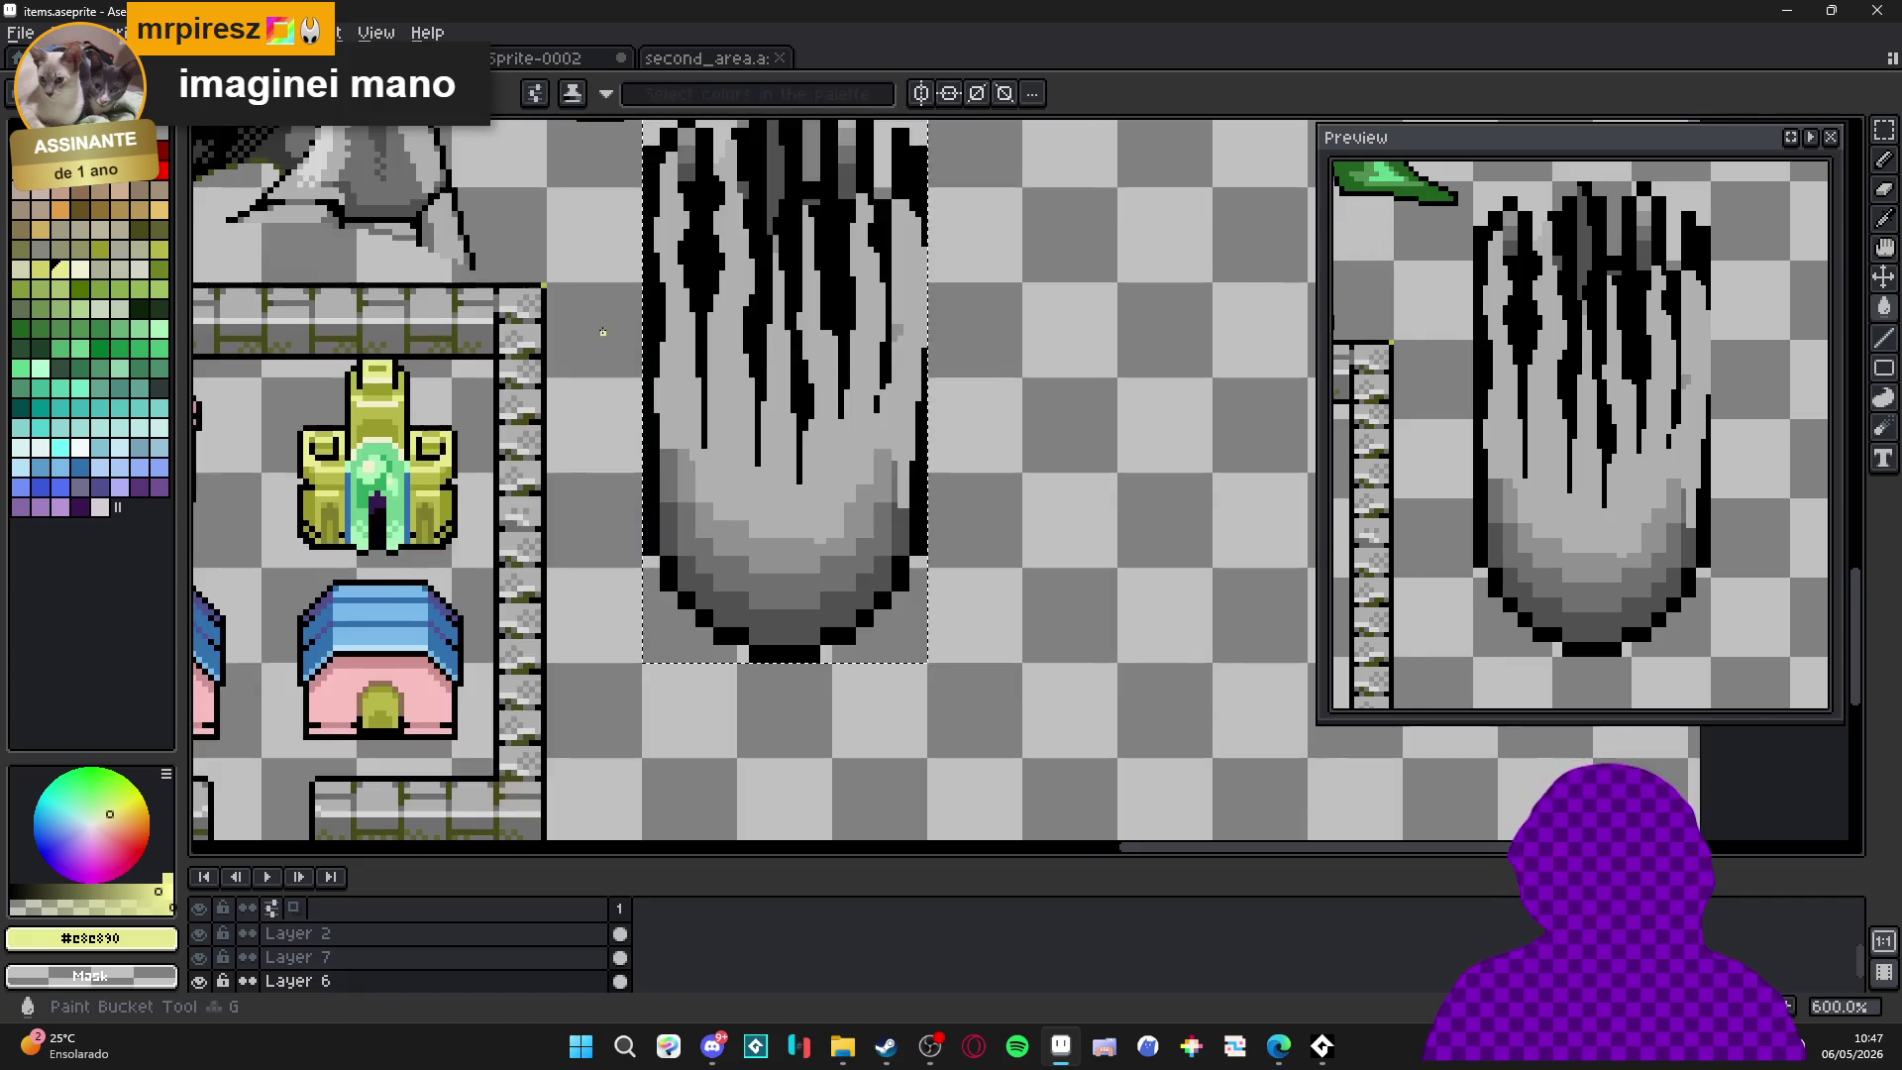
pyautogui.moveTo(595, 343); pyautogui.dragTo(645, 659)
pyautogui.moveTo(781, 701); pyautogui.dragTo(785, 497)
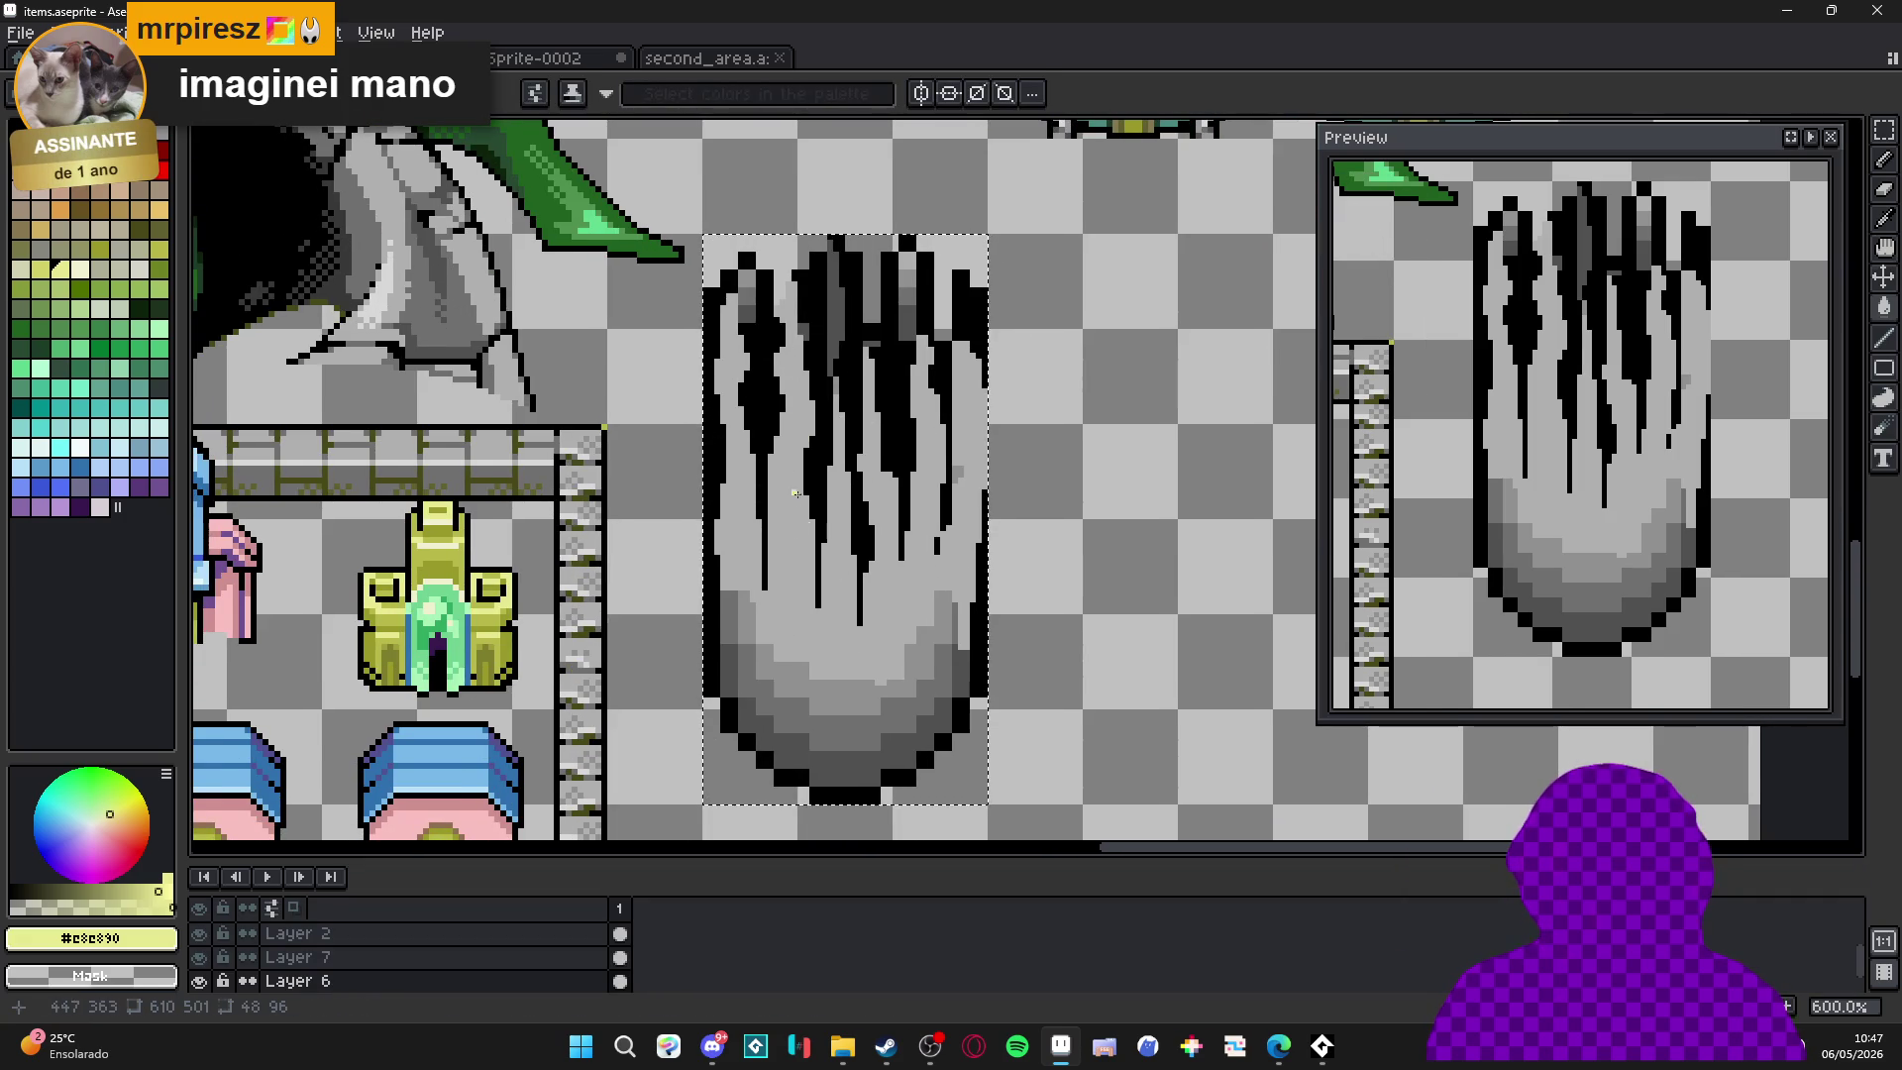
pyautogui.scroll(1, 976, 679)
pyautogui.keyDown('alt'); pyautogui.click(879, 628); pyautogui.keyUp('alt')
pyautogui.click(862, 674)
pyautogui.click(841, 753)
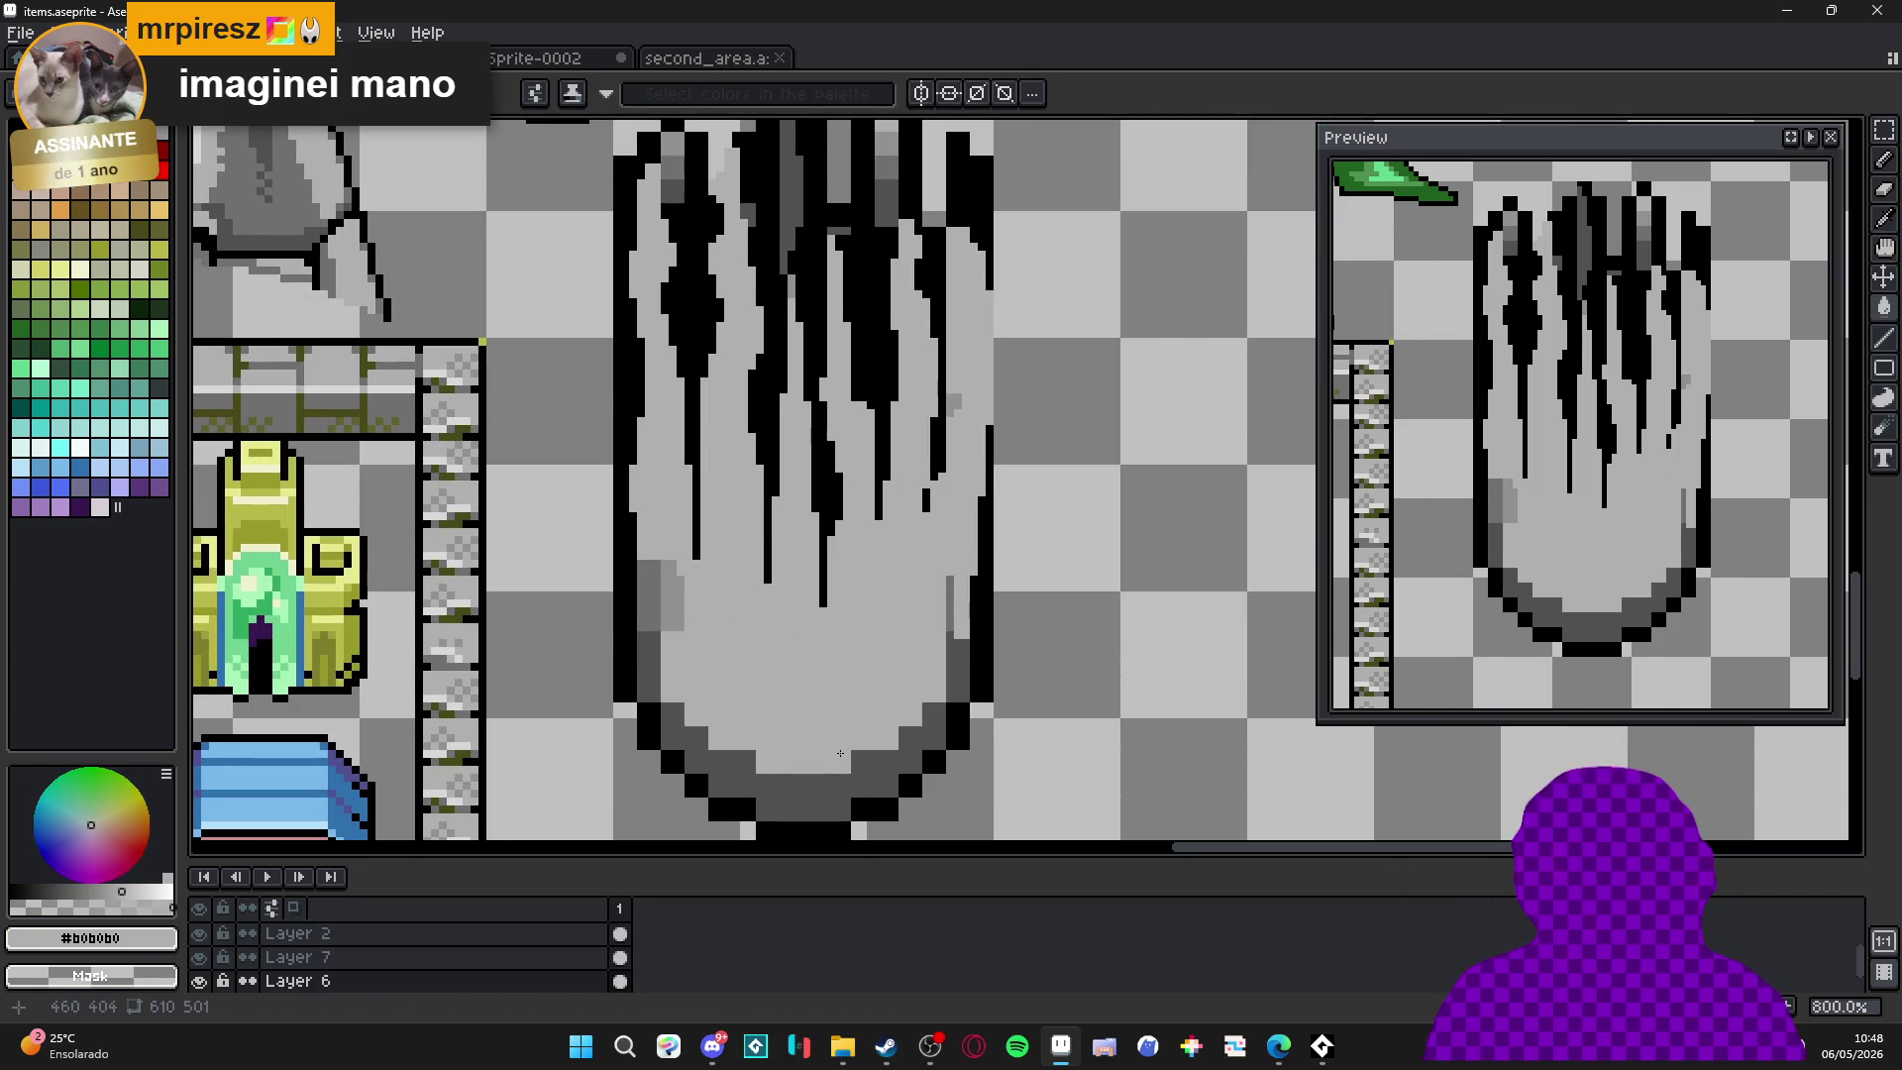
pyautogui.click(669, 594)
pyautogui.click(648, 595)
pyautogui.click(649, 664)
pyautogui.click(703, 747)
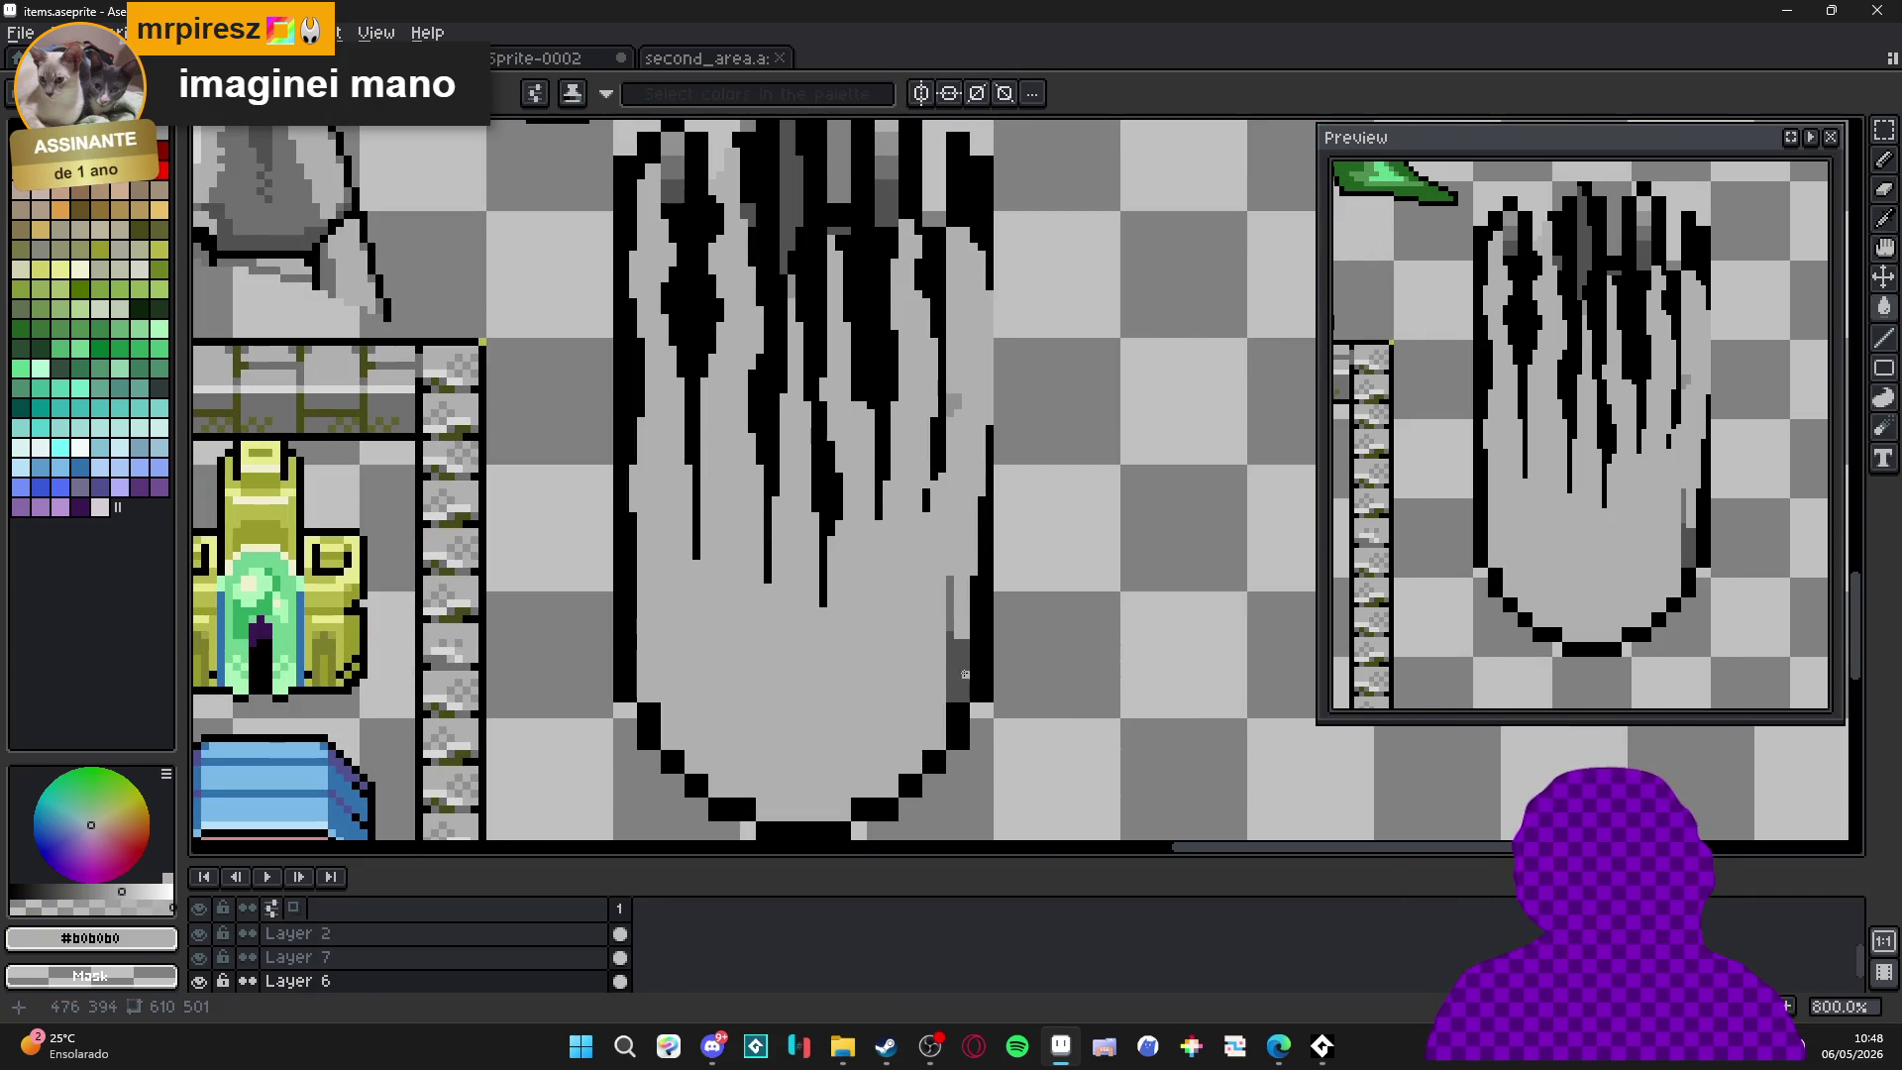
pyautogui.click(963, 674)
pyautogui.click(951, 605)
pyautogui.click(954, 401)
# Return to the Pencil and pick the dark grey from the tower's upper column.
pyautogui.moveTo(928, 392); pyautogui.dragTo(926, 580)
pyautogui.press('b')
pyautogui.scroll(2, 798, 362)
pyautogui.keyDown('alt'); pyautogui.click(795, 376); pyautogui.keyUp('alt')
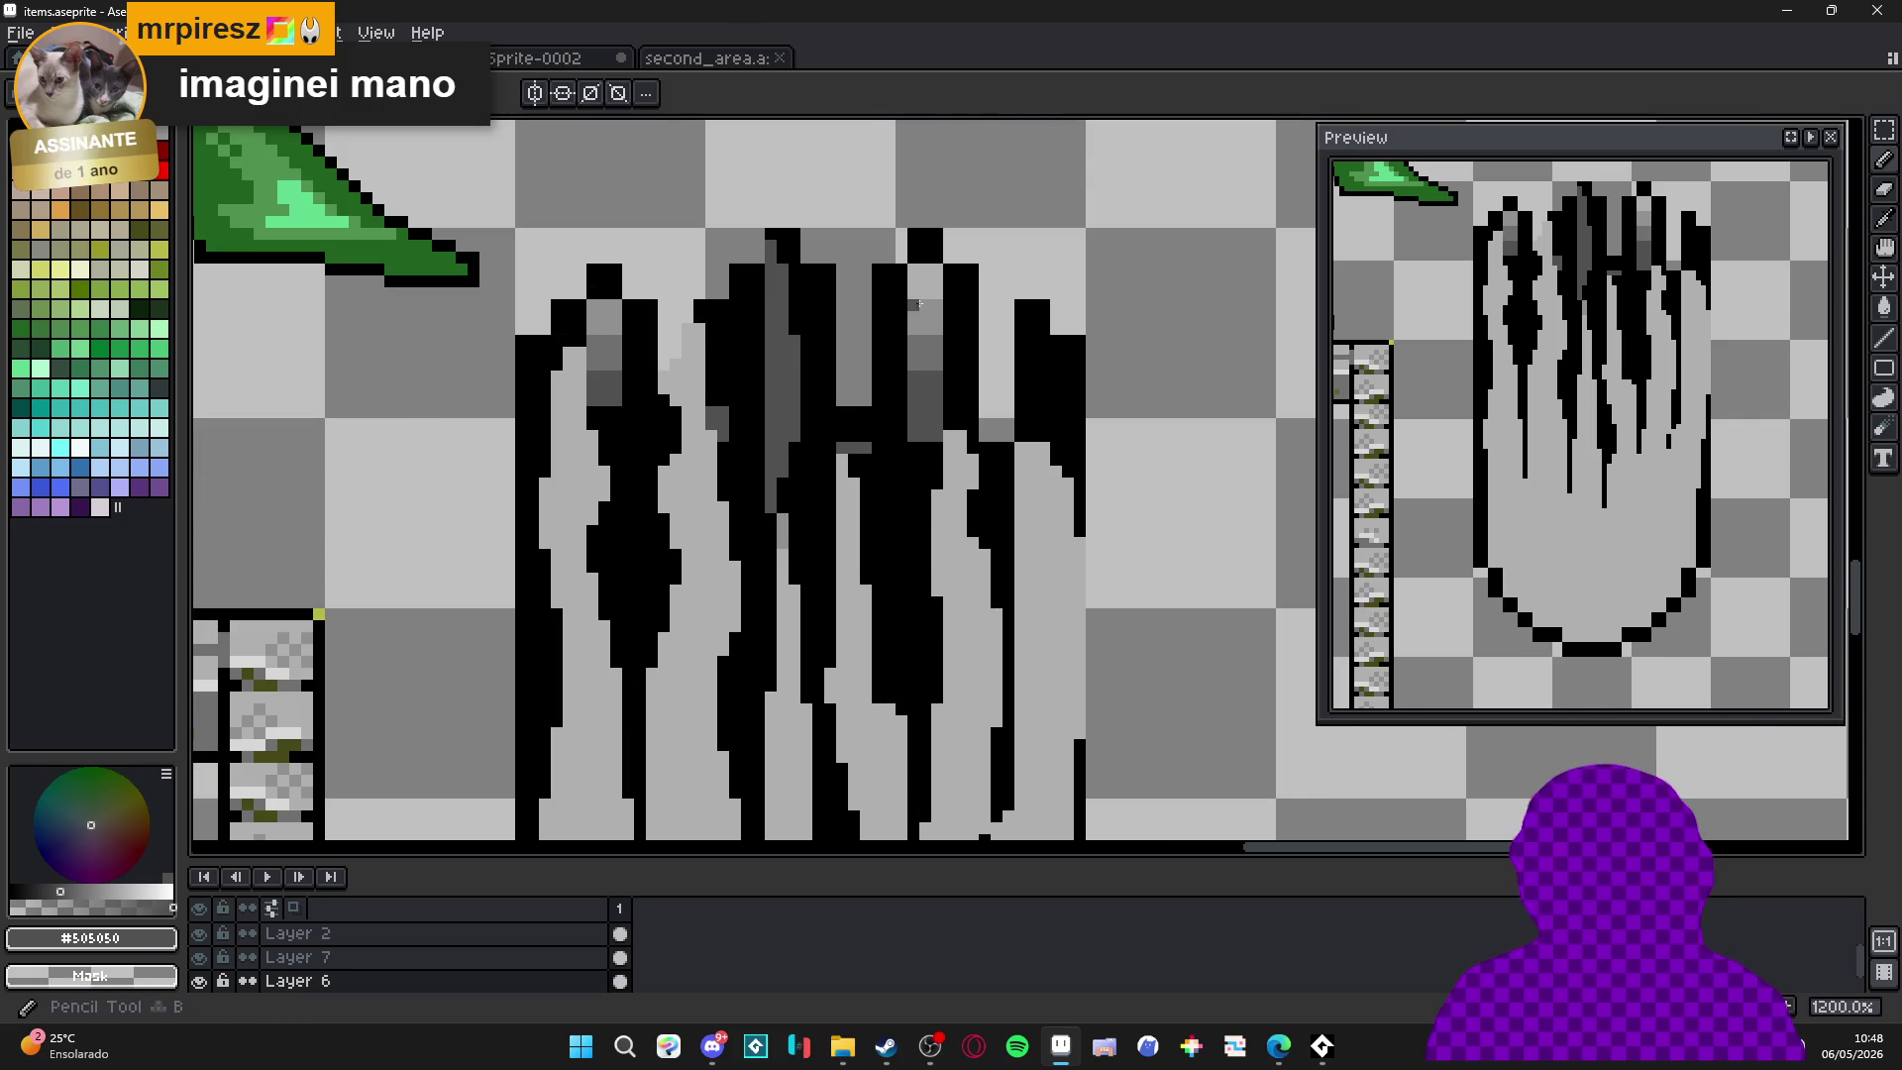
# Repaint the top of the middle column dark grey and add black pixels down its edge.
pyautogui.moveTo(925, 240)
pyautogui.mouseDown()
pyautogui.moveTo(885, 436)
pyautogui.moveTo(900, 503)
pyautogui.moveTo(926, 450)
pyautogui.moveTo(888, 472)
pyautogui.mouseUp()
pyautogui.moveTo(907, 406); pyautogui.dragTo(925, 280)
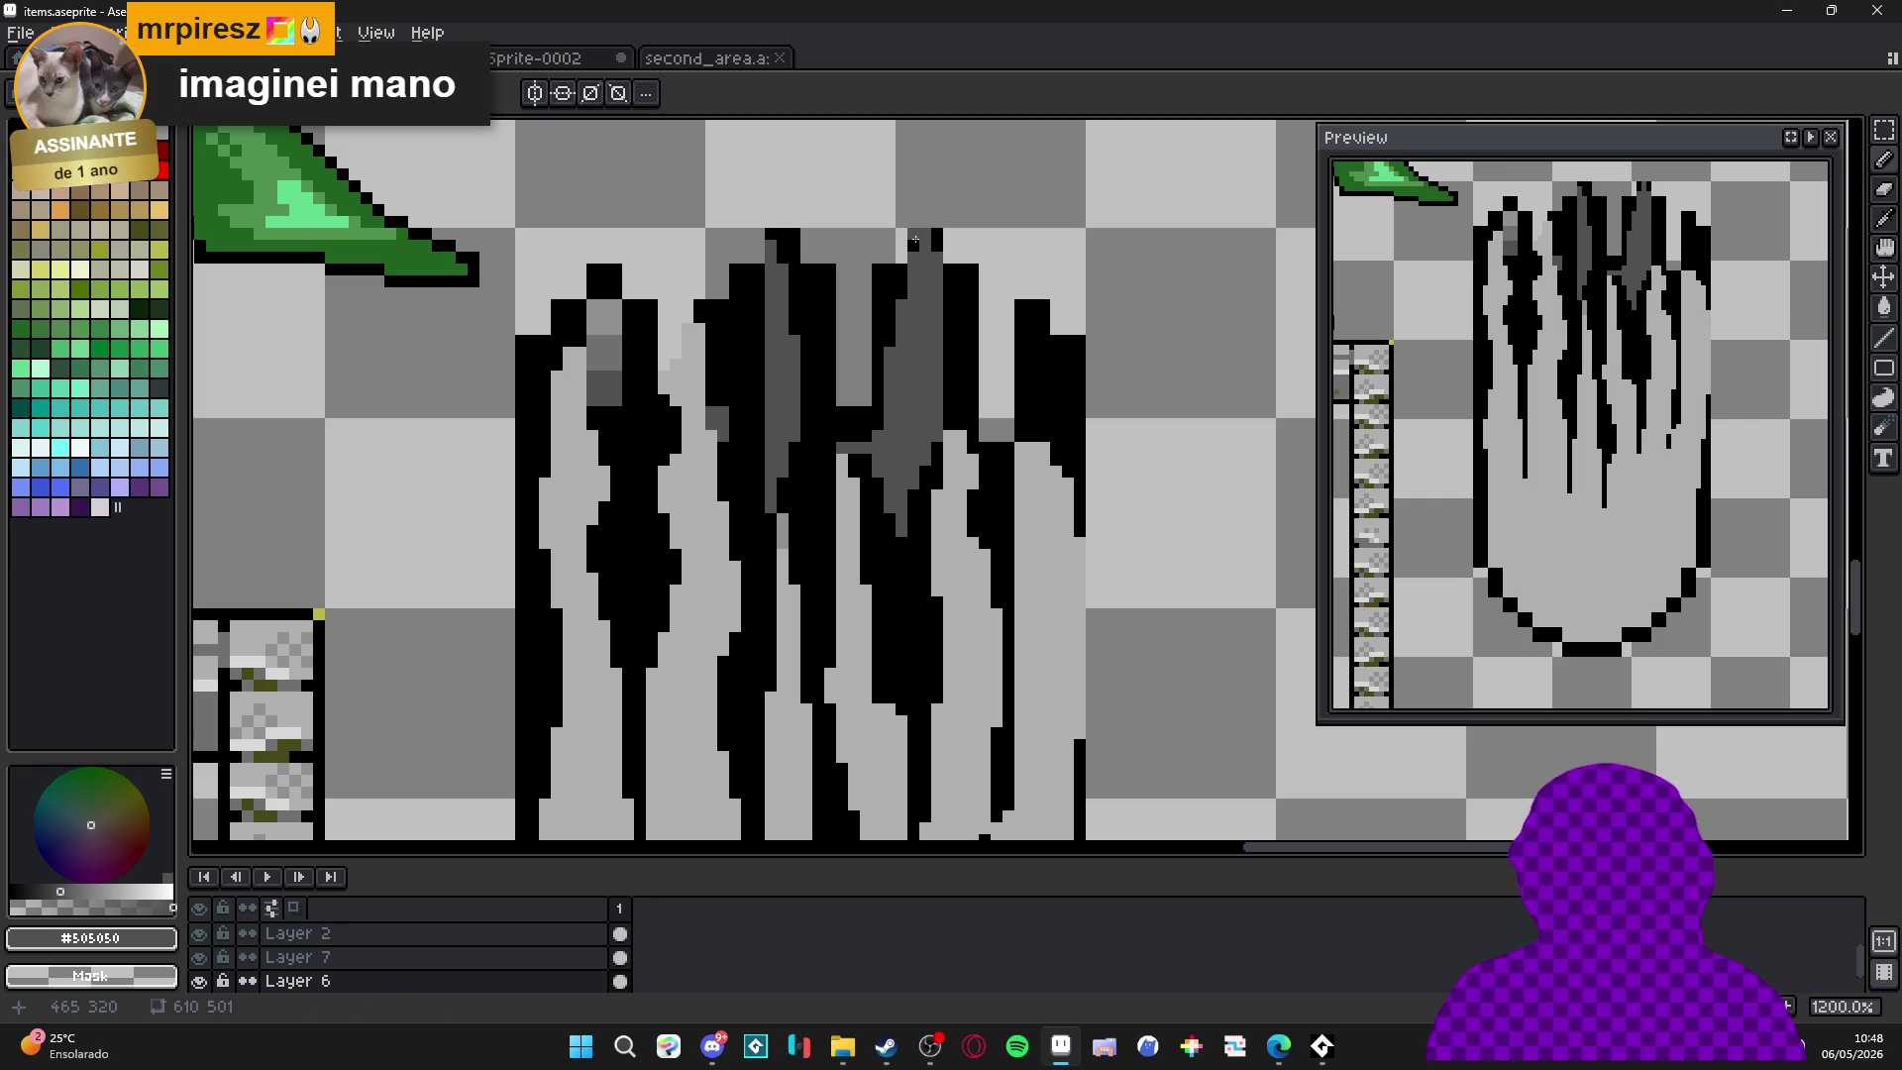
pyautogui.hotkey('ctrl', "'")
pyautogui.keyDown('alt'); pyautogui.click(904, 278); pyautogui.keyUp('alt')
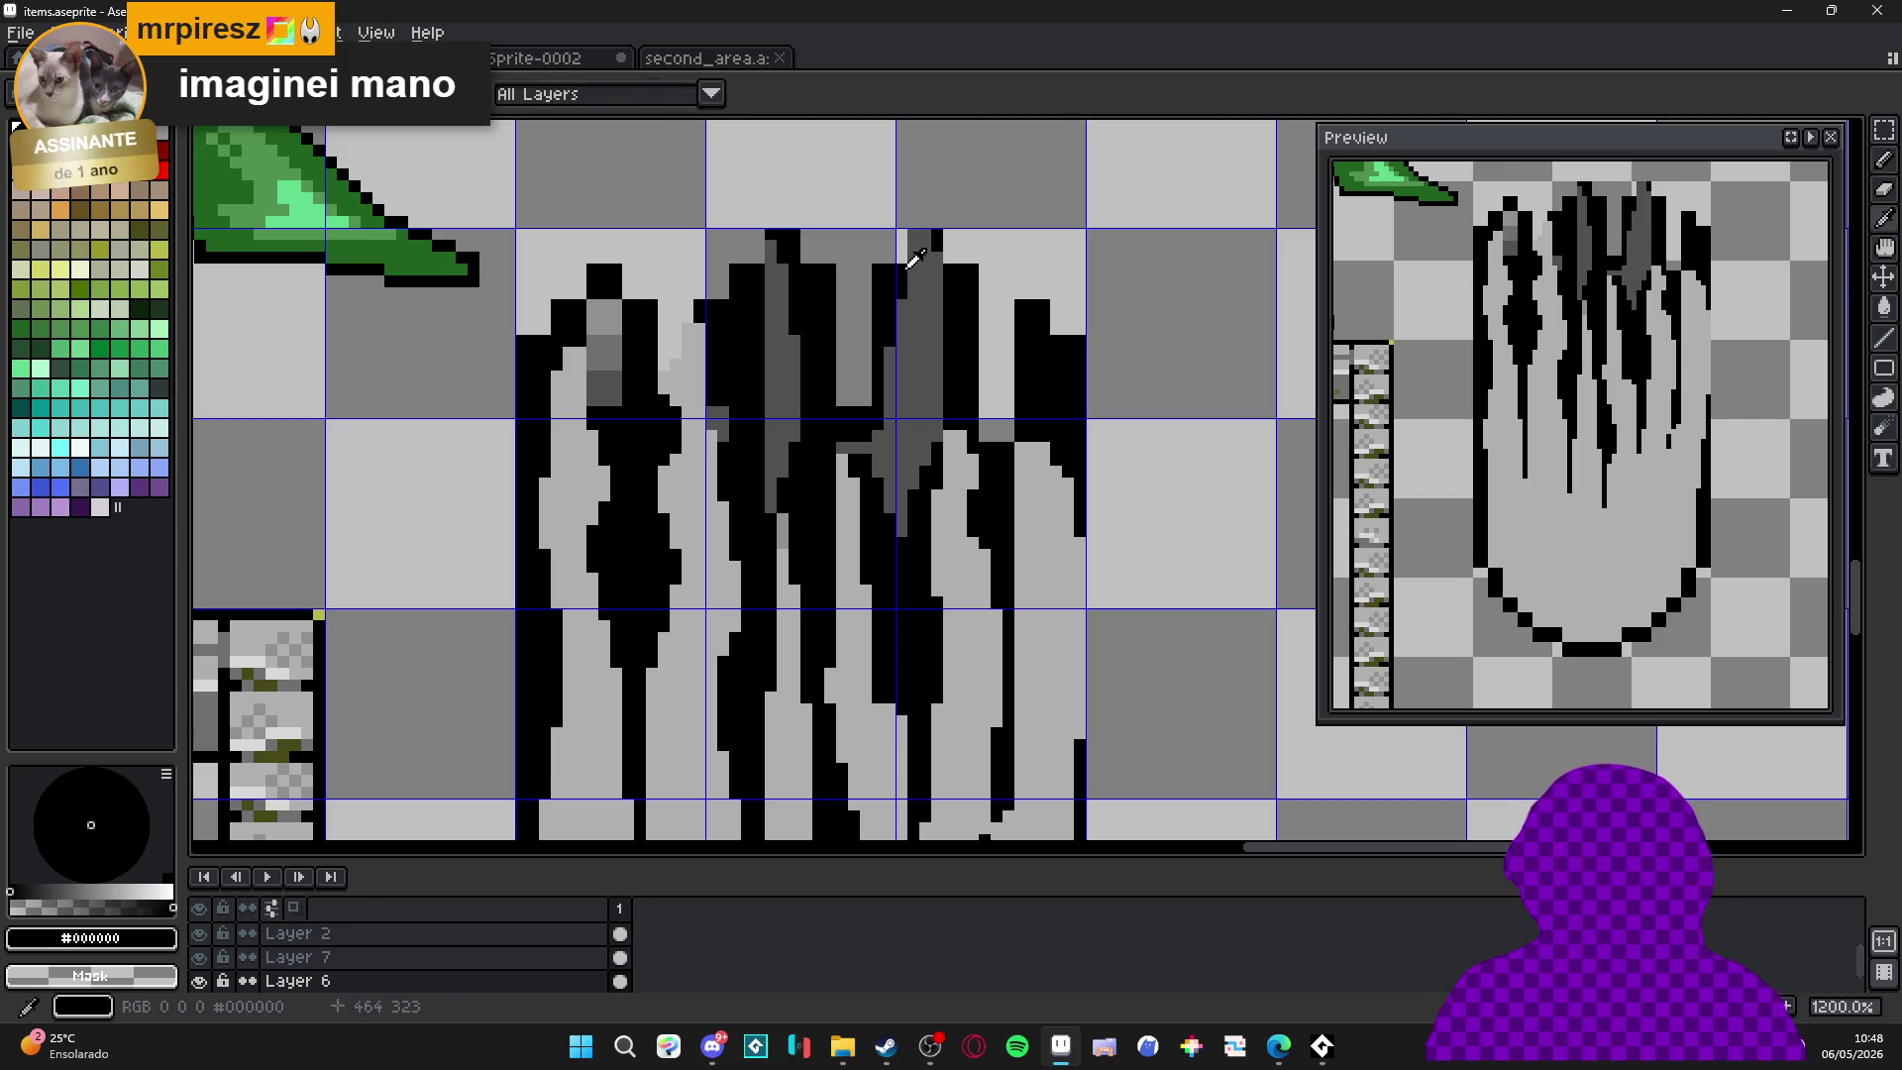
pyautogui.moveTo(905, 241); pyautogui.dragTo(902, 284)
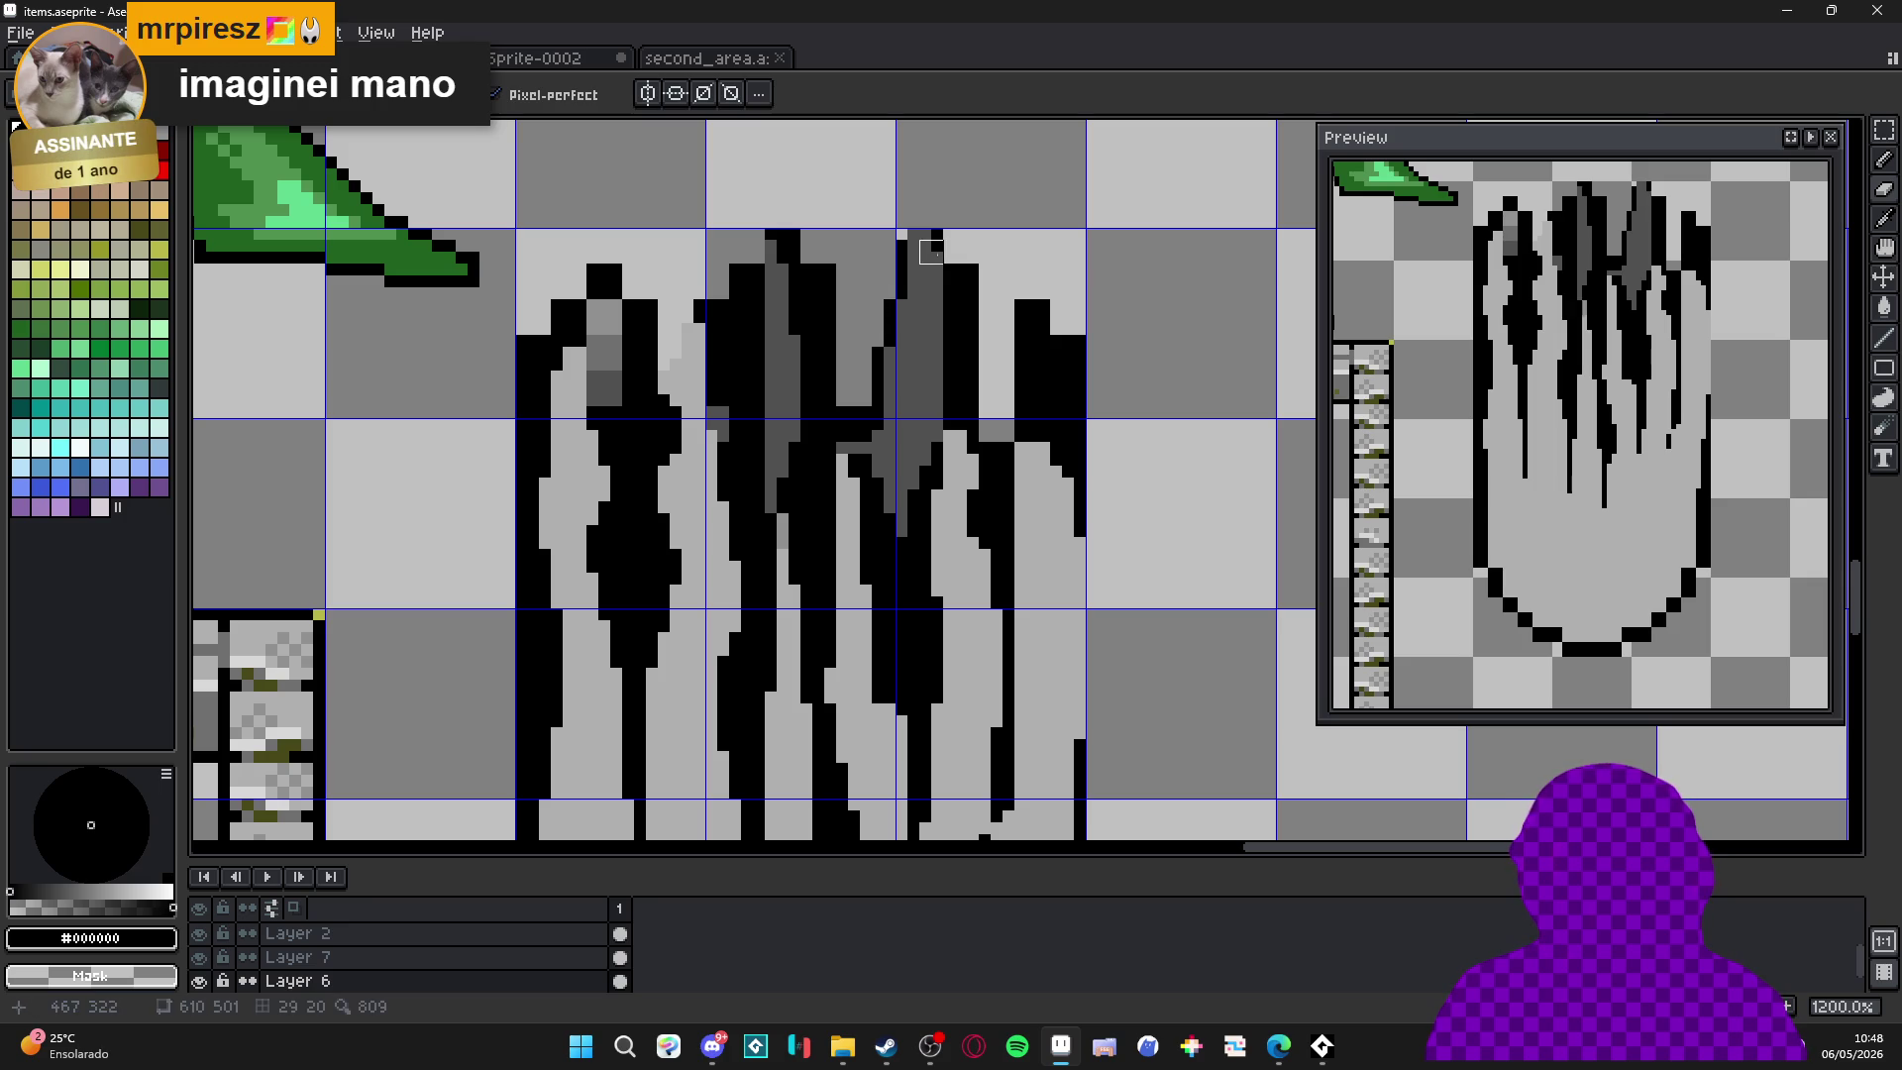
pyautogui.press('b')
pyautogui.click(901, 239)
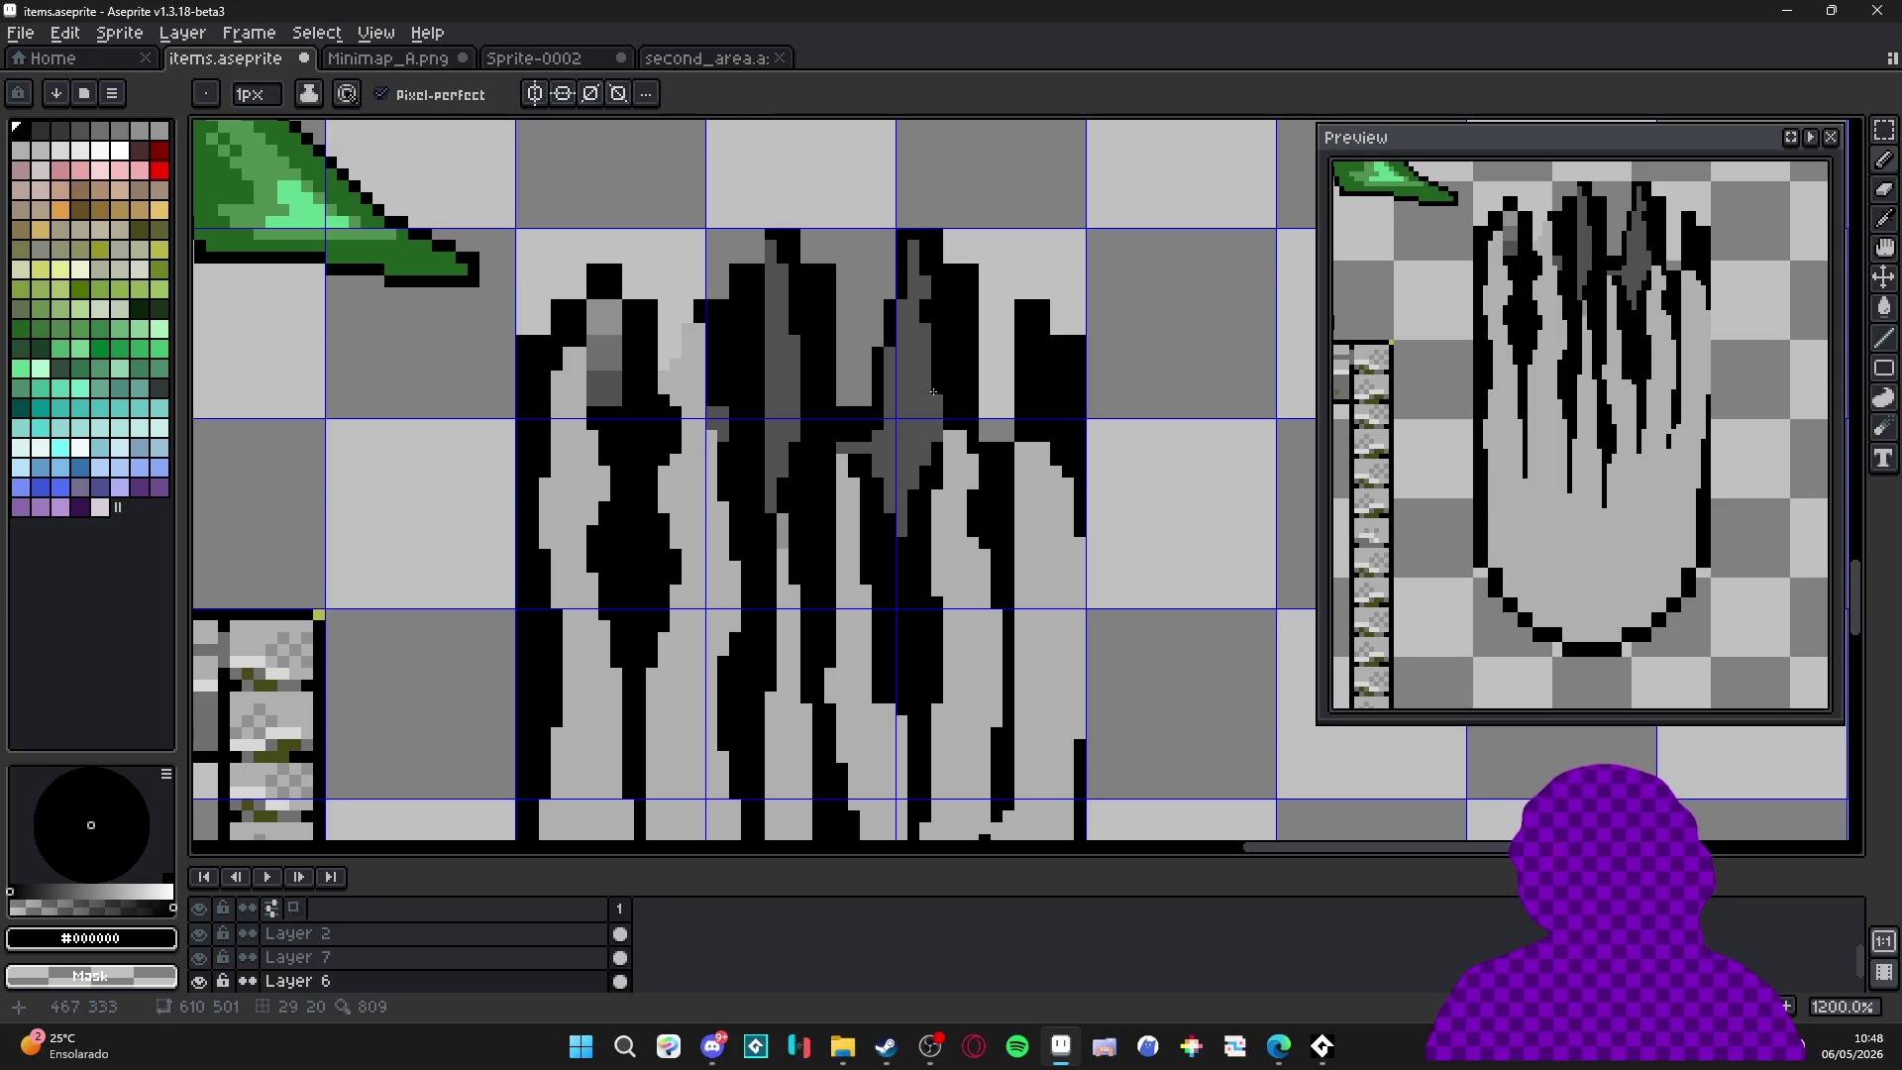
# Clear black pixels over the column gaps and add a 2px dark grey stroke on the drip.
pyautogui.keyDown('alt'); pyautogui.click(921, 317); pyautogui.keyUp('alt')
pyautogui.keyDown('alt'); pyautogui.click(959, 259); pyautogui.keyUp('alt')
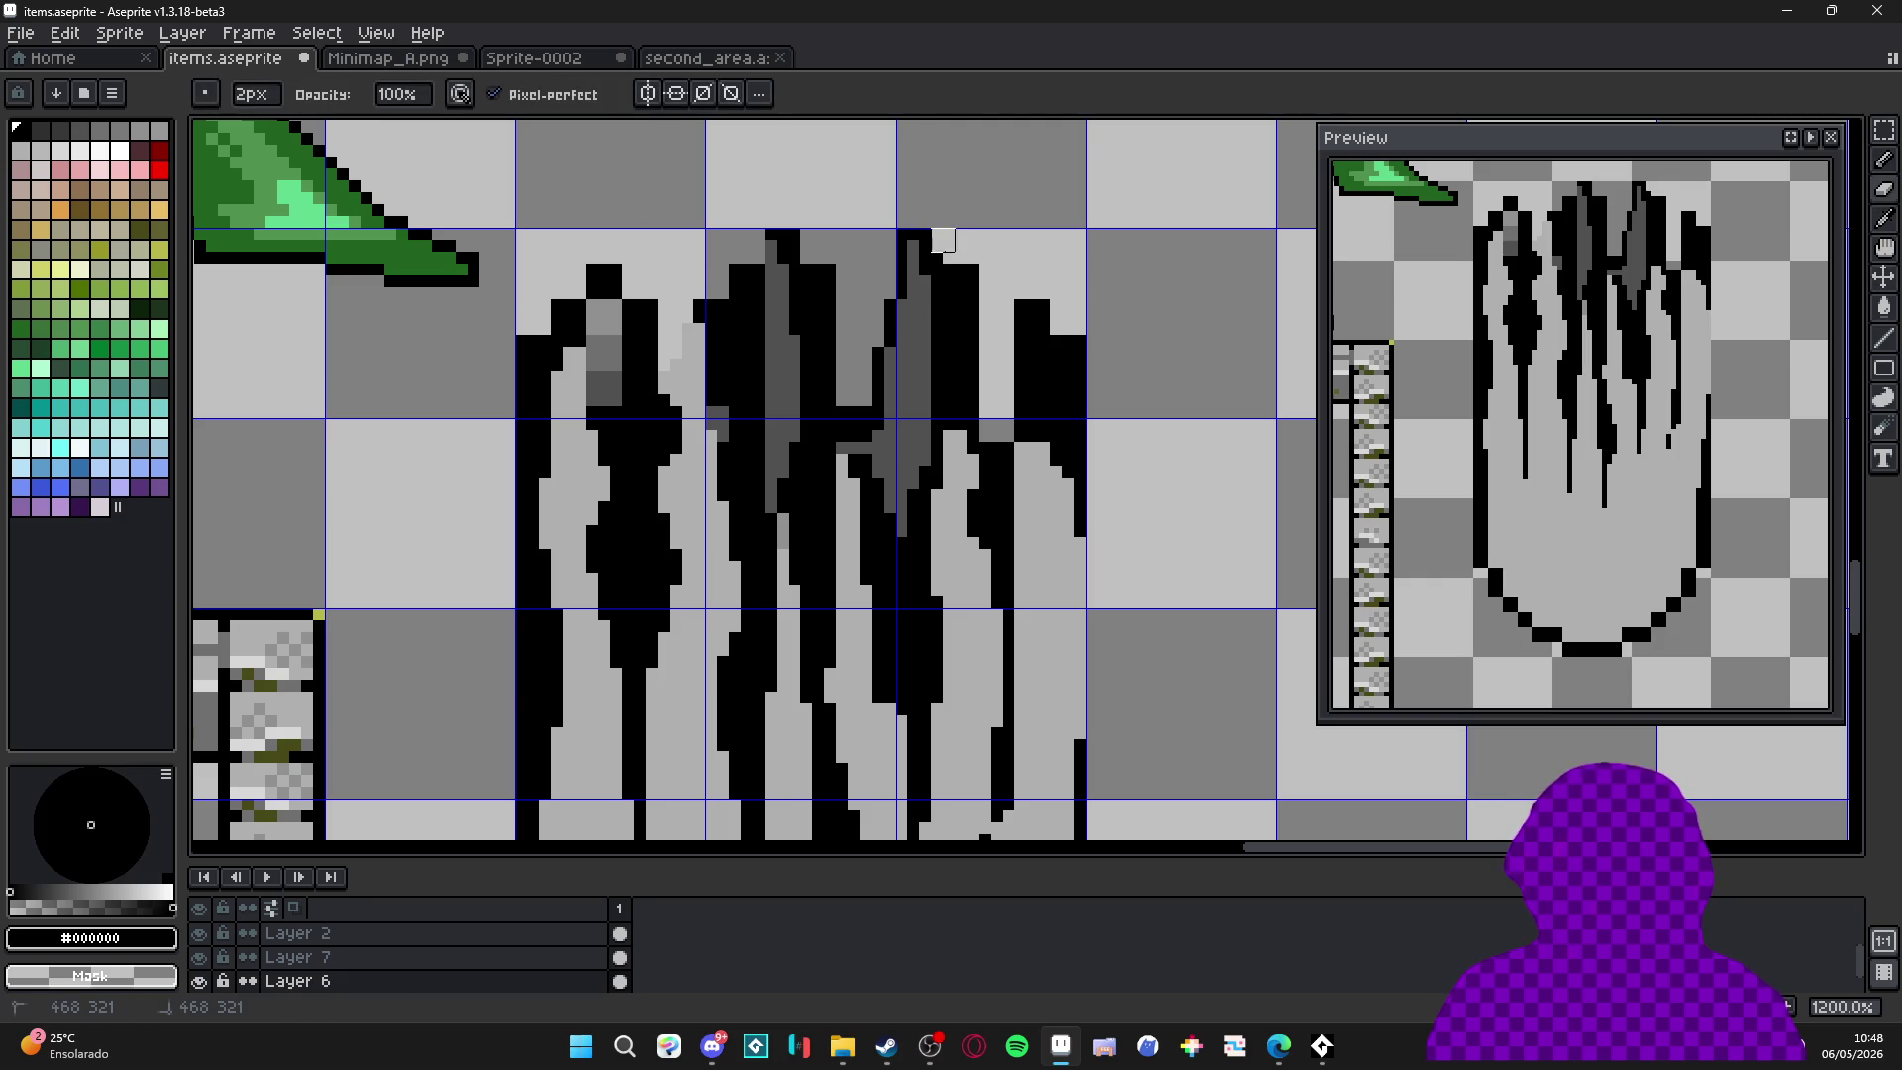
pyautogui.moveTo(954, 275)
pyautogui.mouseDown()
pyautogui.moveTo(966, 426)
pyautogui.moveTo(979, 334)
pyautogui.mouseUp()
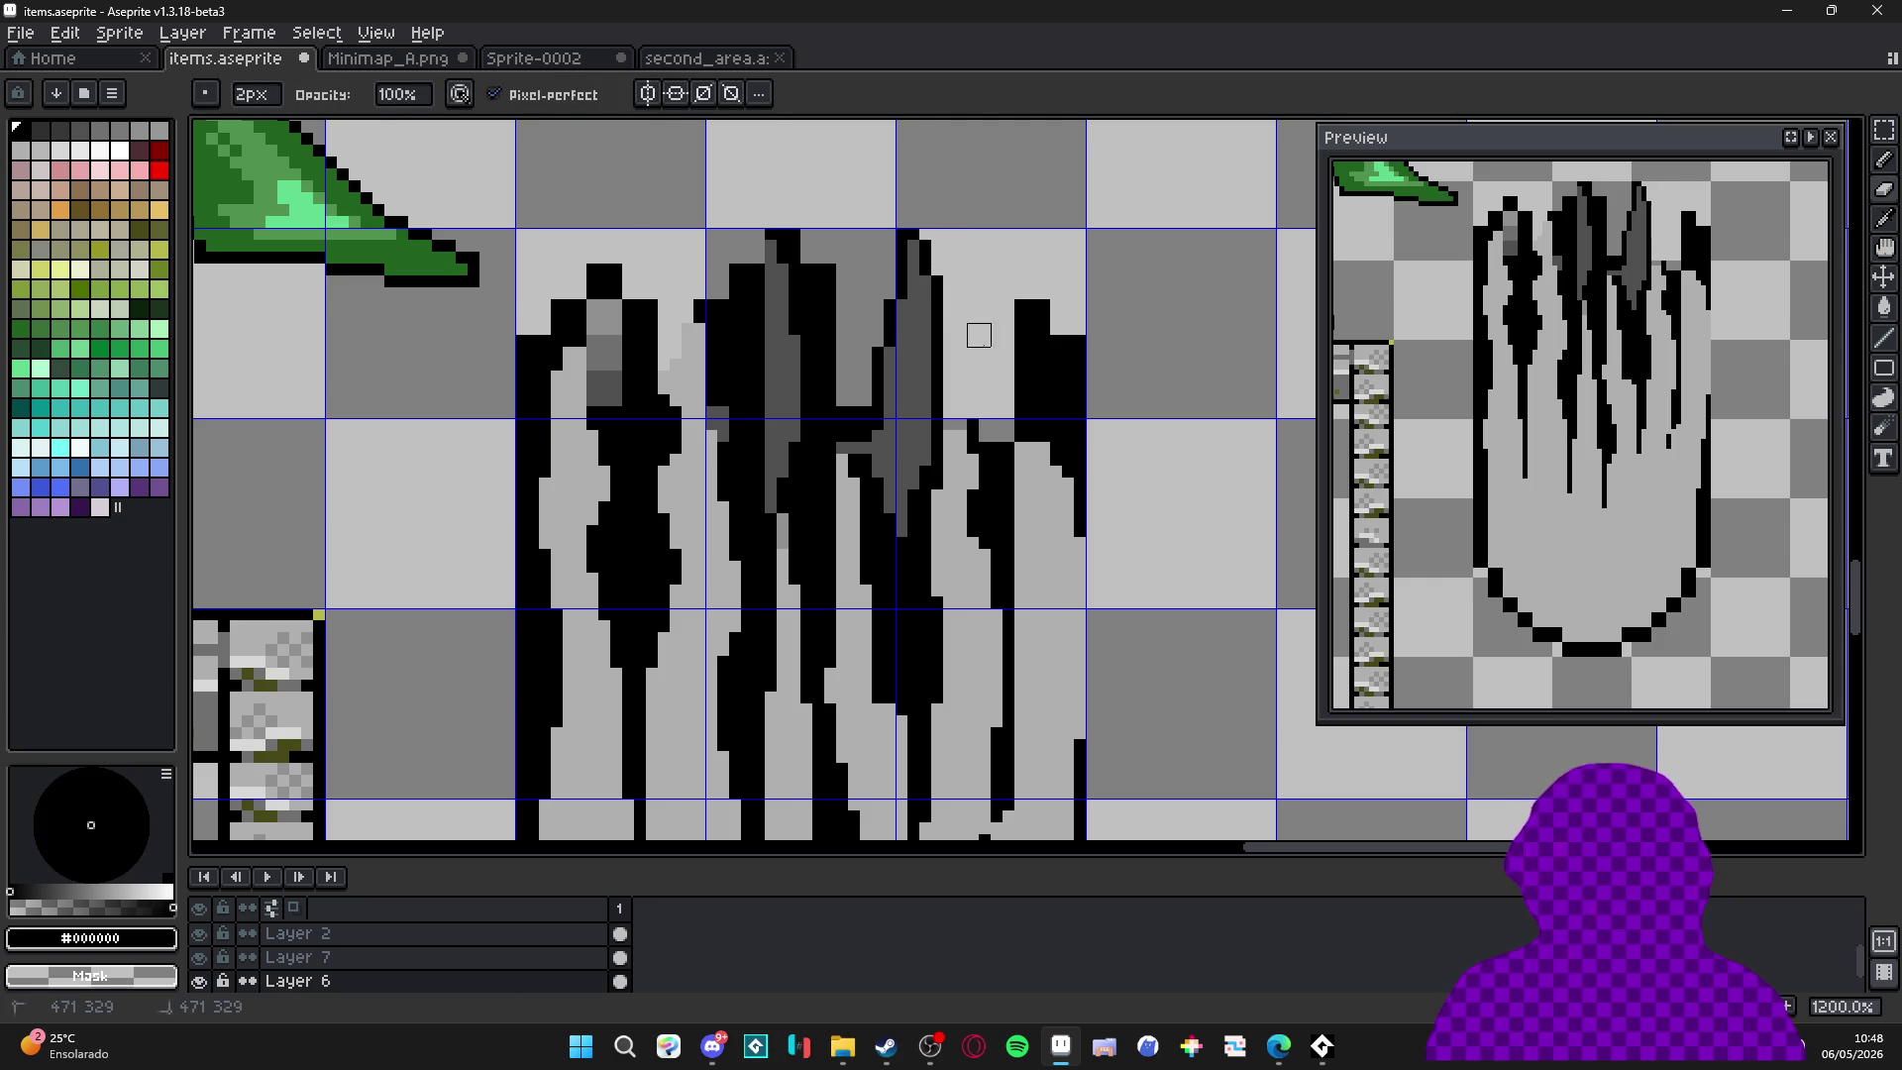
pyautogui.scroll(-2, 1003, 347)
pyautogui.scroll(2, 753, 436)
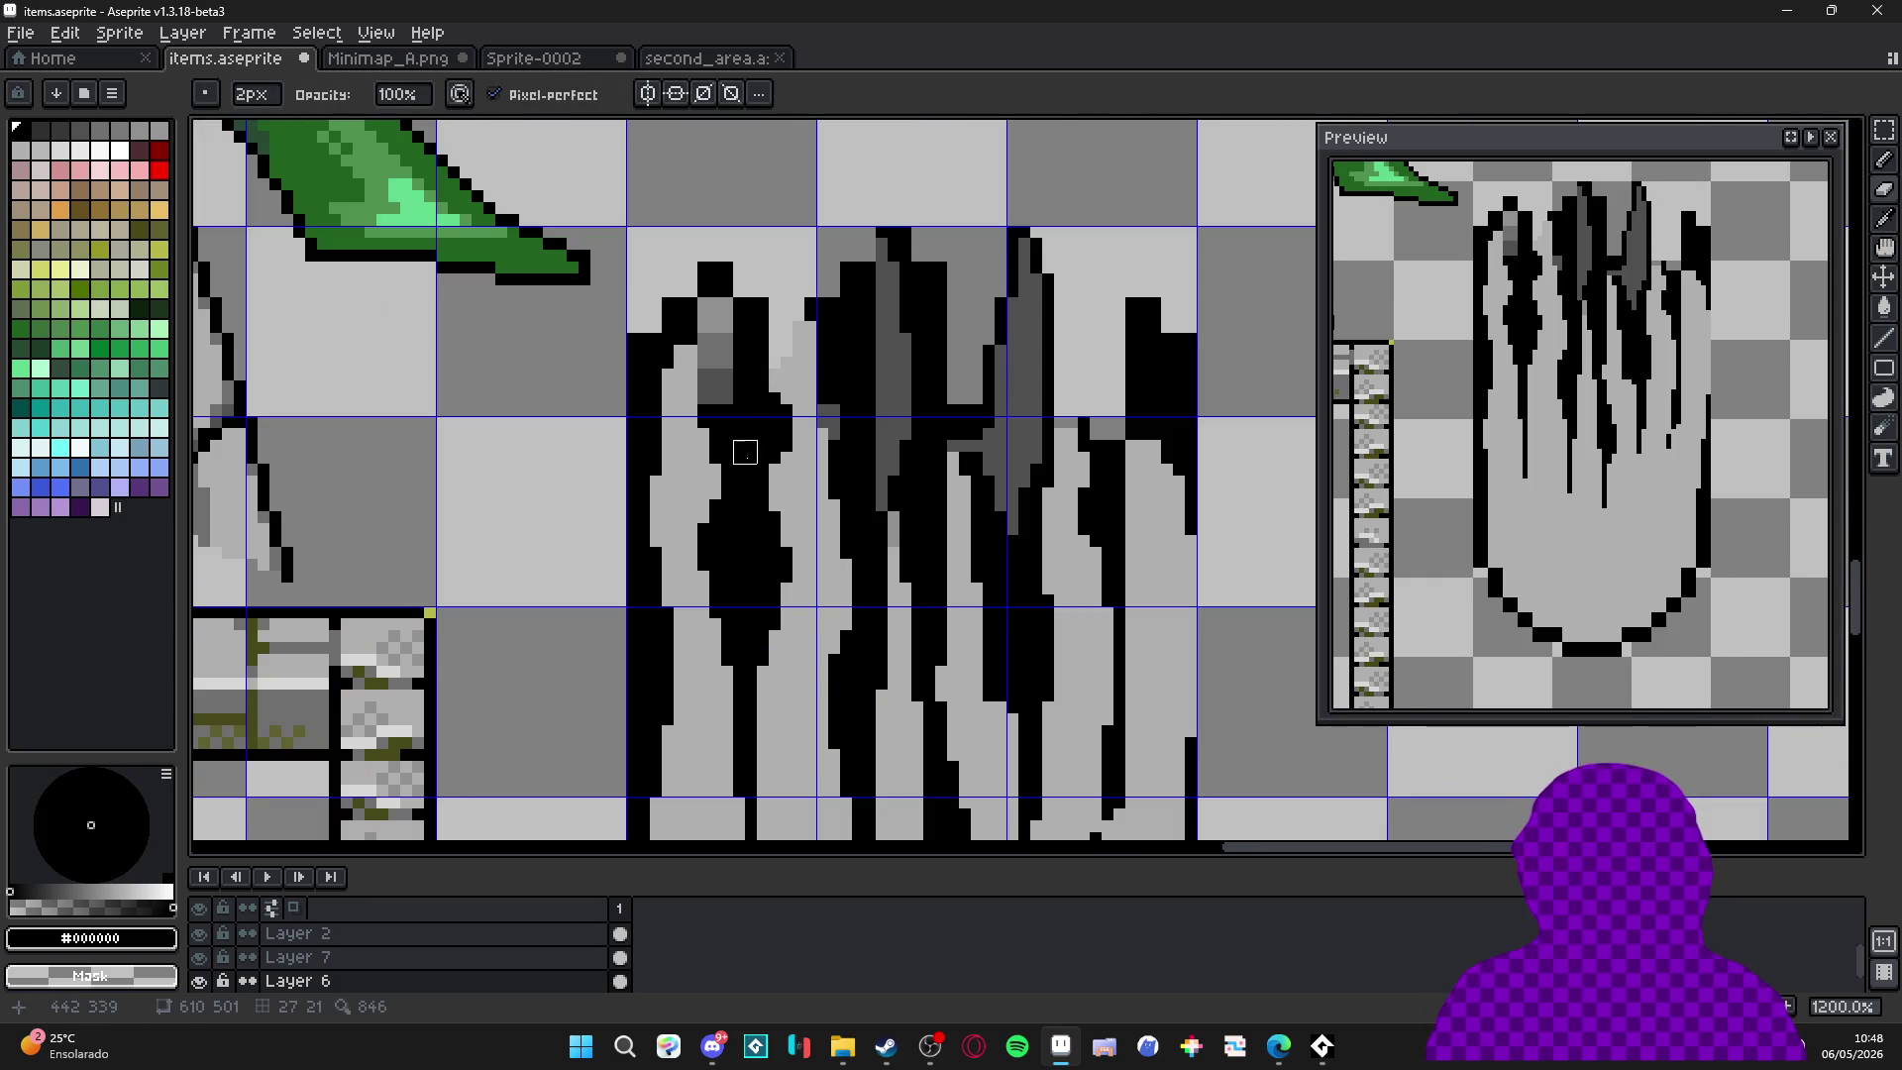
pyautogui.press('b')
pyautogui.keyDown('alt'); pyautogui.click(716, 376); pyautogui.keyUp('alt')
pyautogui.press('+')
pyautogui.moveTo(721, 416)
pyautogui.mouseDown()
pyautogui.moveTo(762, 453)
pyautogui.moveTo(743, 370)
pyautogui.moveTo(708, 337)
pyautogui.moveTo(768, 315)
pyautogui.mouseUp()
pyautogui.hotkey('ctrl', "'")
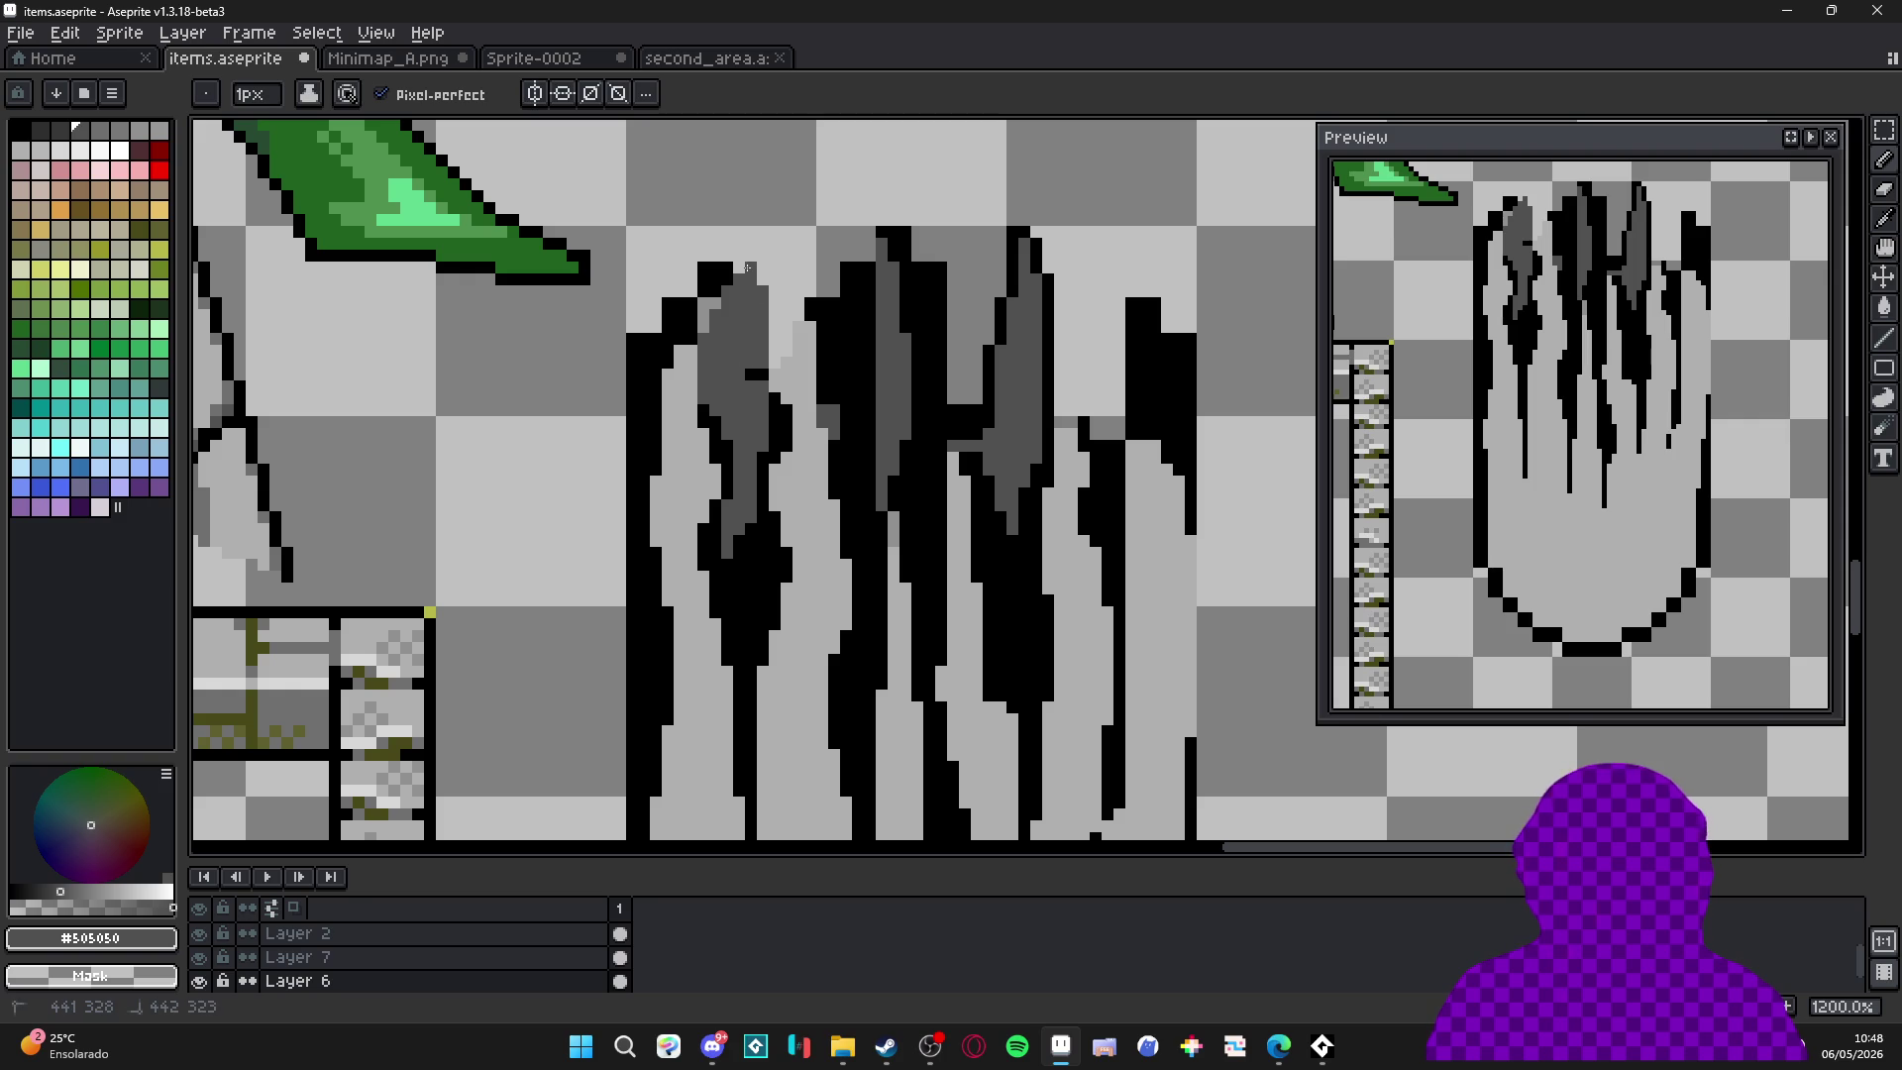
# With a 3px eraser, lighten the inner pixels of the thick black left outline.
pyautogui.scroll(2, 763, 322)
pyautogui.press('e')
pyautogui.moveTo(758, 319)
pyautogui.mouseDown()
pyautogui.moveTo(743, 306)
pyautogui.moveTo(728, 366)
pyautogui.moveTo(669, 401)
pyautogui.moveTo(657, 451)
pyautogui.mouseUp()
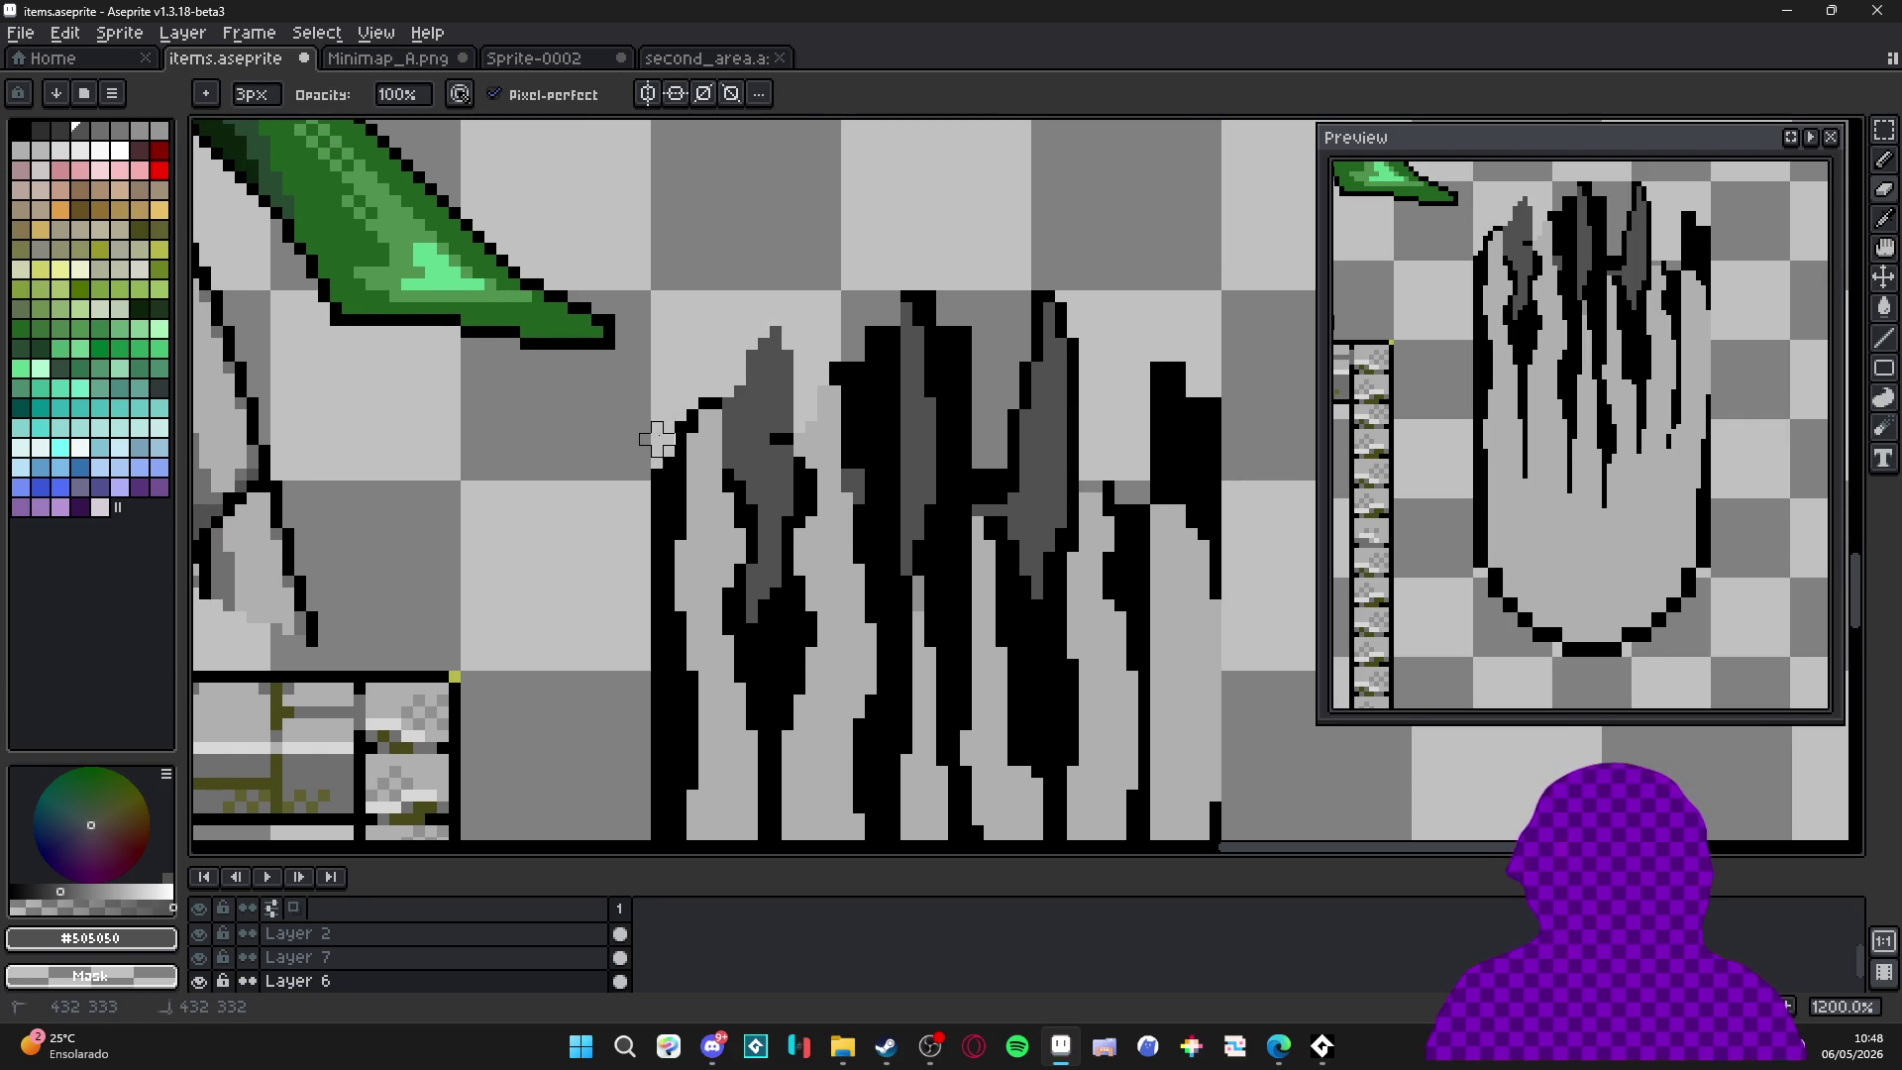
pyautogui.scroll(-2, 663, 416)
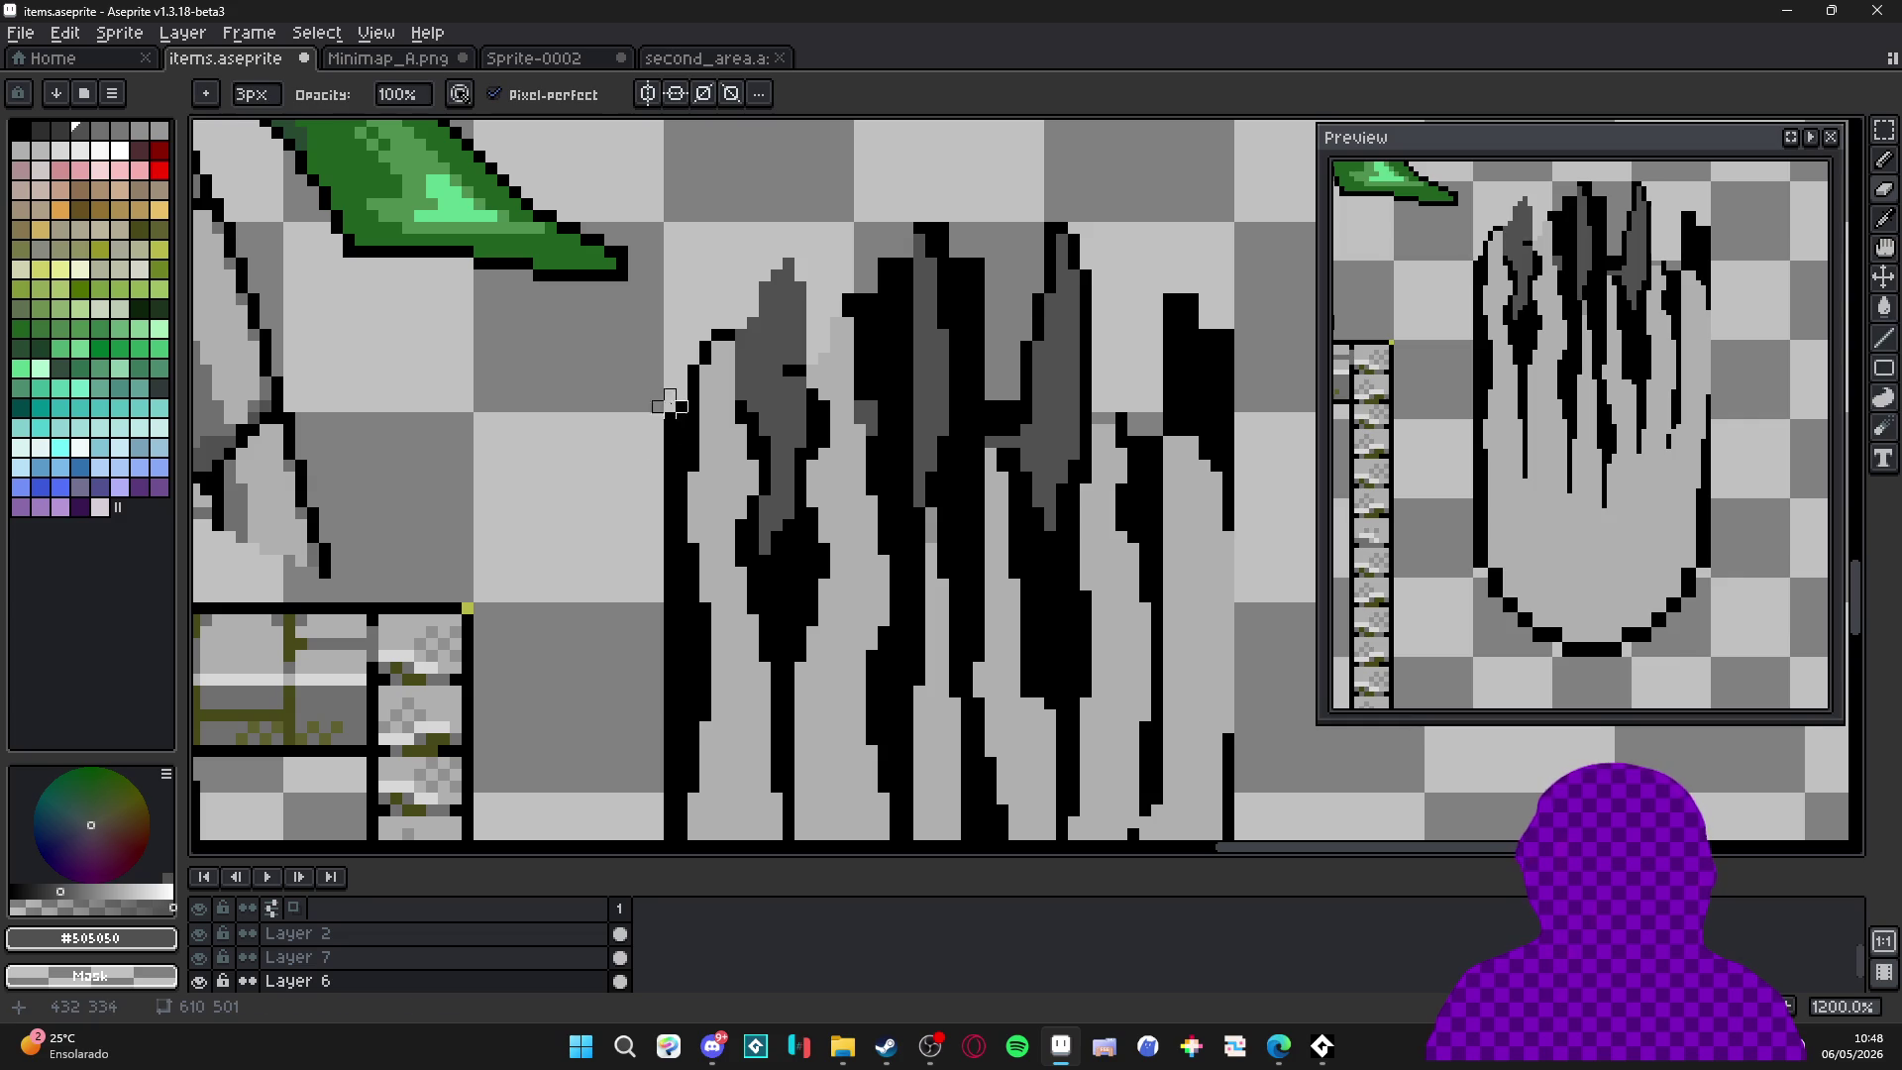
pyautogui.scroll(-3, 663, 396)
pyautogui.moveTo(654, 370)
pyautogui.mouseDown()
pyautogui.moveTo(645, 446)
pyautogui.moveTo(678, 571)
pyautogui.moveTo(679, 442)
pyautogui.moveTo(724, 409)
pyautogui.mouseUp()
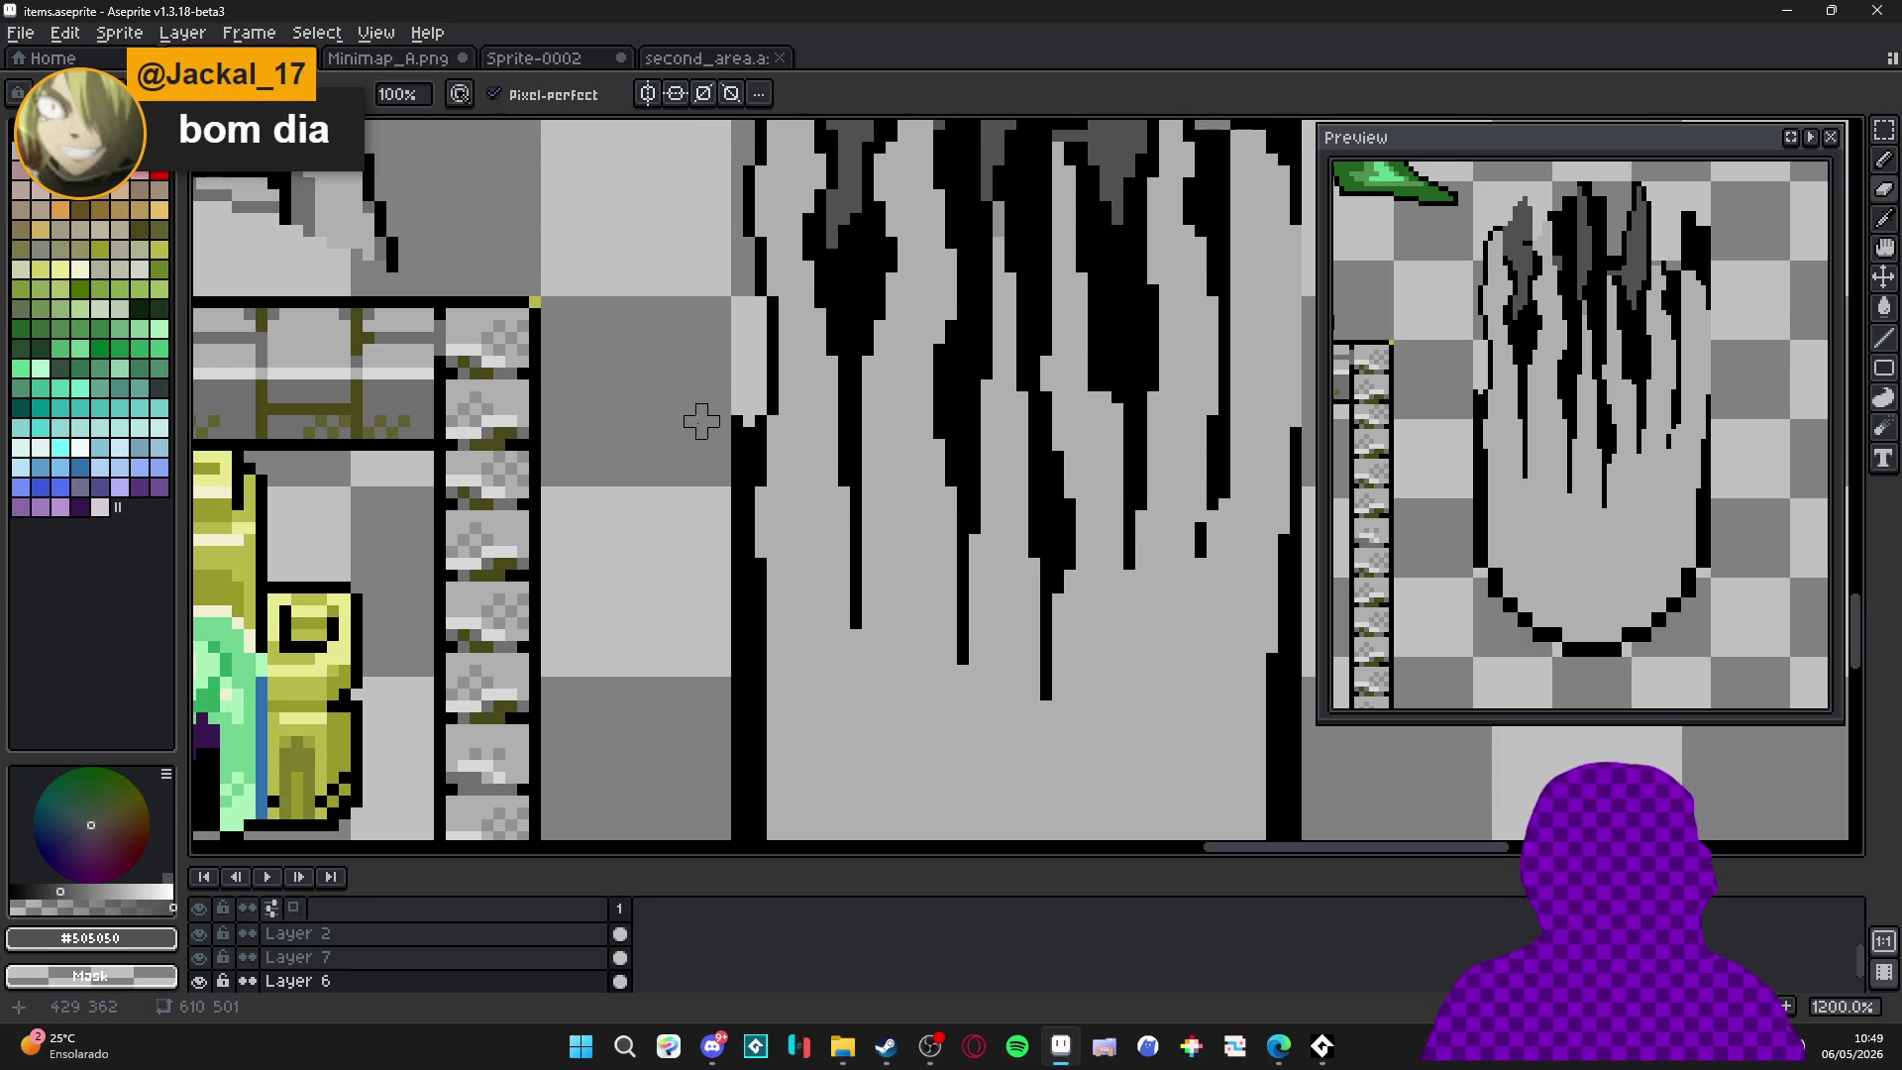
pyautogui.scroll(1, 784, 421)
# Lighten and erase part of the thick black outline column above the tower's bottom curve.
pyautogui.moveTo(734, 425); pyautogui.dragTo(734, 485)
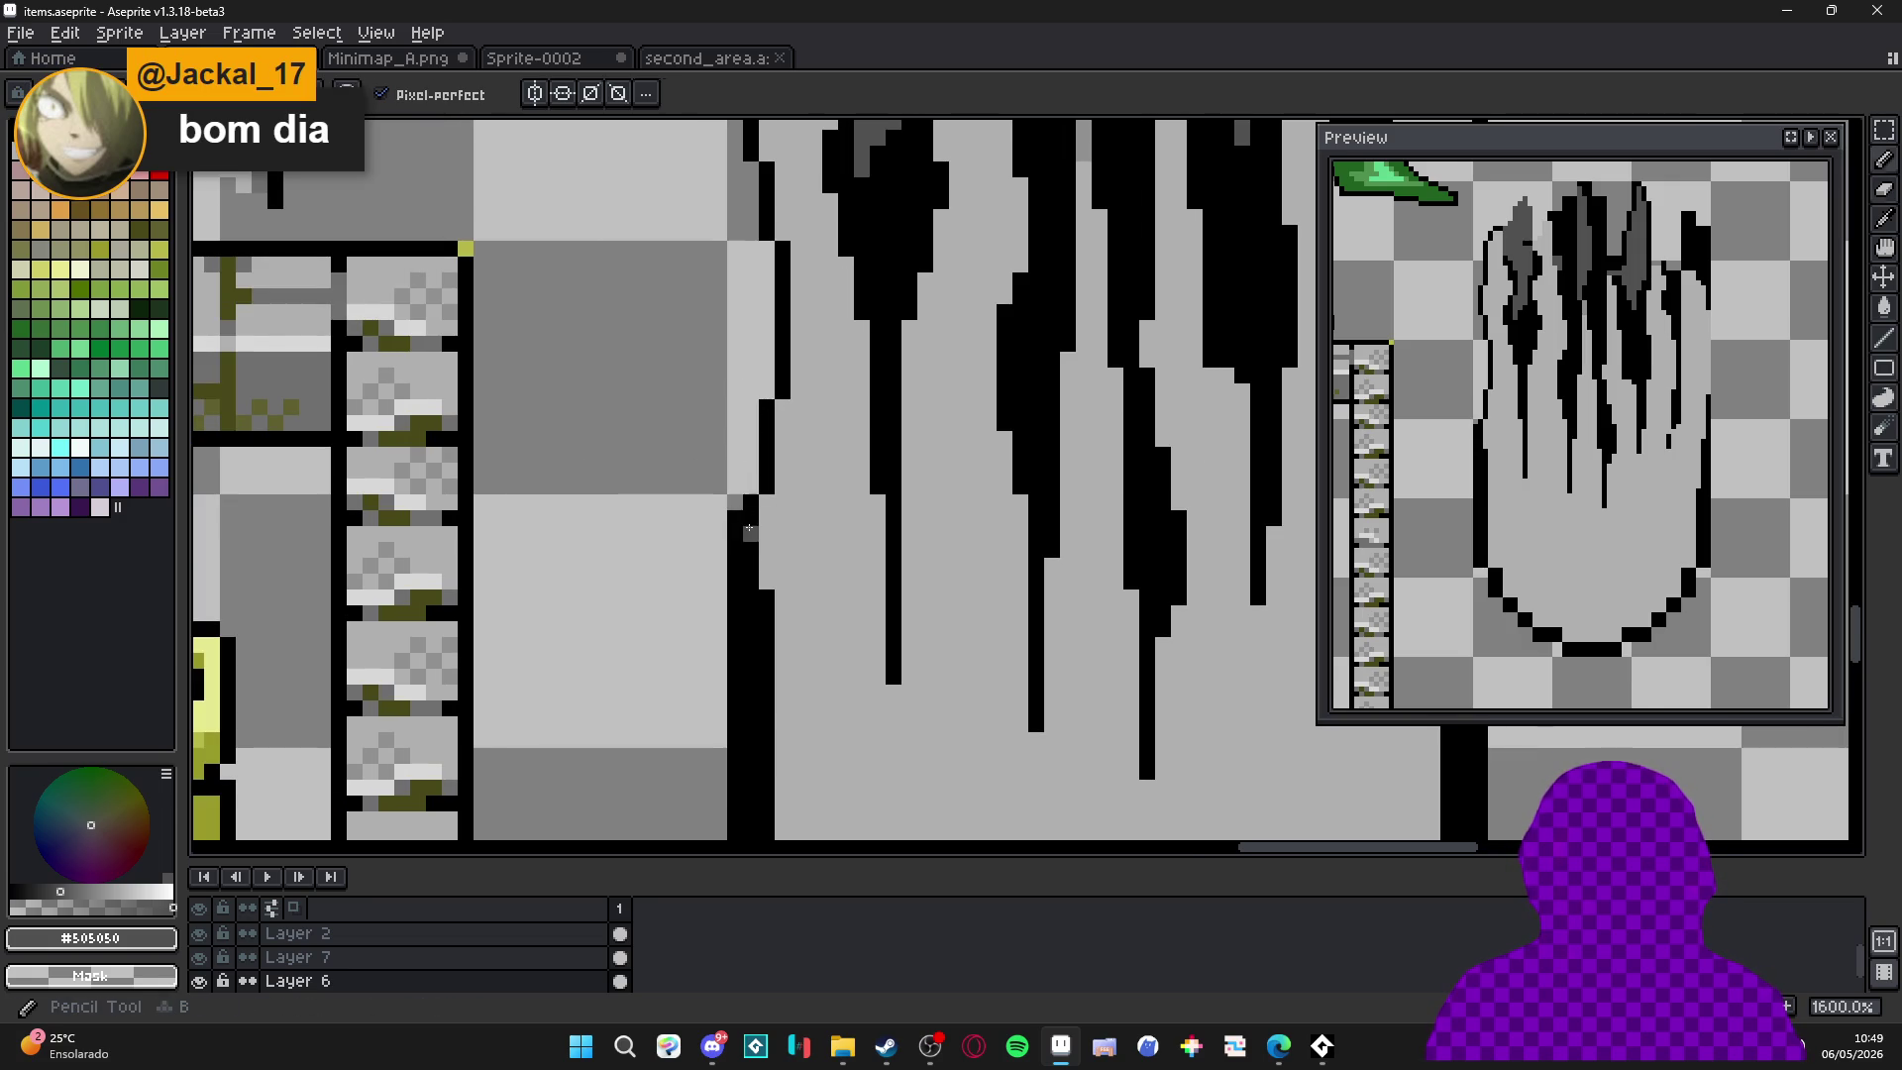
pyautogui.keyDown('alt'); pyautogui.click(748, 491); pyautogui.keyUp('alt')
pyautogui.hotkey('alt', 'Tab')
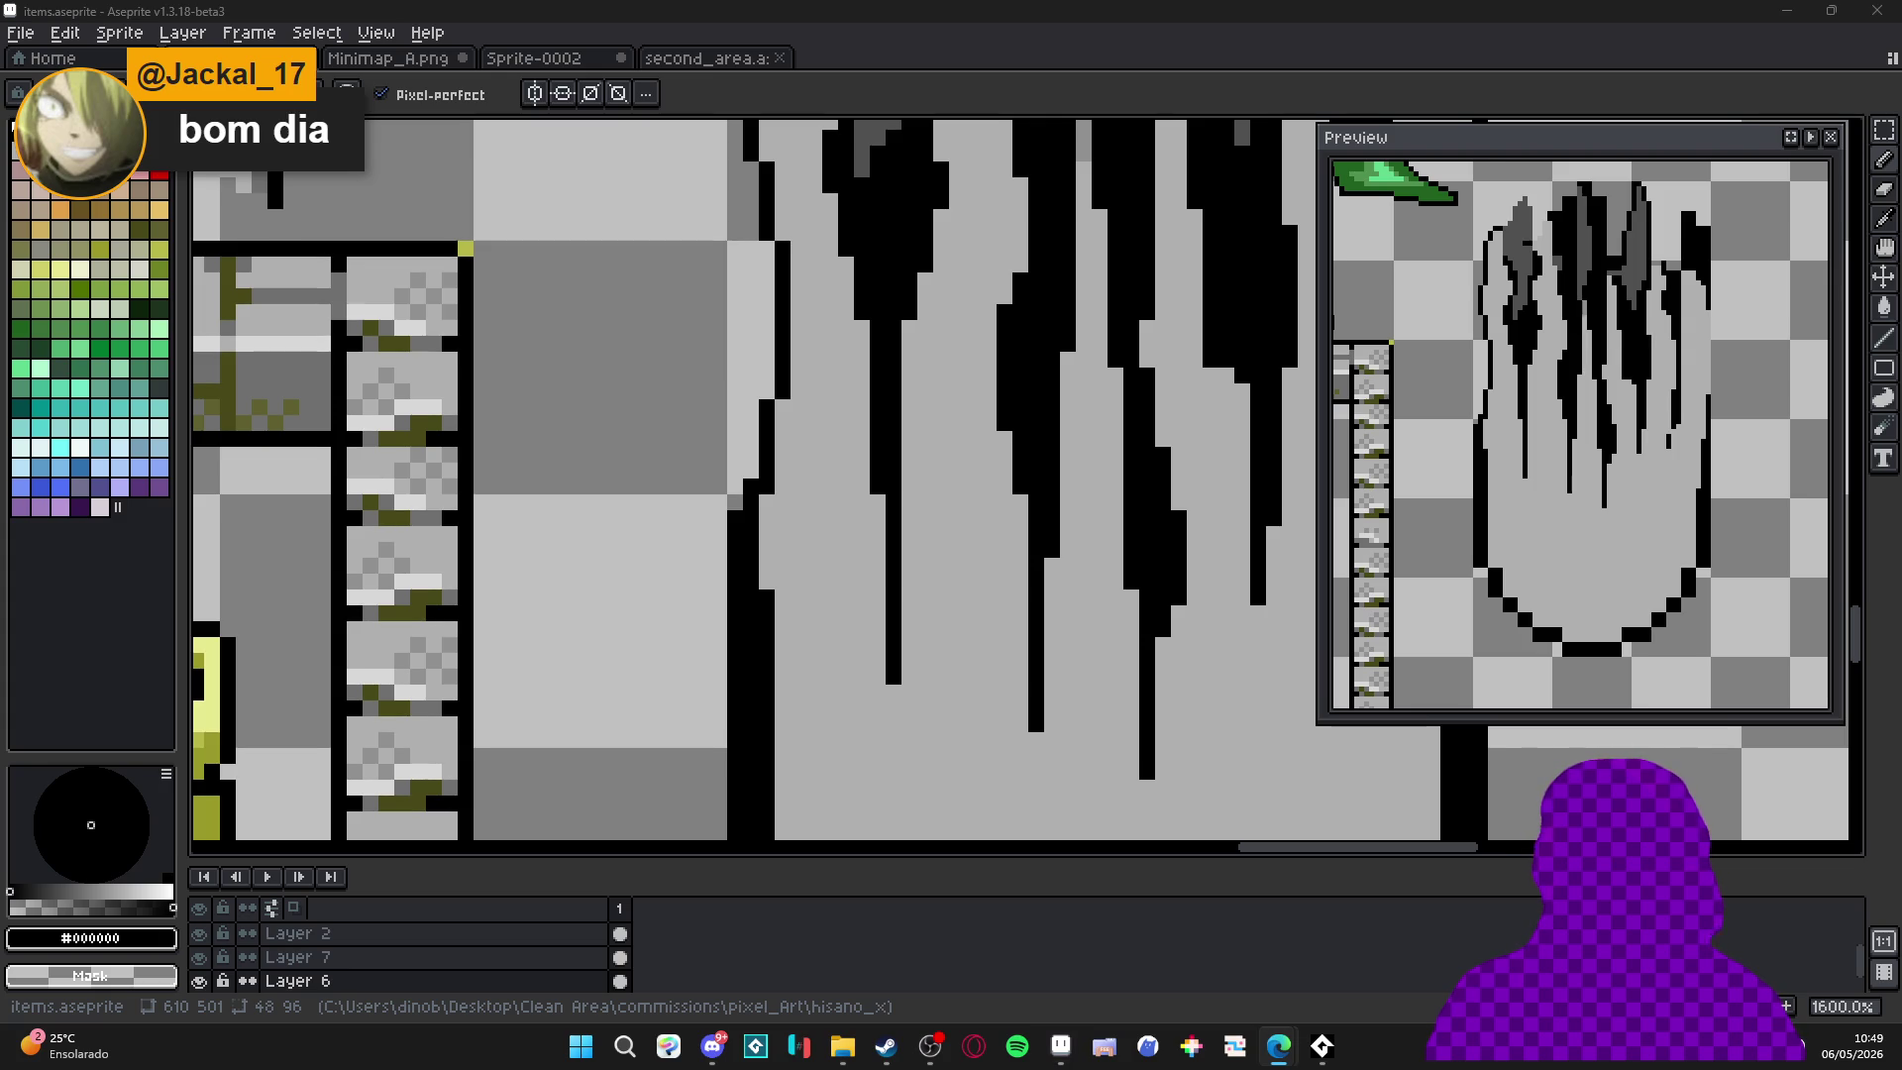
pyautogui.hotkey('alt', 'Tab')
pyautogui.scroll(-2, 628, 287)
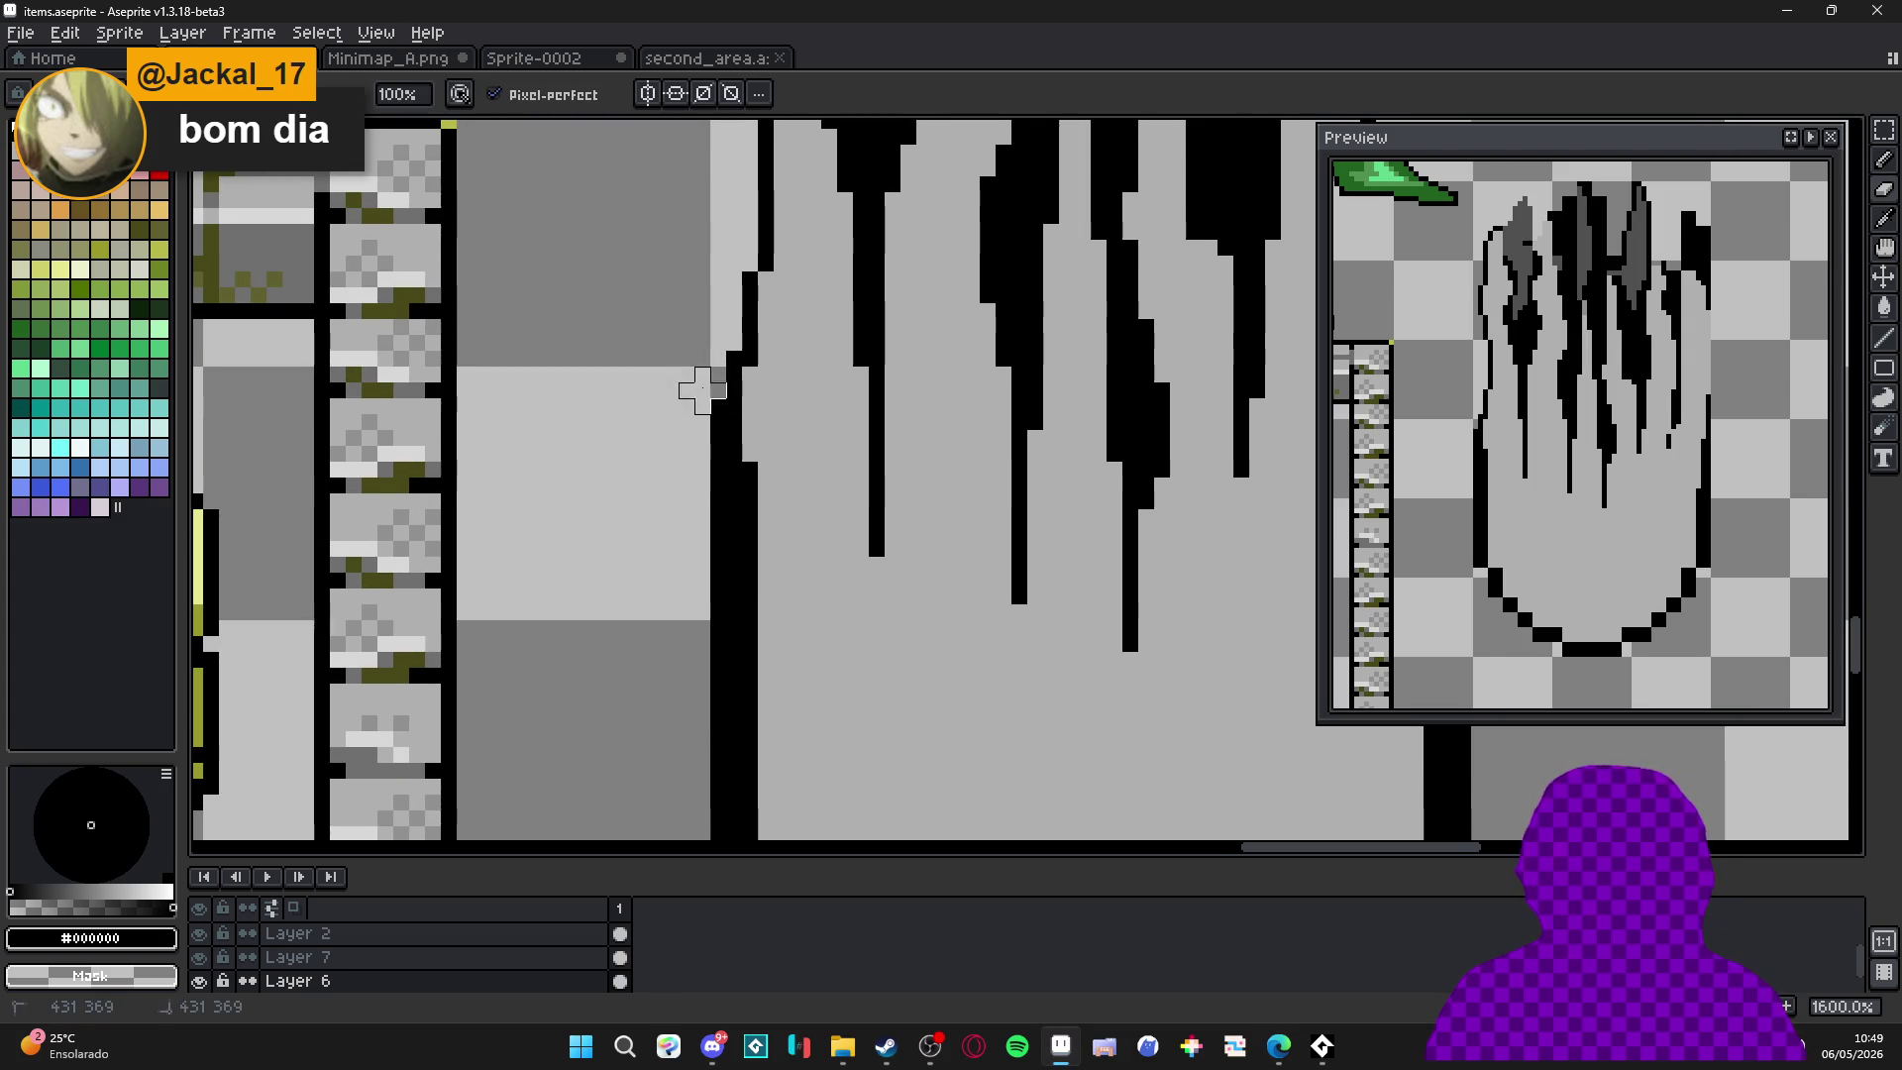
pyautogui.moveTo(700, 594); pyautogui.dragTo(683, 403)
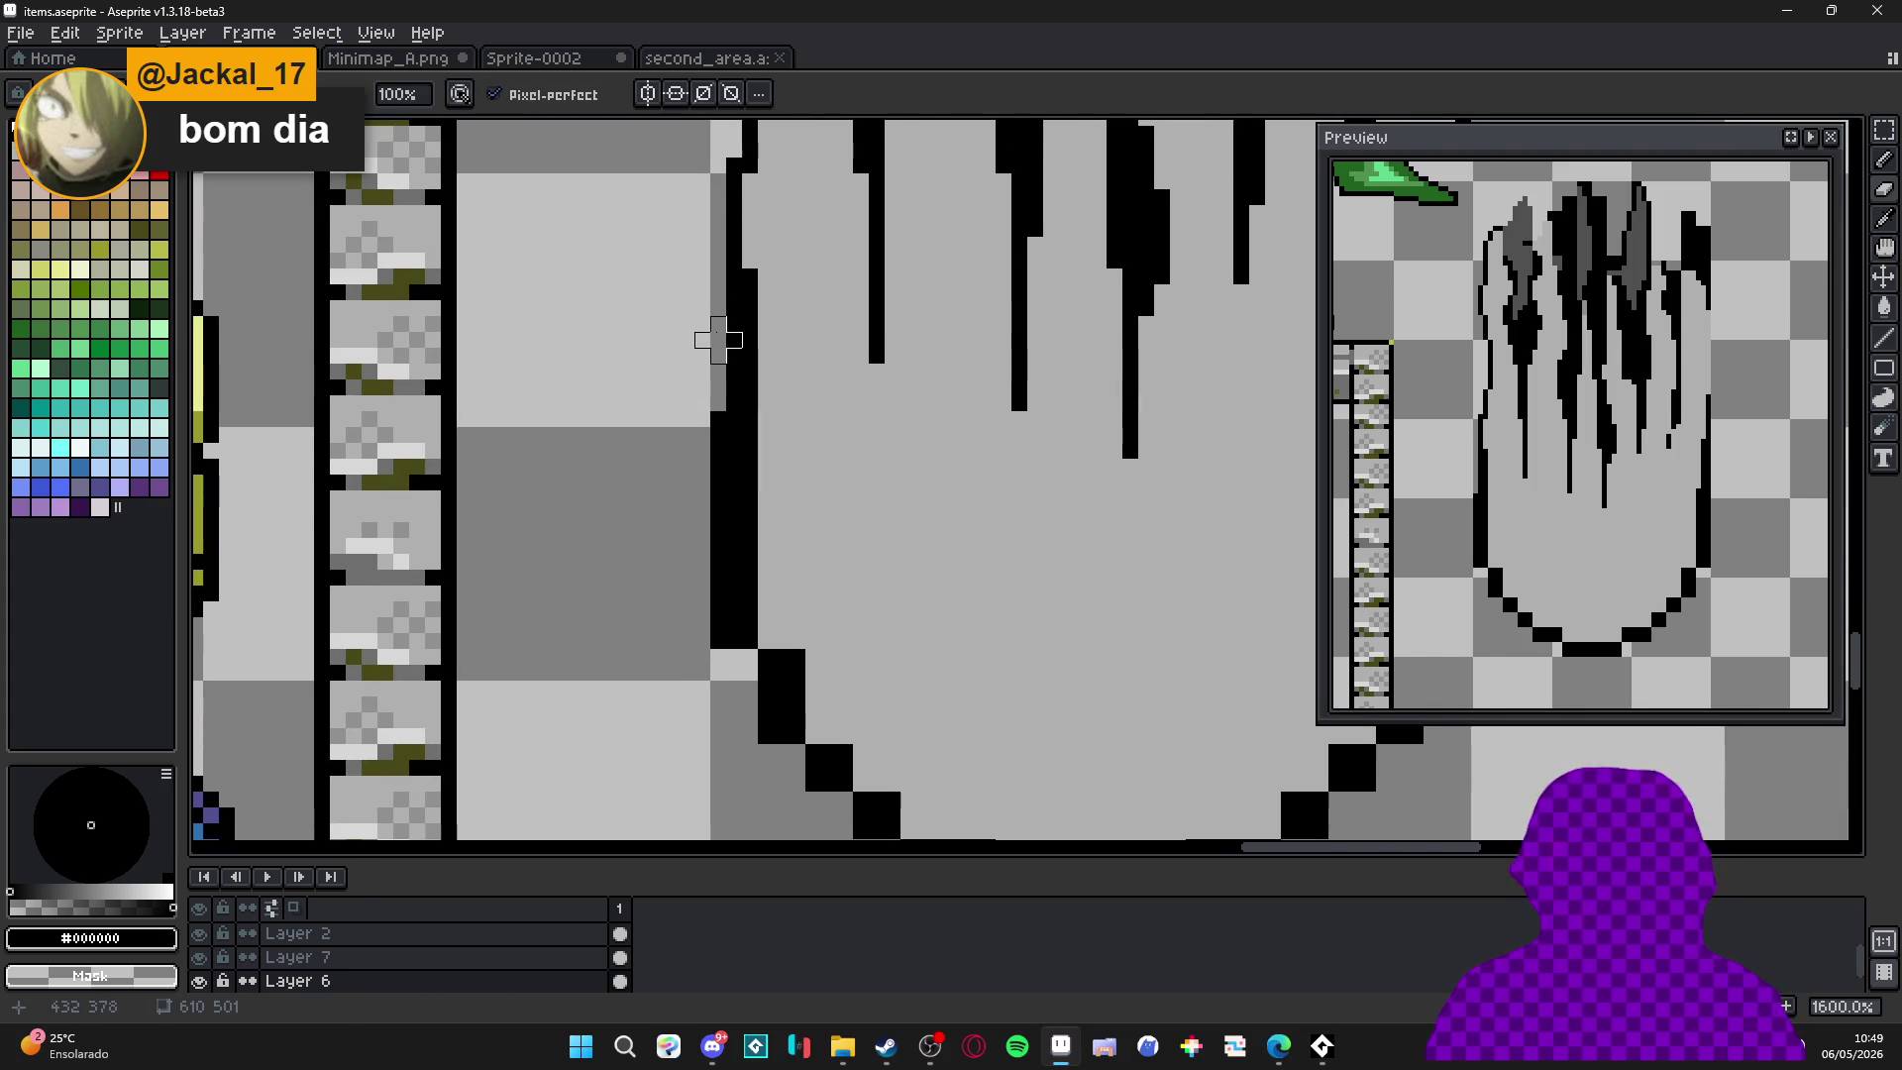
pyautogui.moveTo(718, 276)
pyautogui.mouseDown()
pyautogui.moveTo(701, 459)
pyautogui.moveTo(726, 658)
pyautogui.moveTo(680, 427)
pyautogui.moveTo(723, 535)
pyautogui.moveTo(737, 443)
pyautogui.moveTo(753, 491)
pyautogui.mouseUp()
# Repaint the bottom curve with single black outline pixels and cover the extra pixels in #b0b0b0 gray.
pyautogui.press('b')
pyautogui.keyDown('alt'); pyautogui.click(783, 427); pyautogui.keyUp('alt')
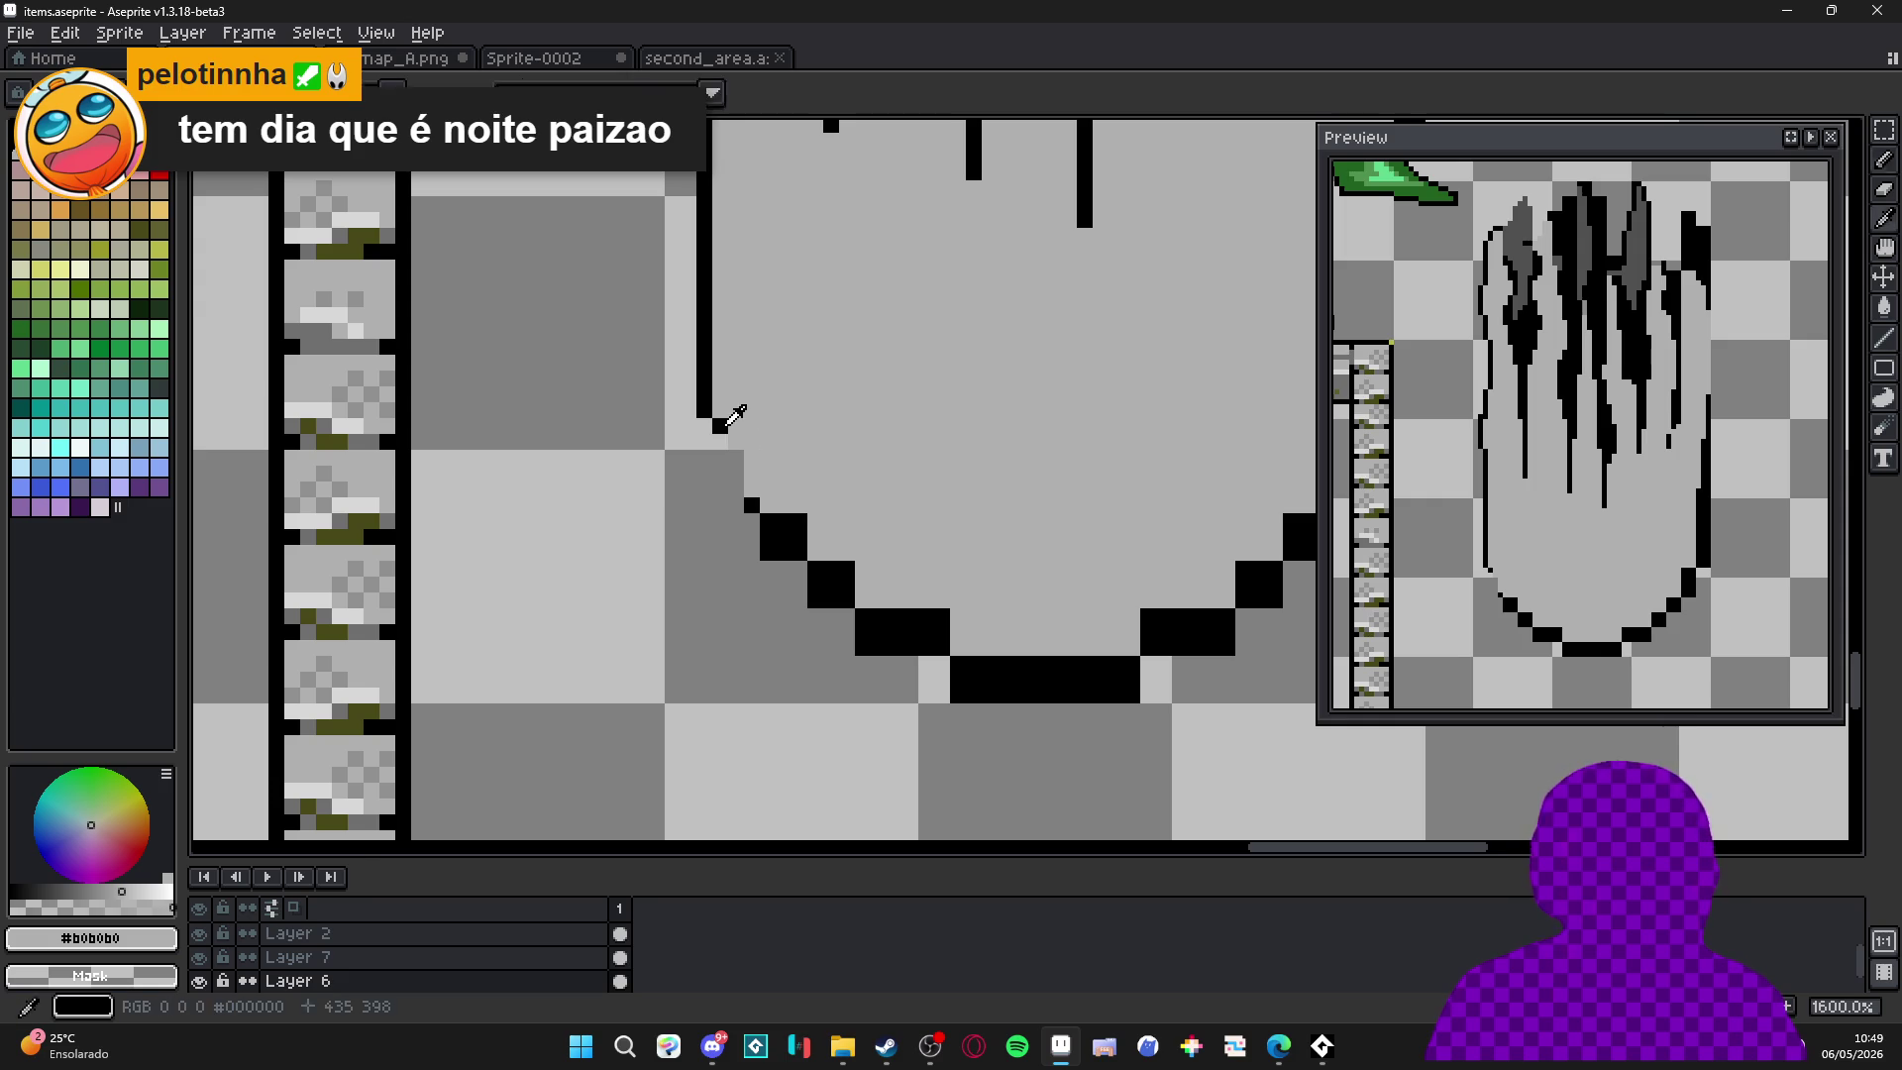
pyautogui.keyDown('alt'); pyautogui.click(724, 426); pyautogui.keyUp('alt')
pyautogui.moveTo(724, 428); pyautogui.dragTo(723, 446)
pyautogui.keyDown('alt'); pyautogui.click(743, 452); pyautogui.keyUp('alt')
pyautogui.keyDown('alt'); pyautogui.click(736, 483); pyautogui.keyUp('alt')
pyautogui.click(753, 506)
pyautogui.keyDown('alt'); pyautogui.click(823, 540); pyautogui.keyUp('alt')
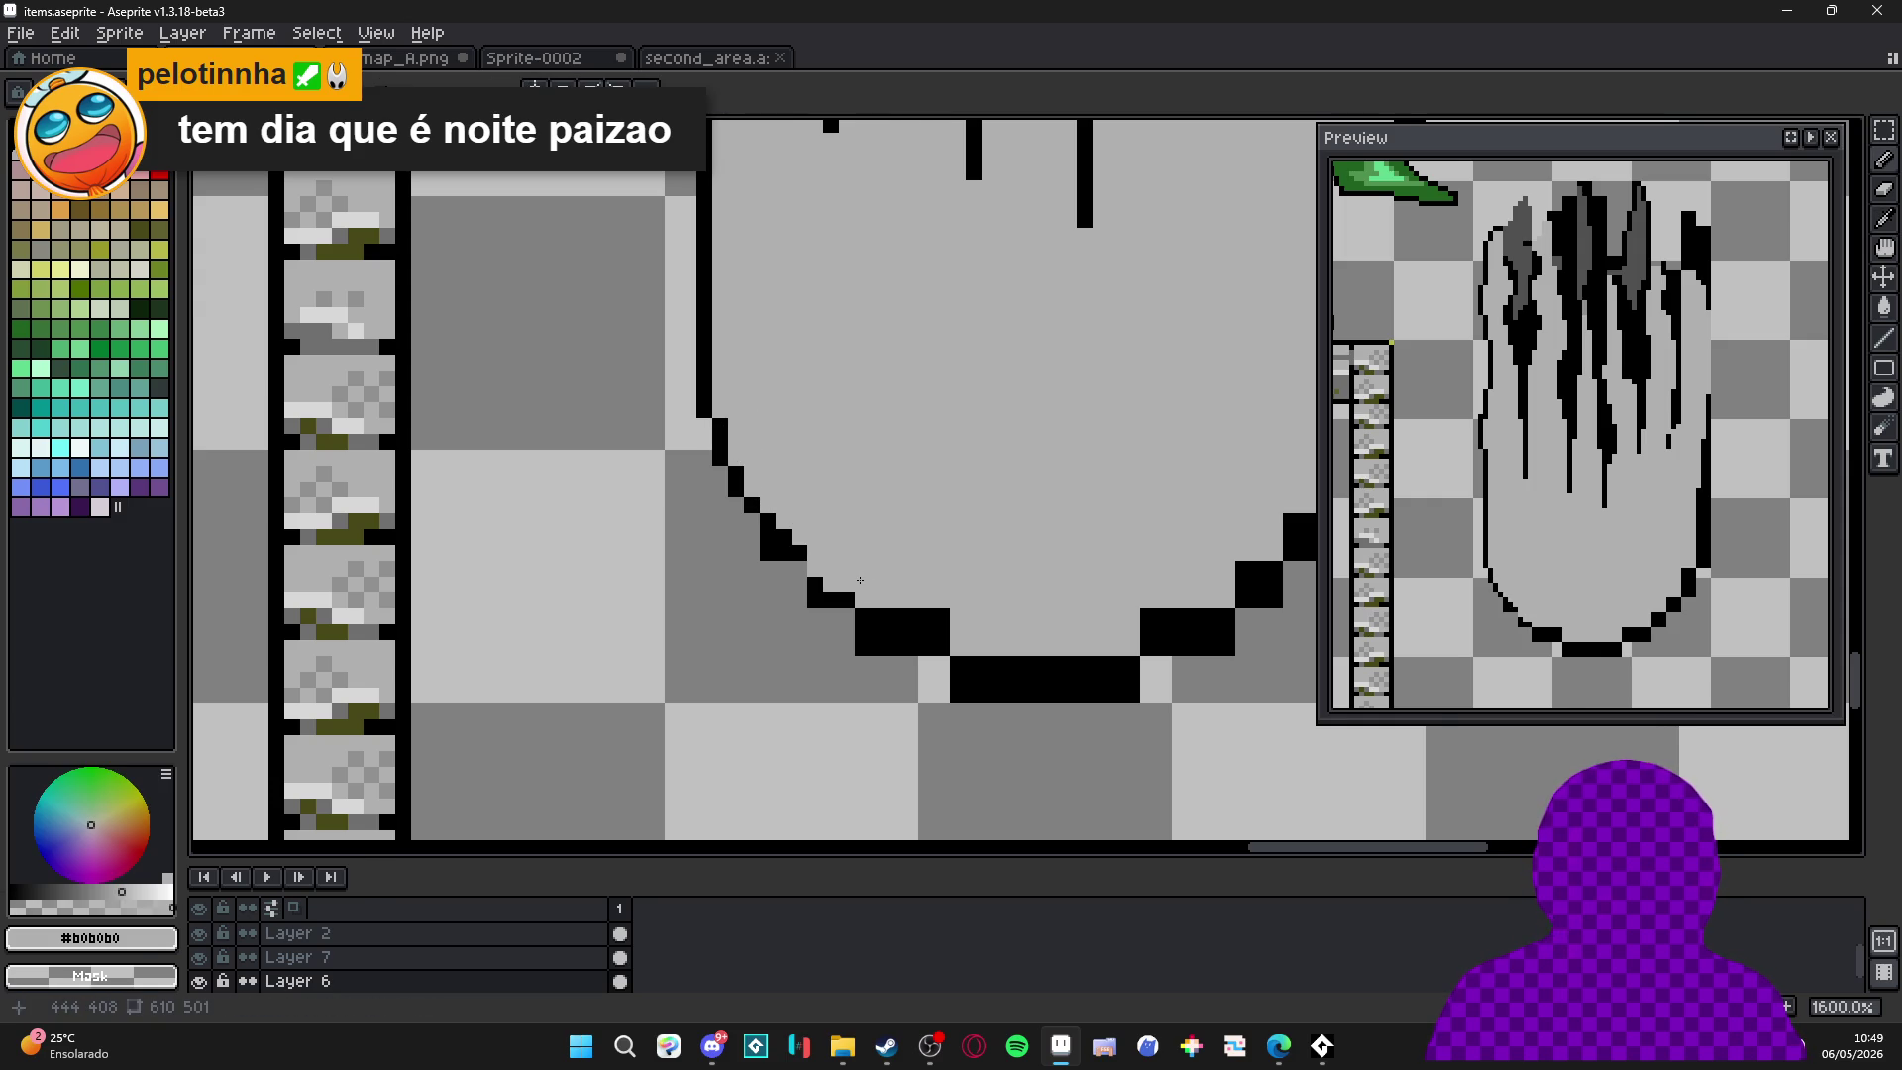
pyautogui.moveTo(906, 616); pyautogui.dragTo(898, 627)
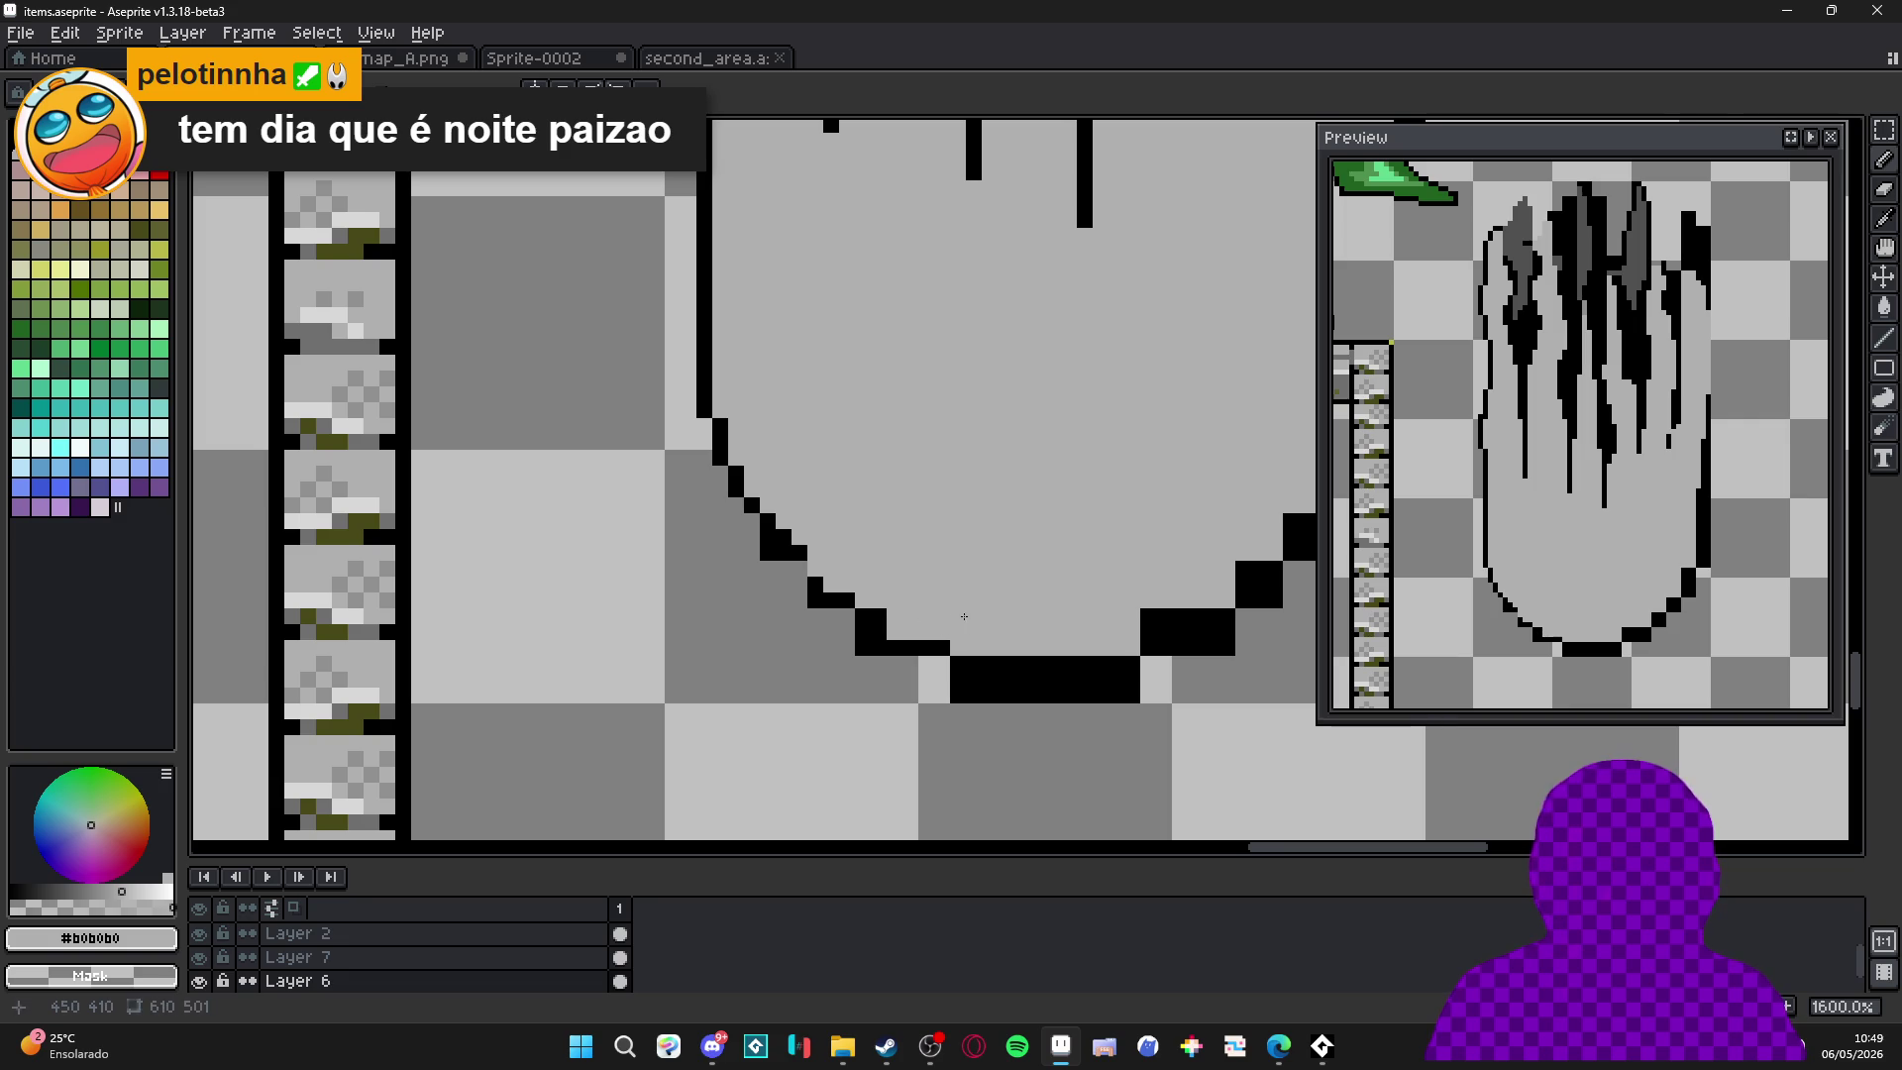
# Trim the bottom outline to a thin line and erase excess pixels on the lower-left and lower-right curves.
pyautogui.scroll(-3, 984, 640)
pyautogui.scroll(3, 1046, 562)
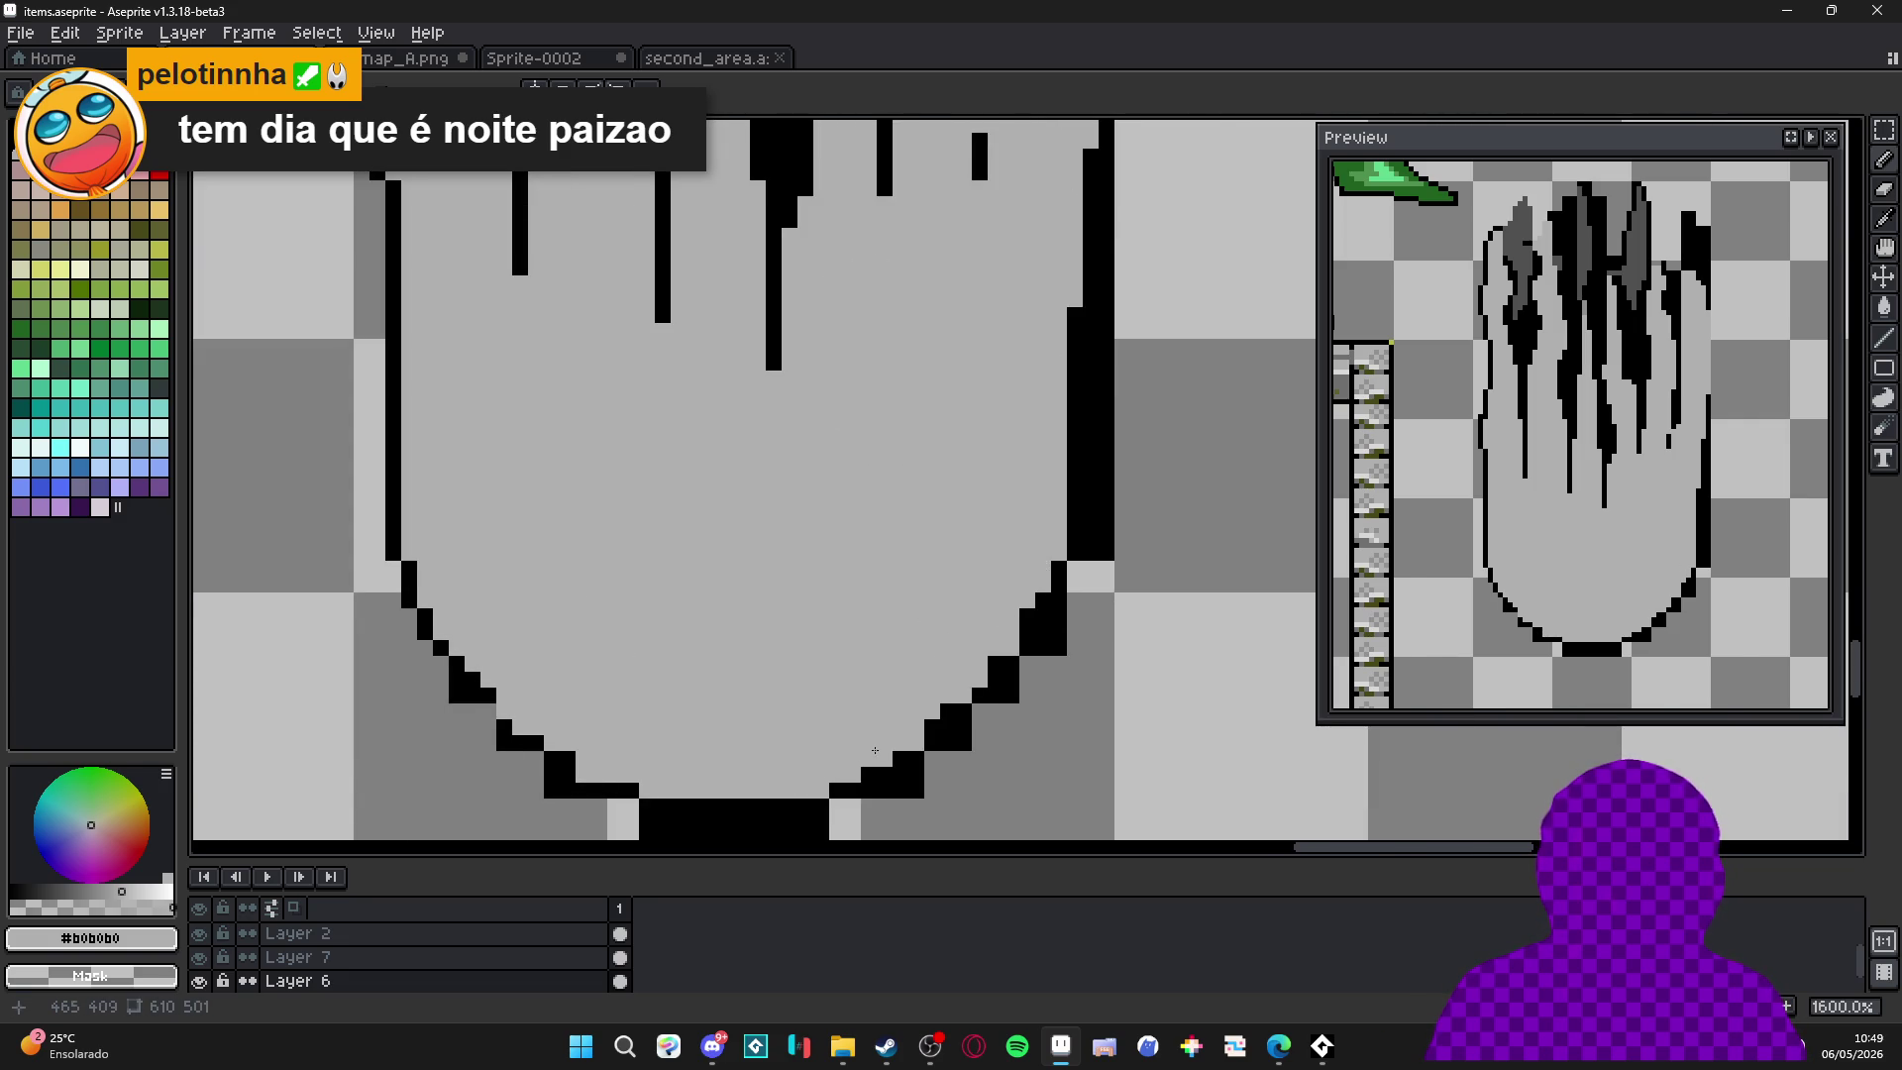
pyautogui.moveTo(877, 750); pyautogui.dragTo(986, 665)
pyautogui.moveTo(922, 745)
pyautogui.mouseDown()
pyautogui.moveTo(713, 743)
pyautogui.moveTo(667, 705)
pyautogui.mouseUp()
pyautogui.press('b')
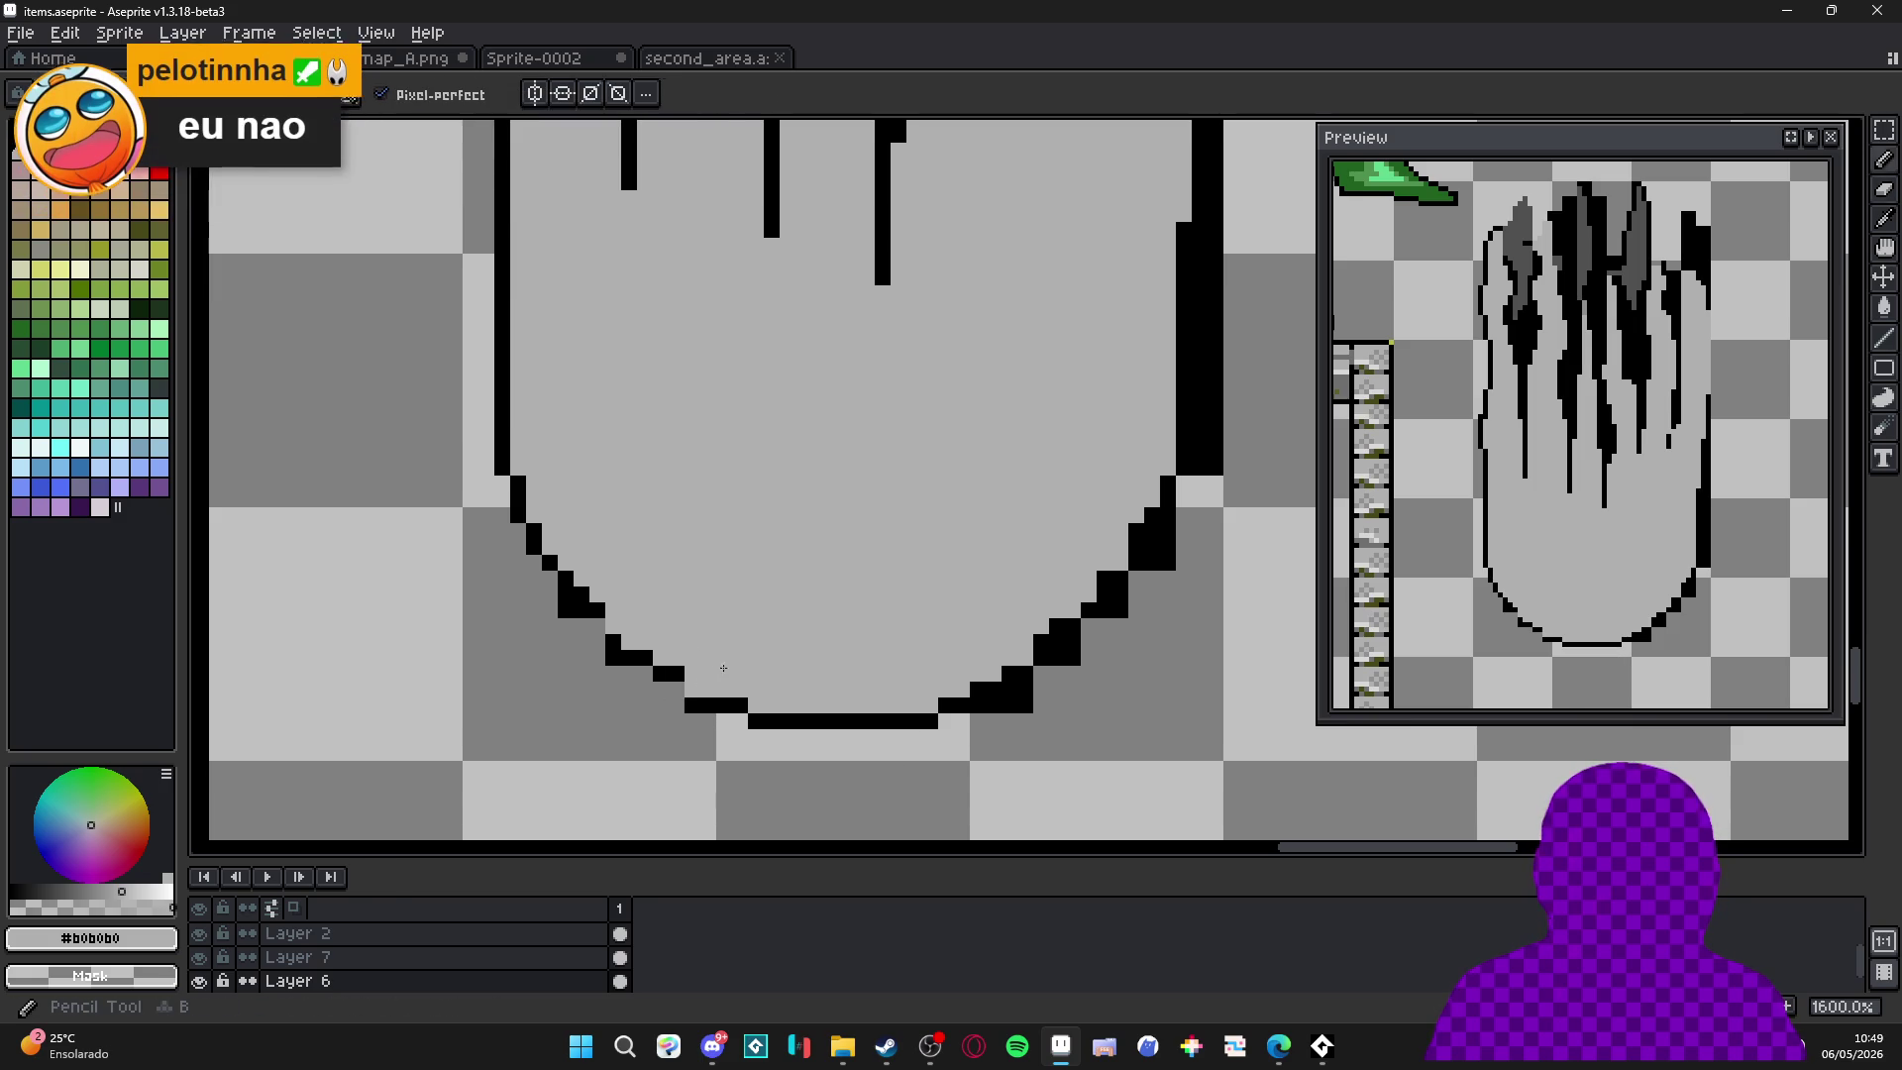
pyautogui.click(661, 674)
pyautogui.press('e')
pyautogui.moveTo(591, 618); pyautogui.dragTo(559, 602)
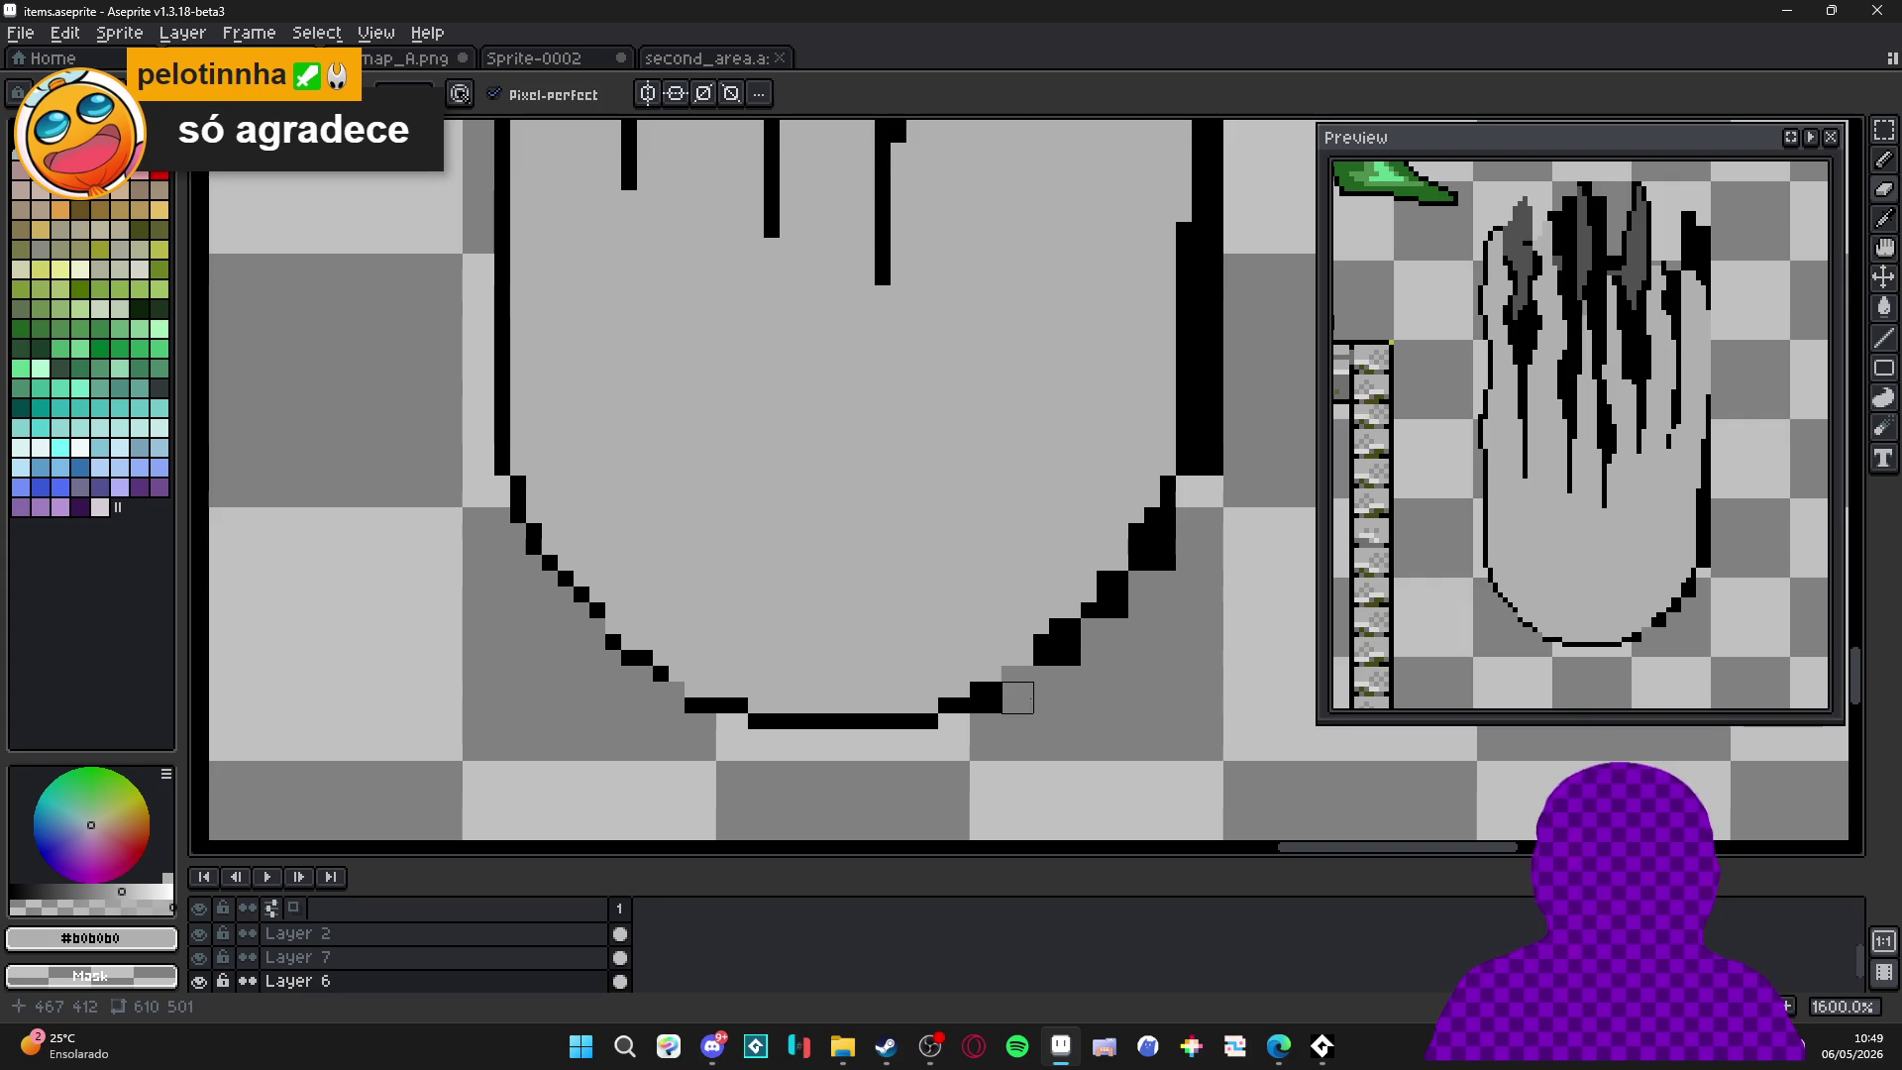
pyautogui.moveTo(1017, 690); pyautogui.dragTo(986, 705)
pyautogui.click(1065, 666)
# Draw black pixels along the lower-right curve and paint its thick outline pixels gray.
pyautogui.moveTo(1065, 634); pyautogui.dragTo(1129, 620)
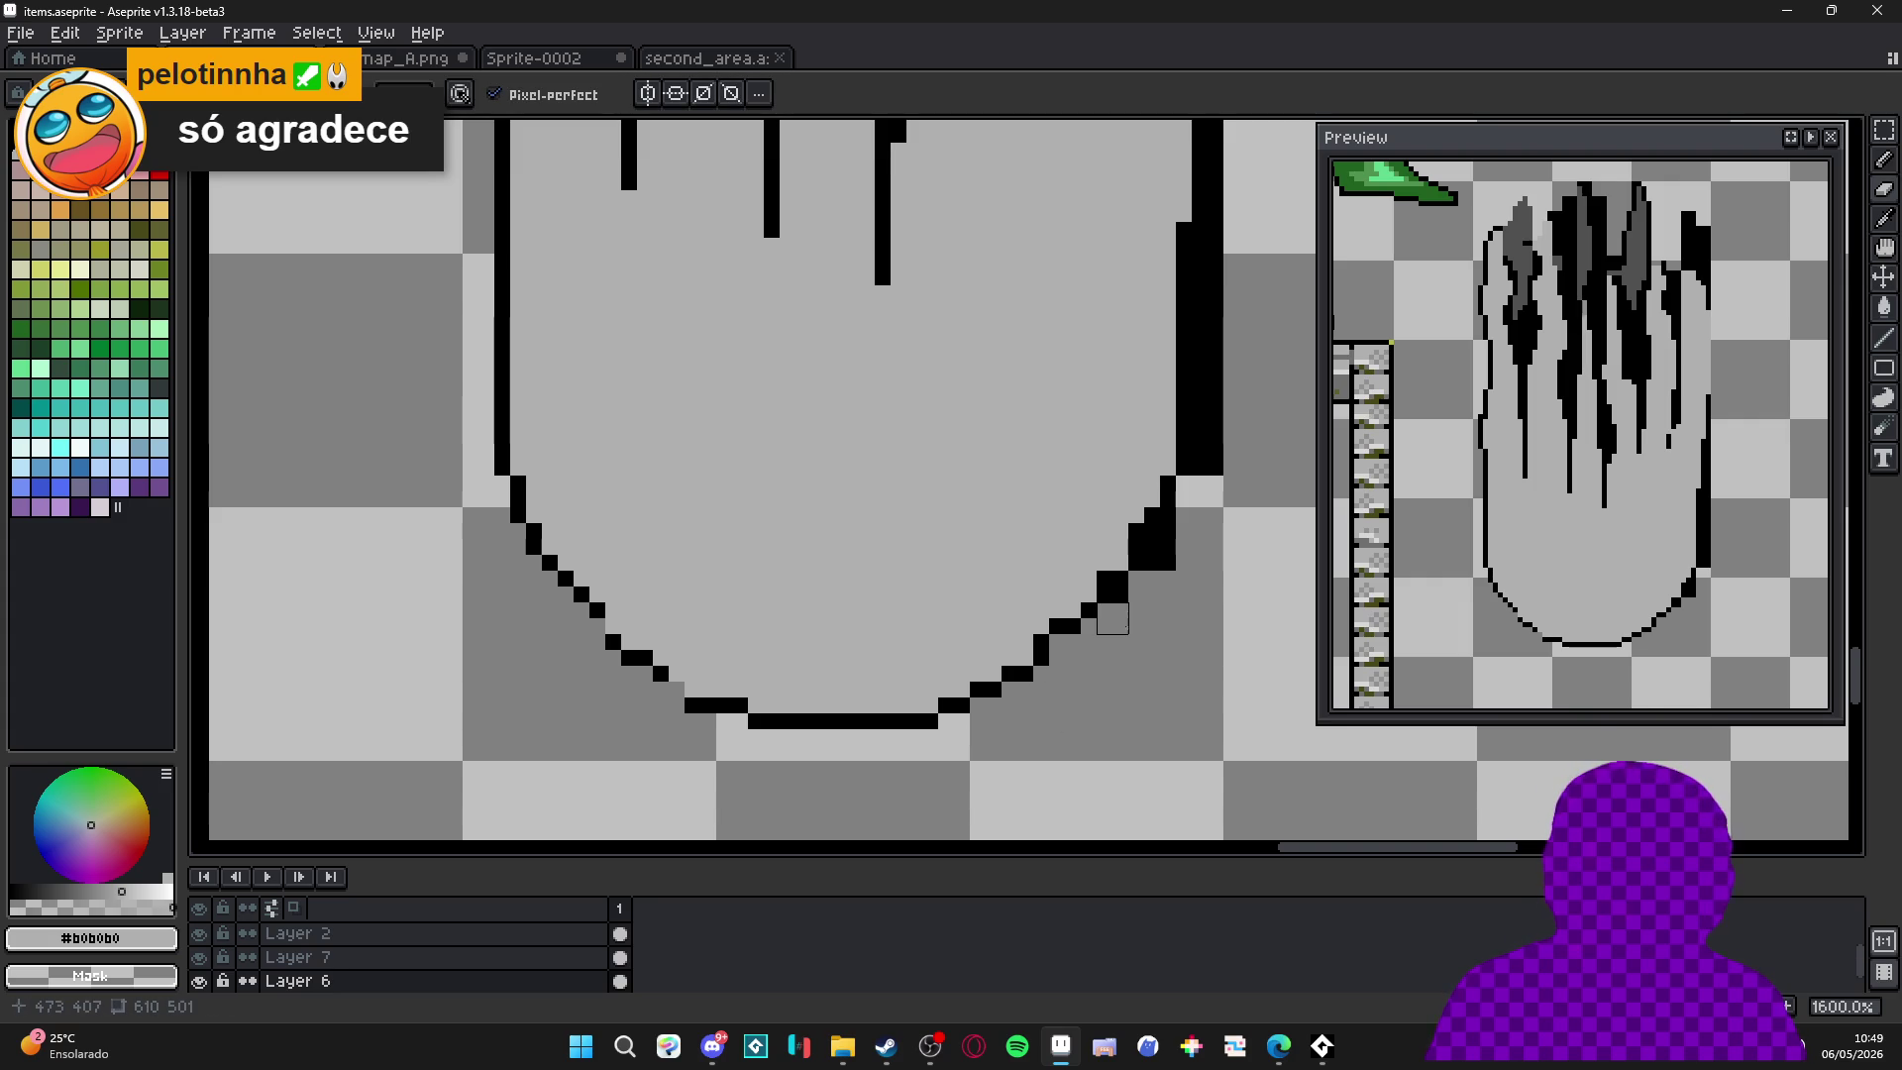
pyautogui.click(1106, 579)
pyautogui.click(1058, 626)
pyautogui.click(1042, 642)
pyautogui.click(1147, 530)
pyautogui.click(1165, 491)
pyautogui.click(1166, 560)
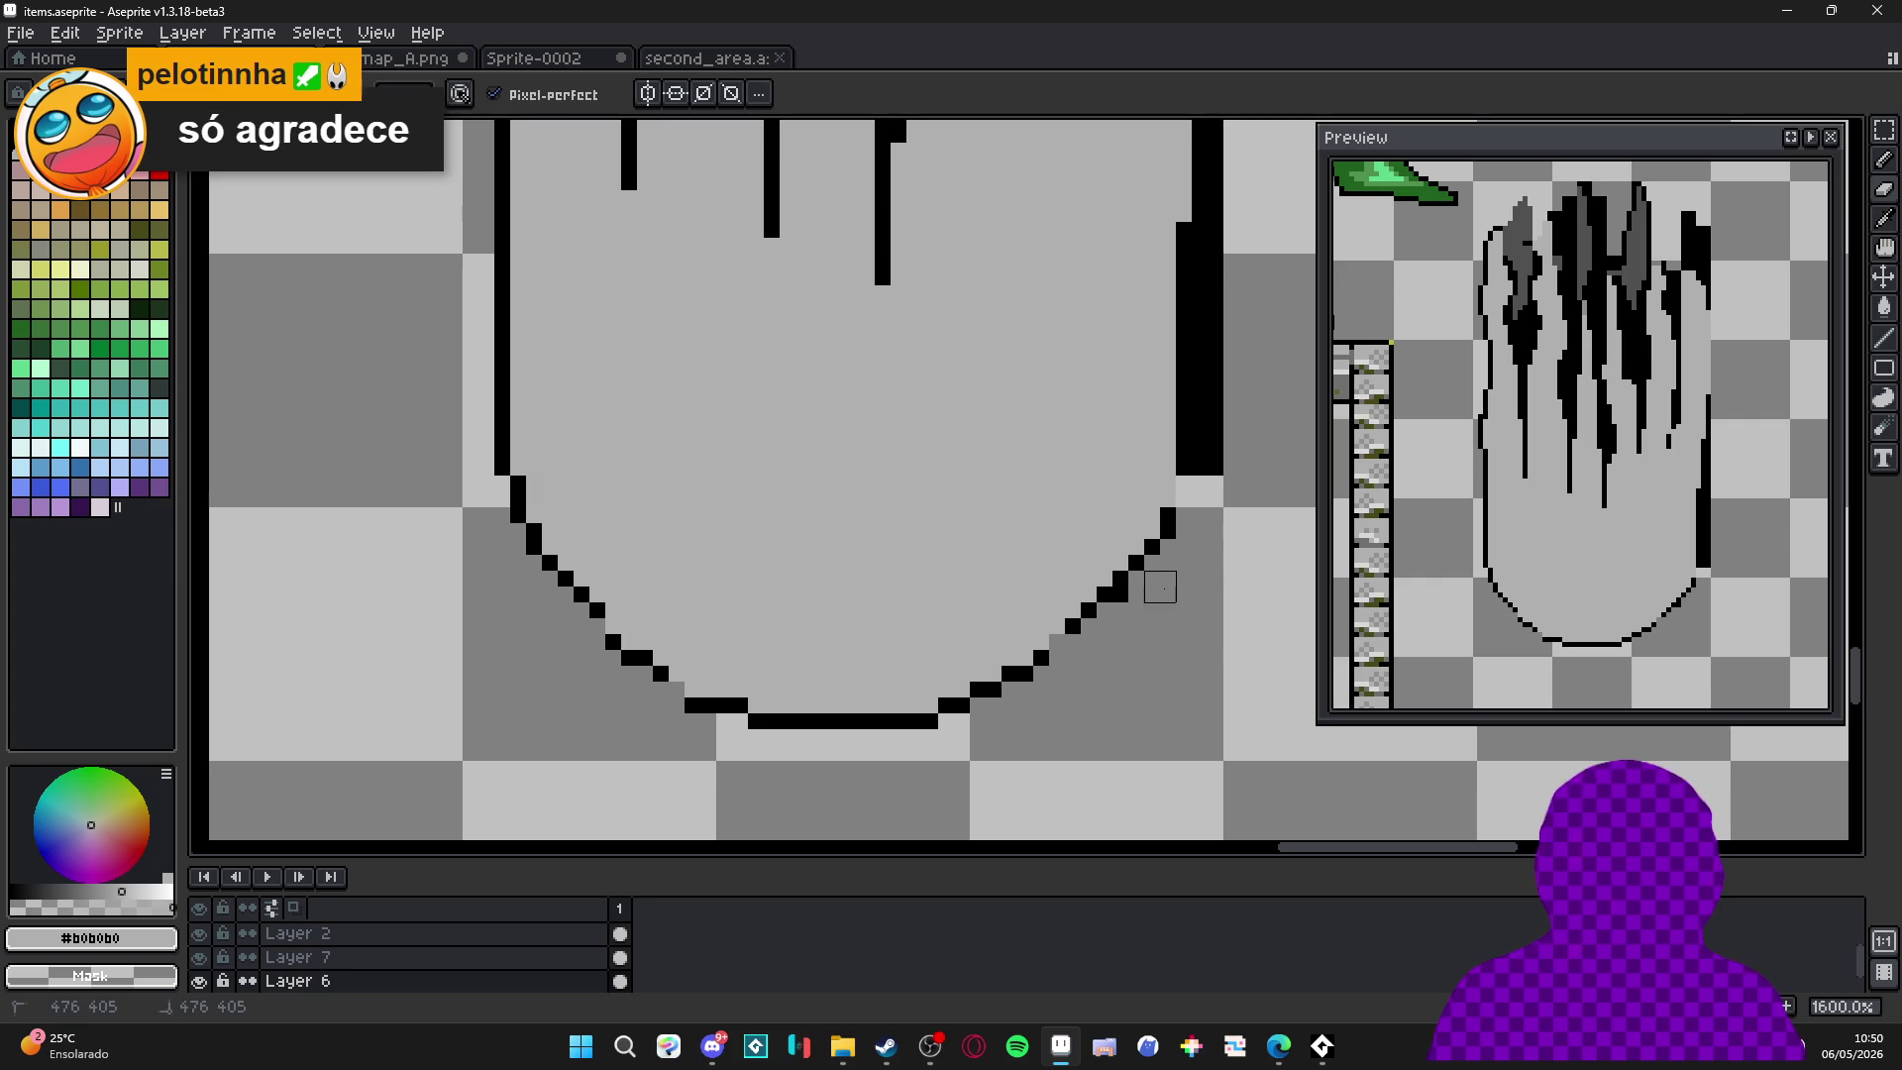
# Thin the tower's right-side outline down to one pixel.
pyautogui.scroll(5, 1208, 507)
pyautogui.scroll(-2, 1141, 535)
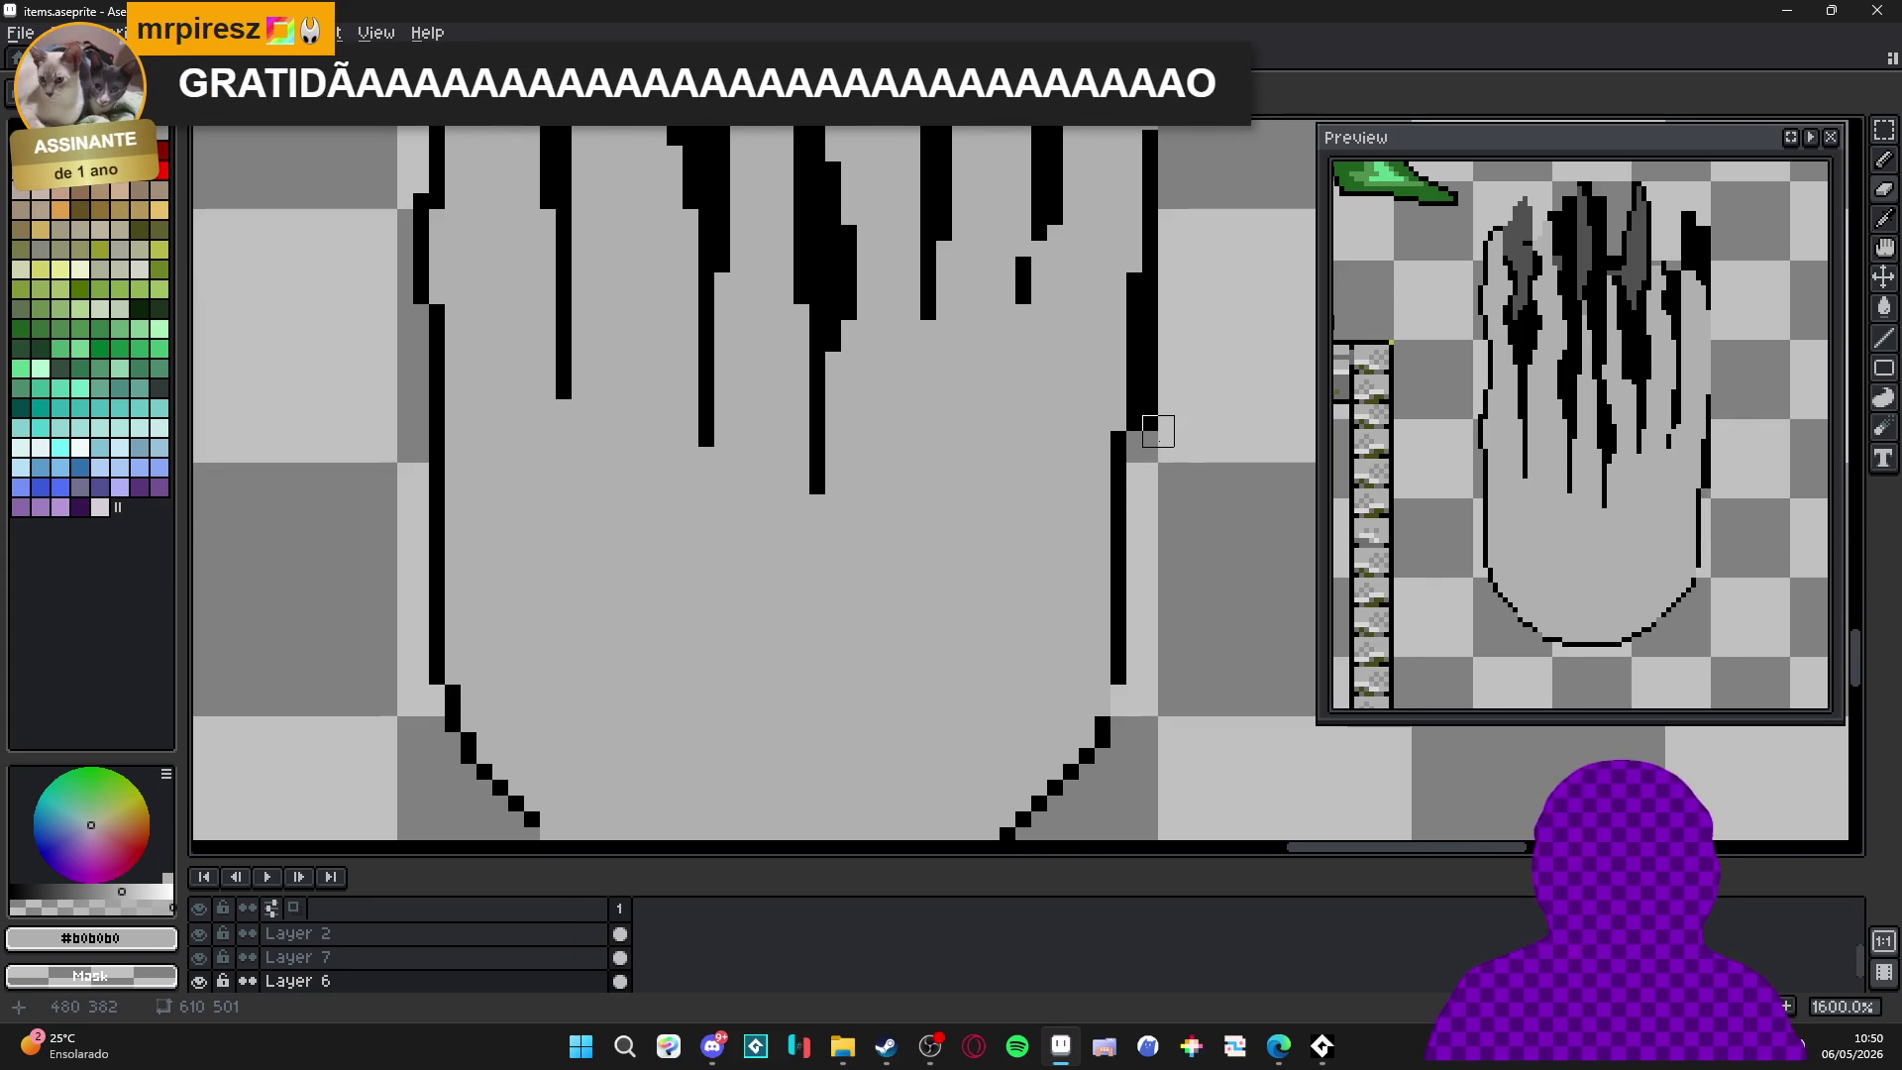
pyautogui.moveTo(1159, 431); pyautogui.dragTo(1156, 306)
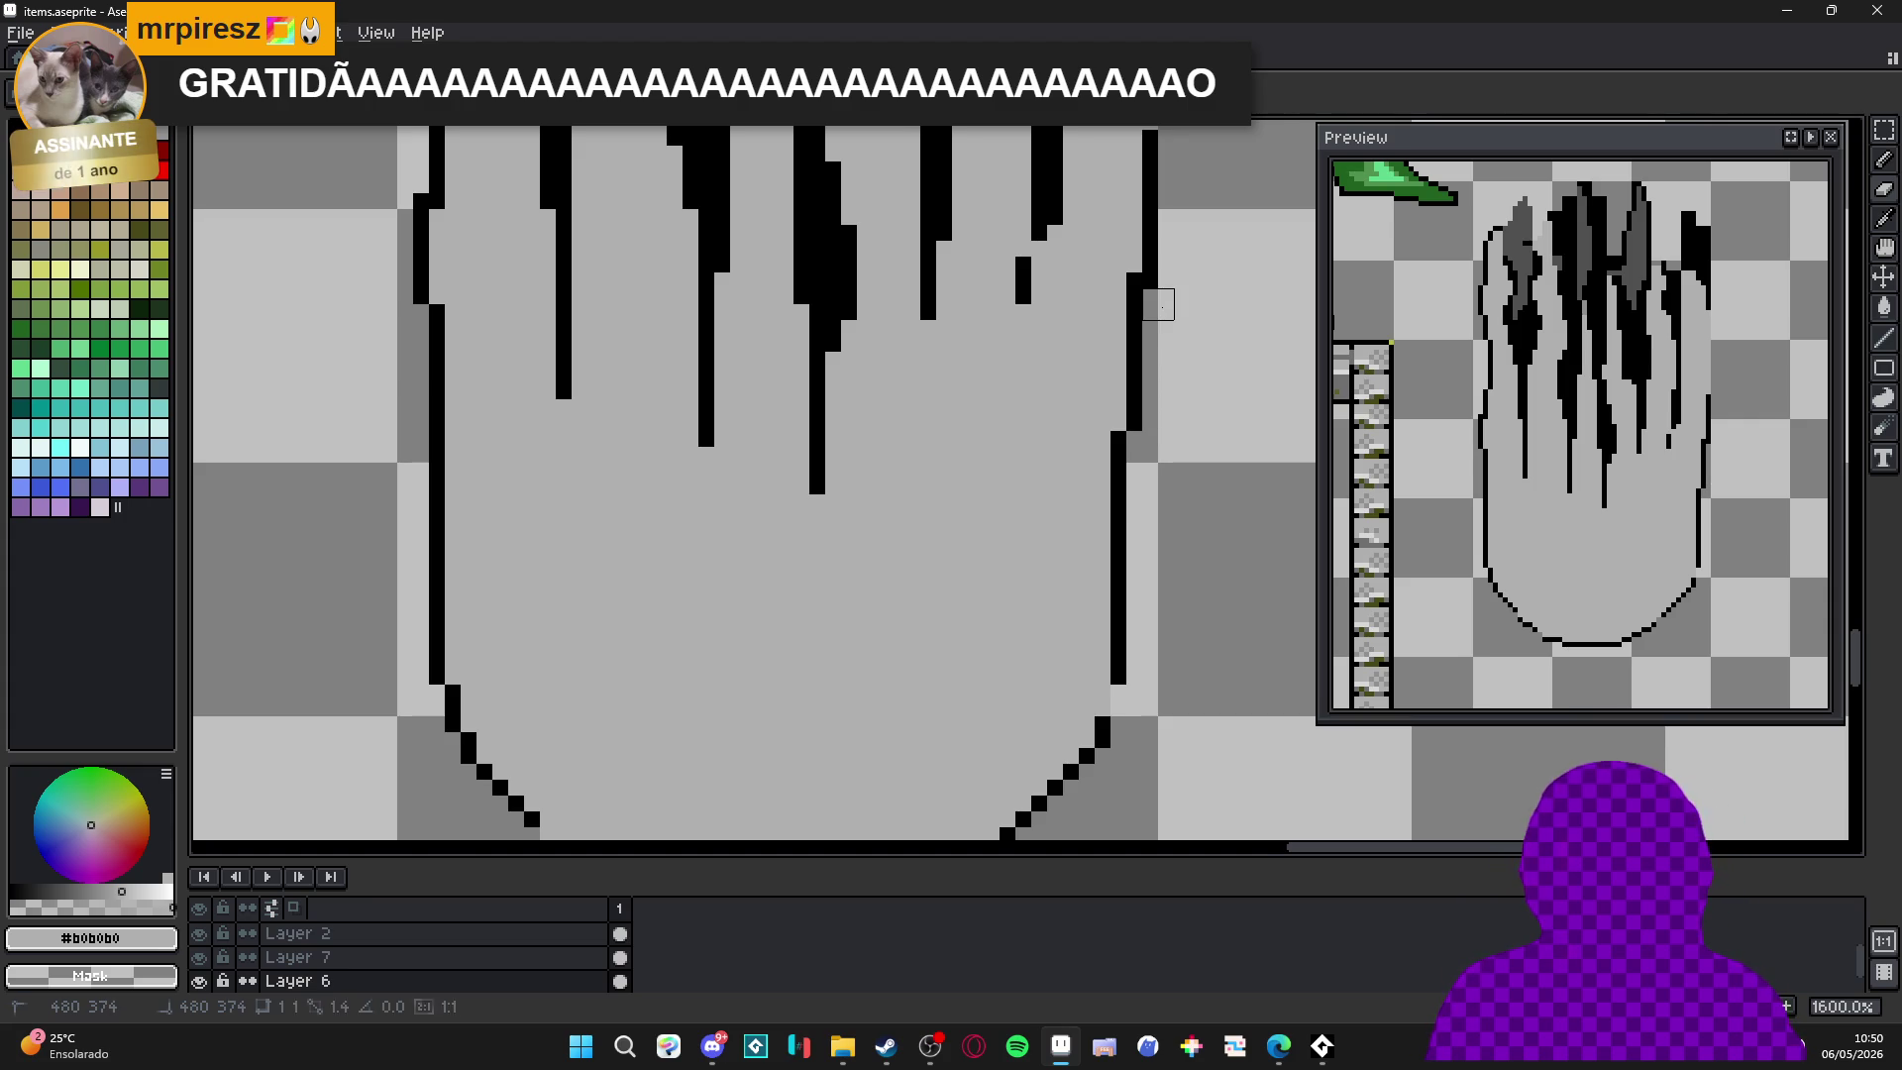
pyautogui.scroll(-5, 1113, 501)
pyautogui.scroll(1, 1113, 496)
pyautogui.scroll(2, 1109, 465)
# Draw a straight black one-pixel line down the tower's right edge.
pyautogui.scroll(2, 1114, 461)
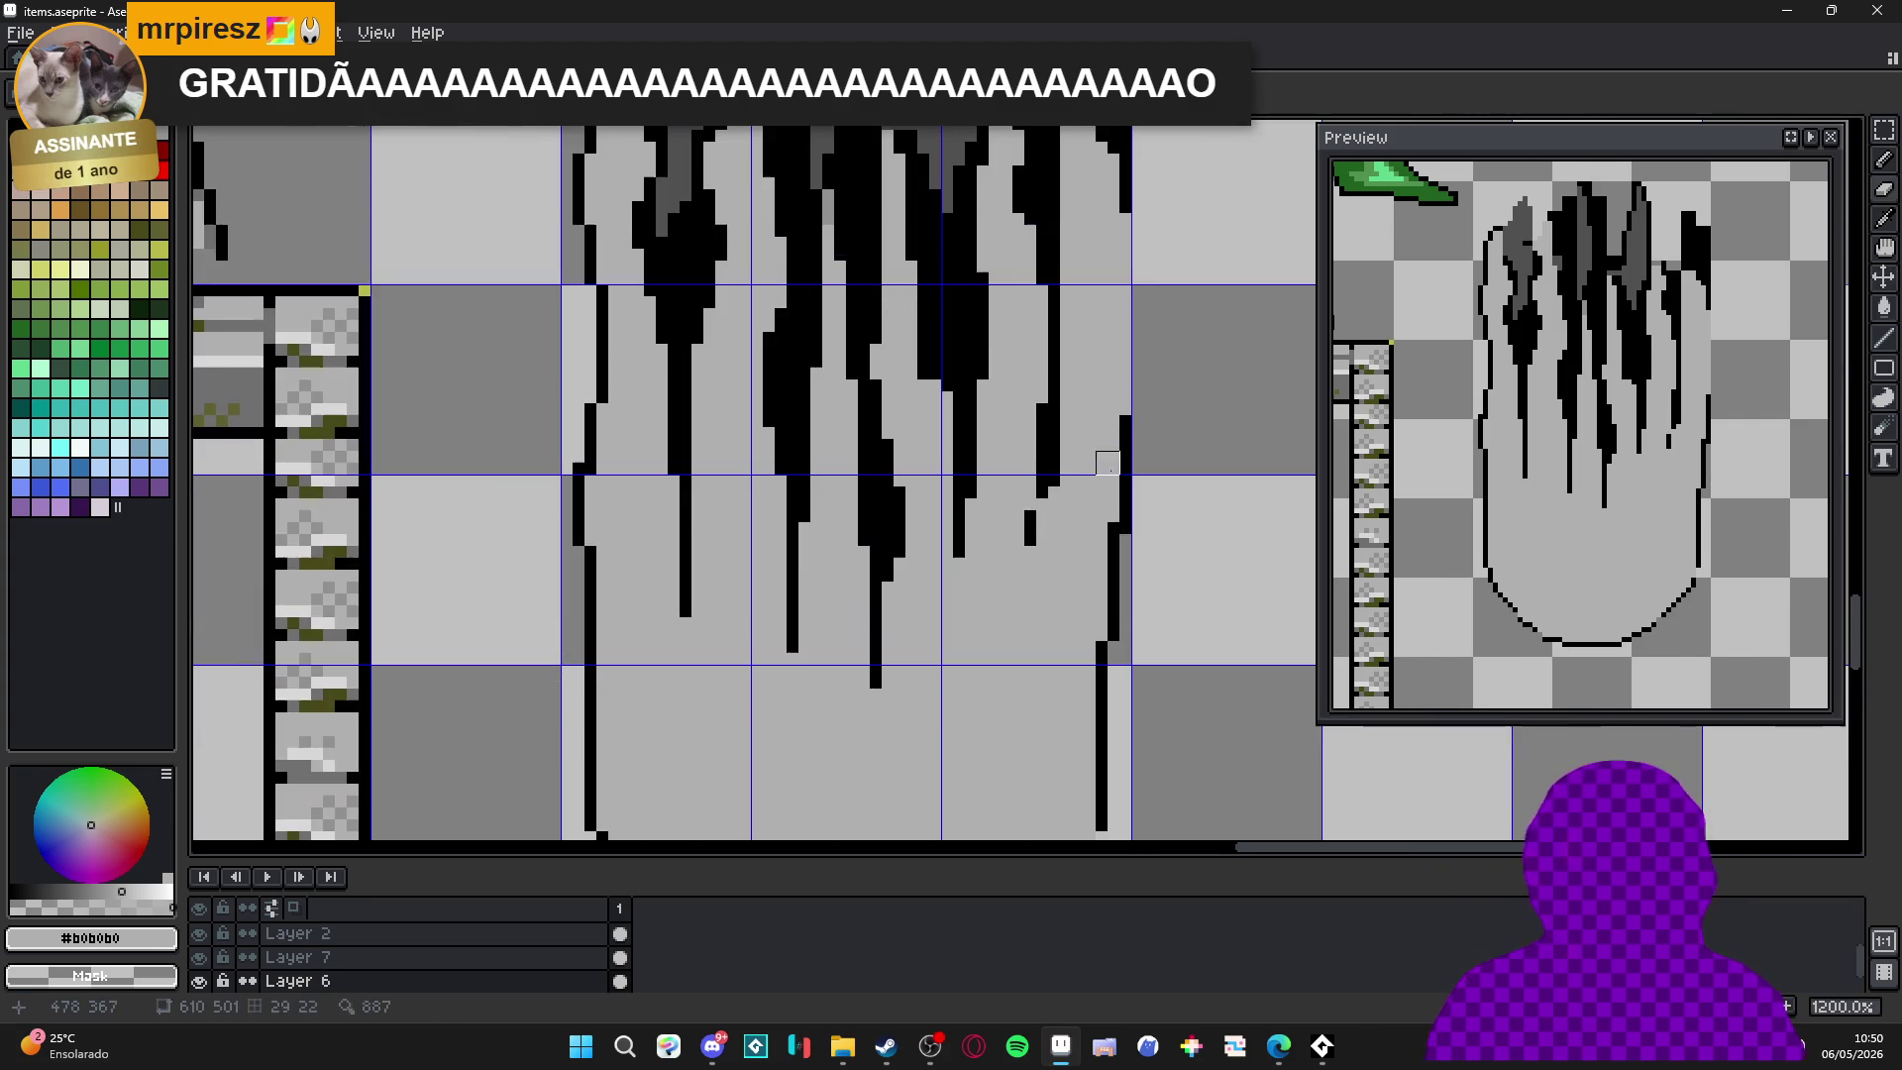
pyautogui.keyDown('alt'); pyautogui.click(1134, 447); pyautogui.keyUp('alt')
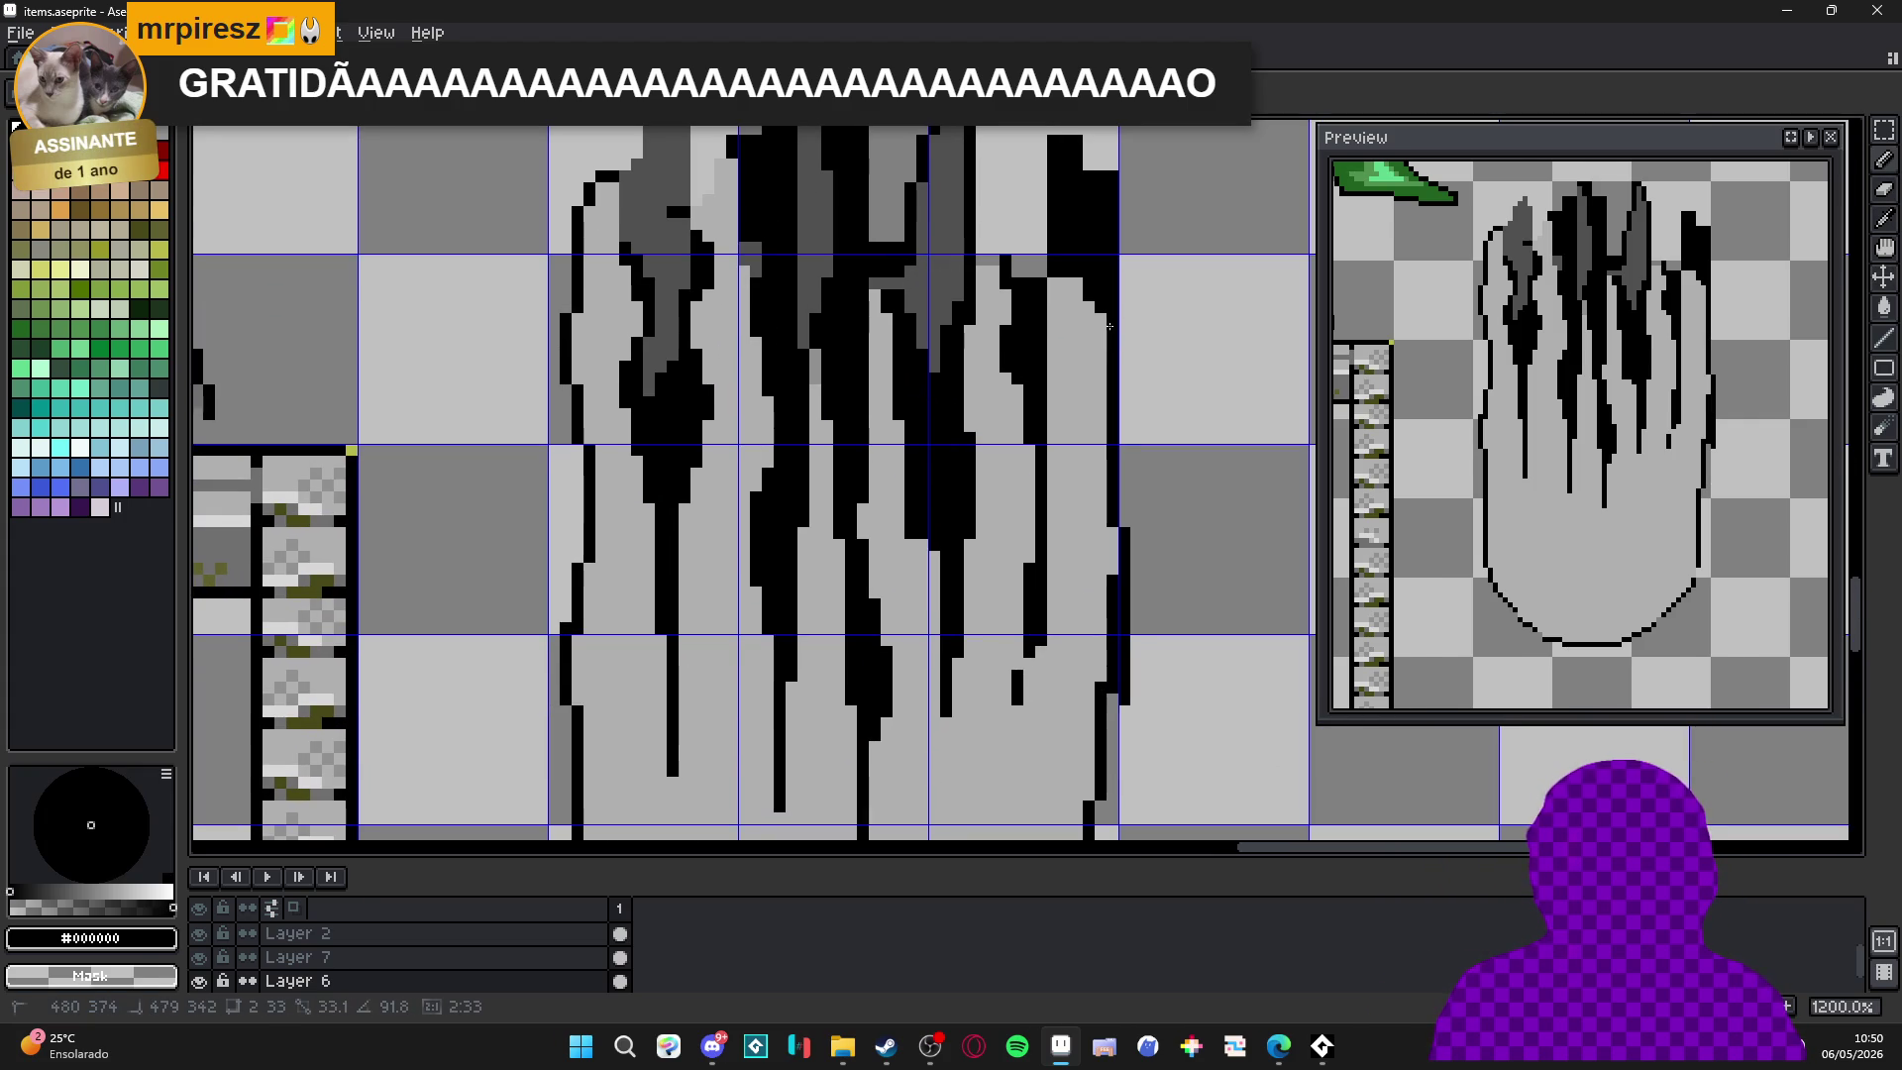
pyautogui.moveTo(1105, 409)
pyautogui.mouseDown()
pyautogui.moveTo(1092, 620)
pyautogui.moveTo(1111, 624)
pyautogui.mouseUp()
# Paint the three heavy black drip columns beside the right edge light gray #b0b0b0.
pyautogui.scroll(2, 1081, 543)
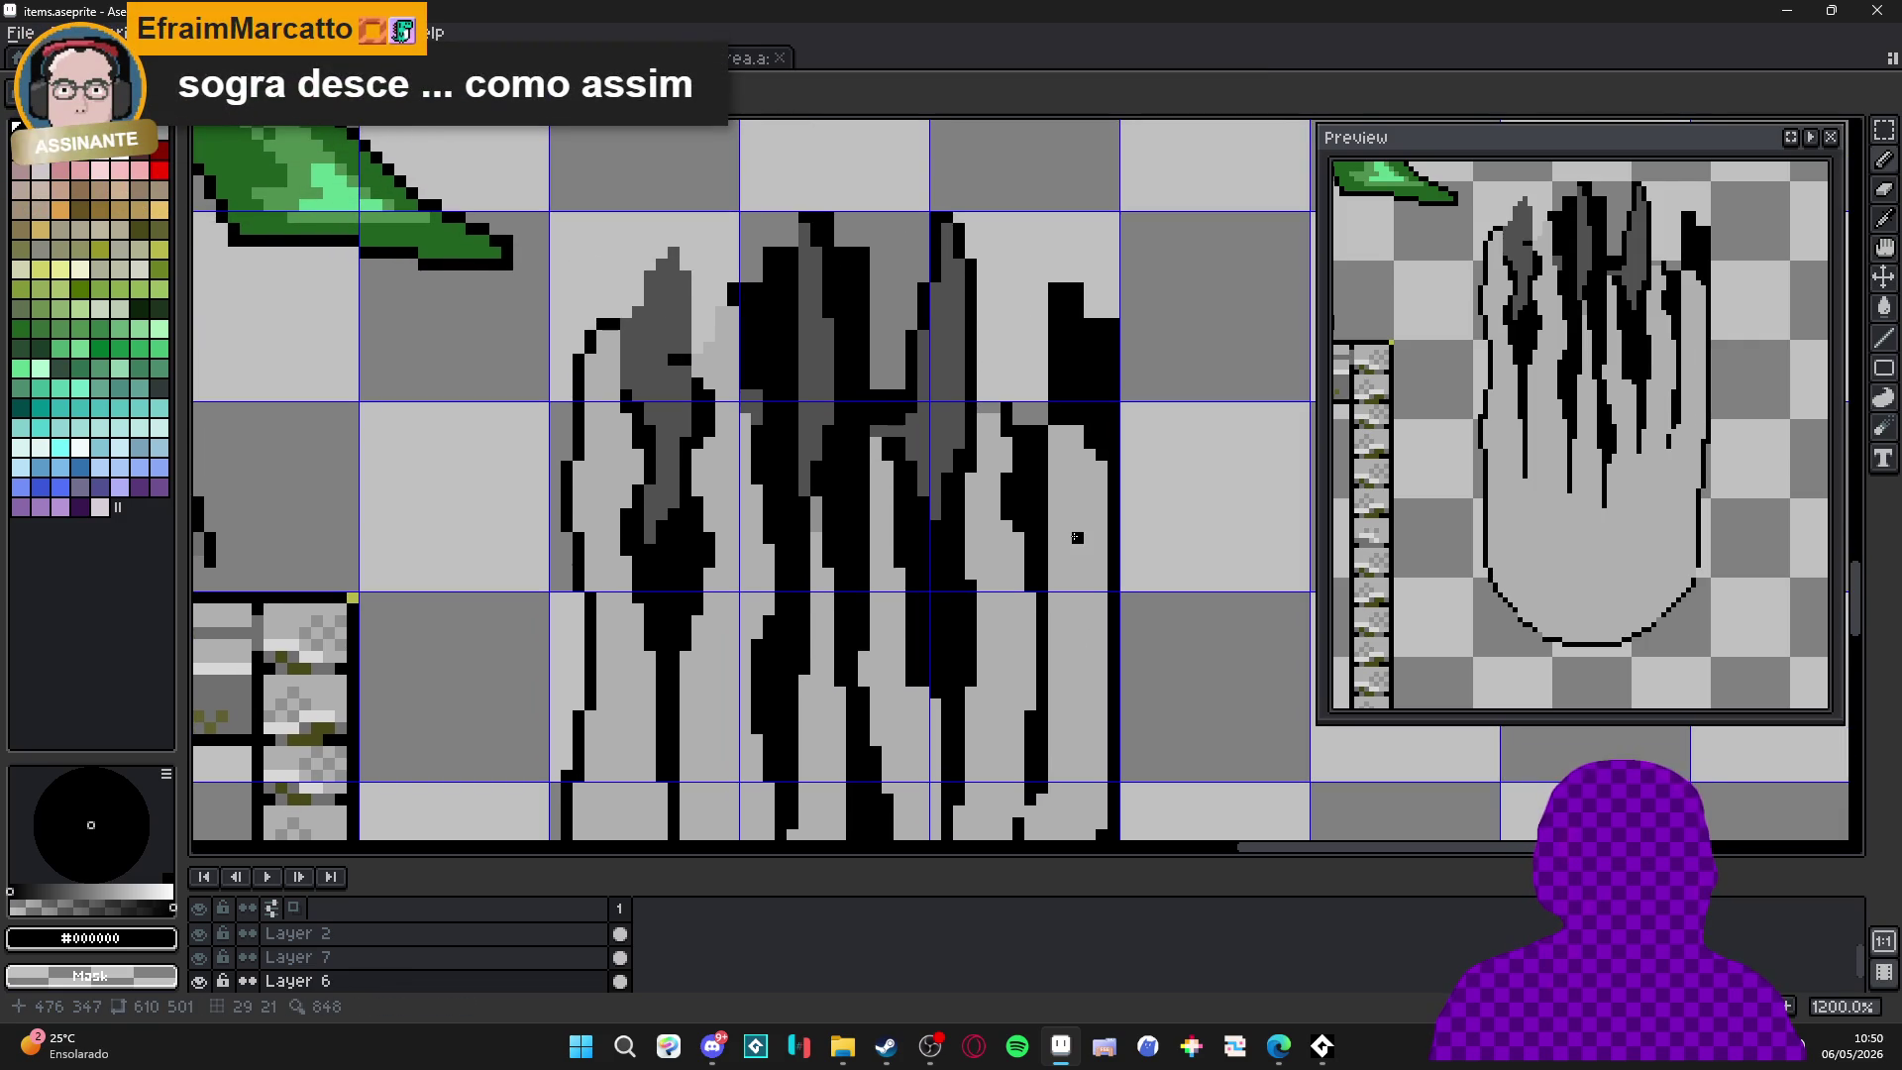
pyautogui.scroll(1, 1080, 486)
pyautogui.moveTo(1135, 419); pyautogui.dragTo(1118, 308)
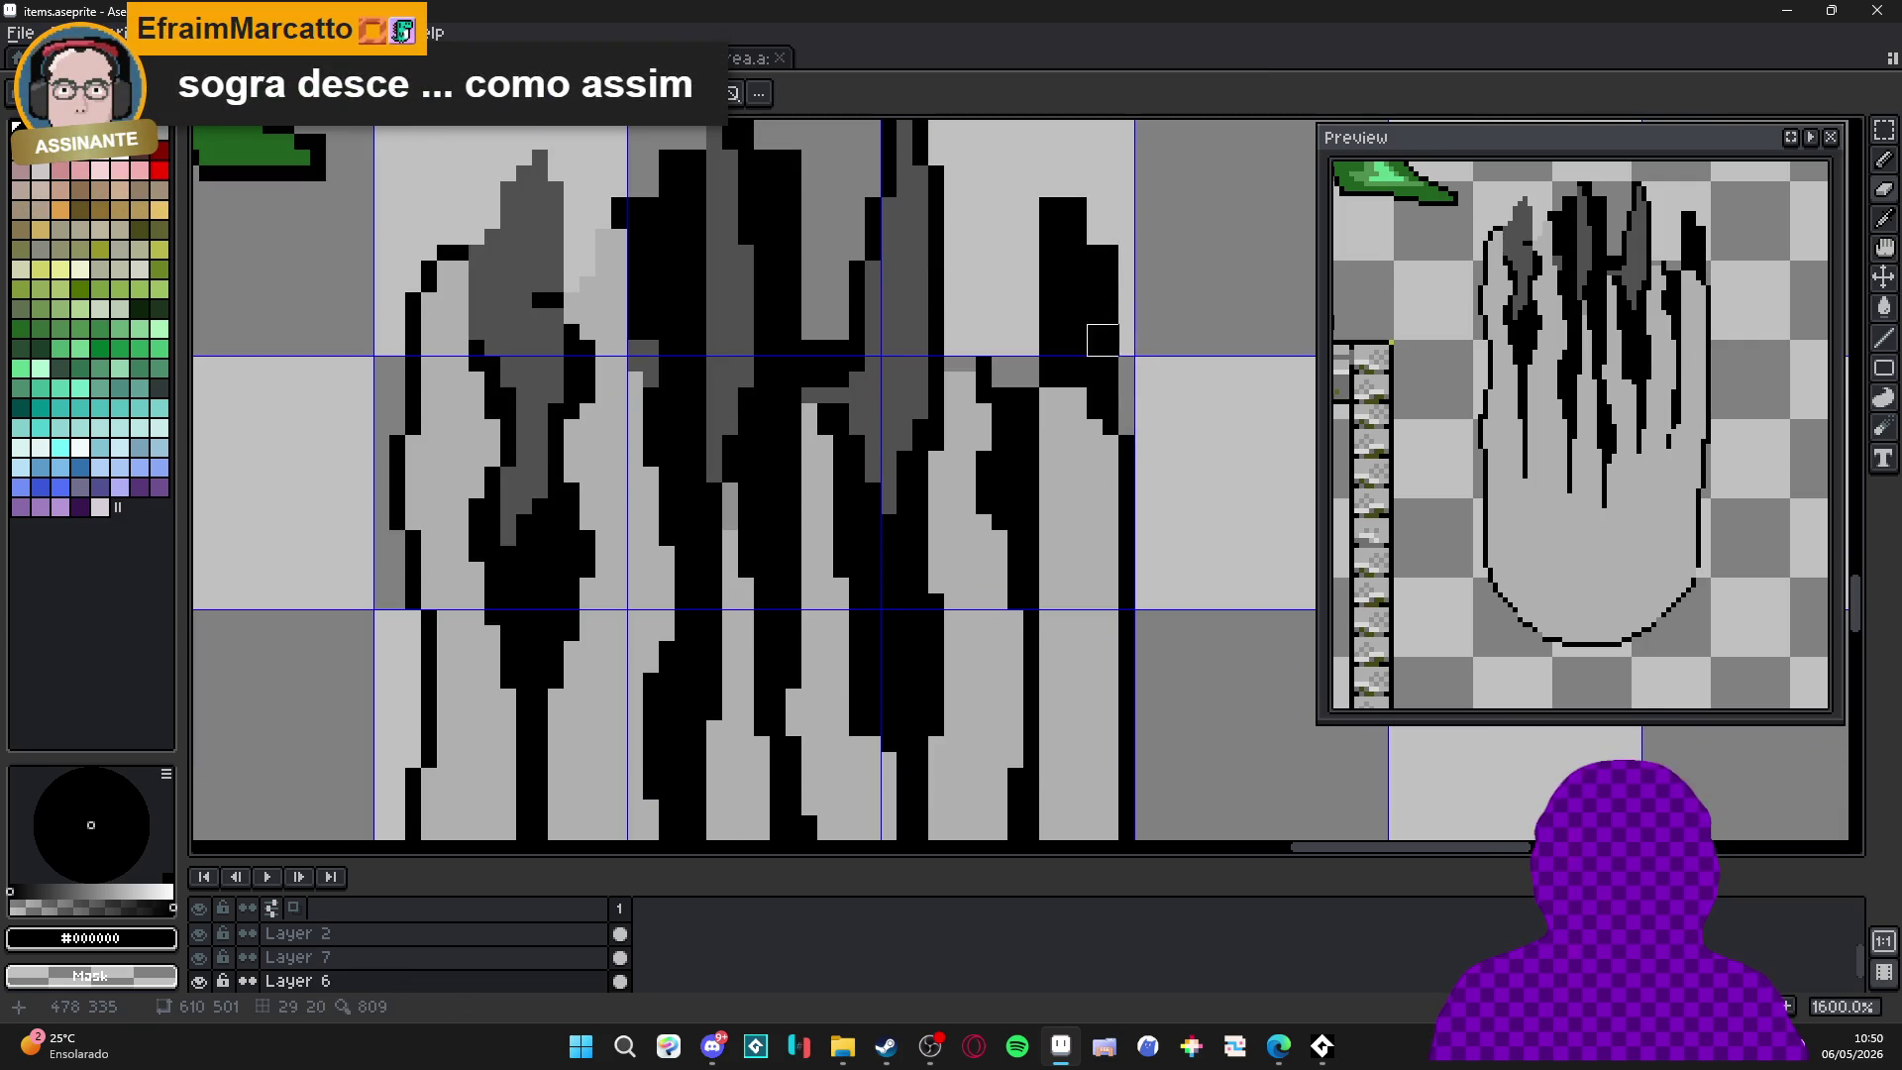
pyautogui.moveTo(1119, 388)
pyautogui.mouseDown()
pyautogui.moveTo(1103, 293)
pyautogui.moveTo(1094, 380)
pyautogui.moveTo(1071, 355)
pyautogui.moveTo(1071, 212)
pyautogui.mouseUp()
pyautogui.moveTo(1039, 356); pyautogui.dragTo(1053, 306)
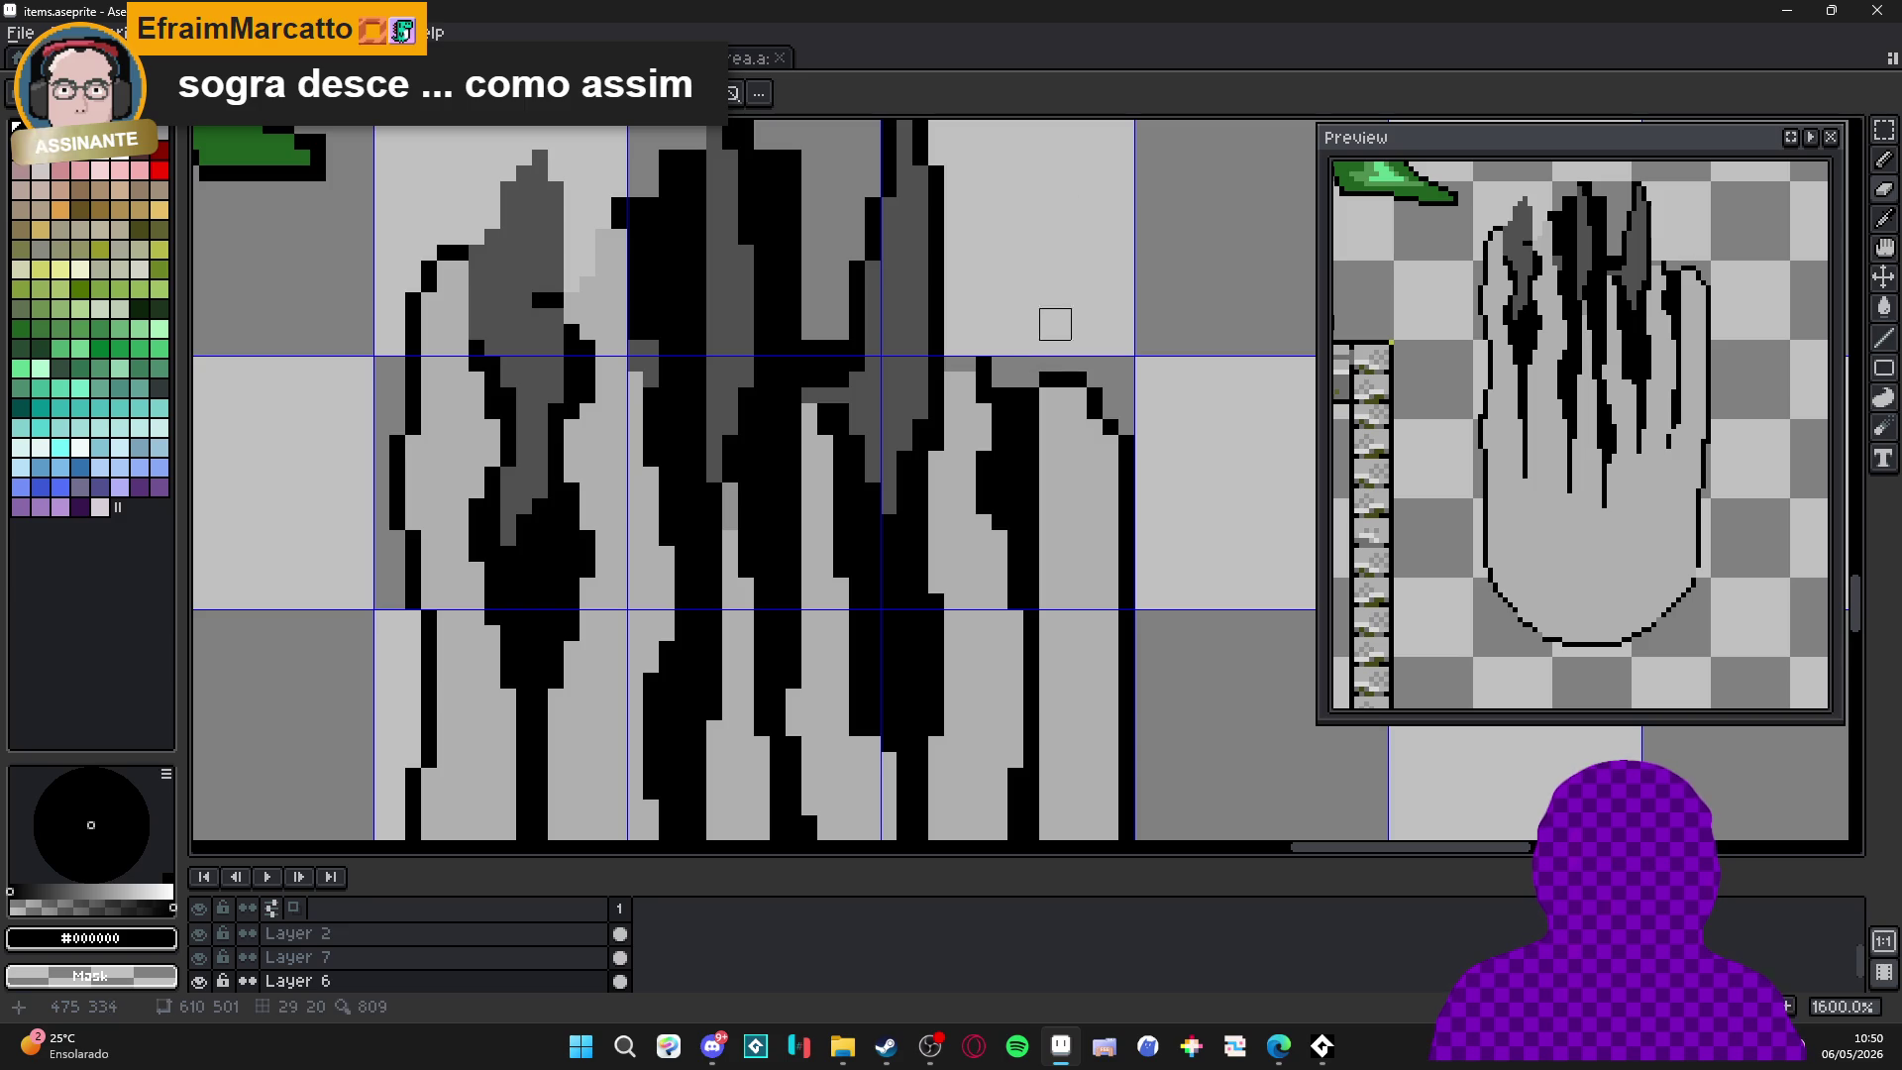
pyautogui.scroll(3, 1053, 361)
pyautogui.scroll(-2, 1113, 310)
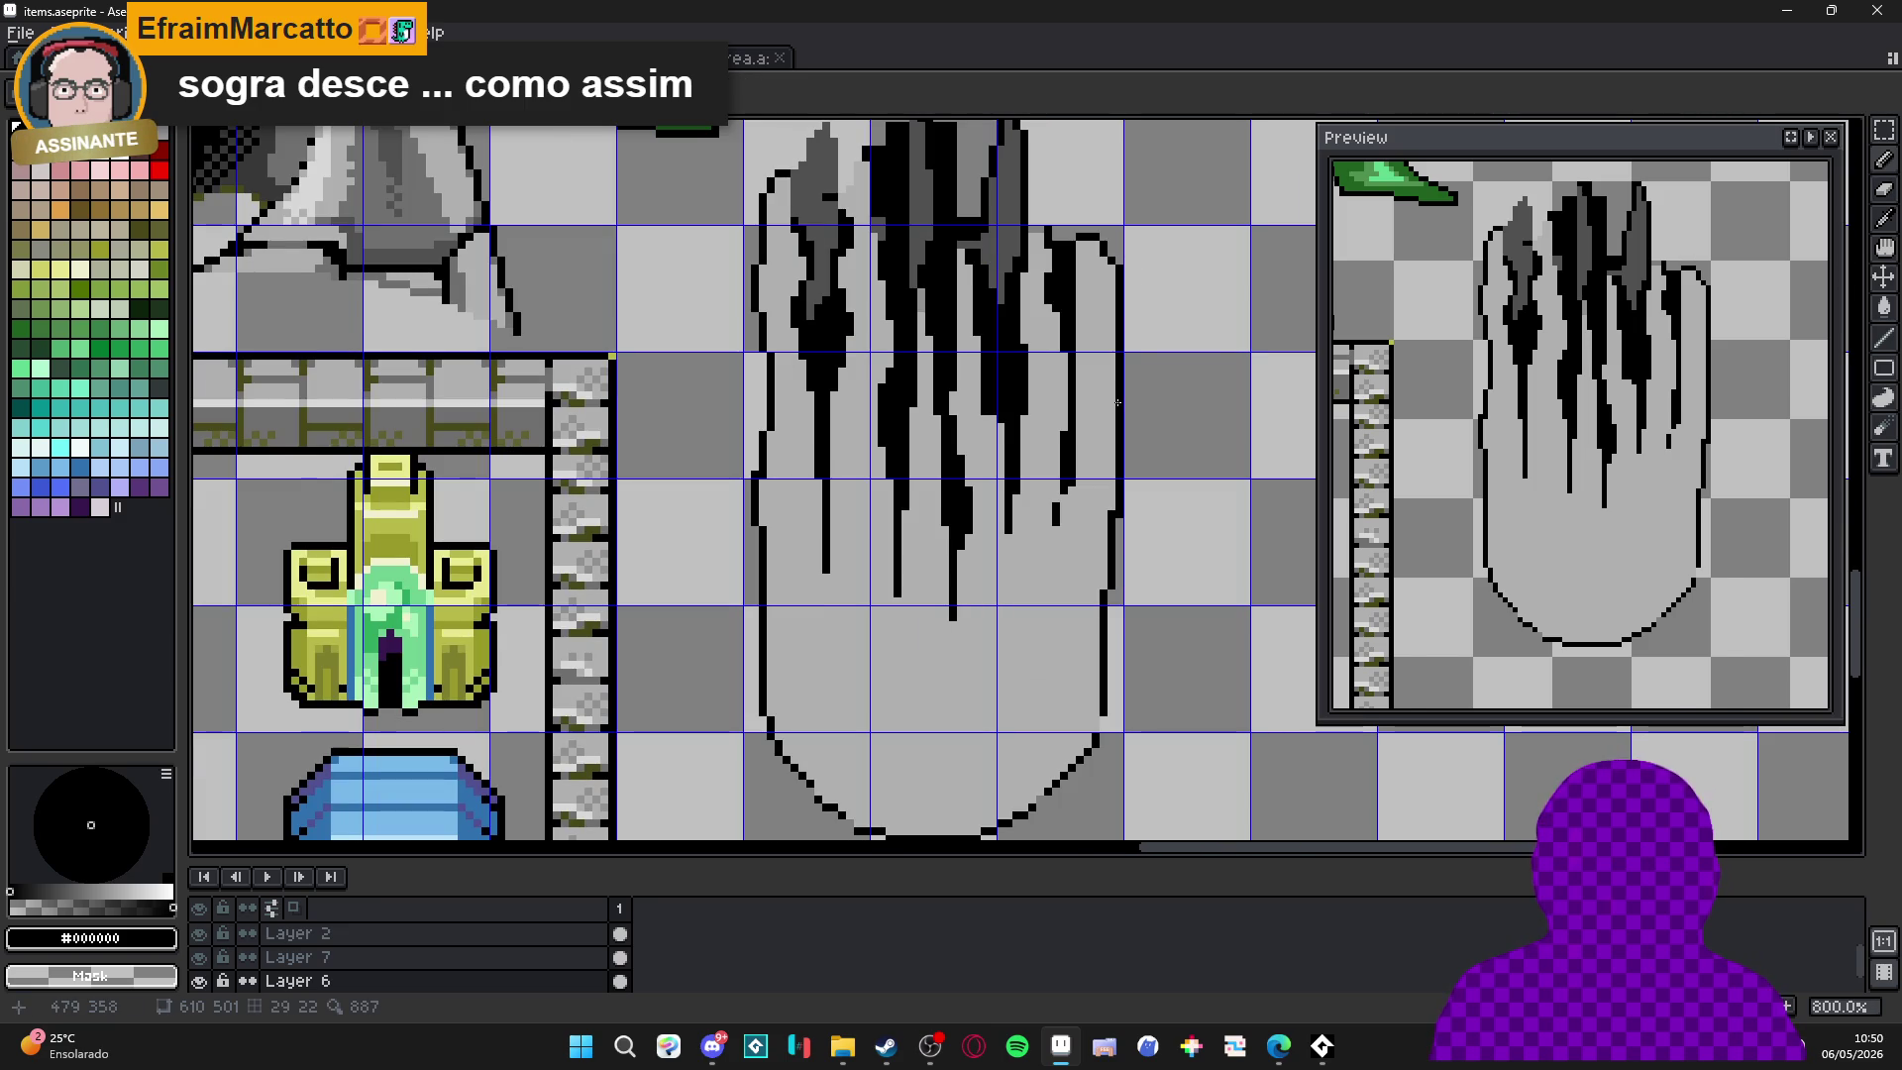
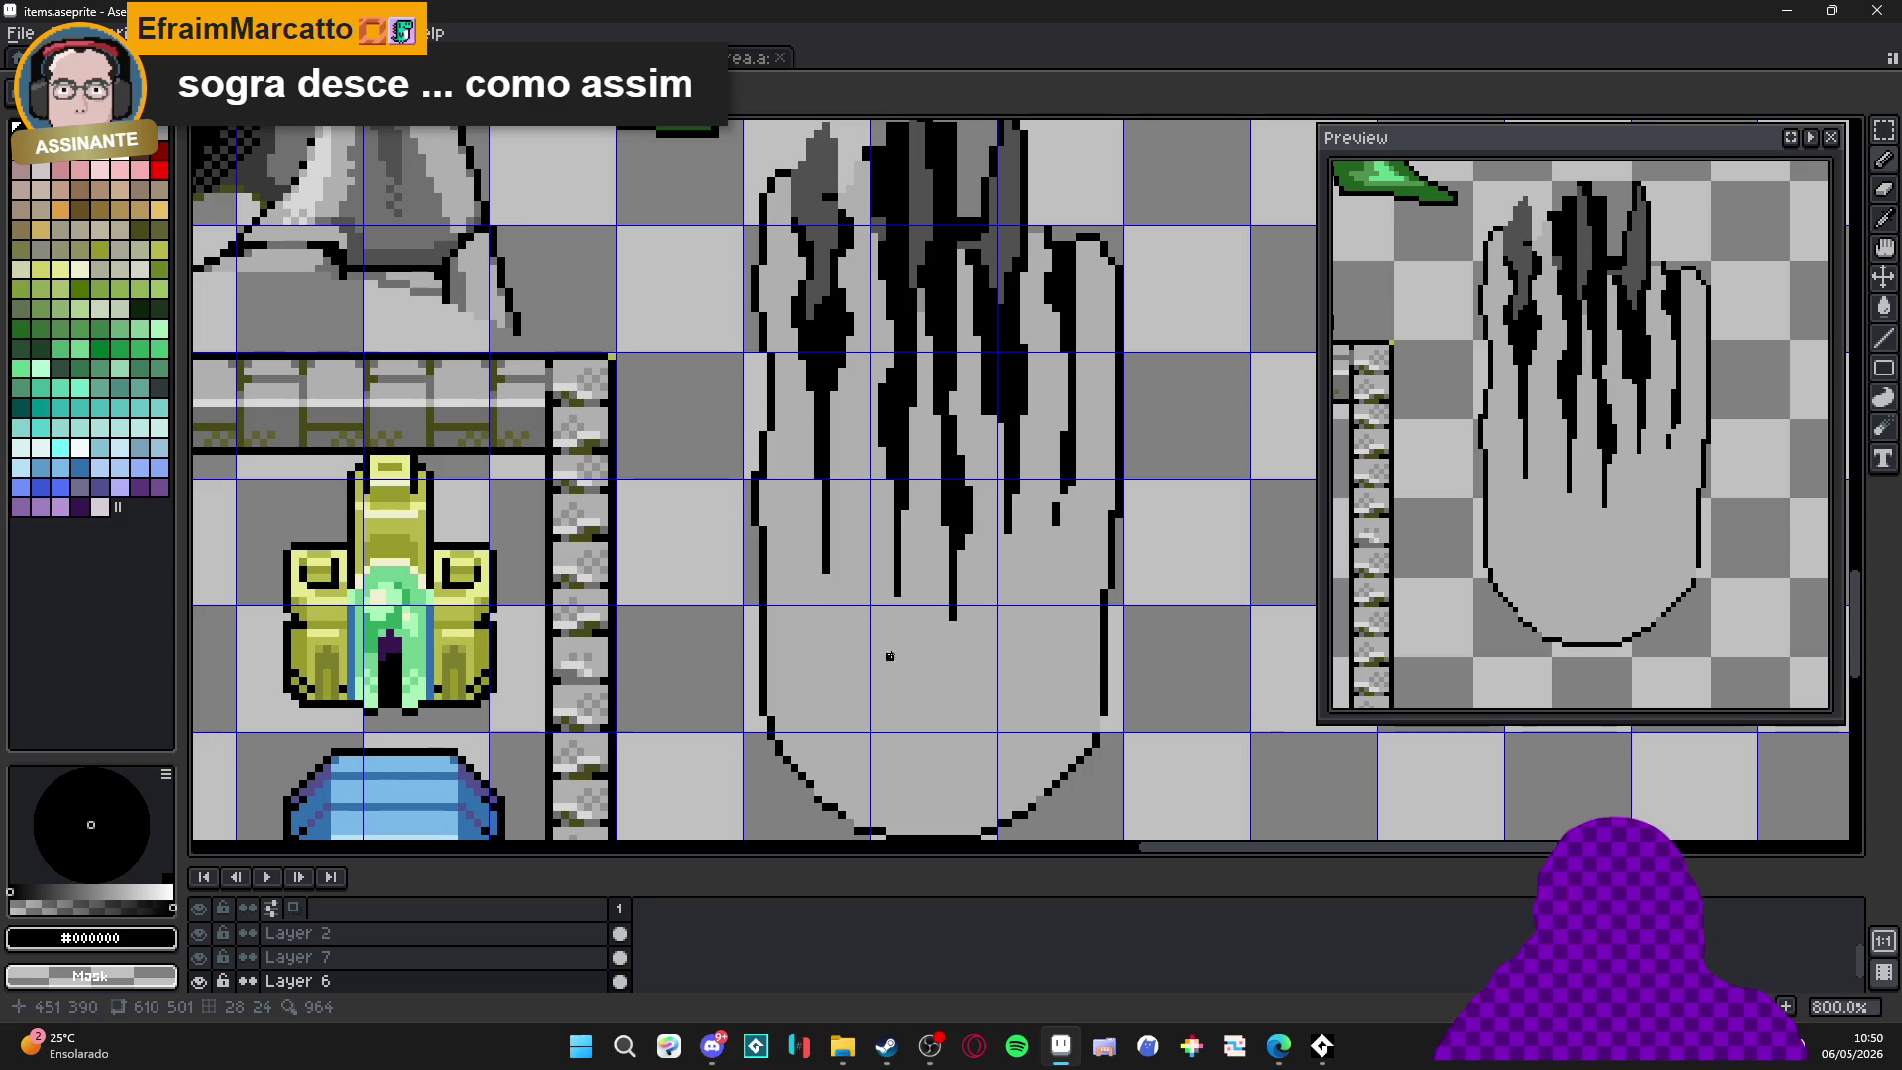
# Sample the dark gray from the fingertips and zoom in on the hand's top.
pyautogui.moveTo(770, 688); pyautogui.dragTo(751, 673)
pyautogui.keyDown('alt'); pyautogui.click(753, 745); pyautogui.keyUp('alt')
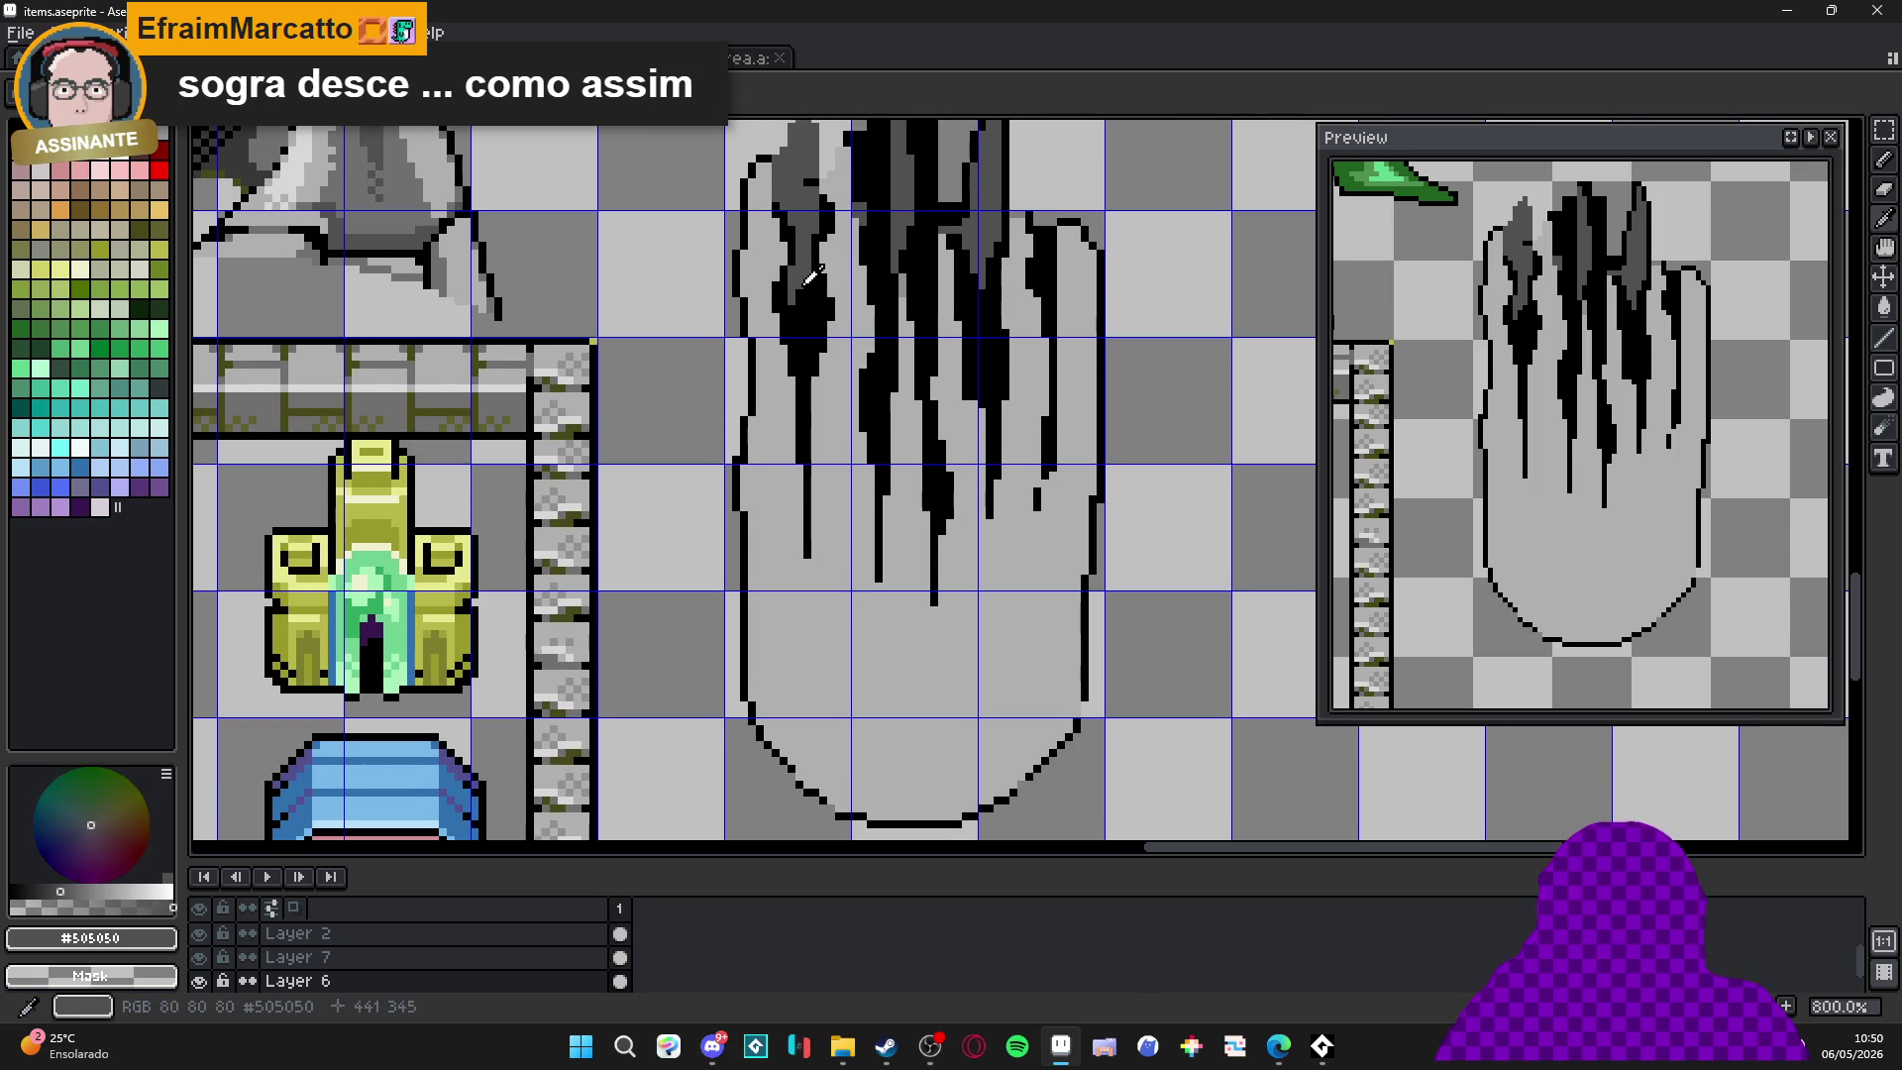
pyautogui.scroll(-3, 788, 665)
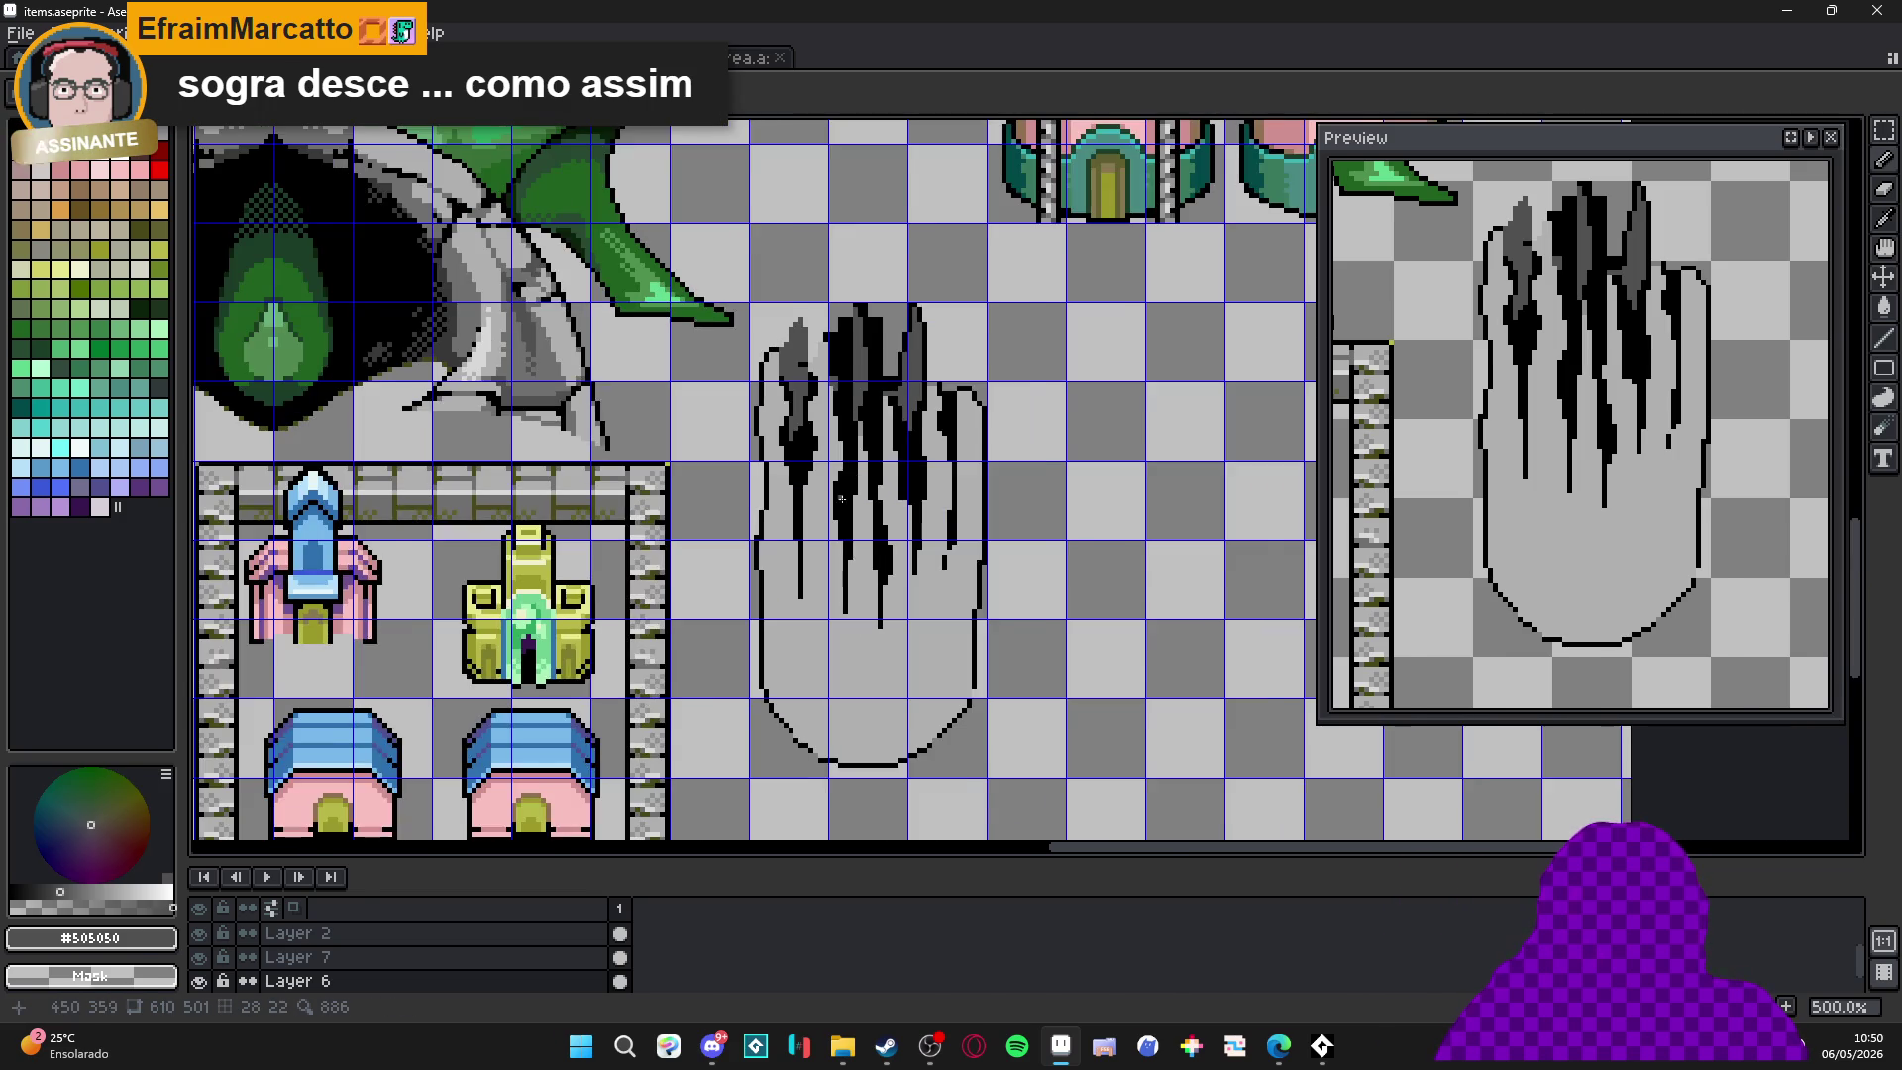
pyautogui.scroll(-1, 854, 601)
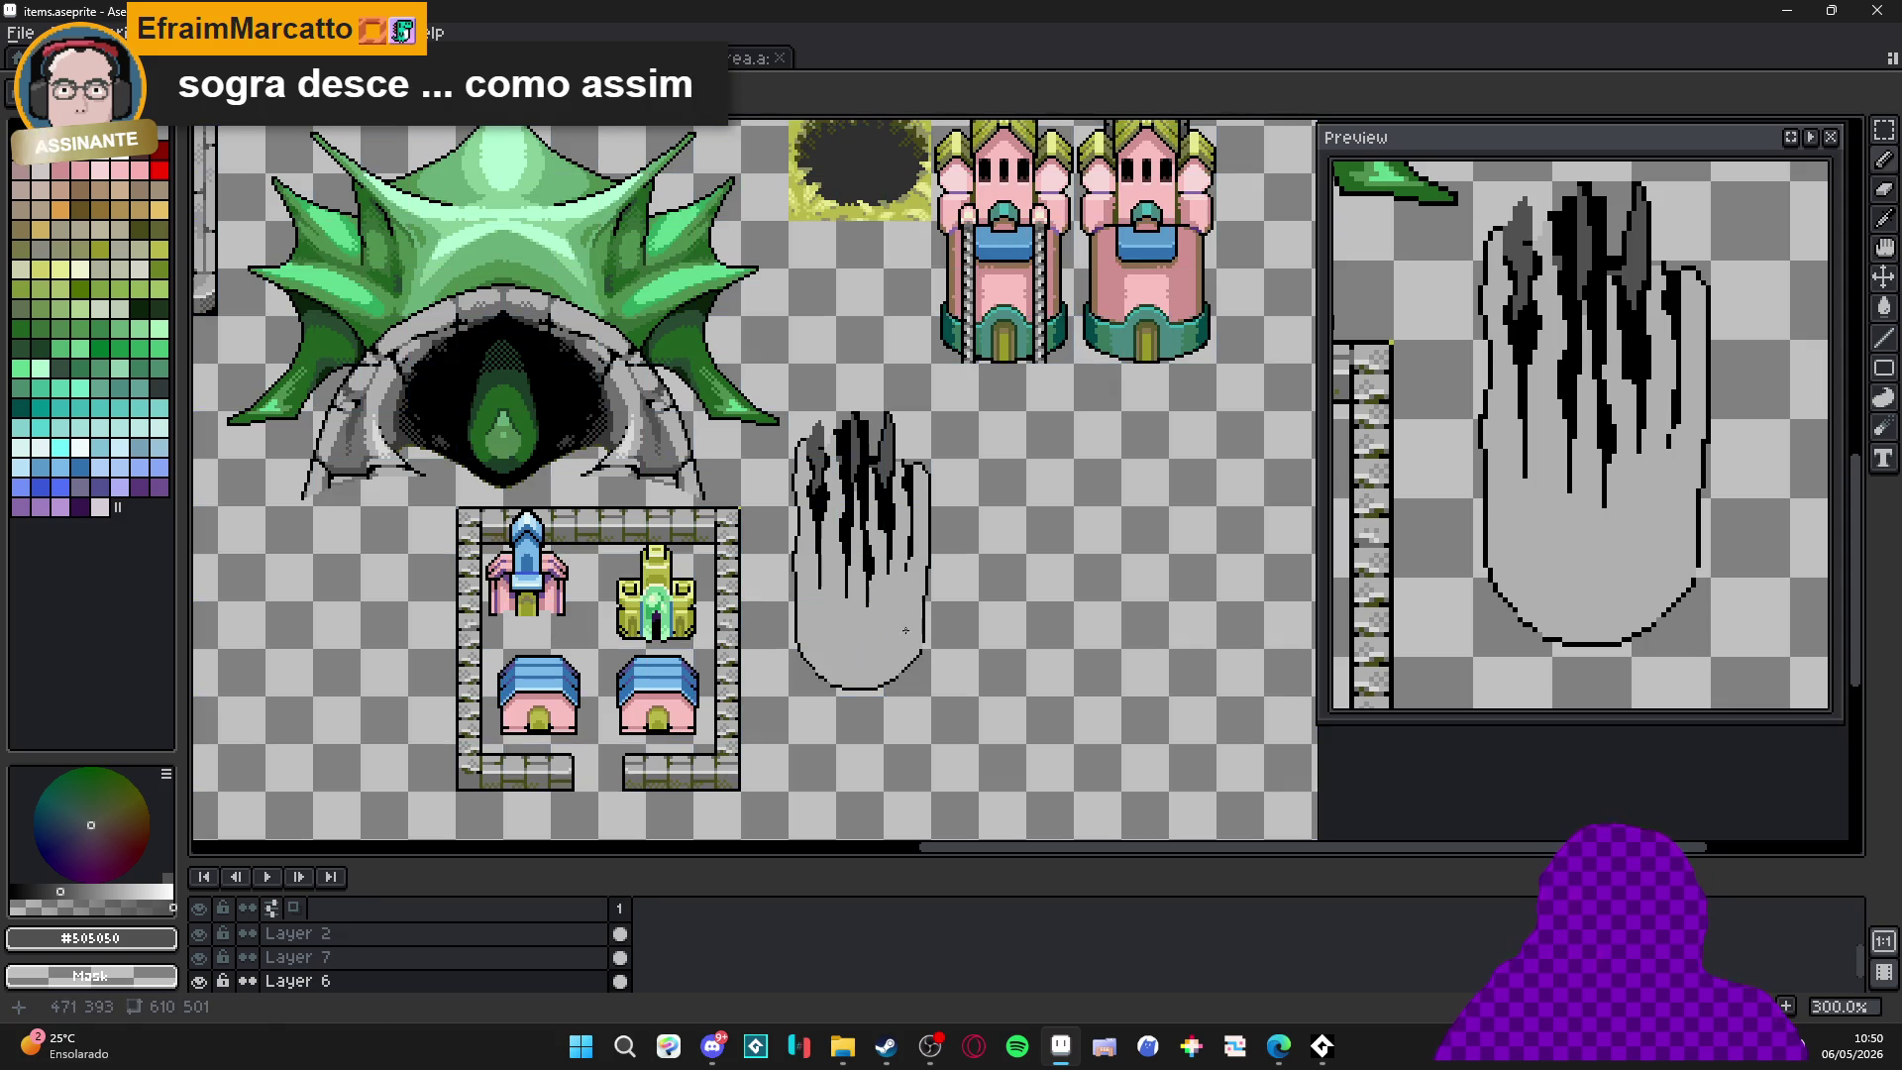
pyautogui.scroll(4, 877, 446)
# Erase a short vertical run through the black streak near the left fingers' top.
pyautogui.press('e')
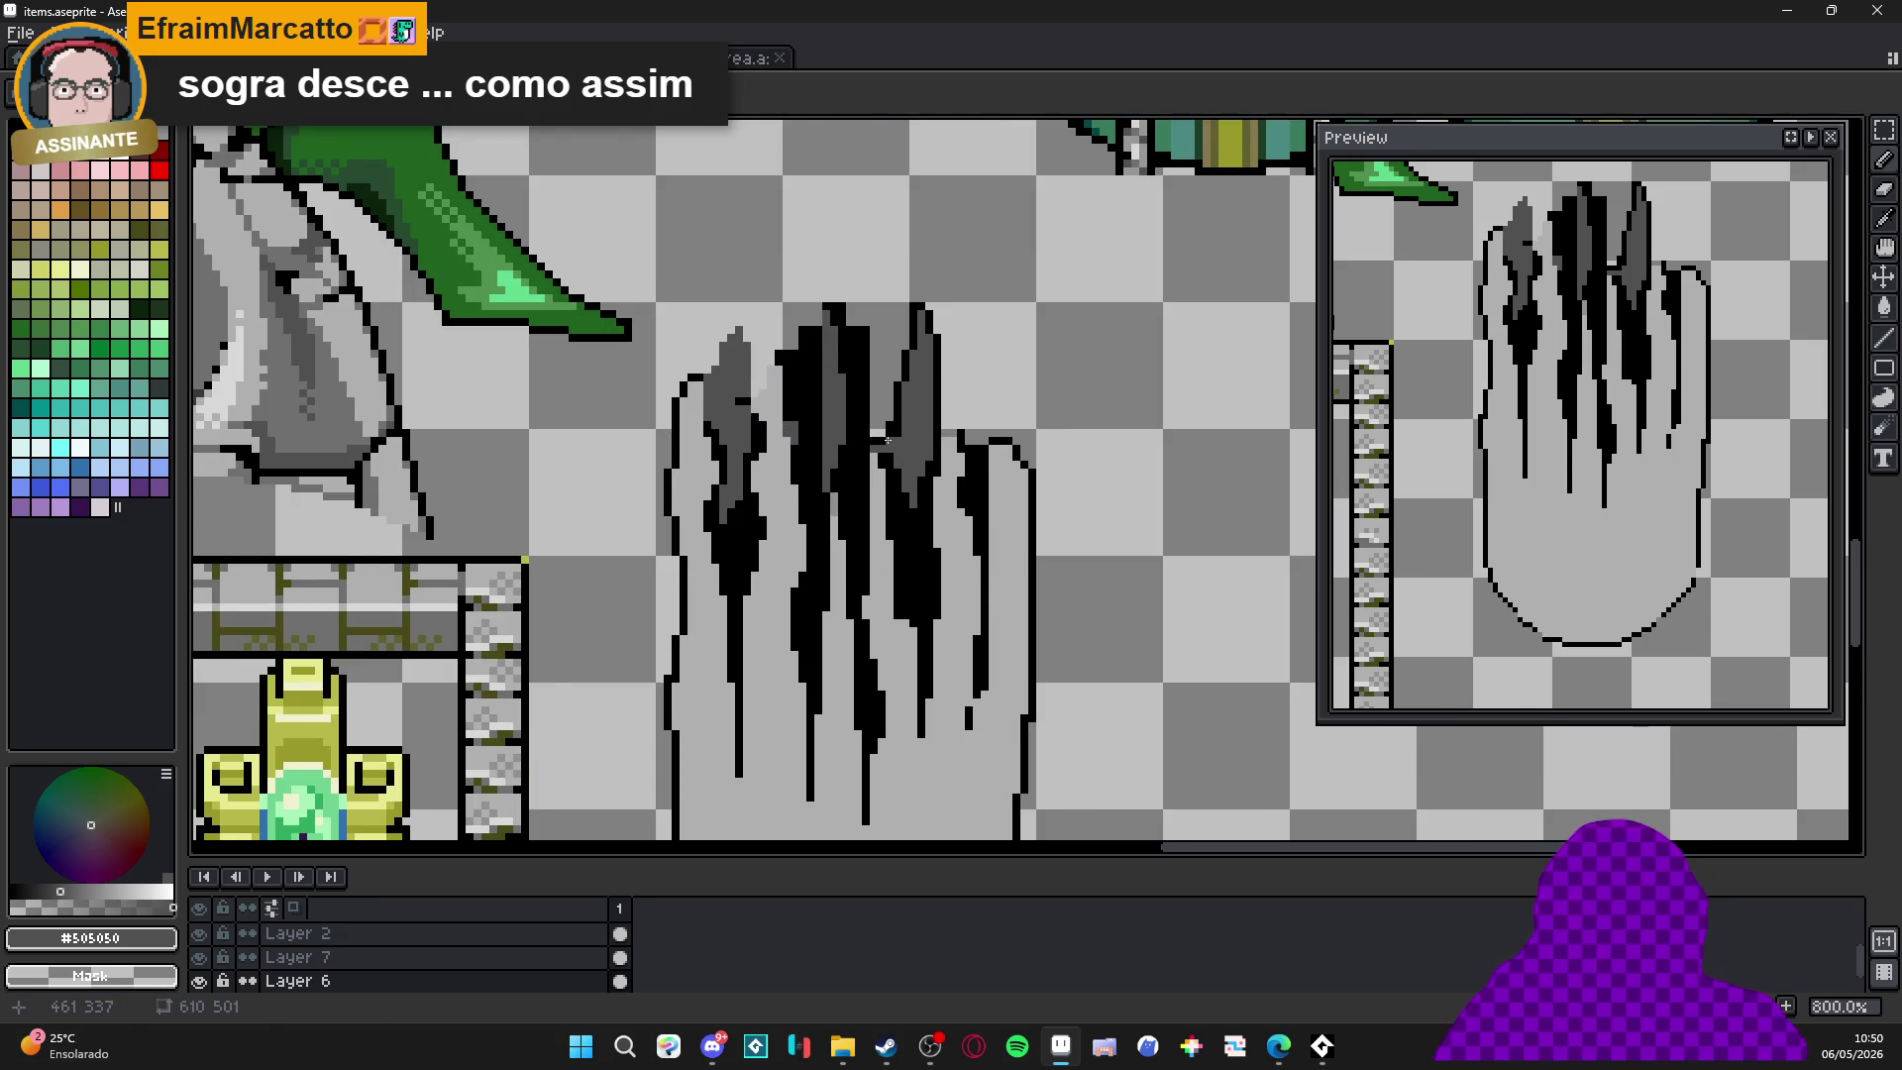
pyautogui.keyDown('alt'); pyautogui.click(888, 440); pyautogui.keyUp('alt')
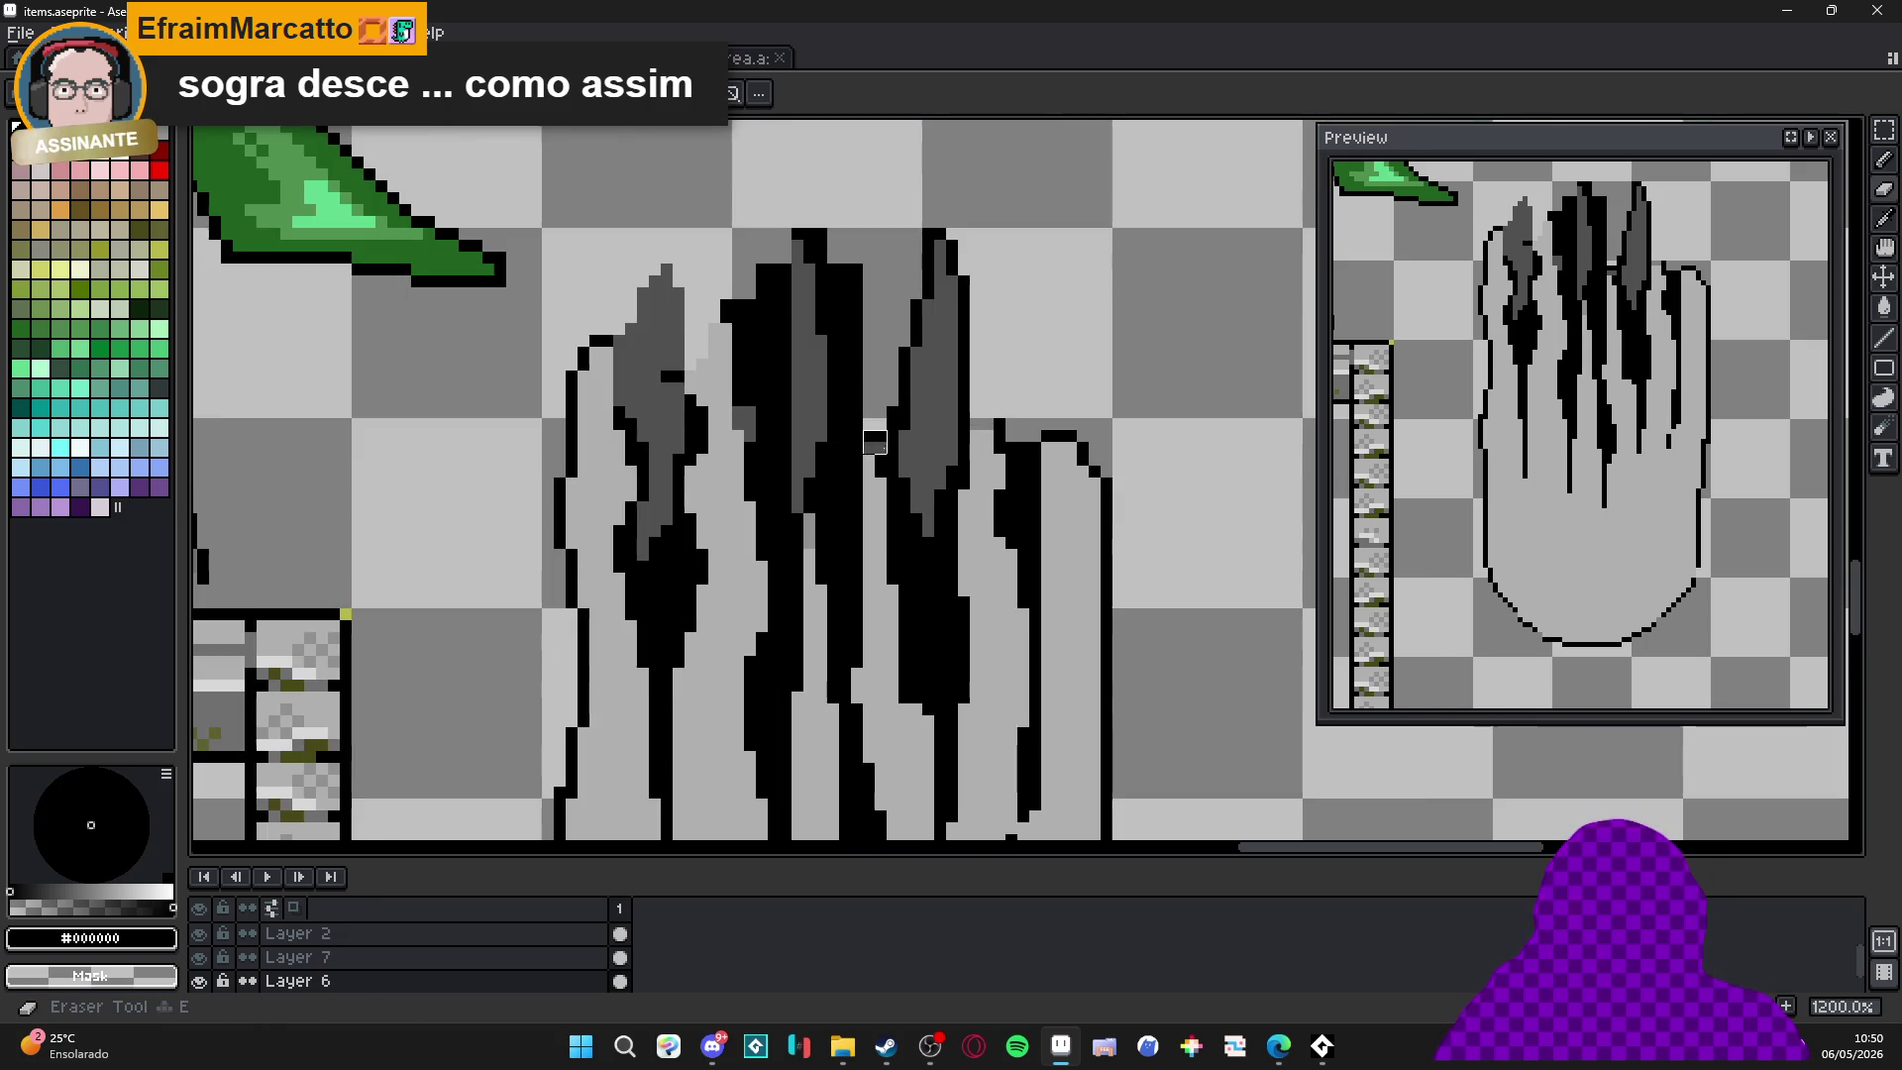
pyautogui.scroll(2, 884, 448)
pyautogui.moveTo(838, 276); pyautogui.dragTo(851, 426)
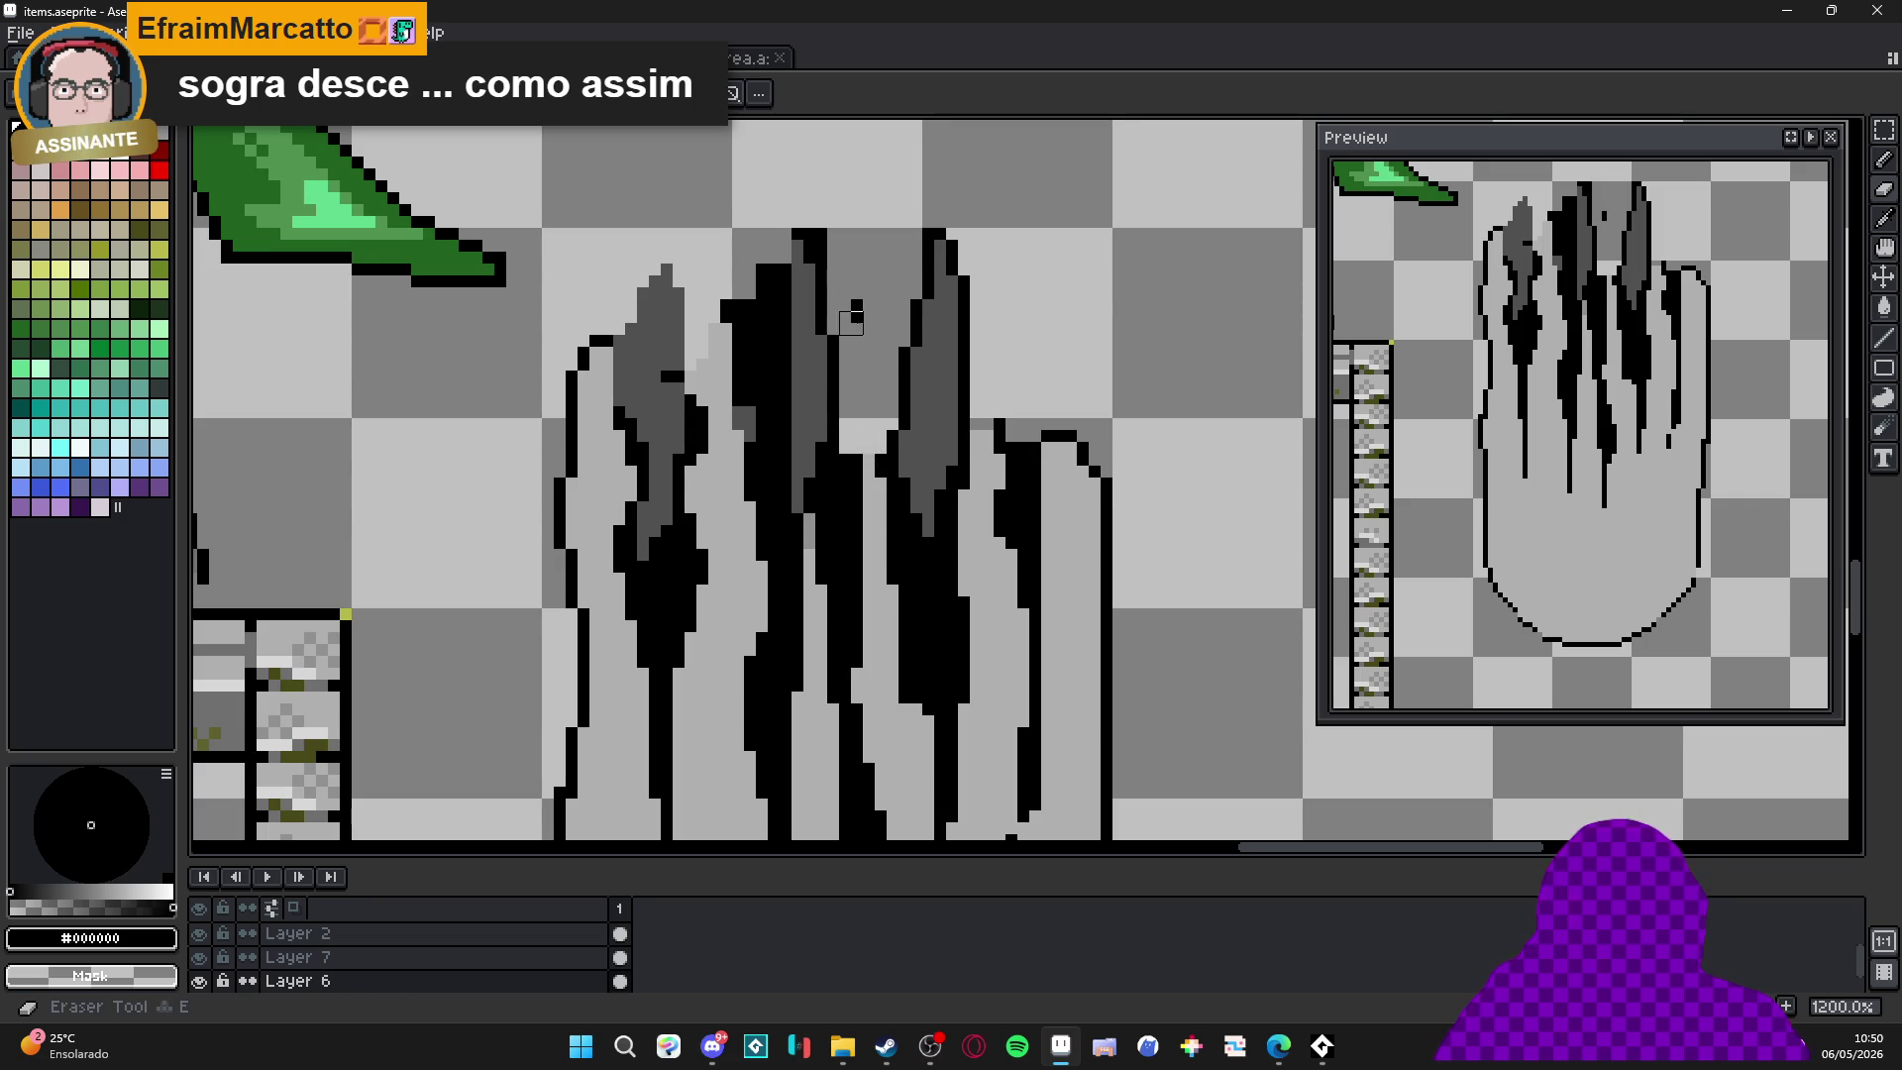
# Erase a strip of the black streak and add black pixels and a diagonal beside the spike's top.
pyautogui.moveTo(768, 264)
pyautogui.mouseDown()
pyautogui.moveTo(768, 478)
pyautogui.moveTo(756, 269)
pyautogui.mouseUp()
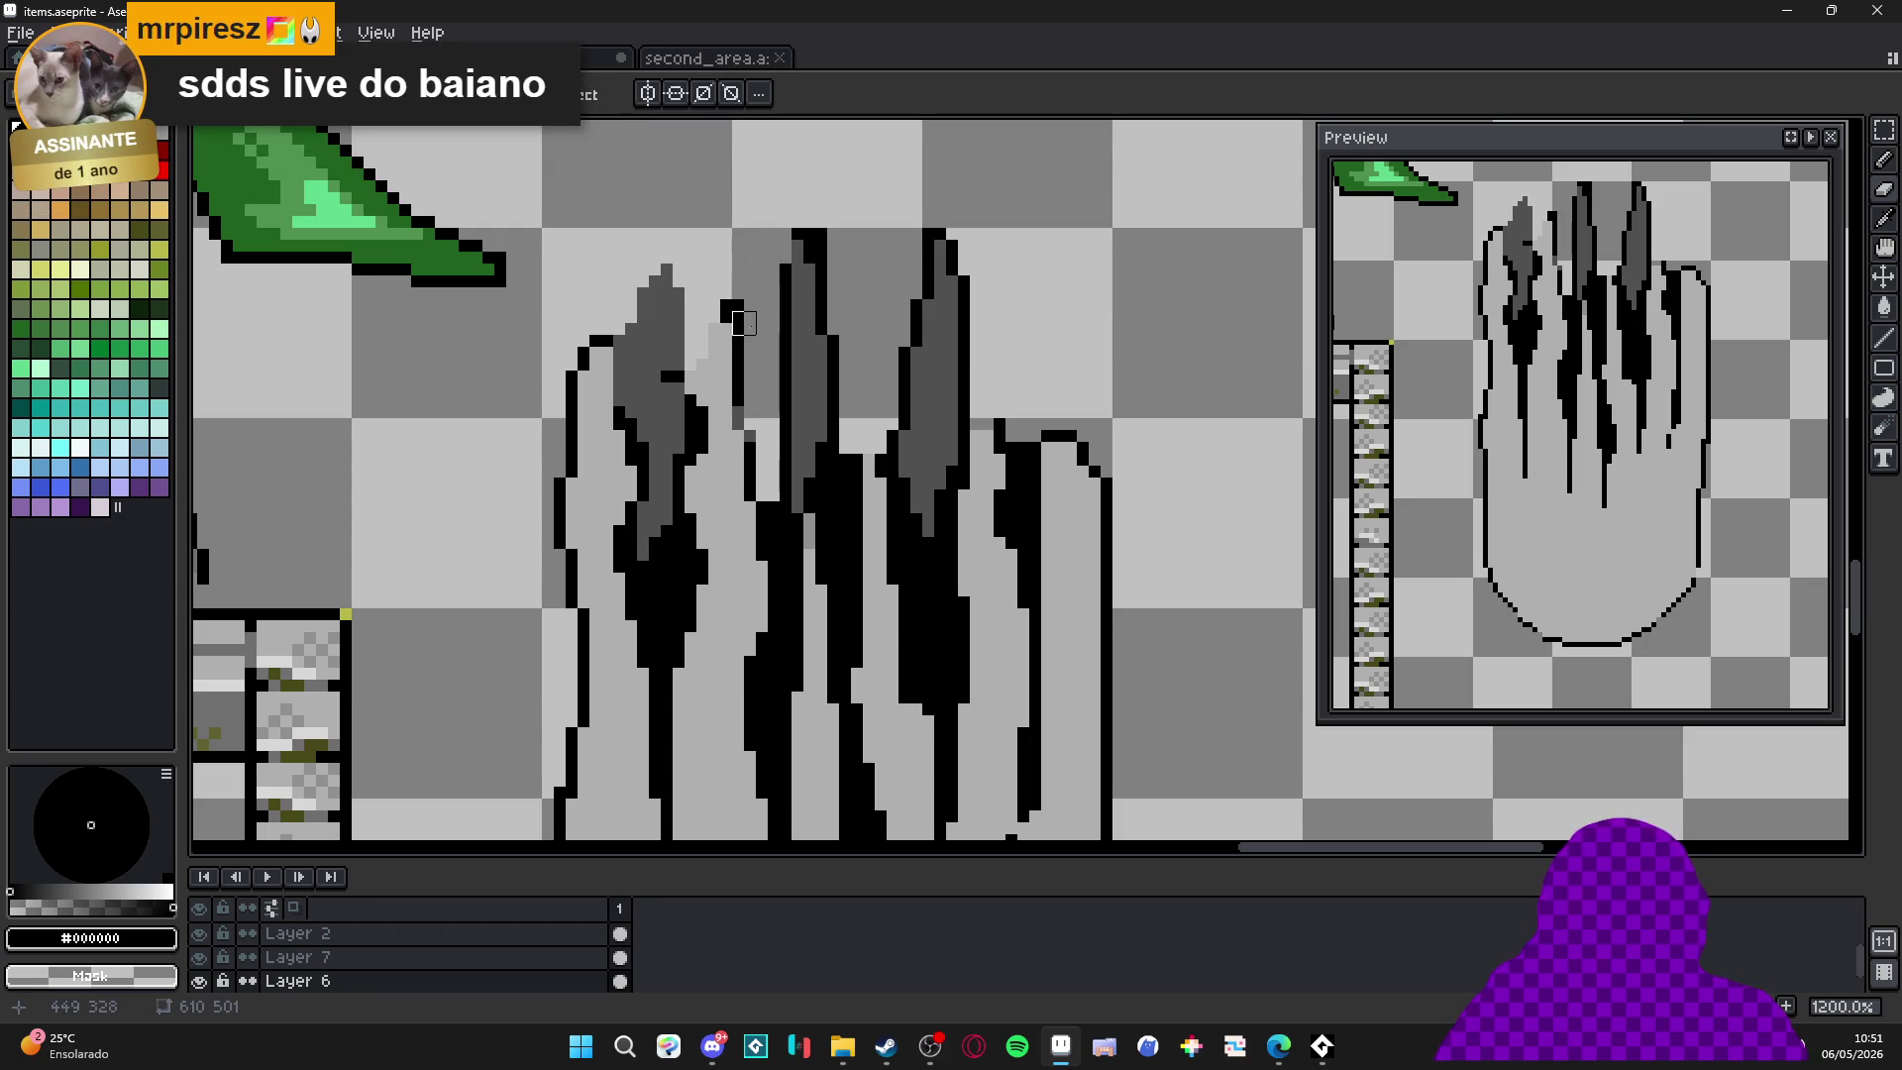
pyautogui.keyDown('alt'); pyautogui.click(739, 317); pyautogui.keyUp('alt')
pyautogui.keyDown('alt'); pyautogui.click(738, 329); pyautogui.keyUp('alt')
pyautogui.click(726, 318)
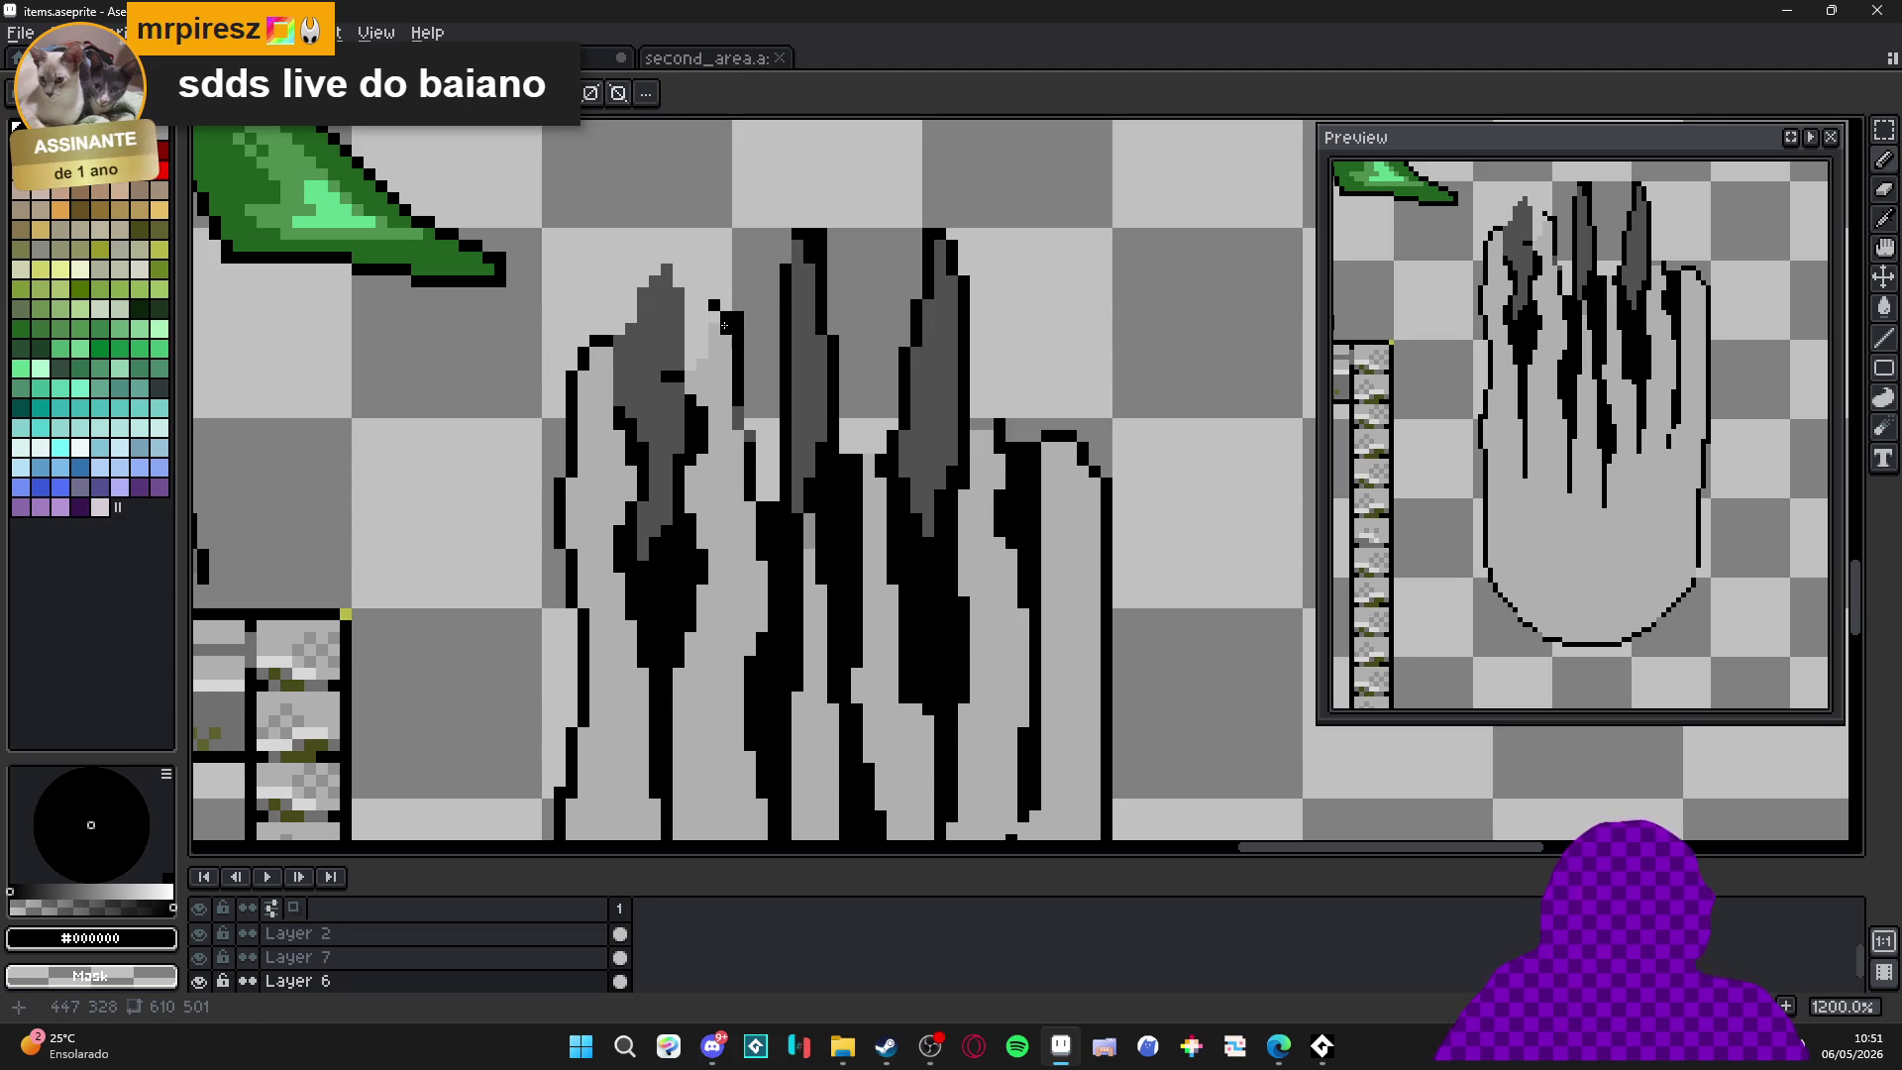
pyautogui.press('b')
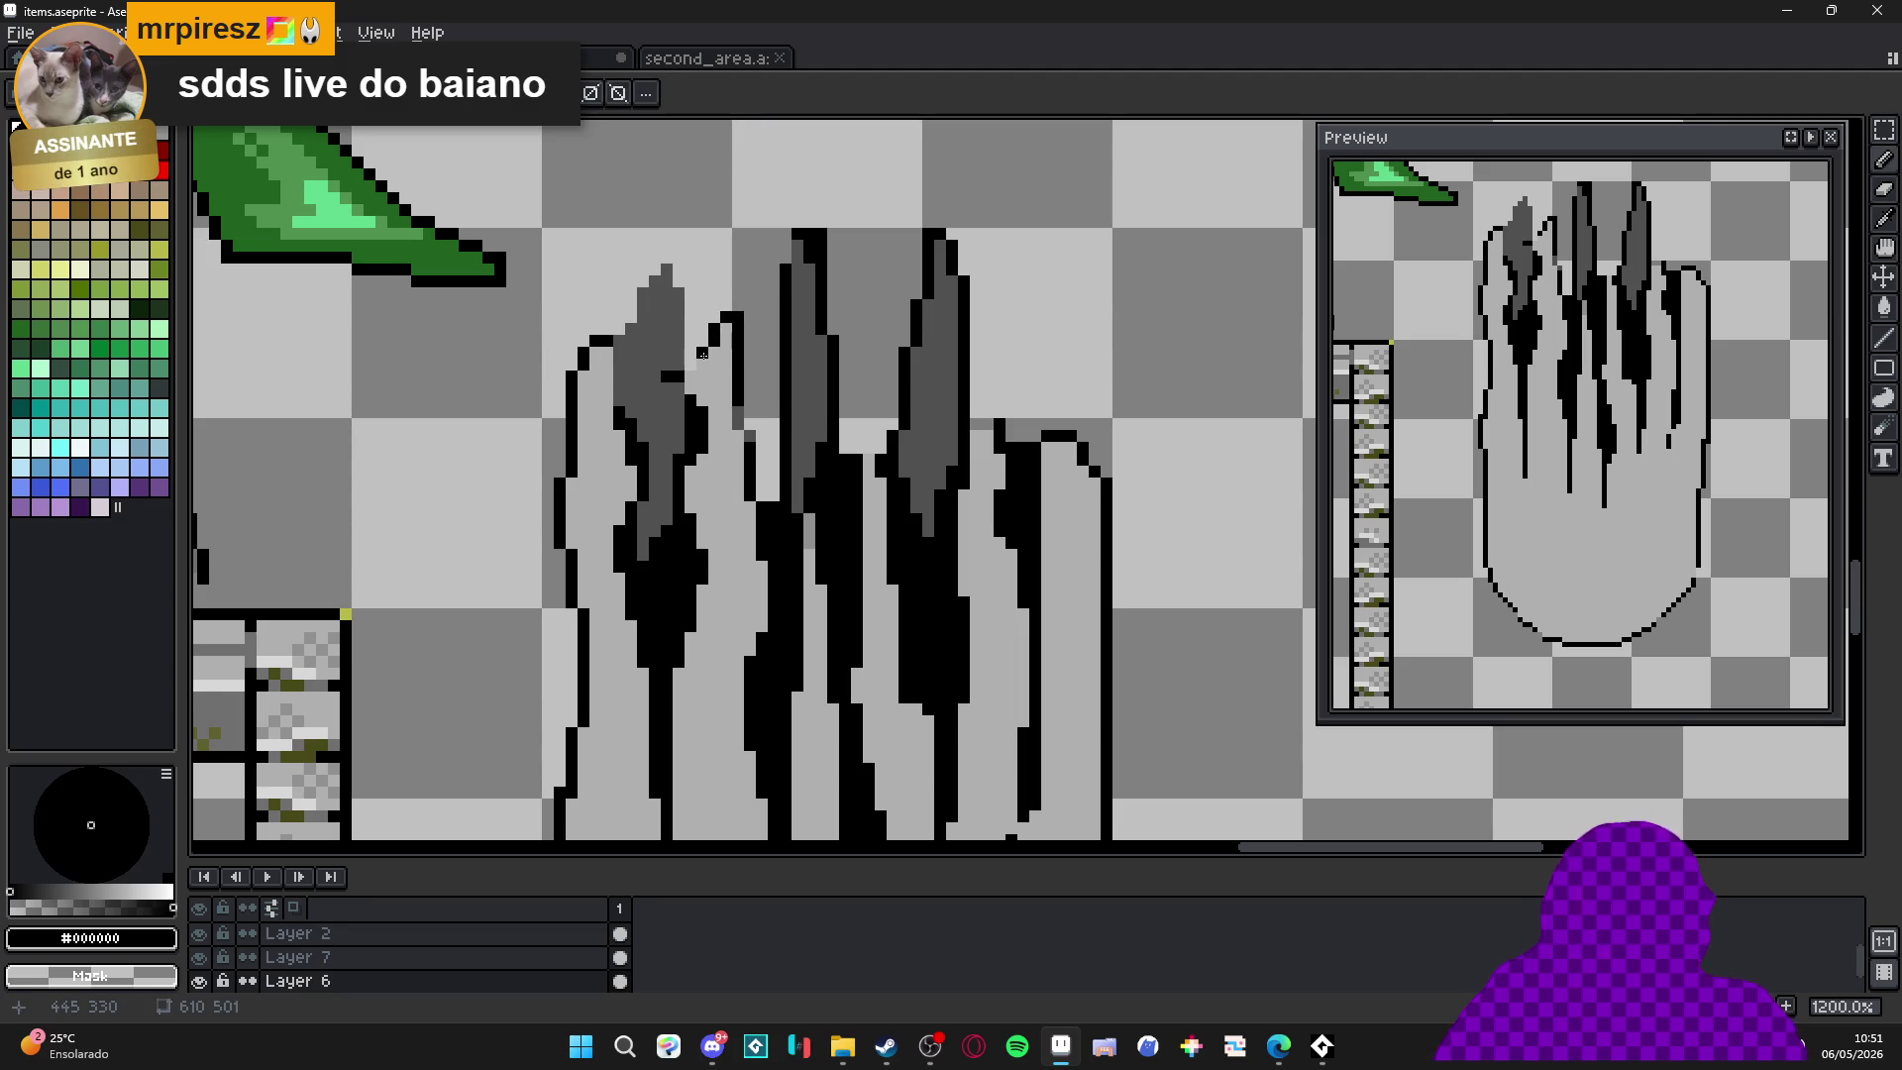
pyautogui.moveTo(702, 356); pyautogui.dragTo(694, 400)
# Thicken the black outline lower down and turn two outline pixels dark gray.
pyautogui.keyDown('alt'); pyautogui.click(714, 388); pyautogui.keyUp('alt')
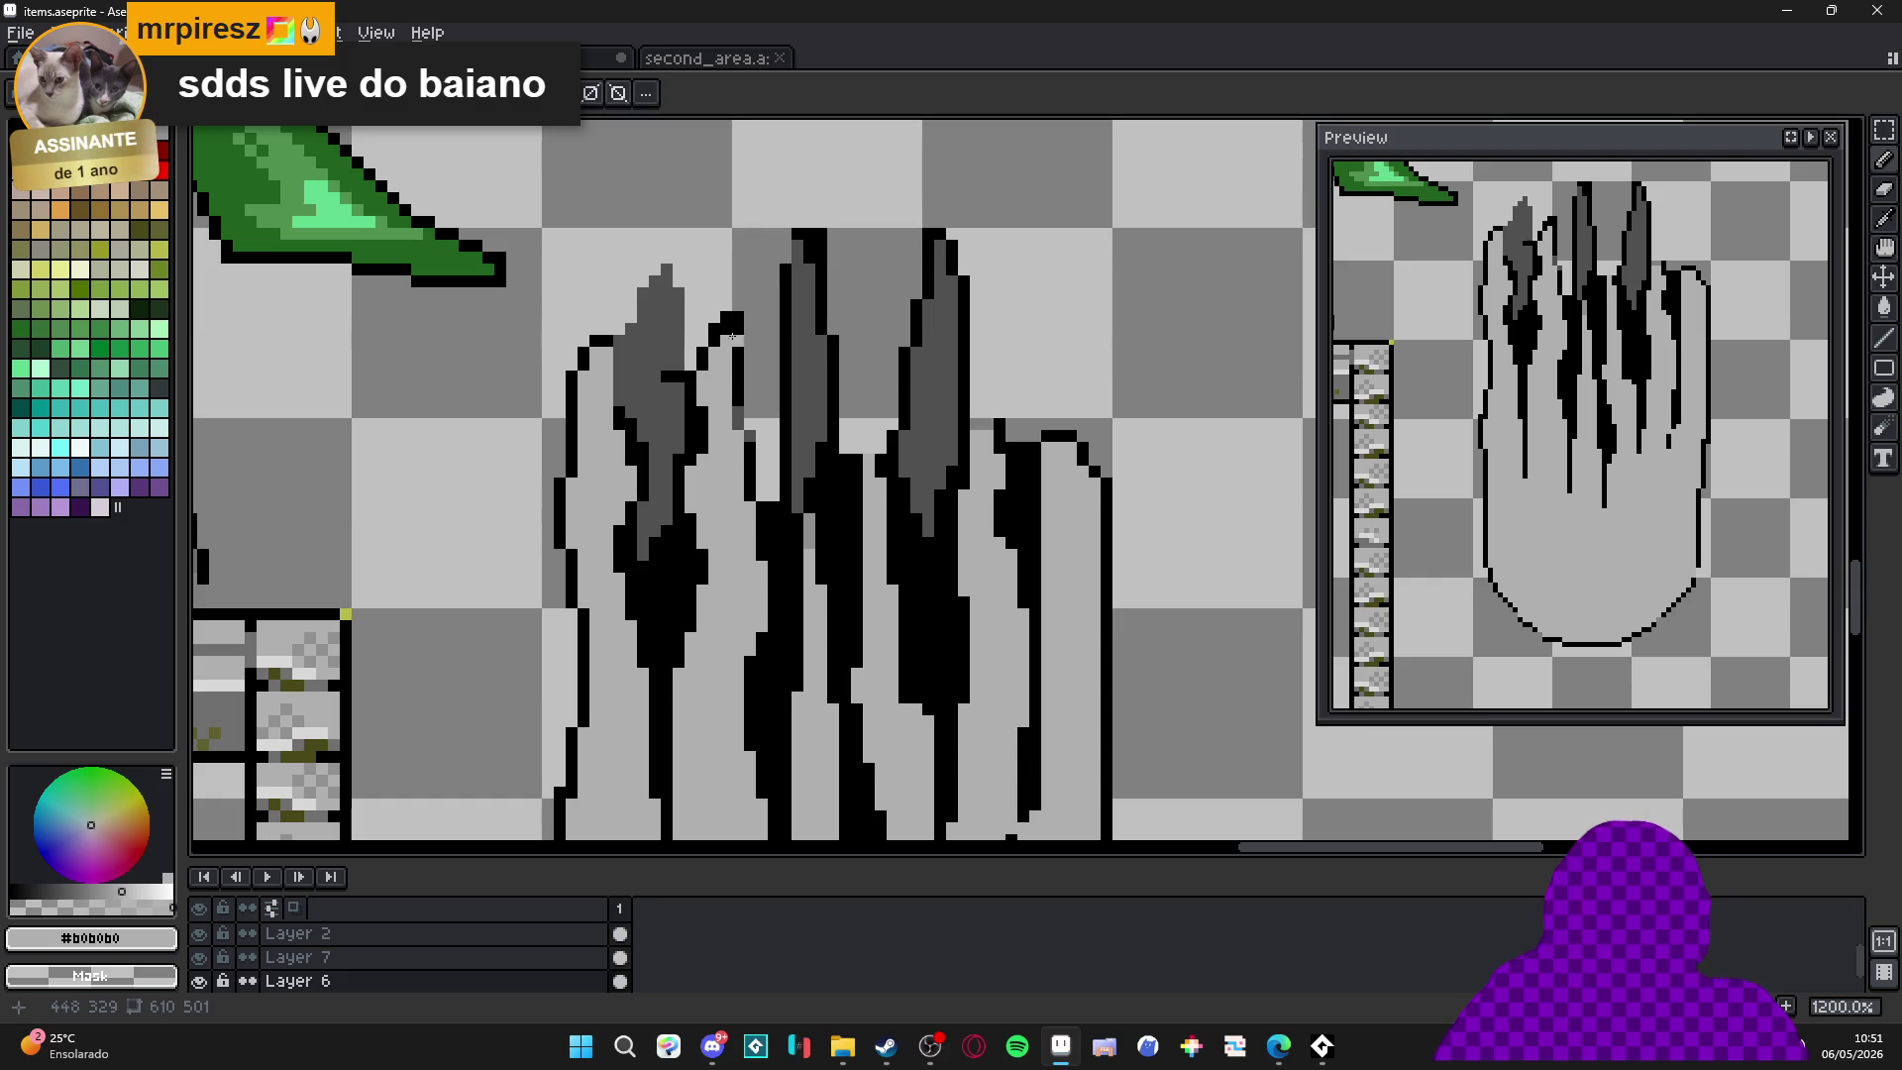
pyautogui.scroll(-3, 733, 357)
pyautogui.scroll(4, 733, 367)
pyautogui.keyDown('alt'); pyautogui.click(736, 382); pyautogui.keyUp('alt')
pyautogui.moveTo(736, 383); pyautogui.dragTo(745, 457)
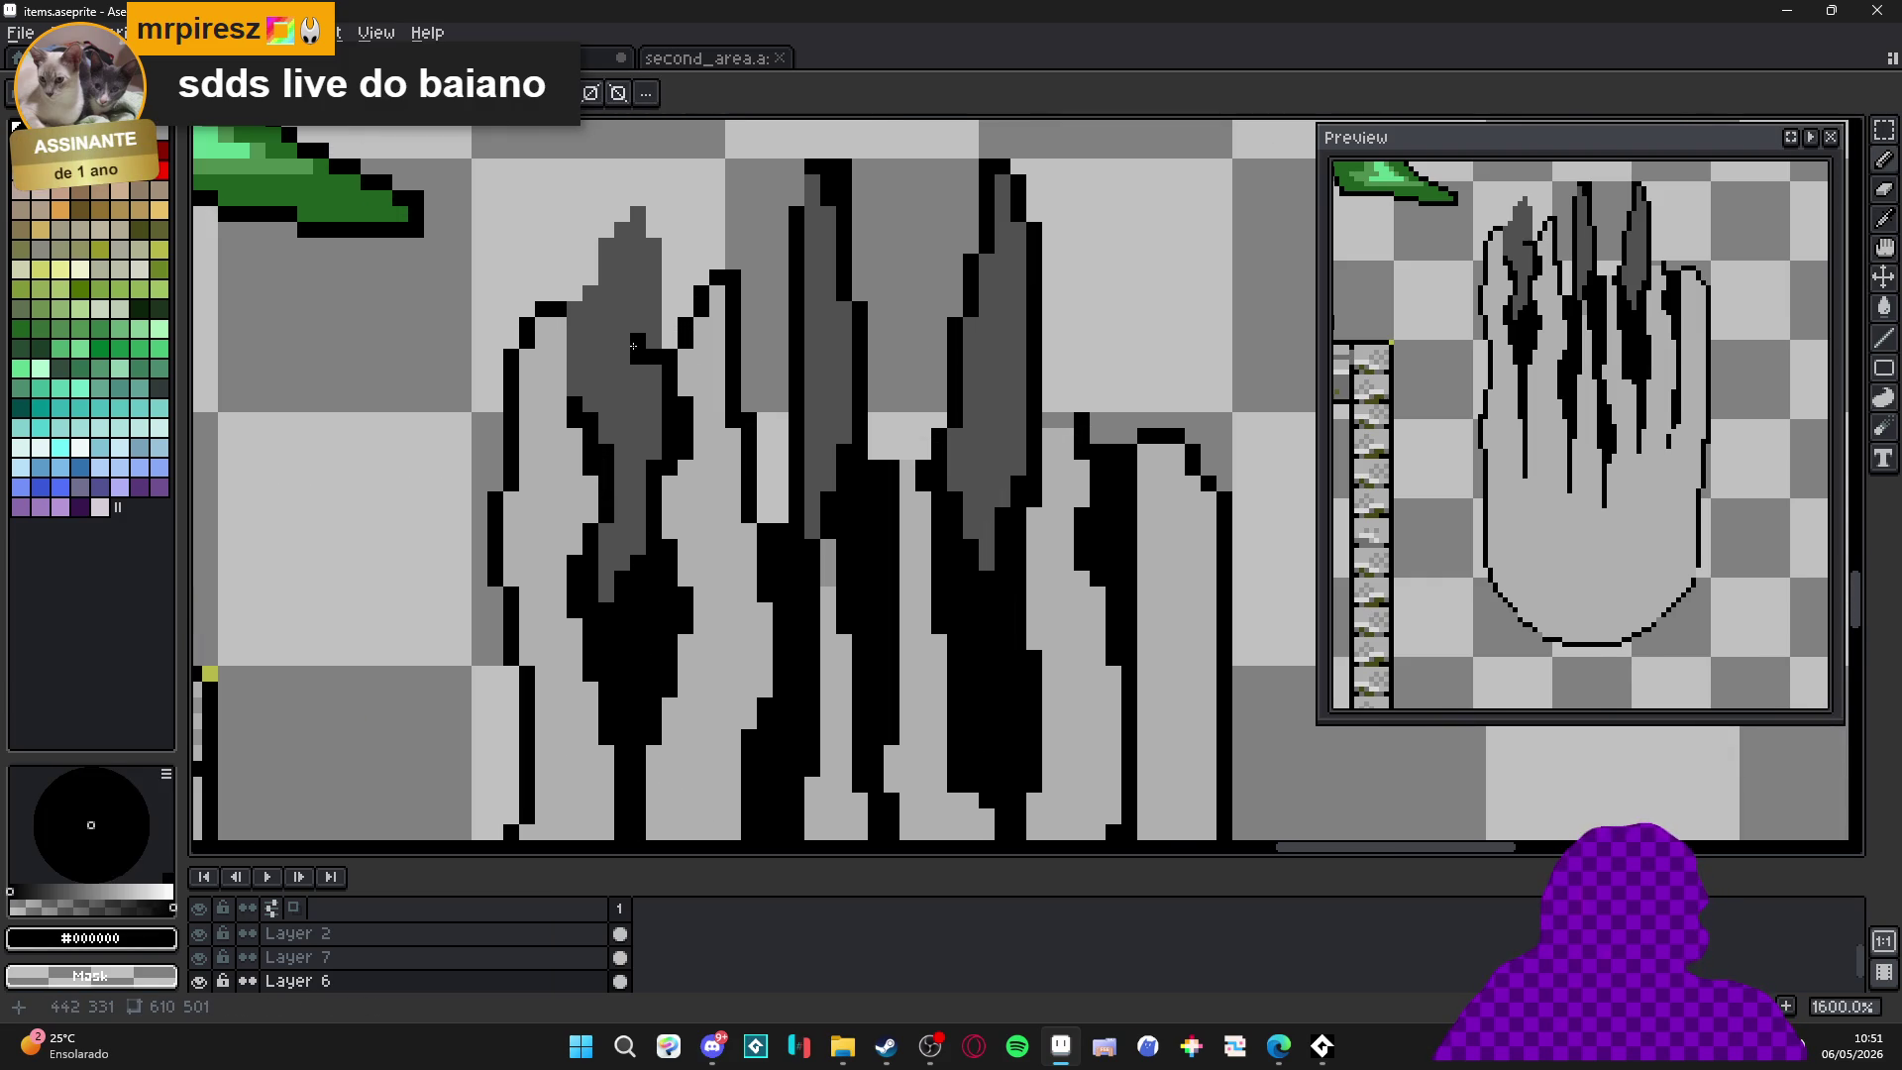
pyautogui.keyDown('alt'); pyautogui.click(635, 352); pyautogui.keyUp('alt')
pyautogui.click(654, 354)
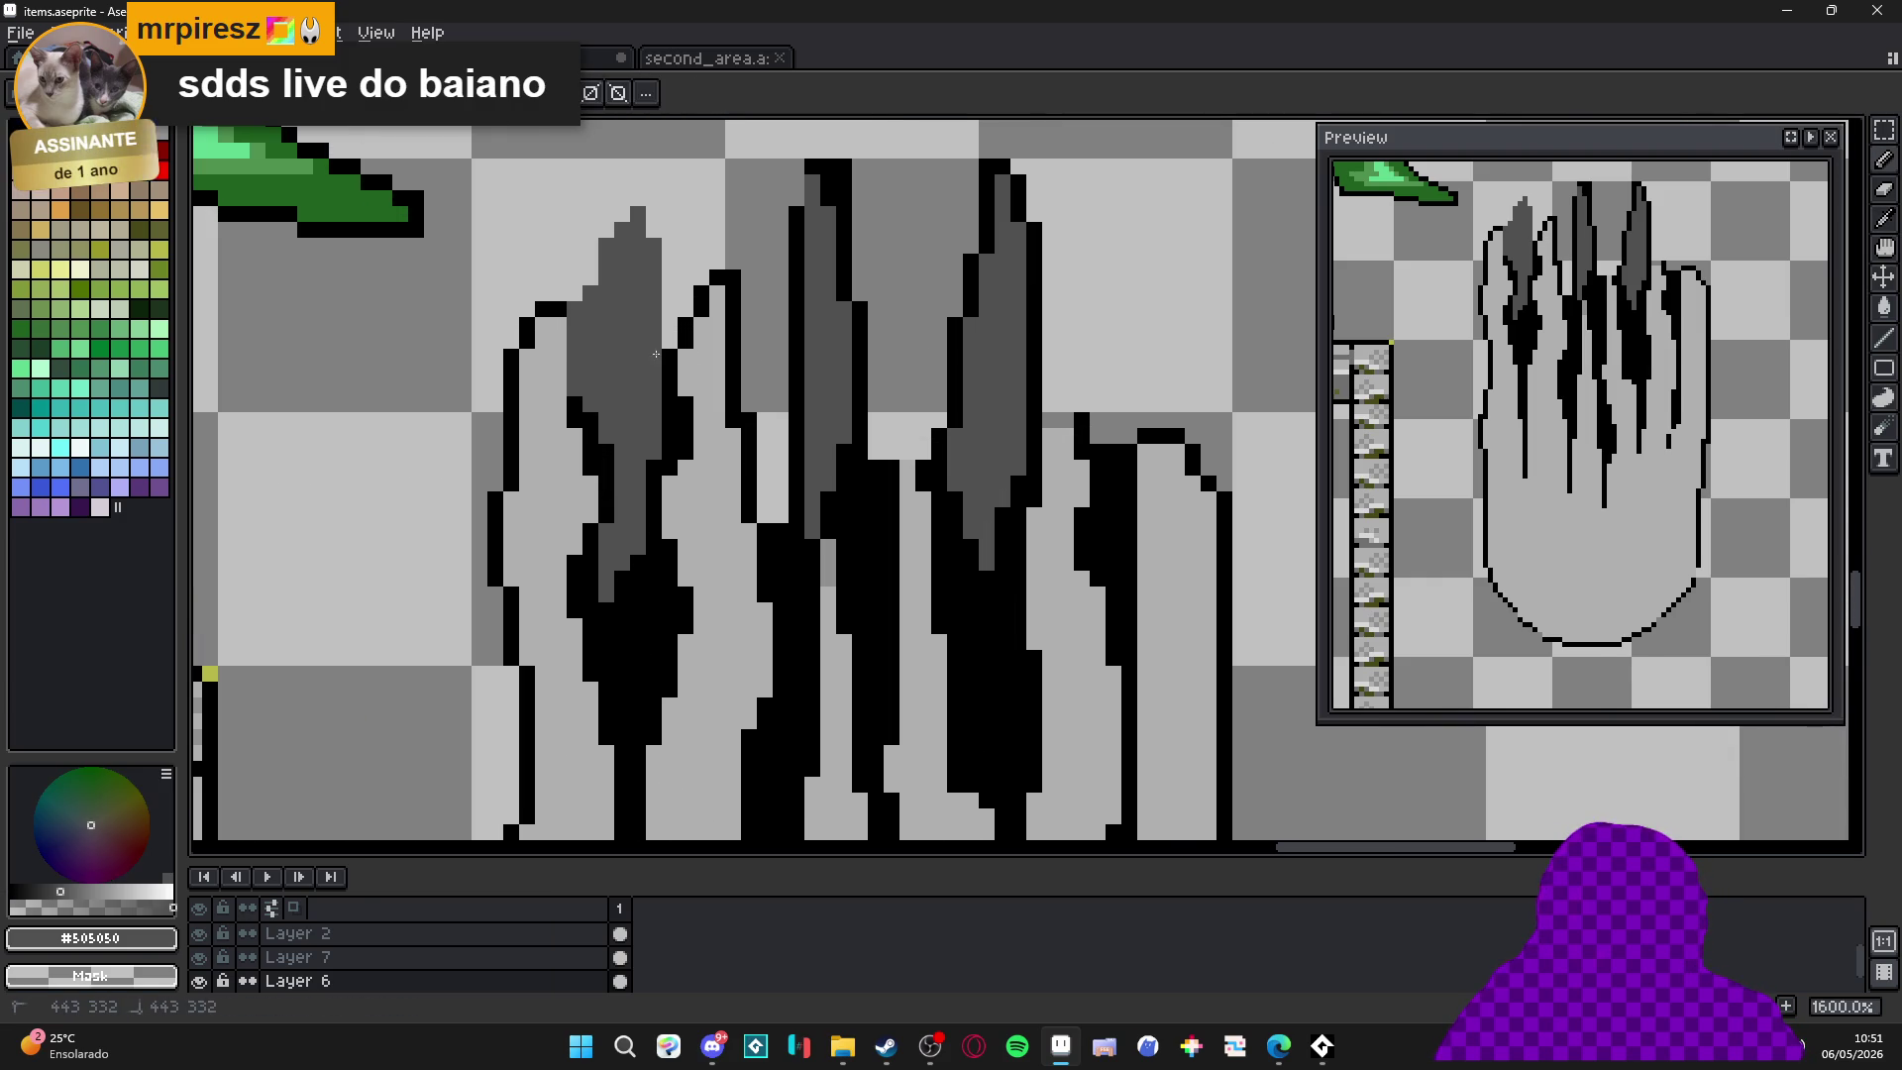
pyautogui.keyDown('alt'); pyautogui.click(663, 437); pyautogui.keyUp('alt')
# Outline the leftmost dark gray spike's right and left edges in black.
pyautogui.moveTo(661, 451)
pyautogui.mouseDown()
pyautogui.moveTo(654, 196)
pyautogui.moveTo(621, 232)
pyautogui.mouseUp()
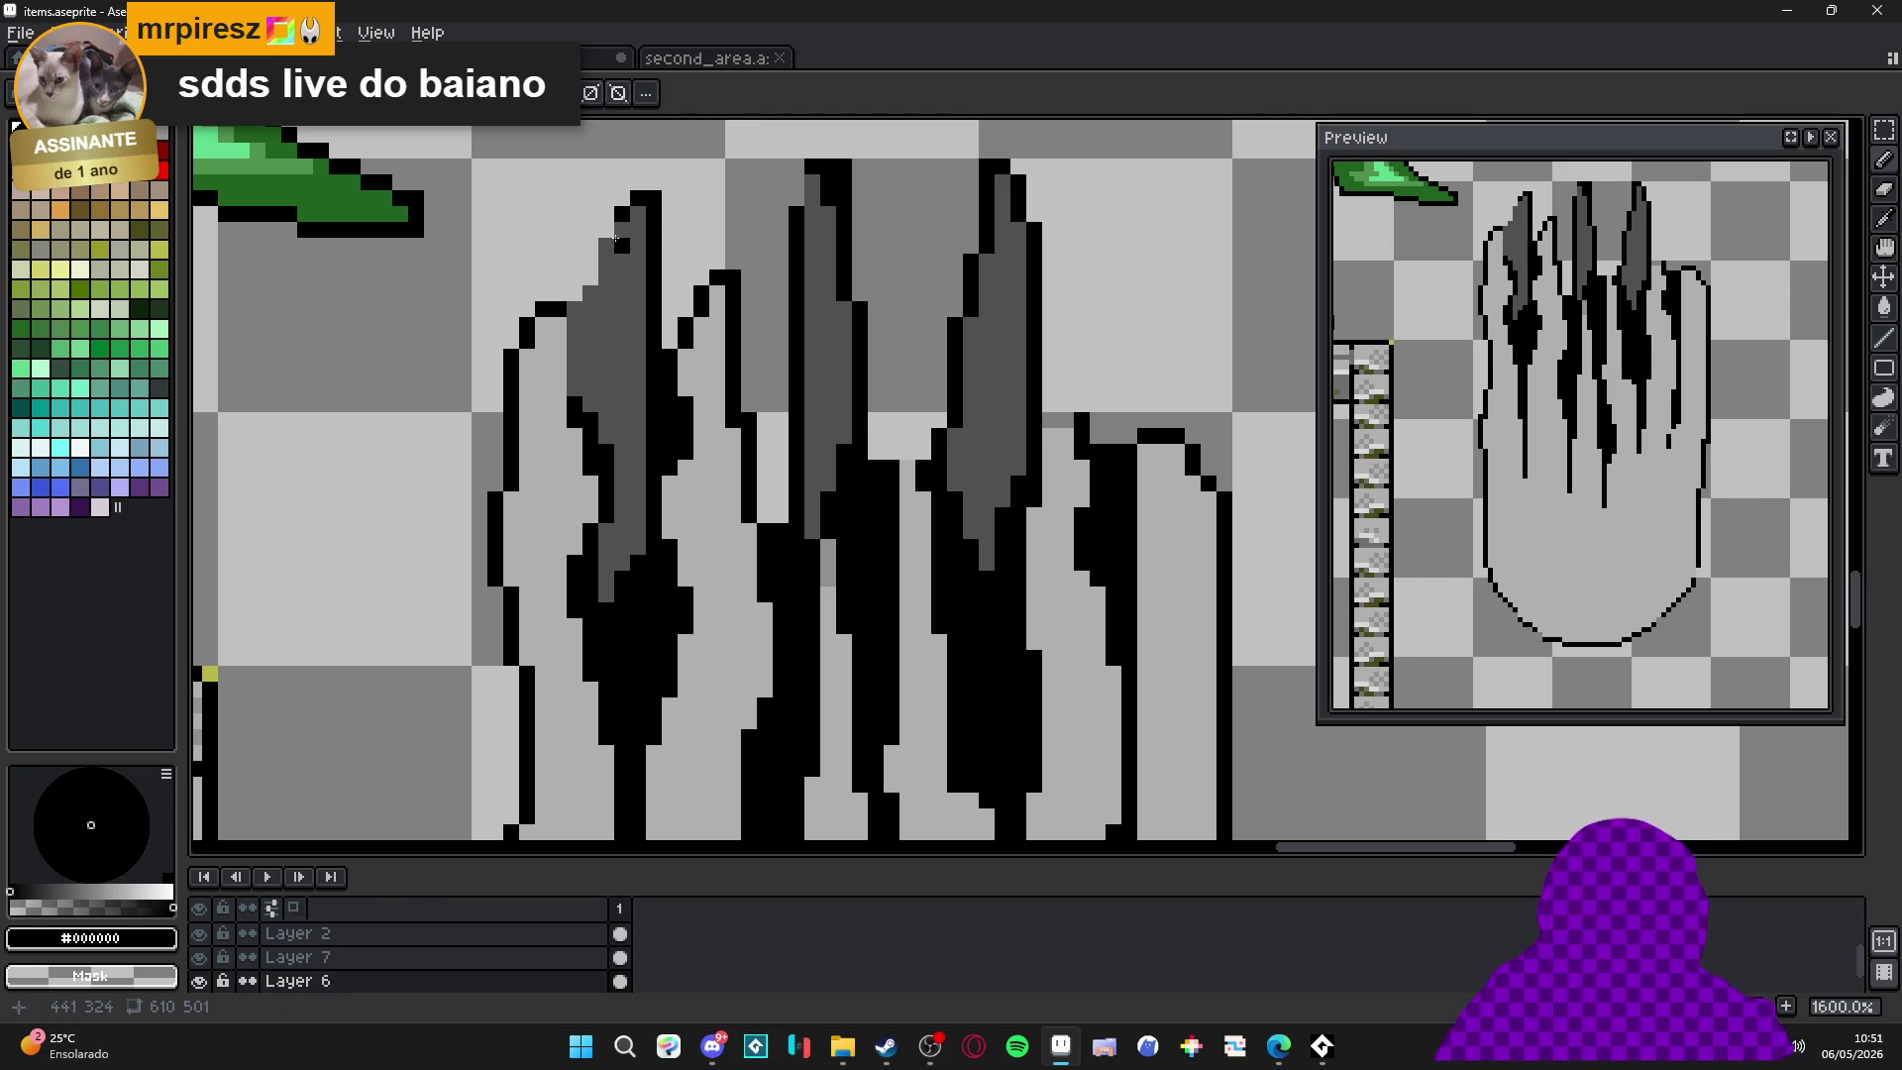
pyautogui.click(622, 230)
pyautogui.click(591, 303)
pyautogui.moveTo(575, 338); pyautogui.dragTo(575, 391)
pyautogui.click(592, 324)
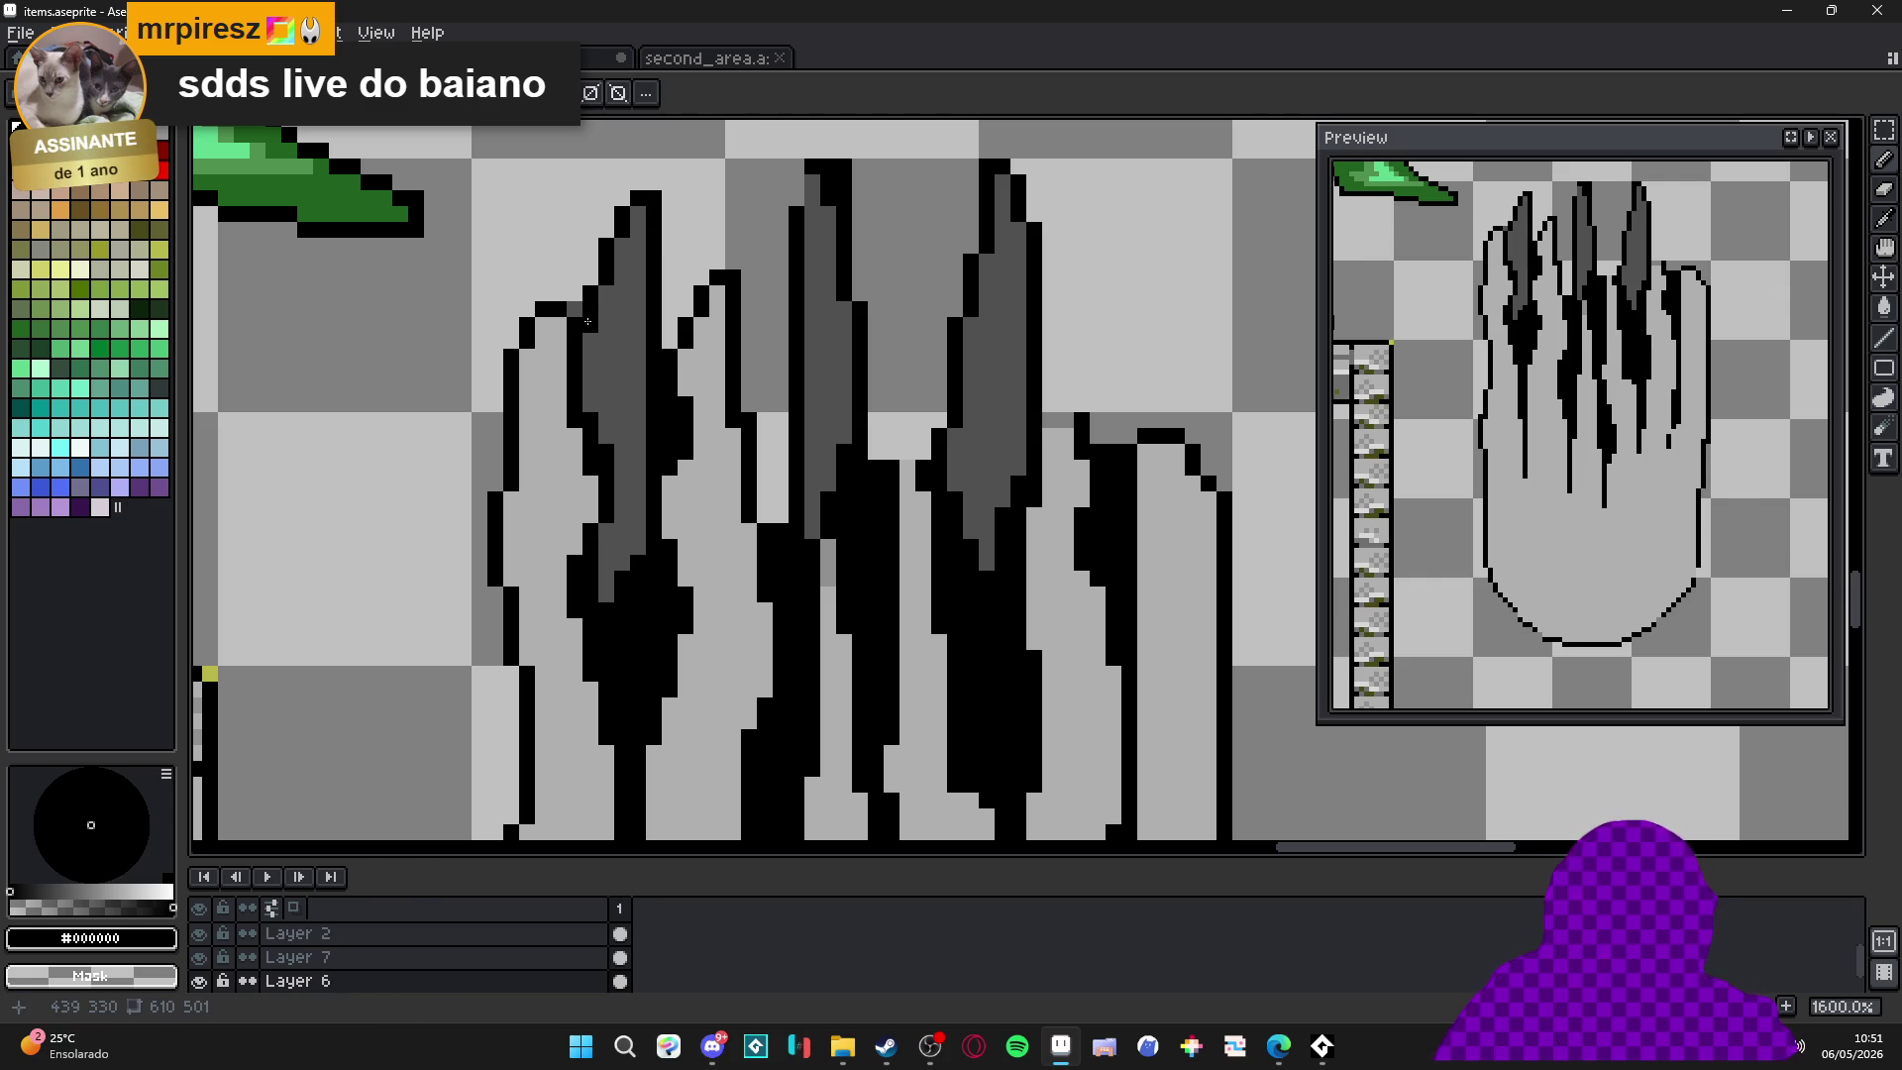
pyautogui.press('e')
pyautogui.scroll(-3, 575, 317)
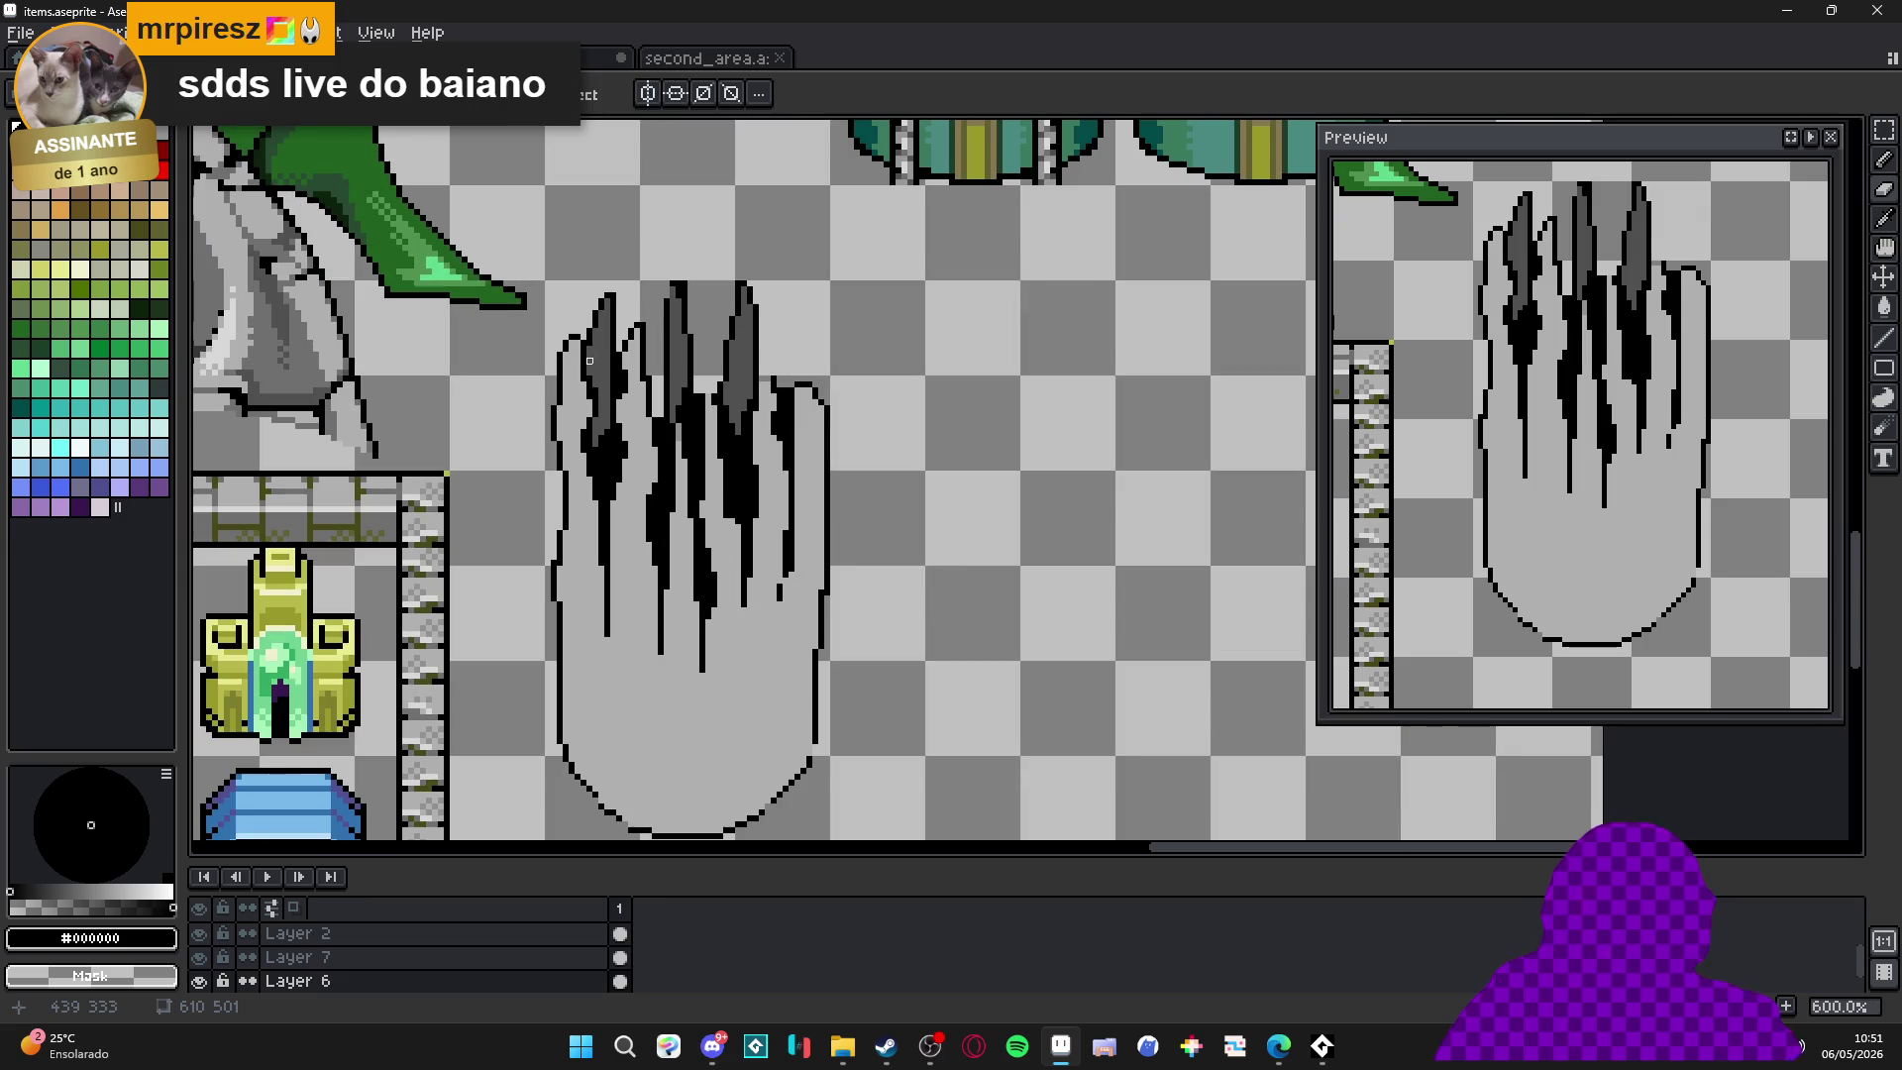
# Erase a pixel inside a black streak, then undo the last pencil stroke.
pyautogui.scroll(2, 589, 359)
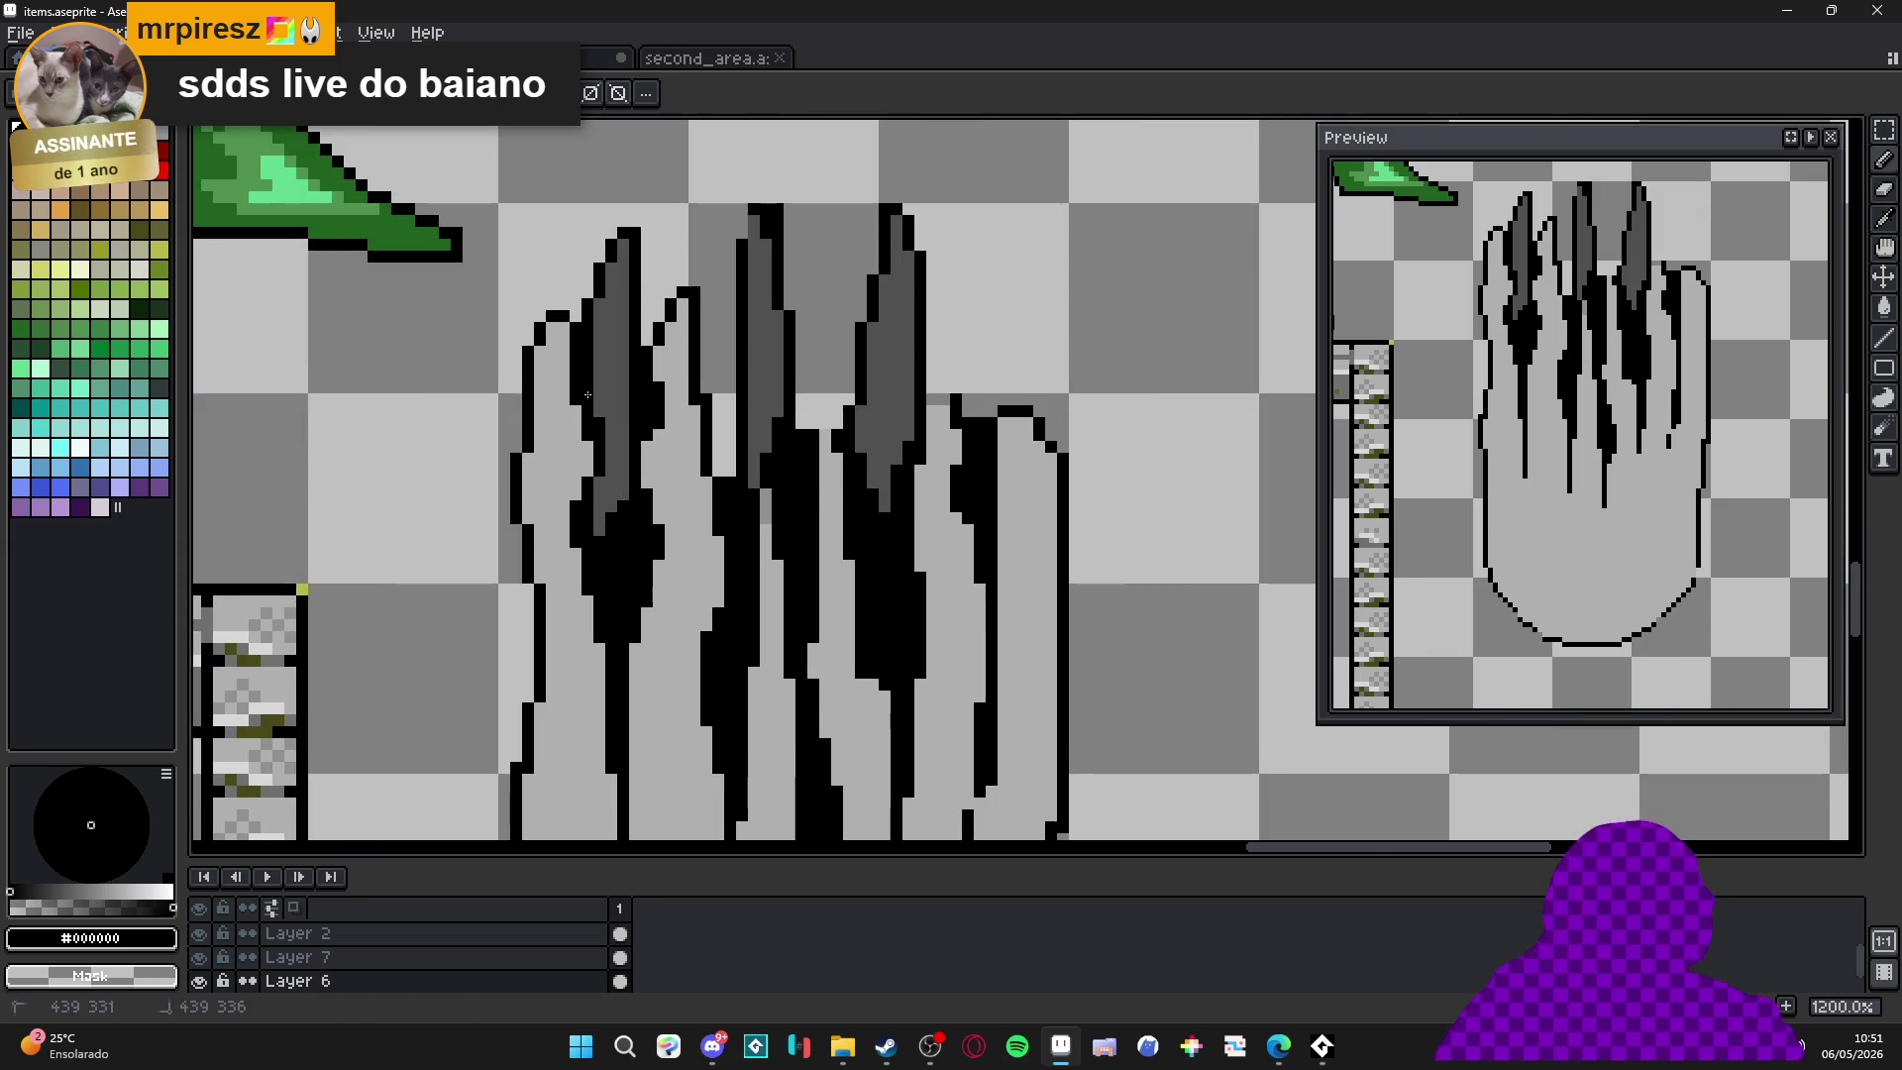
pyautogui.click(597, 521)
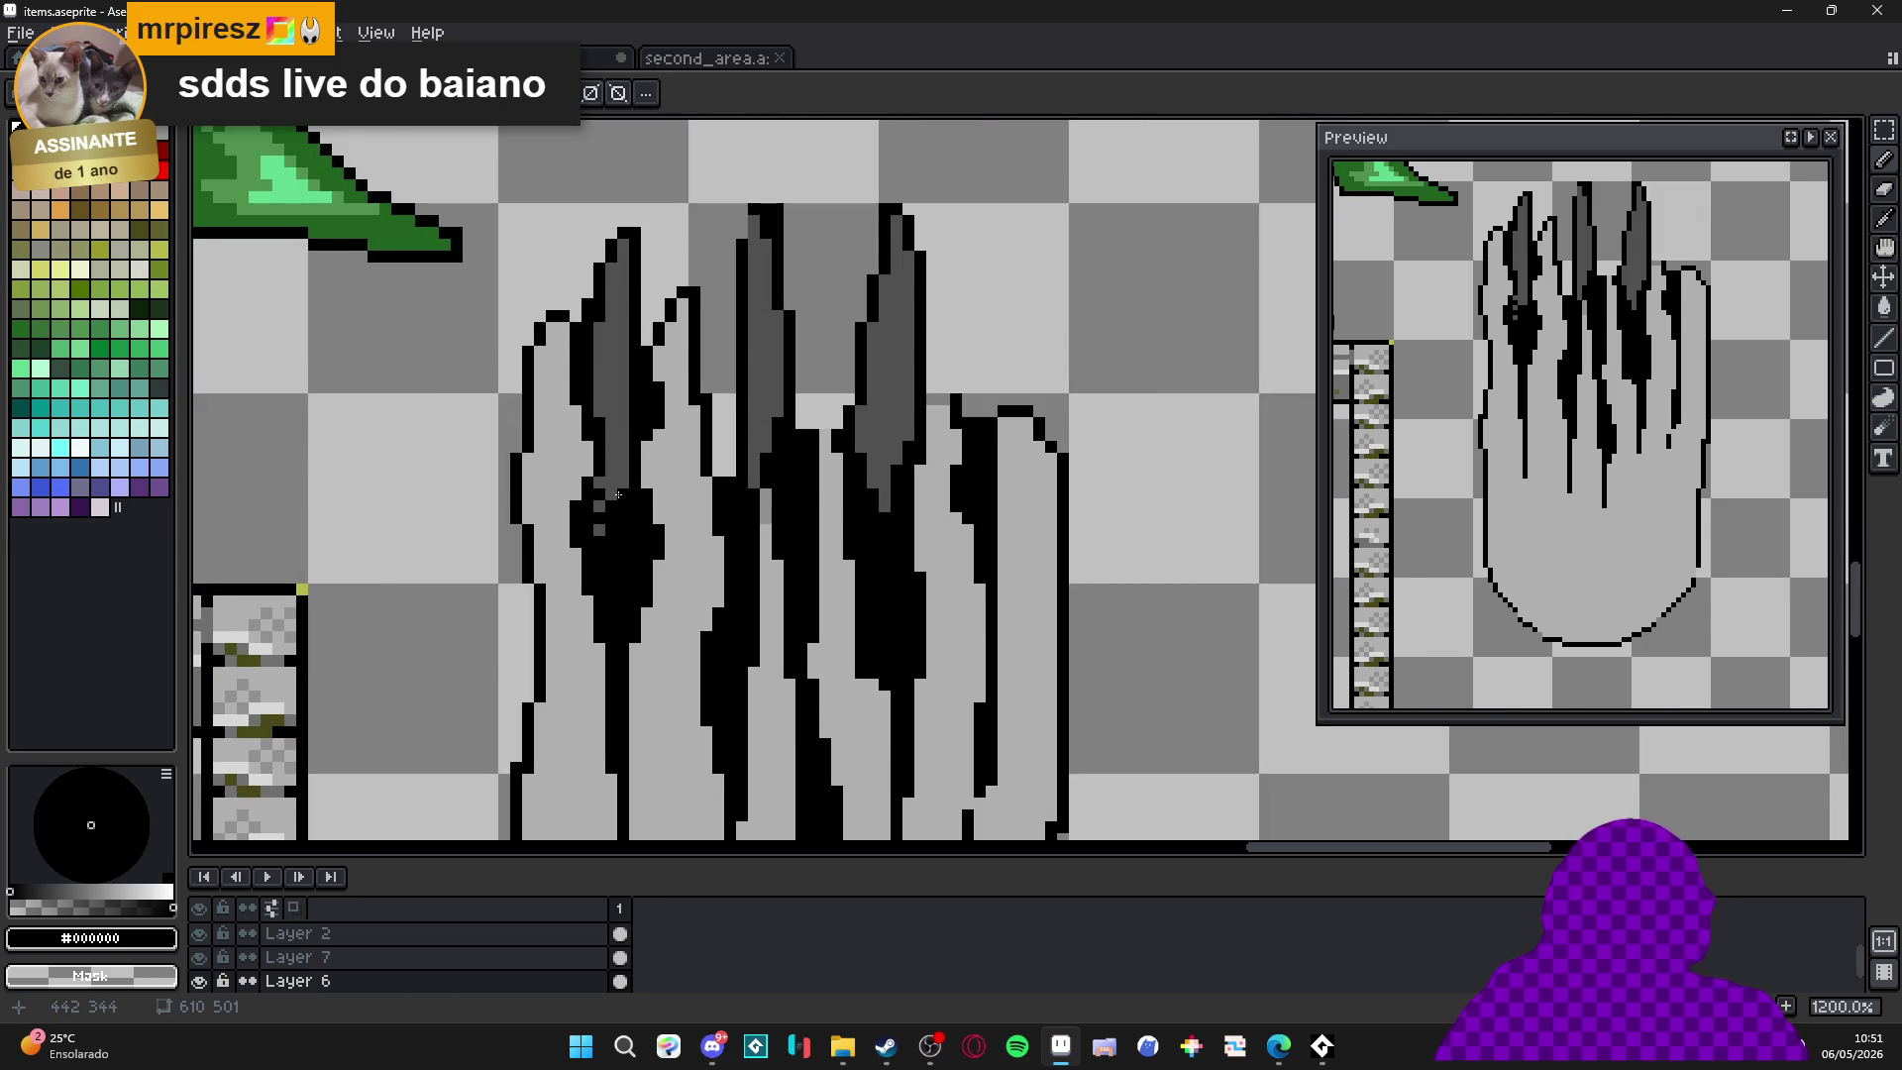
pyautogui.scroll(-4, 678, 476)
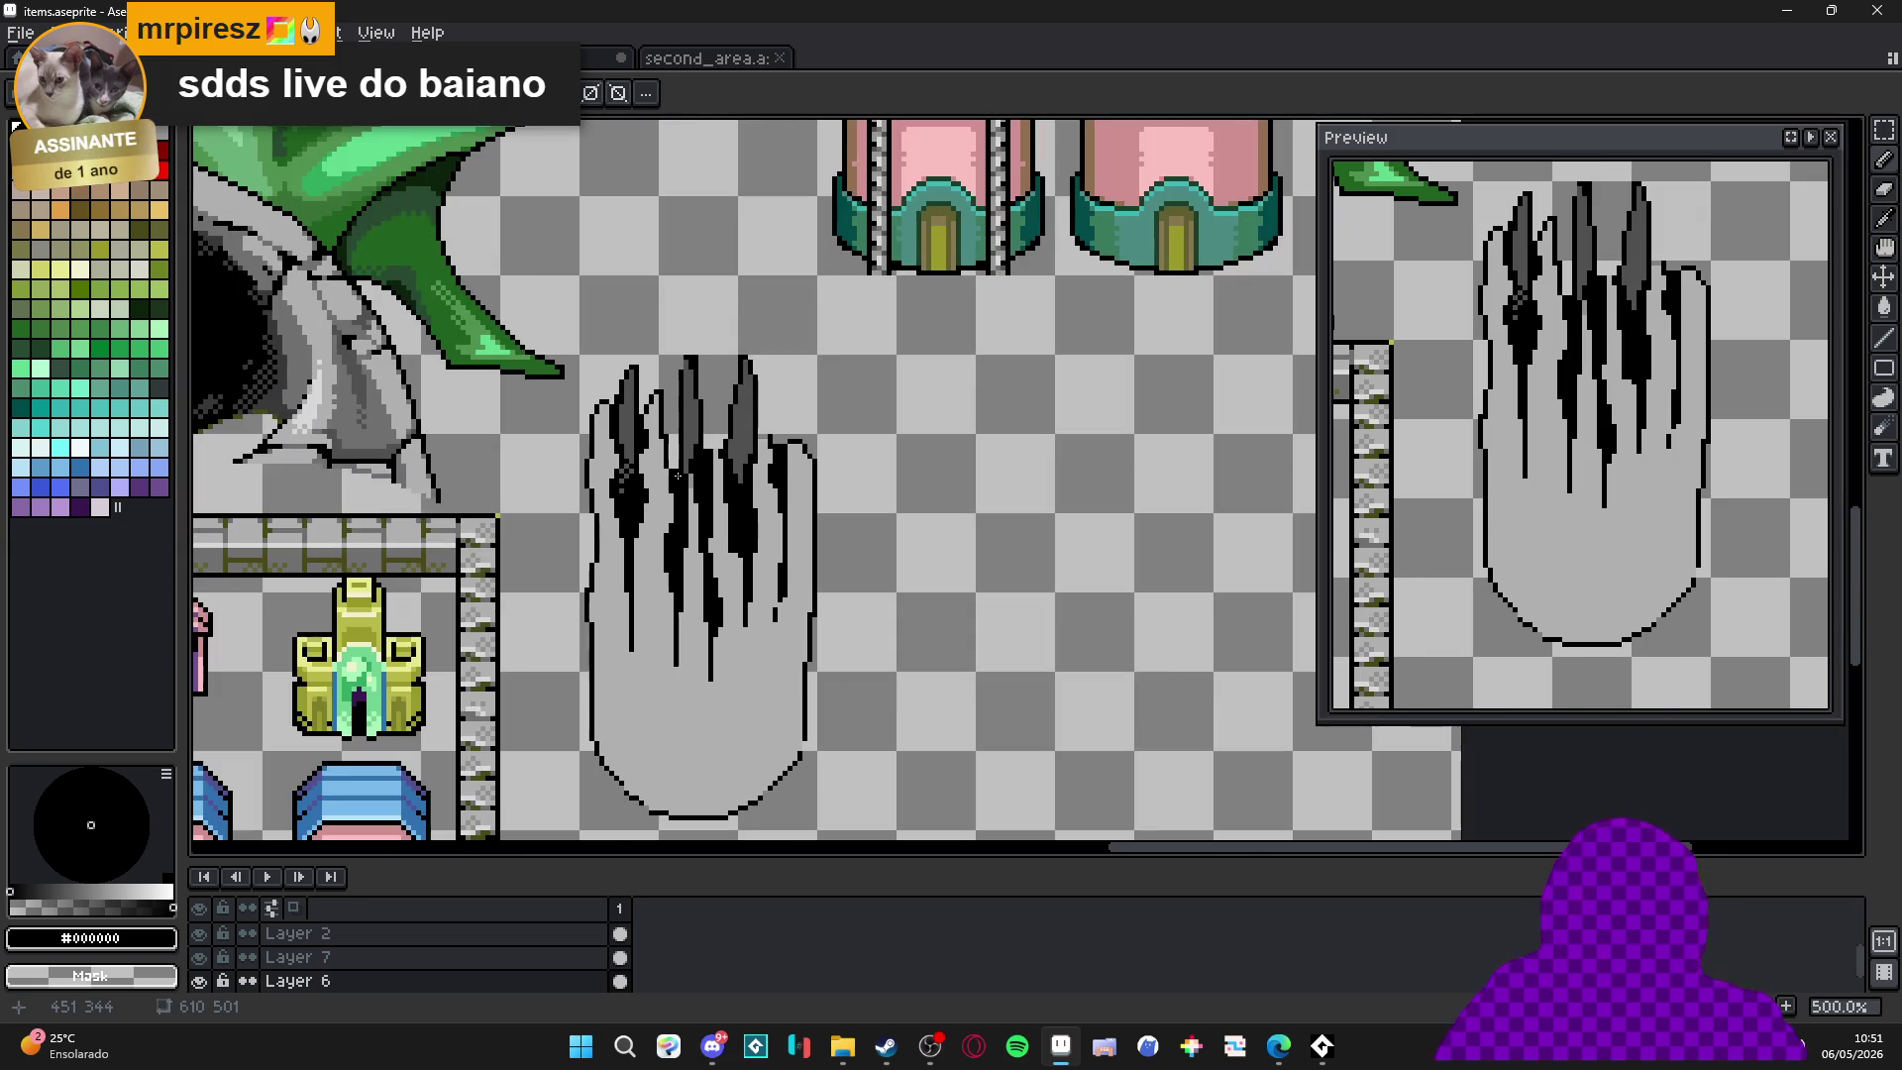
pyautogui.scroll(-1, 678, 476)
pyautogui.hotkey('ctrl', 'z')
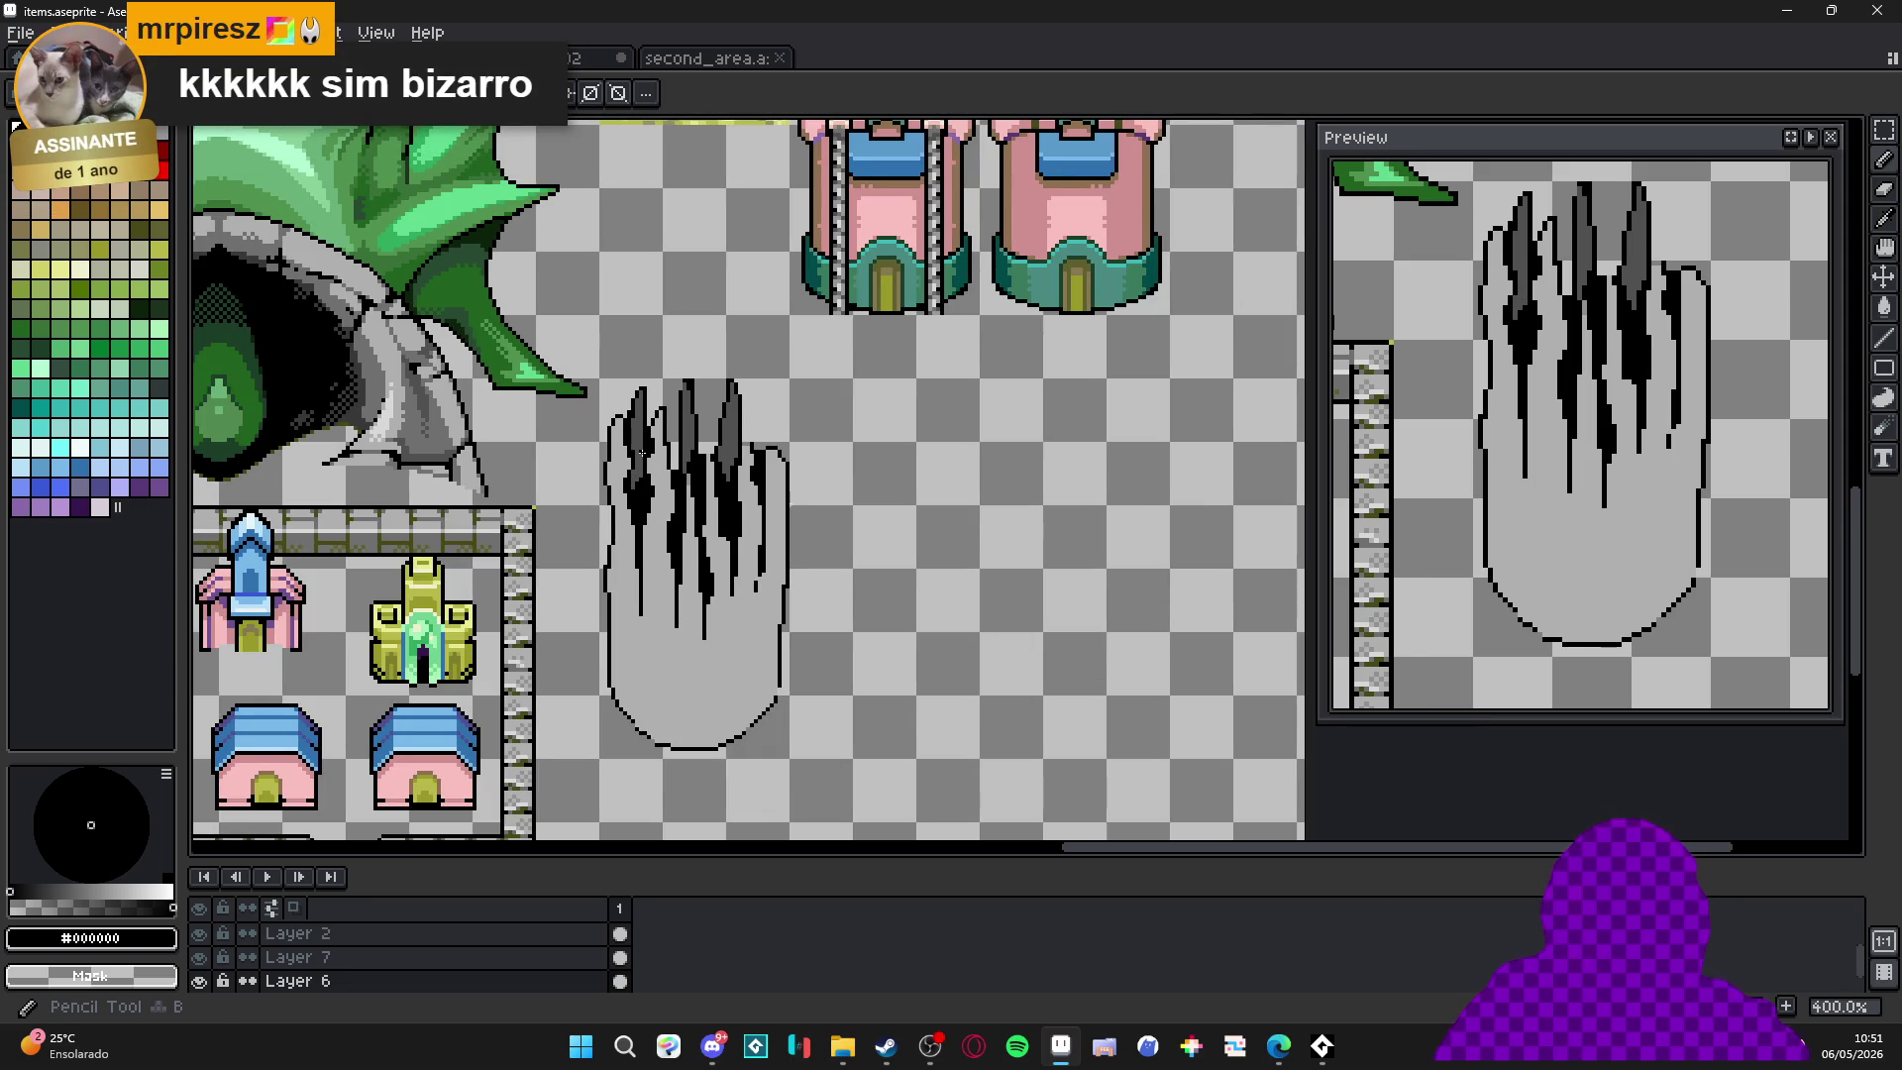
pyautogui.scroll(5, 634, 387)
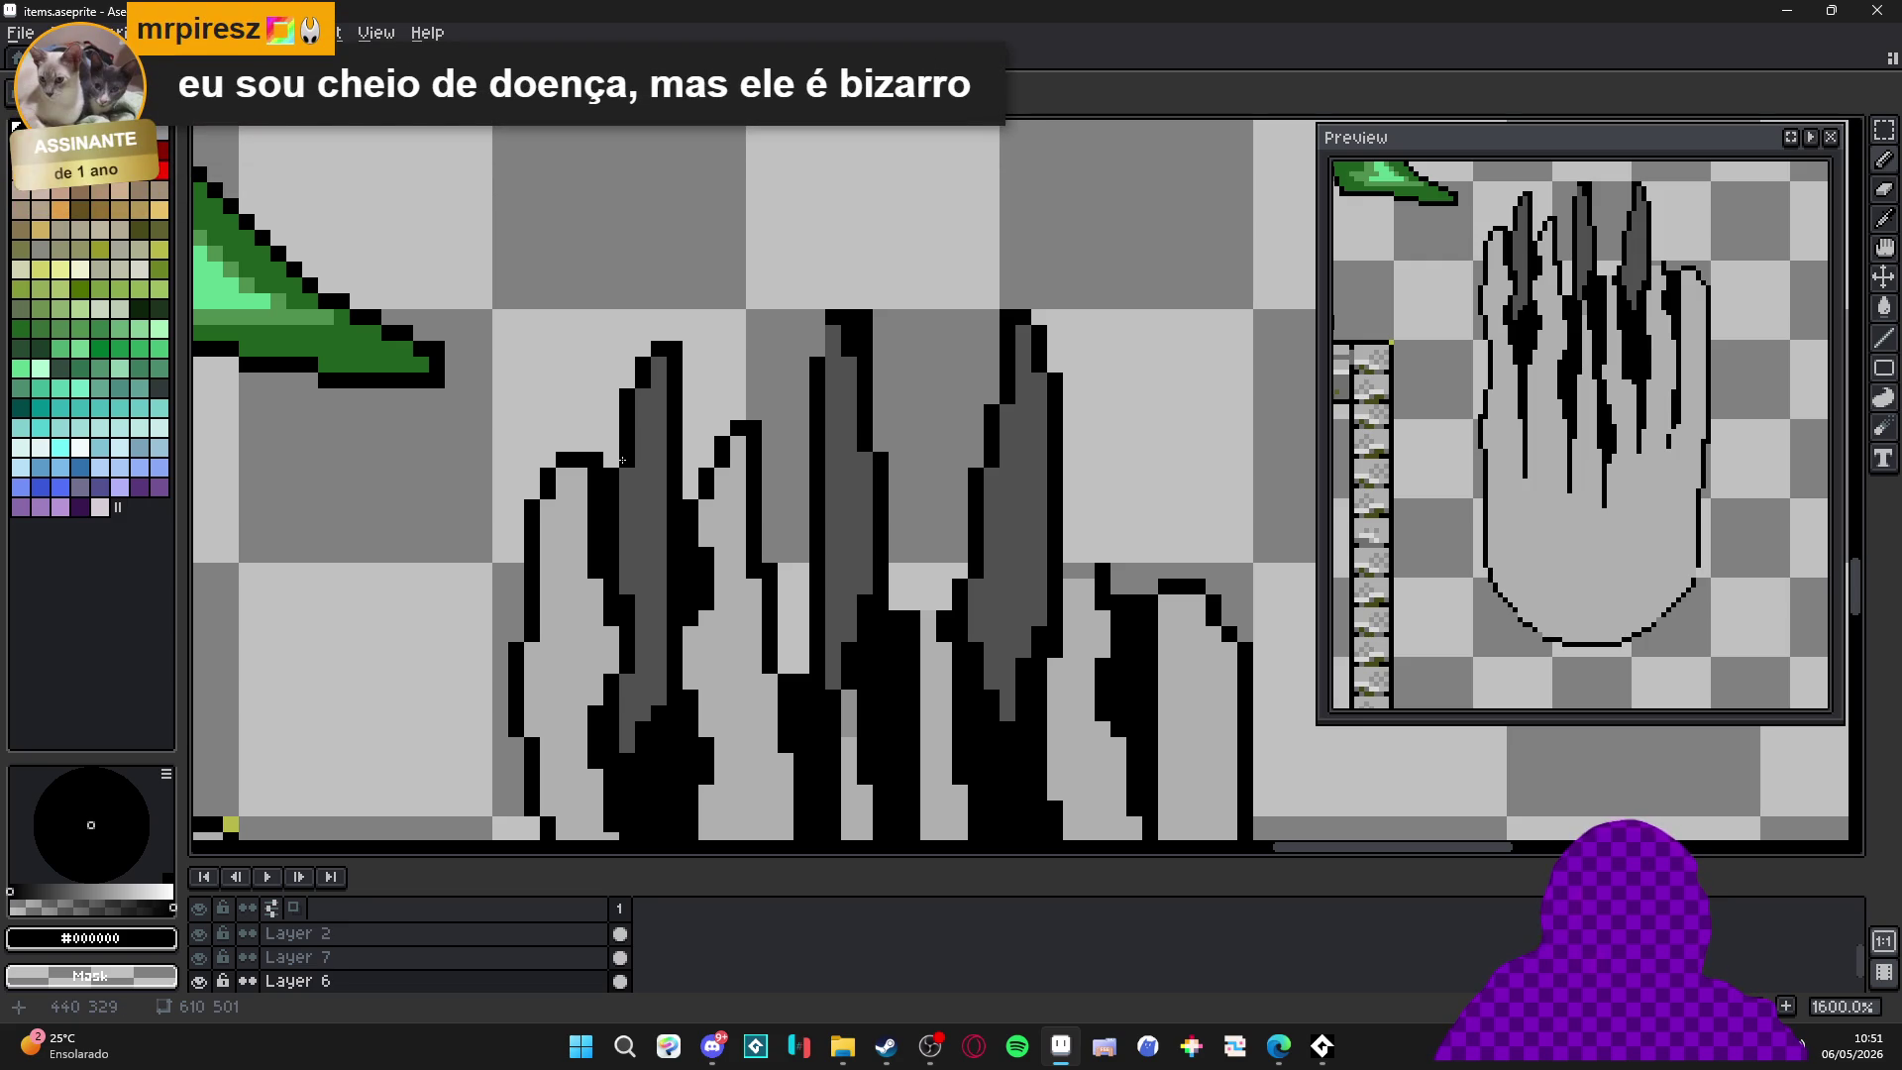
pyautogui.scroll(-3, 638, 437)
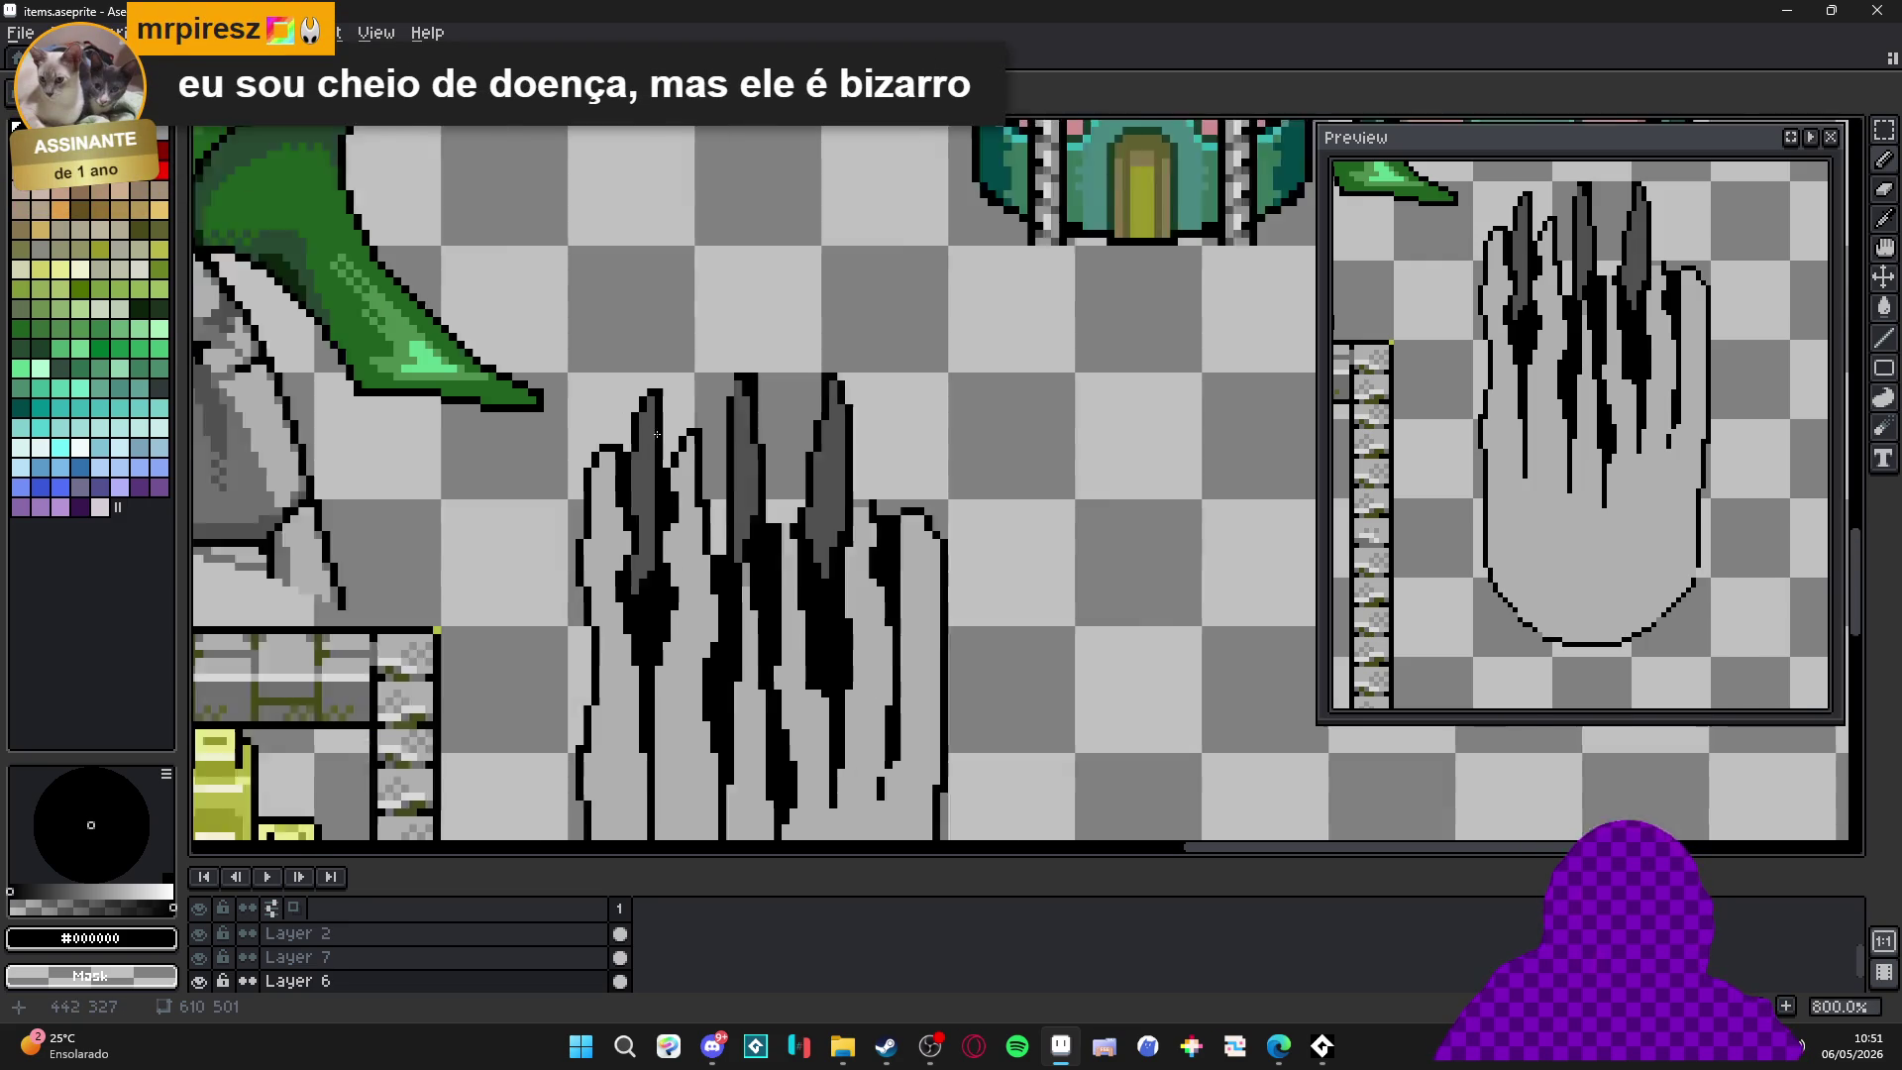
pyautogui.scroll(3, 718, 425)
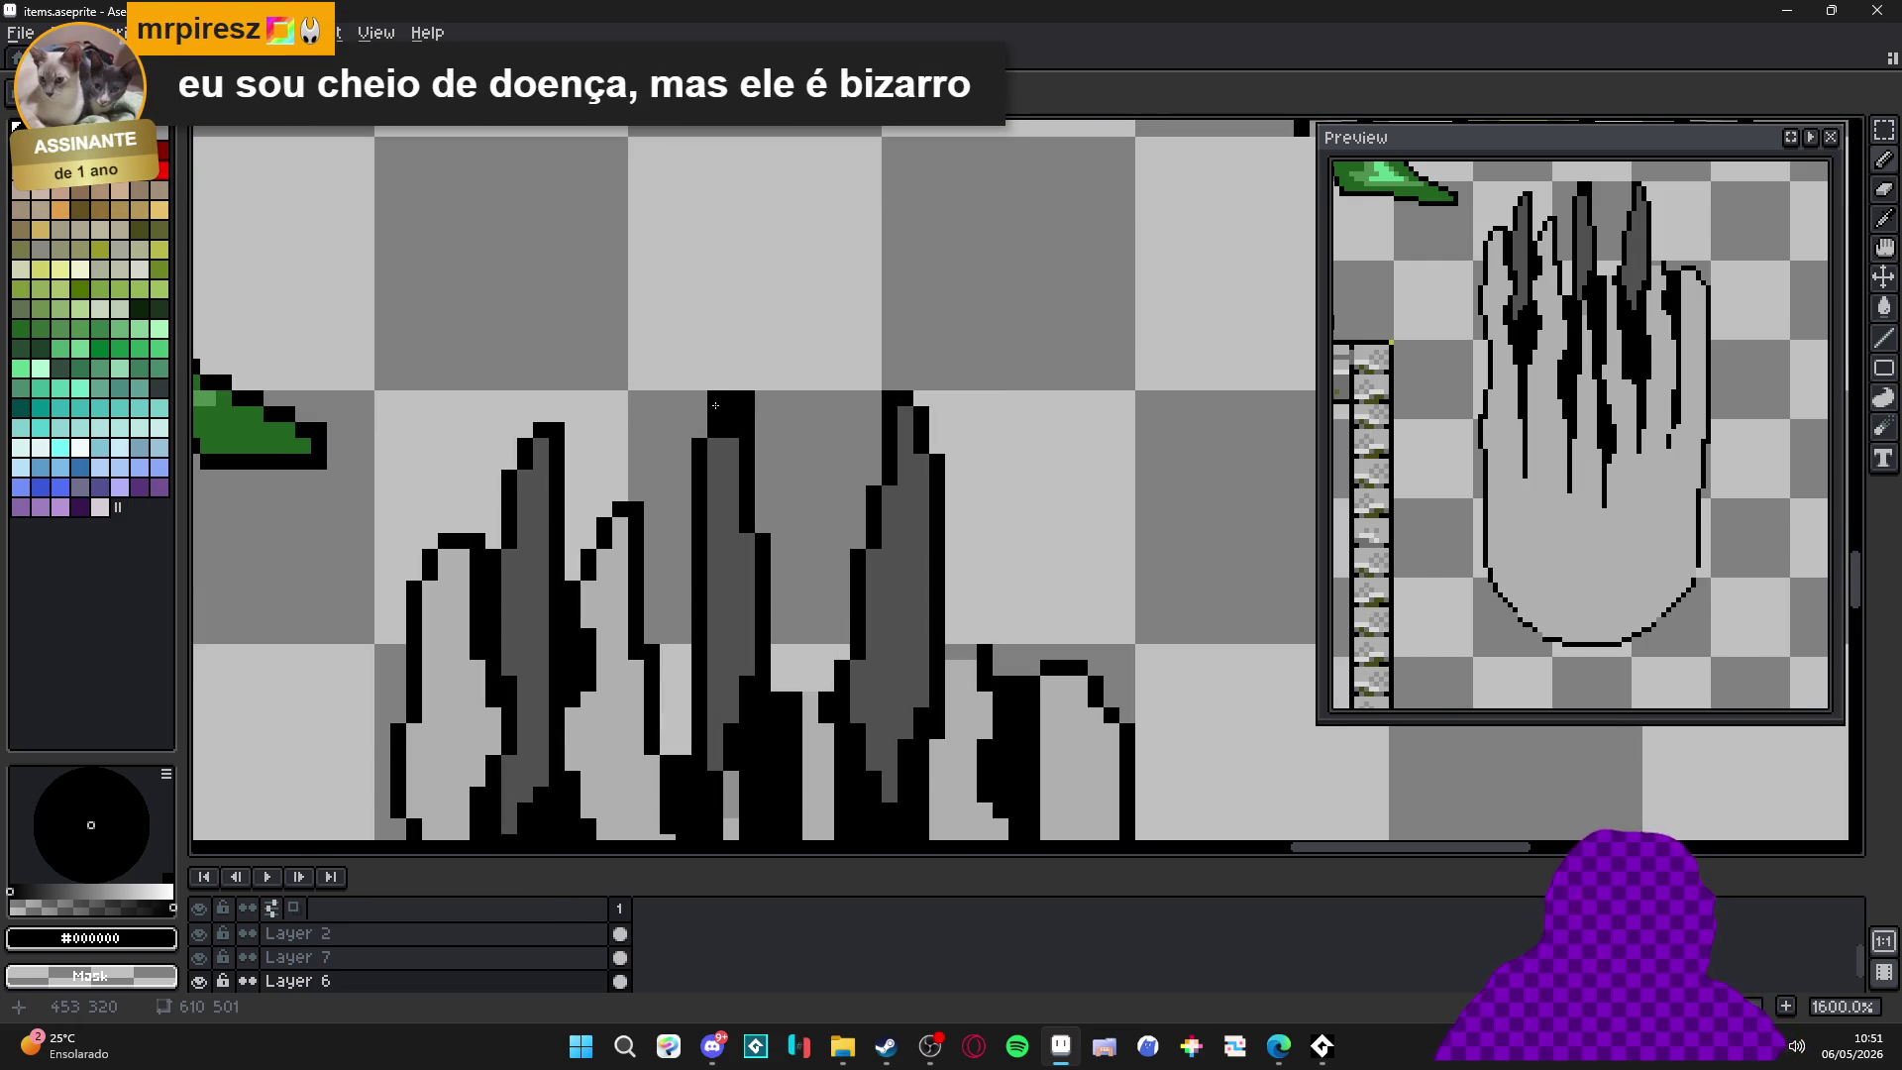
# Choose a lighter grey shading swatch from the palette and zoom back in on the palm.
pyautogui.keyDown('alt'); pyautogui.click(730, 443); pyautogui.keyUp('alt')
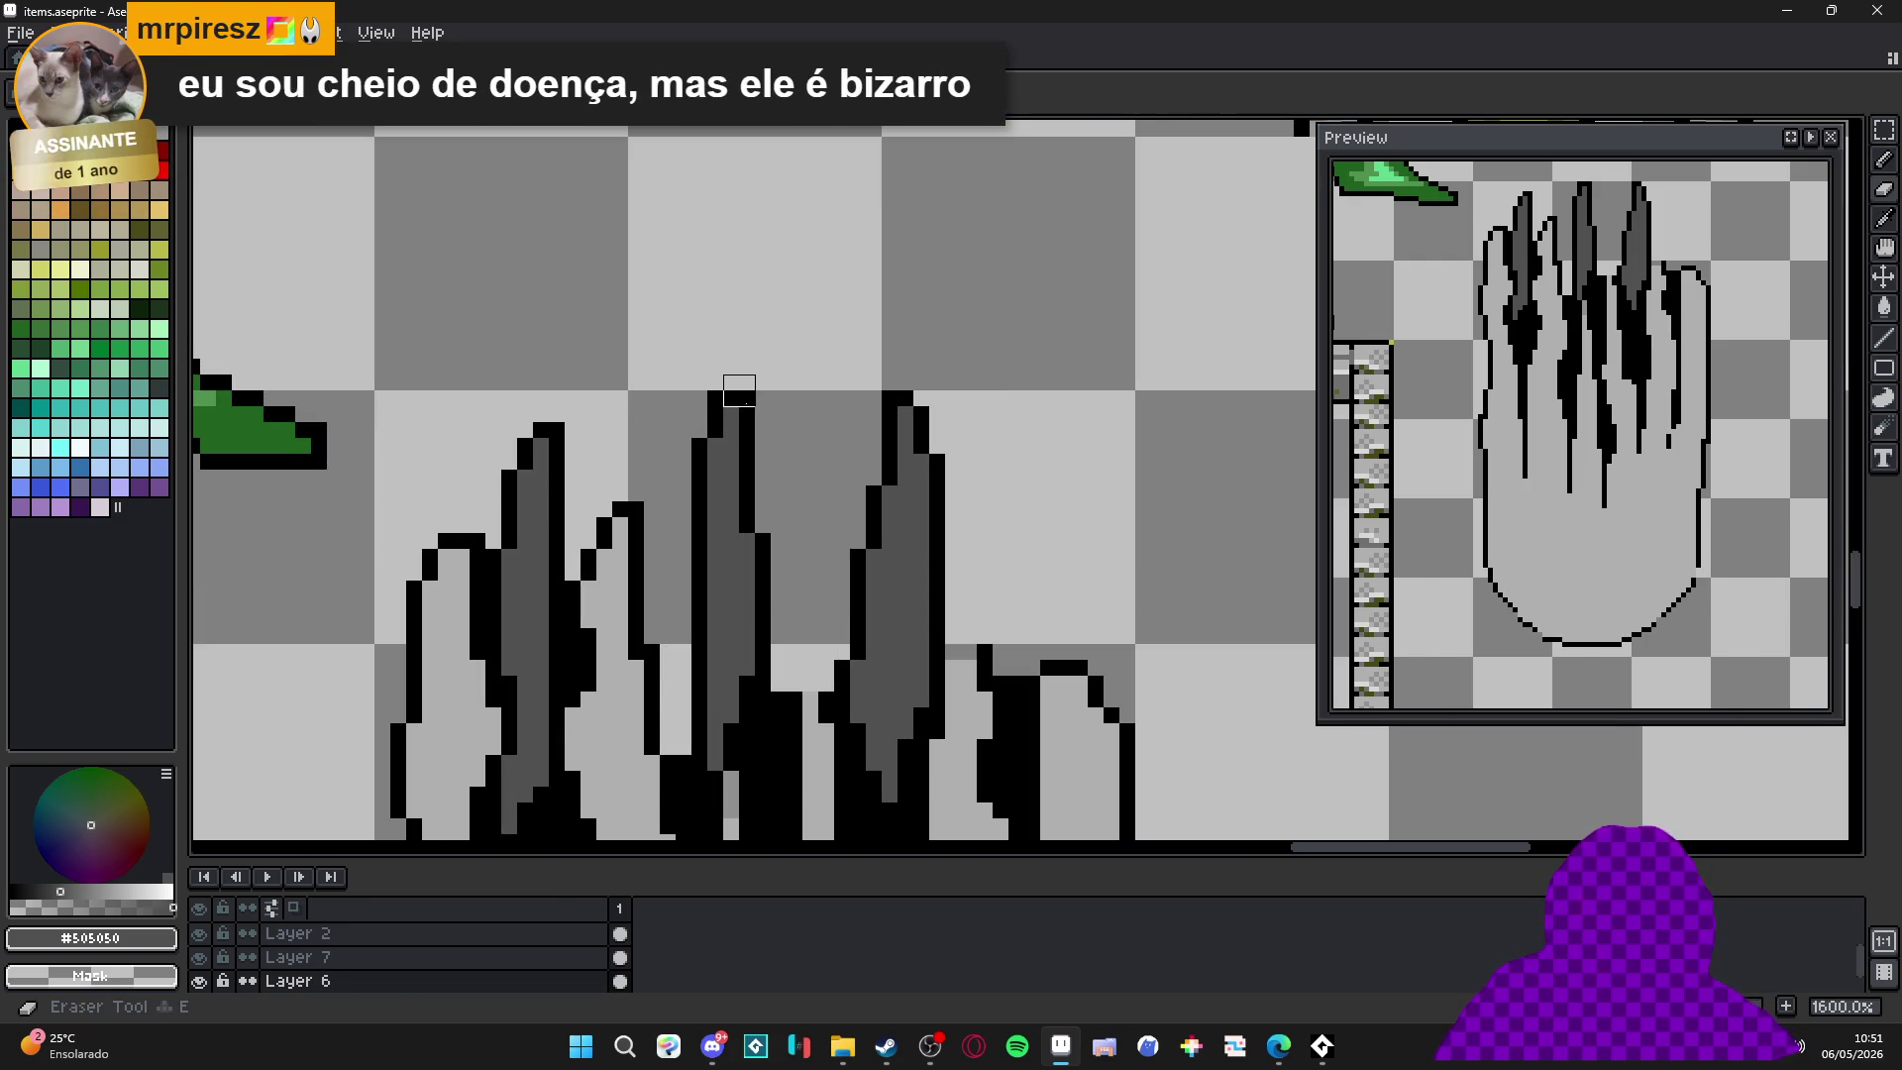
pyautogui.scroll(-4, 819, 426)
pyautogui.scroll(-2, 819, 424)
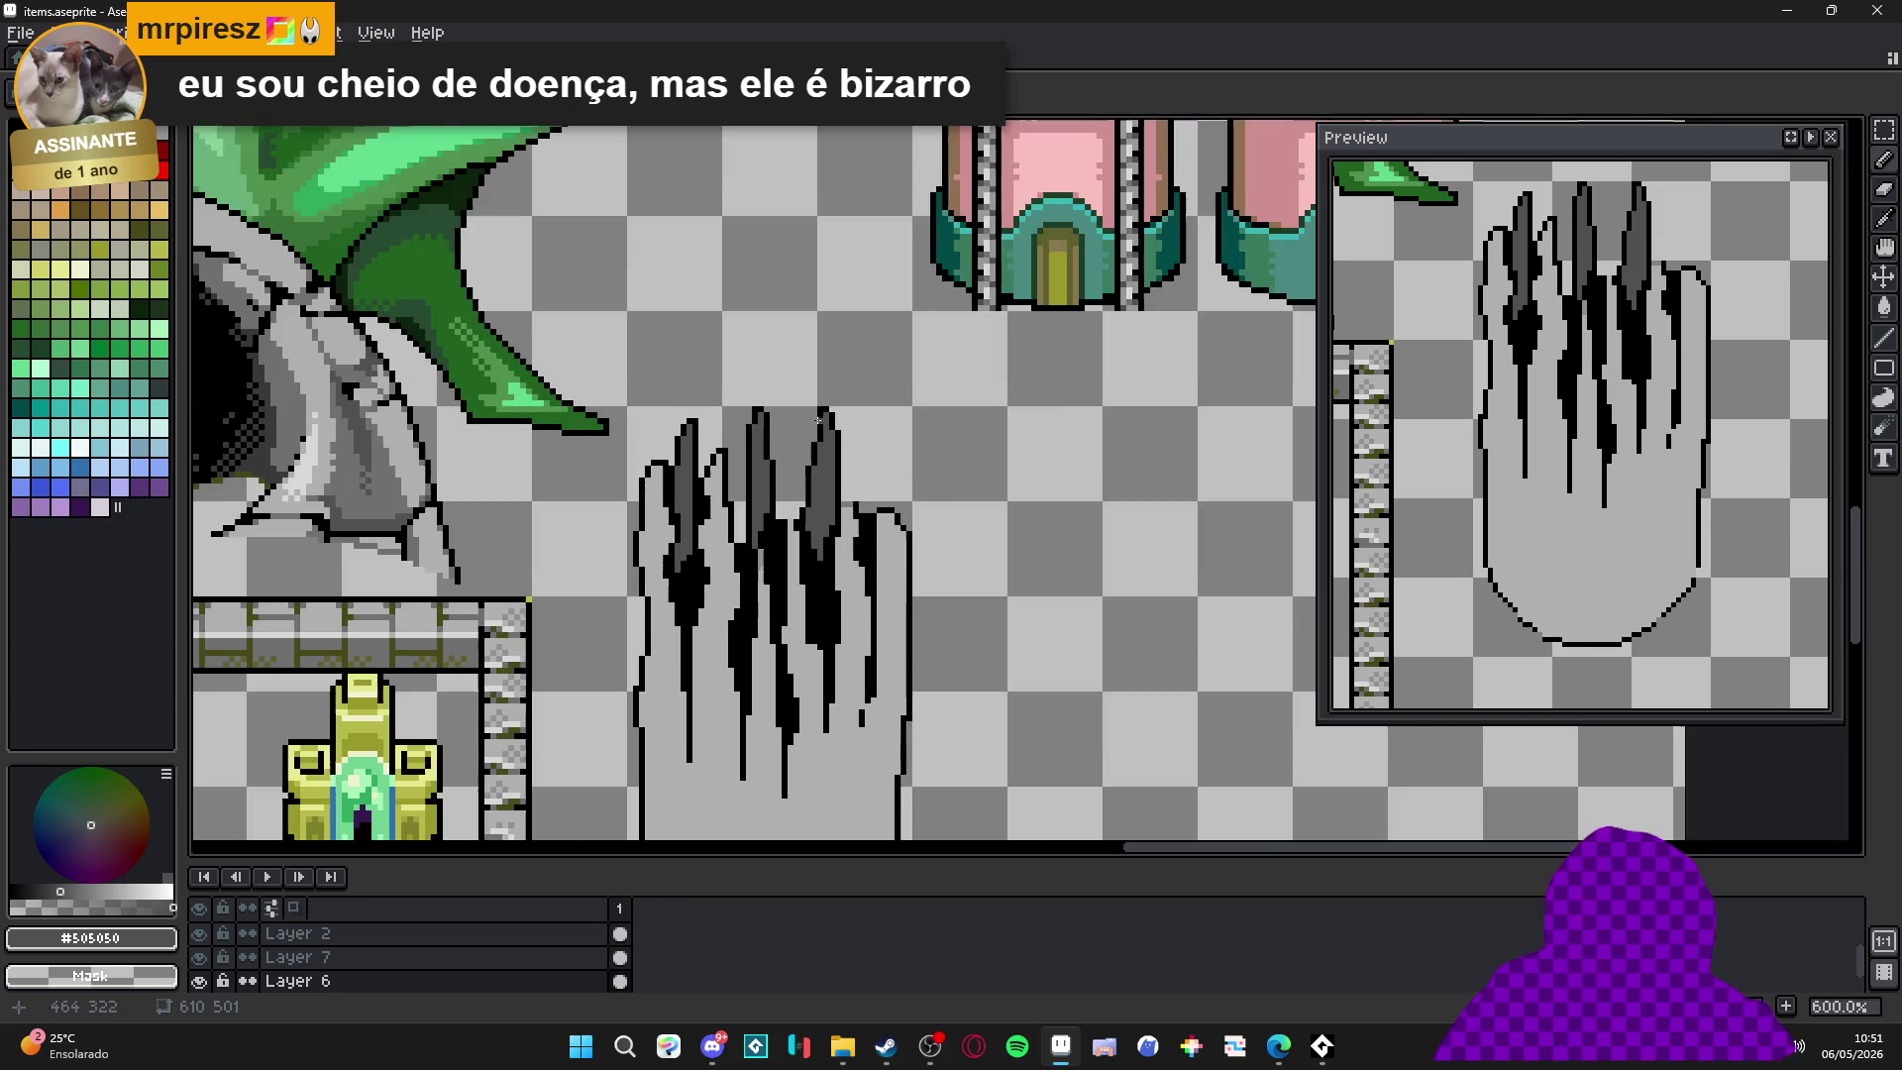
pyautogui.hscroll(-1, 832, 429)
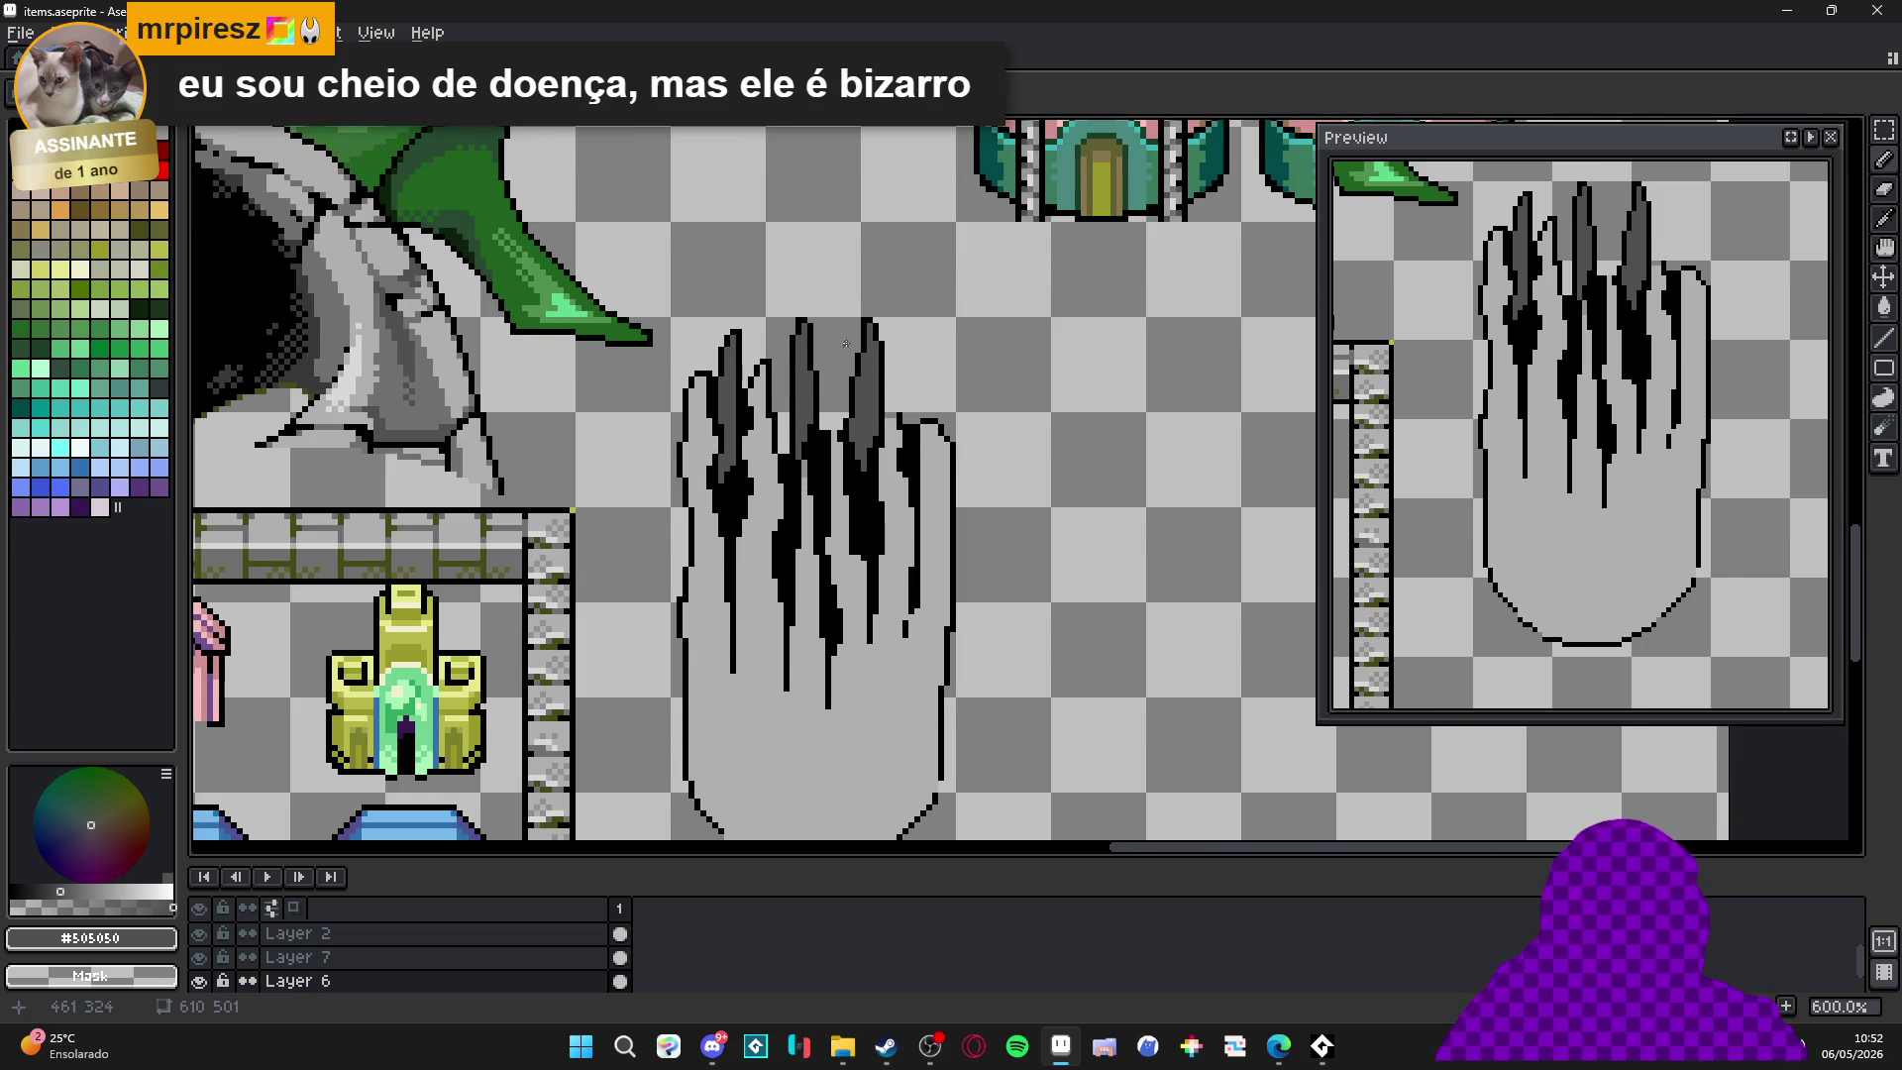
pyautogui.scroll(-2, 736, 387)
pyautogui.keyDown('alt'); pyautogui.click(327, 396); pyautogui.keyUp('alt')
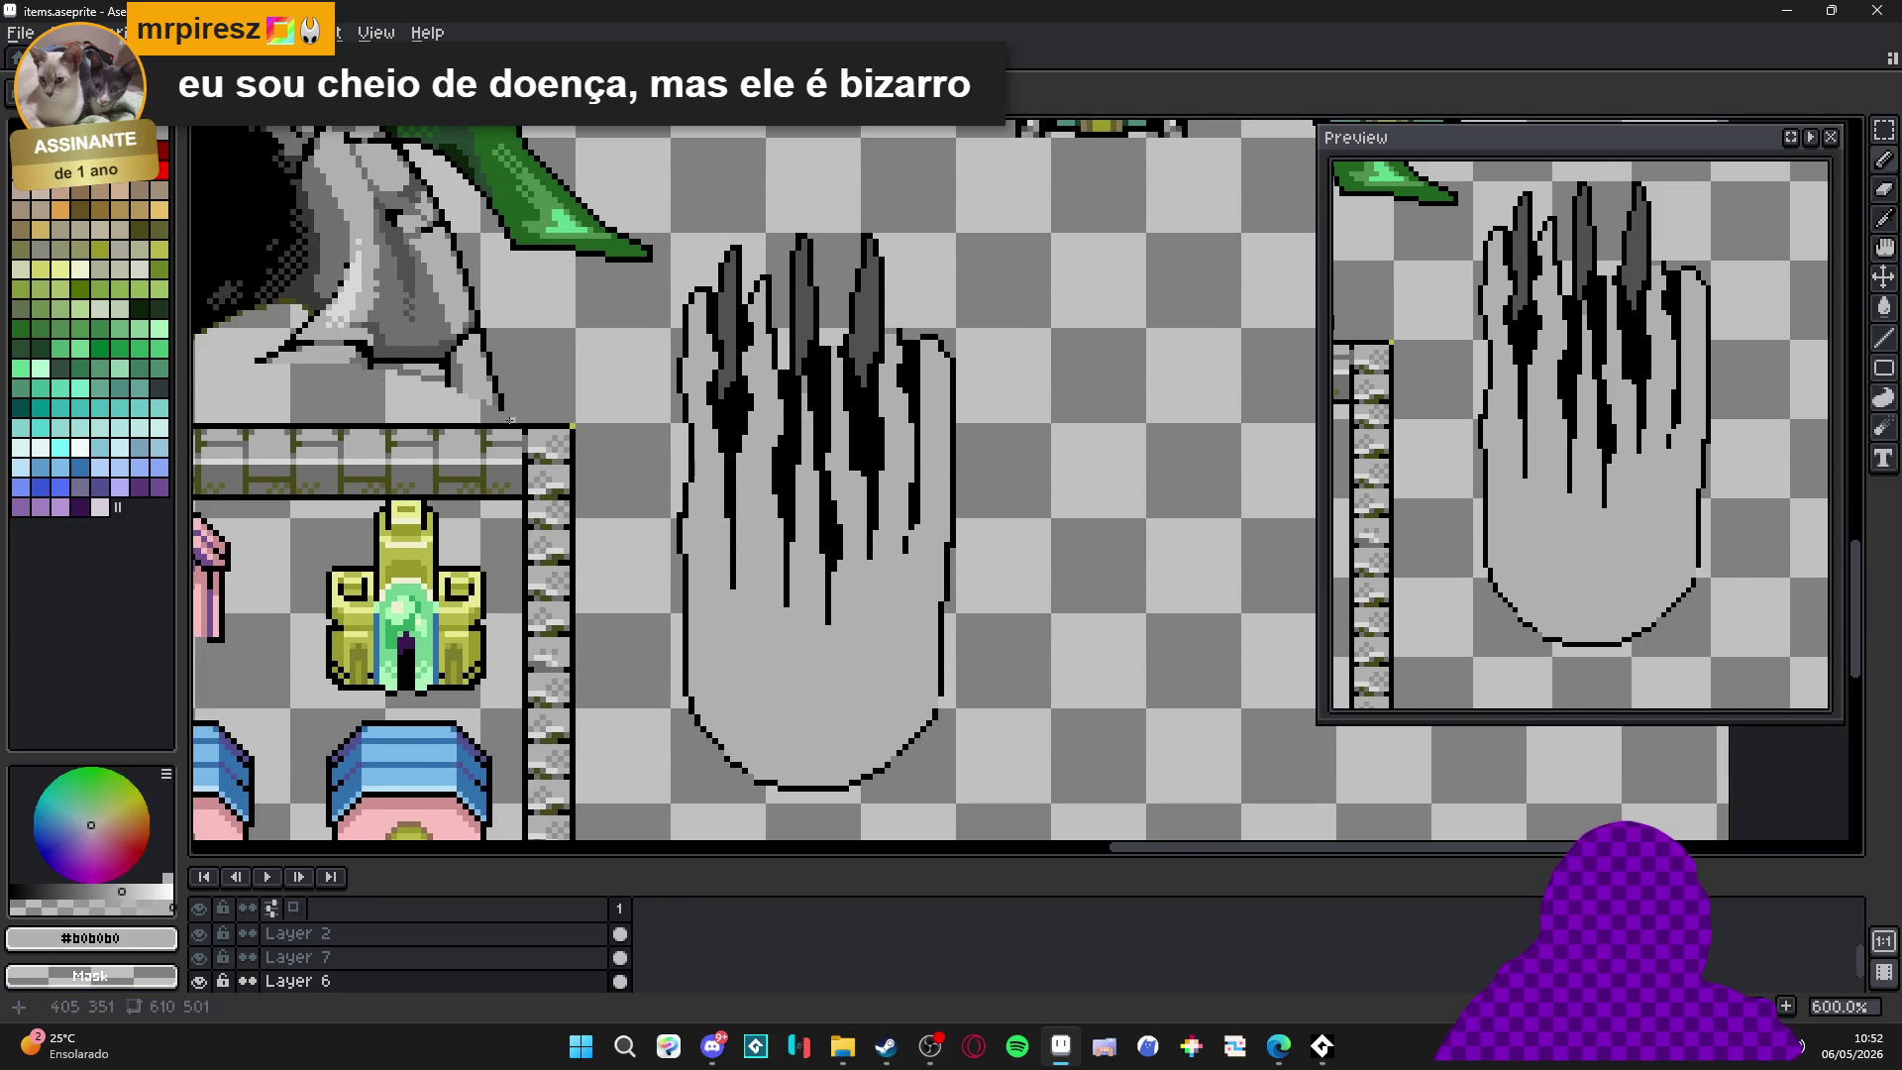
pyautogui.scroll(3, 733, 594)
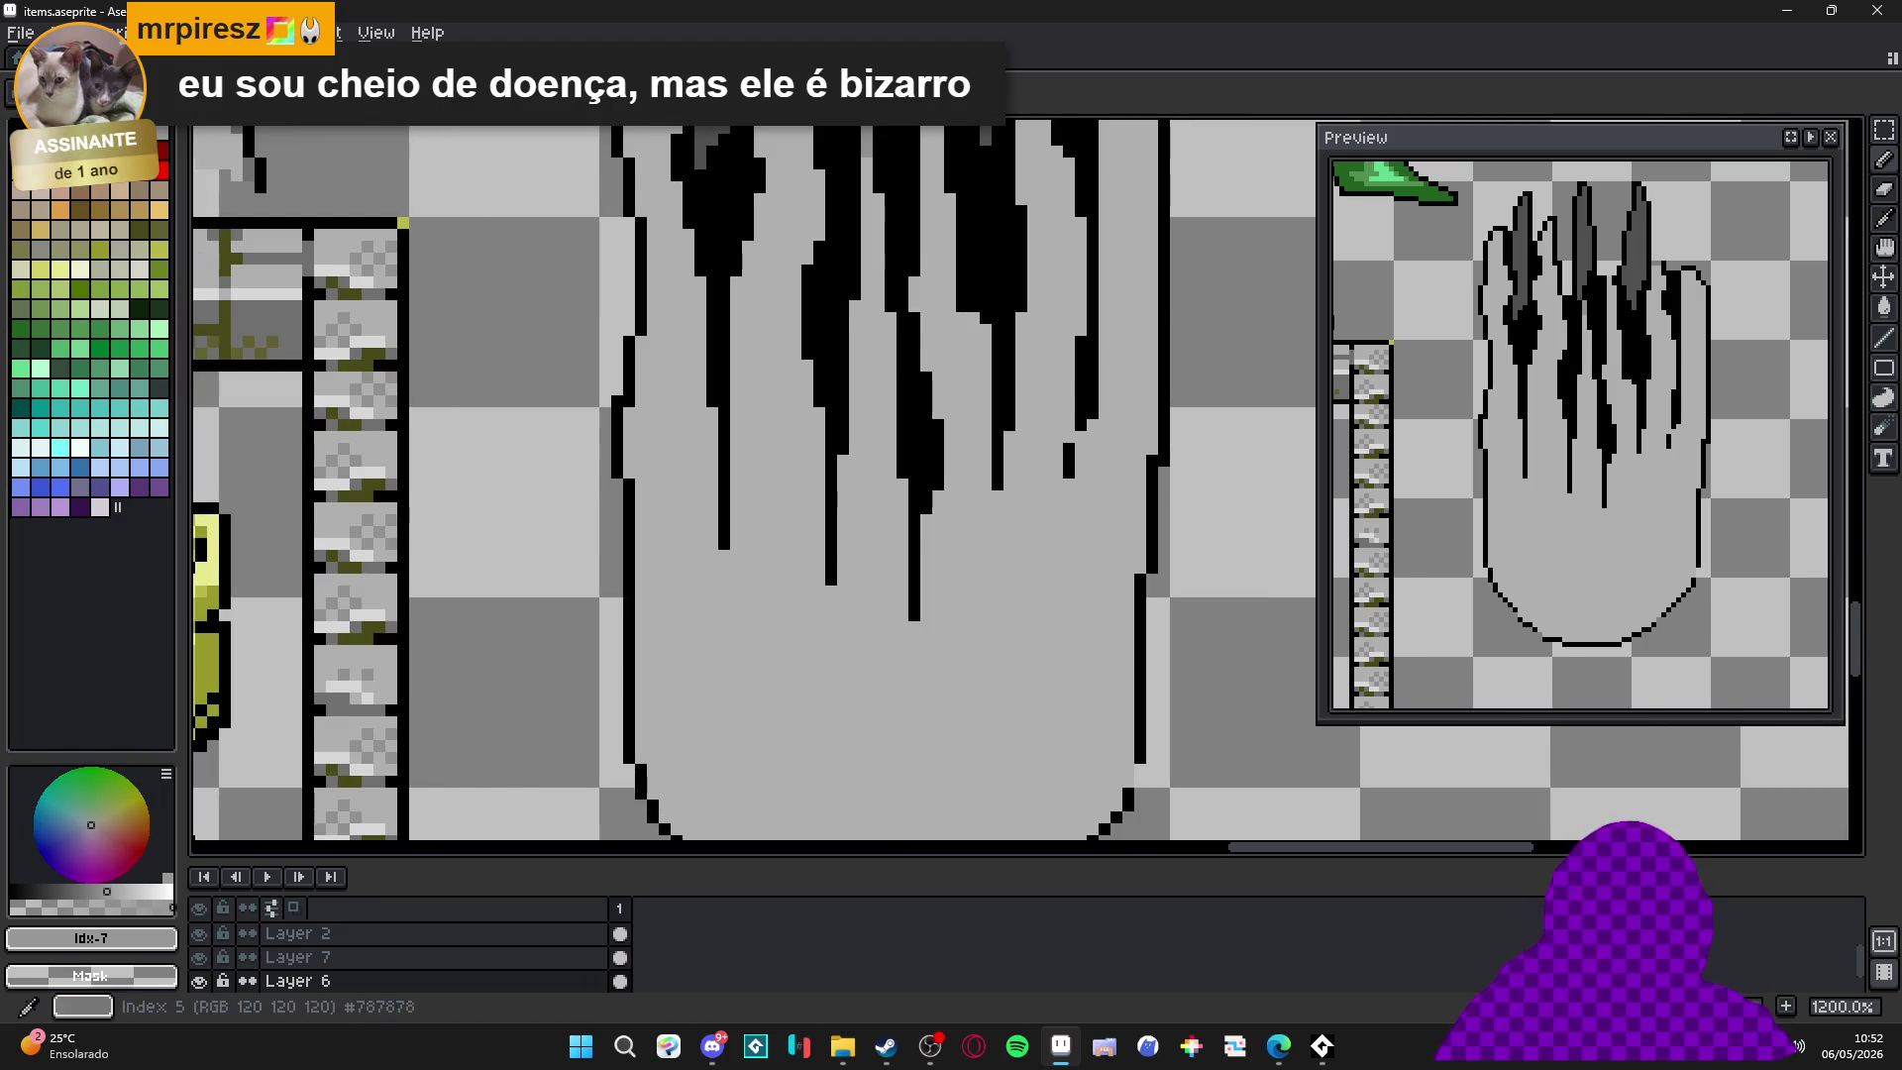
# Draw mid-grey #787878 shading strokes down the hand's left and lower-left edge.
pyautogui.press('9')
pyautogui.press('9')
pyautogui.moveTo(631, 421); pyautogui.dragTo(654, 573)
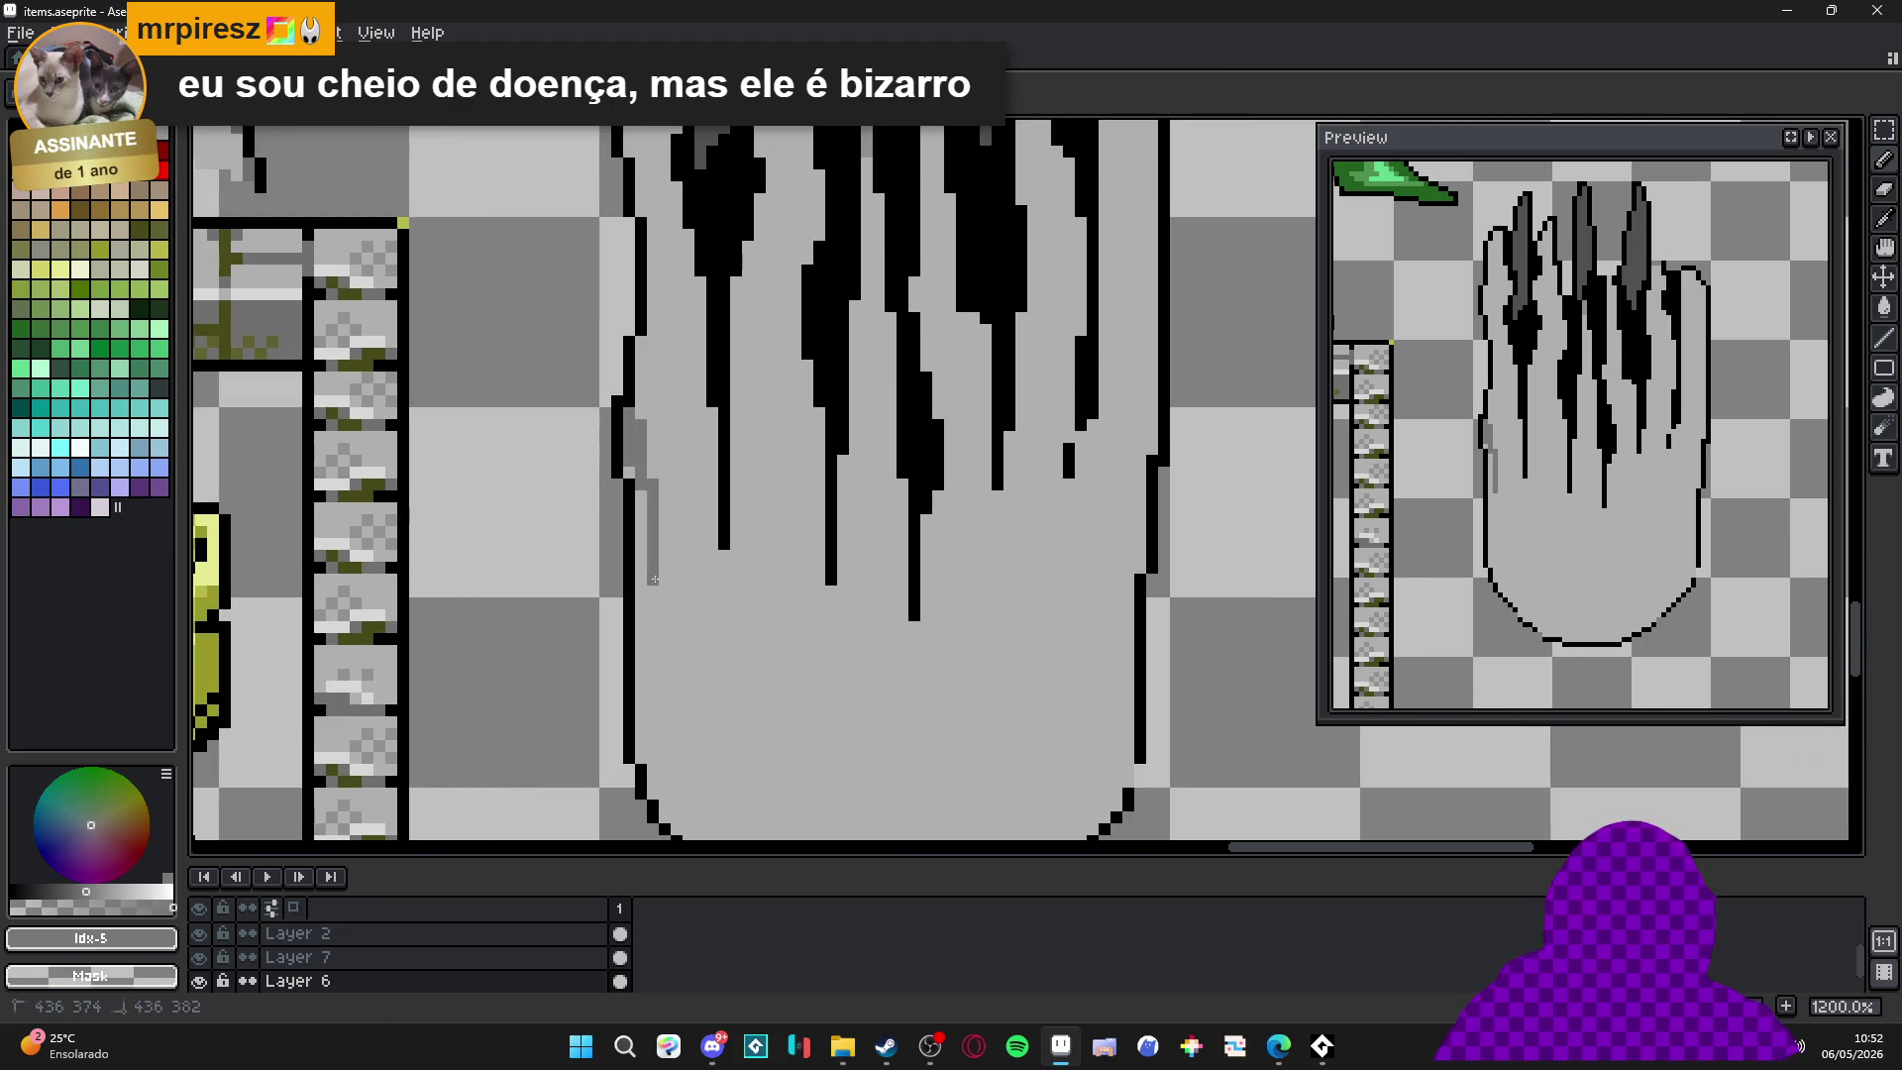
pyautogui.moveTo(666, 665)
pyautogui.mouseDown()
pyautogui.moveTo(706, 660)
pyautogui.moveTo(701, 587)
pyautogui.moveTo(706, 646)
pyautogui.mouseUp()
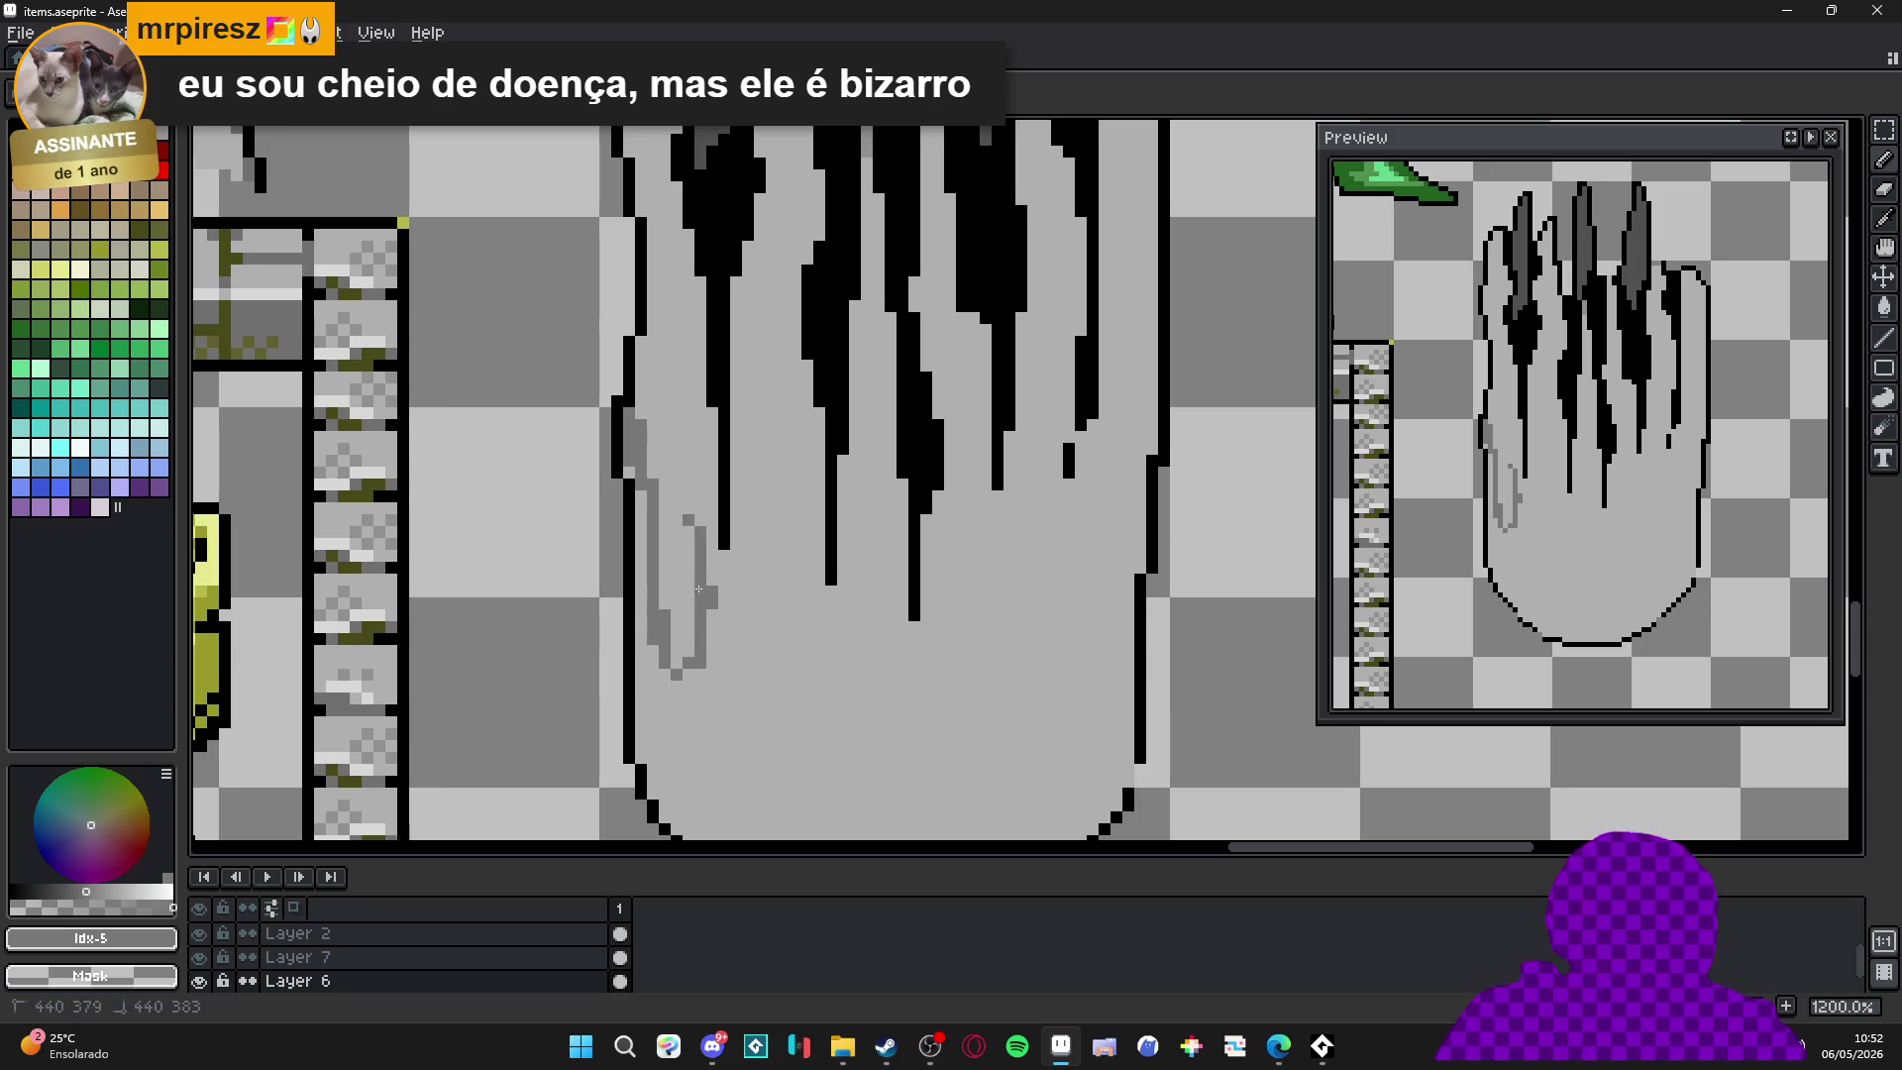
pyautogui.moveTo(713, 446); pyautogui.dragTo(687, 654)
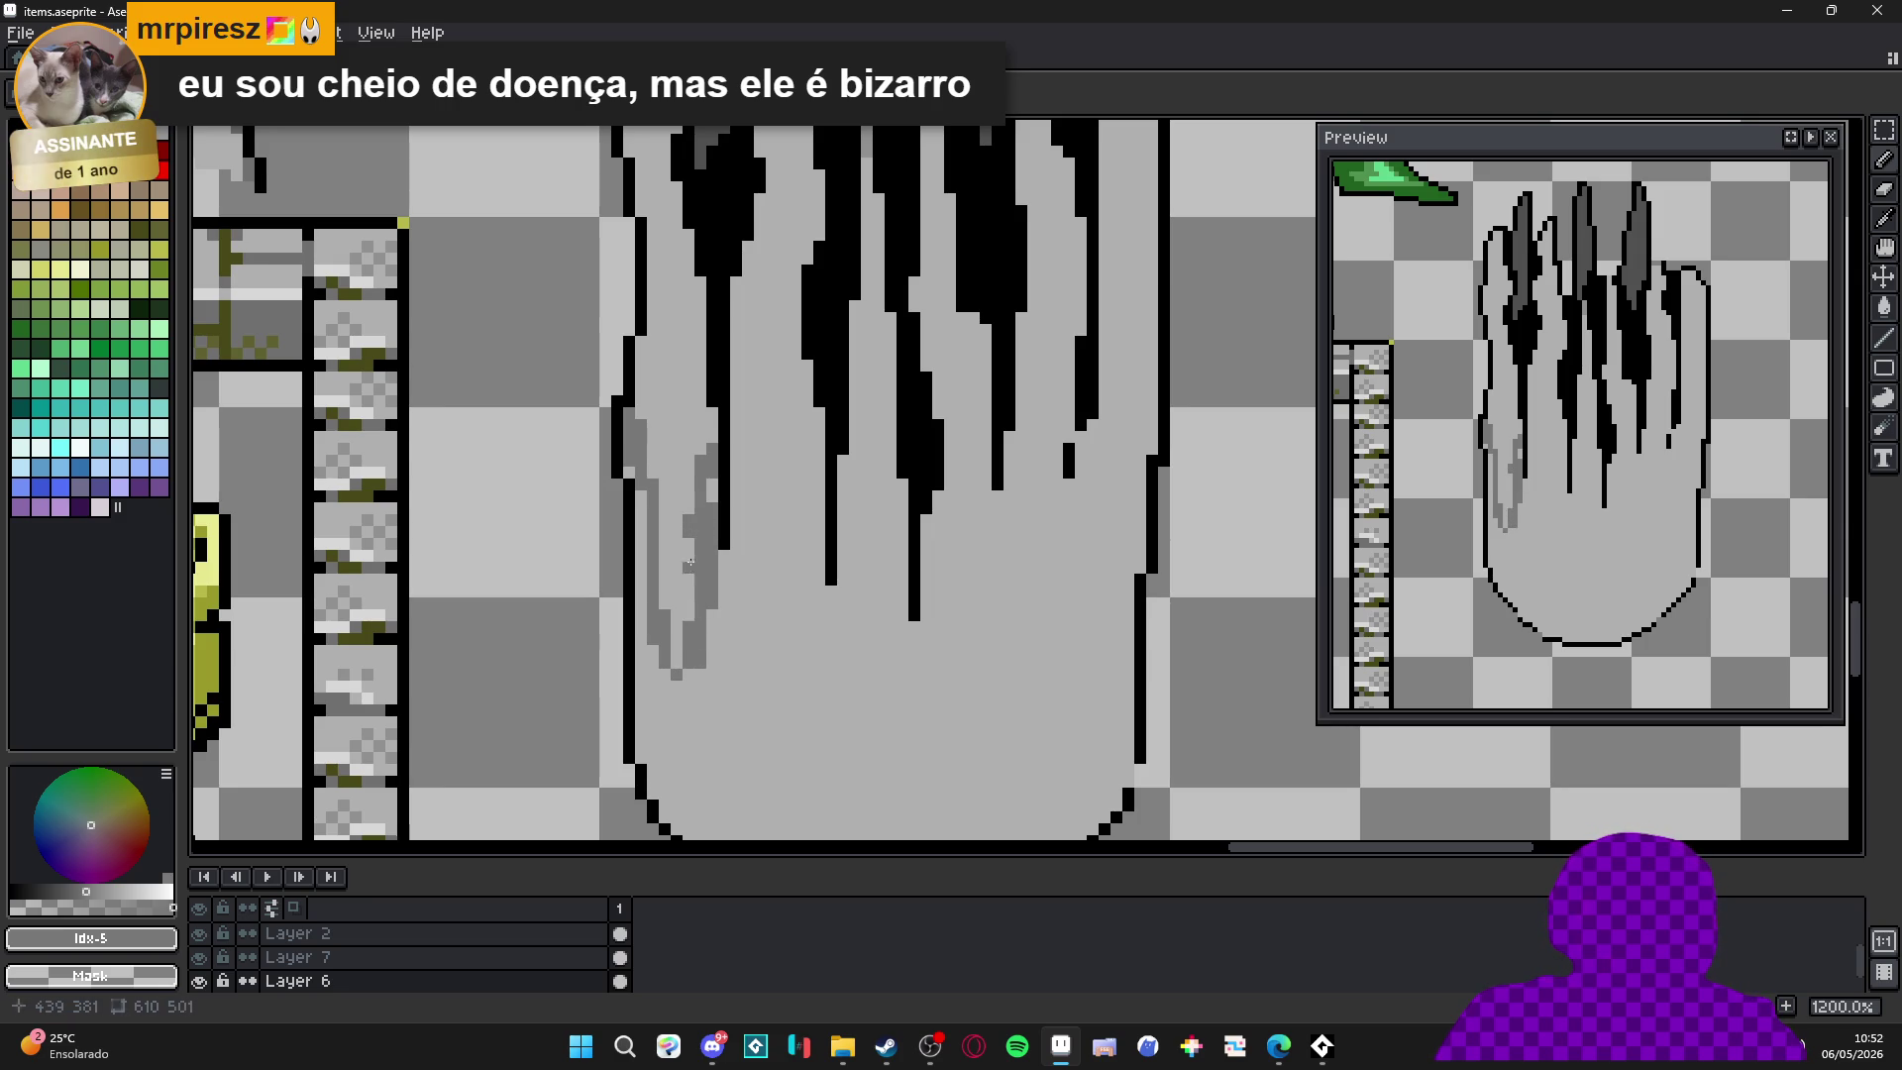
pyautogui.click(678, 578)
pyautogui.keyDown('alt'); pyautogui.click(684, 553); pyautogui.keyUp('alt')
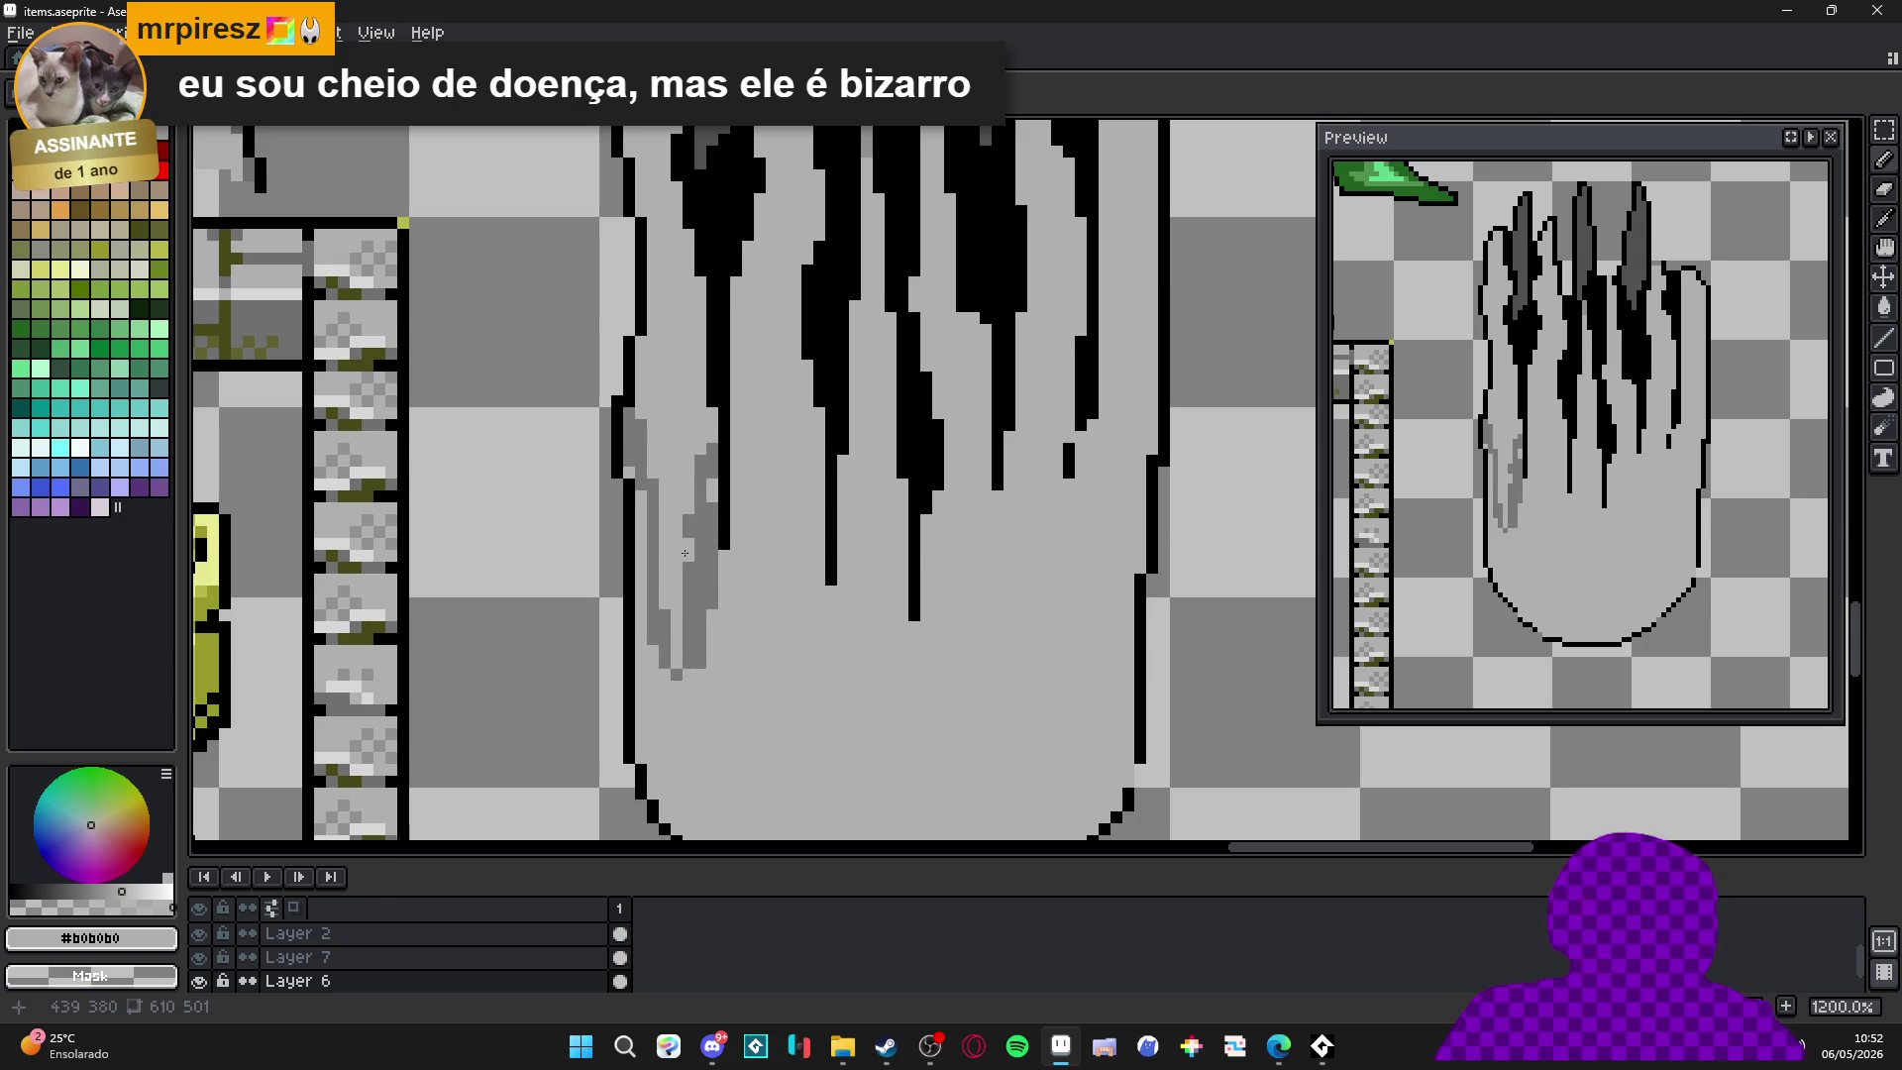
pyautogui.keyDown('alt'); pyautogui.click(701, 496); pyautogui.keyUp('alt')
pyautogui.moveTo(711, 495); pyautogui.dragTo(697, 414)
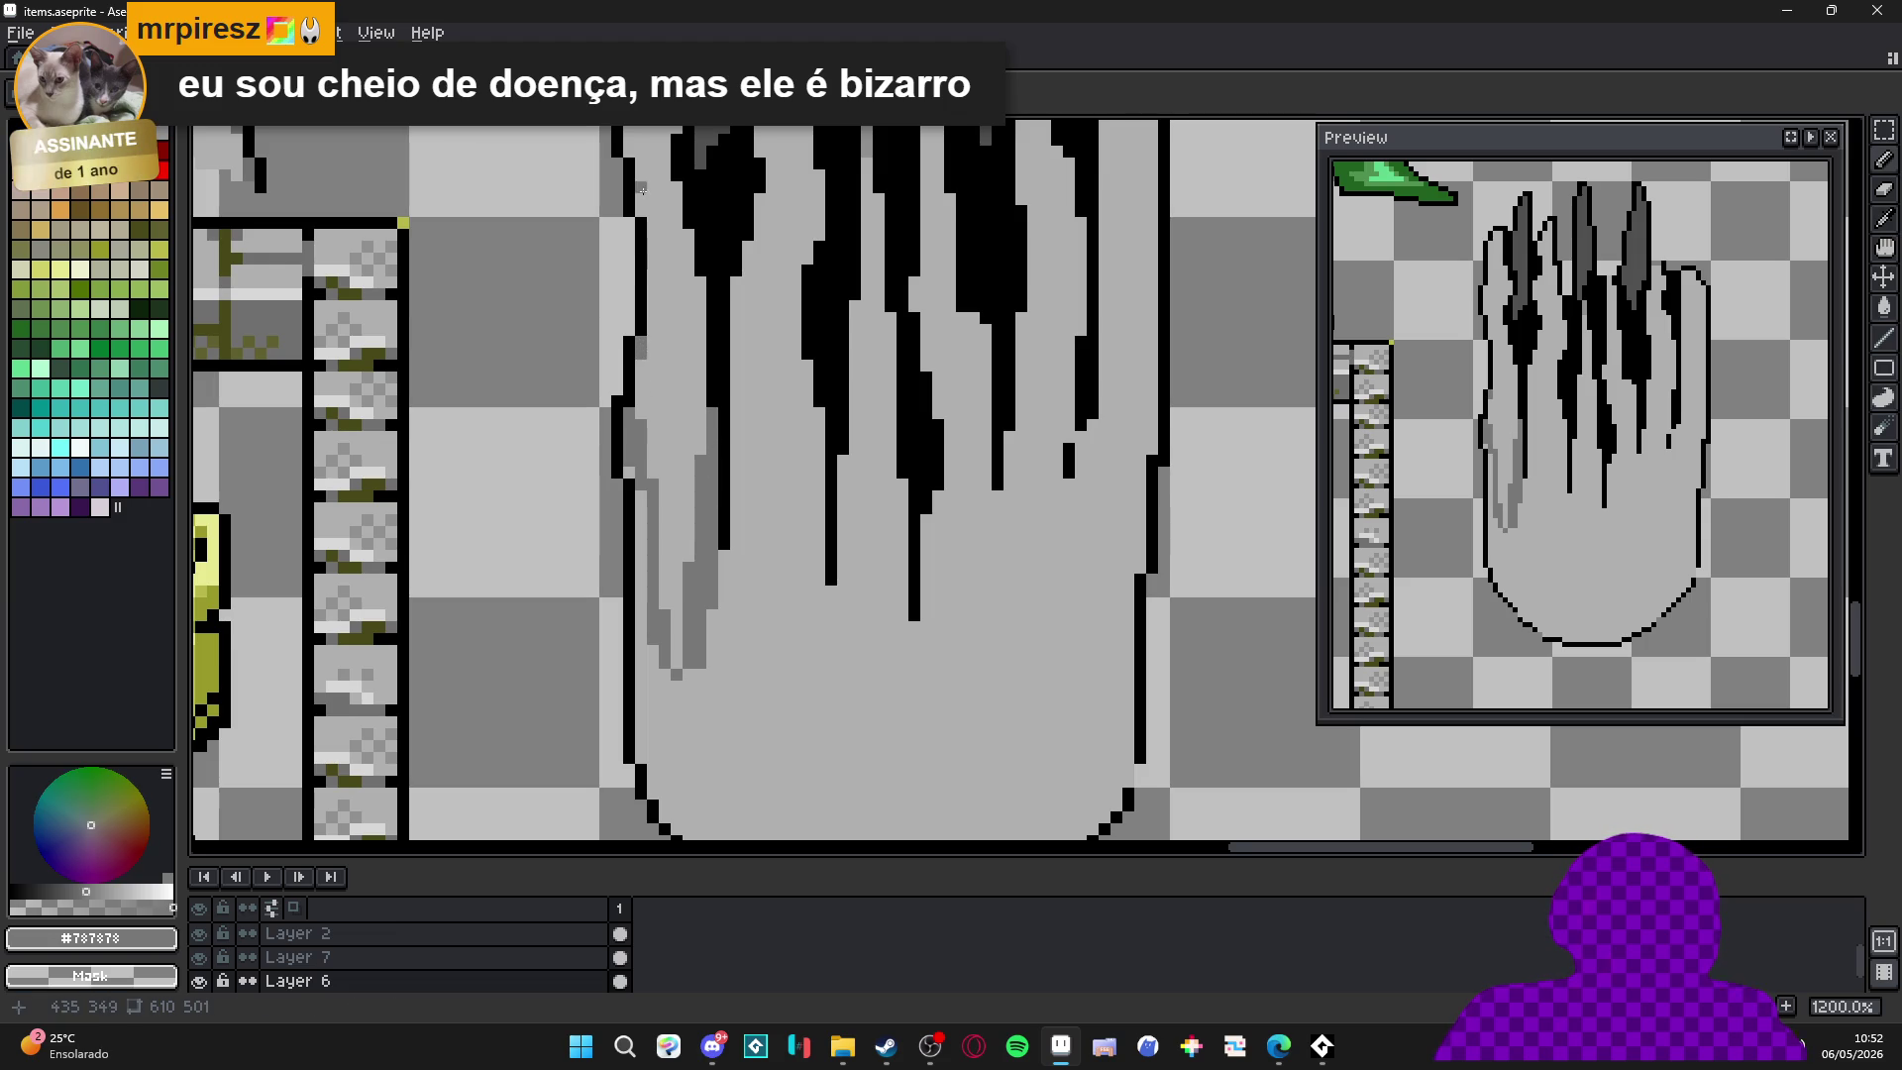
# Add a mid-grey line down the hand's edge, touching up with #b0b0b0 and darkening the bottom tip.
pyautogui.scroll(1, 646, 307)
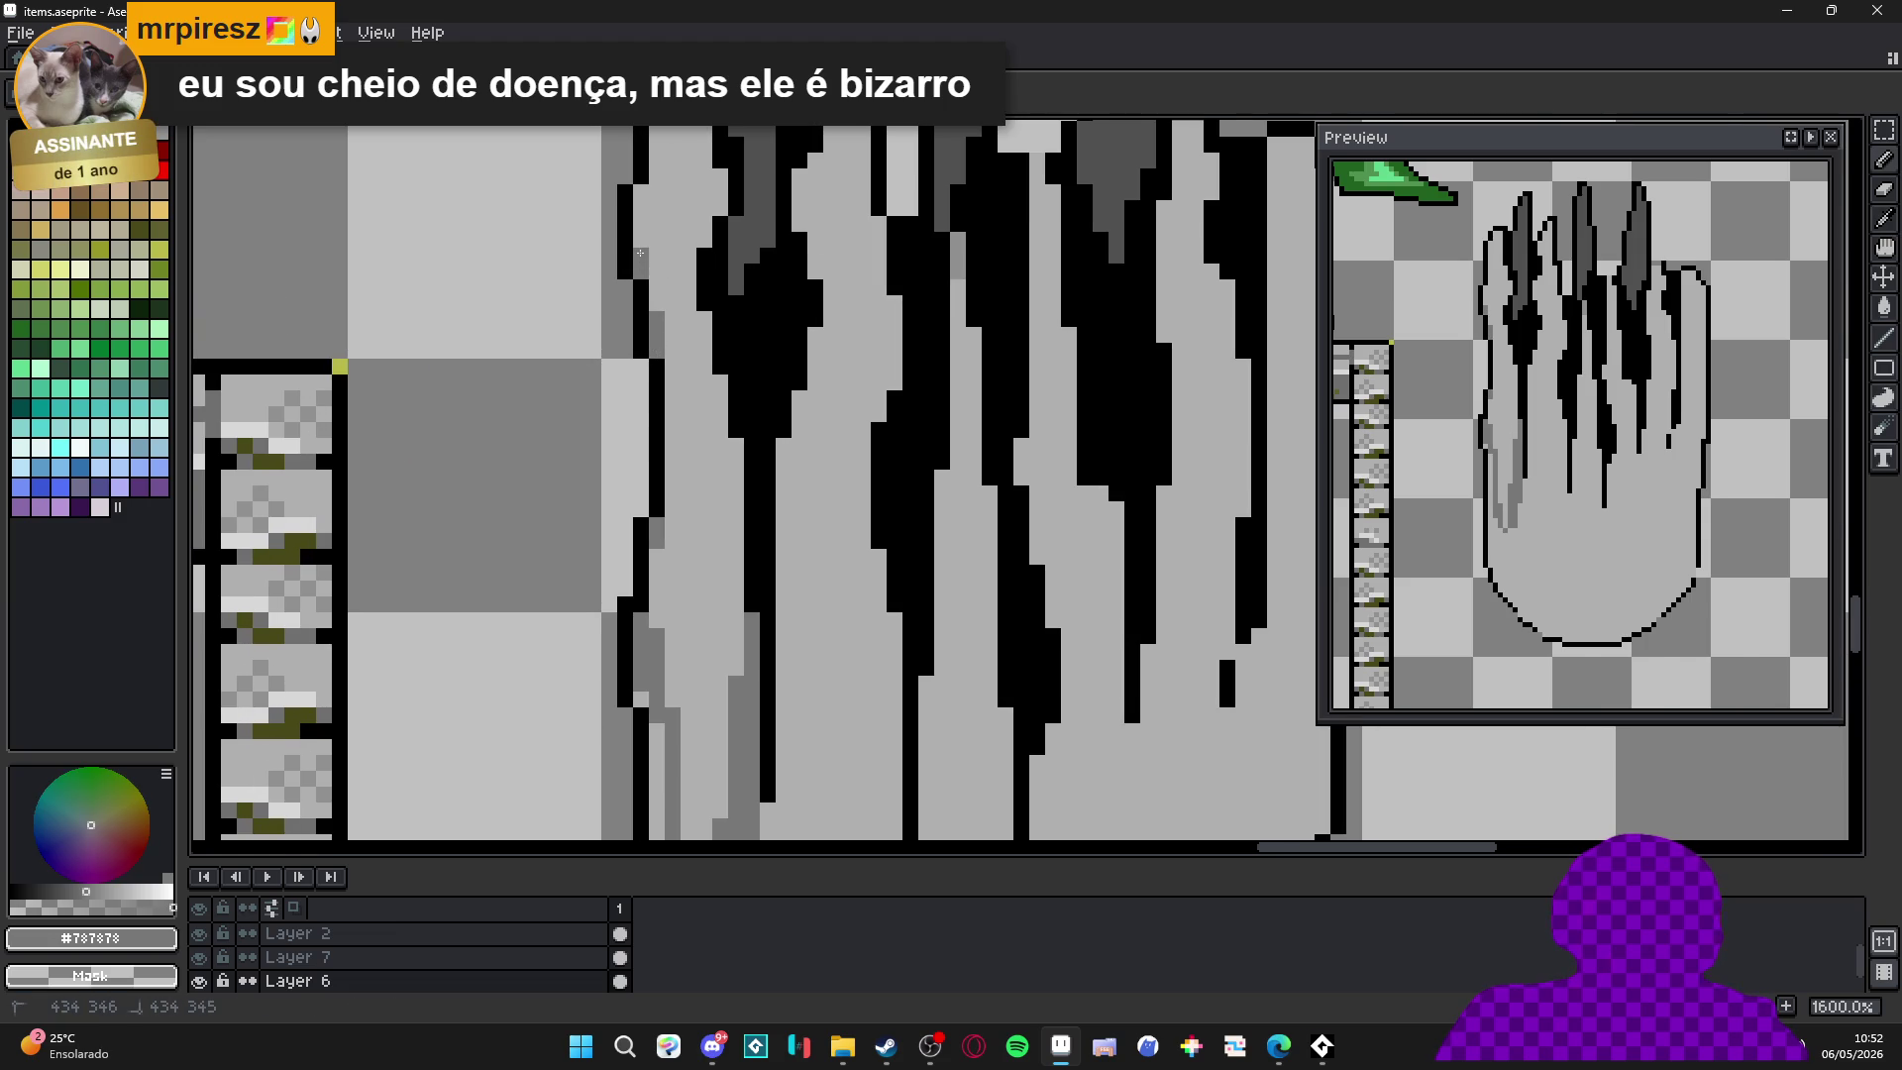
pyautogui.click(720, 382)
pyautogui.click(737, 459)
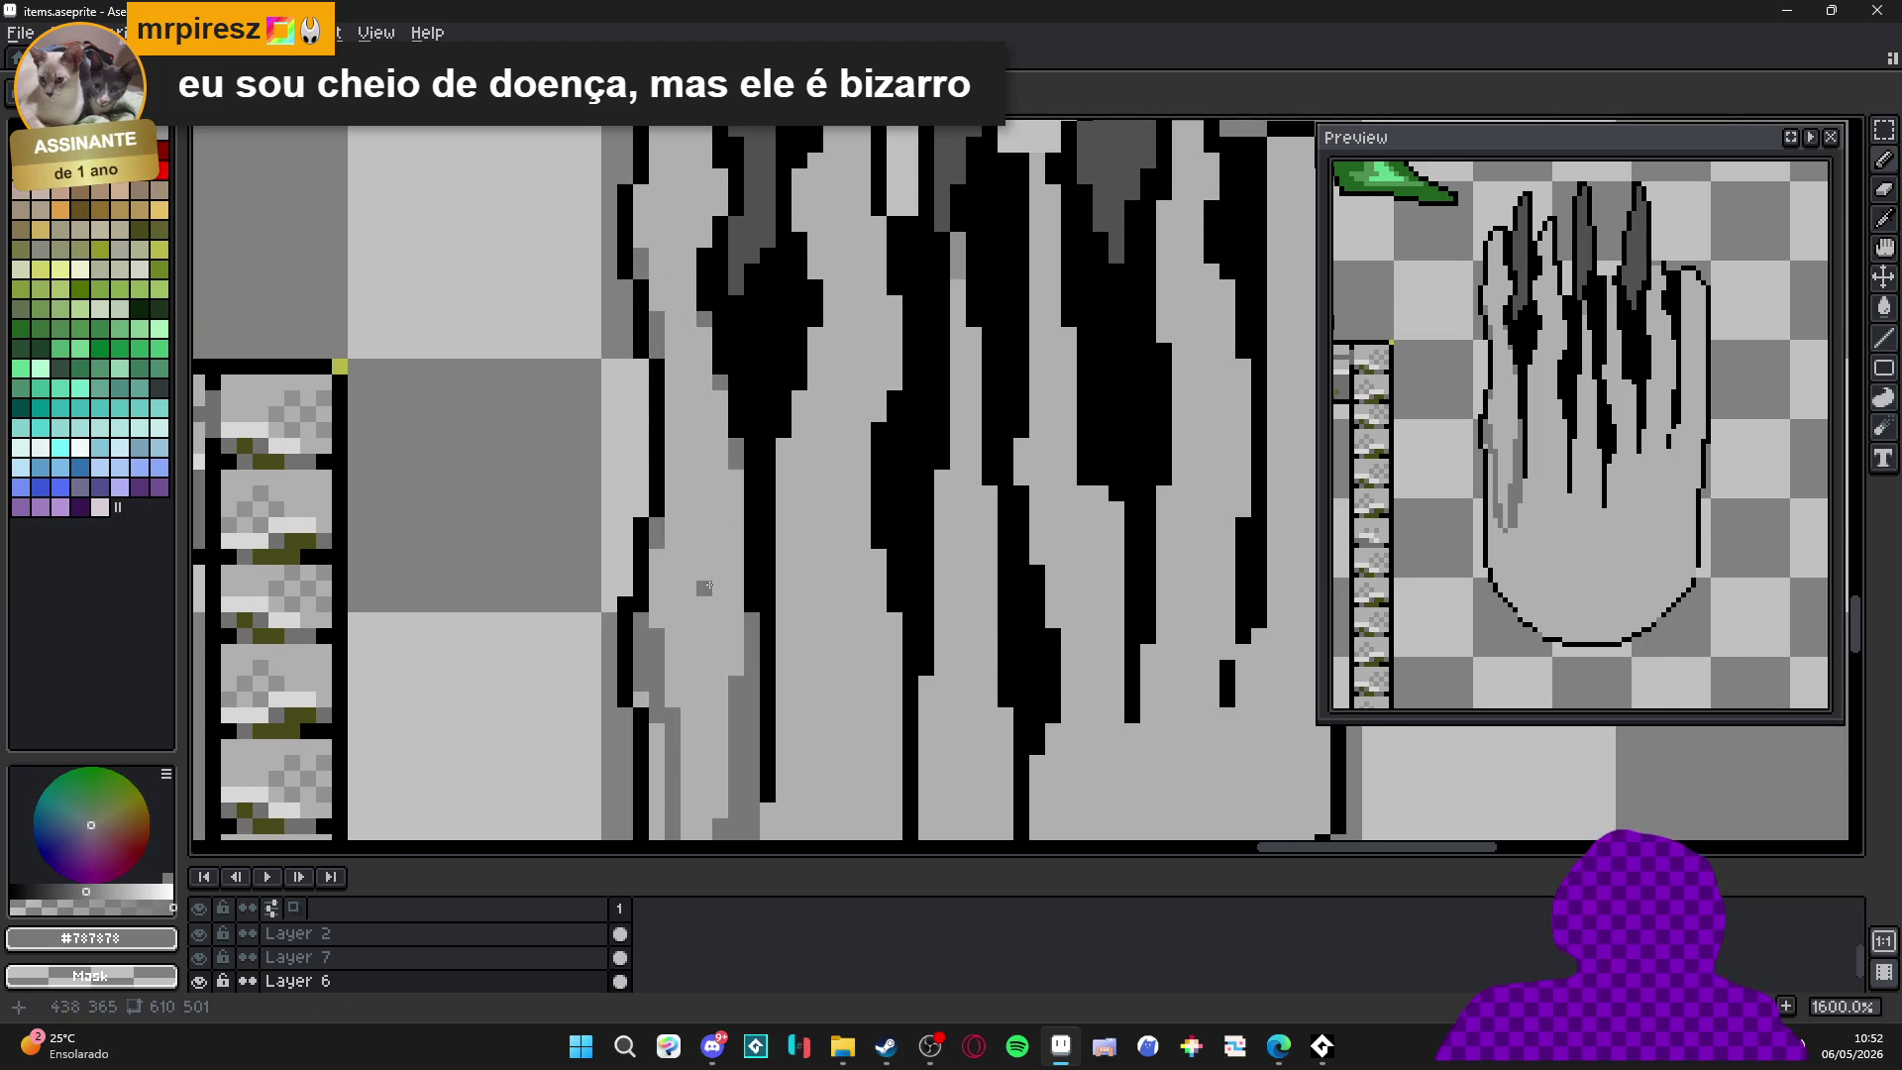
pyautogui.moveTo(689, 684); pyautogui.dragTo(700, 470)
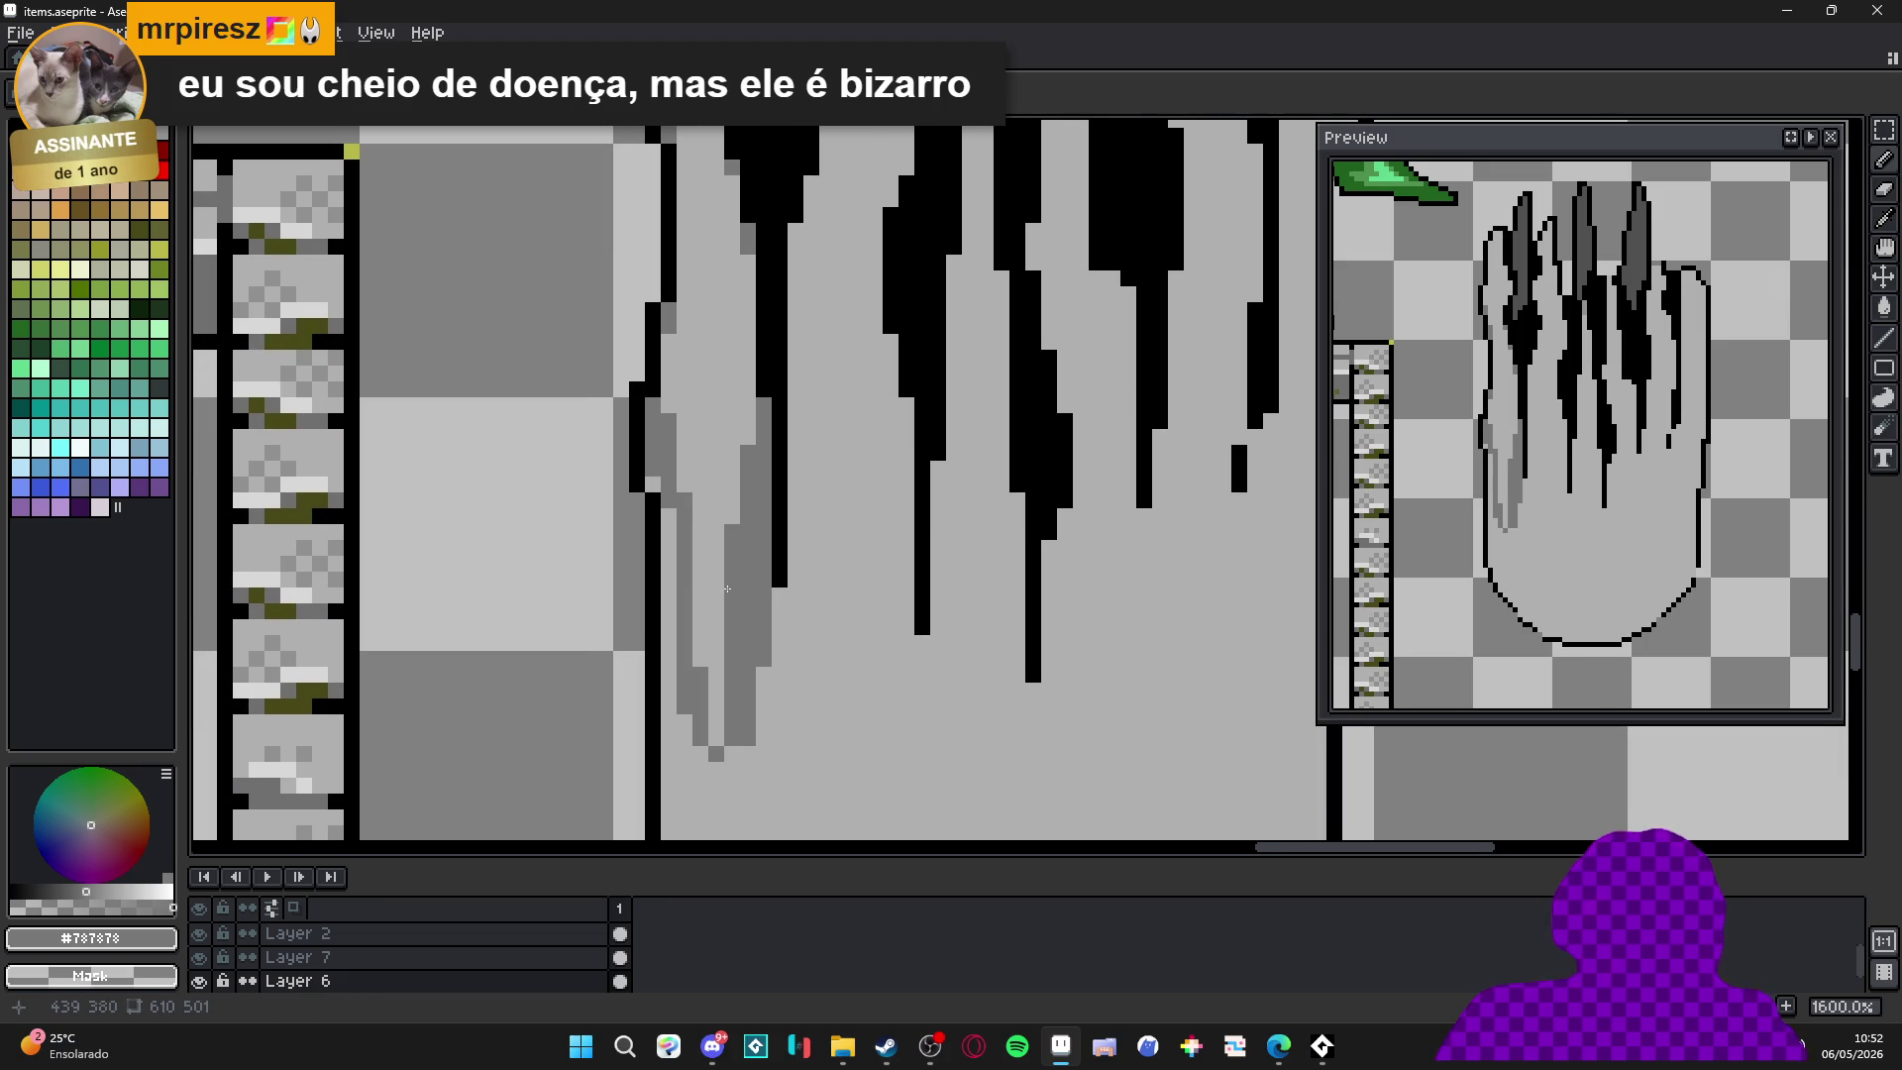
pyautogui.moveTo(749, 478); pyautogui.dragTo(749, 619)
pyautogui.keyDown('alt'); pyautogui.click(748, 473); pyautogui.keyUp('alt')
pyautogui.click(732, 532)
pyautogui.scroll(-3, 722, 544)
pyautogui.keyDown('alt'); pyautogui.click(743, 616); pyautogui.keyUp('alt')
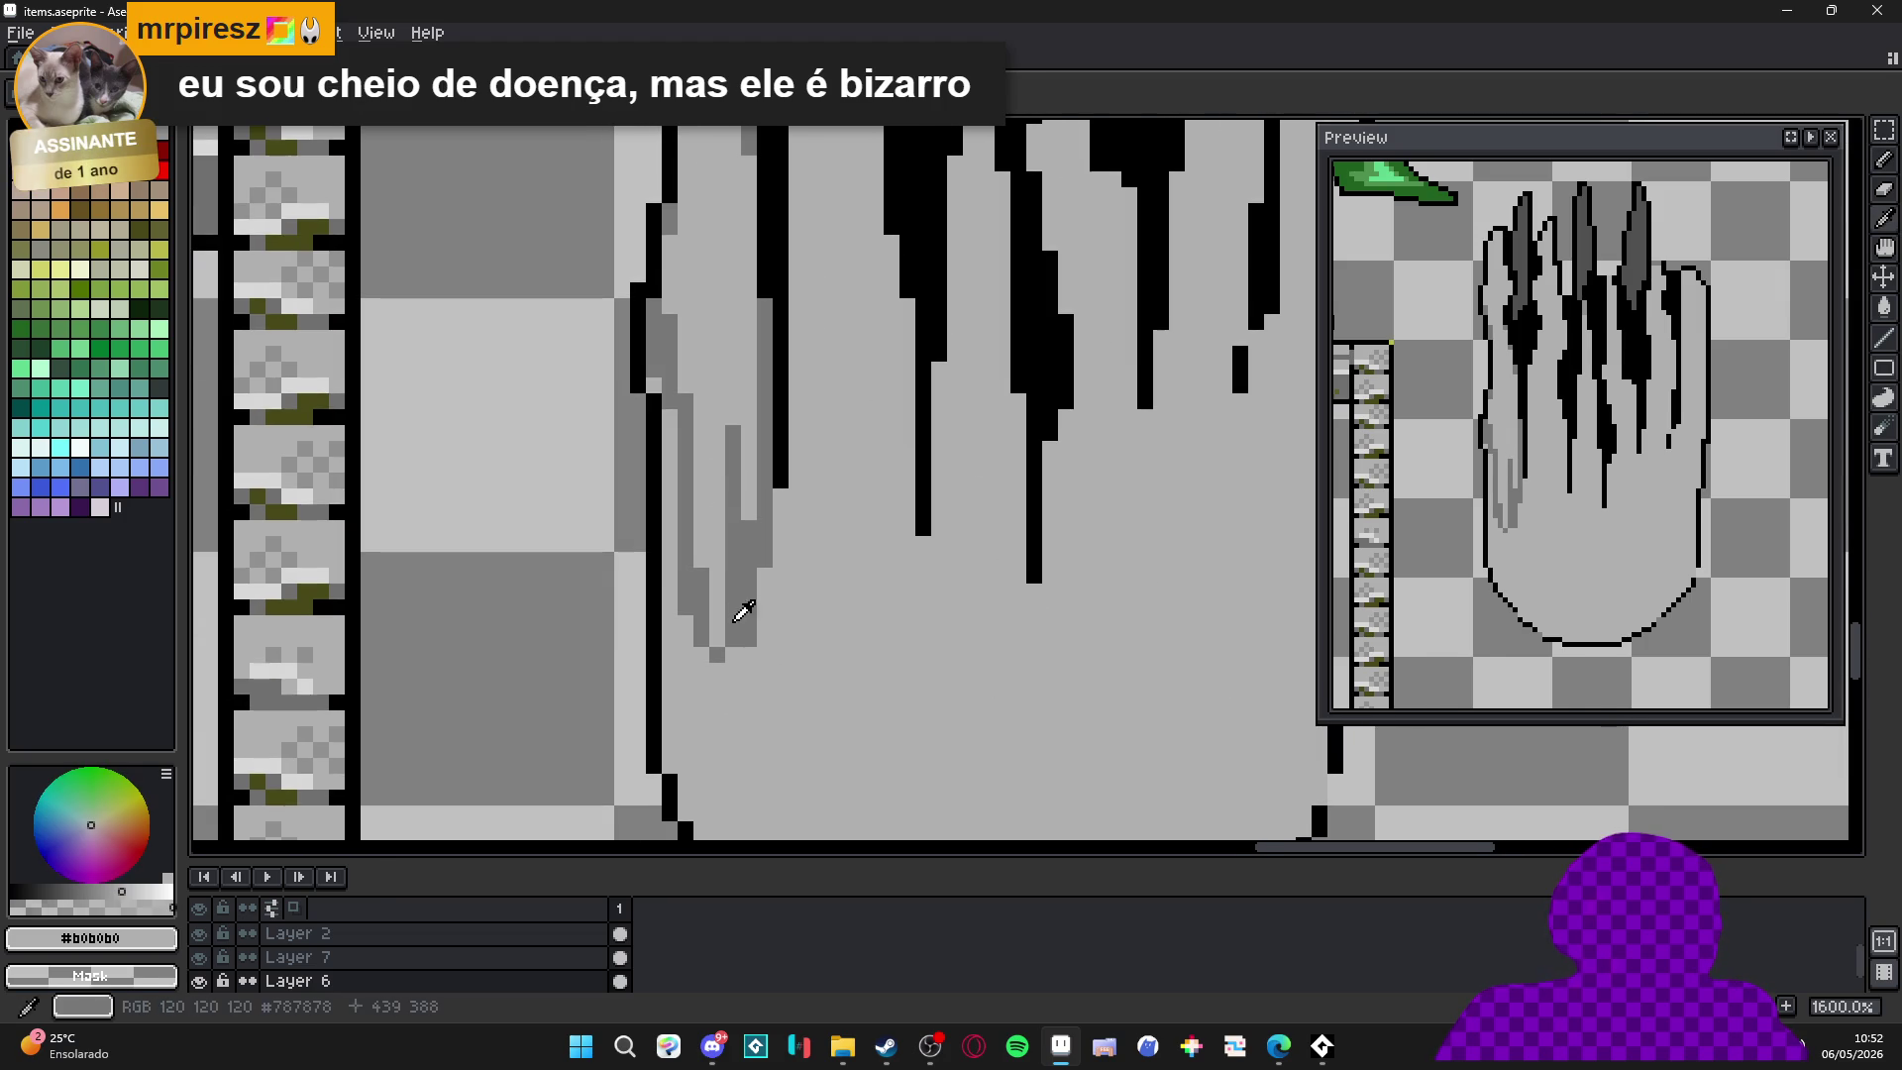
pyautogui.moveTo(723, 672); pyautogui.dragTo(708, 675)
# Extend the upper left shading with short mid-grey strokes and lighten a few pixels.
pyautogui.scroll(2, 713, 650)
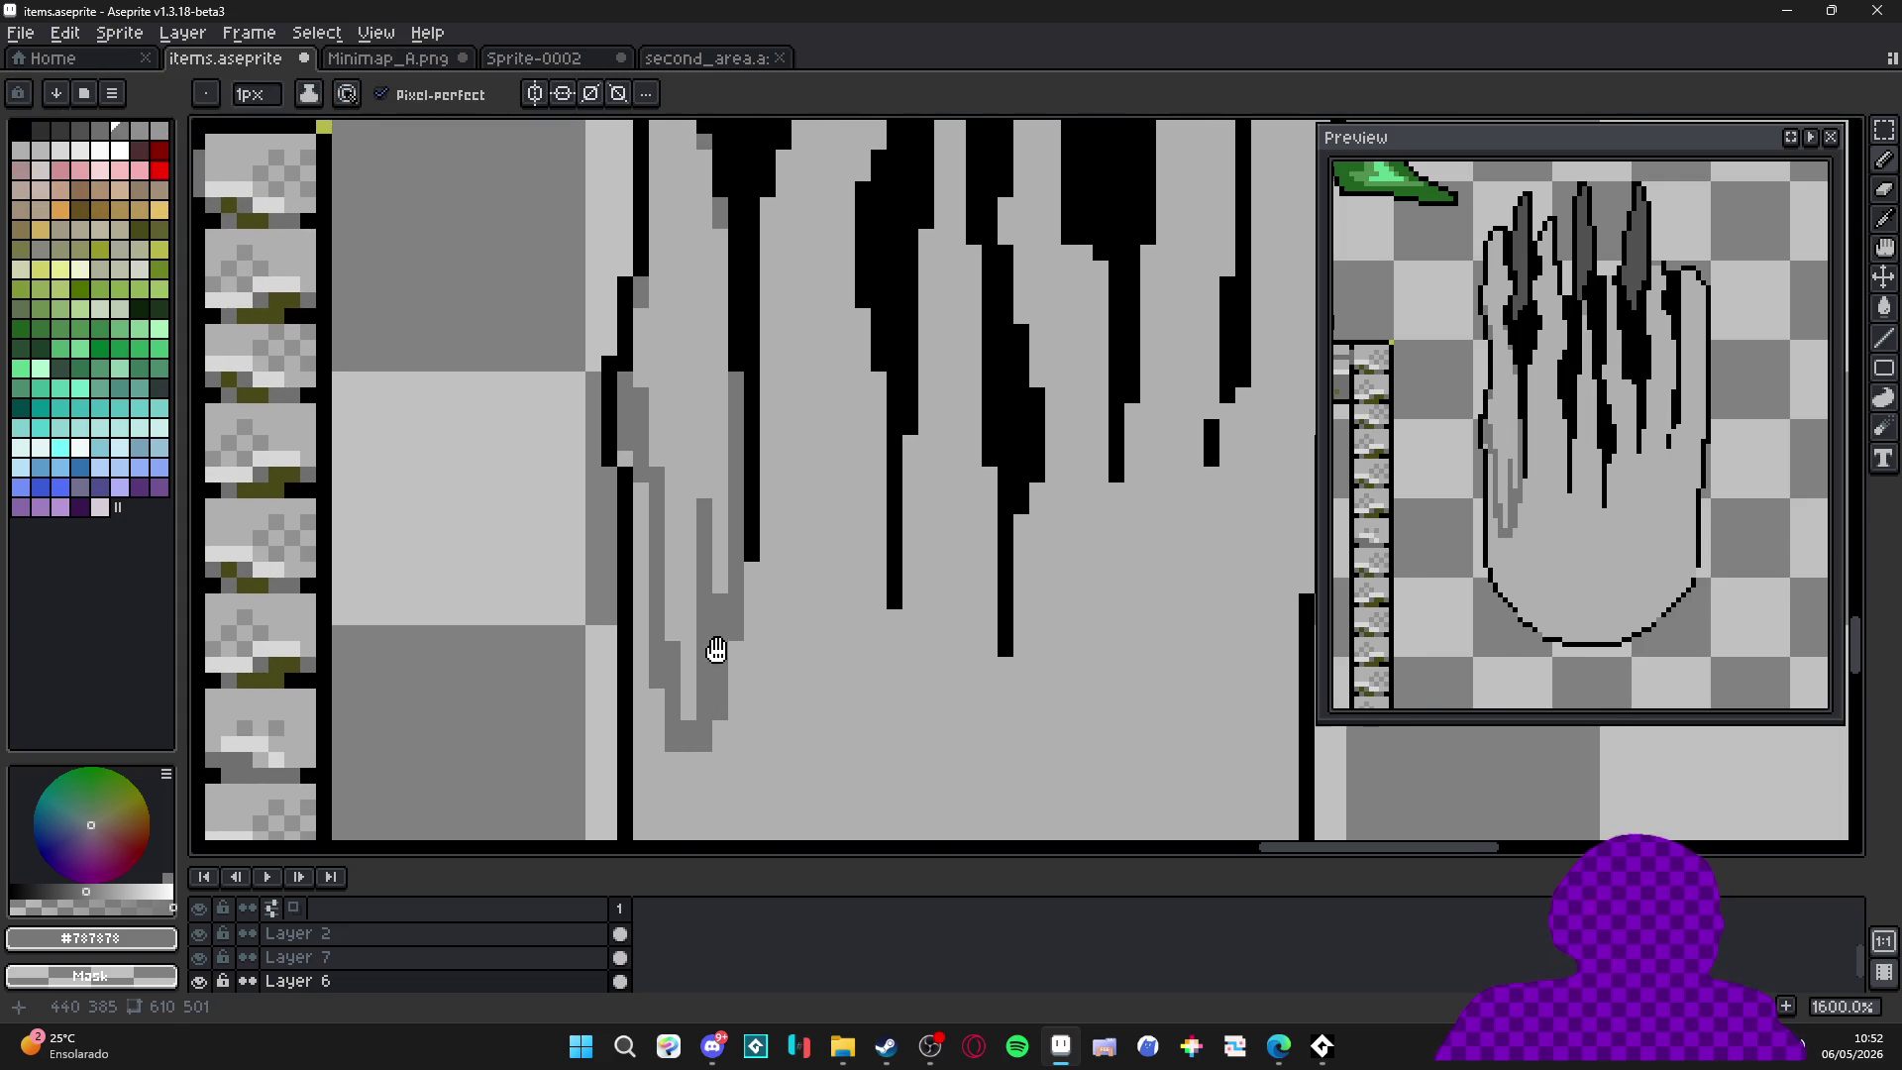
pyautogui.scroll(2, 729, 493)
pyautogui.moveTo(657, 329); pyautogui.dragTo(657, 398)
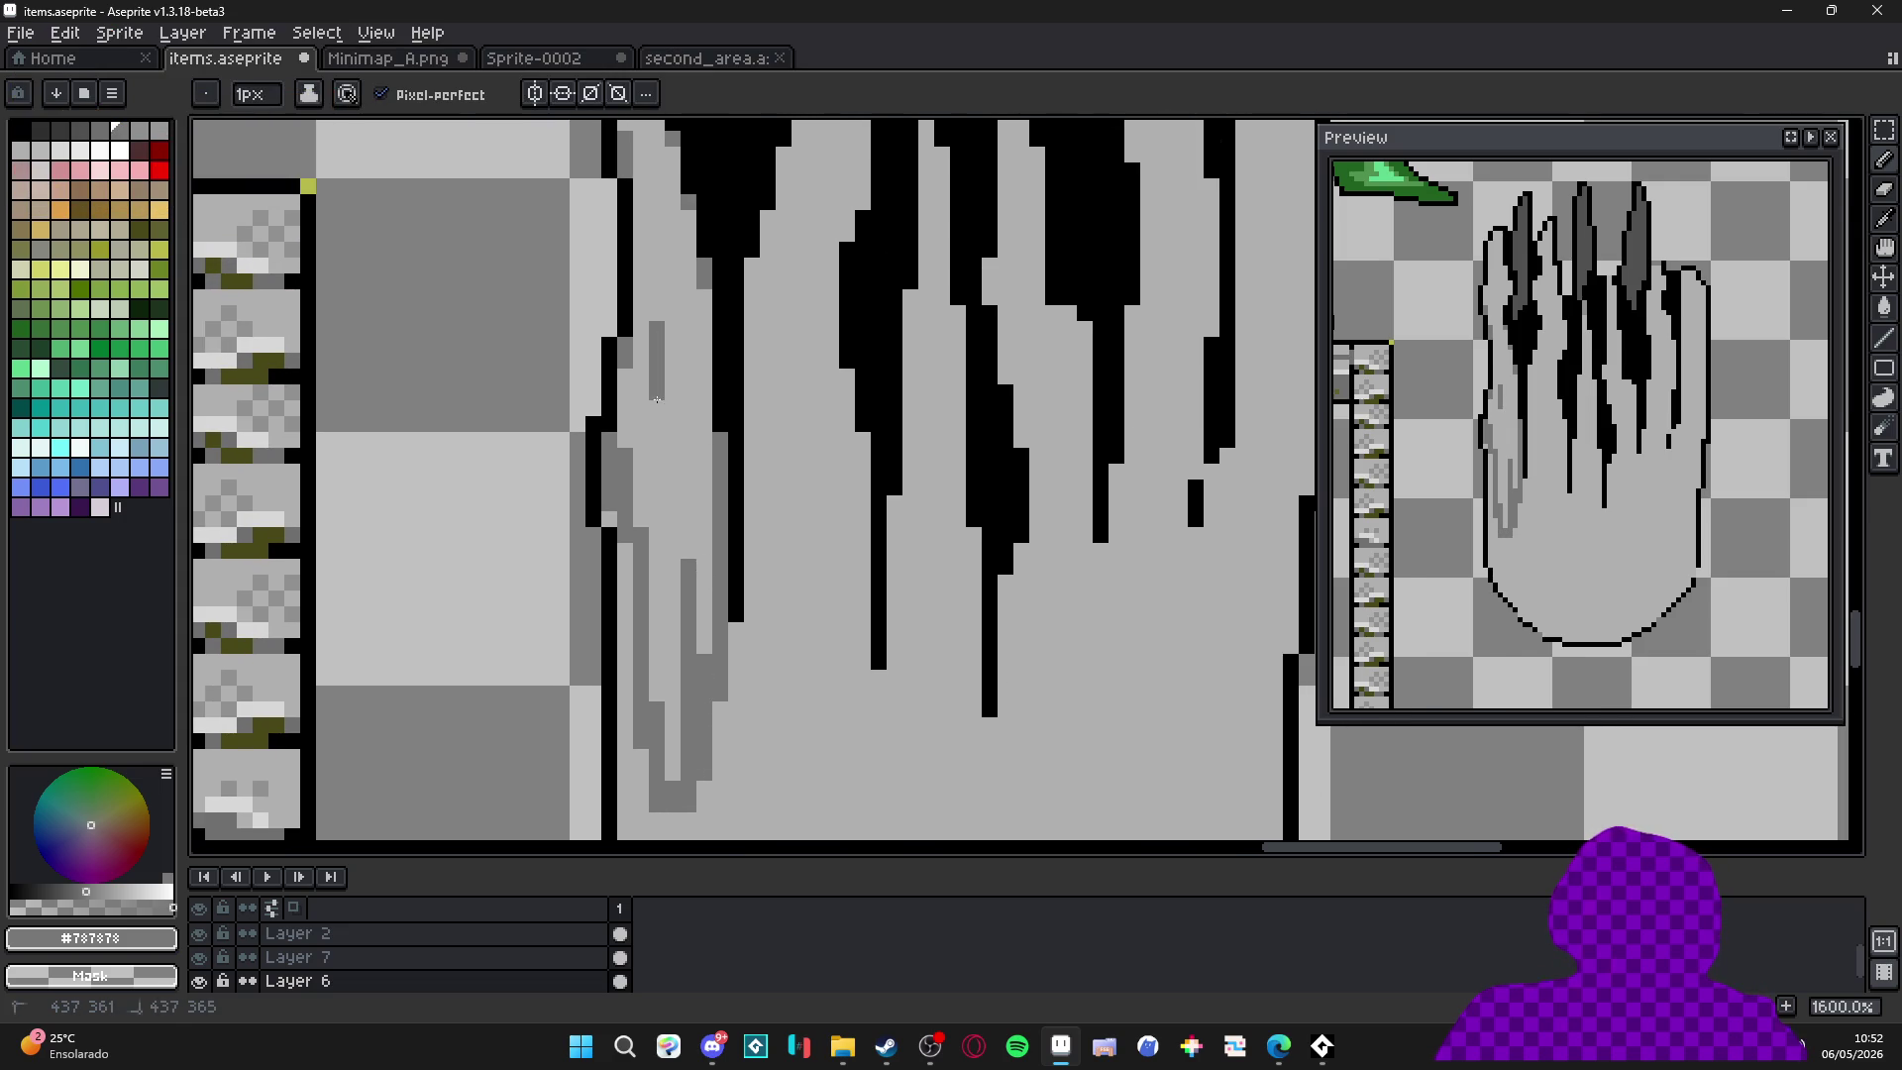
pyautogui.moveTo(643, 311); pyautogui.dragTo(644, 374)
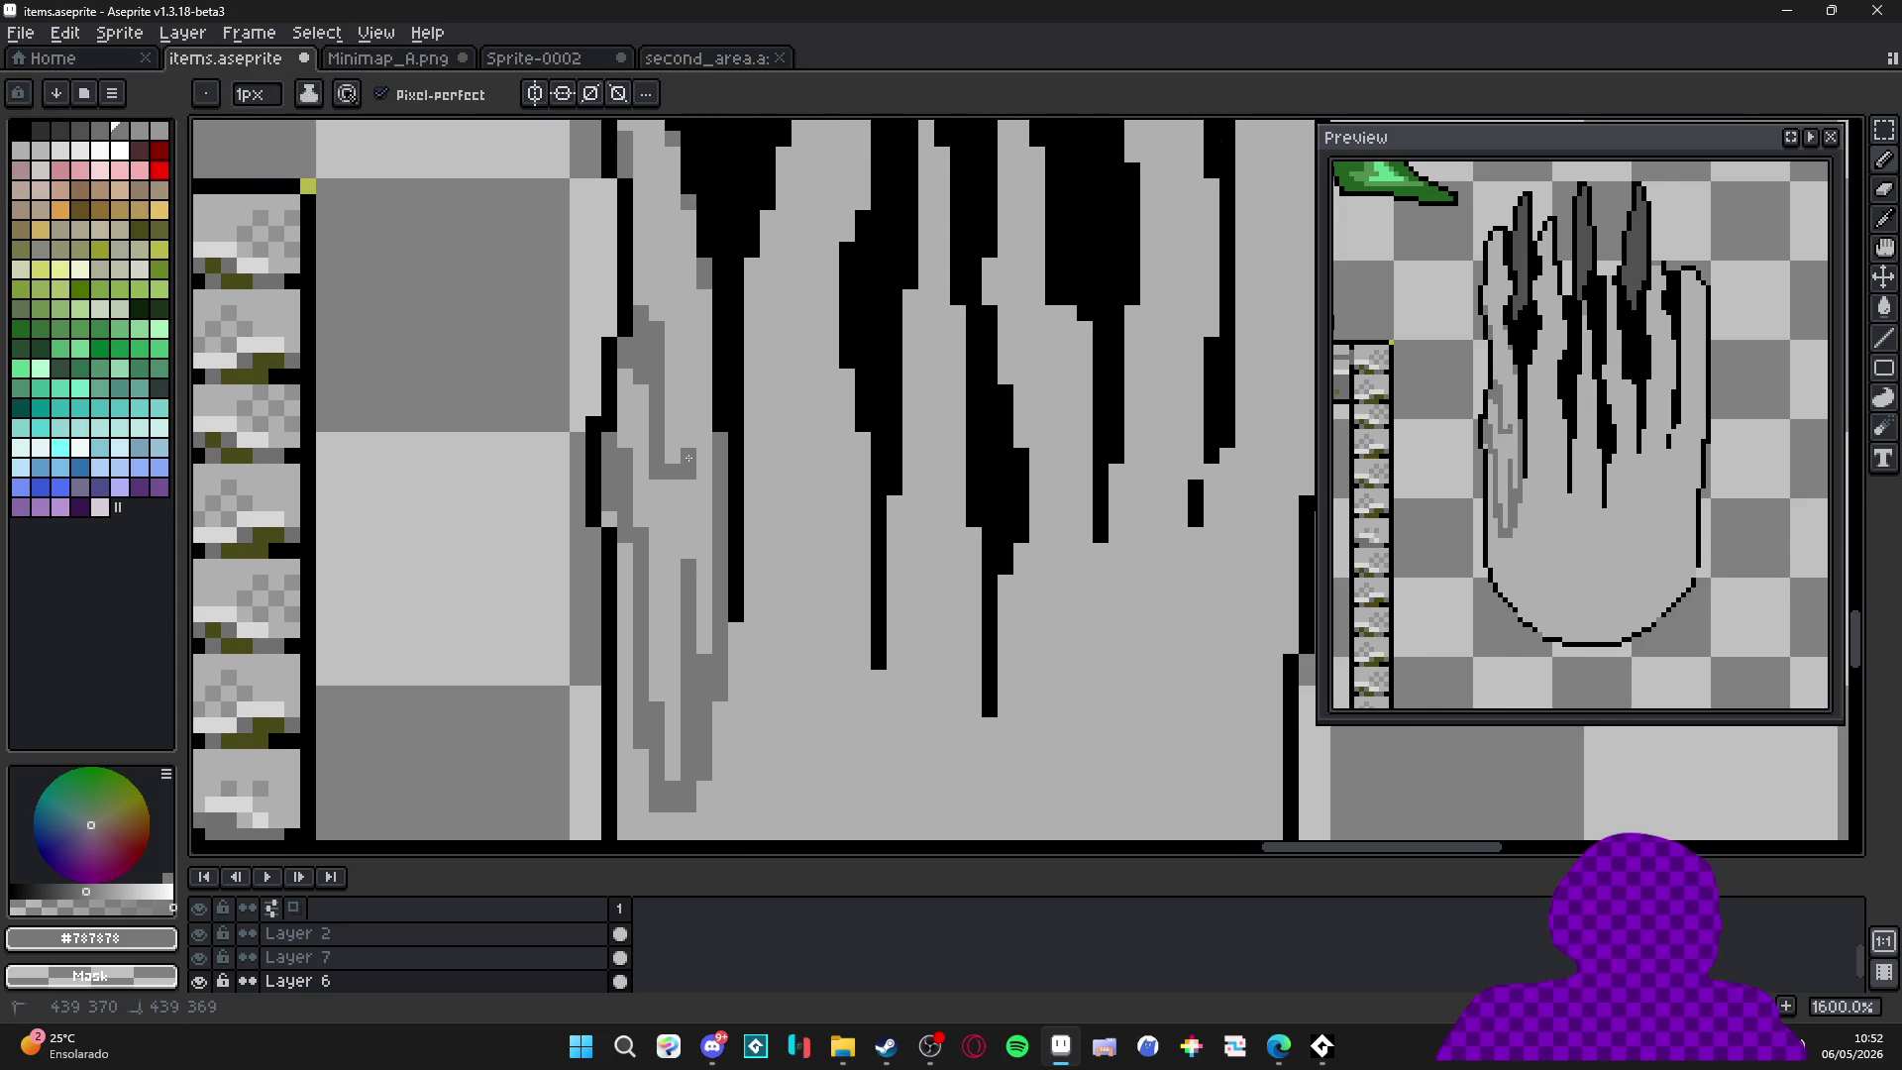
pyautogui.keyDown('alt'); pyautogui.click(667, 496); pyautogui.keyUp('alt')
pyautogui.moveTo(656, 477)
pyautogui.mouseDown()
pyautogui.moveTo(650, 412)
pyautogui.moveTo(648, 488)
pyautogui.mouseUp()
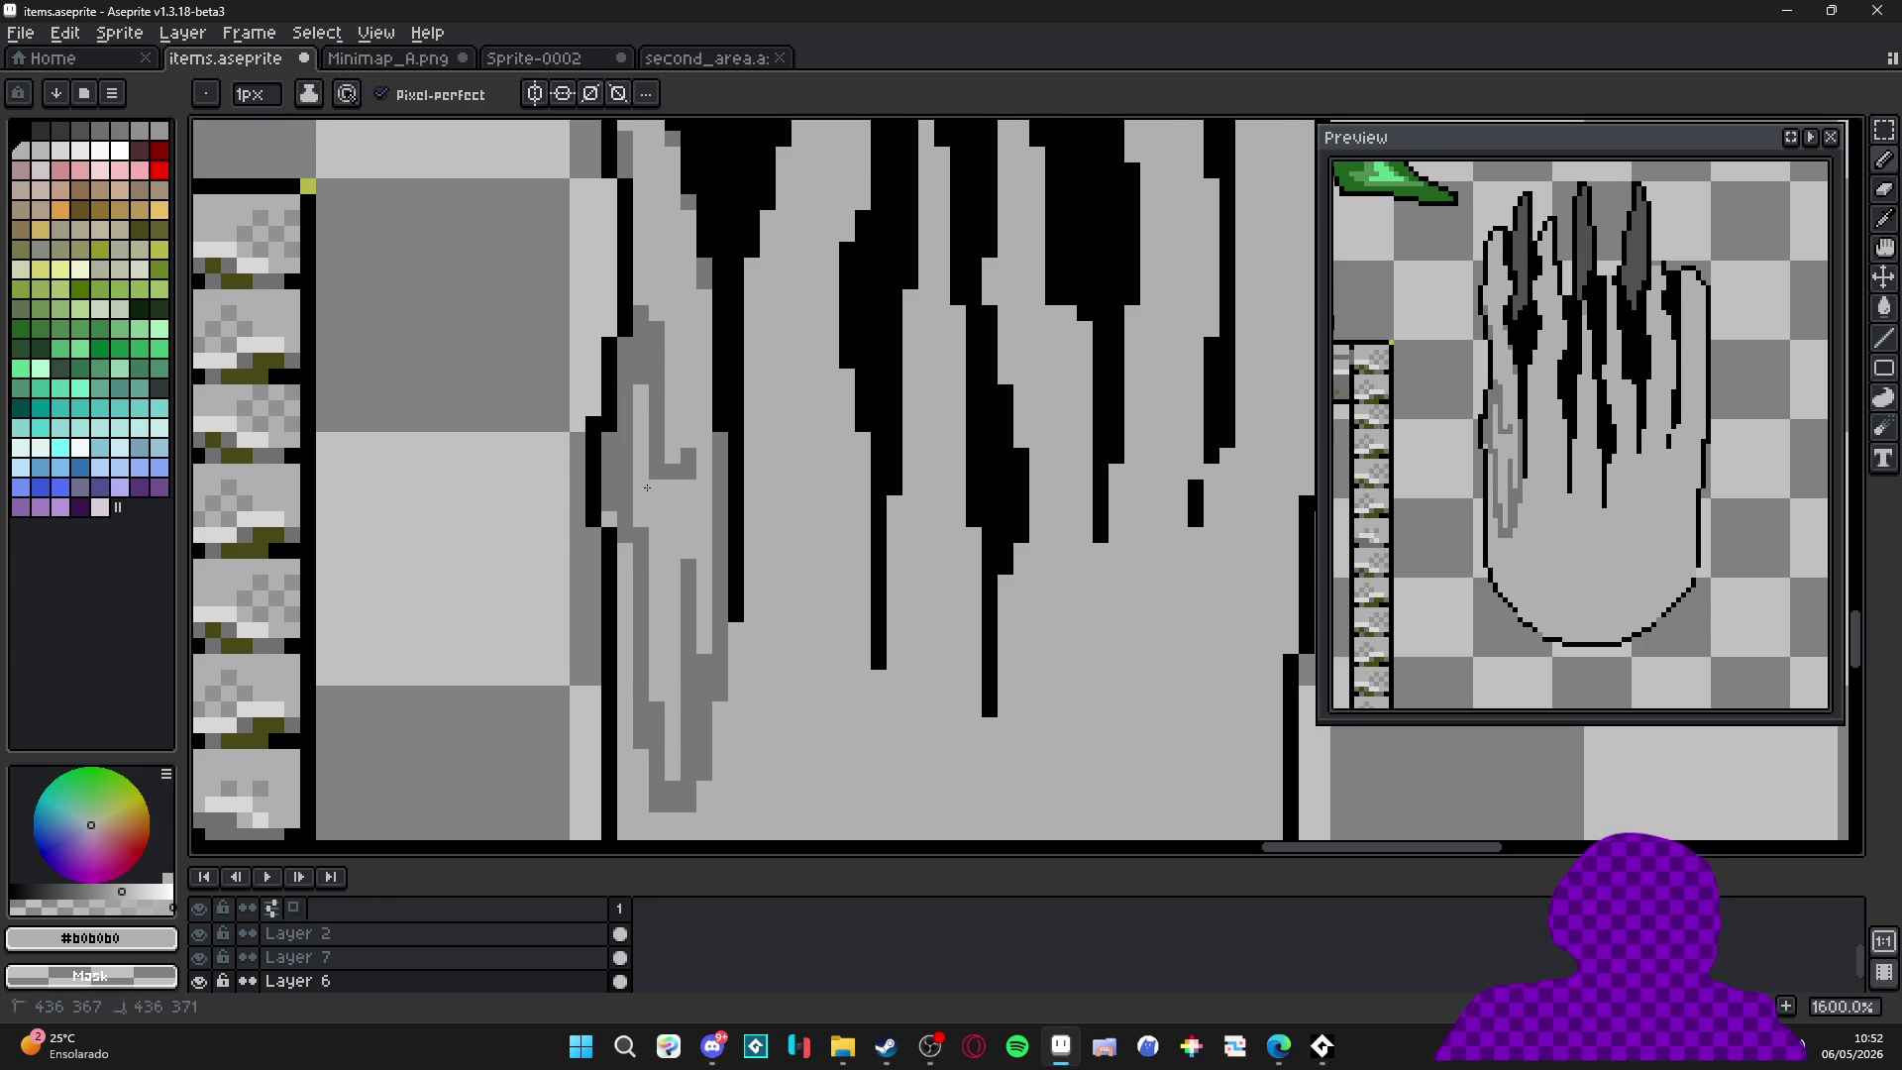
pyautogui.scroll(-4, 683, 465)
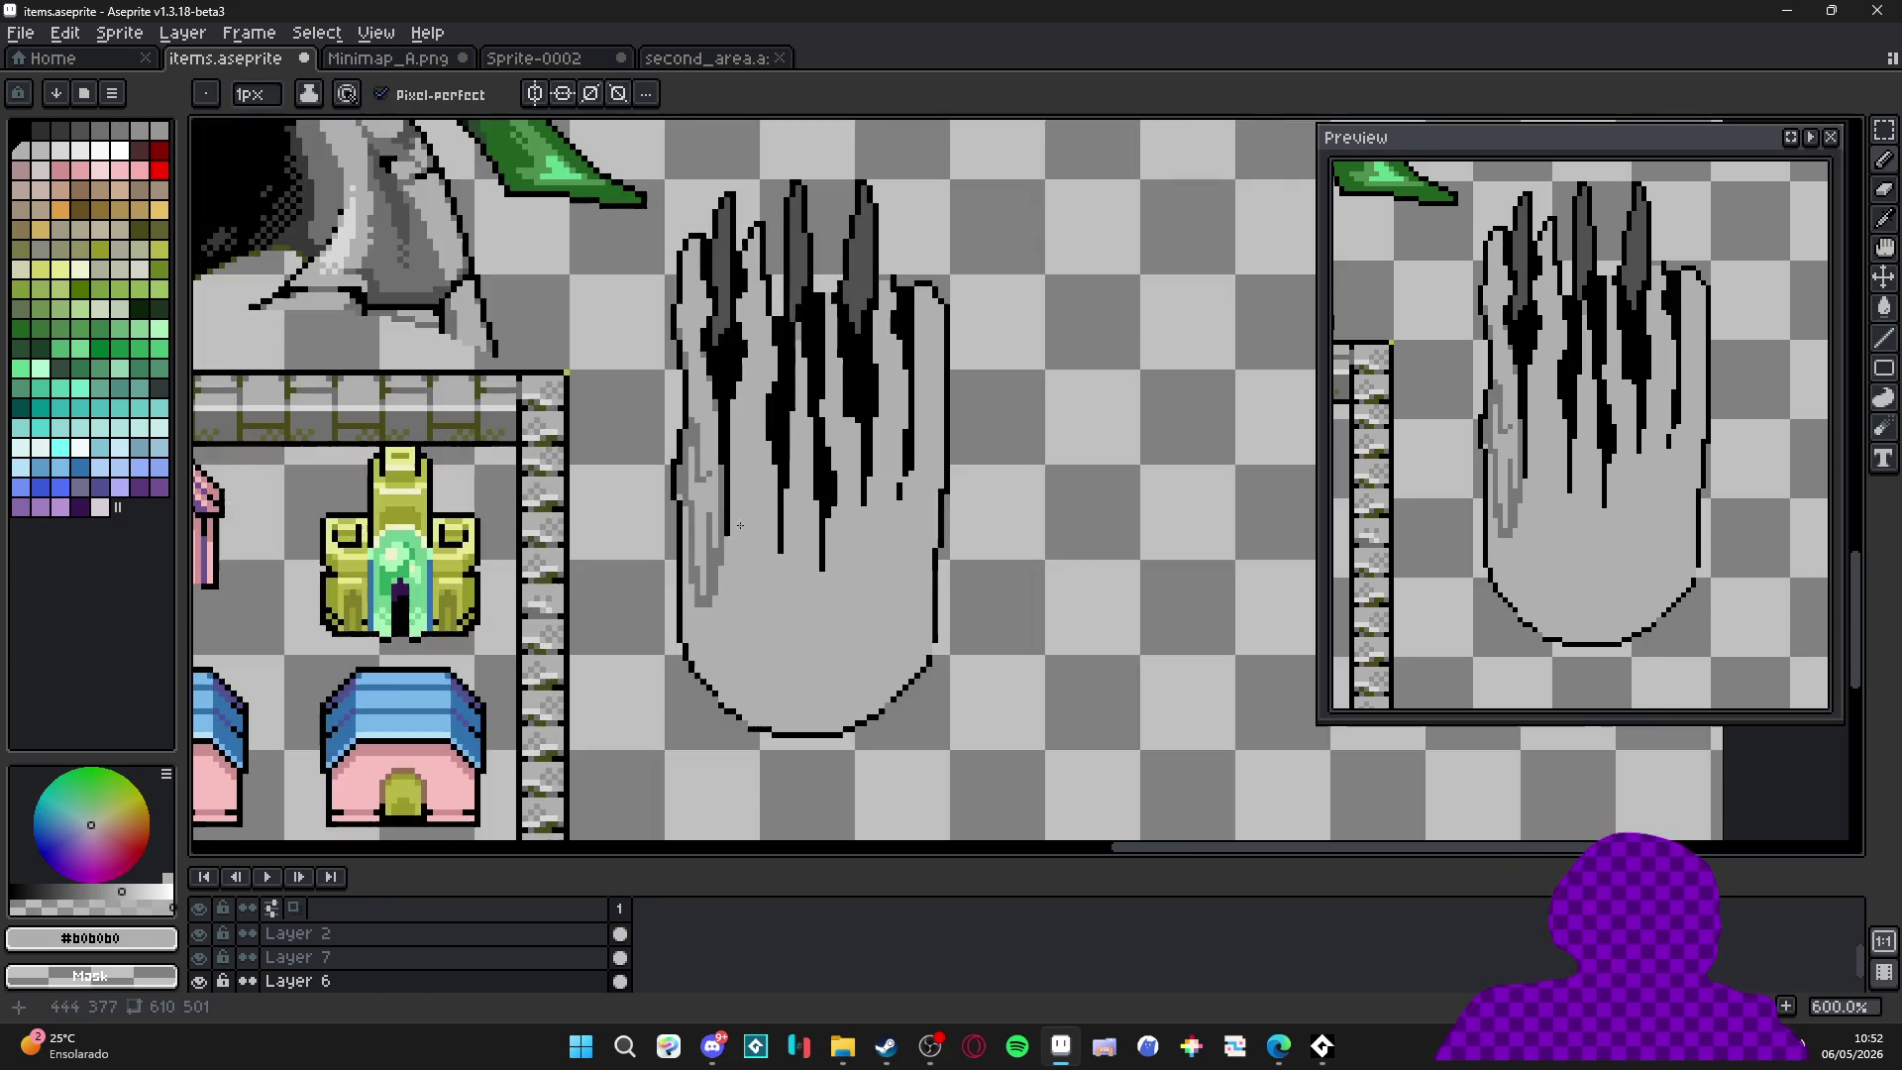
# Draw a curved #787878 line across the palm bottom from both sides and break its middle.
pyautogui.hscroll(1, 717, 483)
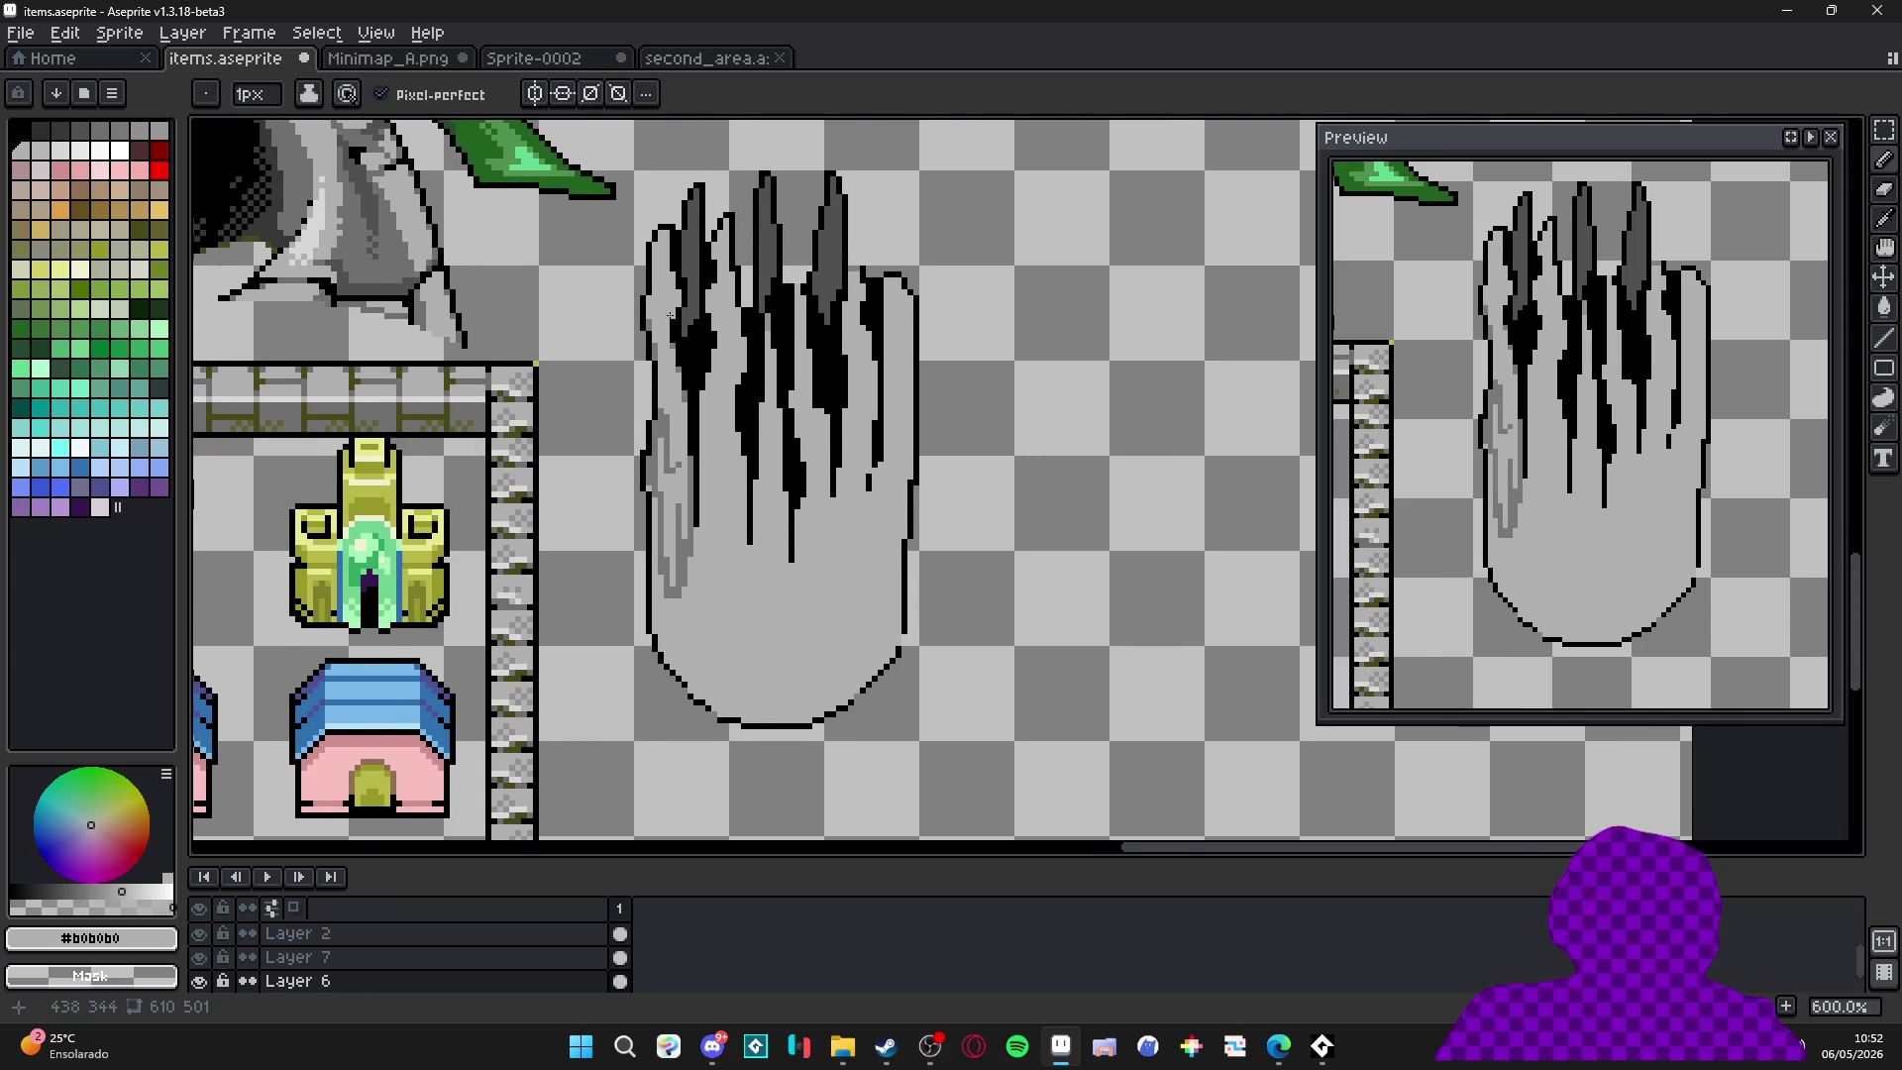
pyautogui.scroll(2, 671, 315)
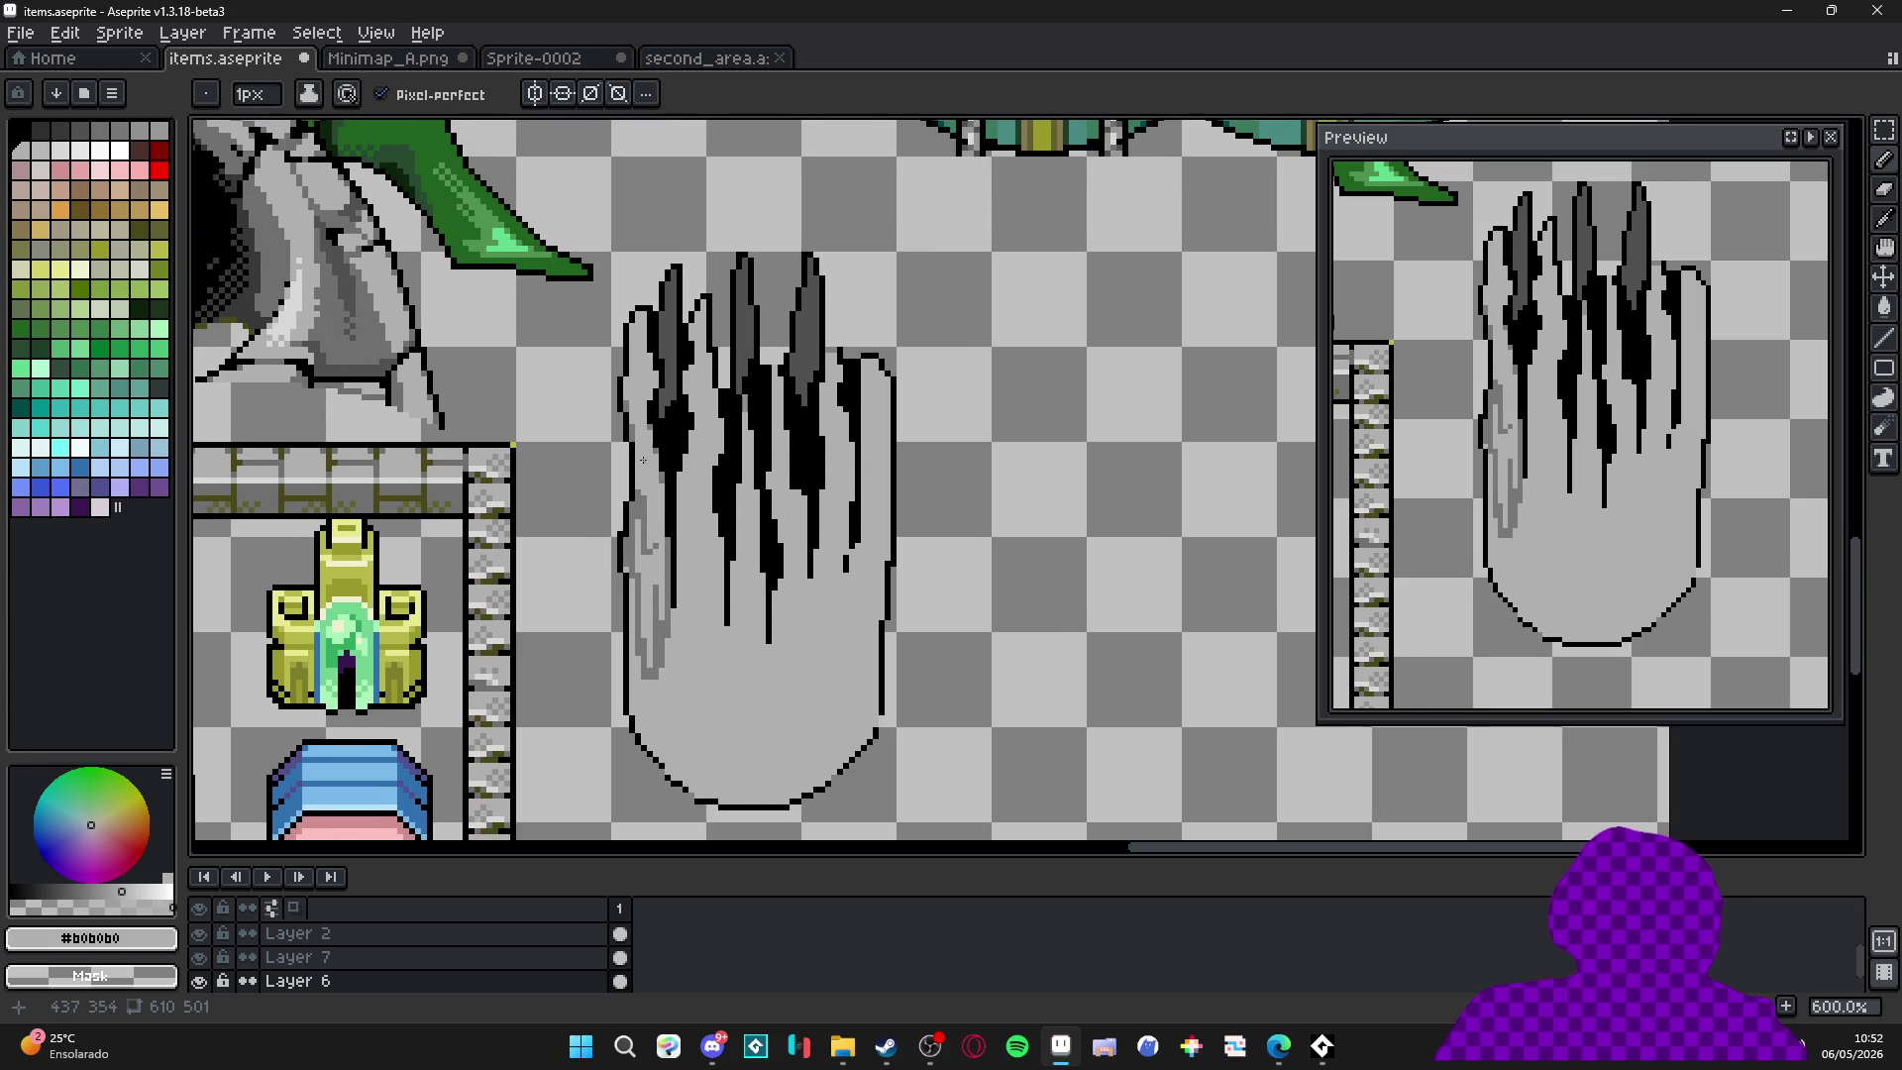
pyautogui.scroll(-3, 639, 442)
pyautogui.scroll(3, 649, 515)
pyautogui.keyDown('alt'); pyautogui.click(654, 570); pyautogui.keyUp('alt')
pyautogui.moveTo(654, 570)
pyautogui.mouseDown()
pyautogui.moveTo(788, 662)
pyautogui.moveTo(1022, 646)
pyautogui.mouseUp()
pyautogui.moveTo(1084, 567); pyautogui.dragTo(886, 698)
pyautogui.moveTo(976, 620); pyautogui.dragTo(934, 622)
pyautogui.keyDown('alt'); pyautogui.click(951, 644); pyautogui.keyUp('alt')
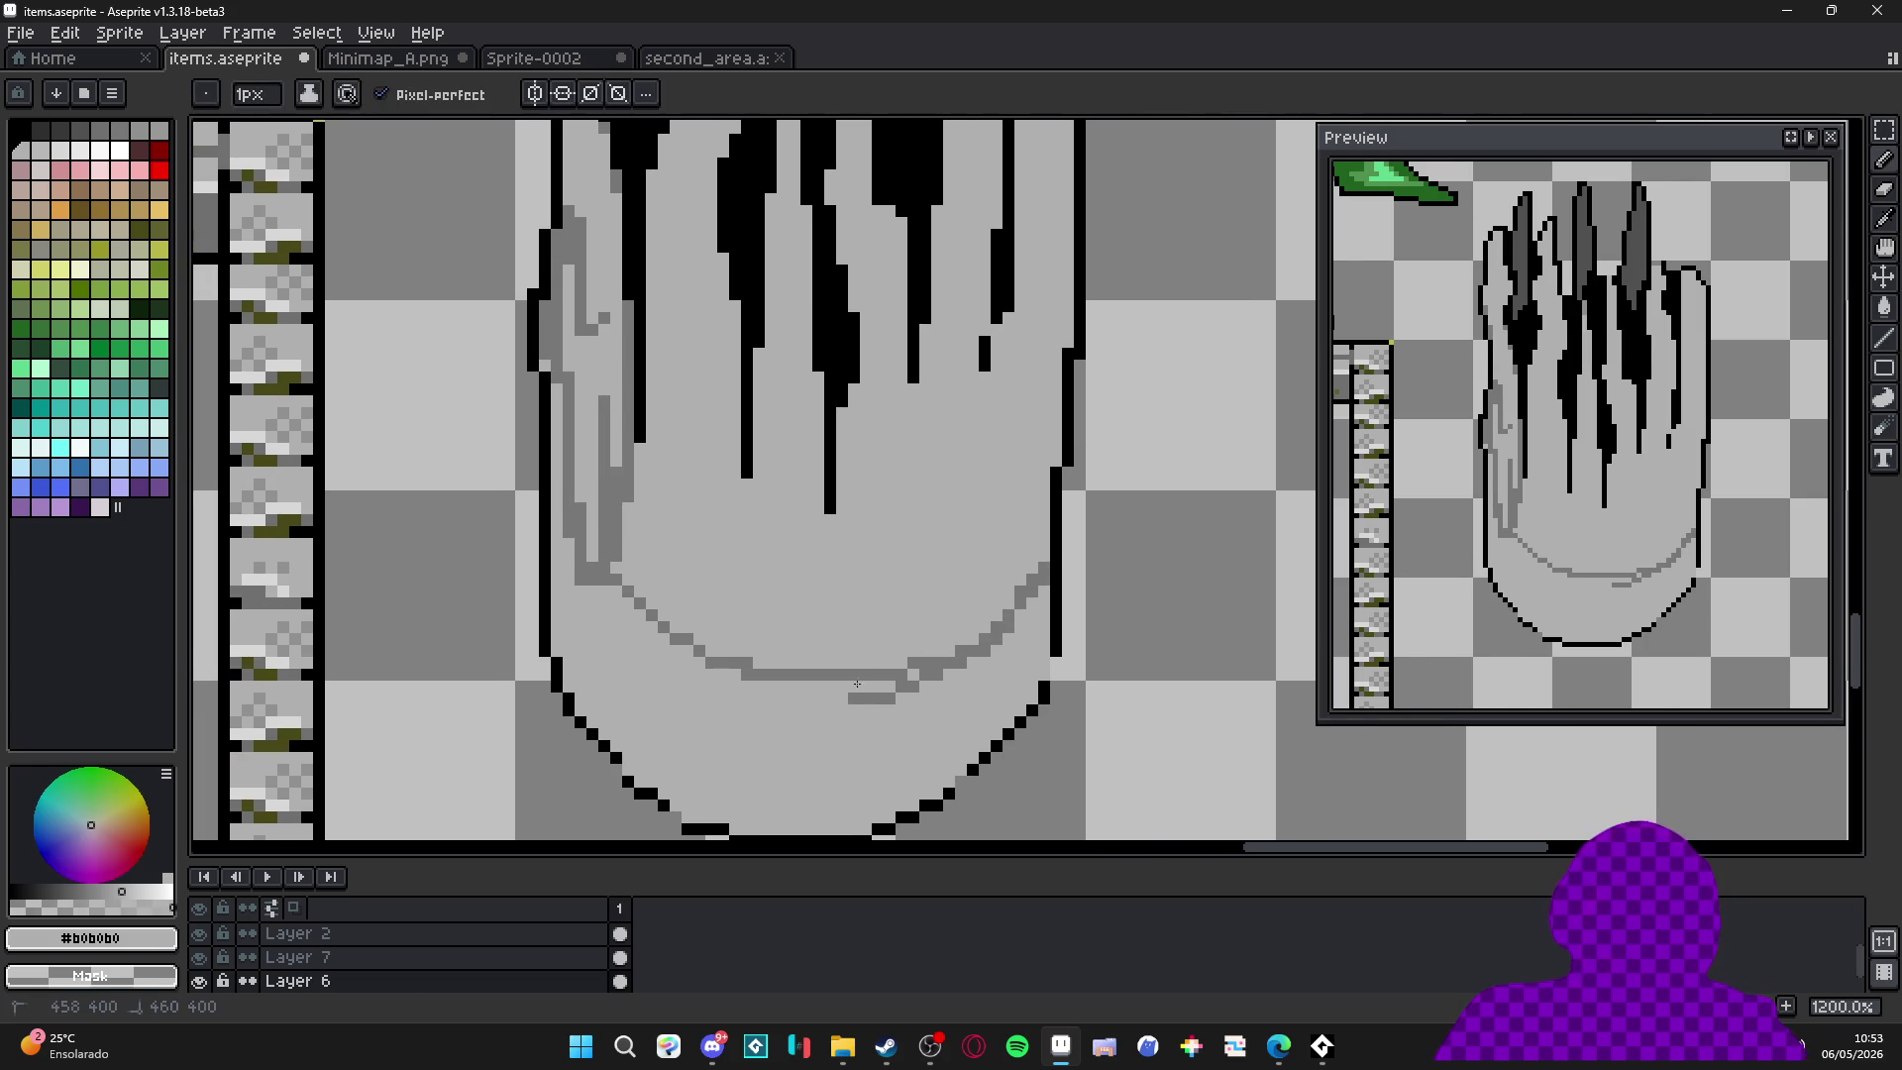